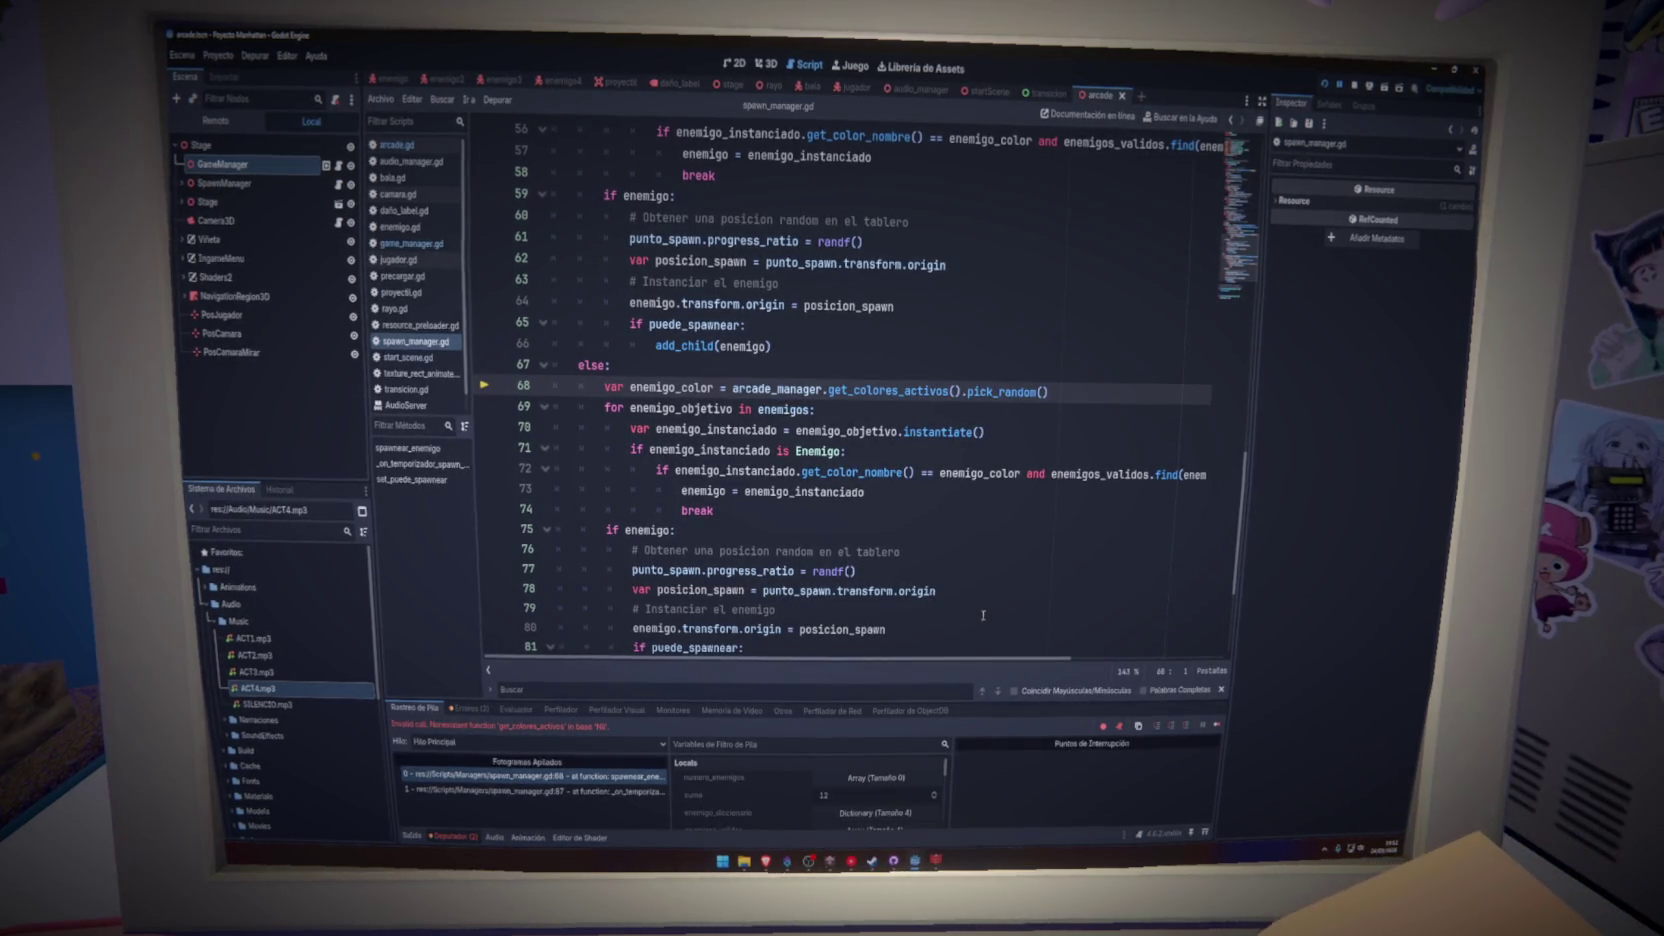
- Bring the else branch on line 67 of spawn_manager.gd into view
{"action": "scroll", "coordinate": [820, 327], "scroll_direction": "up", "scroll_amount": 4}
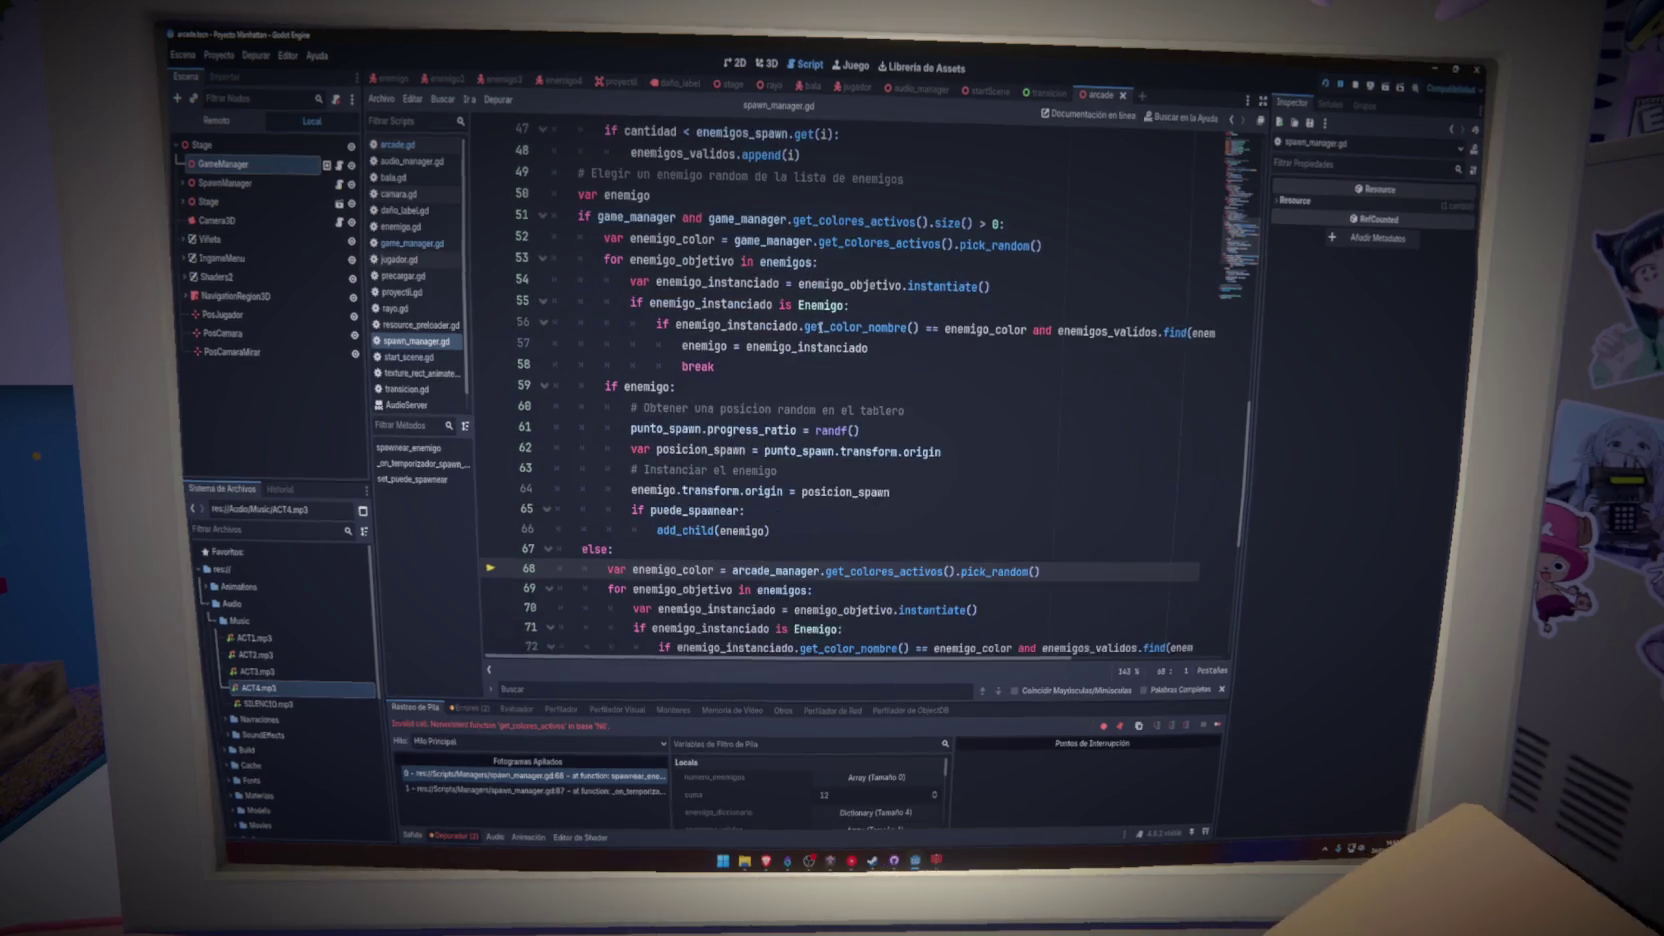
{"action": "key", "text": "Tab"}
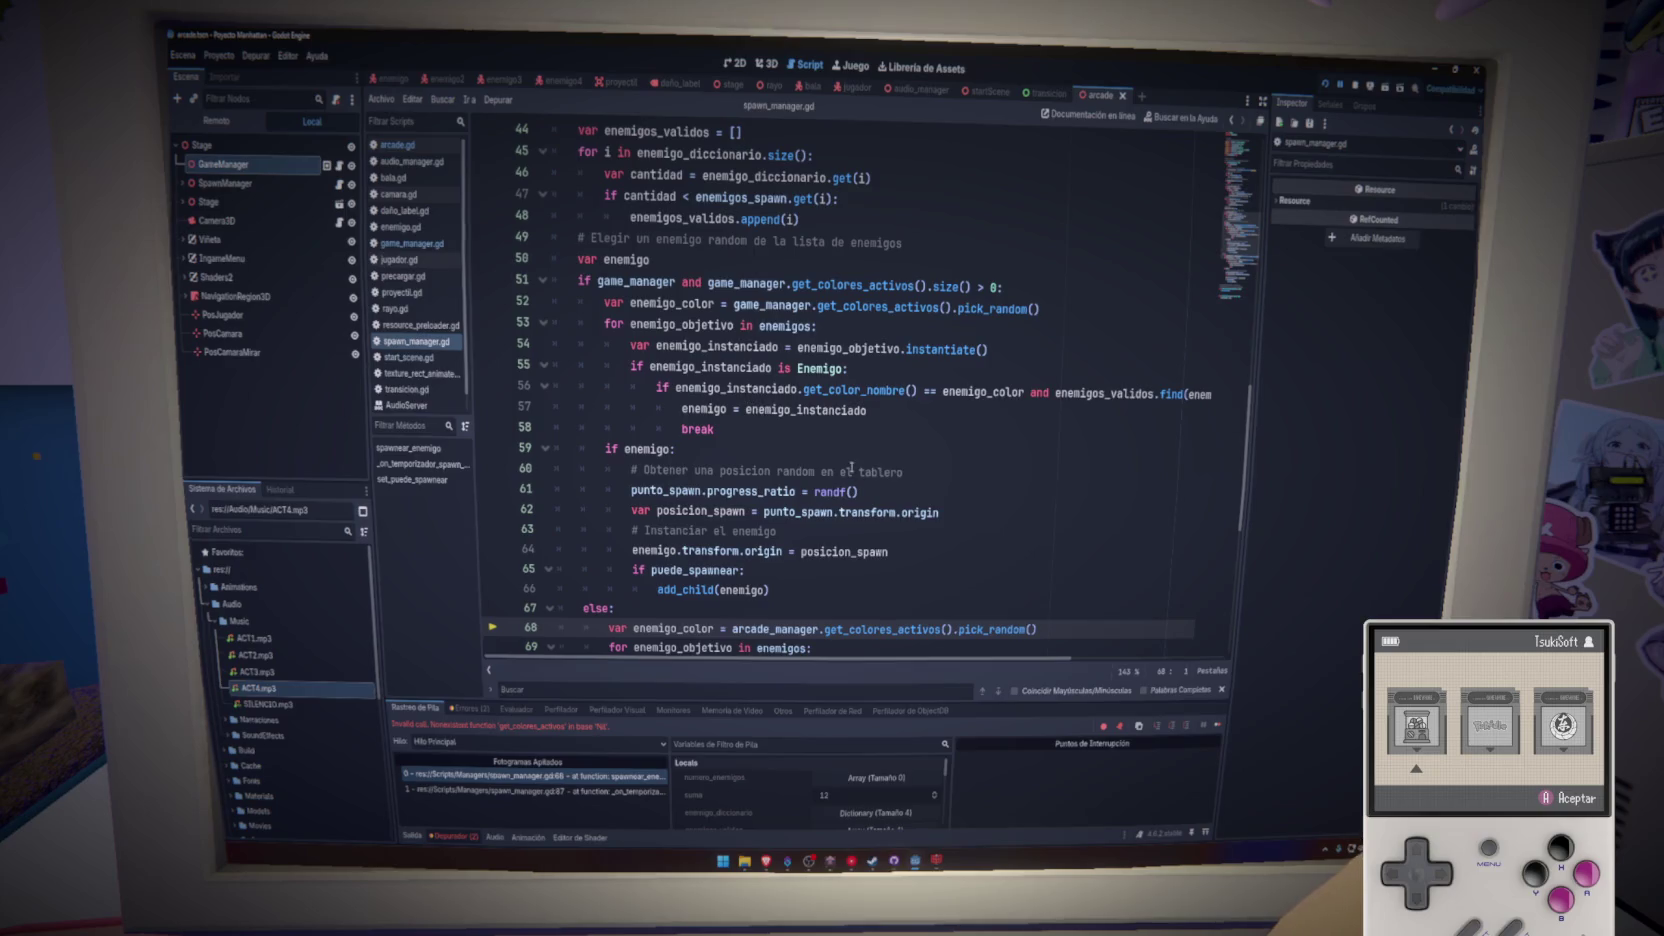
{"action": "key", "text": "Return"}
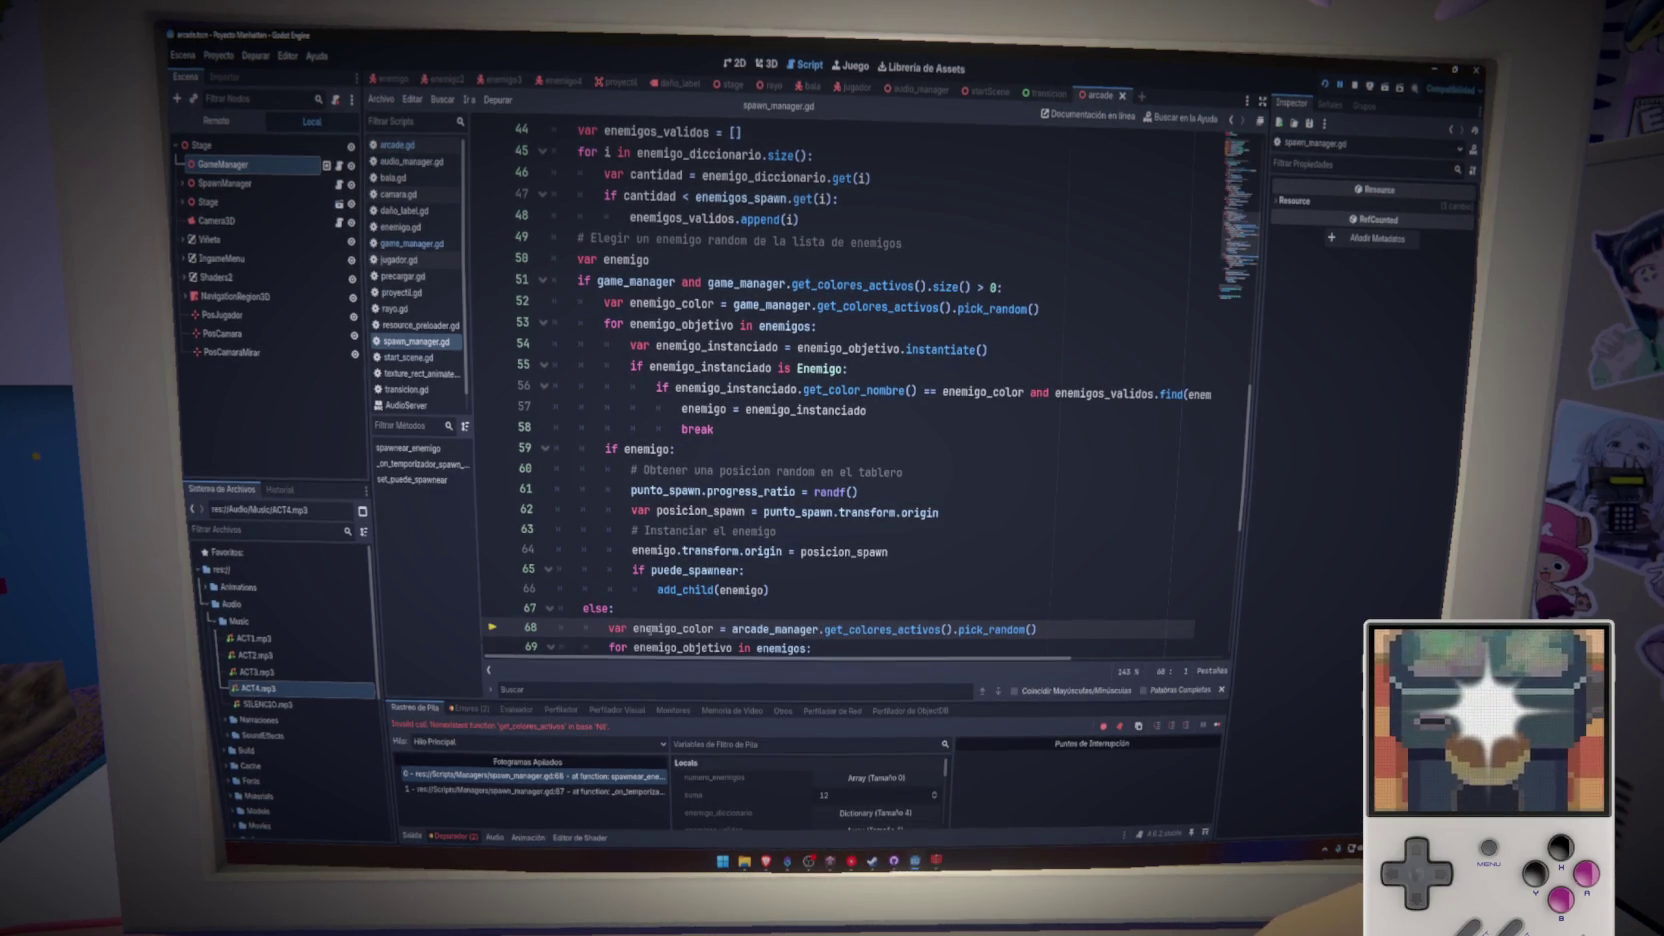
{"action": "left_click", "coordinate": [654, 610]}
{"action": "scroll", "coordinate": [654, 617], "scroll_direction": "down", "scroll_amount": 4}
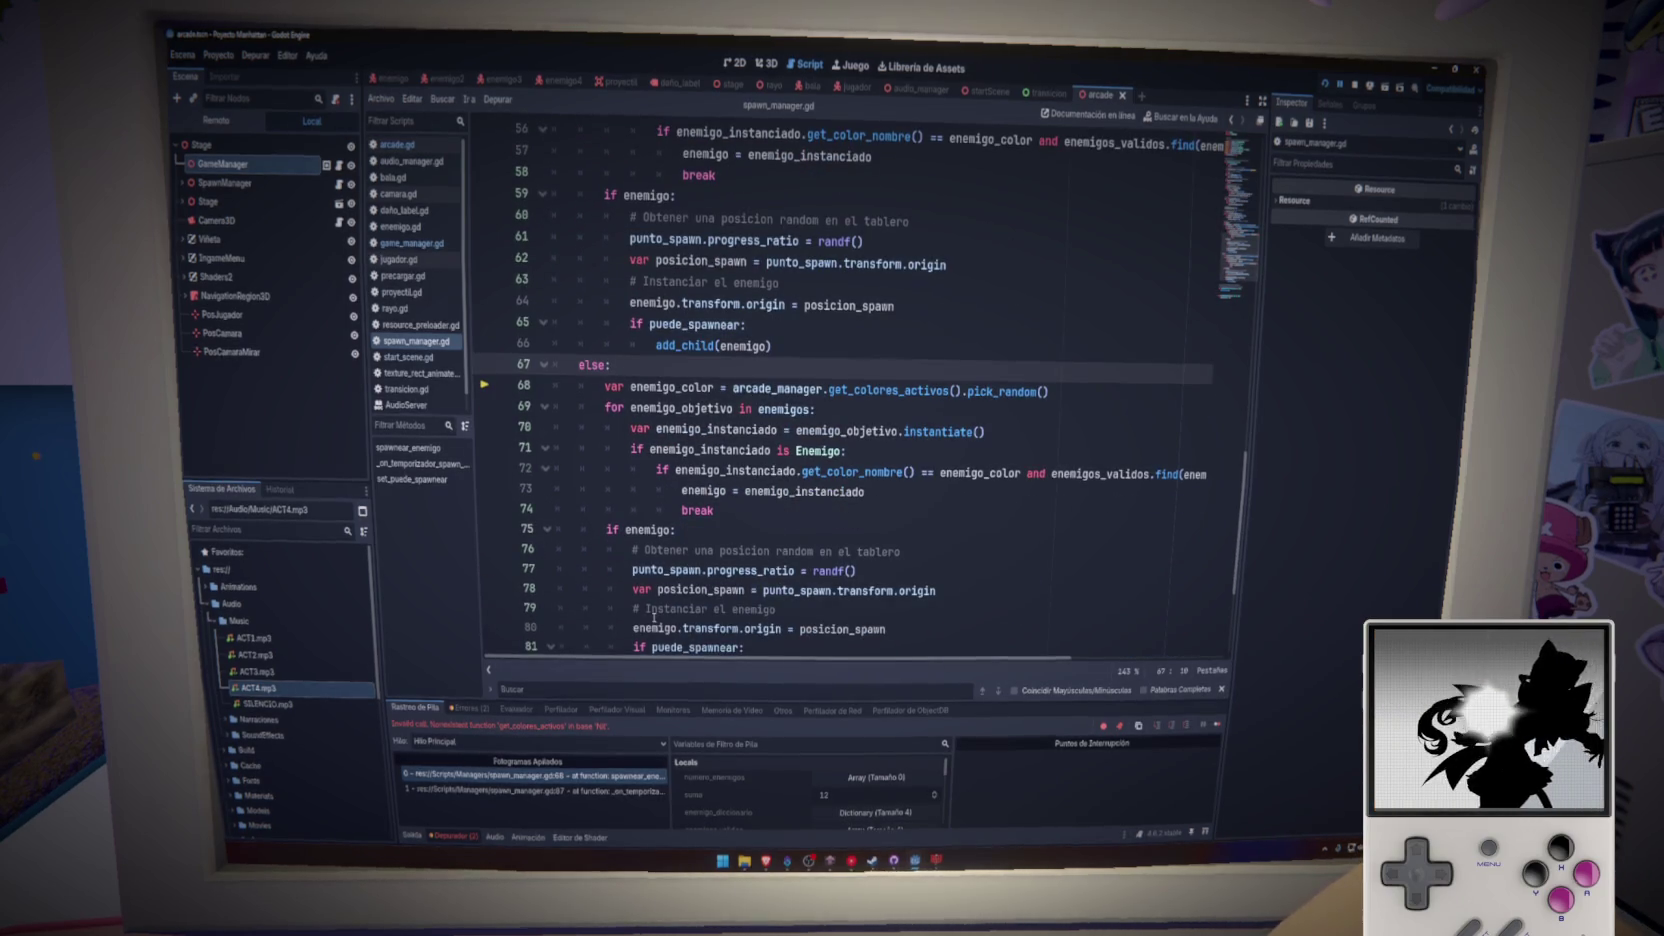
{"action": "scroll", "coordinate": [640, 589], "scroll_direction": "down", "scroll_amount": 1}
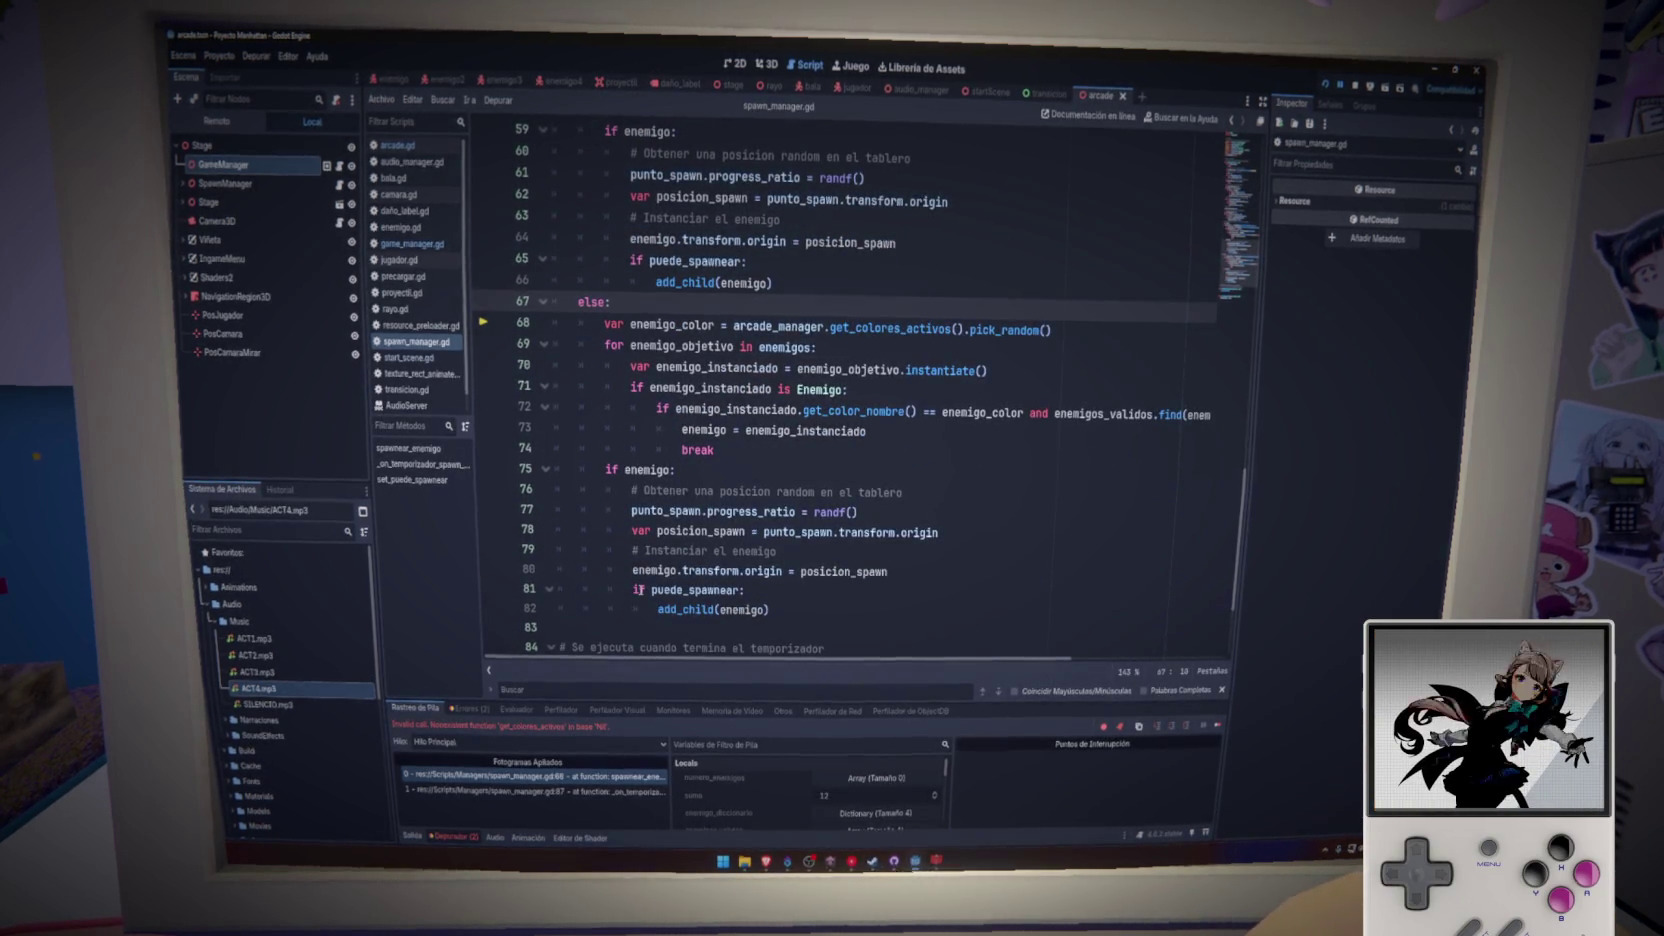
{"action": "scroll", "coordinate": [640, 590], "scroll_direction": "up", "scroll_amount": 5}
{"action": "scroll", "coordinate": [655, 580], "scroll_direction": "down", "scroll_amount": 4}
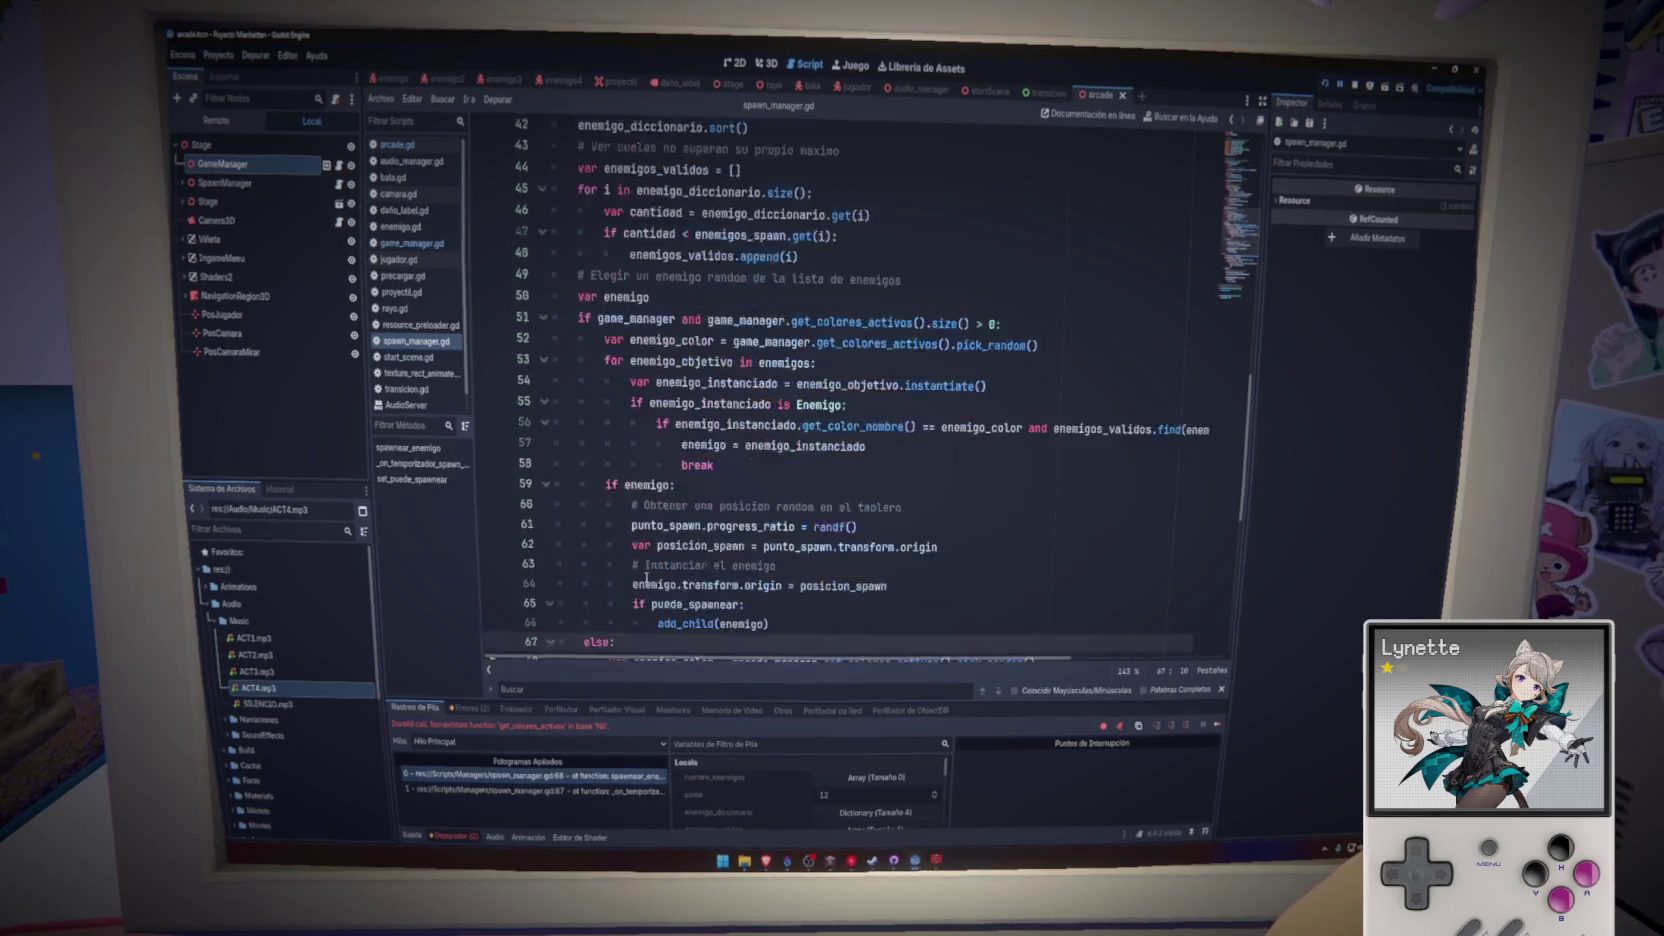
- Select the arcade_manager reference on line 68 and review the surrounding branch
{"action": "double_click", "coordinate": [772, 451]}
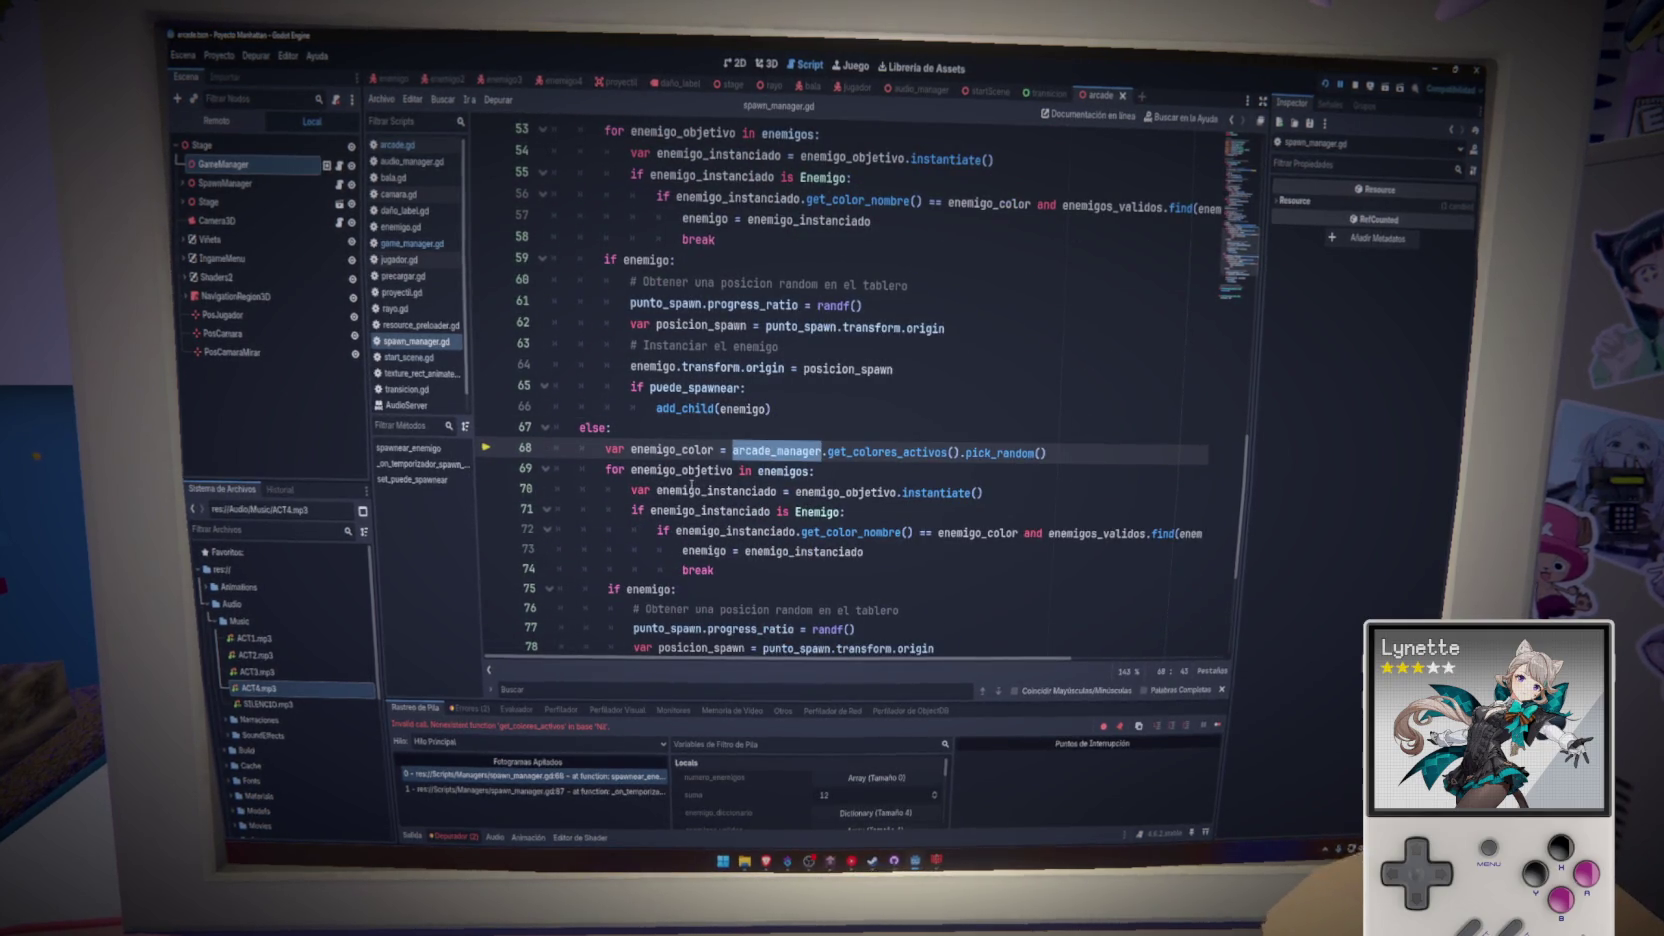
{"action": "scroll", "coordinate": [589, 568], "scroll_direction": "up", "scroll_amount": 4}
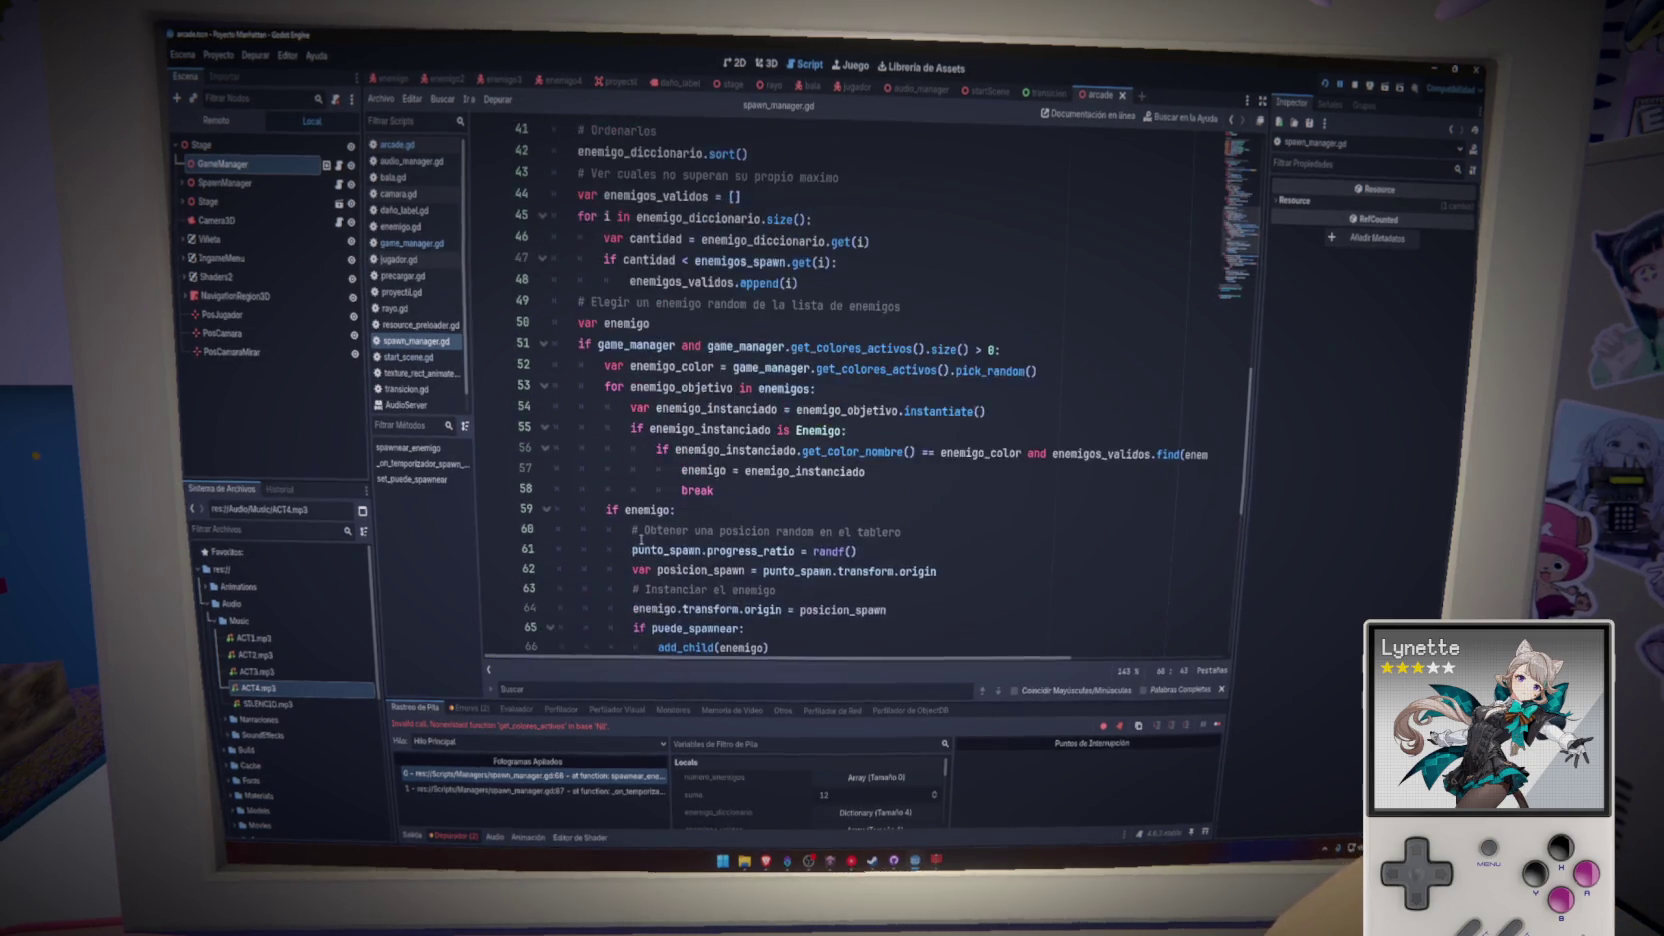
{"action": "scroll", "coordinate": [641, 538], "scroll_direction": "down", "scroll_amount": 6}
{"action": "scroll", "coordinate": [641, 537], "scroll_direction": "down", "scroll_amount": 1}
- Delete the else branch on lines 67–82, save, then undo to restore it
{"action": "left_click_drag", "start_coordinate": [770, 546], "coordinate": [395, 237]}
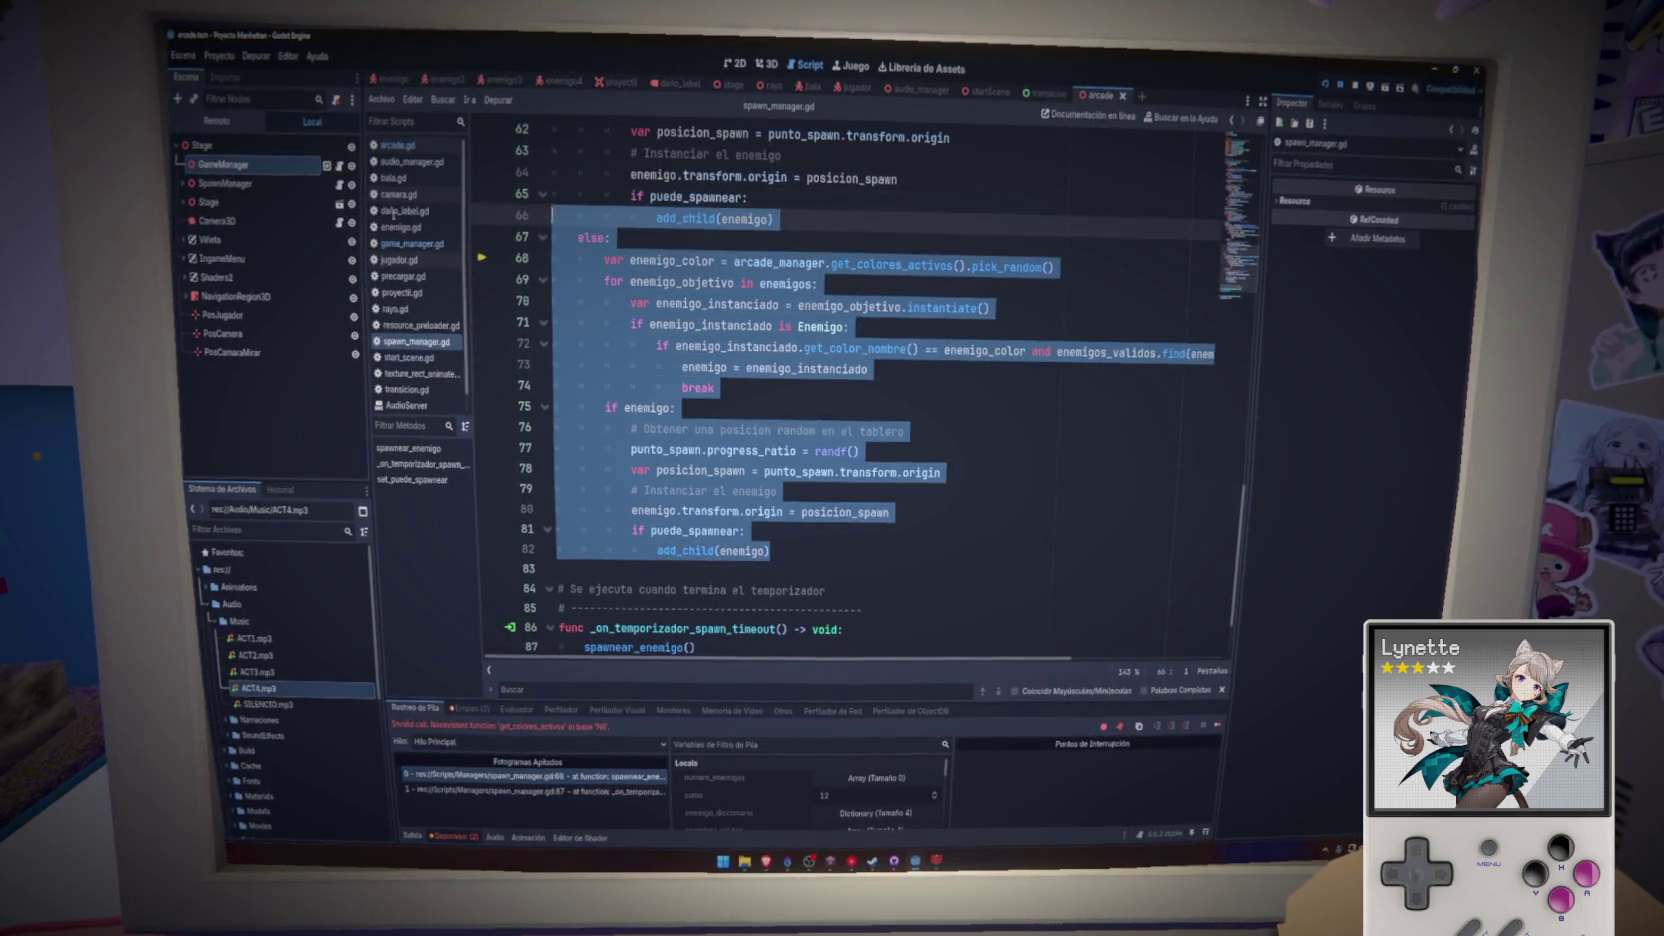
{"action": "key", "text": "BackSpace"}
{"action": "key", "text": "BackSpace"}
{"action": "key", "text": "Down"}
{"action": "key", "text": "Down"}
{"action": "key", "text": "Down"}
{"action": "key", "text": "ctrl+s"}
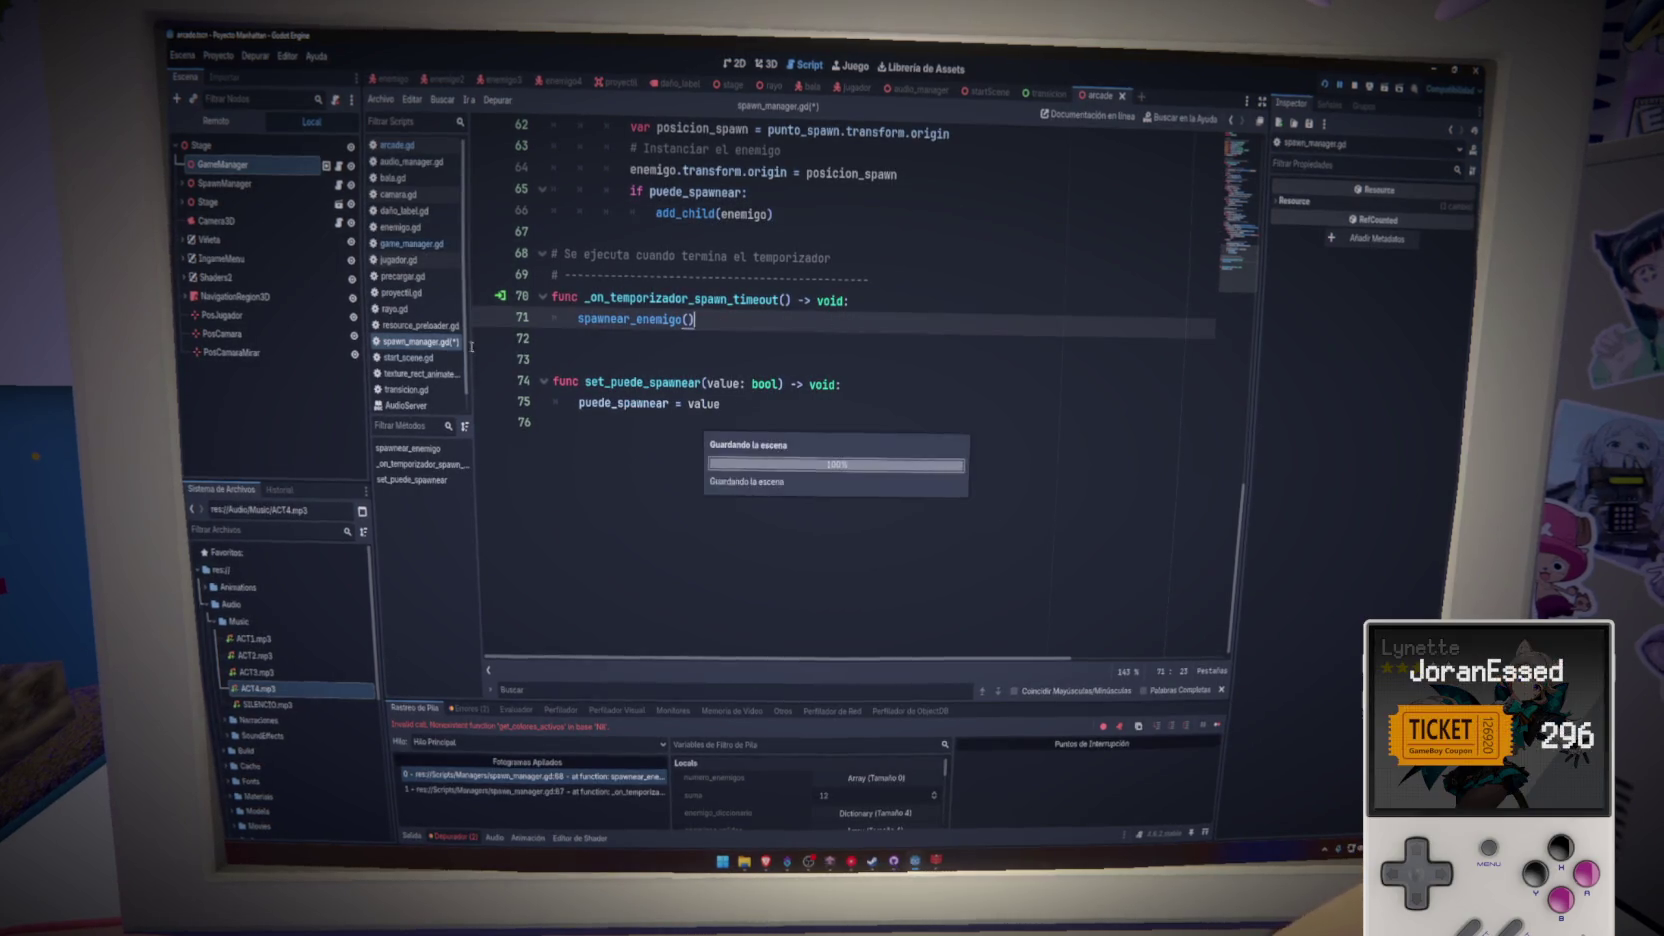
{"action": "key", "text": "ctrl+z"}
{"action": "key", "text": "ctrl+z"}
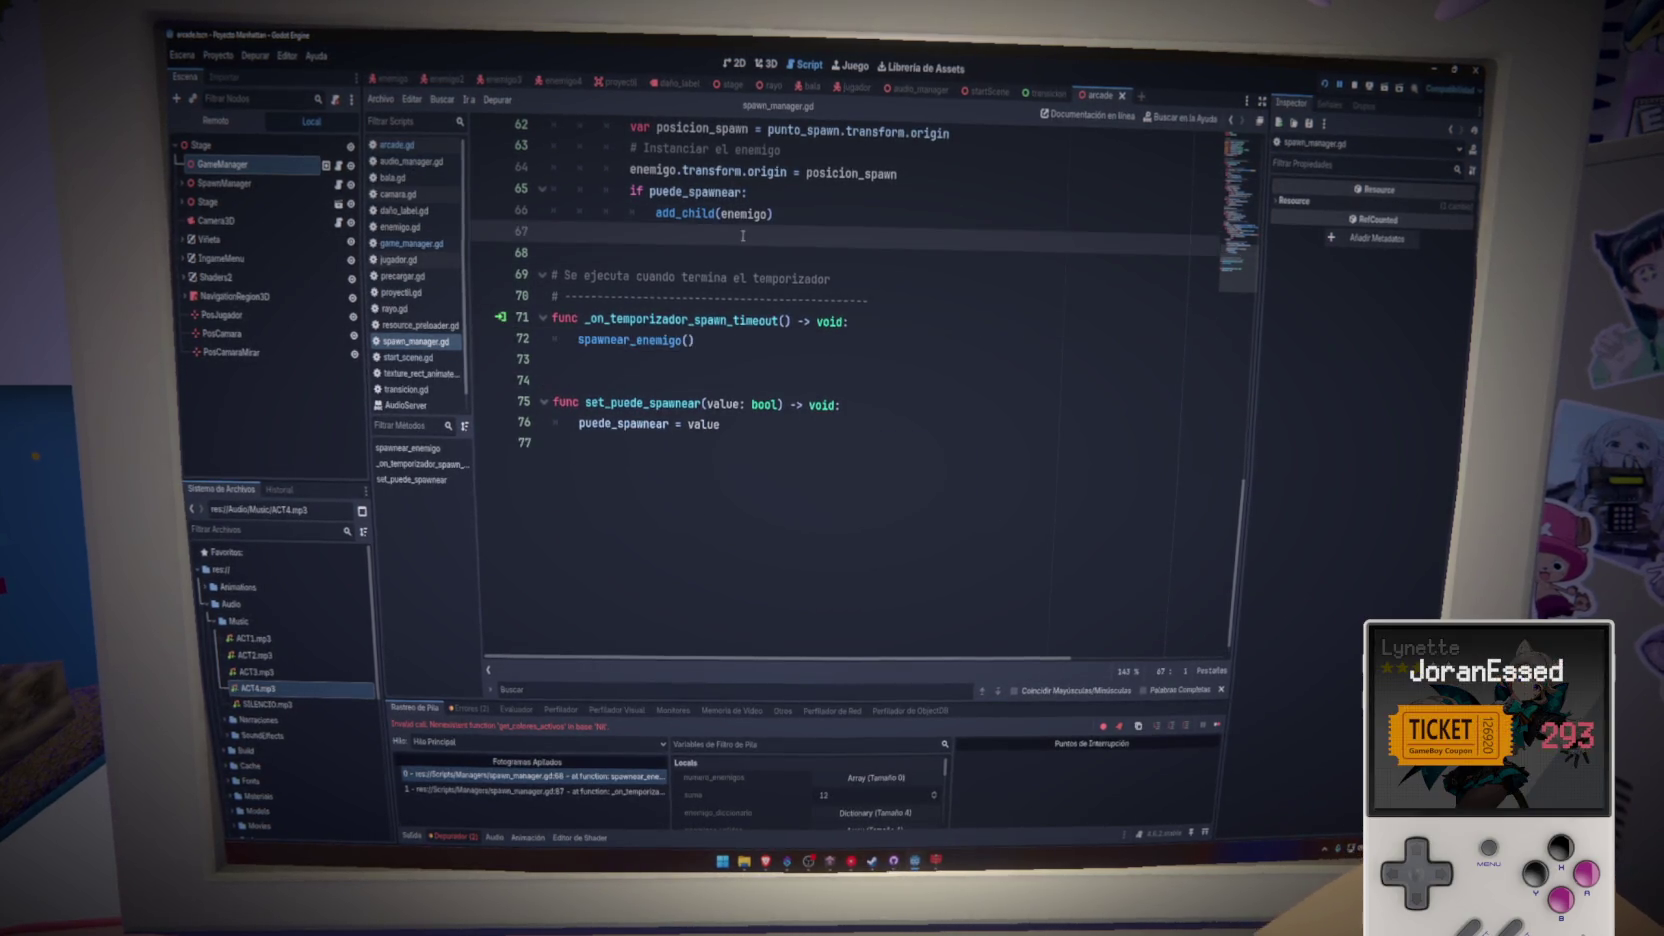
- Rewrite line 67 as 'elif arcade_manager:' using autocomplete, fixing the keyword, and save
{"action": "left_click", "coordinate": [760, 234]}
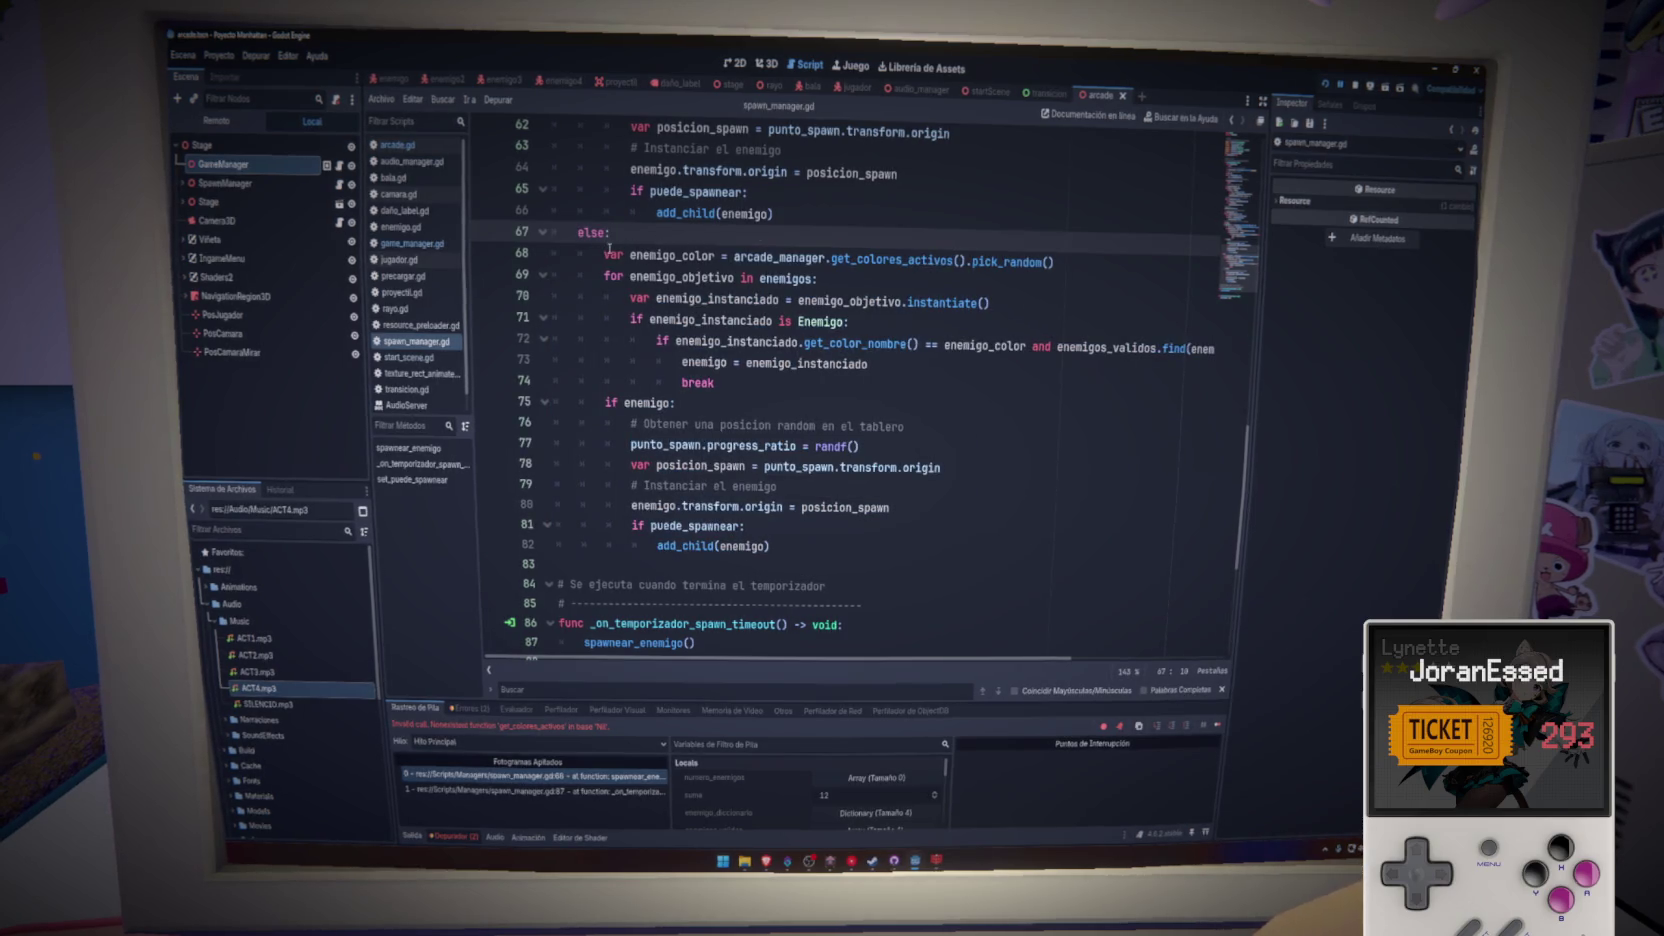
{"action": "type", "text": "if "}
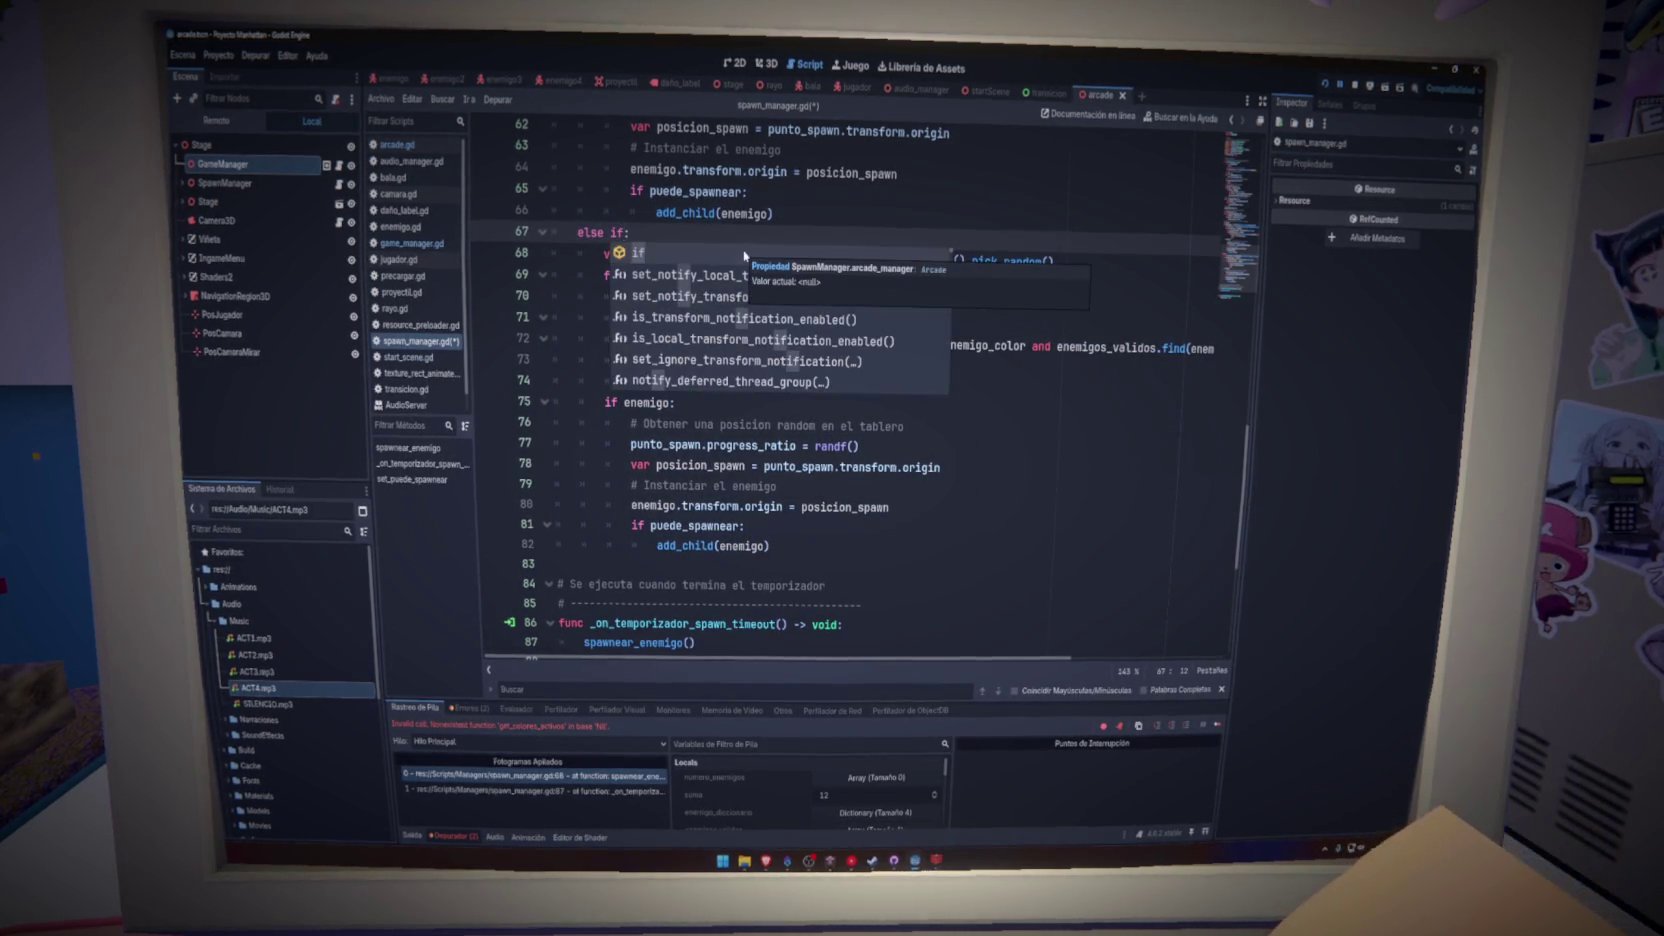
{"action": "type", "text": "arcade"}
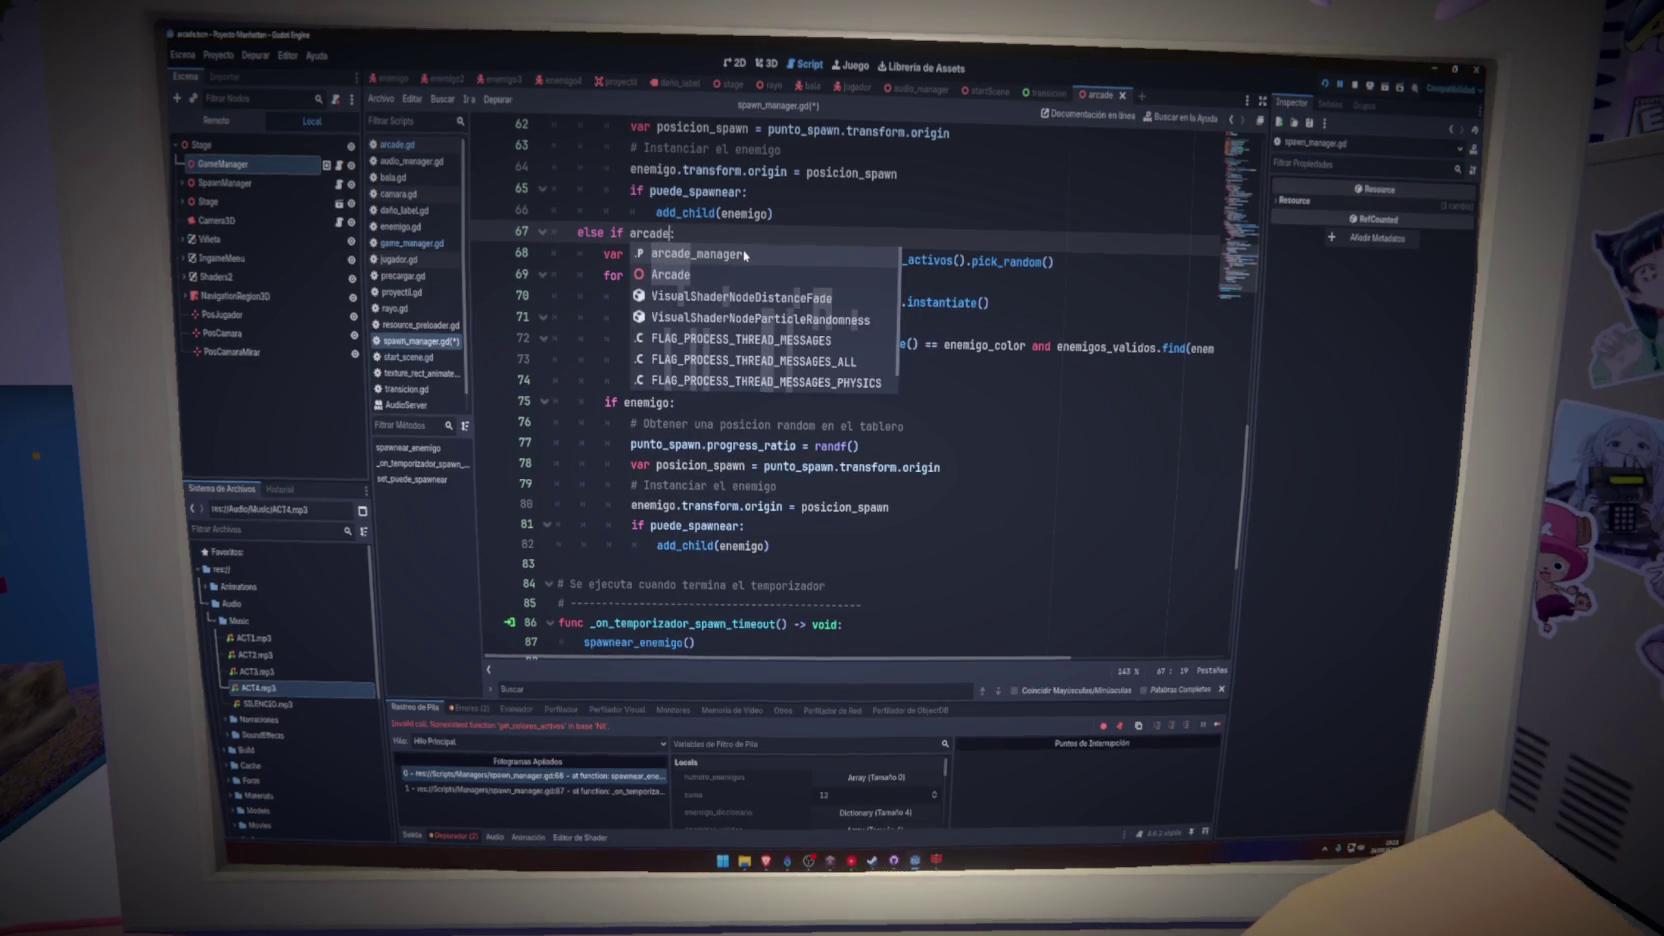
{"action": "key", "text": "Return"}
{"action": "key", "text": "ctrl+s"}
{"action": "left_click", "coordinate": [1071, 296]}
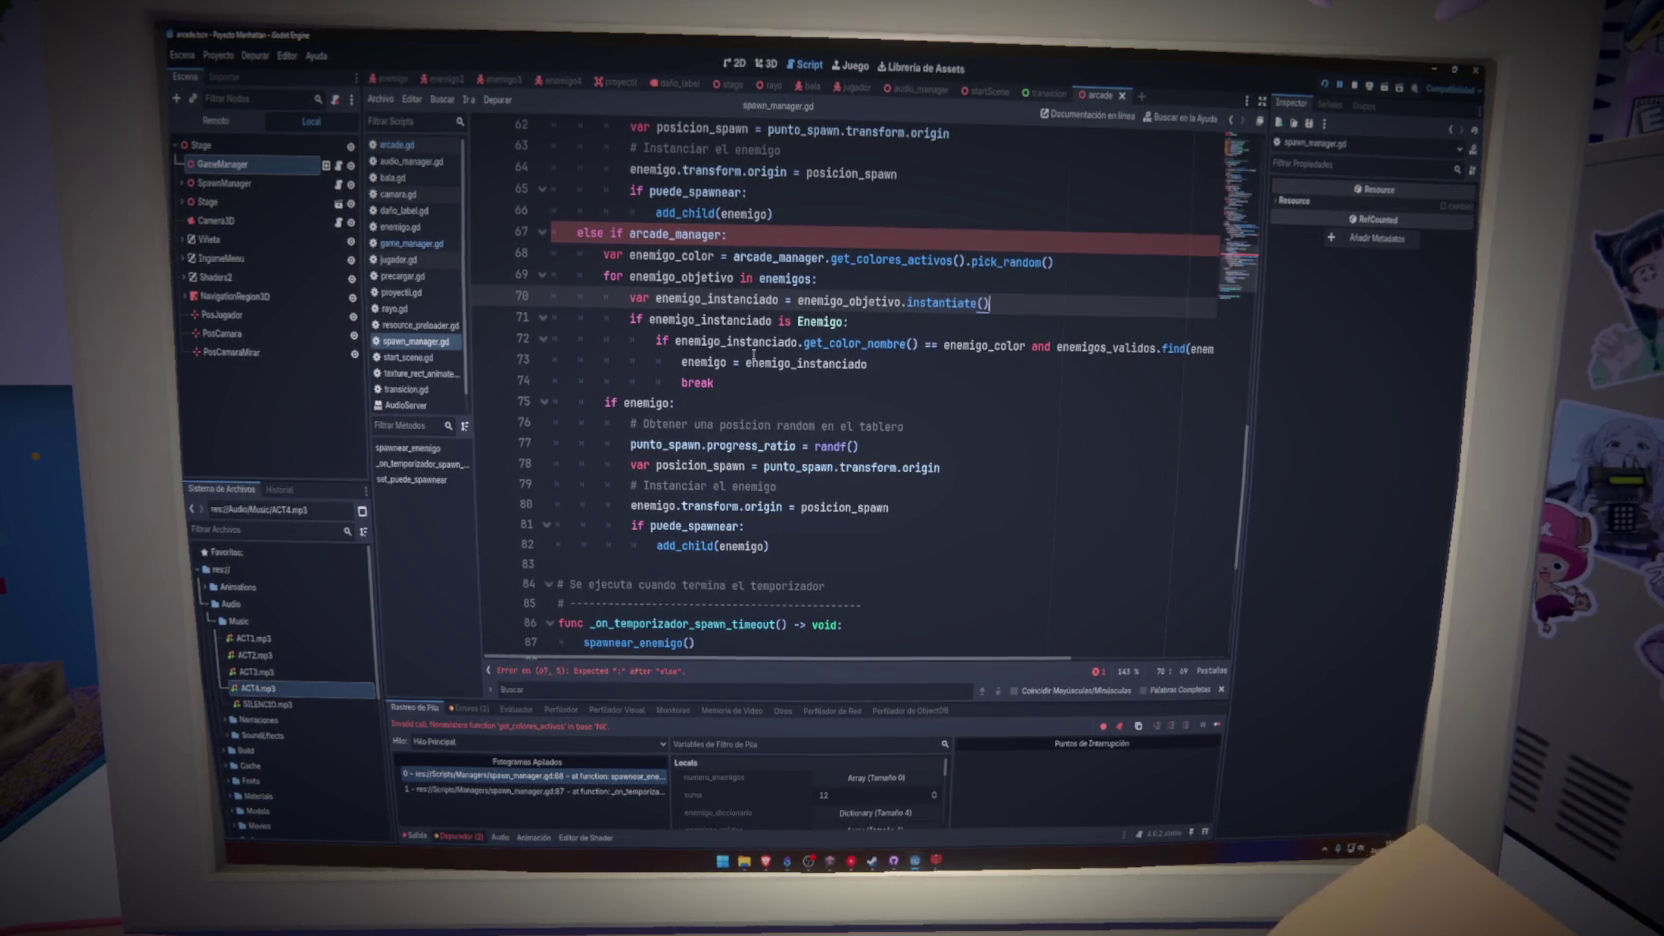
{"action": "left_click", "coordinate": [599, 233]}
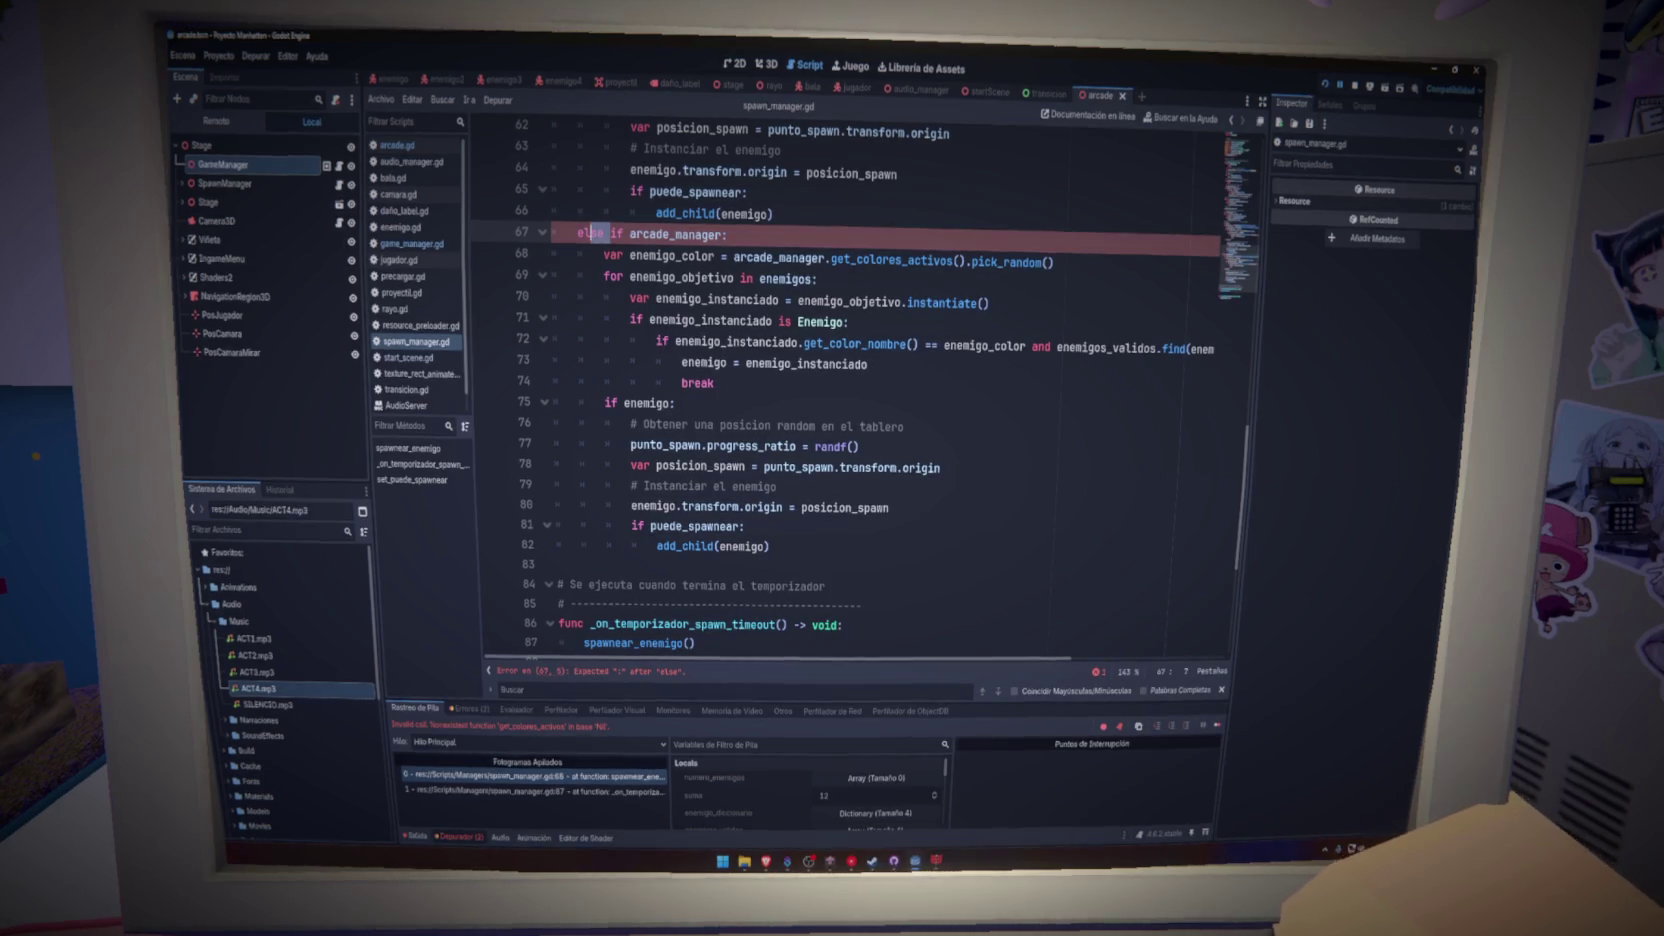
{"action": "type", "text": "i"}
{"action": "left_click", "coordinate": [843, 240]}
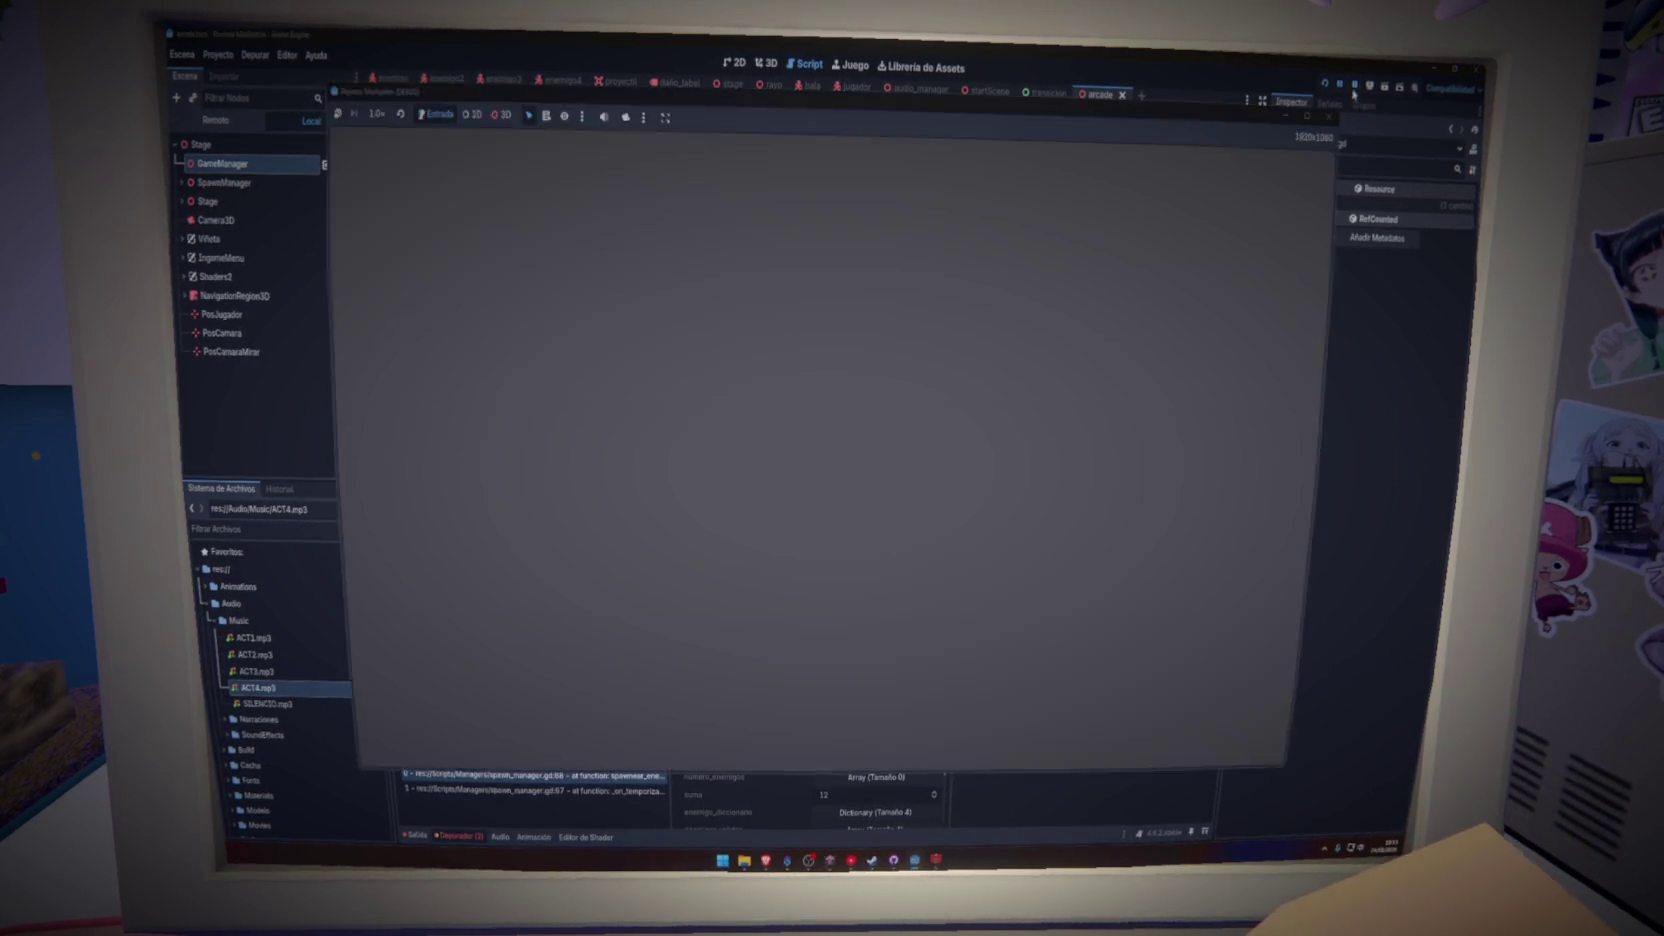
{"action": "left_click", "coordinate": [1006, 261]}
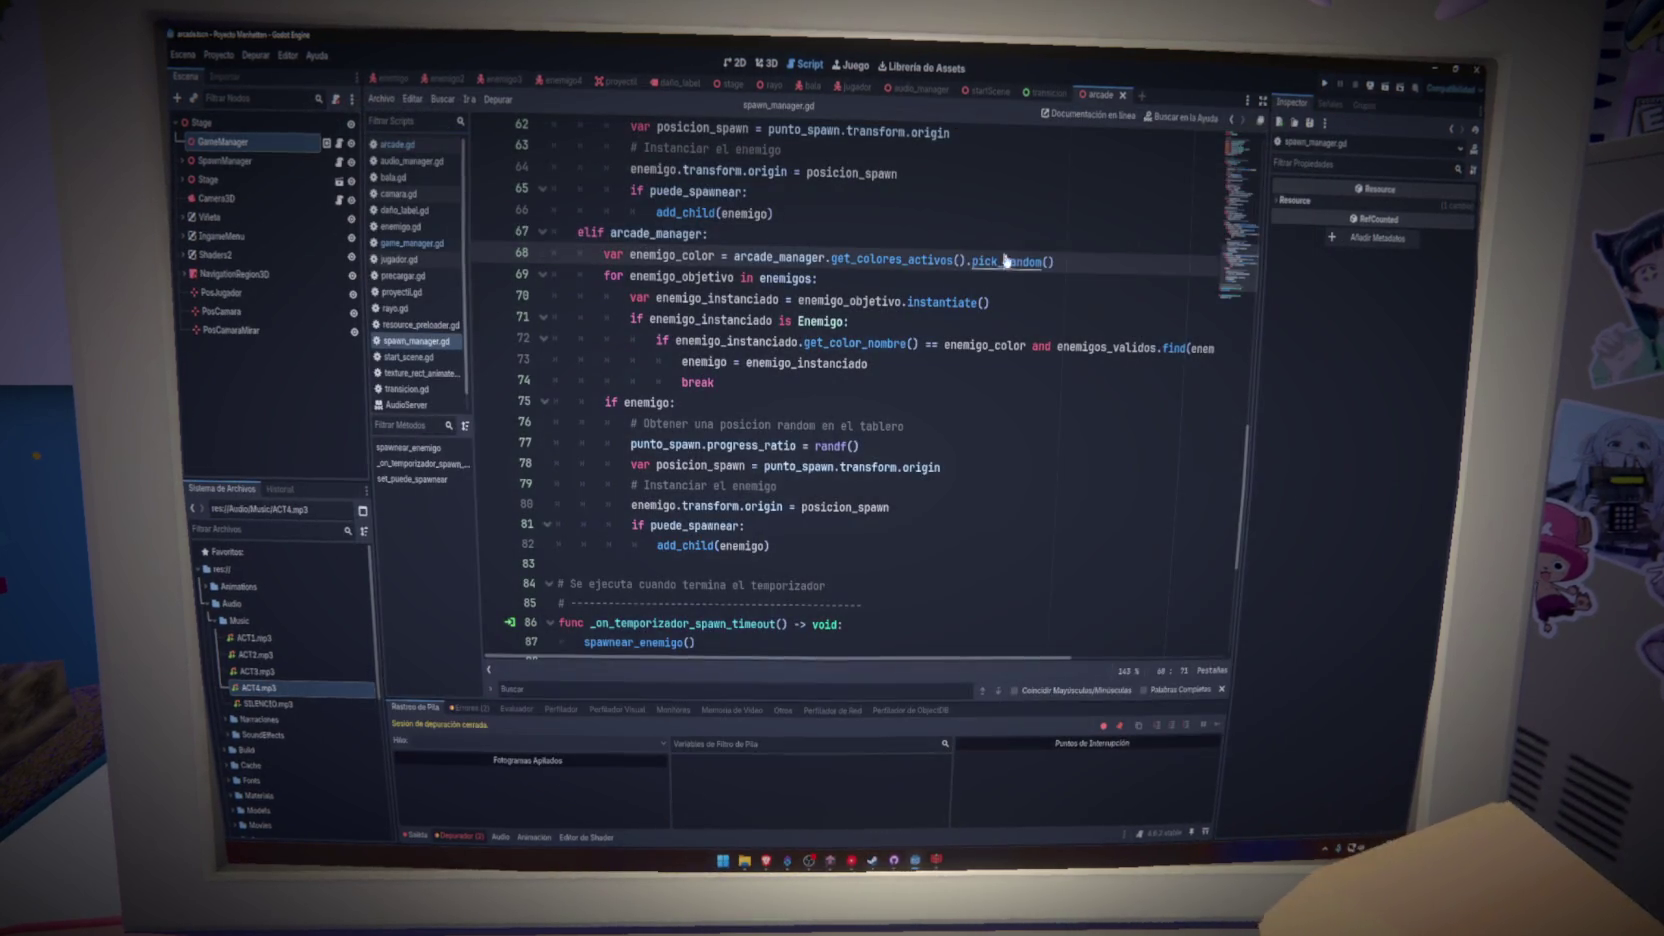
{"action": "left_click", "coordinate": [1325, 88]}
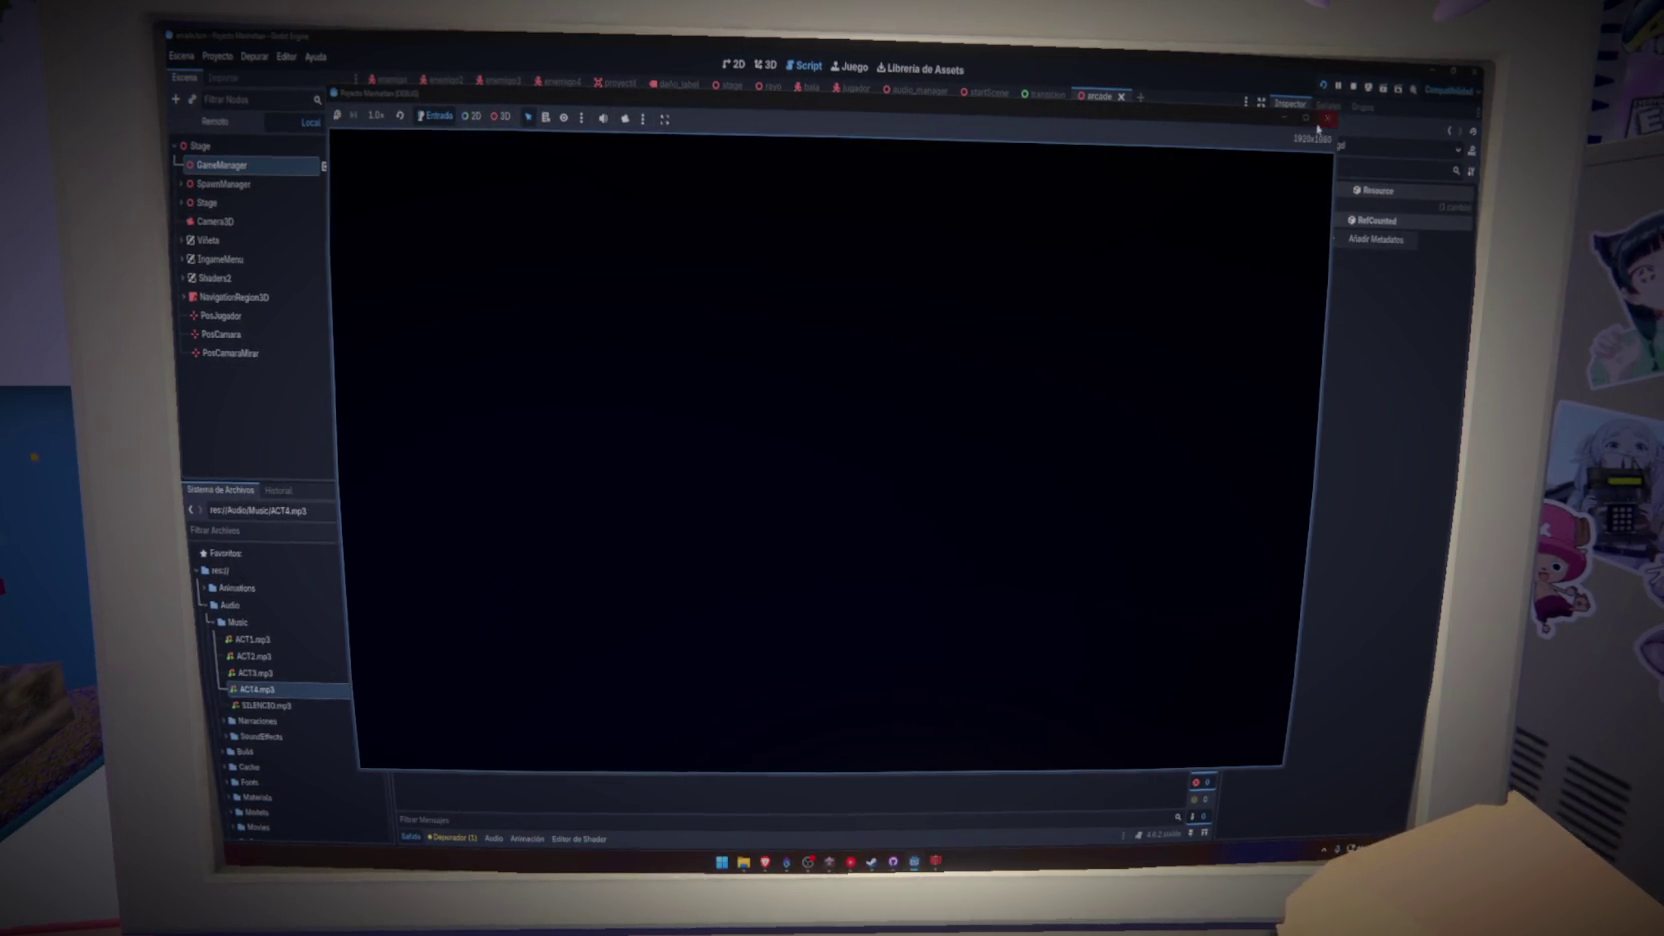
{"action": "left_click", "coordinate": [1320, 124]}
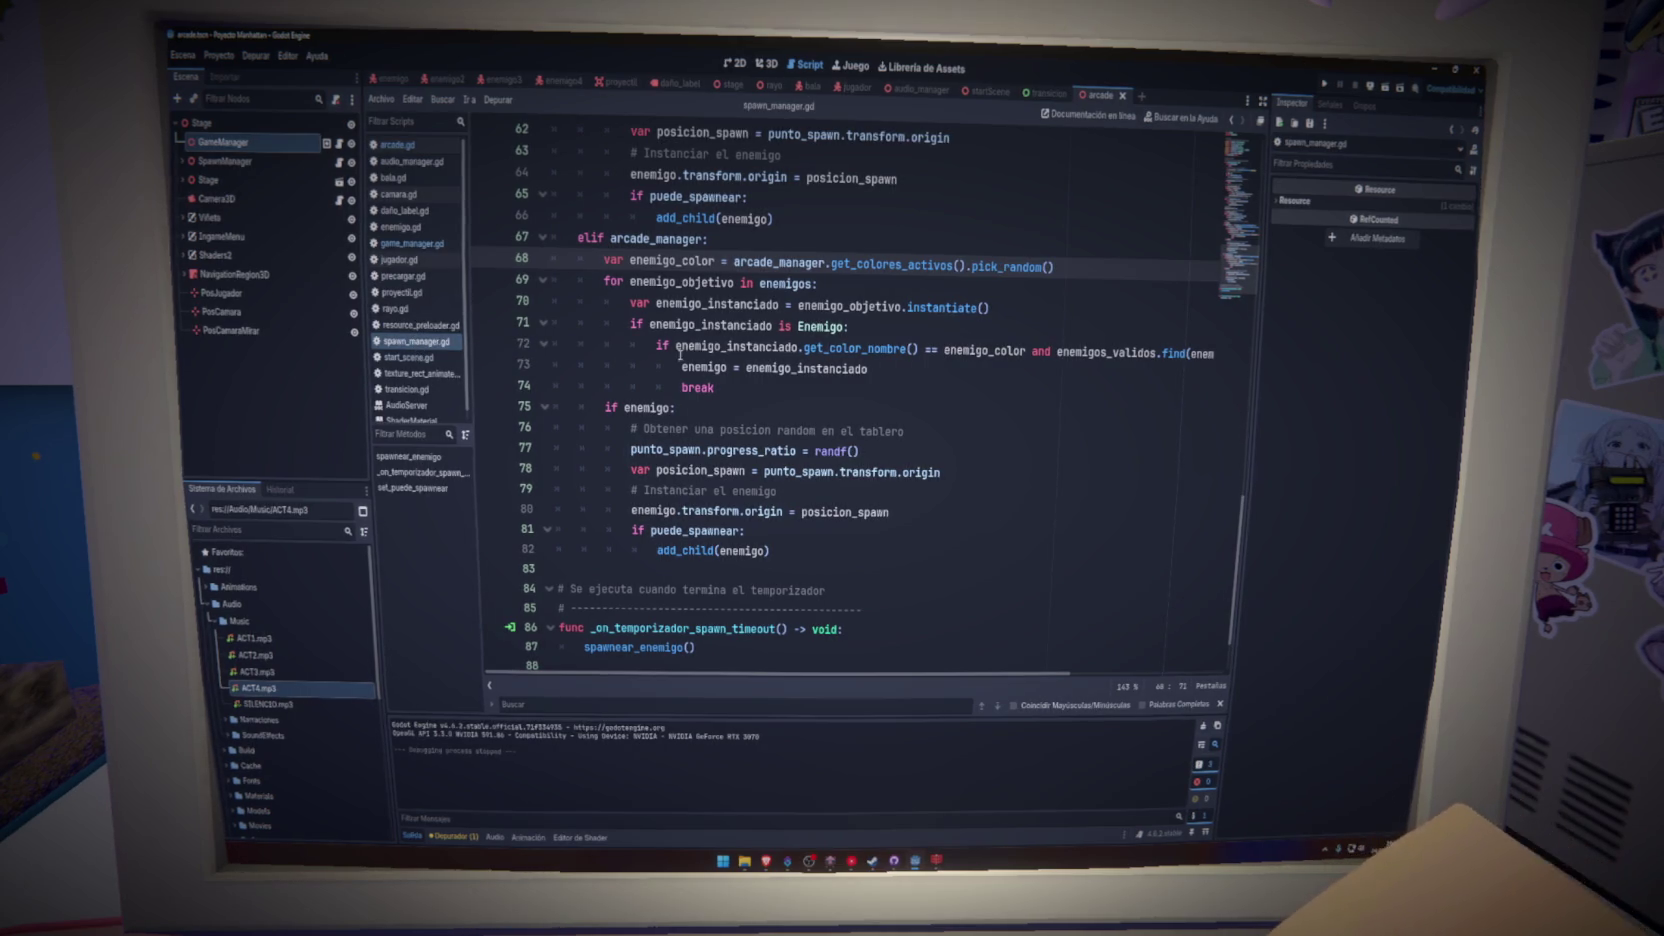
- Open game_manager.gd and inspect the Transicion fade call on line 104
{"action": "left_click", "coordinate": [418, 243]}
{"action": "scroll", "coordinate": [1237, 336], "scroll_direction": "down", "scroll_amount": 5}
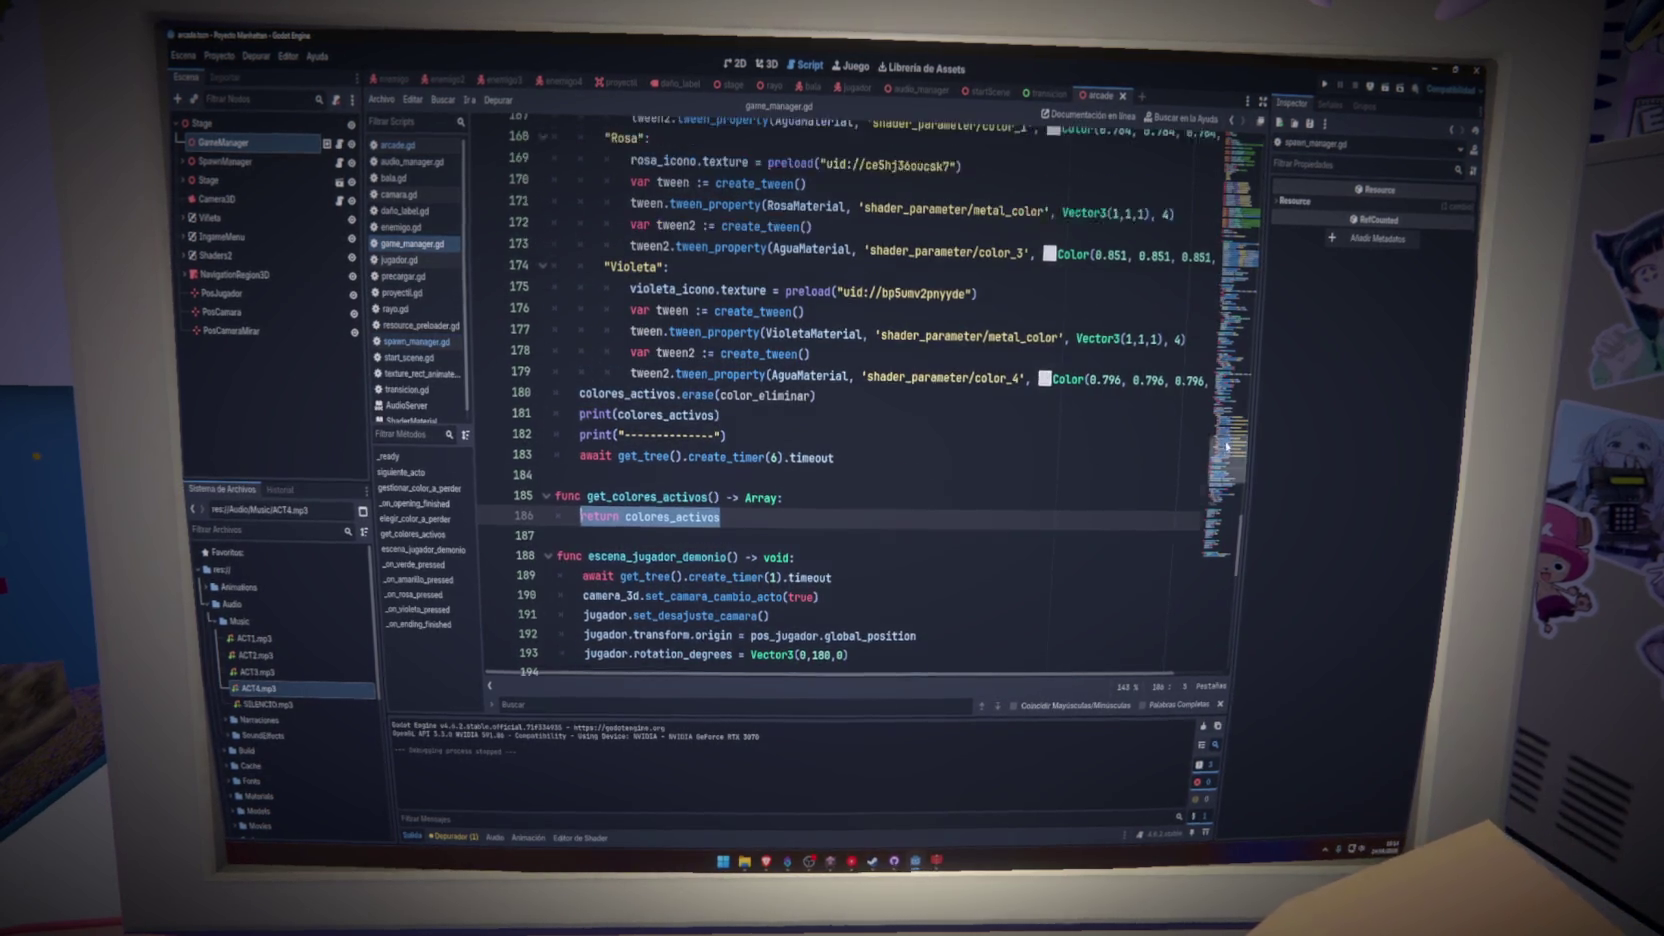
{"action": "scroll", "coordinate": [1237, 336], "scroll_direction": "up", "scroll_amount": 8}
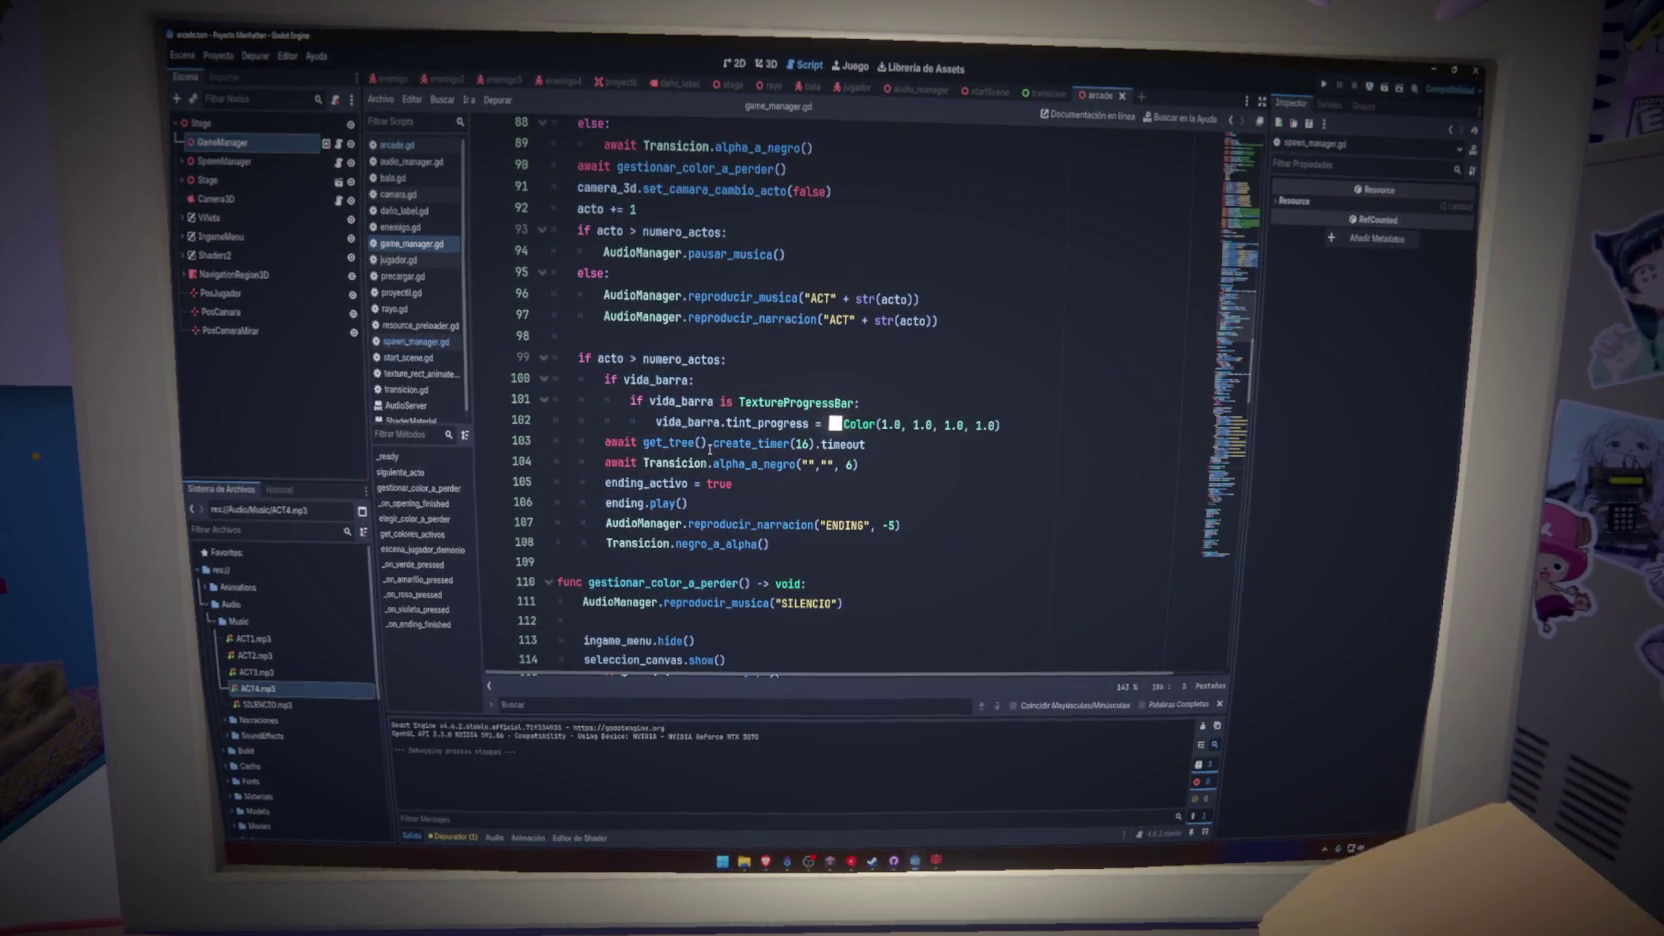
{"action": "double_click", "coordinate": [628, 503]}
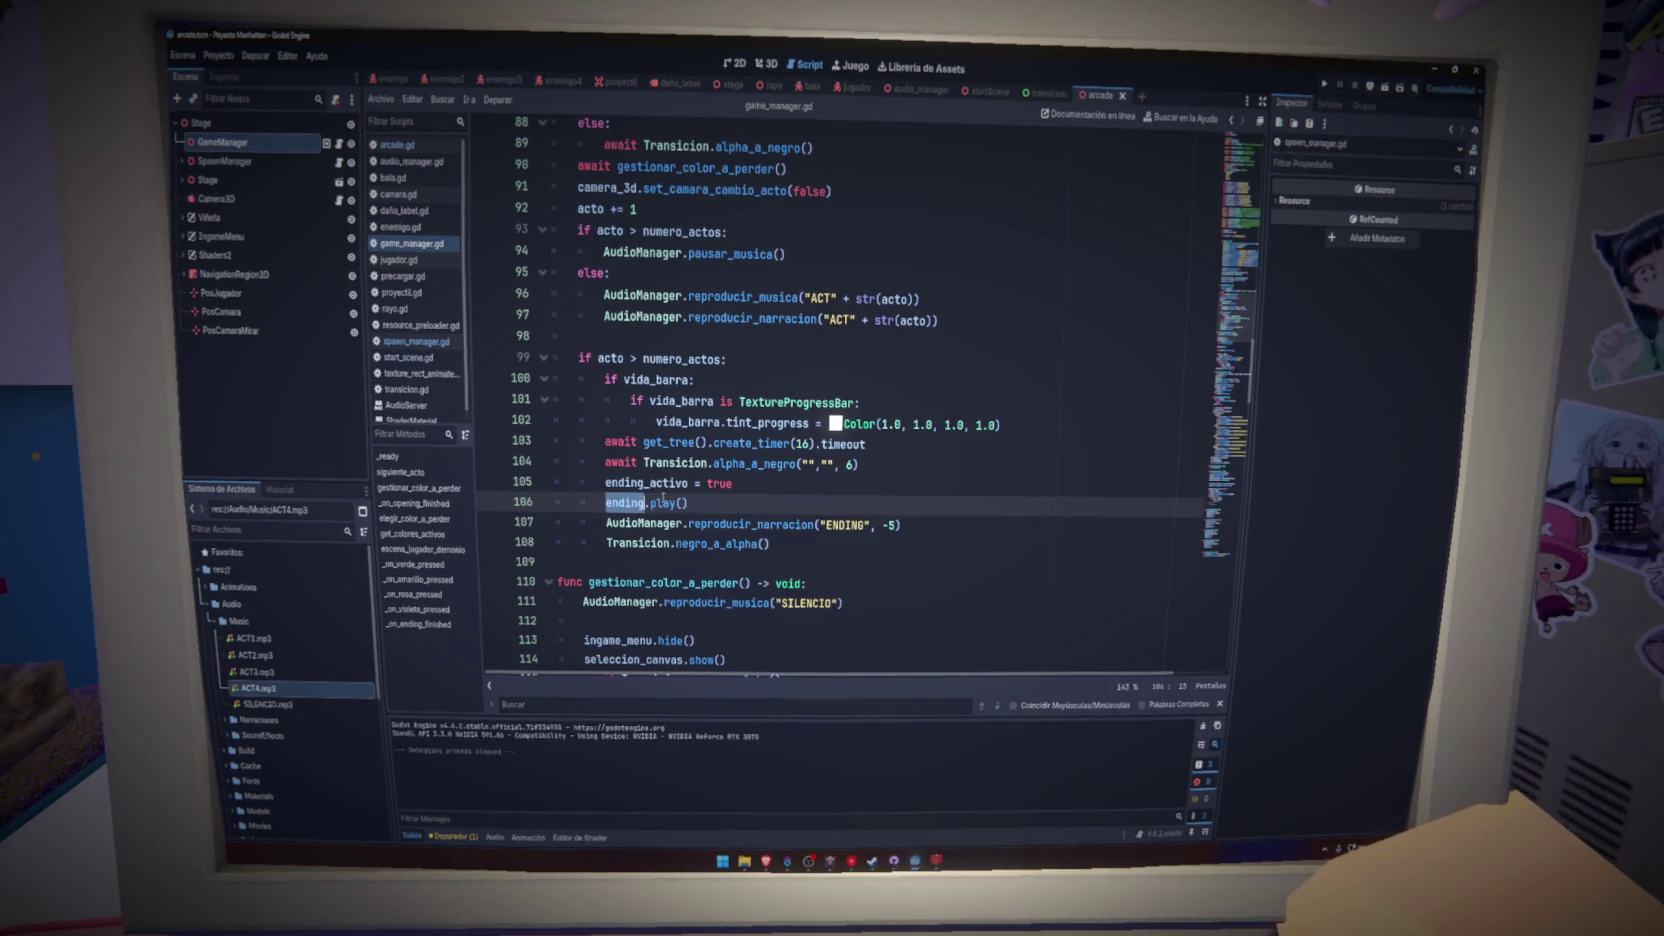
{"action": "key", "text": "ctrl+z"}
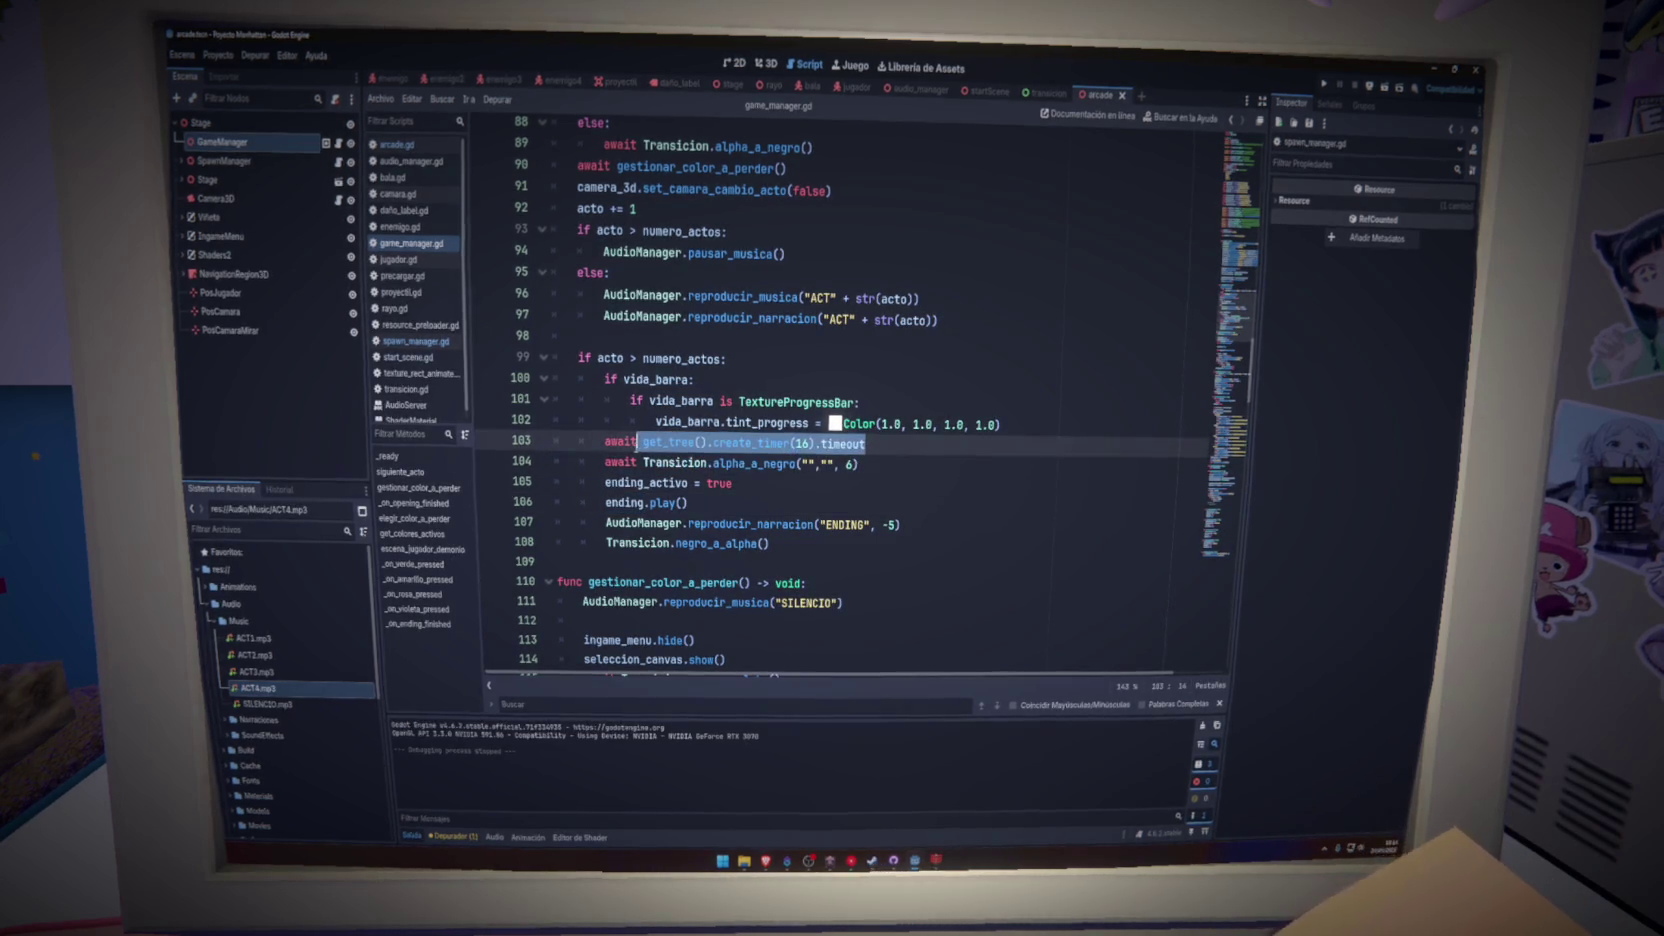
{"action": "left_click", "coordinate": [636, 462]}
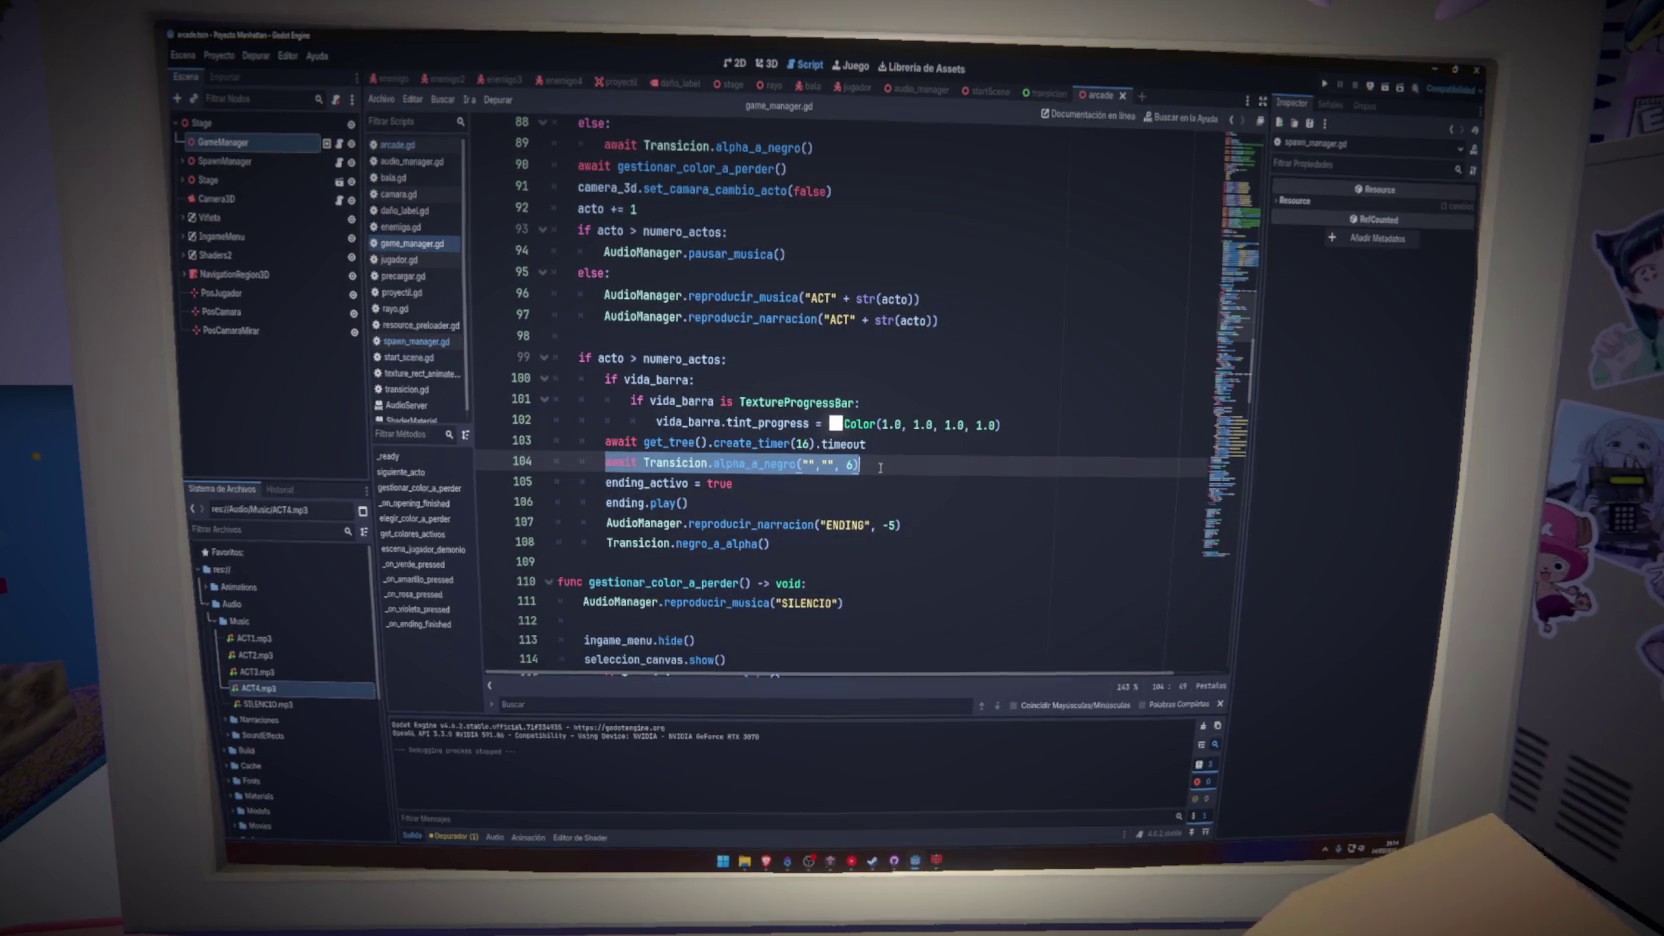
{"action": "left_click_drag", "start_coordinate": [886, 465], "coordinate": [627, 463]}
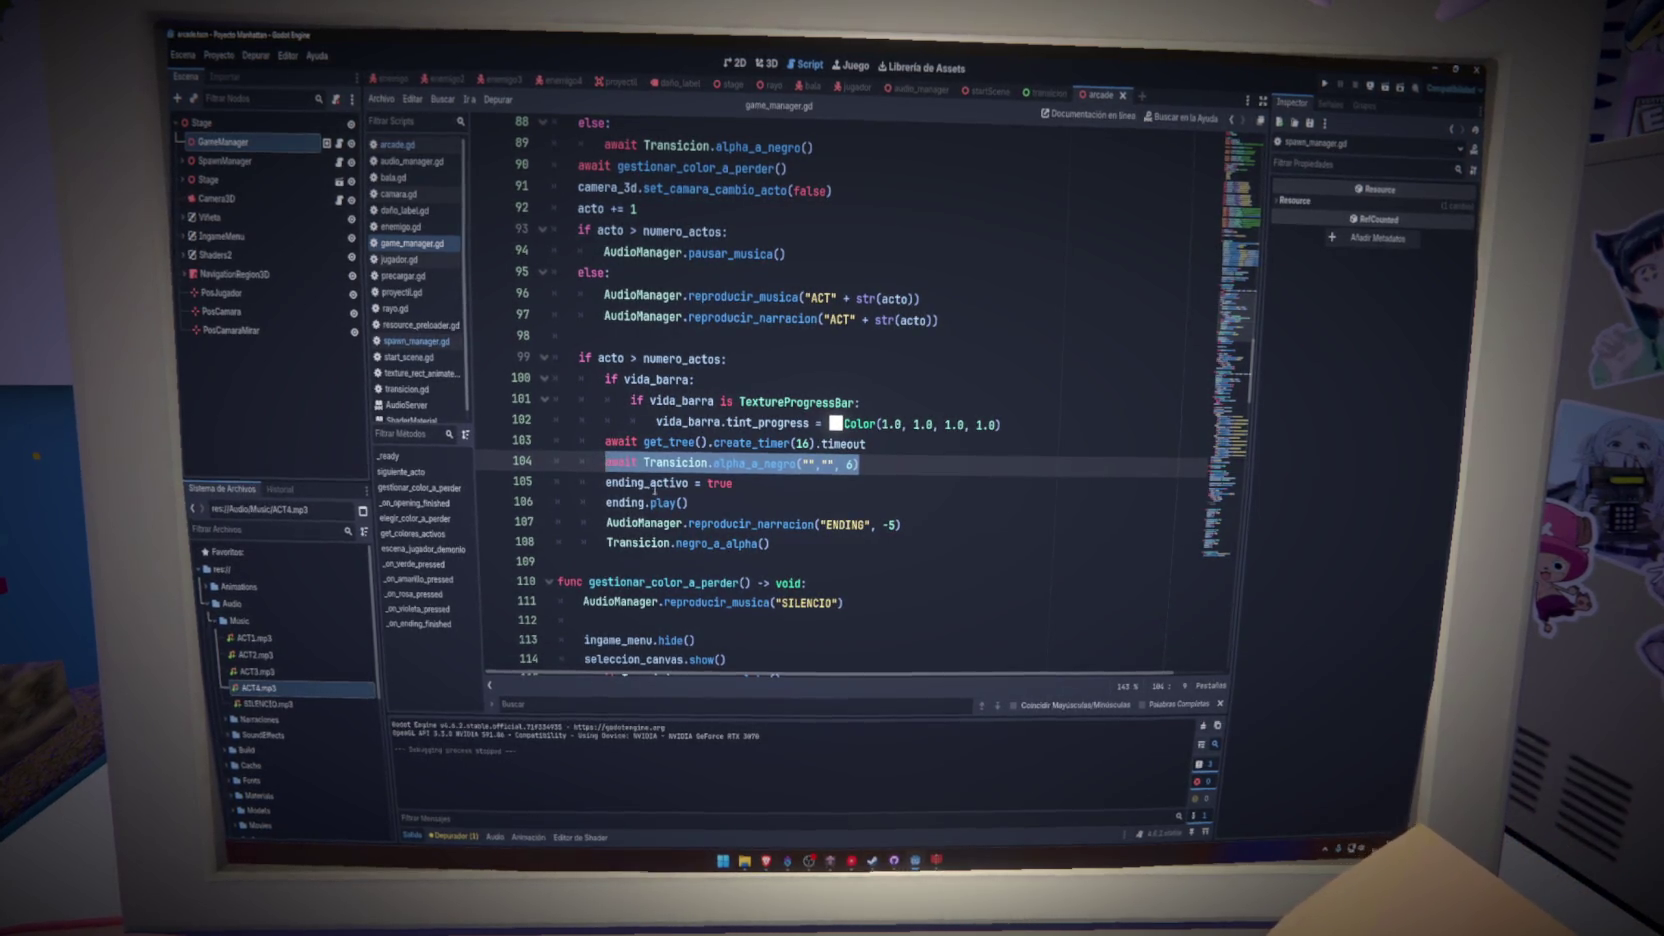
- Locate the _on_ending_finished function and put the caret at the end of its header
{"action": "double_click", "coordinate": [630, 503]}
{"action": "left_click_drag", "start_coordinate": [1206, 371], "coordinate": [1217, 565]}
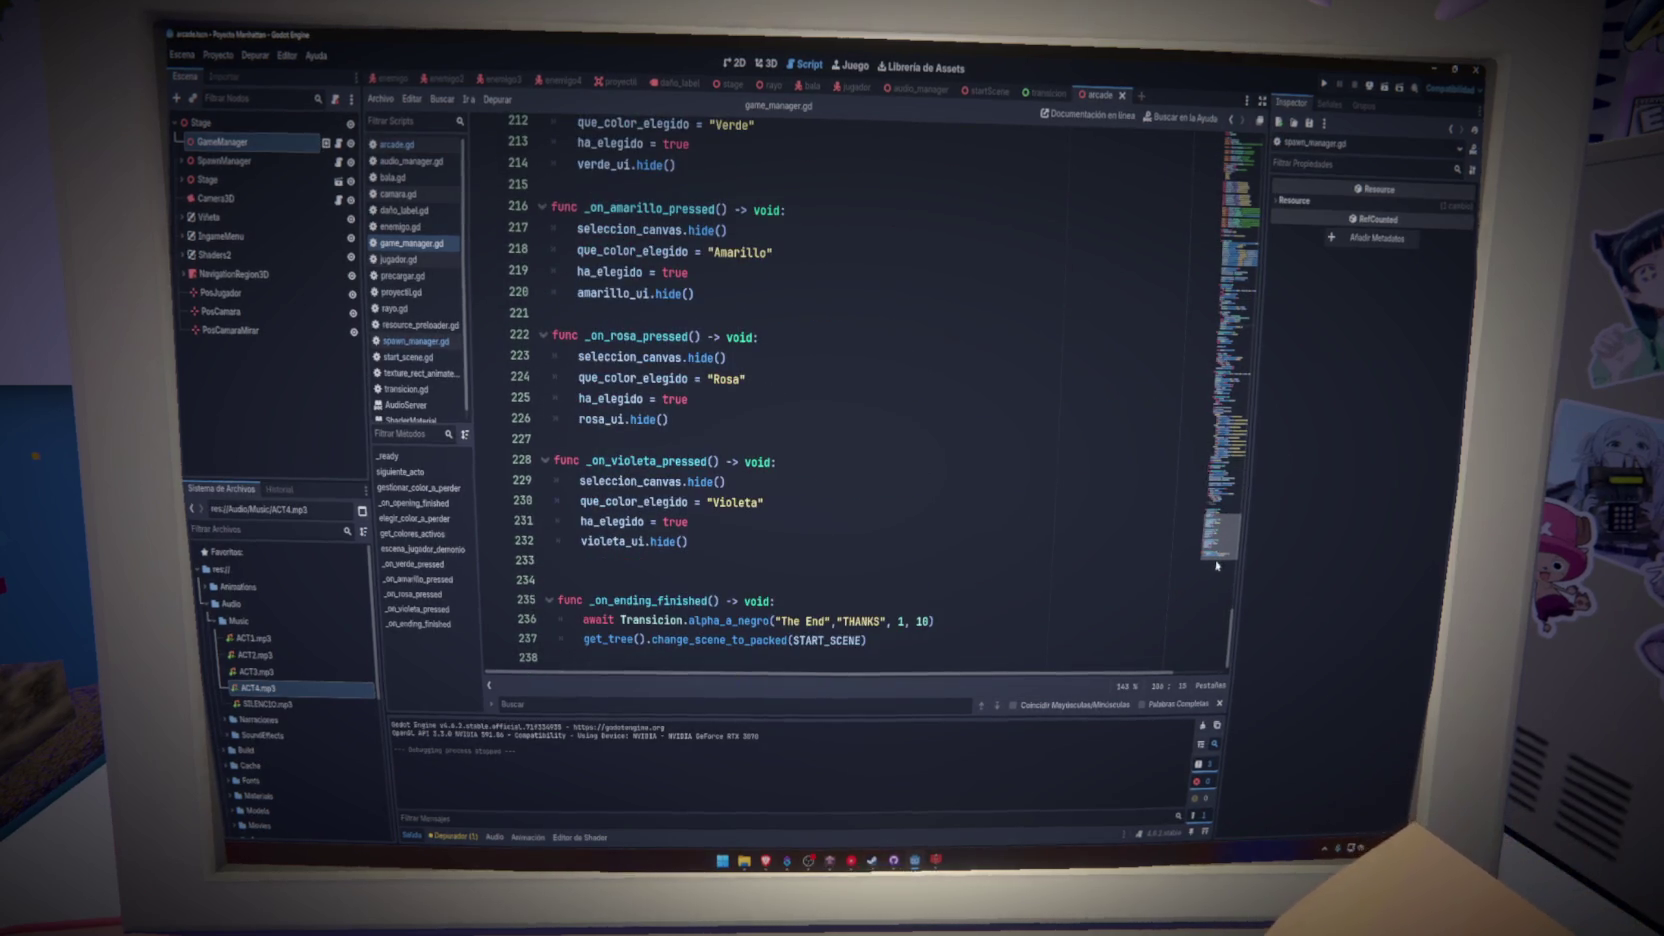
{"action": "double_click", "coordinate": [690, 600]}
{"action": "left_click_drag", "start_coordinate": [586, 620], "coordinate": [653, 620]}
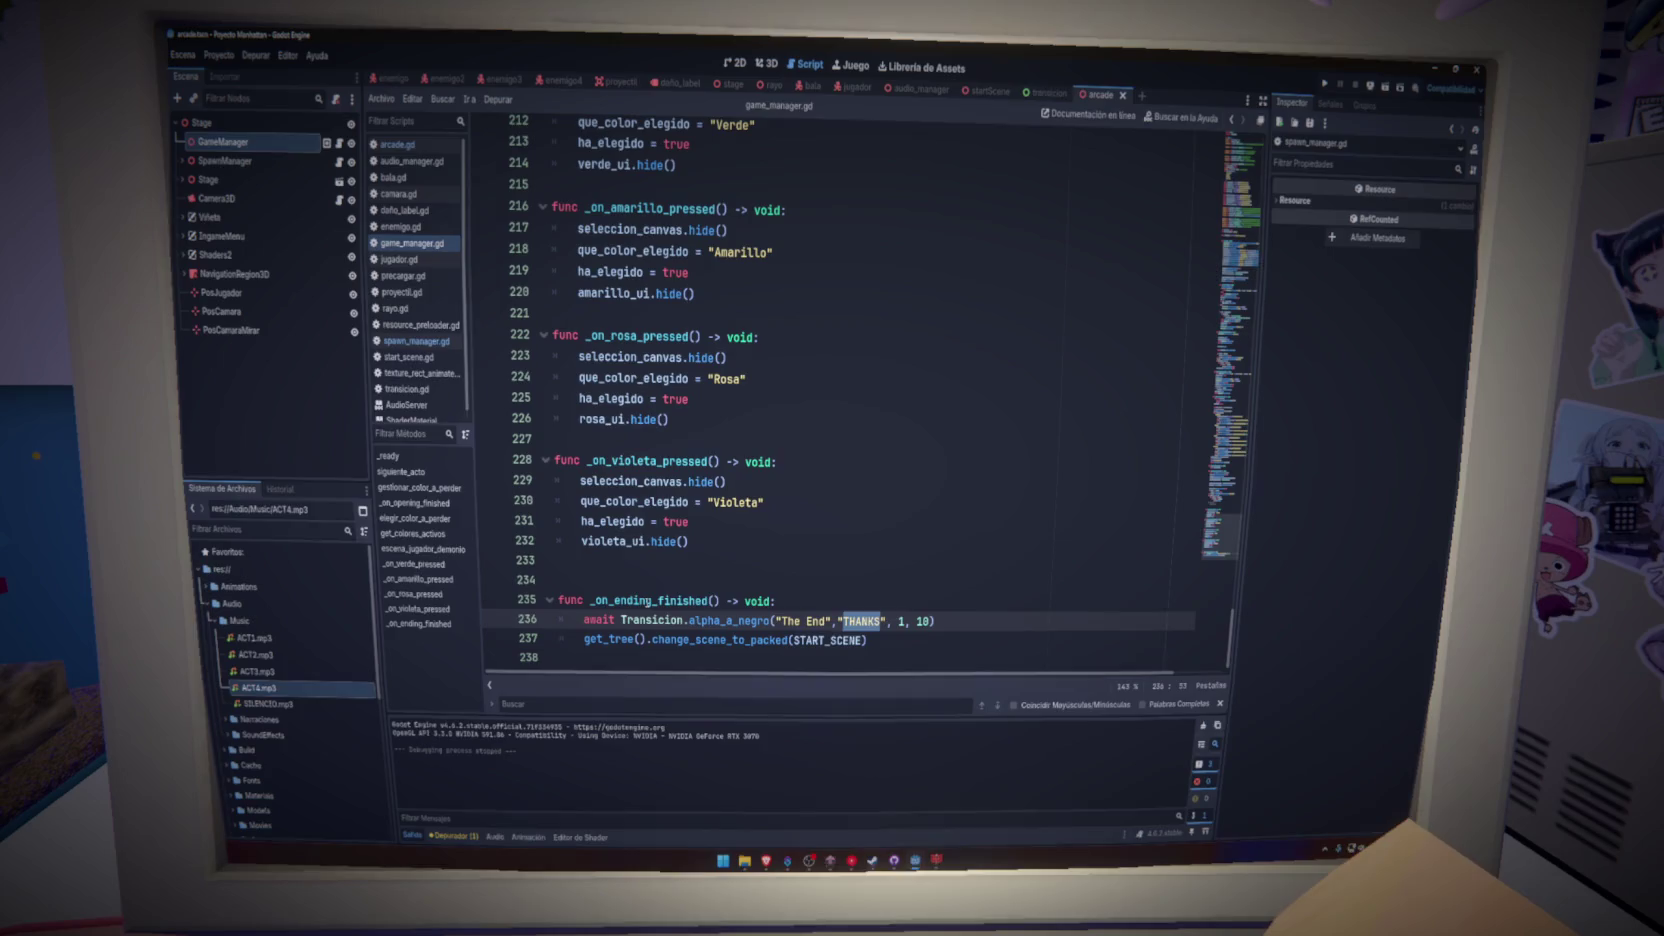
{"action": "double_click", "coordinate": [648, 600]}
{"action": "left_click", "coordinate": [812, 600]}
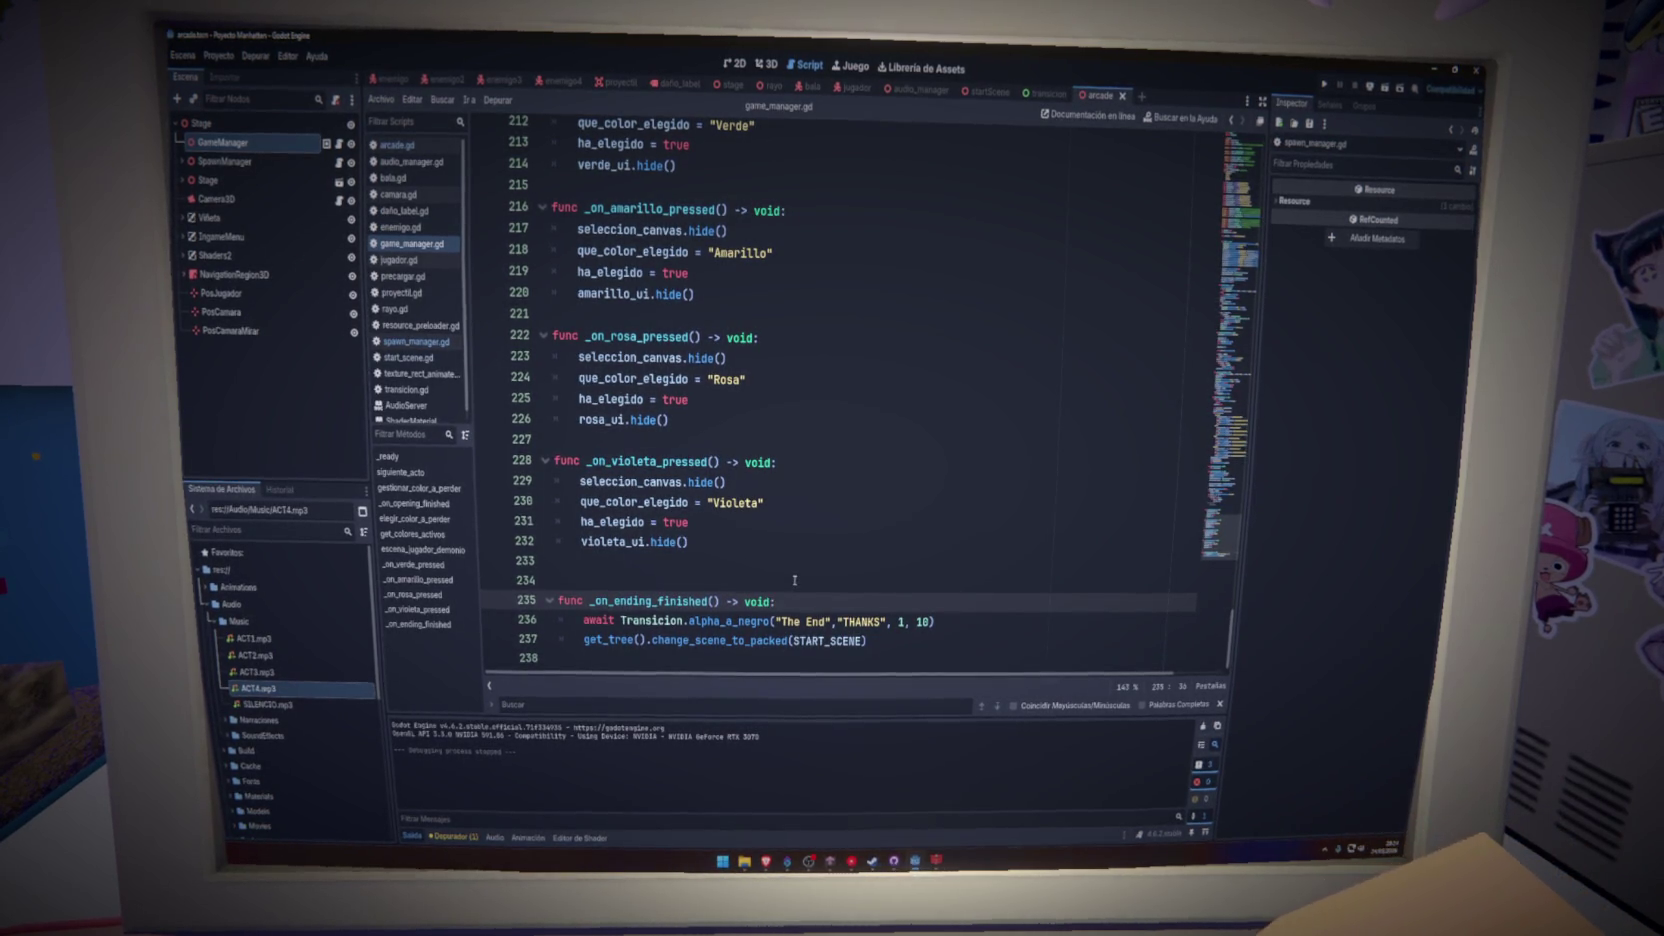
- Add 'await get_tree().create_timer(4).timeout' atop _on_ending_finished, save, and run with F5
{"action": "key", "text": "Return"}
{"action": "type", "text": "aaa"}
{"action": "key", "text": "BackSpace"}
{"action": "key", "text": "BackSpace"}
{"action": "type", "text": "et_tr"}
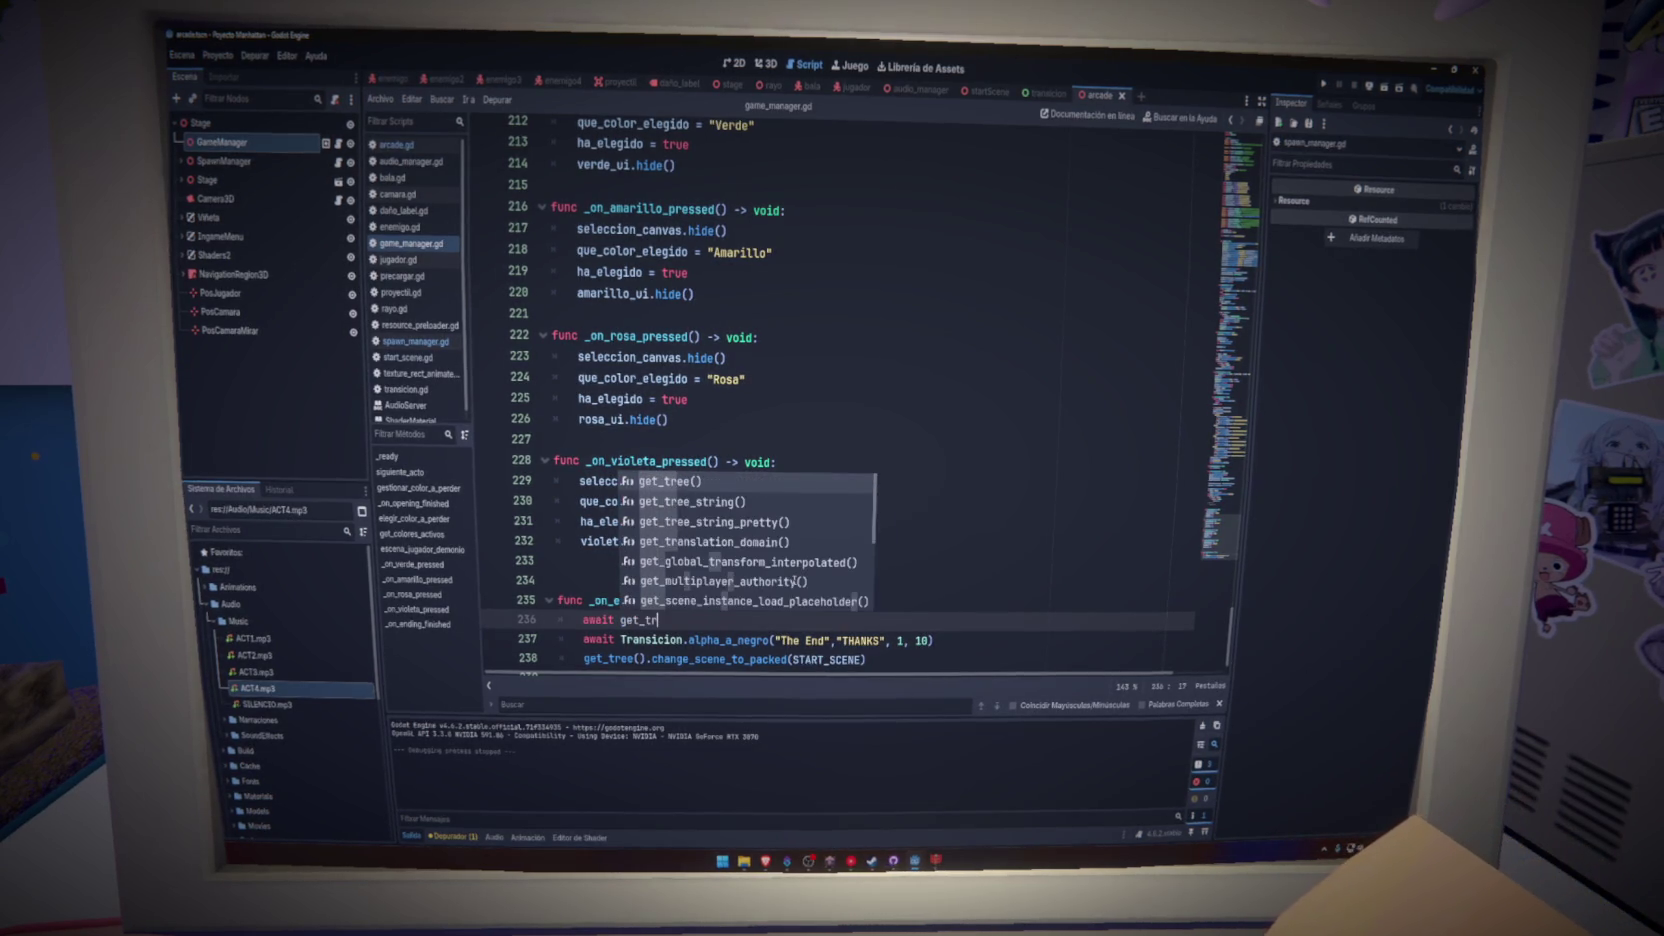
{"action": "key", "text": "Return"}
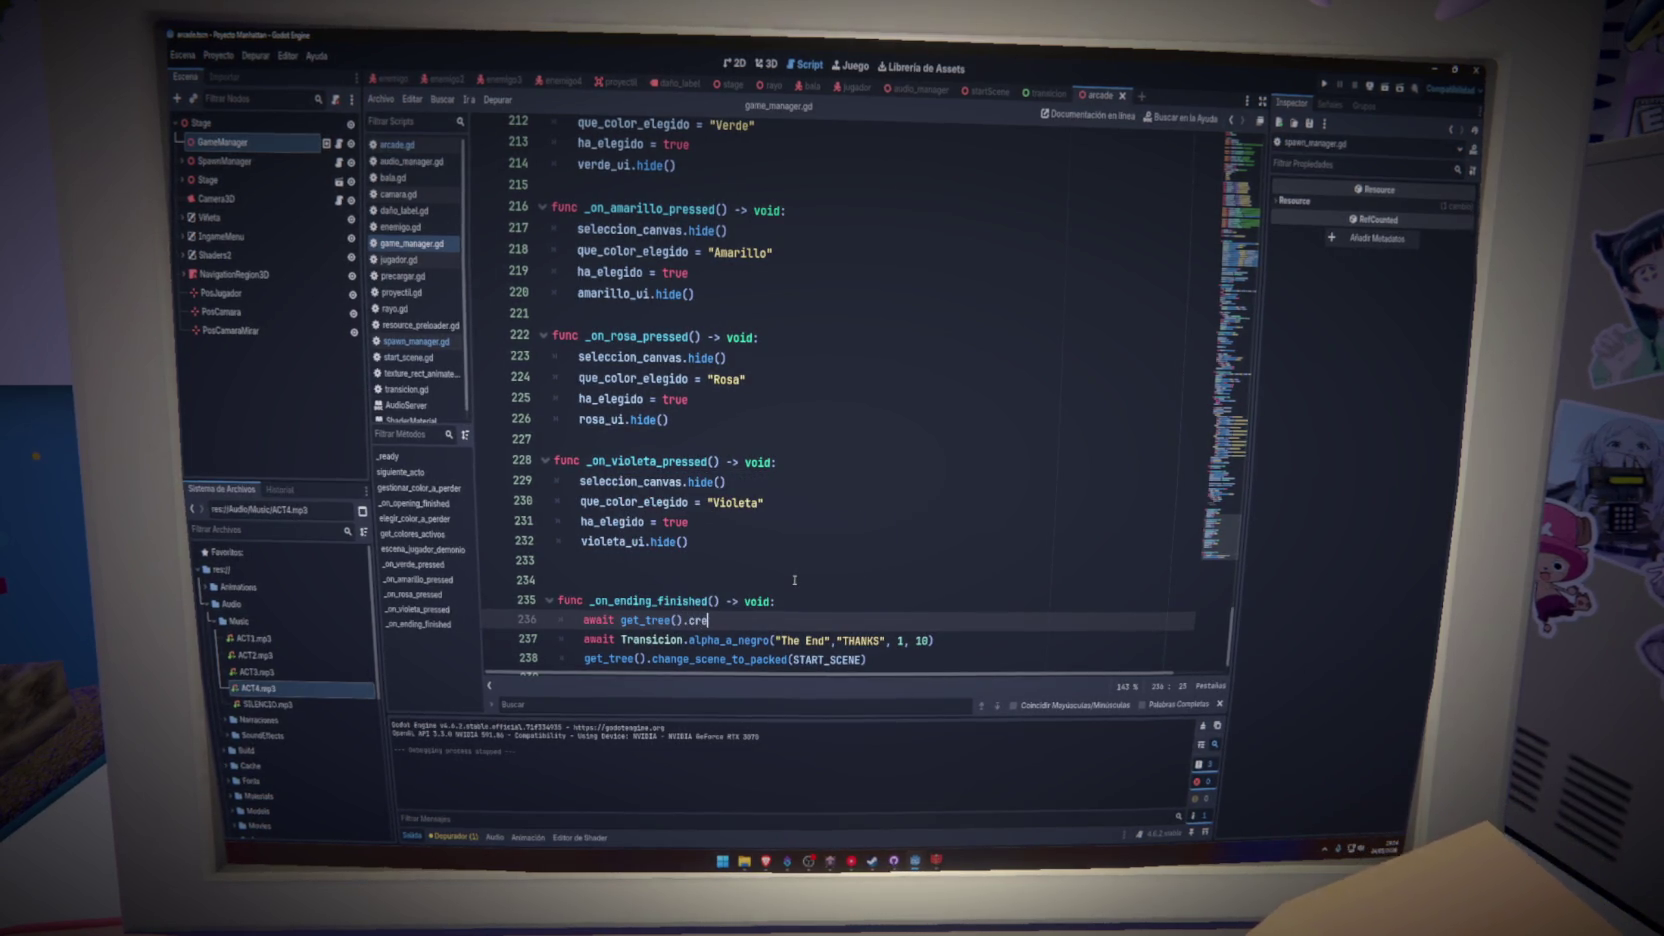
{"action": "key", "text": "Return"}
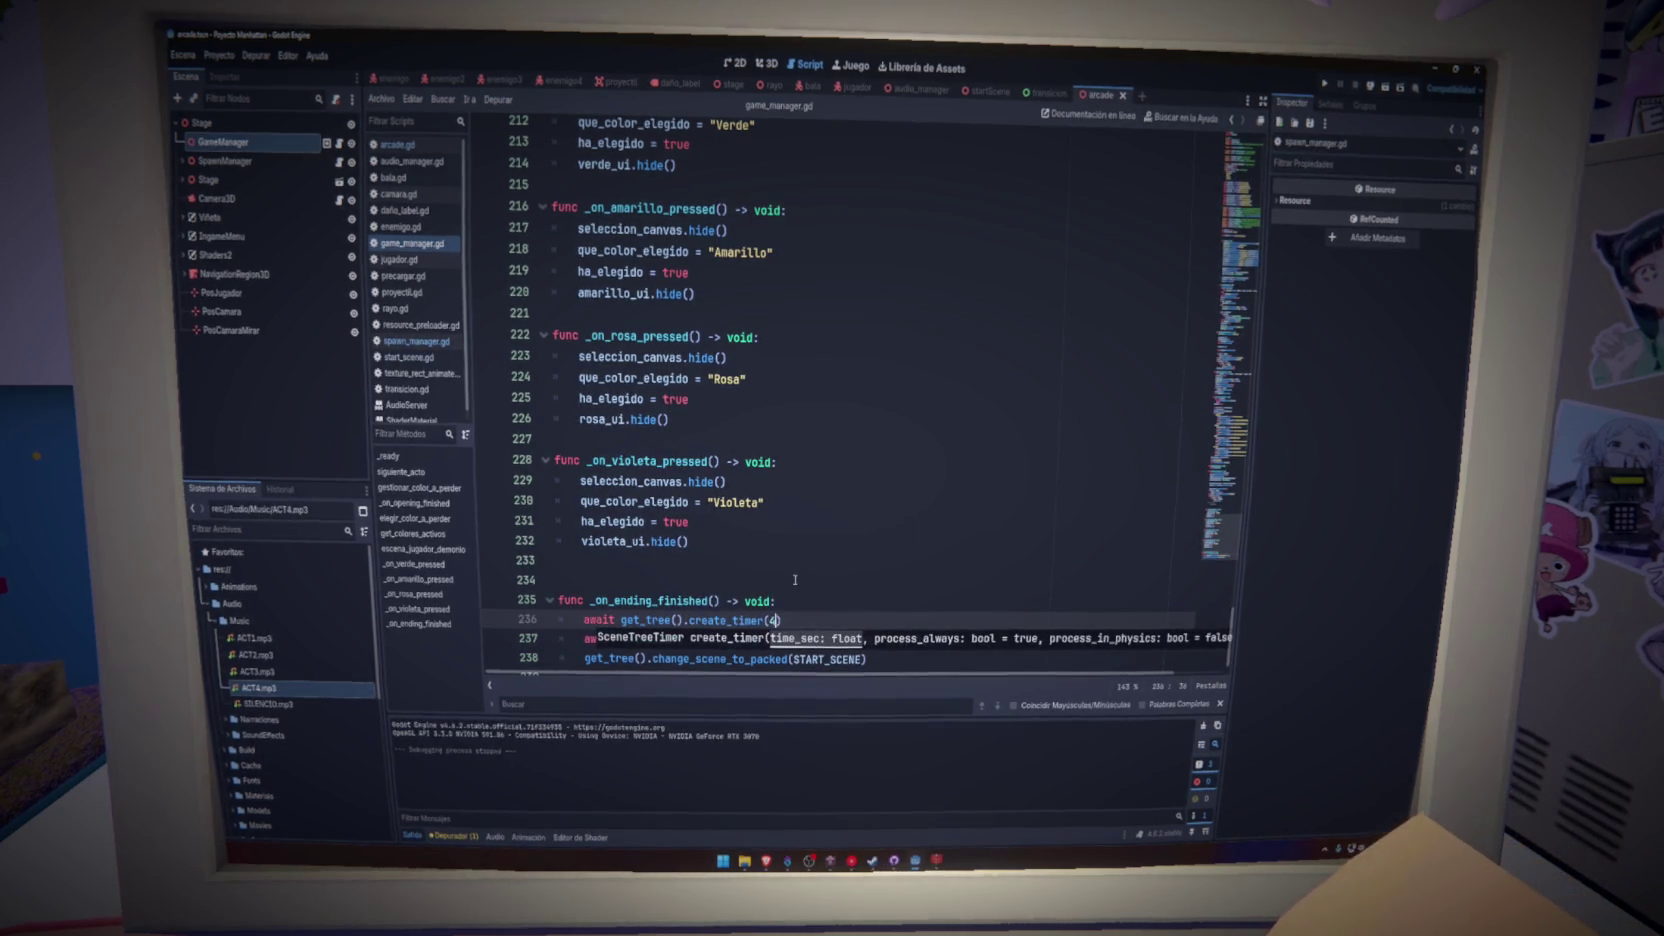
{"action": "type", "text": ")."}
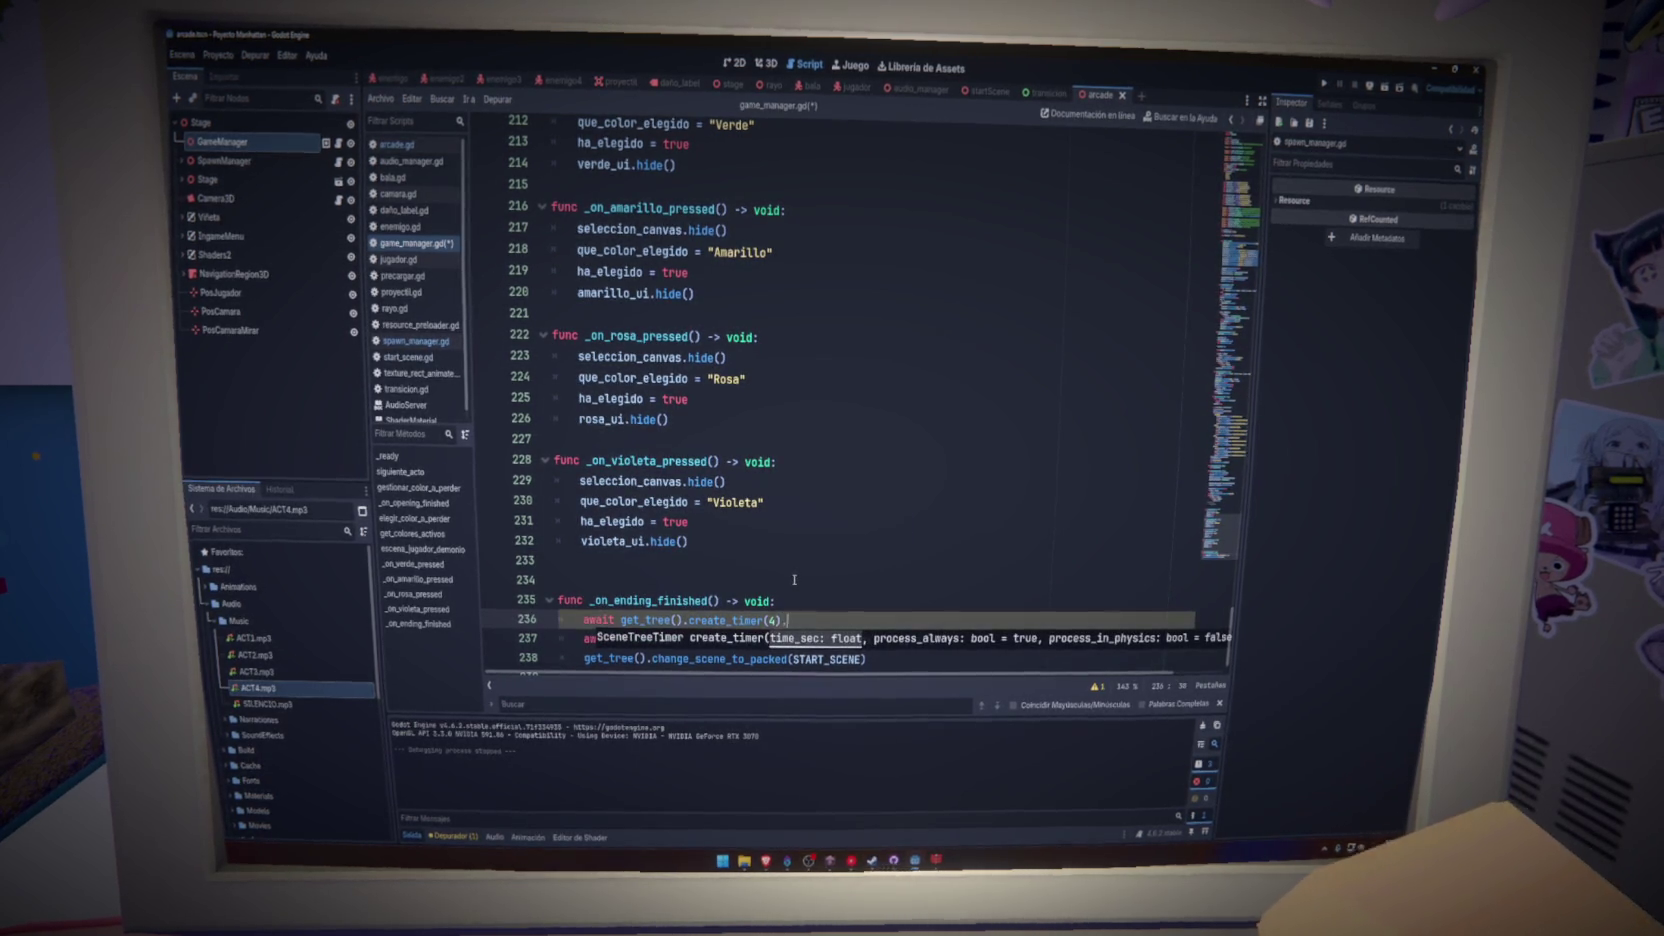
{"action": "type", "text": "ti"}
{"action": "key", "text": "Return"}
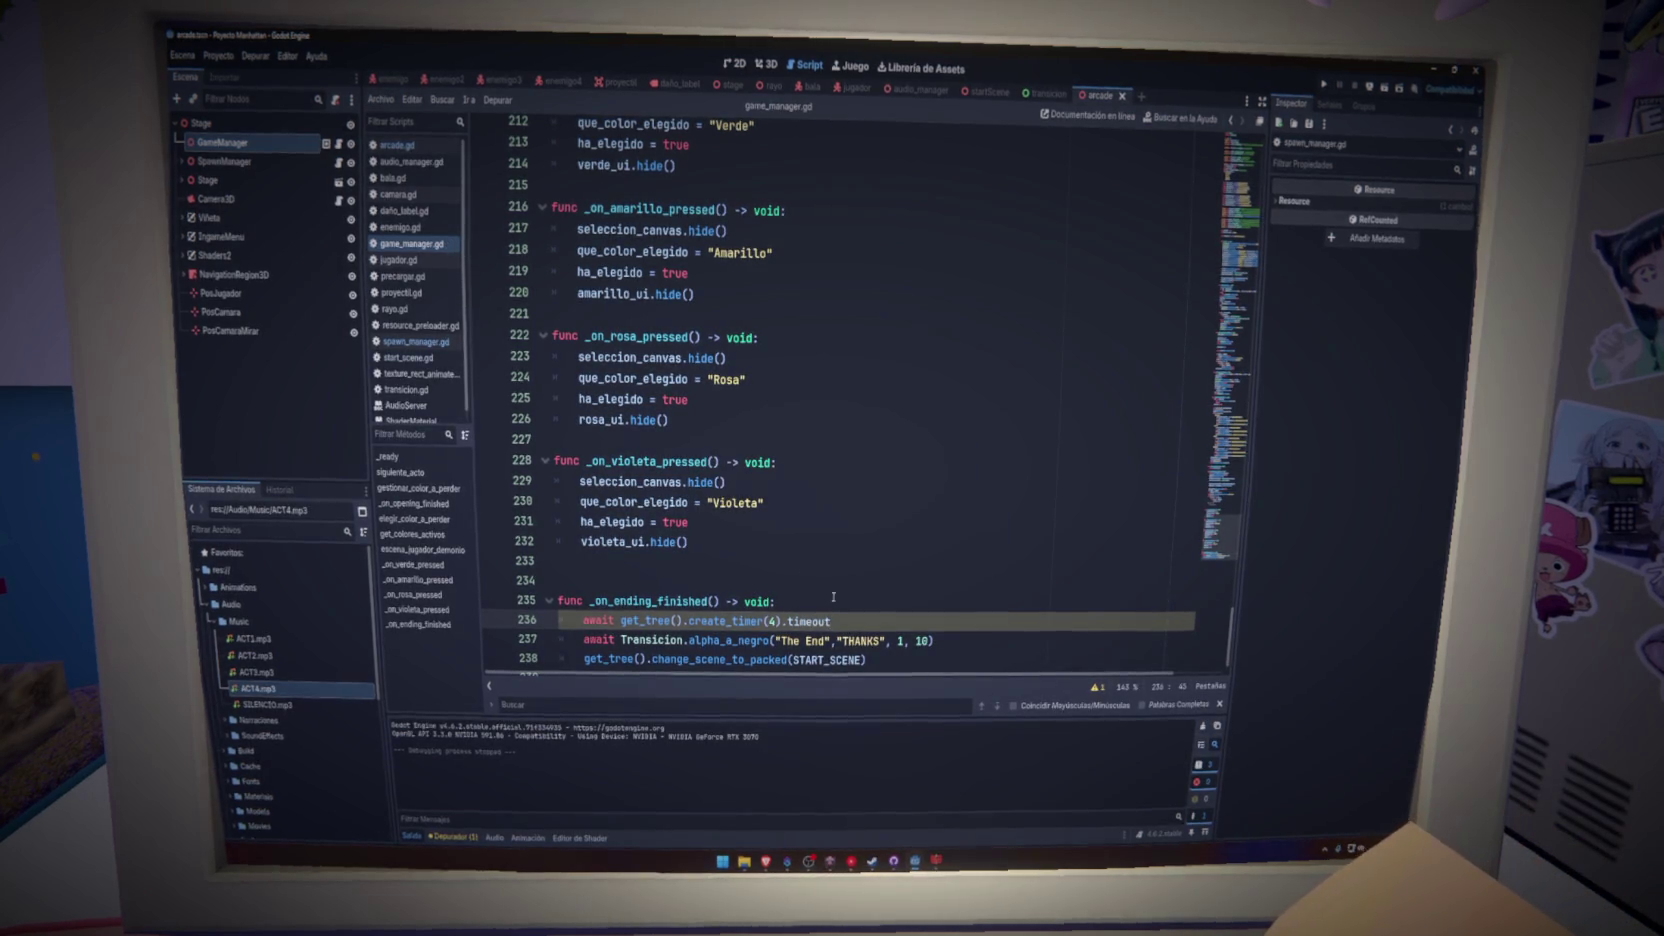
{"action": "key", "text": "ctrl+s"}
{"action": "key", "text": "F5"}
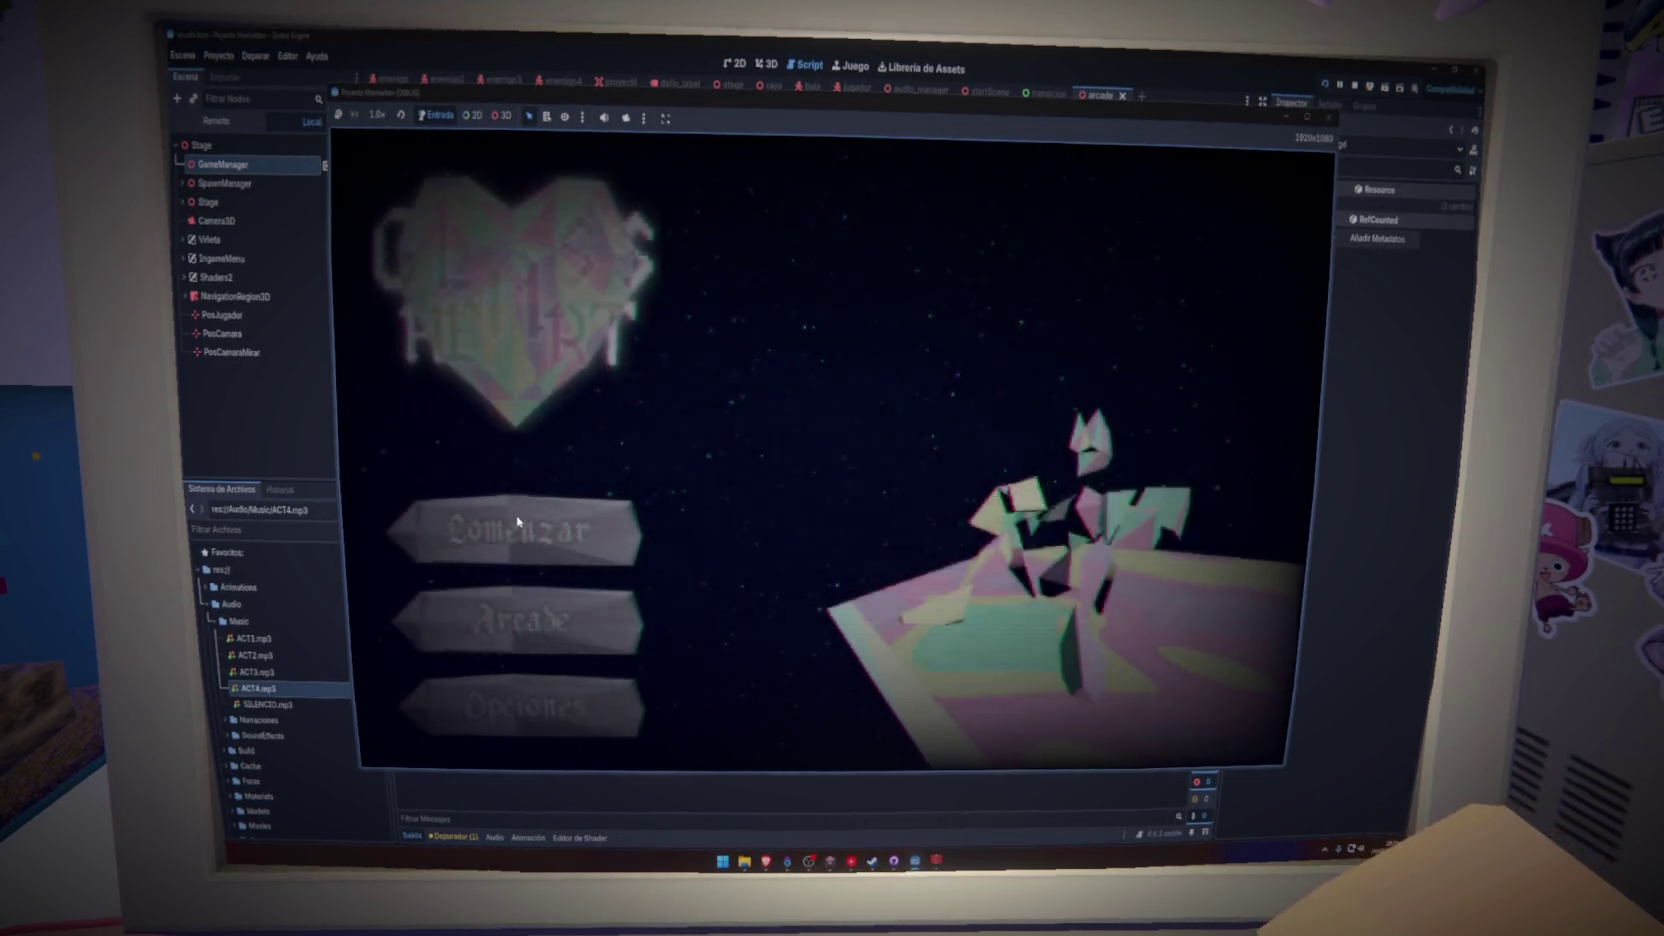
- Close the running game, change create_timer(4) to 5, and relaunch with F5
{"action": "left_click", "coordinate": [533, 522]}
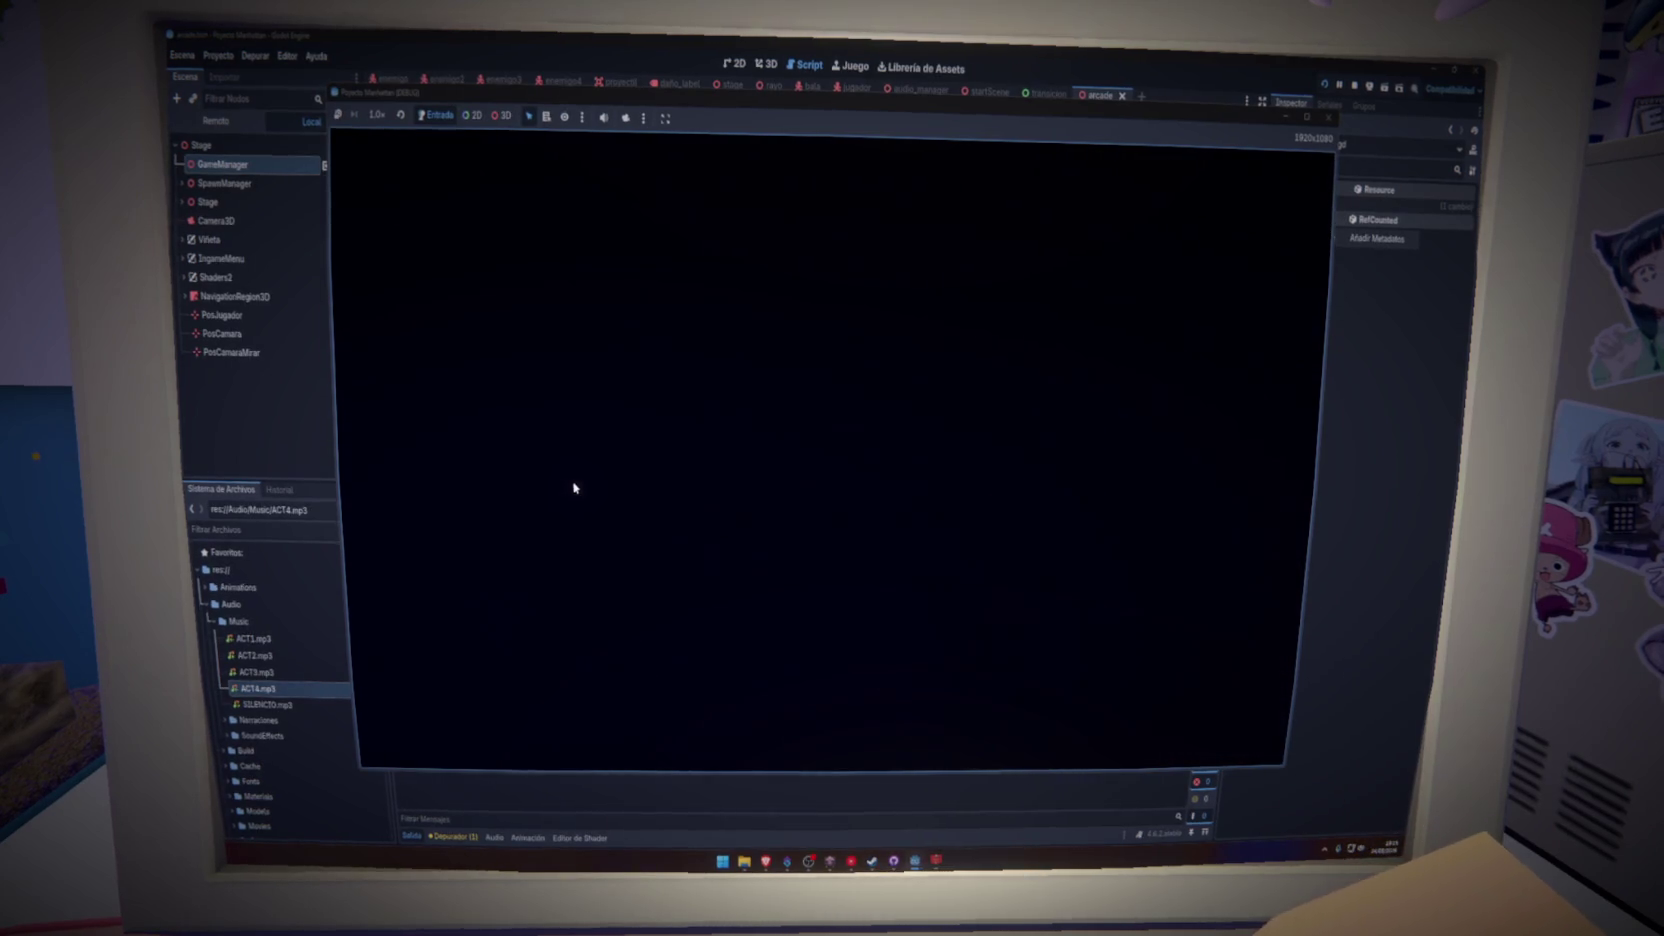
{"action": "left_click", "coordinate": [1329, 118]}
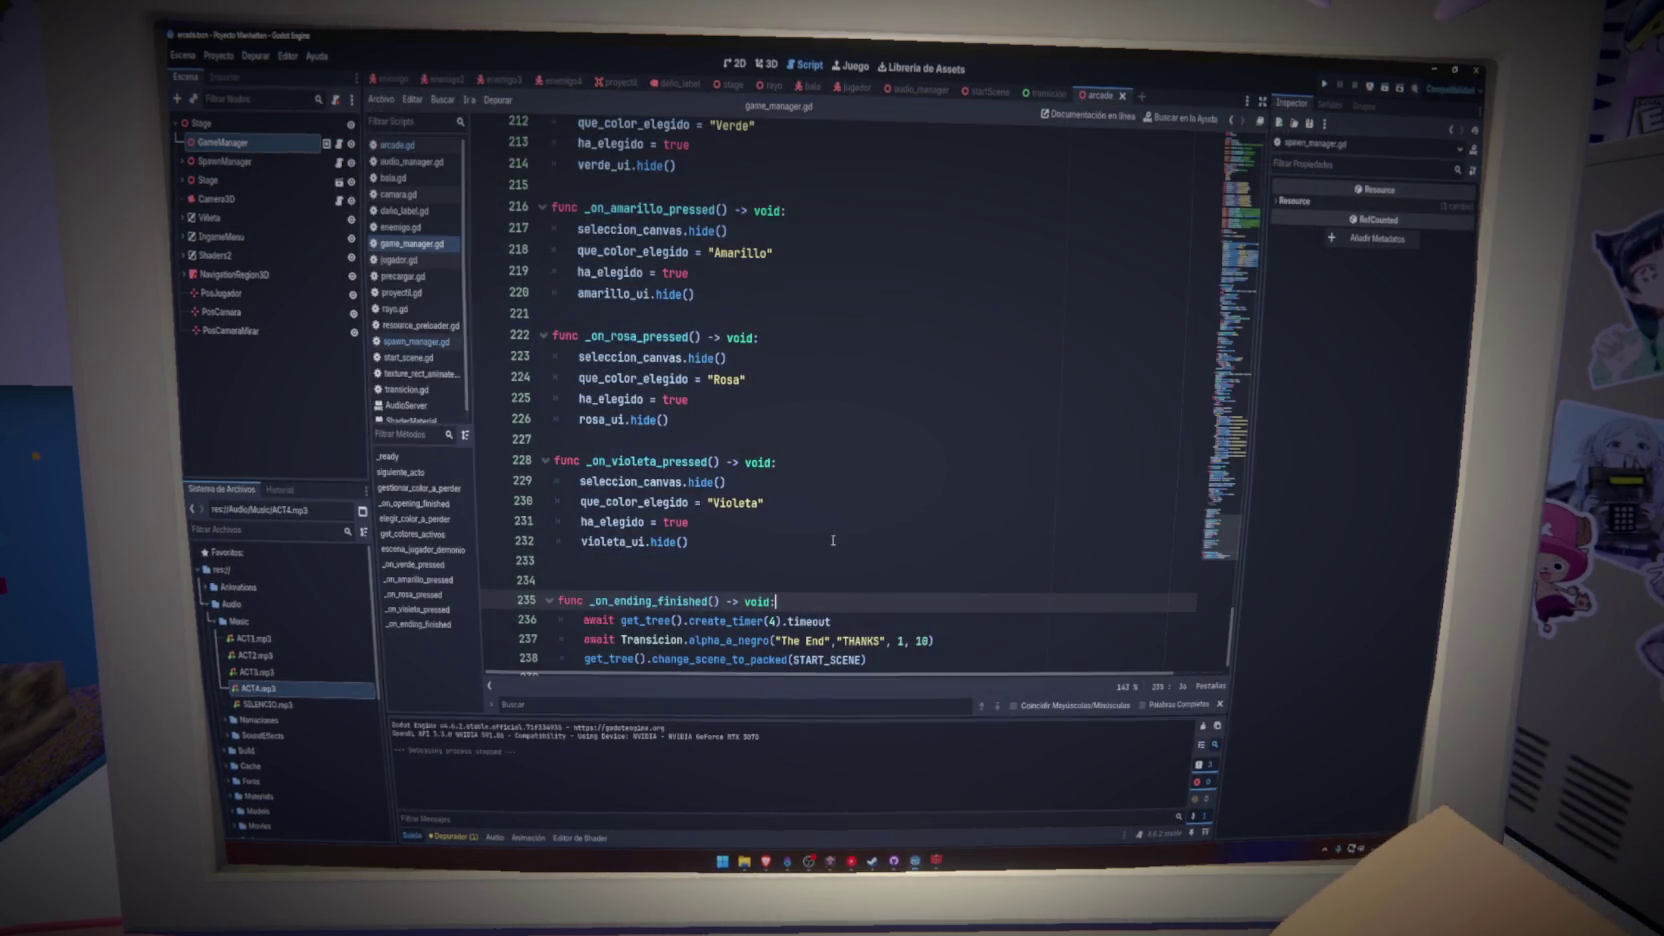
{"action": "left_click", "coordinate": [771, 620]}
{"action": "type", "text": "5"}
{"action": "left_click", "coordinate": [556, 580]}
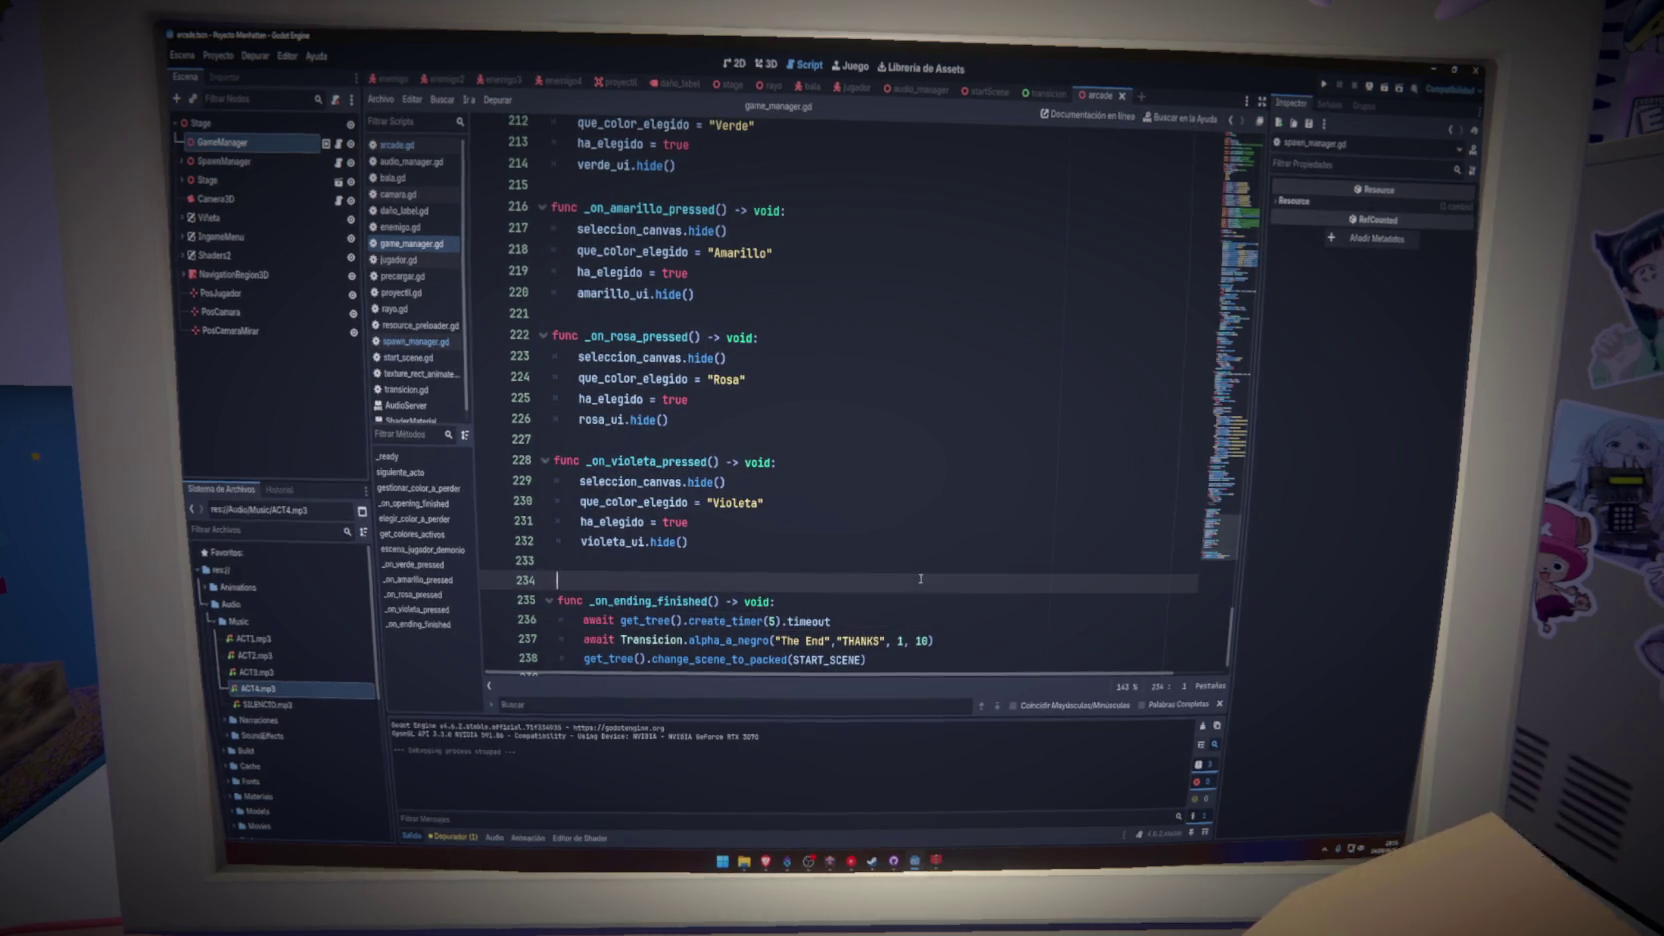
{"action": "key", "text": "F5"}
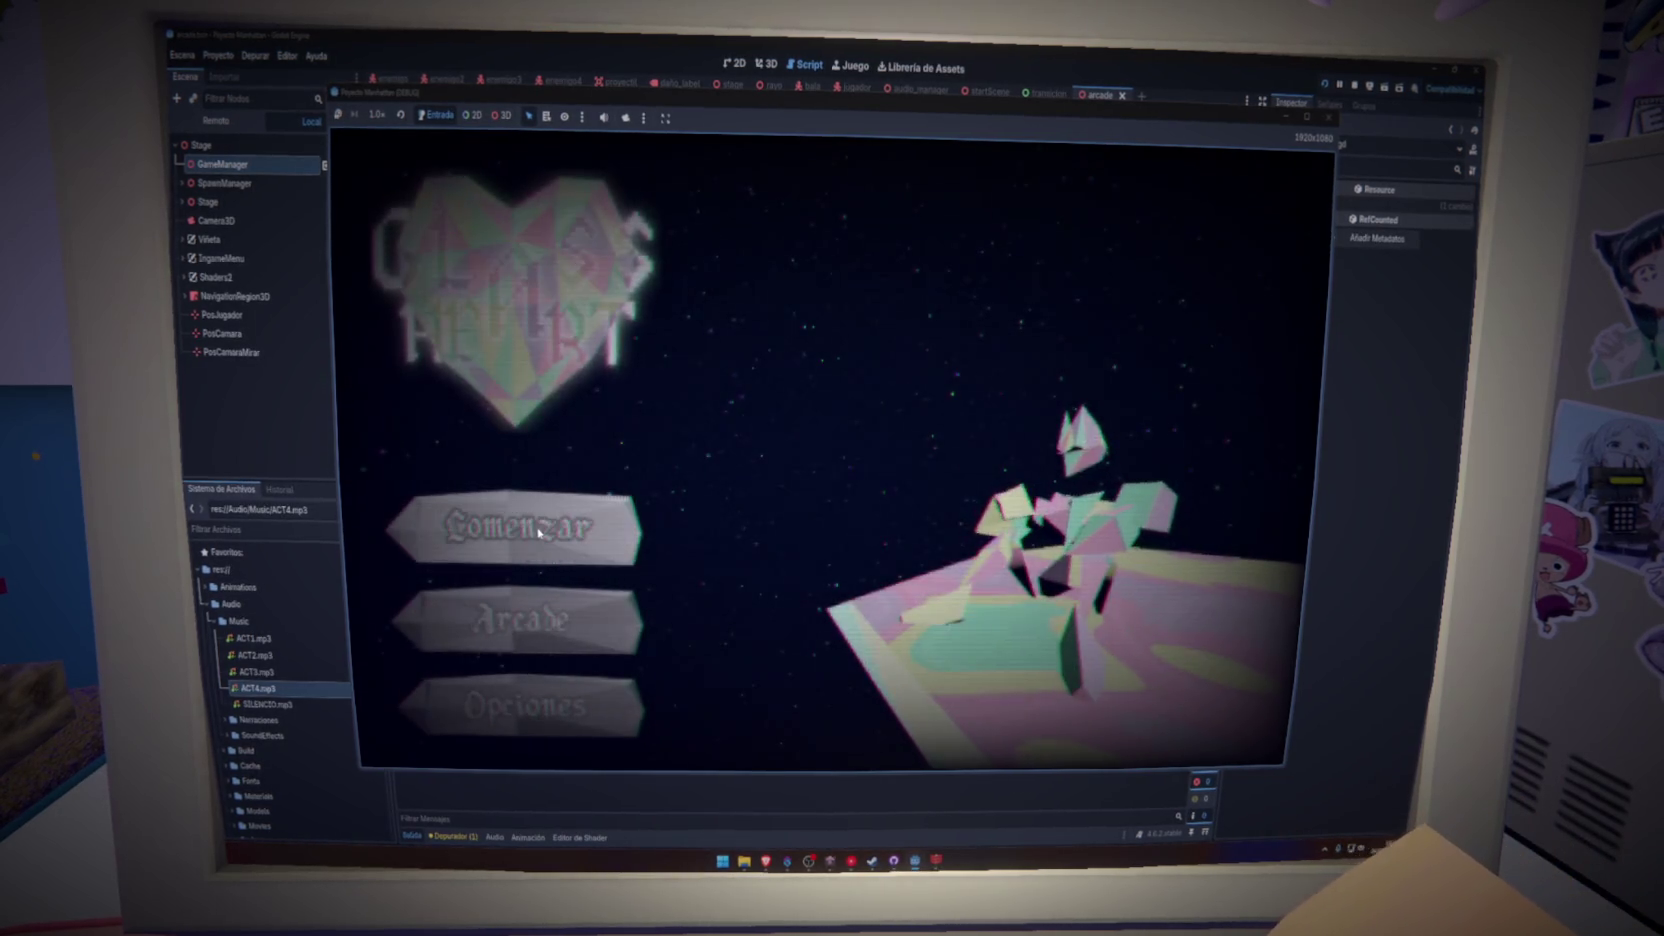
- Click Comenzar and play through to the colour-removal choice screen
{"action": "left_click", "coordinate": [548, 509]}
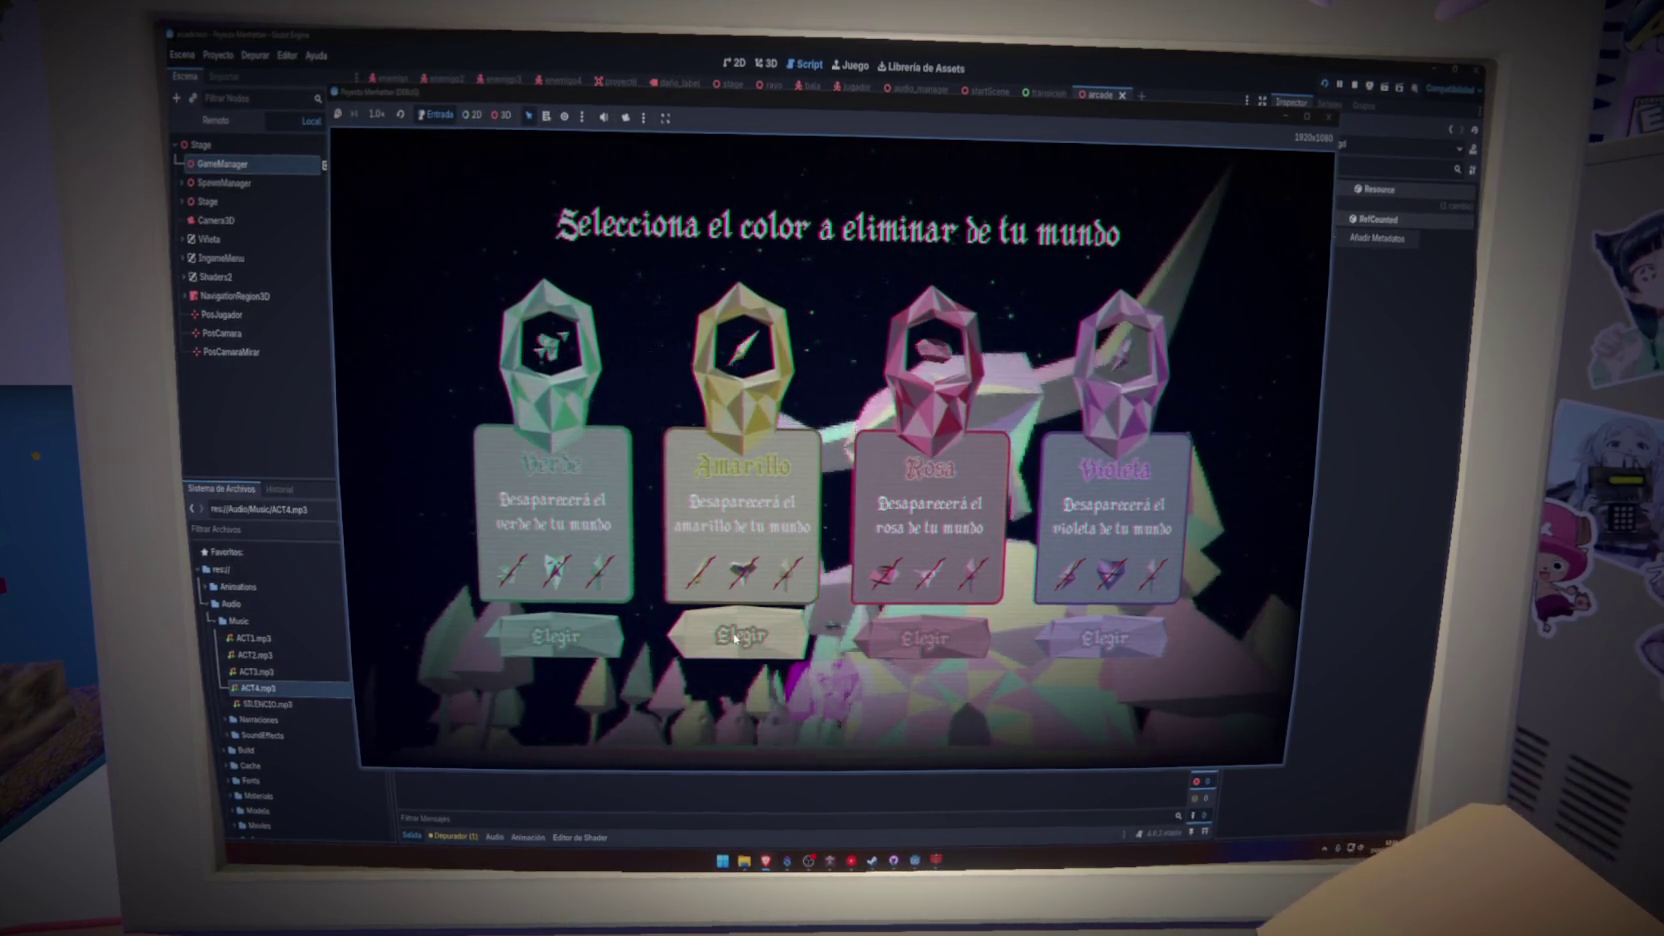
- Click Elegir under the Rosa card to remove pink
{"action": "left_click", "coordinate": [985, 636]}
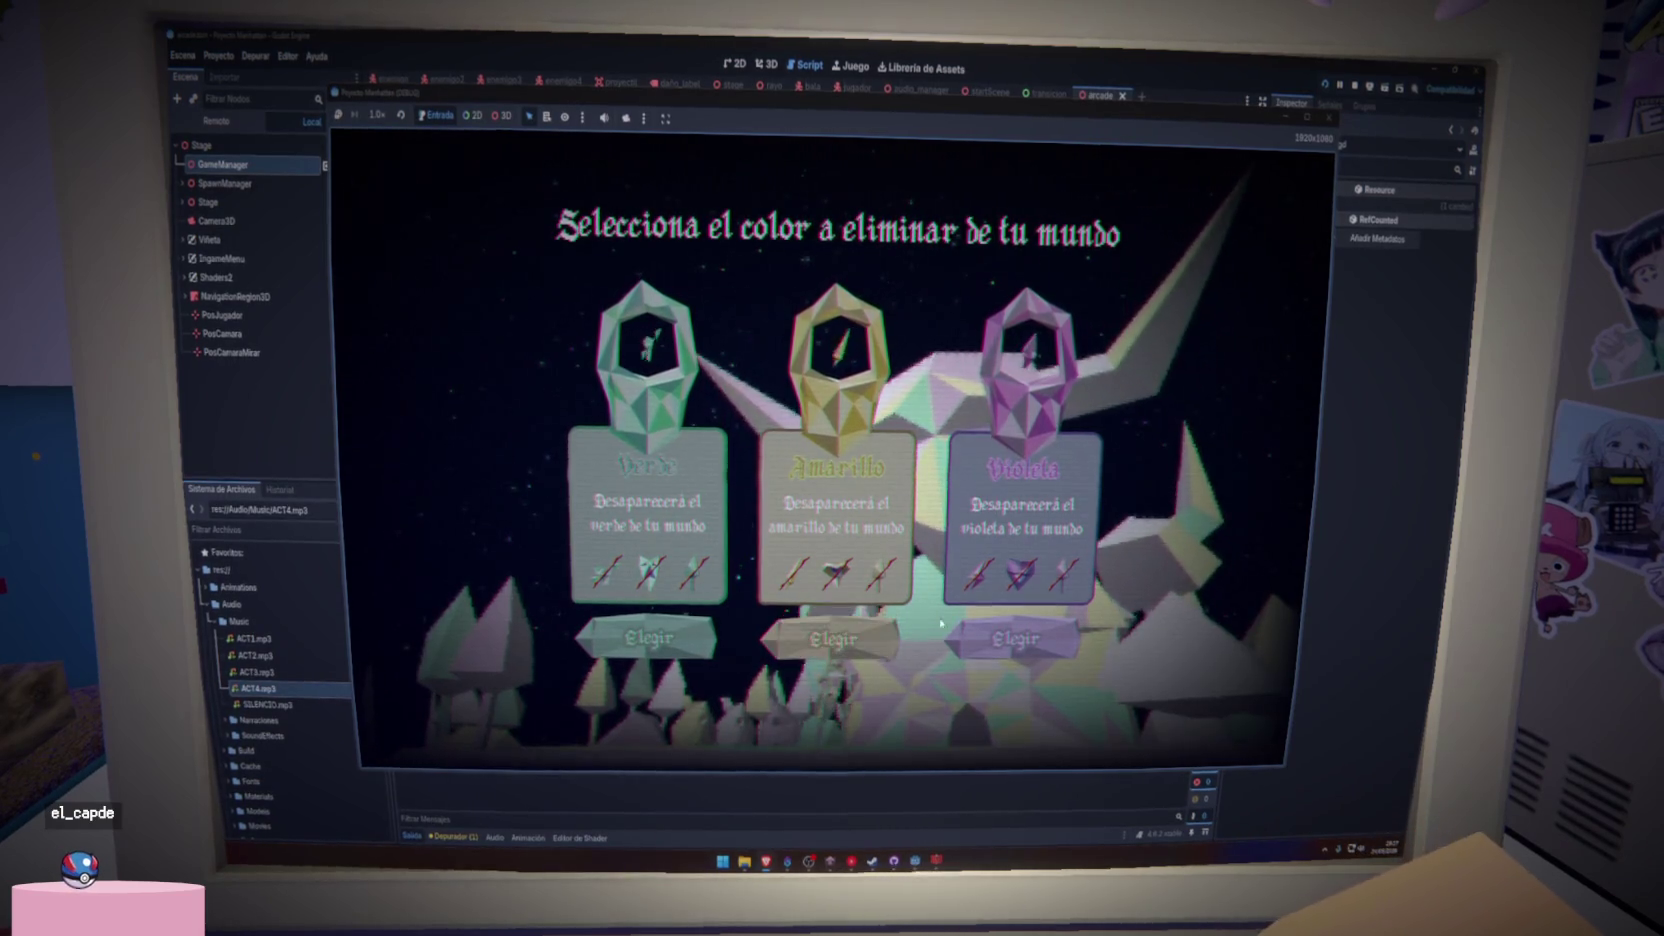
- Click Elegir under the Violeta card to remove violet
{"action": "left_click", "coordinate": [1023, 645]}
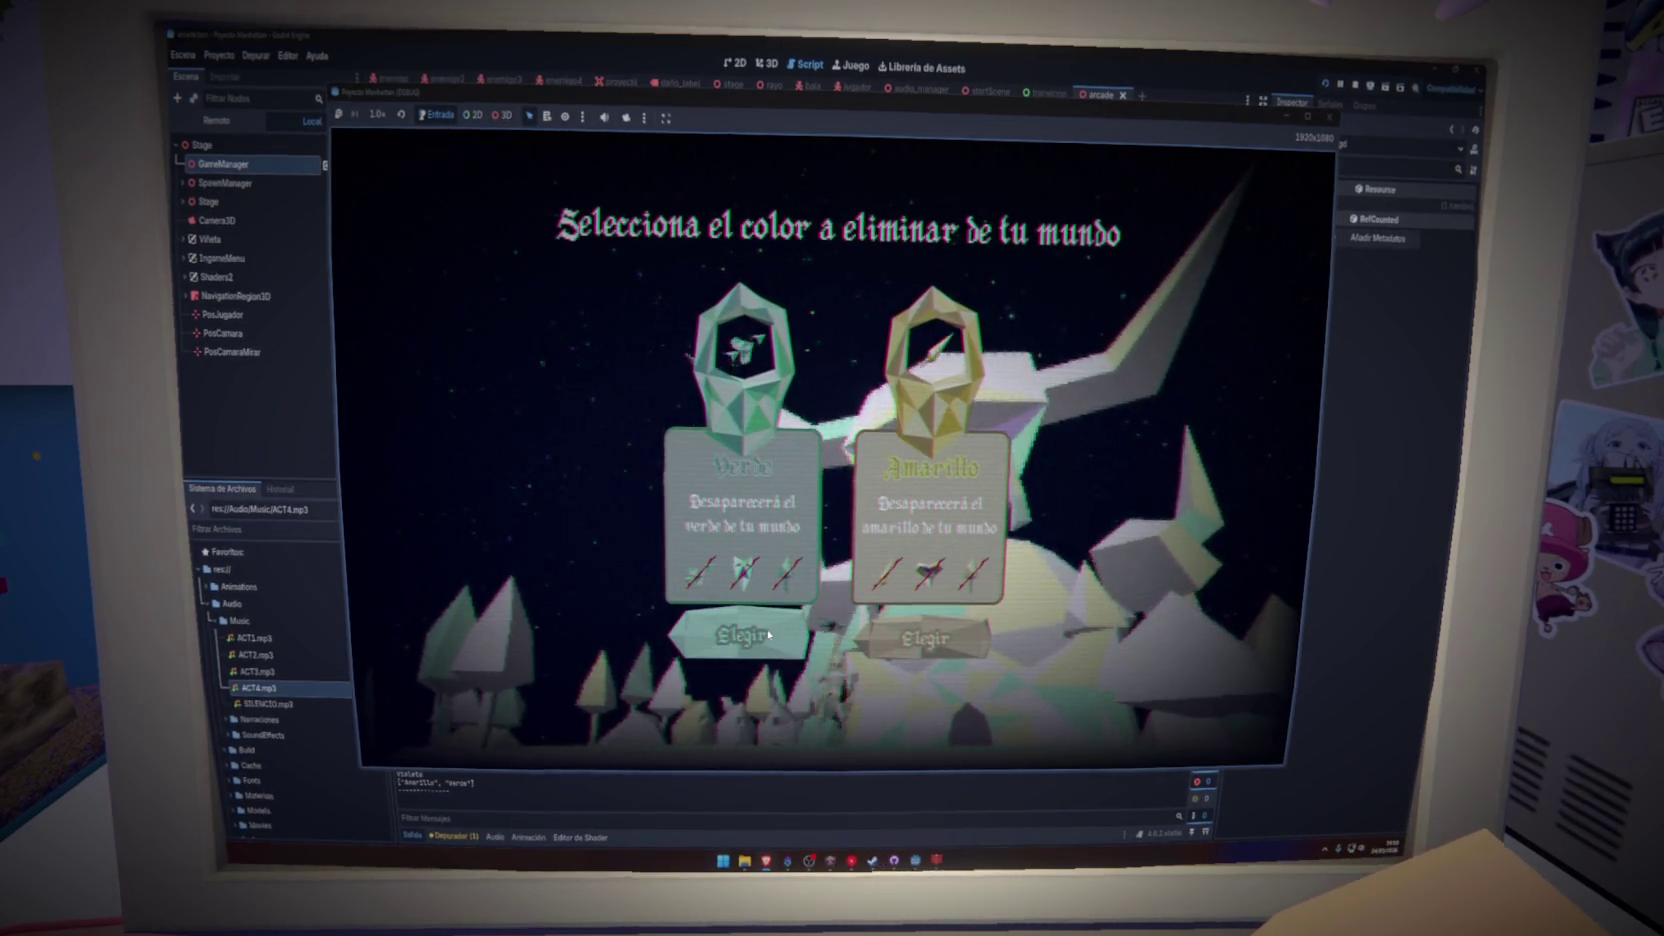
- Remove Amarillo via its Elegir button and play until the colour-removal screen returns
{"action": "left_click", "coordinate": [906, 660]}
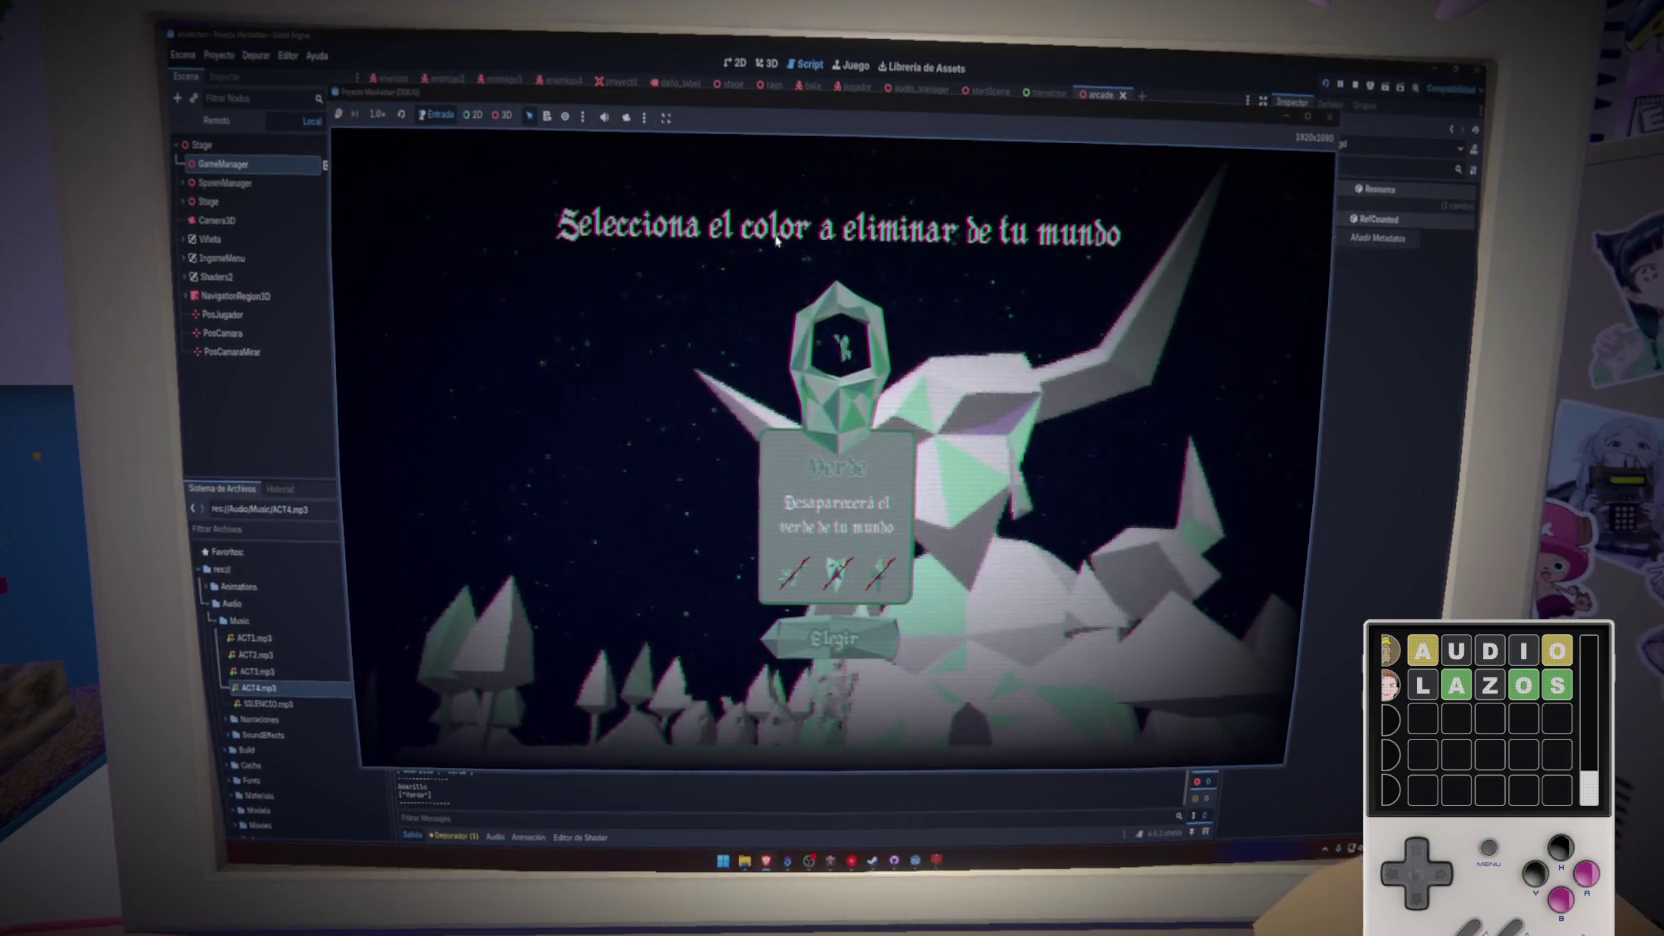
- Confirm the last colour with Elegir and let the ending play back to the title menu
{"action": "left_click", "coordinate": [807, 635]}
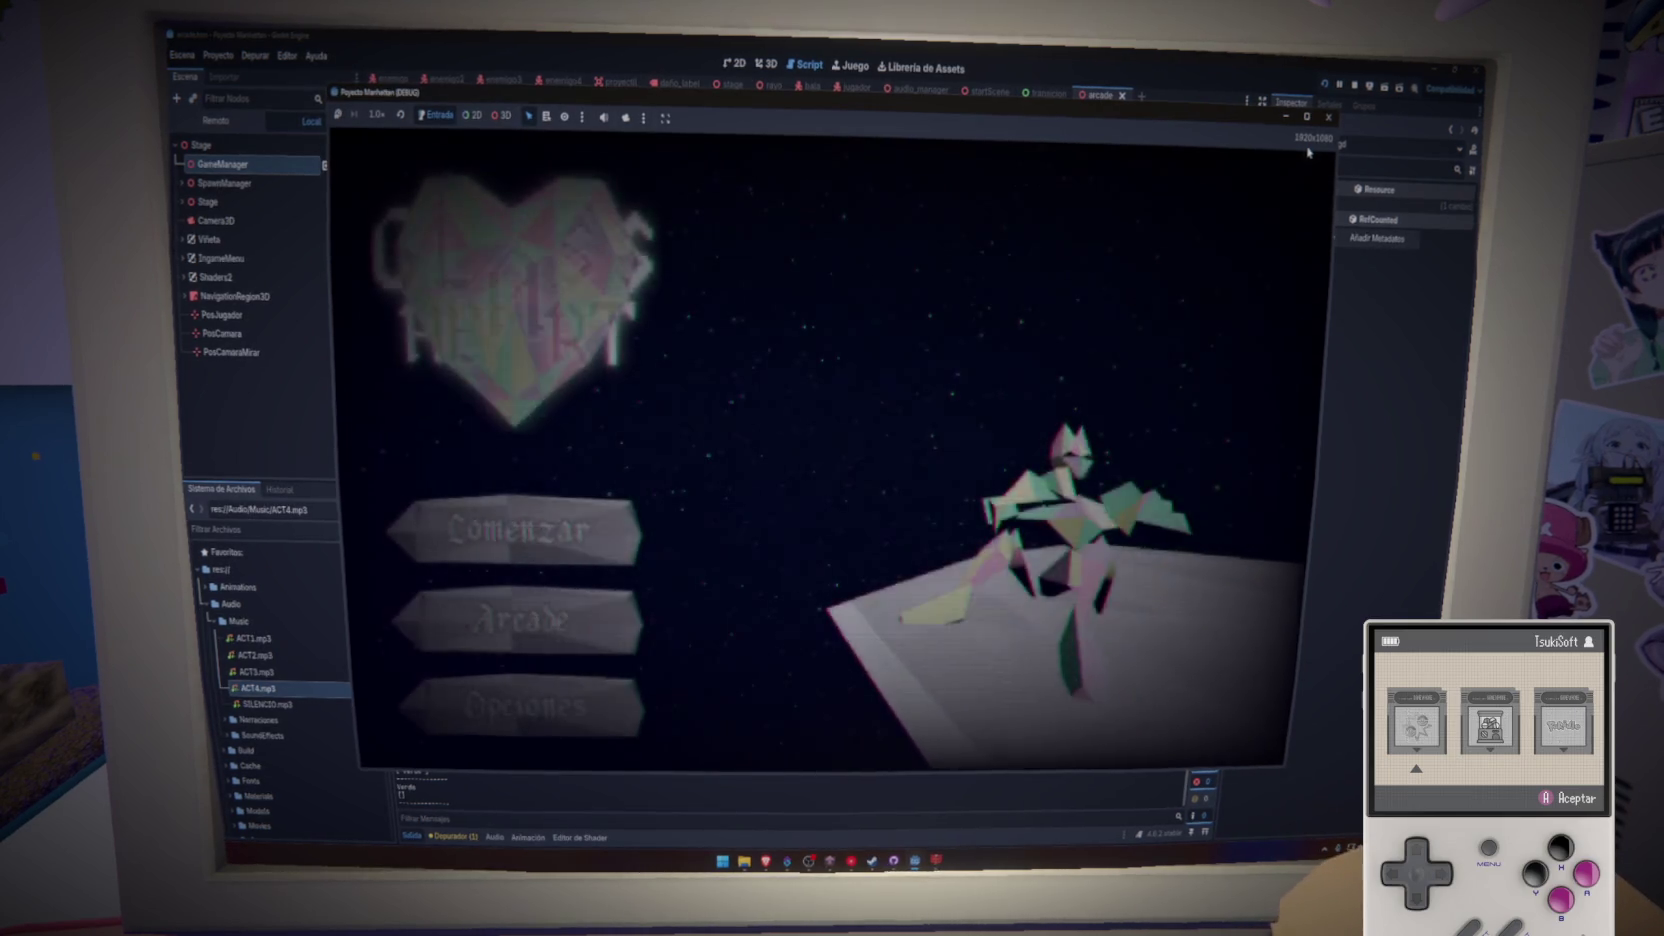
- Change the ending wait from create_timer(5) to create_timer(6) in game_manager.gd
{"action": "scroll", "coordinate": [916, 512], "scroll_direction": "down", "scroll_amount": 1}
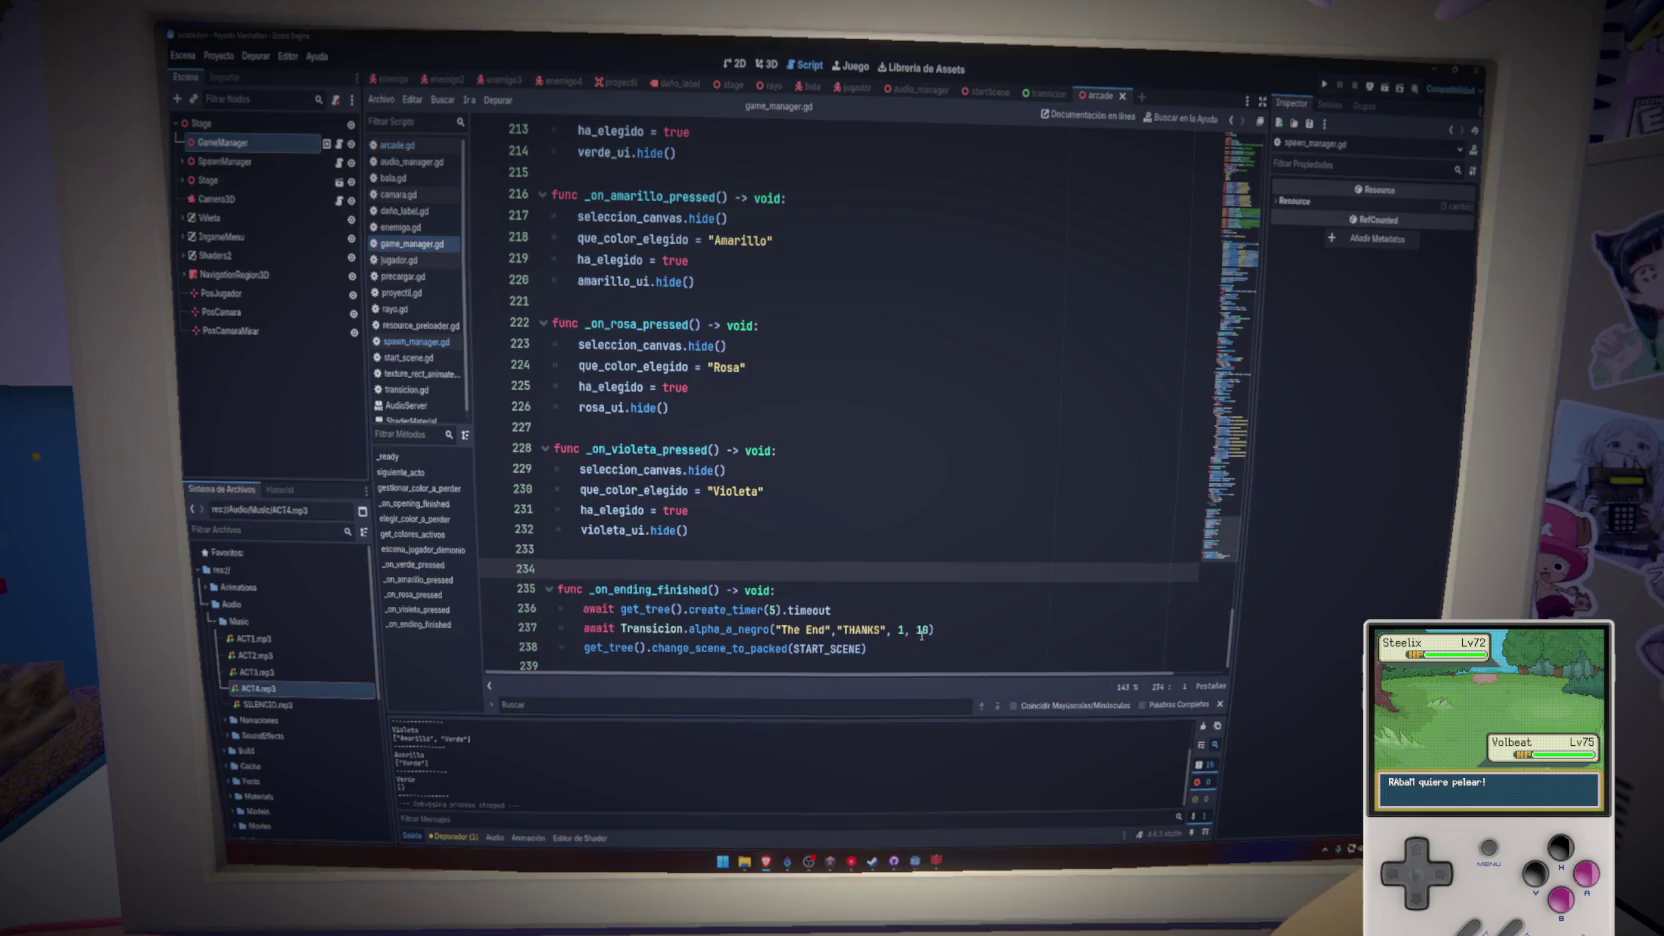
{"action": "double_click", "coordinate": [775, 608]}
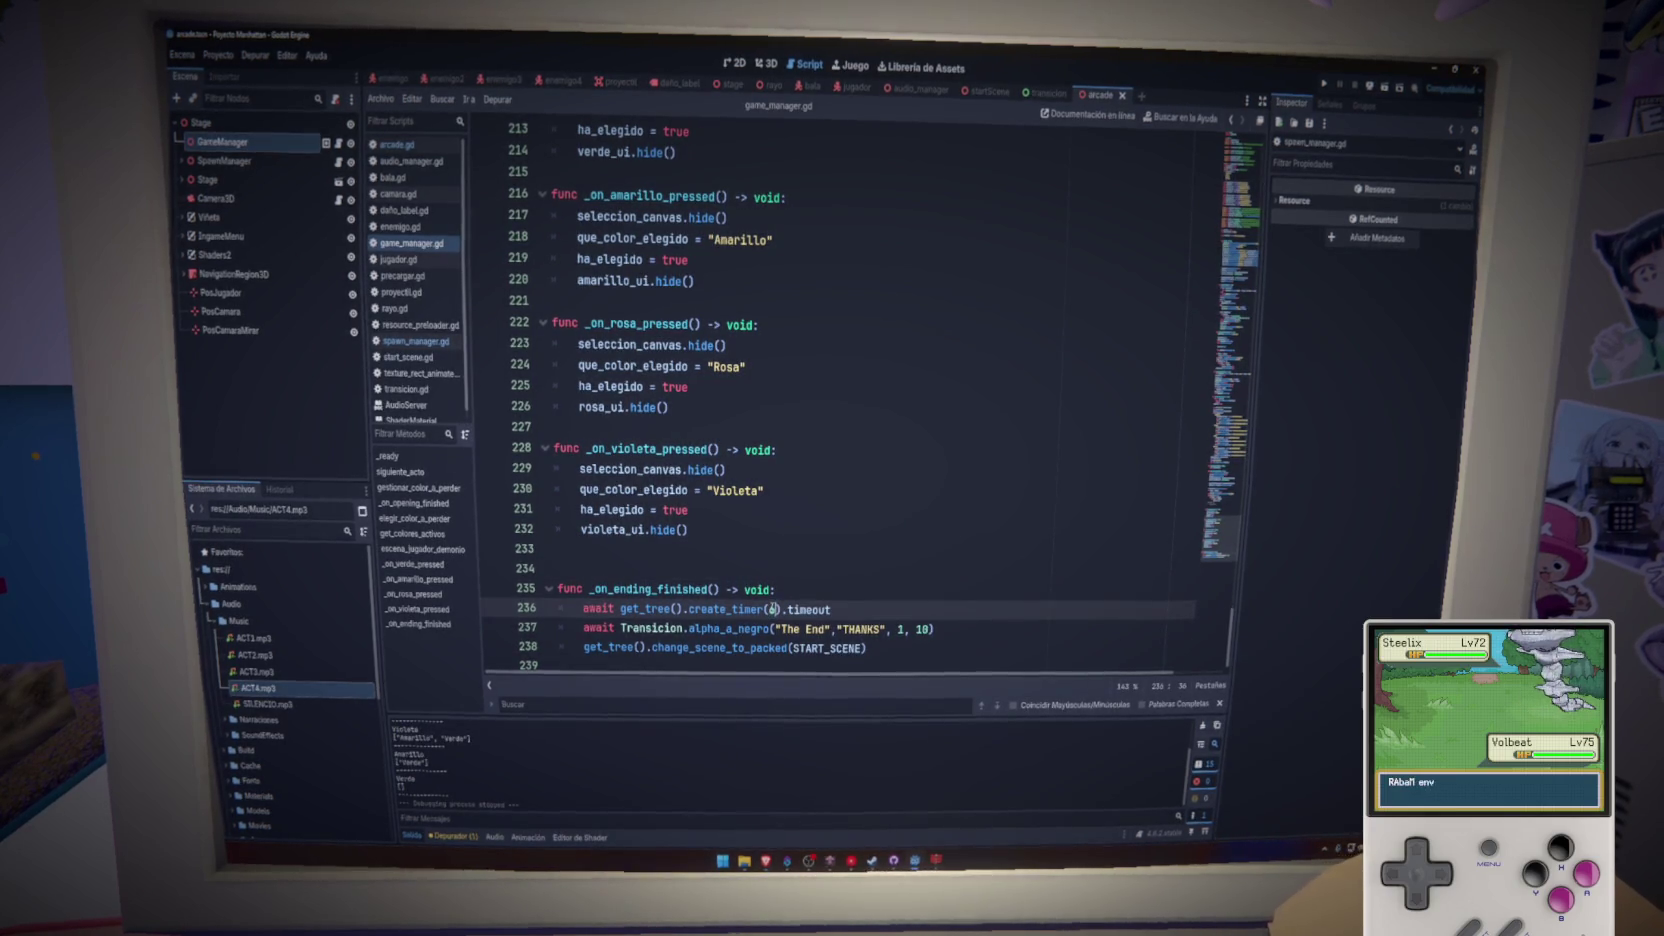
{"action": "type", "text": "6"}
- Delete the stray blank line 234 before _on_ending_finished and relaunch the game
{"action": "left_click", "coordinate": [889, 610]}
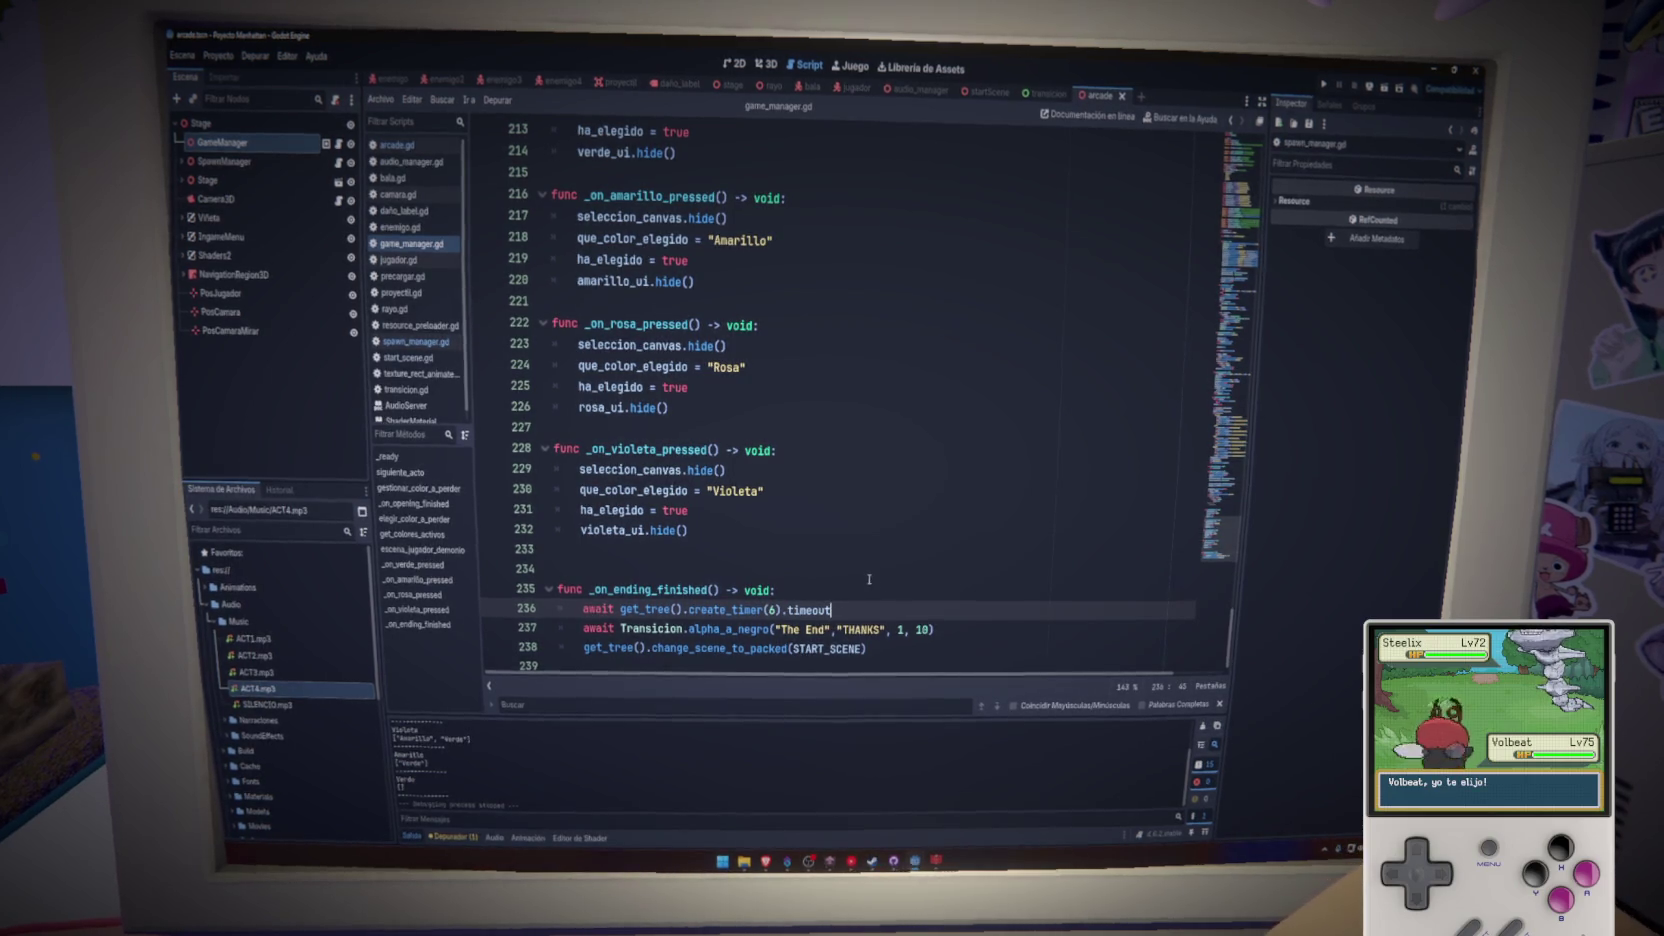
{"action": "left_click", "coordinate": [885, 518]}
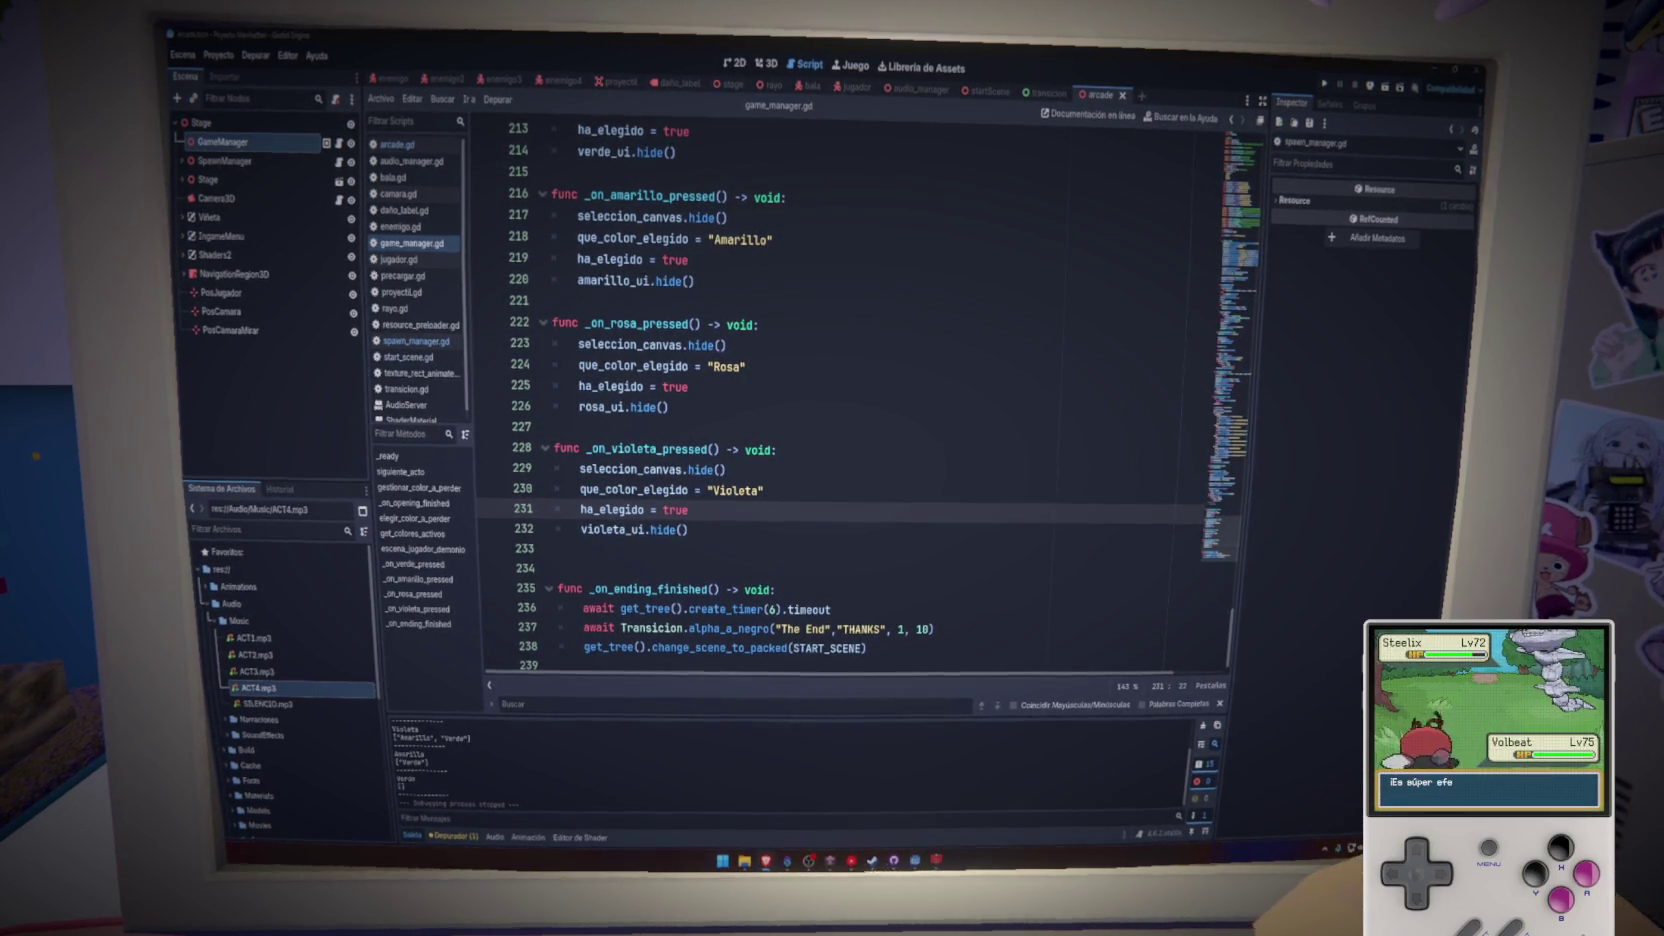
{"action": "left_click", "coordinate": [830, 610]}
{"action": "left_click", "coordinate": [860, 574]}
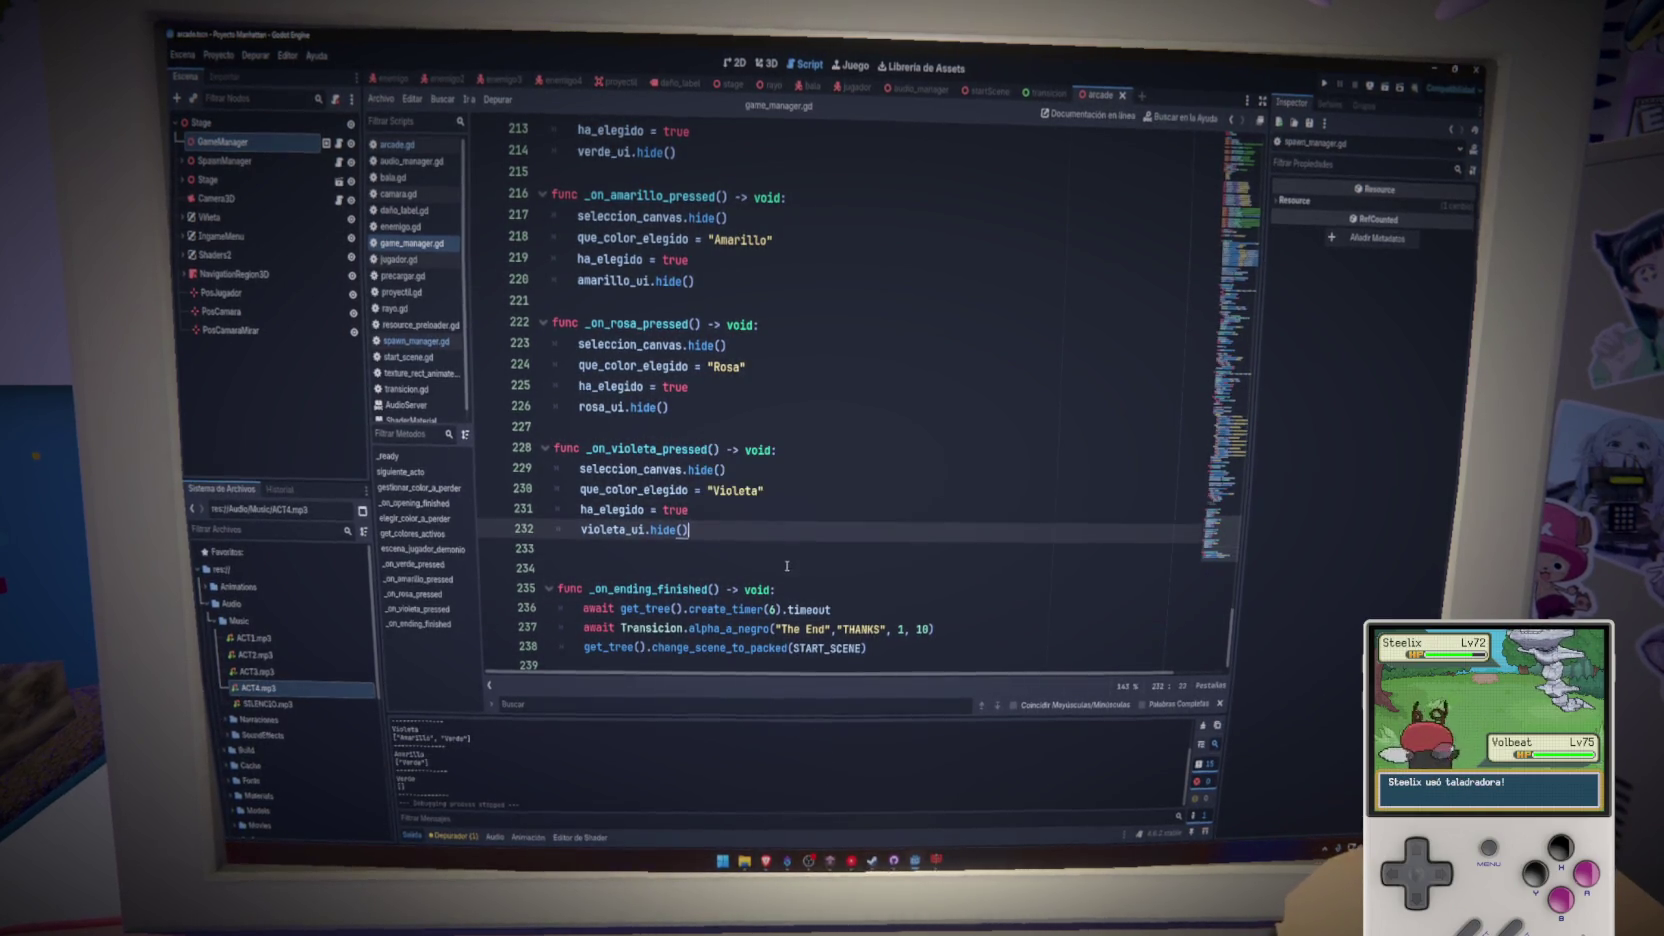
{"action": "key", "text": "BackSpace"}
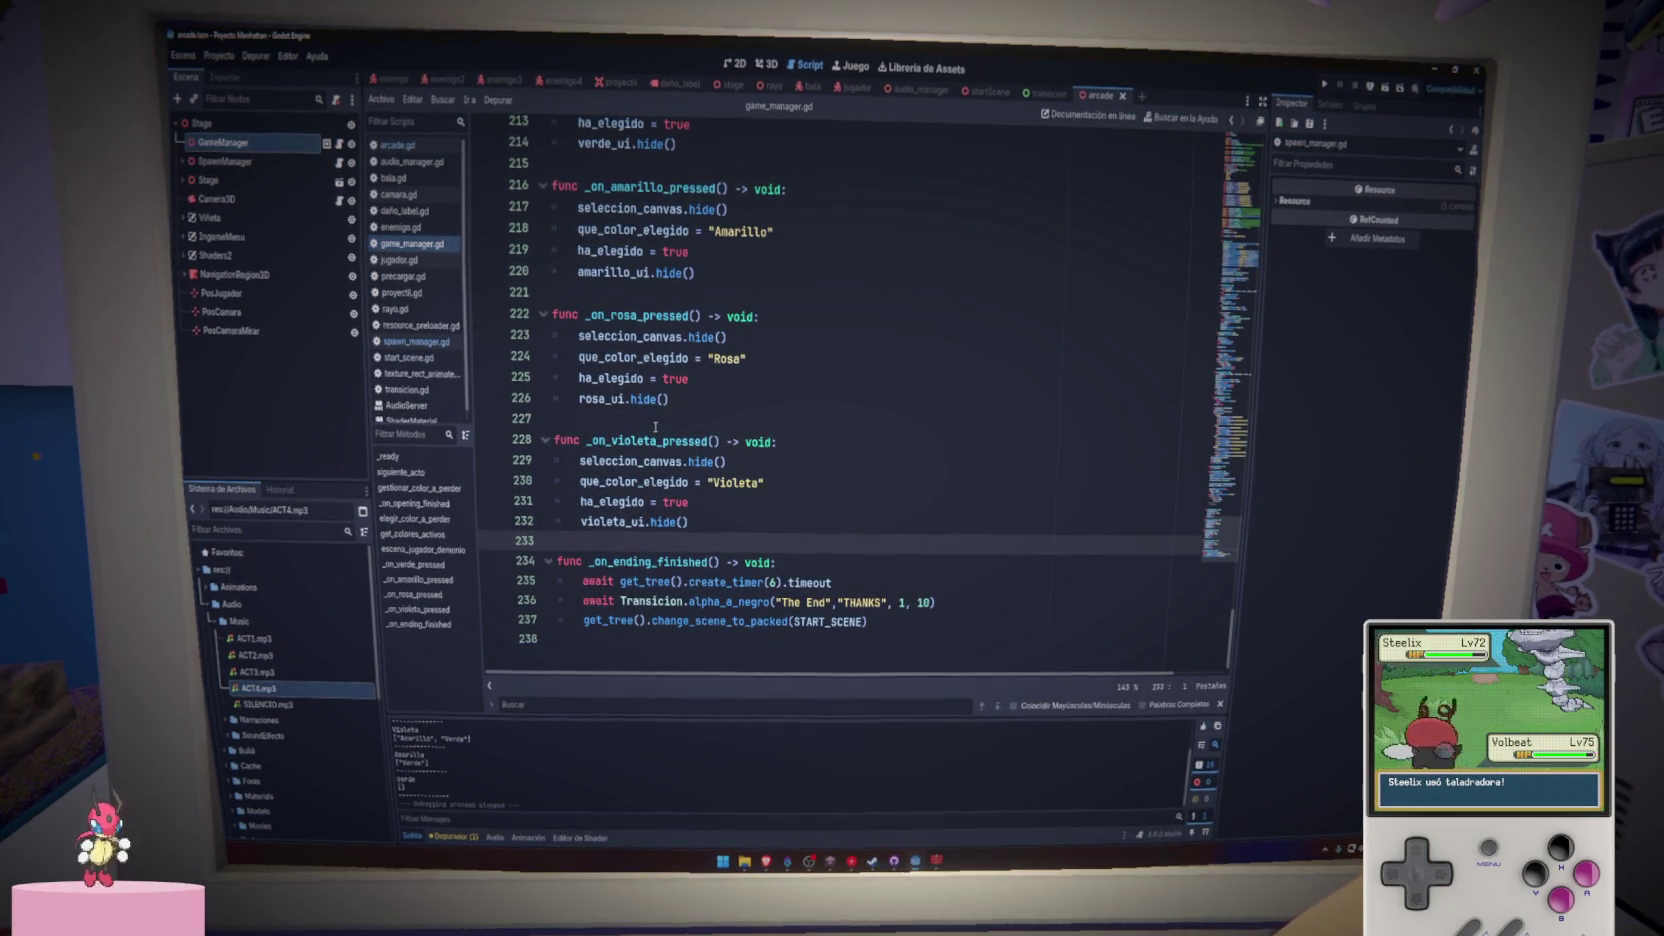
{"action": "key", "text": "Up"}
{"action": "key", "text": "Up"}
{"action": "key", "text": "Up"}
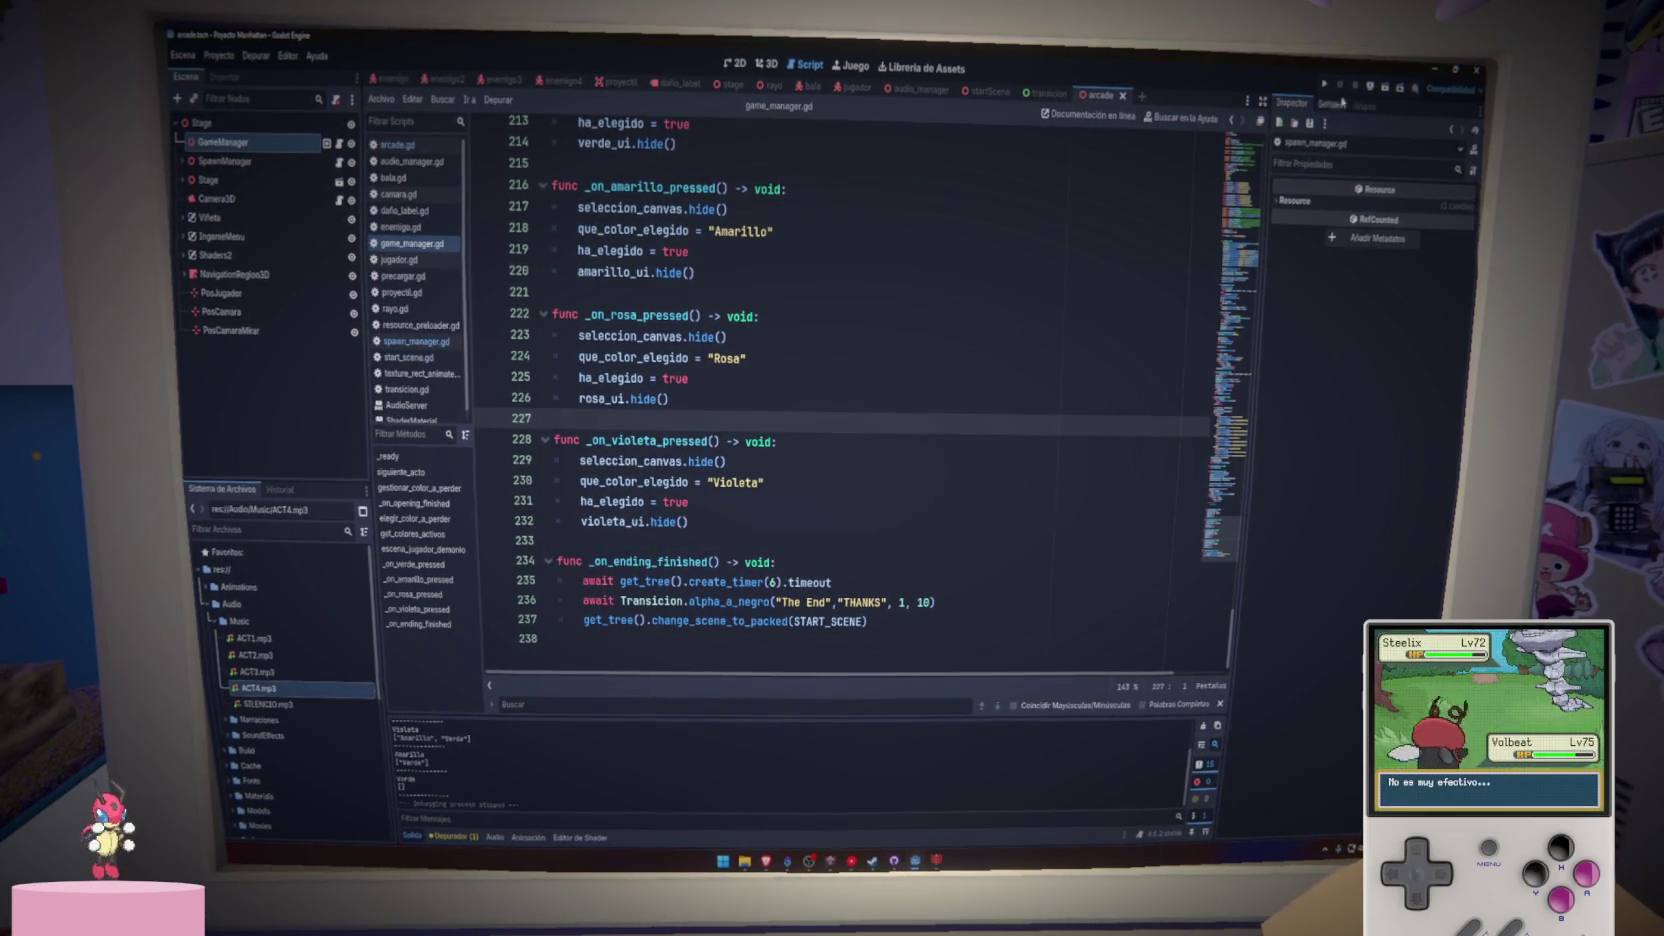
{"action": "left_click", "coordinate": [1325, 86]}
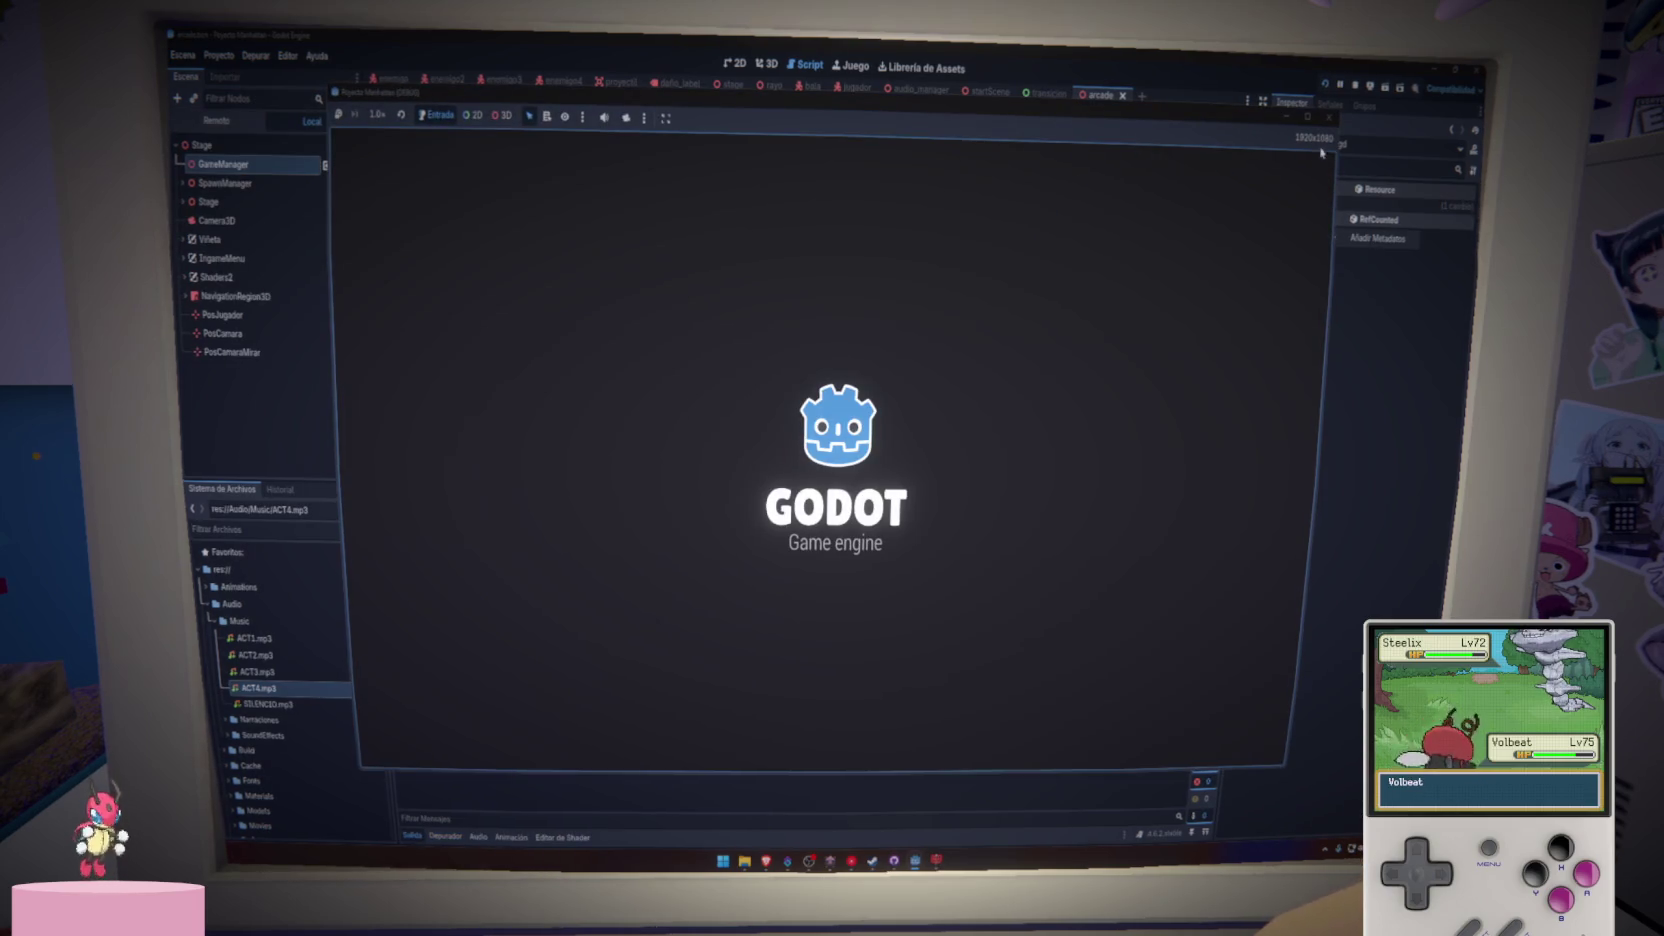
- Stop the game and add a global group named 'arcade' from GameManager's Groups dock
{"action": "left_click", "coordinate": [1330, 119]}
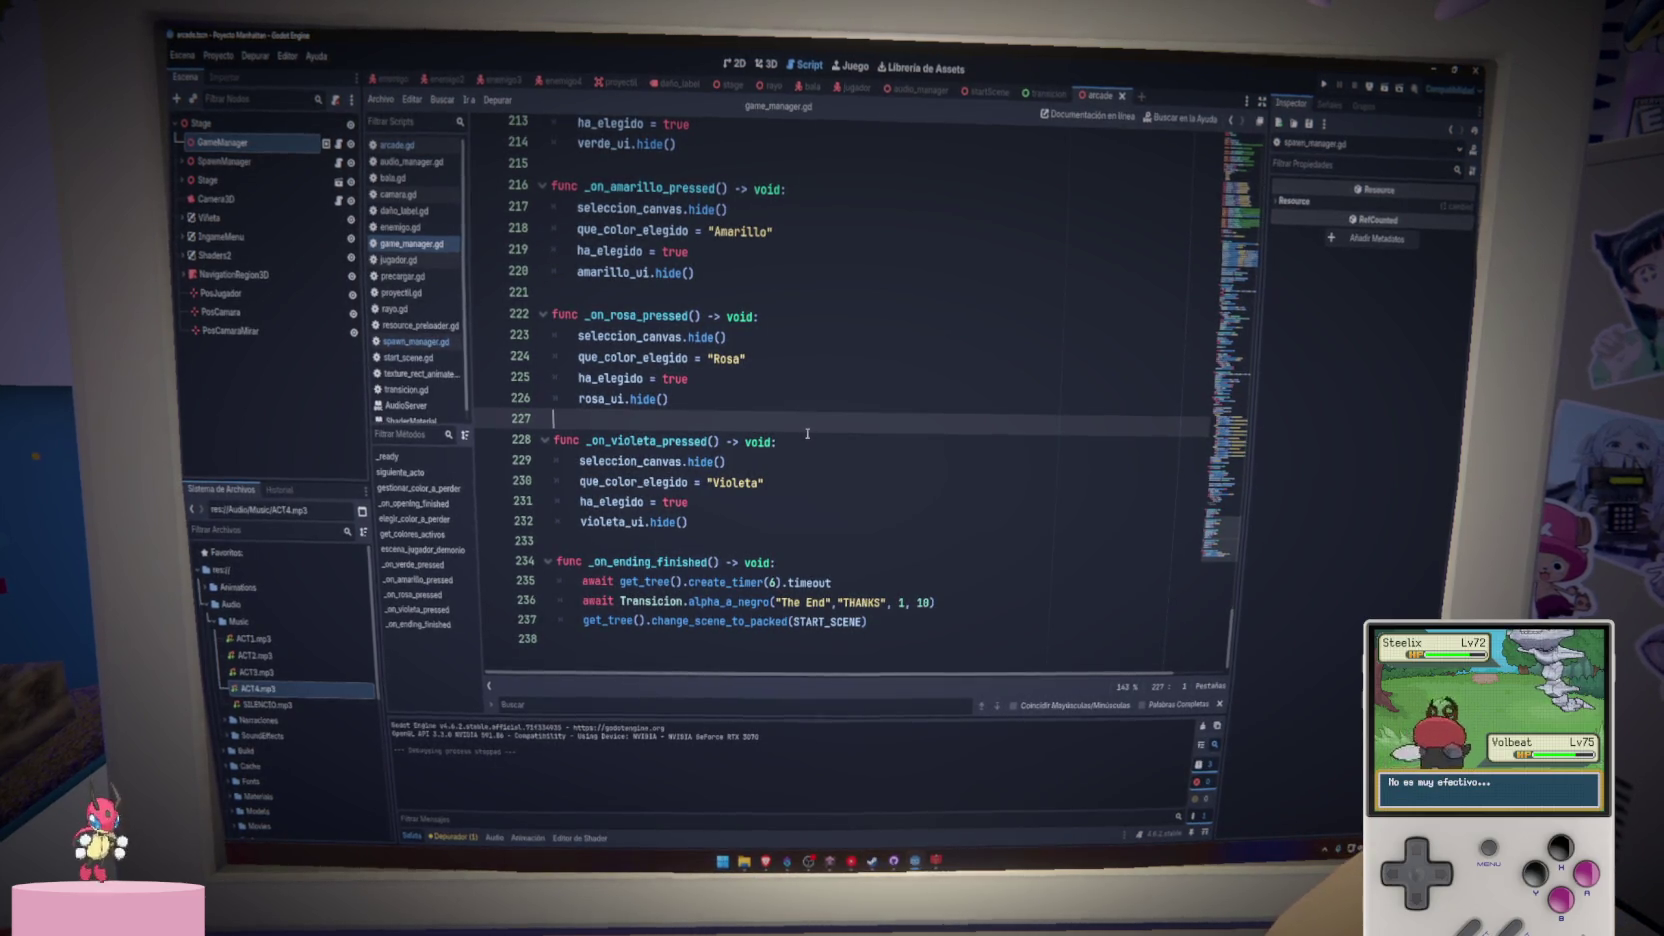
{"action": "left_click", "coordinate": [259, 140]}
{"action": "left_click", "coordinate": [1335, 106]}
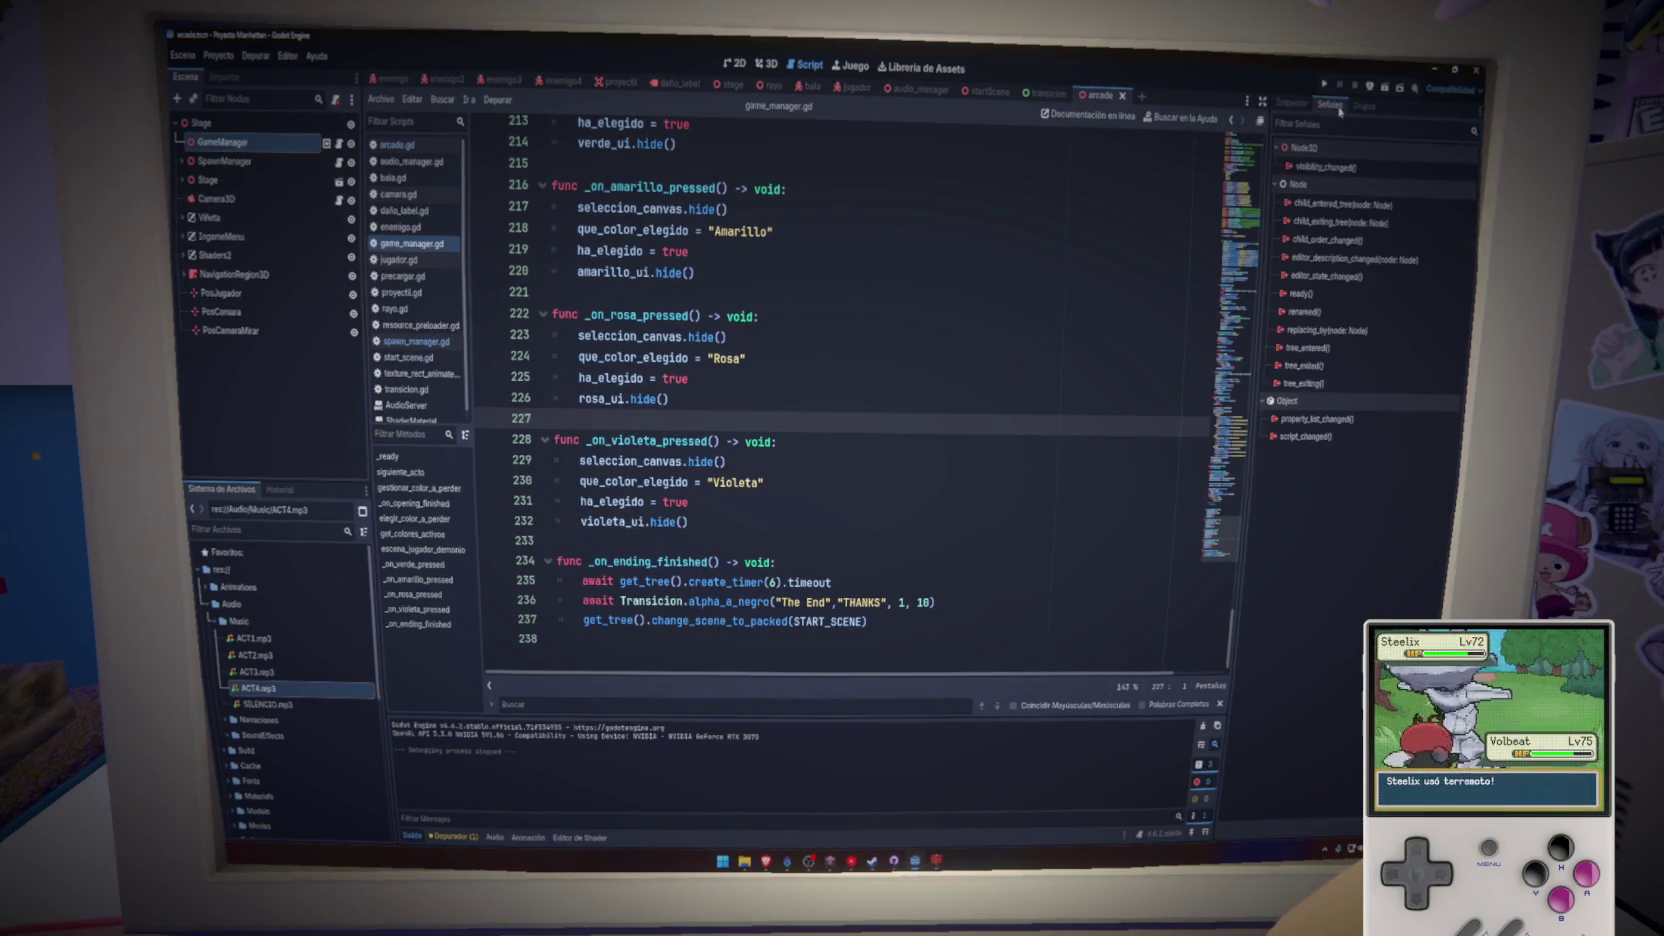
{"action": "left_click", "coordinate": [1366, 107]}
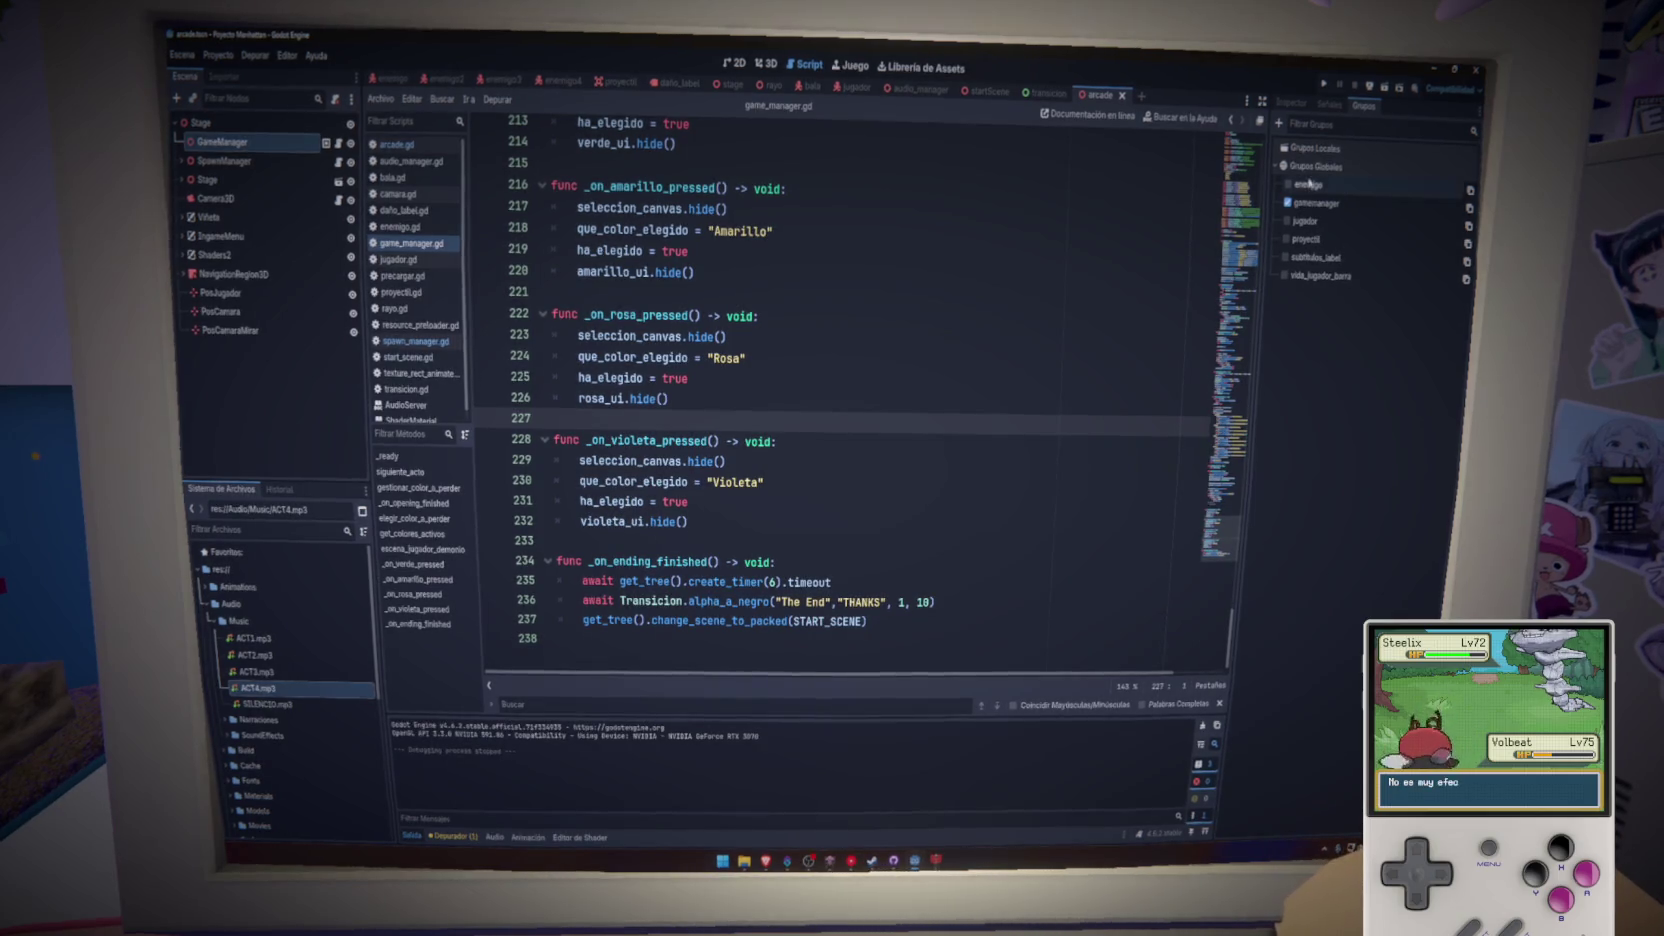
{"action": "left_click", "coordinate": [1279, 123]}
{"action": "type", "text": "arcade"}
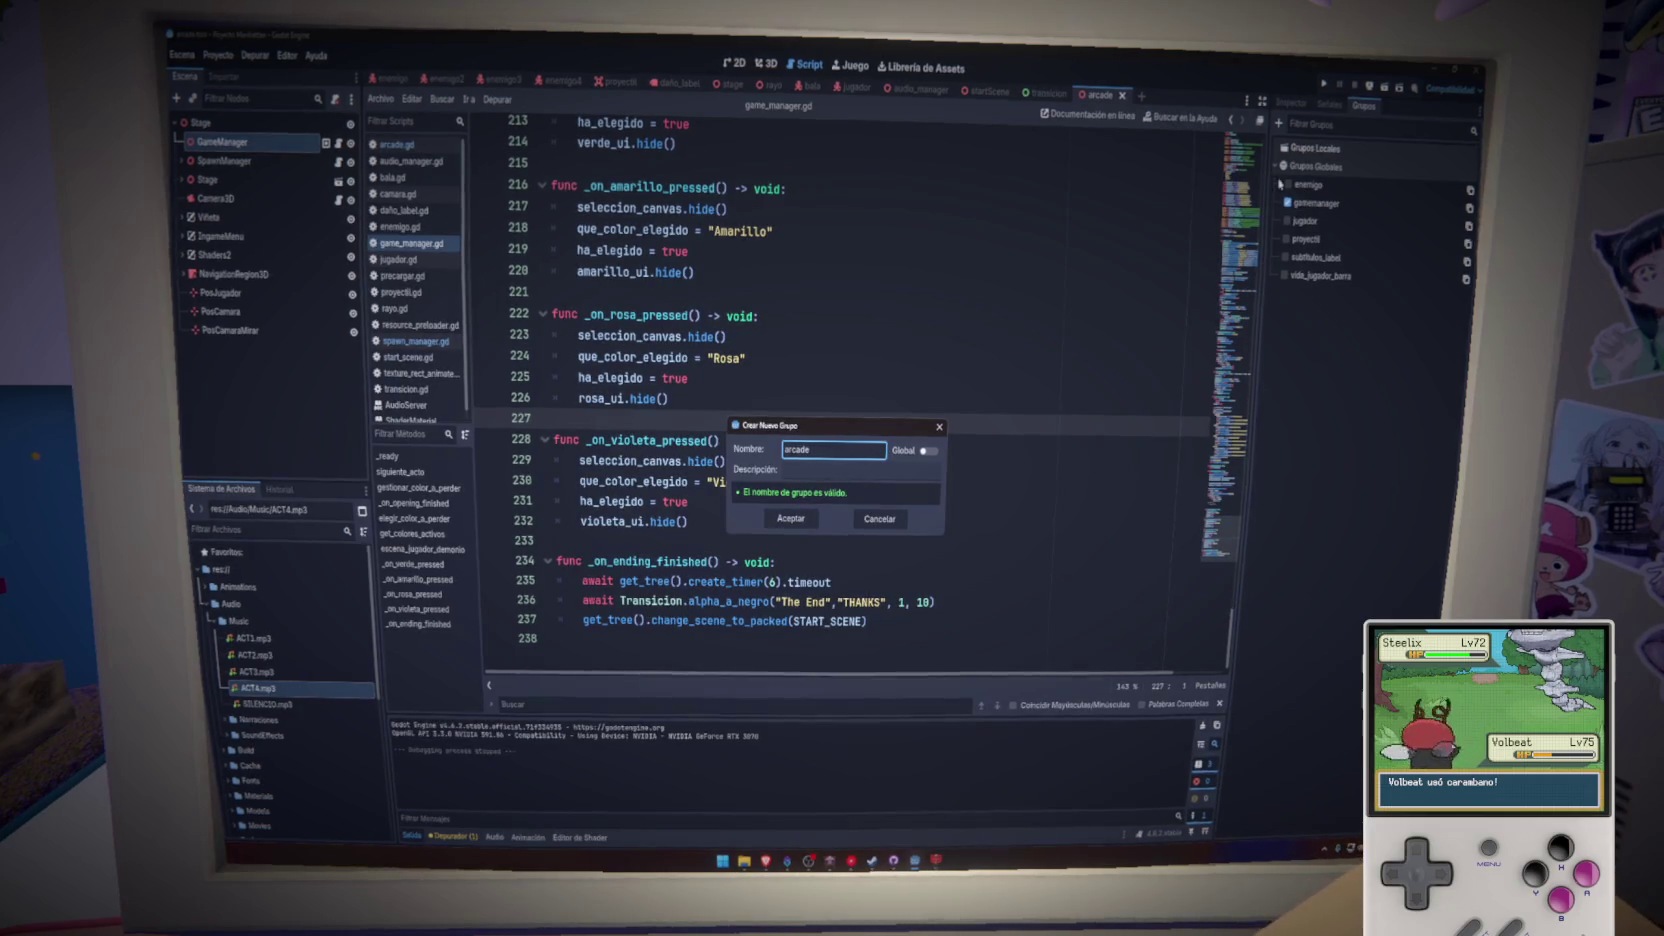
{"action": "left_click", "coordinate": [805, 520]}
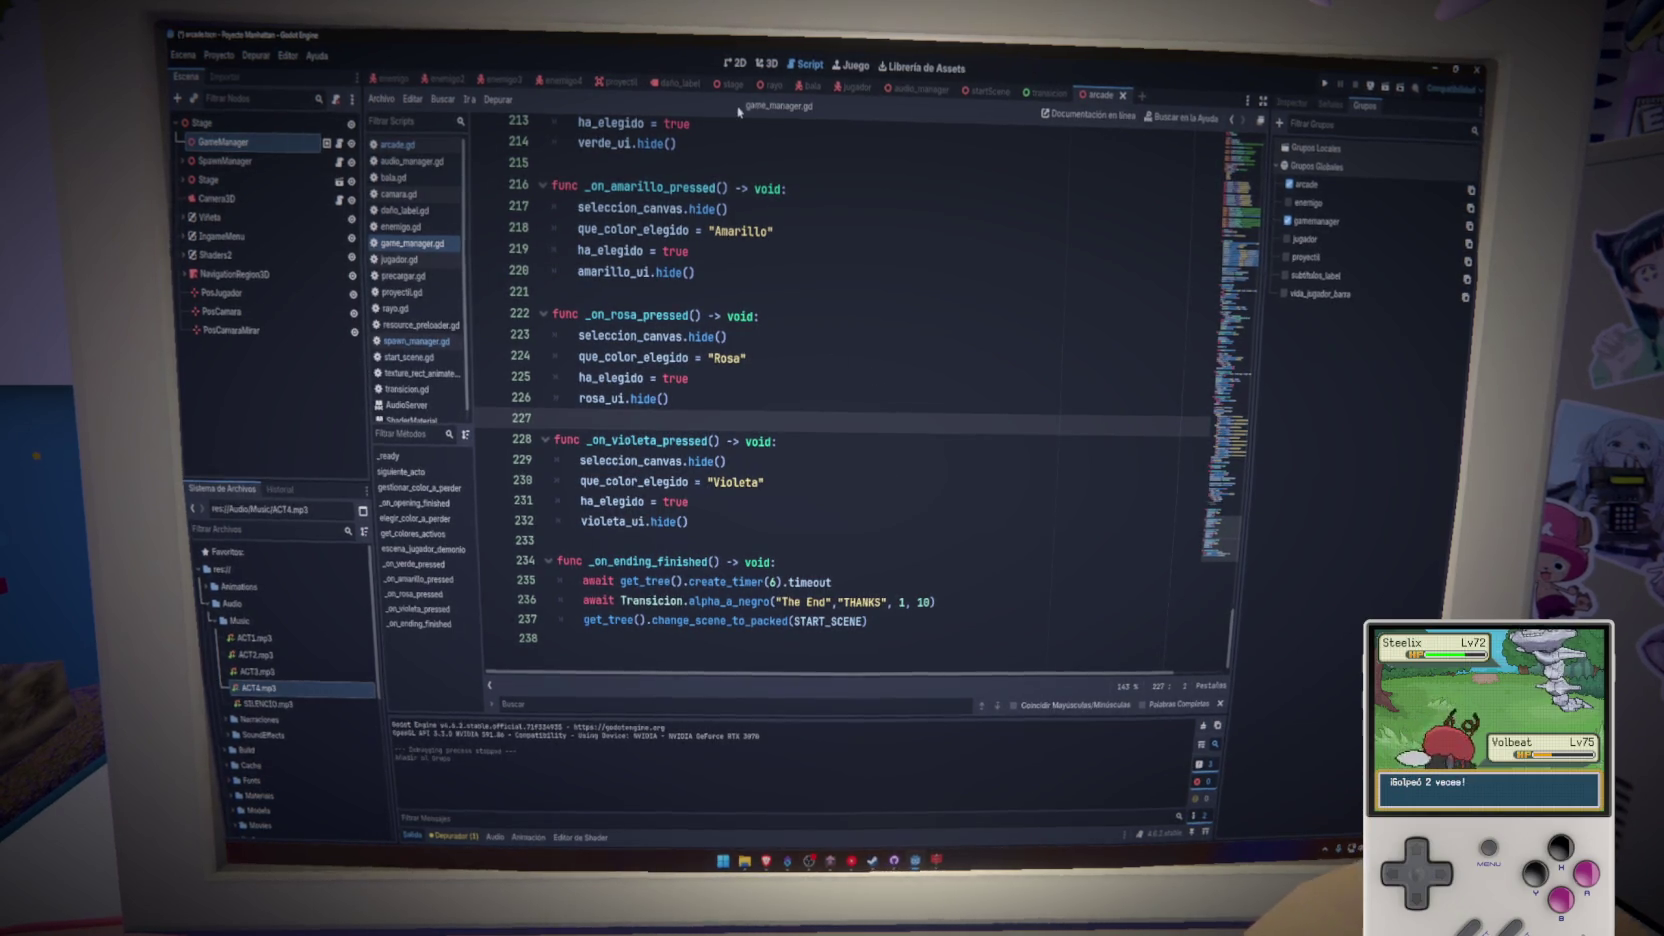
- In the 2D view, set IngameMenu's HBoxContainer horizontal alignment to Begin
{"action": "left_click", "coordinate": [765, 63]}
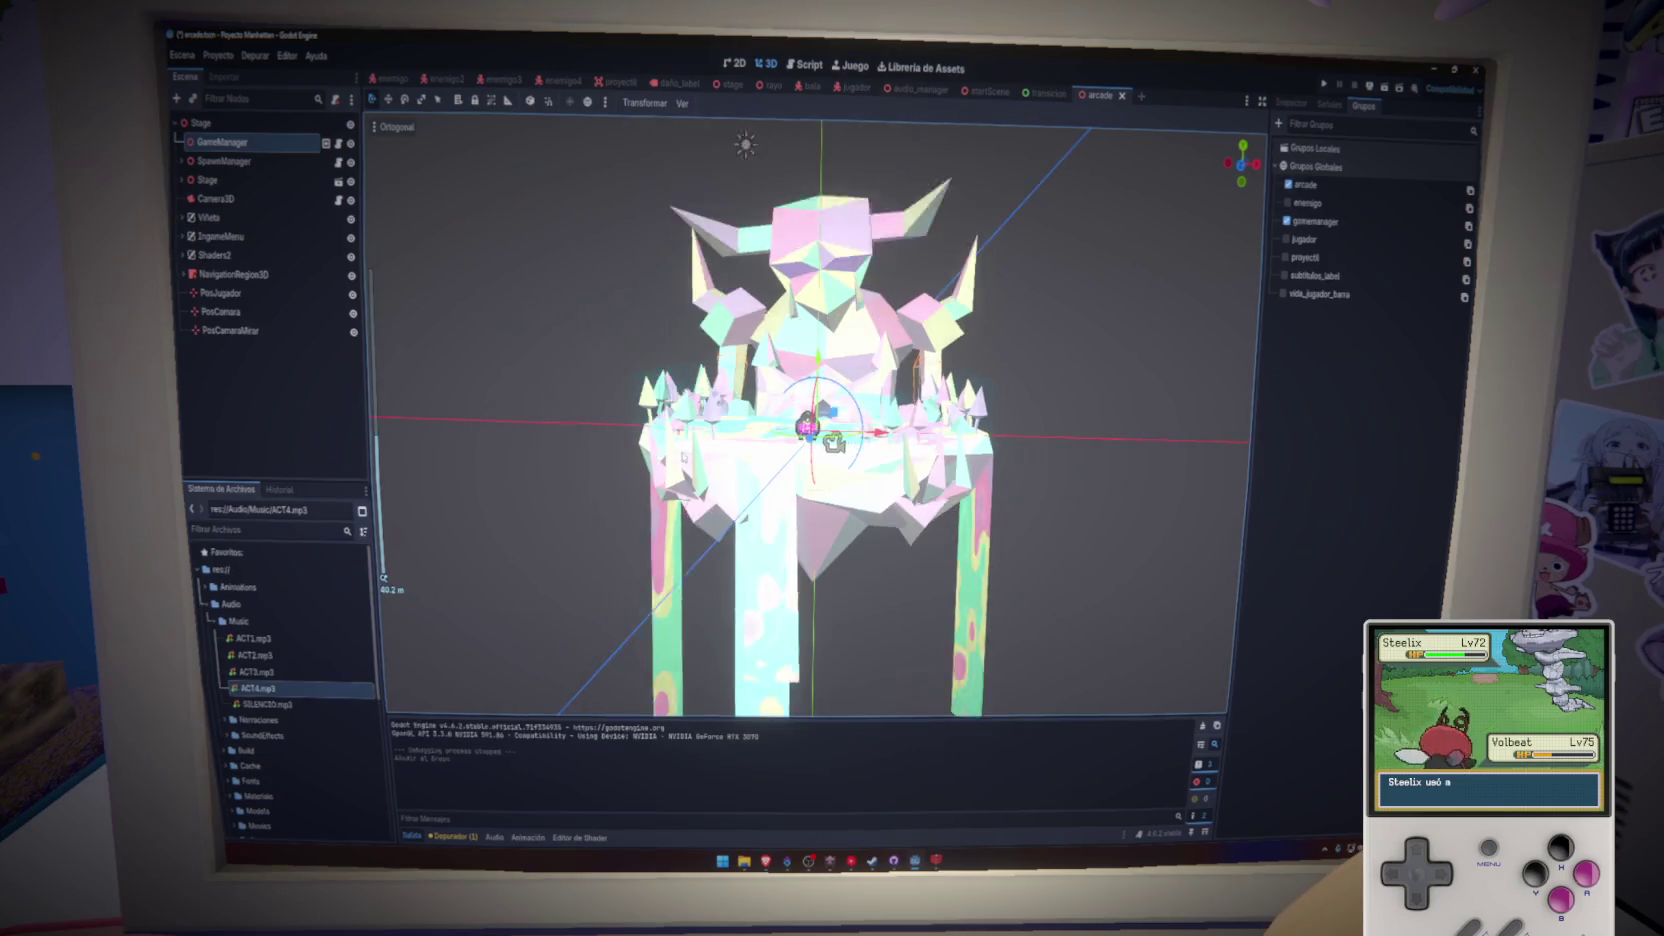
{"action": "key", "text": "ctrl+F1"}
{"action": "scroll", "coordinate": [541, 364], "scroll_direction": "down", "scroll_amount": 2}
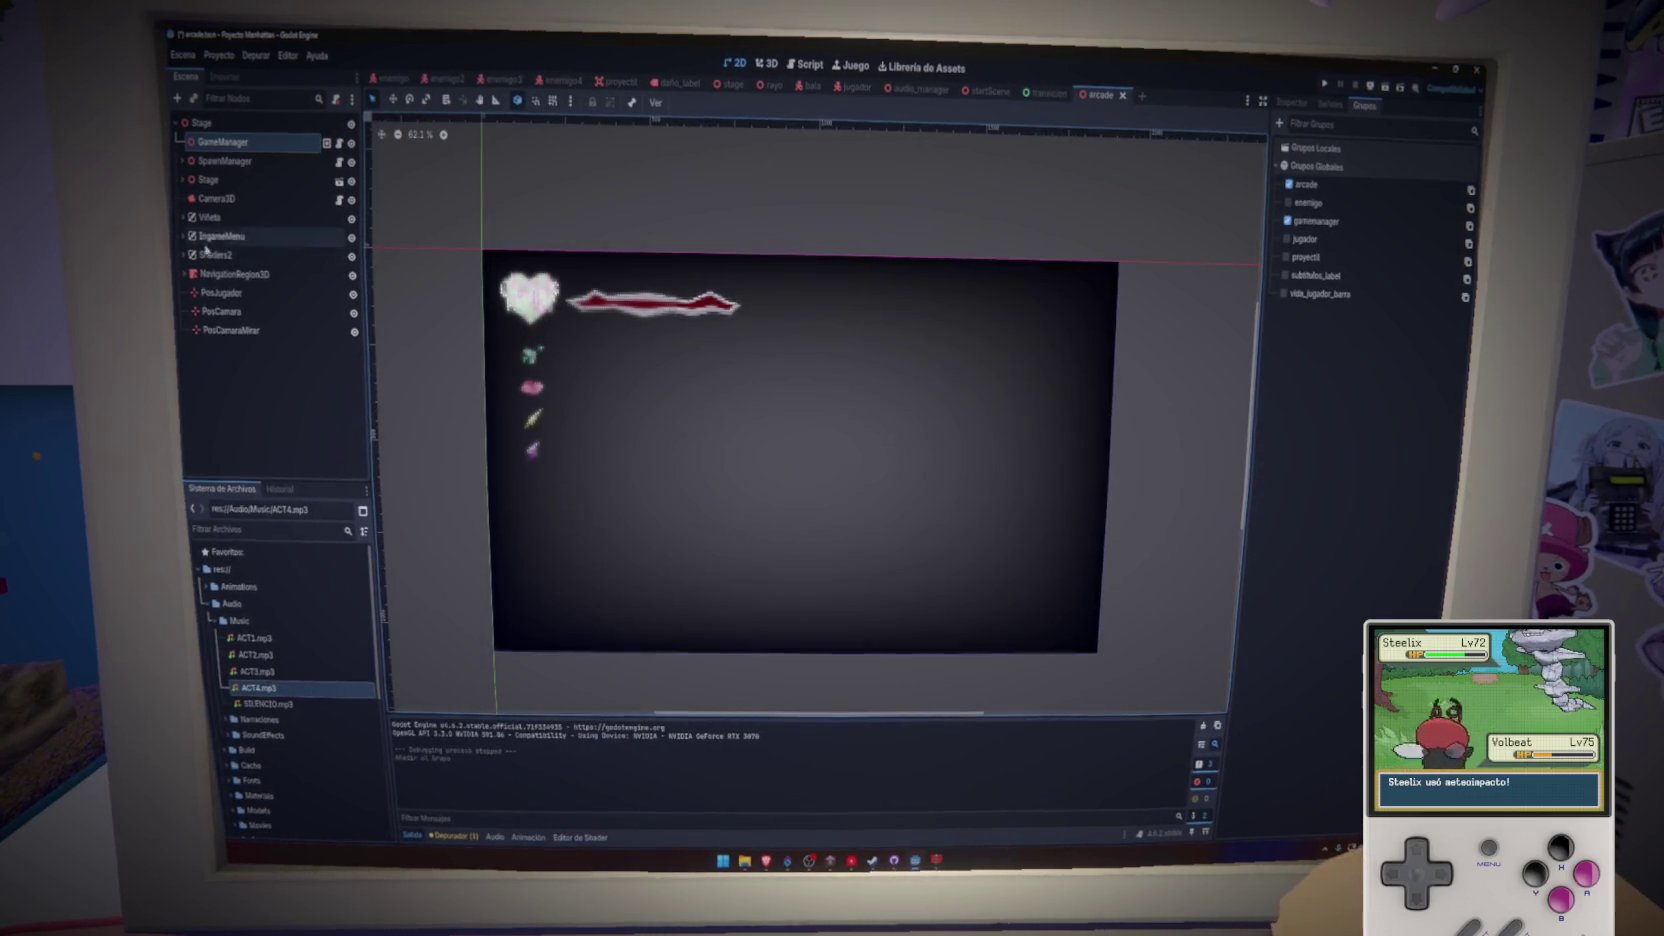
{"action": "left_click", "coordinate": [221, 236]}
{"action": "left_click", "coordinate": [352, 238]}
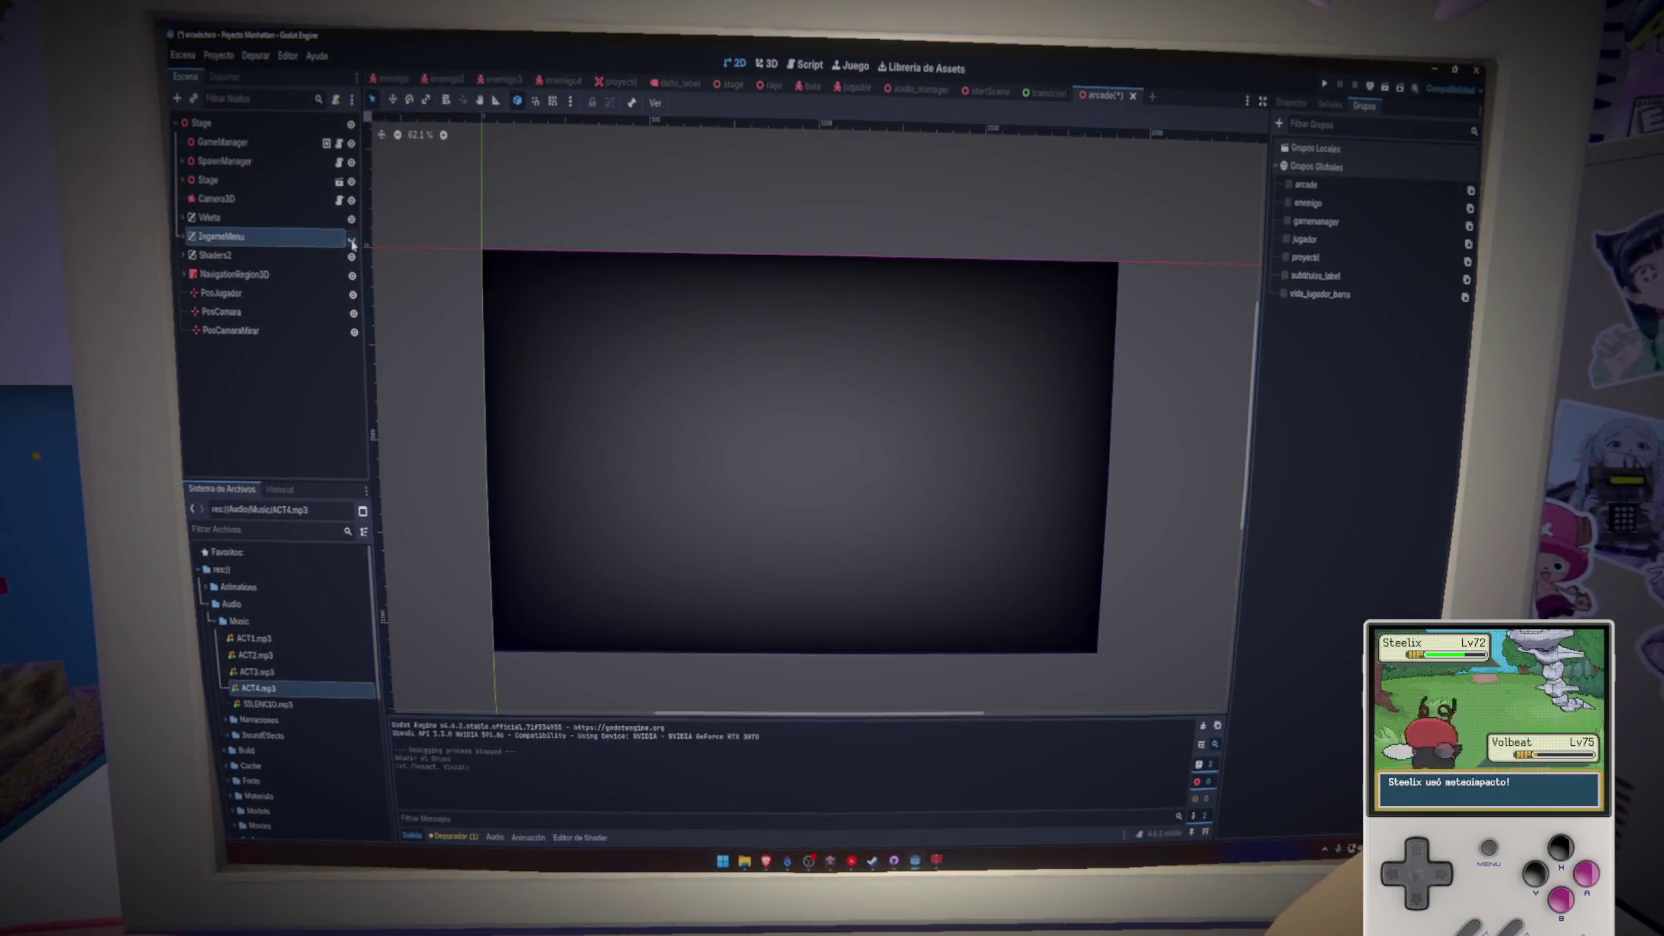
{"action": "left_click", "coordinate": [188, 255]}
{"action": "left_click", "coordinate": [199, 274]}
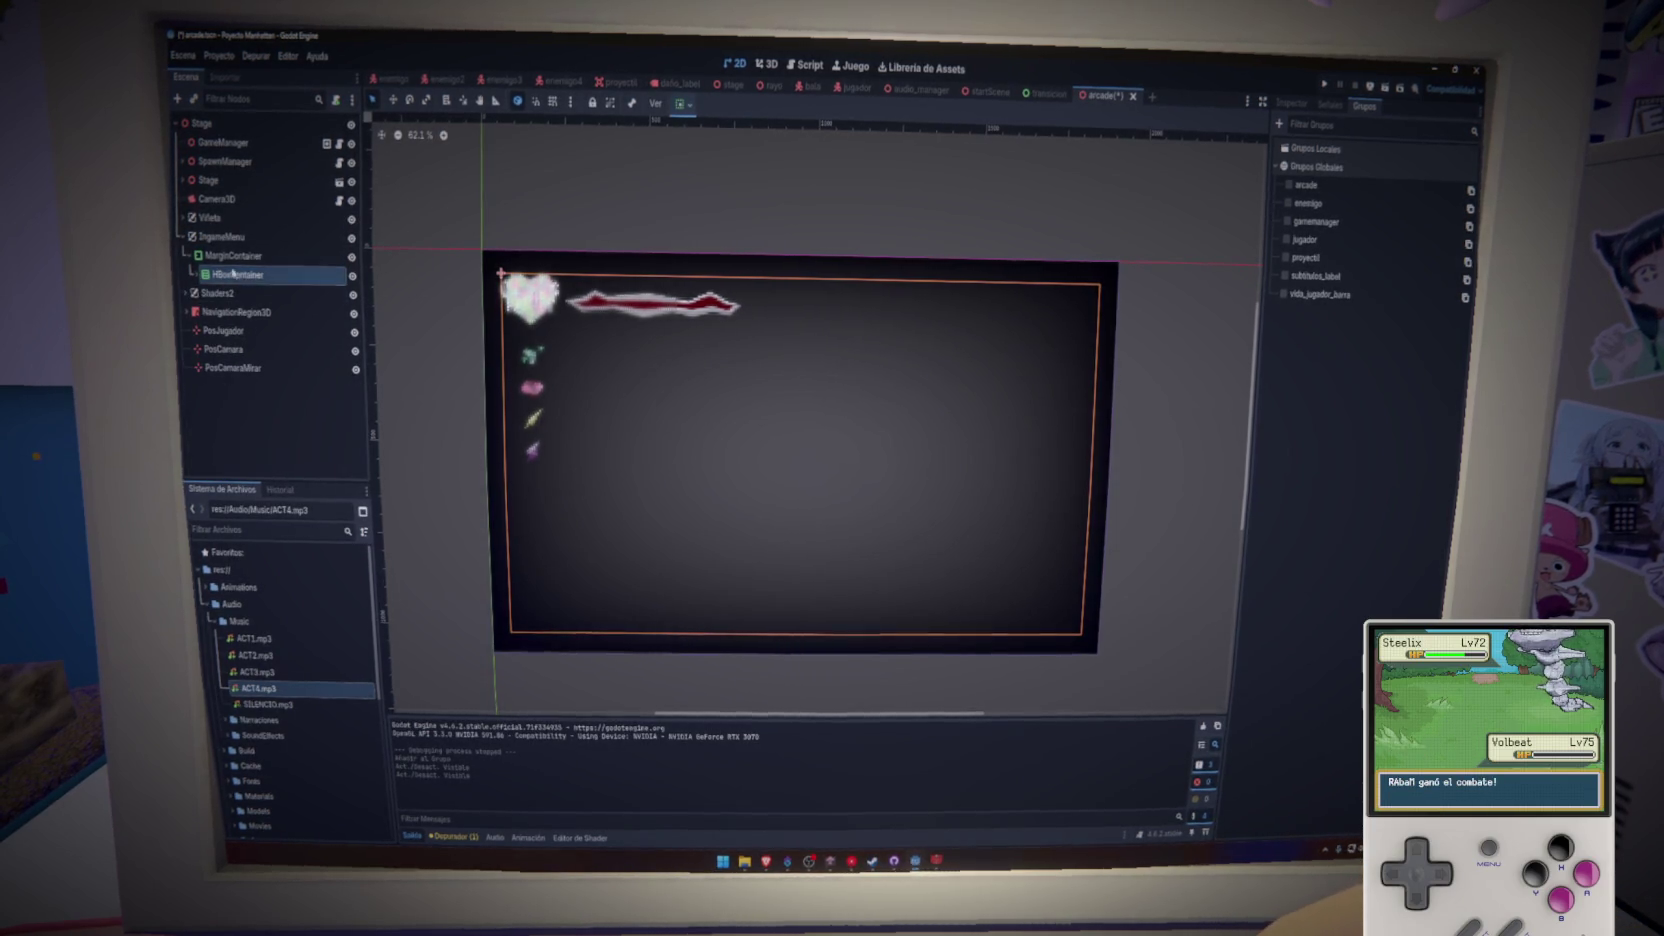
{"action": "left_click", "coordinate": [681, 103]}
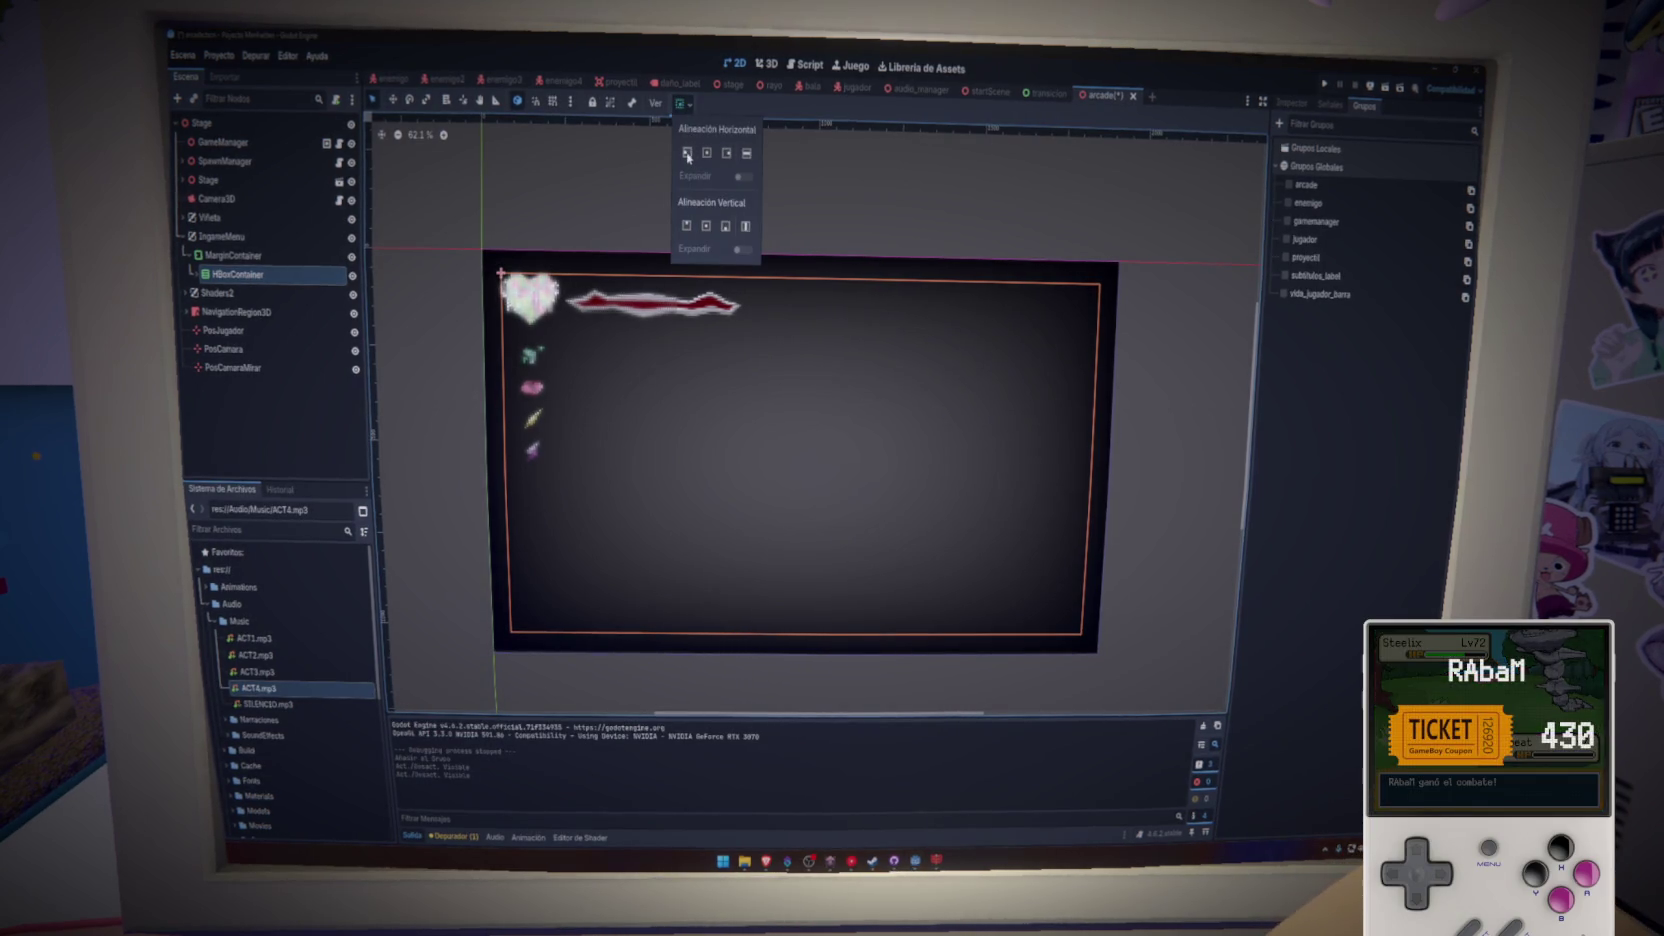
{"action": "left_click", "coordinate": [688, 155]}
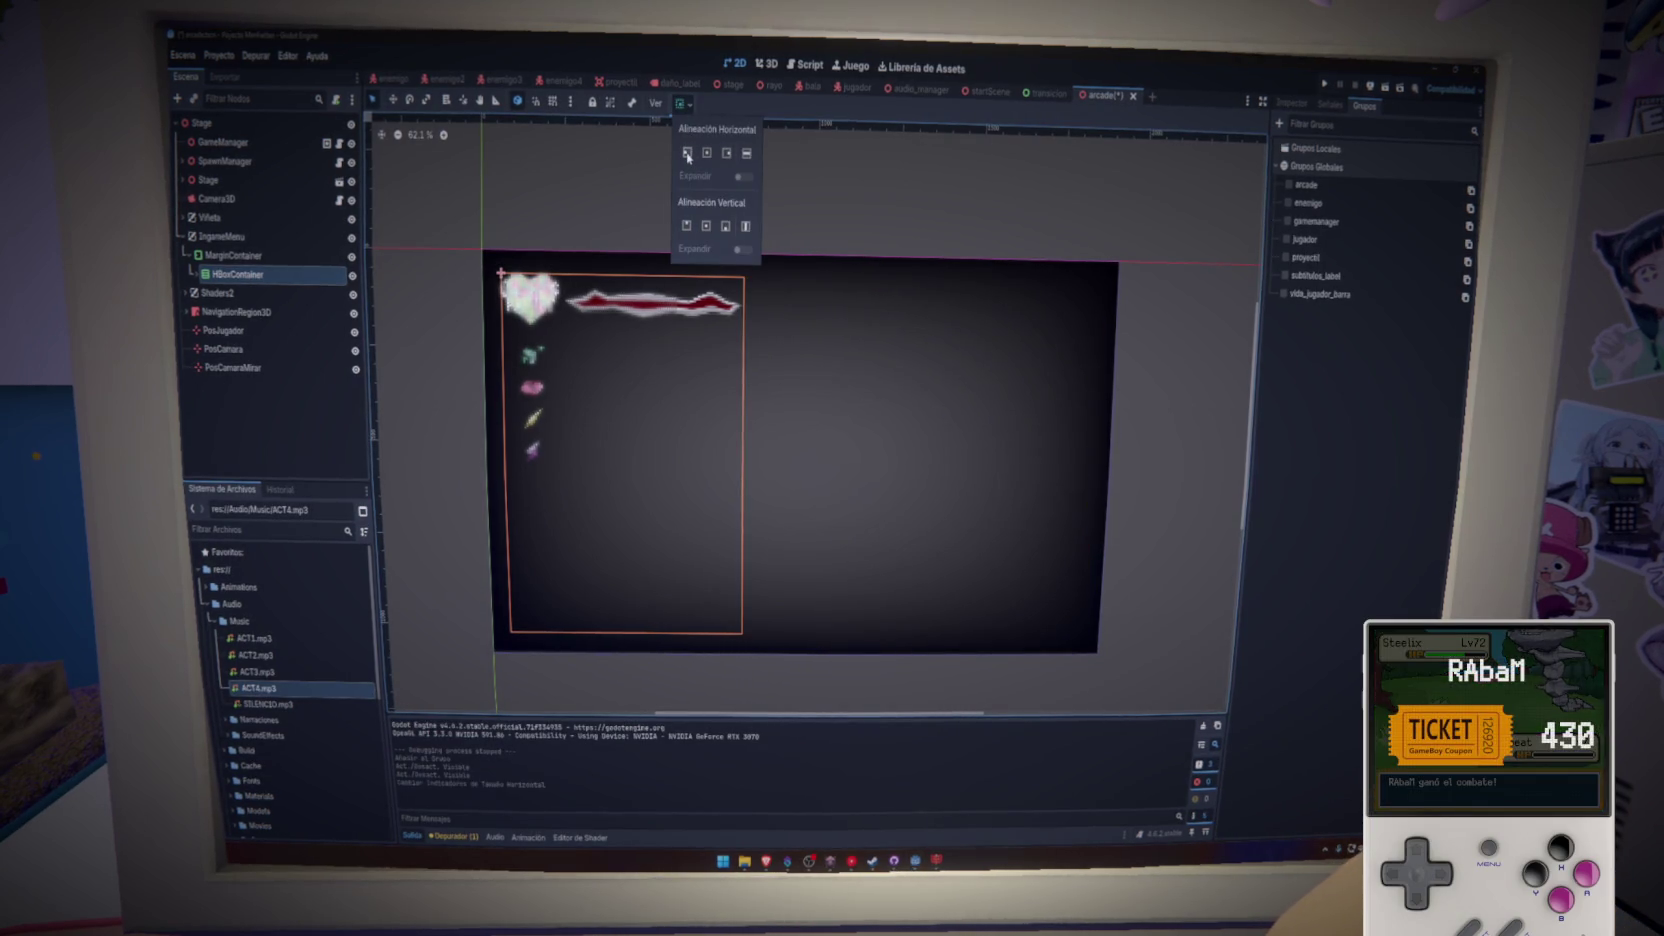
- Add a stray HBoxContainer2 under the MarginContainer, then delete it again
{"action": "left_click", "coordinate": [232, 256]}
{"action": "right_click", "coordinate": [230, 259]}
{"action": "left_click", "coordinate": [258, 274]}
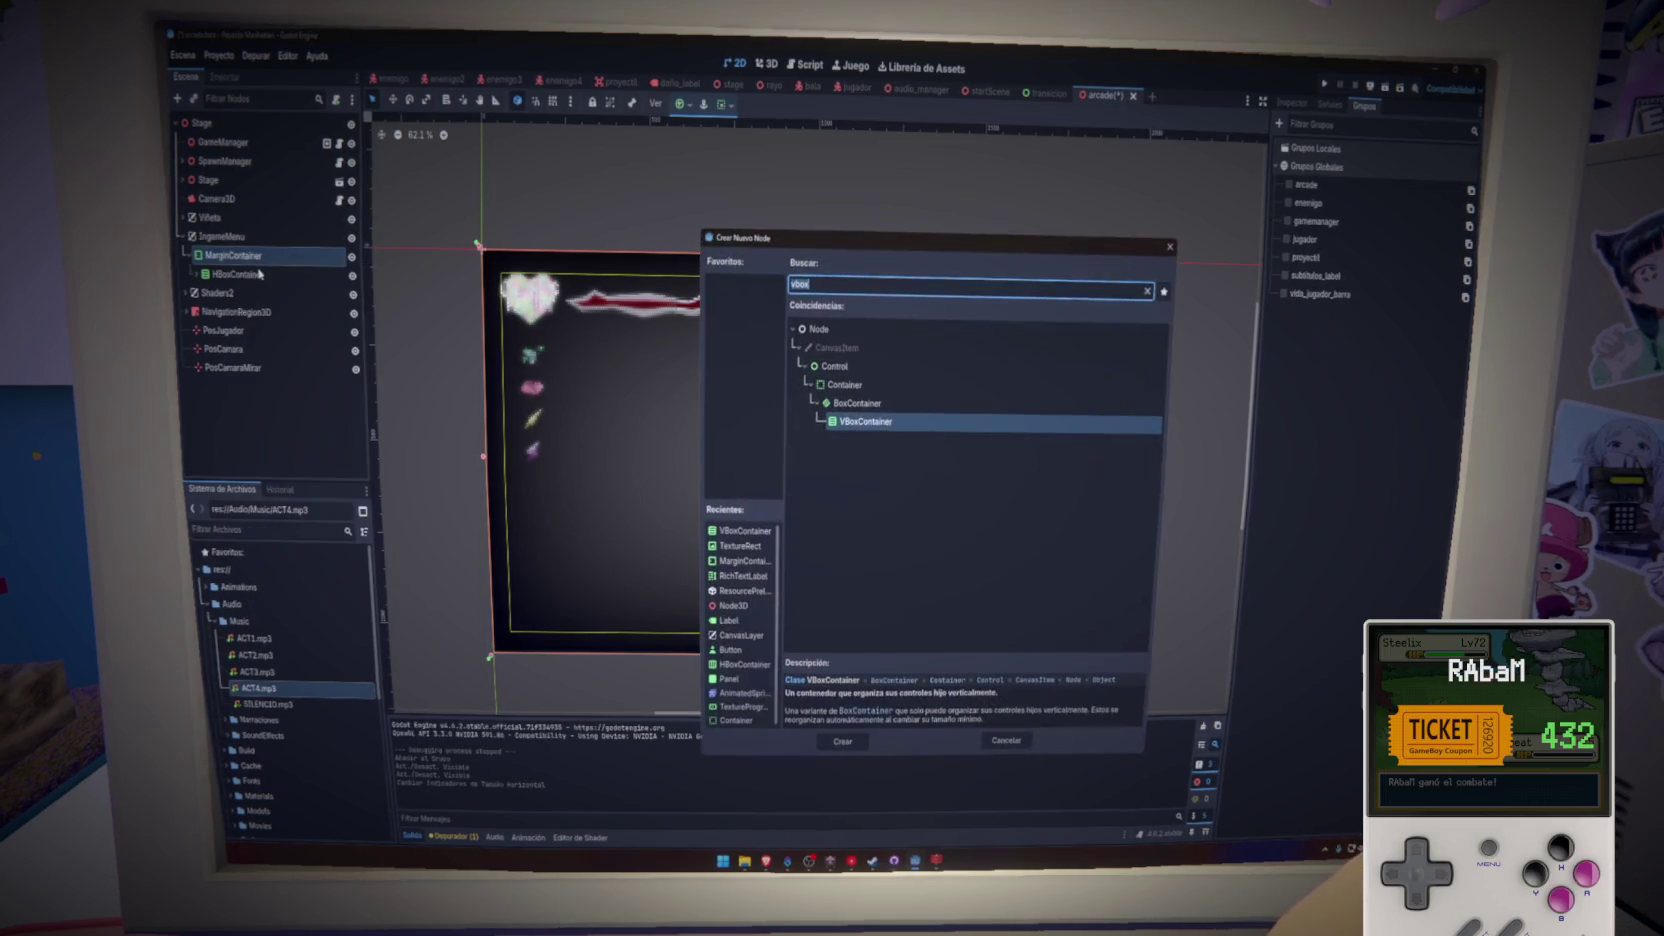
{"action": "type", "text": "hbox"}
{"action": "key", "text": "Return"}
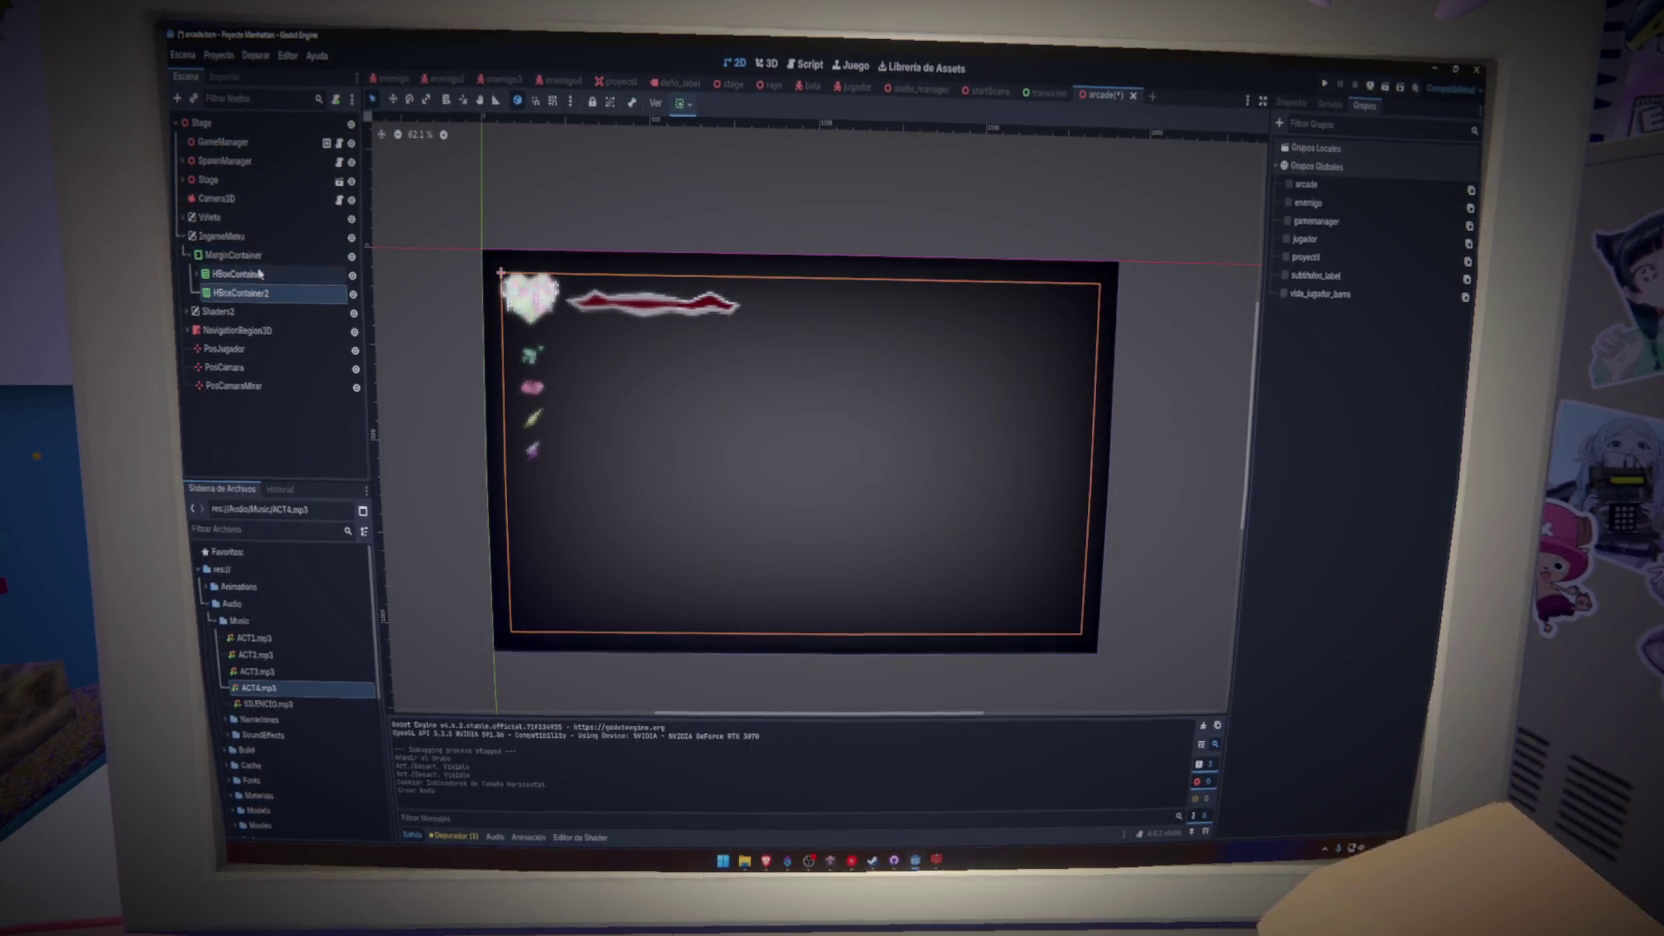
{"action": "left_click", "coordinate": [237, 276]}
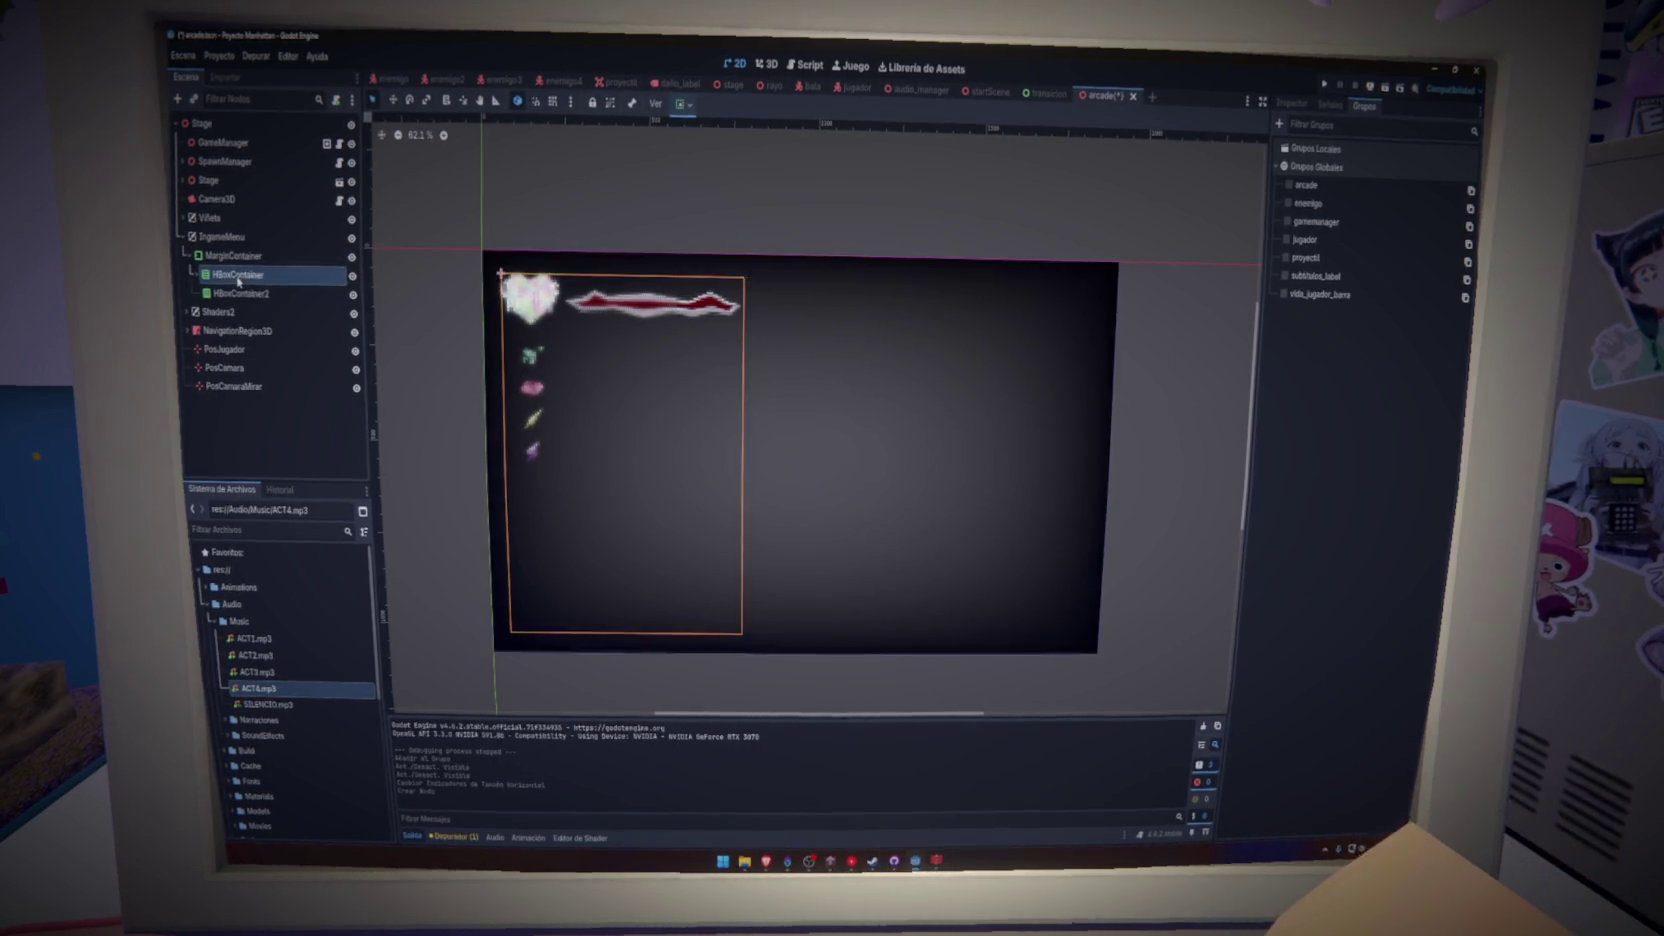
{"action": "left_click_drag", "start_coordinate": [240, 294], "coordinate": [238, 277]}
{"action": "key", "text": "Delete"}
{"action": "key", "text": "Return"}
- Add a VBoxContainer as a child of the MarginContainer
{"action": "right_click", "coordinate": [241, 257]}
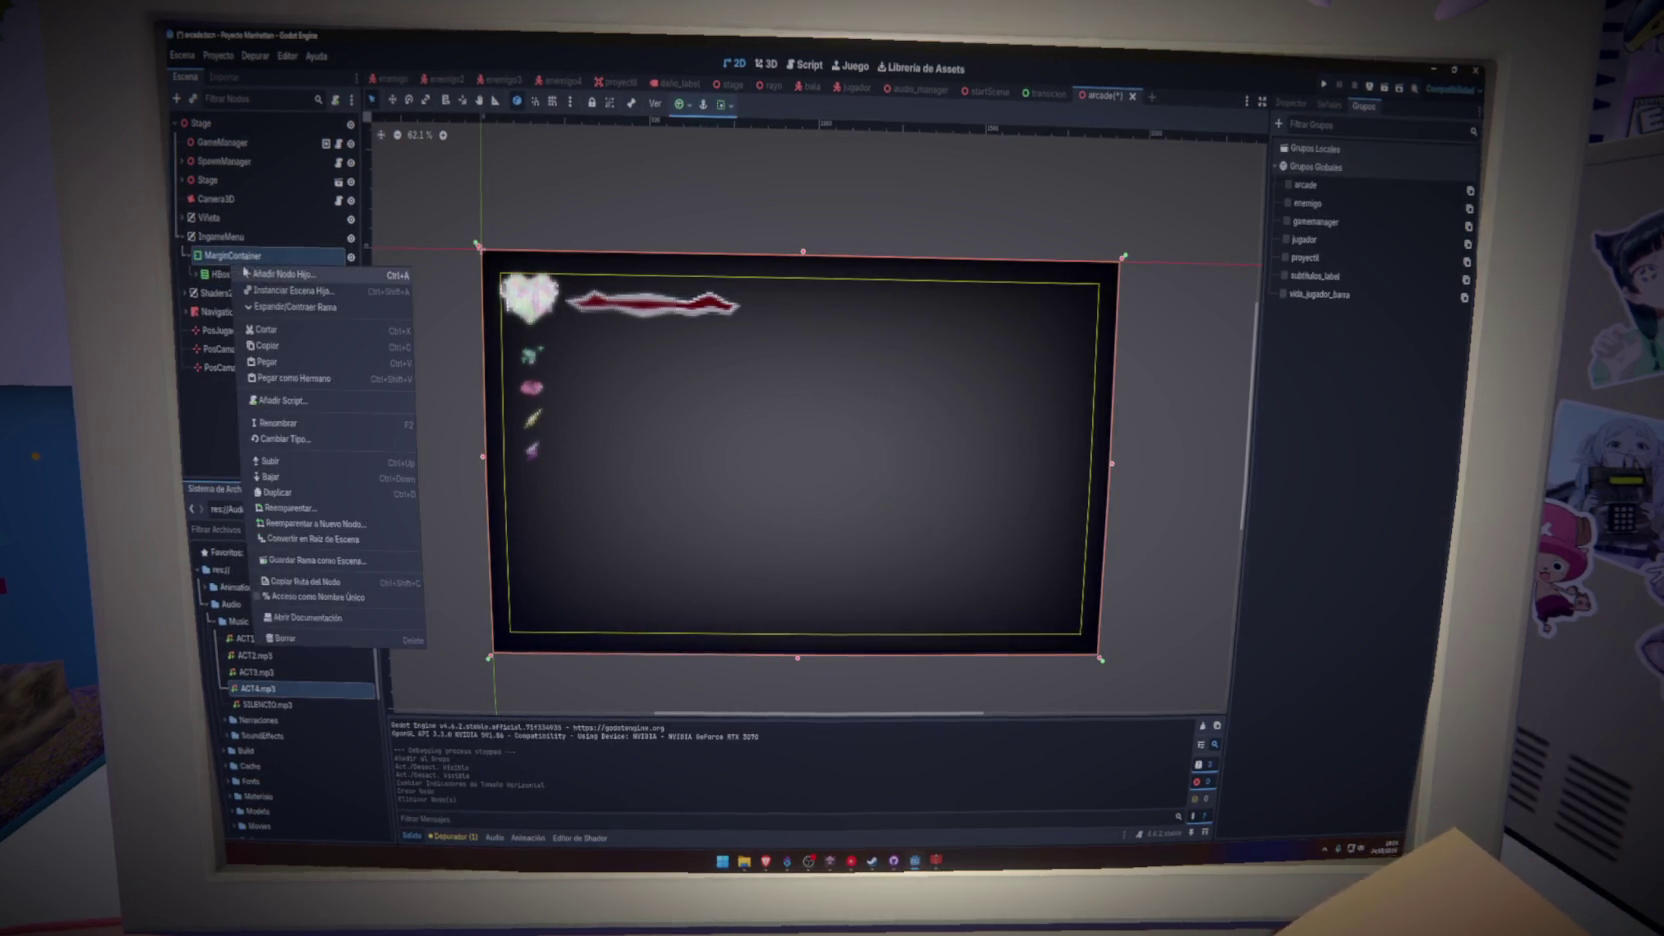
{"action": "left_click", "coordinate": [249, 271]}
{"action": "type", "text": "vbibox"}
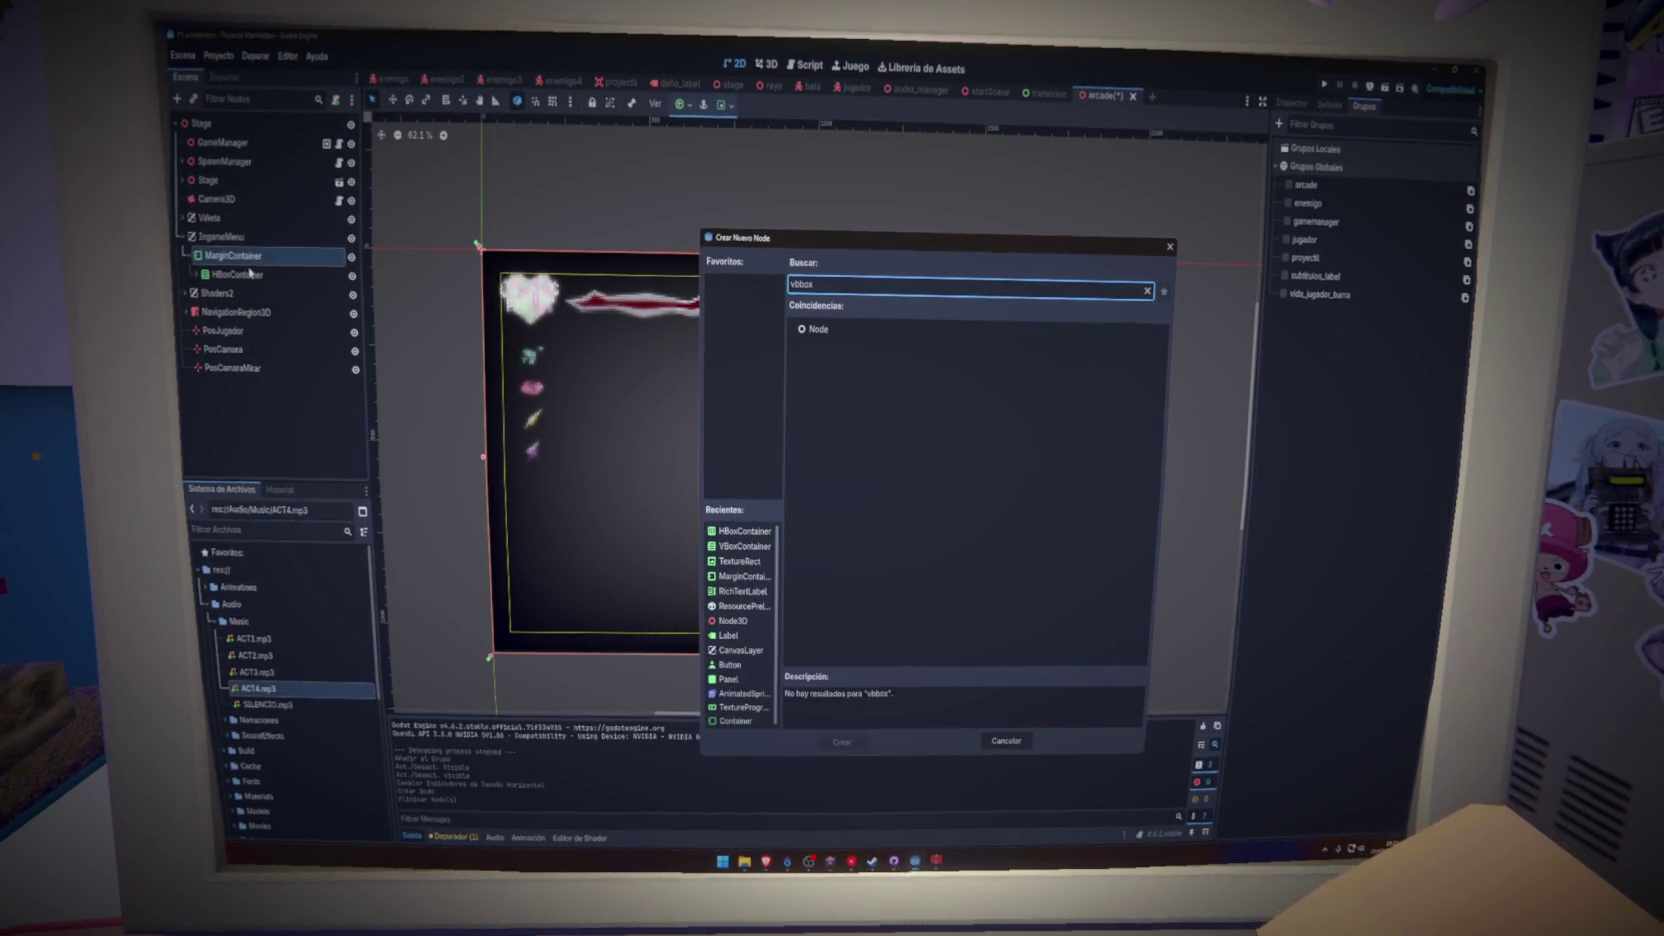
{"action": "key", "text": "BackSpace"}
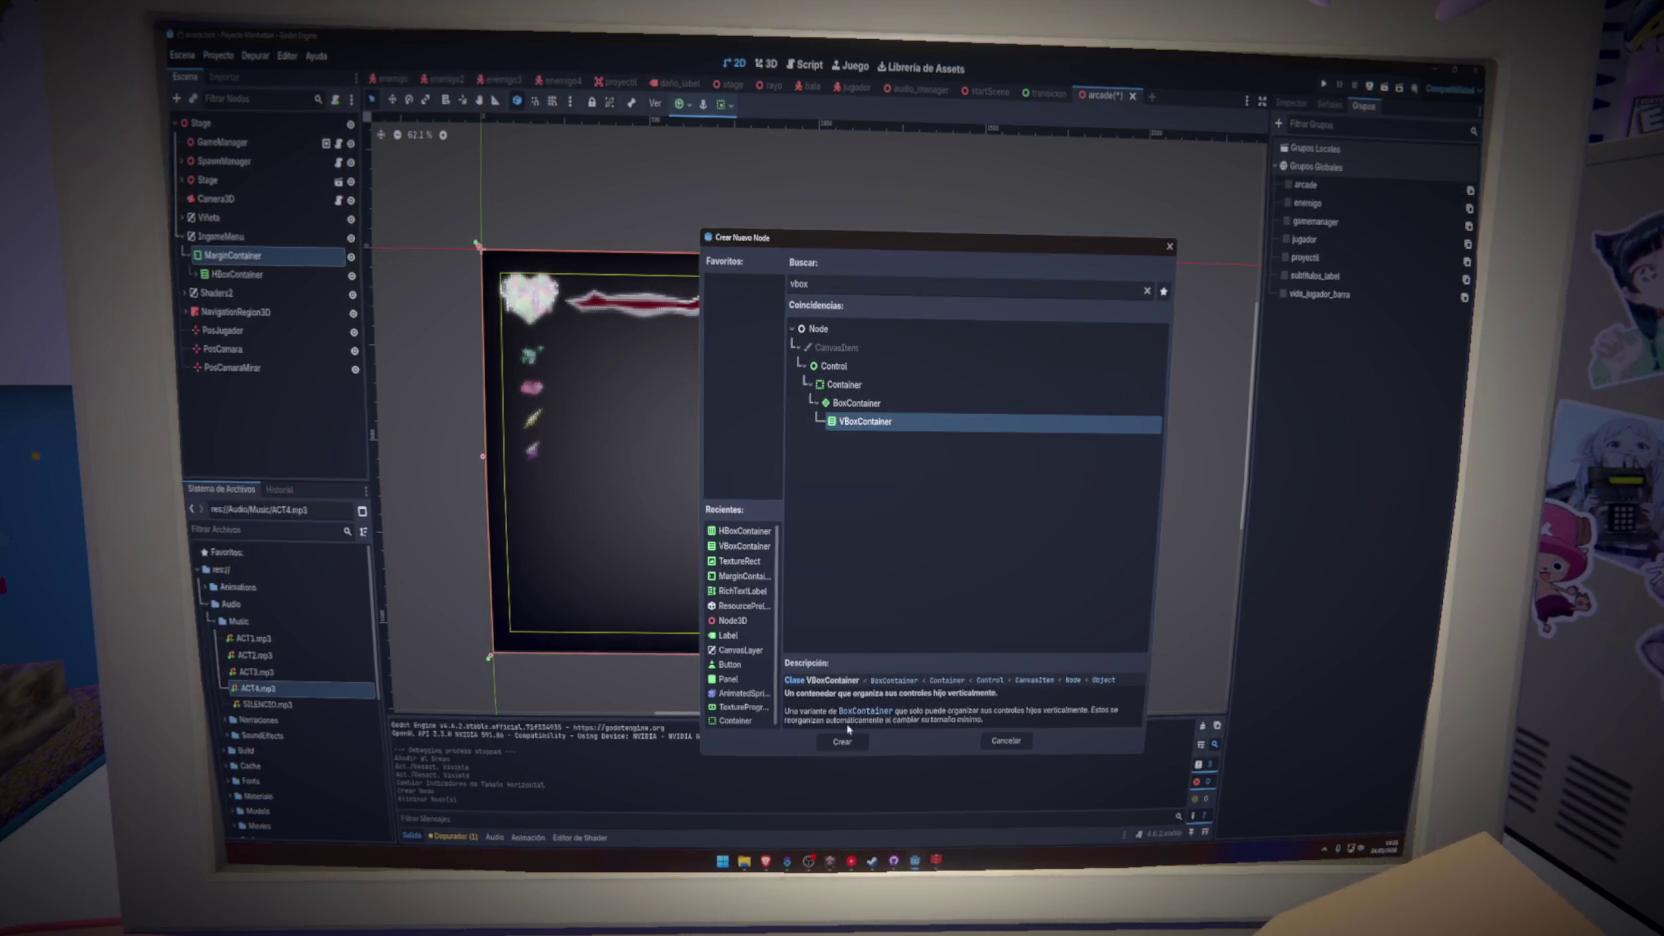
{"action": "left_click", "coordinate": [842, 741]}
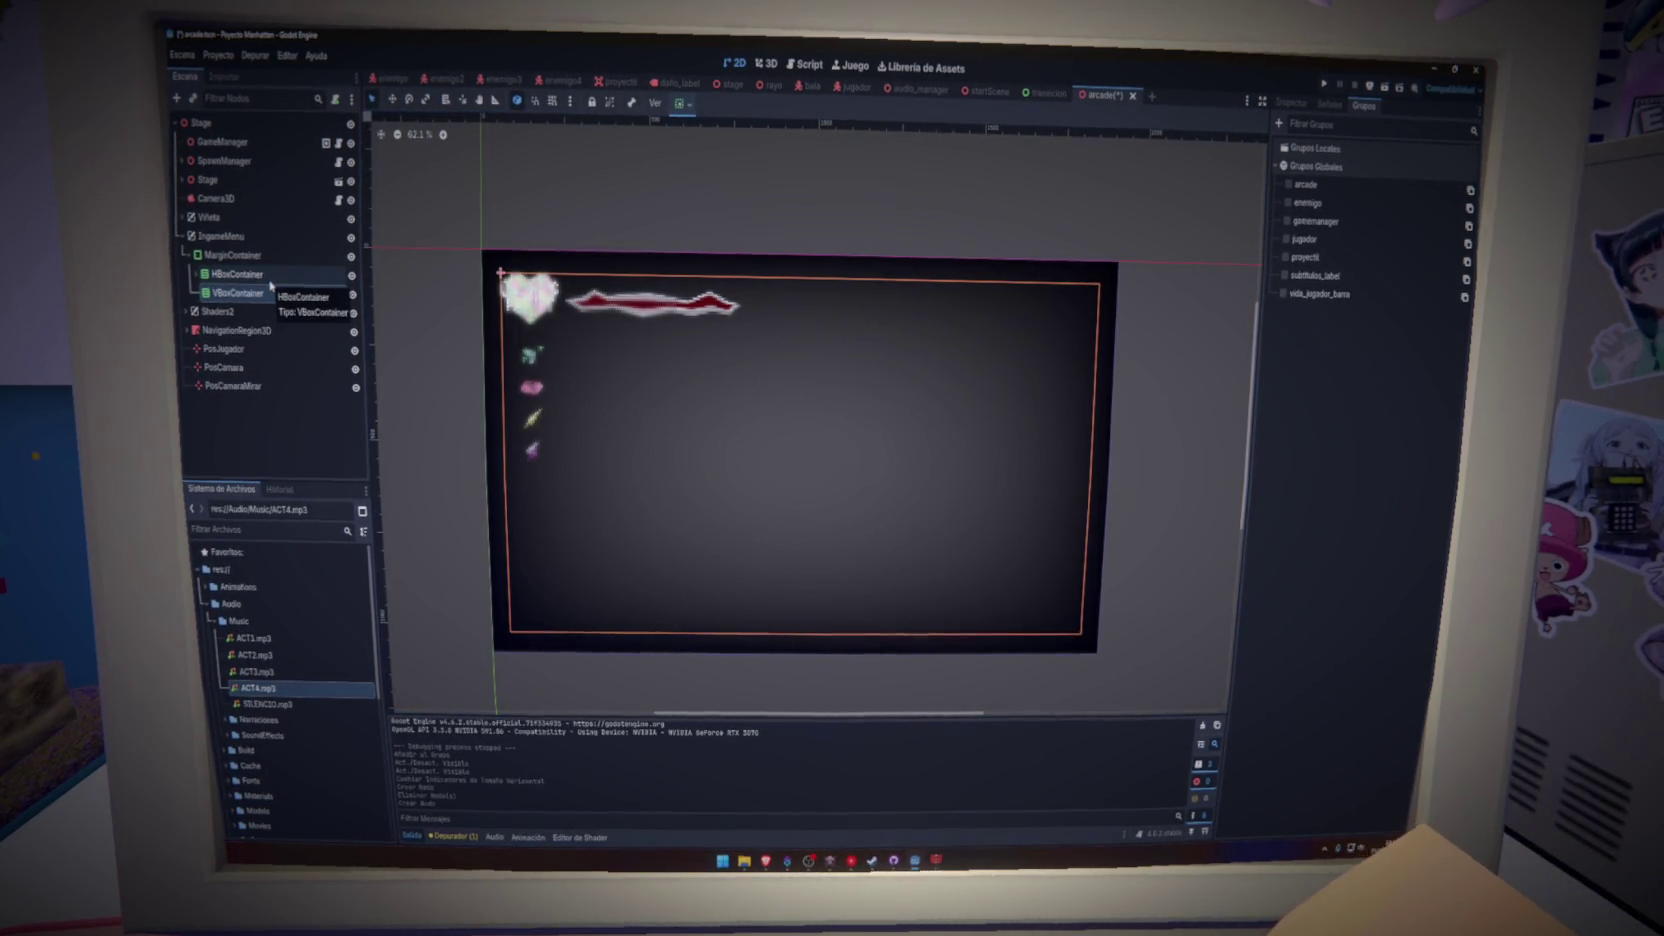
- Align the VBoxContainer to End and add an HBoxContainer child inside it
{"action": "left_click", "coordinate": [680, 104]}
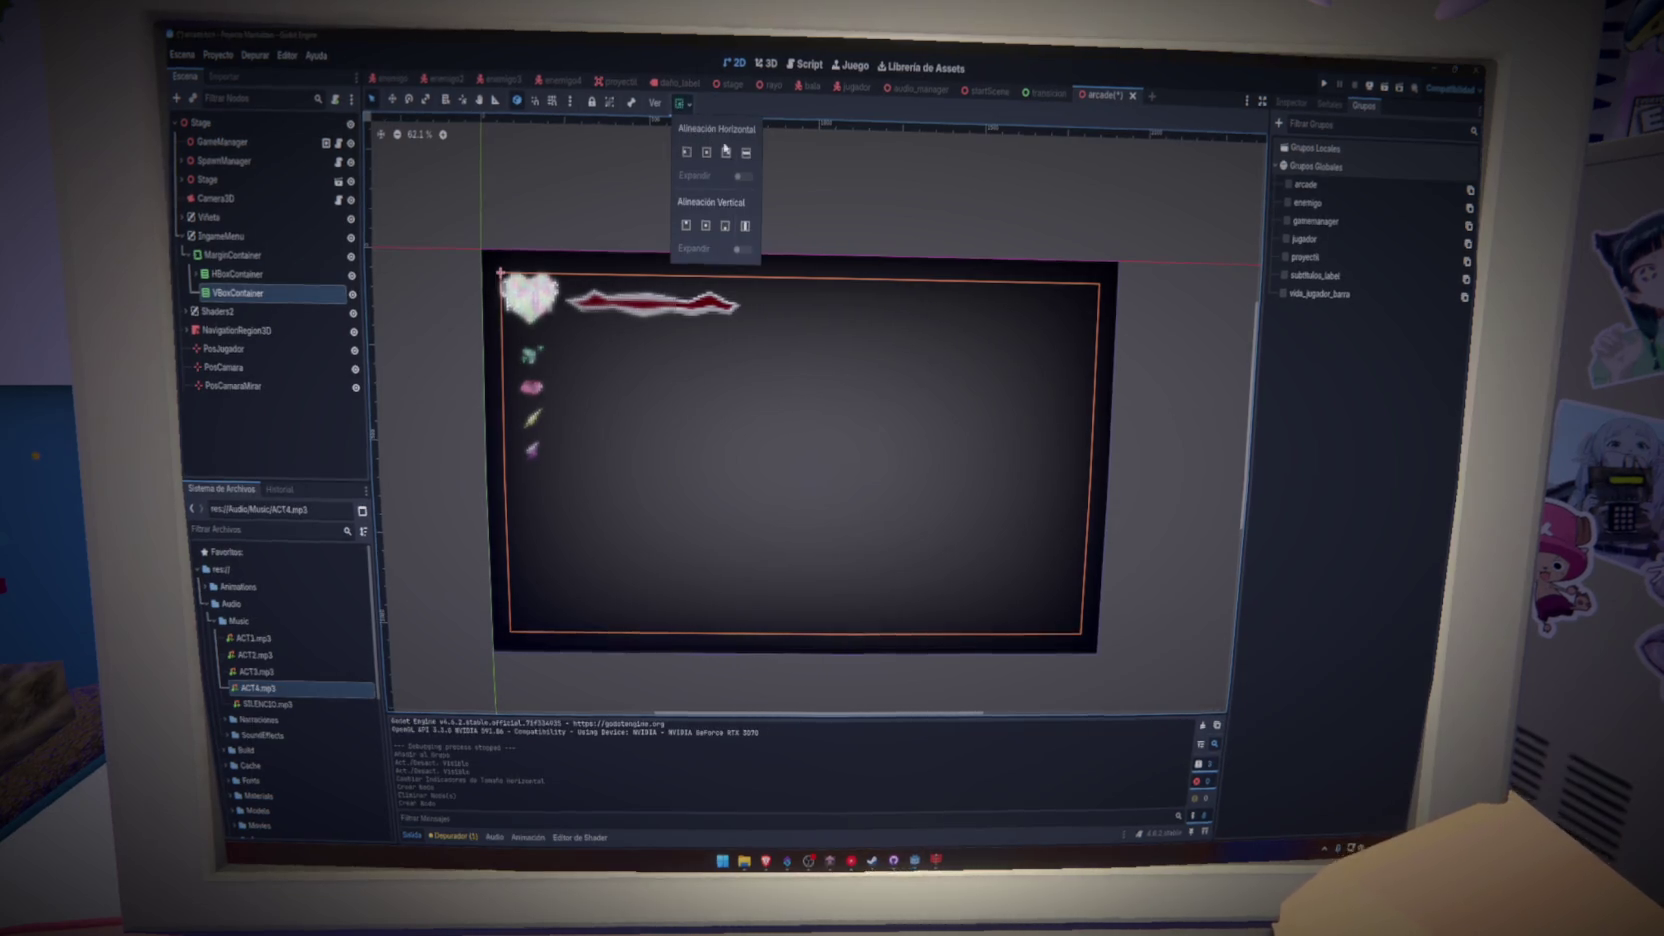
{"action": "left_click", "coordinate": [726, 153]}
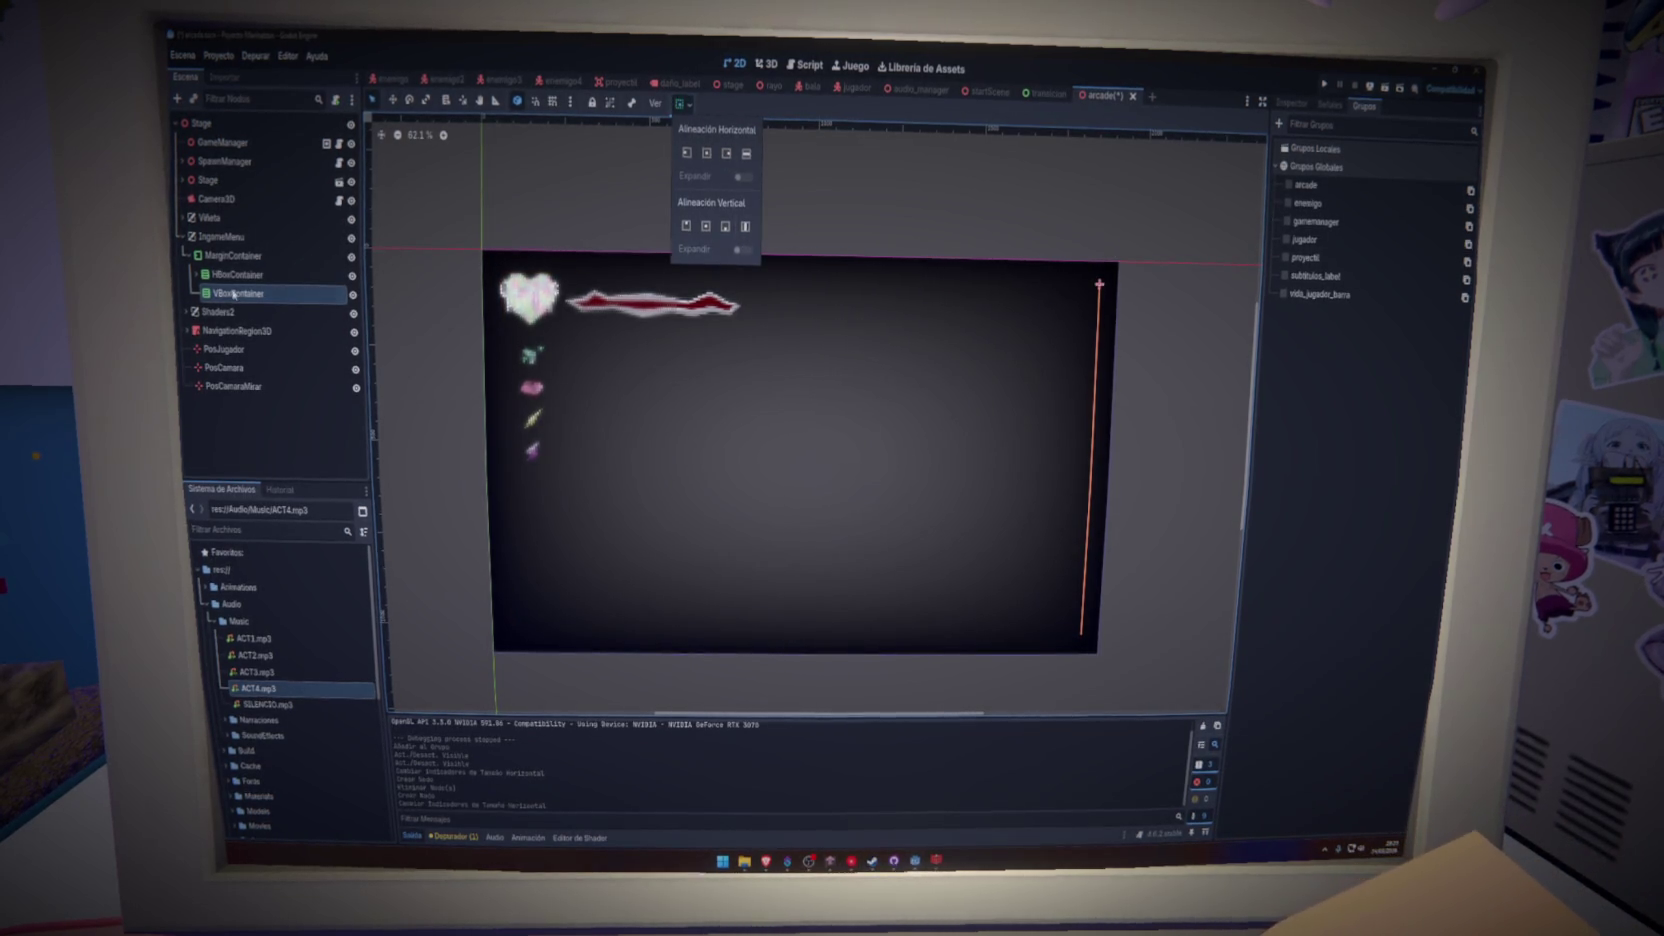
{"action": "right_click", "coordinate": [340, 293]}
{"action": "left_click", "coordinate": [365, 303]}
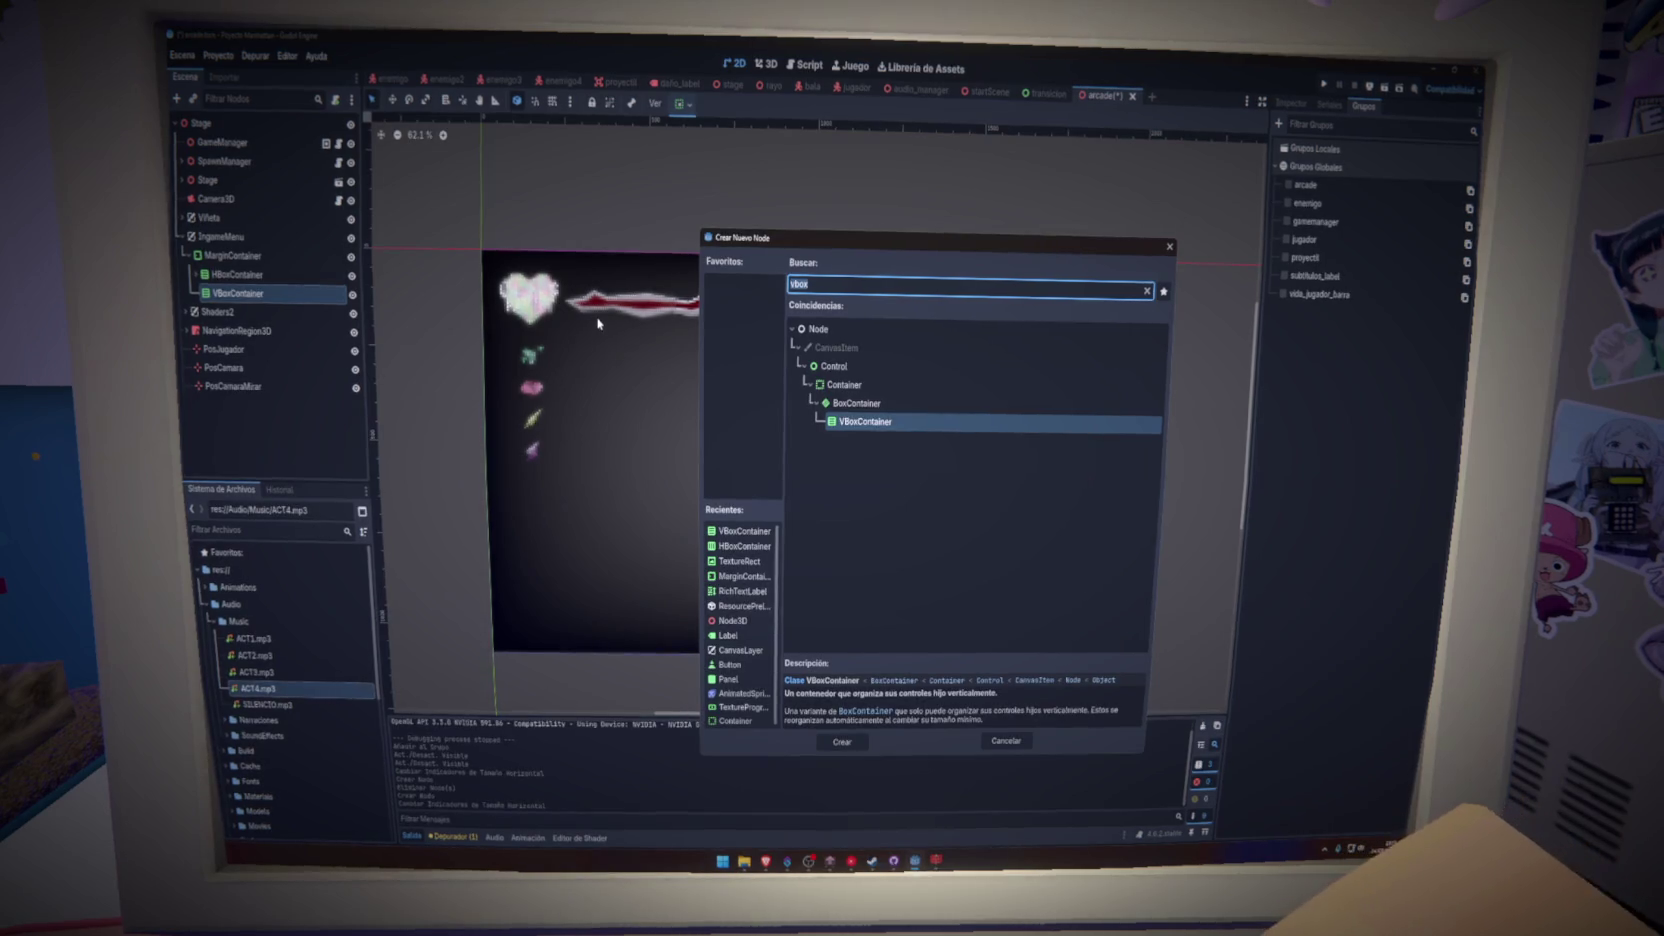
{"action": "type", "text": "hob"}
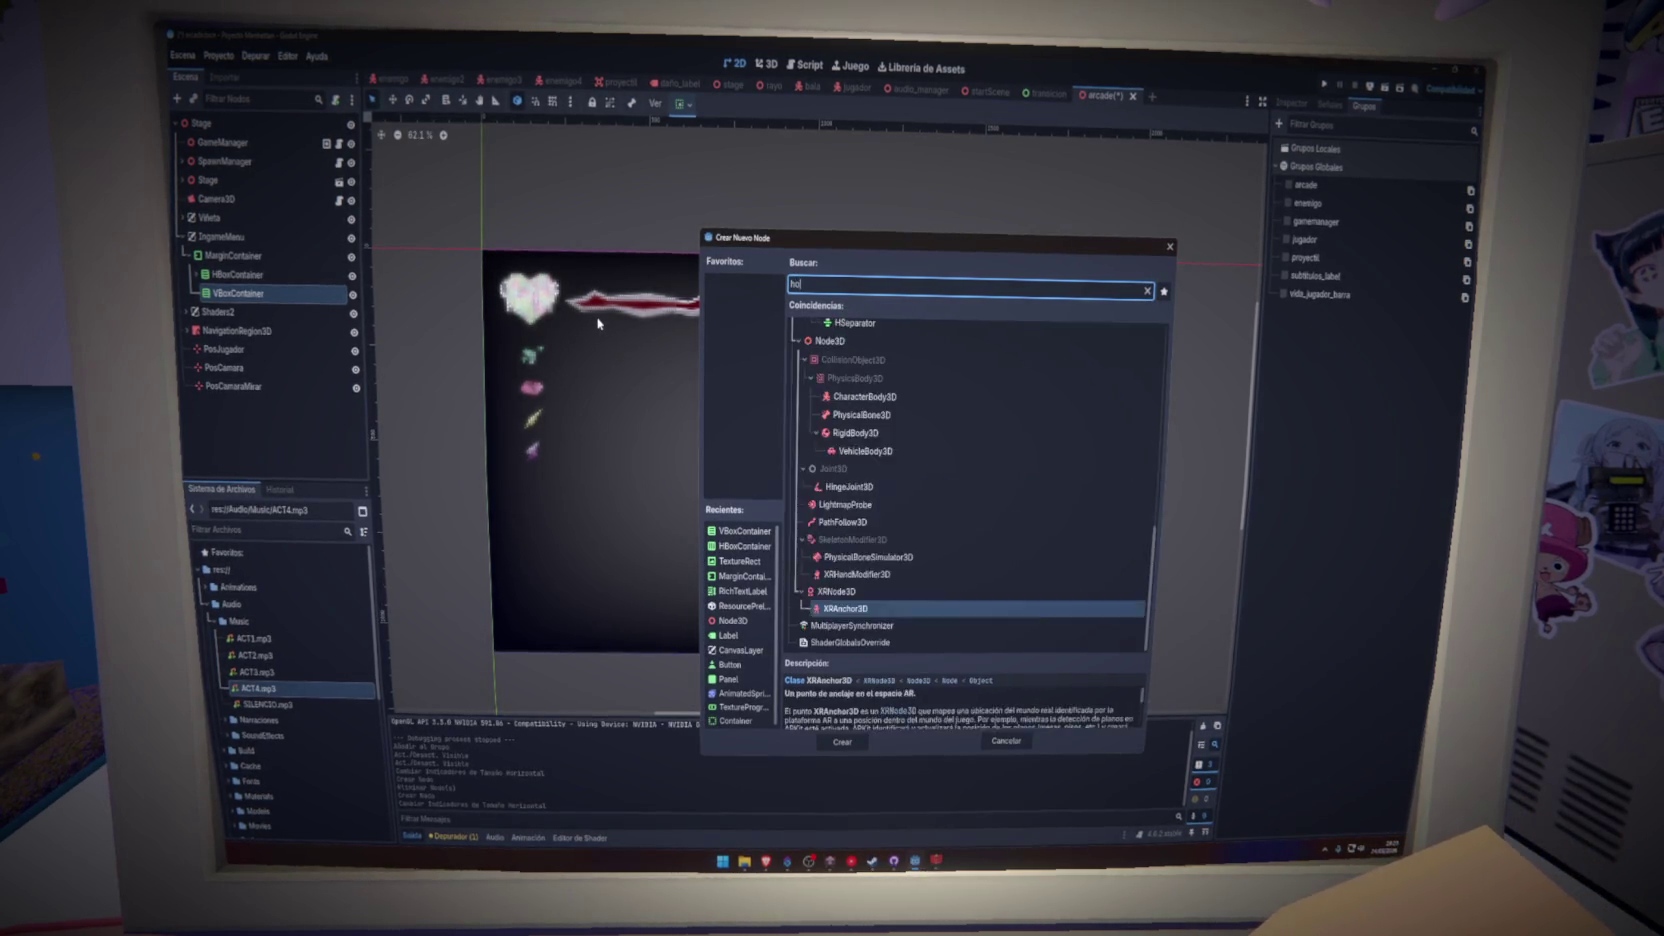
{"action": "key", "text": "BackSpace"}
{"action": "key", "text": "BackSpace"}
{"action": "key", "text": "BackSpace"}
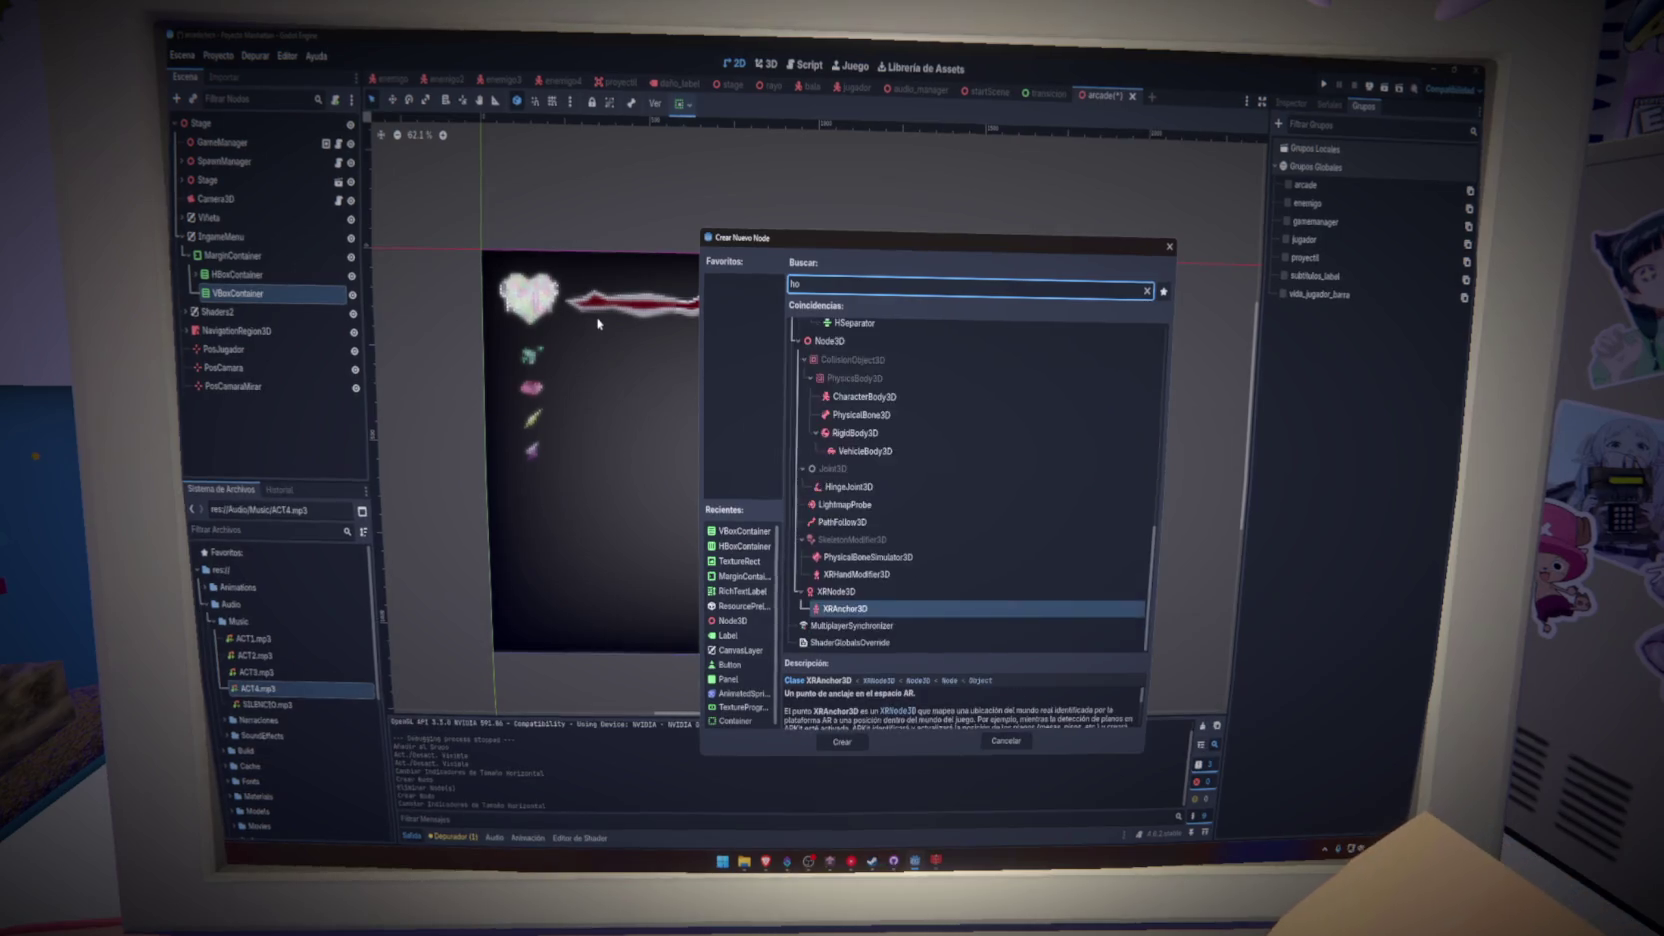
{"action": "type", "text": "hbox"}
{"action": "key", "text": "Return"}
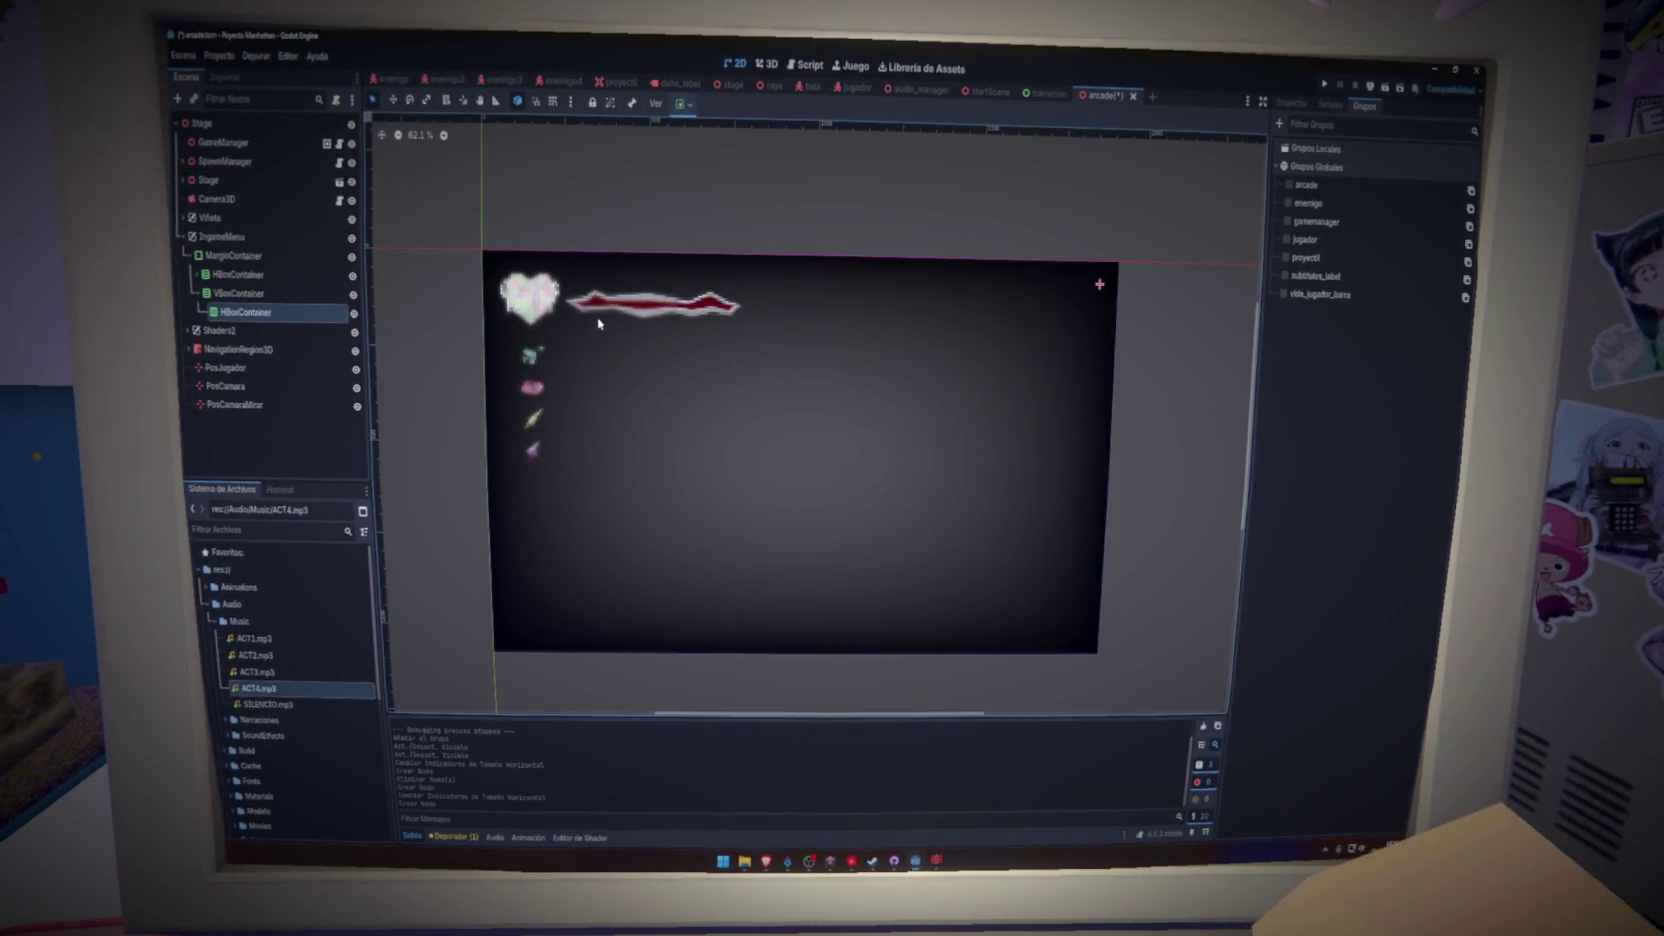
- Add a TextureRect and a Label under the new HBoxContainer
{"action": "key", "text": "ctrl+a"}
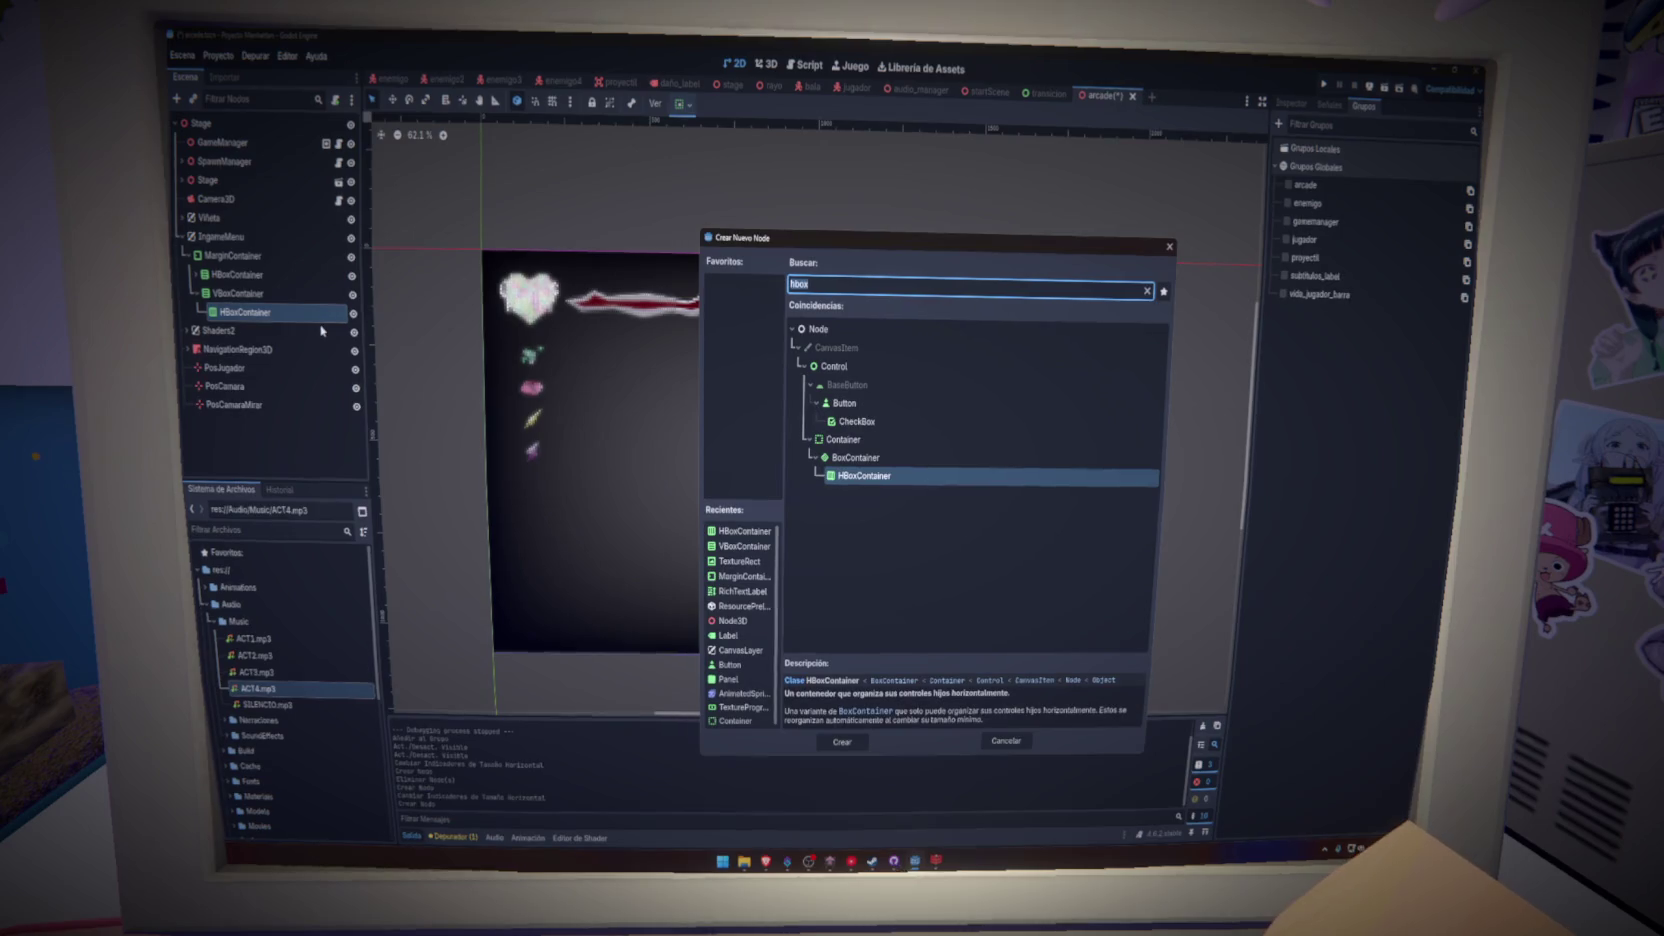
{"action": "type", "text": "image"}
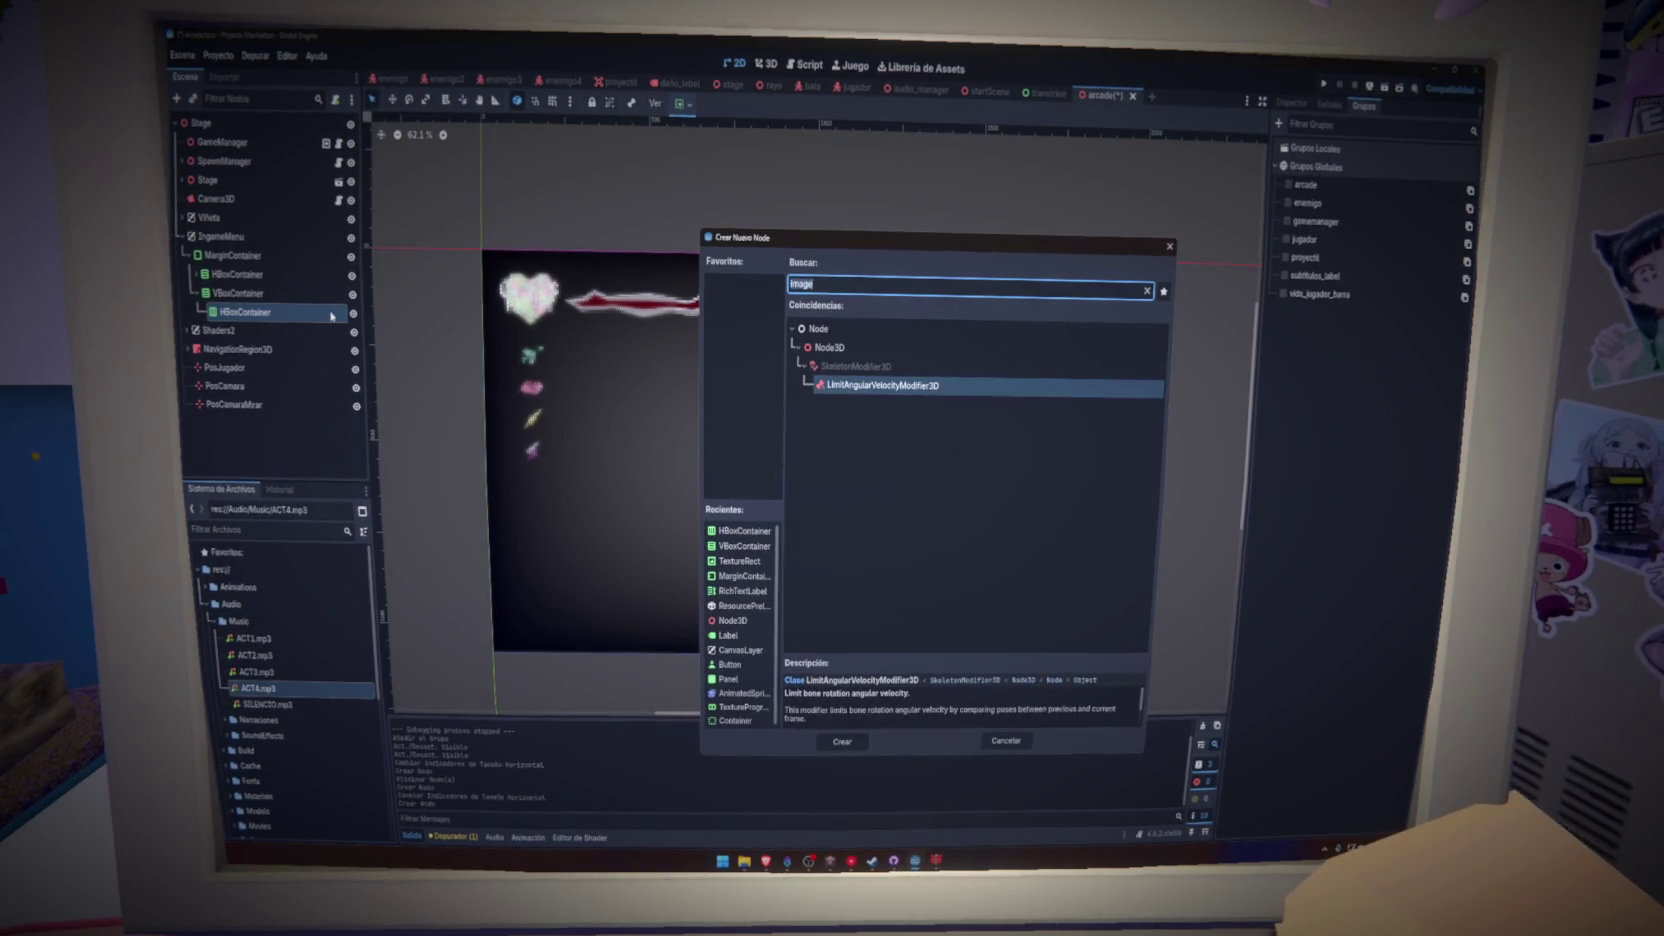
{"action": "type", "text": "rect"}
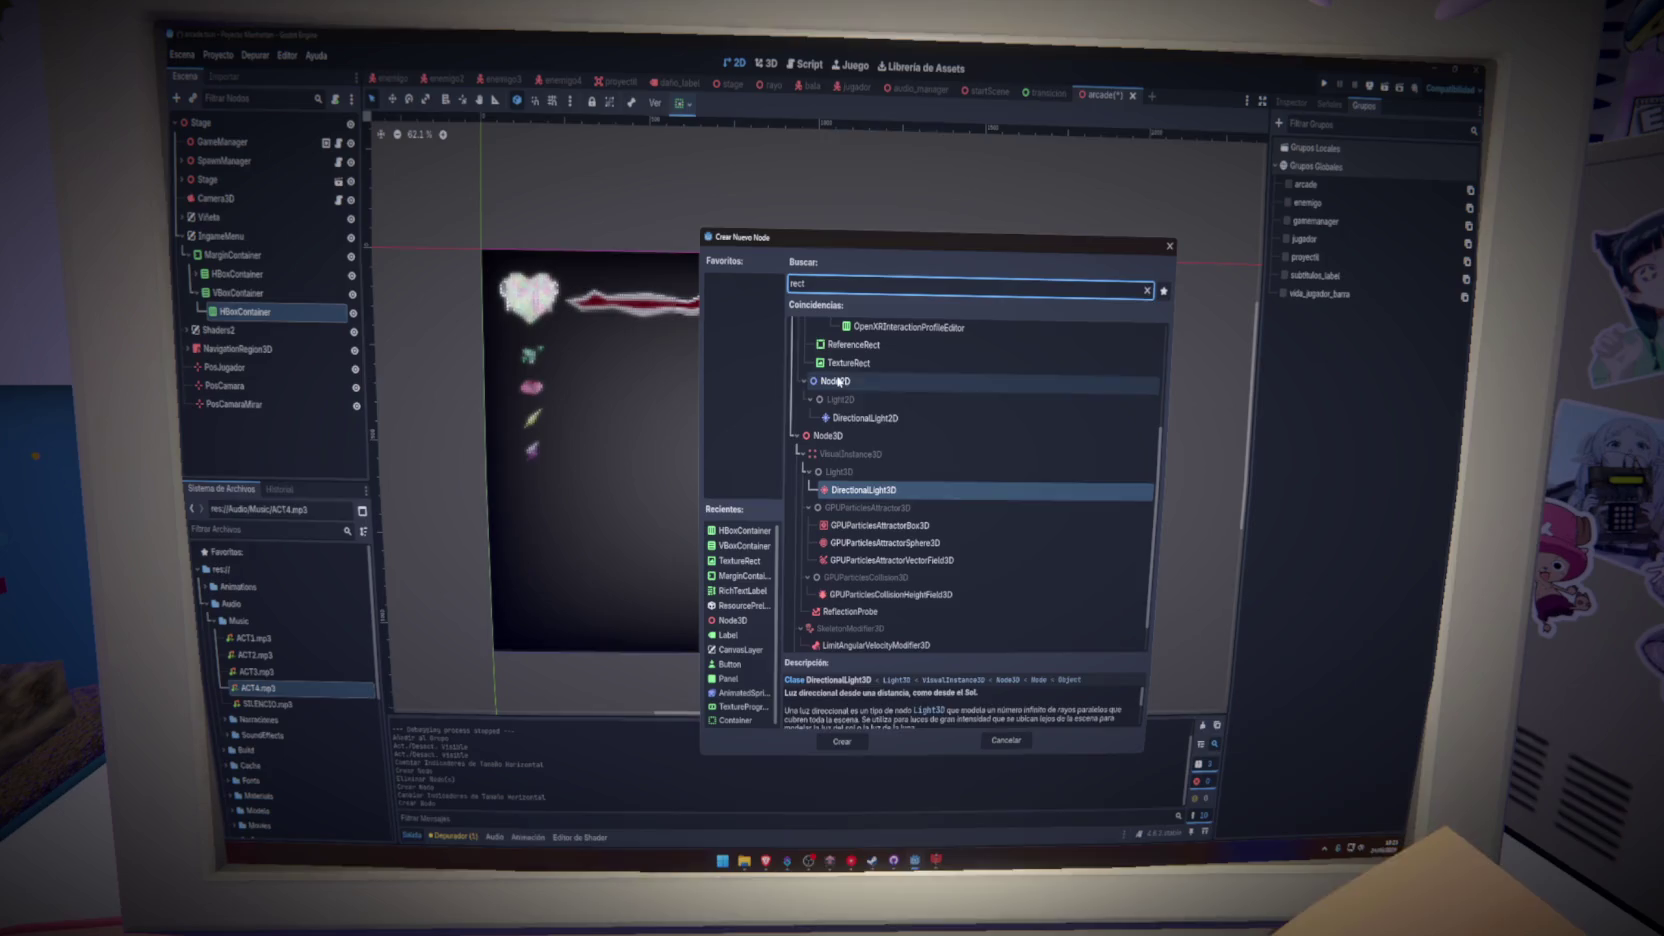
{"action": "left_click", "coordinate": [848, 363]}
{"action": "key", "text": "Return"}
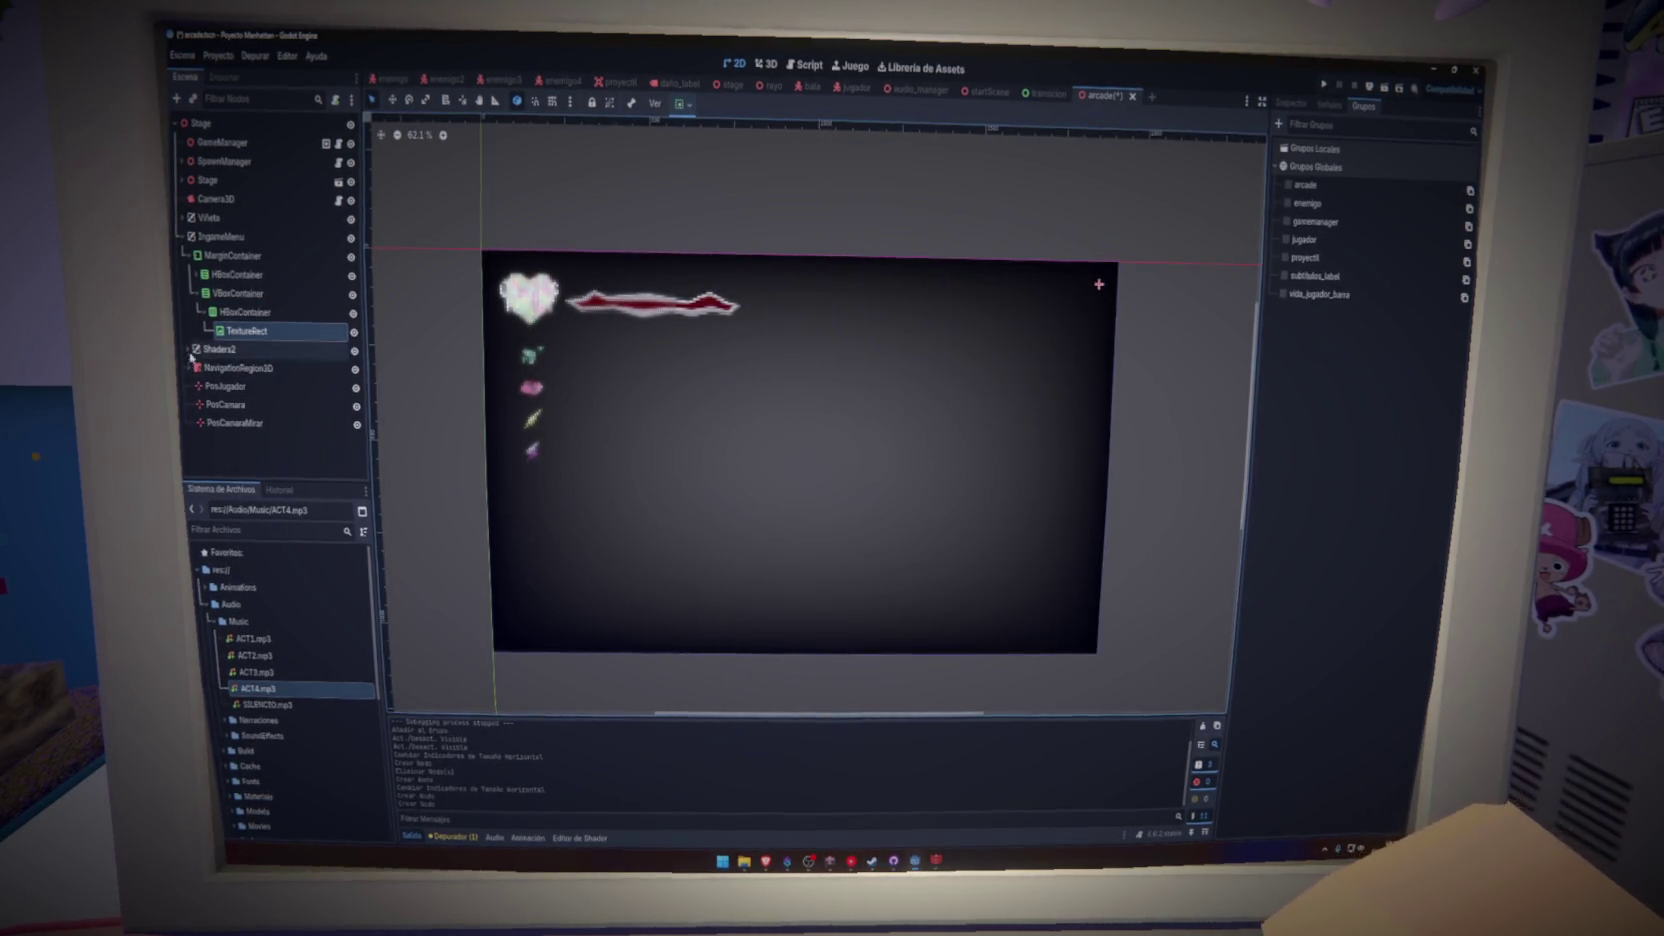
{"action": "right_click", "coordinate": [248, 312]}
{"action": "left_click", "coordinate": [266, 320]}
{"action": "type", "text": "label"}
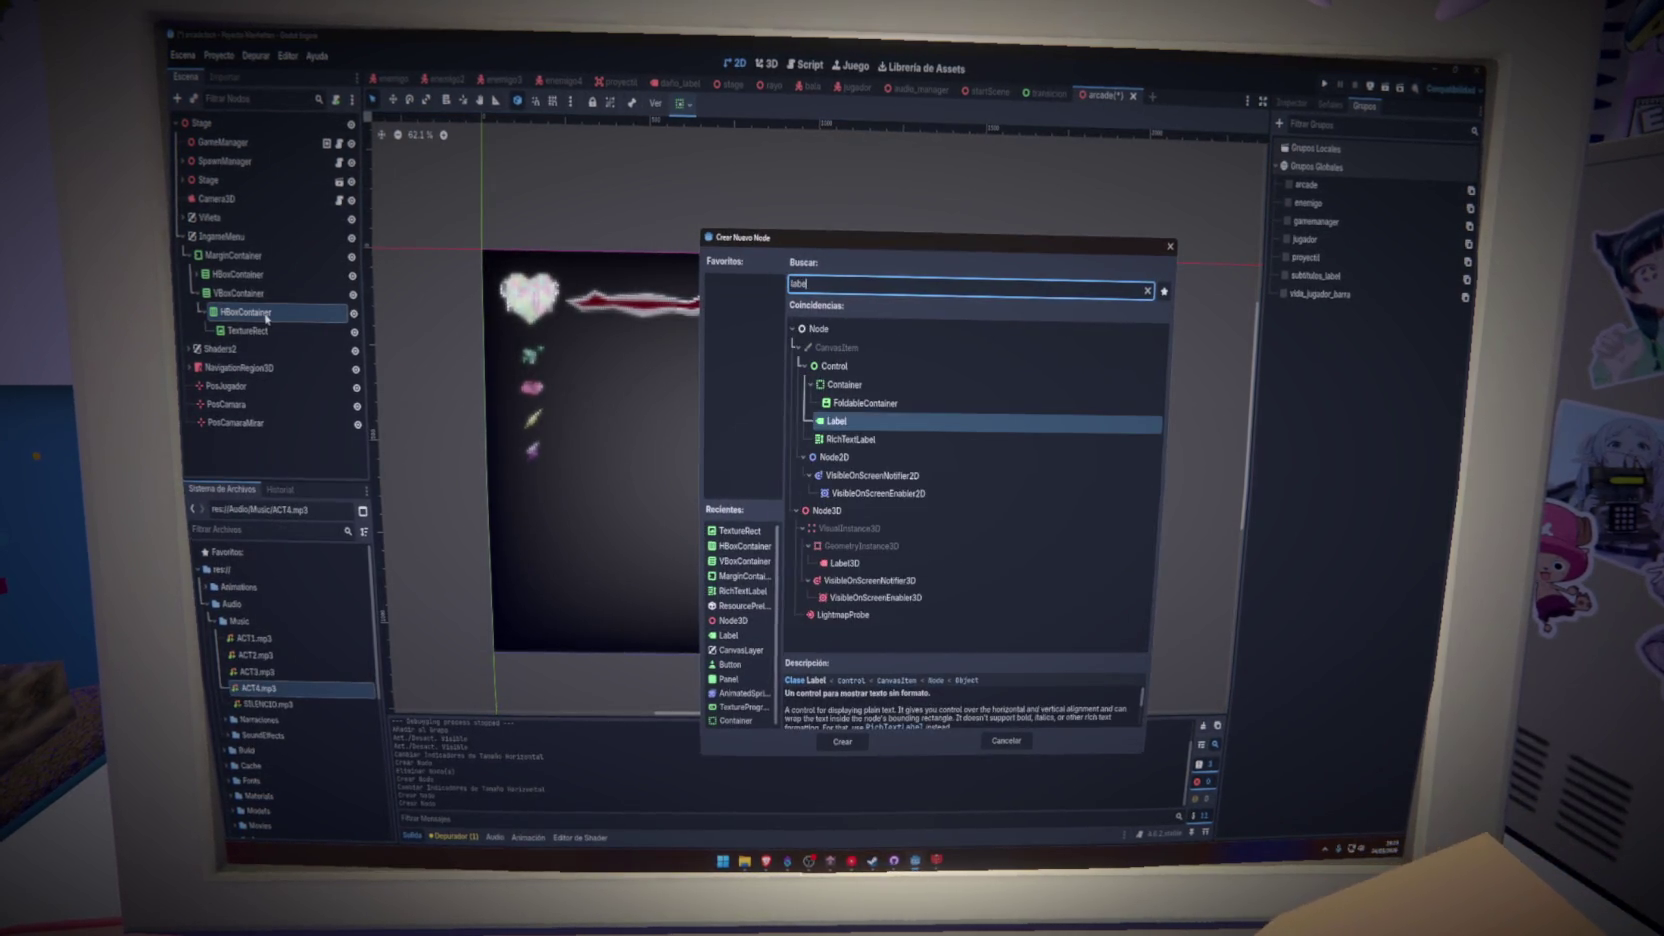
{"action": "key", "text": "Return"}
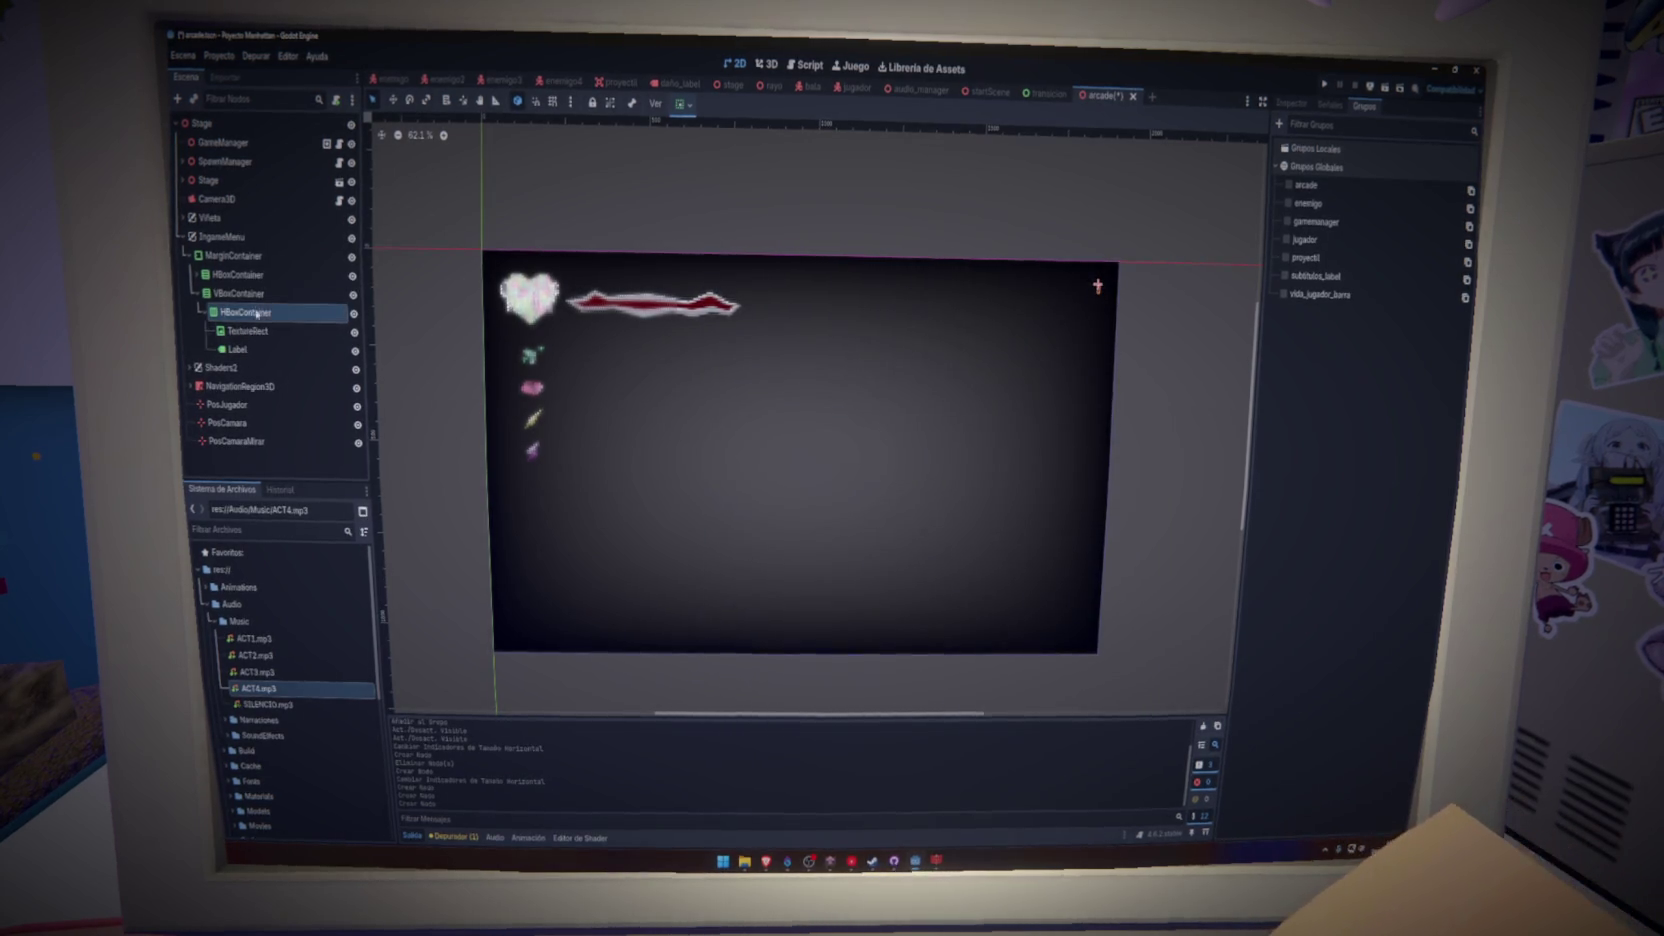
- Save the arcade scene with the new Label selected
{"action": "key", "text": "ctrl+s"}
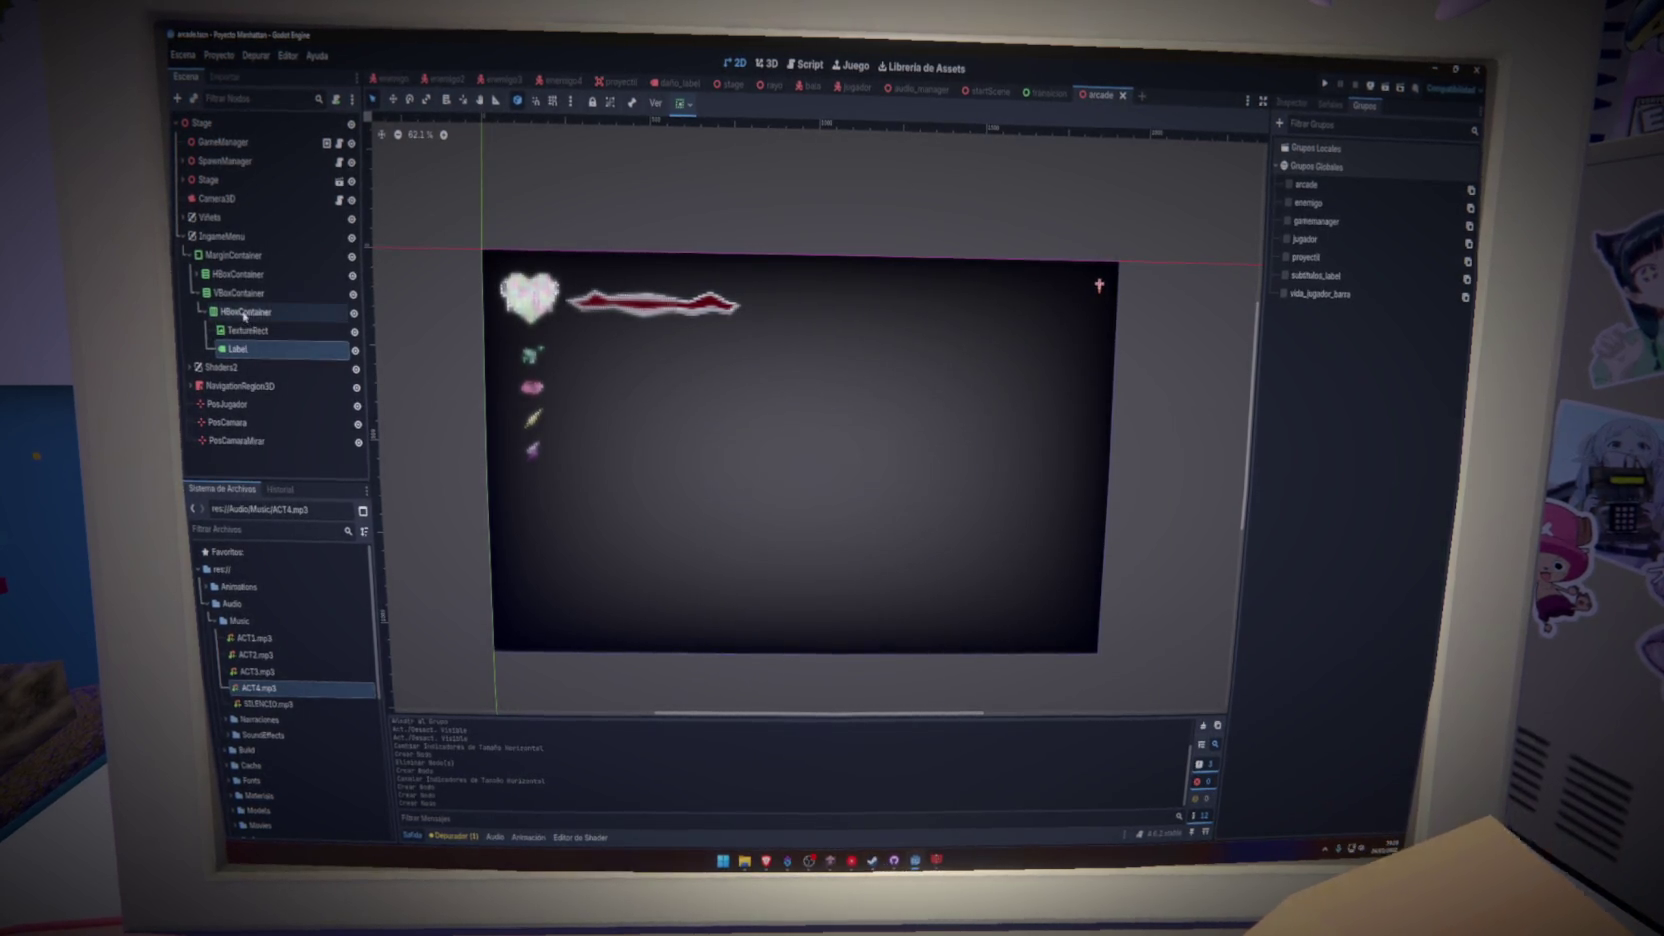
{"action": "left_click", "coordinate": [258, 350]}
{"action": "key", "text": "ctrl+s"}
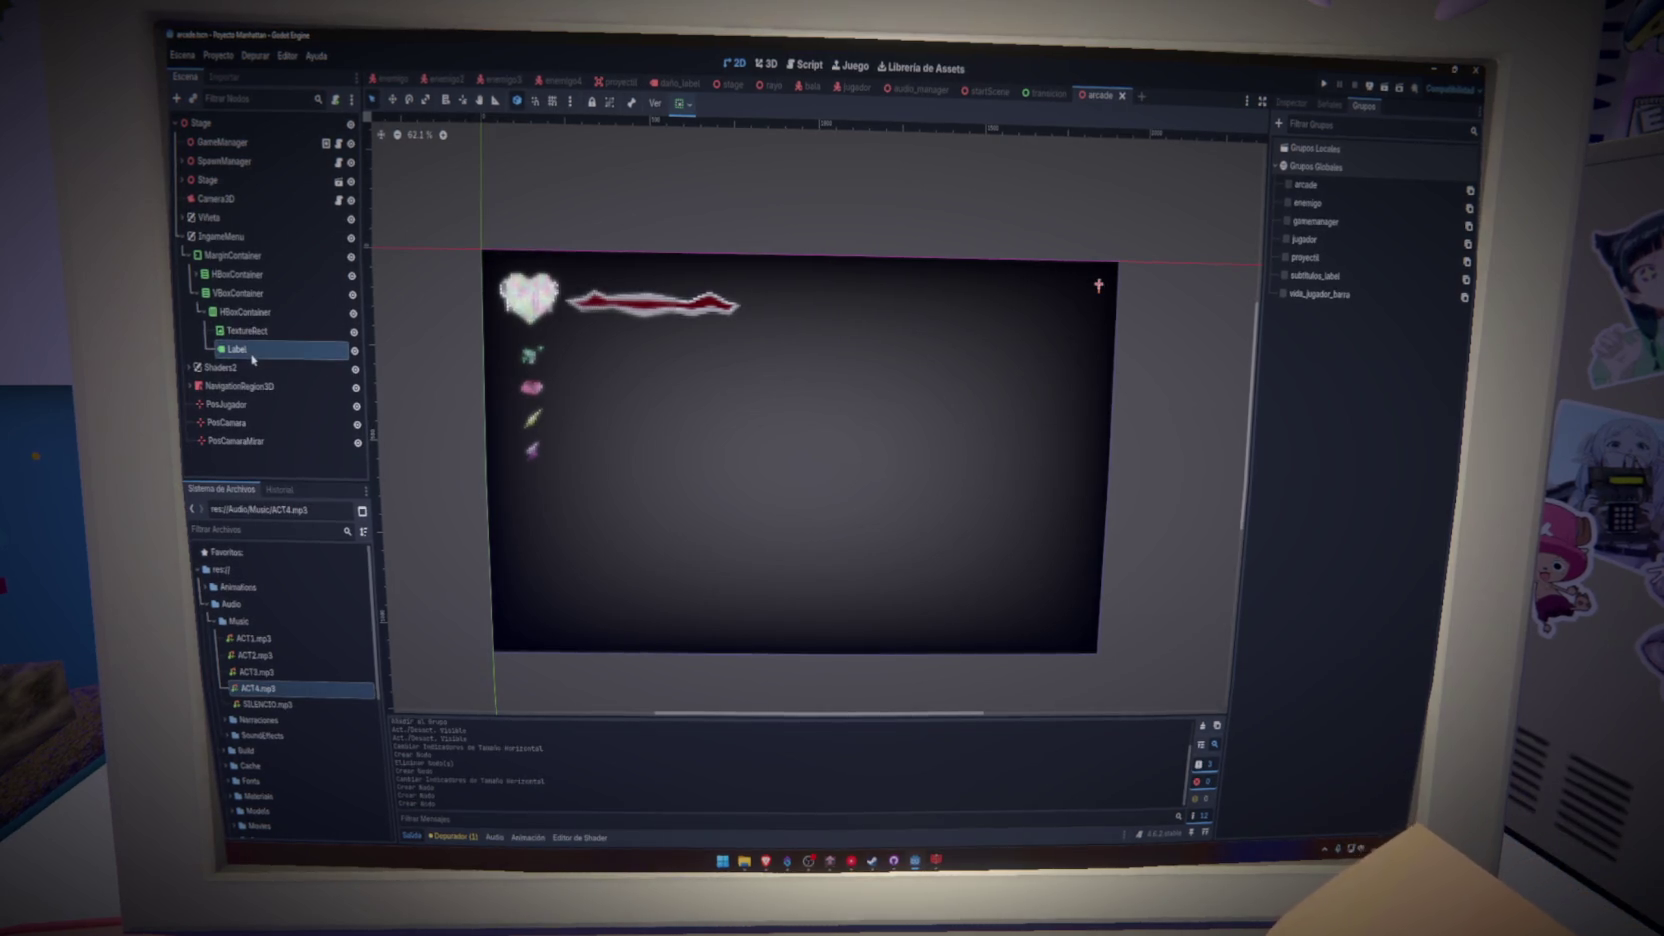
- Assign flyingHead.webp from the Texturas folder as the TextureRect's texture
{"action": "scroll", "coordinate": [273, 675], "scroll_direction": "down", "scroll_amount": 10}
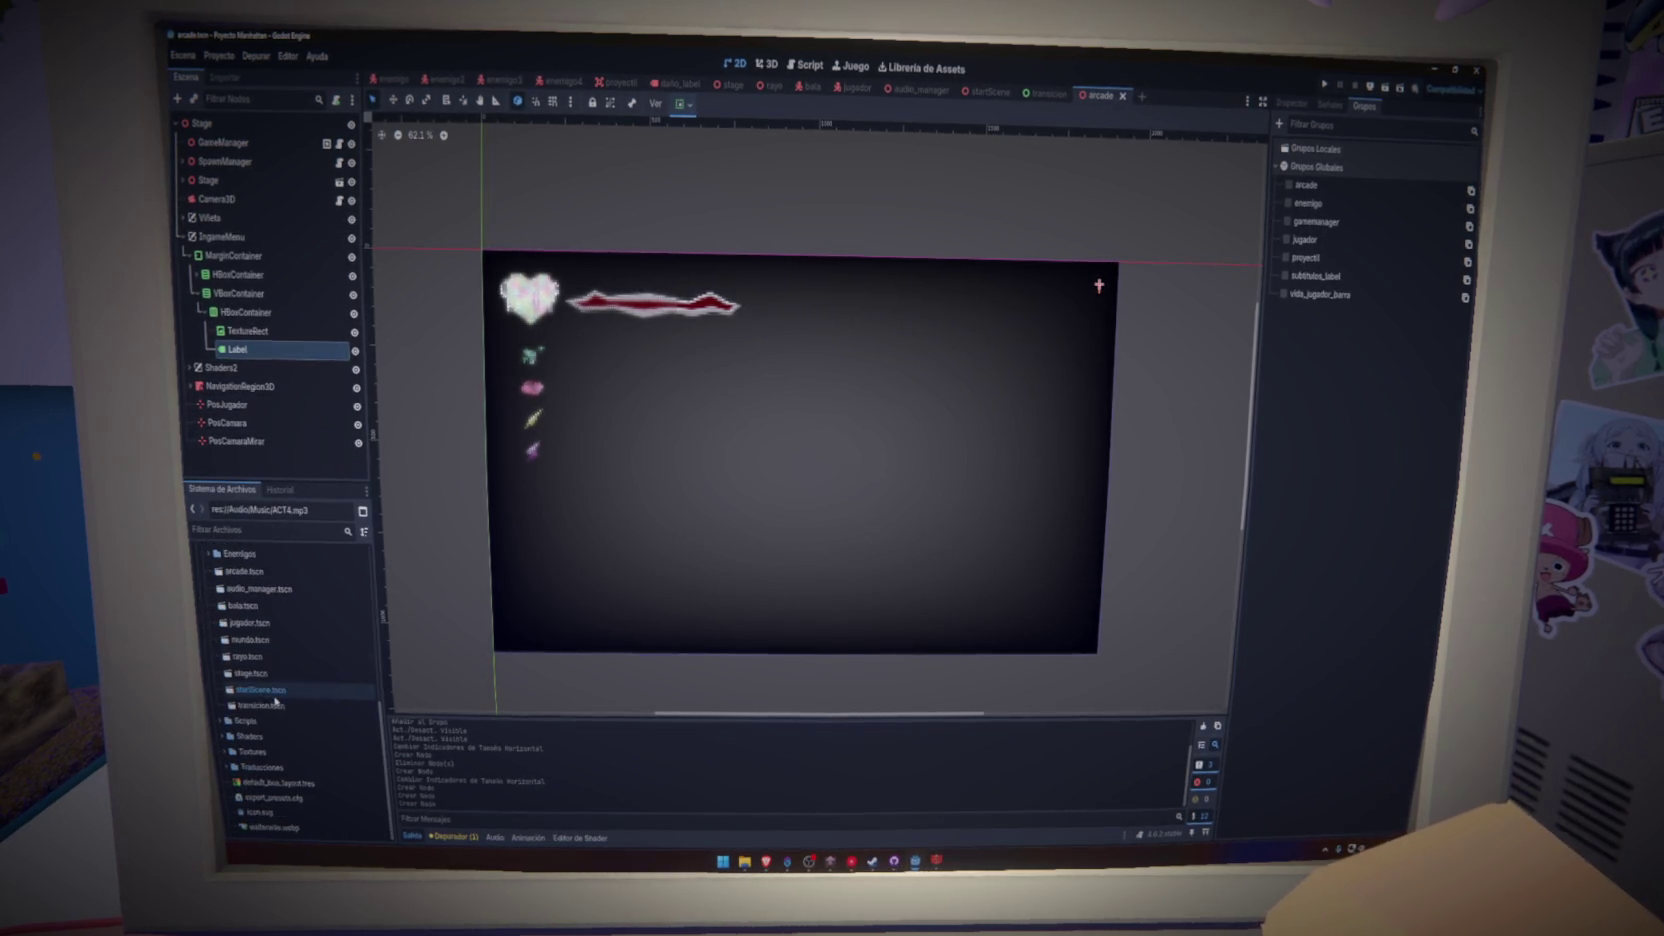
{"action": "left_click", "coordinate": [228, 752]}
{"action": "scroll", "coordinate": [231, 720], "scroll_direction": "down", "scroll_amount": 5}
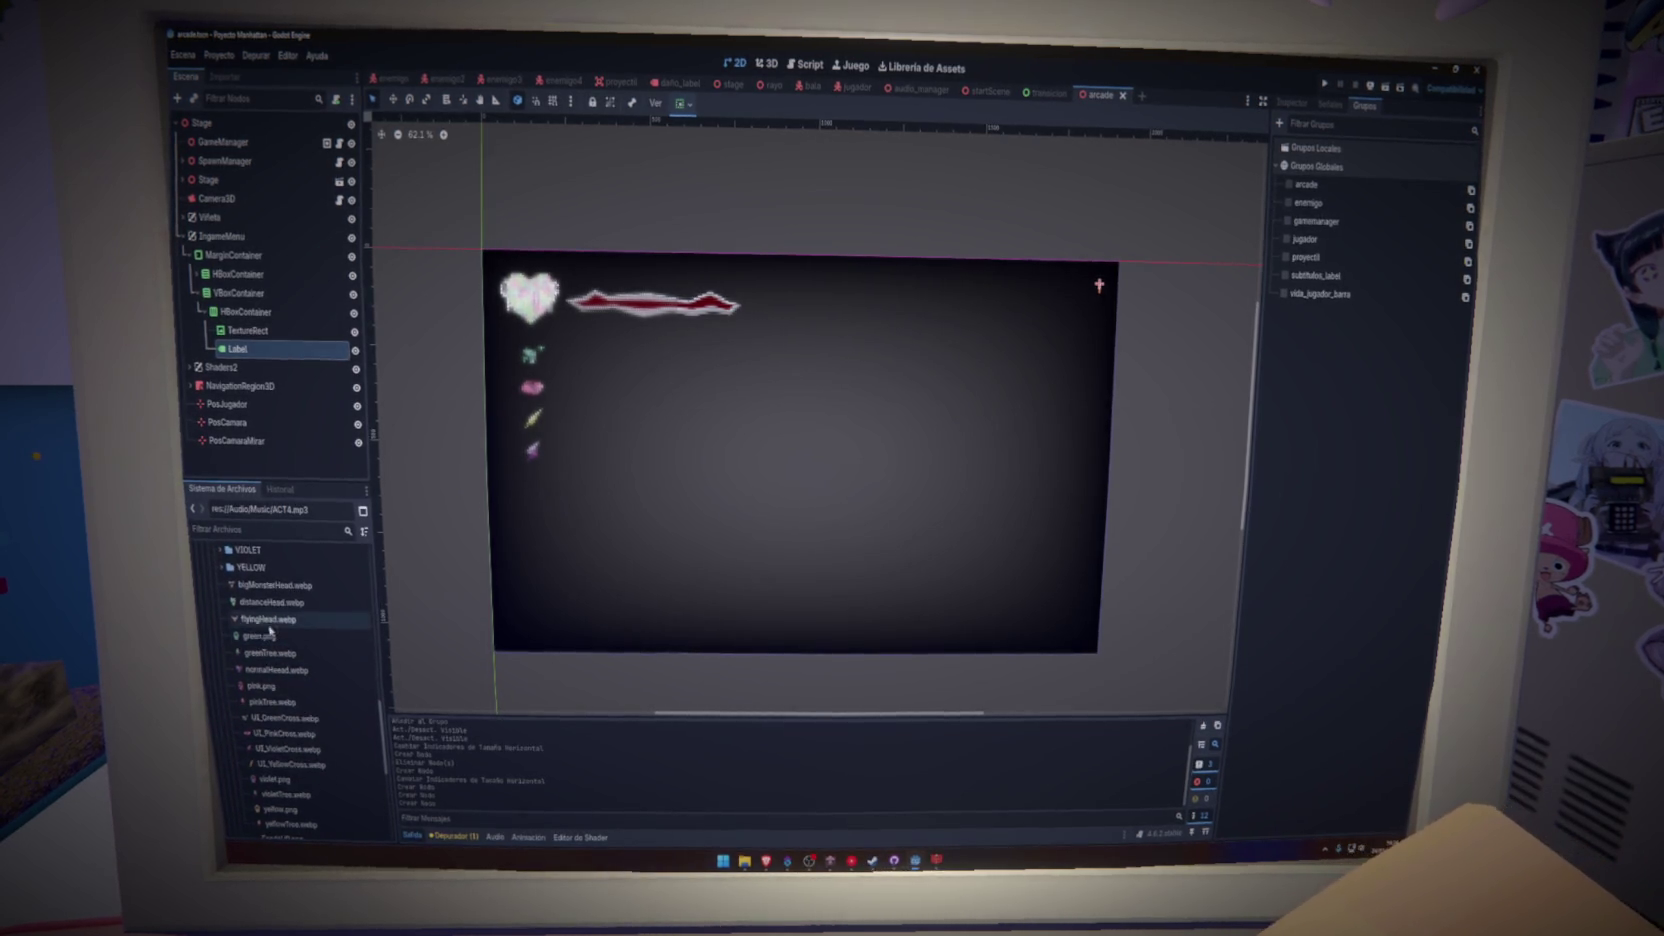
{"action": "mouse_move", "coordinate": [264, 589]}
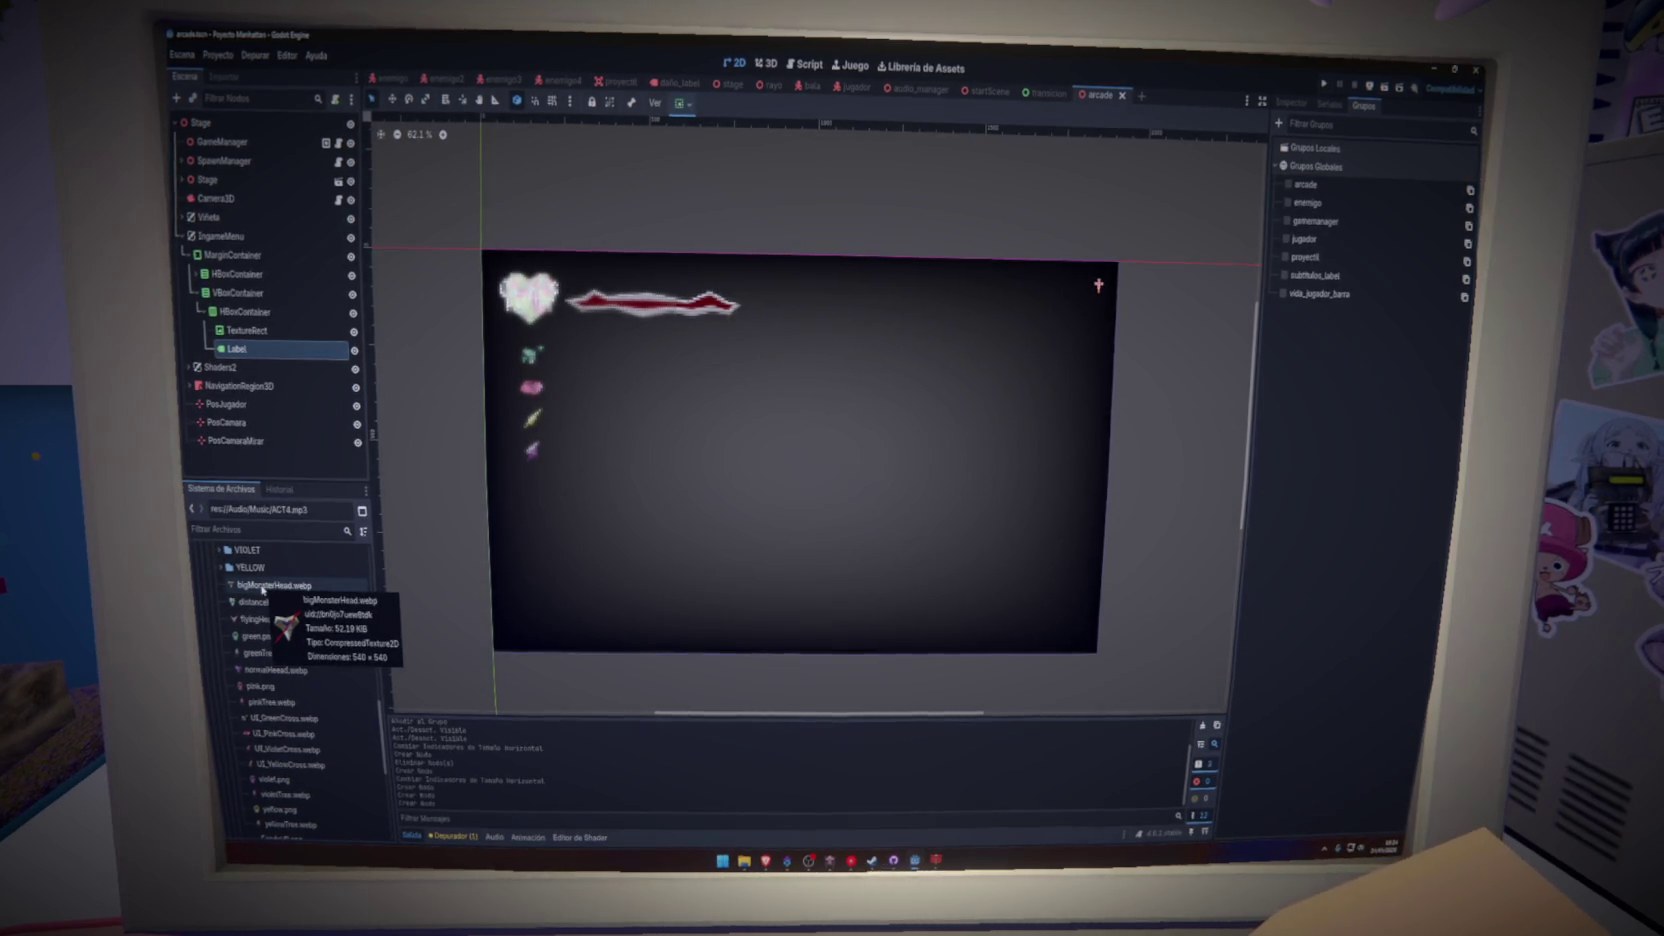
{"action": "mouse_move", "coordinate": [262, 622]}
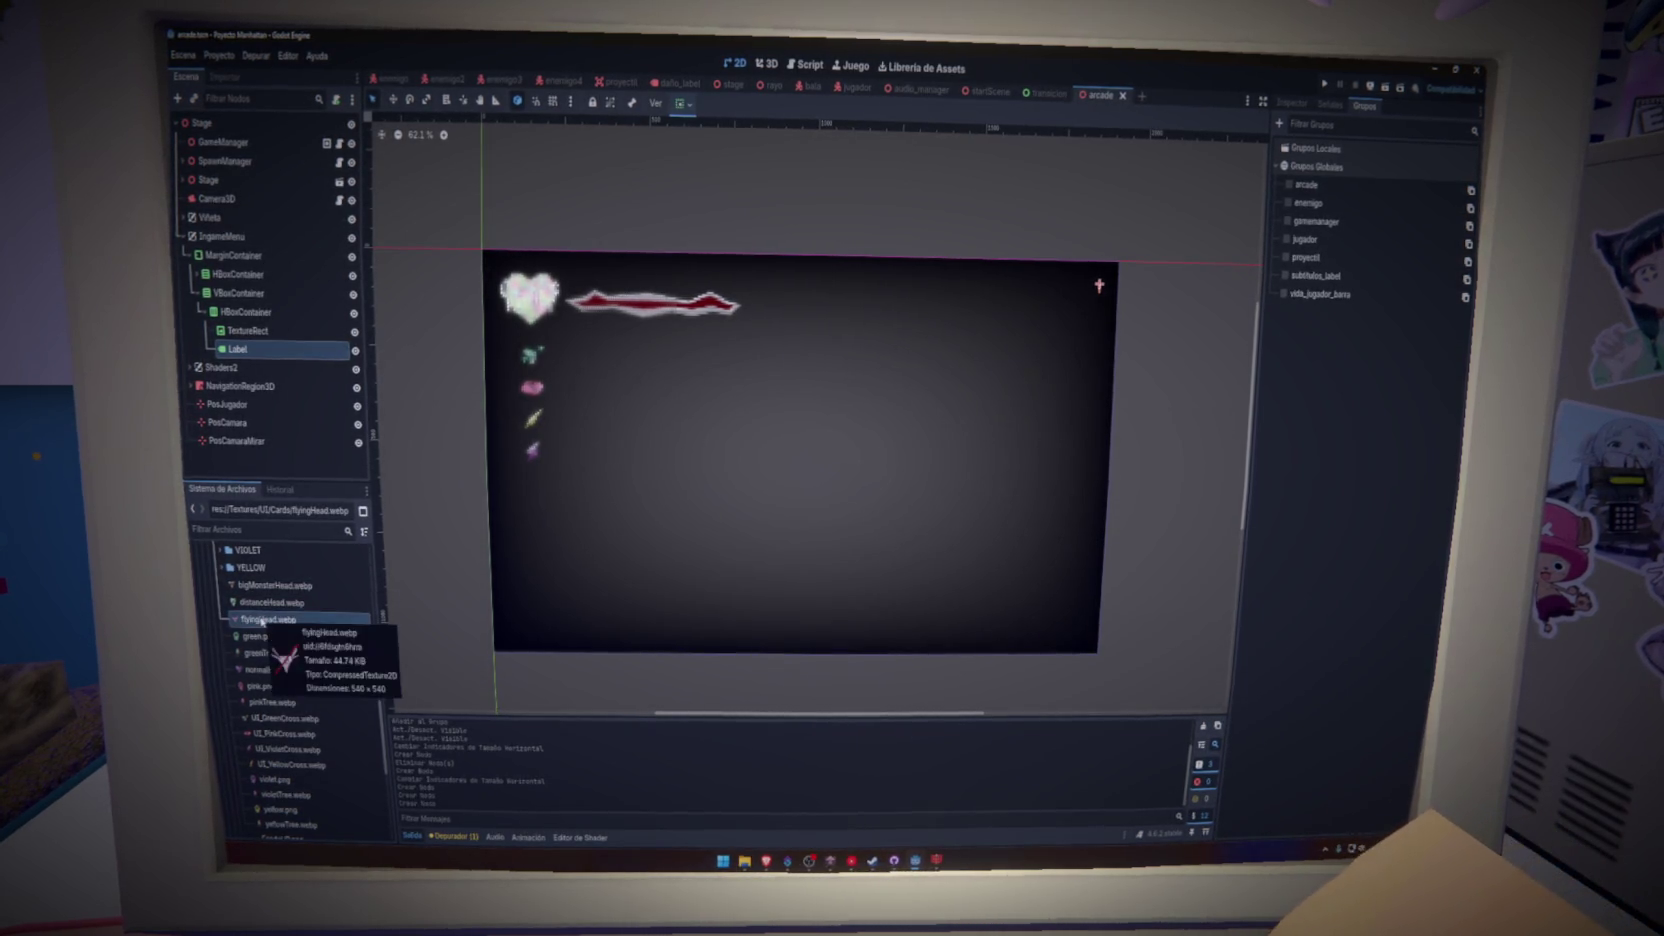
{"action": "left_click_drag", "start_coordinate": [262, 622], "coordinate": [306, 473]}
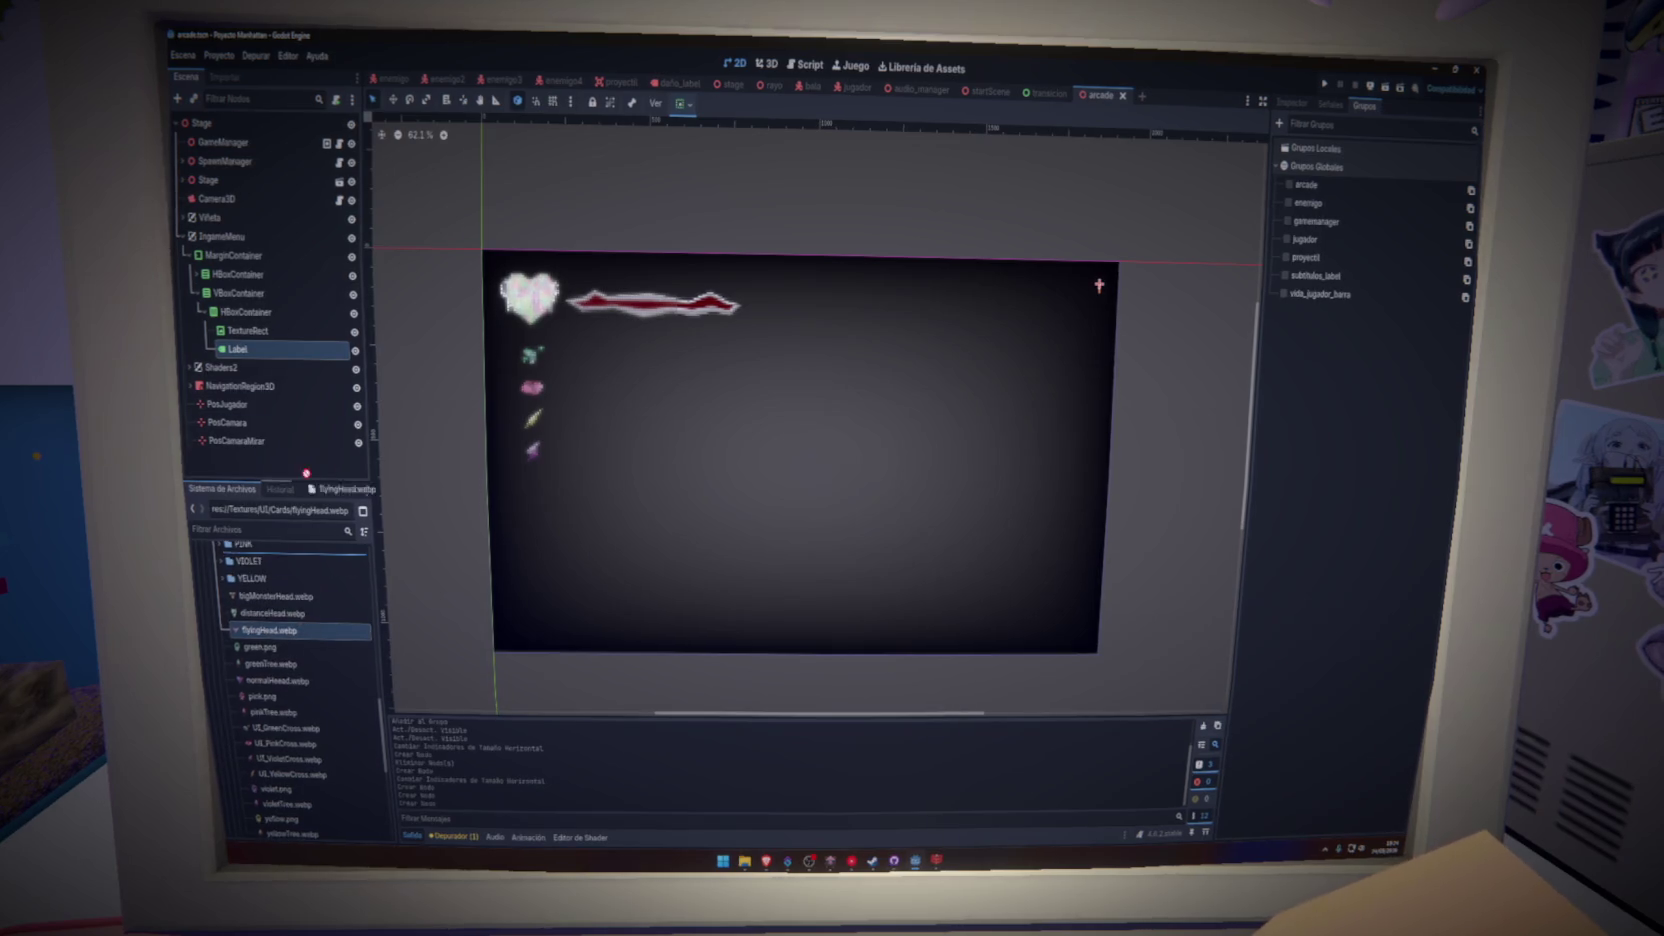
{"action": "left_click_drag", "start_coordinate": [245, 335], "coordinate": [243, 332]}
{"action": "left_click", "coordinate": [244, 332]}
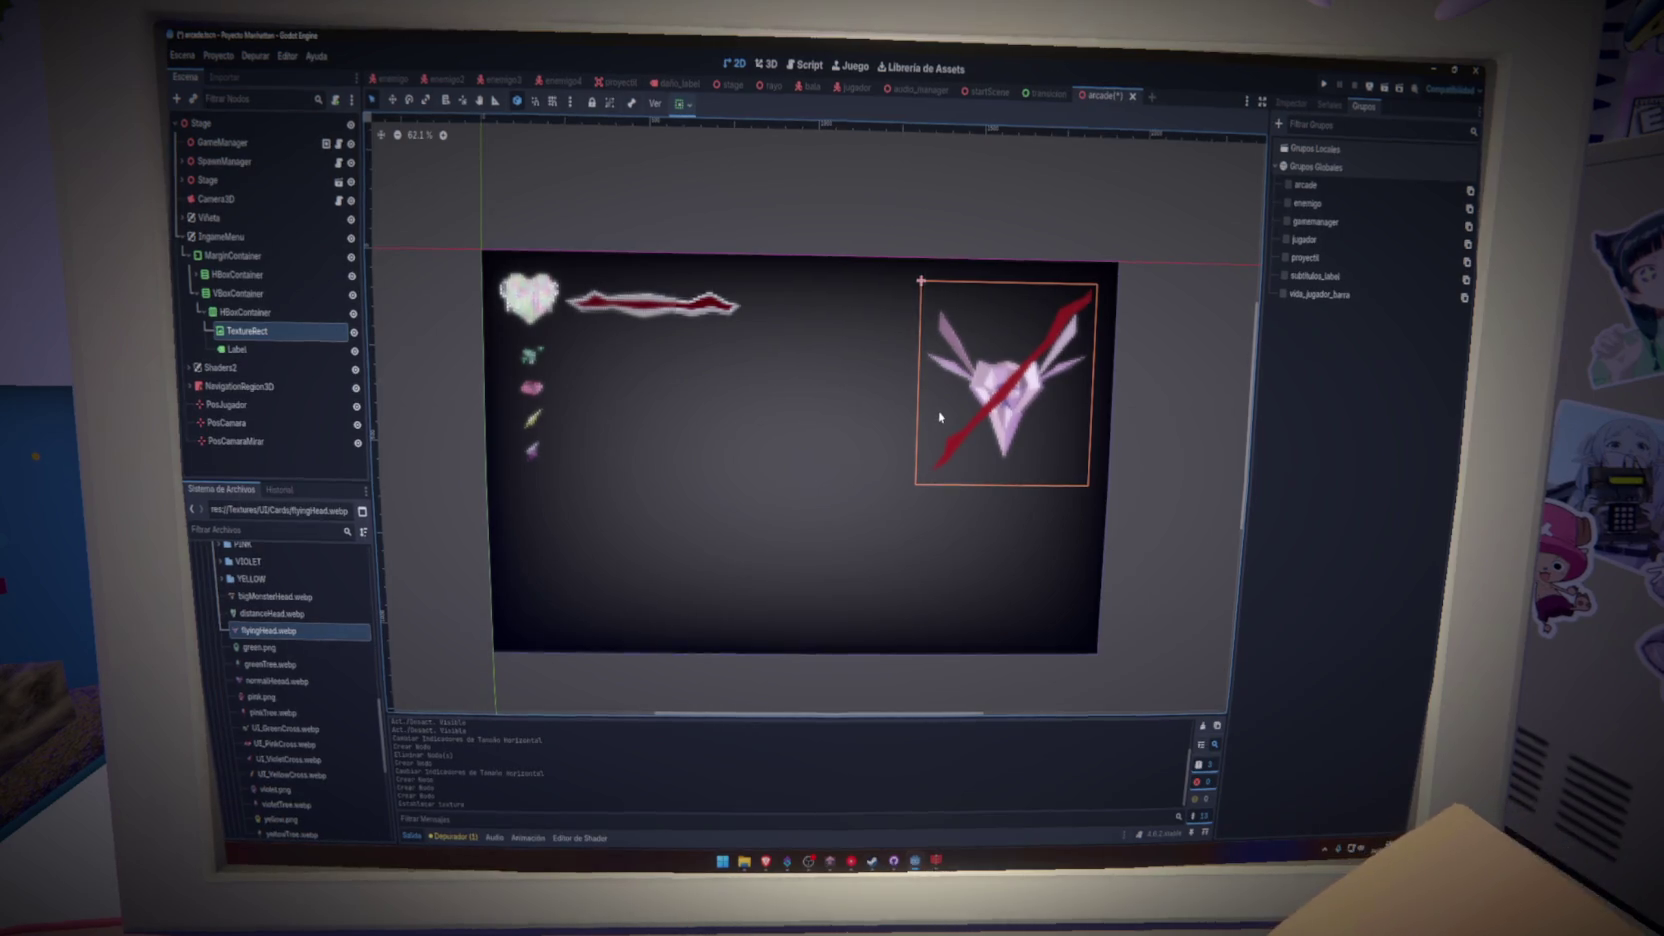
- Move the TextureRect below the Label so the Label comes first
{"action": "key", "text": "Down"}
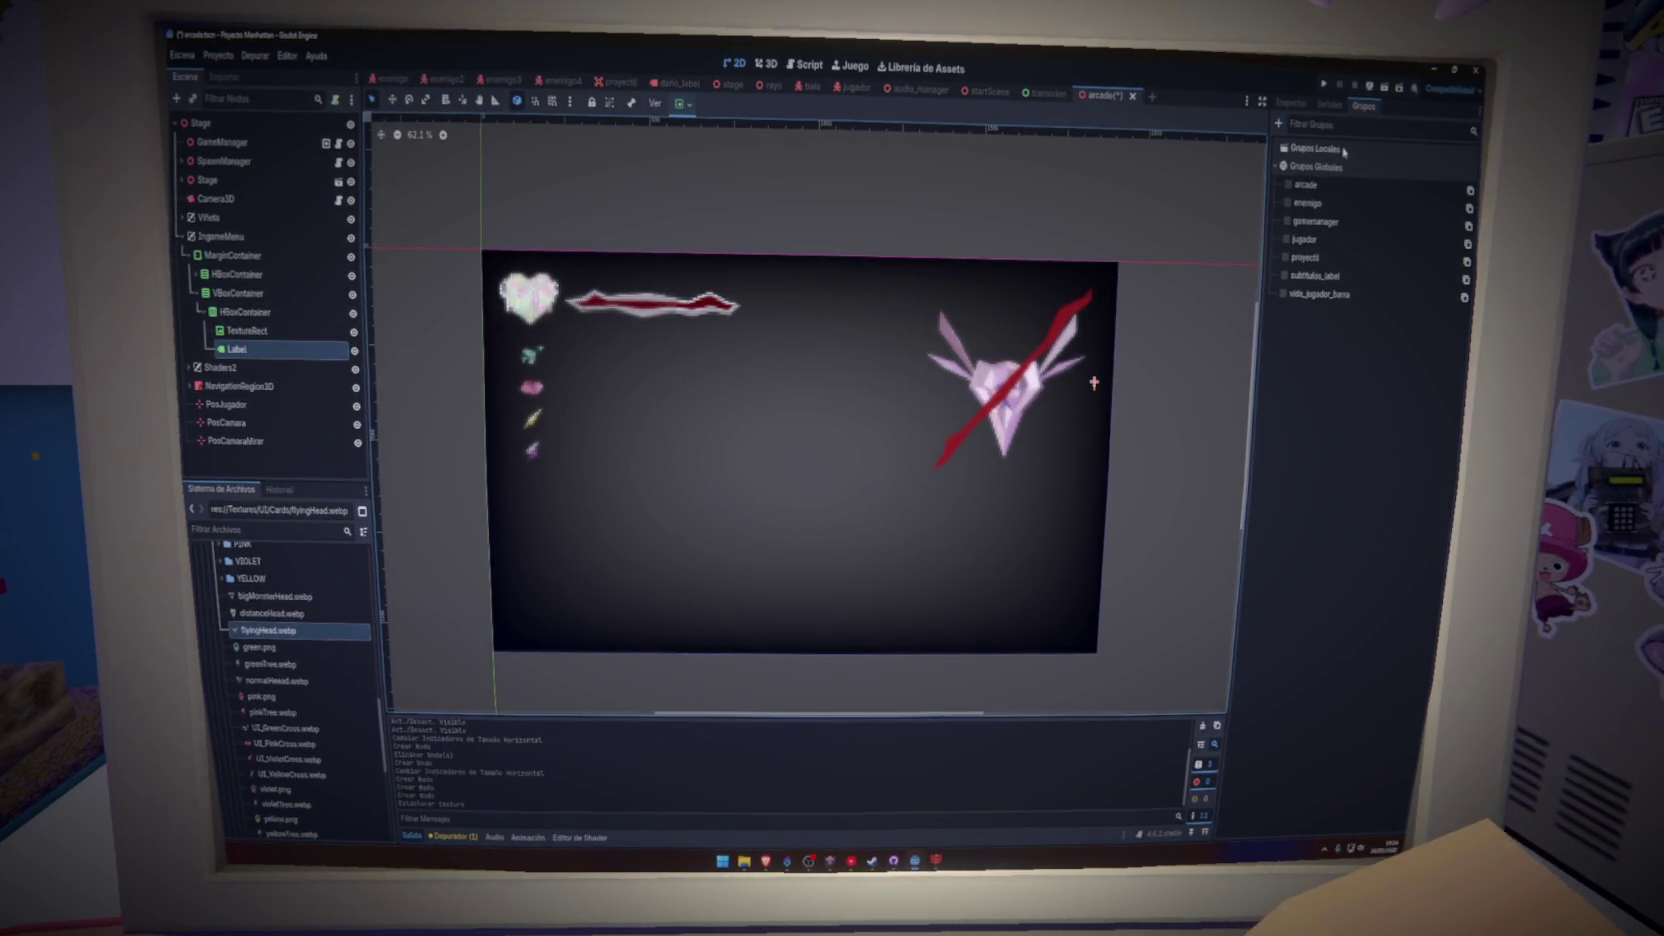
{"action": "left_click", "coordinate": [1291, 103]}
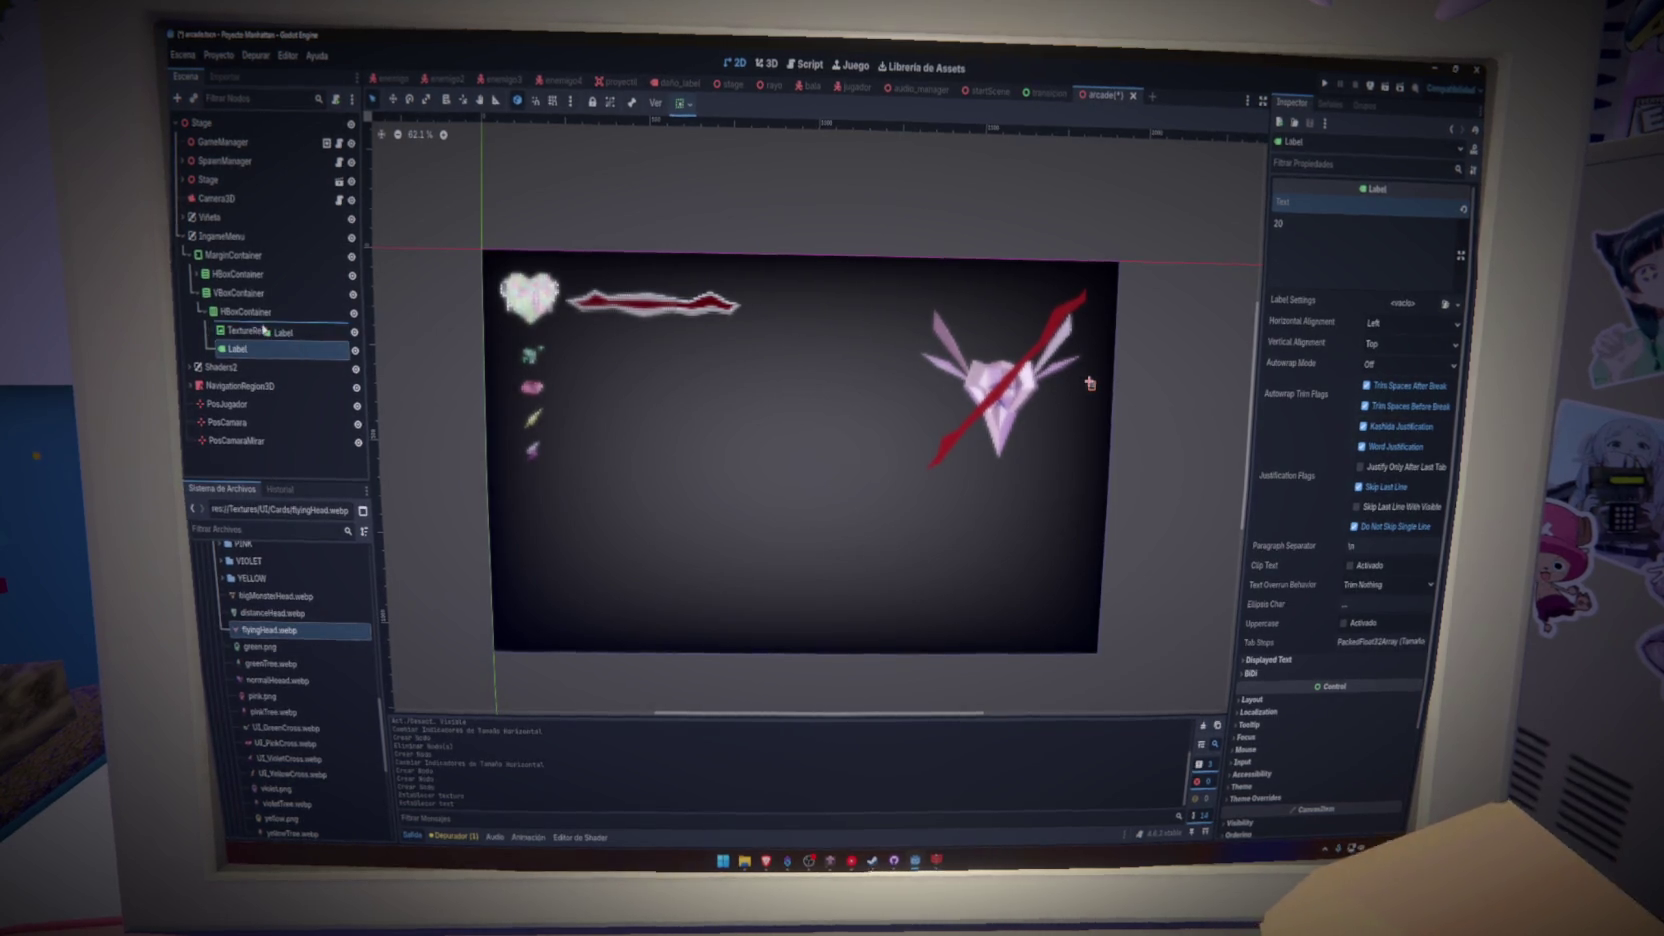
{"action": "left_click_drag", "start_coordinate": [245, 331], "coordinate": [245, 360]}
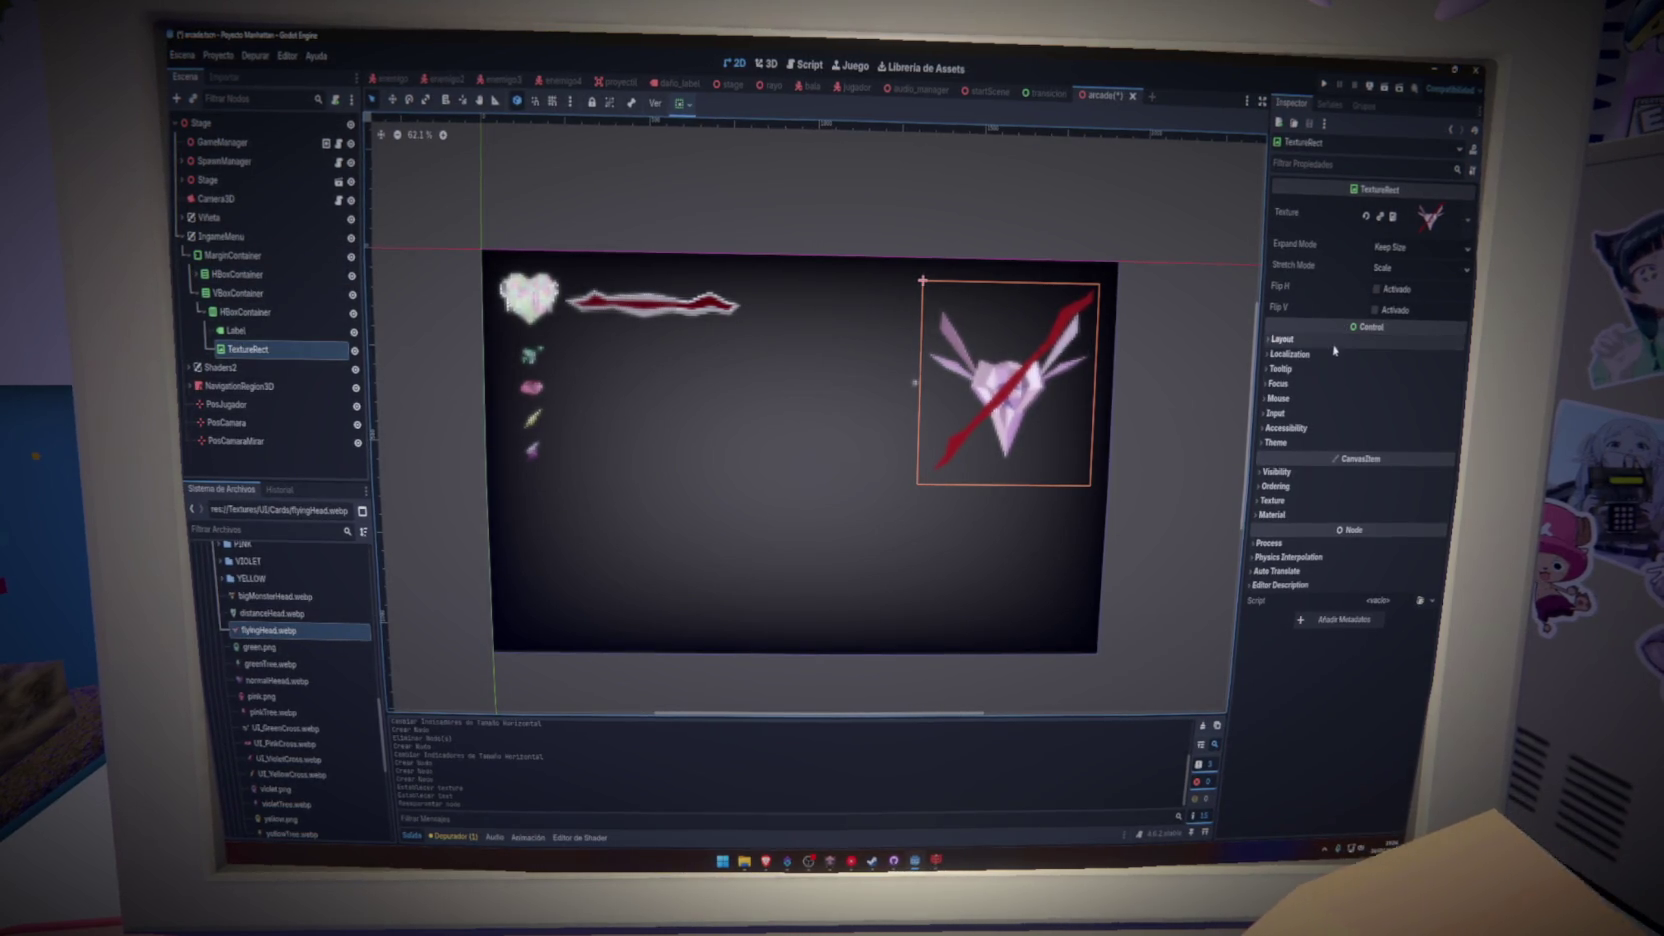
- Create new LabelSettings for the Label and try the OldeTome font
{"action": "left_click", "coordinate": [1191, 354]}
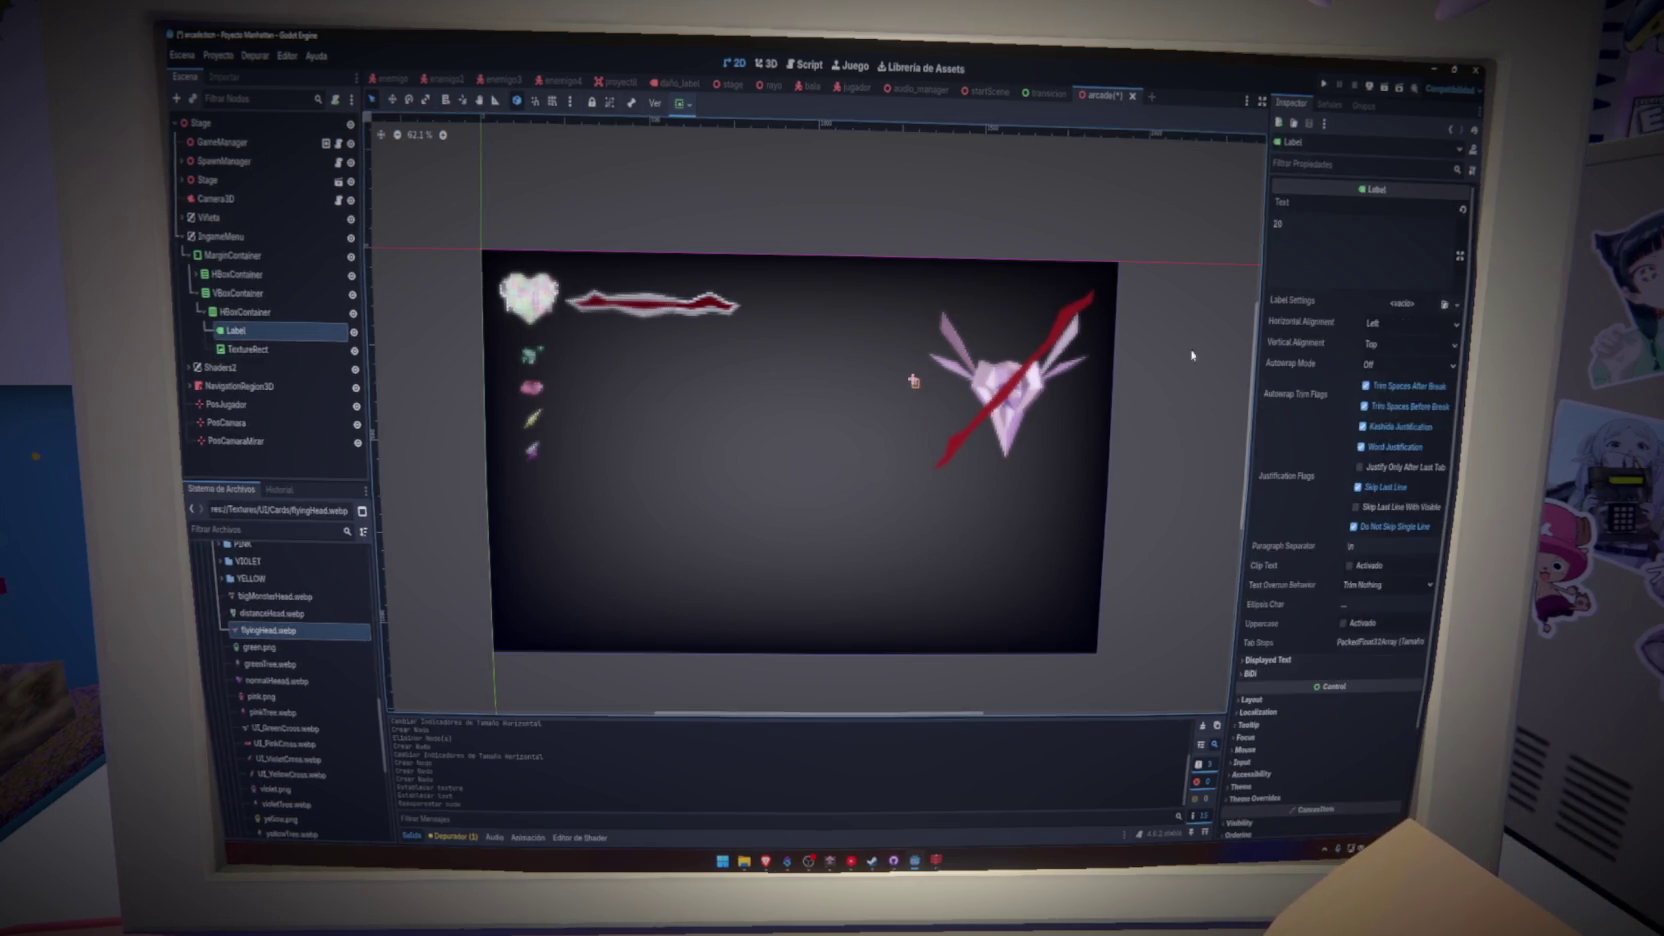
{"action": "left_click", "coordinate": [1400, 303]}
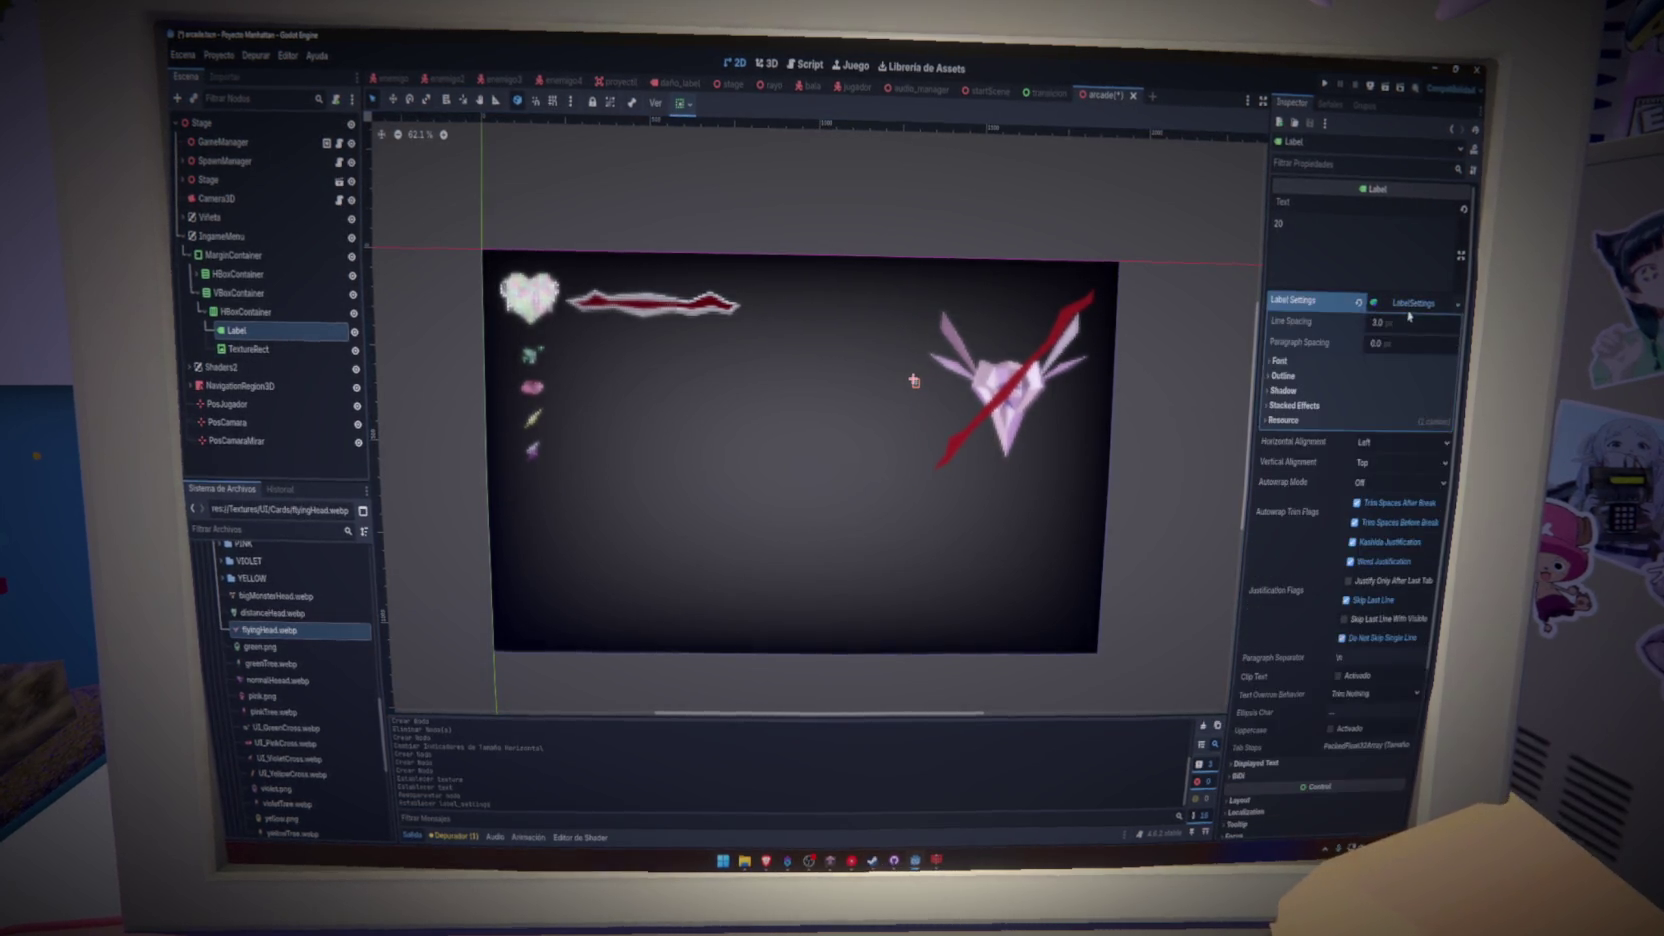
{"action": "left_click", "coordinate": [1340, 320]}
{"action": "left_click", "coordinate": [1280, 360]}
{"action": "left_click", "coordinate": [1397, 381]}
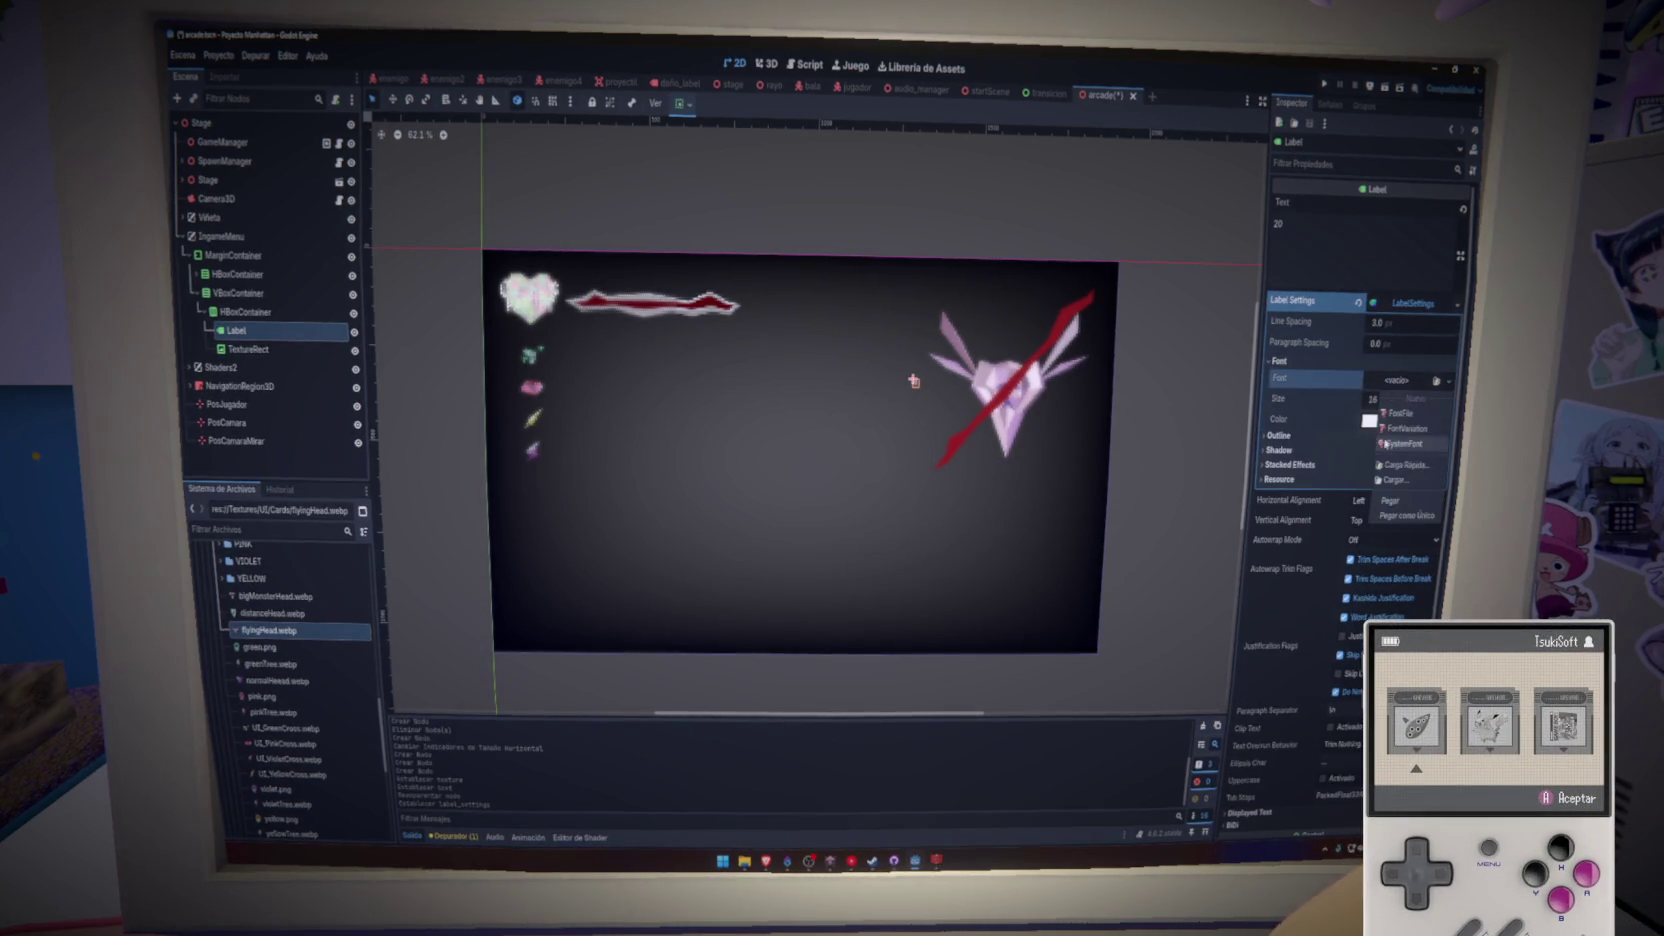
{"action": "left_click", "coordinate": [1400, 481]}
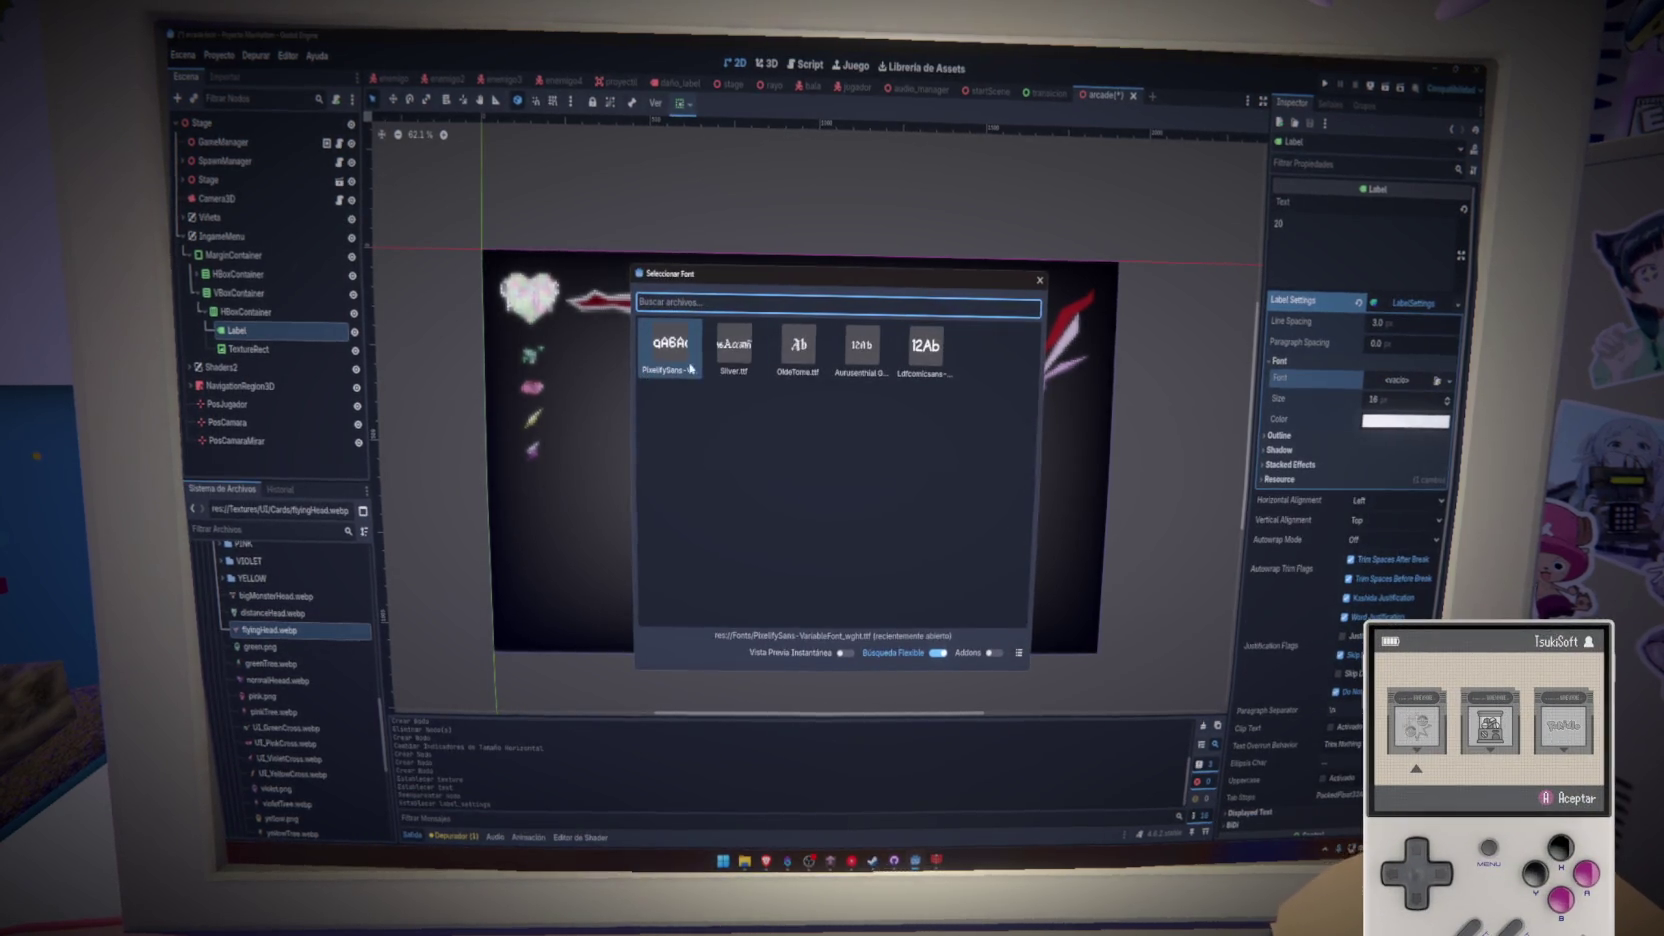
{"action": "double_click", "coordinate": [800, 360]}
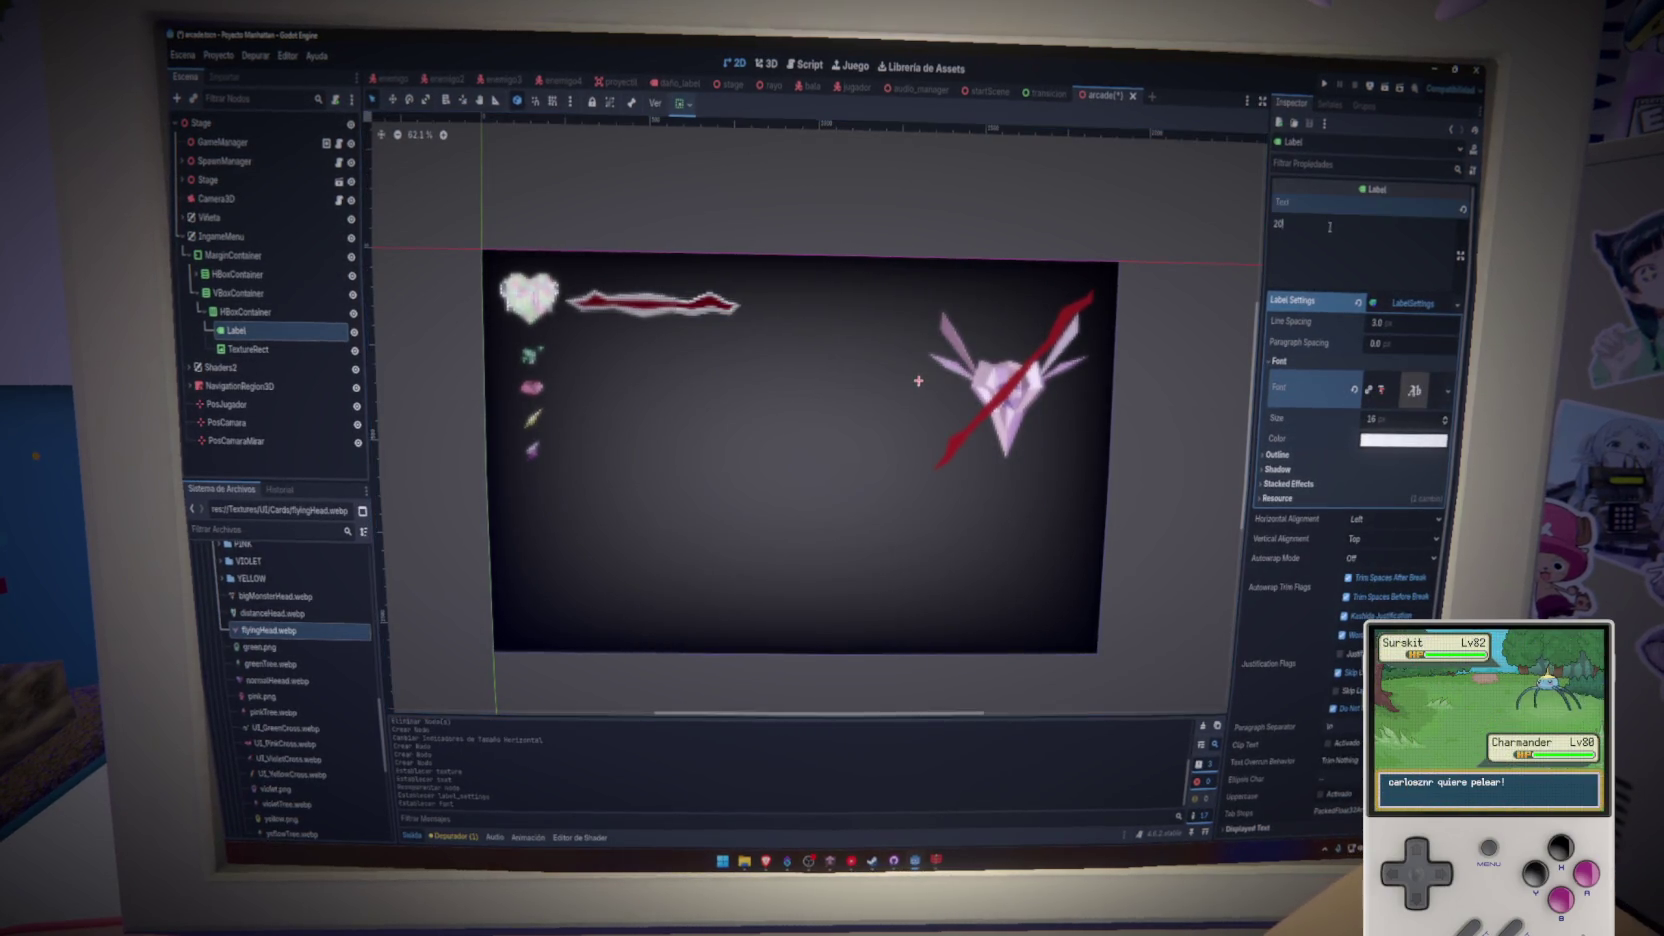
- Replace the font with Aurusenthial Gothic via Quick Load
{"action": "left_click", "coordinate": [1354, 388]}
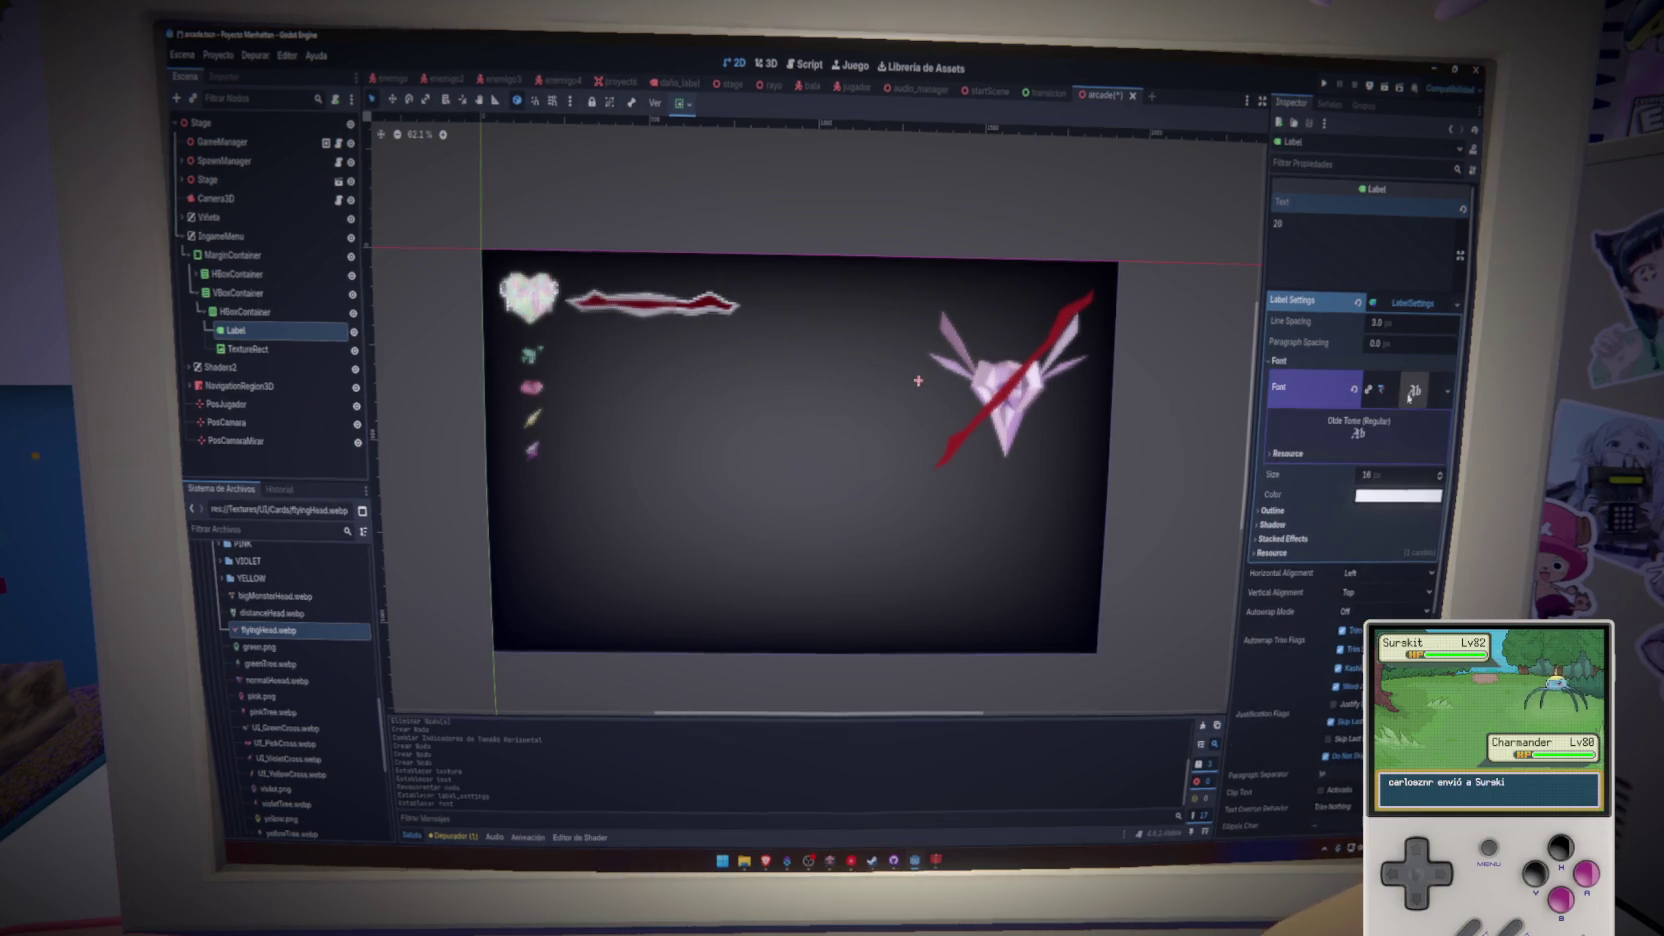
{"action": "left_click", "coordinate": [1395, 480]}
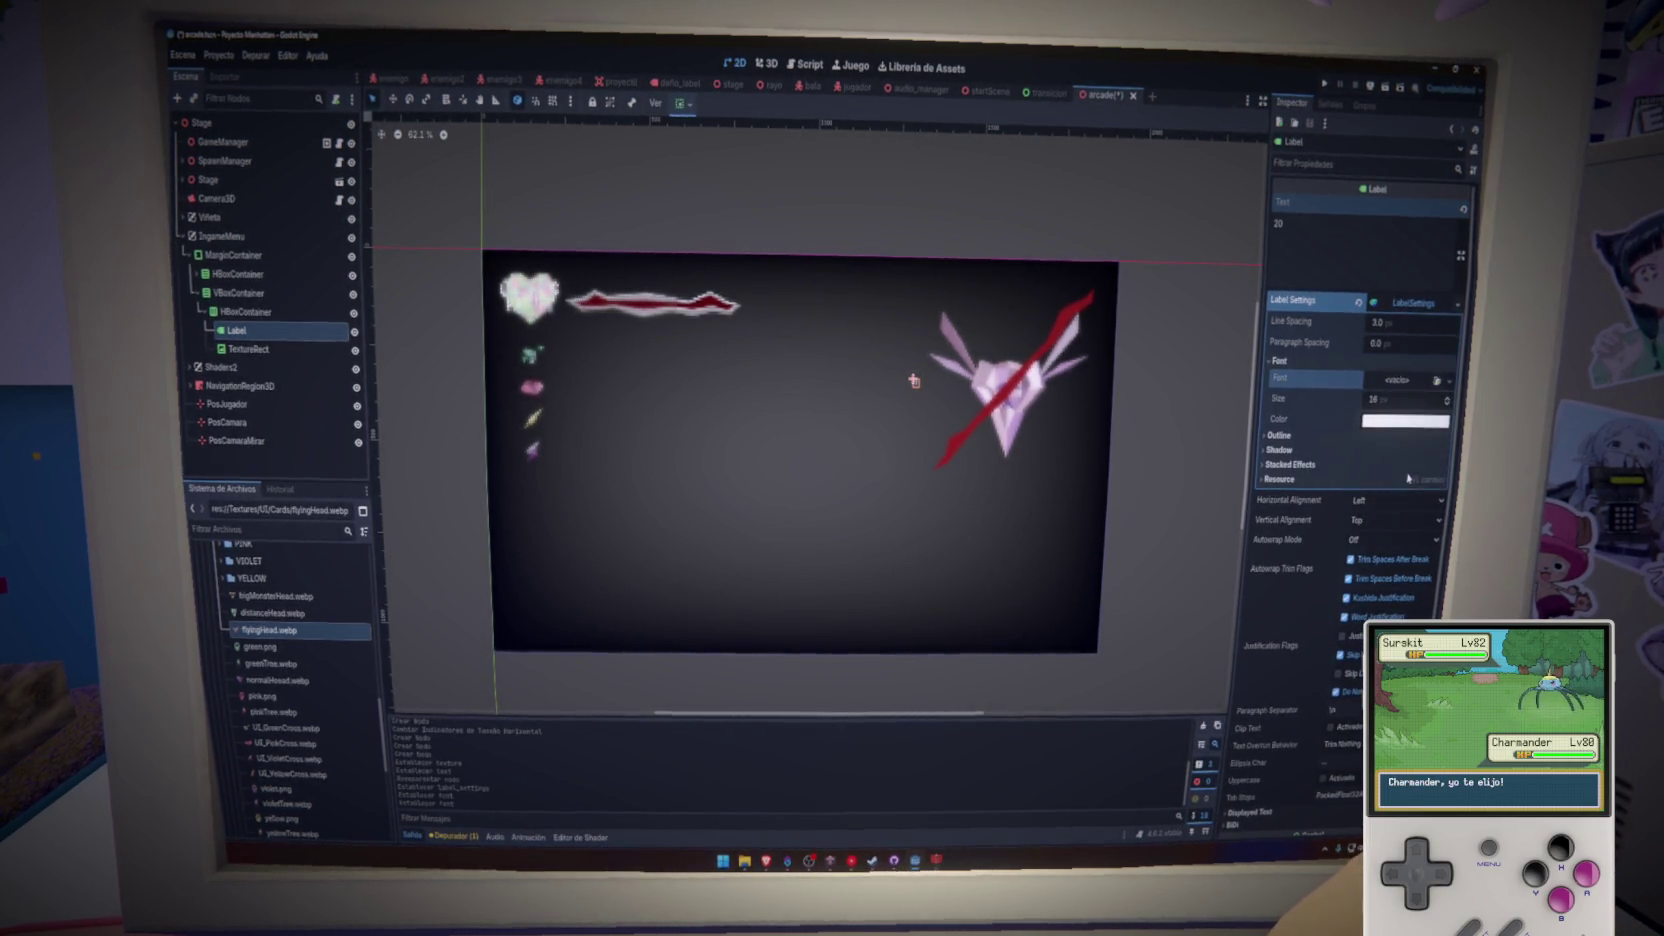
{"action": "left_click", "coordinate": [1110, 266]}
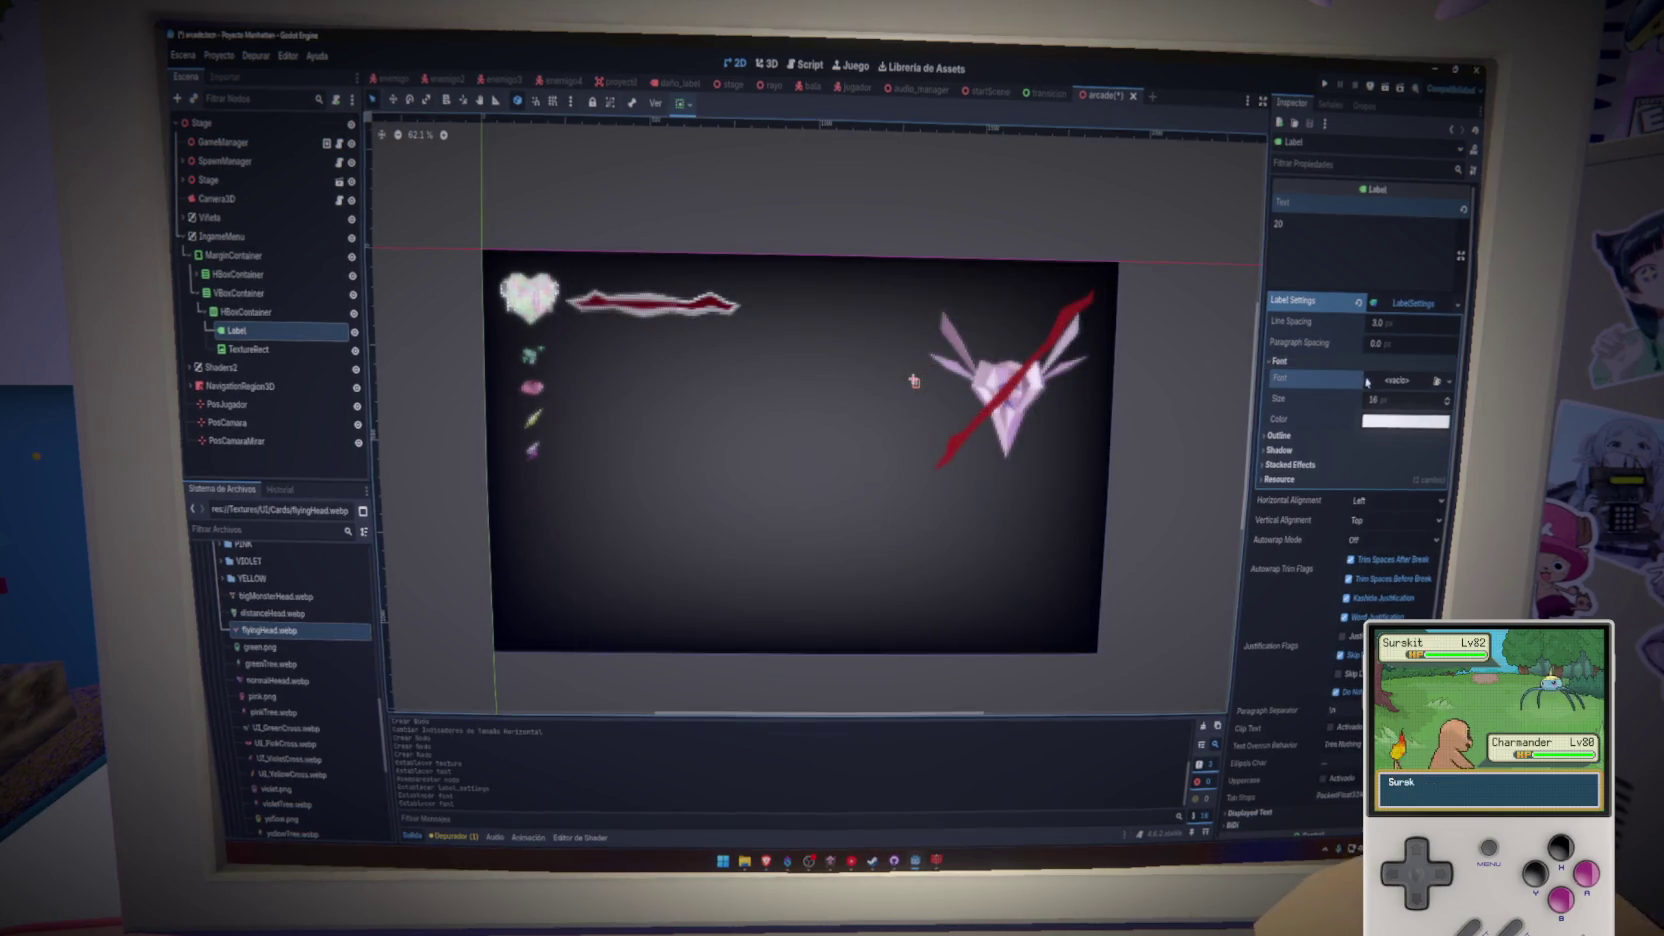
{"action": "left_click", "coordinate": [1397, 380]}
{"action": "left_click", "coordinate": [1404, 466]}
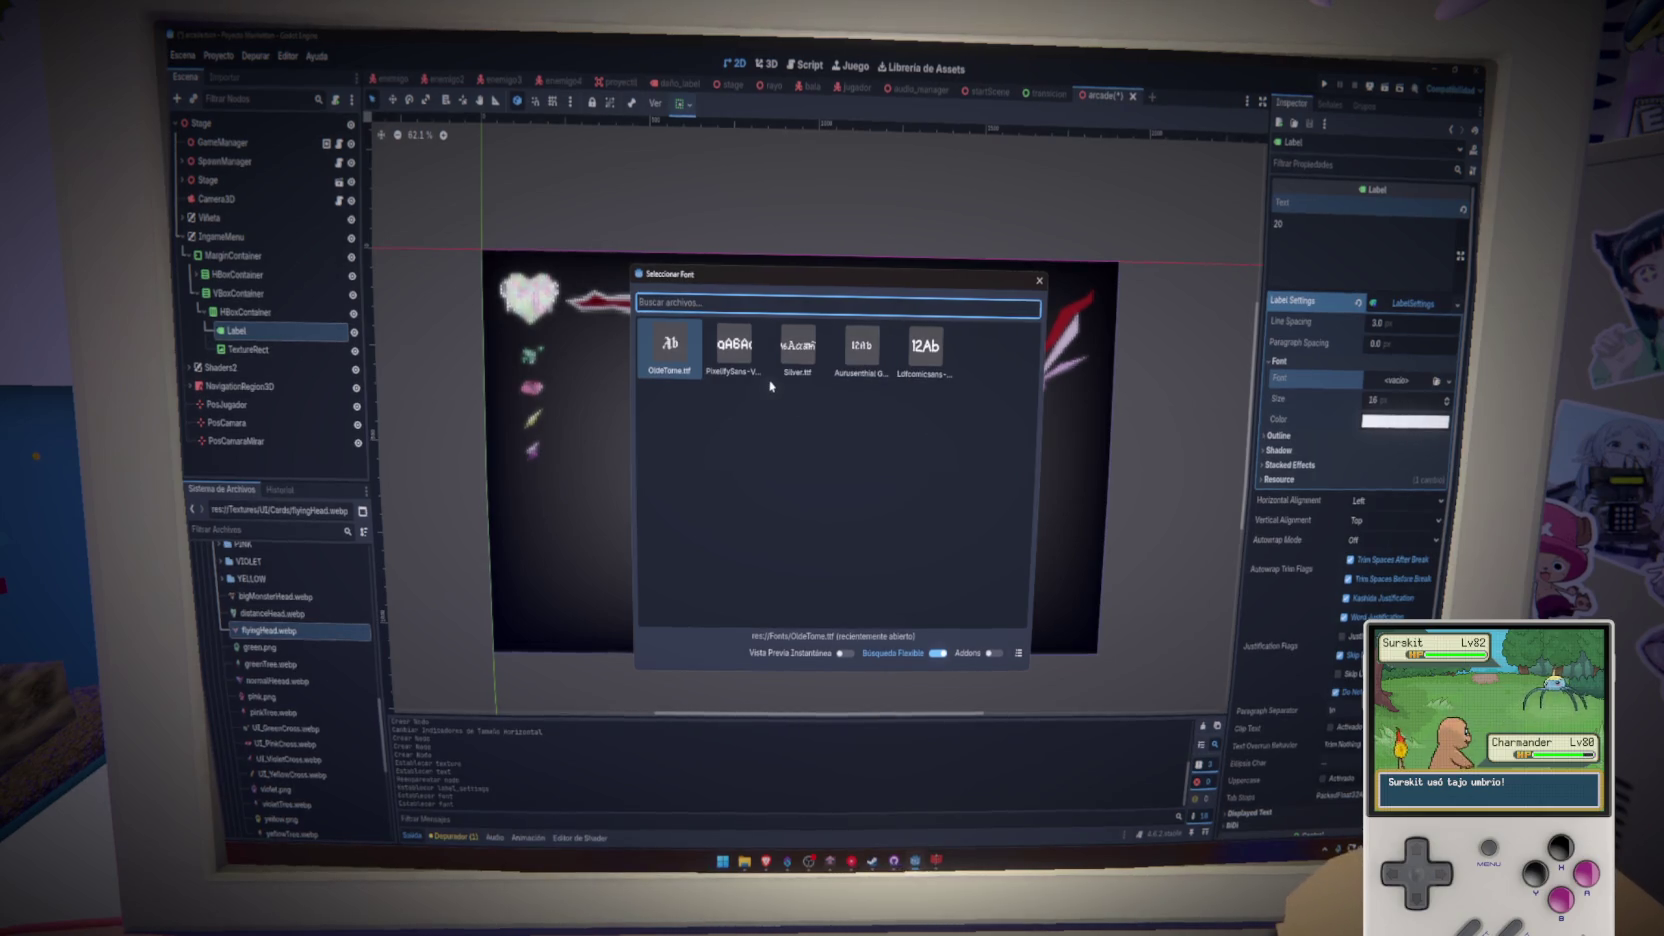
{"action": "left_click", "coordinate": [862, 370]}
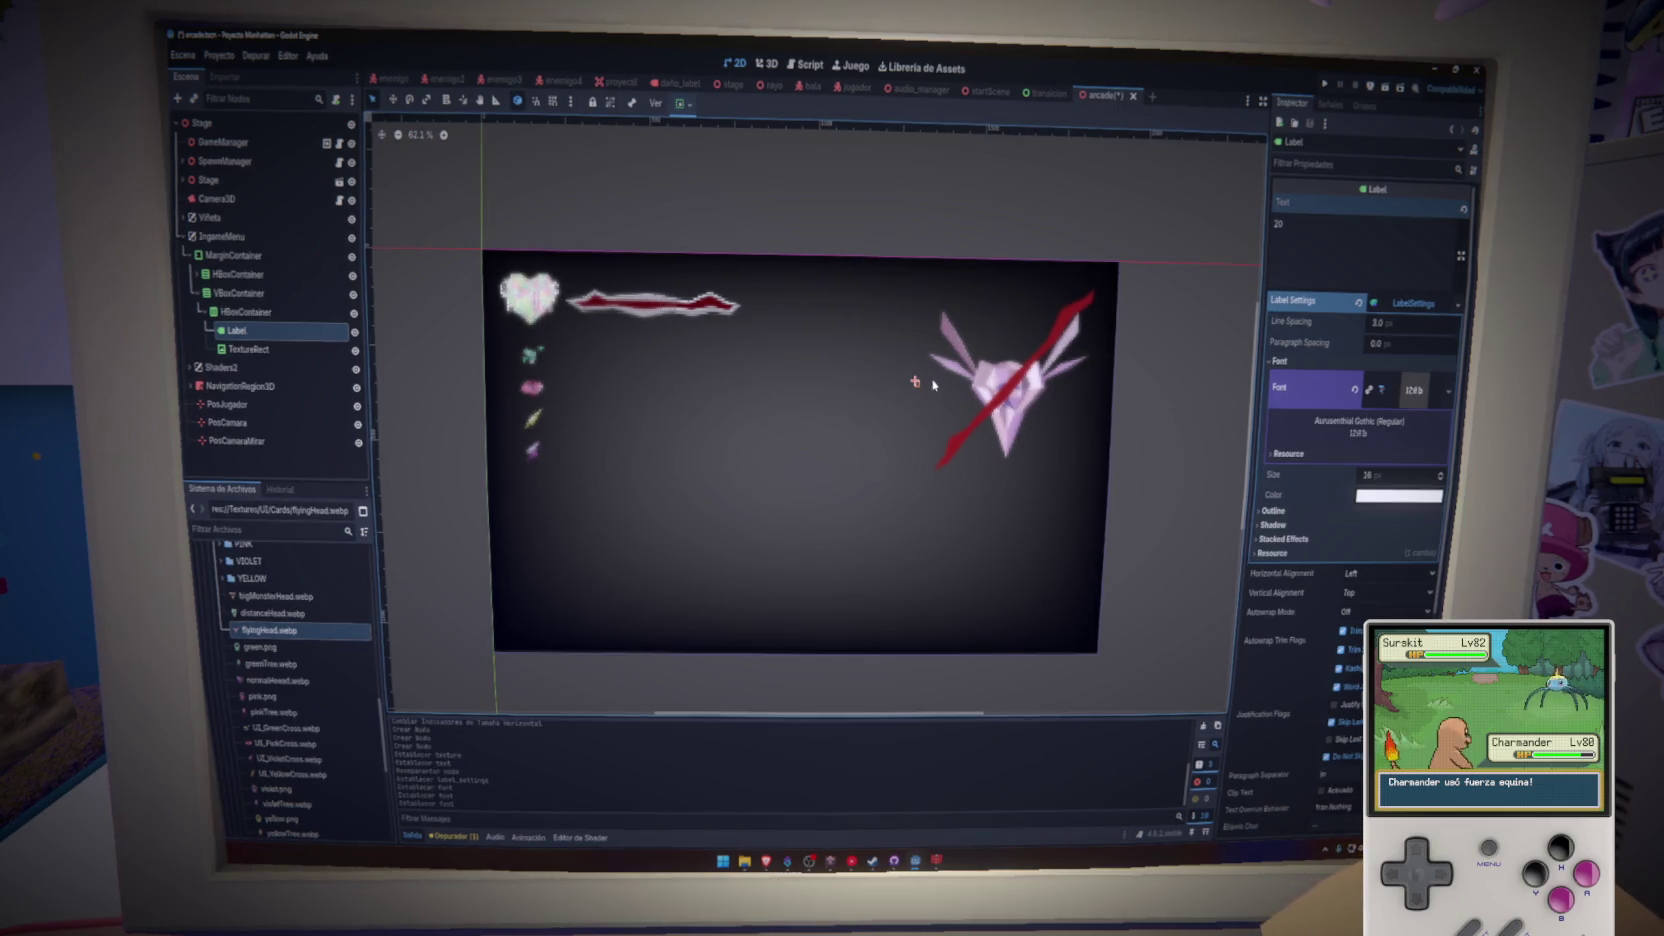
- Set the LabelSettings font size to 88 px and save the arcade scene
{"action": "scroll", "coordinate": [932, 384], "scroll_direction": "up", "scroll_amount": 10}
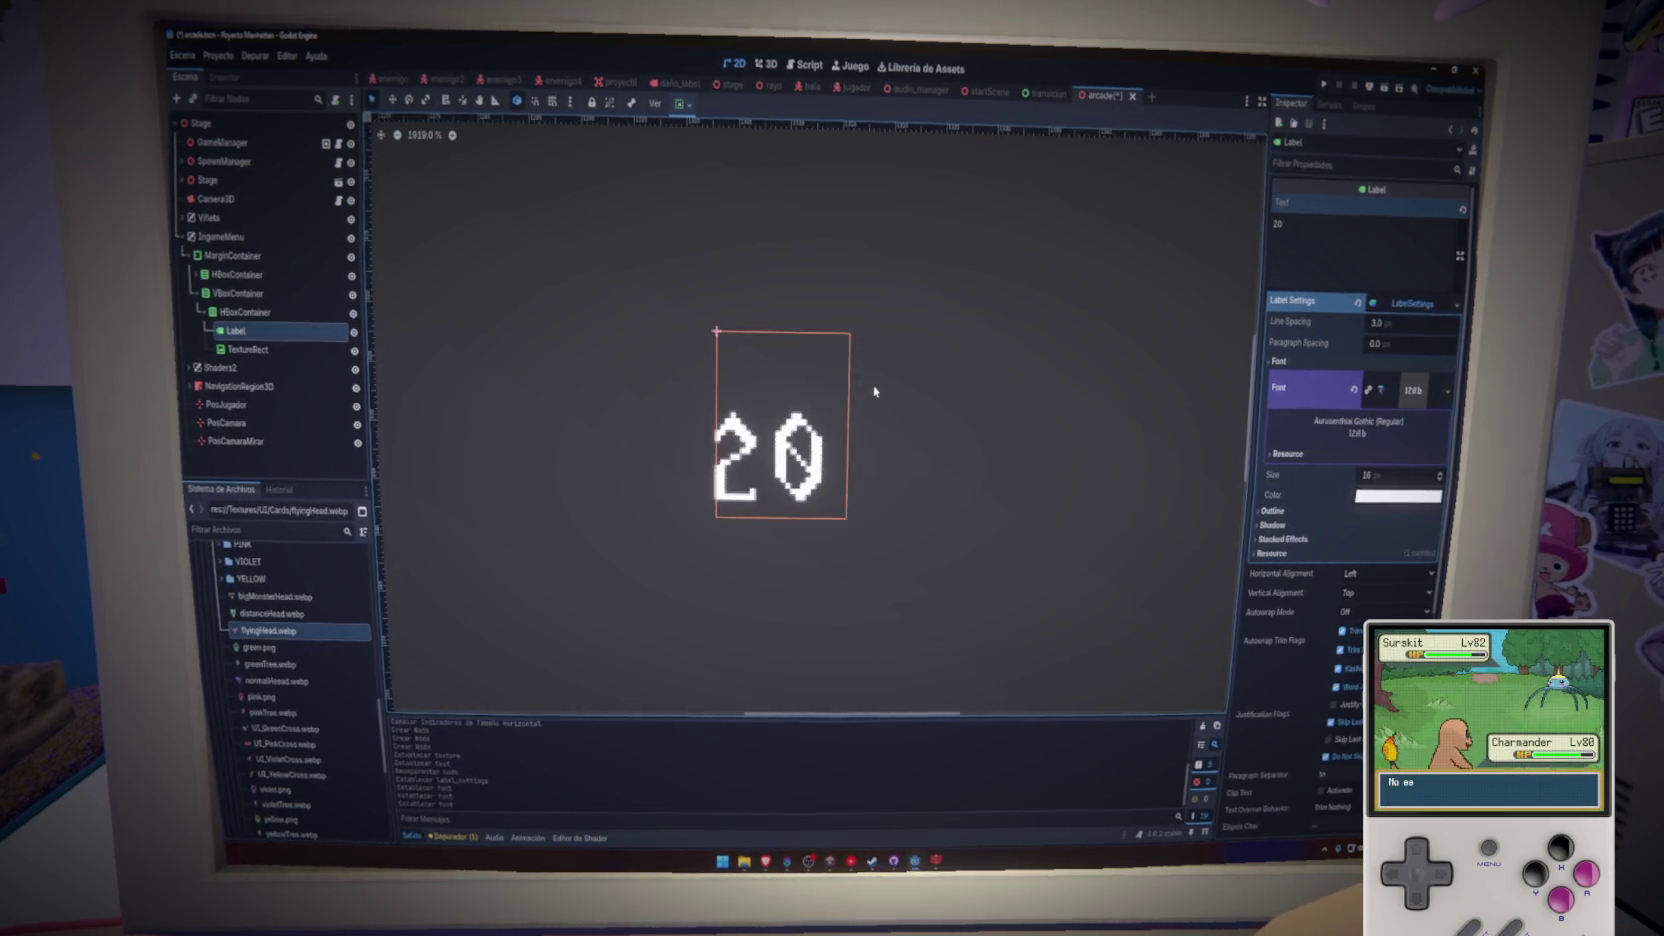
{"action": "scroll", "coordinate": [874, 391], "scroll_direction": "down", "scroll_amount": 15}
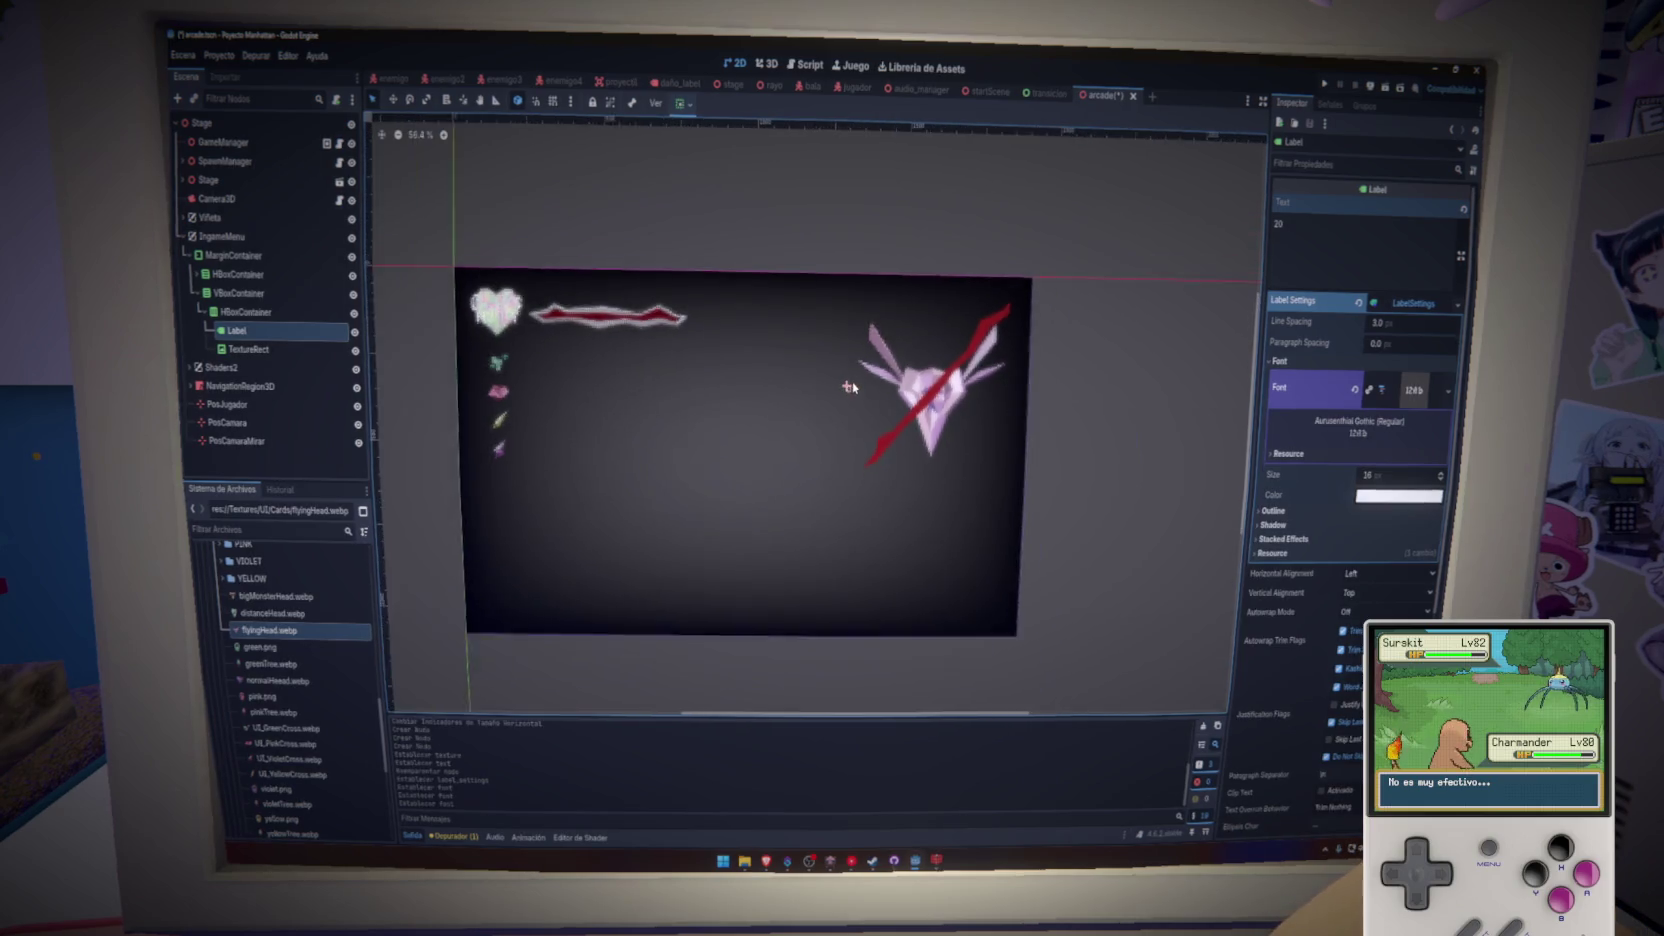
{"action": "scroll", "coordinate": [849, 387], "scroll_direction": "down", "scroll_amount": 2}
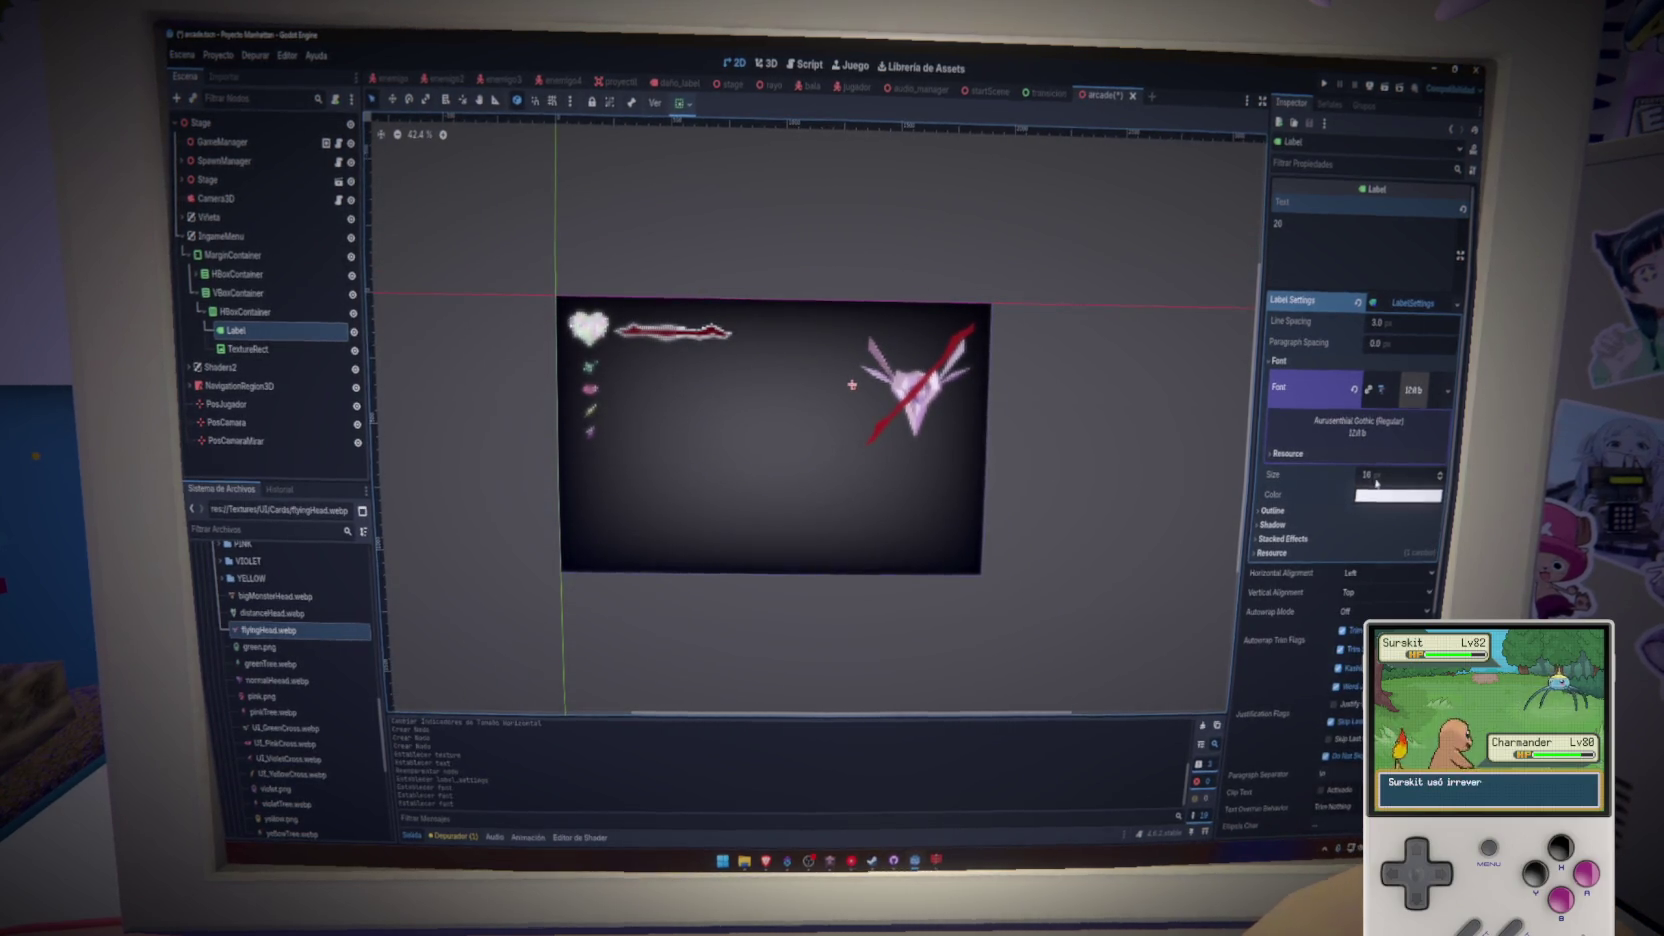
{"action": "left_click_drag", "start_coordinate": [1400, 475], "coordinate": [1440, 475]}
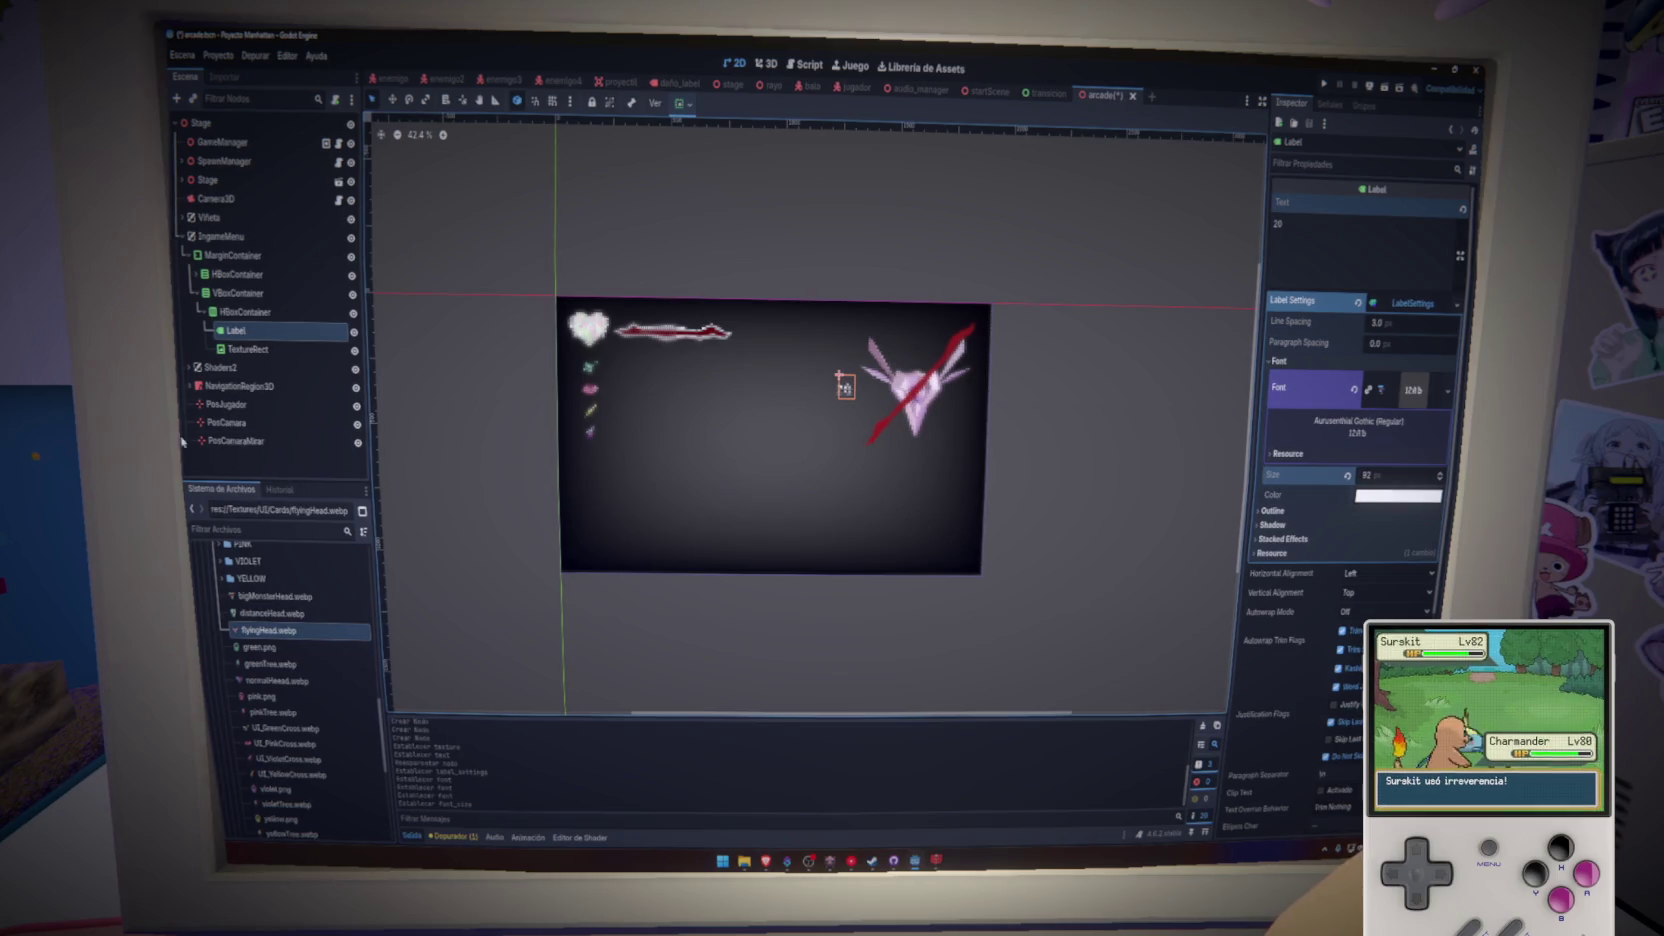
{"action": "scroll", "coordinate": [687, 438], "scroll_direction": "up", "scroll_amount": 6}
{"action": "scroll", "coordinate": [715, 497], "scroll_direction": "down", "scroll_amount": 4}
{"action": "scroll", "coordinate": [720, 480], "scroll_direction": "up", "scroll_amount": 4}
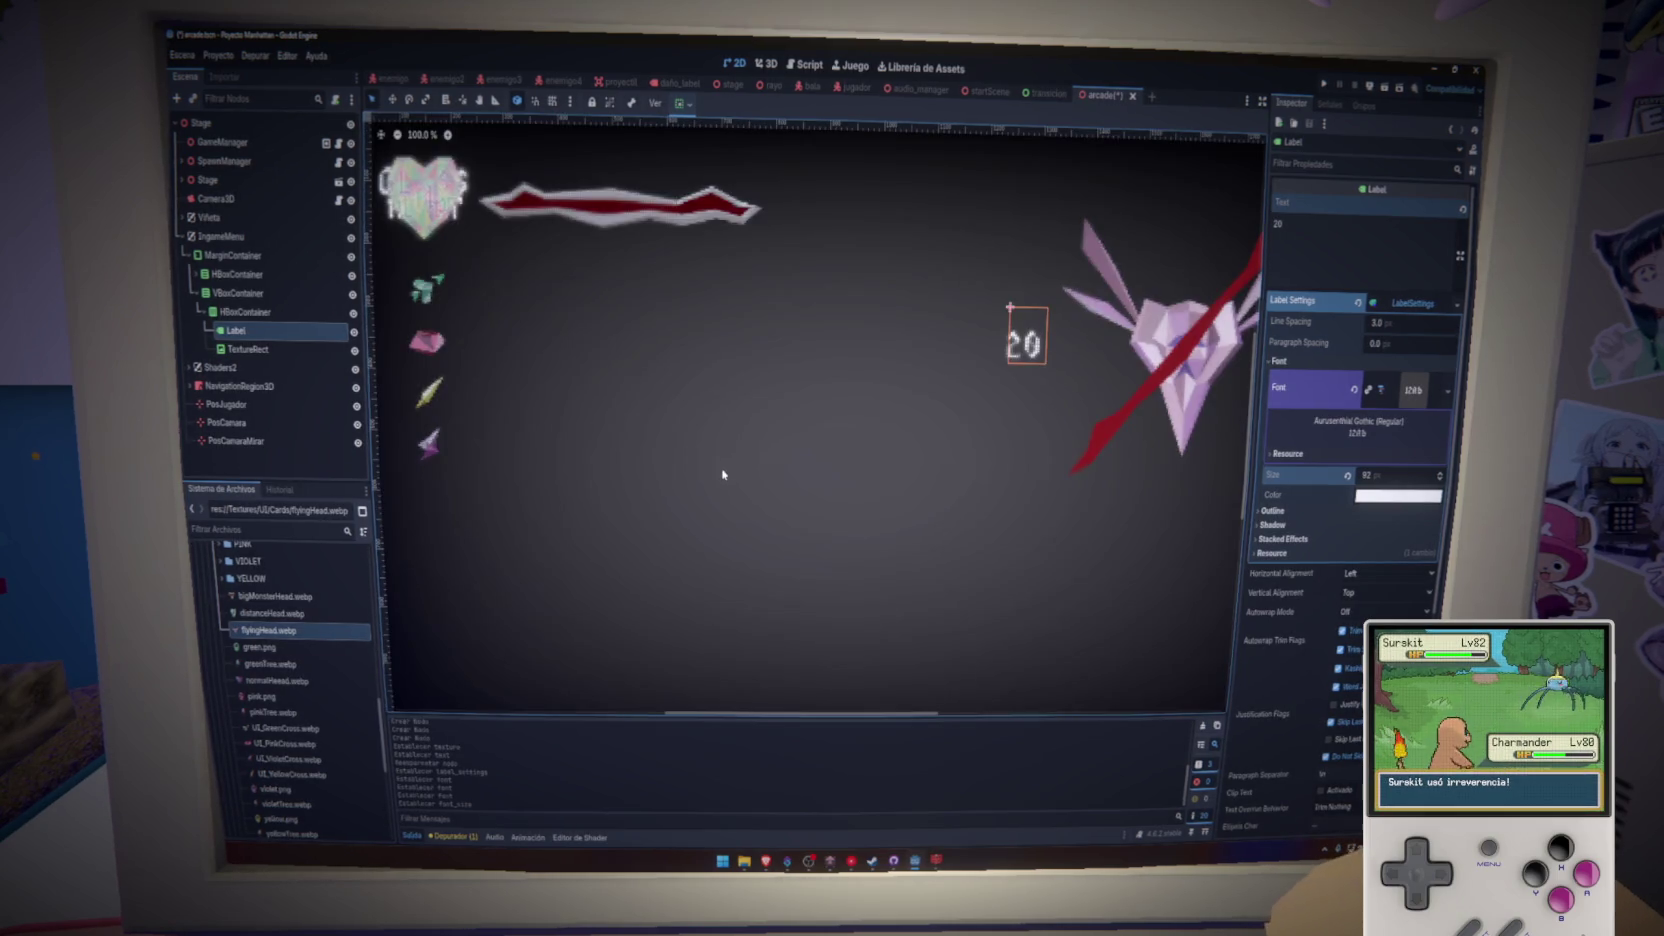
{"action": "left_click_drag", "start_coordinate": [715, 497], "coordinate": [715, 480]}
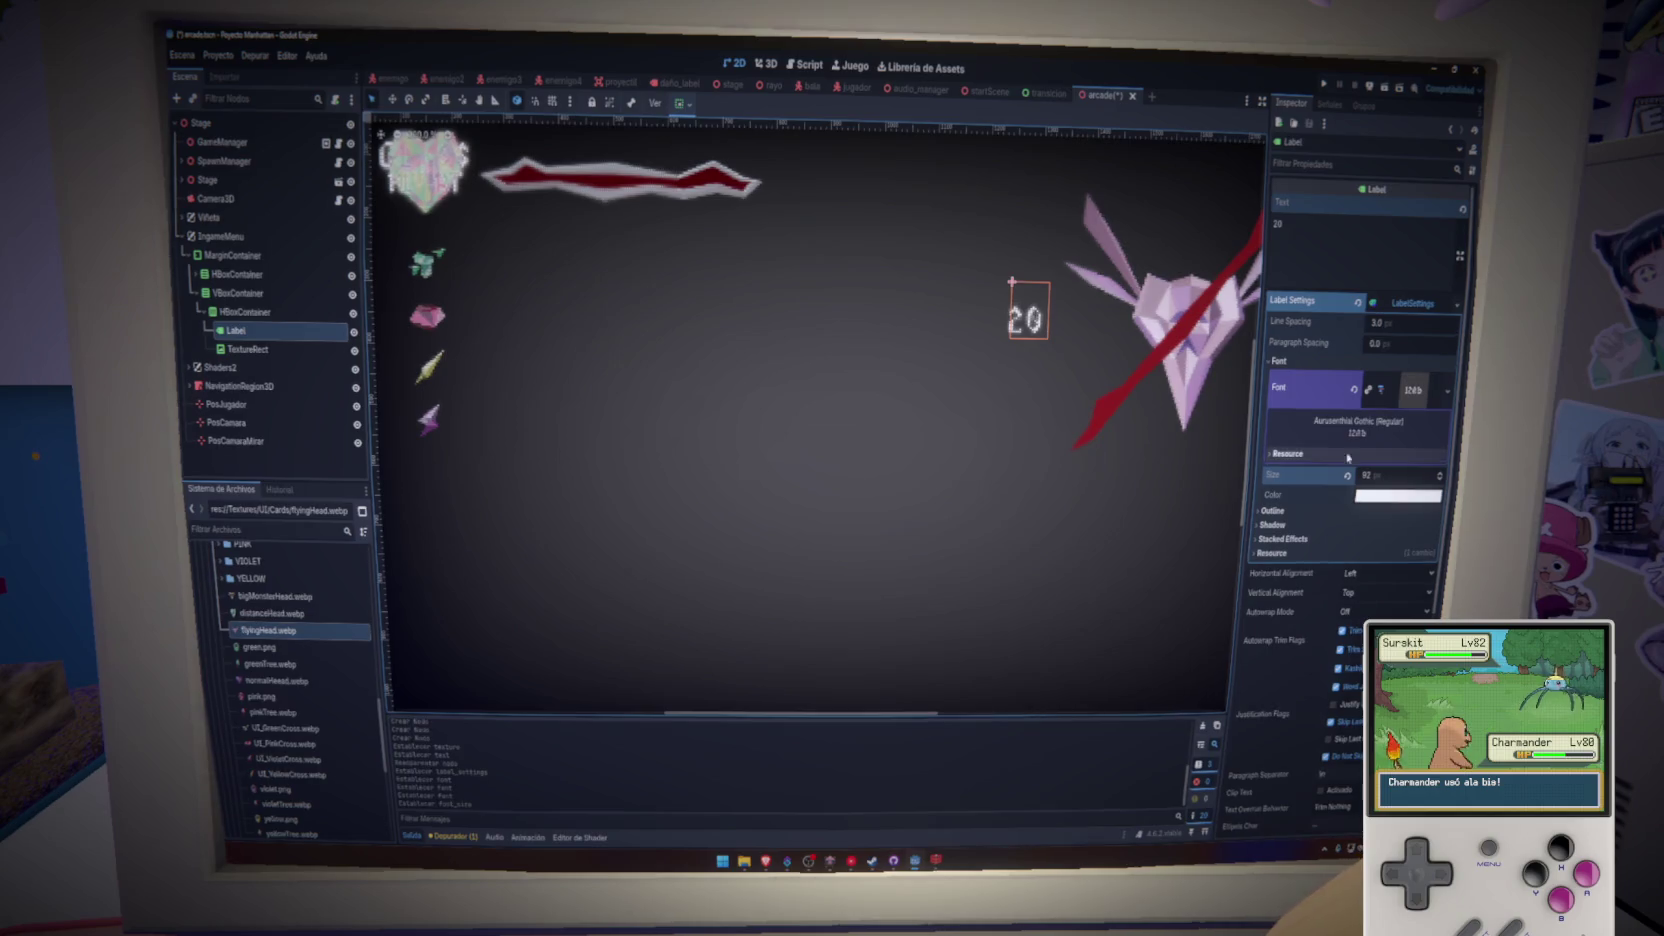
{"action": "left_click_drag", "start_coordinate": [1375, 477], "coordinate": [1363, 476]}
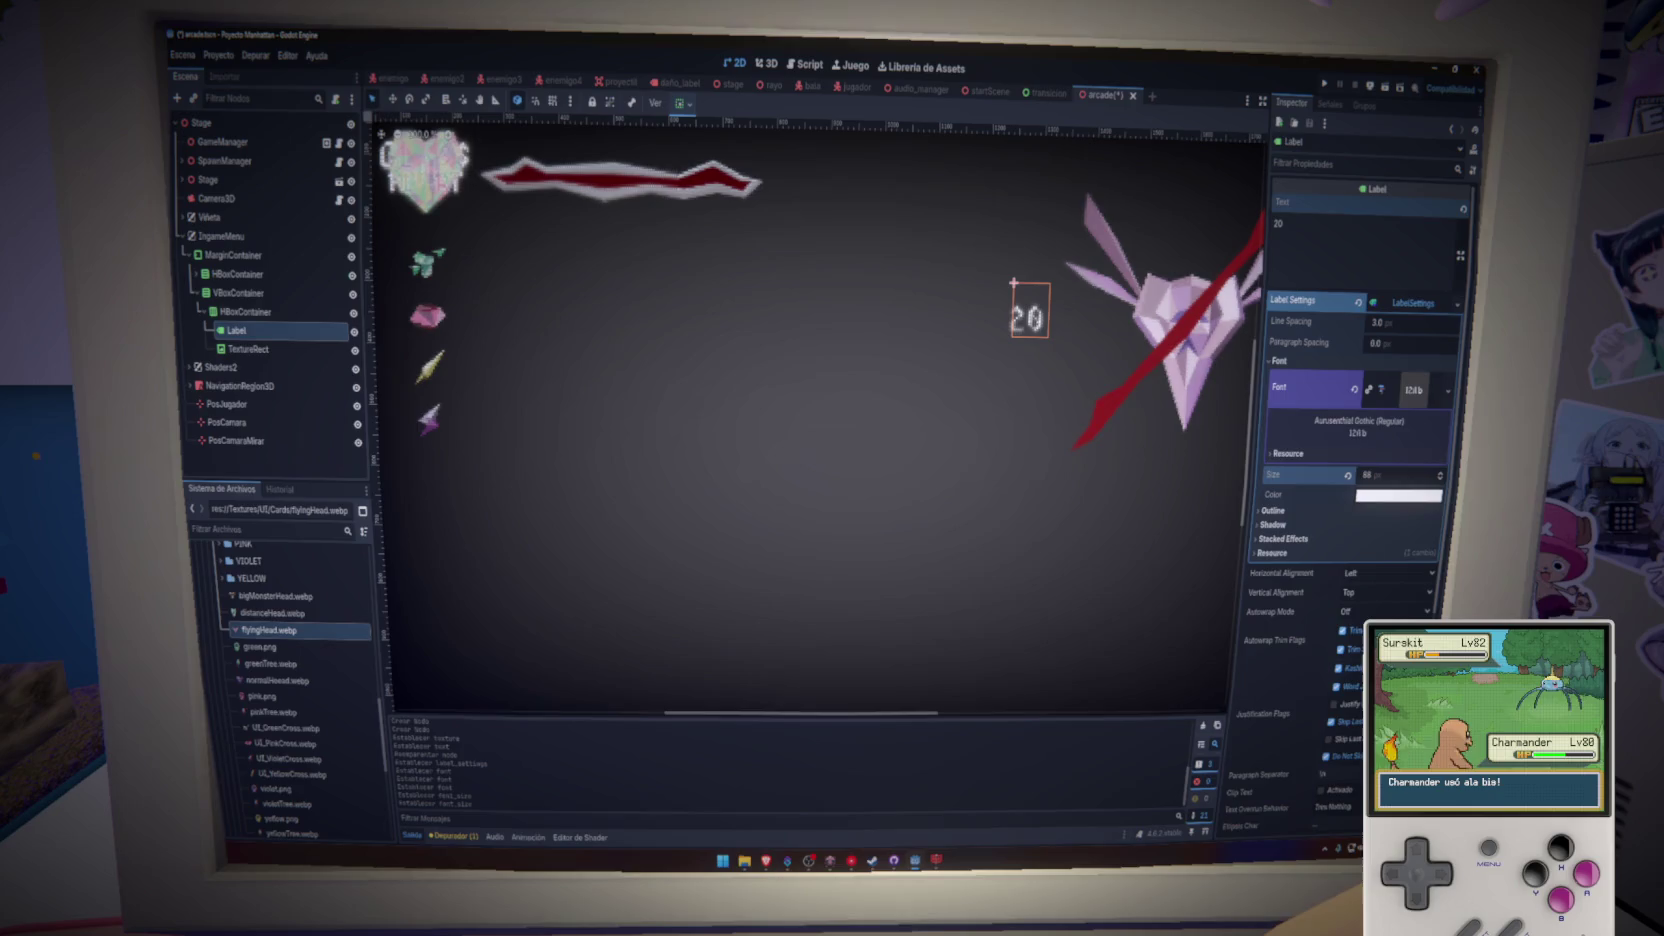
{"action": "key", "text": "ctrl+s"}
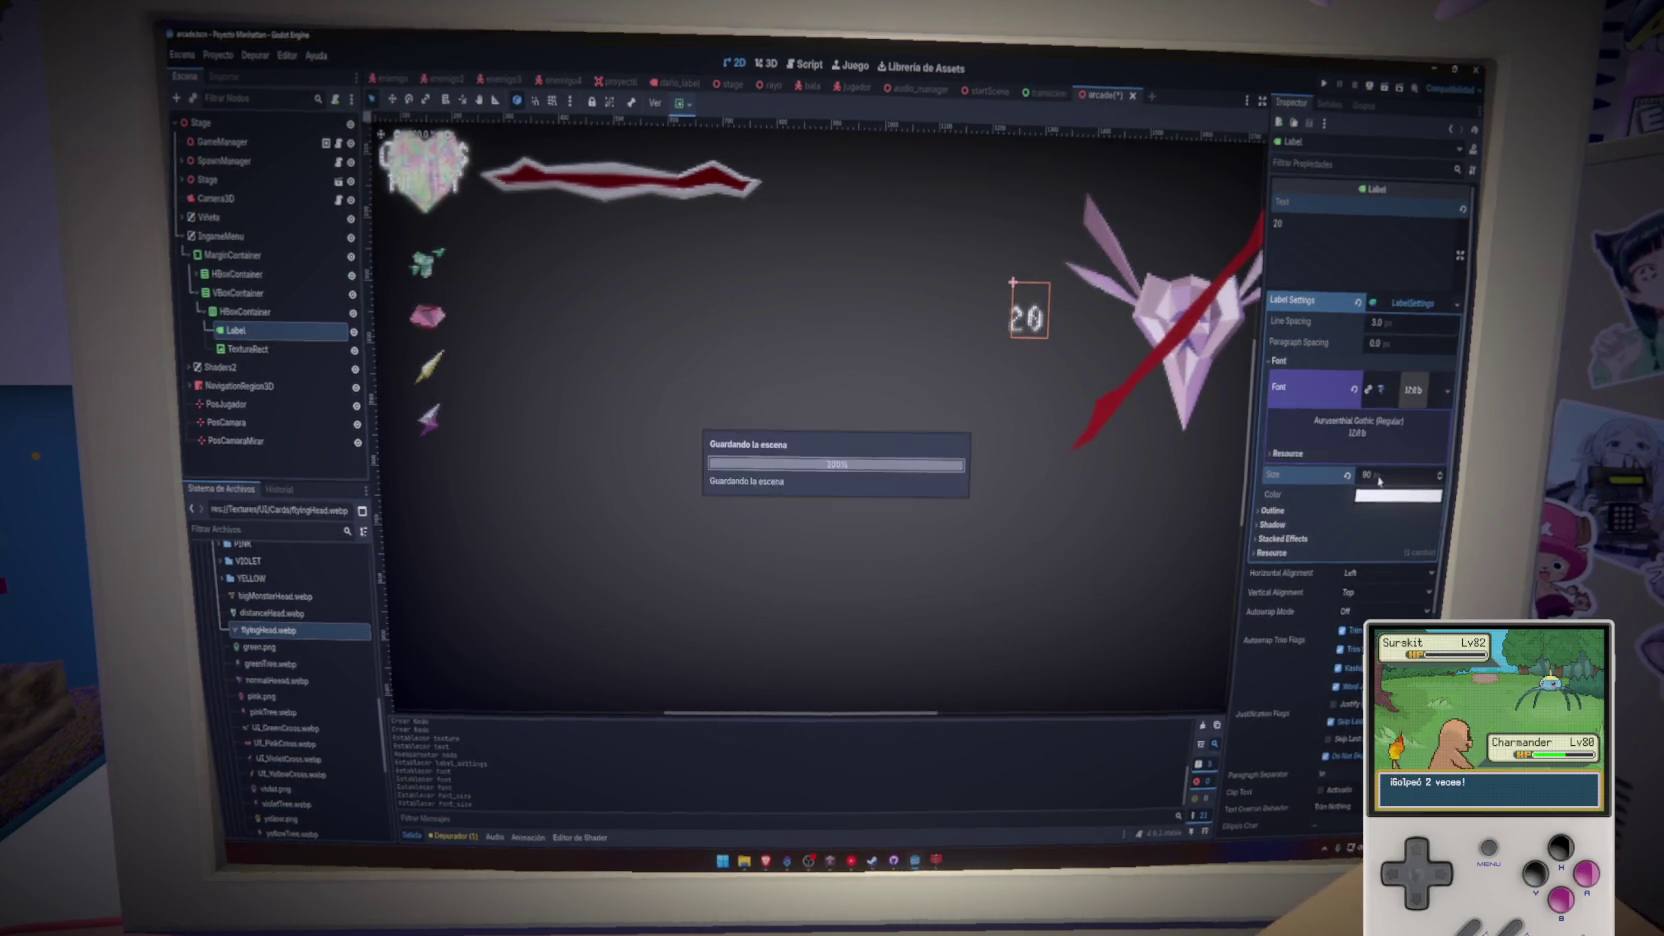
{"action": "scroll", "coordinate": [868, 462], "scroll_direction": "down", "scroll_amount": 2}
{"action": "scroll", "coordinate": [868, 462], "scroll_direction": "down", "scroll_amount": 3}
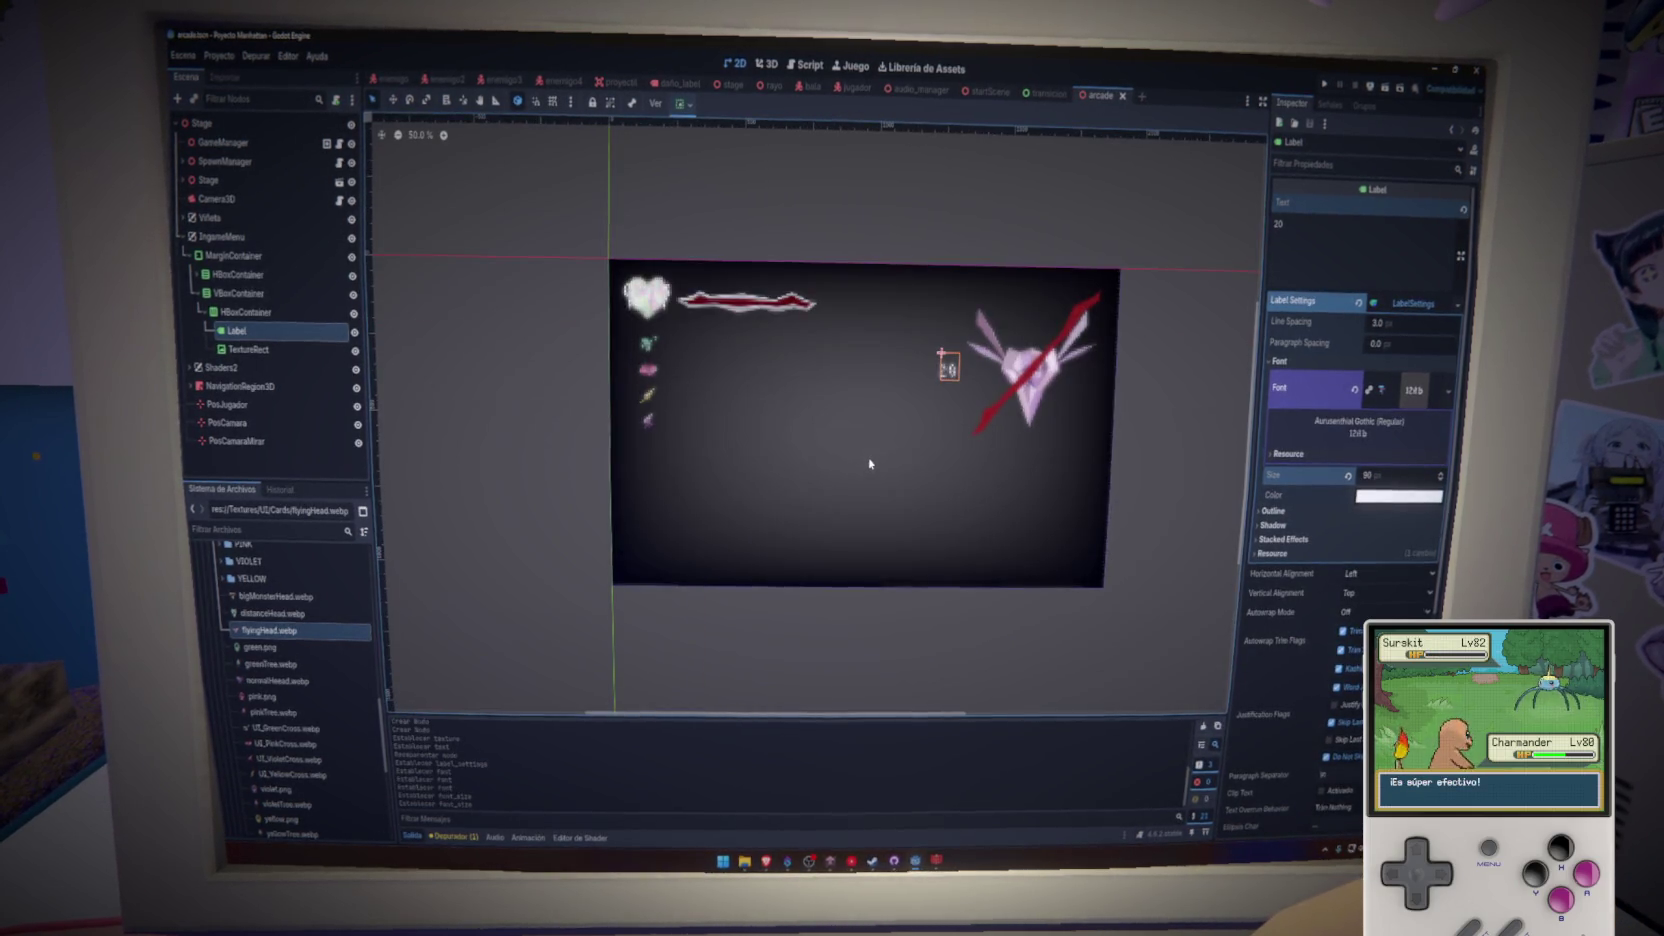
{"action": "left_click", "coordinate": [181, 237]}
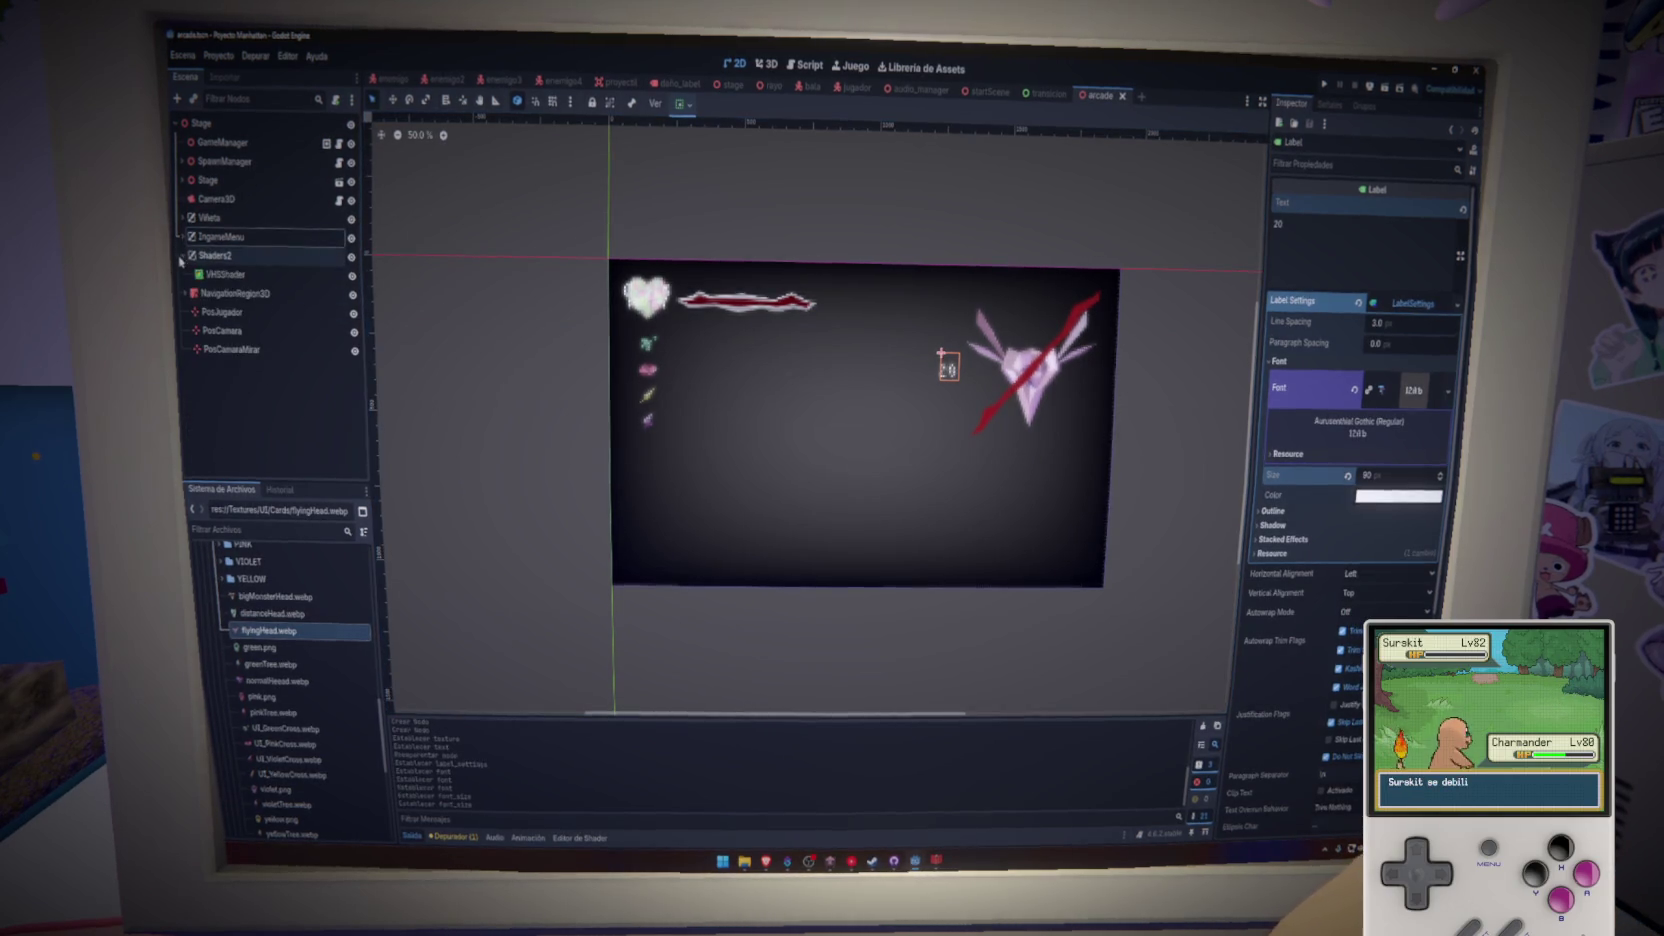
{"action": "left_click", "coordinate": [225, 274]}
{"action": "left_click", "coordinate": [352, 275]}
{"action": "left_click", "coordinate": [352, 275]}
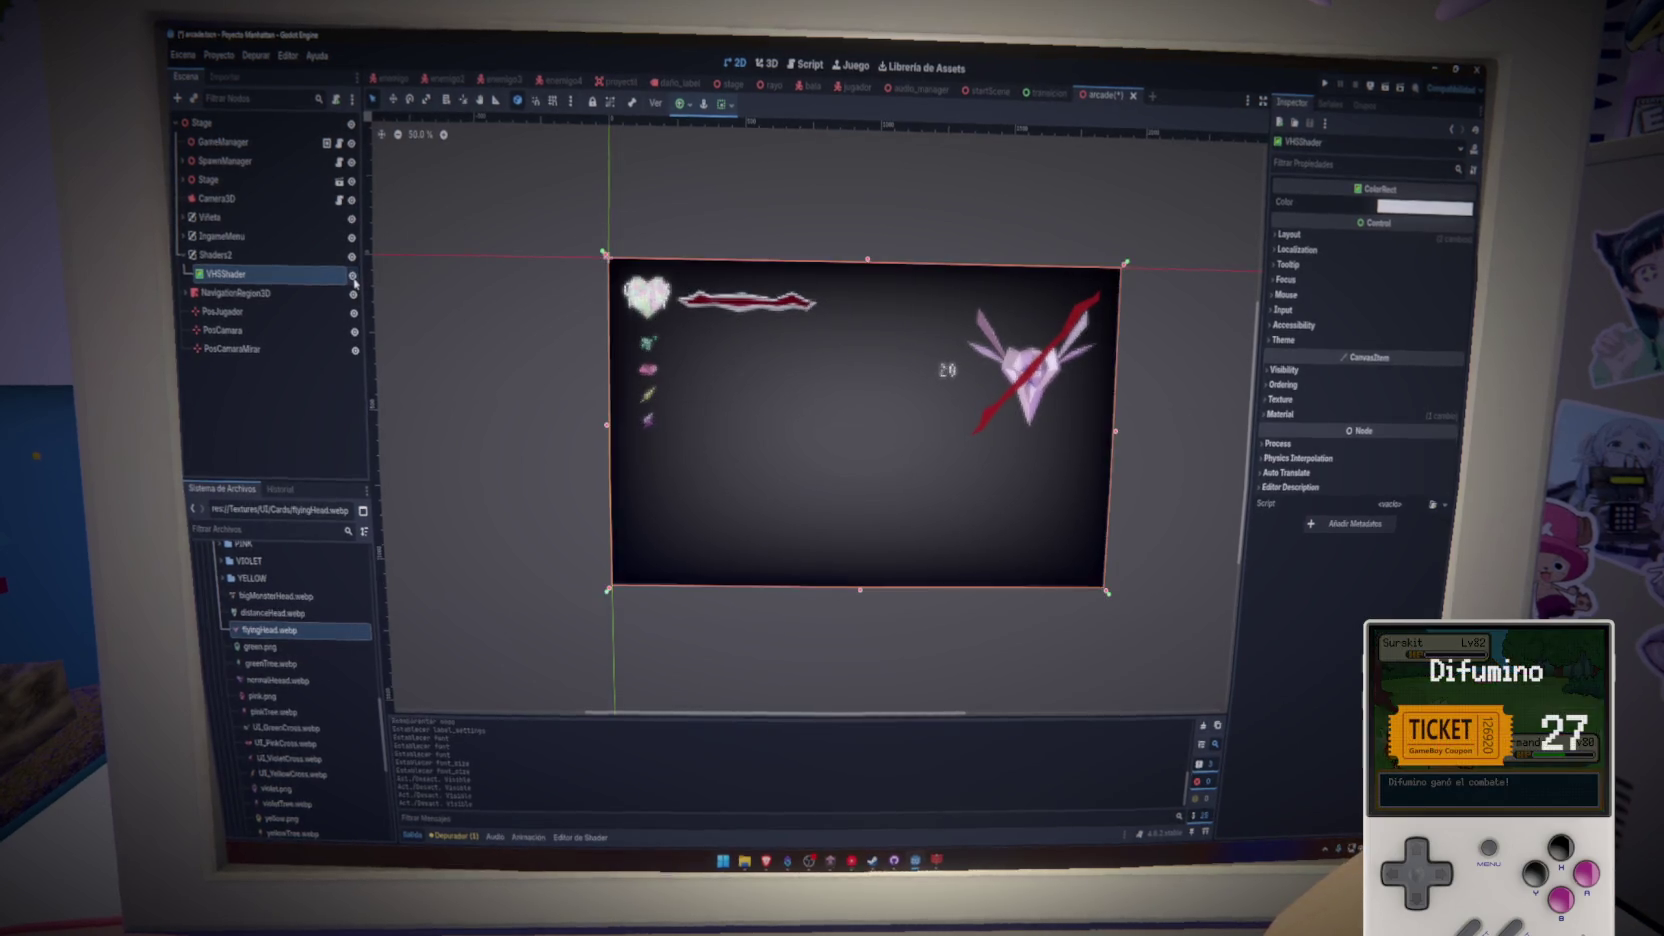
{"action": "left_click", "coordinate": [221, 236]}
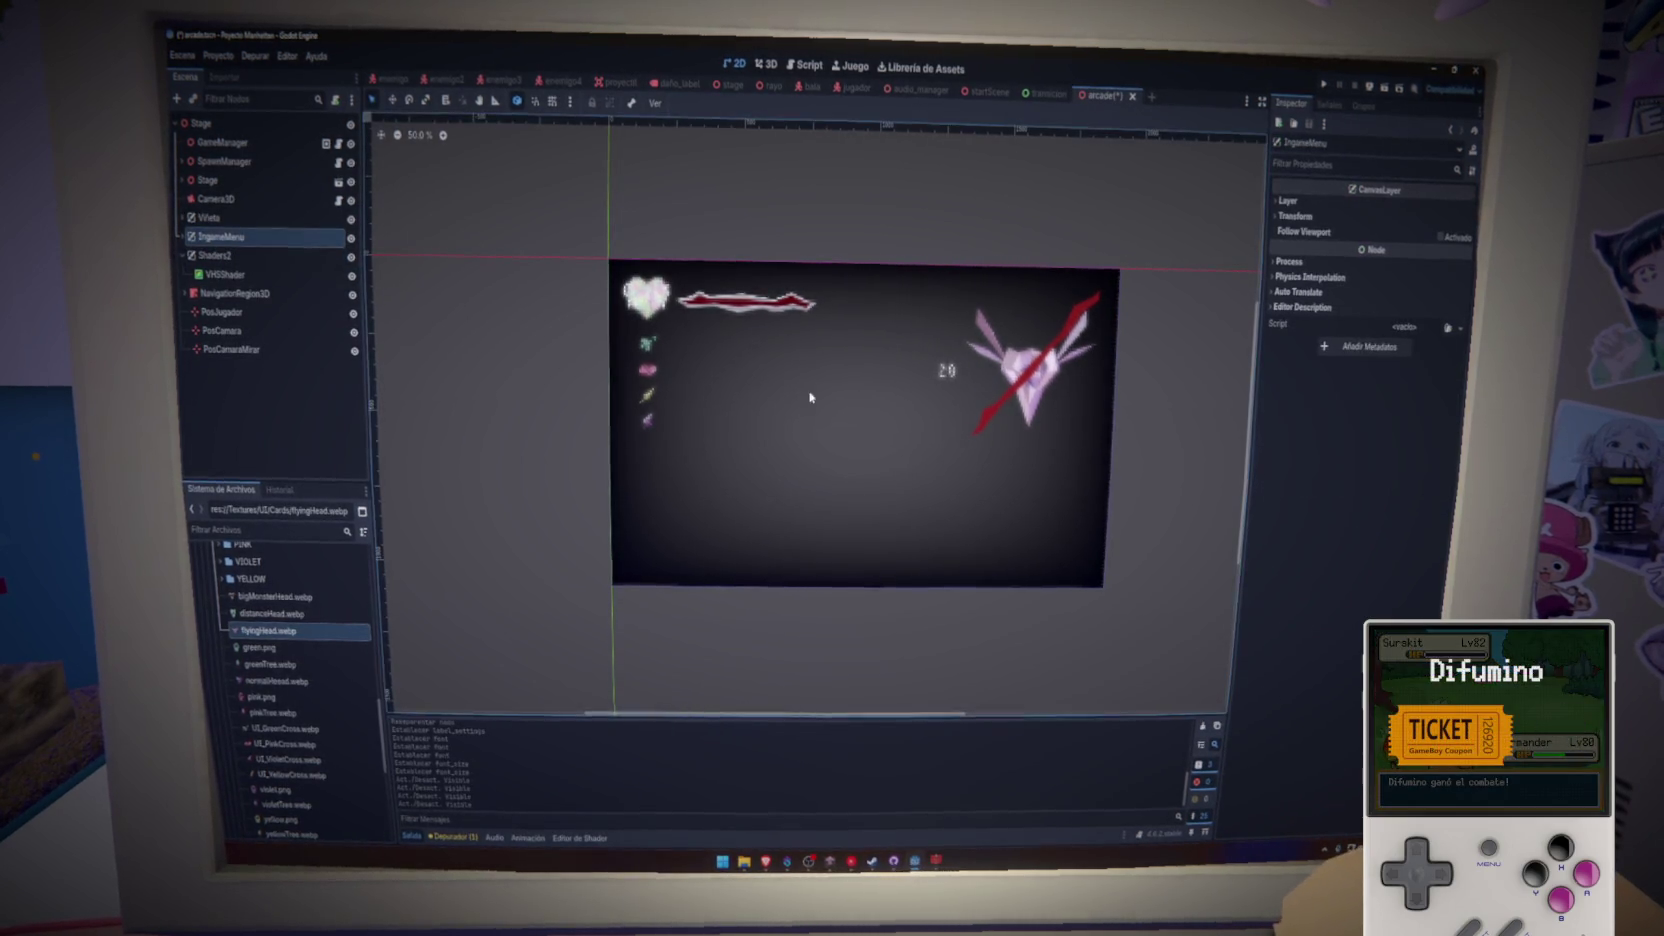
{"action": "left_click", "coordinate": [222, 273]}
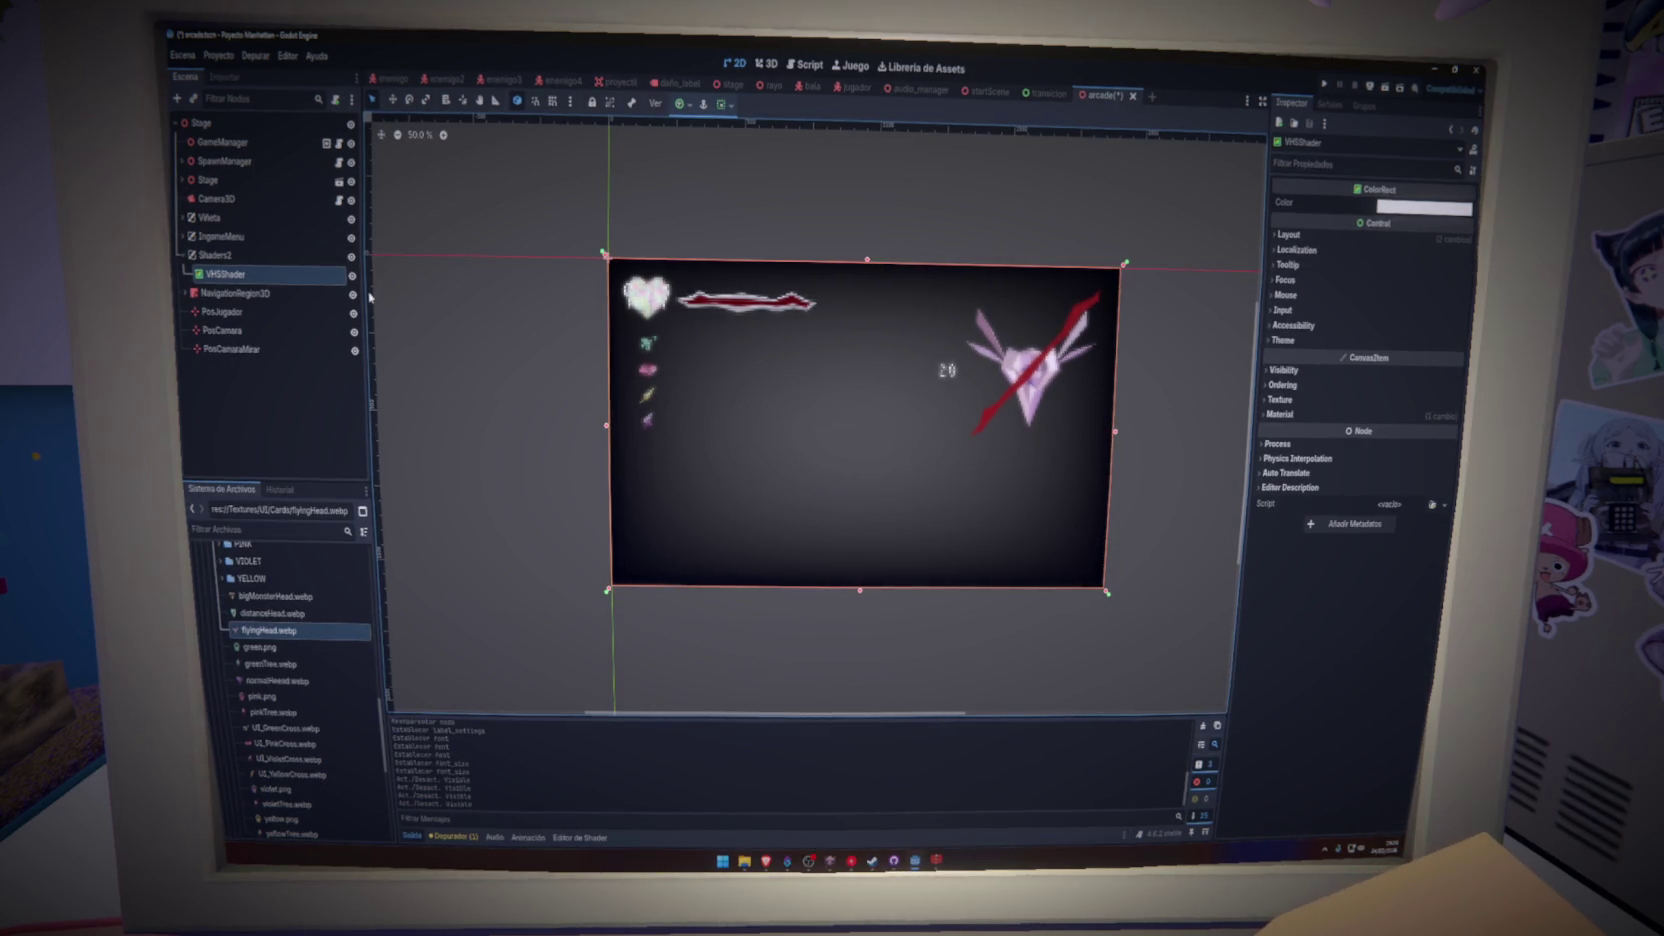
{"action": "left_click", "coordinate": [183, 256]}
{"action": "left_click", "coordinate": [183, 237]}
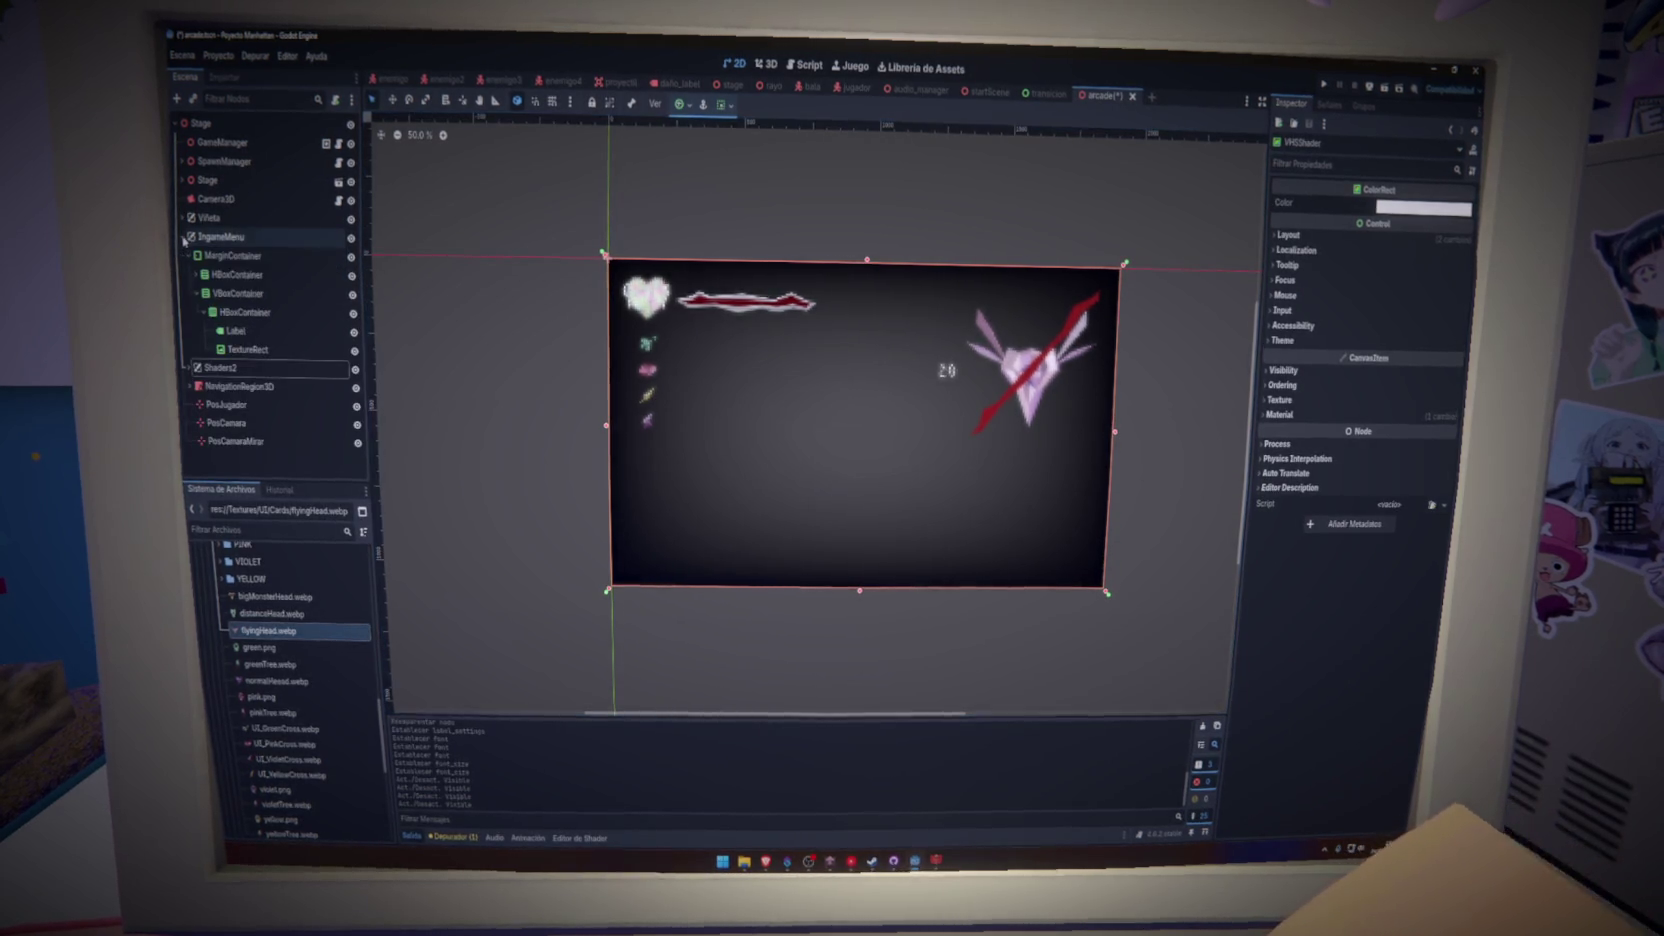
{"action": "left_click", "coordinate": [236, 275]}
{"action": "left_click", "coordinate": [240, 293]}
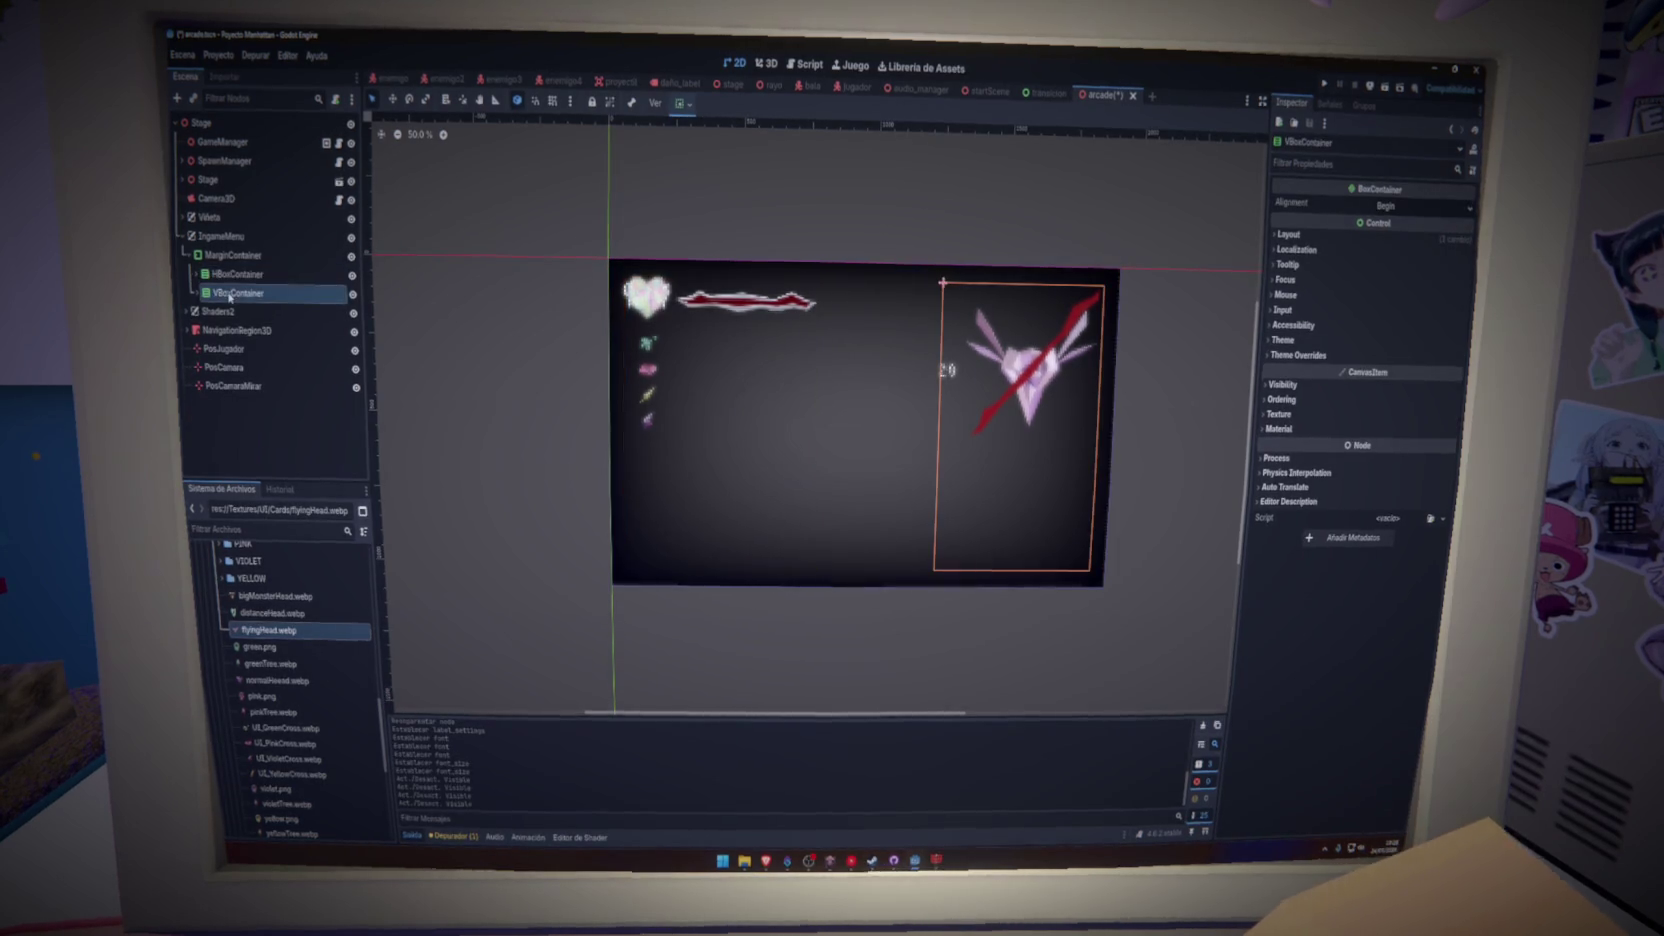
{"action": "left_click", "coordinate": [212, 237]}
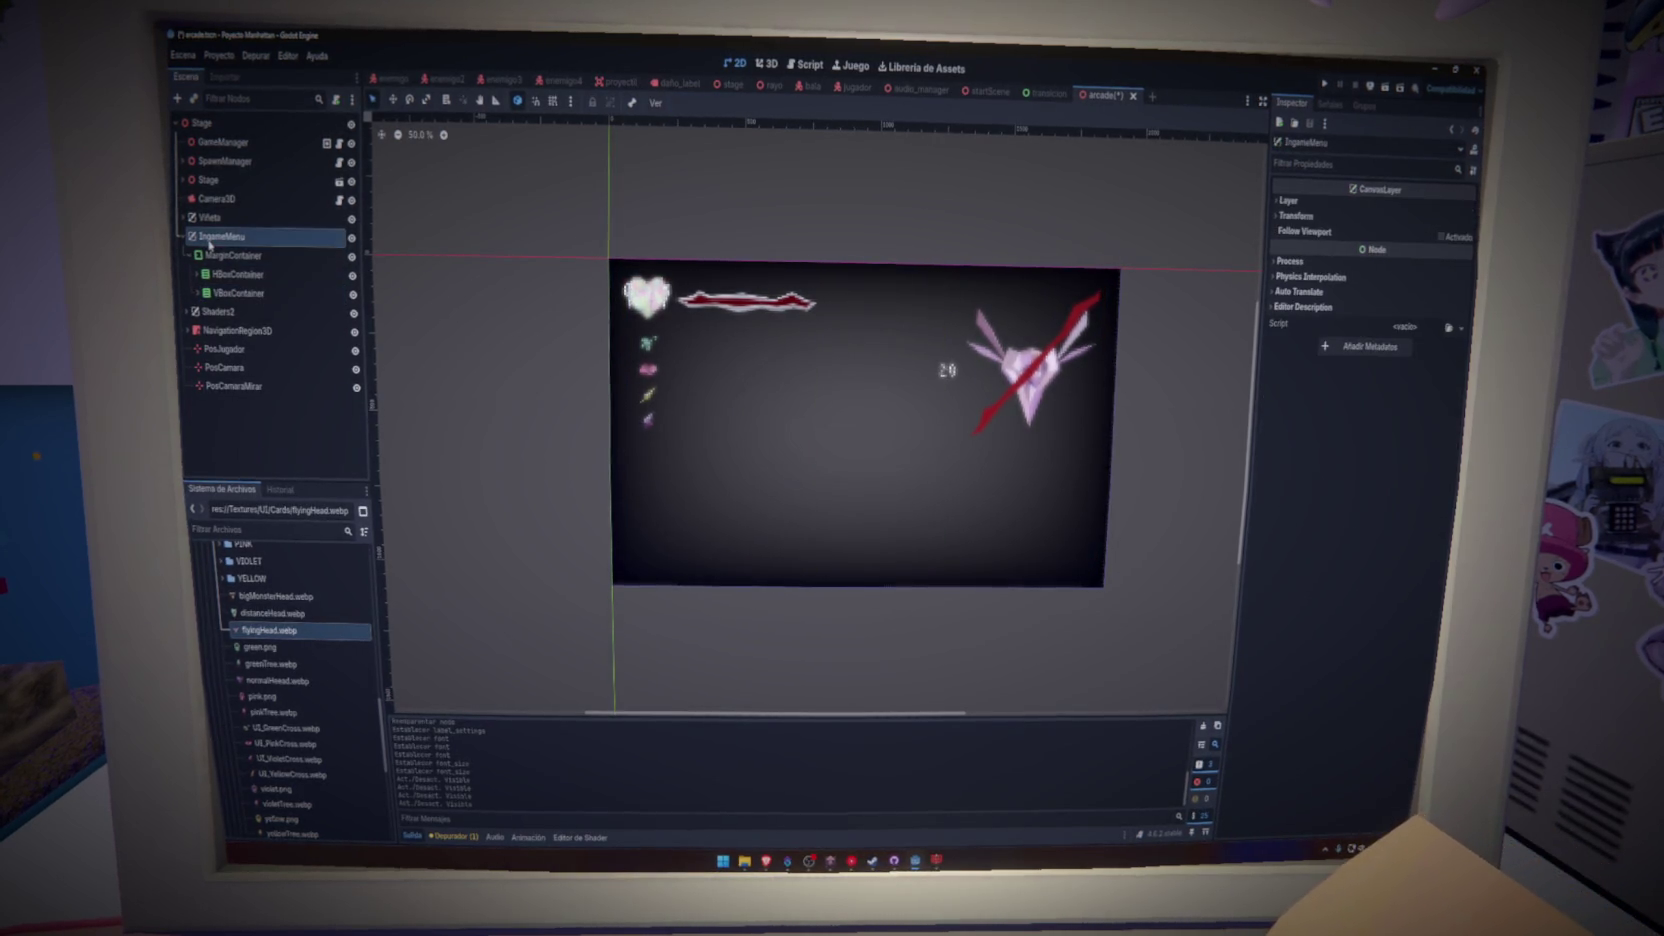
- Duplicate IngameMenu as IngameMenu2 below Shaders2 and delete the copy's HBoxContainer
{"action": "key", "text": "ctrl+d"}
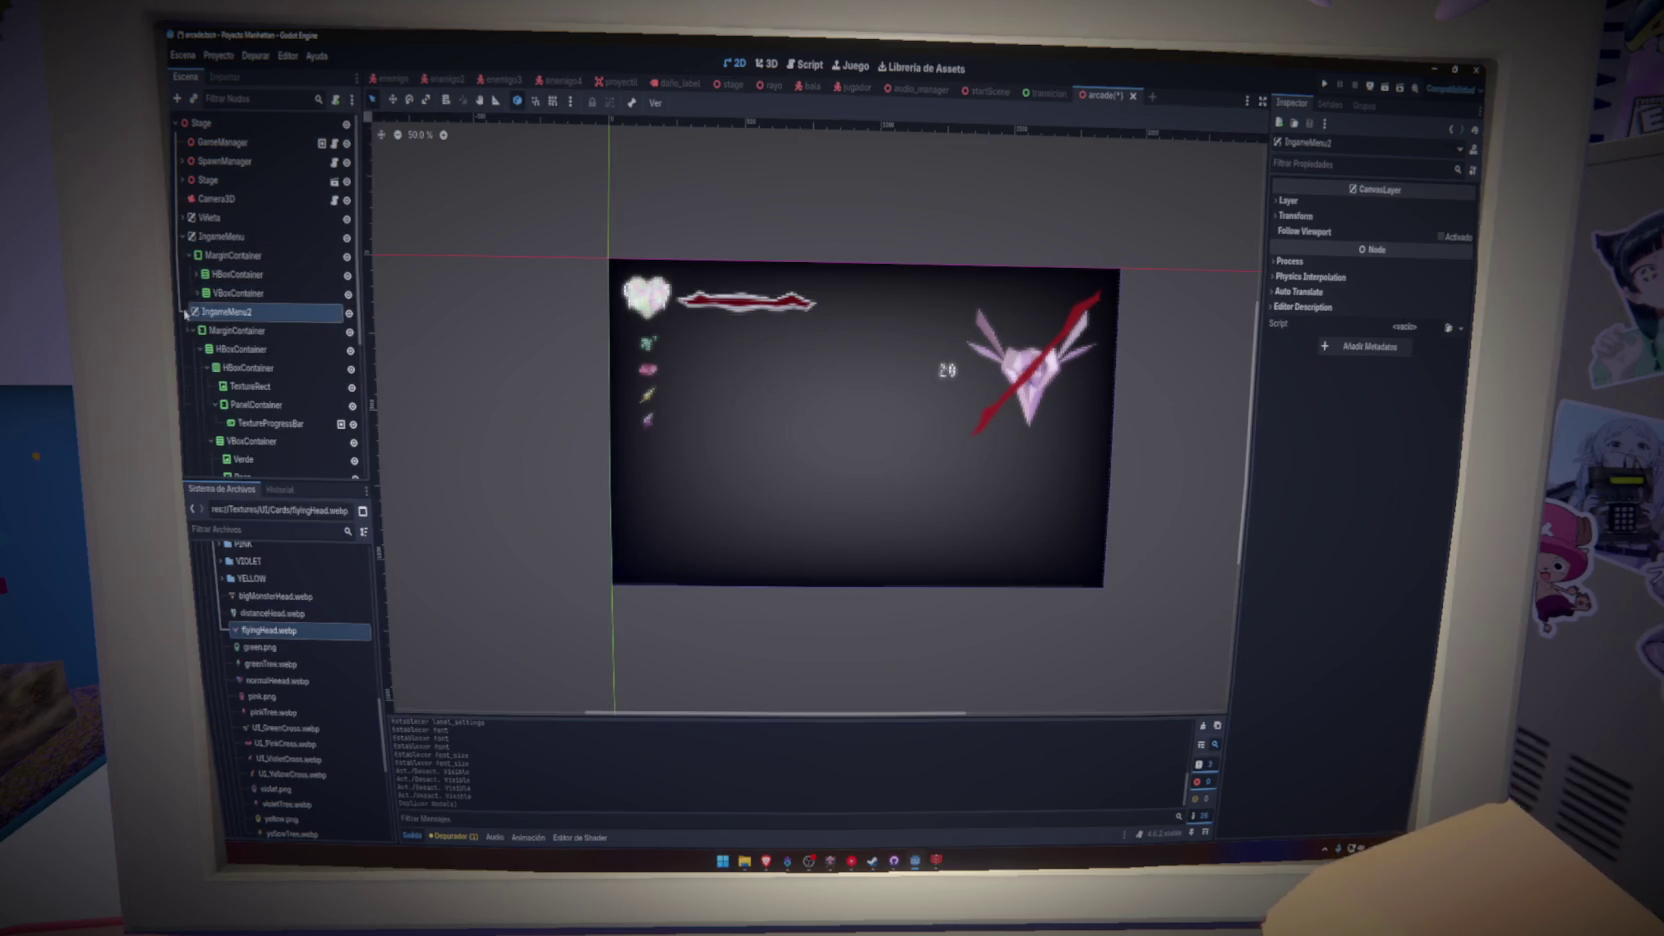
{"action": "left_click_drag", "start_coordinate": [231, 348], "coordinate": [233, 342]}
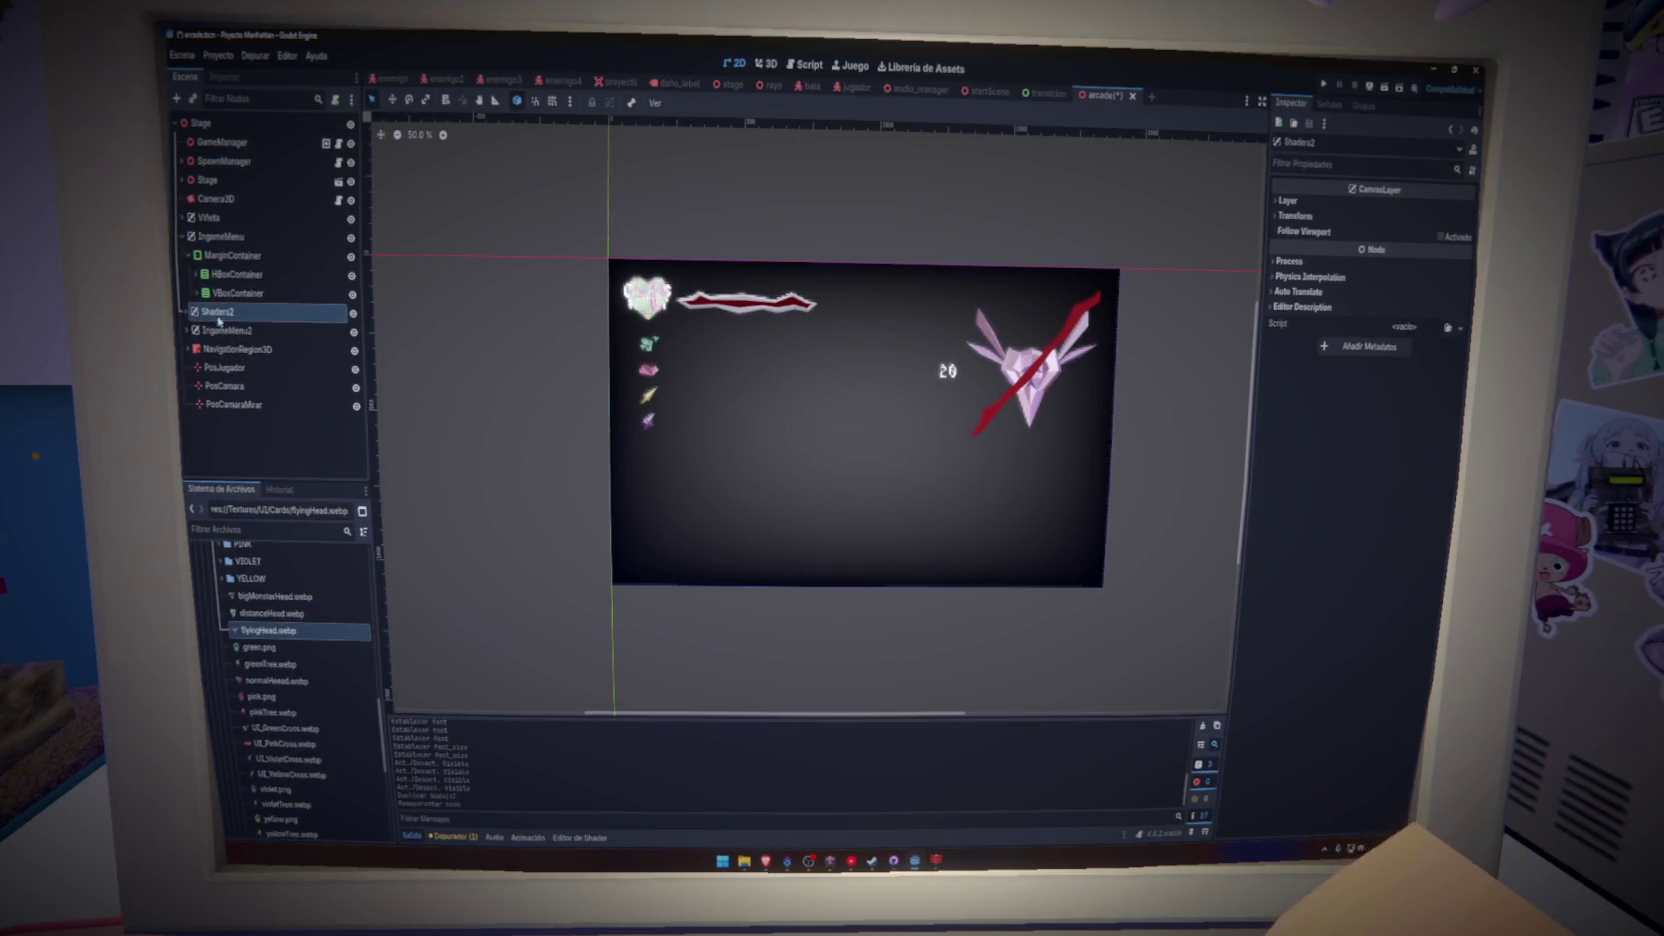
{"action": "left_click", "coordinate": [227, 350]}
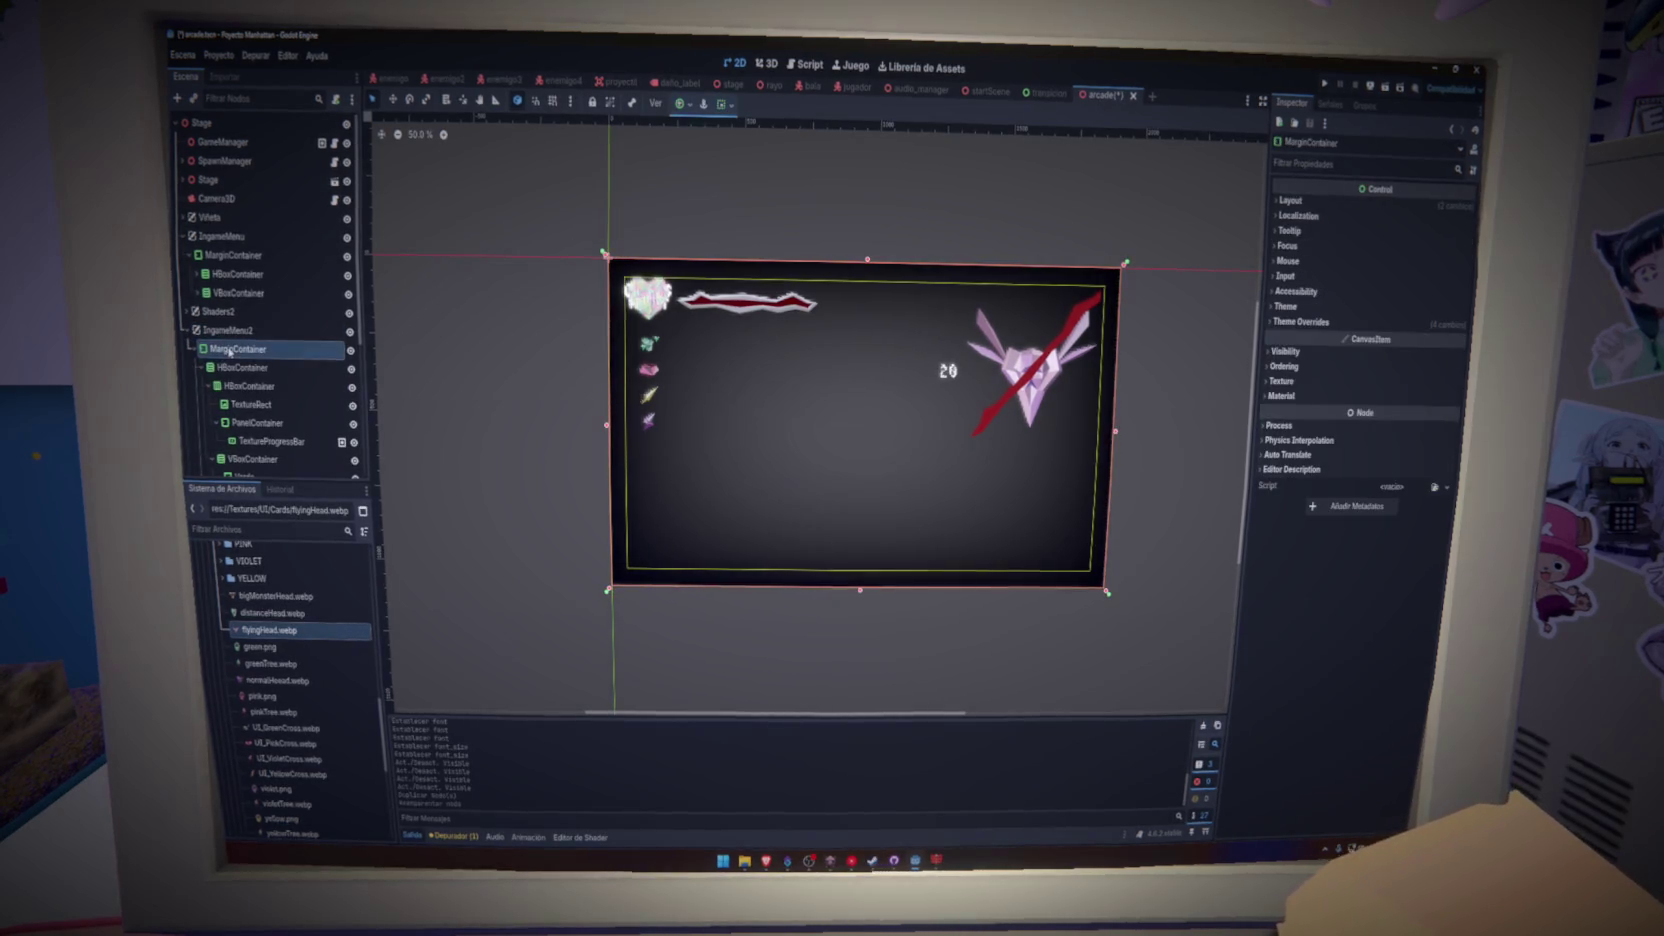
{"action": "key", "text": "f"}
{"action": "left_click", "coordinate": [236, 368]}
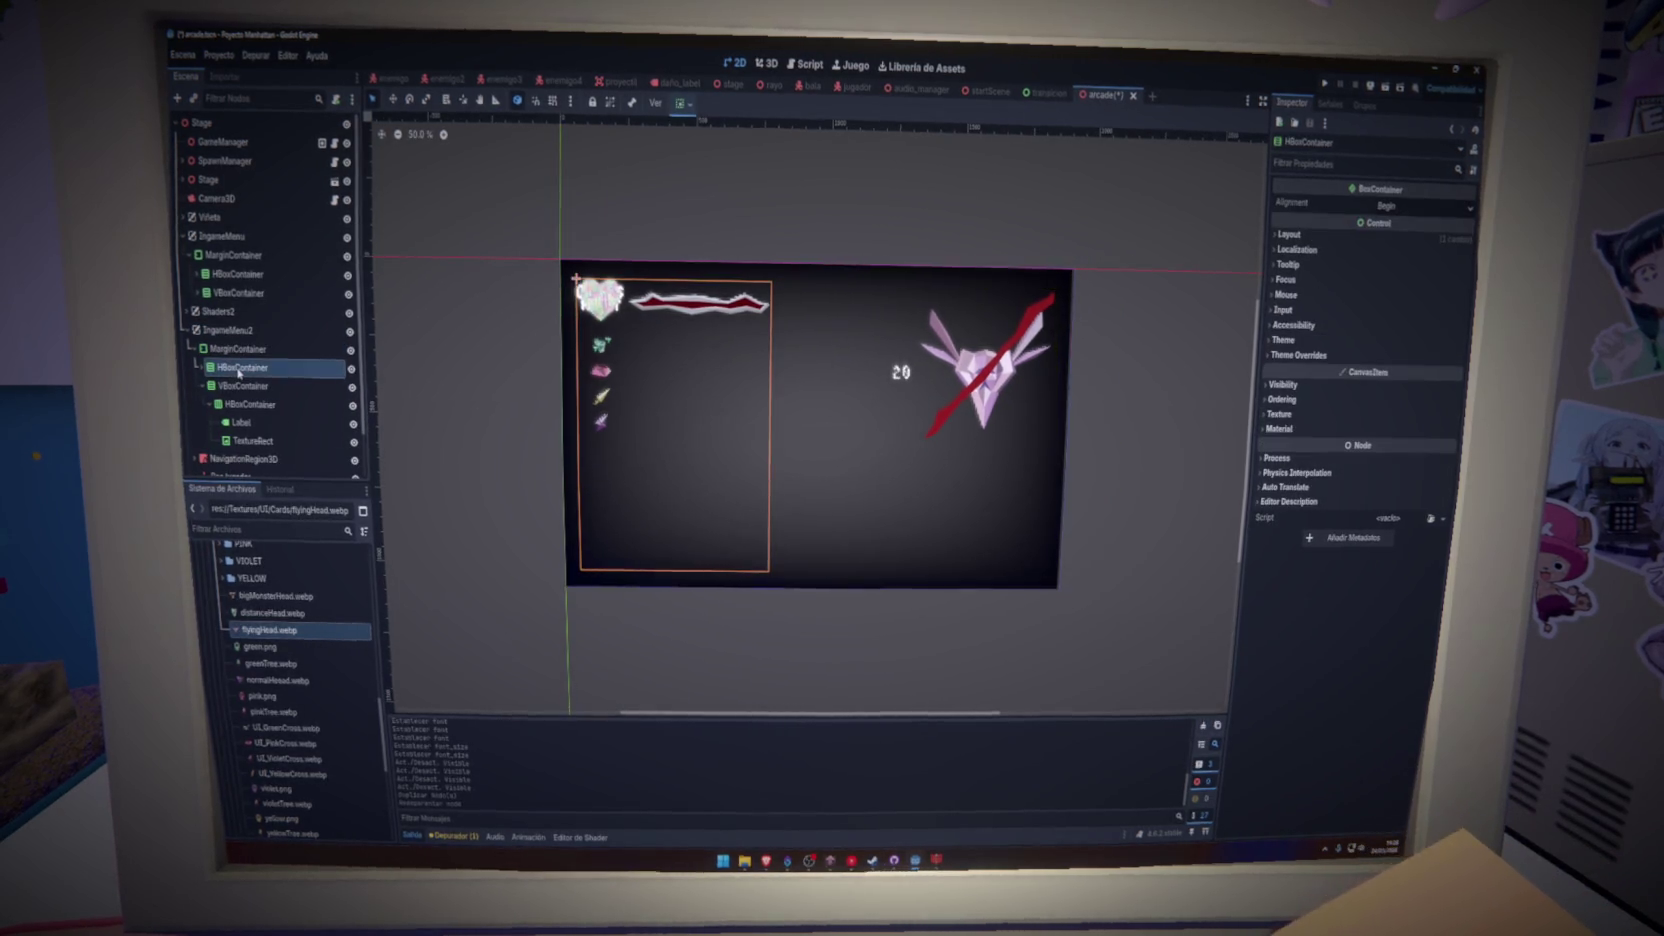
{"action": "key", "text": "Delete"}
{"action": "key", "text": "Return"}
- Remove the VBoxContainer and its children from the original IngameMenu
{"action": "left_click", "coordinate": [226, 293]}
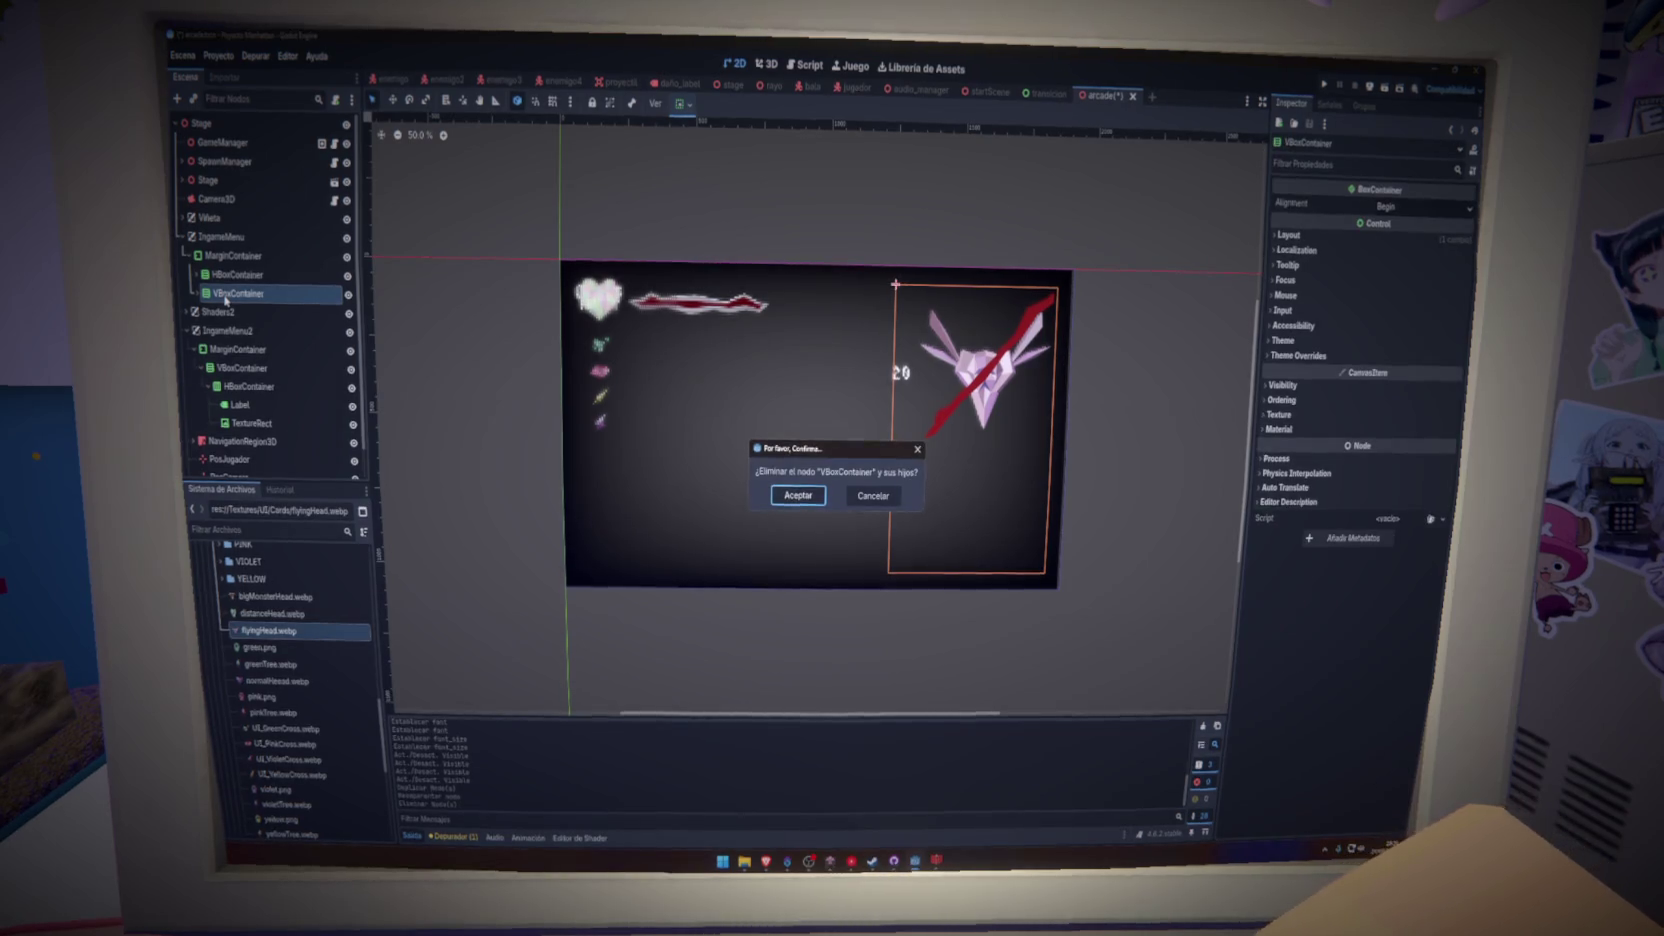
{"action": "key", "text": "Return"}
{"action": "left_click", "coordinate": [300, 330]}
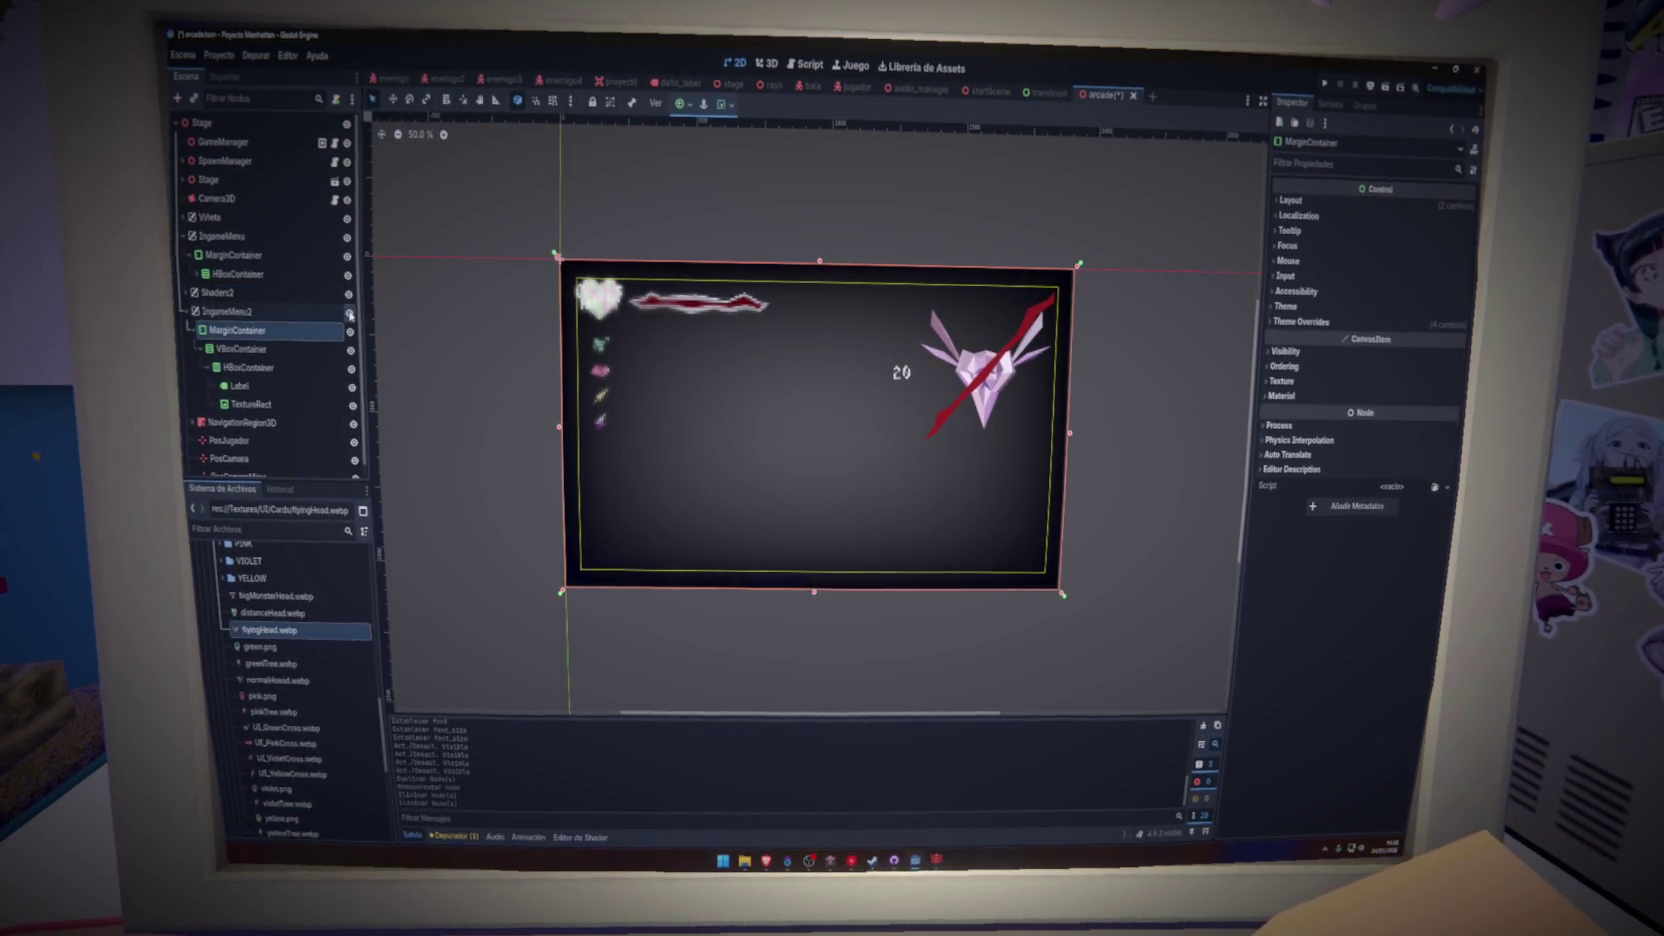
{"action": "left_click", "coordinate": [280, 332]}
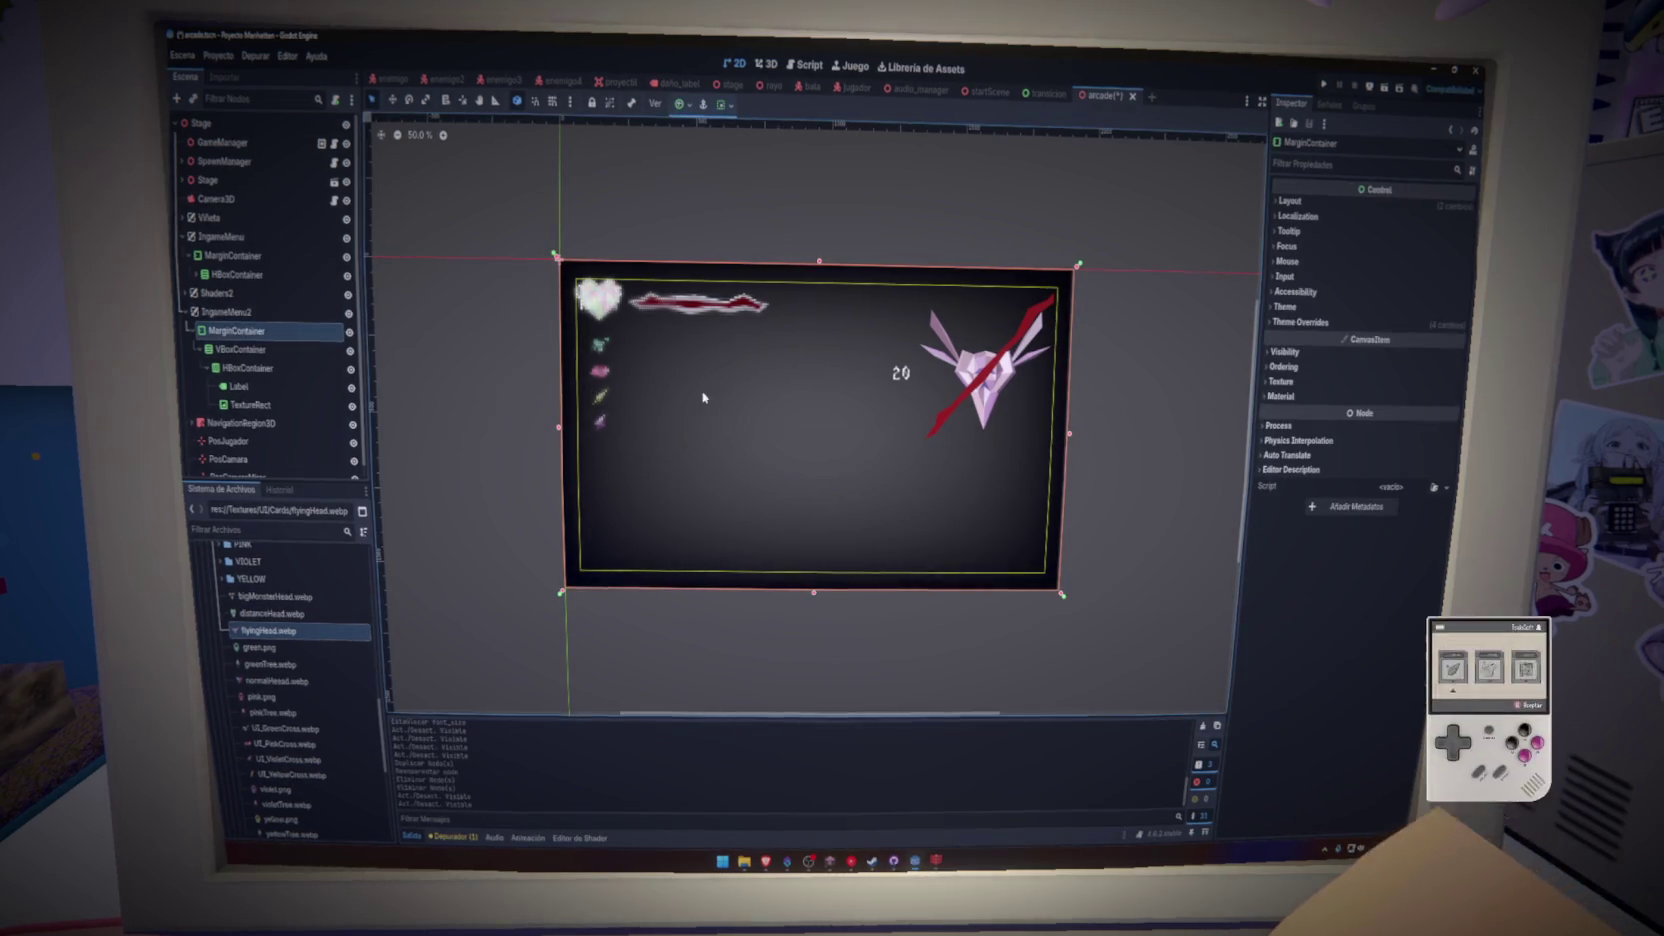
{"action": "left_click", "coordinate": [186, 294]}
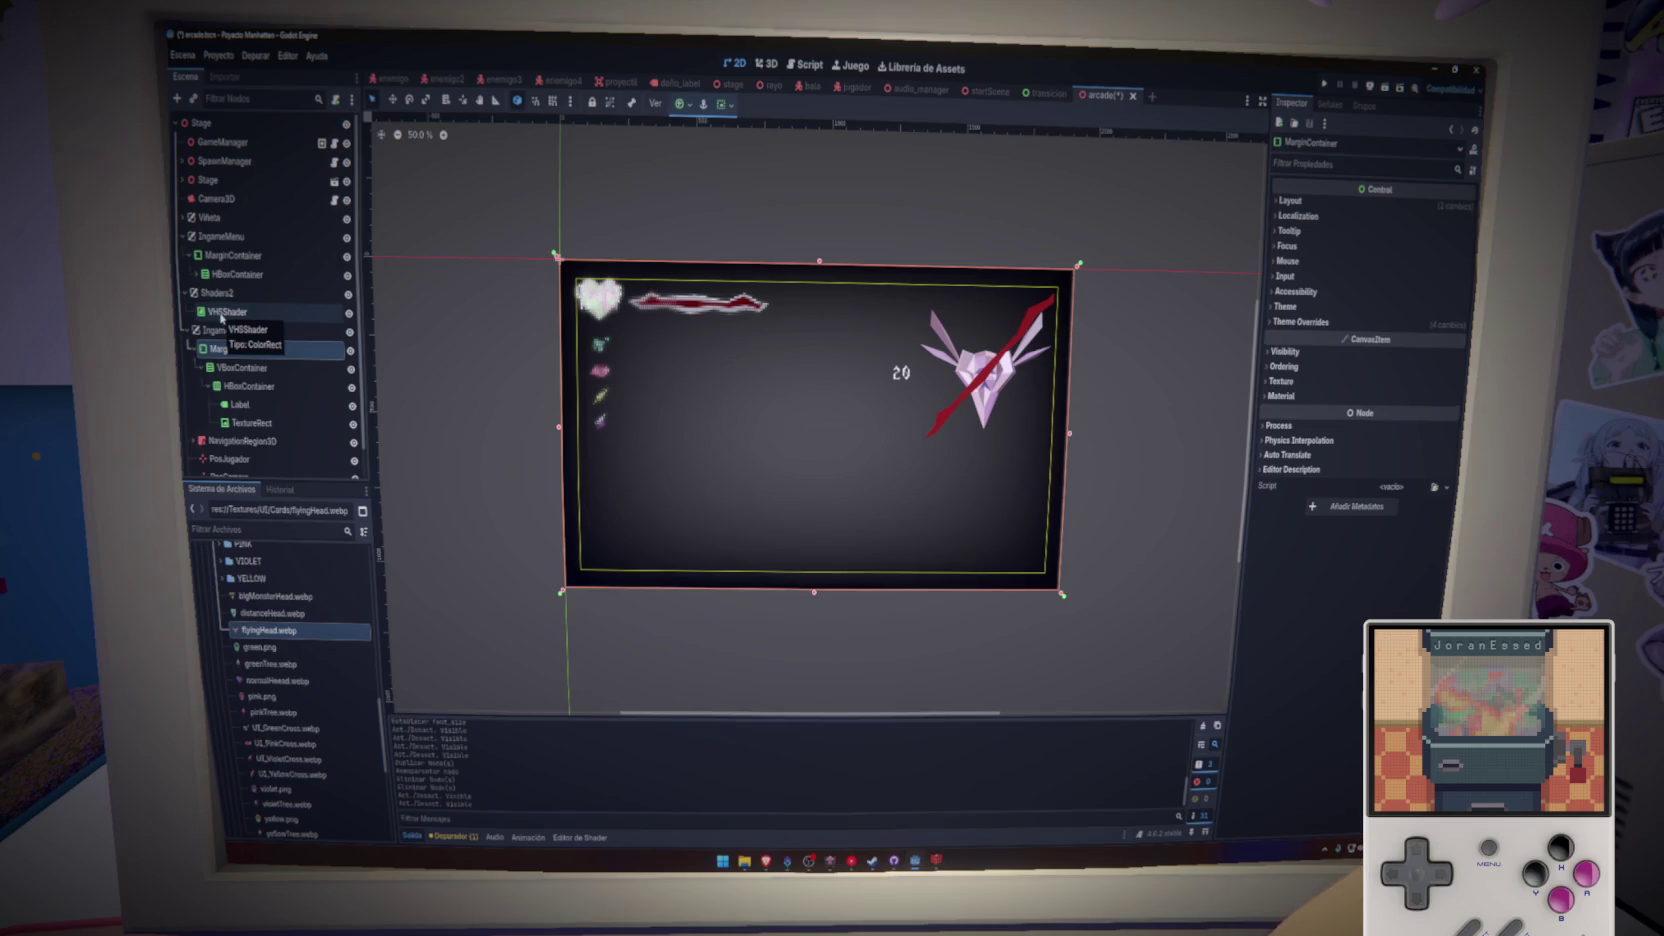
{"action": "key", "text": "Left"}
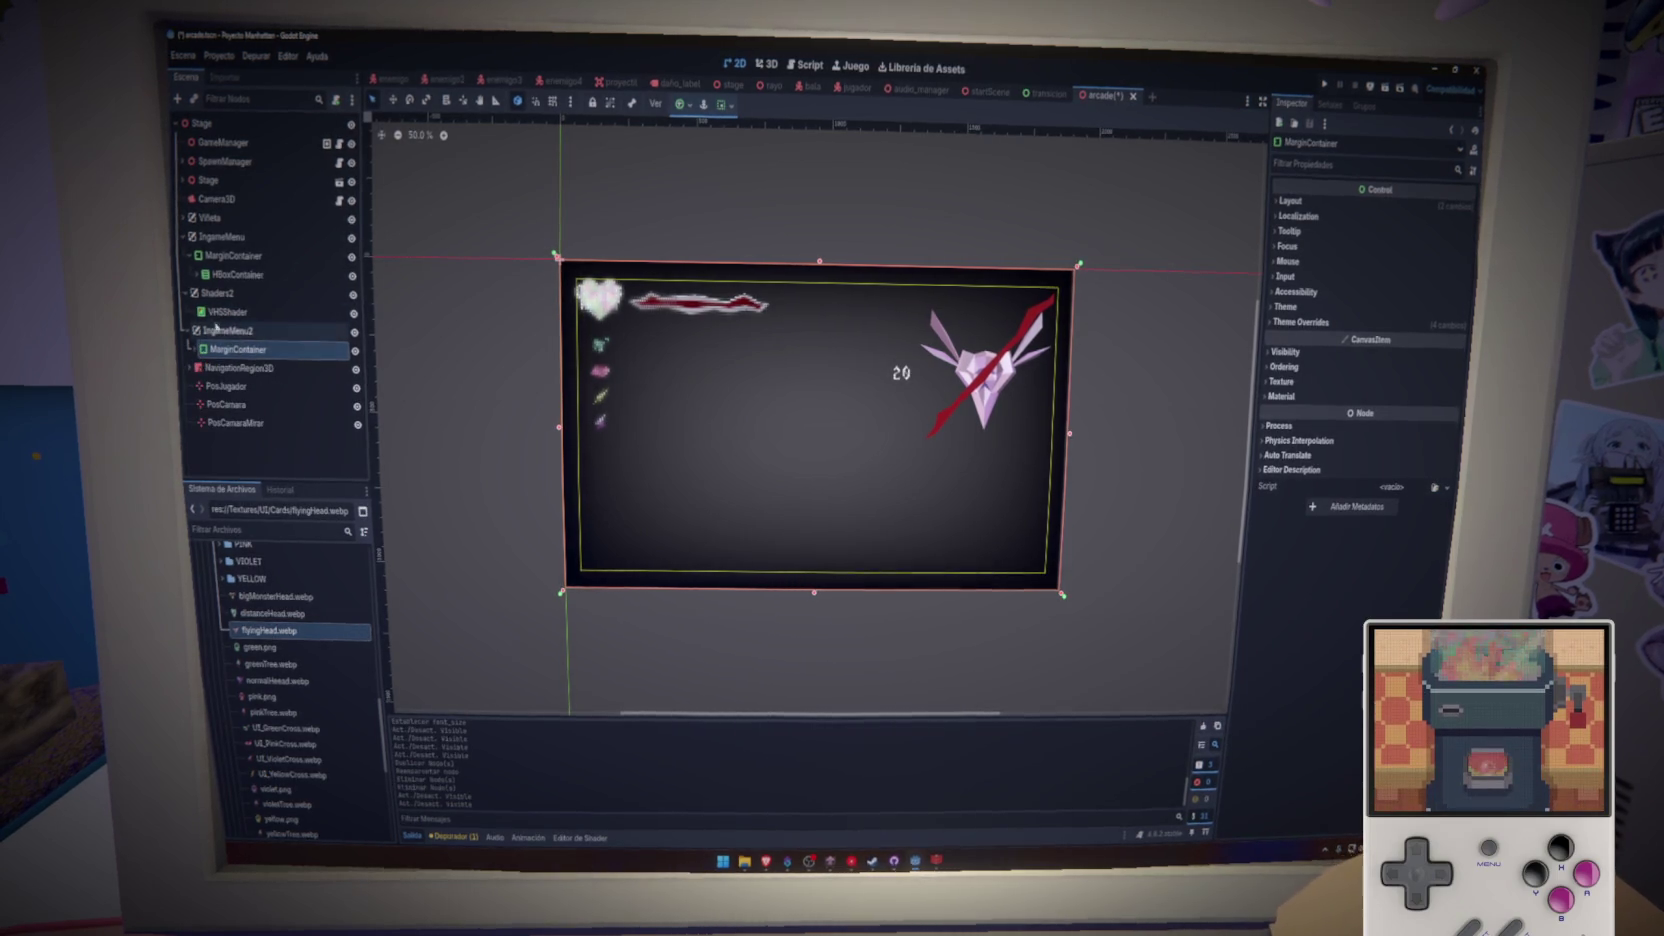
{"action": "left_click", "coordinate": [224, 311]}
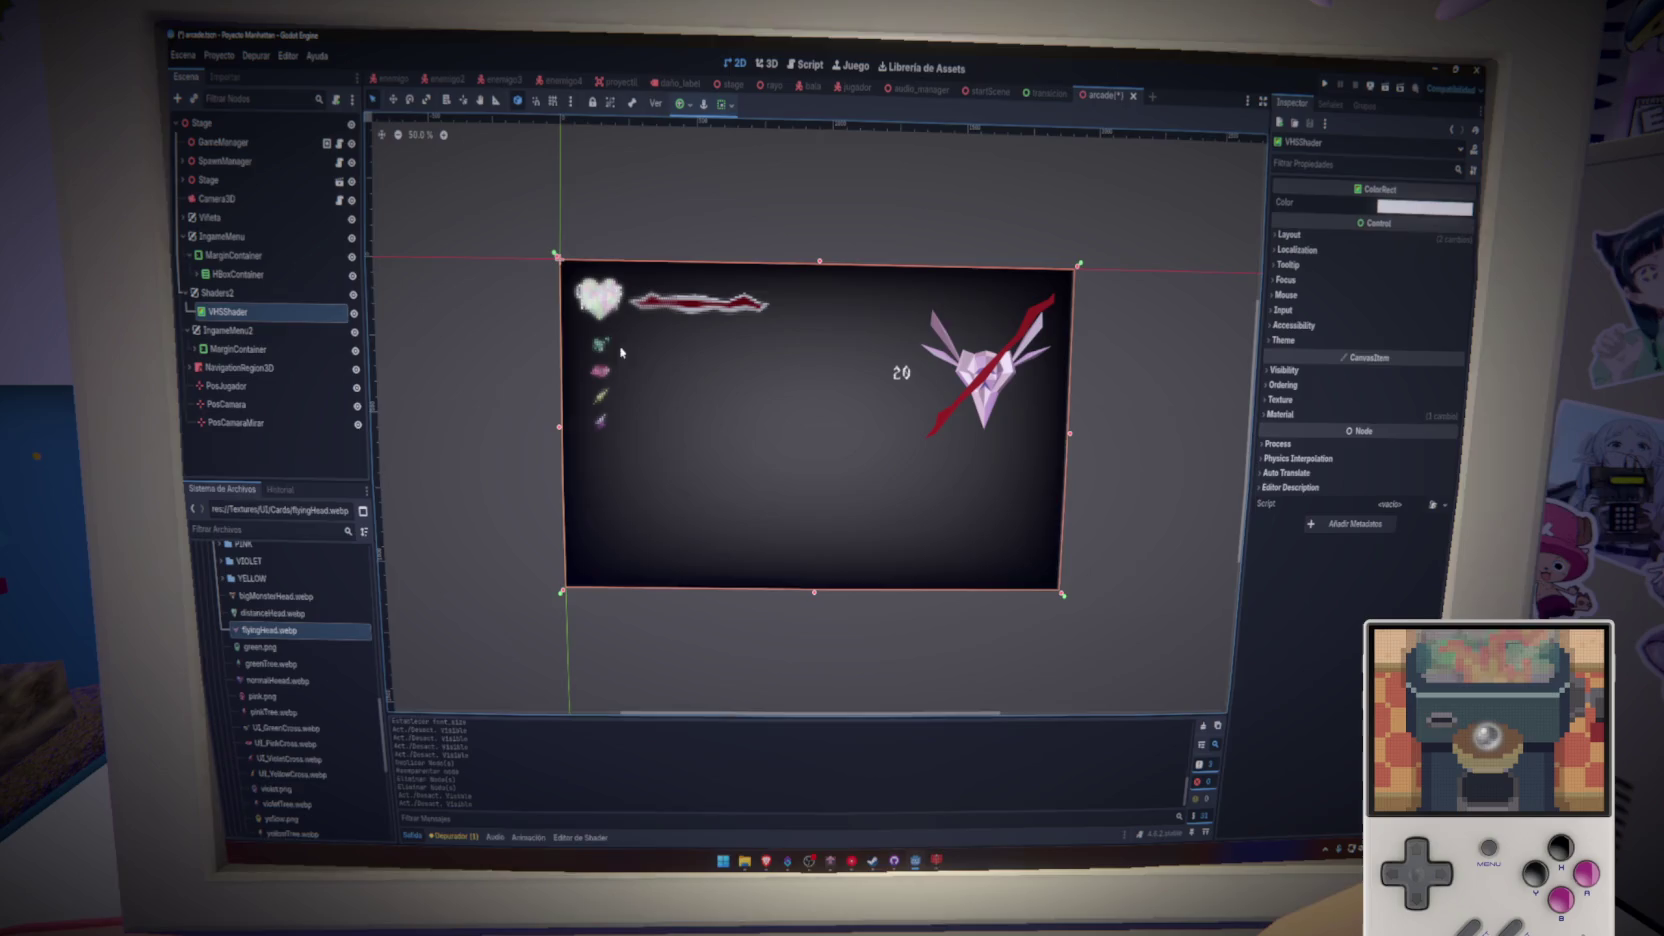
{"action": "left_click", "coordinate": [1282, 414]}
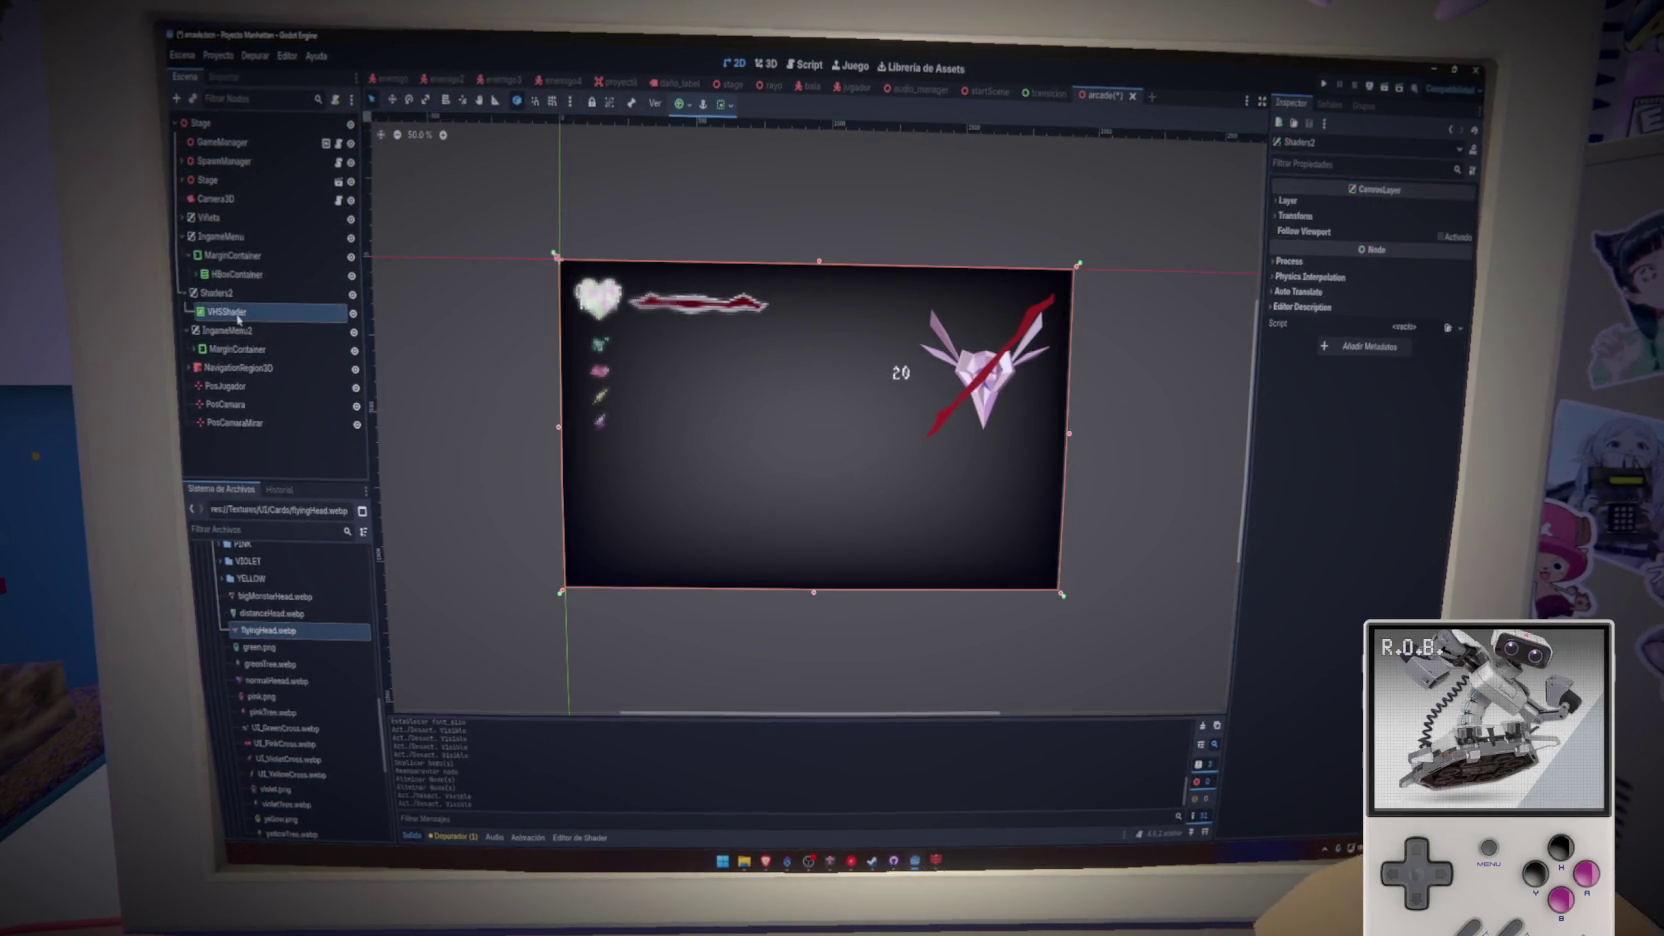
{"action": "left_click", "coordinate": [247, 350]}
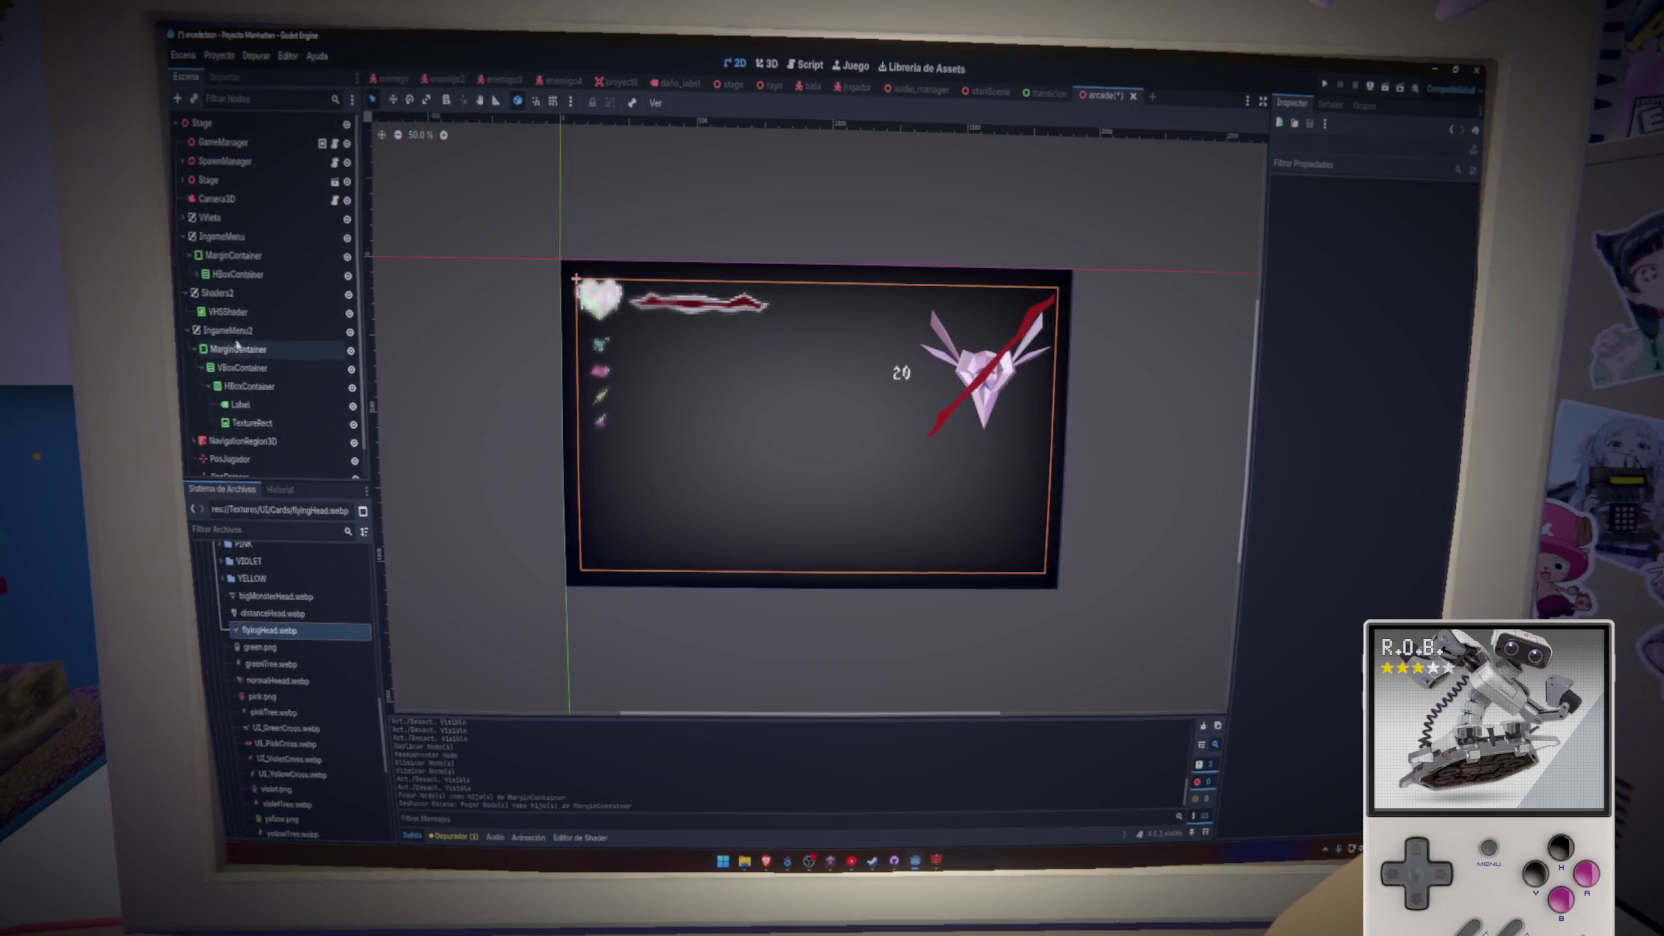
- Paste the VHSShader overlay into IngameMenu2 and nudge it into place
{"action": "left_click", "coordinate": [233, 331]}
{"action": "key", "text": "ctrl+v"}
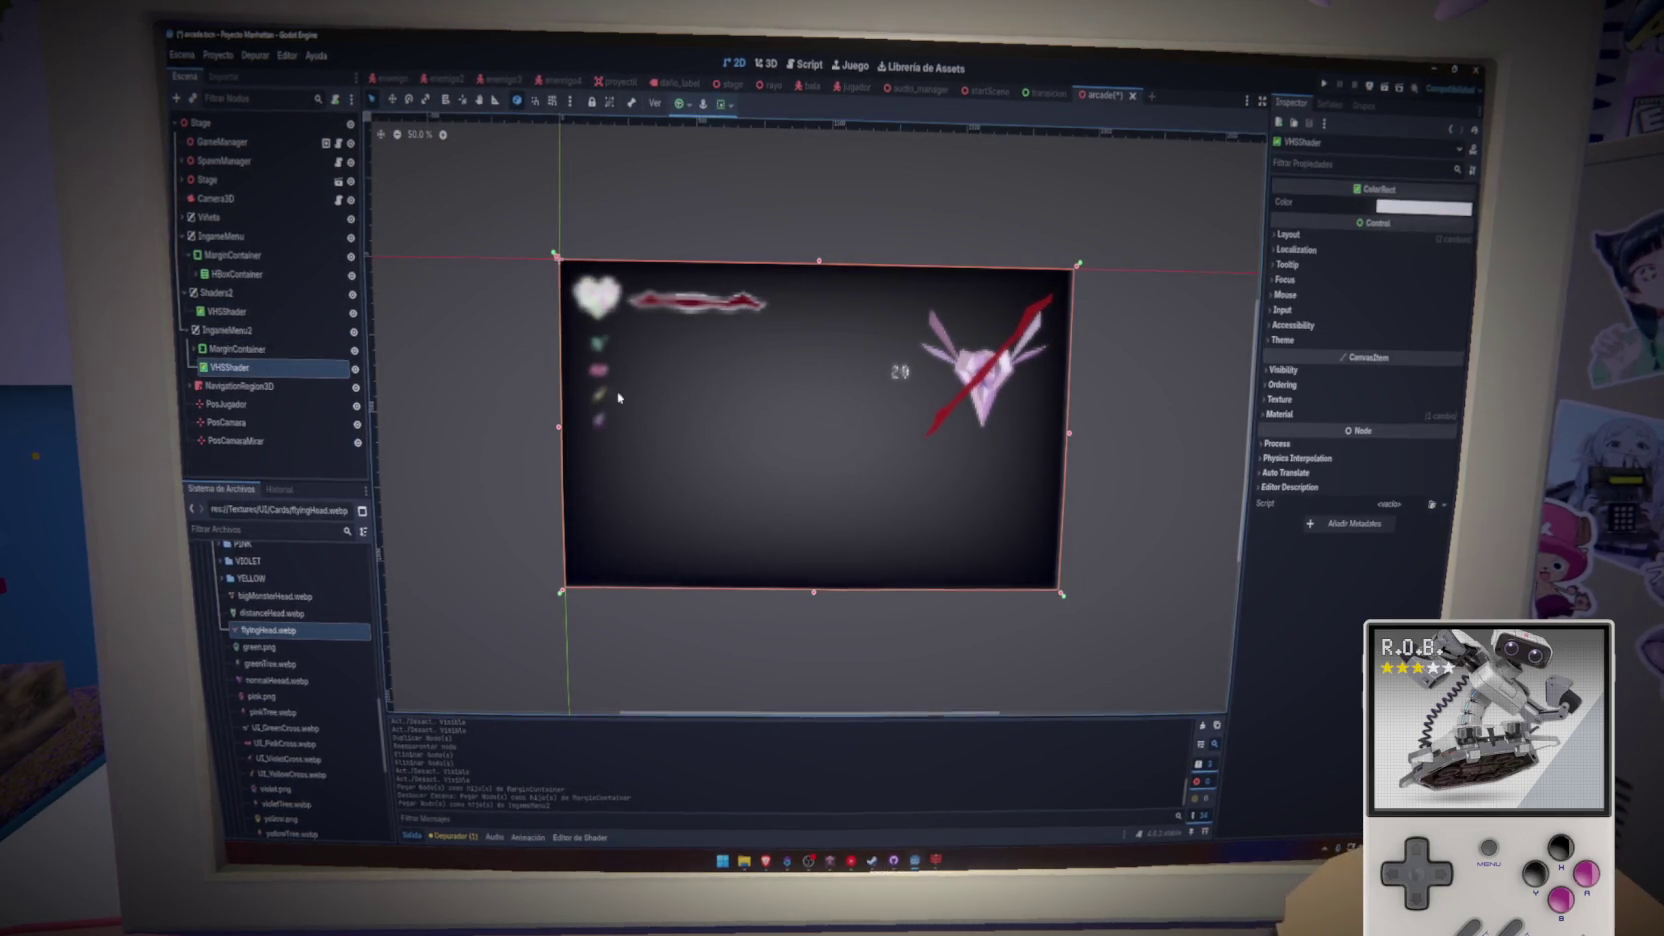
{"action": "scroll", "coordinate": [720, 365], "scroll_direction": "up", "scroll_amount": 5}
{"action": "scroll", "coordinate": [936, 431], "scroll_direction": "down", "scroll_amount": 5}
{"action": "scroll", "coordinate": [787, 386], "scroll_direction": "up", "scroll_amount": 2}
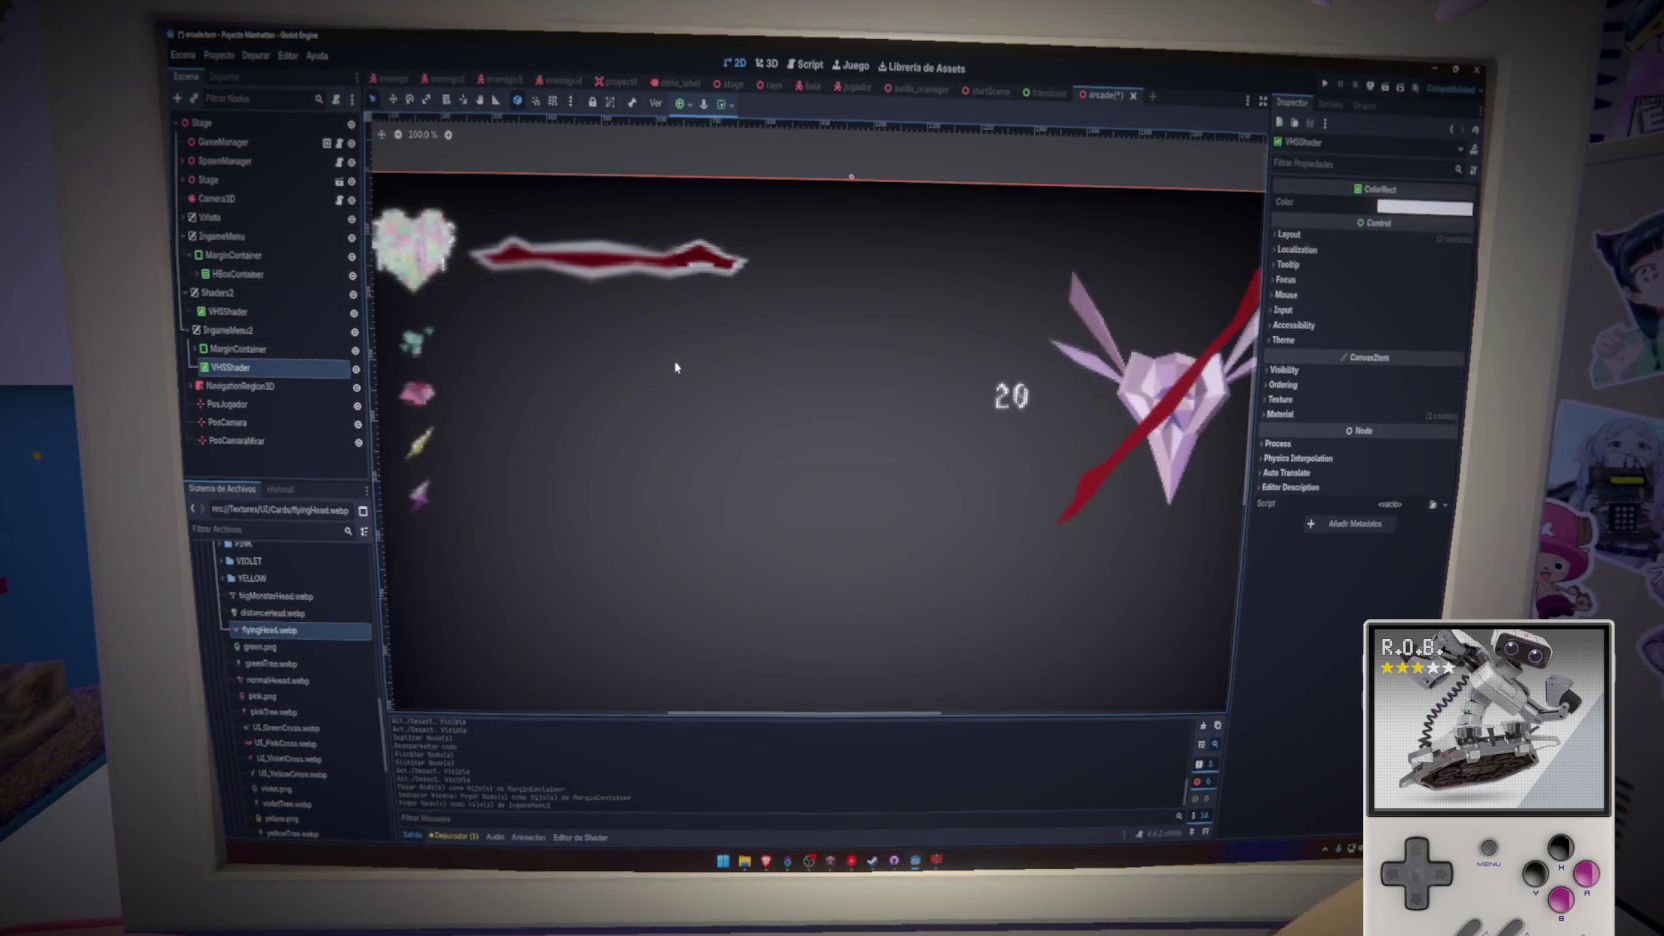
{"action": "scroll", "coordinate": [676, 364], "scroll_direction": "up", "scroll_amount": 1}
{"action": "left_click_drag", "start_coordinate": [837, 393], "coordinate": [780, 383]}
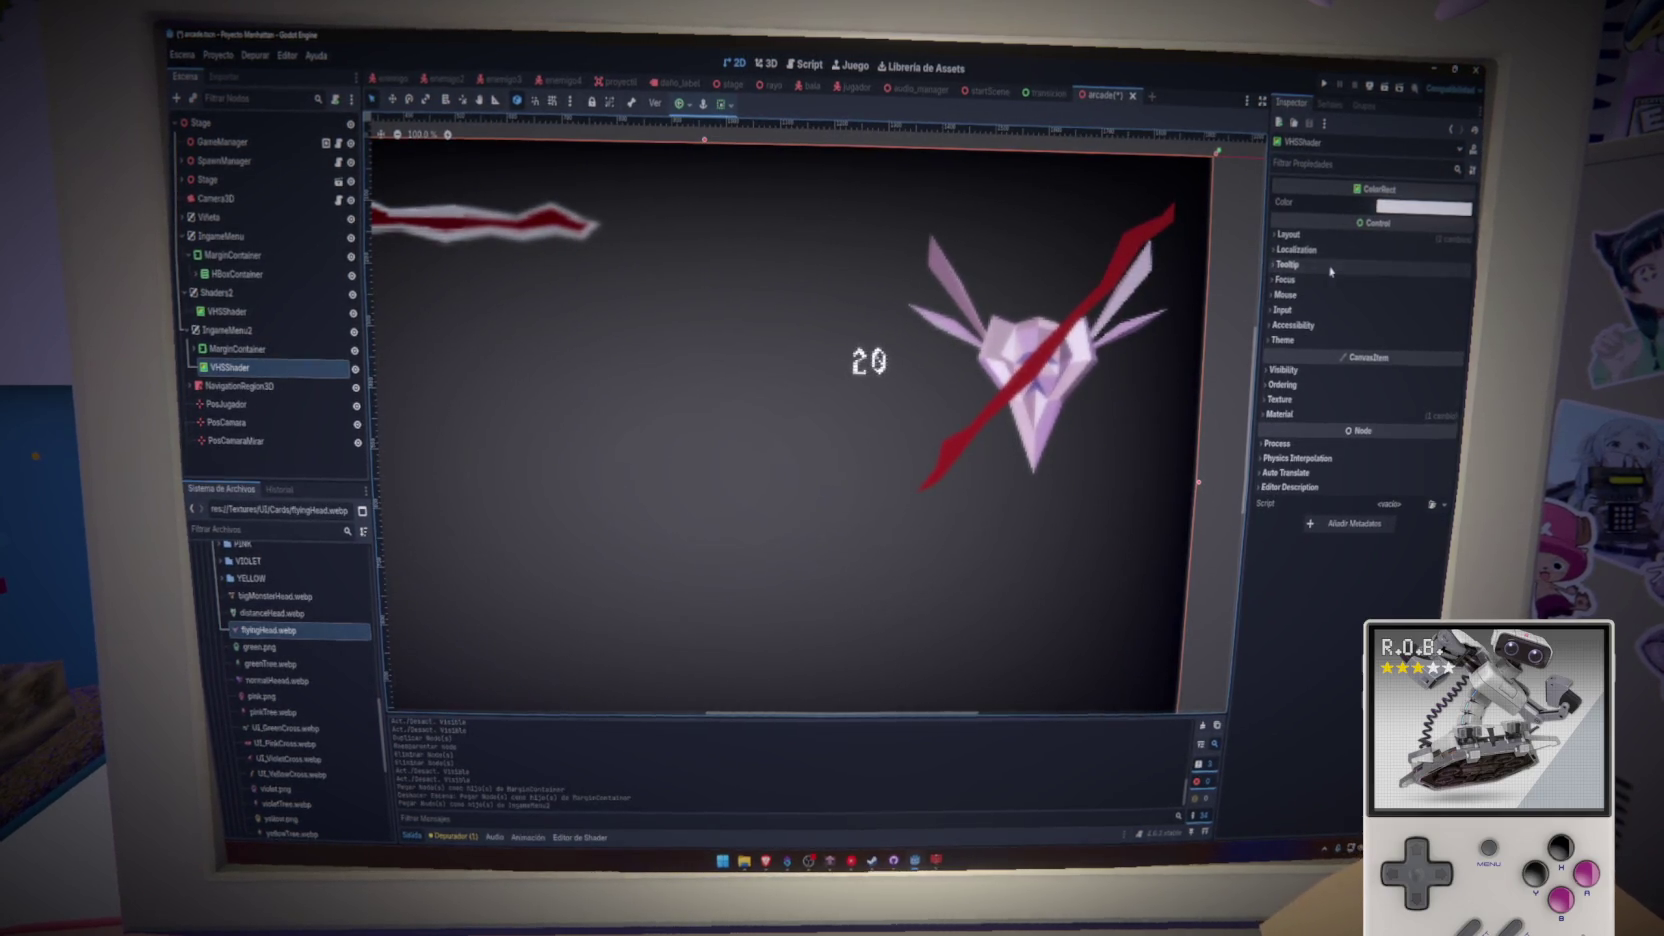
- Make the pasted overlay use its parent's material and toggle its visibility to compare
{"action": "left_click", "coordinate": [1320, 413]}
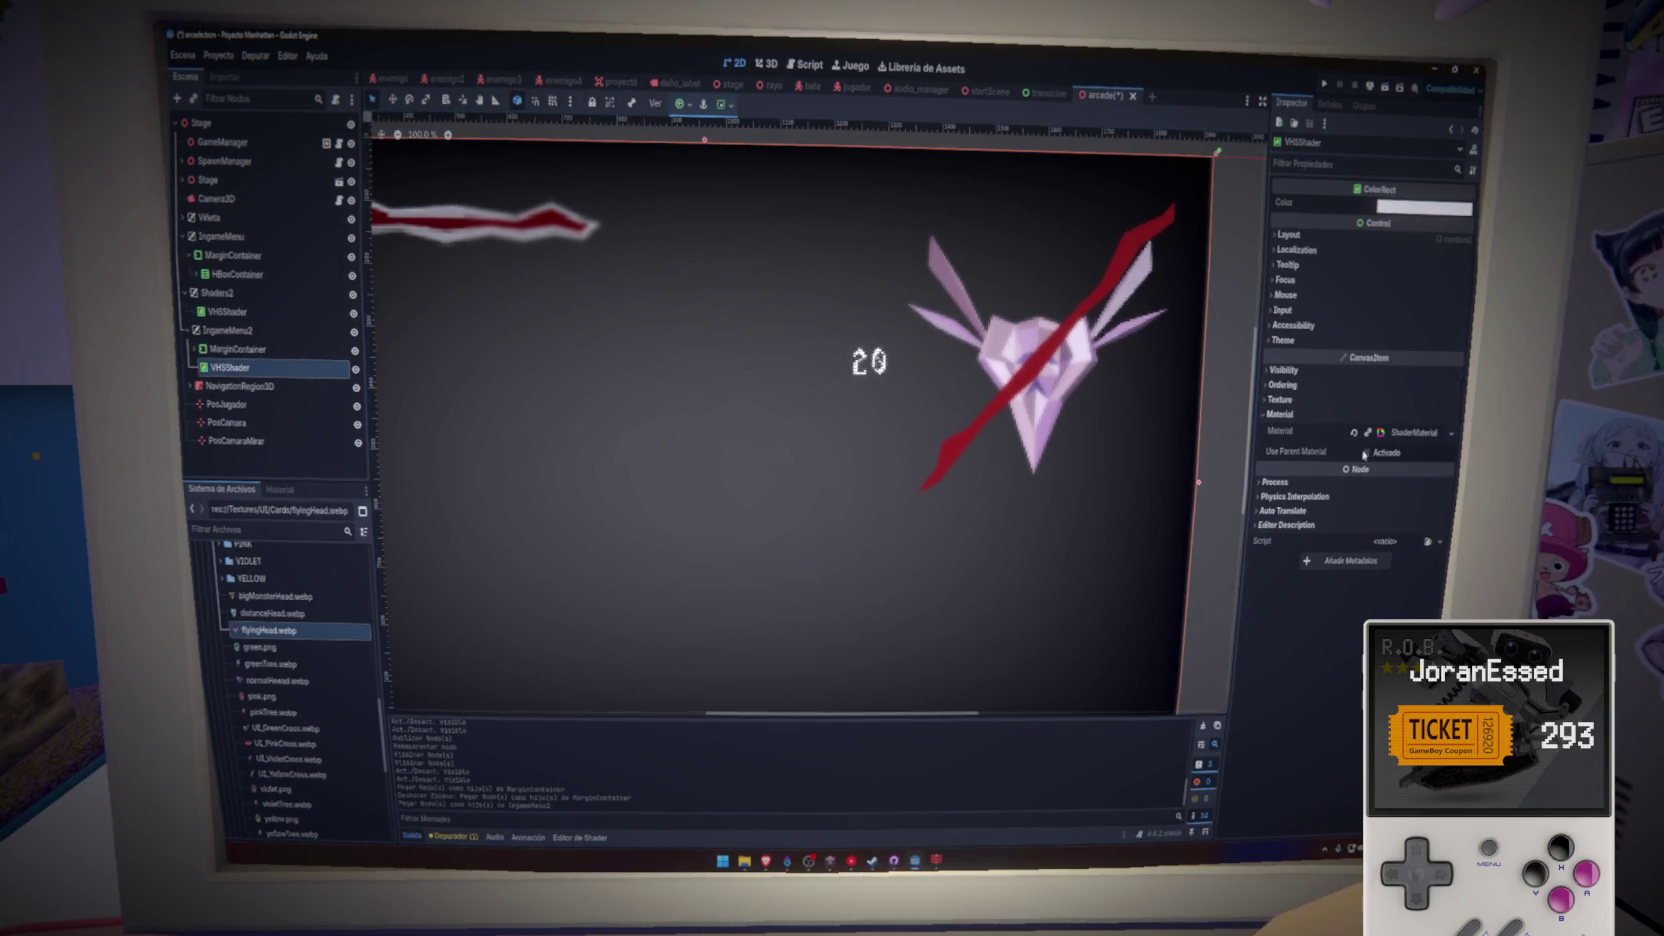
{"action": "left_click", "coordinate": [1365, 452]}
{"action": "scroll", "coordinate": [1130, 520], "scroll_direction": "down", "scroll_amount": 5}
{"action": "scroll", "coordinate": [1157, 497], "scroll_direction": "up", "scroll_amount": 2}
{"action": "scroll", "coordinate": [650, 340], "scroll_direction": "up", "scroll_amount": 8}
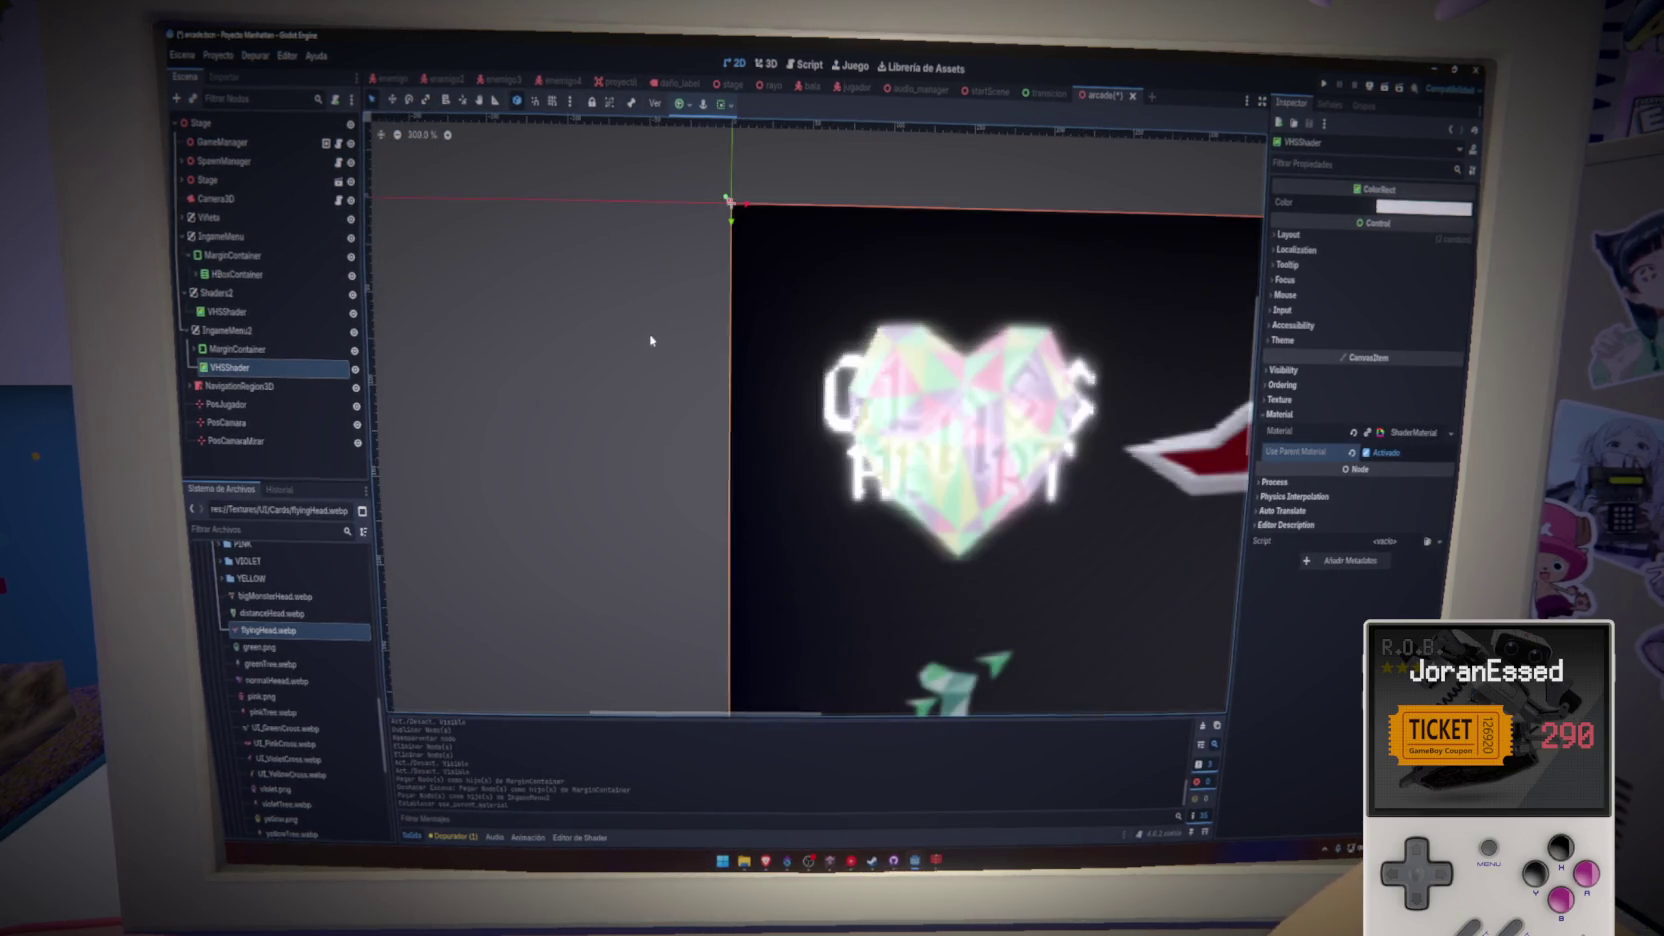
{"action": "scroll", "coordinate": [650, 340], "scroll_direction": "down", "scroll_amount": 5}
{"action": "scroll", "coordinate": [700, 310], "scroll_direction": "up", "scroll_amount": 3}
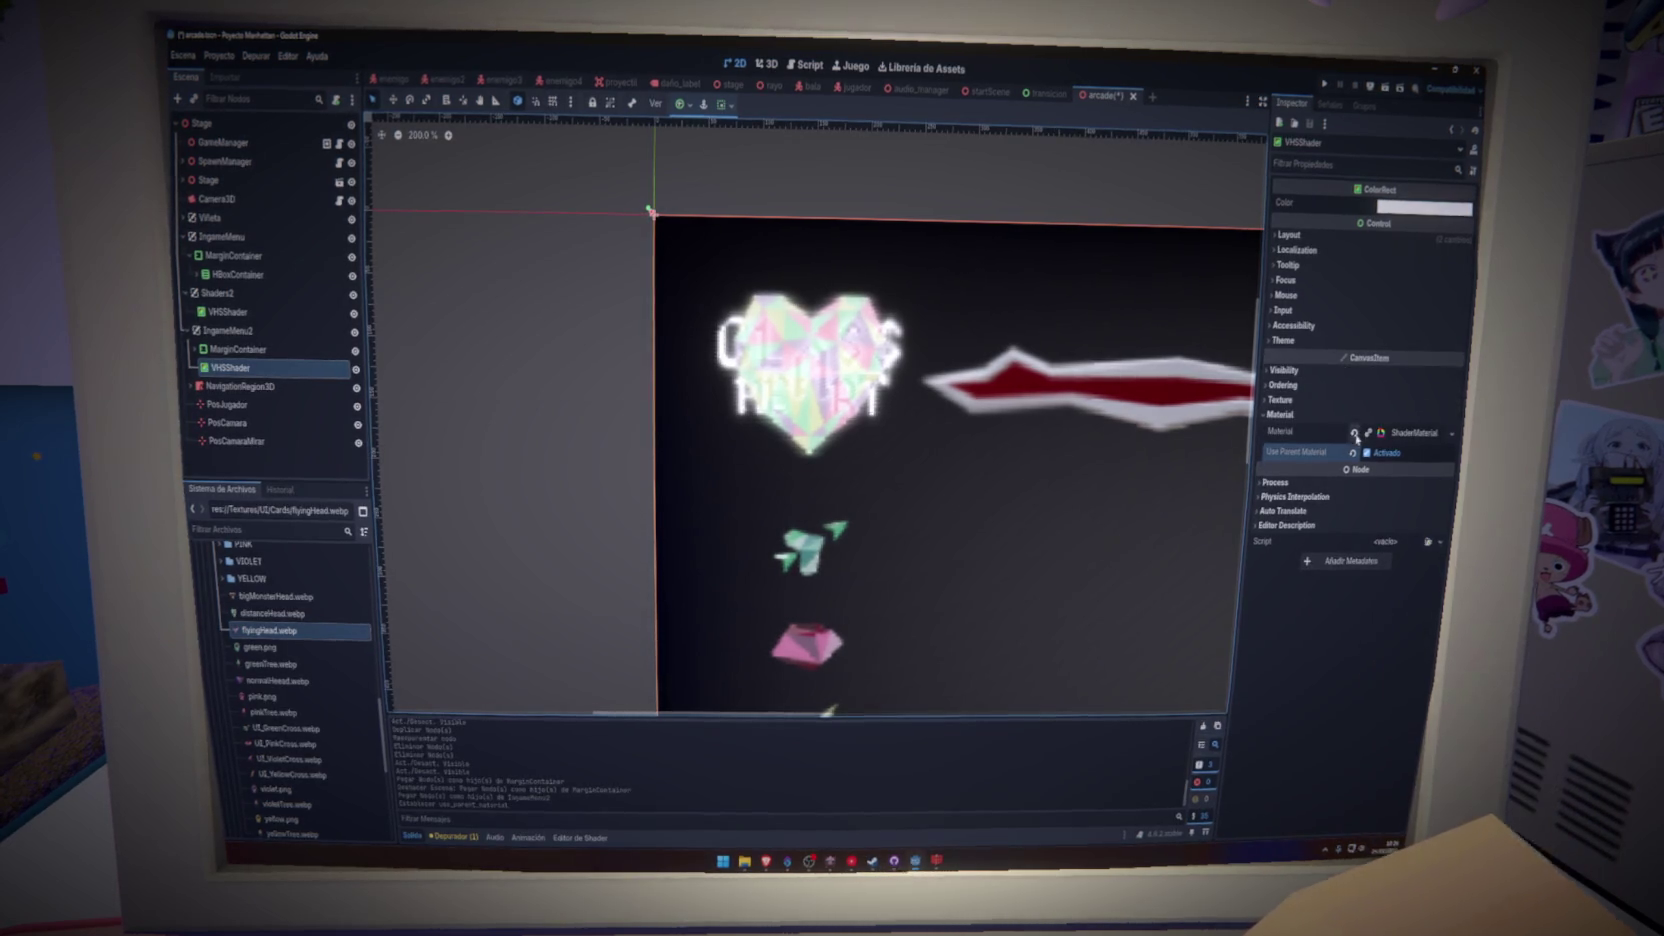
{"action": "left_click", "coordinate": [355, 370]}
{"action": "left_click", "coordinate": [355, 370]}
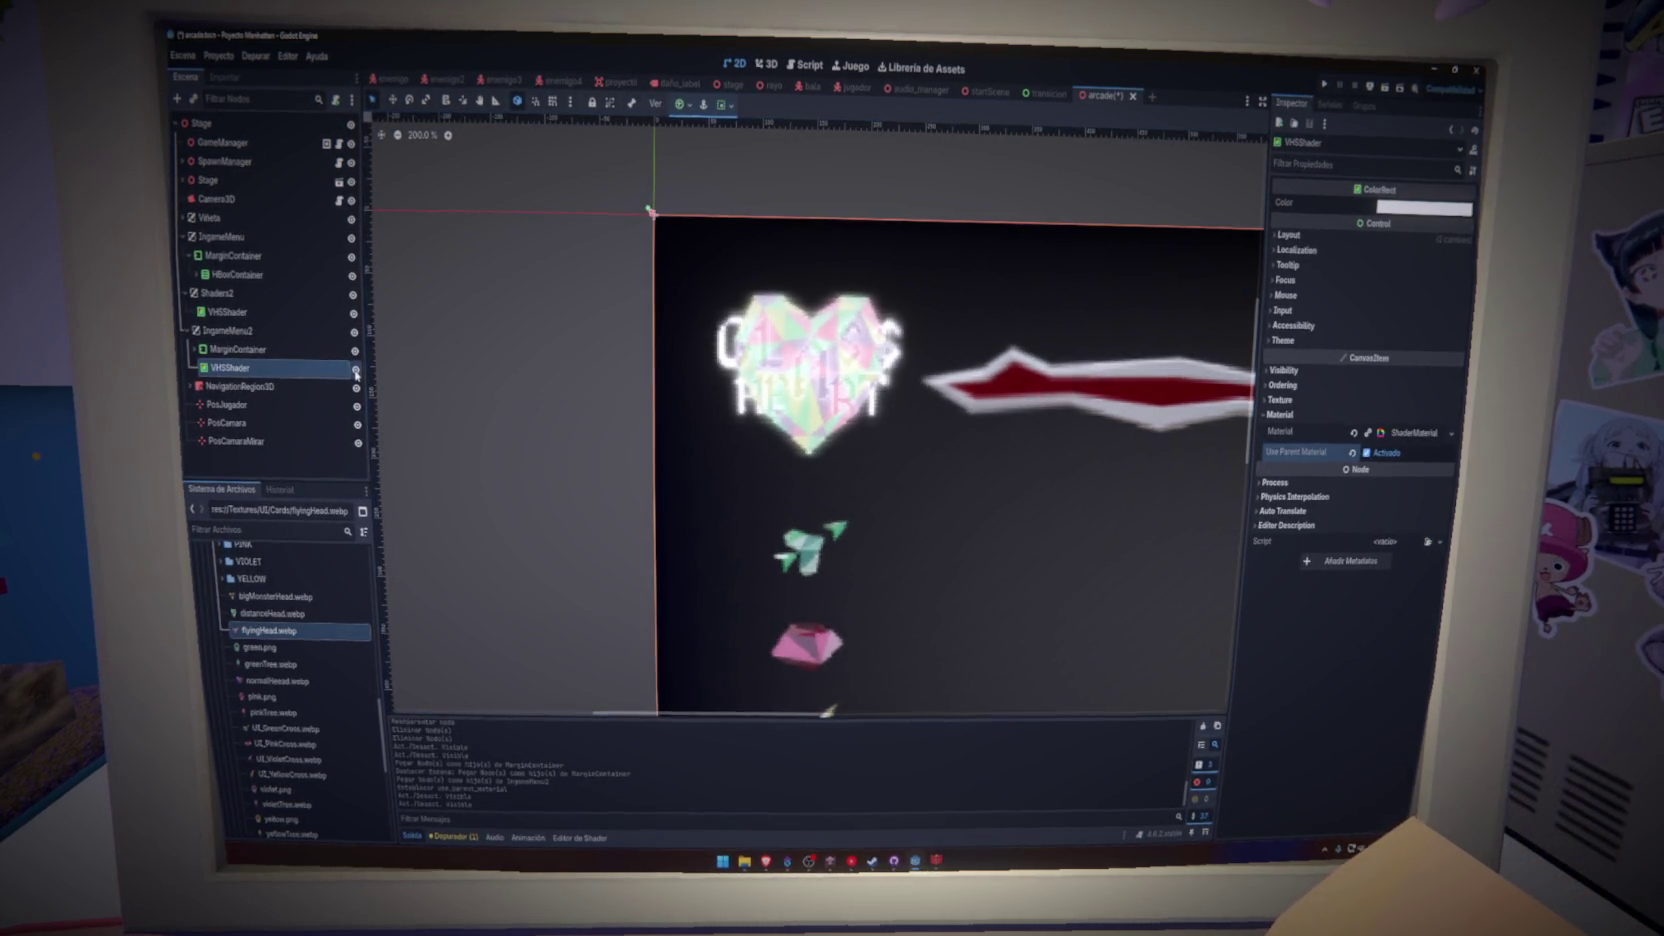
{"action": "left_click", "coordinate": [355, 370]}
{"action": "left_click", "coordinate": [355, 370]}
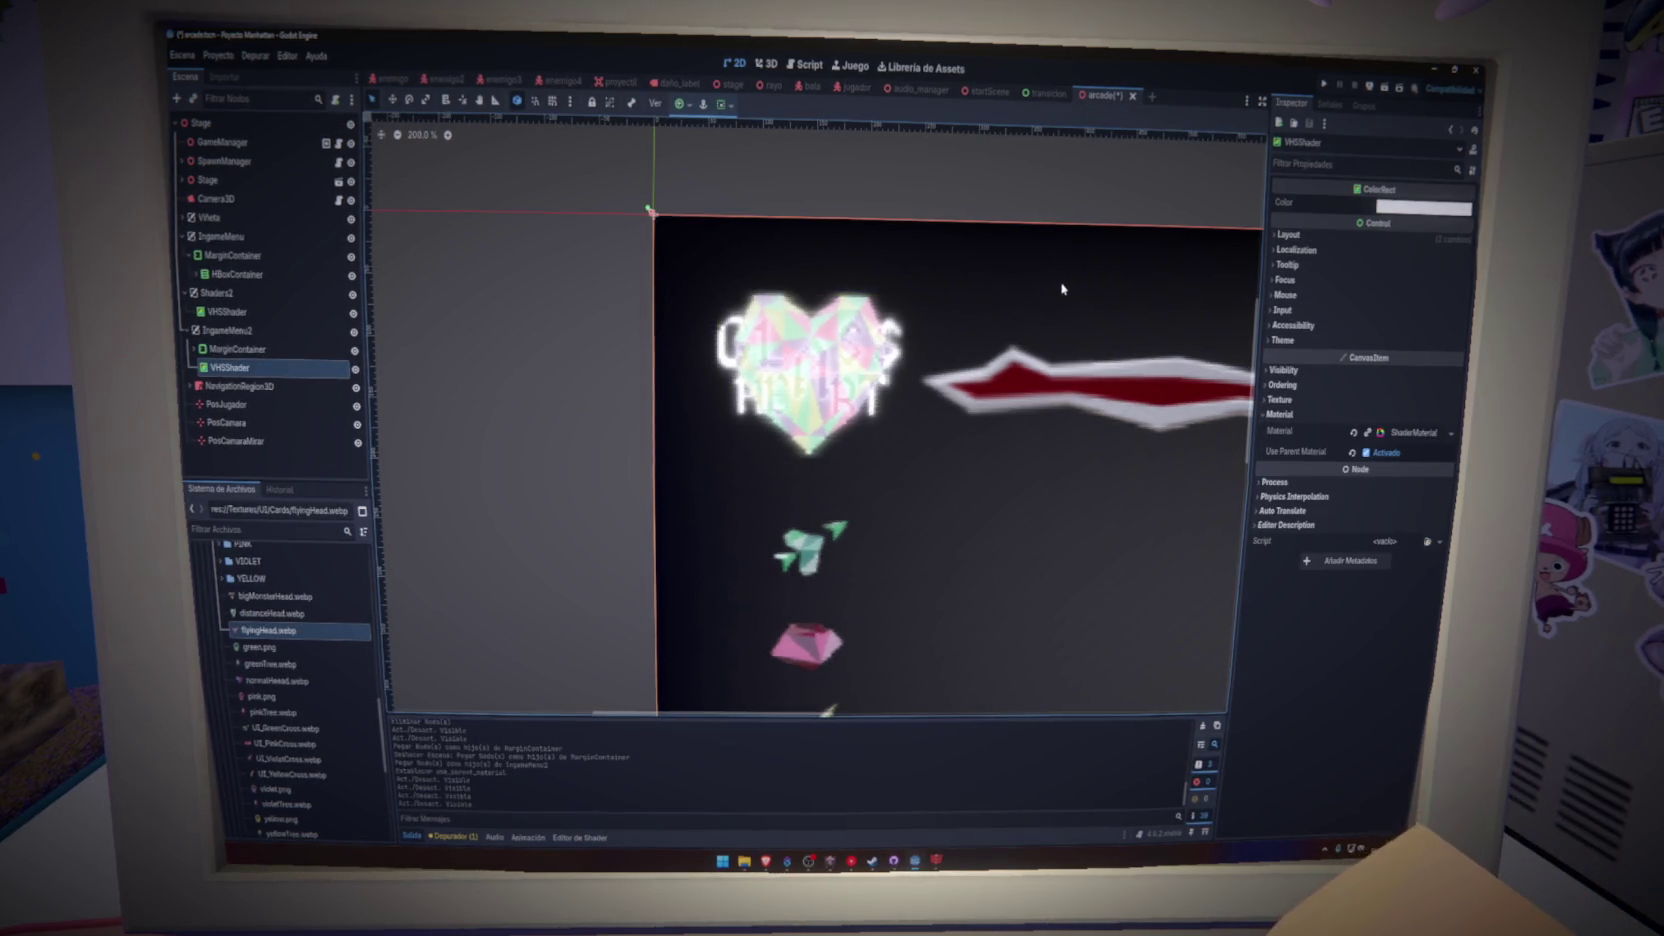
- Review IngameMenu2's Transform and Layer settings, then select its VHSShader overlay
{"action": "key", "text": "Up"}
{"action": "key", "text": "Up"}
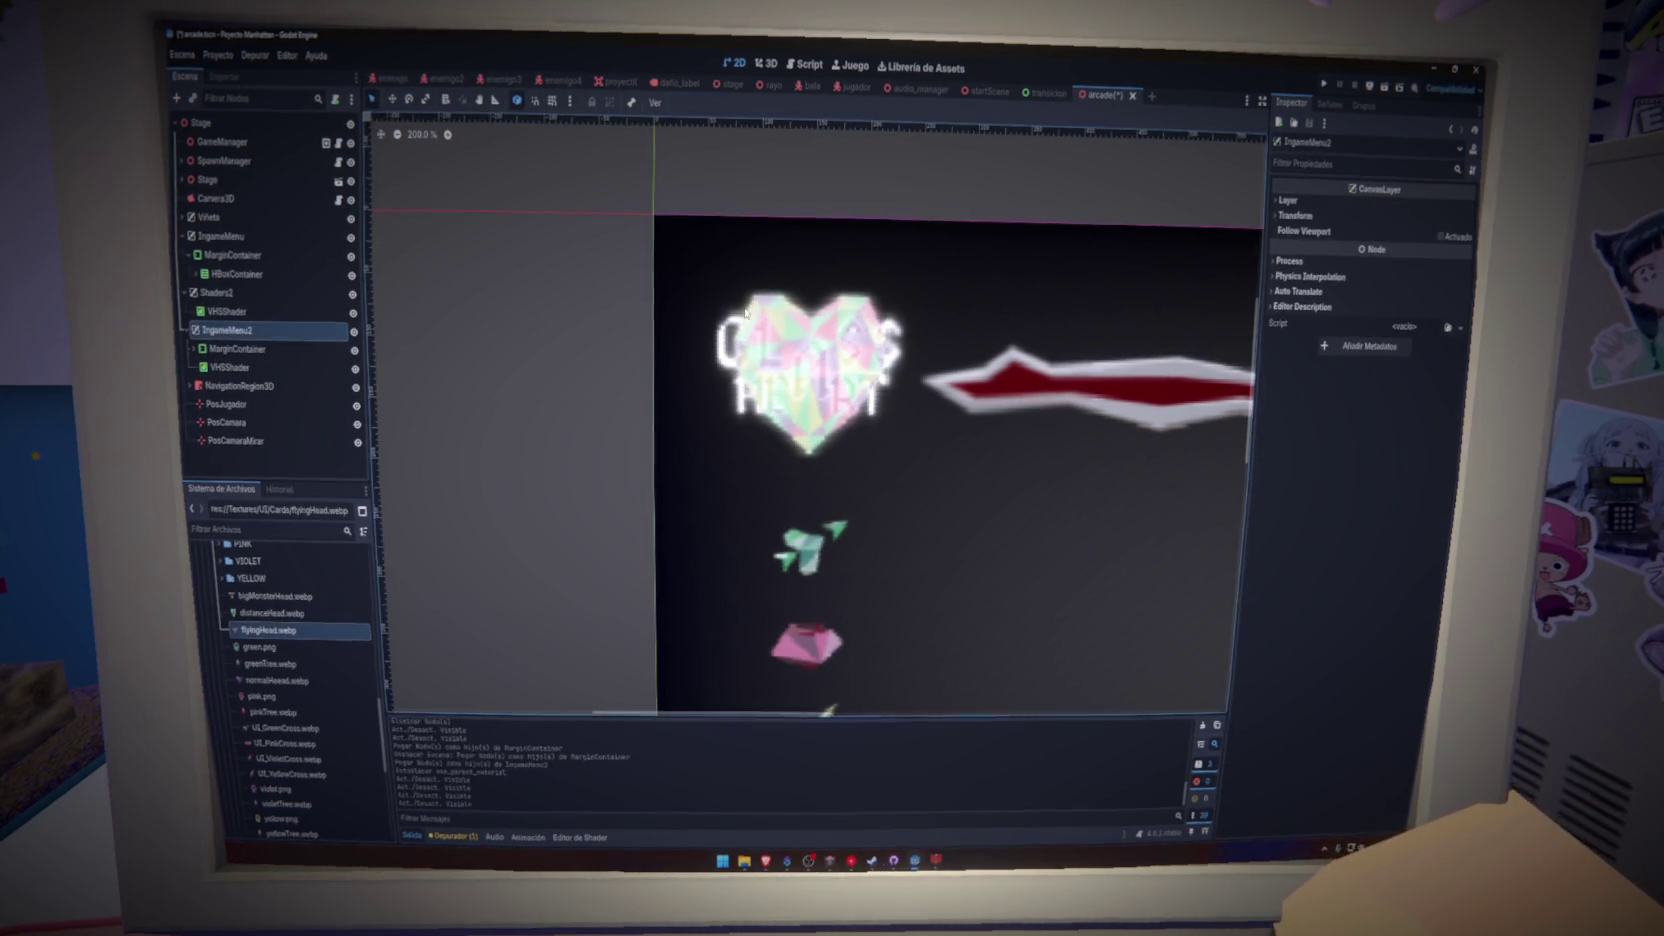
{"action": "left_click", "coordinate": [1319, 217]}
{"action": "left_click", "coordinate": [1317, 215]}
{"action": "left_click", "coordinate": [1312, 203]}
{"action": "left_click", "coordinate": [1312, 203]}
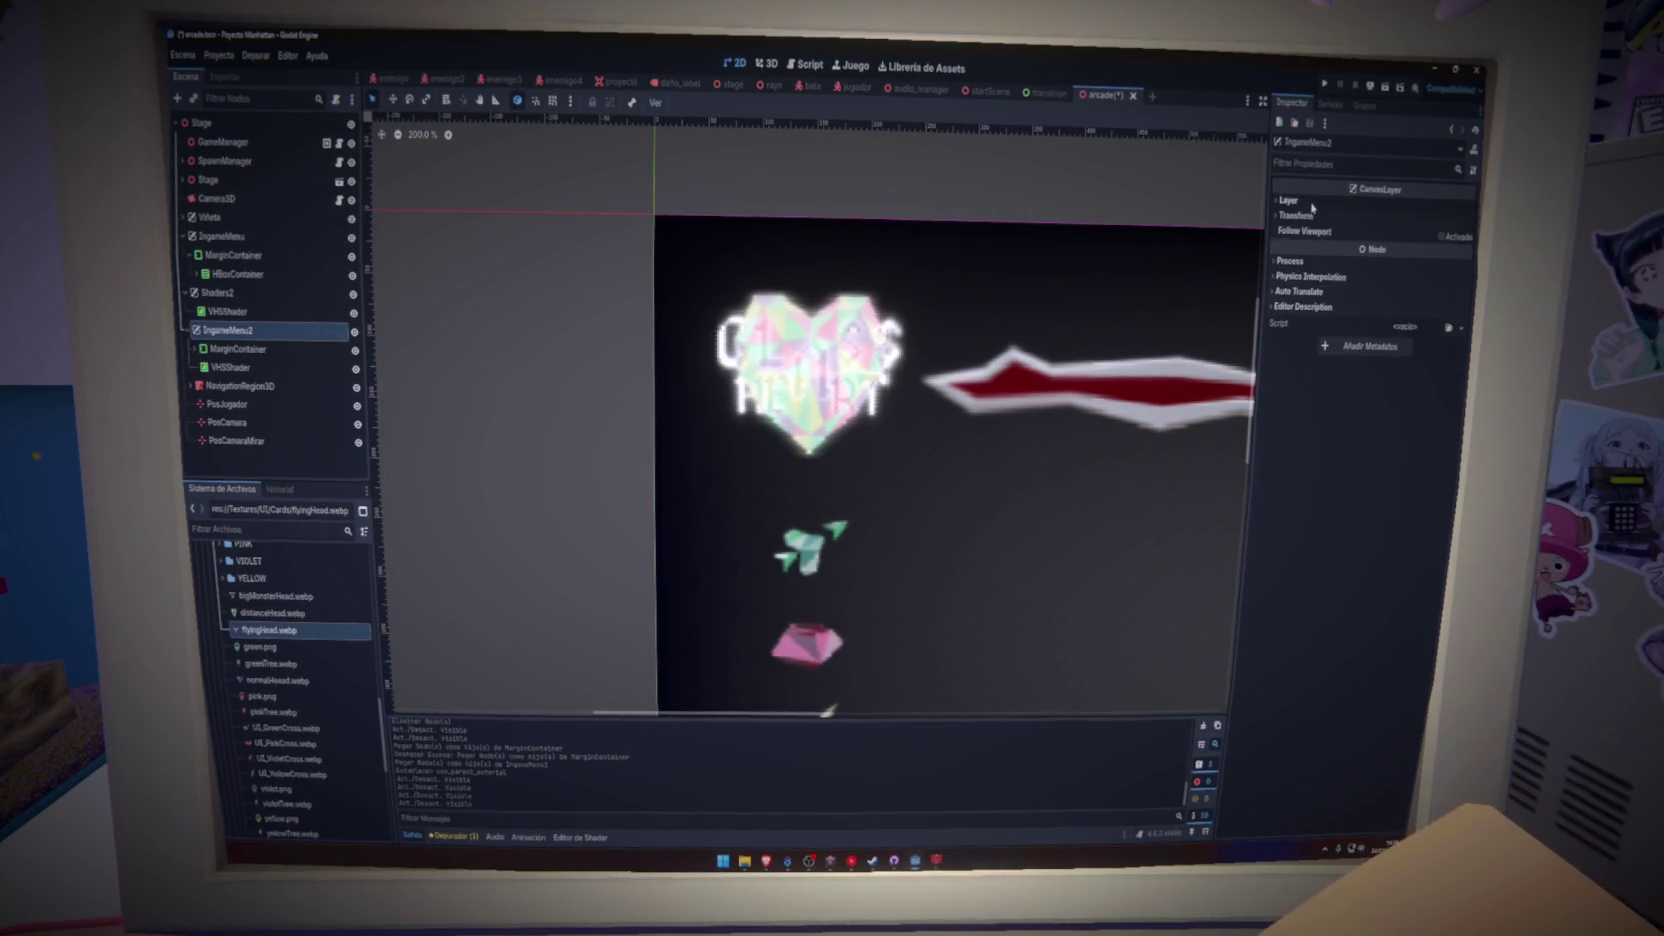
{"action": "left_click", "coordinate": [251, 367]}
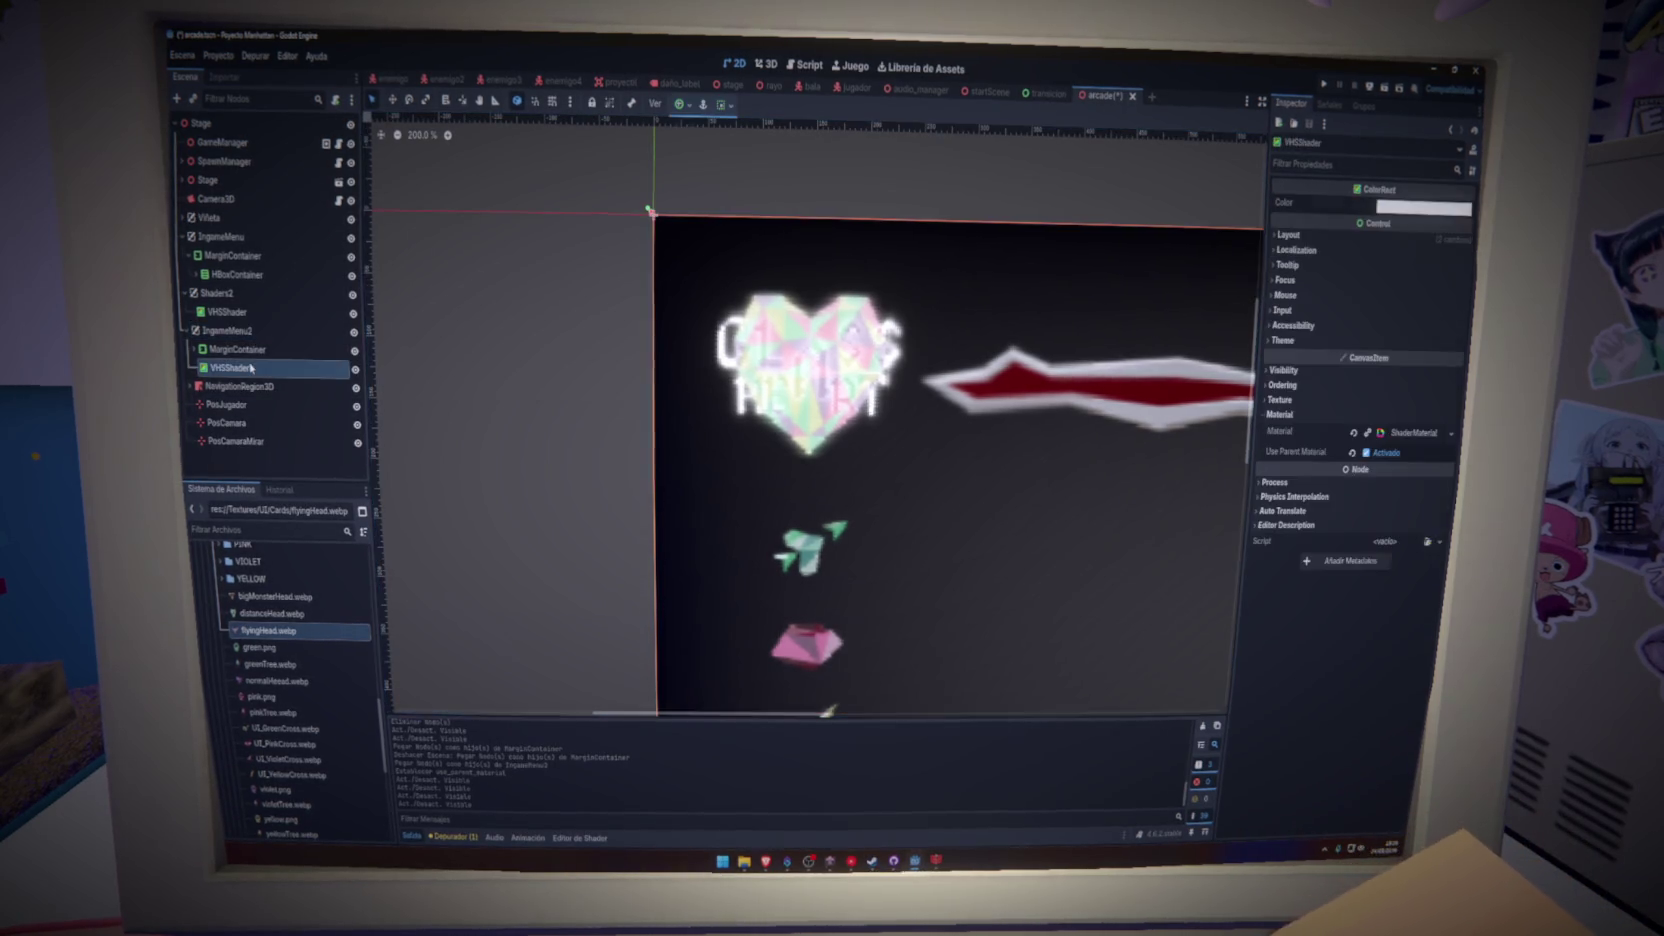
- Hide the pasted VHSShader overlay in IngameMenu2, then delete it and confirm with Aceptar
{"action": "left_click", "coordinate": [355, 369]}
{"action": "scroll", "coordinate": [456, 452], "scroll_direction": "down", "scroll_amount": 6}
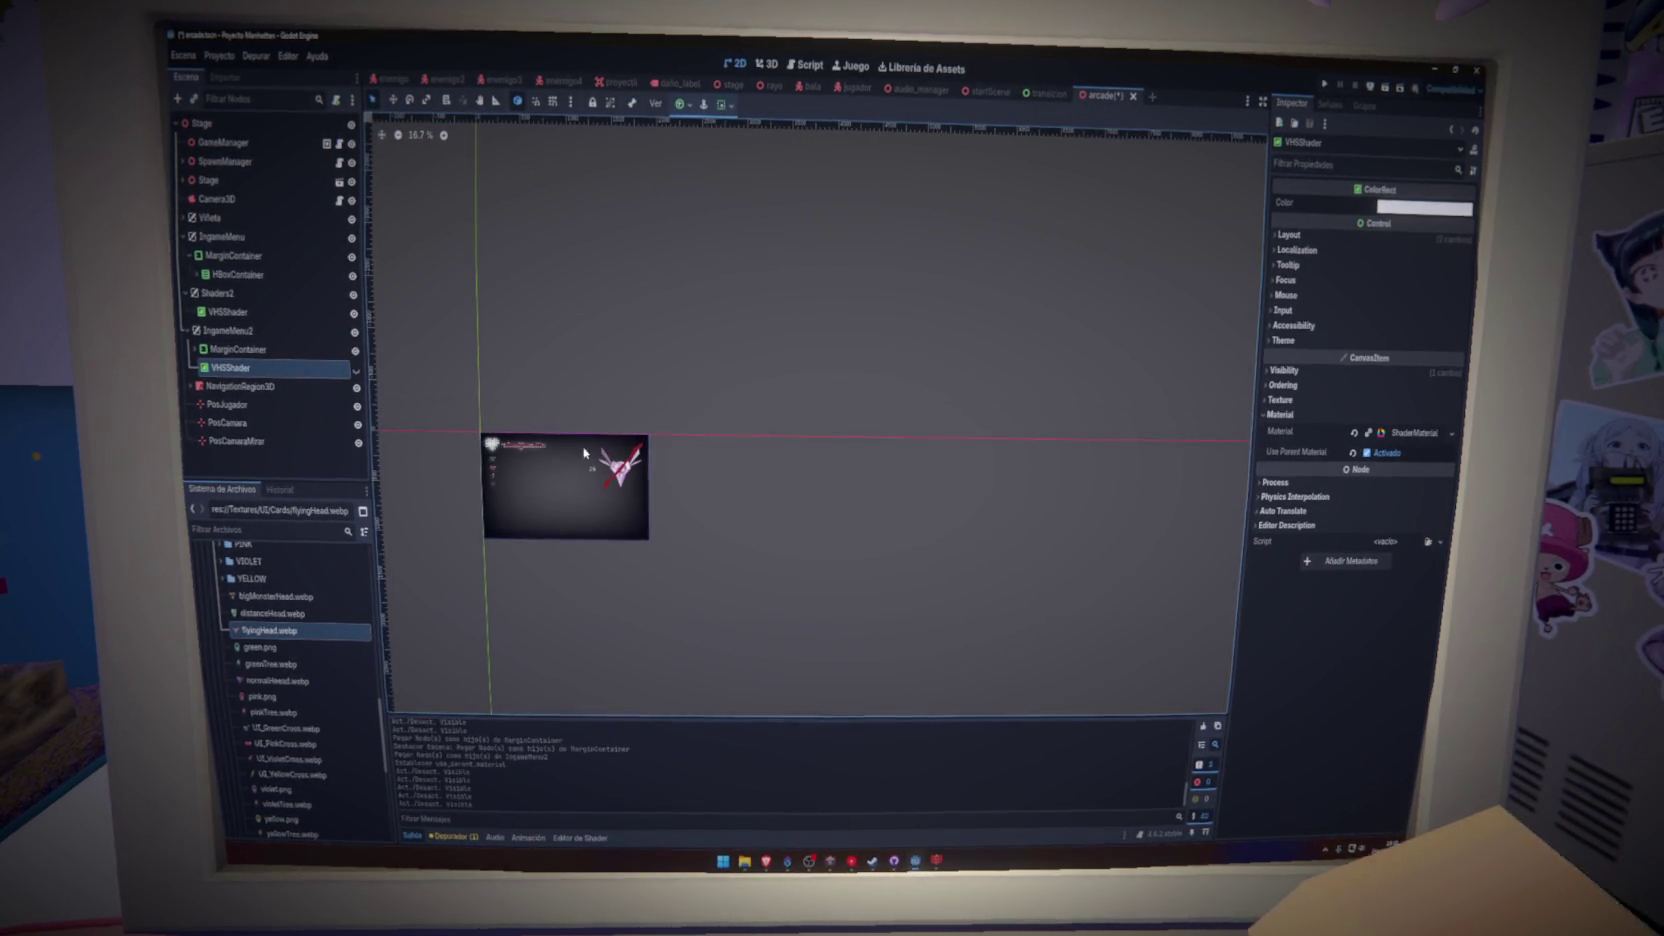
{"action": "scroll", "coordinate": [490, 452], "scroll_direction": "up", "scroll_amount": 5}
{"action": "scroll", "coordinate": [560, 452], "scroll_direction": "down", "scroll_amount": 2}
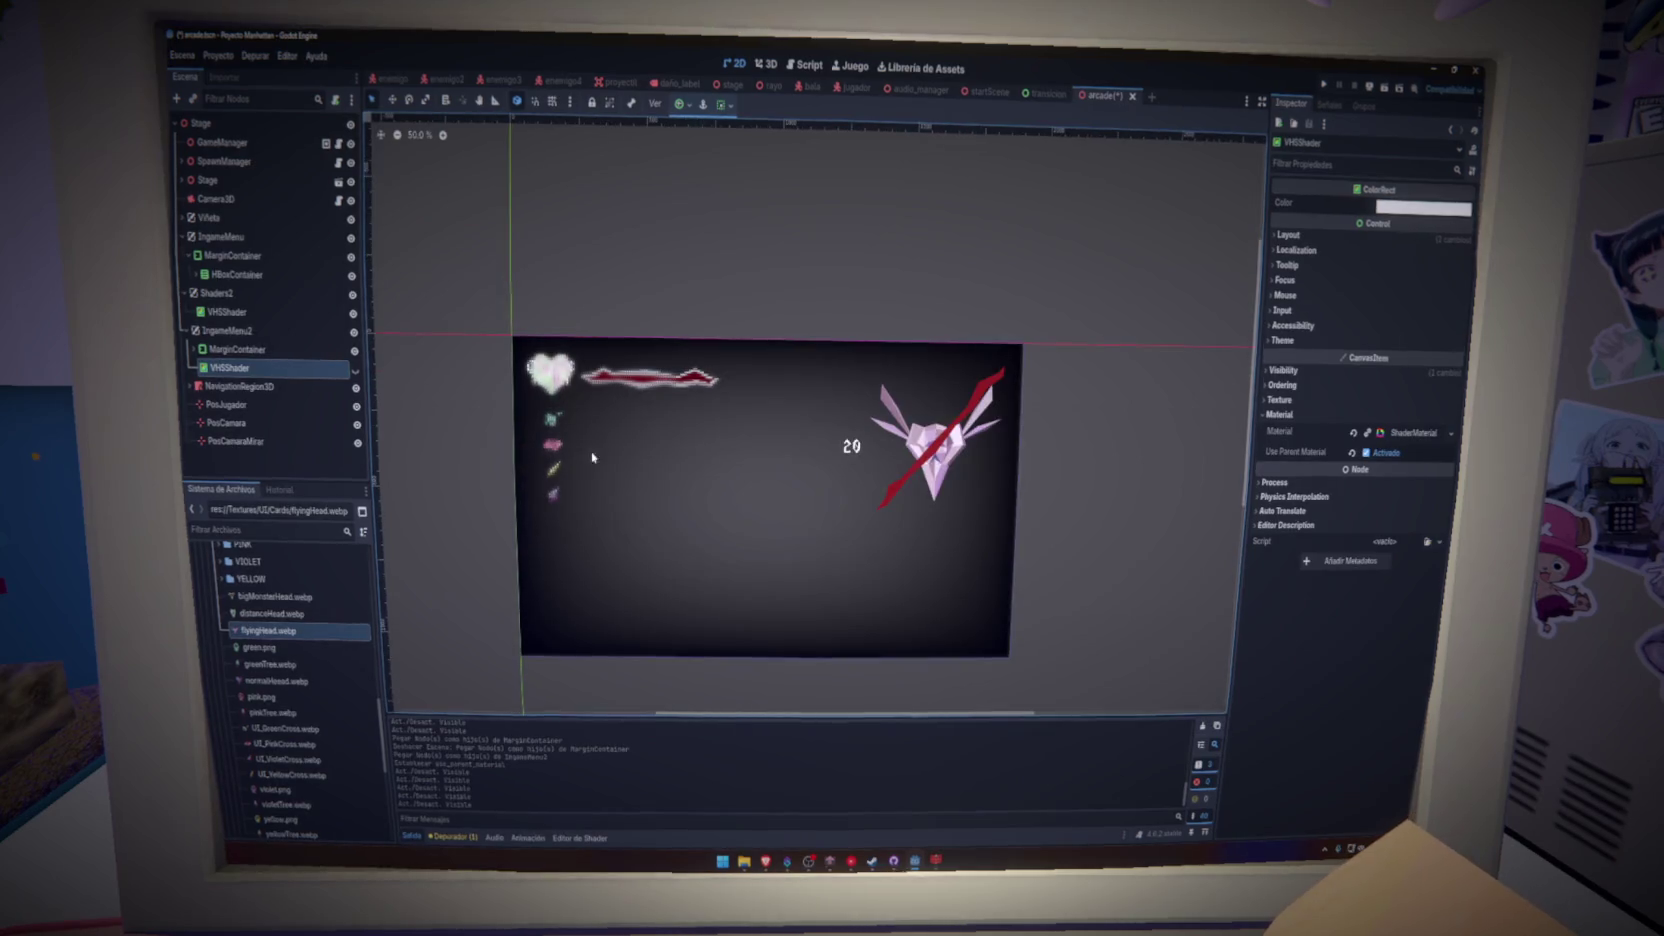
{"action": "scroll", "coordinate": [740, 455], "scroll_direction": "up", "scroll_amount": 2}
{"action": "scroll", "coordinate": [850, 460], "scroll_direction": "down", "scroll_amount": 3}
{"action": "scroll", "coordinate": [775, 462], "scroll_direction": "up", "scroll_amount": 3}
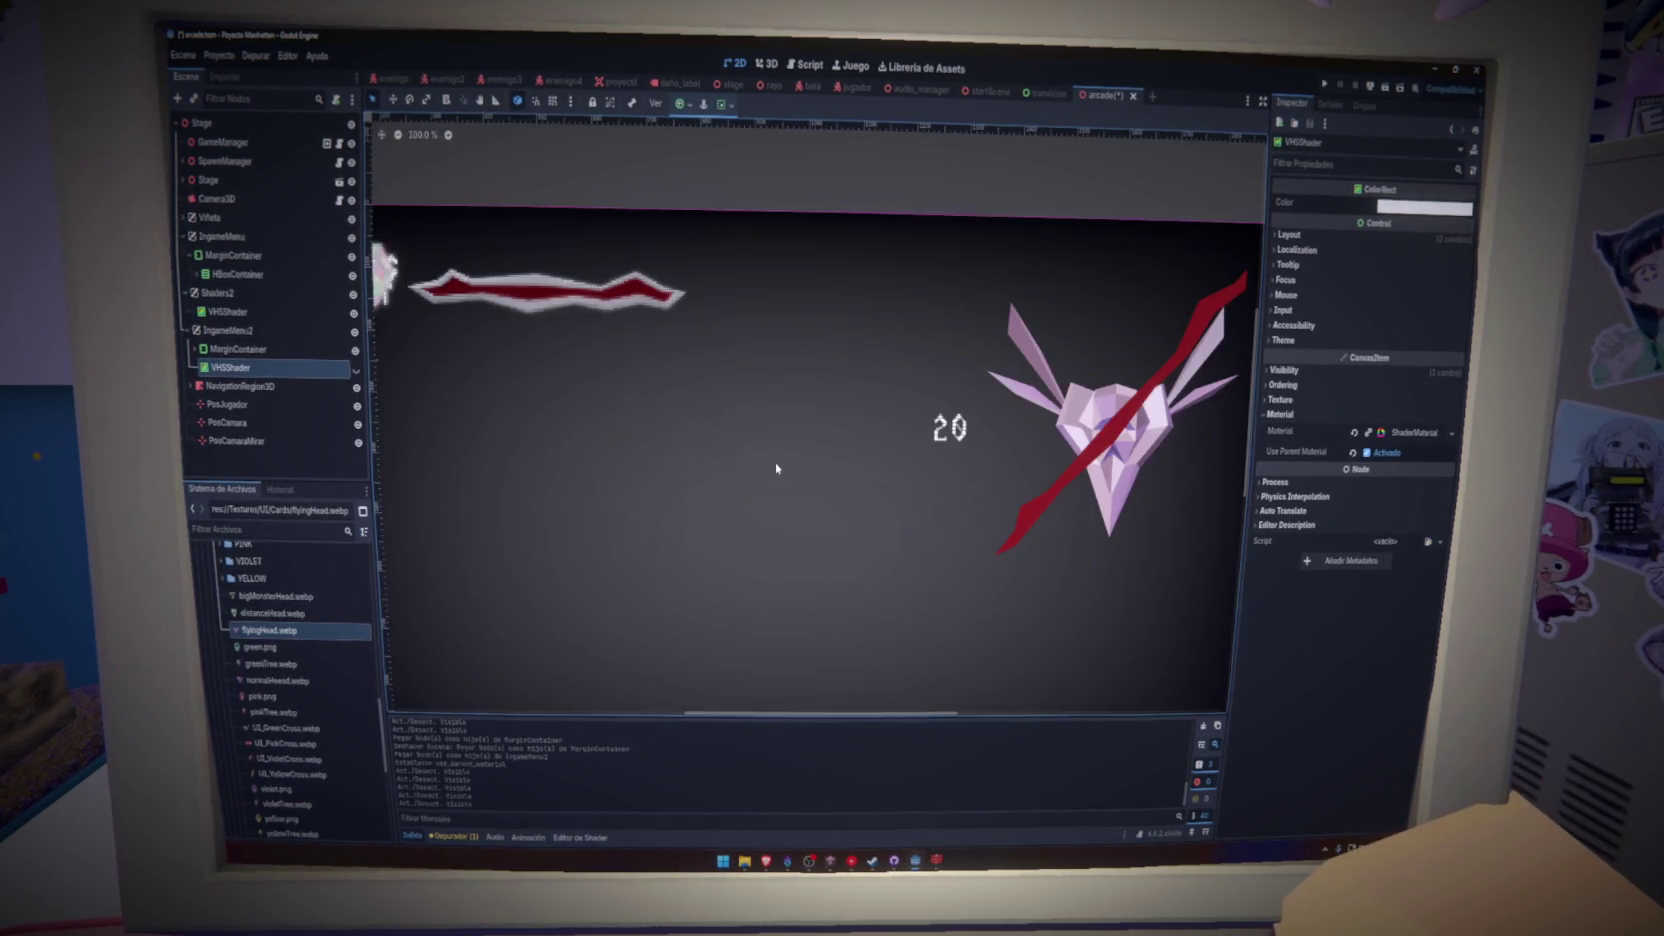
{"action": "scroll", "coordinate": [770, 475], "scroll_direction": "down", "scroll_amount": 3}
{"action": "left_click_drag", "start_coordinate": [738, 515], "coordinate": [738, 492]}
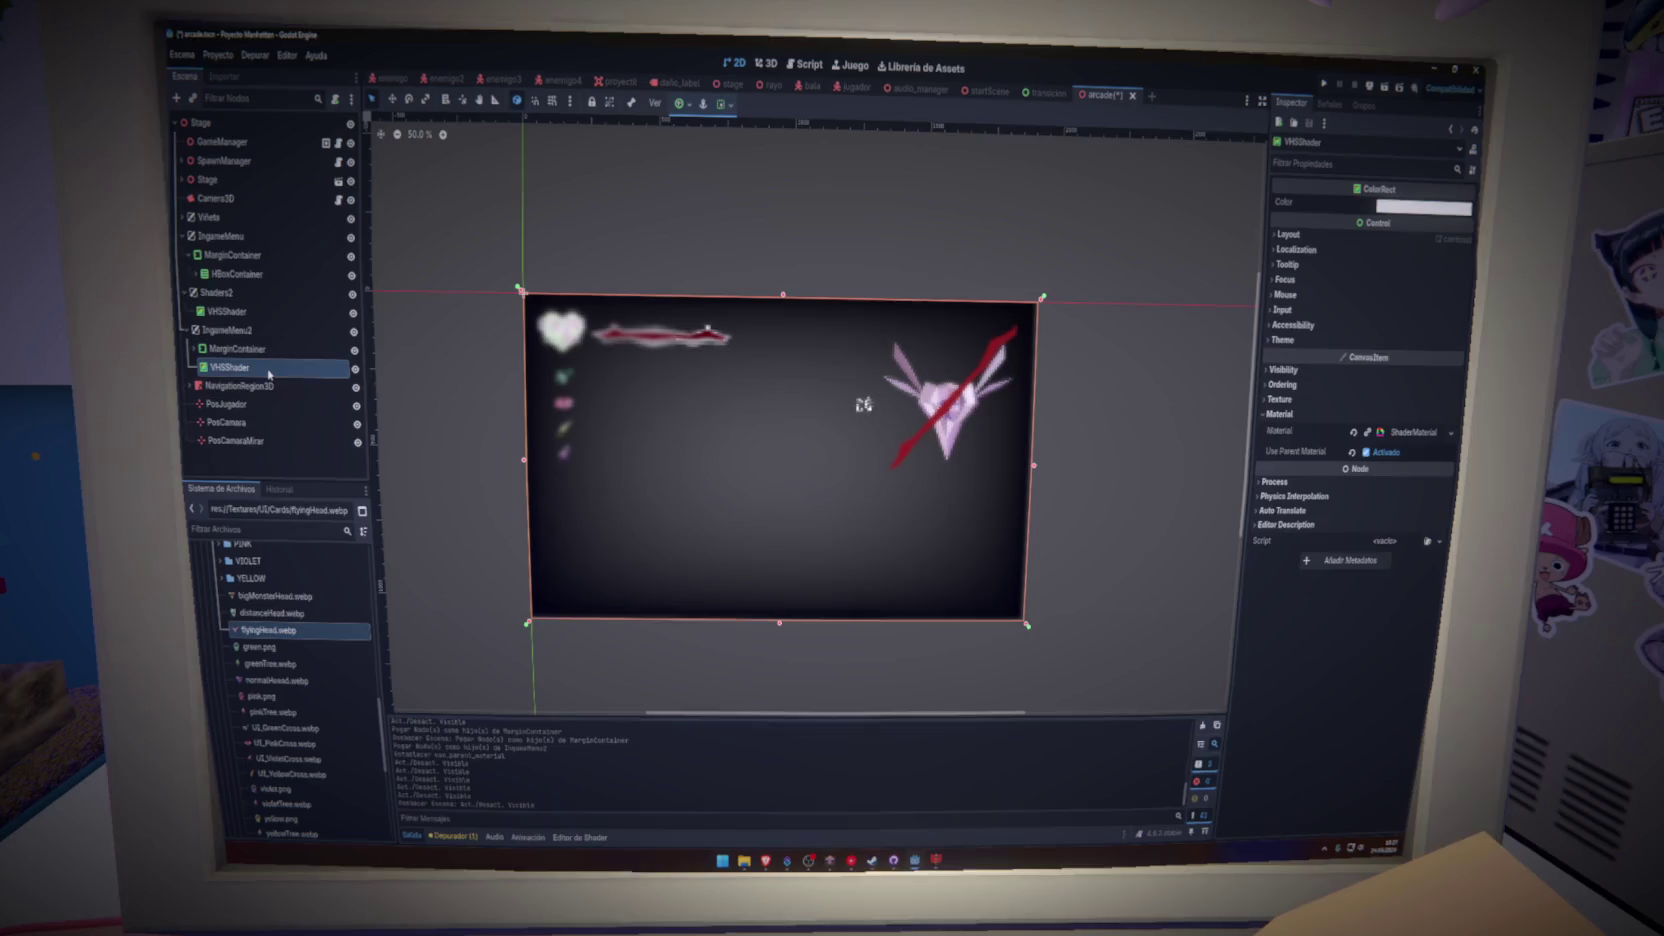
{"action": "key", "text": "Delete"}
{"action": "left_click", "coordinate": [805, 496]}
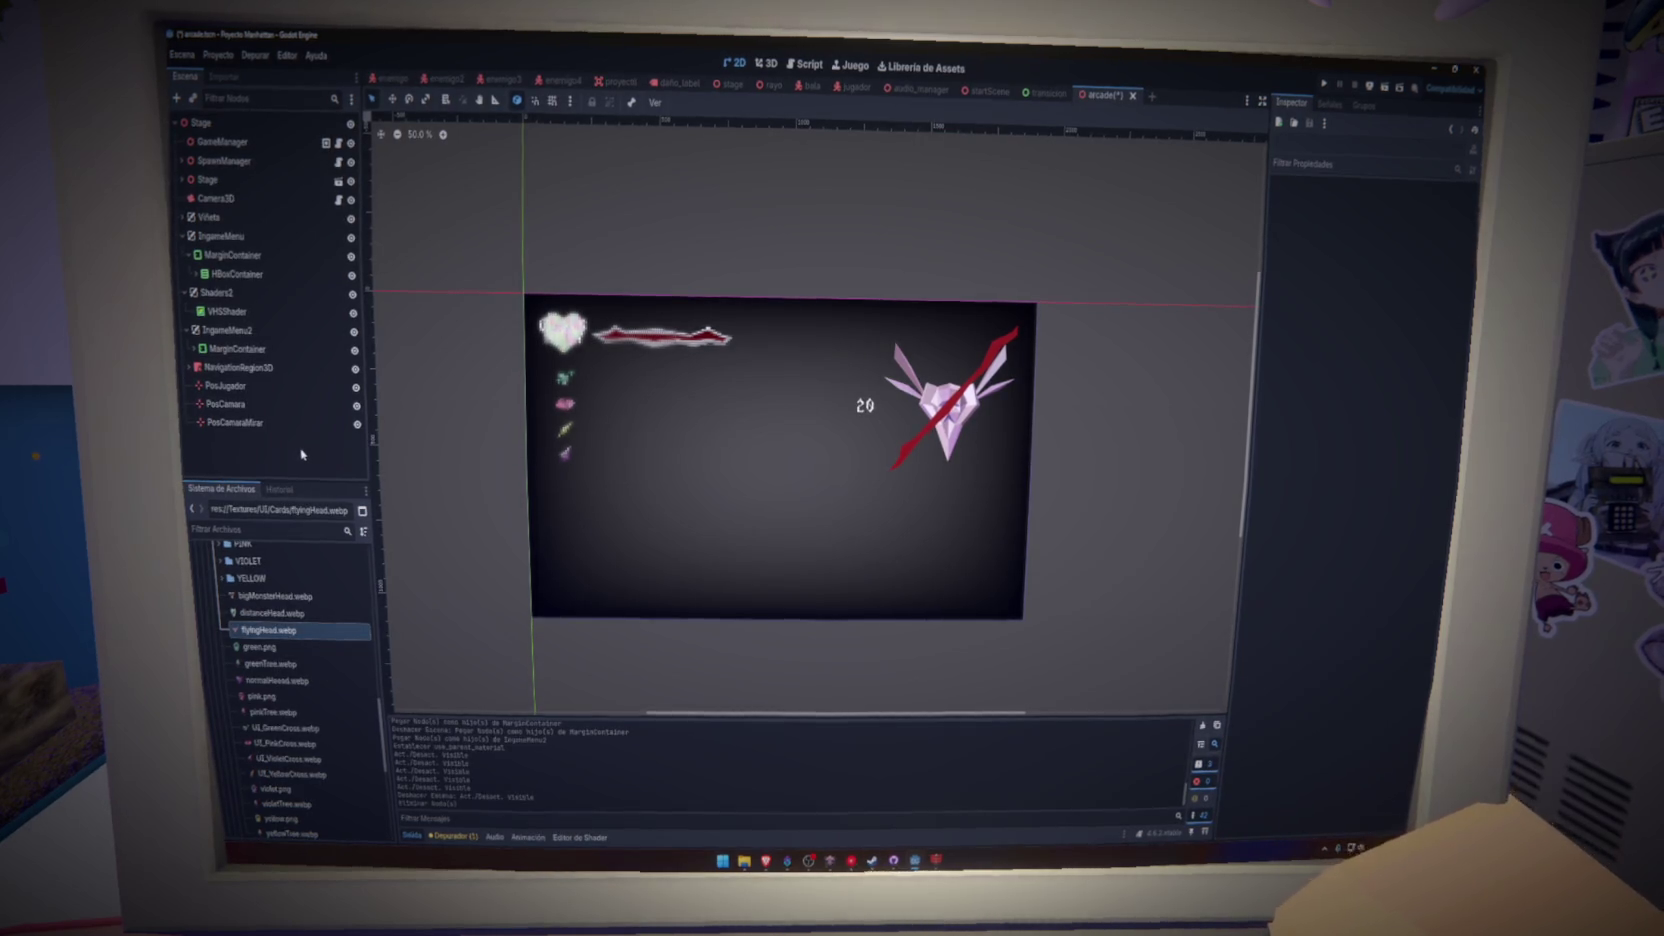
- Collapse Shaders2 and IngameMenu in the arcade tree, then open the stage scene and select Seleccion
{"action": "left_click", "coordinate": [290, 423]}
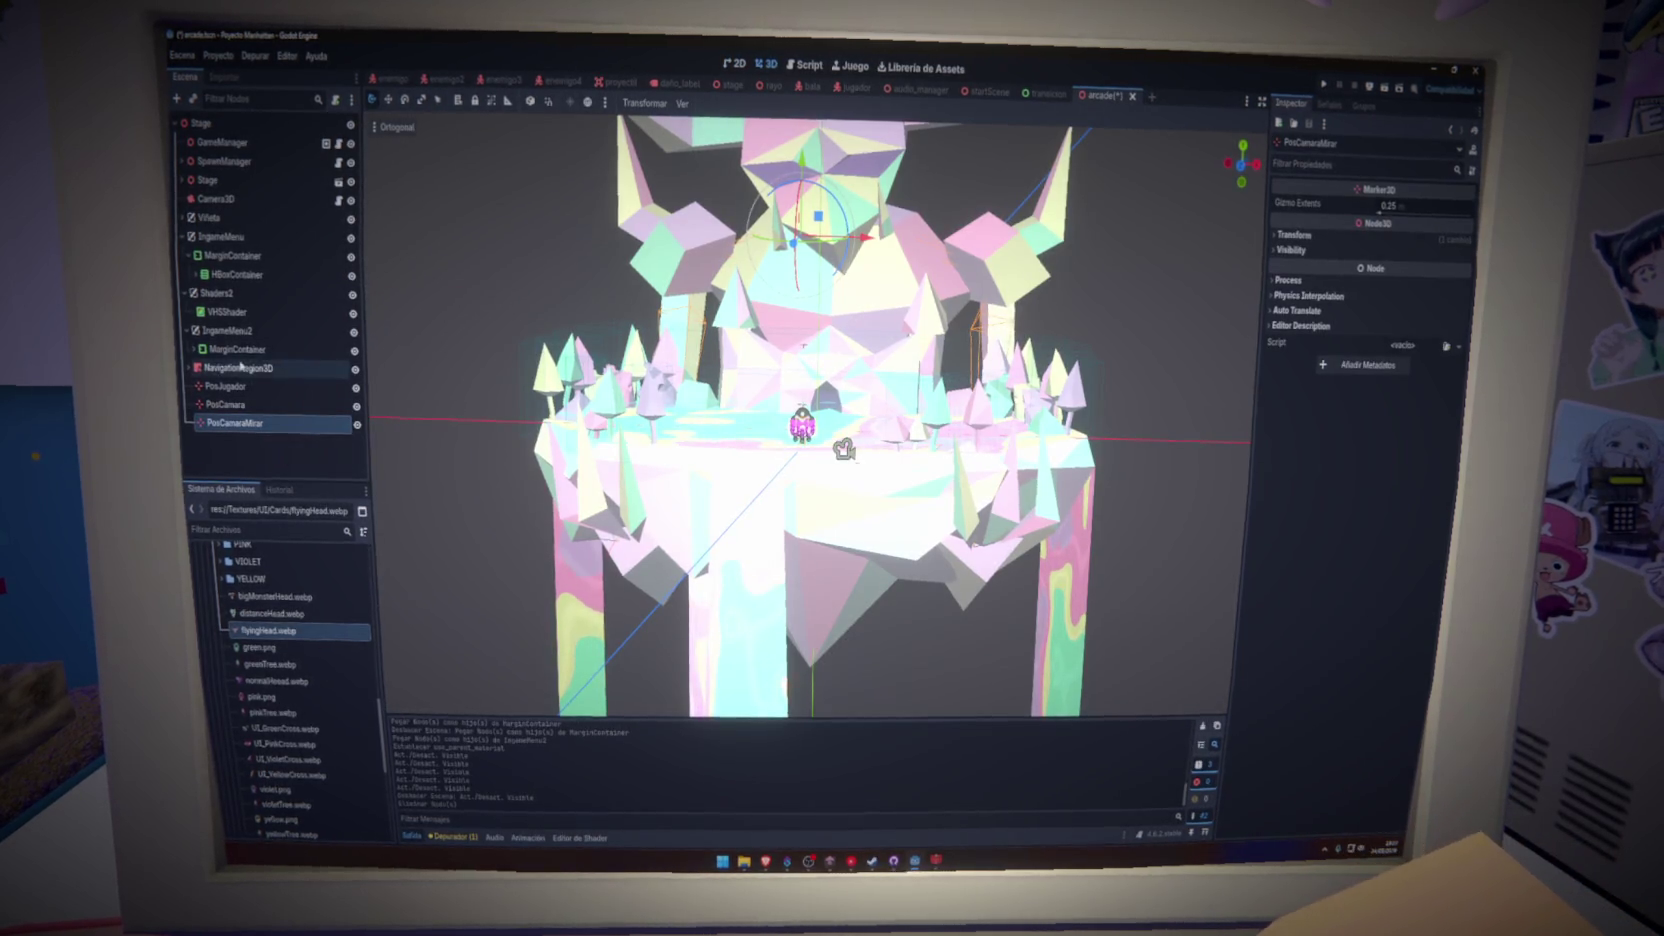
{"action": "left_click", "coordinate": [188, 293]}
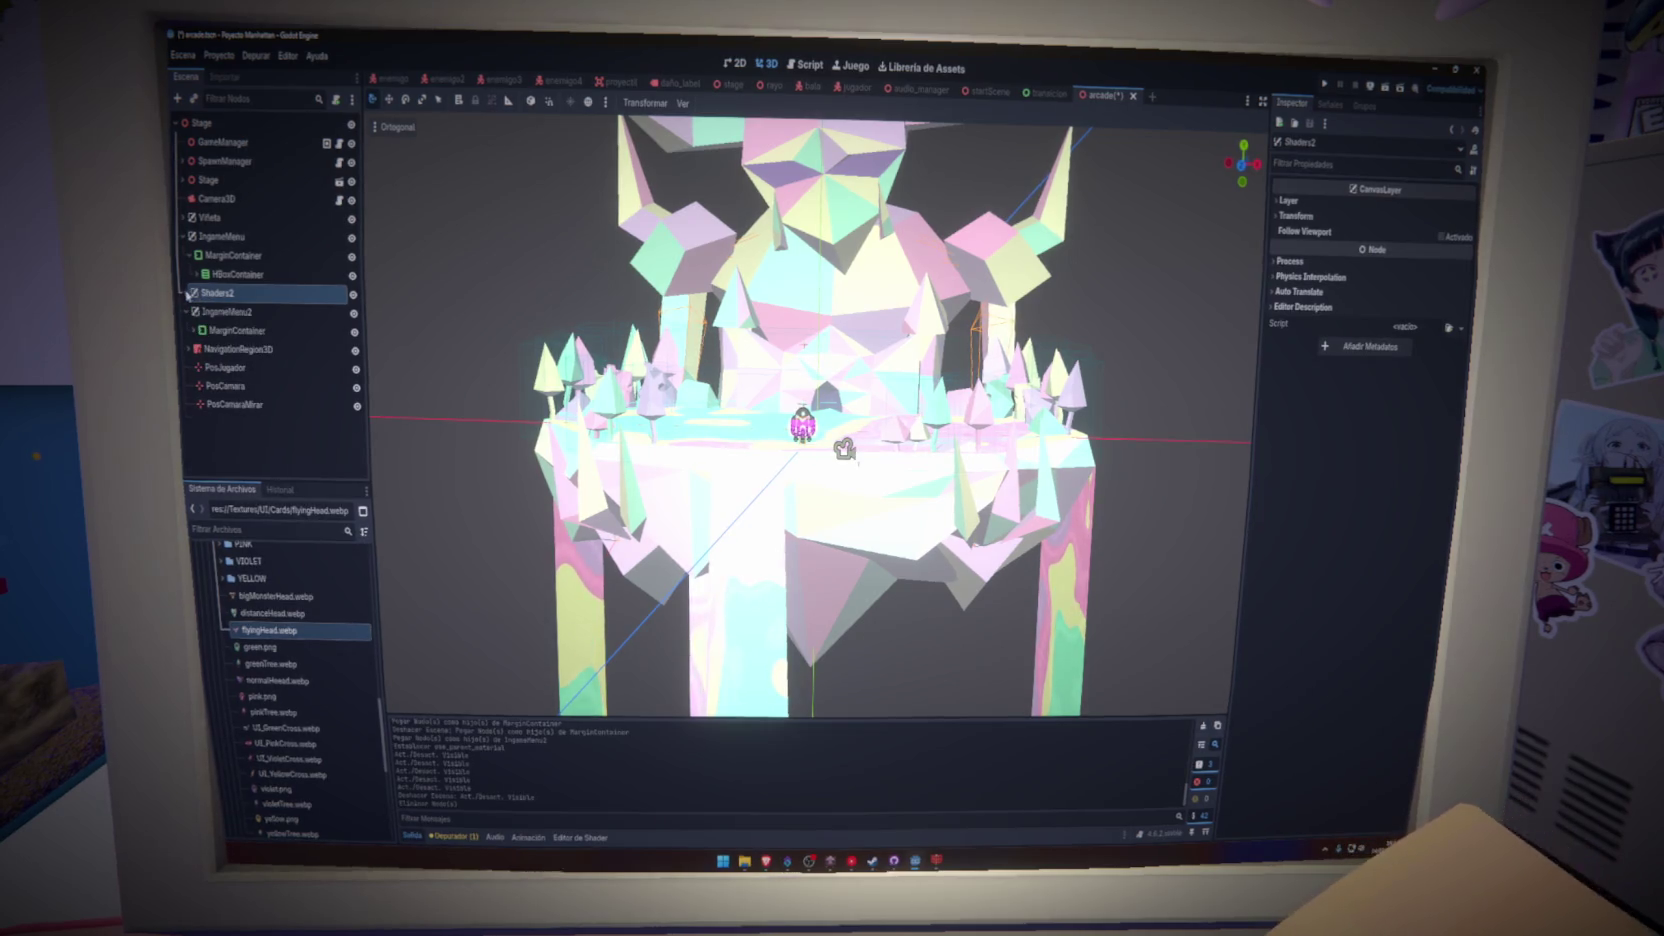
{"action": "left_click", "coordinate": [183, 236]}
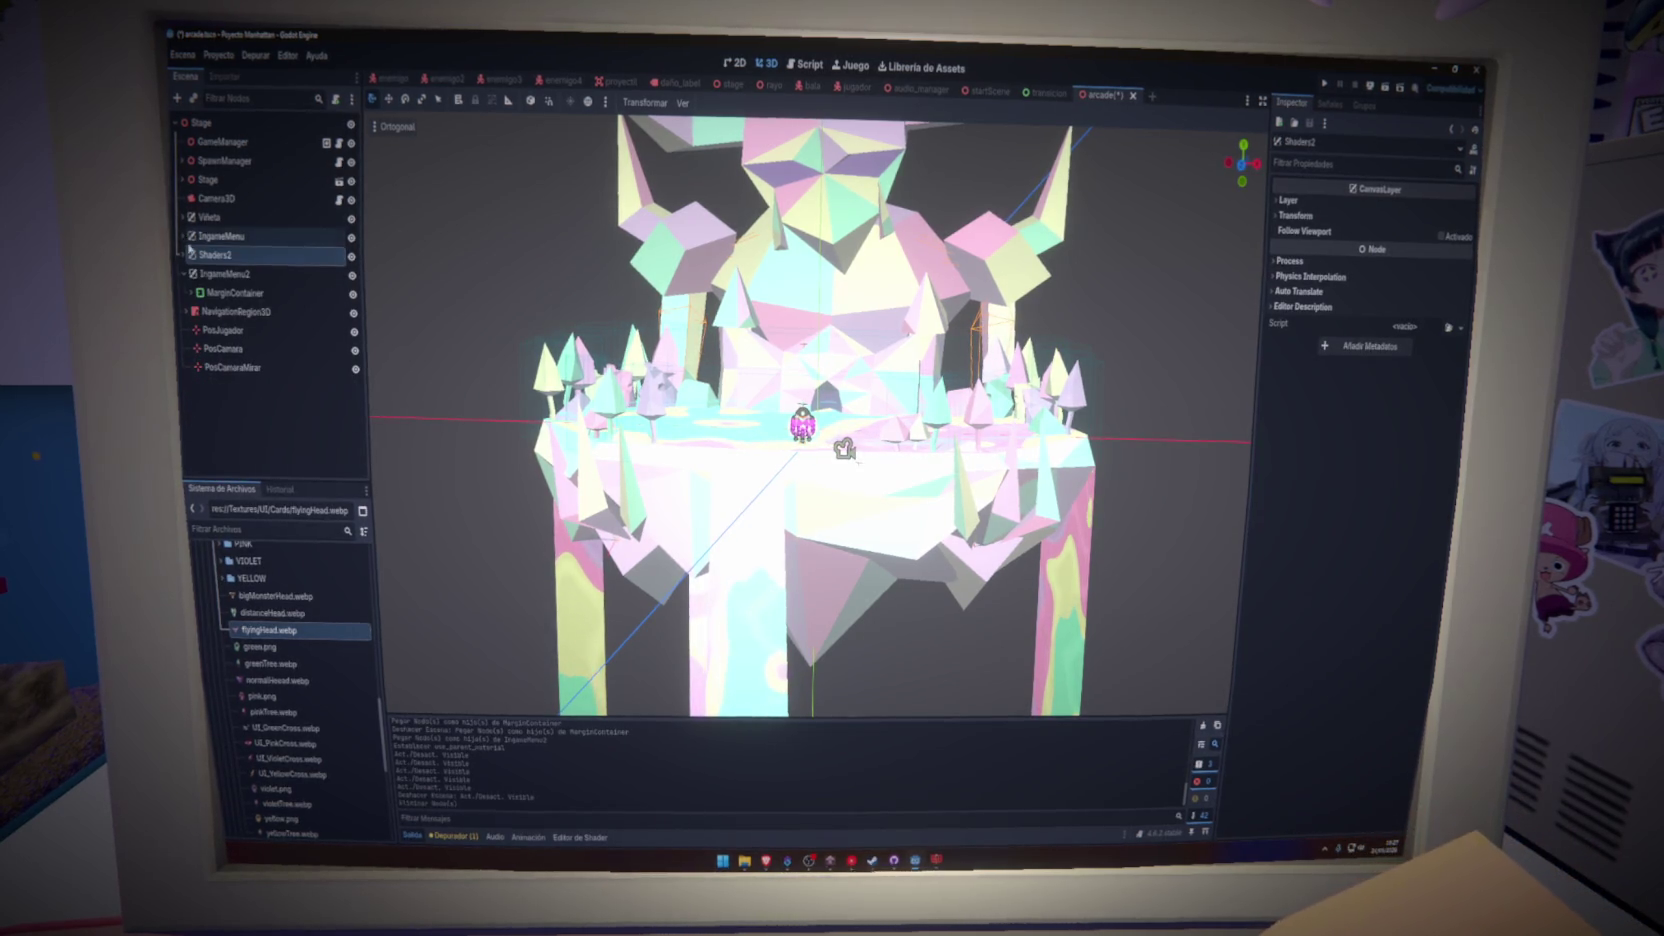
{"action": "left_click", "coordinate": [220, 295]}
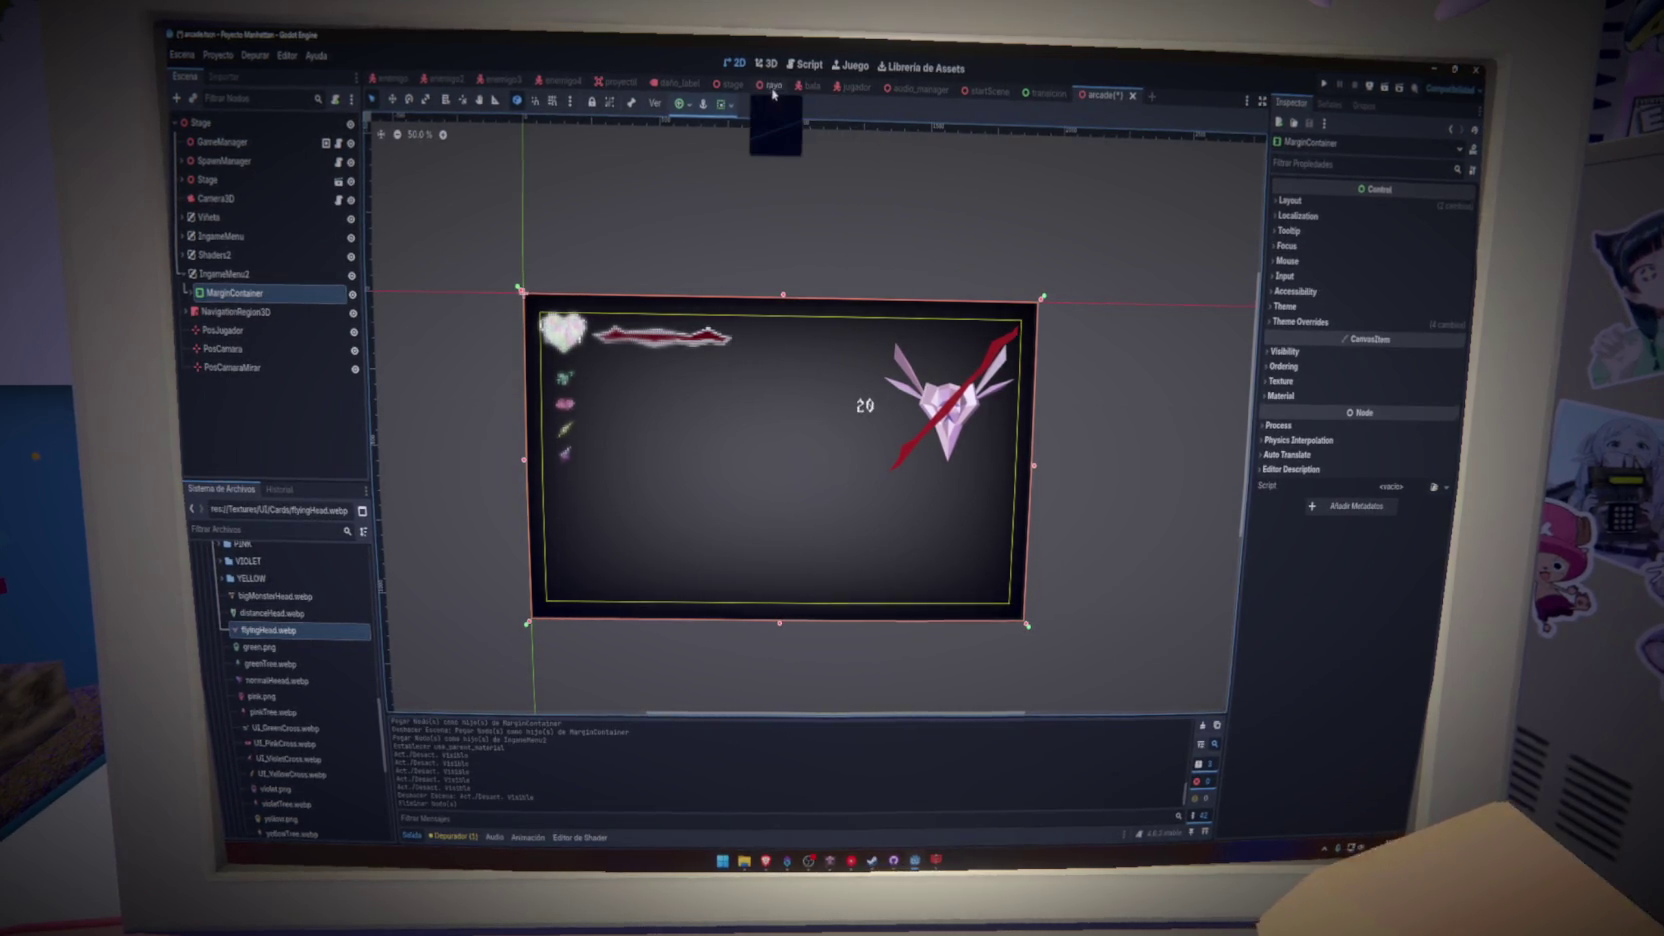
{"action": "left_click", "coordinate": [731, 85]}
{"action": "left_click", "coordinate": [236, 351]}
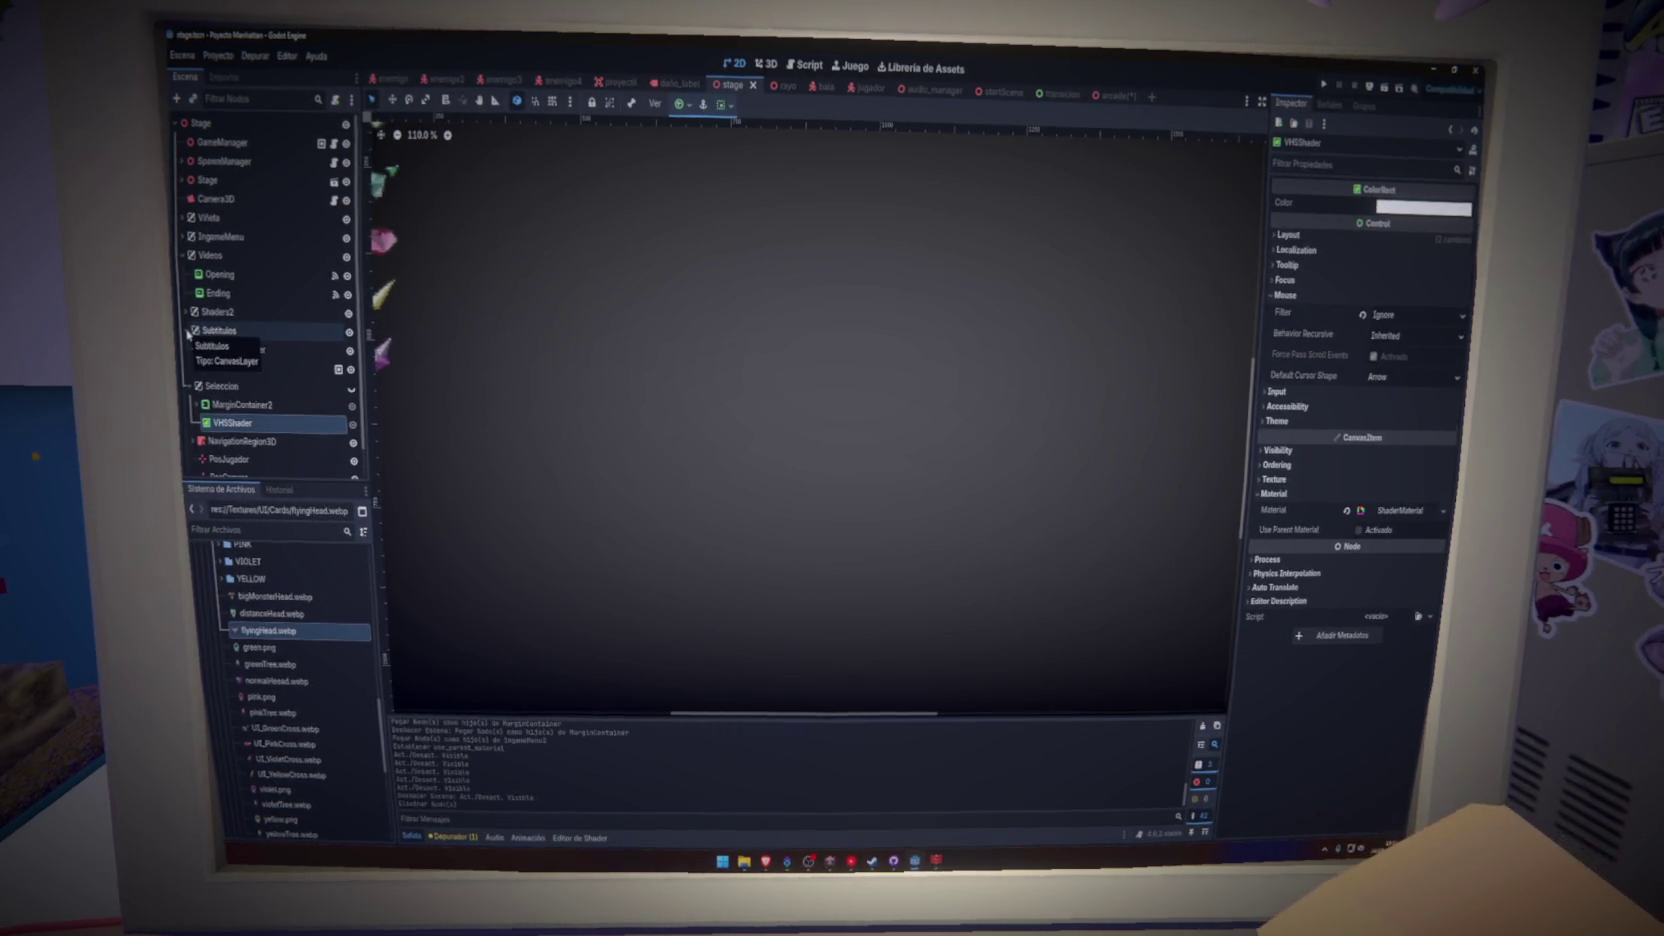
- Collapse Subtitulos and toggle the Seleccion card overlay's visibility, leaving it hidden
{"action": "left_click", "coordinate": [187, 330]}
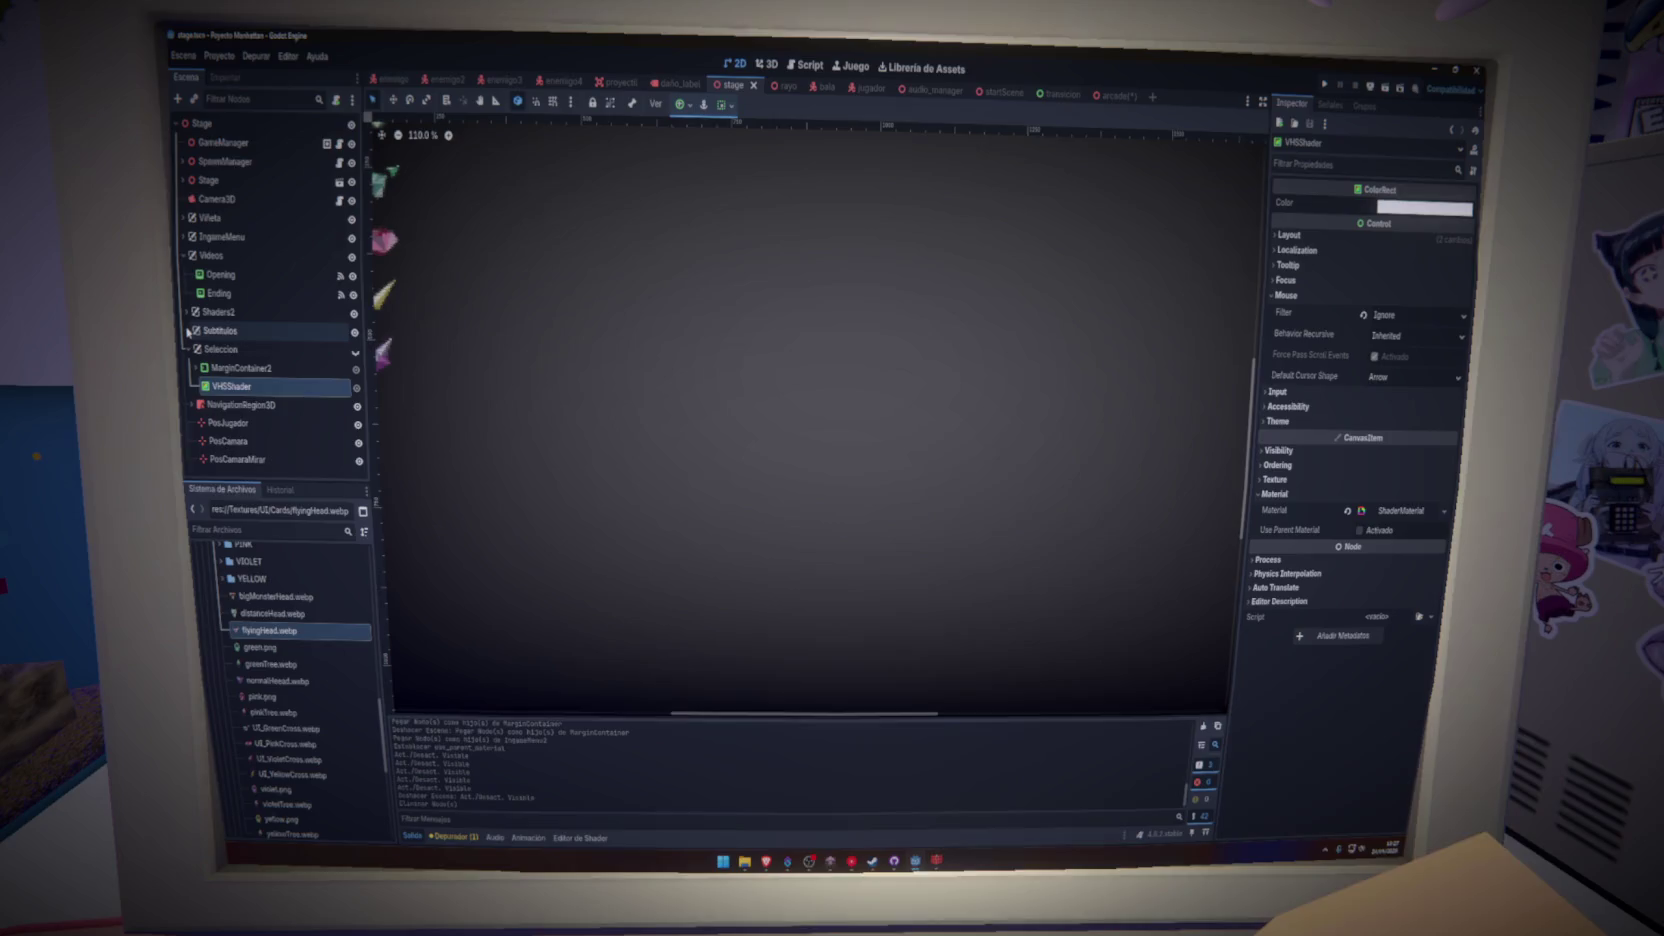
{"action": "left_click", "coordinate": [355, 352]}
{"action": "left_click", "coordinate": [355, 352]}
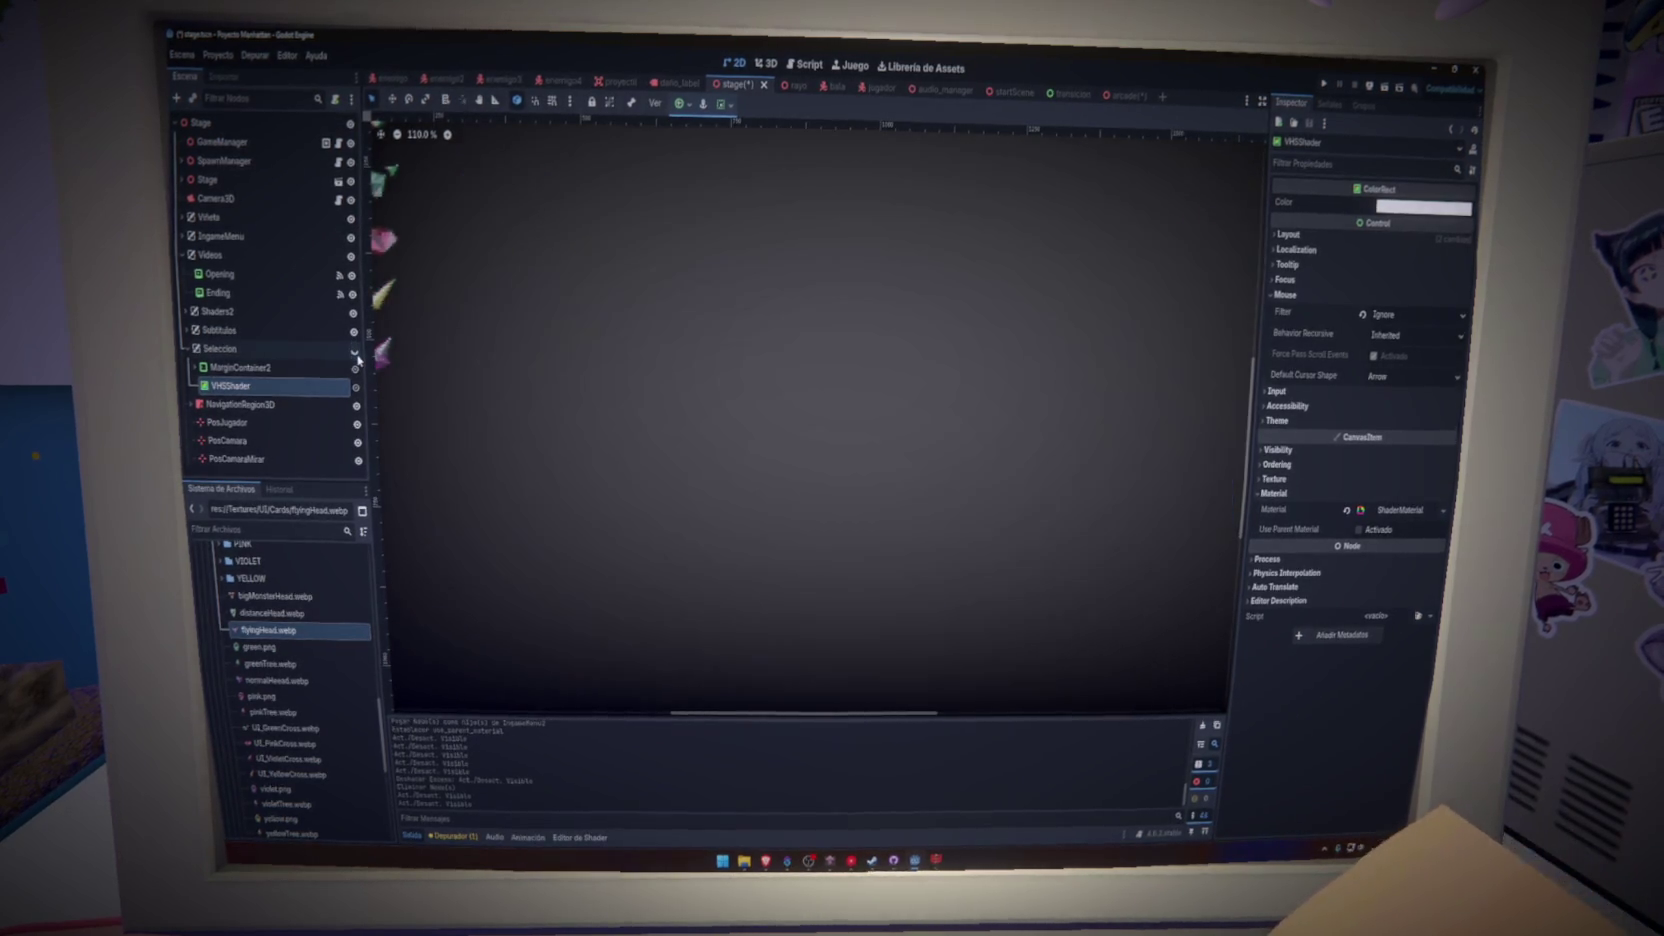
{"action": "left_click", "coordinate": [355, 353]}
{"action": "left_click", "coordinate": [355, 353]}
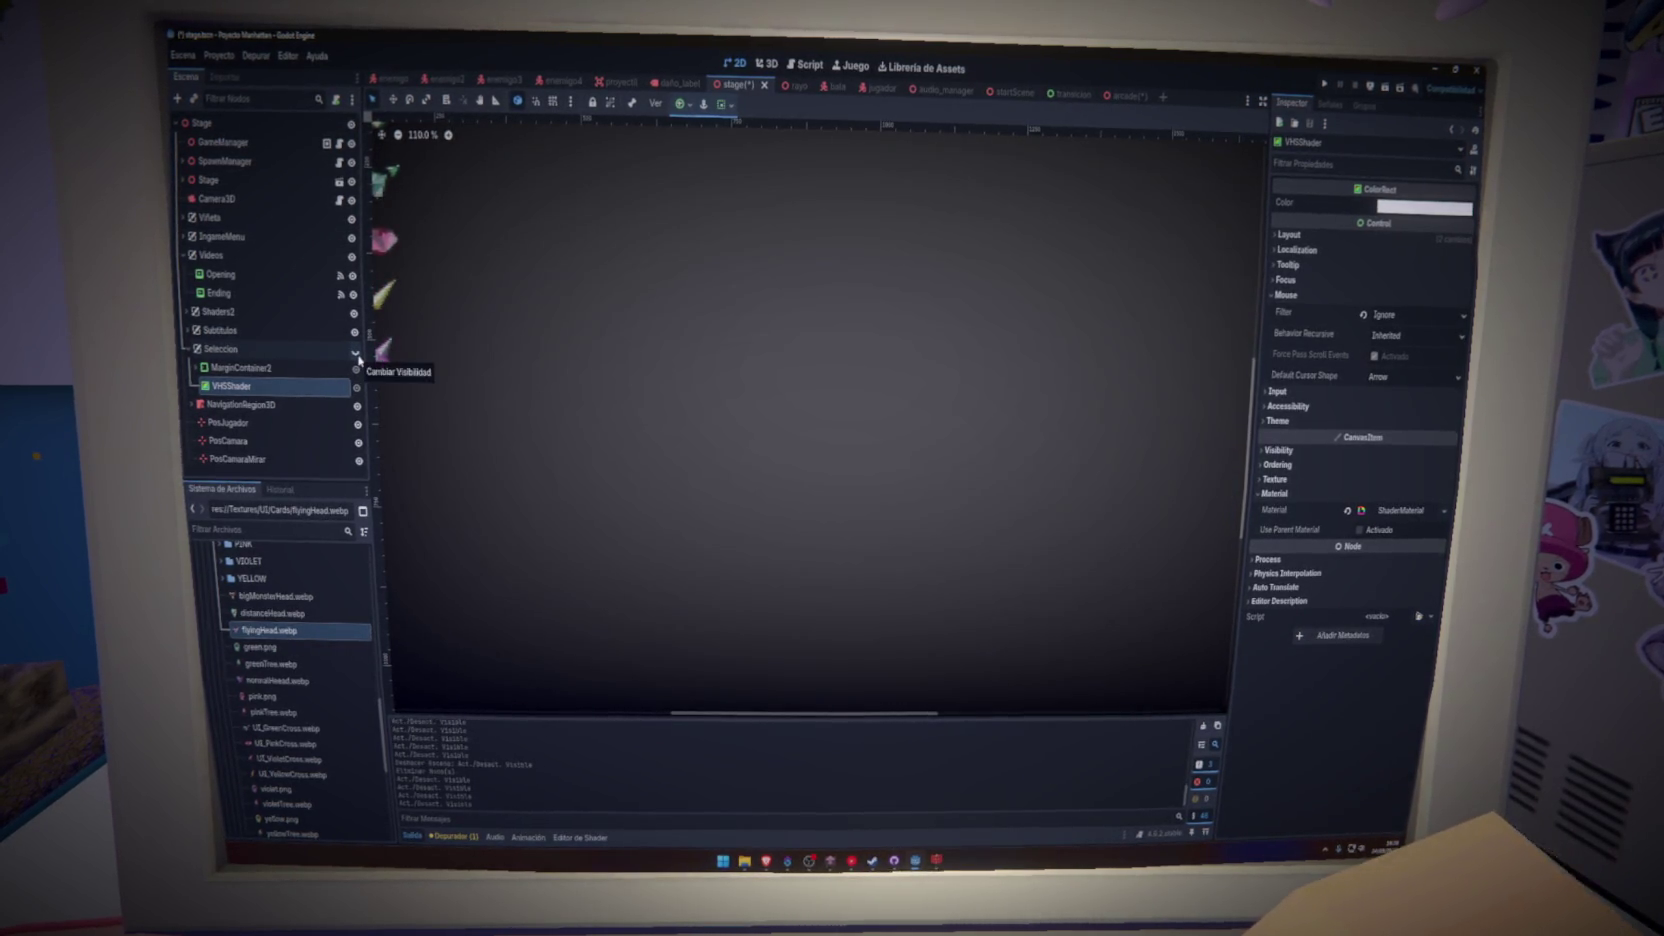
{"action": "left_click", "coordinate": [355, 353]}
{"action": "left_click", "coordinate": [355, 353]}
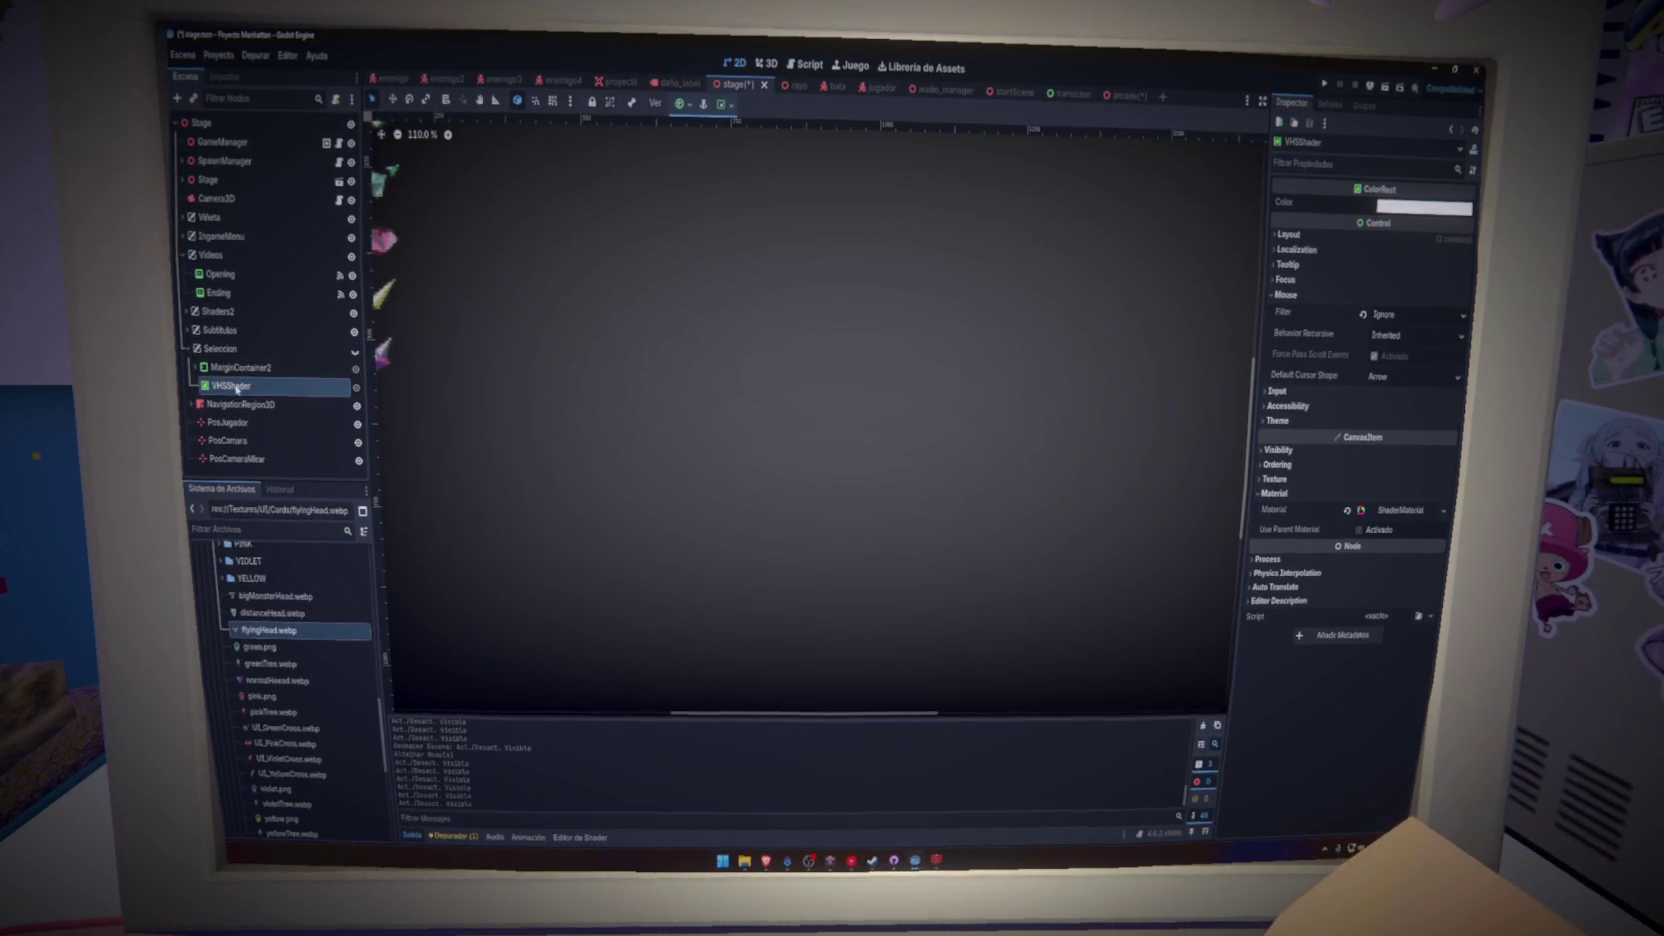
- Create a CanvasLayer node via the 'canva' search and move it below Seleccion
{"action": "left_click", "coordinate": [238, 332]}
{"action": "key", "text": "ctrl+a"}
{"action": "type", "text": "canva"}
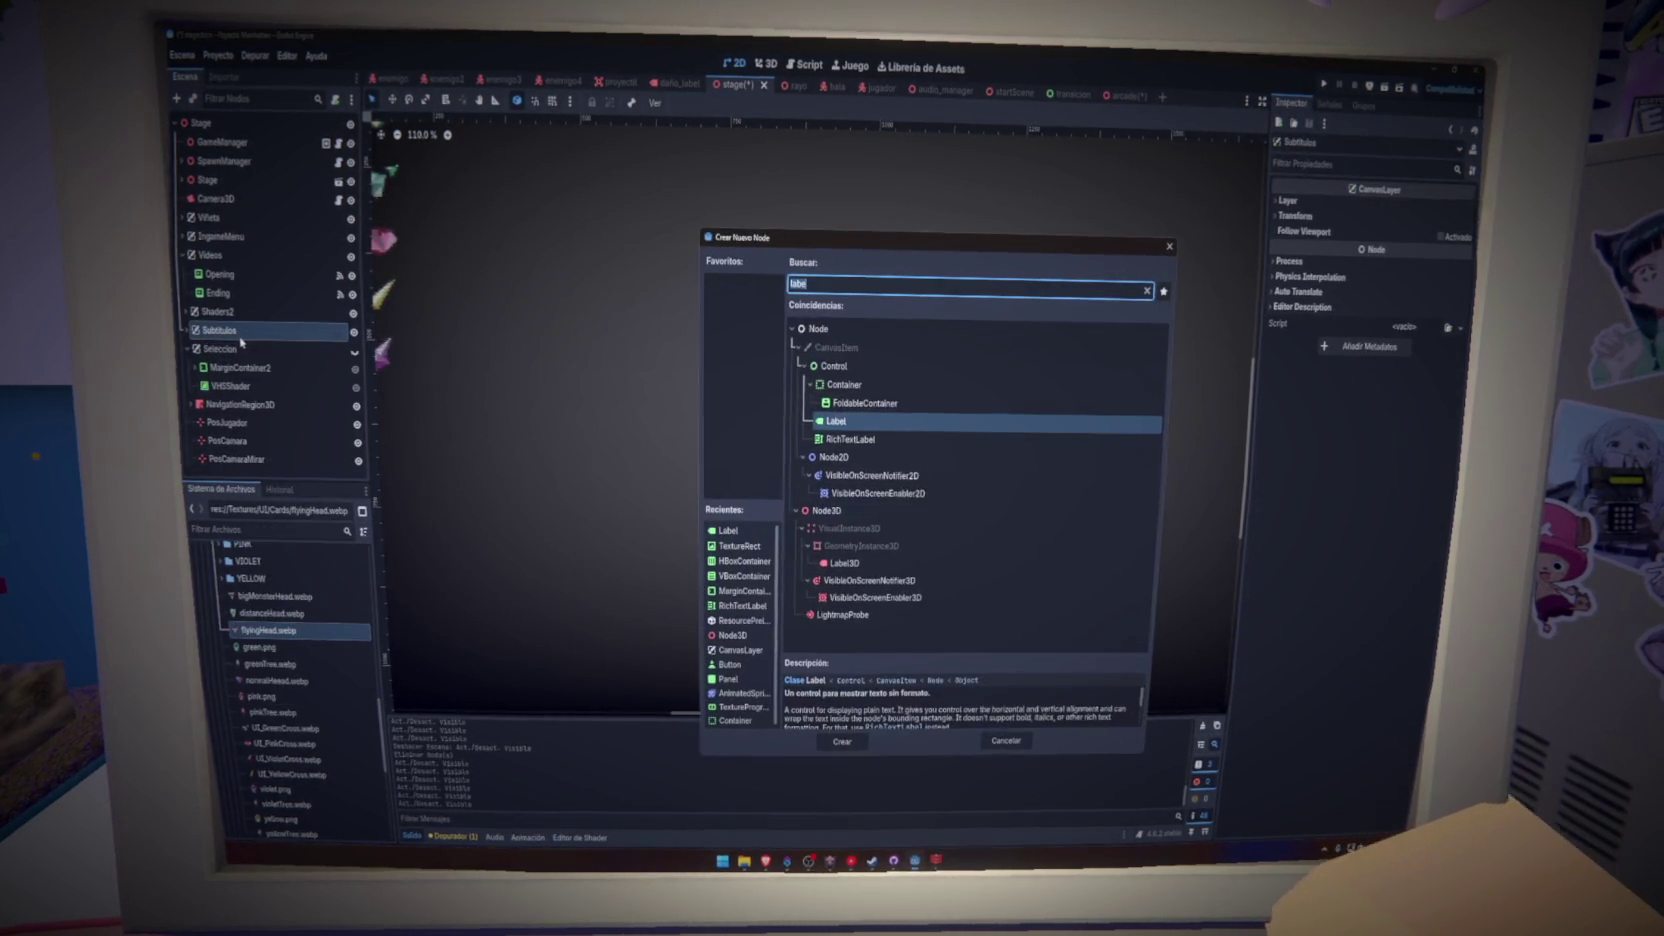
{"action": "left_click", "coordinate": [836, 421]}
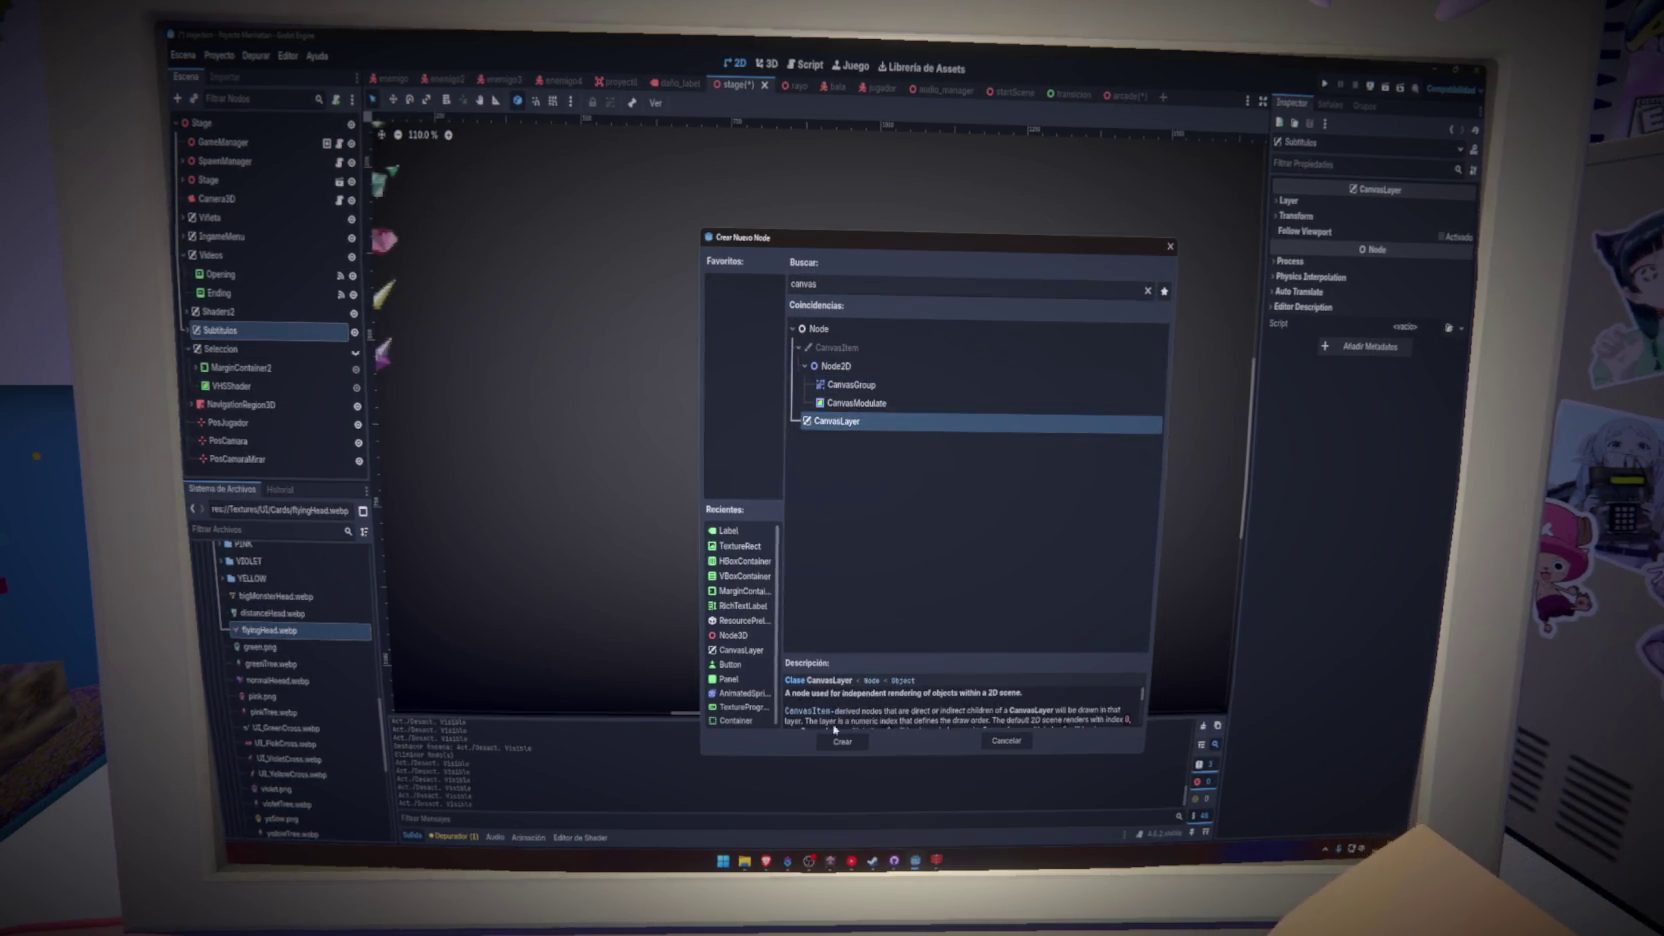
{"action": "left_click", "coordinate": [841, 741]}
{"action": "left_click", "coordinate": [196, 404]}
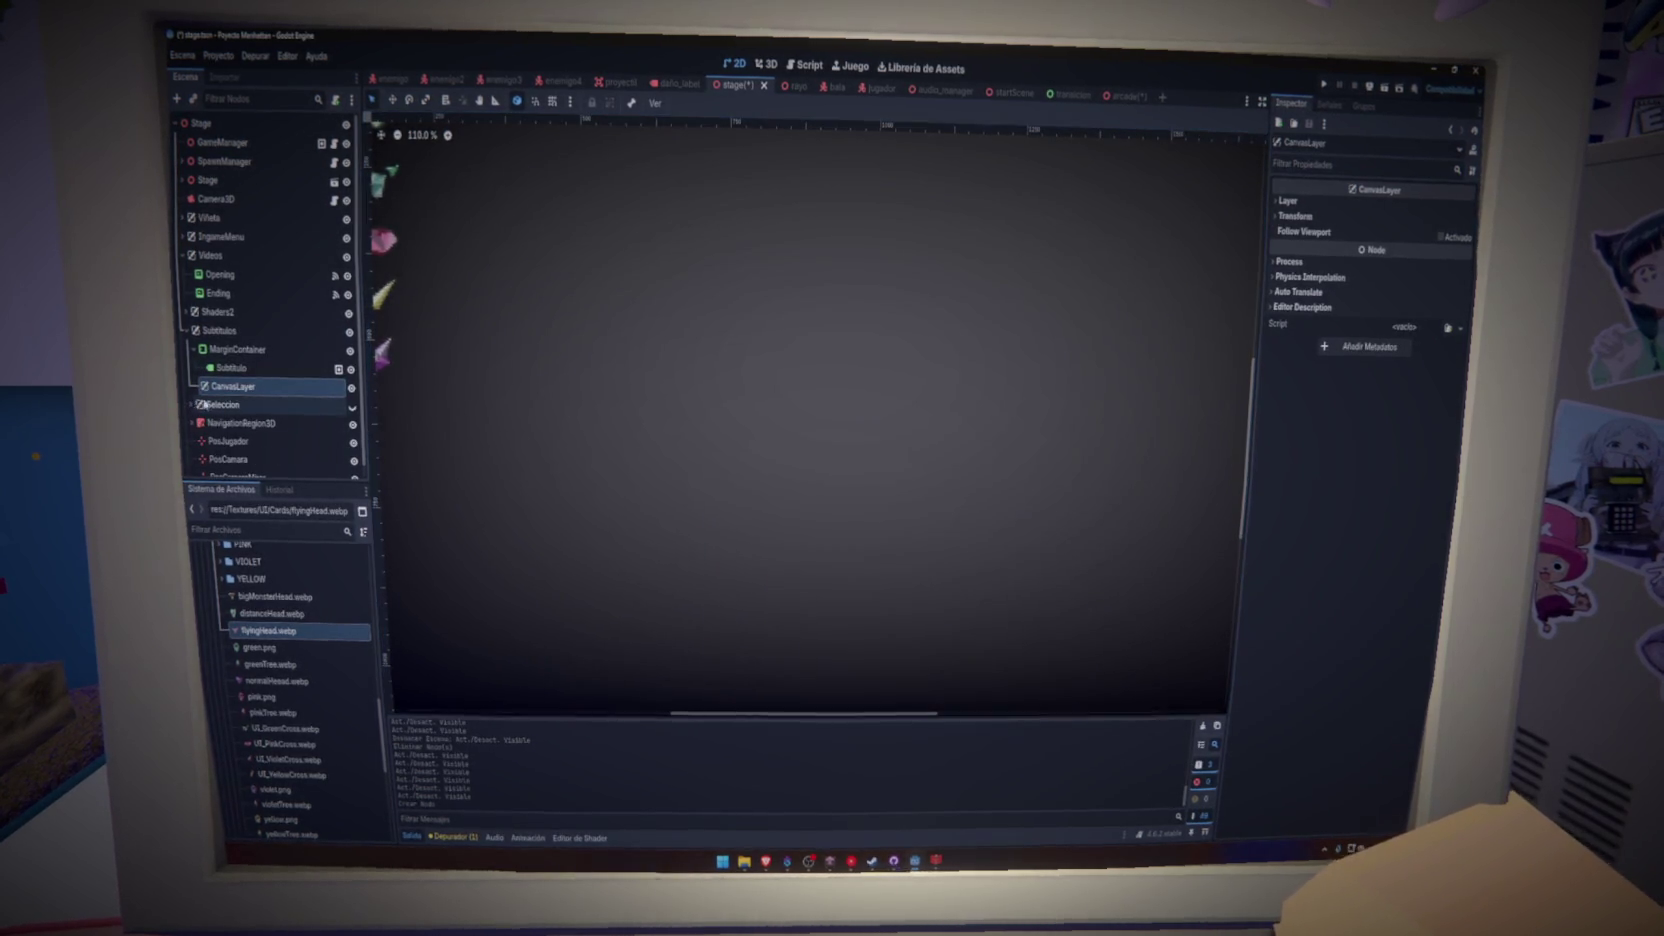
{"action": "left_click_drag", "start_coordinate": [190, 421], "coordinate": [241, 395]}
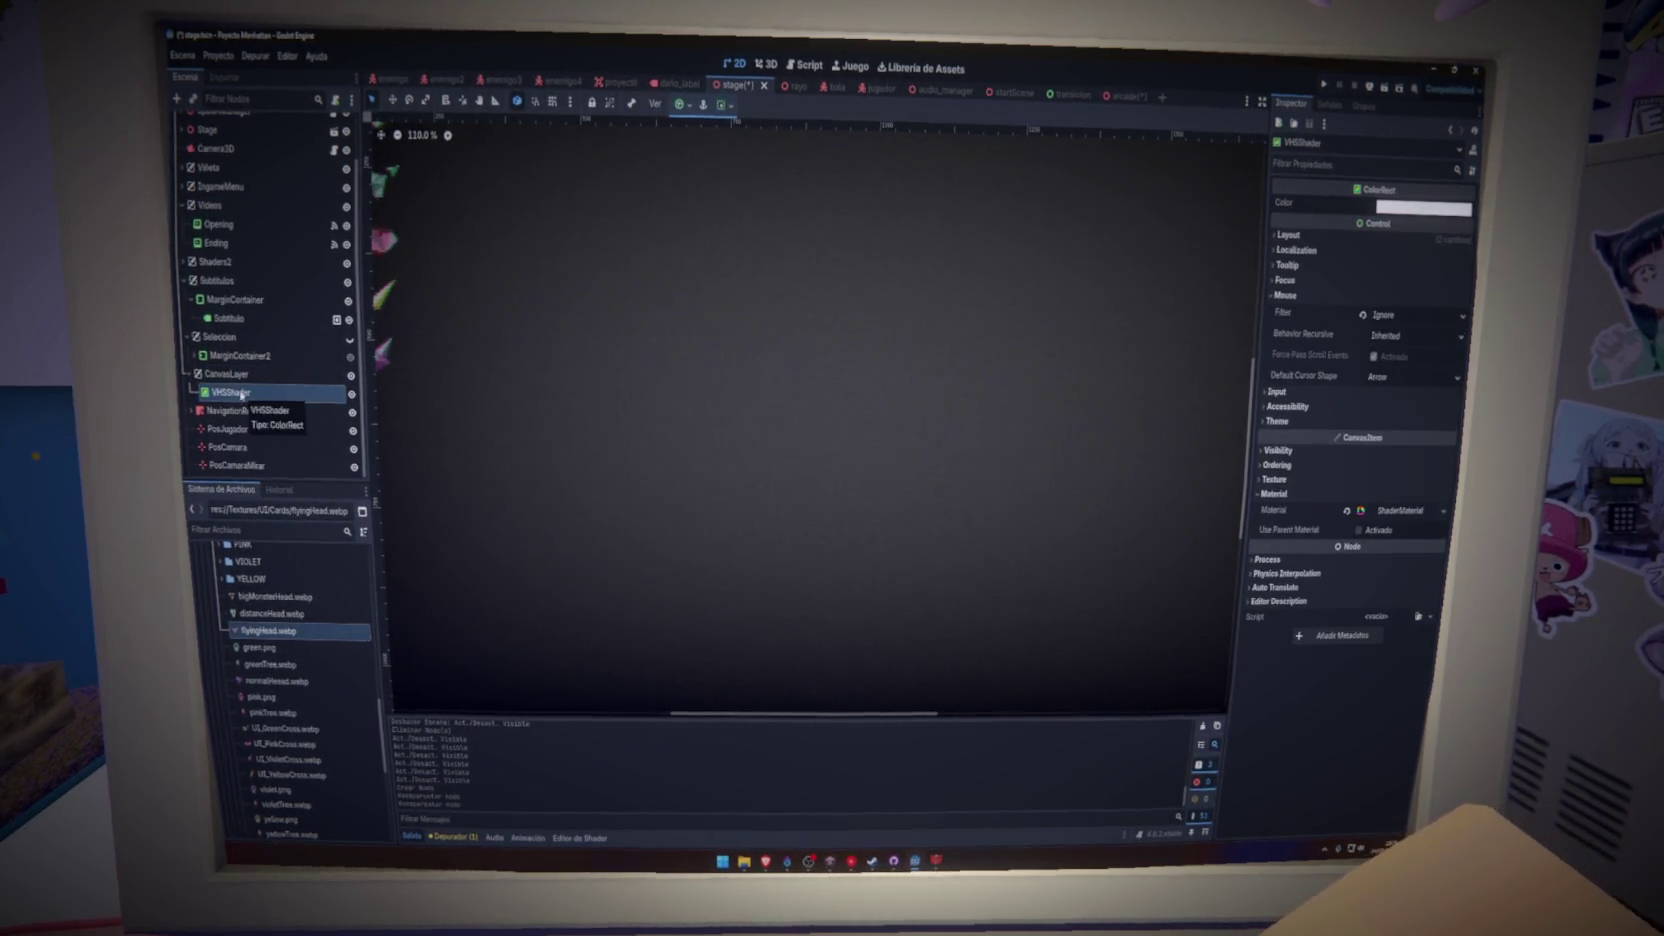
{"action": "scroll", "coordinate": [698, 449], "scroll_direction": "down", "scroll_amount": 5}
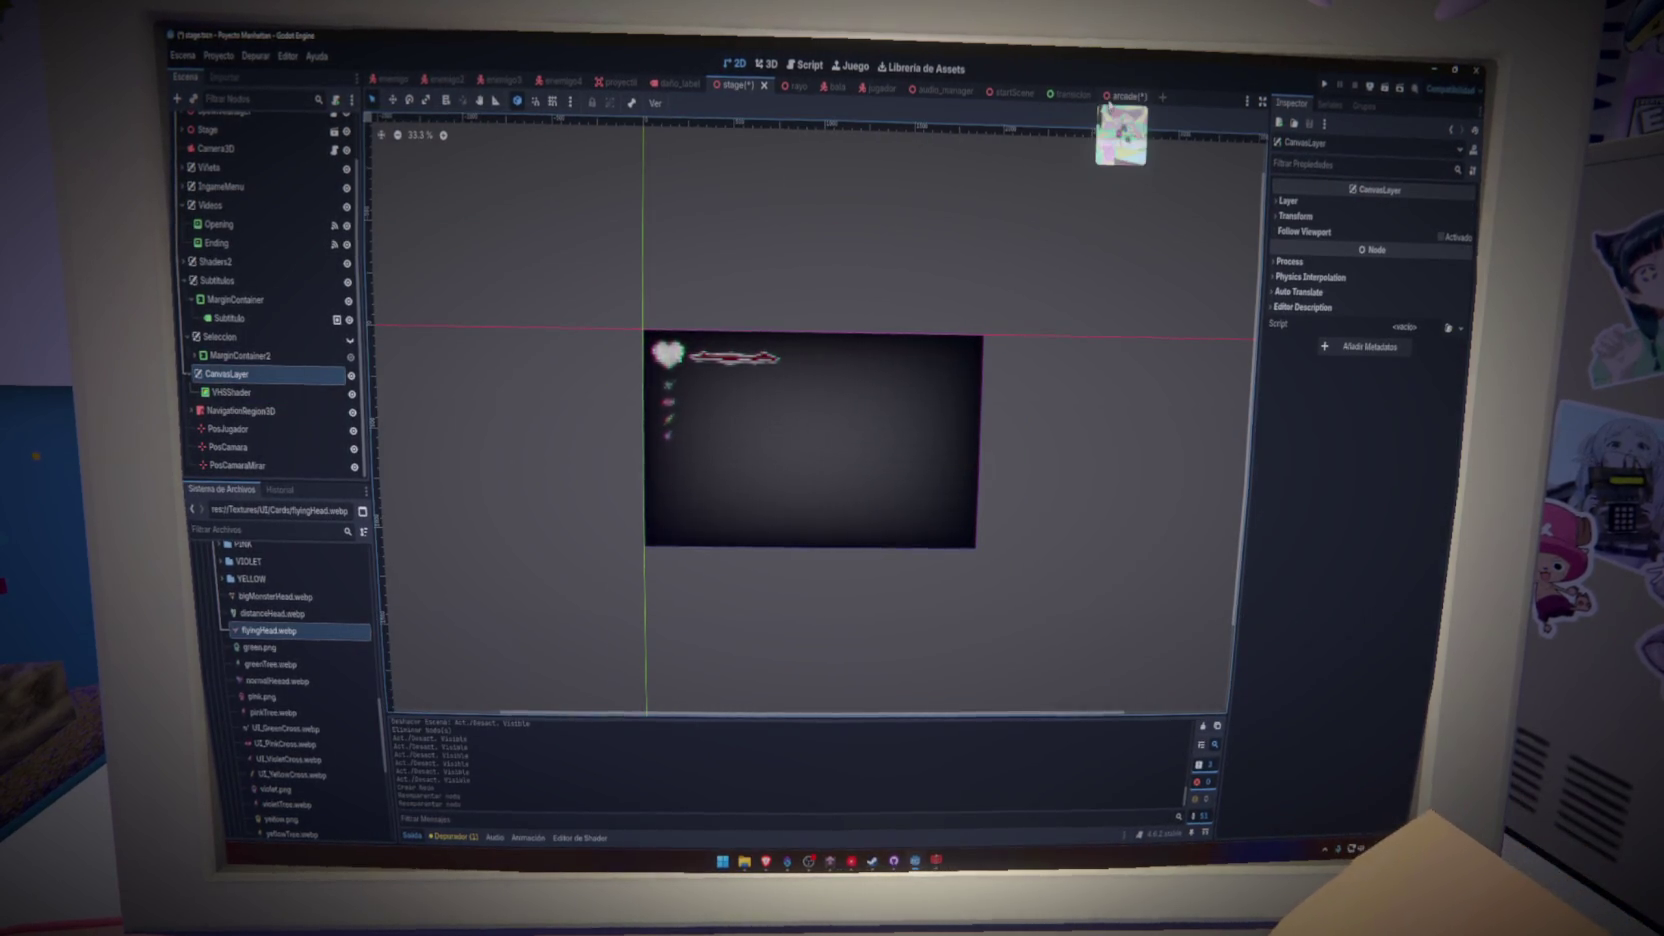
- Paste the VHSShader CanvasLayer into the arcade scene right after IngameMenu2, then collapse it
{"action": "left_click", "coordinate": [1117, 95]}
{"action": "key", "text": "ctrl+v"}
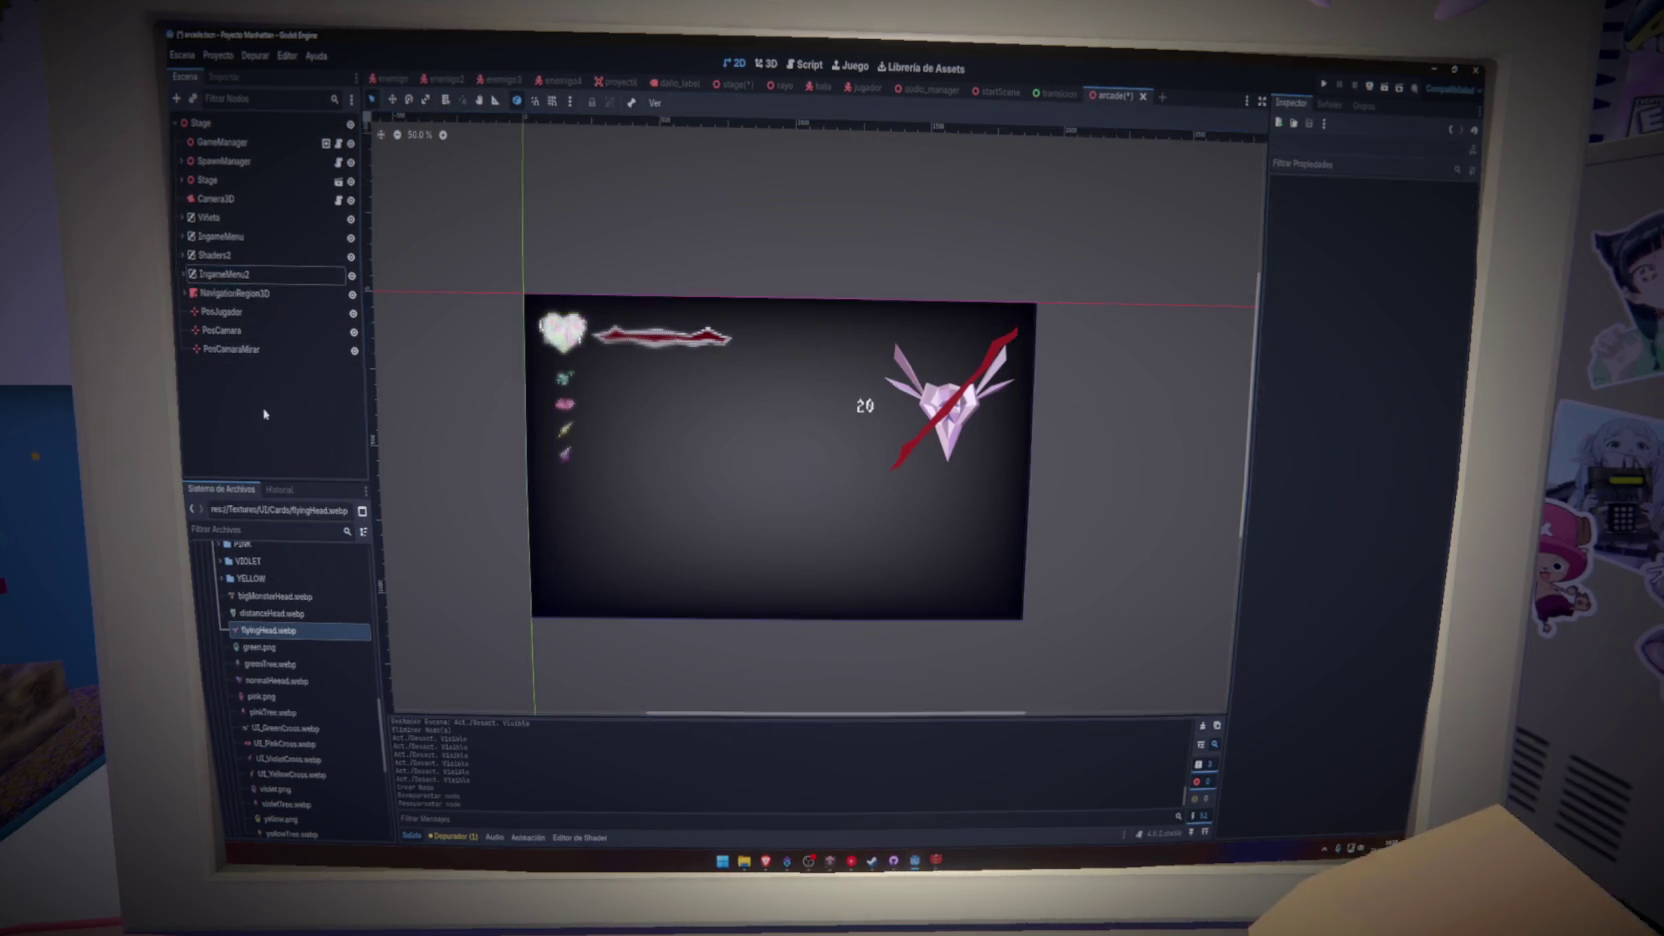
{"action": "left_click_drag", "start_coordinate": [241, 310], "coordinate": [203, 297]}
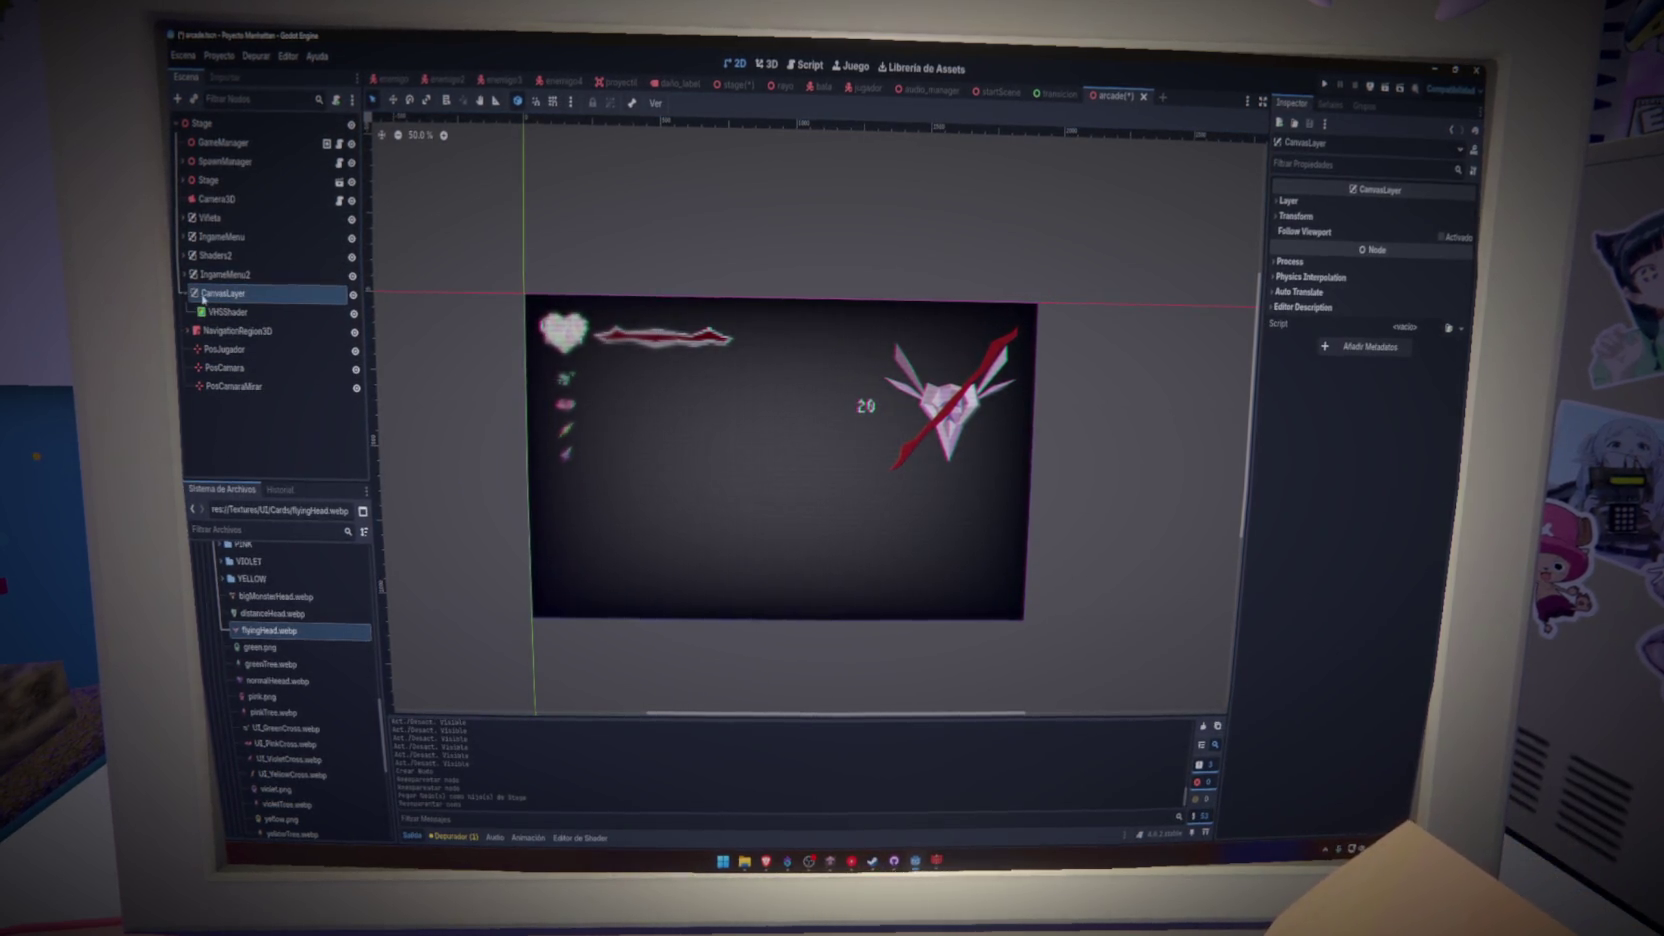
{"action": "scroll", "coordinate": [869, 468], "scroll_direction": "up", "scroll_amount": 4}
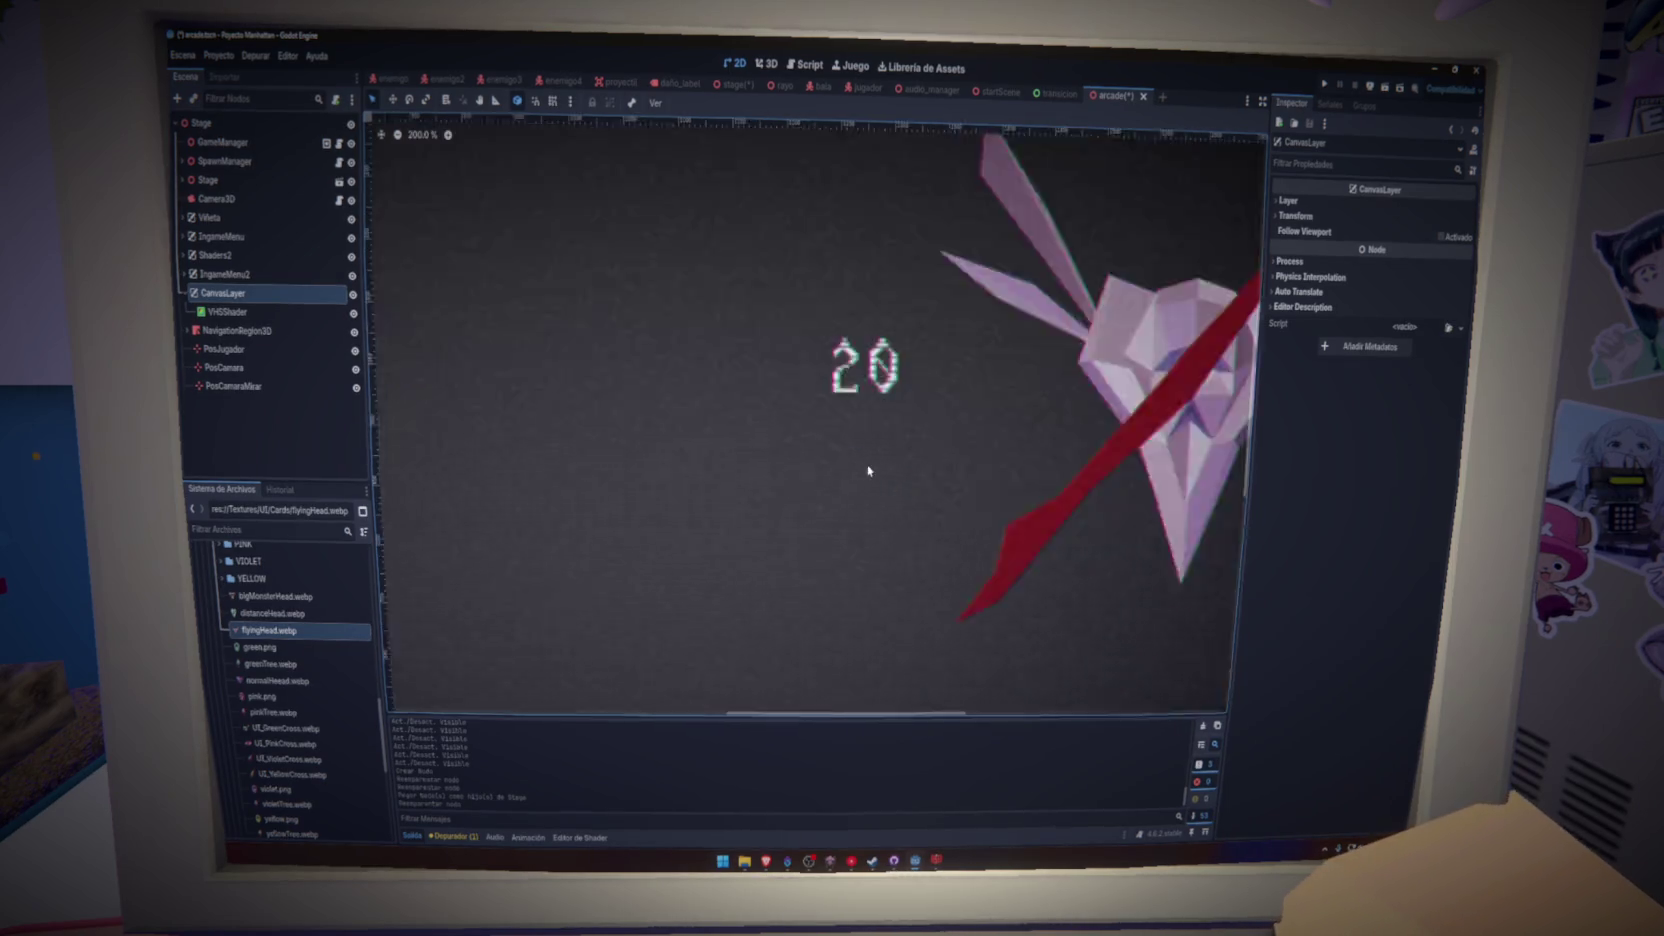
{"action": "scroll", "coordinate": [882, 448], "scroll_direction": "down", "scroll_amount": 5}
{"action": "scroll", "coordinate": [880, 449], "scroll_direction": "up", "scroll_amount": 4}
{"action": "scroll", "coordinate": [772, 360], "scroll_direction": "down", "scroll_amount": 4}
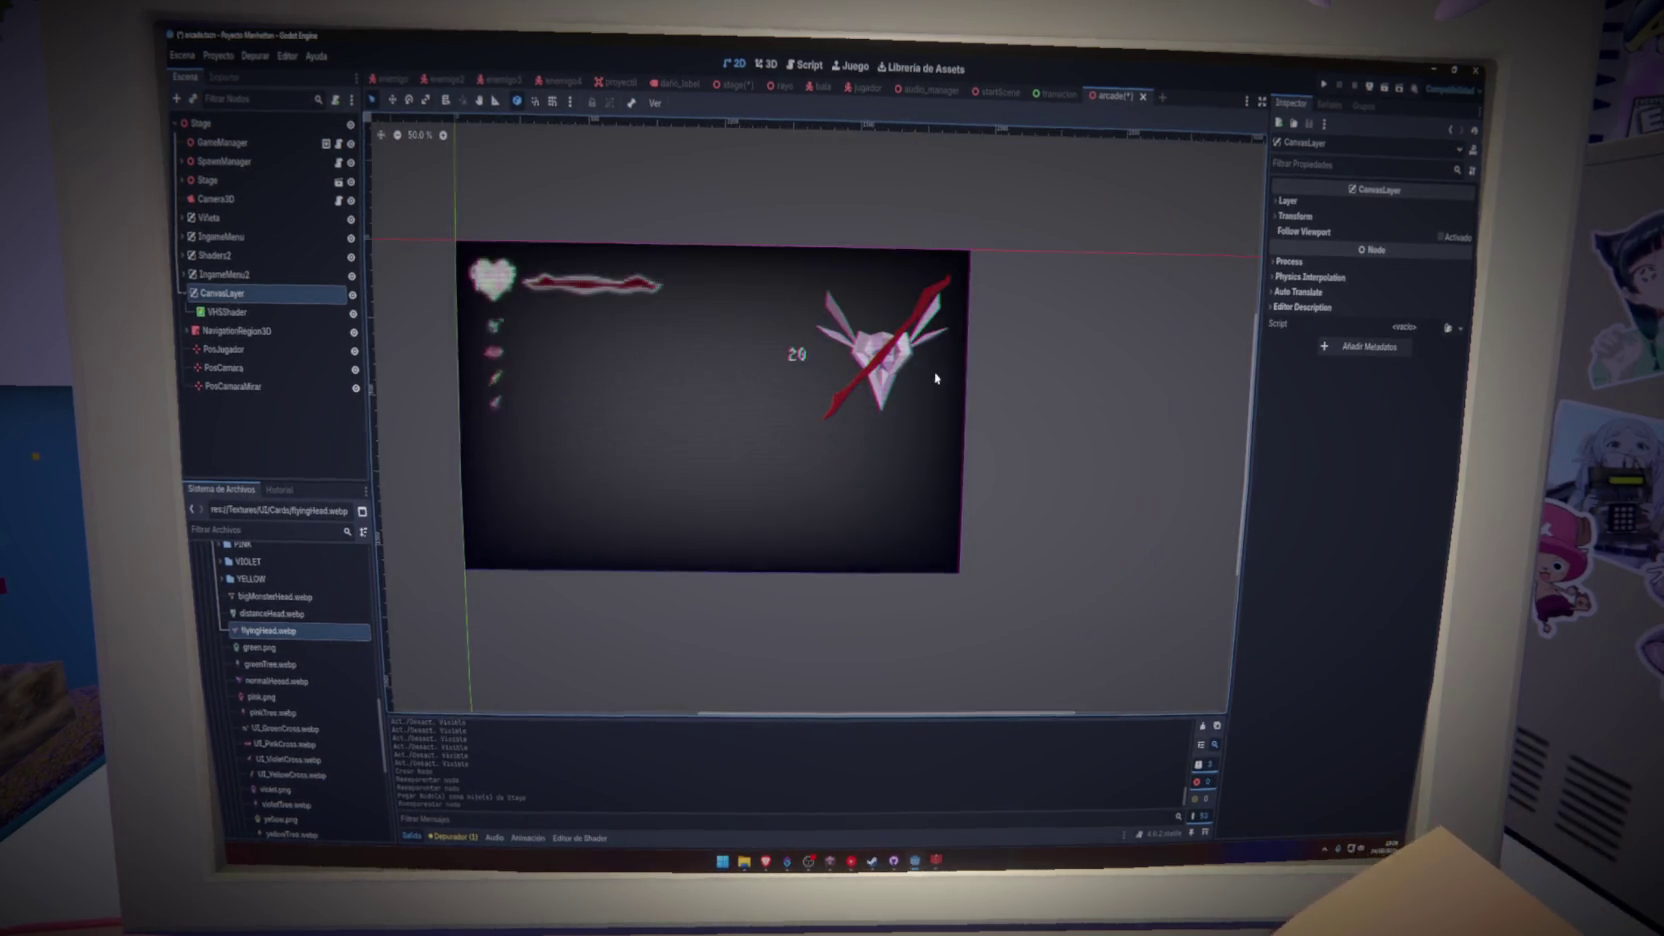
{"action": "scroll", "coordinate": [754, 392], "scroll_direction": "up", "scroll_amount": 1}
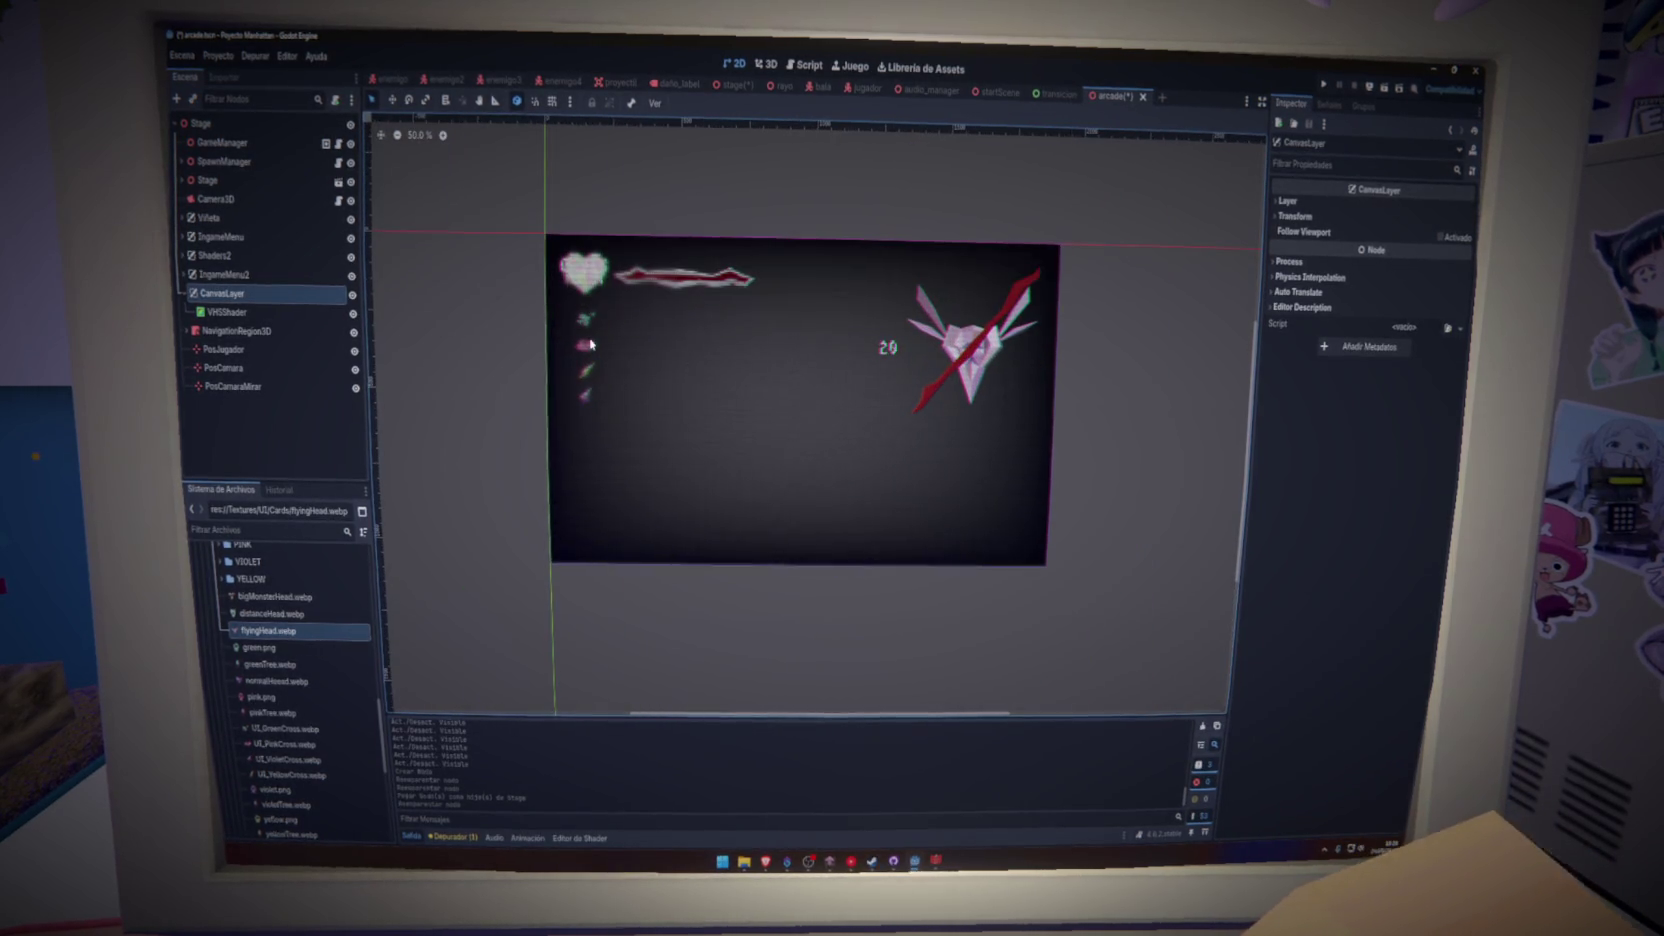
{"action": "left_click", "coordinate": [184, 294]}
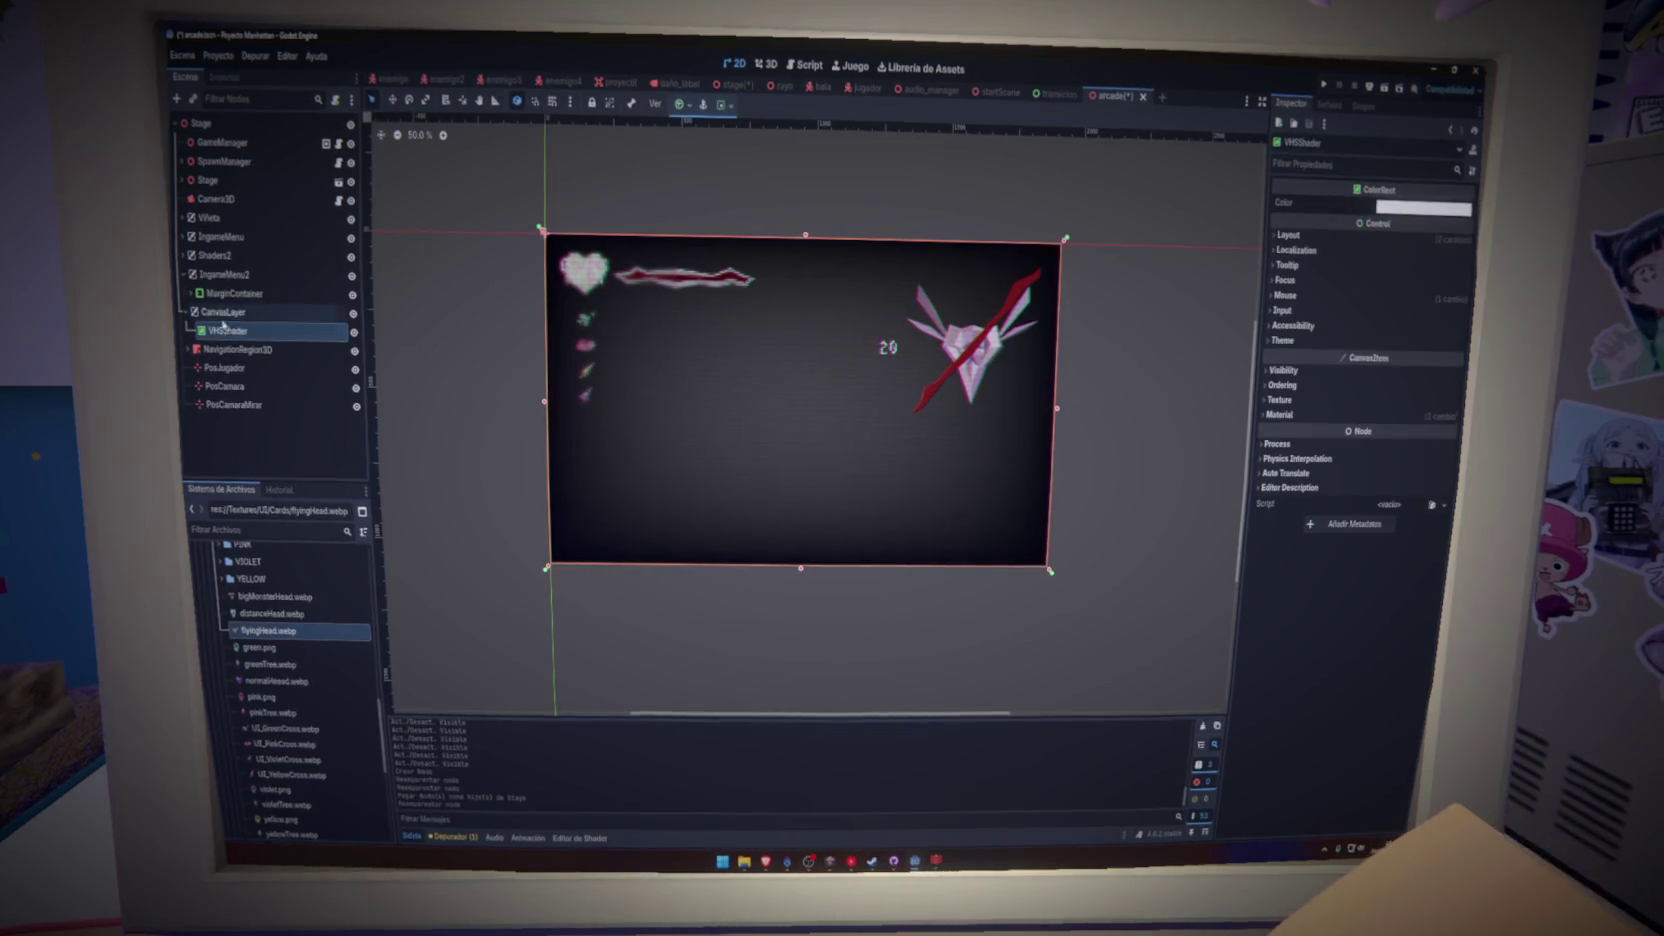
{"action": "left_click", "coordinate": [191, 294]}
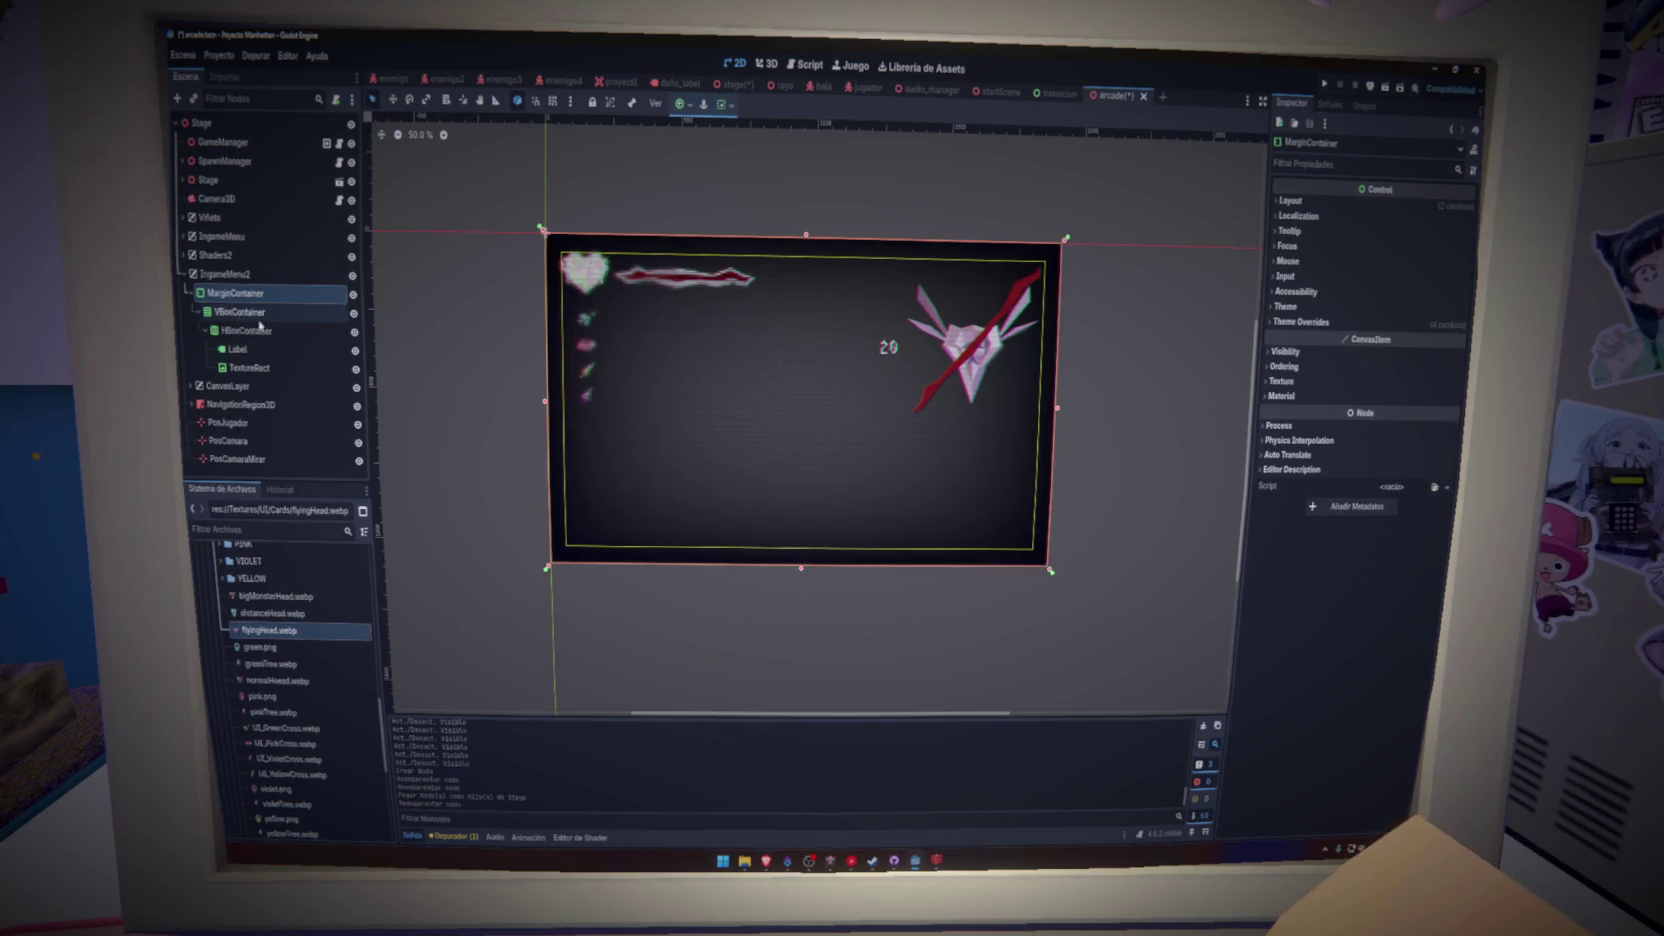
- Set the icon TextureRect to Ignore Size and Keep Aspect Centered with 88.7 px minimum width
{"action": "key", "text": "ctrl+s"}
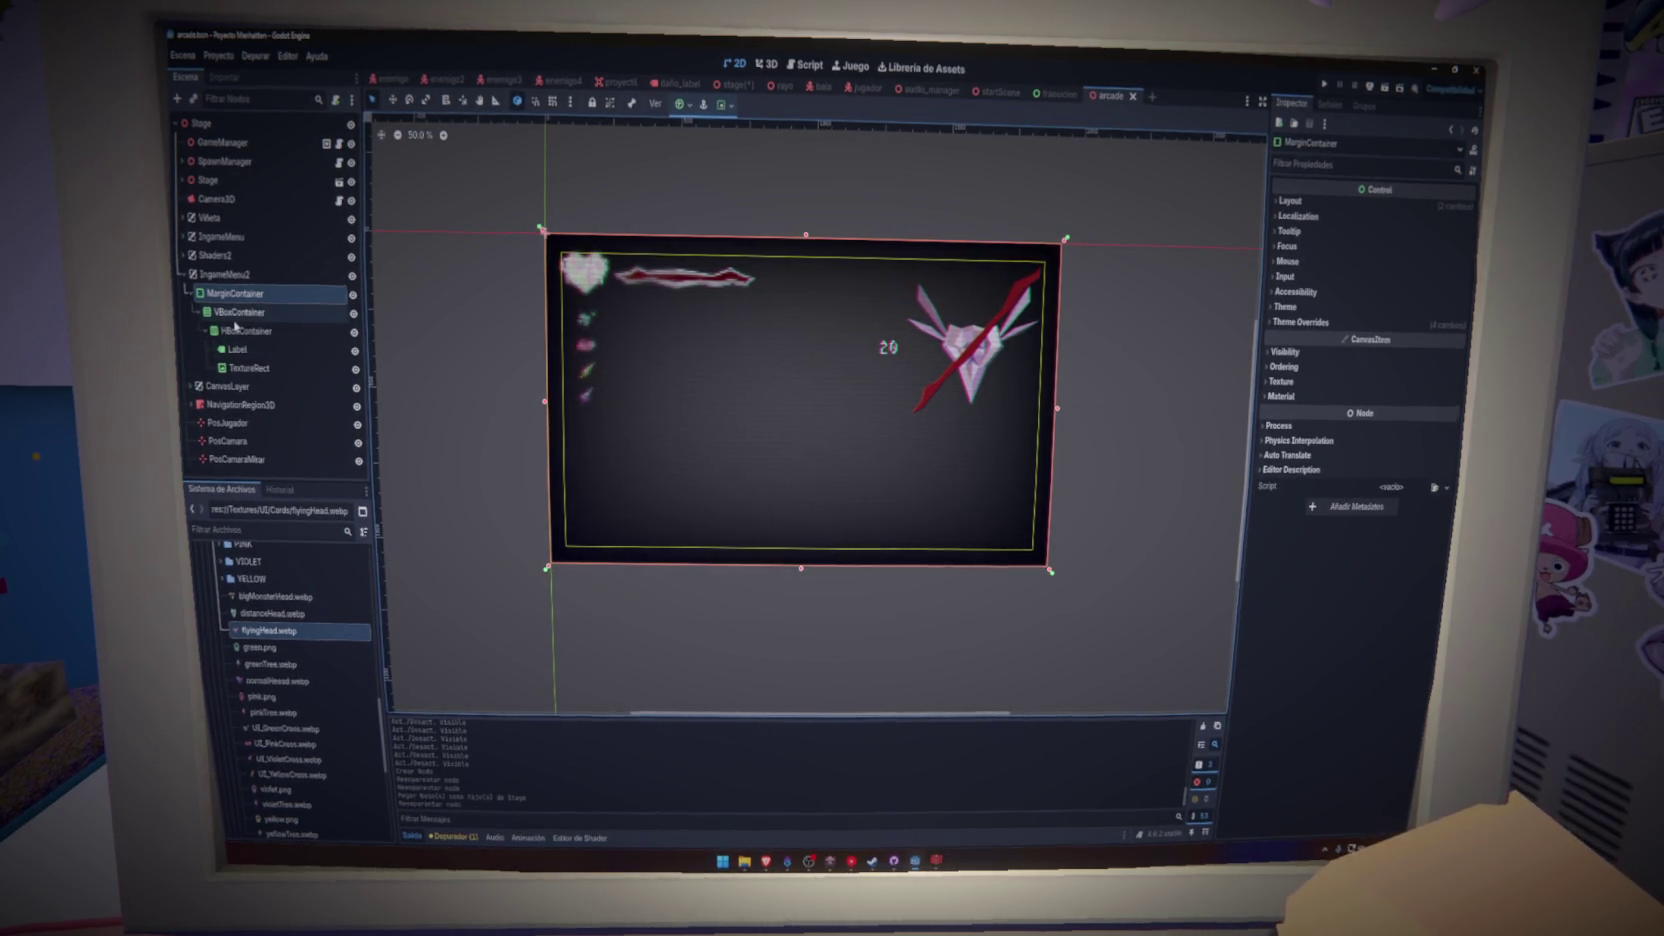
{"action": "left_click", "coordinate": [249, 368]}
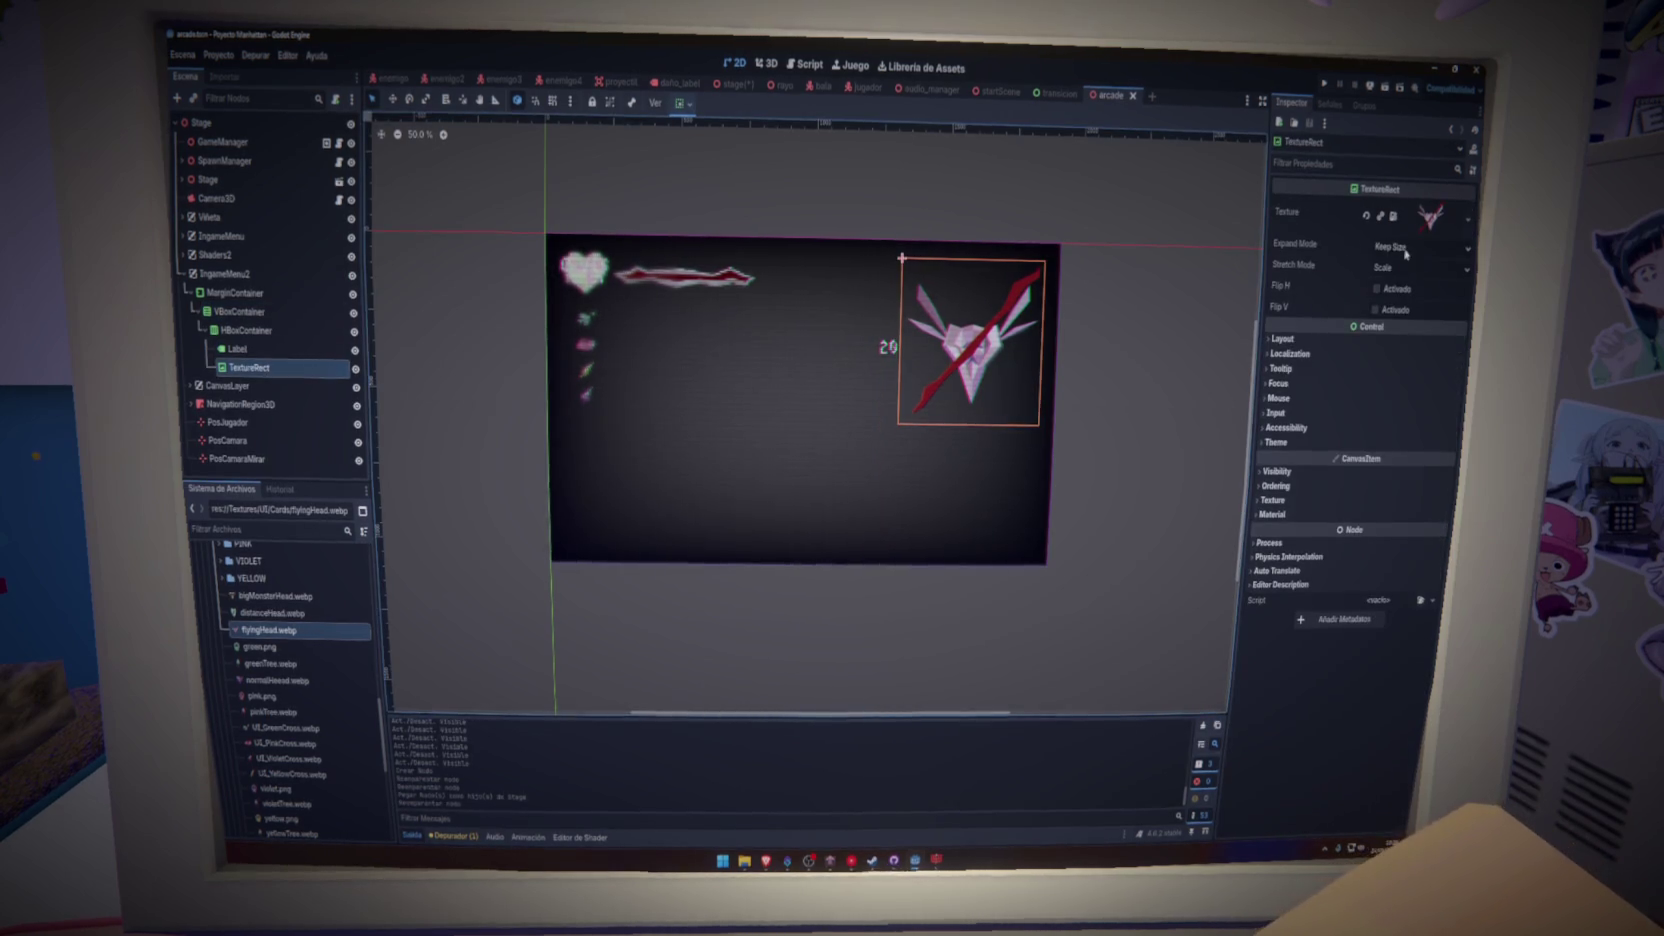
{"action": "left_click", "coordinate": [1405, 247]}
{"action": "left_click", "coordinate": [1392, 279]}
{"action": "left_click", "coordinate": [1395, 268]}
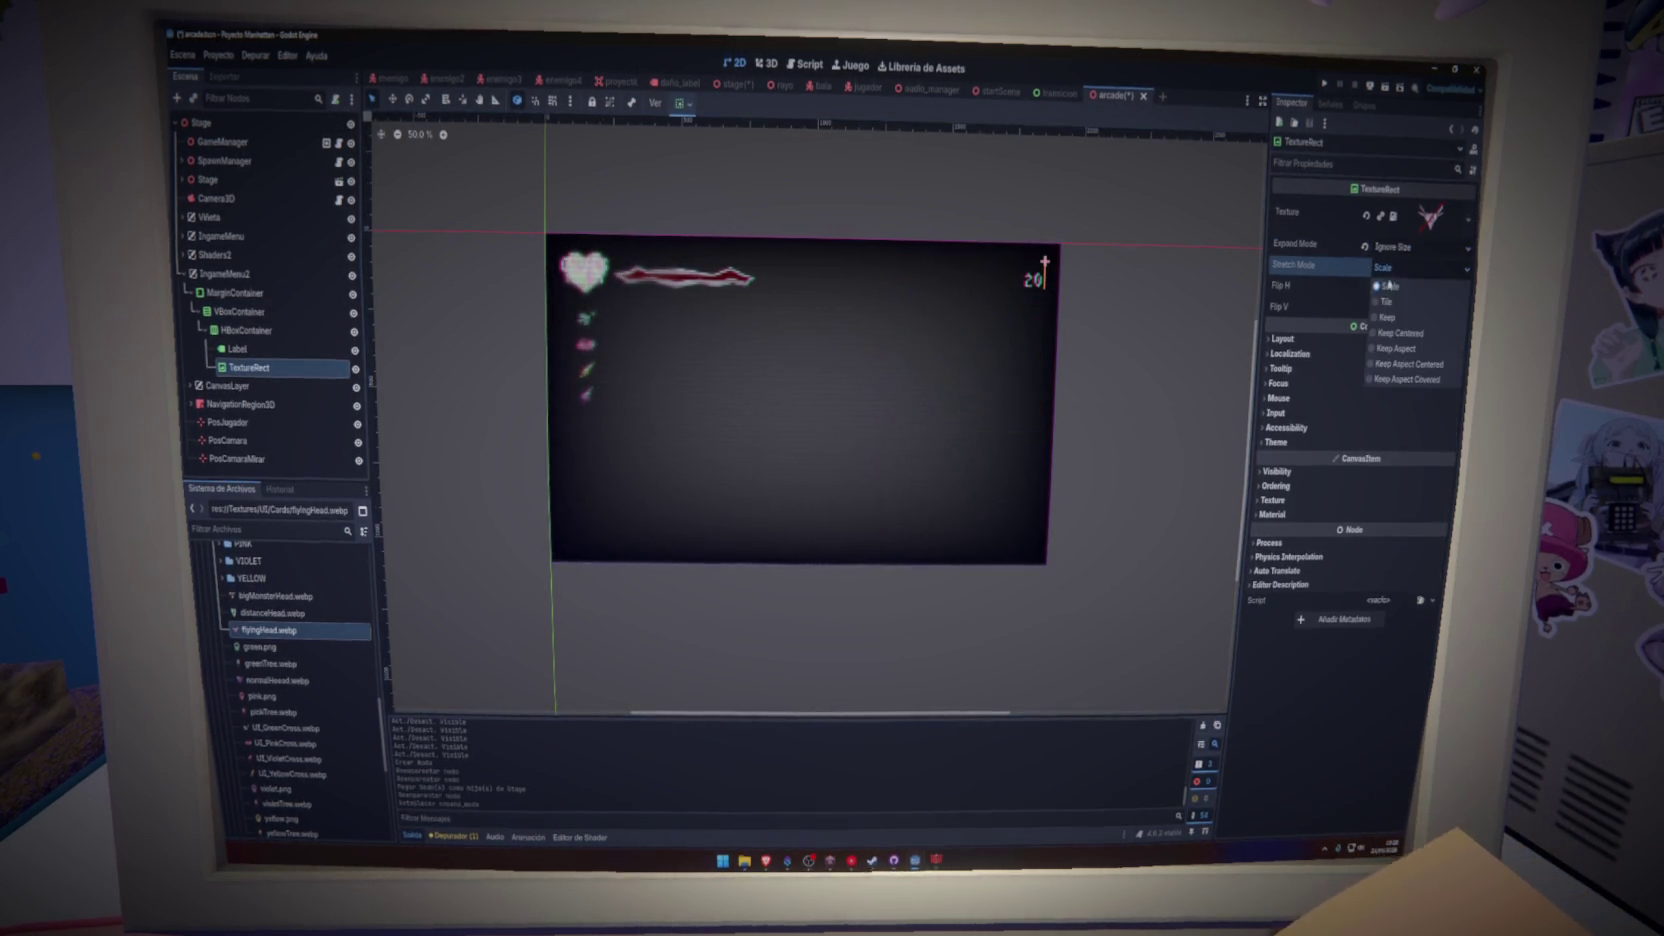
{"action": "left_click", "coordinate": [1408, 364]}
{"action": "left_click", "coordinate": [1310, 341]}
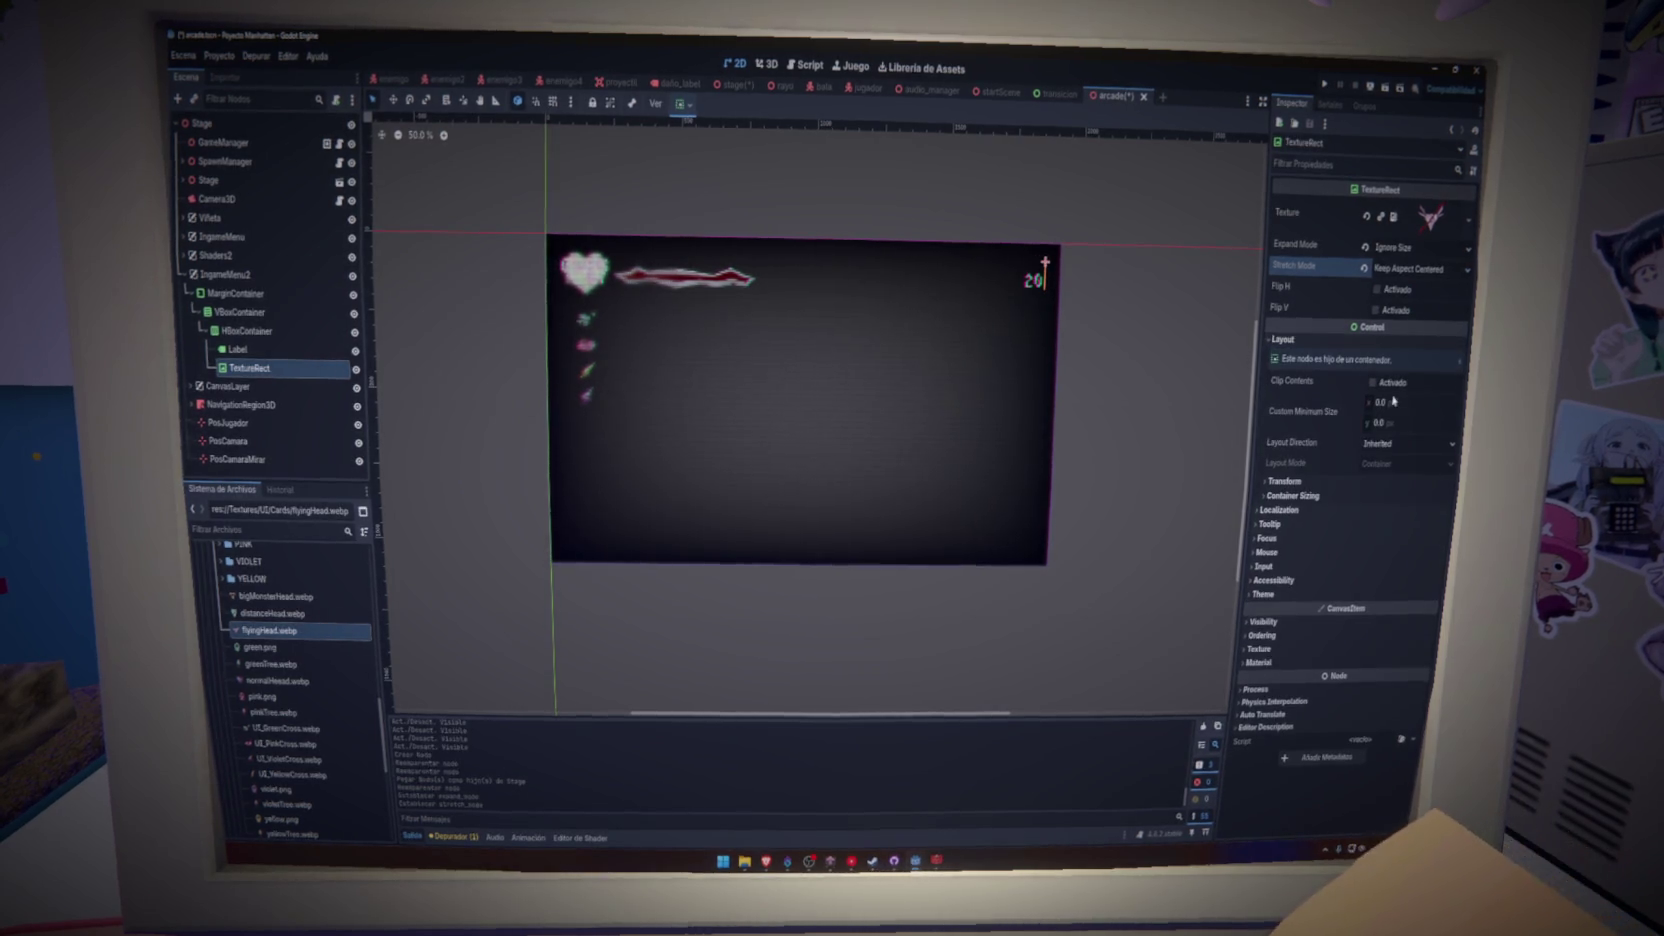
{"action": "left_click_drag", "start_coordinate": [1380, 402], "coordinate": [1410, 402]}
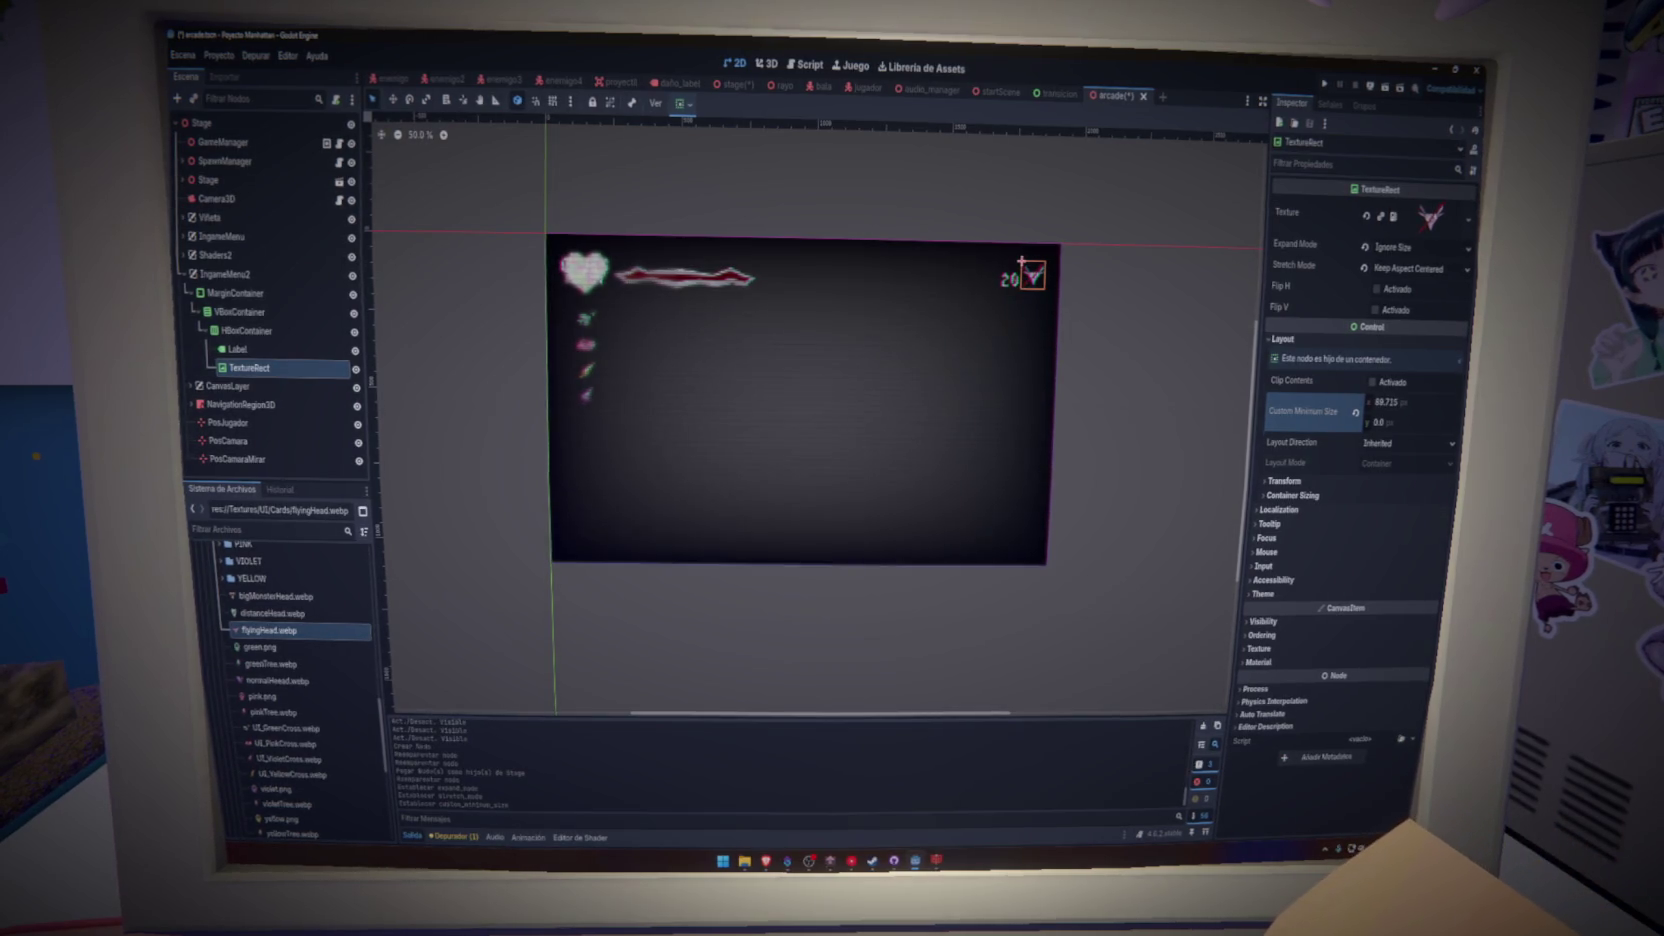
- Set the counter Label's vertical alignment to Center and horizontal alignment to Right
{"action": "left_click", "coordinate": [287, 350]}
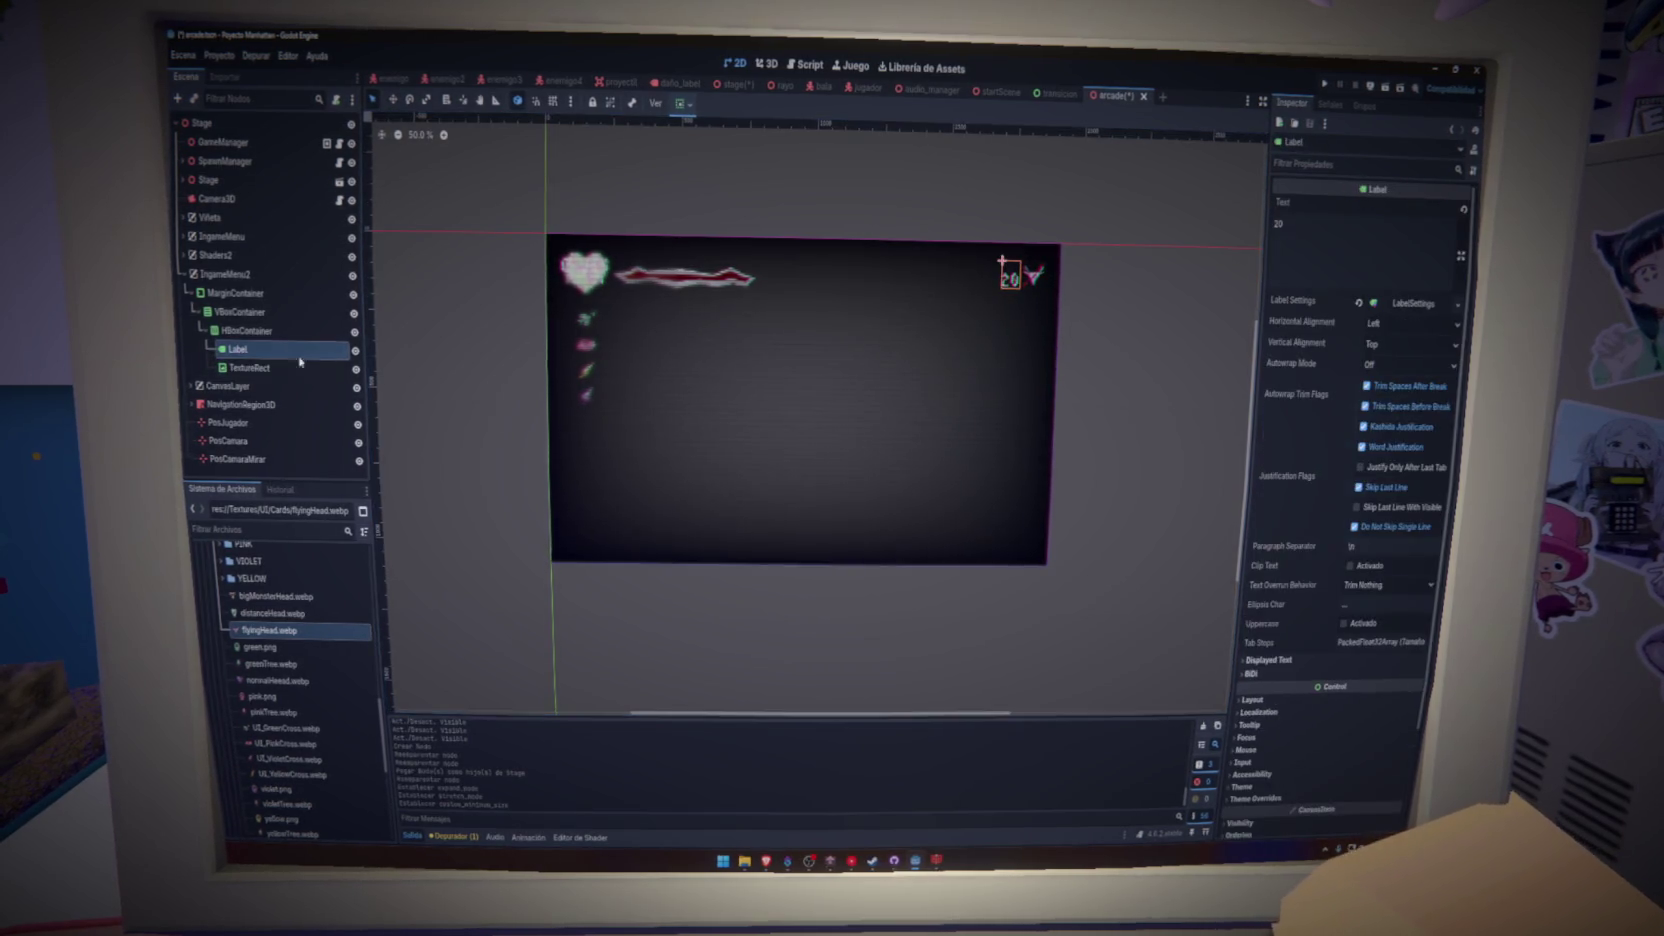
{"action": "left_click", "coordinate": [1378, 346]}
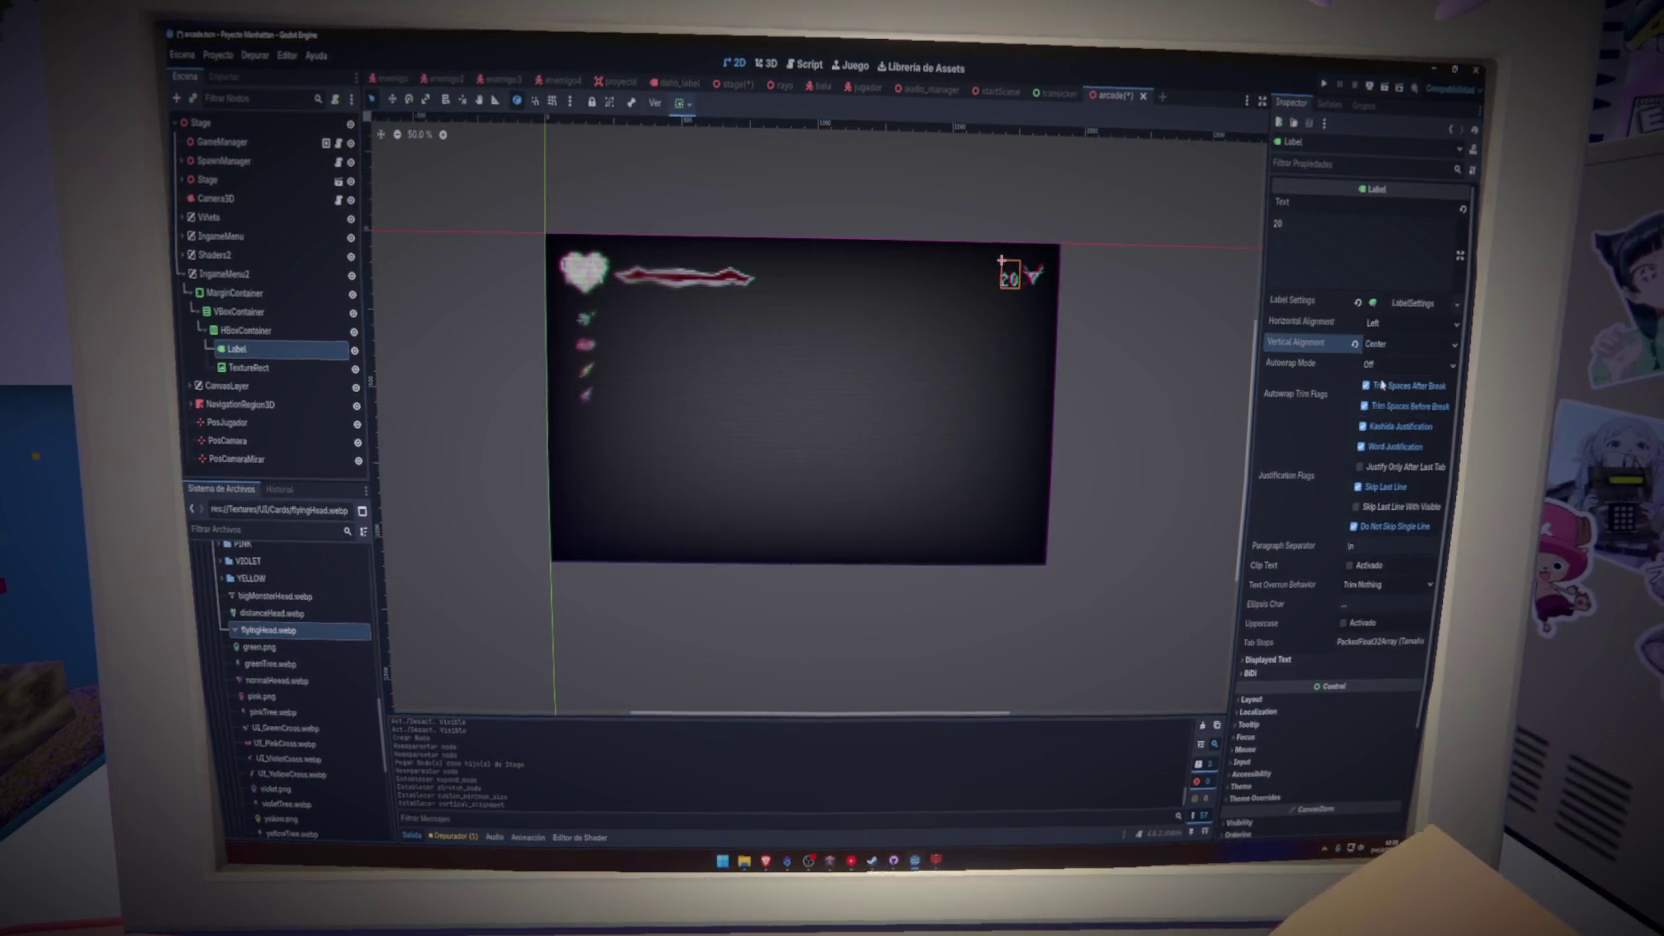
{"action": "left_click", "coordinate": [1385, 373]}
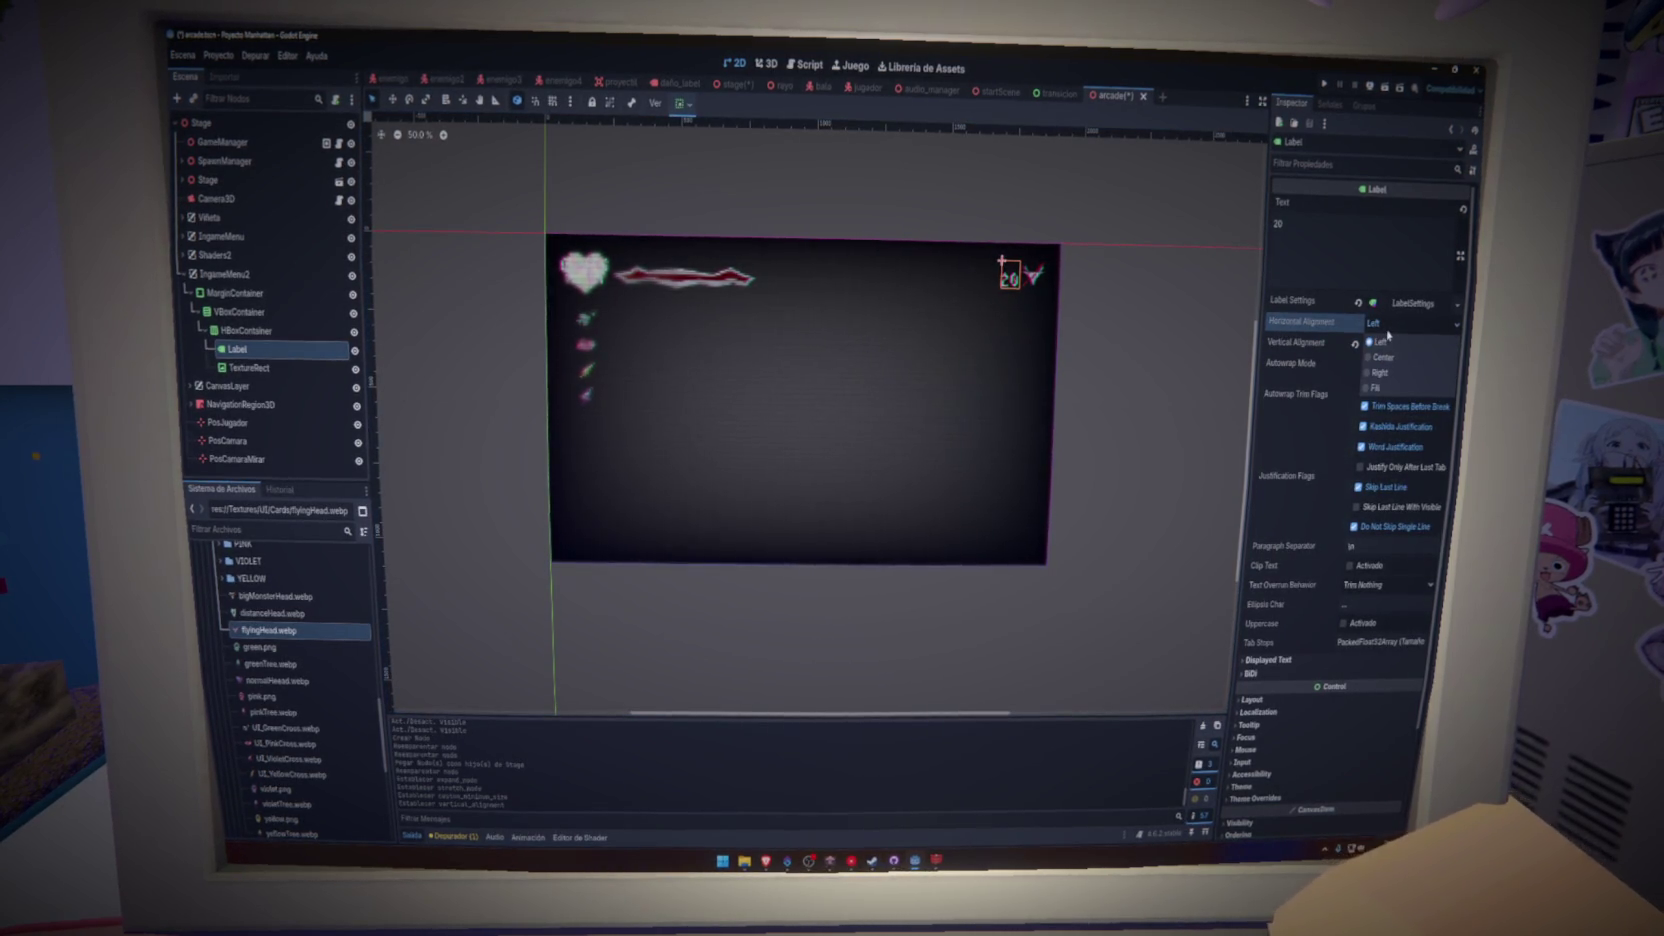
{"action": "left_click", "coordinate": [1384, 358]}
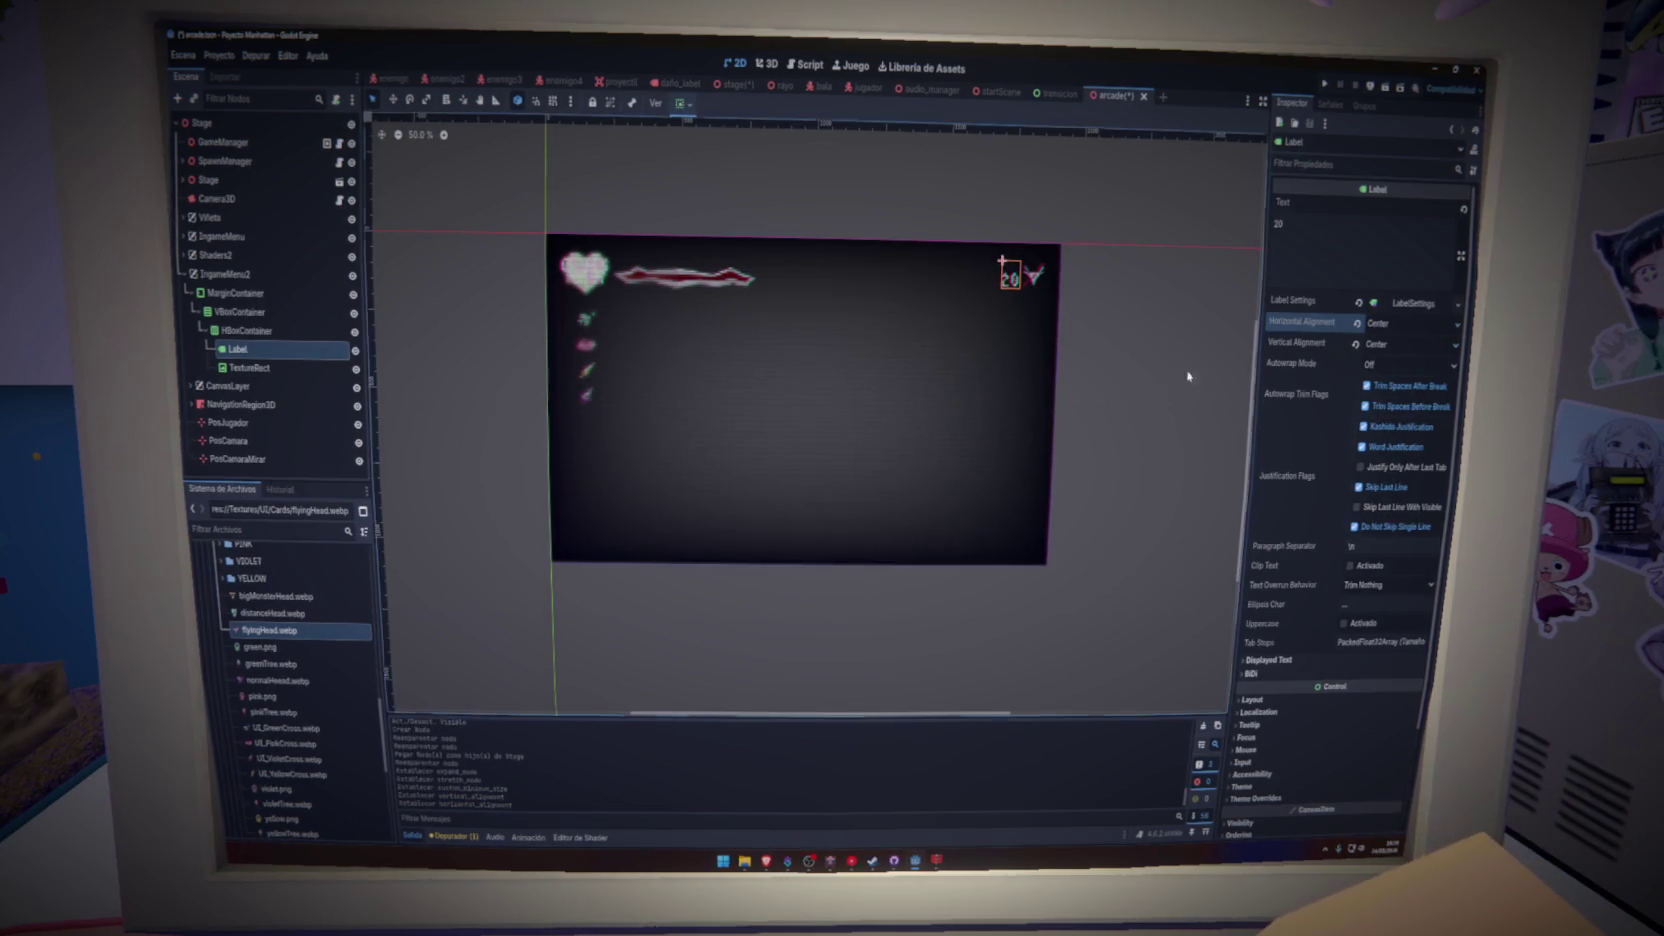
{"action": "scroll", "coordinate": [1052, 297], "scroll_direction": "up", "scroll_amount": 1}
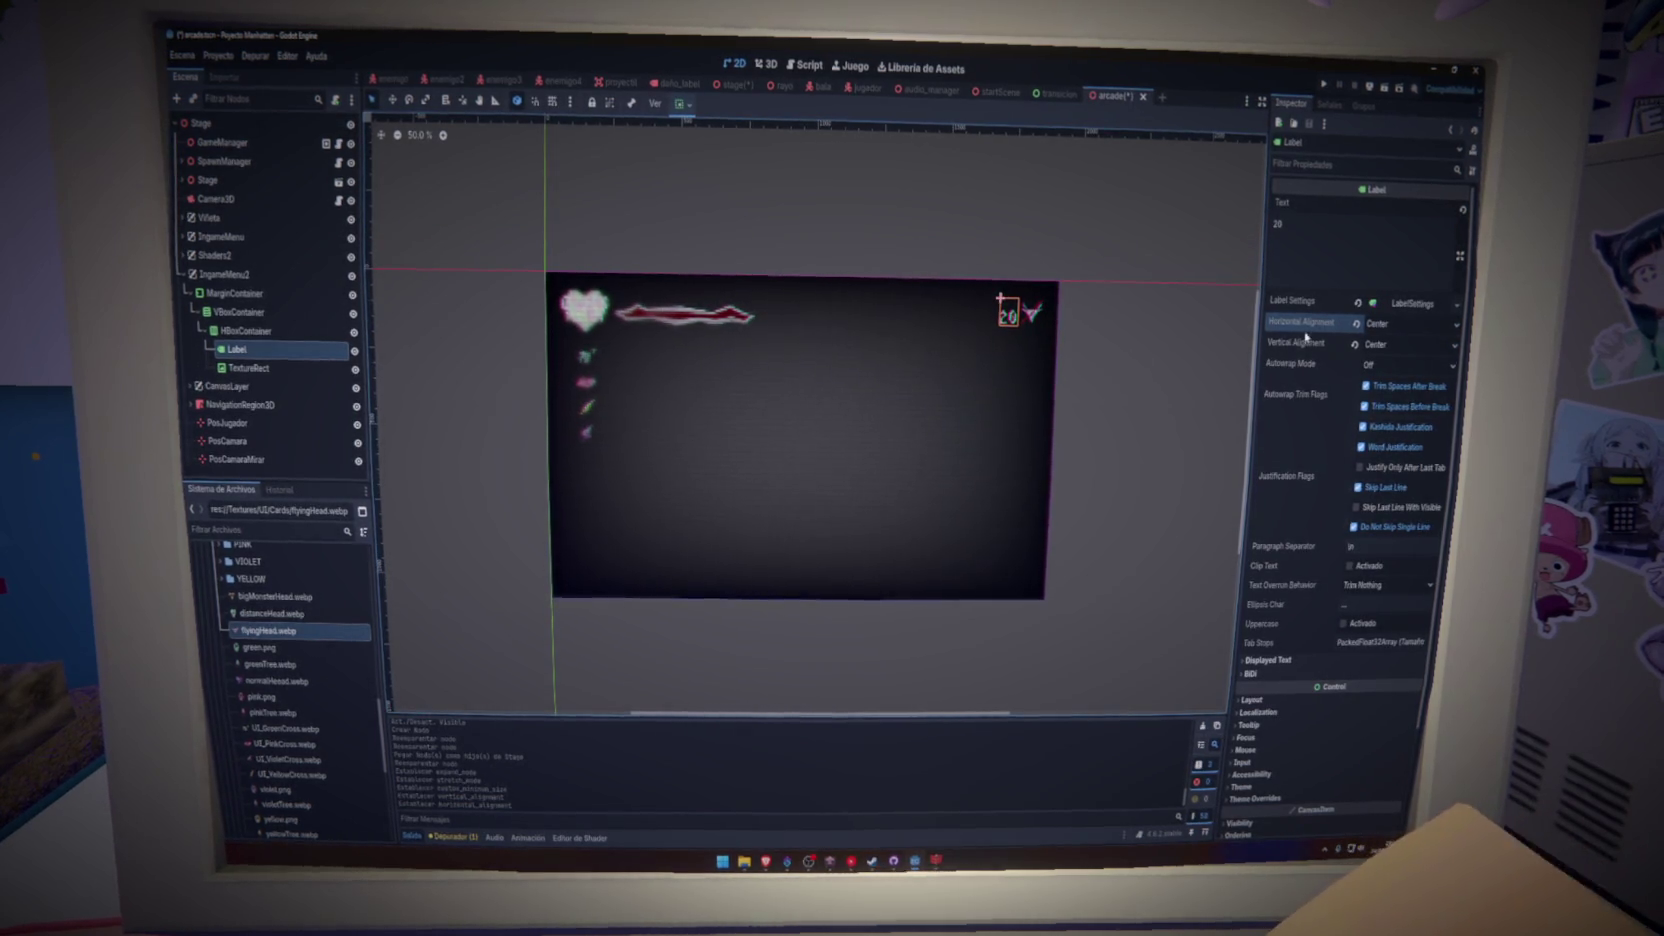
{"action": "left_click", "coordinate": [1375, 323]}
{"action": "left_click", "coordinate": [1385, 372]}
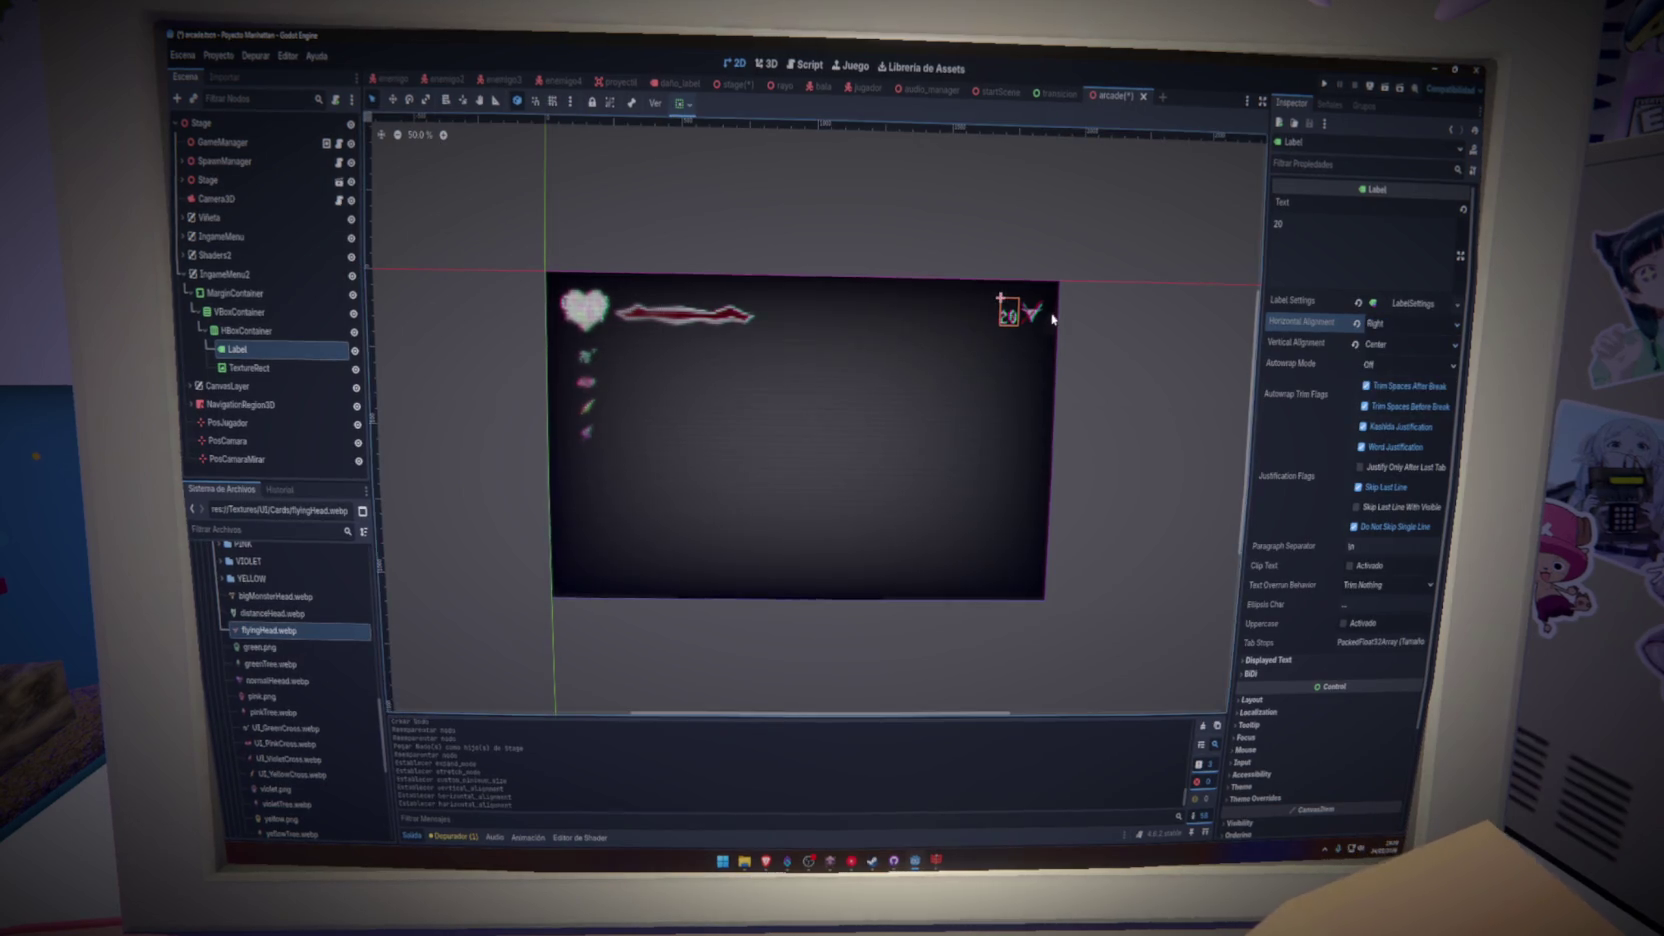
{"action": "scroll", "coordinate": [1054, 360], "scroll_direction": "up", "scroll_amount": 2}
{"action": "scroll", "coordinate": [1054, 407], "scroll_direction": "up", "scroll_amount": 4}
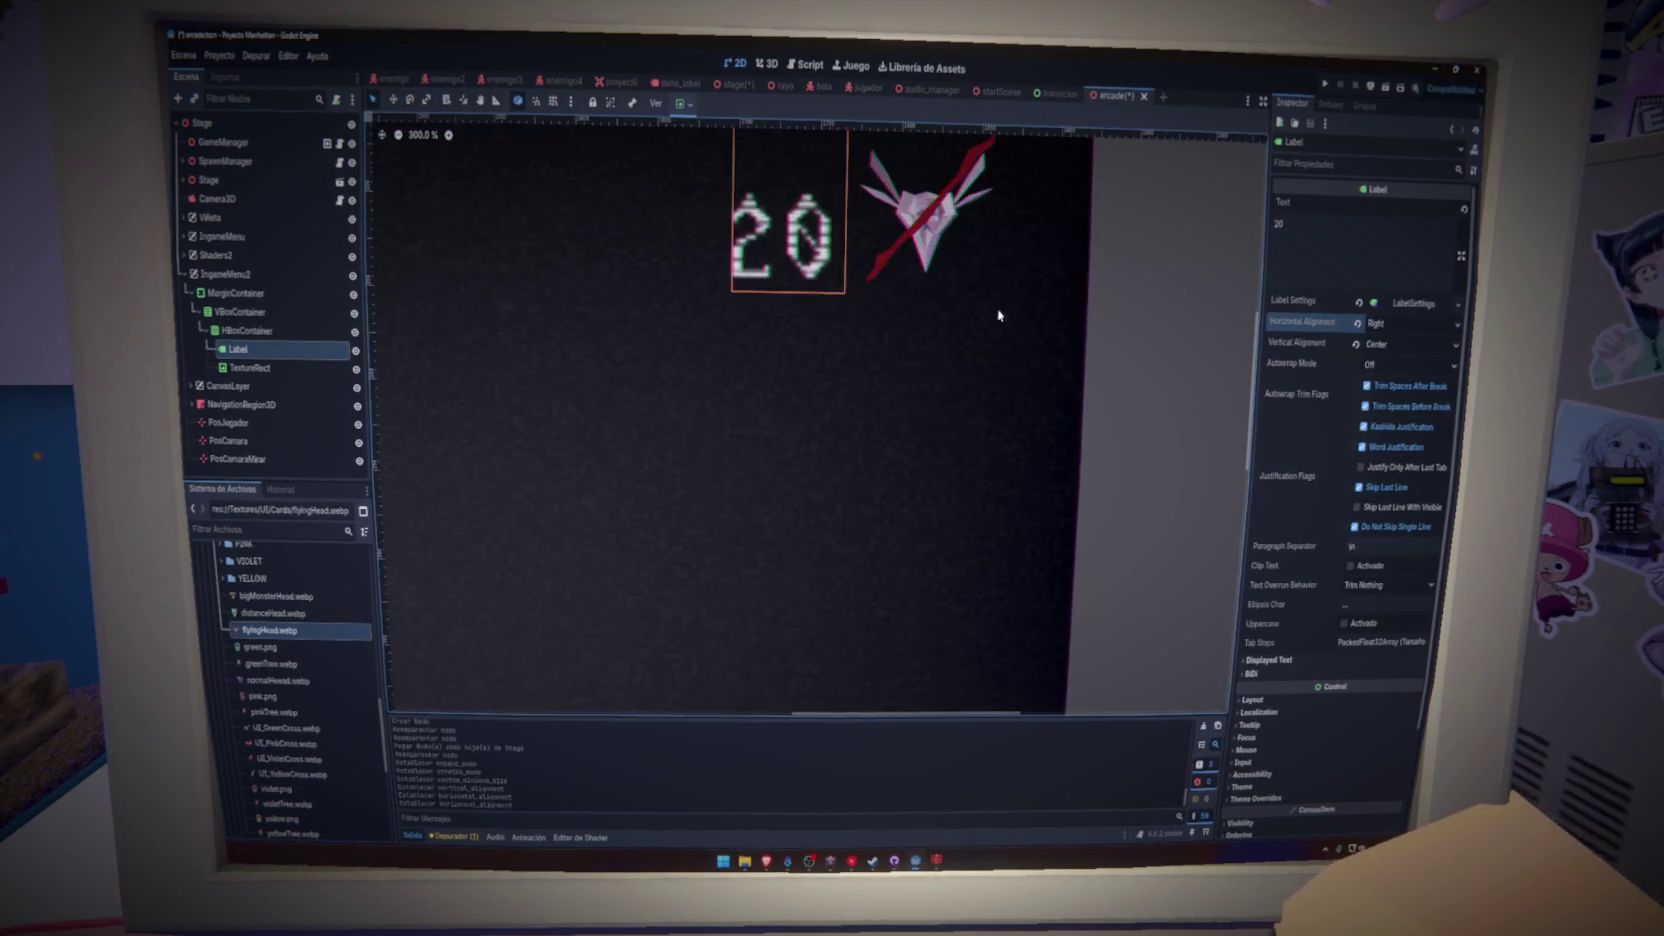
- Change the counter Label's text from 20 to 29
{"action": "left_click", "coordinate": [1317, 234]}
{"action": "type", "text": "000"}
{"action": "key", "text": "BackSpace"}
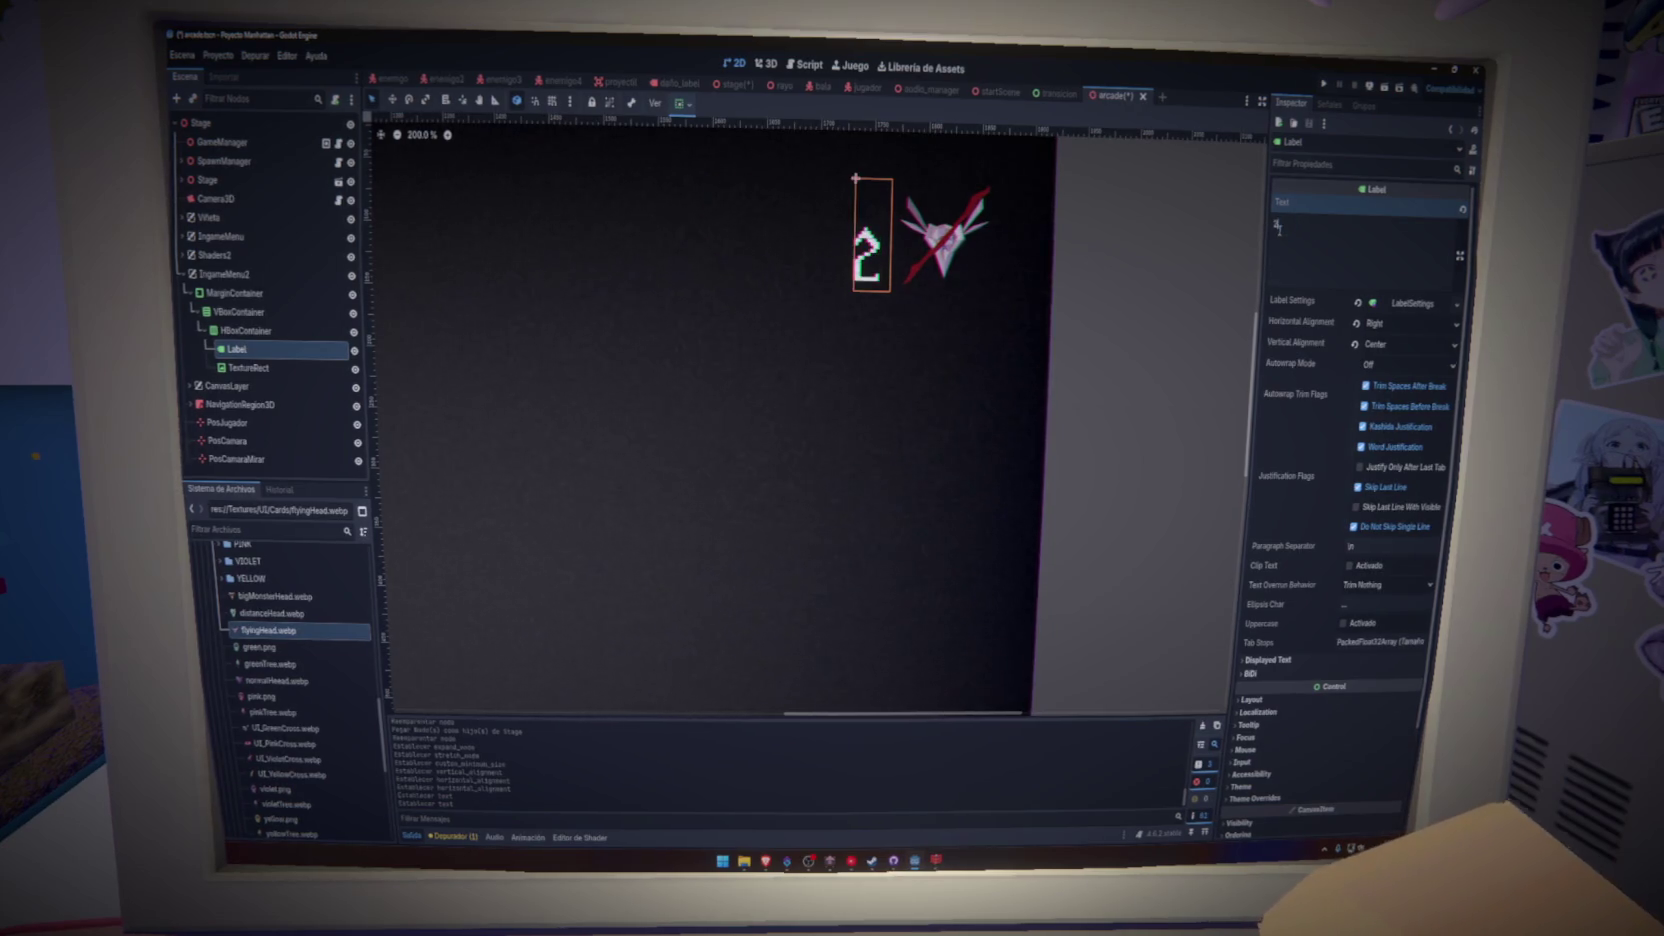
{"action": "type", "text": "9"}
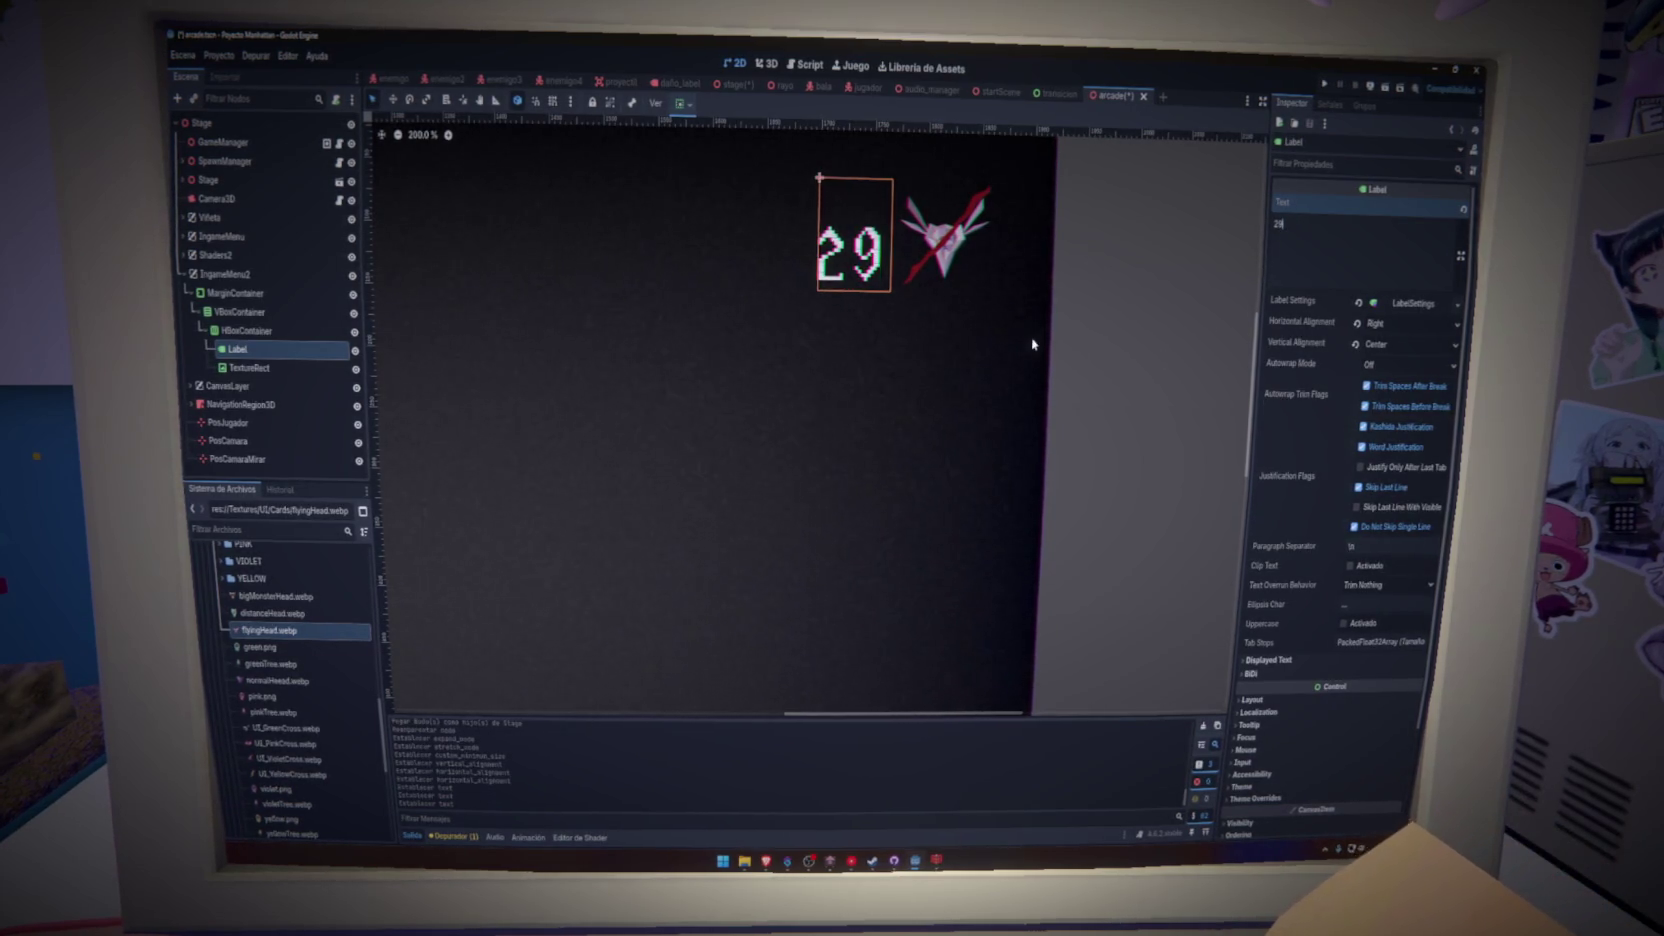
{"action": "scroll", "coordinate": [1030, 343], "scroll_direction": "down", "scroll_amount": 4}
{"action": "scroll", "coordinate": [1024, 343], "scroll_direction": "up", "scroll_amount": 4}
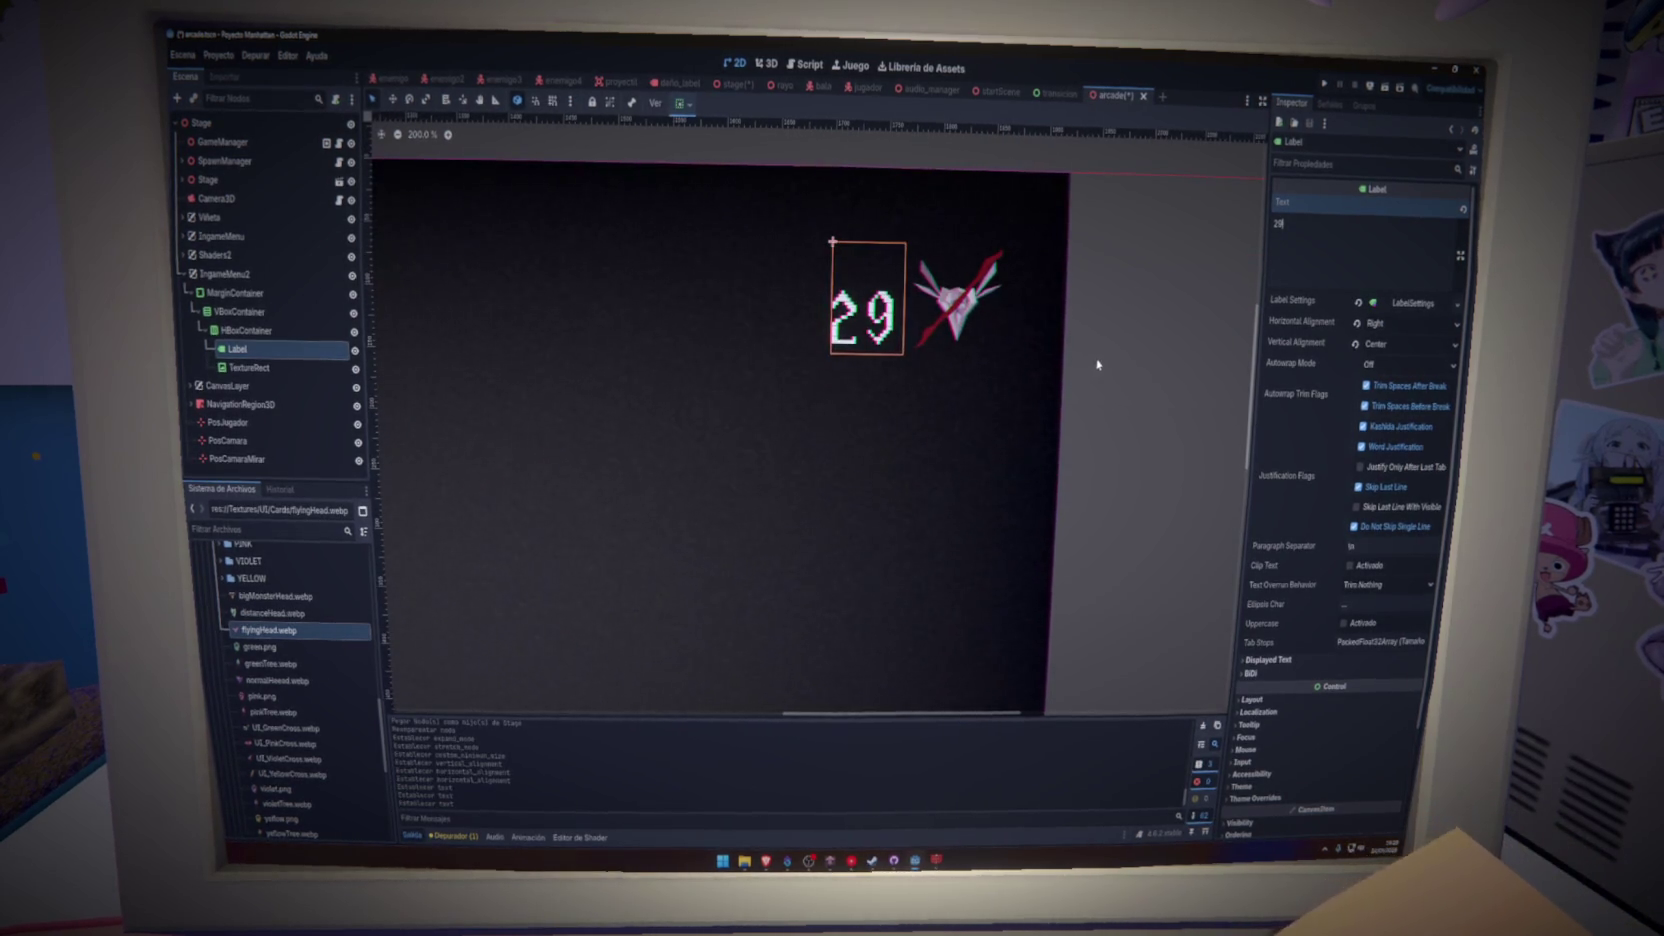
{"action": "left_click", "coordinate": [312, 364]}
- Add a MarginContainer under HBoxContainer and move the counter Label into it
{"action": "left_click", "coordinate": [300, 349]}
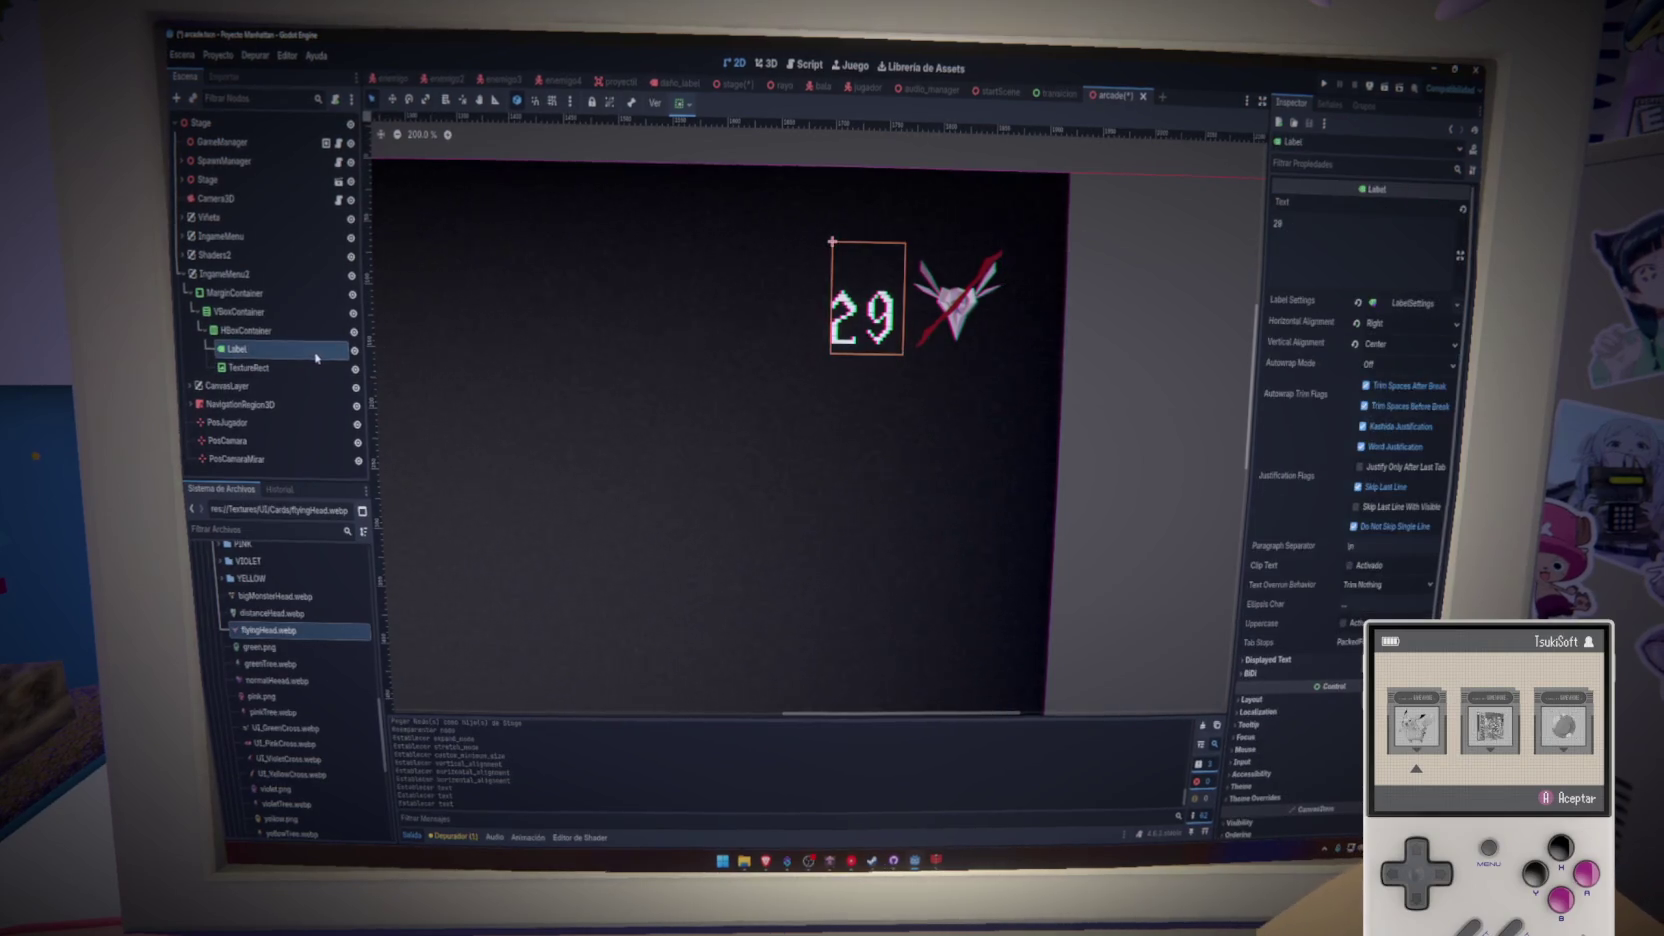
{"action": "left_click", "coordinate": [290, 331]}
{"action": "right_click", "coordinate": [316, 331]}
{"action": "left_click", "coordinate": [330, 352]}
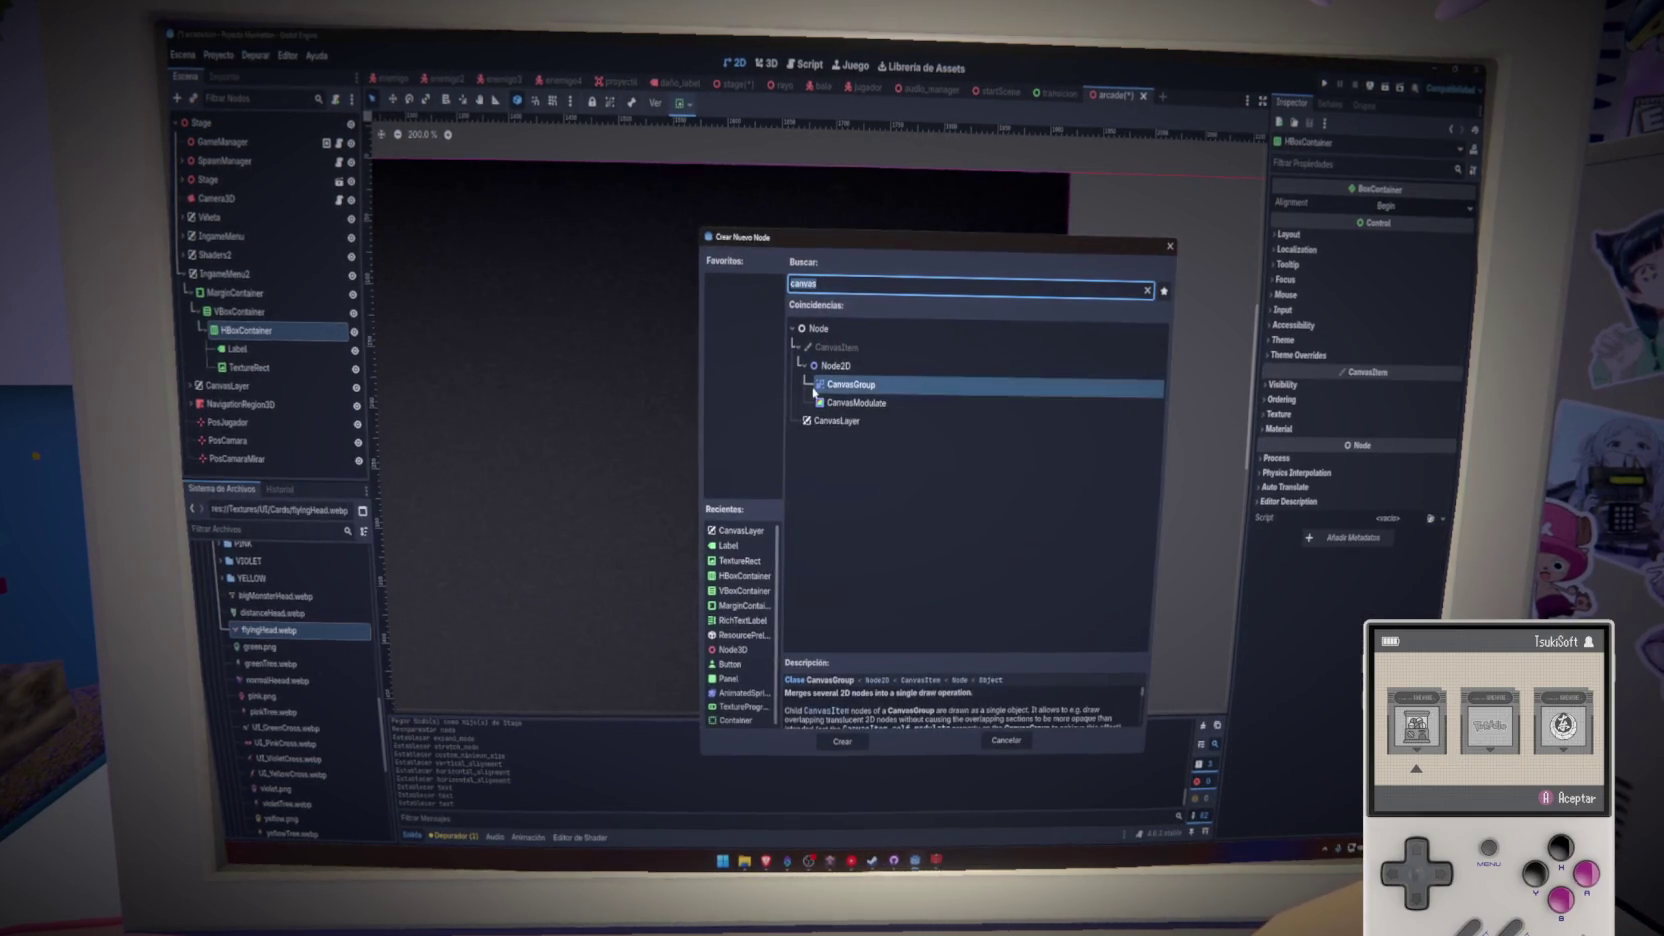
{"action": "type", "text": "margin"}
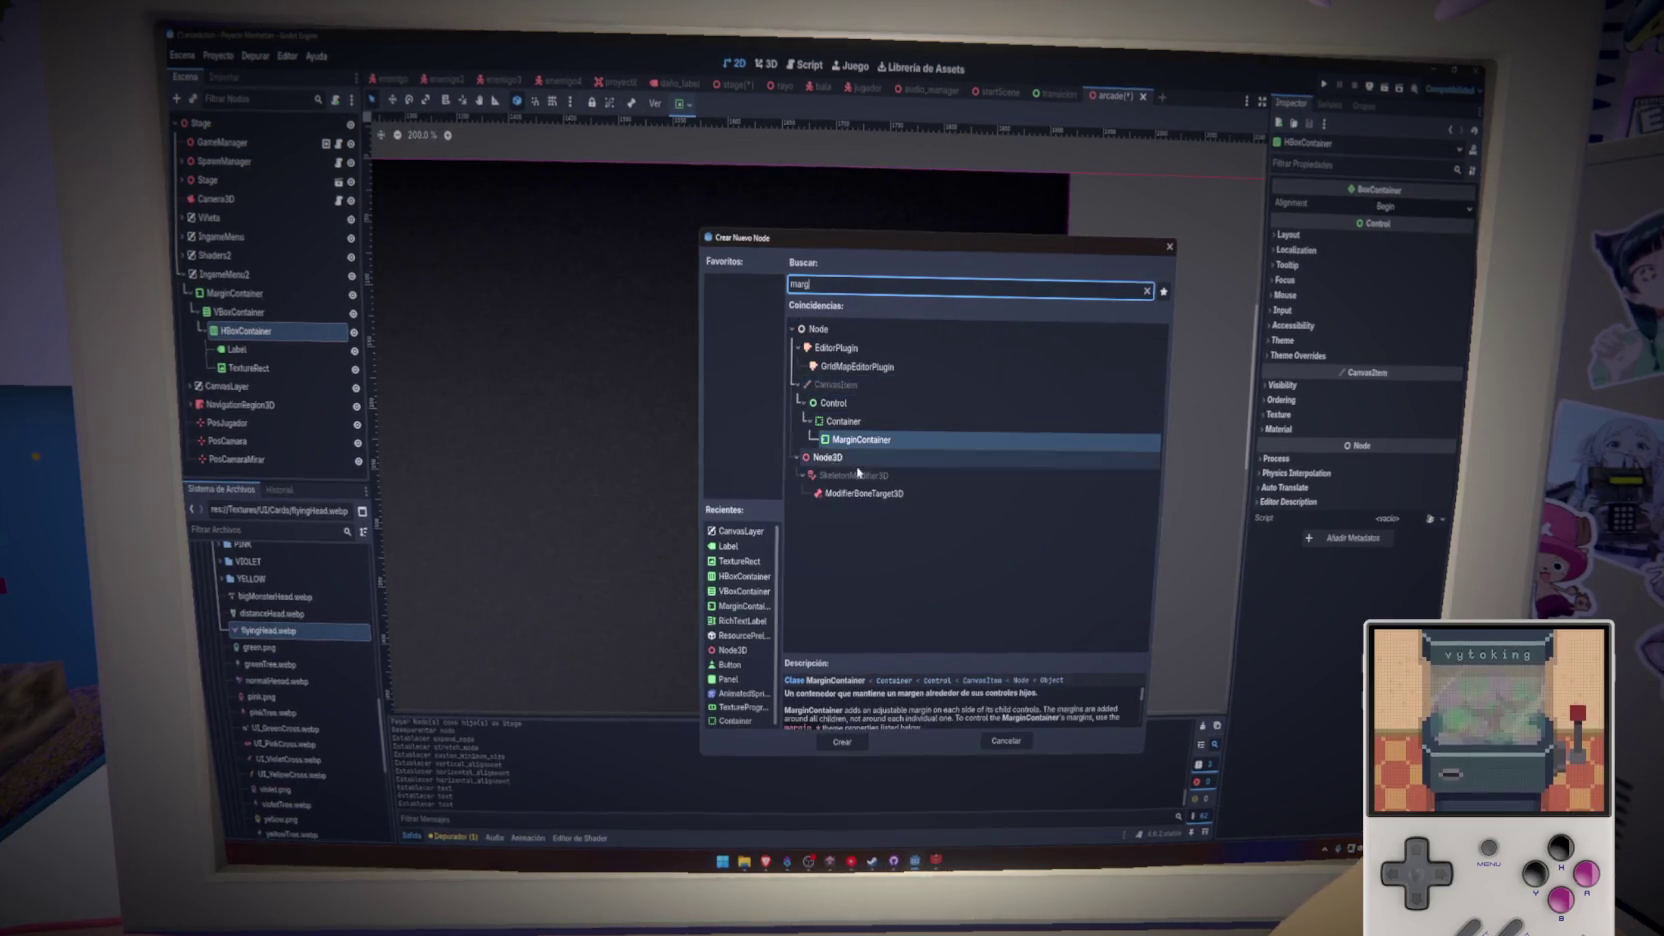
{"action": "left_click", "coordinate": [842, 741]}
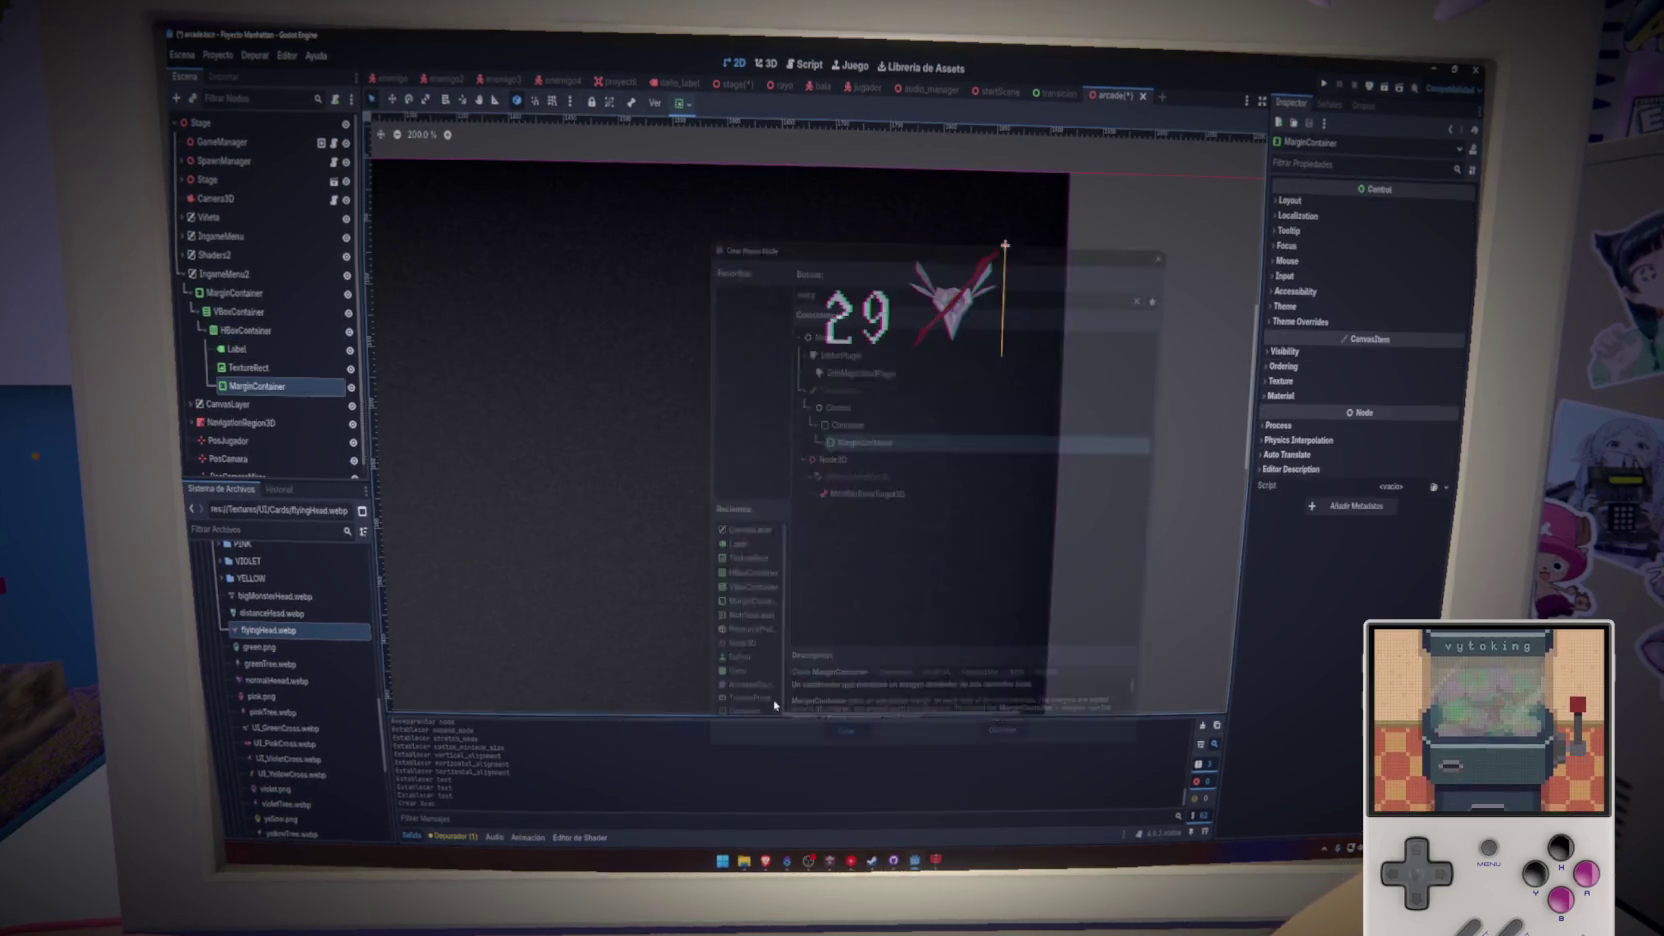
{"action": "left_click_drag", "start_coordinate": [265, 396], "coordinate": [262, 357]}
- Give the new MarginContainer a Margin Bottom theme override and save the arcade scene
{"action": "left_click", "coordinate": [259, 351]}
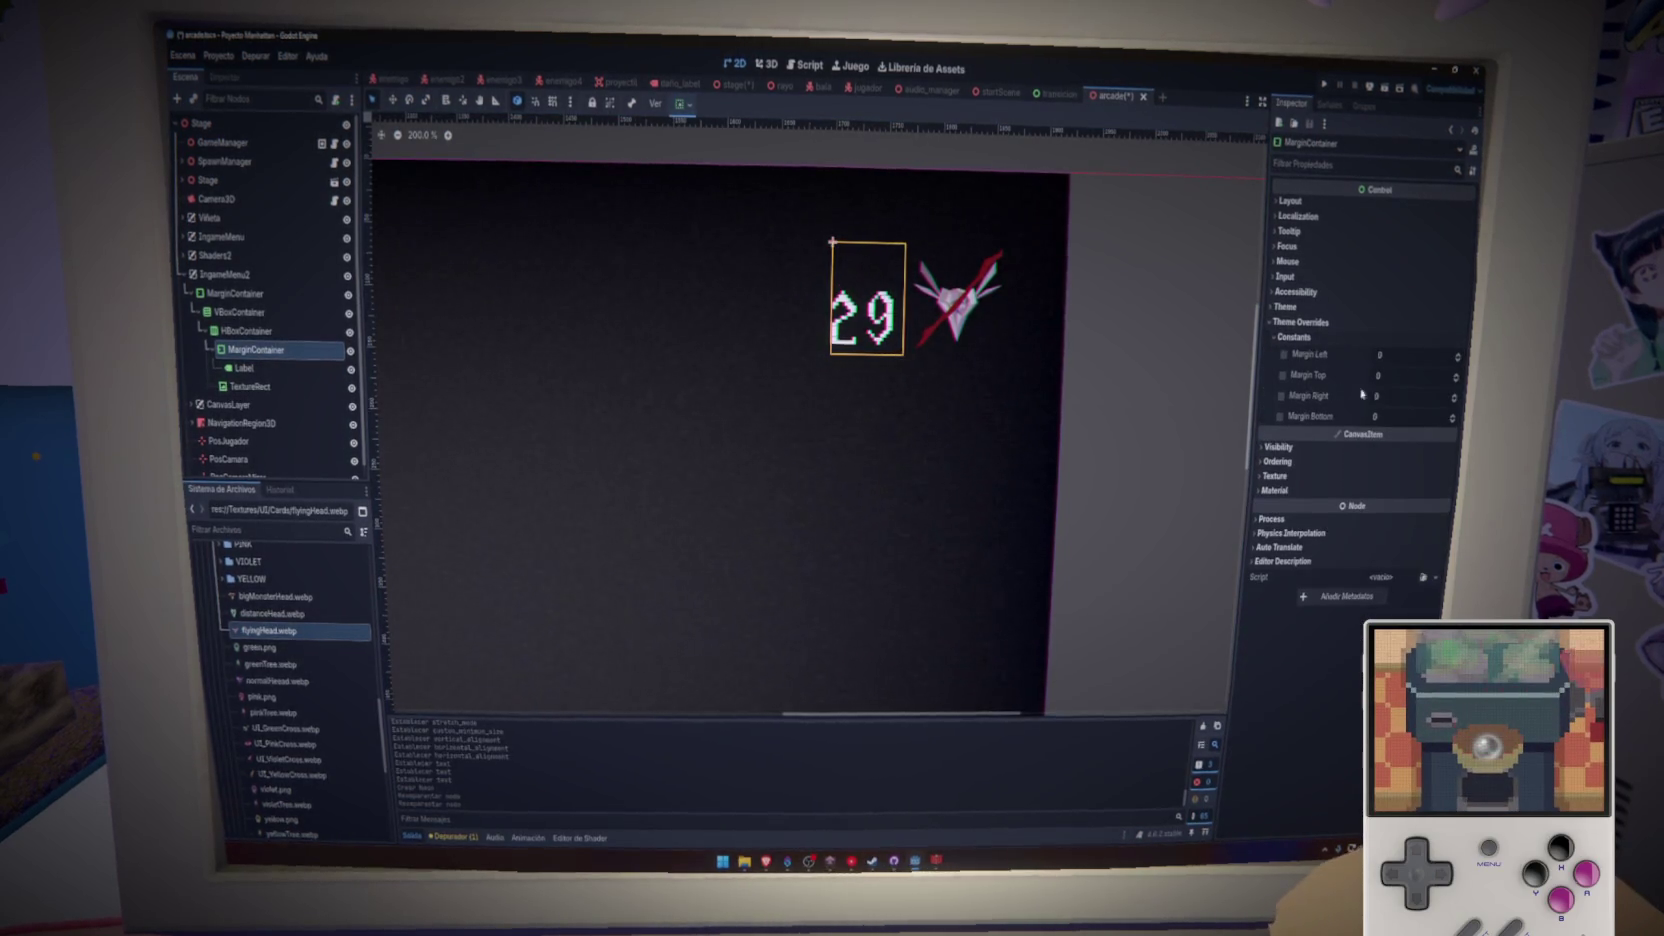
{"action": "mouse_move", "coordinate": [1400, 416]}
{"action": "left_mouse_down"}
{"action": "mouse_move", "coordinate": [1445, 416]}
{"action": "mouse_move", "coordinate": [1408, 416]}
{"action": "left_mouse_up"}
{"action": "key", "text": "ctrl+s"}
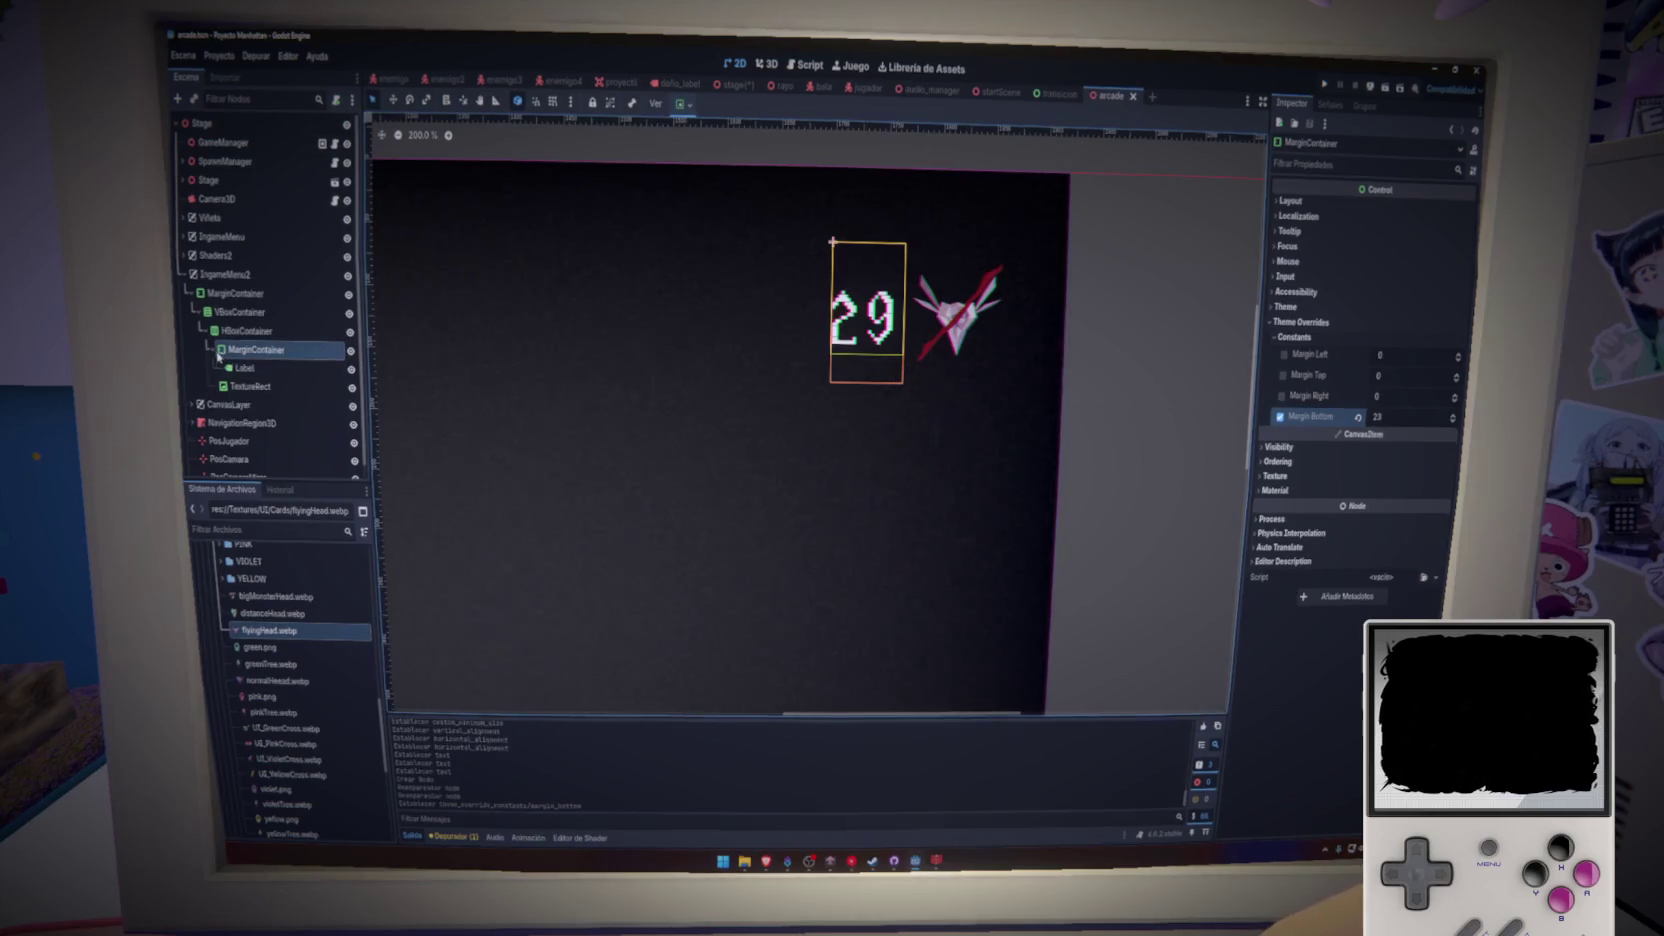
{"action": "left_click", "coordinate": [340, 369]}
{"action": "key", "text": "ctrl+s"}
{"action": "scroll", "coordinate": [760, 440], "scroll_direction": "down", "scroll_amount": 5}
- Raise the counter MarginContainer's bottom margin to about 26 and save the arcade scene
{"action": "left_click", "coordinate": [817, 441]}
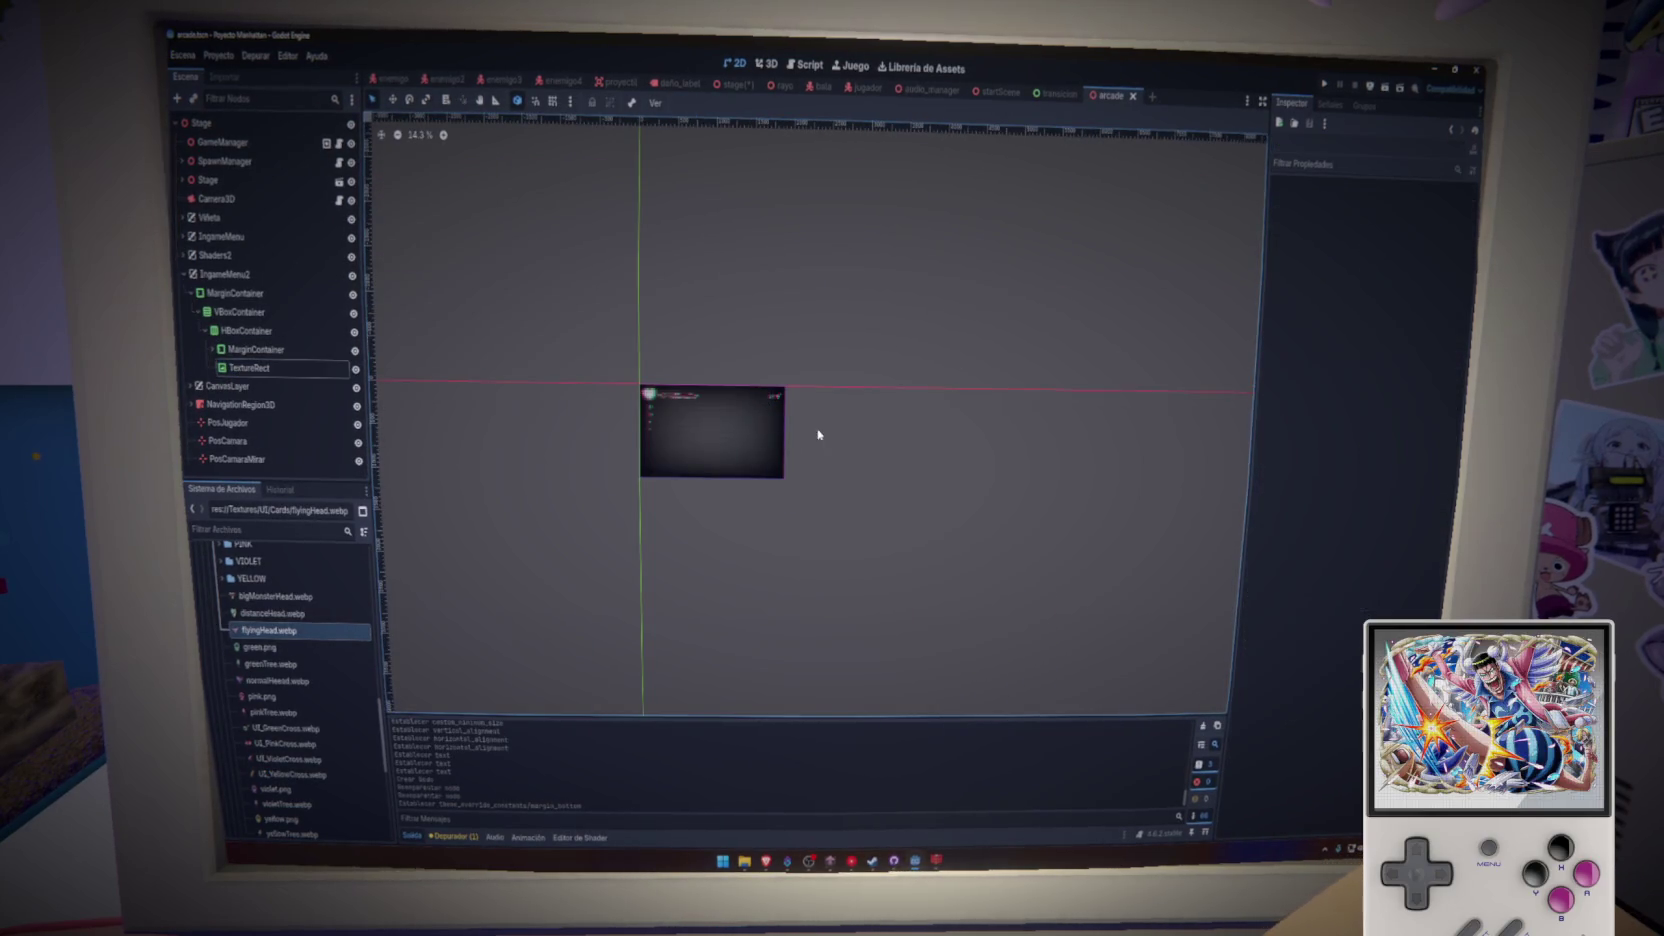
{"action": "scroll", "coordinate": [747, 412], "scroll_direction": "up", "scroll_amount": 5}
{"action": "scroll", "coordinate": [826, 436], "scroll_direction": "down", "scroll_amount": 2}
{"action": "scroll", "coordinate": [810, 450], "scroll_direction": "up", "scroll_amount": 1}
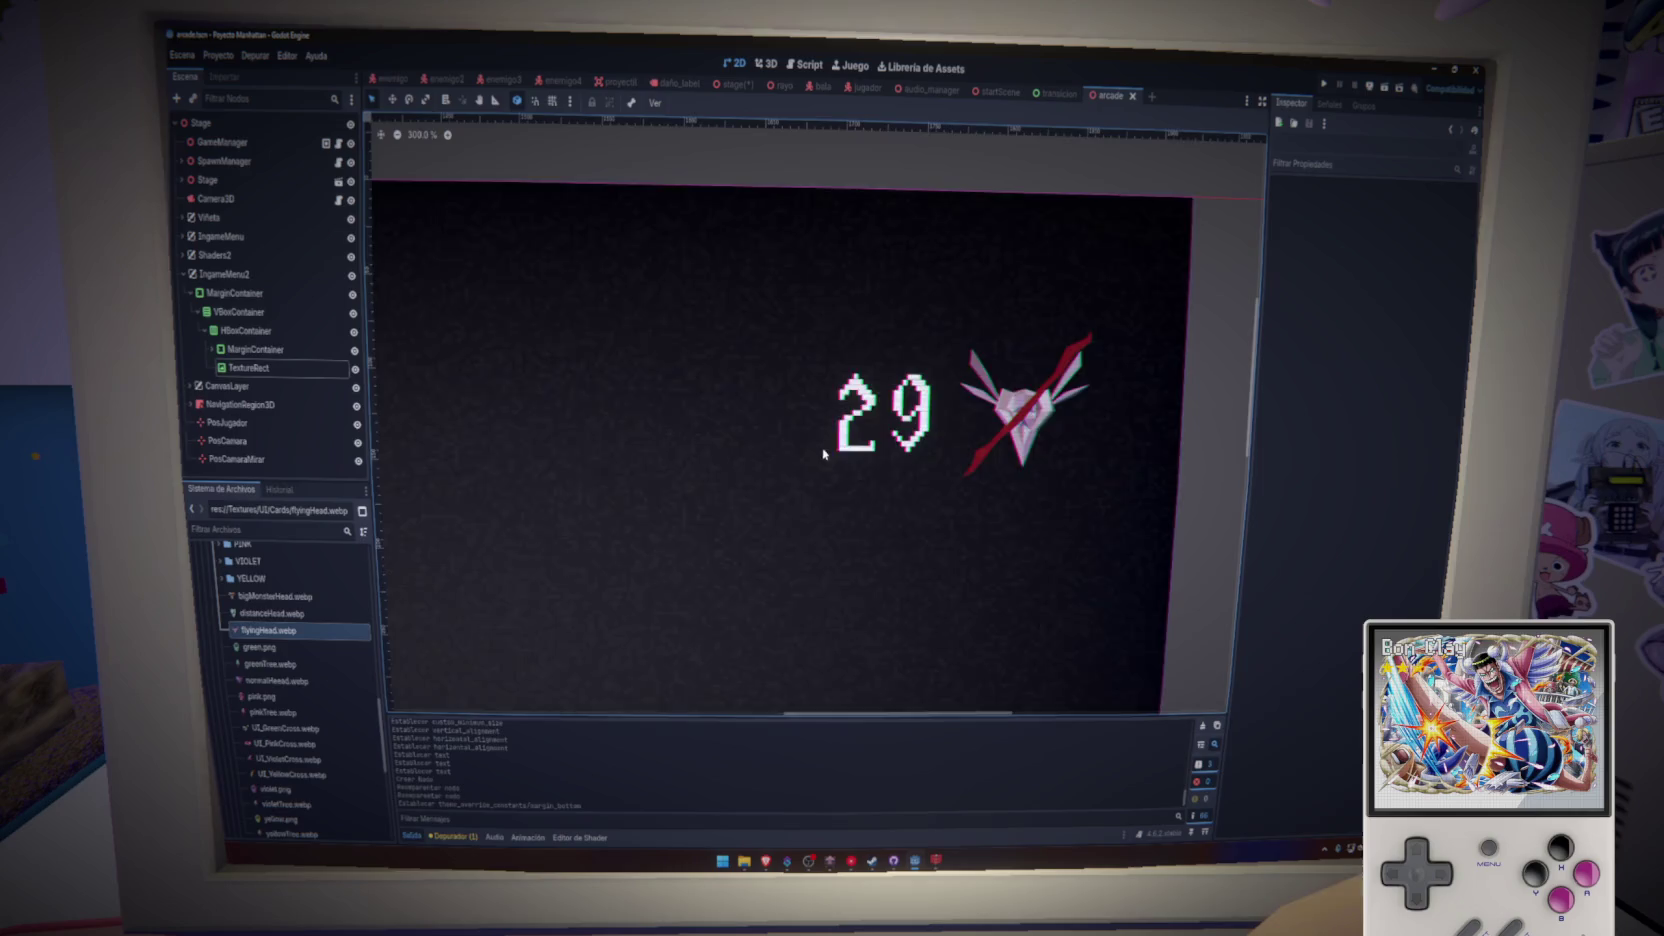
{"action": "scroll", "coordinate": [815, 452], "scroll_direction": "down", "scroll_amount": 4}
{"action": "scroll", "coordinate": [806, 457], "scroll_direction": "up", "scroll_amount": 4}
{"action": "scroll", "coordinate": [900, 440], "scroll_direction": "down", "scroll_amount": 4}
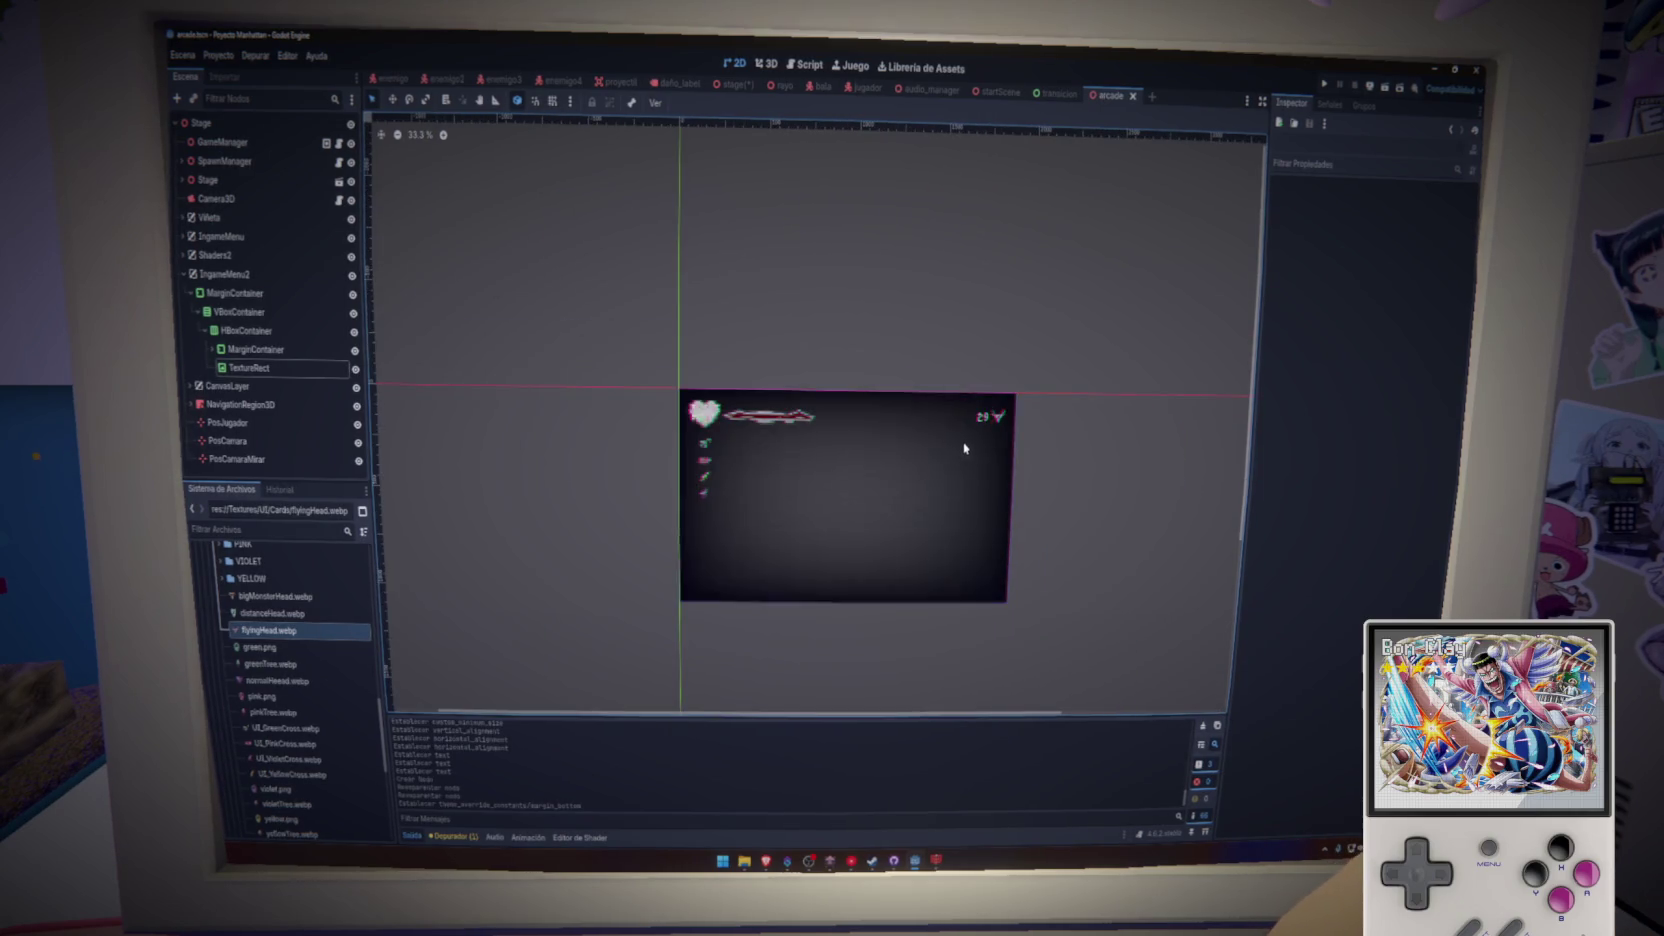
{"action": "scroll", "coordinate": [975, 450], "scroll_direction": "up", "scroll_amount": 5}
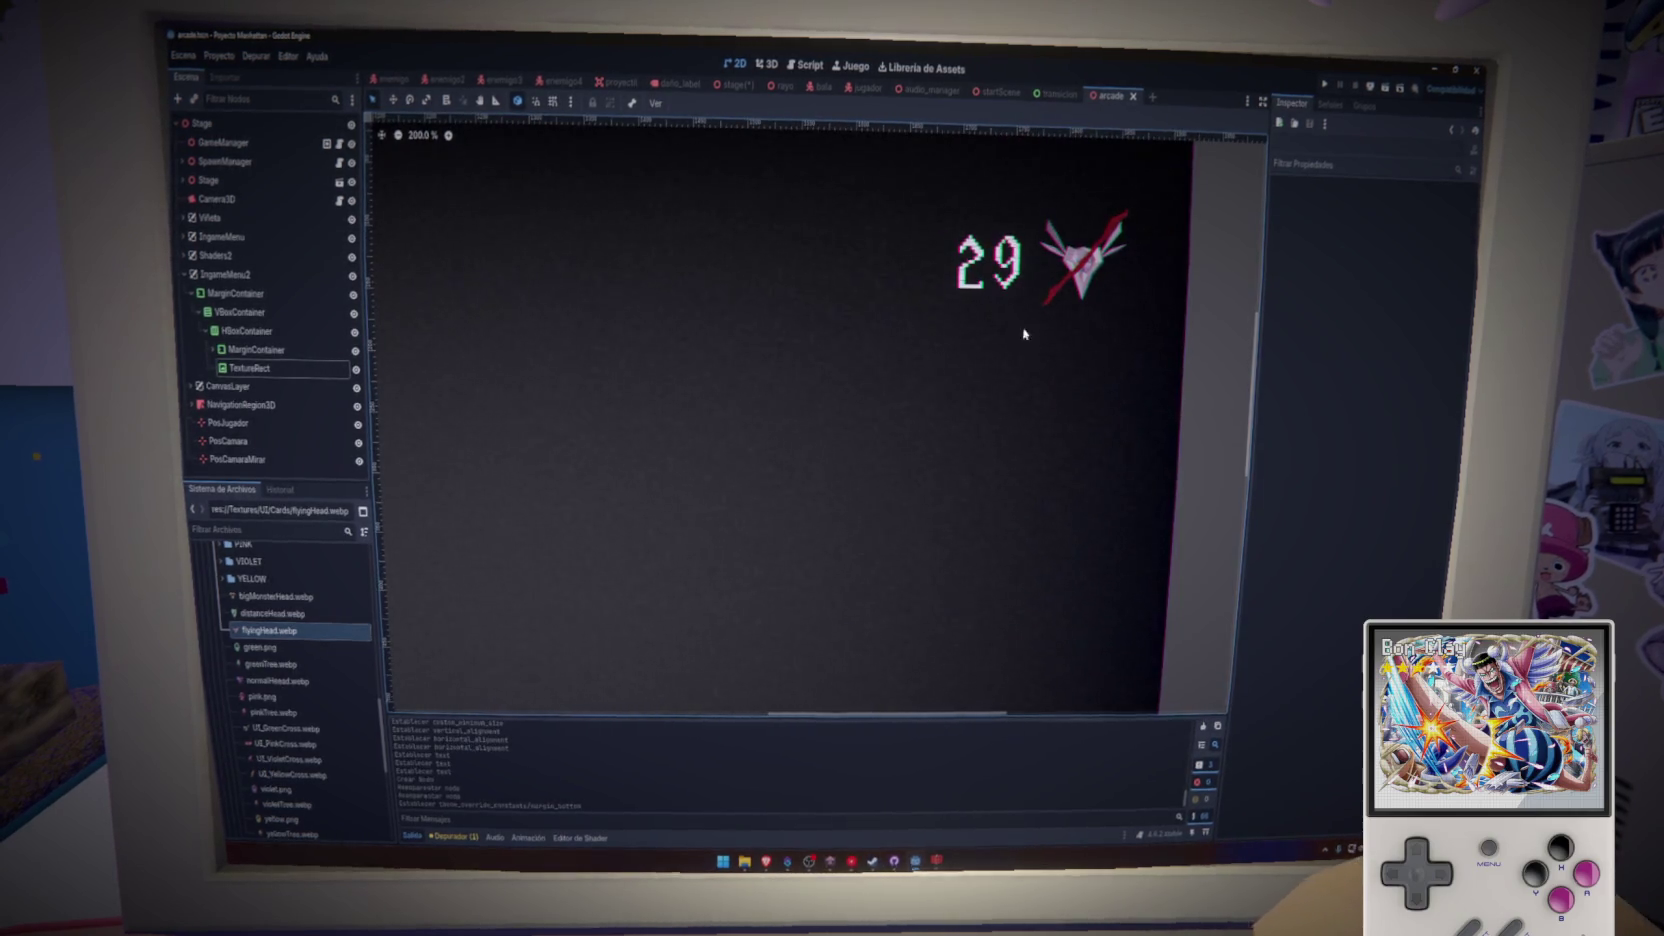
{"action": "left_click", "coordinate": [256, 349]}
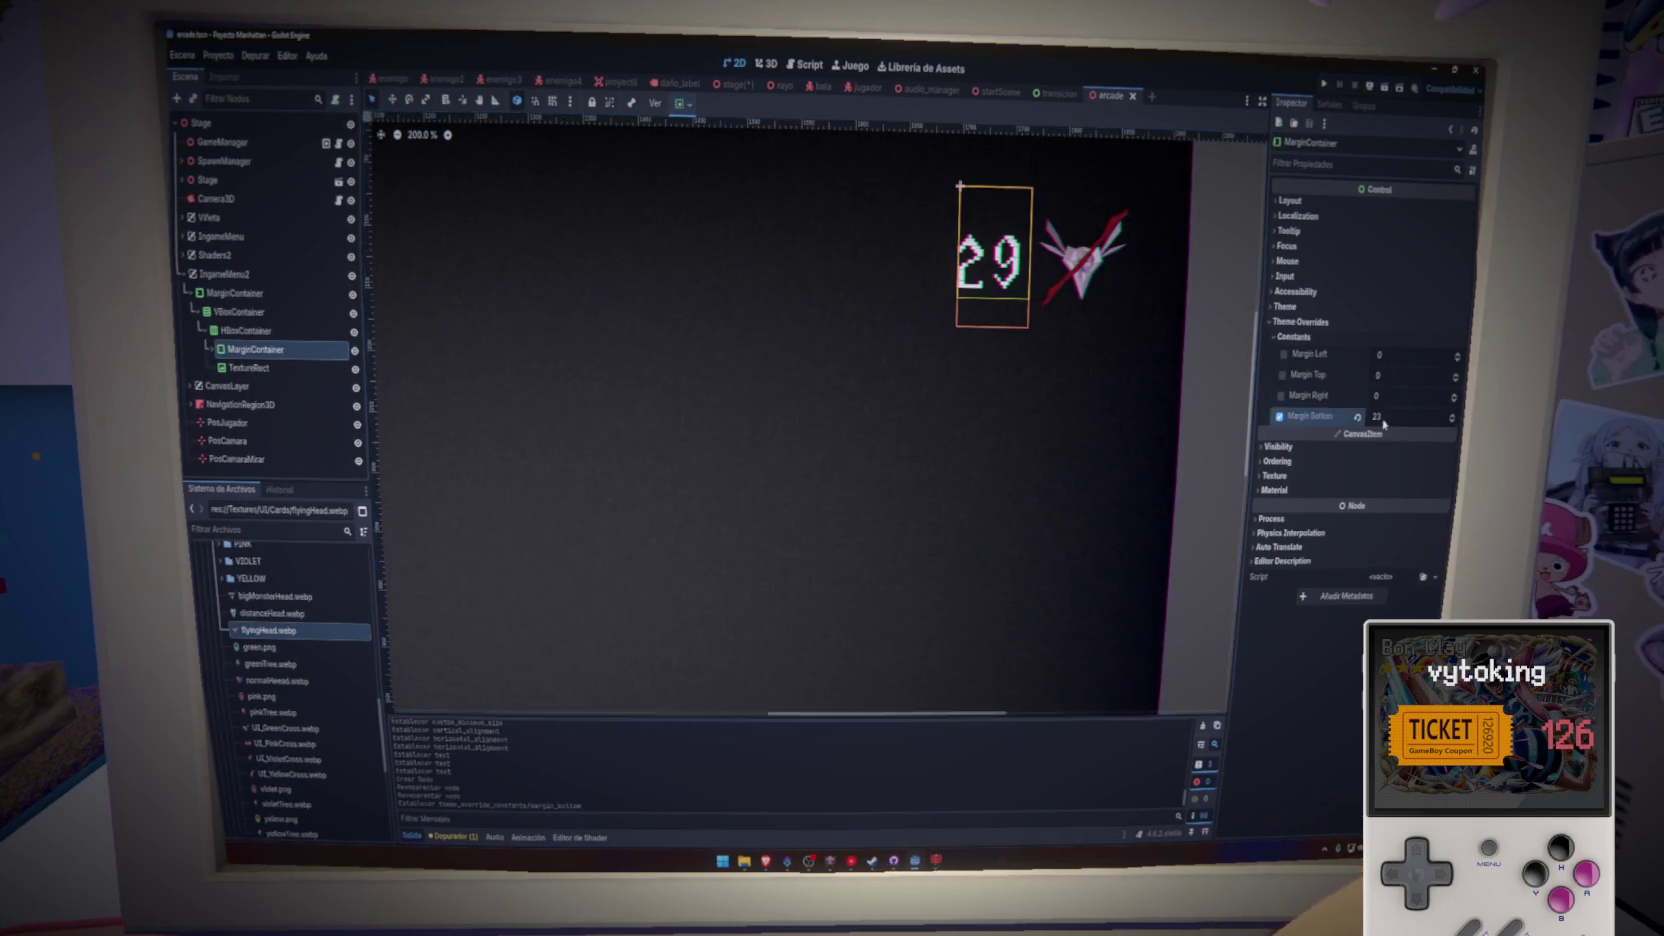
{"action": "left_click_drag", "start_coordinate": [1385, 423], "coordinate": [1405, 423]}
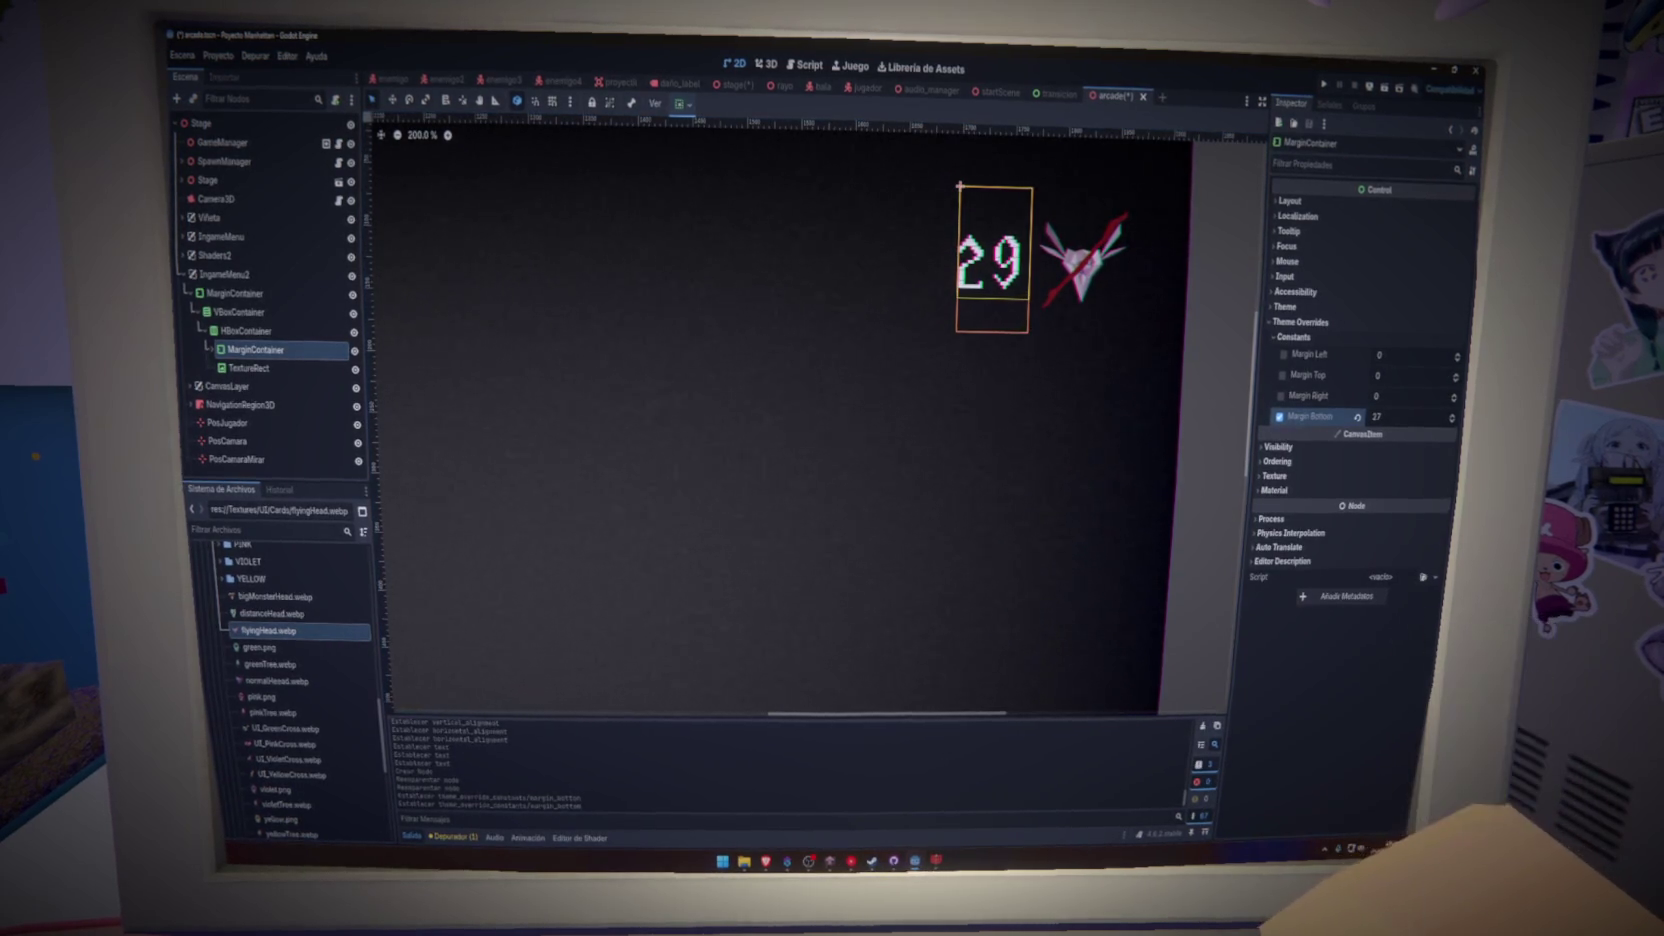
{"action": "left_click", "coordinate": [1202, 391]}
{"action": "key", "text": "ctrl+s"}
{"action": "scroll", "coordinate": [1150, 400], "scroll_direction": "down", "scroll_amount": 5}
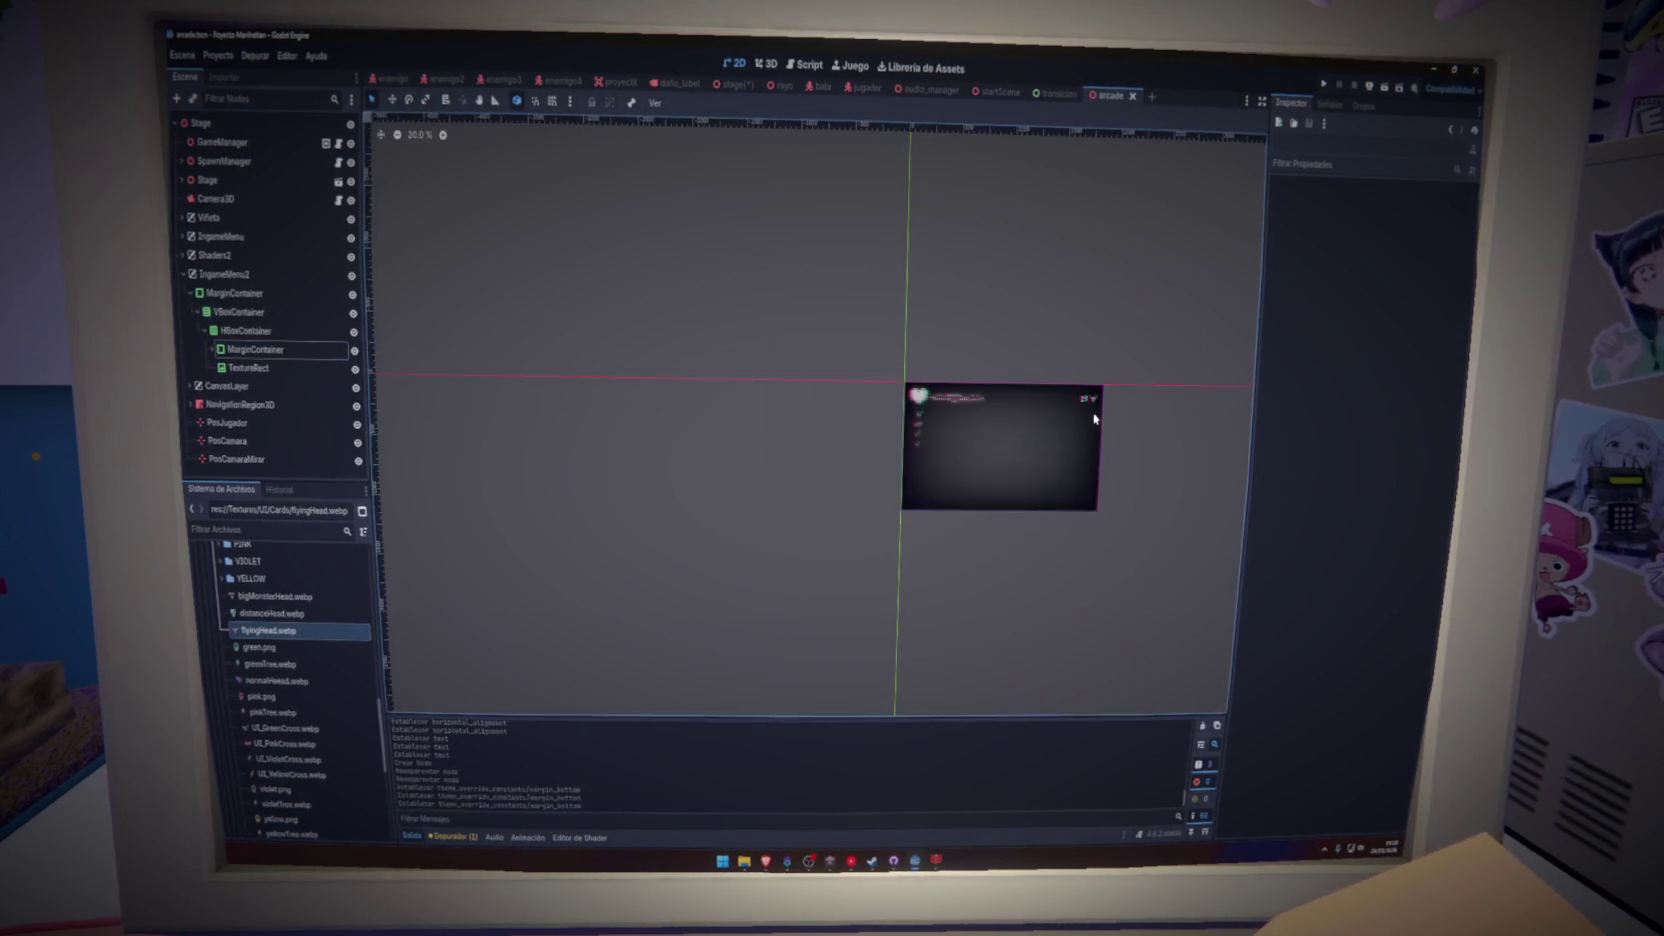
{"action": "scroll", "coordinate": [1090, 420], "scroll_direction": "up", "scroll_amount": 4}
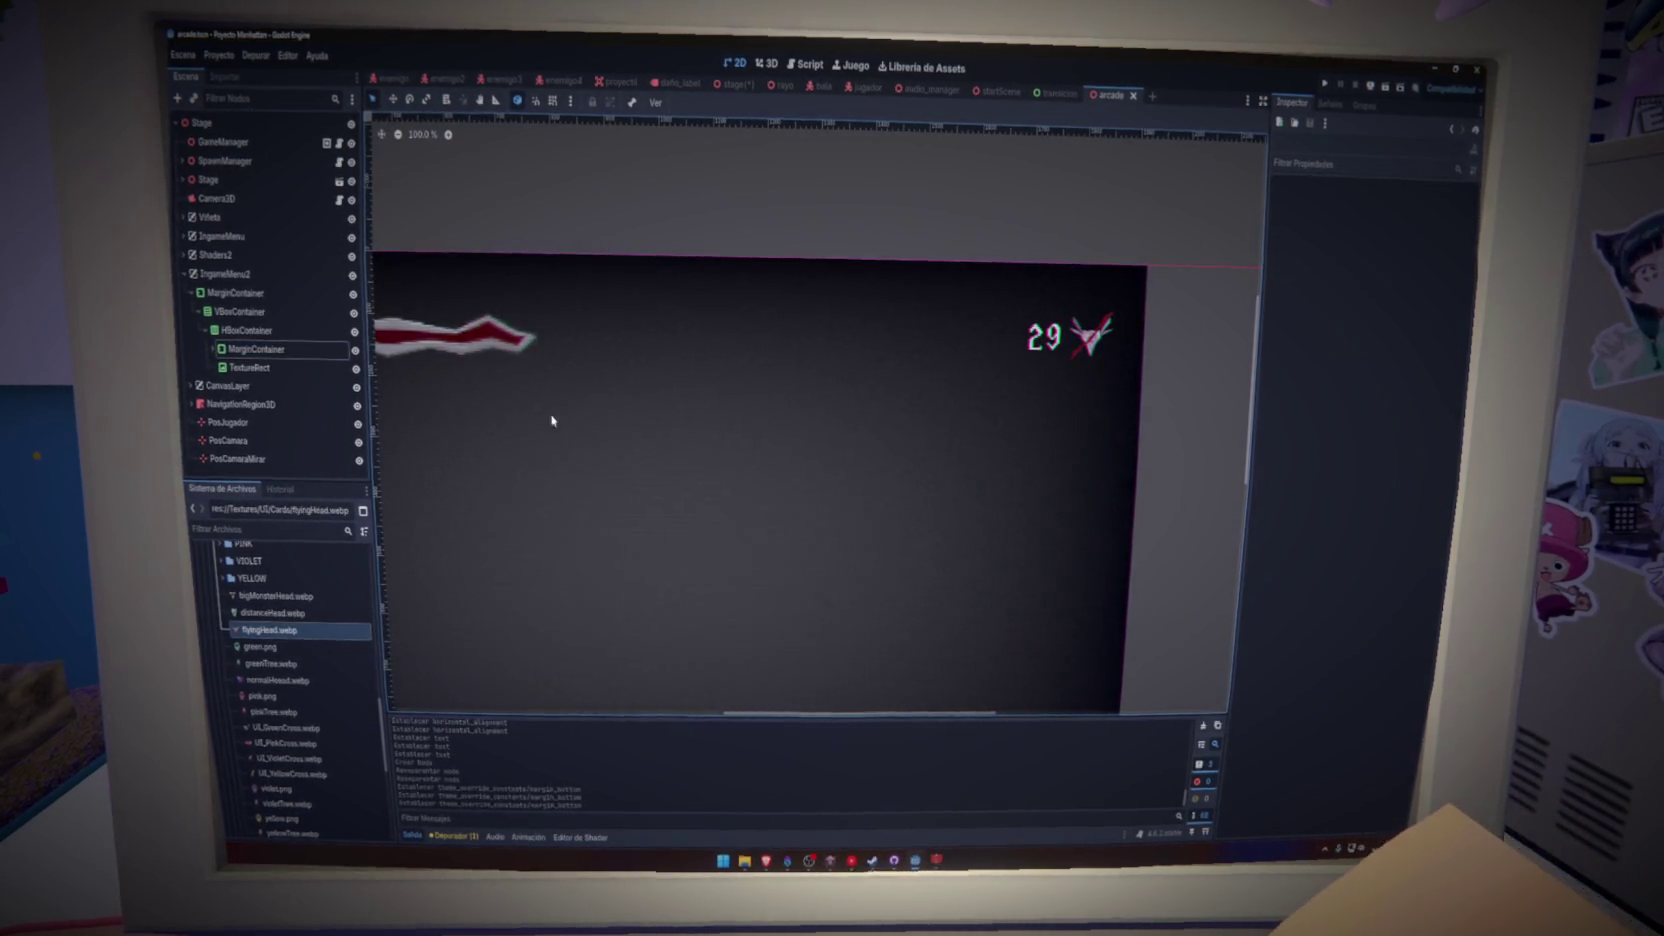
{"action": "left_click", "coordinate": [255, 349]}
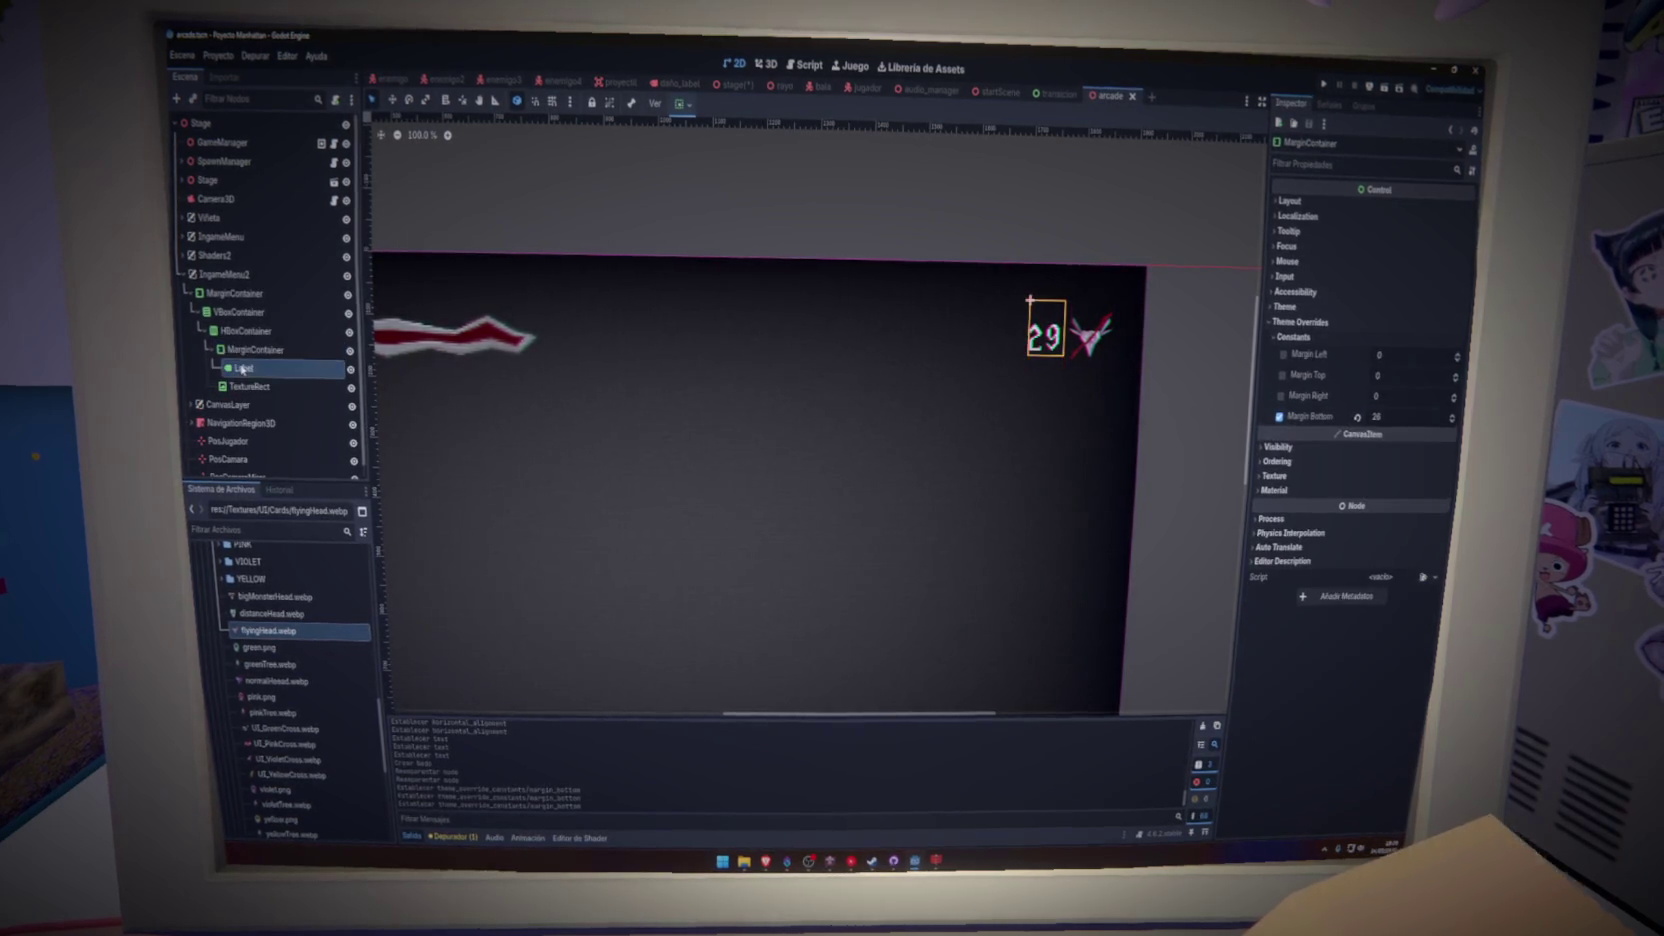
- Reduce the counter Label's LabelSettings font size from 90 to about 82
{"action": "left_click", "coordinate": [1045, 337]}
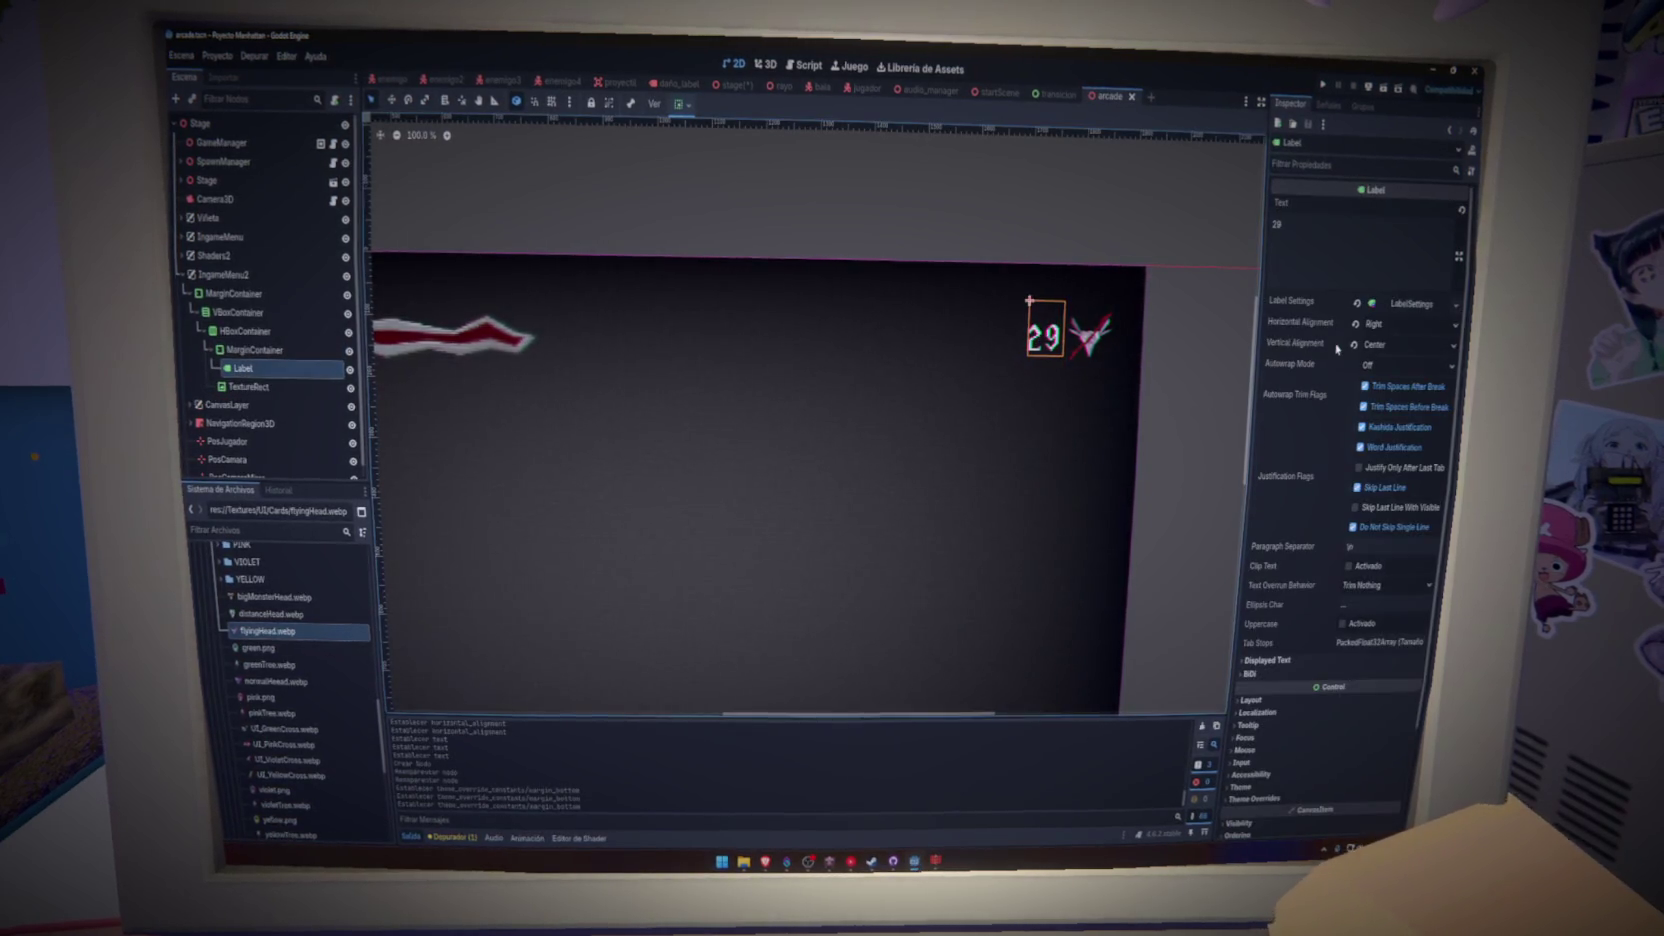
{"action": "left_click", "coordinate": [1408, 306]}
{"action": "left_click_drag", "start_coordinate": [1381, 481], "coordinate": [1366, 481]}
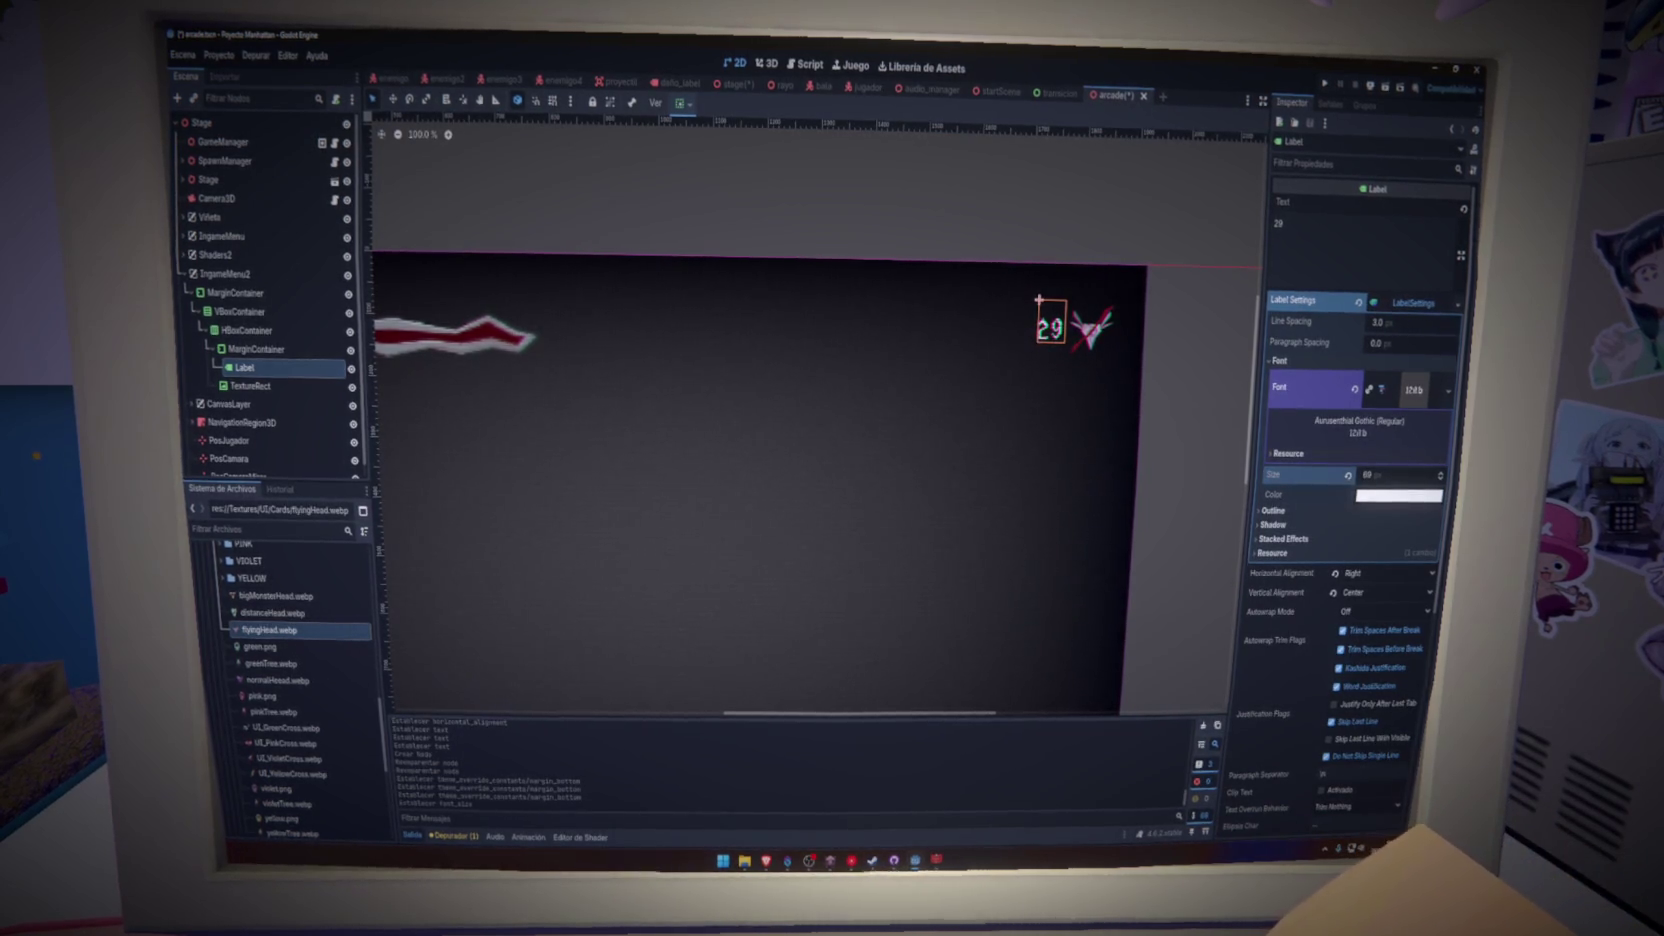
{"action": "left_click", "coordinate": [1174, 468]}
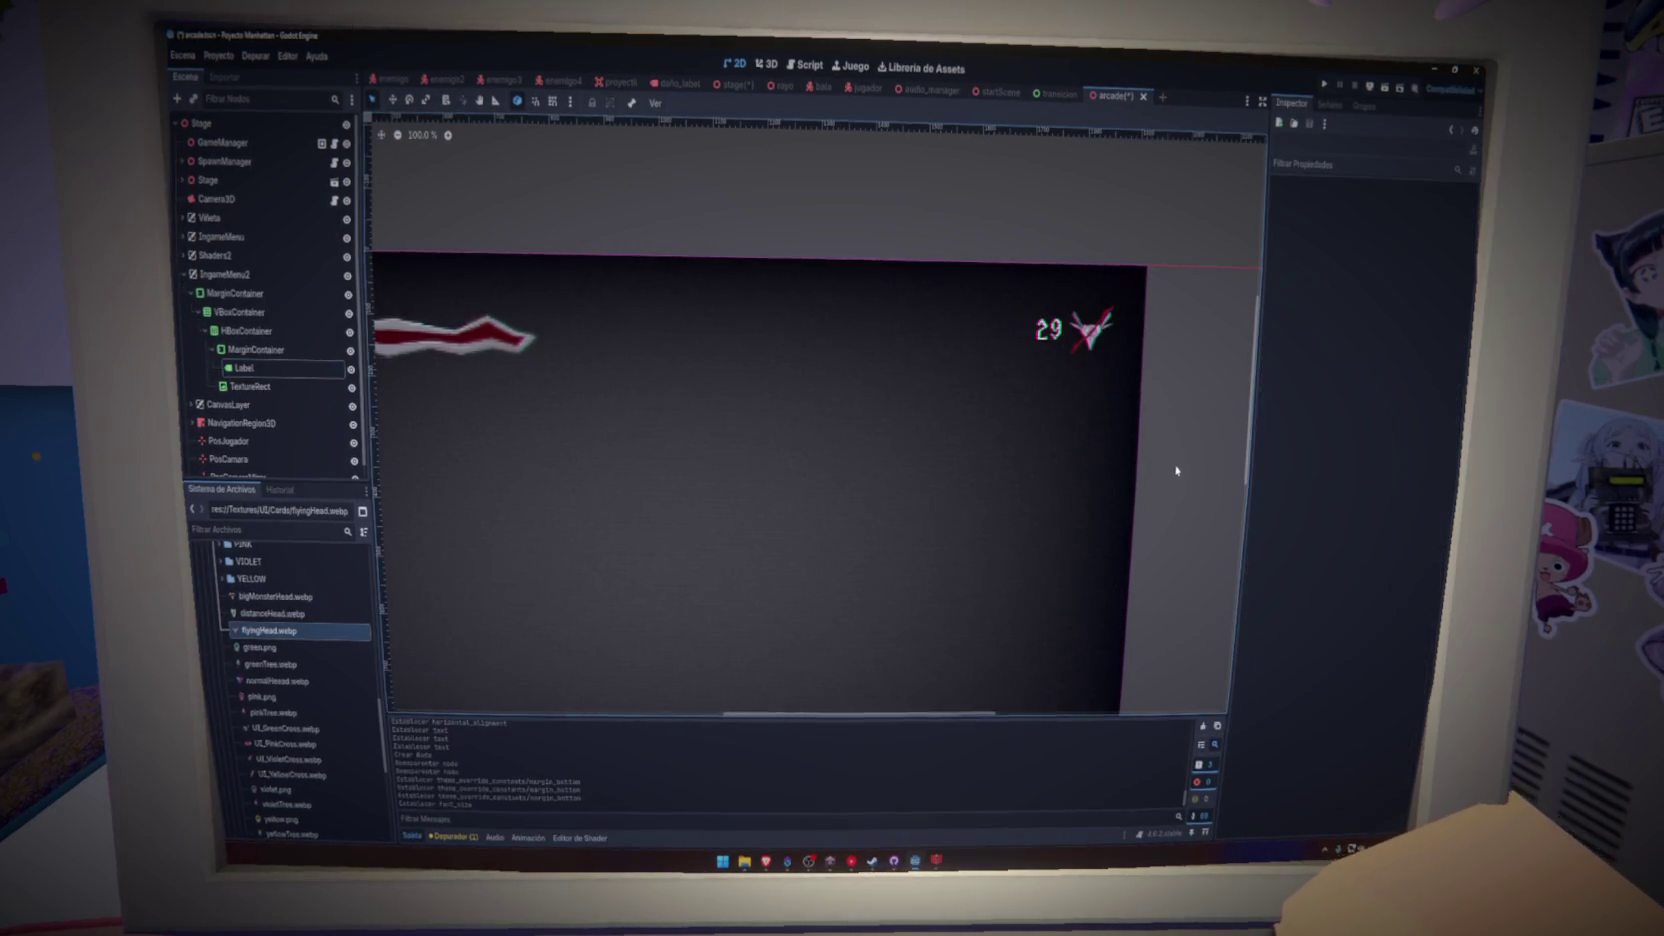
{"action": "scroll", "coordinate": [1176, 470], "scroll_direction": "down", "scroll_amount": 4}
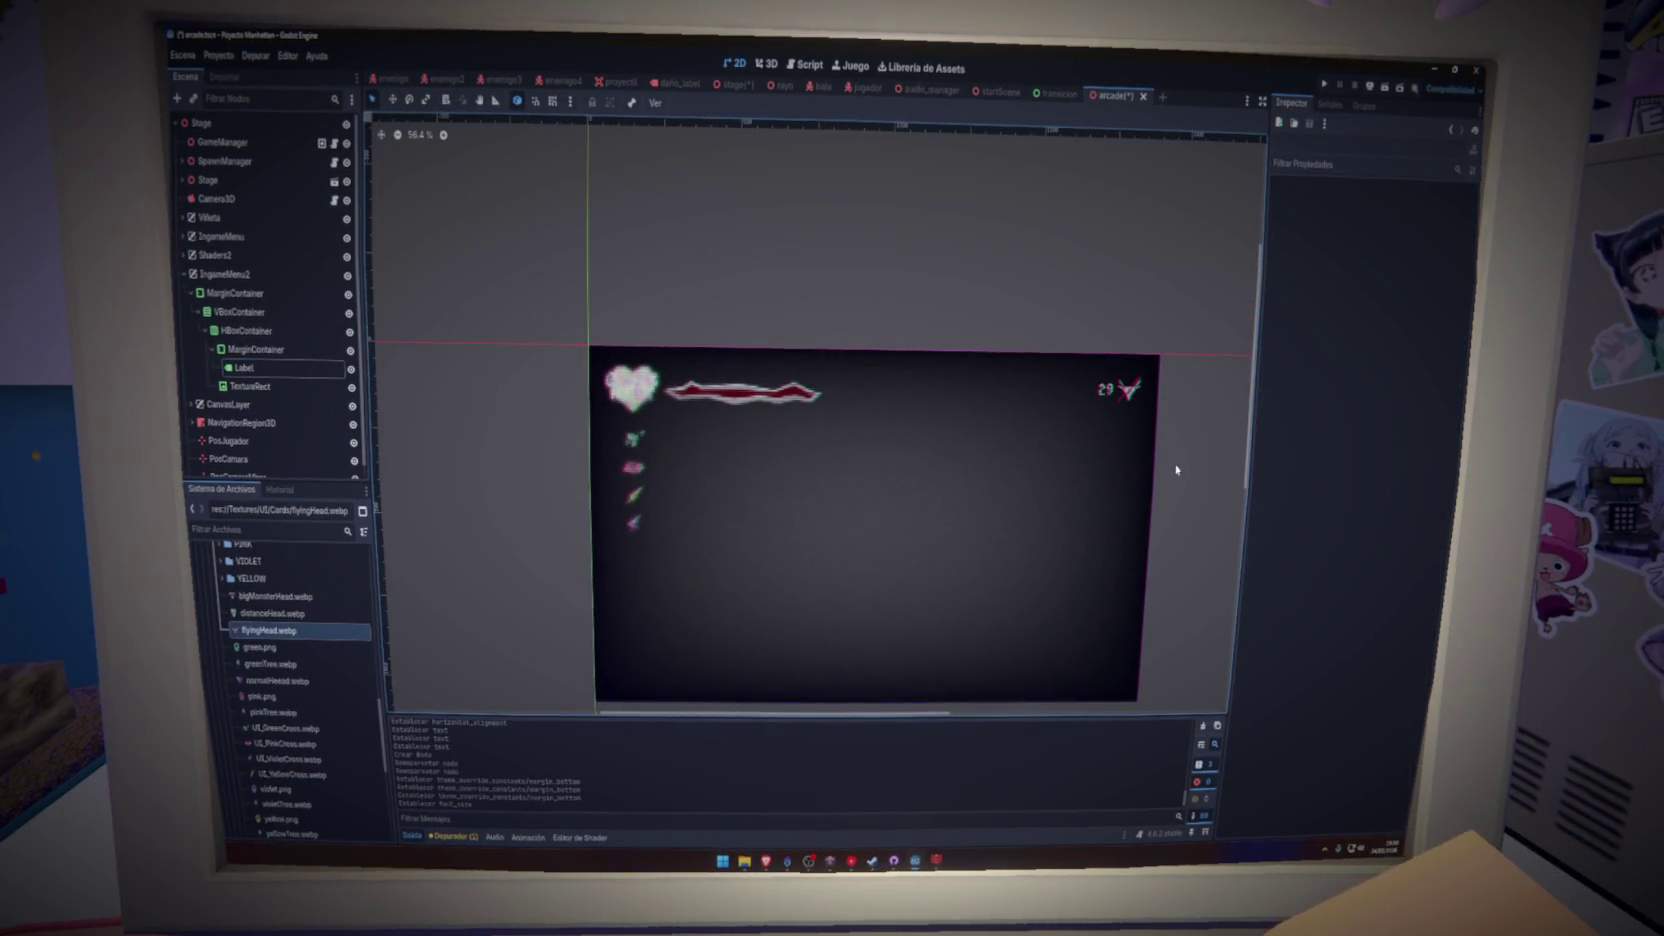
- Reset the counter MarginContainer's bottom margin to 12, then raise it to 16
{"action": "left_click", "coordinate": [256, 349]}
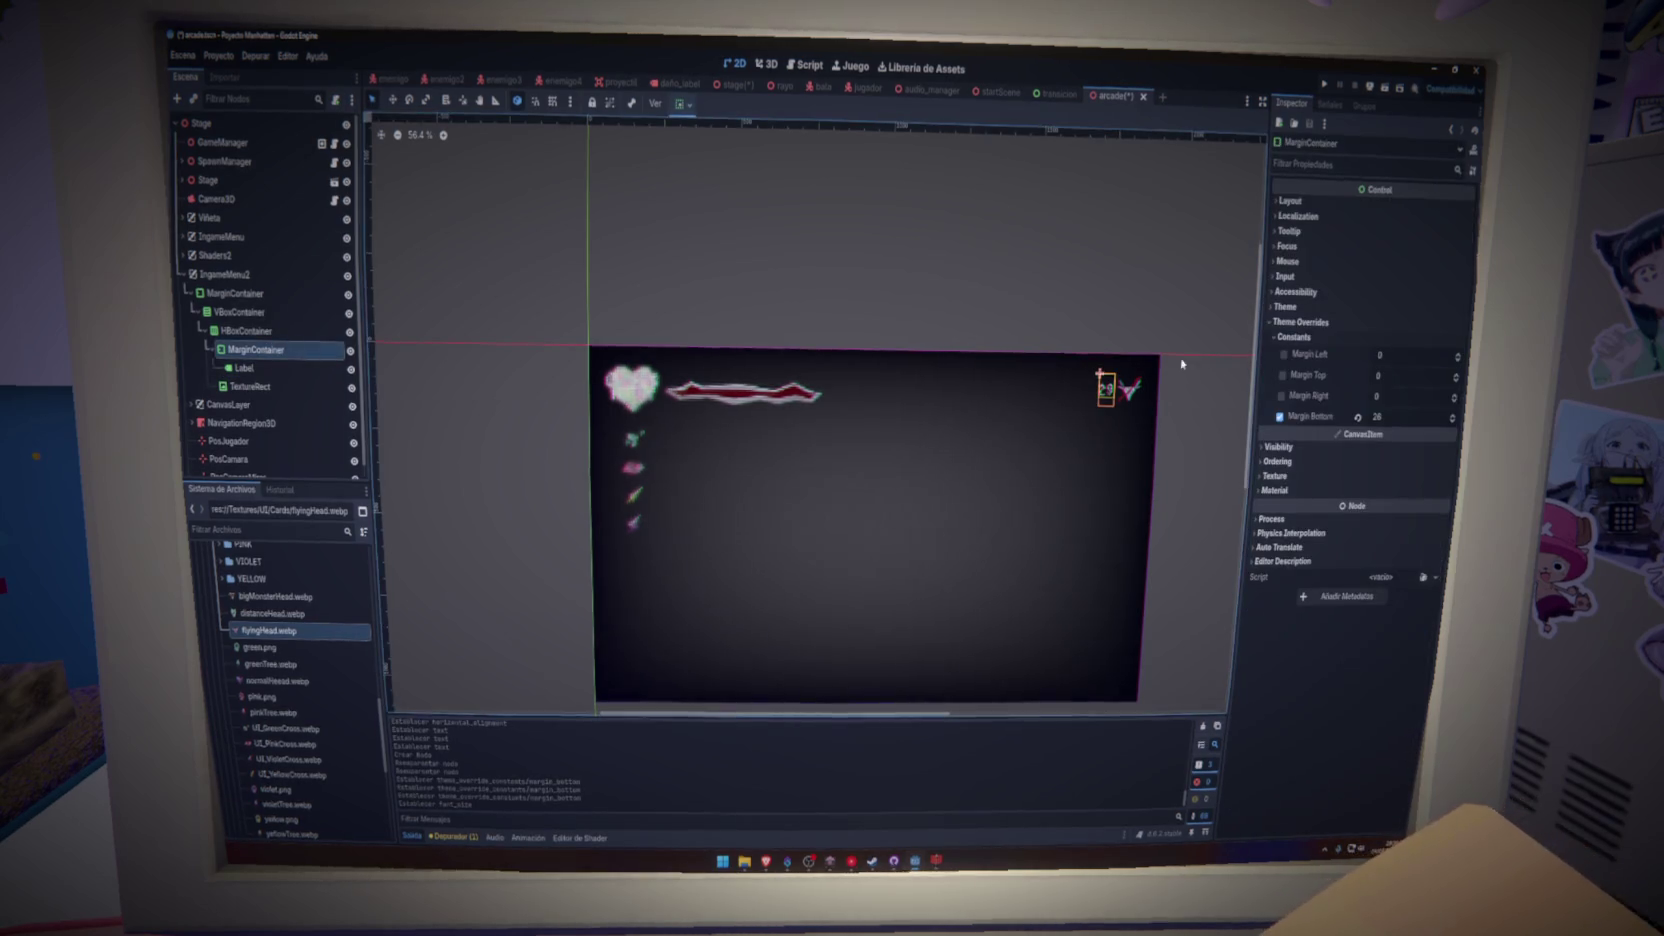
{"action": "scroll", "coordinate": [1183, 405], "scroll_direction": "up", "scroll_amount": 6}
{"action": "scroll", "coordinate": [1105, 425], "scroll_direction": "down", "scroll_amount": 1}
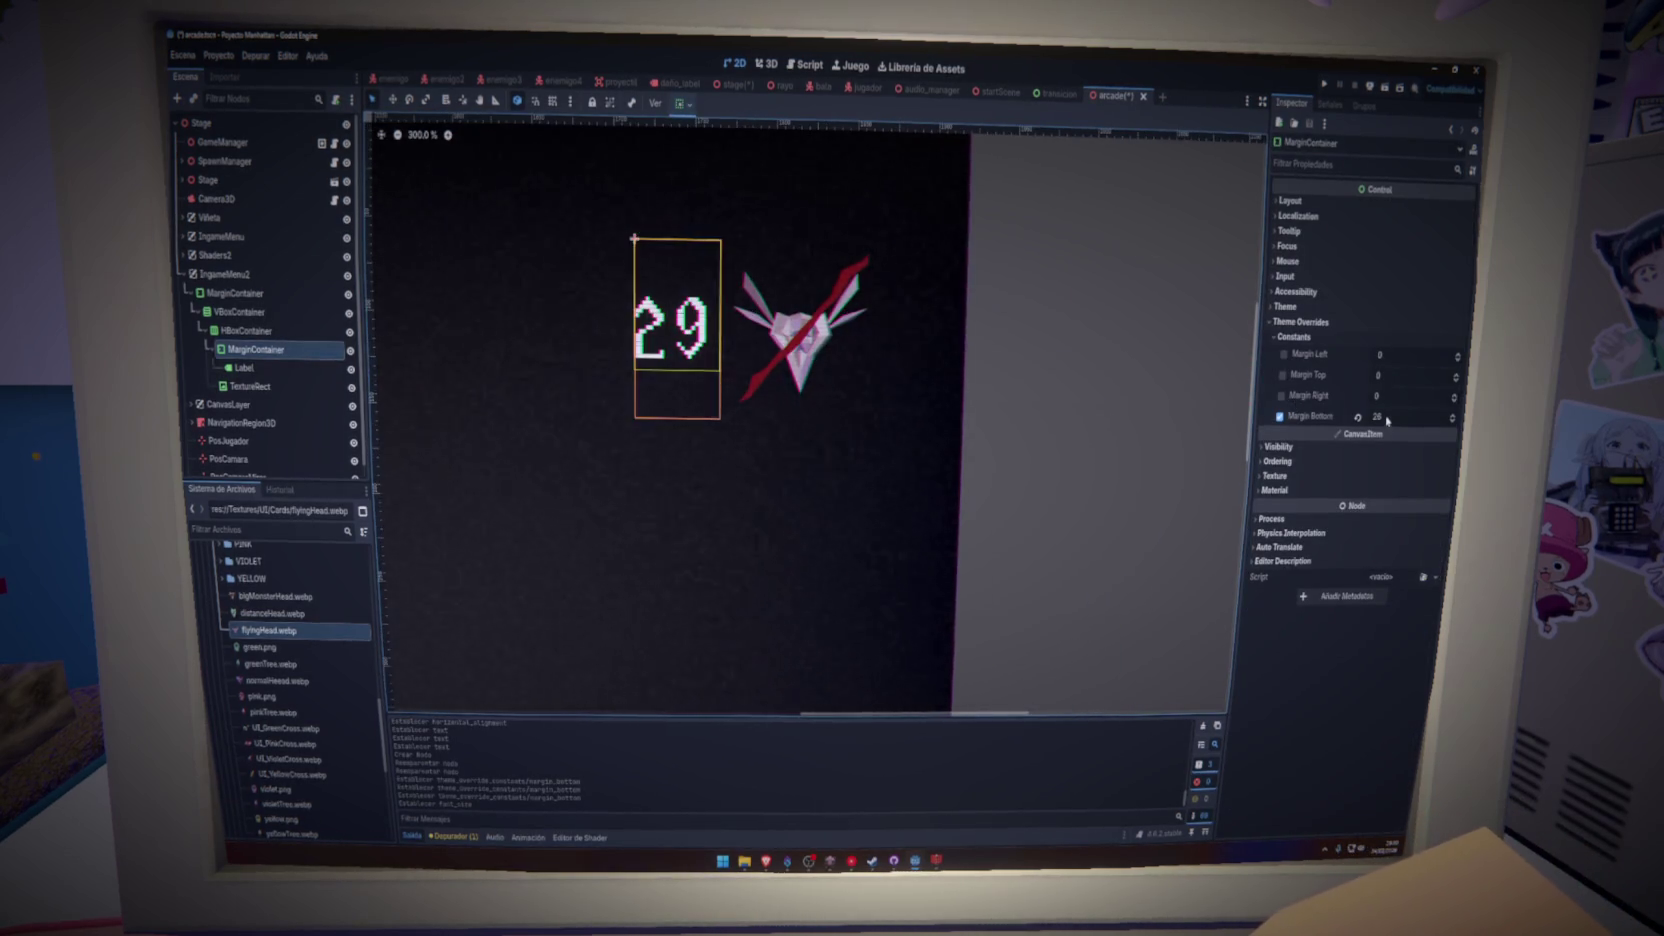
{"action": "key", "text": "ctrl+z"}
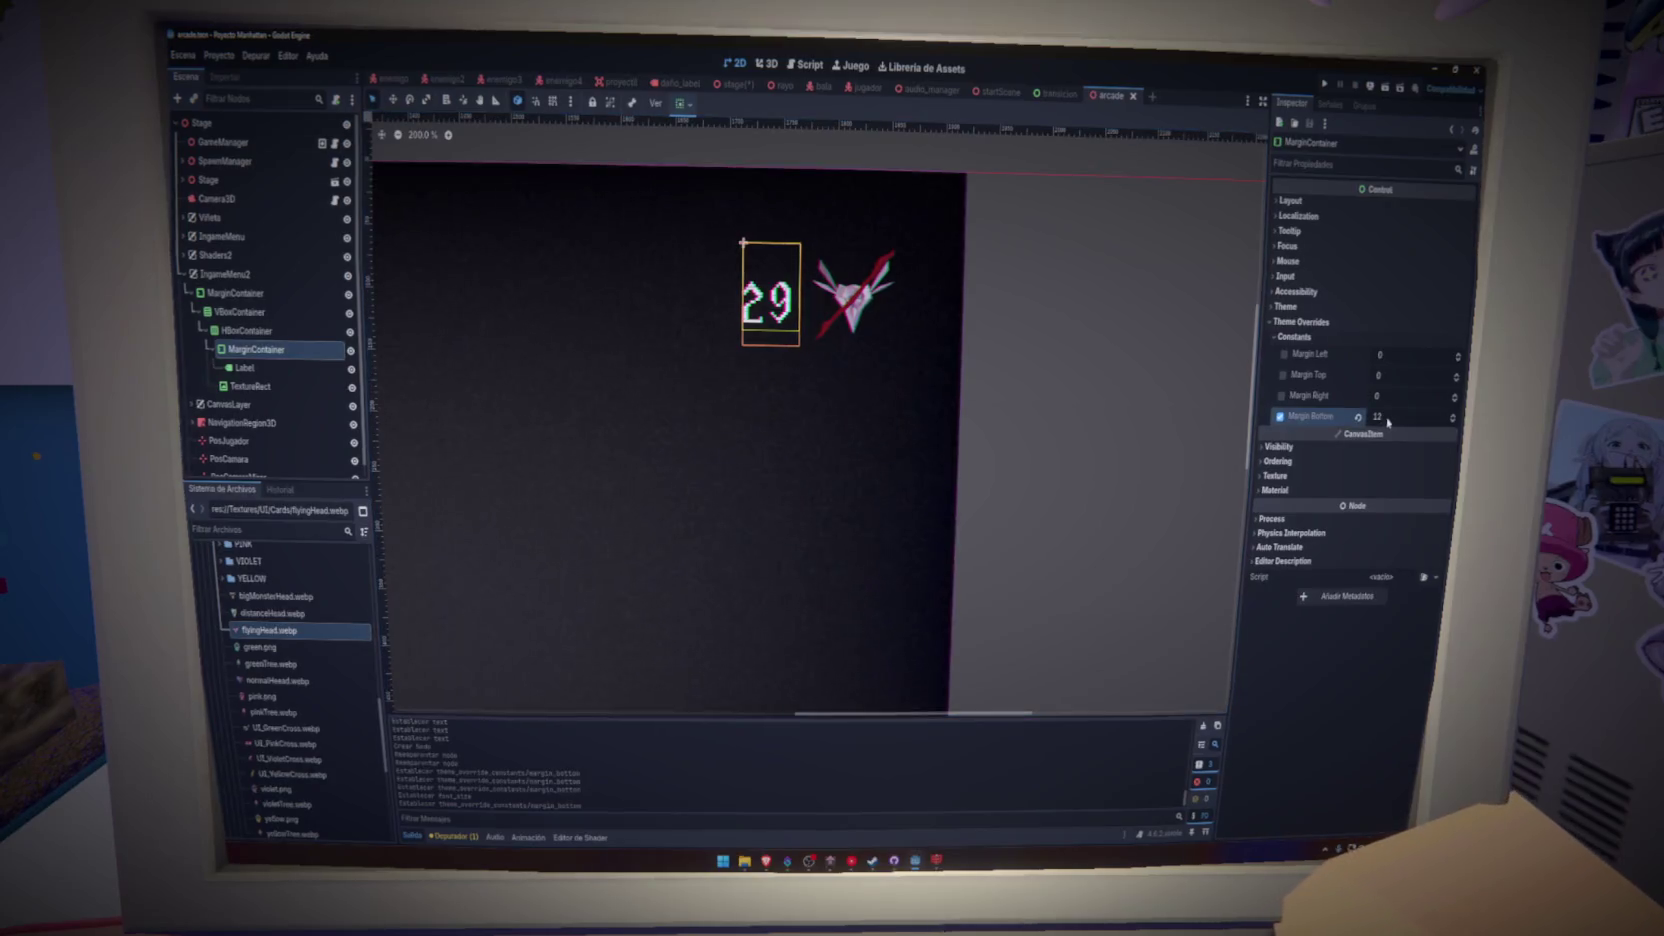
{"action": "left_click_drag", "start_coordinate": [1387, 422], "coordinate": [1395, 422]}
{"action": "left_click", "coordinate": [1057, 427]}
{"action": "key", "text": "ctrl+s"}
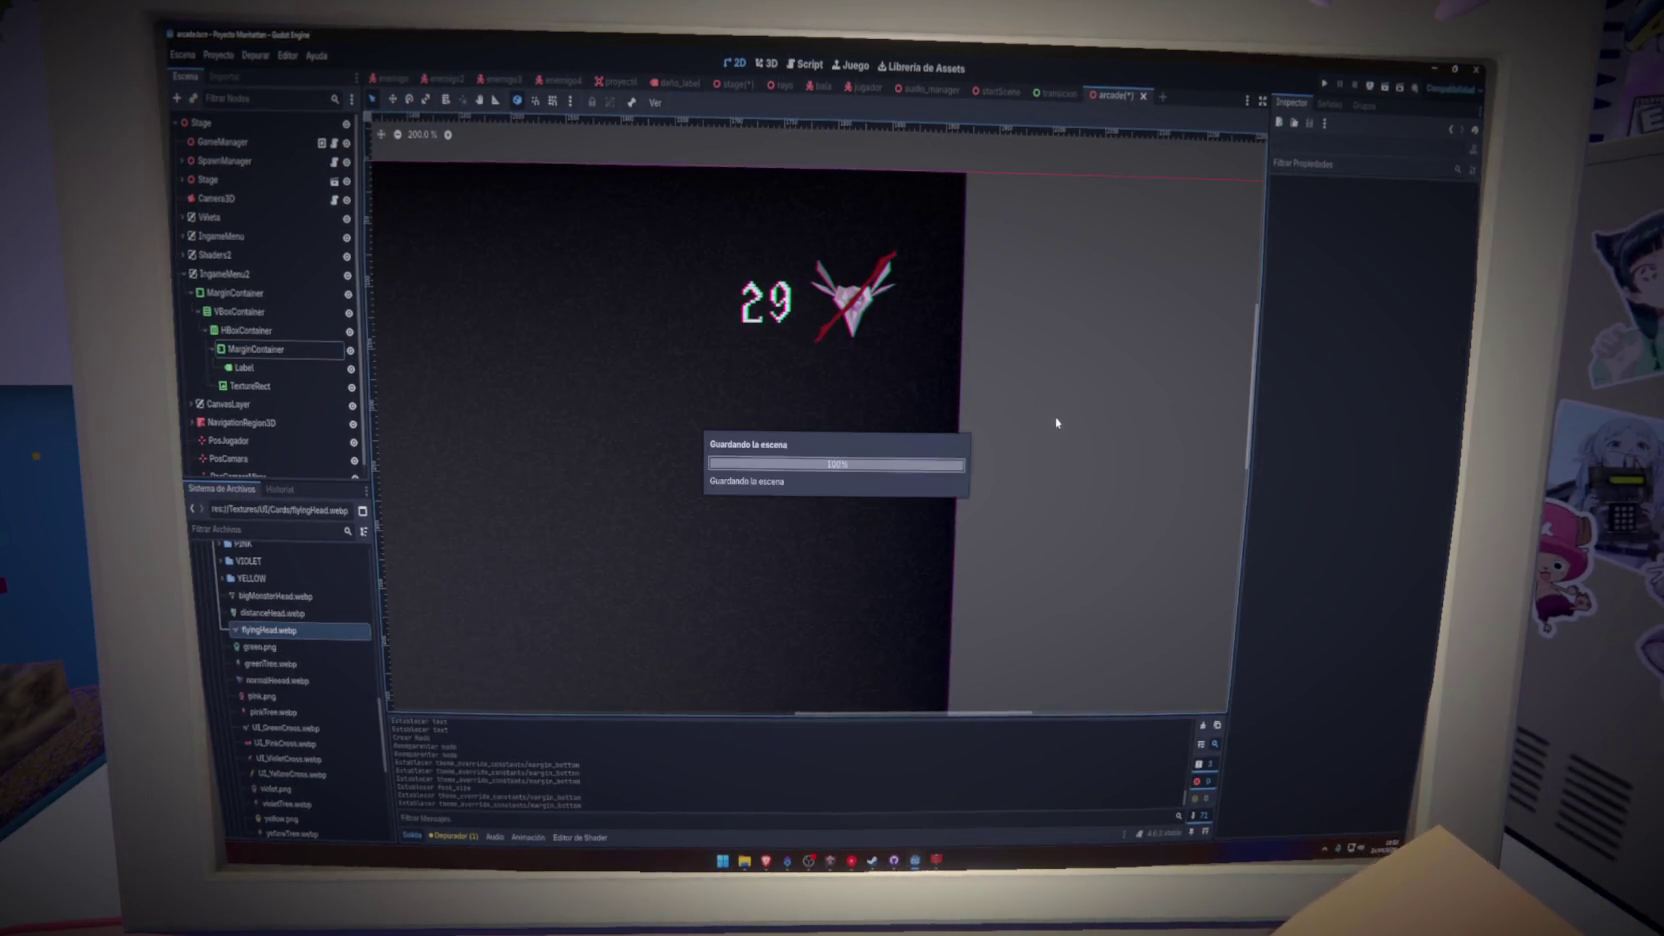
{"action": "scroll", "coordinate": [315, 648], "scroll_direction": "down", "scroll_amount": 3}
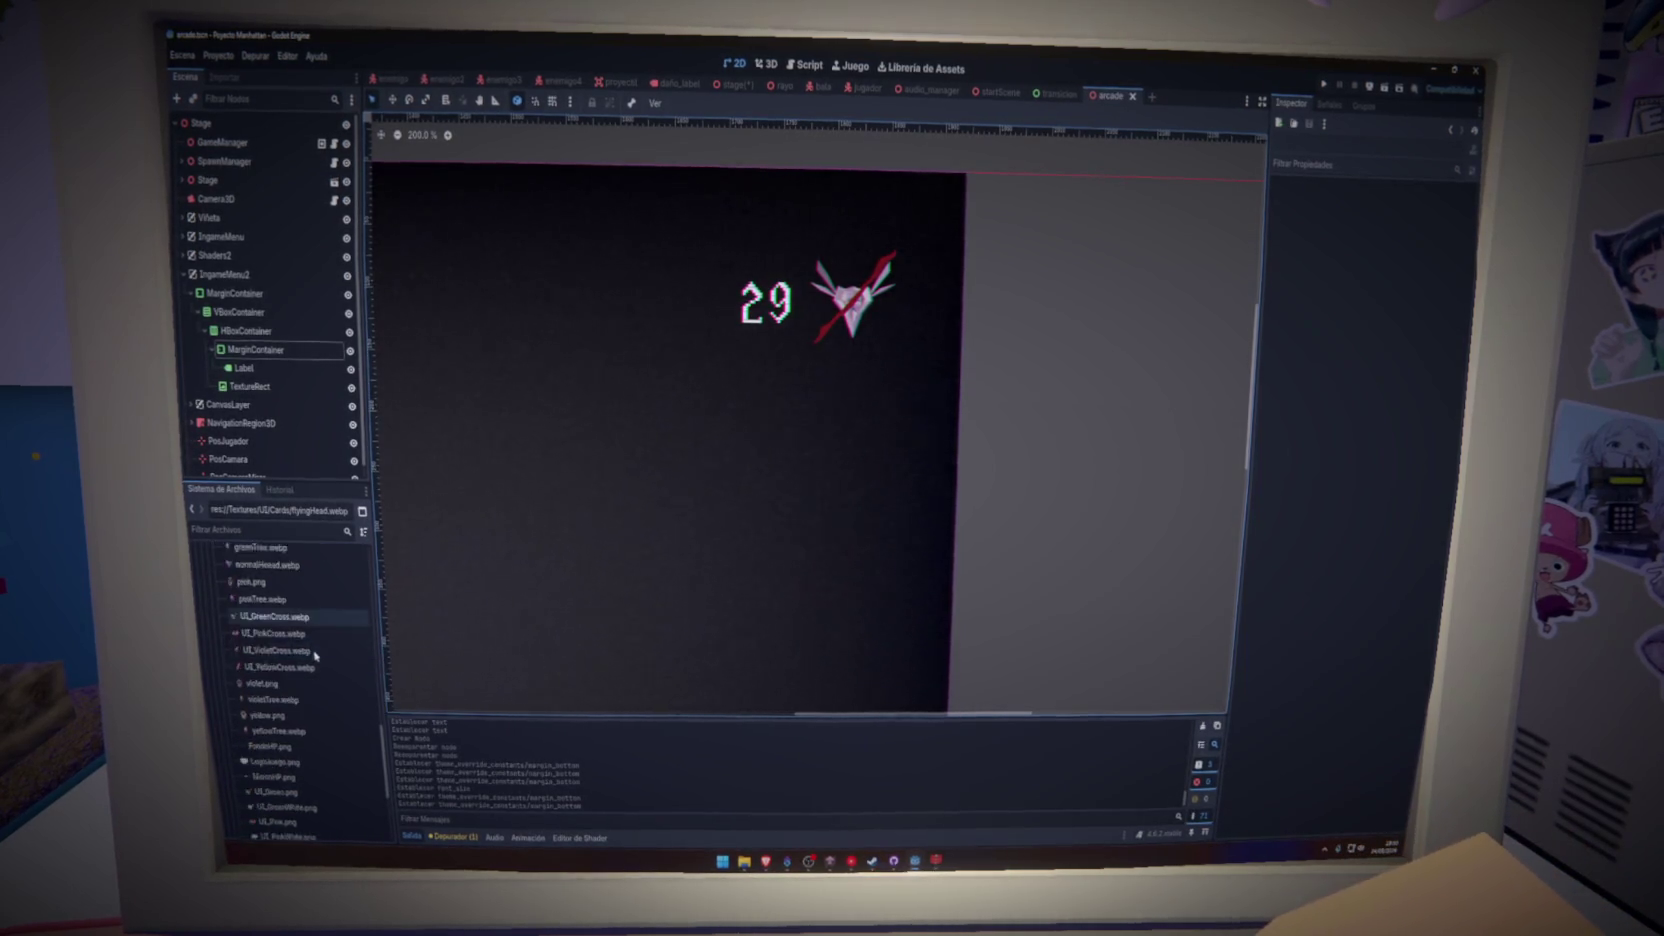
{"action": "scroll", "coordinate": [315, 650], "scroll_direction": "down", "scroll_amount": 3}
{"action": "scroll", "coordinate": [315, 655], "scroll_direction": "down", "scroll_amount": 2}
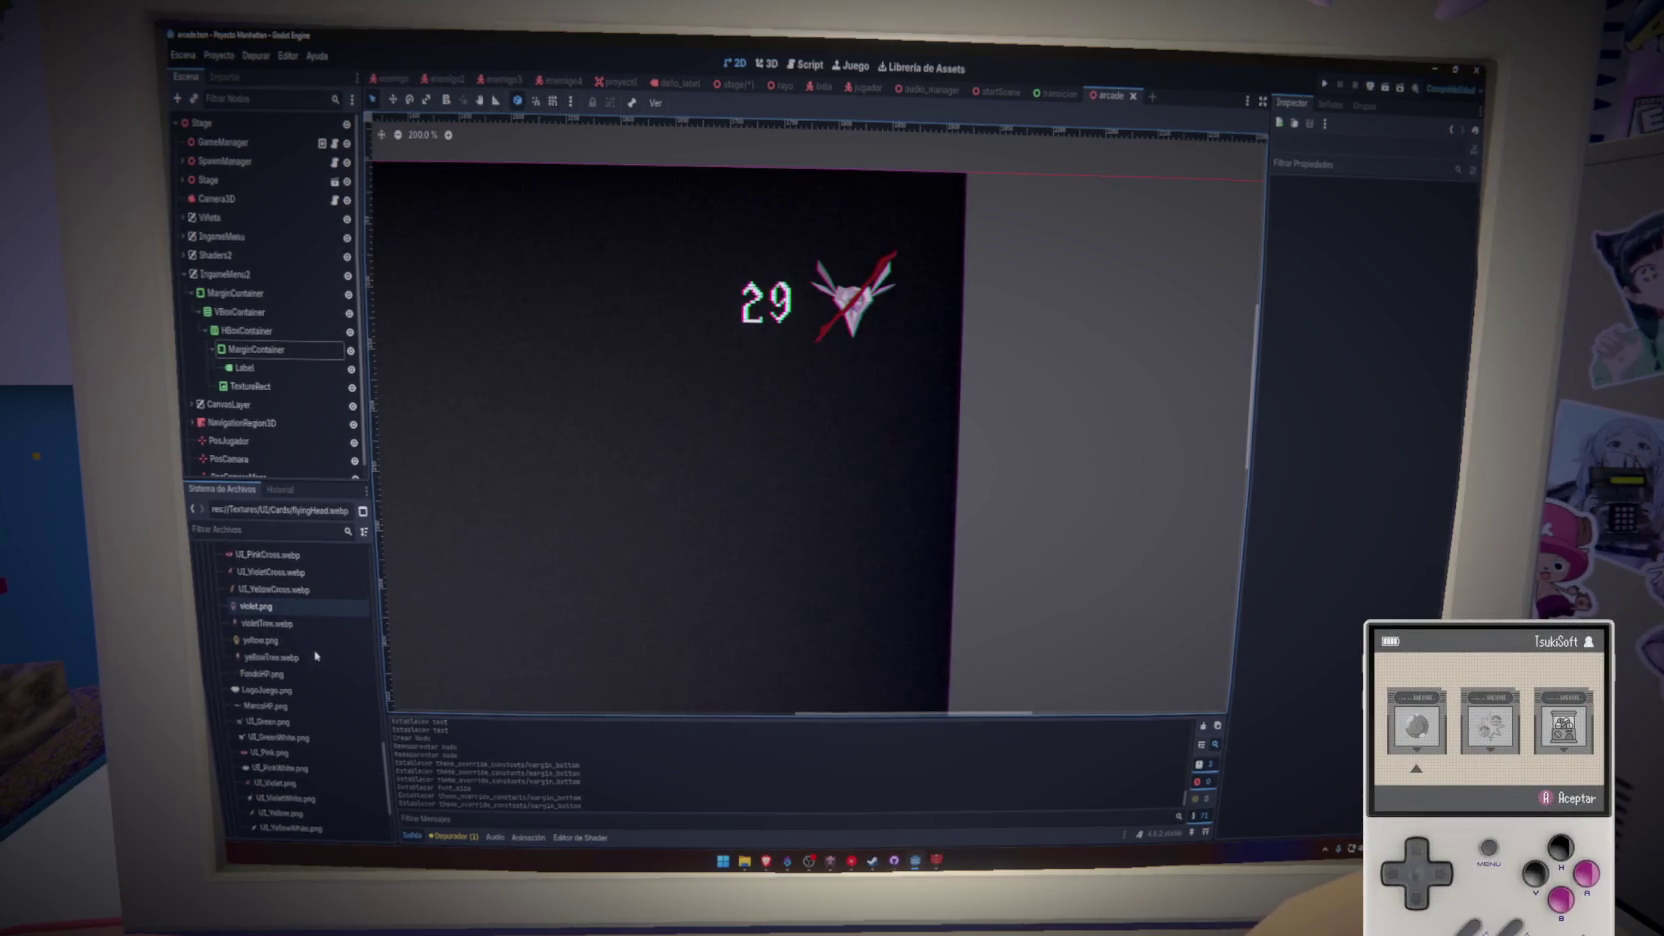
{"action": "scroll", "coordinate": [316, 655], "scroll_direction": "down", "scroll_amount": 4}
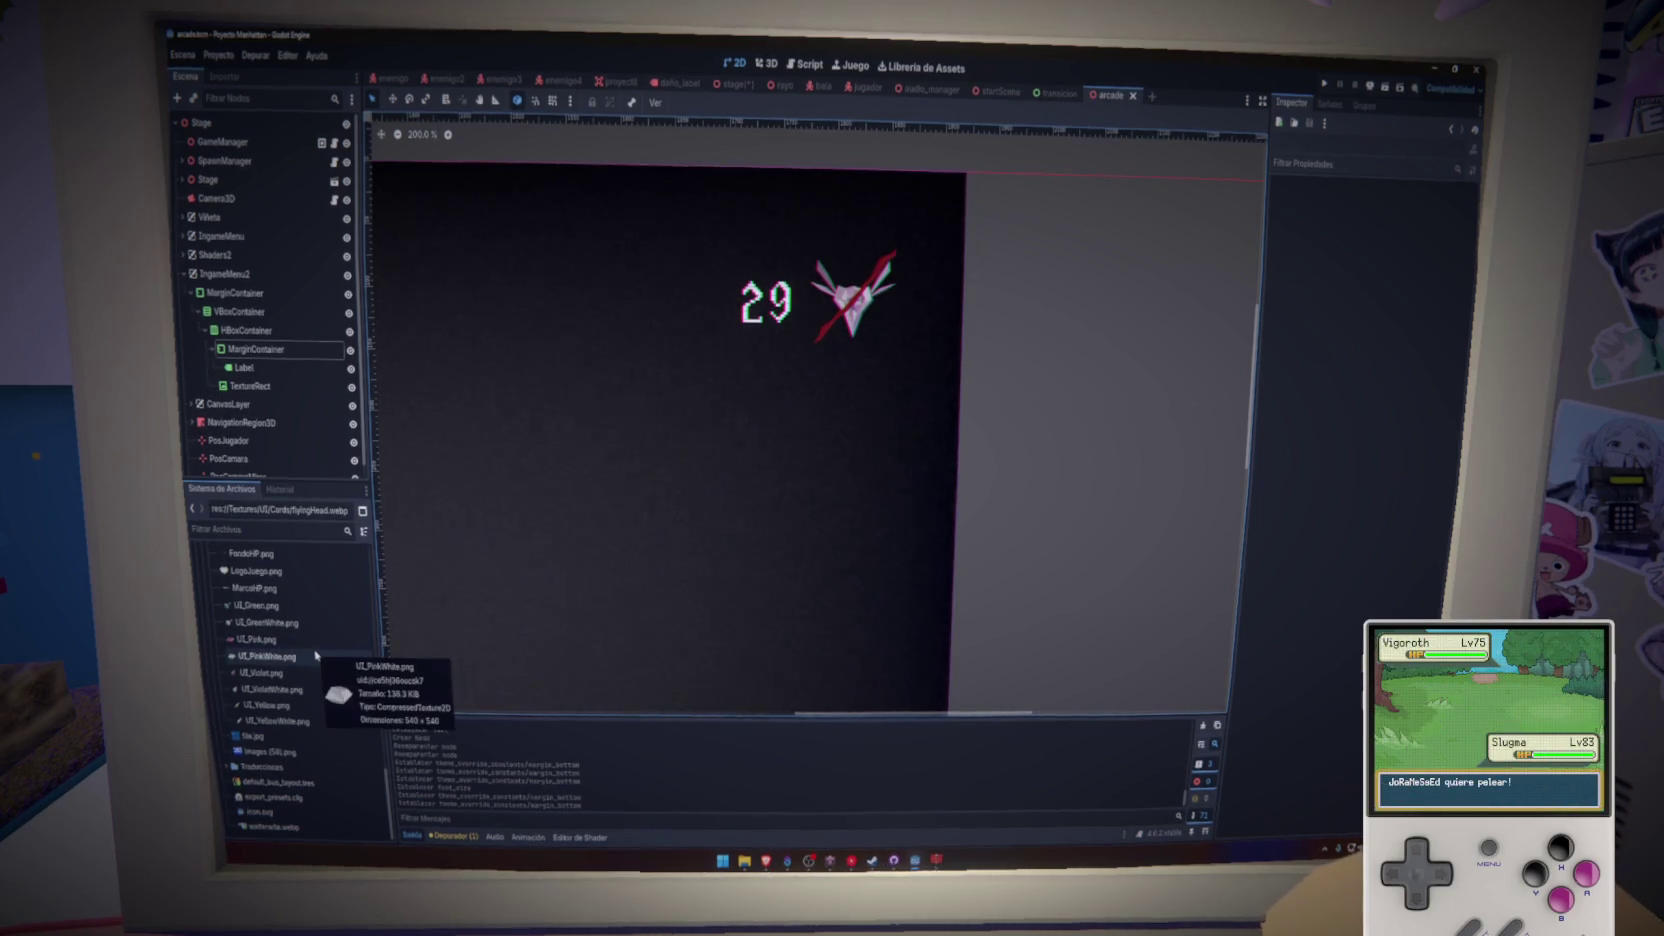
{"action": "scroll", "coordinate": [1058, 522], "scroll_direction": "down", "scroll_amount": 3}
{"action": "scroll", "coordinate": [995, 420], "scroll_direction": "down", "scroll_amount": 4}
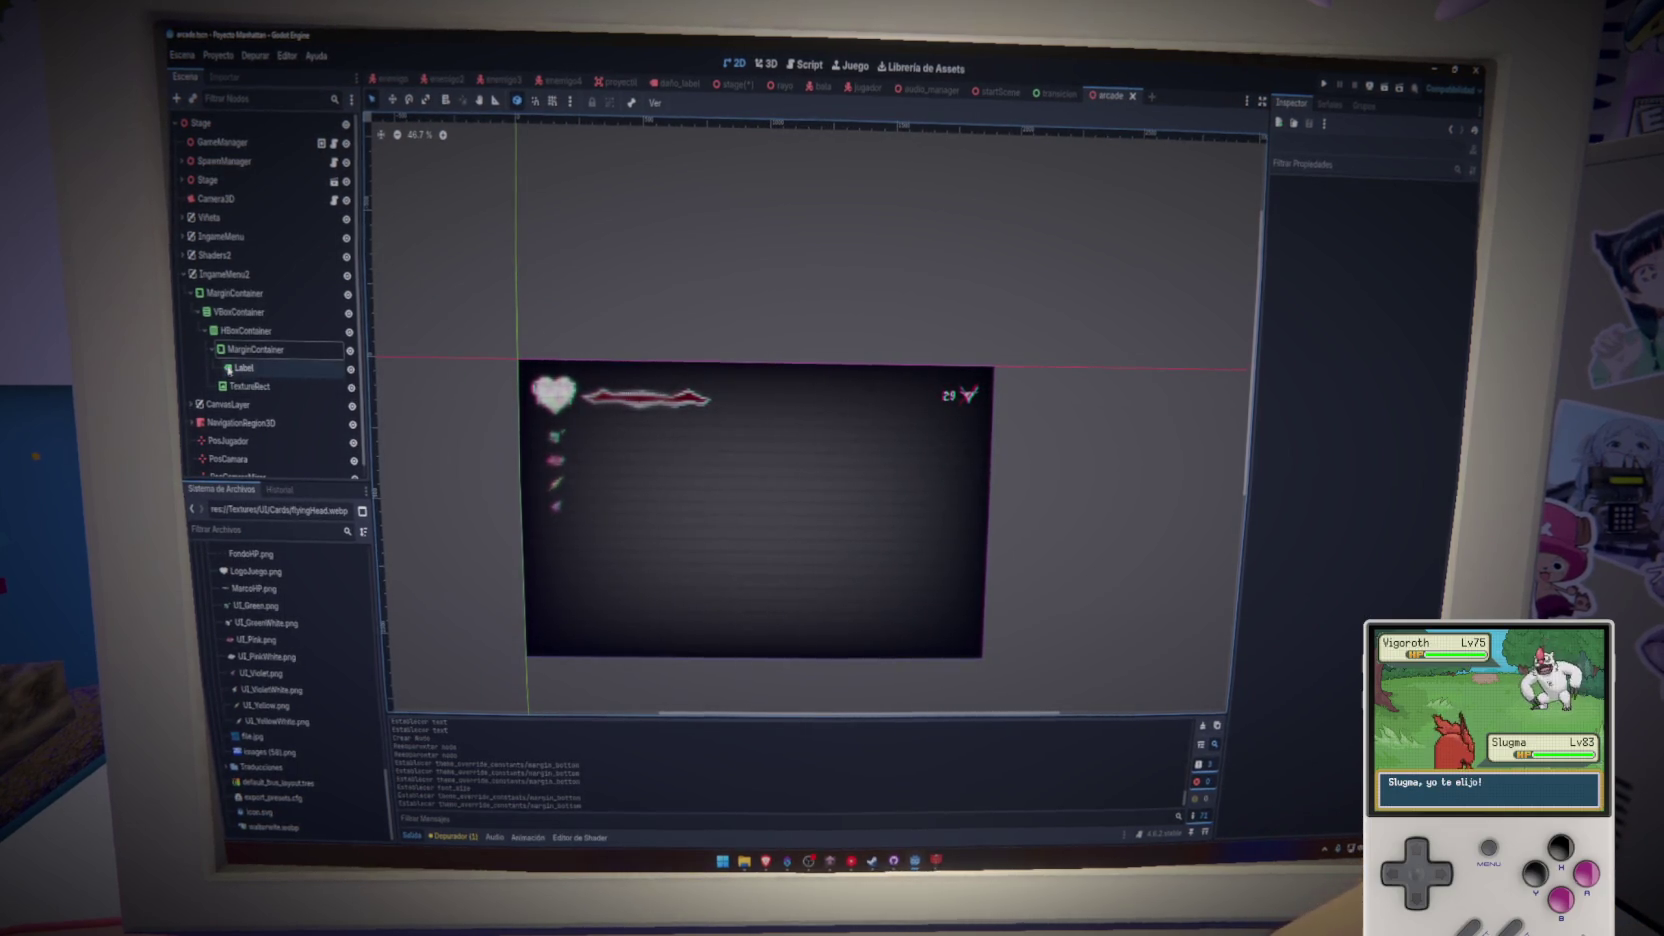
- Create a Label child of VBoxContainer and drag it above HBoxContainer
{"action": "left_click", "coordinate": [236, 312]}
{"action": "right_click", "coordinate": [230, 314]}
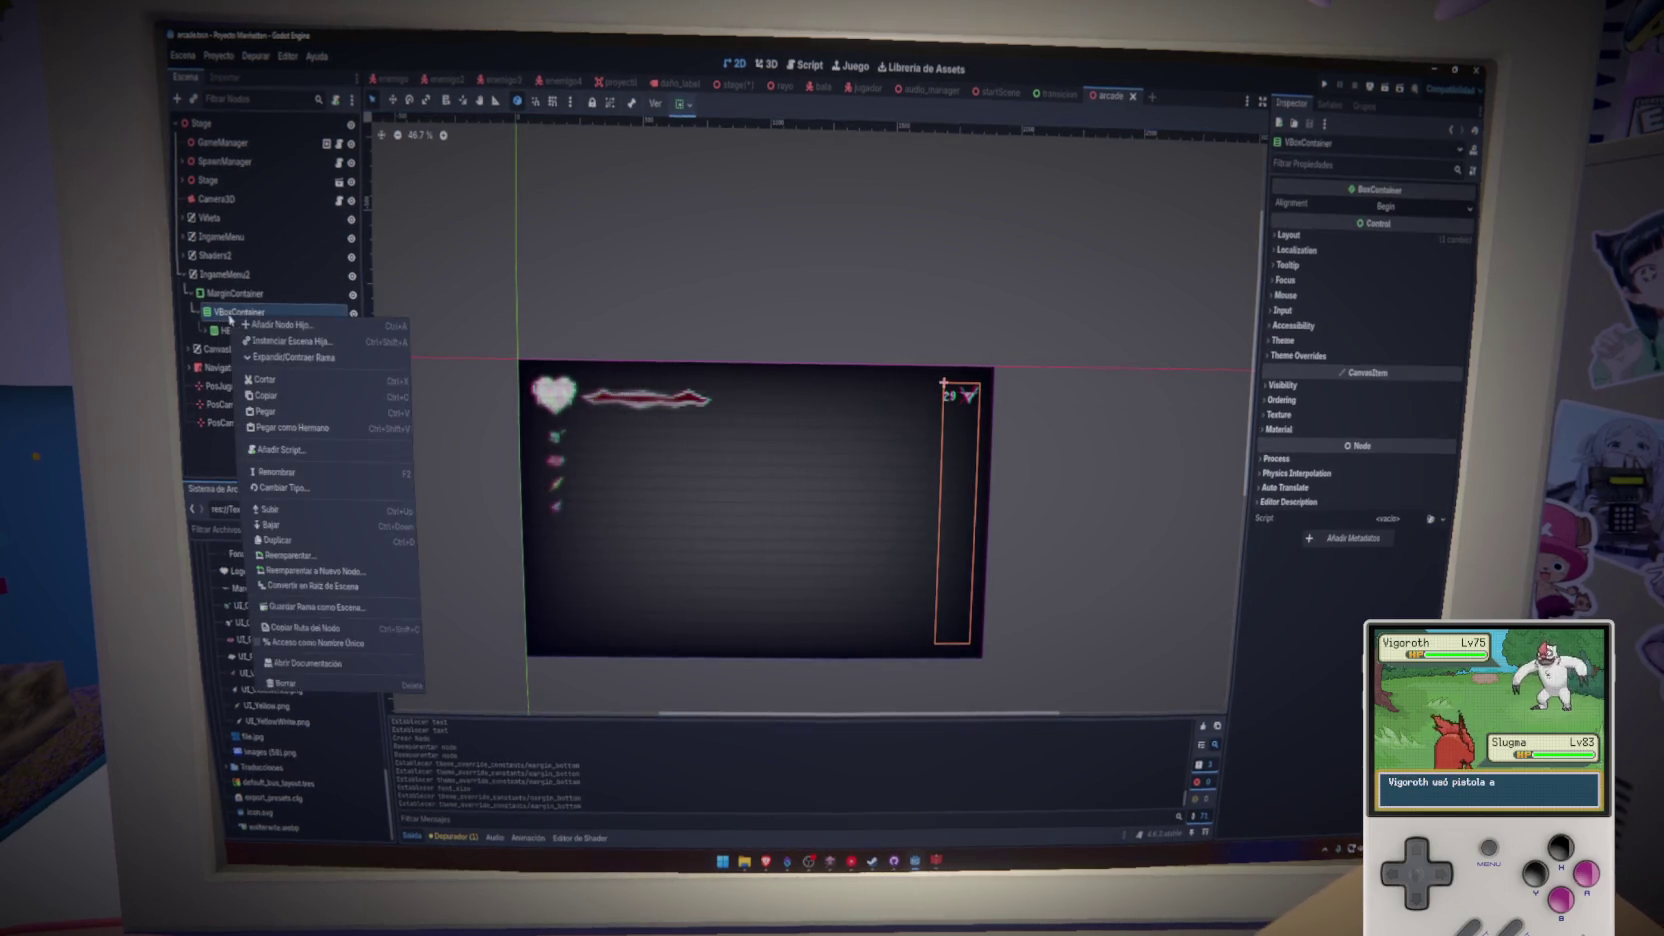
{"action": "left_click", "coordinate": [262, 325]}
{"action": "type", "text": "albel"}
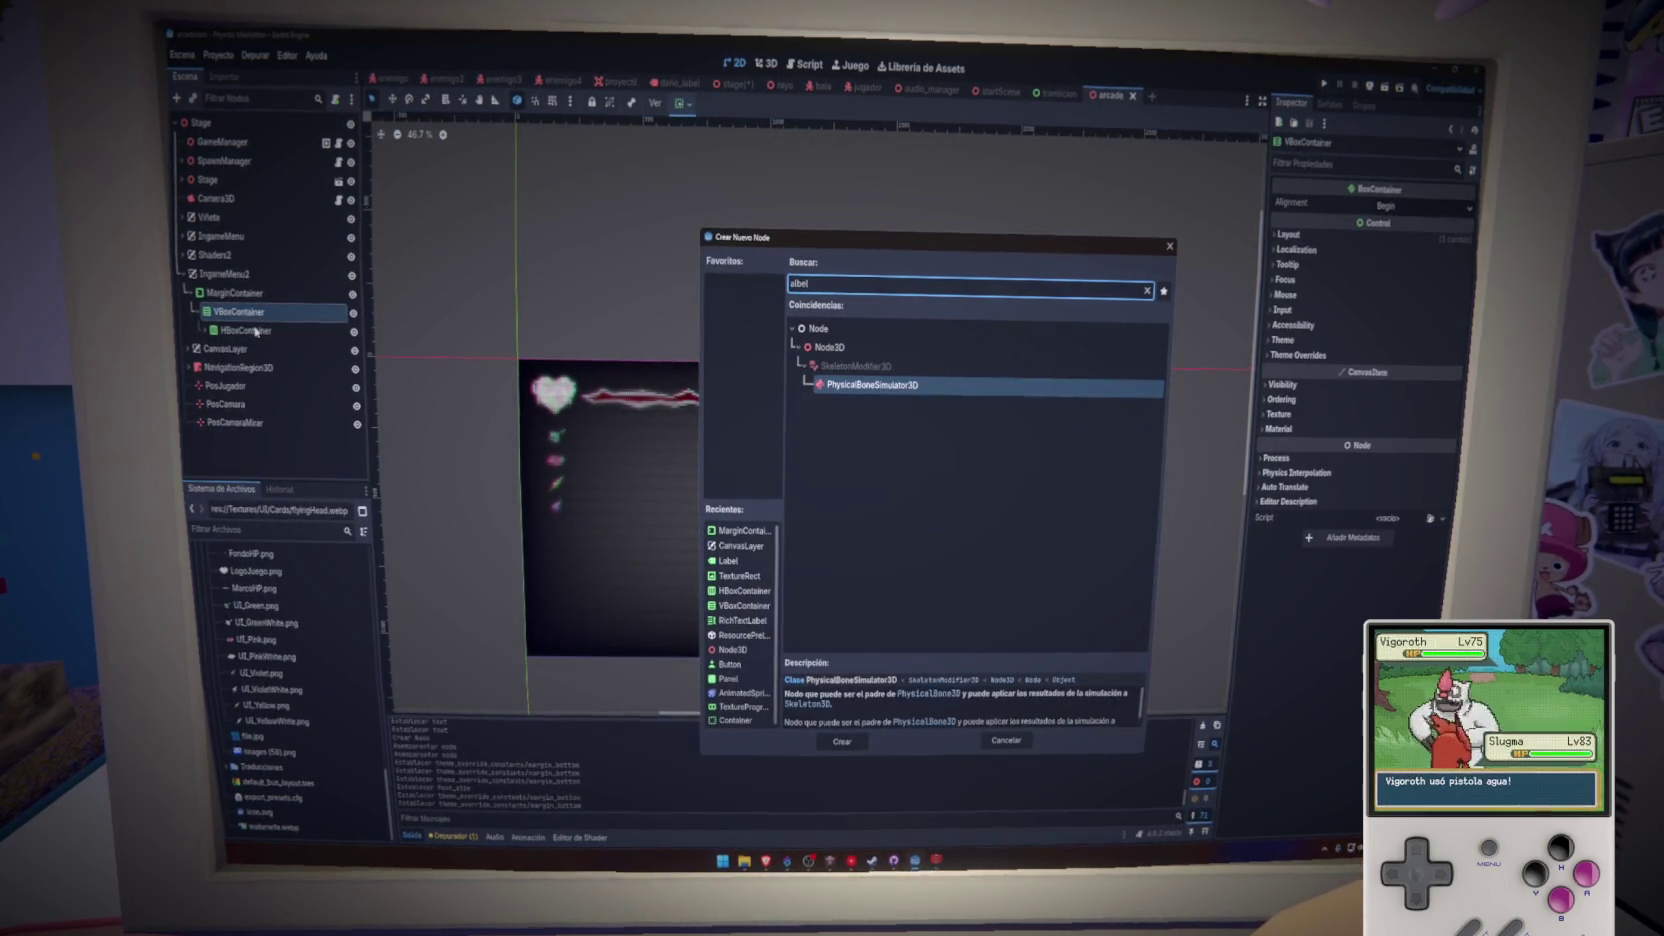
{"action": "key", "text": "ctrl+a"}
{"action": "type", "text": "label"}
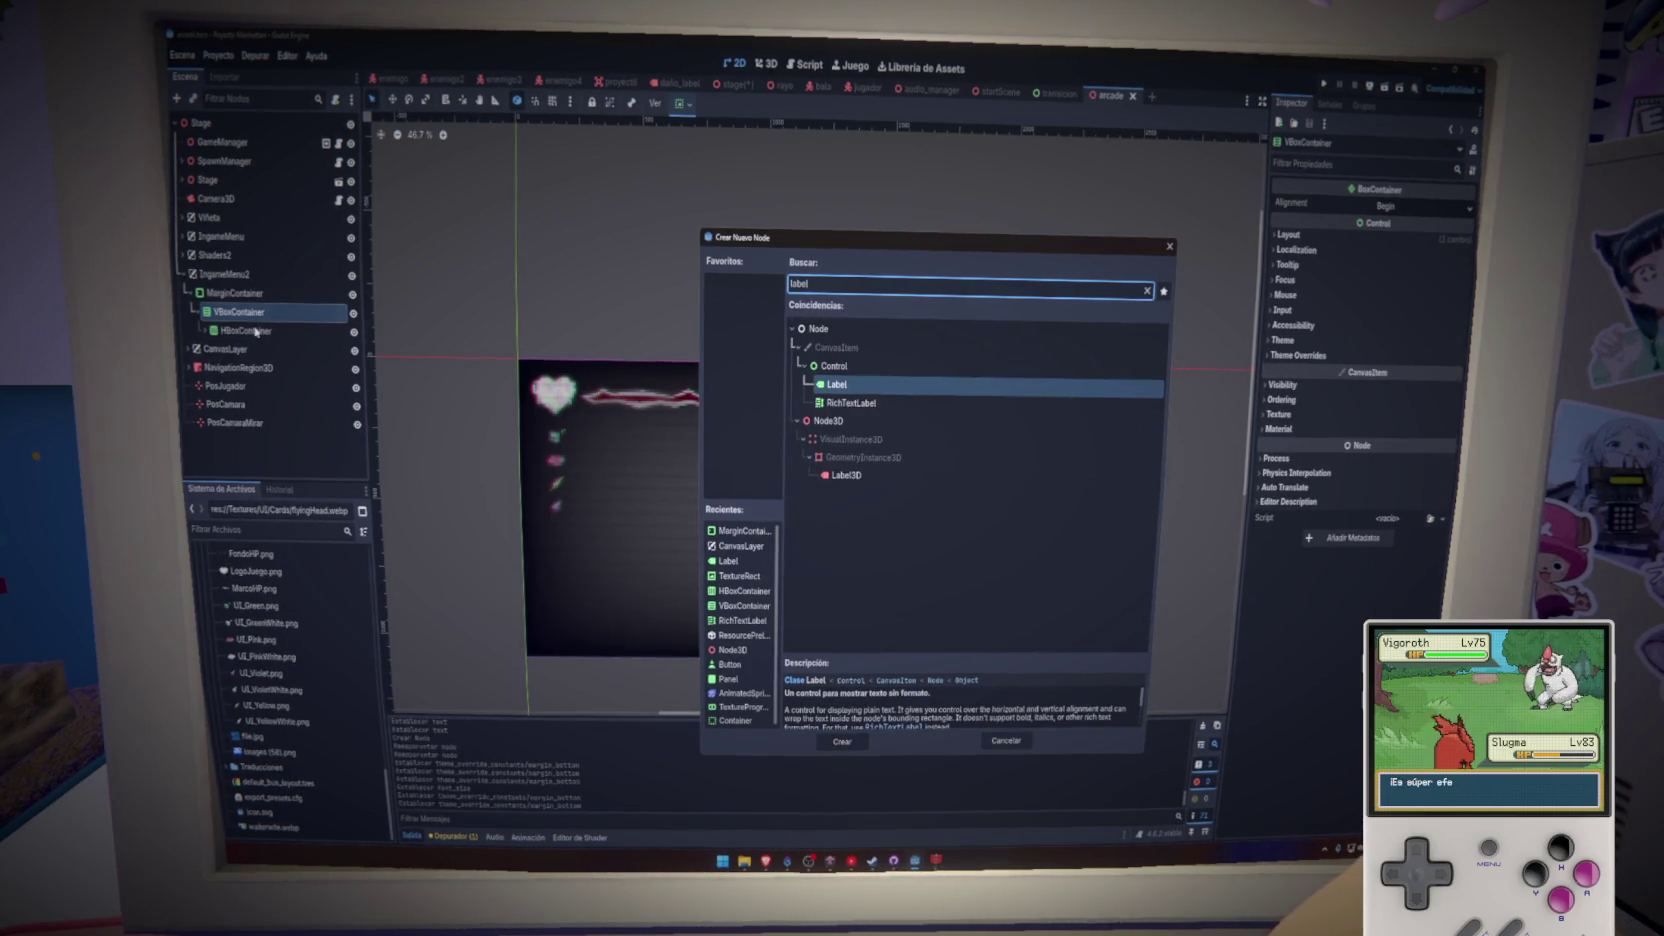
{"action": "left_click", "coordinate": [840, 740]}
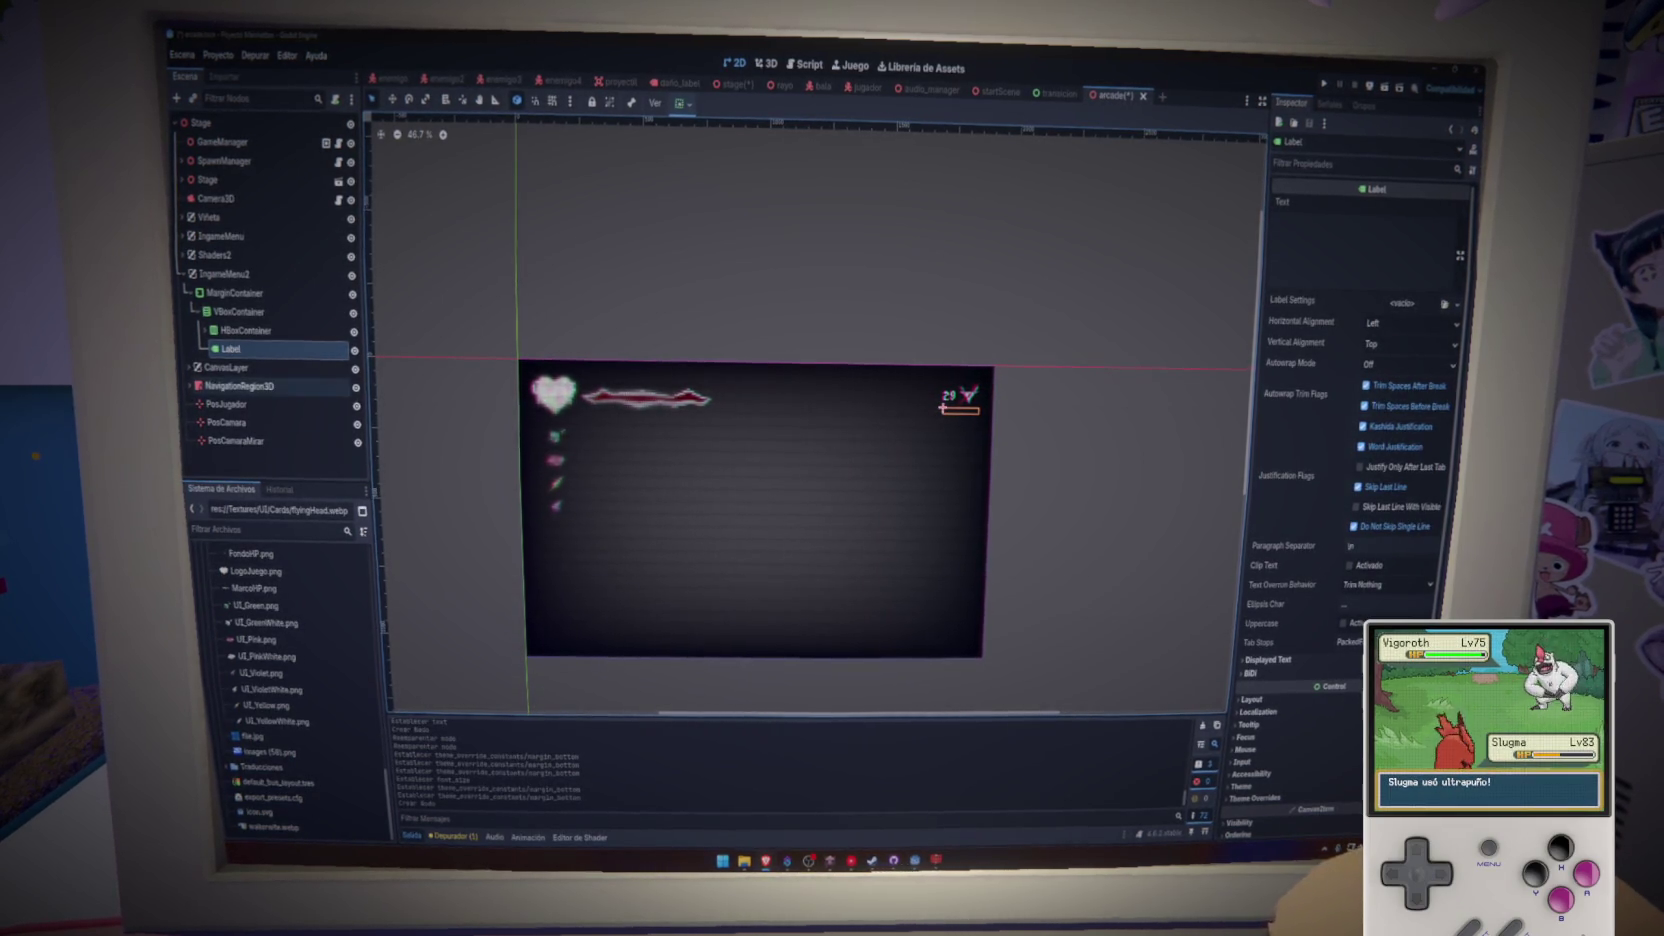
{"action": "left_click_drag", "start_coordinate": [229, 352], "coordinate": [232, 324]}
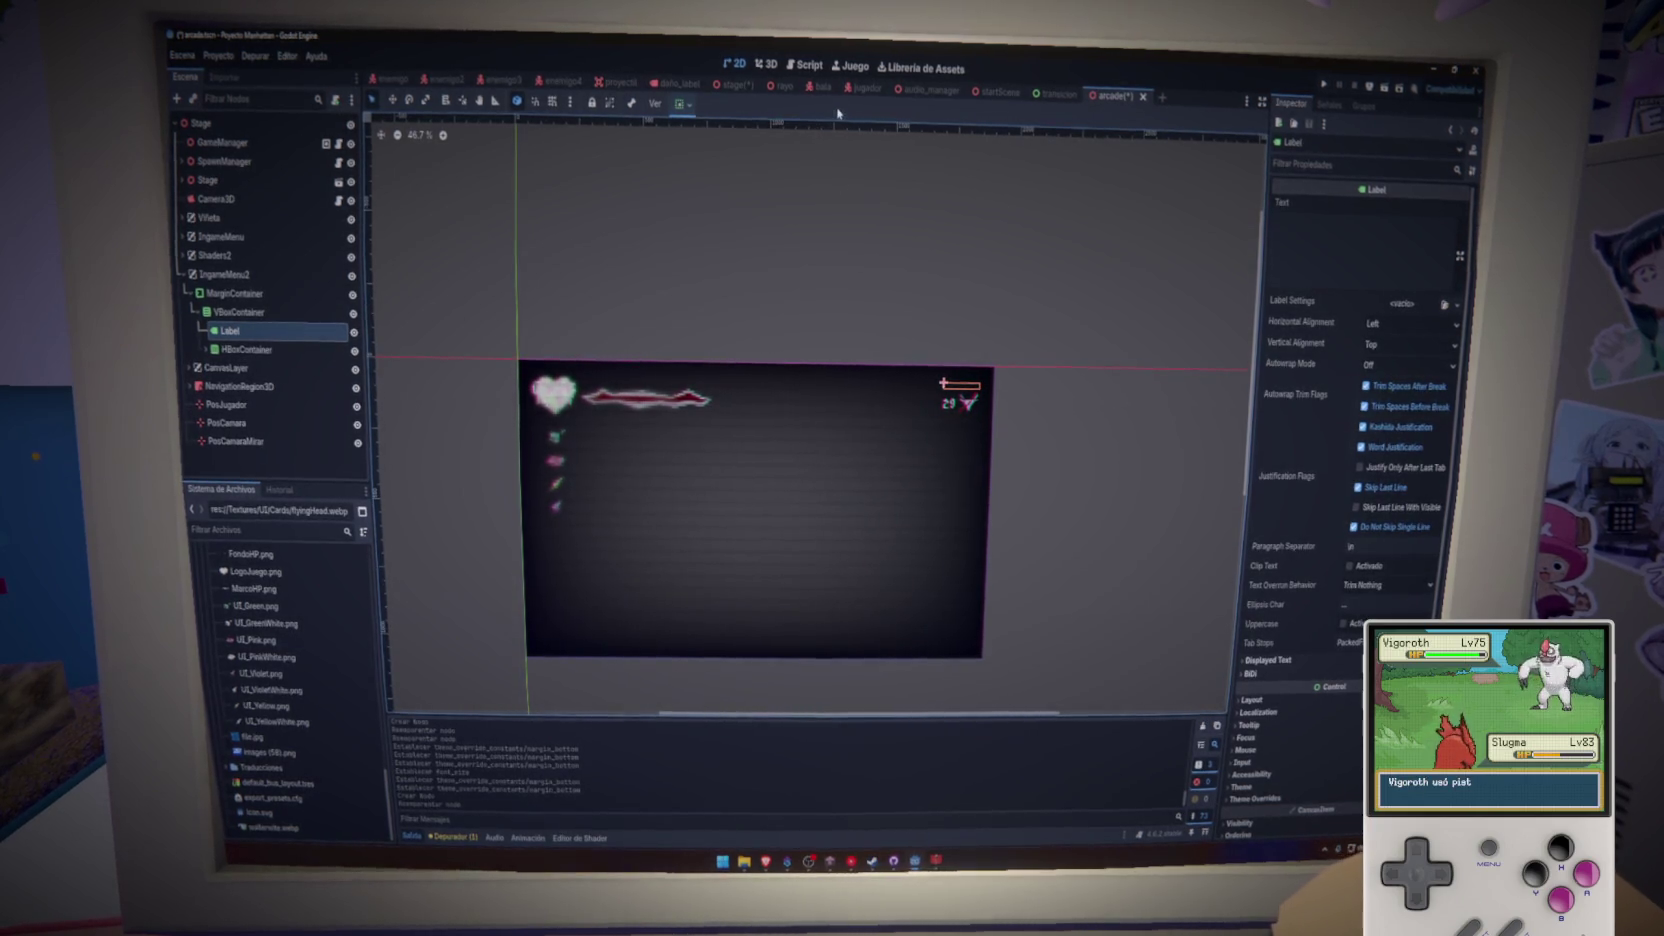
{"action": "left_click", "coordinate": [862, 88]}
- Hide the Escudo shield on the jugador character and save the scene
{"action": "scroll", "coordinate": [822, 350], "scroll_direction": "up", "scroll_amount": 4}
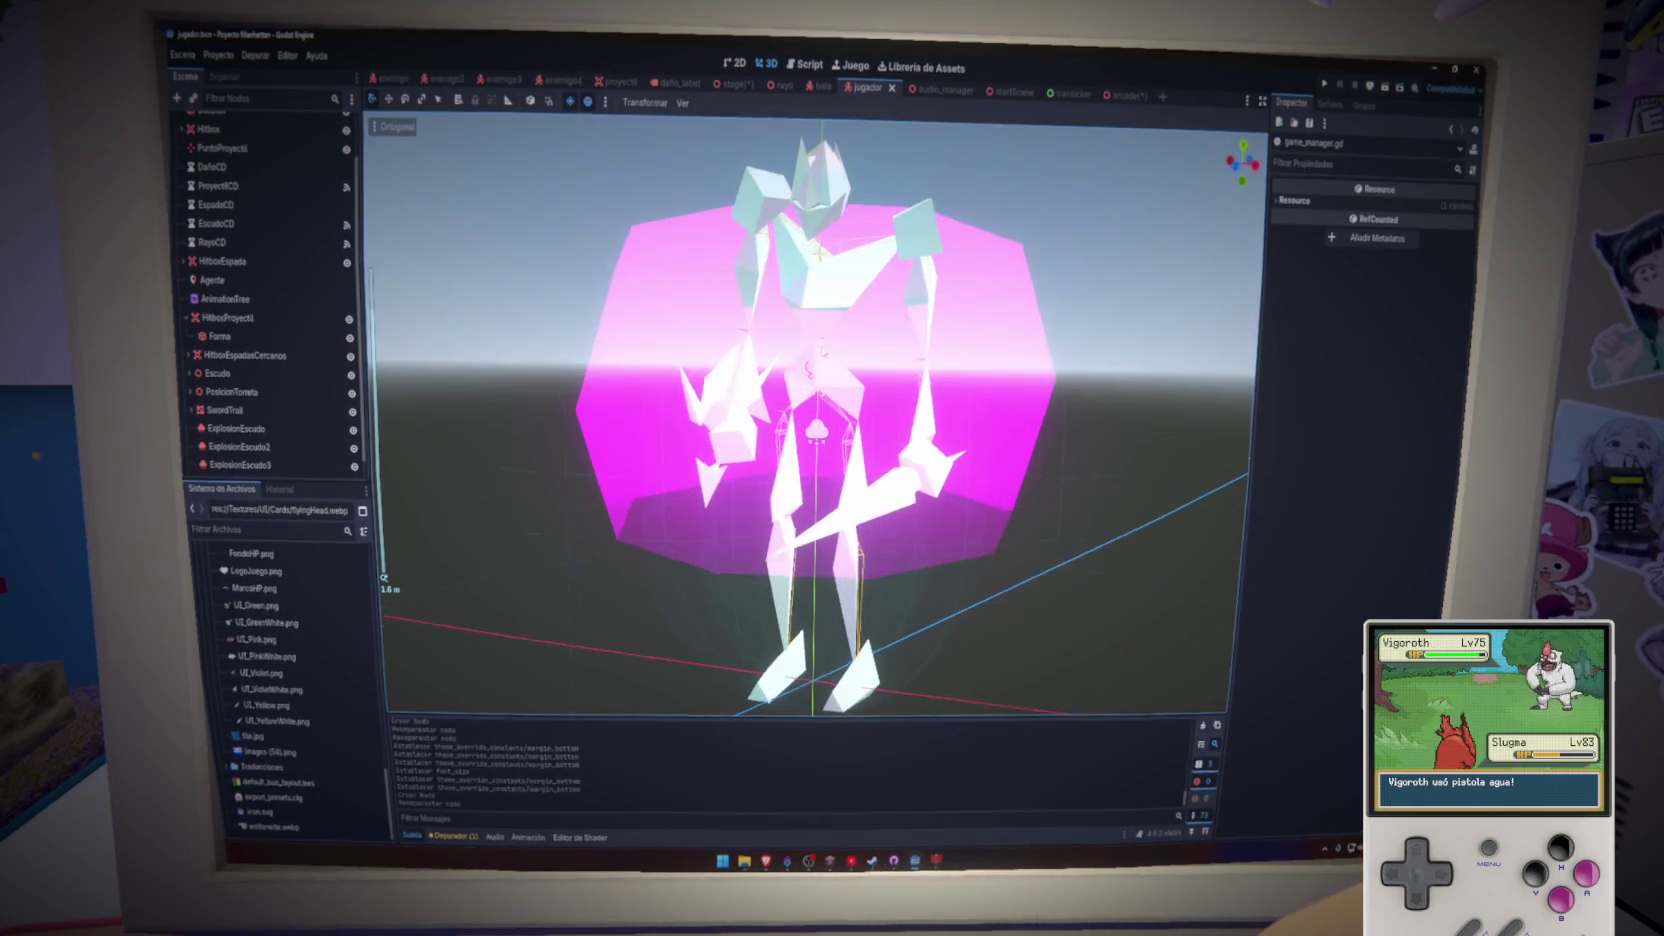
{"action": "scroll", "coordinate": [823, 352], "scroll_direction": "up", "scroll_amount": 5}
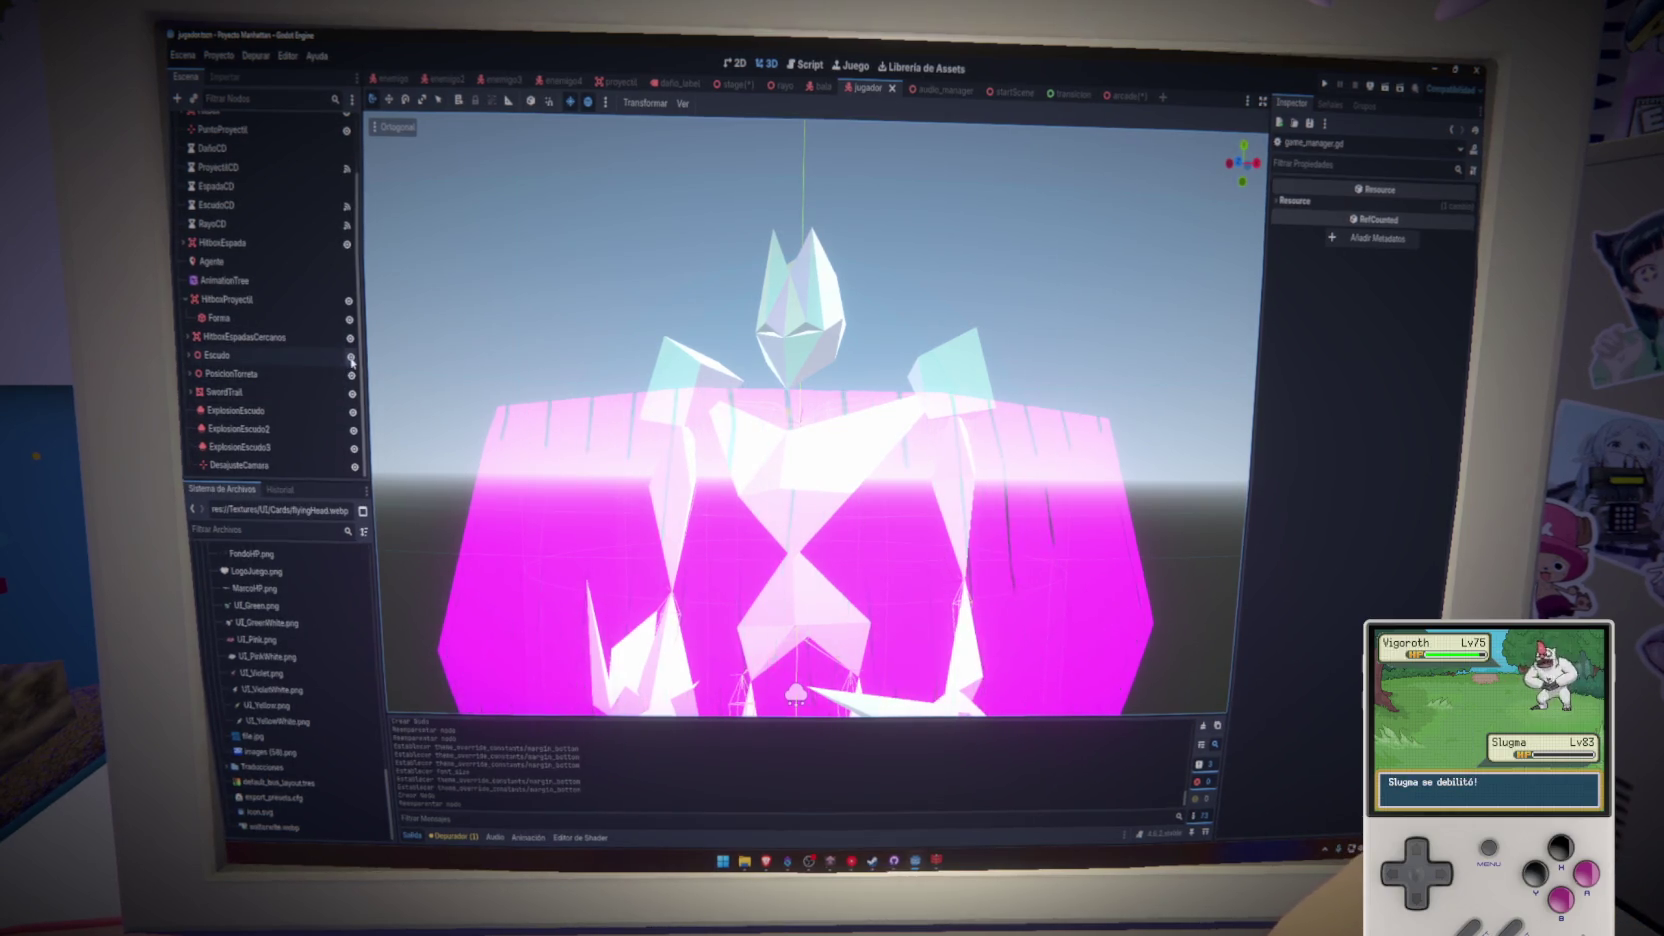
{"action": "left_click", "coordinate": [350, 356]}
{"action": "scroll", "coordinate": [673, 454], "scroll_direction": "up", "scroll_amount": 2}
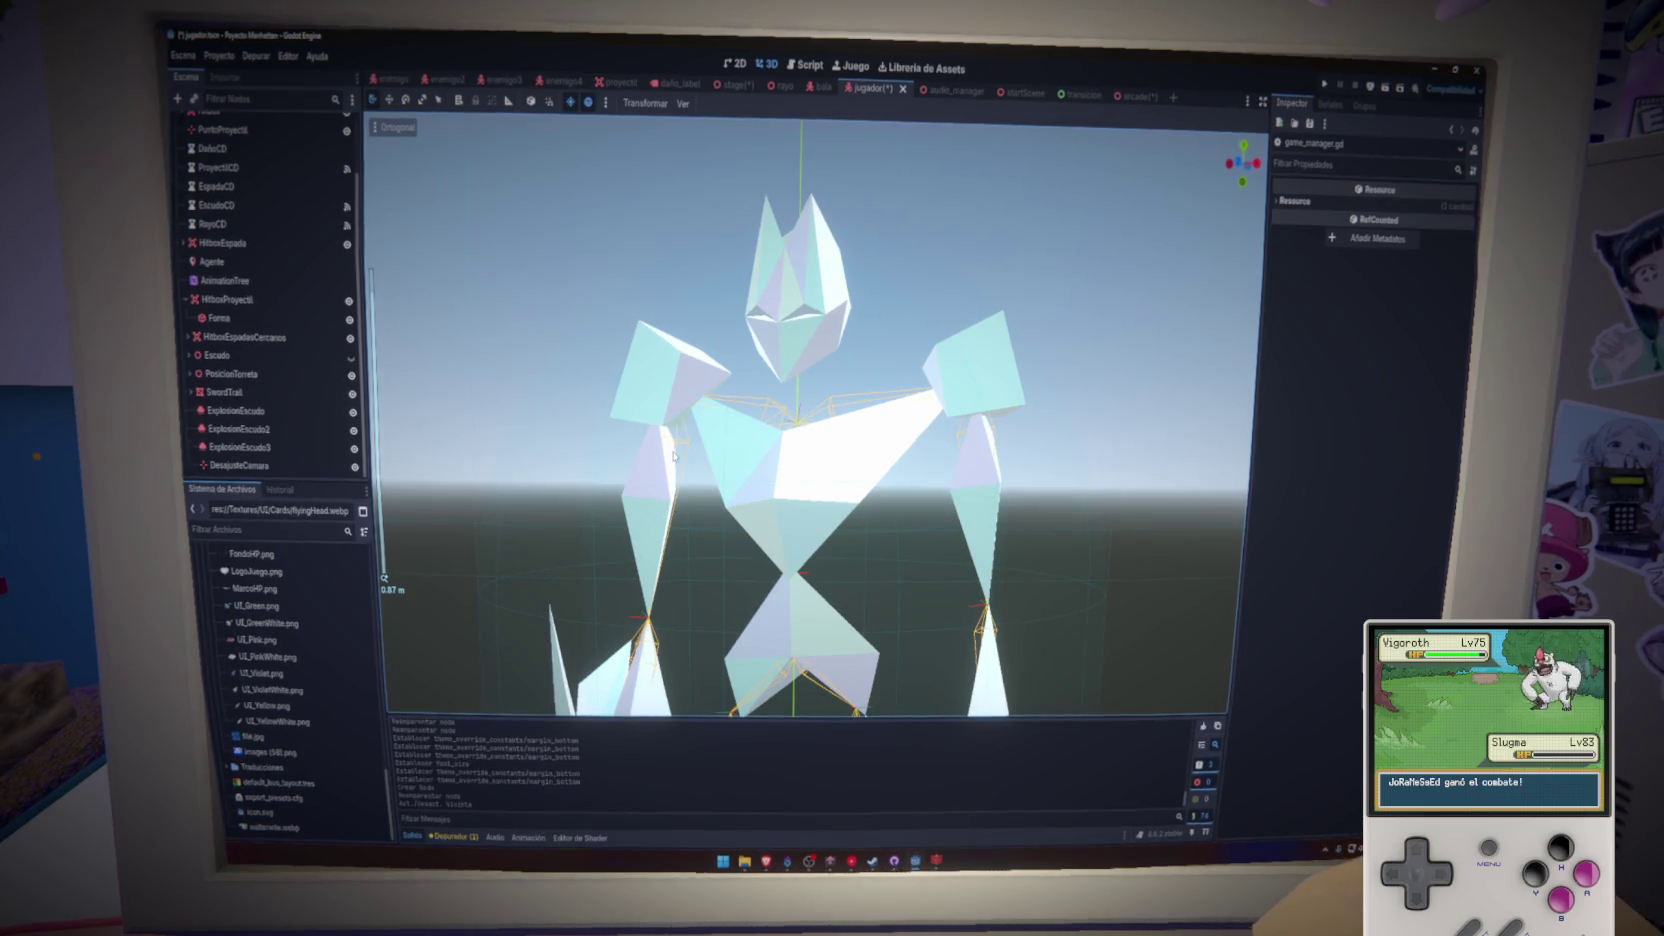
{"action": "key", "text": "ctrl+s"}
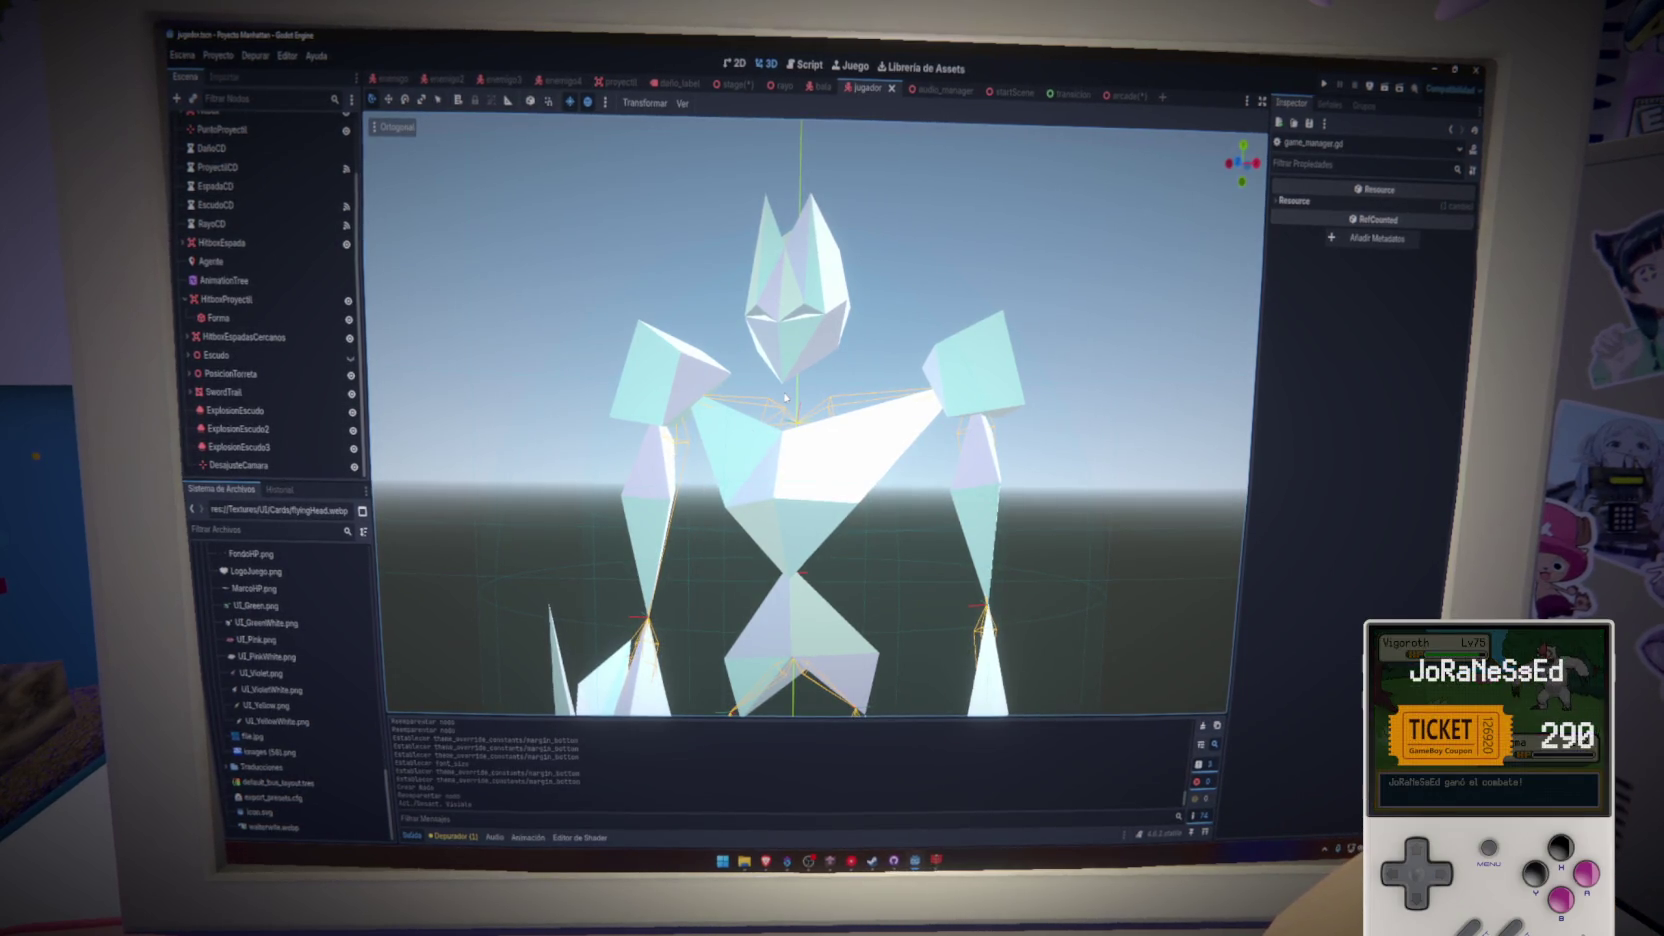
- Capture a screen snip around the character's low-poly head
{"action": "scroll", "coordinate": [817, 276], "scroll_direction": "up", "scroll_amount": 2}
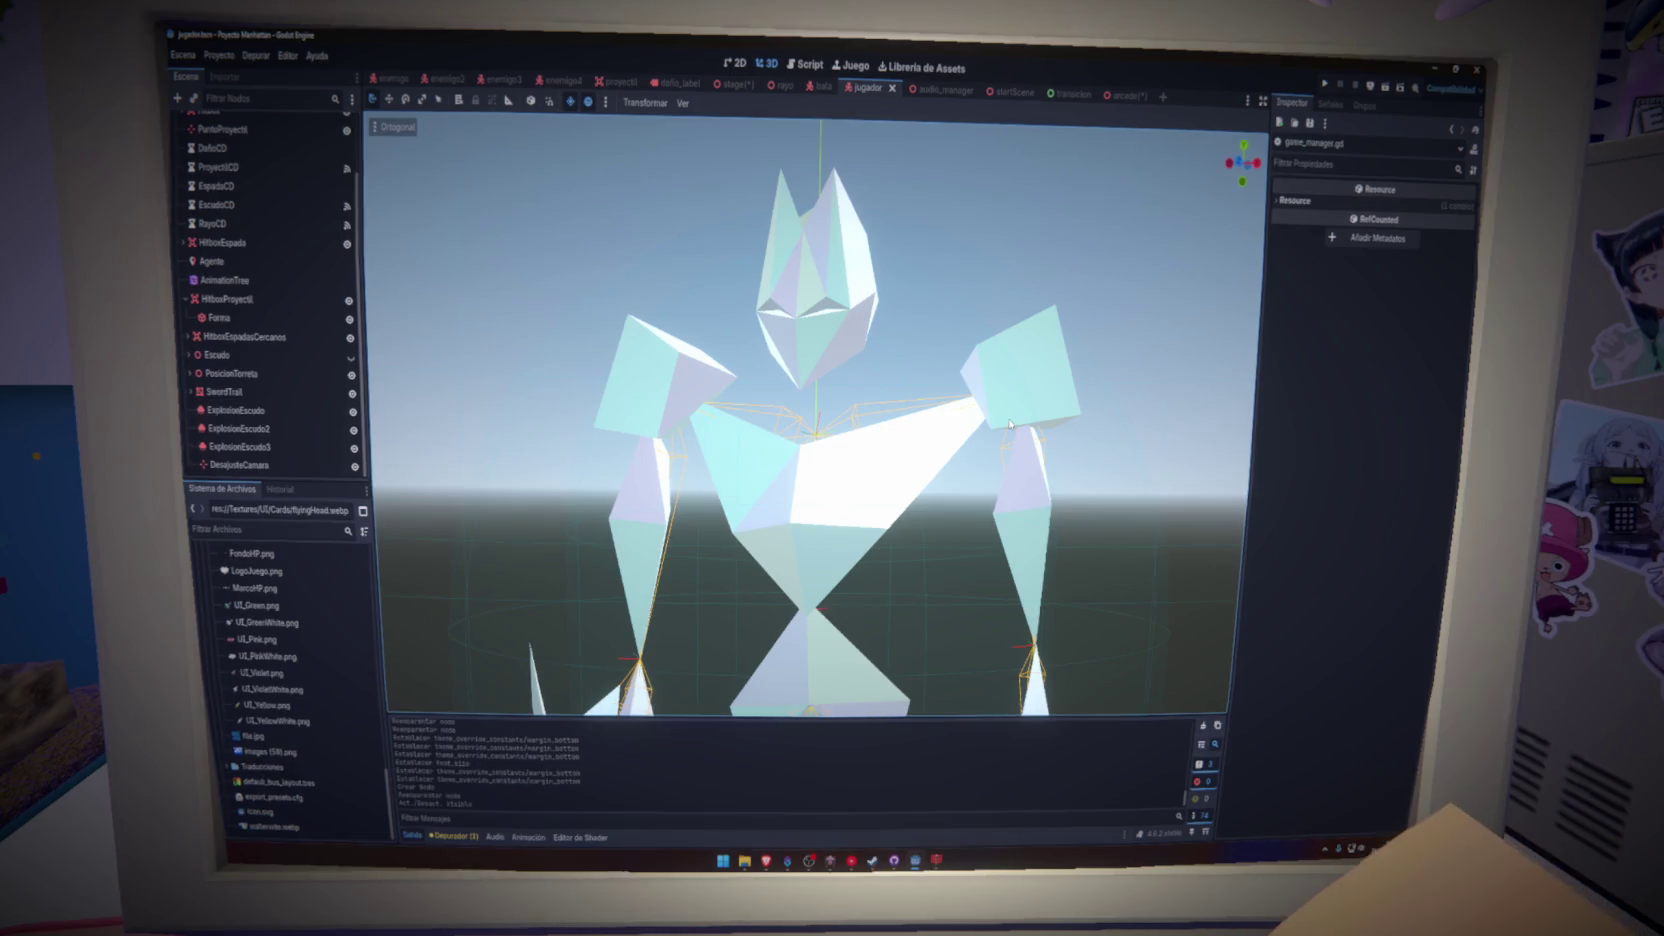
{"action": "key", "text": "super+shift+s"}
{"action": "left_click_drag", "start_coordinate": [729, 153], "coordinate": [910, 405]}
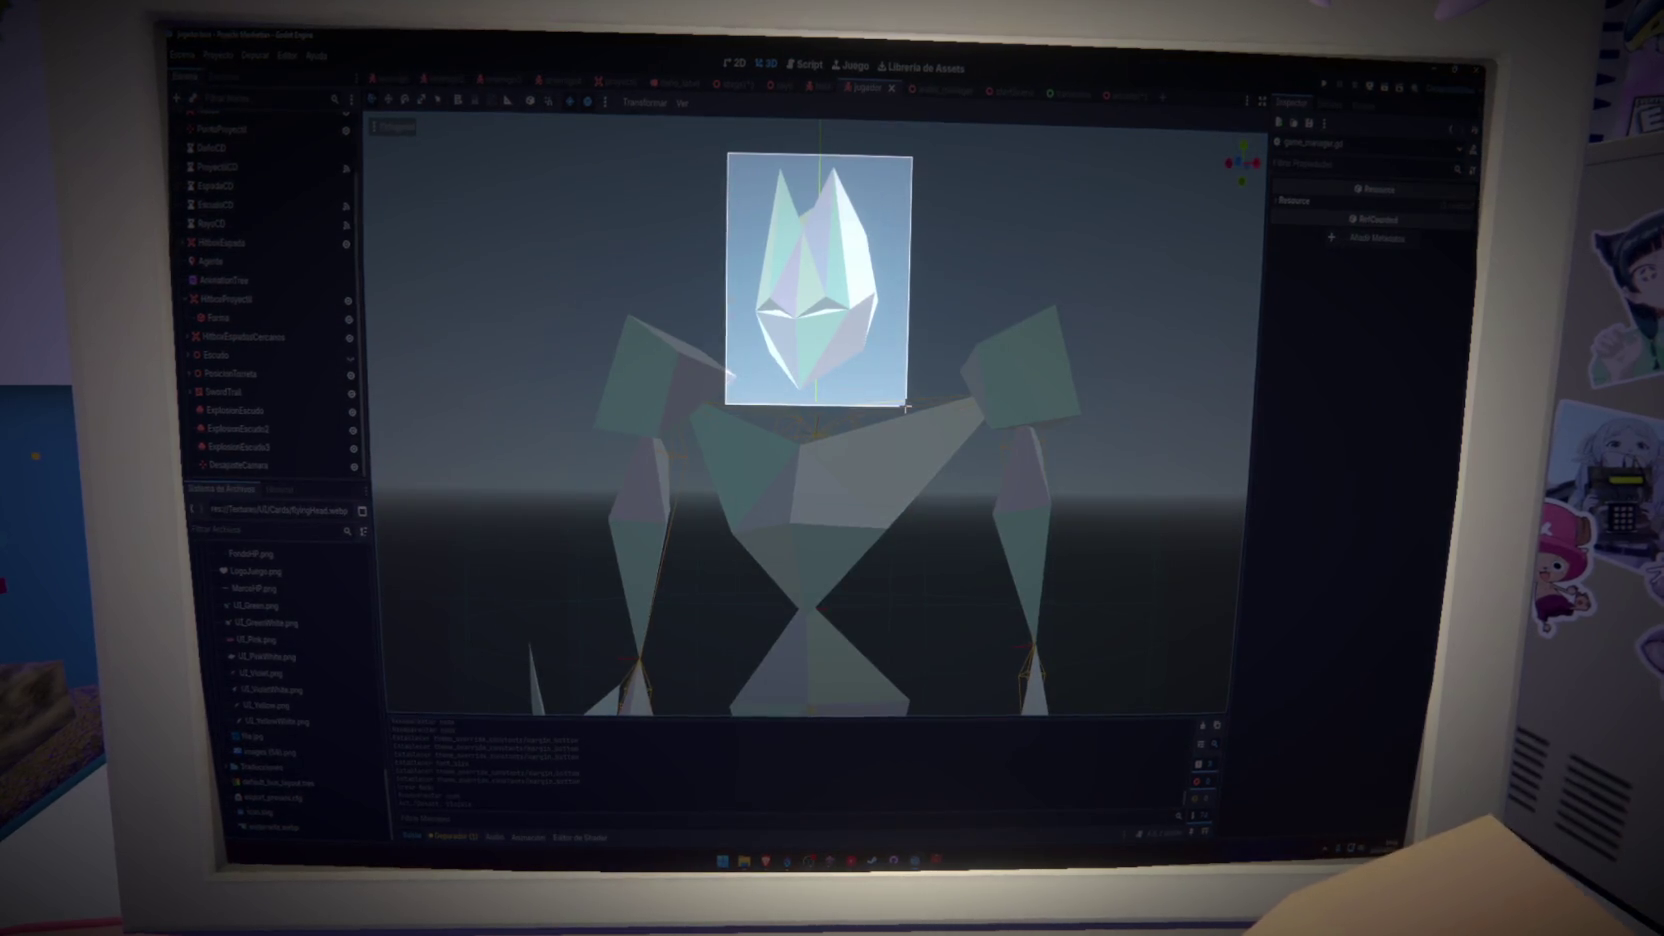
{"action": "scroll", "coordinate": [840, 406], "scroll_direction": "down", "scroll_amount": 8}
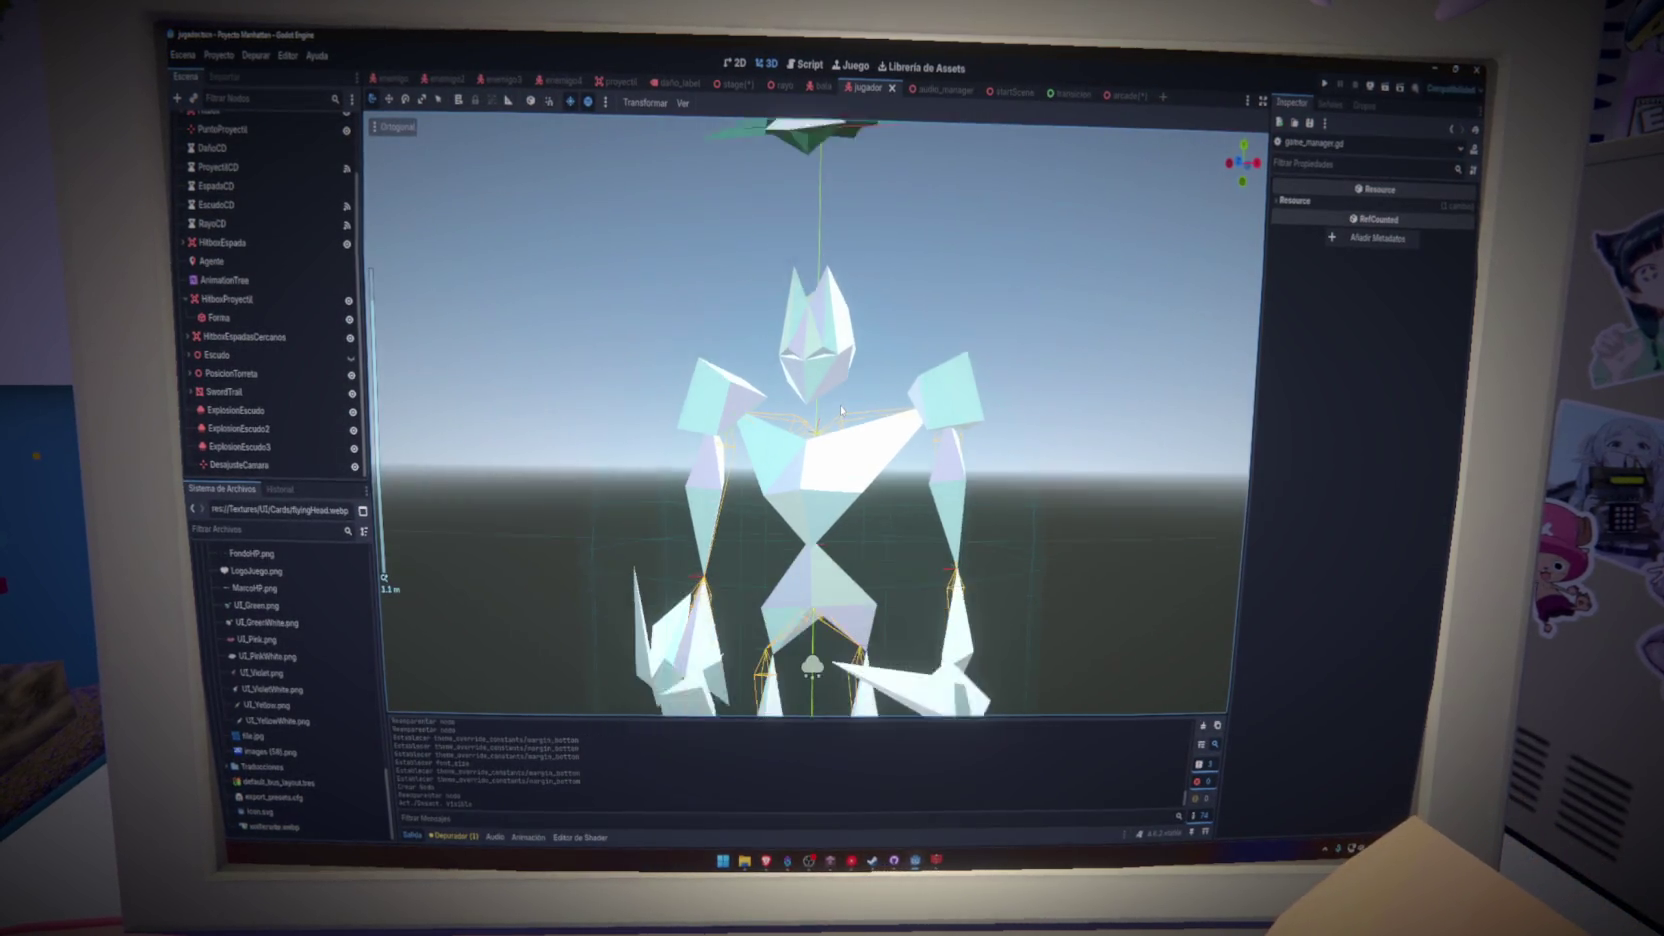
{"action": "left_click_drag", "start_coordinate": [850, 430], "coordinate": [869, 393]}
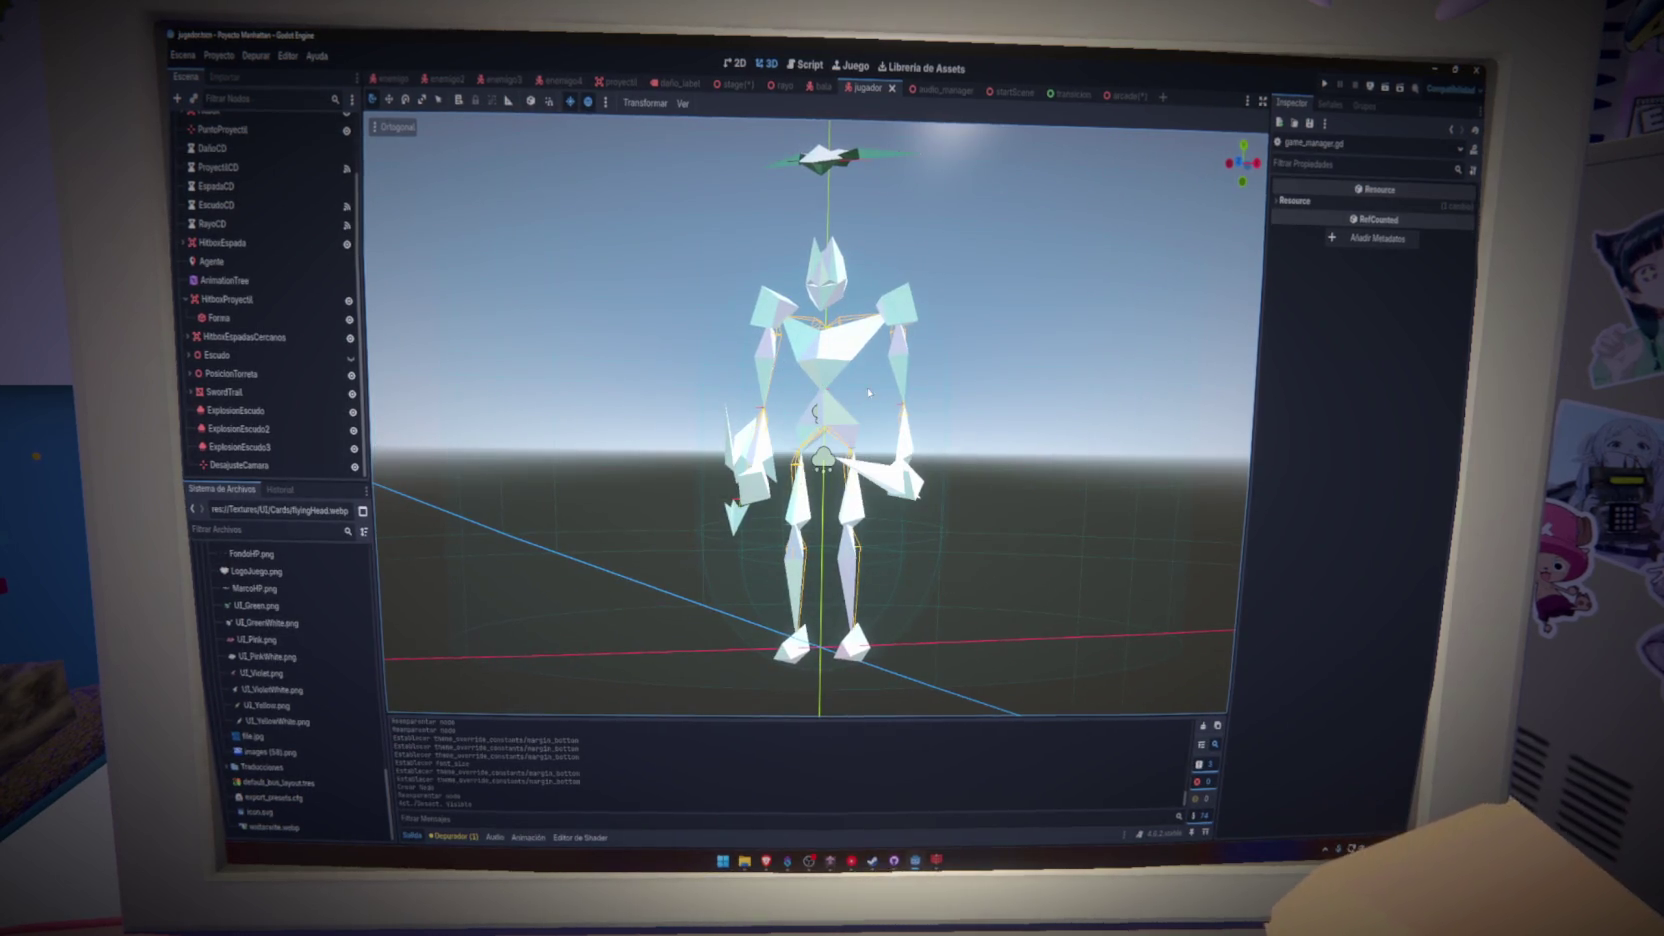
- In Photopea, create a new blank project and paste the snipped head into it
{"action": "mouse_move", "coordinate": [766, 860]}
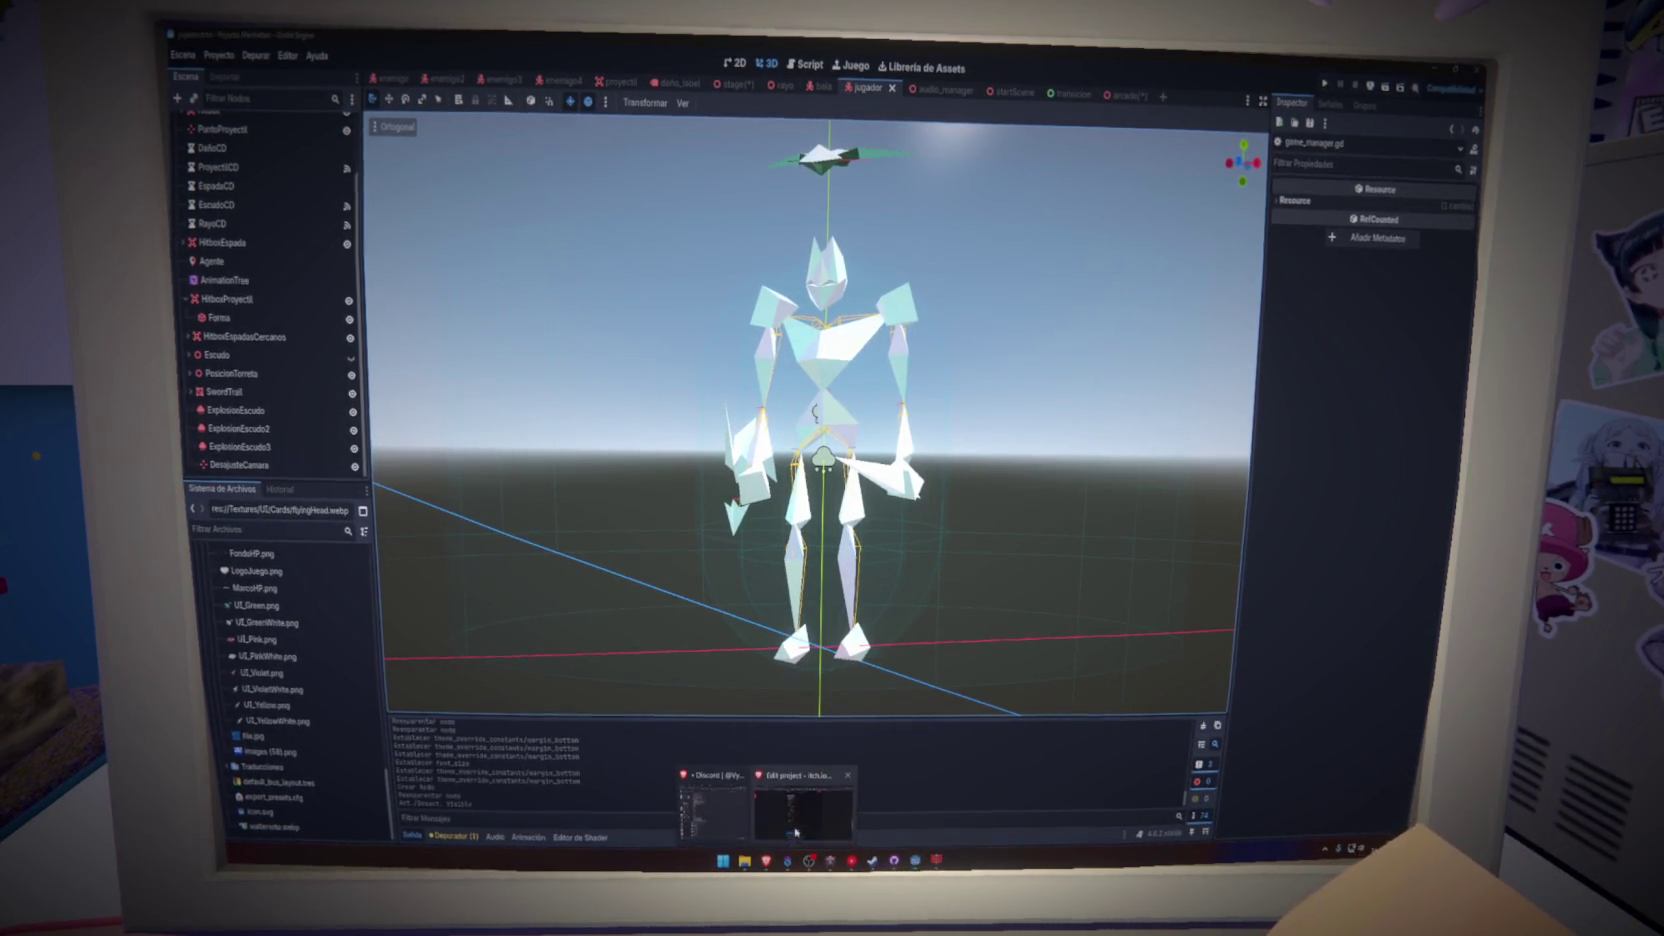
{"action": "left_click", "coordinate": [711, 815]}
{"action": "left_click", "coordinate": [219, 38]}
{"action": "left_click", "coordinate": [180, 111]}
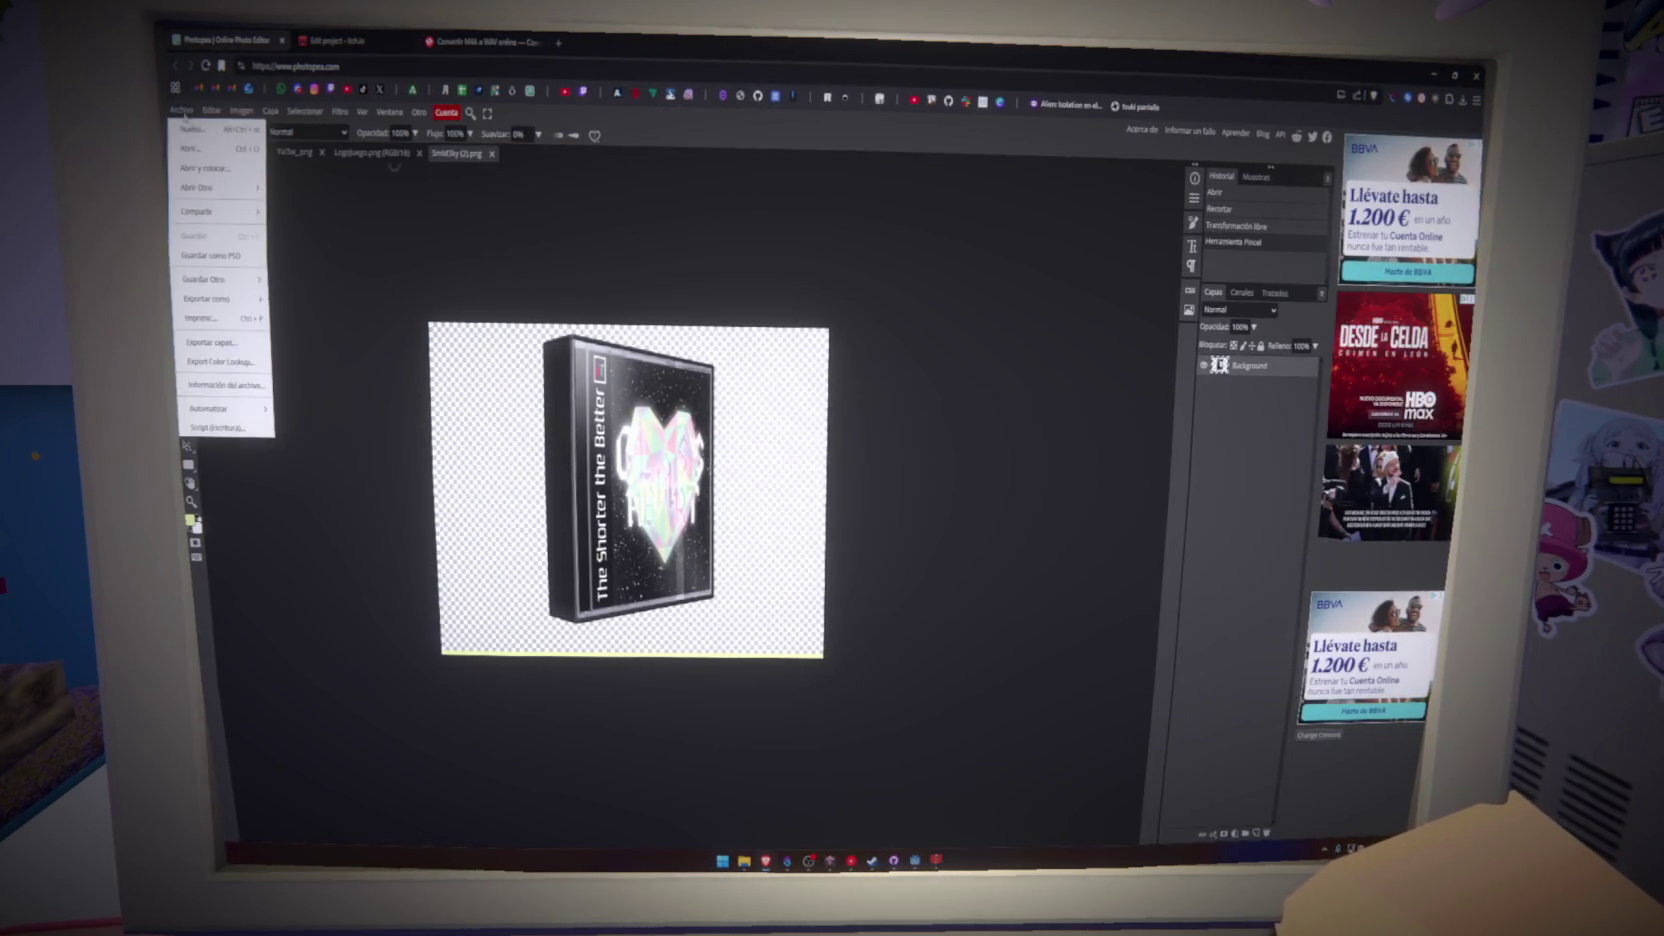
{"action": "left_click", "coordinate": [200, 132]}
{"action": "left_click", "coordinate": [1176, 375]}
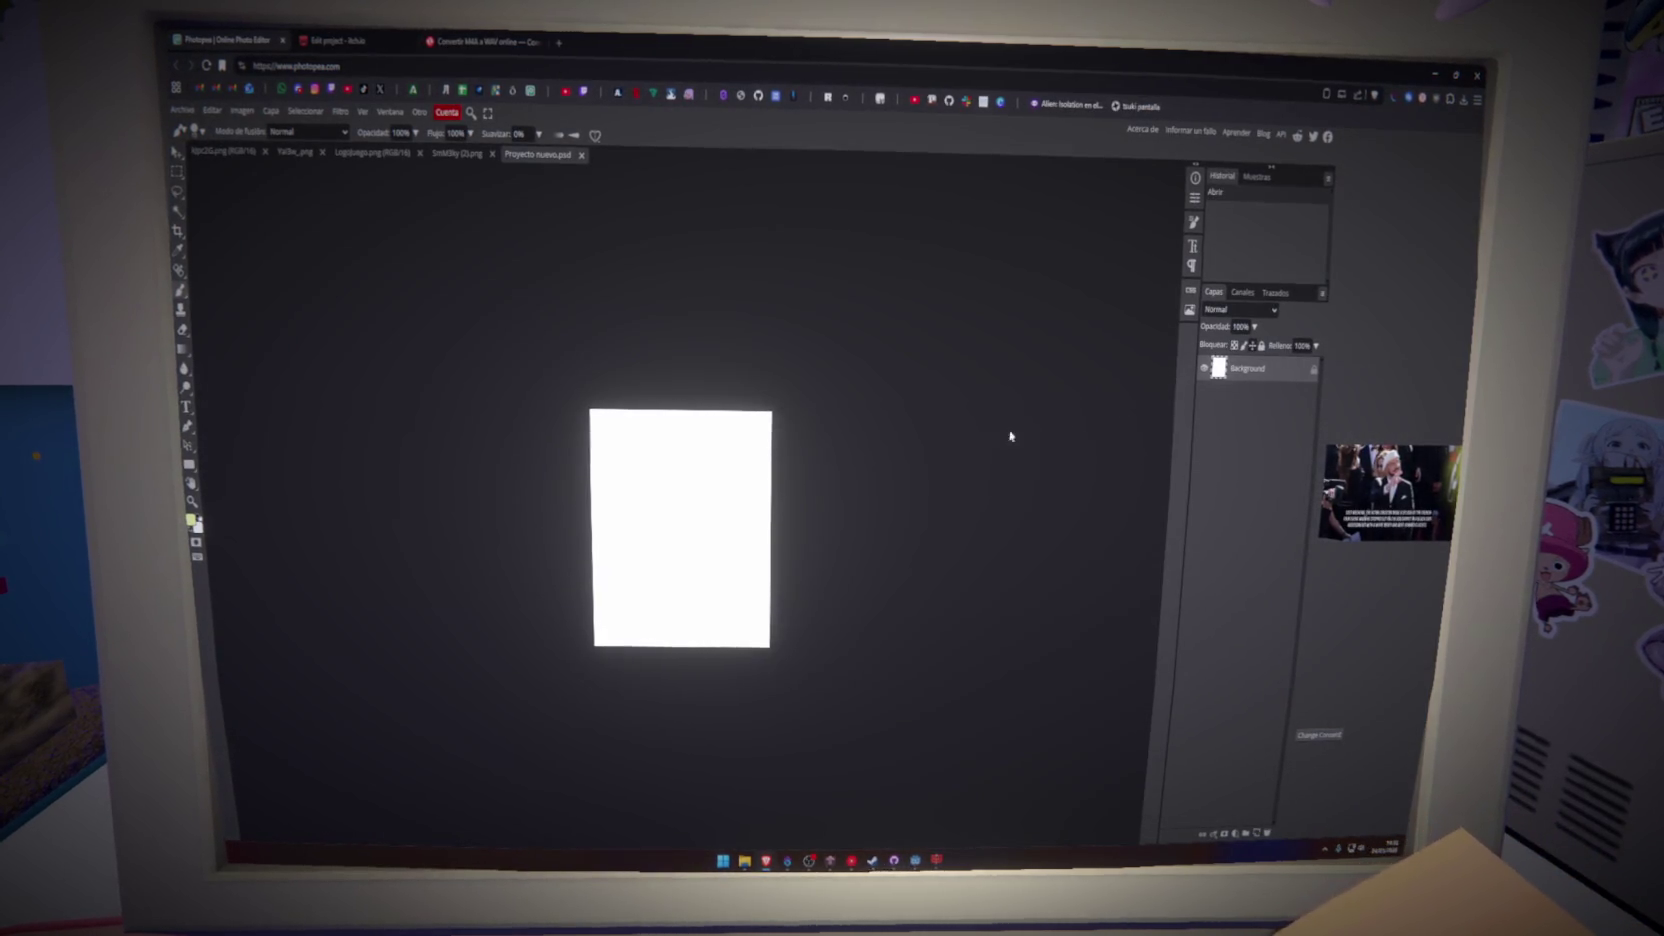
{"action": "key", "text": "ctrl+v"}
- Browse the Open dialog through Documentos/Godot/Games/proyecto-manhattan to the Textures folder
{"action": "left_click", "coordinate": [182, 111]}
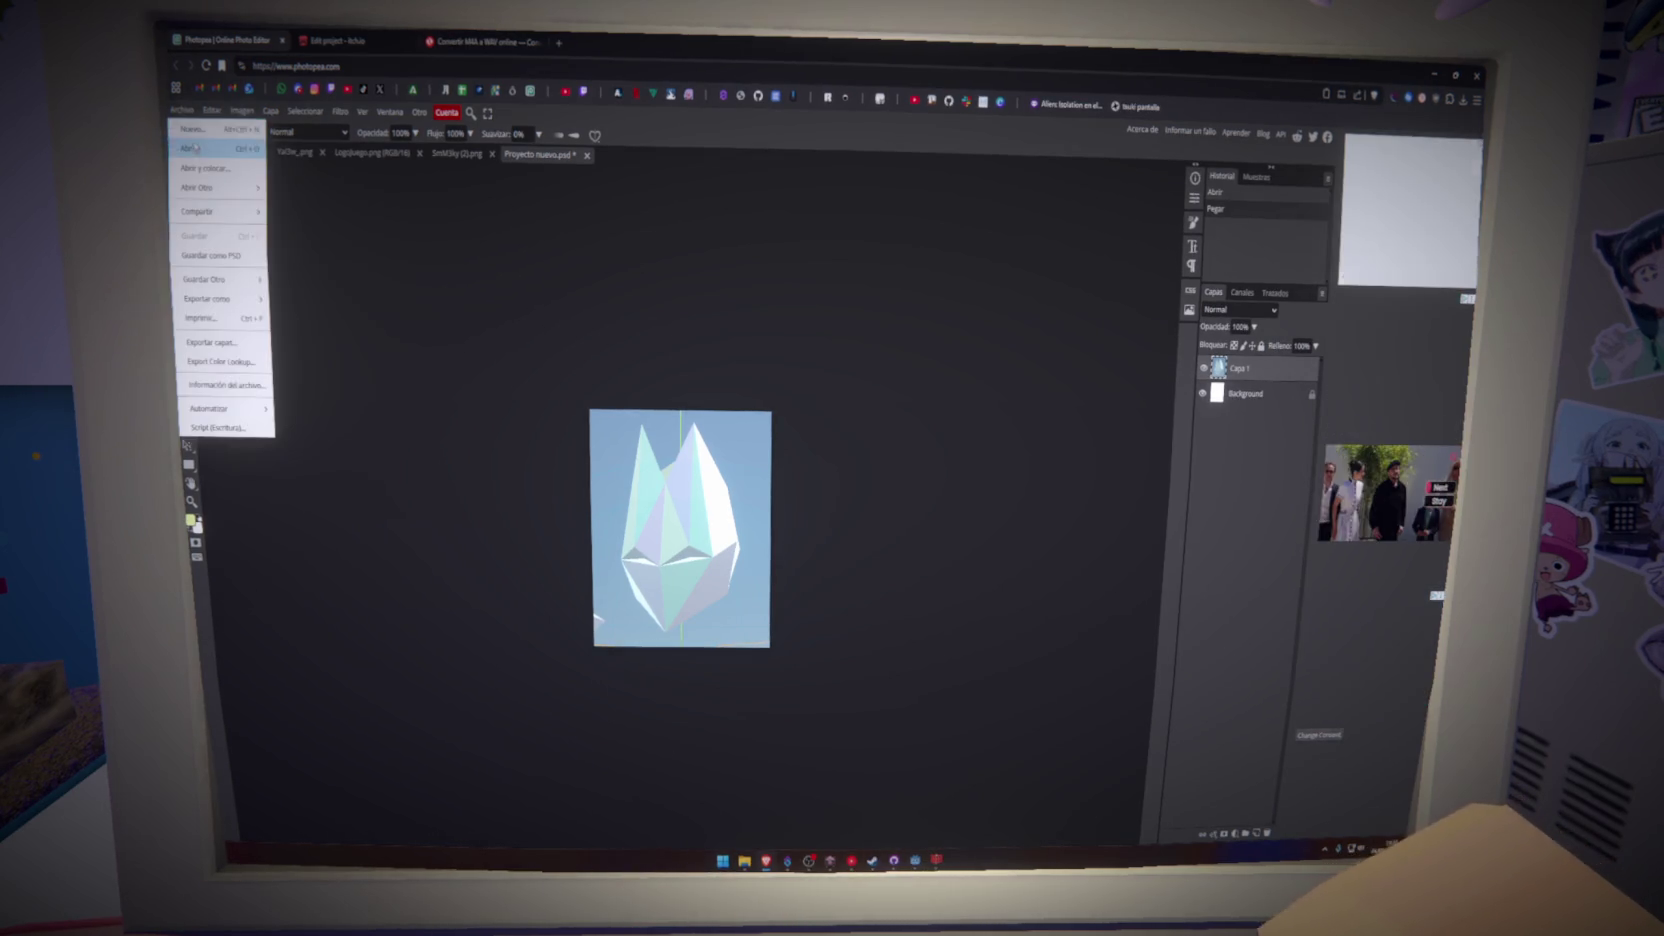
{"action": "left_click", "coordinate": [205, 151]}
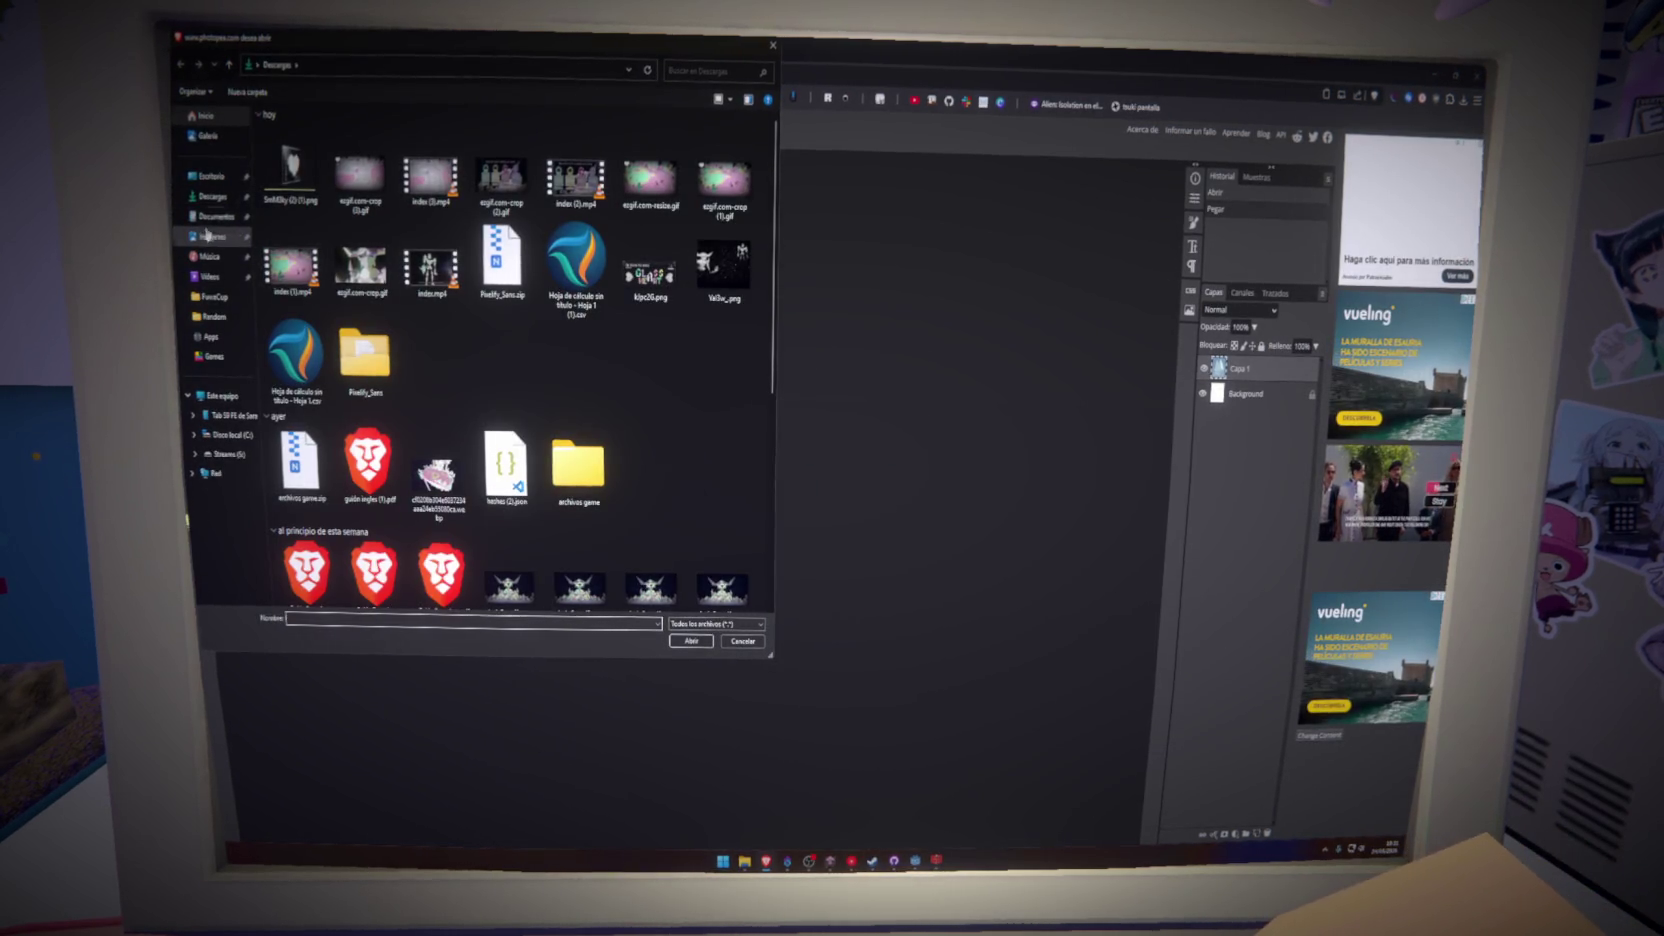
{"action": "left_click", "coordinate": [215, 216]}
{"action": "double_click", "coordinate": [281, 236]}
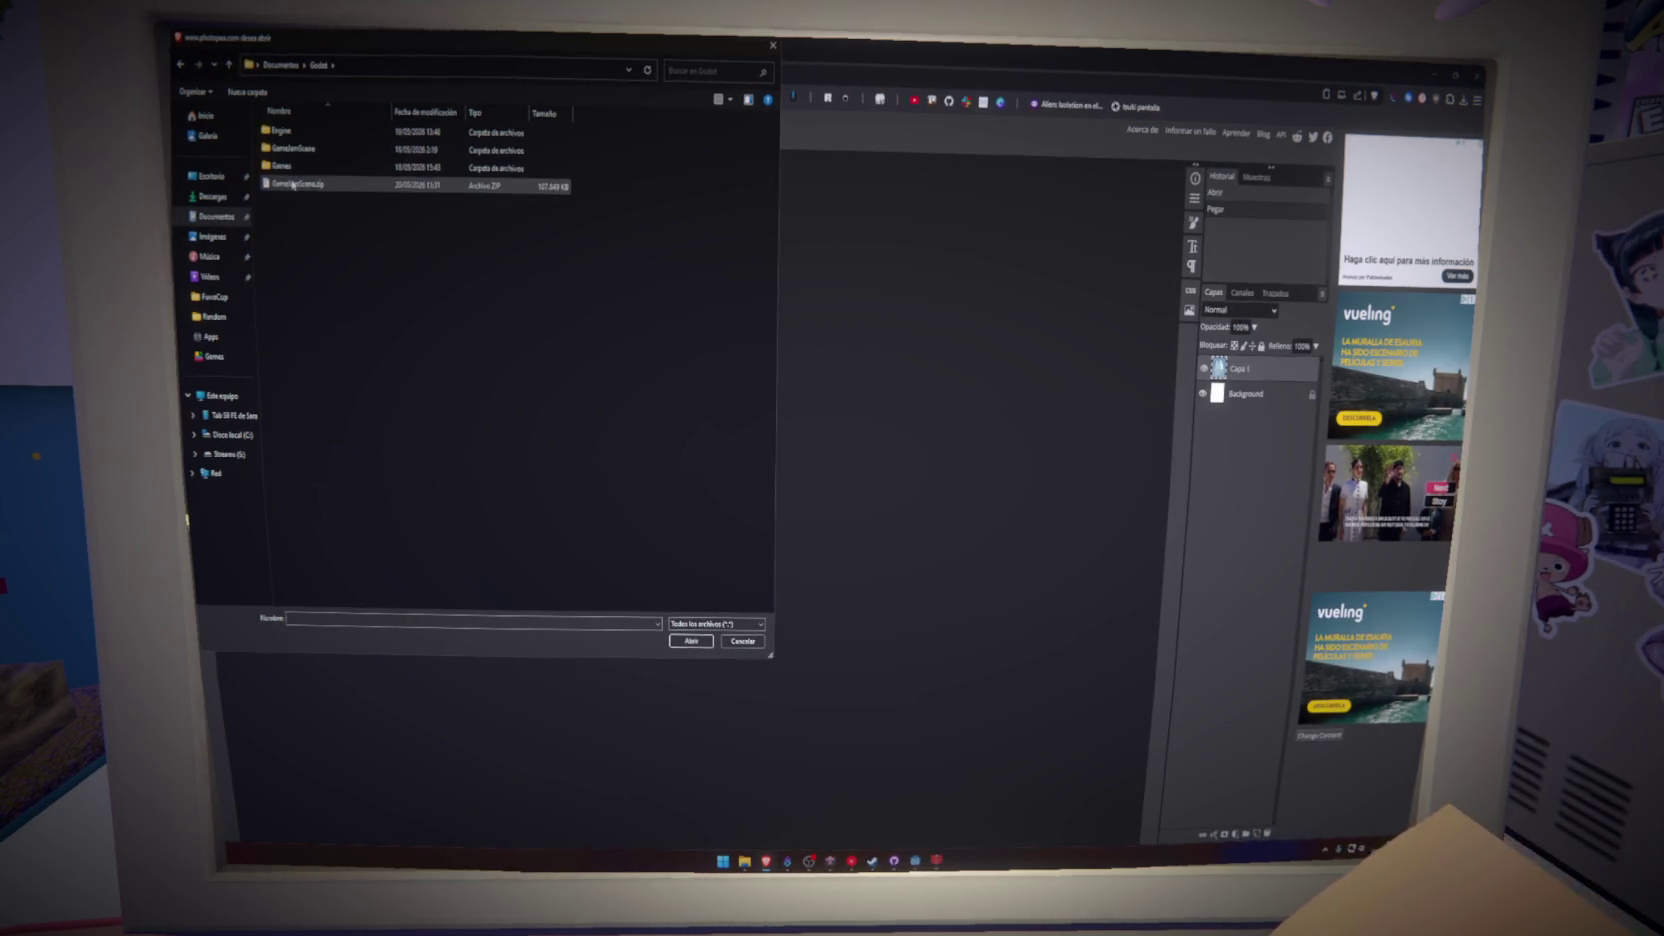
{"action": "double_click", "coordinate": [287, 180]}
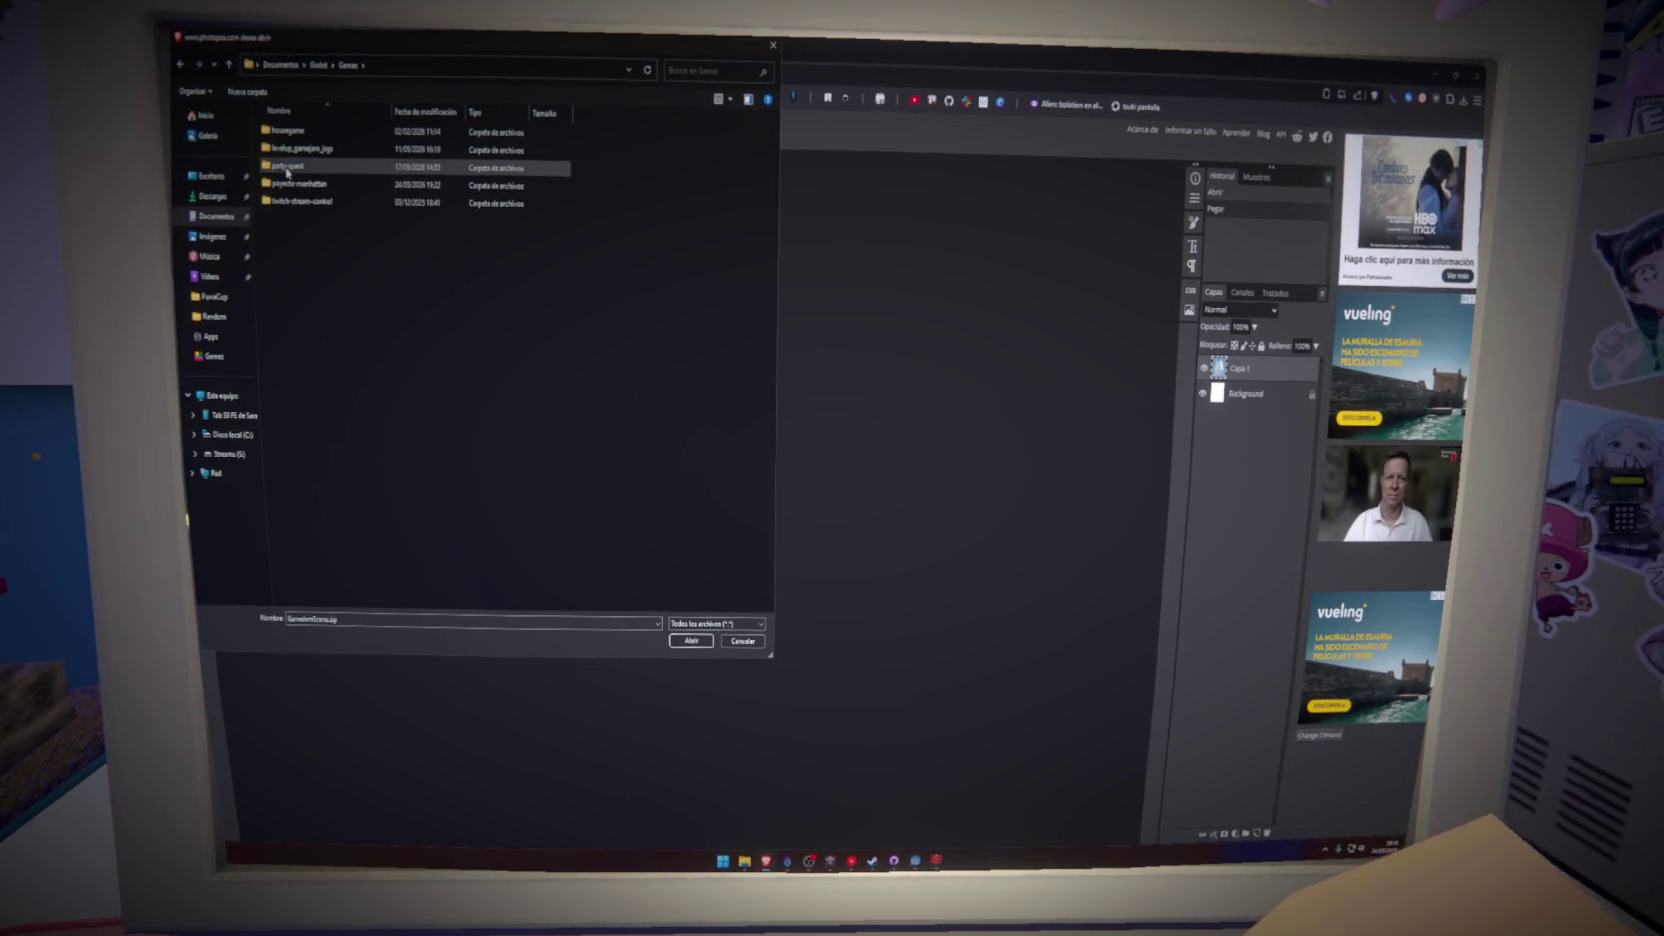
{"action": "double_click", "coordinate": [300, 184]}
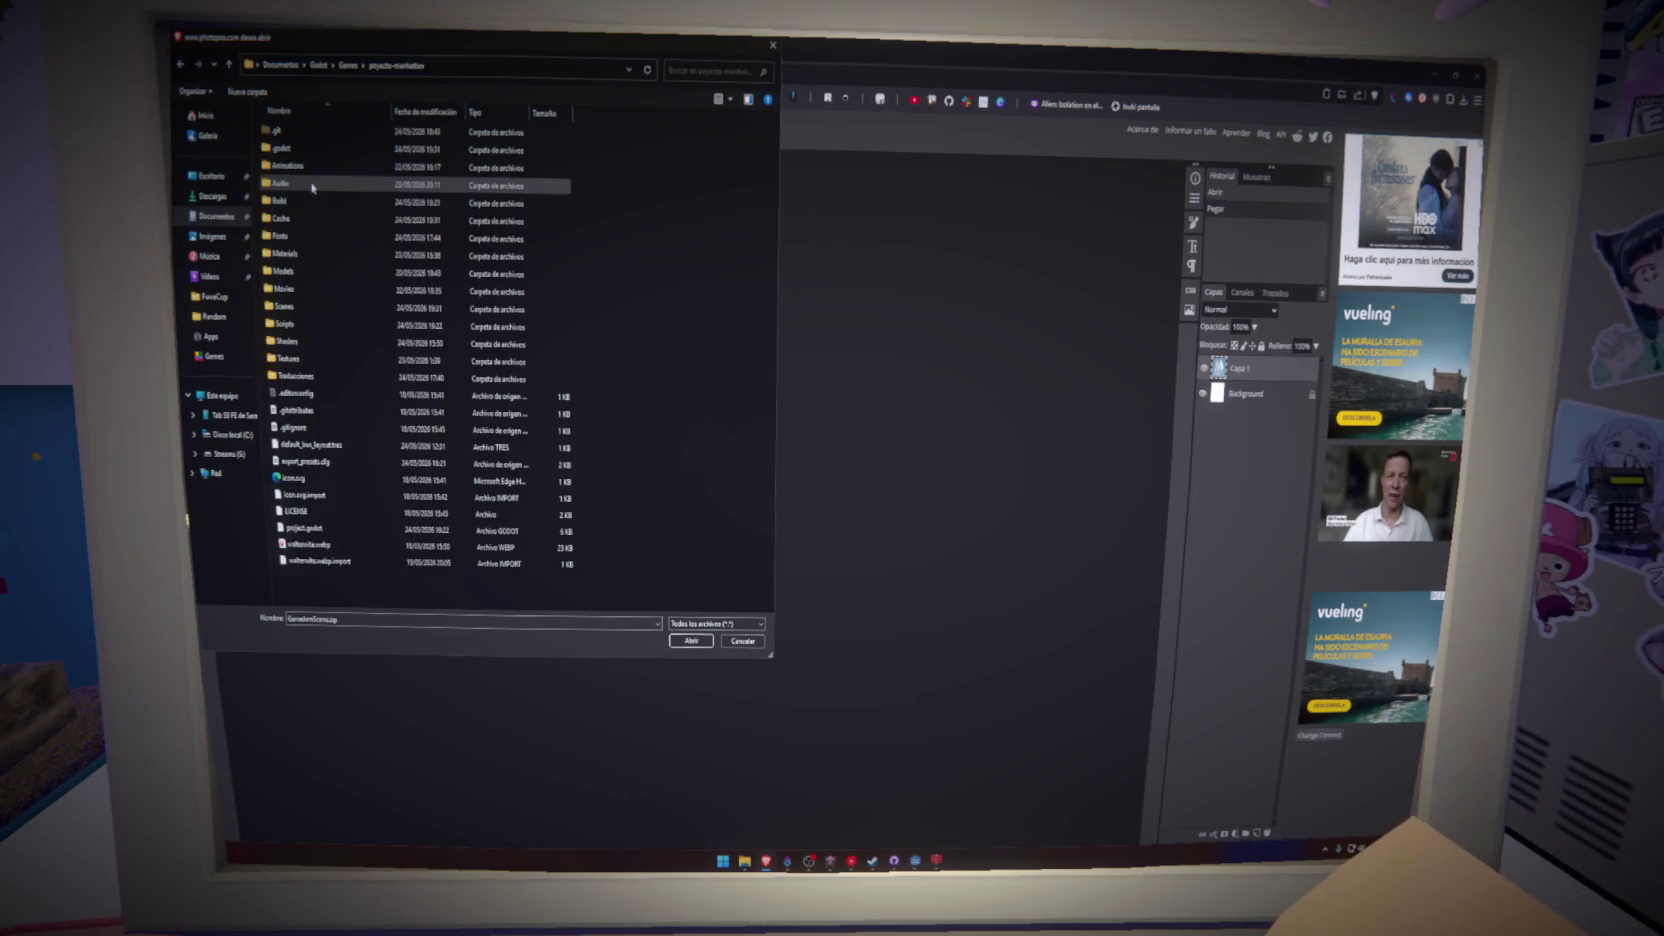
{"action": "double_click", "coordinate": [288, 358]}
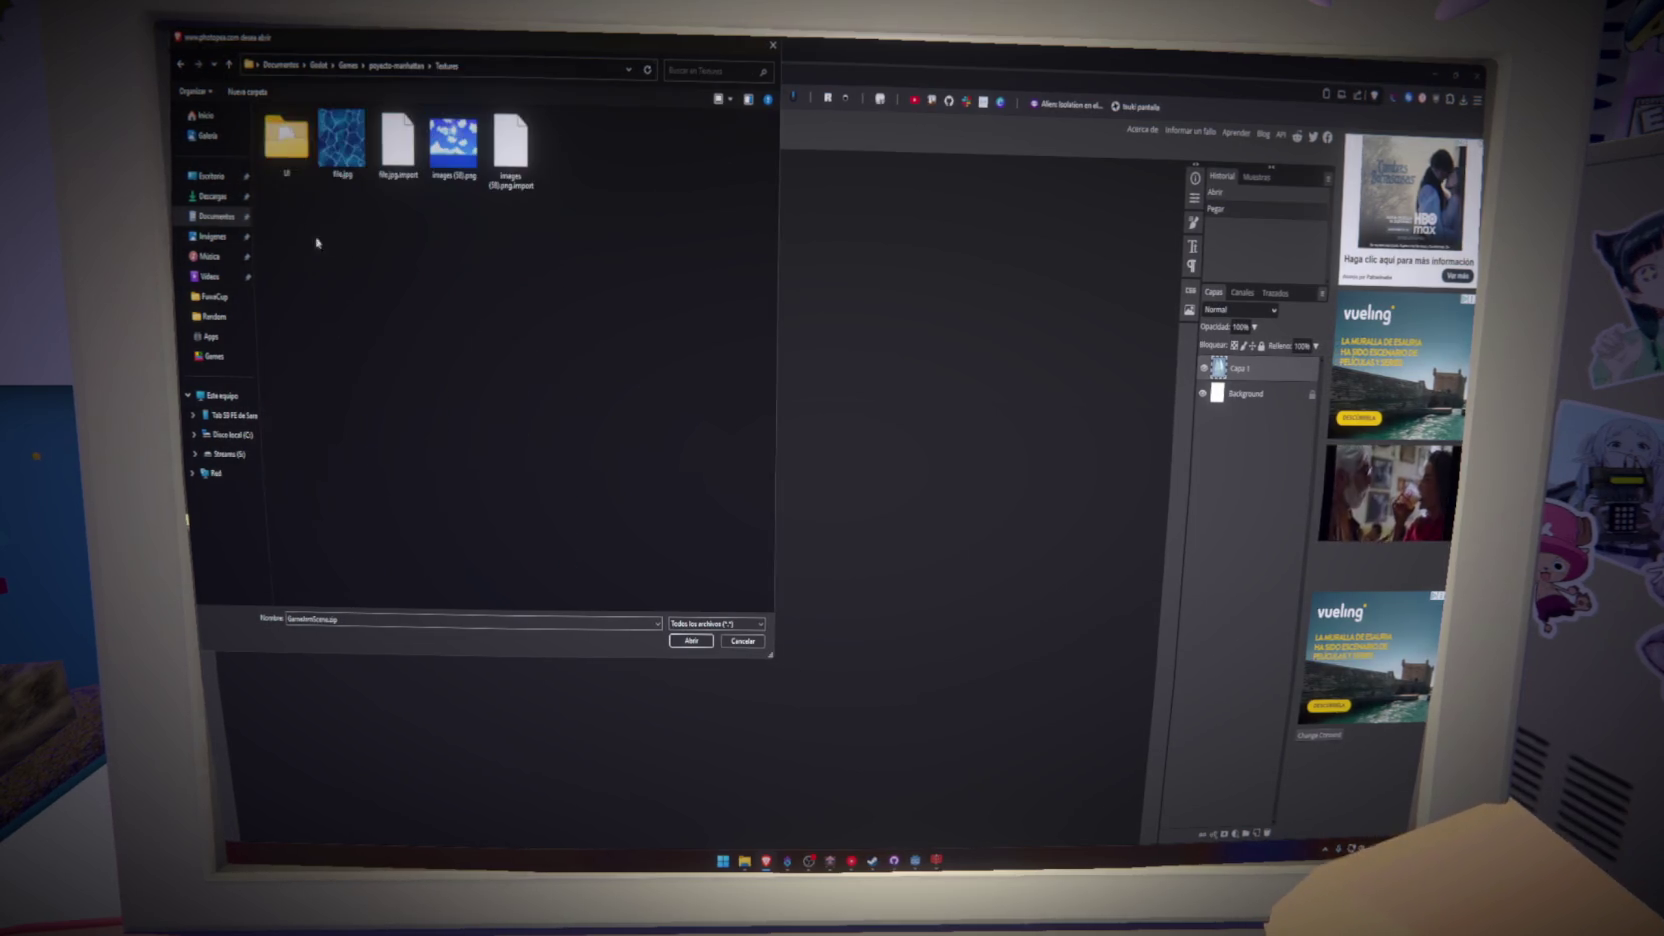
- Open greenTree.webp from the UI Cards textures folder
{"action": "double_click", "coordinate": [286, 138]}
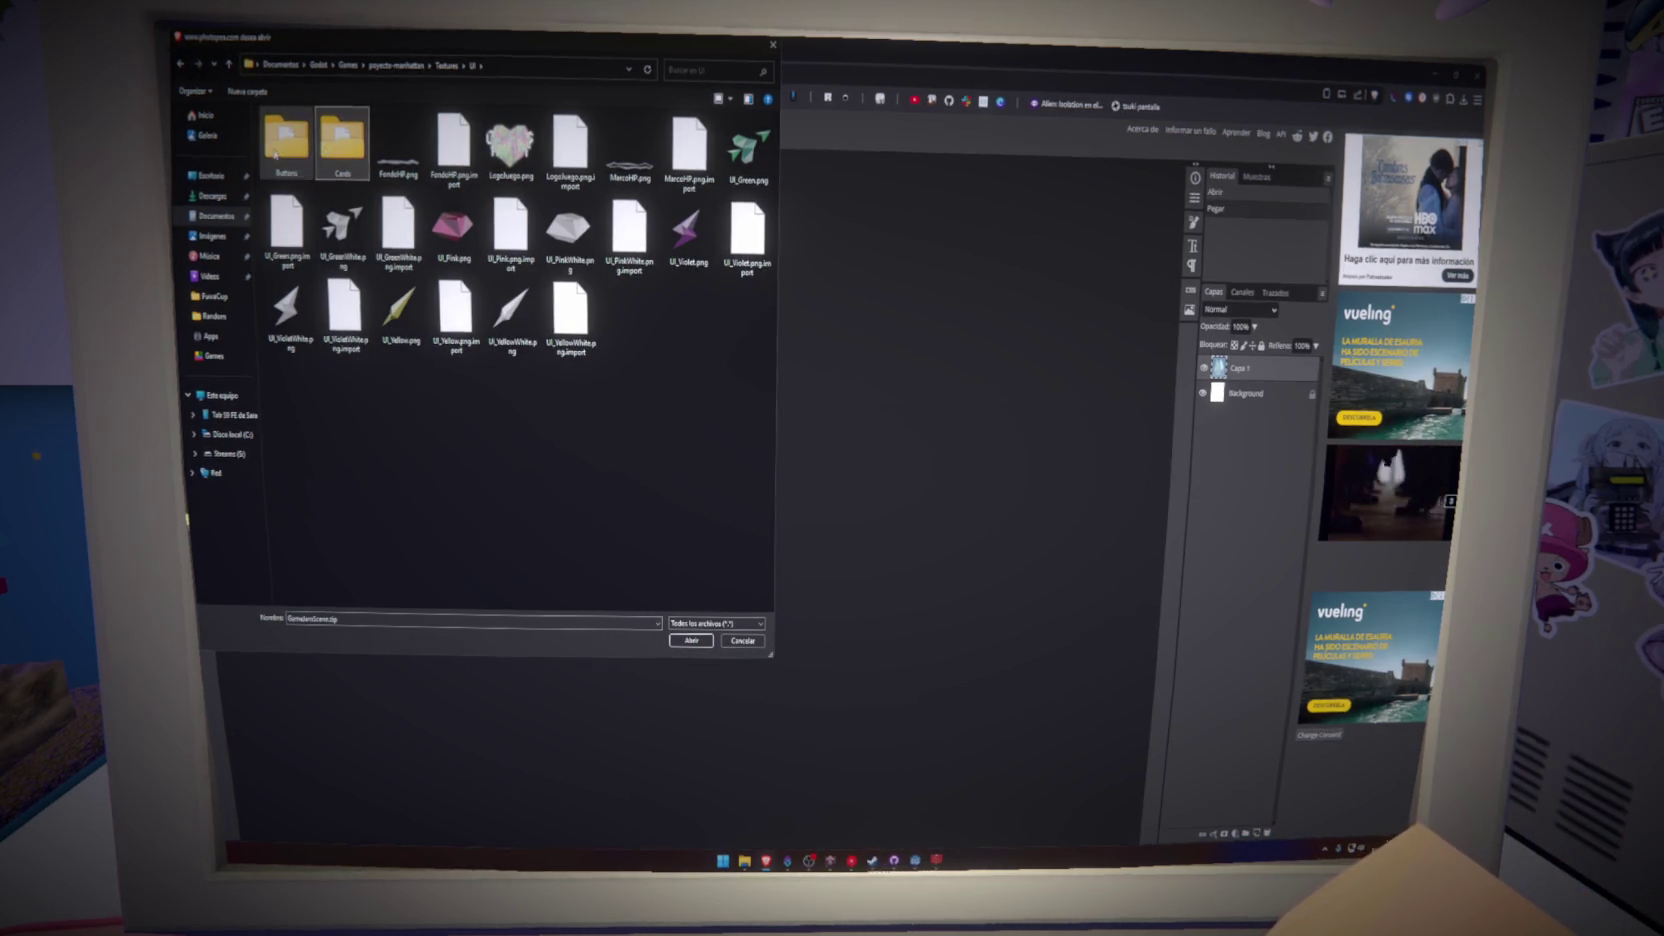
{"action": "double_click", "coordinate": [286, 138]}
{"action": "key", "text": "alt+Left"}
{"action": "double_click", "coordinate": [341, 138]}
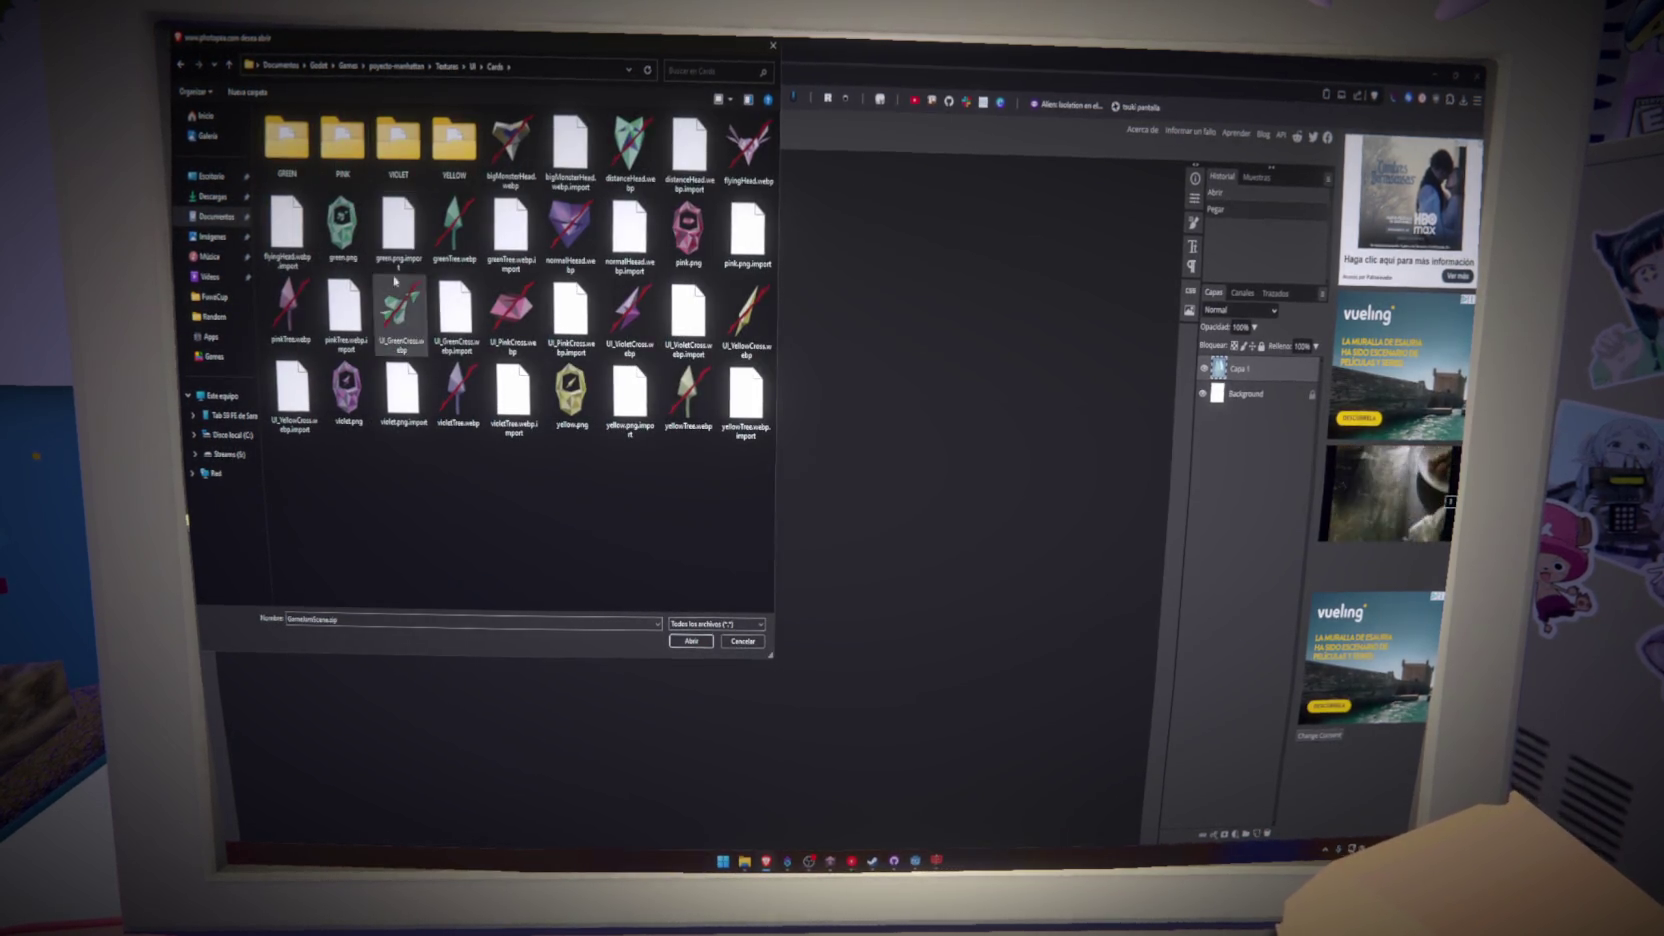
{"action": "left_click", "coordinate": [466, 240]}
{"action": "left_click", "coordinate": [691, 641]}
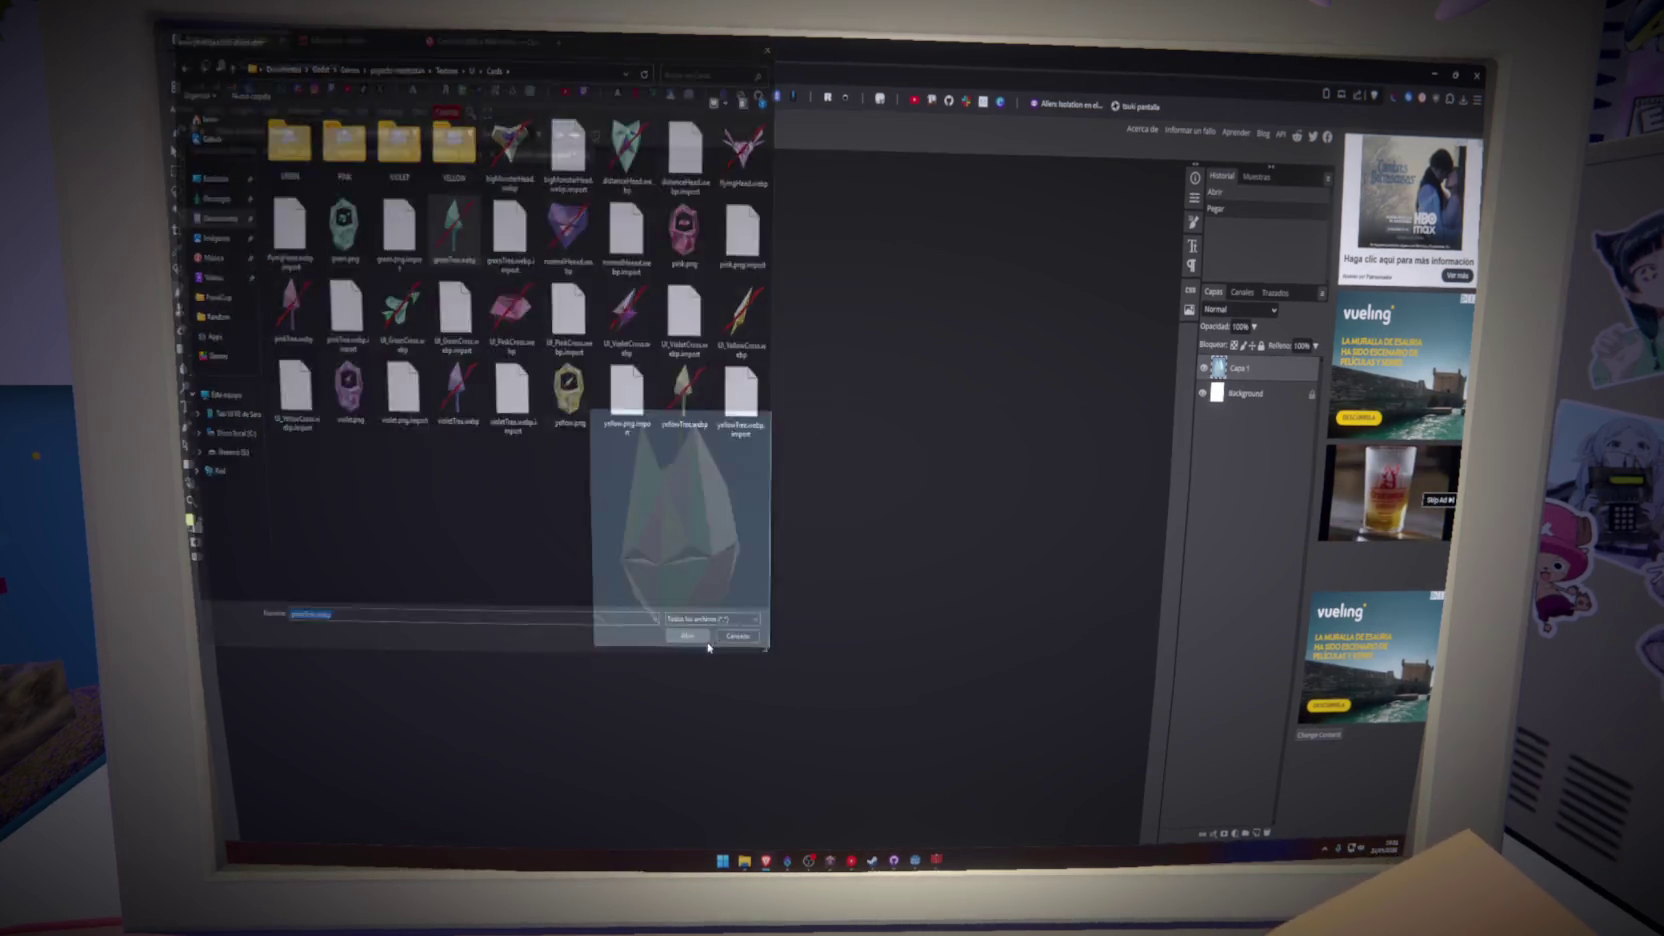
{"action": "scroll", "coordinate": [677, 524], "scroll_direction": "left", "scroll_amount": 3}
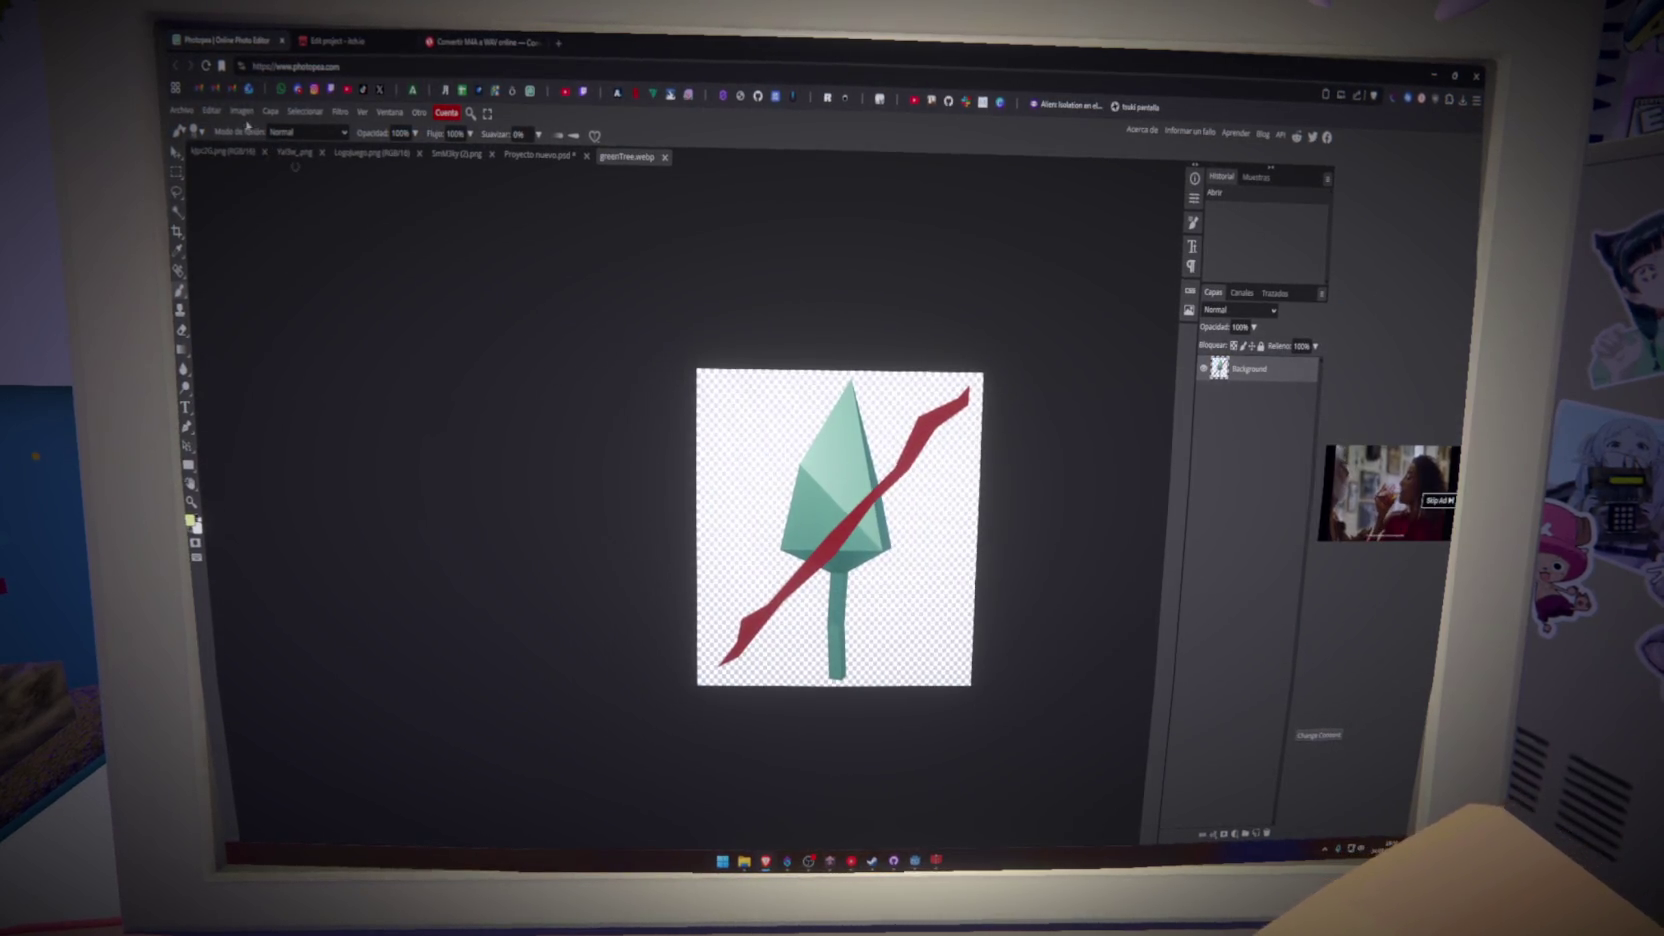
- Copy the red slash to a new layer via Color Range, hide Background, then return to Proyecto nuevo.psd
{"action": "left_click", "coordinate": [243, 112]}
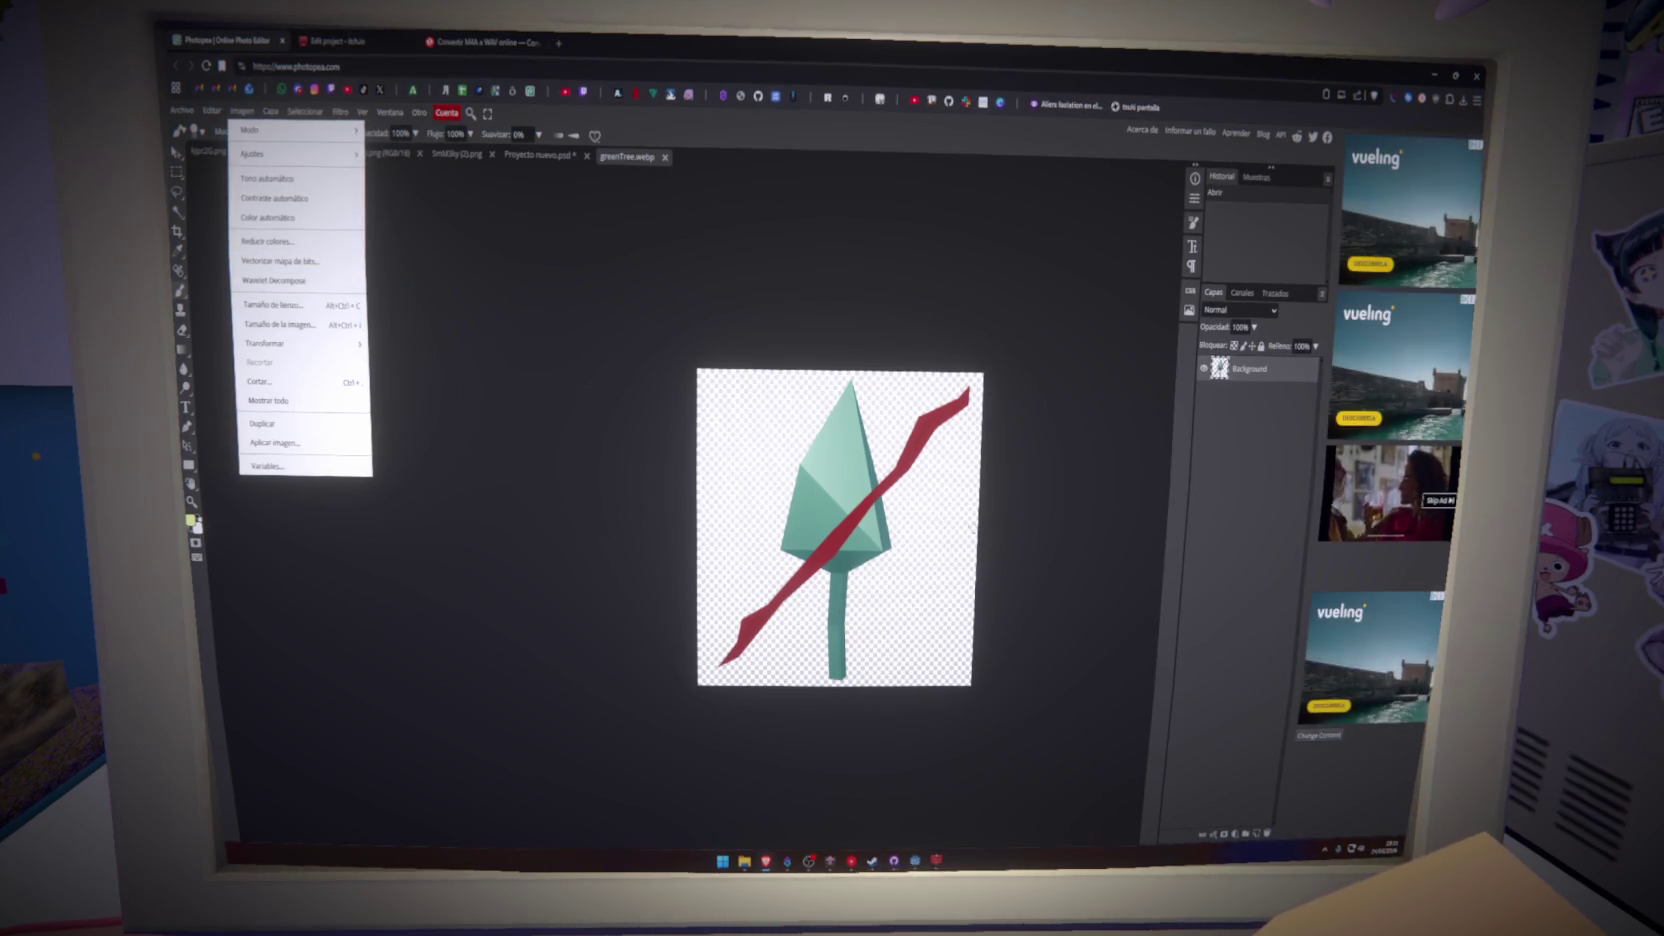
{"action": "left_click", "coordinate": [443, 168]}
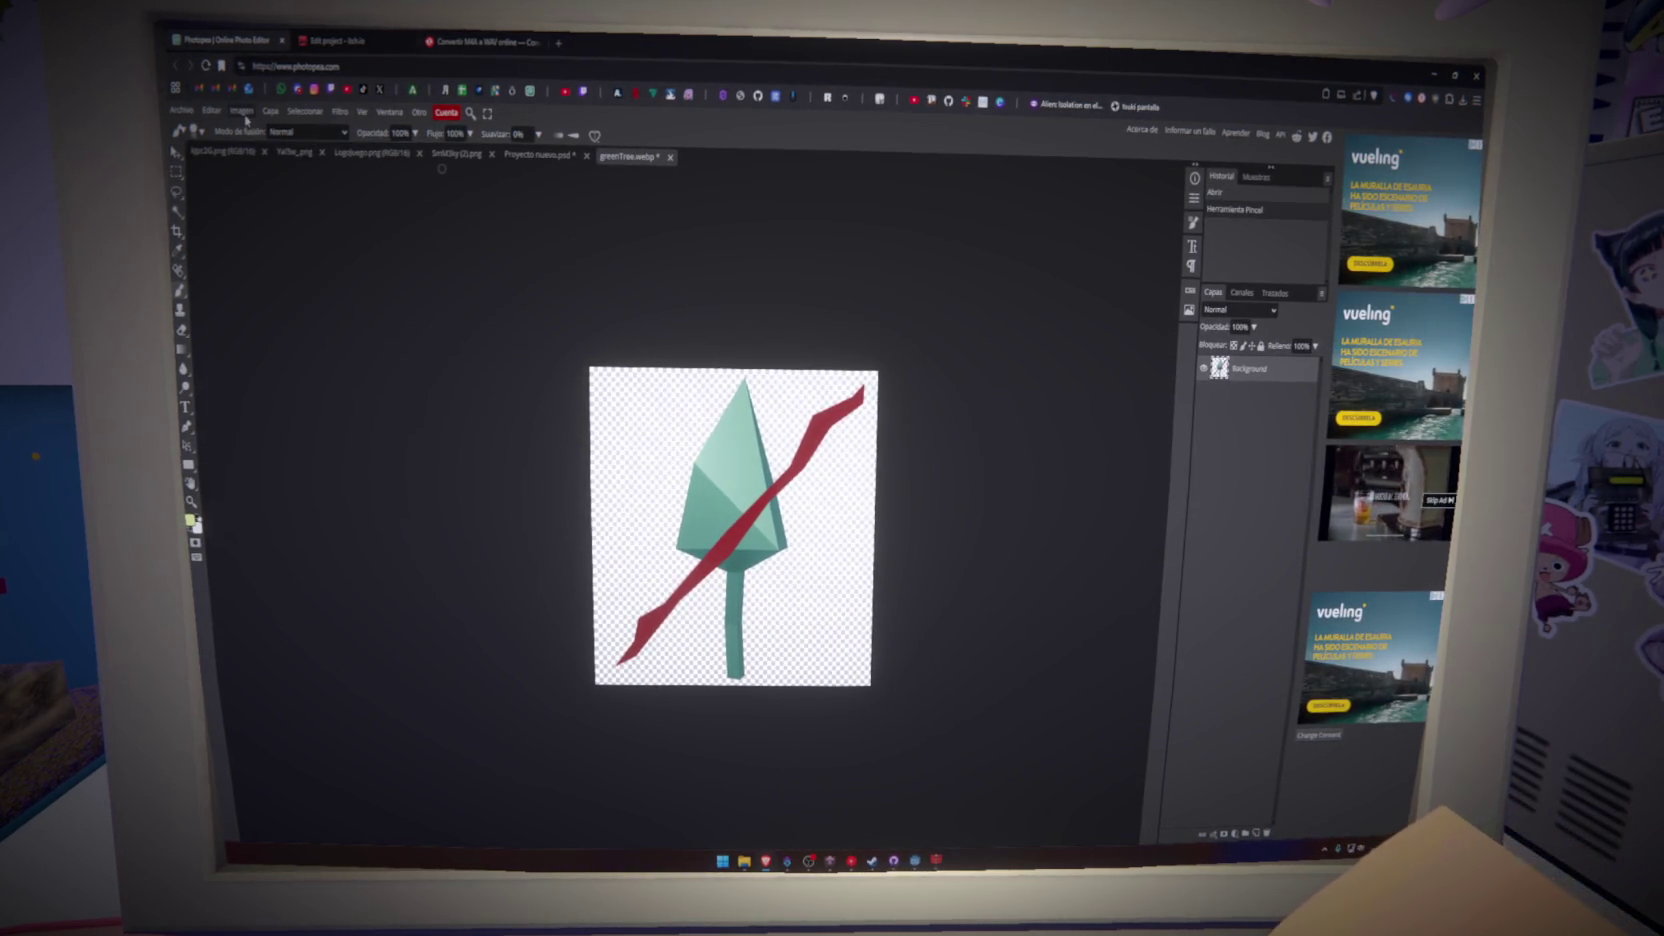
{"action": "left_click", "coordinate": [299, 113]}
{"action": "left_click", "coordinate": [326, 213]}
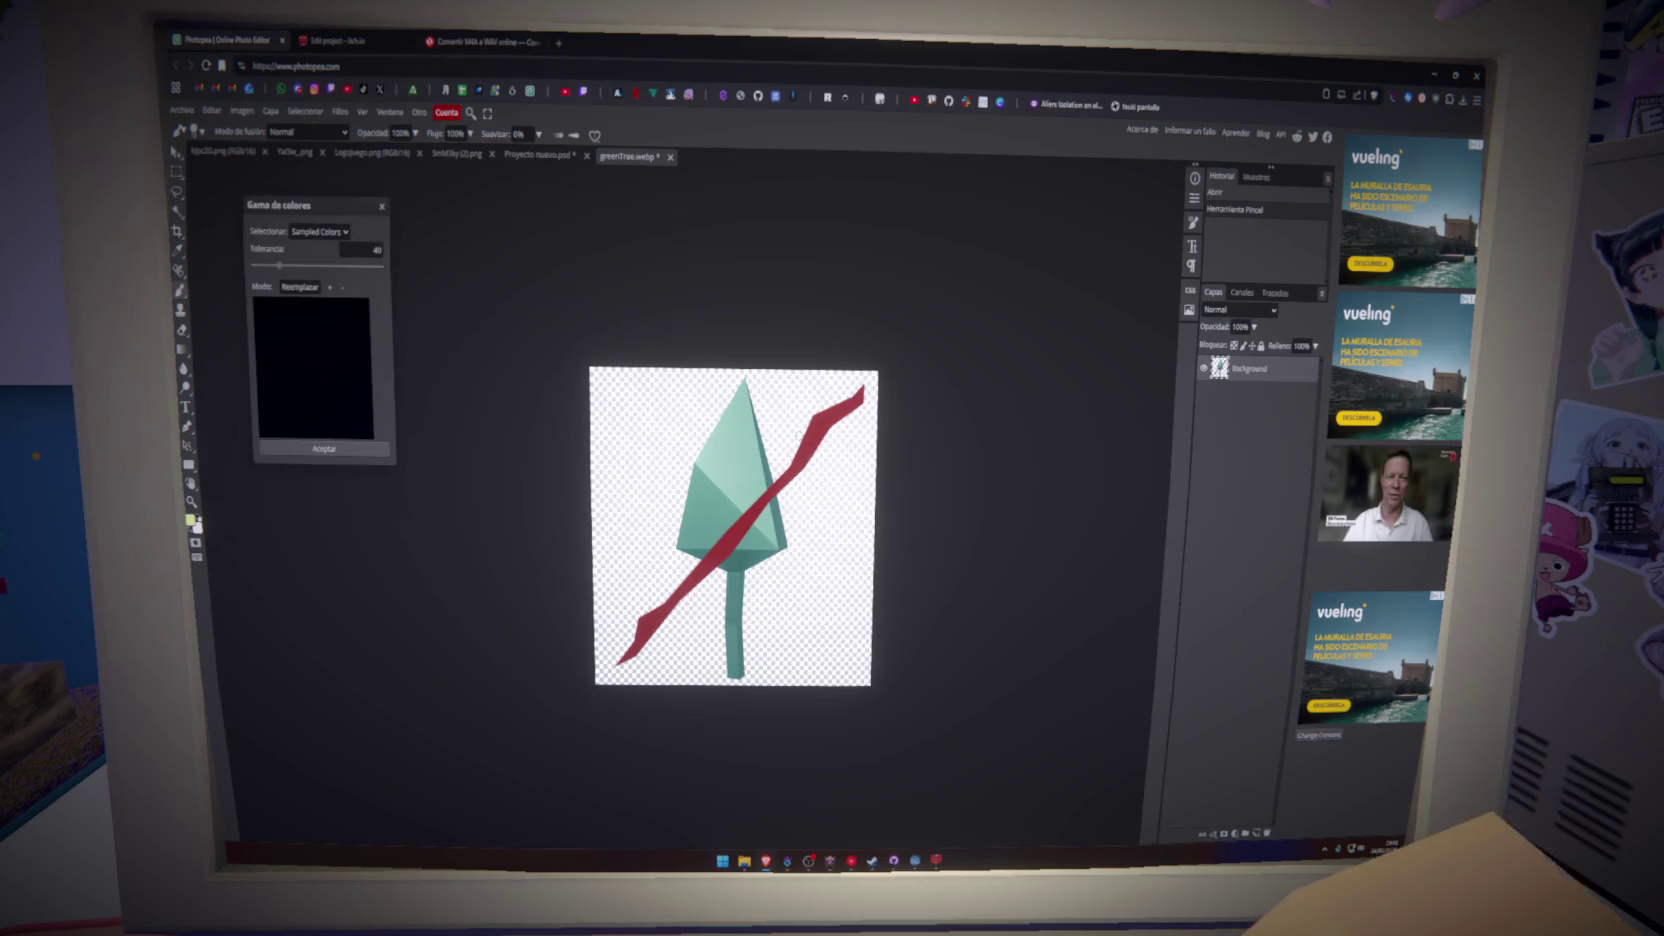
{"action": "left_click", "coordinate": [323, 449]}
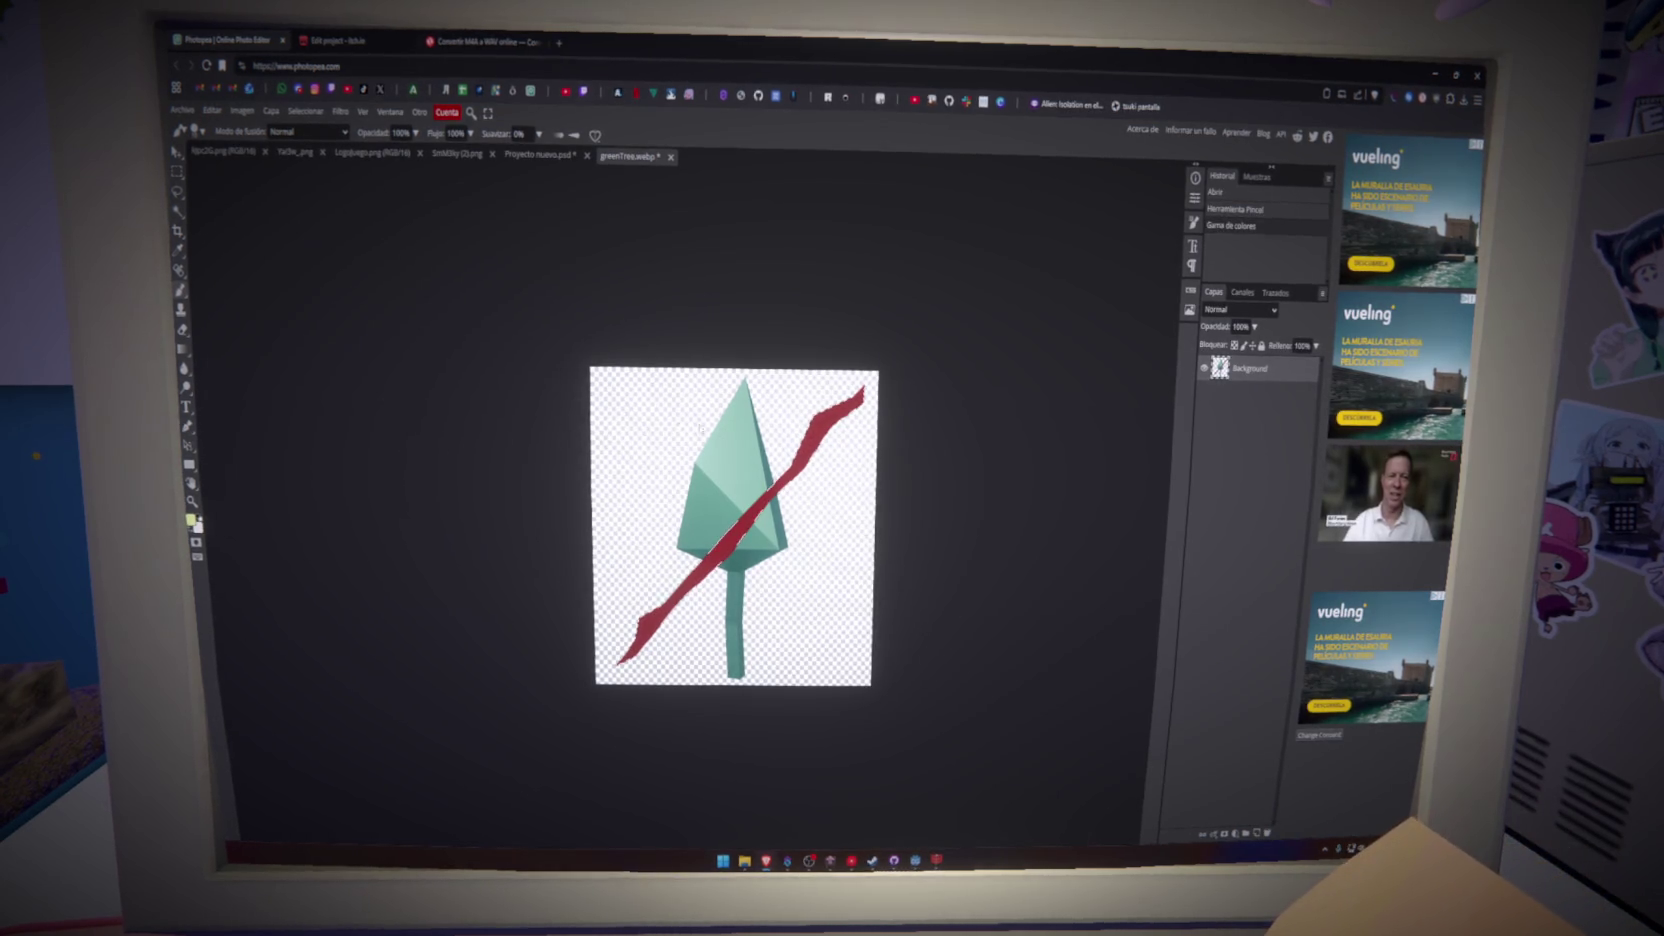
{"action": "key", "text": "ctrl+j"}
{"action": "left_click", "coordinate": [1204, 392]}
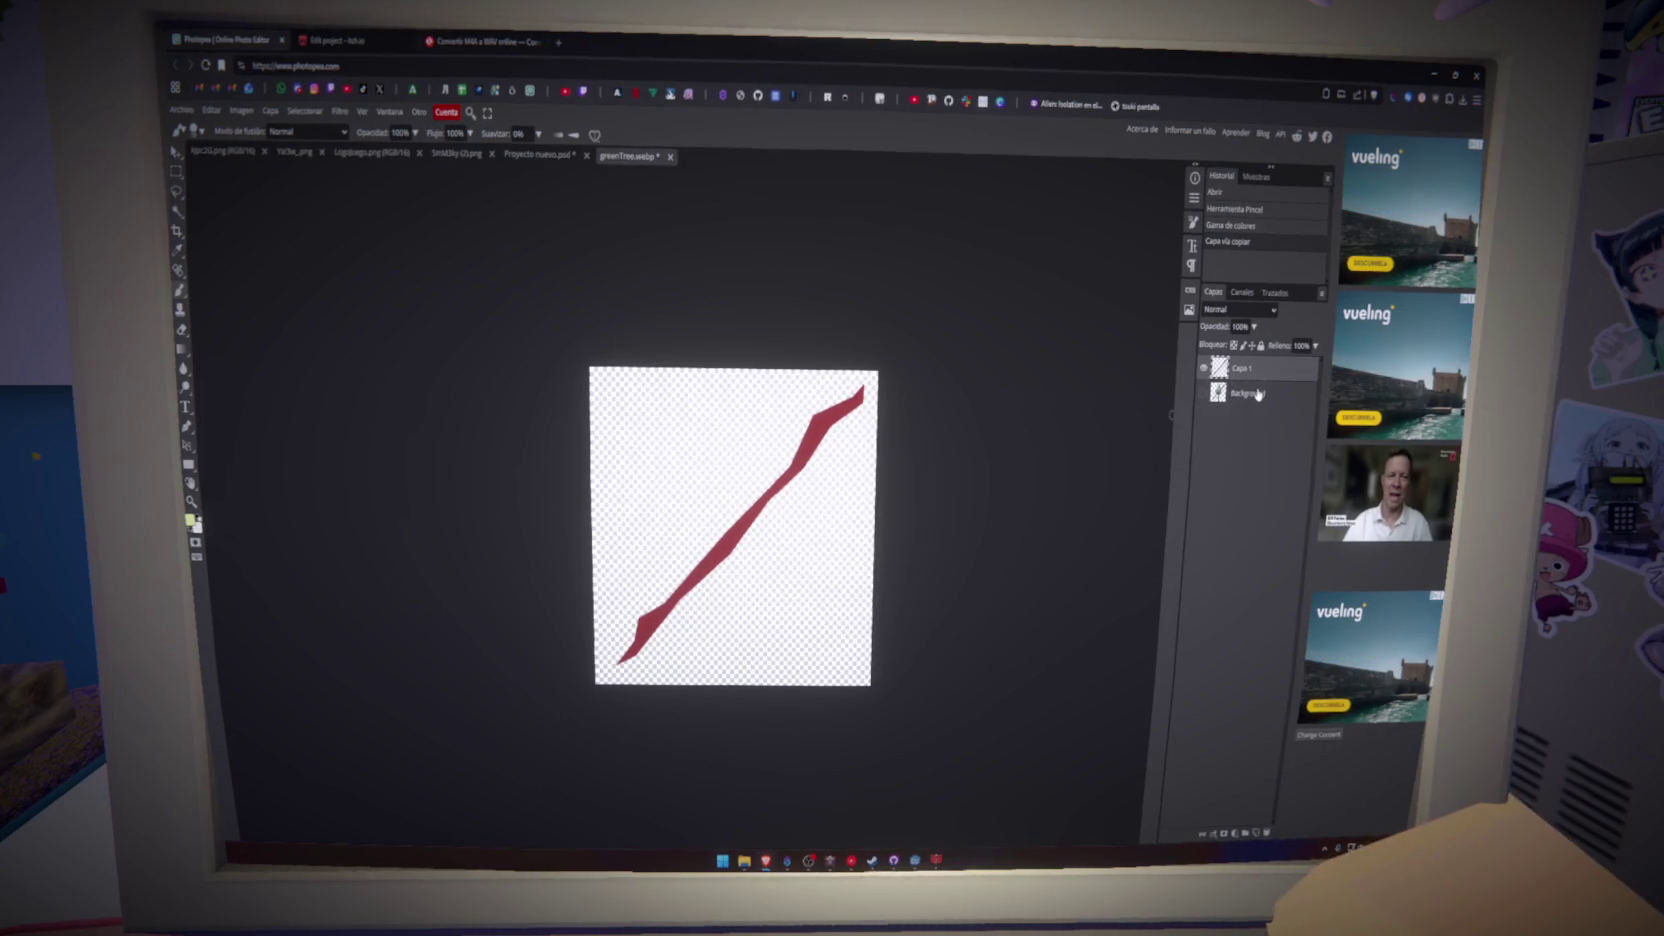
{"action": "left_click", "coordinate": [520, 156]}
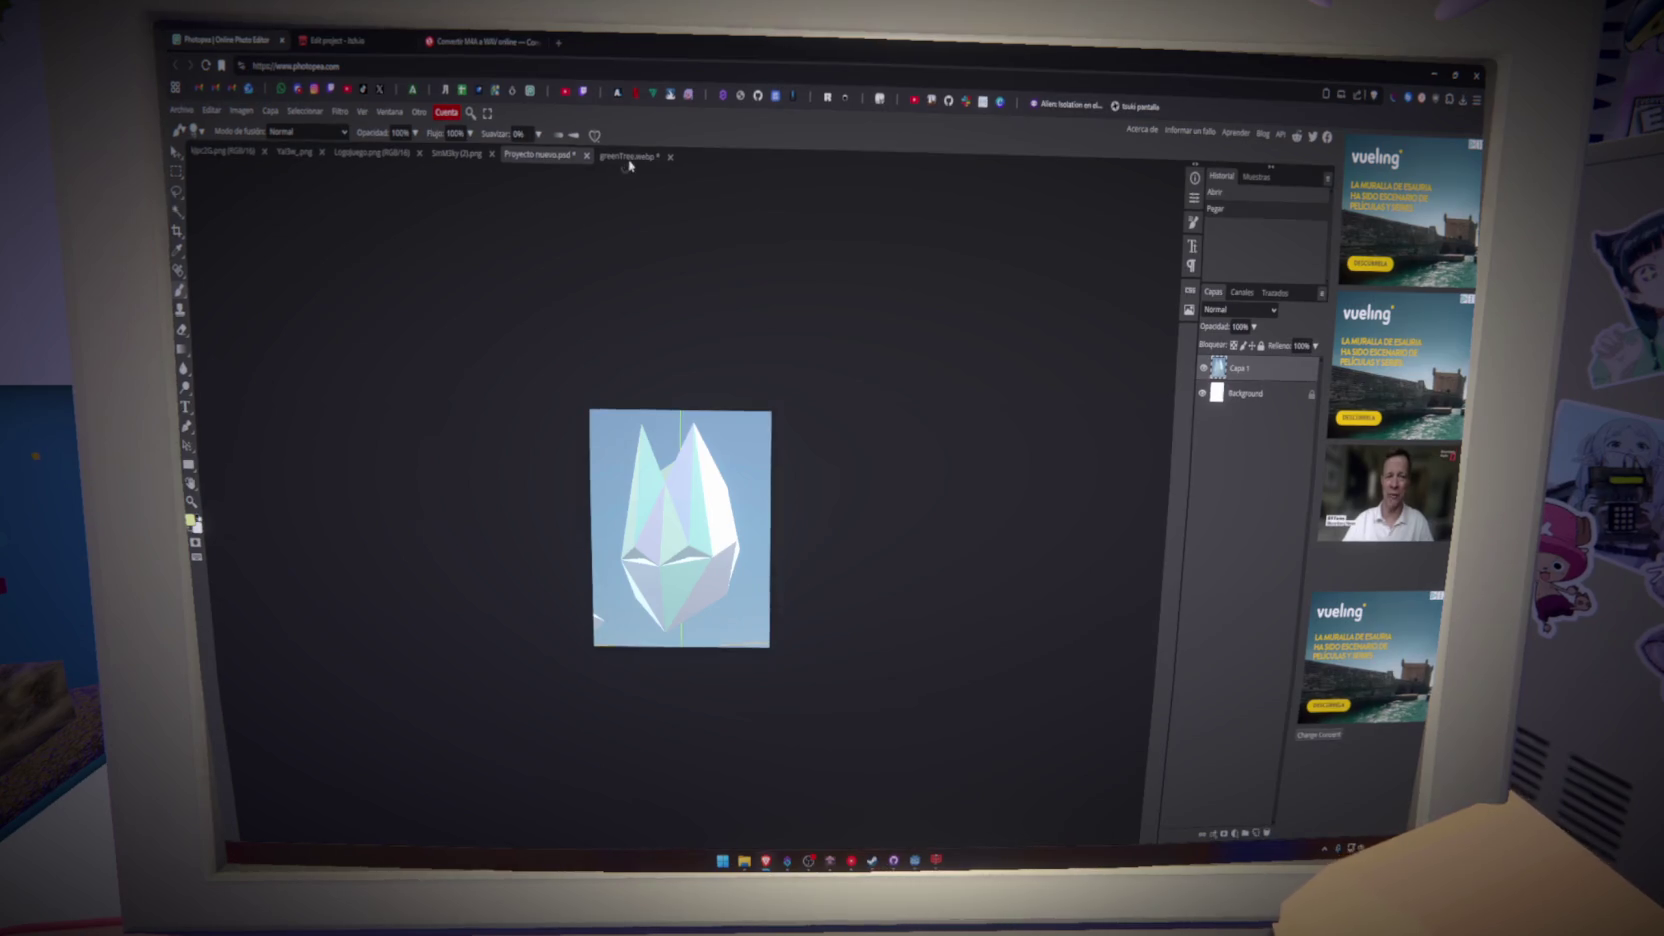
- Bring the head layer into greenTree.webp, enlarge it to fill the card, and place it beneath the slash
{"action": "left_click_drag", "start_coordinate": [629, 166], "coordinate": [629, 158]}
{"action": "key", "text": "ctrl+t"}
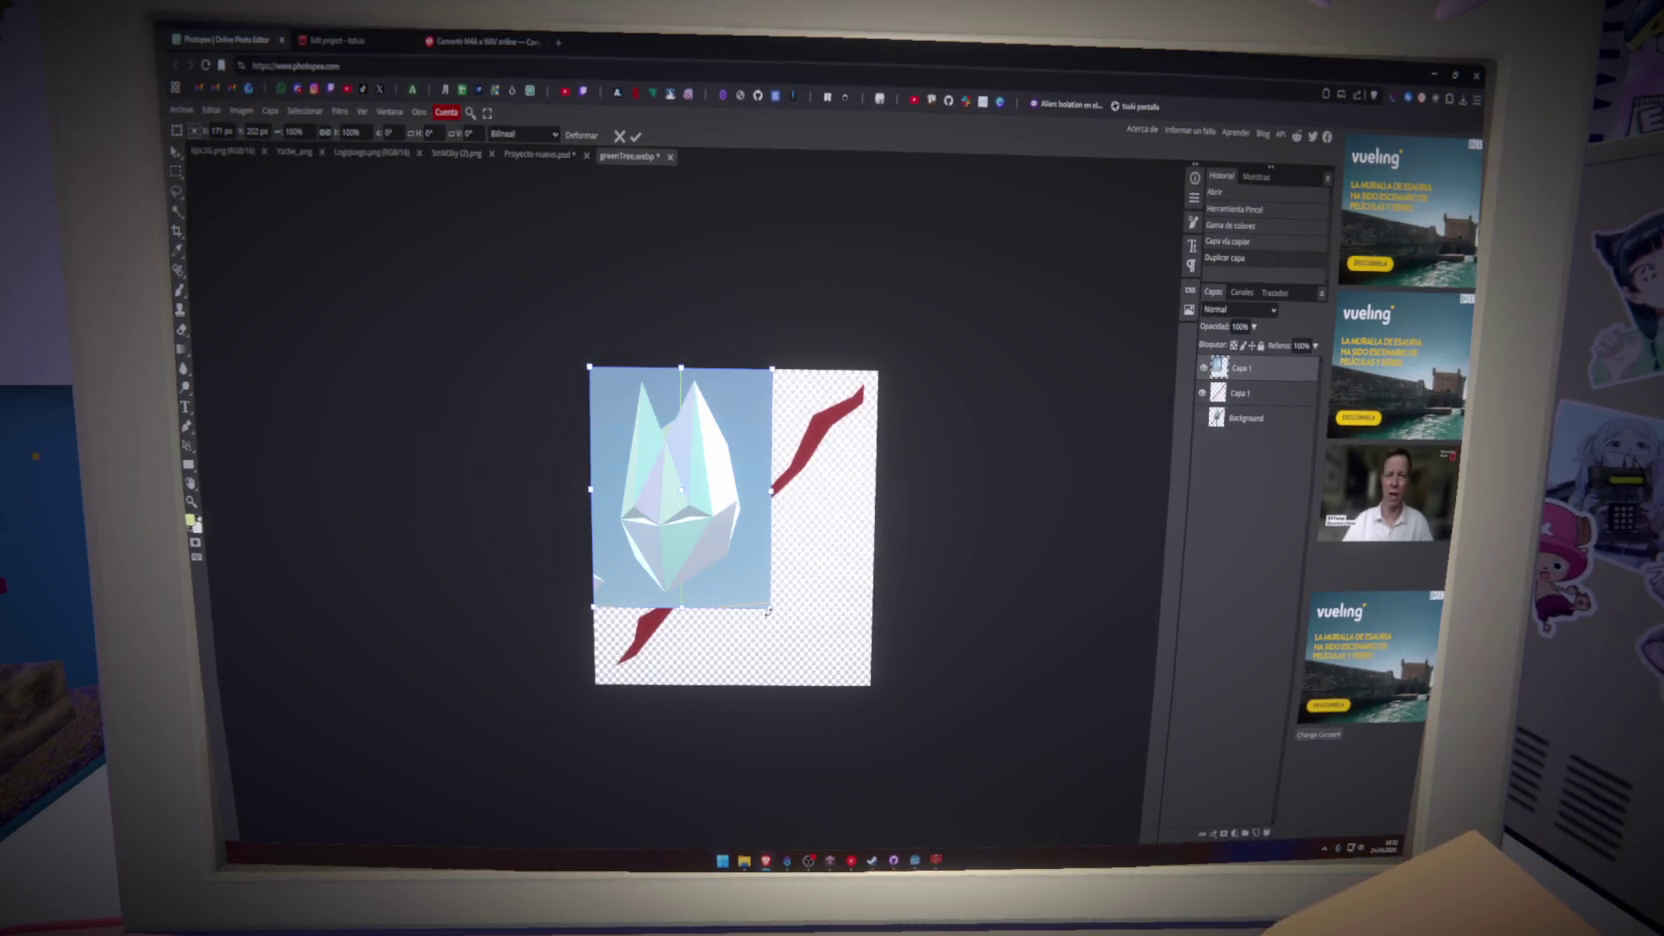
{"action": "left_click_drag", "start_coordinate": [767, 612], "coordinate": [866, 664]}
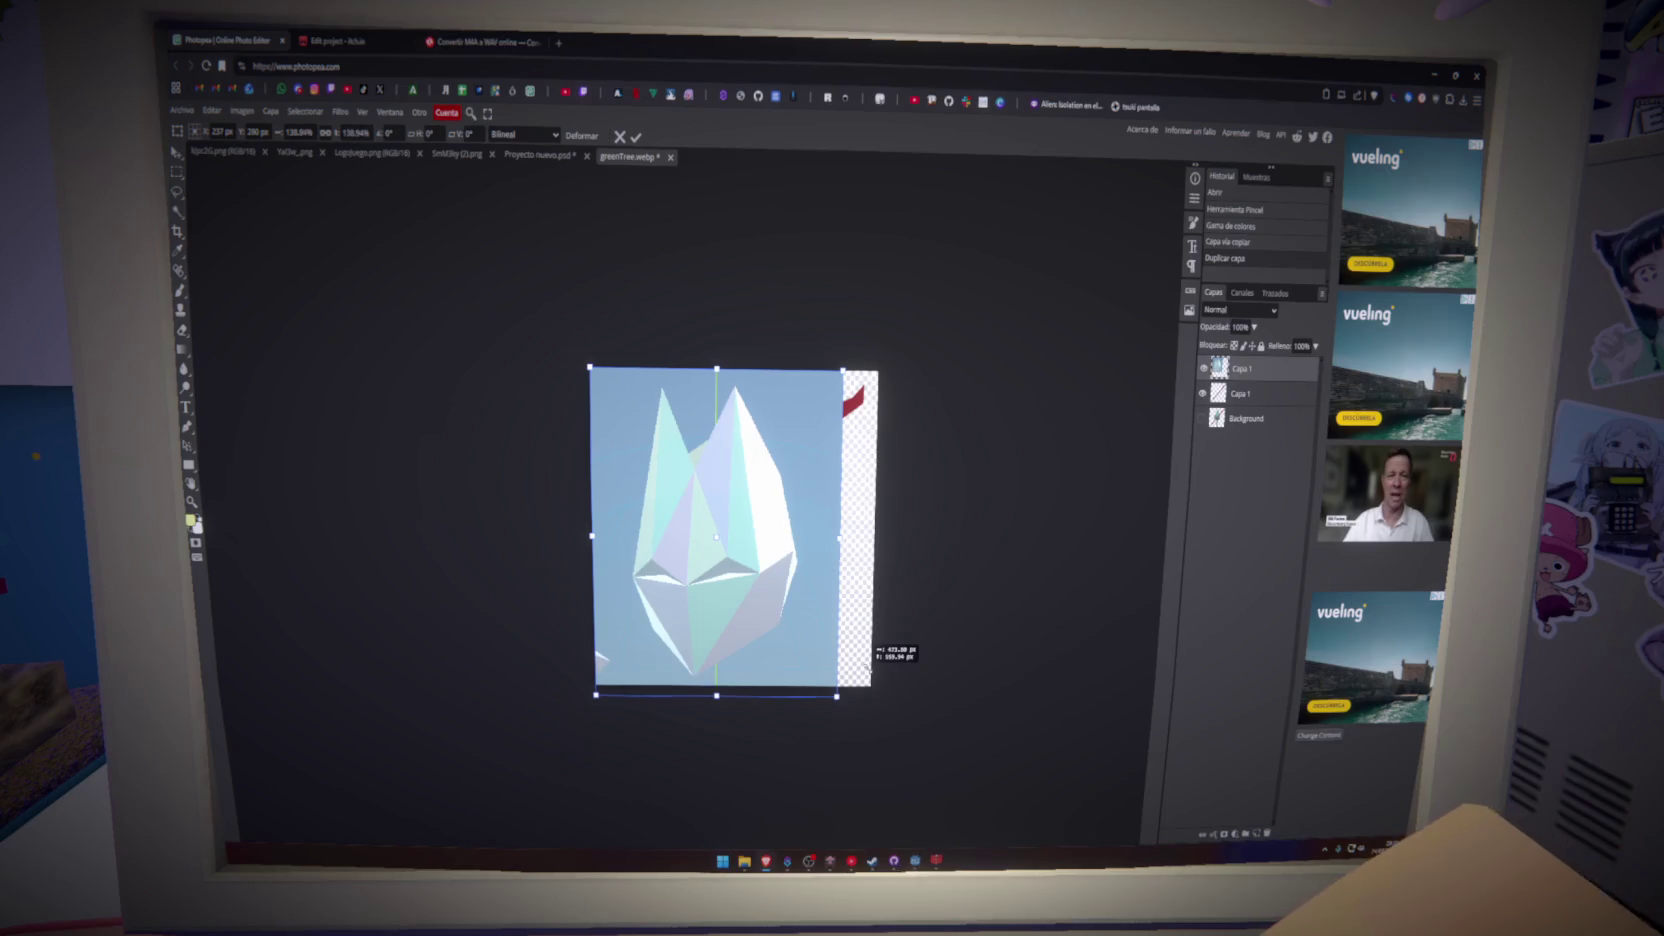
{"action": "left_click_drag", "start_coordinate": [679, 616], "coordinate": [697, 611]}
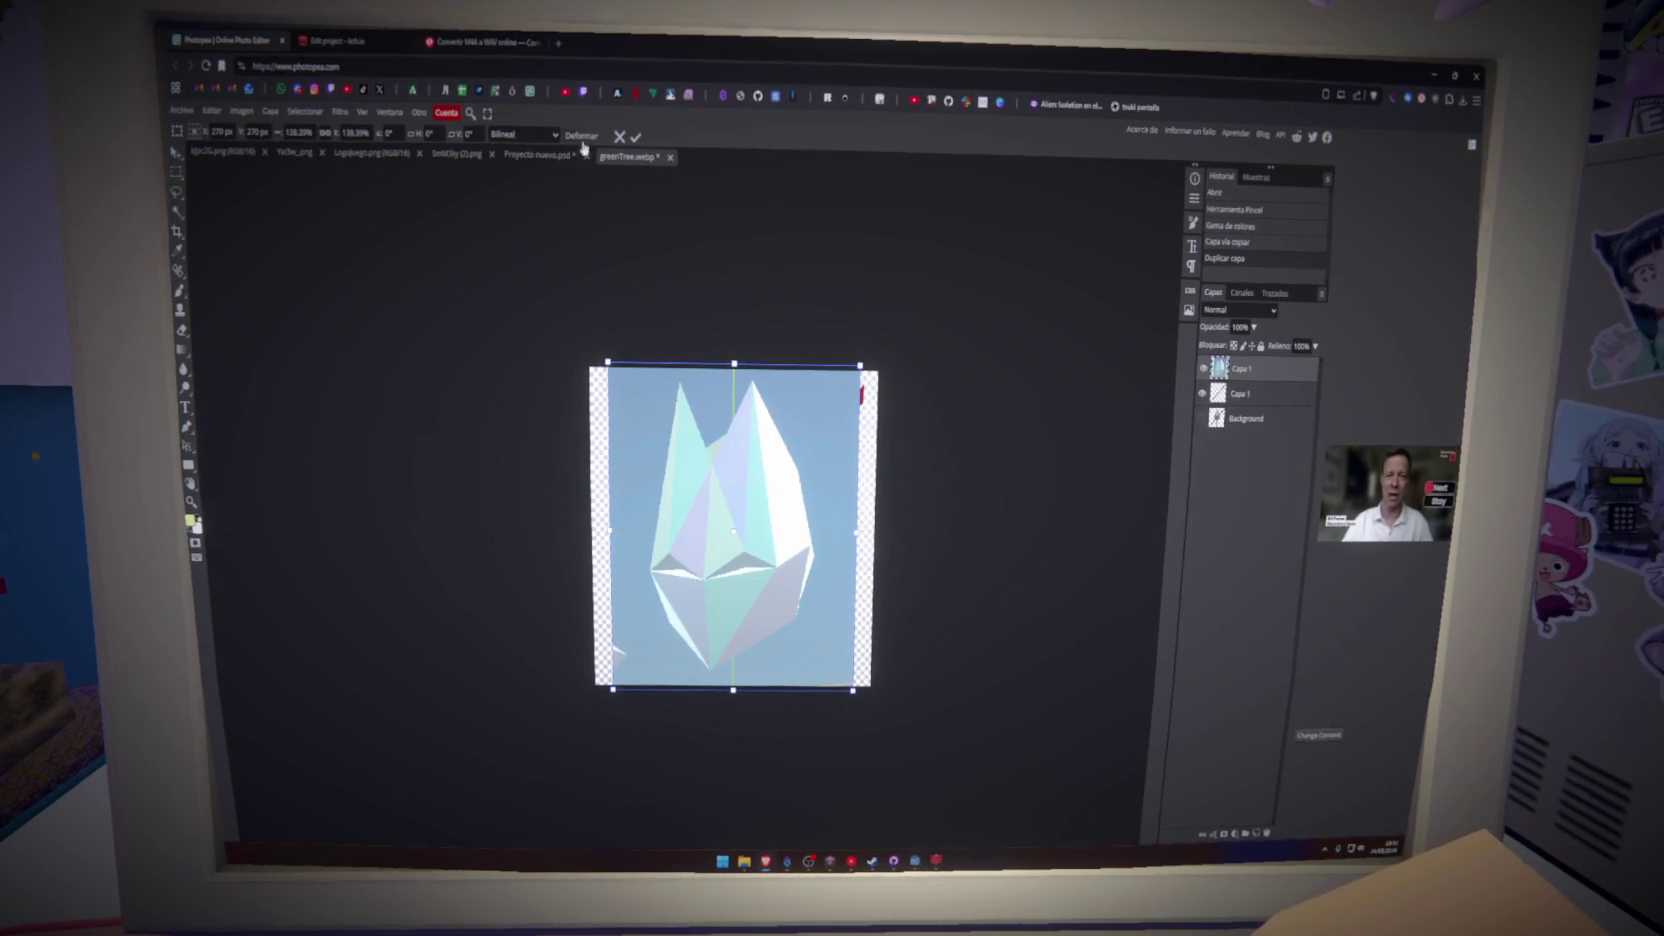
{"action": "key", "text": "Return"}
{"action": "left_click_drag", "start_coordinate": [1245, 410], "coordinate": [1250, 397]}
- Remove the head's blue background with Remove BG, then switch to brush painting on the mask
{"action": "left_click", "coordinate": [305, 111]}
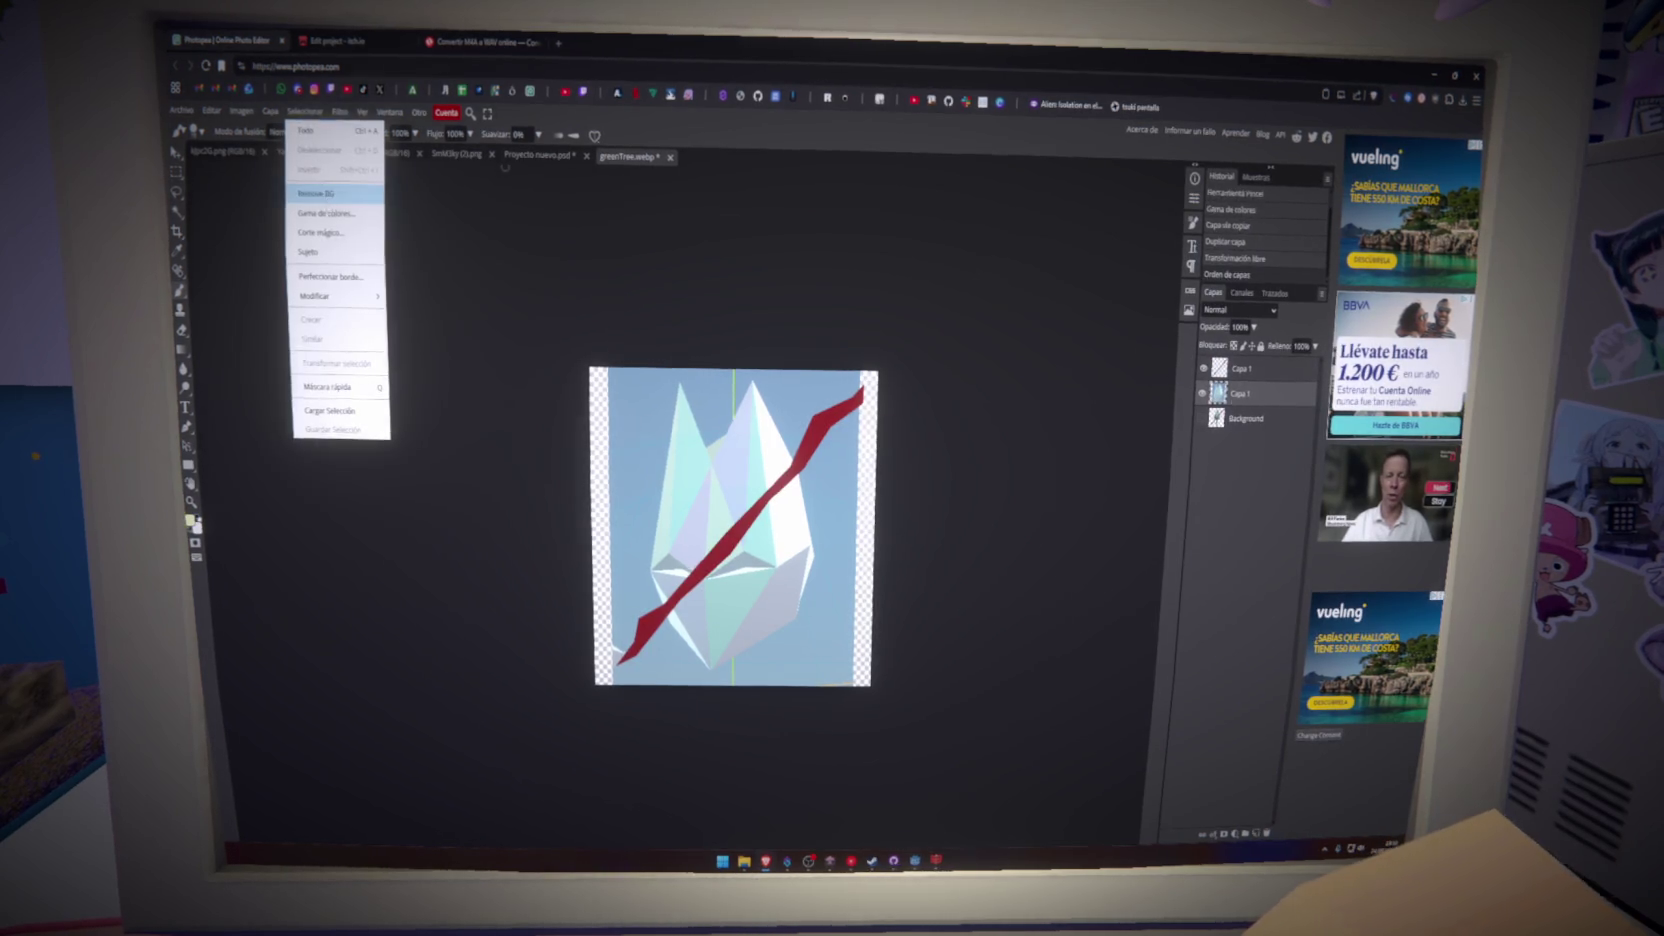
{"action": "left_click", "coordinate": [330, 186]}
{"action": "scroll", "coordinate": [755, 692], "scroll_direction": "up", "scroll_amount": 3}
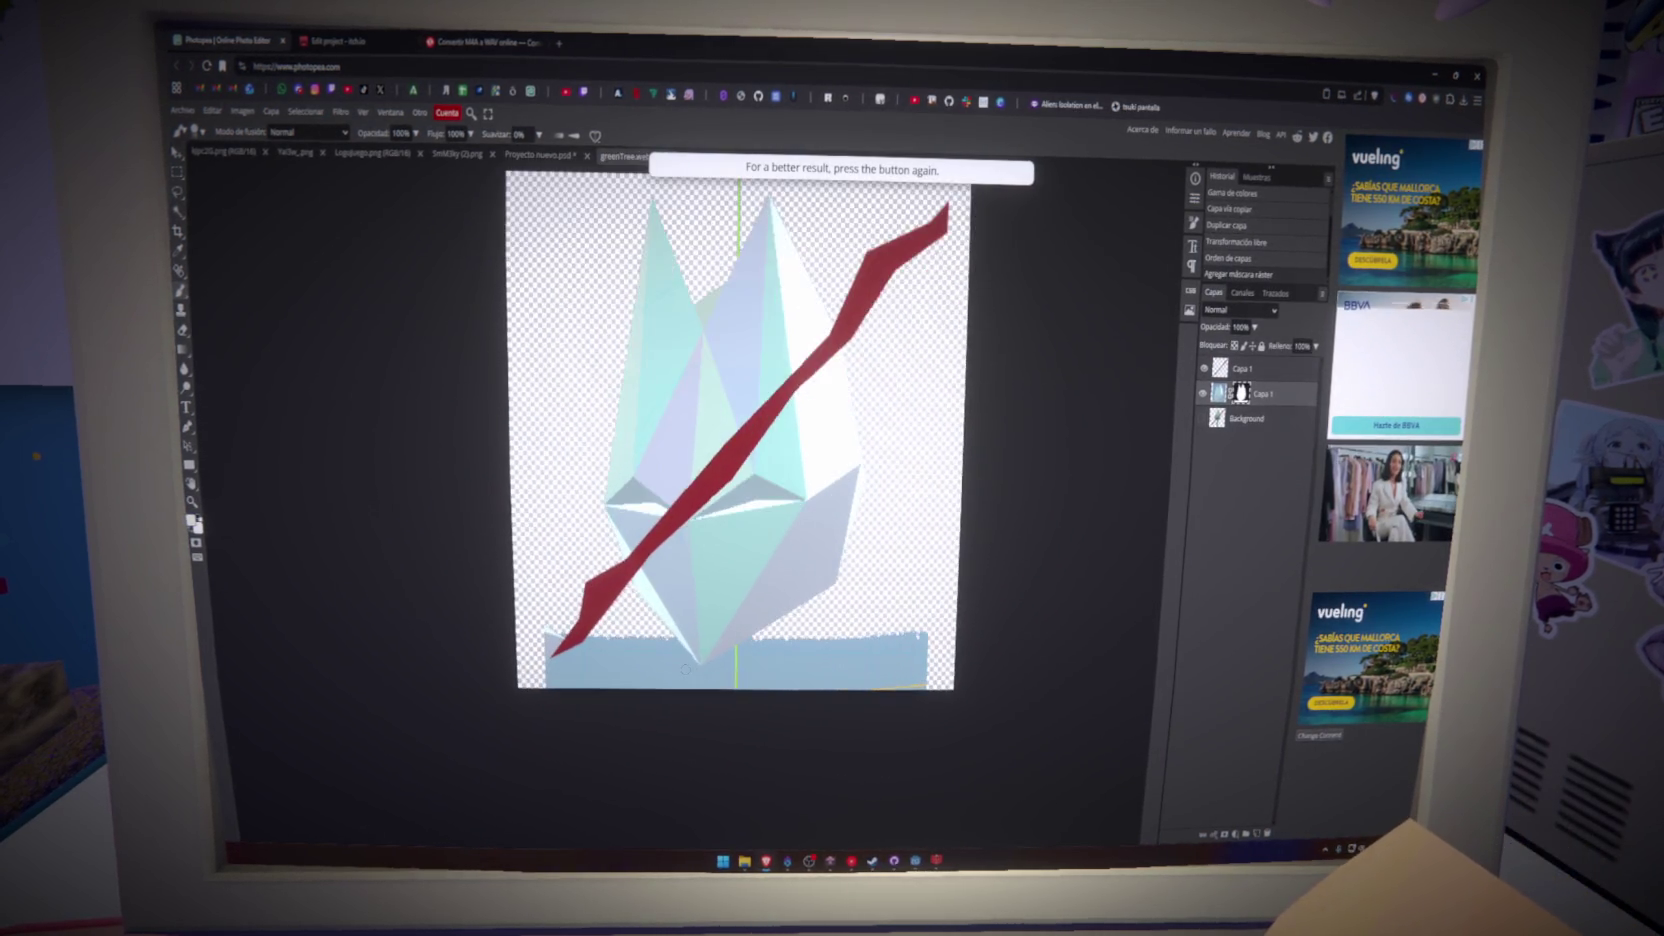
{"action": "scroll", "coordinate": [710, 551], "scroll_direction": "up", "scroll_amount": 3}
{"action": "scroll", "coordinate": [710, 551], "scroll_direction": "up", "scroll_amount": 2}
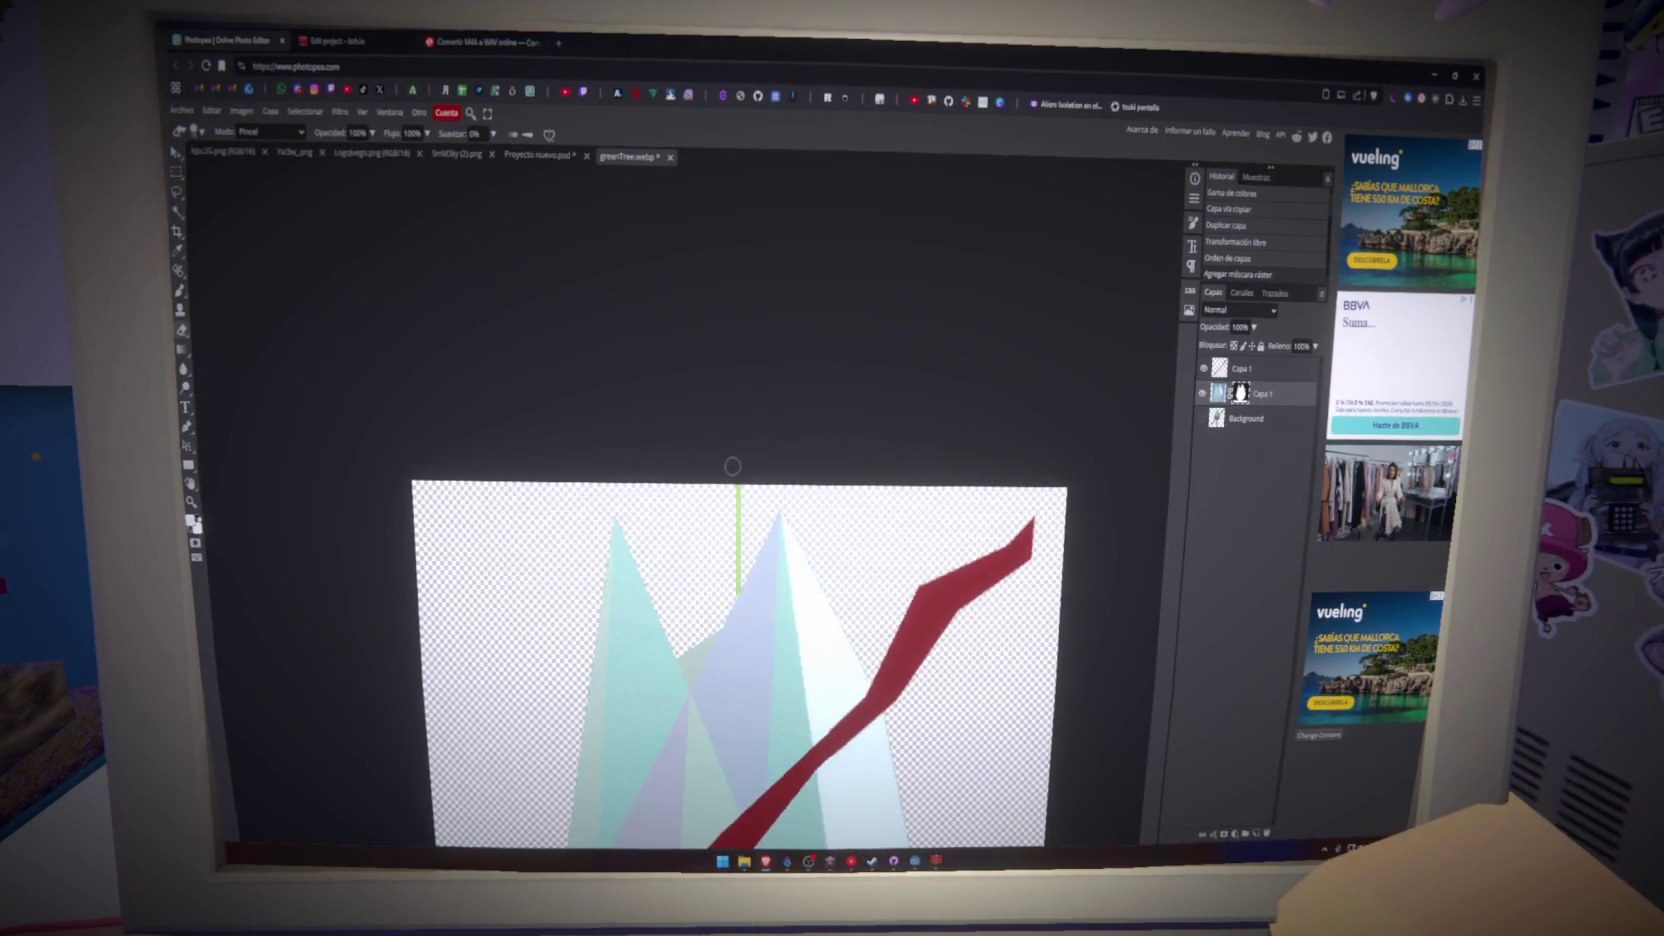
{"action": "scroll", "coordinate": [710, 530], "scroll_direction": "down", "scroll_amount": 2}
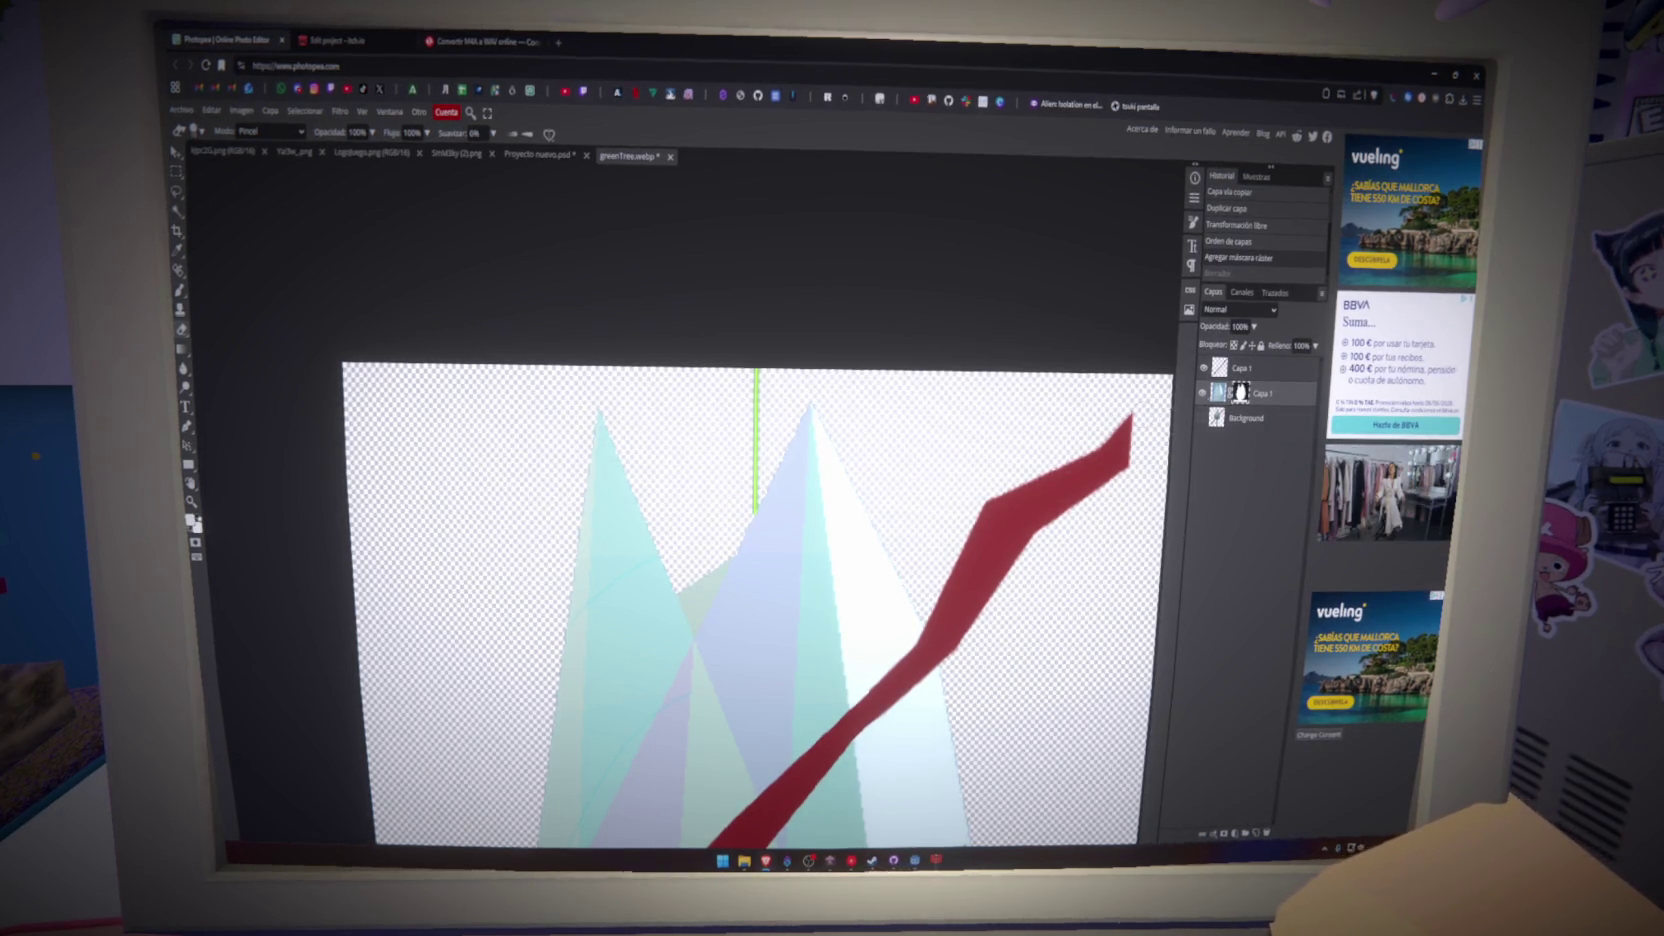
{"action": "key", "text": "b"}
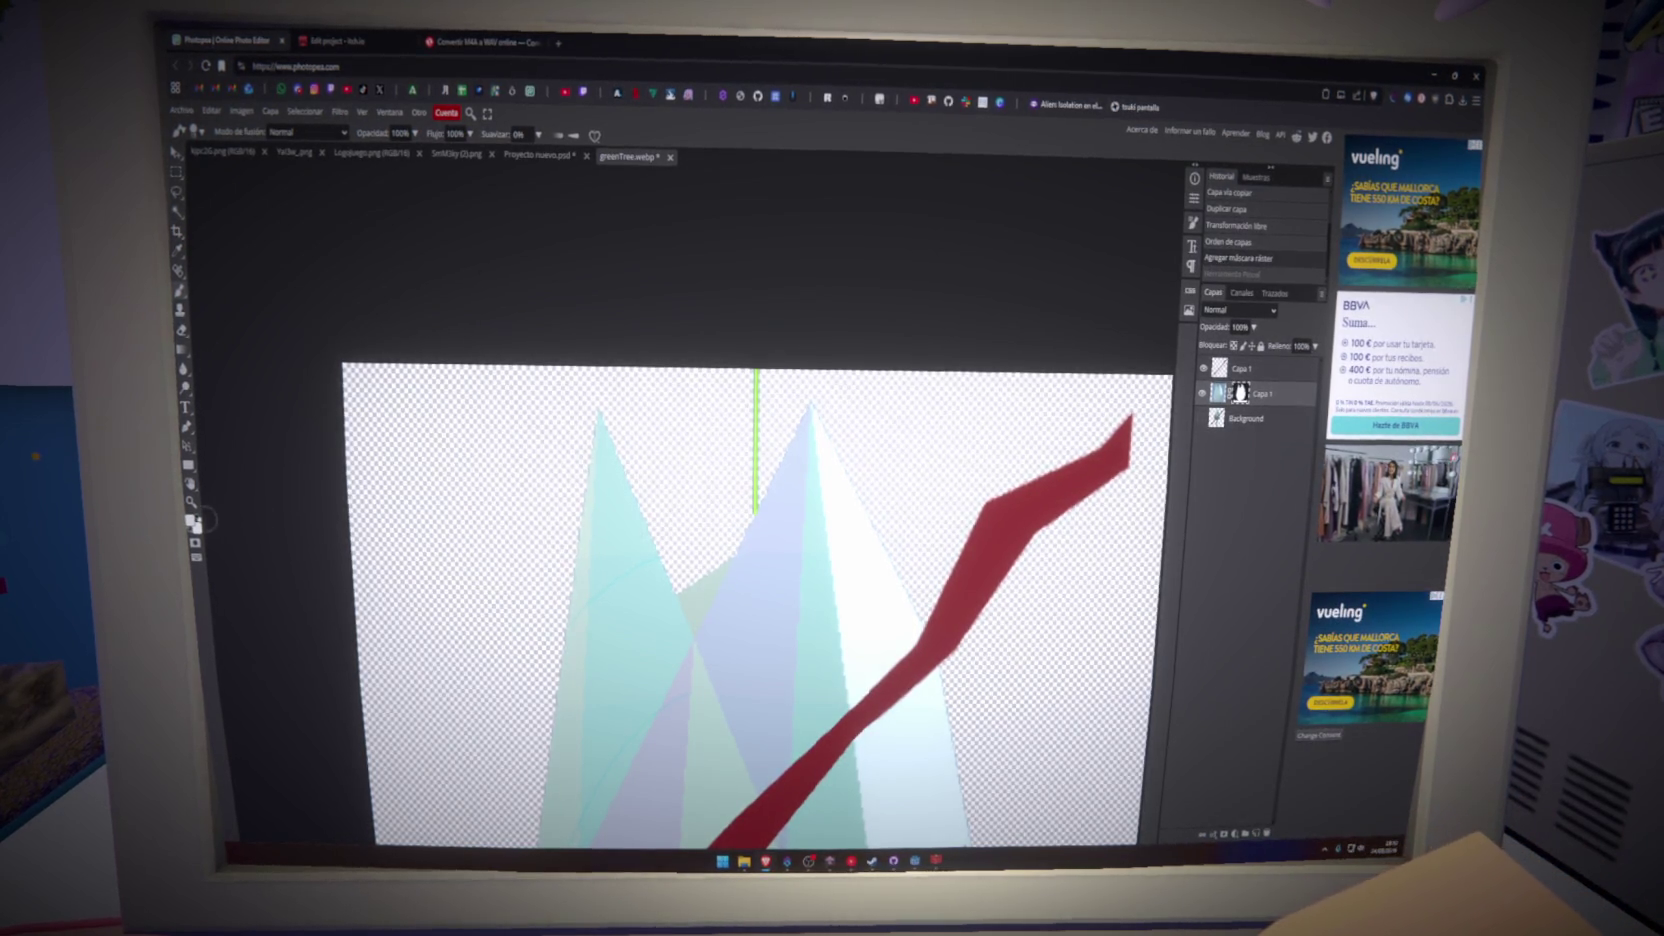
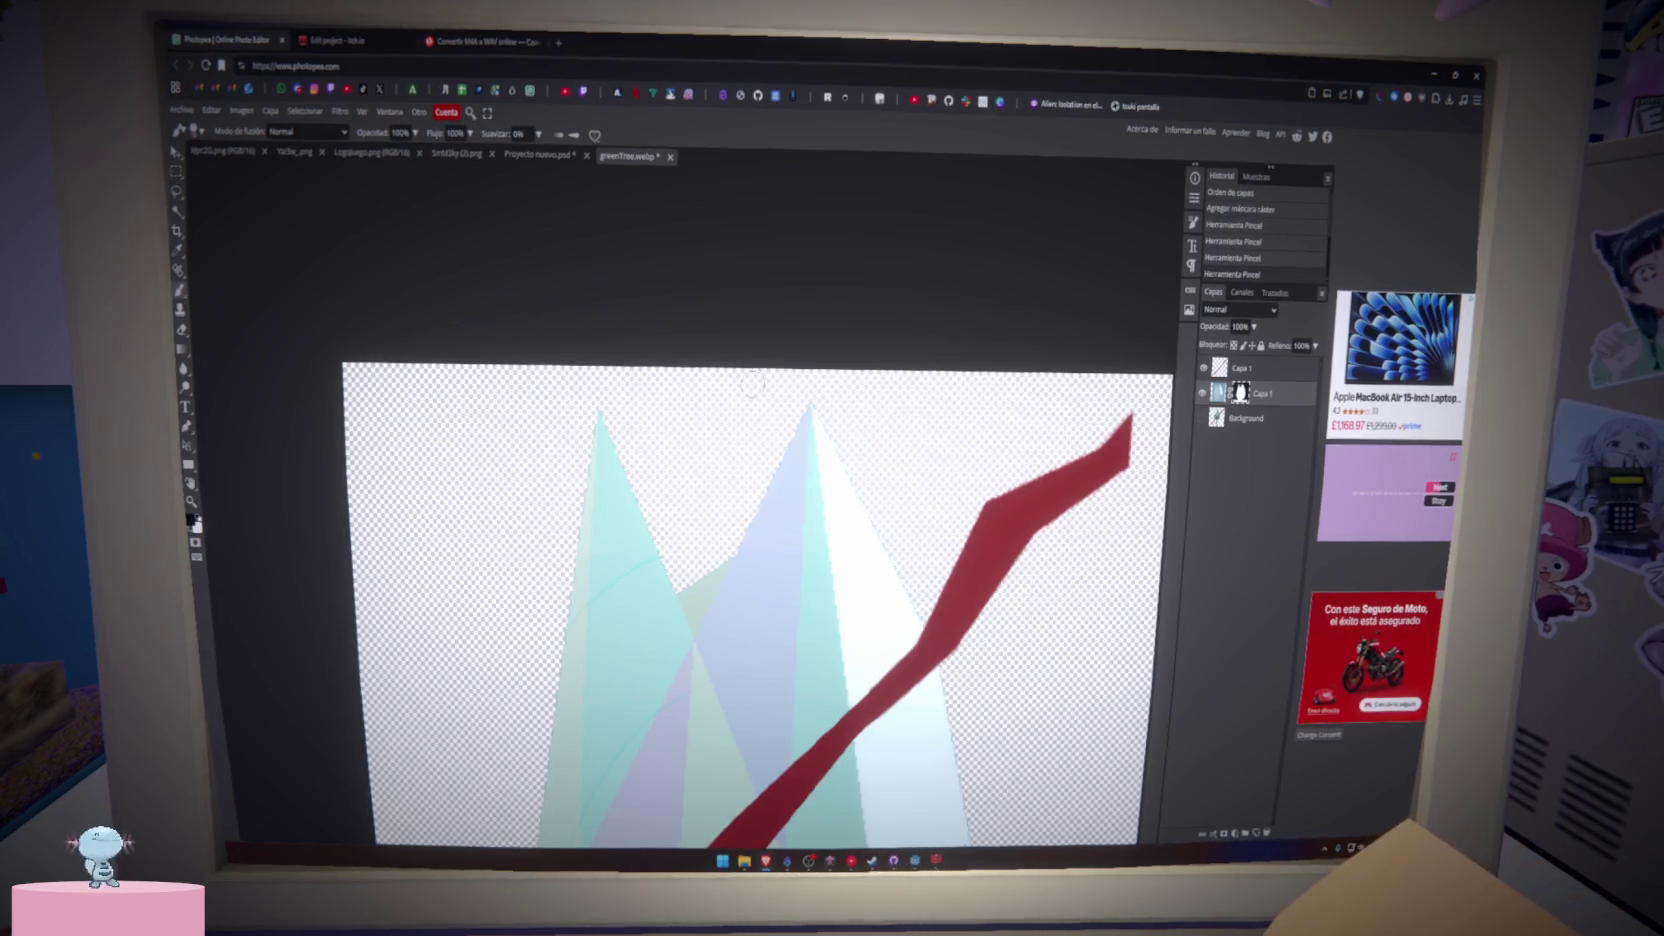
- Paint white along the tree's lower edge down toward its tip
{"action": "scroll", "coordinate": [812, 553], "scroll_direction": "down", "scroll_amount": 5}
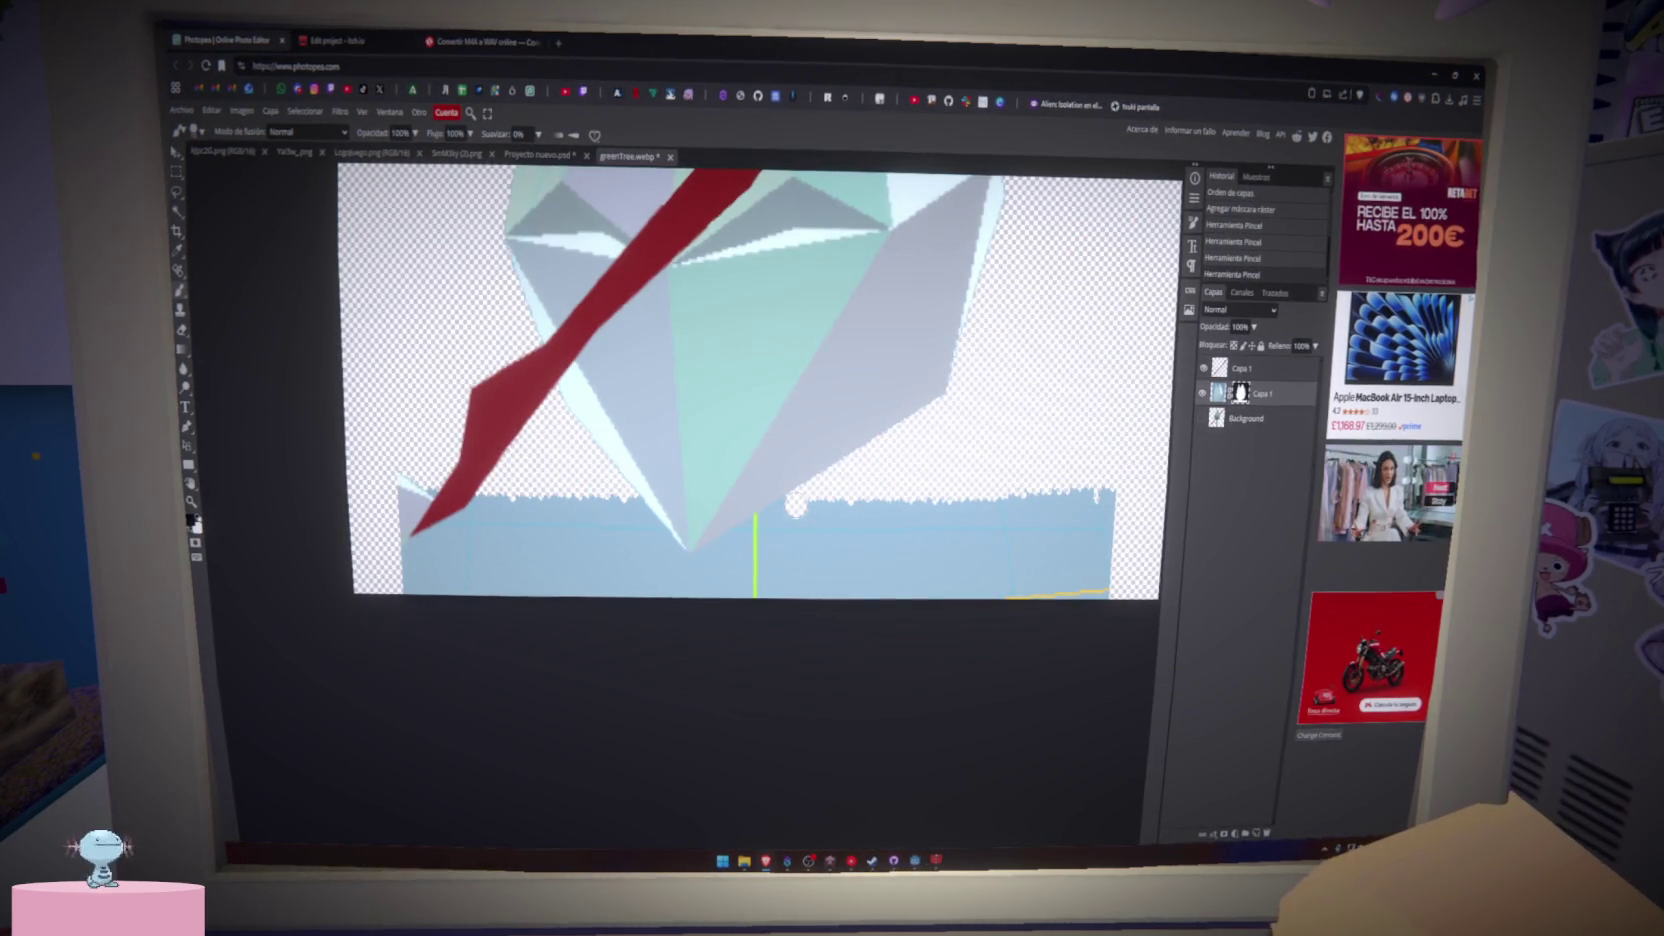
{"action": "left_click_drag", "start_coordinate": [772, 519], "coordinate": [703, 556]}
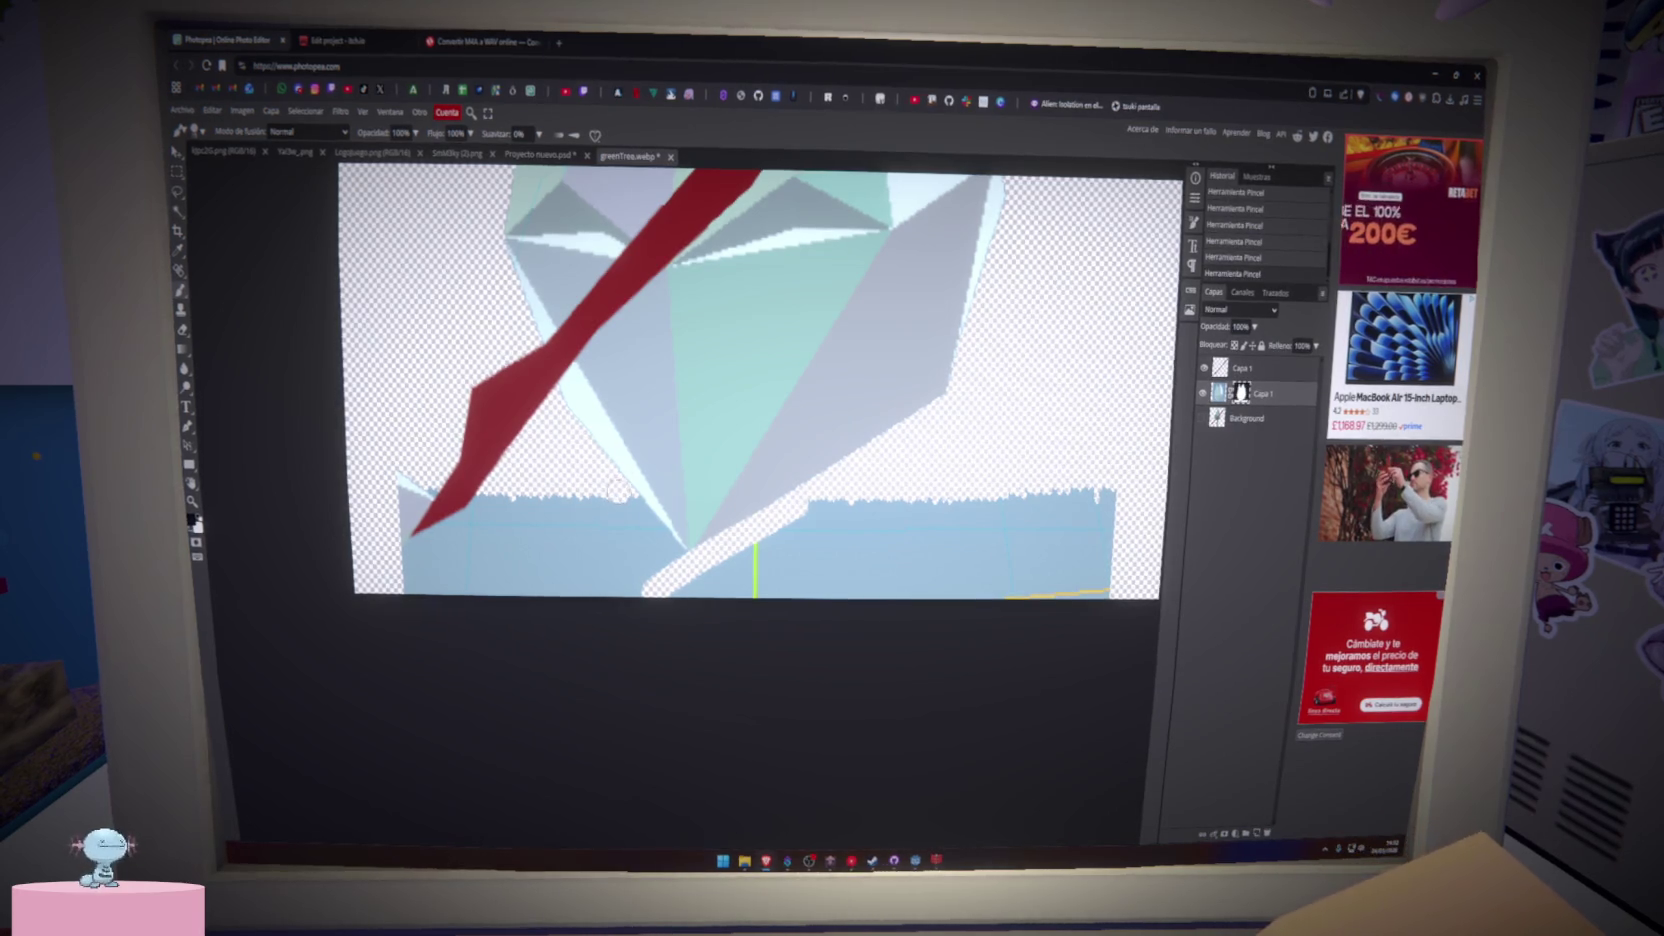
{"action": "left_click_drag", "start_coordinate": [625, 500], "coordinate": [680, 562]}
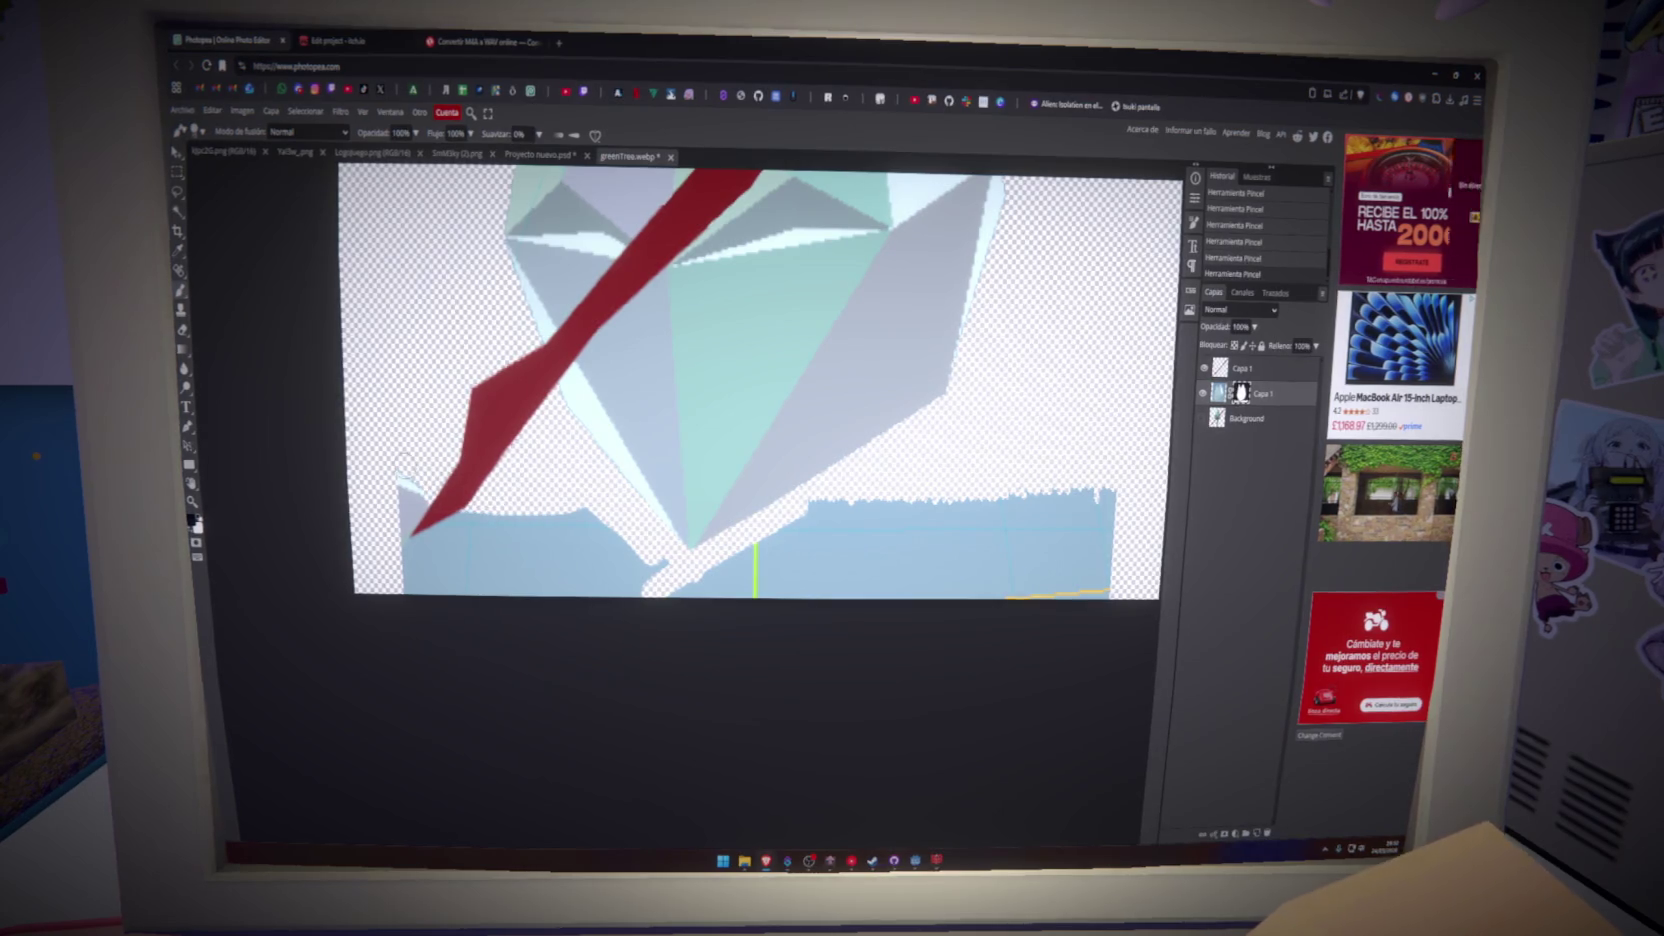
- Erase the light-blue area and stray coloured lines along the image bottom
{"action": "mouse_move", "coordinate": [410, 520]}
{"action": "left_mouse_down"}
{"action": "mouse_move", "coordinate": [460, 555]}
{"action": "mouse_move", "coordinate": [568, 548]}
{"action": "left_mouse_up"}
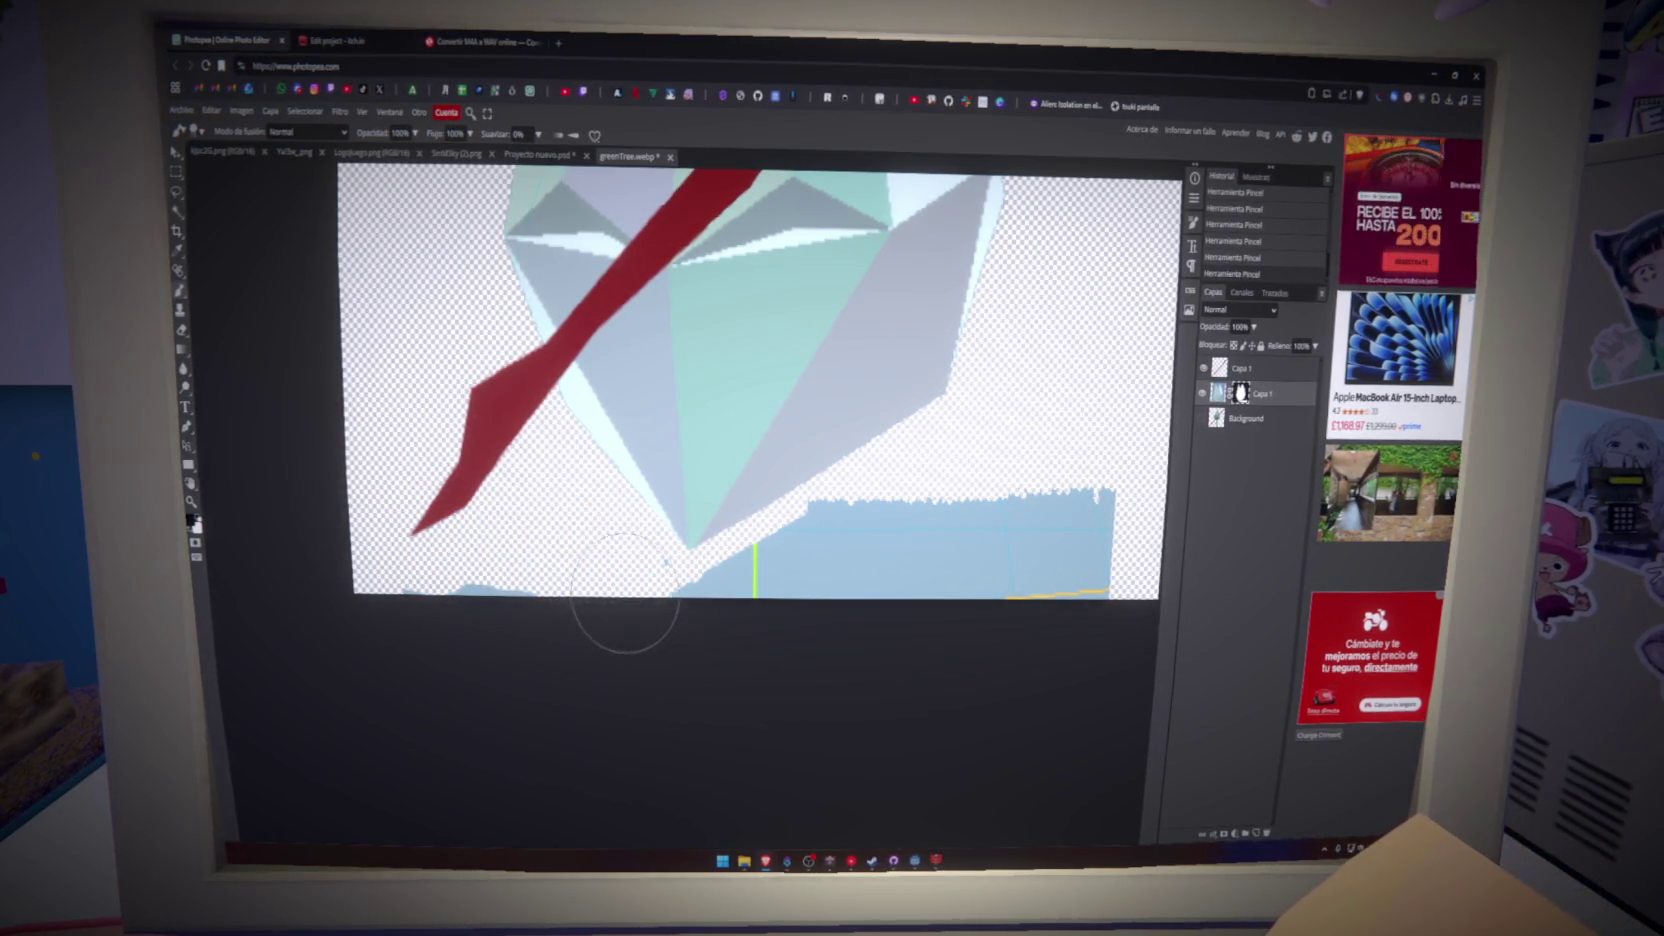
{"action": "mouse_move", "coordinate": [682, 625]}
{"action": "left_mouse_down"}
{"action": "mouse_move", "coordinate": [728, 617]}
{"action": "mouse_move", "coordinate": [791, 557]}
{"action": "mouse_move", "coordinate": [1093, 575]}
{"action": "mouse_move", "coordinate": [913, 555]}
{"action": "left_mouse_up"}
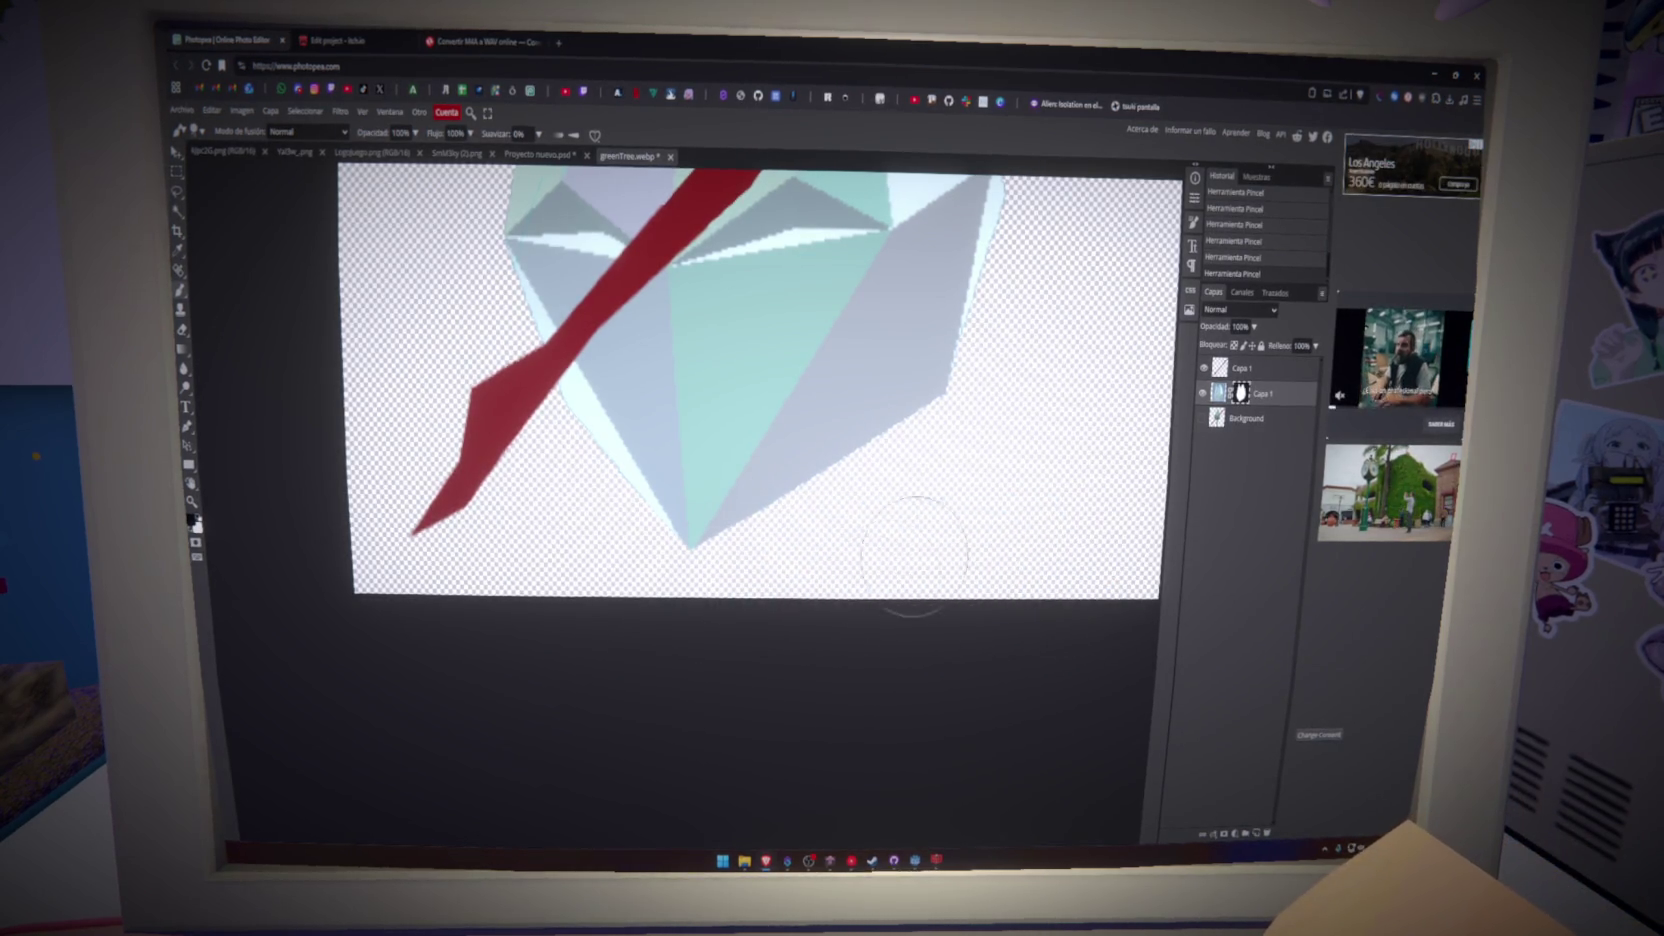
{"action": "key", "text": "ctrl+z"}
{"action": "scroll", "coordinate": [763, 581], "scroll_direction": "down", "scroll_amount": 3}
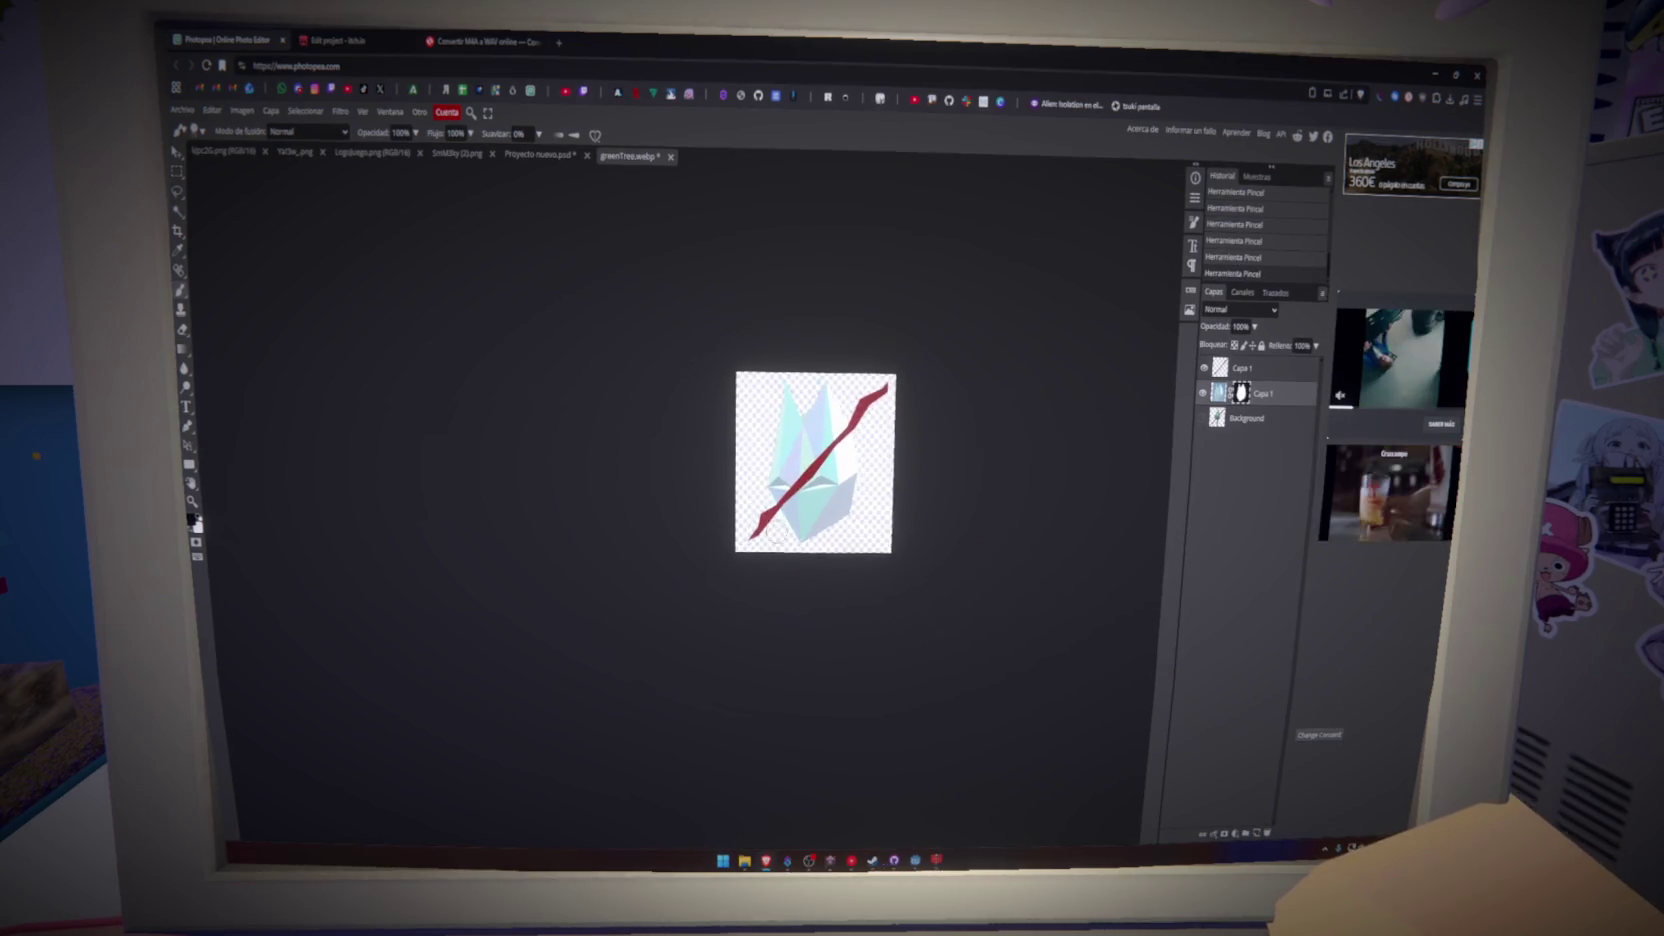
{"action": "scroll", "coordinate": [763, 581], "scroll_direction": "up", "scroll_amount": 2}
{"action": "scroll", "coordinate": [763, 581], "scroll_direction": "down", "scroll_amount": 1}
{"action": "scroll", "coordinate": [805, 513], "scroll_direction": "up", "scroll_amount": 3}
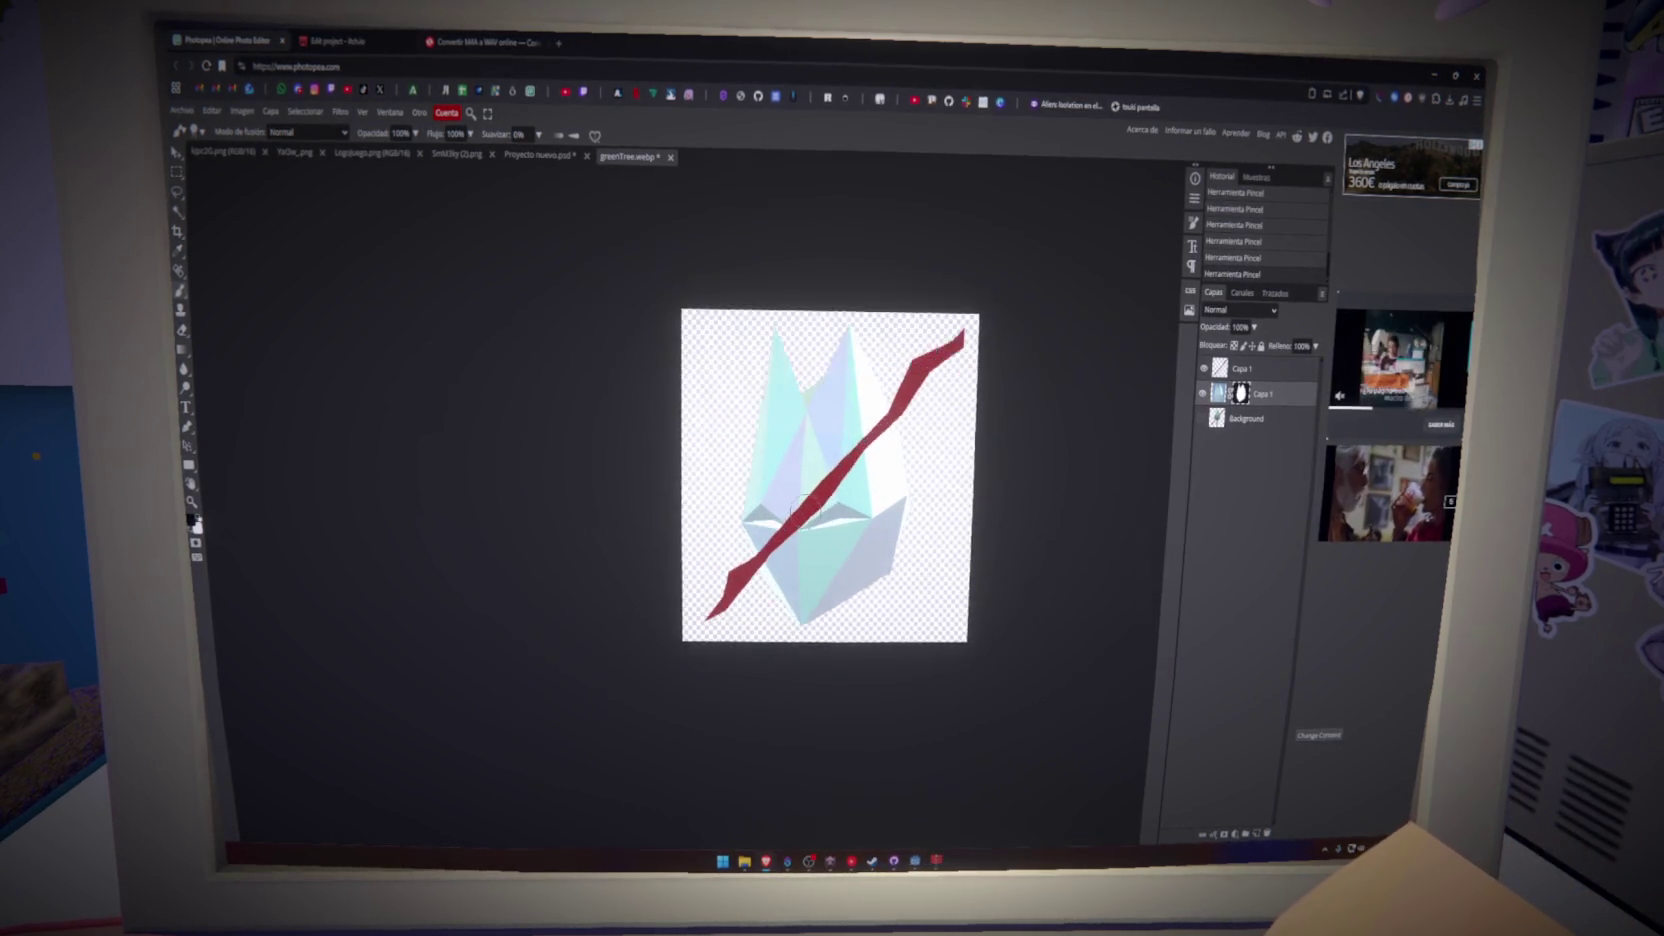
- Free-transform the tree layer slightly shorter and a few pixels to the right
{"action": "key", "text": "ctrl+t"}
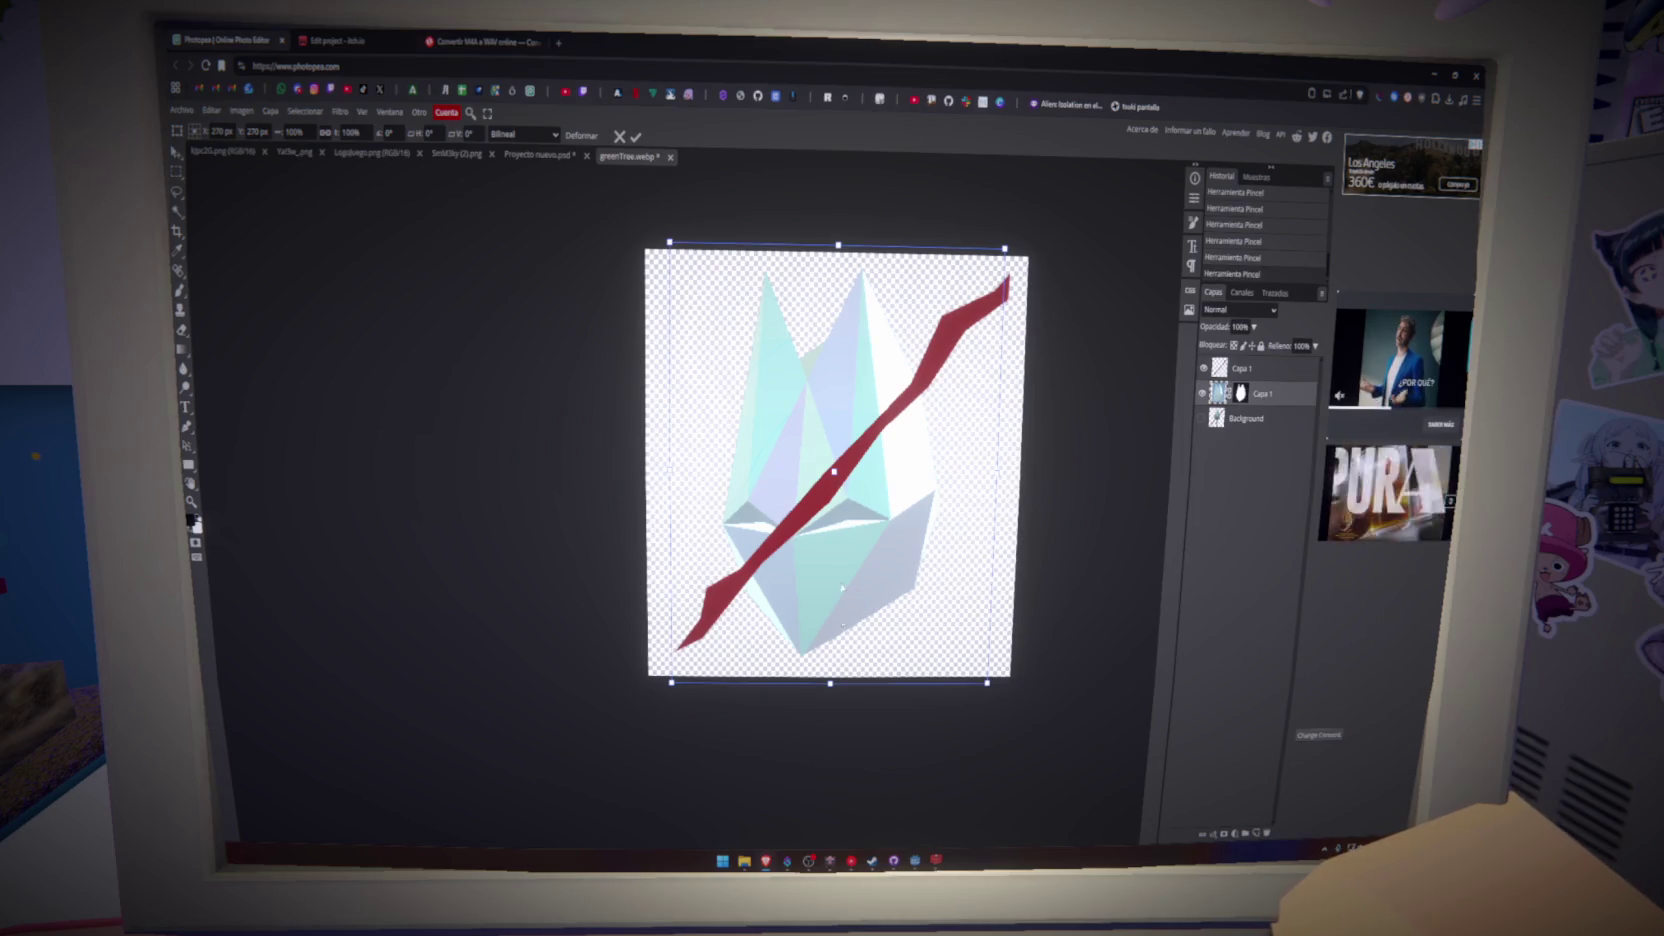
{"action": "left_click_drag", "start_coordinate": [829, 683], "coordinate": [830, 677]}
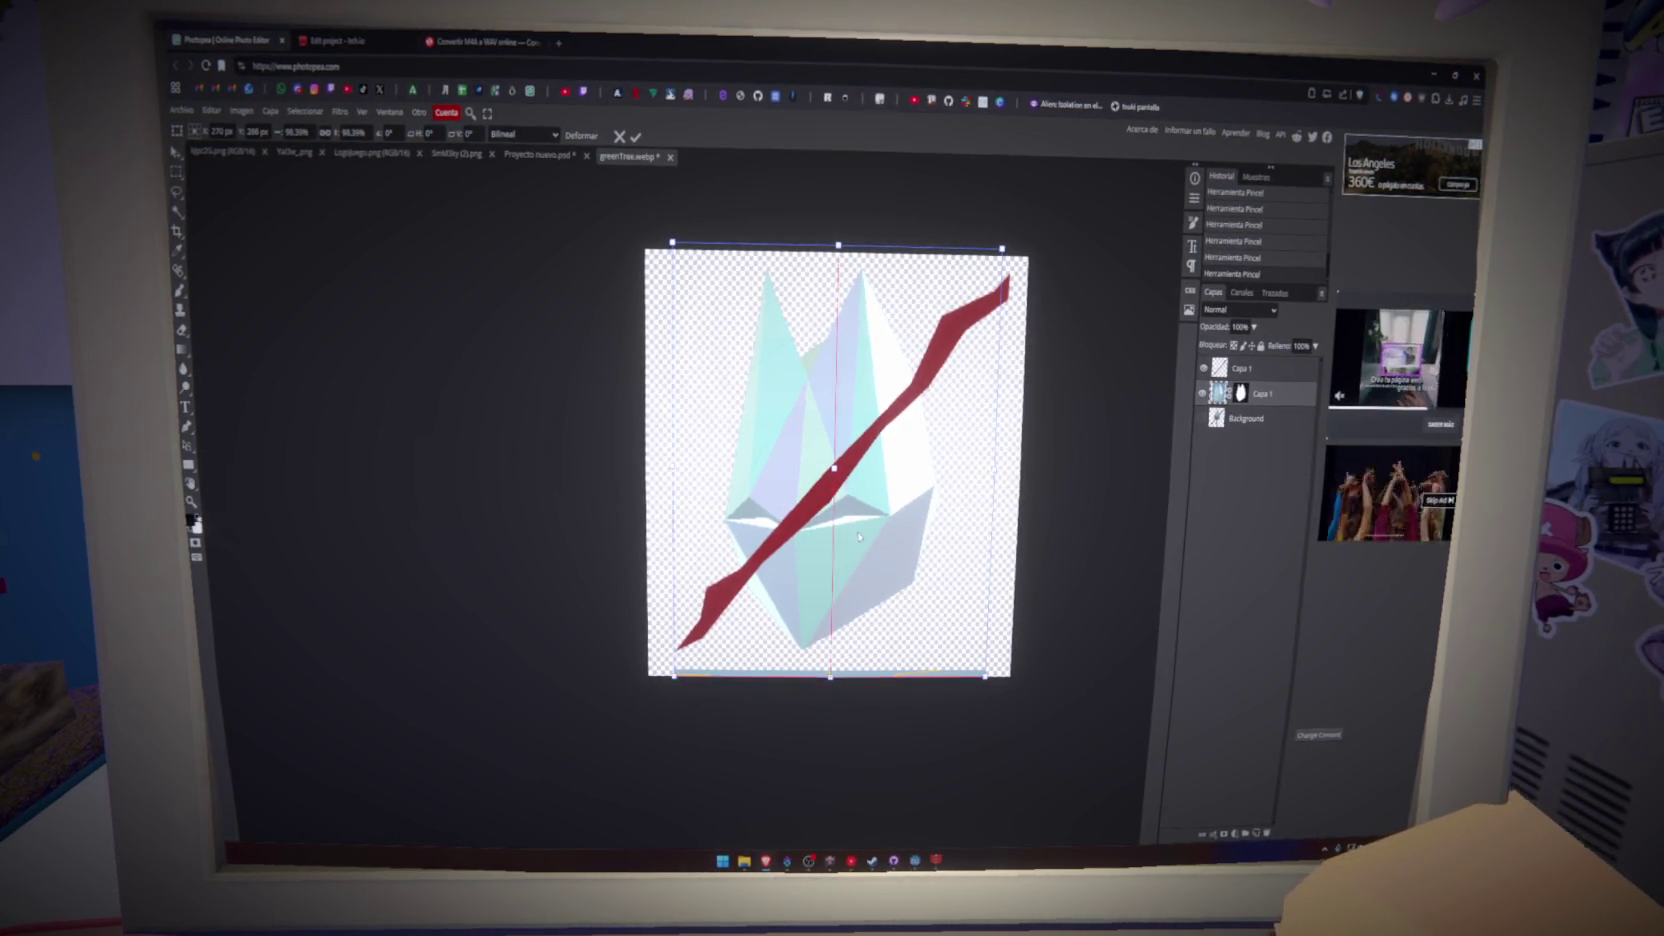
{"action": "left_click_drag", "start_coordinate": [790, 452], "coordinate": [798, 454]}
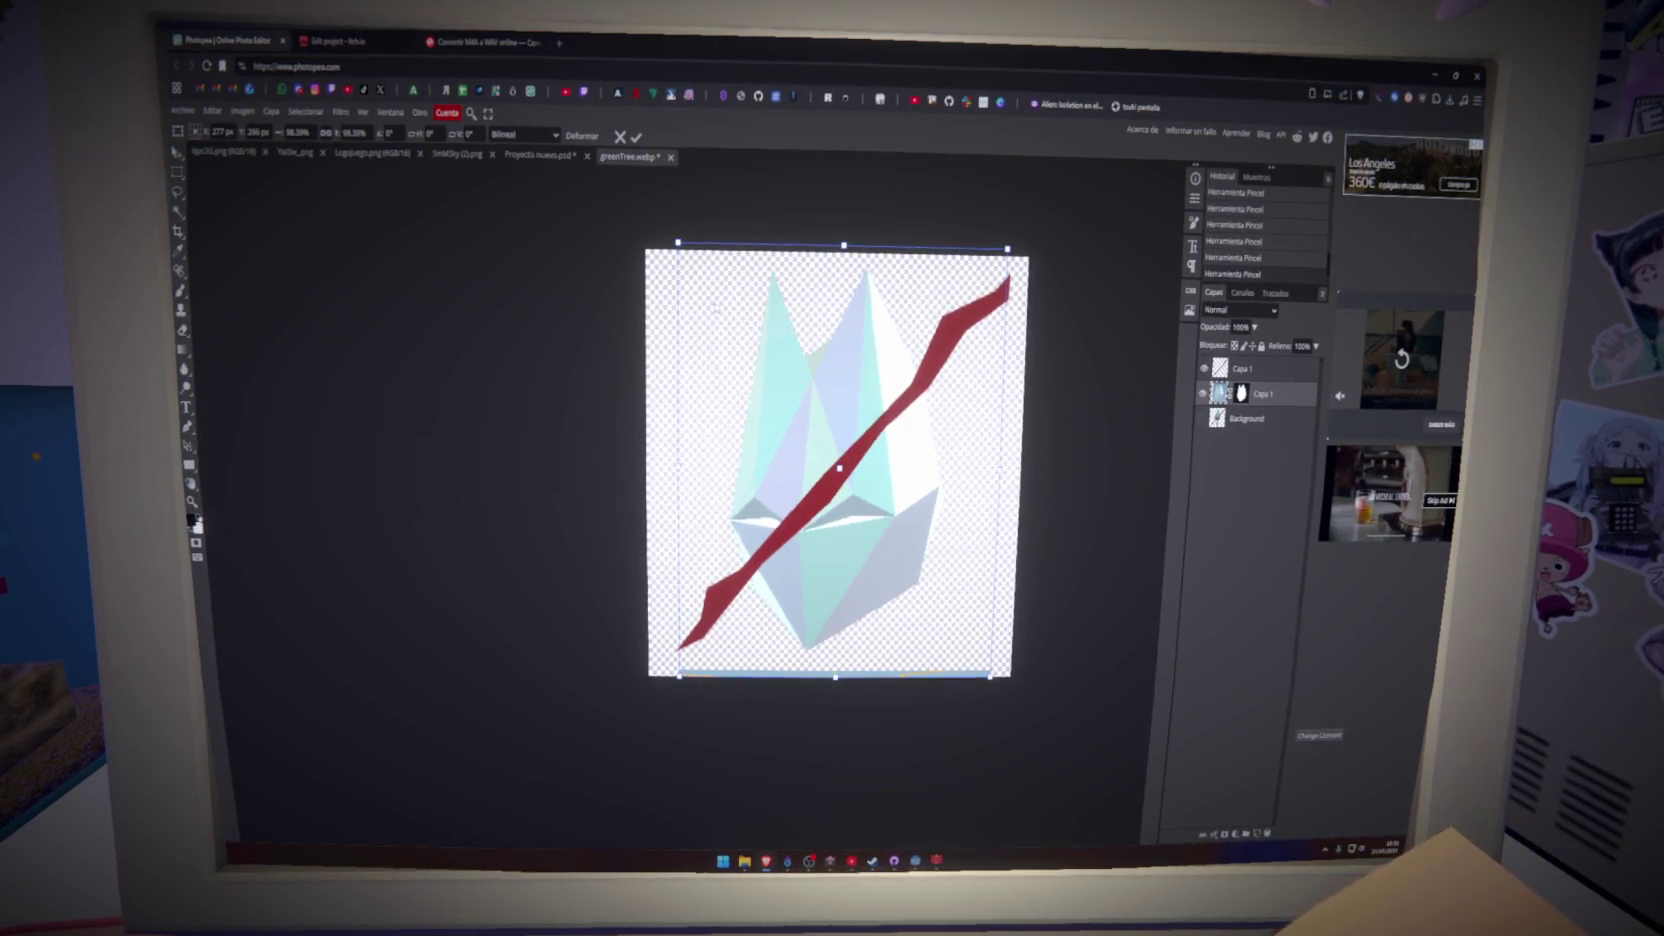
{"action": "left_click", "coordinate": [635, 135]}
- Paint over the leftover bluish line along the image's bottom edge
{"action": "left_click", "coordinate": [743, 680]}
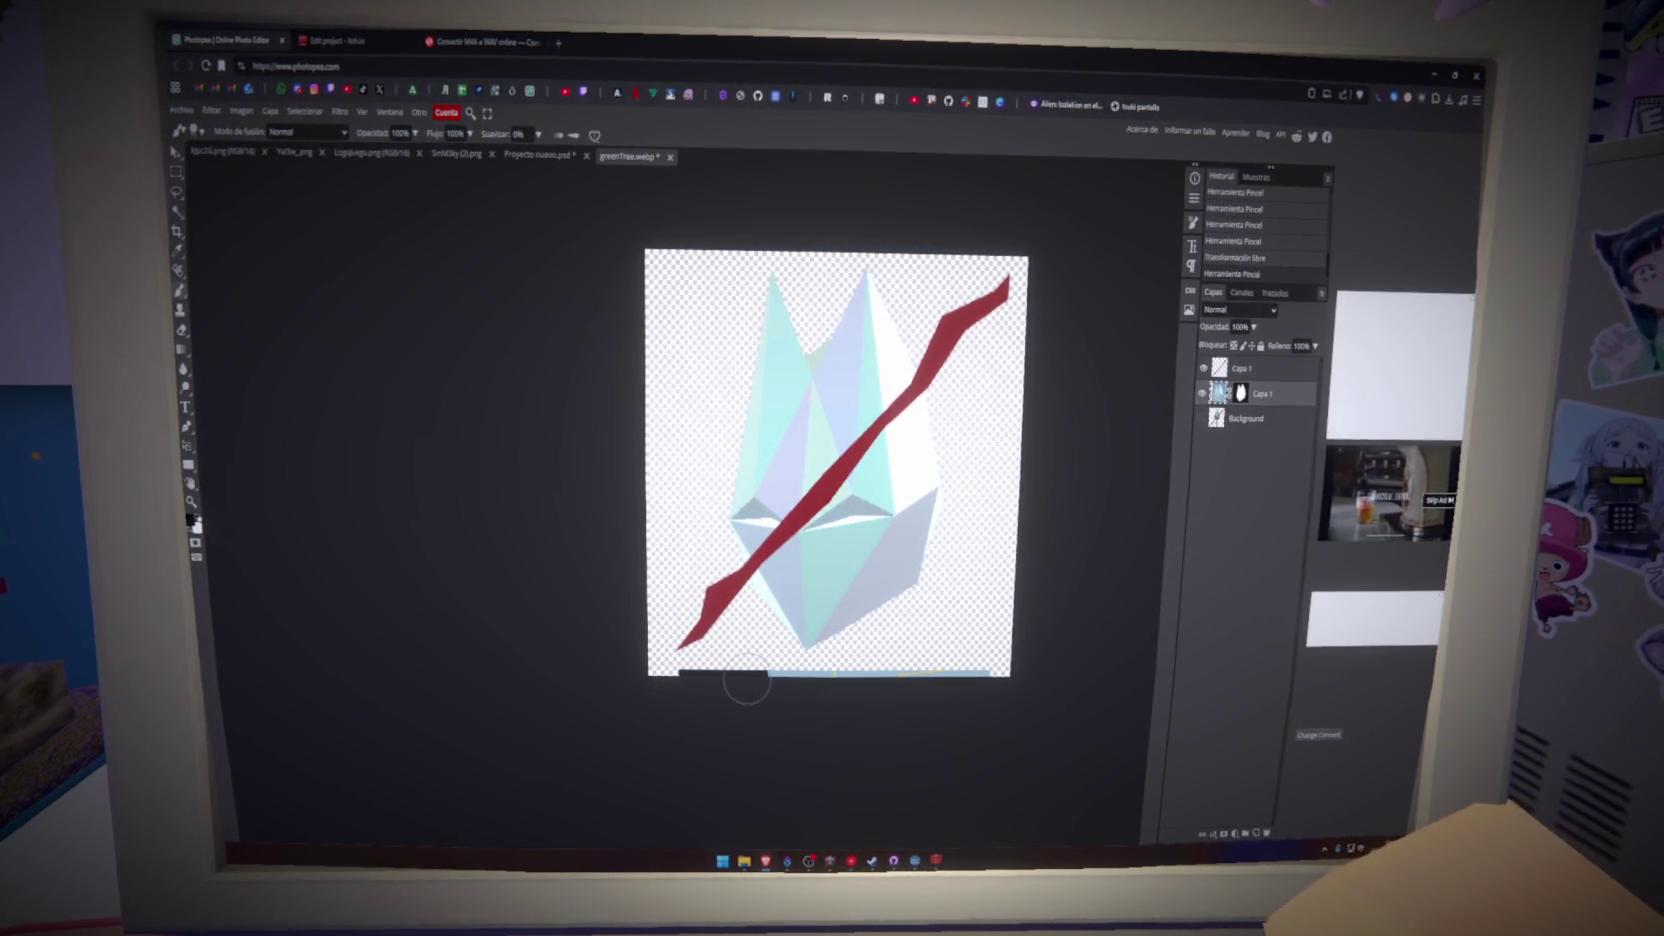
{"action": "key", "text": "ctrl+z"}
{"action": "mouse_move", "coordinate": [594, 709]}
{"action": "left_mouse_down"}
{"action": "mouse_move", "coordinate": [687, 680]}
{"action": "mouse_move", "coordinate": [980, 688]}
{"action": "mouse_move", "coordinate": [646, 250]}
{"action": "left_mouse_up"}
{"action": "scroll", "coordinate": [745, 627], "scroll_direction": "down", "scroll_amount": 5}
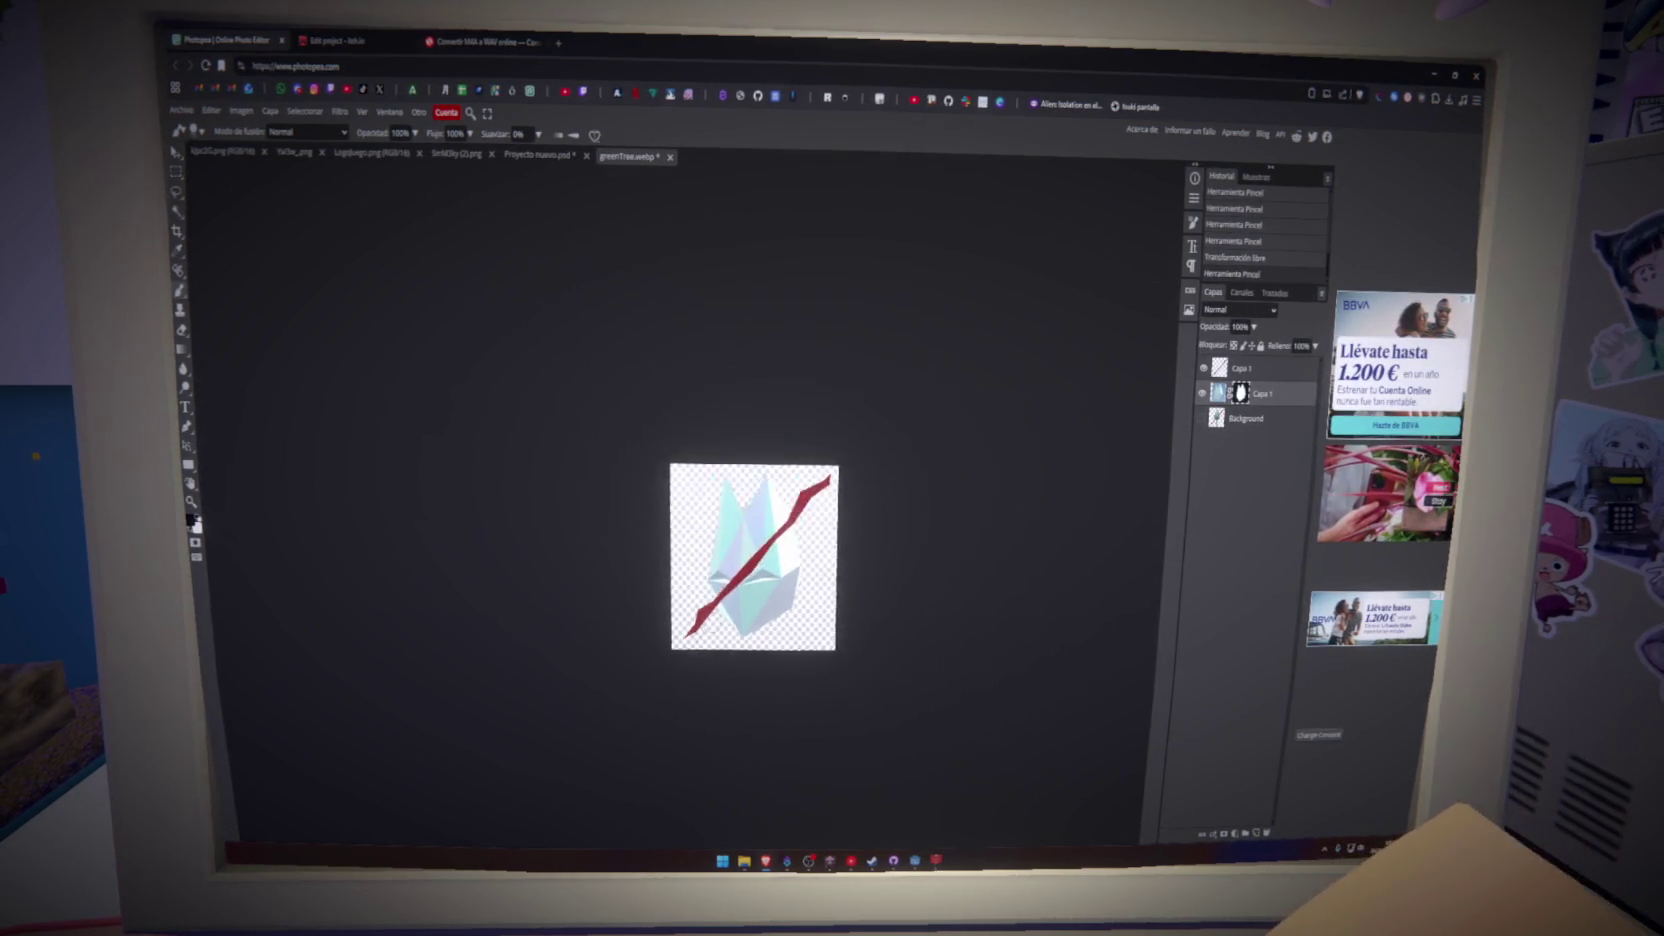
{"action": "scroll", "coordinate": [700, 650], "scroll_direction": "up", "scroll_amount": 2}
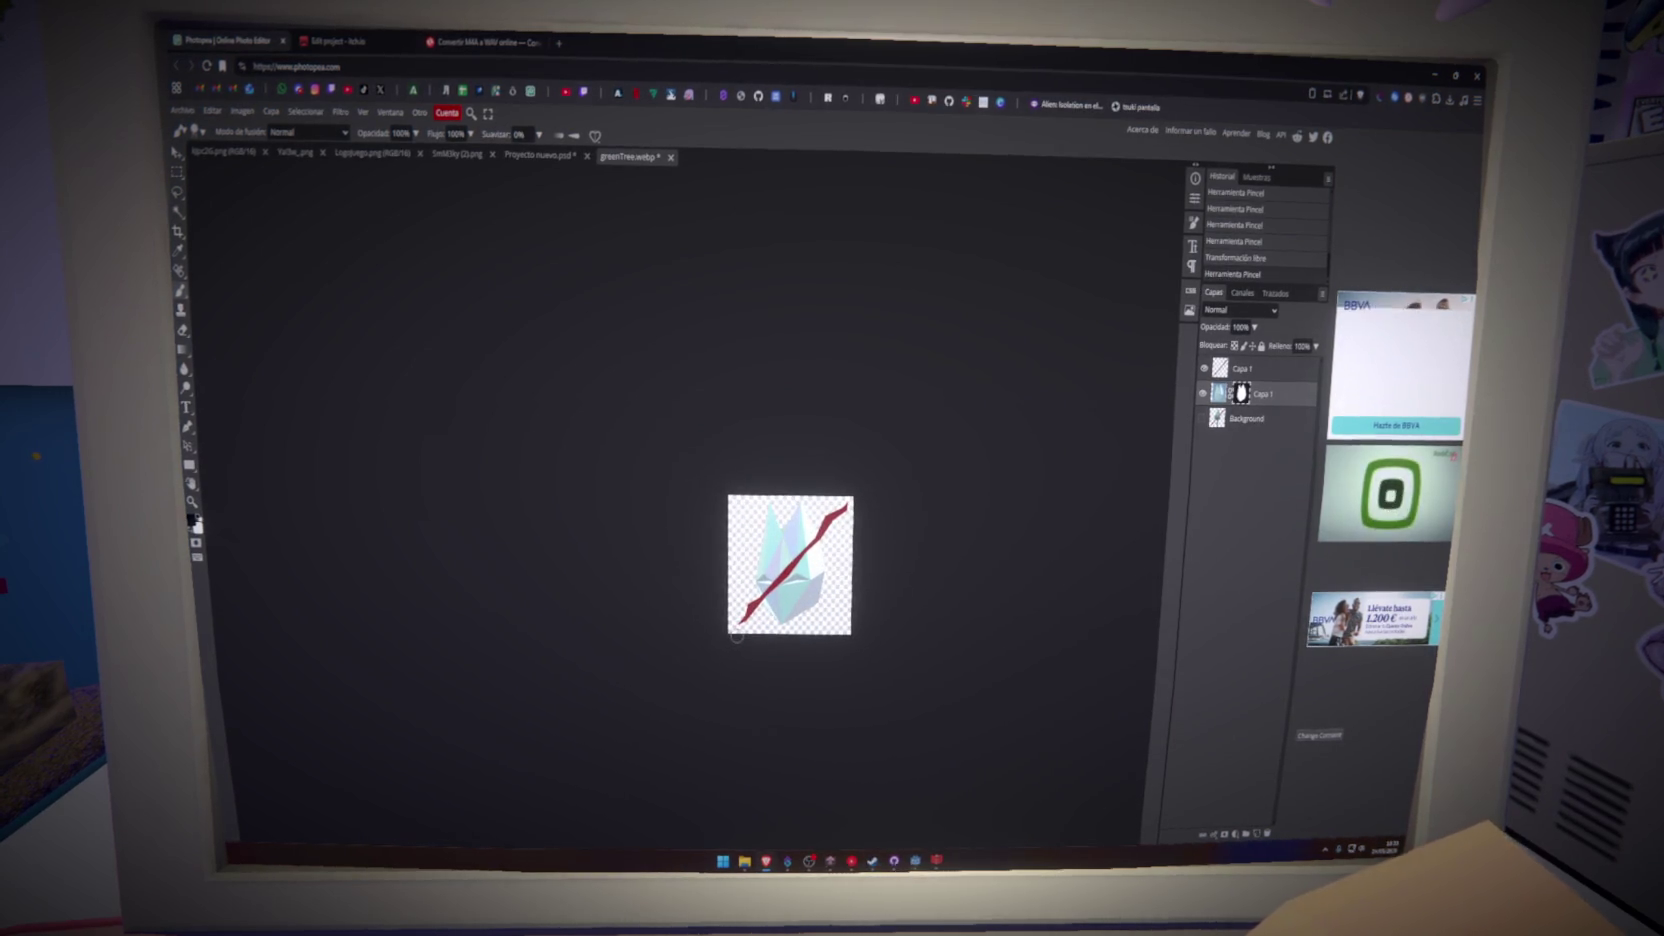
{"action": "scroll", "coordinate": [837, 577], "scroll_direction": "up", "scroll_amount": 1}
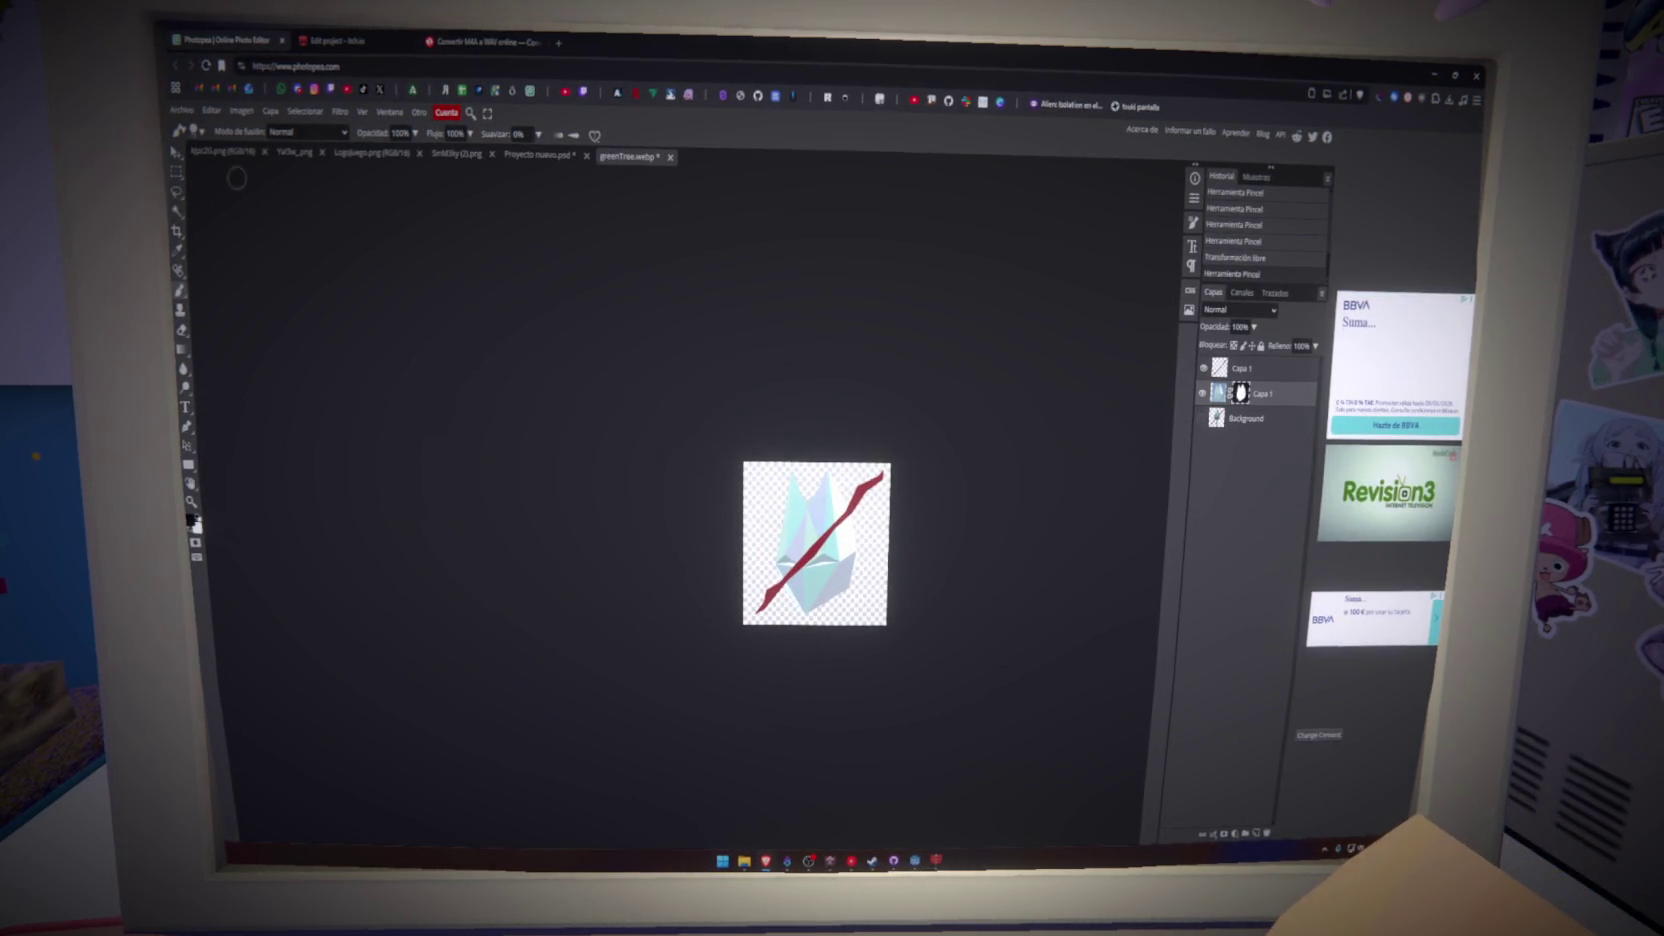
- Export the image as a PNG via Archivo > Exportar como
{"action": "left_click", "coordinate": [190, 110]}
{"action": "mouse_move", "coordinate": [226, 296]}
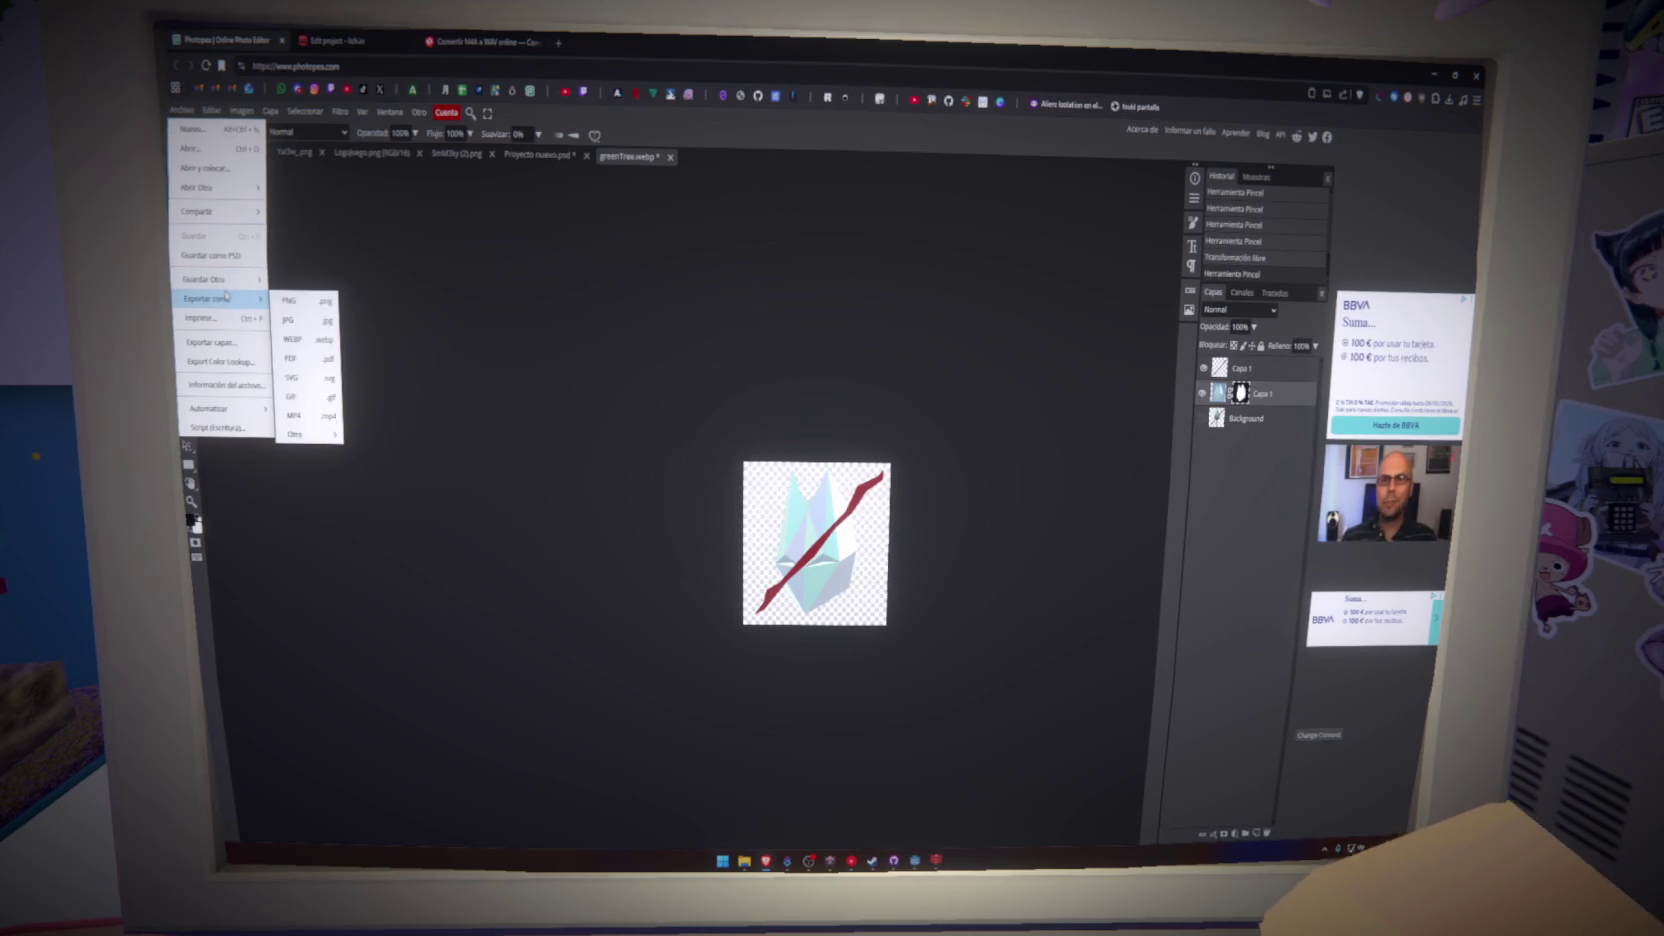
{"action": "left_click", "coordinate": [283, 301]}
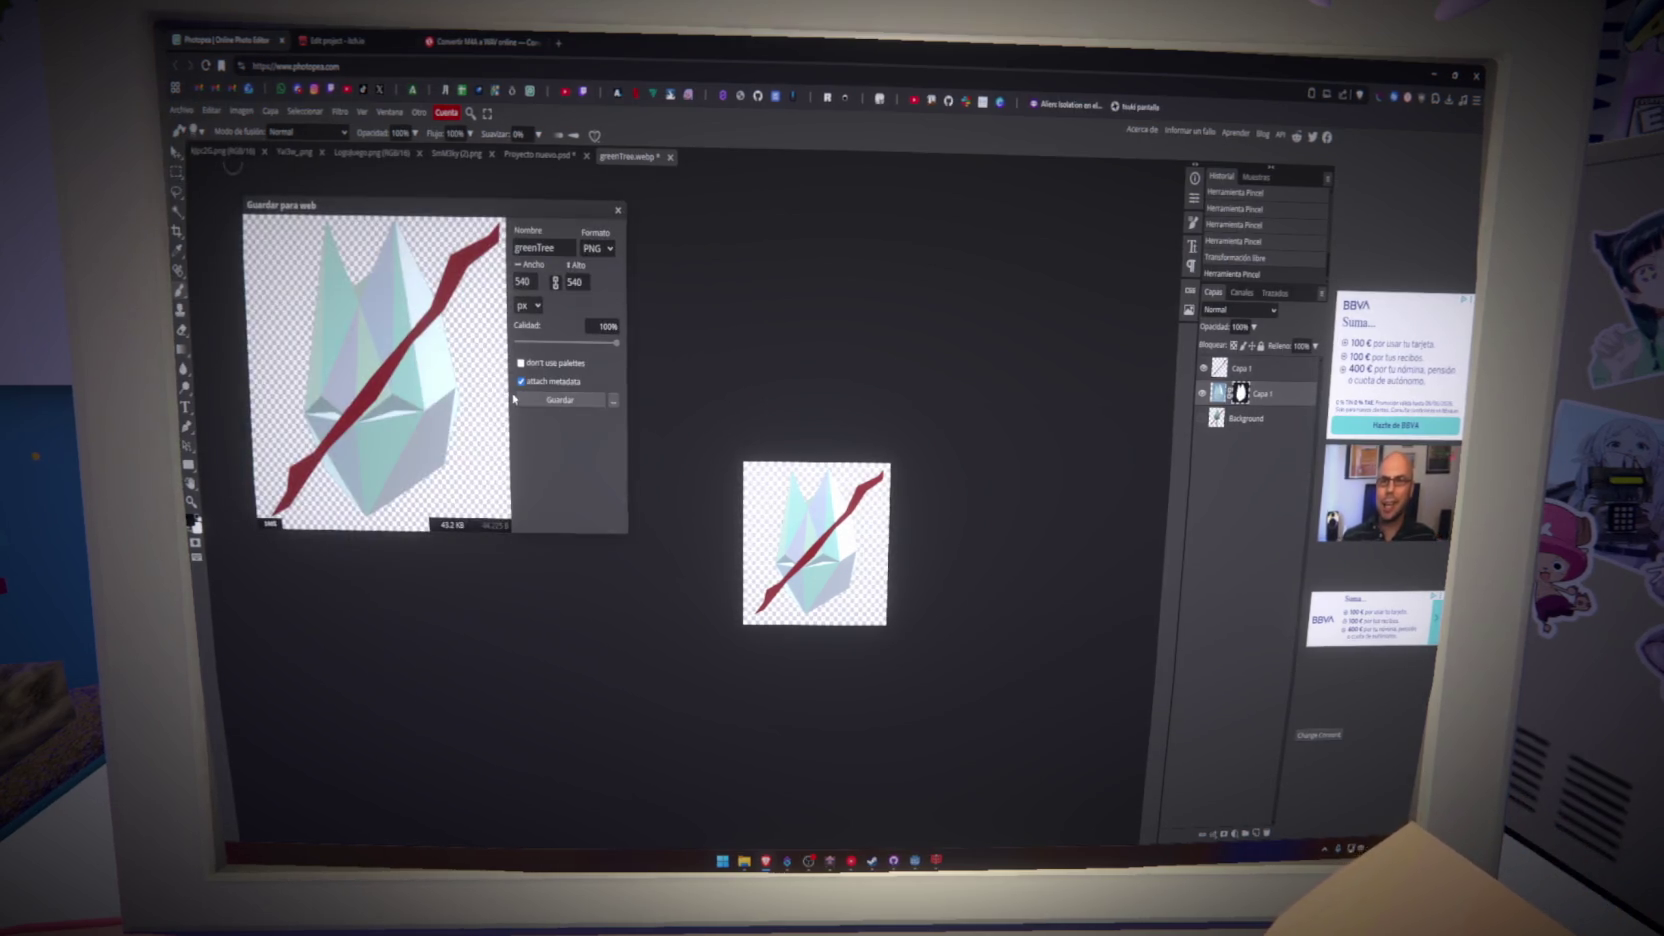
{"action": "left_click", "coordinate": [552, 400]}
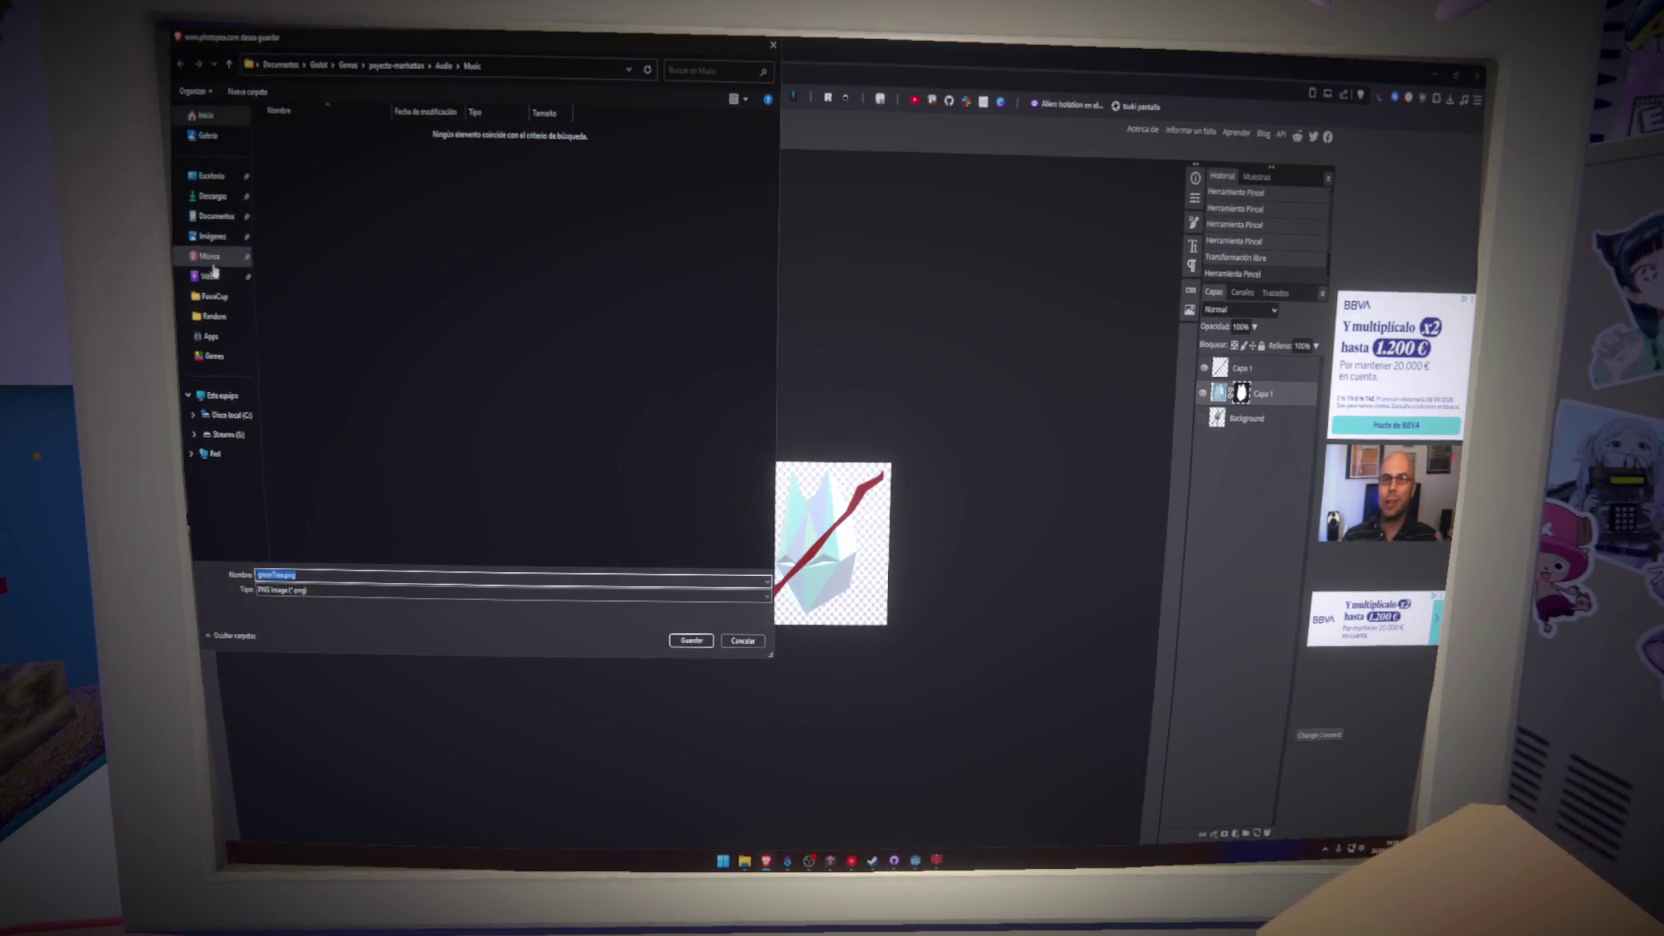
- Save it as 'resultado' in Documentos/proyecto-manhattan/Textures/UI/Cards
{"action": "left_click", "coordinate": [215, 215]}
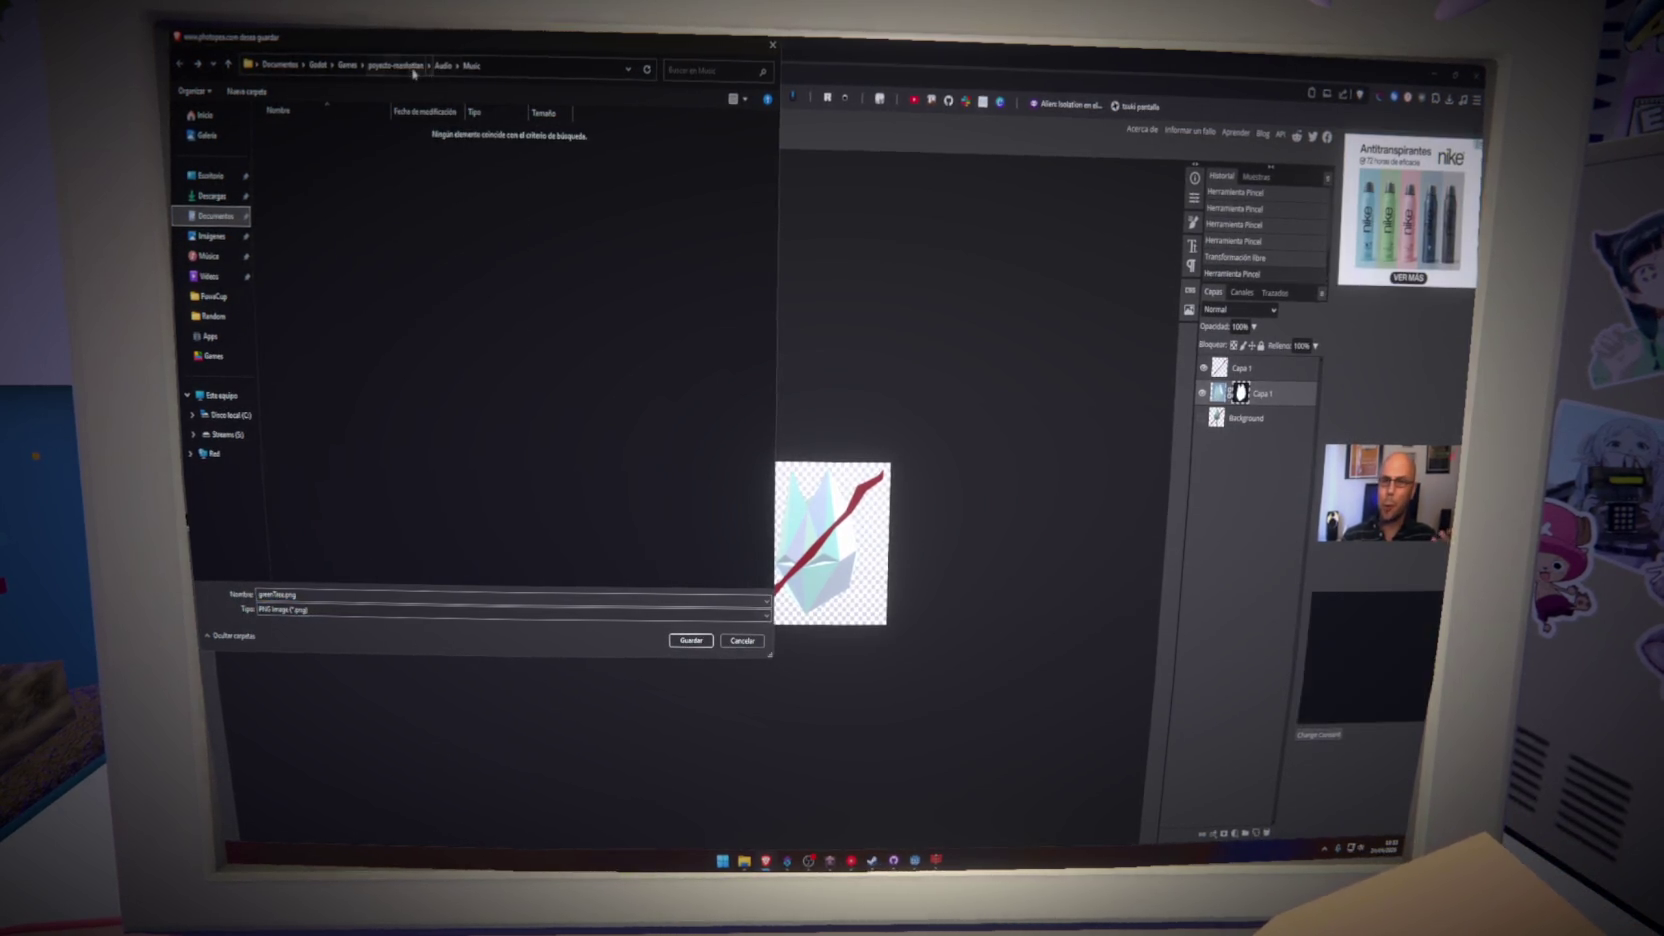
{"action": "left_click", "coordinate": [413, 67]}
{"action": "double_click", "coordinate": [328, 360]}
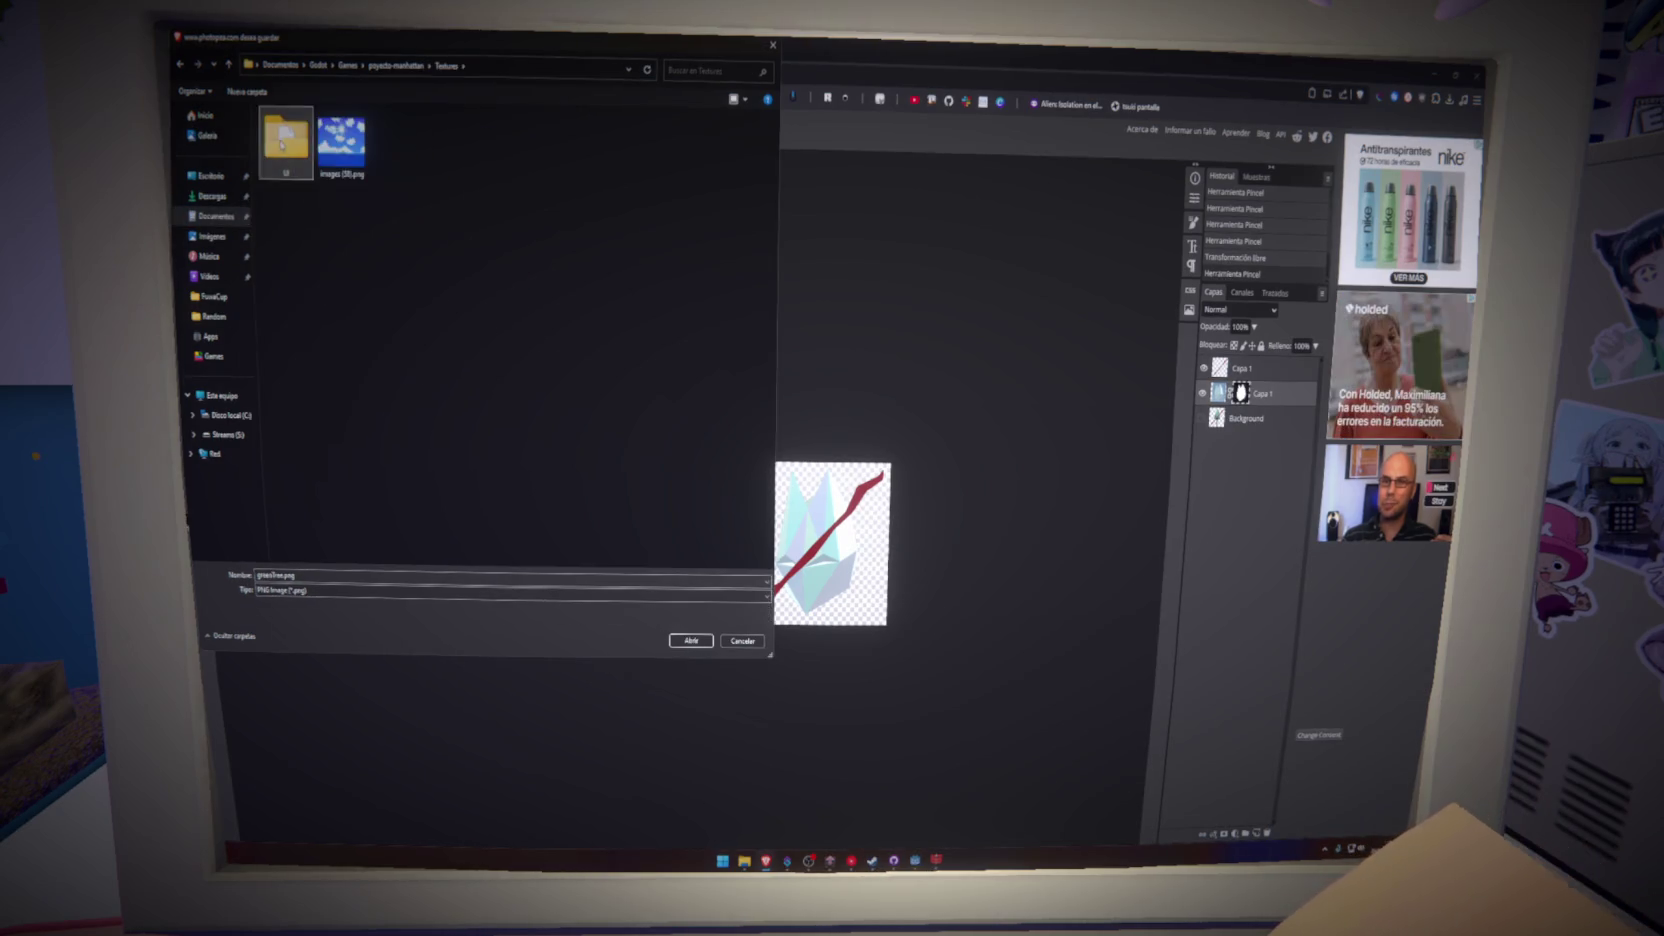
{"action": "double_click", "coordinate": [286, 140]}
{"action": "double_click", "coordinate": [286, 141]}
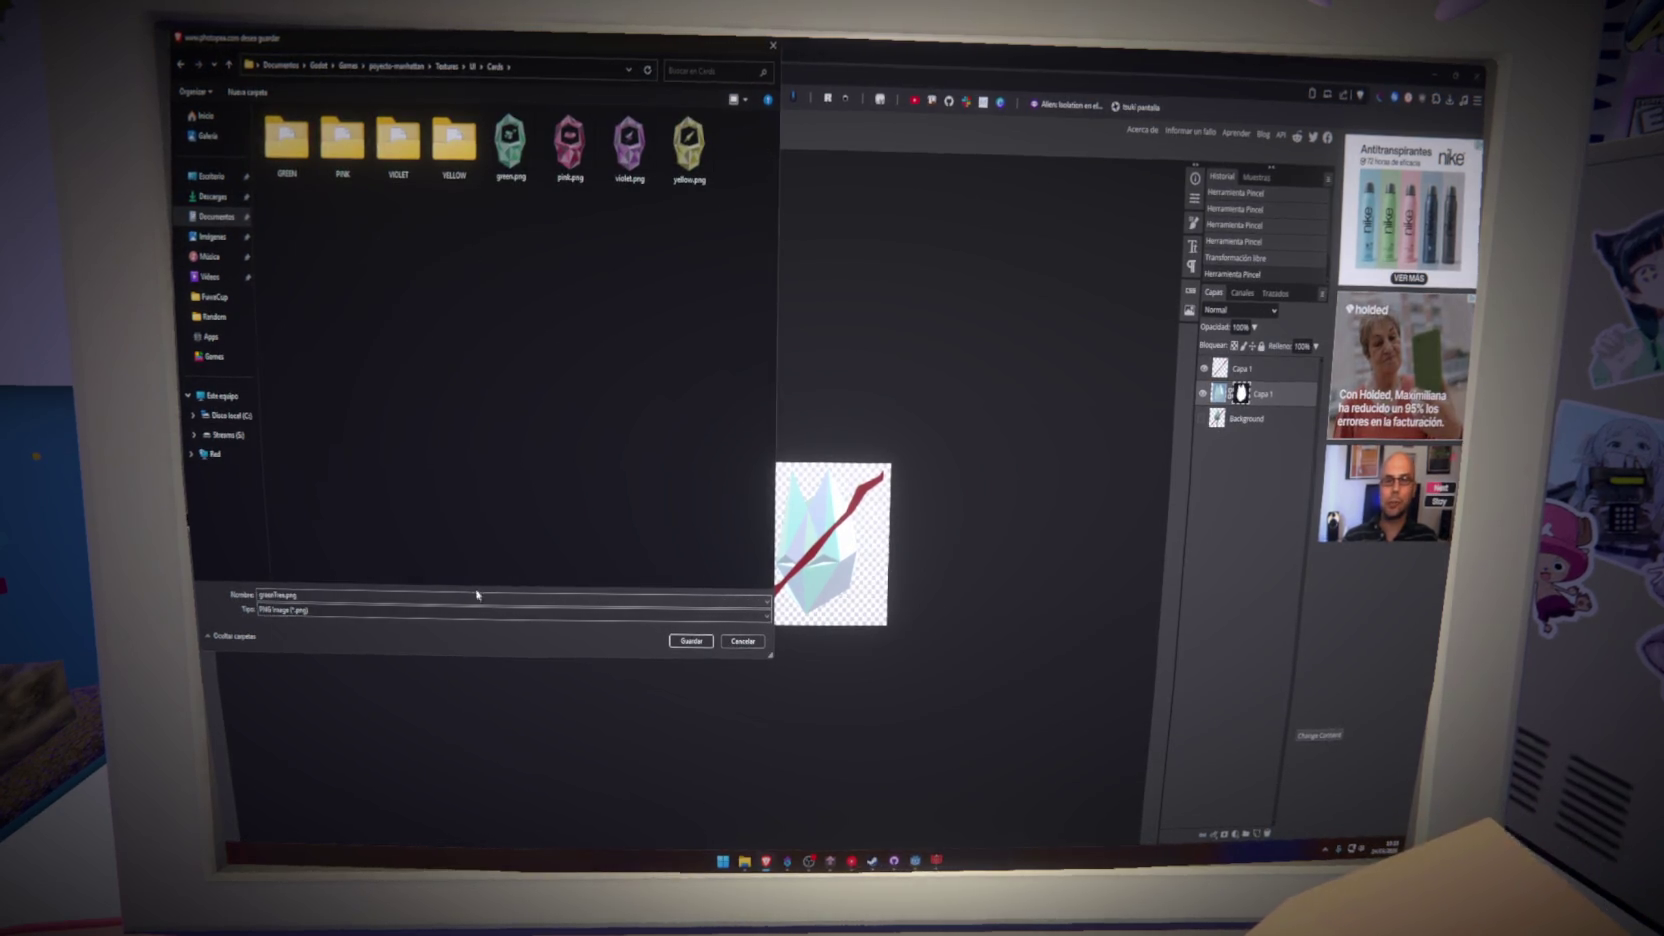
{"action": "triple_click", "coordinate": [510, 595]}
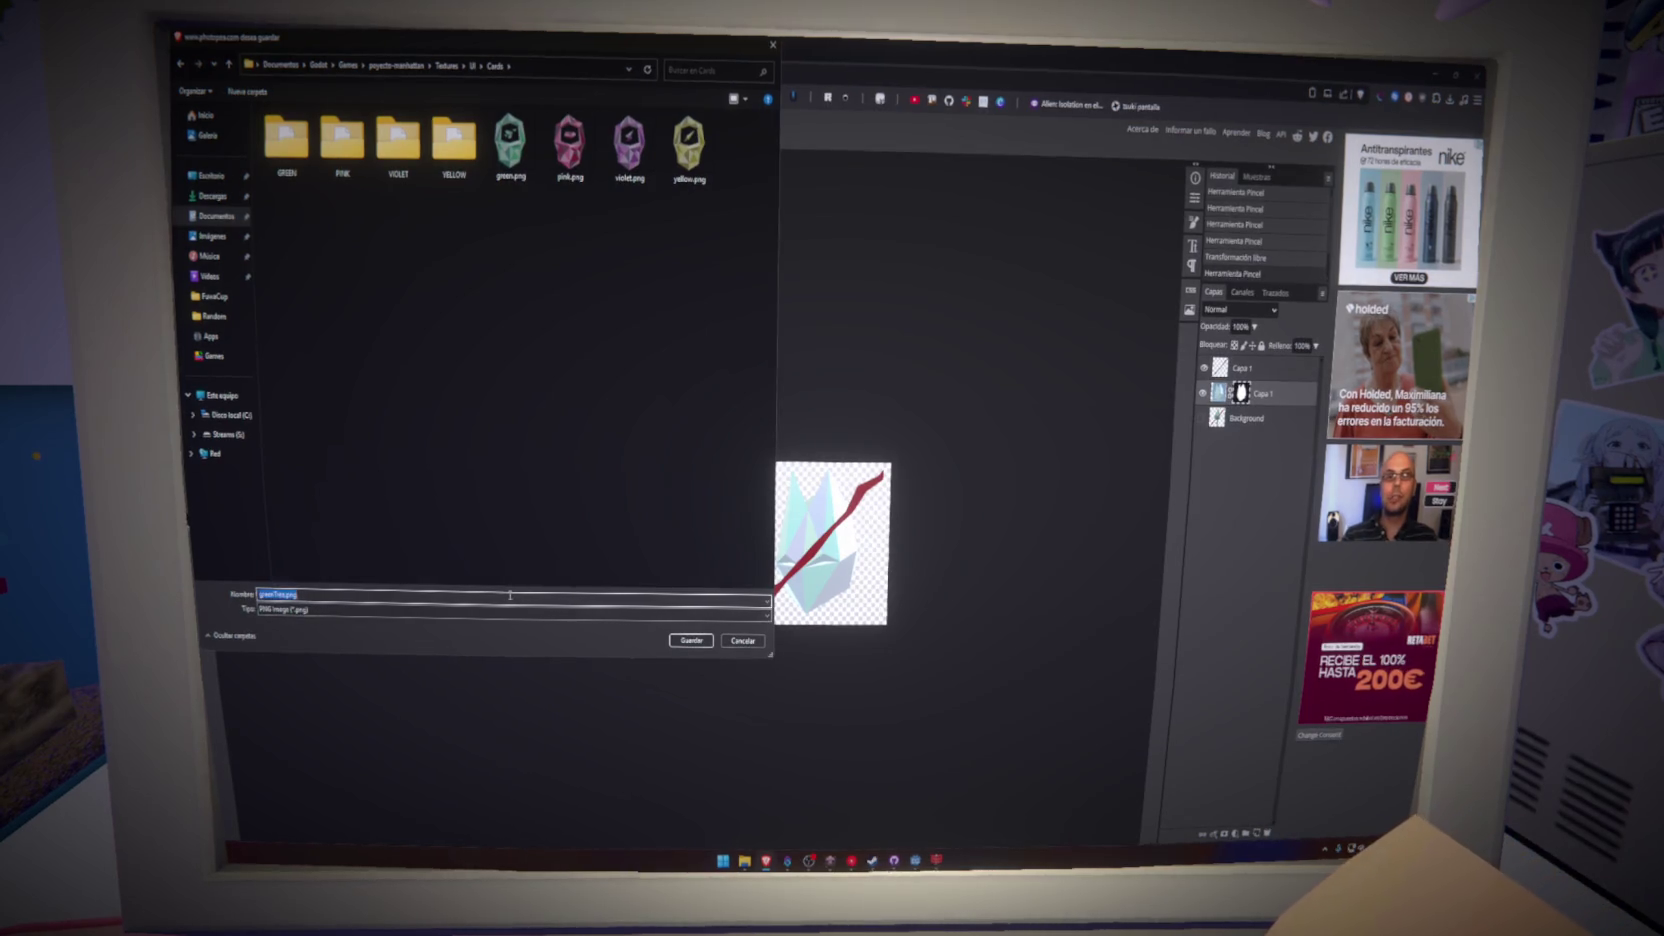
{"action": "type", "text": "resultado_jugad"}
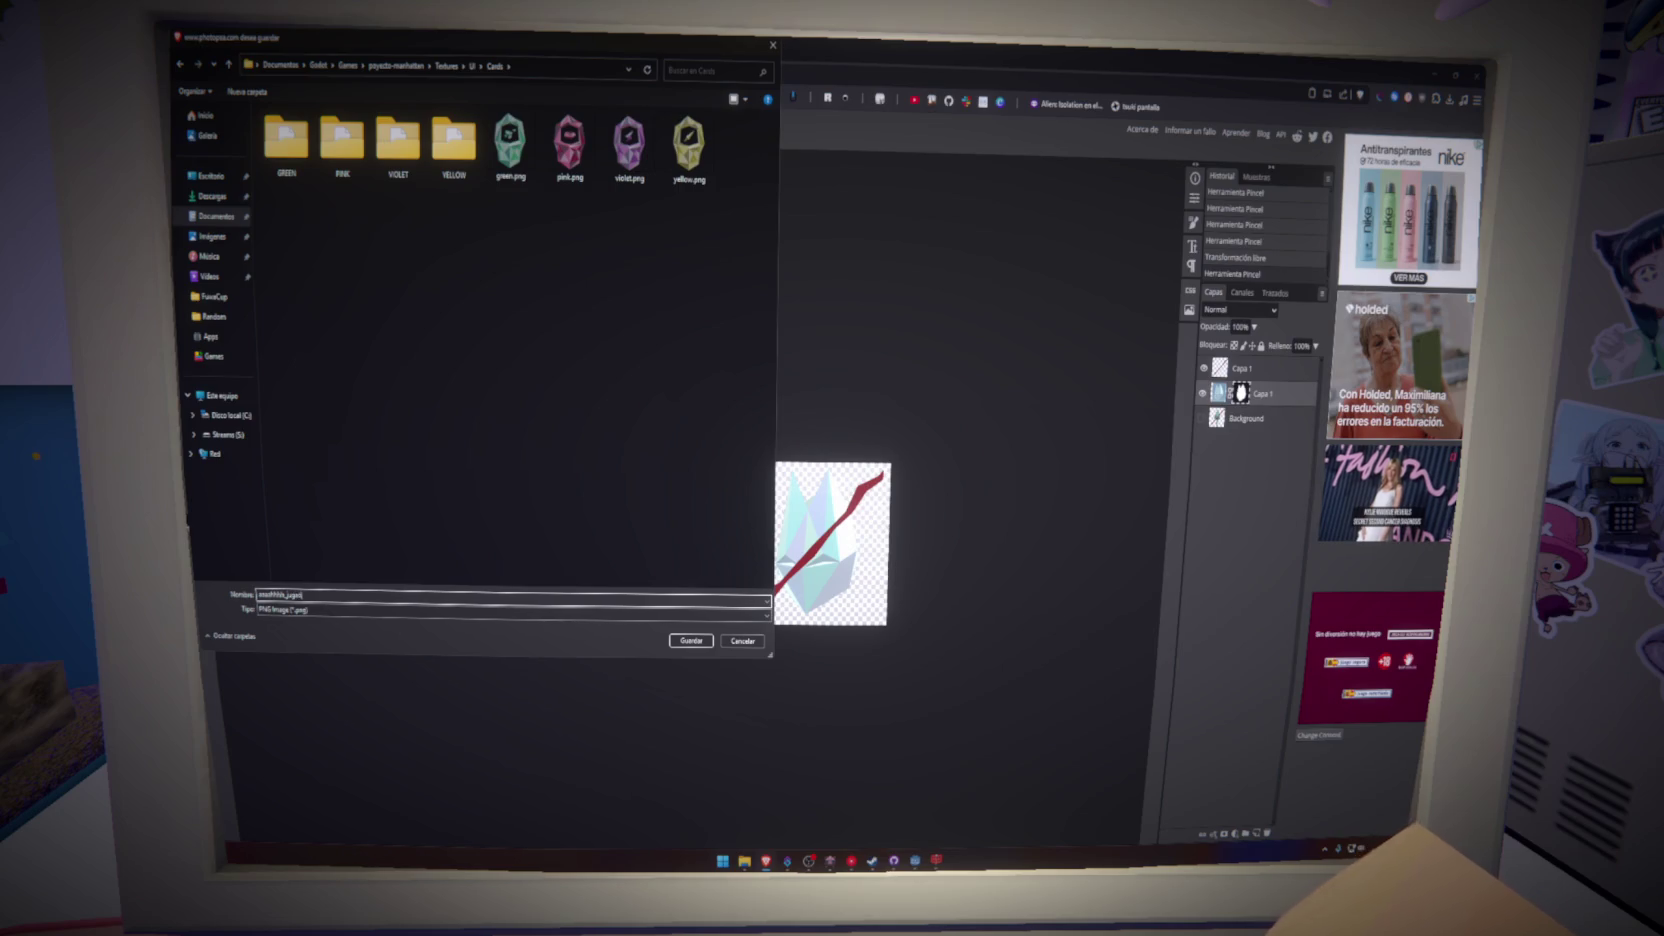
{"action": "key", "text": "Return"}
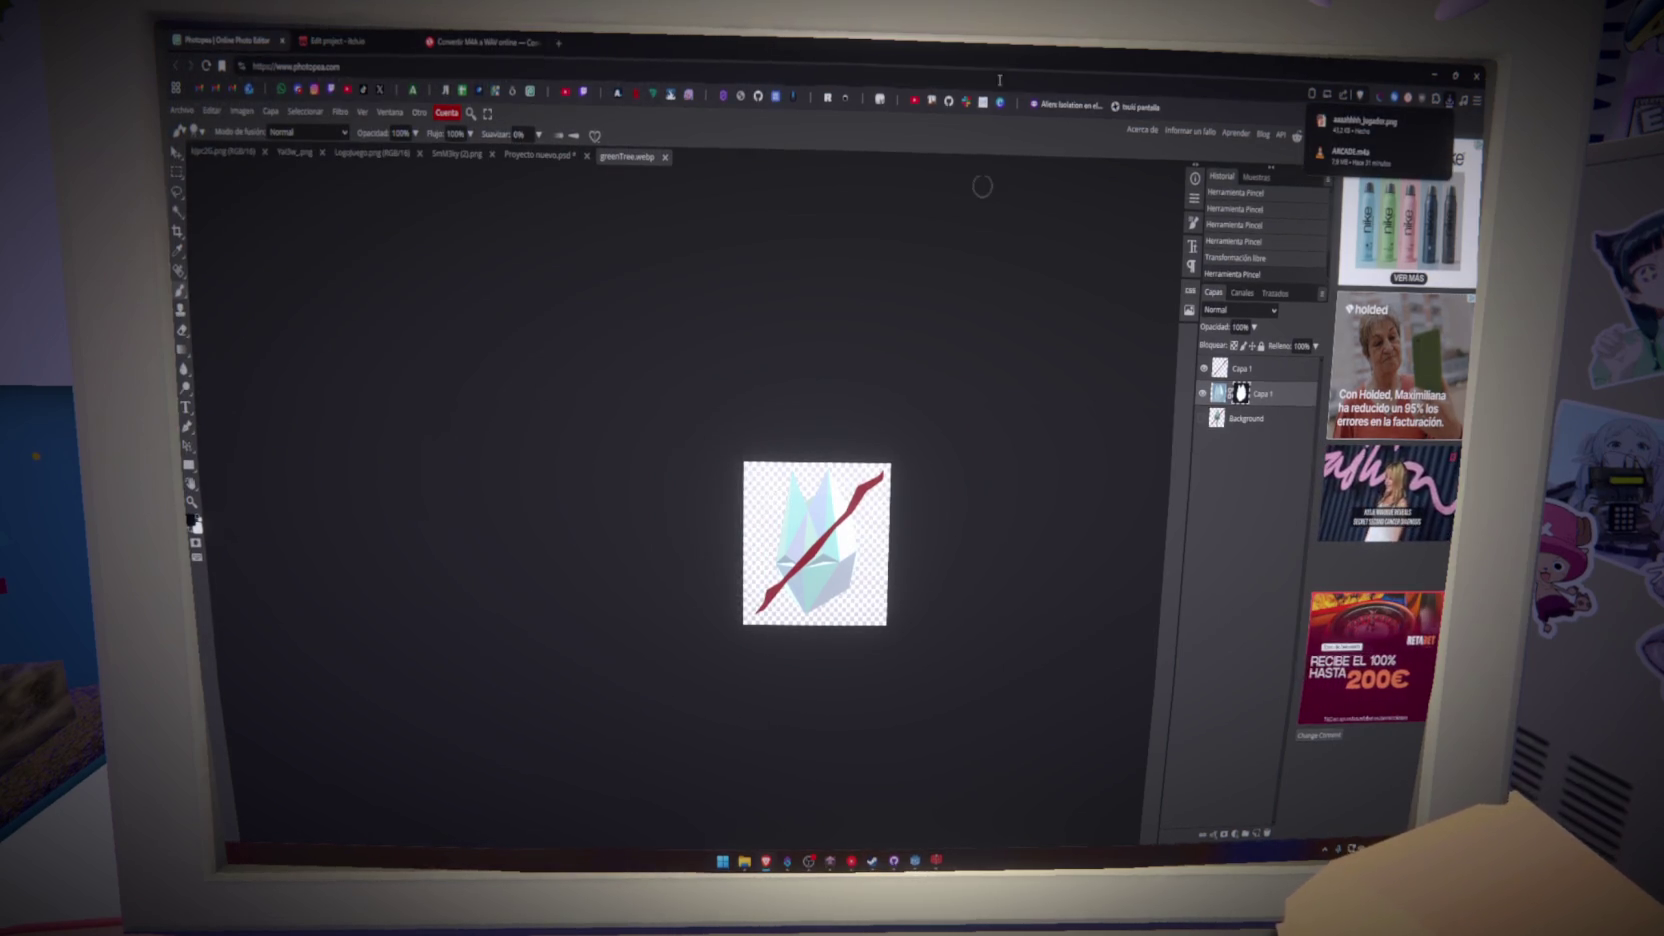
- Return to Godot and open the arcade HUD scene
{"action": "left_click", "coordinate": [1434, 75]}
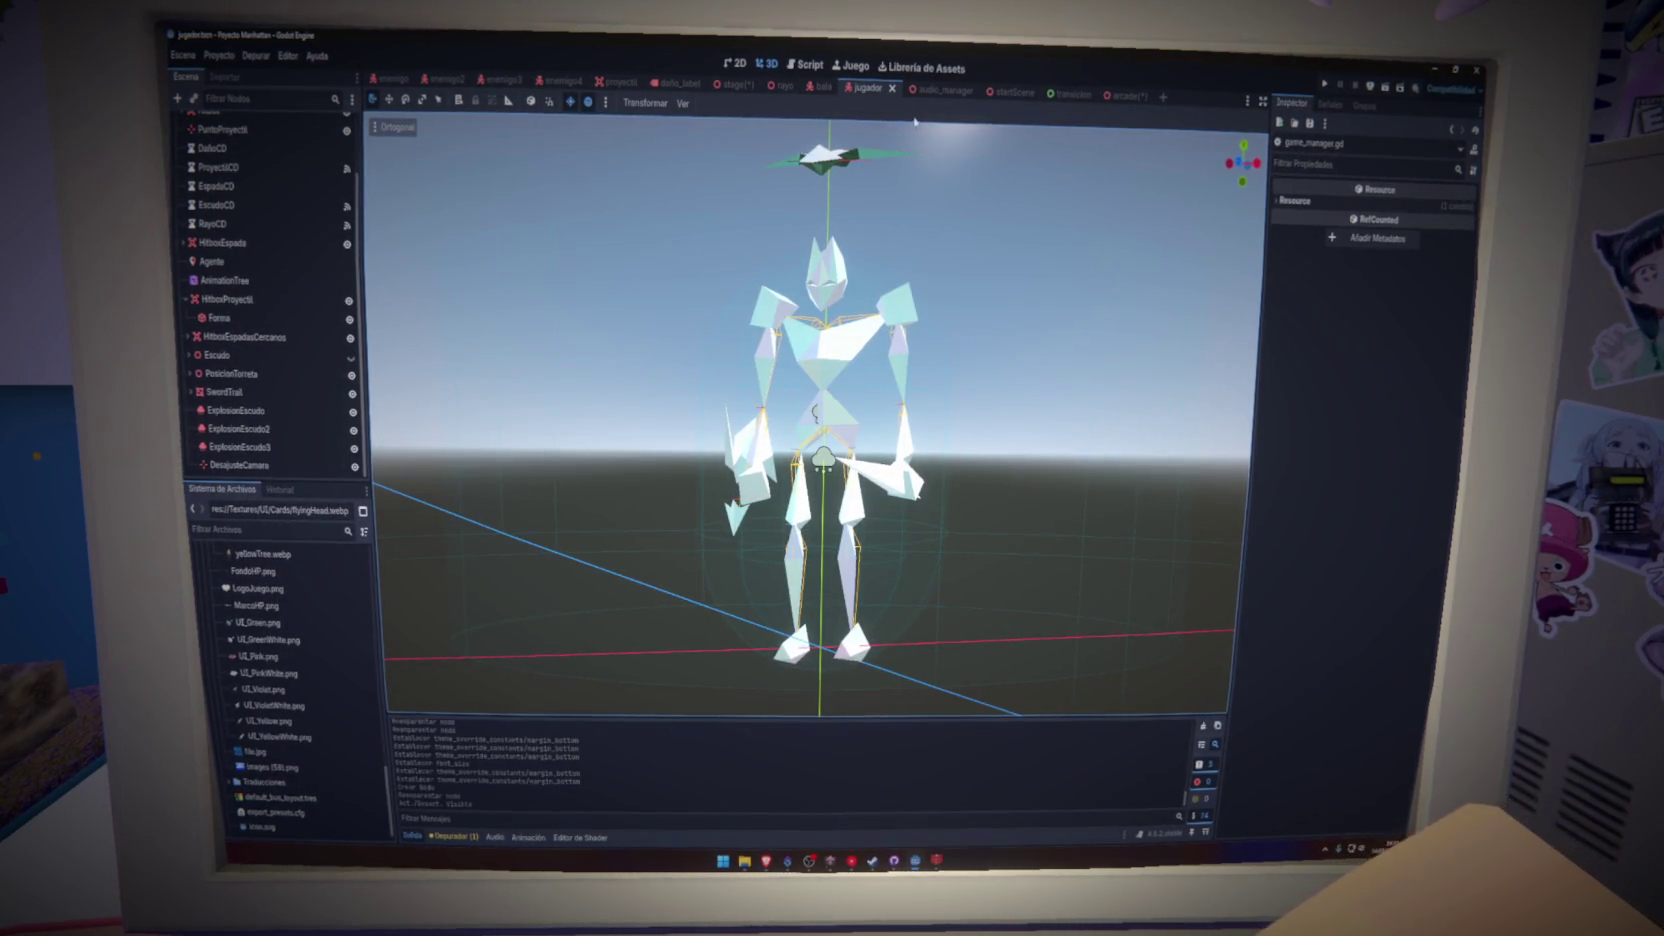
{"action": "left_click", "coordinate": [1088, 100]}
{"action": "left_click", "coordinate": [1110, 95]}
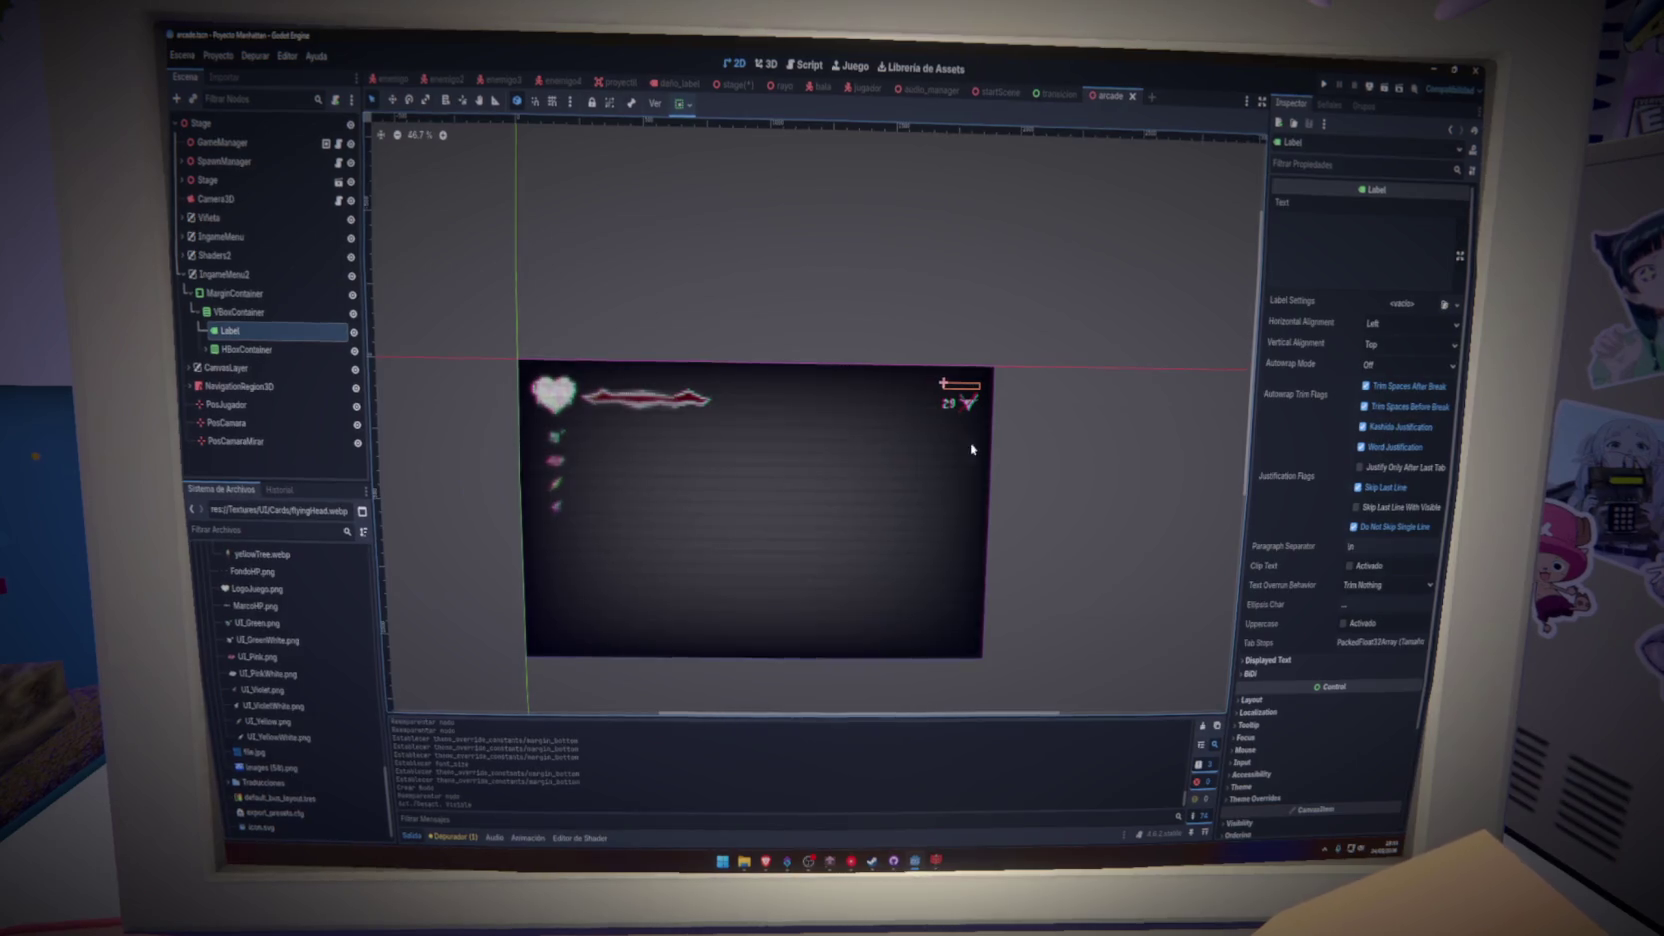
{"action": "scroll", "coordinate": [975, 435], "scroll_direction": "up", "scroll_amount": 4}
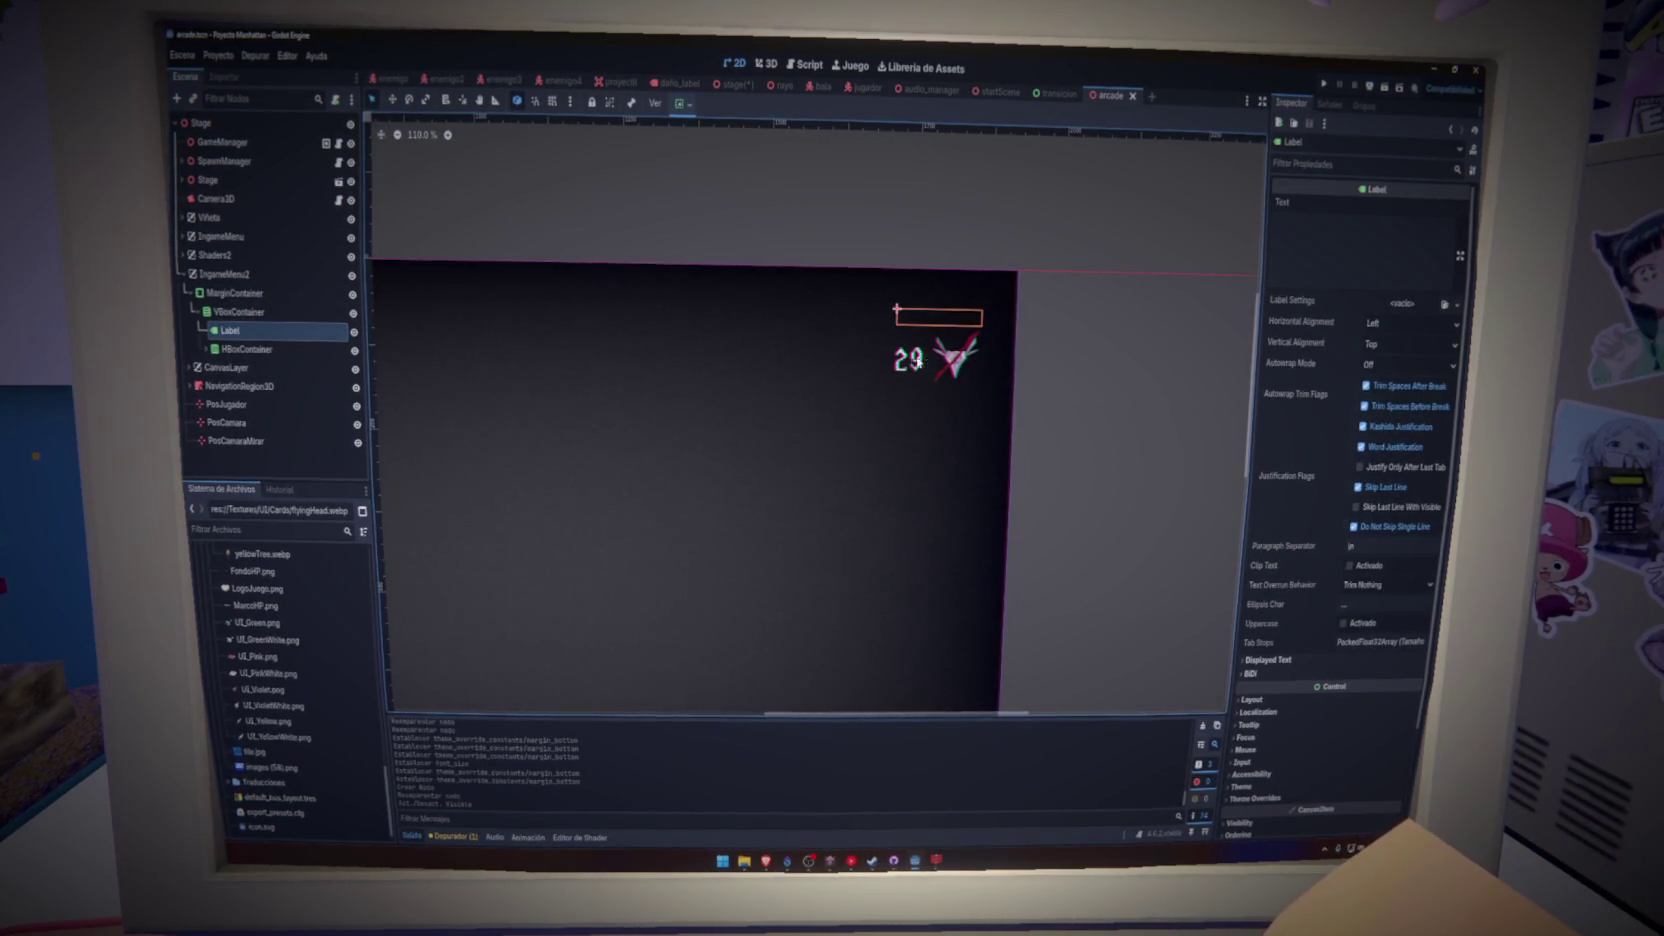
- Set the top Label's text to 00:00 and give it a new LabelSettings resource
{"action": "left_click", "coordinate": [1341, 231]}
{"action": "type", "text": "00:00"}
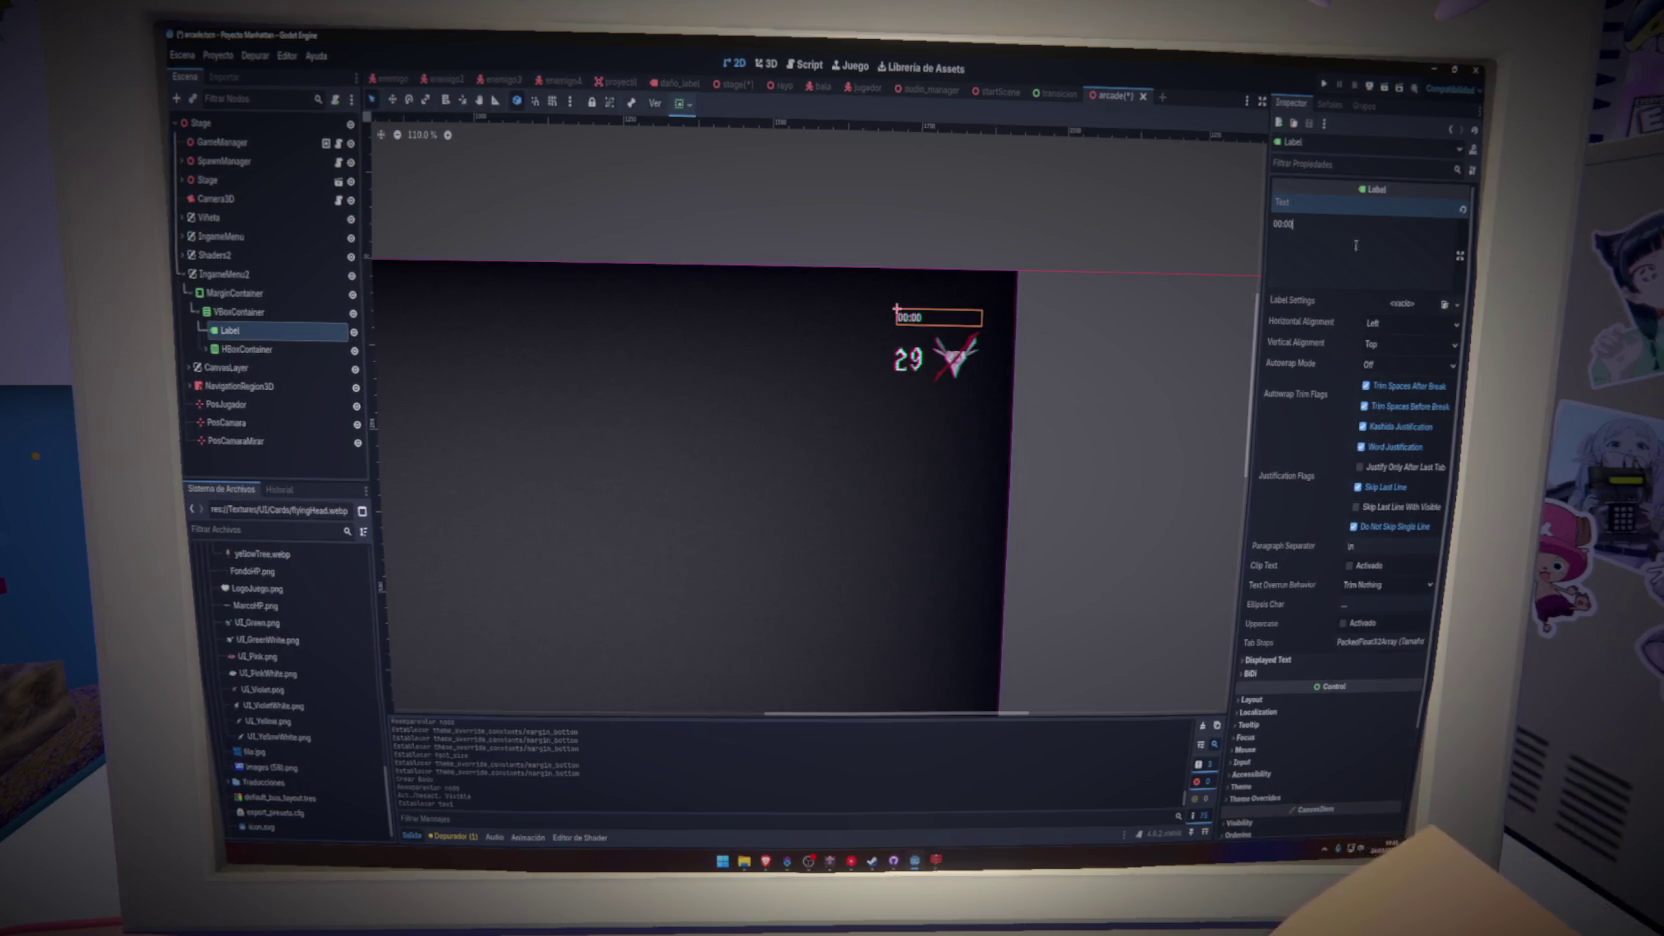
{"action": "left_click", "coordinate": [1402, 303]}
{"action": "left_click", "coordinate": [1395, 333]}
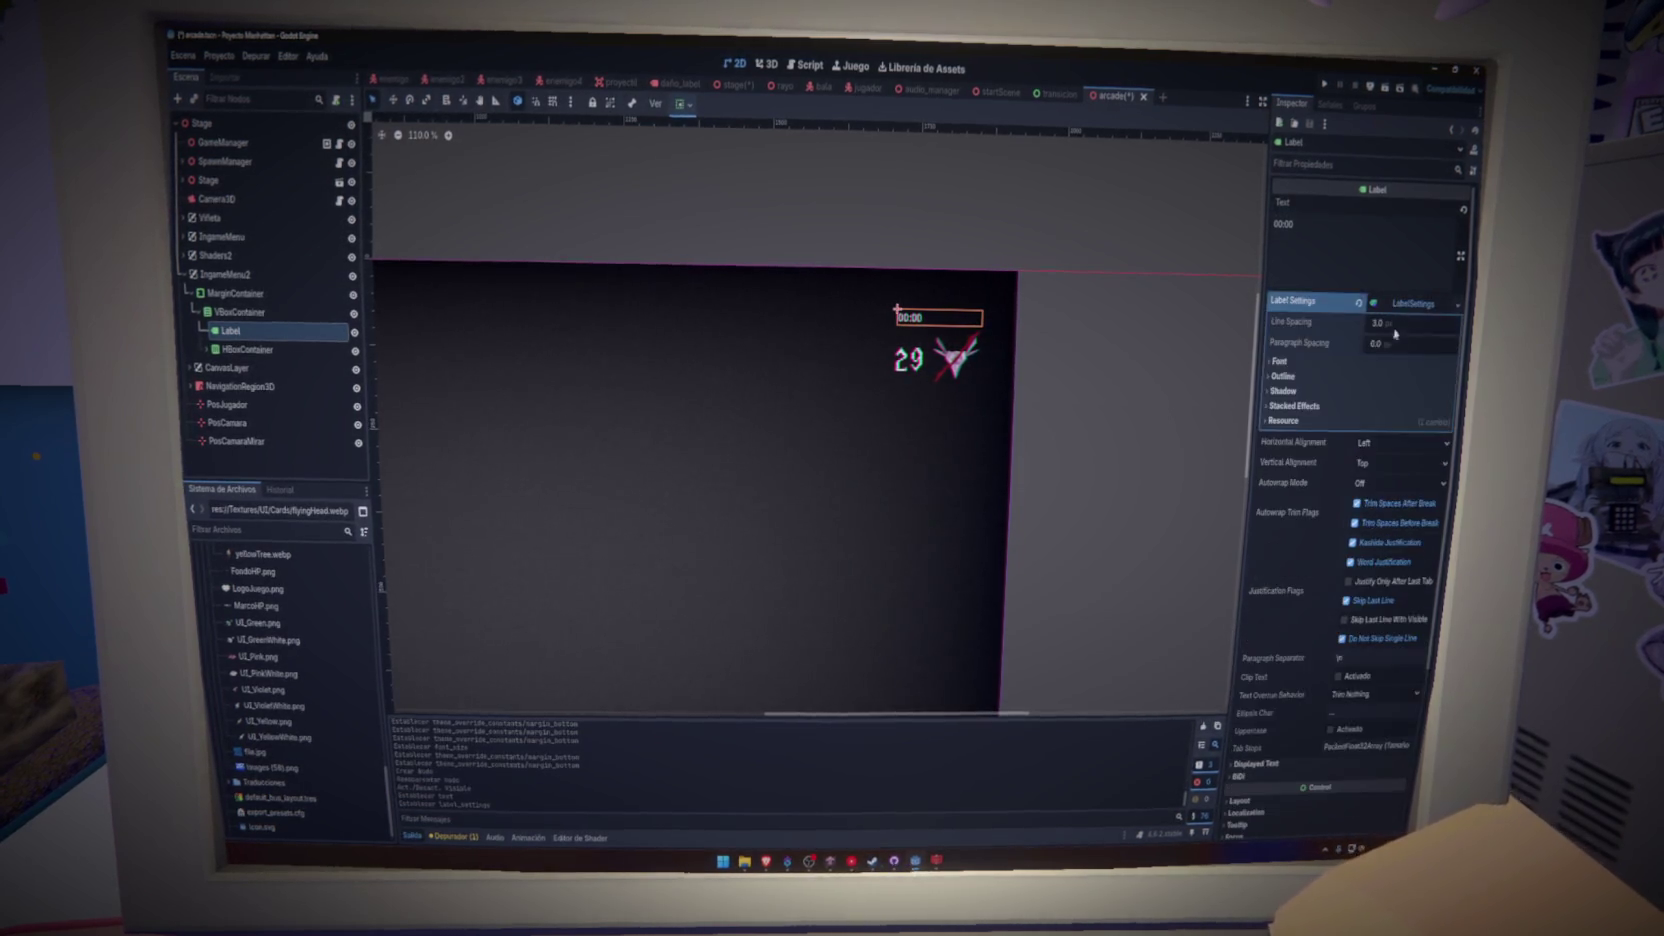
{"action": "left_click", "coordinate": [207, 349]}
- Compare the 29 counter's label and font settings with the timer label's
{"action": "left_click", "coordinate": [243, 385]}
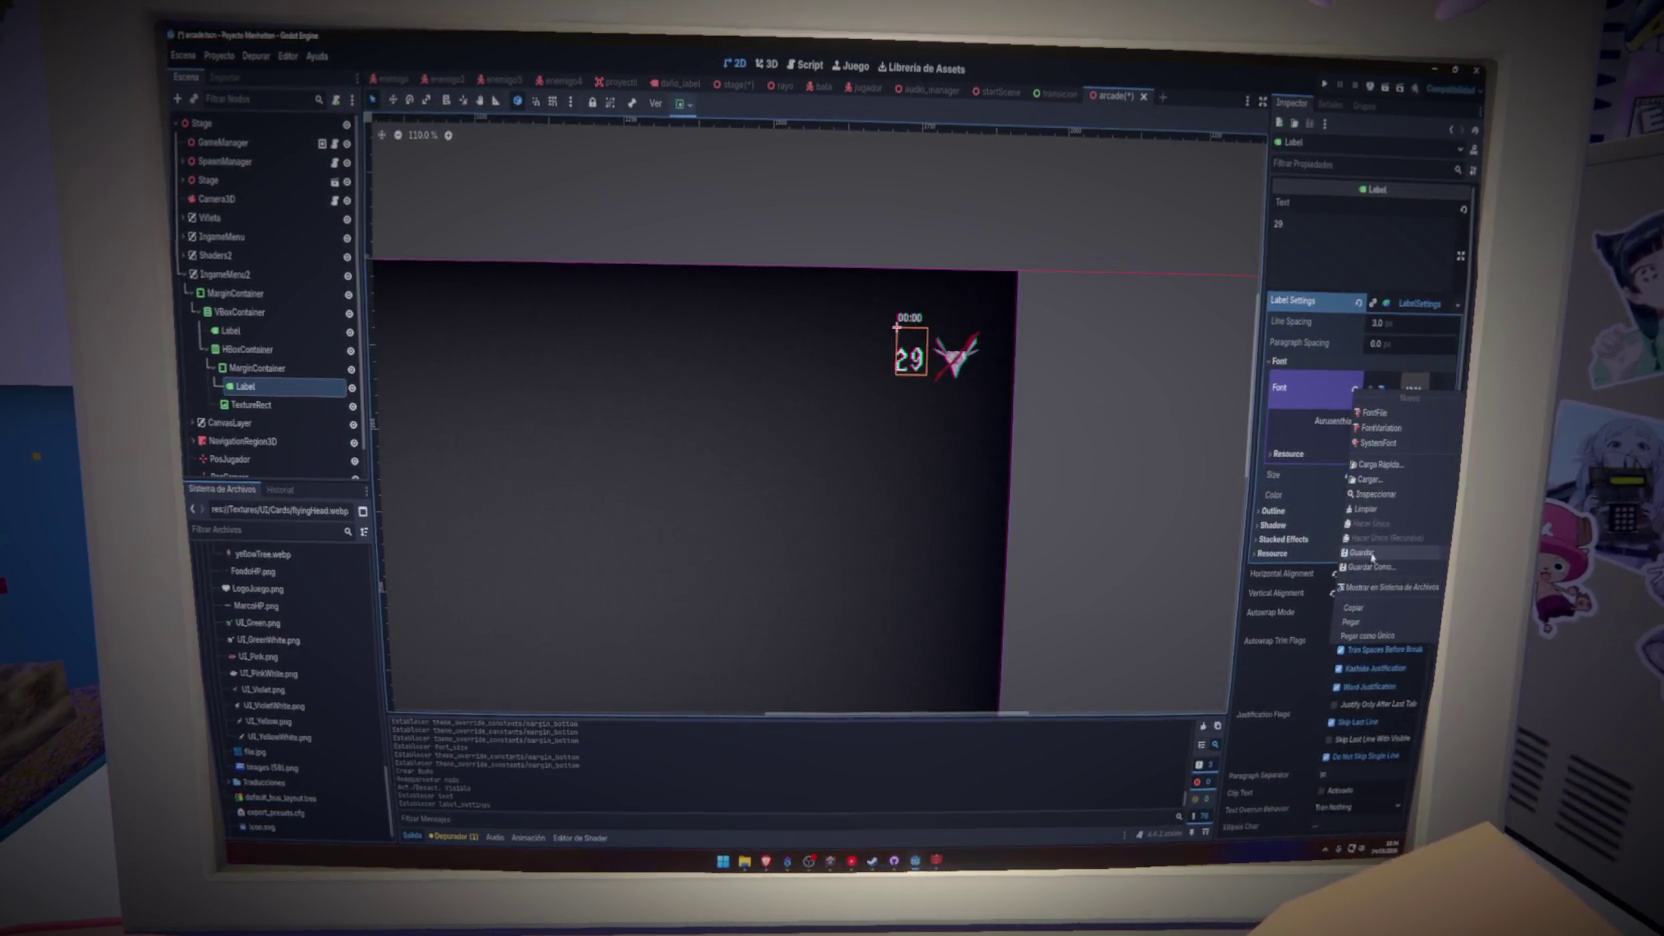
{"action": "left_click", "coordinate": [1368, 622]}
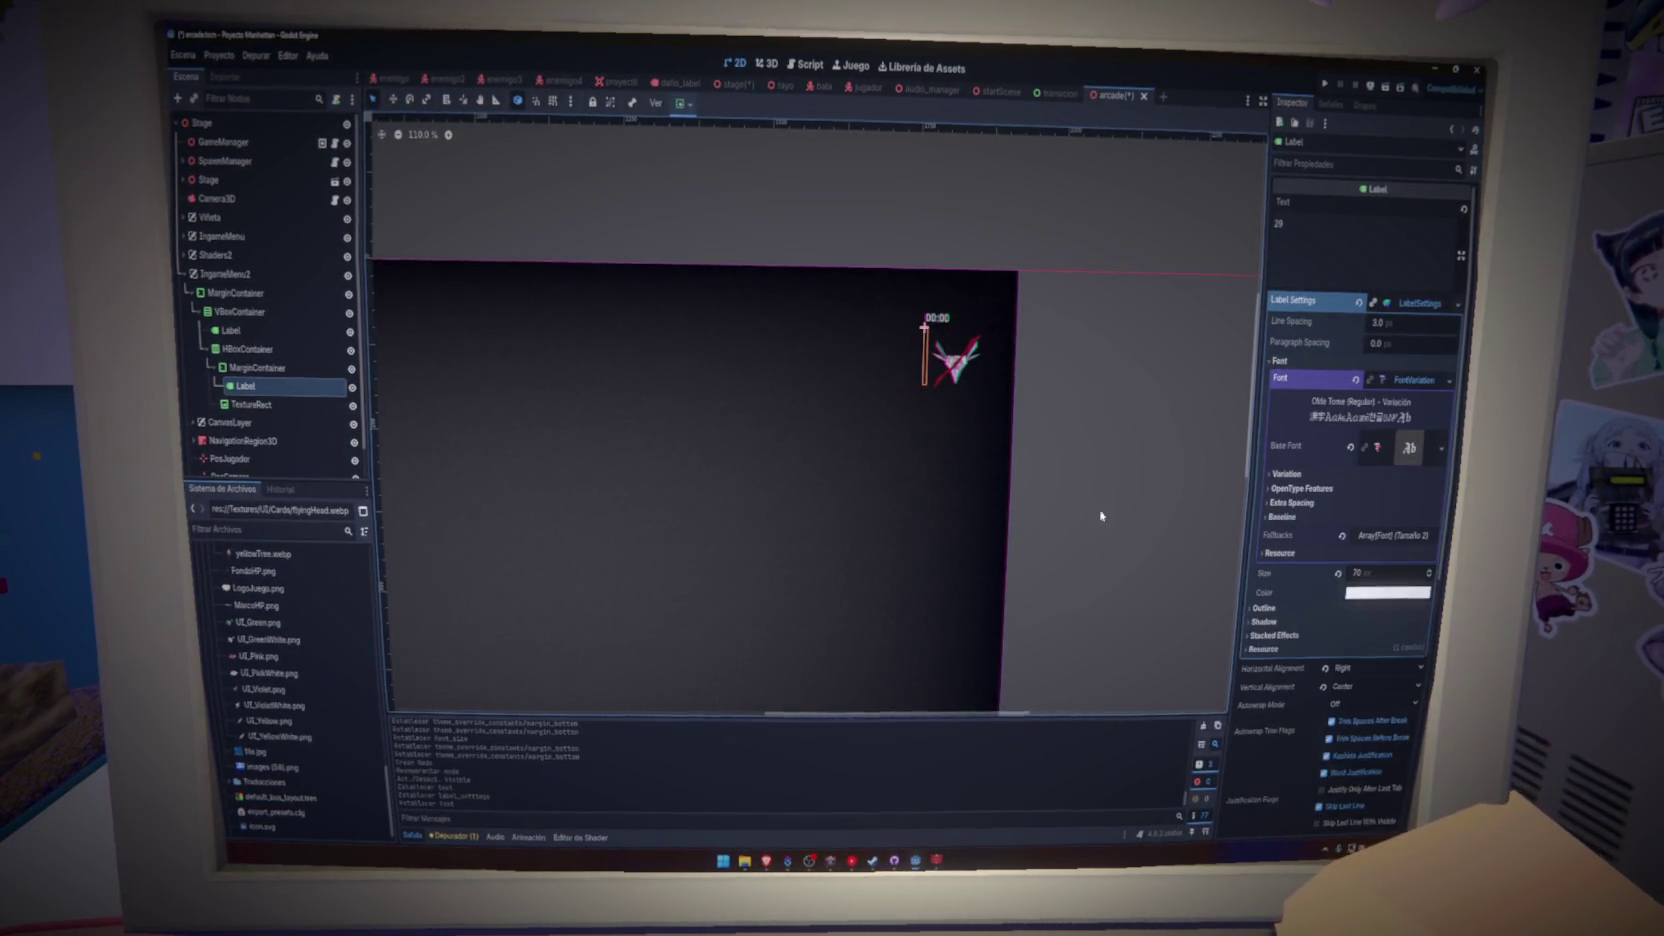
{"action": "left_click", "coordinate": [230, 330]}
{"action": "left_click", "coordinate": [1455, 304]}
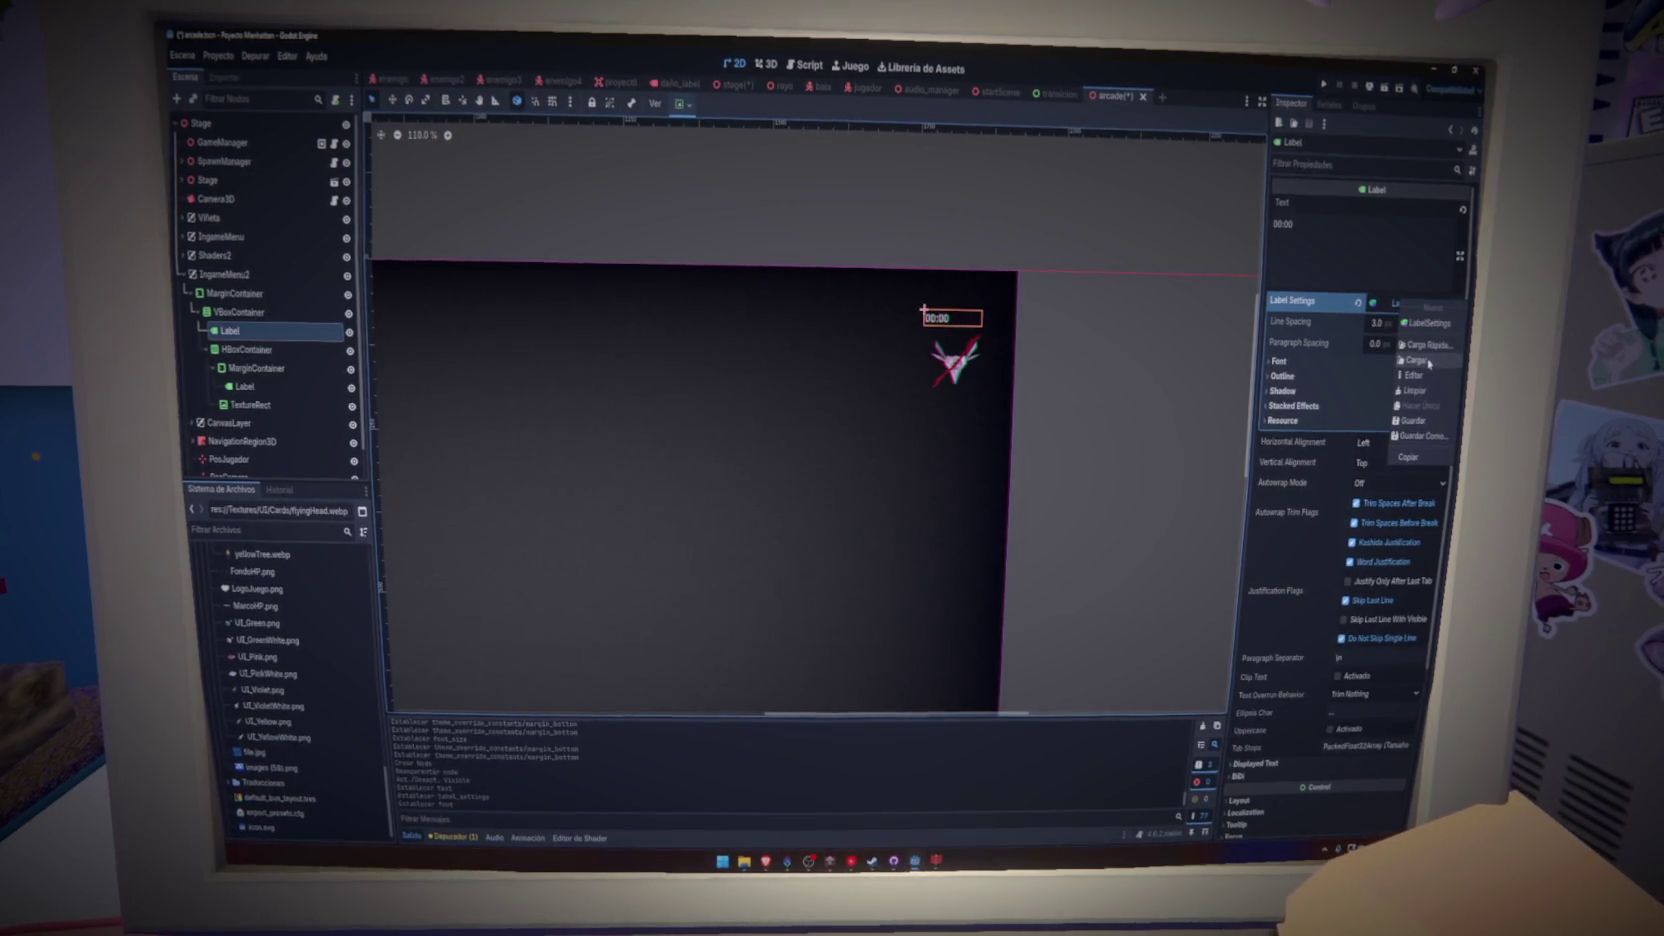
{"action": "left_click", "coordinate": [258, 387]}
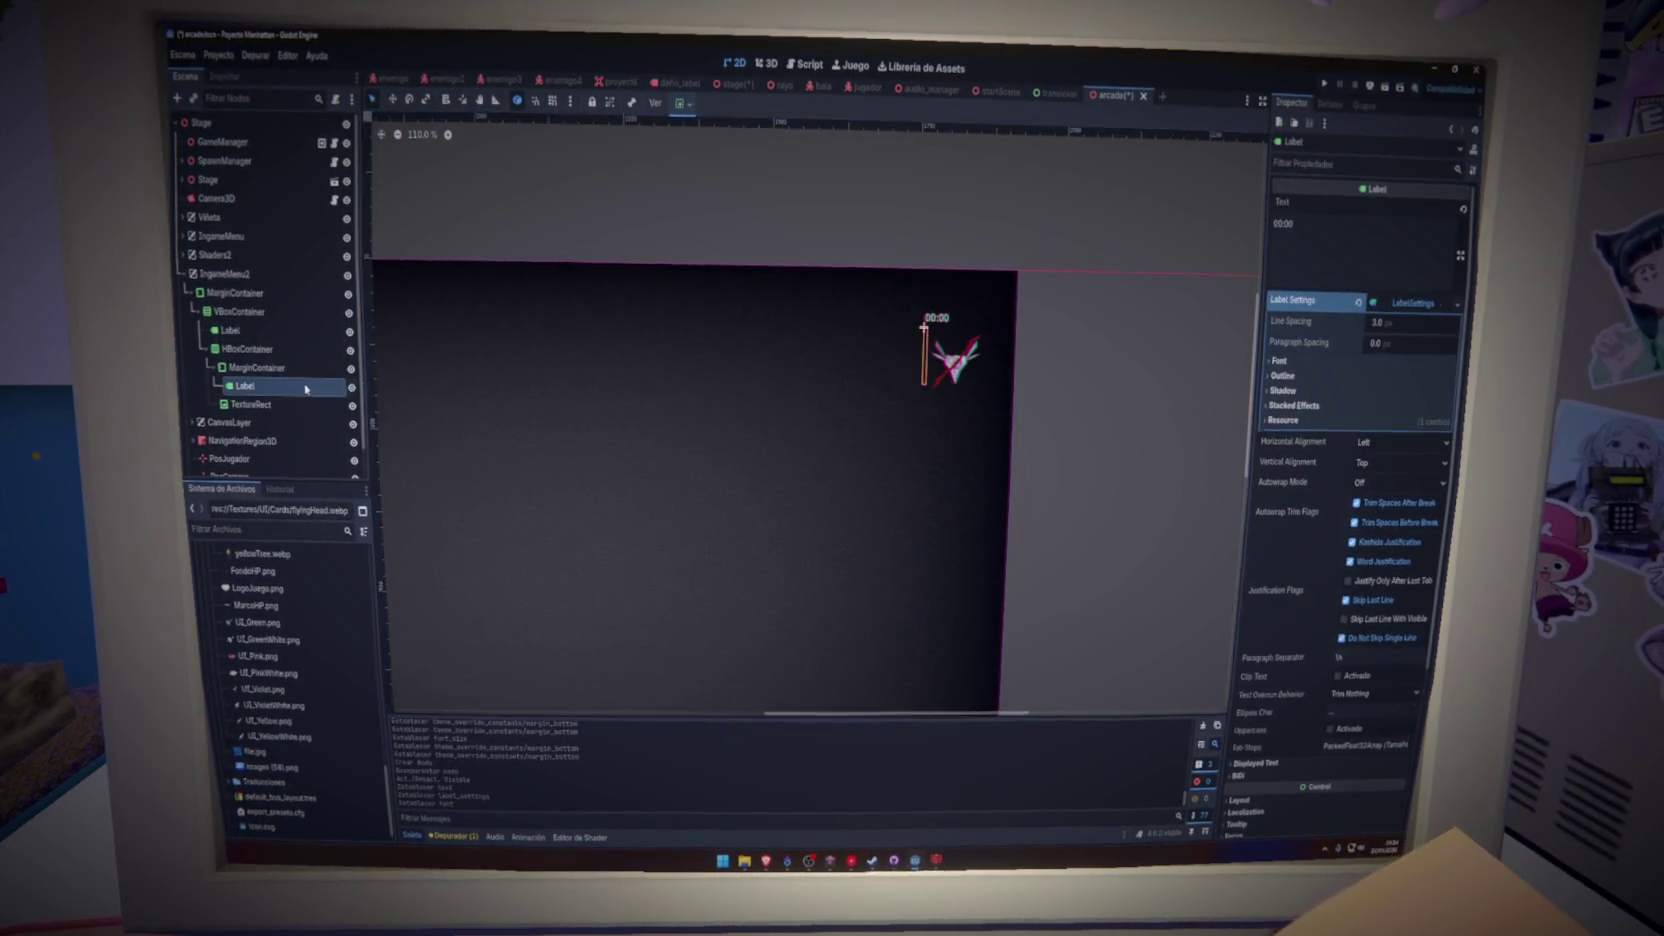
{"action": "left_click", "coordinate": [1449, 379]}
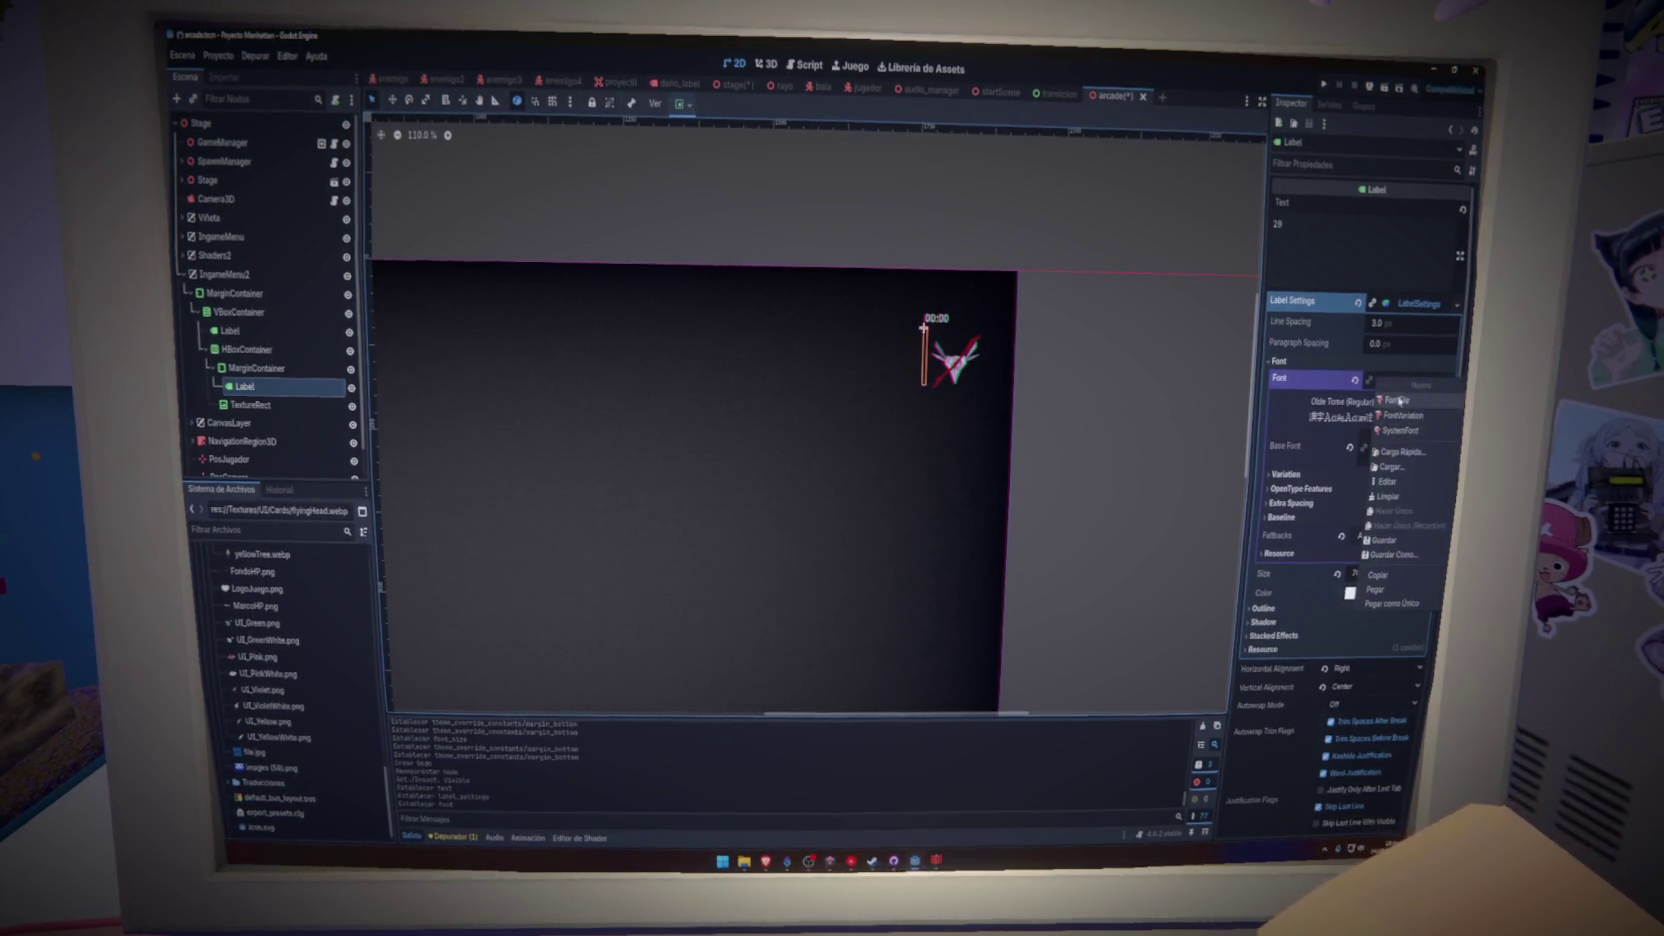
{"action": "left_click", "coordinate": [1398, 383]}
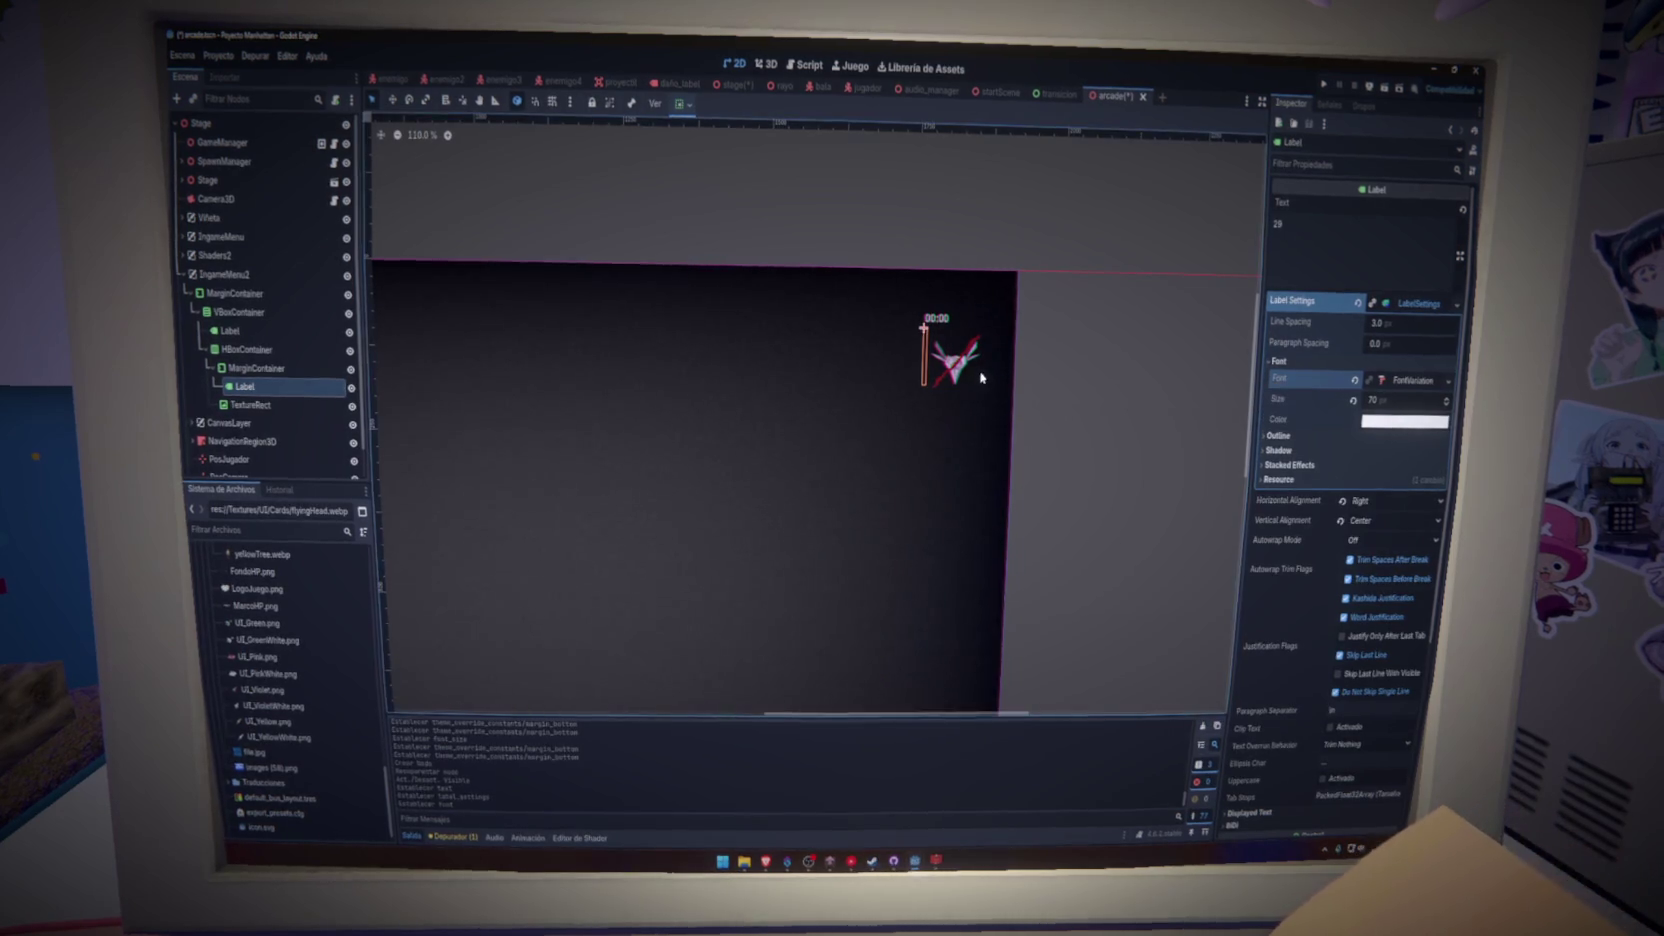
{"action": "double_click", "coordinate": [1324, 228]}
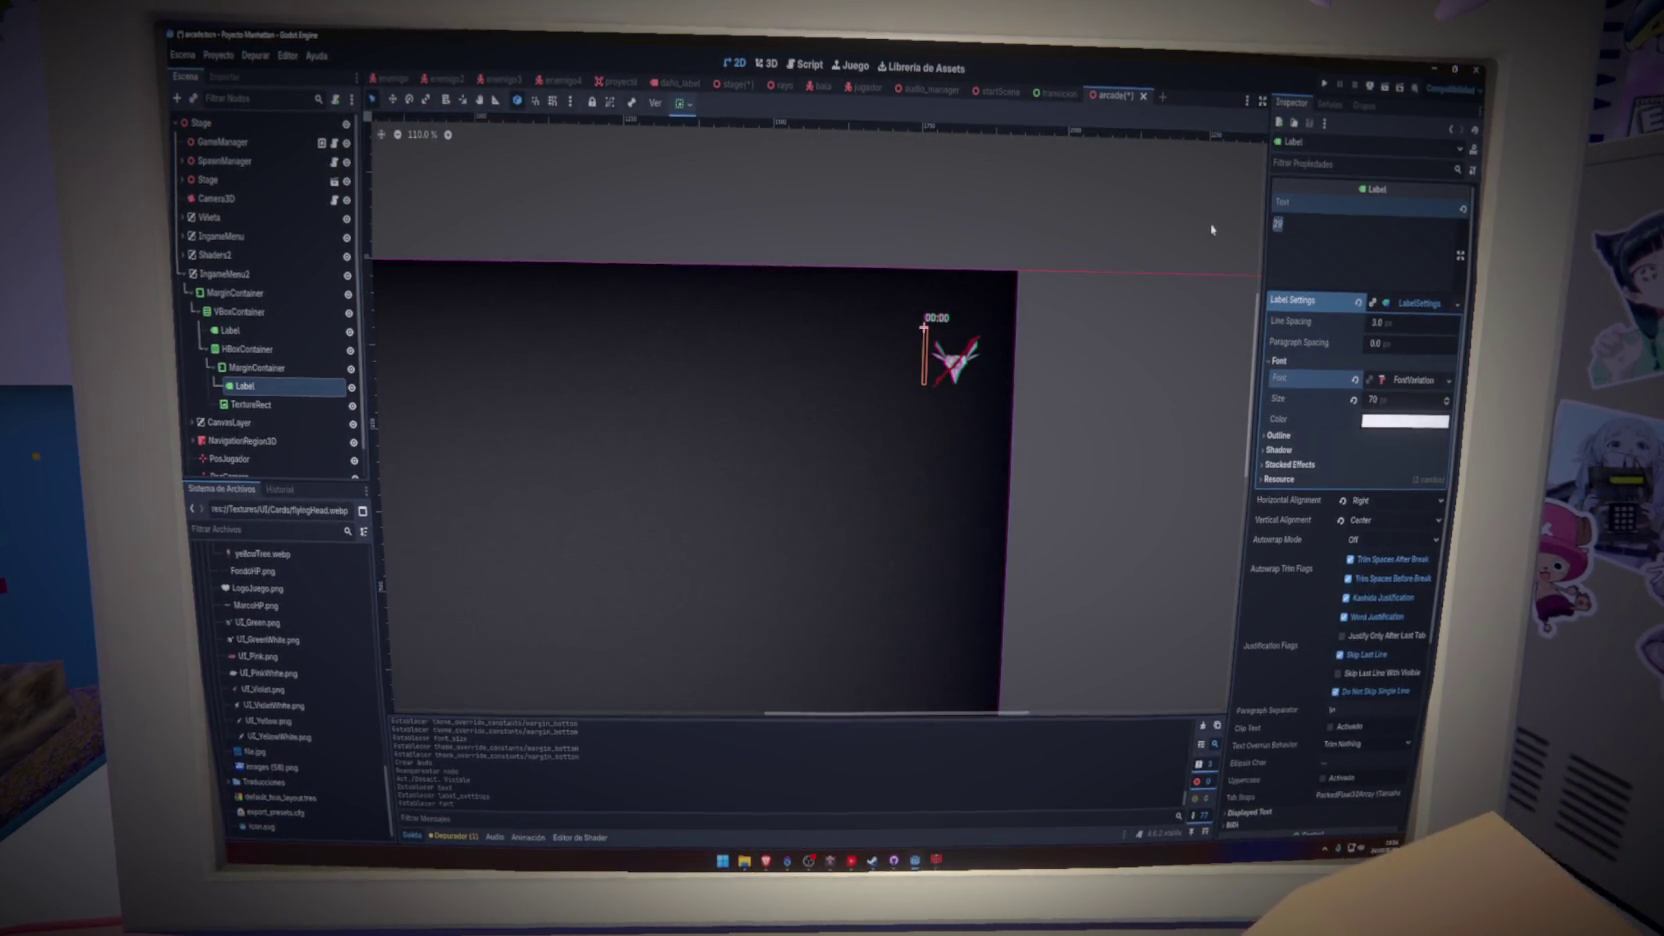
{"action": "left_click", "coordinate": [1353, 382]}
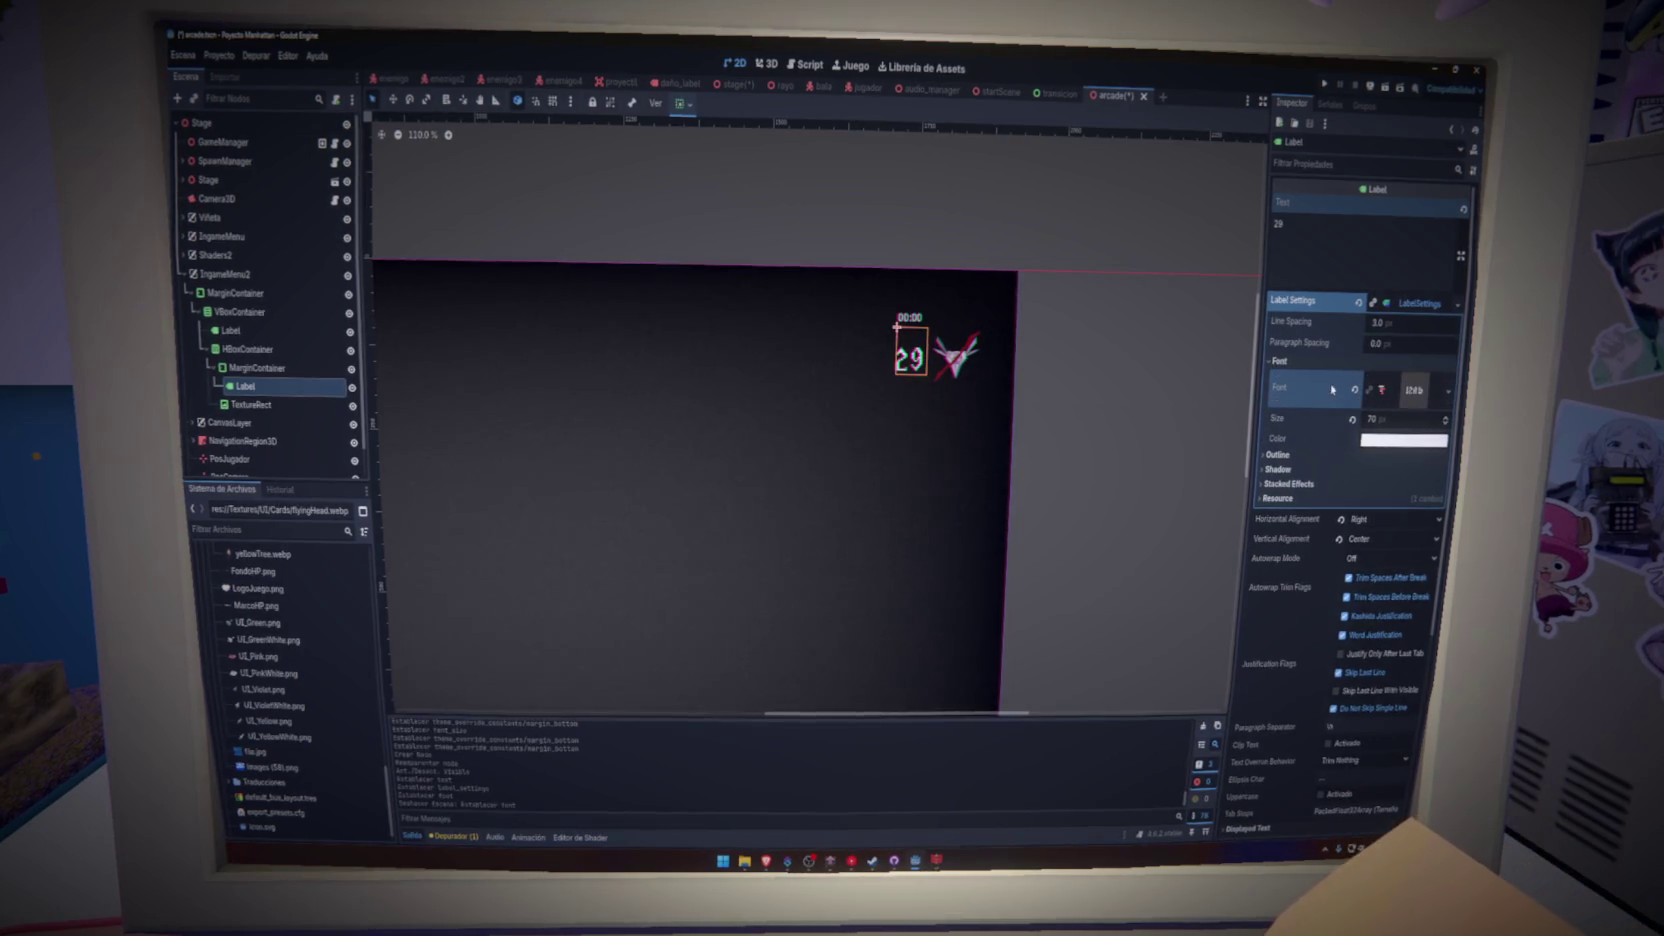
- Clear the 00:00 timer label's LabelSettings
{"action": "left_click", "coordinate": [1370, 614]}
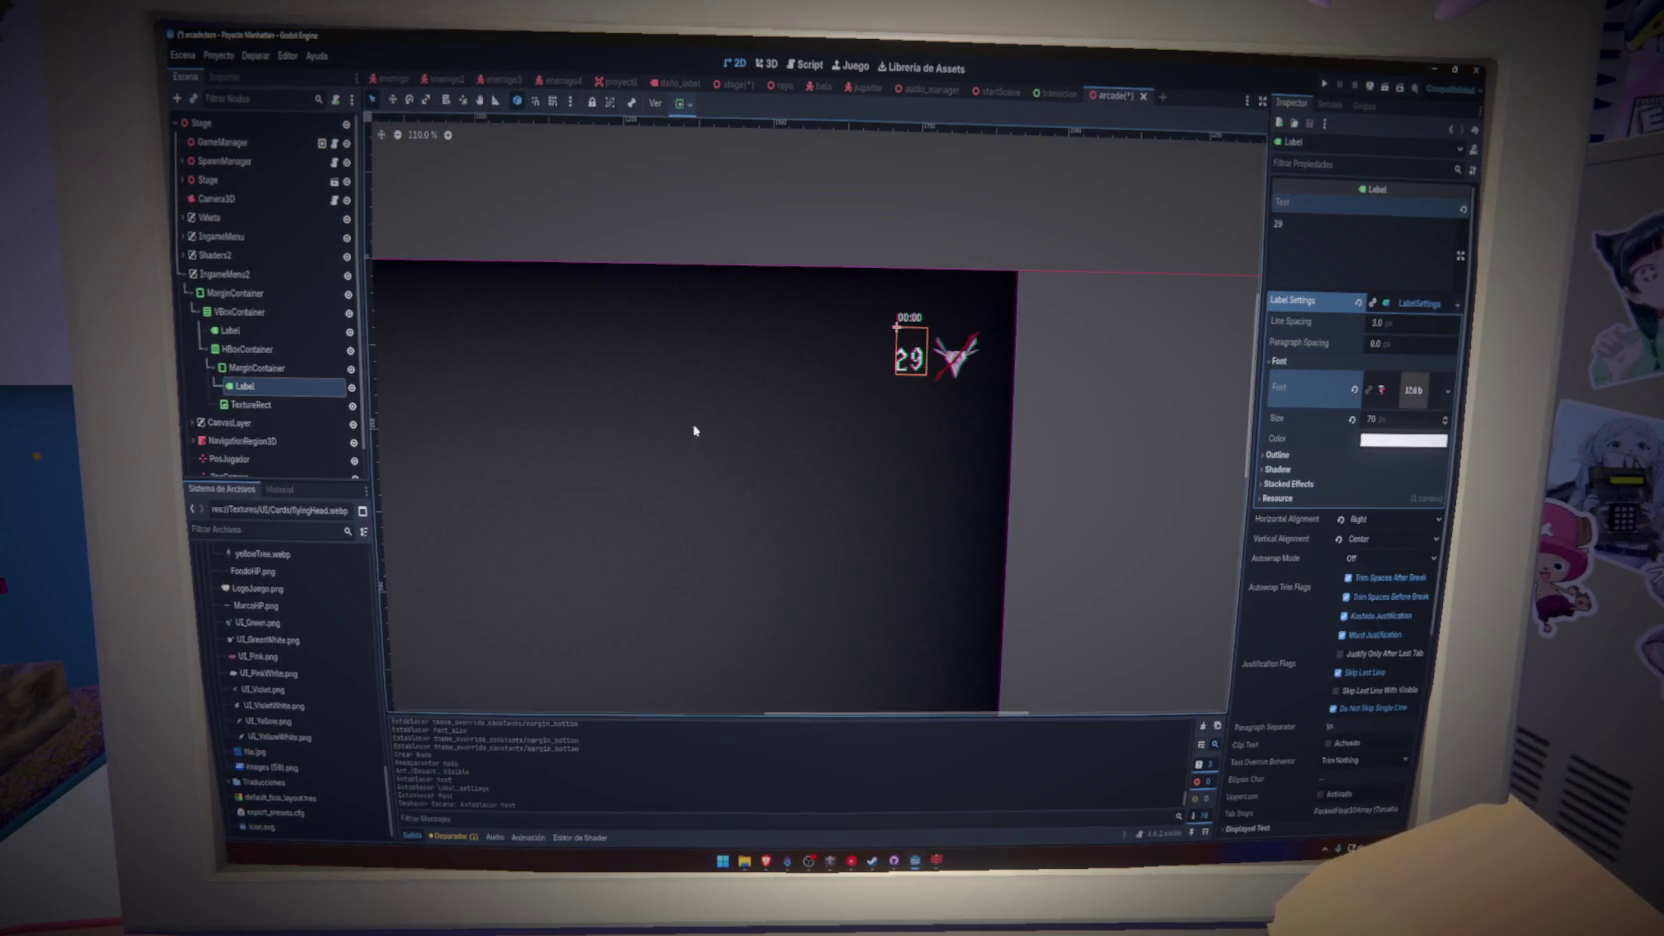
{"action": "left_click", "coordinate": [910, 317]}
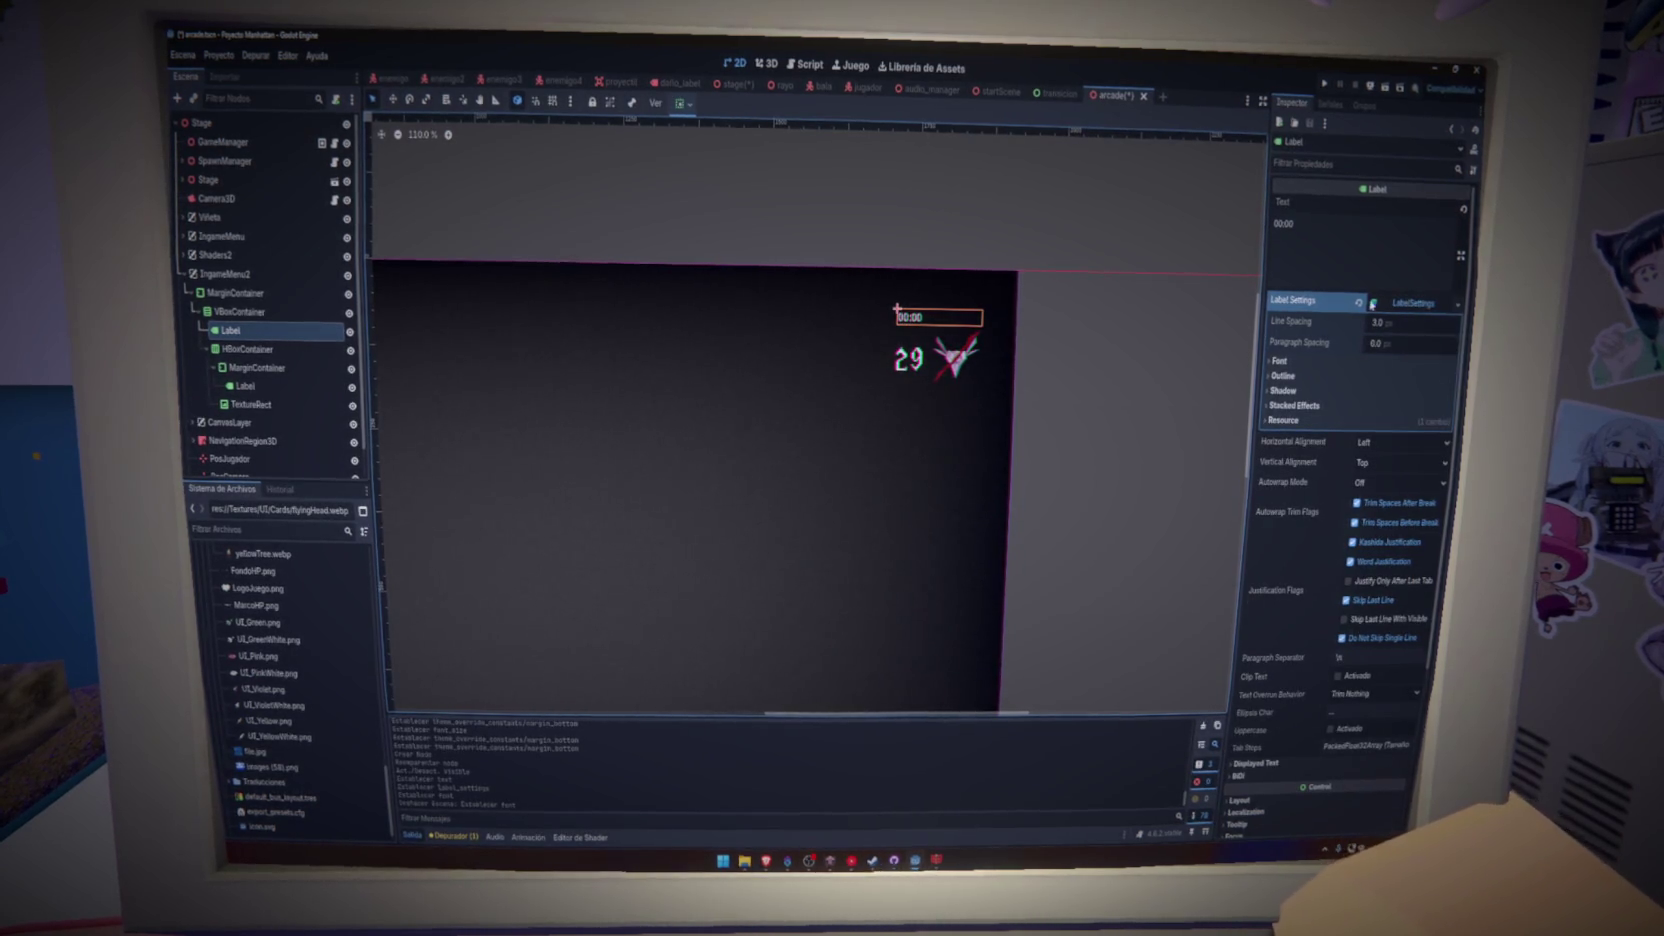
{"action": "left_click", "coordinate": [1418, 388]}
{"action": "left_click", "coordinate": [1405, 303]}
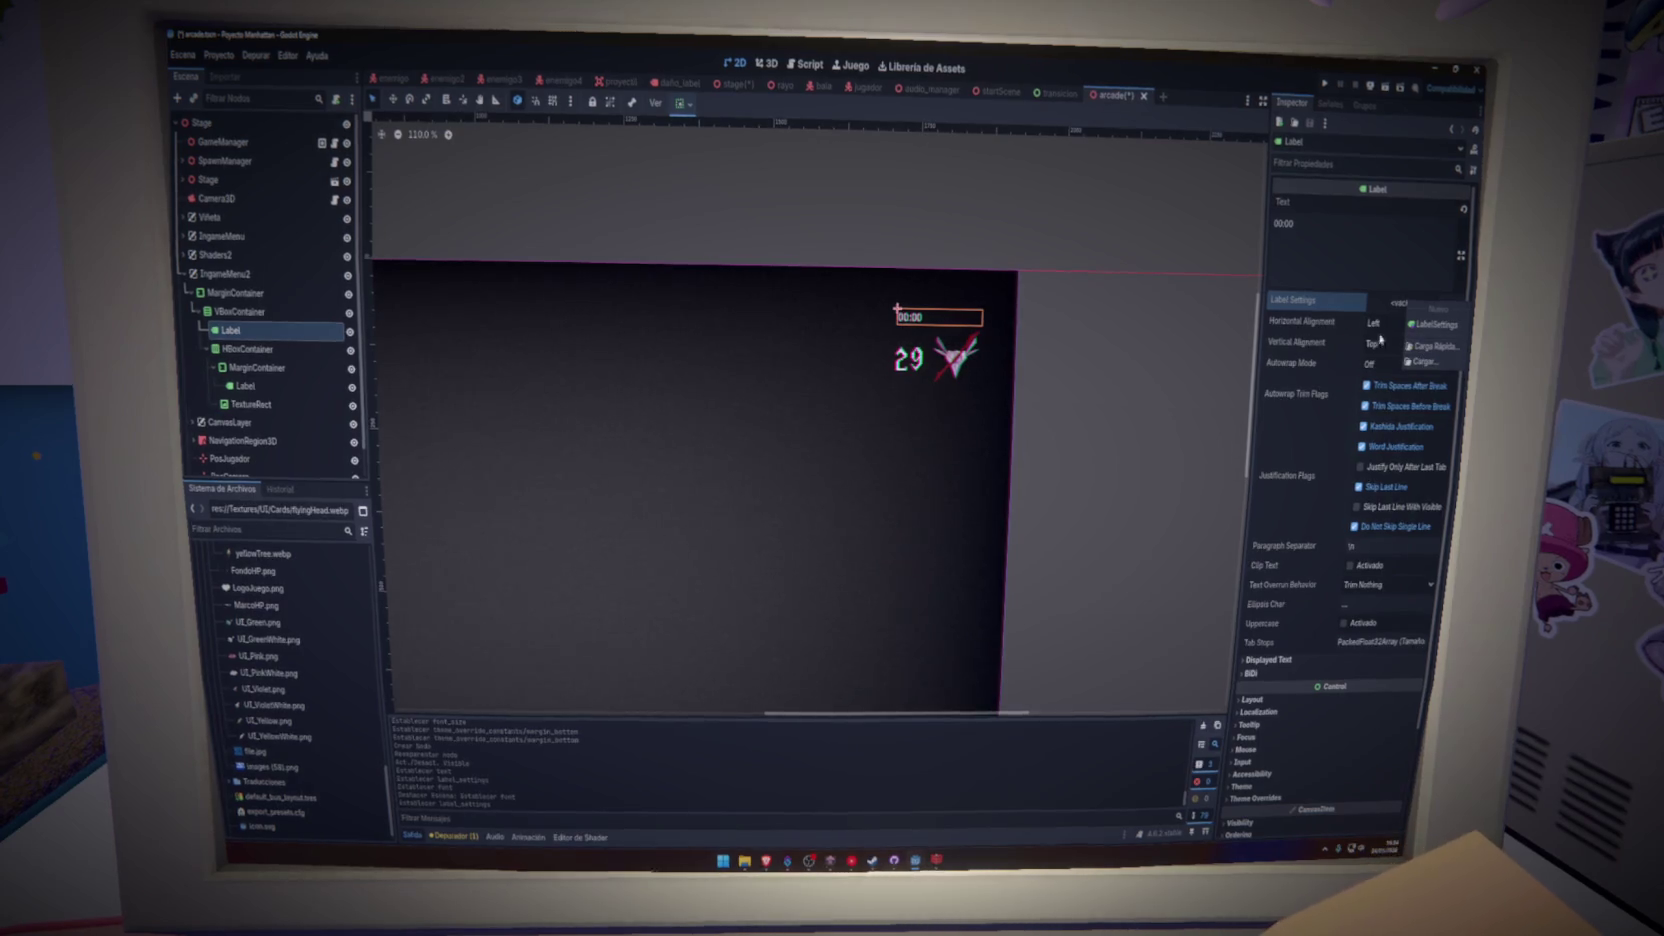
- Copy the 29 counter's LabelSettings onto the 00:00 timer label and save
{"action": "left_click", "coordinate": [245, 386]}
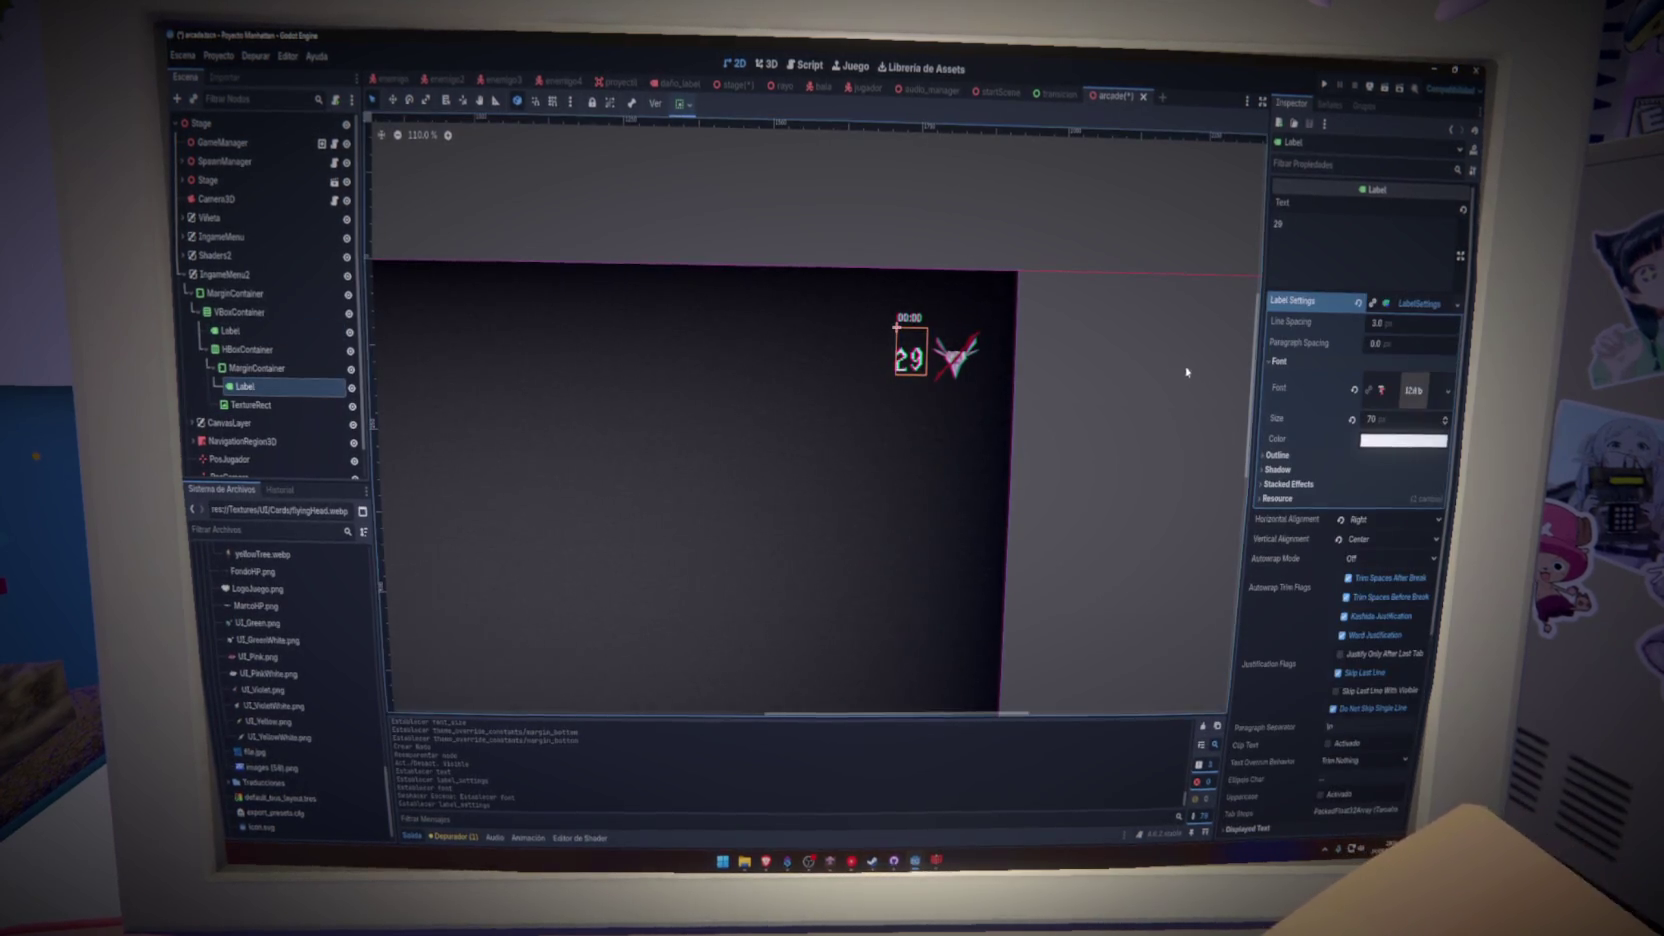
{"action": "left_click", "coordinate": [1372, 302]}
{"action": "left_click", "coordinate": [289, 385]}
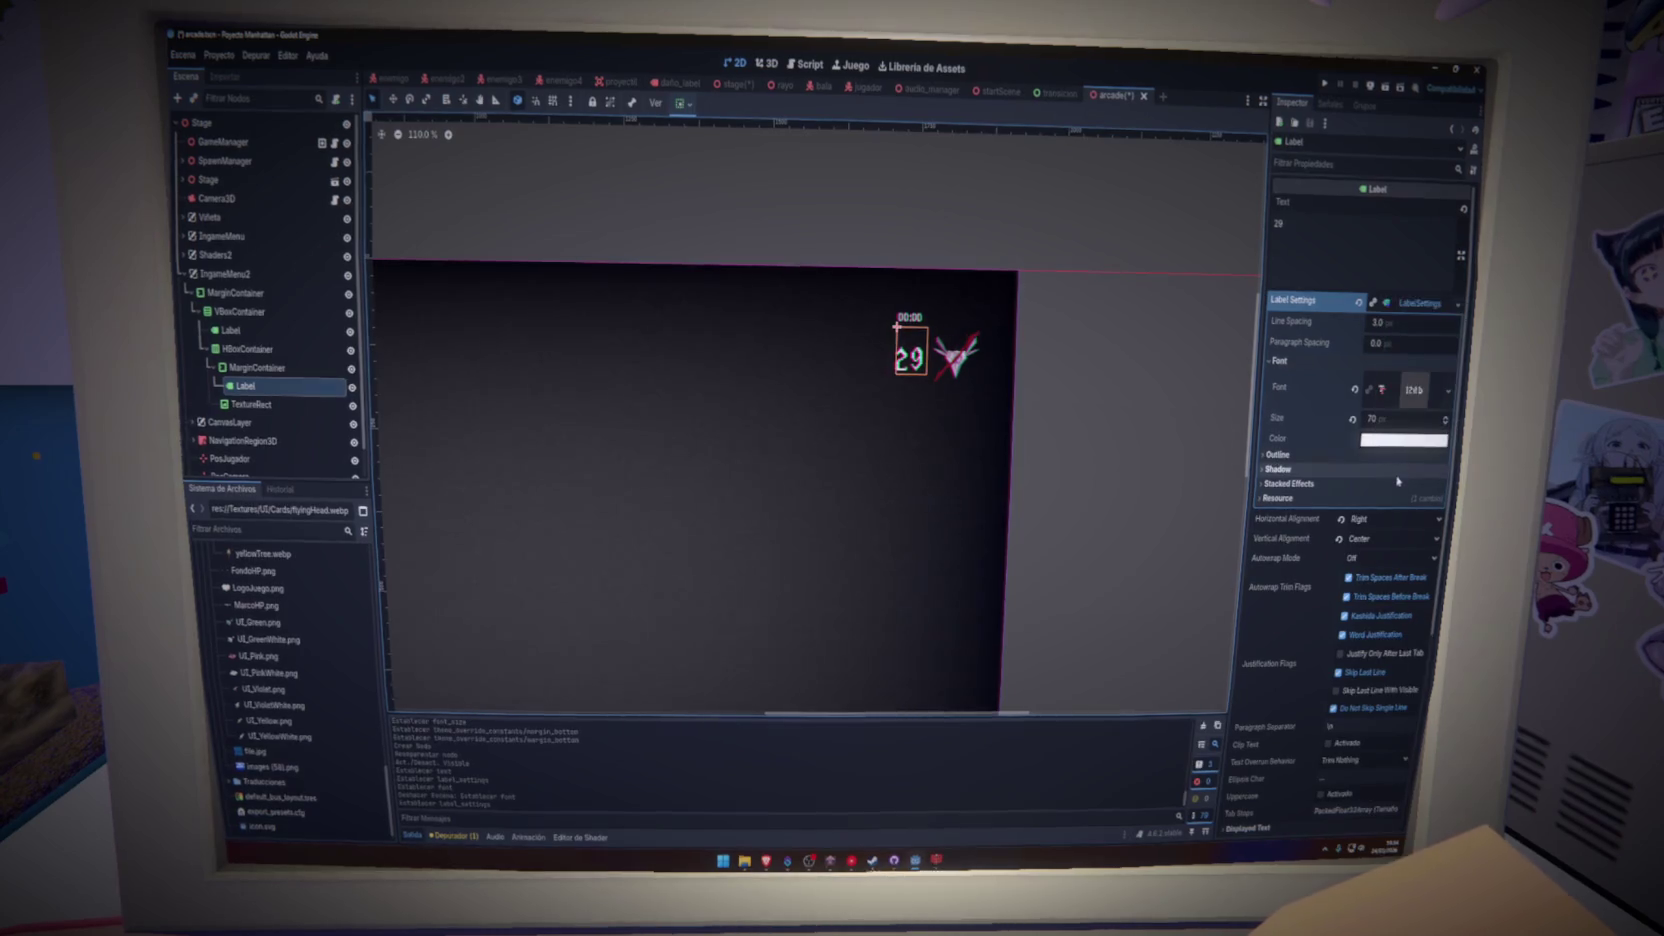
{"action": "left_click", "coordinate": [280, 330]}
{"action": "left_click", "coordinate": [1457, 303]}
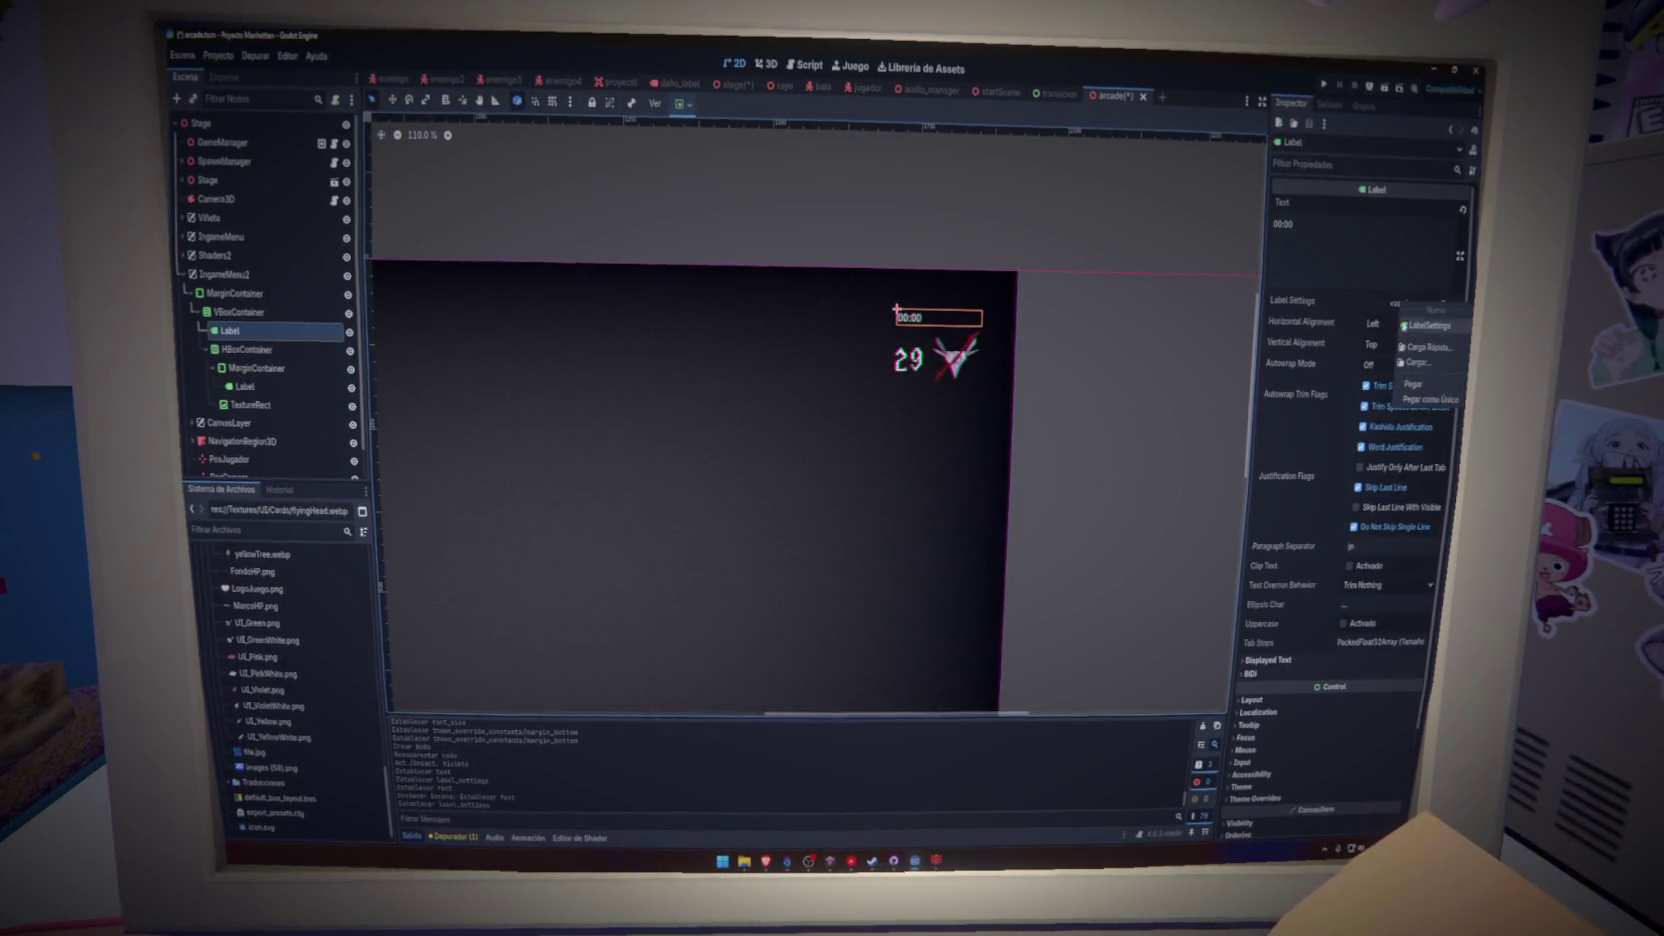
{"action": "left_click", "coordinate": [1419, 393]}
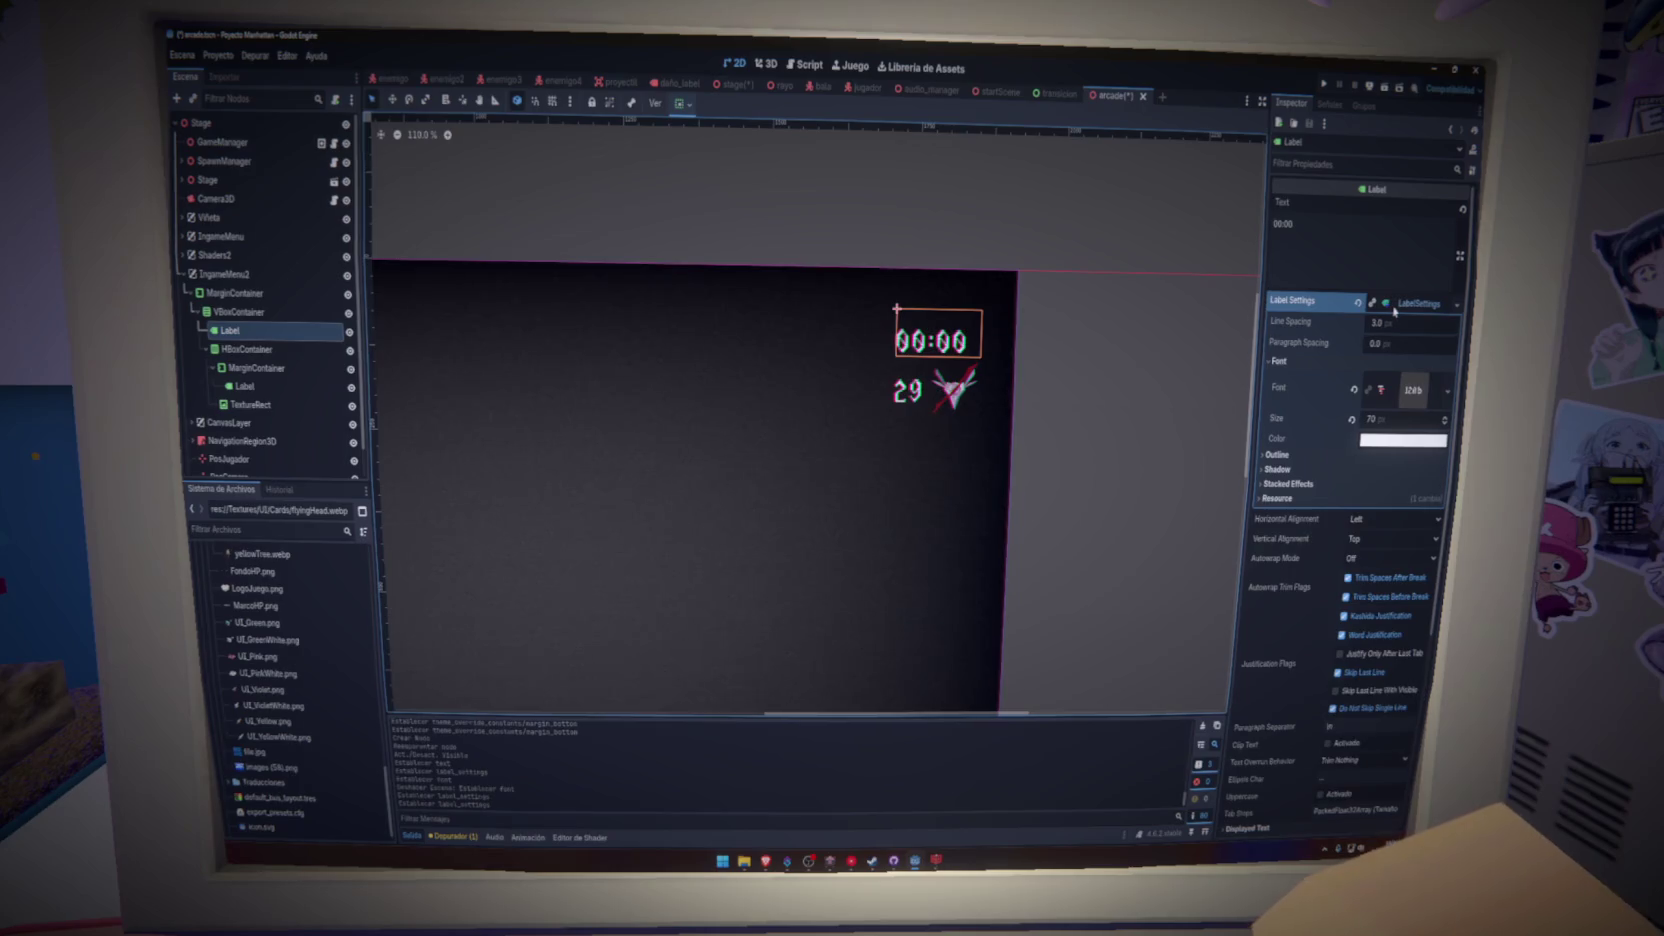
{"action": "key", "text": "ctrl+s"}
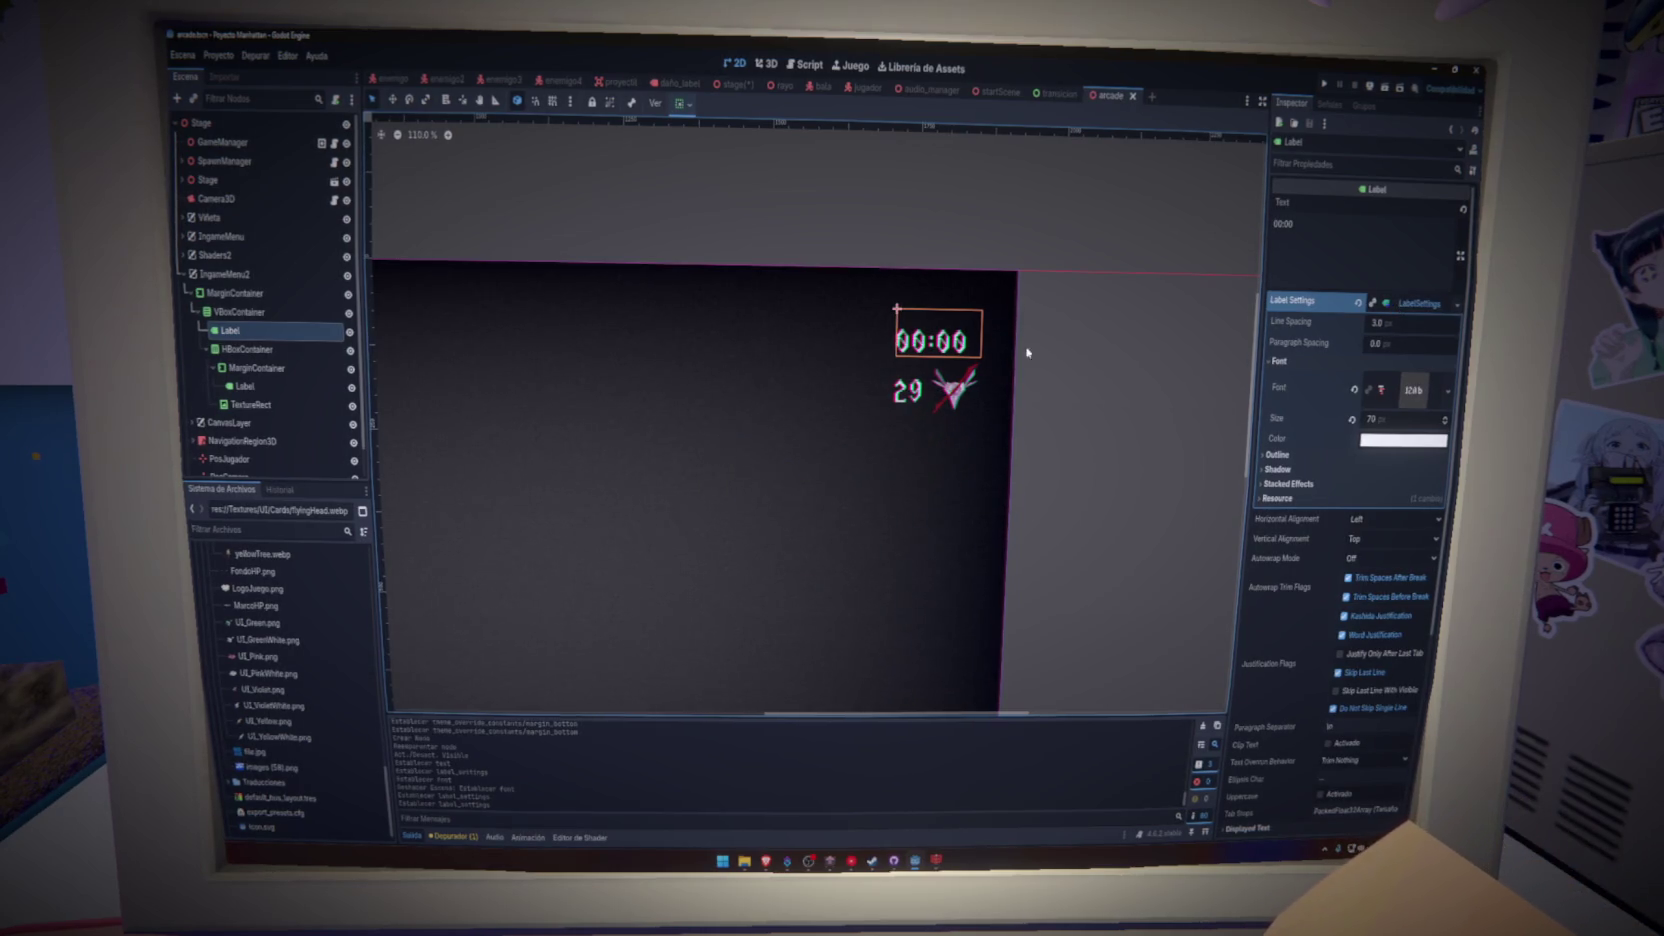
- Set the timer label's horizontal alignment to Right
{"action": "left_click", "coordinate": [1390, 519]}
{"action": "left_click", "coordinate": [1375, 553]}
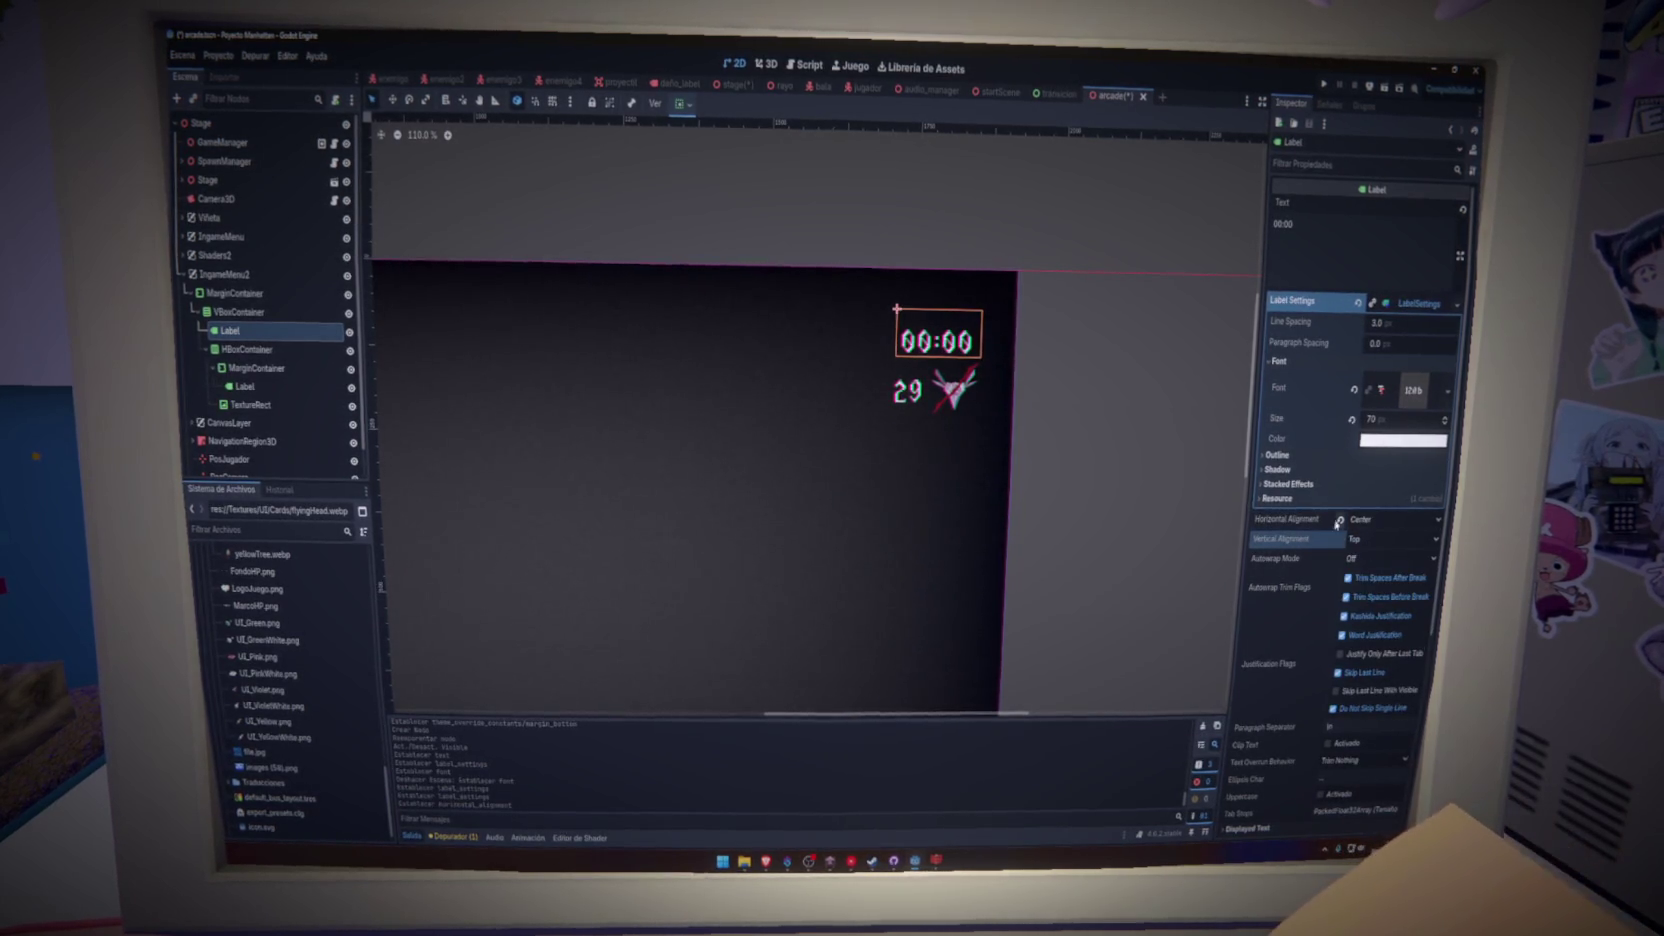
{"action": "scroll", "coordinate": [1285, 520], "scroll_direction": "down", "scroll_amount": 5}
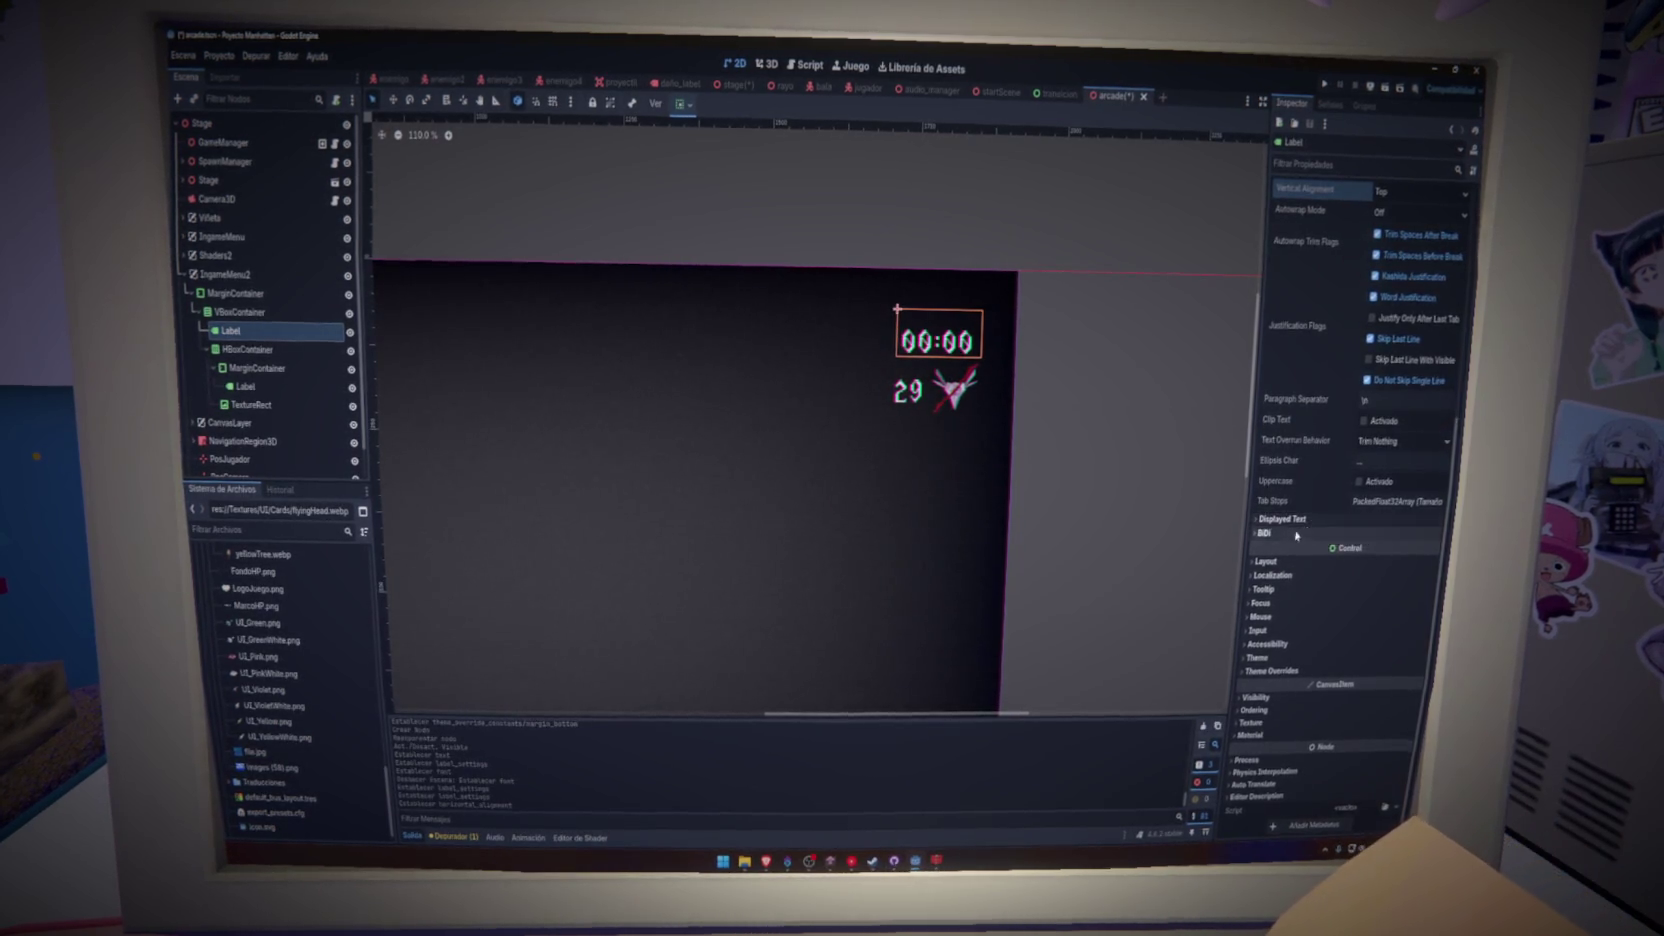
{"action": "scroll", "coordinate": [1300, 534], "scroll_direction": "up", "scroll_amount": 5}
{"action": "left_click", "coordinate": [1375, 521]}
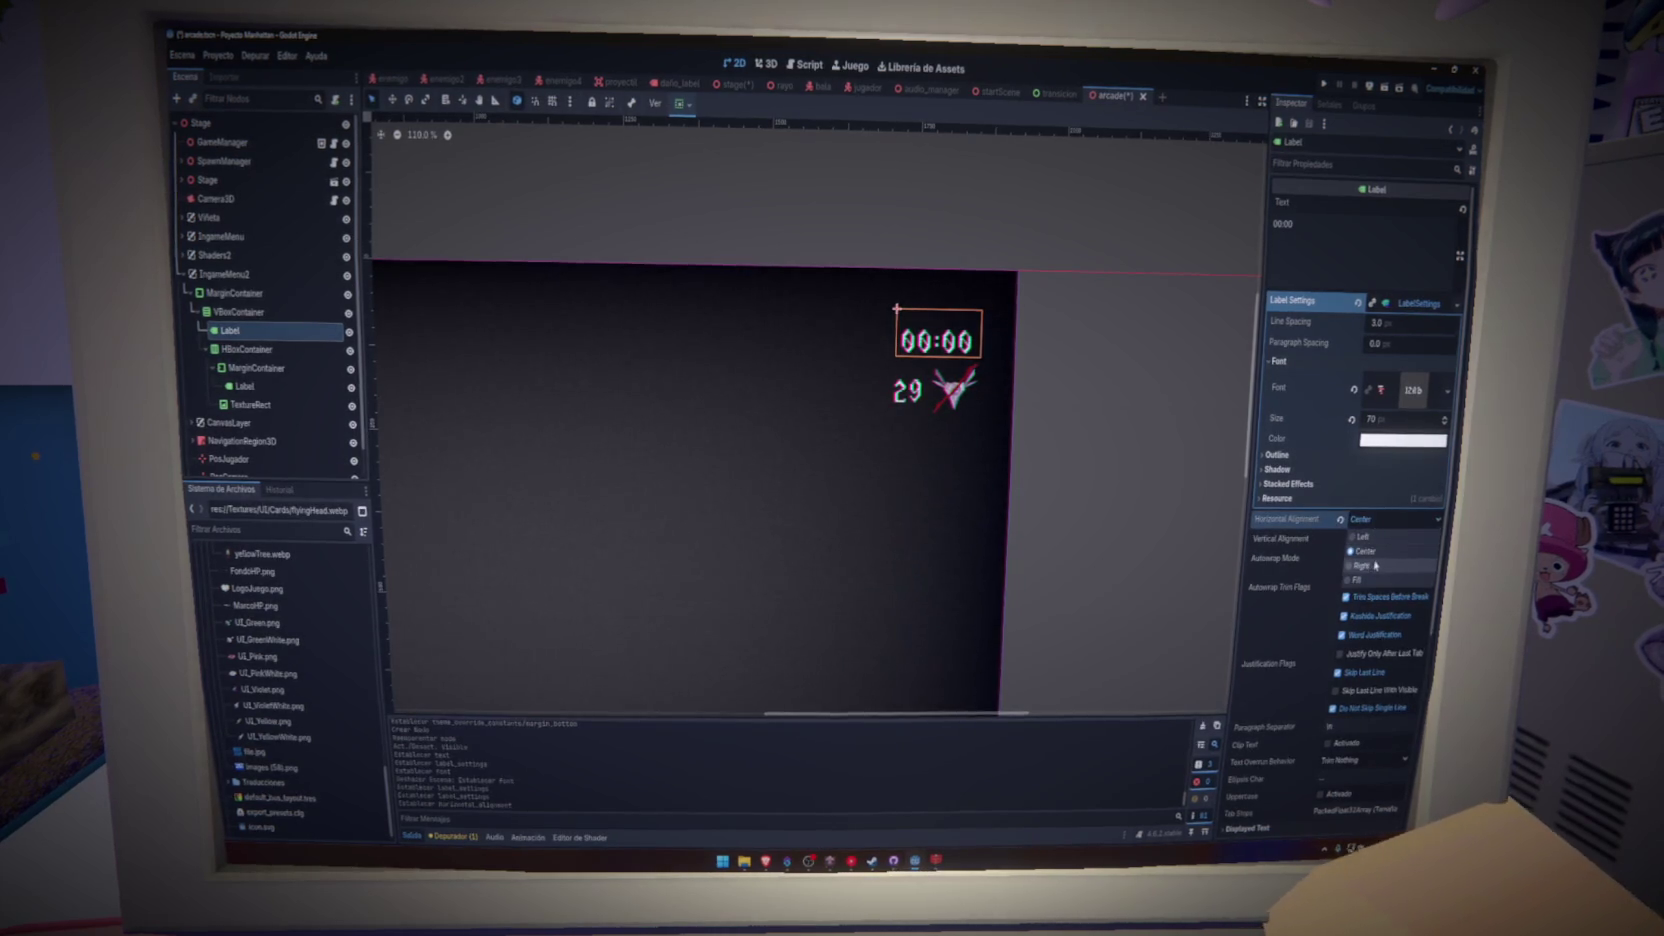
{"action": "left_click", "coordinate": [1375, 566]}
{"action": "scroll", "coordinate": [1313, 576], "scroll_direction": "down", "scroll_amount": 5}
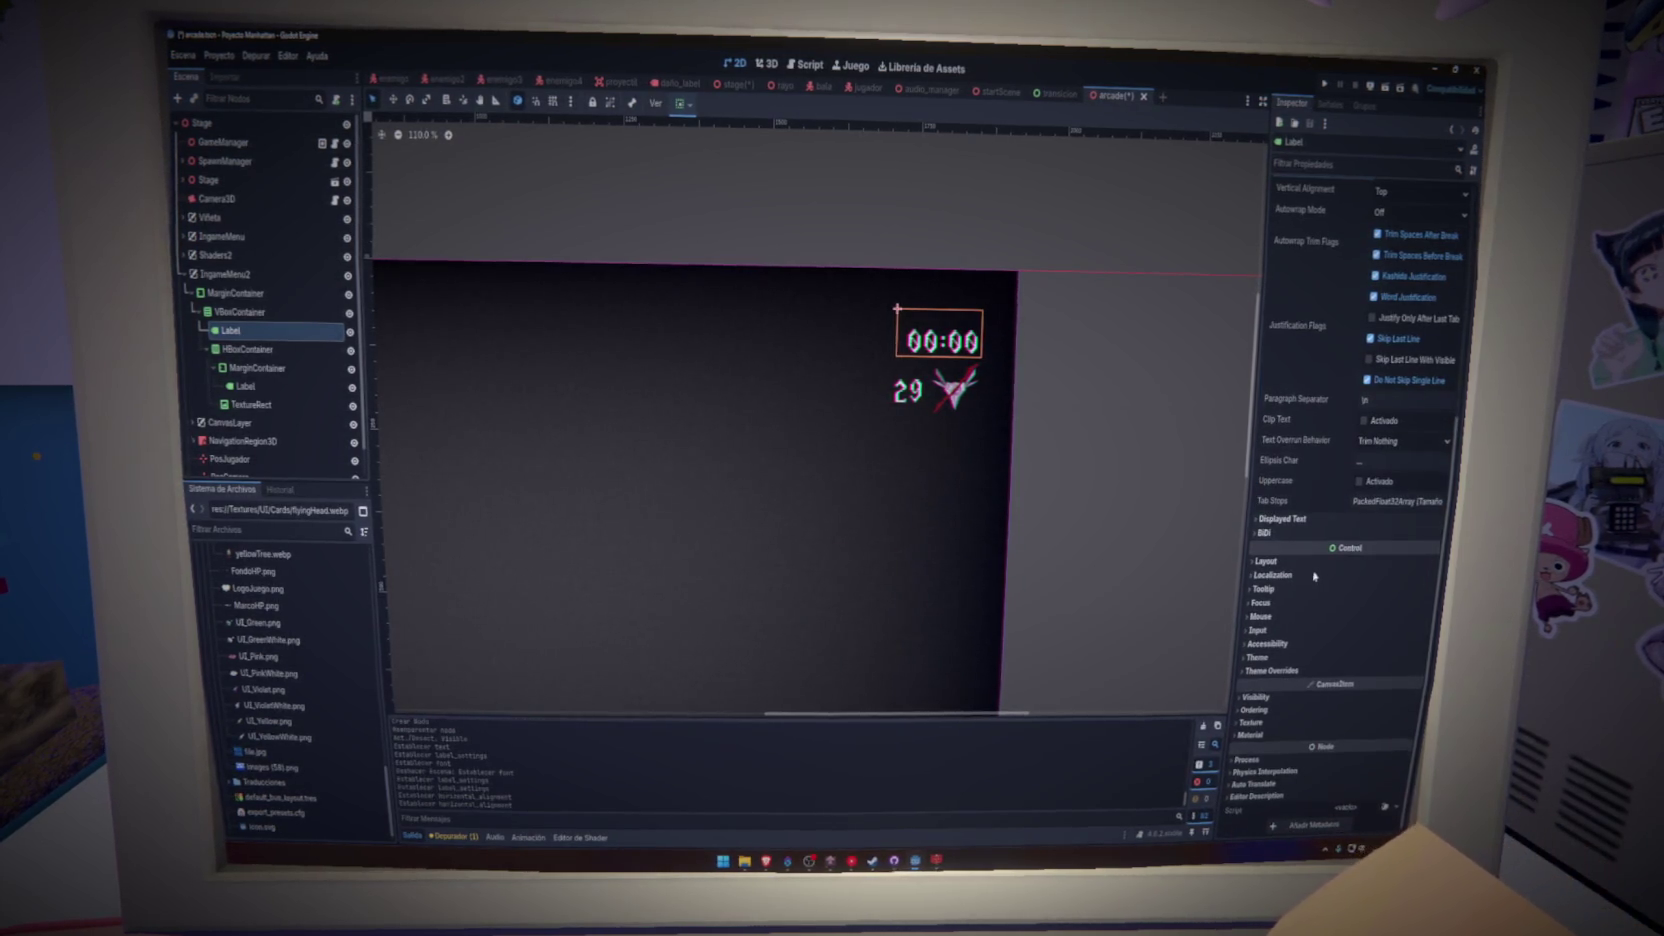
{"action": "scroll", "coordinate": [1315, 562], "scroll_direction": "up", "scroll_amount": 5}
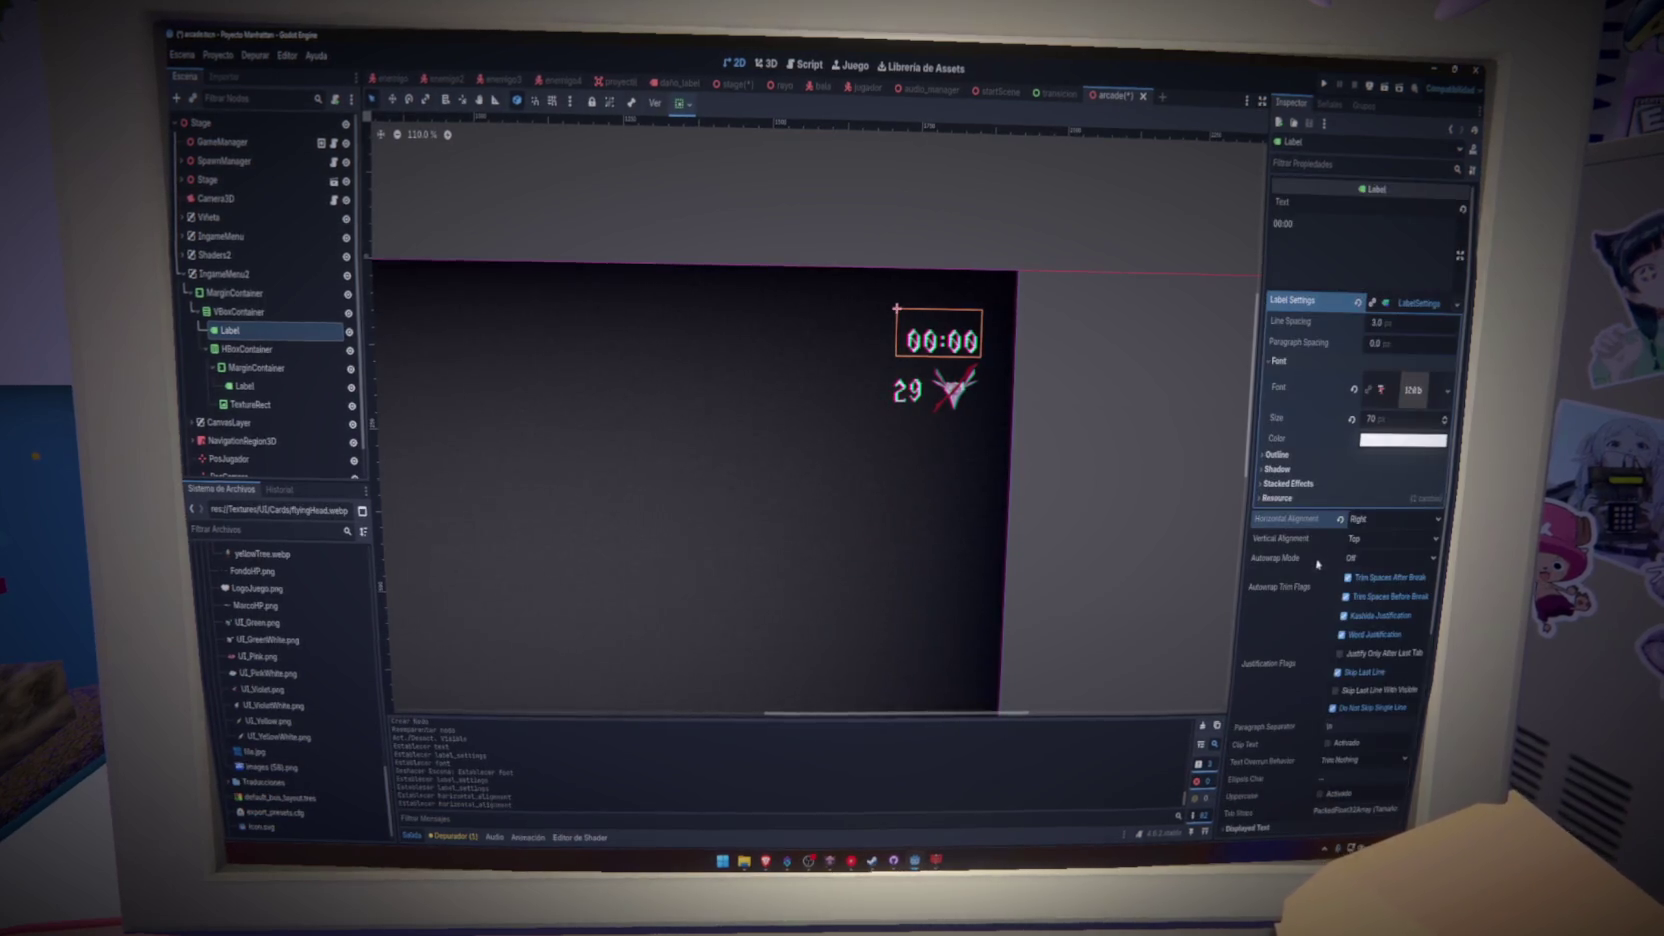
- Make the timer's LabelSettings unique and set its minimum width to about 208
{"action": "left_click", "coordinate": [1420, 303]}
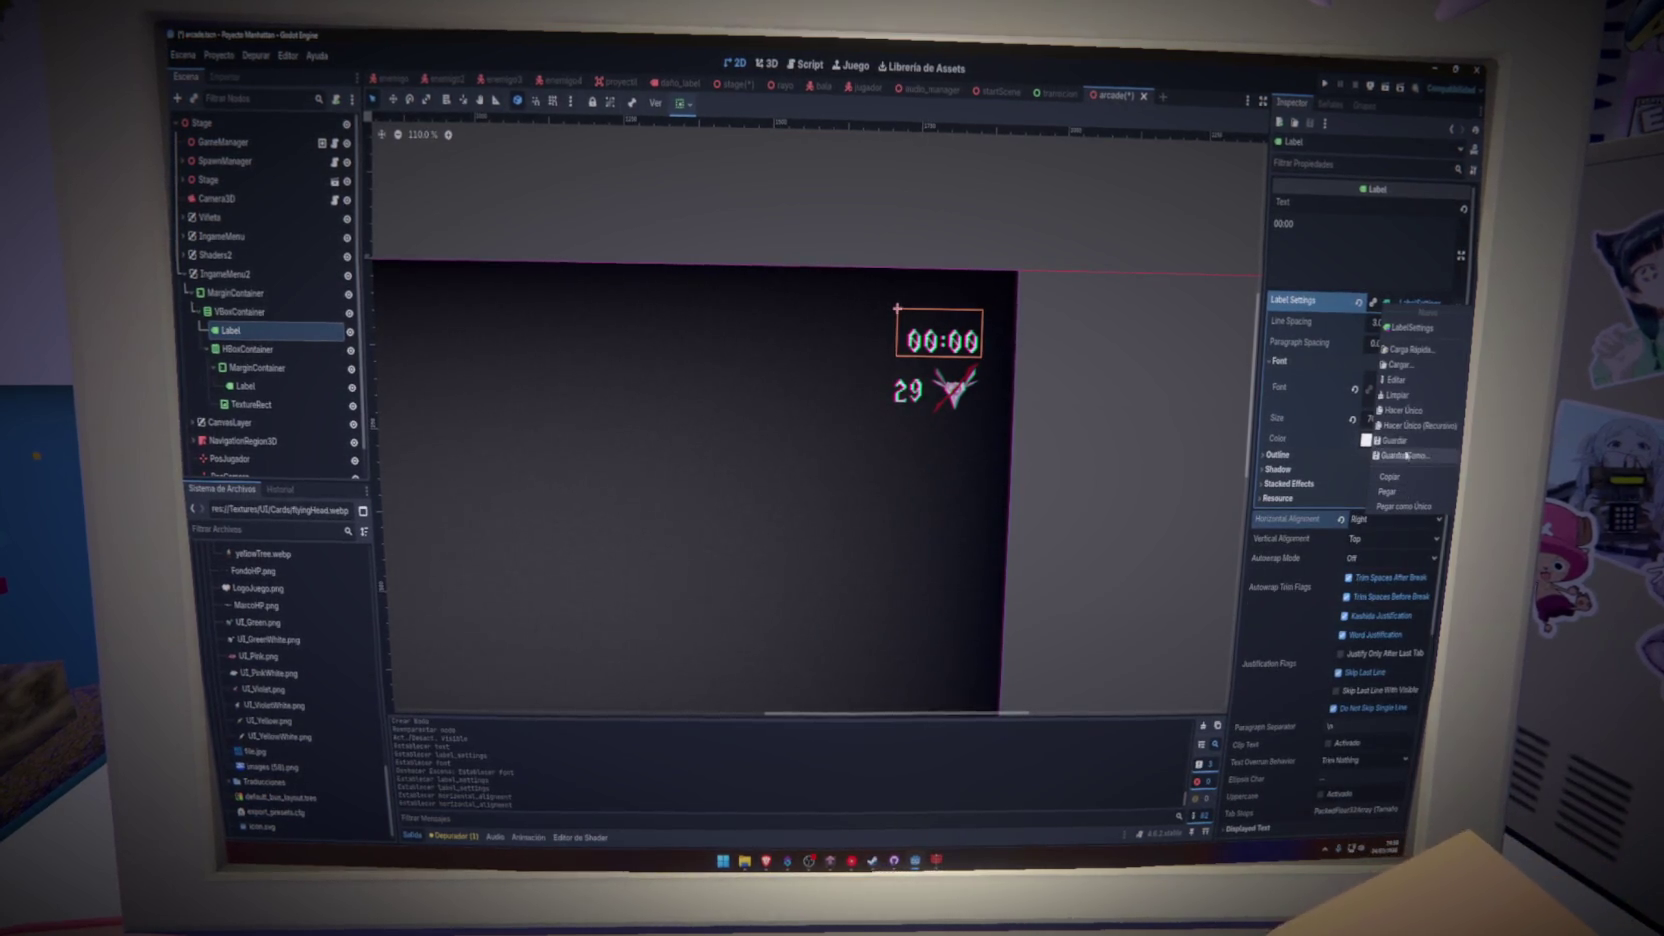
{"action": "left_click", "coordinate": [1409, 414]}
{"action": "scroll", "coordinate": [1300, 480], "scroll_direction": "down", "scroll_amount": 5}
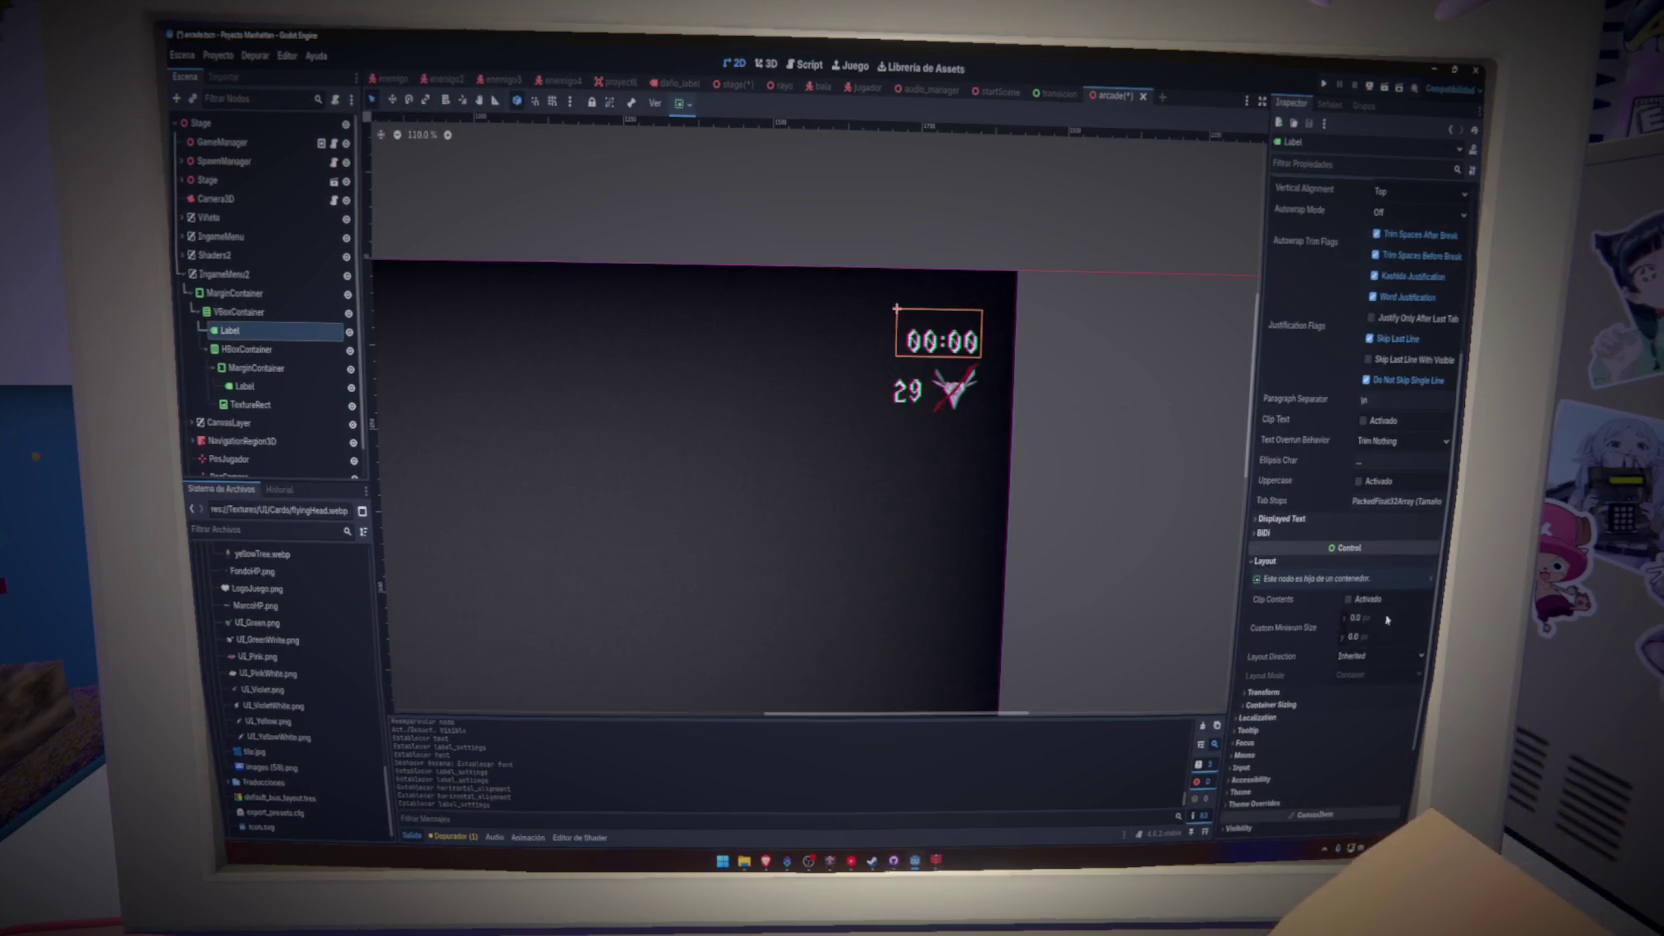
{"action": "left_click_drag", "start_coordinate": [1386, 619], "coordinate": [1475, 618]}
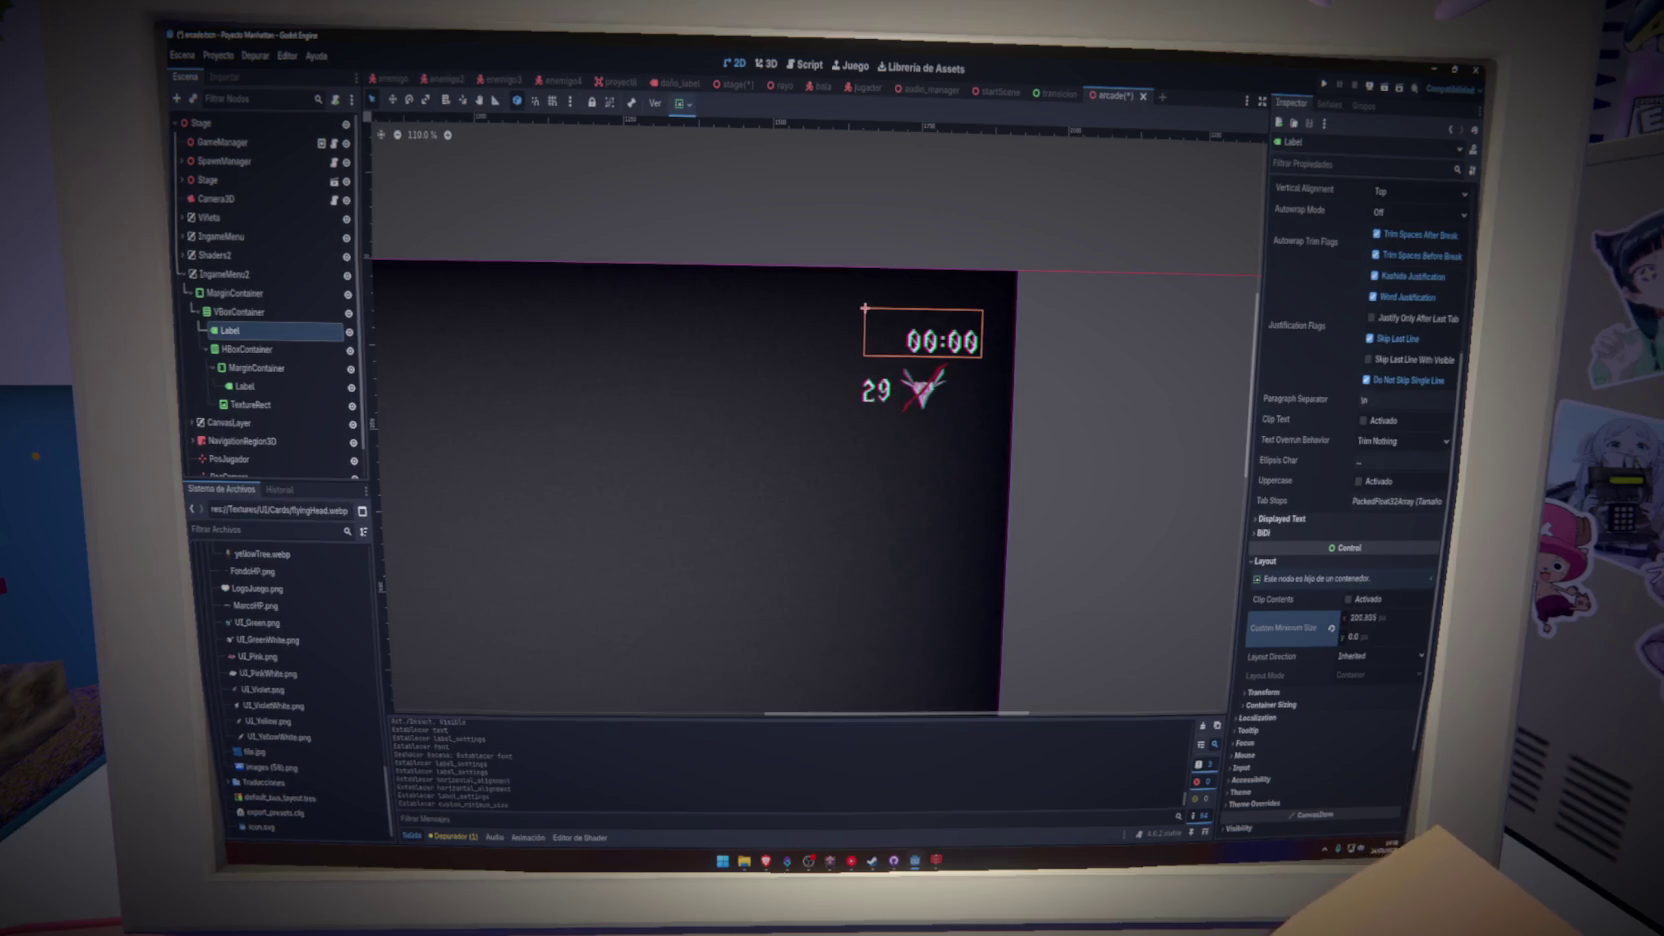
{"action": "left_click_drag", "start_coordinate": [1475, 618], "coordinate": [1477, 618]}
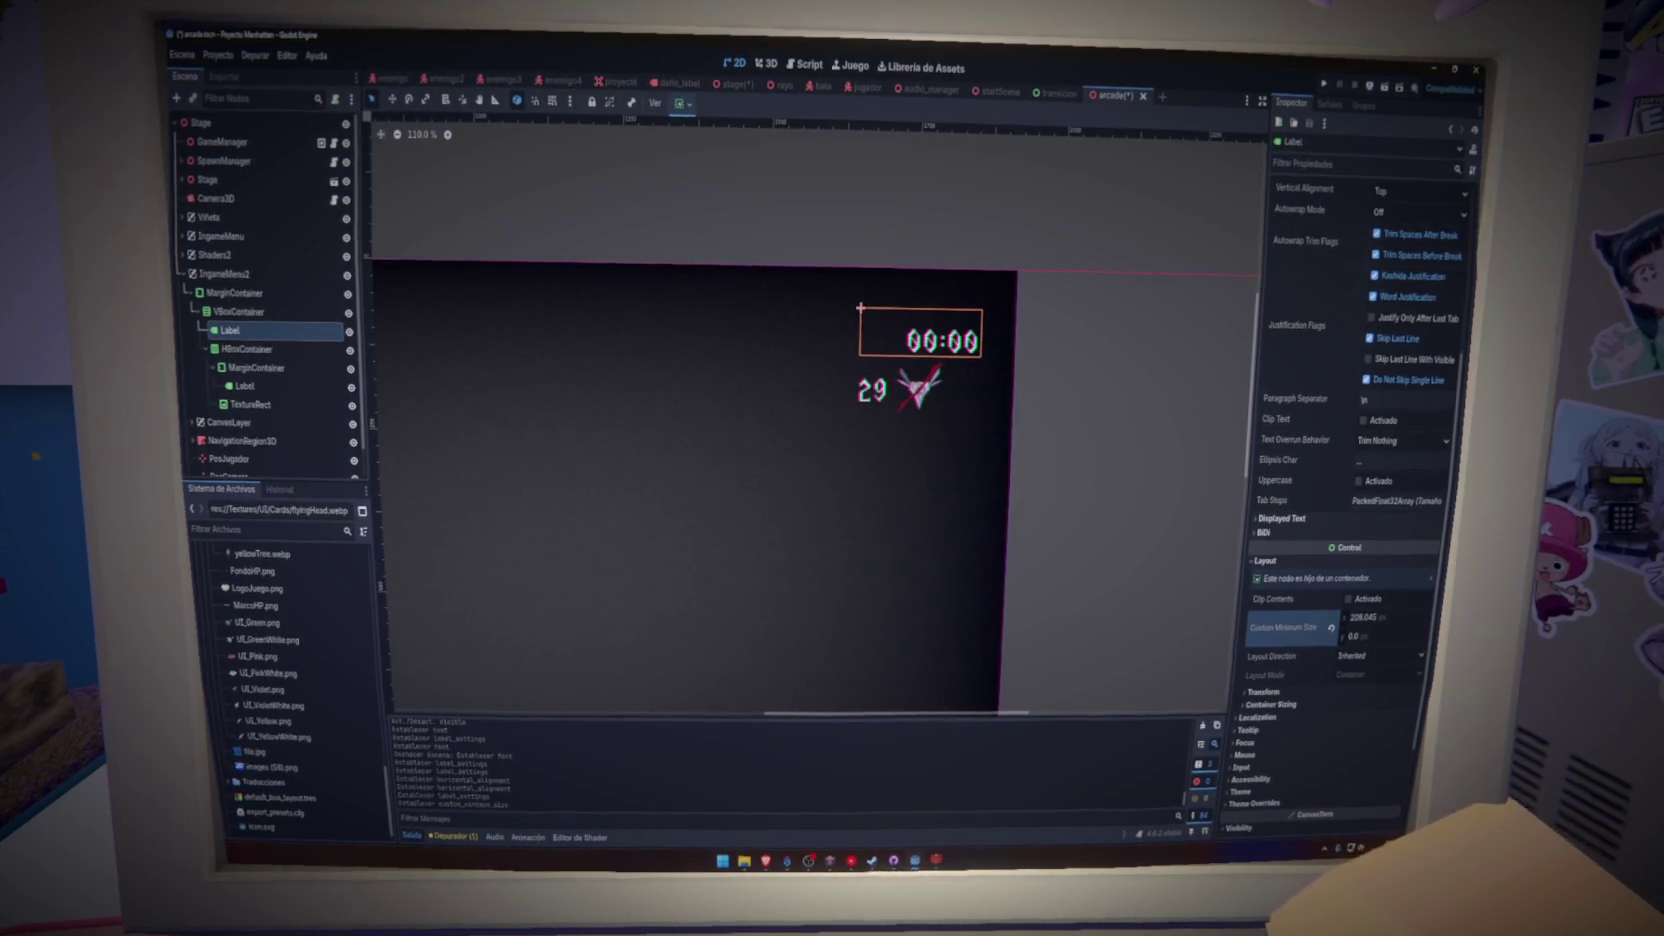
- Align the HBoxContainer counter row to the end
{"action": "left_click", "coordinate": [247, 349]}
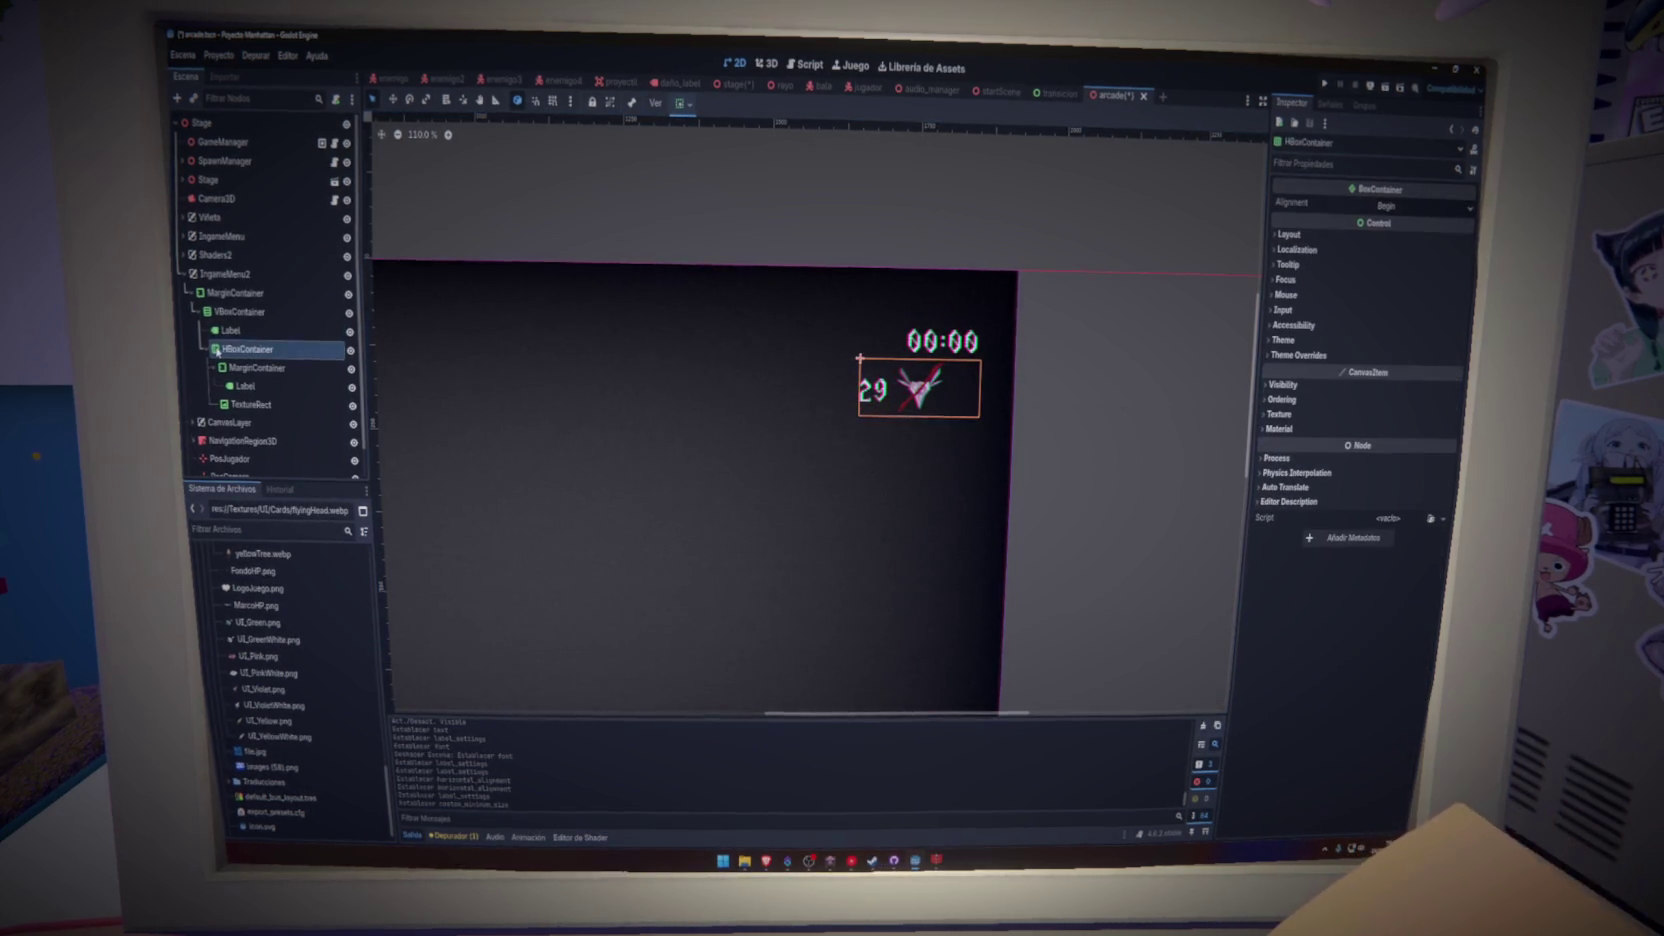
{"action": "left_click", "coordinate": [1420, 207]}
{"action": "left_click", "coordinate": [1420, 256]}
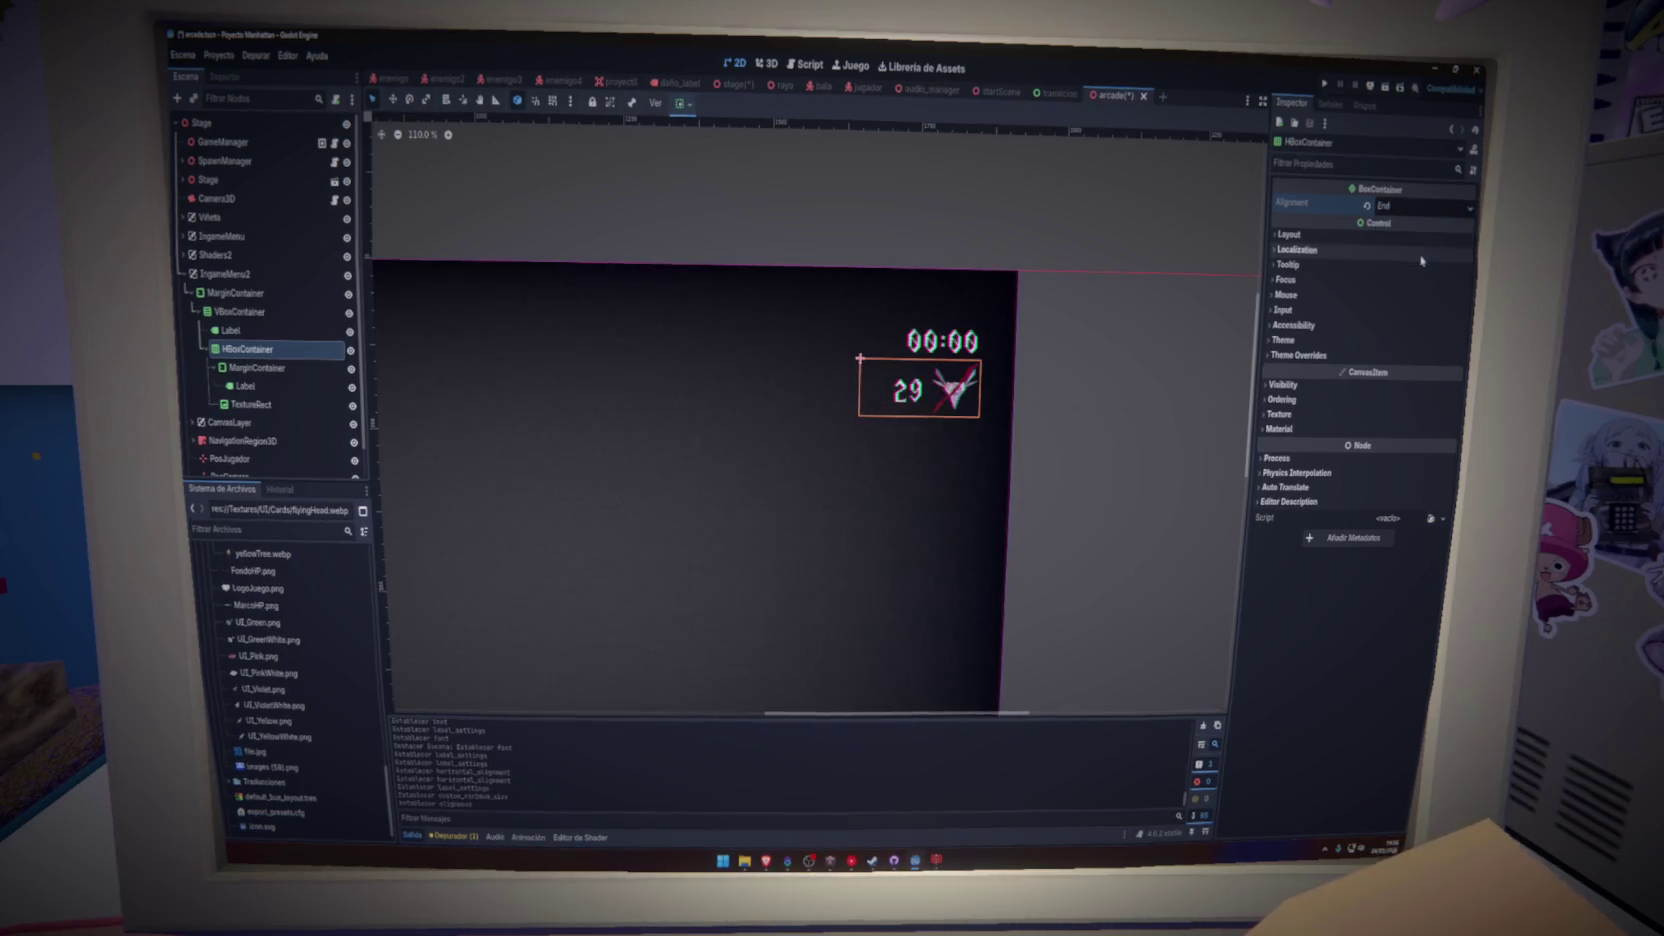
- Raise the 00:00 timer label's font size to about 92
{"action": "left_click", "coordinate": [258, 331]}
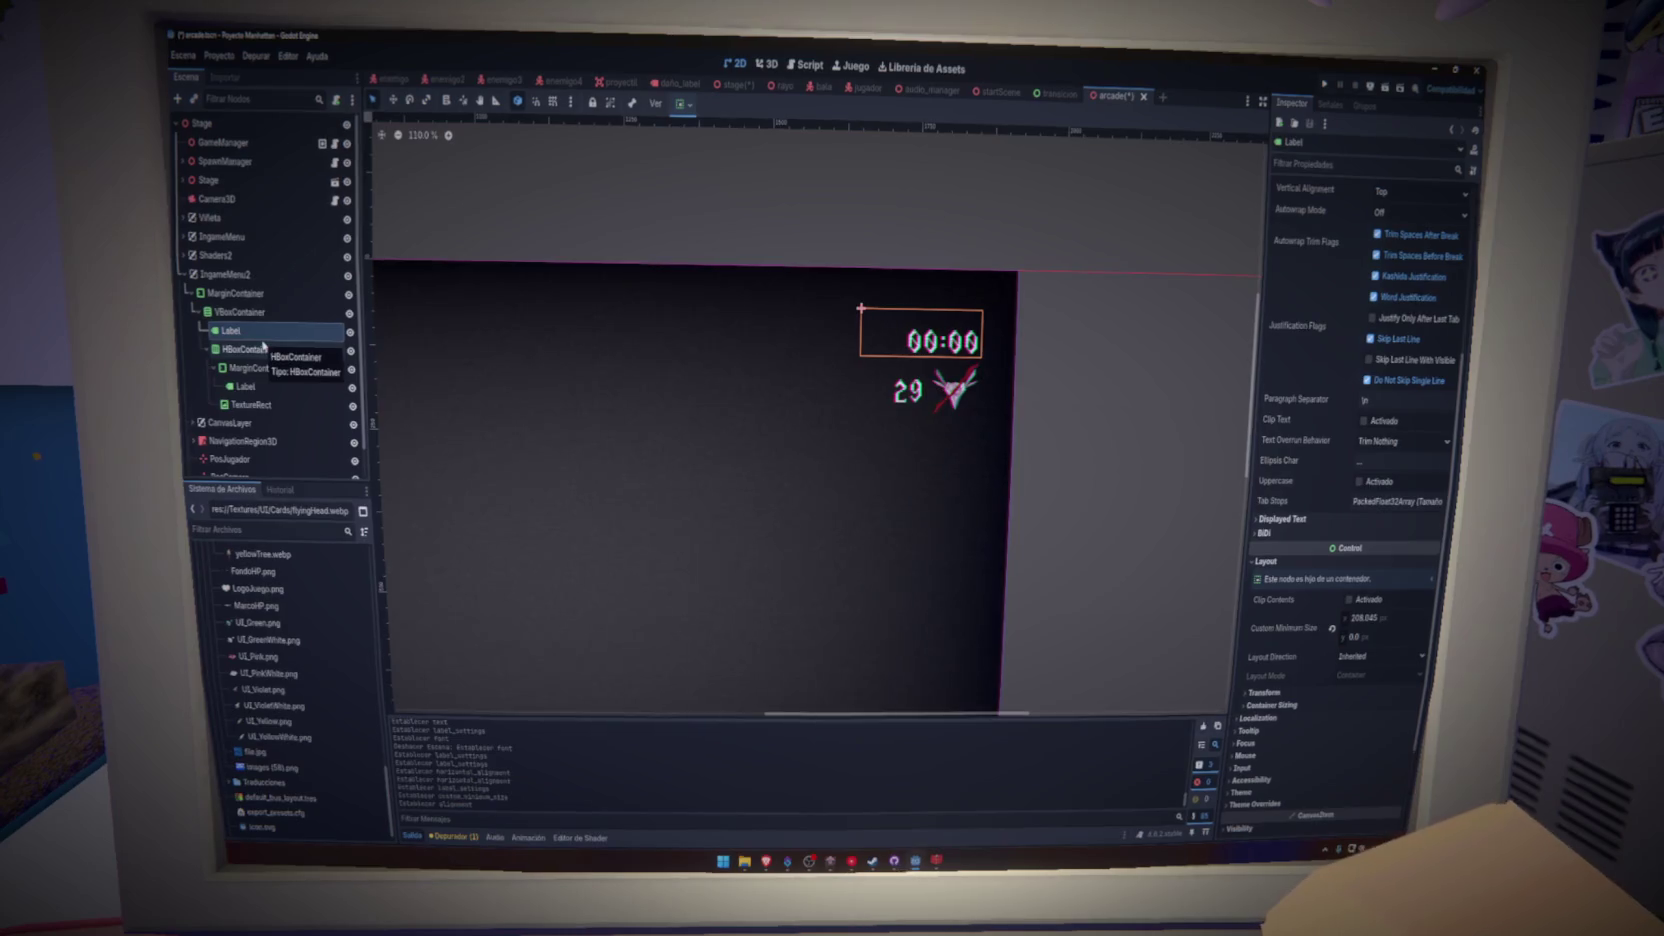
{"action": "left_click", "coordinate": [262, 388]}
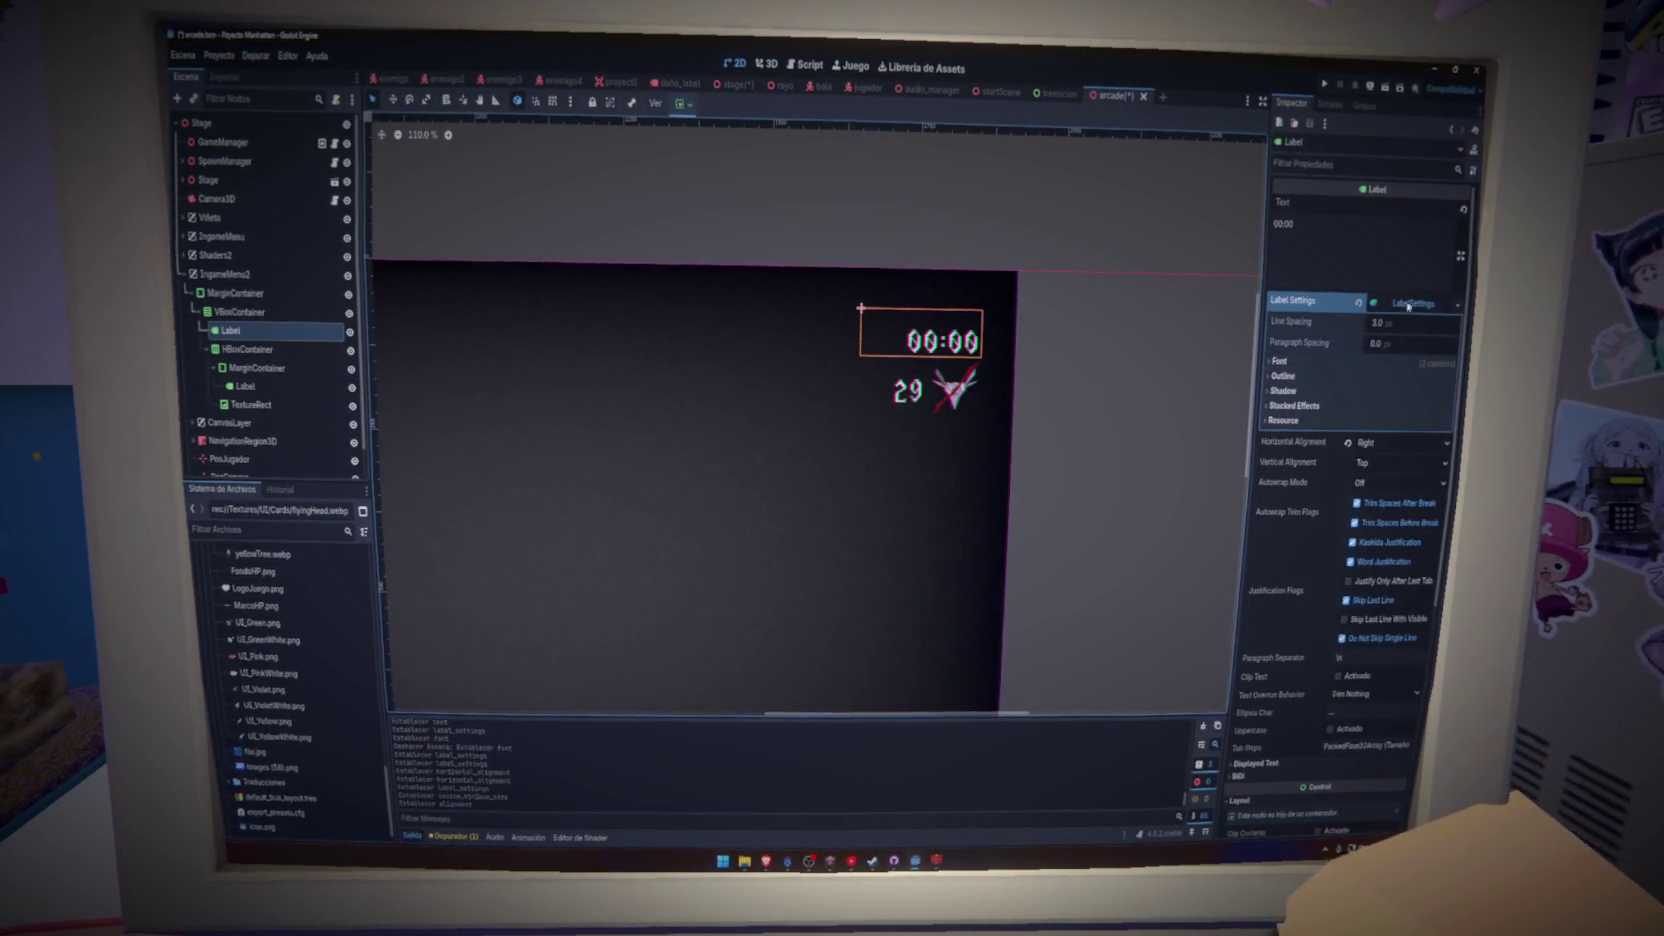
{"action": "left_click", "coordinate": [1284, 361]}
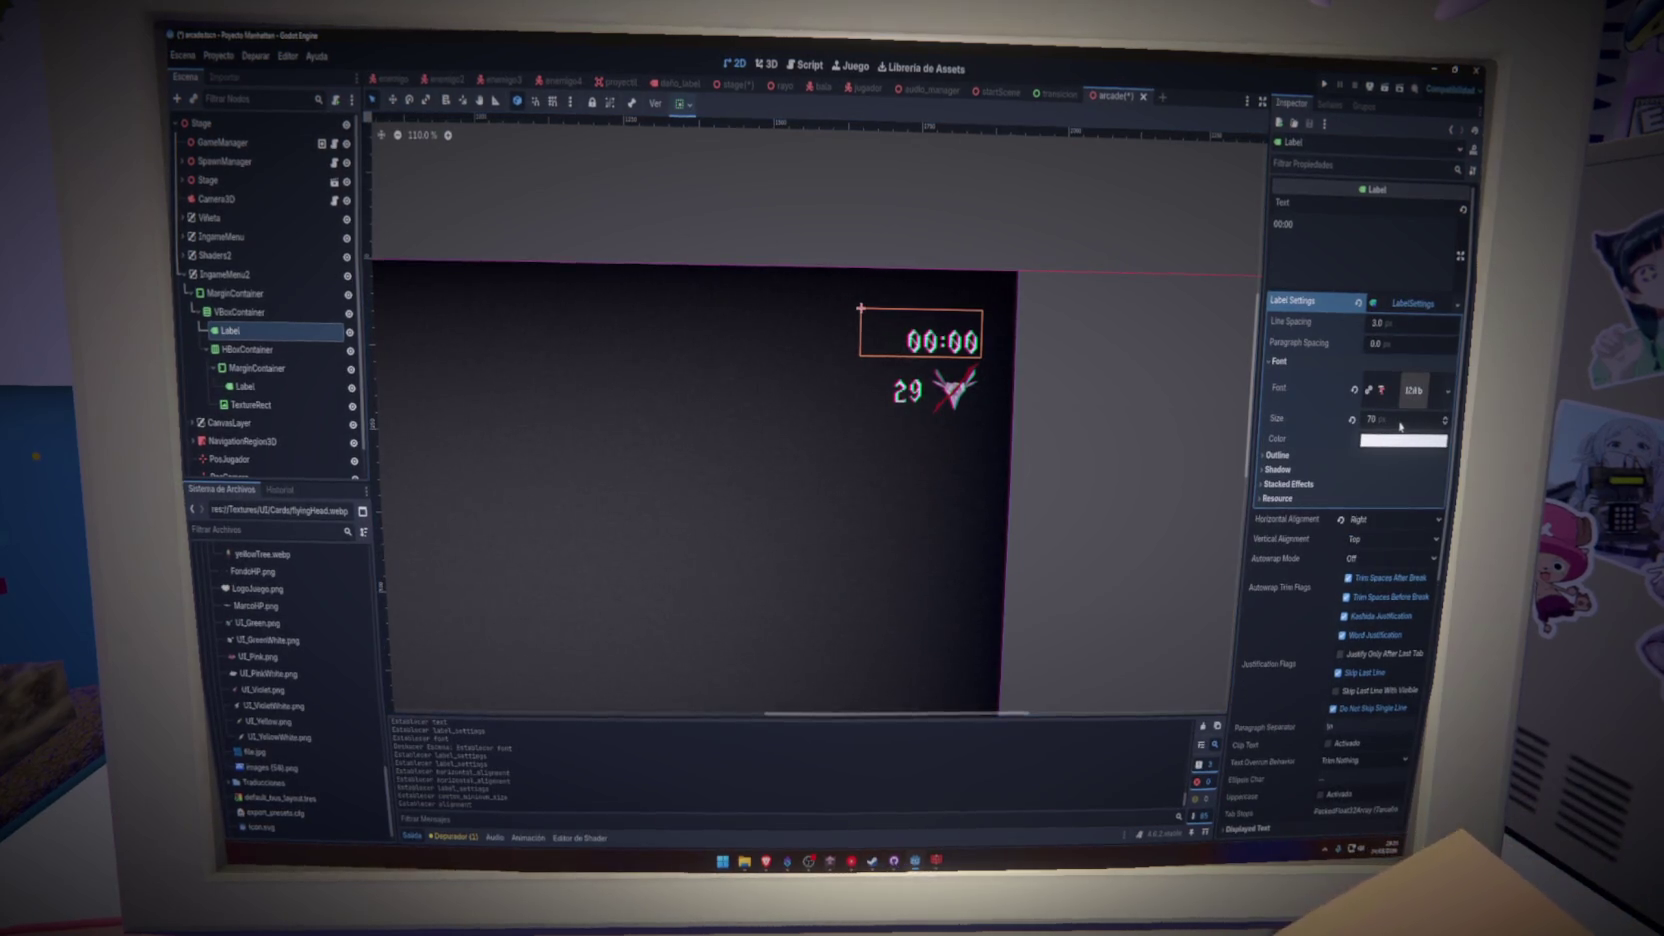
{"action": "left_click_drag", "start_coordinate": [1376, 425], "coordinate": [1400, 425]}
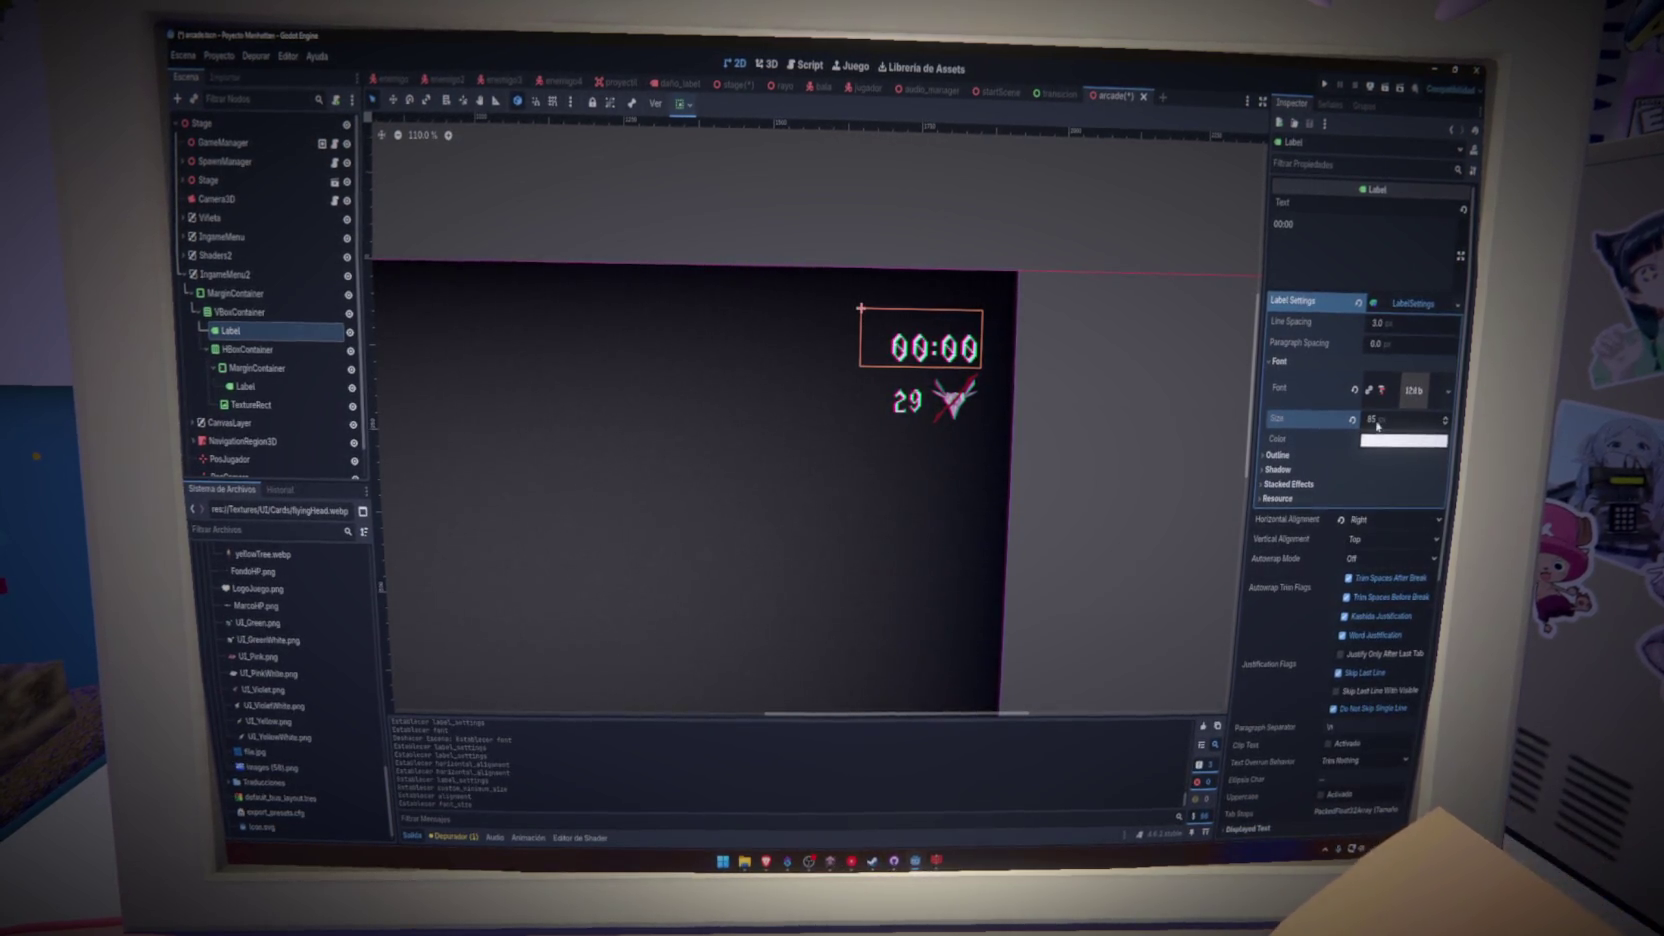
{"action": "left_click_drag", "start_coordinate": [1378, 425], "coordinate": [1384, 425]}
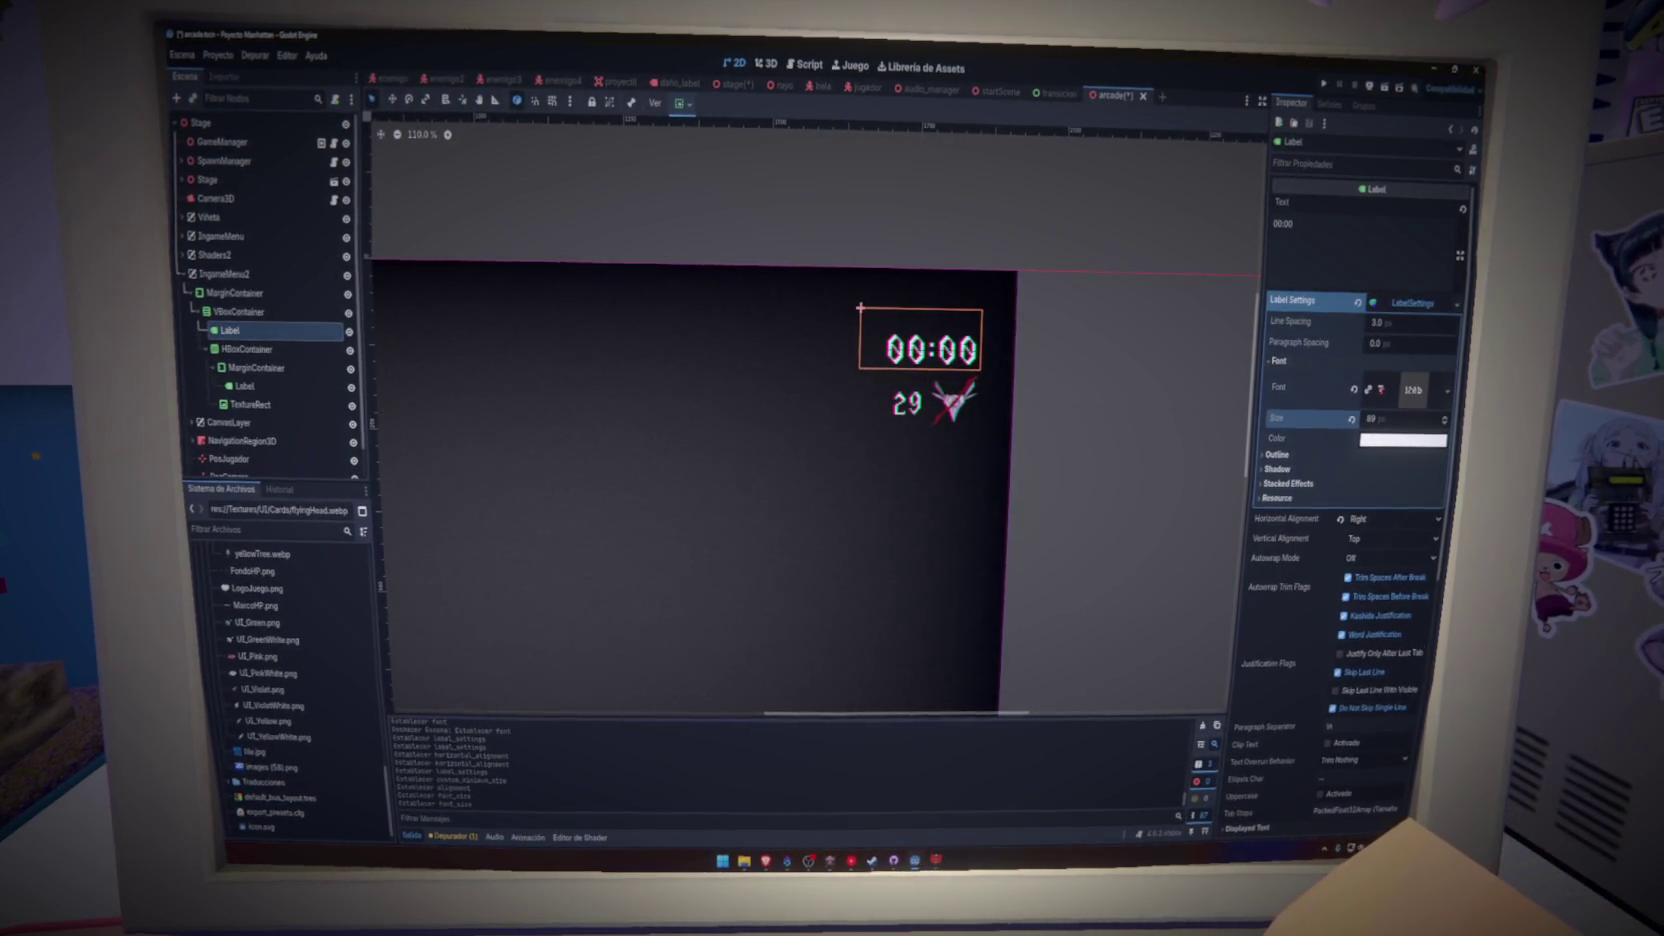
{"action": "left_click_drag", "start_coordinate": [1384, 419], "coordinate": [1388, 419]}
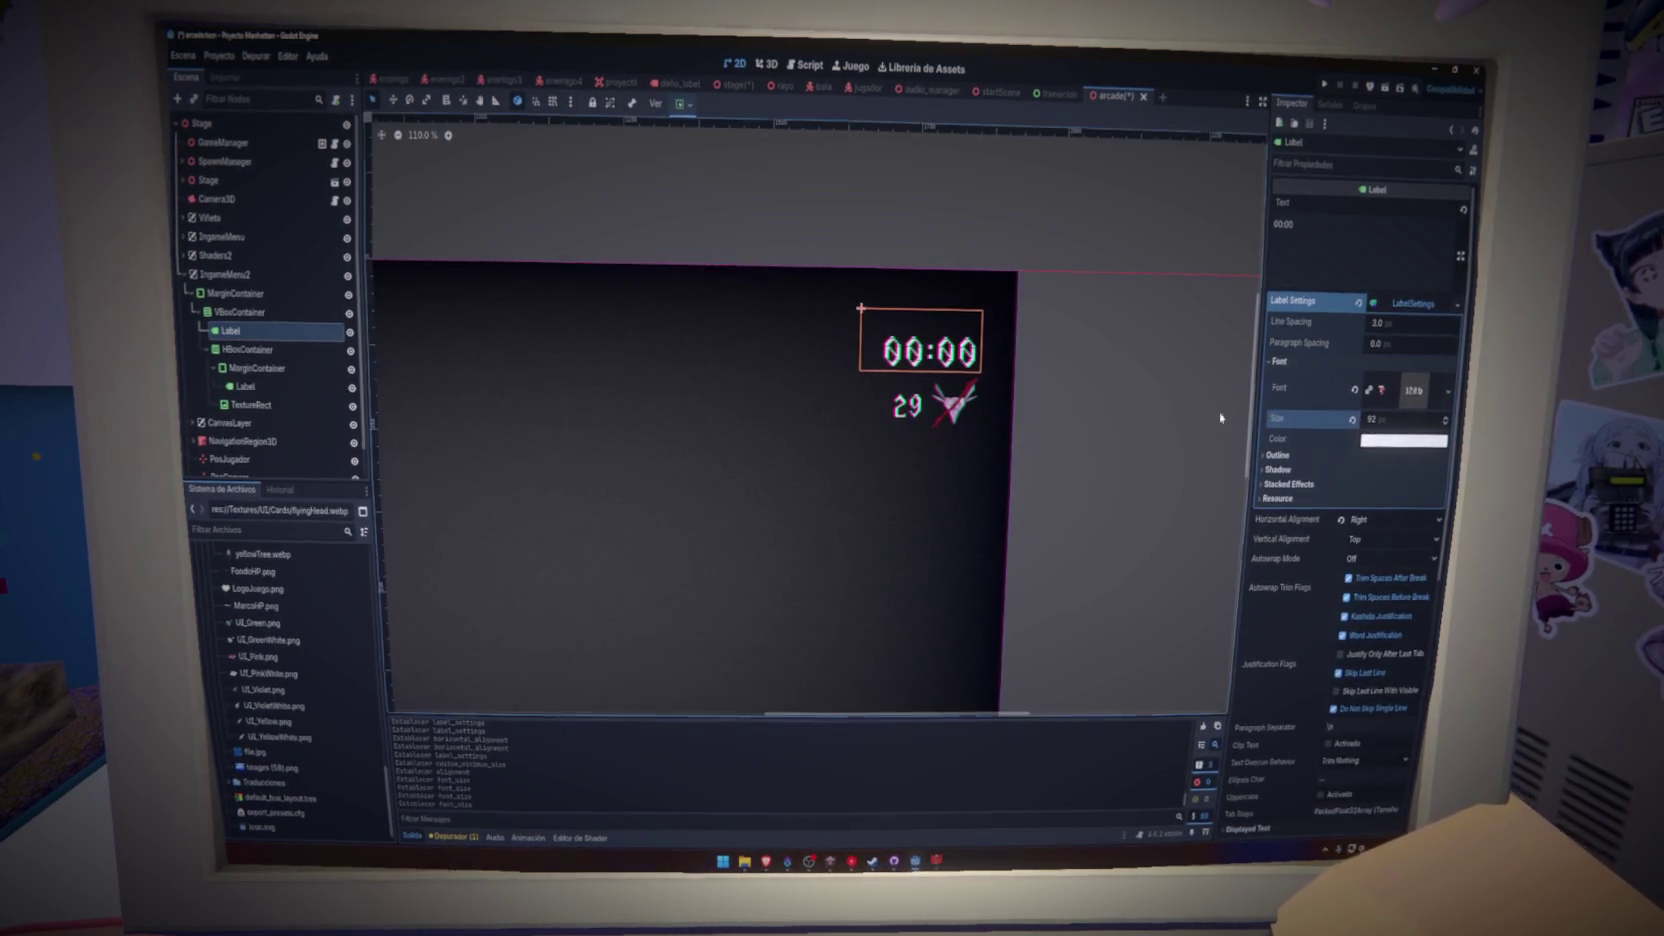
{"action": "left_click", "coordinate": [1145, 408]}
- Enable the VBoxContainer's Separation constant override under Theme Overrides
{"action": "key", "text": "ctrl+s"}
{"action": "scroll", "coordinate": [1145, 408], "scroll_direction": "down", "scroll_amount": 1}
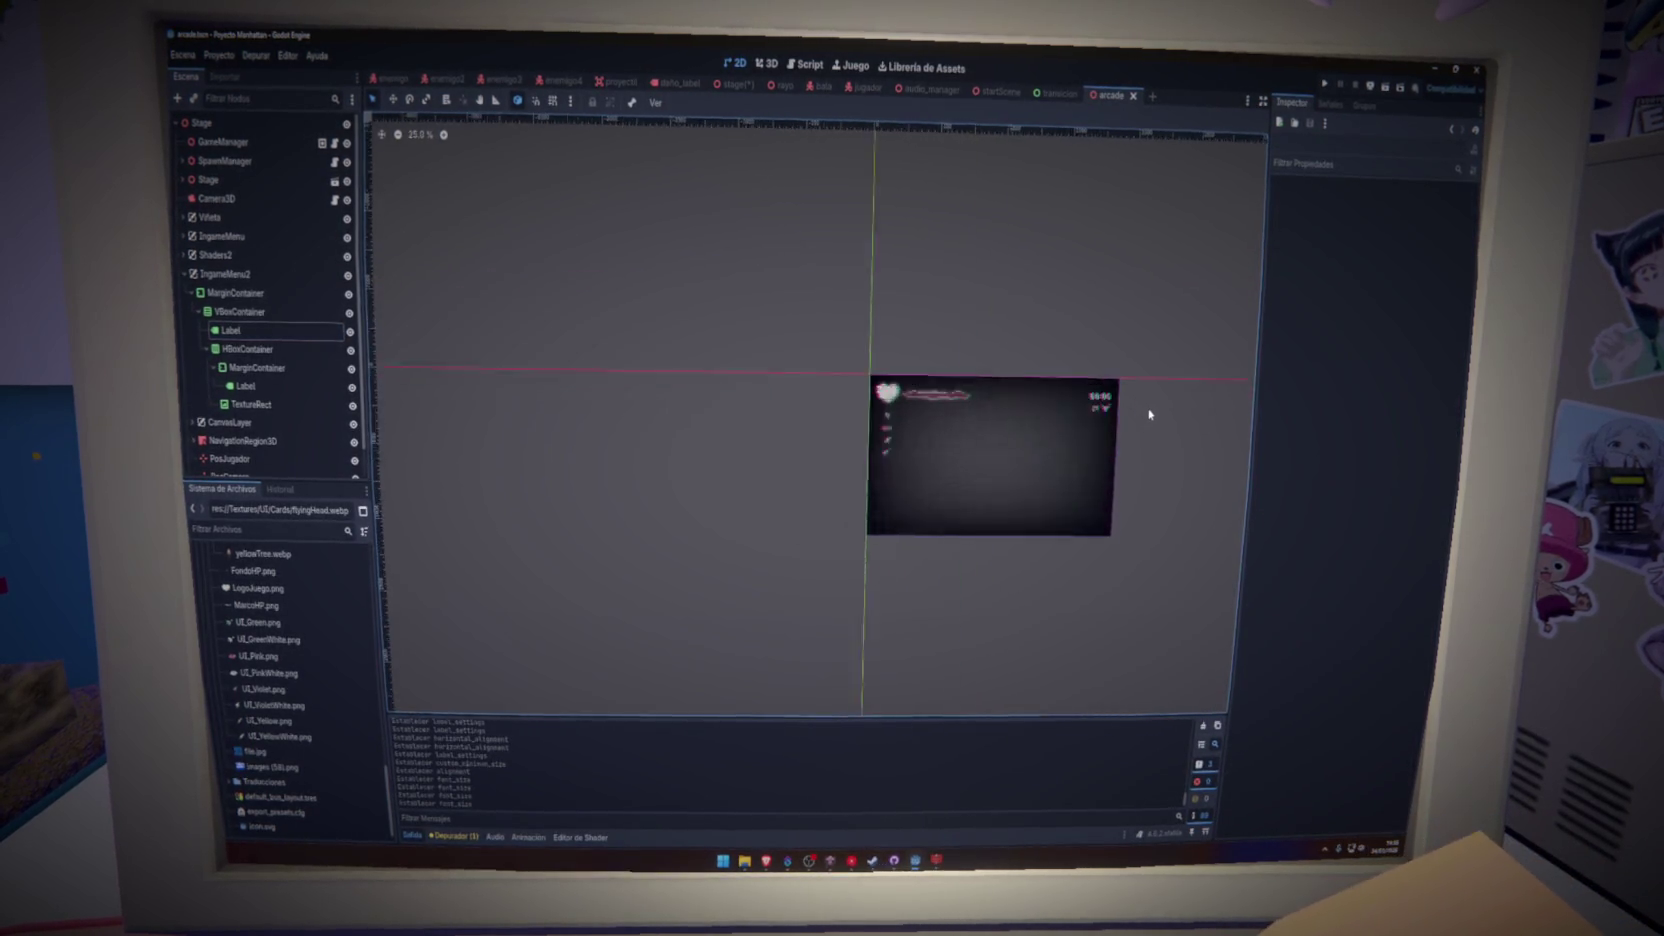
{"action": "left_click", "coordinate": [240, 311]}
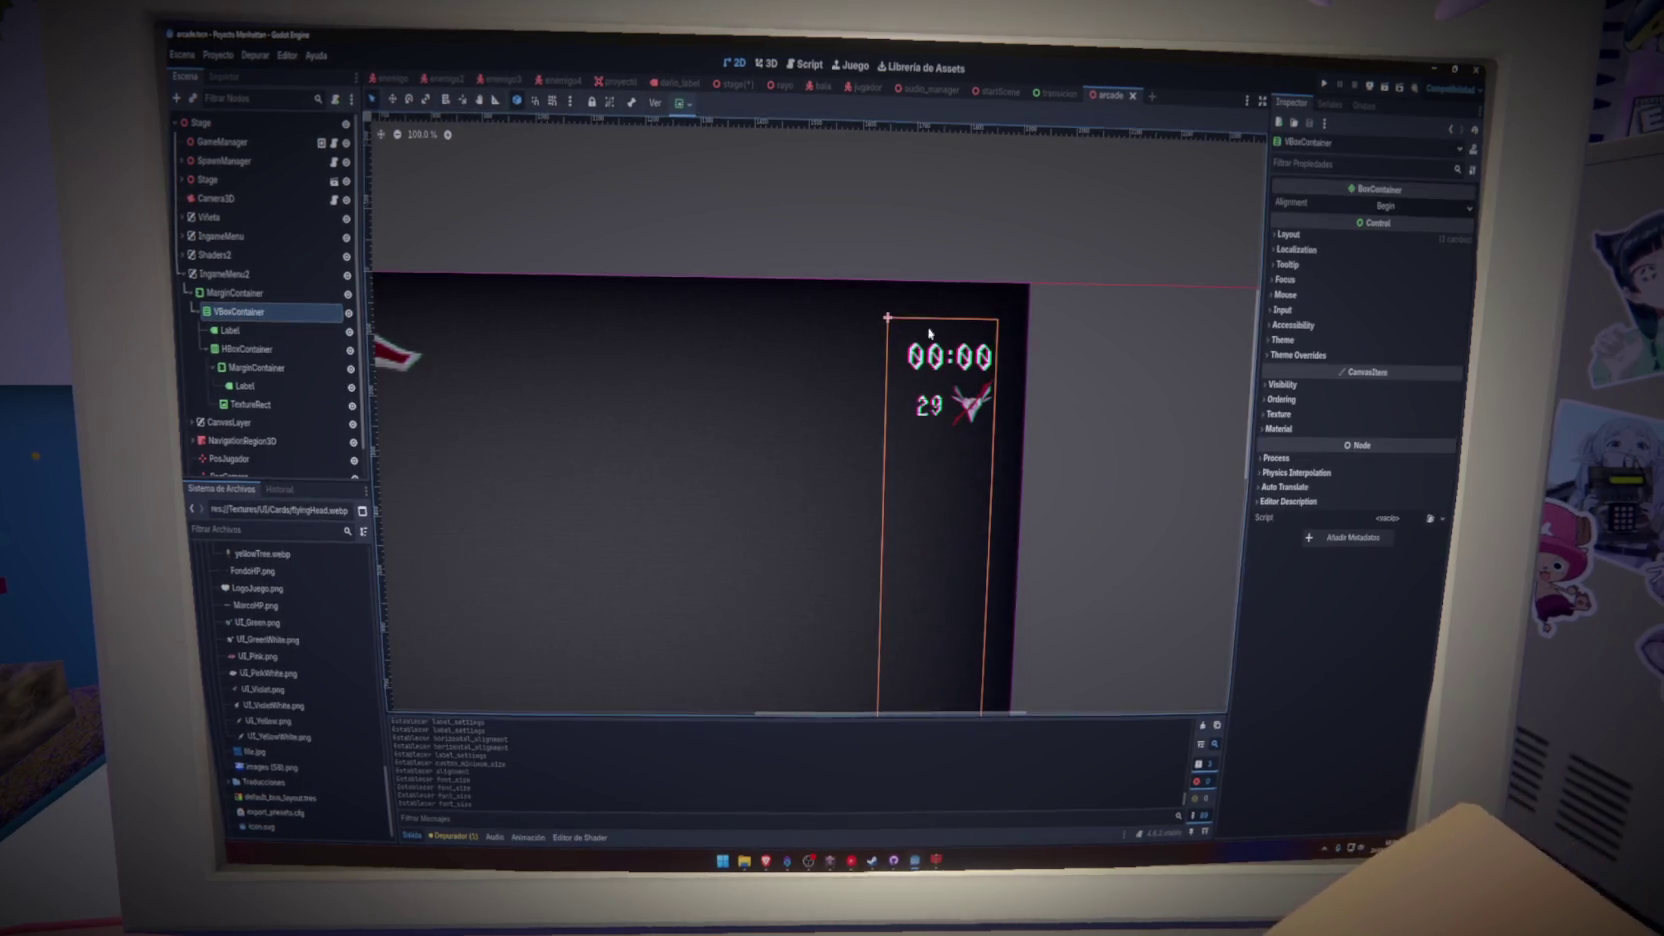
{"action": "left_click", "coordinate": [1300, 355]}
{"action": "left_click", "coordinate": [1292, 369]}
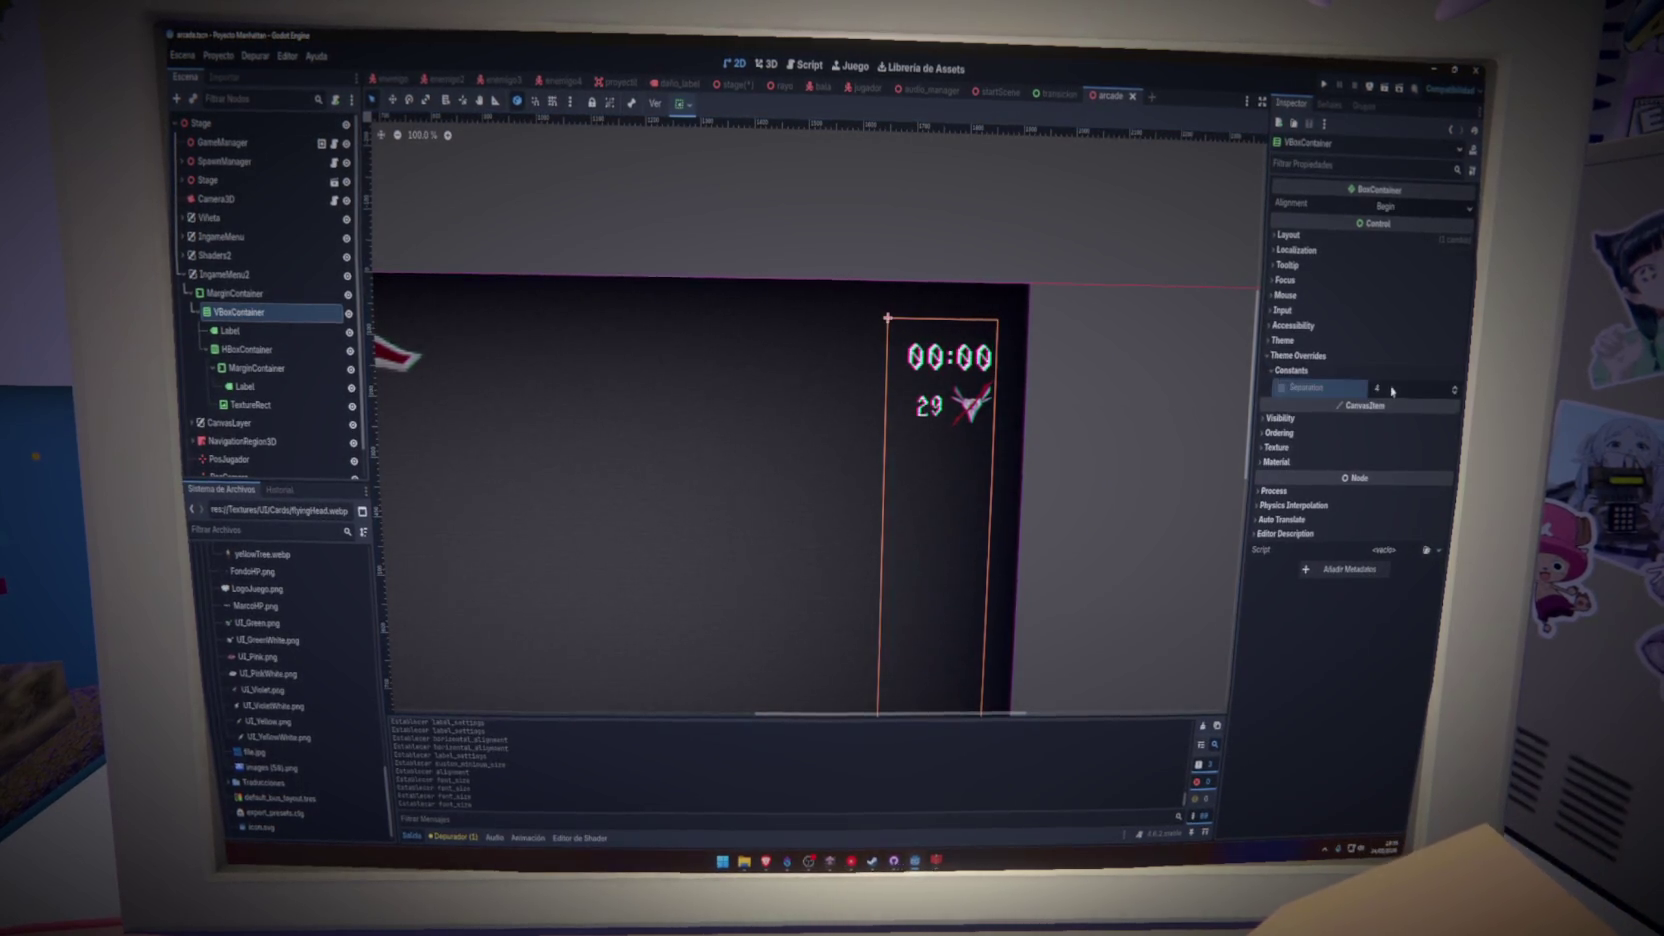
{"action": "left_click", "coordinate": [1281, 388]}
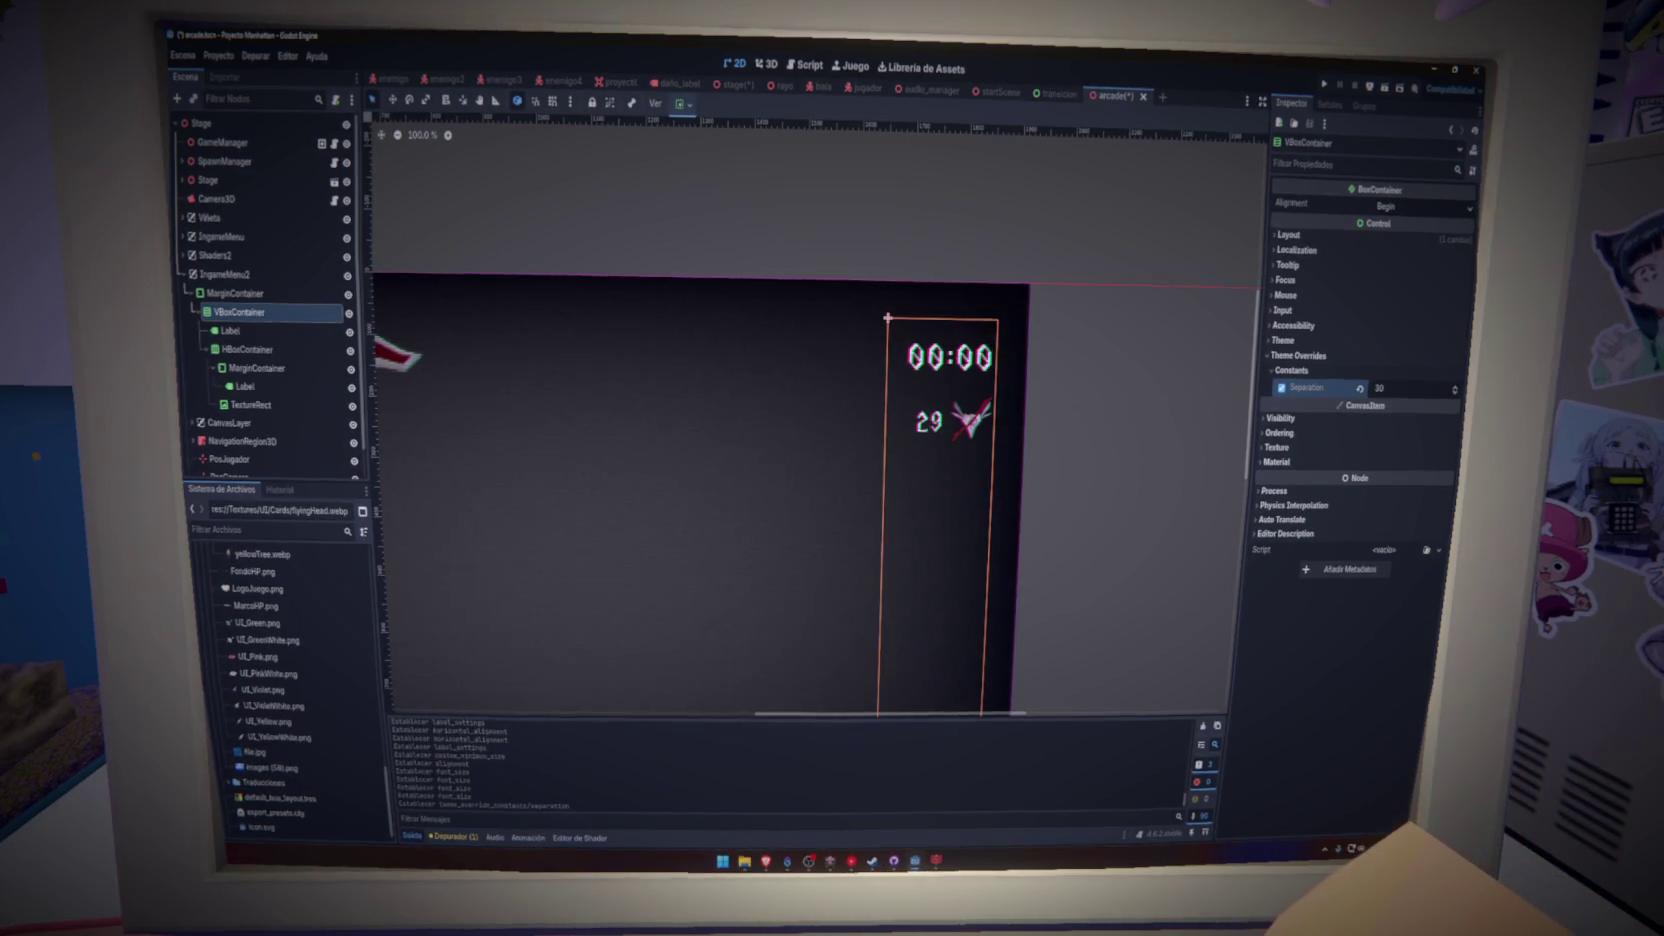
{"action": "left_click_drag", "start_coordinate": [1400, 388], "coordinate": [1410, 388]}
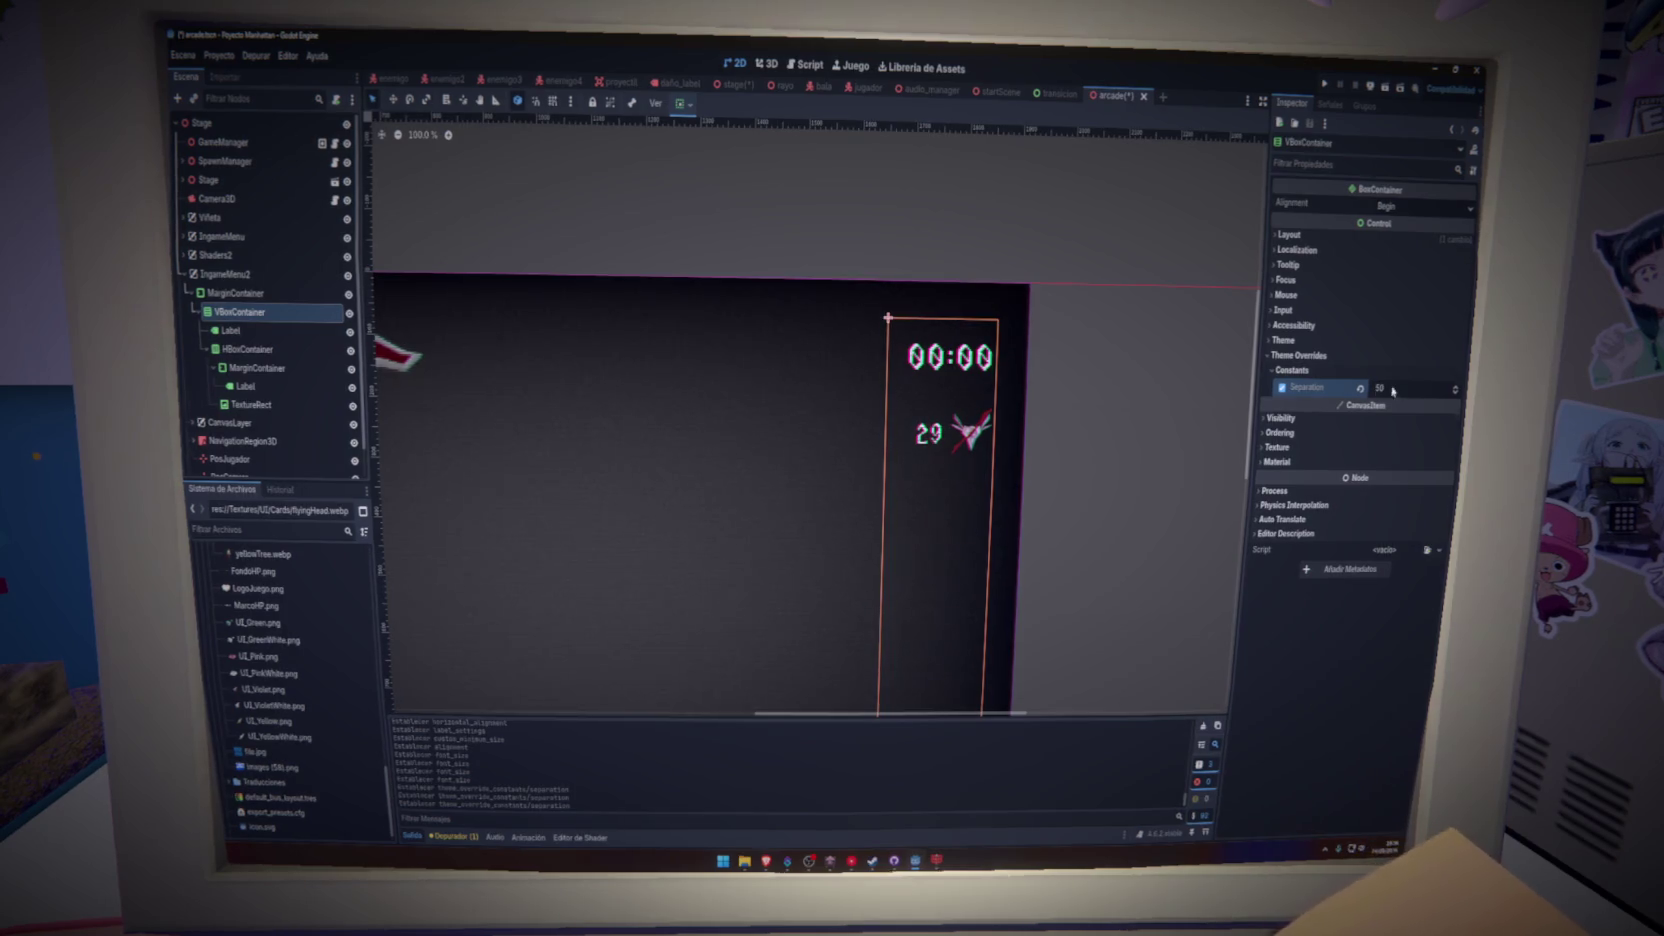
- Set the VBoxContainer separation to 40 and save the arcade scene
{"action": "scroll", "coordinate": [1107, 388], "scroll_direction": "down", "scroll_amount": 6}
{"action": "scroll", "coordinate": [1107, 388], "scroll_direction": "up", "scroll_amount": 3}
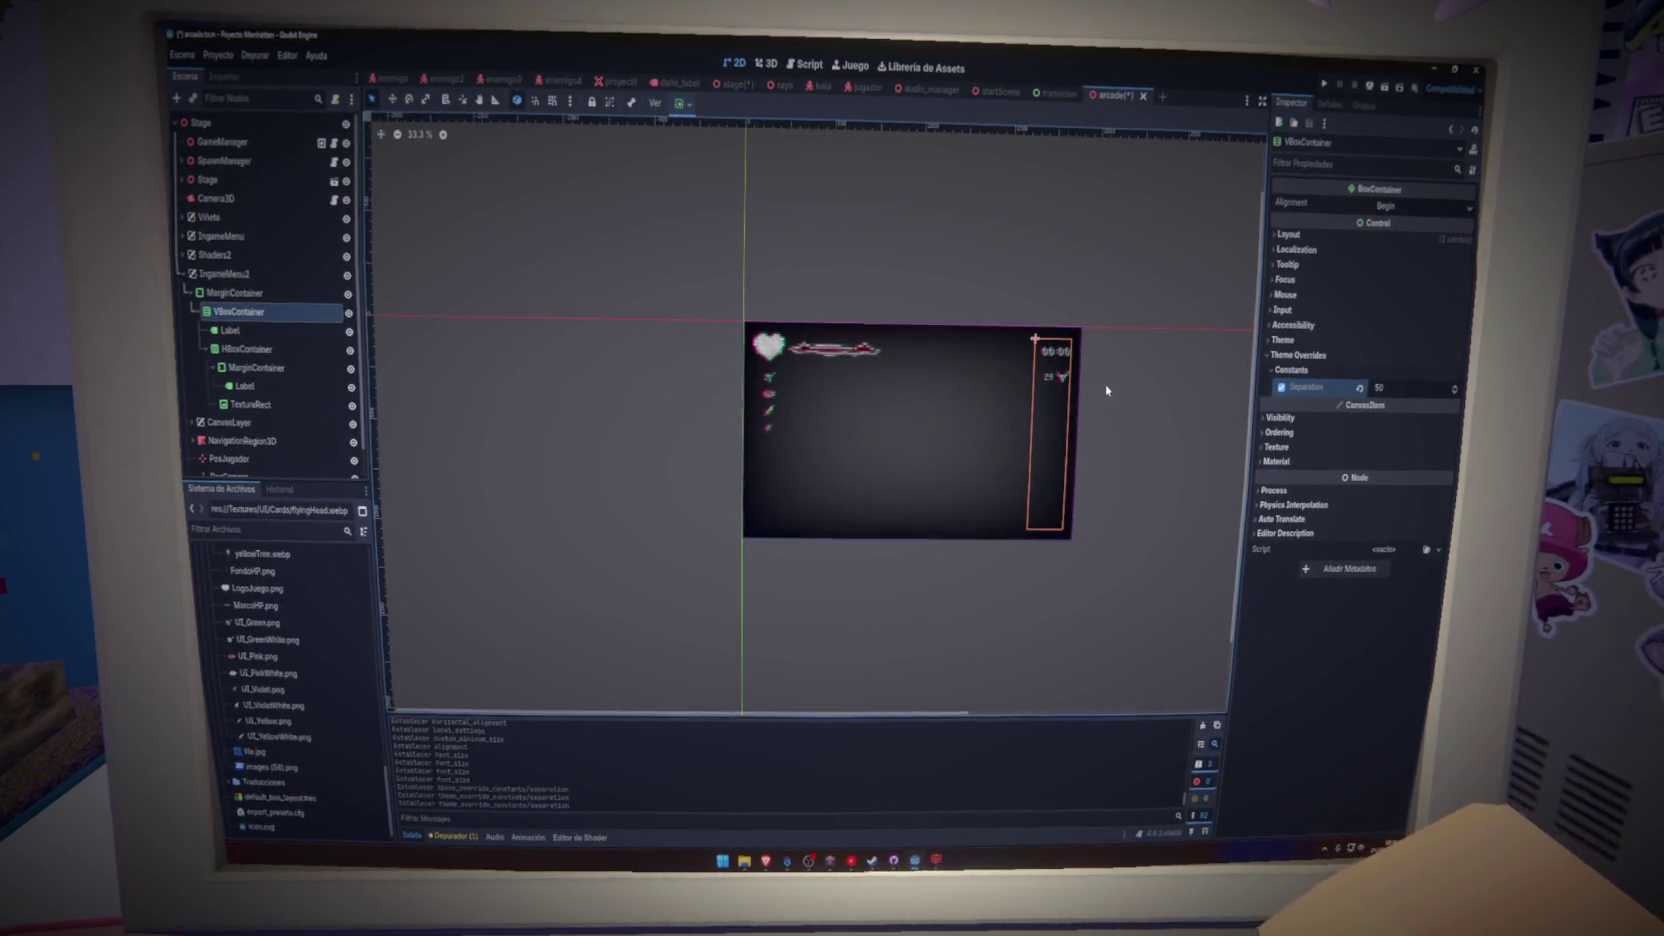
{"action": "scroll", "coordinate": [1100, 382], "scroll_direction": "up", "scroll_amount": 3}
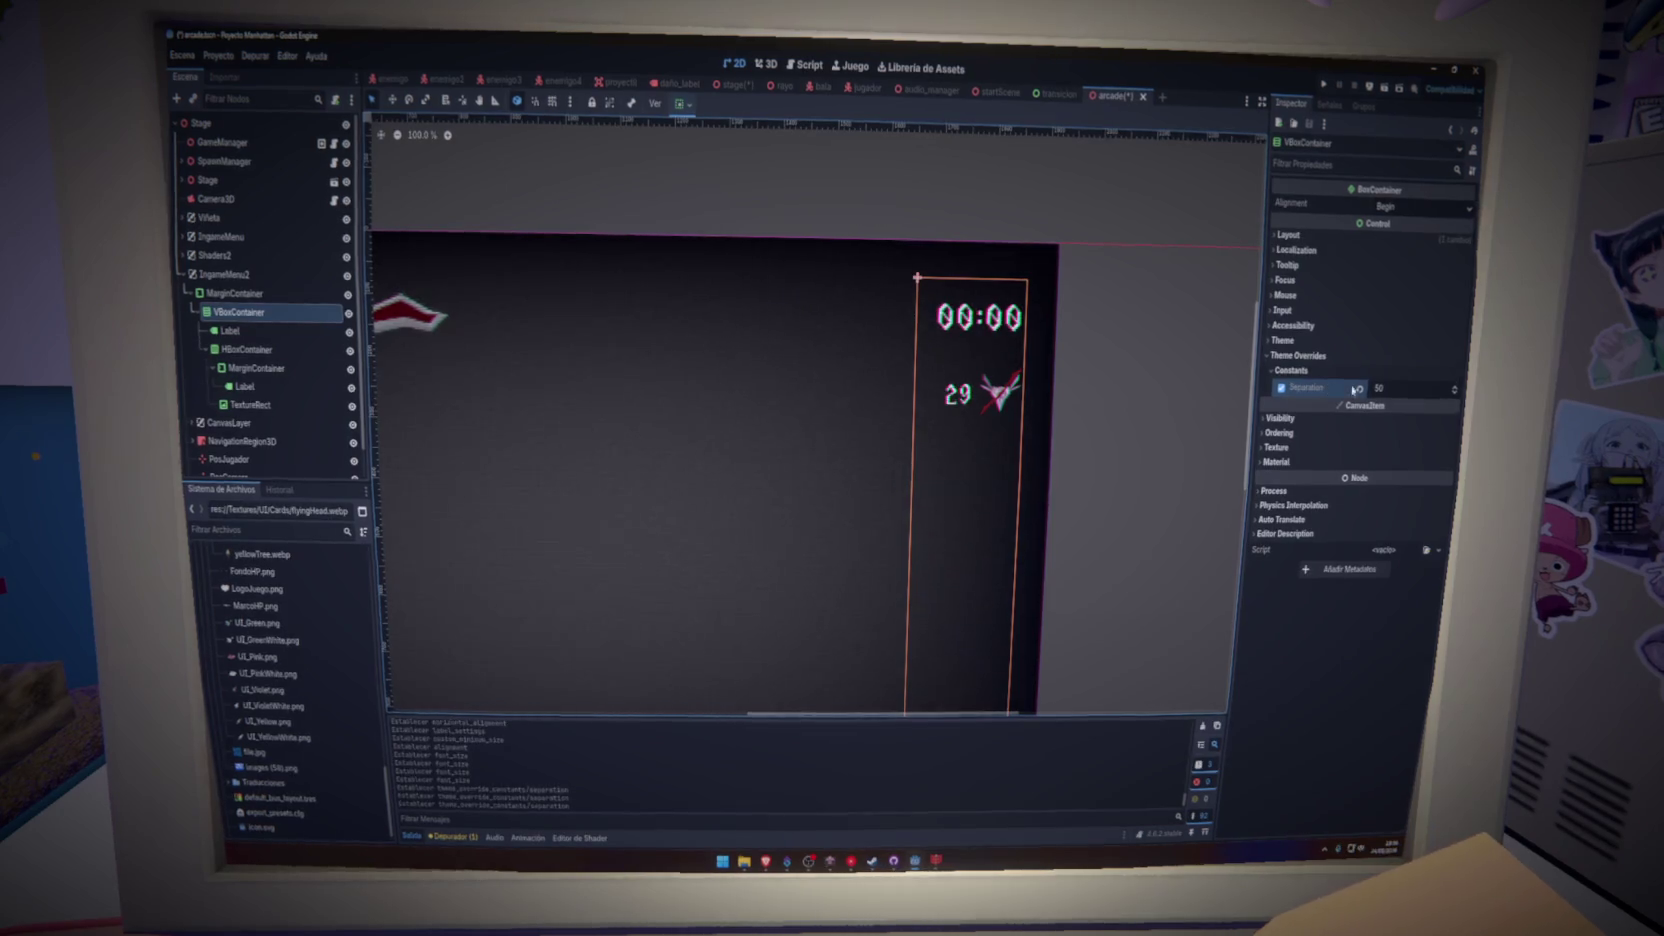
{"action": "left_click", "coordinate": [1397, 385]}
{"action": "type", "text": "0"}
{"action": "key", "text": "Return"}
{"action": "key", "text": "ctrl+s"}
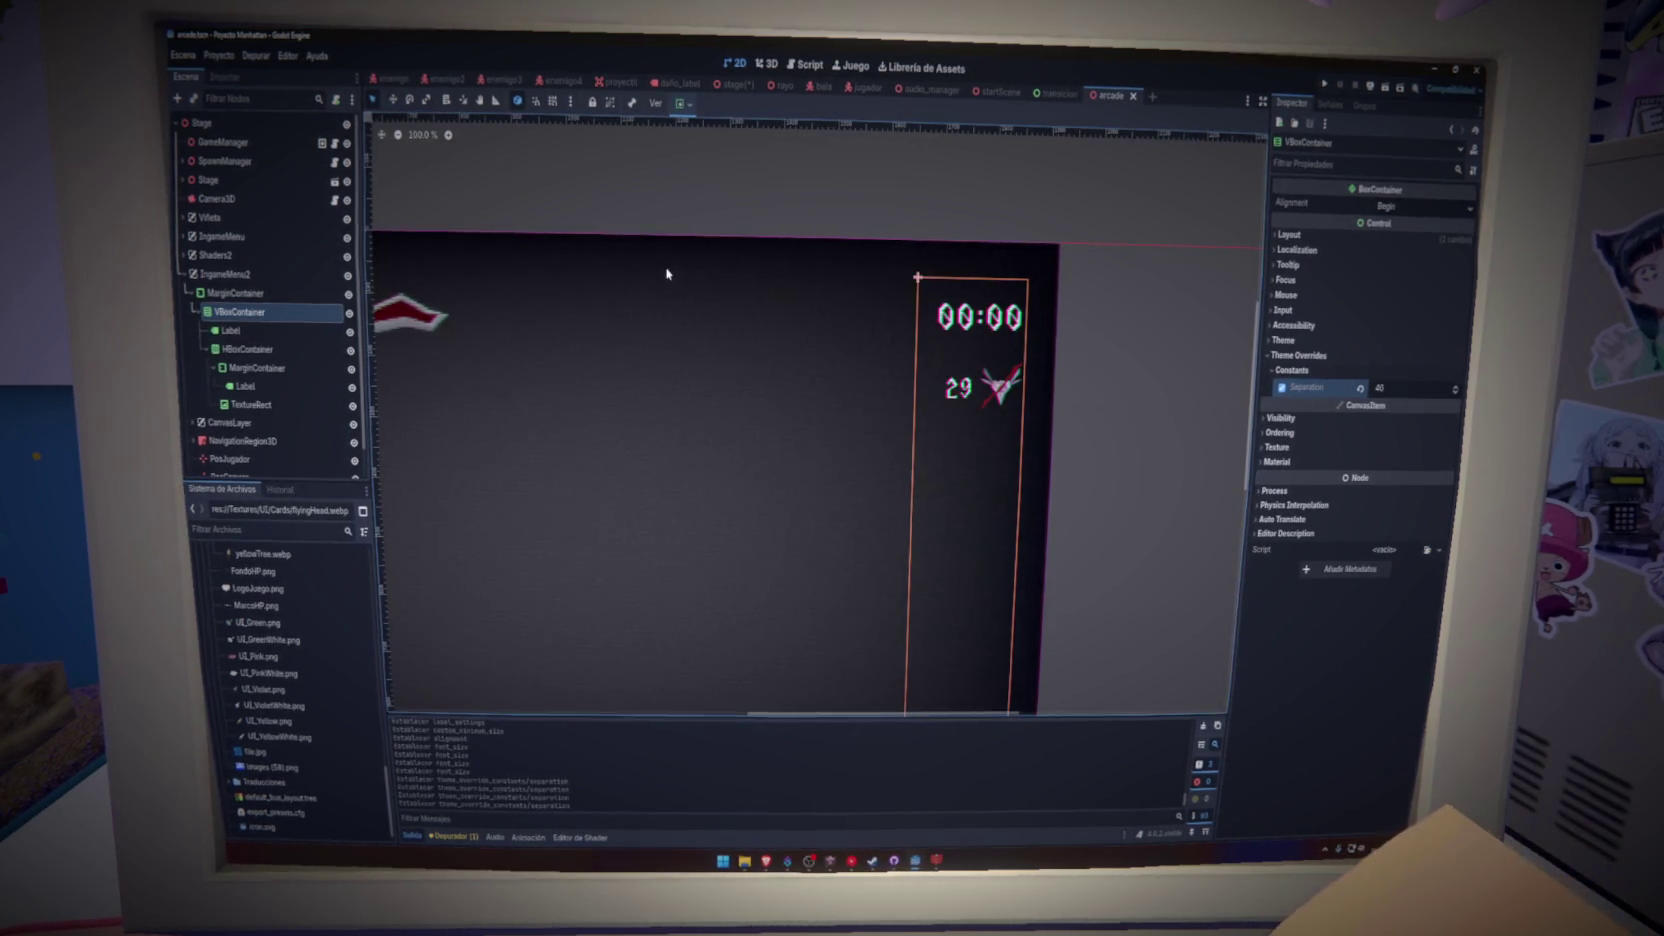
{"action": "left_click", "coordinate": [206, 349]}
{"action": "left_click", "coordinate": [245, 349]}
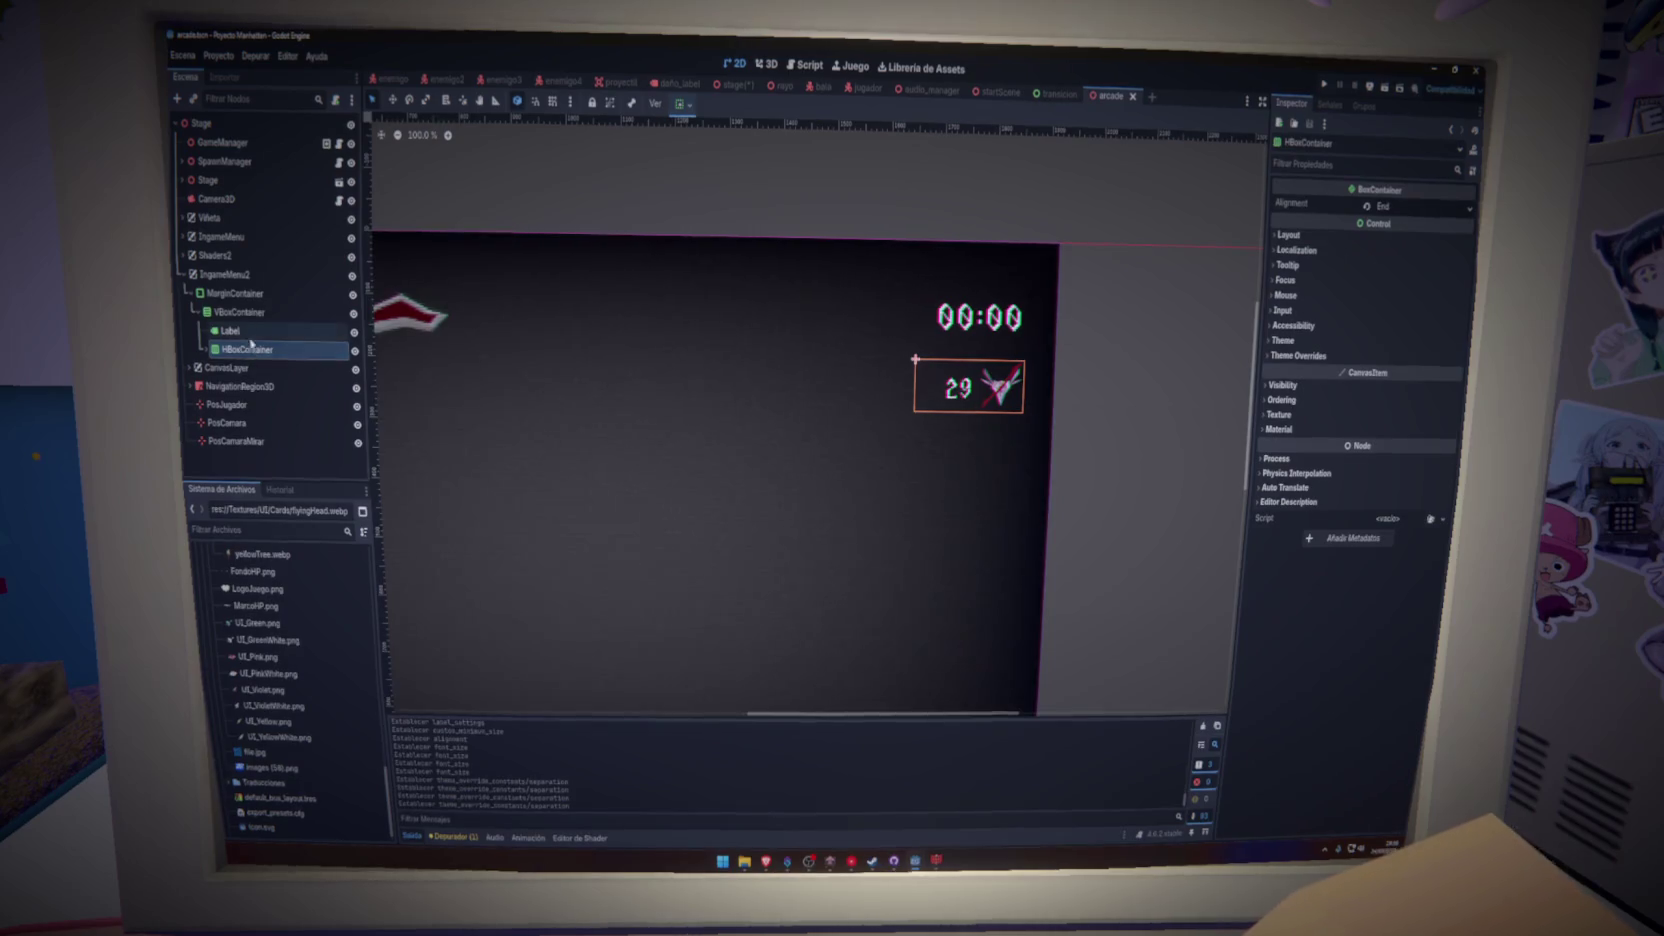
- Add a new VBoxContainer node and move it out of Label above HBoxContainer
{"action": "right_click", "coordinate": [249, 333]}
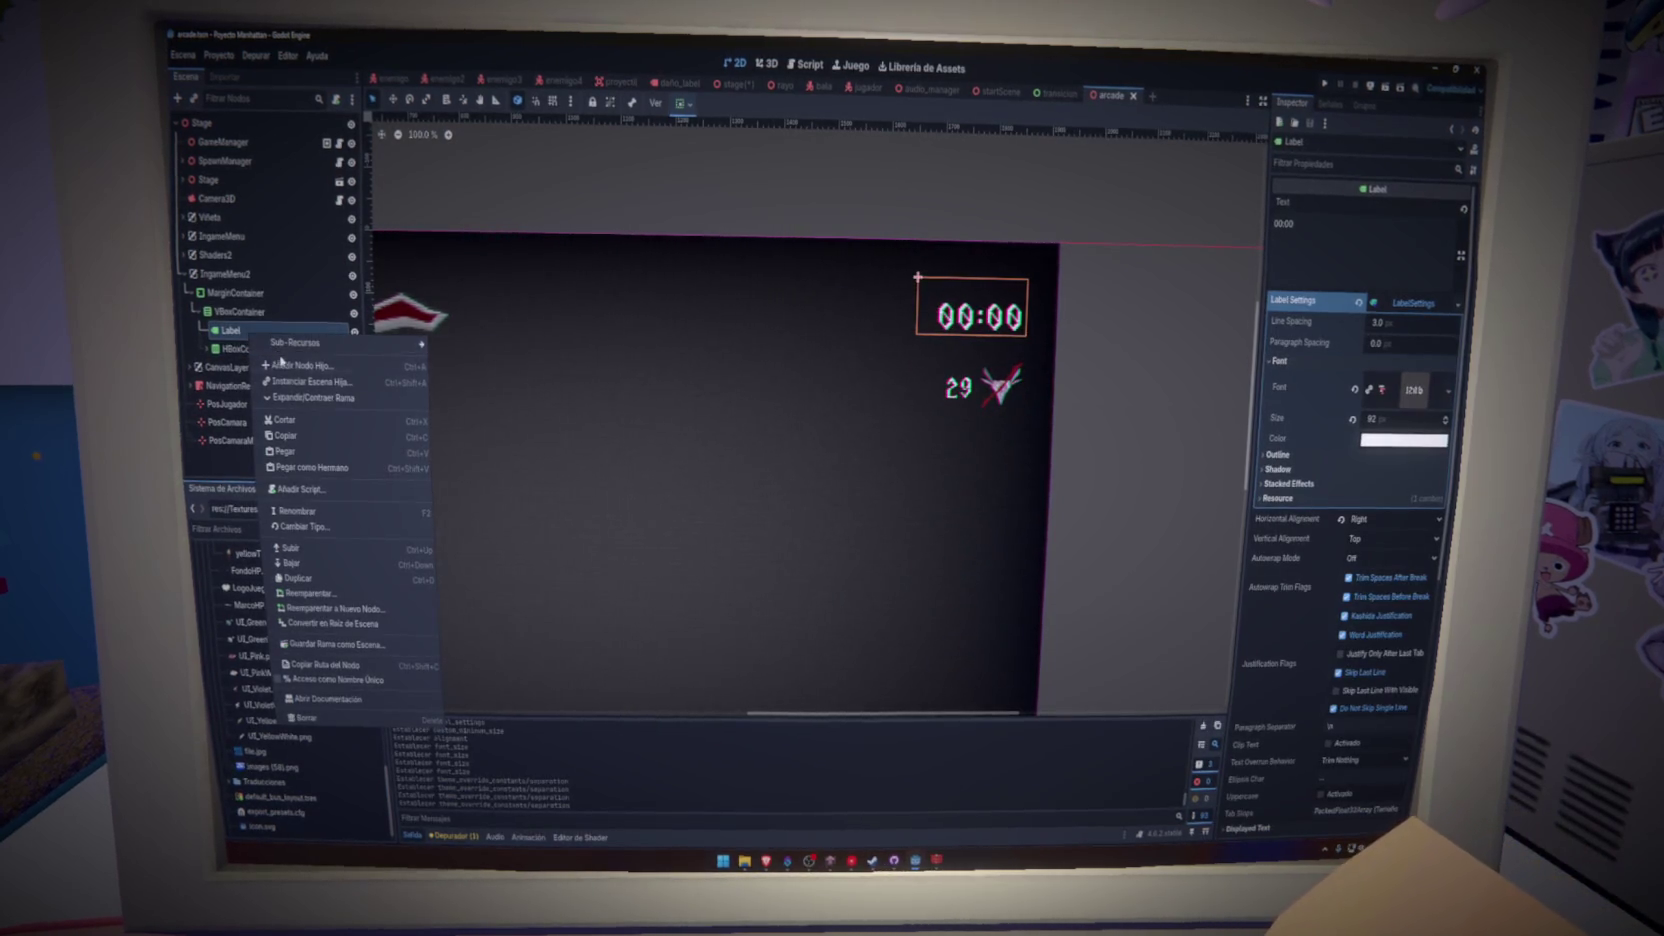
{"action": "left_click", "coordinate": [285, 365]}
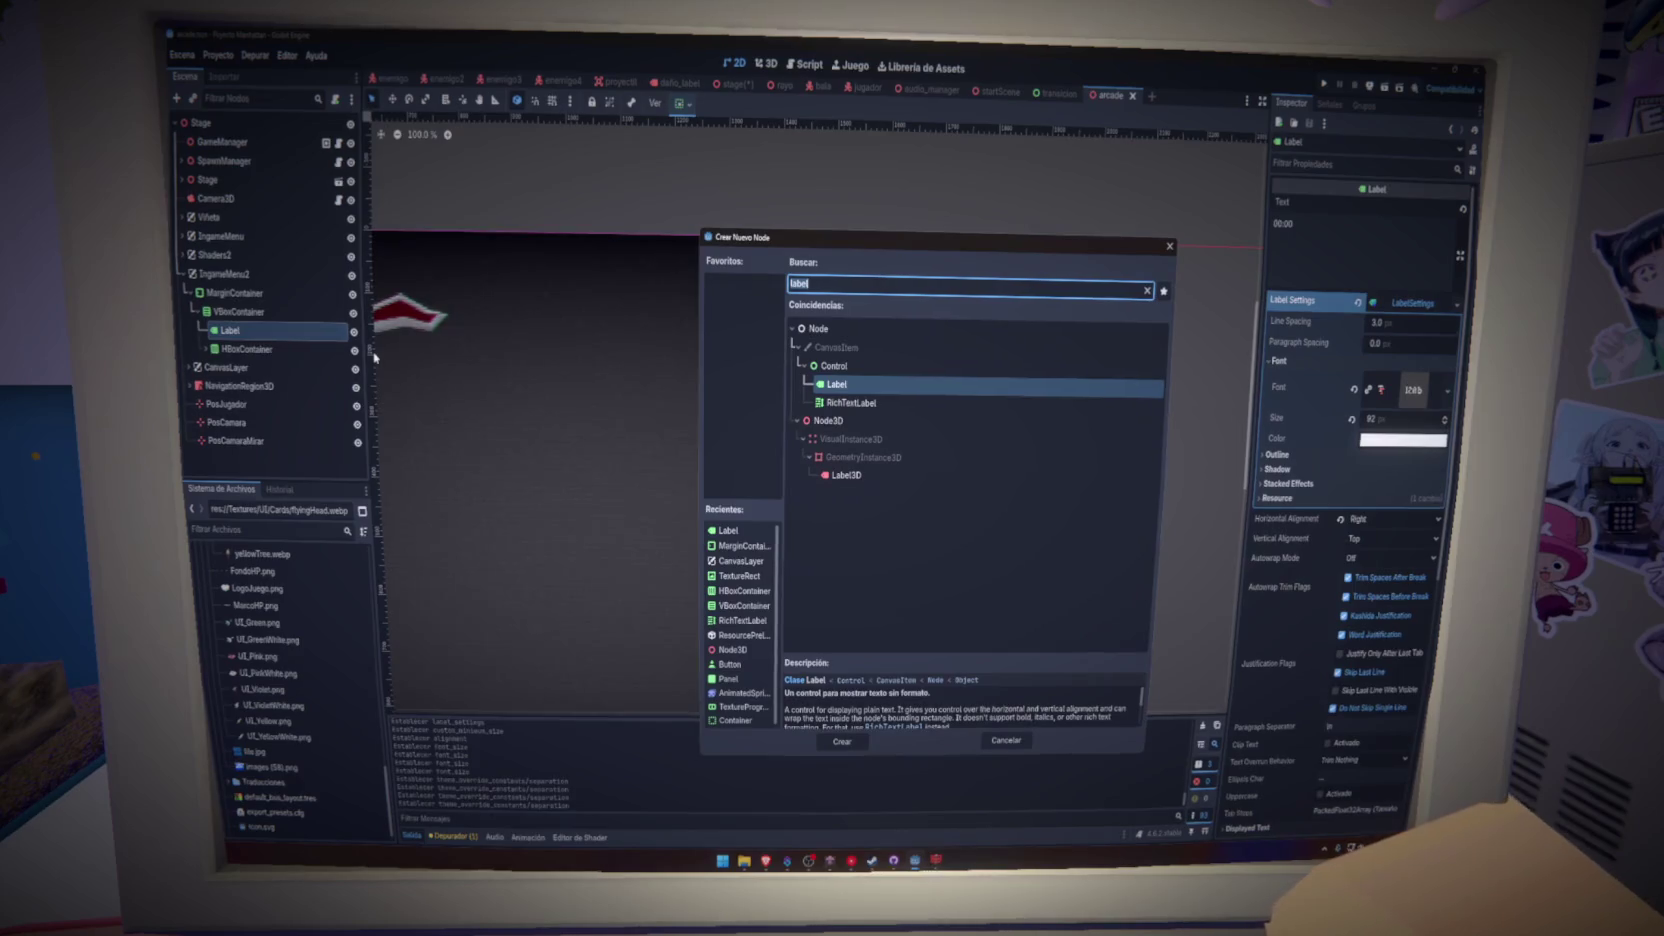
{"action": "type", "text": "vbox"}
{"action": "left_click", "coordinate": [842, 742]}
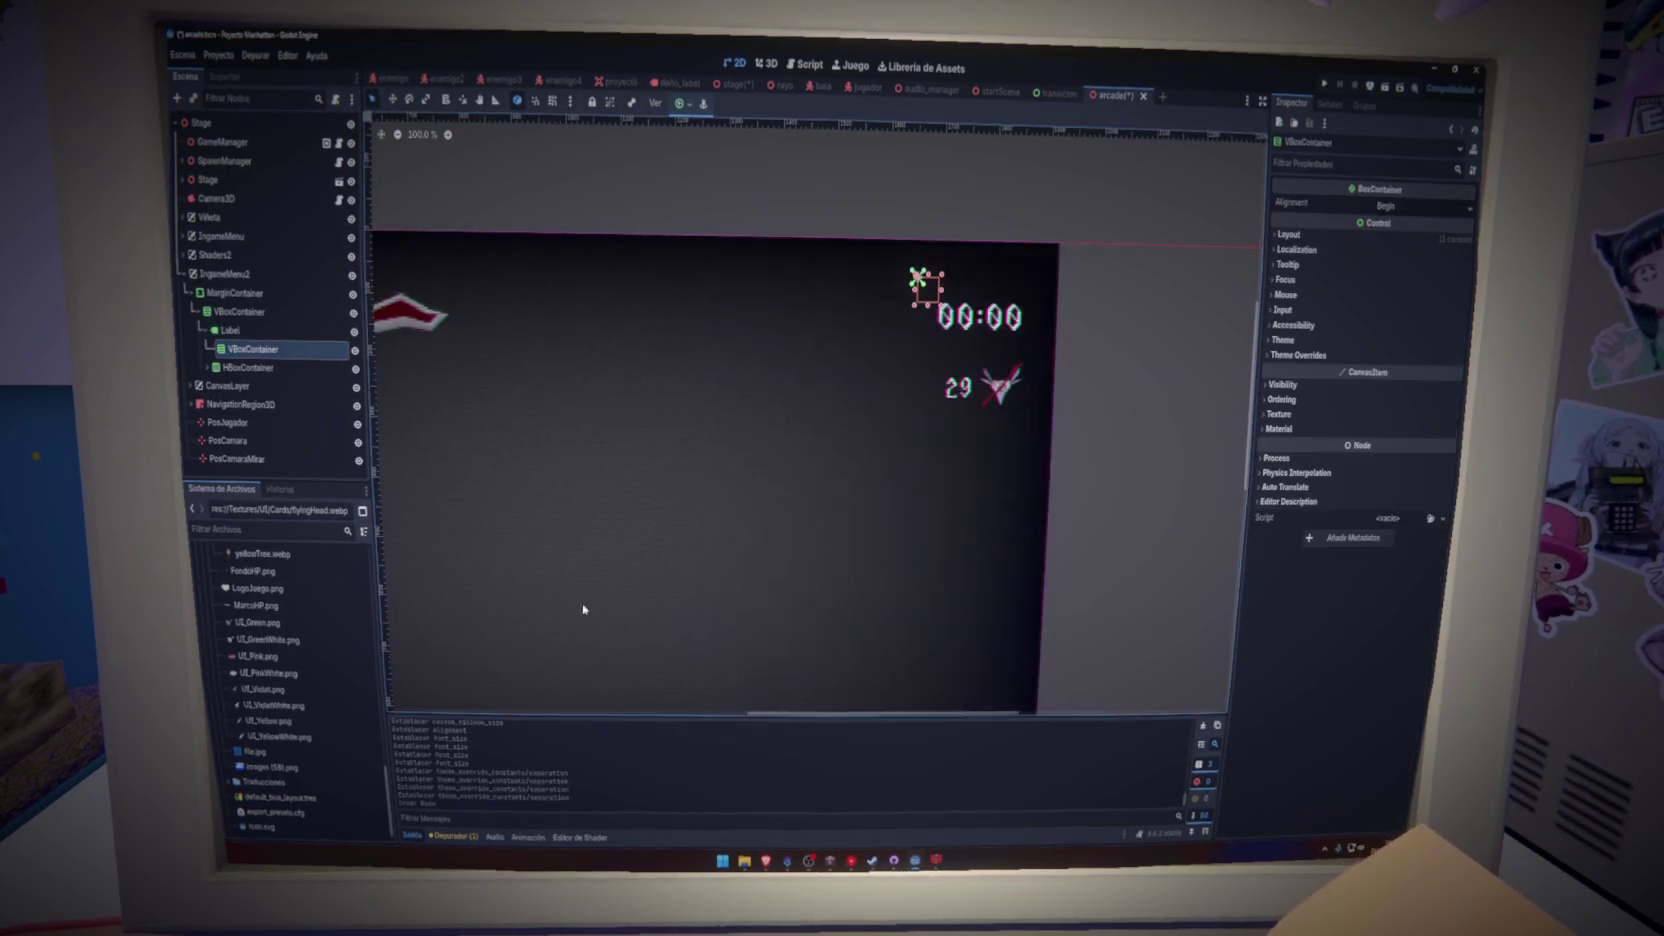
{"action": "left_click_drag", "start_coordinate": [245, 358], "coordinate": [240, 354]}
- Duplicate the counter row and set the copy's icon texture to aaaahhhh_jugador.png
{"action": "left_click", "coordinate": [249, 369]}
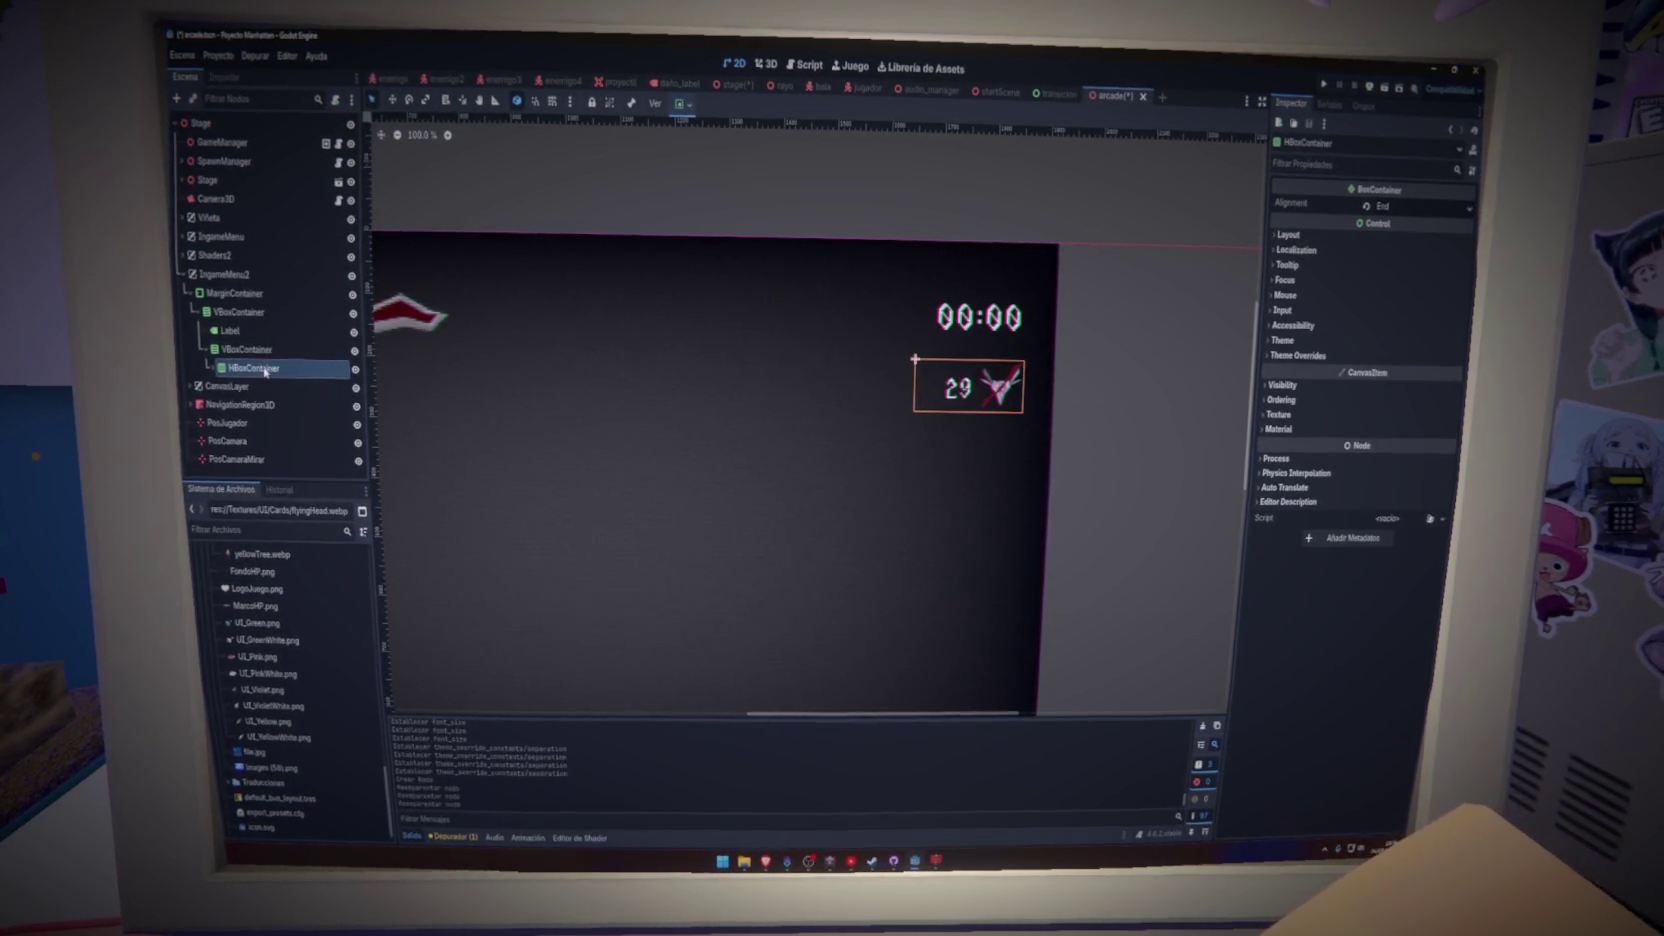
{"action": "key", "text": "ctrl+d"}
{"action": "left_click", "coordinate": [258, 441]}
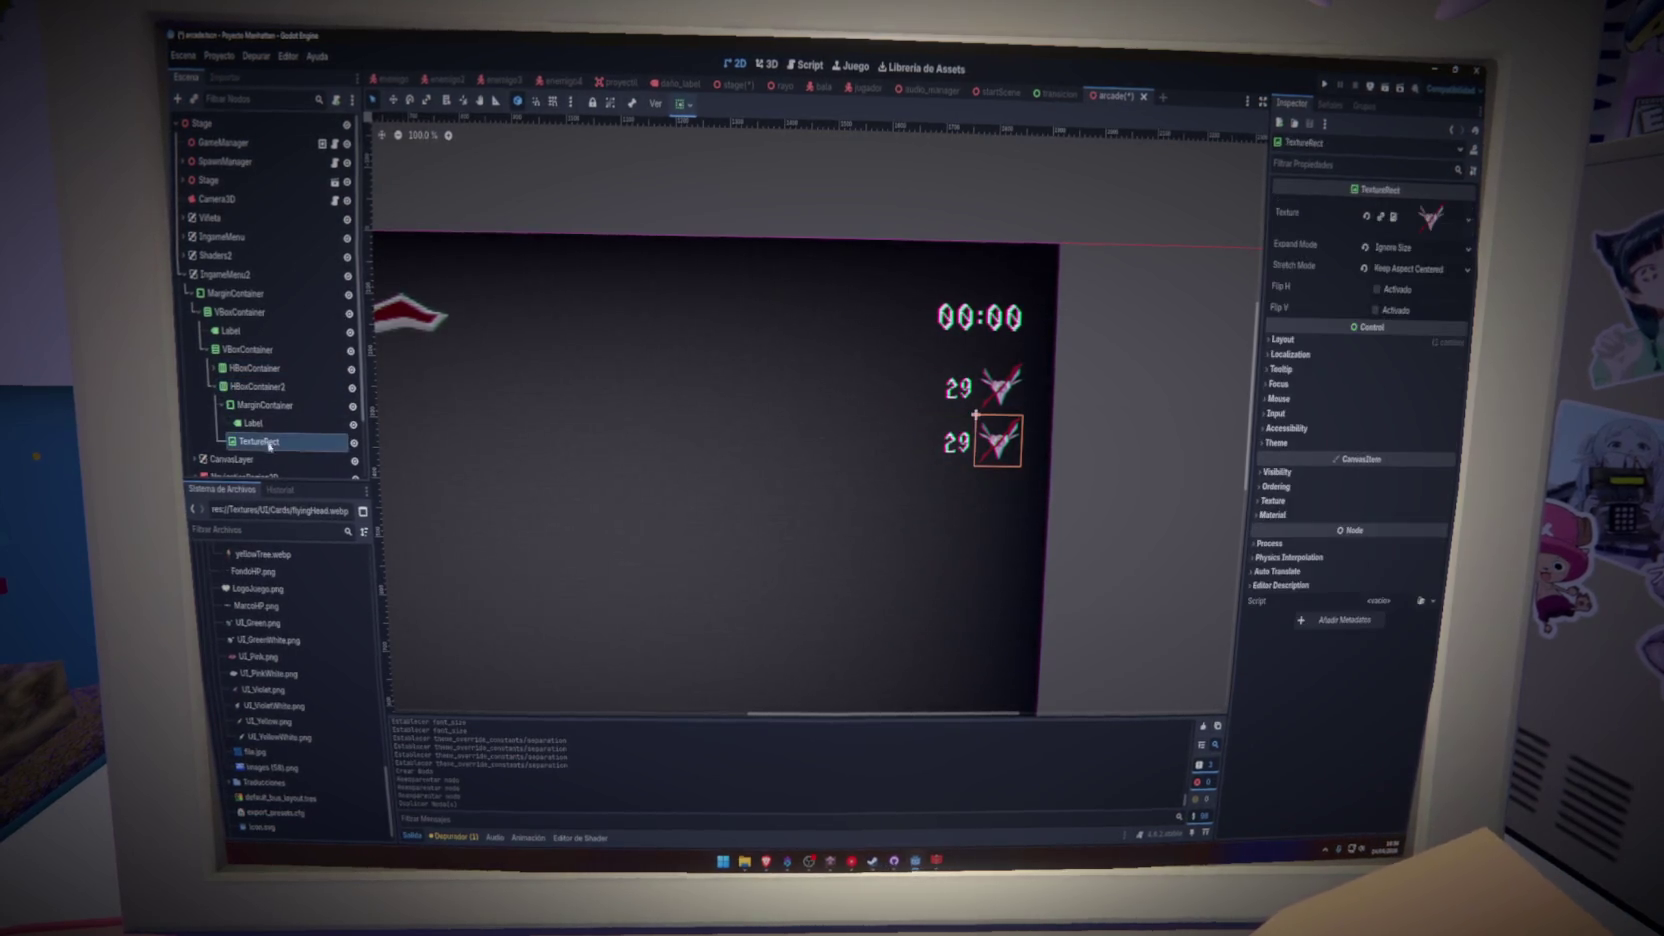
{"action": "scroll", "coordinate": [300, 640], "scroll_direction": "up", "scroll_amount": 3}
{"action": "scroll", "coordinate": [320, 640], "scroll_direction": "up", "scroll_amount": 4}
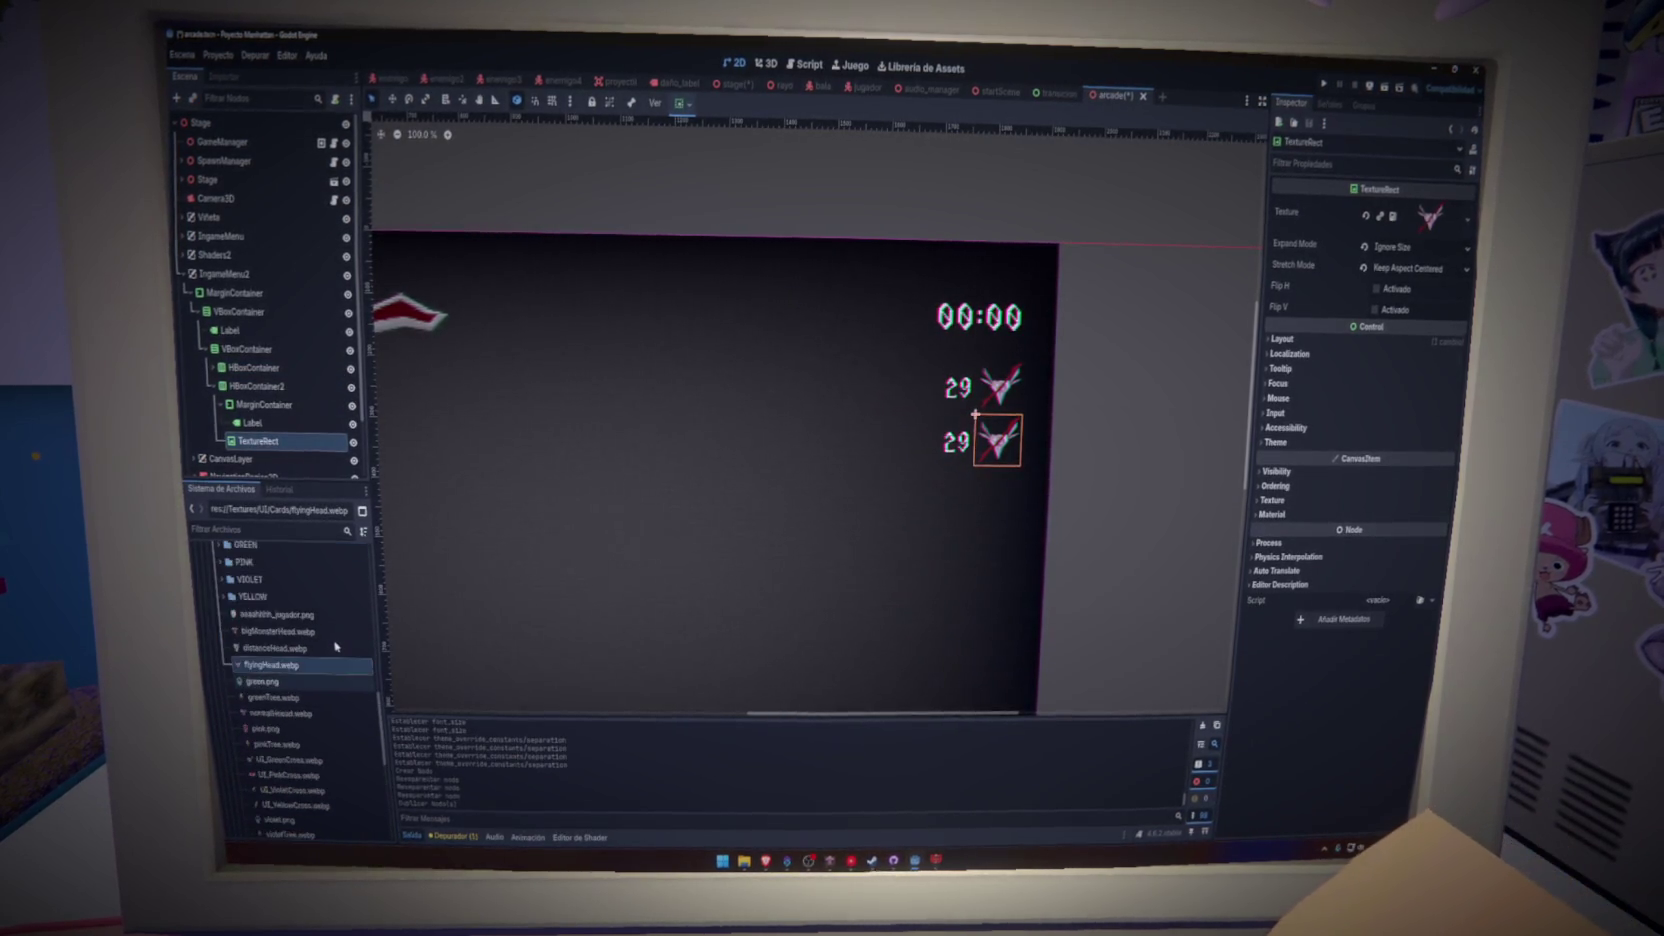
{"action": "left_click_drag", "start_coordinate": [296, 626], "coordinate": [300, 412]}
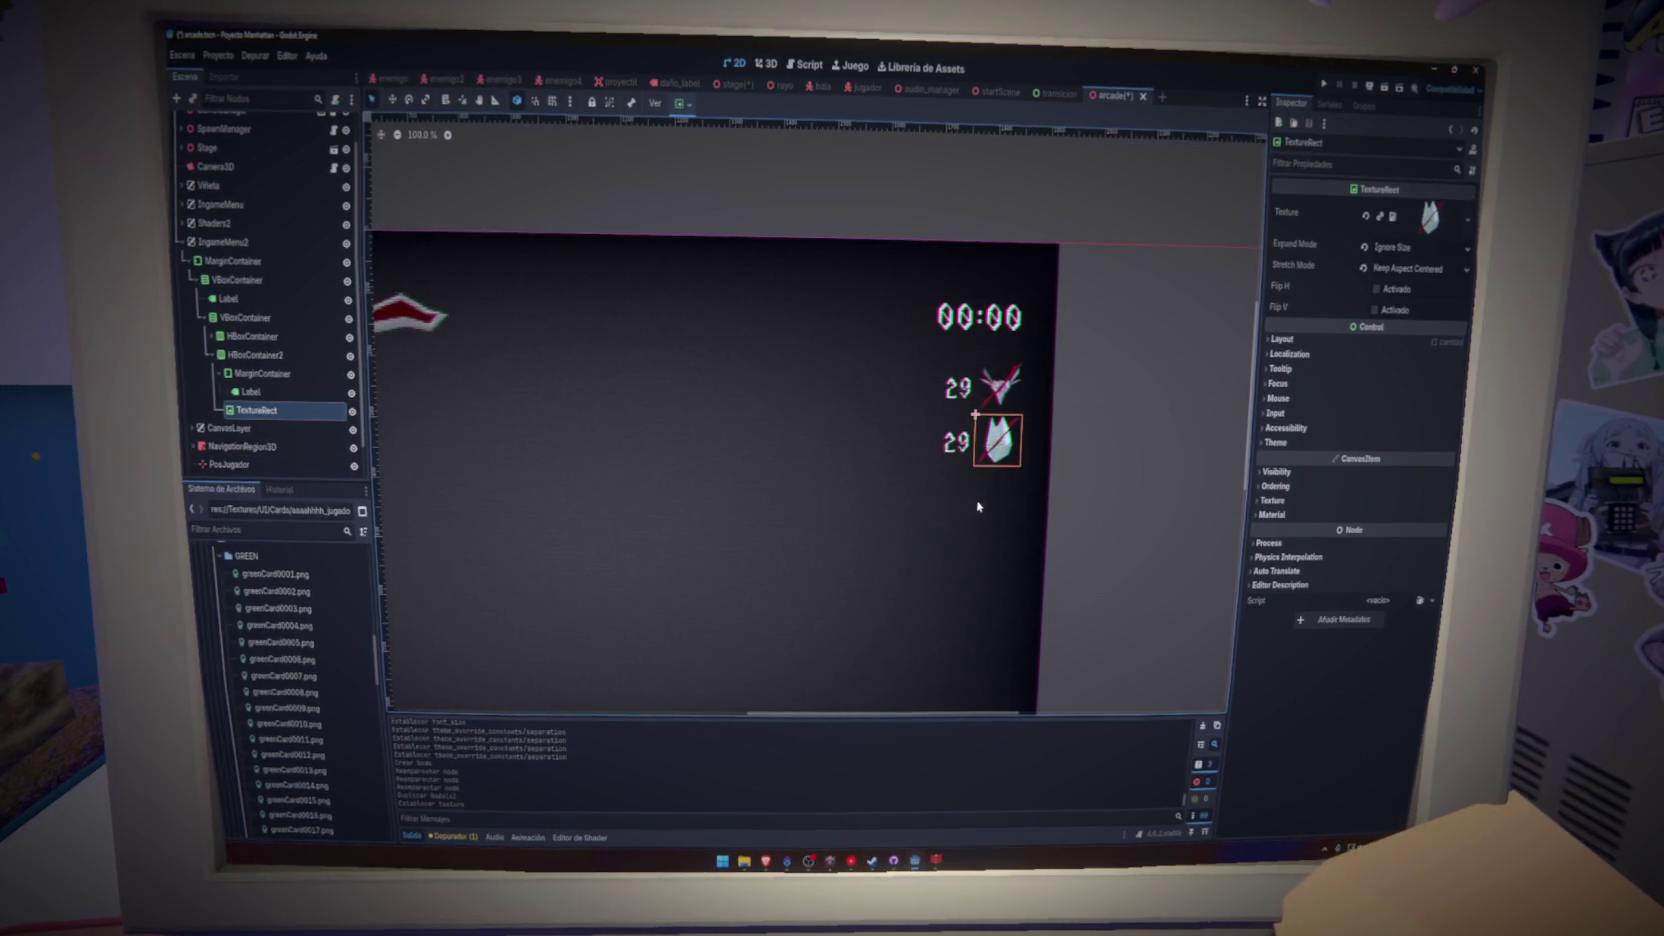
{"action": "key", "text": "alt+Tab"}
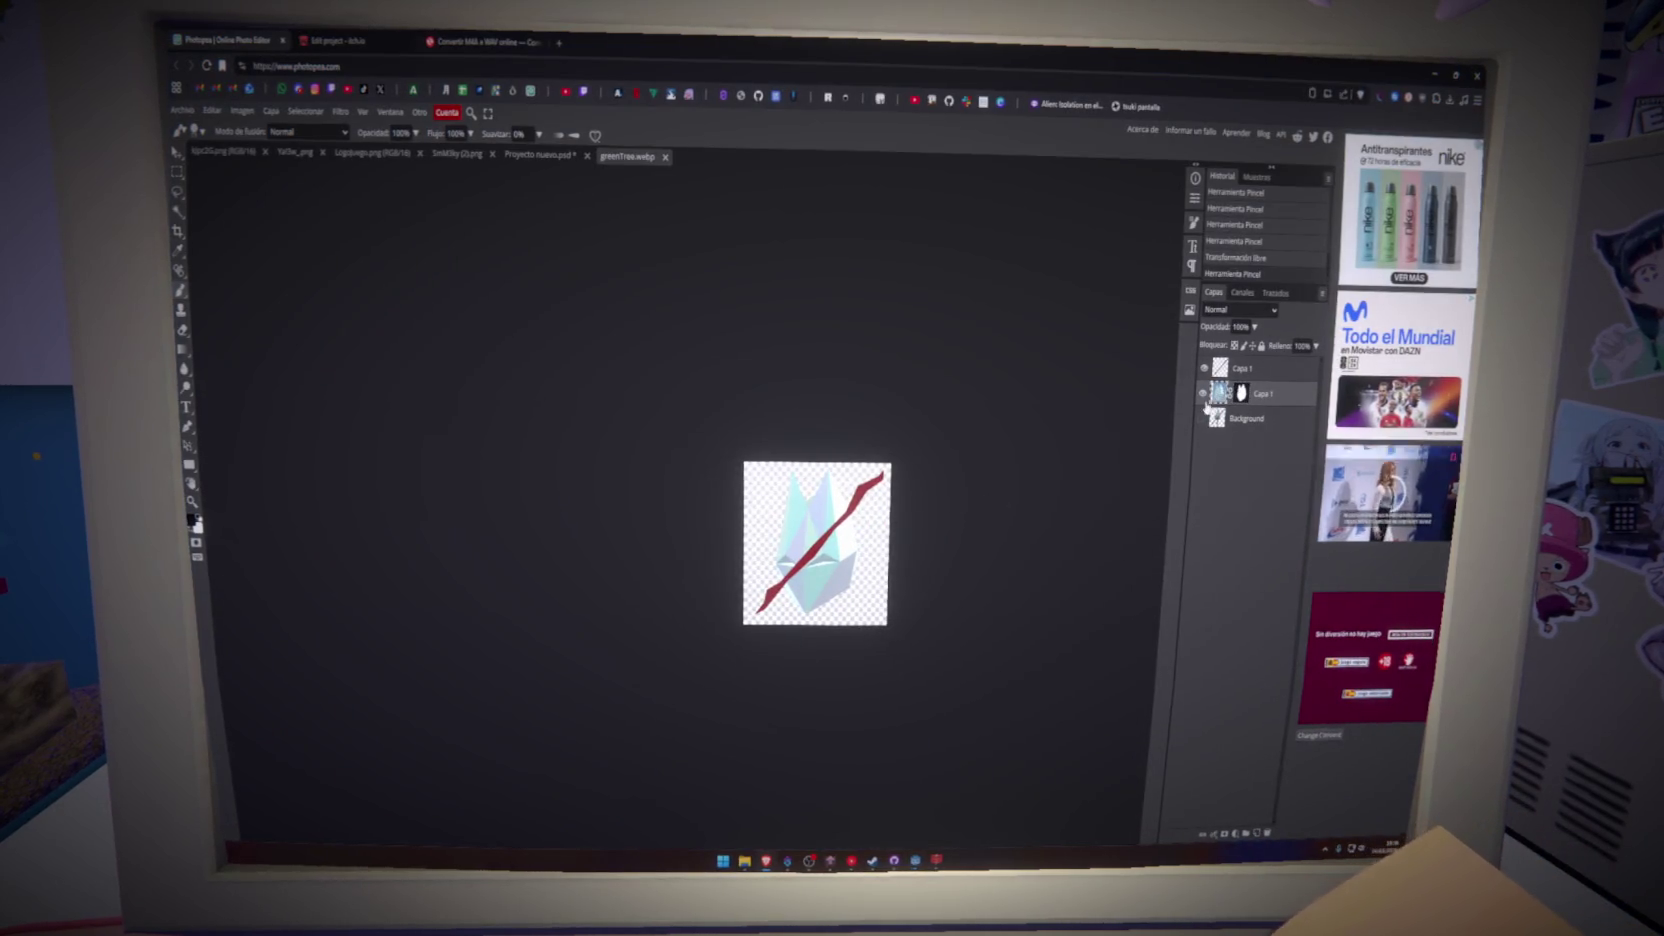
- Reposition and resize the crystal sprite, then export it as PNG over the existing crossed-out icon
{"action": "key", "text": "ctrl+t"}
{"action": "mouse_move", "coordinate": [818, 640]}
{"action": "left_mouse_down"}
{"action": "mouse_move", "coordinate": [840, 600]}
{"action": "mouse_move", "coordinate": [800, 610]}
{"action": "mouse_move", "coordinate": [820, 595]}
{"action": "mouse_move", "coordinate": [816, 545]}
{"action": "left_mouse_up"}
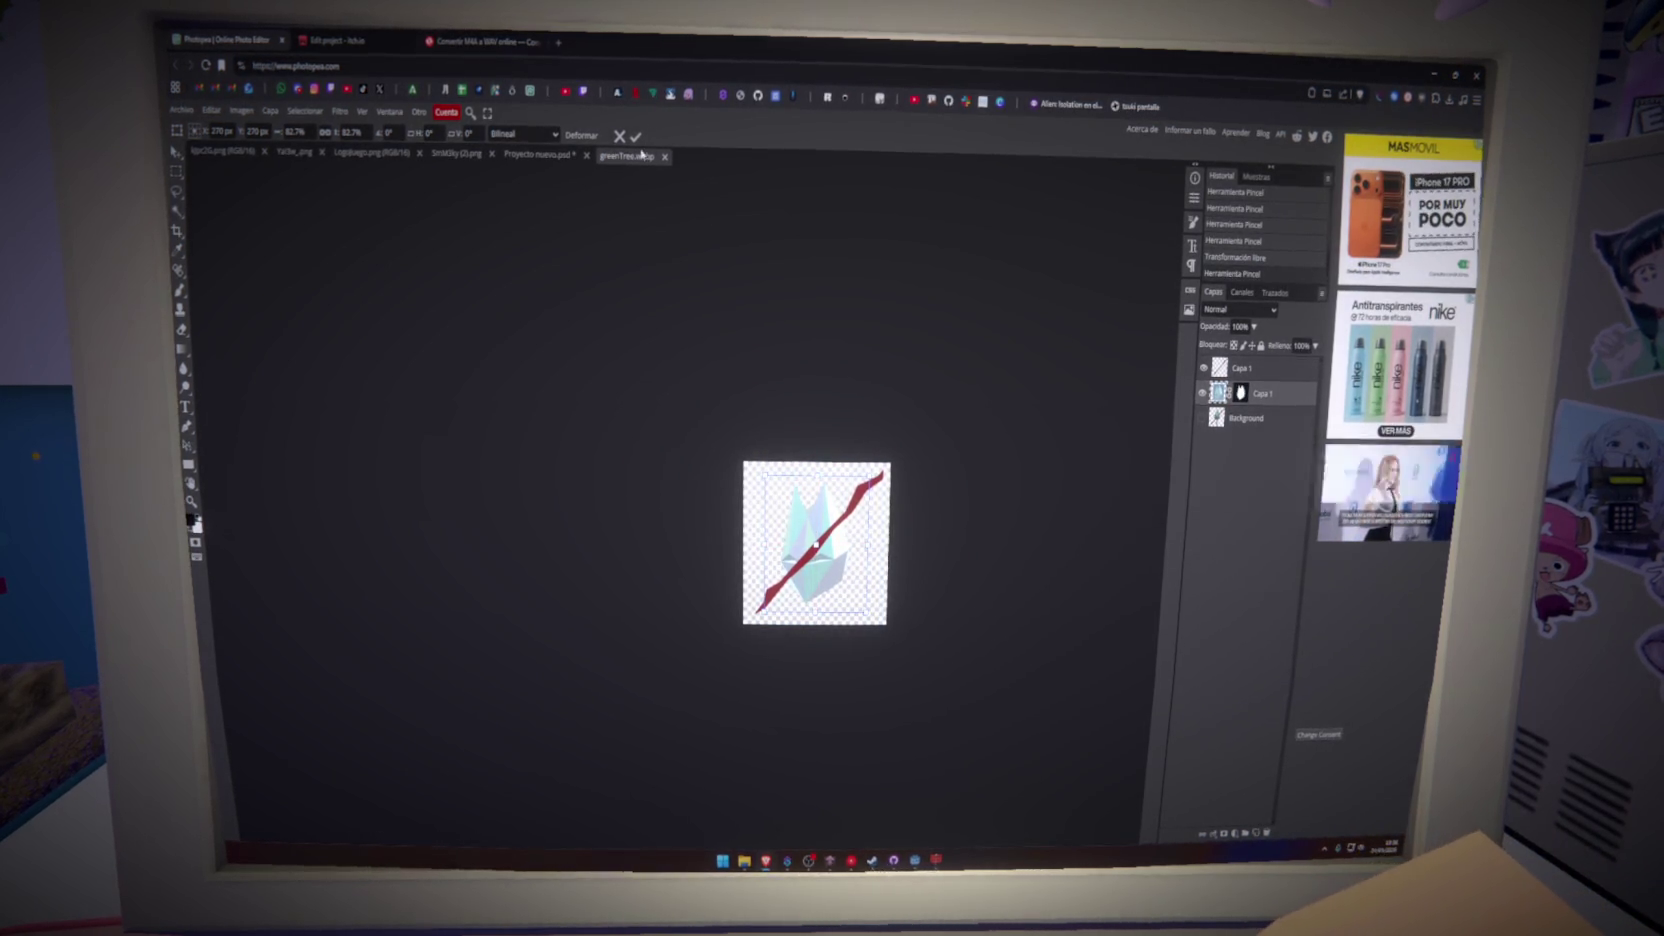
{"action": "left_click", "coordinate": [636, 136]}
{"action": "left_click", "coordinate": [181, 110]}
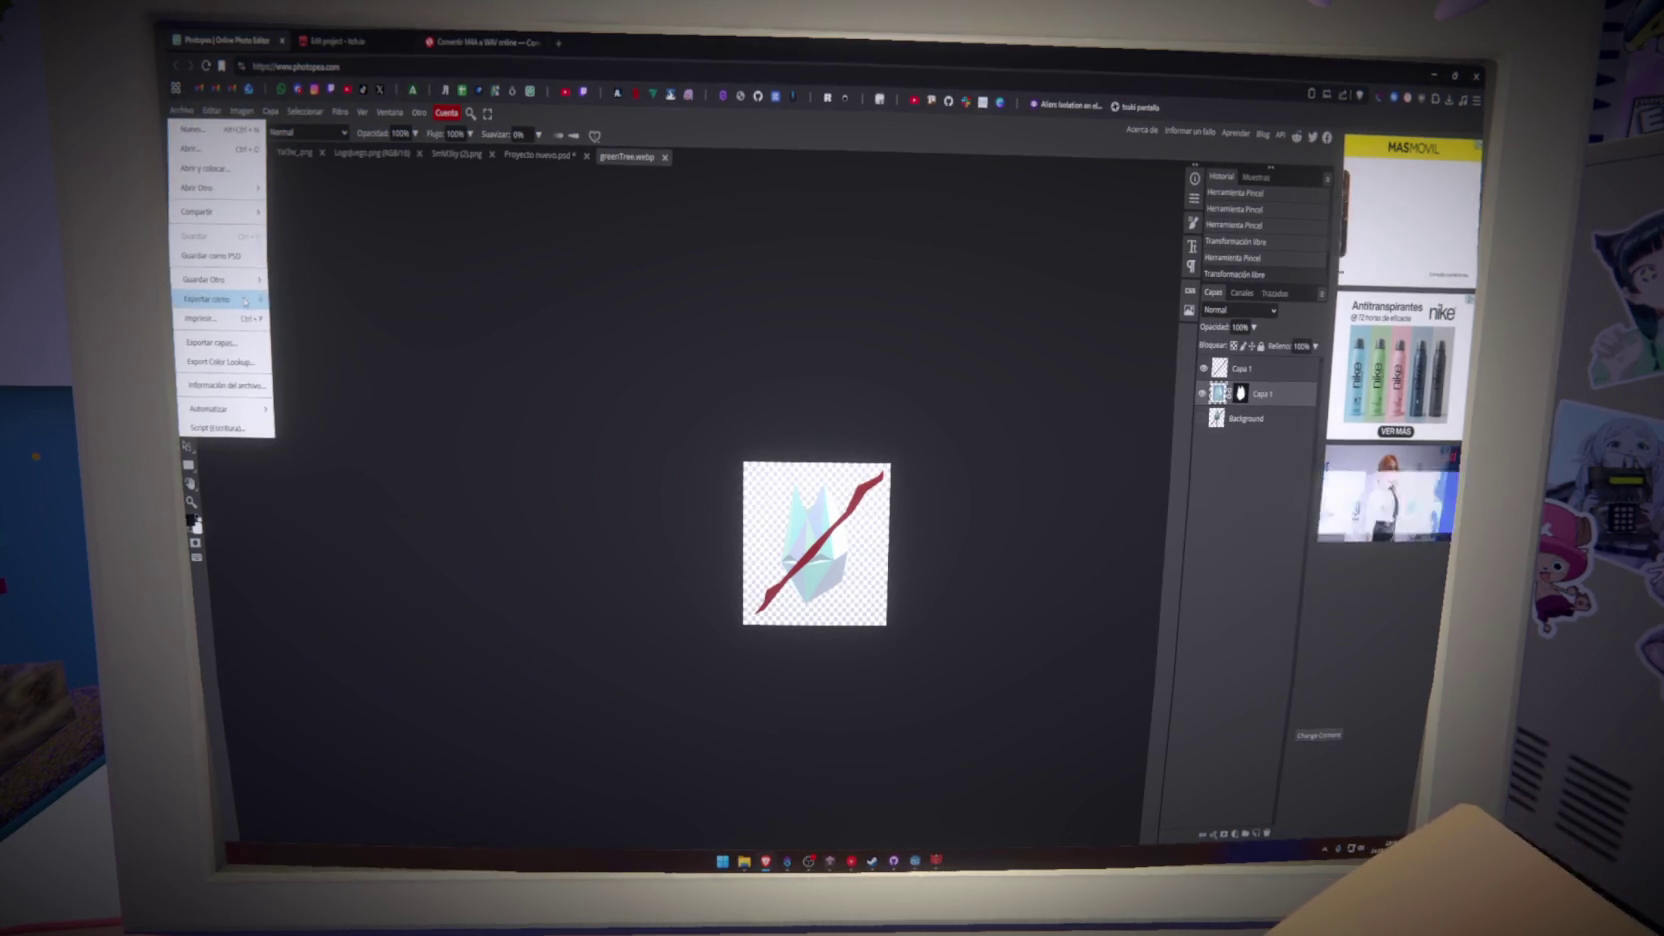
{"action": "mouse_move", "coordinate": [245, 302]}
{"action": "left_click", "coordinate": [298, 306]}
{"action": "left_click", "coordinate": [562, 232]}
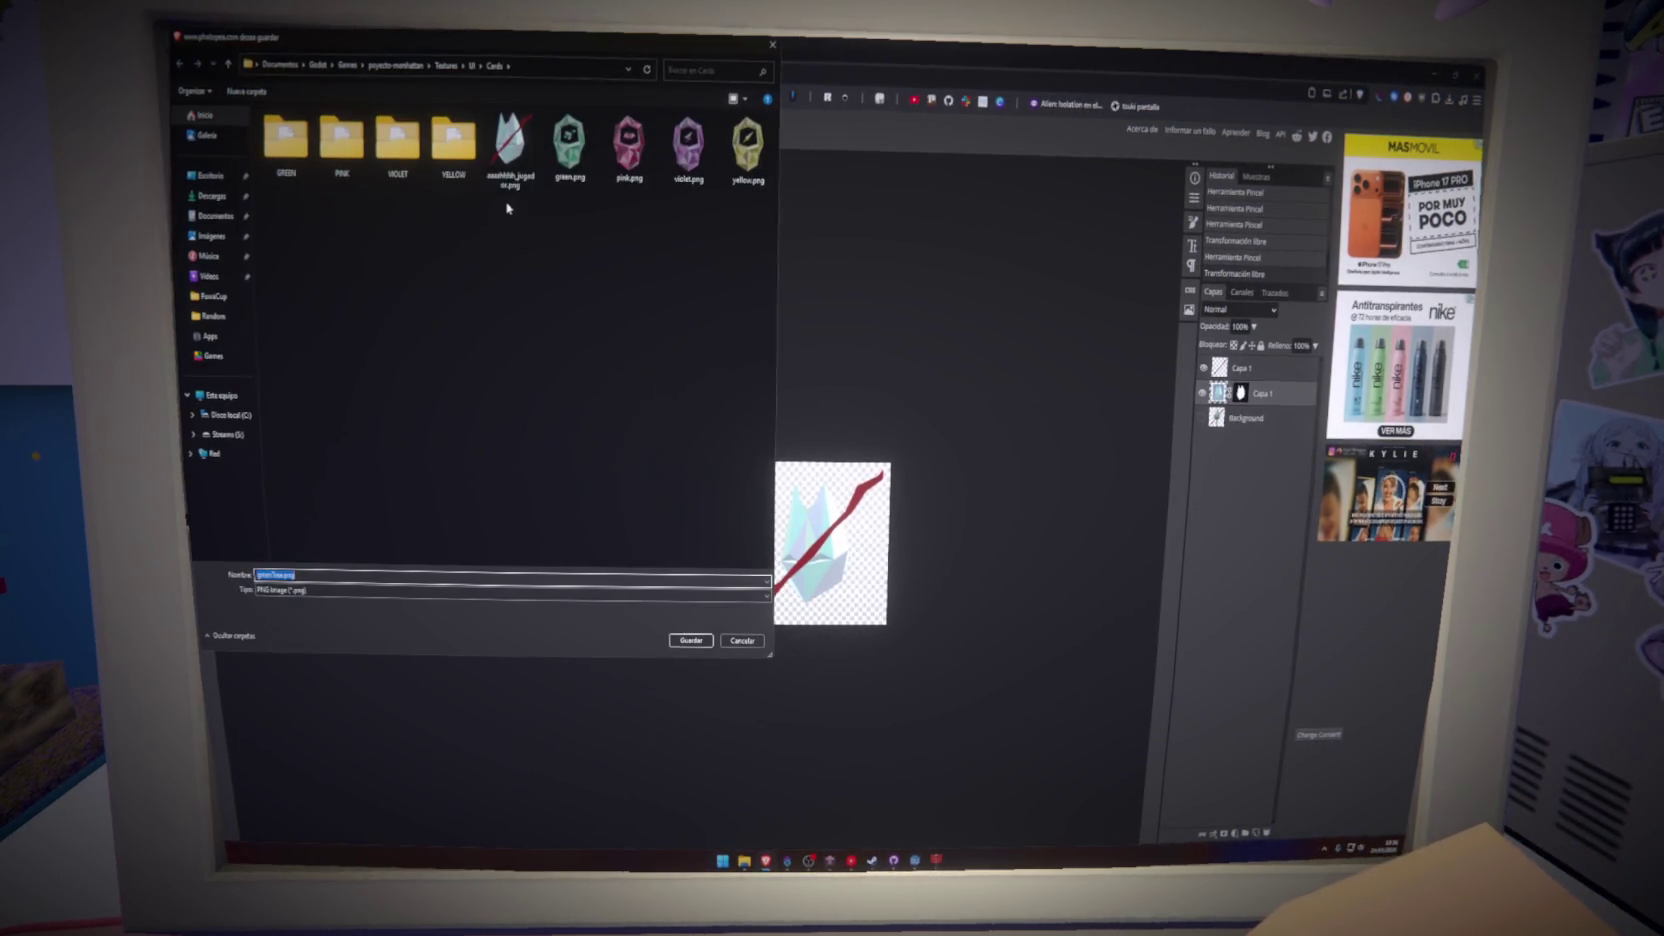
{"action": "left_click", "coordinate": [510, 150]}
{"action": "left_click", "coordinate": [690, 640]}
{"action": "left_click", "coordinate": [862, 531]}
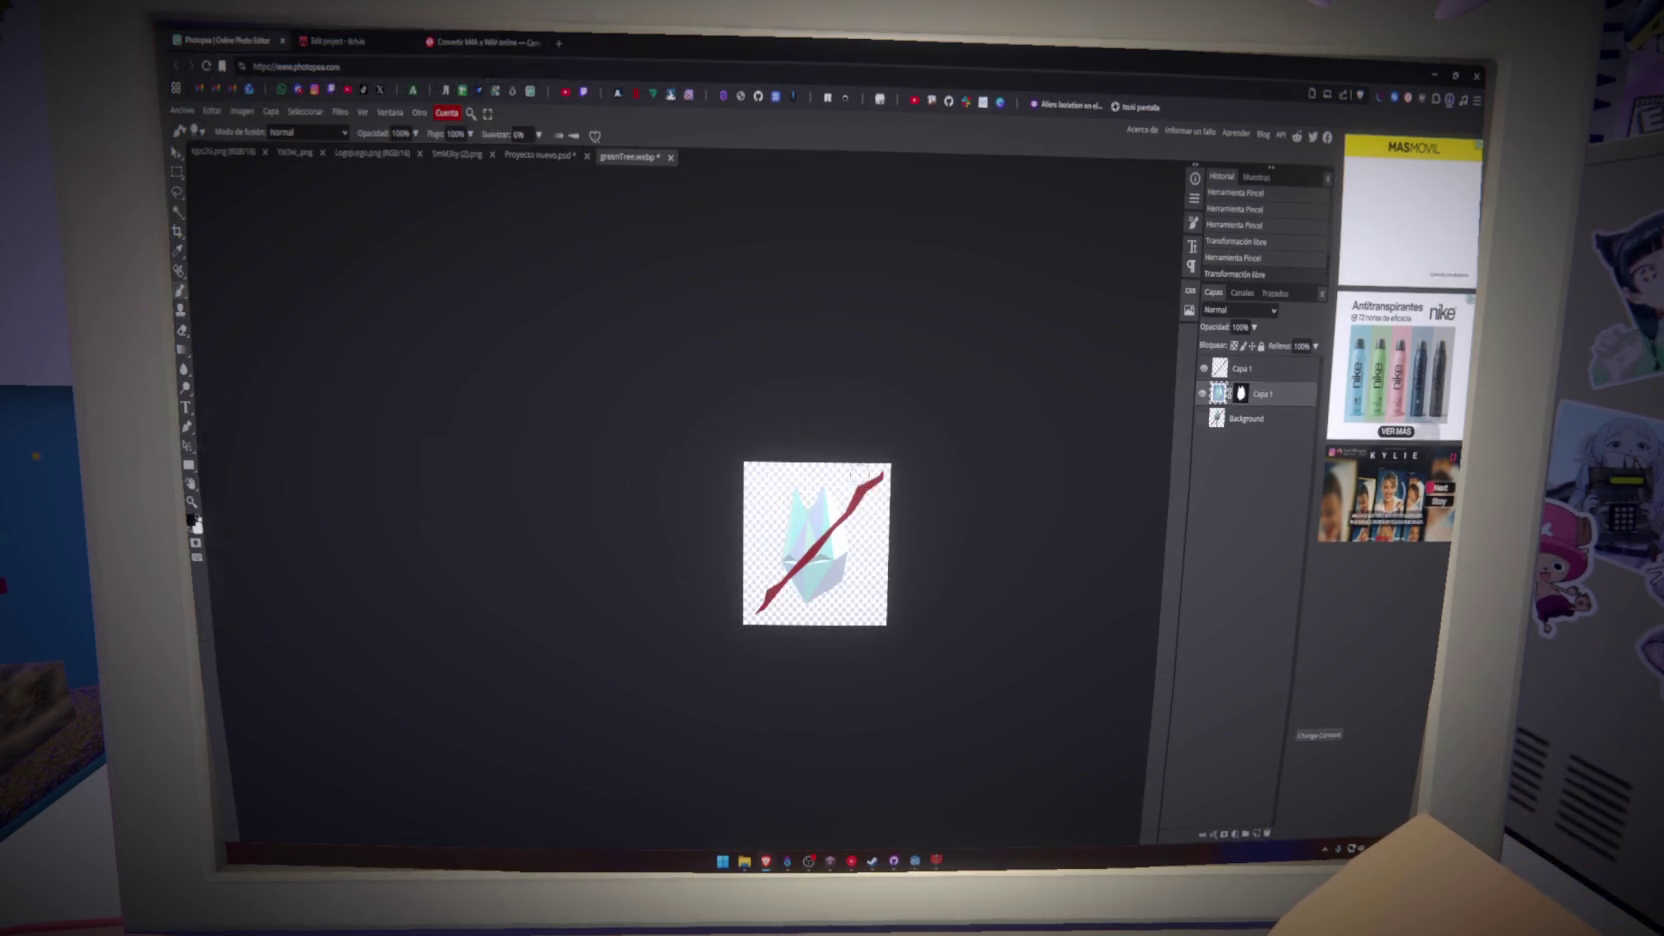
- Review the exported icon in the Godot editor
{"action": "key", "text": "alt+Tab"}
{"action": "scroll", "coordinate": [896, 518], "scroll_direction": "up", "scroll_amount": 5}
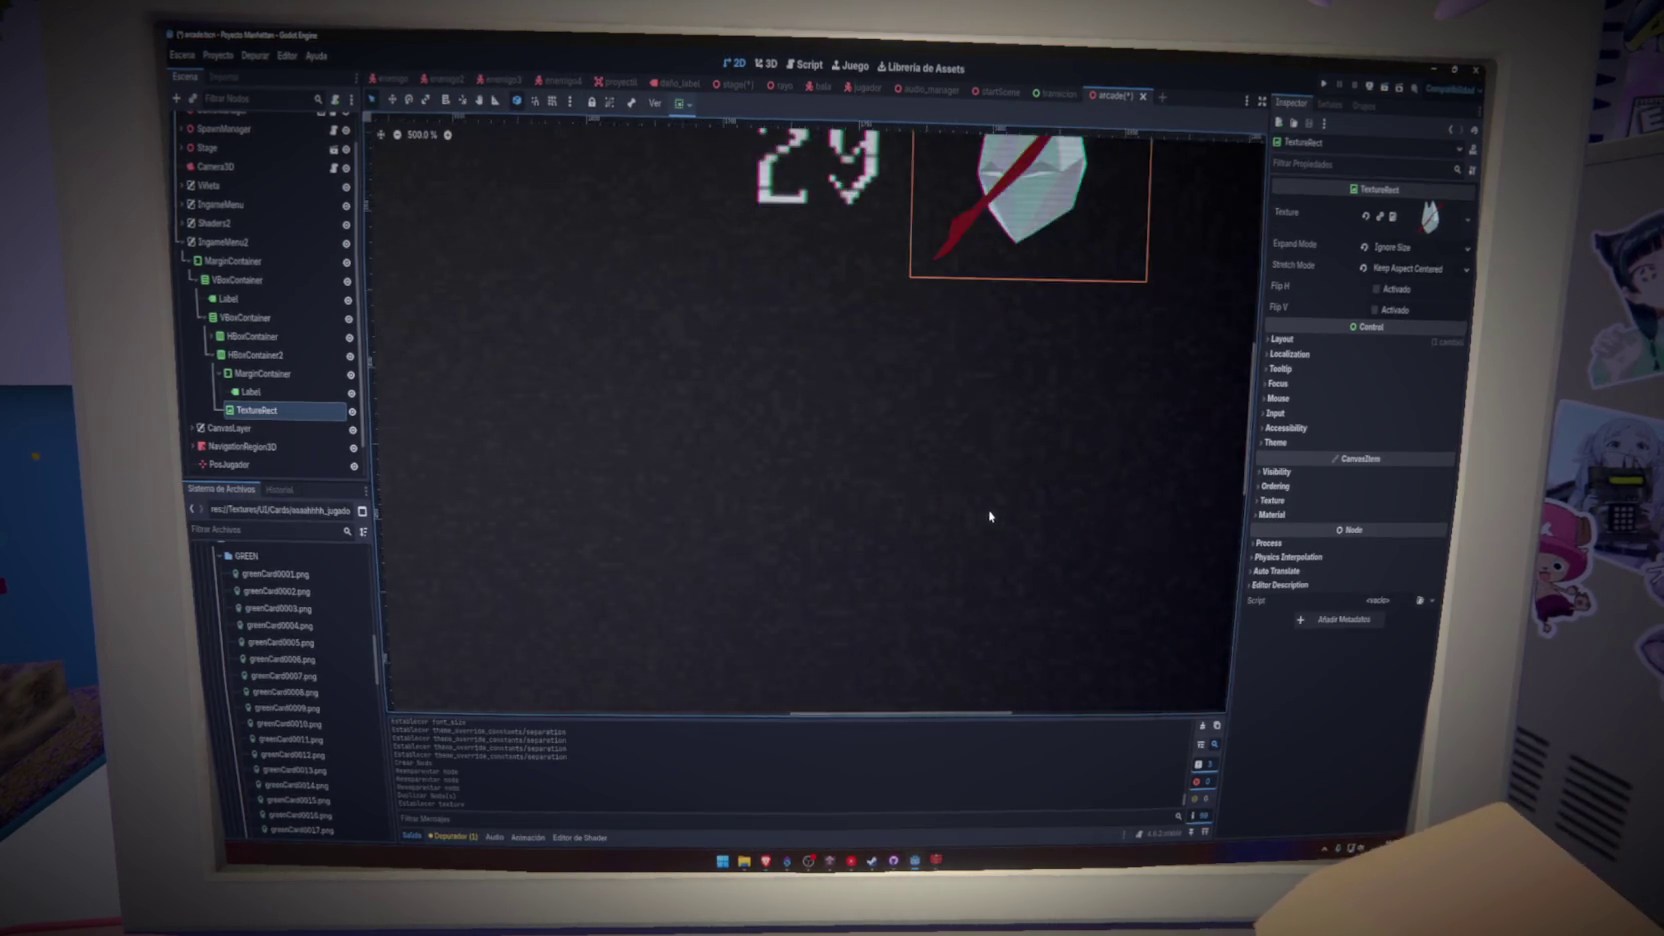
{"action": "scroll", "coordinate": [988, 516], "scroll_direction": "down", "scroll_amount": 3}
{"action": "scroll", "coordinate": [1000, 300], "scroll_direction": "up", "scroll_amount": 2}
- Back in Photopea, add a brush stroke and shrink the layer to about 92%
{"action": "key", "text": "alt+Tab"}
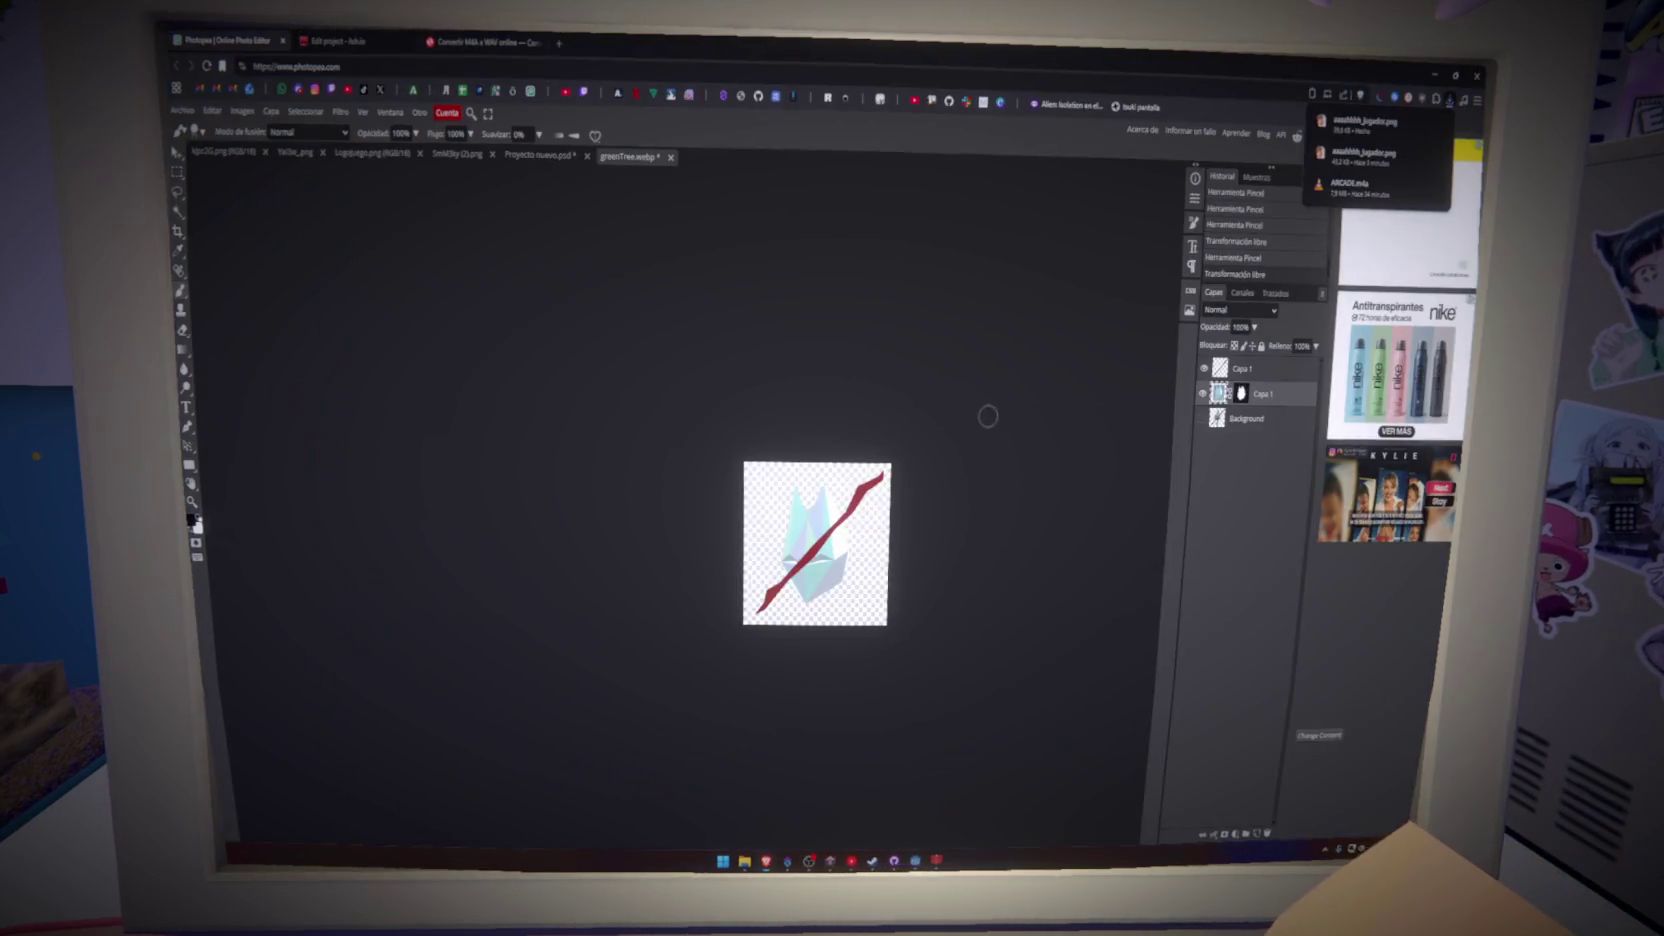
{"action": "scroll", "coordinate": [800, 480], "scroll_direction": "up", "scroll_amount": 5}
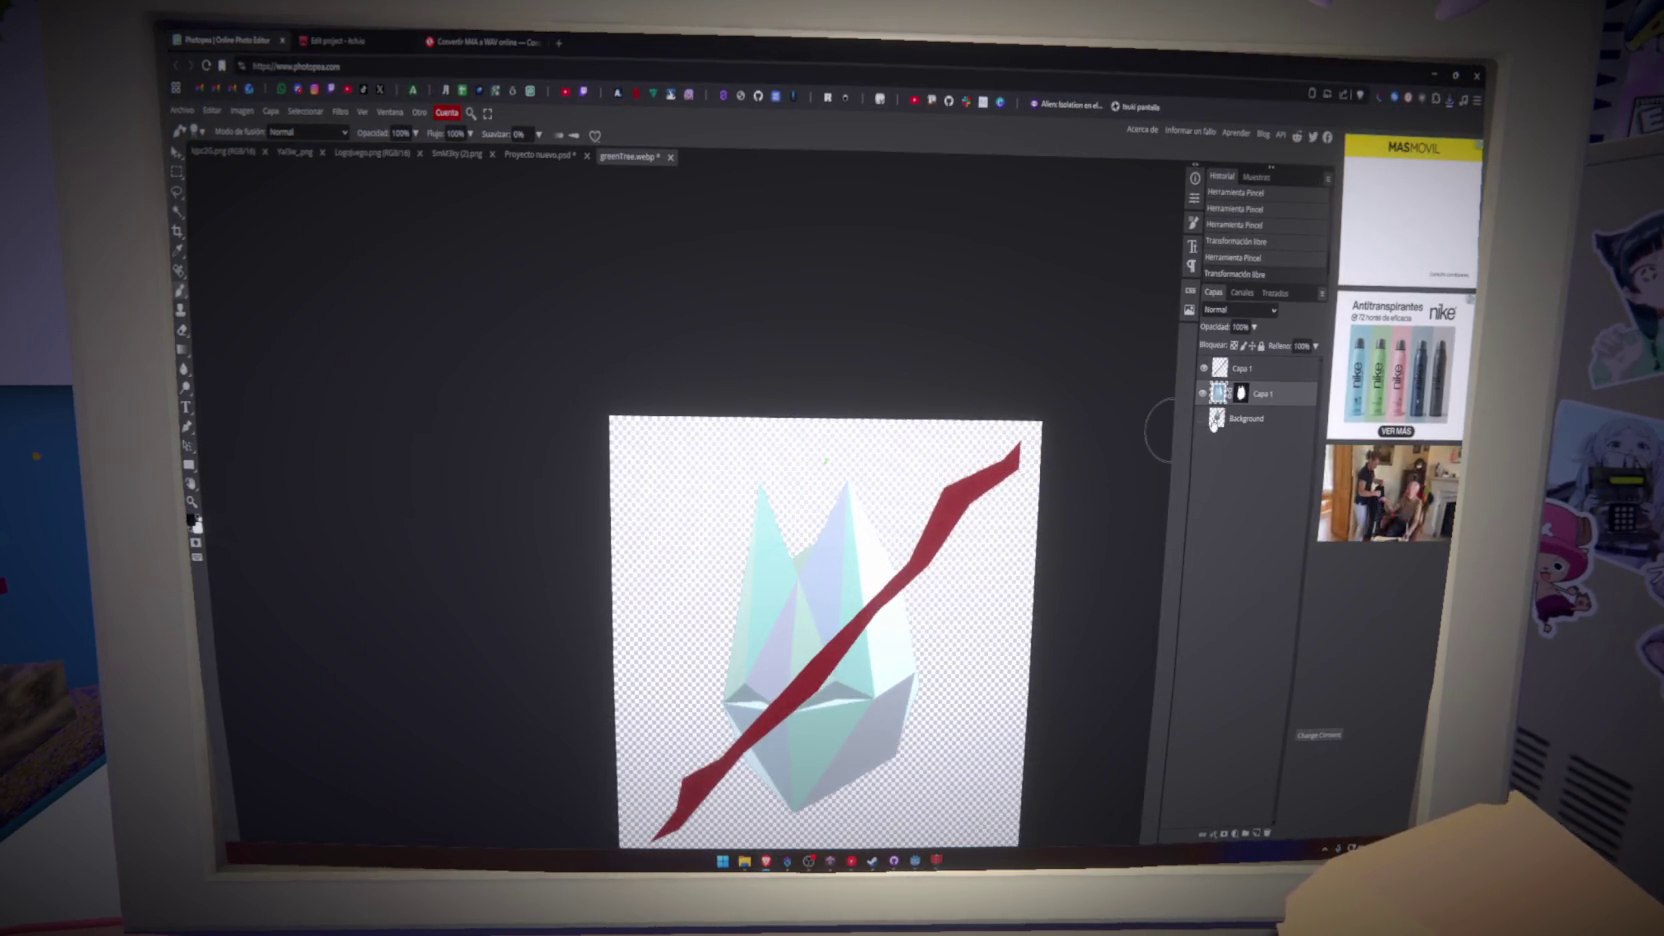
{"action": "left_click", "coordinate": [835, 455]}
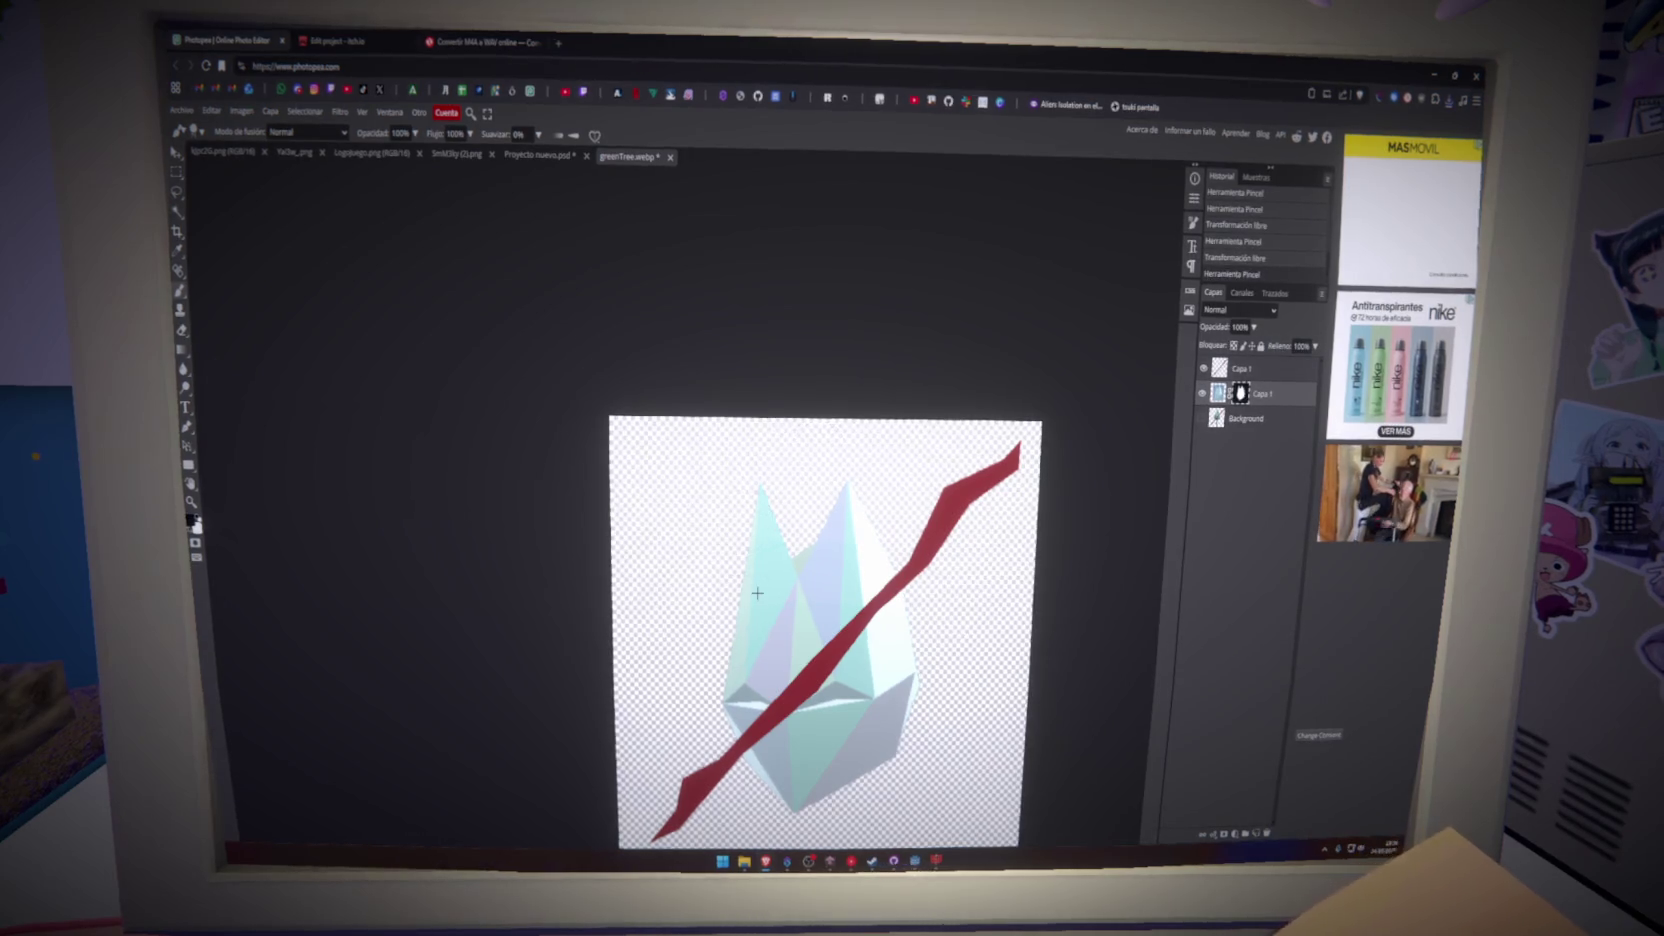
{"action": "scroll", "coordinate": [757, 619], "scroll_direction": "down", "scroll_amount": 3}
{"action": "key", "text": "ctrl+t"}
{"action": "mouse_move", "coordinate": [835, 660]}
{"action": "left_mouse_down"}
{"action": "mouse_move", "coordinate": [782, 662]}
{"action": "mouse_move", "coordinate": [808, 700]}
{"action": "left_mouse_up"}
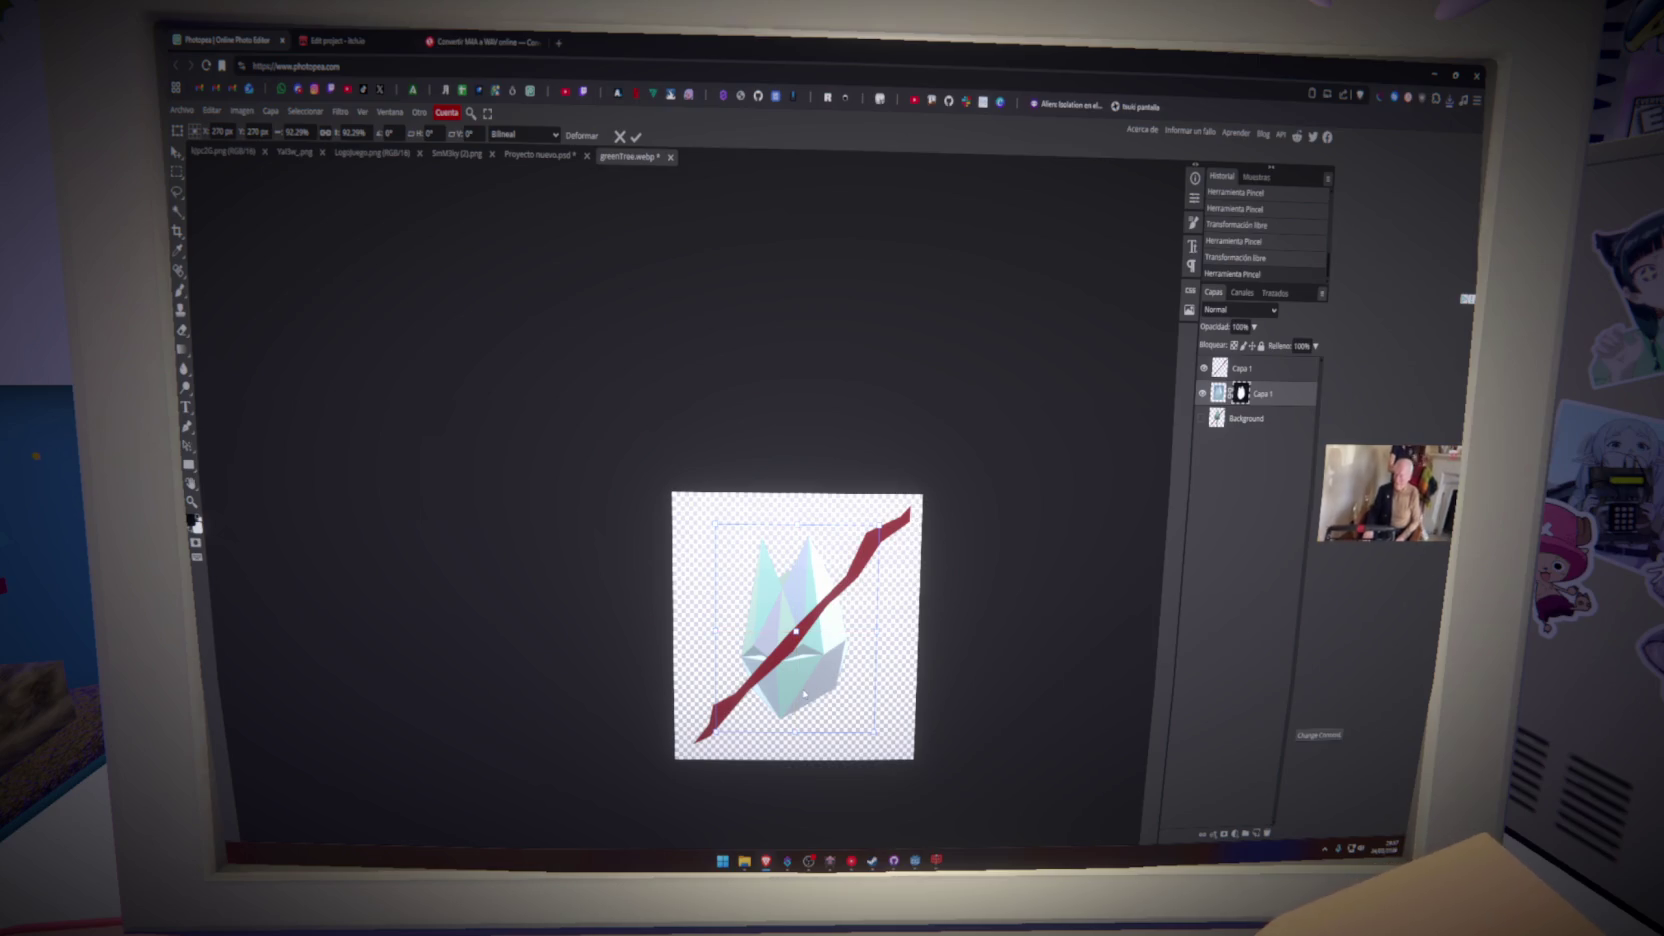
{"action": "left_click", "coordinate": [635, 137]}
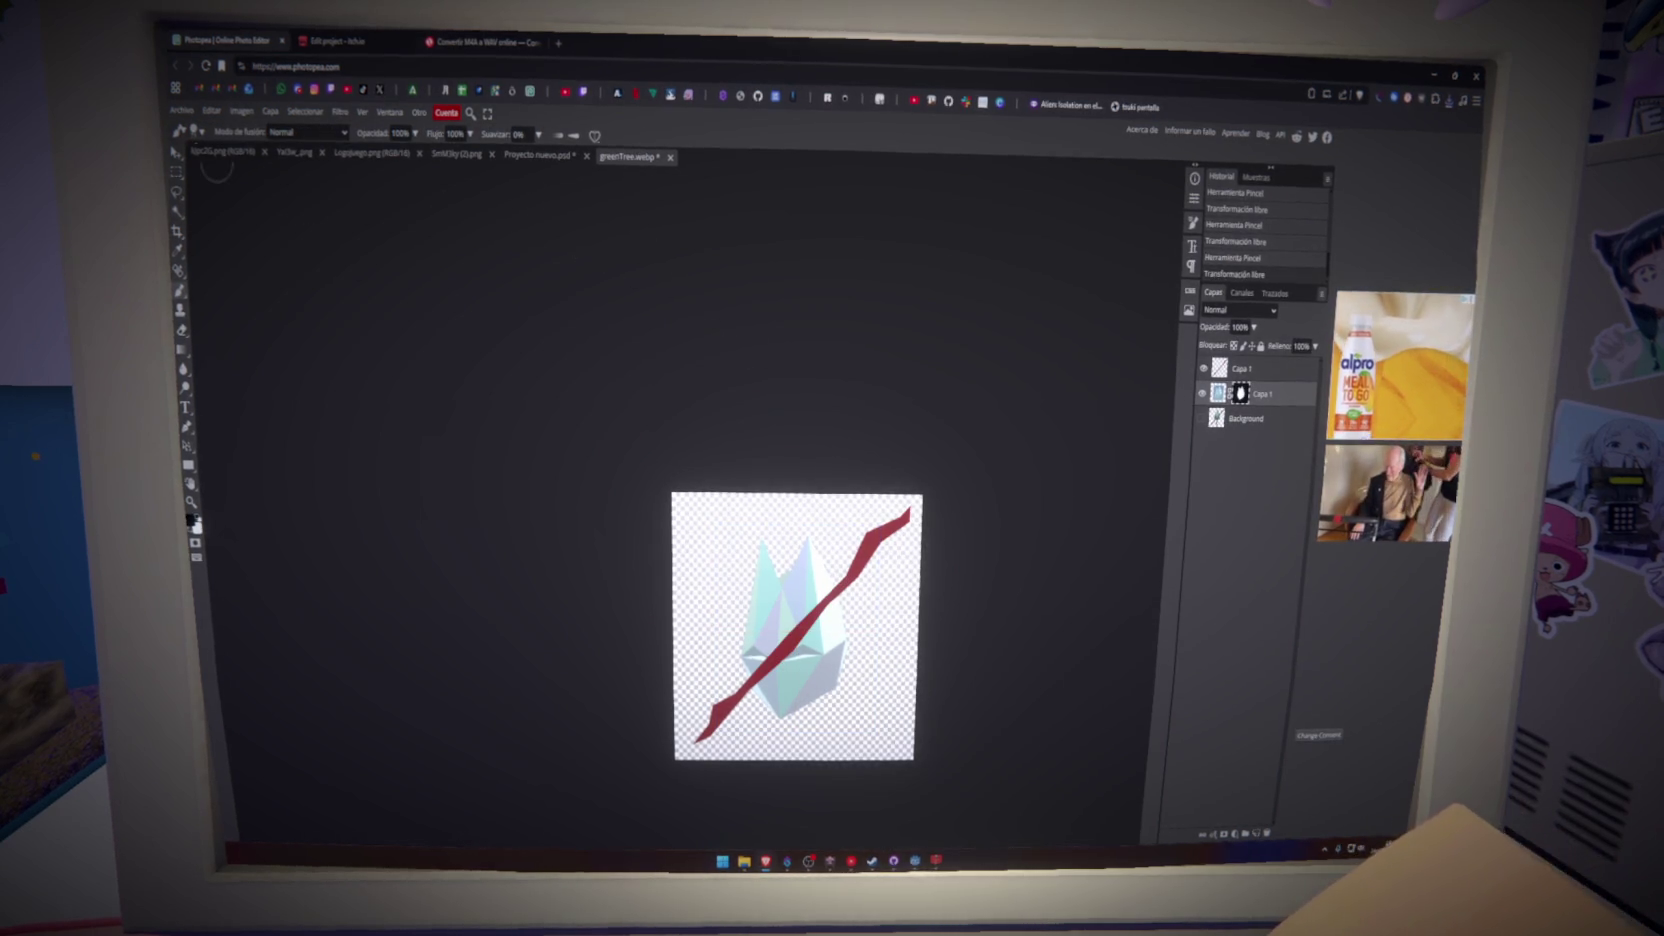
- Re-export the image as PNG replacing the crossed-out icon file, and check it in Godot
{"action": "left_click", "coordinate": [181, 110]}
{"action": "left_click", "coordinate": [300, 302]}
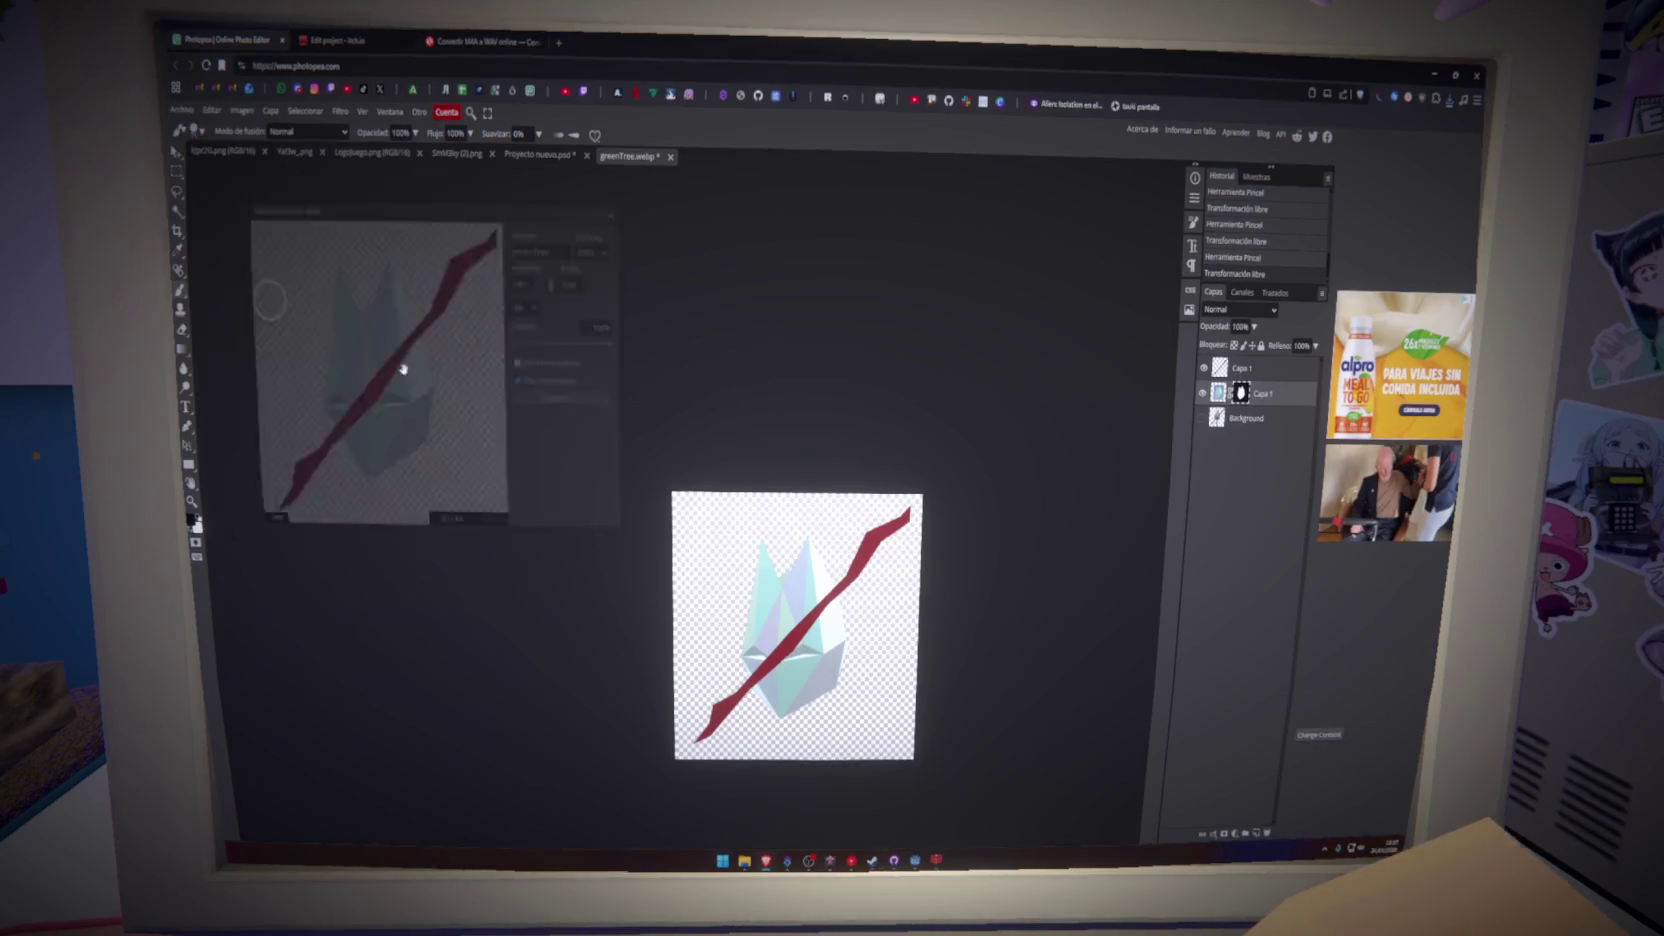
{"action": "left_click", "coordinate": [568, 404]}
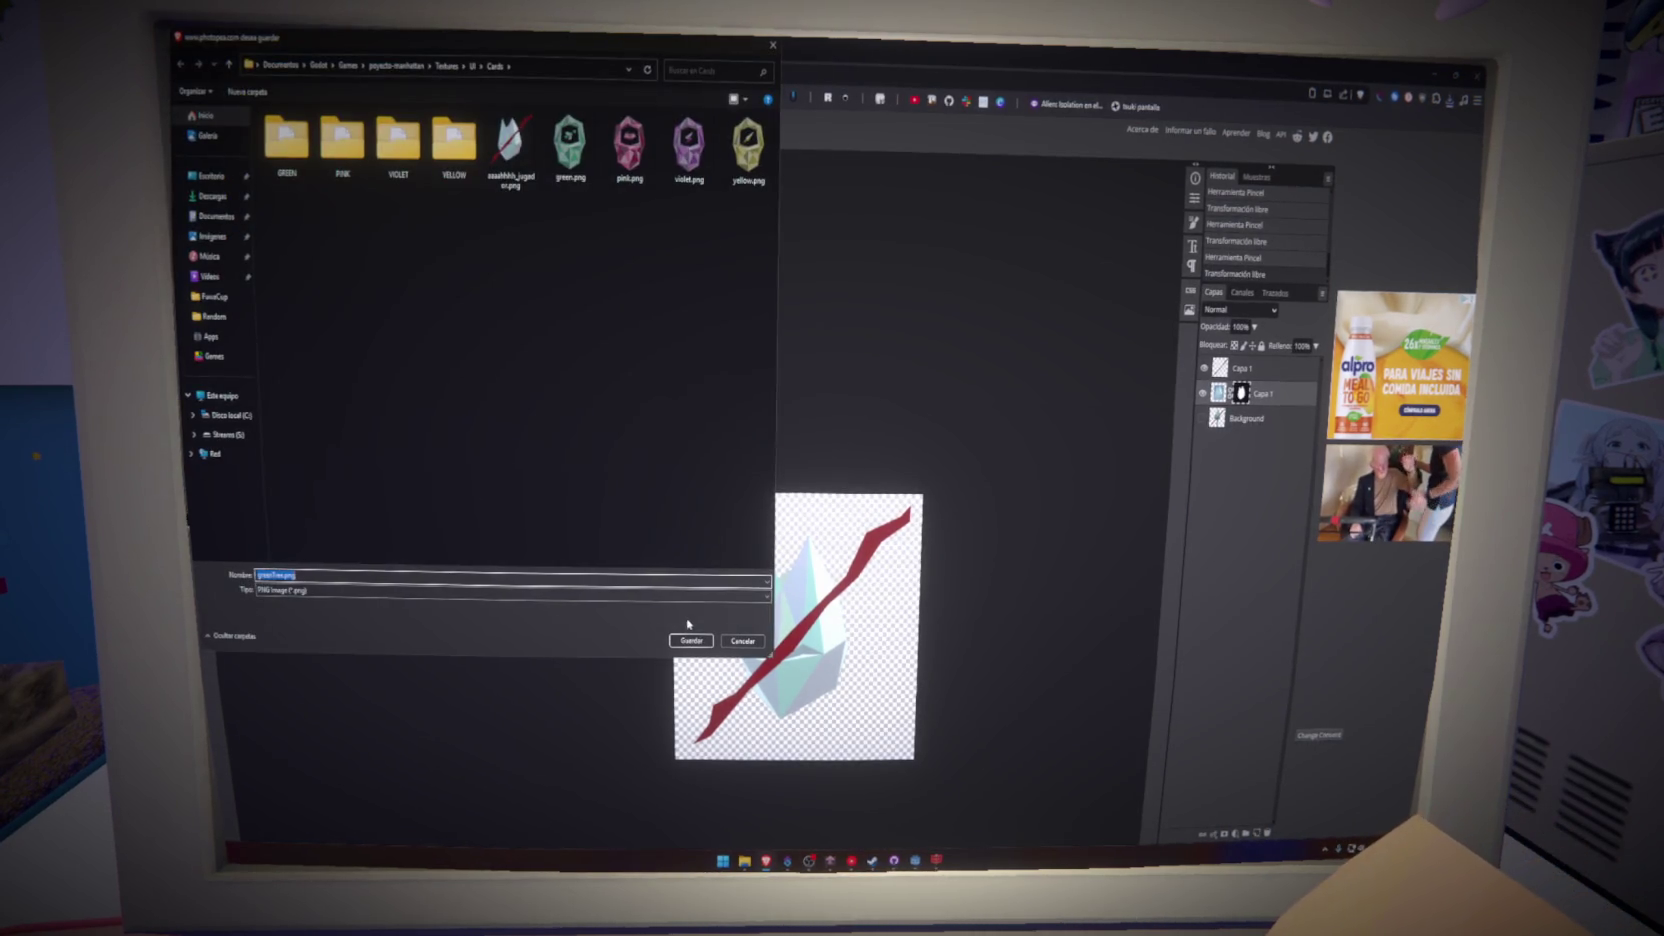
{"action": "left_click", "coordinate": [691, 640]}
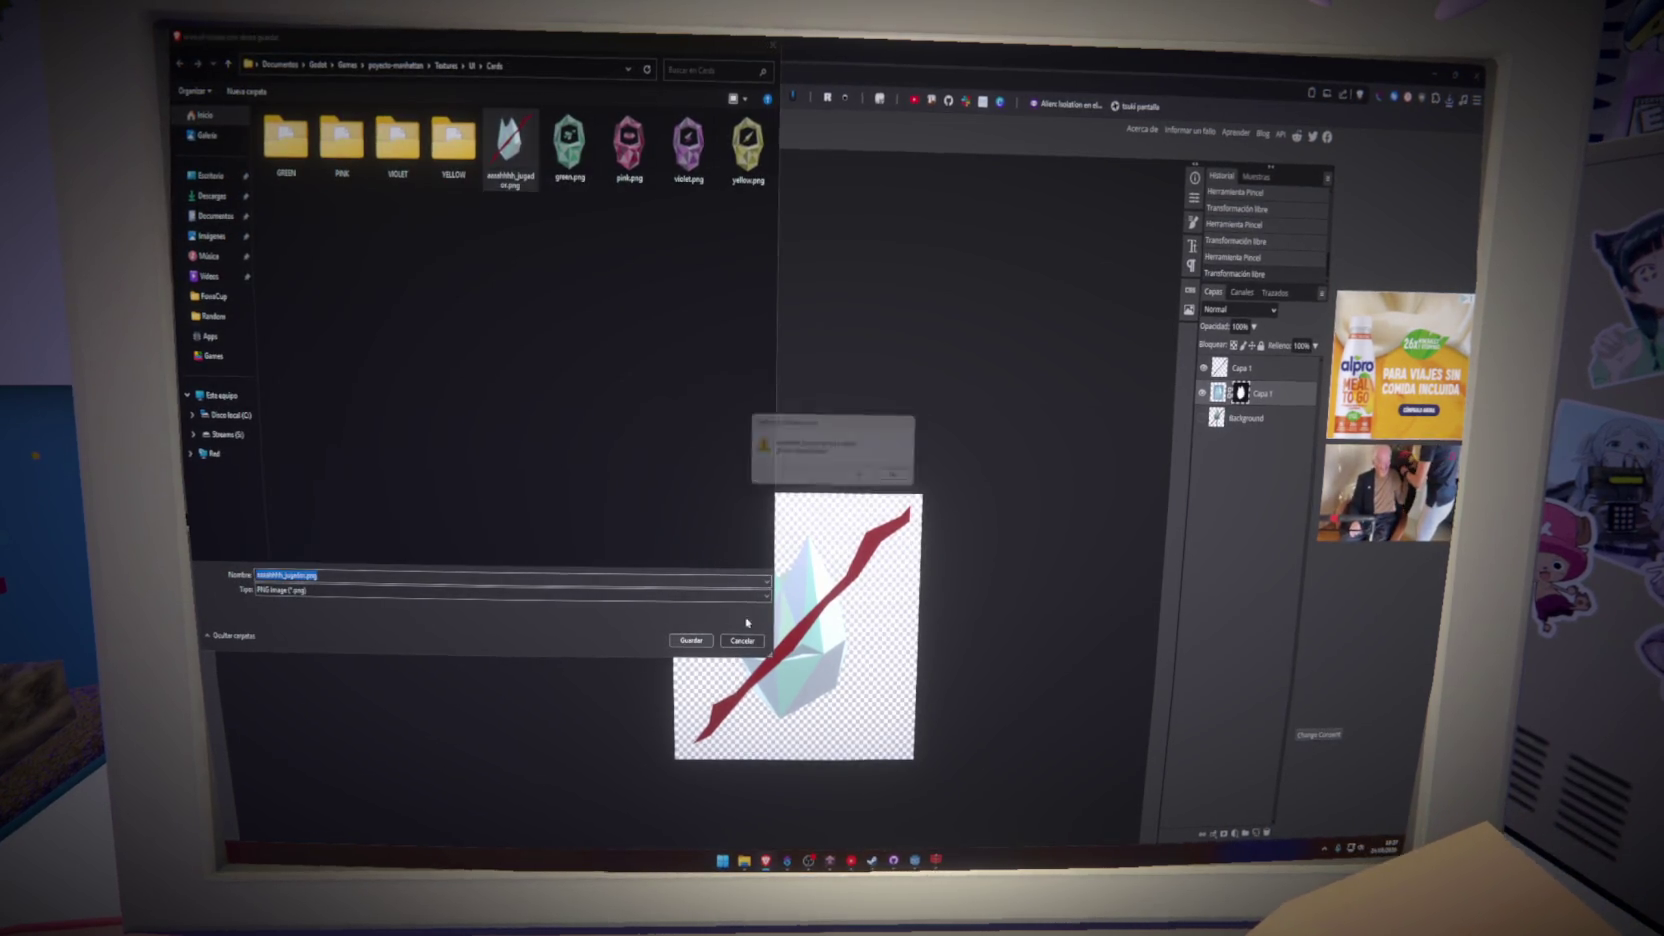
{"action": "left_click", "coordinate": [855, 472]}
{"action": "left_click", "coordinate": [915, 861]}
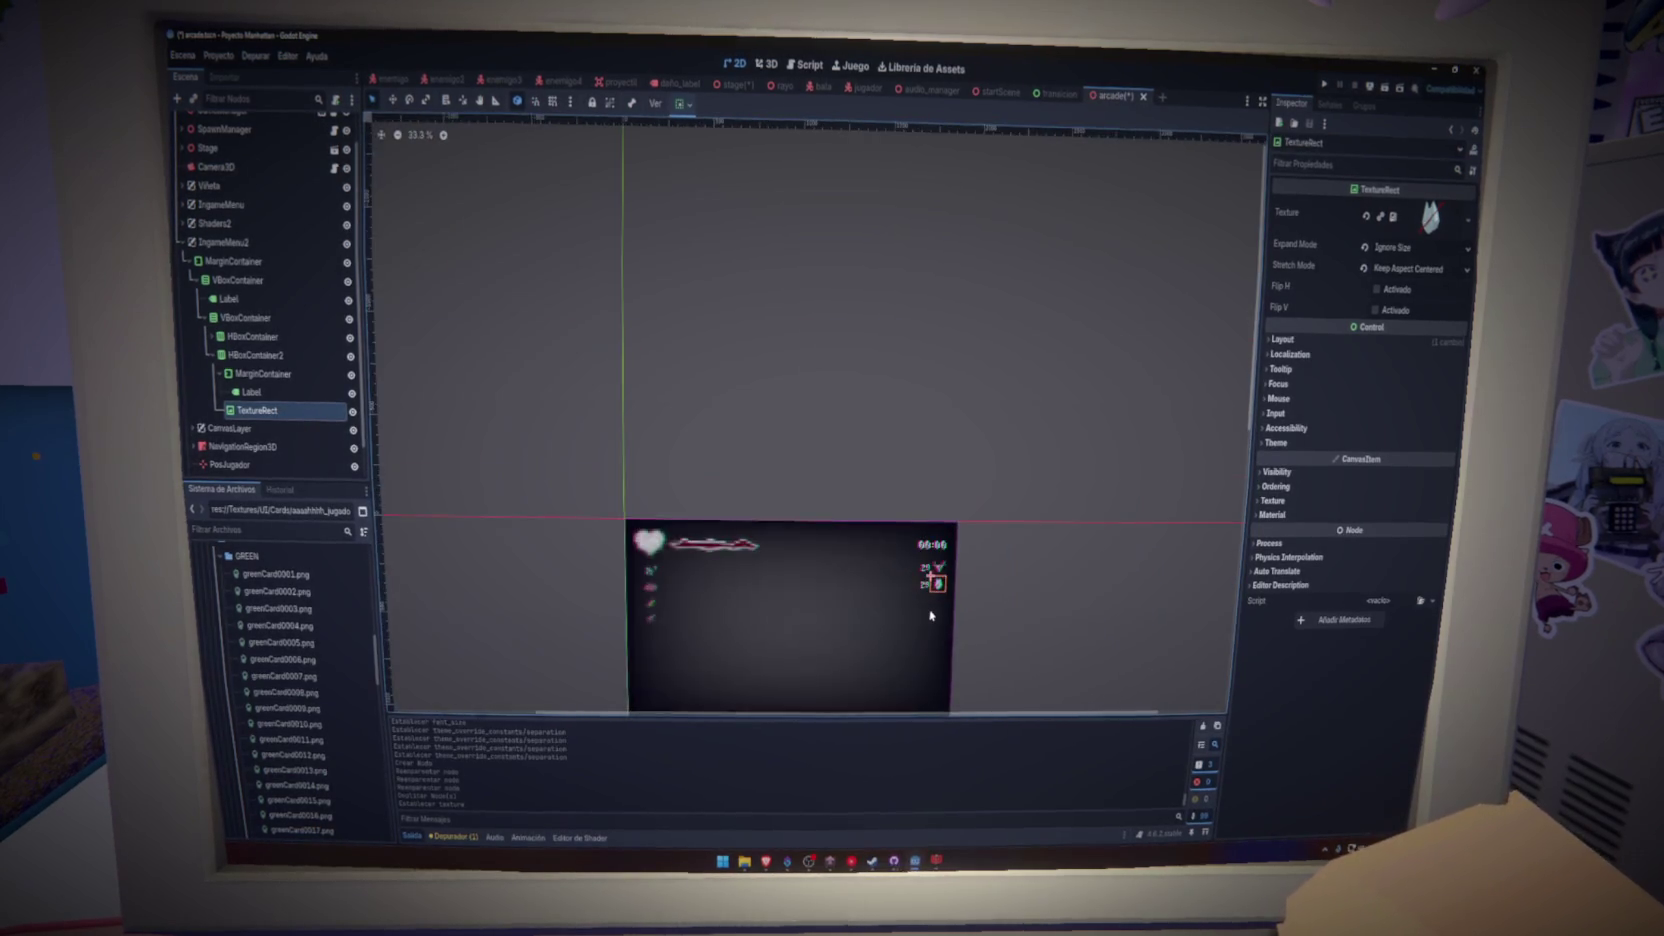
{"action": "scroll", "coordinate": [1019, 328], "scroll_direction": "down", "scroll_amount": 2}
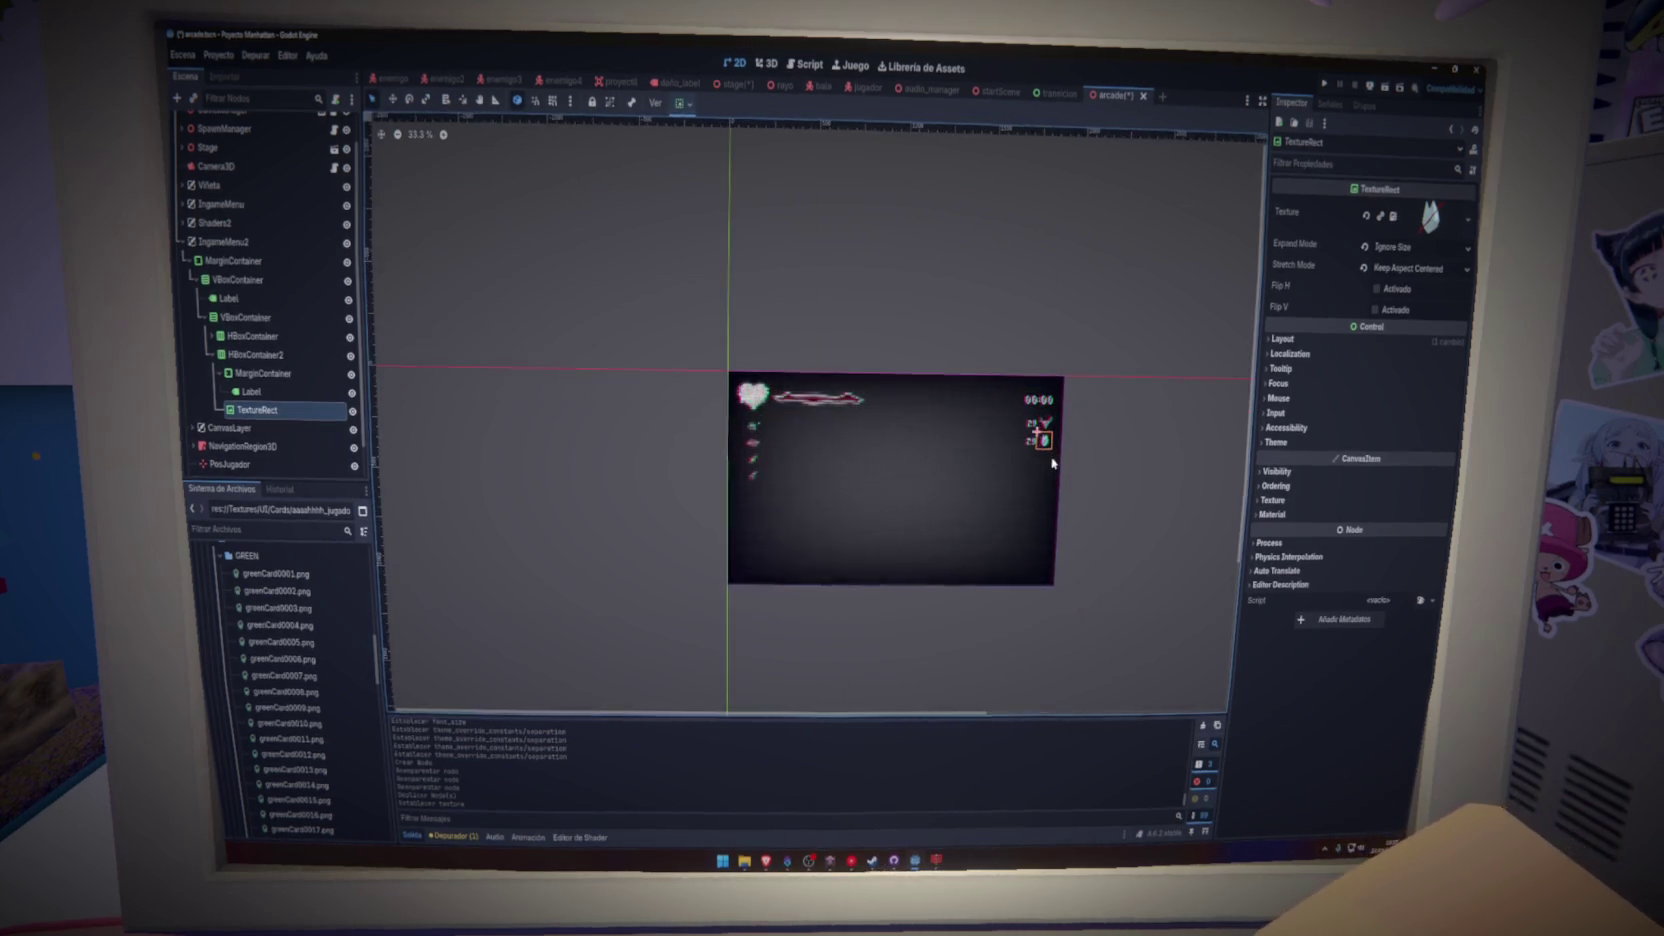
{"action": "scroll", "coordinate": [1056, 461], "scroll_direction": "down", "scroll_amount": 3}
{"action": "key", "text": "alt+Tab"}
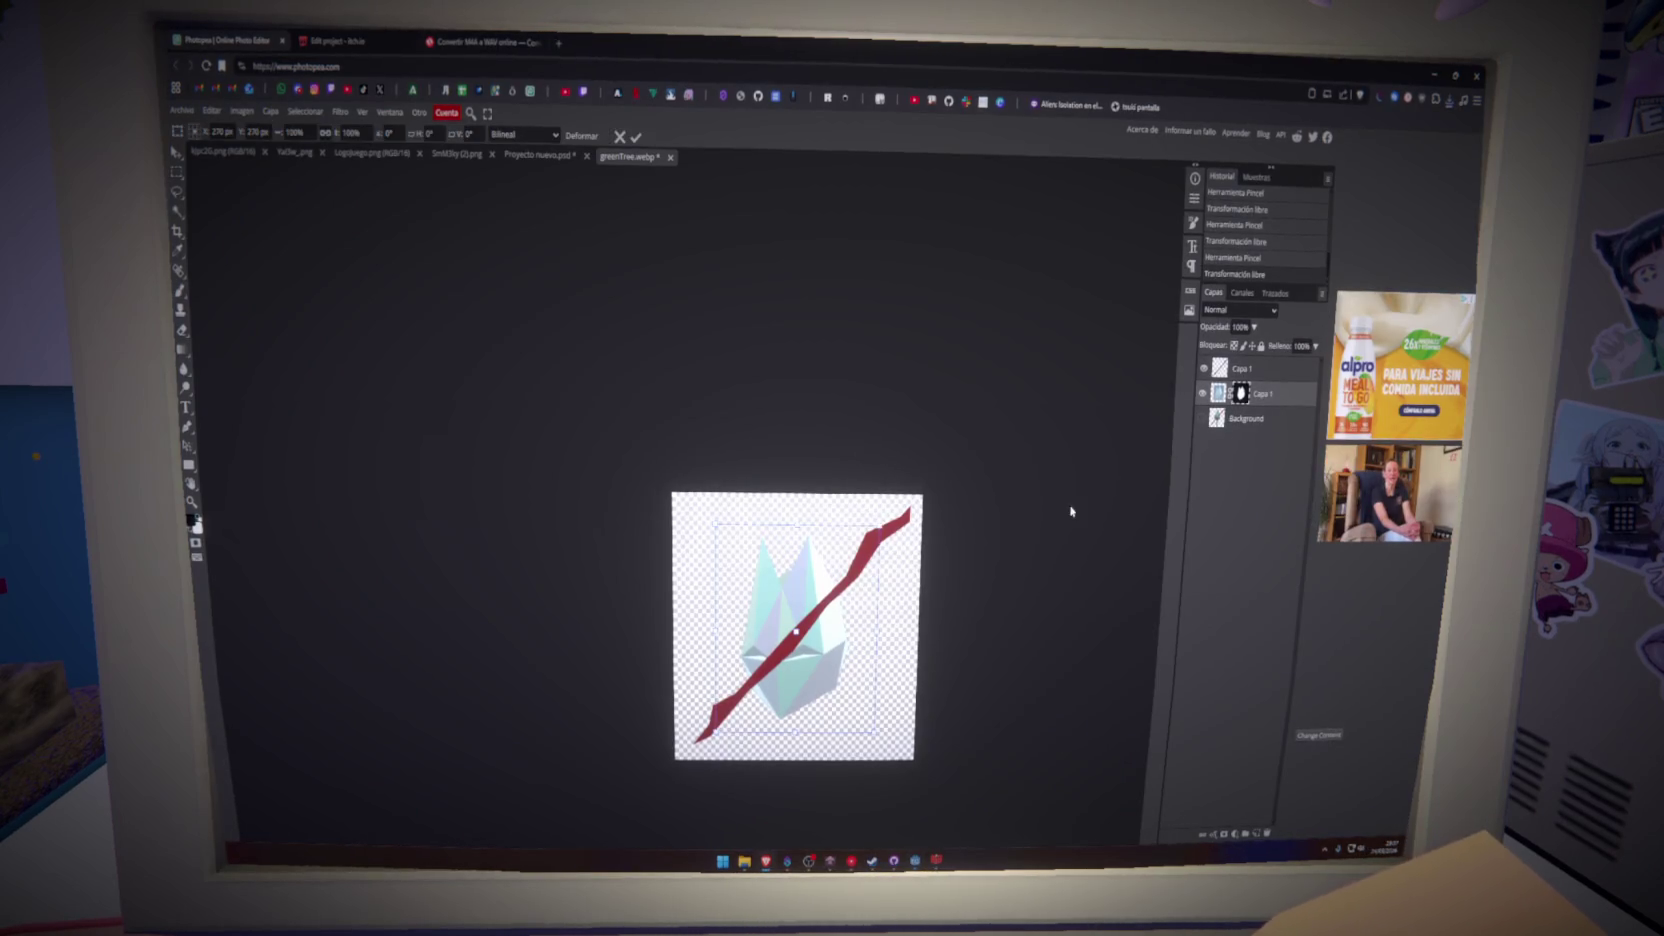
- Shrink the layer from about 98% to 96%, then save it as PNG over the crossed-out icon
{"action": "left_click_drag", "start_coordinate": [717, 729], "coordinate": [720, 724]}
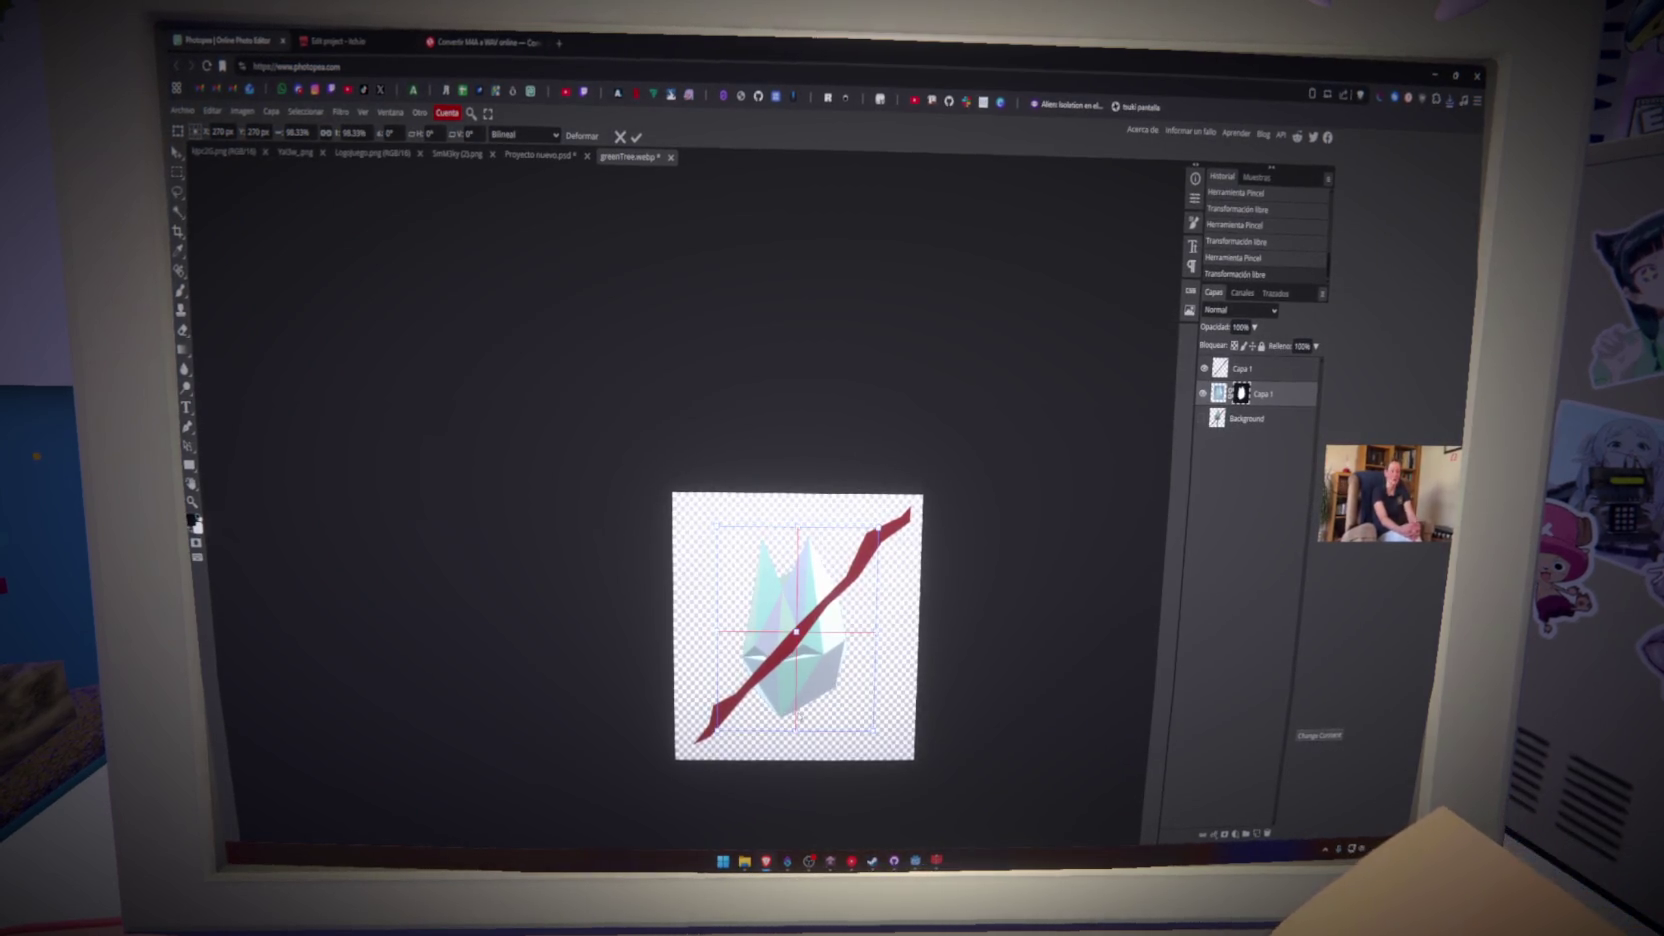
{"action": "left_click_drag", "start_coordinate": [820, 738], "coordinate": [829, 688]}
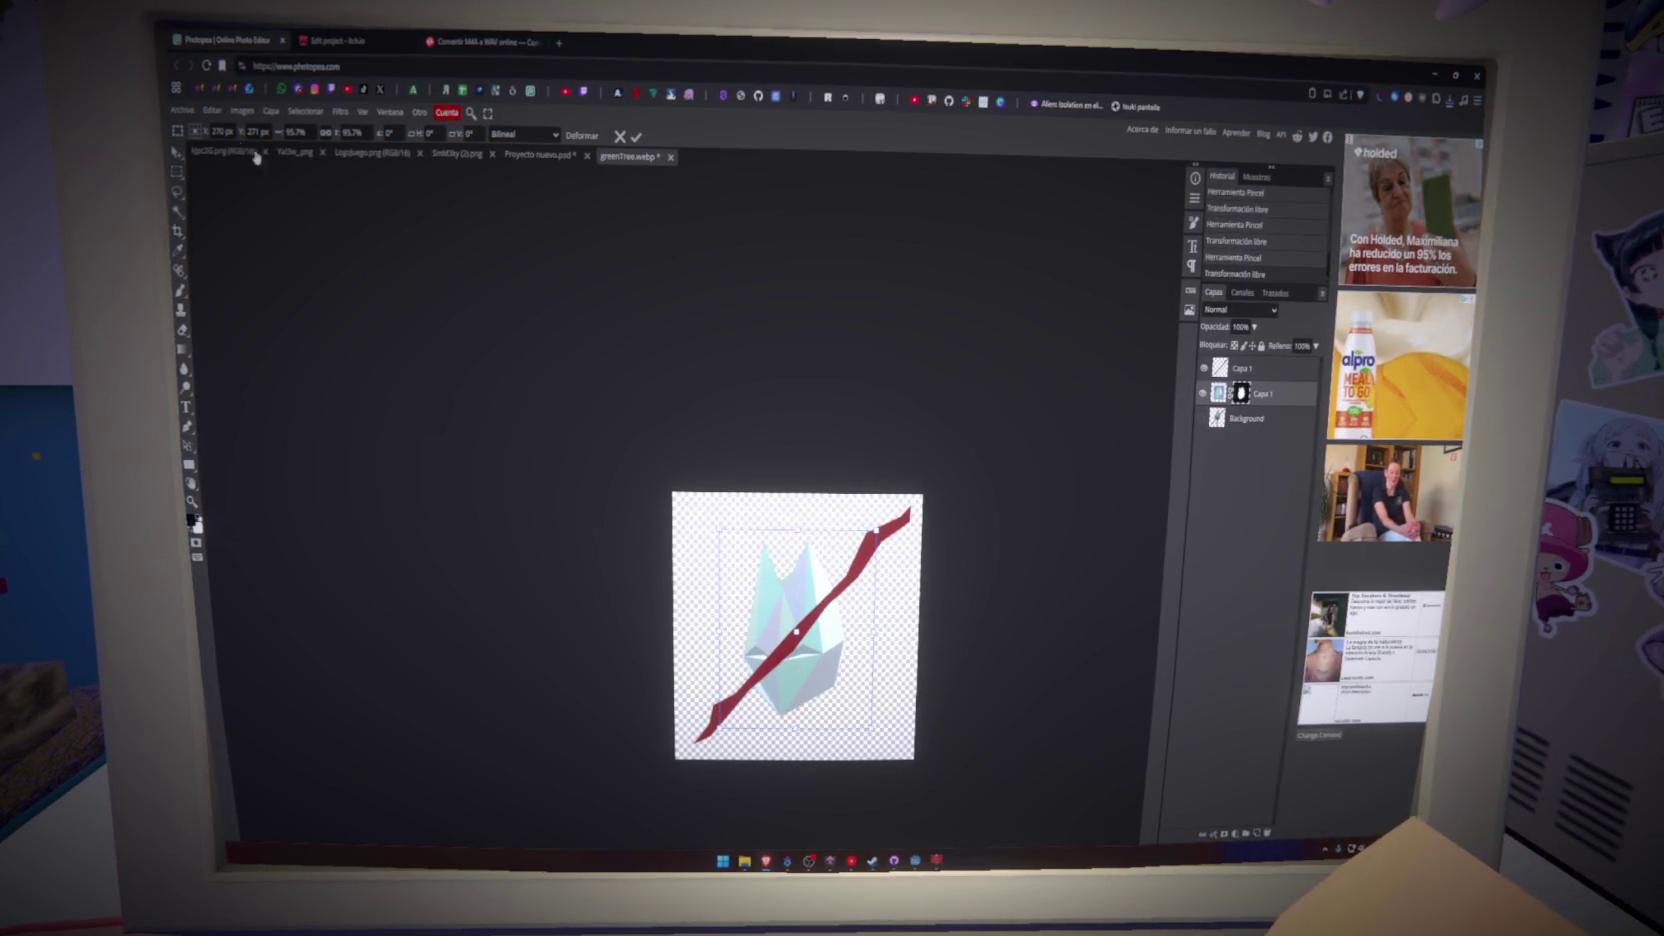
{"action": "left_click", "coordinate": [181, 110]}
{"action": "left_click", "coordinate": [300, 298]}
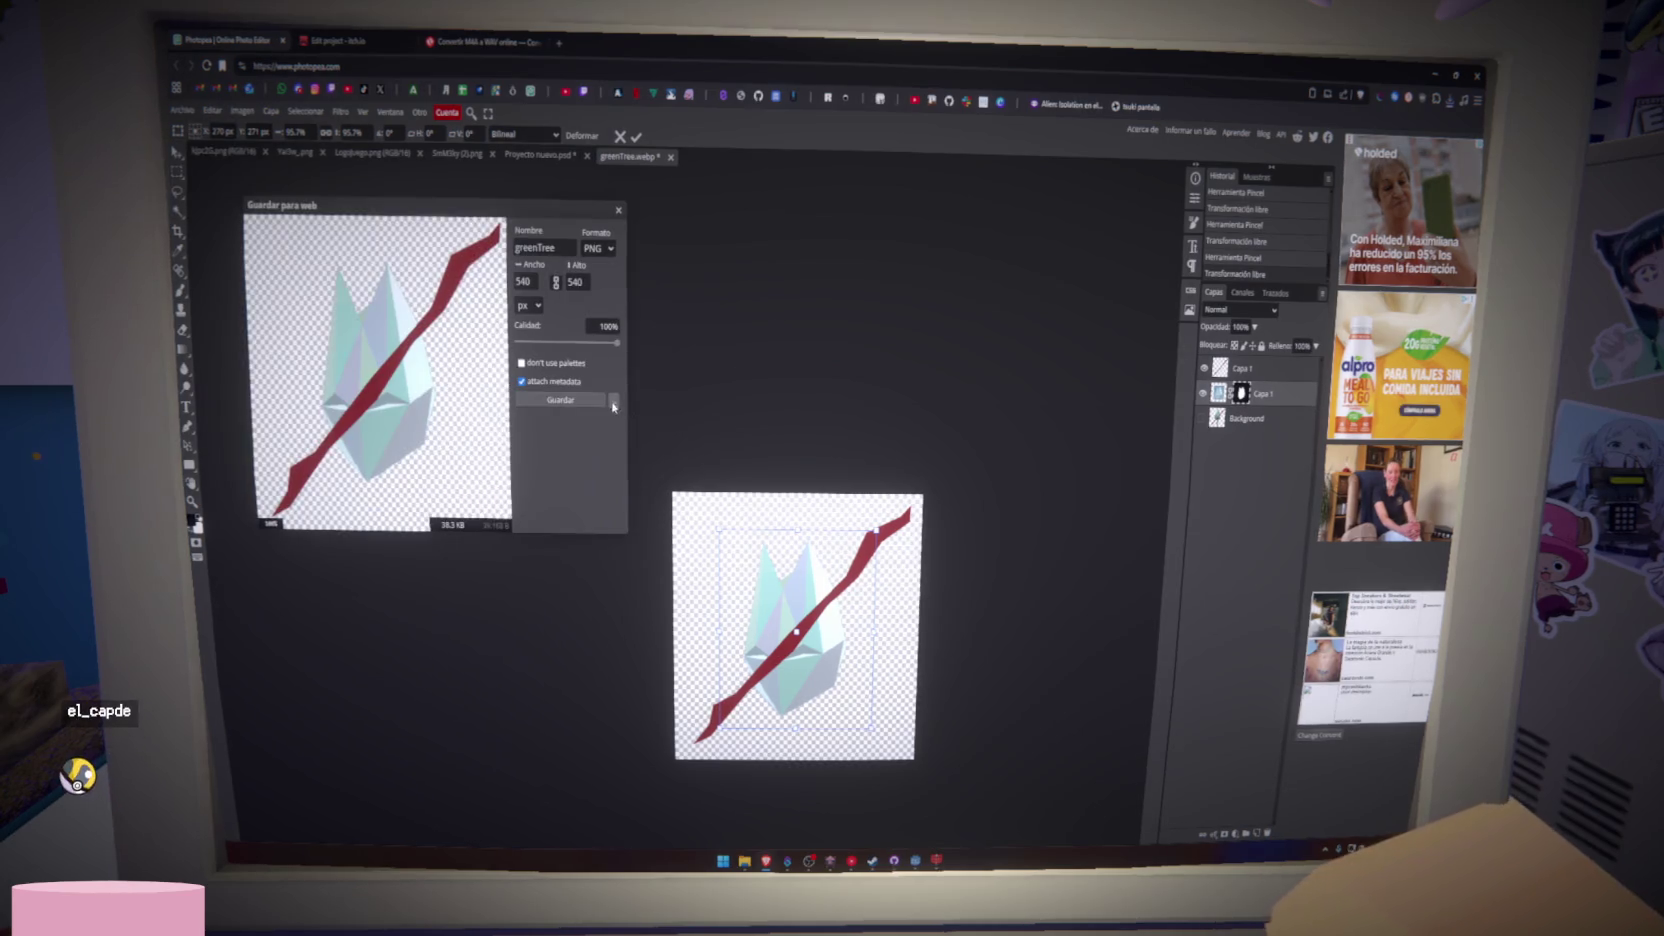
{"action": "left_click", "coordinate": [605, 420]}
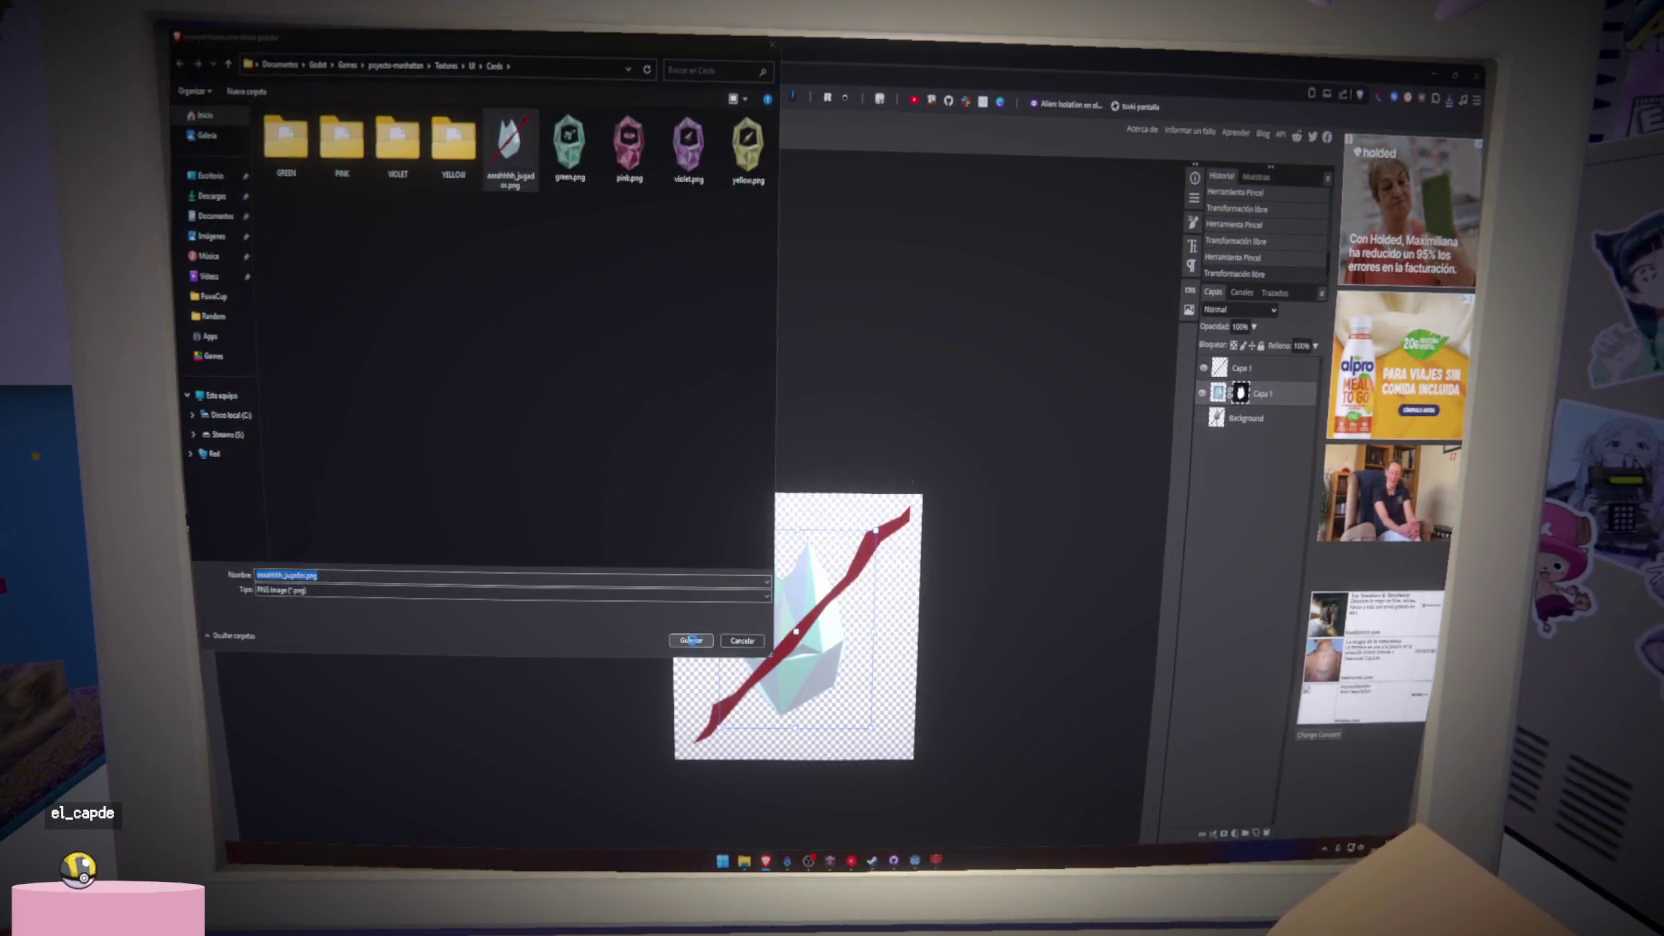
{"action": "left_click", "coordinate": [692, 641]}
{"action": "left_click", "coordinate": [825, 538]}
{"action": "key", "text": "alt+Tab"}
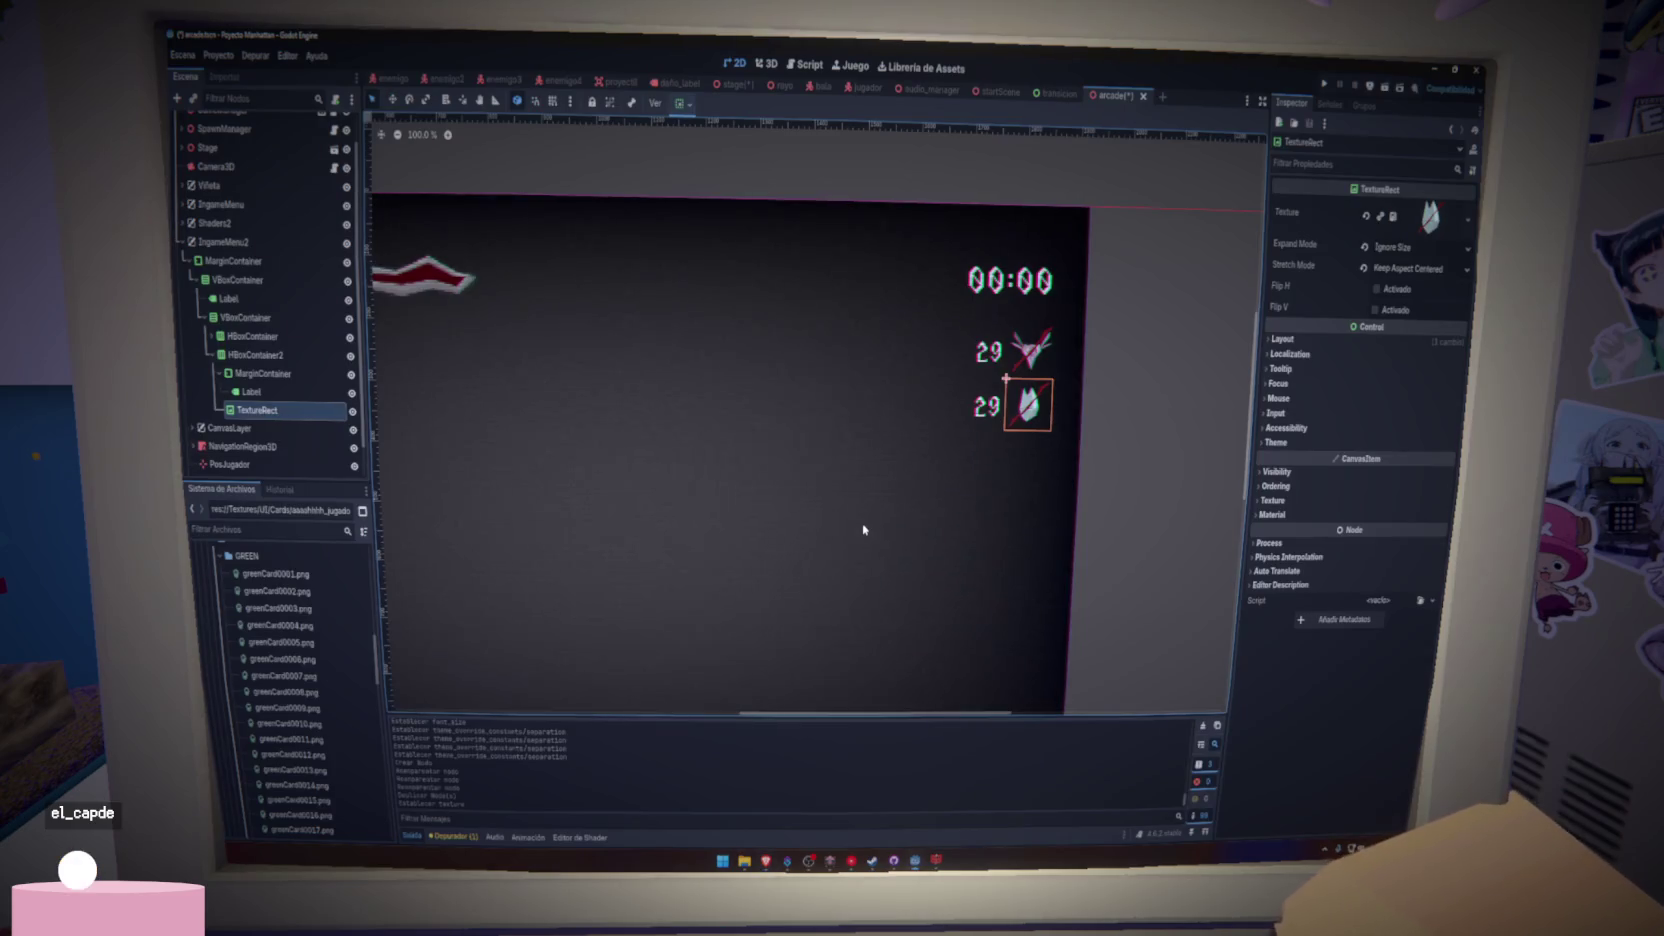
- Change the lower and upper counter labels' Text from 29 to 0
{"action": "scroll", "coordinate": [920, 540], "scroll_direction": "down", "scroll_amount": 5}
{"action": "scroll", "coordinate": [886, 578], "scroll_direction": "up", "scroll_amount": 3}
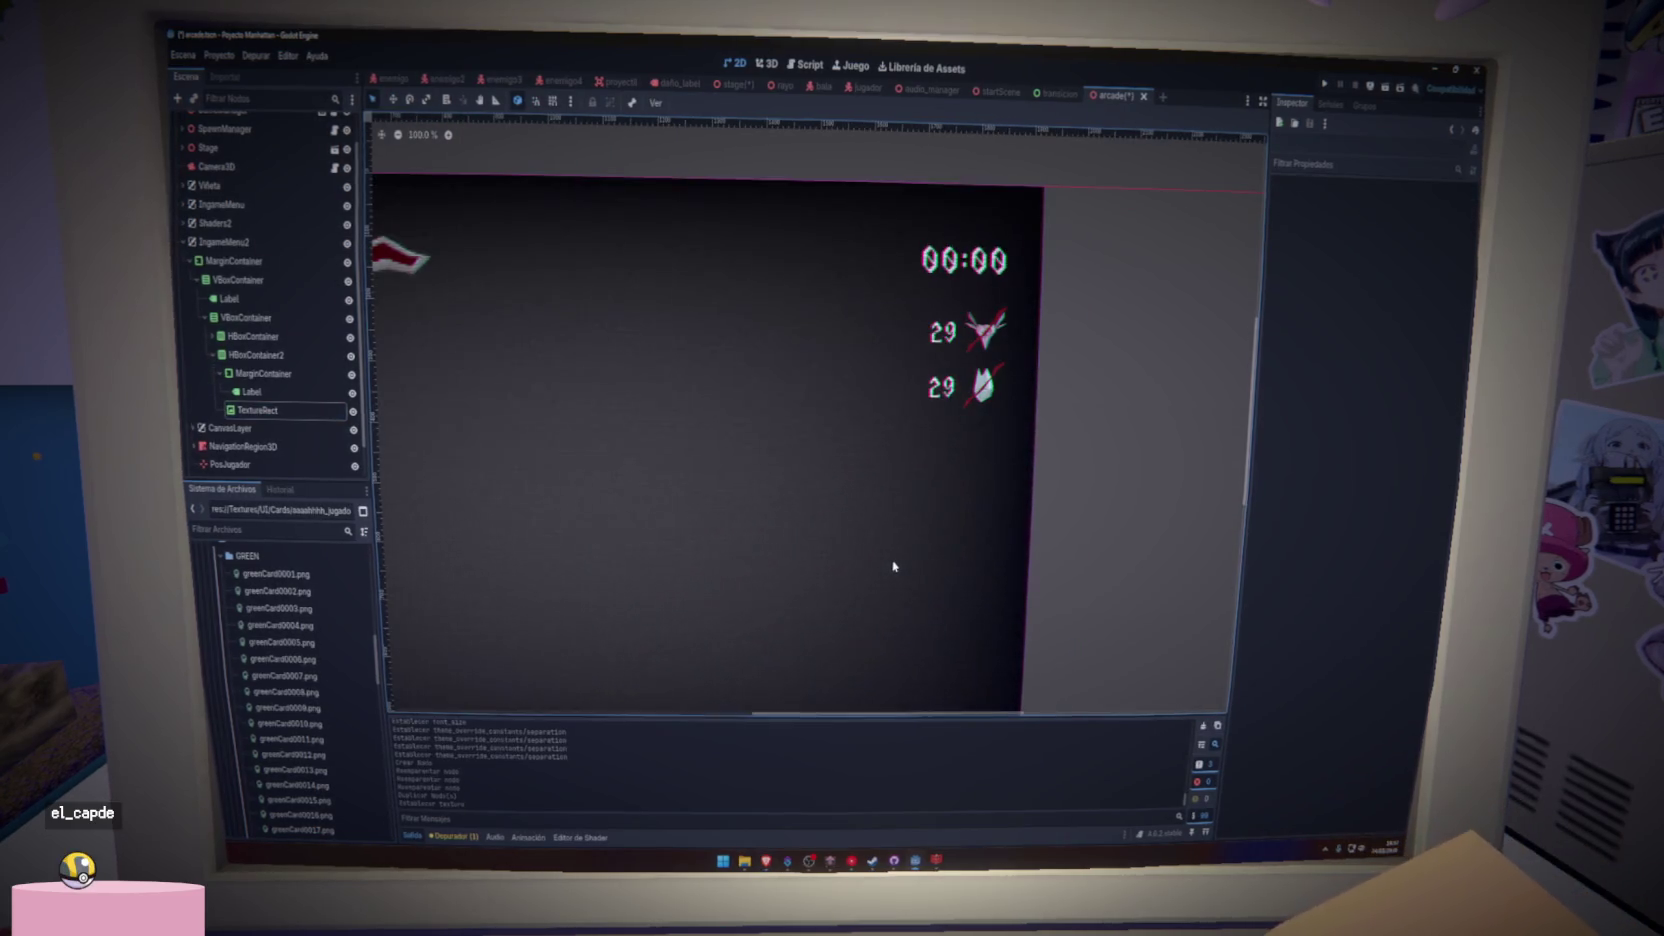
{"action": "scroll", "coordinate": [891, 565], "scroll_direction": "down", "scroll_amount": 1}
{"action": "left_click", "coordinate": [916, 474]}
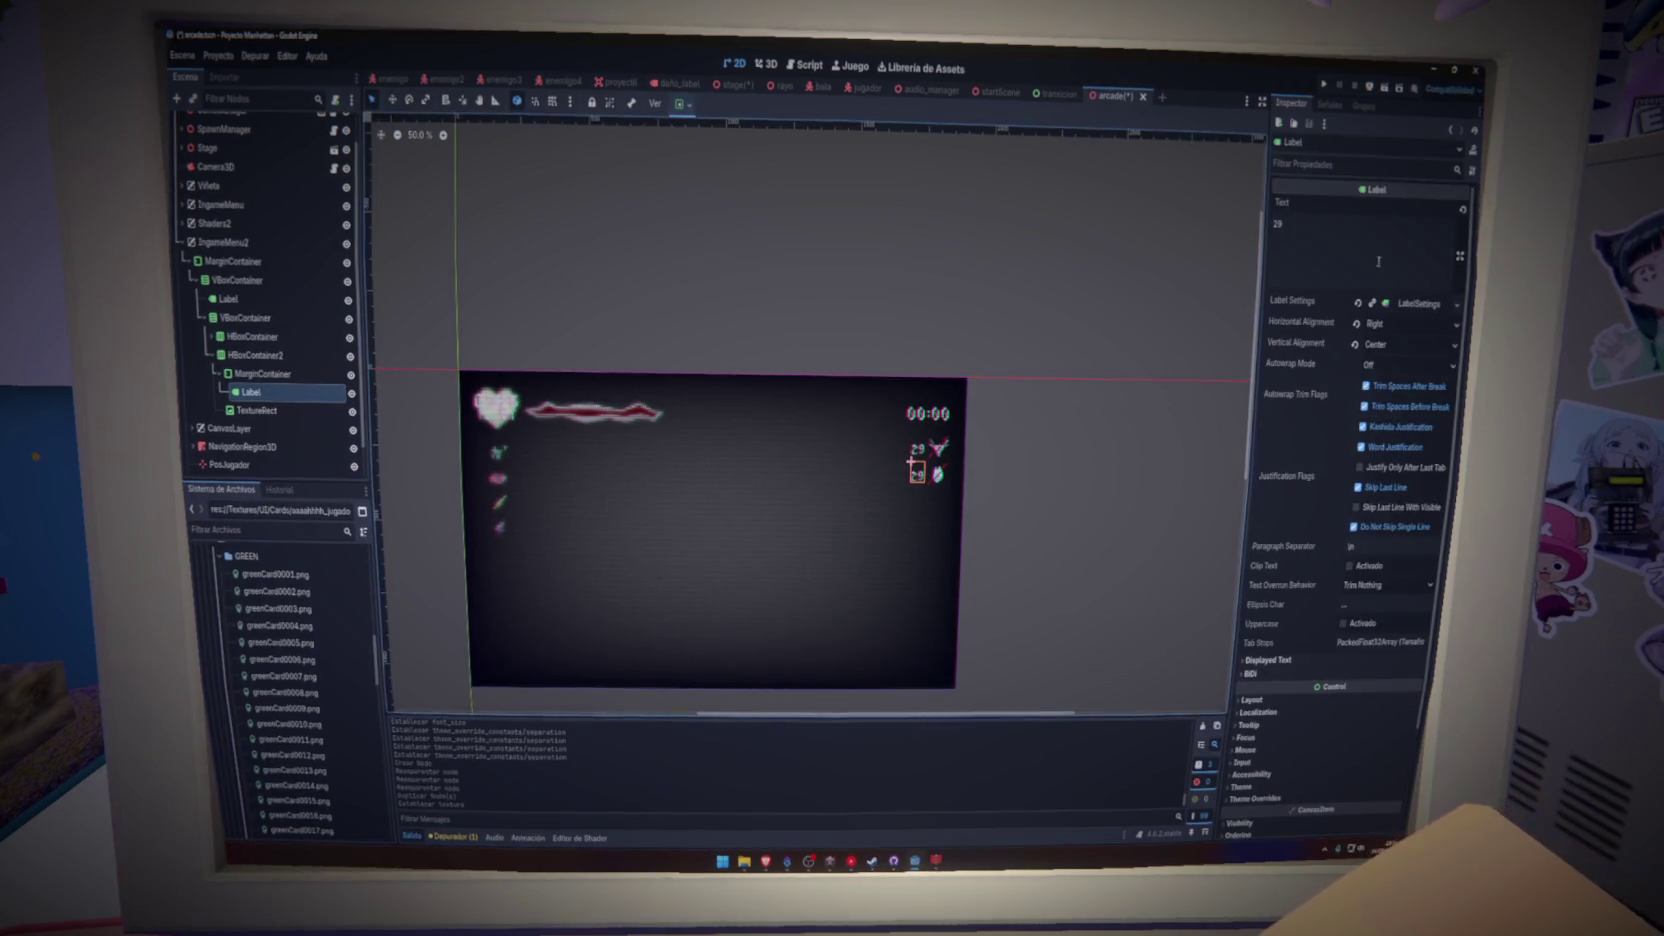
{"action": "type", "text": "0"}
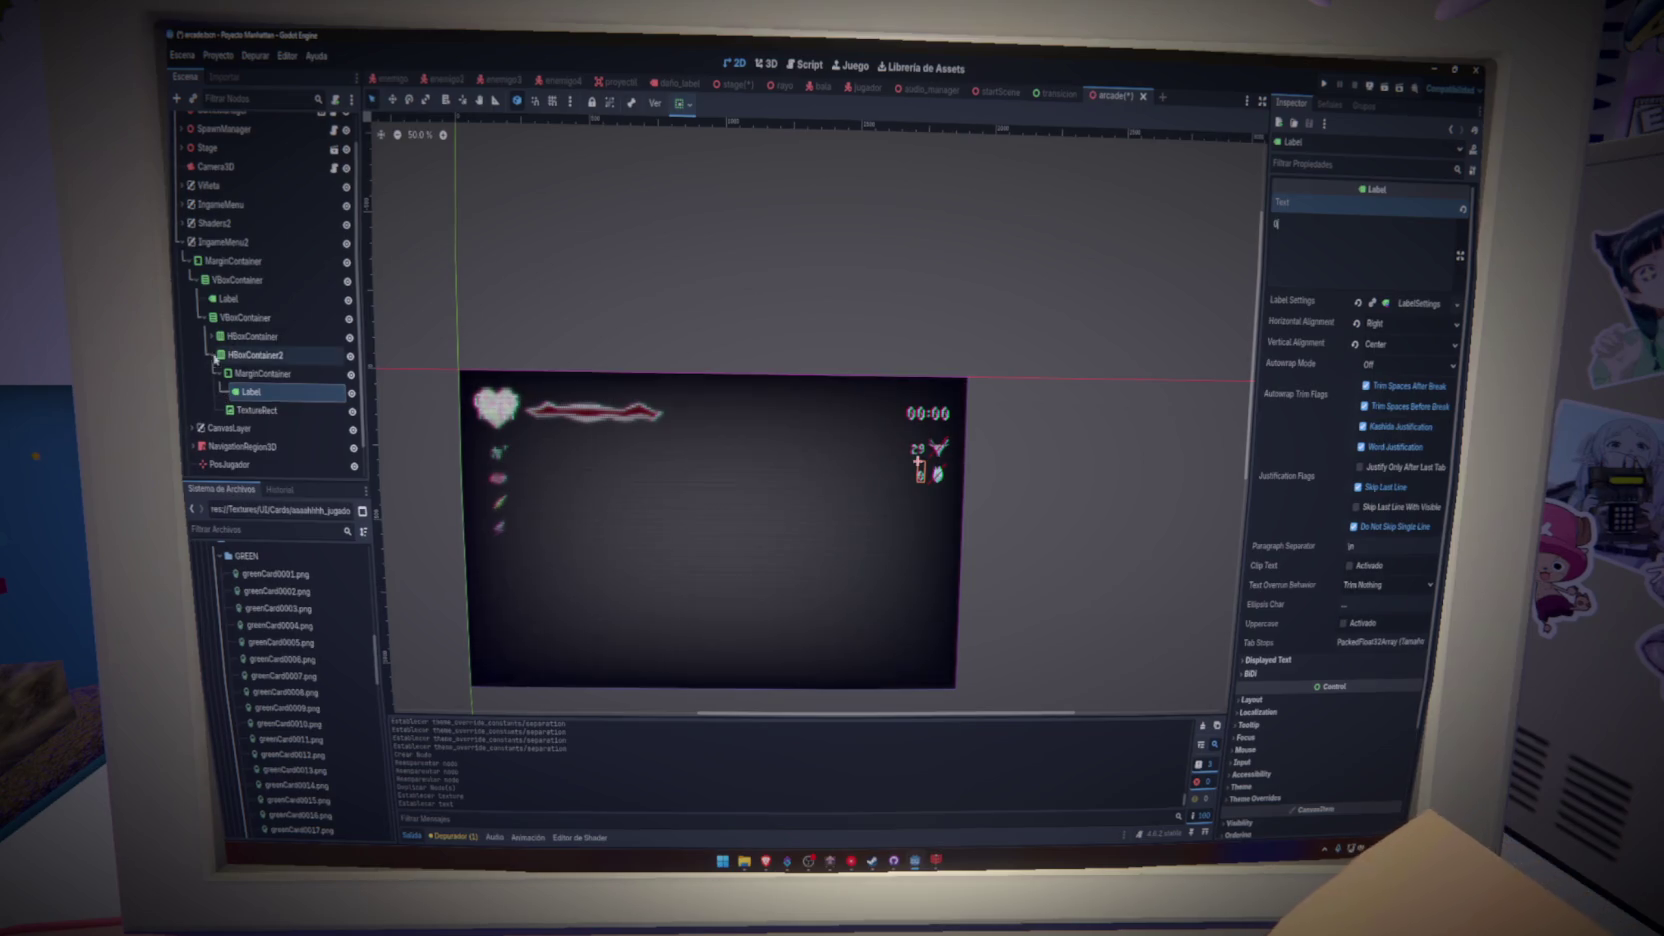
{"action": "left_click", "coordinate": [272, 376]}
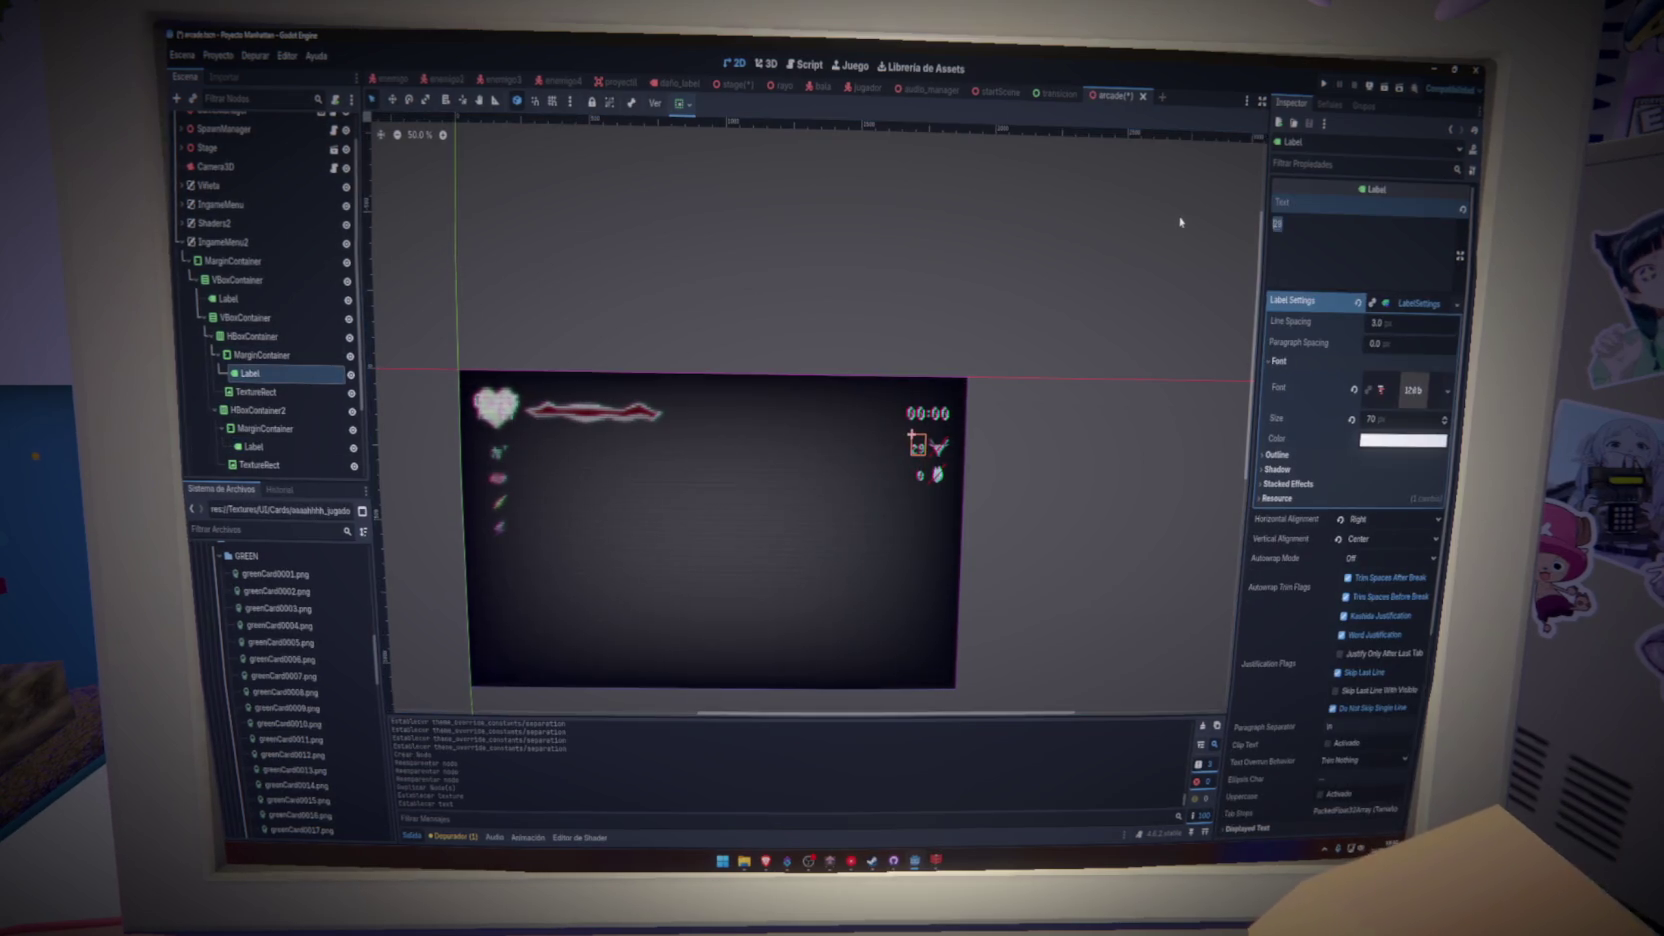
{"action": "type", "text": "0"}
{"action": "key", "text": "Return"}
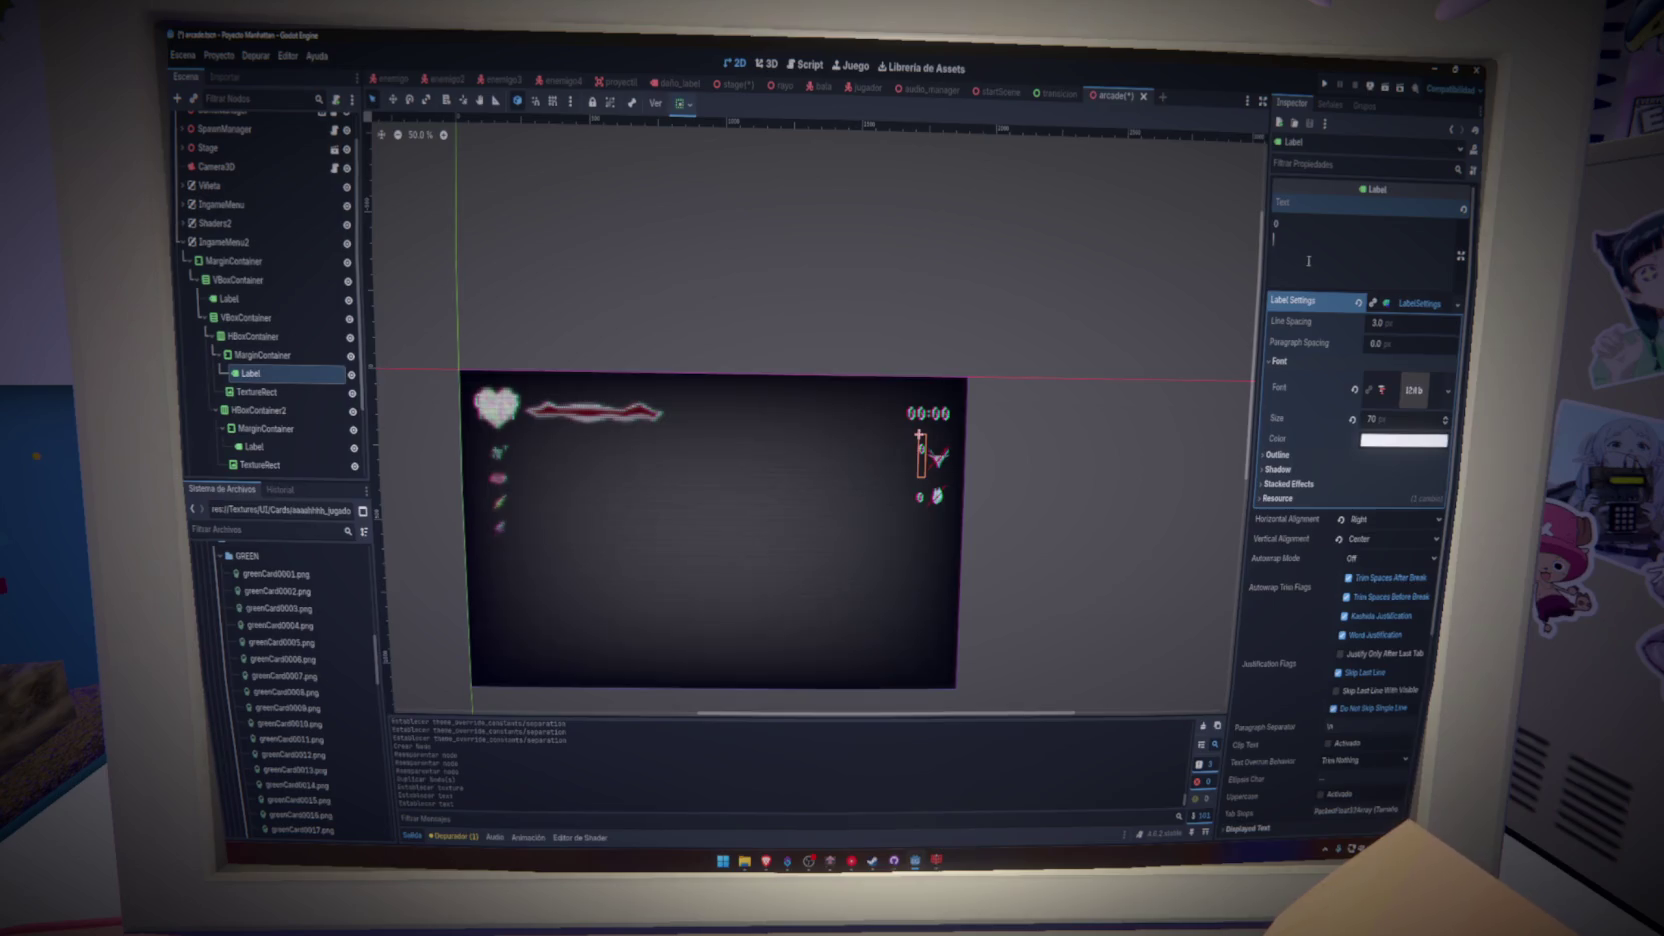
{"action": "left_click", "coordinate": [1058, 494]}
{"action": "scroll", "coordinate": [962, 490], "scroll_direction": "up", "scroll_amount": 8}
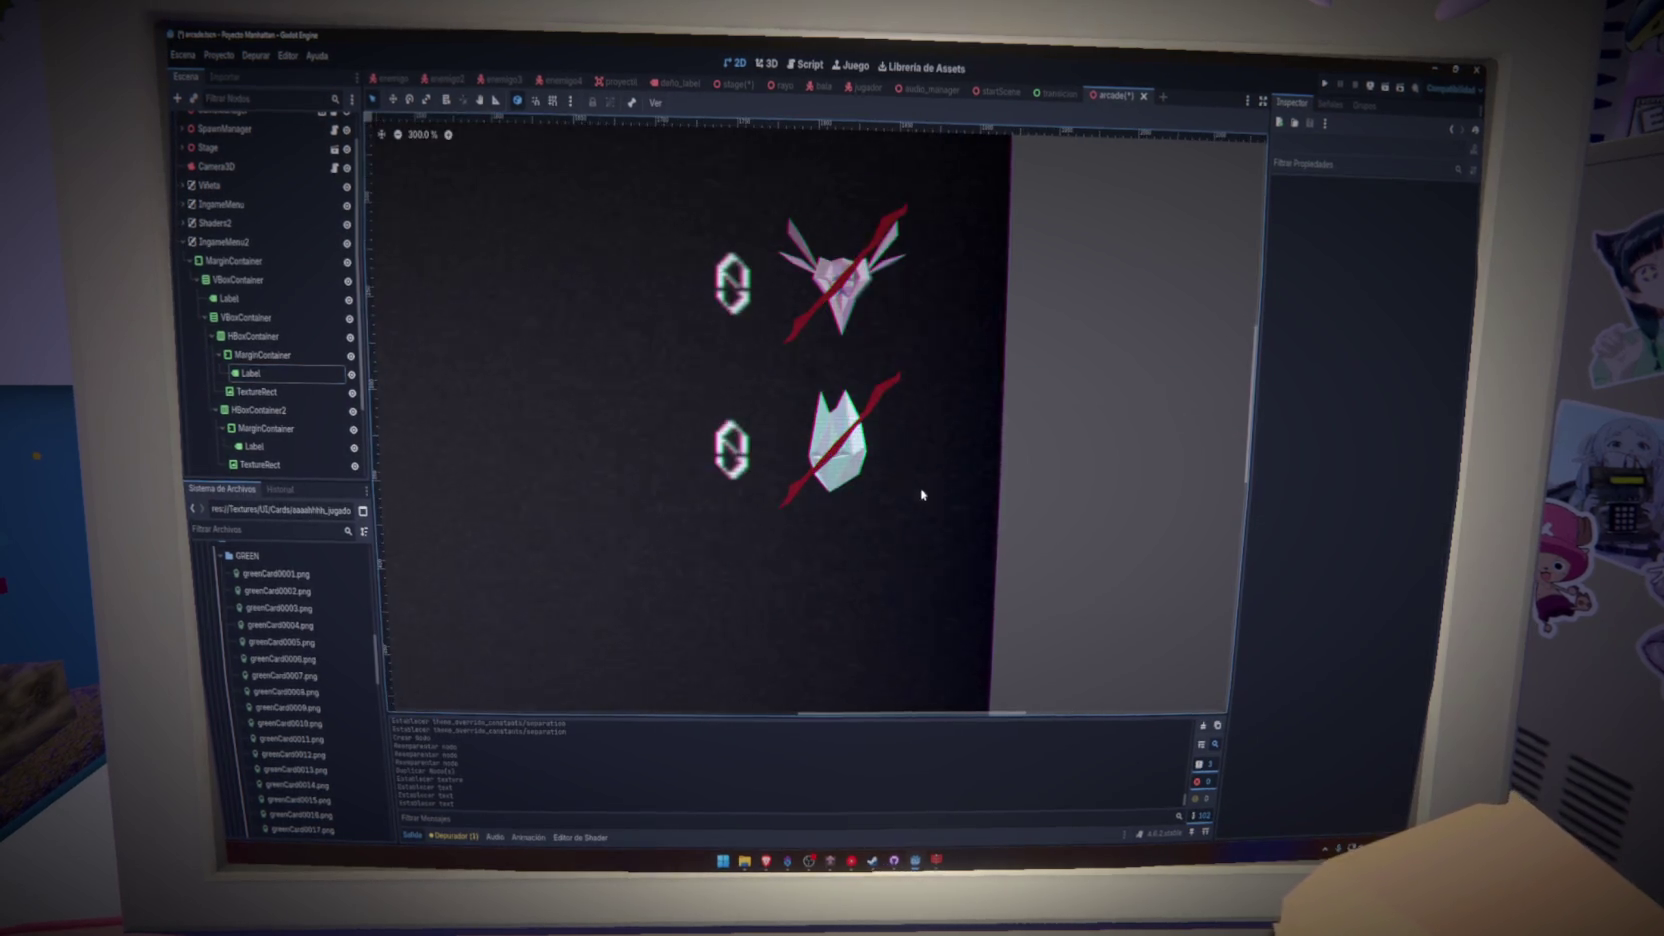
{"action": "scroll", "coordinate": [1051, 487], "scroll_direction": "down", "scroll_amount": 8}
{"action": "scroll", "coordinate": [1003, 494], "scroll_direction": "up", "scroll_amount": 2}
{"action": "scroll", "coordinate": [1005, 497], "scroll_direction": "down", "scroll_amount": 1}
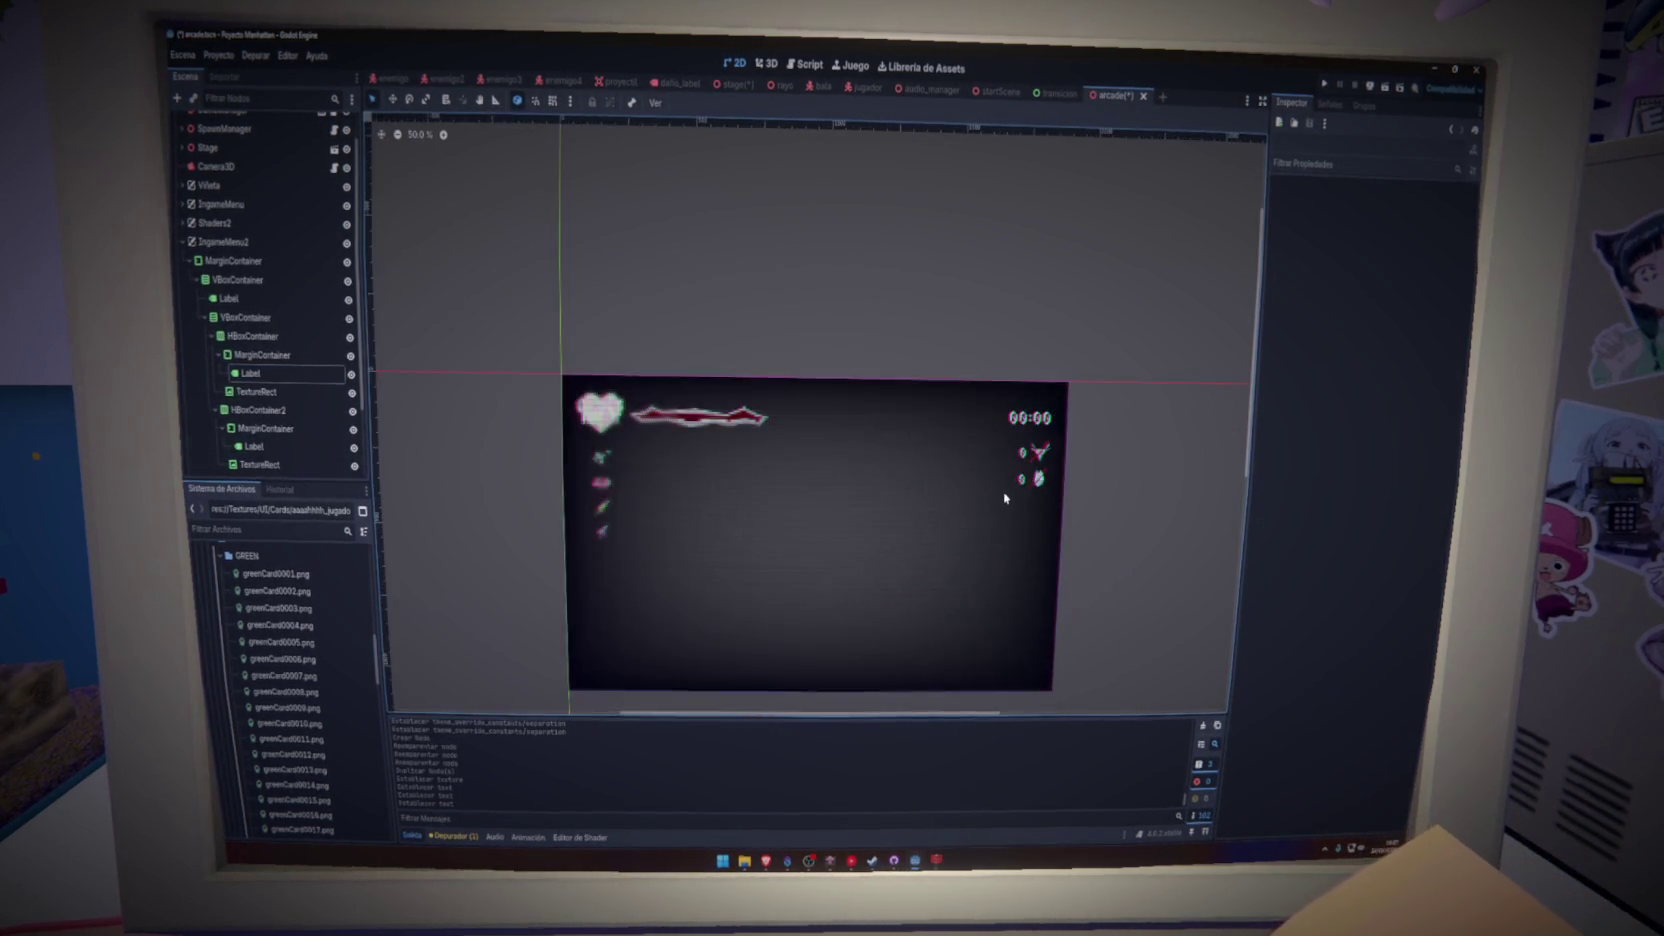
{"action": "scroll", "coordinate": [1005, 497], "scroll_direction": "up", "scroll_amount": 2}
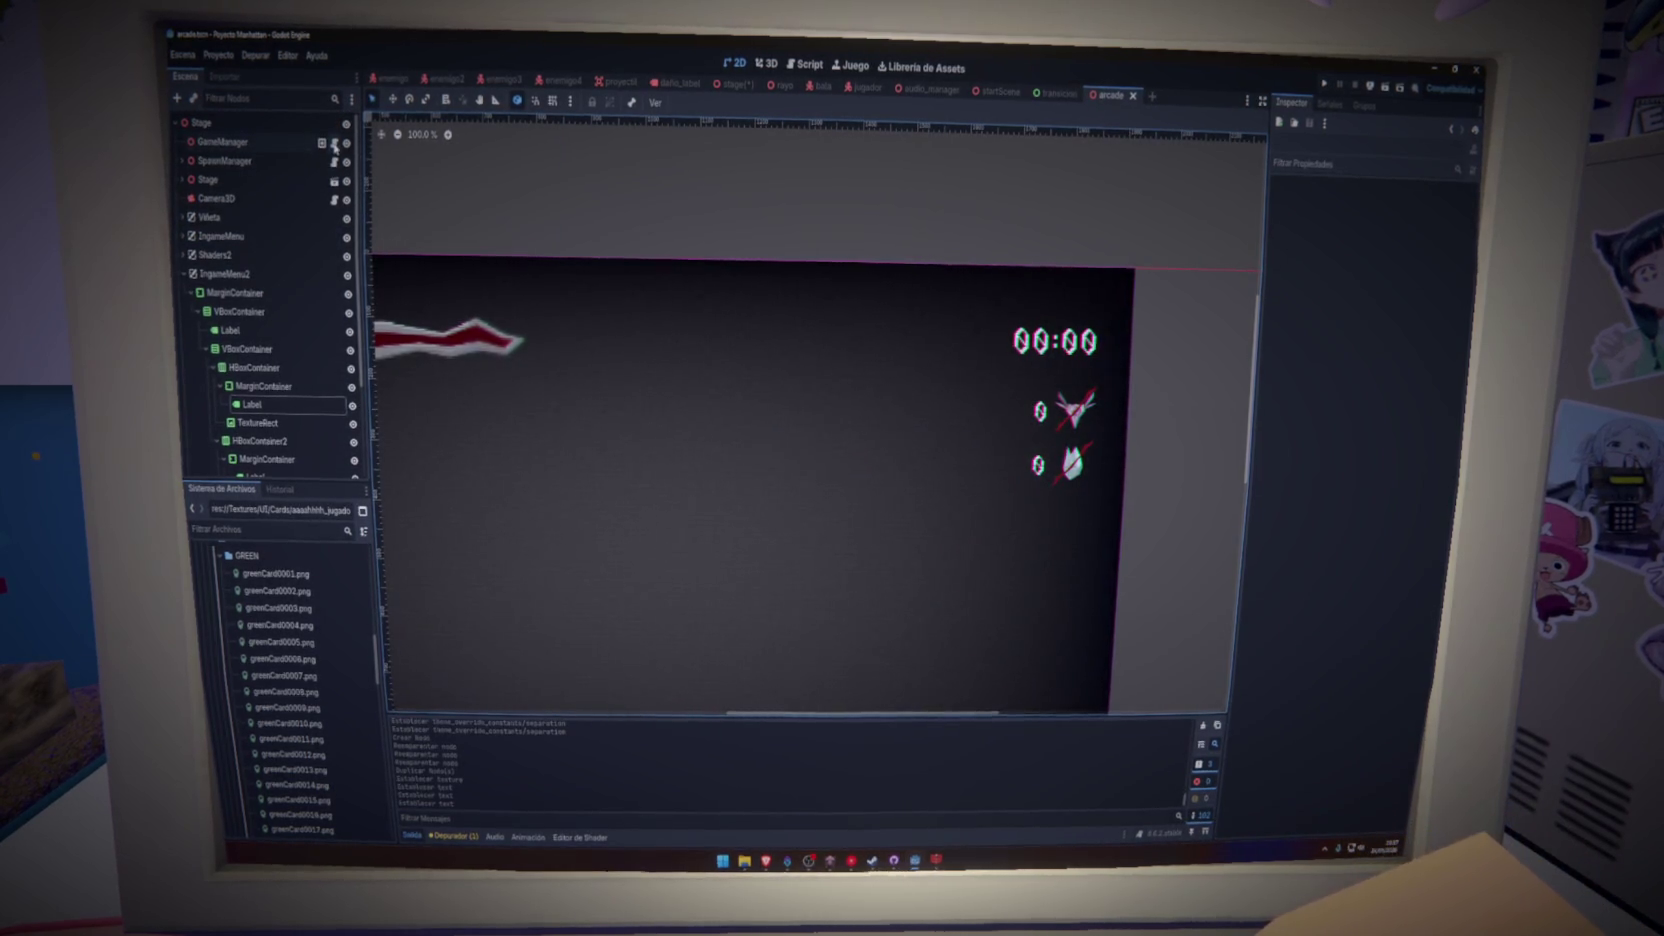
- Open the GameManager's arcade.gd script and insert blank lines below line 48
{"action": "left_click", "coordinate": [335, 143]}
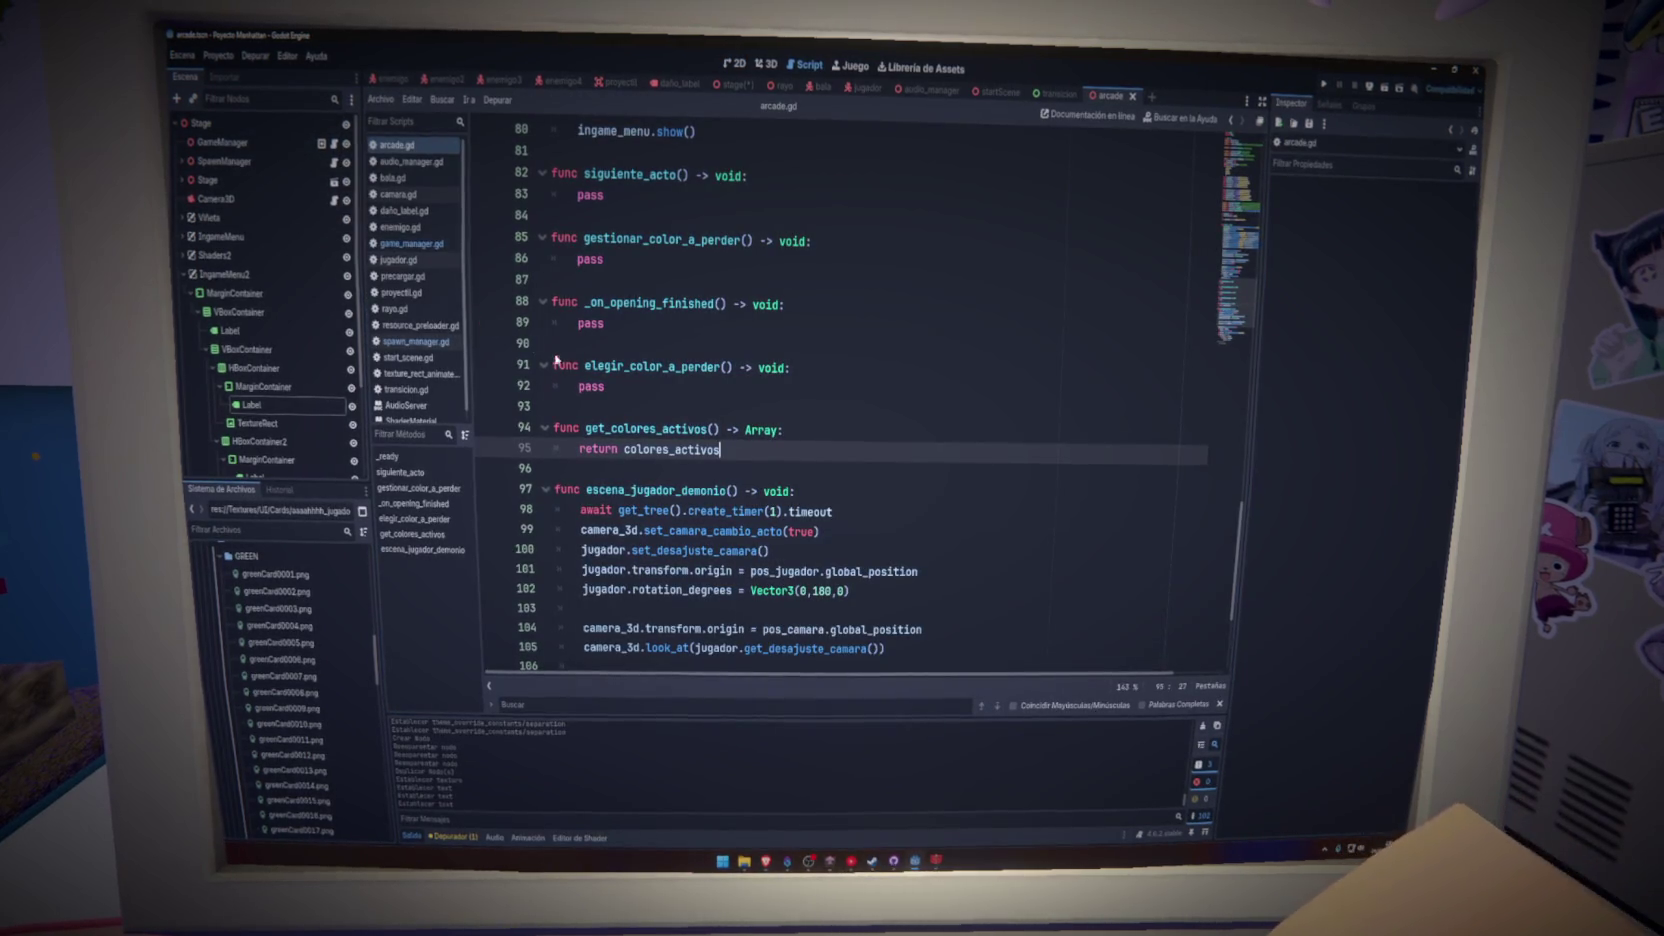
{"action": "scroll", "coordinate": [279, 324], "scroll_direction": "down", "scroll_amount": 1}
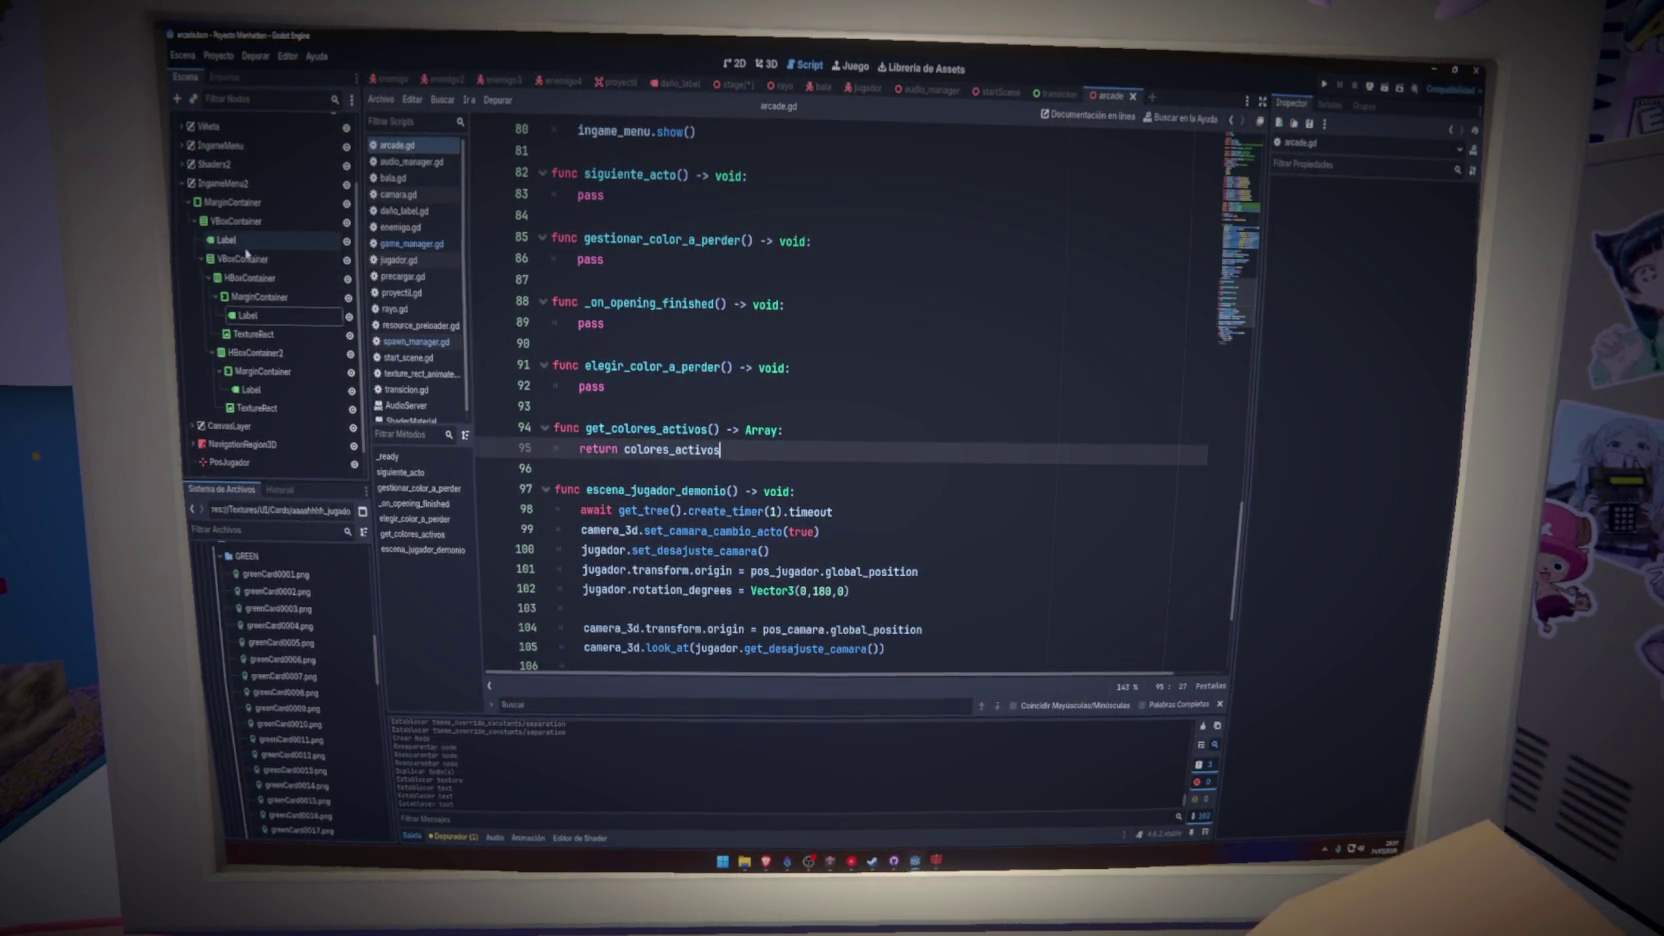
{"action": "mouse_move", "coordinate": [1238, 300]}
{"action": "left_mouse_down"}
{"action": "mouse_move", "coordinate": [1244, 150]}
{"action": "mouse_move", "coordinate": [1240, 262]}
{"action": "mouse_move", "coordinate": [1222, 240]}
{"action": "left_mouse_up"}
{"action": "left_click", "coordinate": [910, 322]}
{"action": "key", "text": "Return"}
{"action": "key", "text": "Return"}
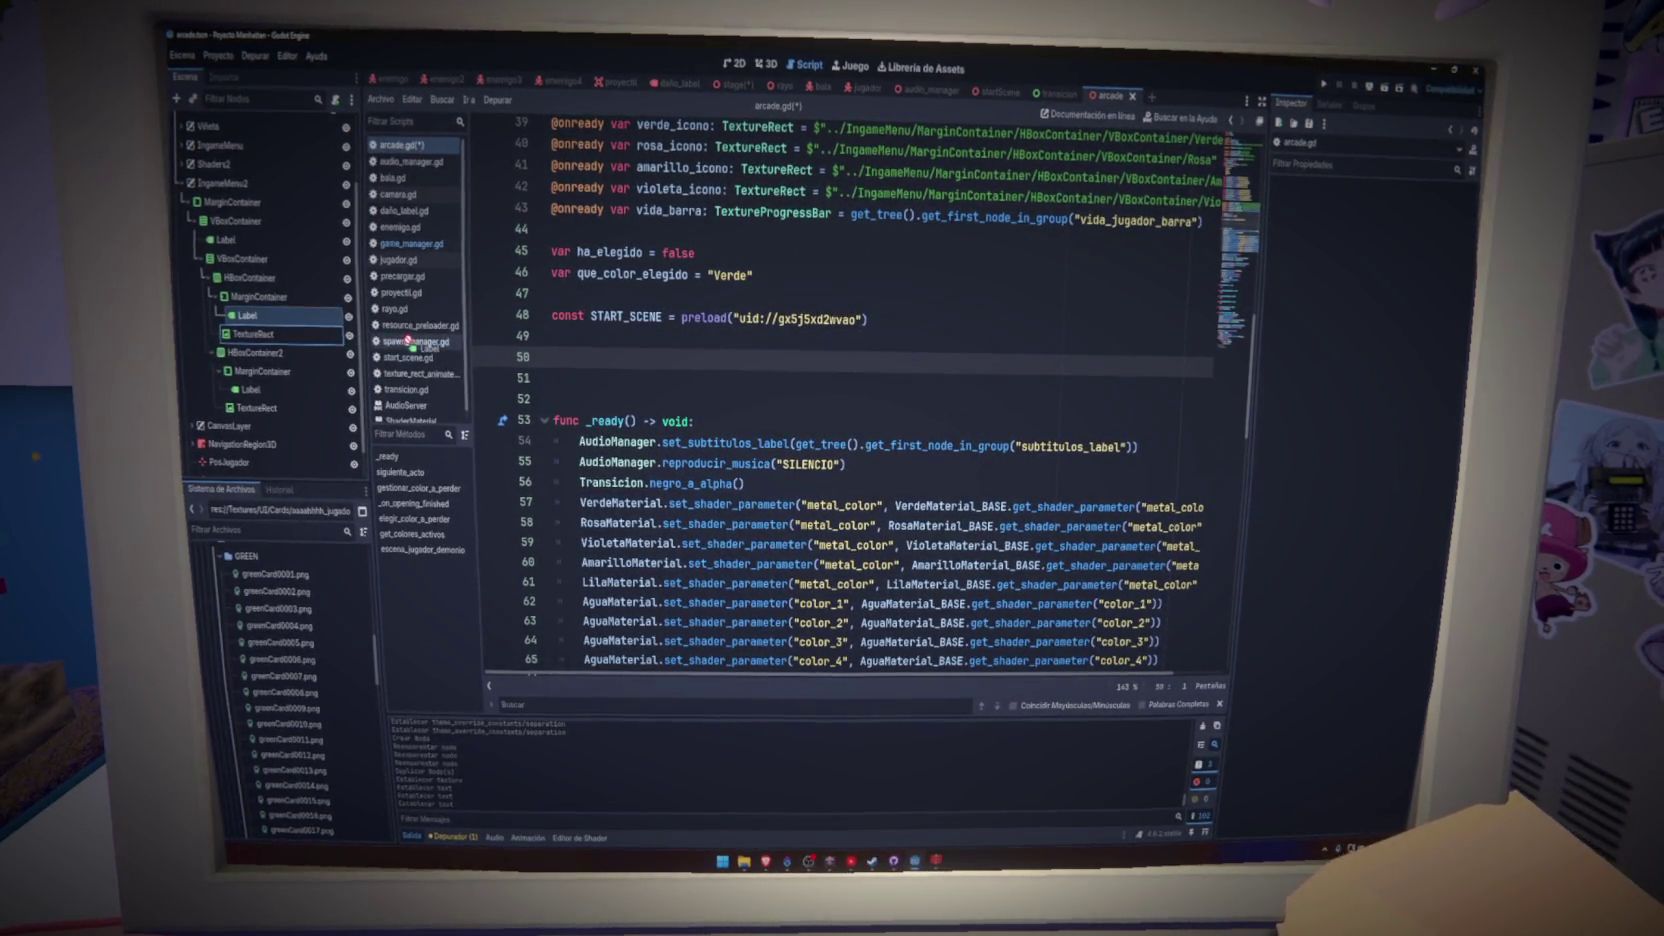
- Drag in the timer, enemy-hit and player-hit Label references, naming them timer_global, hits_enemigos, hits_jugador, and save
{"action": "left_click_drag", "start_coordinate": [578, 359], "coordinate": [580, 360]}
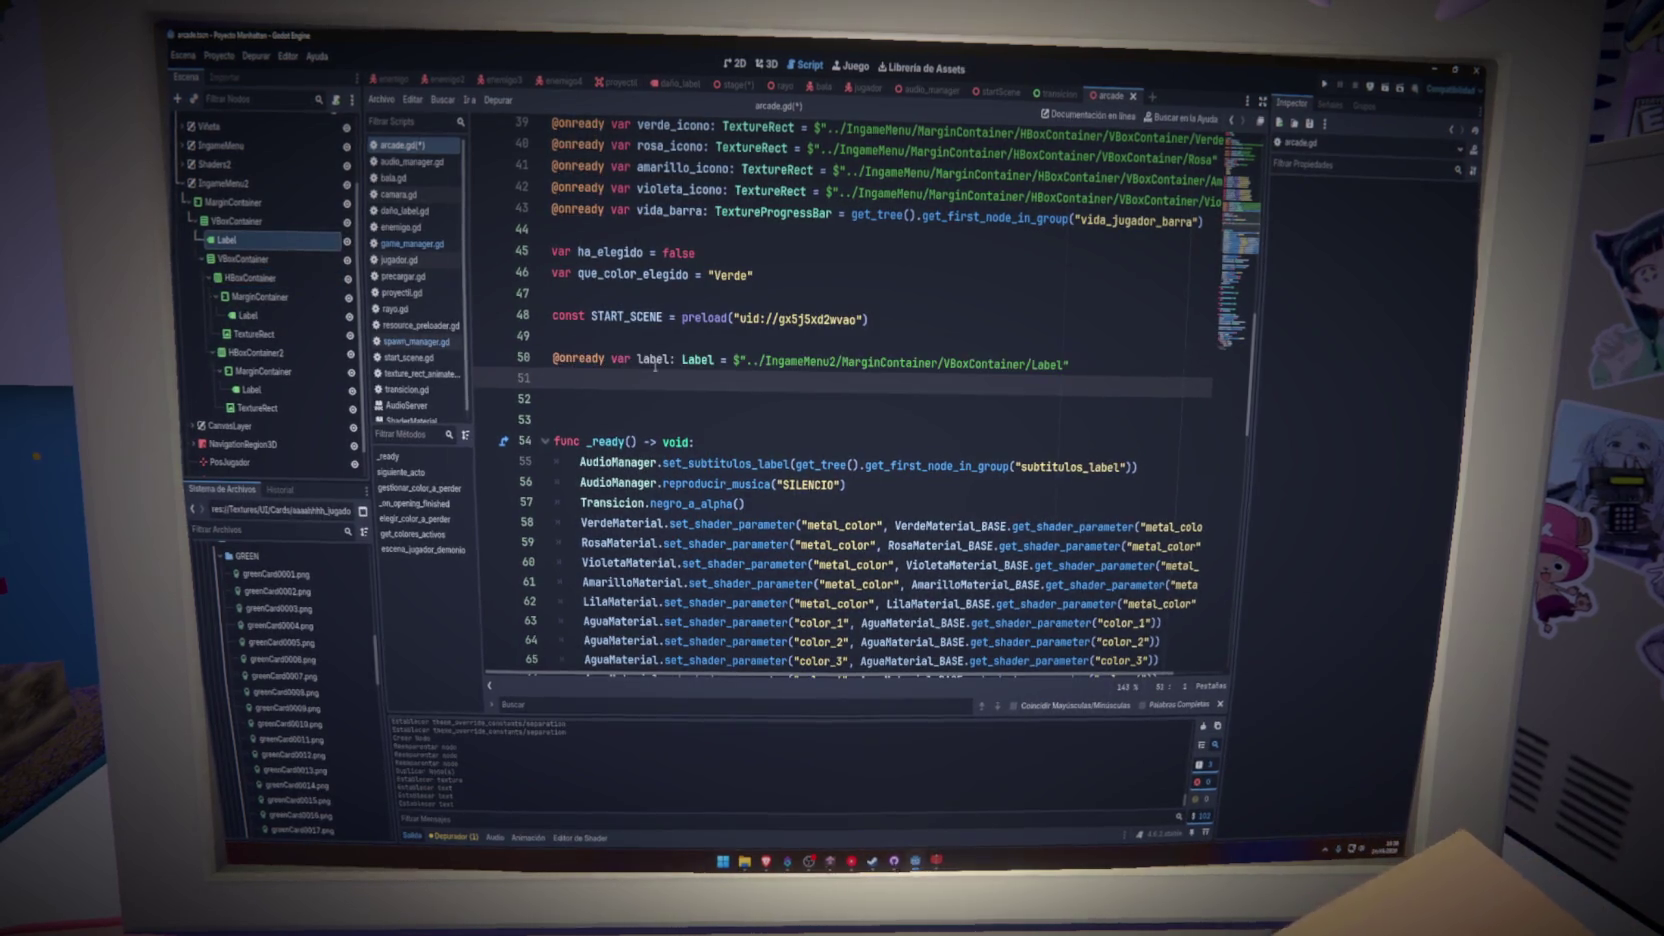
{"action": "double_click", "coordinate": [652, 359]}
{"action": "type", "text": "tier"}
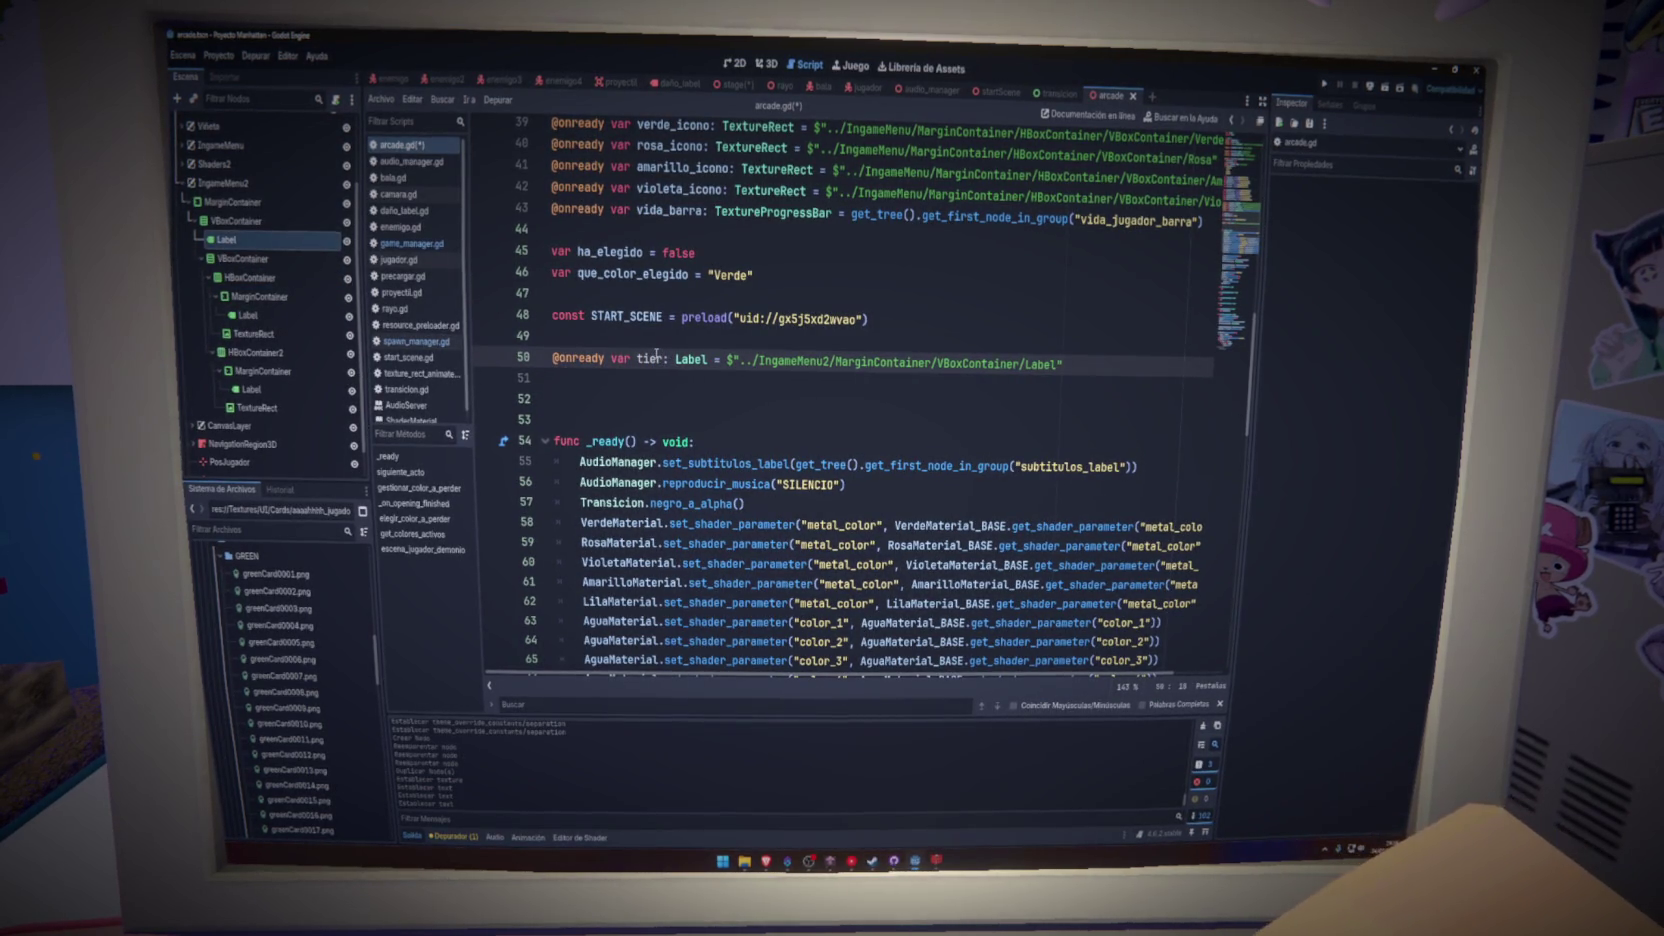
{"action": "type", "text": "r_global"}
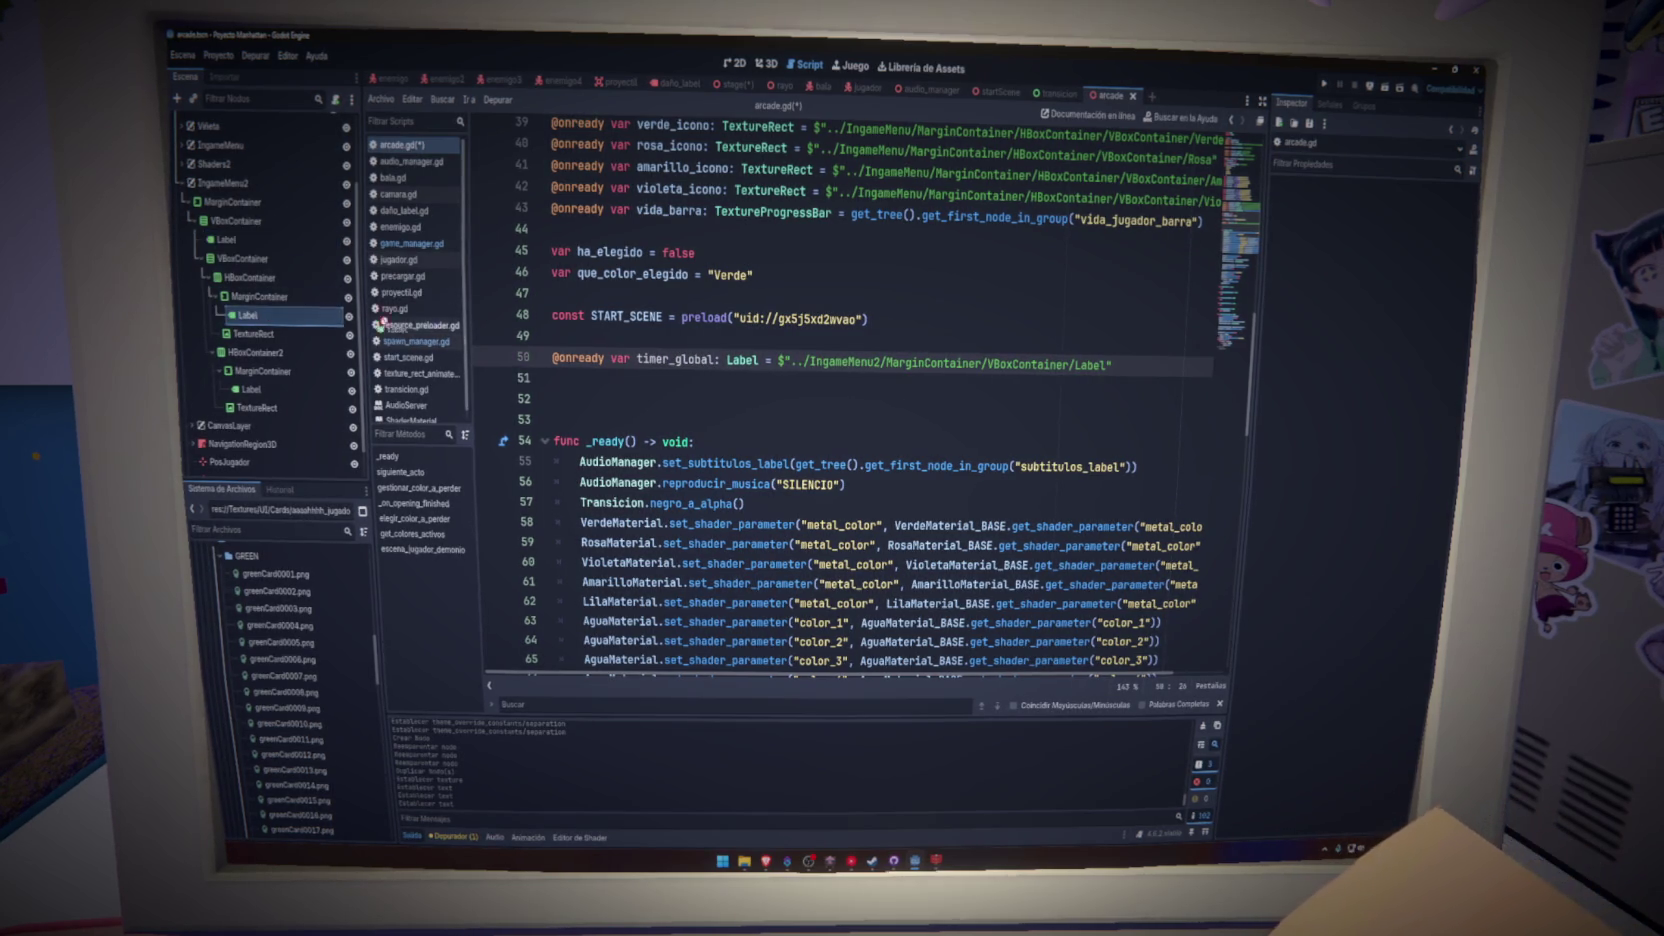
{"action": "left_click_drag", "start_coordinate": [382, 322], "coordinate": [600, 378]}
{"action": "type", "text": "hits_enem"}
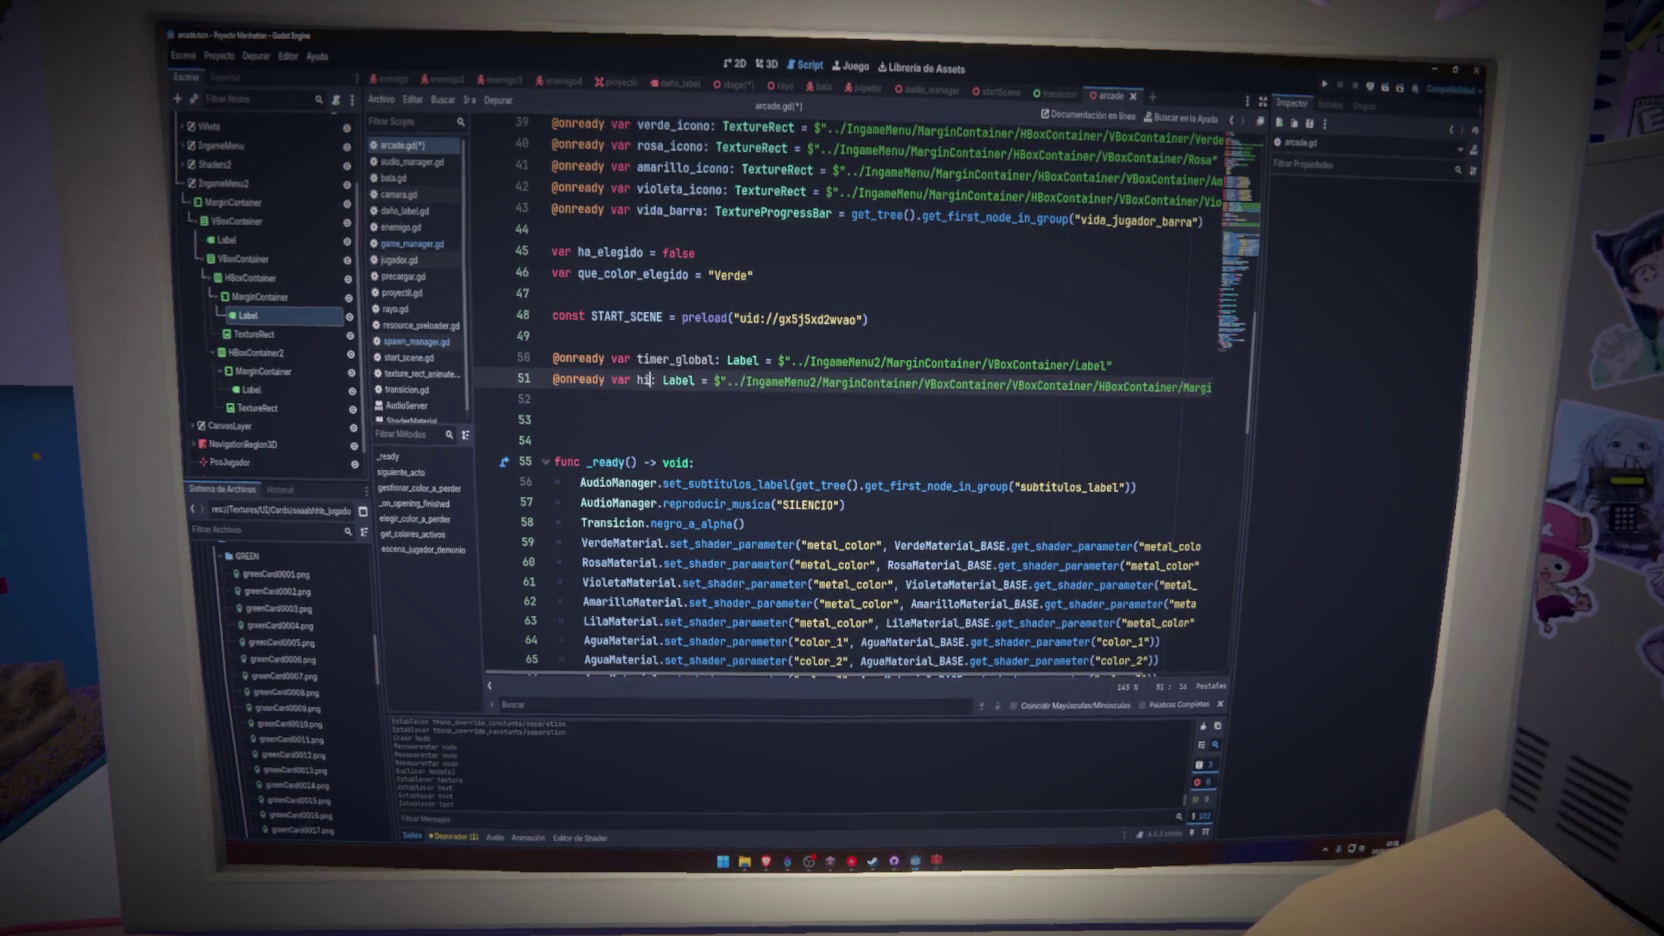
{"action": "type", "text": "igos"}
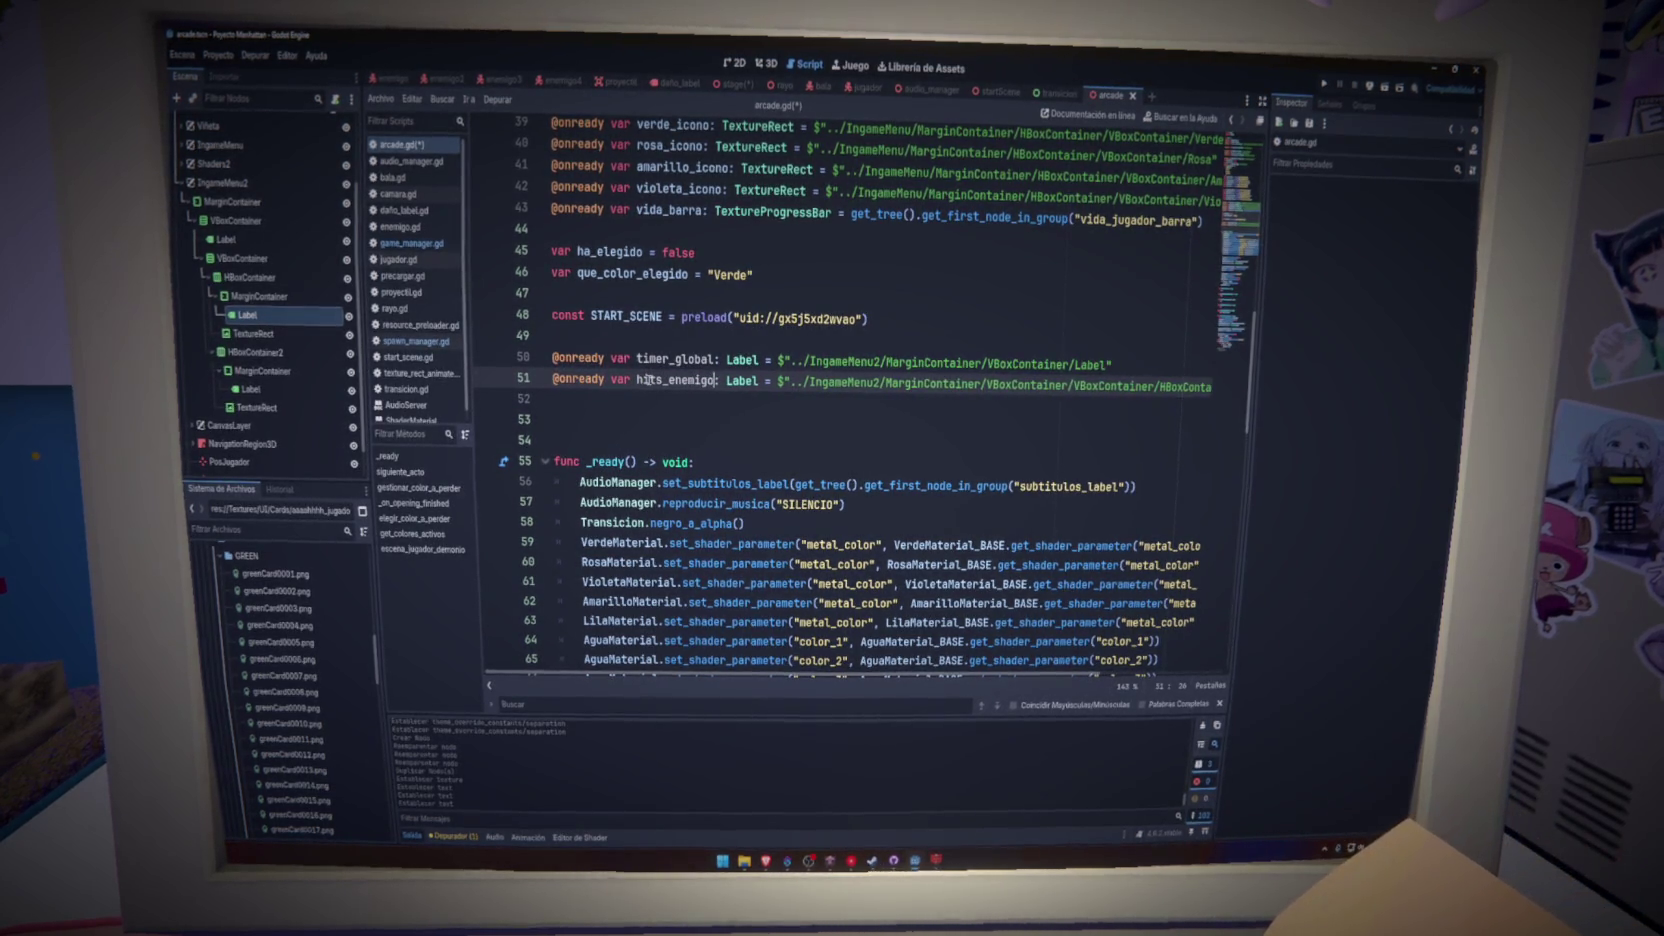
{"action": "key", "text": "ctrl+s"}
{"action": "left_click_drag", "start_coordinate": [282, 394], "coordinate": [600, 399]}
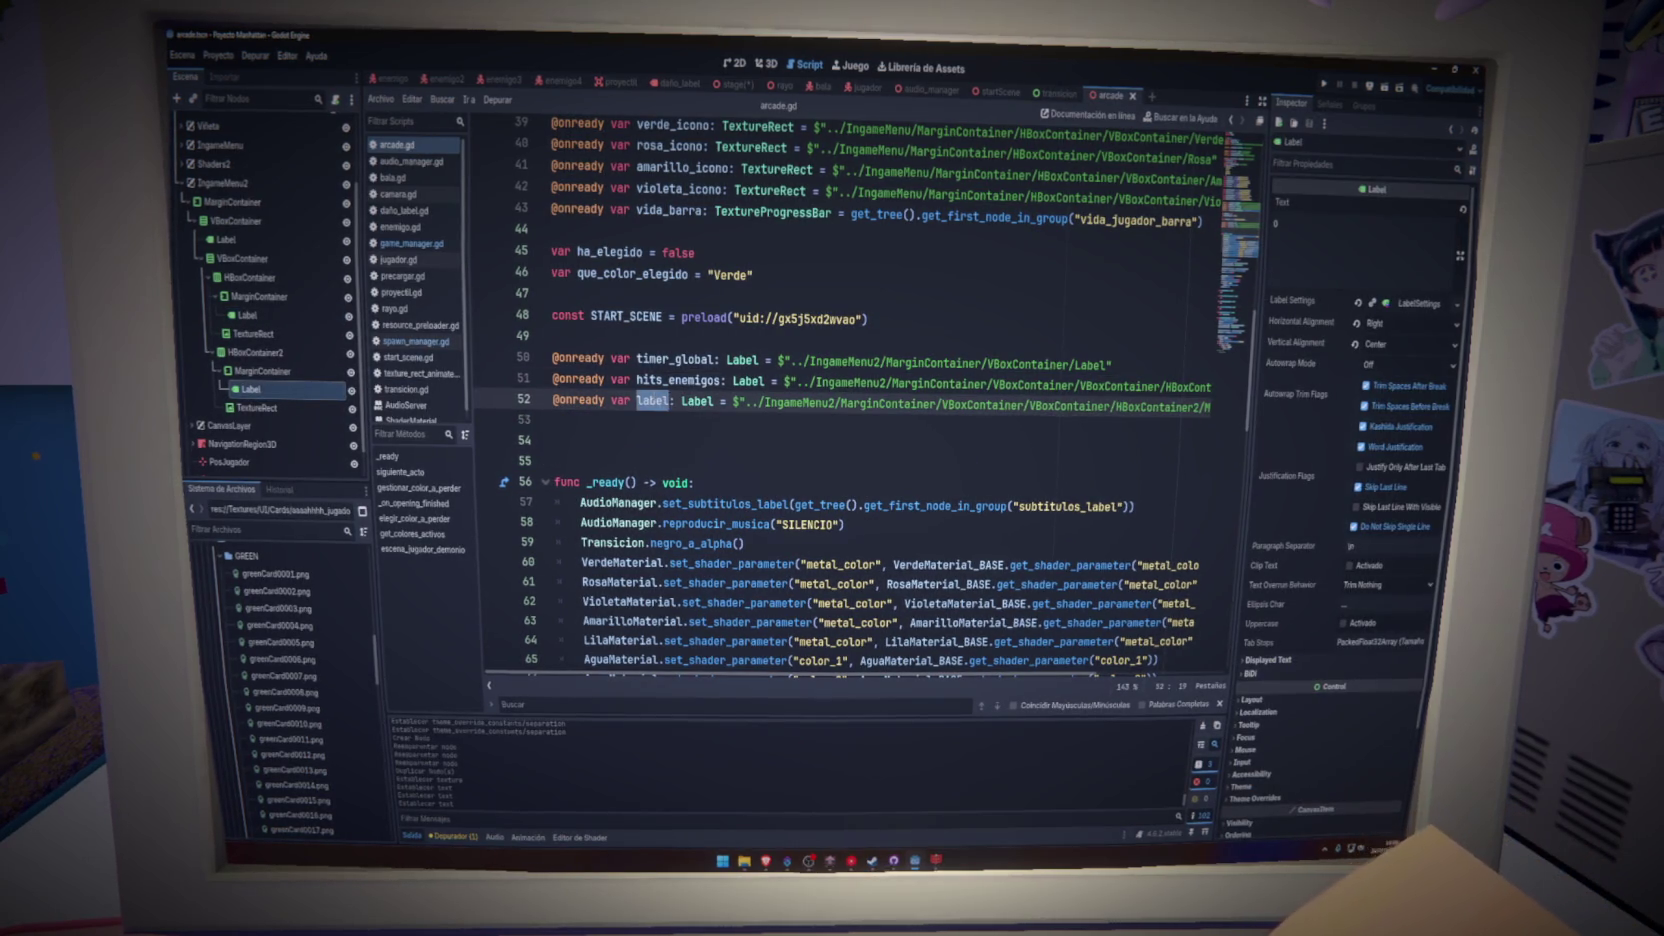
{"action": "type", "text": "hits_jugador"}
{"action": "key", "text": "ctrl+s"}
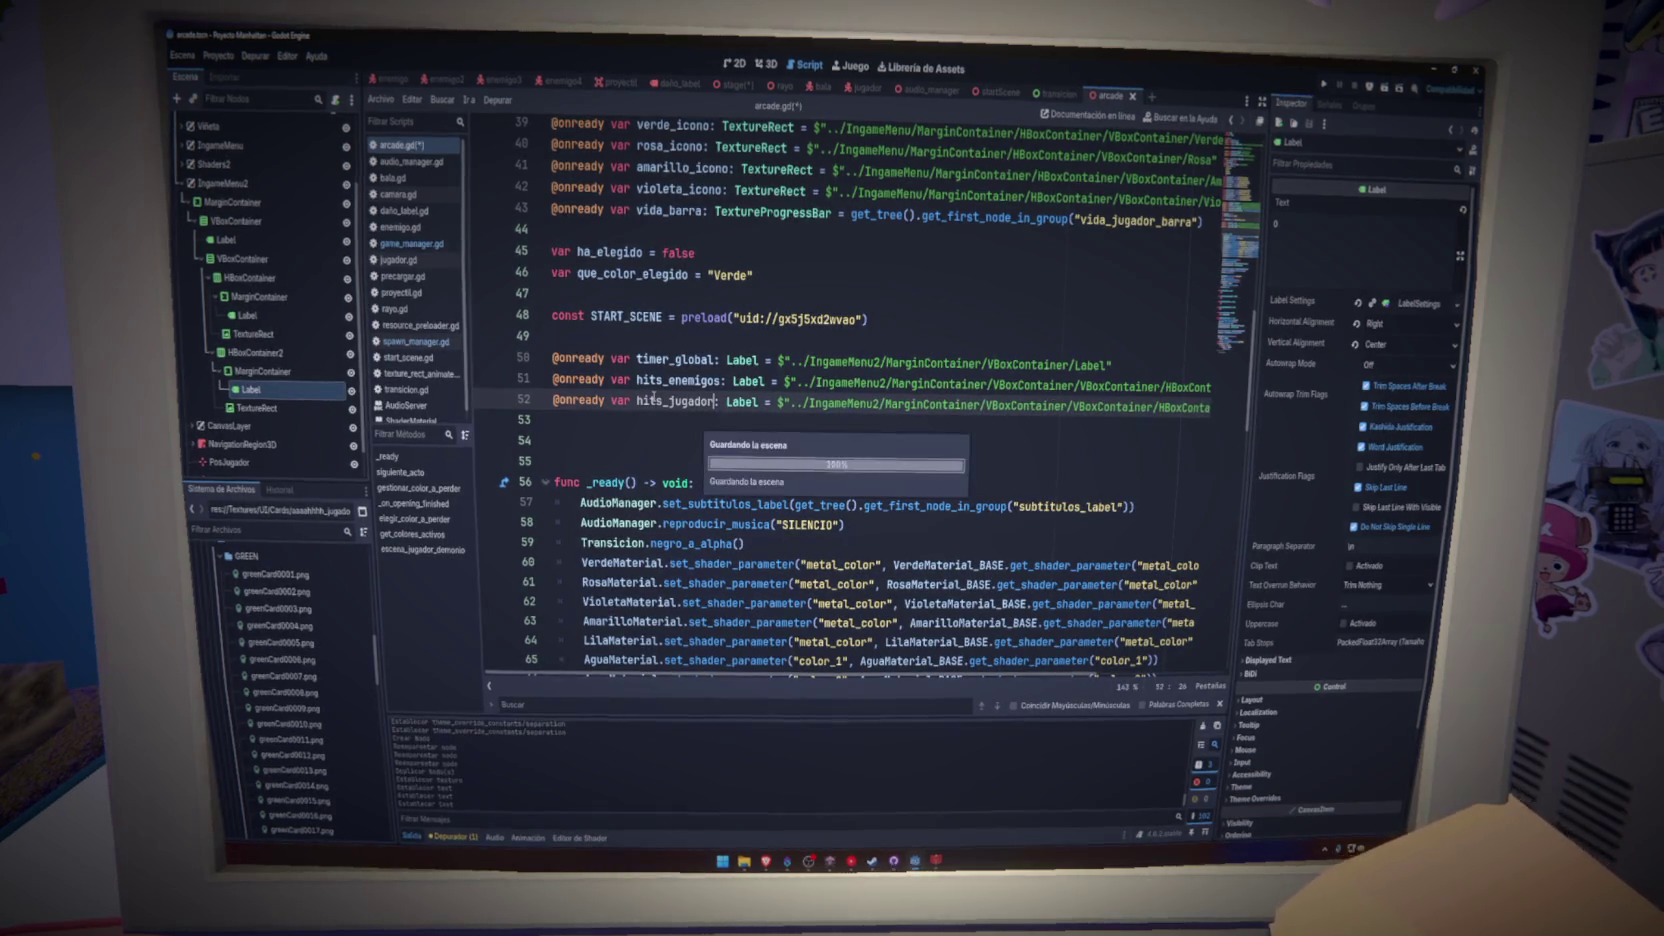
{"action": "left_click", "coordinate": [641, 425]}
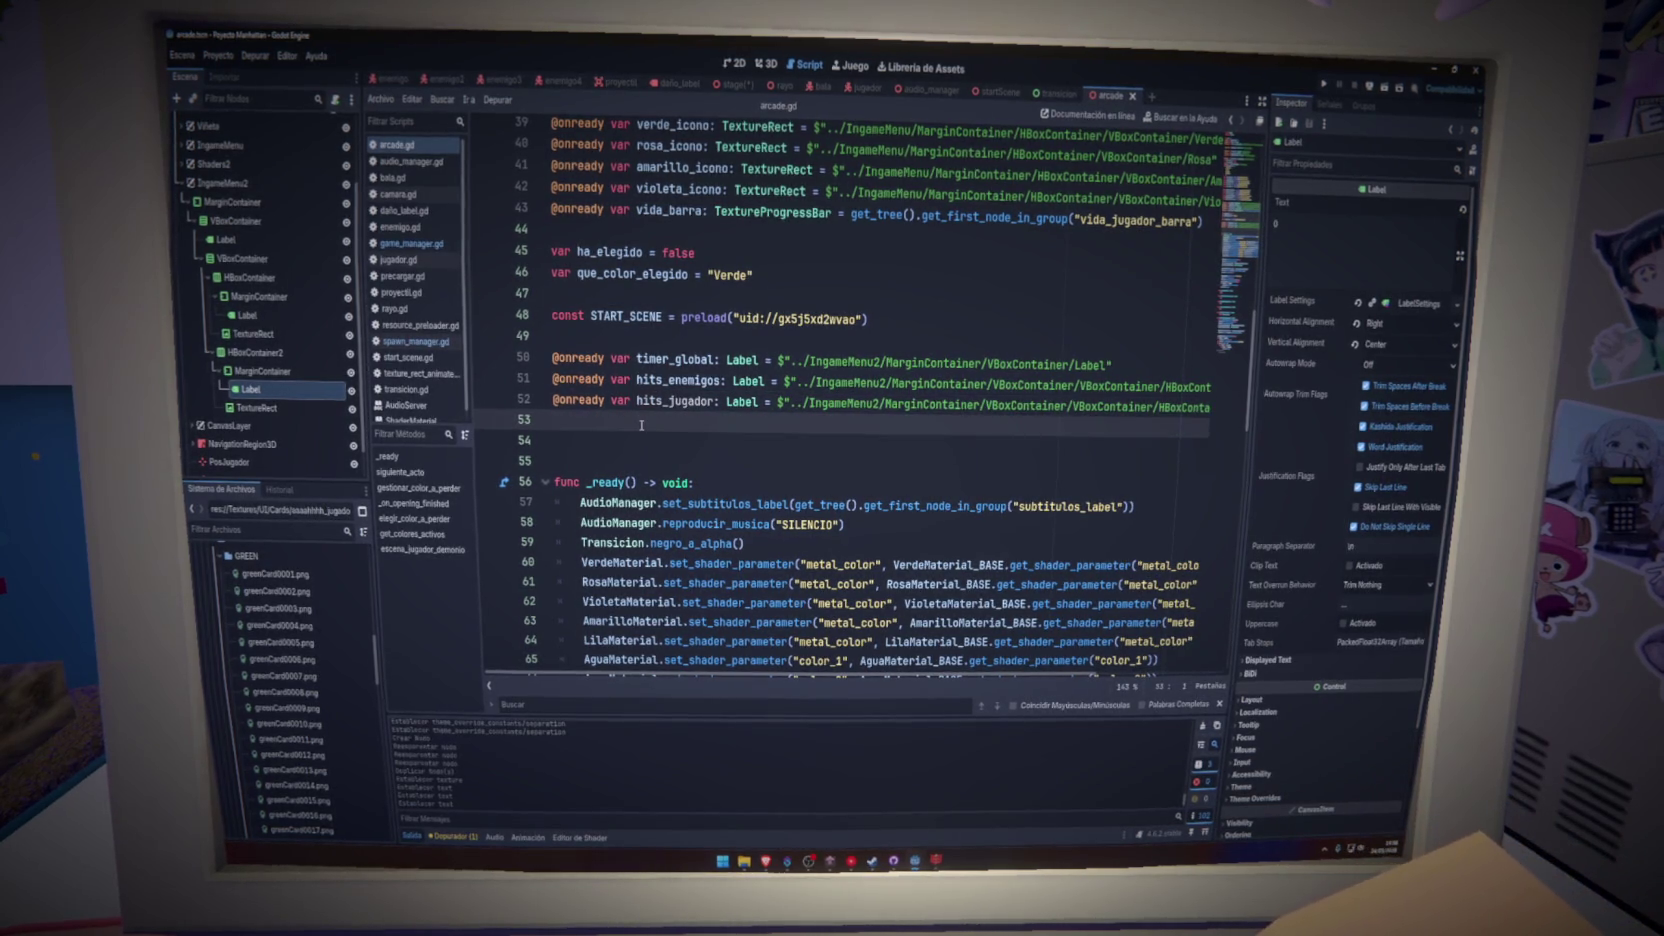
- At the script's end, write the añadir_hit_jugador function header with its value parameter
{"action": "scroll", "coordinate": [780, 470], "scroll_direction": "down", "scroll_amount": 15}
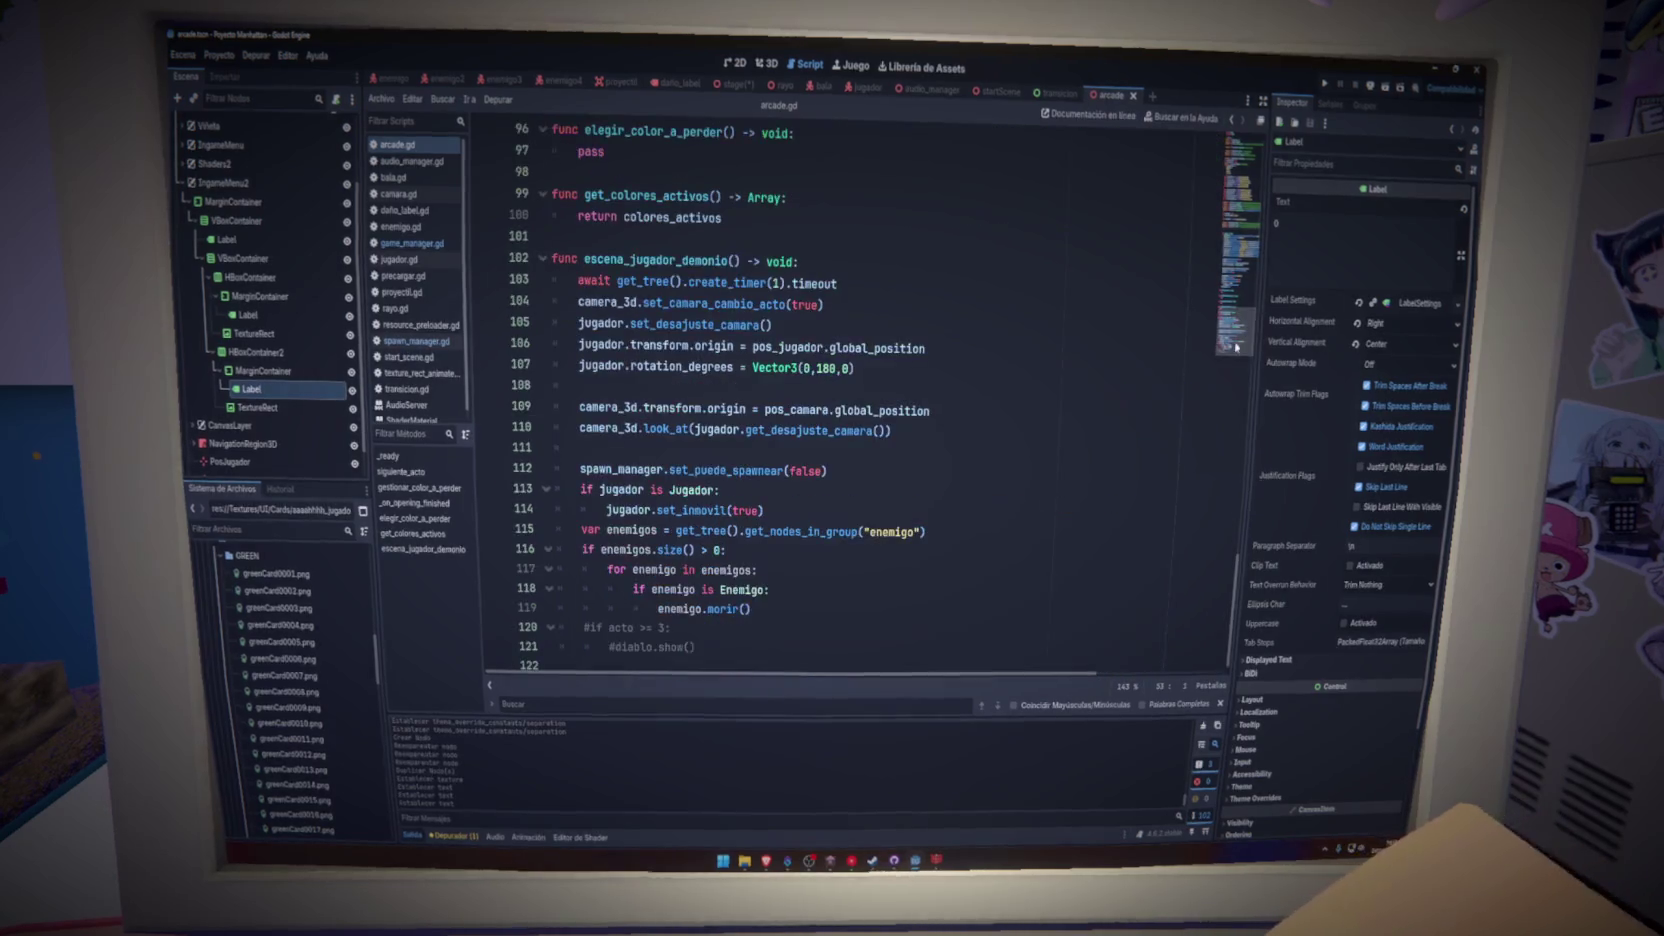
{"action": "scroll", "coordinate": [690, 667], "scroll_direction": "down", "scroll_amount": 1}
{"action": "left_click", "coordinate": [688, 658]}
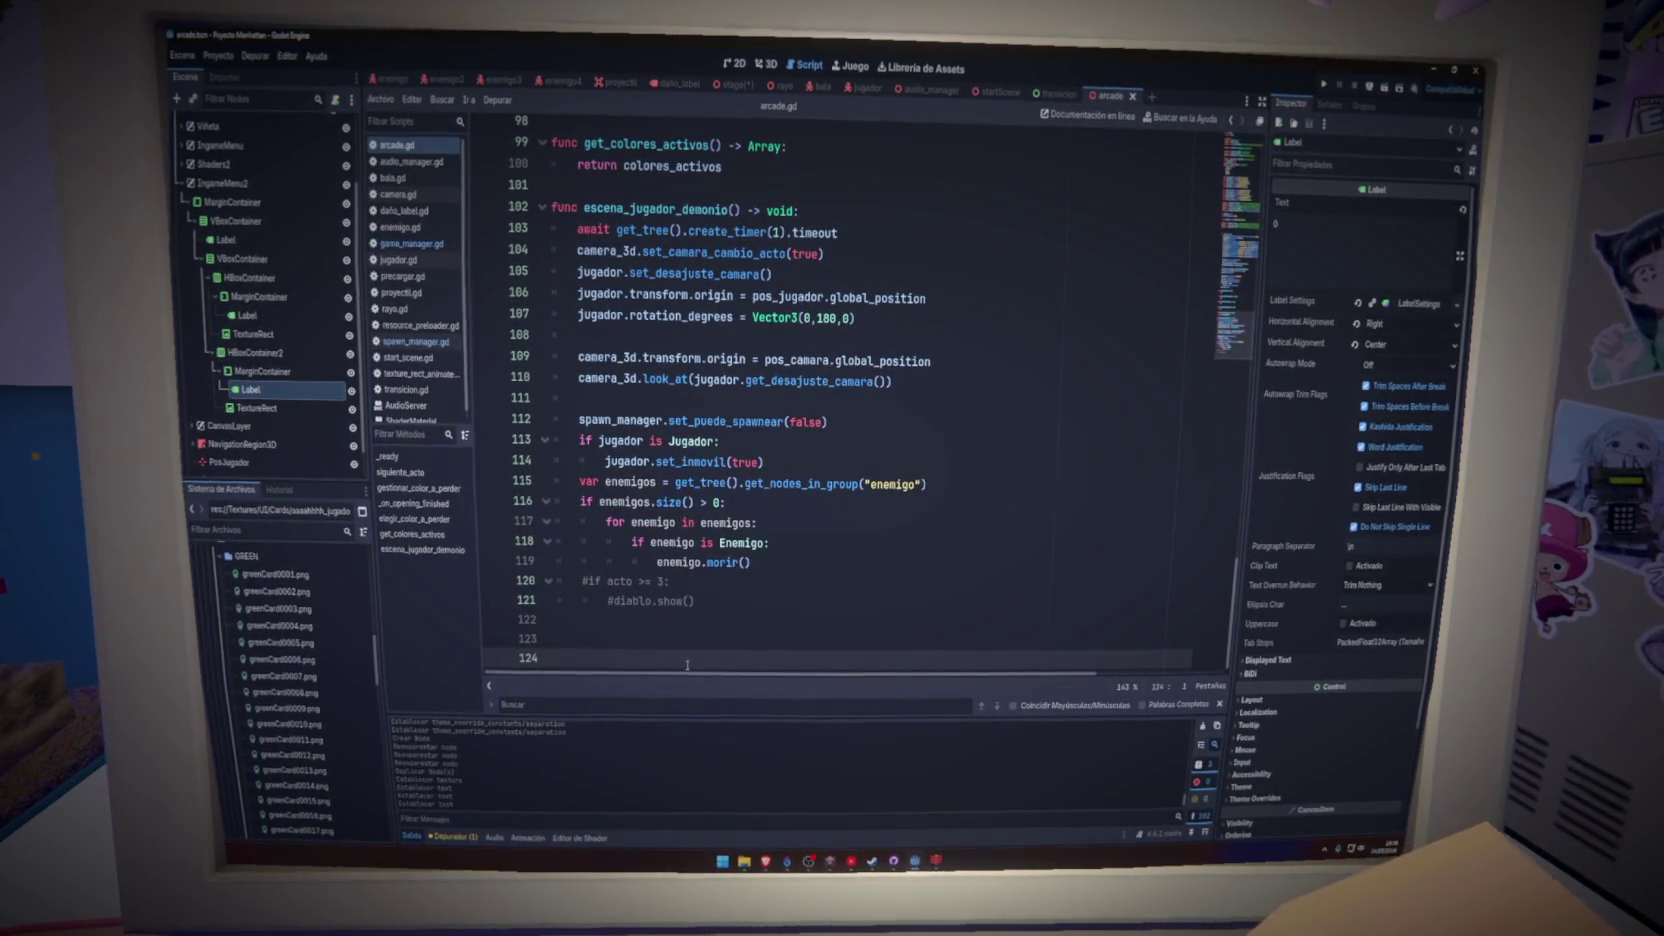
{"action": "type", "text": "func set_"}
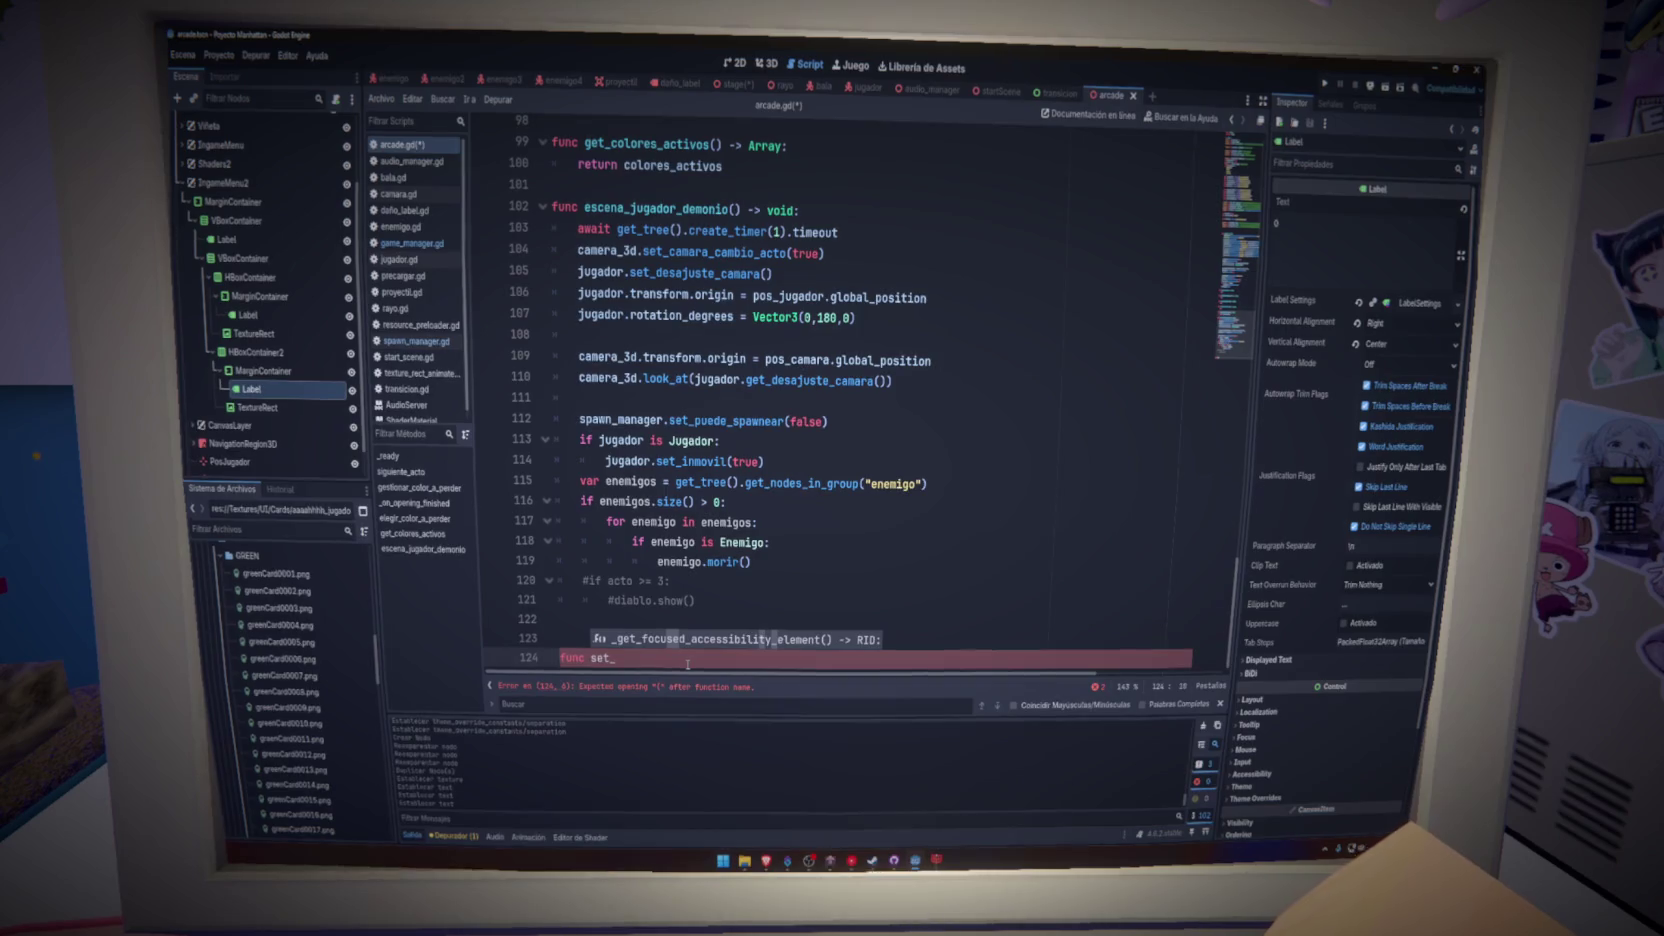
{"action": "key", "text": "BackSpace"}
{"action": "key", "text": "BackSpace"}
{"action": "key", "text": "BackSpace"}
{"action": "type", "text": "ad"}
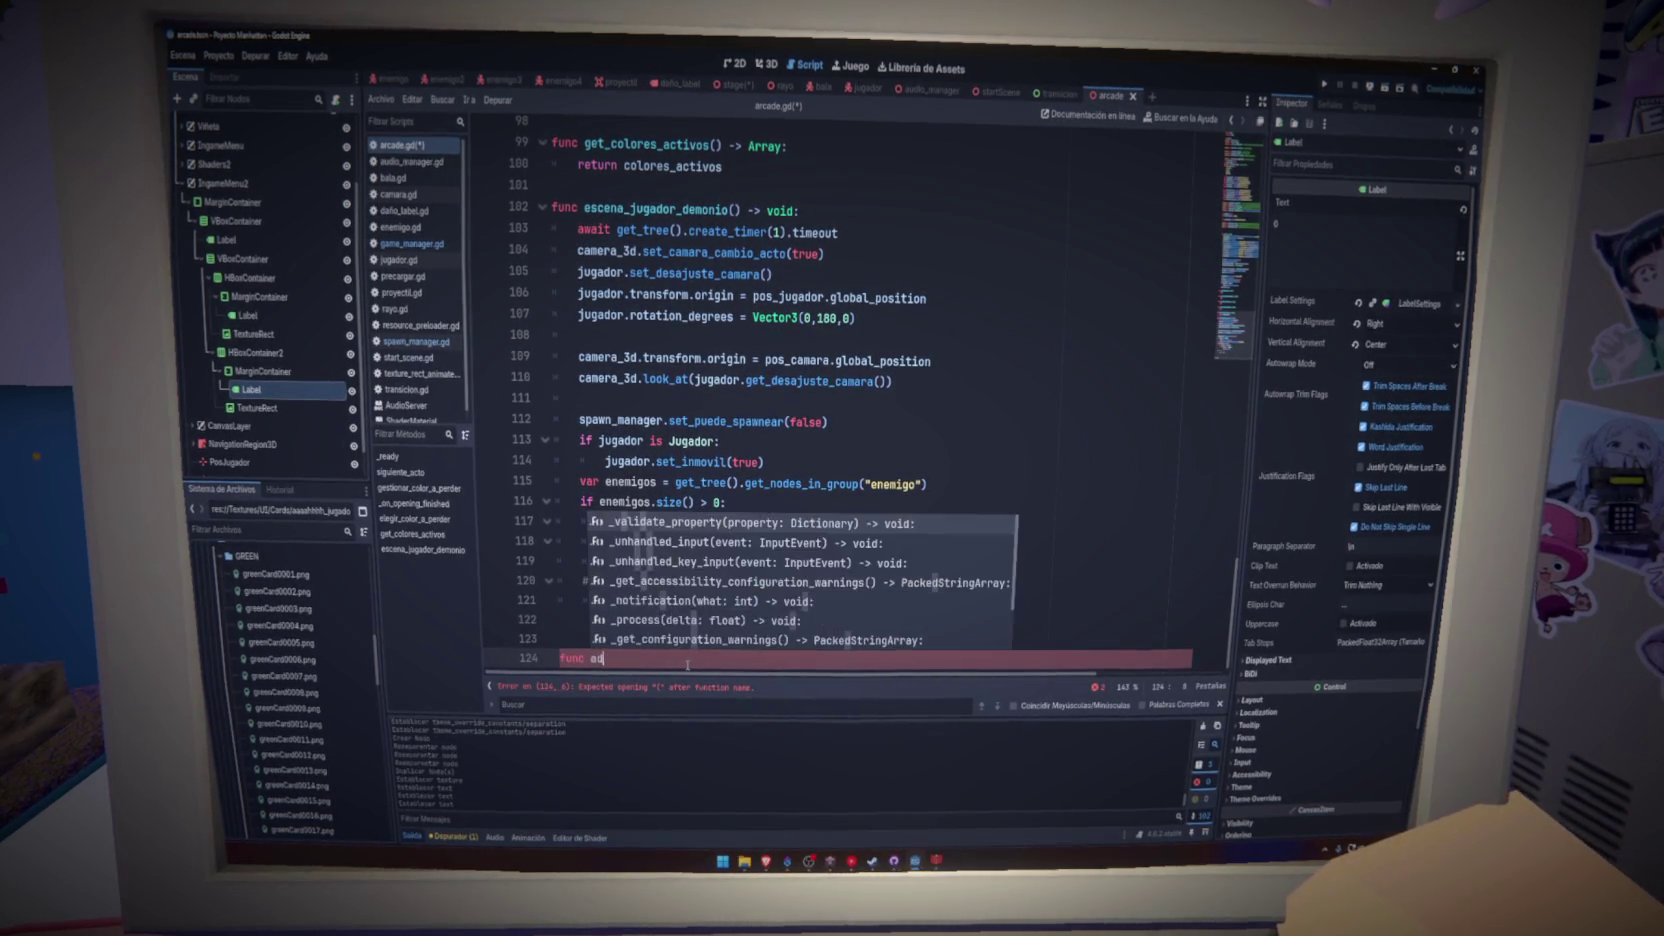
{"action": "key", "text": "BackSpace"}
{"action": "type", "text": "ñadir_hit_jugador/("}
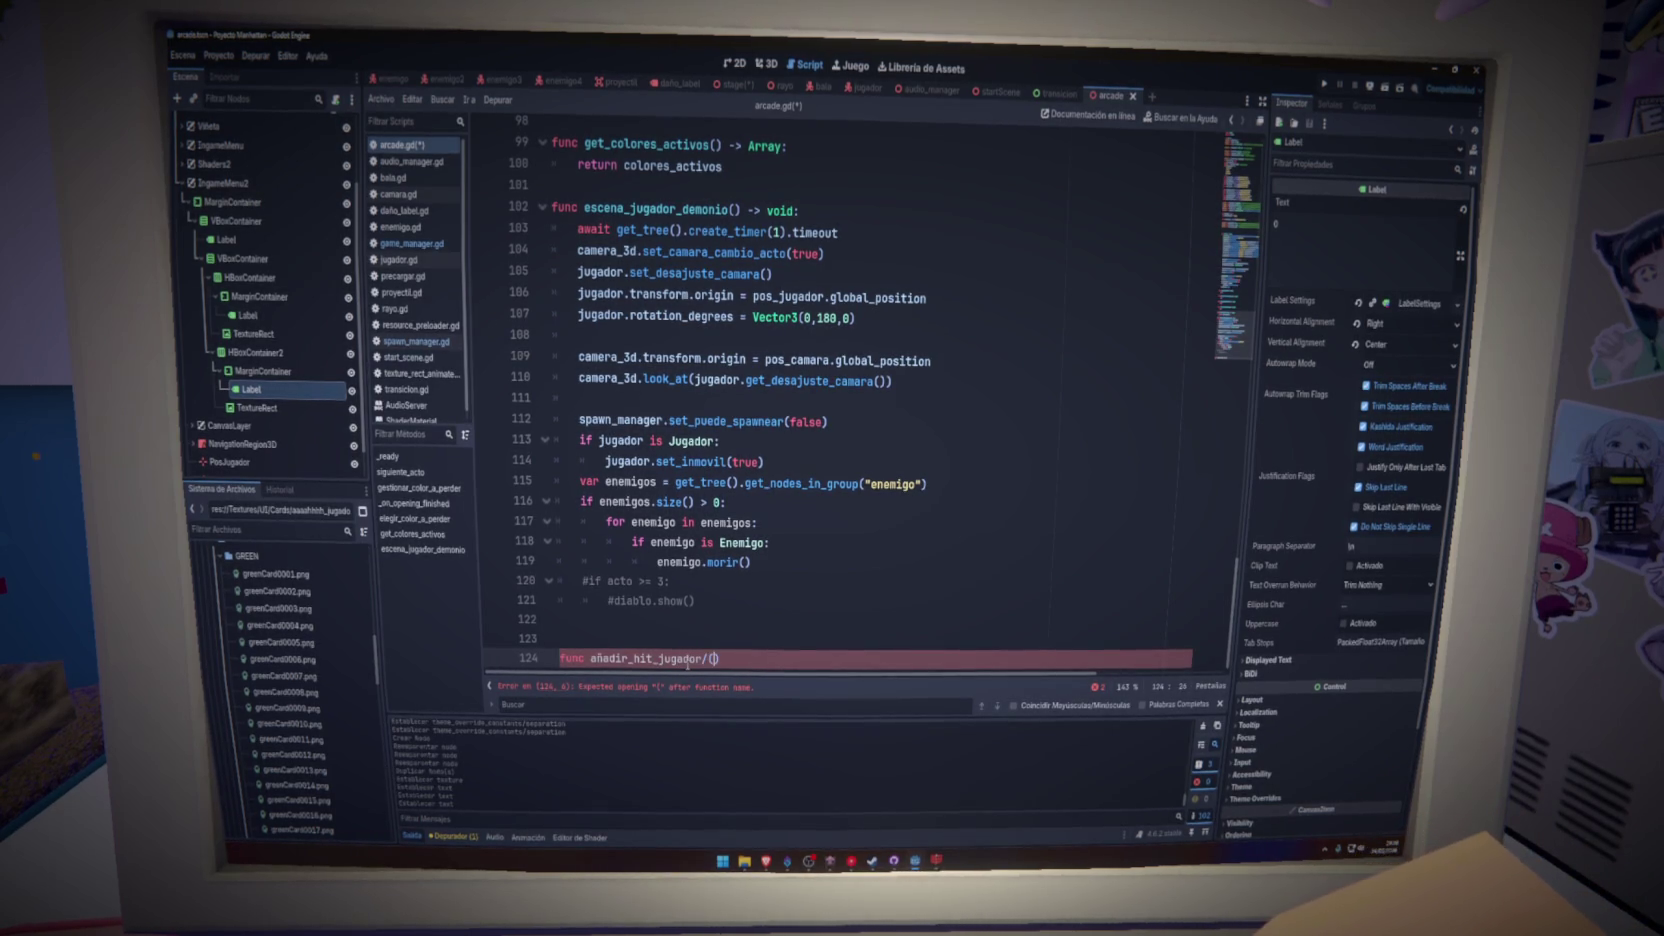
{"action": "type", "text": ")"}
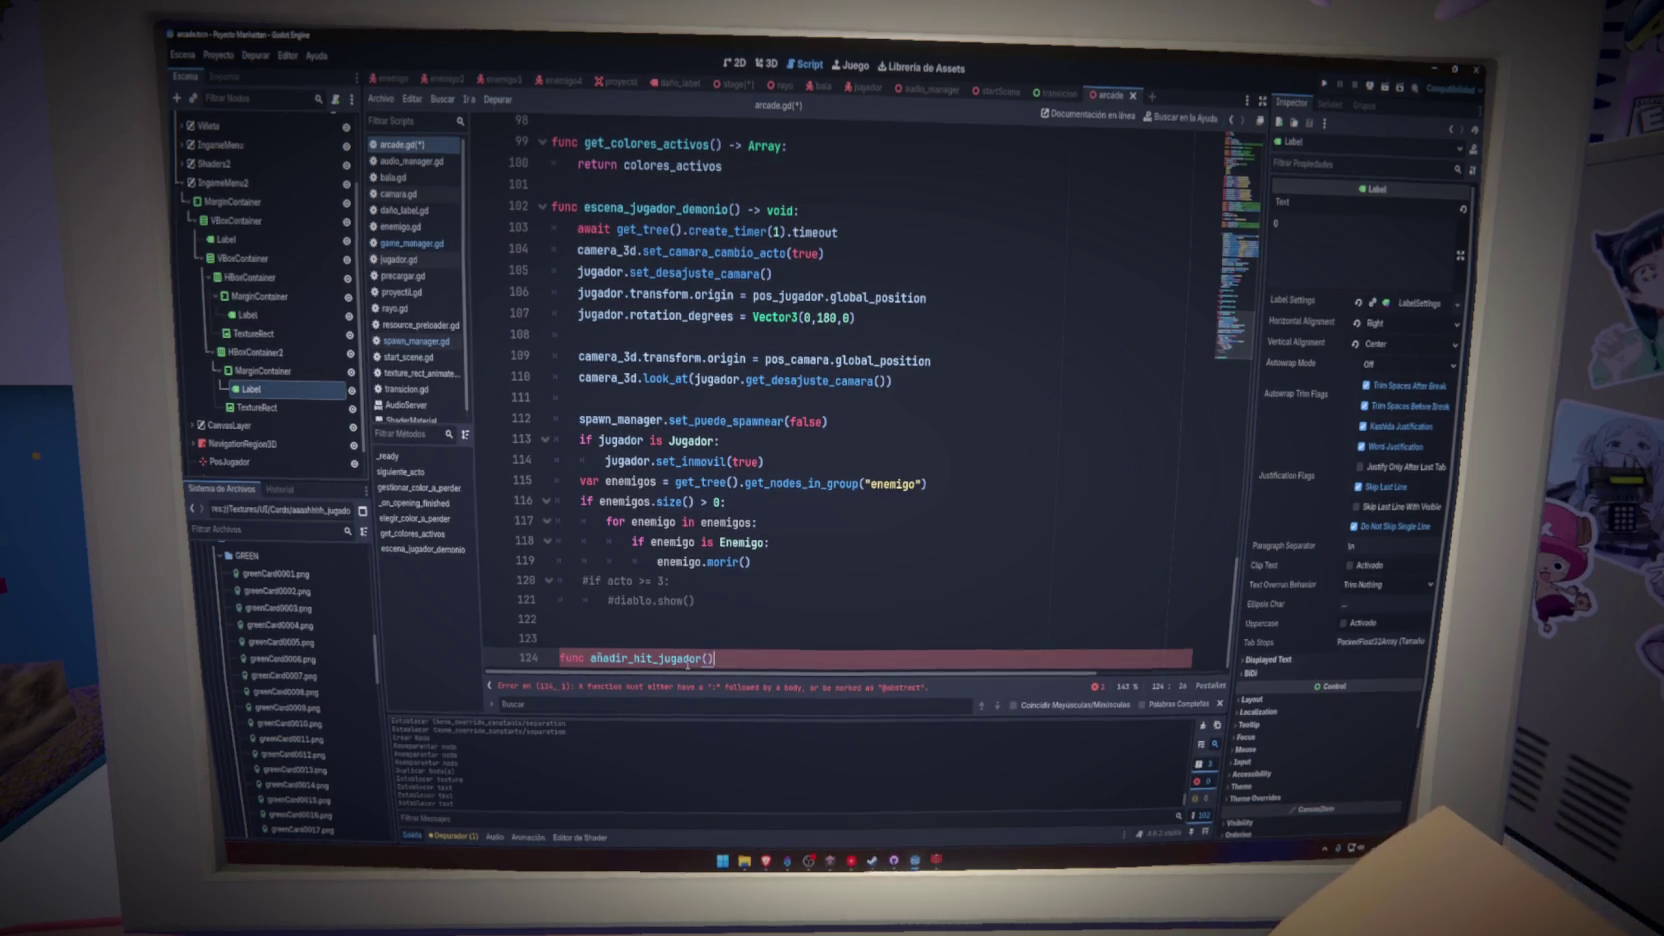
{"action": "key", "text": "Left"}
{"action": "type", "text": "ue_h"}
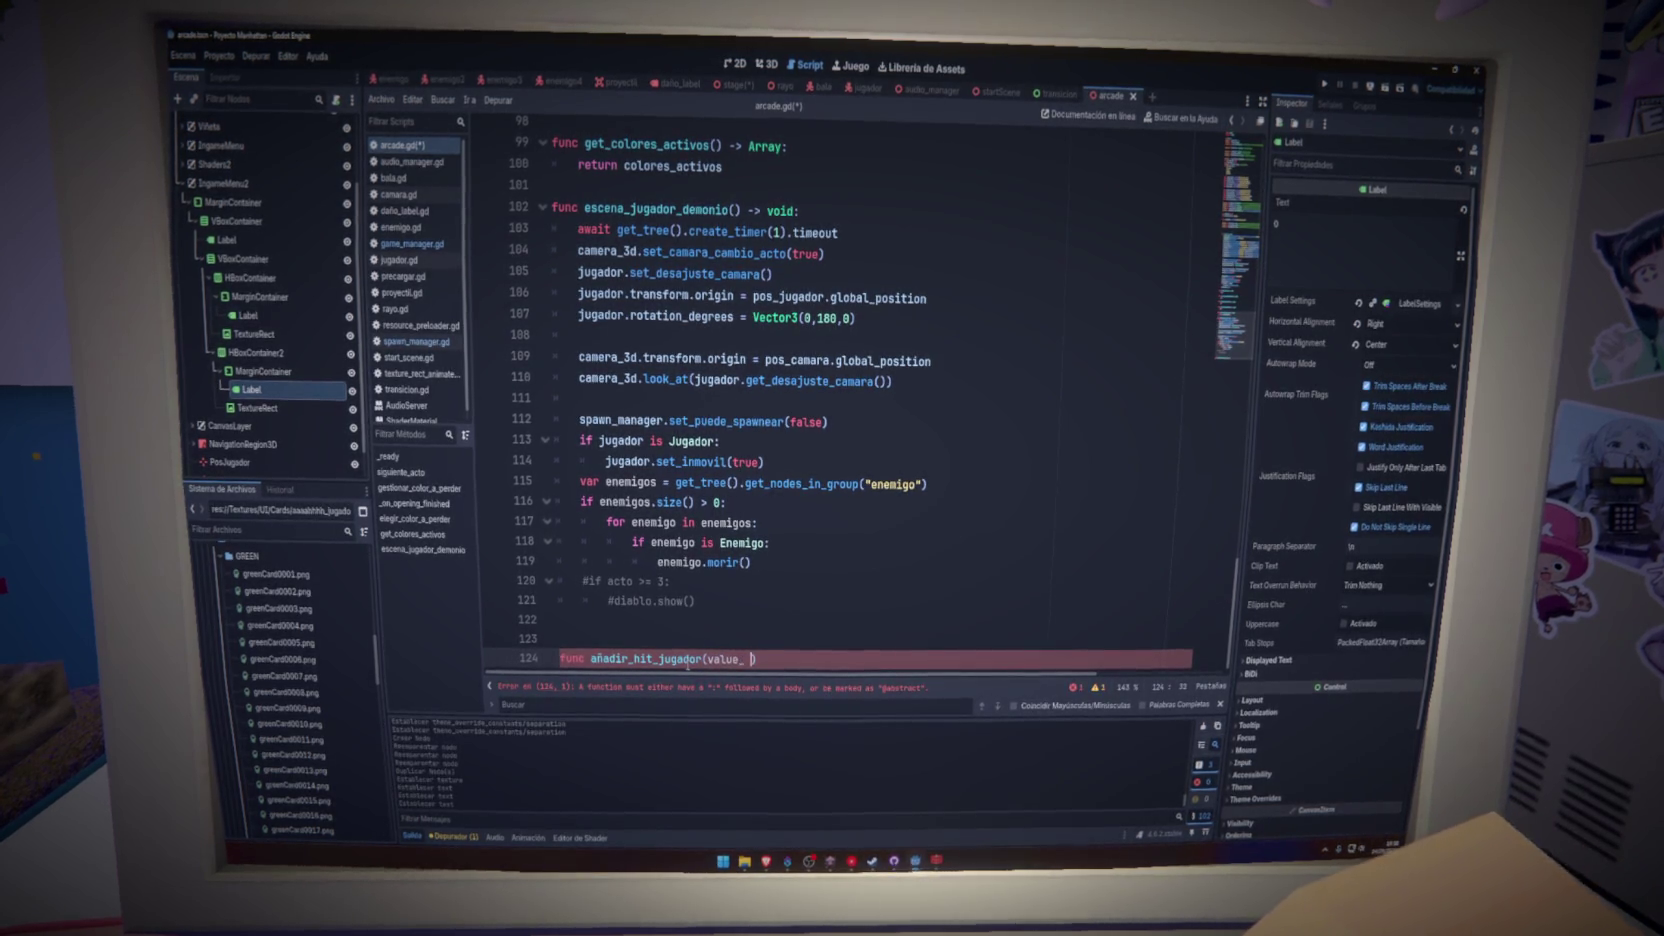
{"action": "type", "text": ": int"}
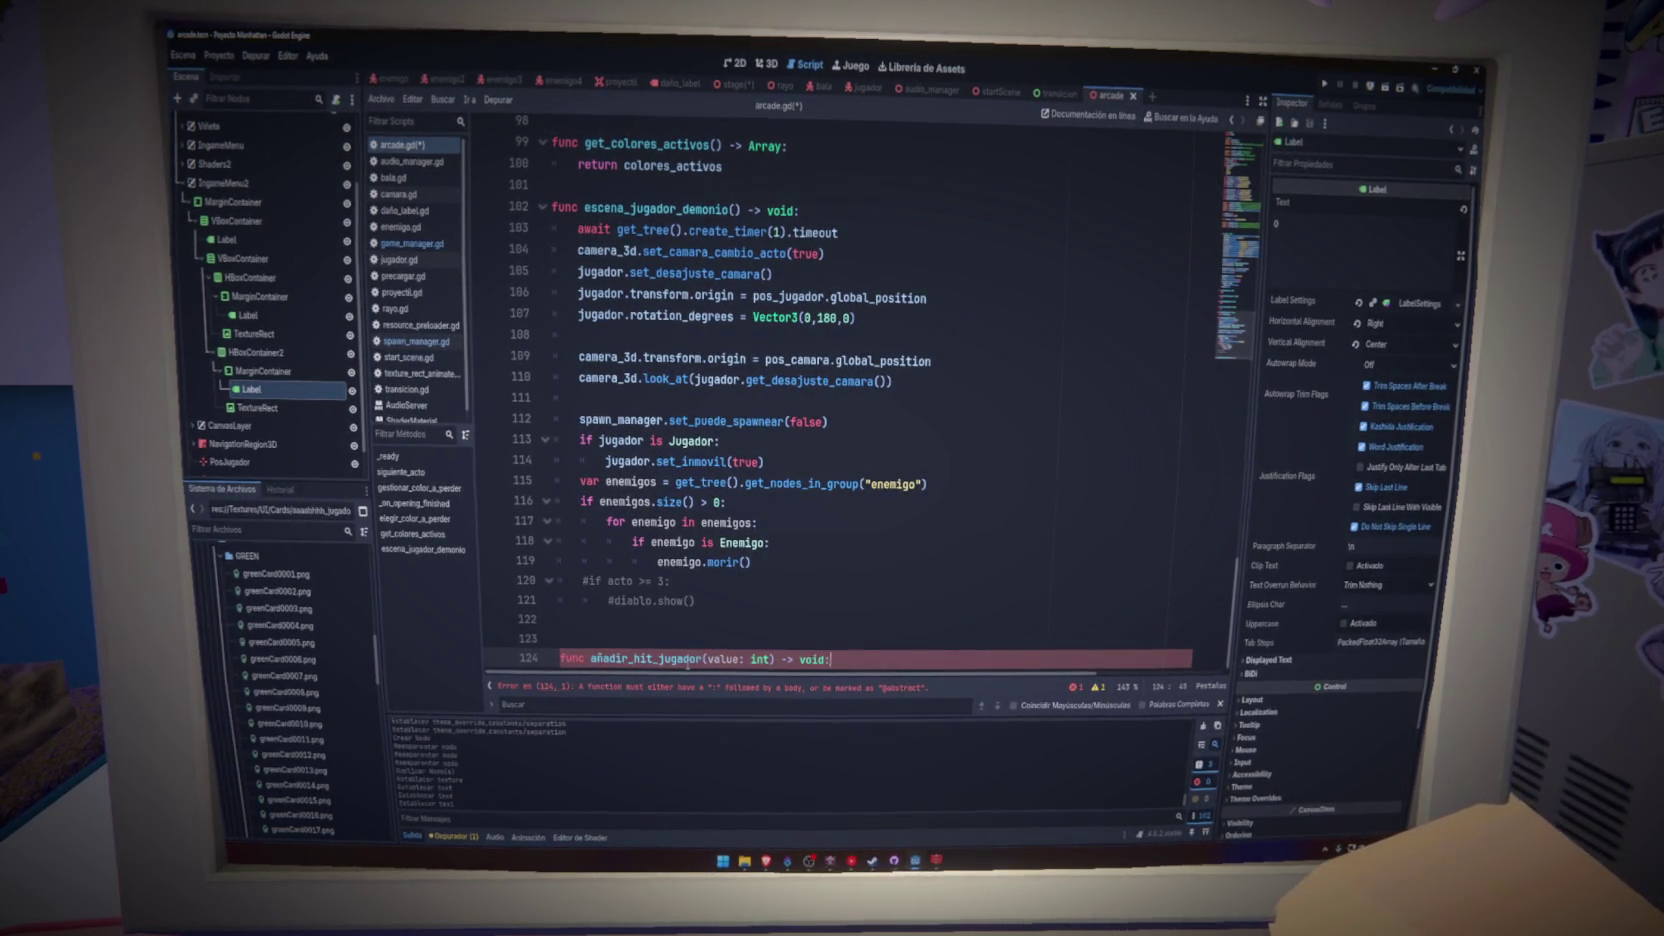
{"action": "key", "text": "Return"}
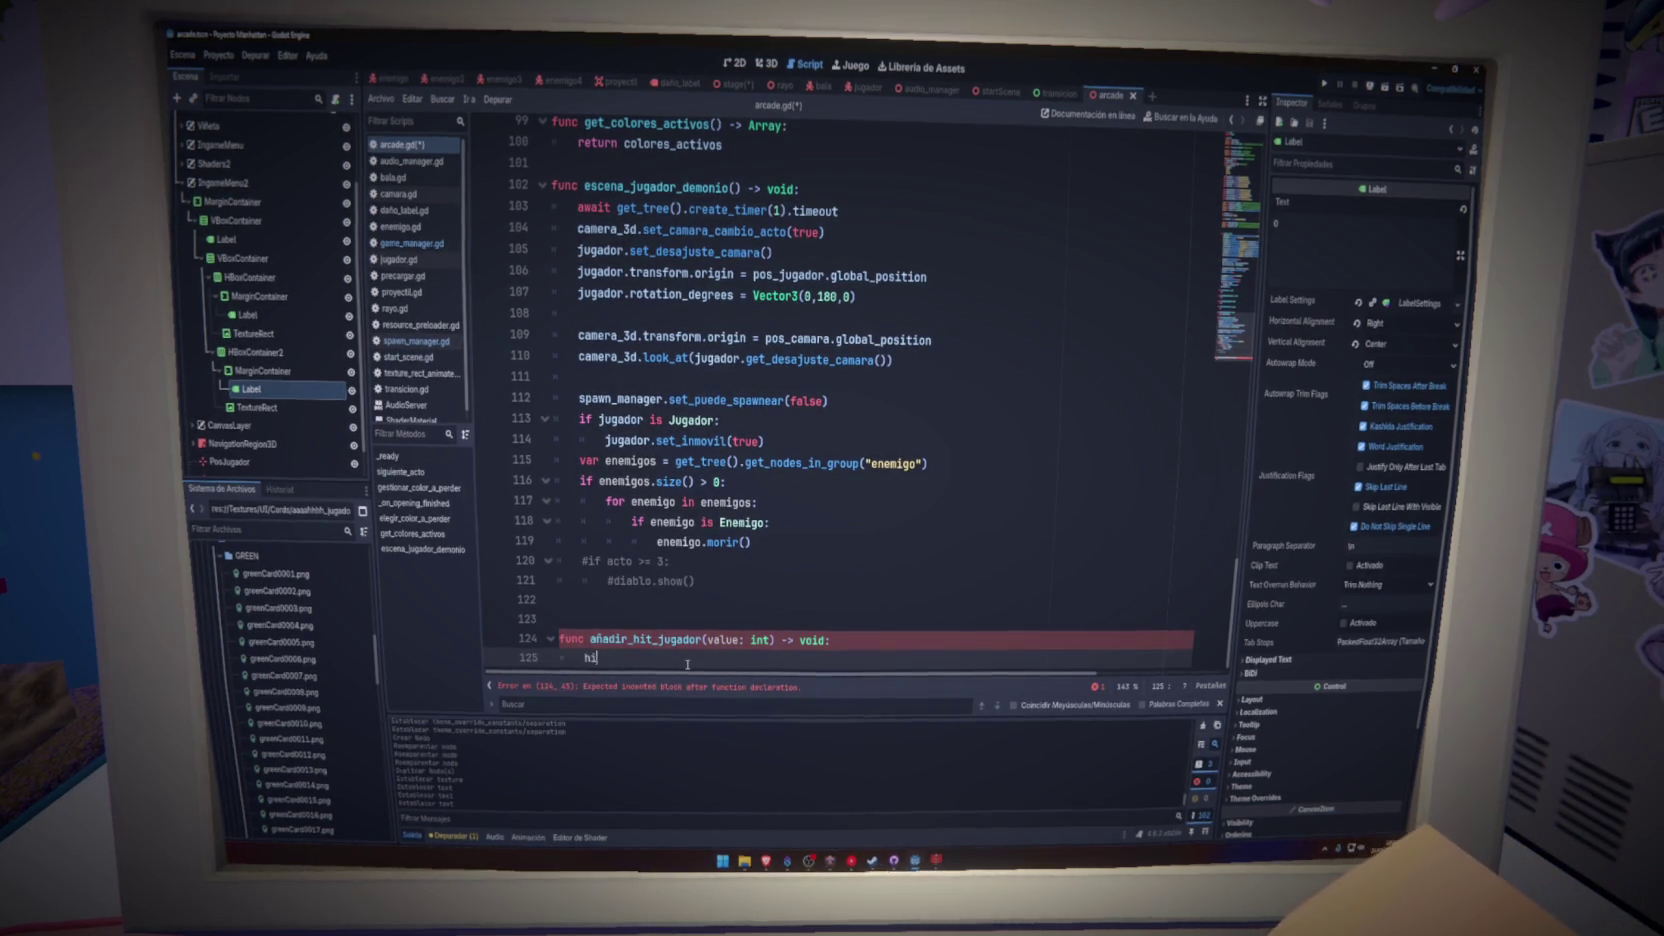
- Write the body hits_jugador += value, save, and check hits_jugador's type
{"action": "type", "text": "hit"}
{"action": "key", "text": "Down"}
{"action": "key", "text": "Return"}
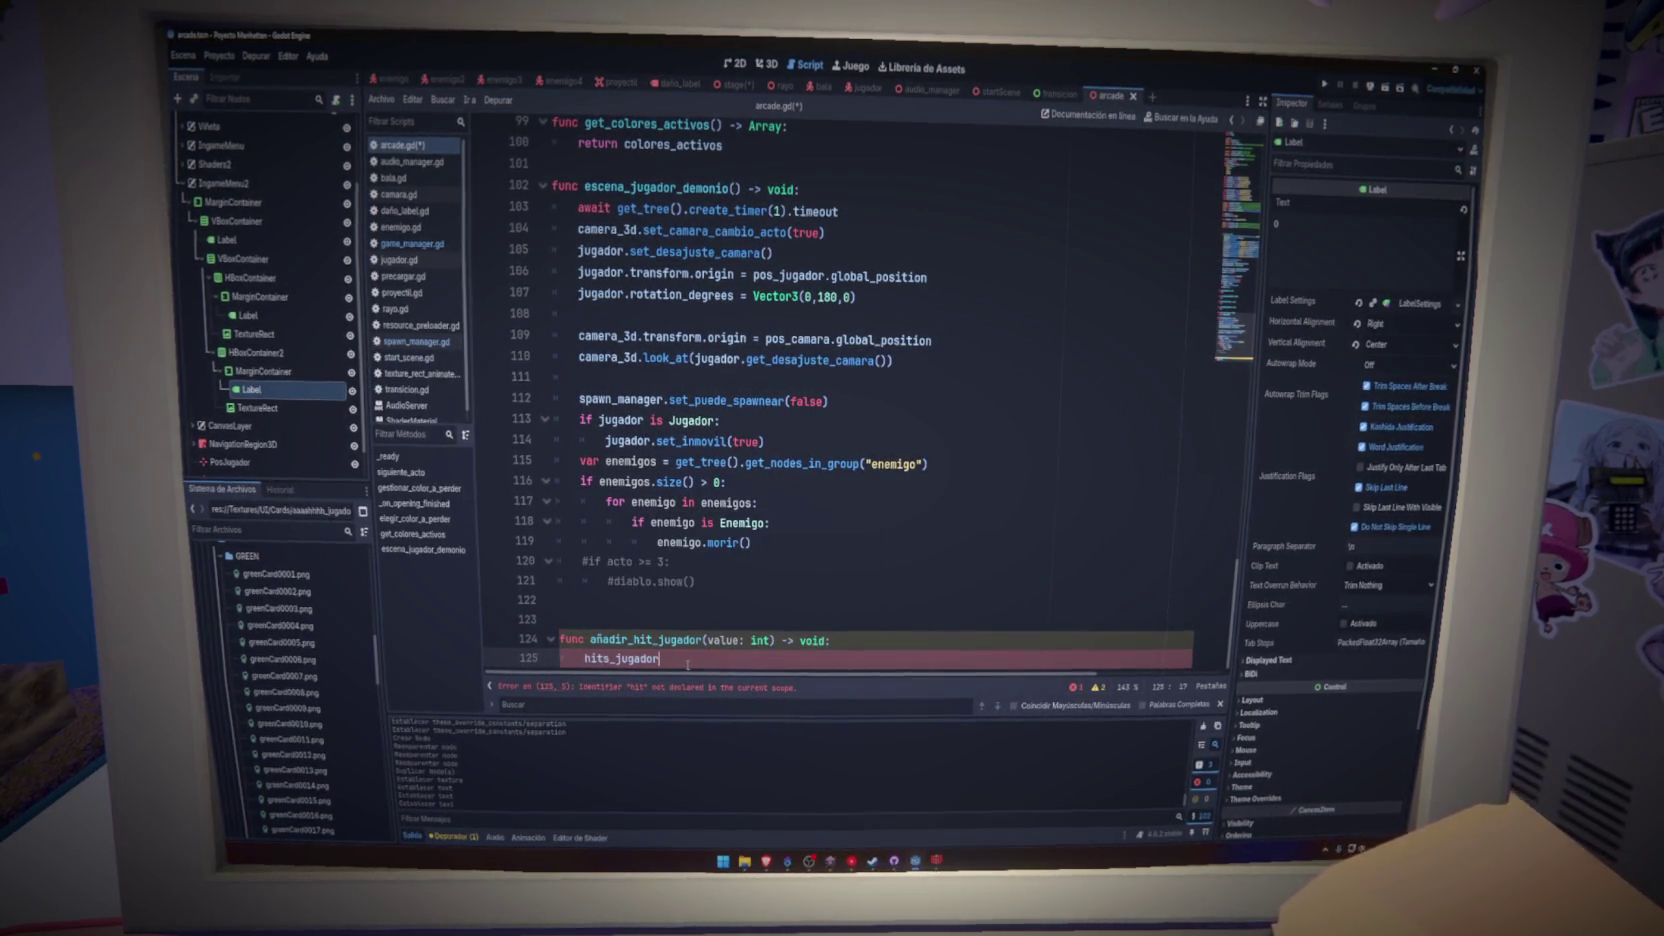
{"action": "type", "text": " += v"}
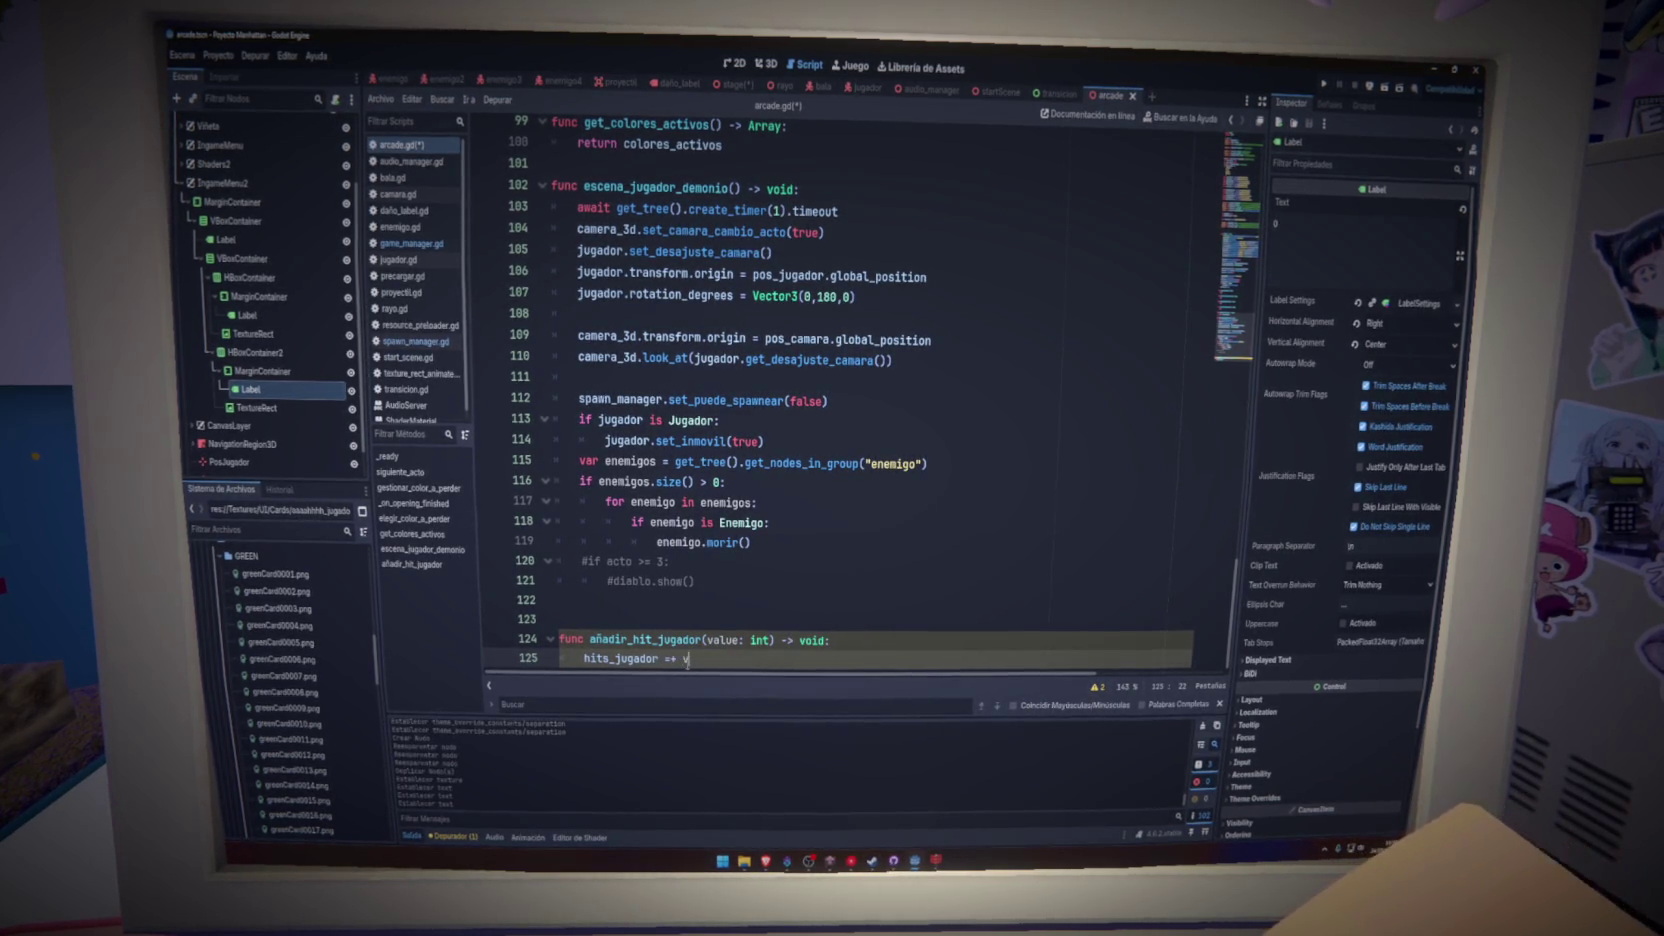
{"action": "type", "text": "alue"}
{"action": "key", "text": "ctrl+s"}
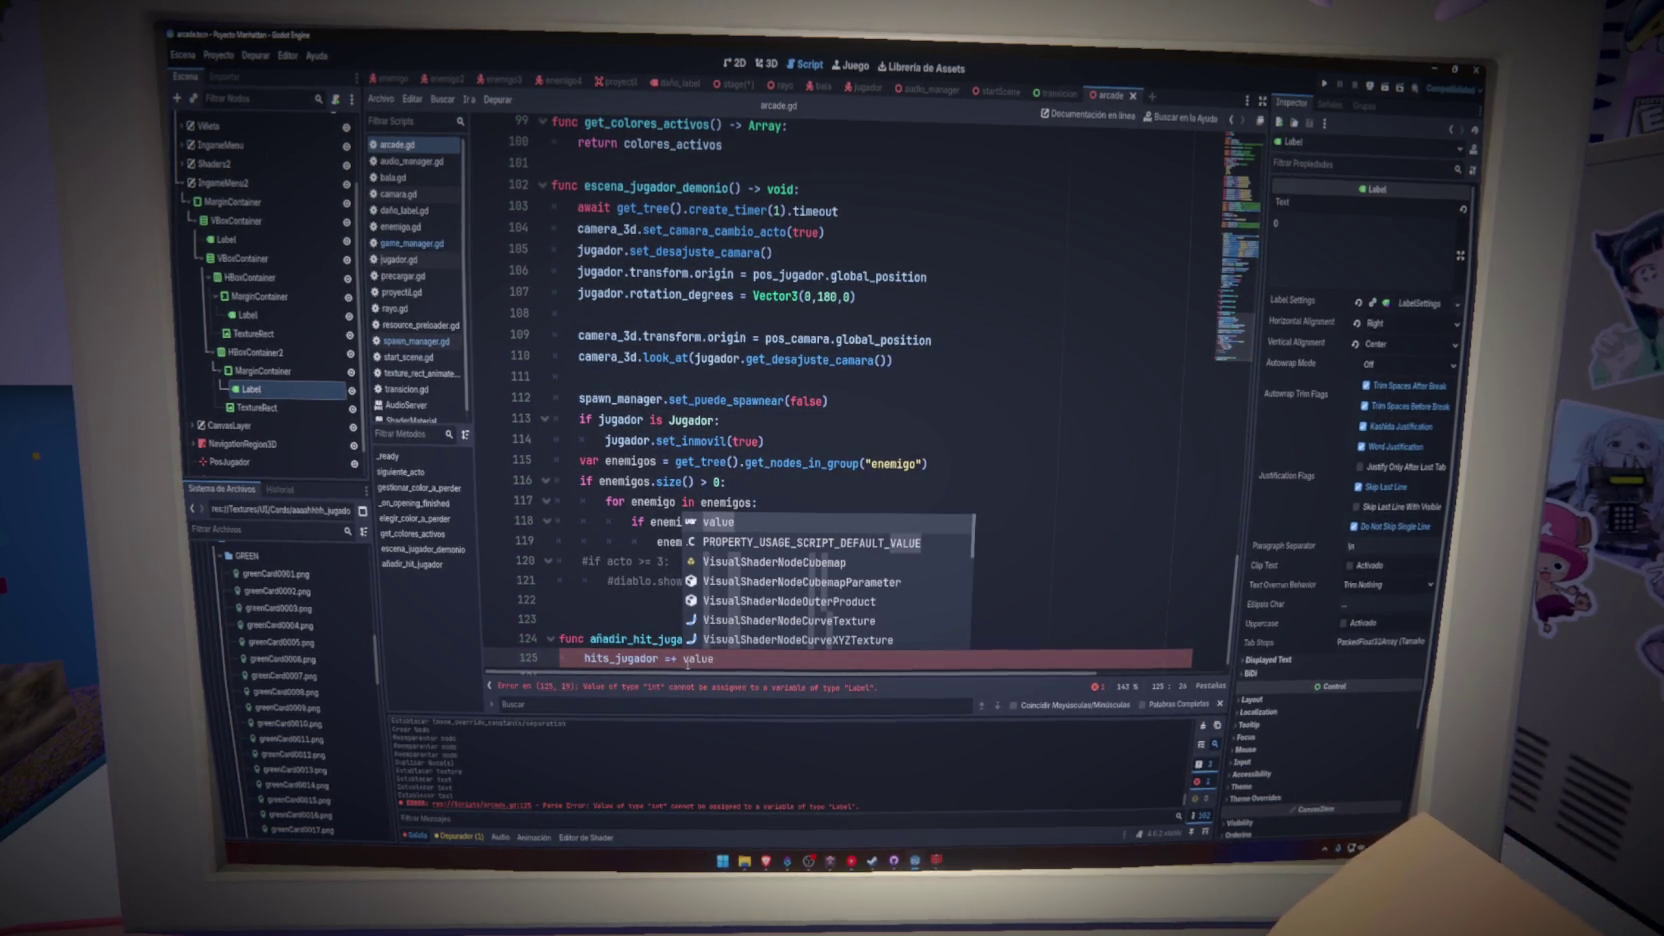
{"action": "left_click", "coordinate": [738, 661]}
{"action": "double_click", "coordinate": [613, 660]}
{"action": "type", "text": ".text"}
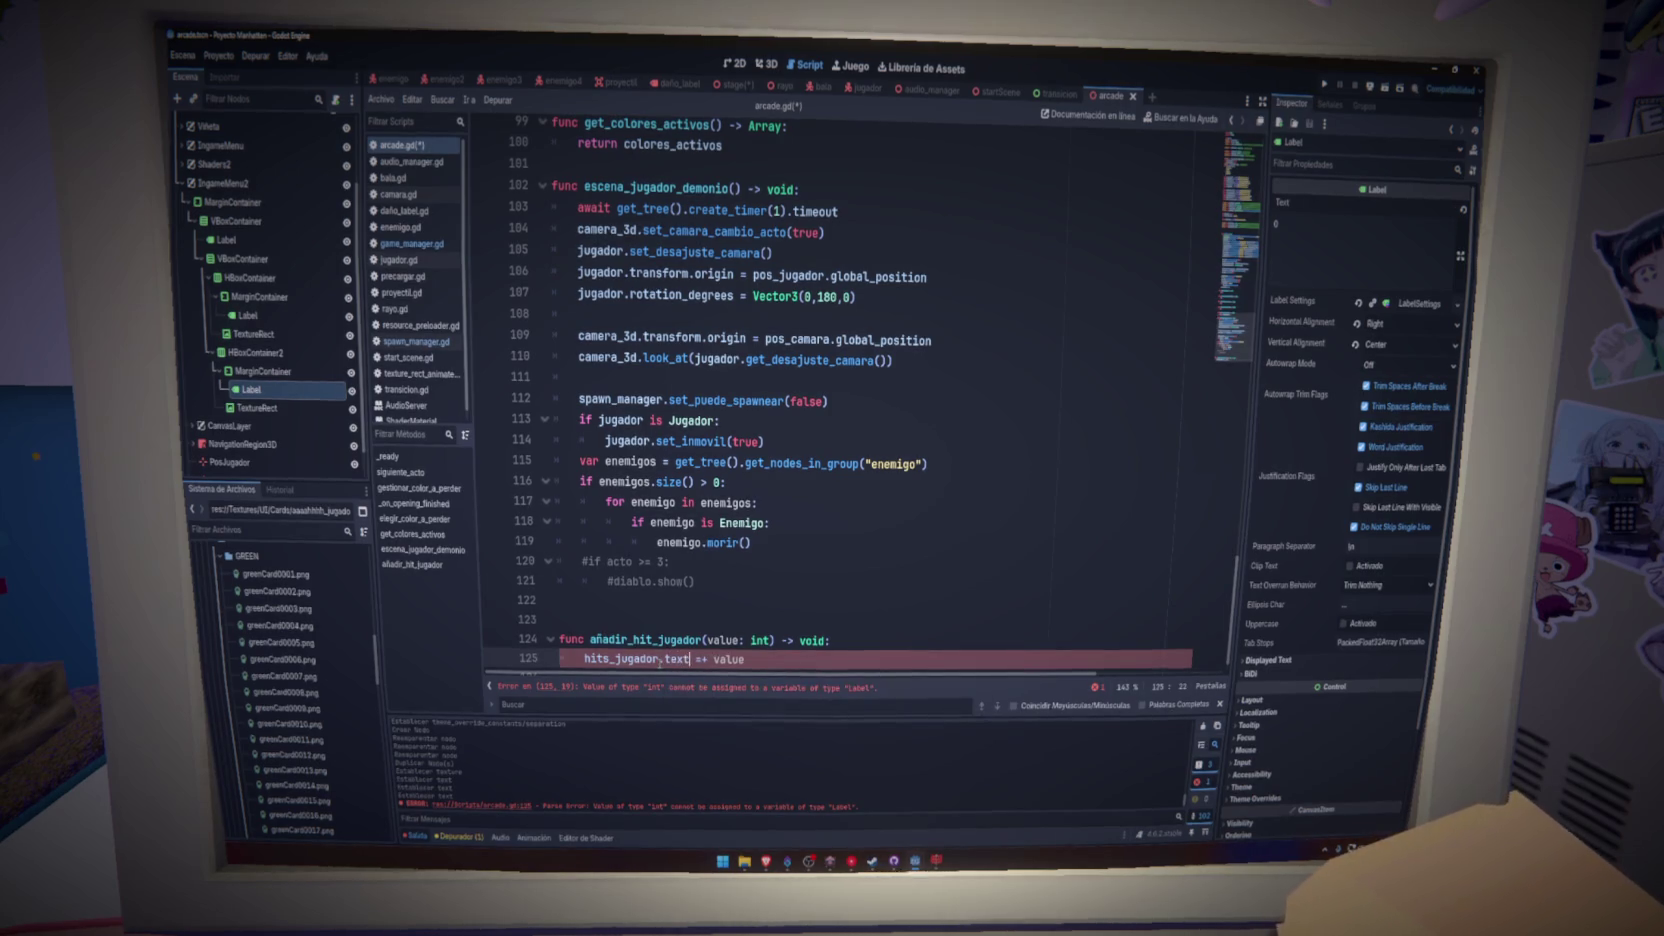
{"action": "key", "text": "ctrl+s"}
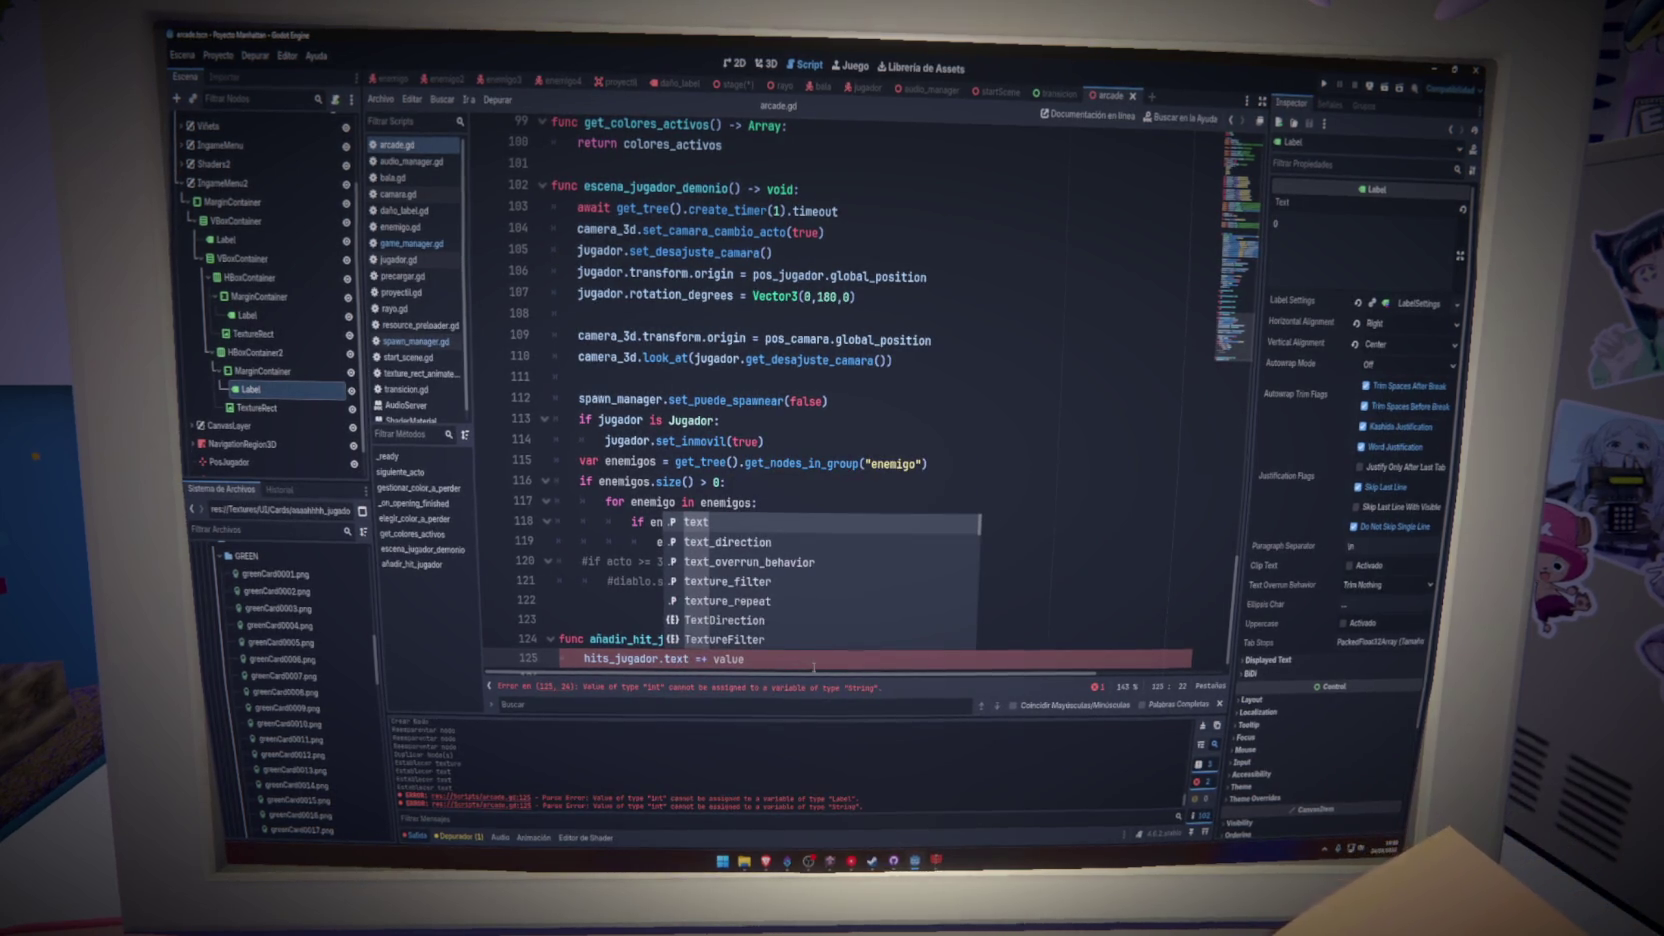
- Wrap value in str() so the label's text is appended, and save
{"action": "left_click", "coordinate": [814, 665]}
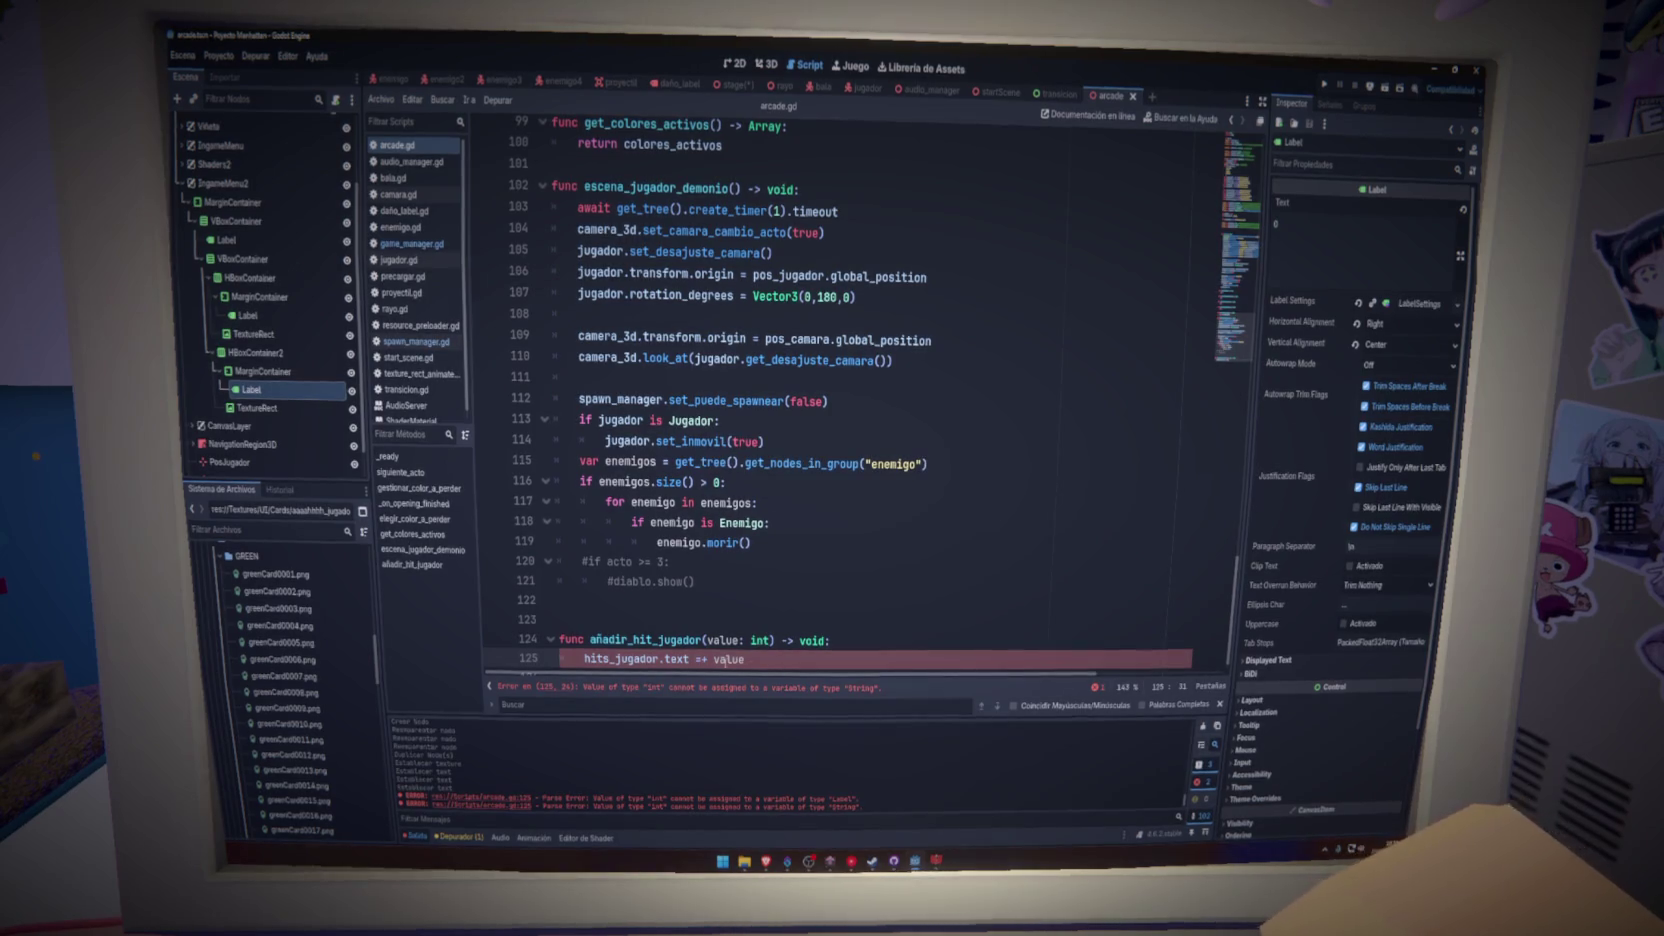
{"action": "type", "text": "str"}
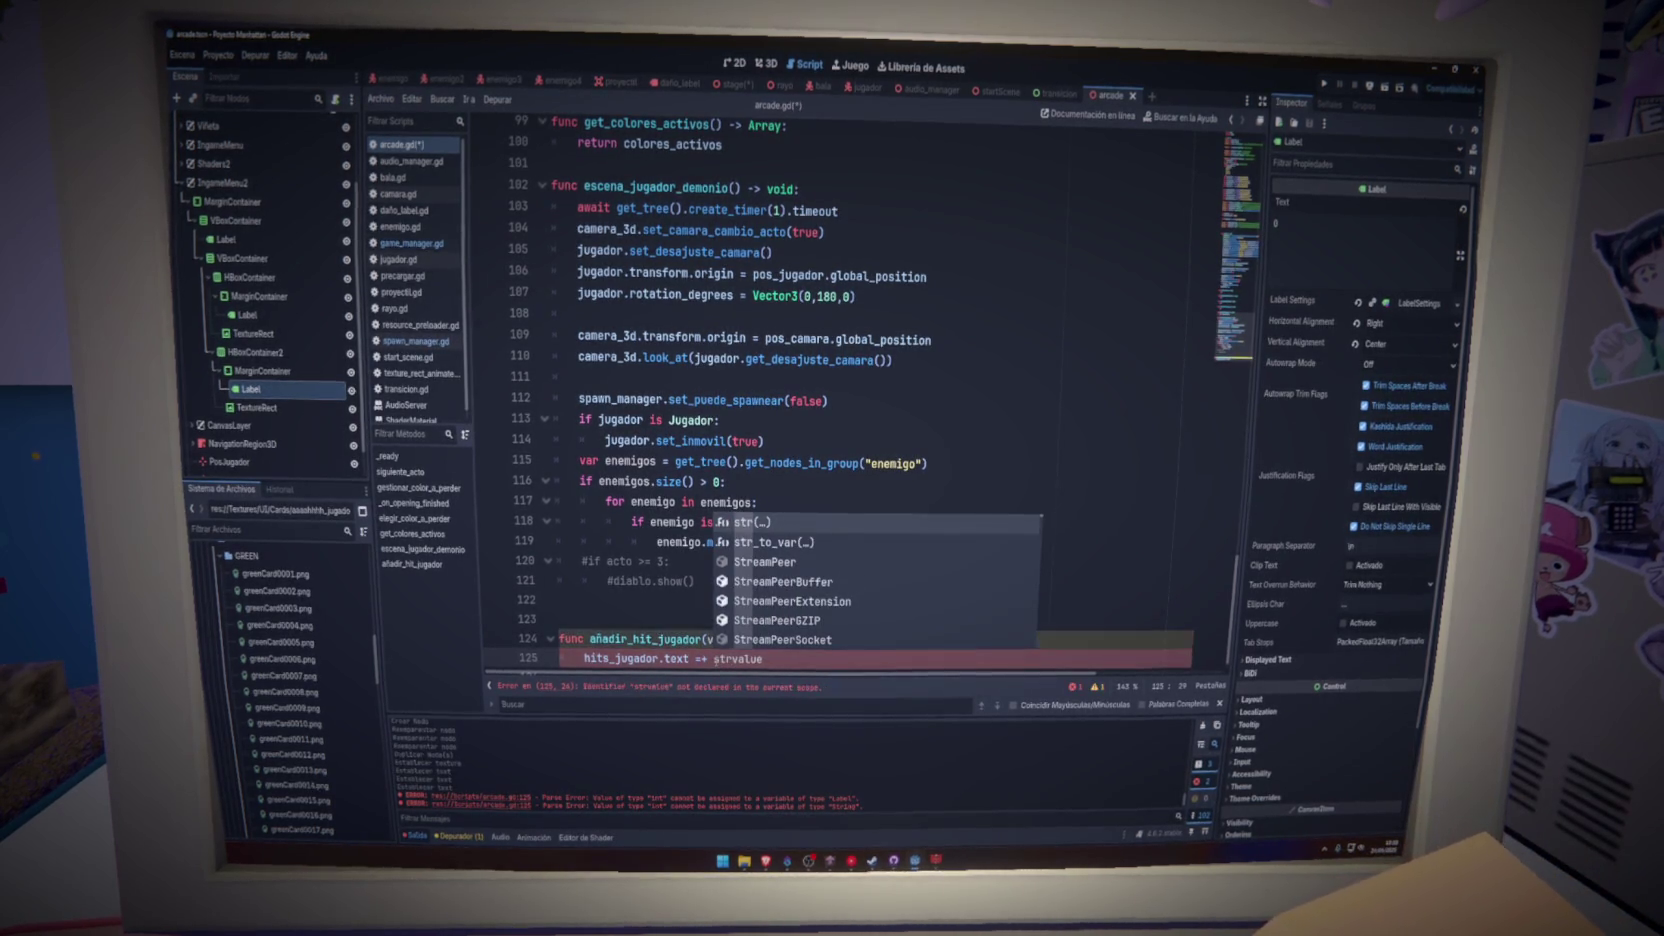
{"action": "key", "text": "Return"}
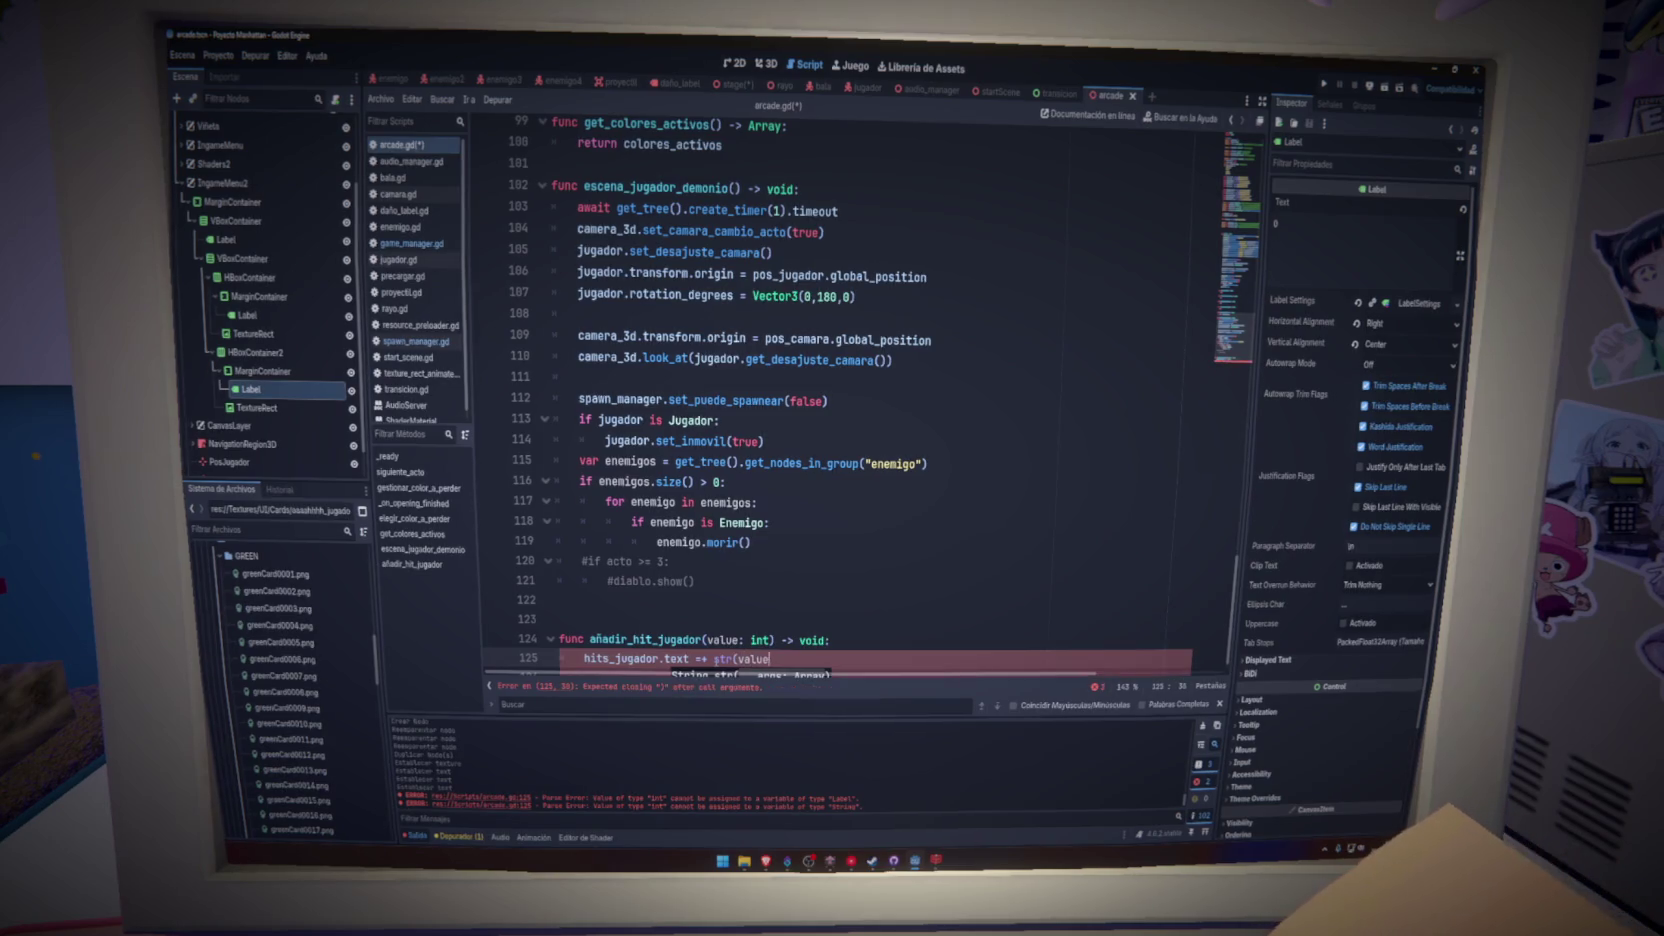
{"action": "key", "text": "Delete"}
{"action": "key", "text": "End"}
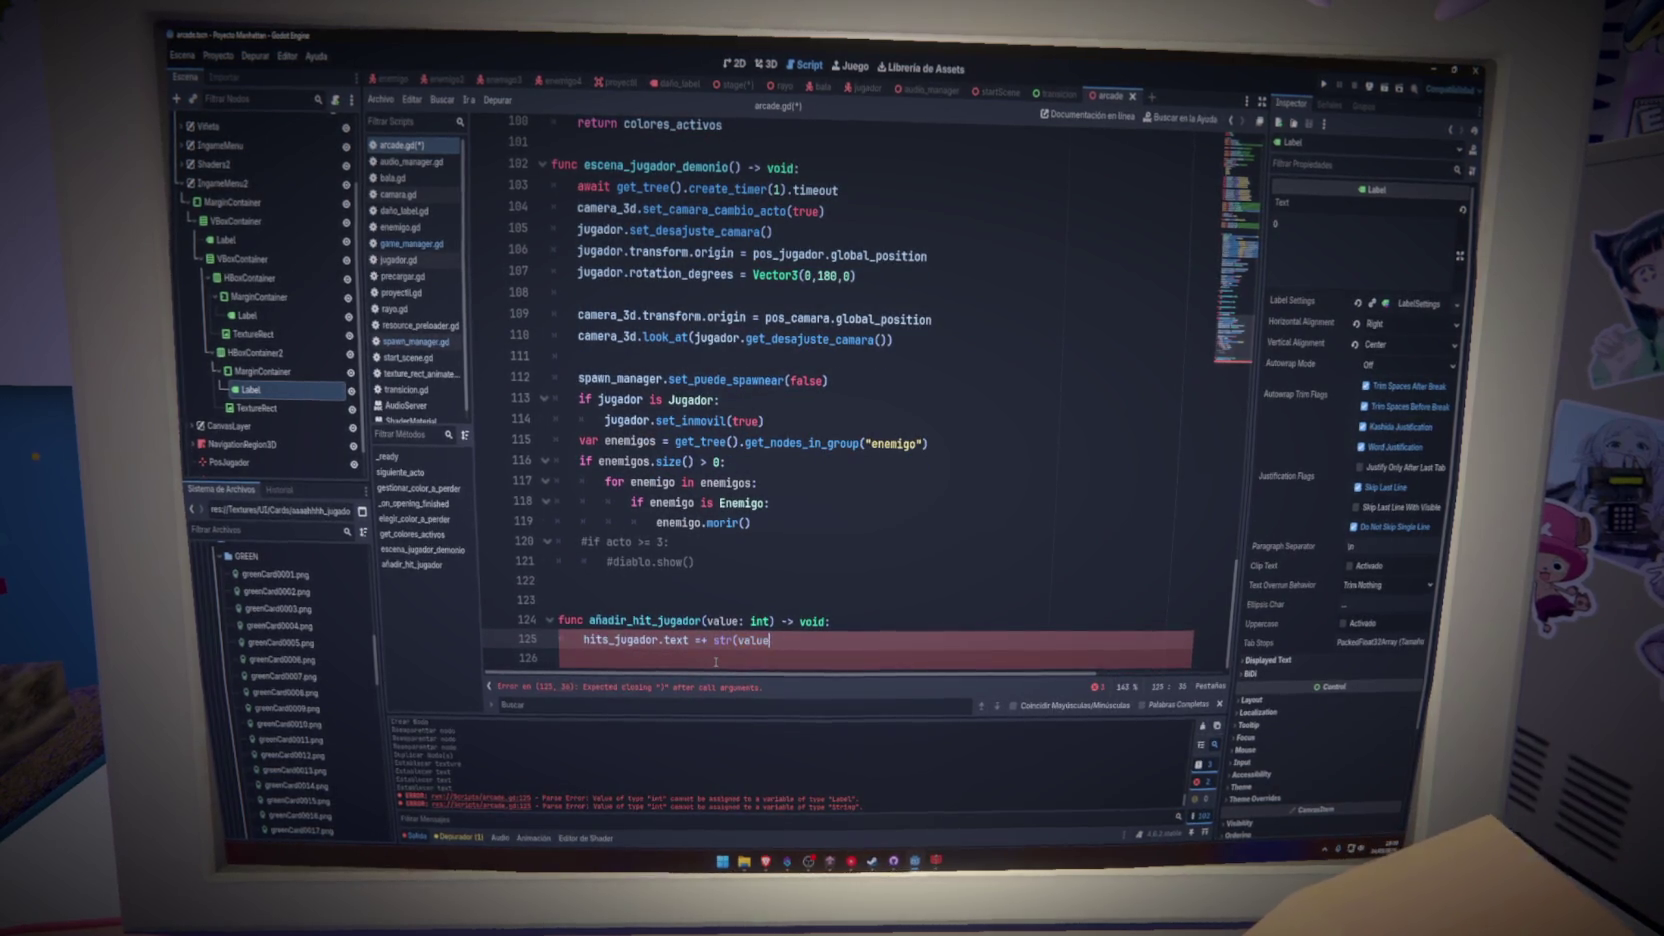
{"action": "key", "text": "ctrl+s"}
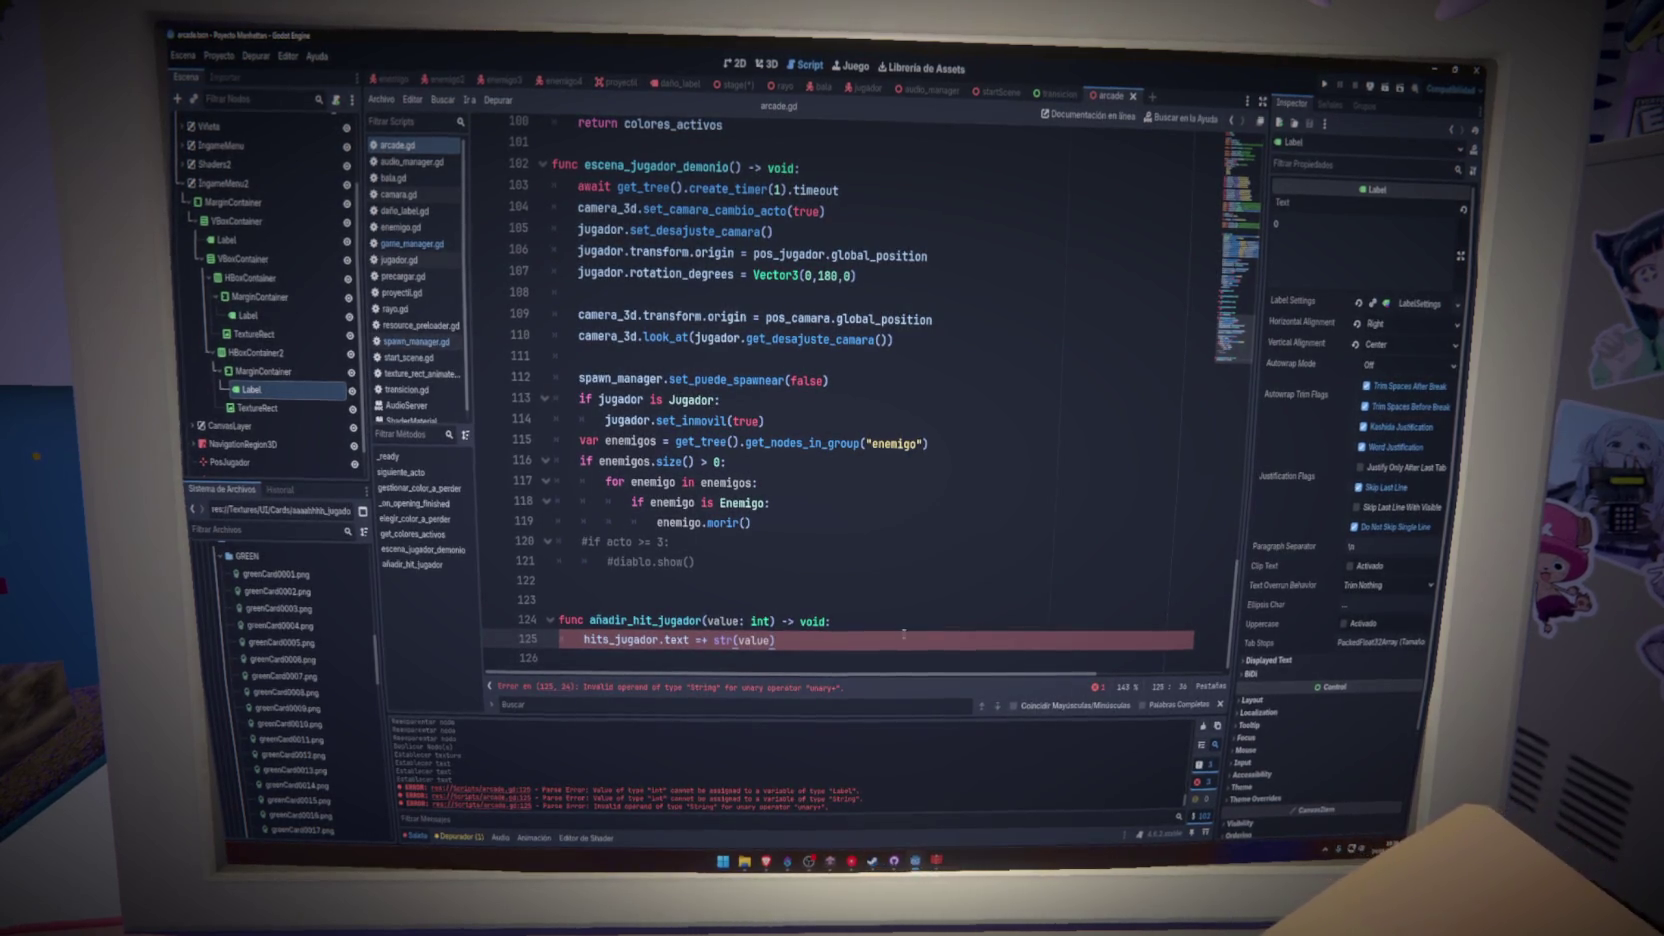
- Try a hits_jugador.text line above the statement, then delete the unfinished line
{"action": "key", "text": "Return"}
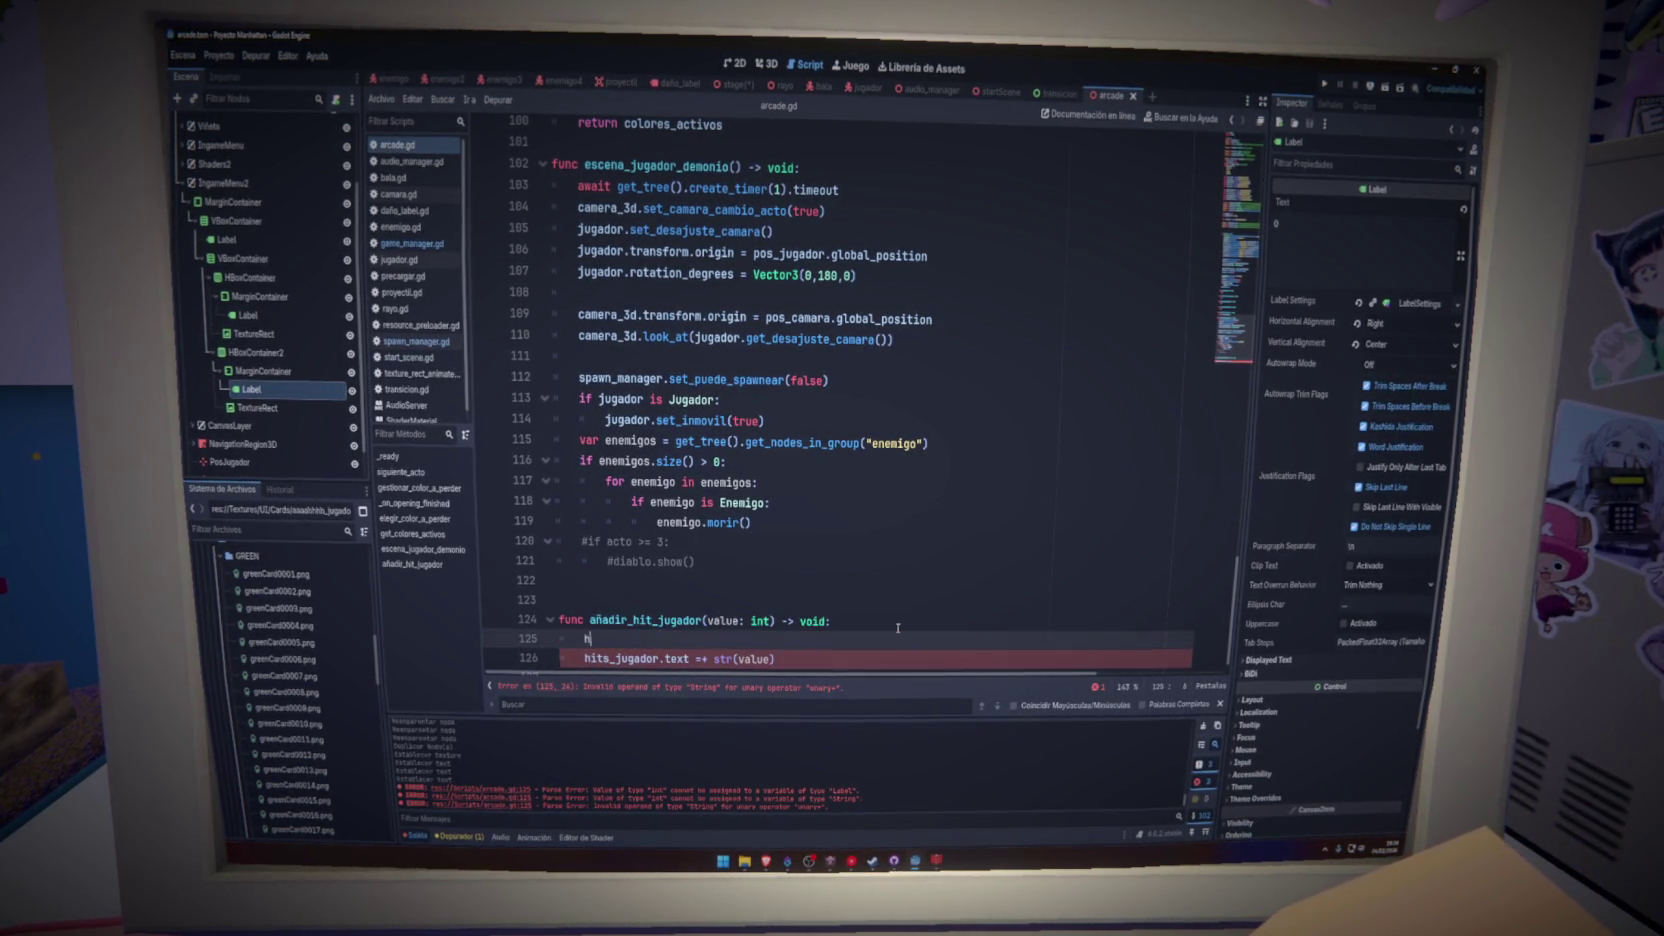
{"action": "type", "text": "hits_jugador"}
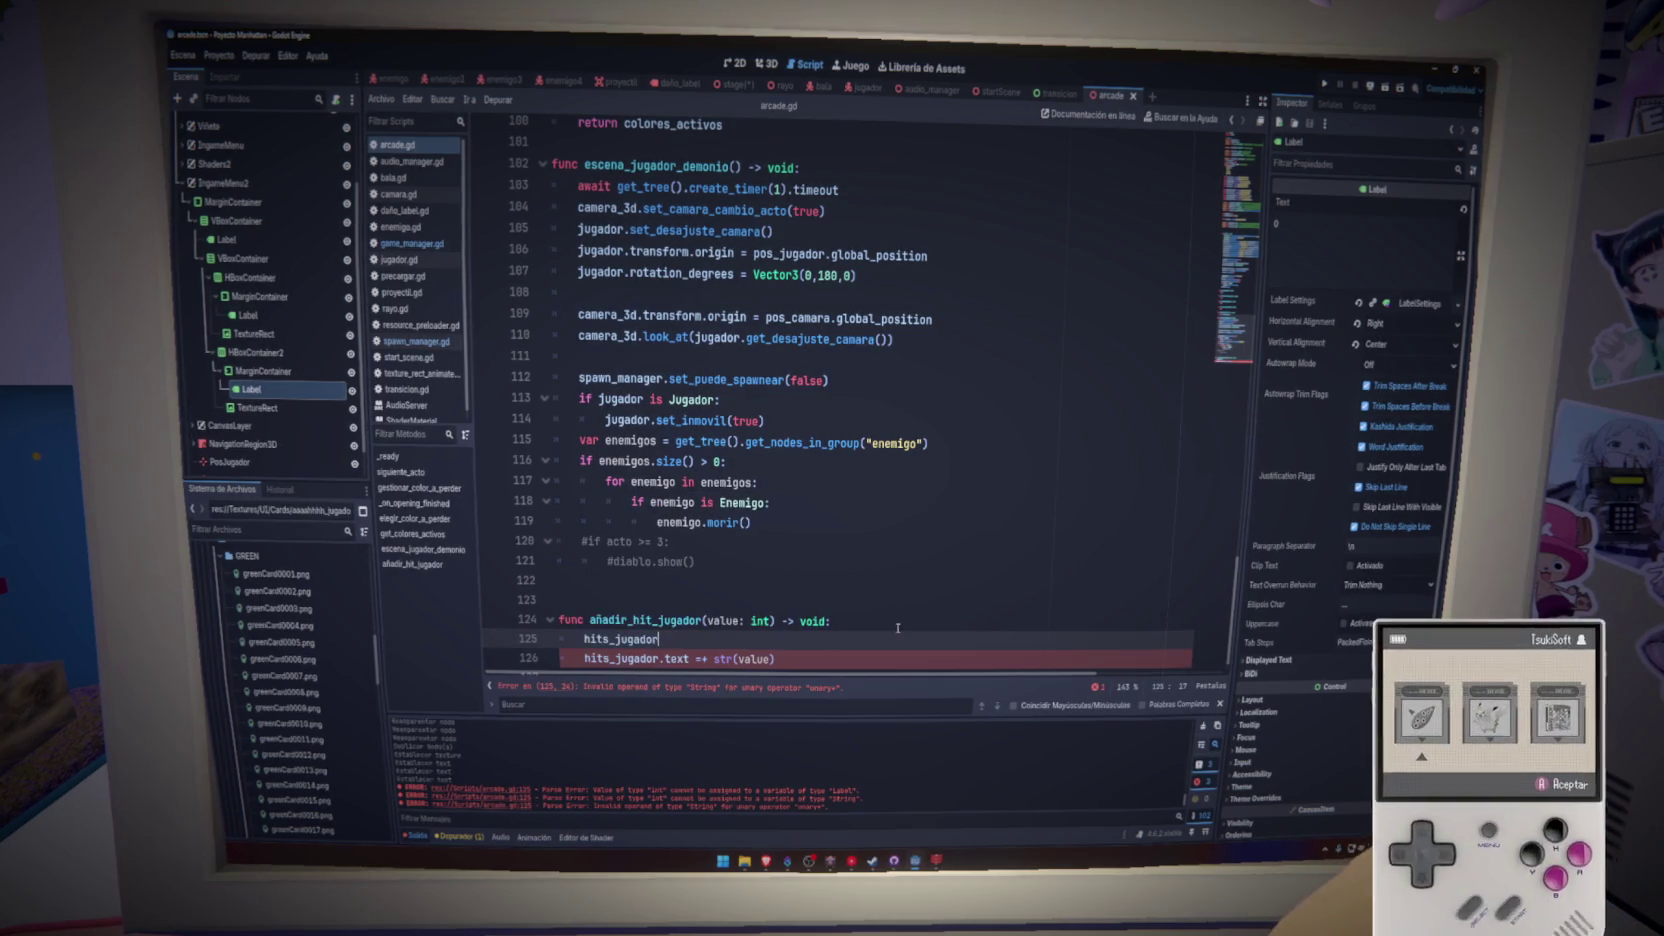
{"action": "type", "text": ".ge"}
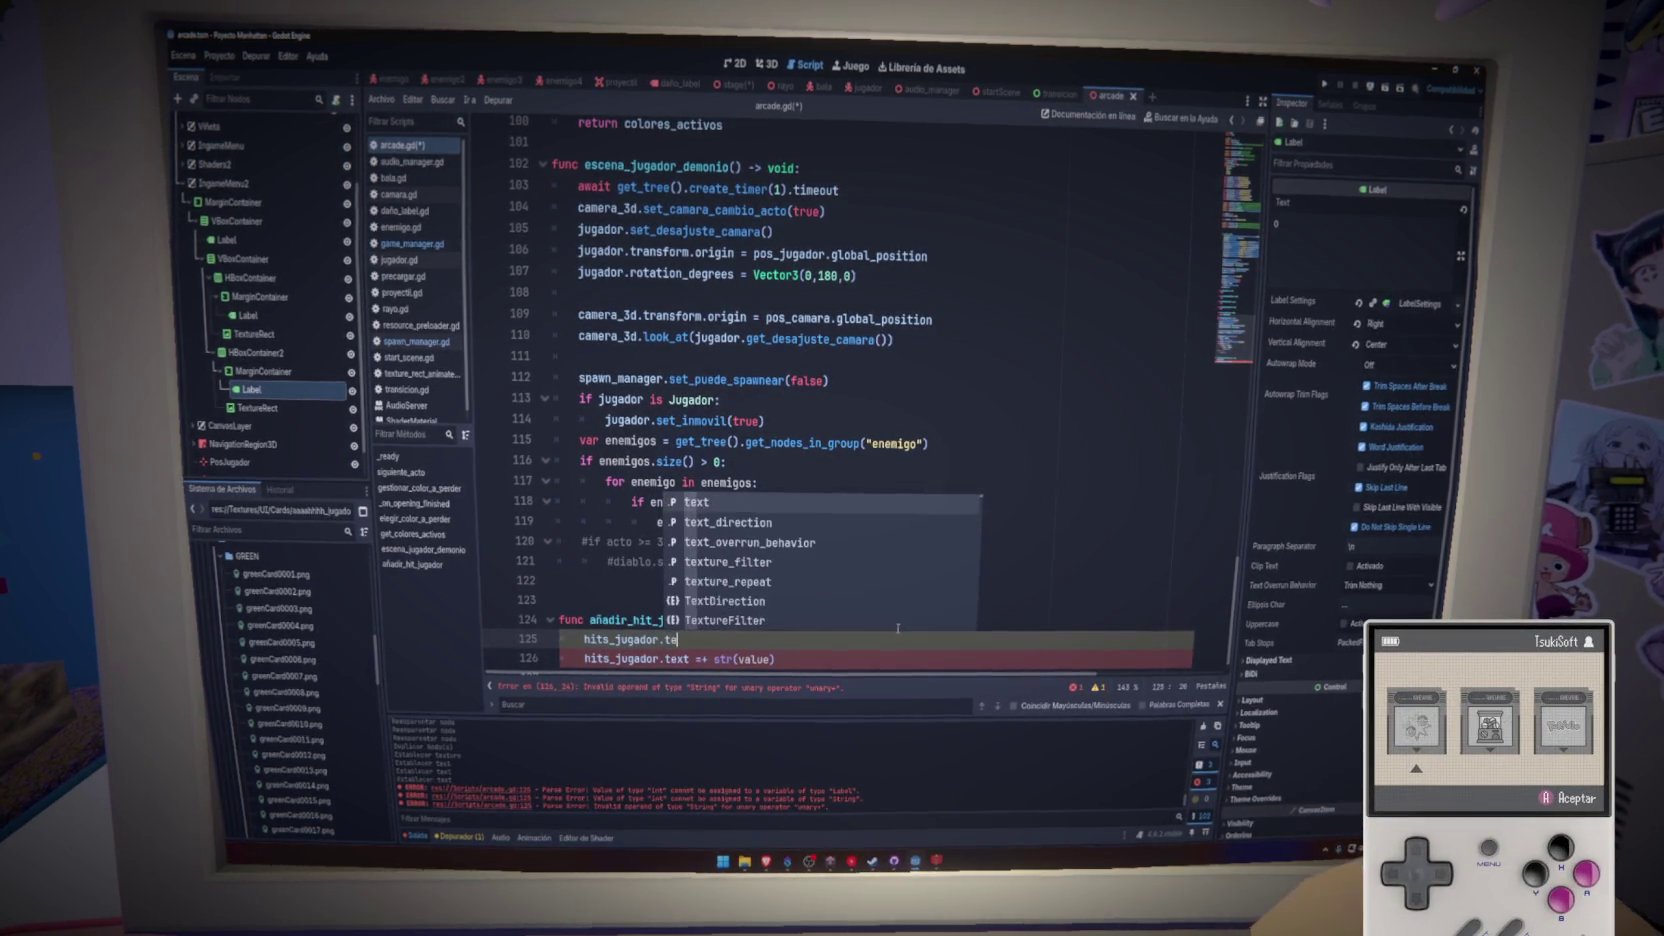
{"action": "key", "text": "BackSpace"}
{"action": "key", "text": "BackSpace"}
{"action": "type", "text": "text"}
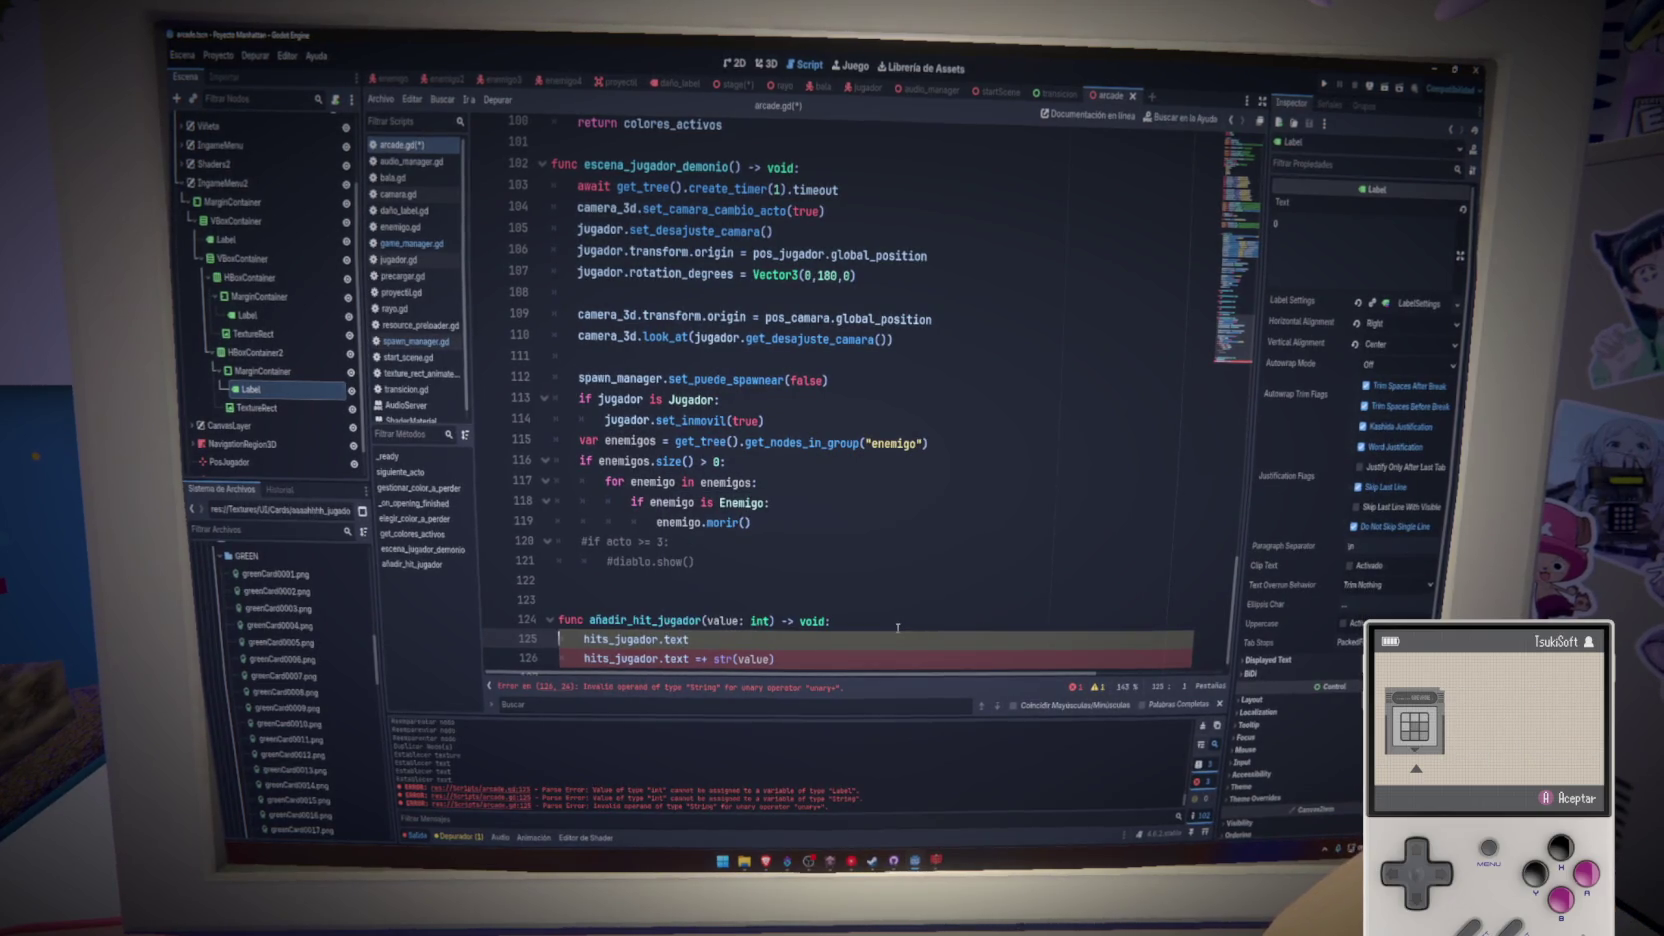
{"action": "type", "text": "var hits"}
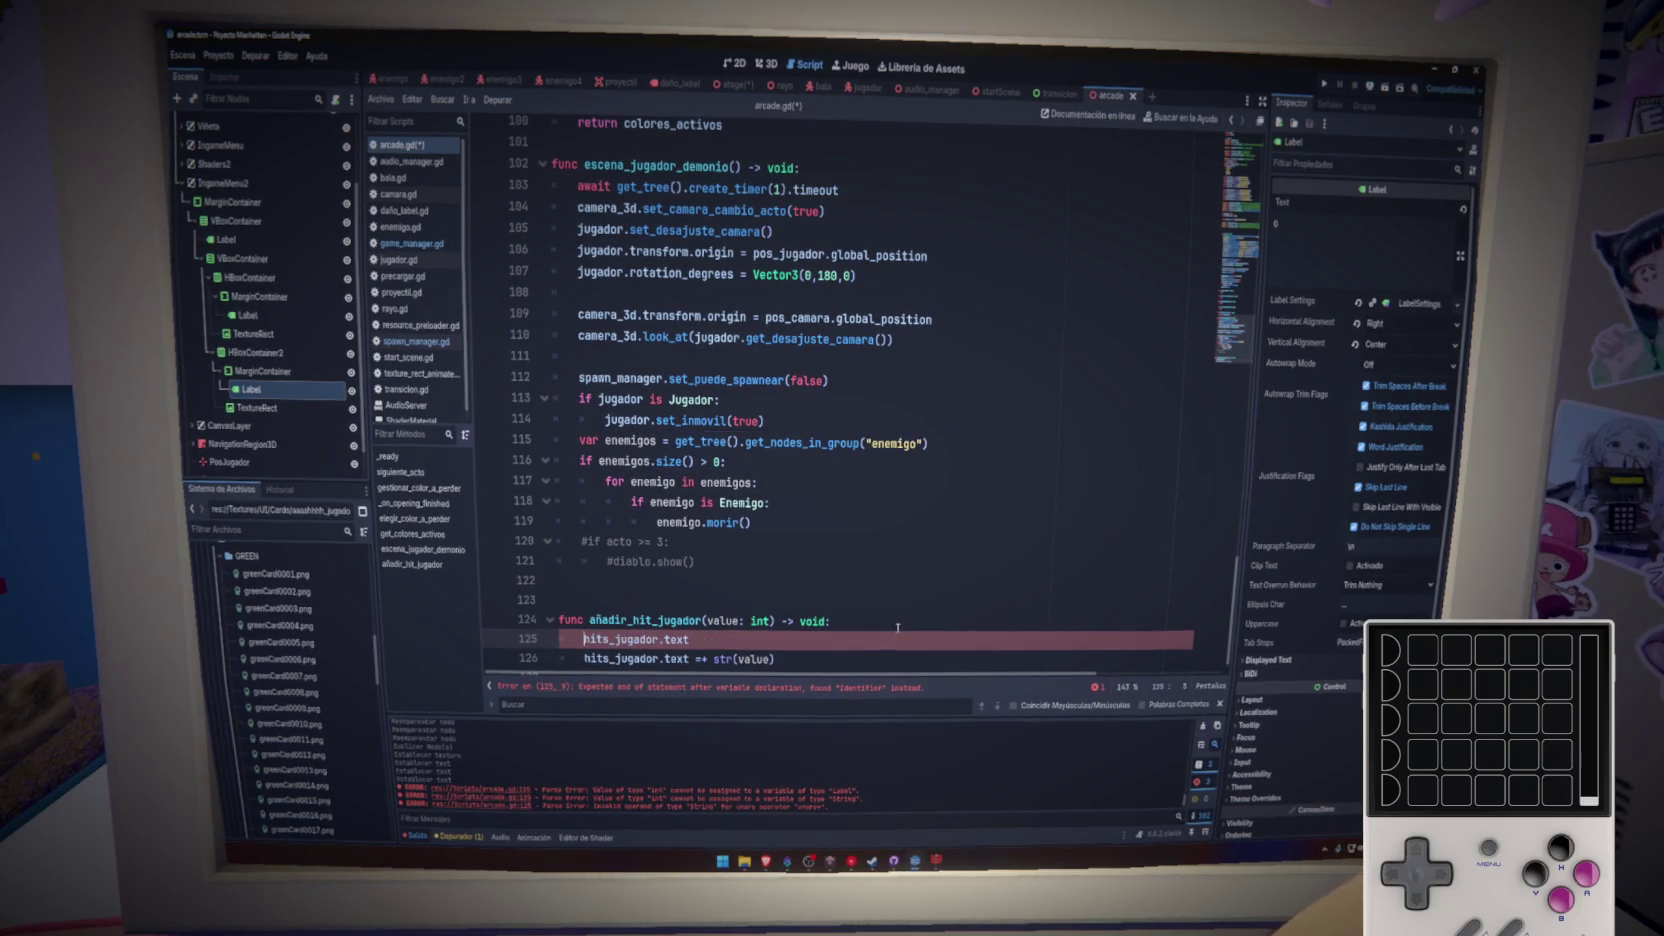
{"action": "key", "text": "shift+End"}
{"action": "key", "text": "BackSpace"}
{"action": "key", "text": "BackSpace"}
- Add a line below timer_global and rename the hit label references to hits_enemigos_label and hits_jugador_label
{"action": "key", "text": "ctrl+s"}
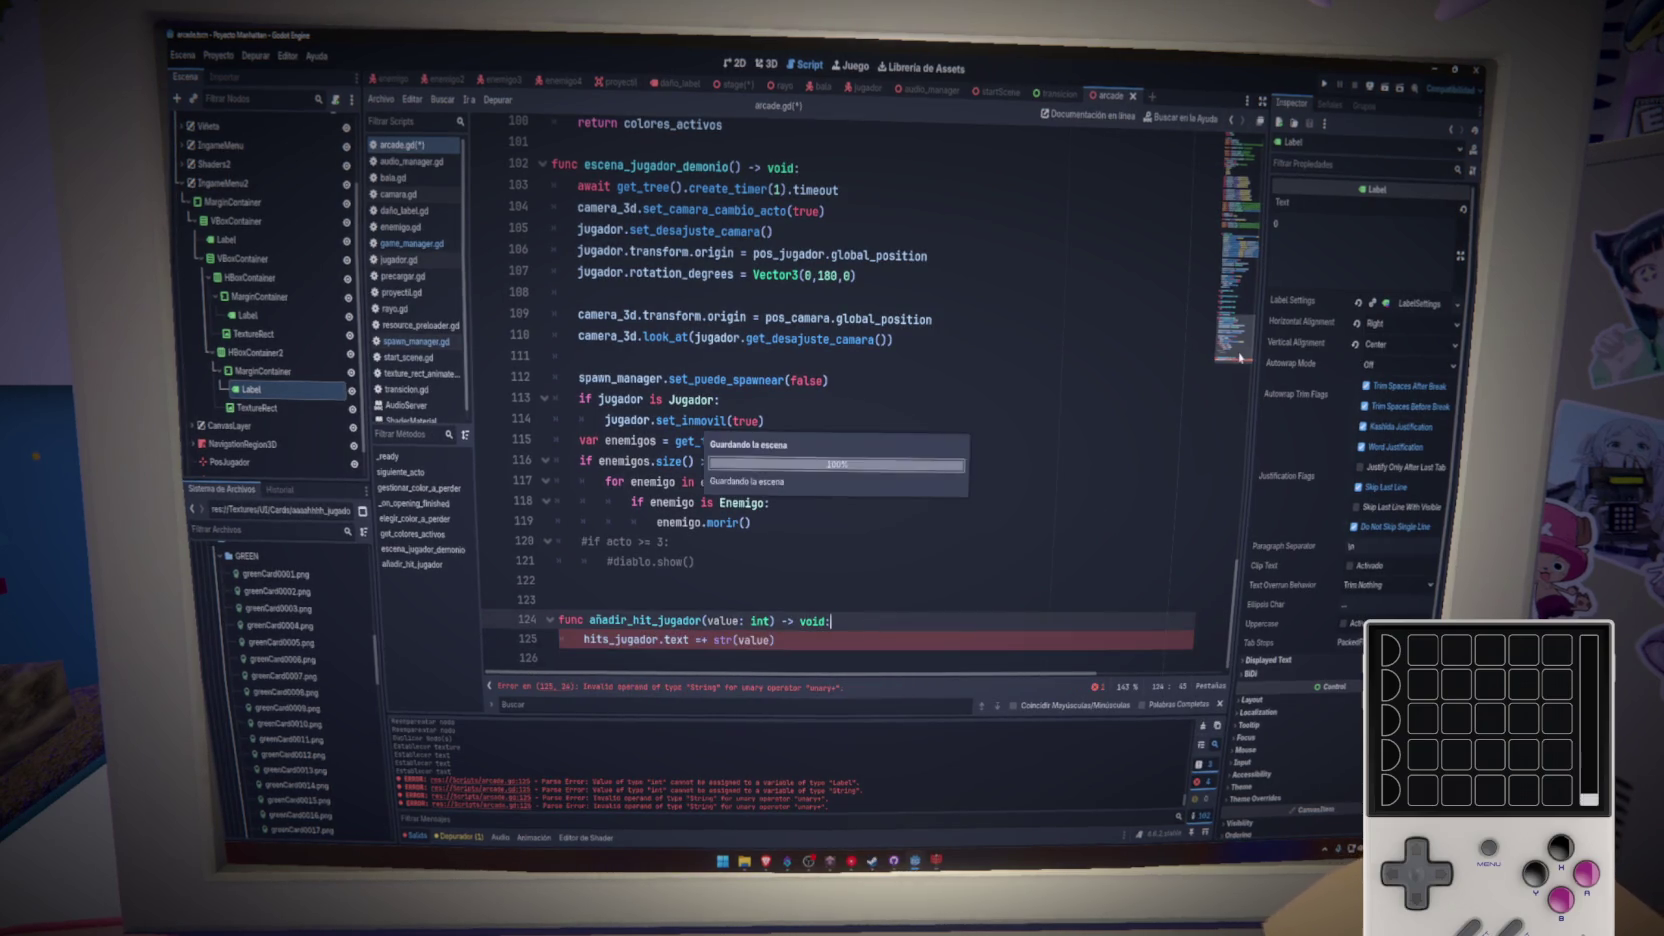
{"action": "scroll", "coordinate": [1240, 357], "scroll_direction": "up", "scroll_amount": 20}
{"action": "scroll", "coordinate": [789, 521], "scroll_direction": "down", "scroll_amount": 8}
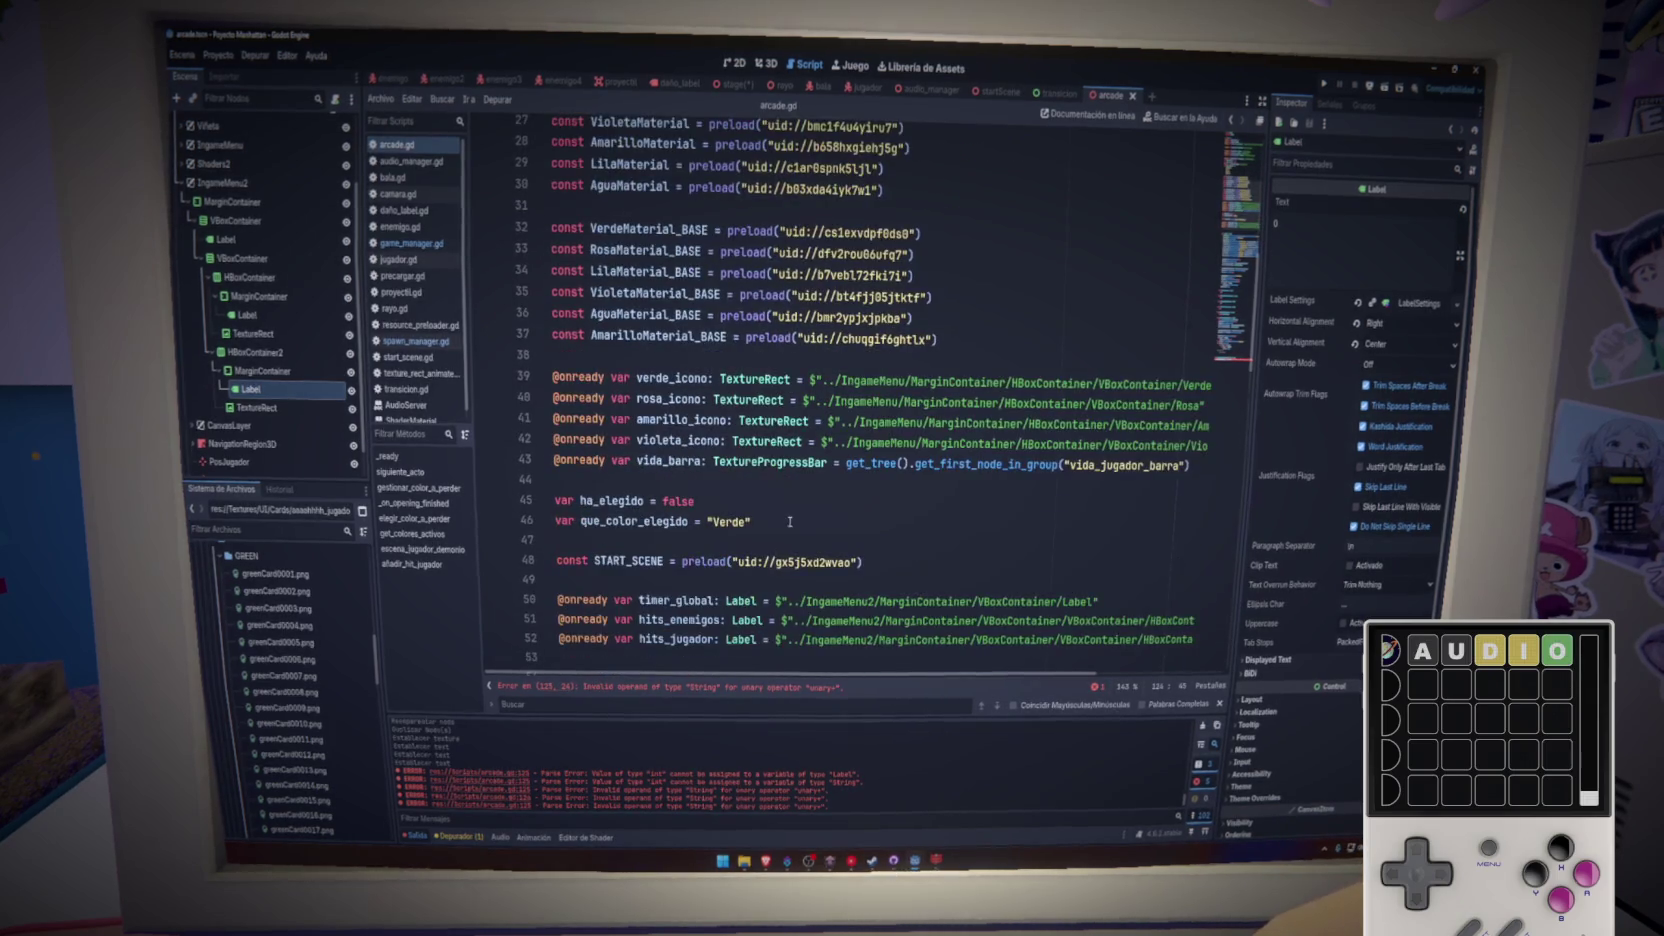
{"action": "scroll", "coordinate": [789, 521], "scroll_direction": "down", "scroll_amount": 3}
{"action": "left_click", "coordinate": [1164, 428]}
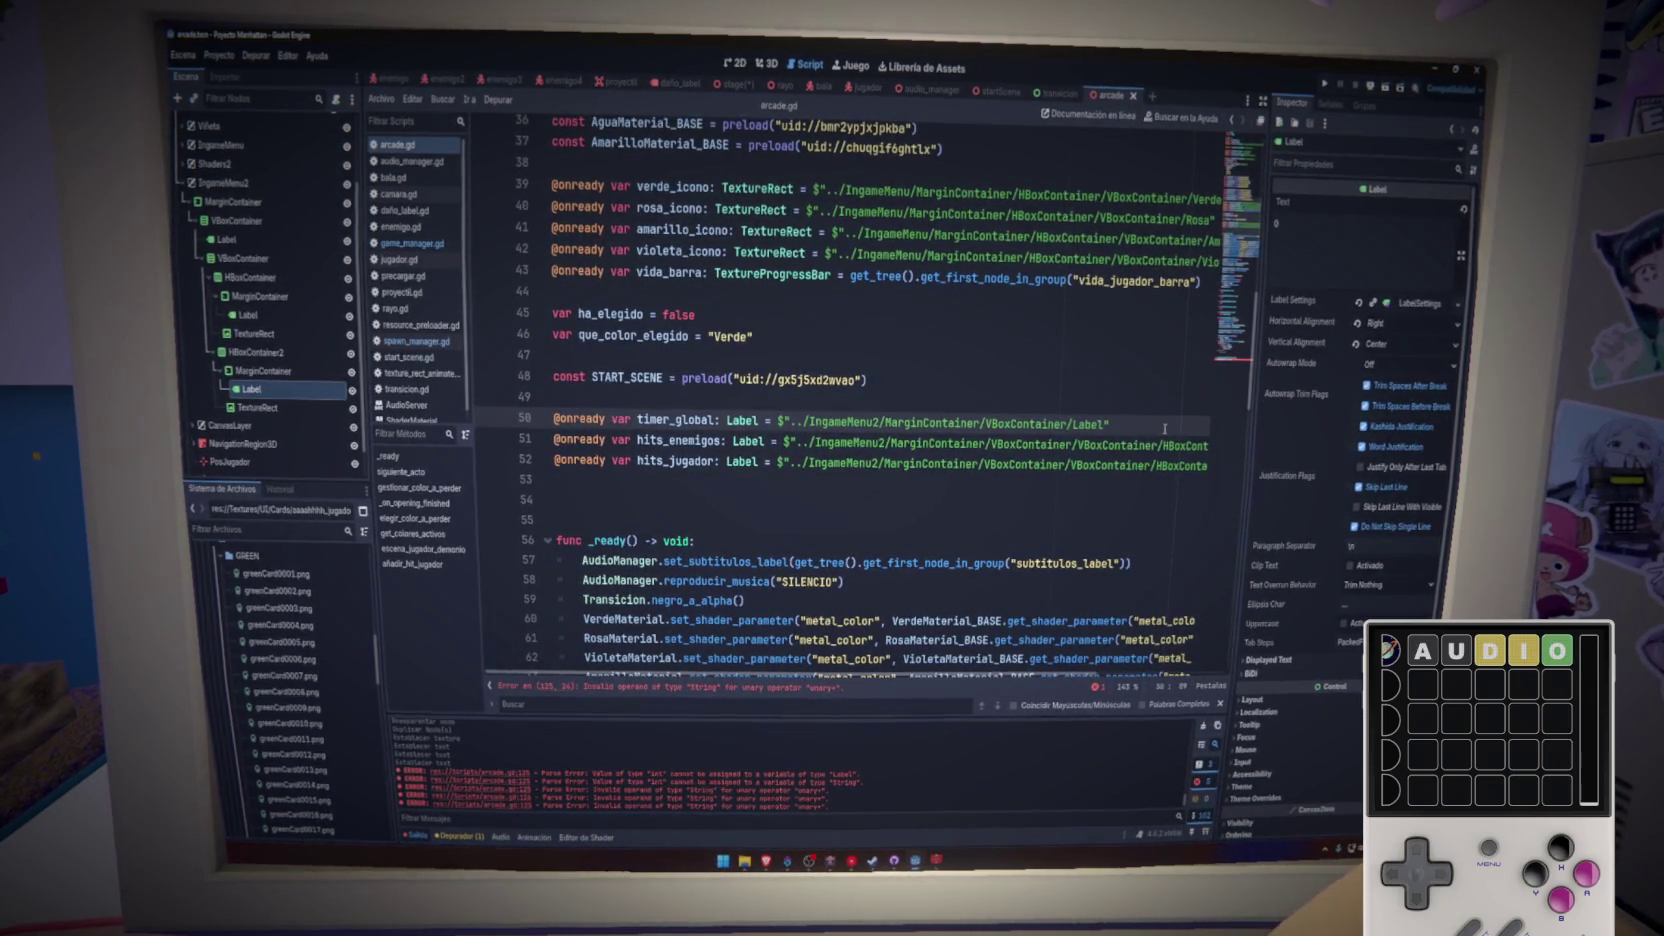
{"action": "key", "text": "Return"}
{"action": "type", "text": "var"}
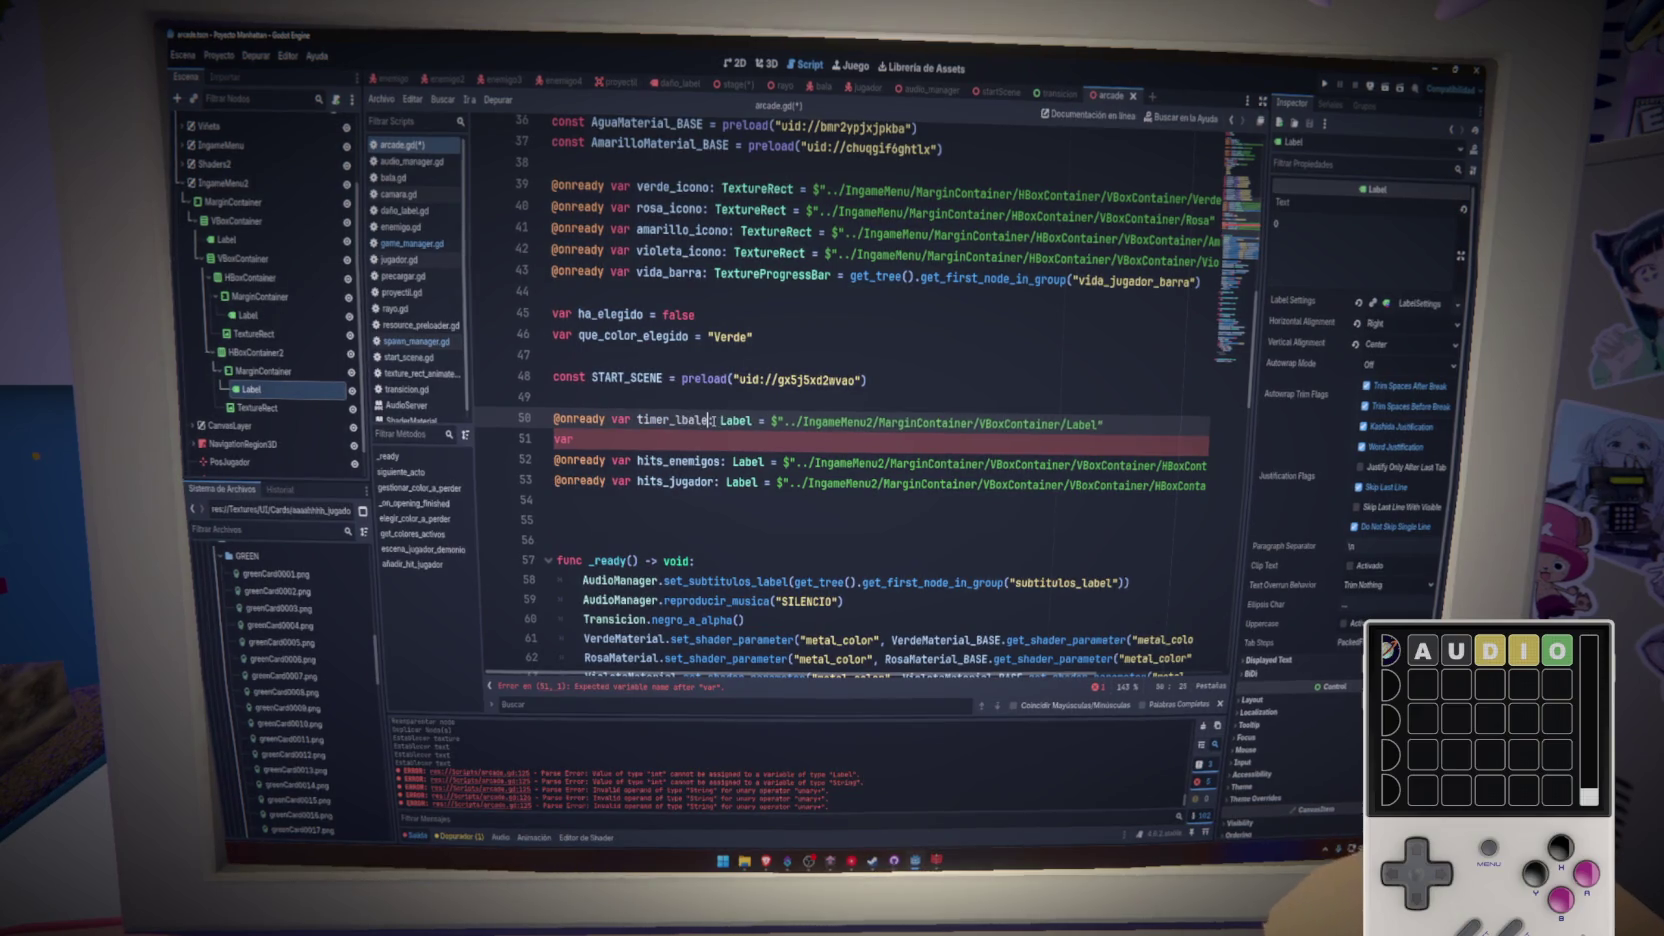
{"action": "type", "text": " label"}
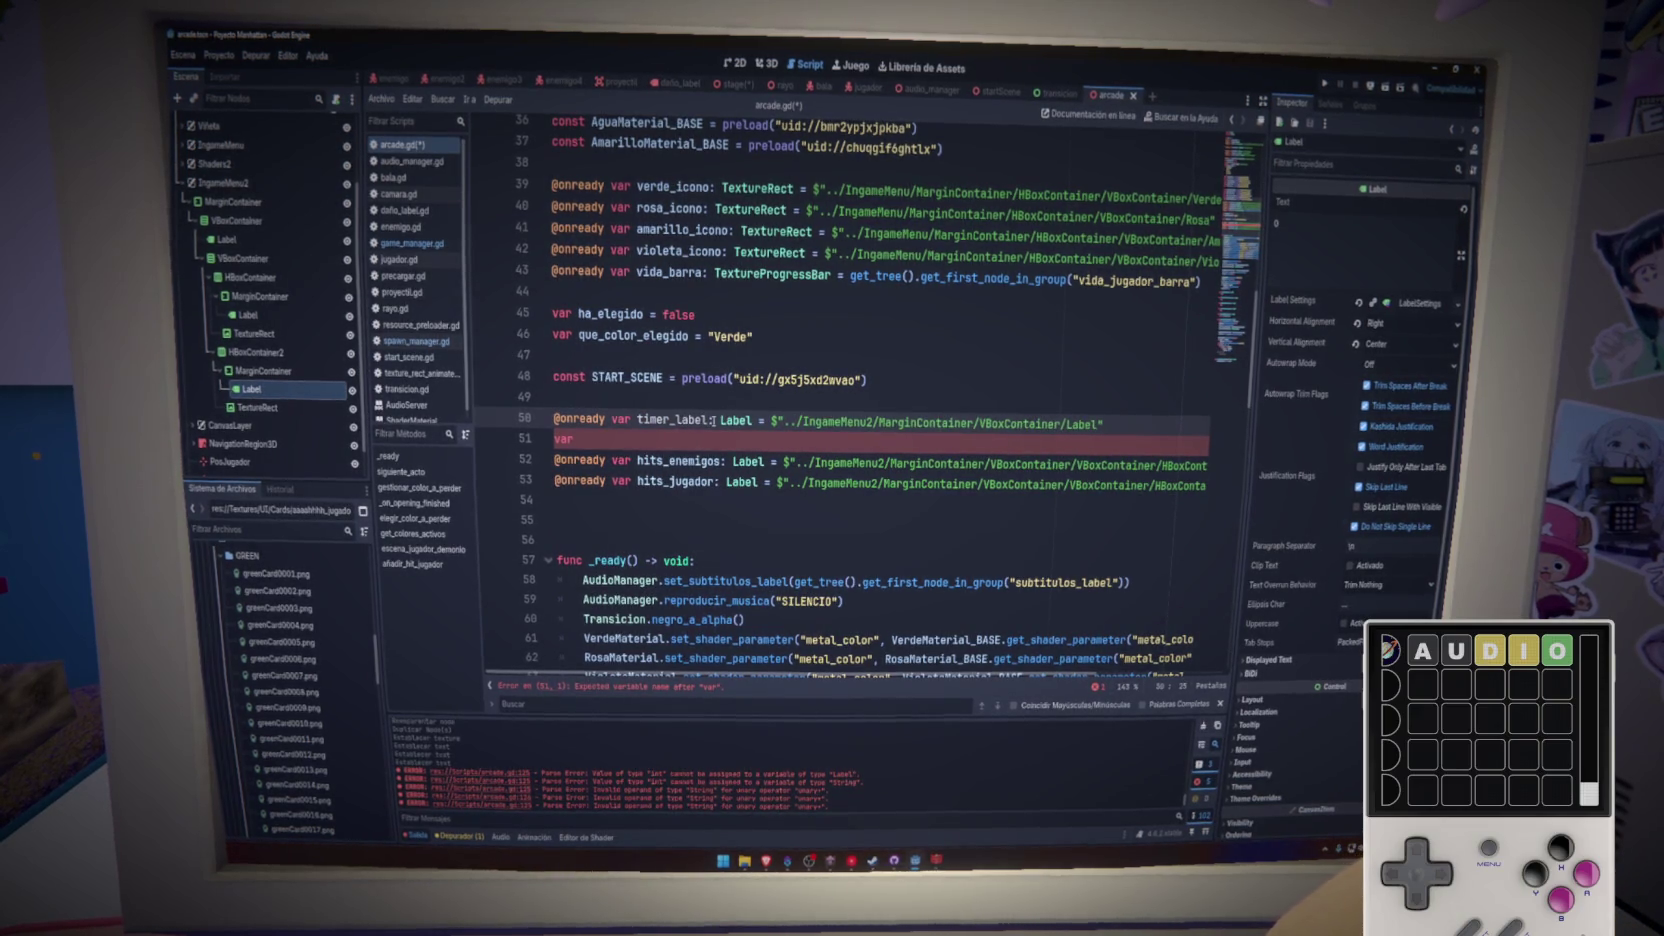
{"action": "left_click", "coordinate": [723, 461]}
{"action": "type", "text": "_label"}
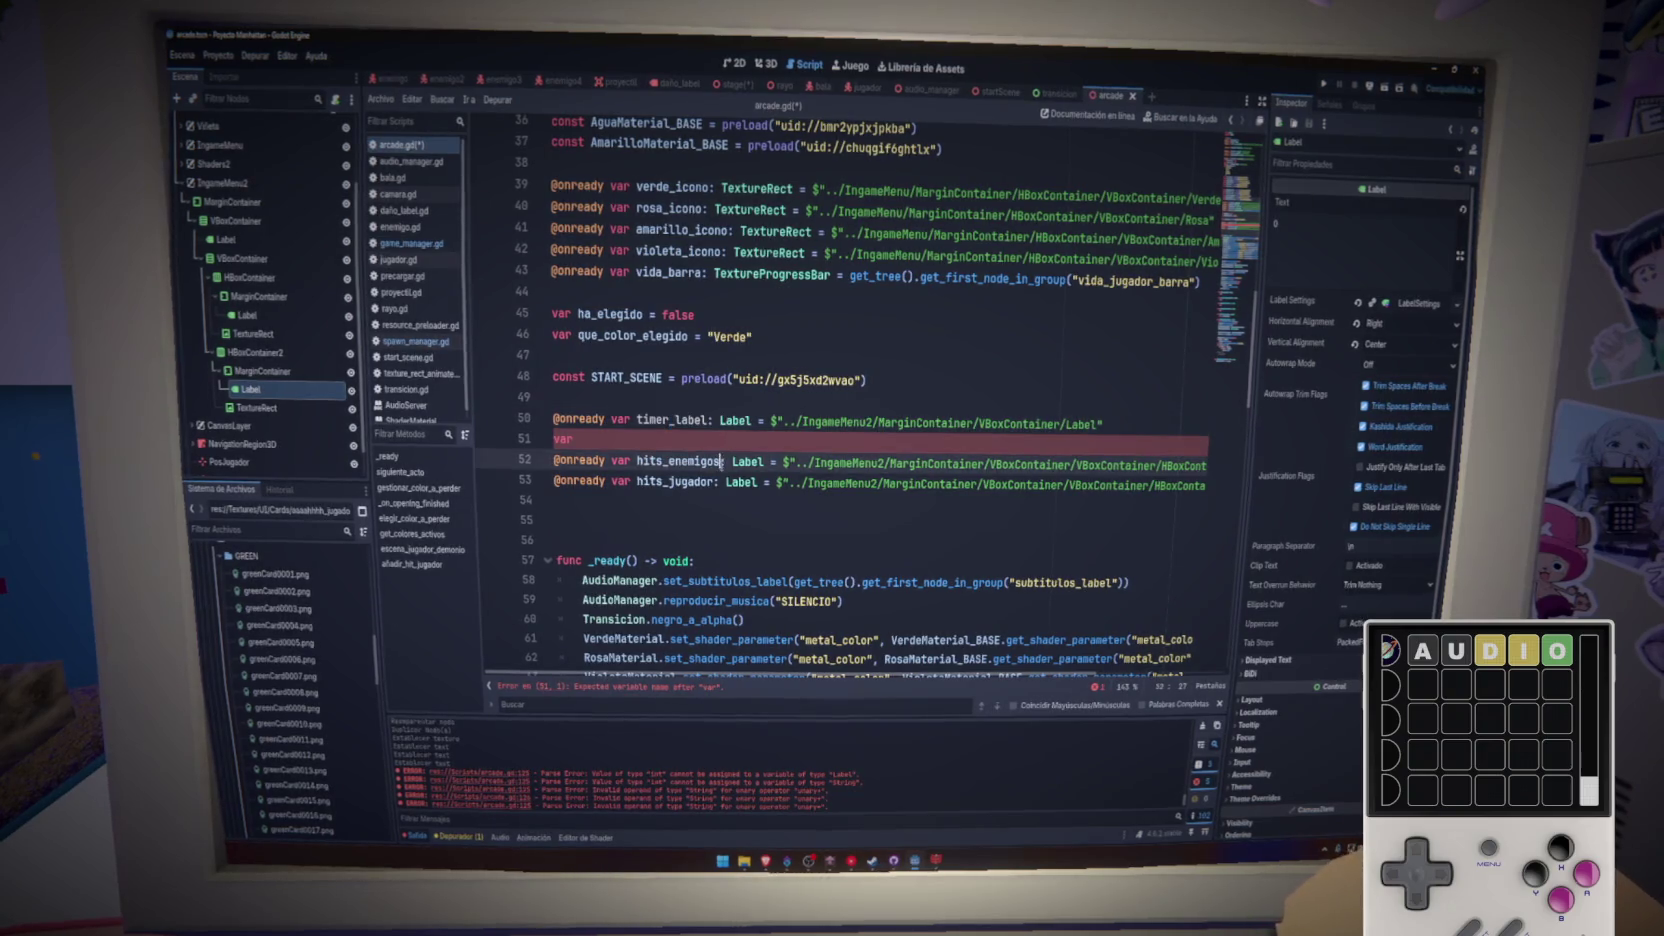
{"action": "left_click", "coordinate": [714, 481]}
{"action": "type", "text": "_label"}
- Declare timer, hits_enemigos and hits_jugador variables starting at 0, then jump to the line 127 error
{"action": "left_click", "coordinate": [601, 440]}
{"action": "type", "text": "timer"}
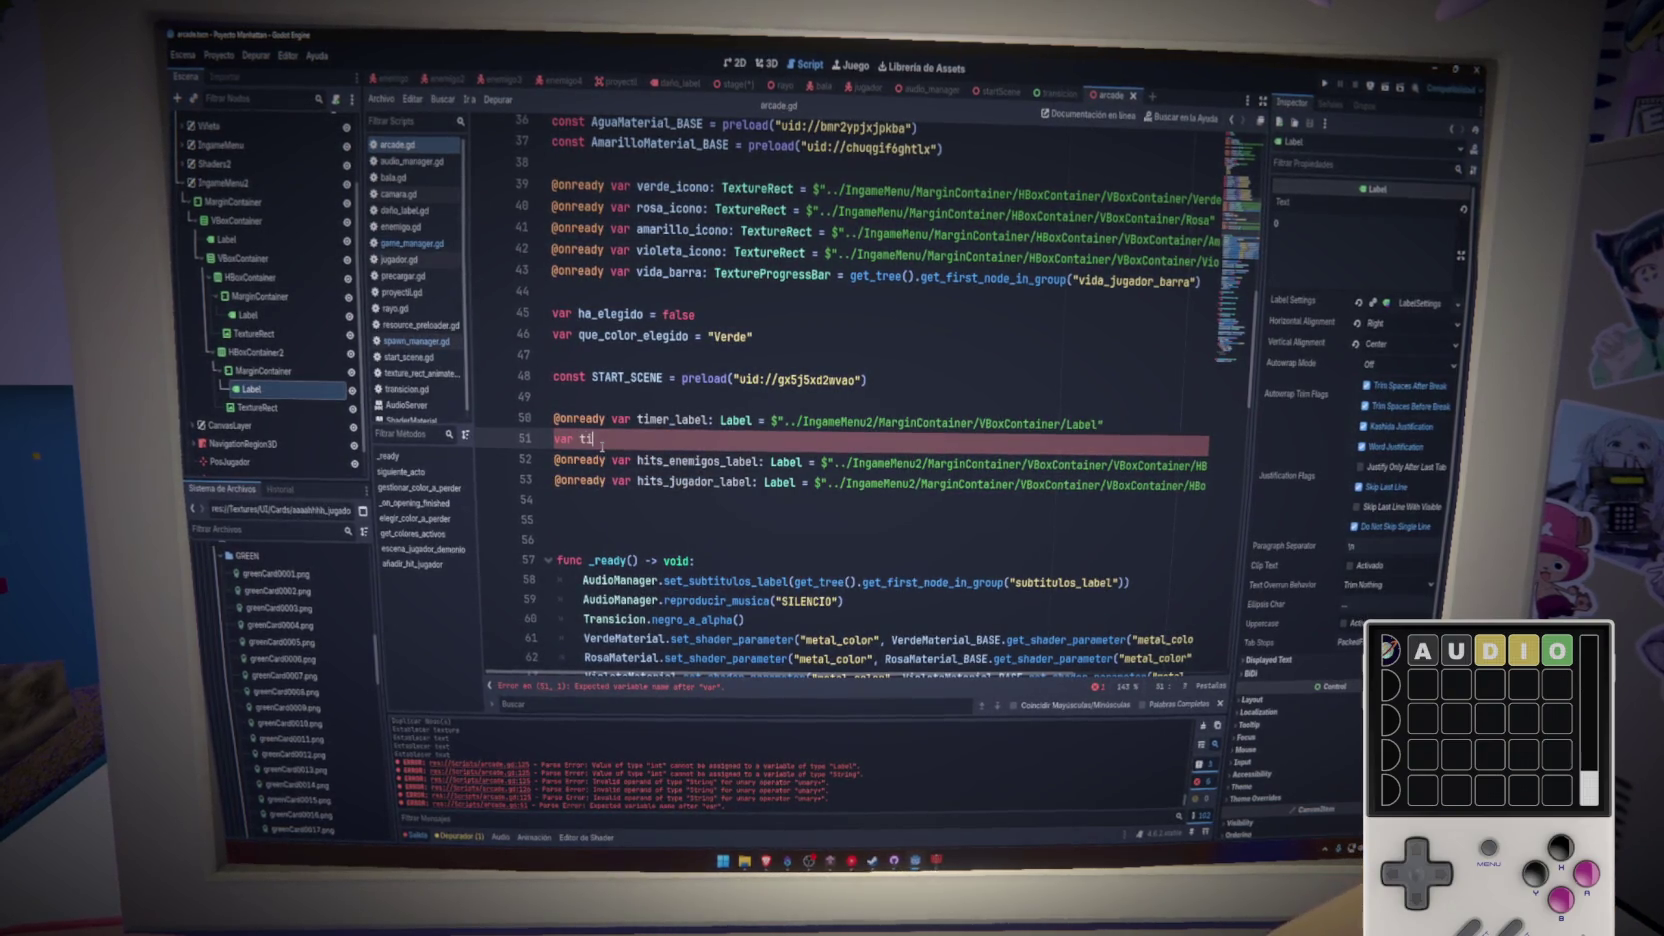
{"action": "left_click", "coordinate": [561, 477]}
{"action": "type", "text": "var"}
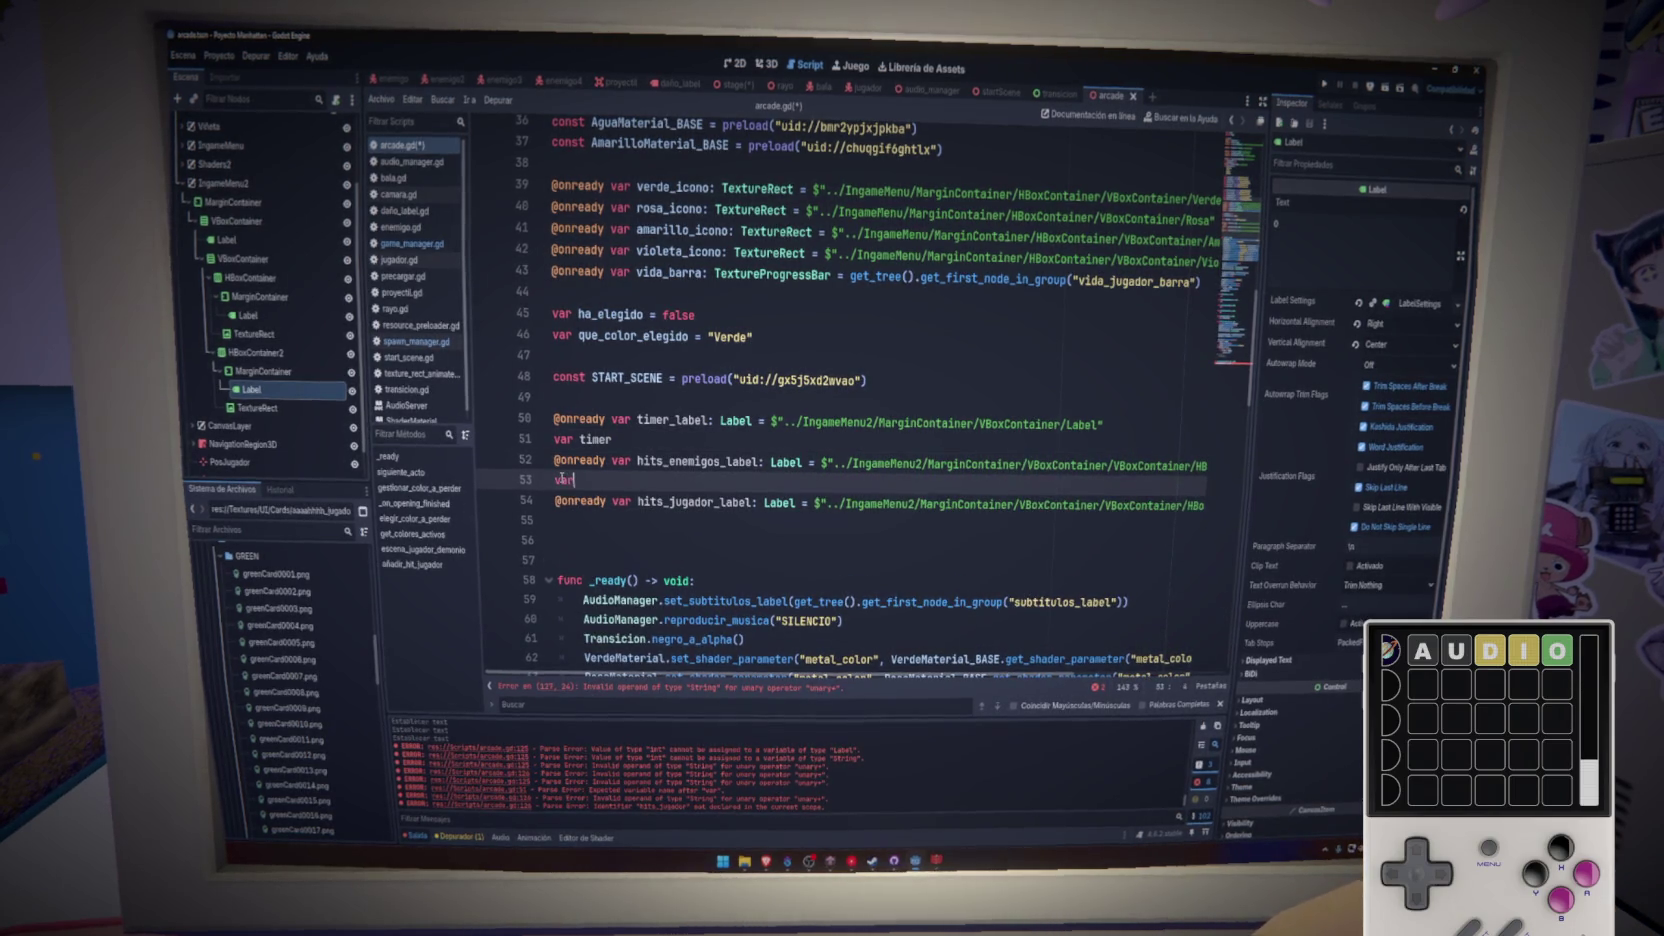
{"action": "left_click", "coordinate": [680, 444]}
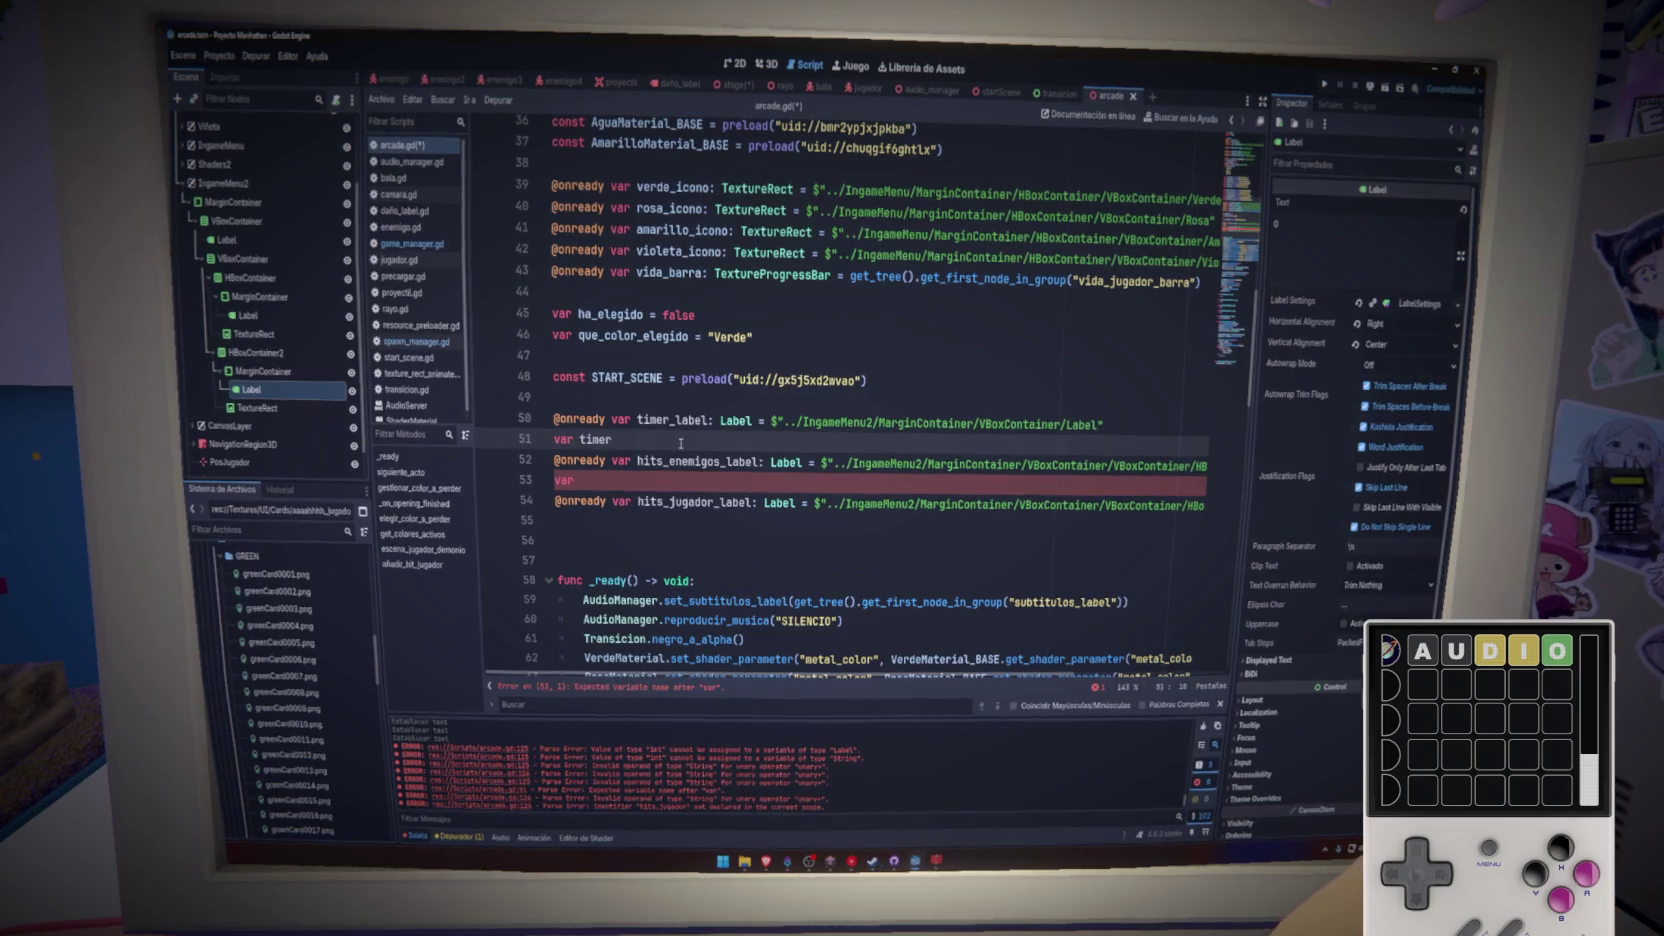
{"action": "type", "text": "= 0"}
{"action": "left_click", "coordinate": [655, 485]}
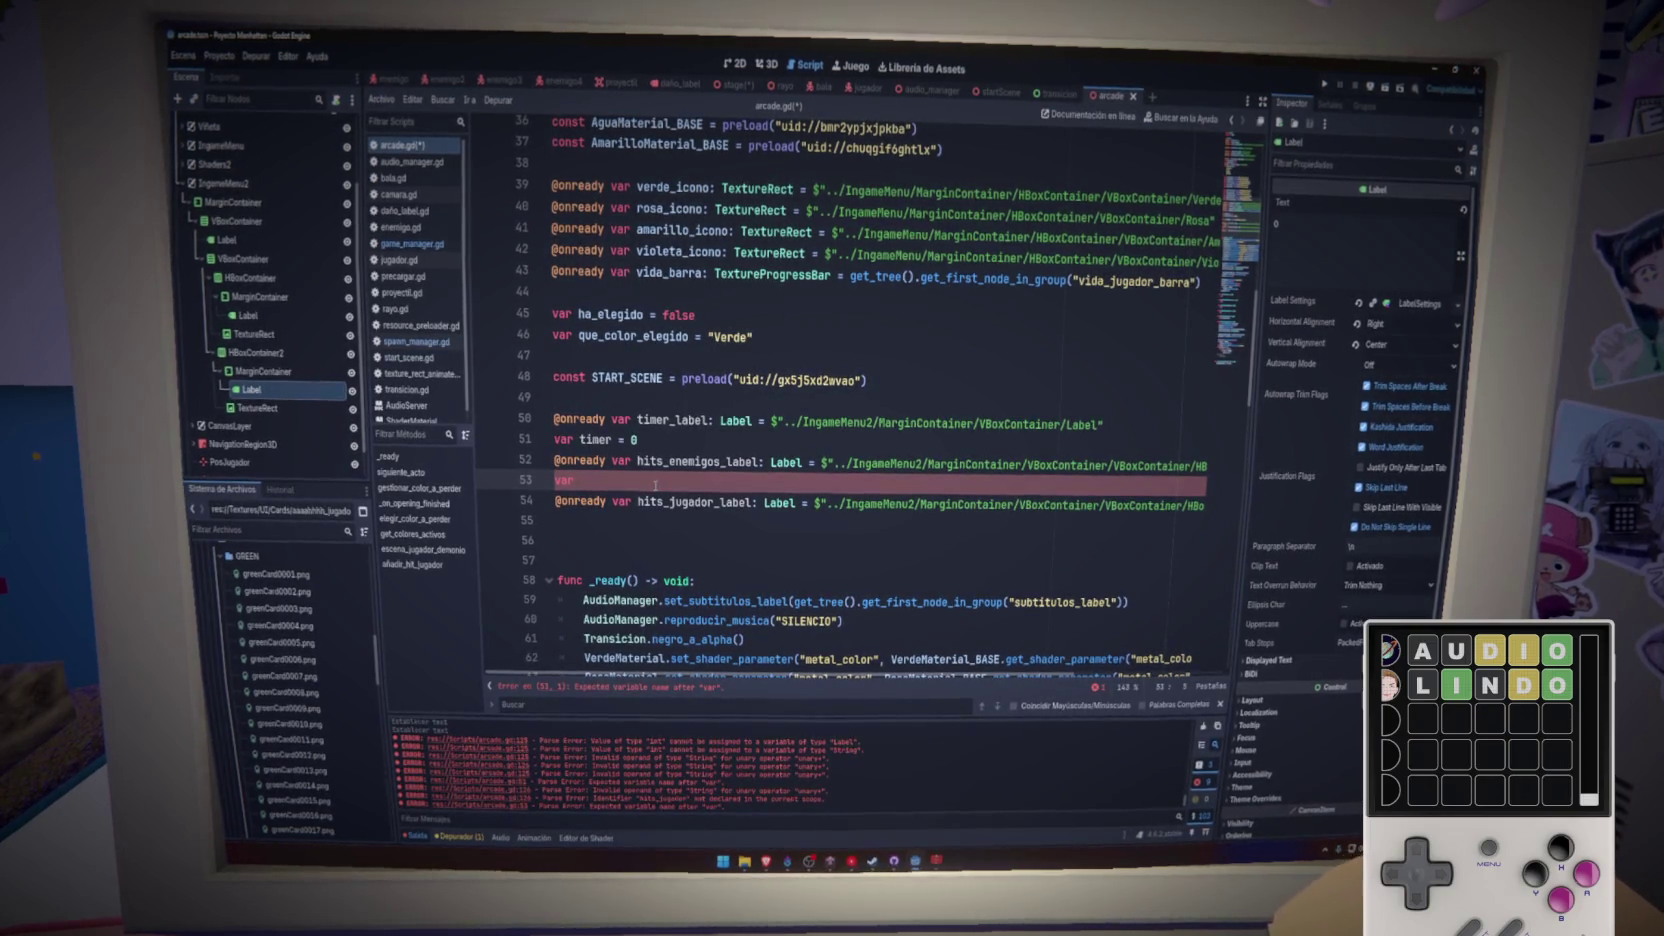
{"action": "type", "text": "hits_enemigos = 0"}
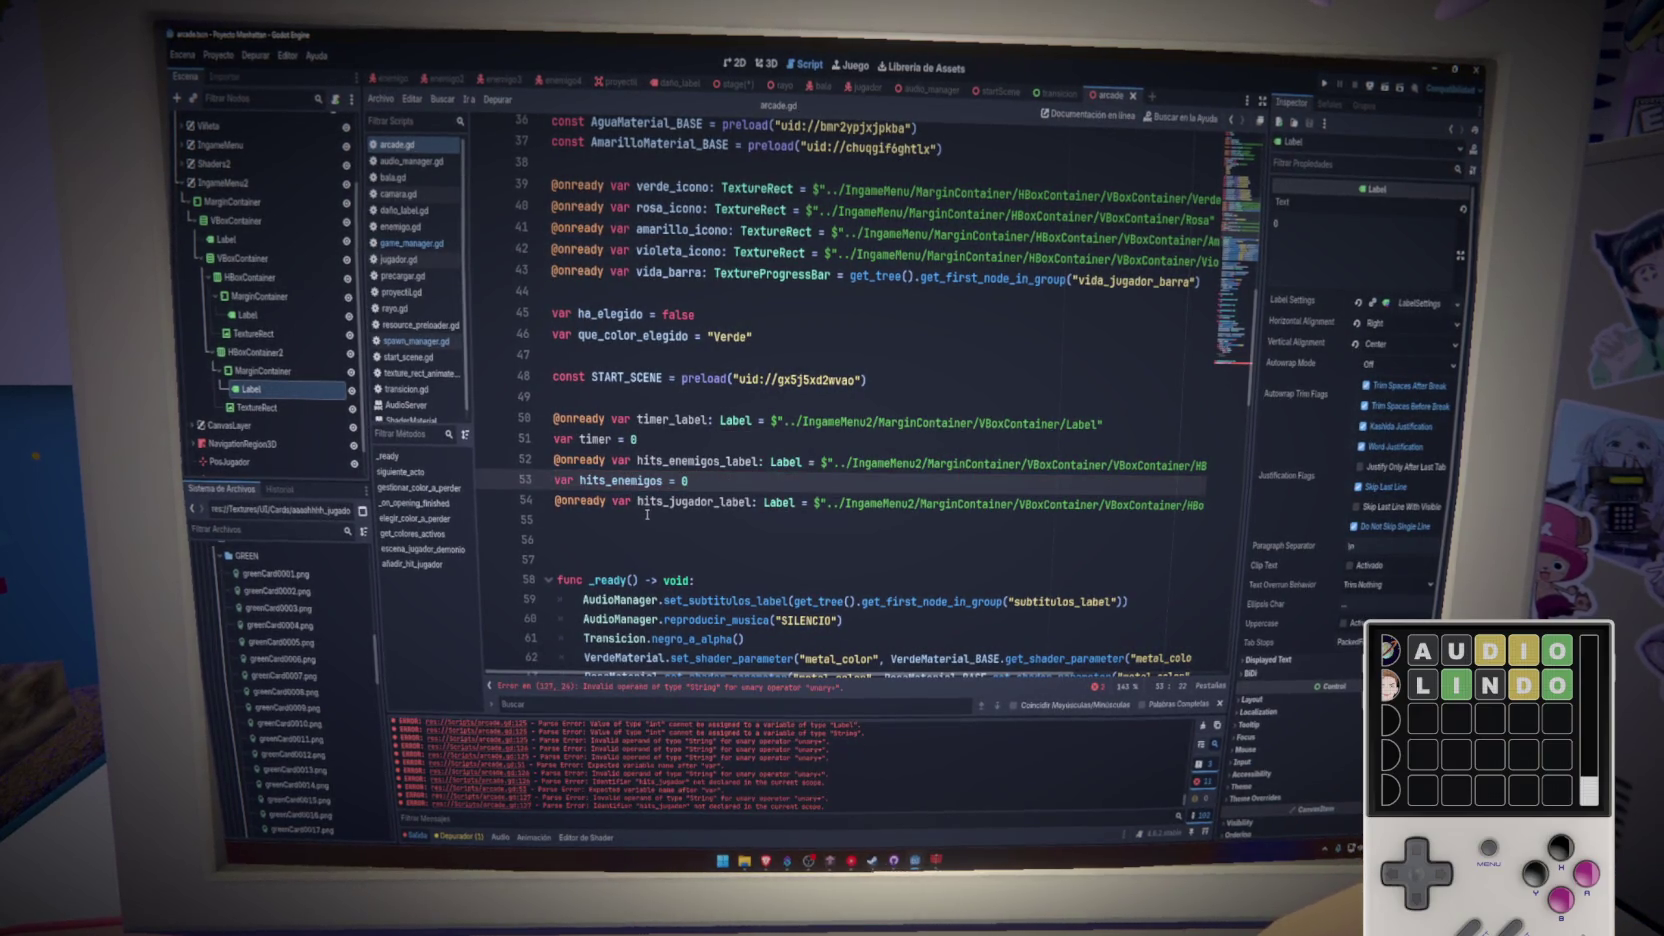
{"action": "left_click", "coordinate": [645, 519]}
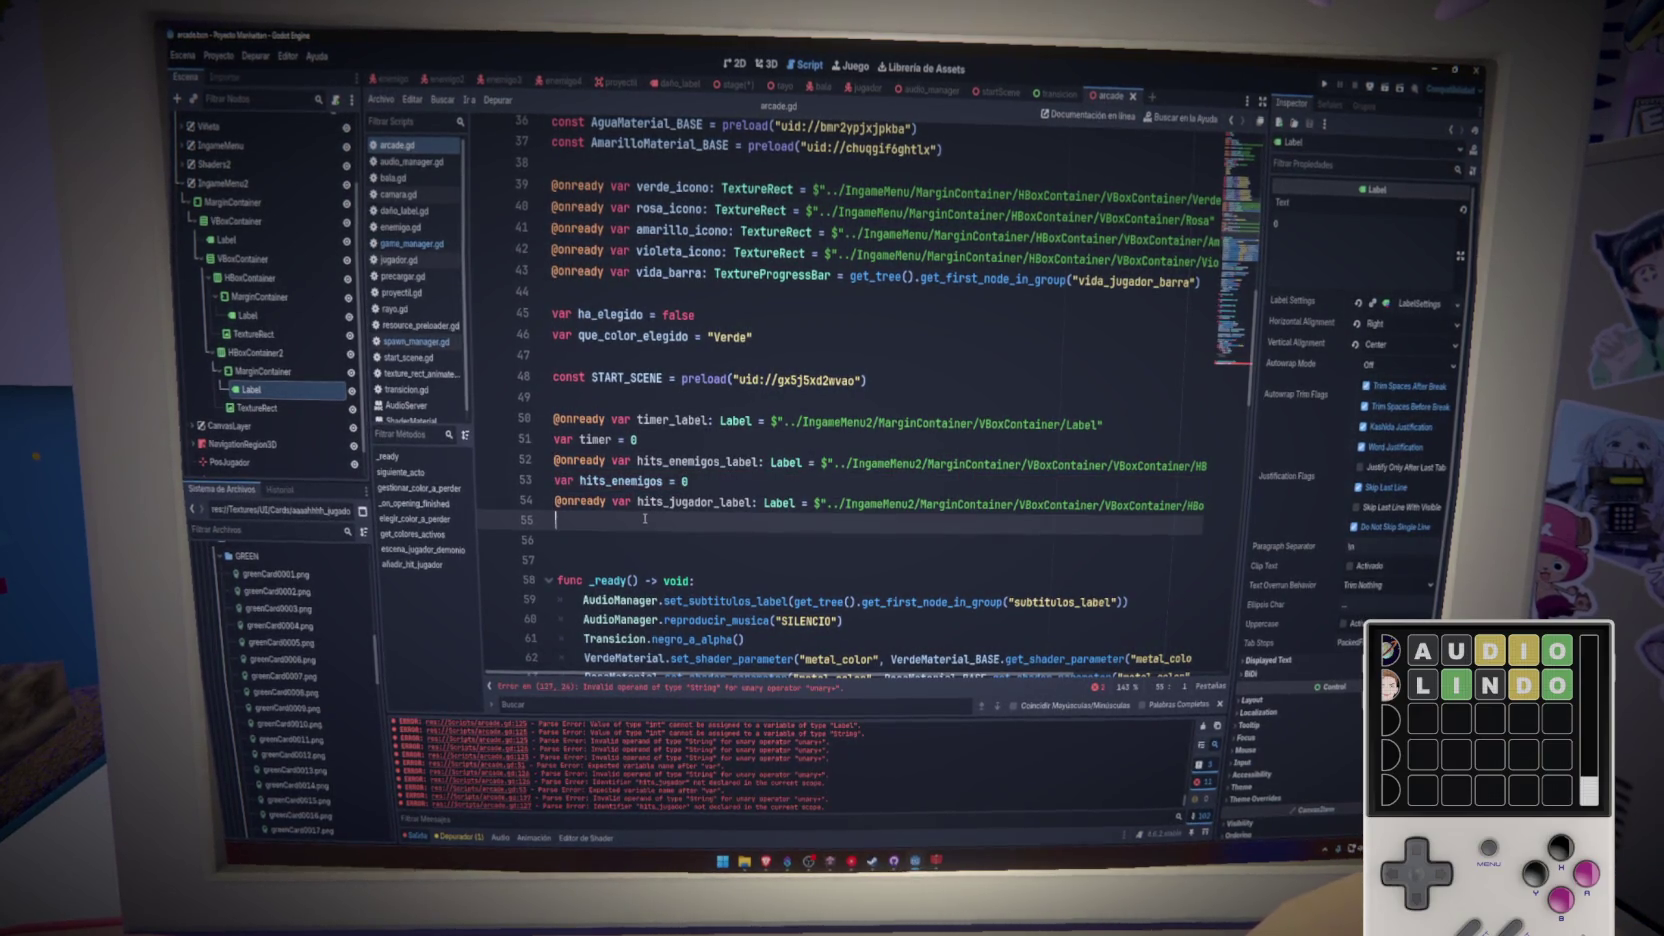
{"action": "type", "text": "var hits_jugador = 0"}
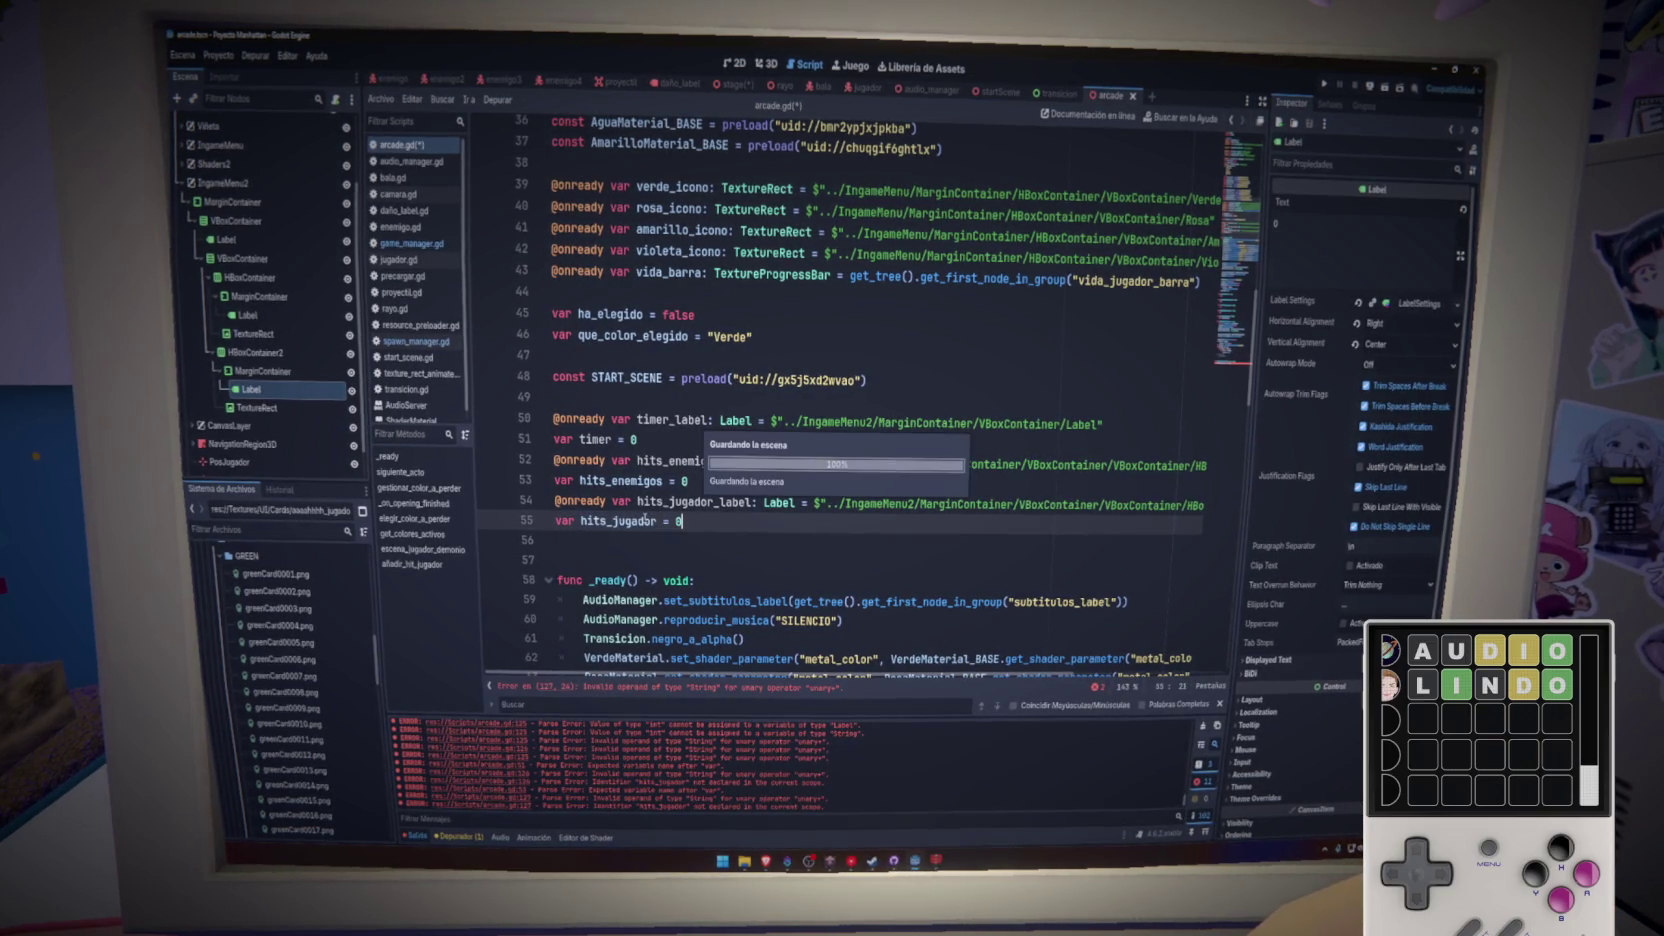
{"action": "double_click", "coordinate": [640, 521]}
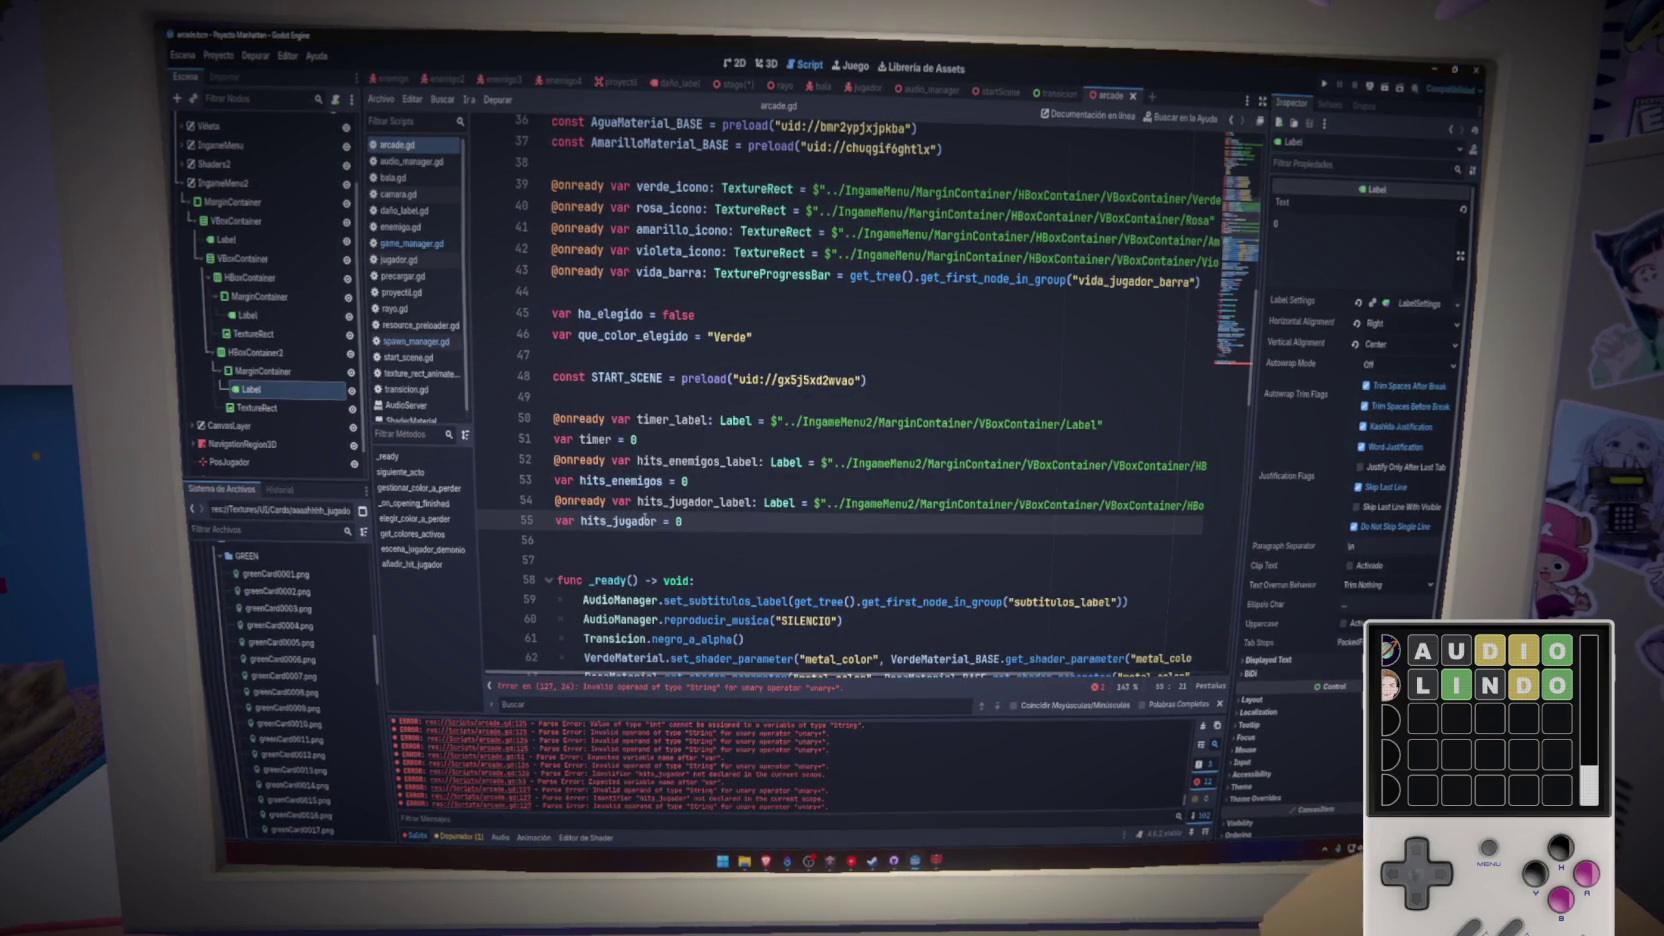
{"action": "left_click", "coordinate": [1220, 360]}
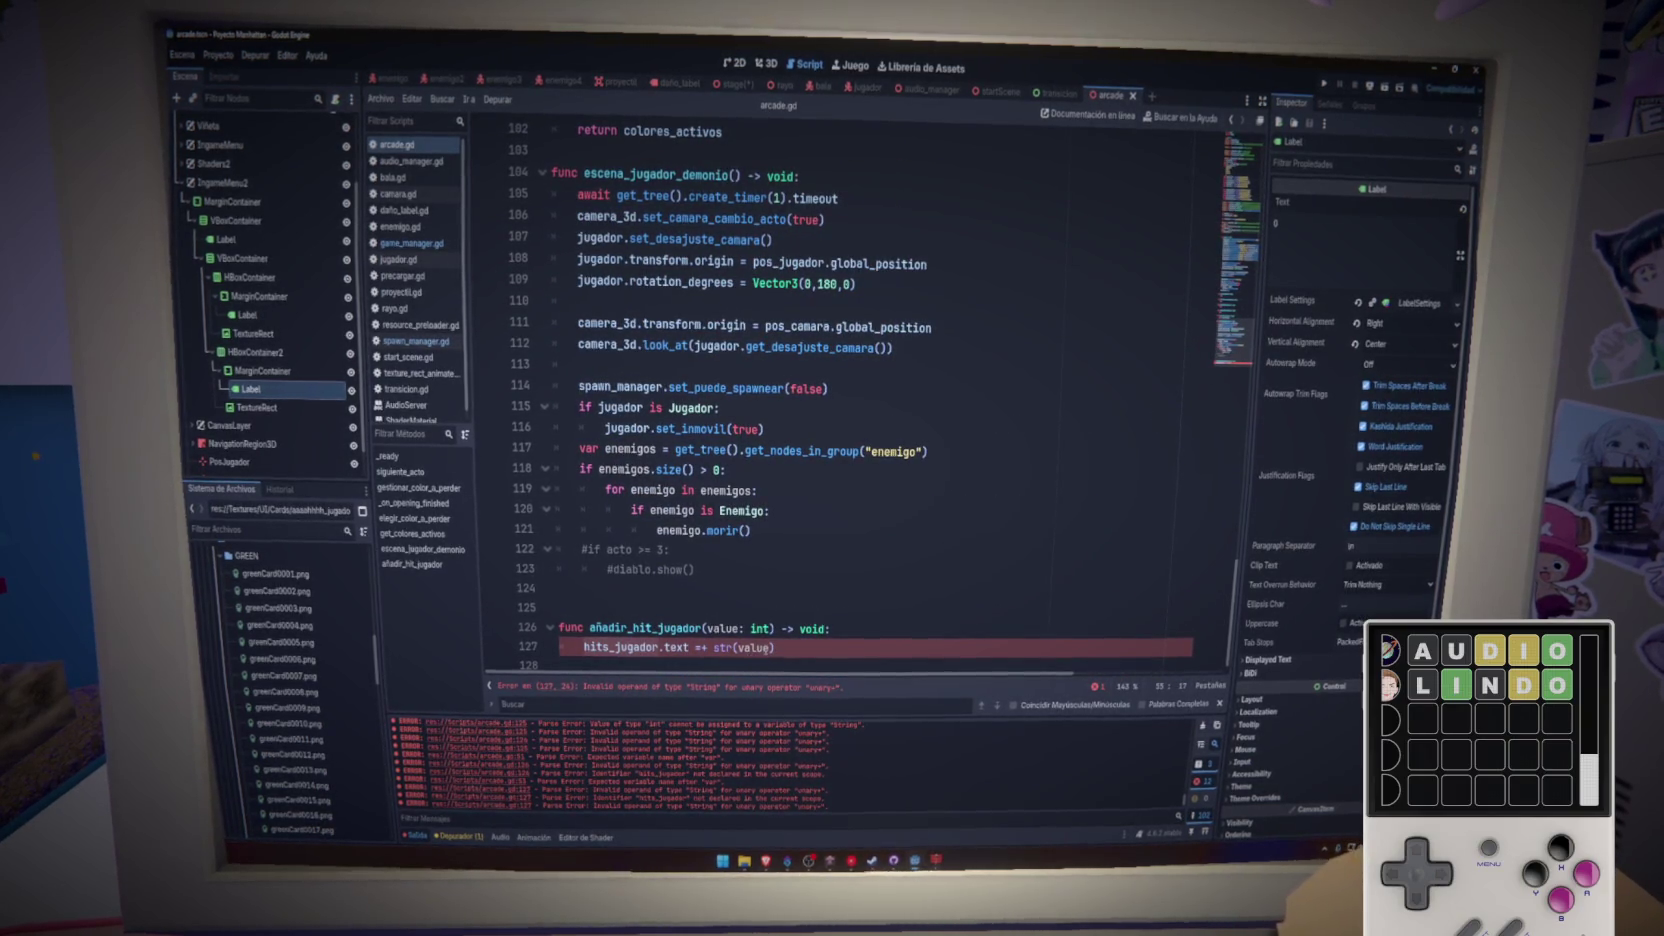
- Replace str(value) on line 127 with hits_jugador + value and save
{"action": "left_click_drag", "start_coordinate": [781, 646], "coordinate": [714, 647]}
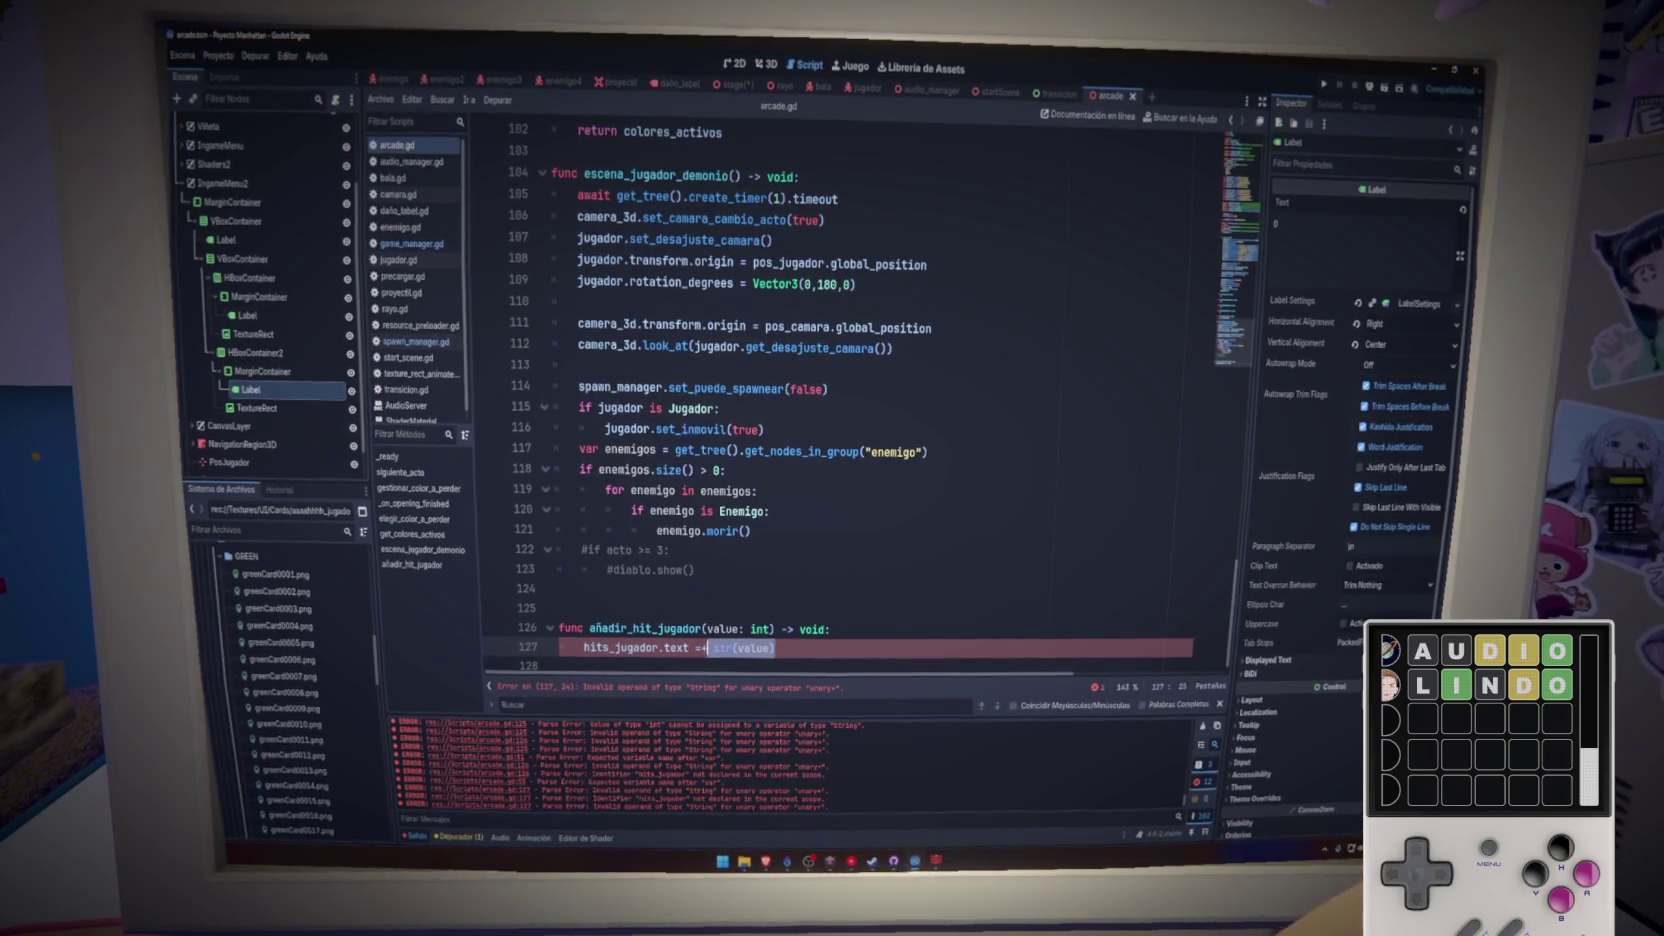
{"action": "type", "text": "hit"}
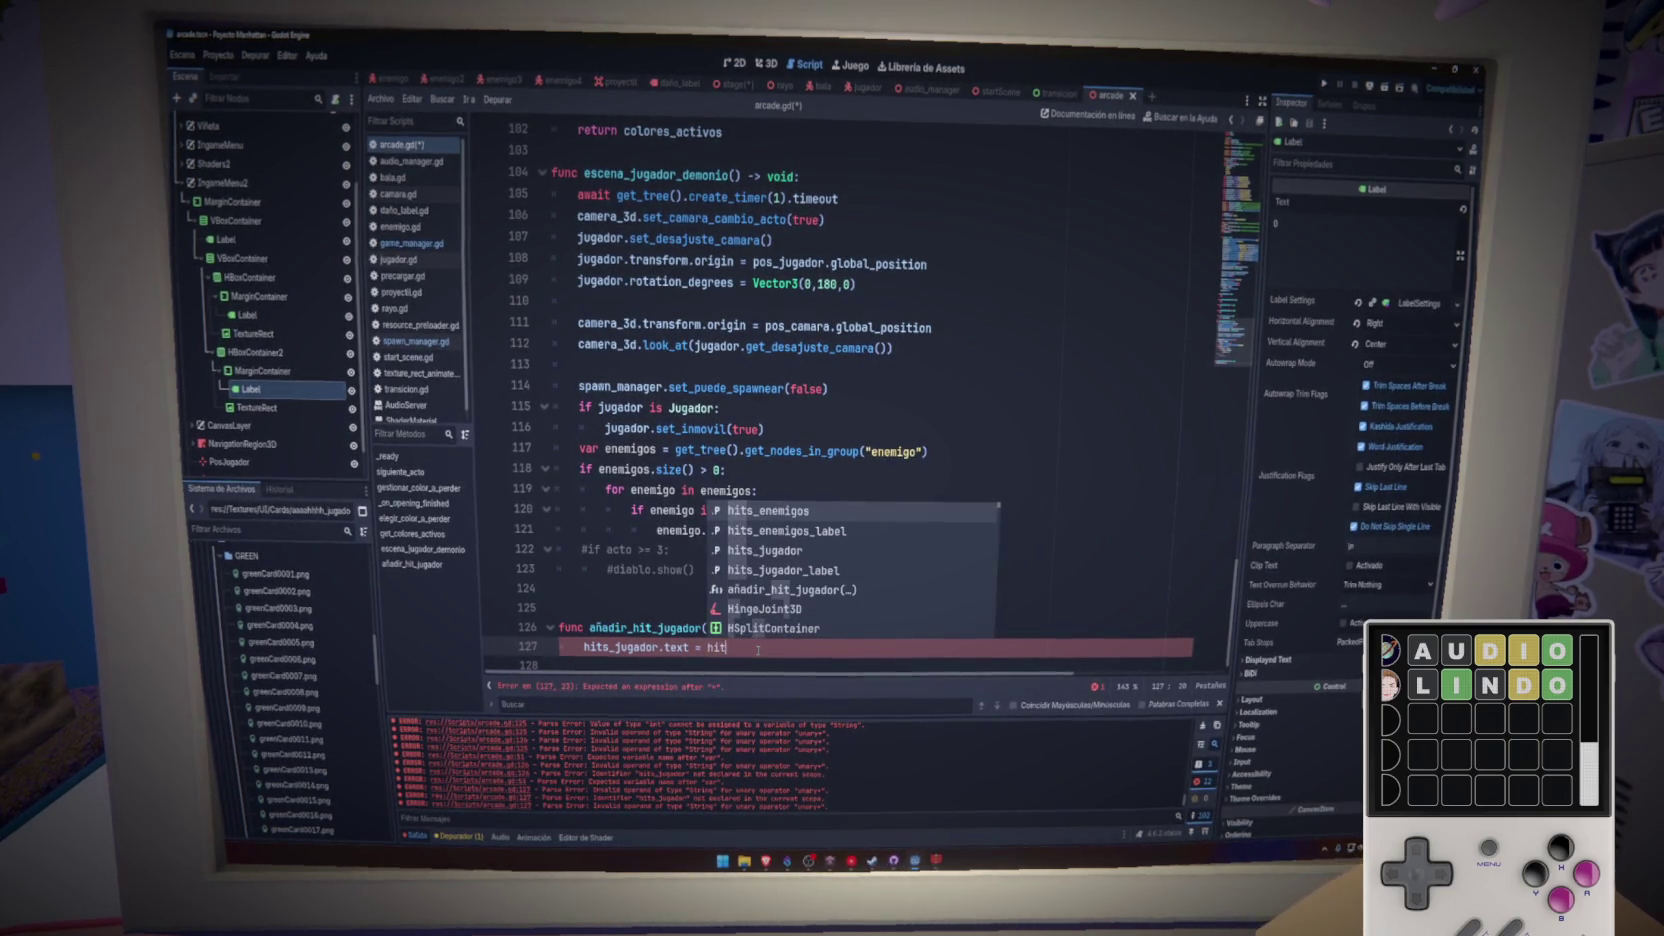
{"action": "key", "text": "Return"}
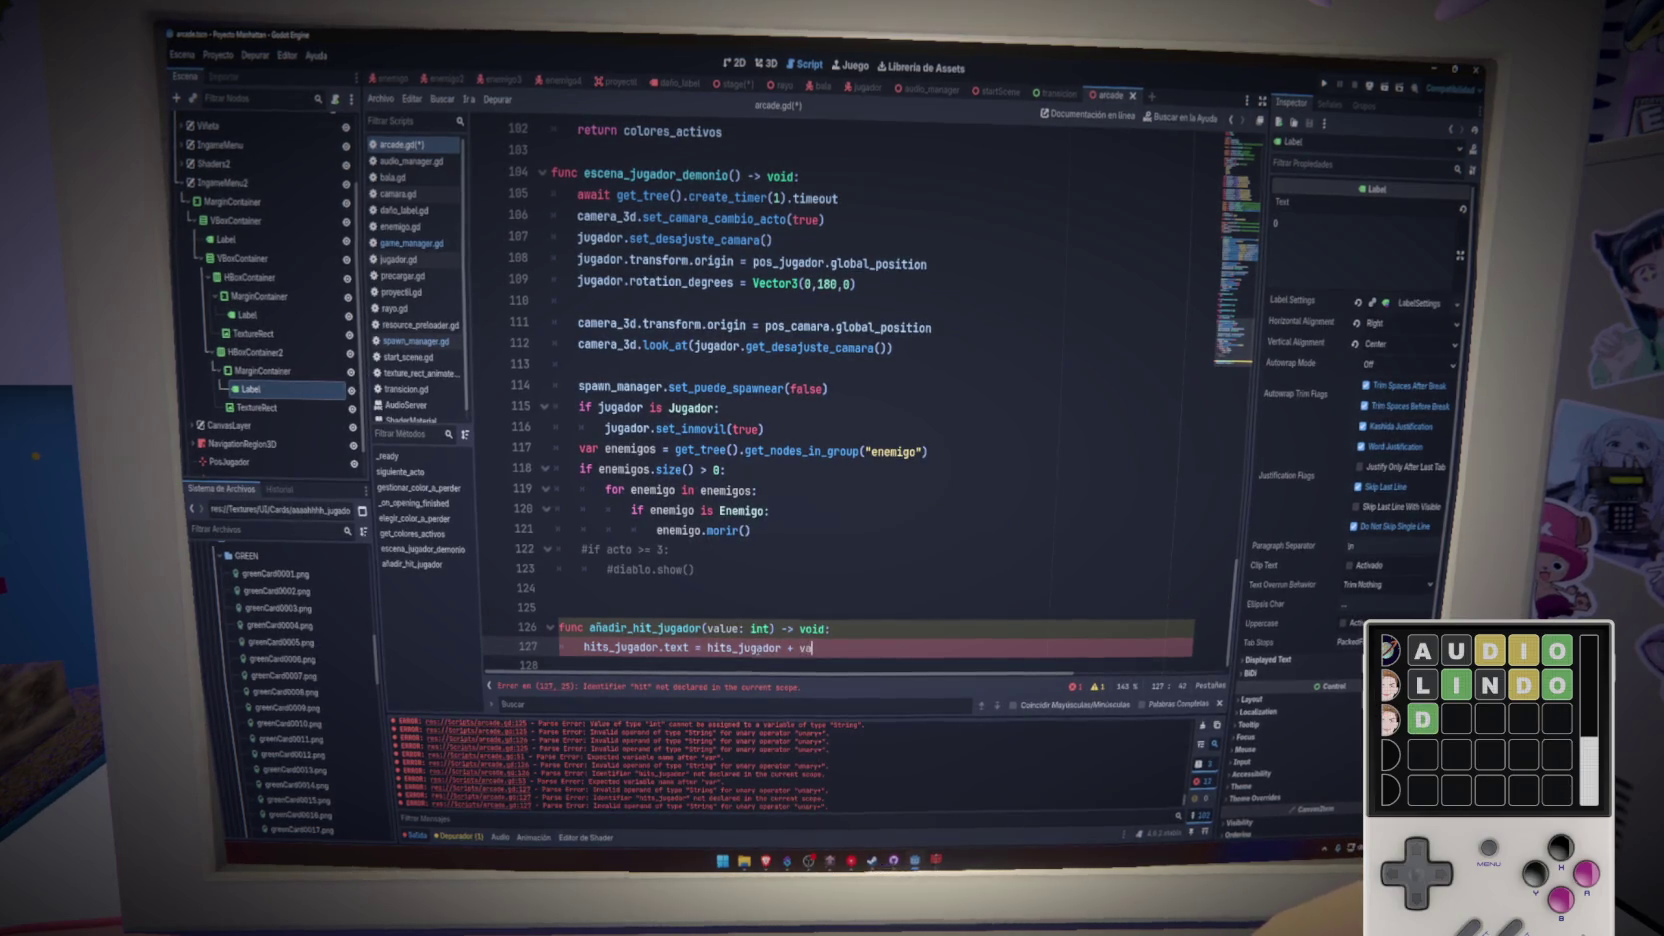
{"action": "type", "text": "va"}
{"action": "key", "text": "Return"}
{"action": "key", "text": "ctrl+s"}
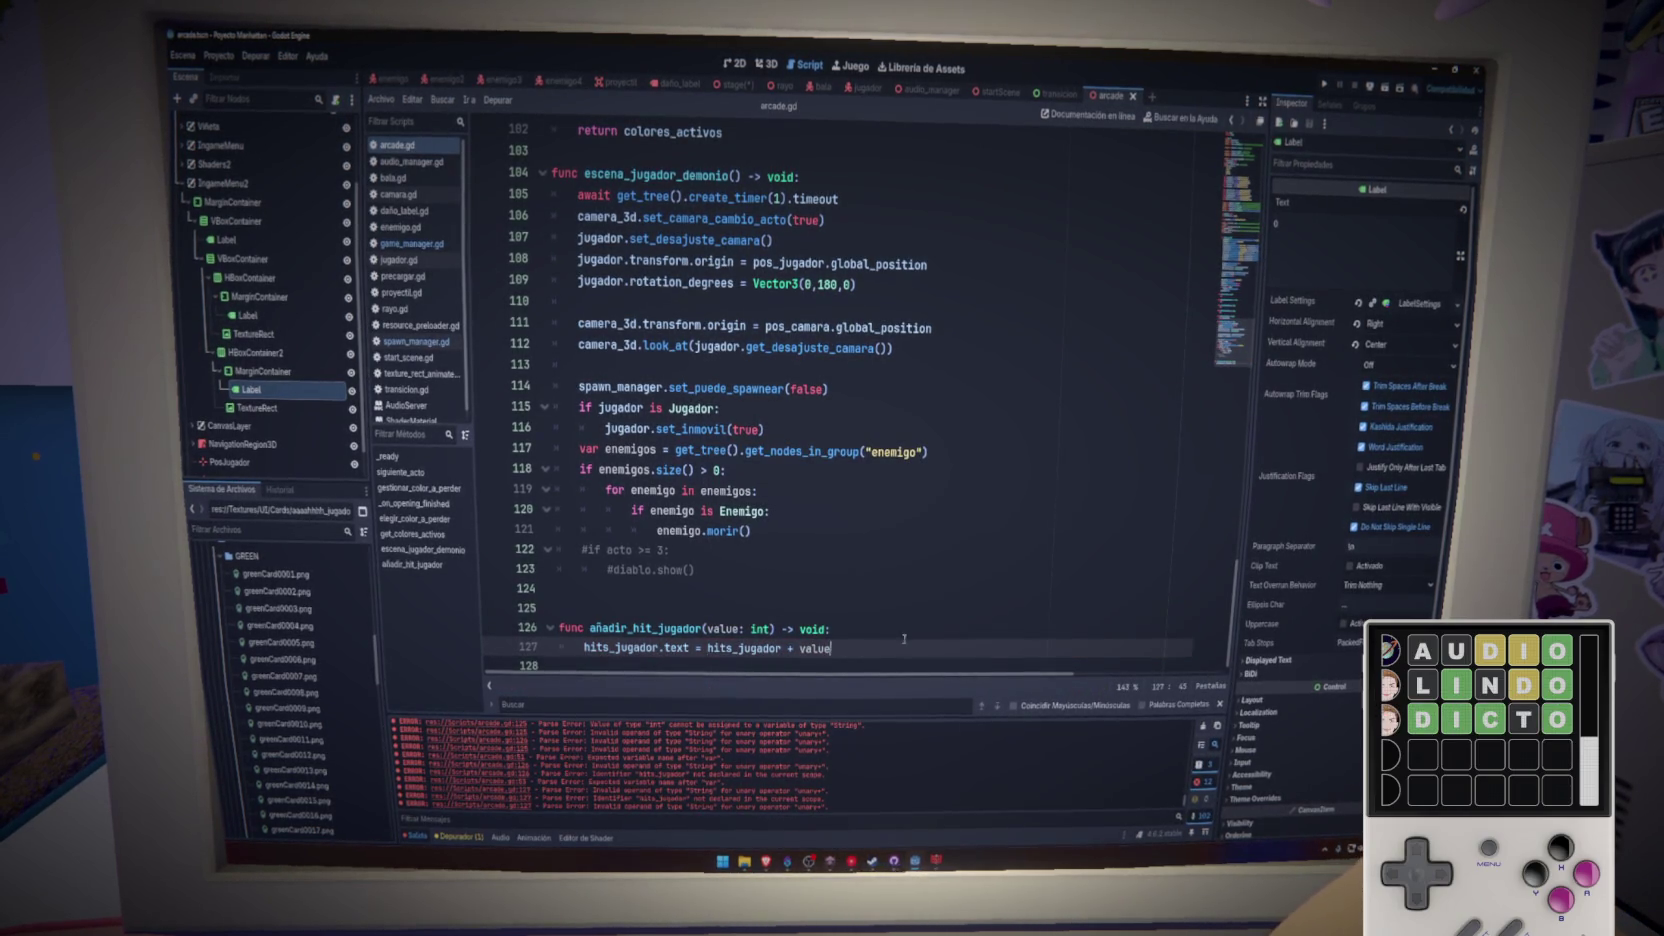
- Duplicate añadir_hit_jugador below itself and start renaming the copy for enemies
{"action": "left_click_drag", "start_coordinate": [904, 638], "coordinate": [555, 630]}
{"action": "key", "text": "ctrl+c"}
{"action": "key", "text": "Down"}
{"action": "key", "text": "Return"}
{"action": "key", "text": "ctrl+v"}
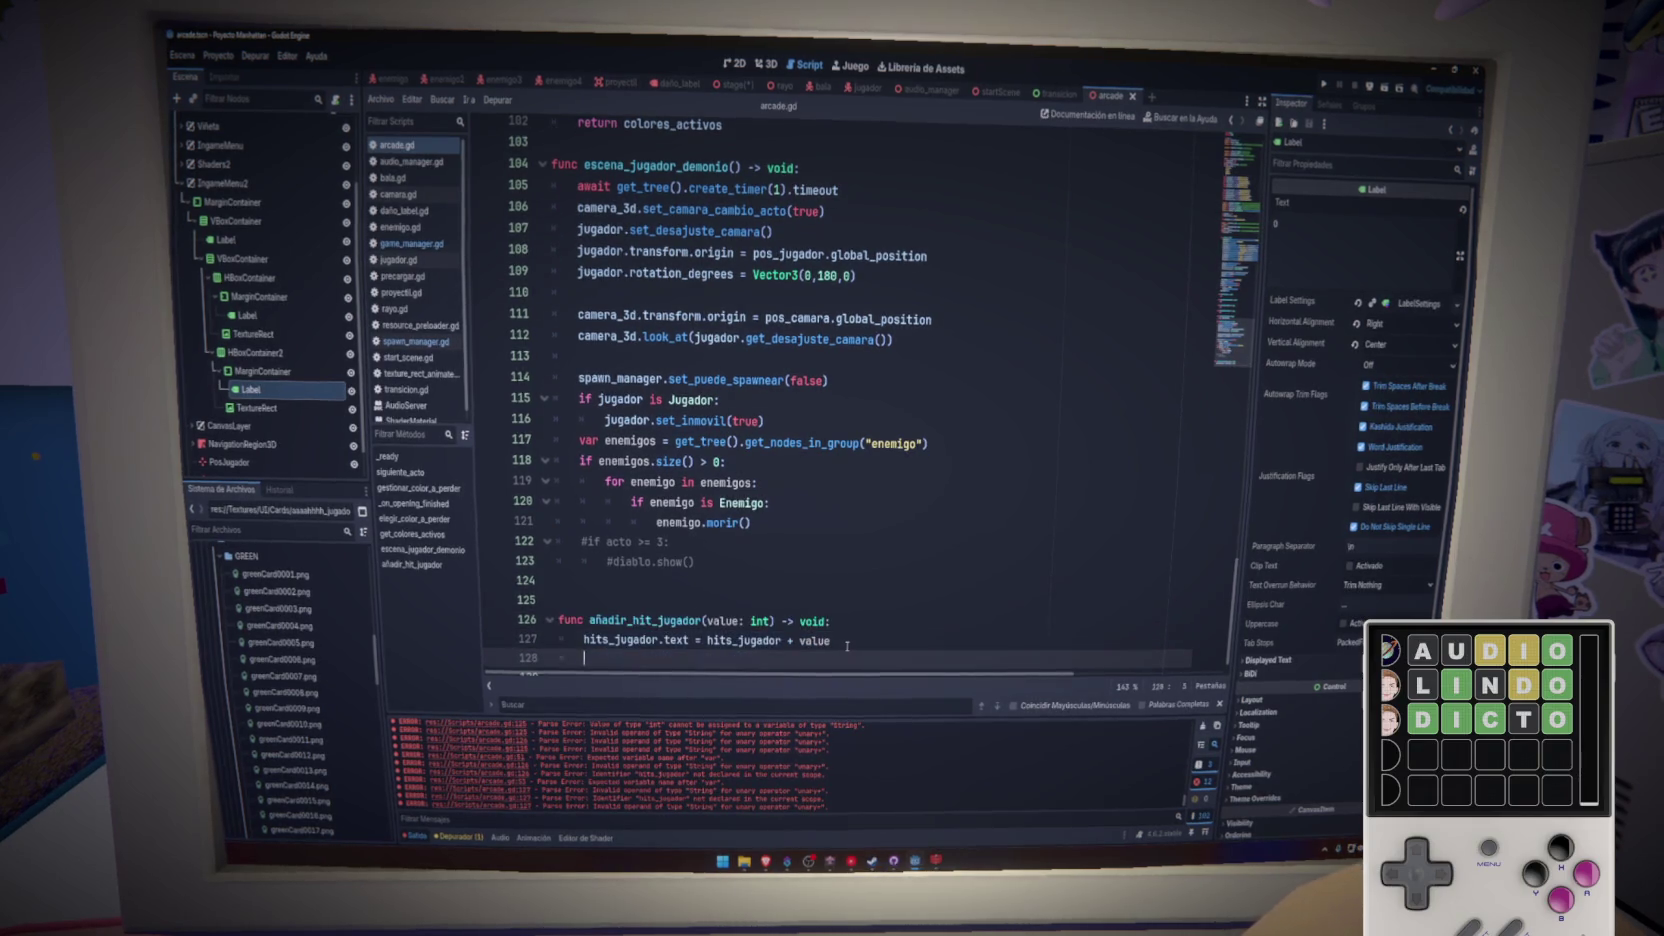
{"action": "double_click", "coordinate": [660, 639]}
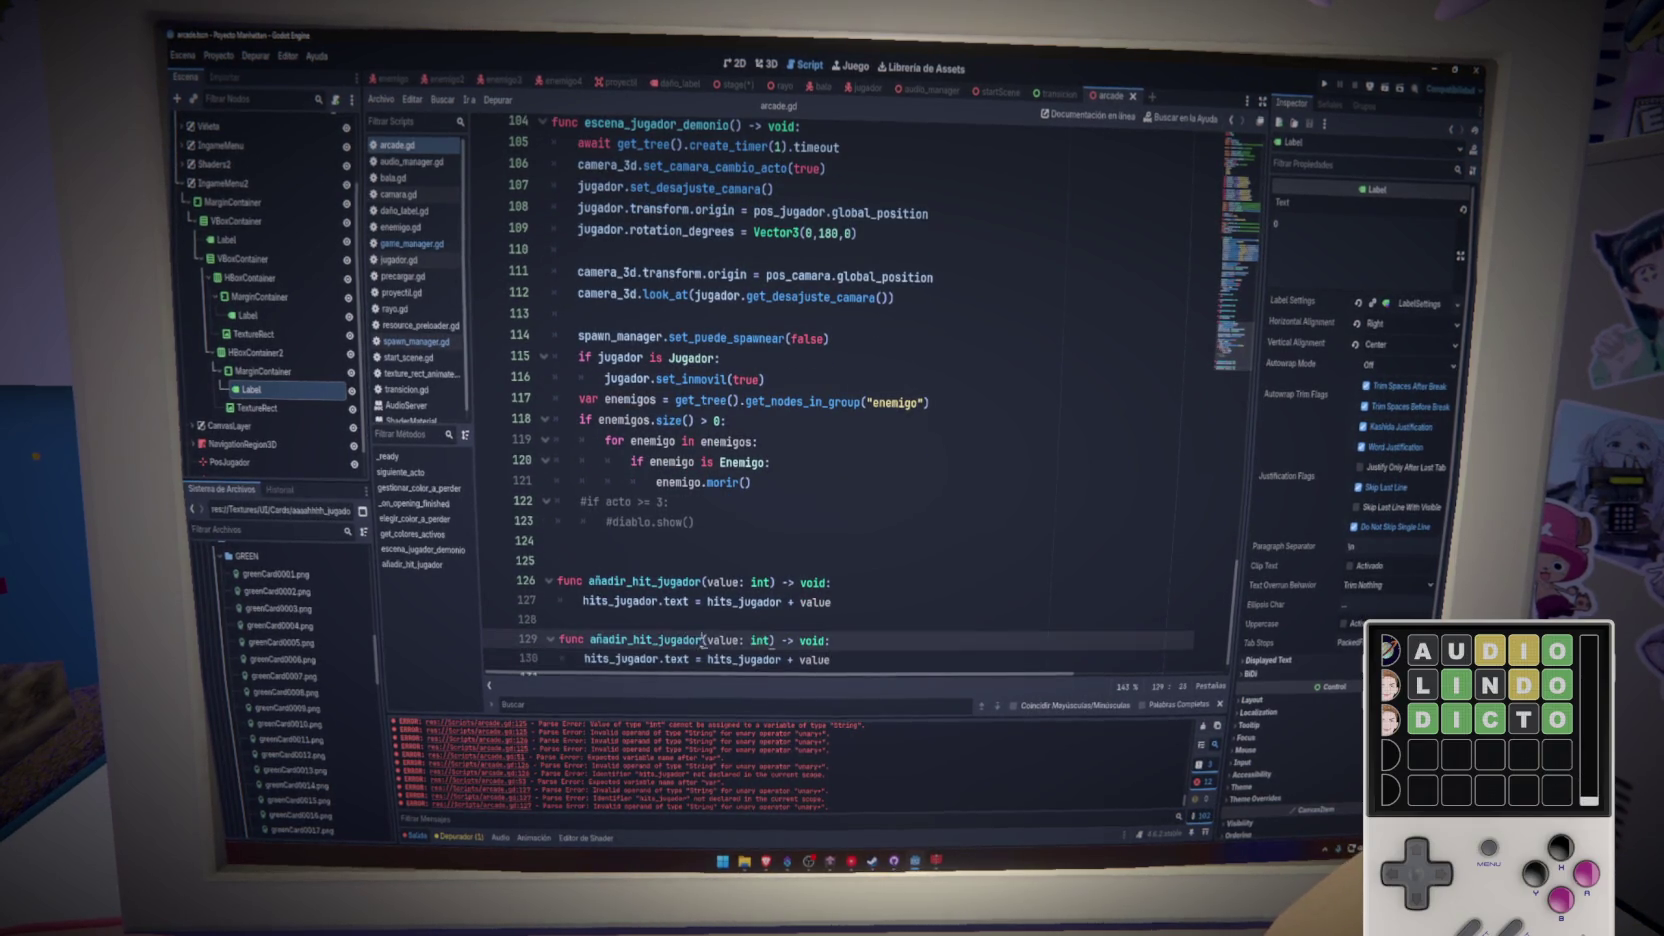
{"action": "type", "text": "go"}
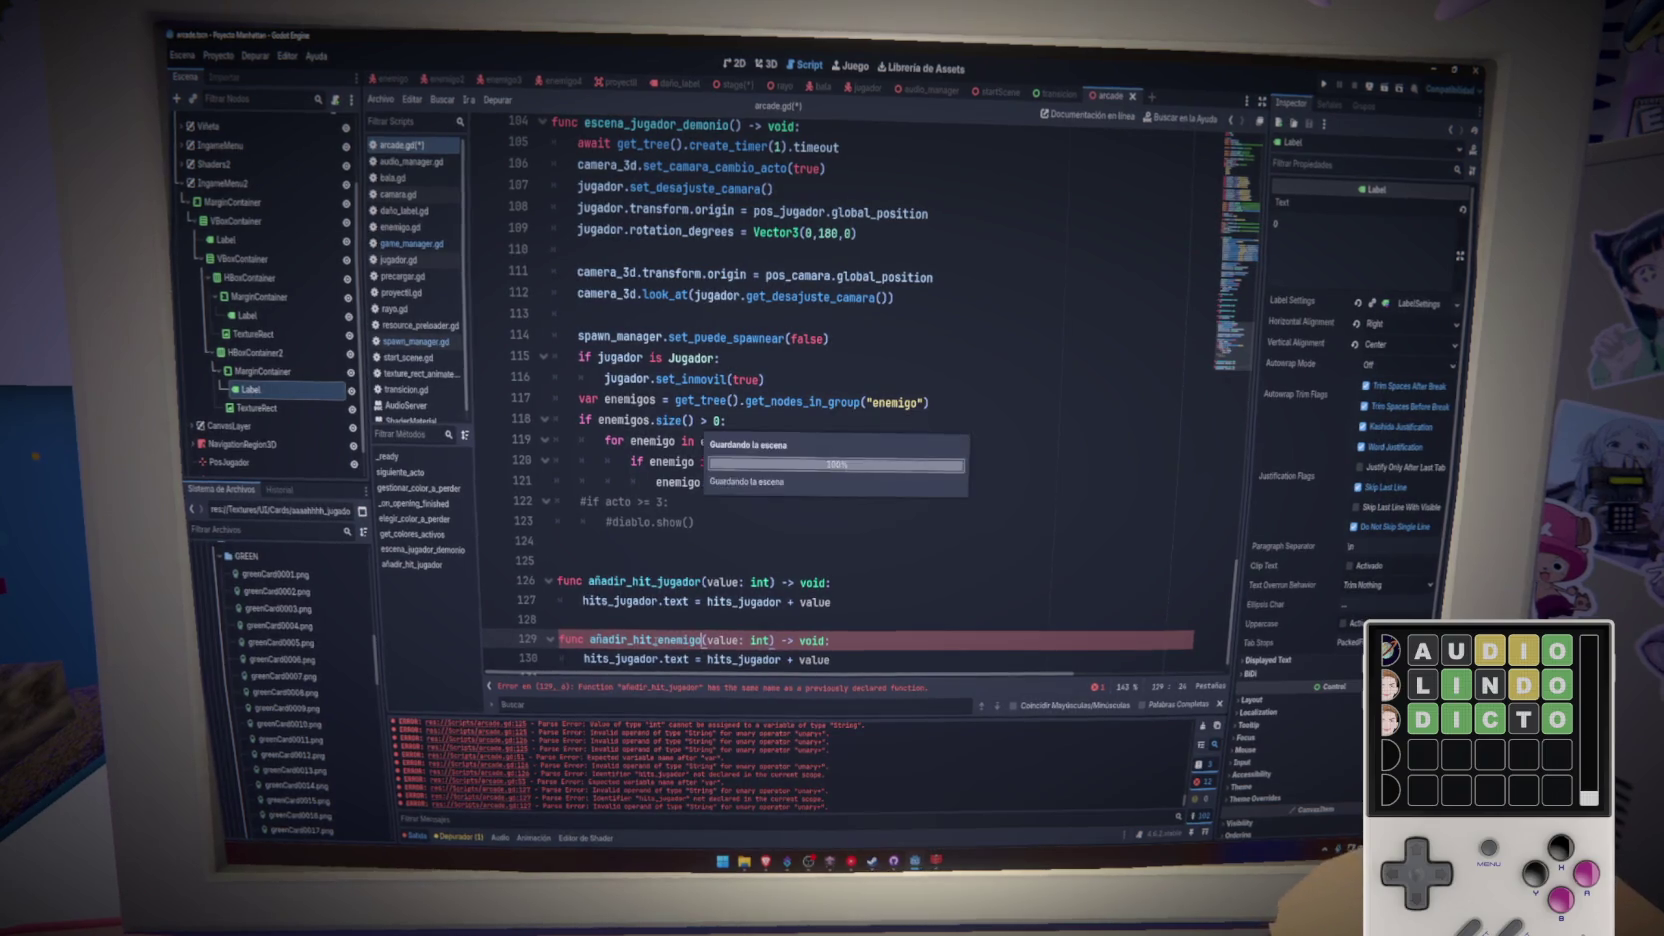
{"action": "key", "text": "ctrl+s"}
{"action": "type", "text": "muerte"}
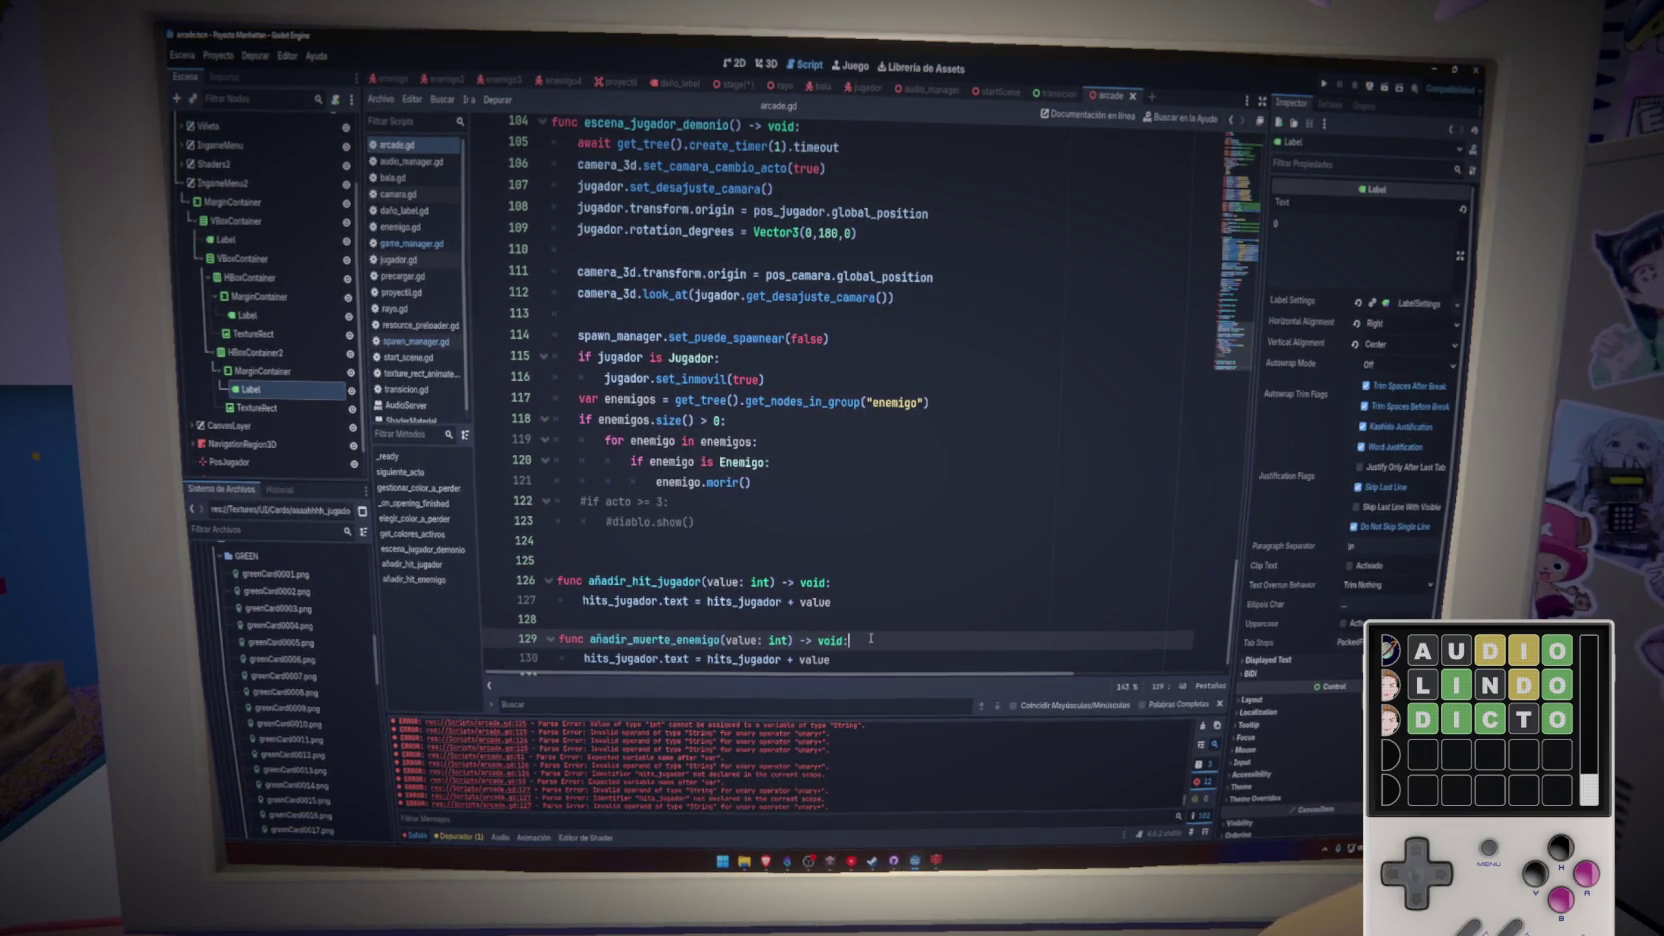
- Change both hits_jugador references on line 130 to hits_enemigos
{"action": "double_click", "coordinate": [620, 659]}
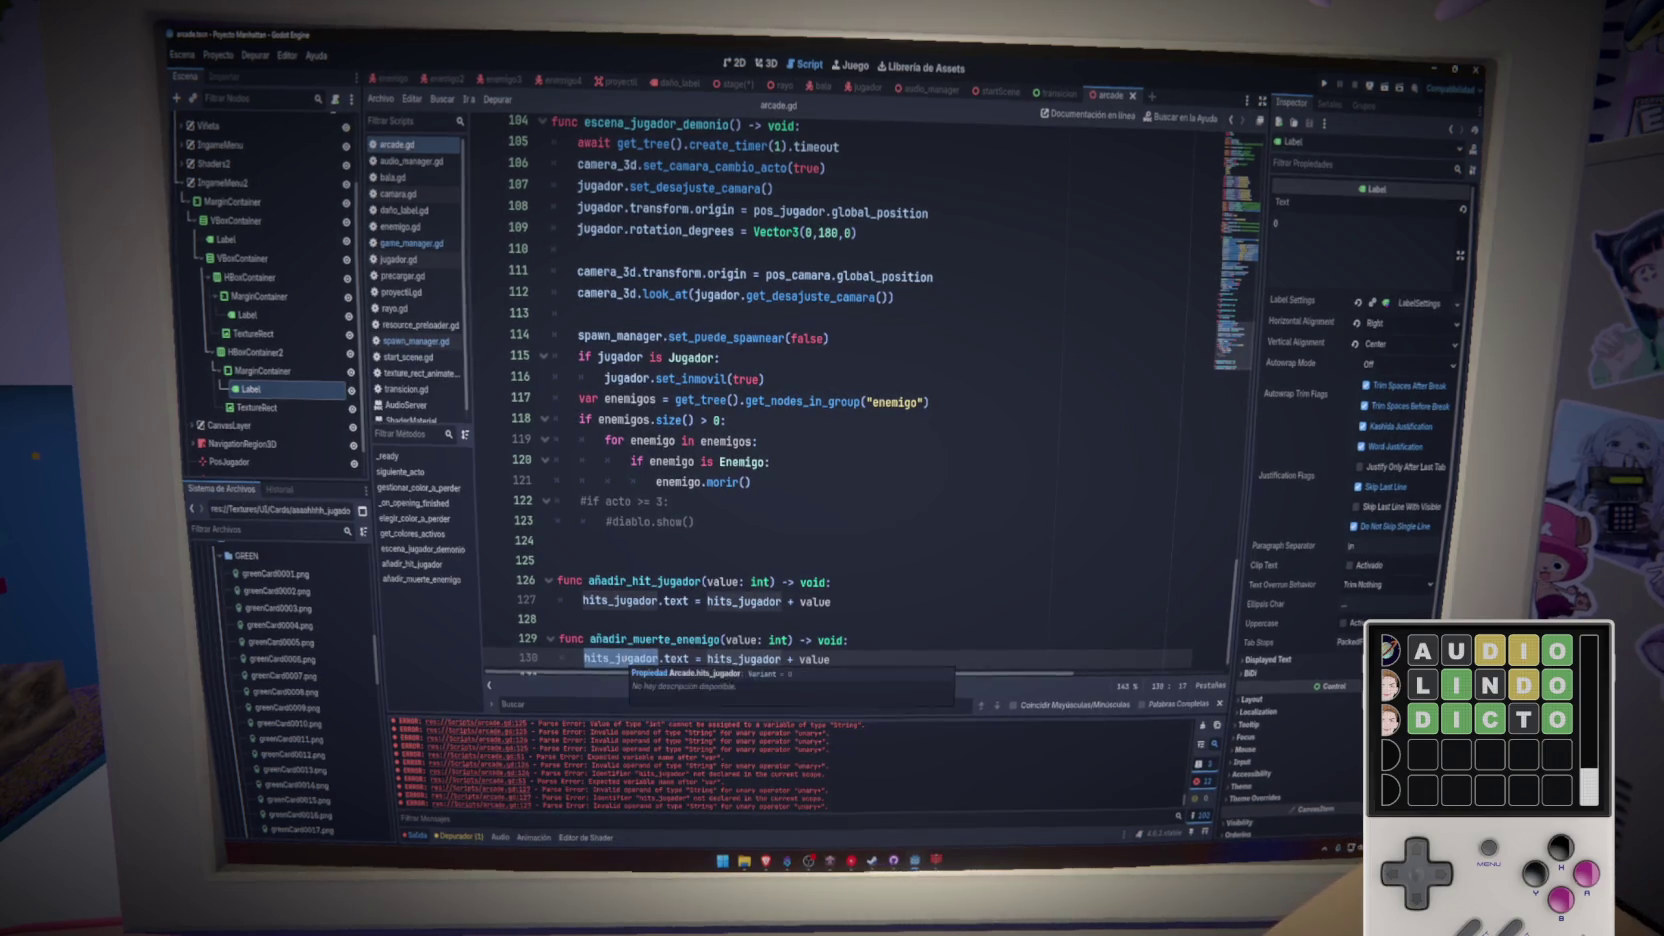
{"action": "type", "text": "hits_enemigos"}
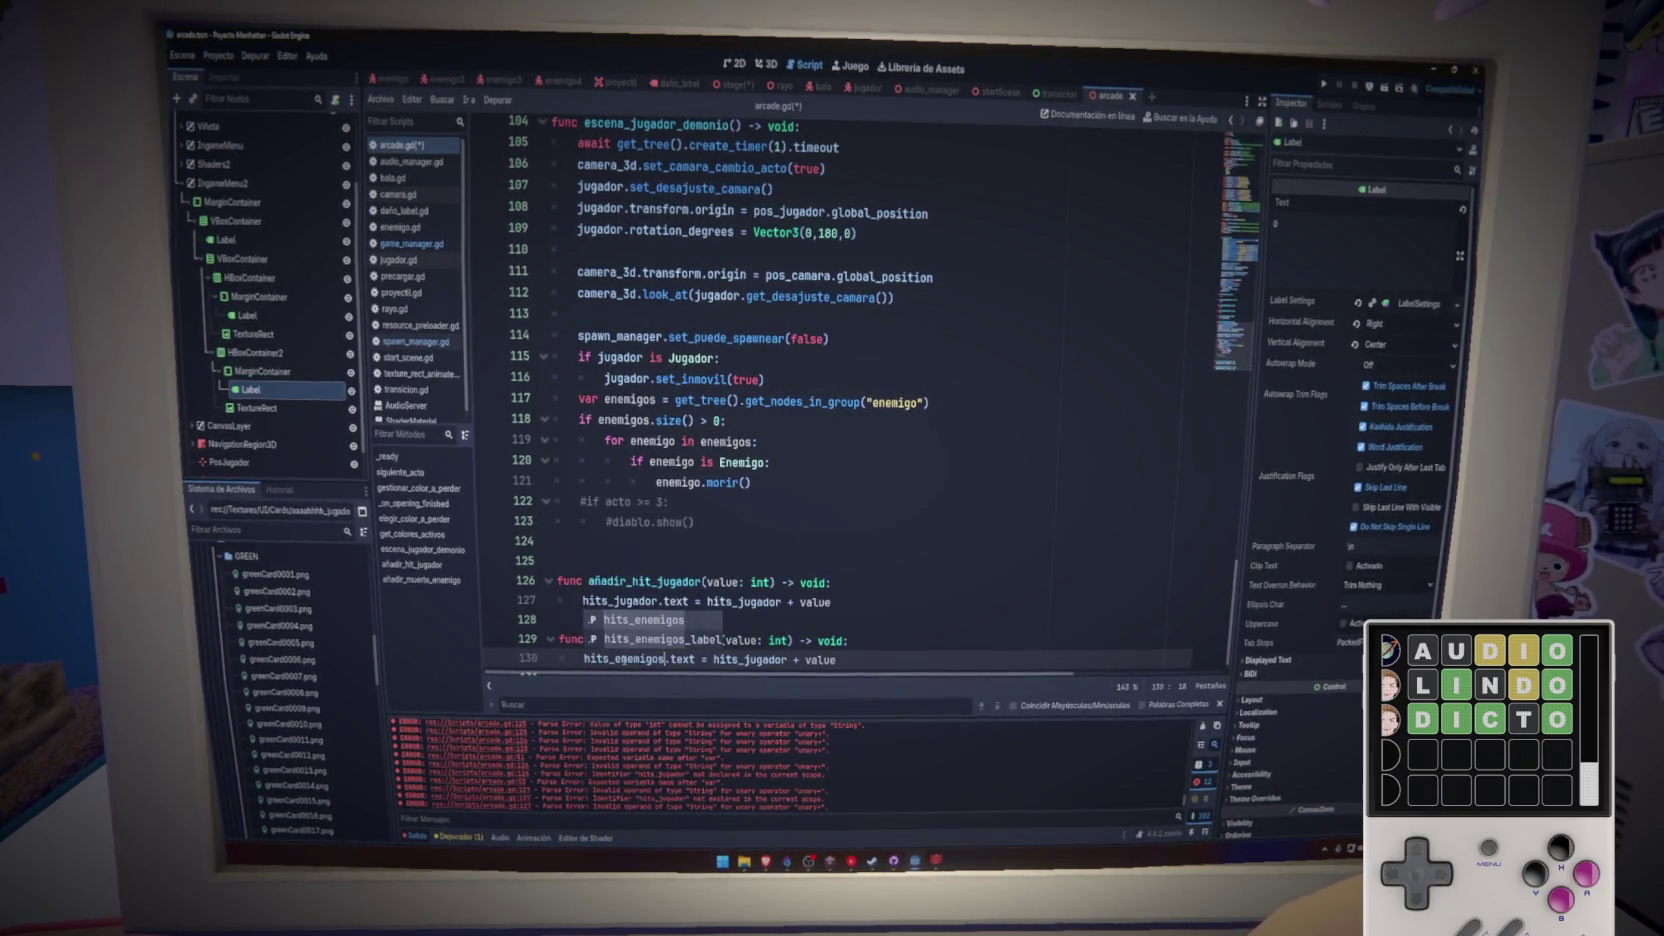
{"action": "key", "text": "ctrl+s"}
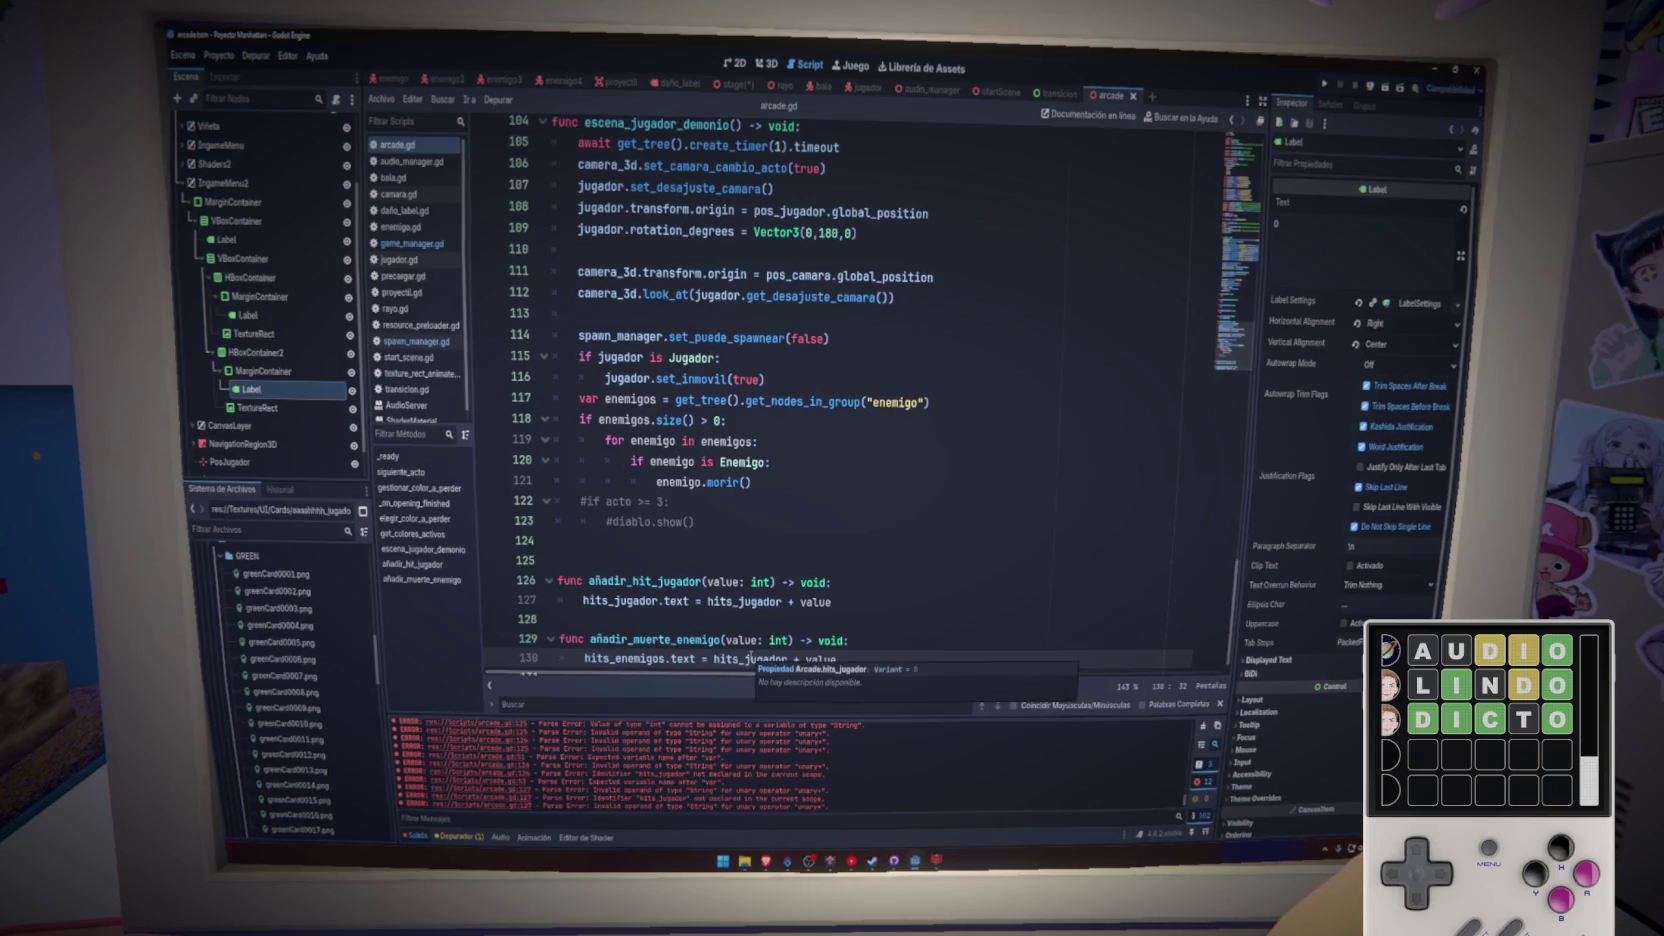
{"action": "double_click", "coordinate": [750, 659]}
{"action": "type", "text": "hits_enemigos"}
{"action": "key", "text": "Return"}
- Make lines 127 and 130 assign to hits_jugador_label and hits_enemigos_label
{"action": "left_click", "coordinate": [663, 600]}
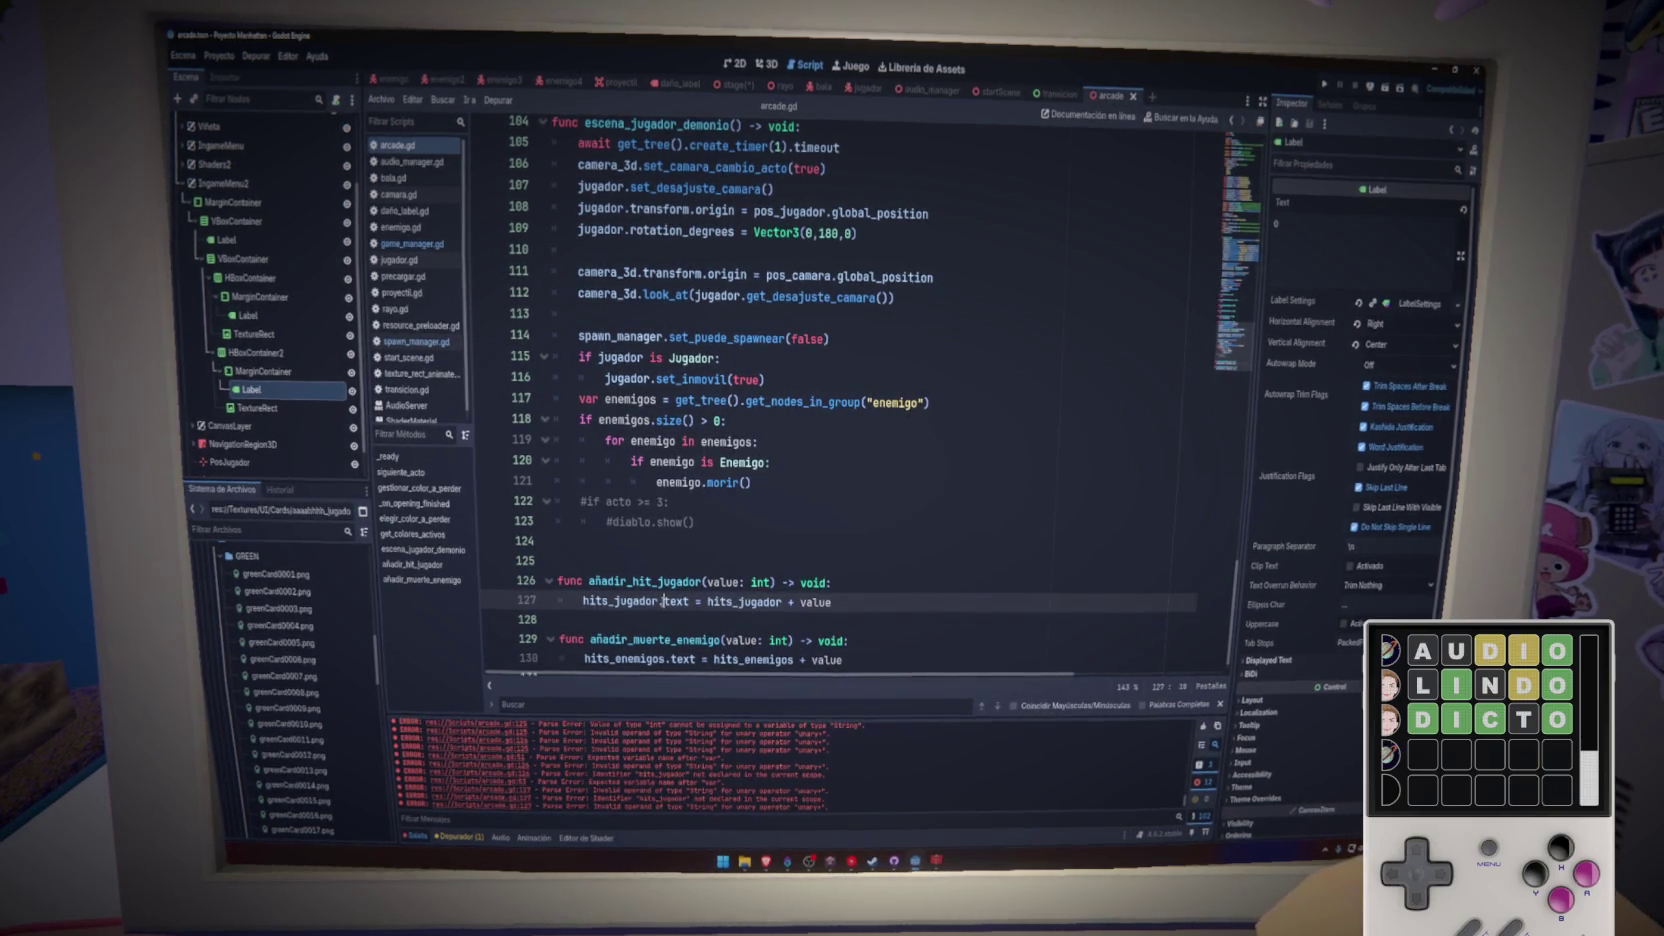
{"action": "type", "text": "_label"}
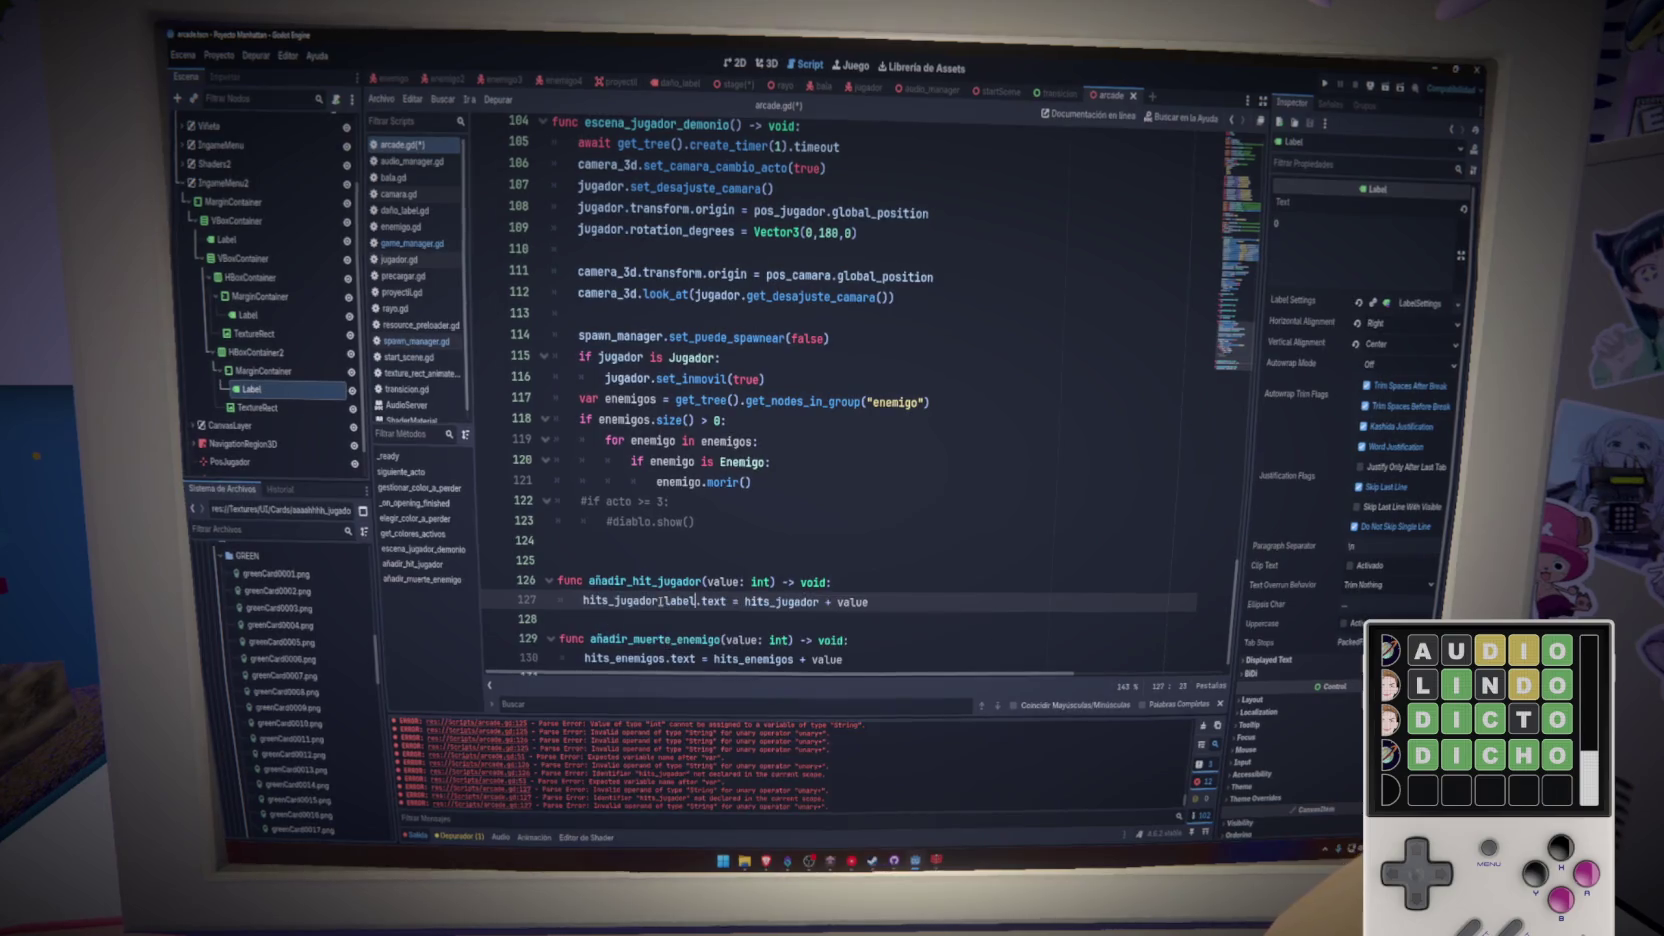
{"action": "key", "text": "ctrl+s"}
{"action": "left_click", "coordinate": [667, 659]}
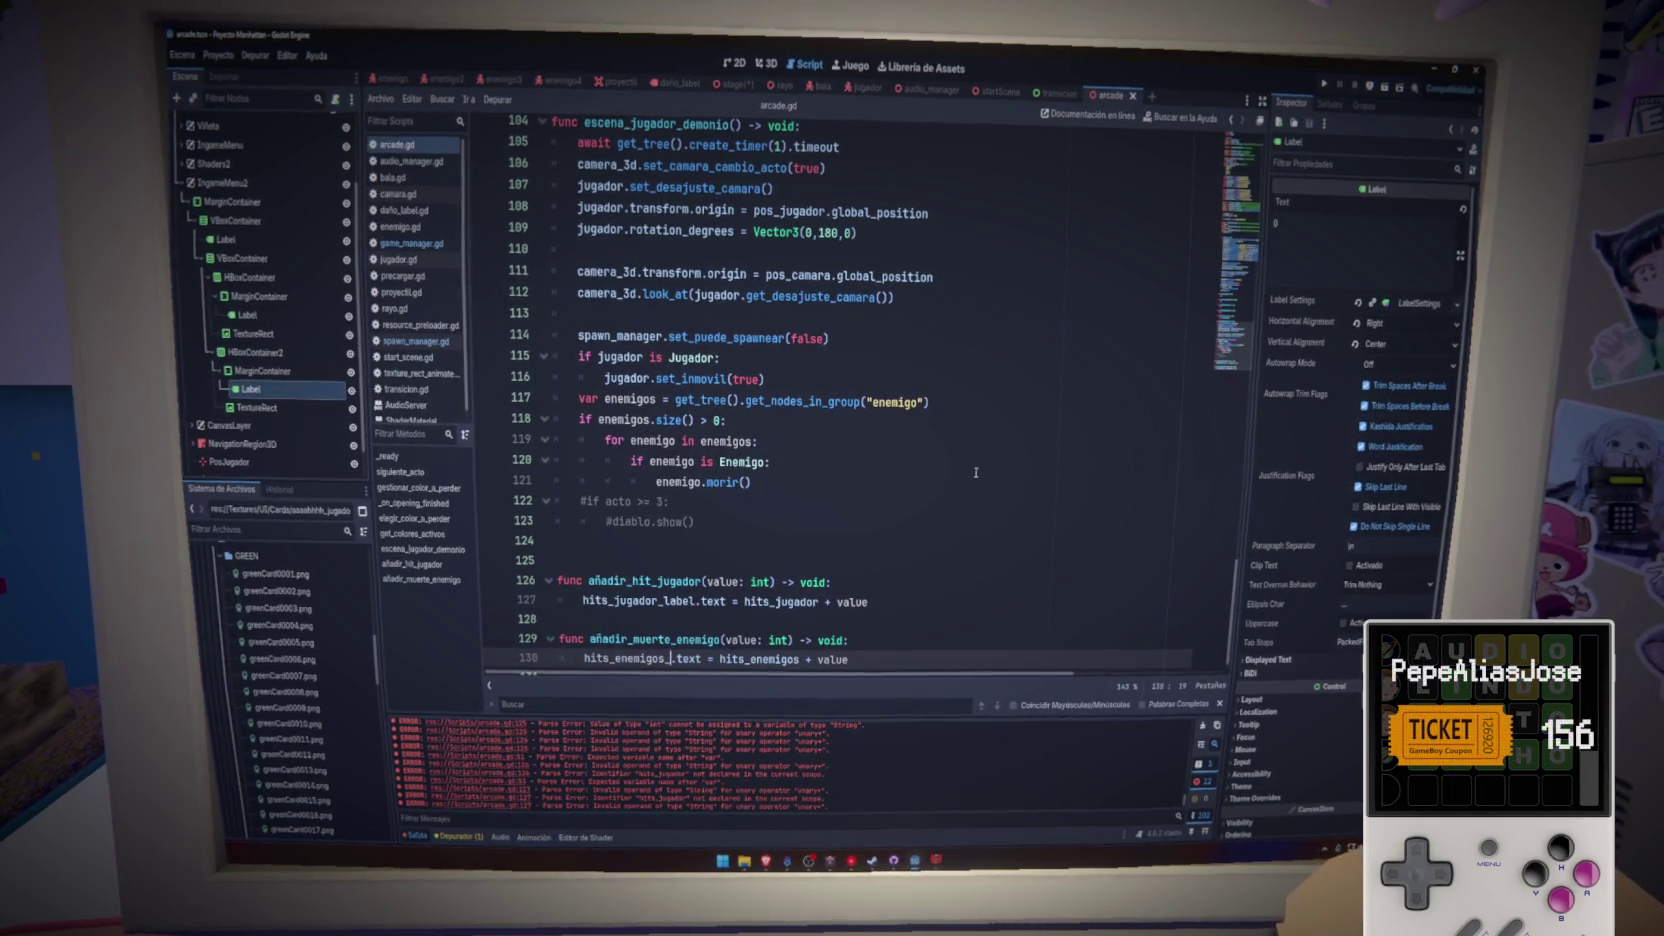
{"action": "type", "text": "_label"}
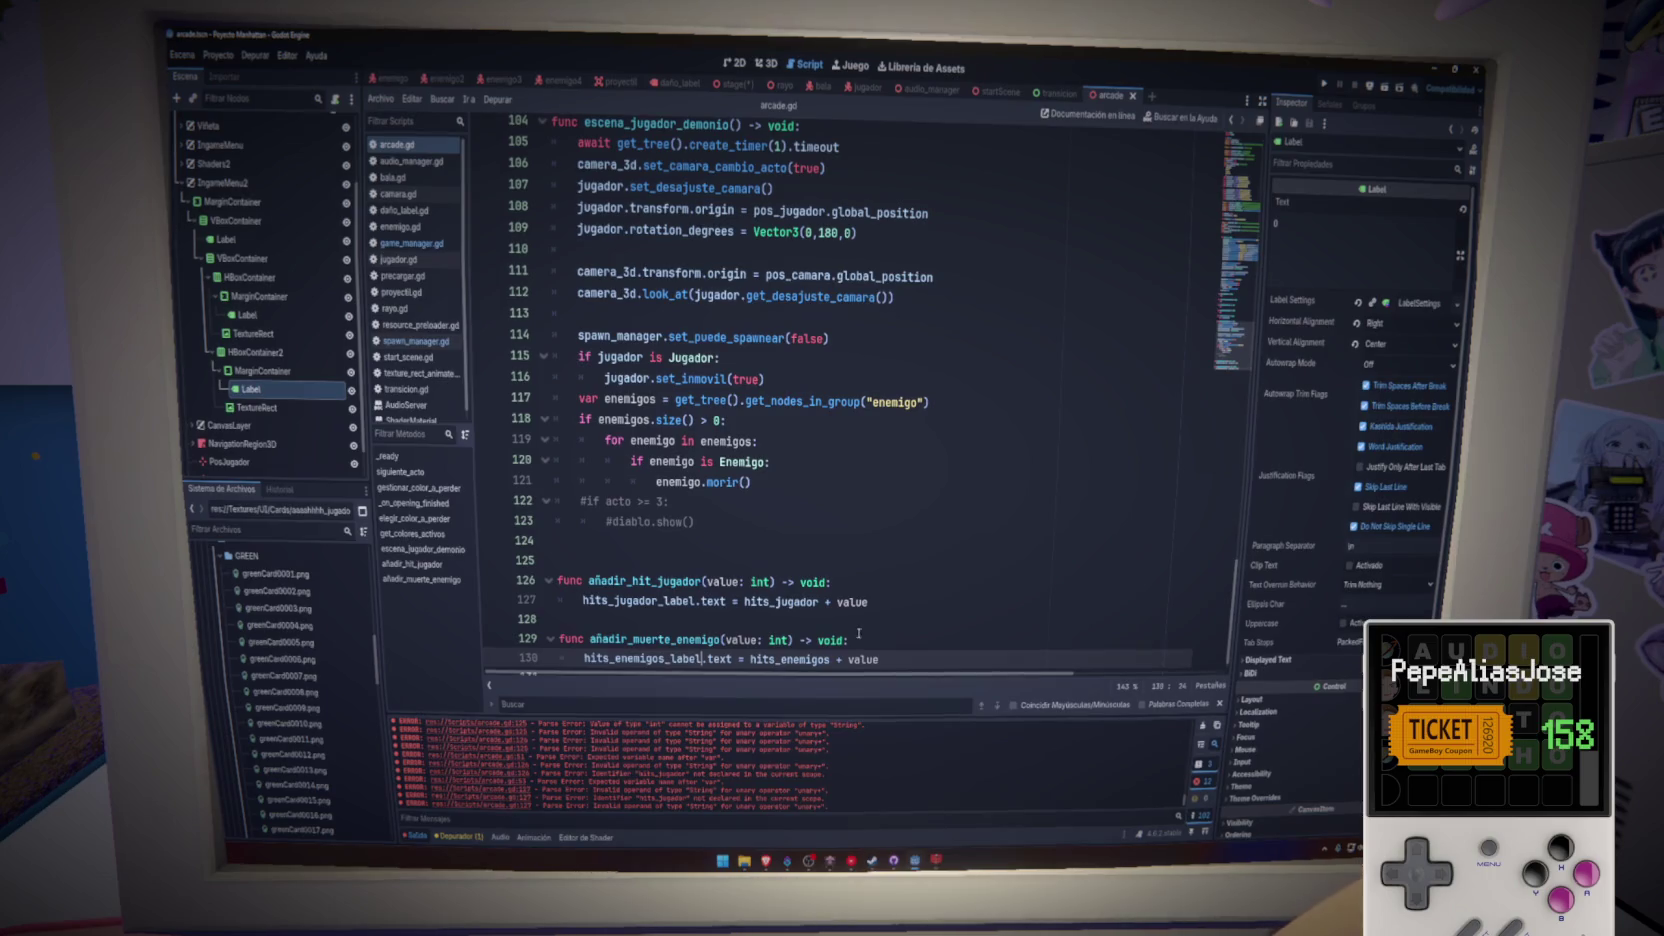
{"action": "left_click", "coordinate": [886, 640]}
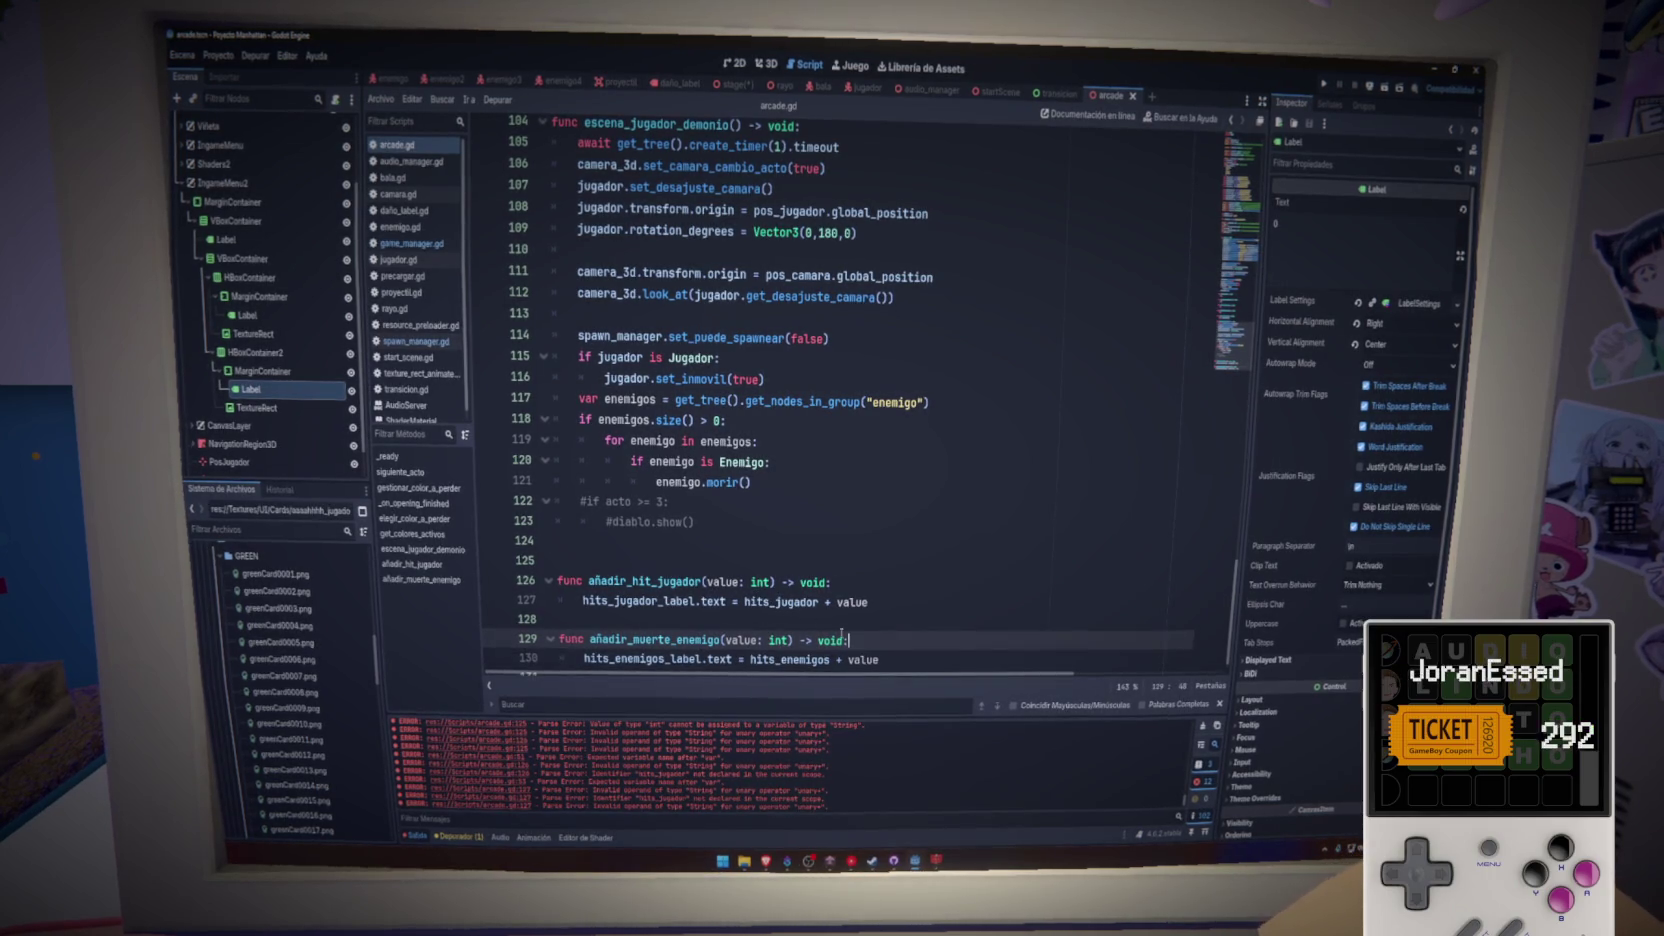
{"action": "left_click", "coordinate": [934, 600]}
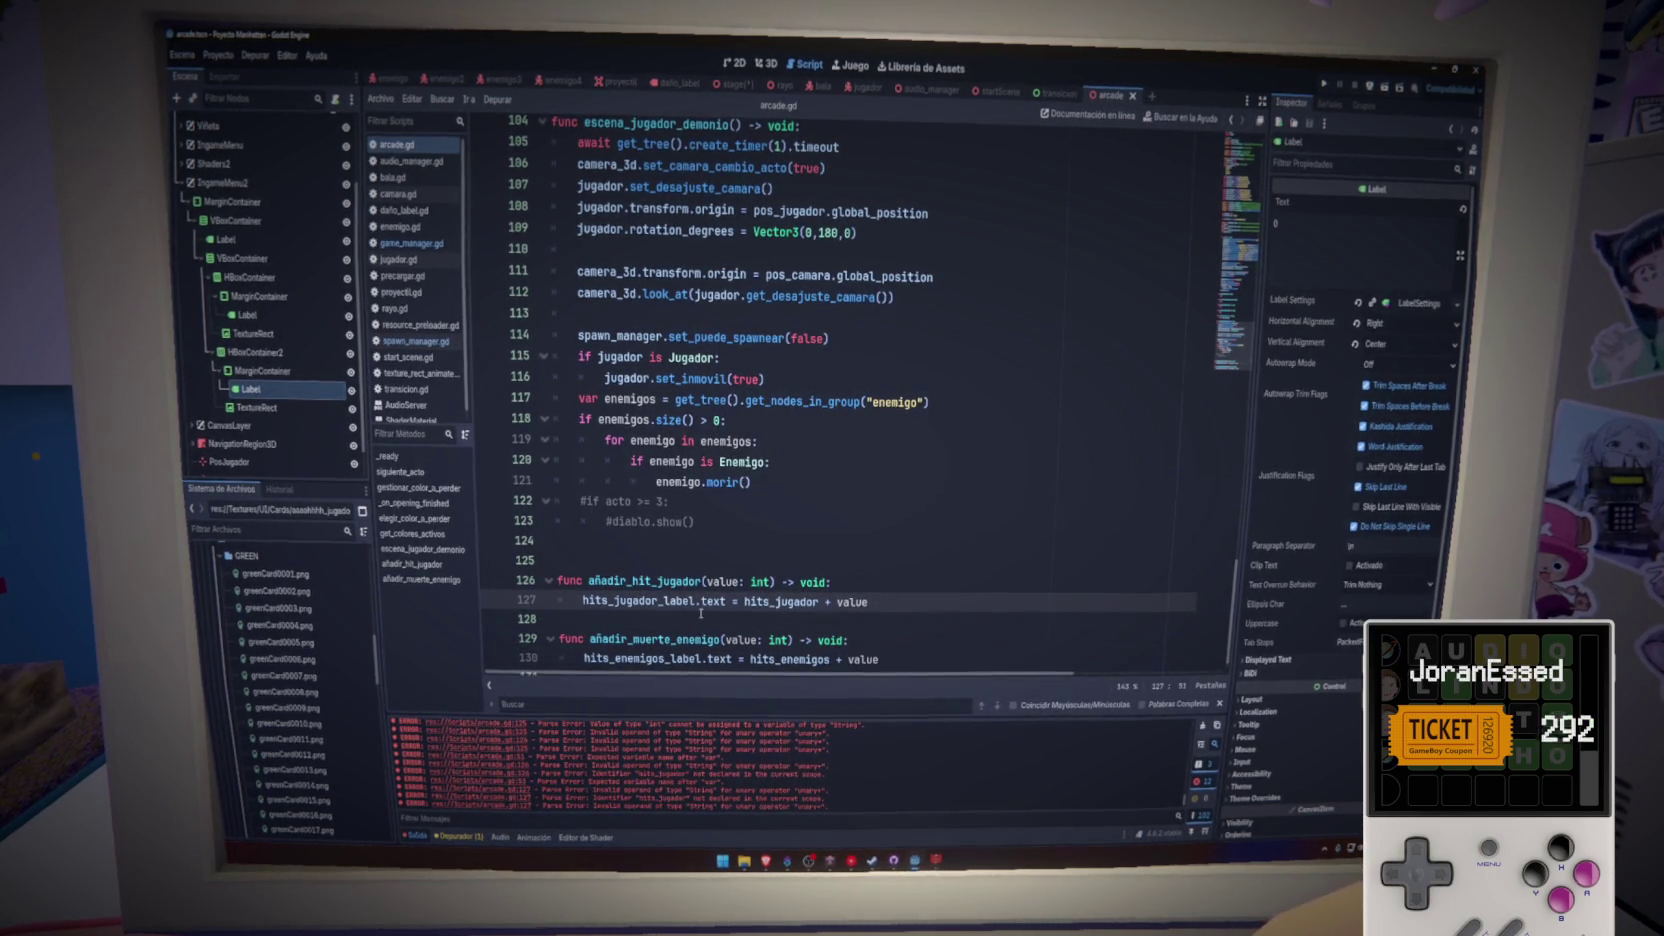
{"action": "left_click", "coordinate": [954, 655]}
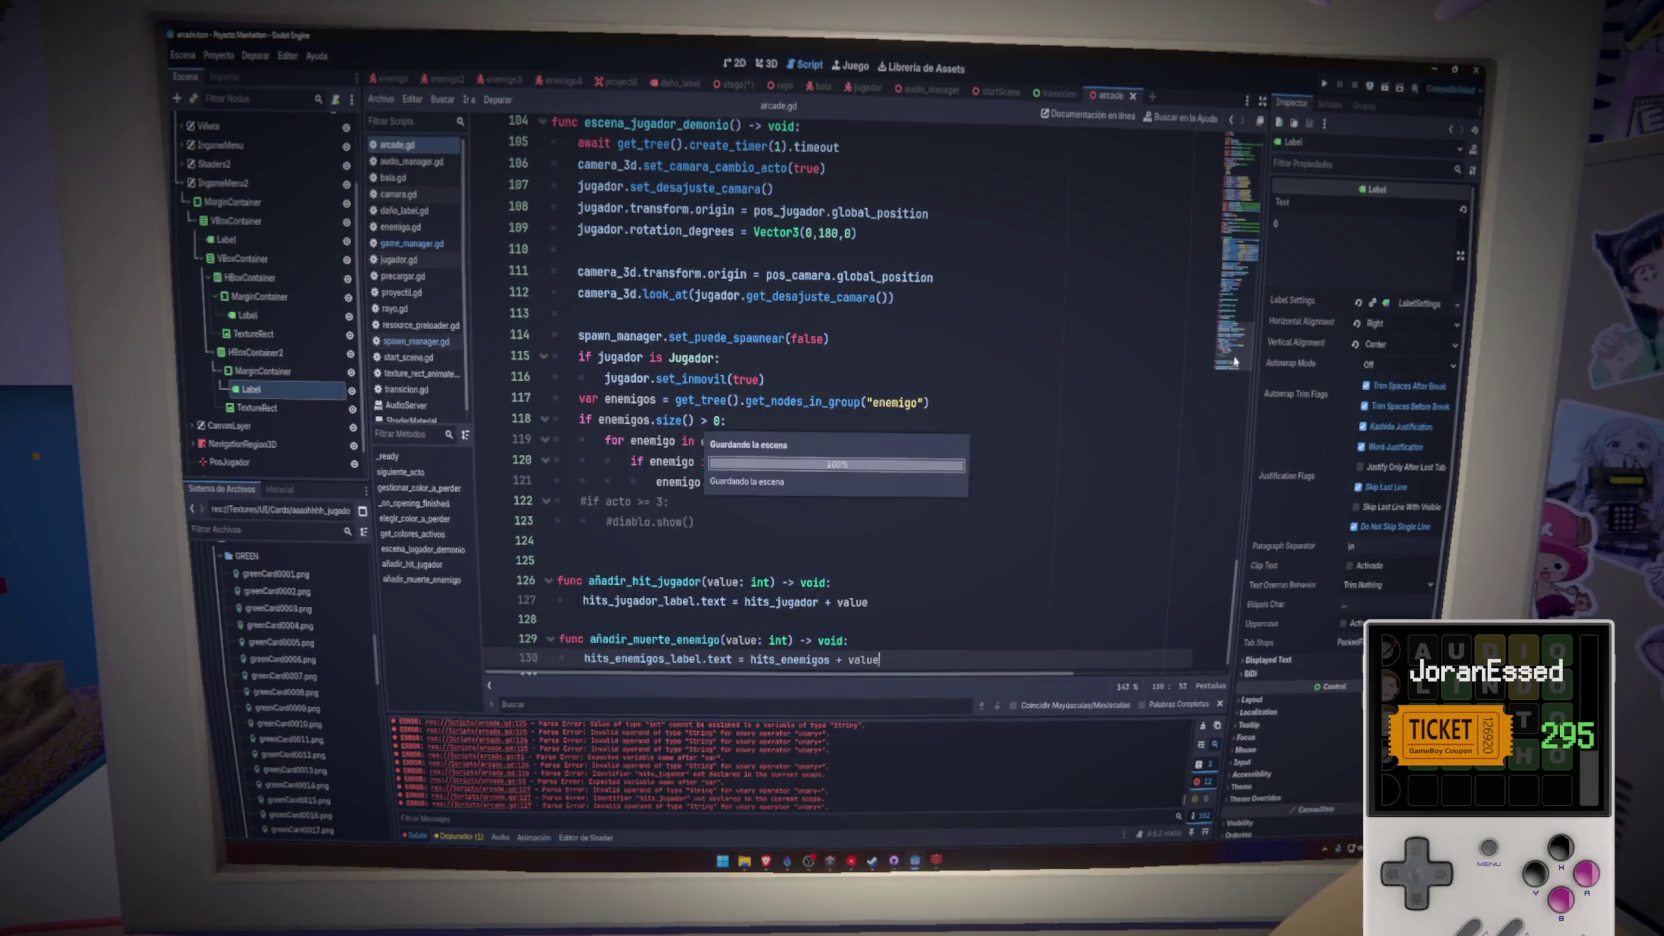
{"action": "left_click", "coordinate": [1242, 262]}
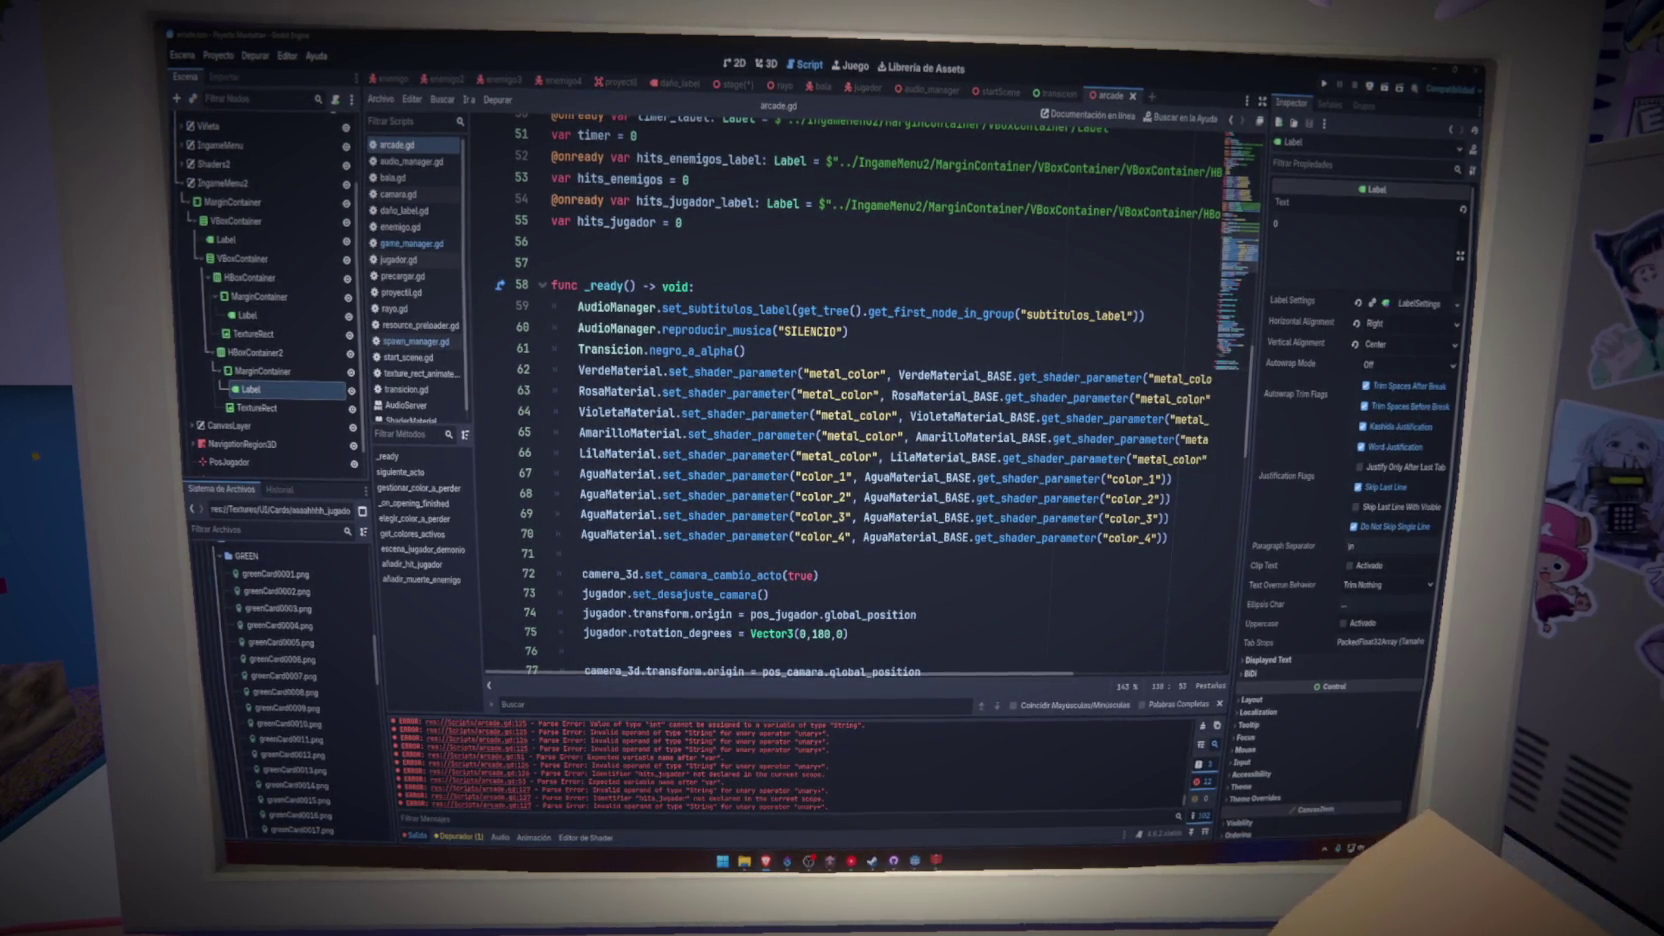
- Collapse InGameMenu2, select the Stage root and open Create New Node with Ctrl+A
{"action": "left_click", "coordinate": [200, 181]}
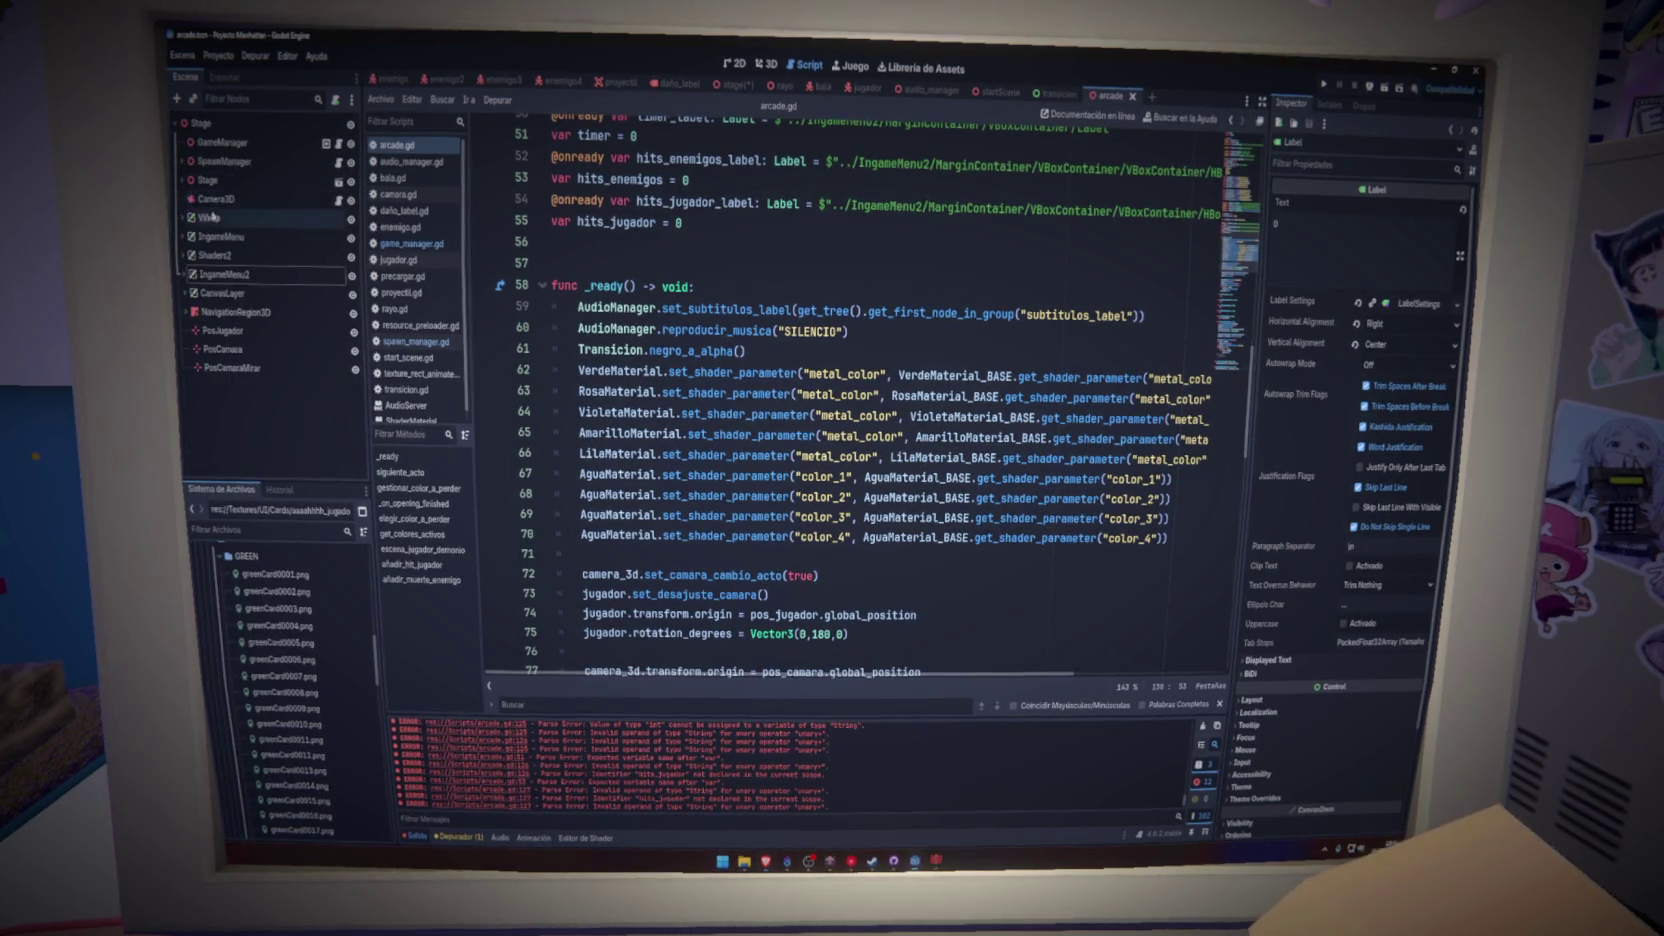
{"action": "left_click", "coordinate": [208, 132]}
{"action": "key", "text": "ctrl+a"}
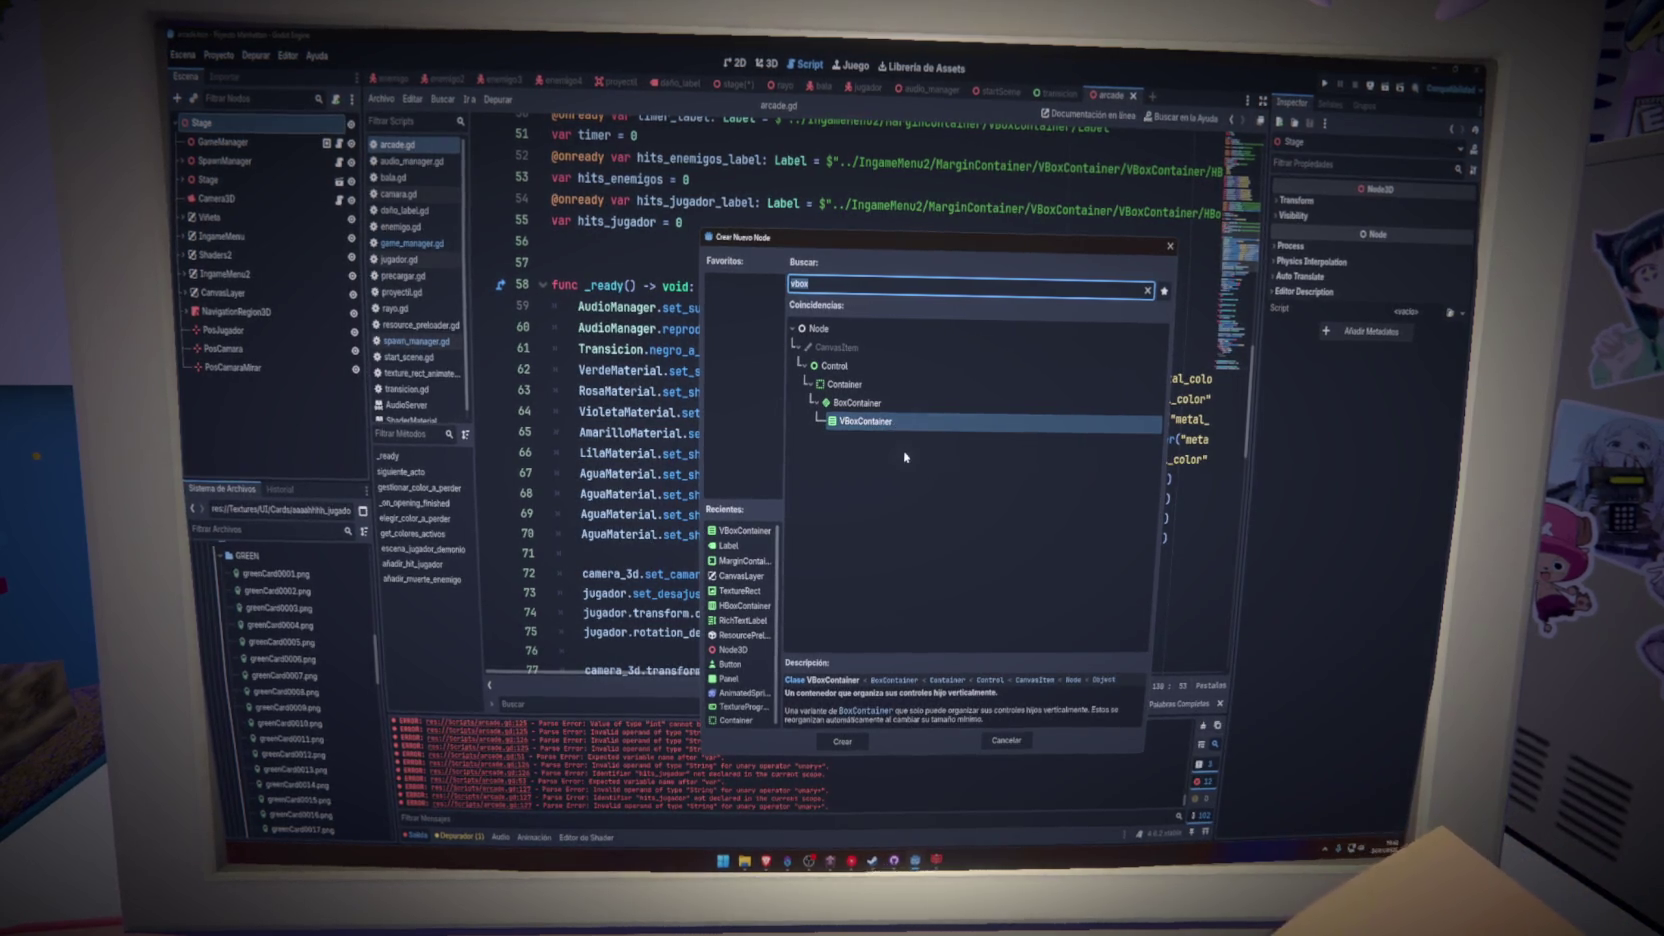
- Add a Timer node to Stage with Autostart enabled
{"action": "type", "text": "timer"}
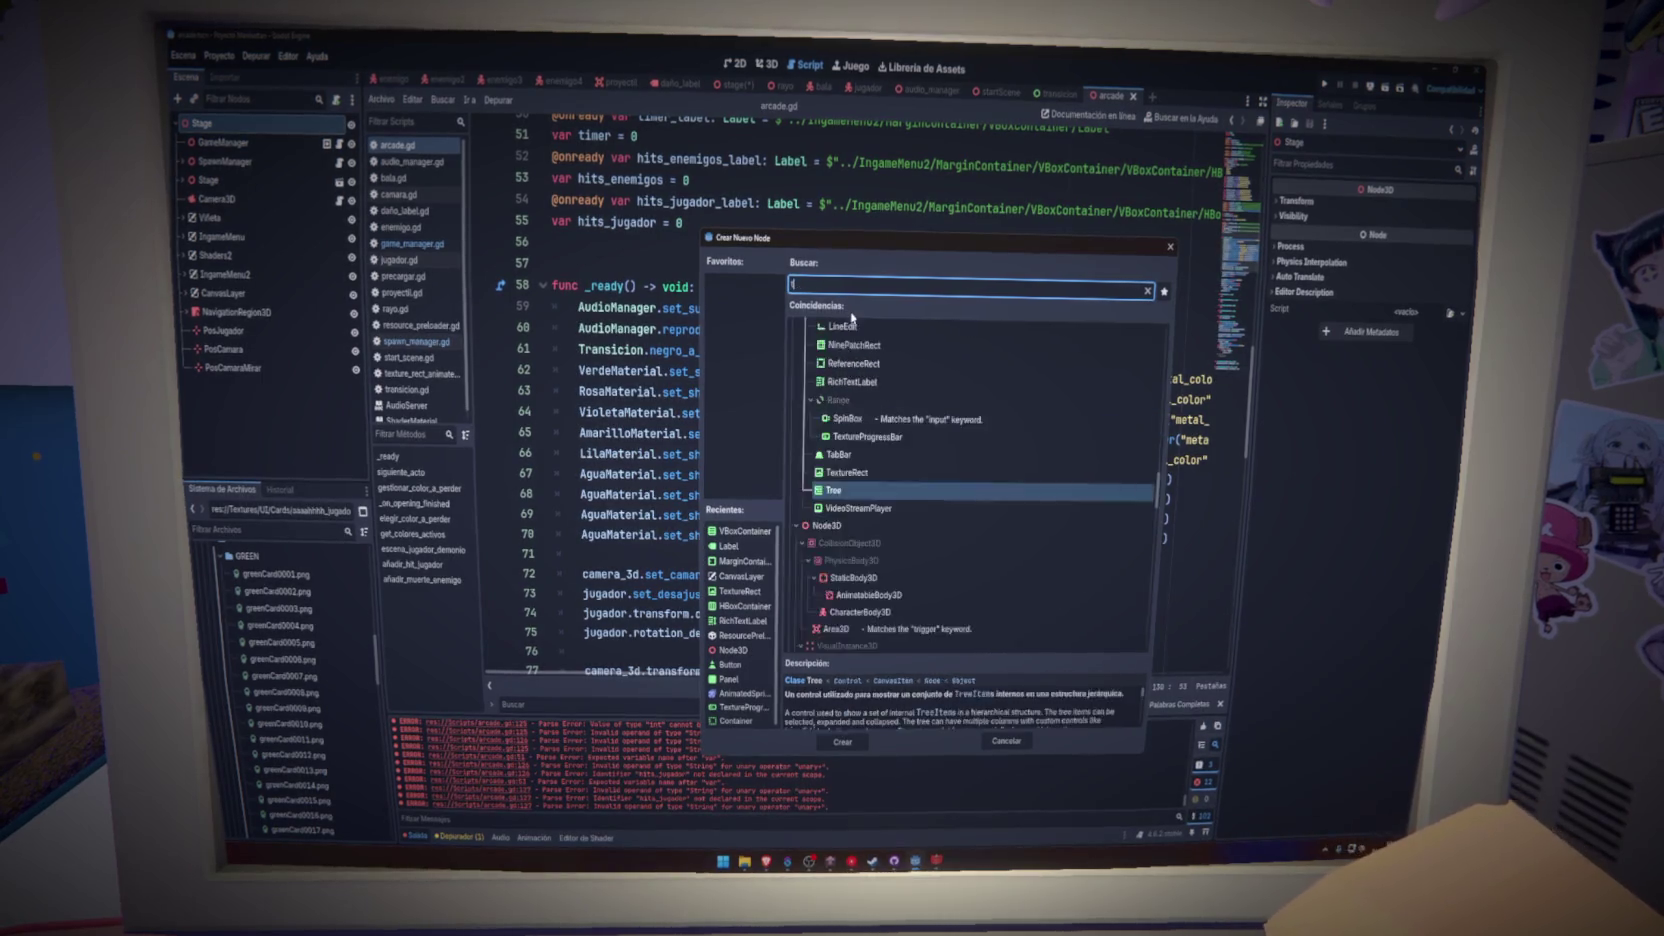
{"action": "left_click", "coordinate": [845, 740]}
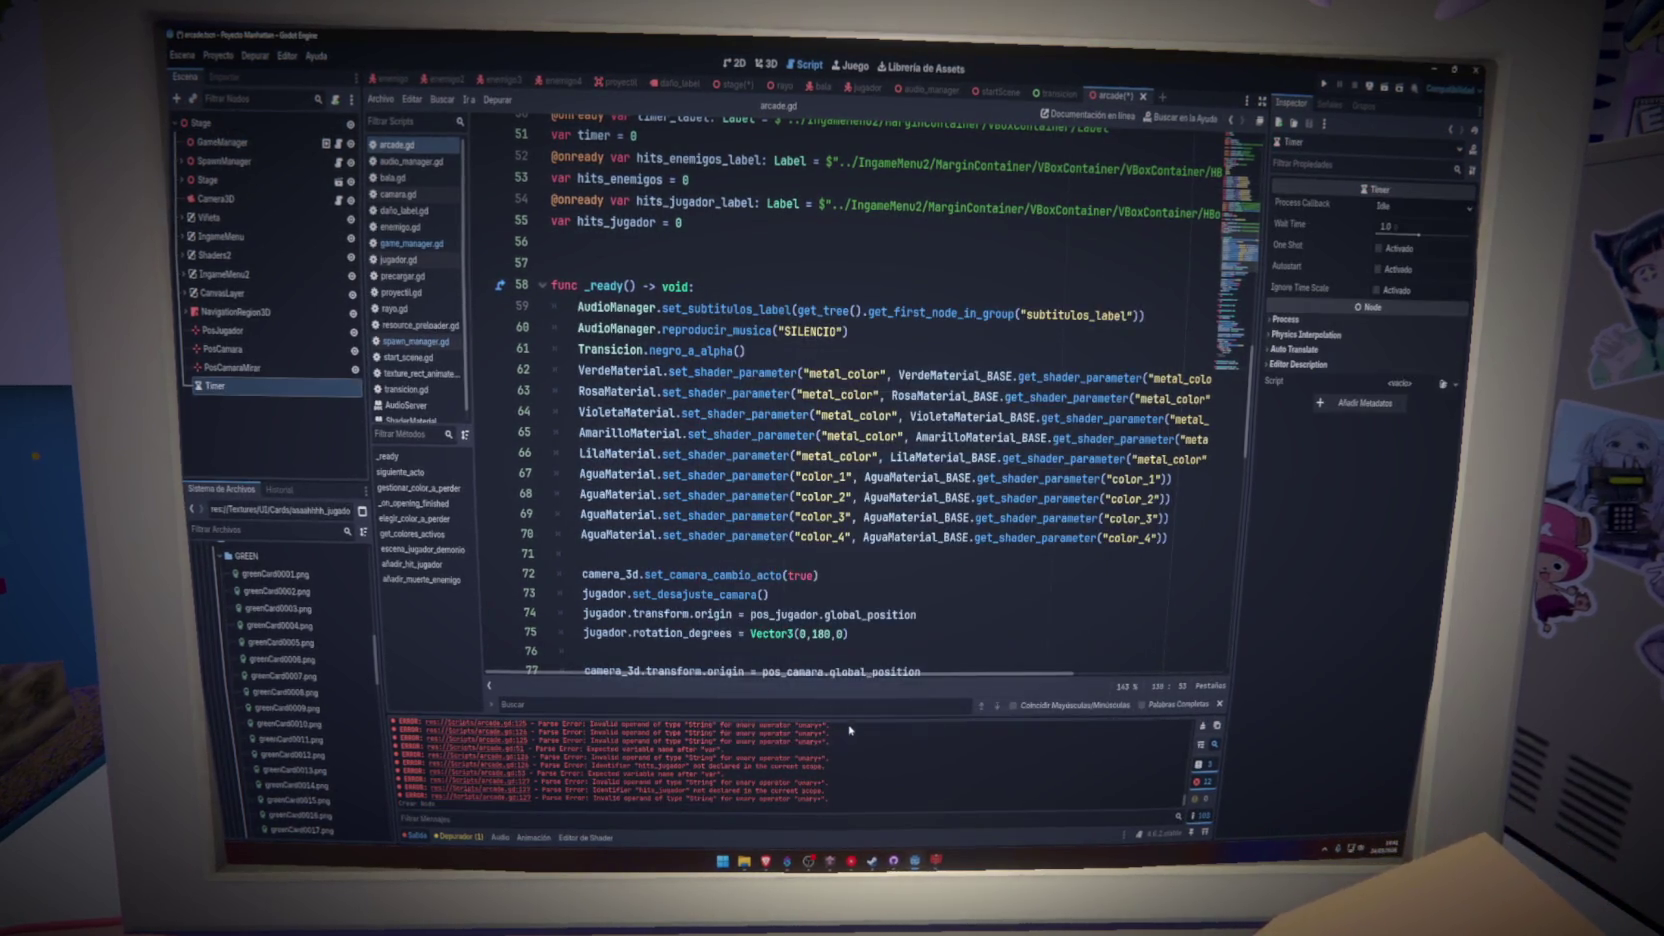
{"action": "left_click", "coordinate": [1380, 270]}
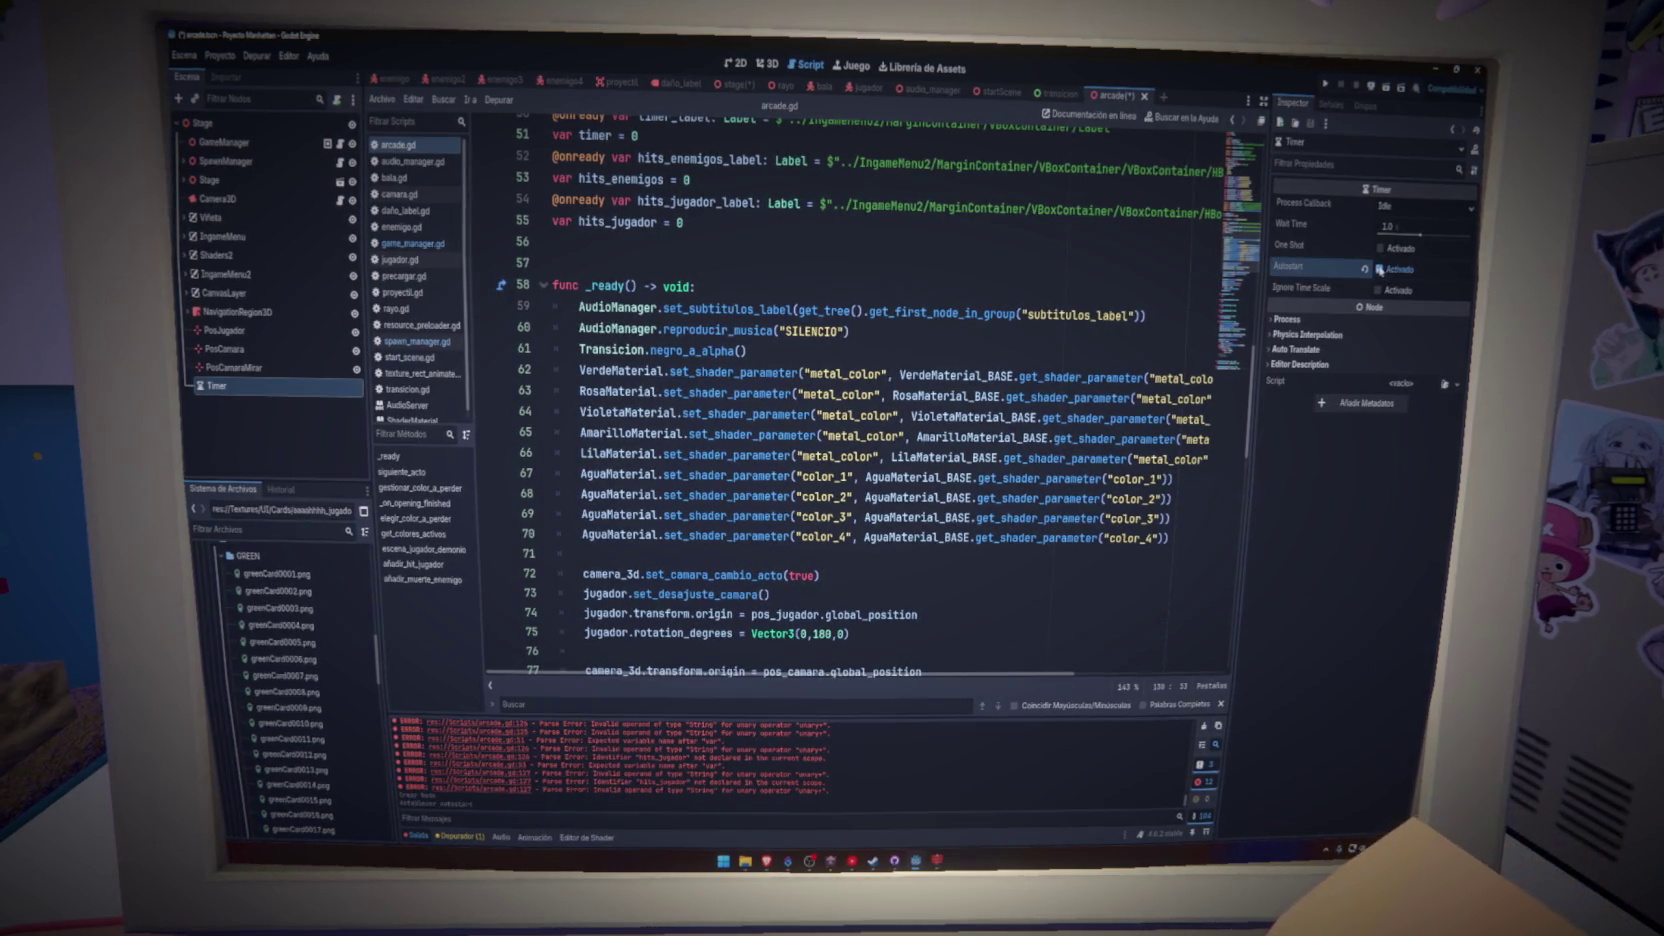
- Connect the Timer's timeout signal to GameManager, creating _on_timer_timeout()
{"action": "left_click", "coordinate": [1331, 106]}
{"action": "double_click", "coordinate": [1310, 166]}
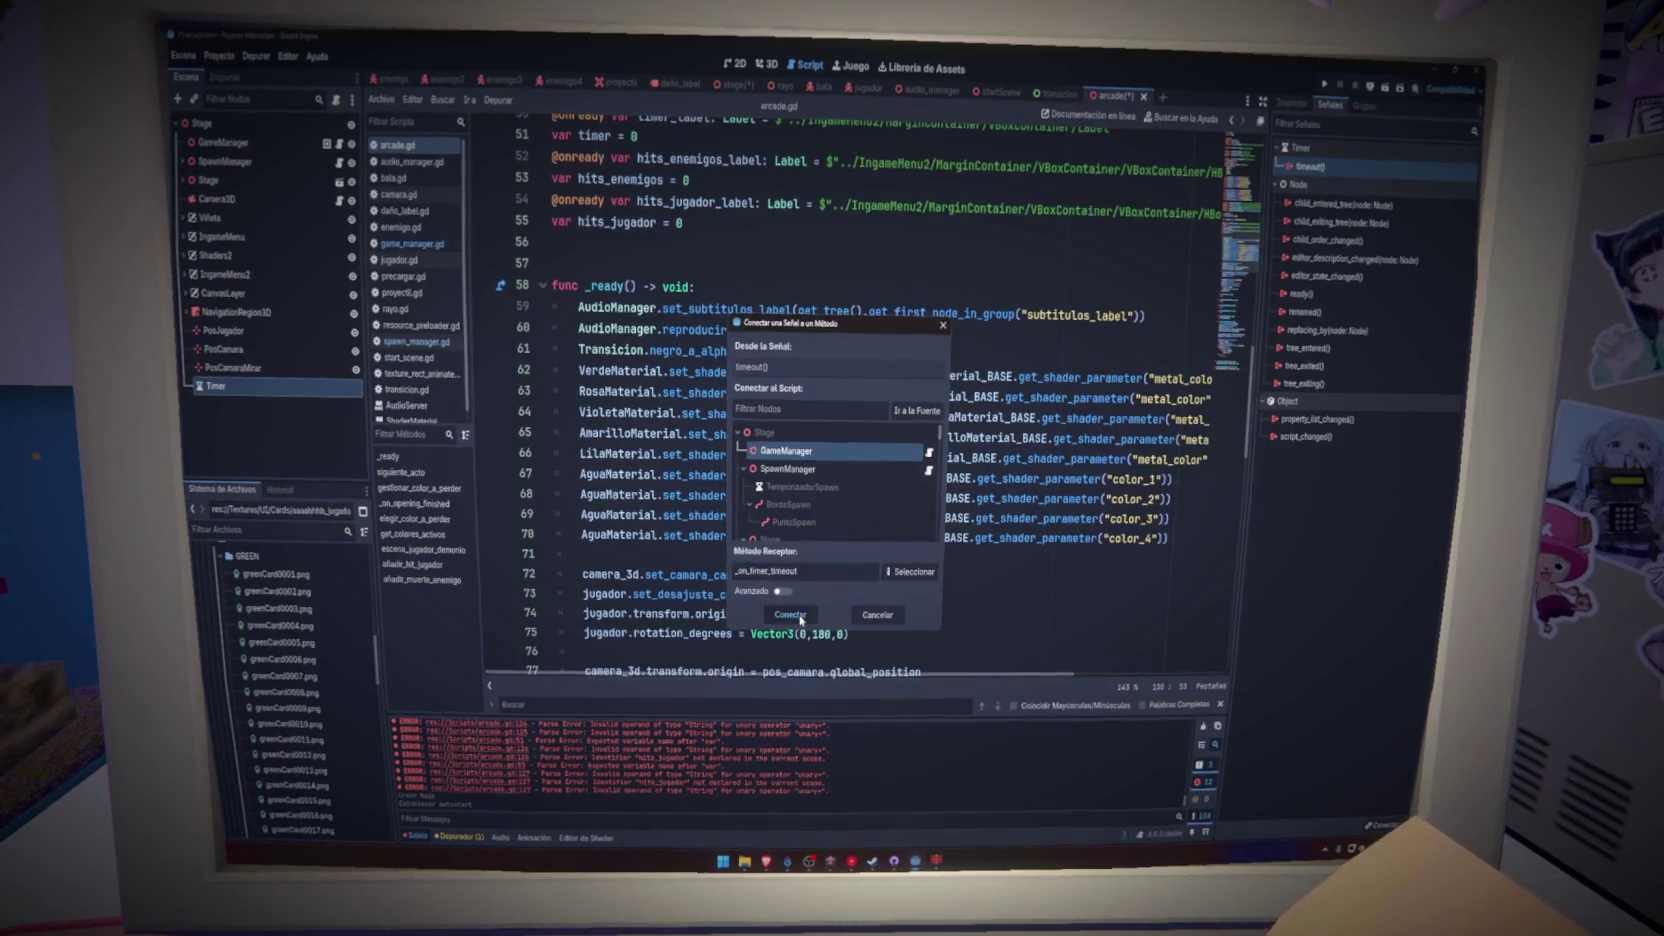
{"action": "left_click", "coordinate": [800, 616]}
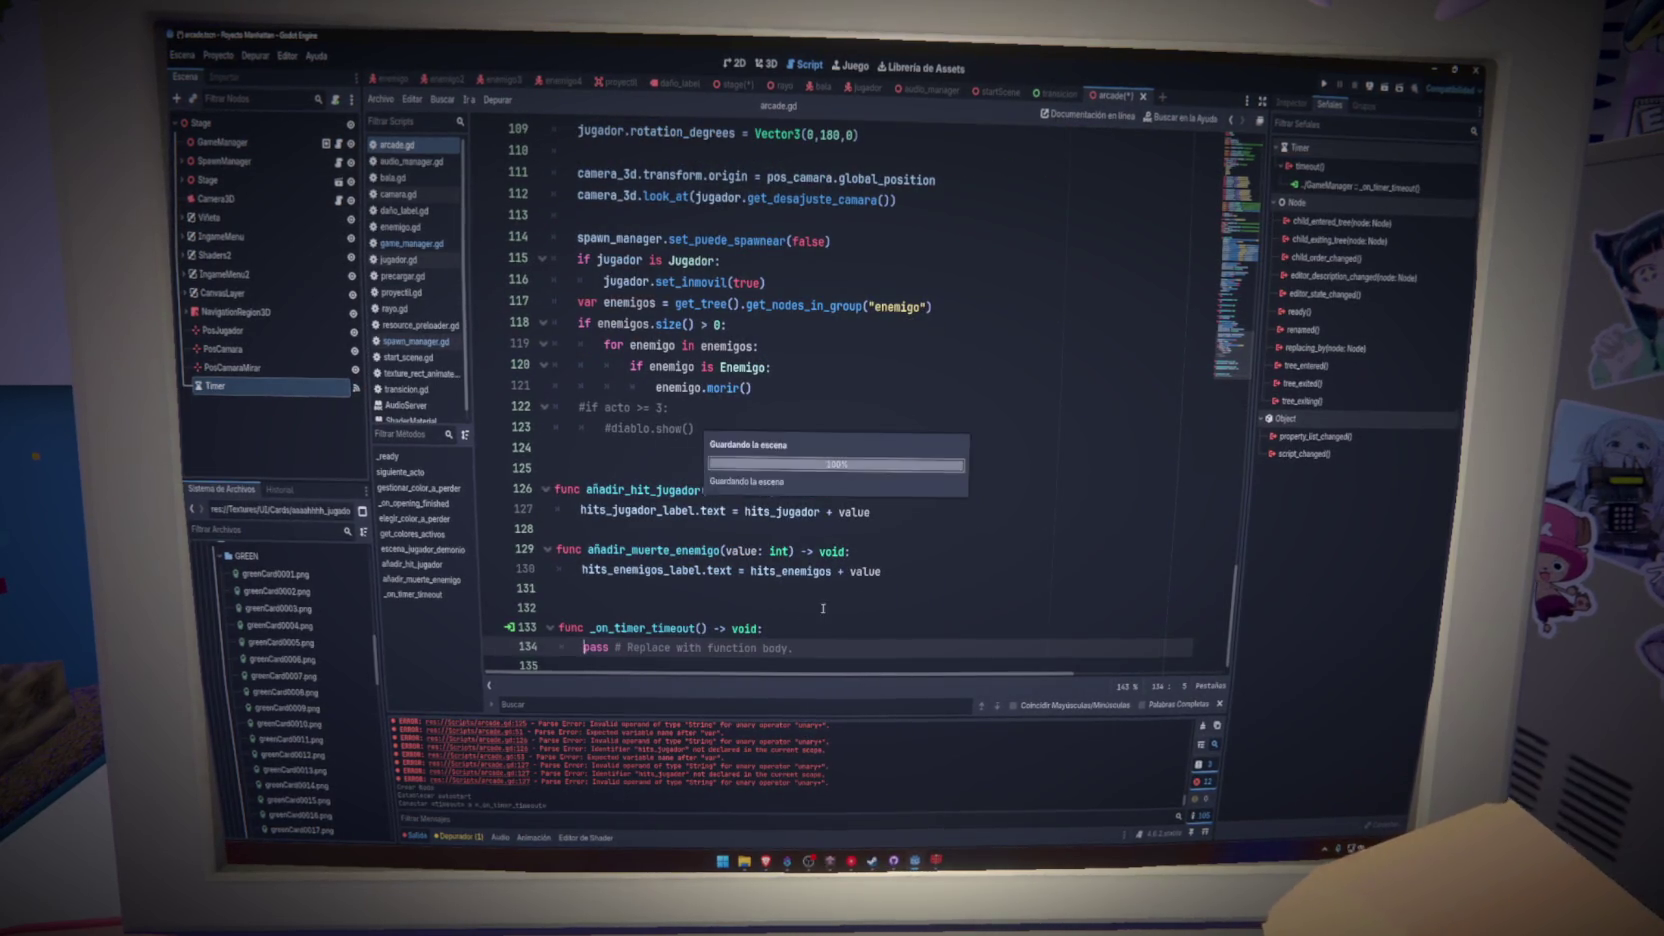
{"action": "left_click", "coordinate": [823, 608]}
- Remove the extra blank line and rename var timer on line 51 to tiempo_pasado
{"action": "key", "text": "BackSpace"}
{"action": "key", "text": "ctrl+s"}
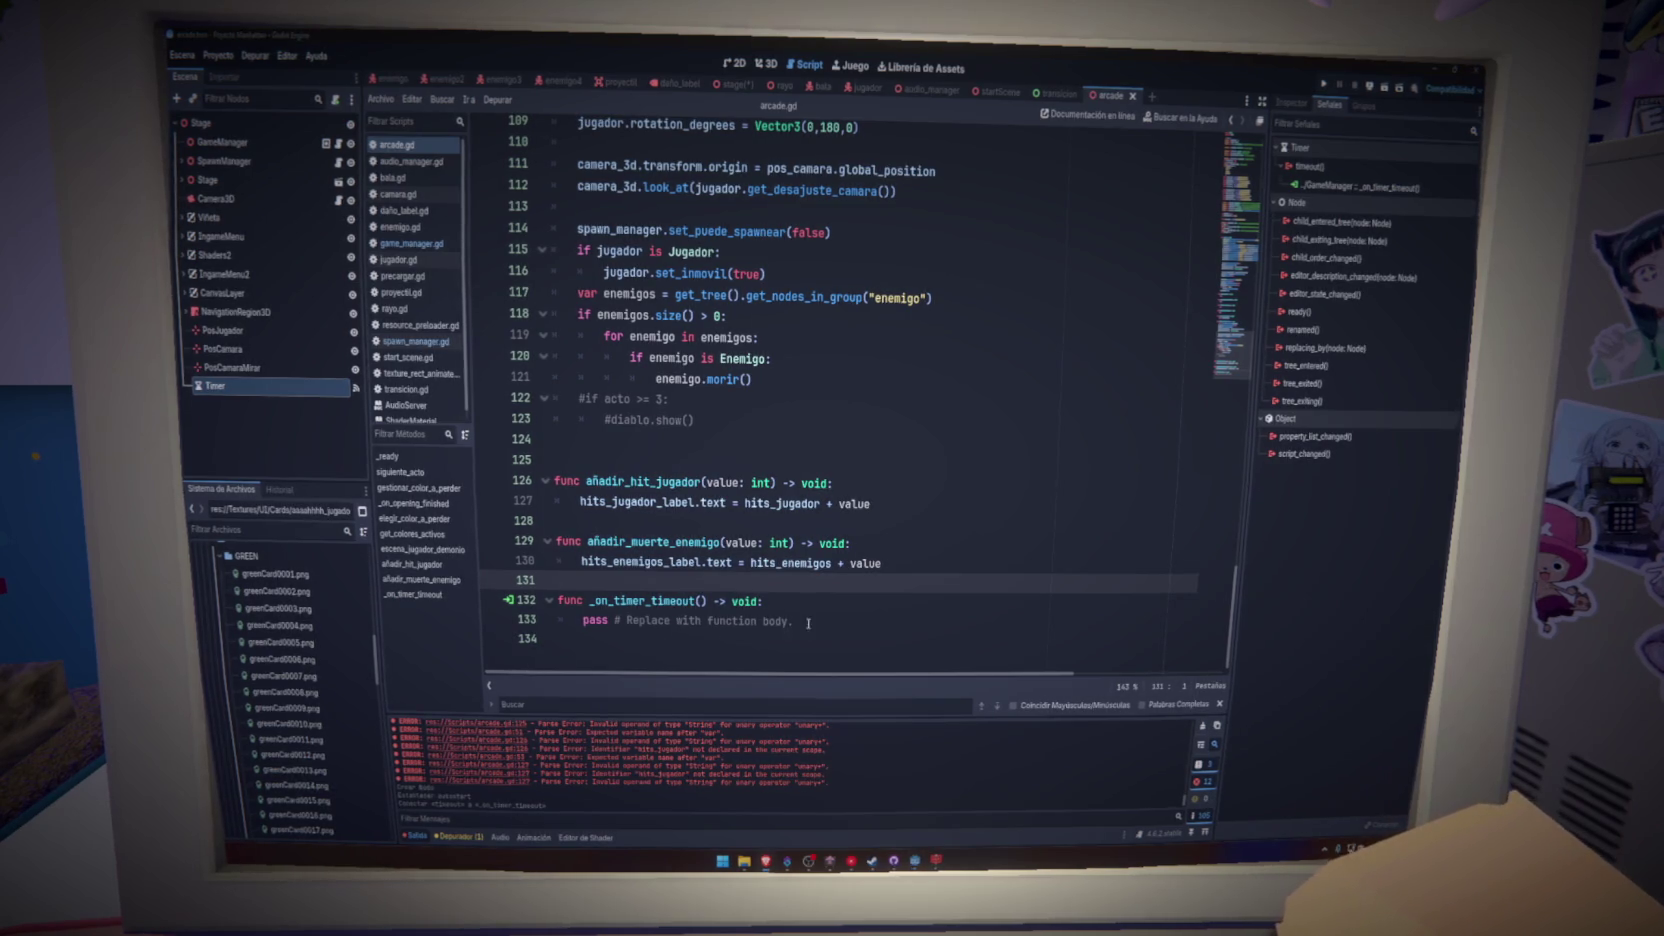
{"action": "left_click_drag", "start_coordinate": [808, 623], "coordinate": [629, 626]}
{"action": "type", "text": "timer."}
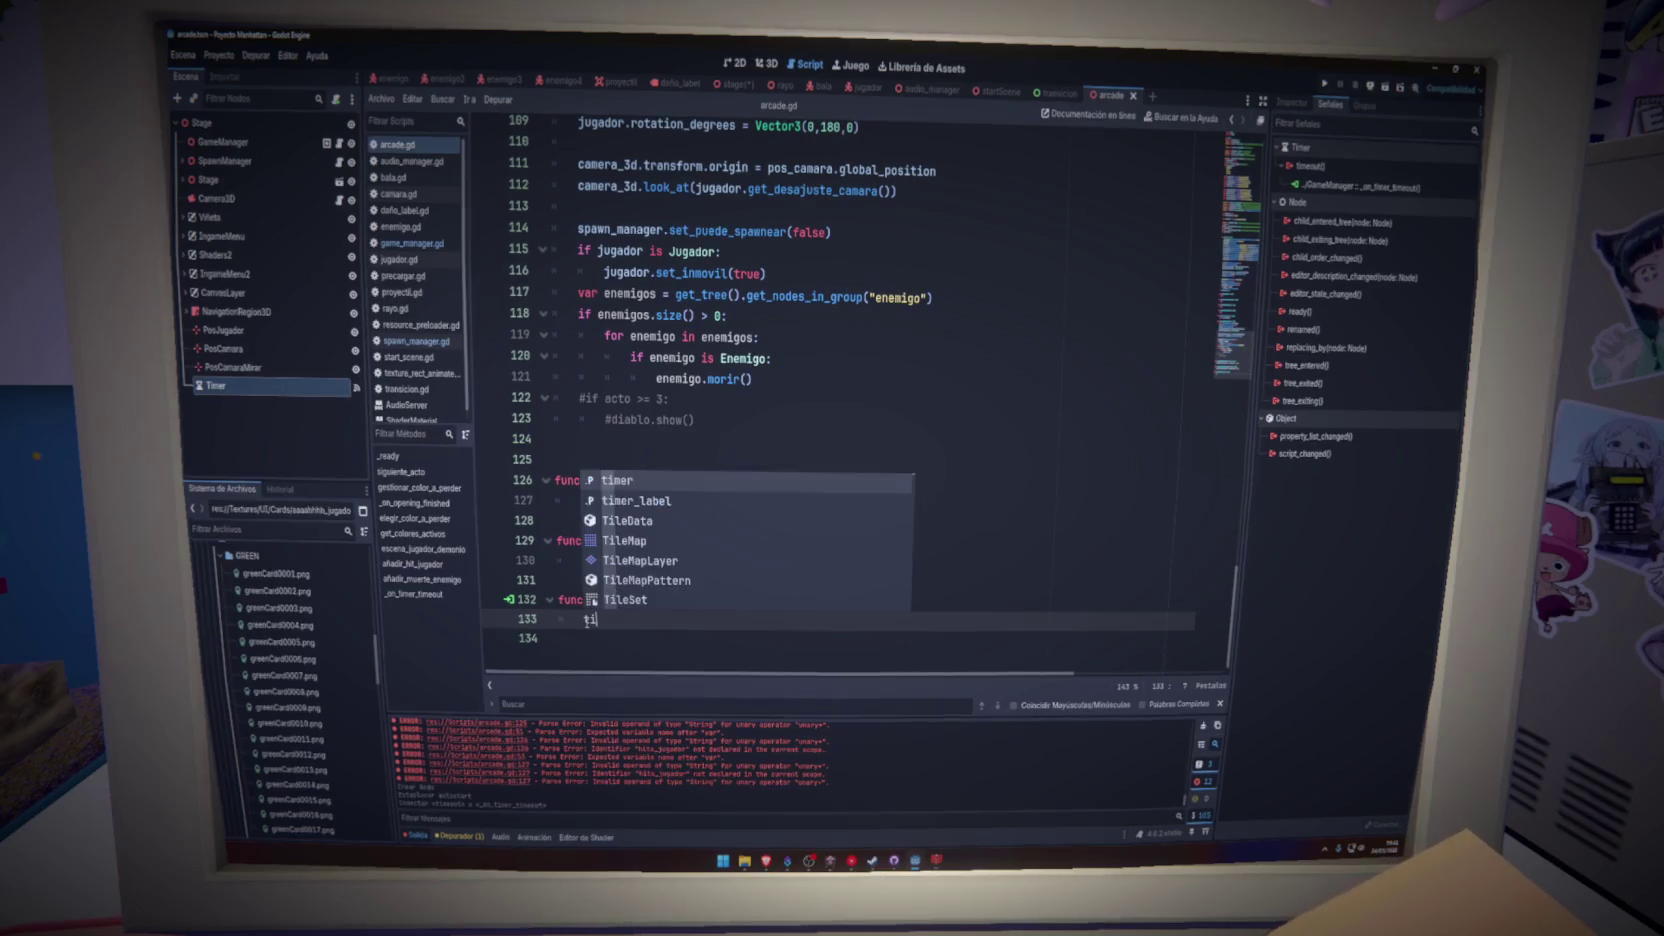
{"action": "key", "text": "Escape"}
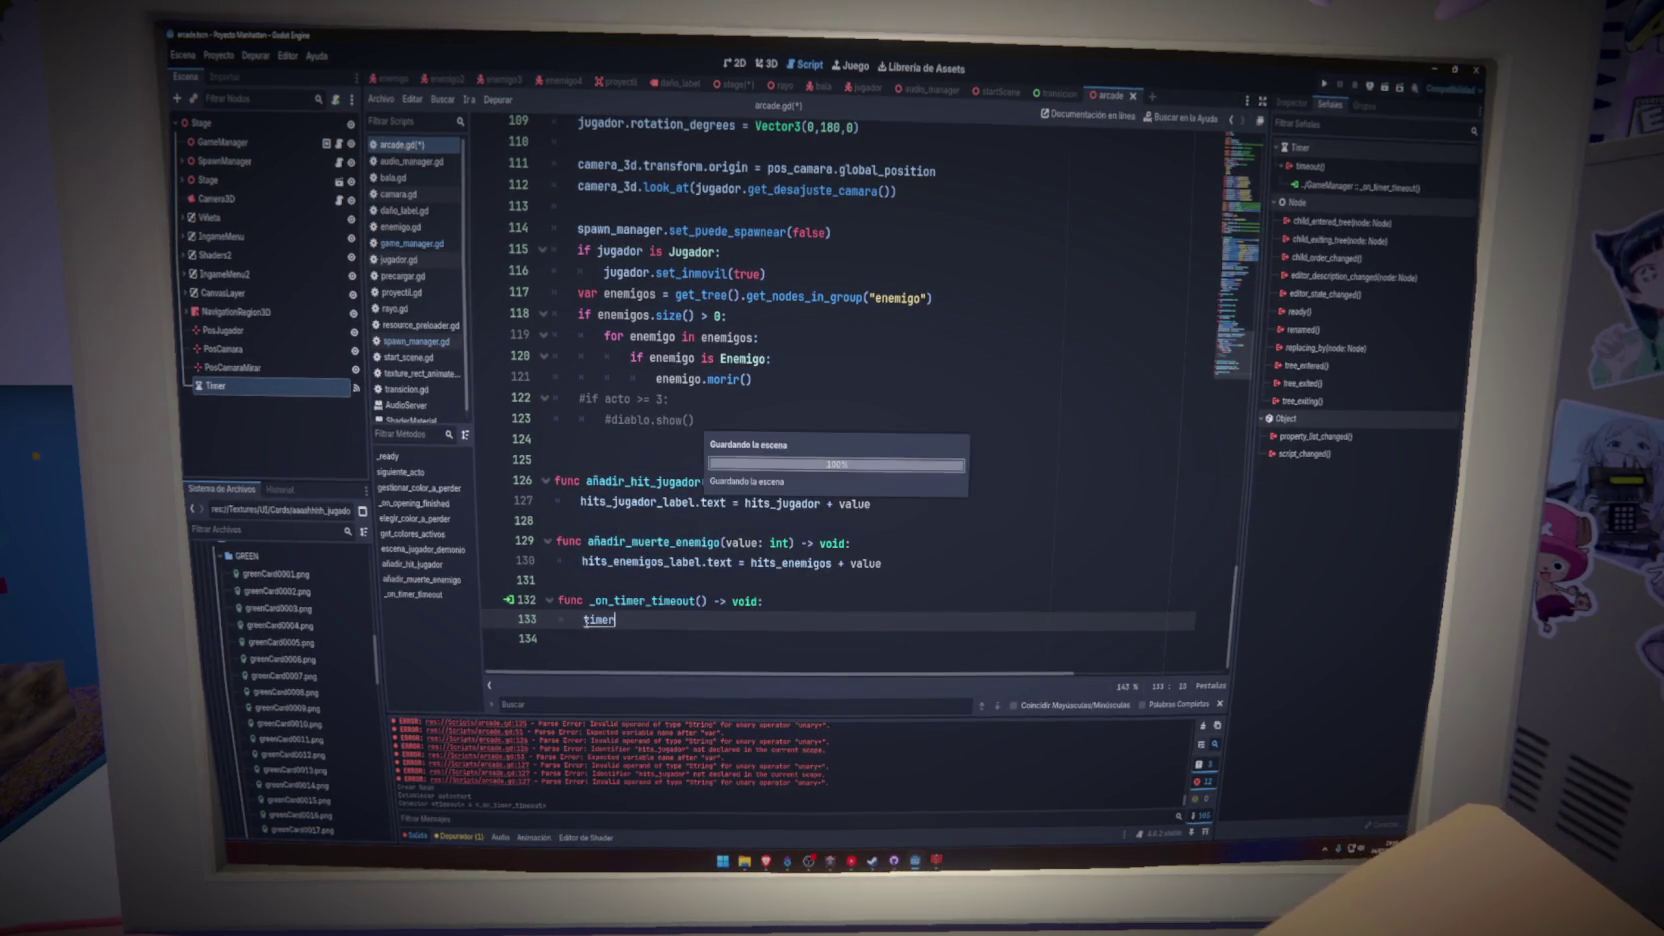
{"action": "left_click", "coordinate": [1242, 240]}
{"action": "scroll", "coordinate": [1242, 240], "scroll_direction": "up", "scroll_amount": 2}
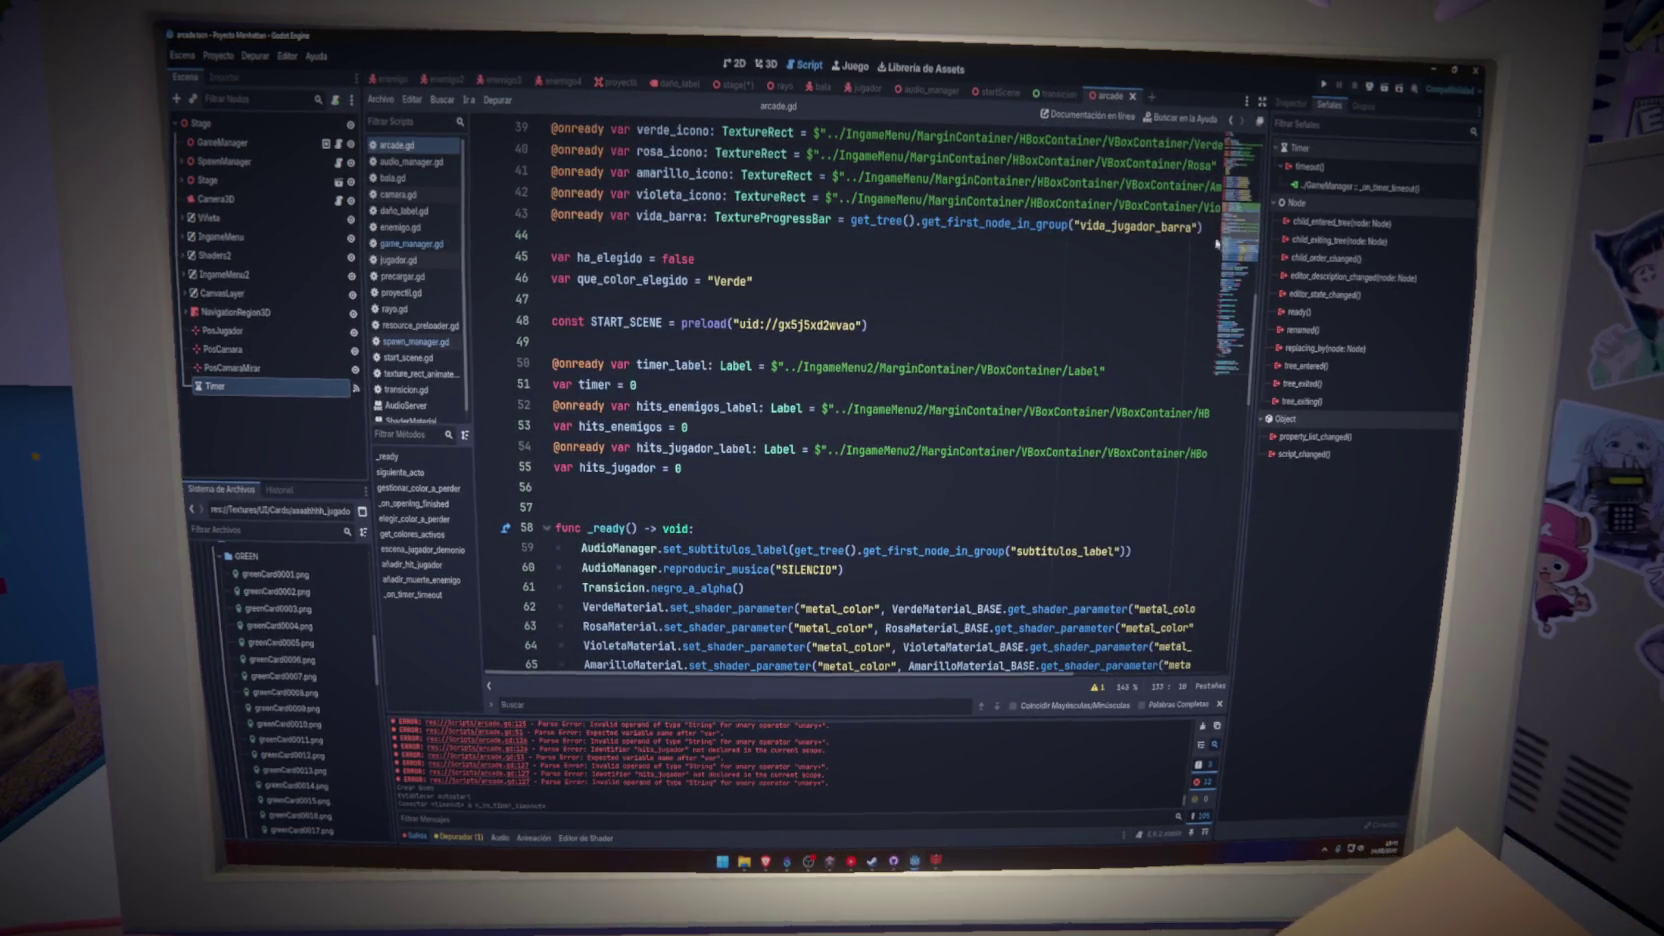
{"action": "left_click", "coordinate": [600, 384]}
{"action": "type", "text": "po_pasado"}
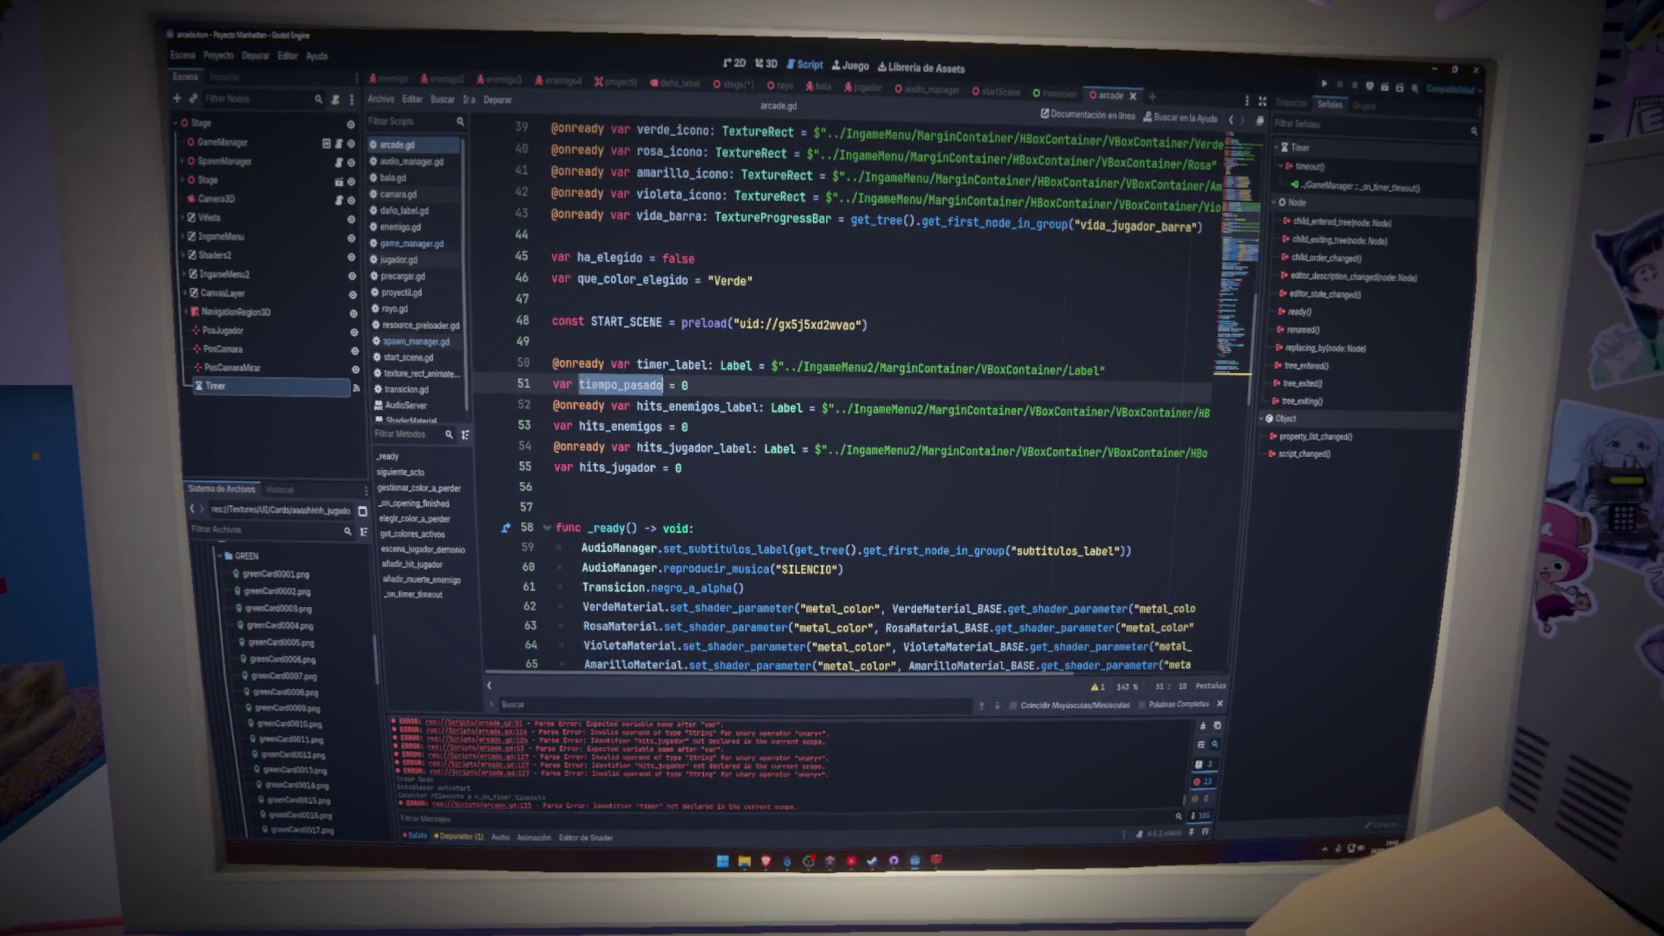
{"action": "key", "text": "ctrl+c"}
- Make _on_timer_timeout run tiempo_pasado += 1 and save
{"action": "left_click", "coordinate": [640, 687]}
{"action": "double_click", "coordinate": [604, 647]}
{"action": "key", "text": "ctrl+v"}
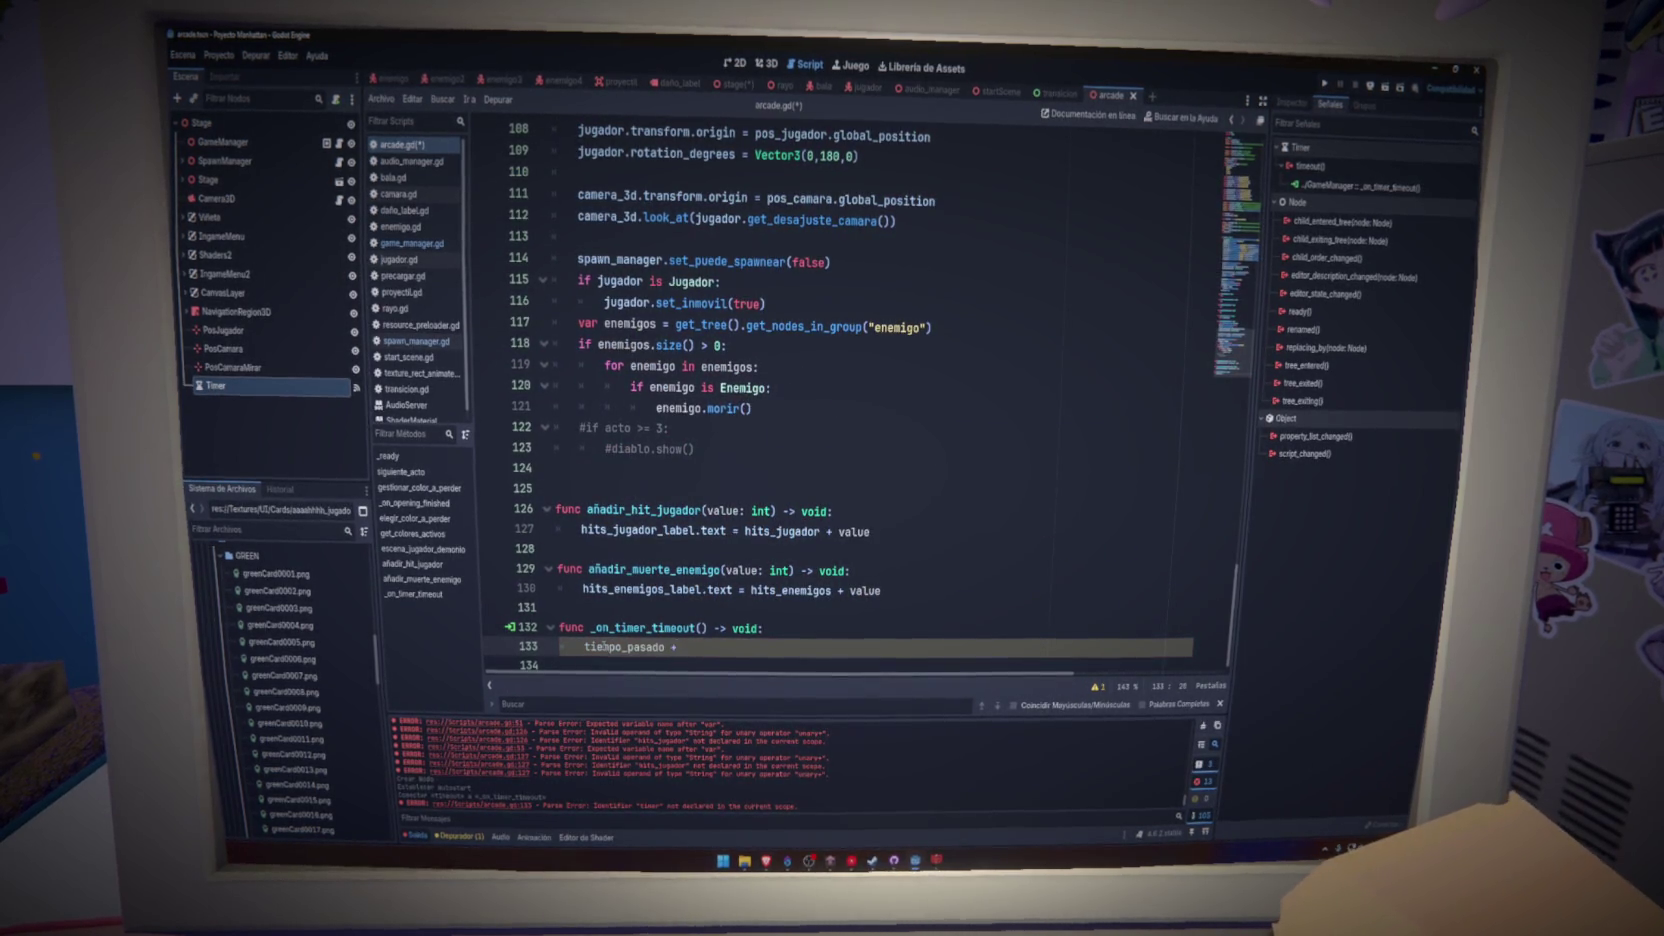
{"action": "type", "text": "+= 1"}
{"action": "key", "text": "Return"}
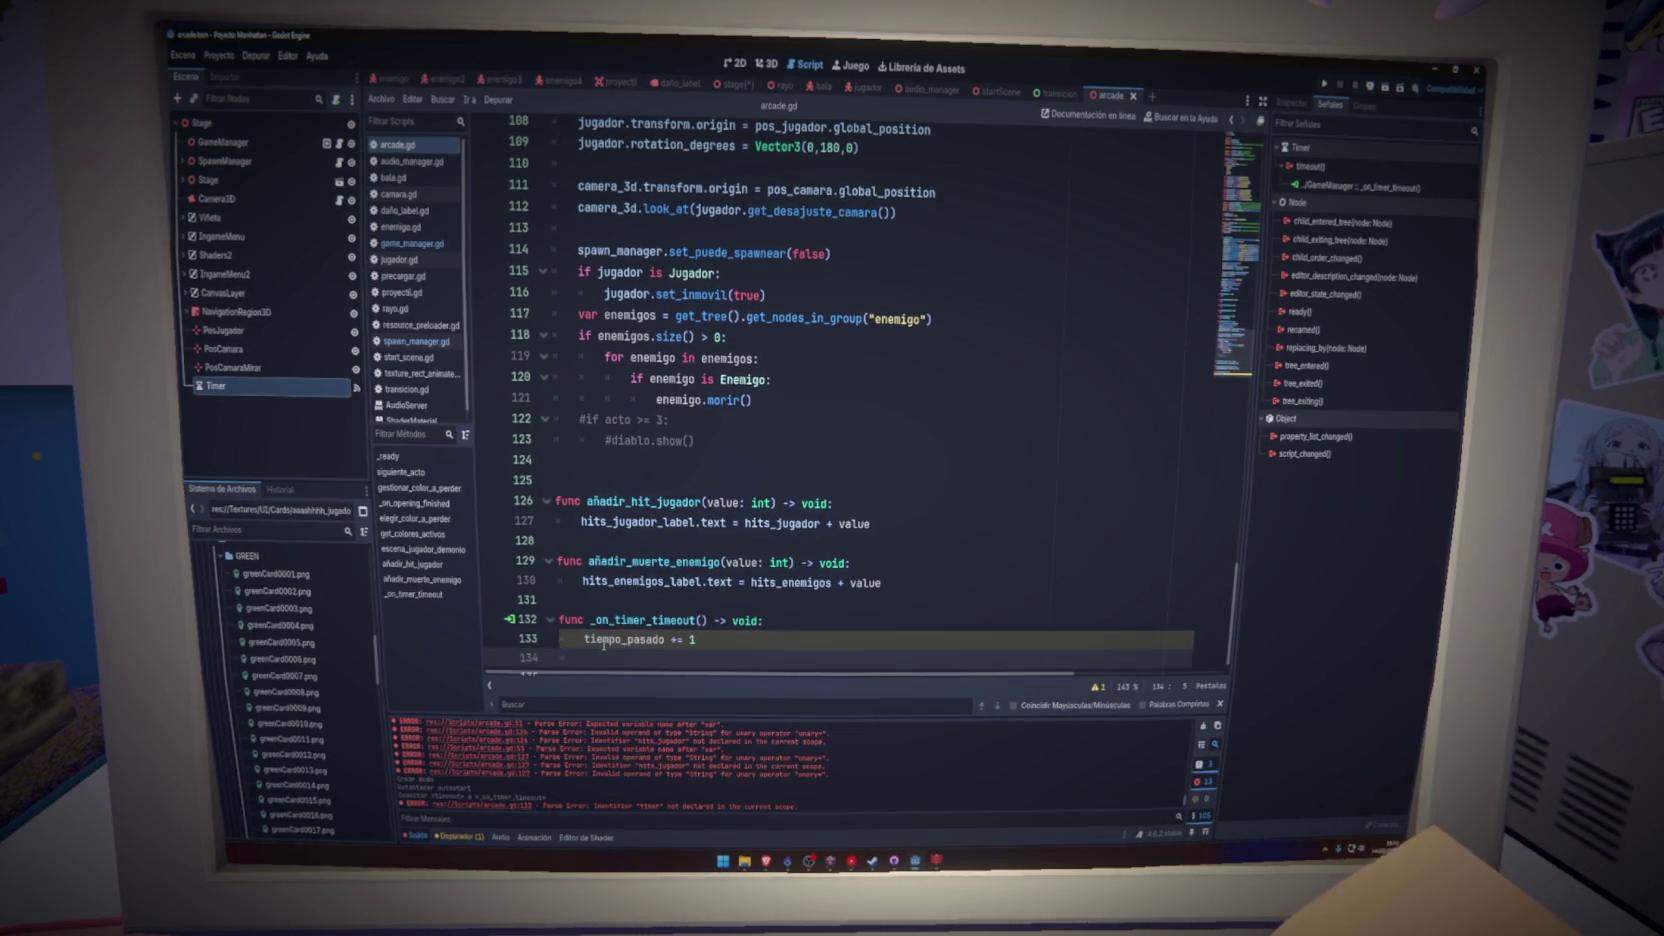
{"action": "key", "text": "ctrl+s"}
- Add timer_label.text = tiempo_pasado below the increment
{"action": "left_click", "coordinate": [1248, 225]}
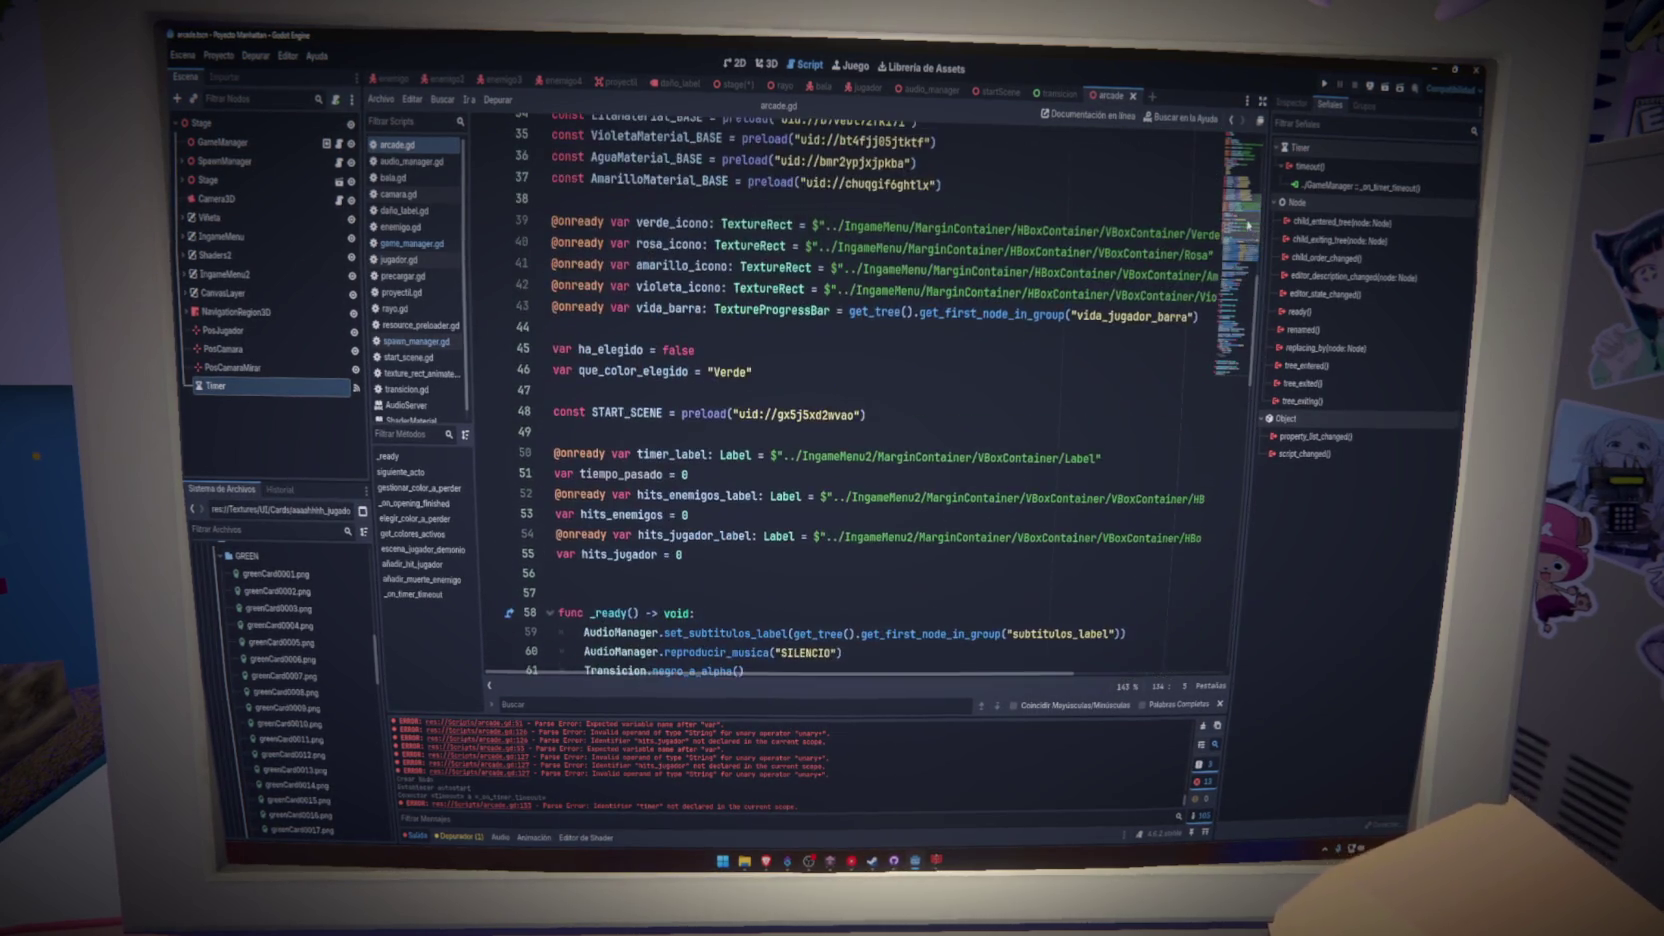
{"action": "double_click", "coordinate": [663, 455]}
{"action": "left_click", "coordinate": [1230, 380]}
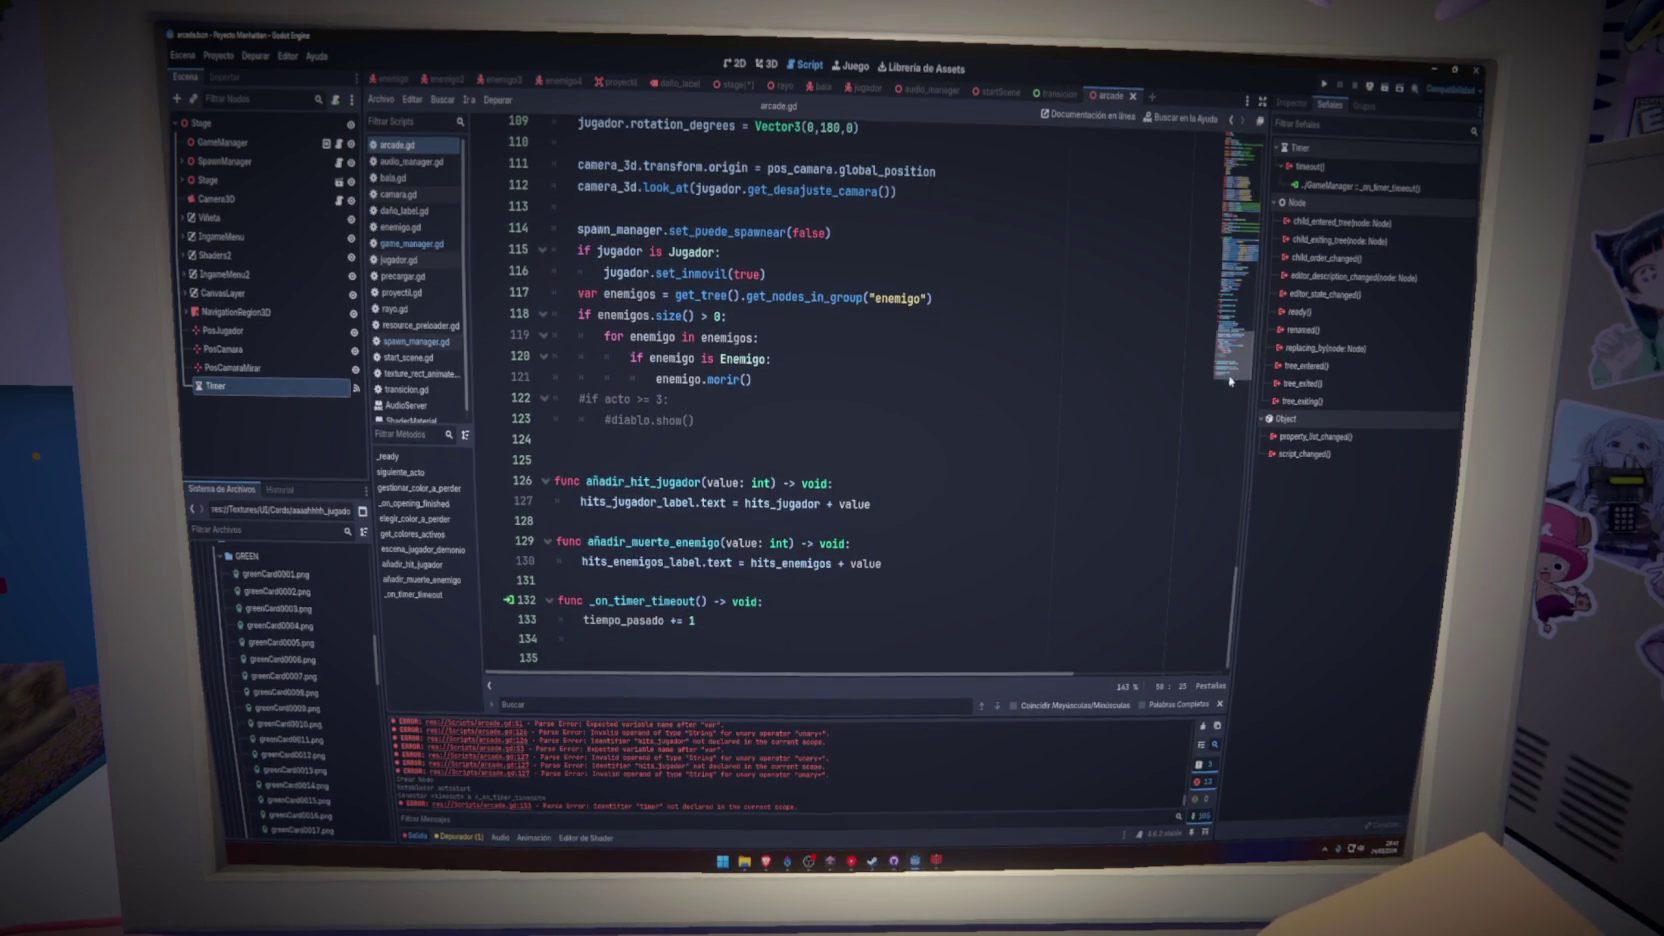
{"action": "left_click", "coordinate": [676, 640]}
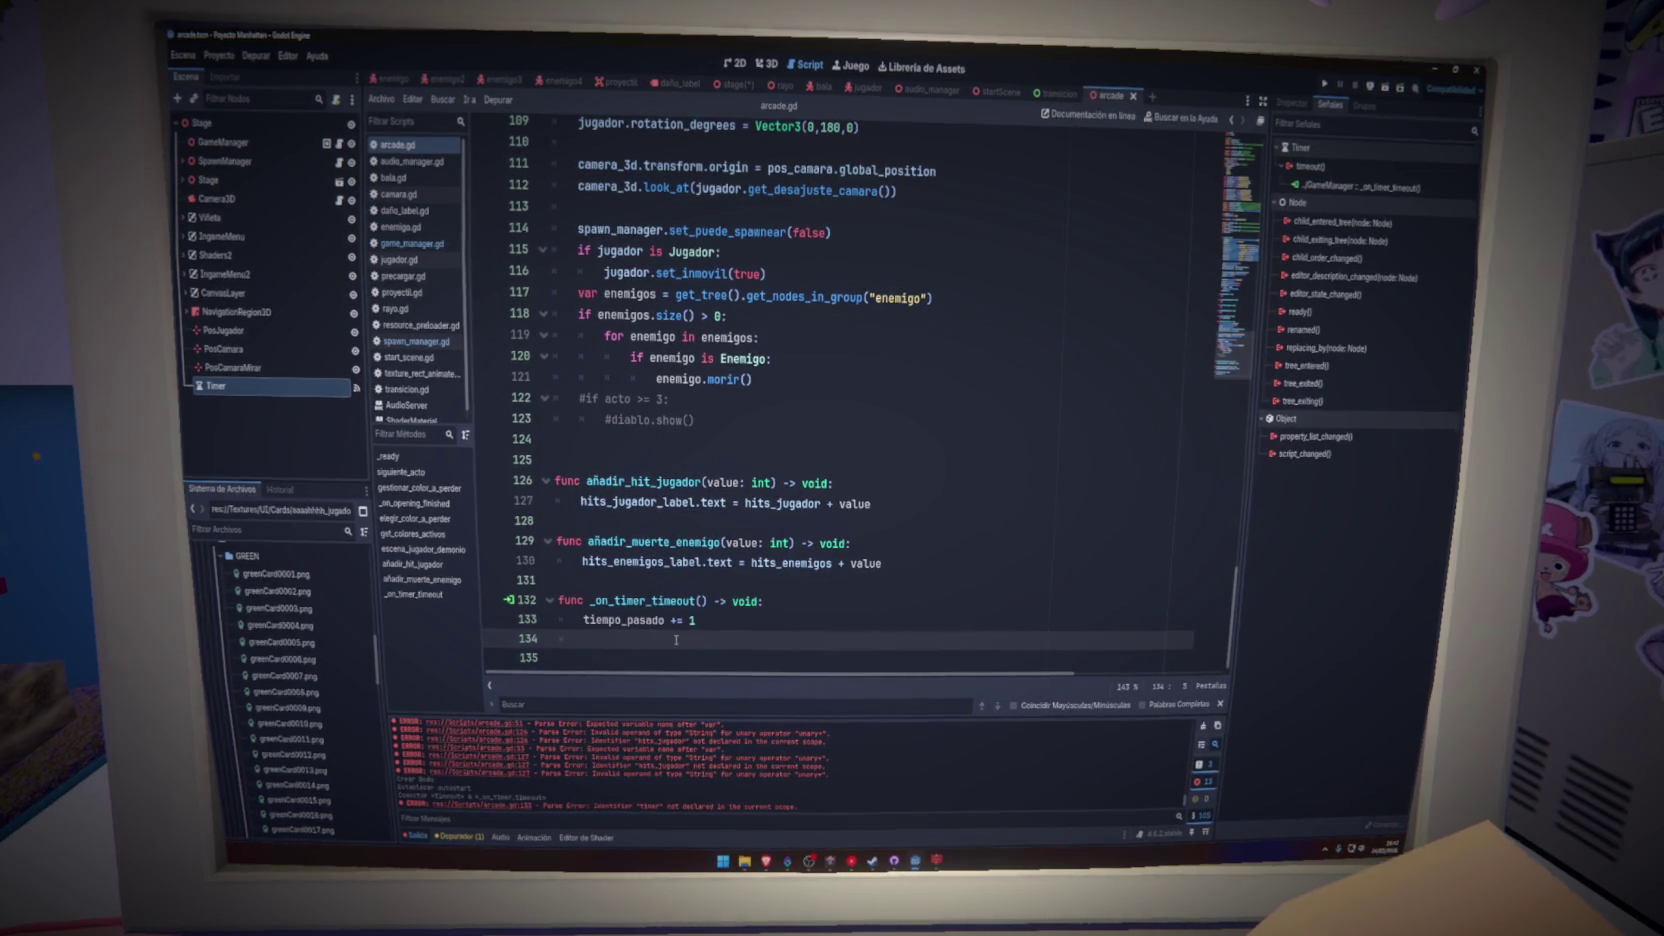
{"action": "type", "text": "timer_label"}
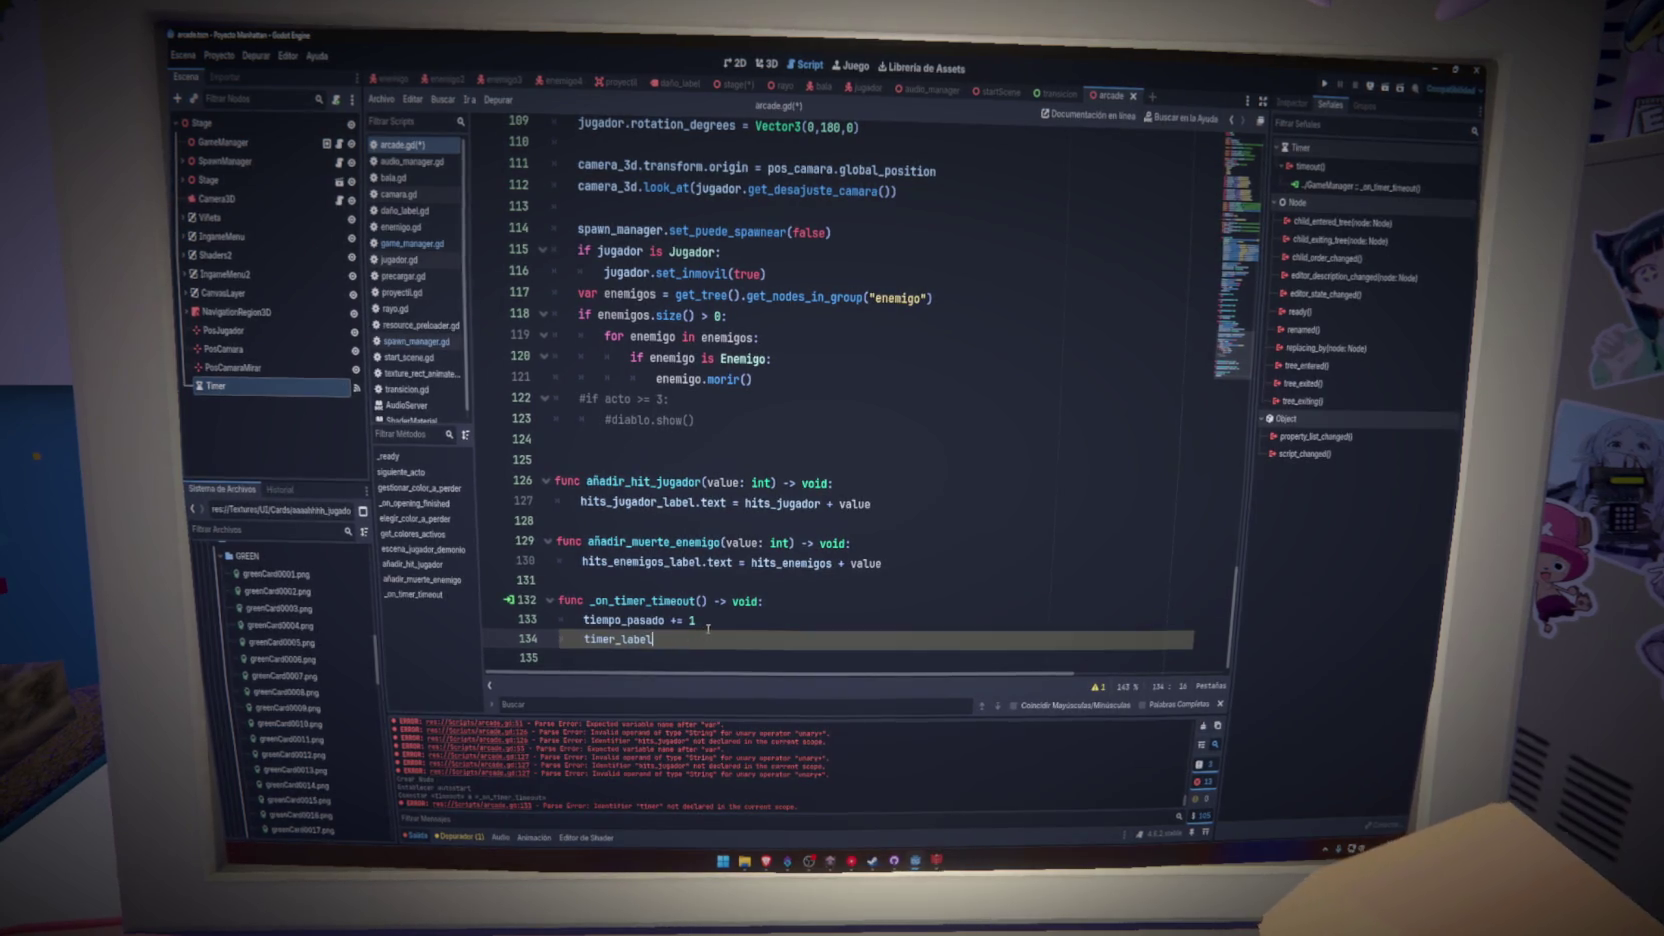
{"action": "type", "text": ".te"}
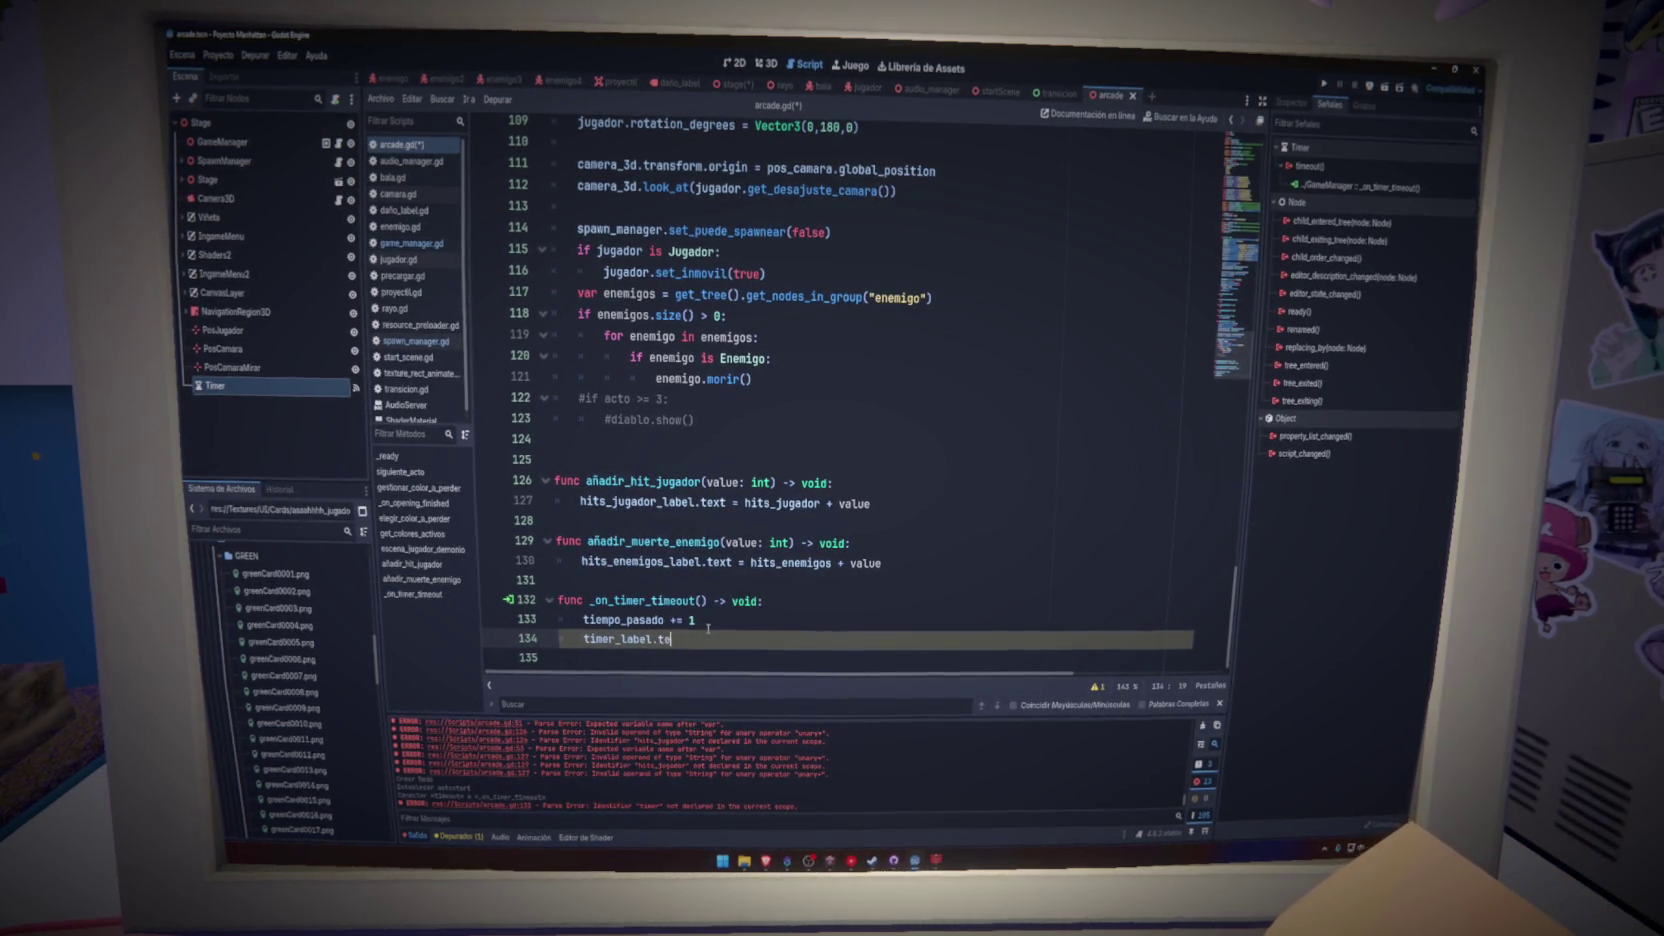
{"action": "type", "text": "xt = tie"}
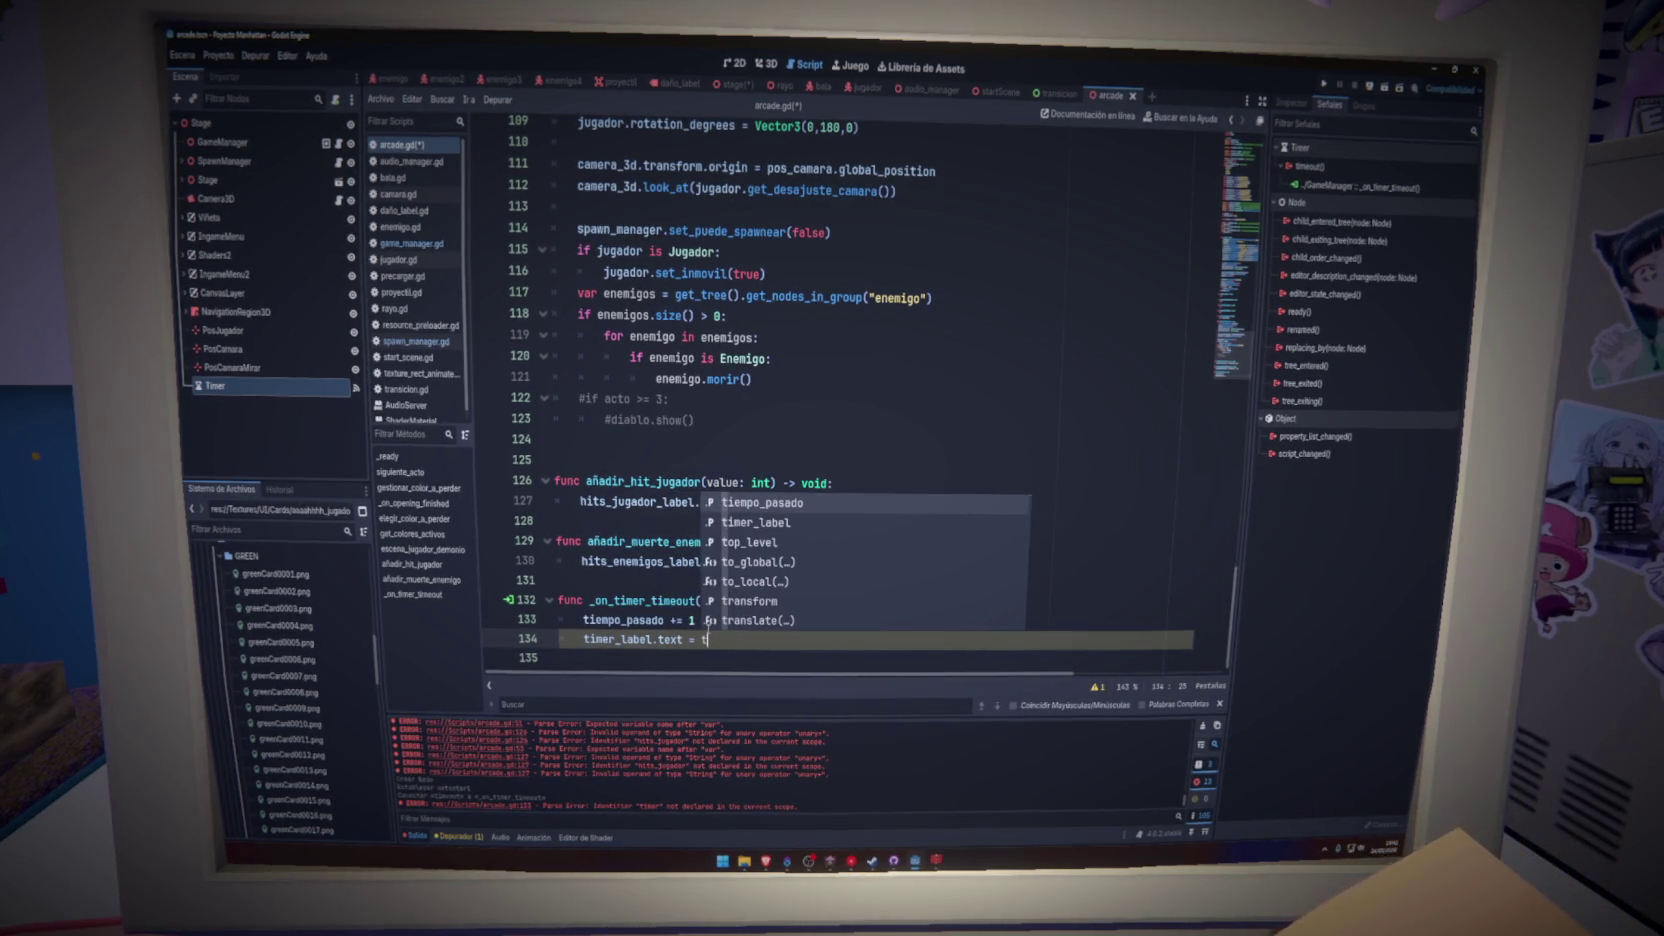
{"action": "key", "text": "Return"}
- Paste the minutes/seconds/return formatting lines after the tiempo_pasado increment
{"action": "left_click", "coordinate": [713, 620]}
{"action": "key", "text": "Return"}
{"action": "key", "text": "Return"}
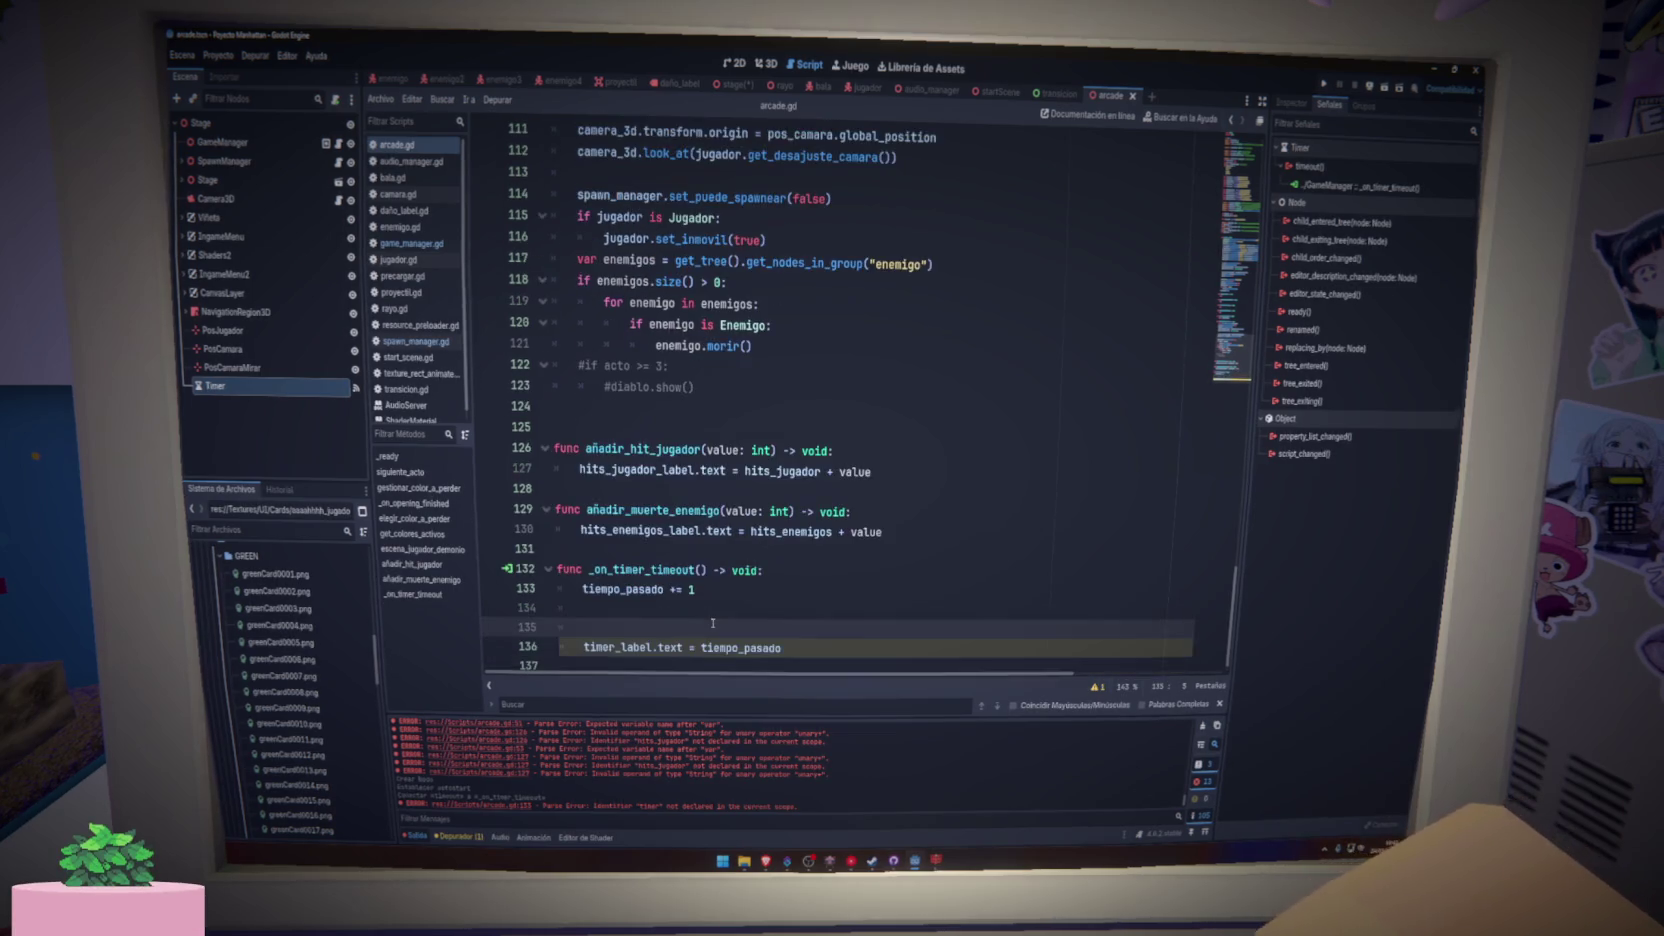
{"action": "key", "text": "Return"}
{"action": "key", "text": "Return"}
{"action": "key", "text": "Up"}
{"action": "key", "text": "Up"}
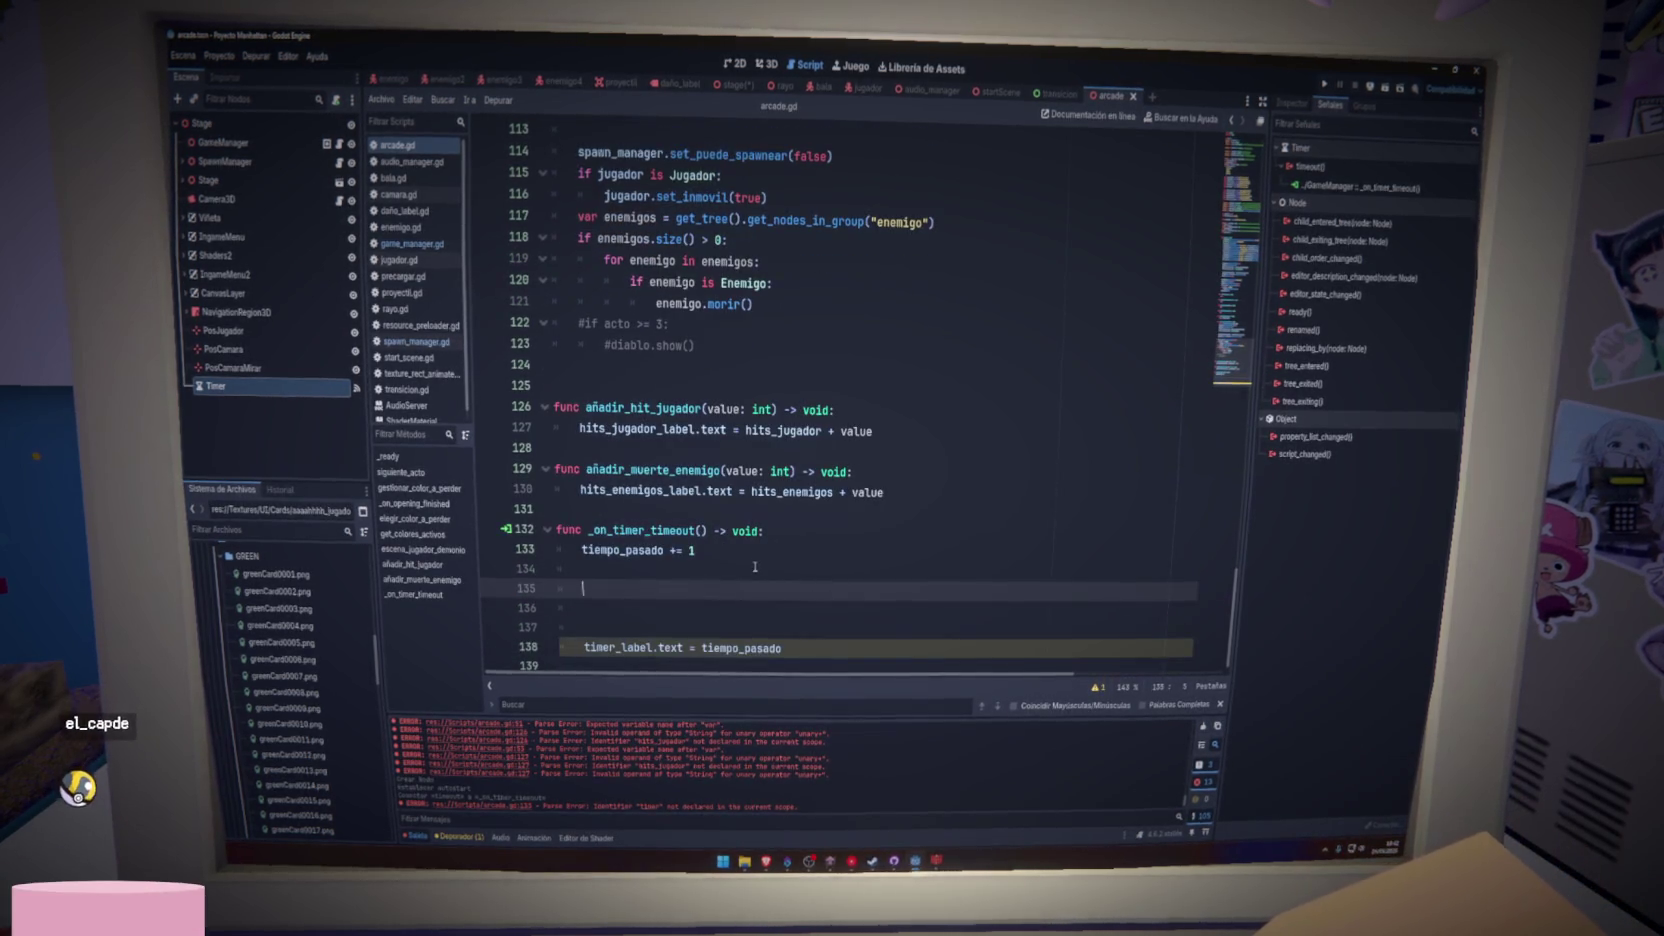
{"action": "key", "text": "Tab"}
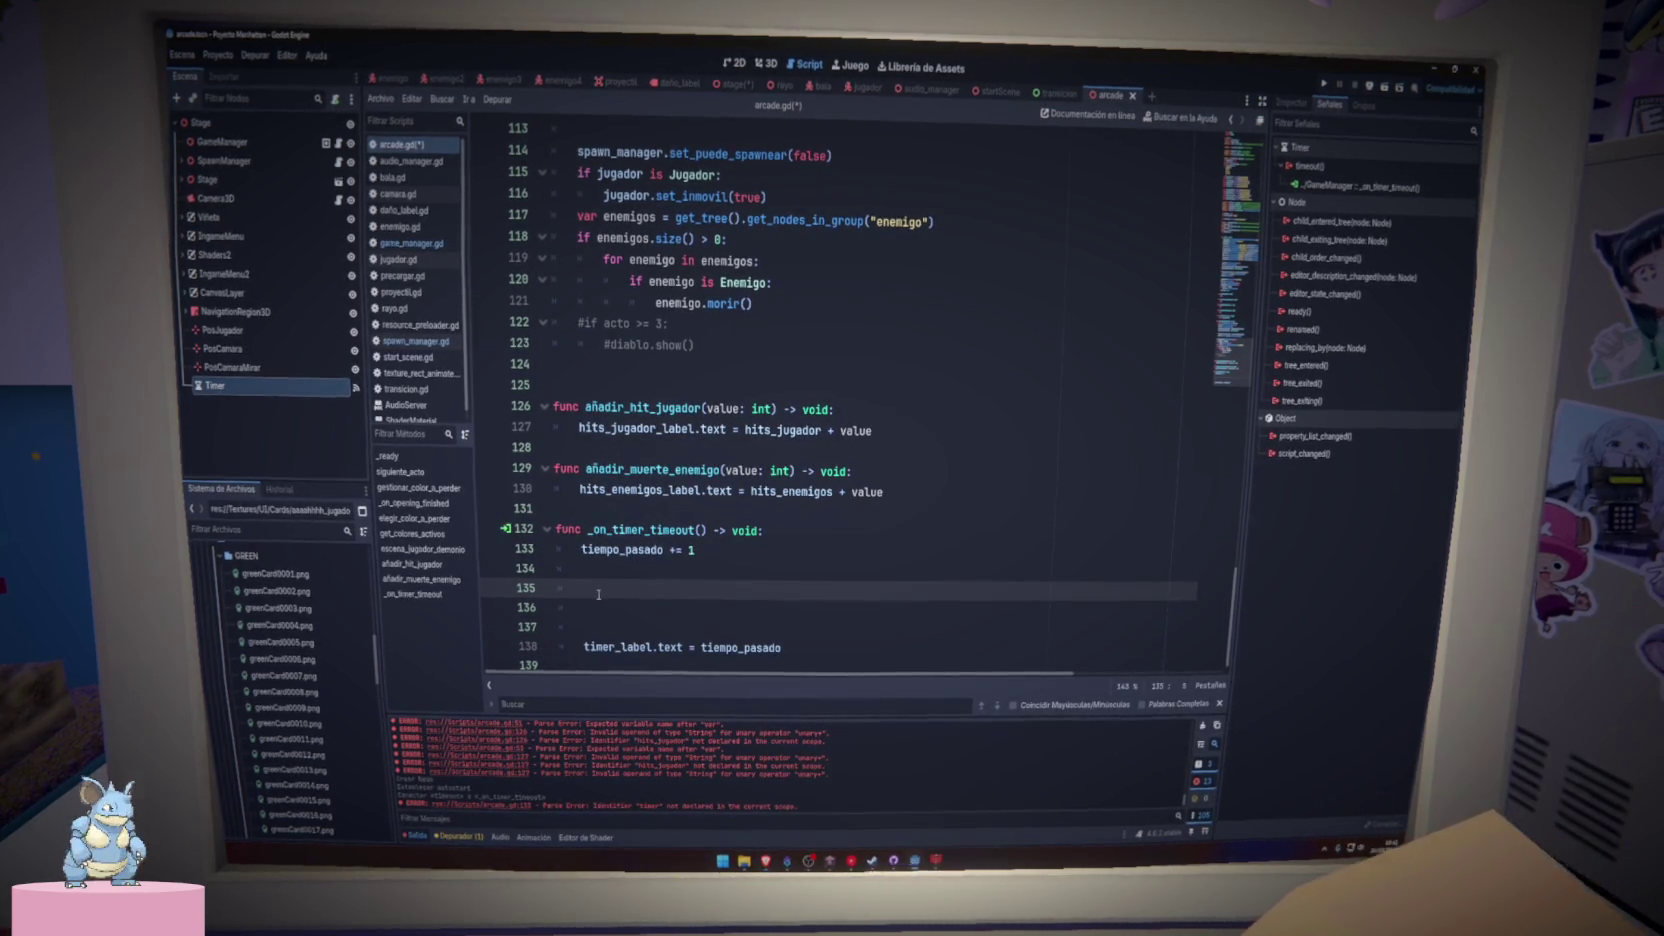
{"action": "type", "text": "var minutes: int = floori(time / 60.0) \tvar seconds: int = time % 60 \treturn \"%02d:%02d\" % [minutes, seconds]"}
{"action": "key", "text": "ctrl+s"}
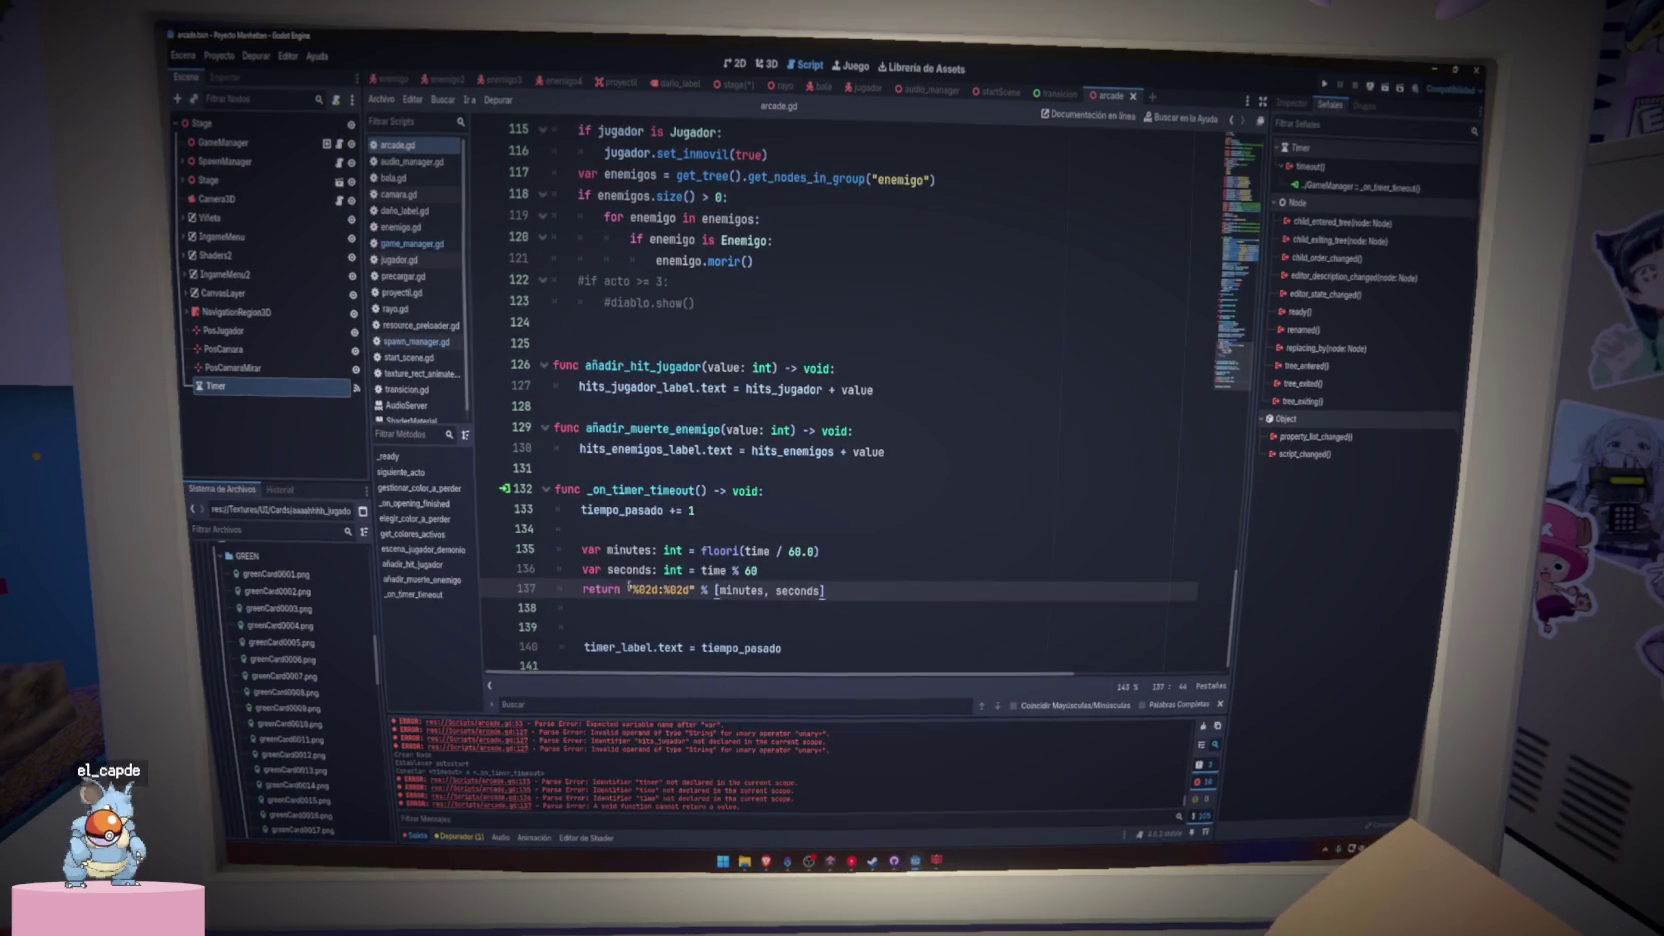
{"action": "key", "text": "Delete"}
- Replace time with tiempo_pasado in the floori lines 135 and 136
{"action": "double_click", "coordinate": [629, 541]}
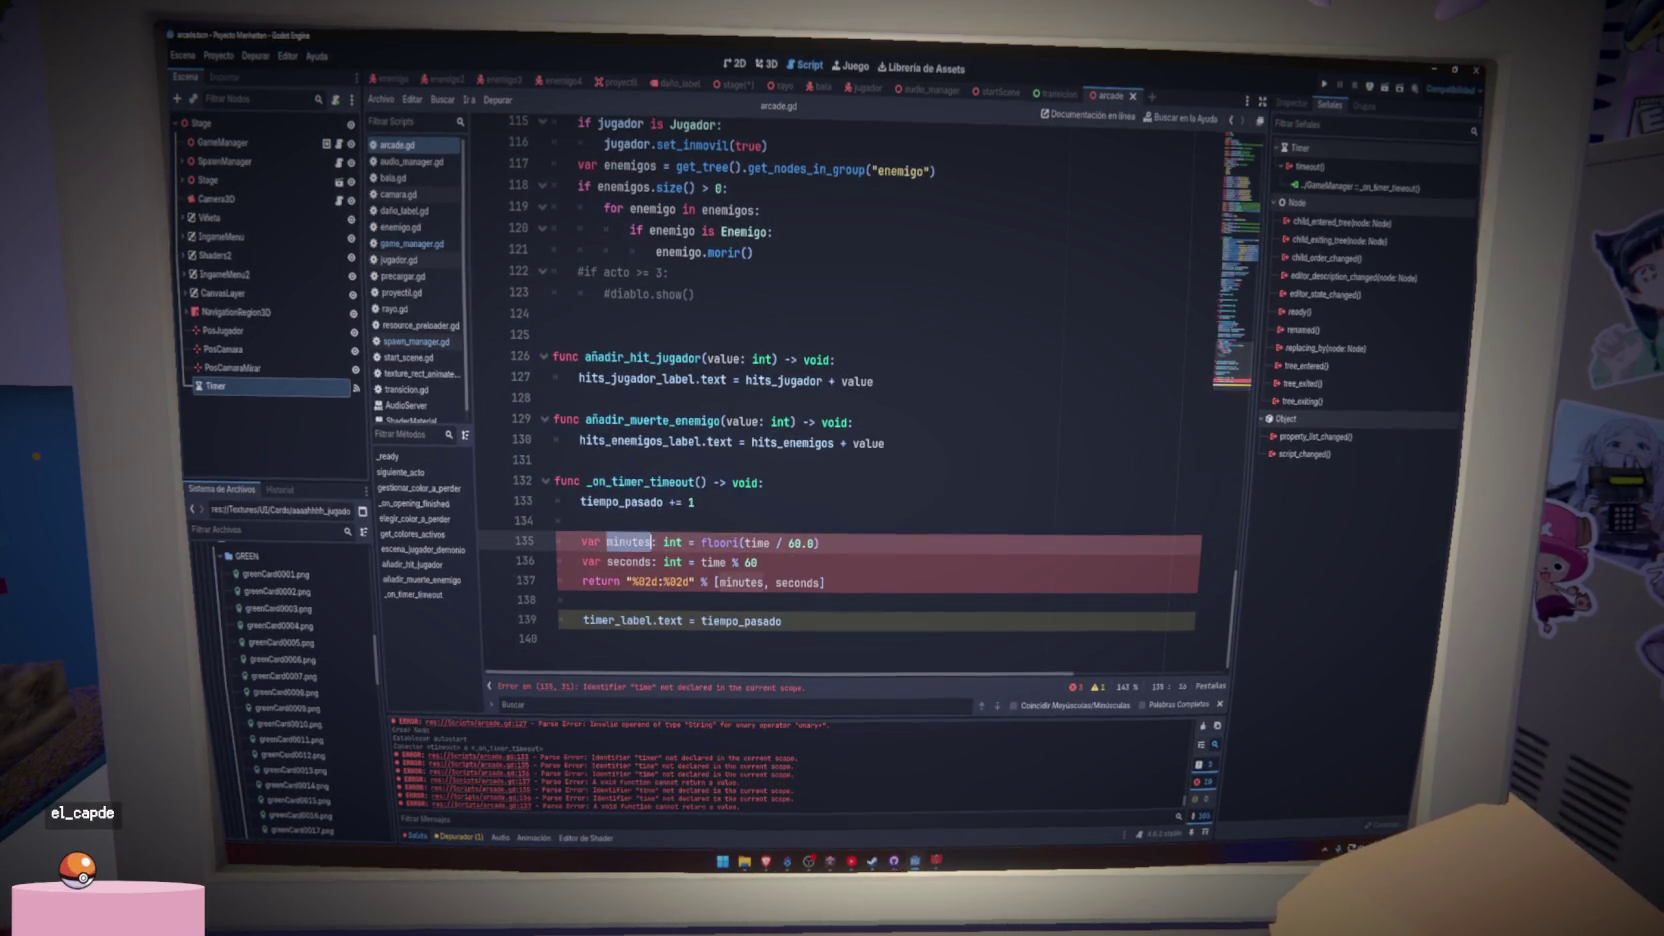
{"action": "double_click", "coordinate": [720, 542]}
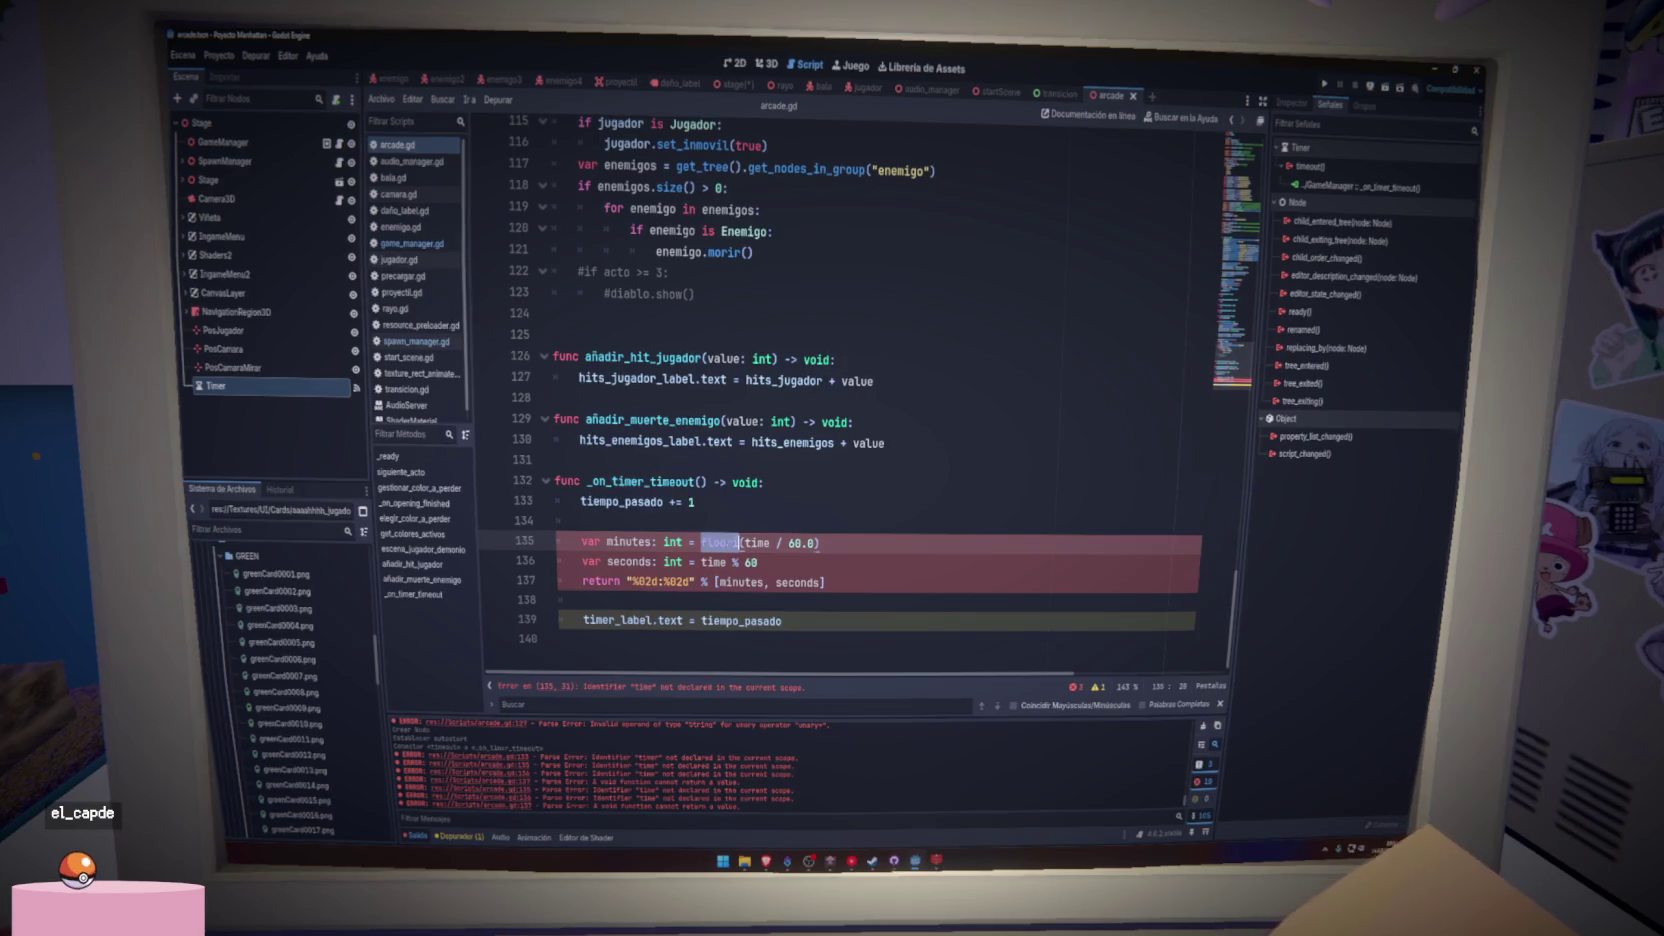
{"action": "double_click", "coordinate": [757, 542]}
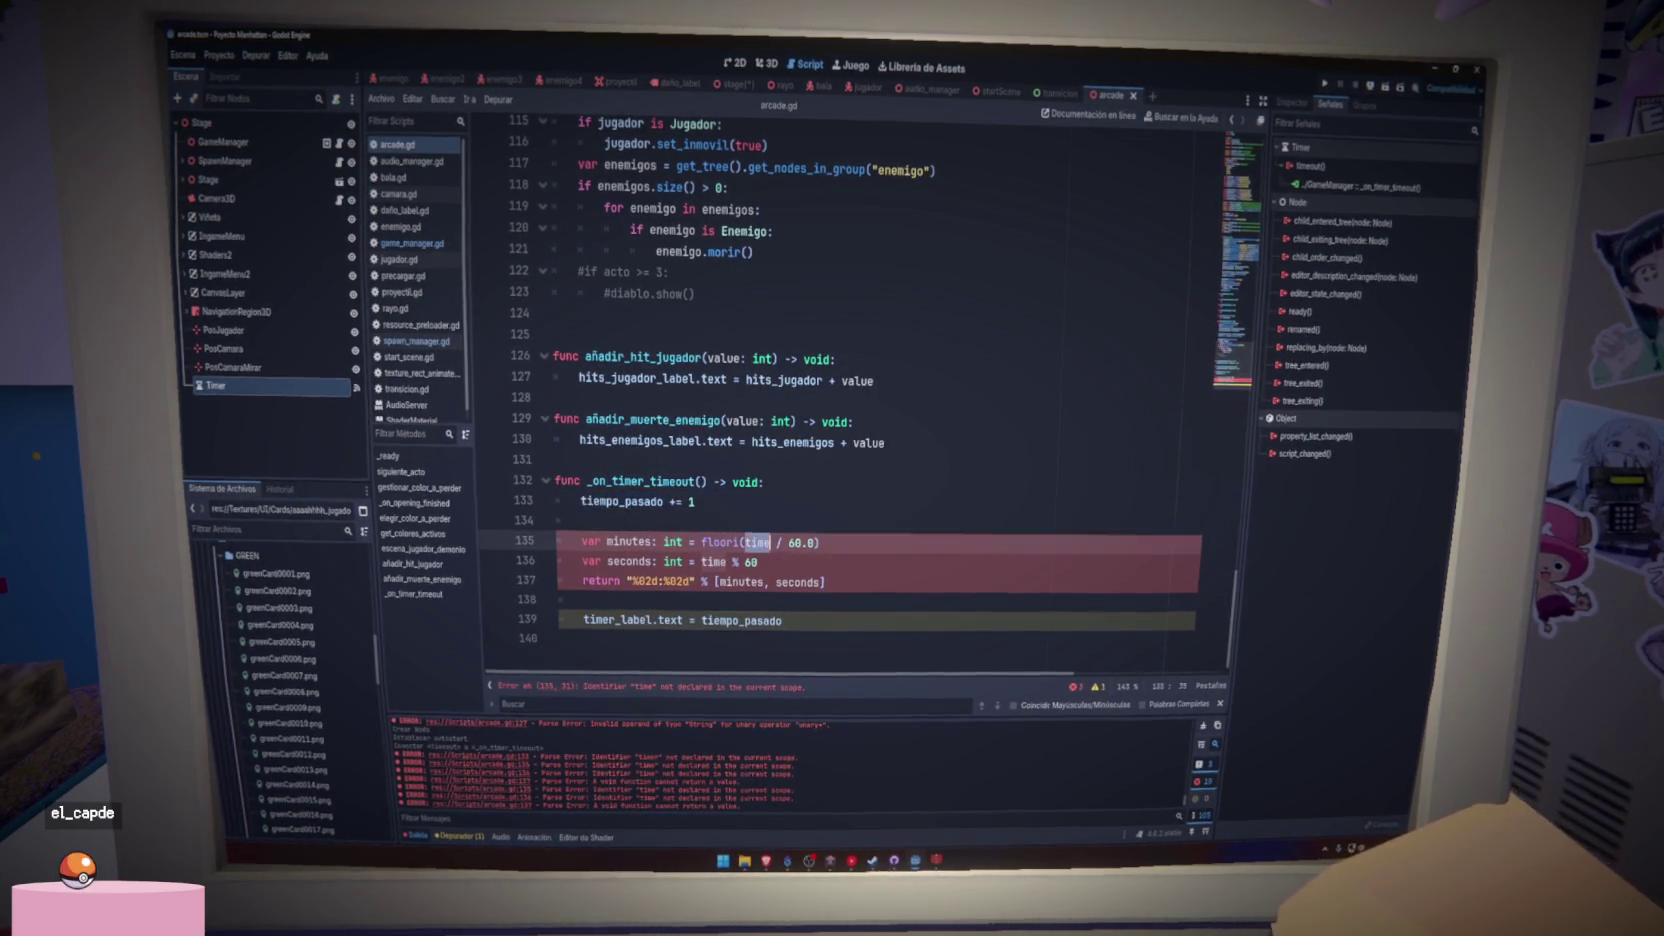
{"action": "type", "text": "tiempo_pasado"}
{"action": "double_click", "coordinate": [741, 562]}
{"action": "type", "text": "tiempo_pasado"}
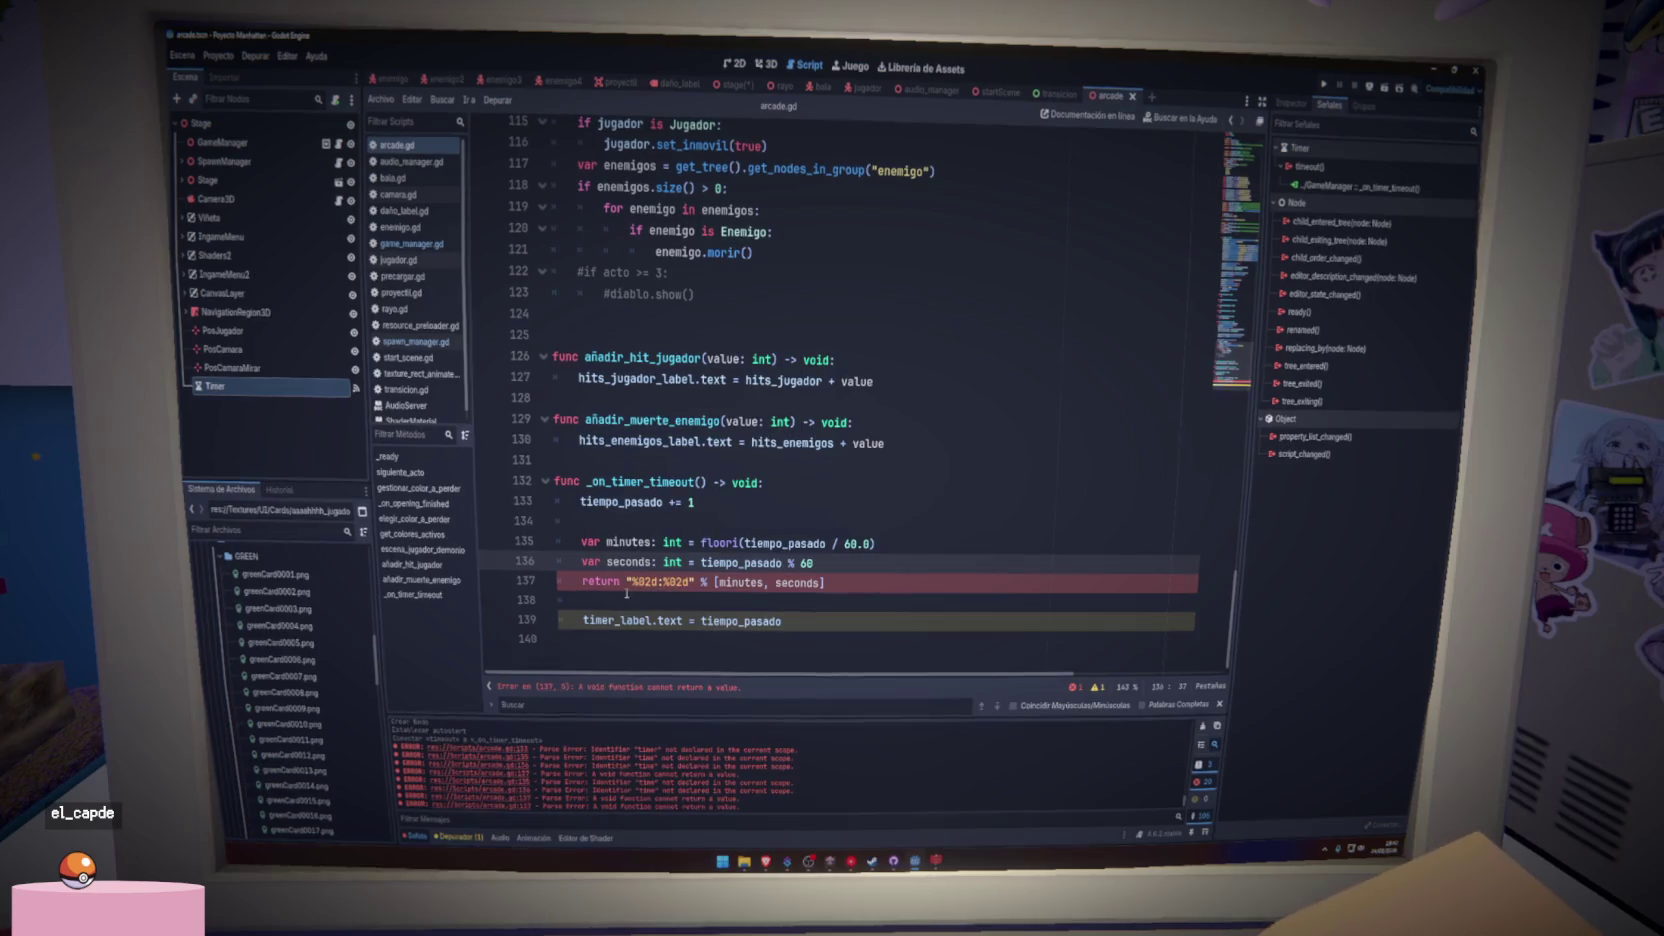
- Cut the three formatting lines 135–137 back out of the timeout handler
{"action": "left_click", "coordinate": [620, 582]}
{"action": "double_click", "coordinate": [618, 581]}
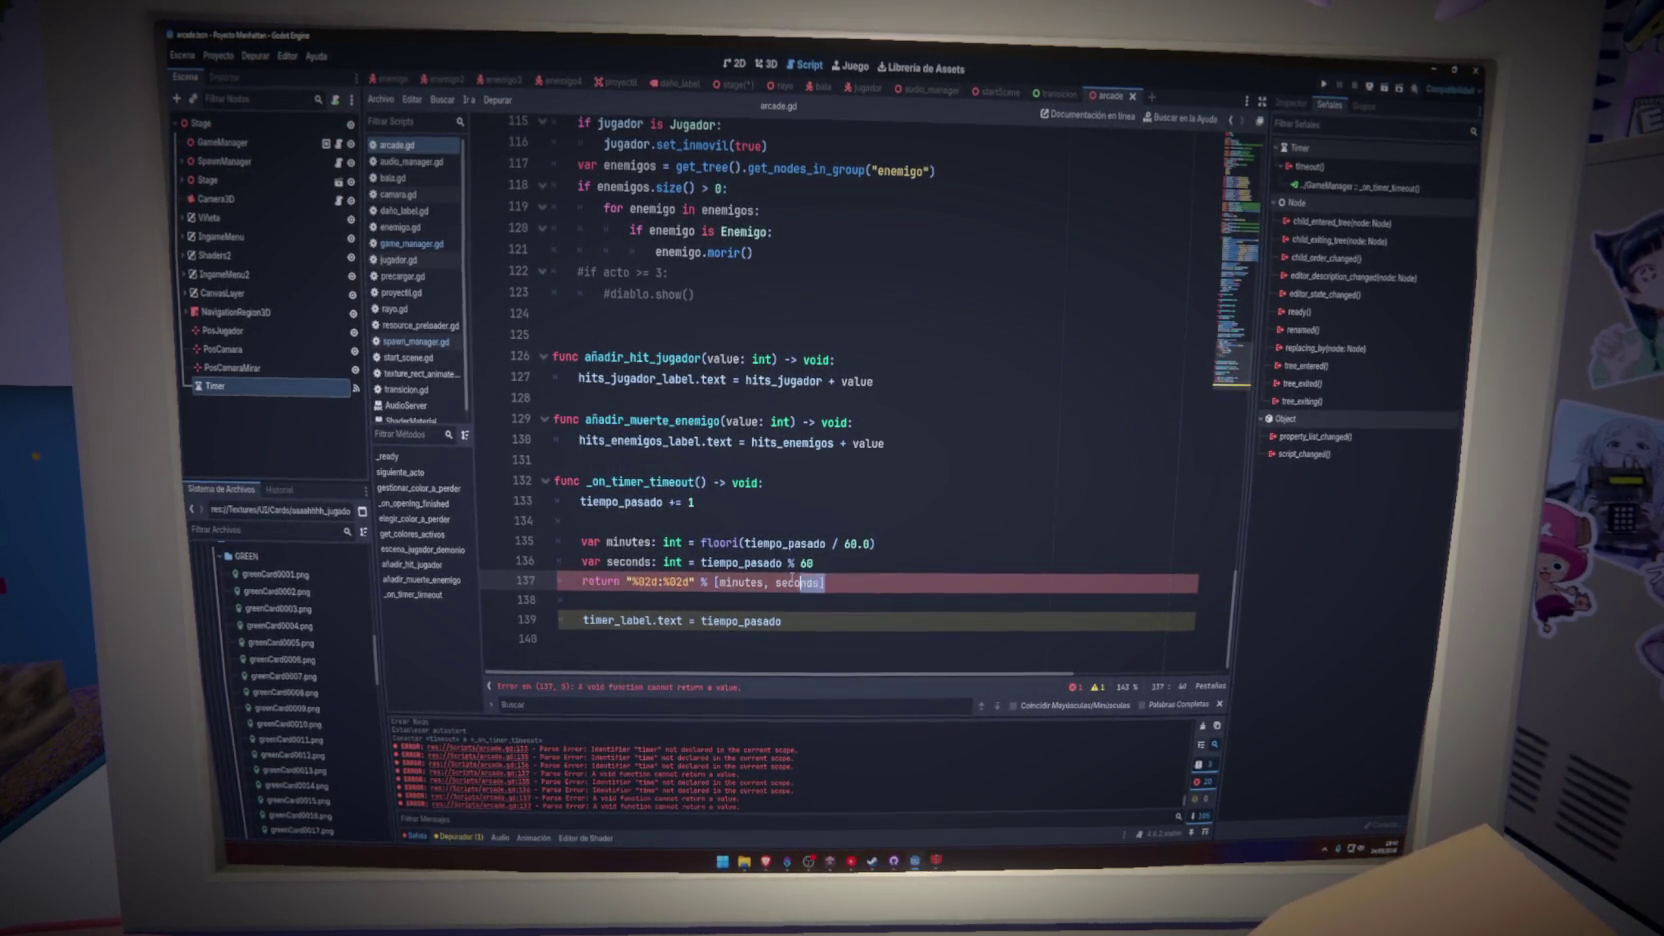
{"action": "left_click_drag", "start_coordinate": [824, 582], "coordinate": [525, 541]}
{"action": "key", "text": "BackSpace"}
{"action": "key", "text": "BackSpace"}
{"action": "key", "text": "BackSpace"}
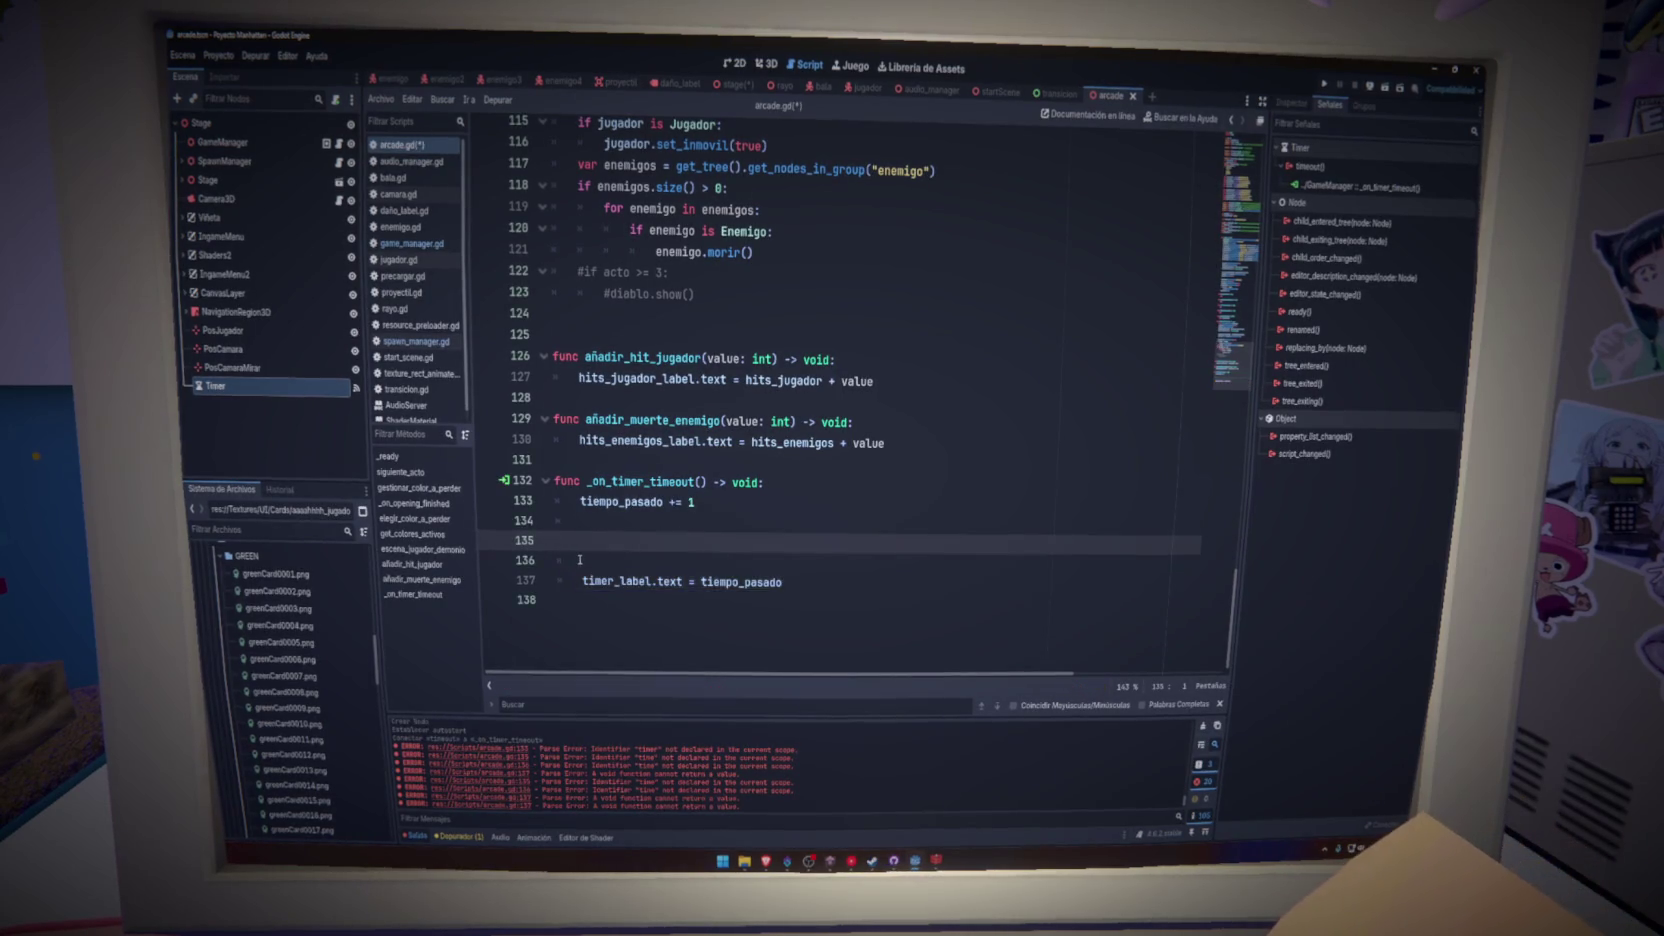
{"action": "key", "text": "ctrl+v"}
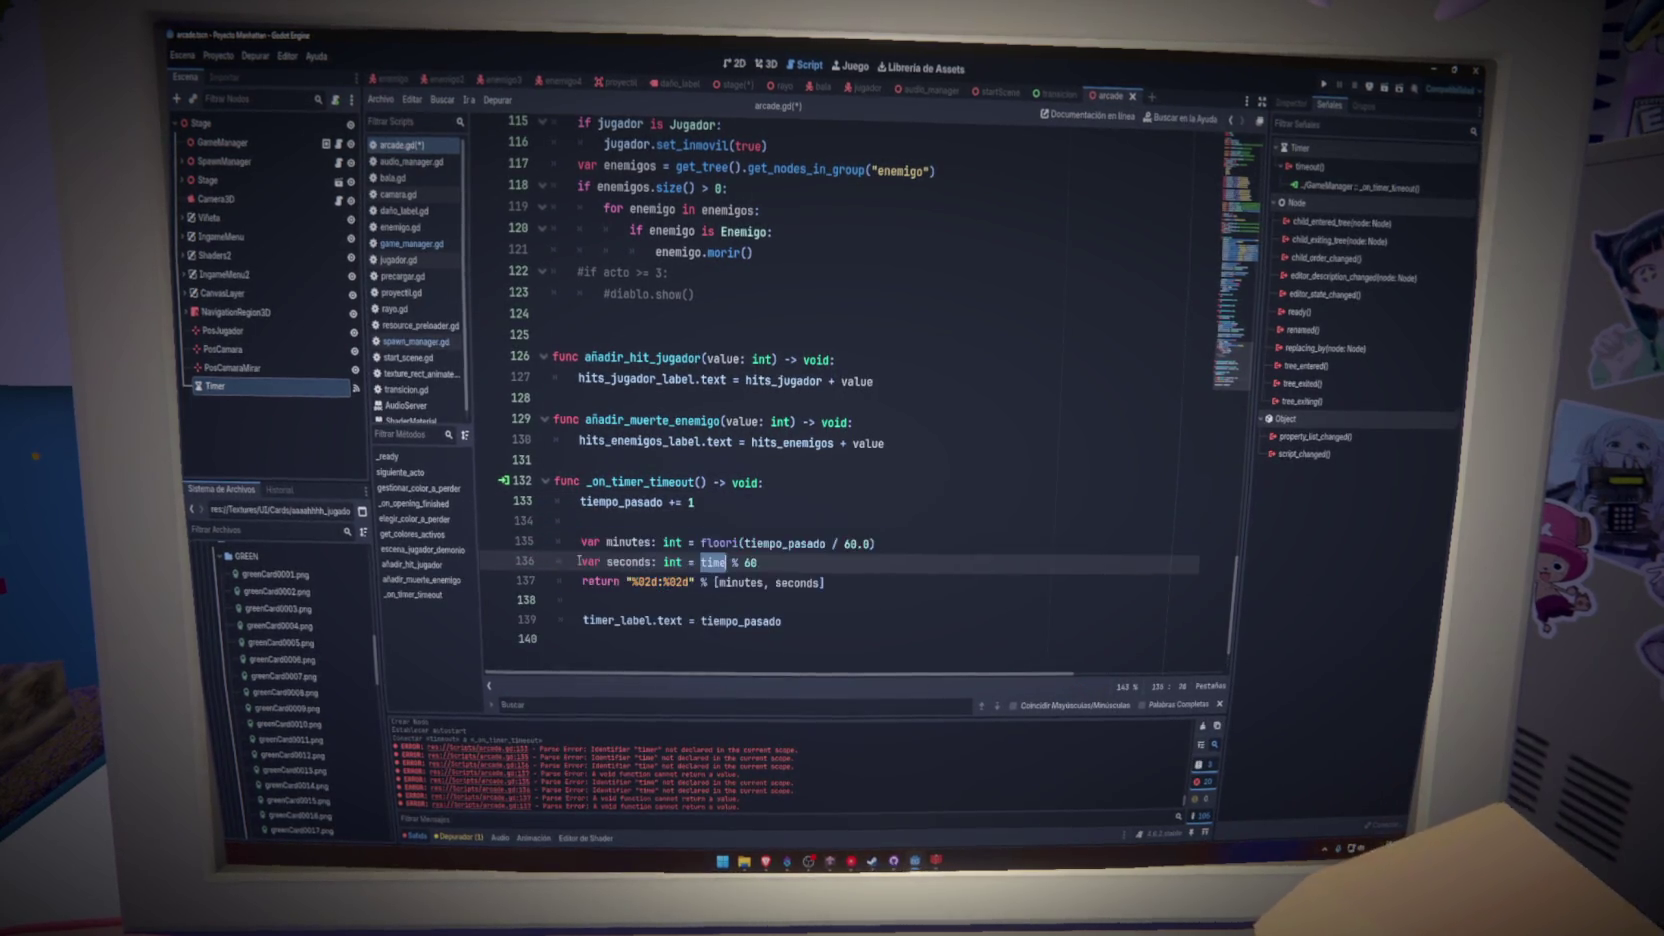
{"action": "left_click_drag", "start_coordinate": [838, 580], "coordinate": [557, 541]}
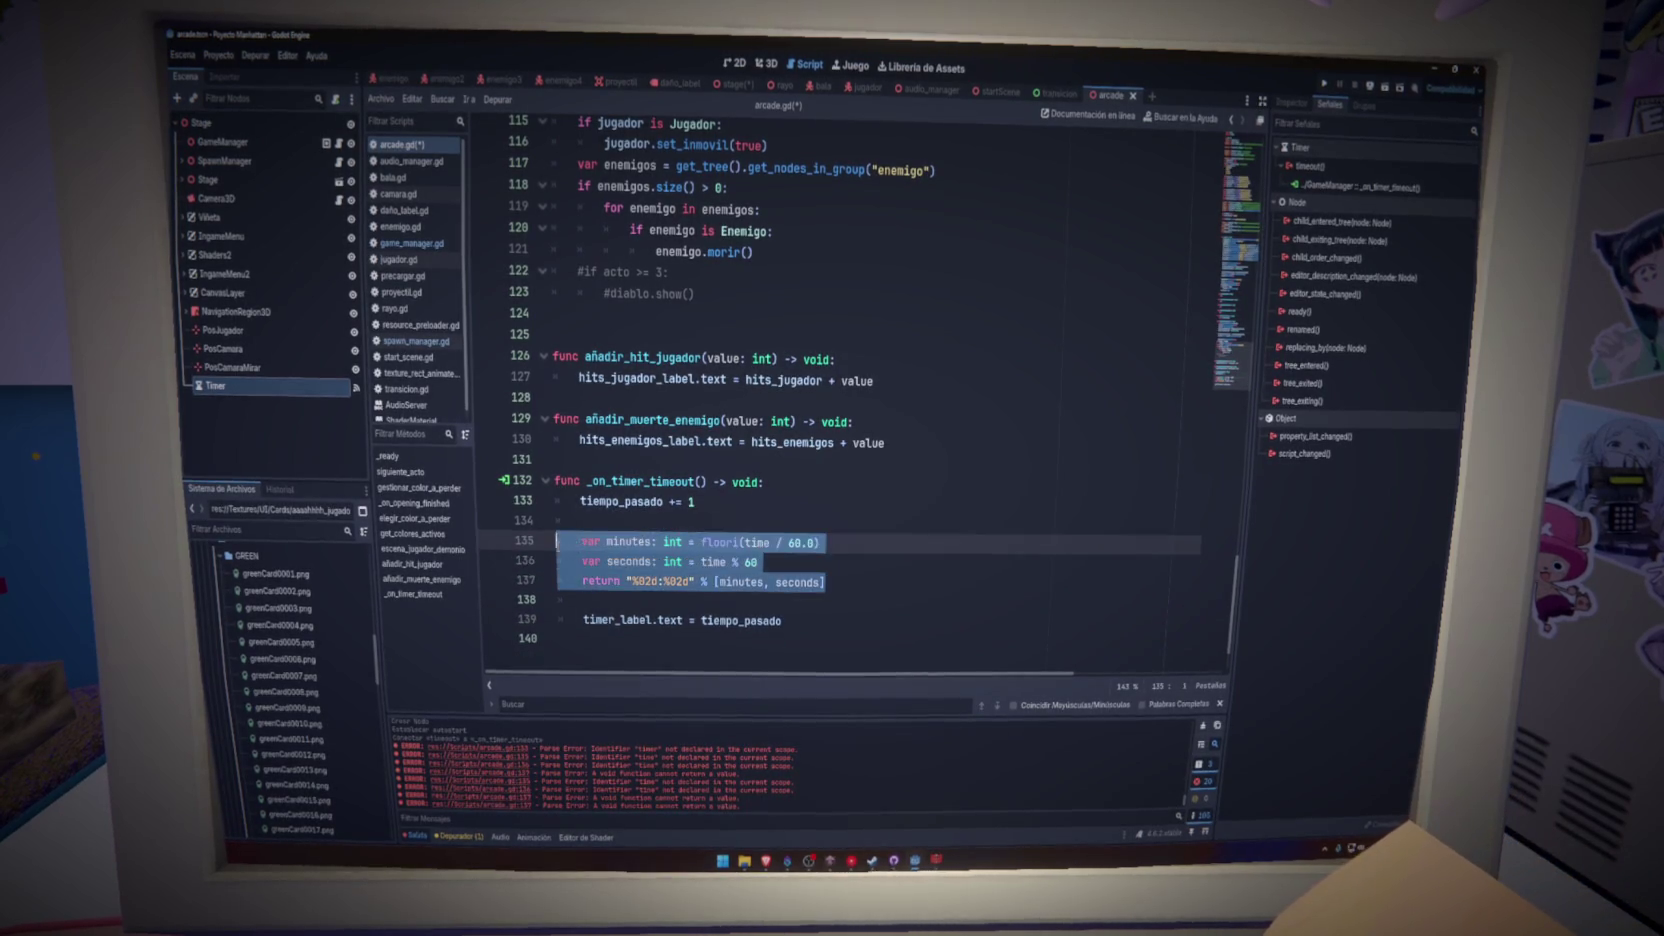
{"action": "key", "text": "BackSpace"}
{"action": "left_click", "coordinate": [635, 580]}
- Write func get_tiempo_formateado(time: int) -> String containing the pasted formatting code
{"action": "key", "text": "Return"}
{"action": "type", "text": "fu"}
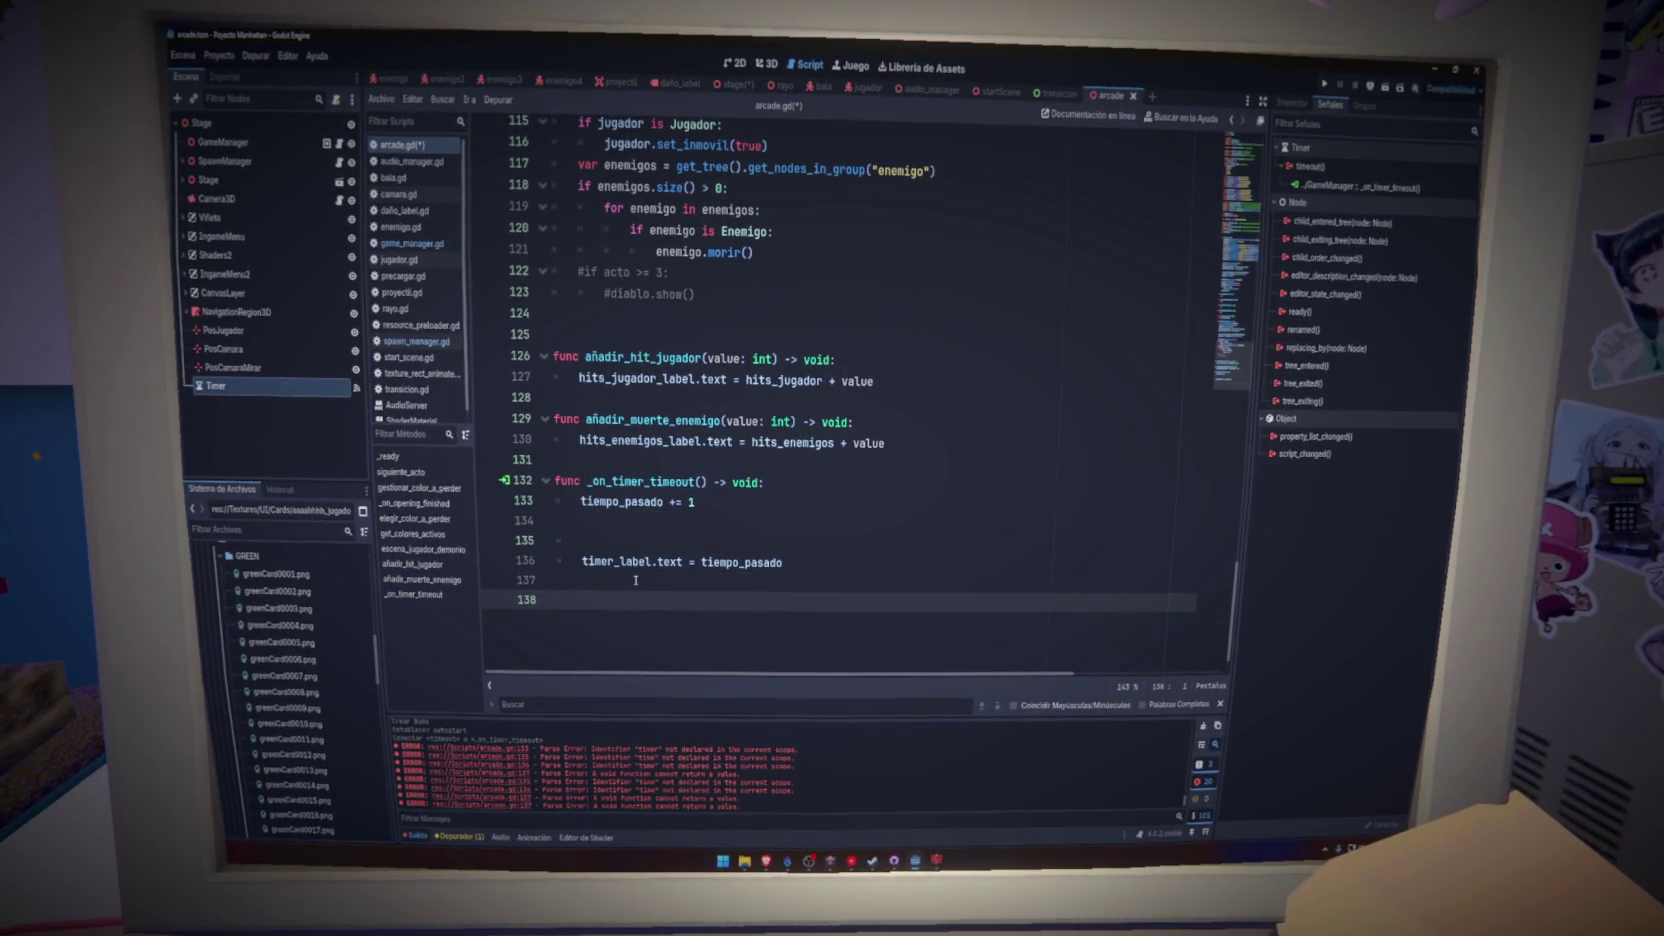
{"action": "type", "text": "nc "}
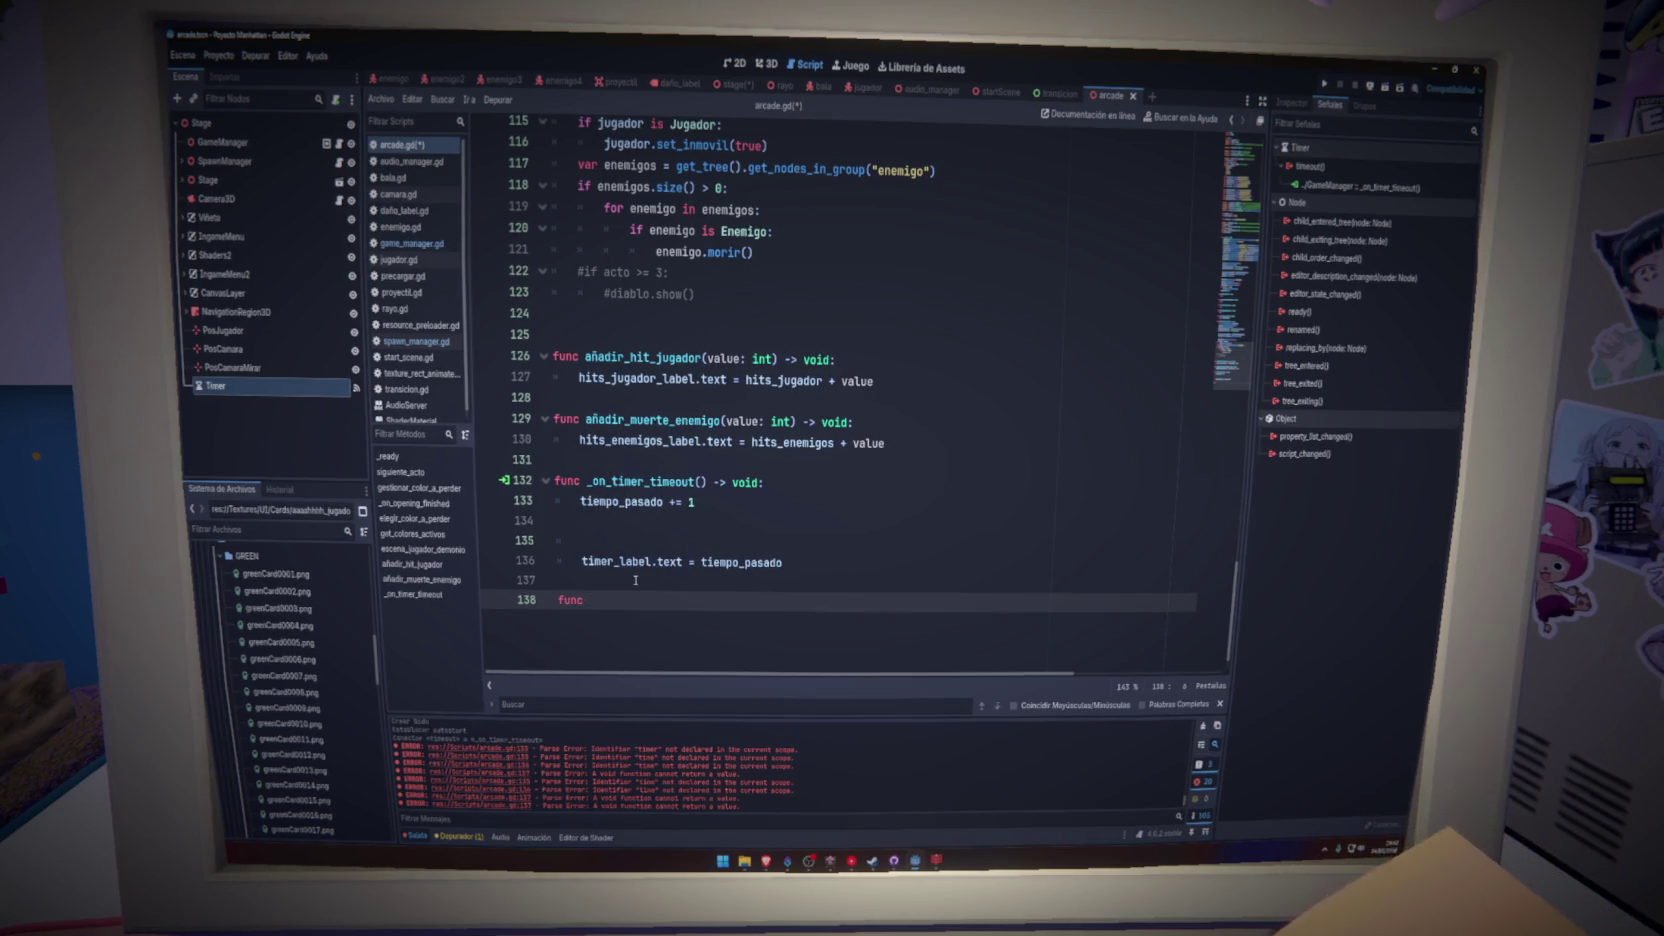
{"action": "type", "text": "get_tiempo"}
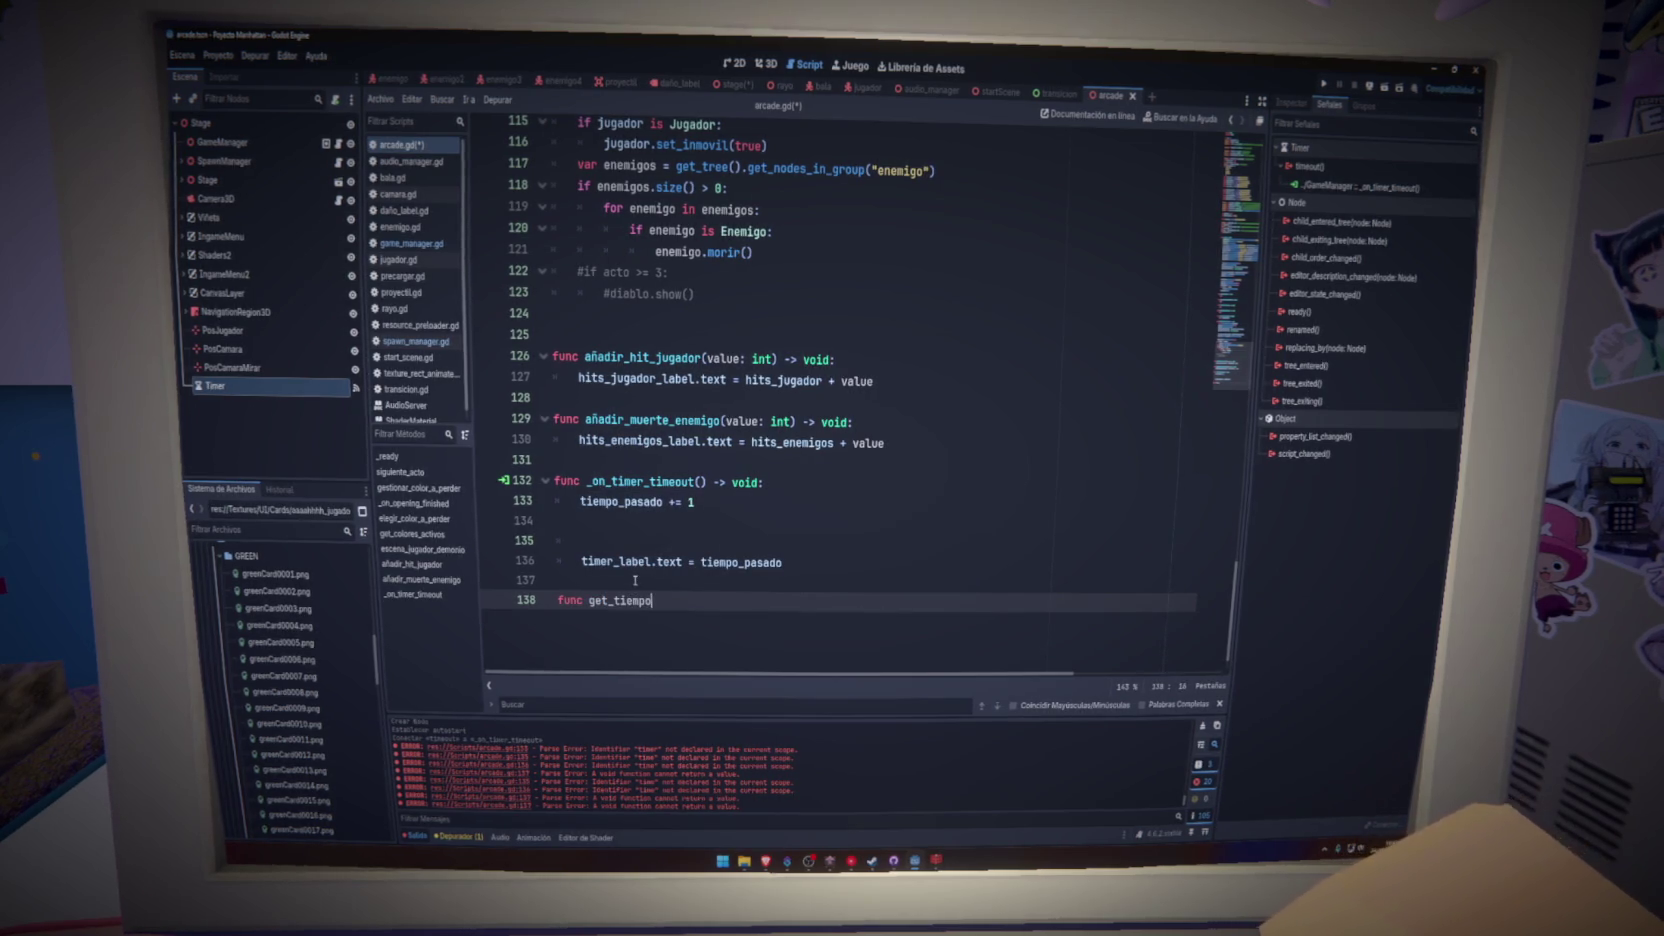
{"action": "type", "text": "_formateado("}
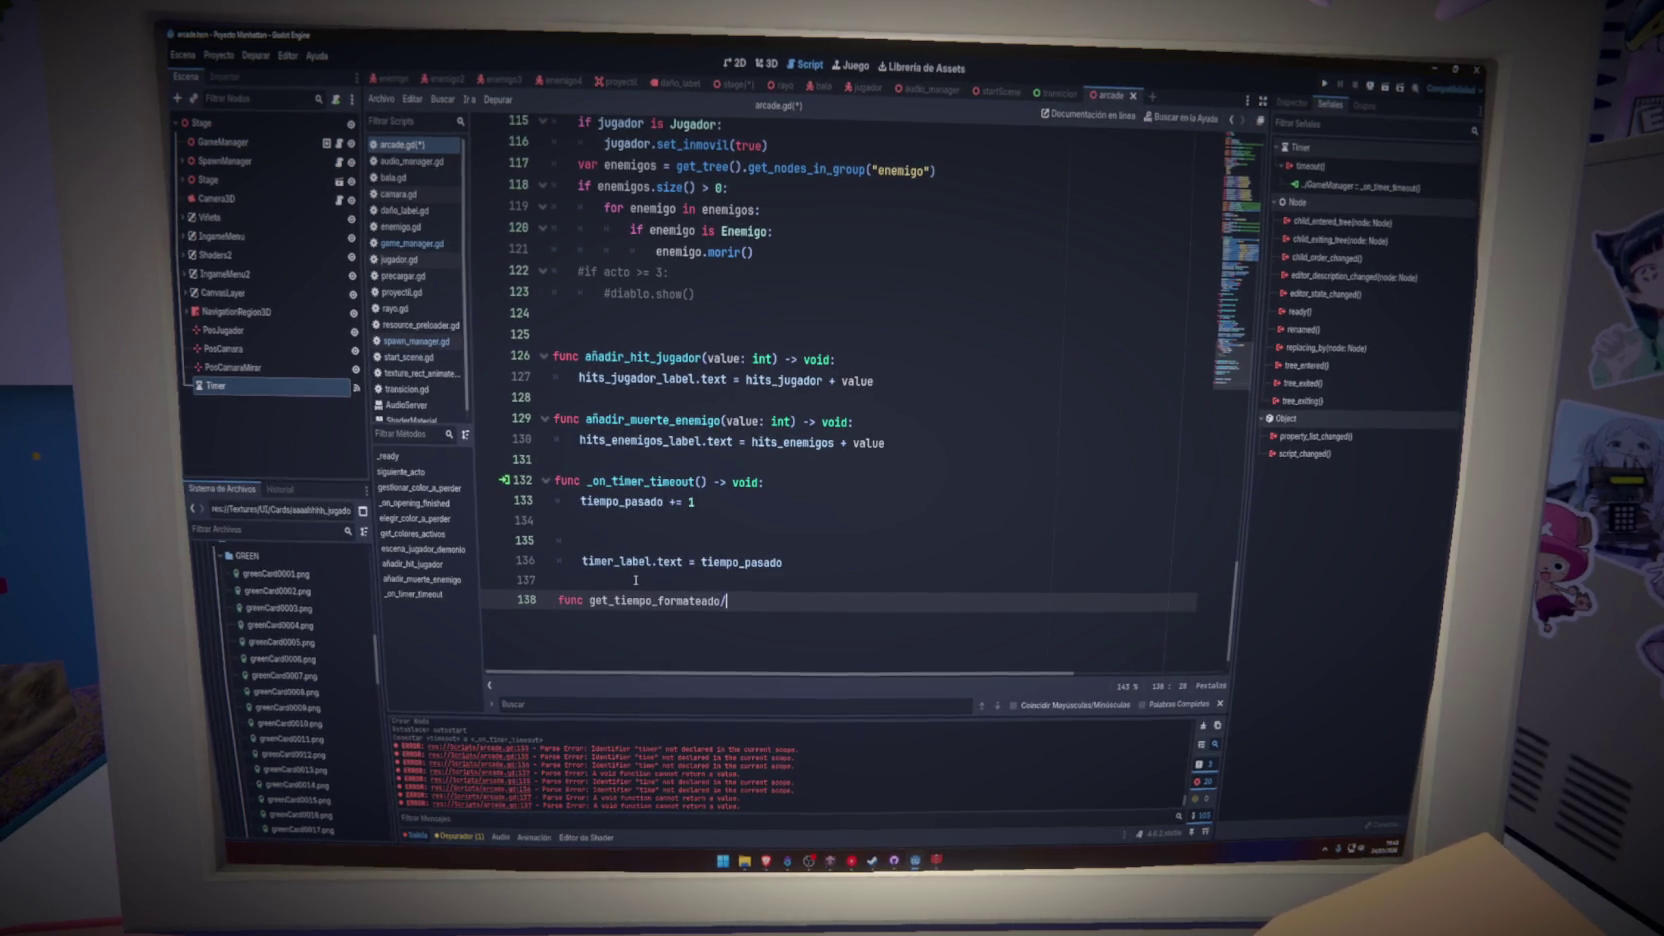
{"action": "type", "text": "in"}
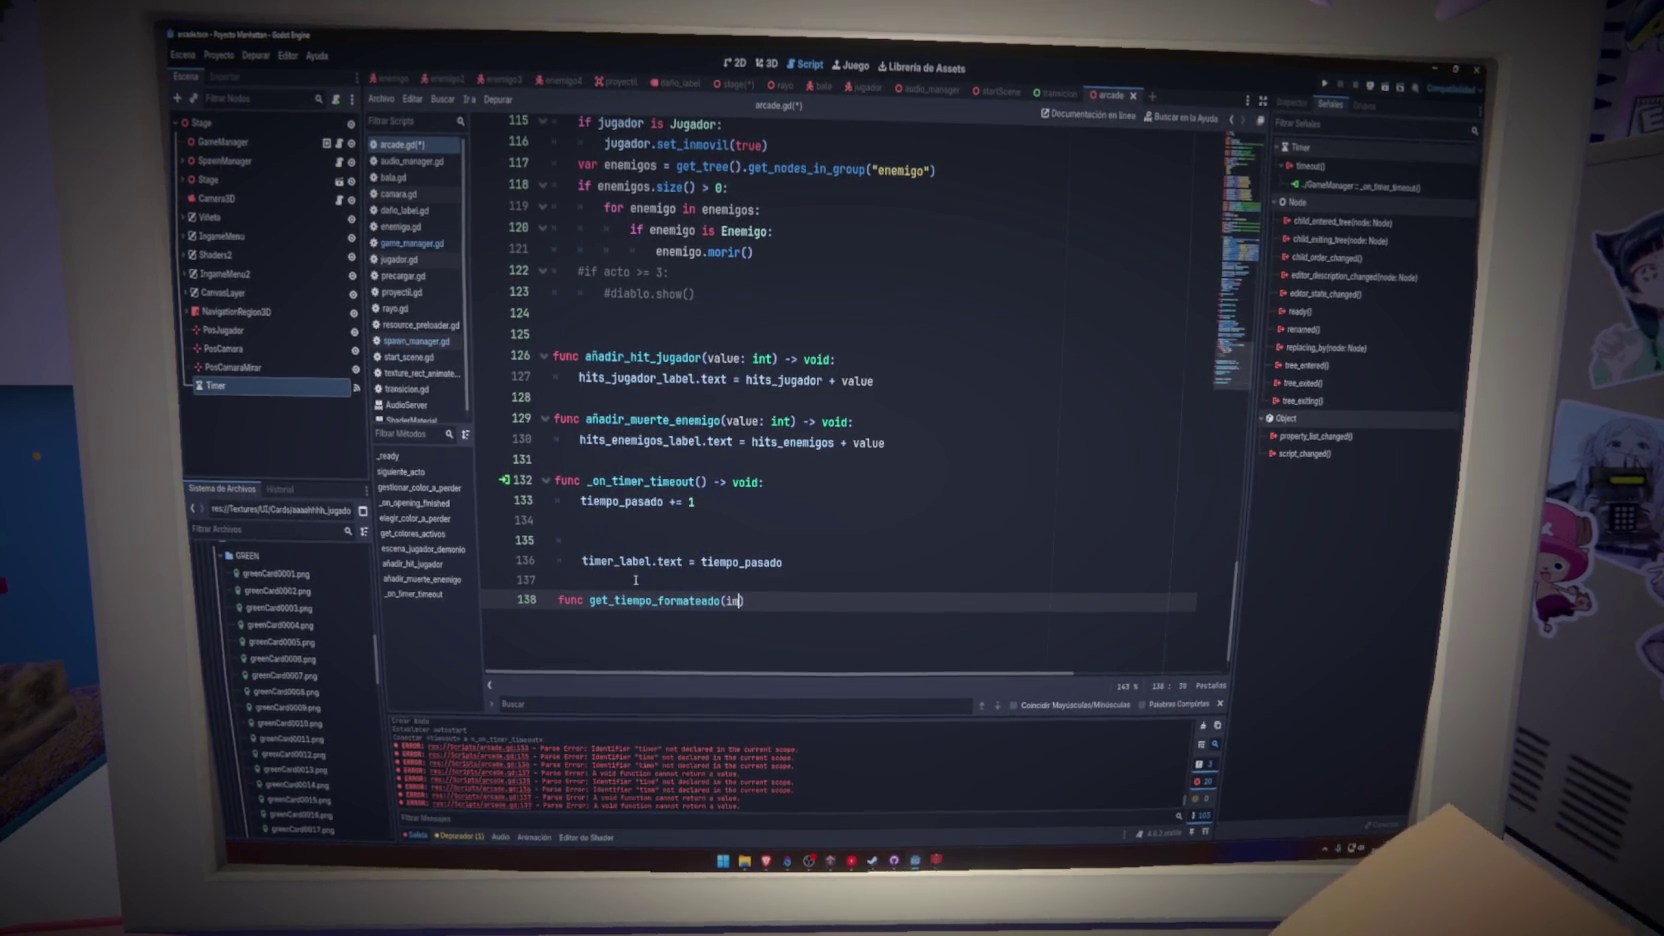
{"action": "key", "text": "BackSpace"}
{"action": "key", "text": "BackSpace"}
{"action": "type", "text": "time_ "}
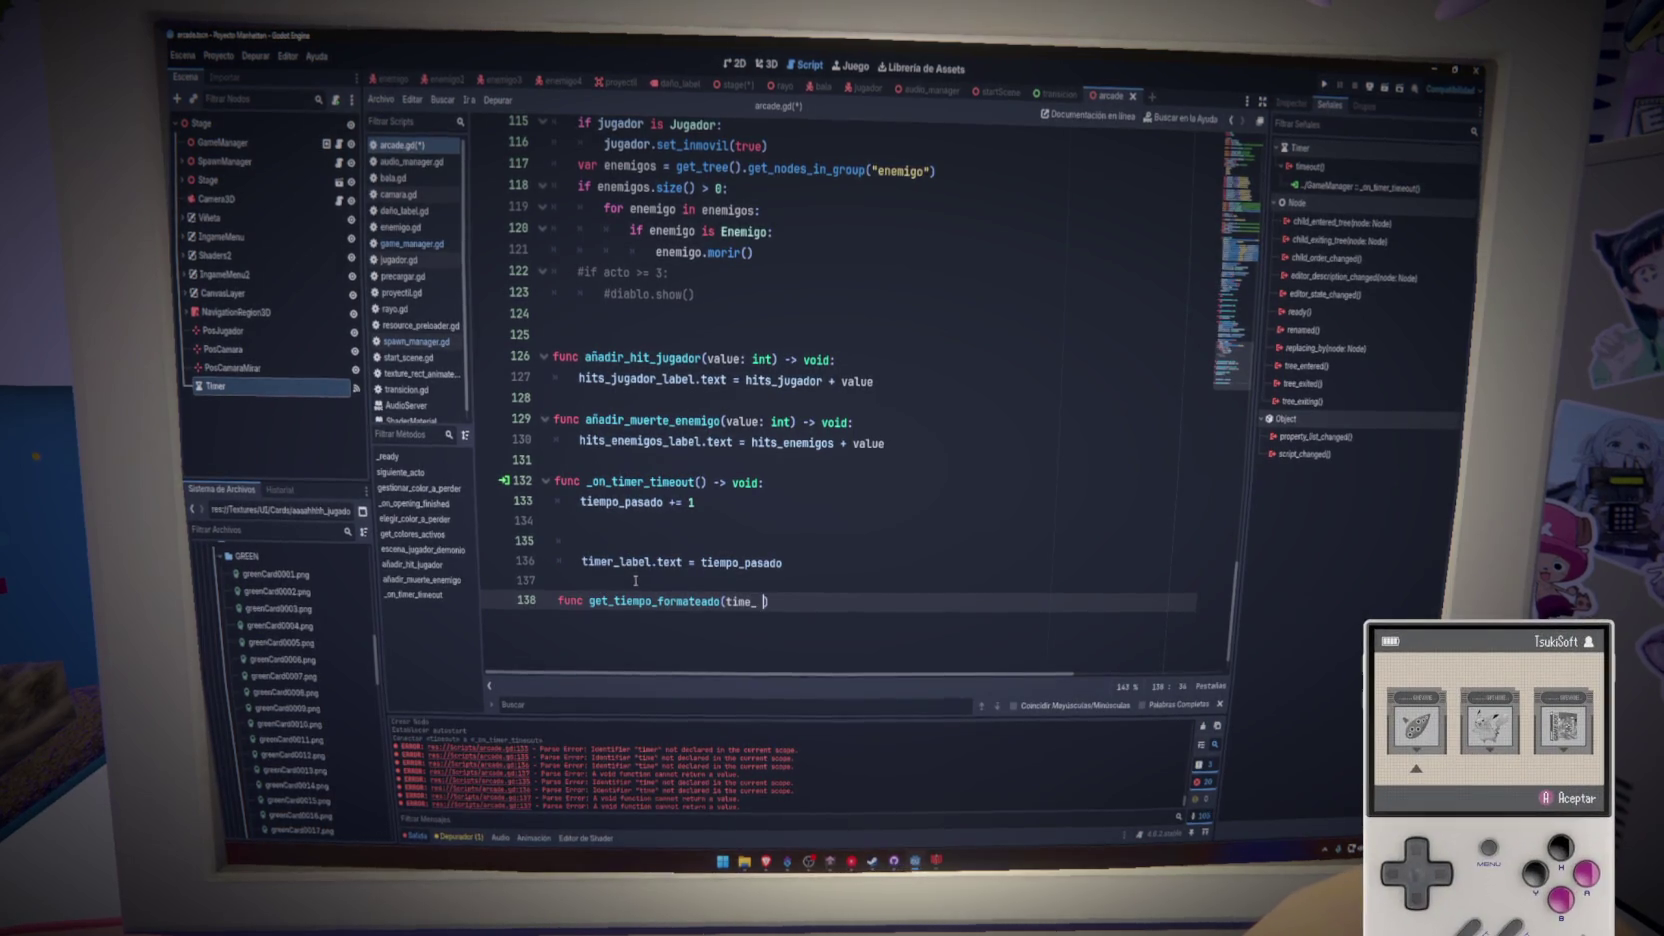
{"action": "type", "text": "int"}
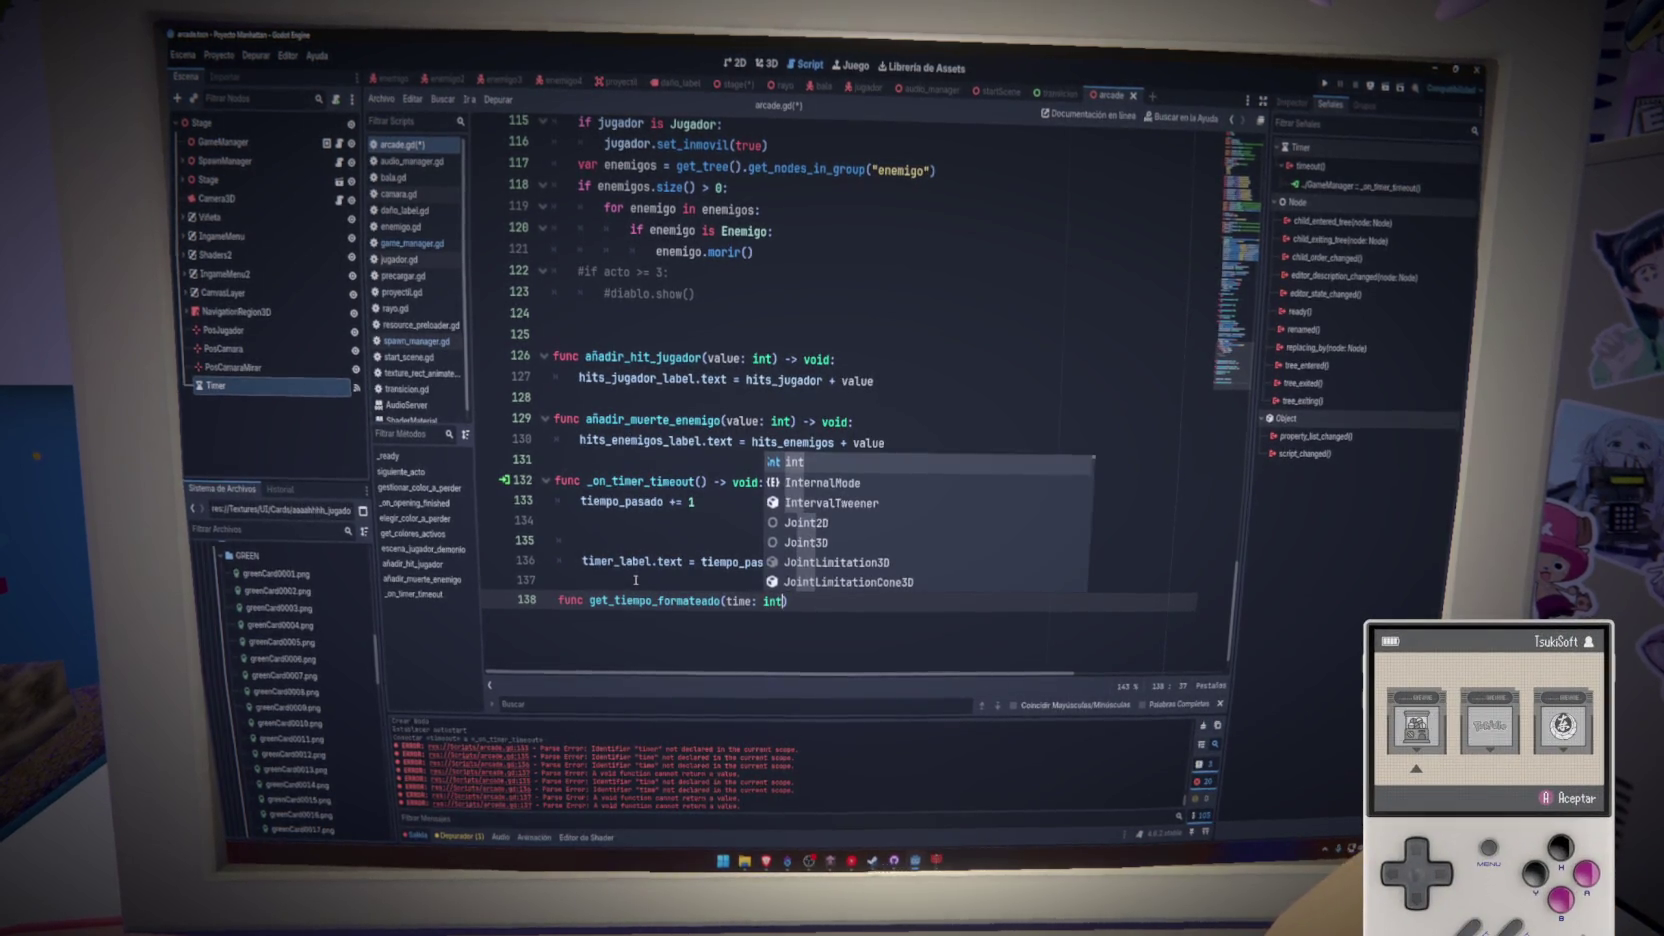
{"action": "type", "text": ") -> St"}
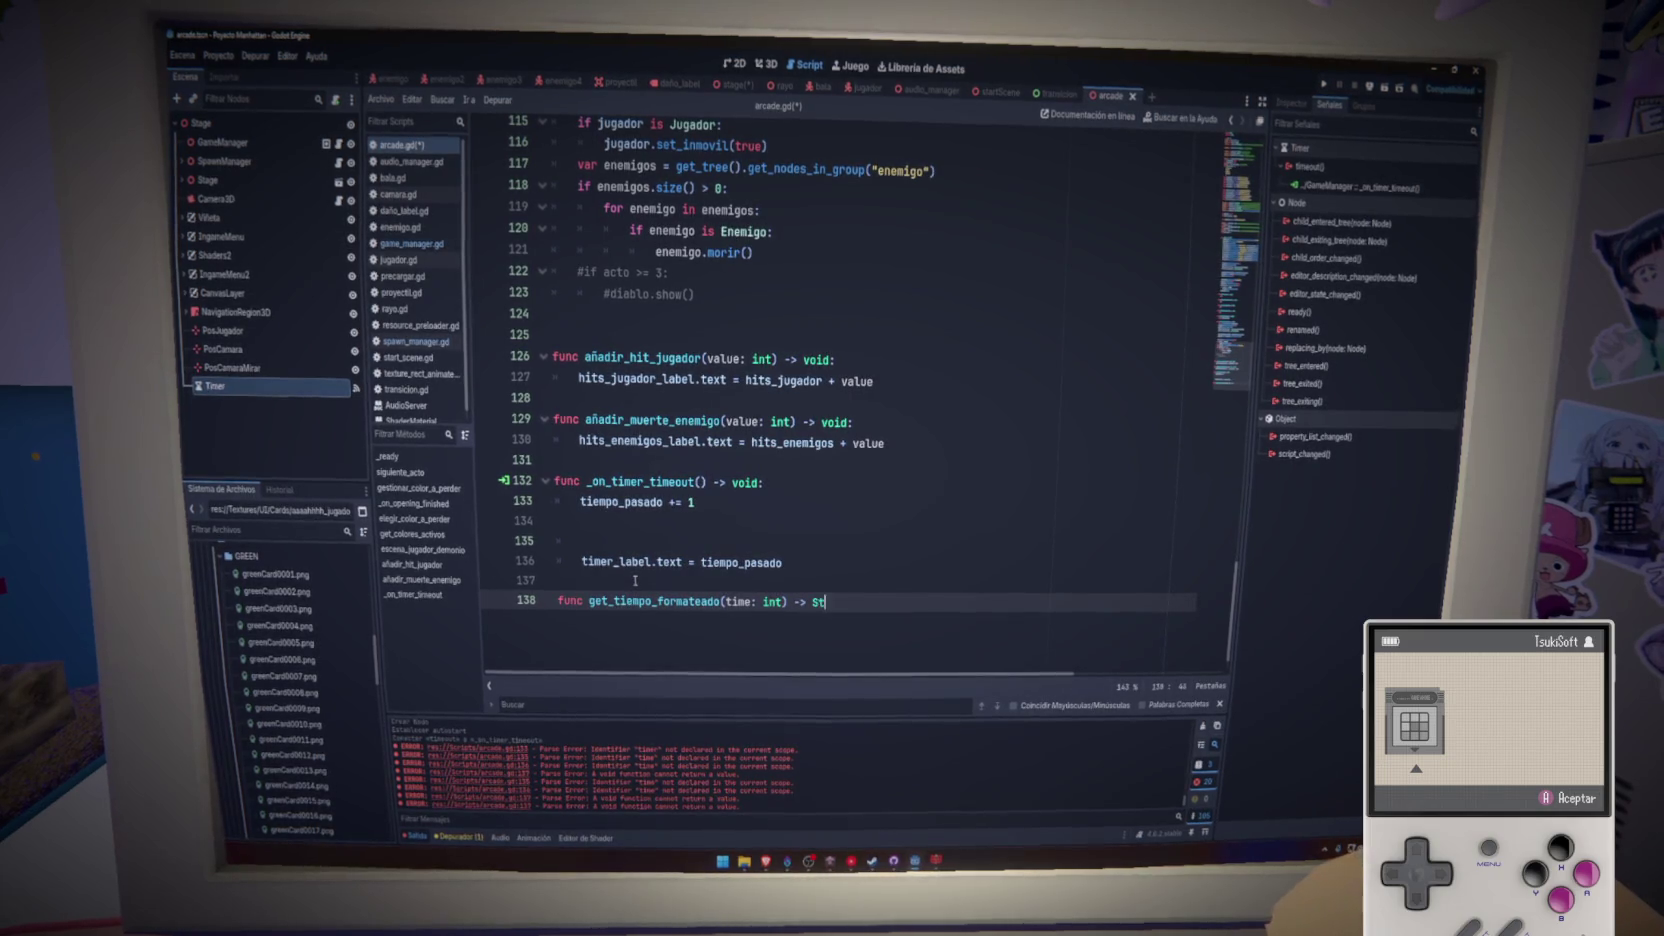
{"action": "type", "text": "ring"}
{"action": "type", "text": ":"}
{"action": "key", "text": "Return"}
{"action": "type", "text": "var minutes: int = floori(time / 60.0) \tvar seconds: int = time % 60 \treturn \"%02d:%02d\" % [minutes, seconds]"}
{"action": "key", "text": "ctrl+s"}
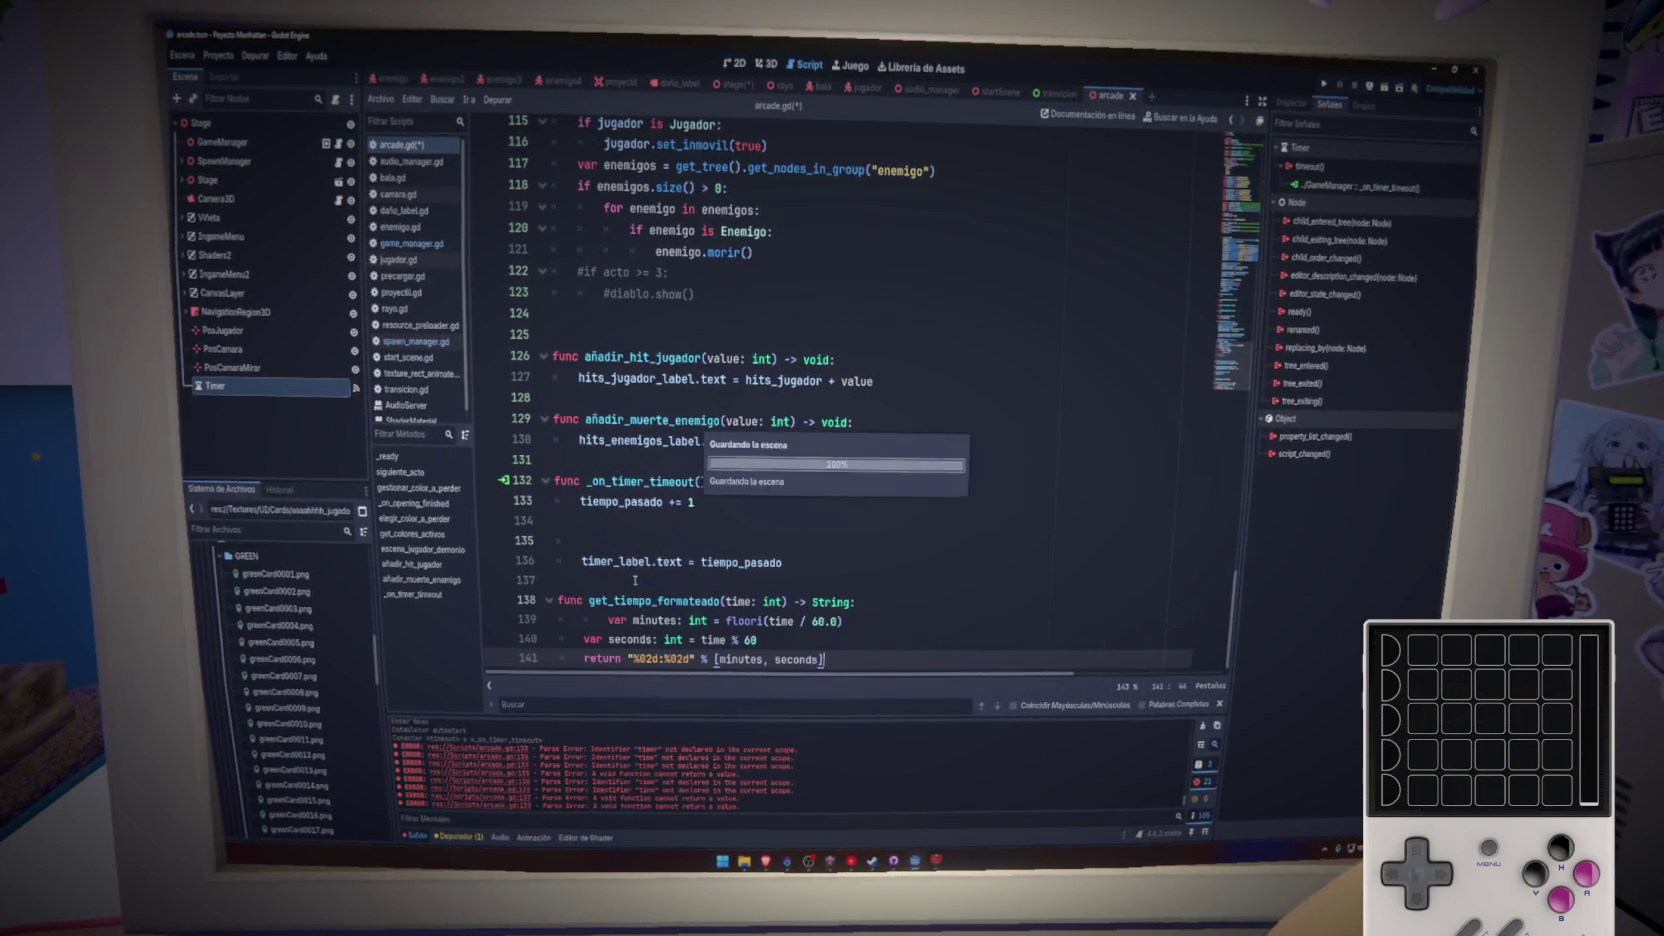
- Set timer_label.text to get_tiempo_formateado(tiempo_pasado) and delete the leftover empty lines
{"action": "left_click", "coordinate": [852, 619]}
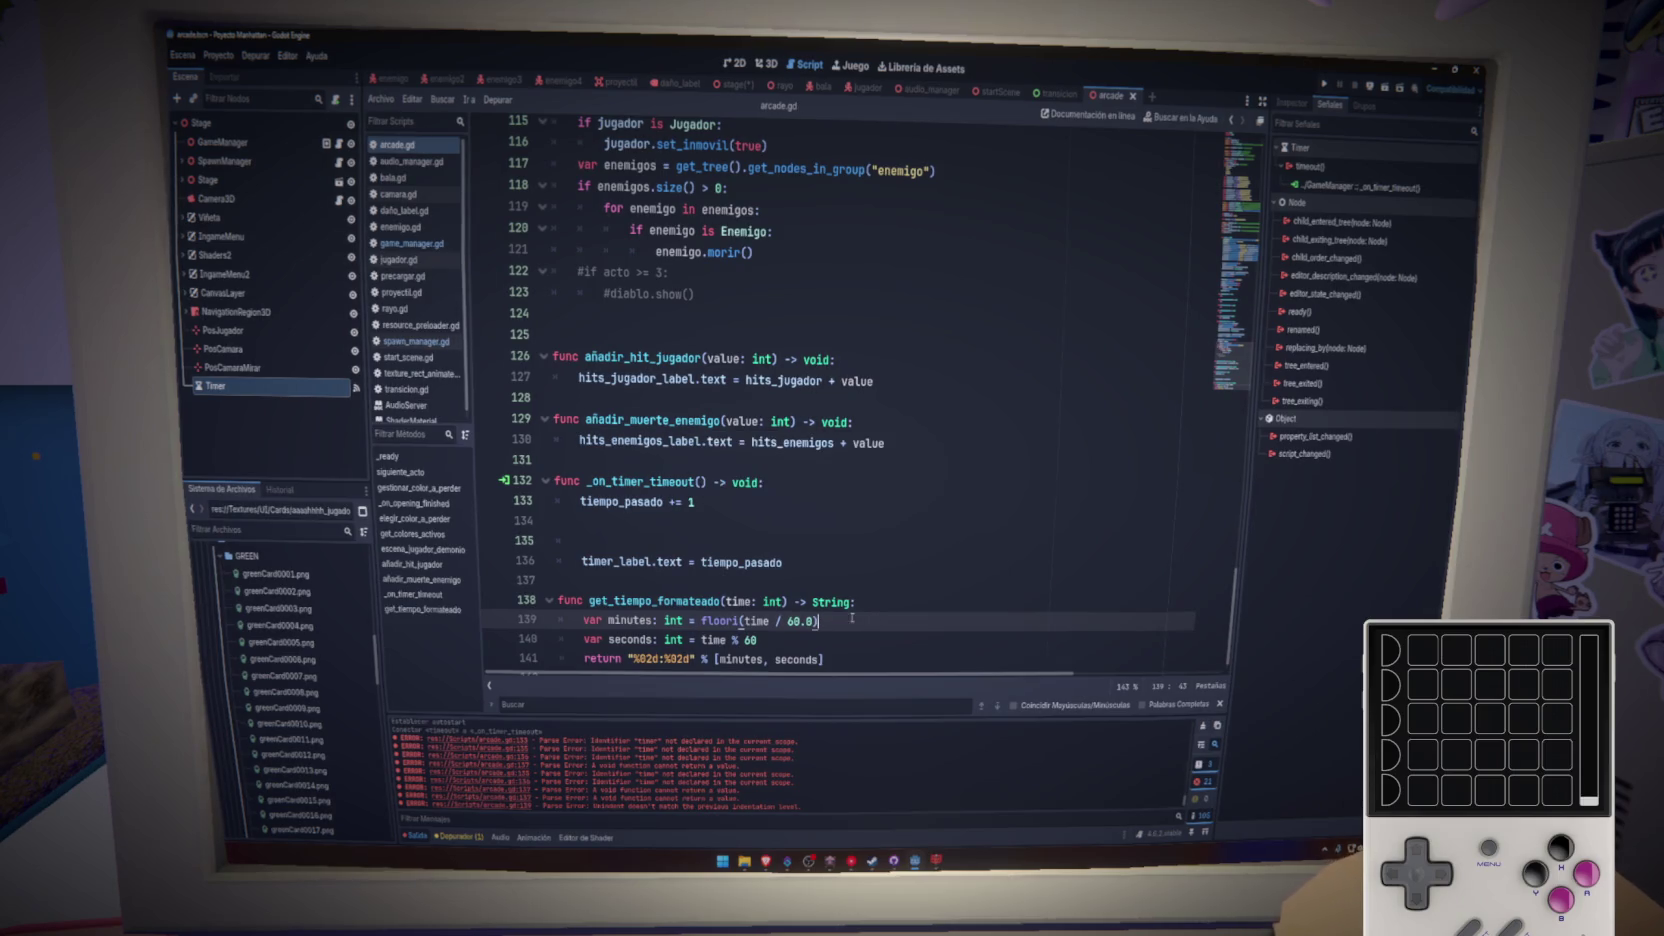
{"action": "left_click", "coordinate": [656, 530]}
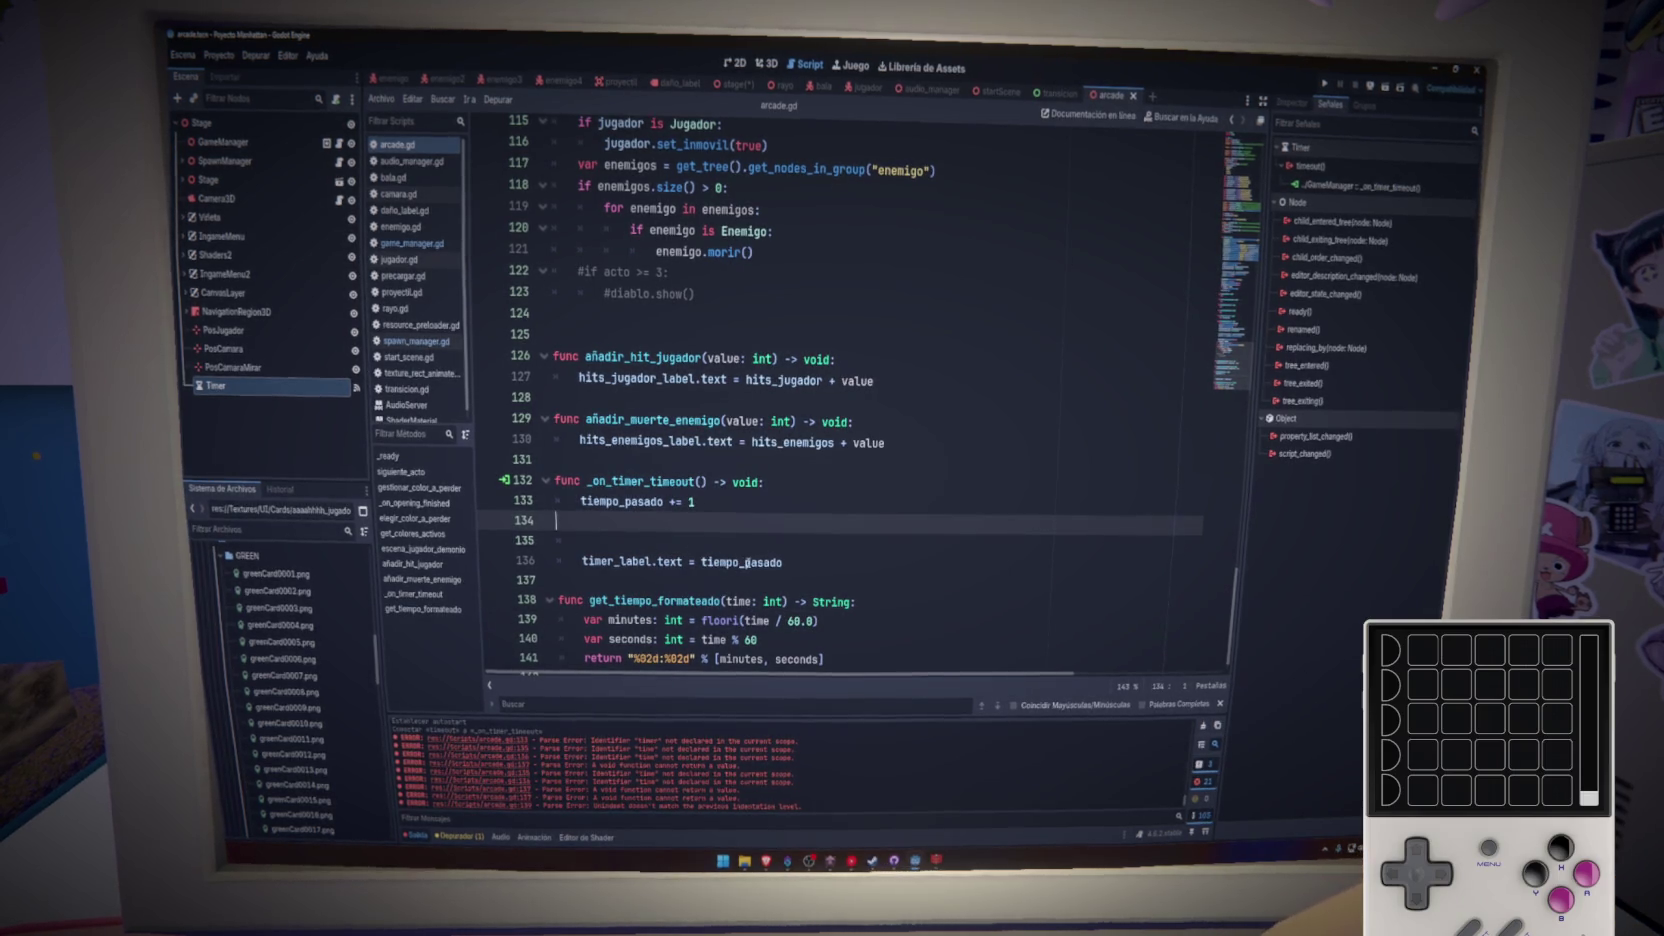
{"action": "double_click", "coordinate": [703, 558]}
{"action": "type", "text": "get_tiempo_formateado"}
{"action": "left_click", "coordinate": [869, 562]}
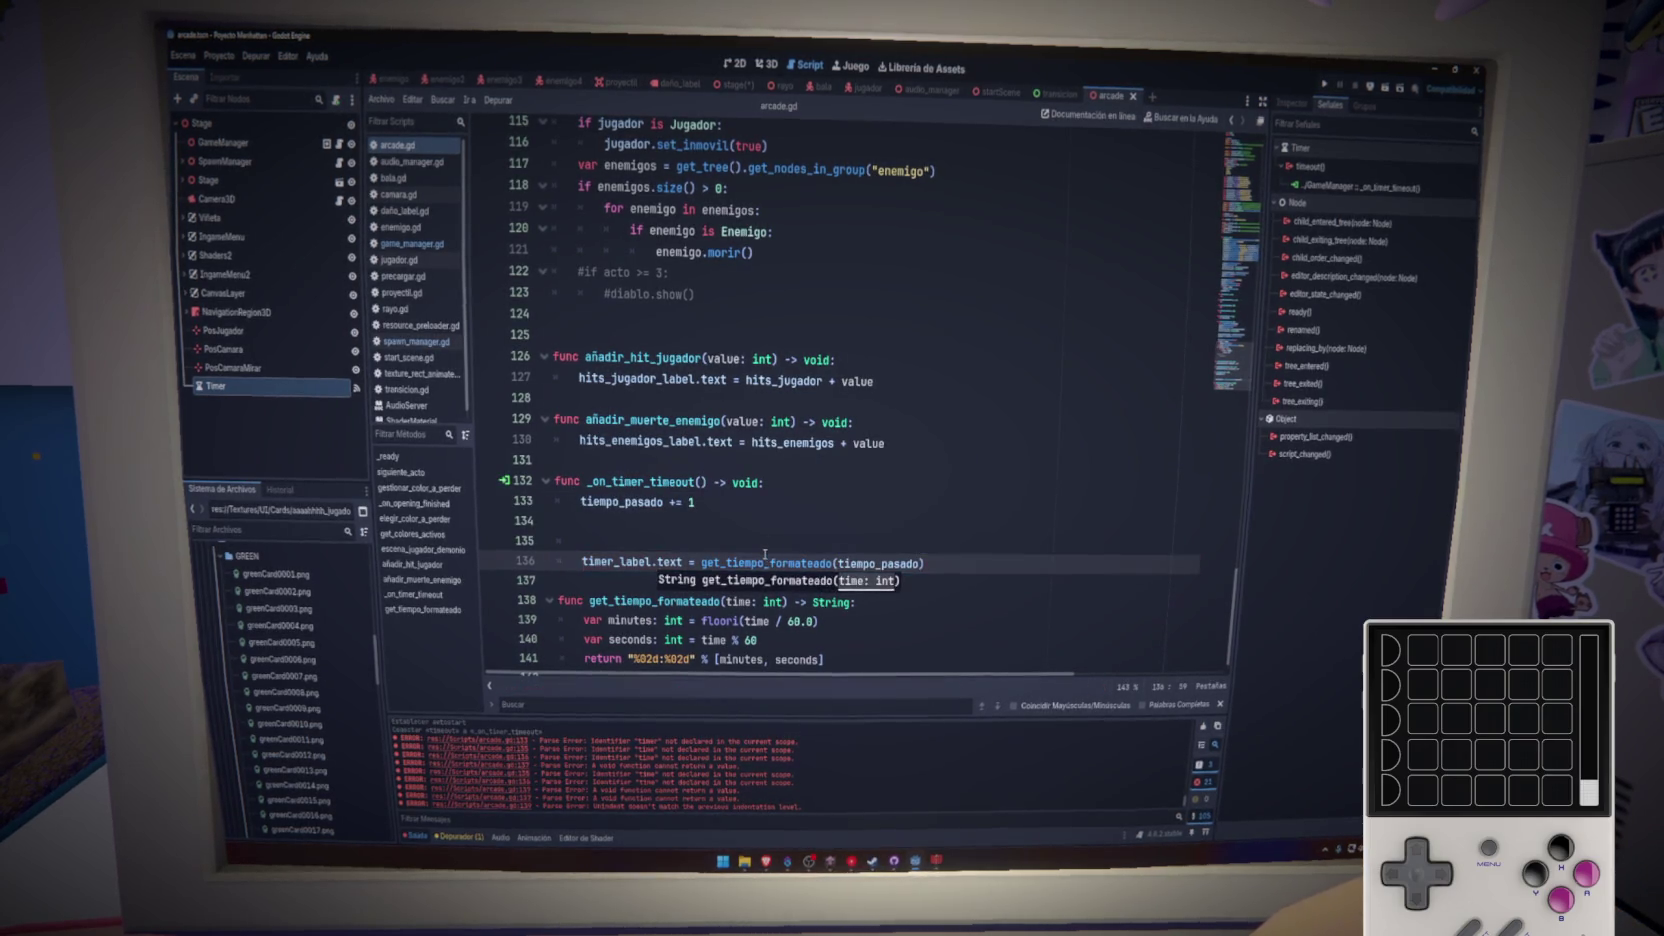
{"action": "type", "text": "tiempo_pasado"}
{"action": "key", "text": "Up"}
{"action": "key", "text": "Up"}
{"action": "key", "text": "Up"}
{"action": "key", "text": "End"}
{"action": "key", "text": "Delete"}
{"action": "key", "text": "Delete"}
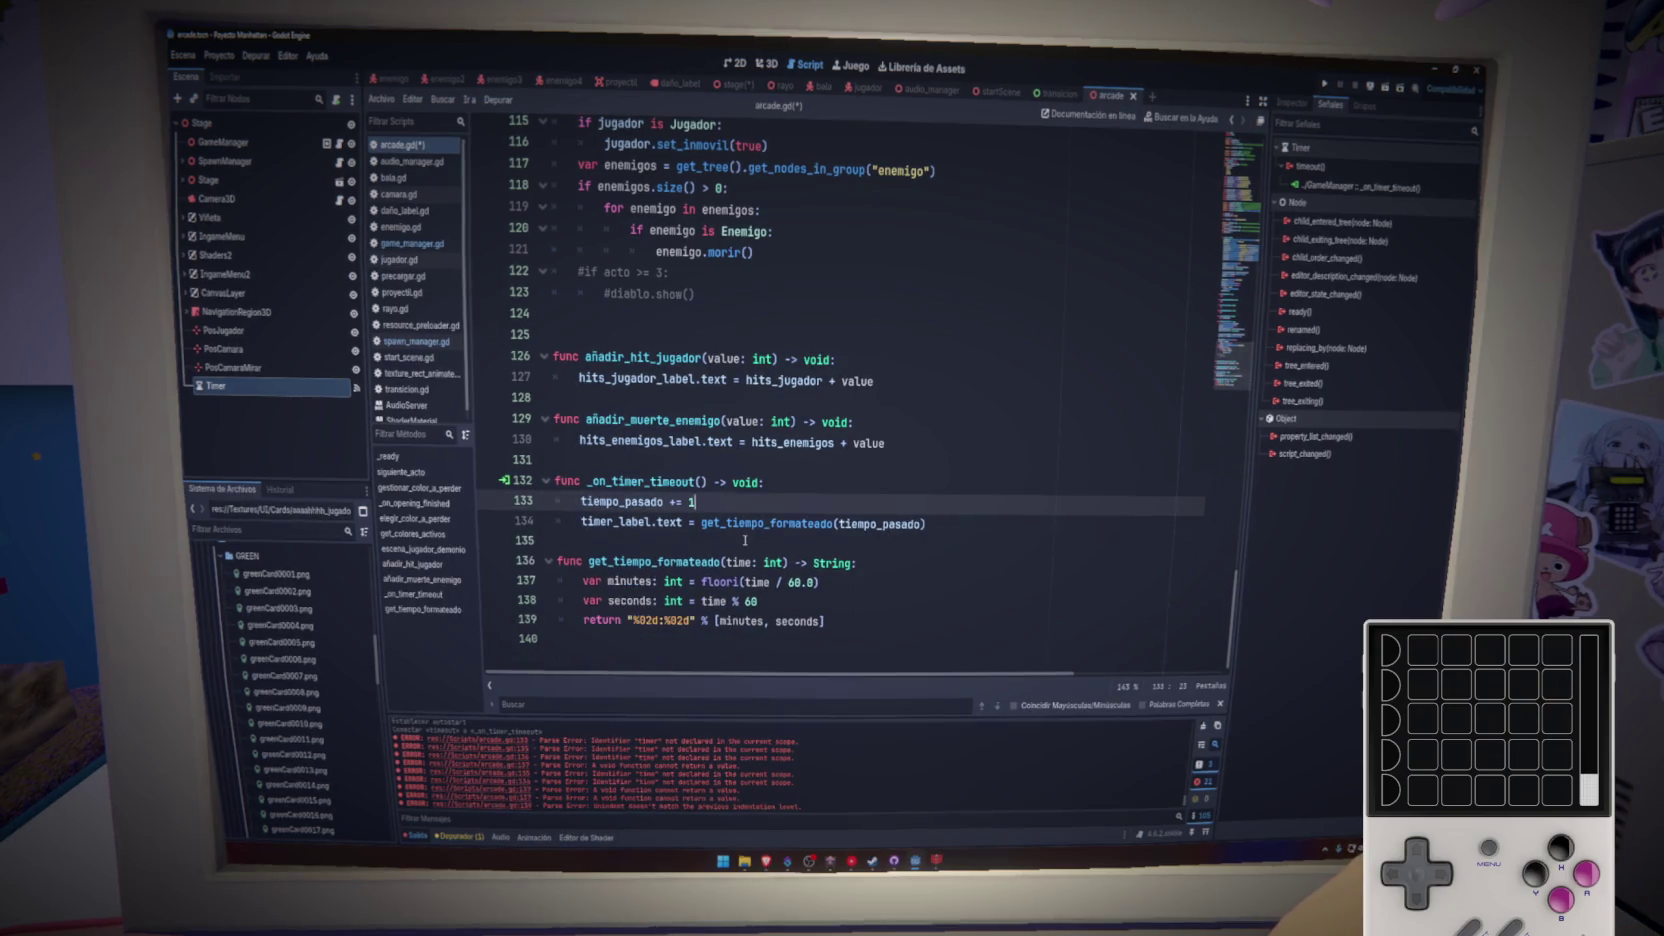
- Compare with the forum timer example, then run the project to test it
{"action": "key", "text": "alt+Tab"}
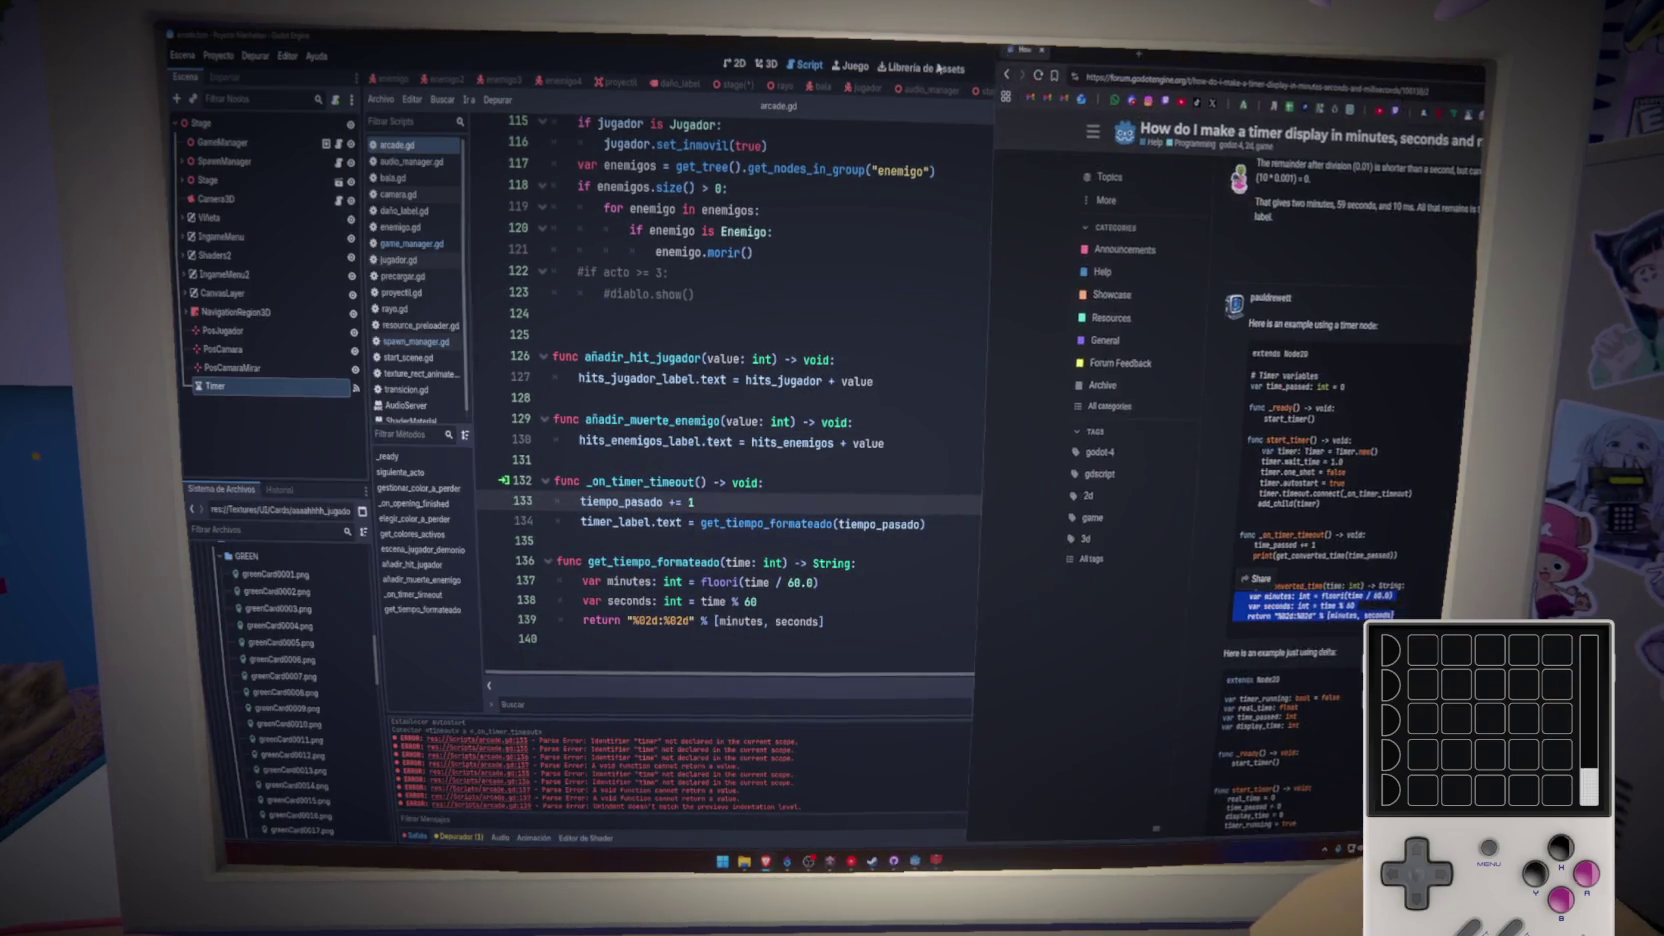
{"action": "key", "text": "alt+Tab"}
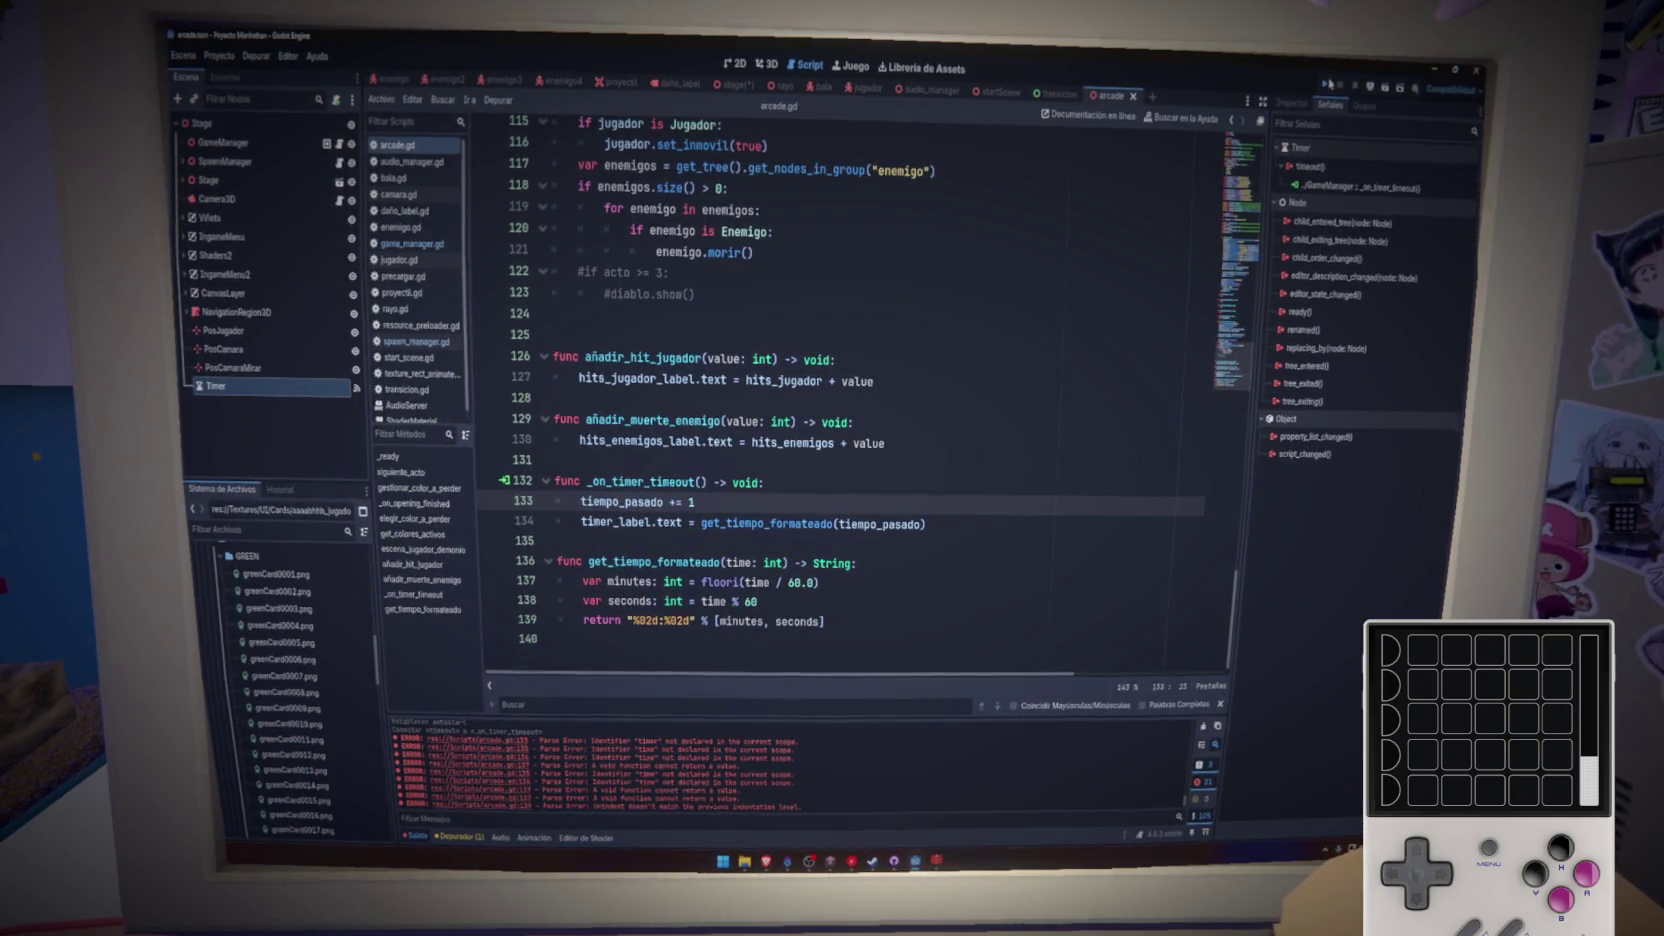
{"action": "left_click", "coordinate": [1322, 85]}
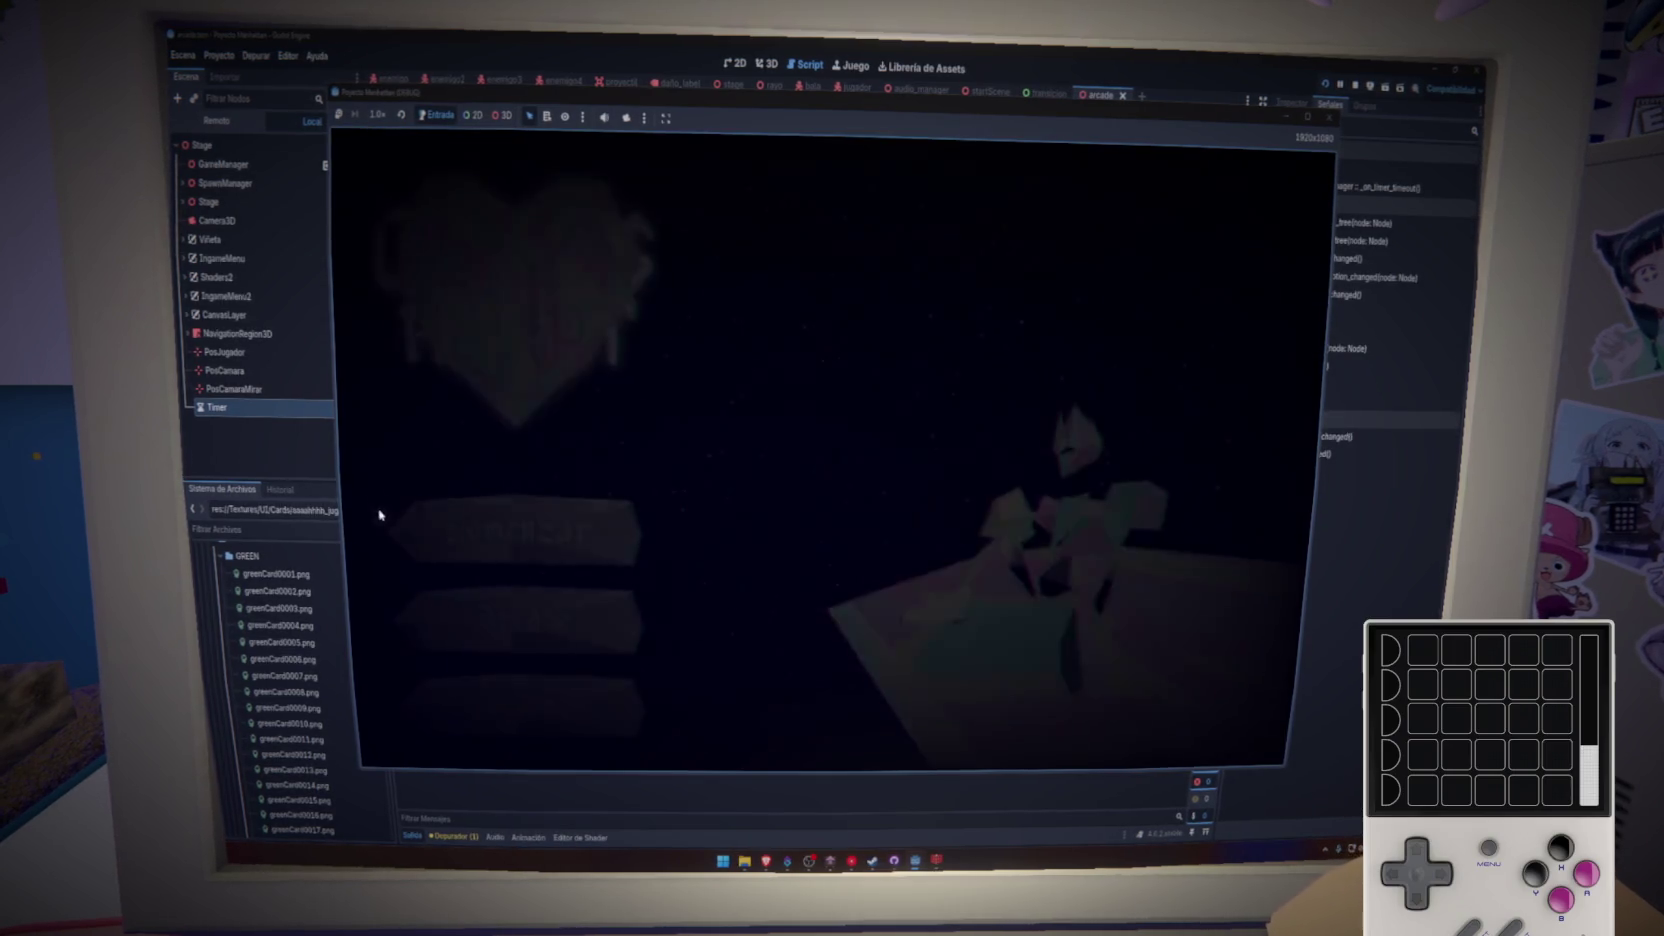
{"action": "key", "text": "super+g"}
{"action": "left_click", "coordinate": [217, 346]}
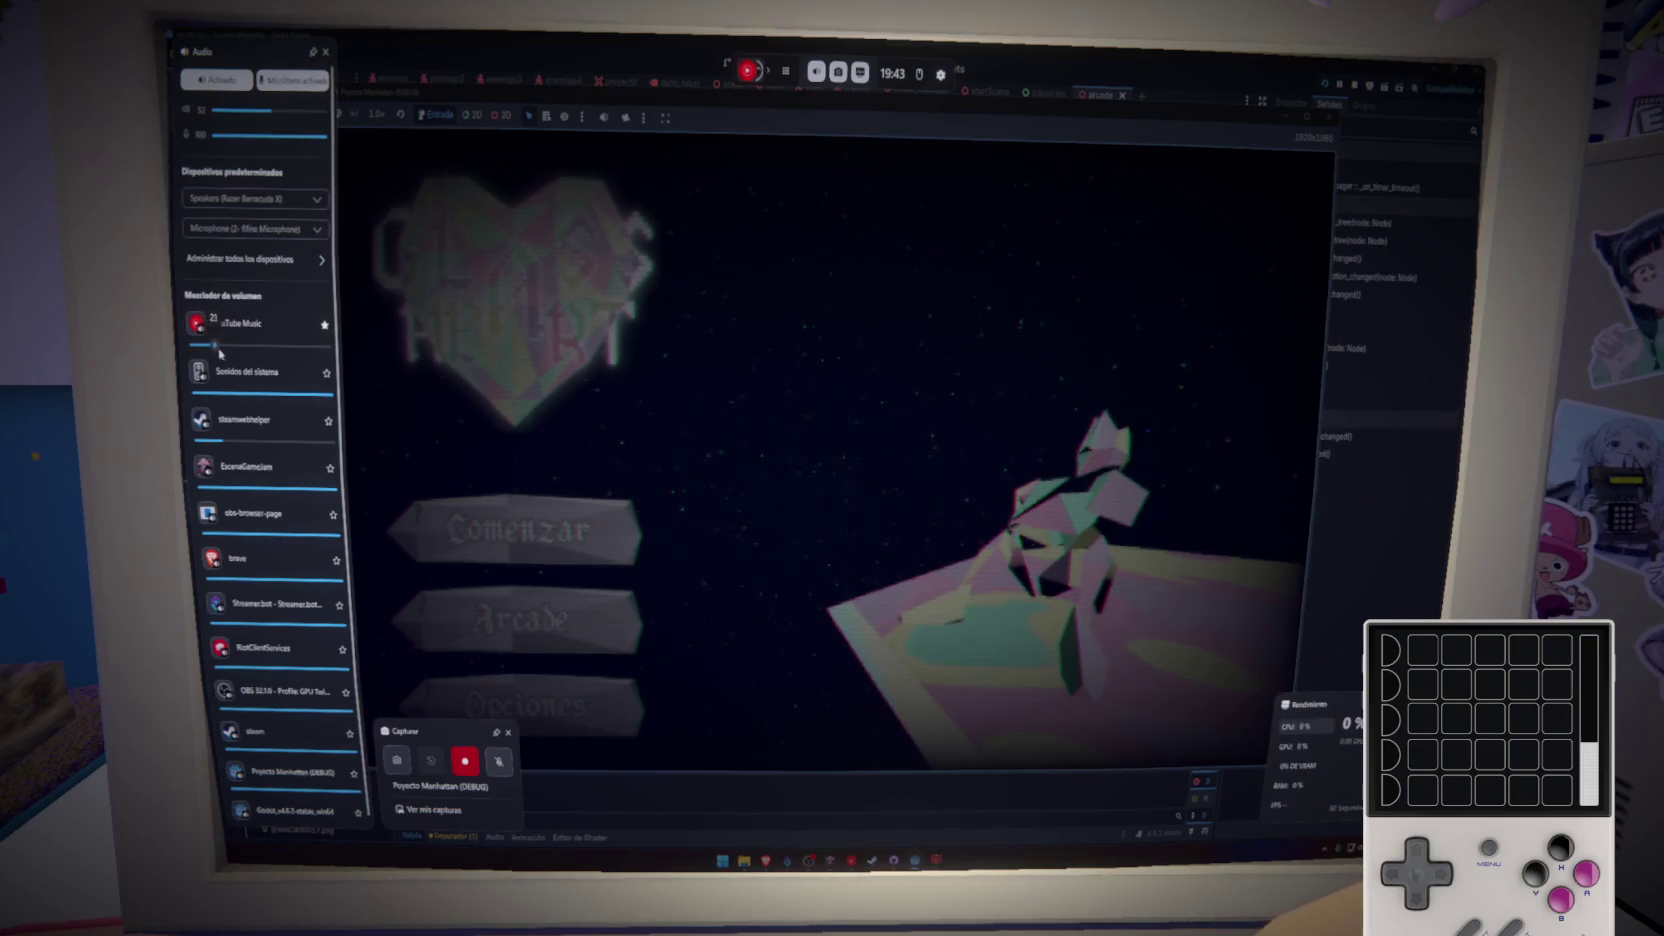
{"action": "key", "text": "super+g"}
{"action": "left_click", "coordinate": [525, 703]}
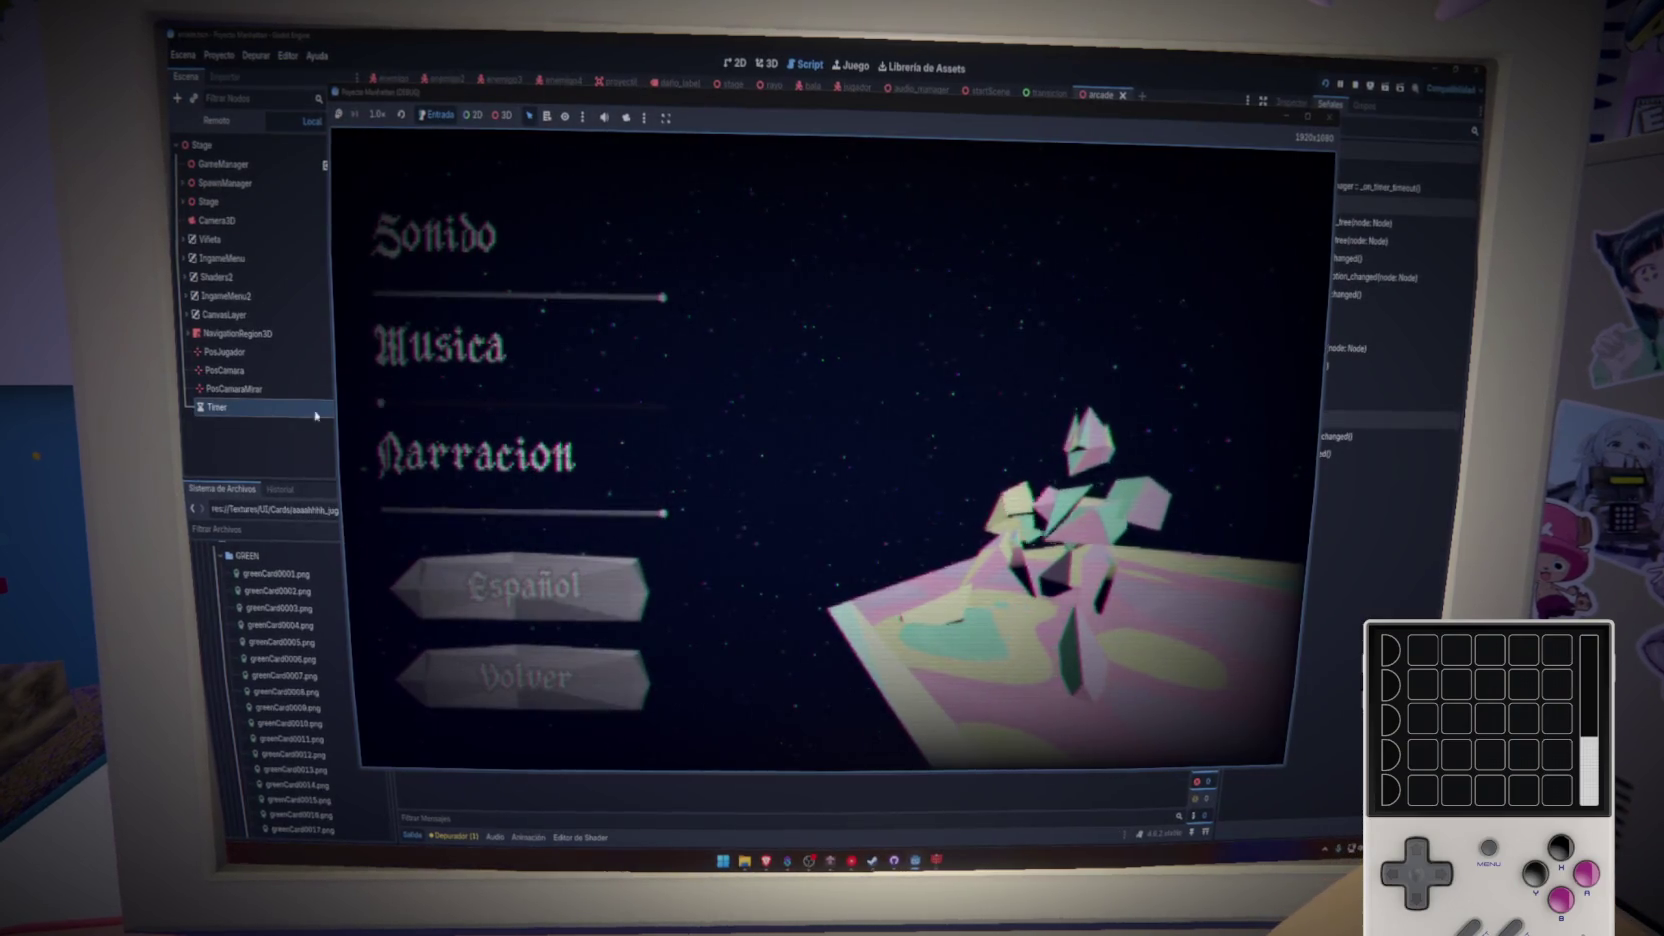
{"action": "left_click", "coordinate": [536, 677]}
{"action": "left_click", "coordinate": [520, 622]}
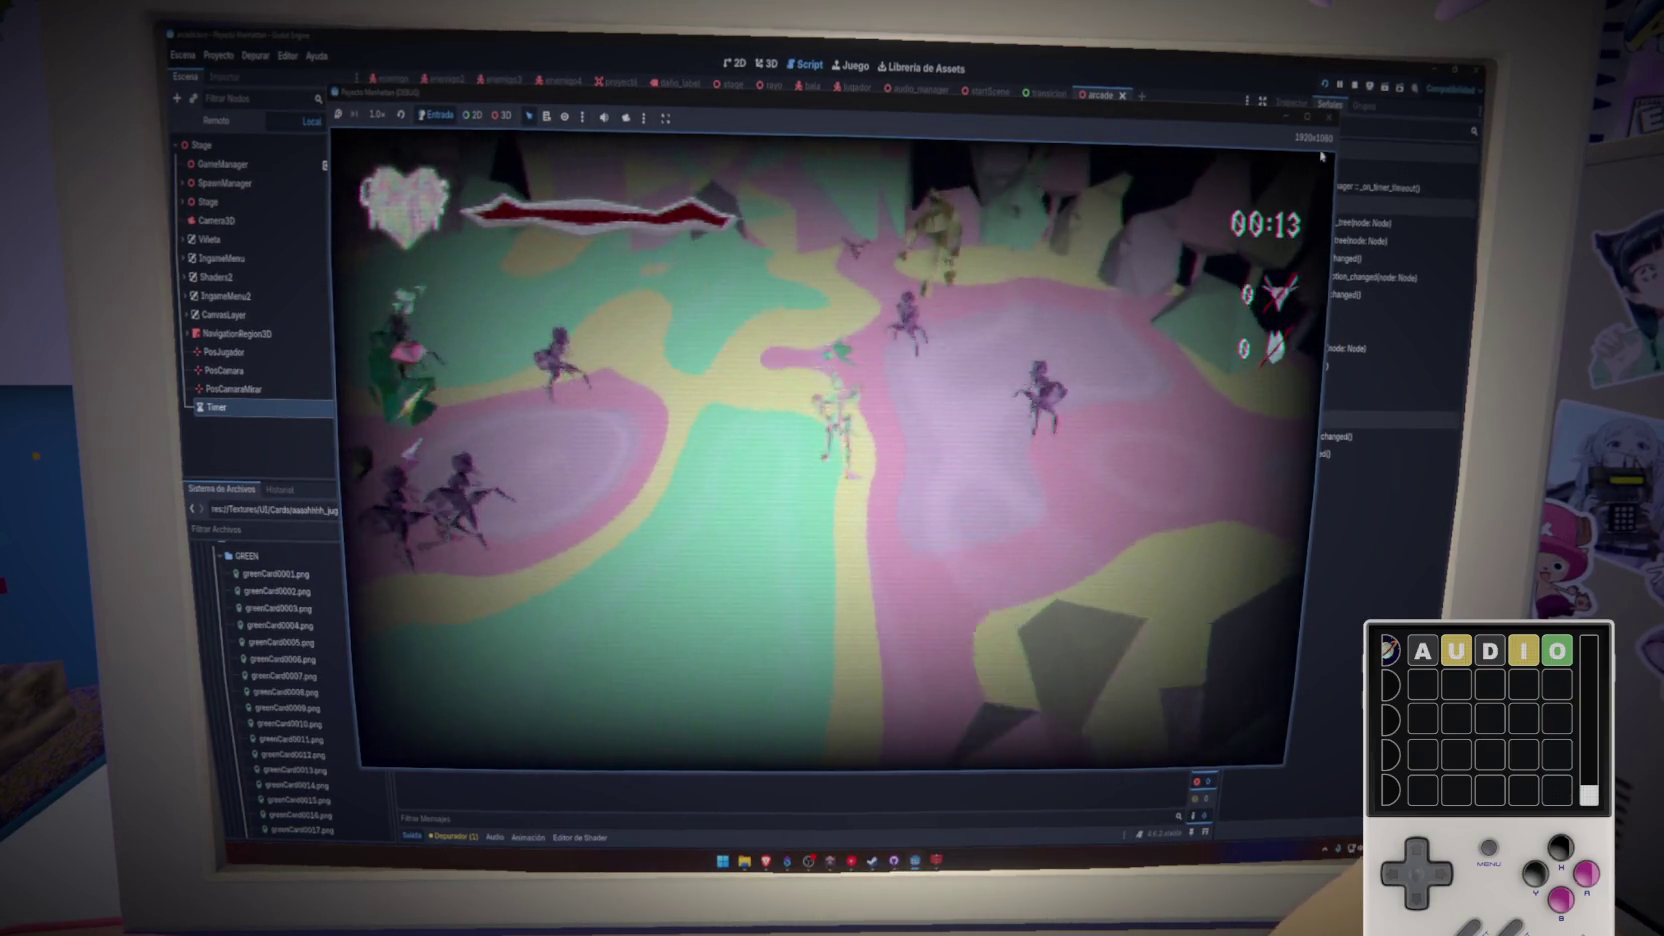
{"action": "key", "text": "F8"}
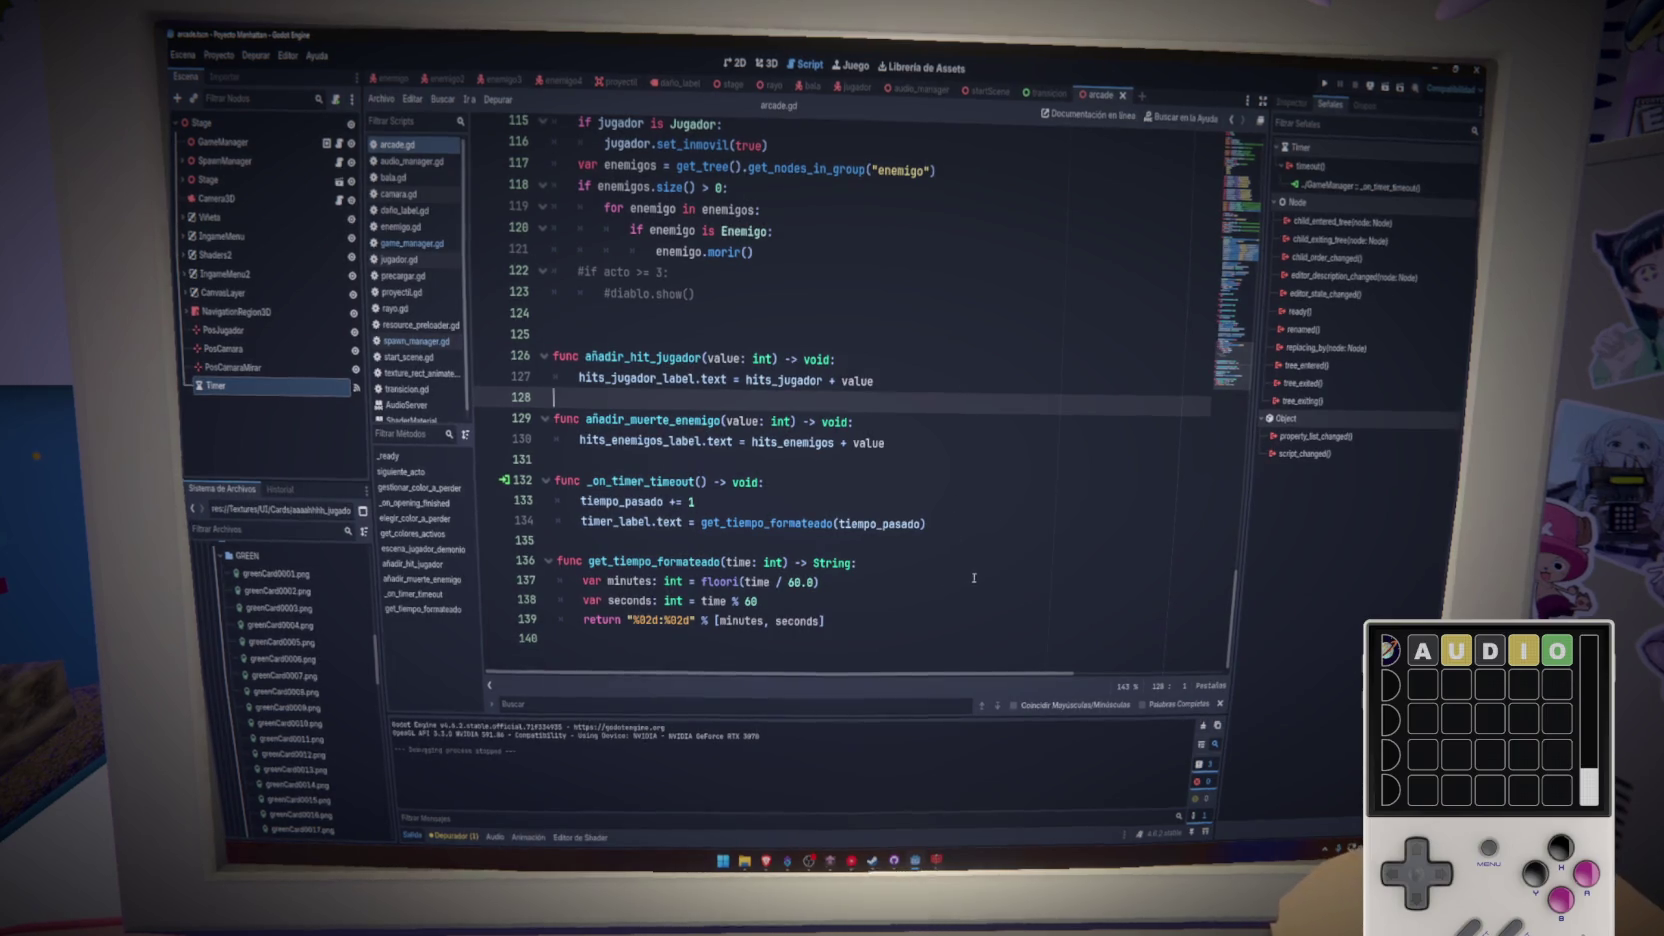
- Remove the extra blank line before the timer handler in arcade.gd and save
{"action": "left_click", "coordinate": [964, 468]}
{"action": "key", "text": "ctrl+s"}
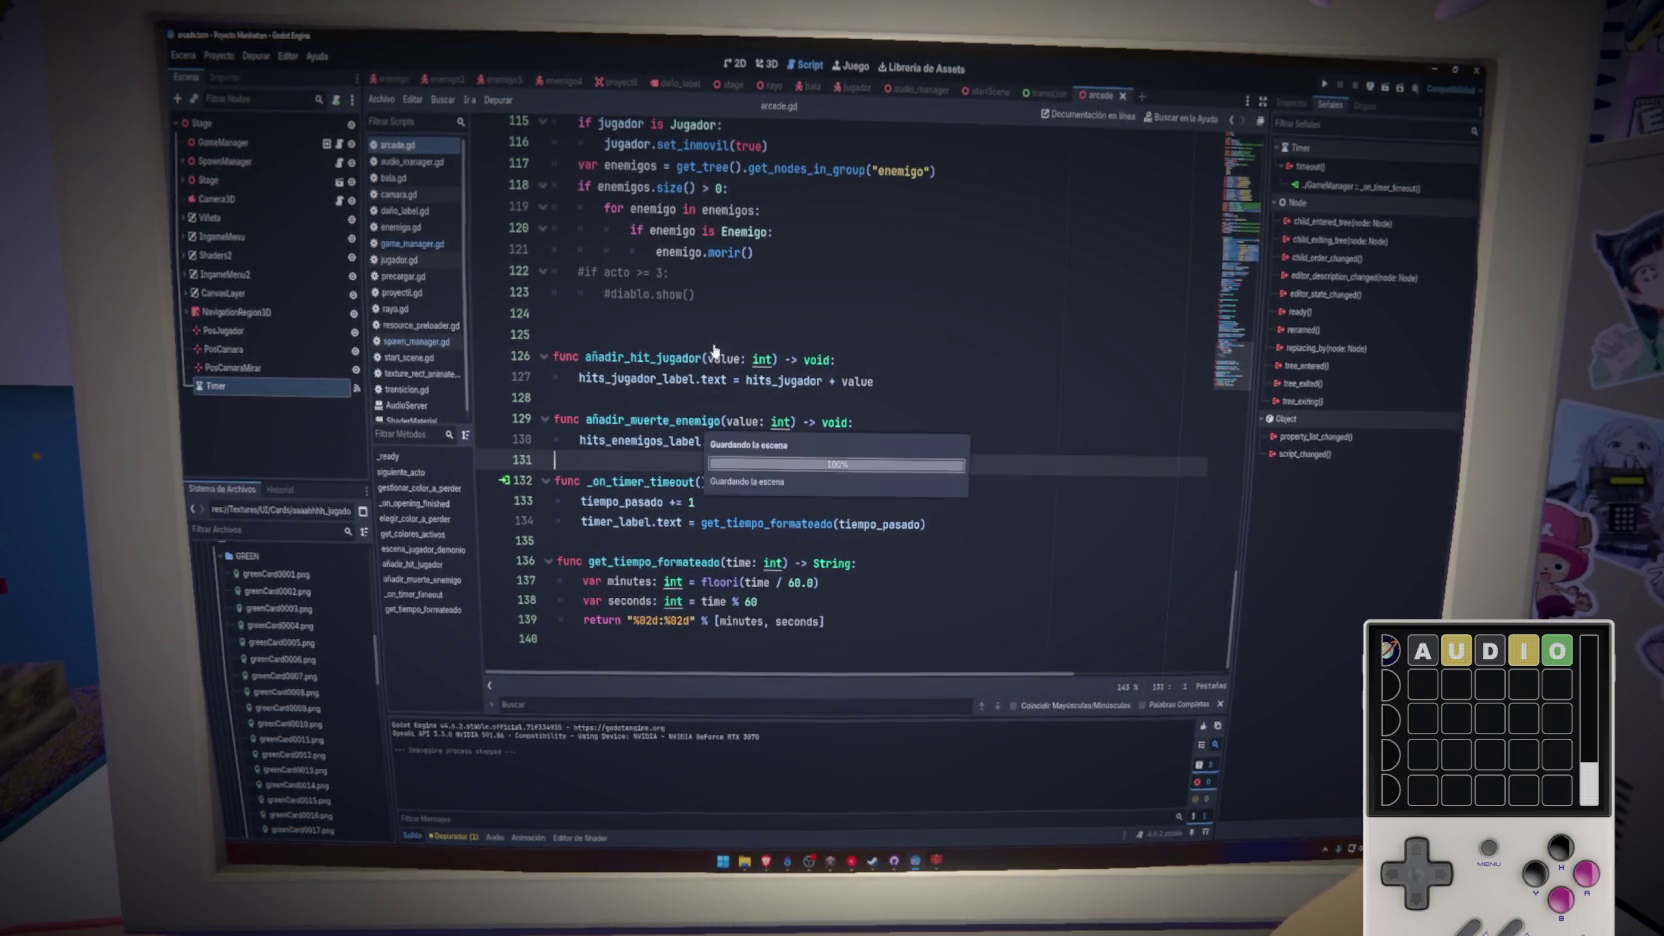
{"action": "key", "text": "ctrl+z"}
{"action": "key", "text": "ctrl+s"}
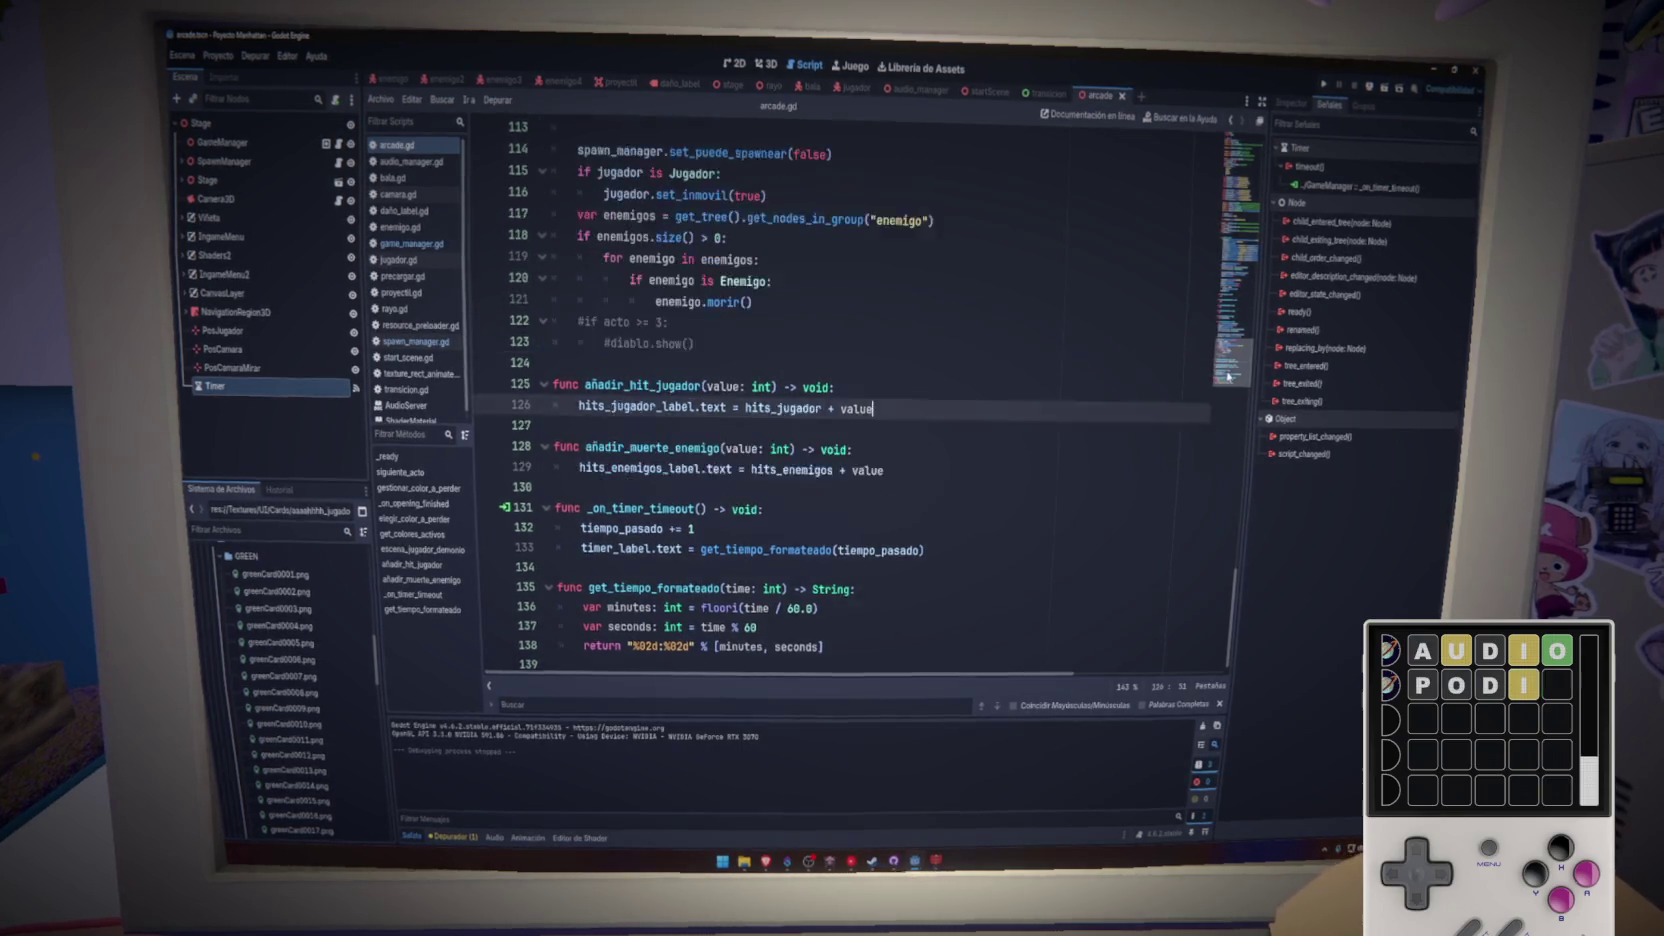
{"action": "scroll", "coordinate": [641, 413], "scroll_direction": "up", "scroll_amount": 2}
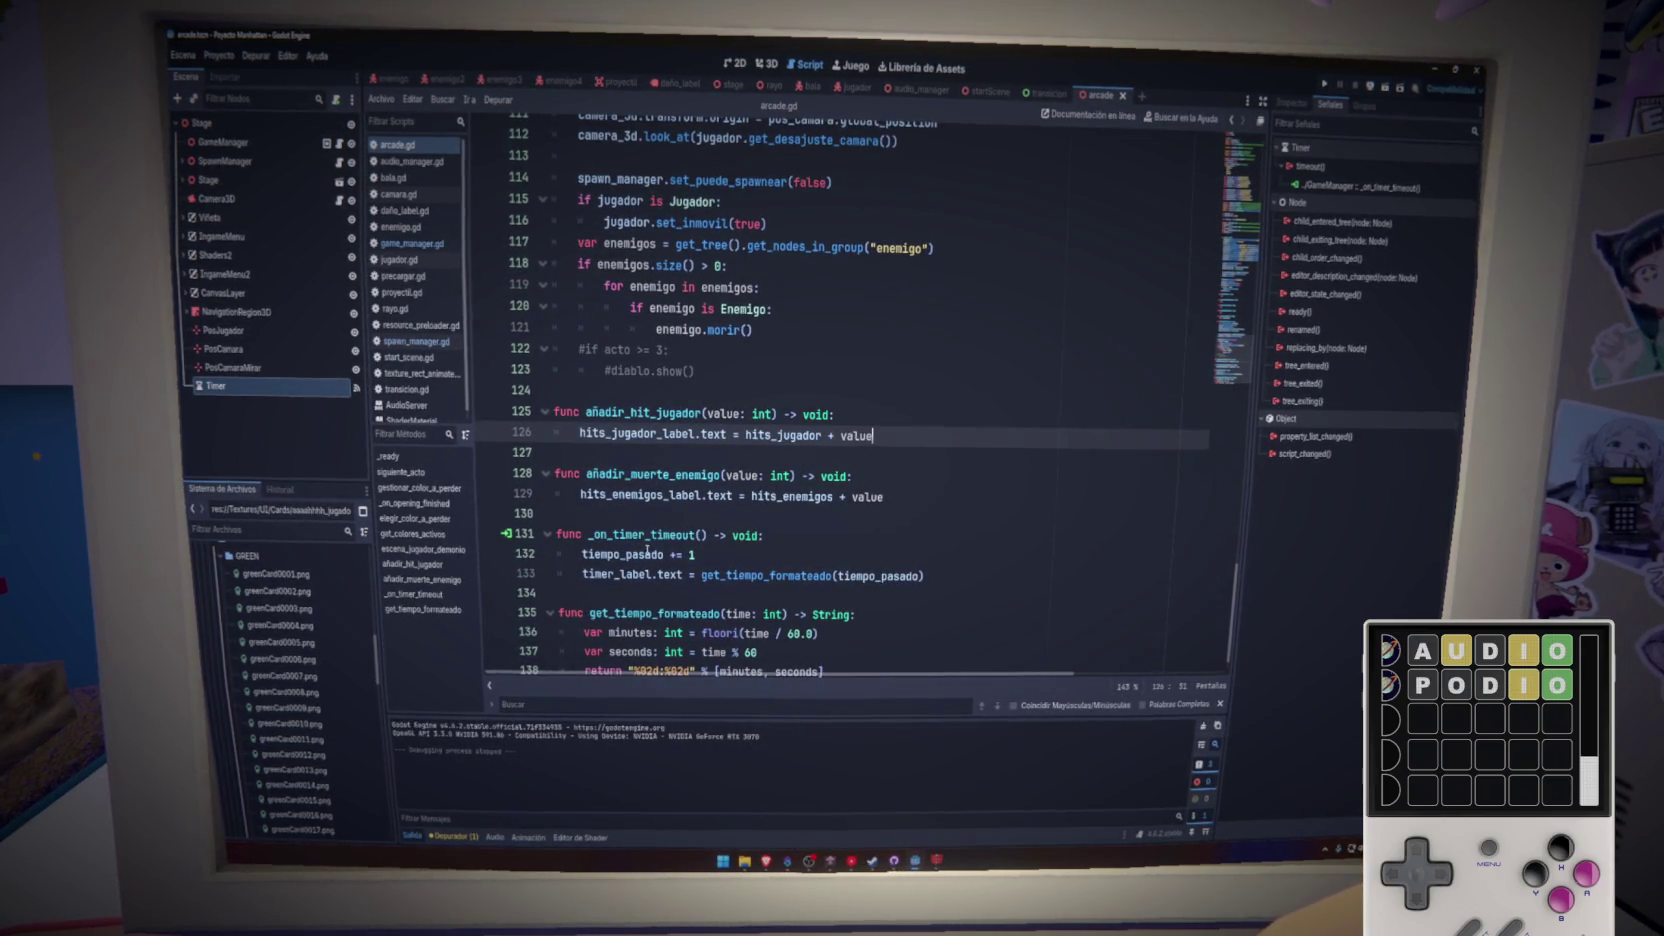
{"action": "double_click", "coordinate": [628, 414]}
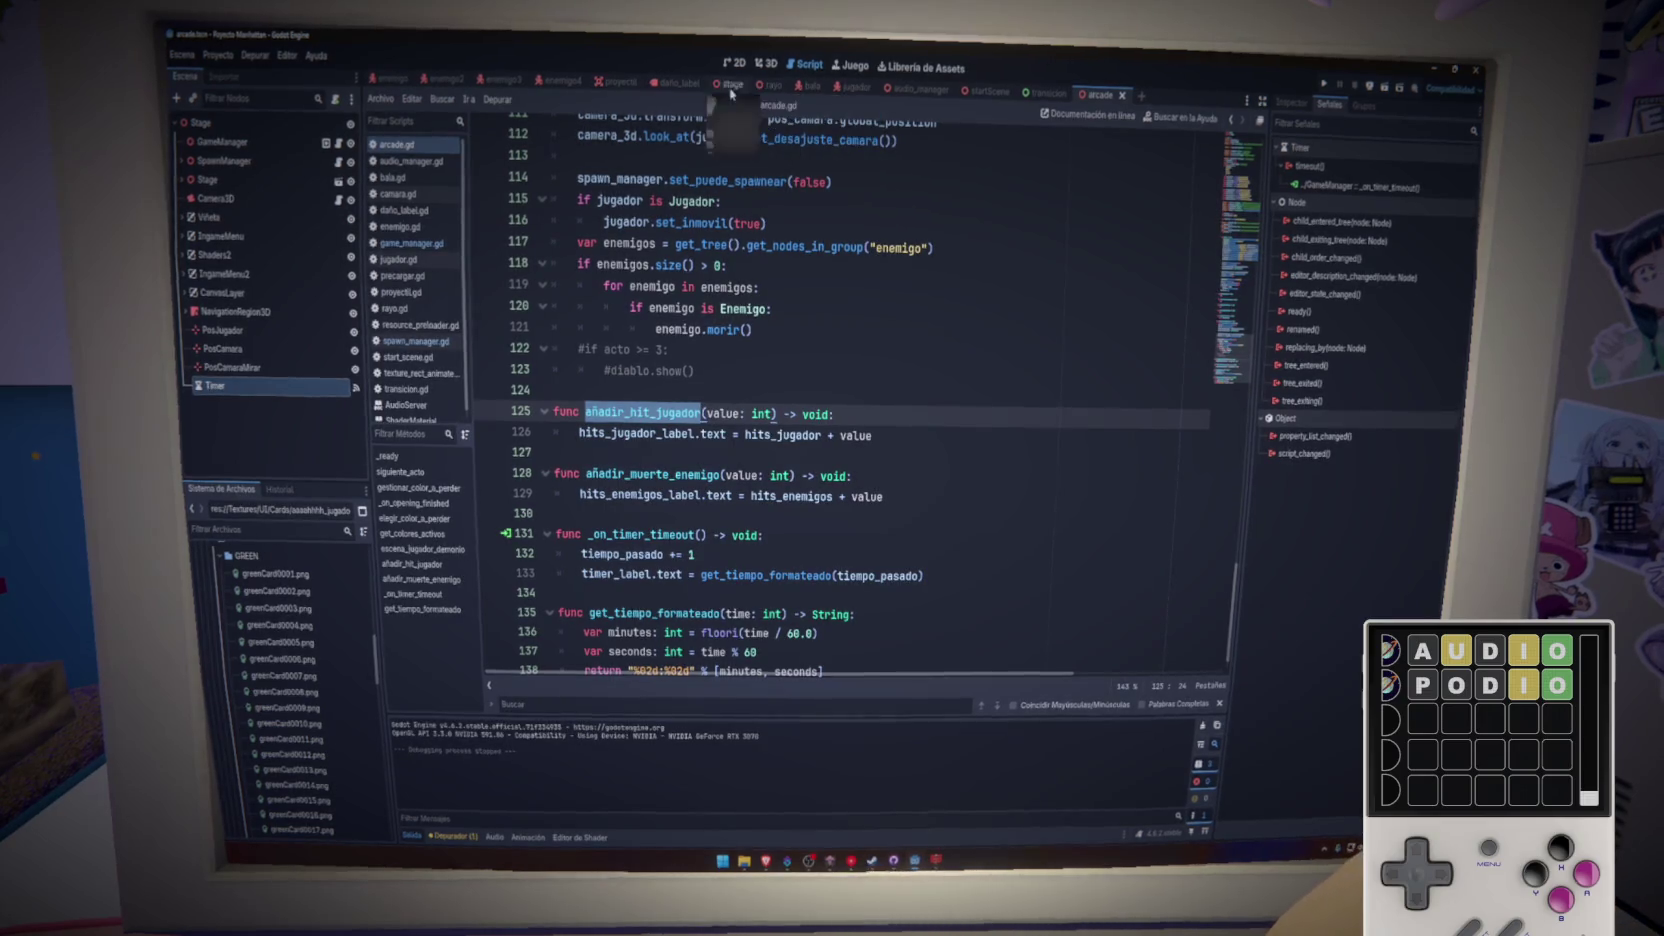
- In jugador.gd's recibir_daño, add arcade.añadir_hit_jugador() after the cooldown check and save
{"action": "left_click", "coordinate": [855, 88]}
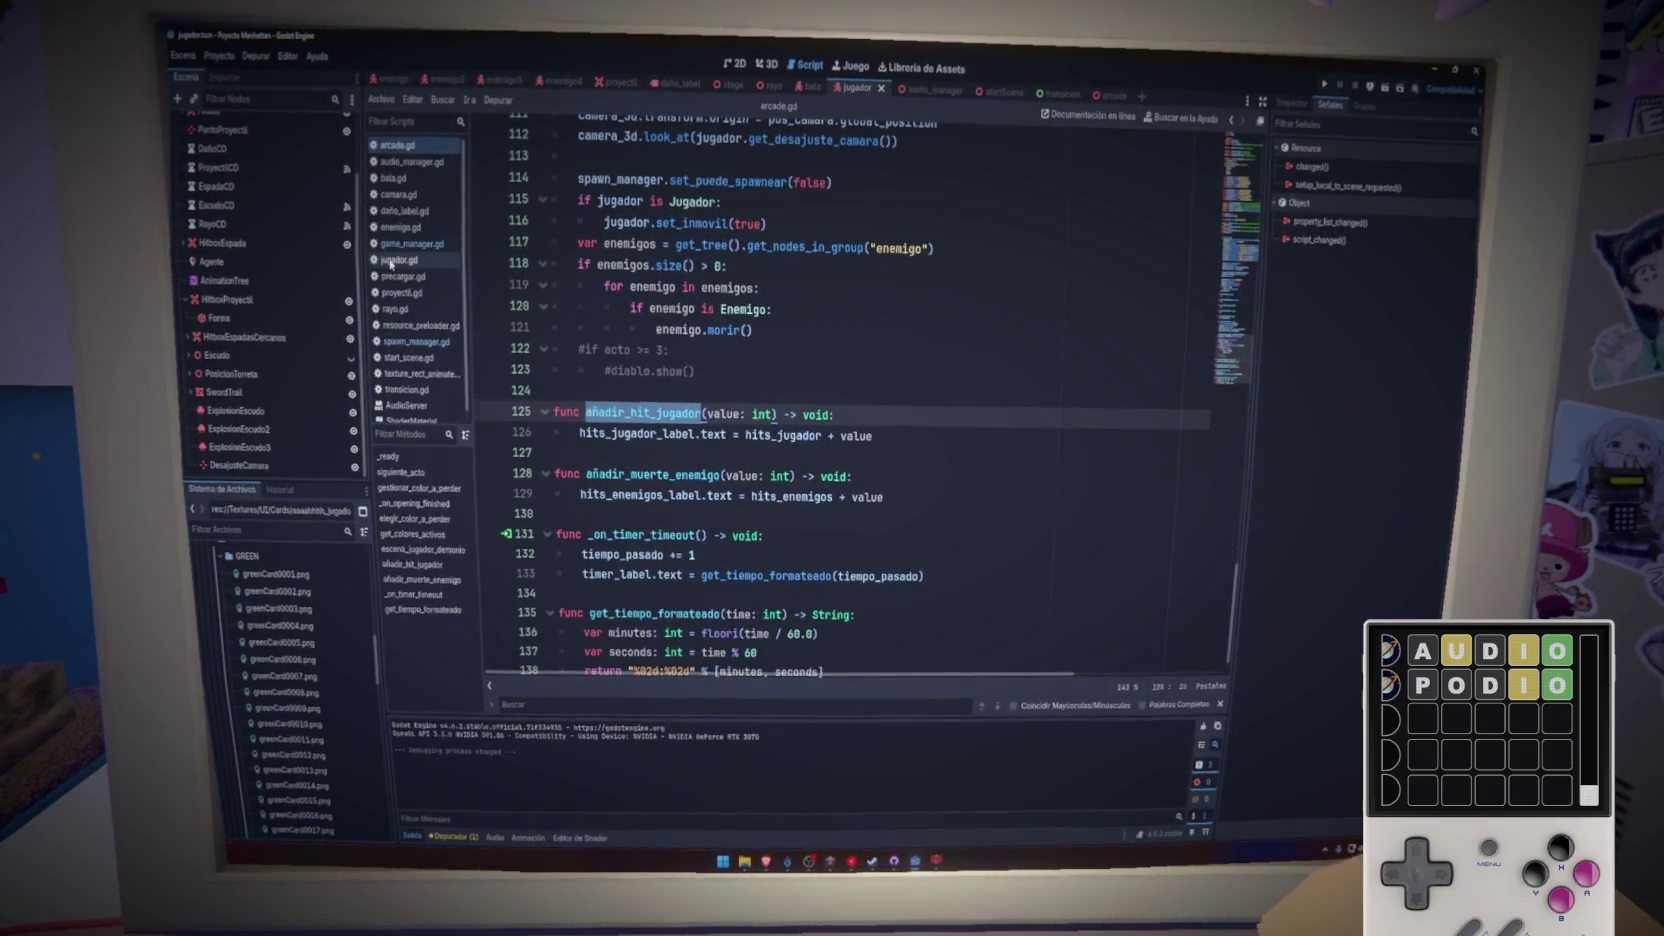
{"action": "scroll", "coordinate": [718, 391], "scroll_direction": "up", "scroll_amount": 10}
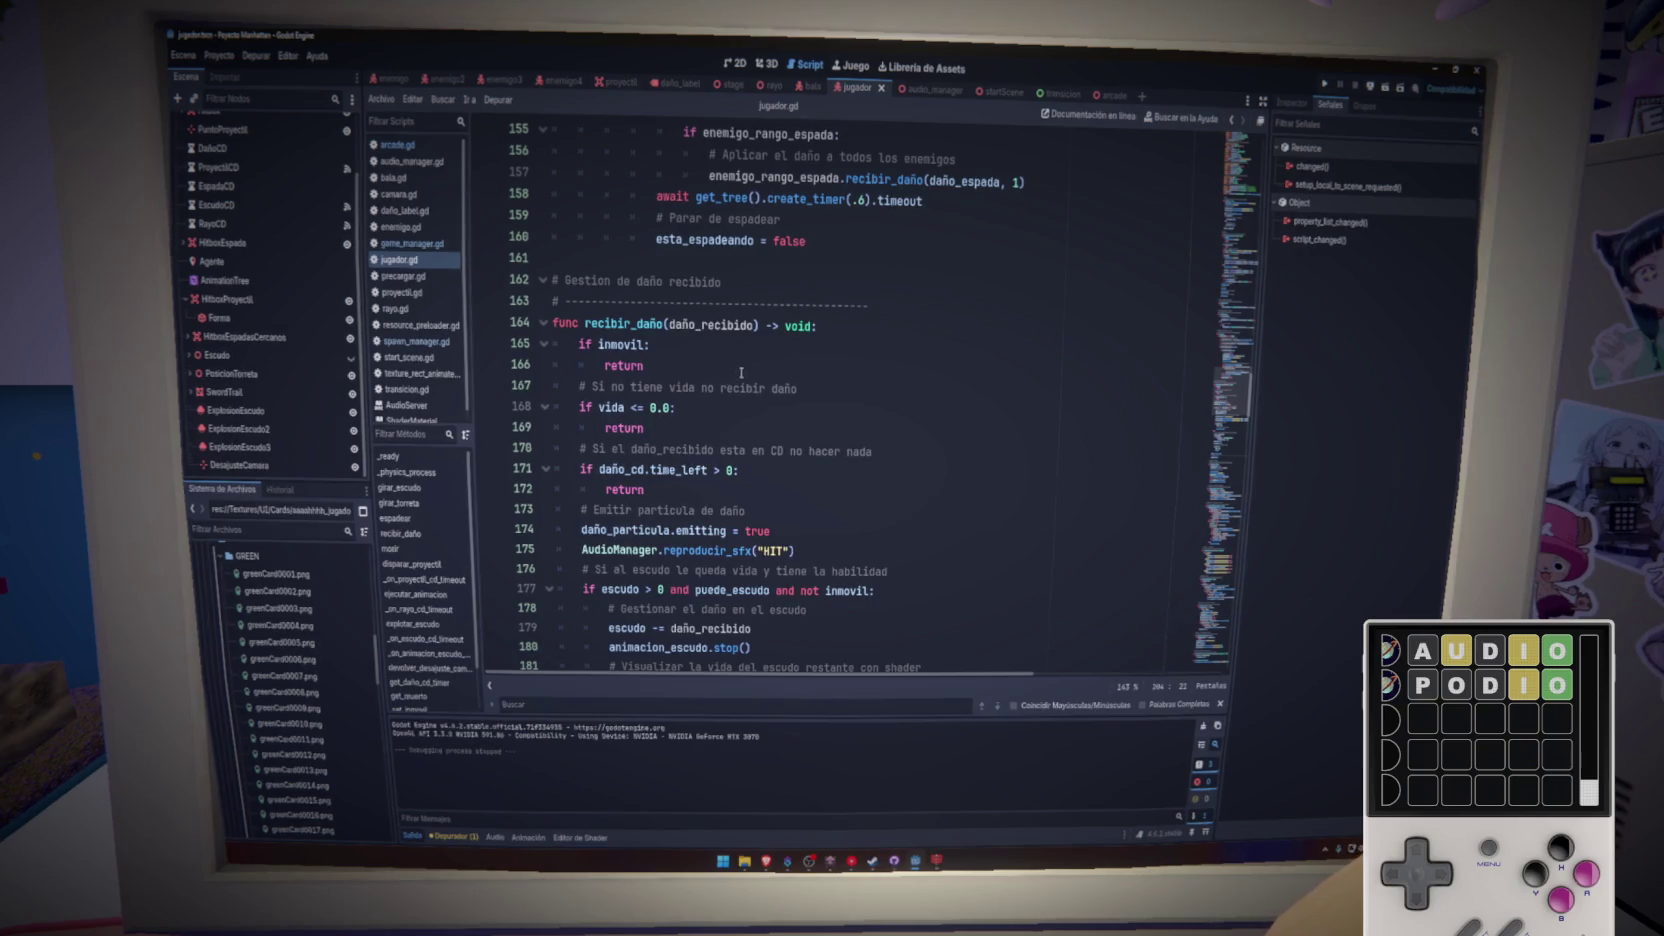
{"action": "double_click", "coordinate": [606, 322]}
{"action": "scroll", "coordinate": [737, 384], "scroll_direction": "down", "scroll_amount": 2}
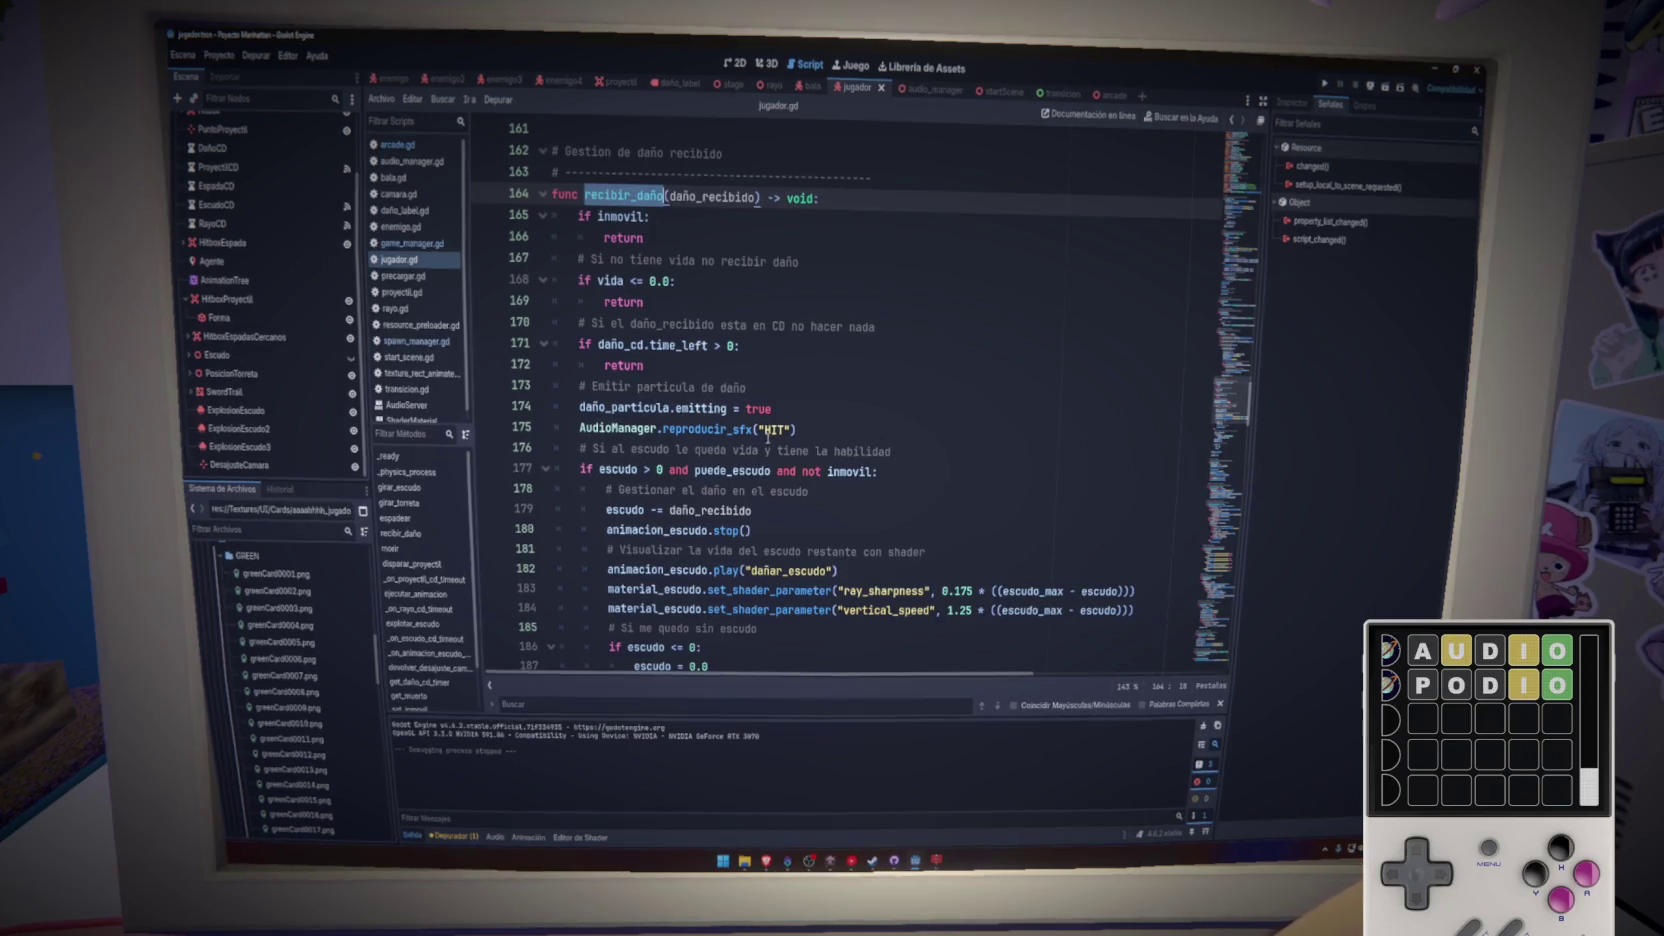
{"action": "left_click", "coordinate": [788, 385]}
{"action": "key", "text": "Home"}
{"action": "key", "text": "Return"}
{"action": "key", "text": "Up"}
{"action": "key", "text": "Return"}
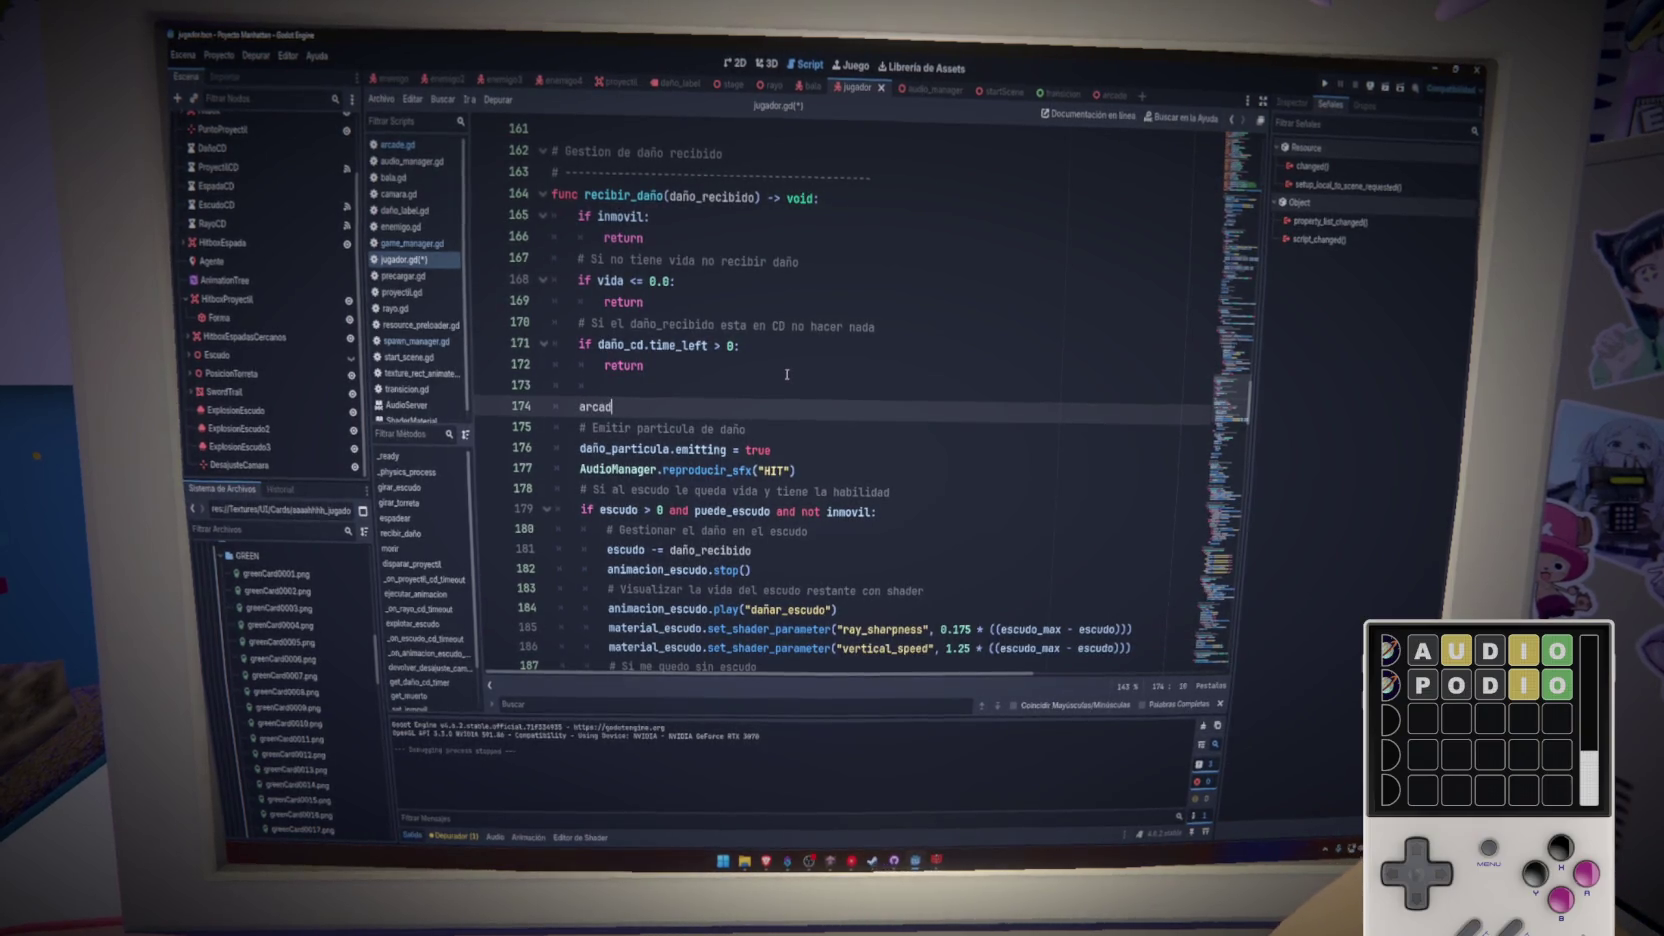
{"action": "type", "text": "e.añadir_hit_jugador"}
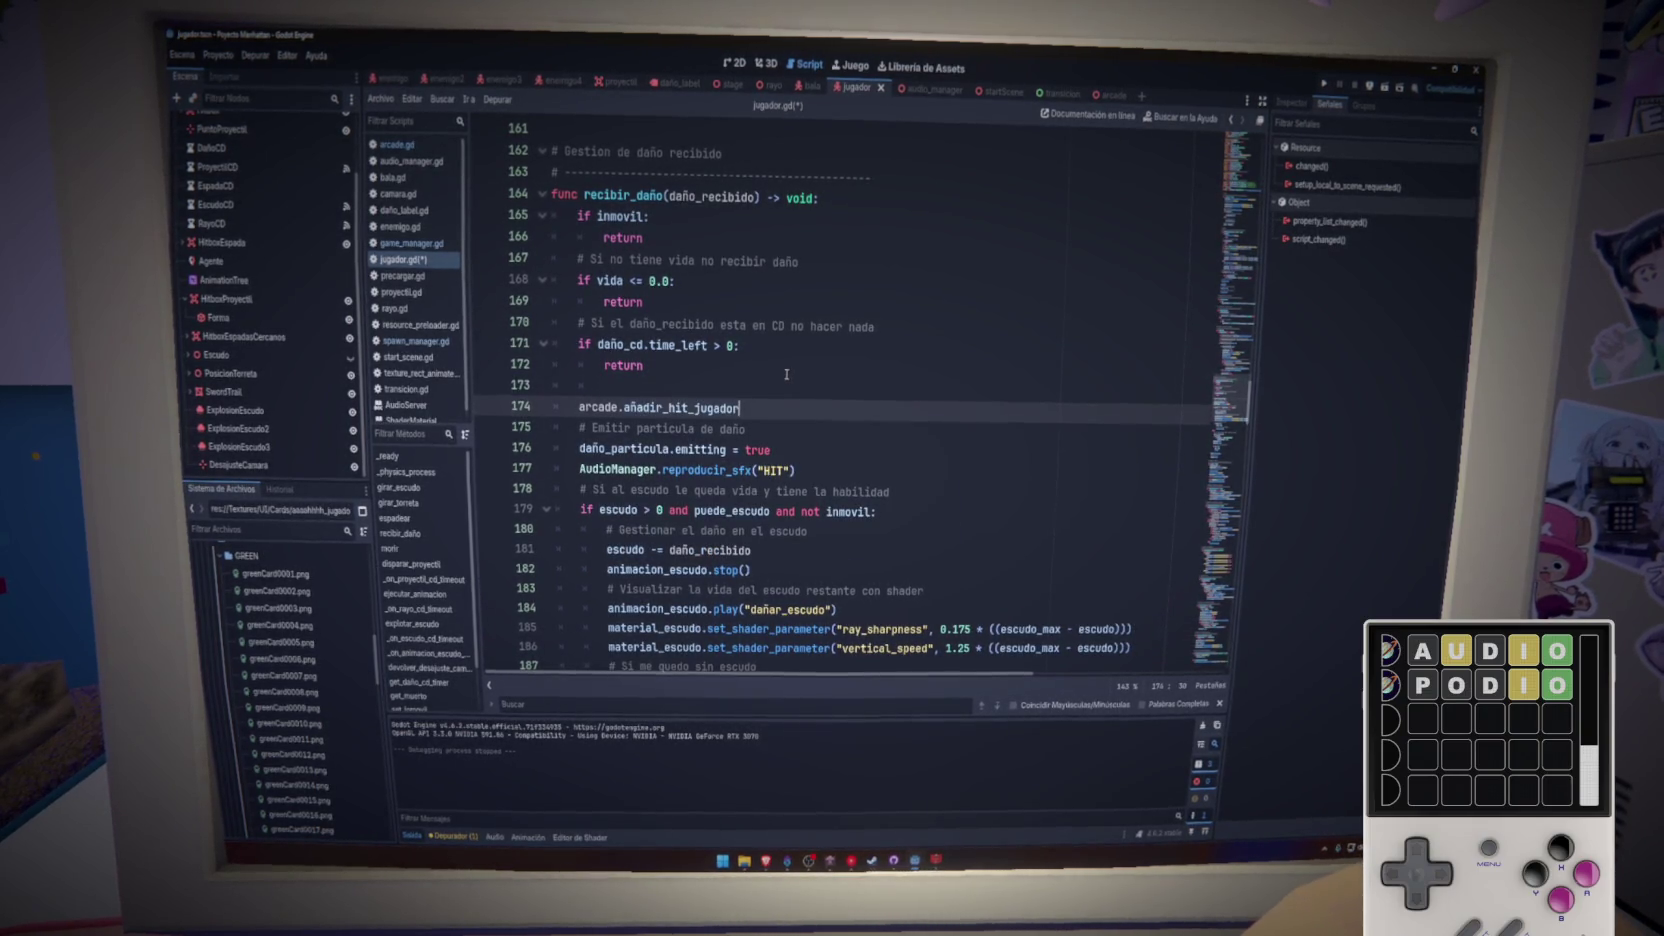
{"action": "key", "text": "ctrl+s"}
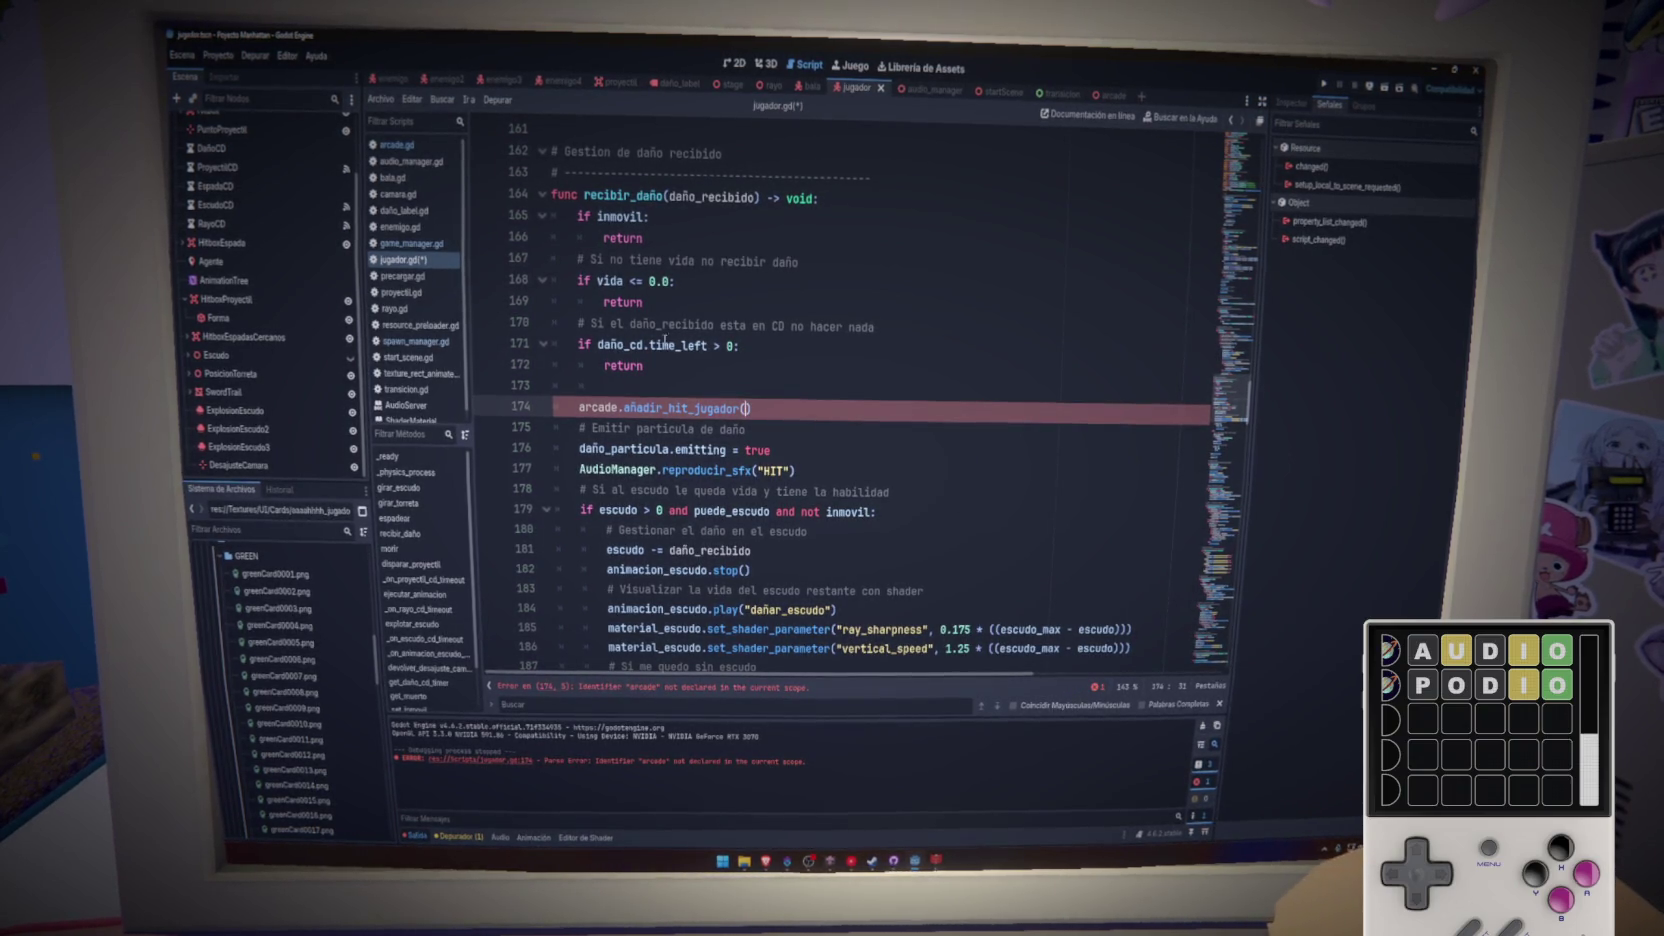
{"action": "scroll", "coordinate": [740, 485], "scroll_direction": "down", "scroll_amount": 2}
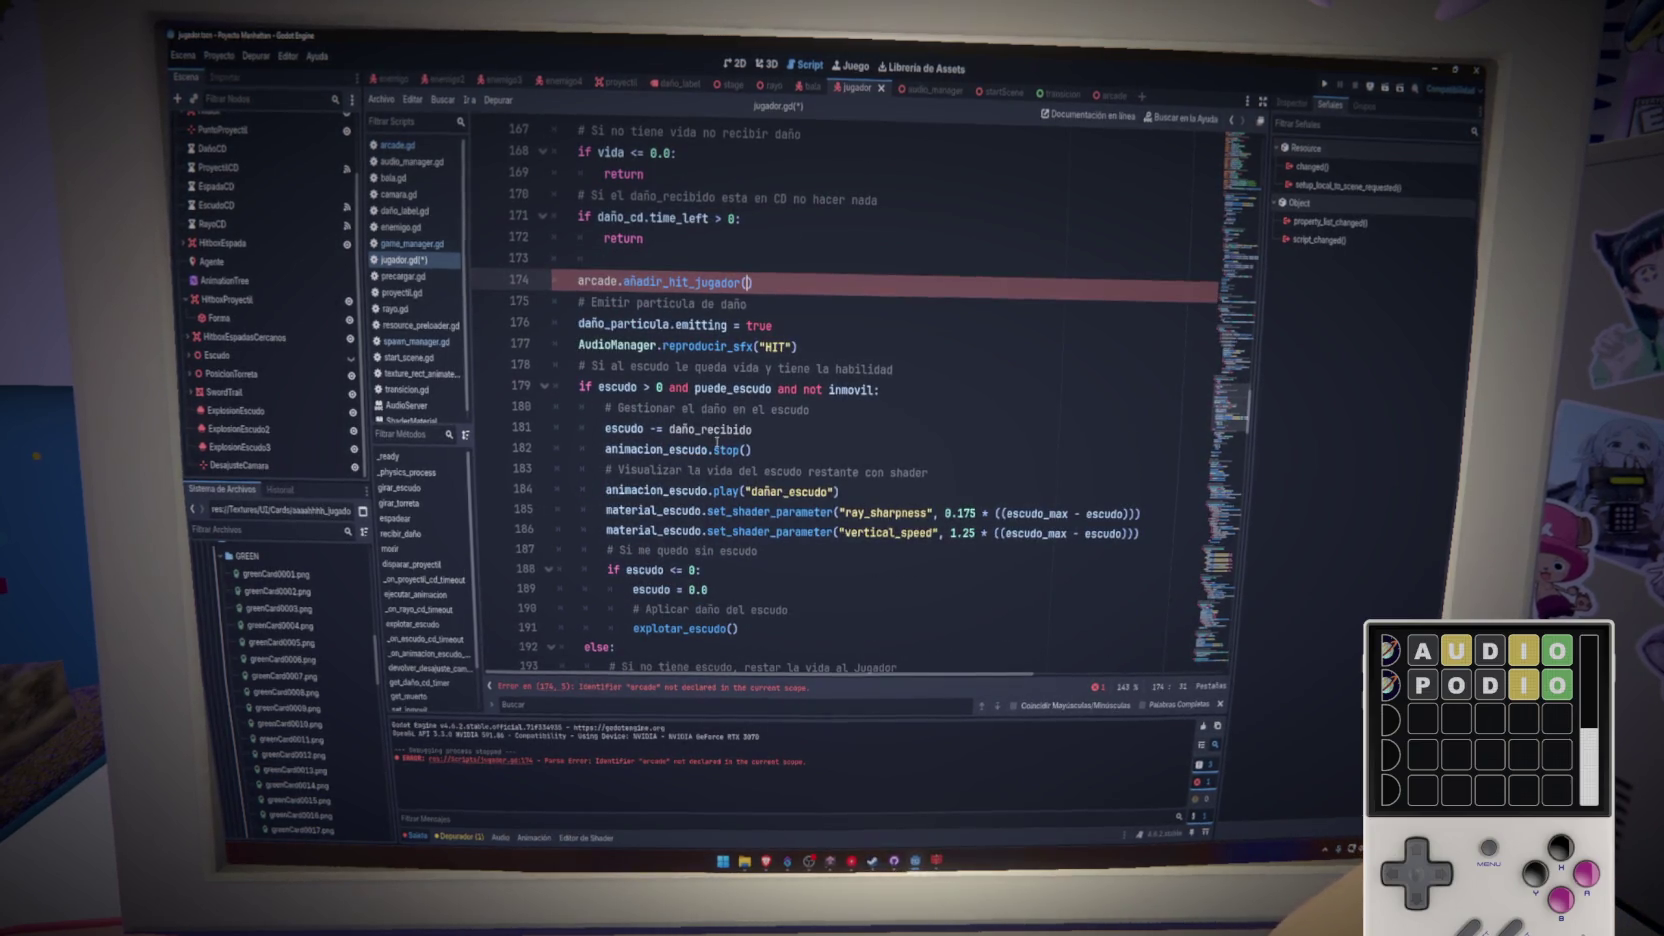
{"action": "double_click", "coordinate": [712, 429]}
{"action": "key", "text": "ctrl+z"}
{"action": "key", "text": "ctrl+z"}
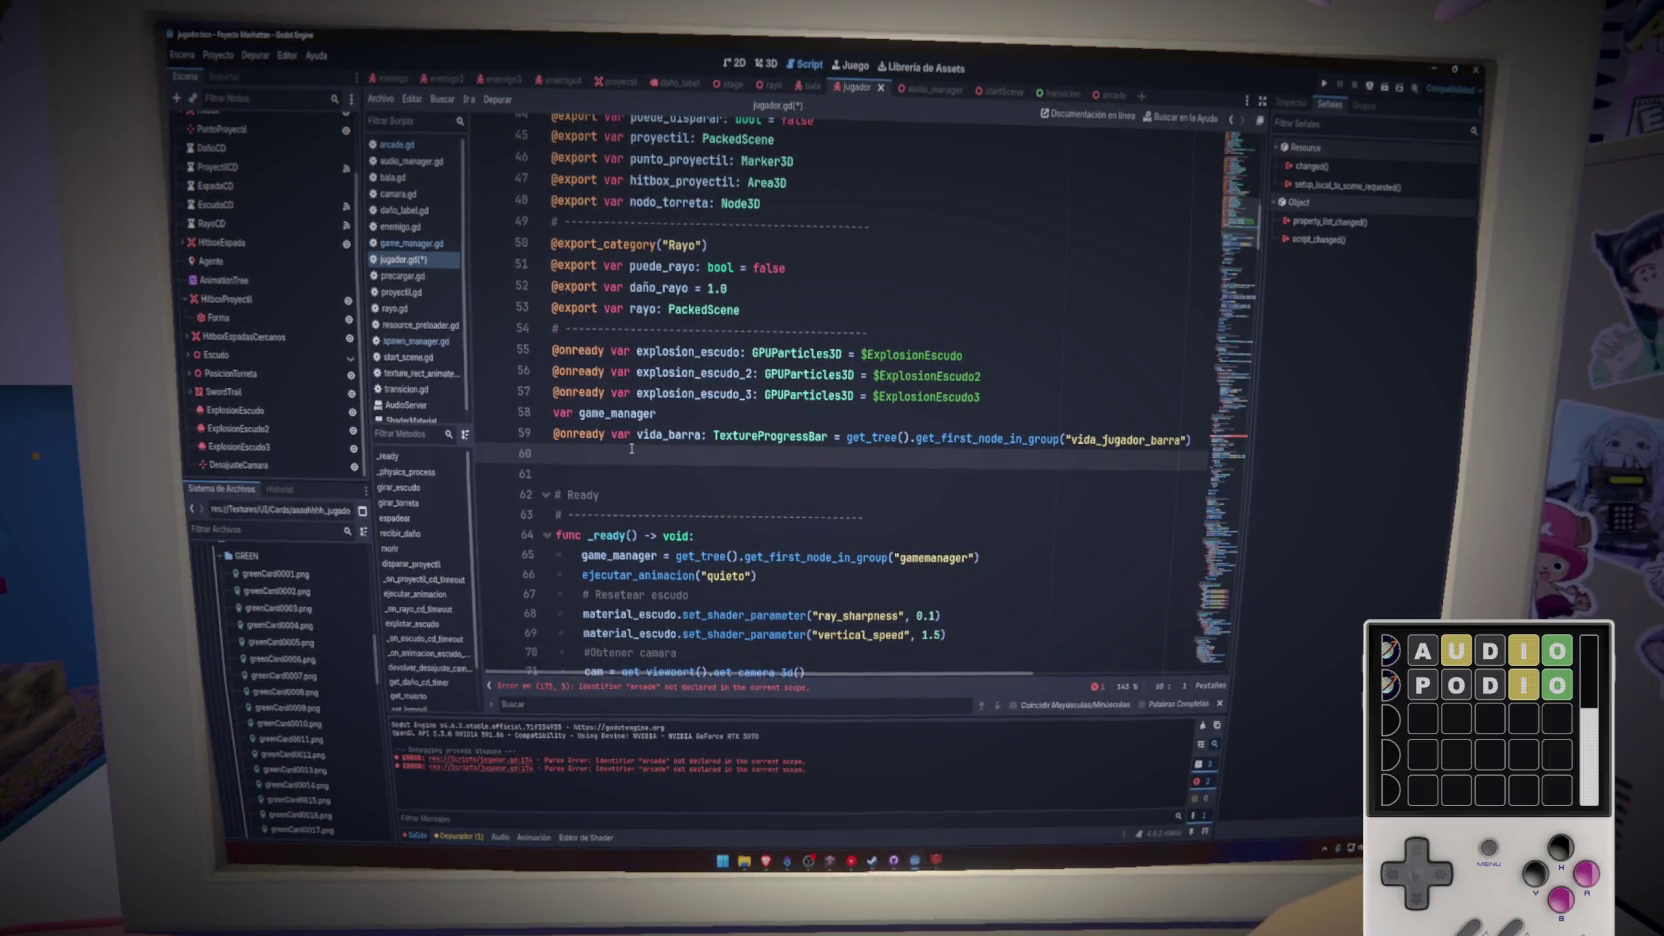
{"action": "type", "text": "@o"}
{"action": "key", "text": "BackSpace"}
{"action": "key", "text": "BackSpace"}
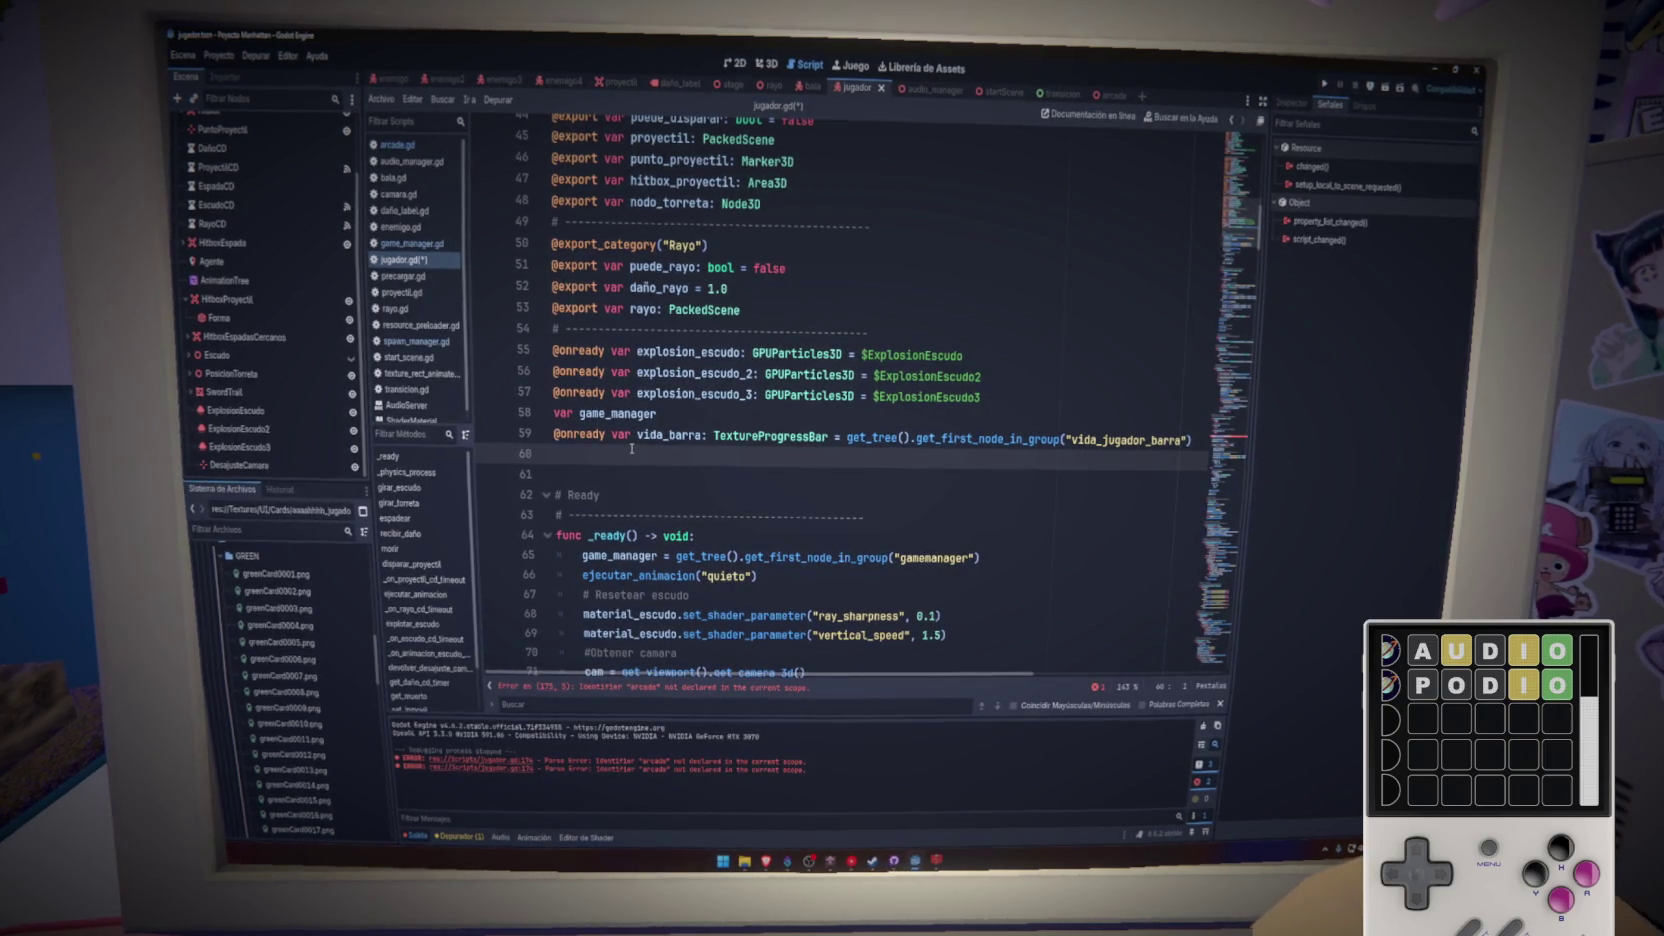
{"action": "type", "text": "@onready"}
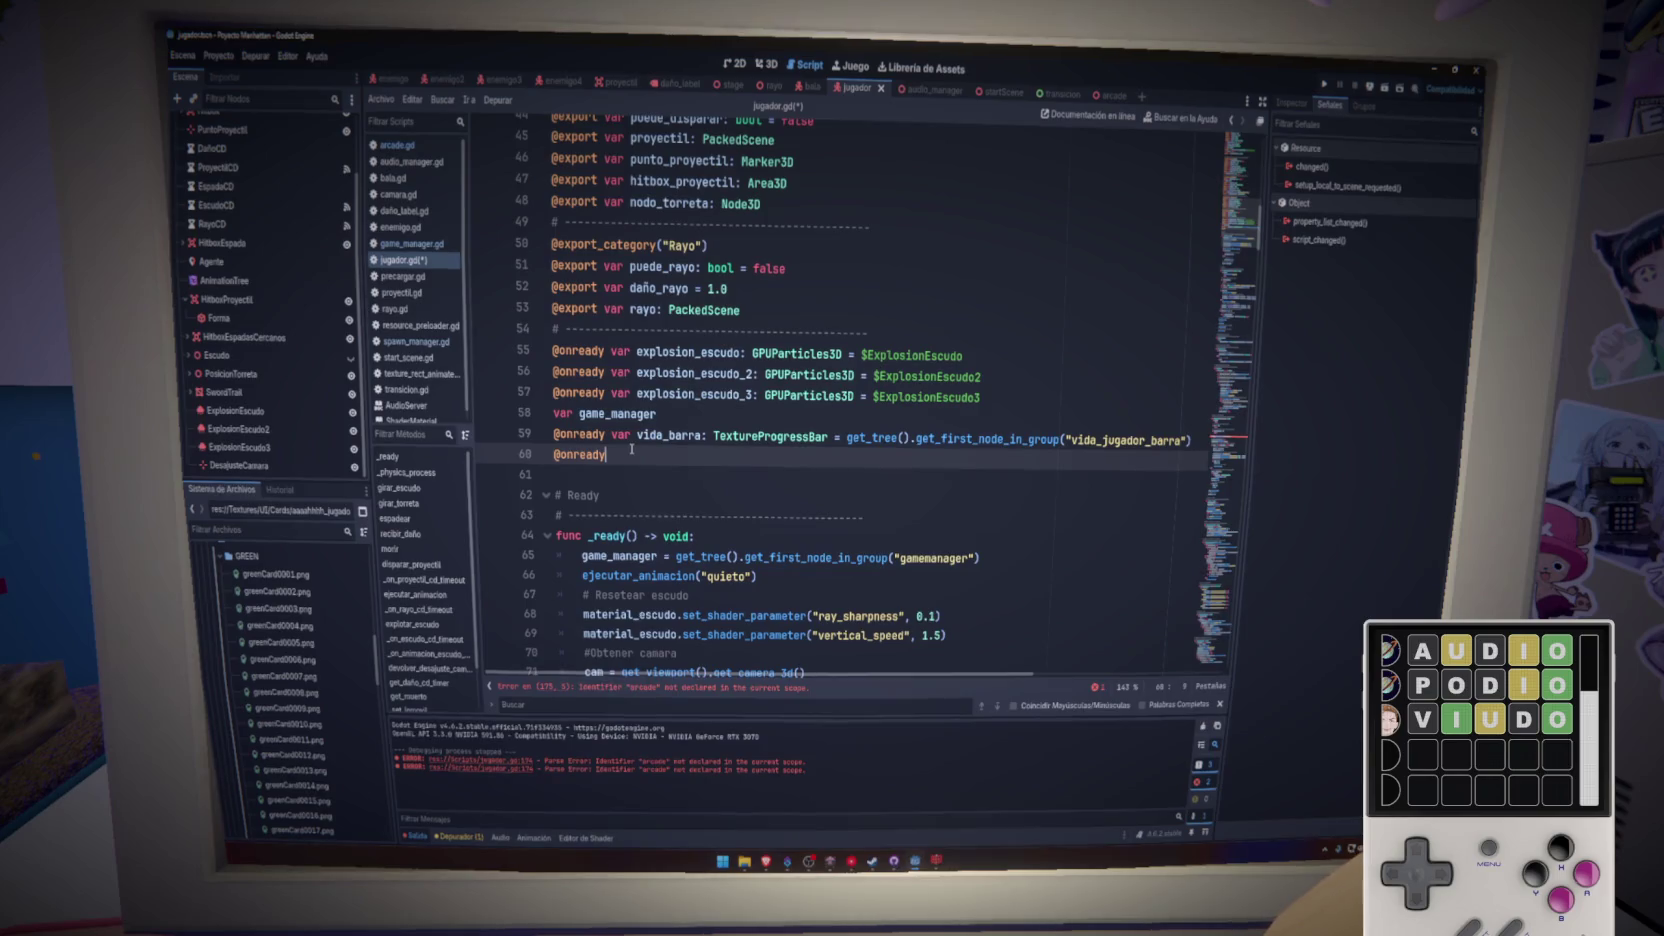
{"action": "key", "text": "BackSpace"}
{"action": "key", "text": "BackSpace"}
{"action": "key", "text": "BackSpace"}
{"action": "type", "text": "var arcade"}
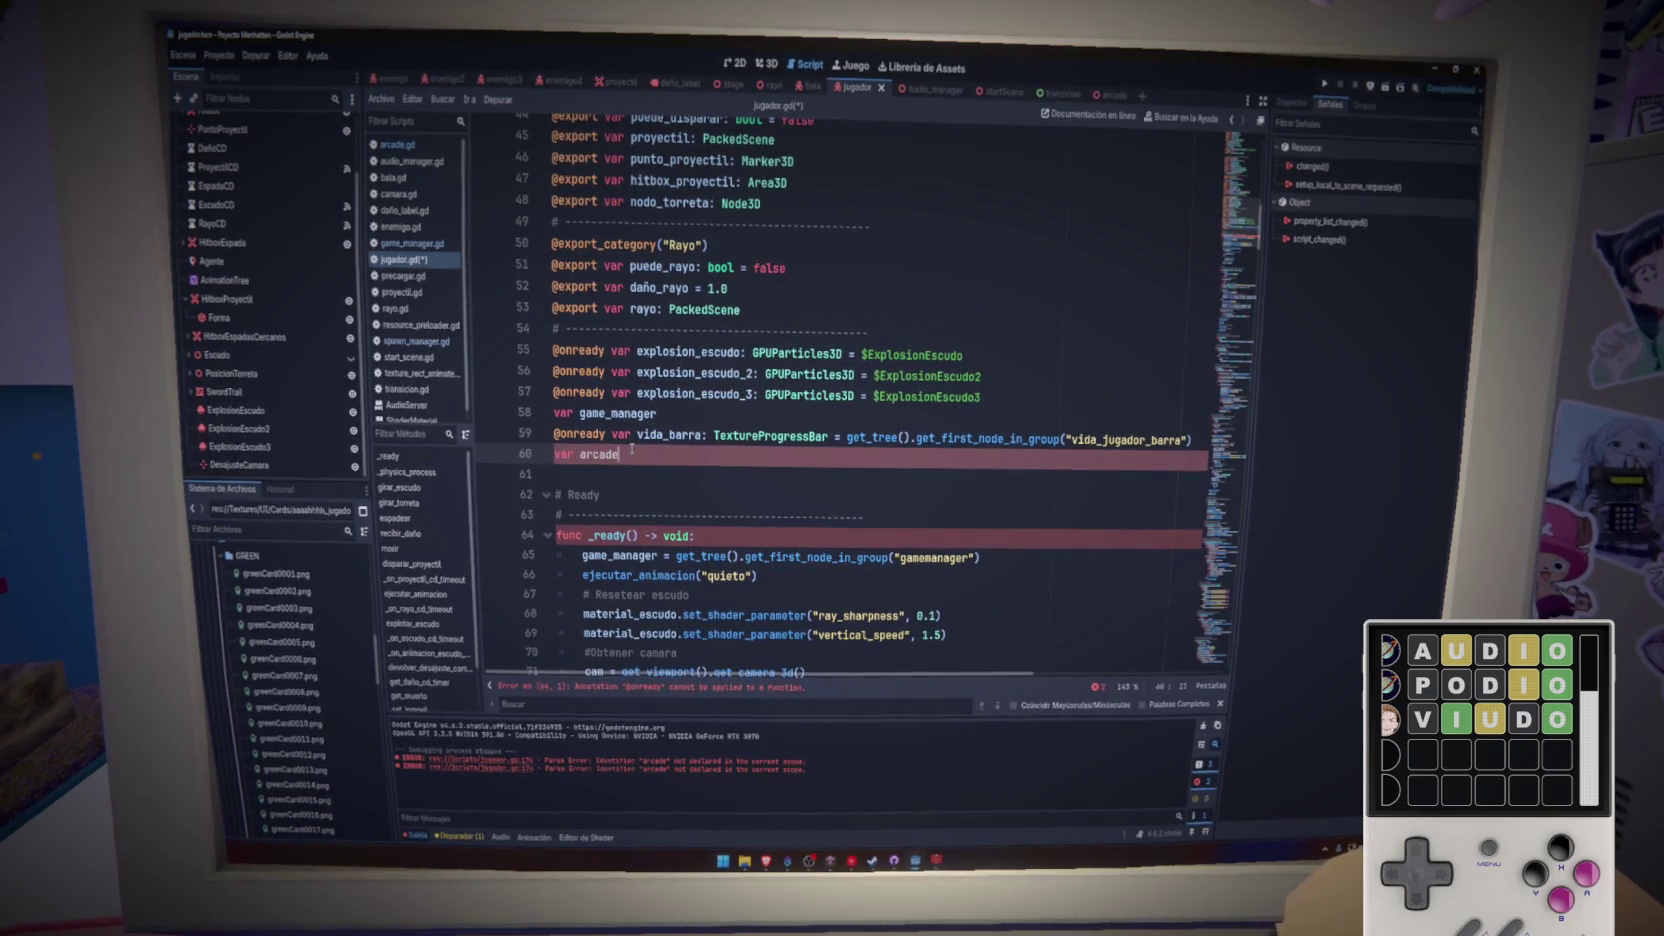
{"action": "key", "text": "ctrl+s"}
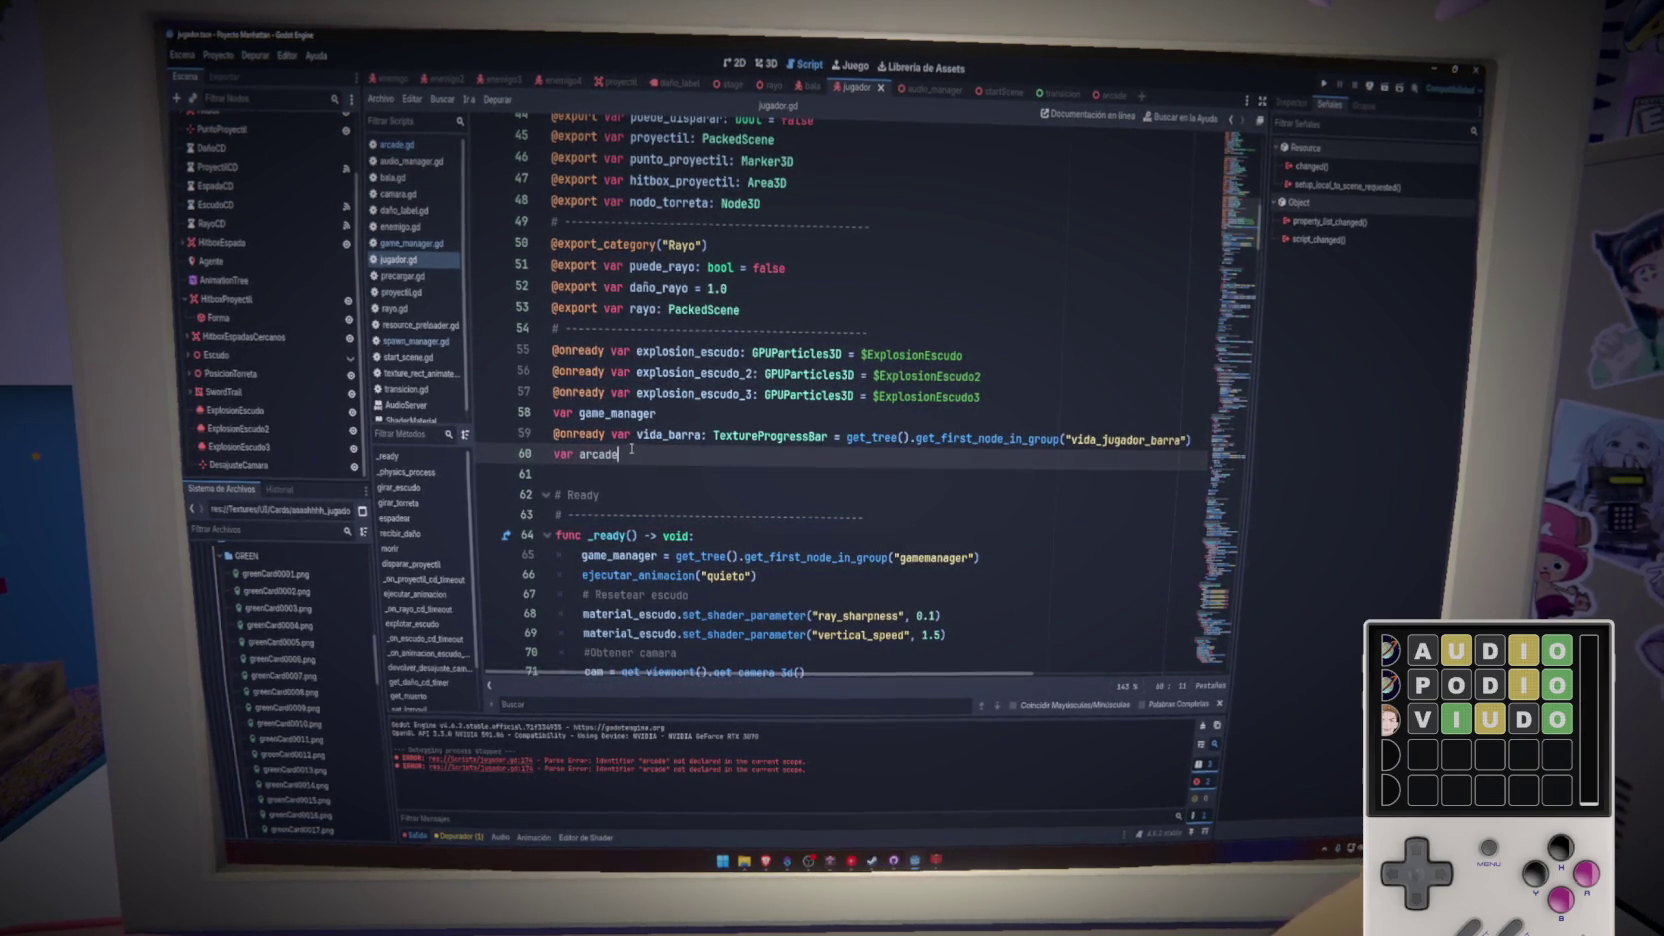
- Complete it as arcade: Arcade = get_tree().get_first_node_in_group("arcade")
{"action": "left_click", "coordinate": [663, 459]}
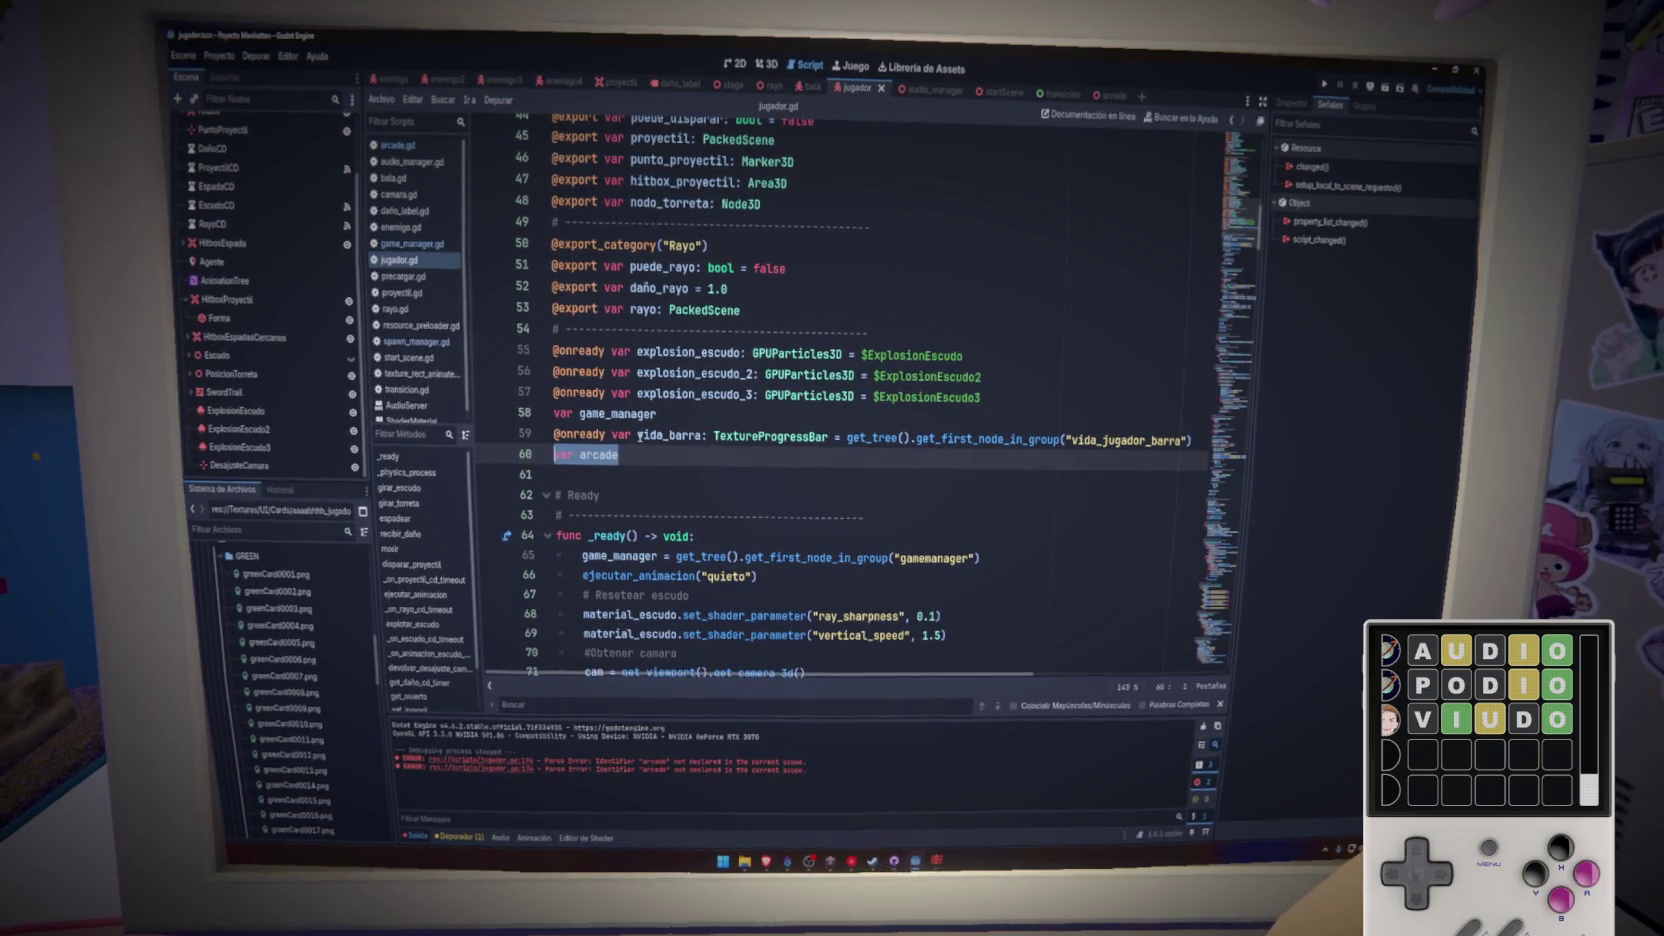
{"action": "double_click", "coordinate": [551, 456]}
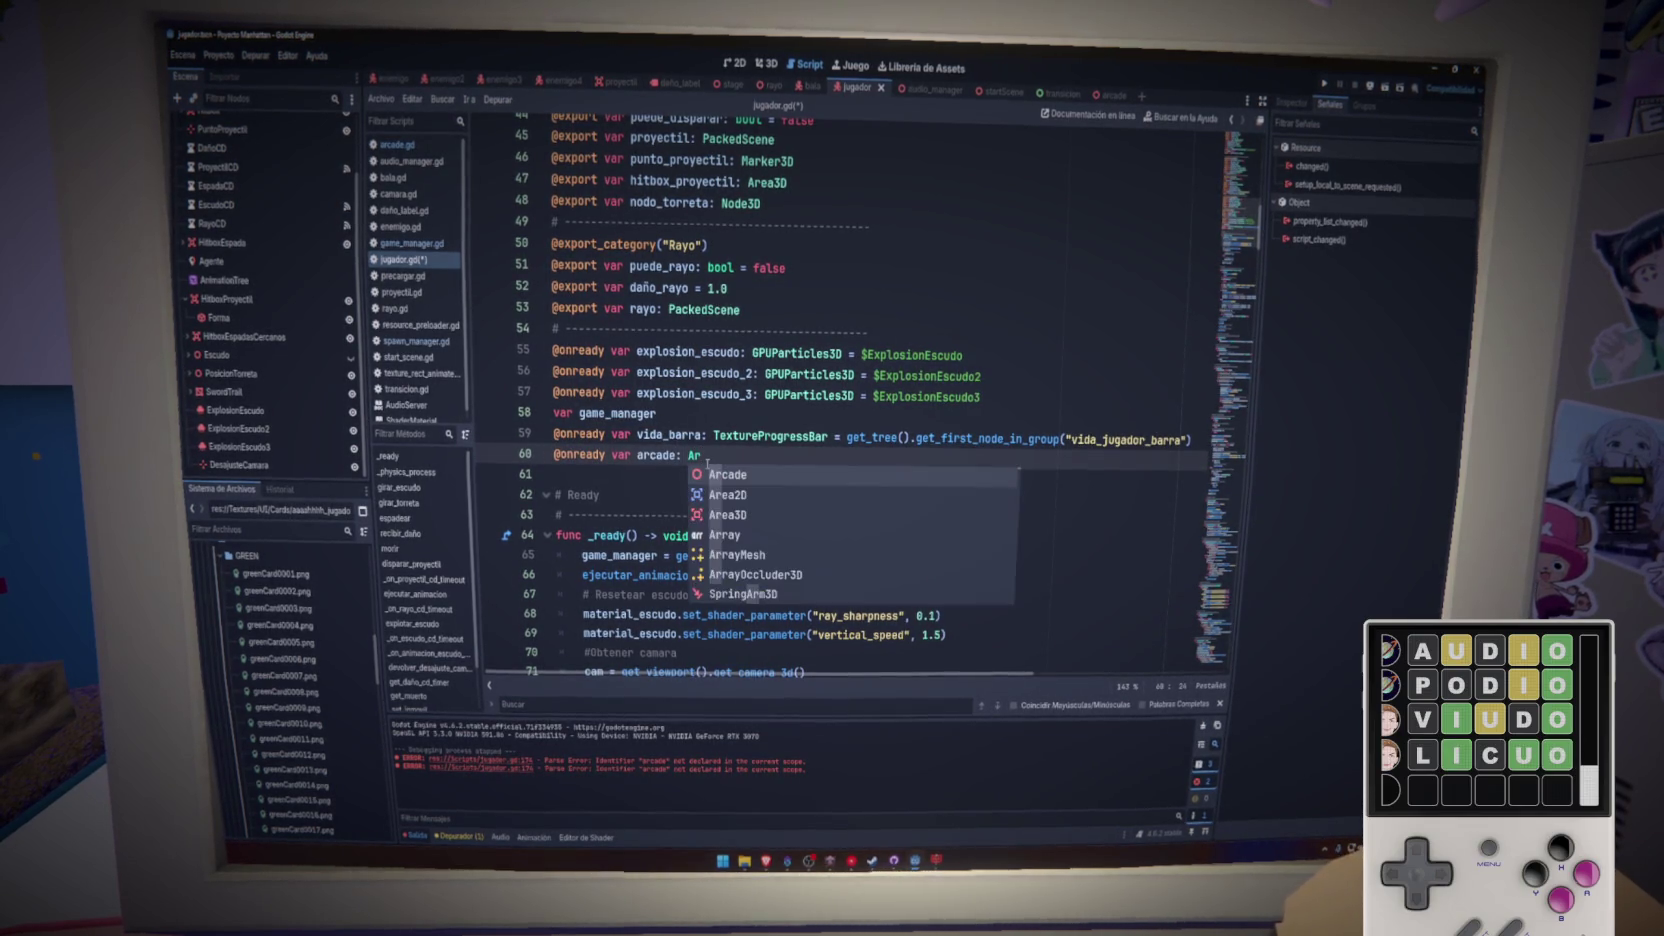
{"action": "key", "text": "Return"}
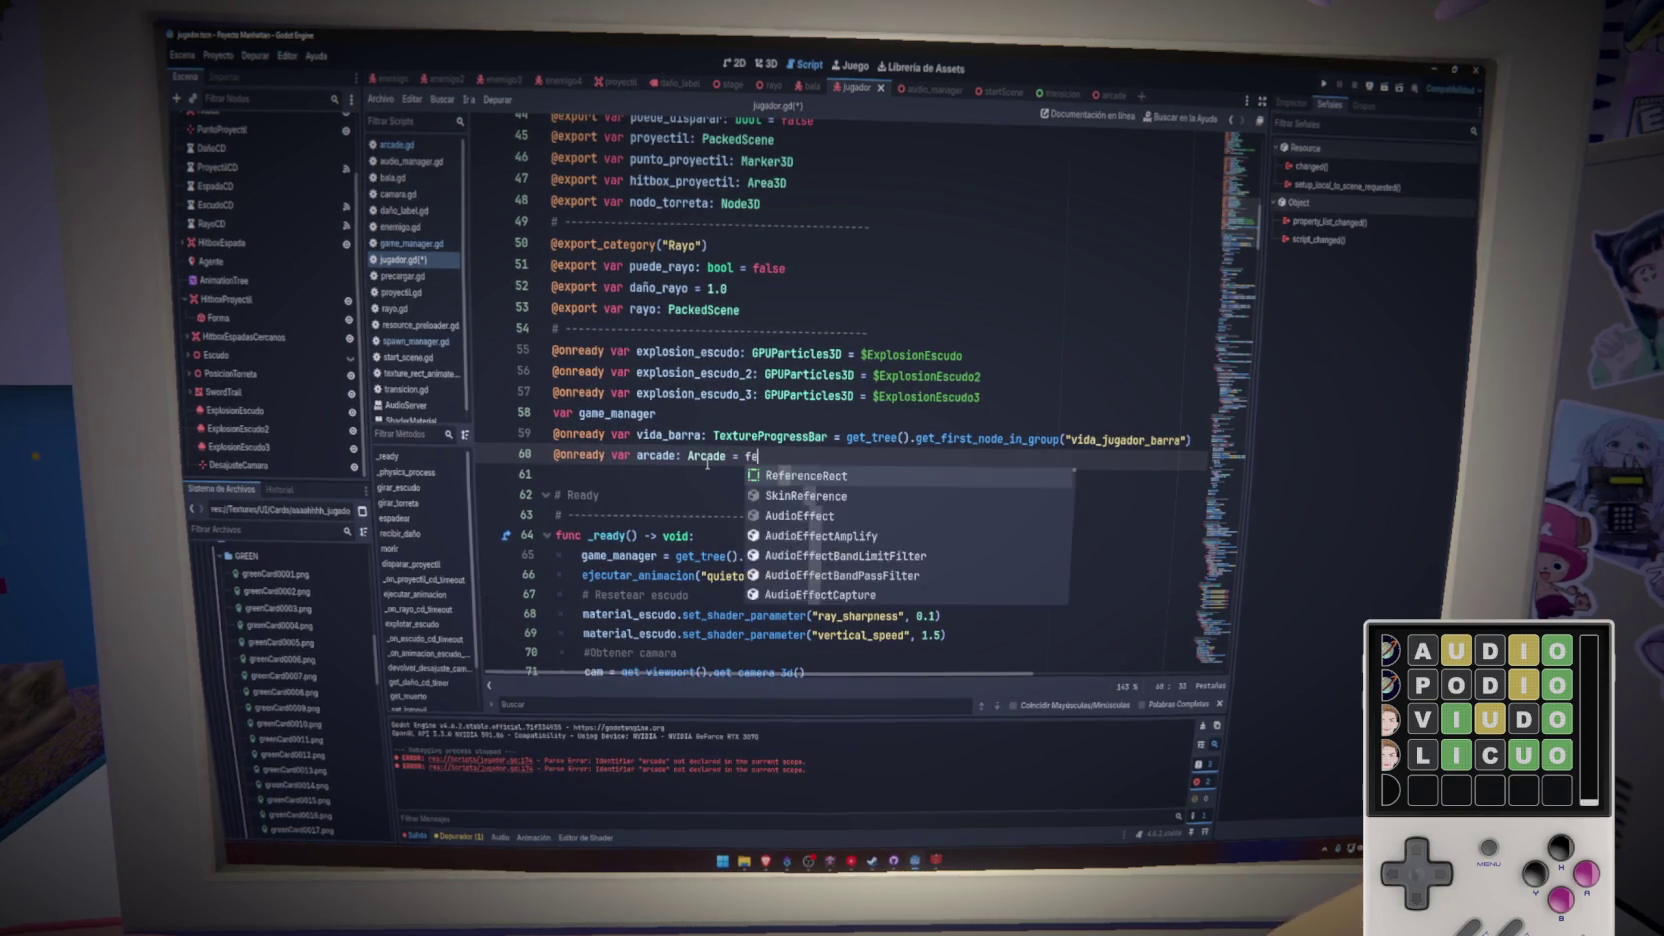
{"action": "type", "text": "_tree().get"}
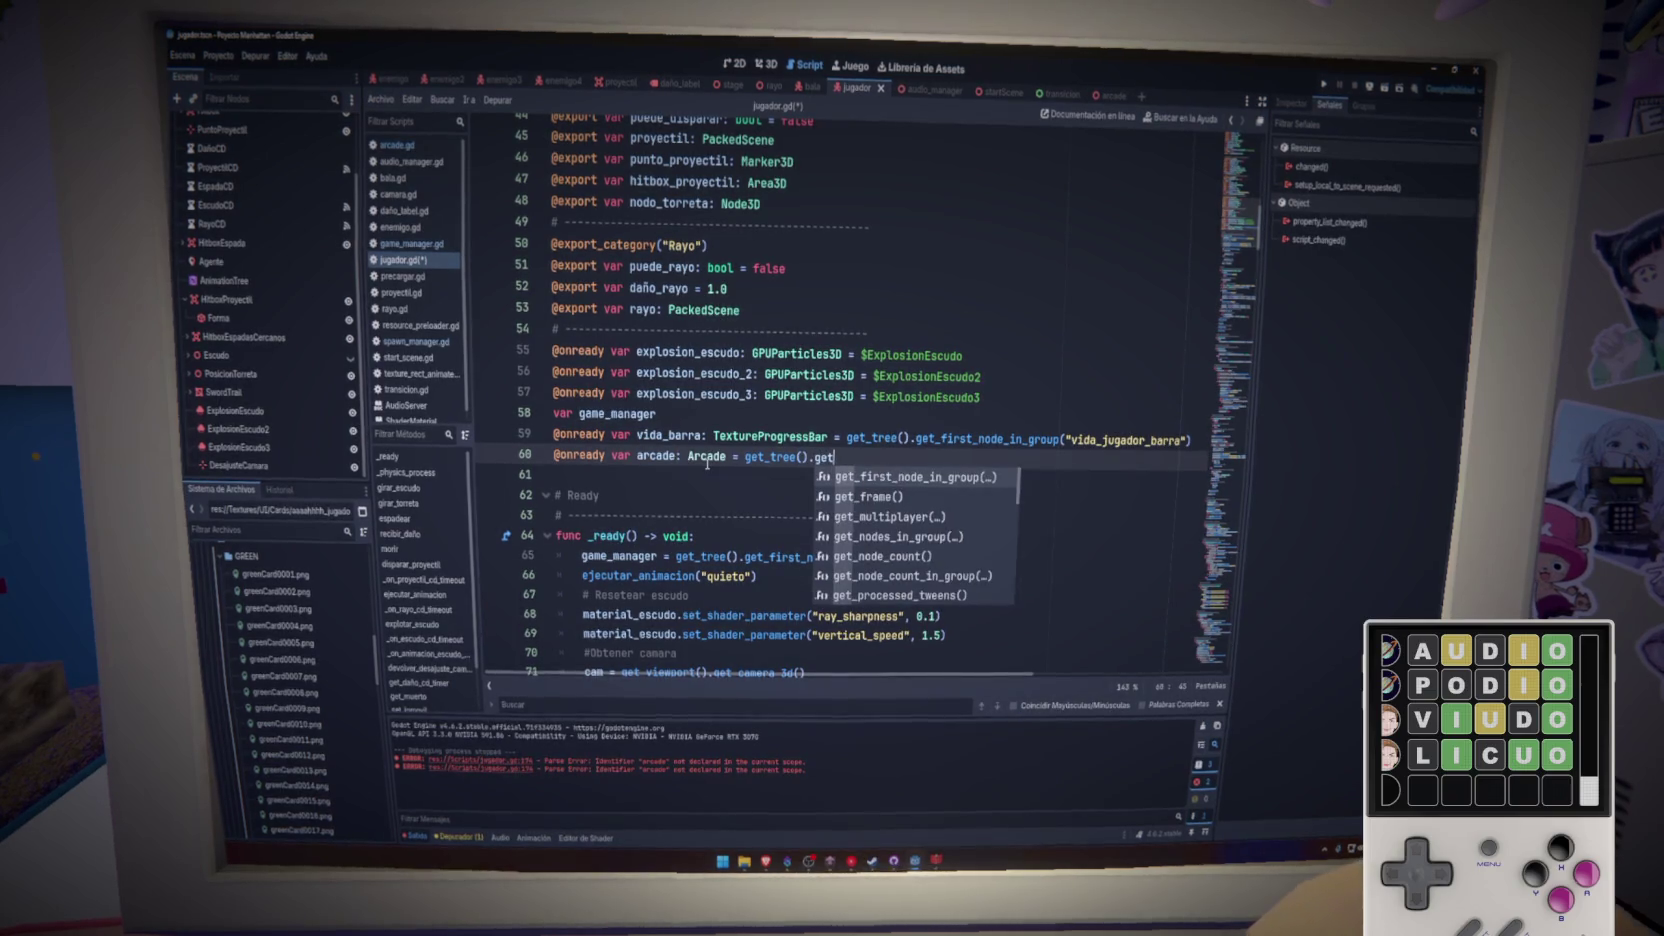
{"action": "key", "text": "Return"}
{"action": "type", "text": "arcade\")"}
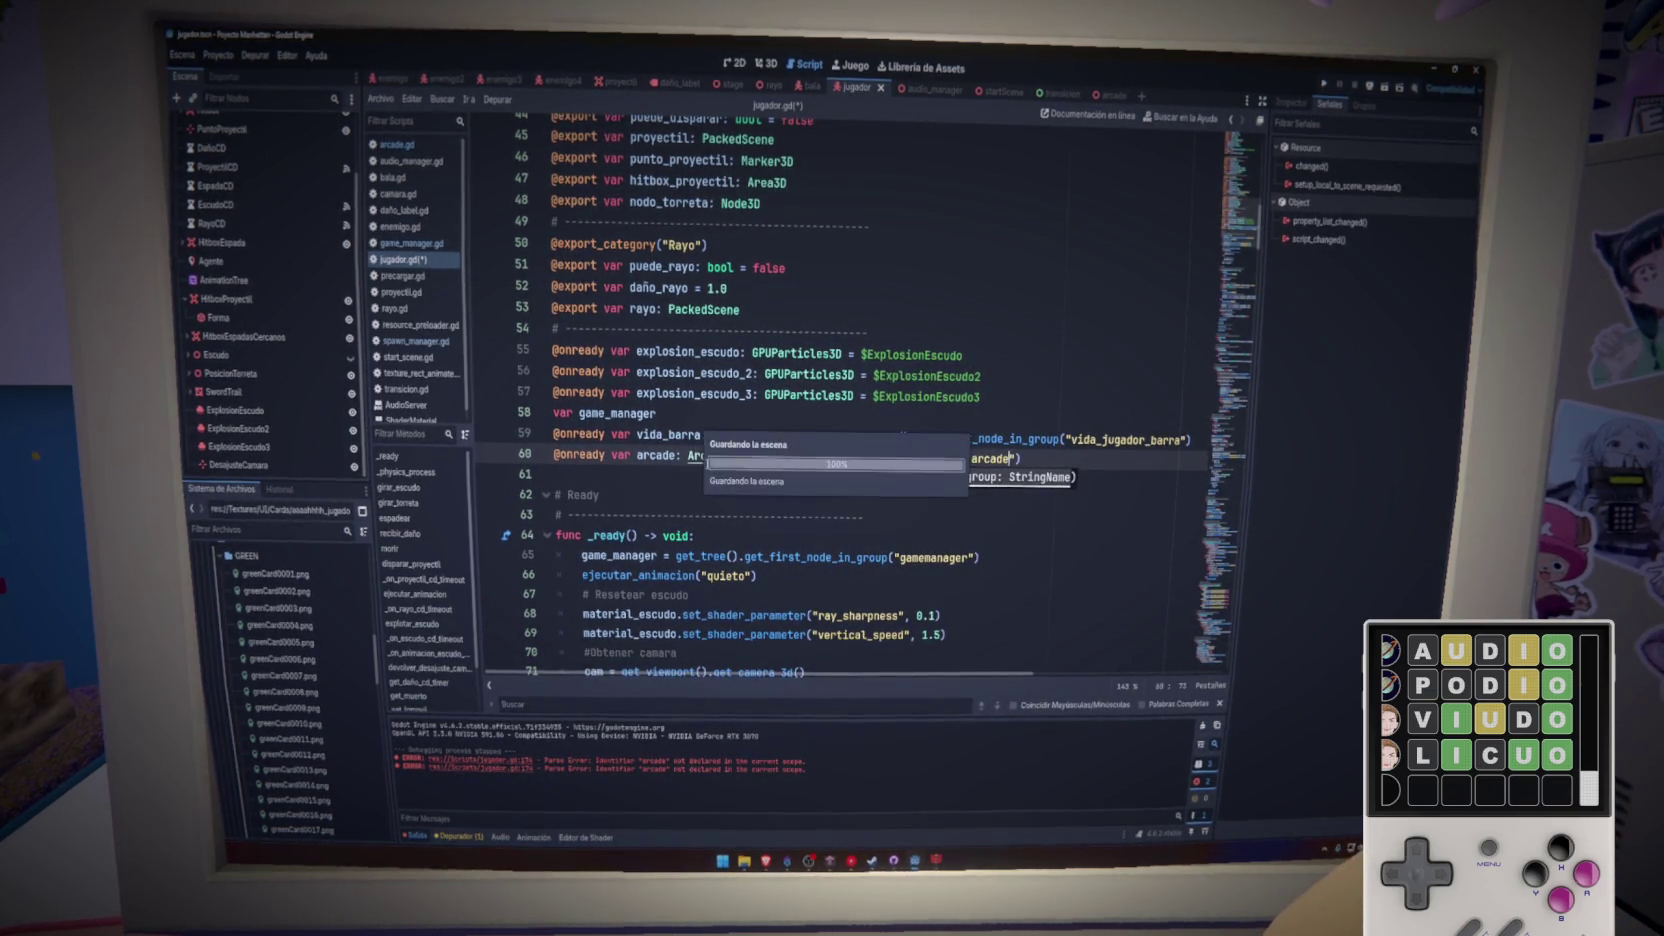
- Check the arcade group in the Groups list and save the player script
{"action": "left_click", "coordinate": [1373, 107]}
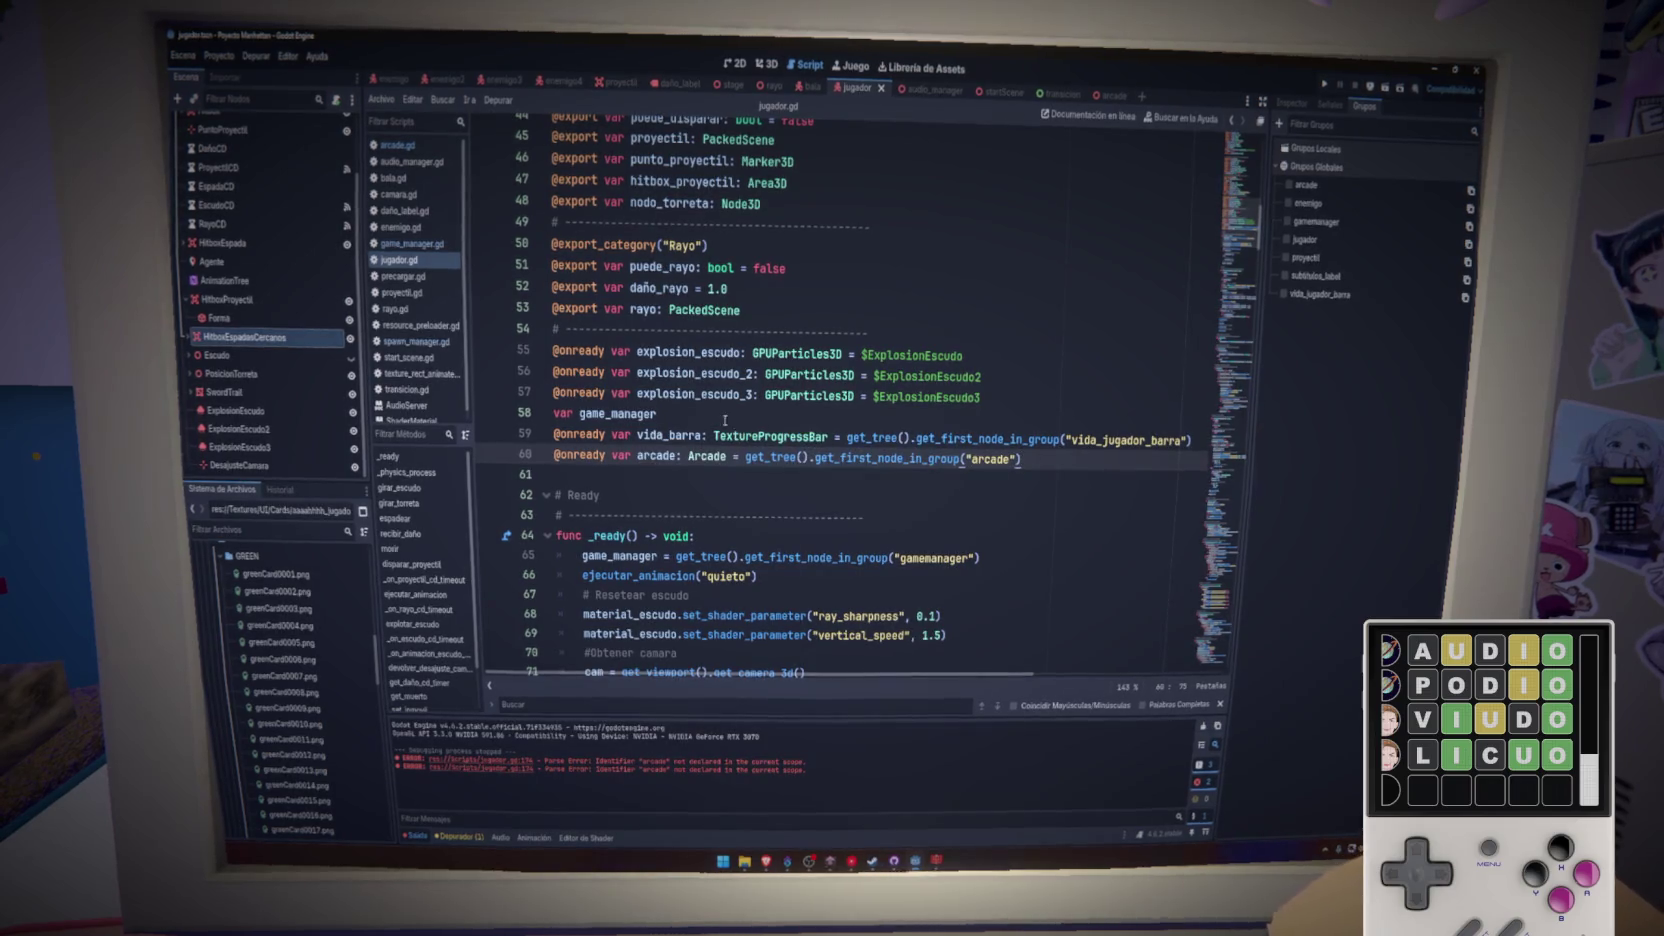
{"action": "left_click", "coordinate": [1033, 417]}
{"action": "key", "text": "ctrl+s"}
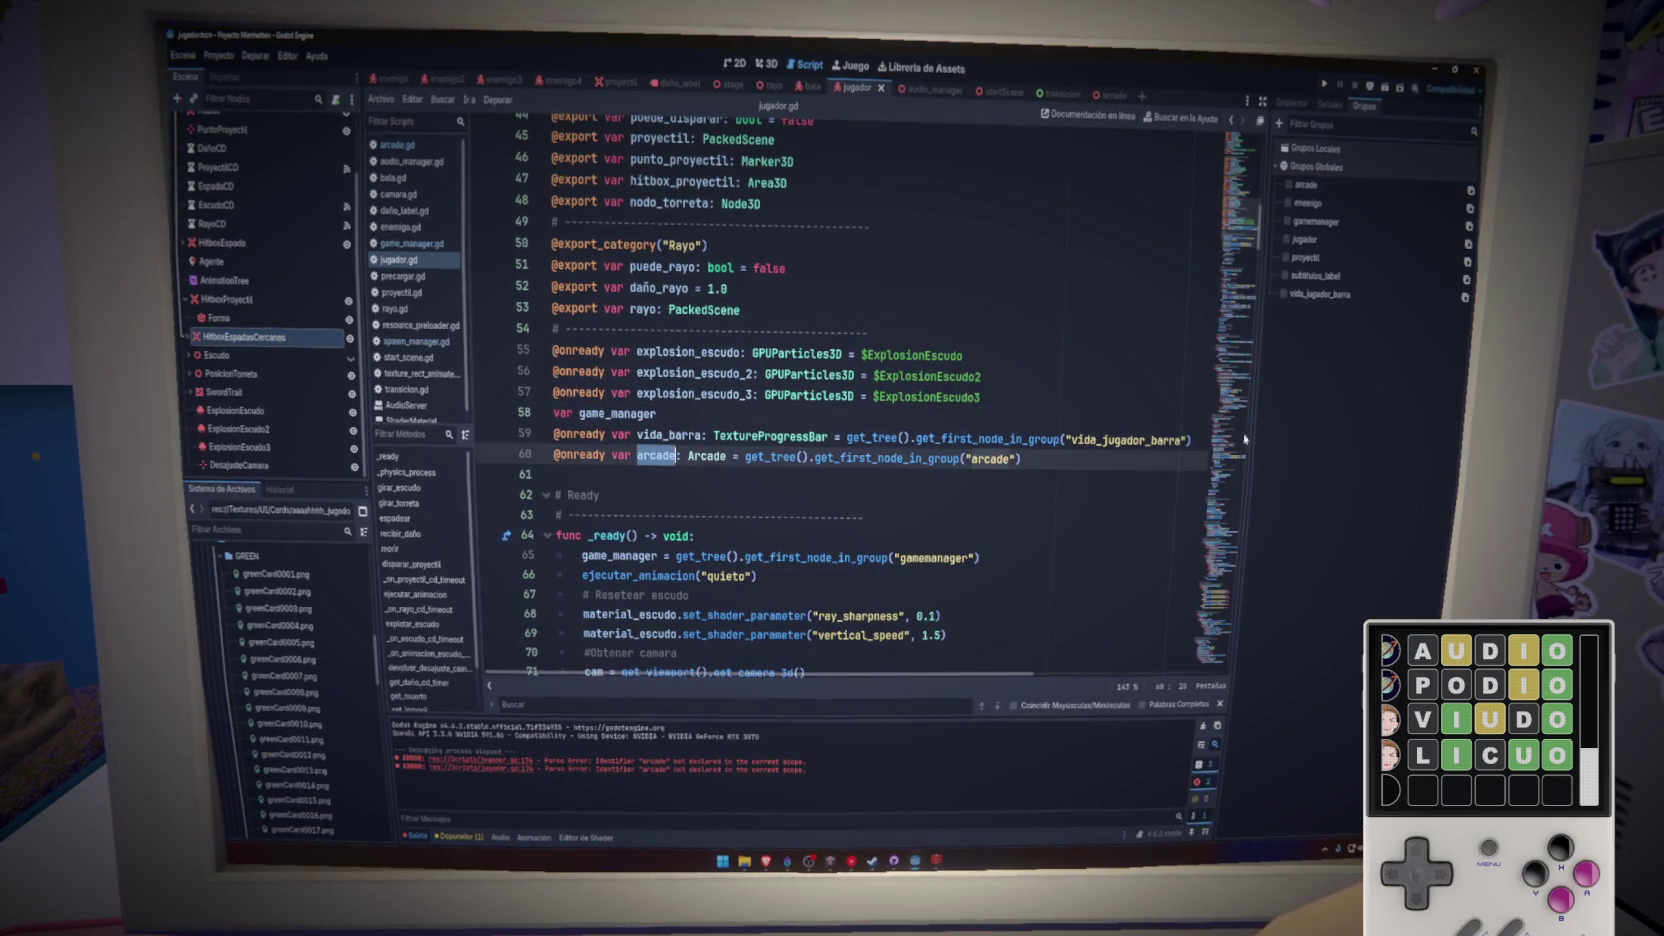
{"action": "left_click", "coordinate": [1230, 452]}
{"action": "scroll", "coordinate": [1227, 445], "scroll_direction": "up", "scroll_amount": 8}
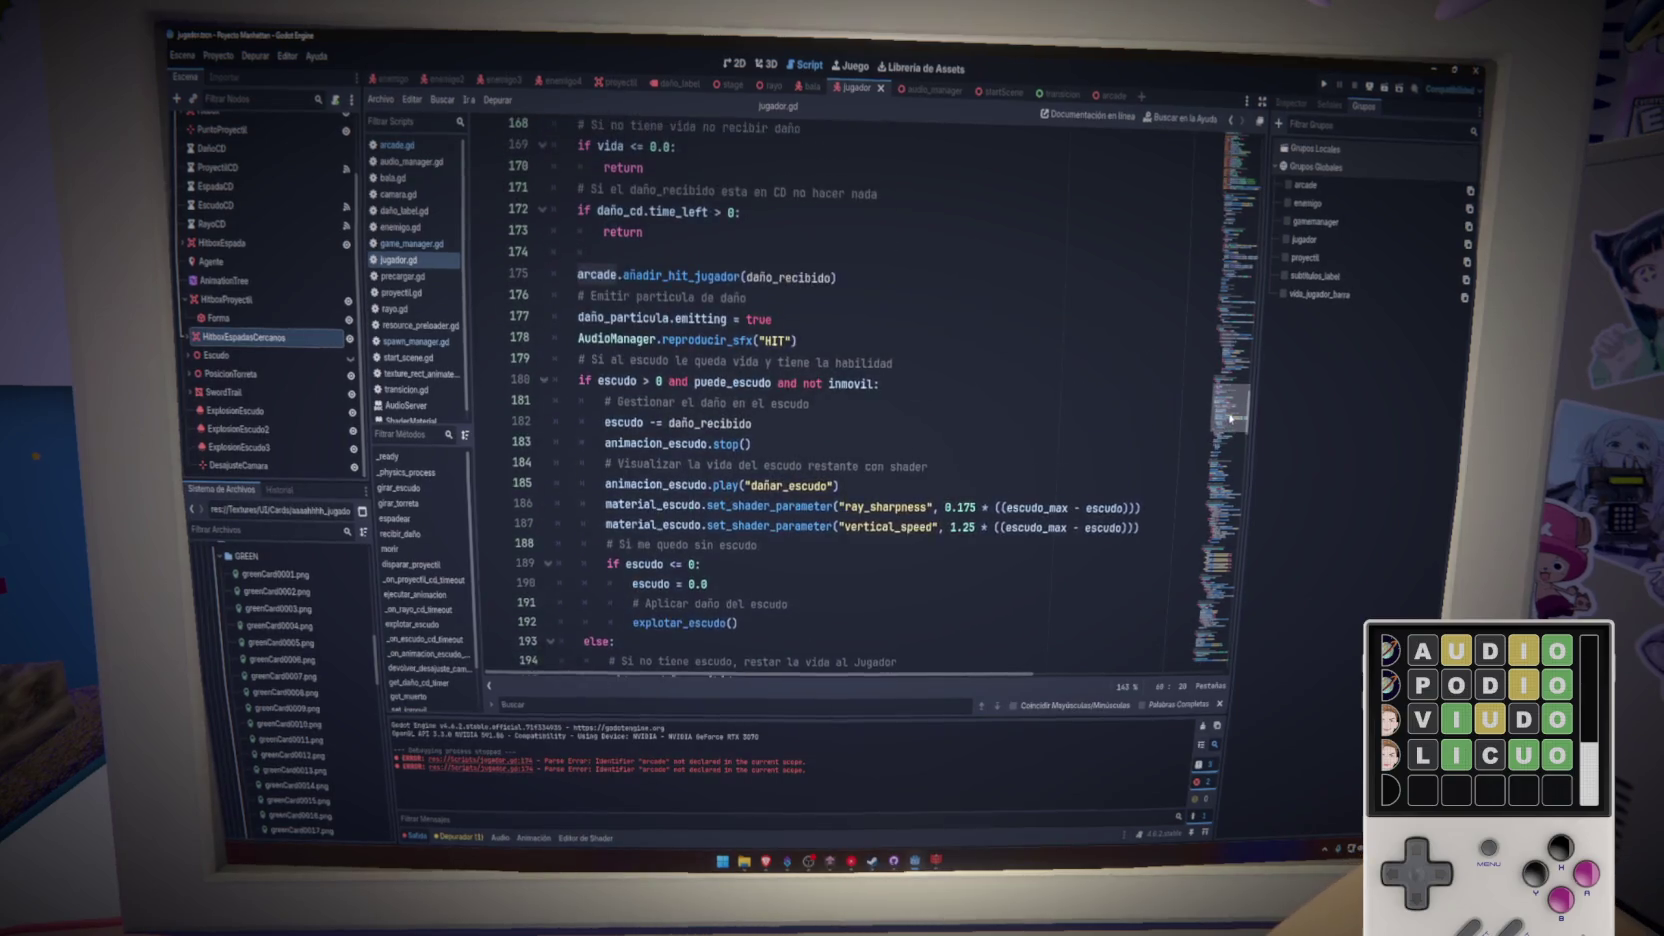
- Run the game to surface the int-to-text error at line 126, save arcade.gd, and stop the game
{"action": "left_click", "coordinate": [1326, 87]}
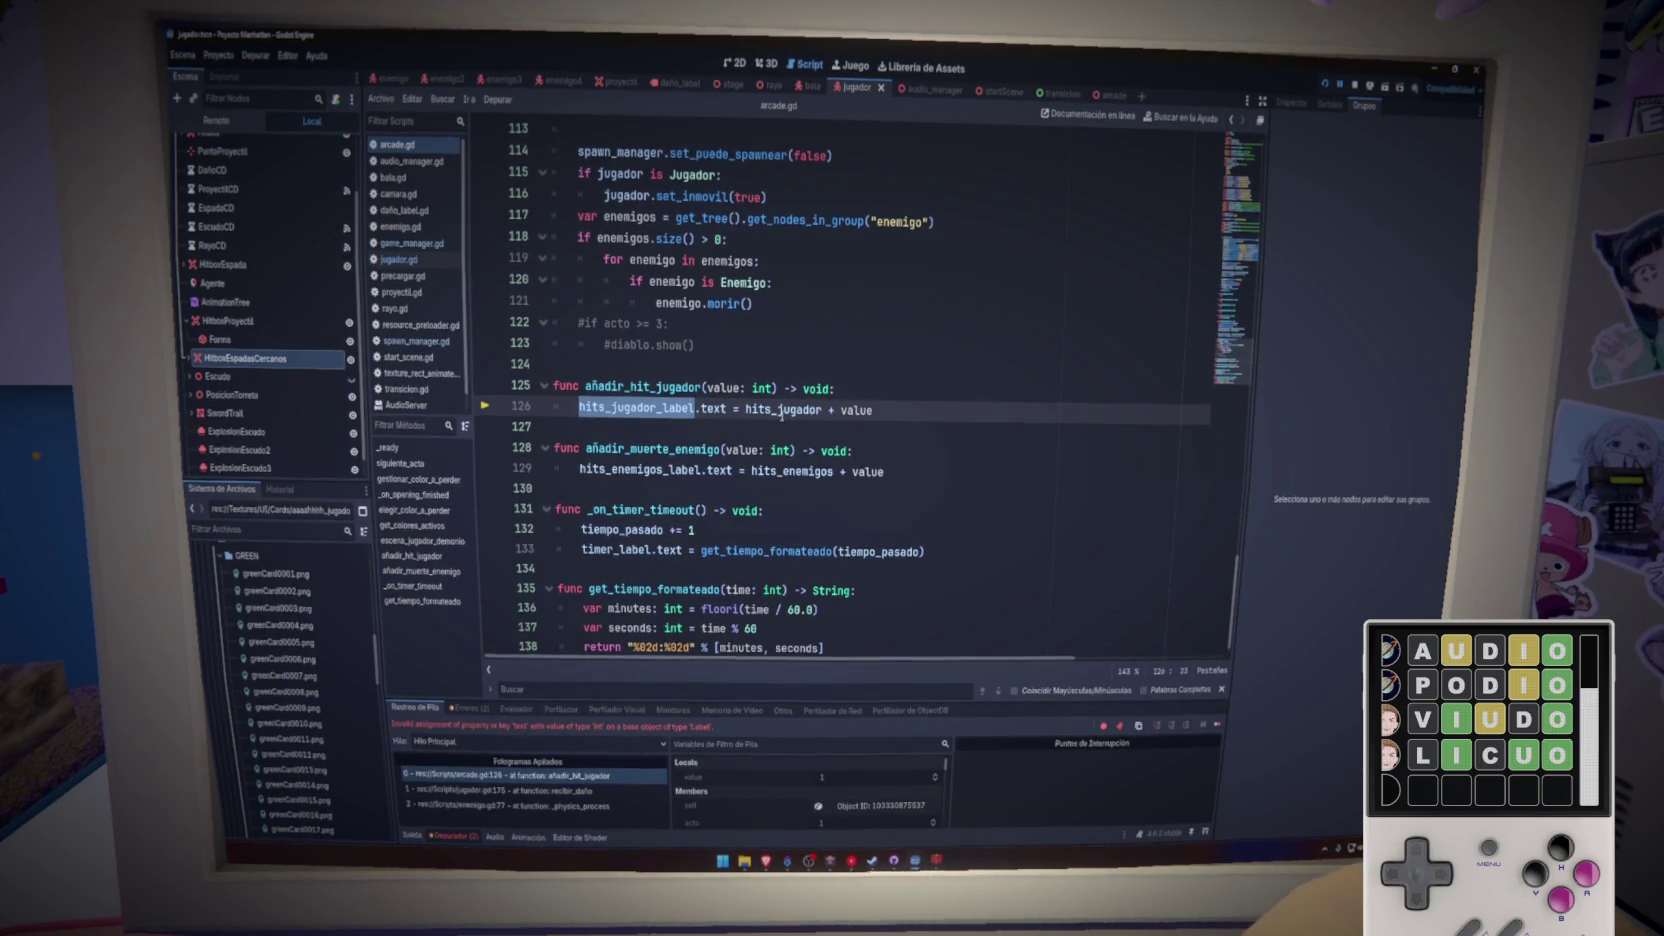
{"action": "scroll", "coordinate": [1206, 322], "scroll_direction": "up", "scroll_amount": 15}
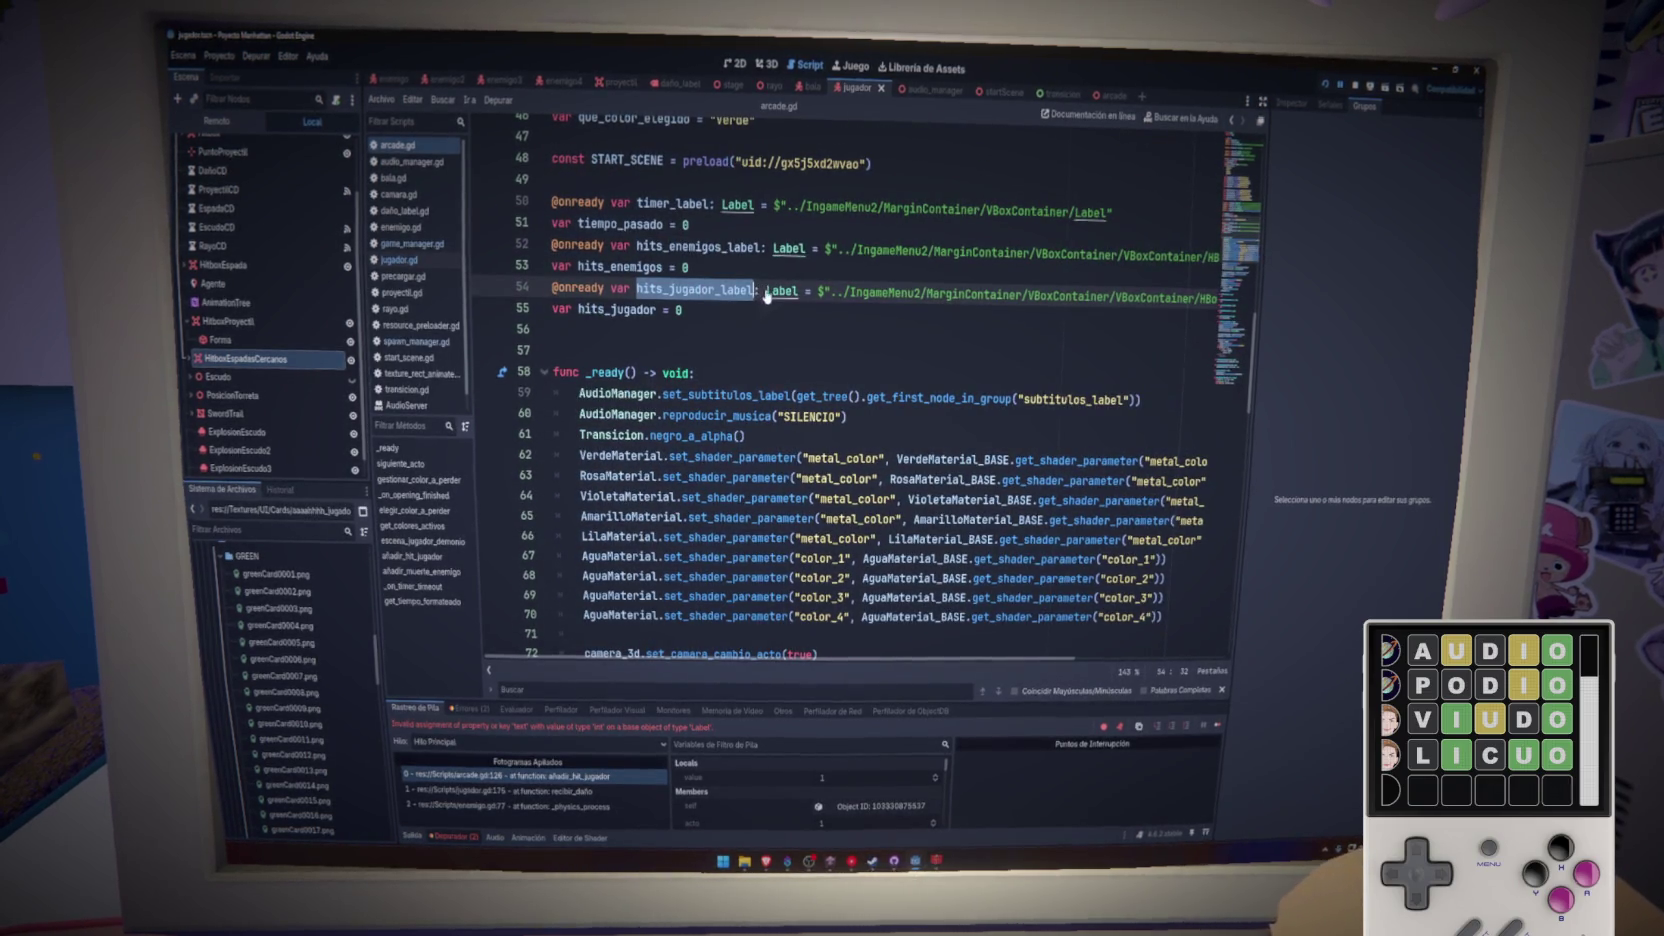
{"action": "scroll", "coordinate": [1229, 291], "scroll_direction": "down", "scroll_amount": 8}
{"action": "scroll", "coordinate": [1229, 291], "scroll_direction": "down", "scroll_amount": 10}
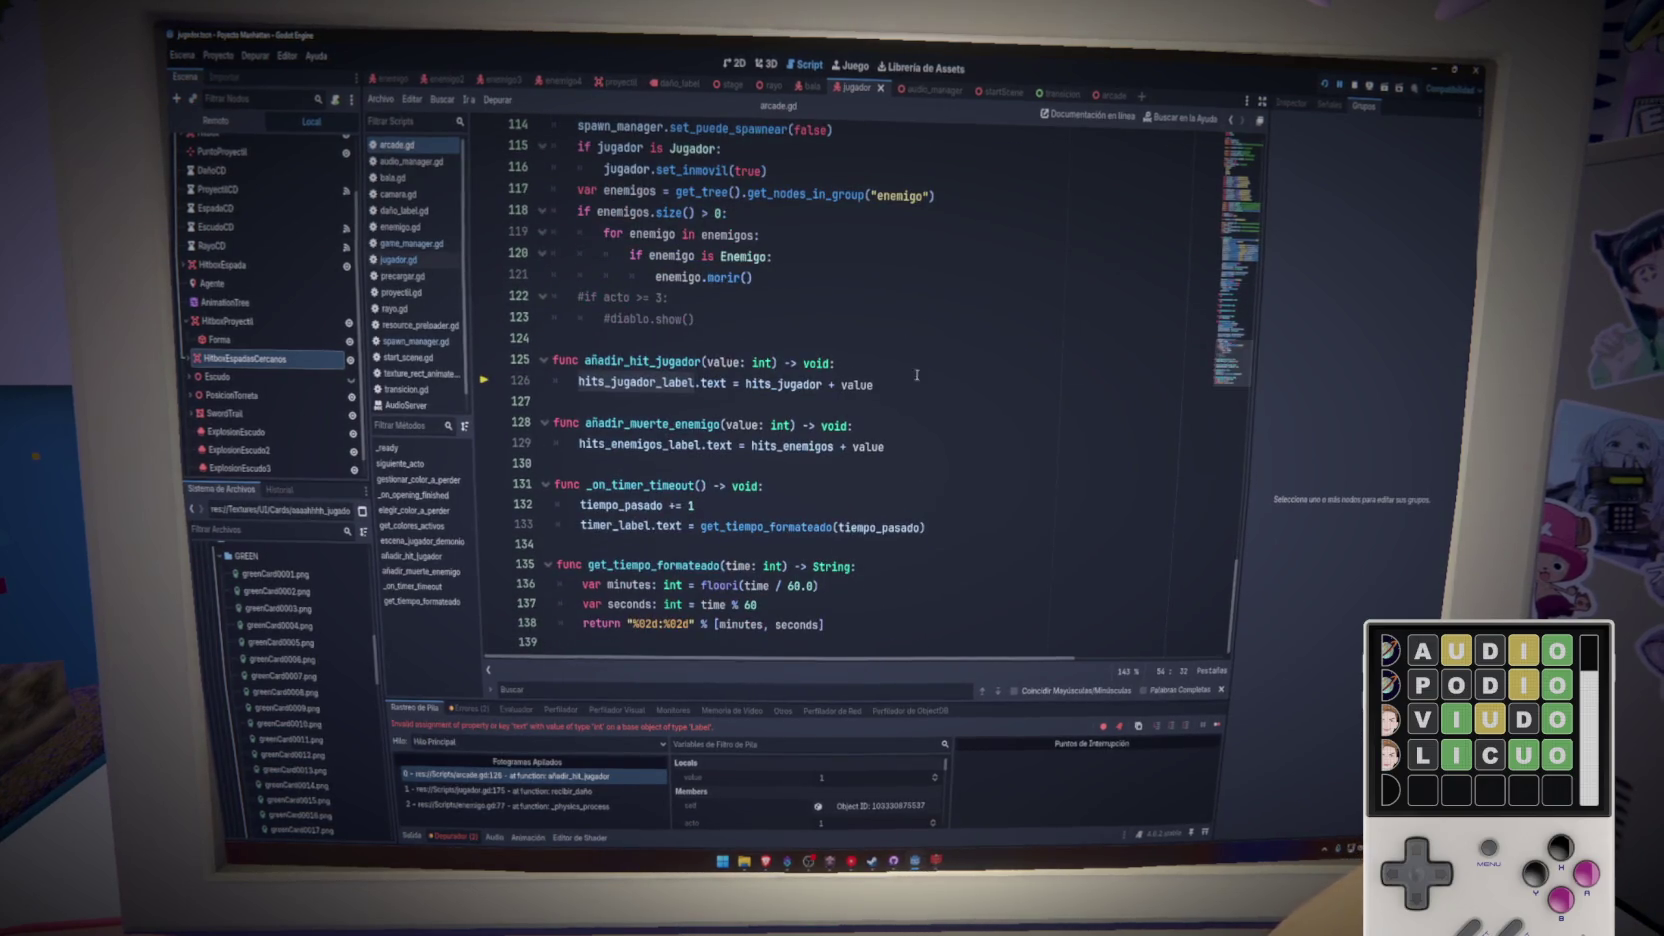
{"action": "left_click", "coordinate": [696, 384]}
{"action": "key", "text": "ctrl+s"}
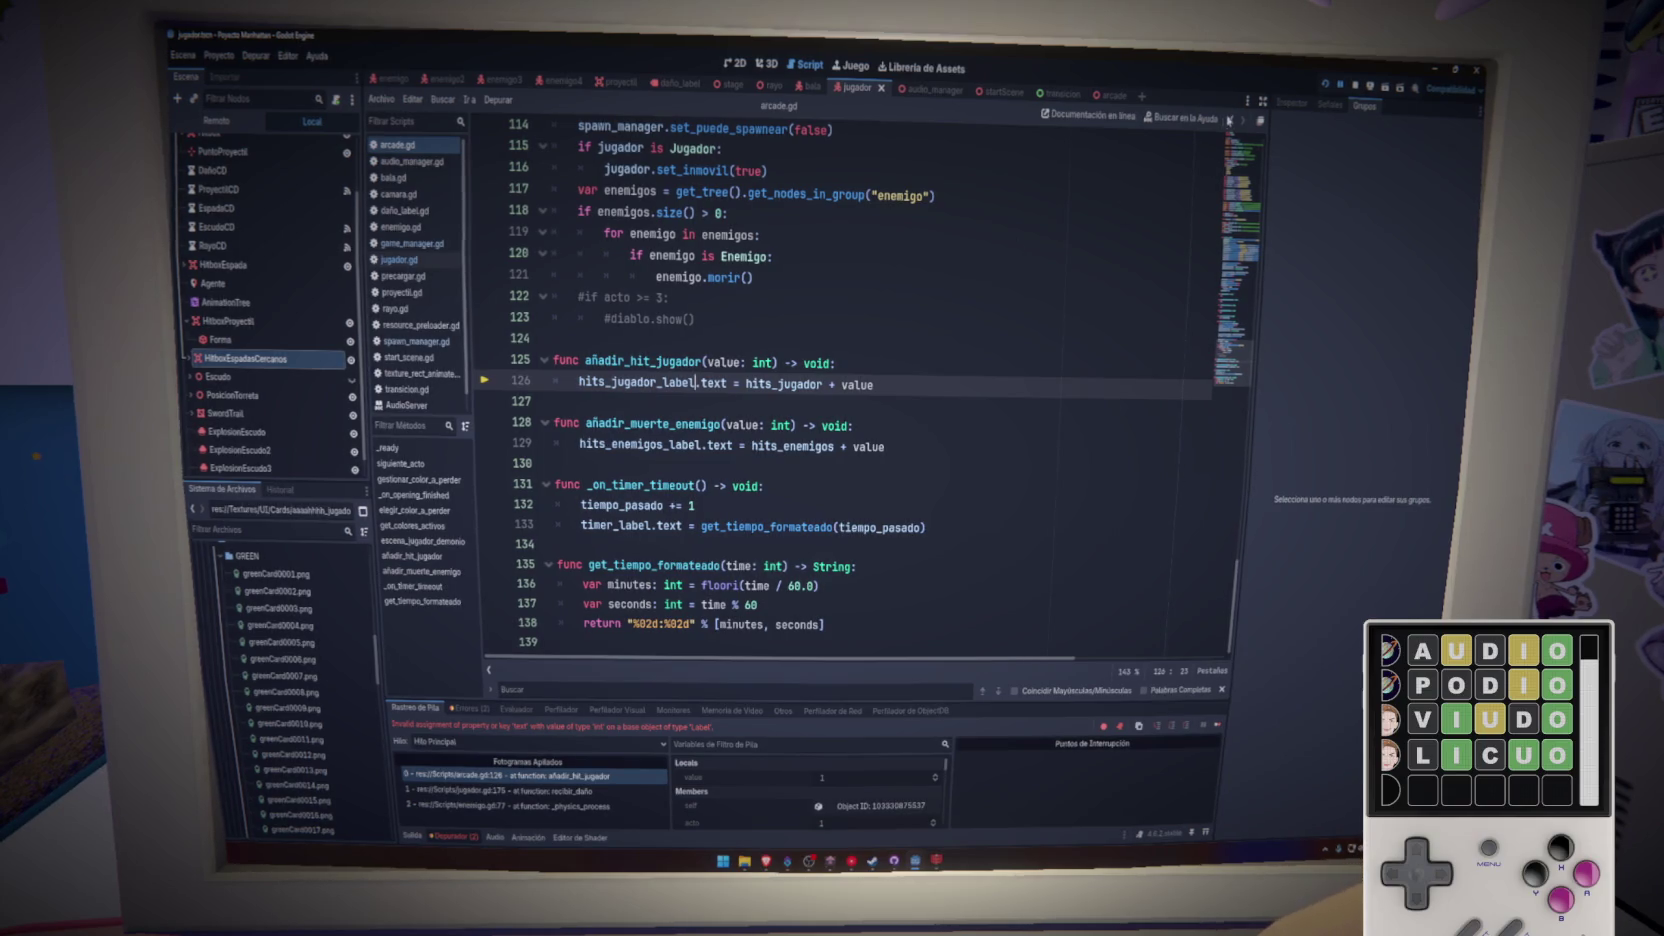
{"action": "key", "text": "F8"}
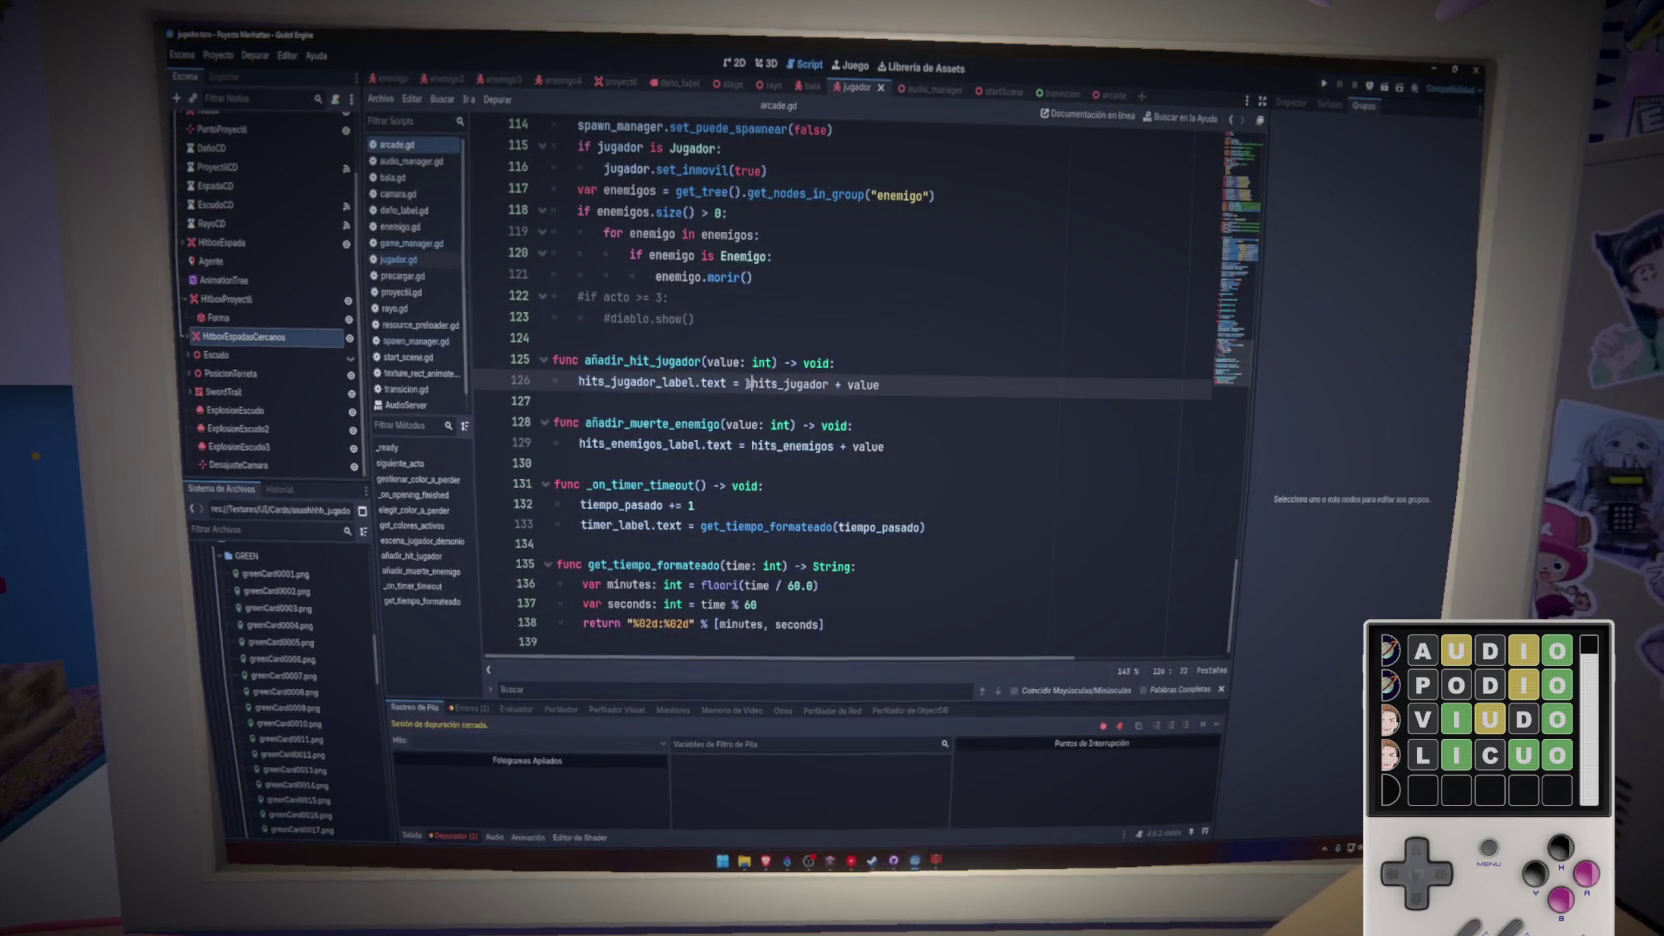
- Begin wrapping the label sums in str(), undoing a stray str( and moving to line 129
{"action": "type", "text": "str("}
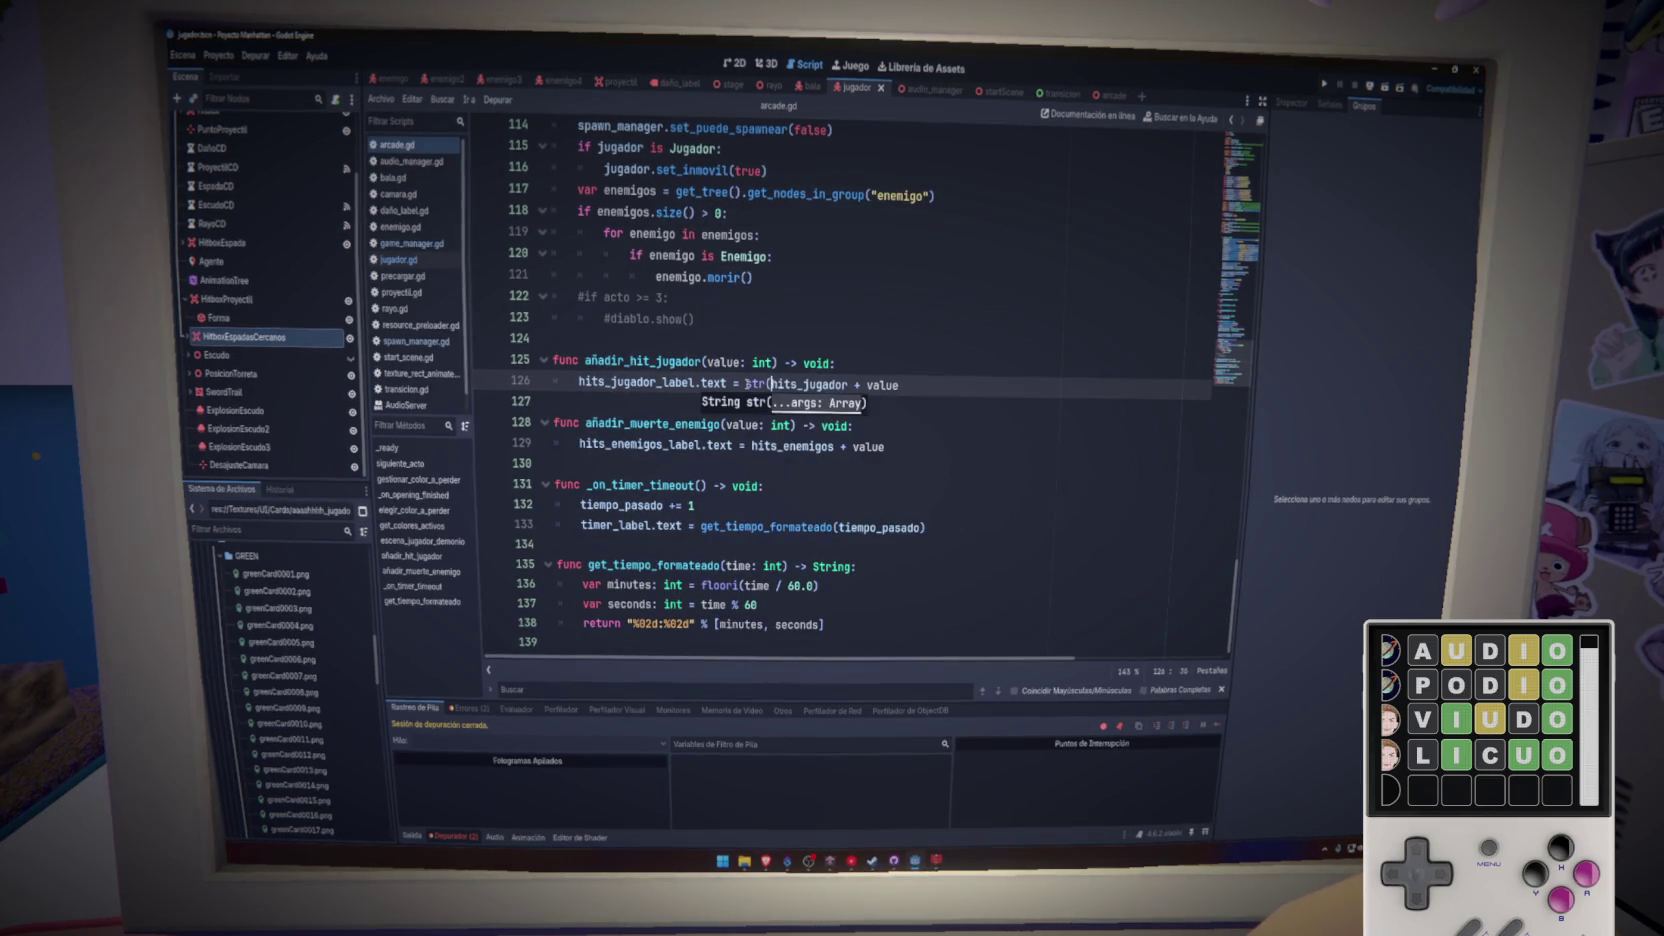
{"action": "key", "text": "End"}
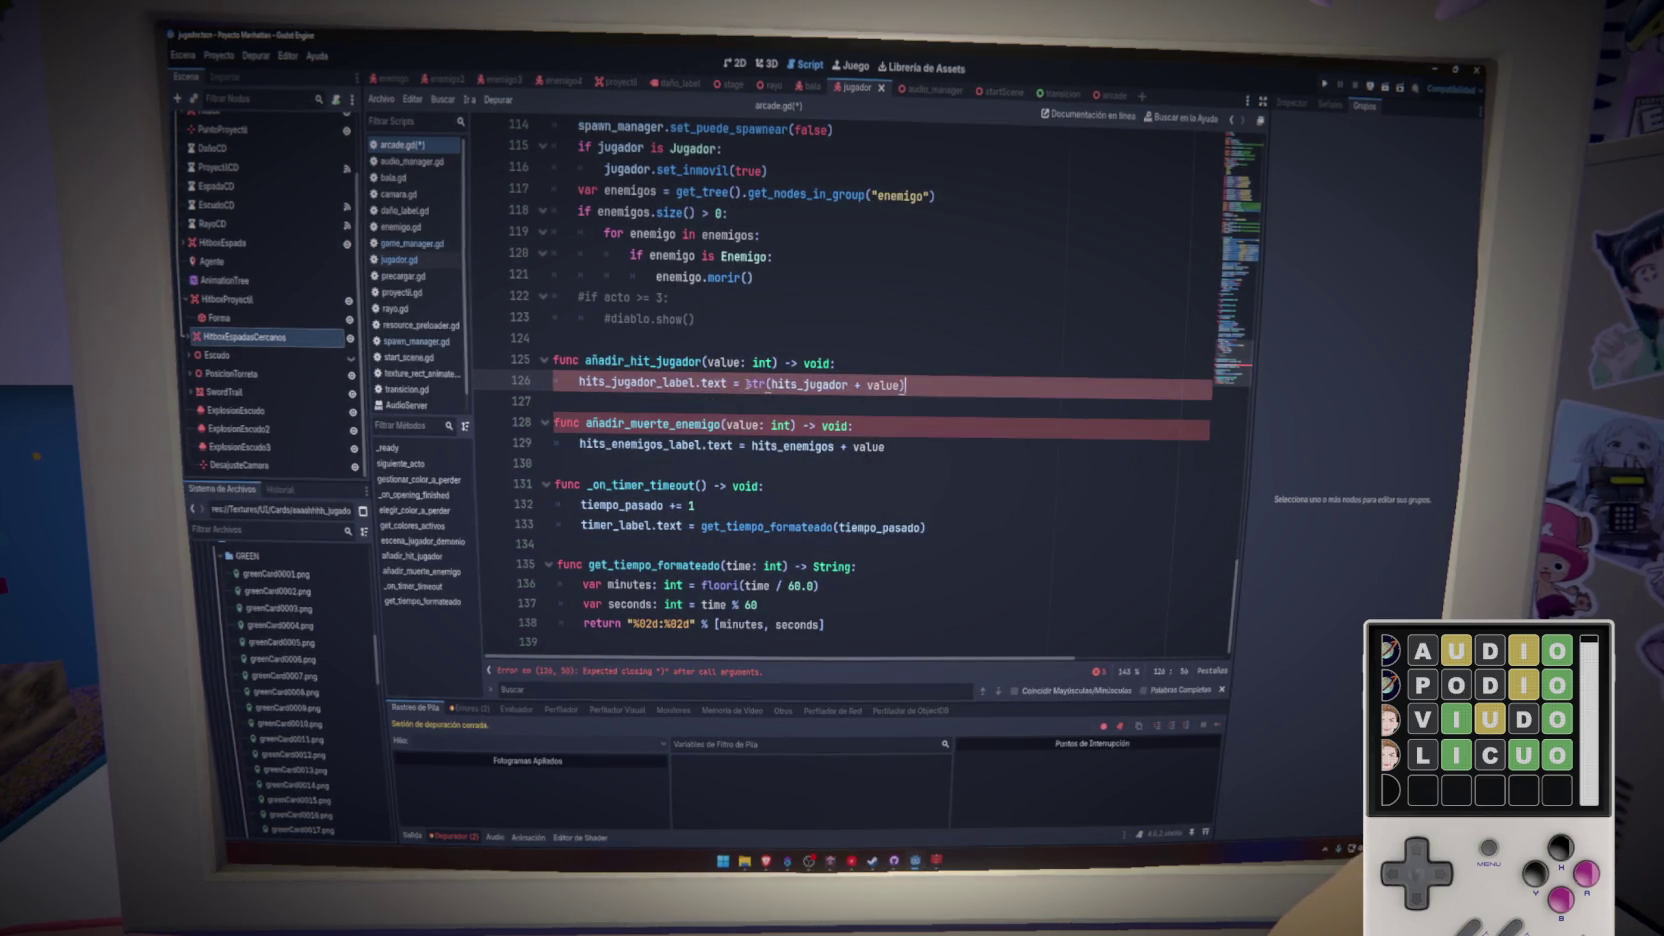
{"action": "key", "text": "ctrl+z"}
{"action": "key", "text": "ctrl+z"}
{"action": "key", "text": "ctrl+z"}
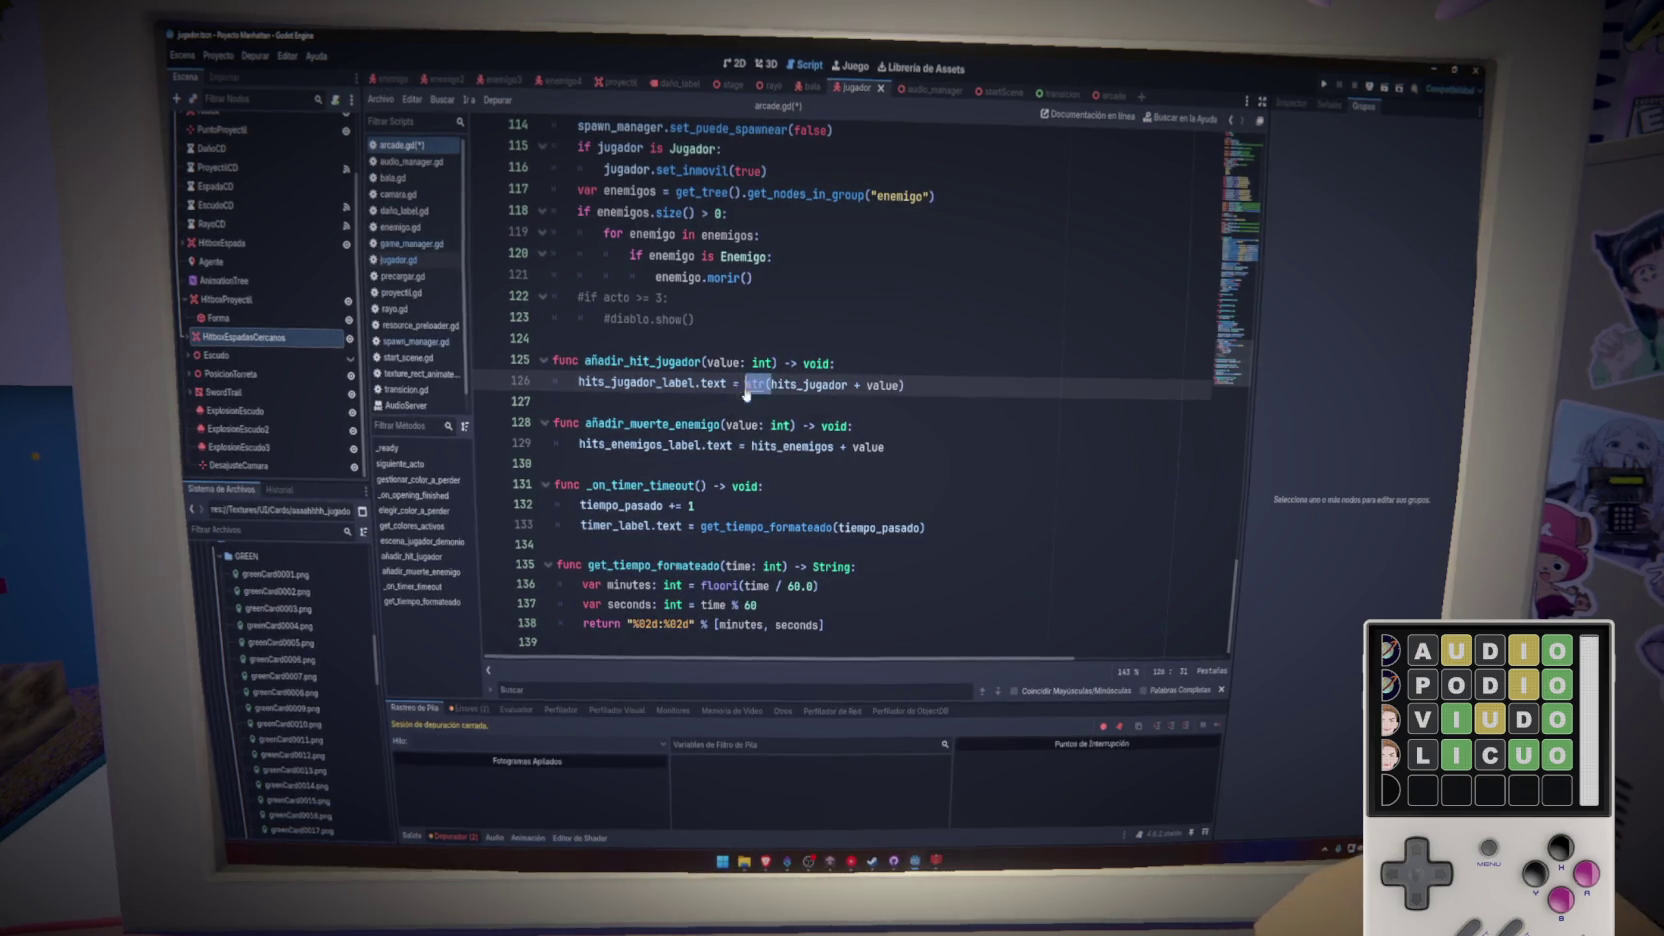
{"action": "key", "text": "ctrl+z"}
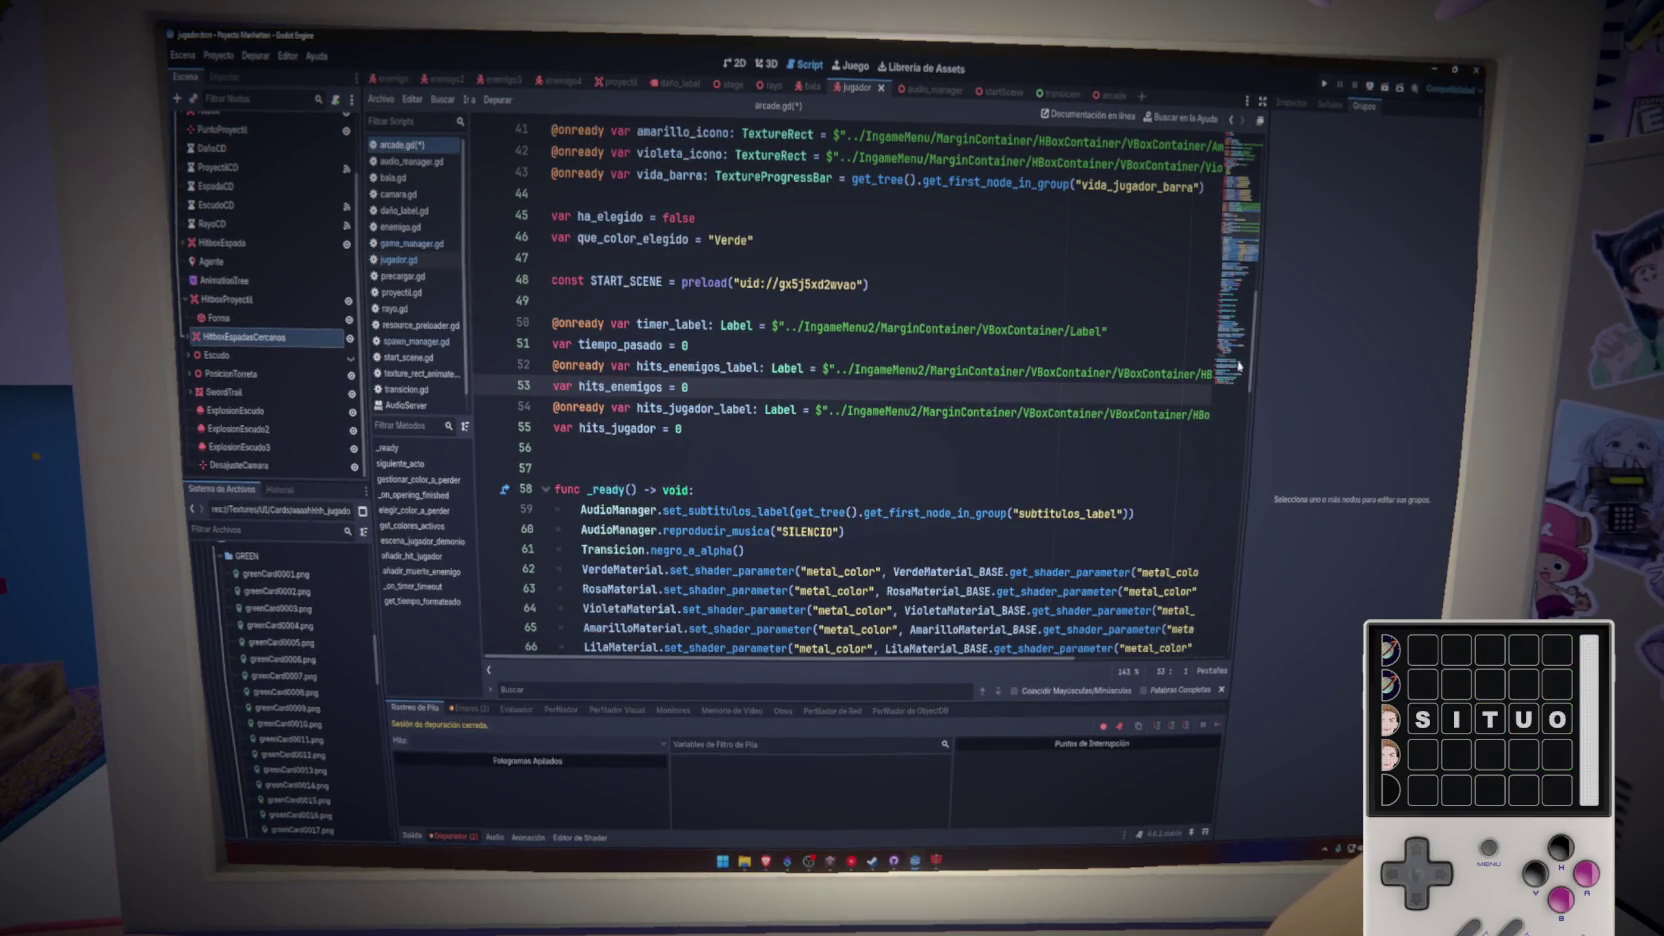
{"action": "key", "text": "ctrl+z"}
{"action": "left_click", "coordinate": [923, 474]}
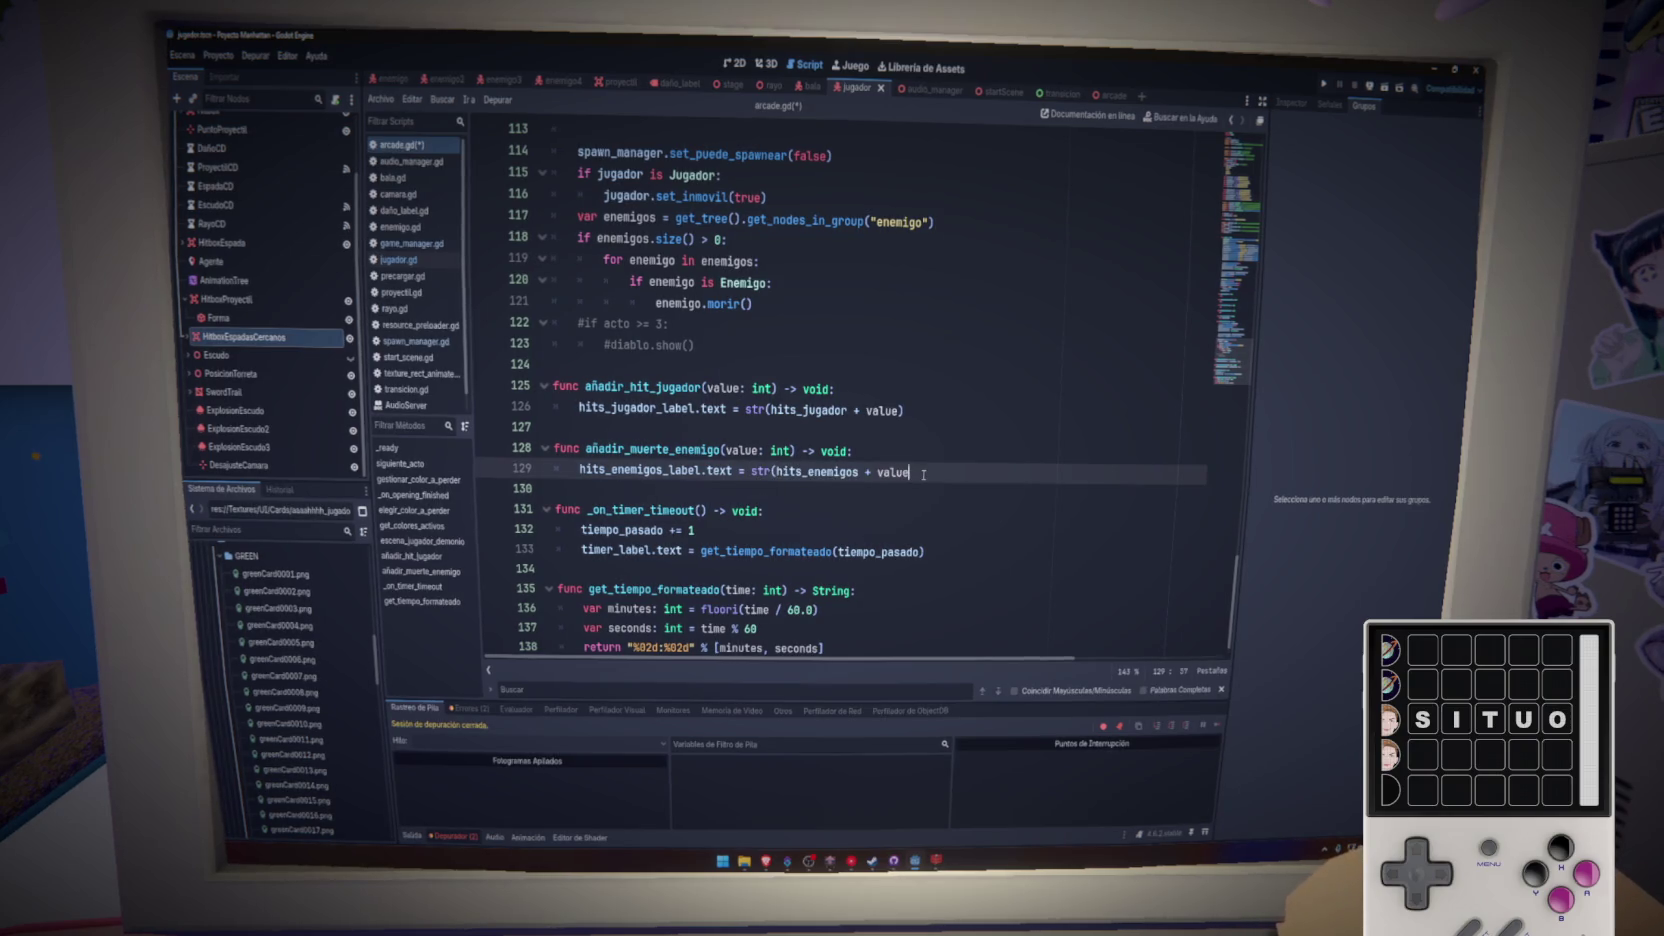
- Save and run the project with F5, then pick Arcade on the title menu
{"action": "key", "text": "F5"}
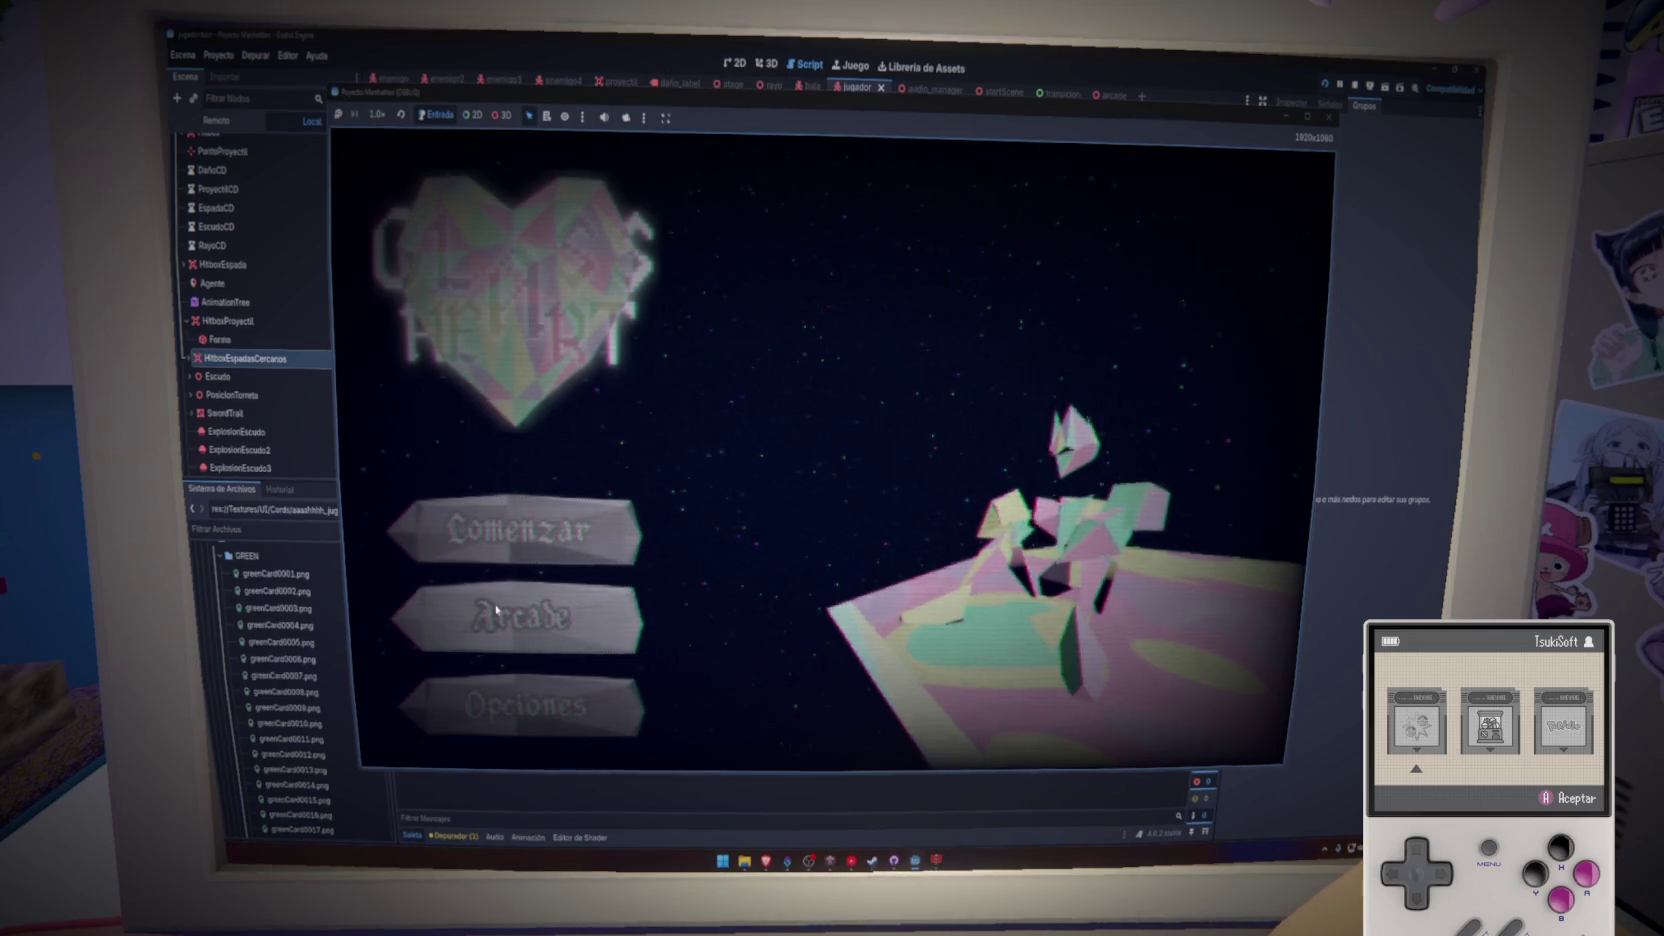
{"action": "left_click", "coordinate": [497, 609]}
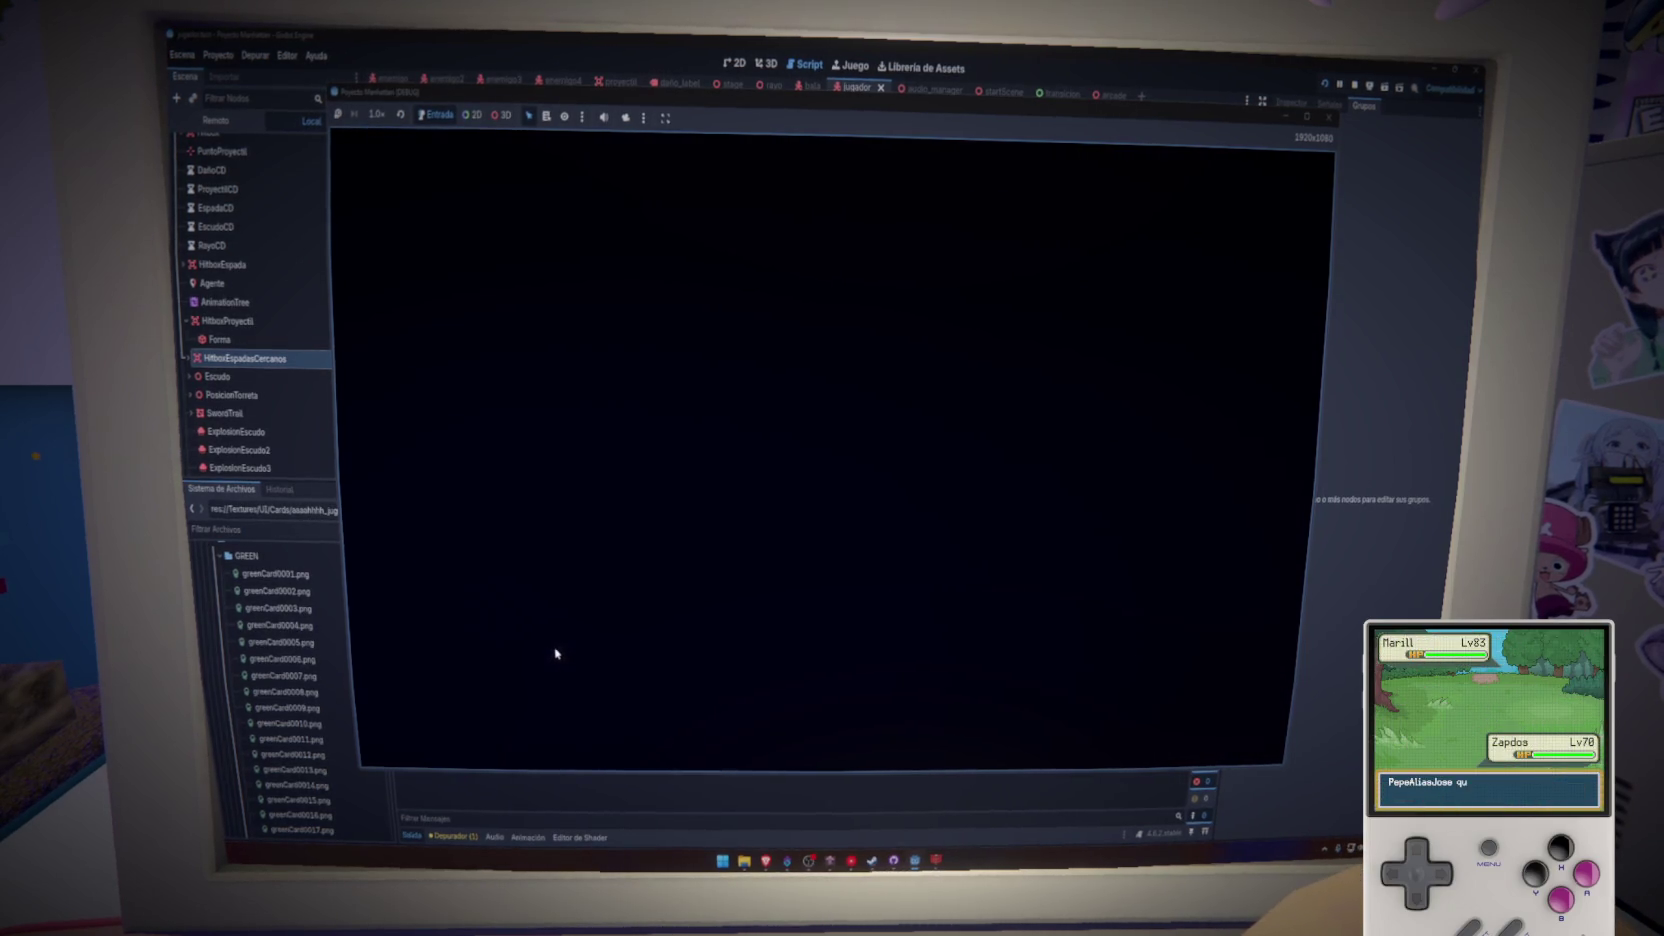
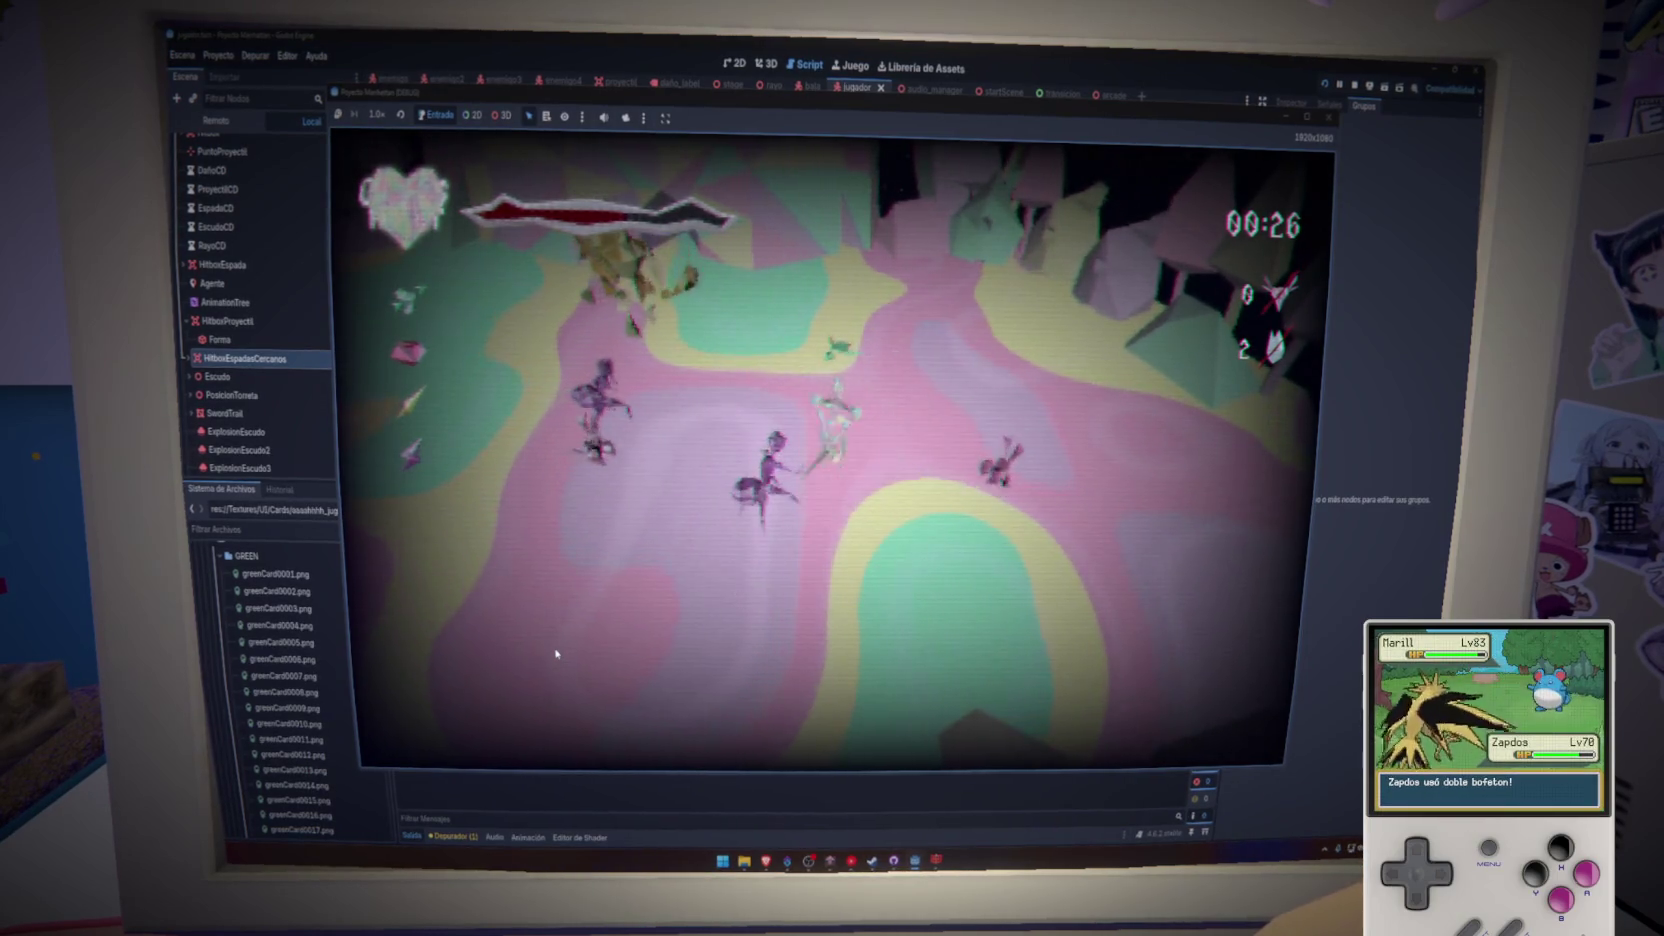
- Close the running arena game window to return to arcade.gd
{"action": "left_click", "coordinate": [1327, 121]}
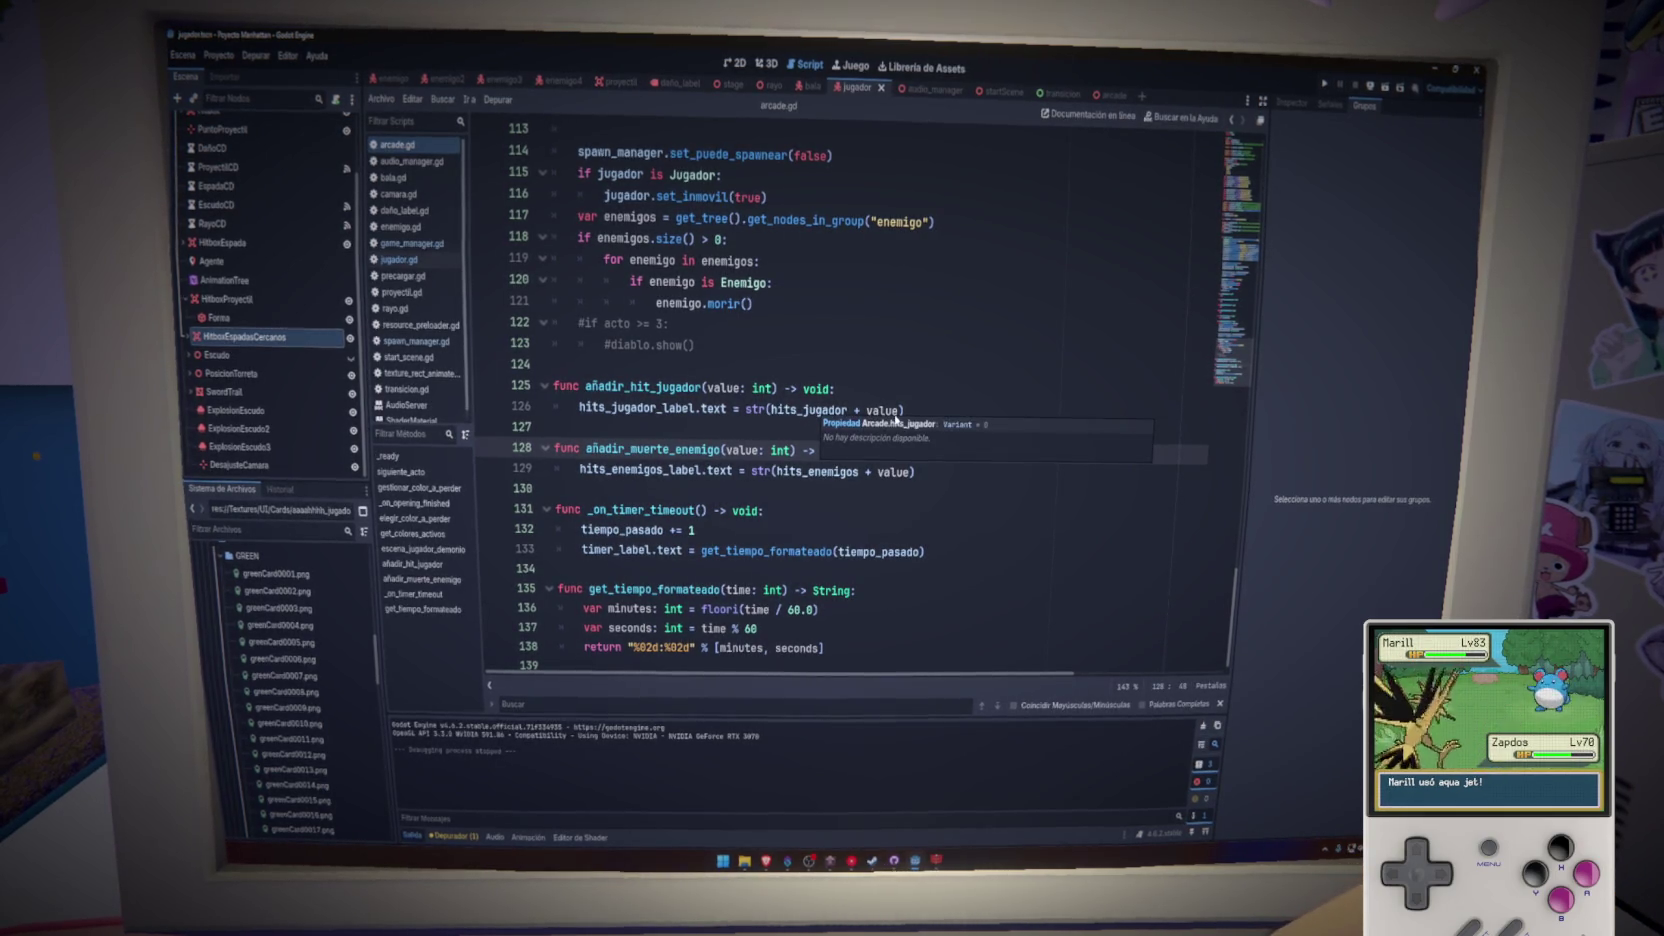
- In añadir_hit_jugador, add 'hits_jugador += value' and fix the hit label line
{"action": "left_click", "coordinate": [888, 395]}
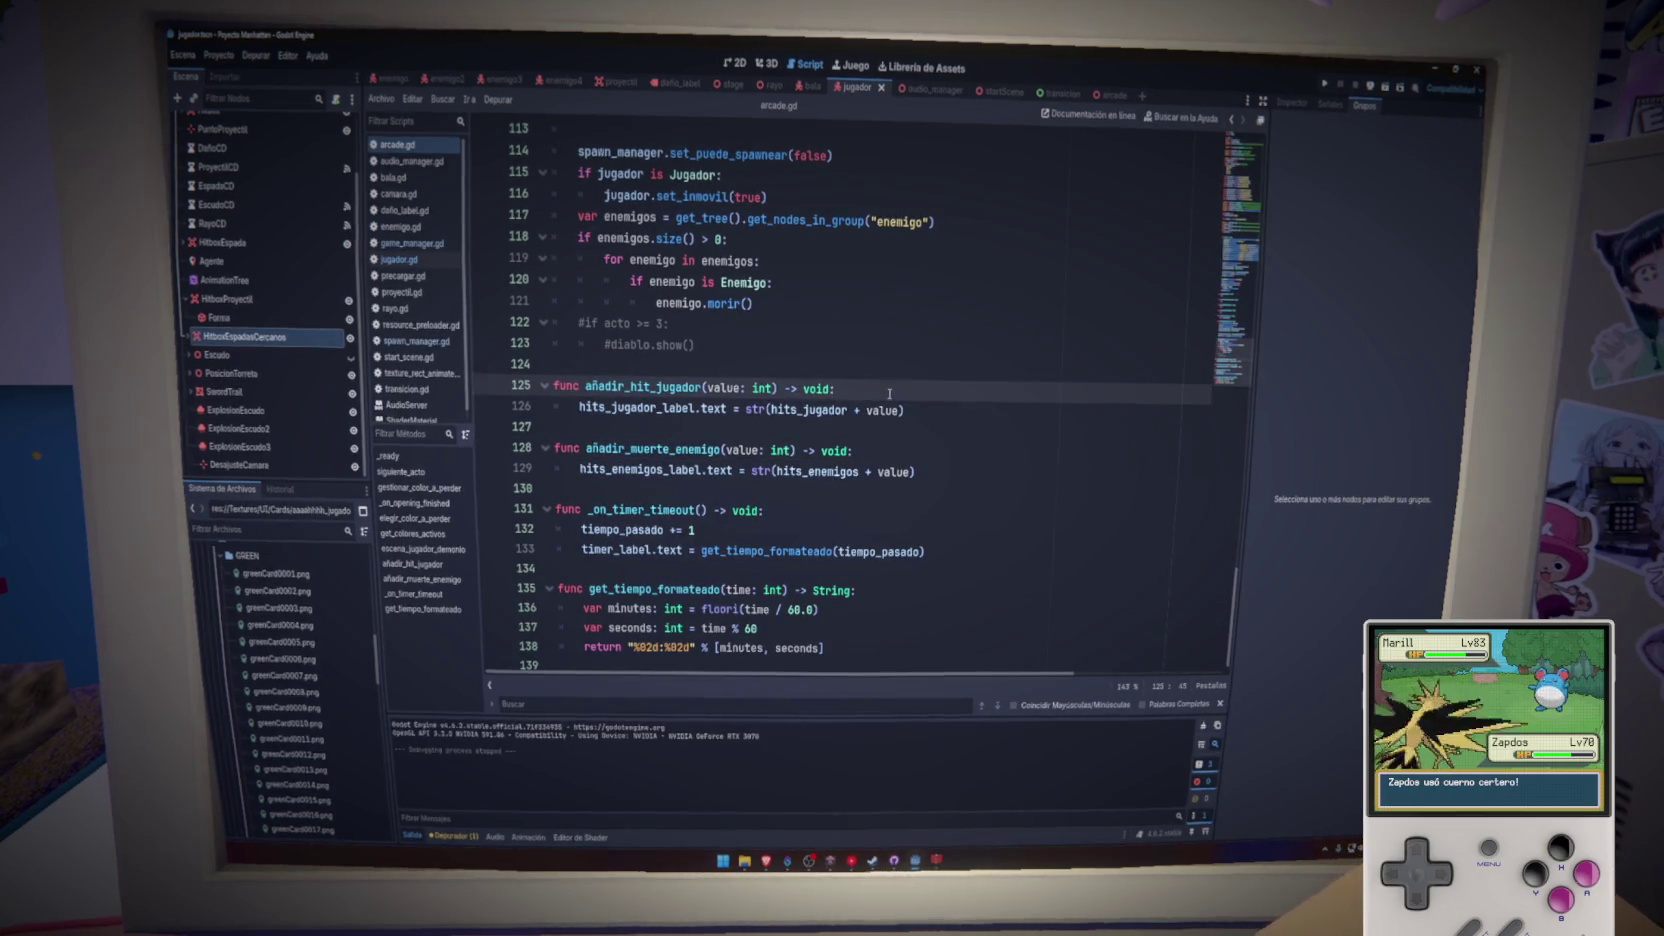
{"action": "key", "text": "Return"}
{"action": "type", "text": "var daño ="}
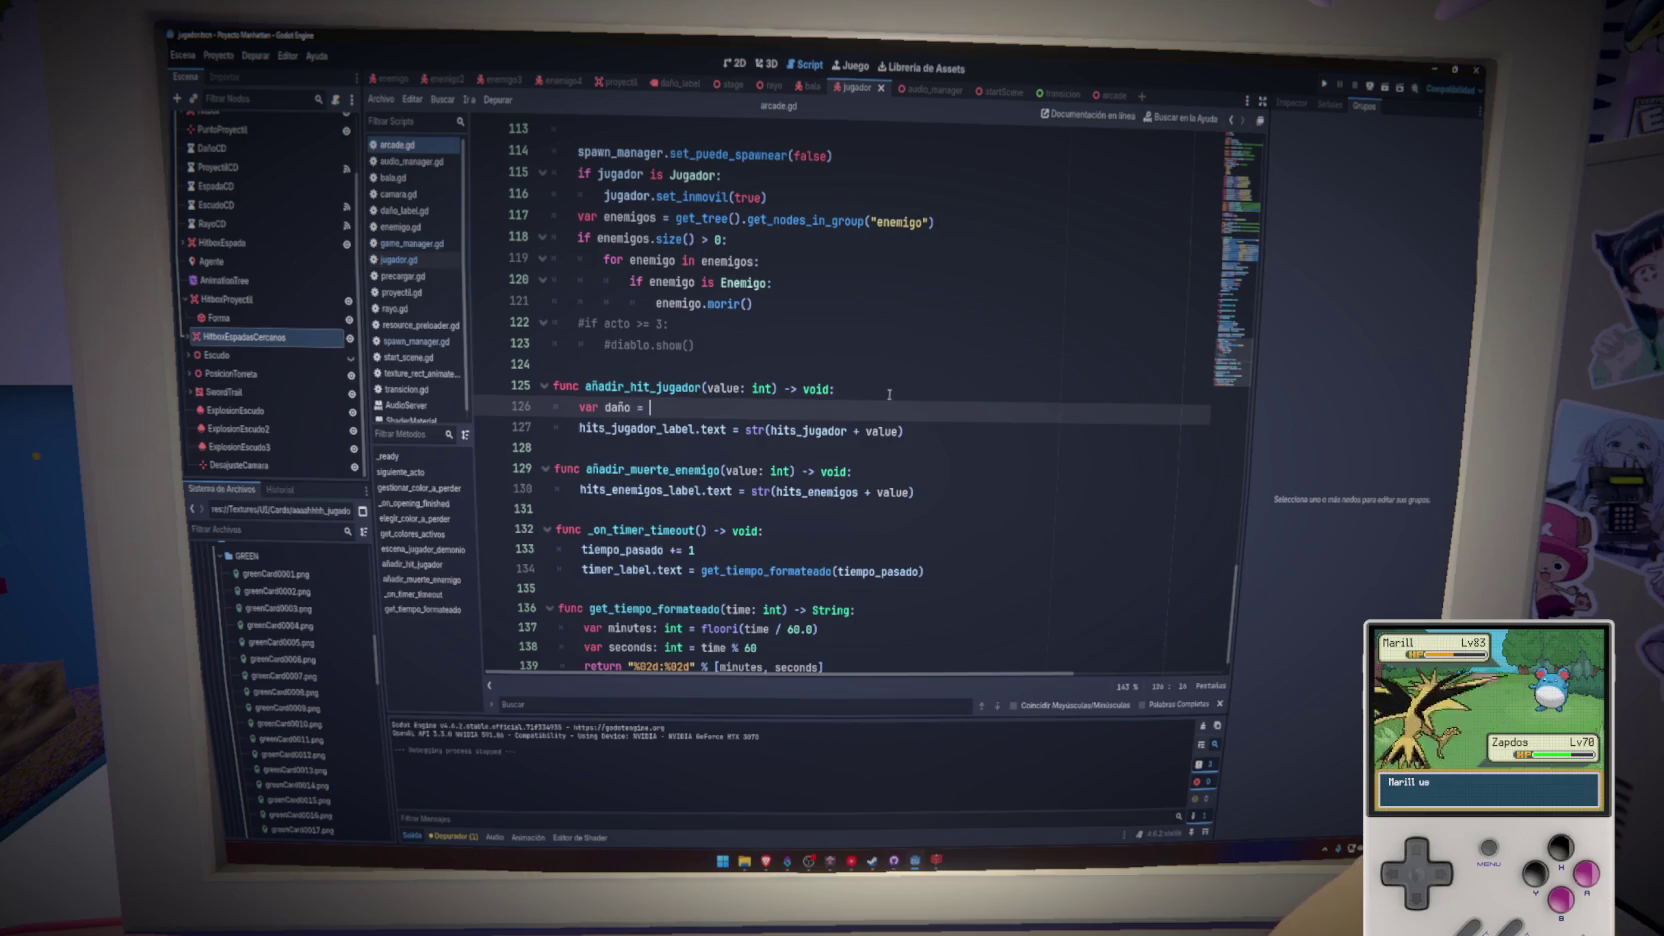
{"action": "key", "text": "Escape"}
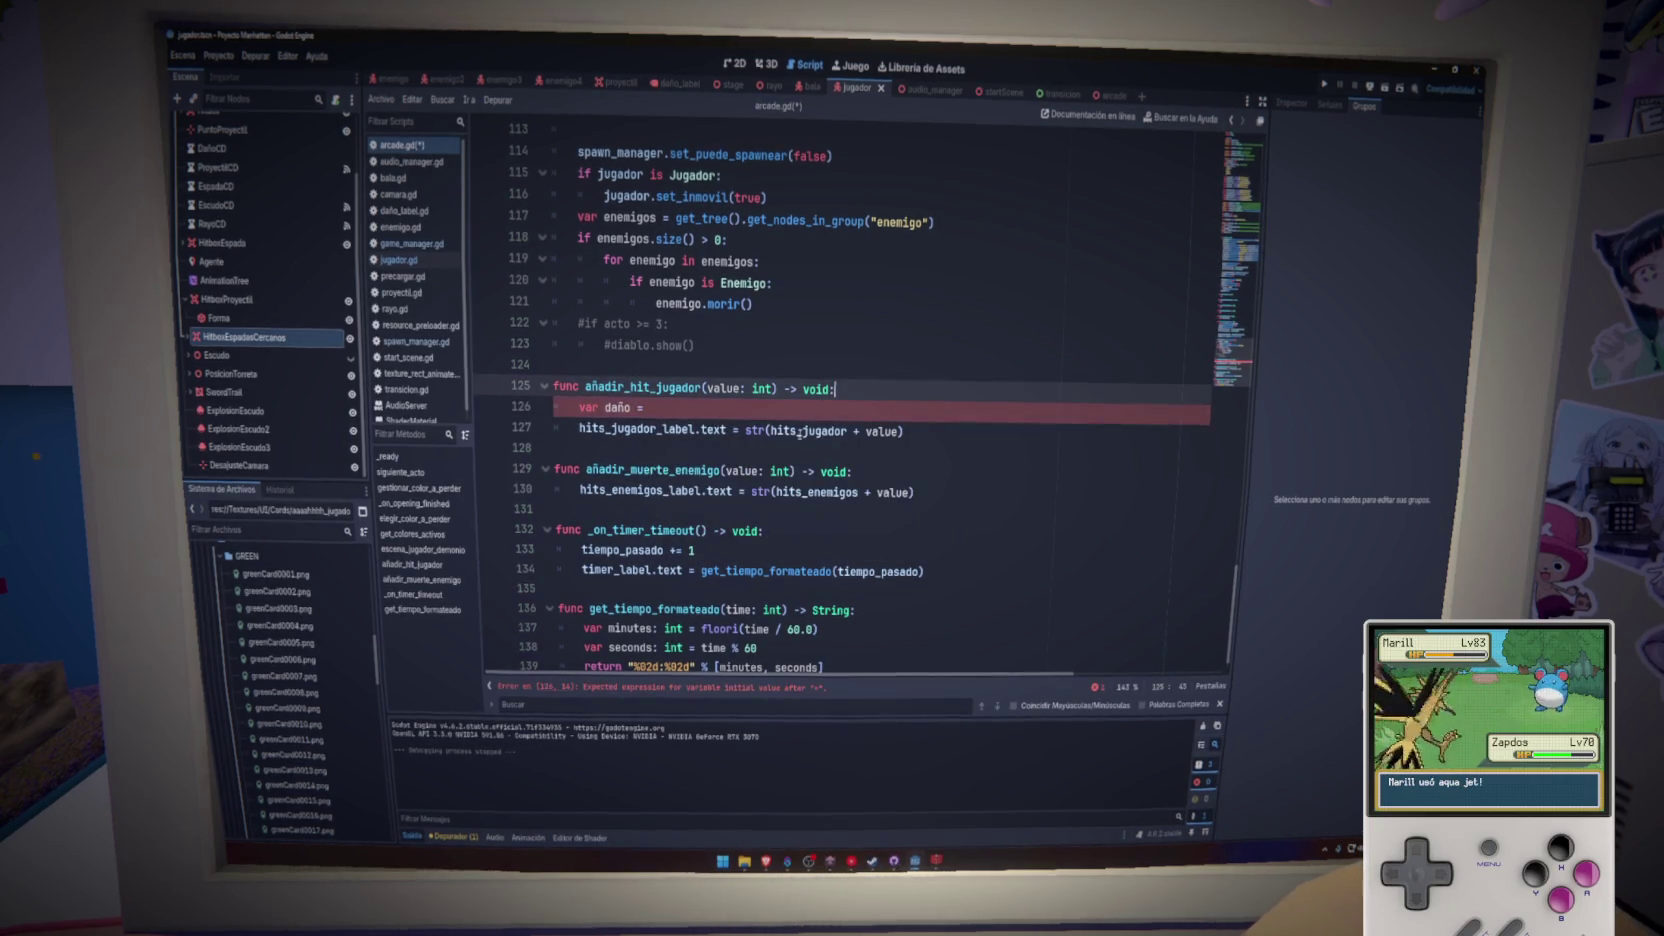
{"action": "left_click", "coordinate": [770, 431]}
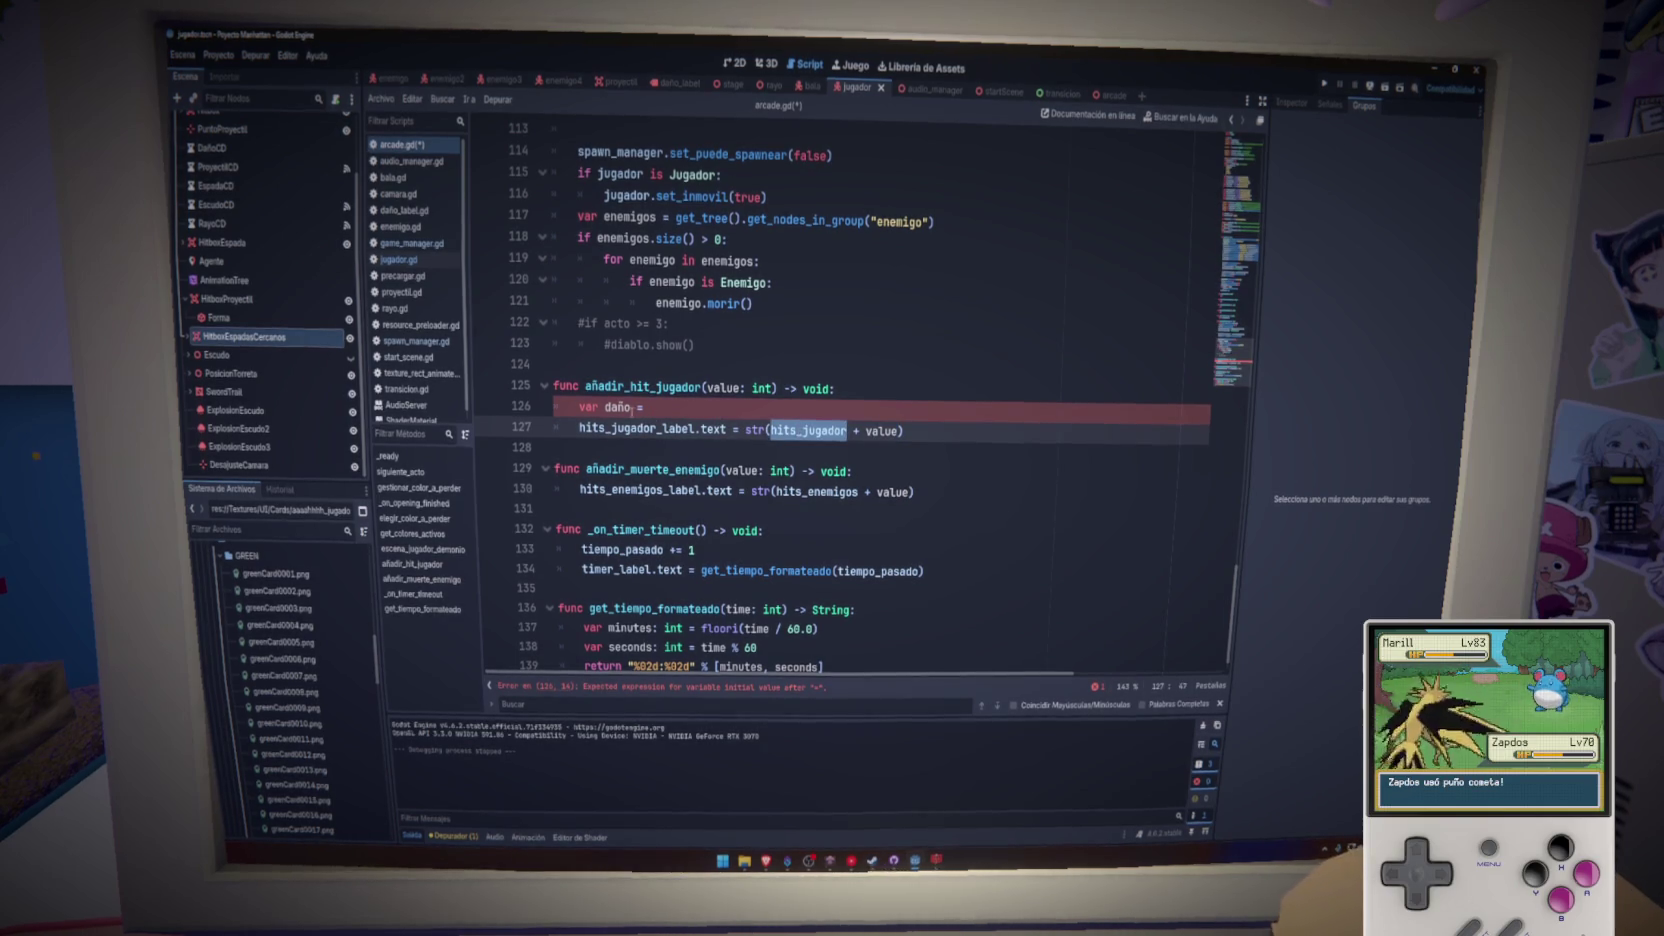
{"action": "left_click", "coordinate": [586, 407]}
{"action": "type", "text": "hits_jugador = + value"}
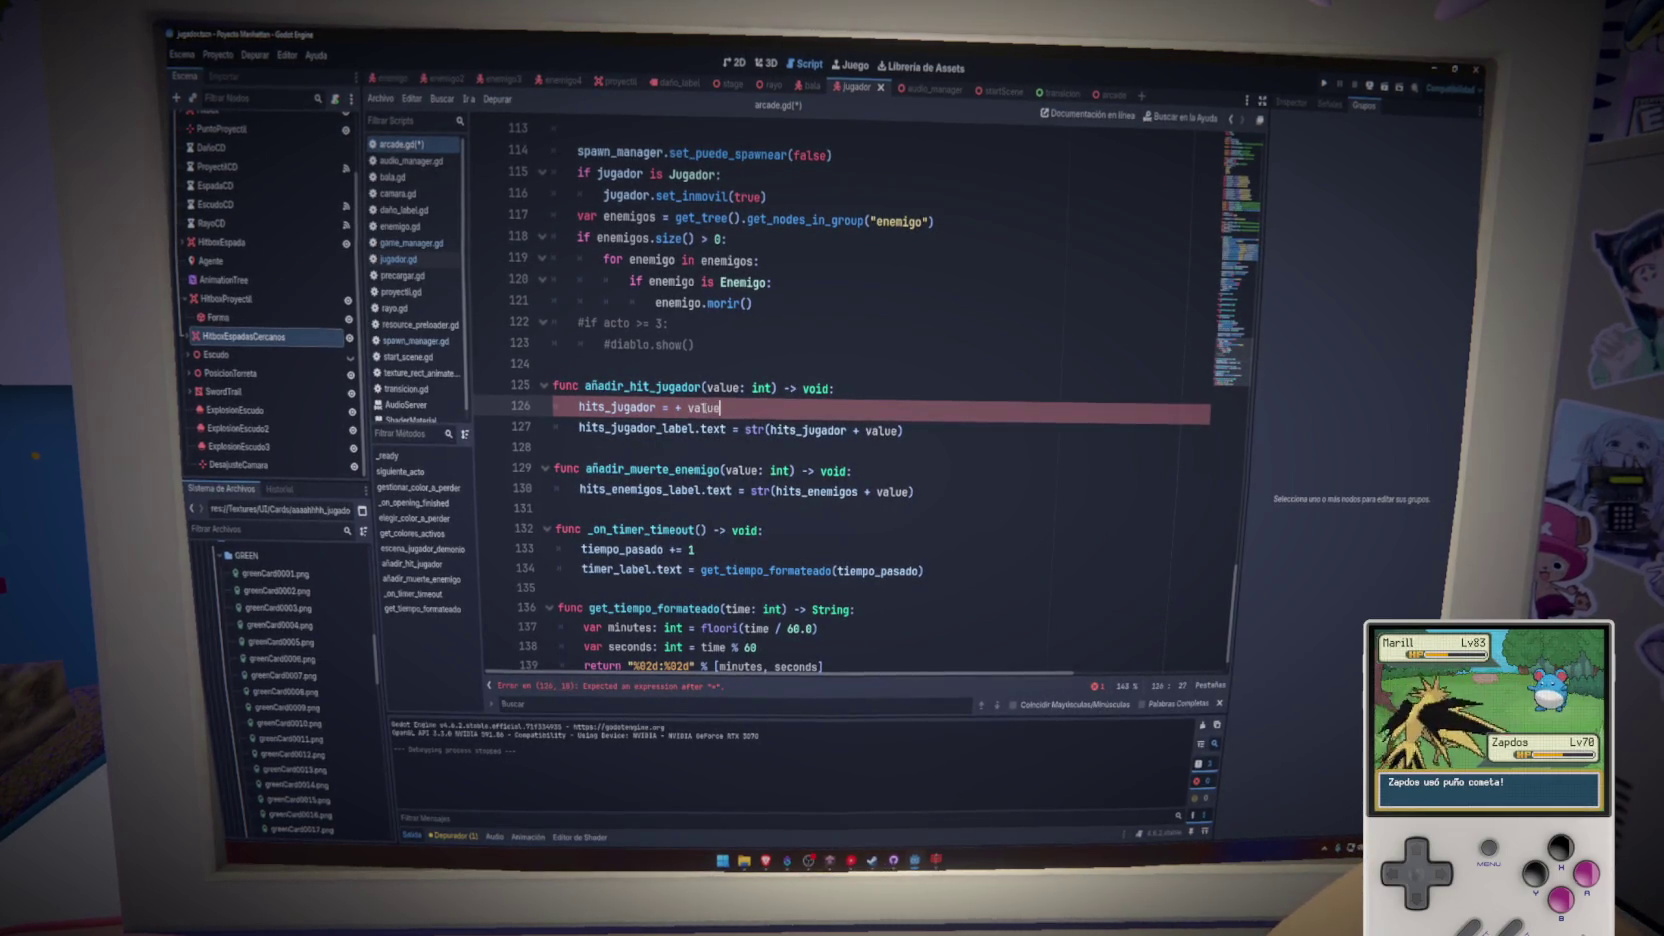
{"action": "left_click", "coordinate": [702, 407]}
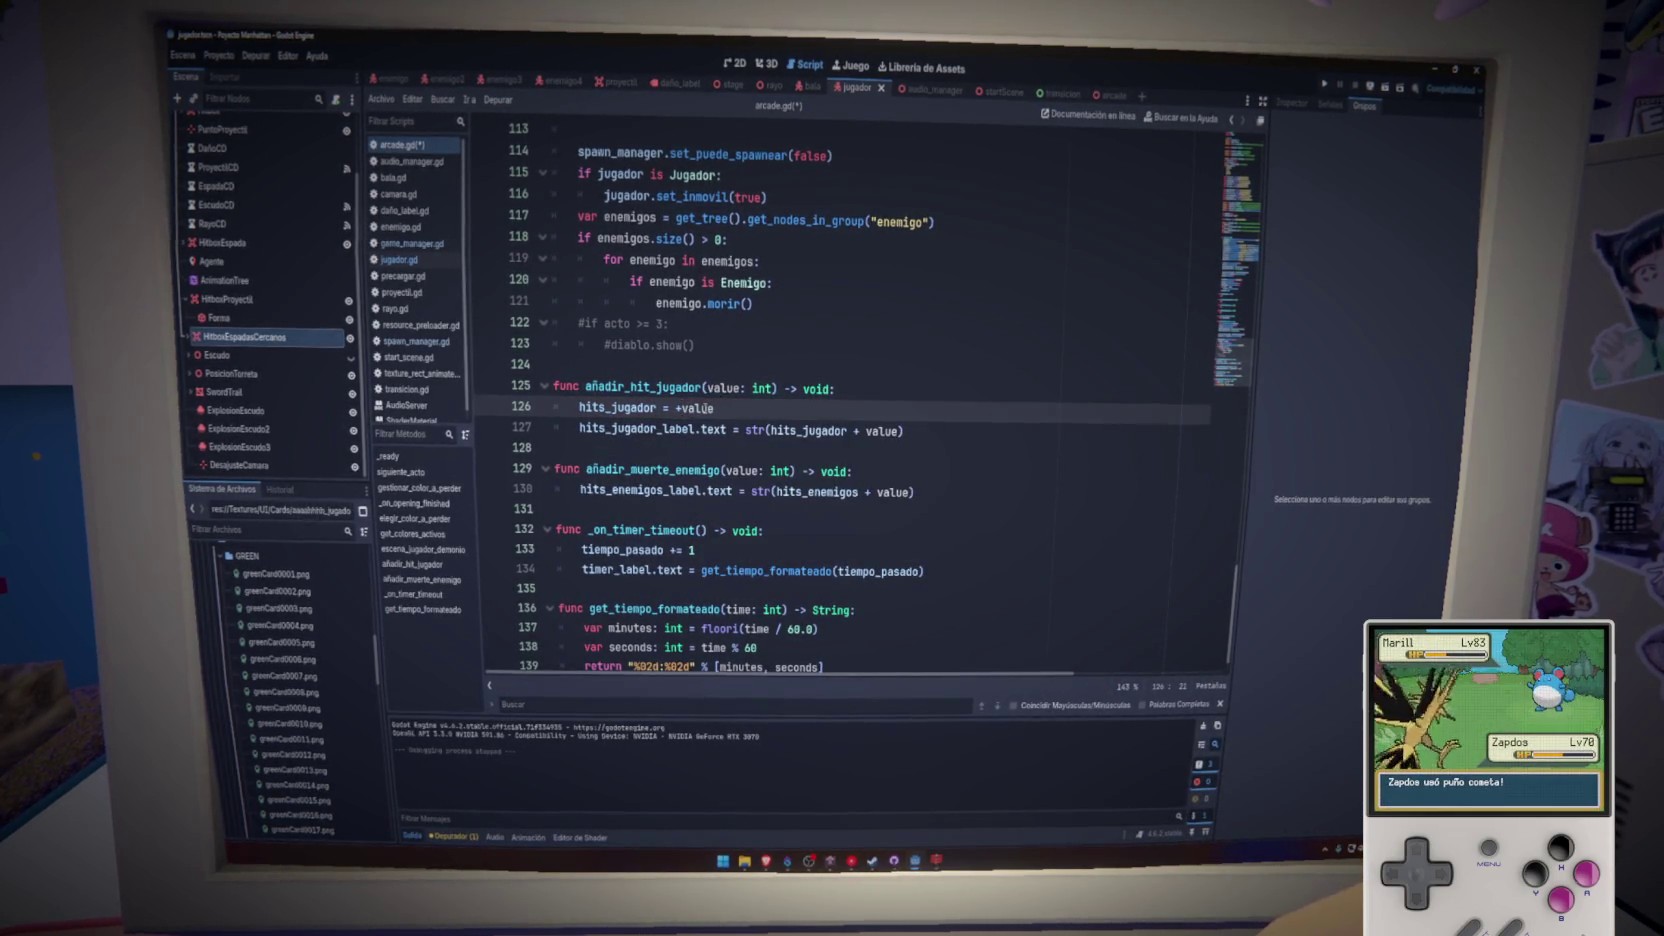
{"action": "key", "text": "Left"}
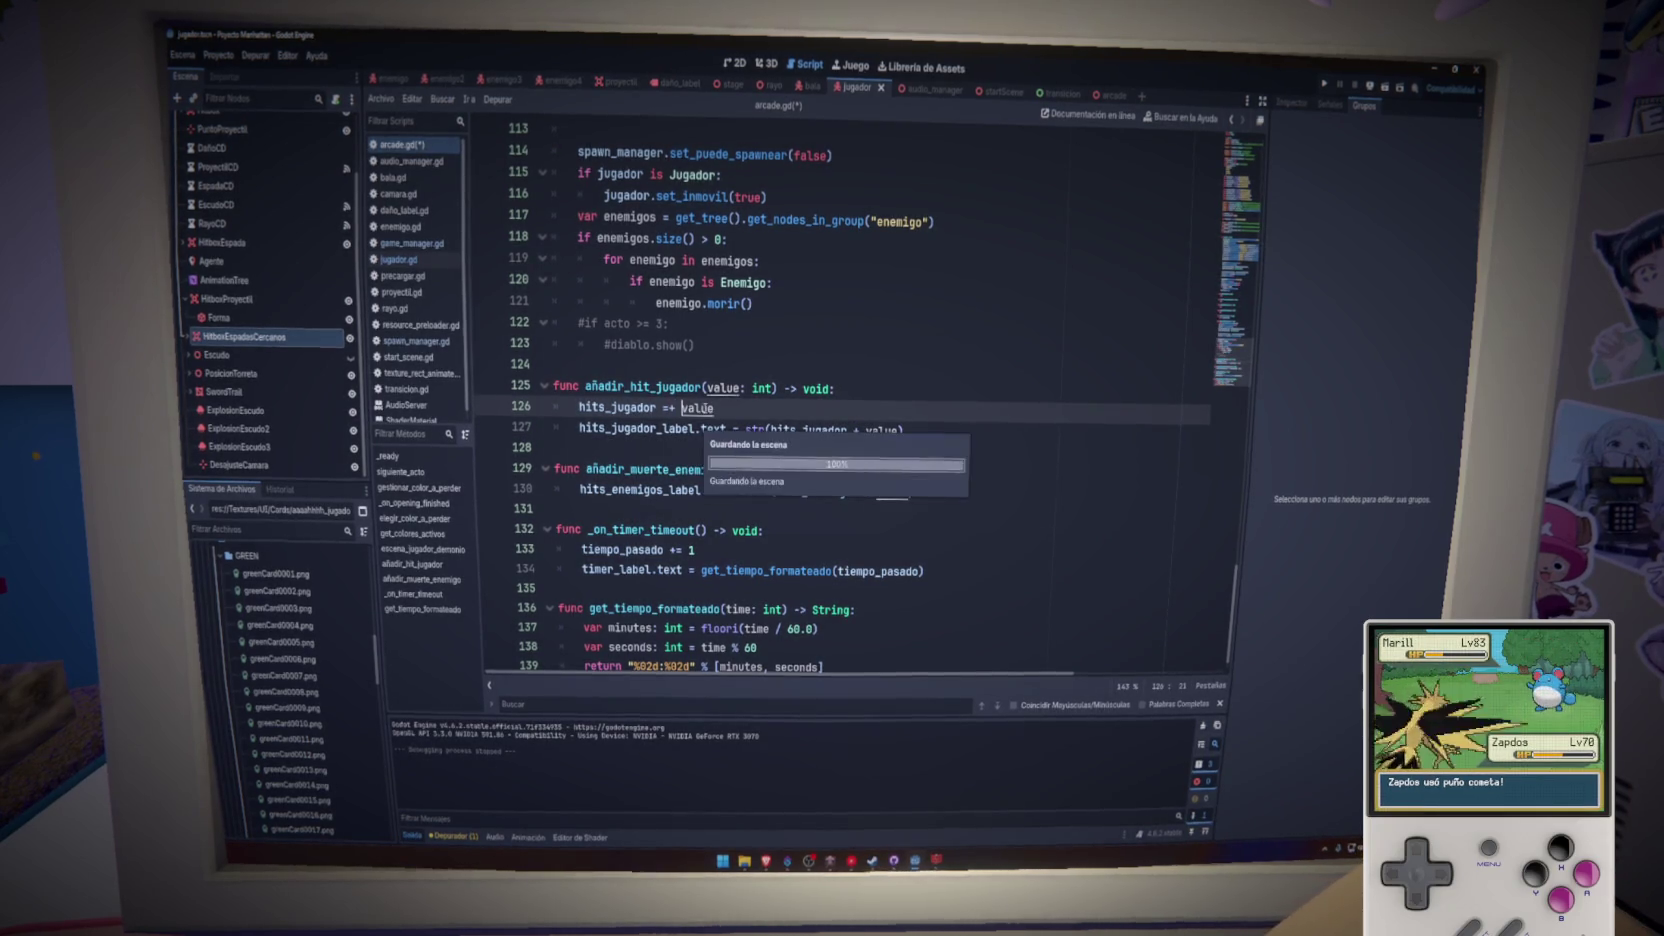
{"action": "left_click", "coordinate": [901, 431]}
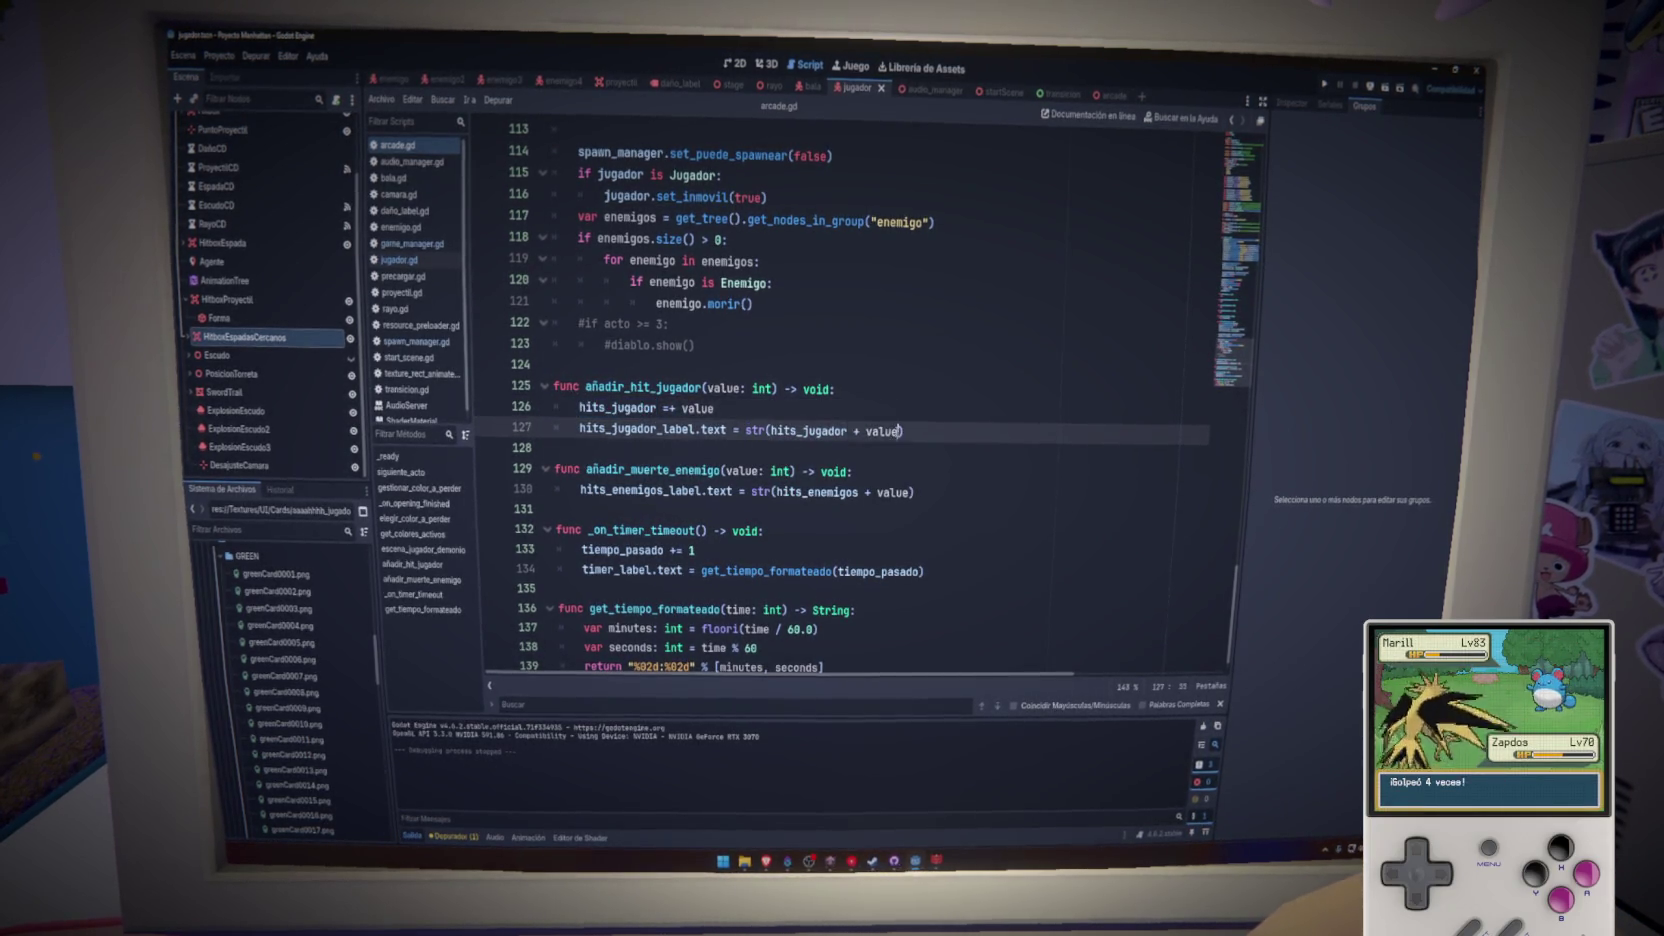
- Add 'hits_enemigos += value' to añadir_muerte_enemigo, save, and drop '+ value' from the kill label
{"action": "left_click", "coordinate": [873, 475]}
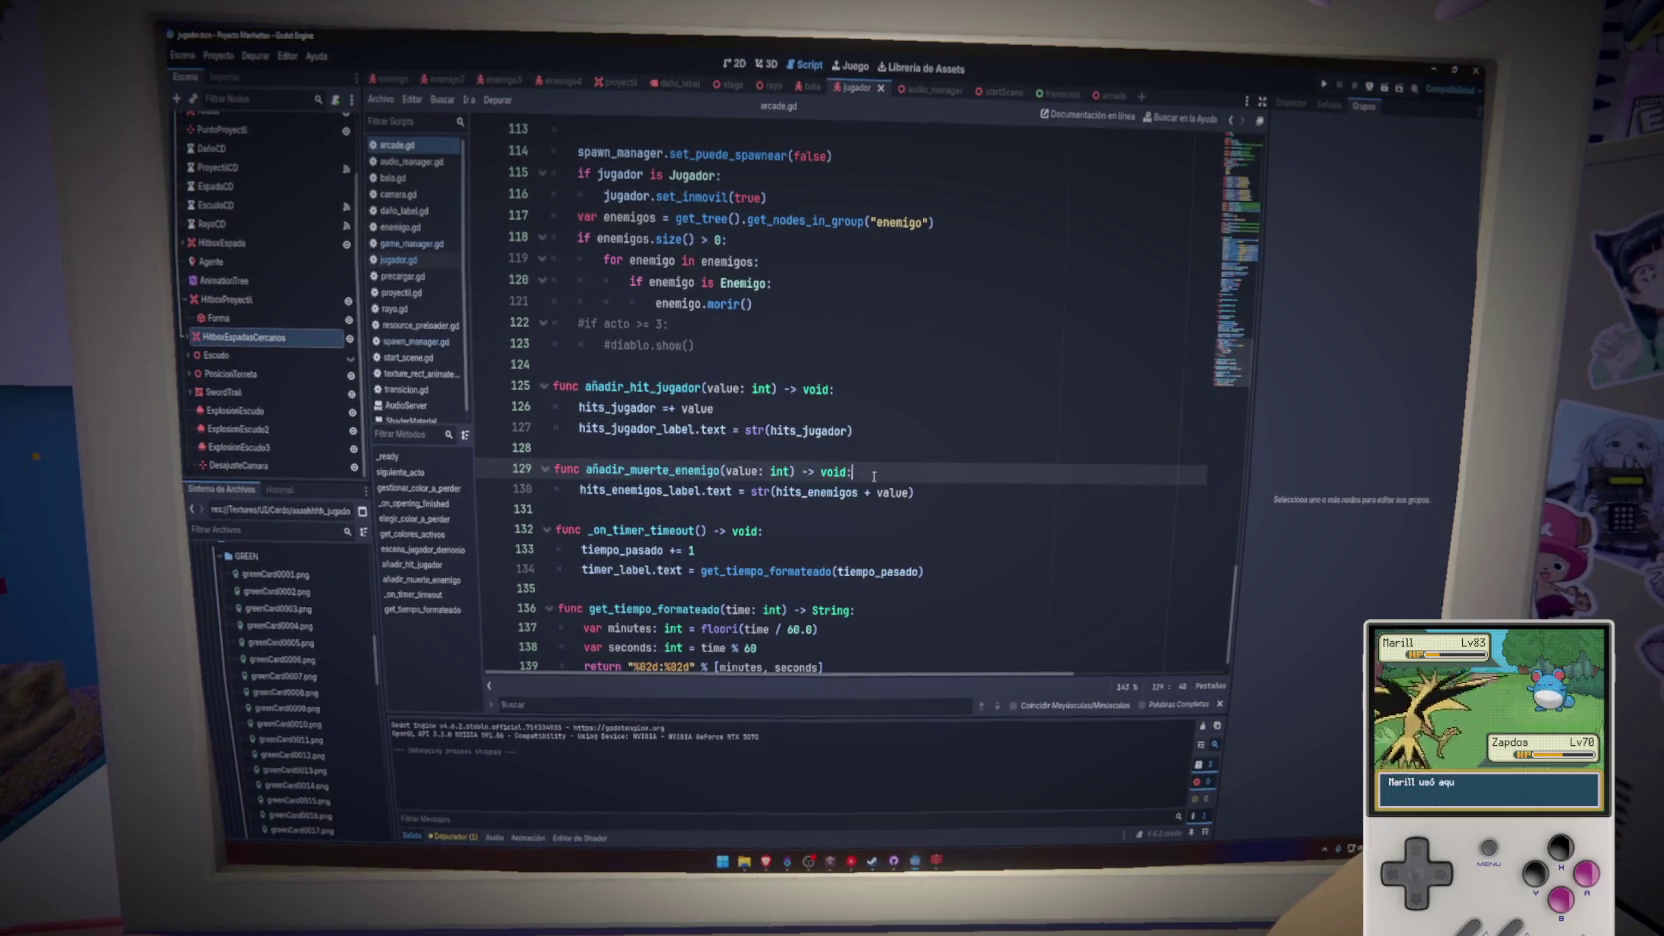
{"action": "key", "text": "Return"}
{"action": "type", "text": "hits_"}
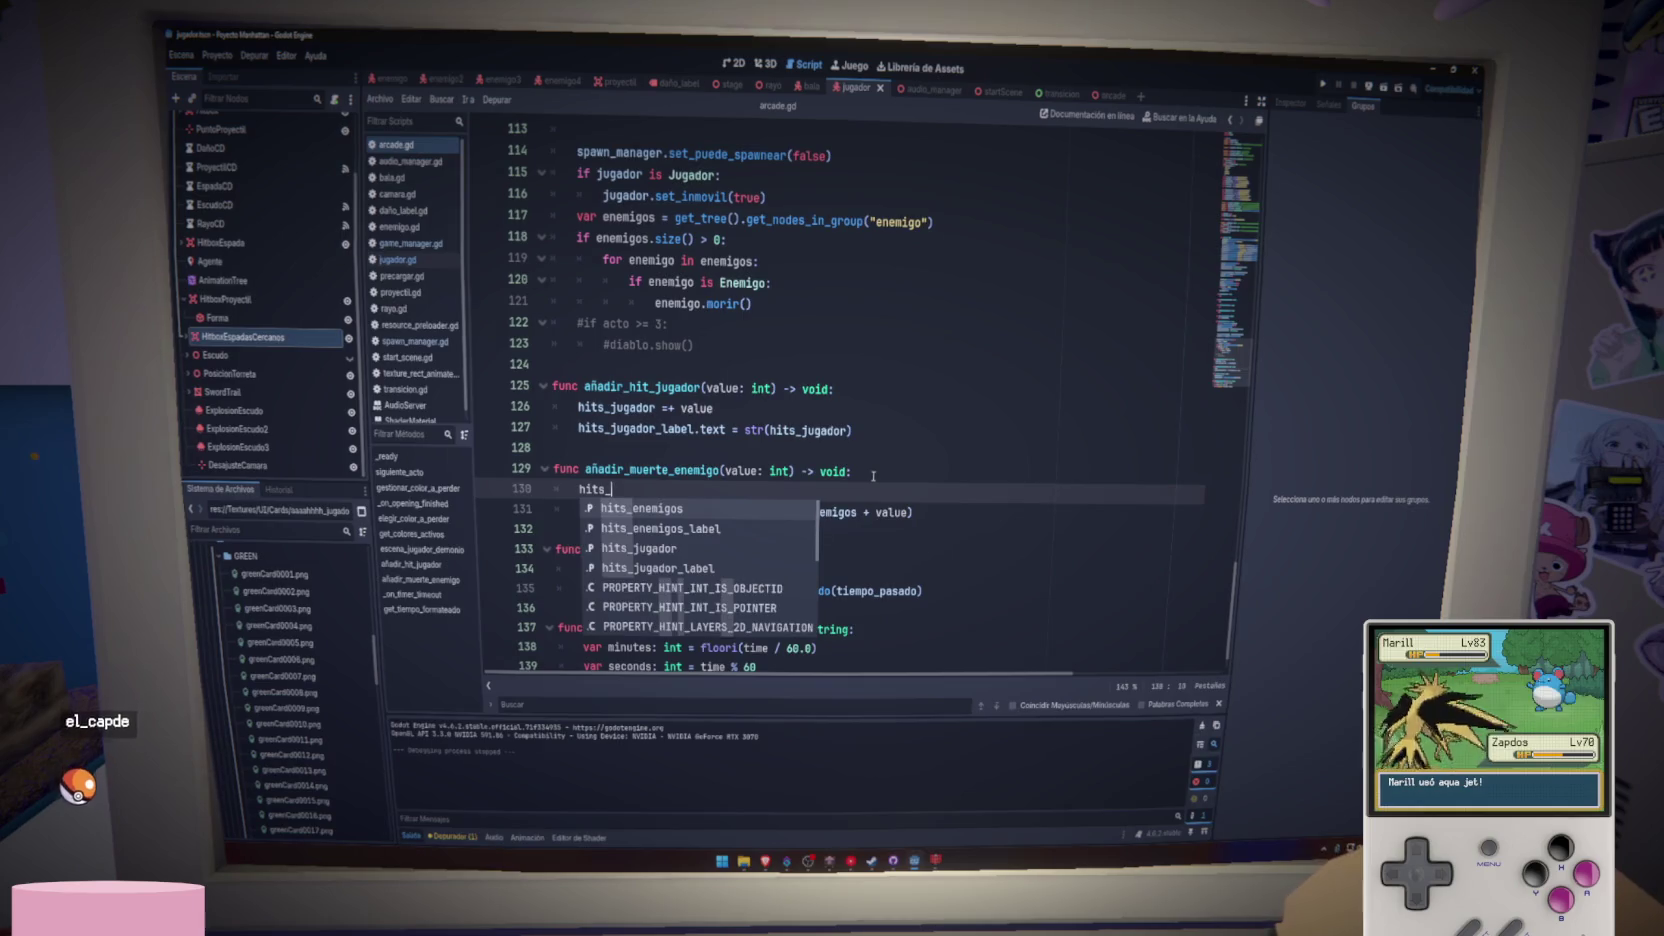
{"action": "key", "text": "Return"}
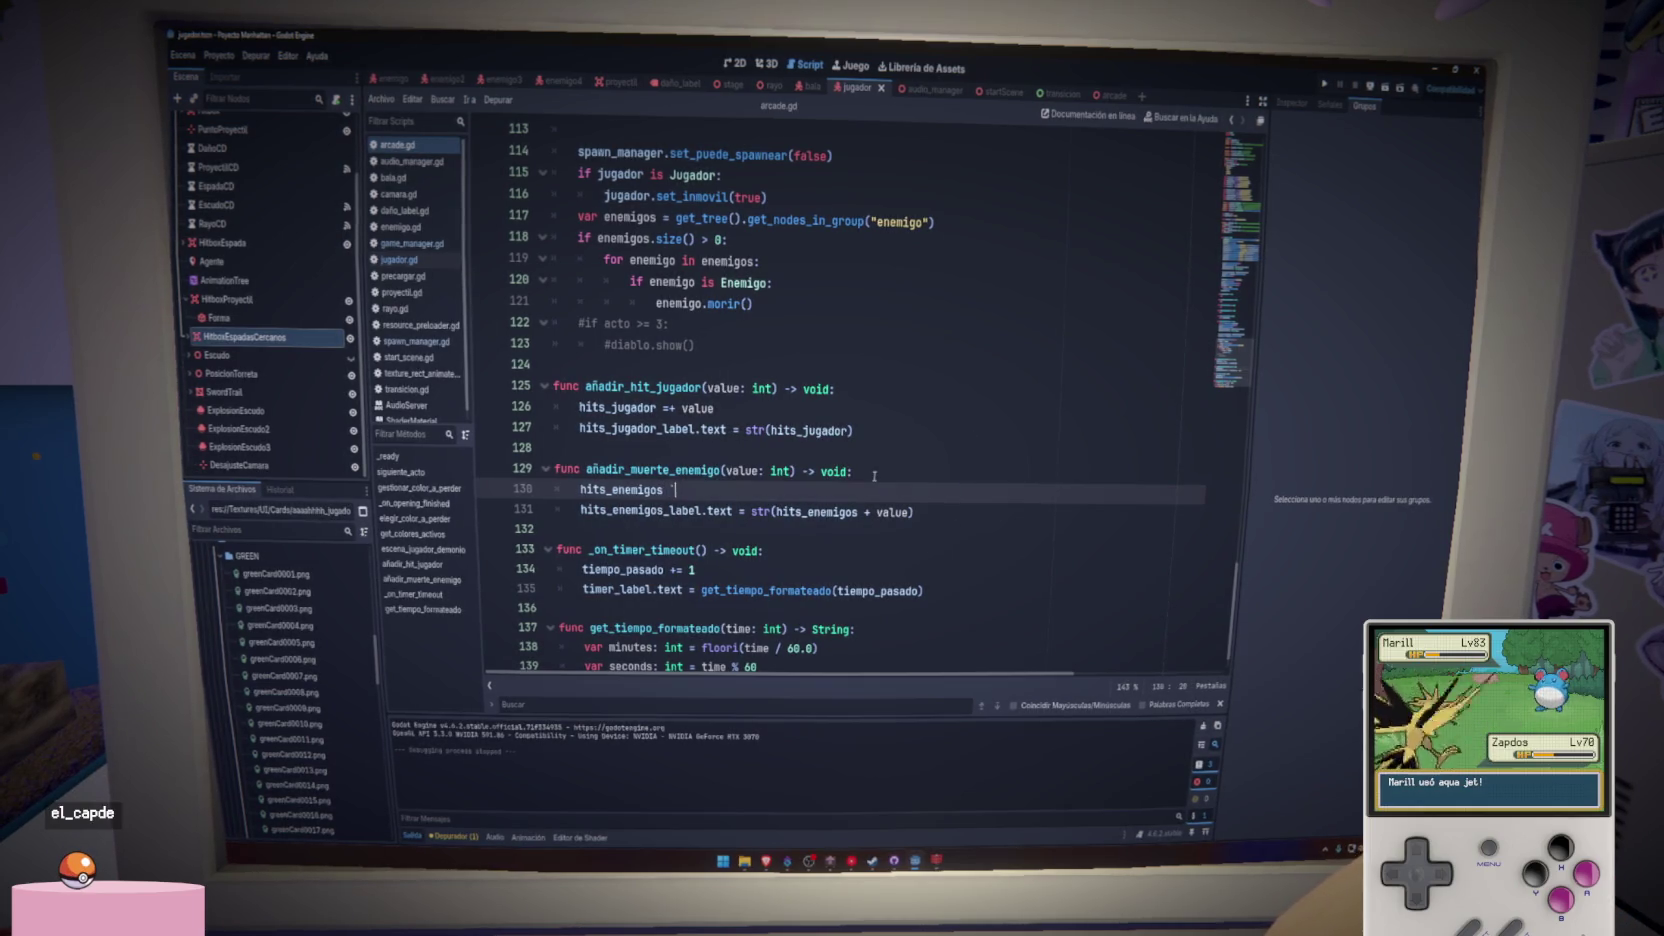
{"action": "key", "text": "BackSpace"}
{"action": "type", "text": "+="}
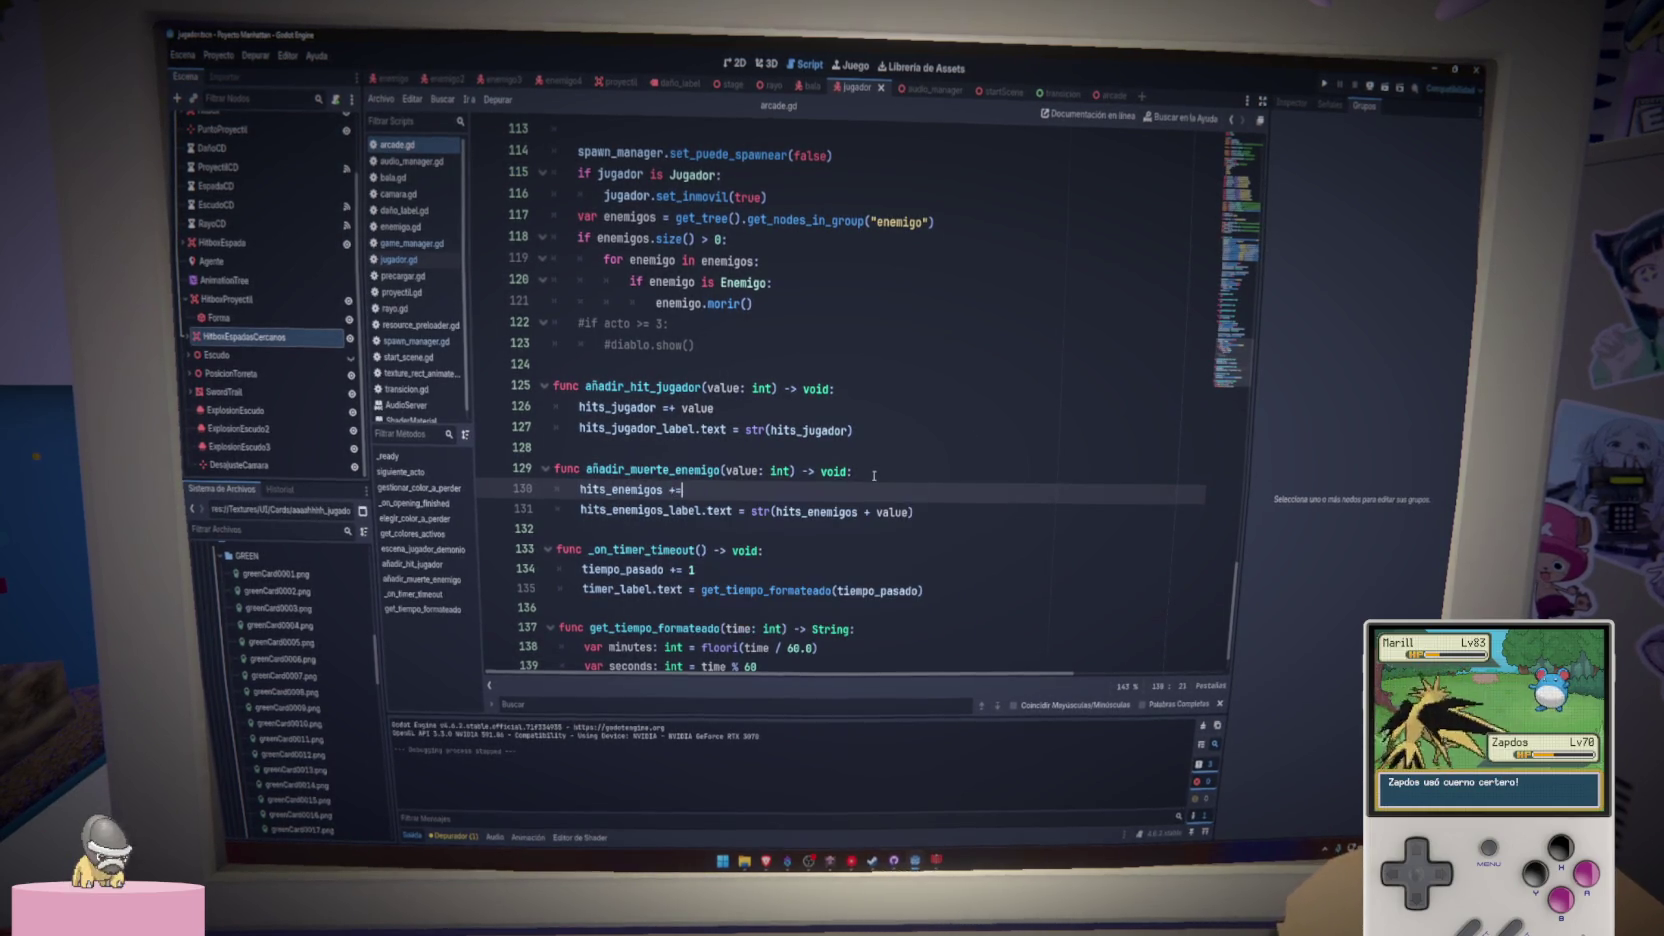
{"action": "type", "text": " value"}
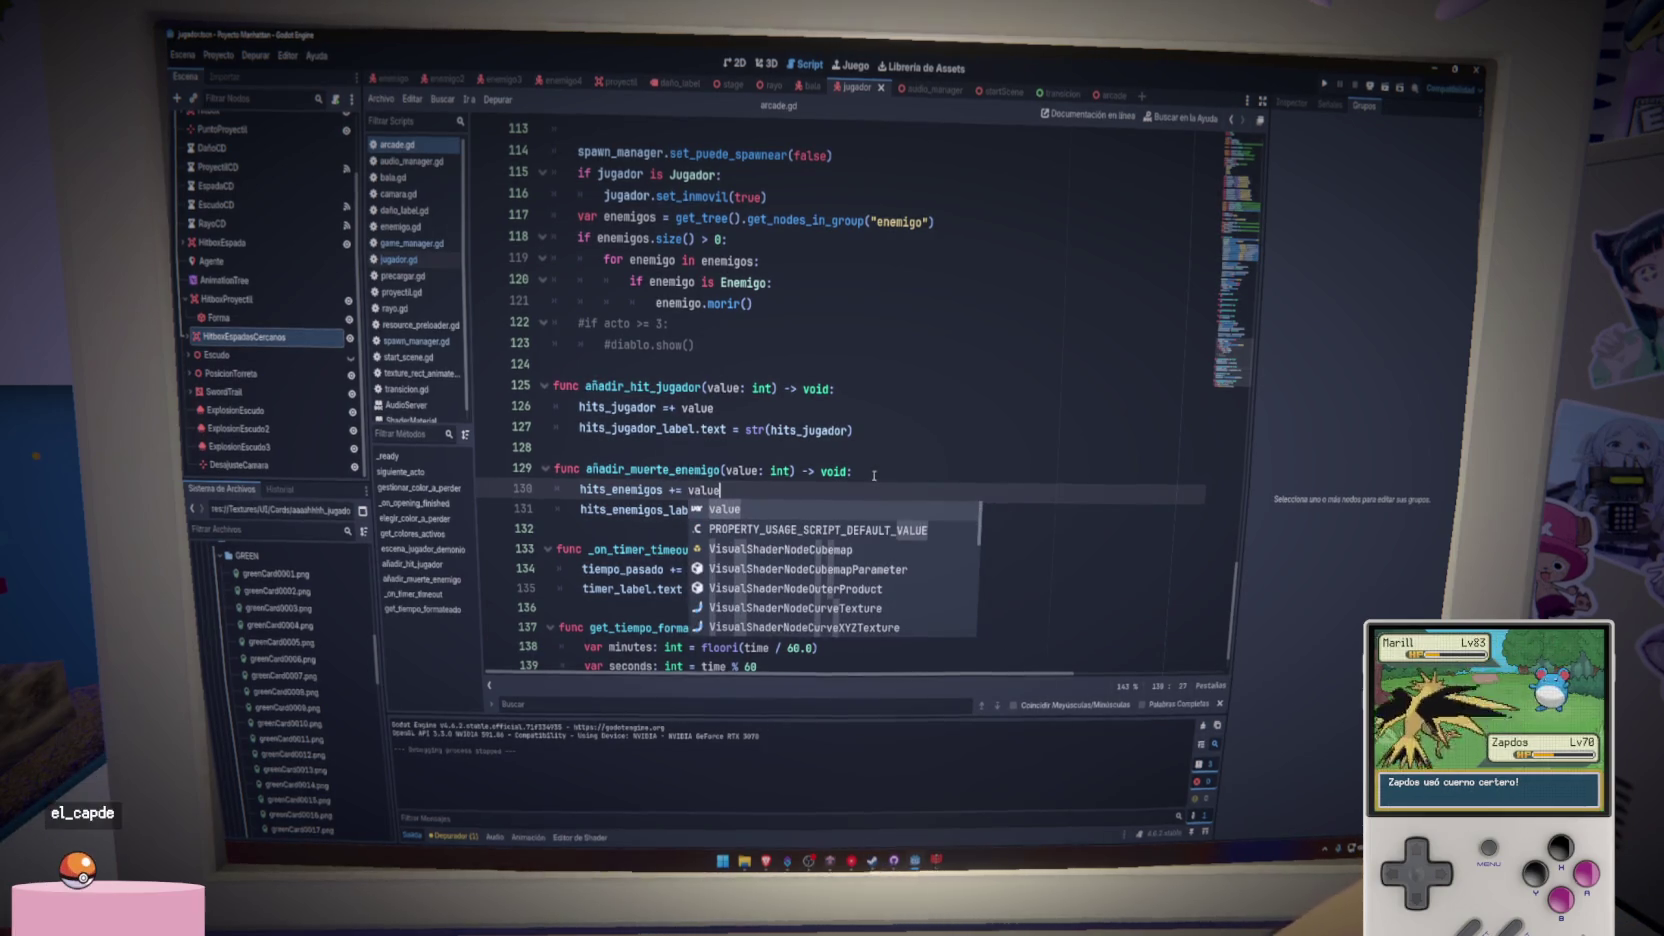
{"action": "left_click", "coordinate": [668, 407]}
{"action": "key", "text": "ctrl+s"}
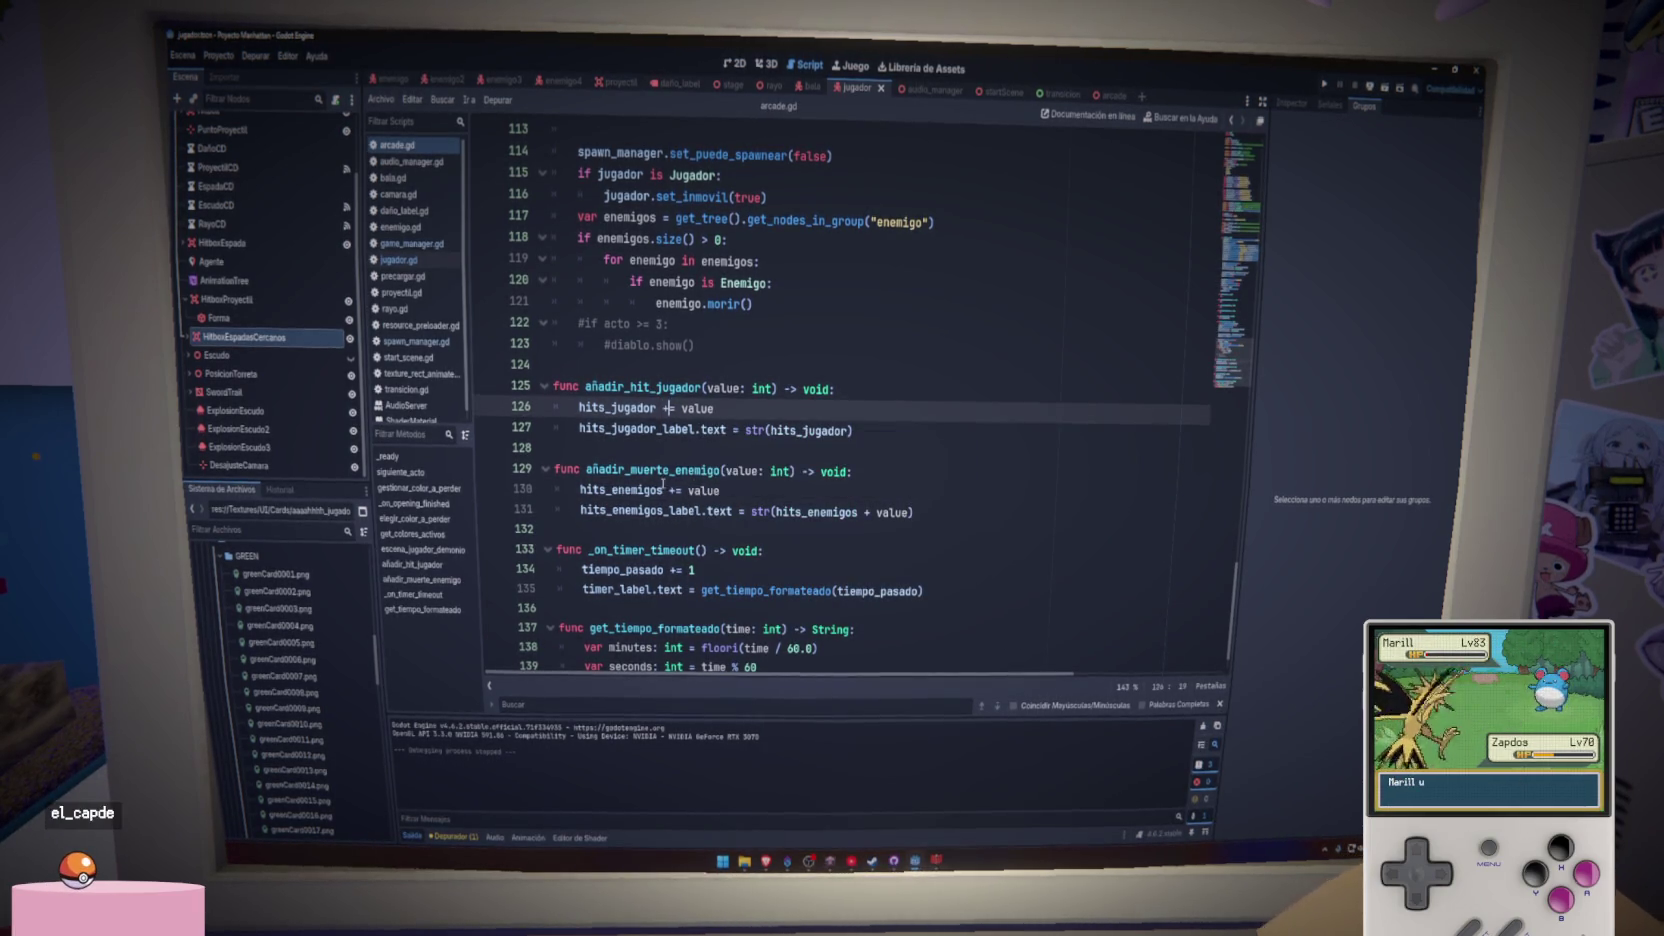
{"action": "double_click", "coordinate": [662, 487]}
{"action": "left_click", "coordinate": [821, 512]}
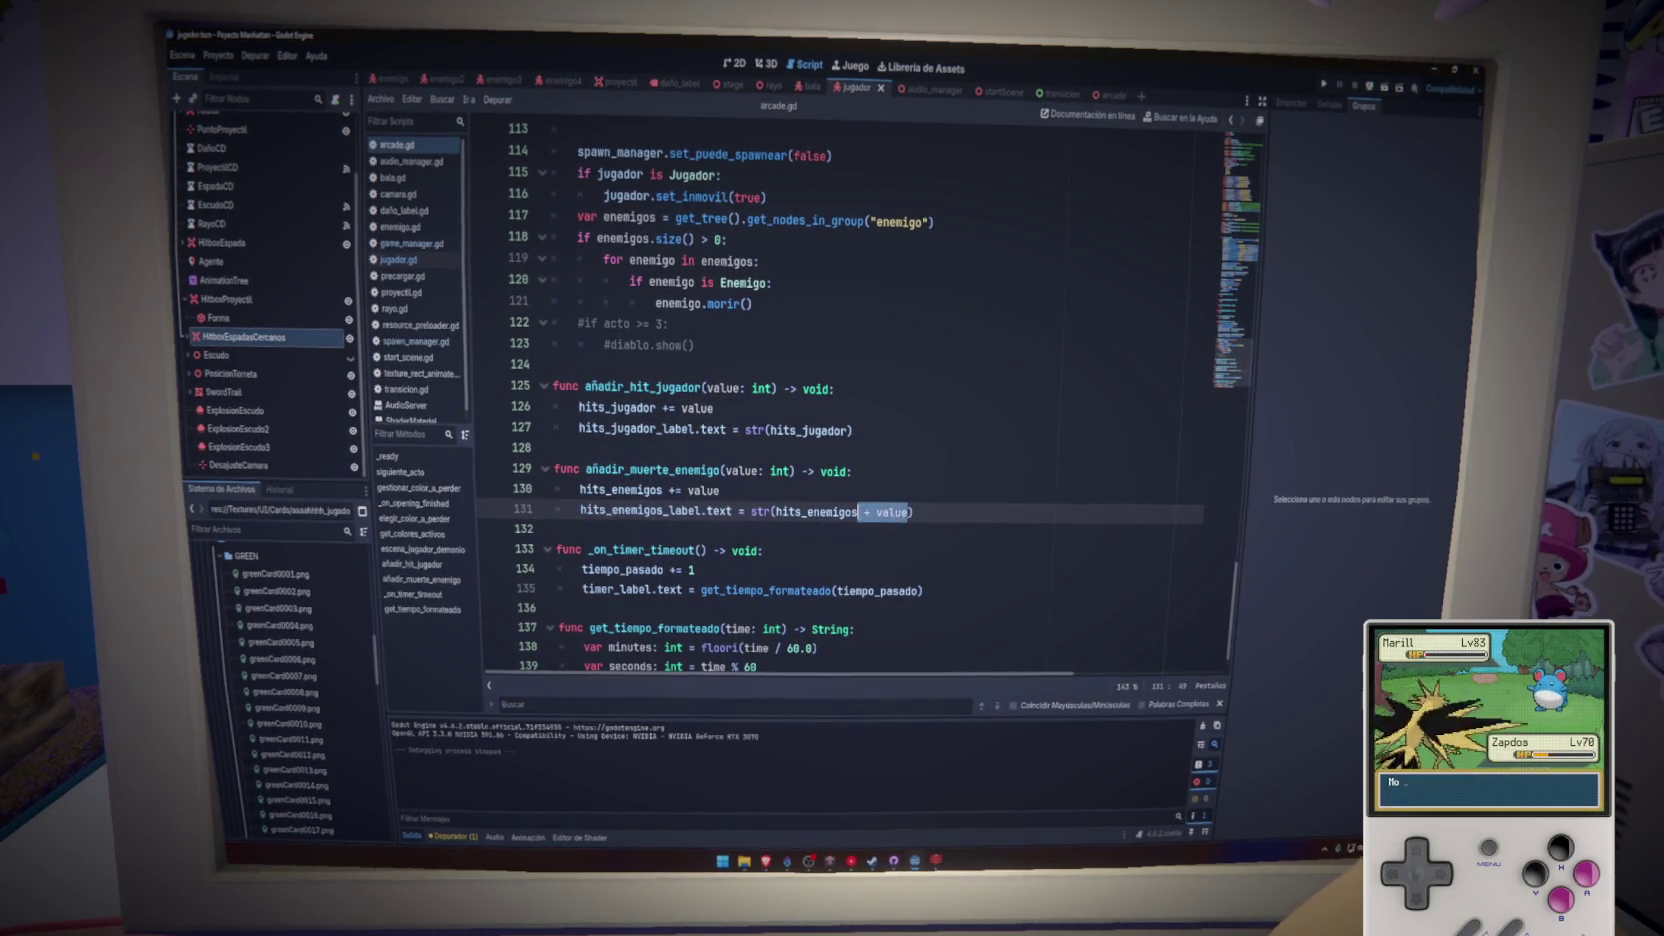
{"action": "key", "text": "BackSpace"}
{"action": "left_click", "coordinate": [952, 492]}
{"action": "left_click", "coordinate": [1325, 86]}
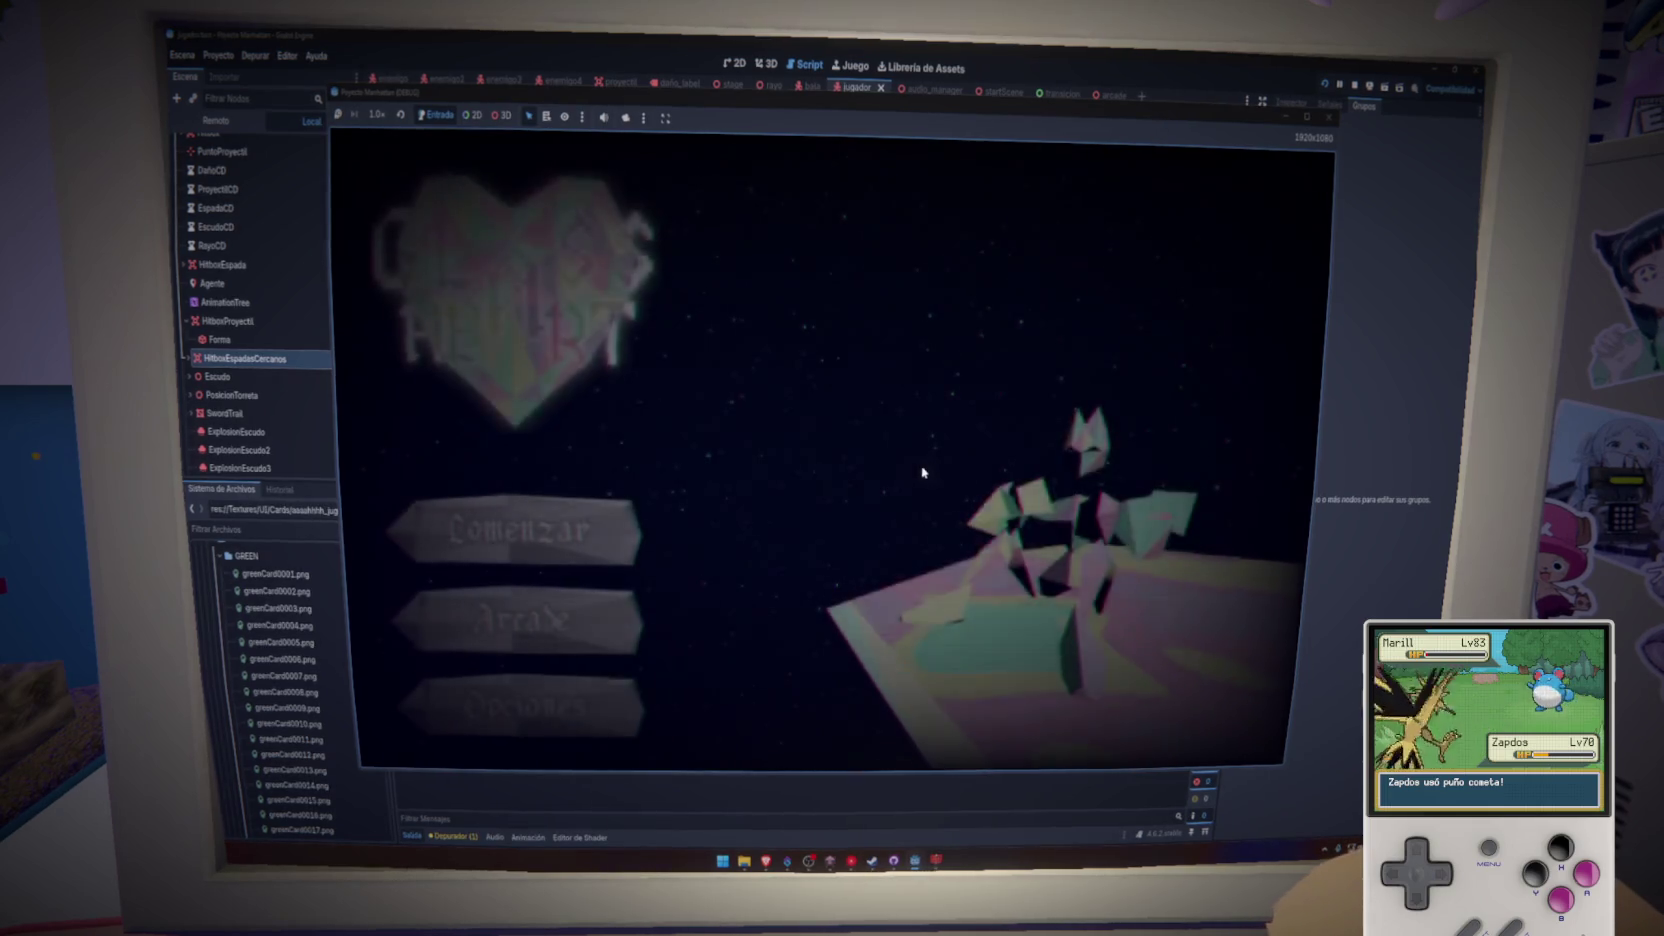
{"action": "left_click", "coordinate": [595, 619]}
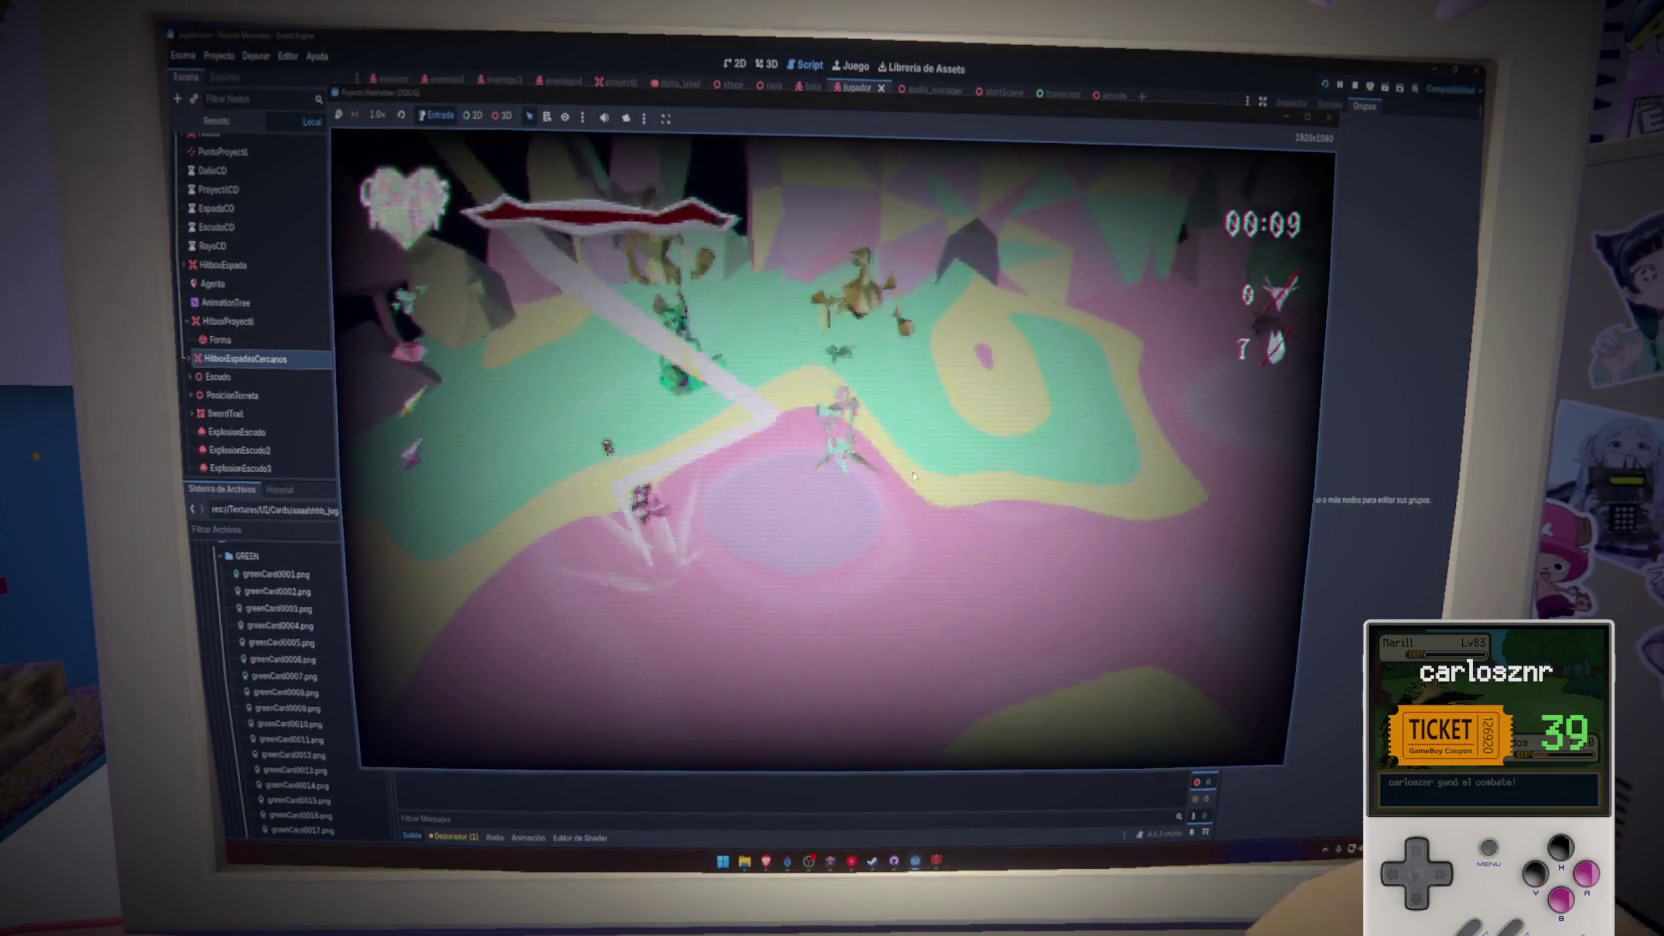
{"action": "key", "text": "F8"}
- Change jugador.gd's hit call to arcade.añadir_hit_jugador(1) and run the project
{"action": "key", "text": "ctrl+s"}
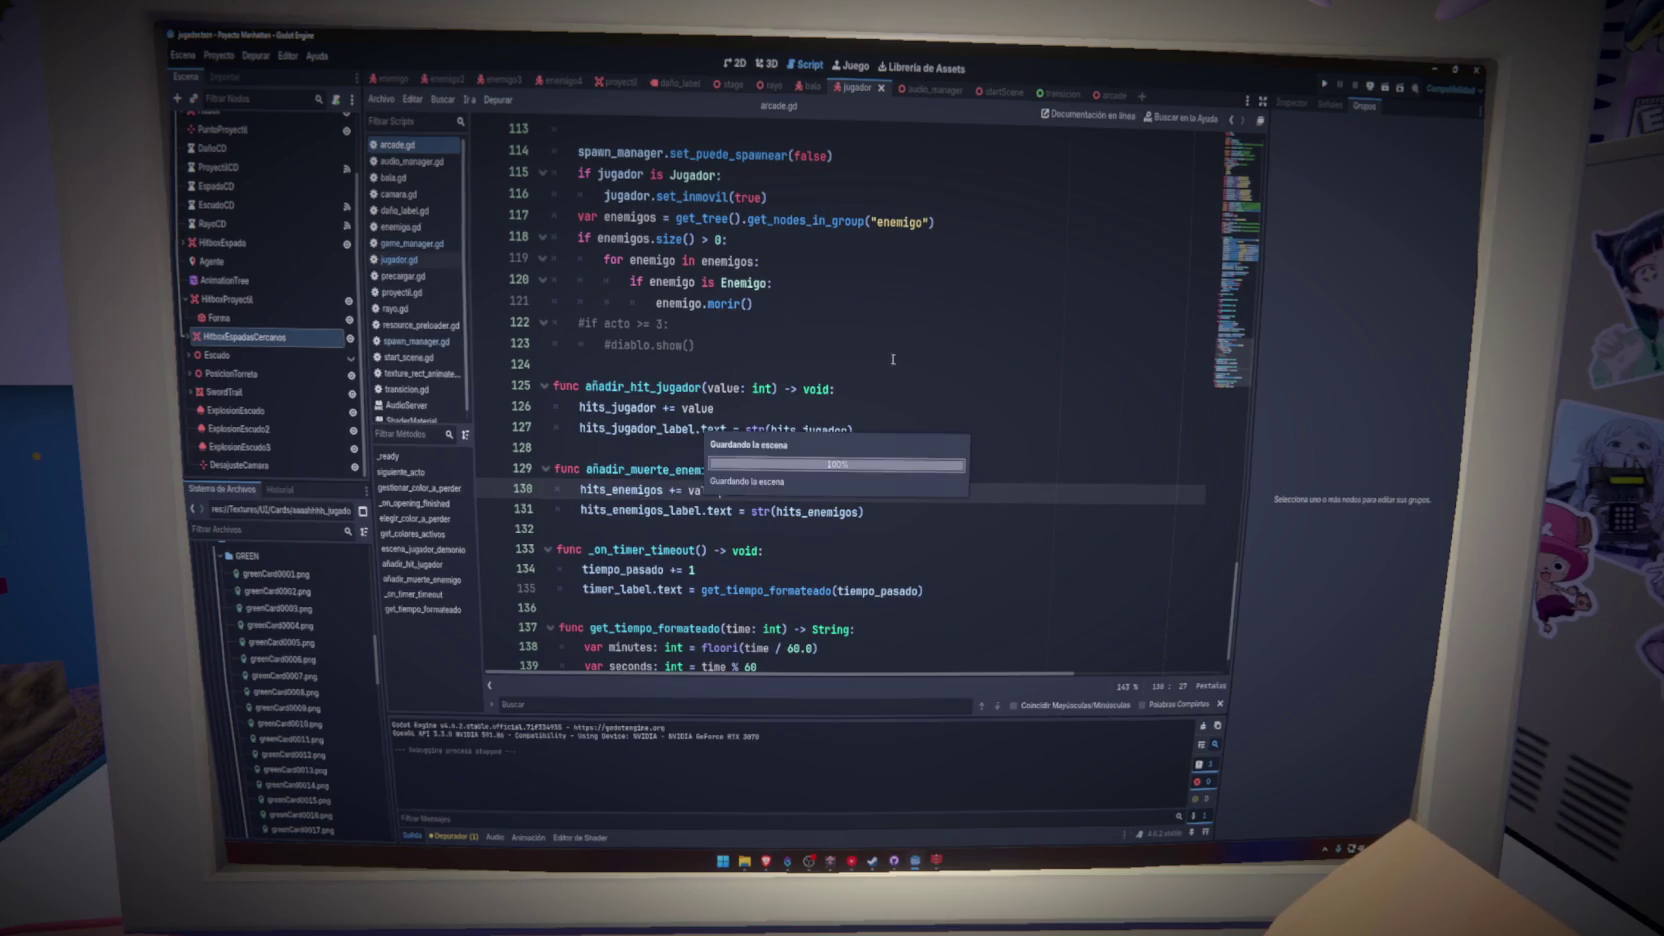
{"action": "left_click", "coordinate": [418, 262]}
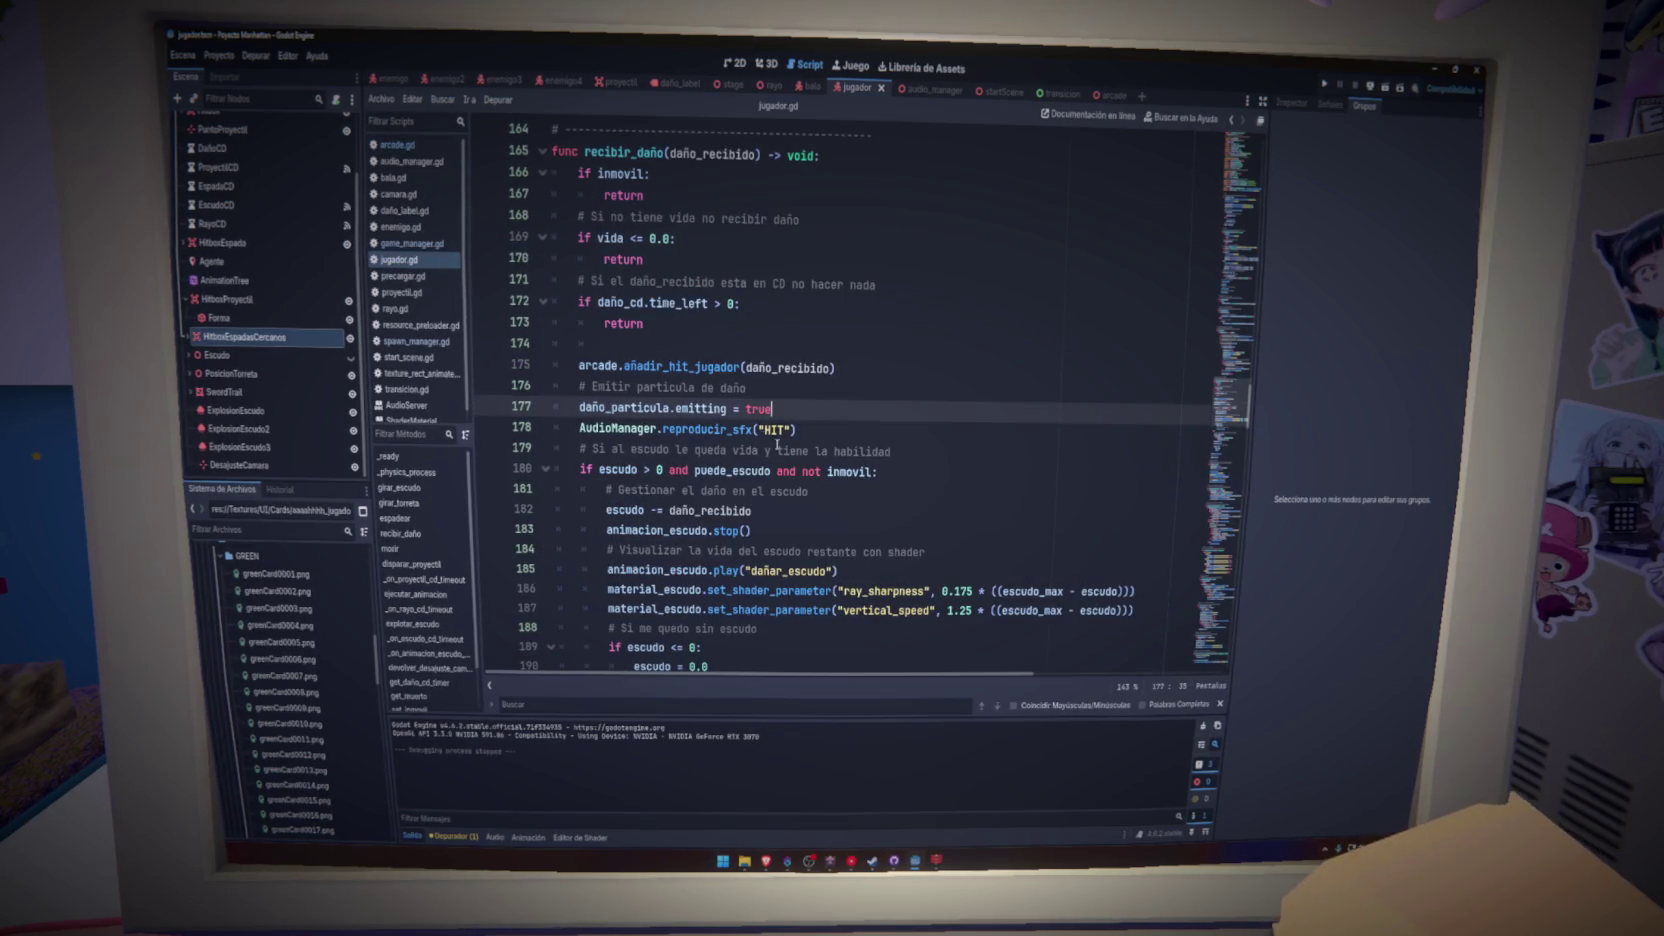
{"action": "left_click", "coordinate": [822, 368]}
{"action": "type", "text": "1"}
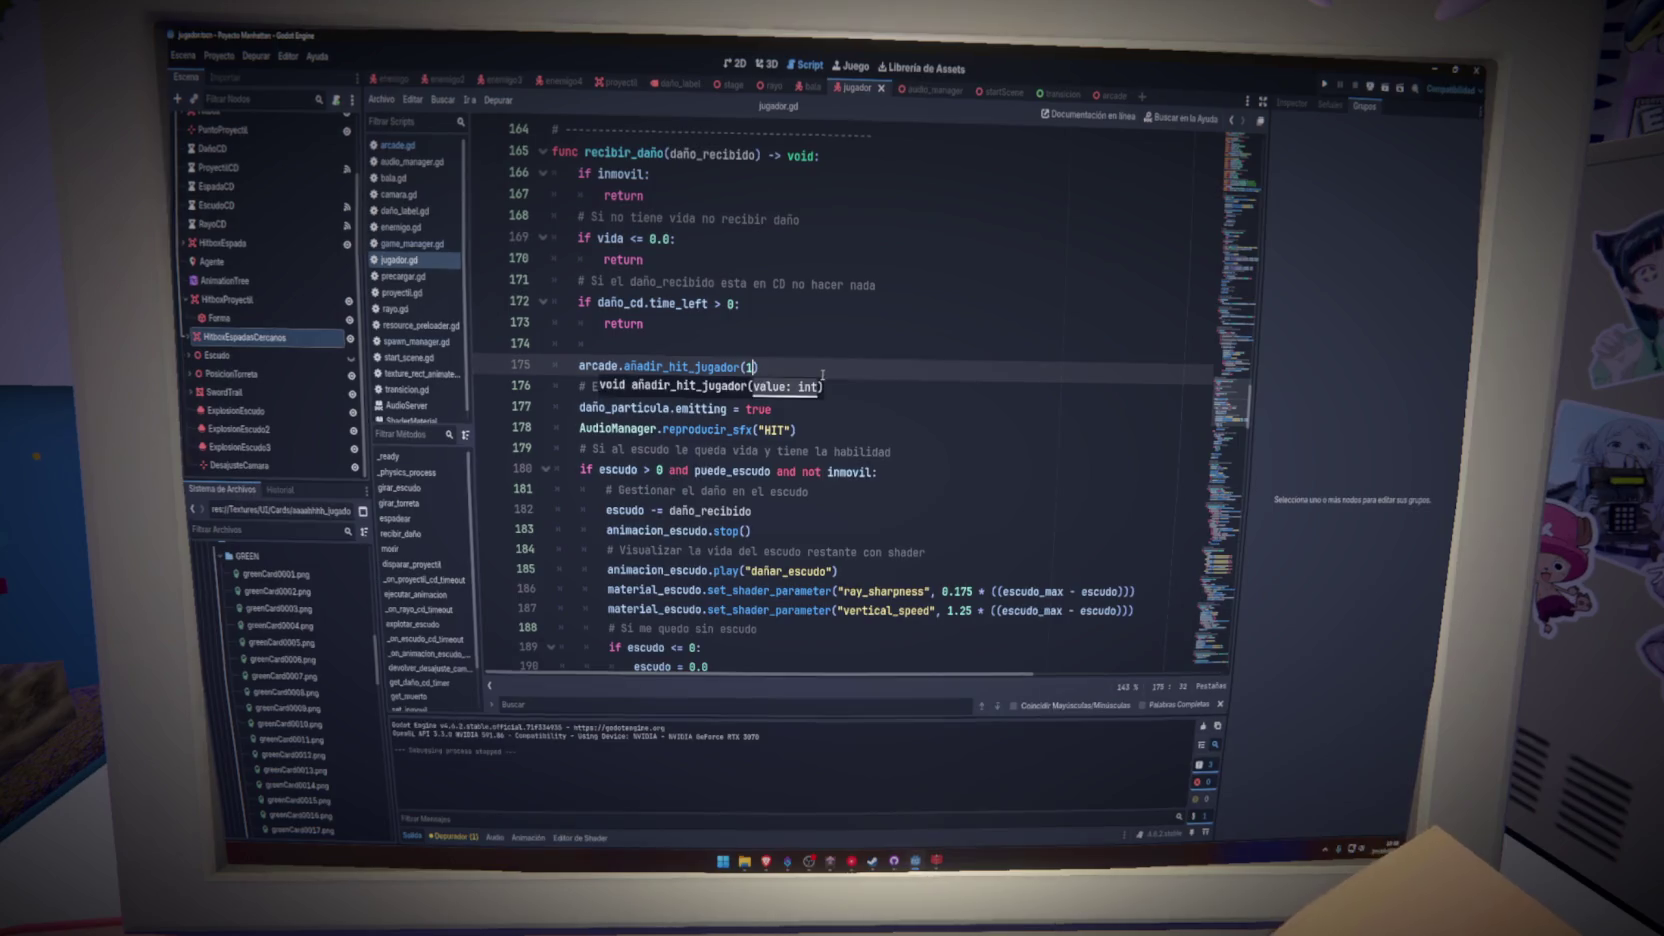
{"action": "left_click", "coordinate": [1323, 86]}
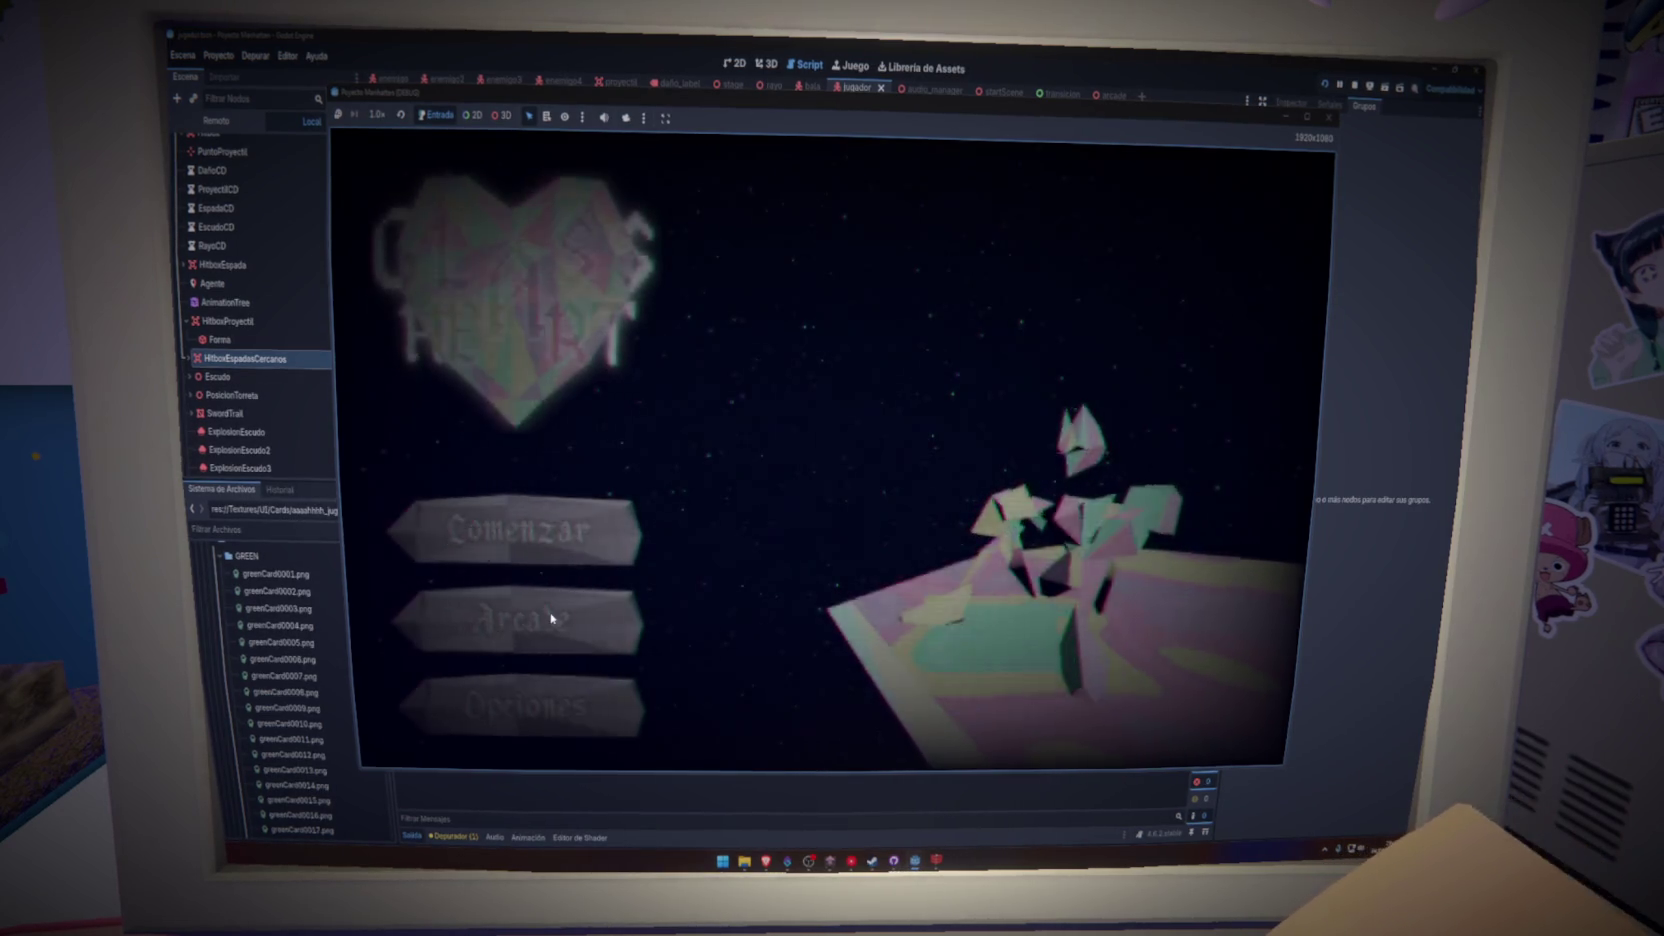
- Start Arcade mode from the title menu and play a round until stopping it
{"action": "left_click", "coordinate": [551, 618]}
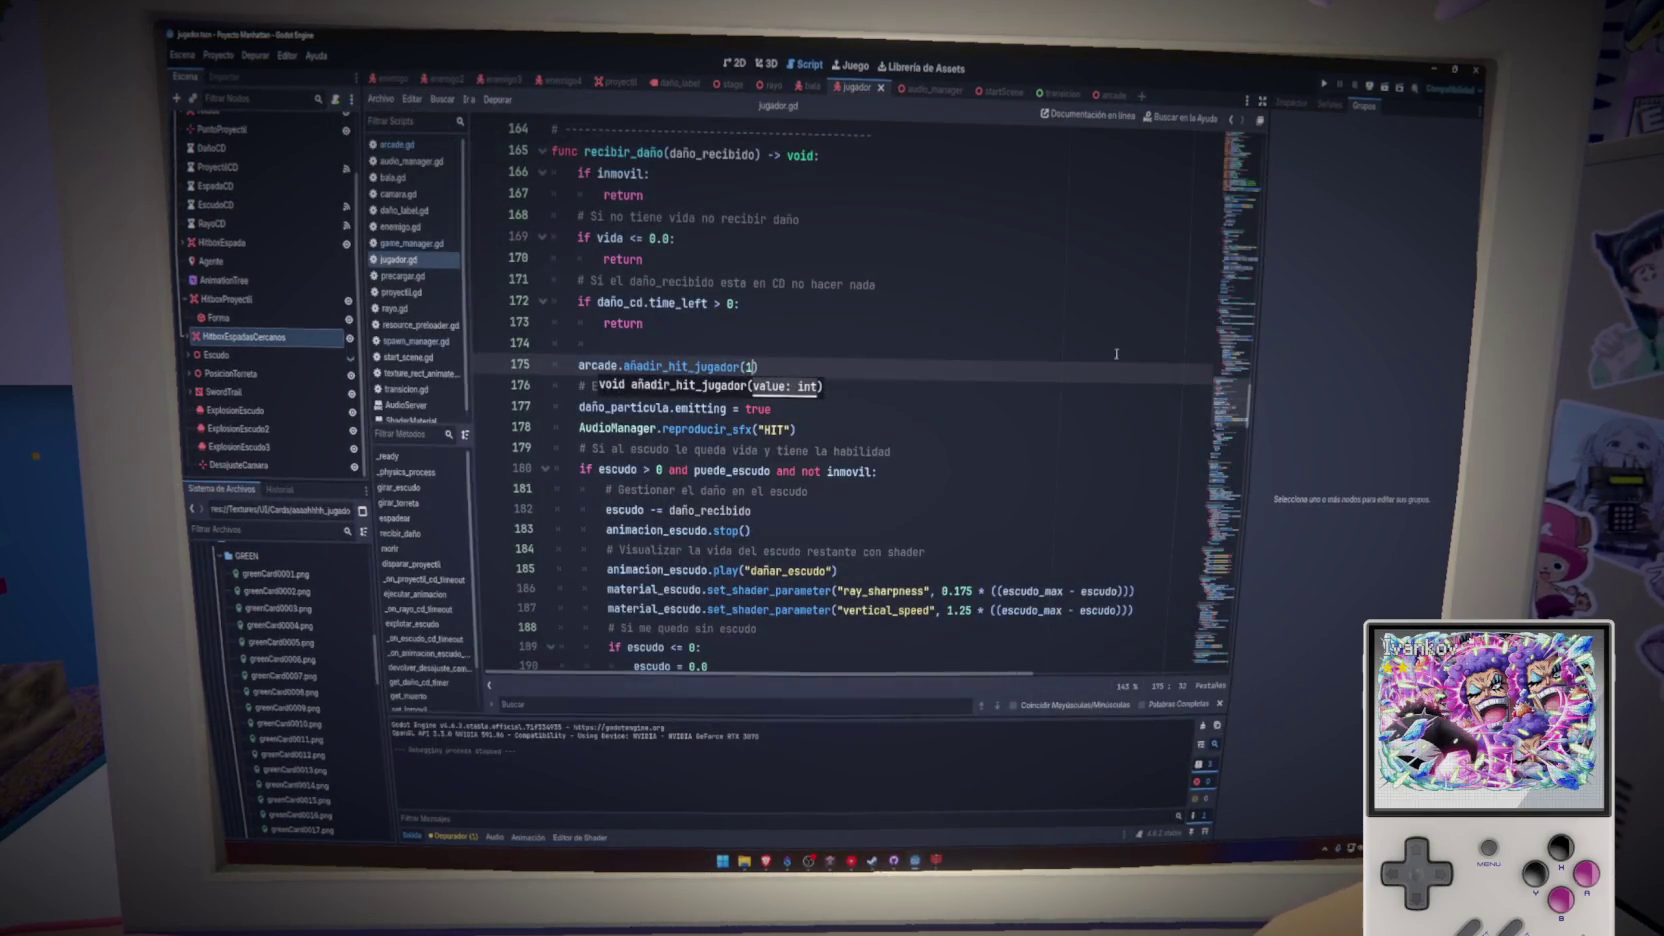
{"action": "type", "text": ")"}
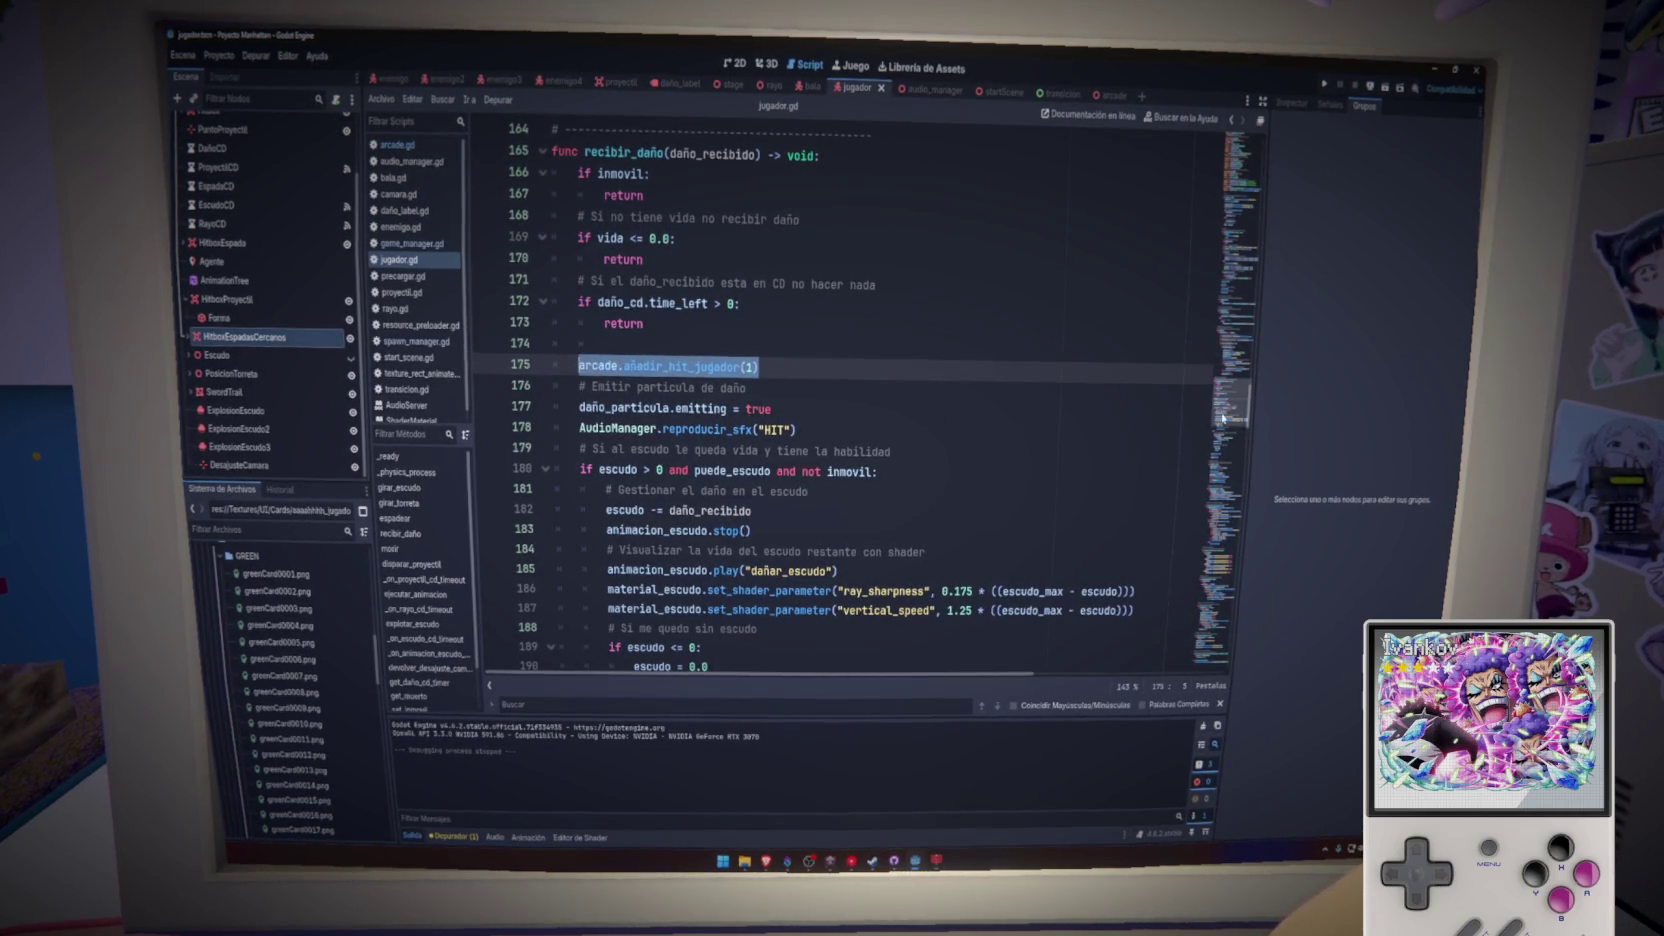
- Add 'if arcade:' above arcade.añadir_hit_jugador(1), indent the call beneath it, and save
{"action": "left_click_drag", "start_coordinate": [1222, 418], "coordinate": [1246, 234]}
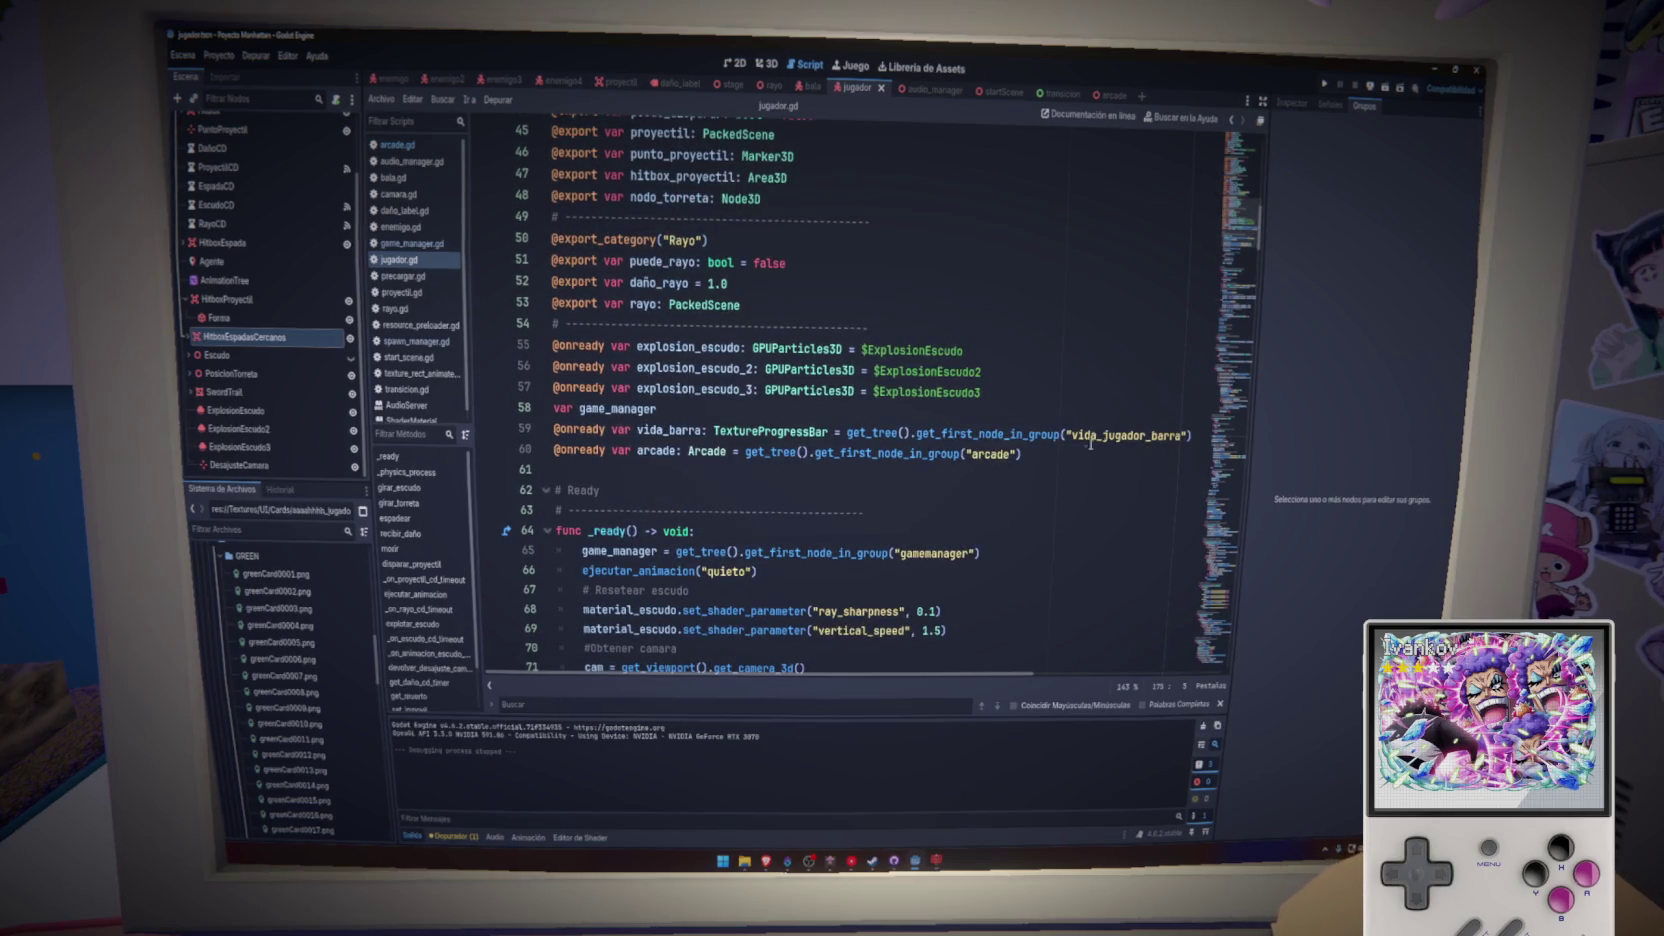
{"action": "left_click_drag", "start_coordinate": [1090, 452], "coordinate": [607, 451]}
{"action": "mouse_move", "coordinate": [1222, 380]}
{"action": "left_mouse_down"}
{"action": "mouse_move", "coordinate": [1215, 487]}
{"action": "mouse_move", "coordinate": [1215, 383]}
{"action": "mouse_move", "coordinate": [1210, 407]}
{"action": "left_mouse_up"}
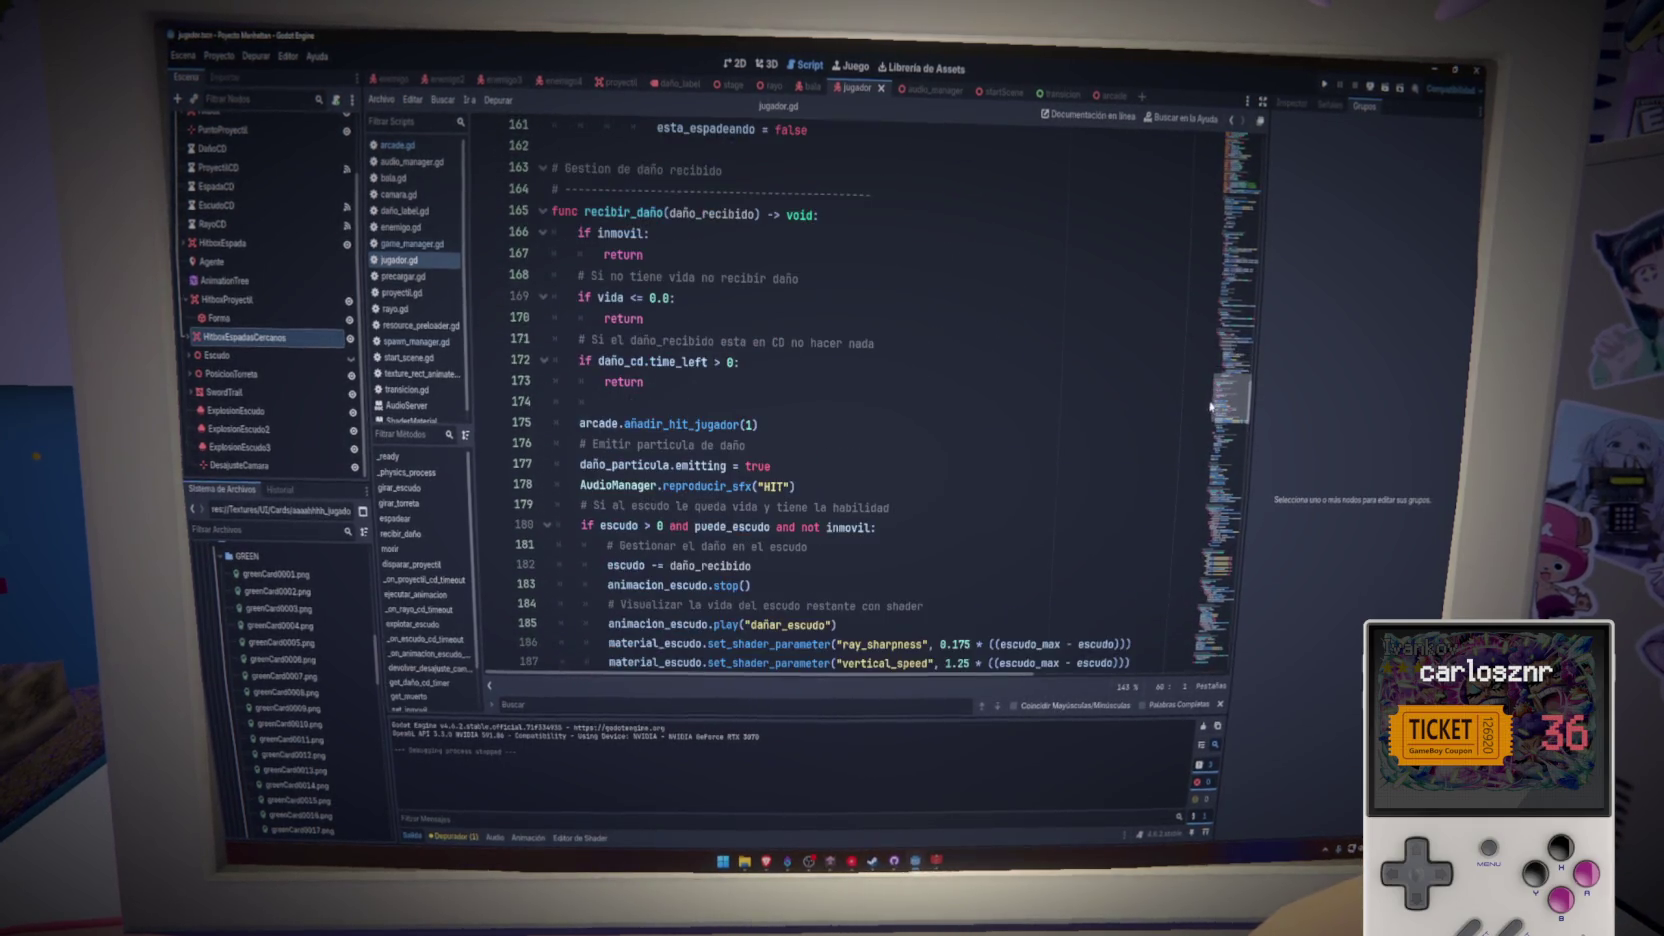
{"action": "left_click", "coordinate": [791, 402]}
{"action": "key", "text": "Return"}
{"action": "type", "text": "if arcade:"}
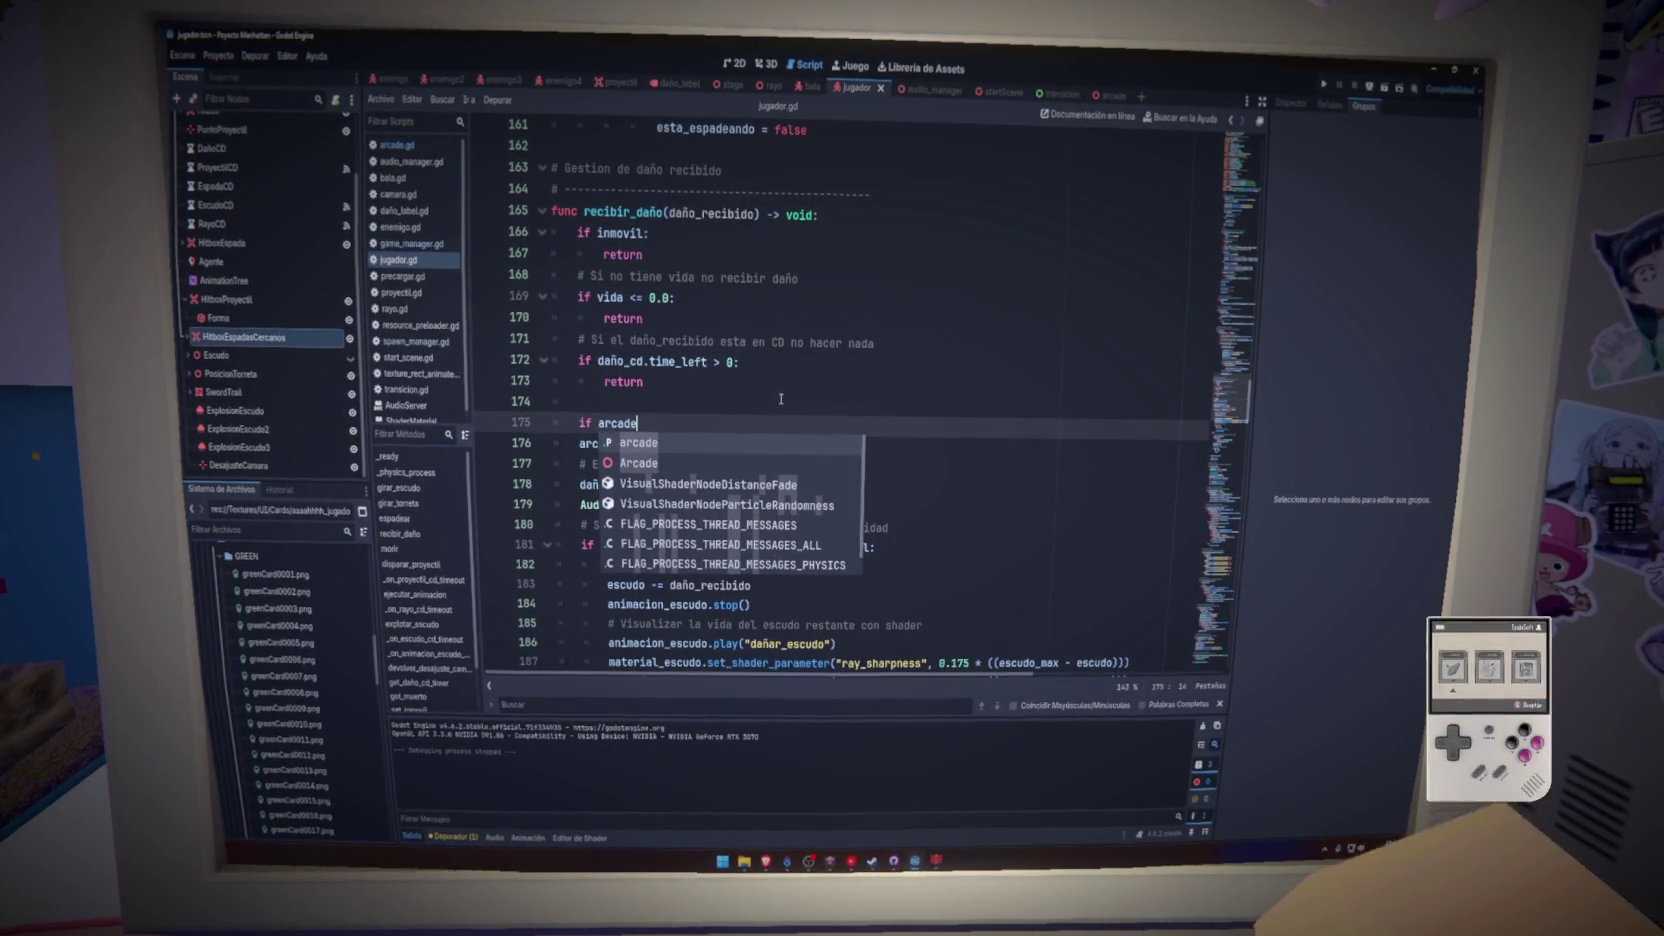
{"action": "left_click", "coordinate": [581, 444]}
{"action": "key", "text": "Tab"}
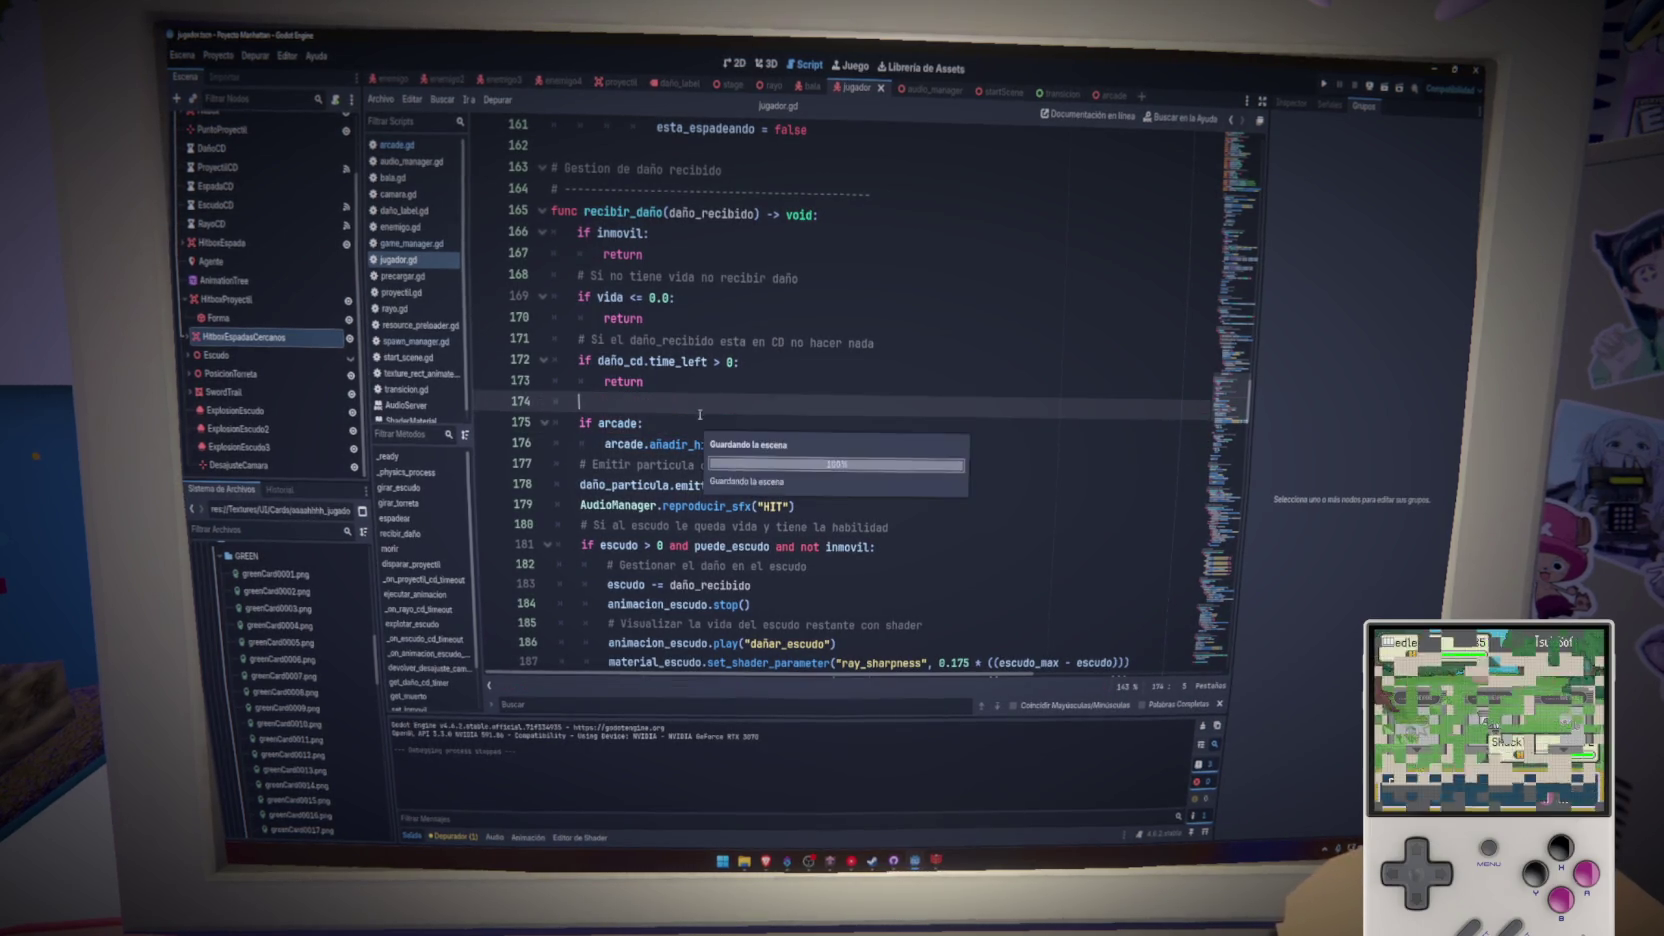
{"action": "key", "text": "ctrl+s"}
- Add a blank line after the block and select the 'if arcade:' block for copying
{"action": "left_click", "coordinate": [791, 442]}
{"action": "key", "text": "Return"}
{"action": "left_click", "coordinate": [782, 428]}
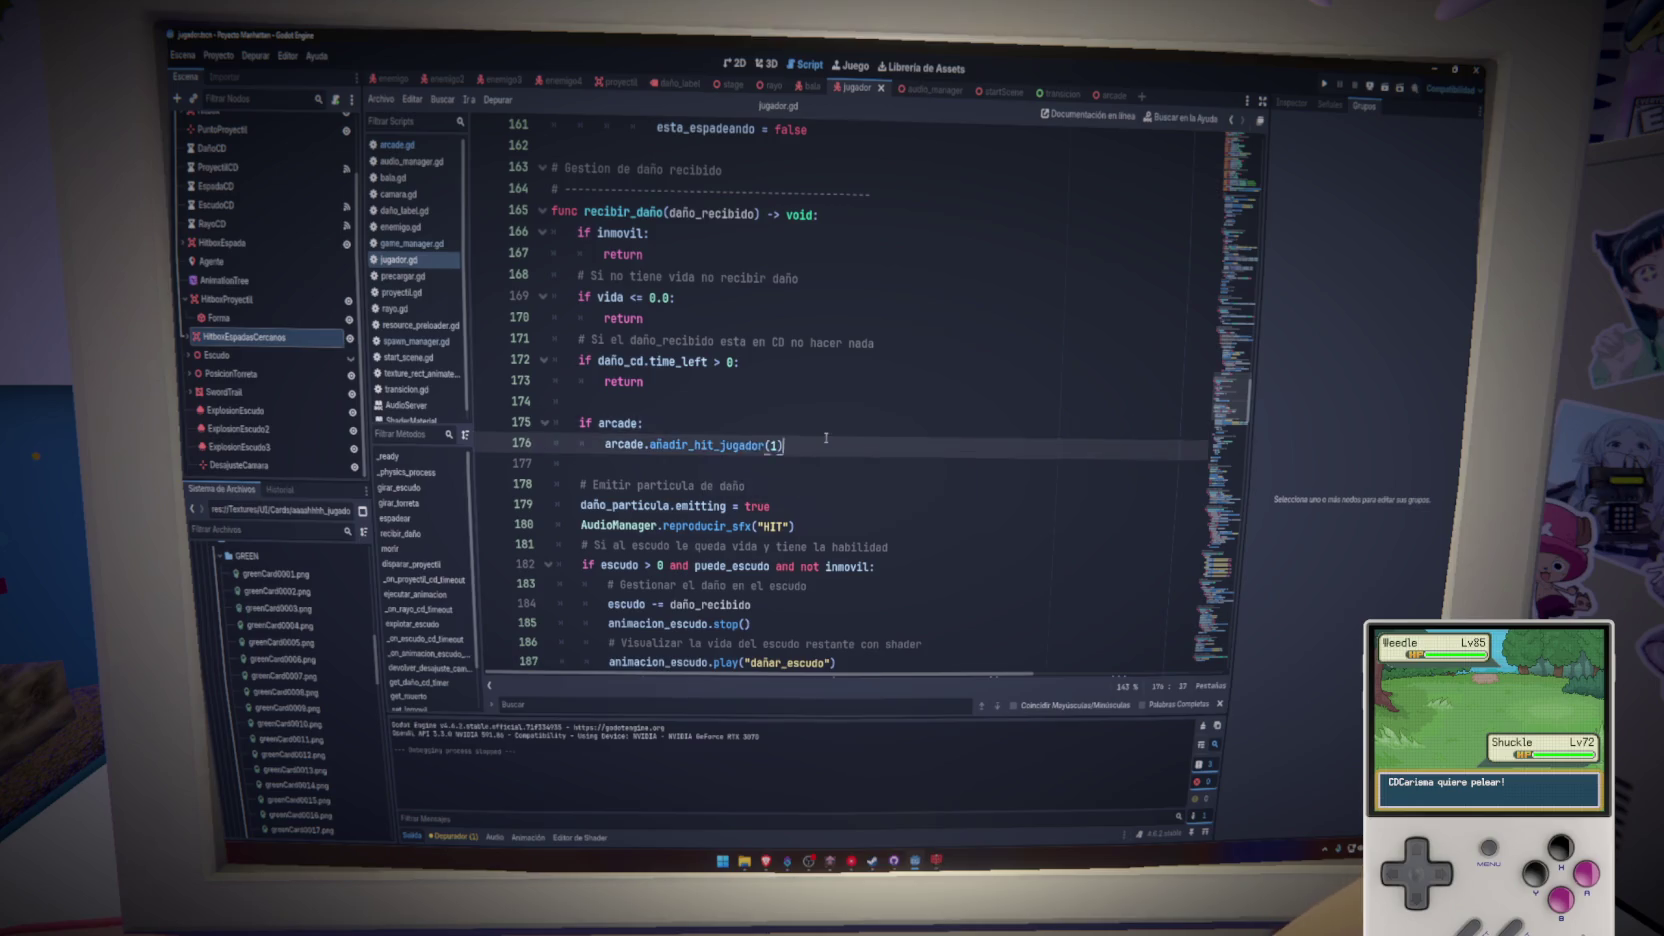
{"action": "key", "text": "shift+Down"}
{"action": "key", "text": "shift+End"}
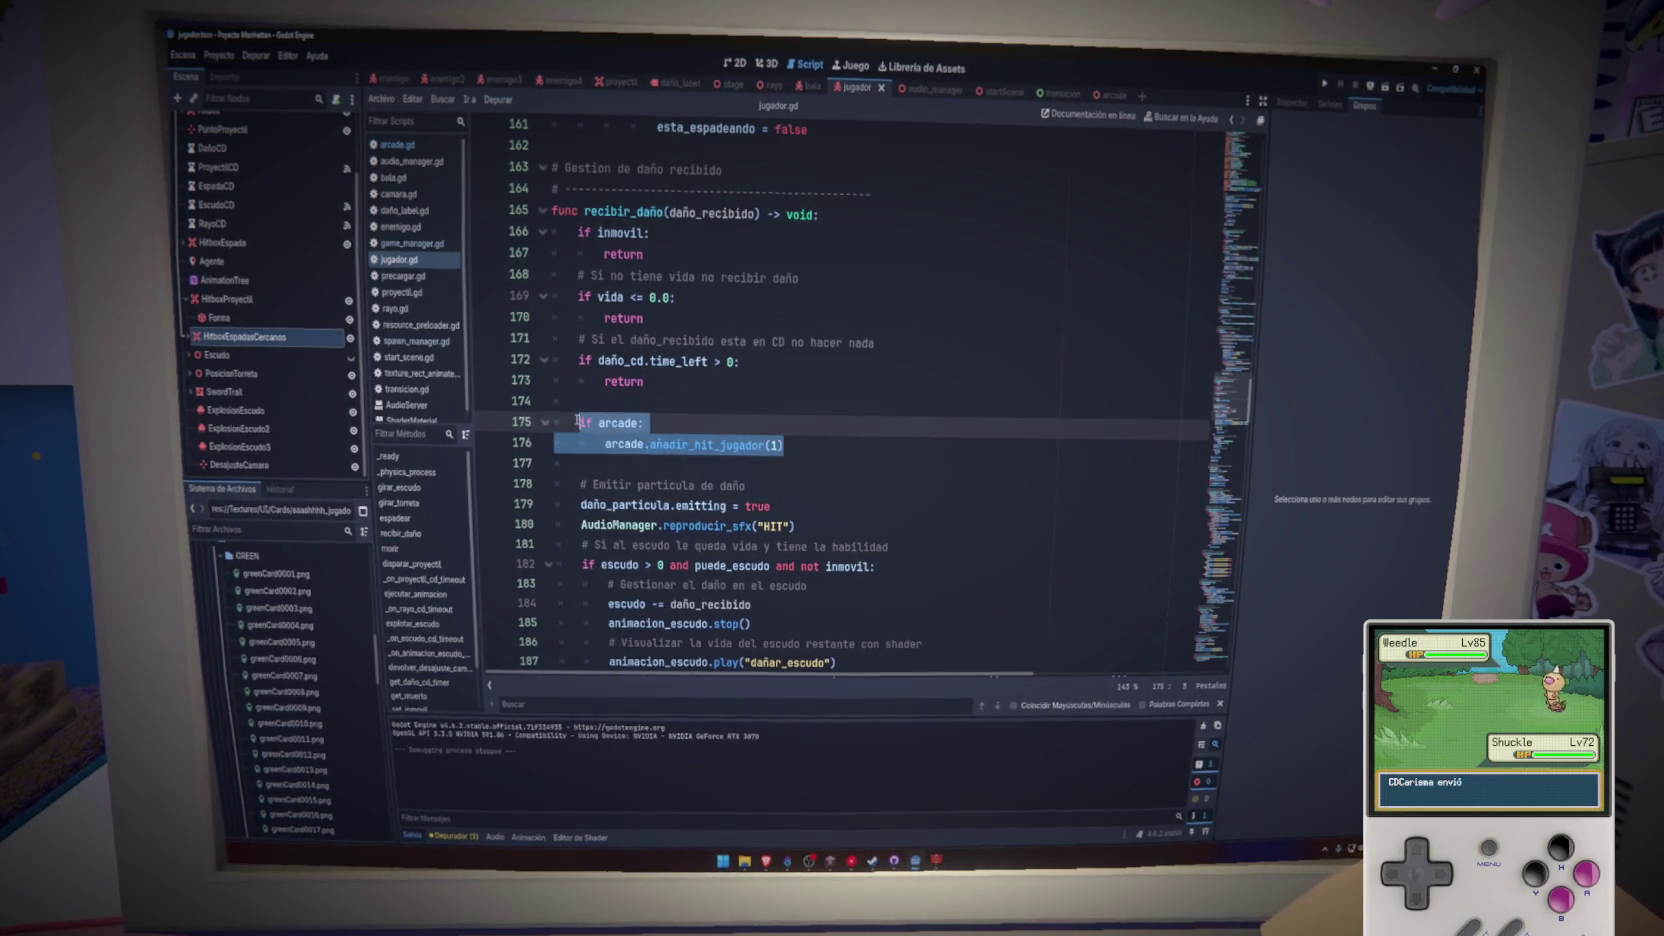
- In enemigo.gd, paste the 'if arcade:' block after the return in recibir_daño
{"action": "left_click", "coordinate": [400, 227]}
{"action": "scroll", "coordinate": [684, 421], "scroll_direction": "up", "scroll_amount": 6}
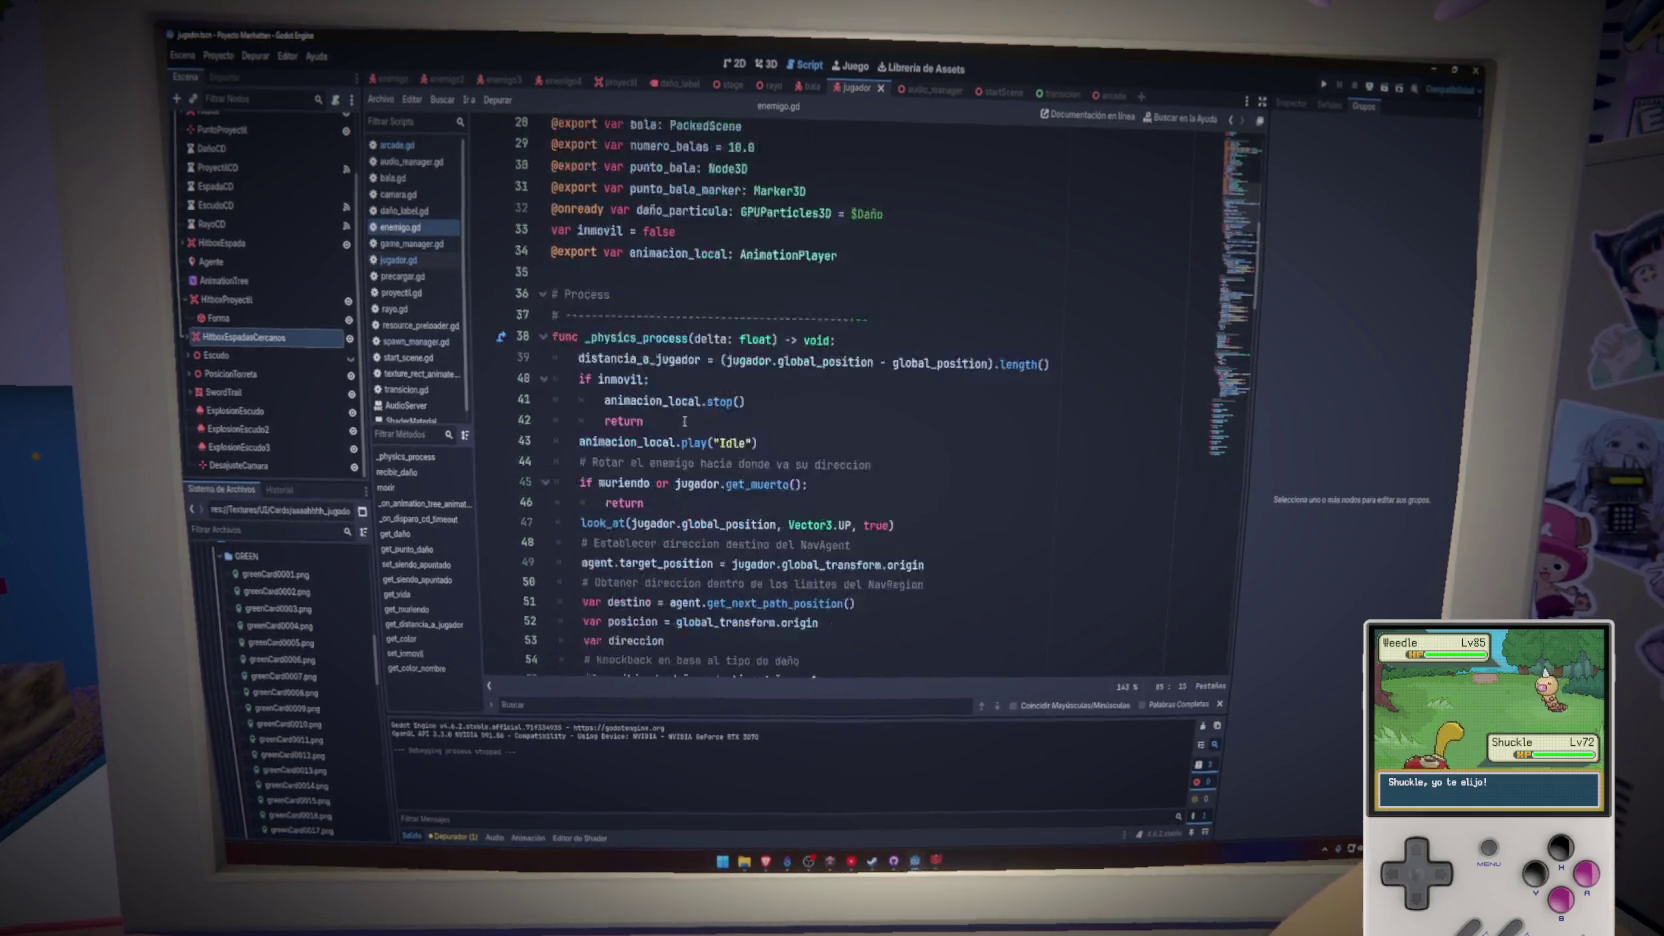
{"action": "scroll", "coordinate": [684, 421], "scroll_direction": "down", "scroll_amount": 10}
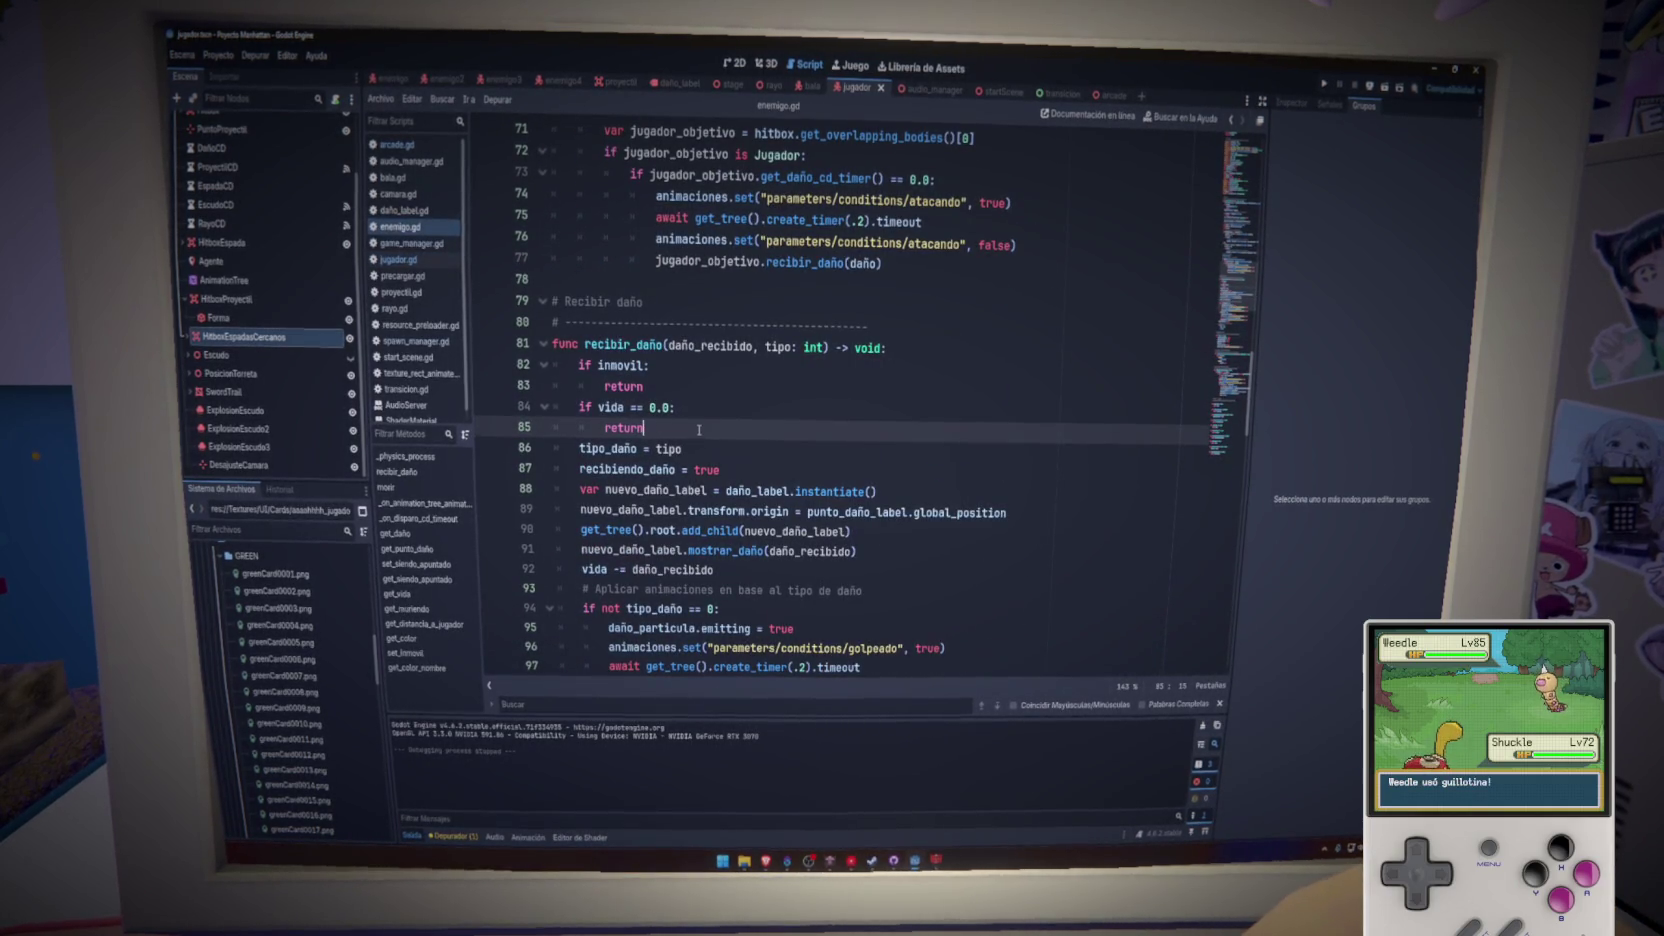
{"action": "key", "text": "Return"}
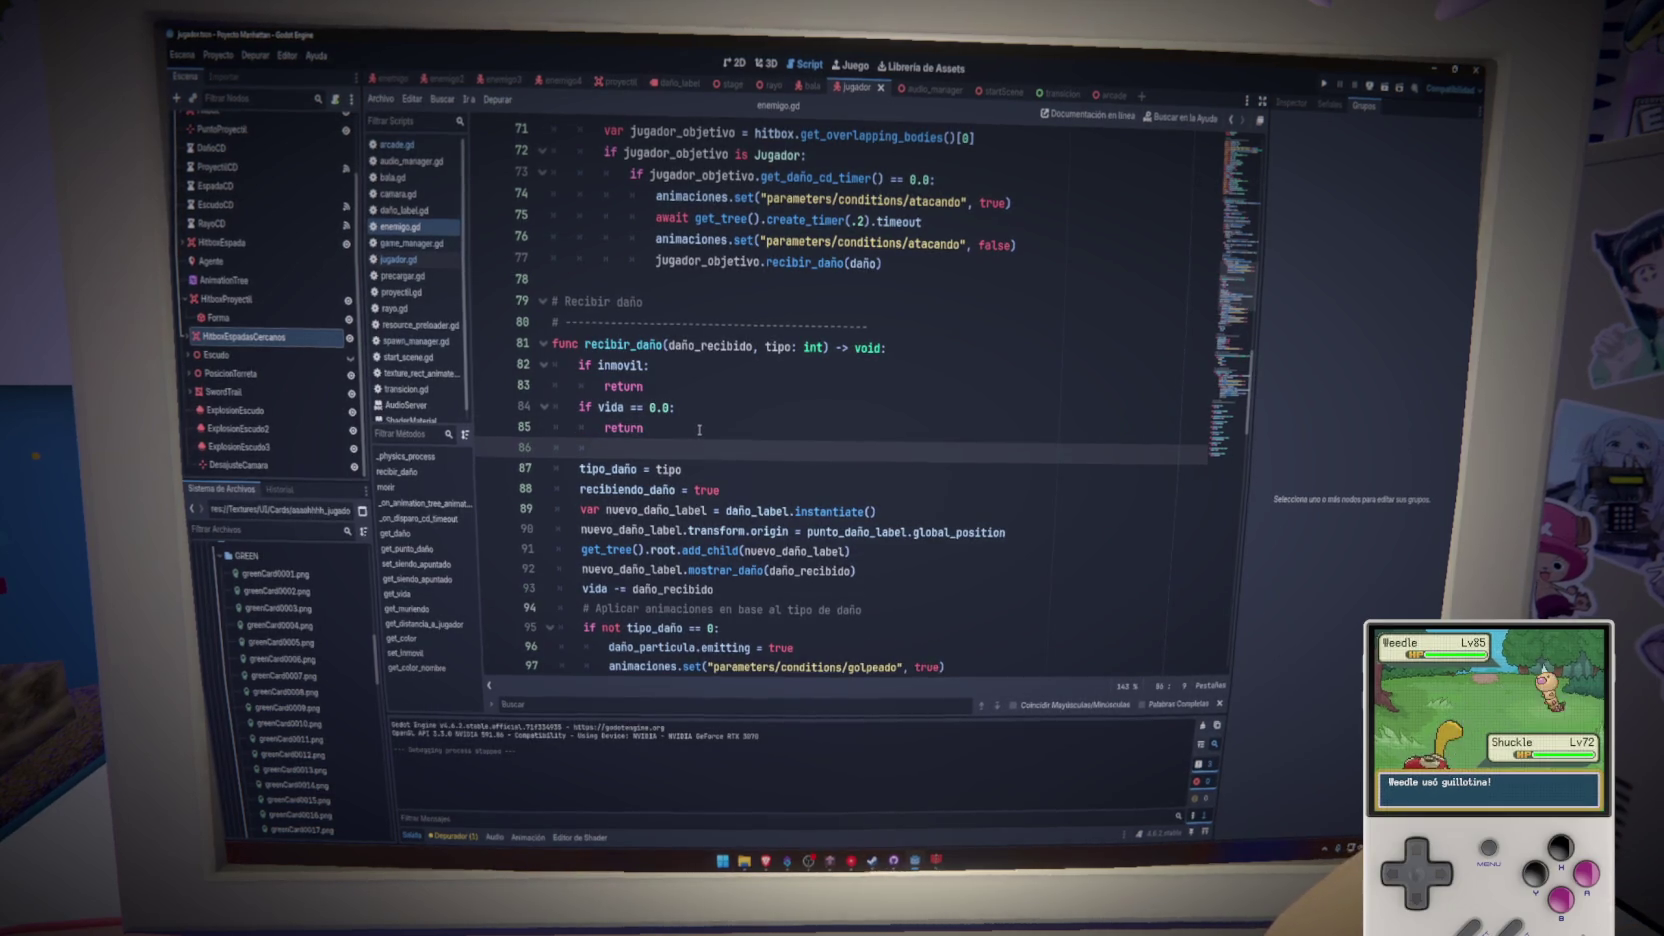
{"action": "type", "text": "if arcade: \t\tarcade.añadir_hit_jugador(1)"}
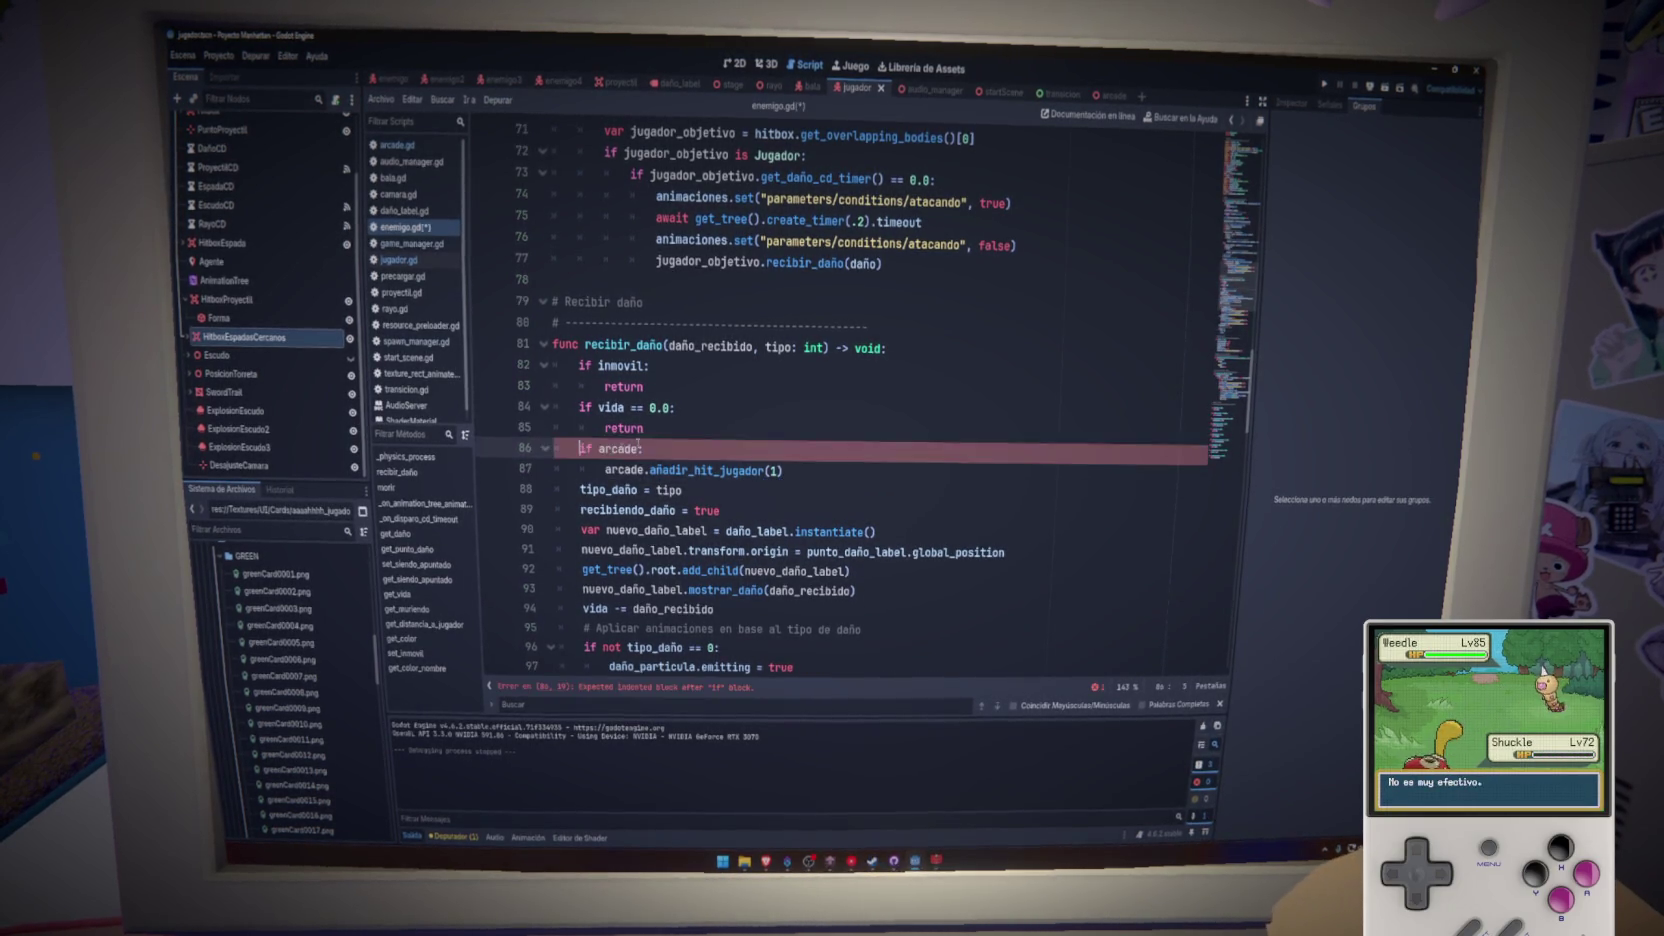
- Check jugador.gd's arcade declaration, then add a new line after line 34 in enemigo.gd
{"action": "left_click", "coordinate": [400, 259]}
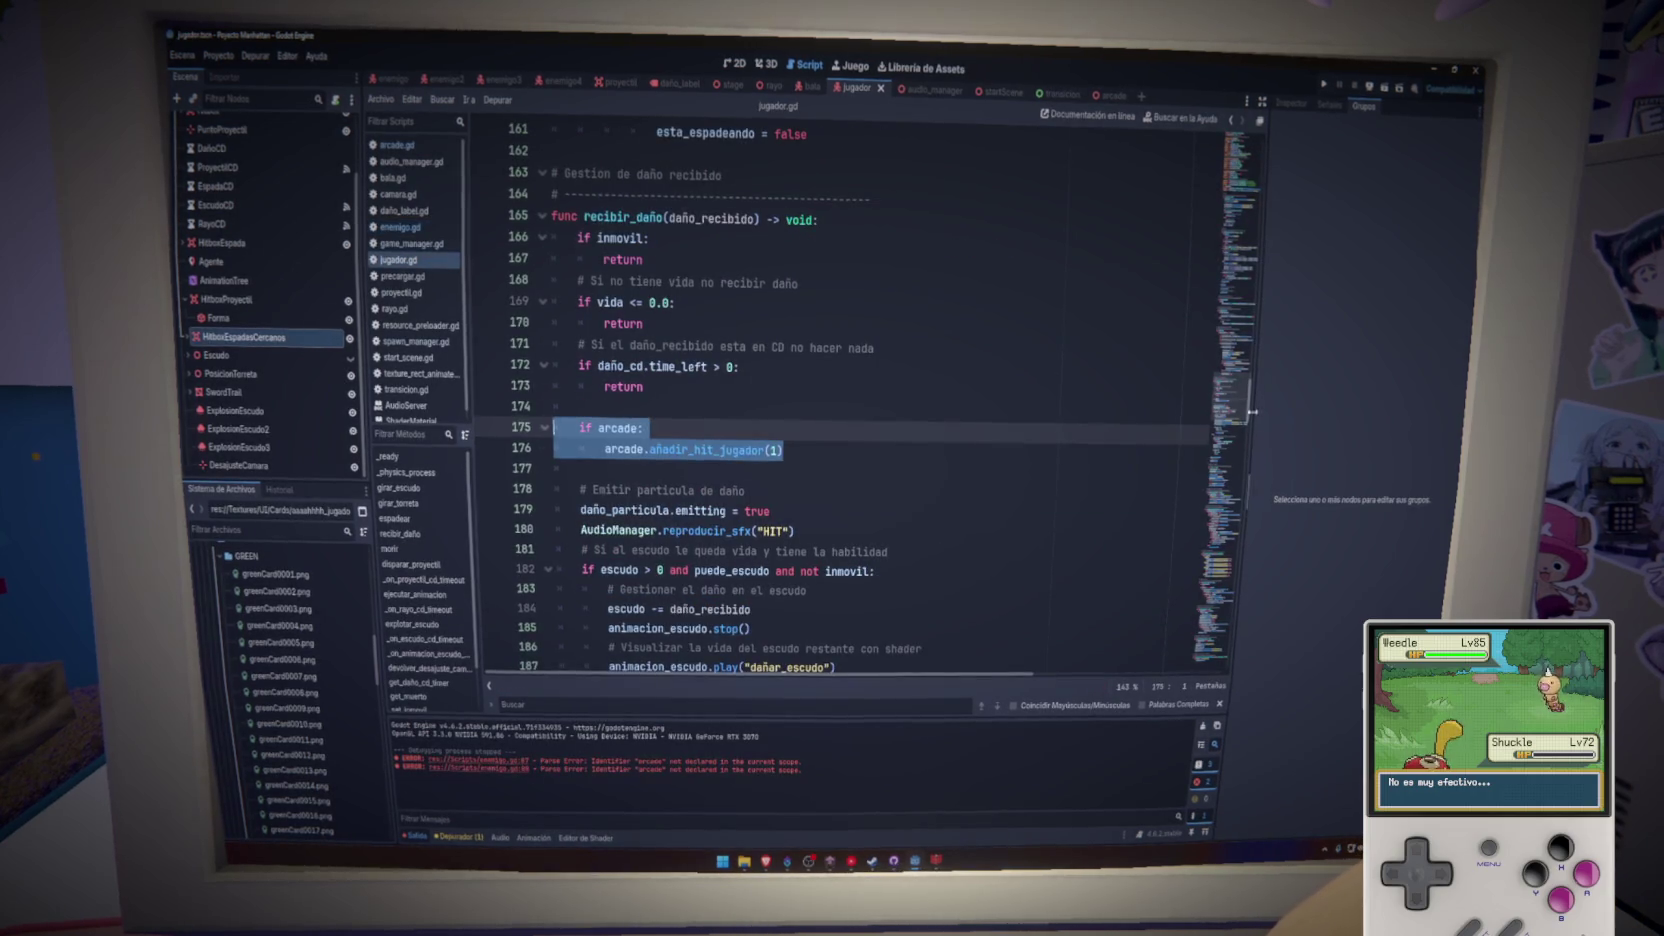
{"action": "scroll", "coordinate": [800, 400], "scroll_direction": "up", "scroll_amount": 20}
{"action": "left_click_drag", "start_coordinate": [1028, 314], "coordinate": [517, 309]}
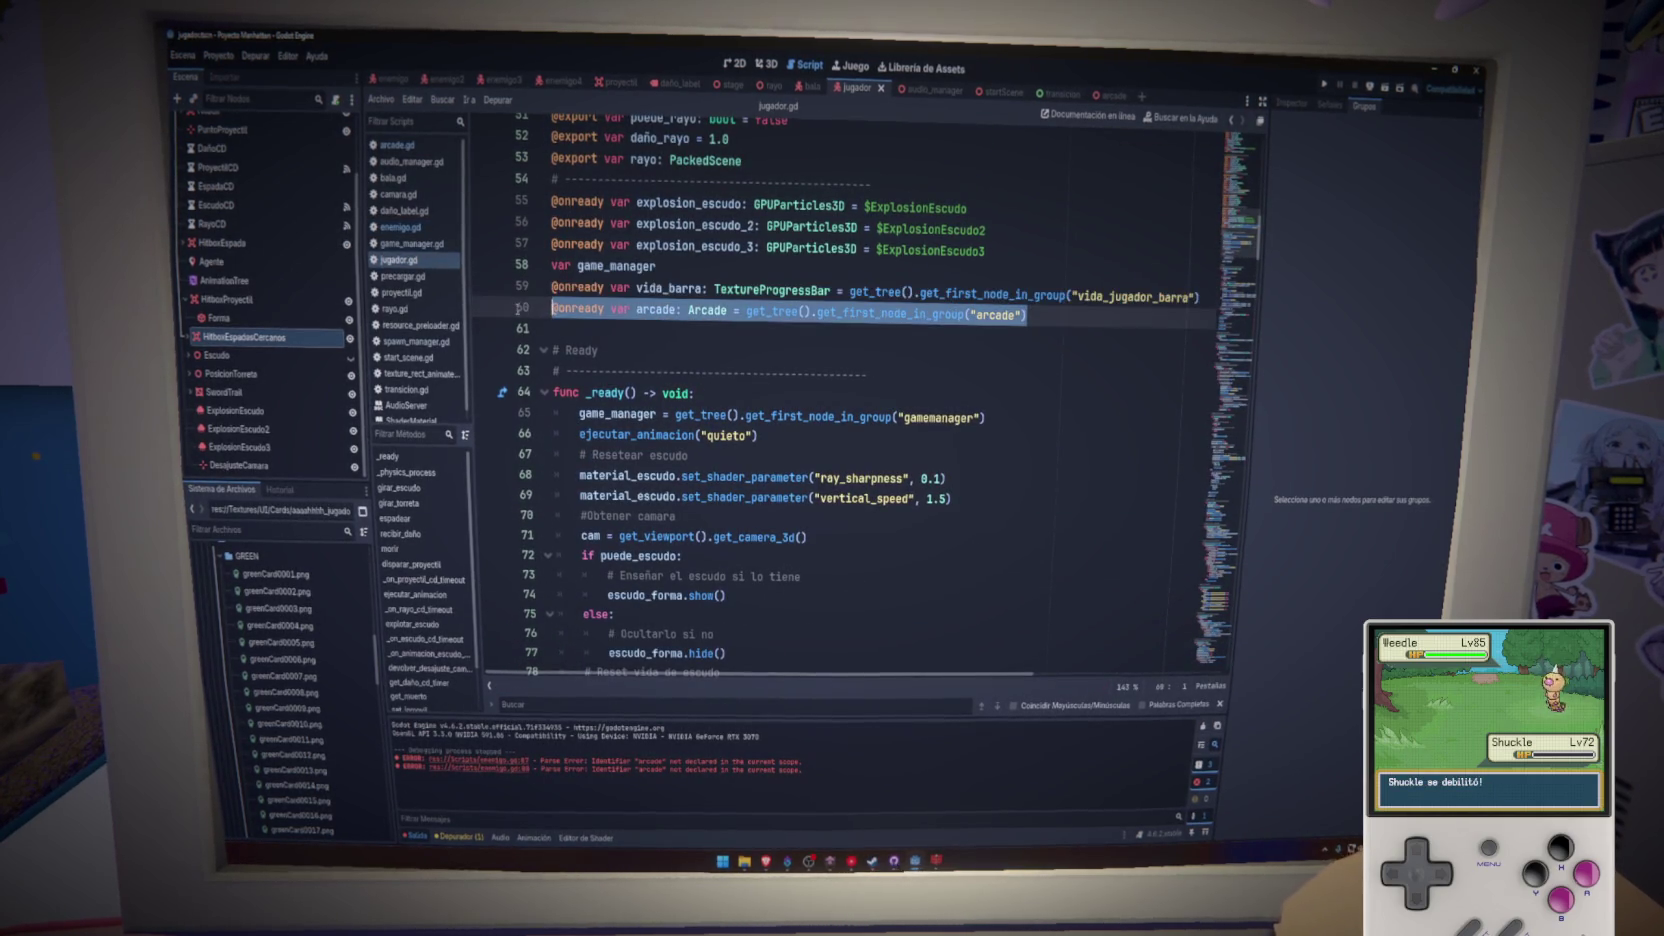
{"action": "left_click", "coordinate": [402, 228]}
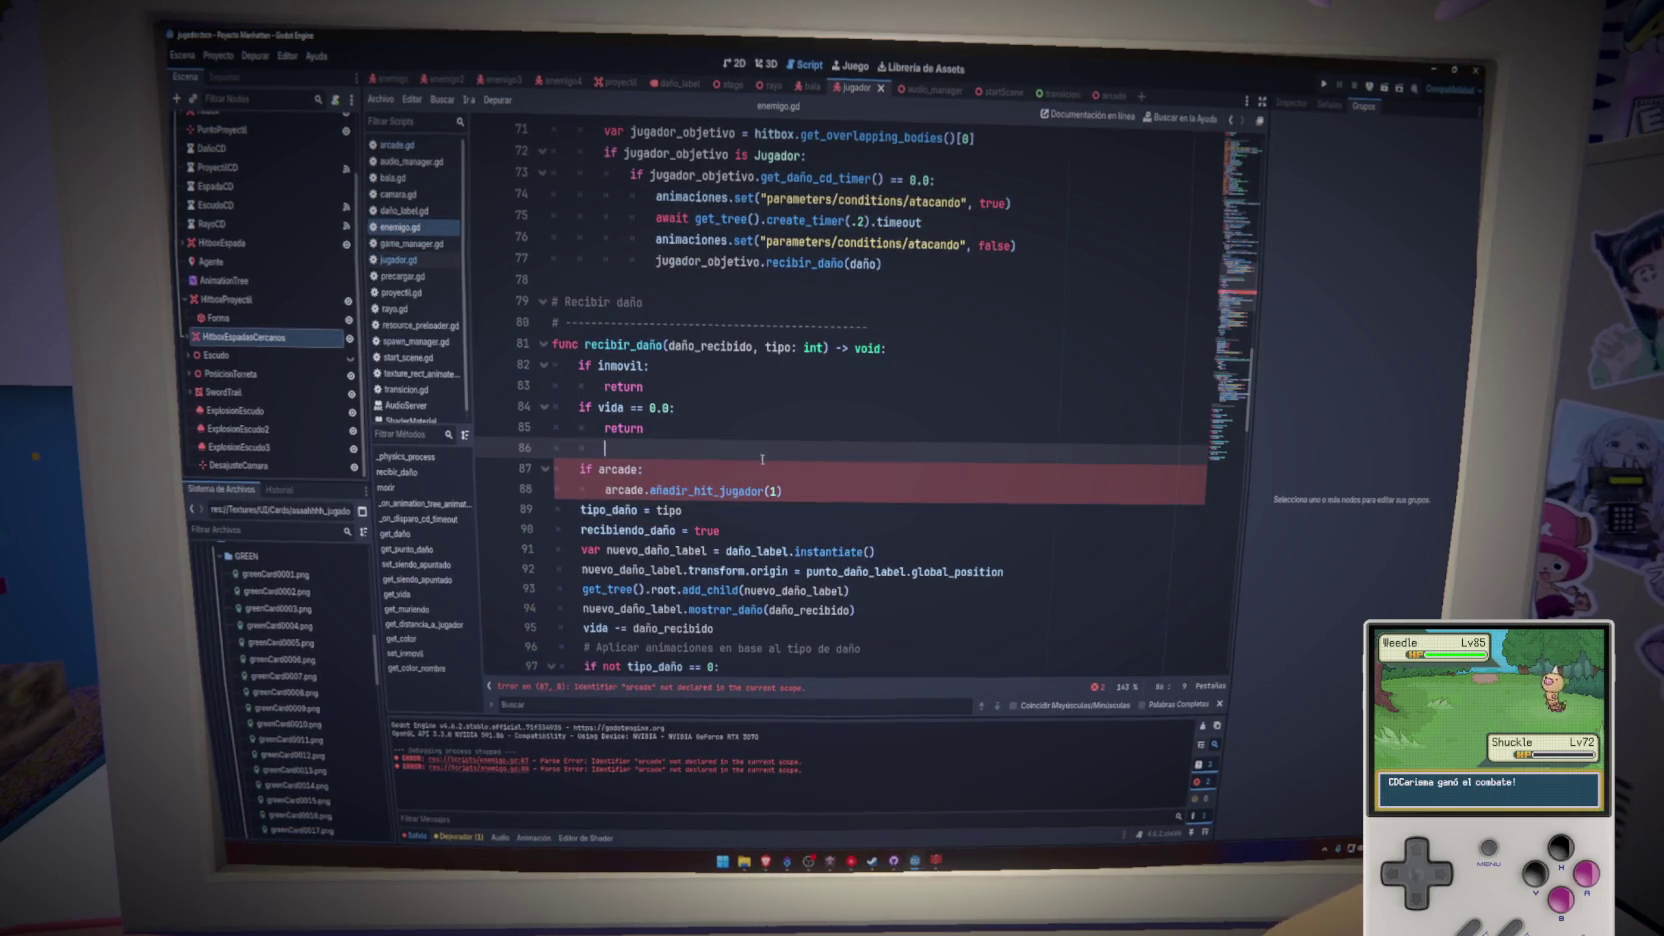
{"action": "scroll", "coordinate": [950, 340], "scroll_direction": "up", "scroll_amount": 14}
{"action": "left_click", "coordinate": [958, 238]}
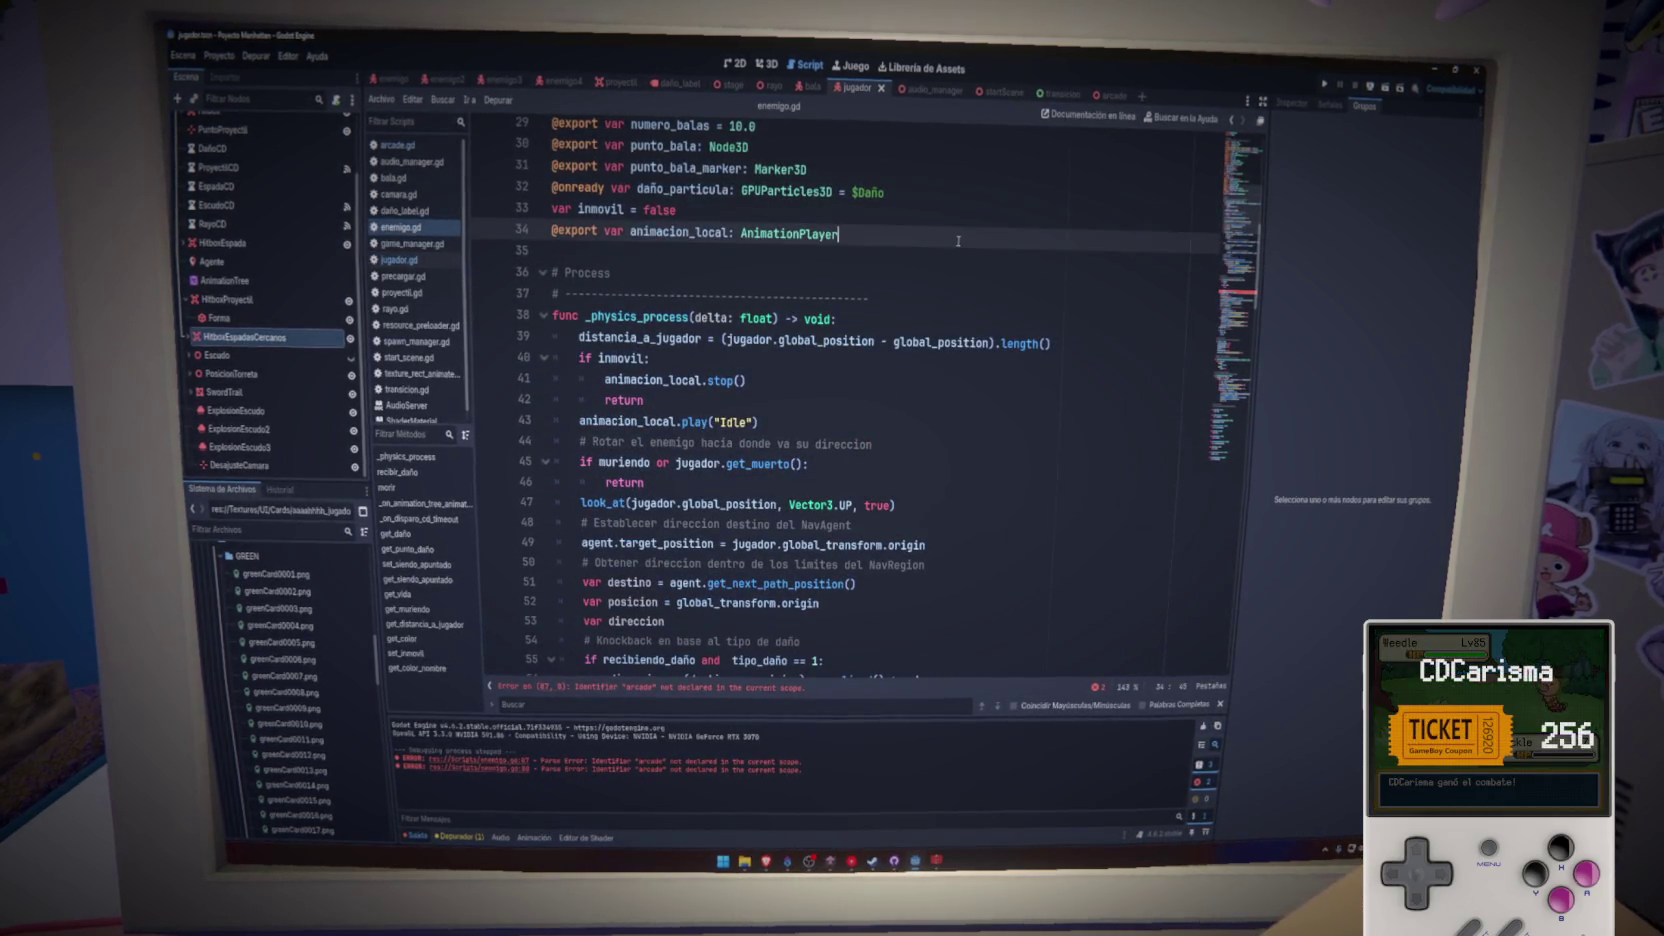
{"action": "key", "text": "Return"}
{"action": "scroll", "coordinate": [834, 415], "scroll_direction": "down", "scroll_amount": 15}
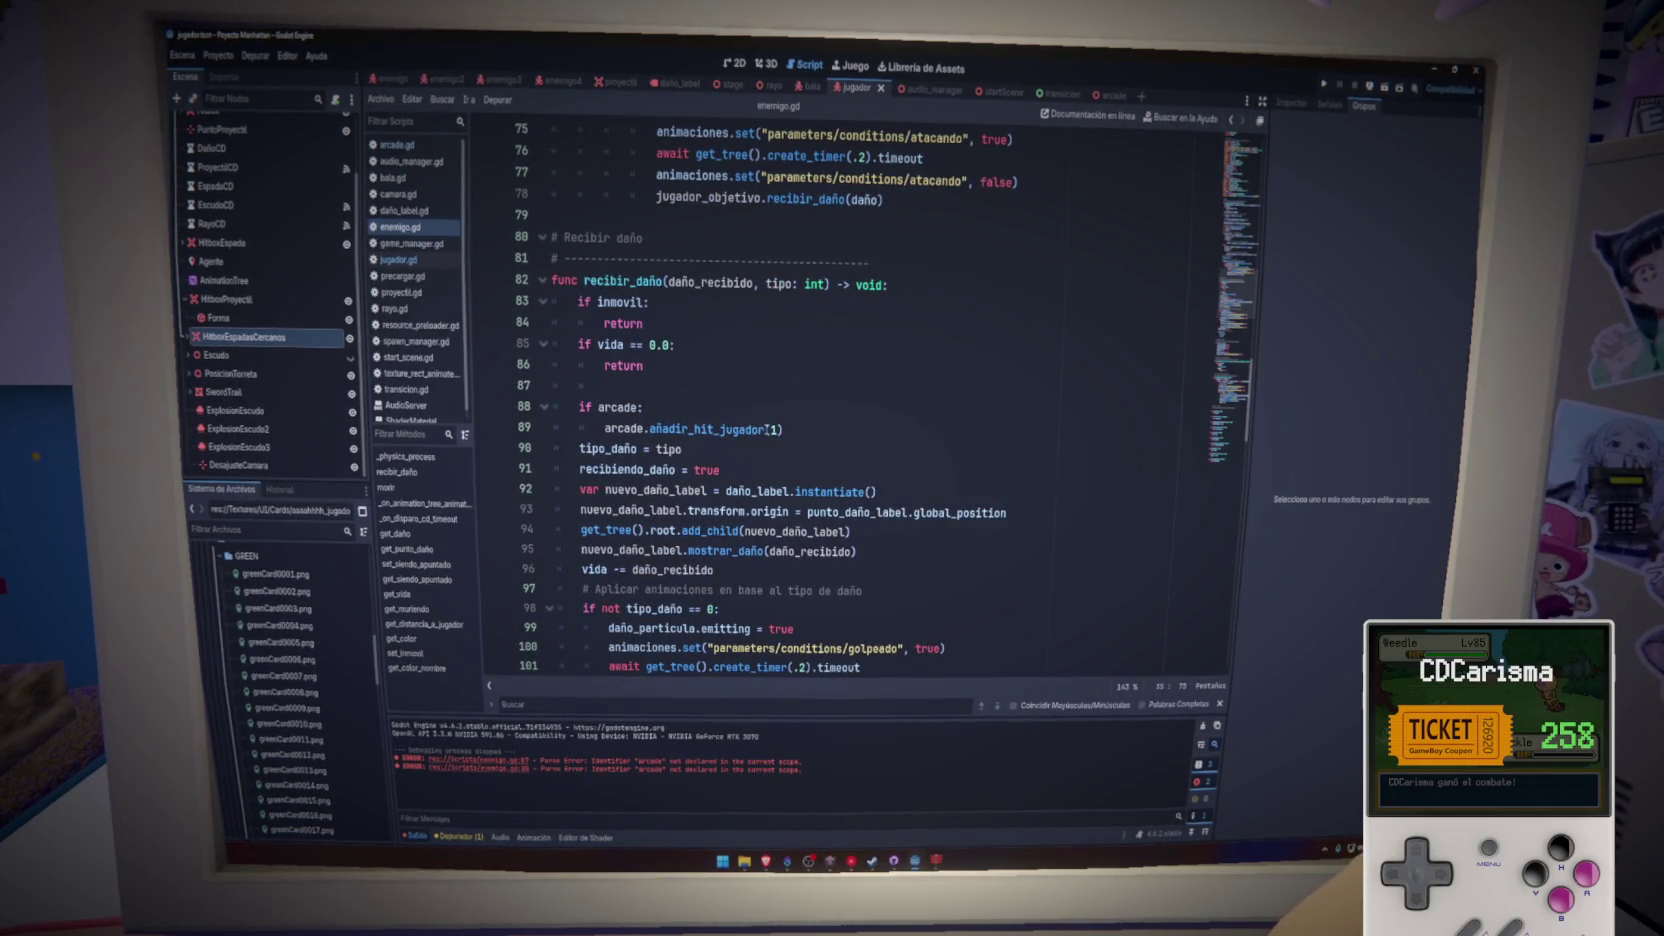
- Rename the pasted call to arcade.añadir_hit_enemigo(1) and save enemigo.gd
{"action": "left_click_drag", "start_coordinate": [767, 429], "coordinate": [724, 430]}
{"action": "type", "text": "eenemigo"}
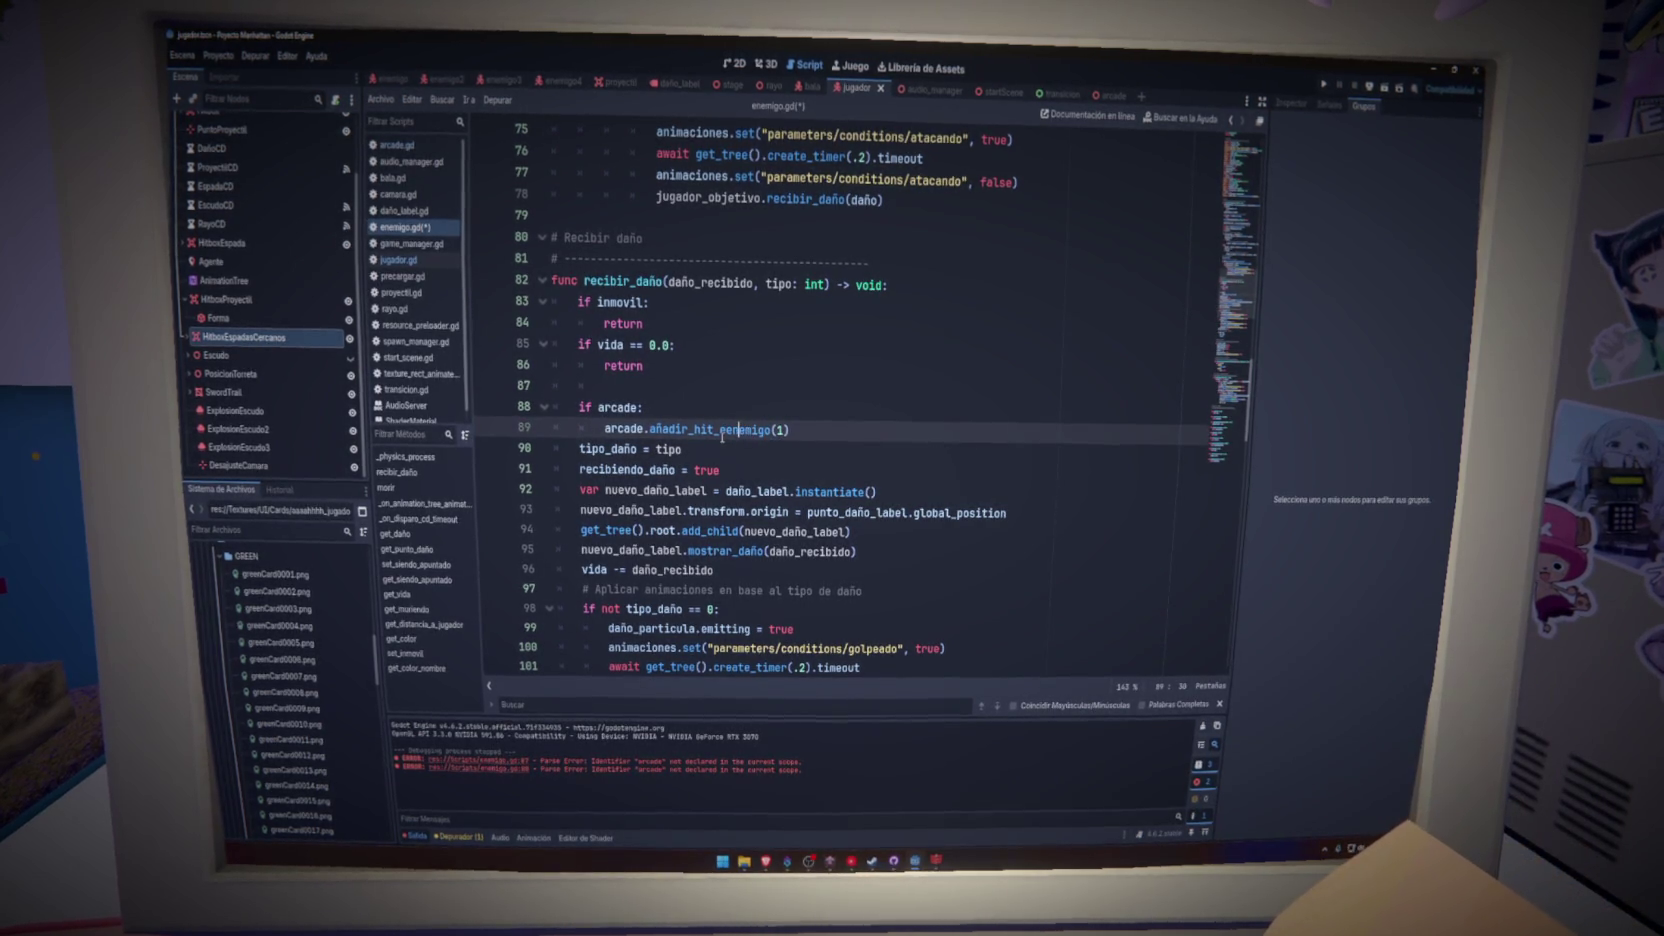
{"action": "key", "text": "BackSpace"}
{"action": "key", "text": "ctrl+s"}
- Move the arcade block from recibir_daño into the start of morir() and fix its indentation
{"action": "left_click_drag", "start_coordinate": [777, 435], "coordinate": [500, 409]}
{"action": "key", "text": "ctrl+c"}
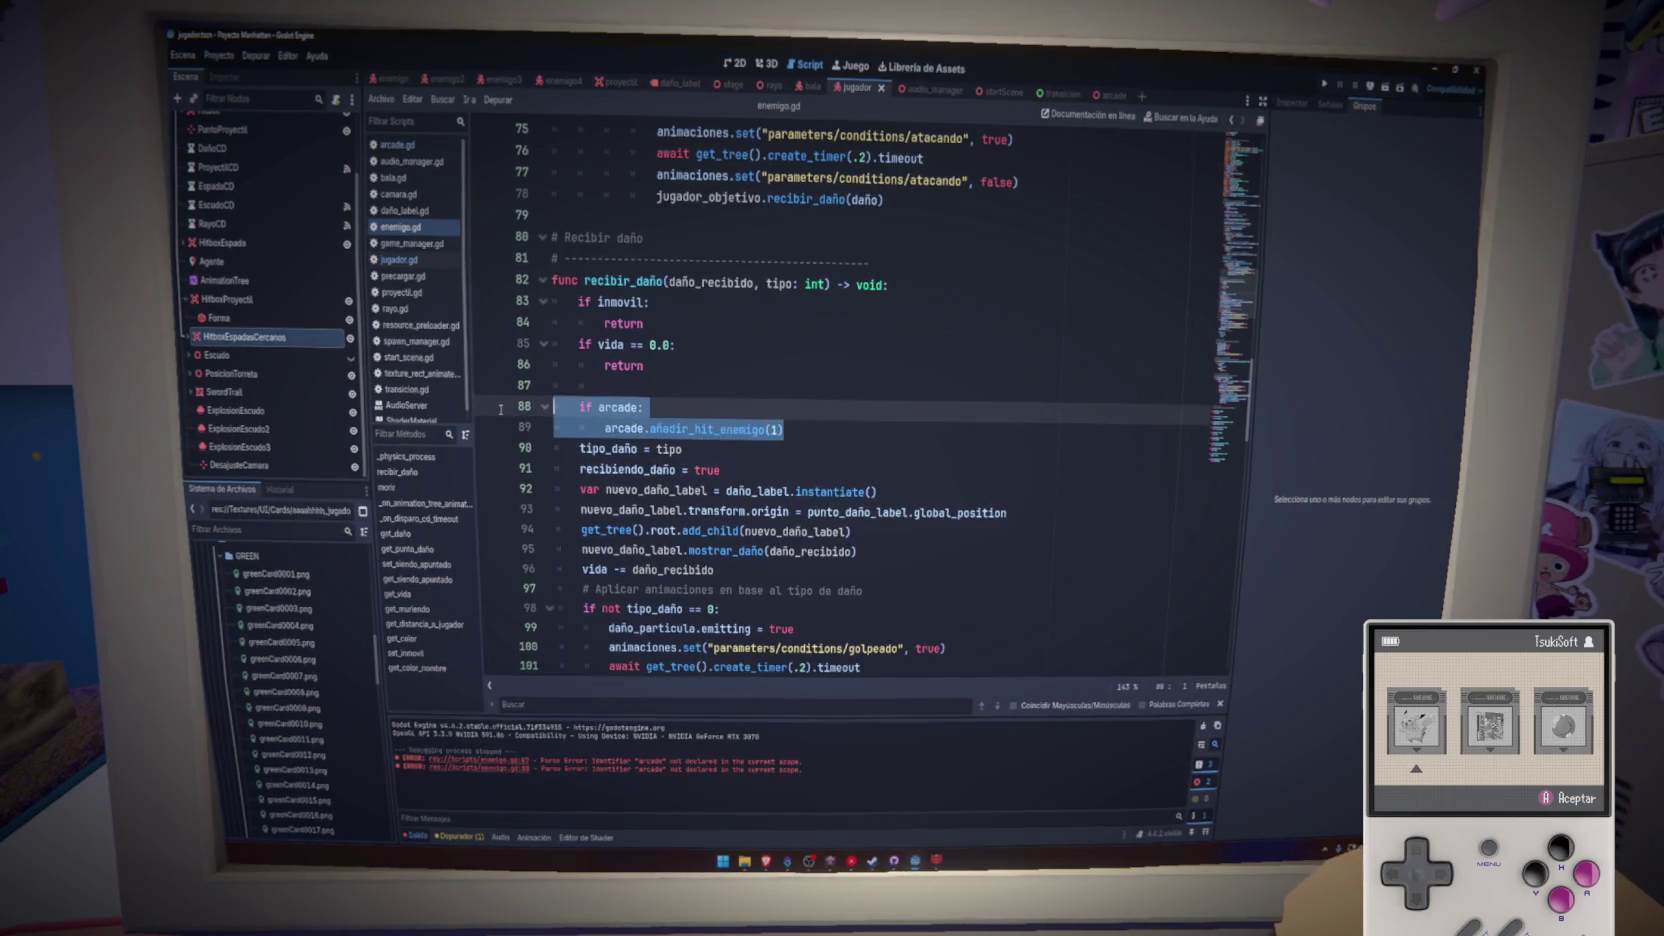
{"action": "key", "text": "BackSpace"}
{"action": "key", "text": "BackSpace"}
{"action": "key", "text": "BackSpace"}
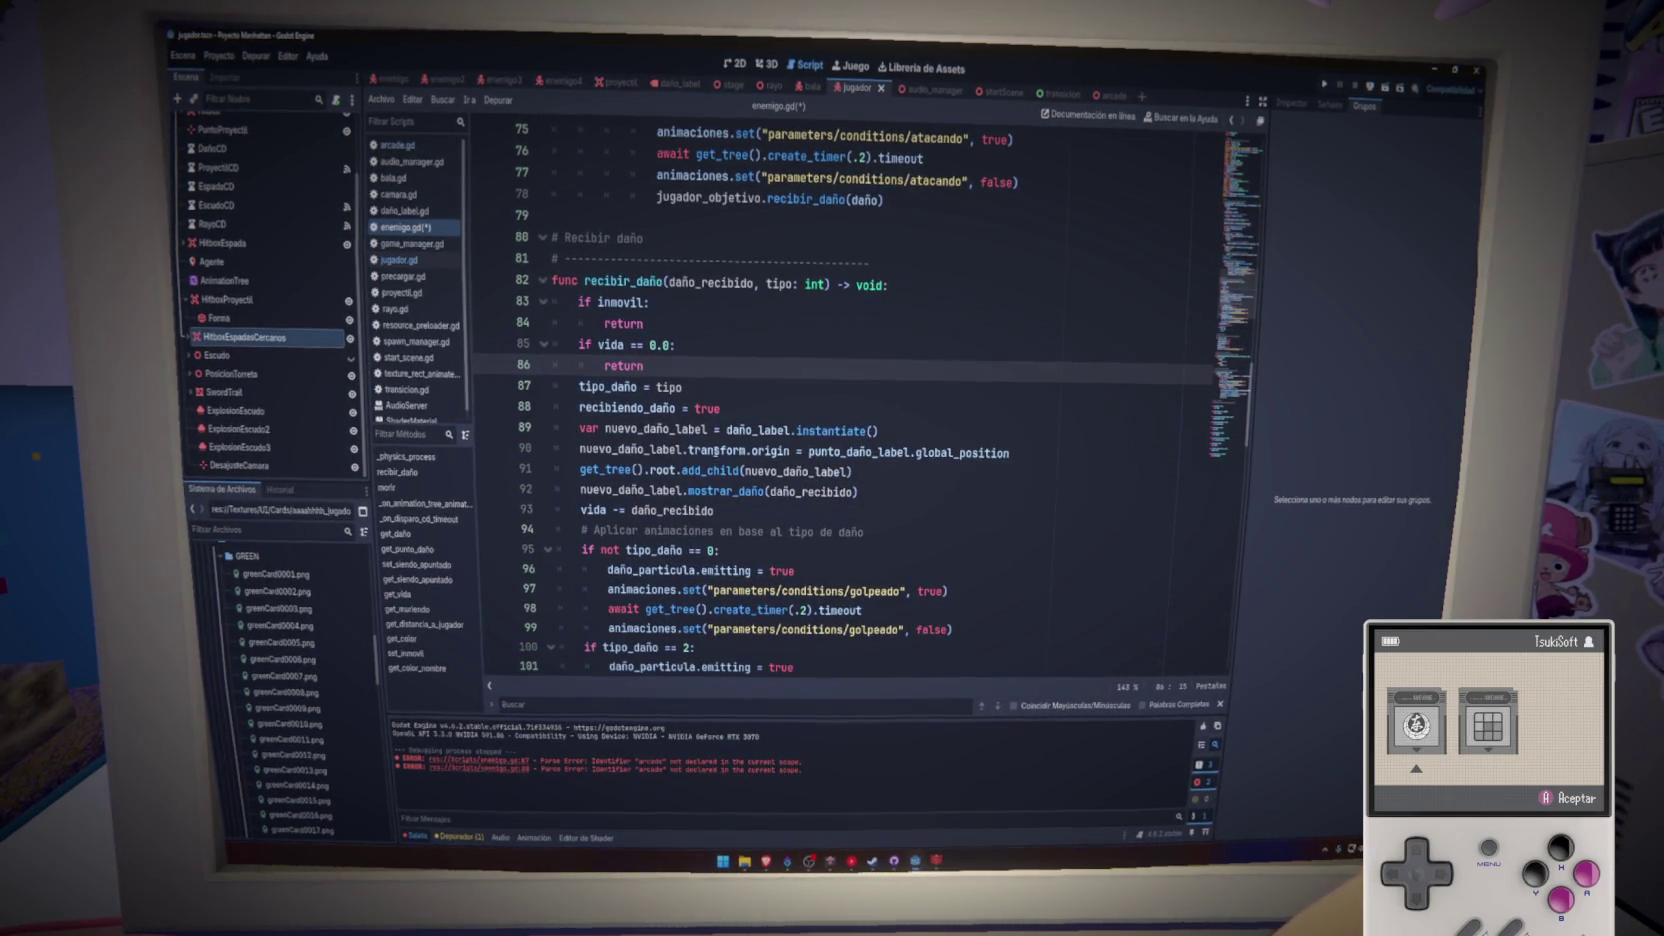
{"action": "scroll", "coordinate": [716, 452], "scroll_direction": "down", "scroll_amount": 2}
{"action": "scroll", "coordinate": [716, 452], "scroll_direction": "down", "scroll_amount": 9}
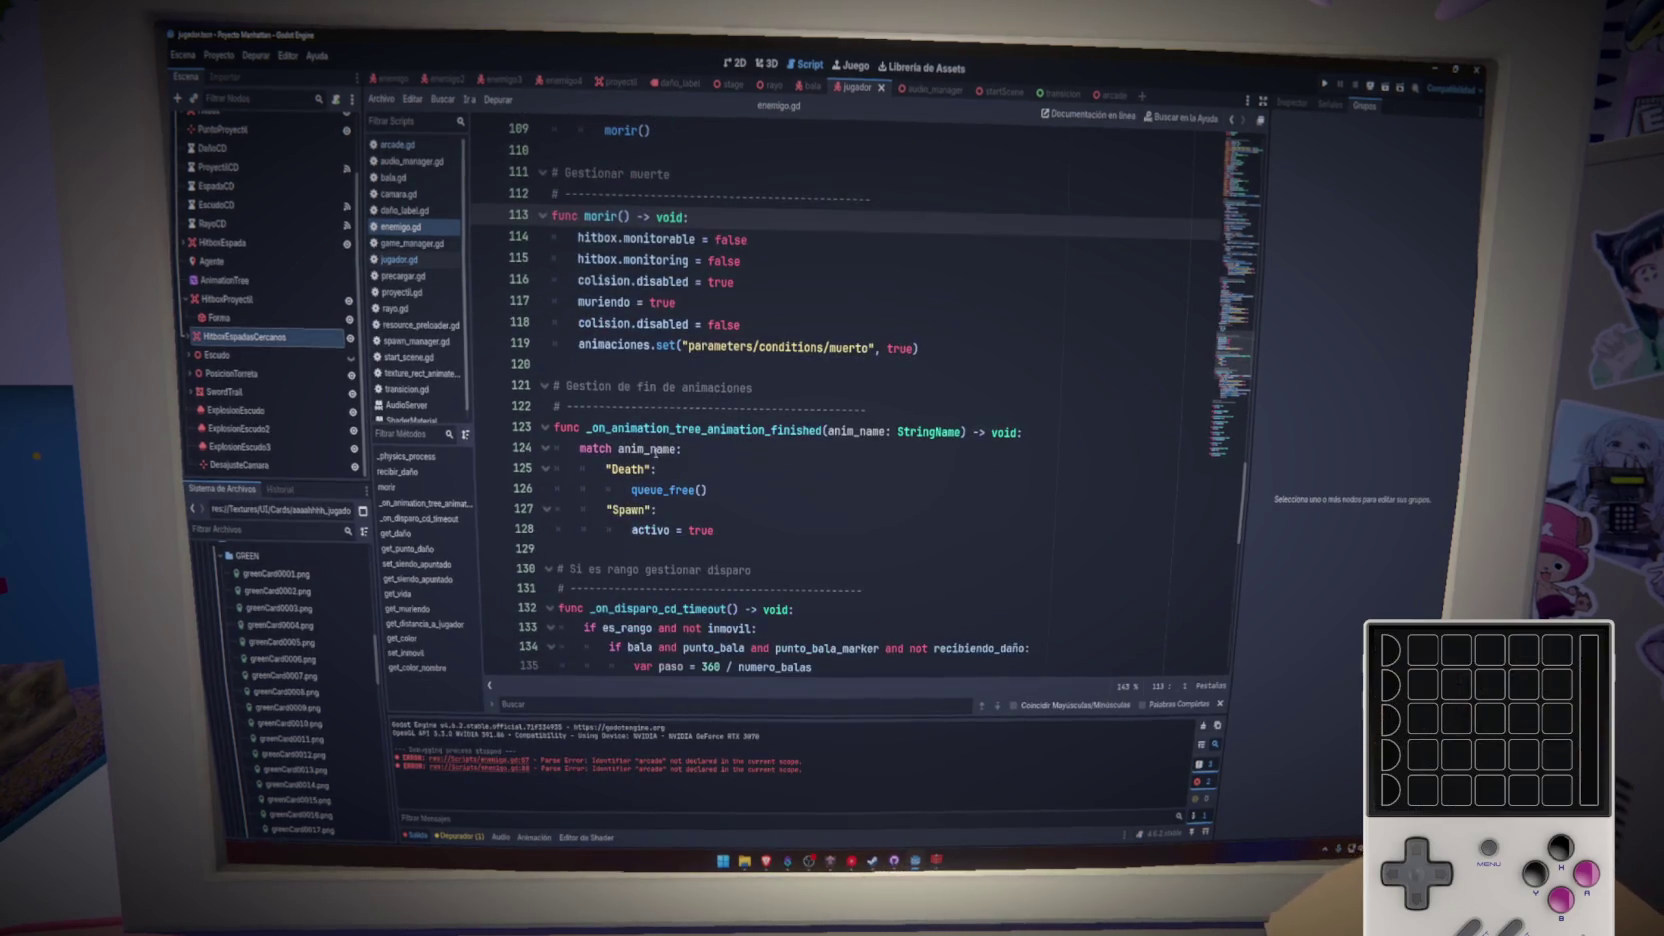
{"action": "key", "text": "Return"}
{"action": "key", "text": "ctrl+v"}
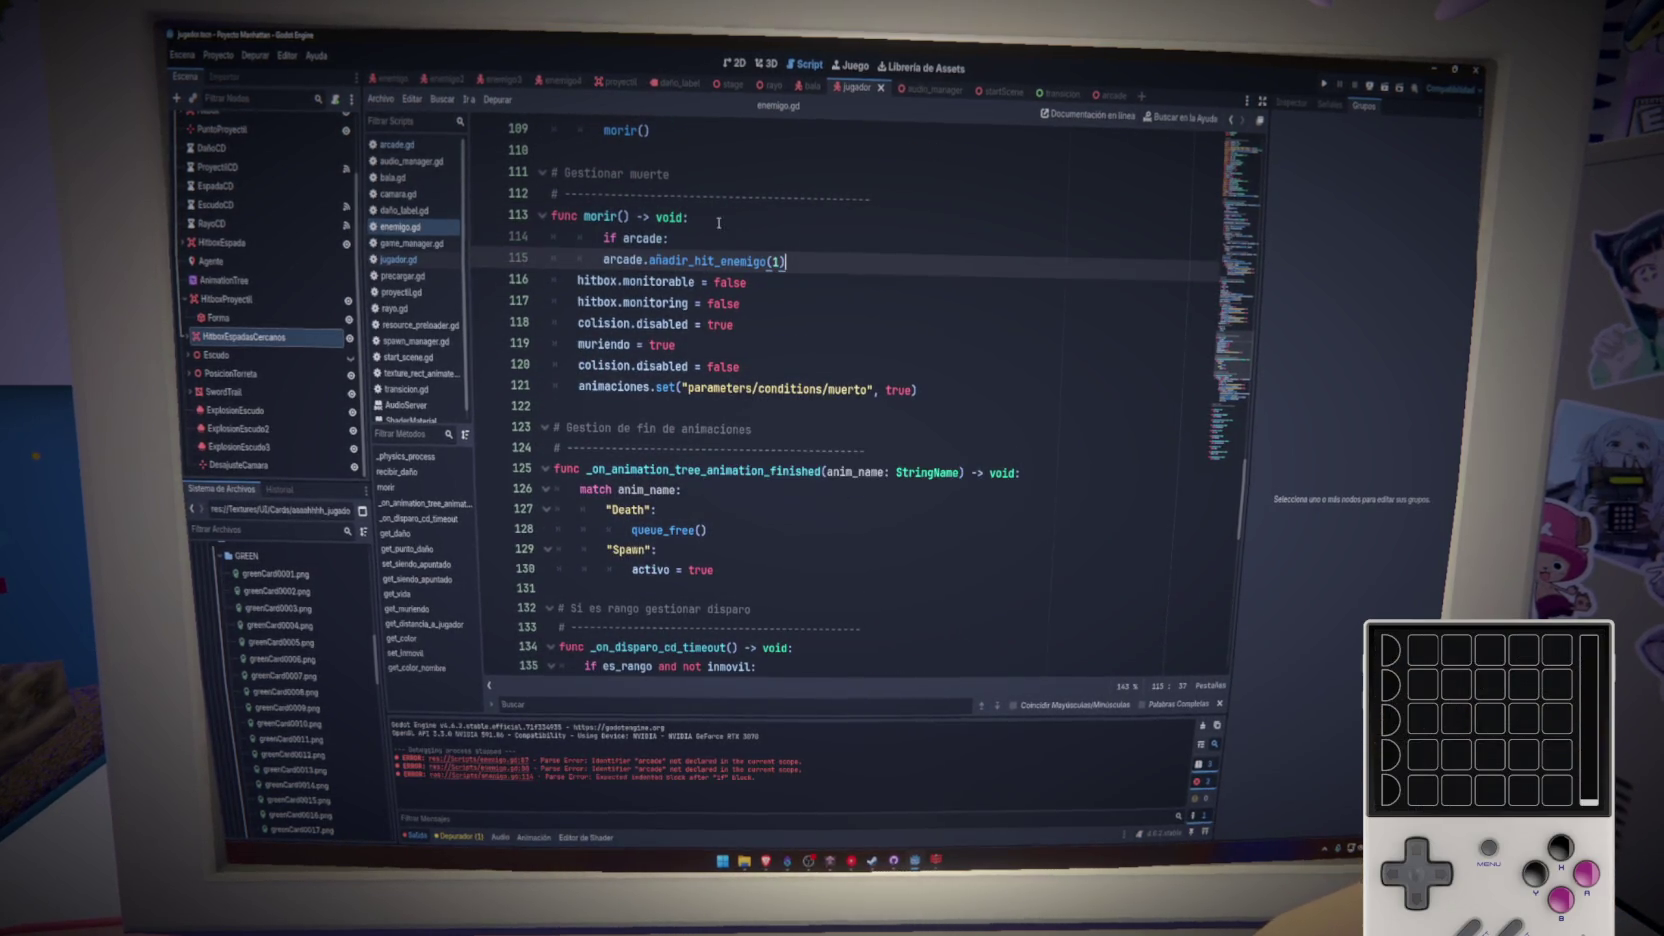
{"action": "left_click", "coordinate": [605, 237]}
{"action": "key", "text": "BackSpace"}
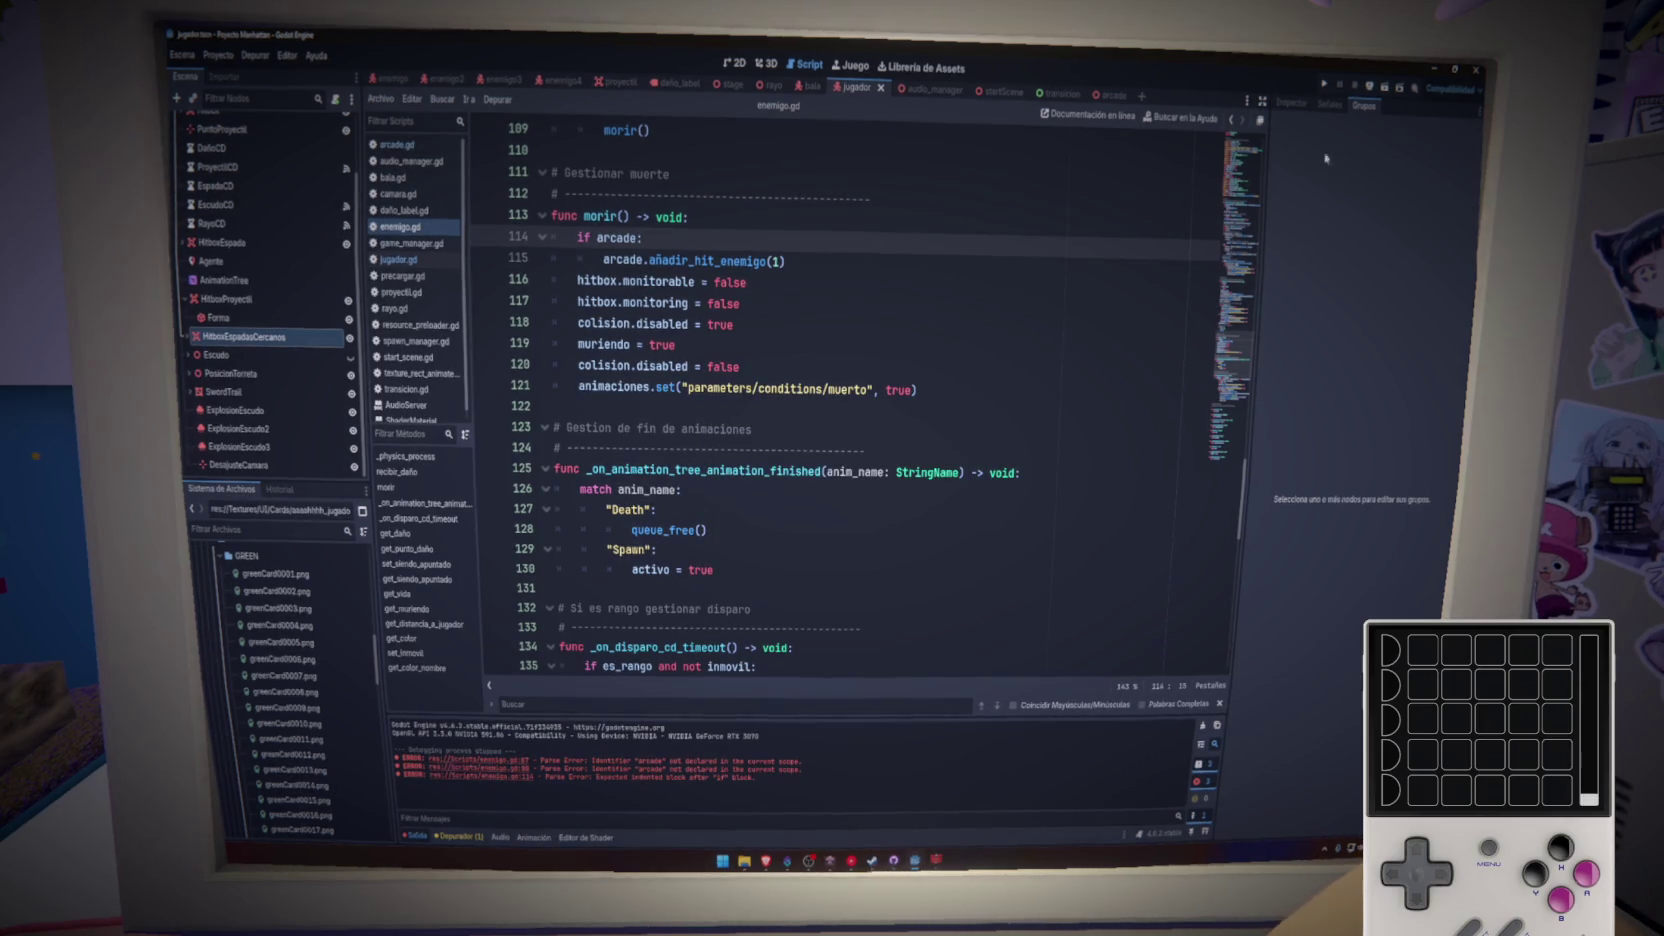
- Run Arcade mode and move with W until the debugger breaks at enemigo.gd line 115
{"action": "left_click", "coordinate": [1327, 84]}
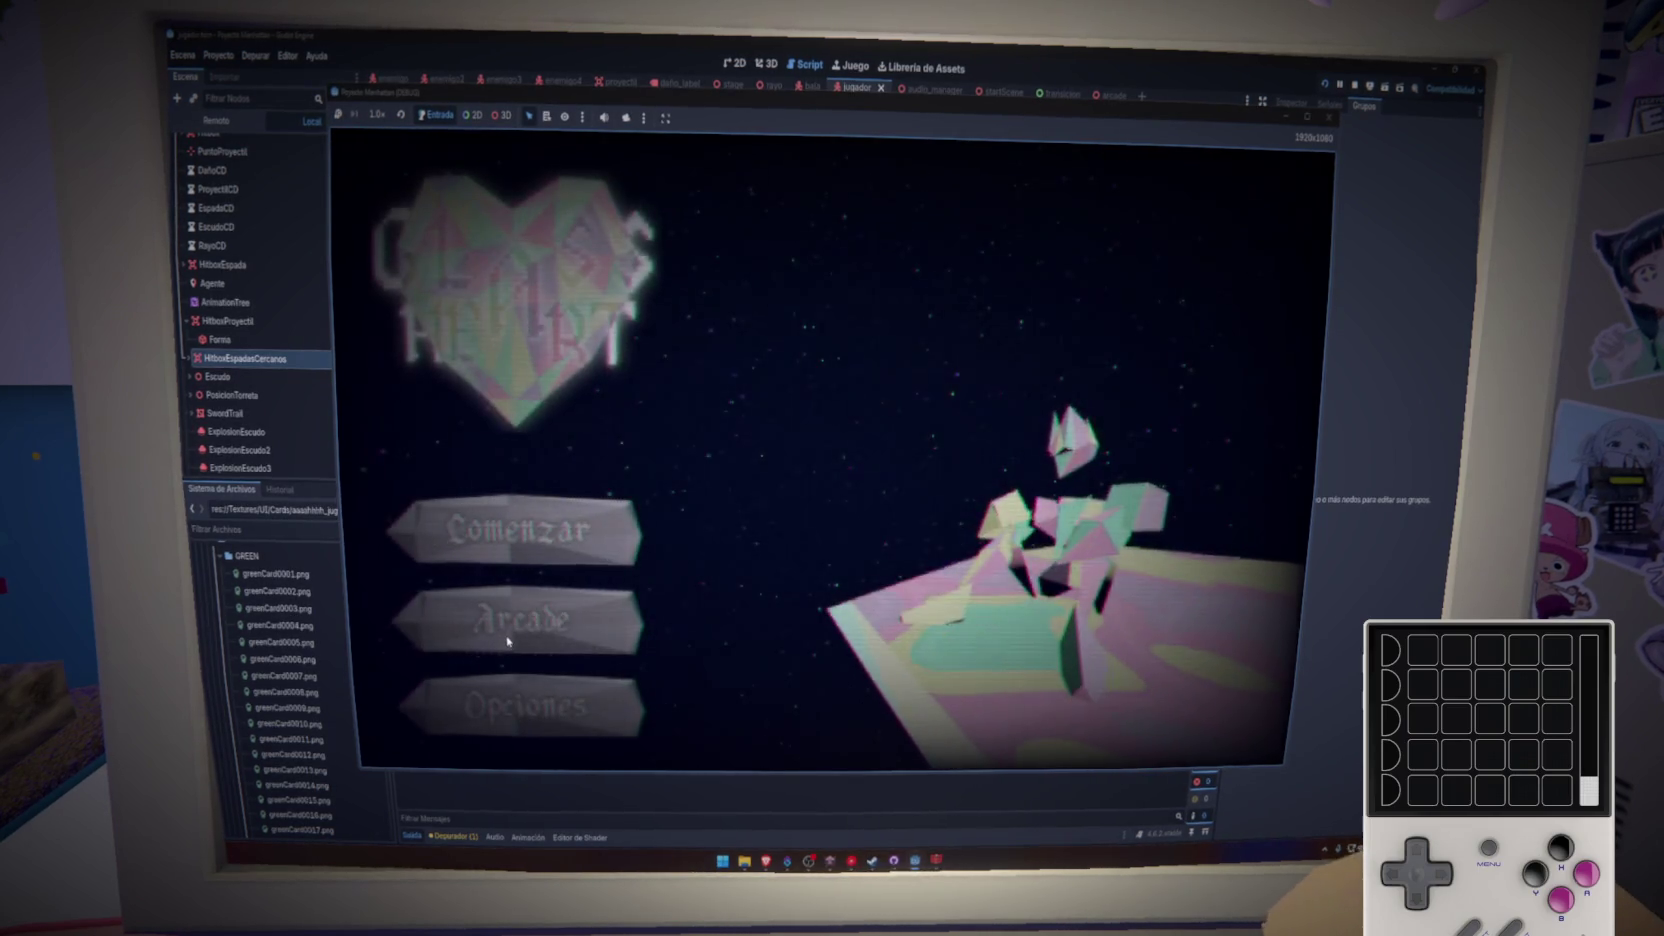
{"action": "left_click", "coordinate": [520, 607]}
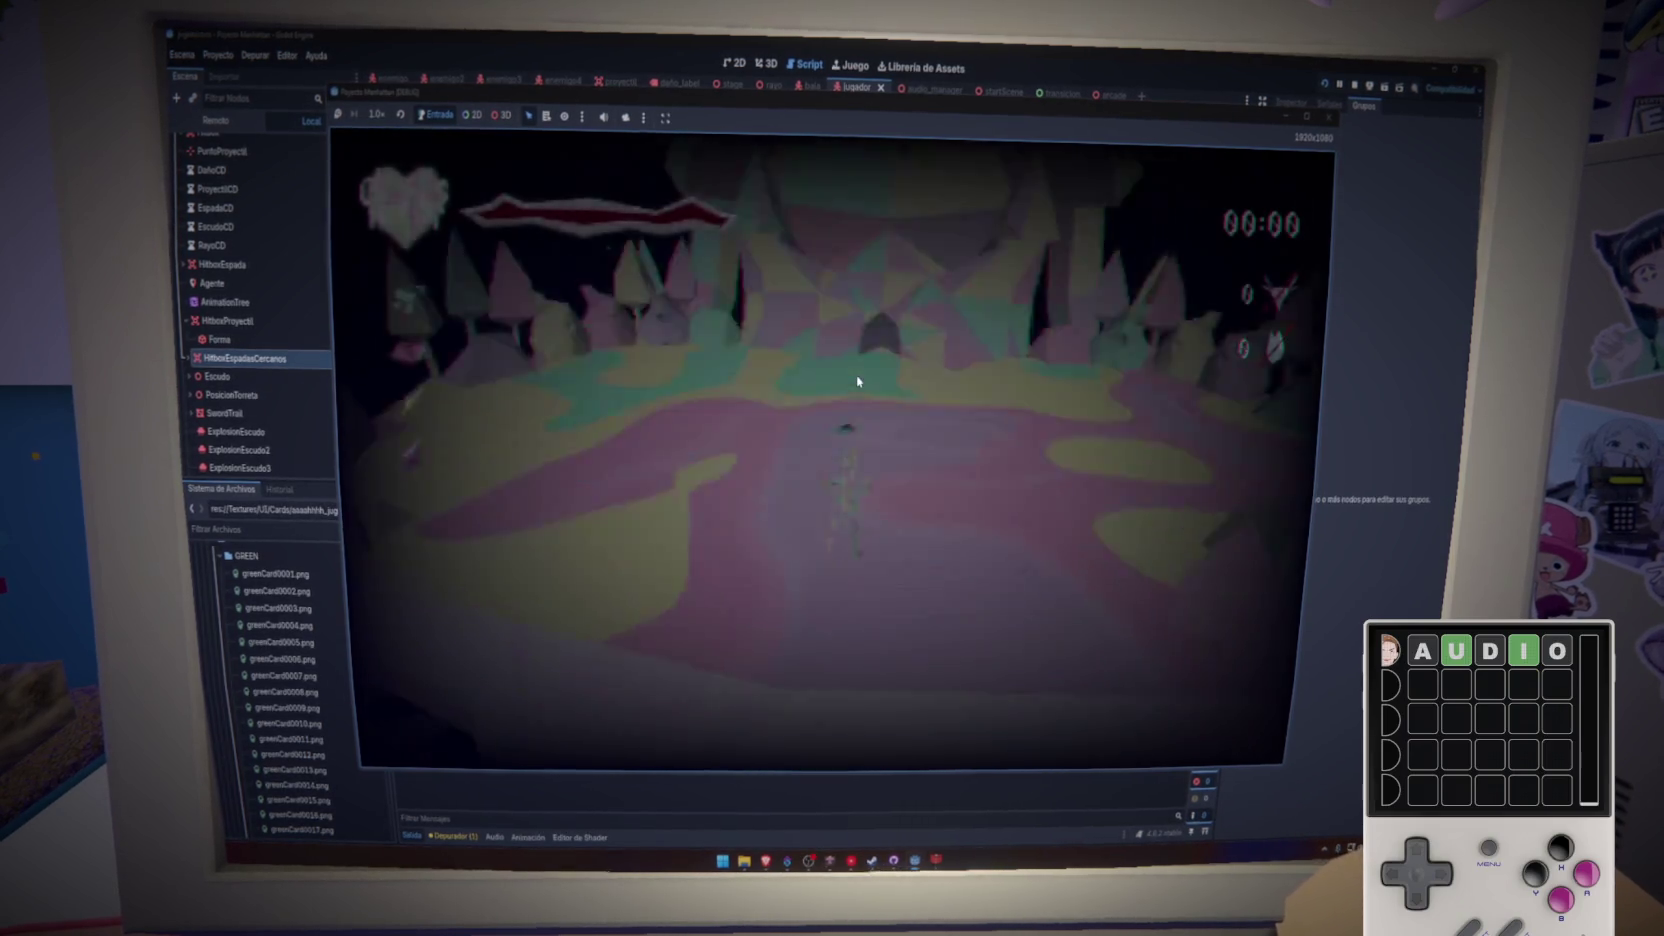
{"action": "key", "text": "w"}
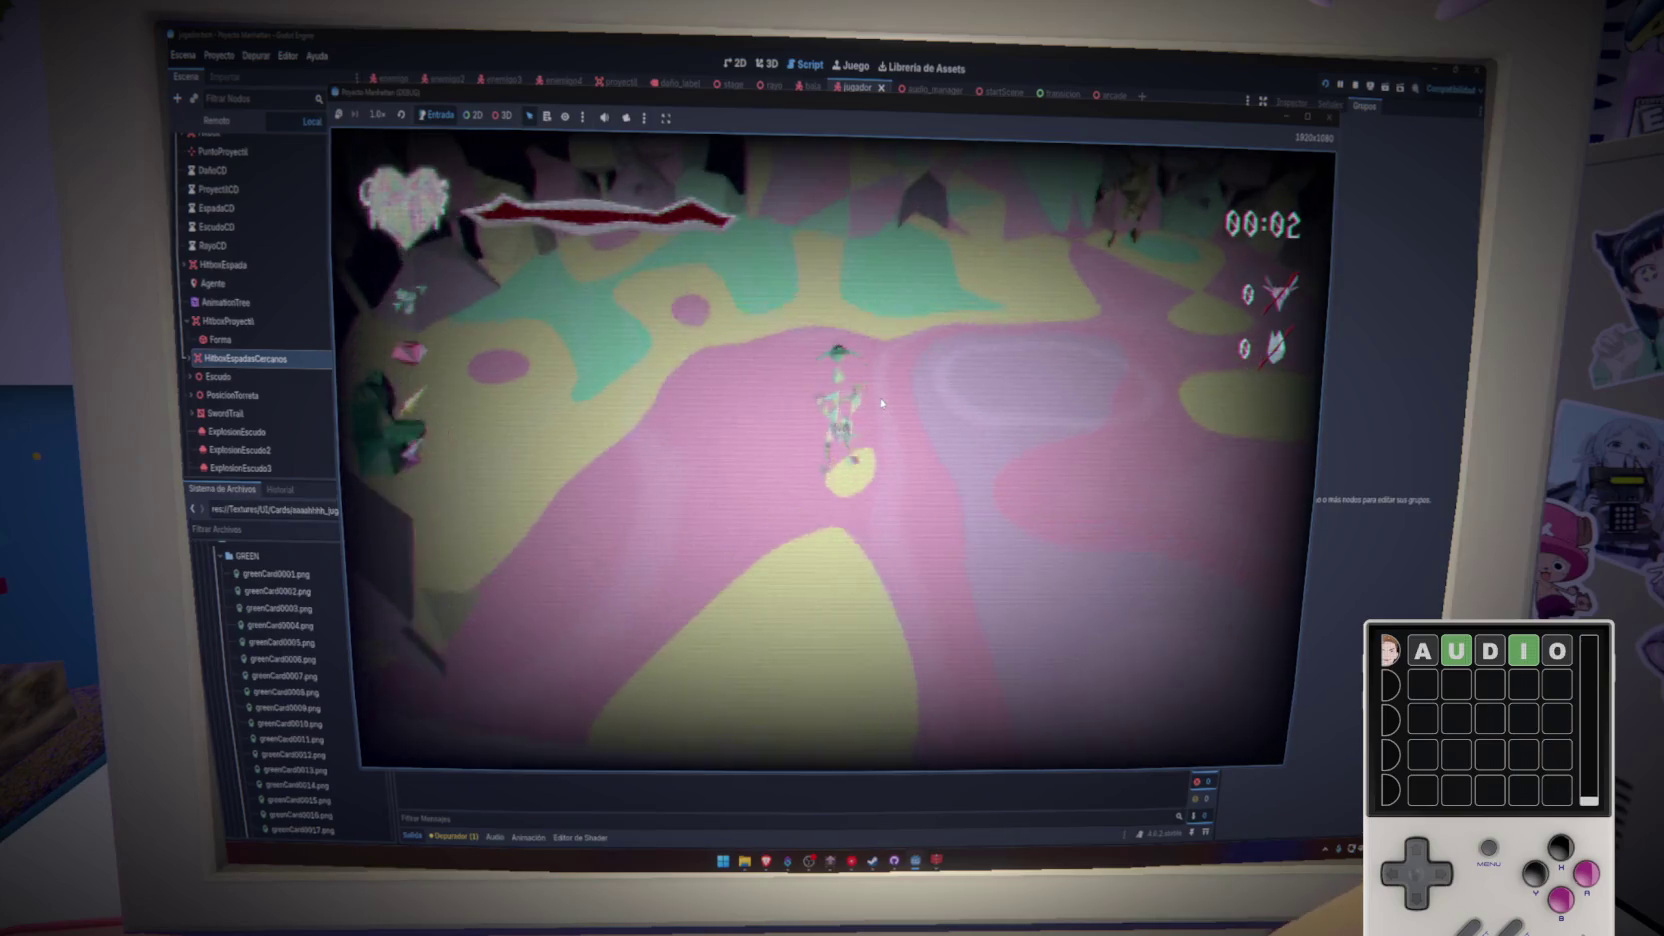
{"action": "key", "text": "w"}
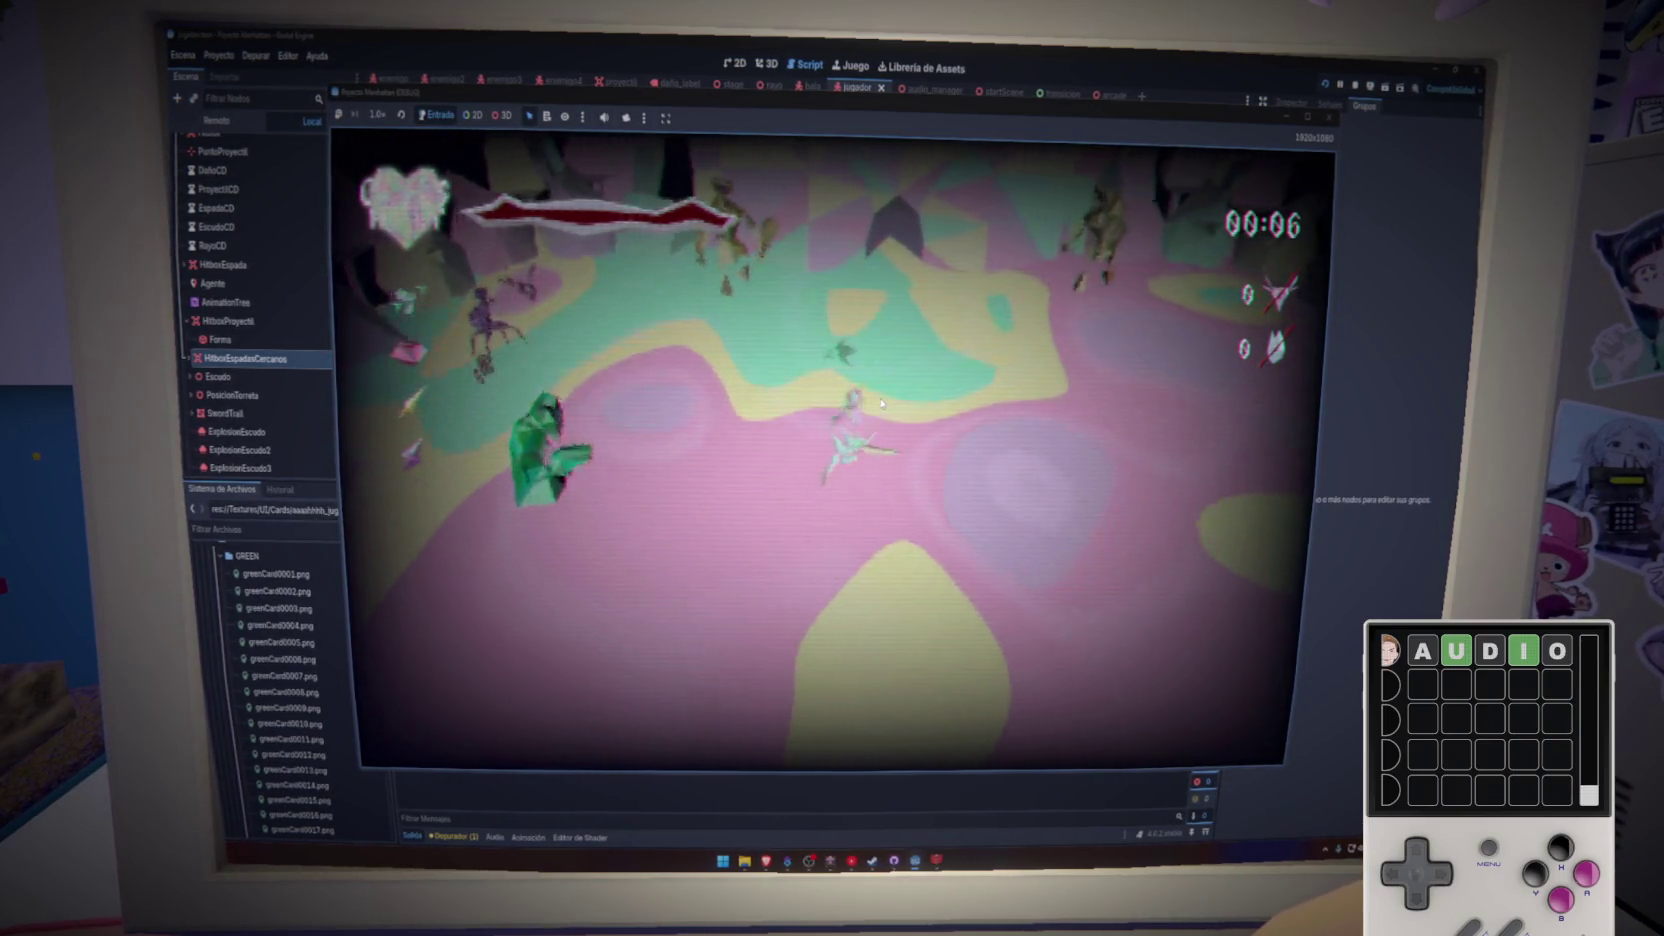
{"action": "key", "text": "BackSpace"}
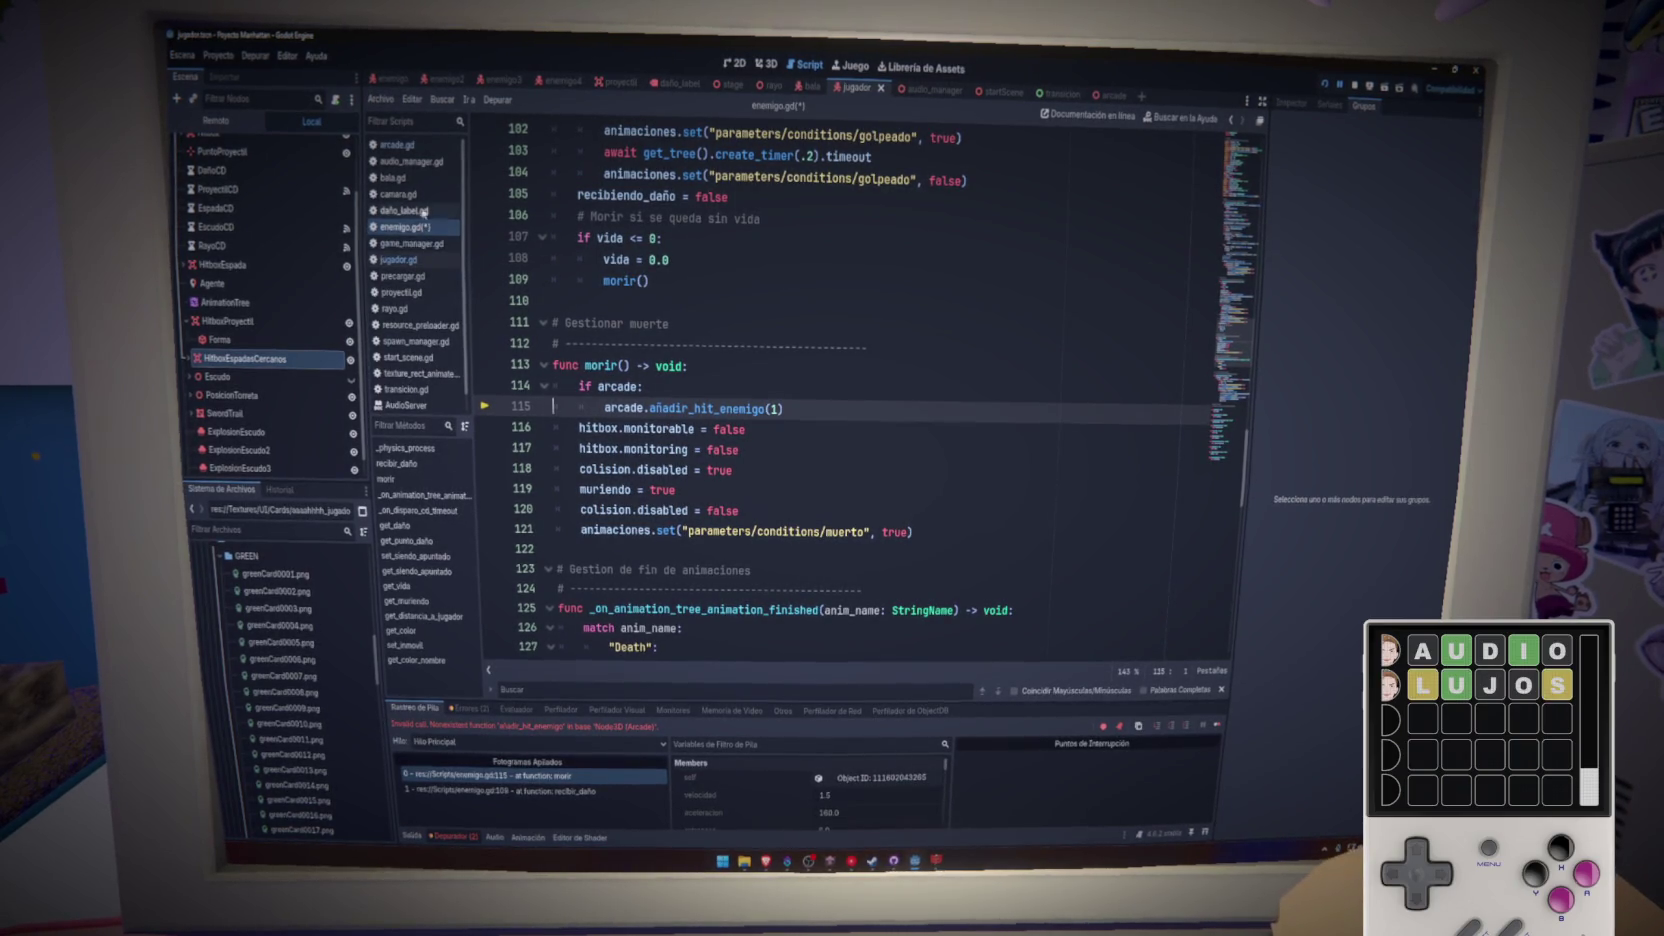
- Paste añadir_muerte_enemigo from arcade.gd over enemigo.gd line 115's call and relaunch the game
{"action": "left_click", "coordinate": [398, 144]}
{"action": "double_click", "coordinate": [655, 470]}
{"action": "key", "text": "ctrl+c"}
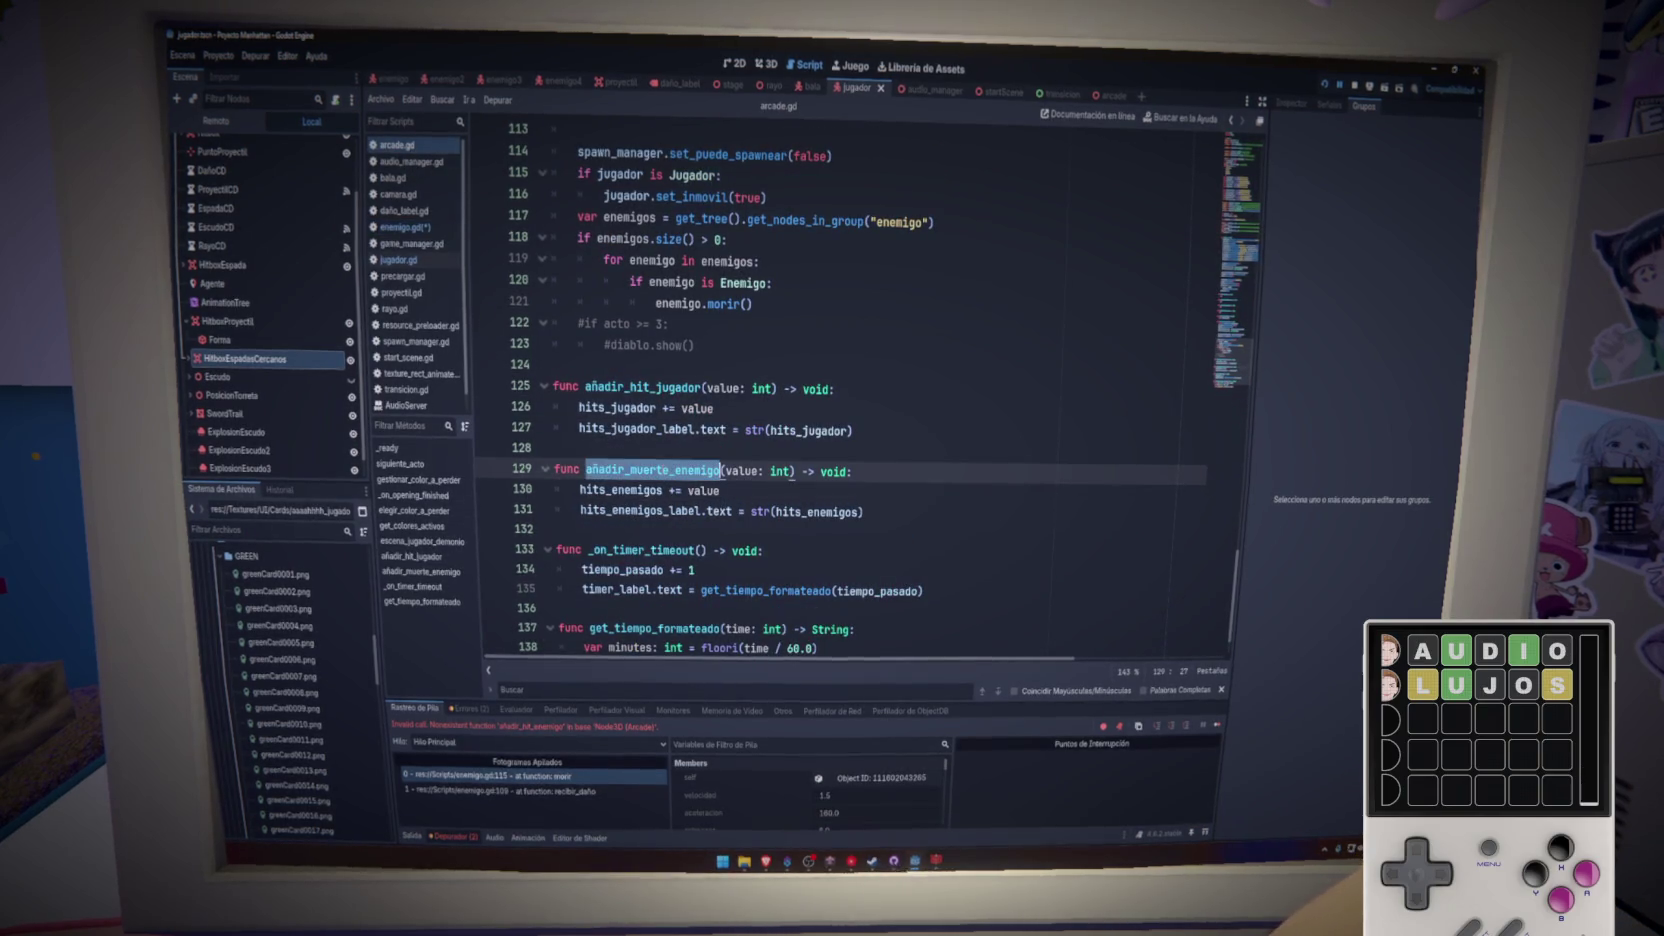
{"action": "left_click", "coordinate": [405, 227]}
{"action": "key", "text": "ctrl+v"}
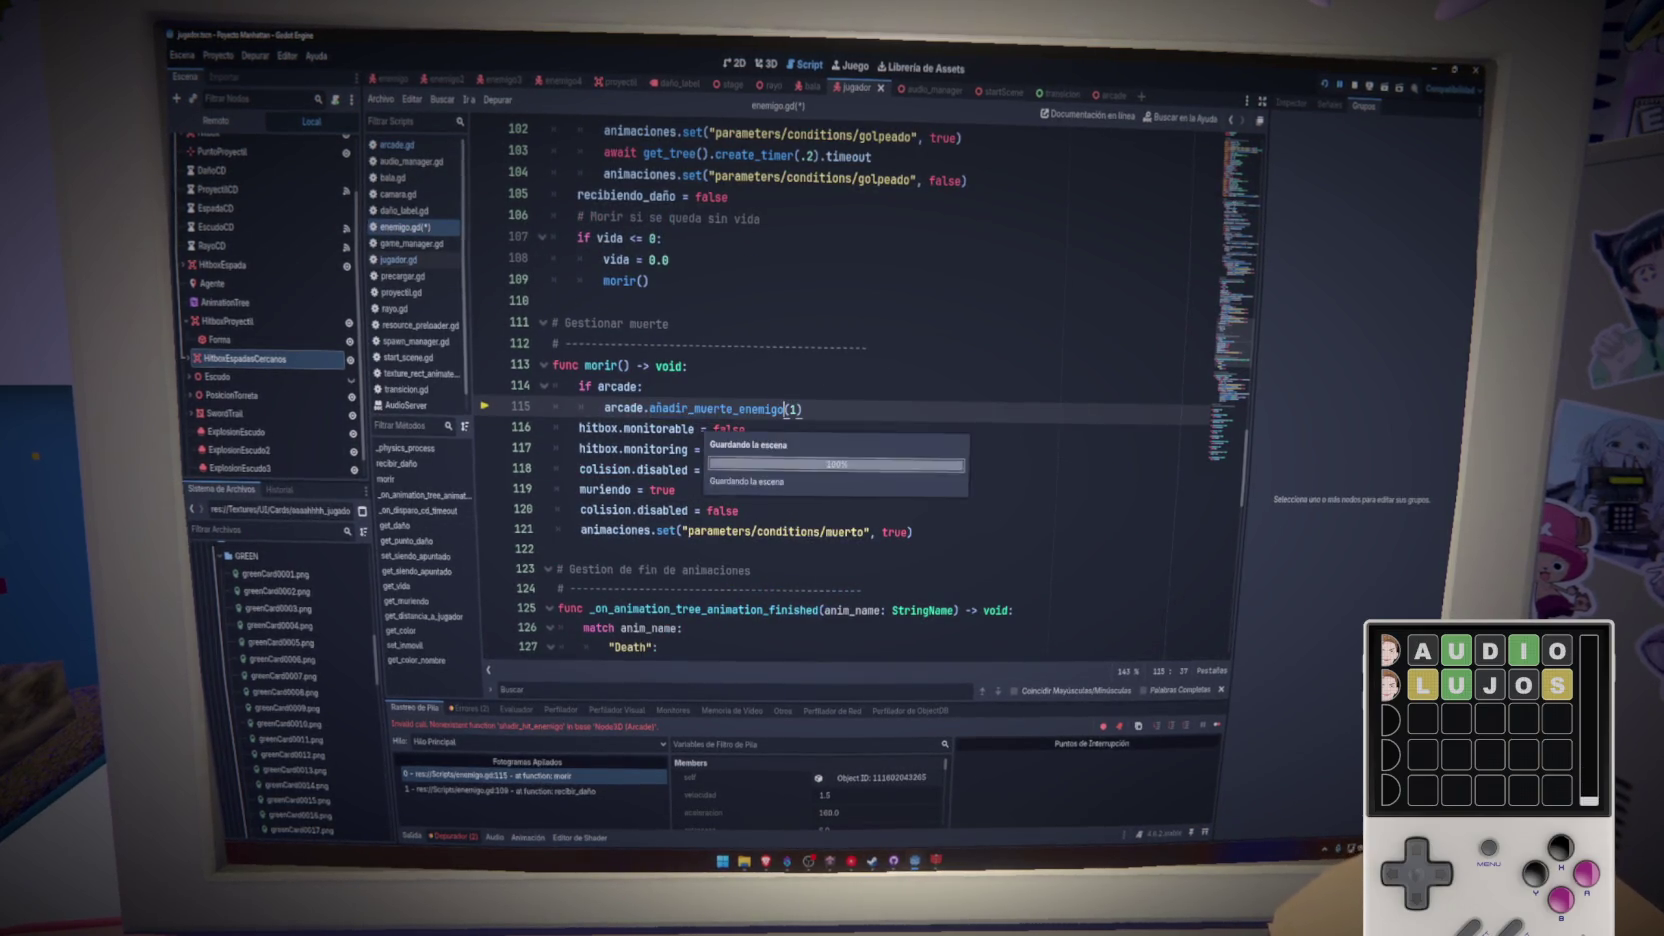
{"action": "left_click", "coordinate": [1325, 85]}
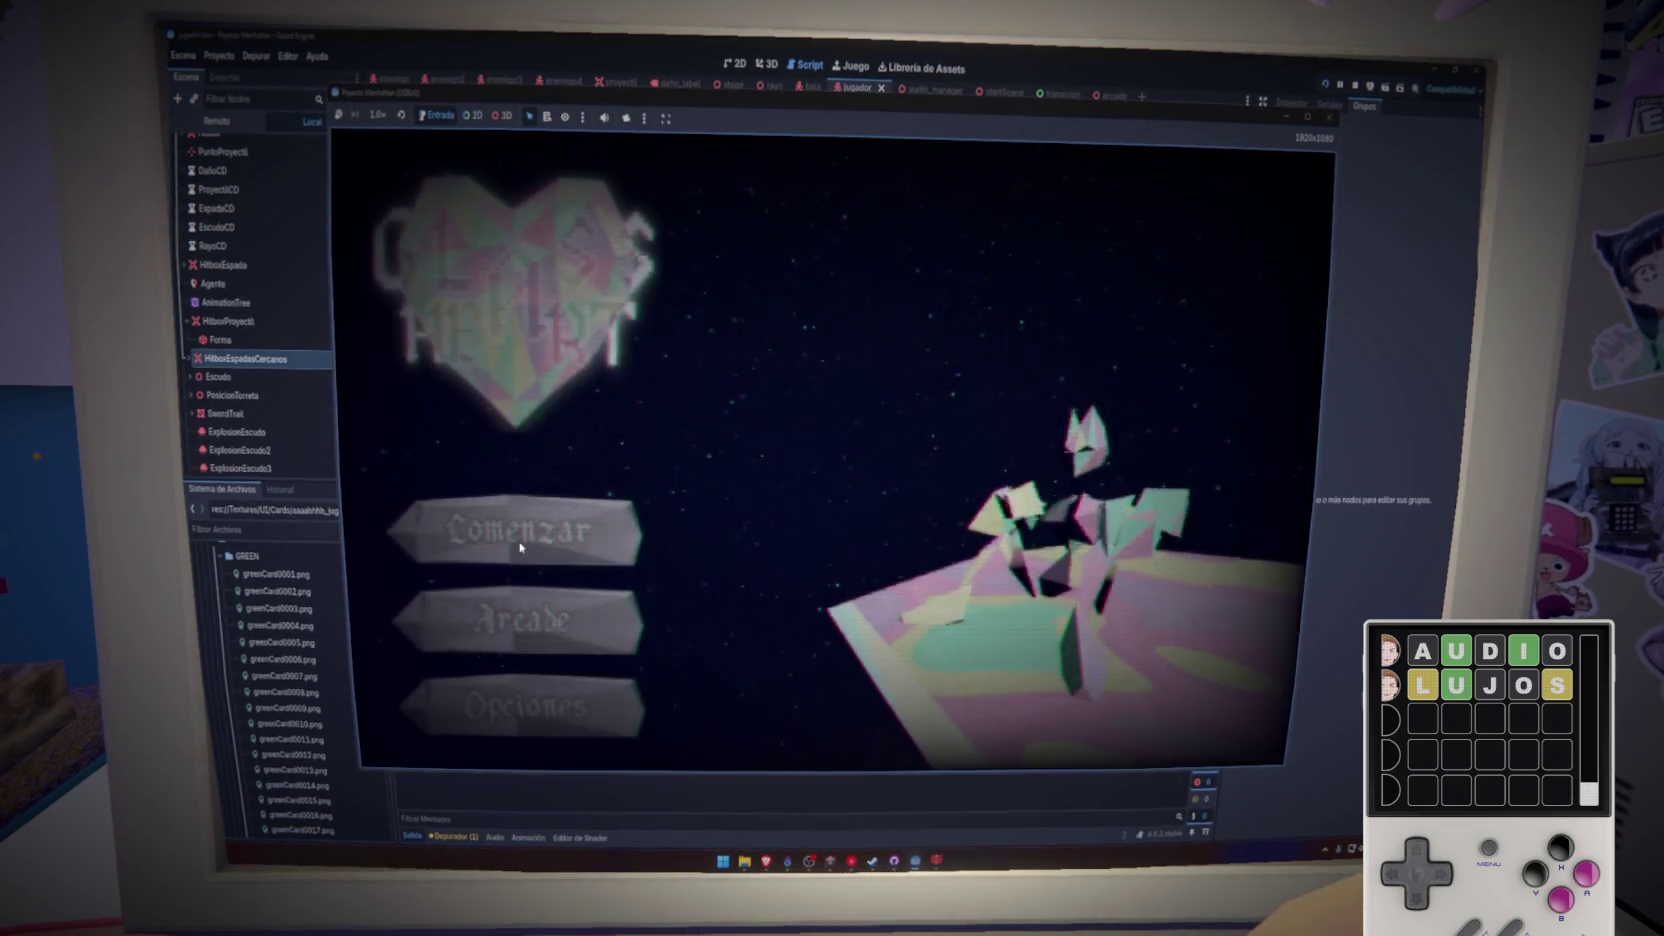
- Play Arcade mode with WASD up to 7 kills and 1 player hit, then stop with F8
{"action": "left_click", "coordinate": [519, 624]}
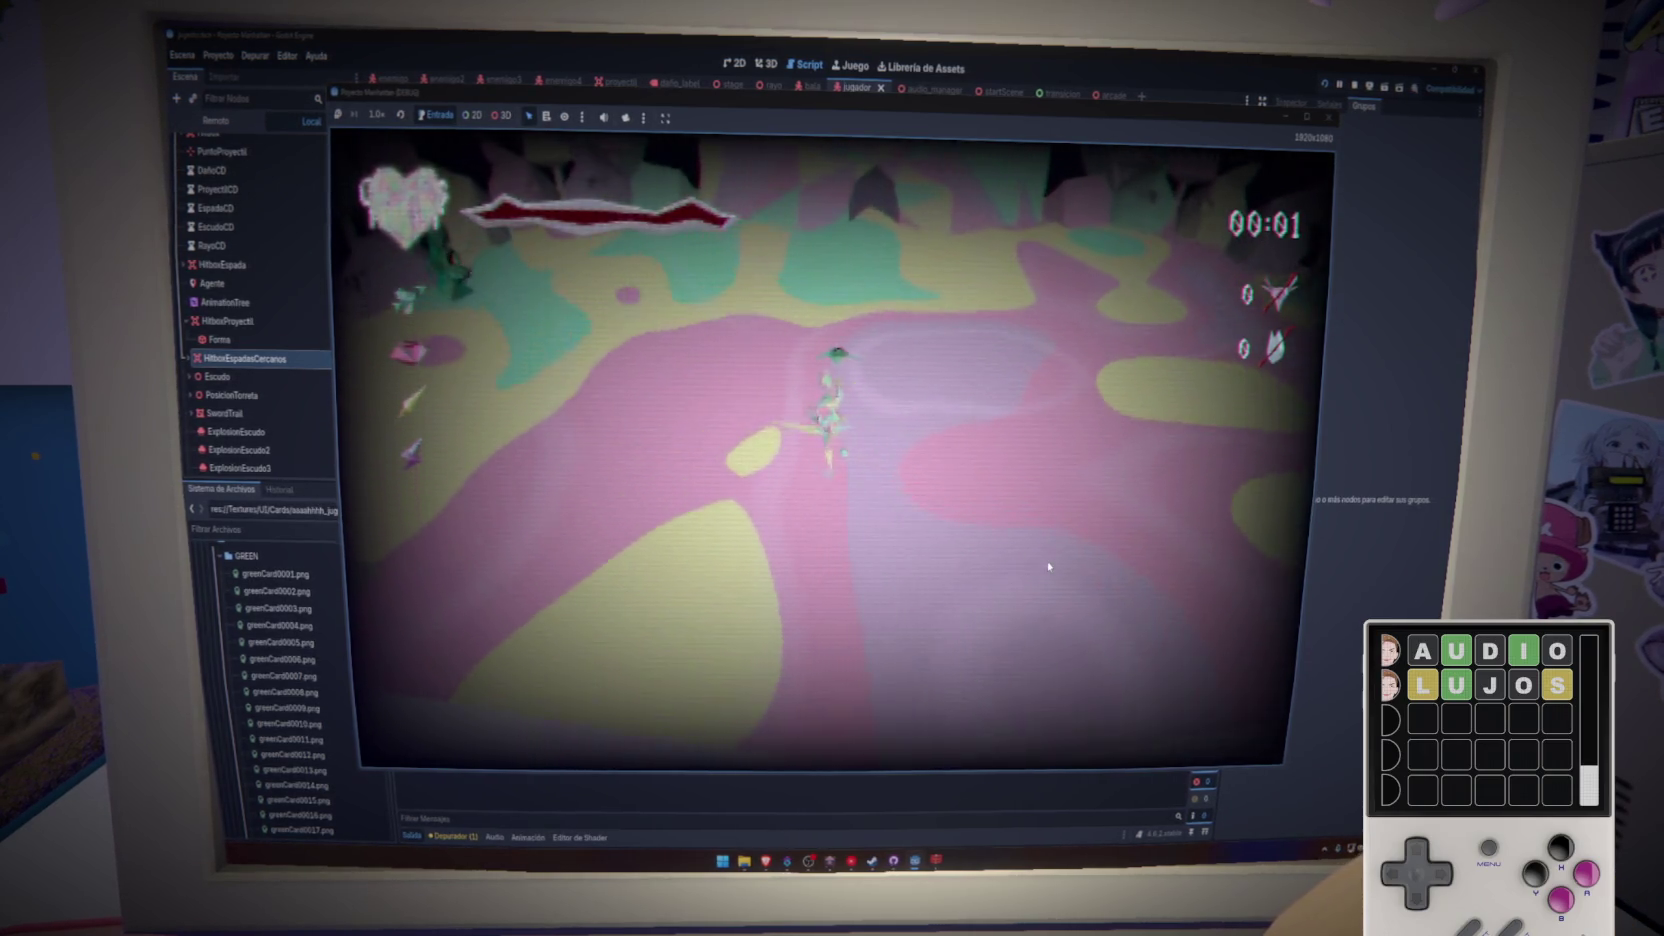
{"action": "key", "text": "w"}
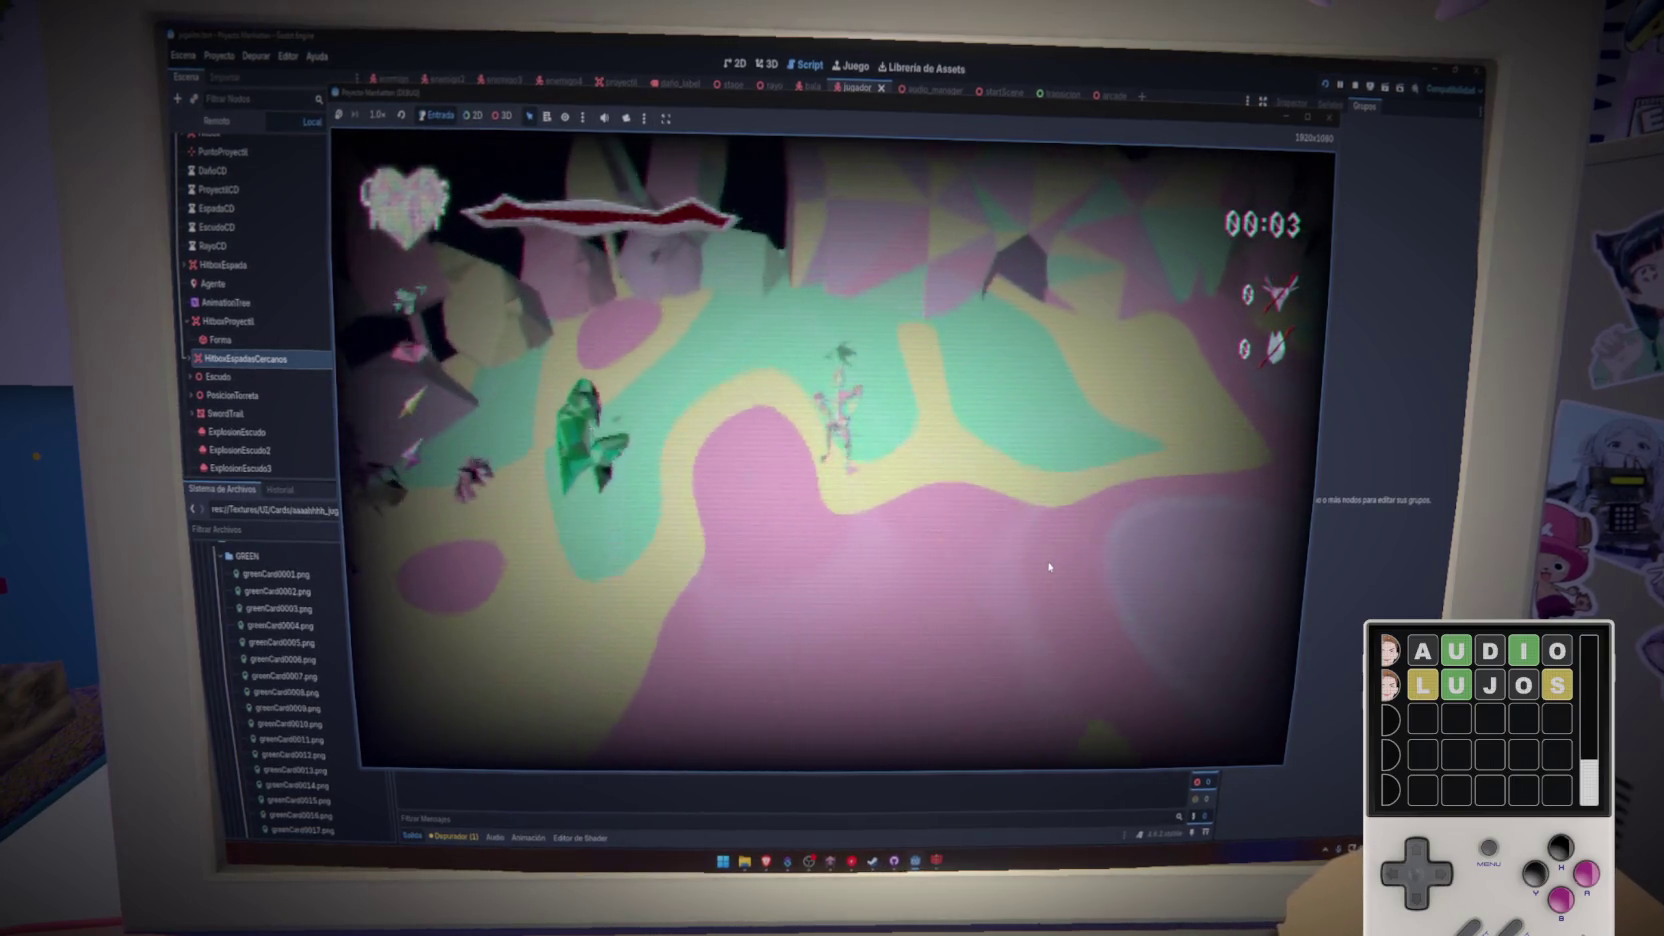
{"action": "key", "text": "s"}
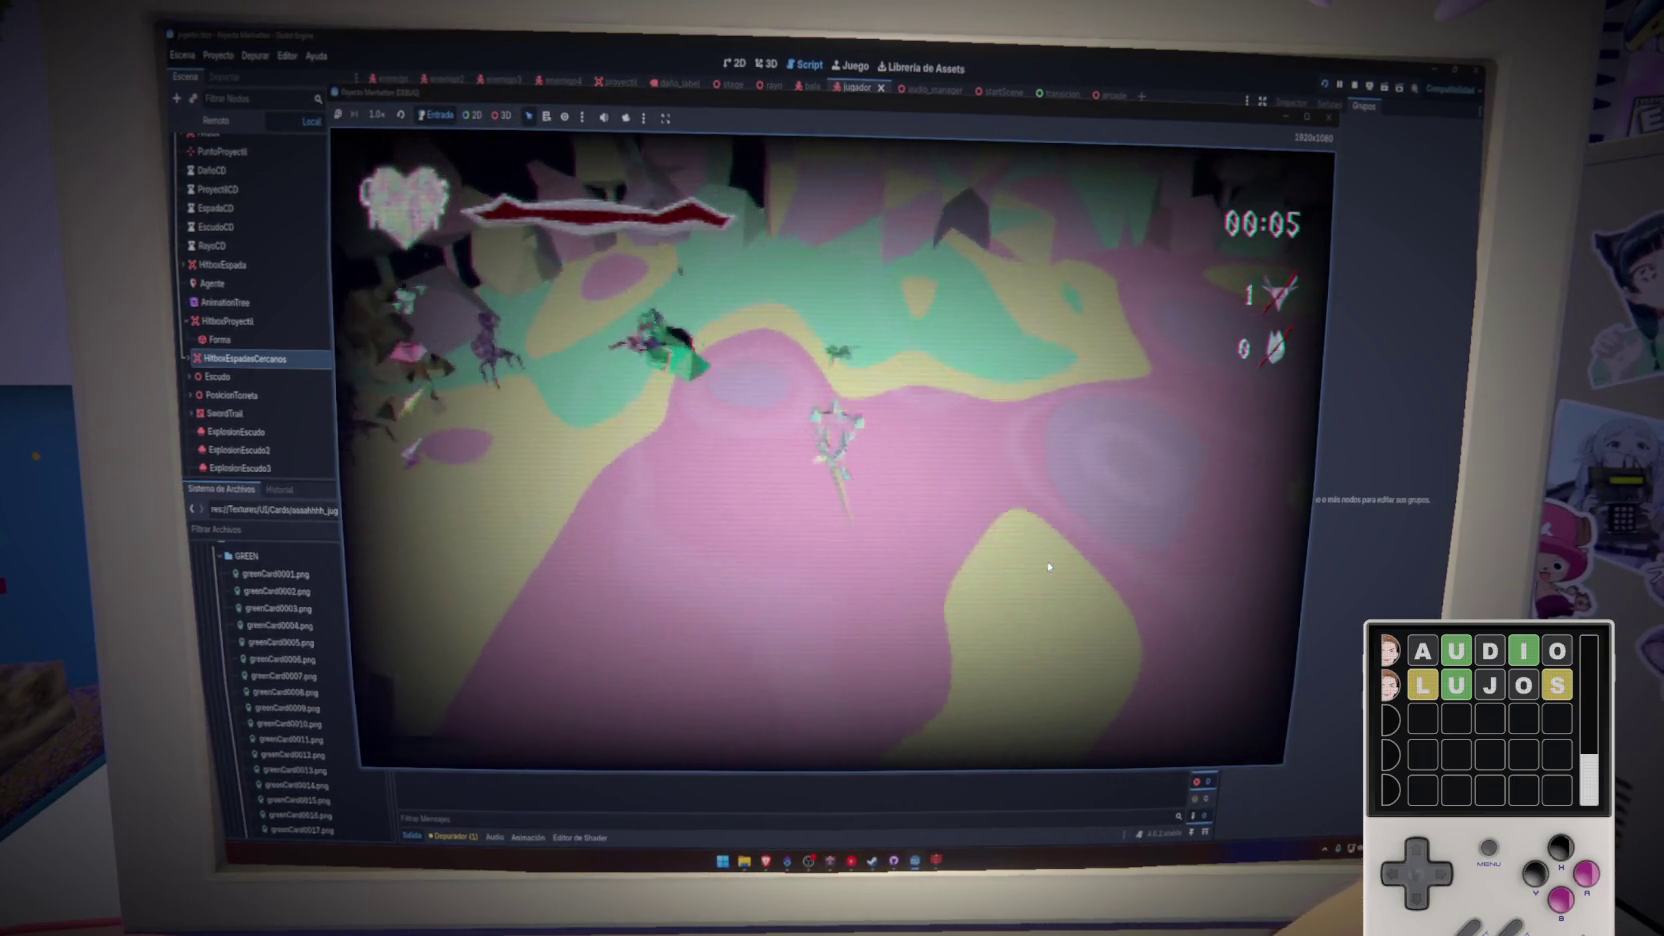
{"action": "key", "text": "w"}
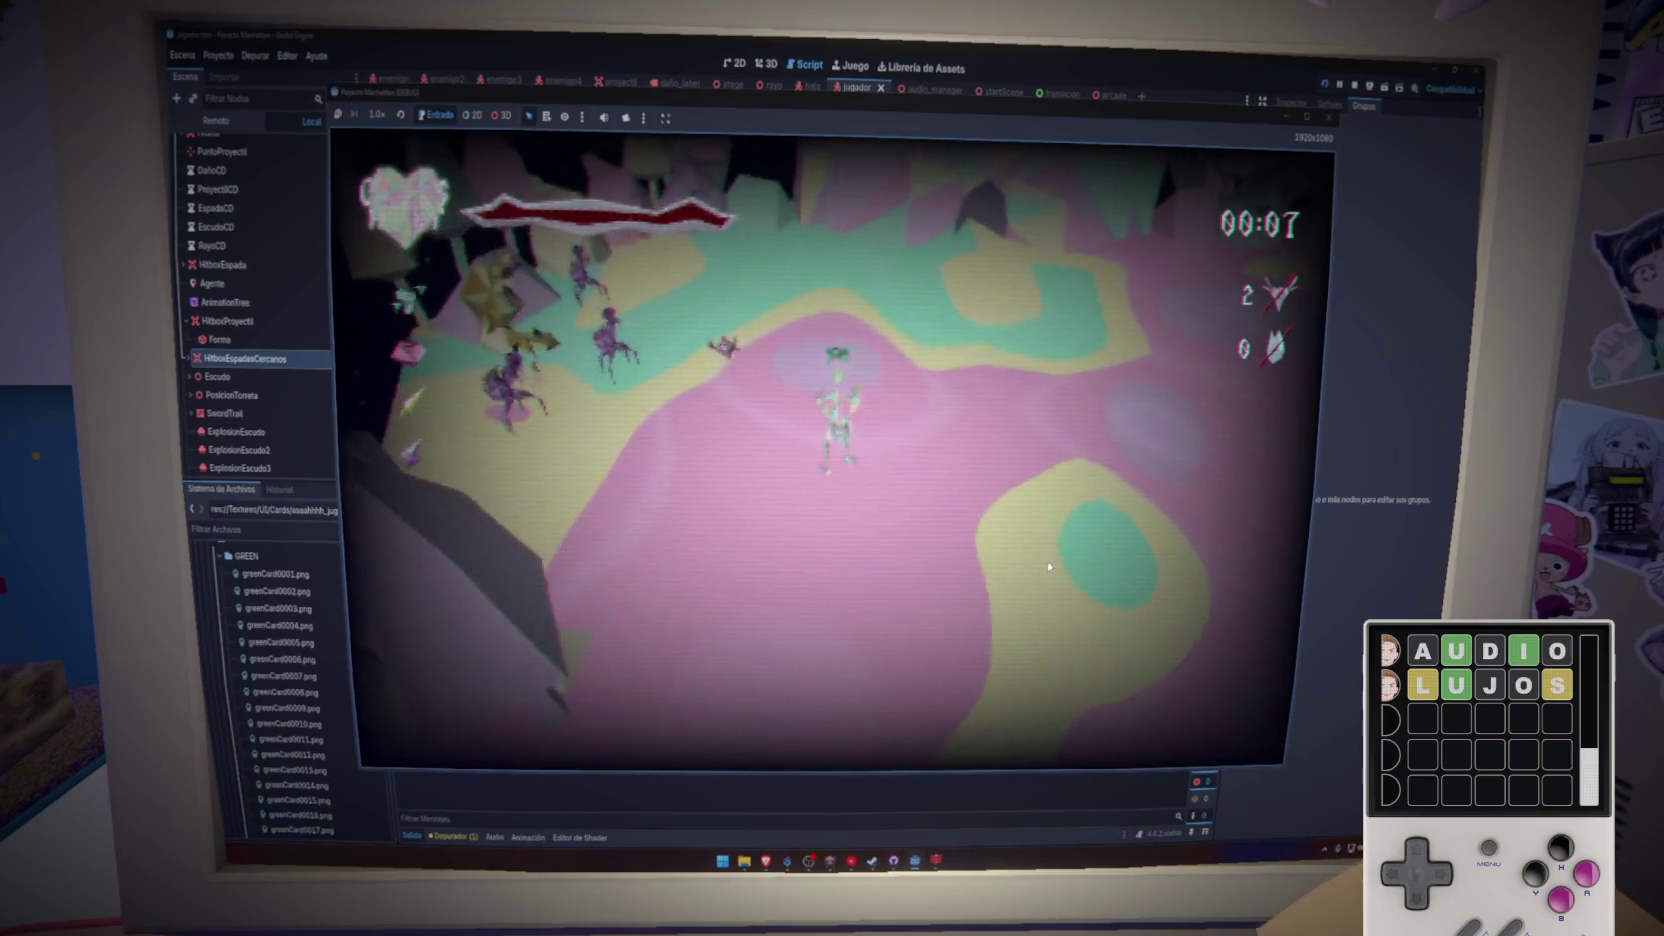
{"action": "key", "text": "w"}
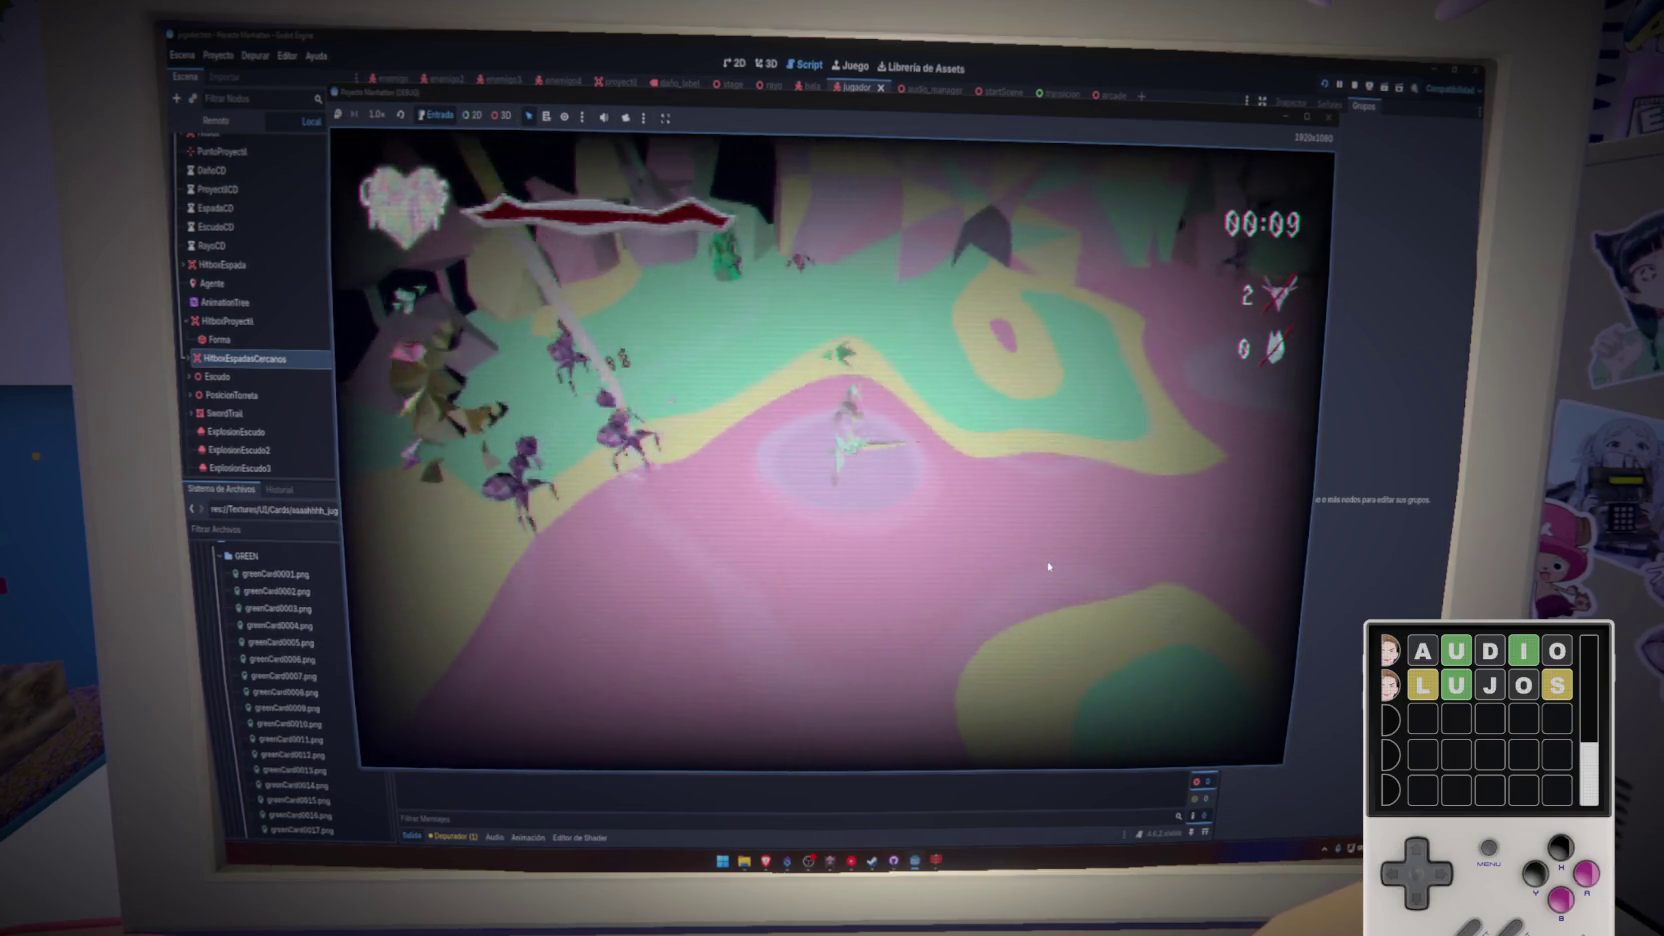
{"action": "key", "text": "w"}
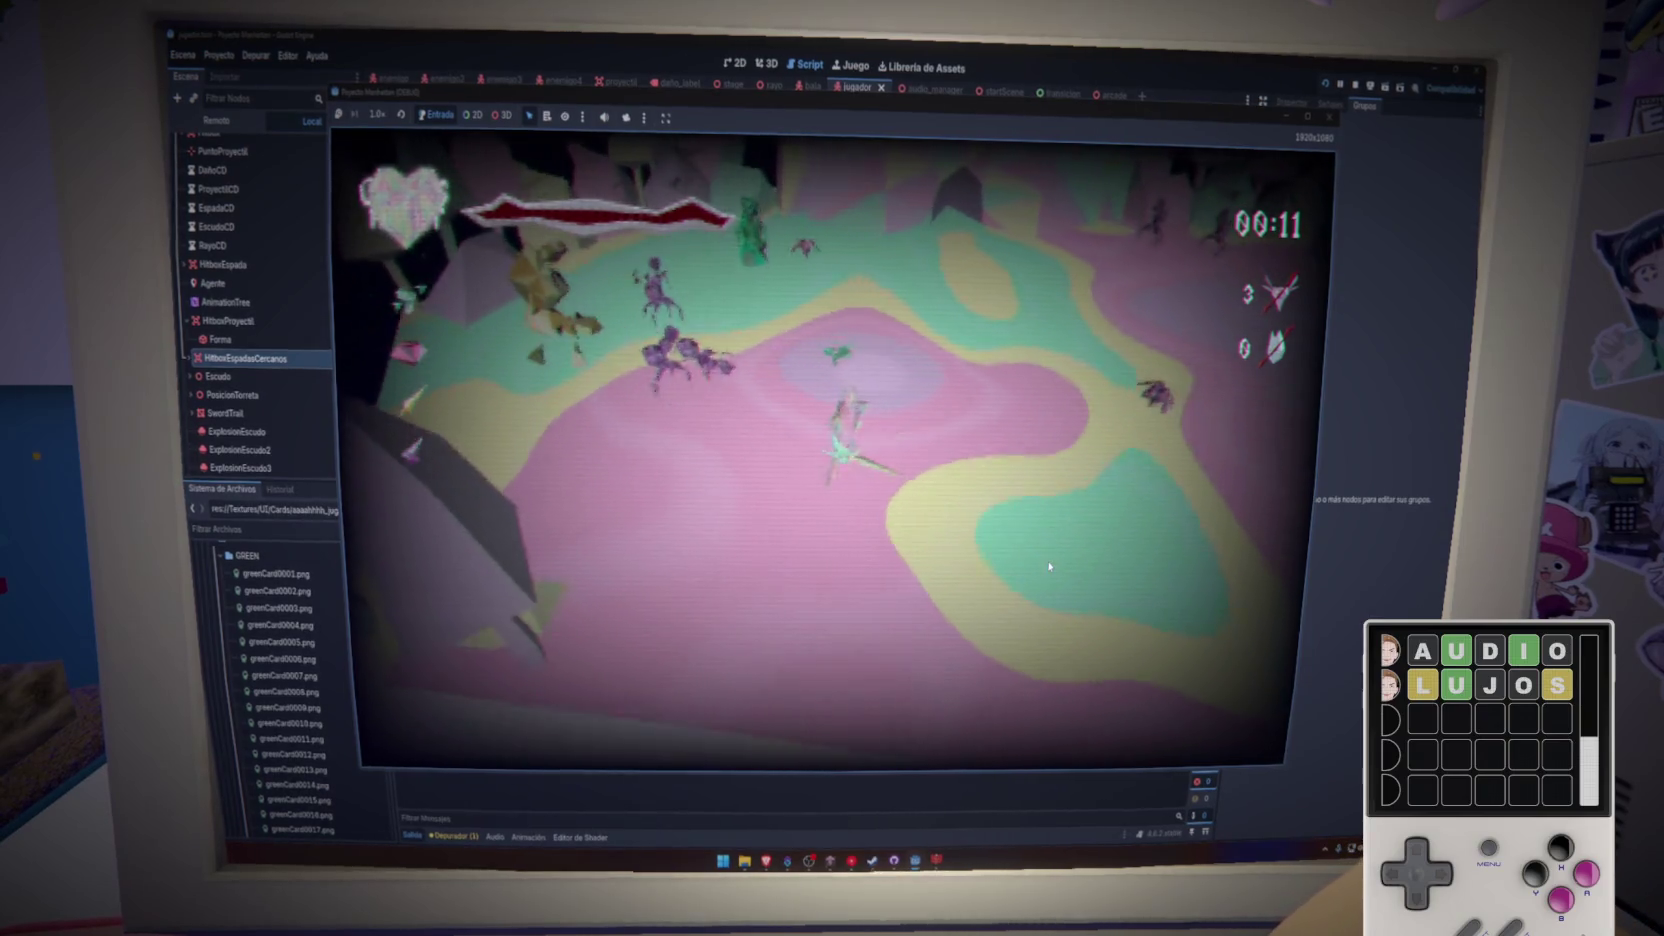
{"action": "key", "text": "w"}
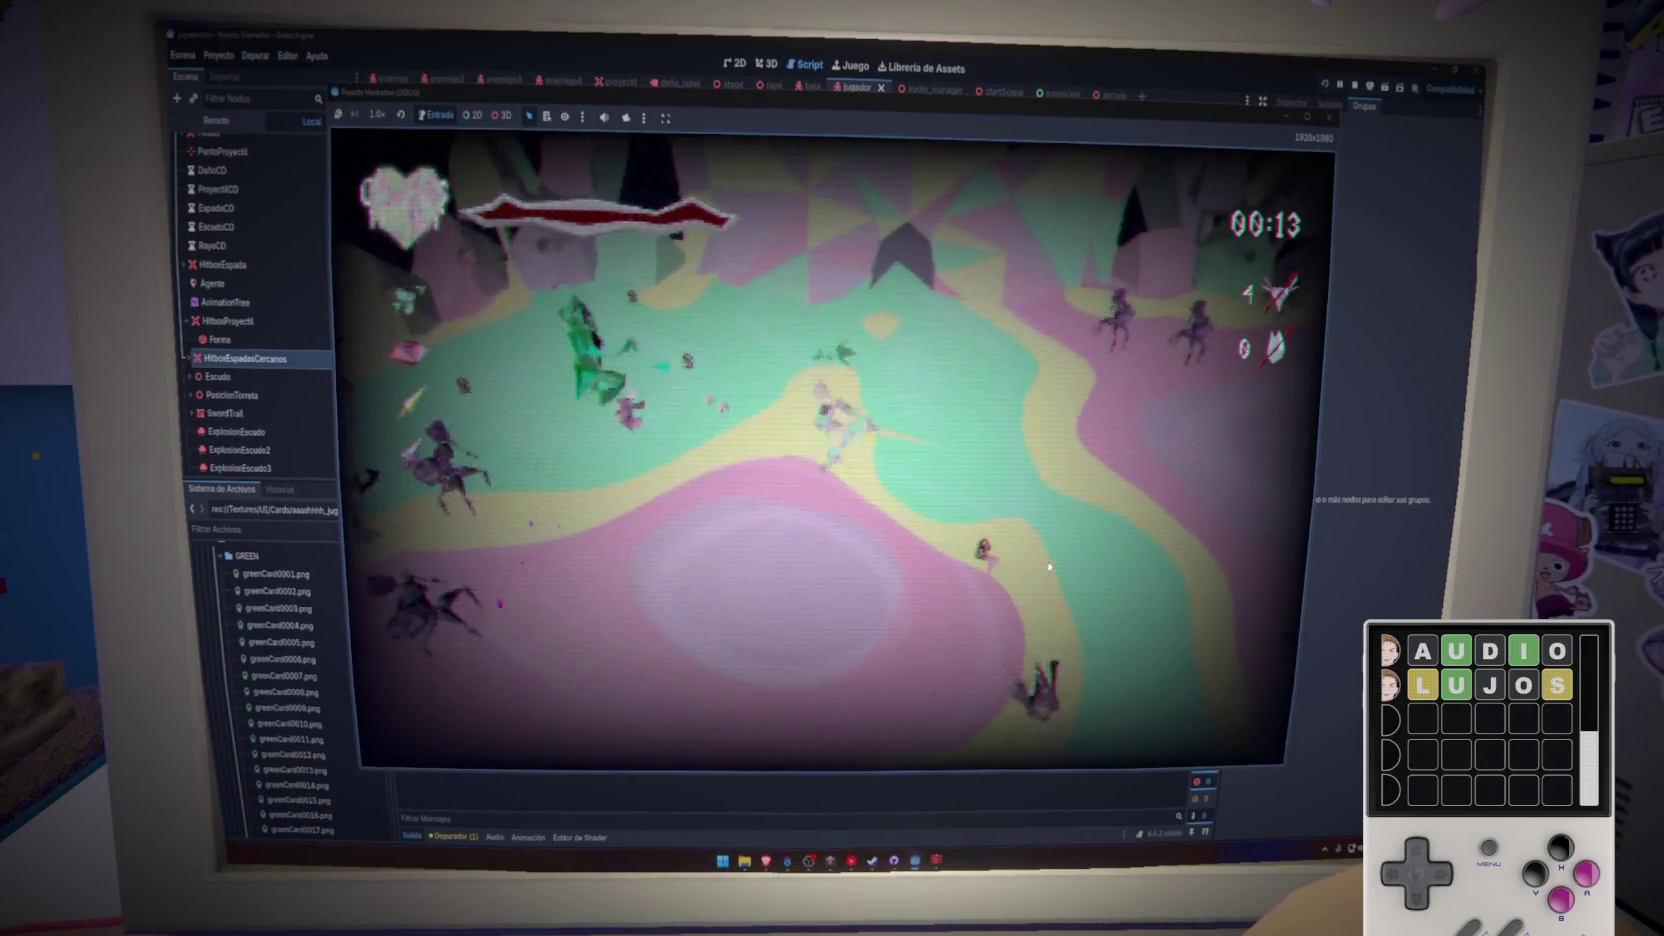
{"action": "key", "text": "w"}
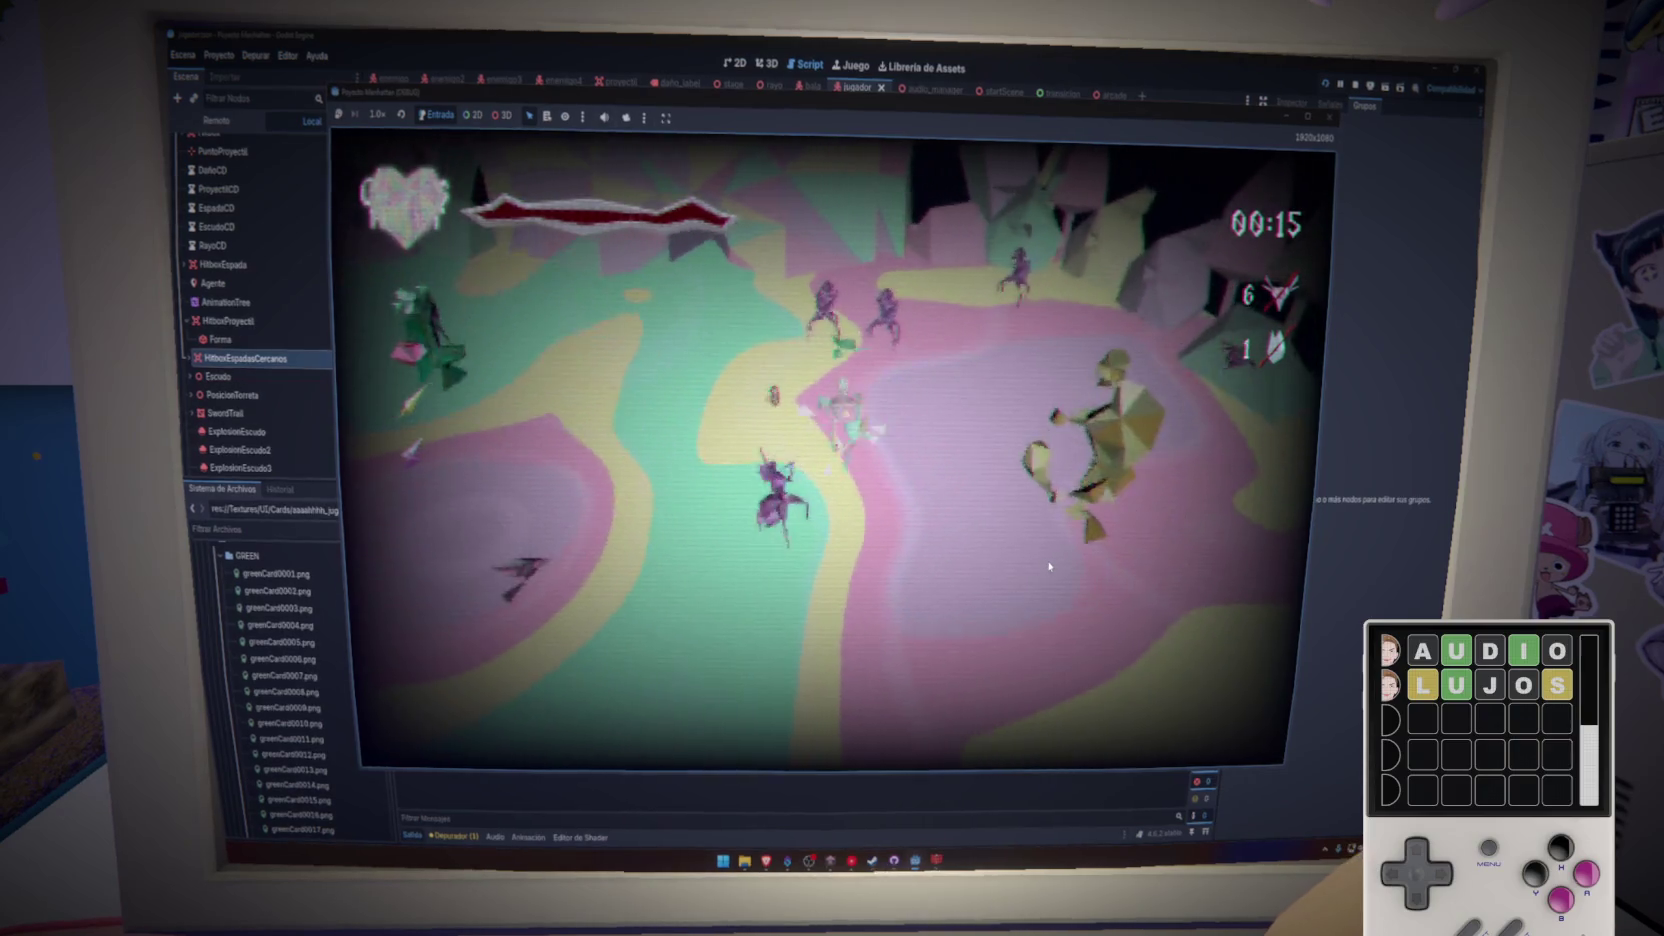
{"action": "key", "text": "w"}
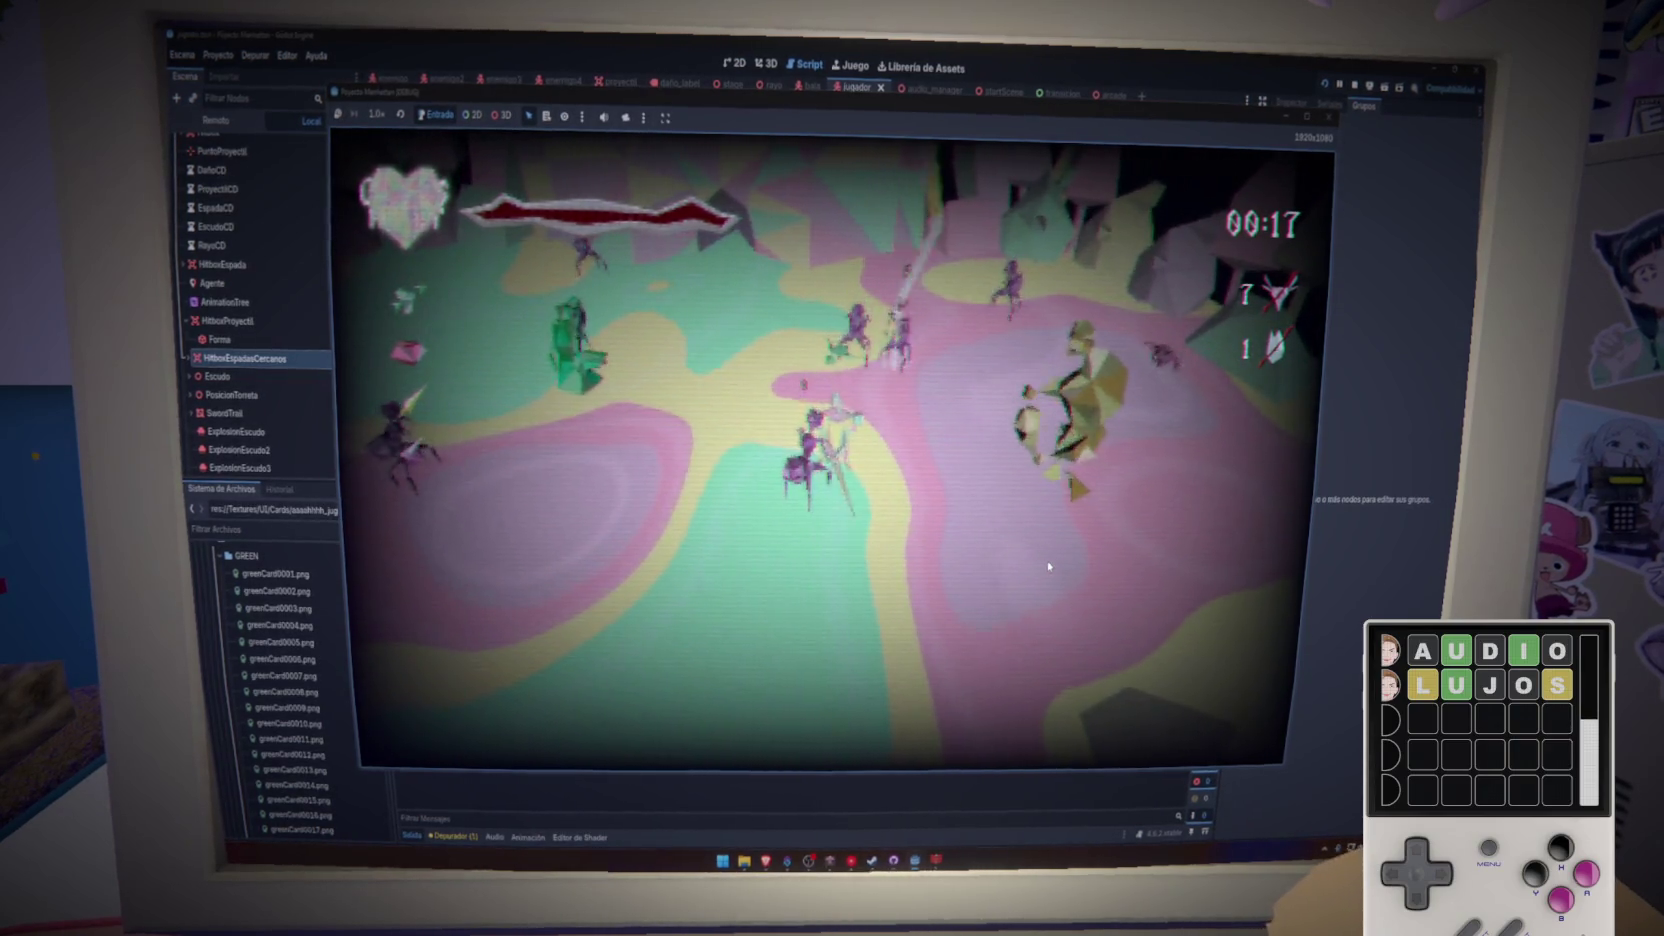
{"action": "key", "text": "w"}
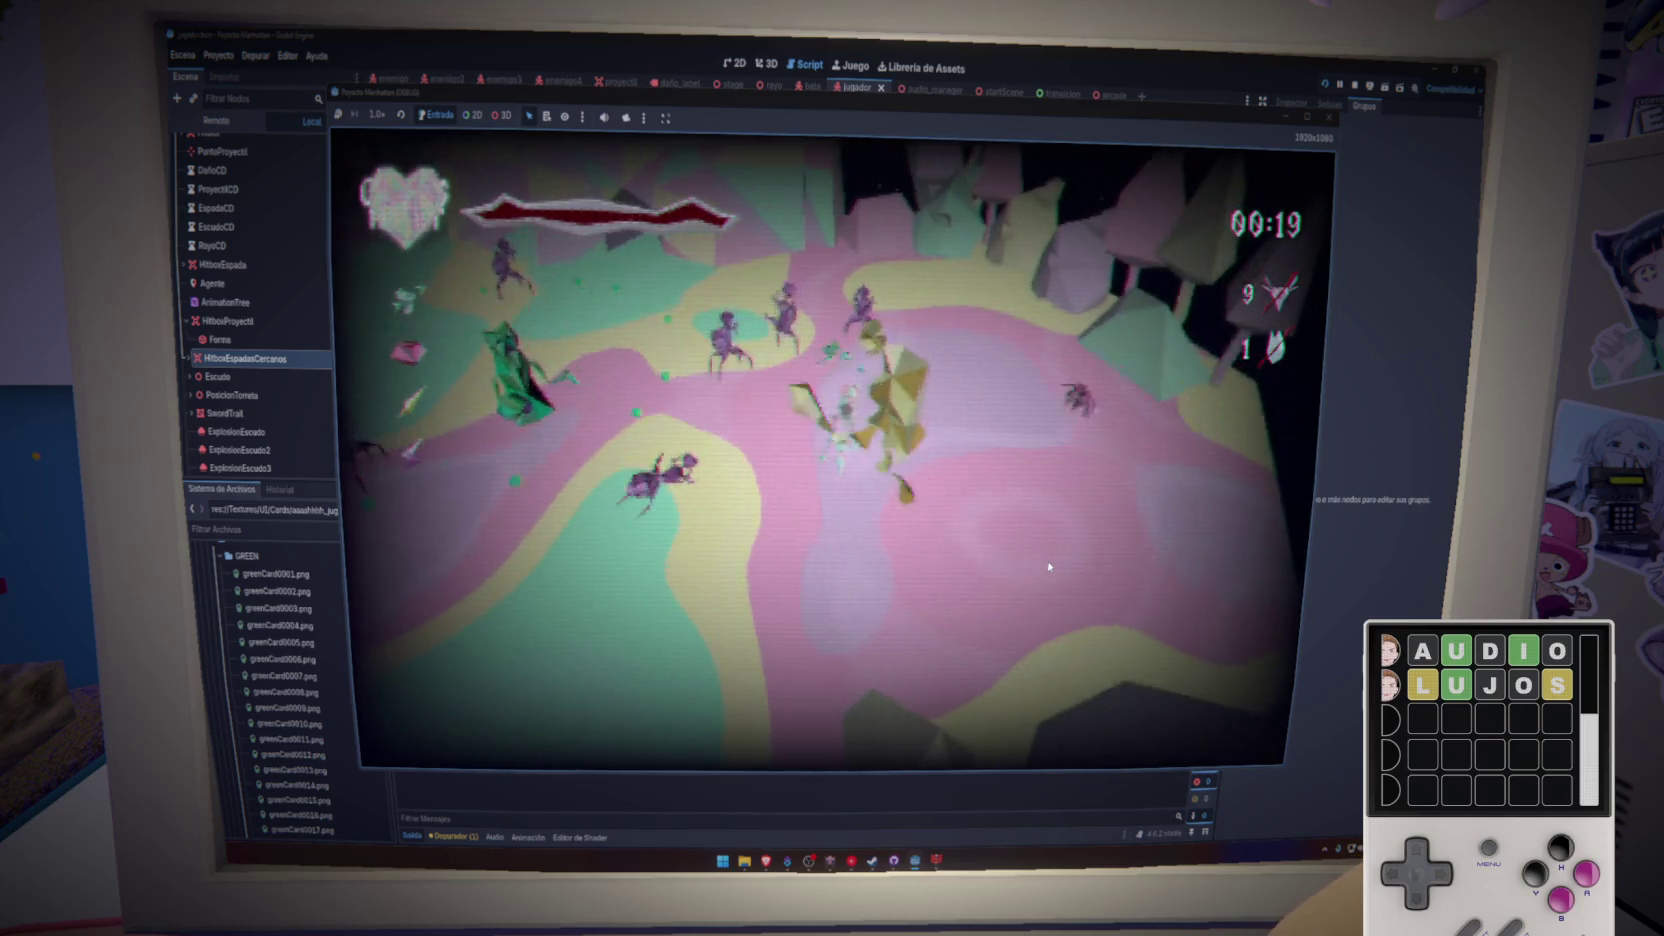
{"action": "key", "text": "w"}
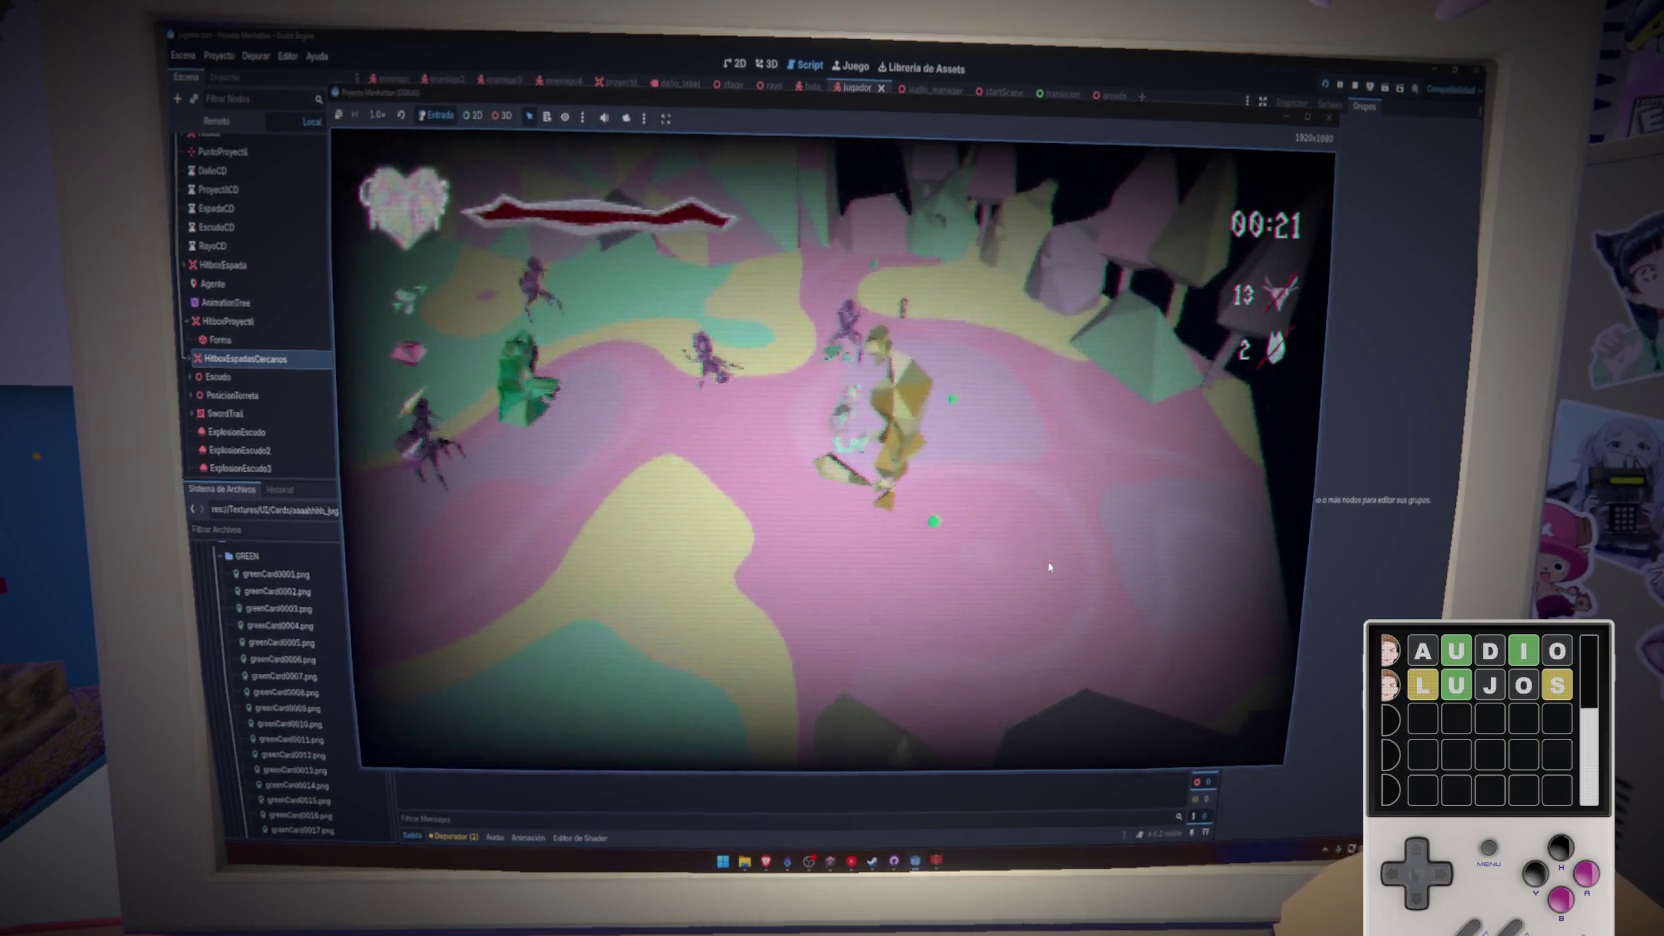
{"action": "key", "text": "w"}
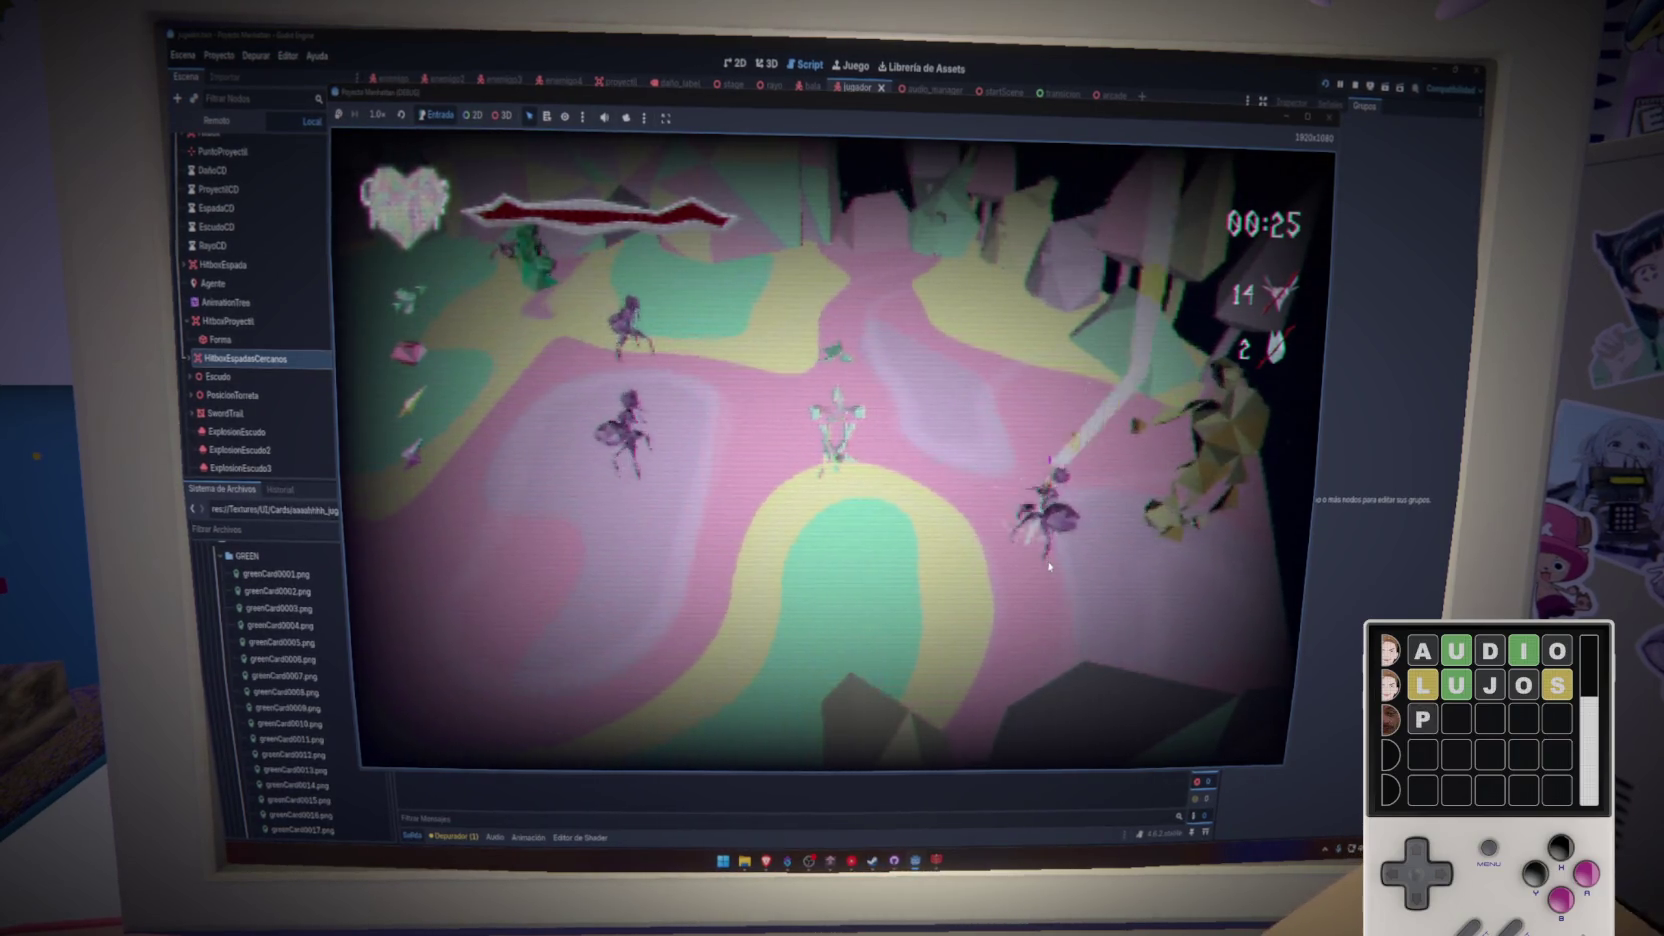
{"action": "key", "text": "a"}
{"action": "key", "text": "a"}
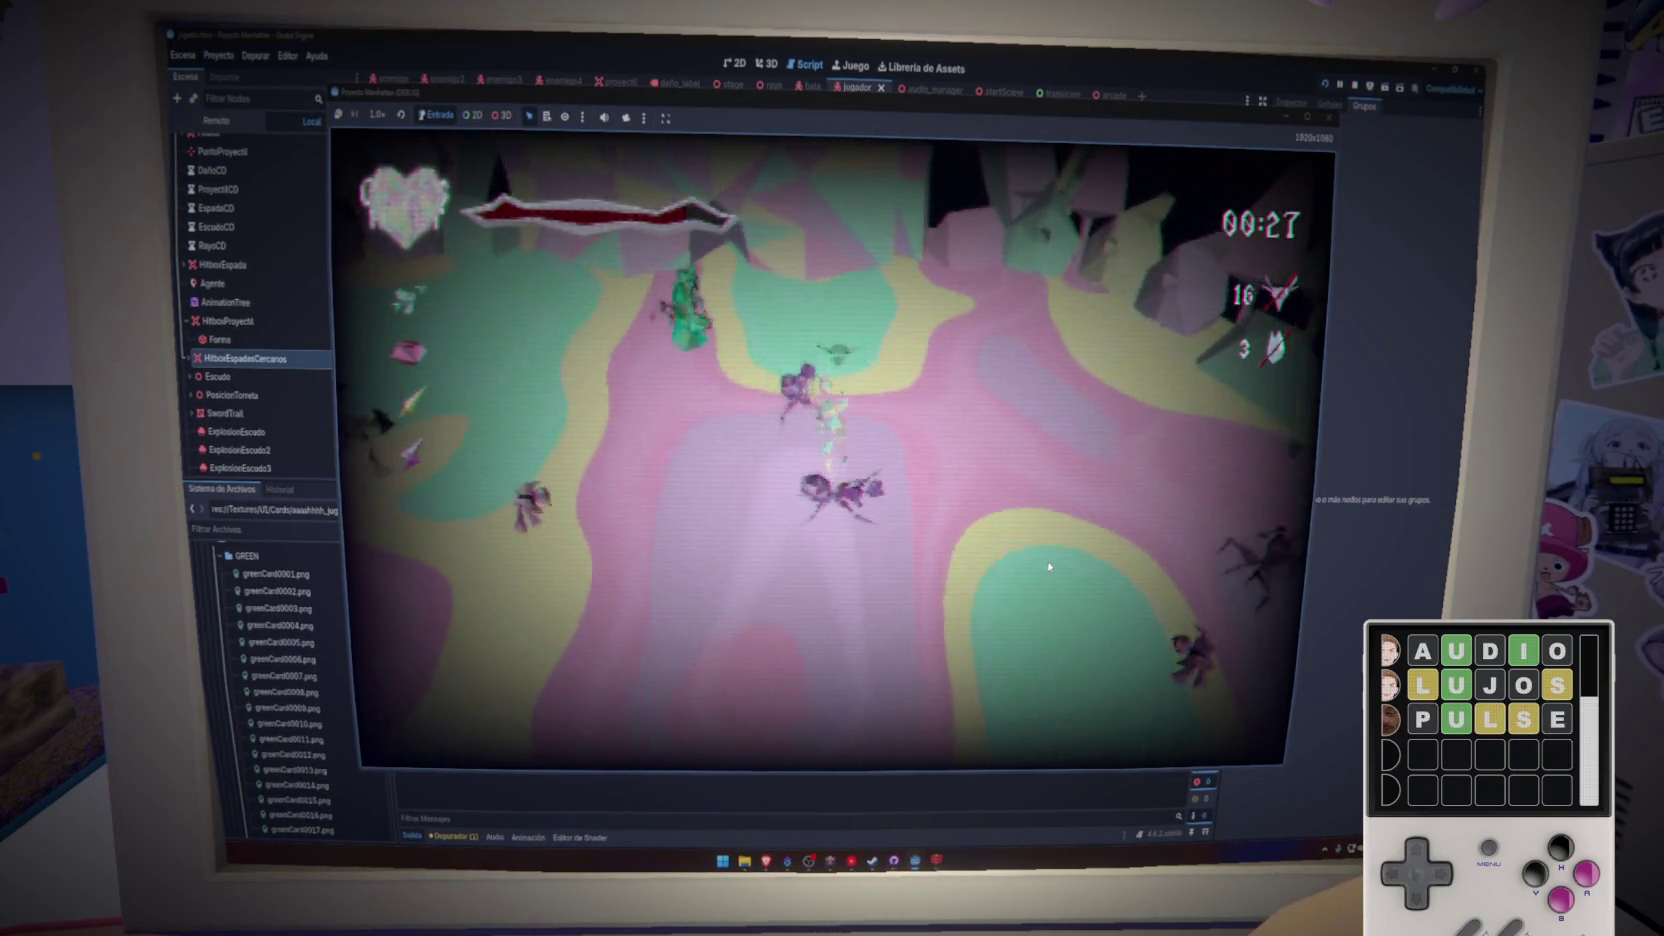
{"action": "key", "text": "w"}
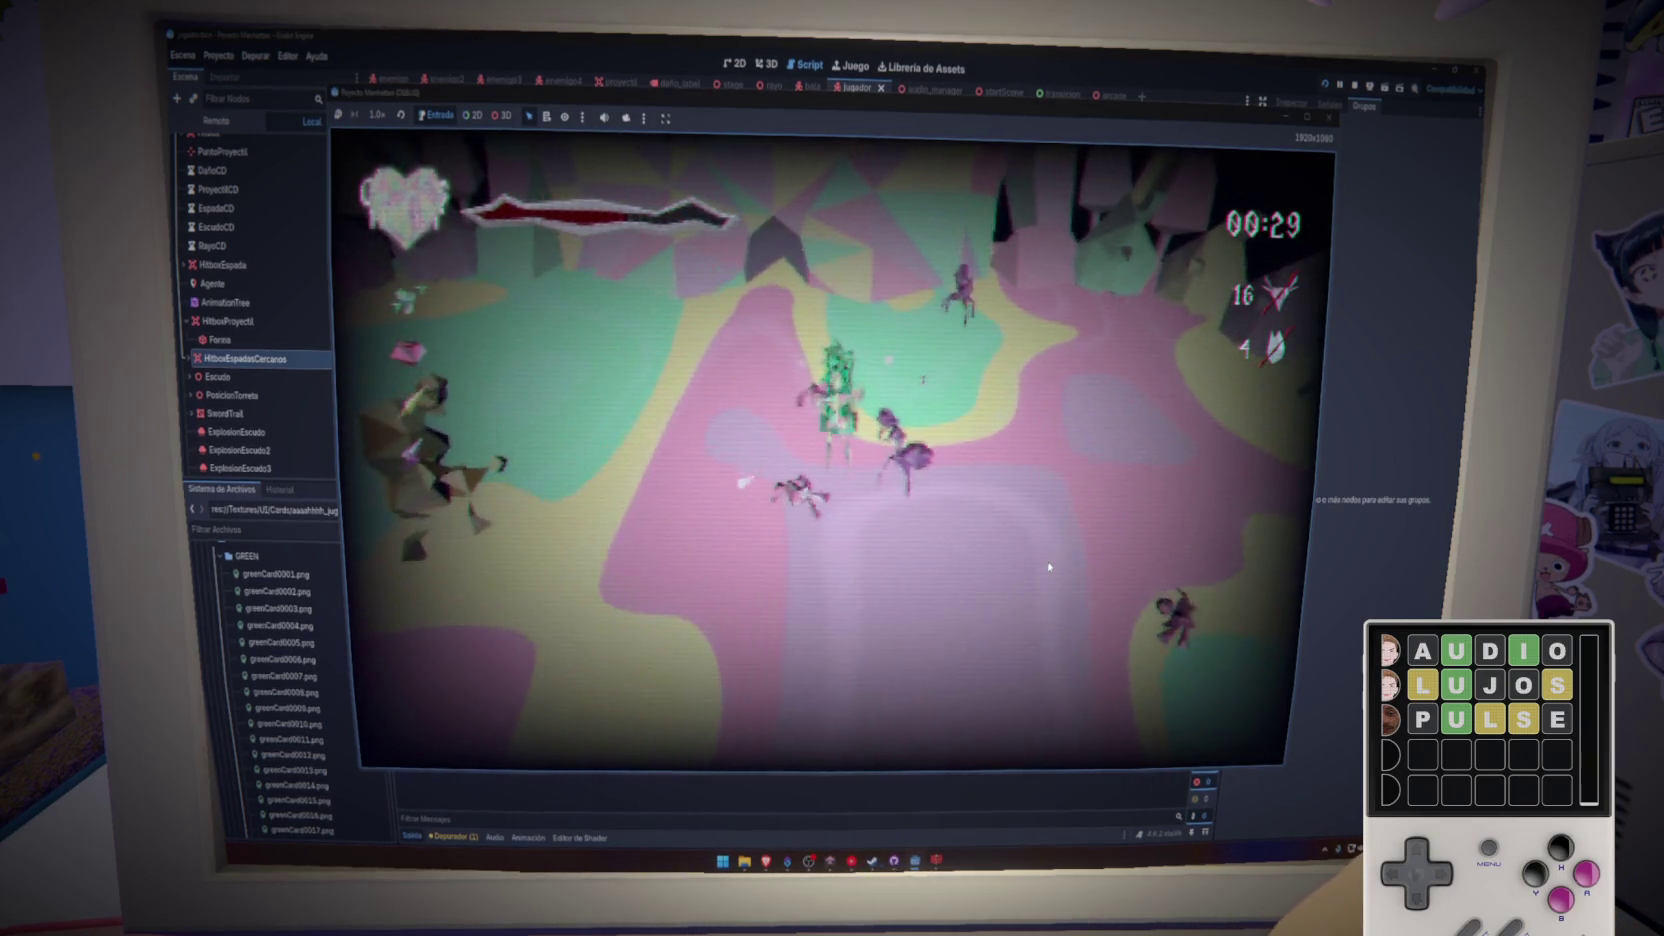
{"action": "key", "text": "a"}
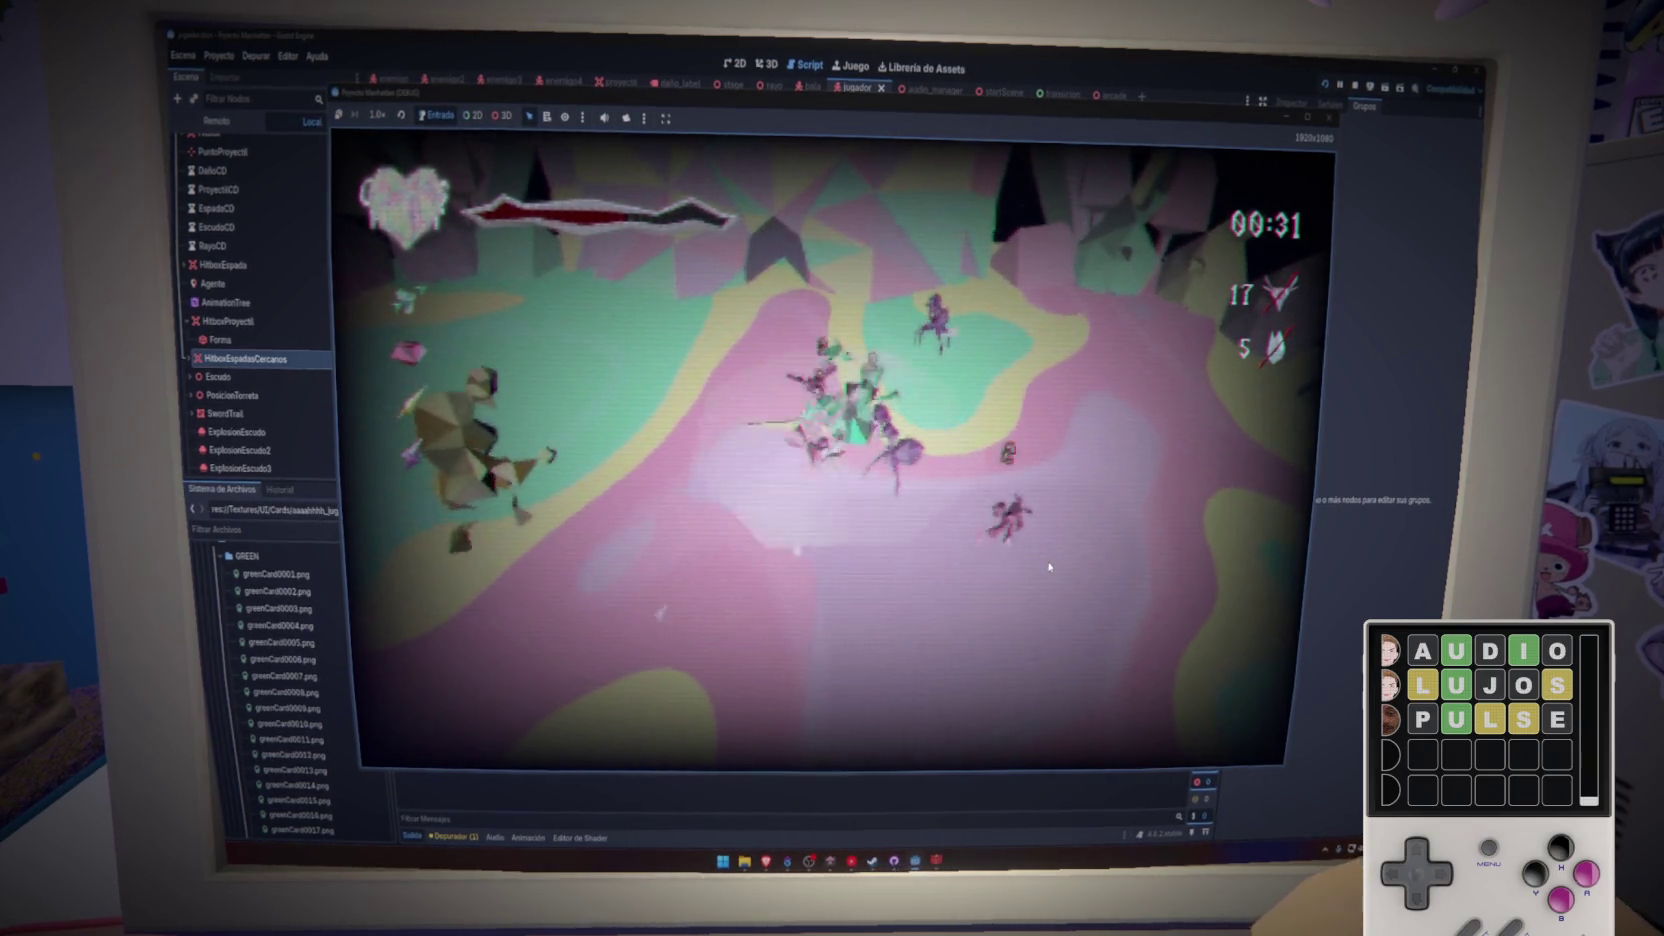
{"action": "key", "text": "d"}
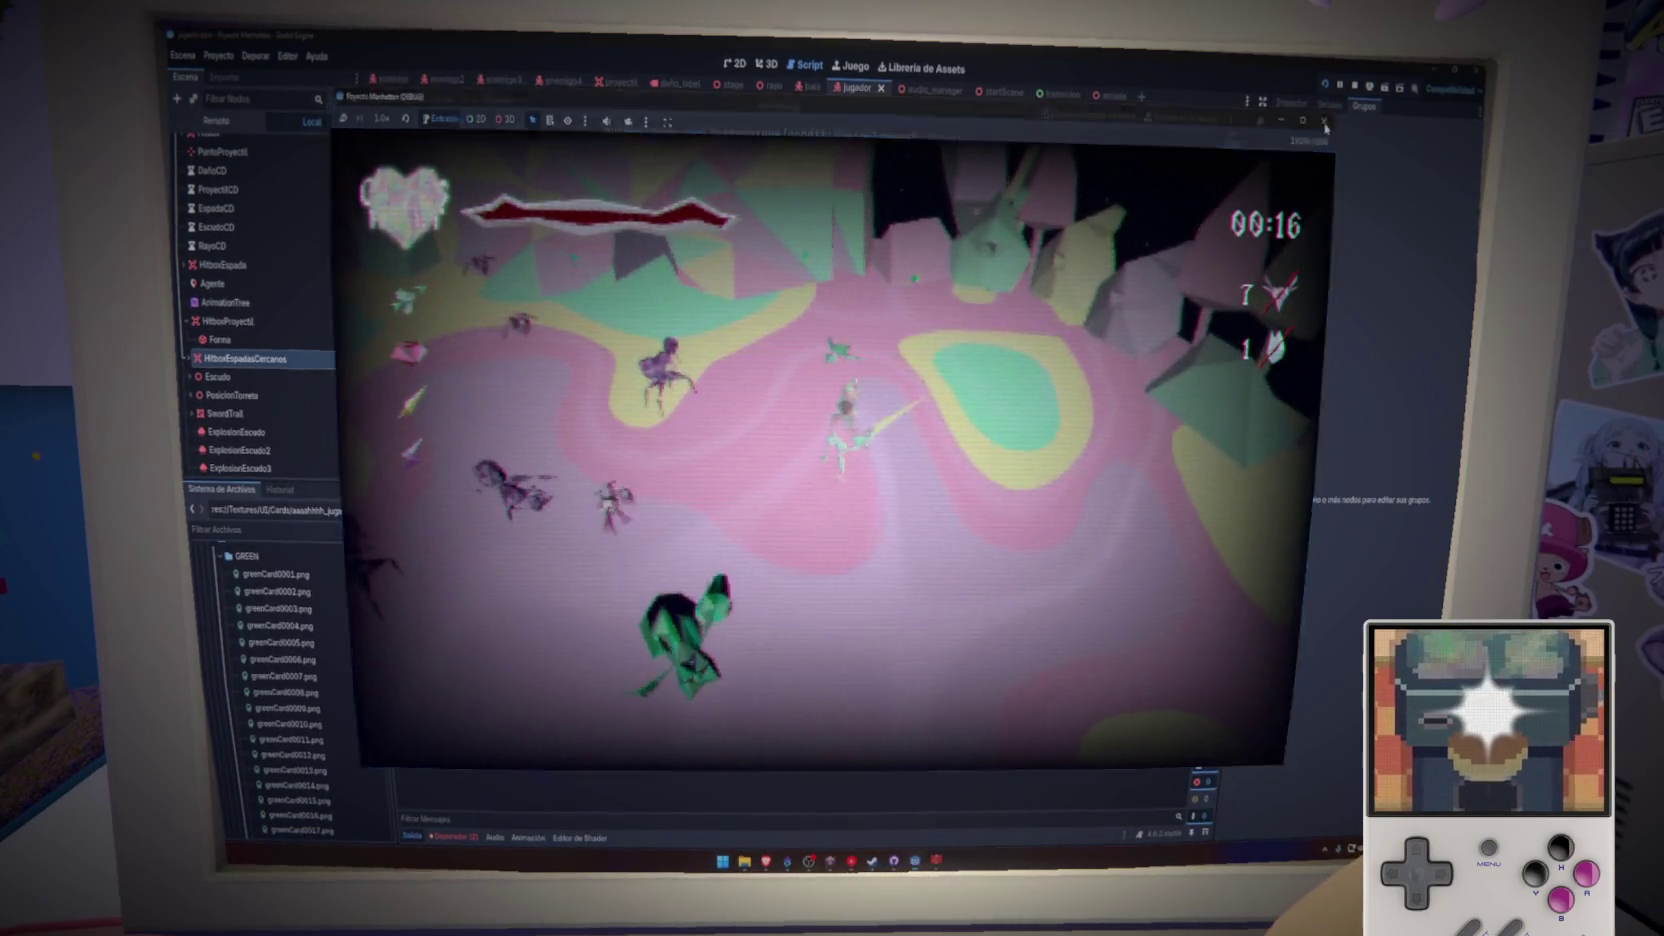
{"action": "key", "text": "F8"}
{"action": "key", "text": "ctrl+s"}
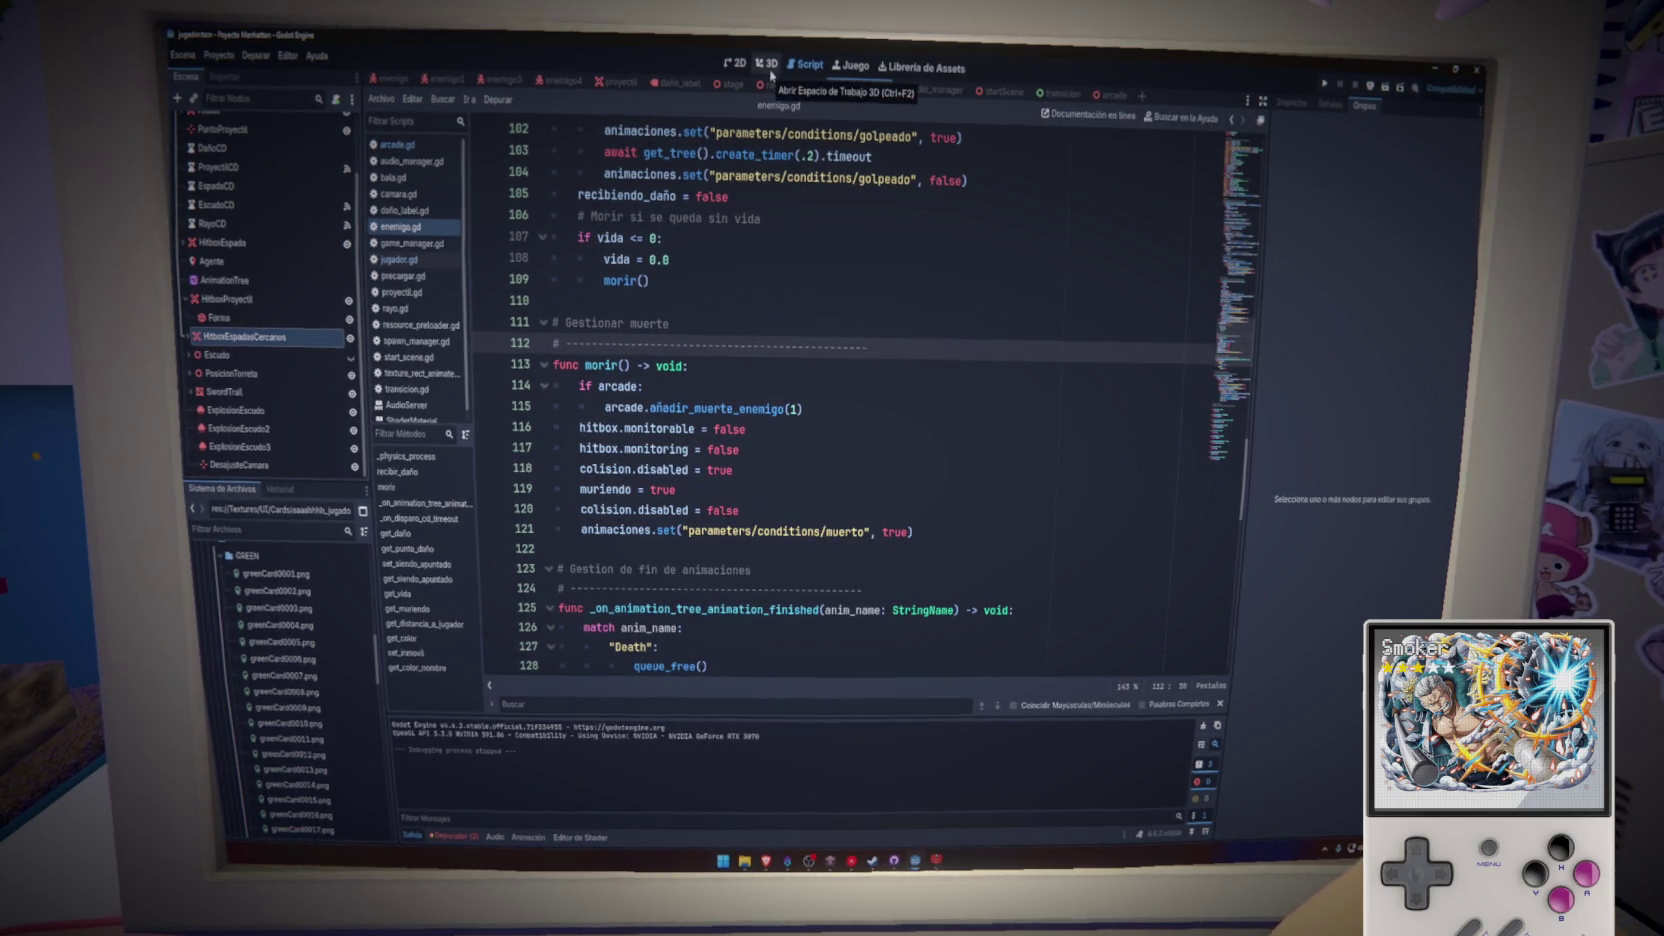
- Open the arcade scene in 2D, expand CanvasLayer, IngameMenu2 and VBoxContainers, then cancel Add Child Node
{"action": "left_click", "coordinate": [732, 66]}
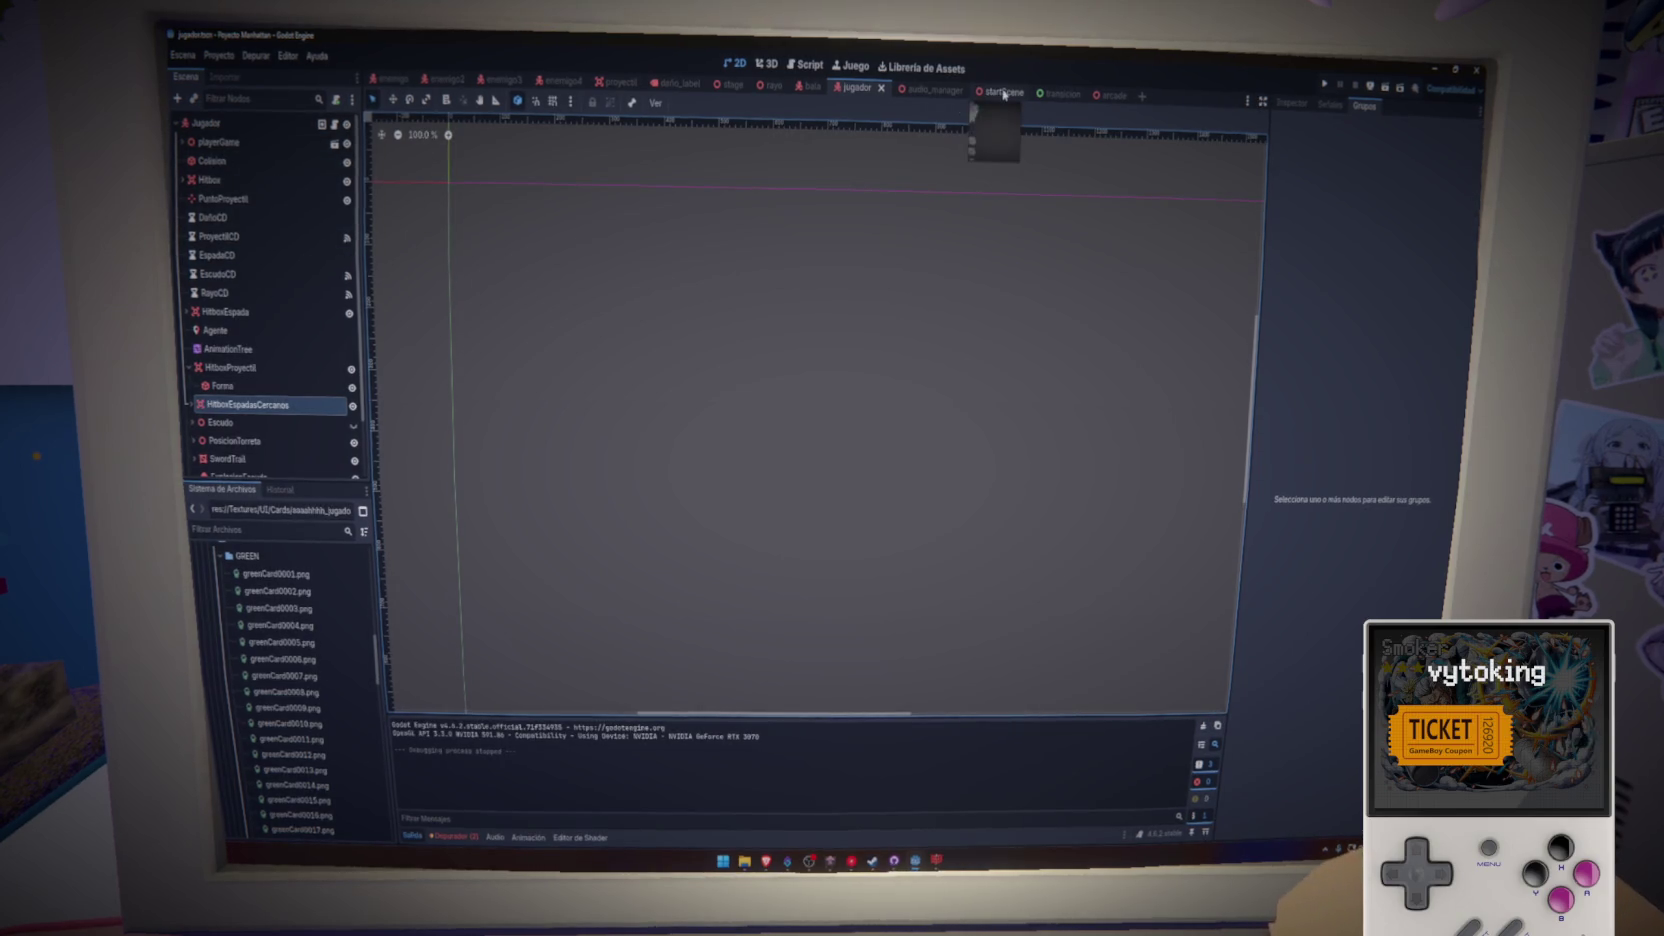
{"action": "left_click", "coordinate": [1114, 95]}
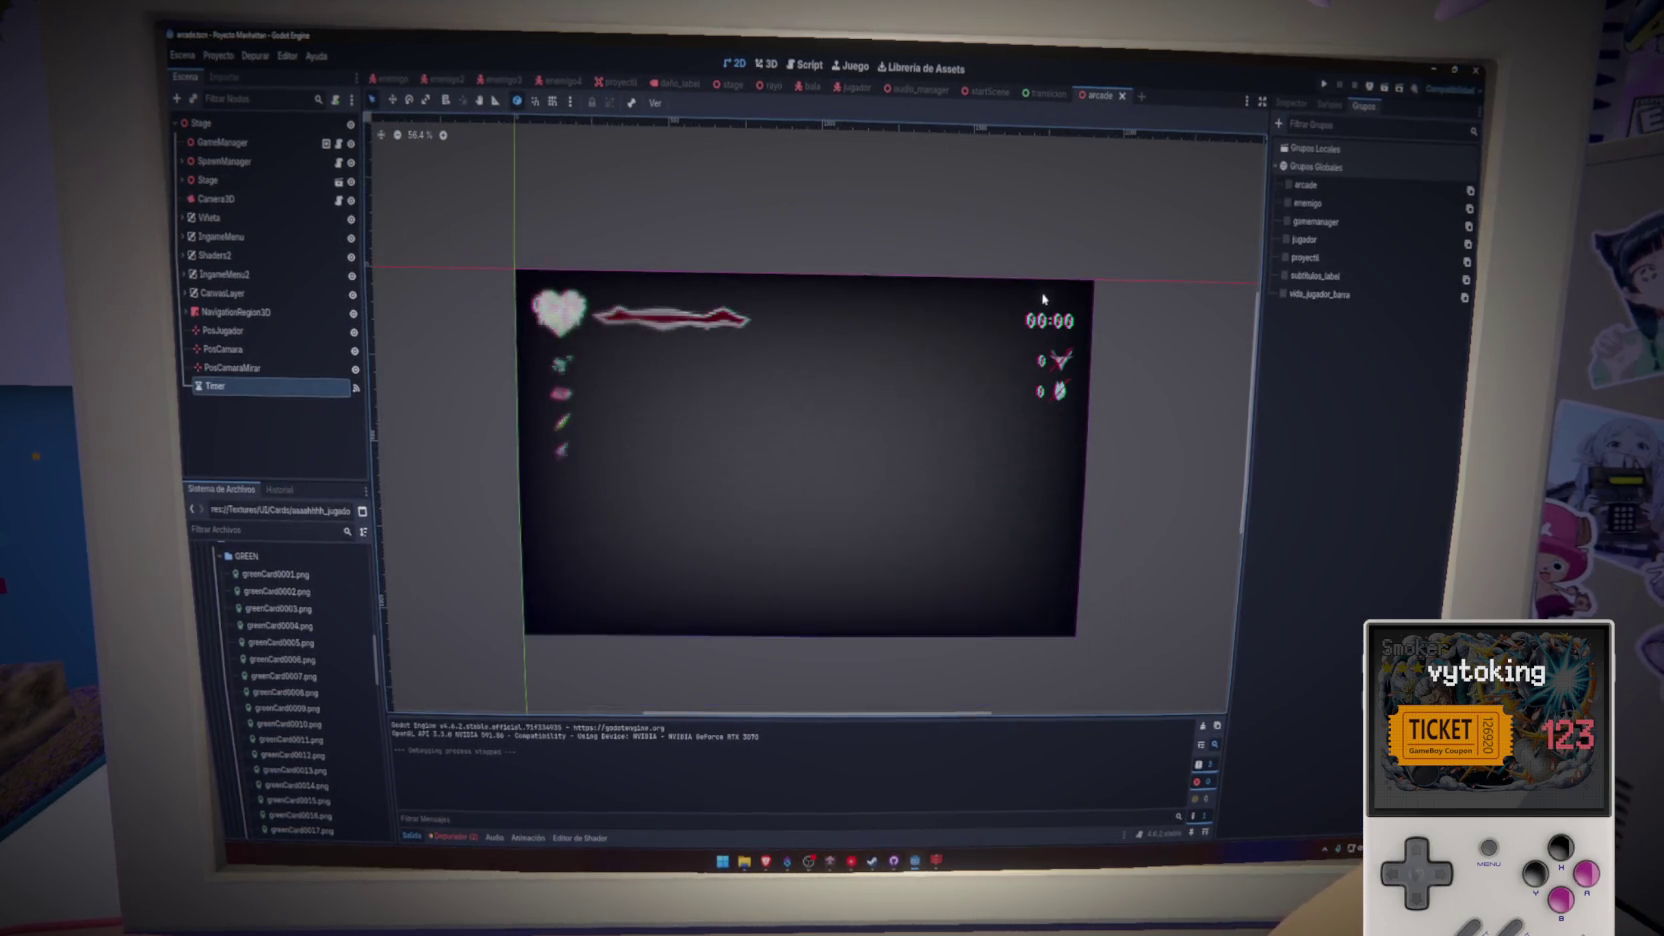
{"action": "left_click", "coordinate": [189, 293]}
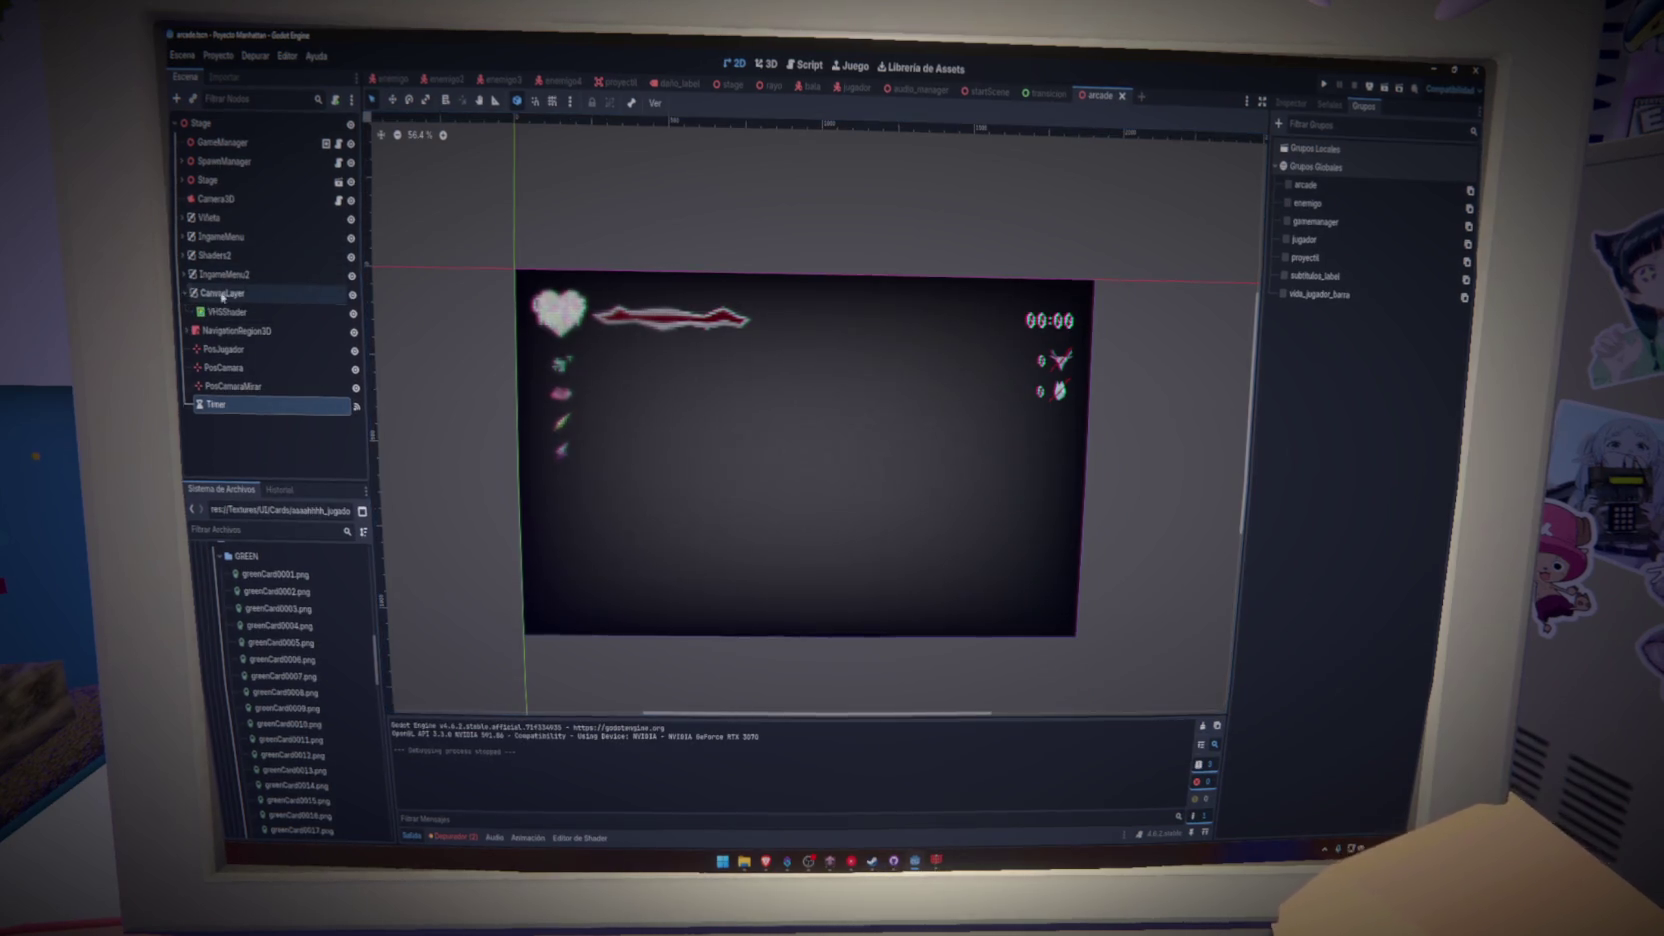
{"action": "left_click", "coordinate": [183, 274]}
{"action": "left_click", "coordinate": [236, 293]}
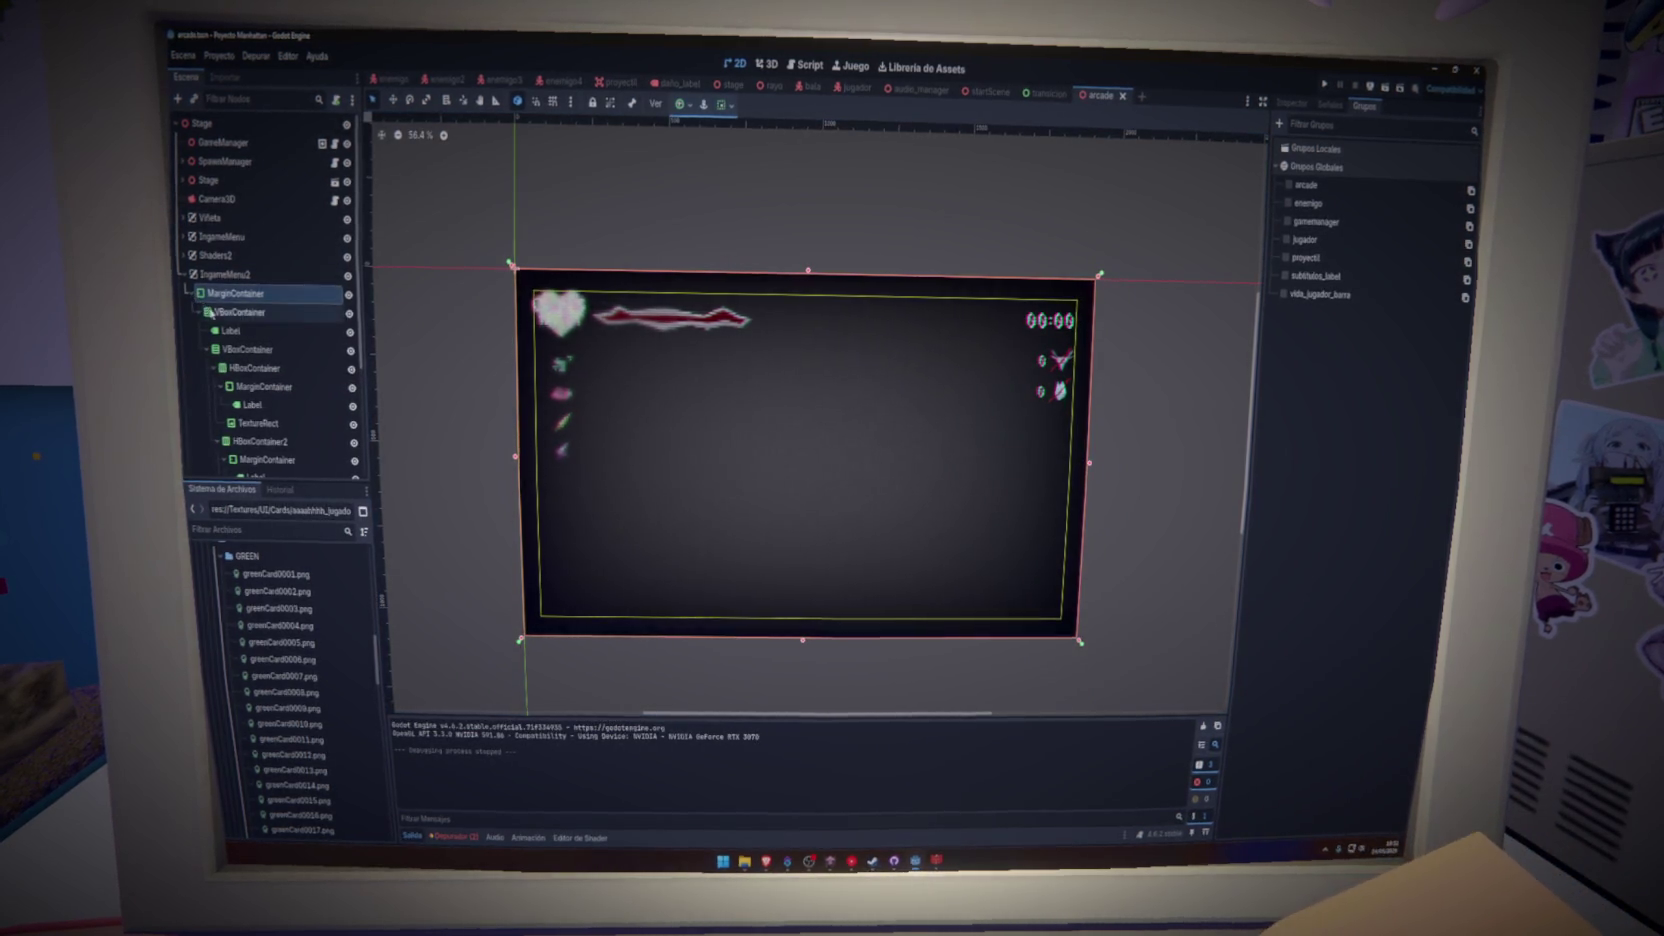
{"action": "left_click", "coordinate": [226, 313]}
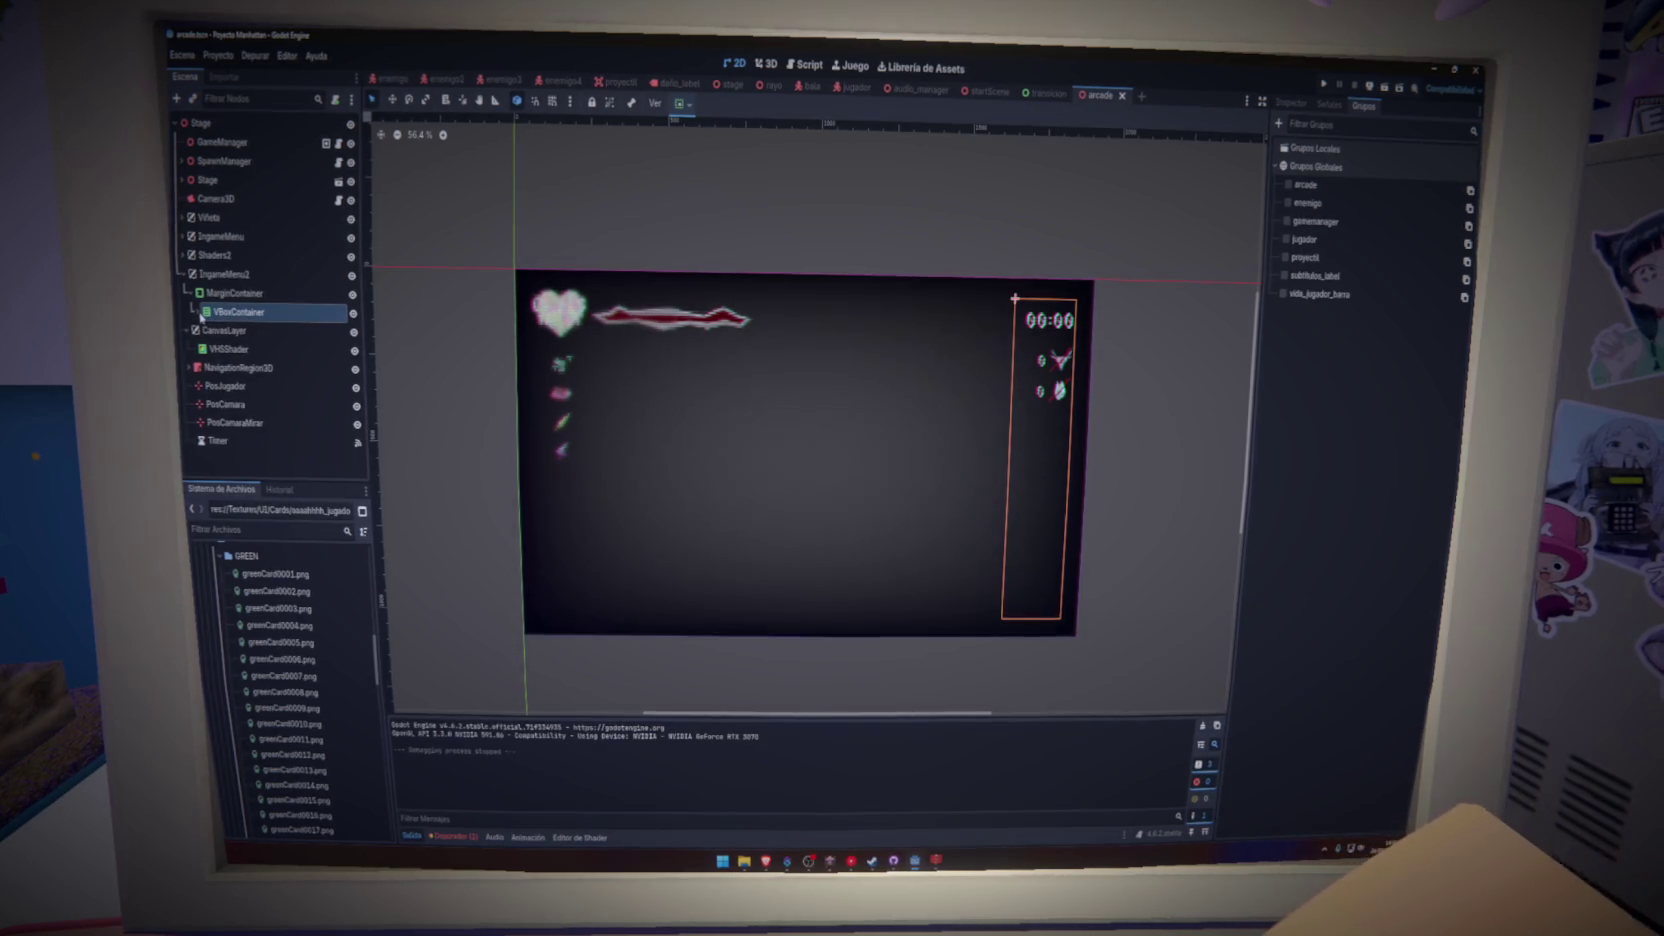
{"action": "left_click", "coordinate": [199, 313]}
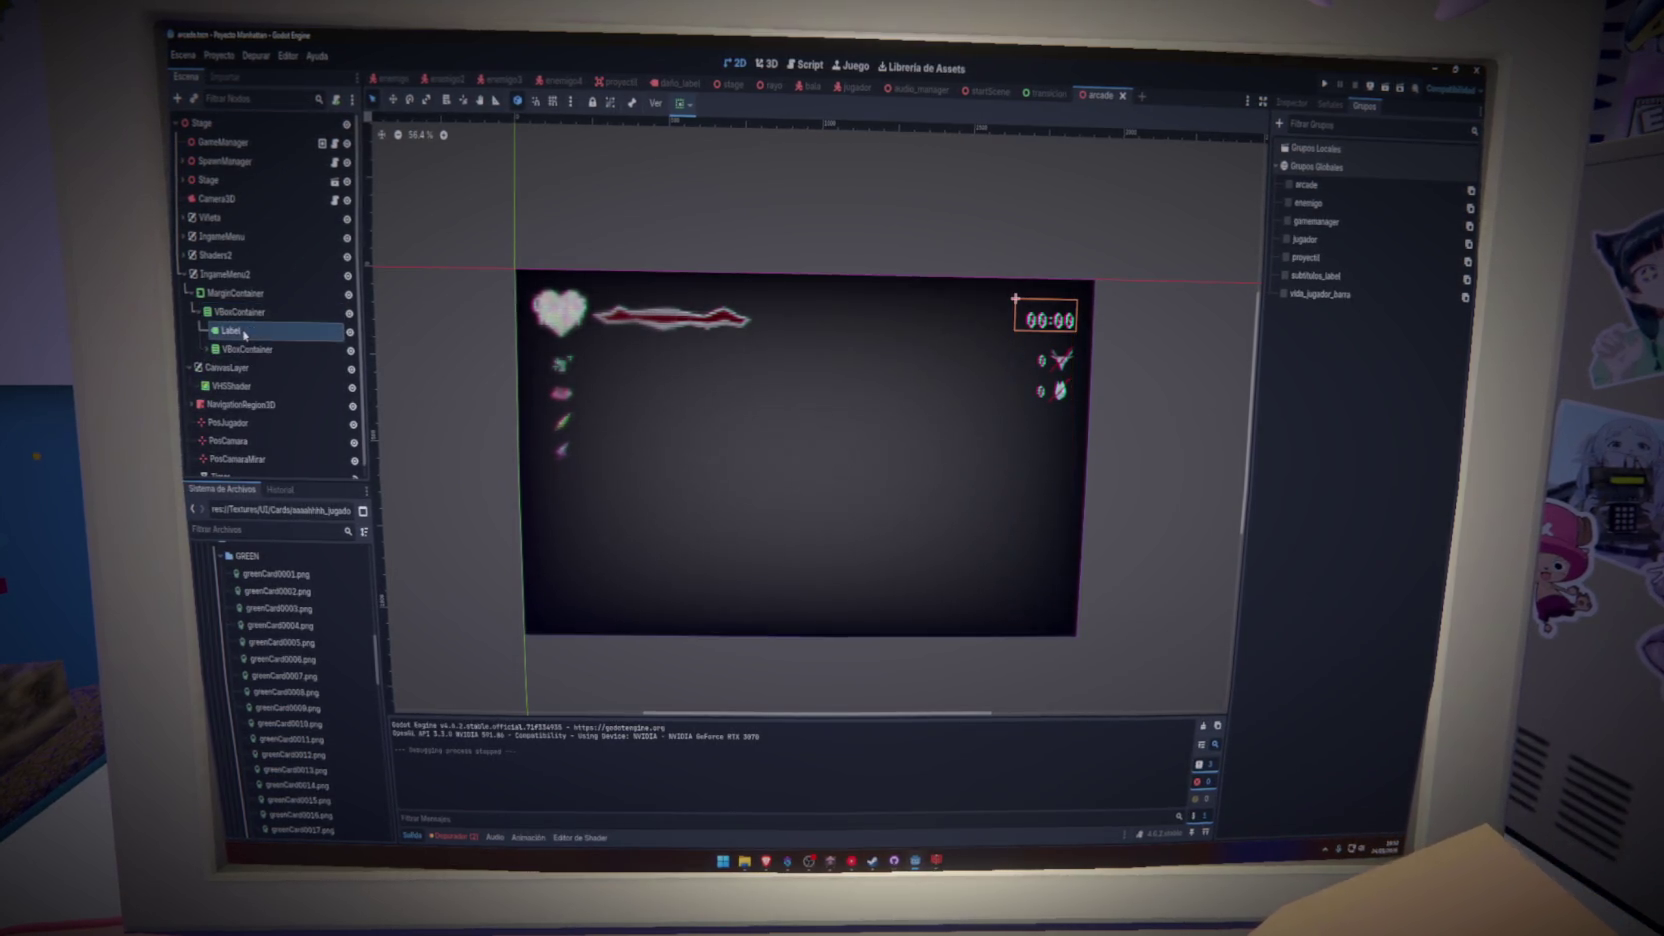
{"action": "left_click", "coordinate": [250, 350]}
{"action": "right_click", "coordinate": [241, 311]}
{"action": "left_click", "coordinate": [275, 322]}
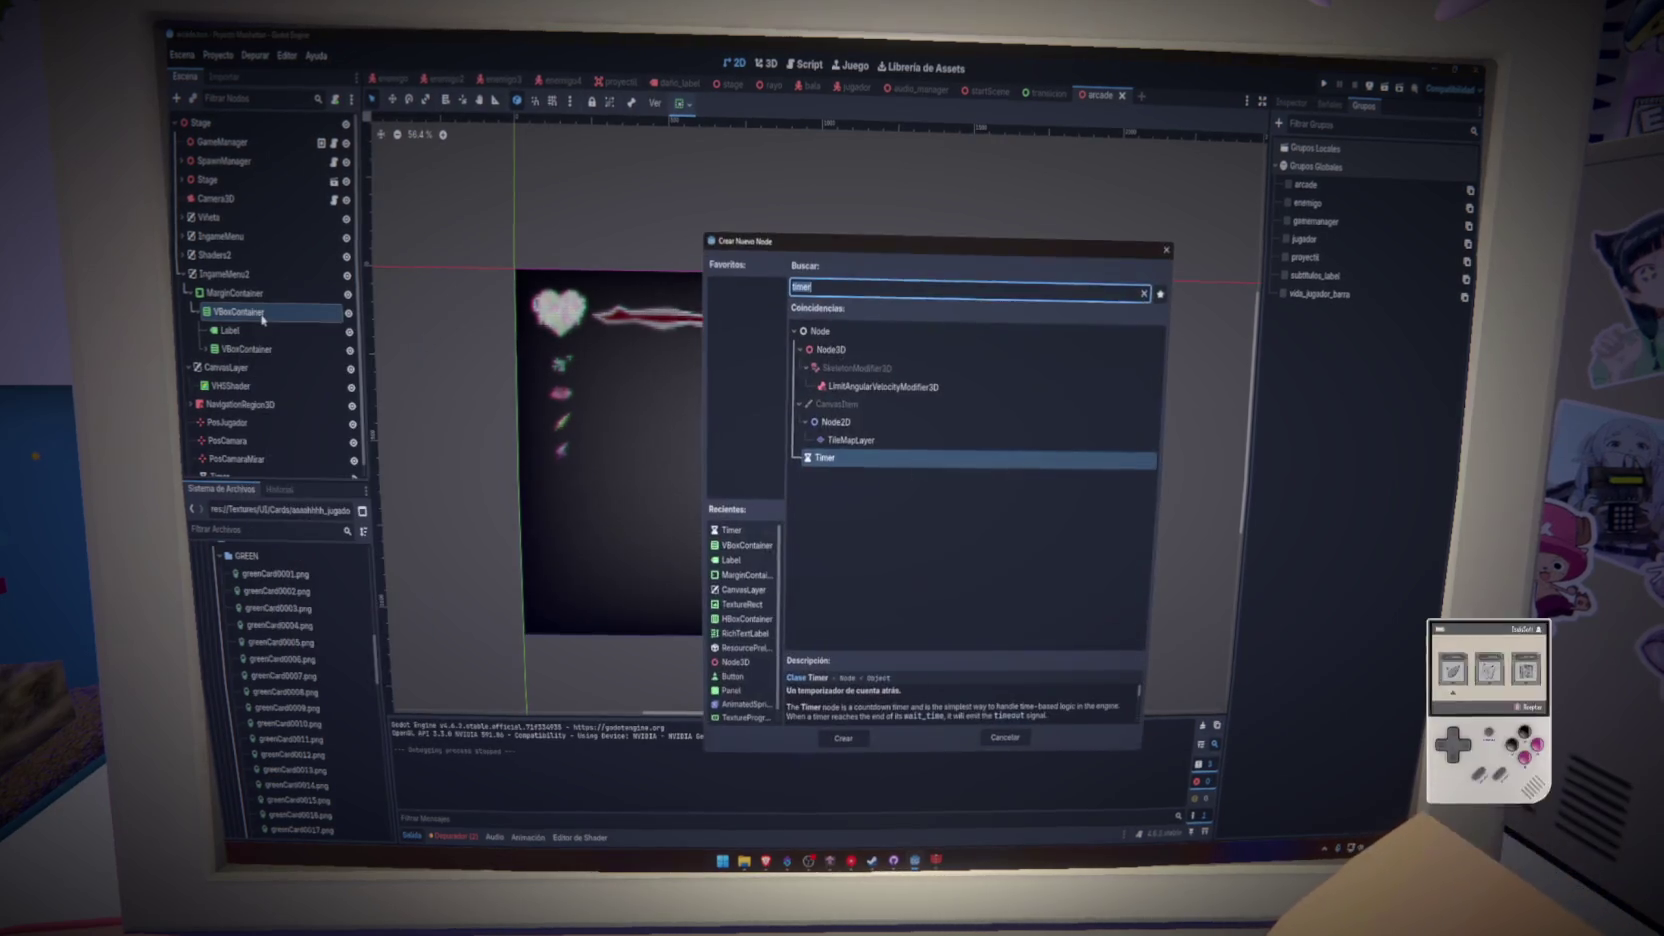
{"action": "left_click", "coordinate": [1005, 741]}
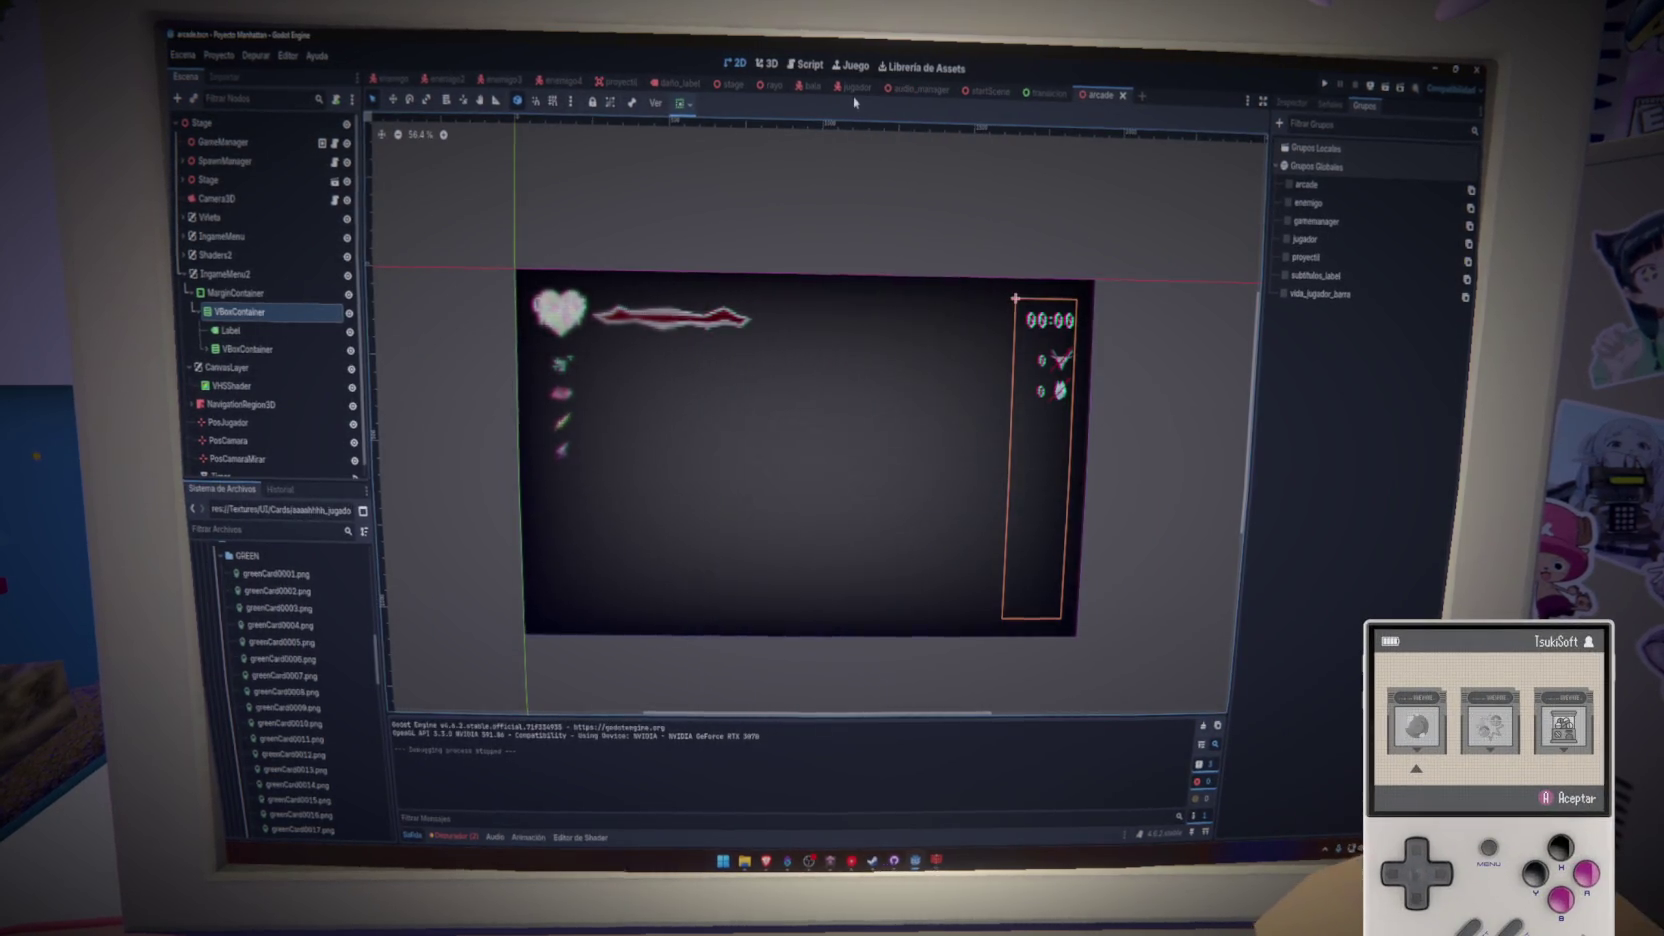
- Compare startScene's buttons, then add a START-labelled Salir button under the arcade HUD's VBoxContainer
{"action": "left_click", "coordinate": [993, 95]}
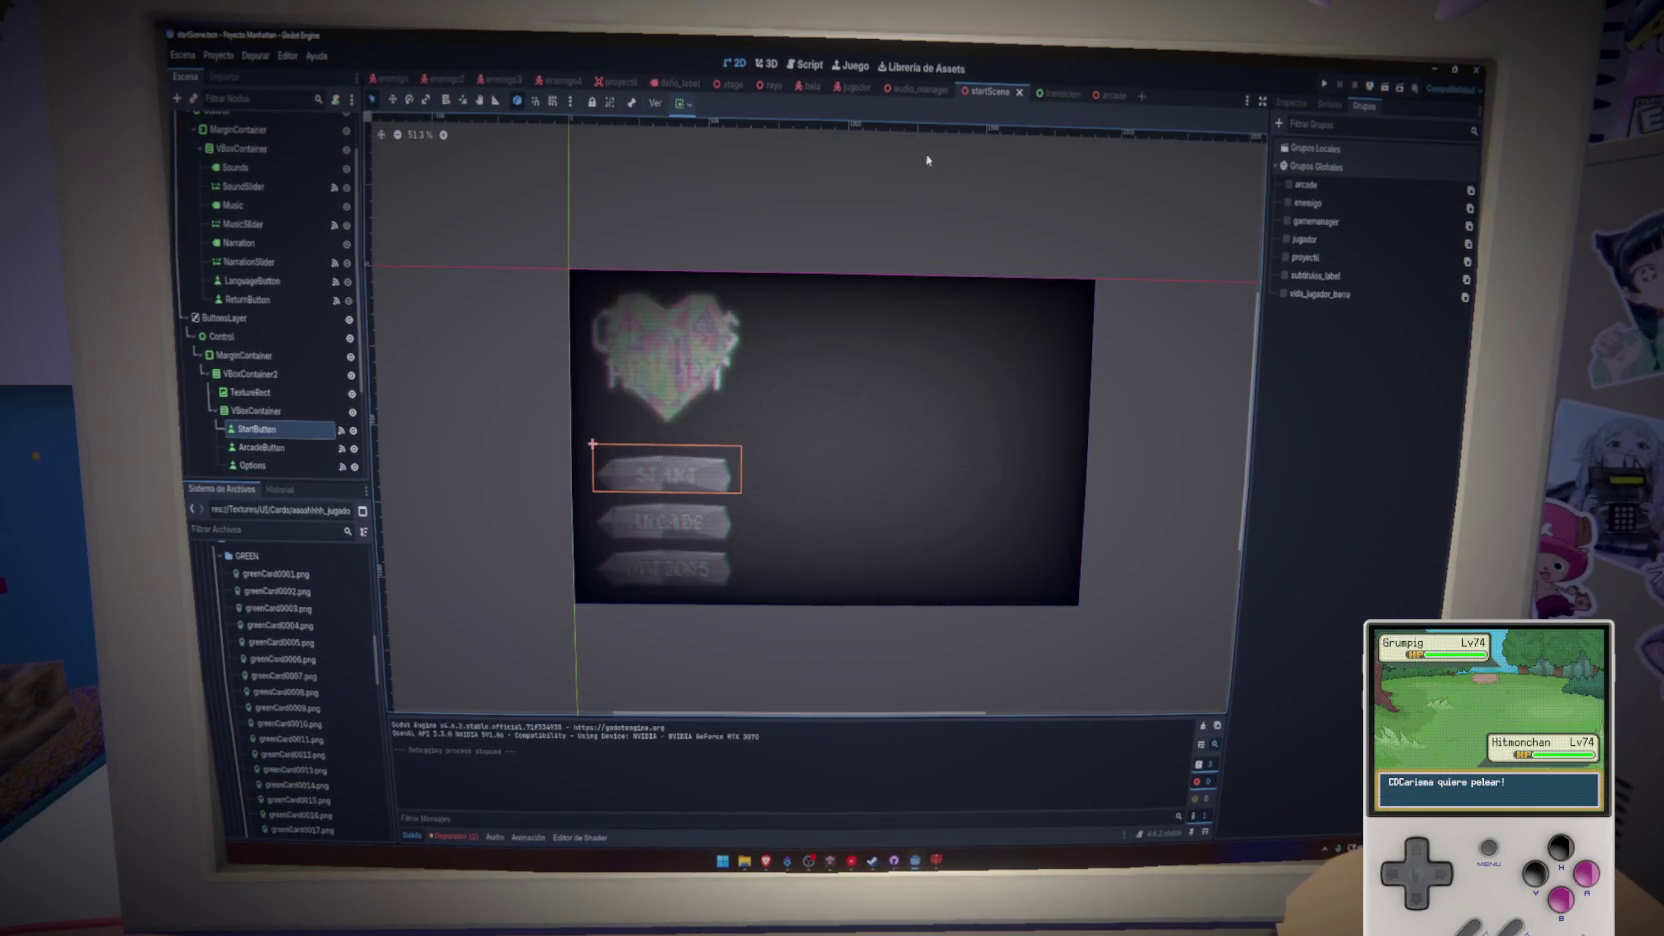
{"action": "left_click", "coordinate": [1112, 96]}
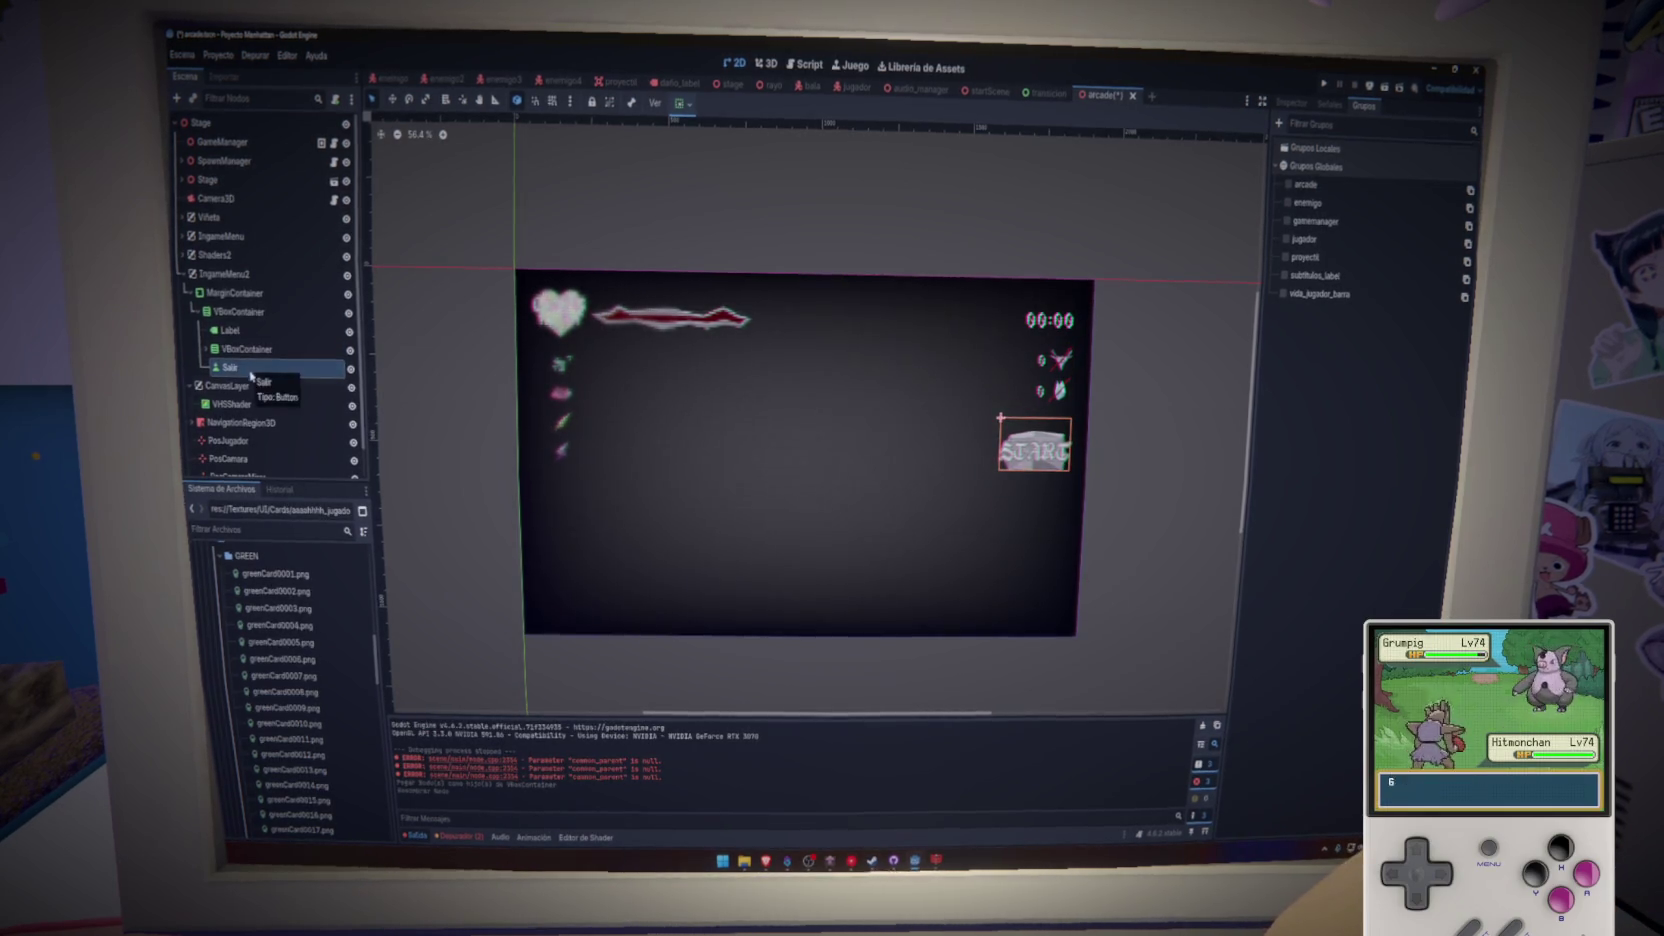
{"action": "left_click", "coordinate": [1291, 103]}
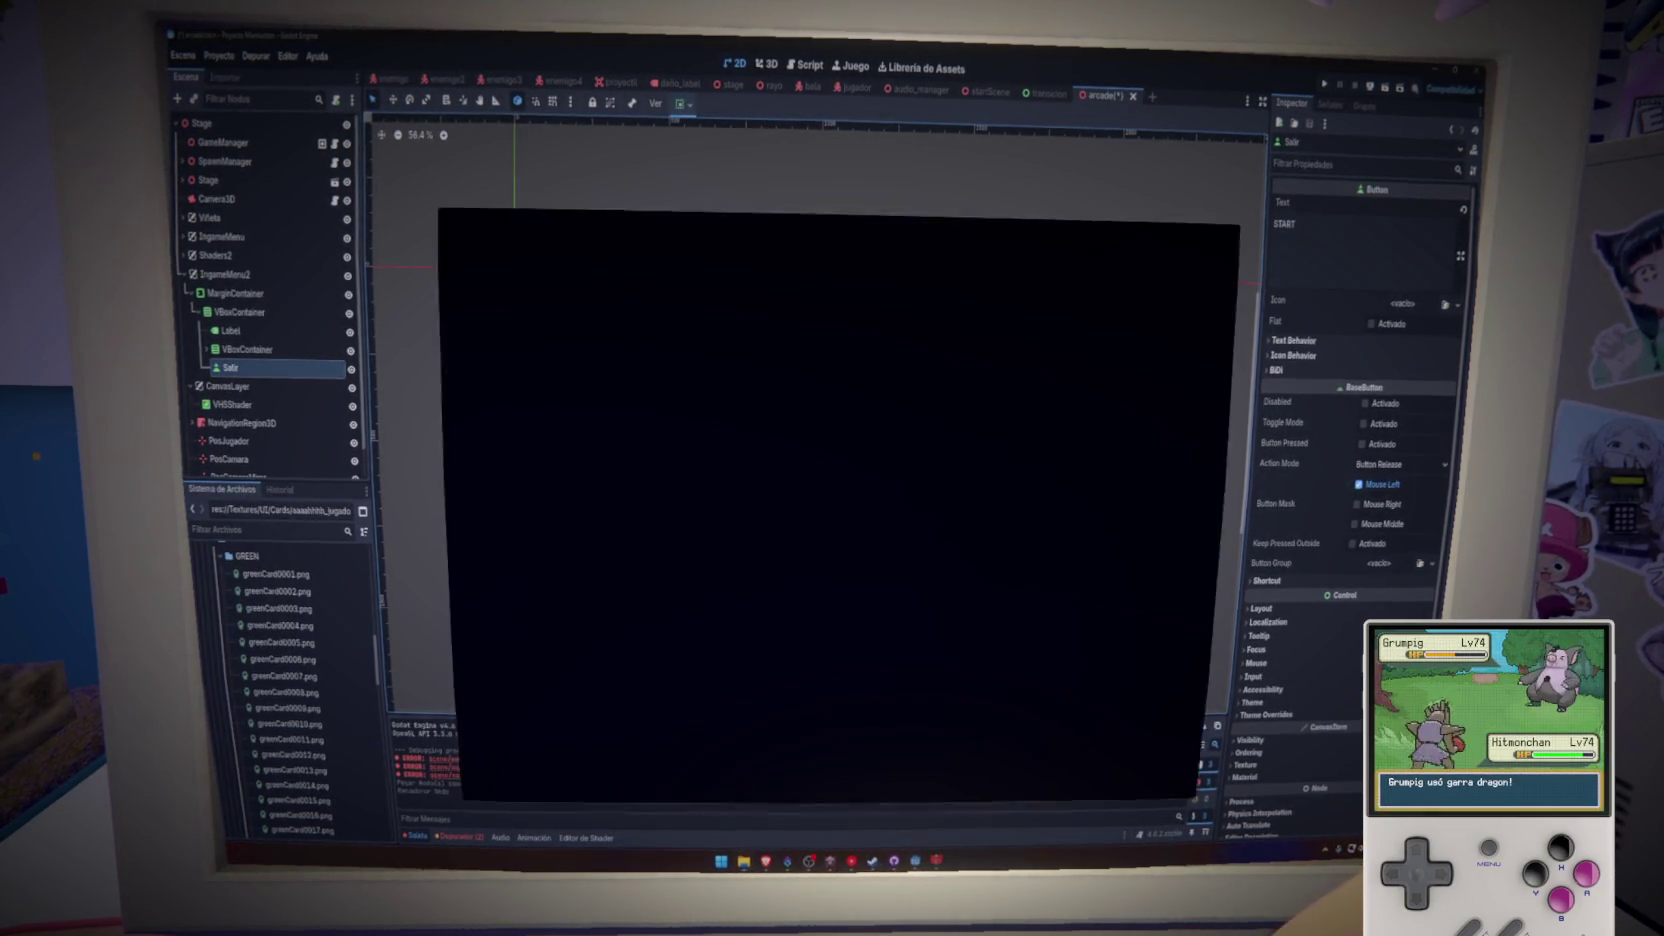
- Find the RETURN translation key in traducciones.csv, then minimize Modern CSV to get back to Godot
{"action": "scroll", "coordinate": [505, 476], "scroll_direction": "down", "scroll_amount": 9}
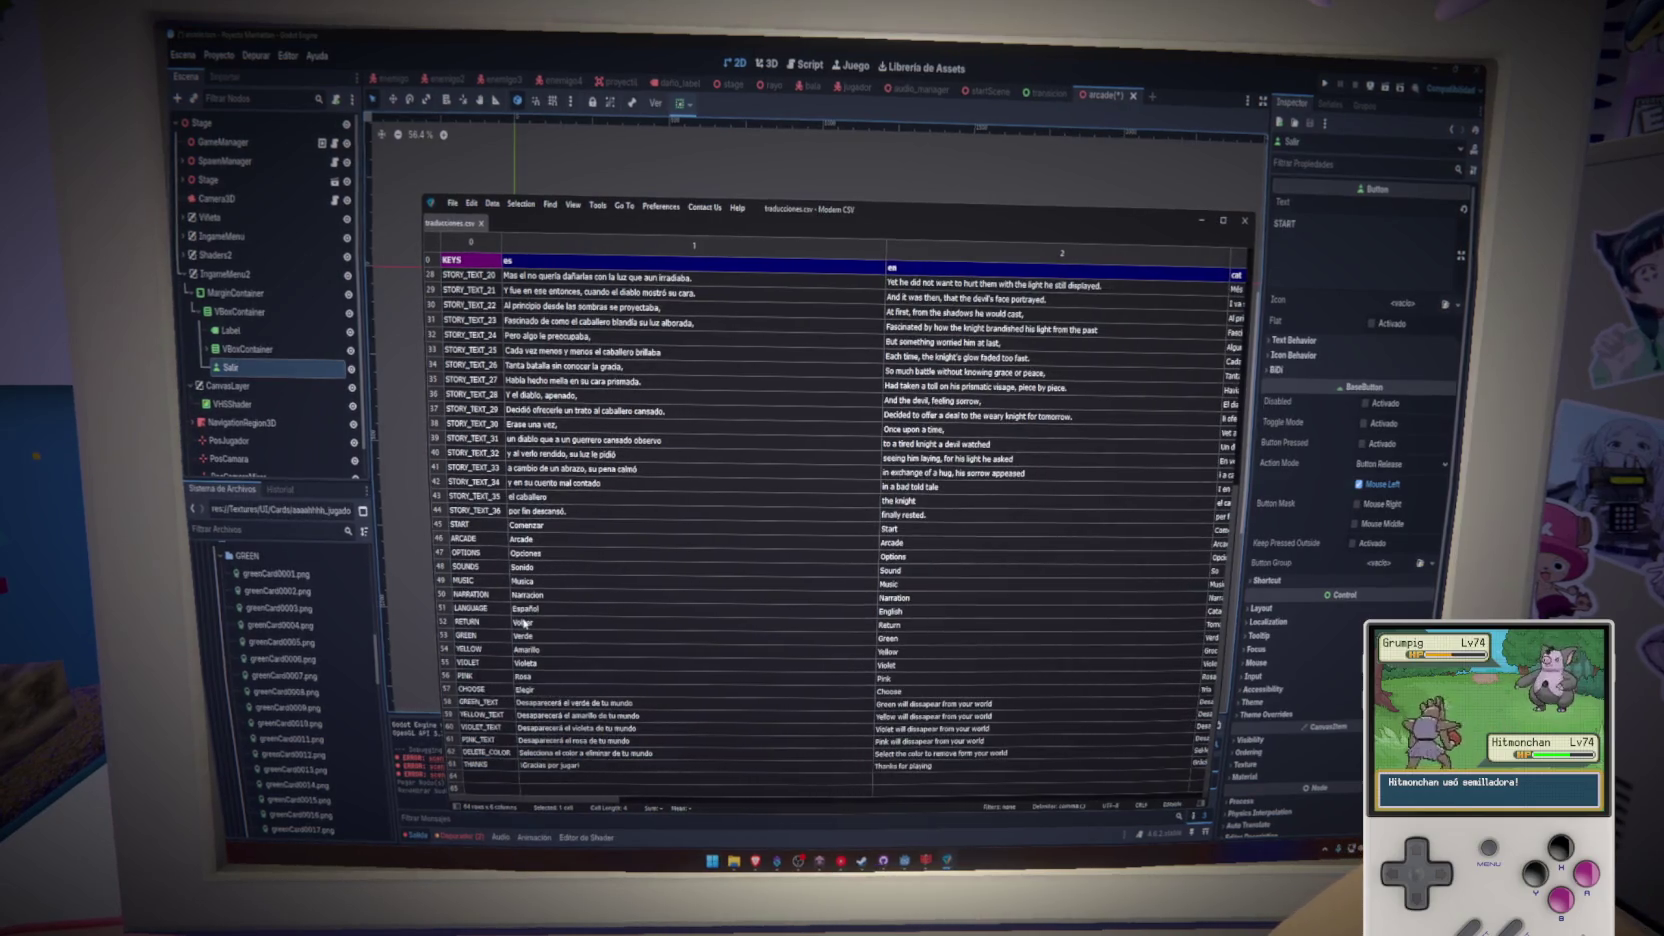
{"action": "scroll", "coordinate": [487, 622], "scroll_direction": "up", "scroll_amount": 9}
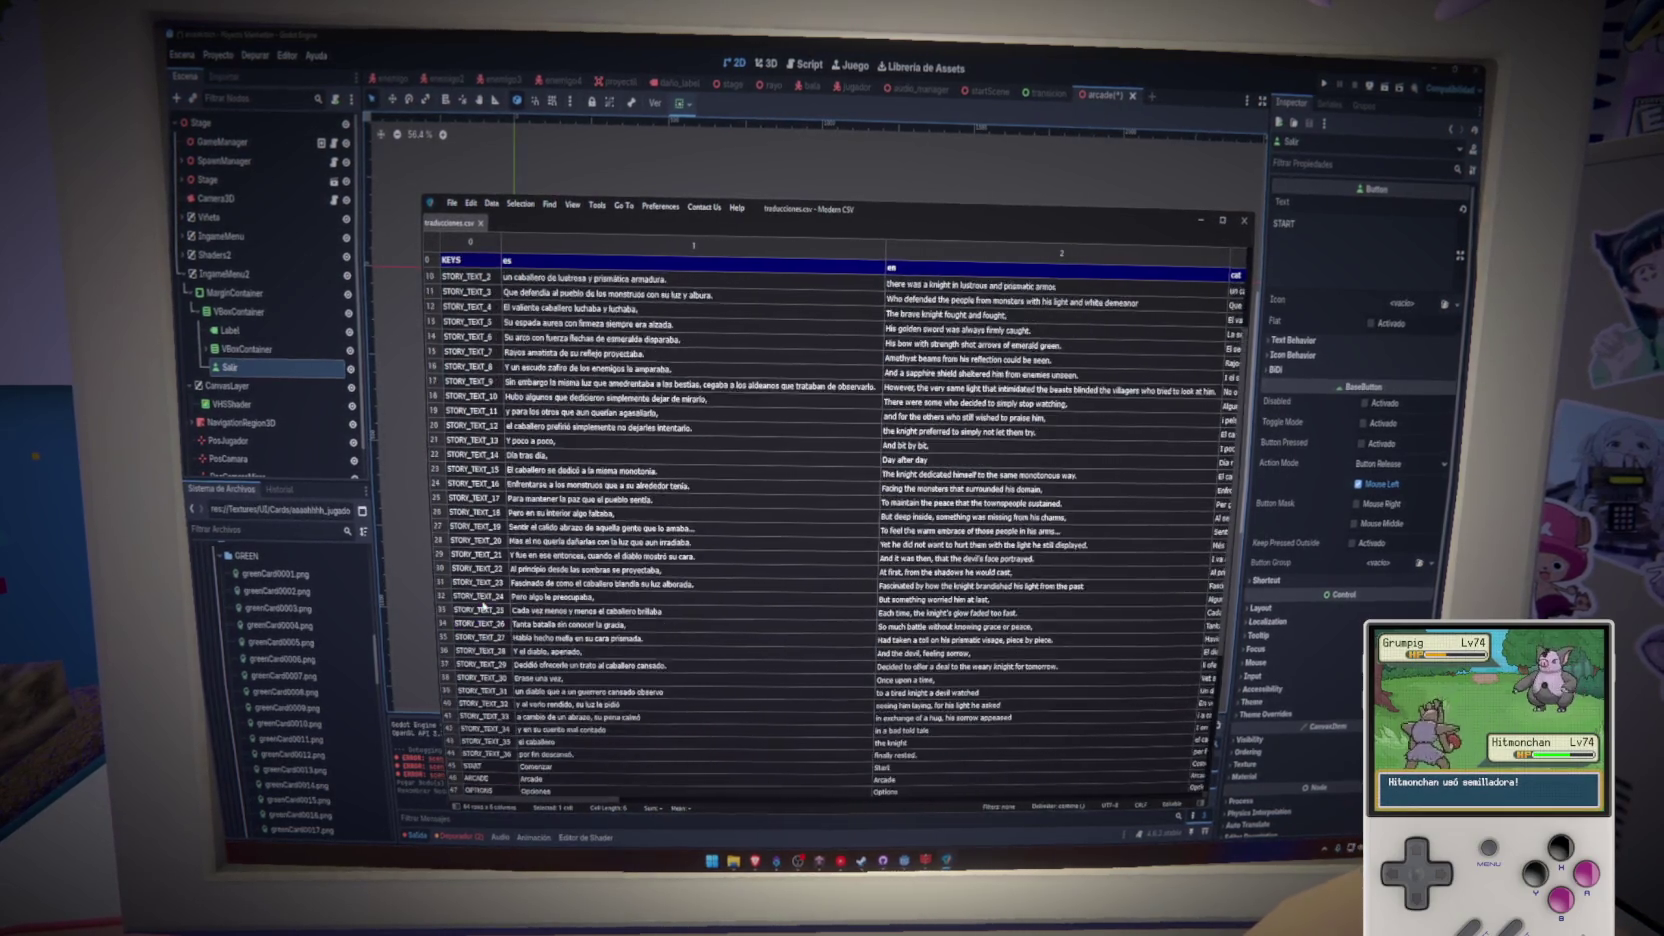
{"action": "scroll", "coordinate": [483, 606], "scroll_direction": "down", "scroll_amount": 3}
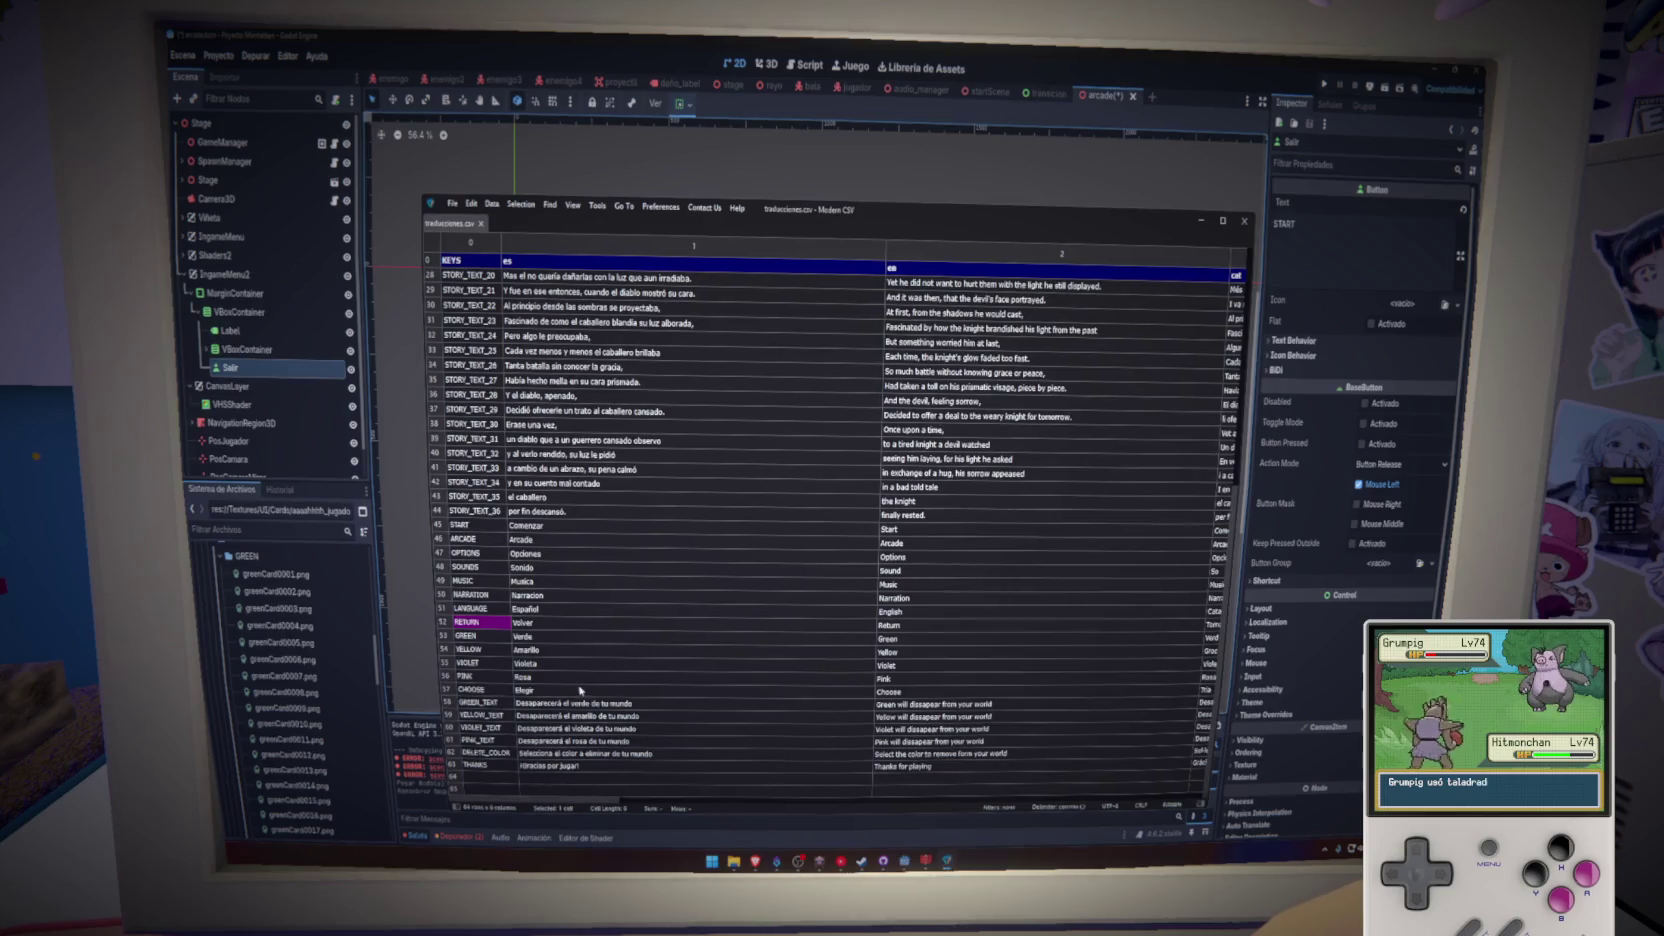
{"action": "left_click", "coordinate": [1201, 222]}
- Set the Salir button's text to RETURN, enable a custom font size override, and save the scene
{"action": "type", "text": "RETURN"}
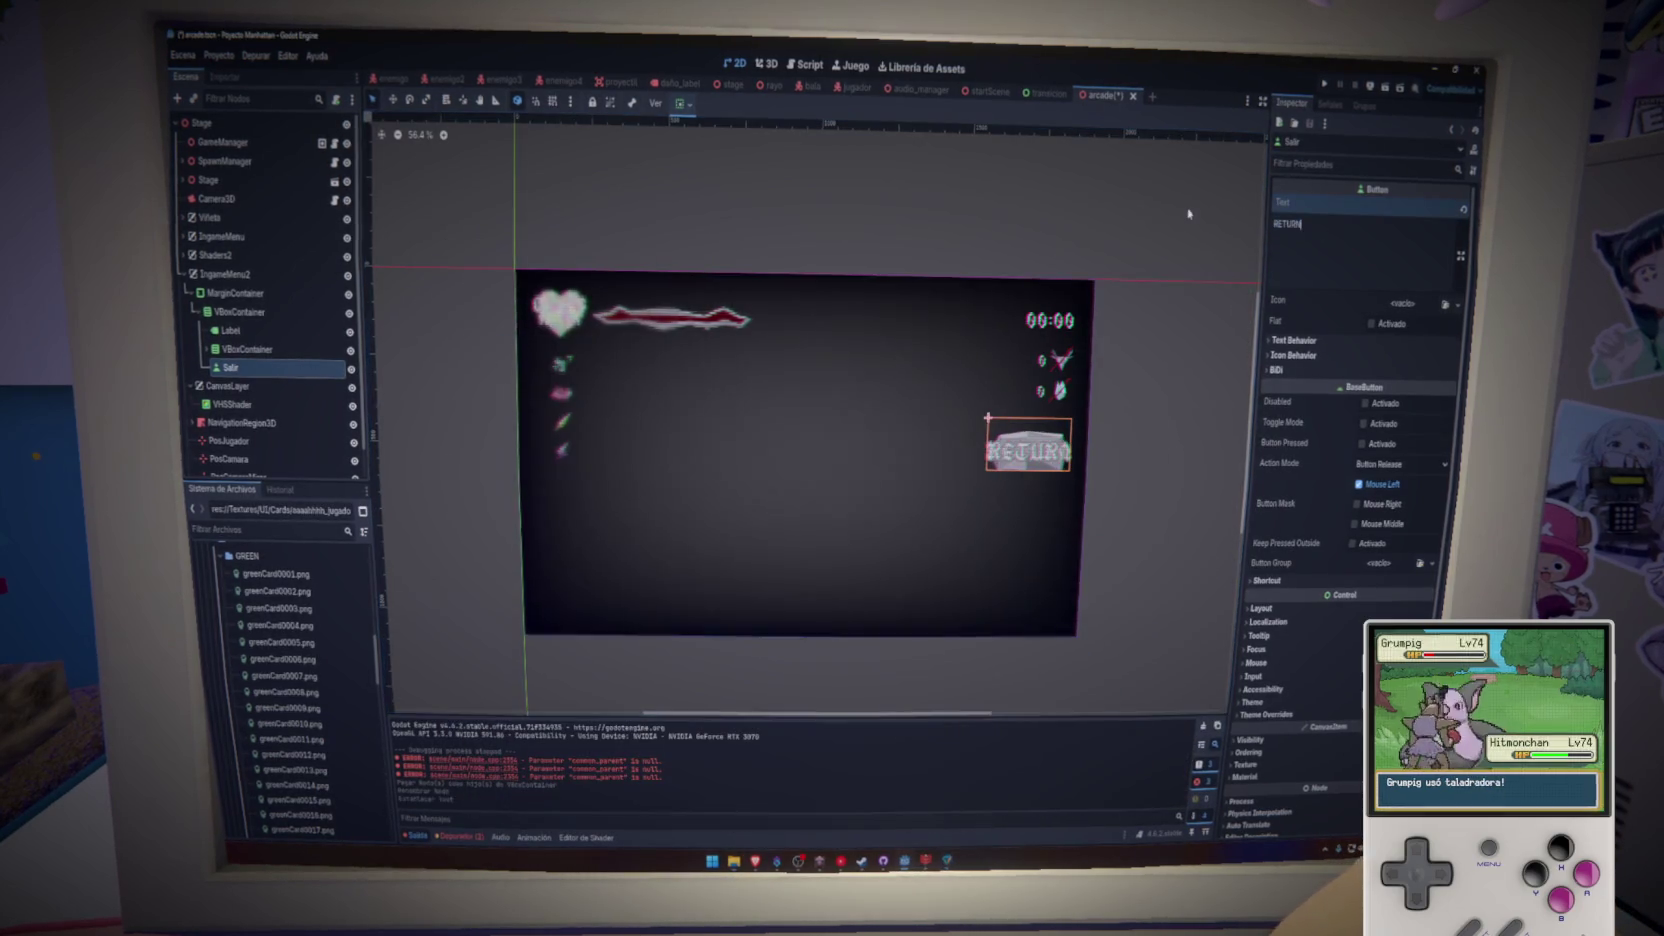
{"action": "scroll", "coordinate": [1165, 408], "scroll_direction": "up", "scroll_amount": 2}
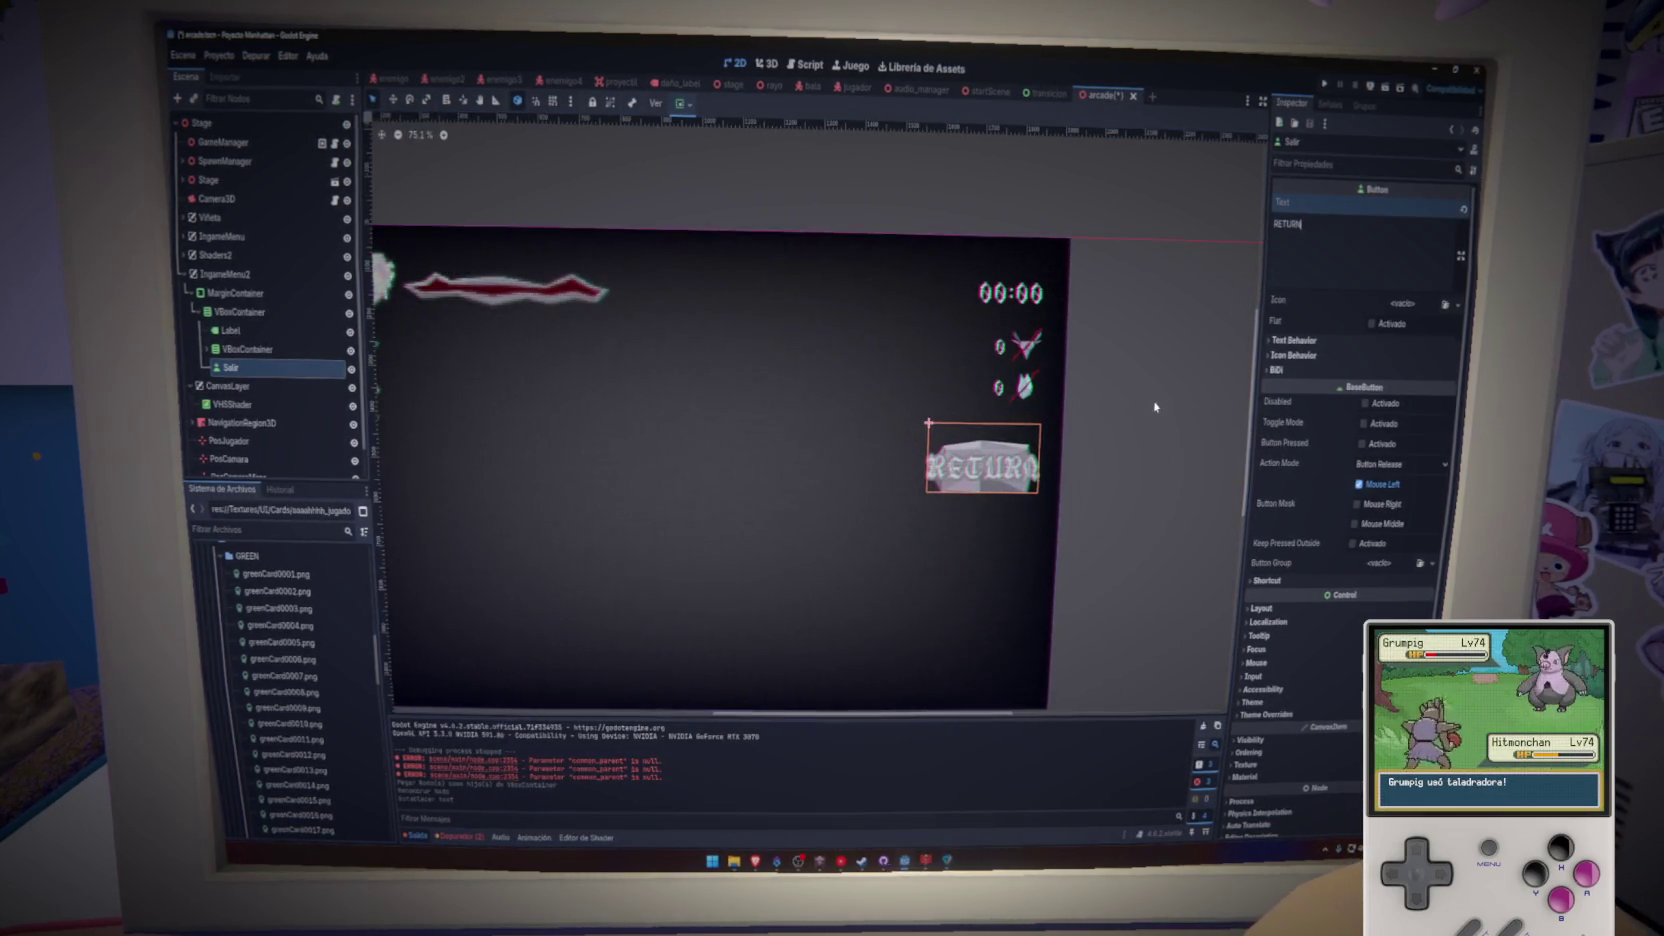
{"action": "left_click", "coordinate": [1278, 714]}
{"action": "scroll", "coordinate": [1290, 655], "scroll_direction": "down", "scroll_amount": 3}
{"action": "left_click", "coordinate": [1346, 644]}
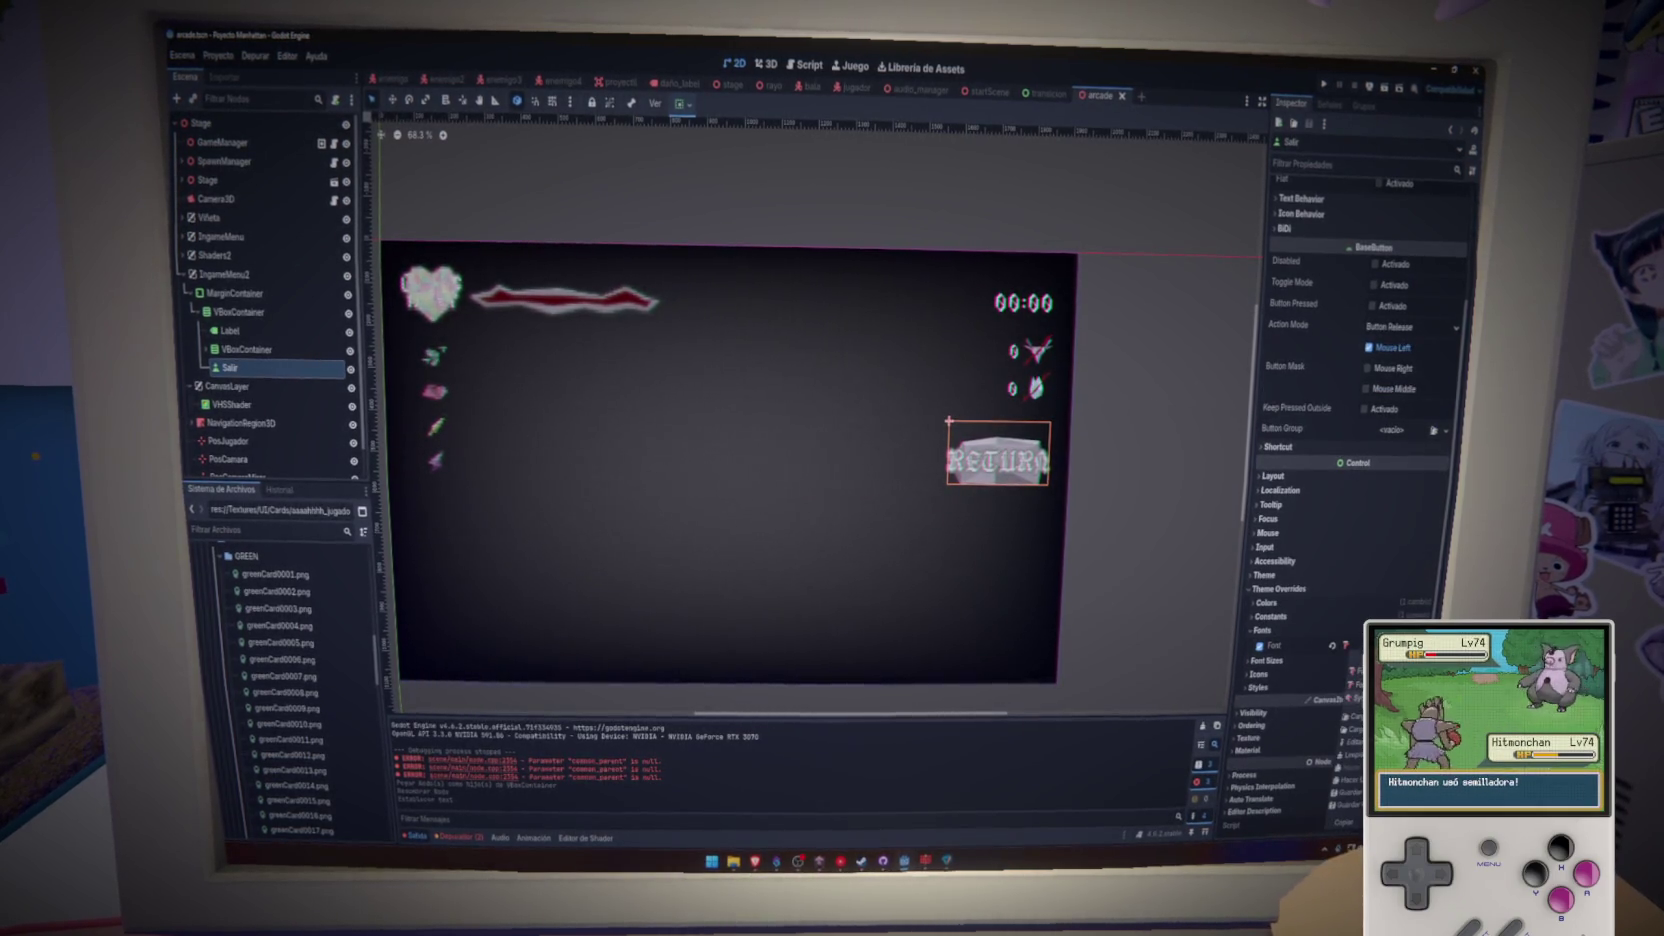
{"action": "left_click", "coordinate": [1290, 645]}
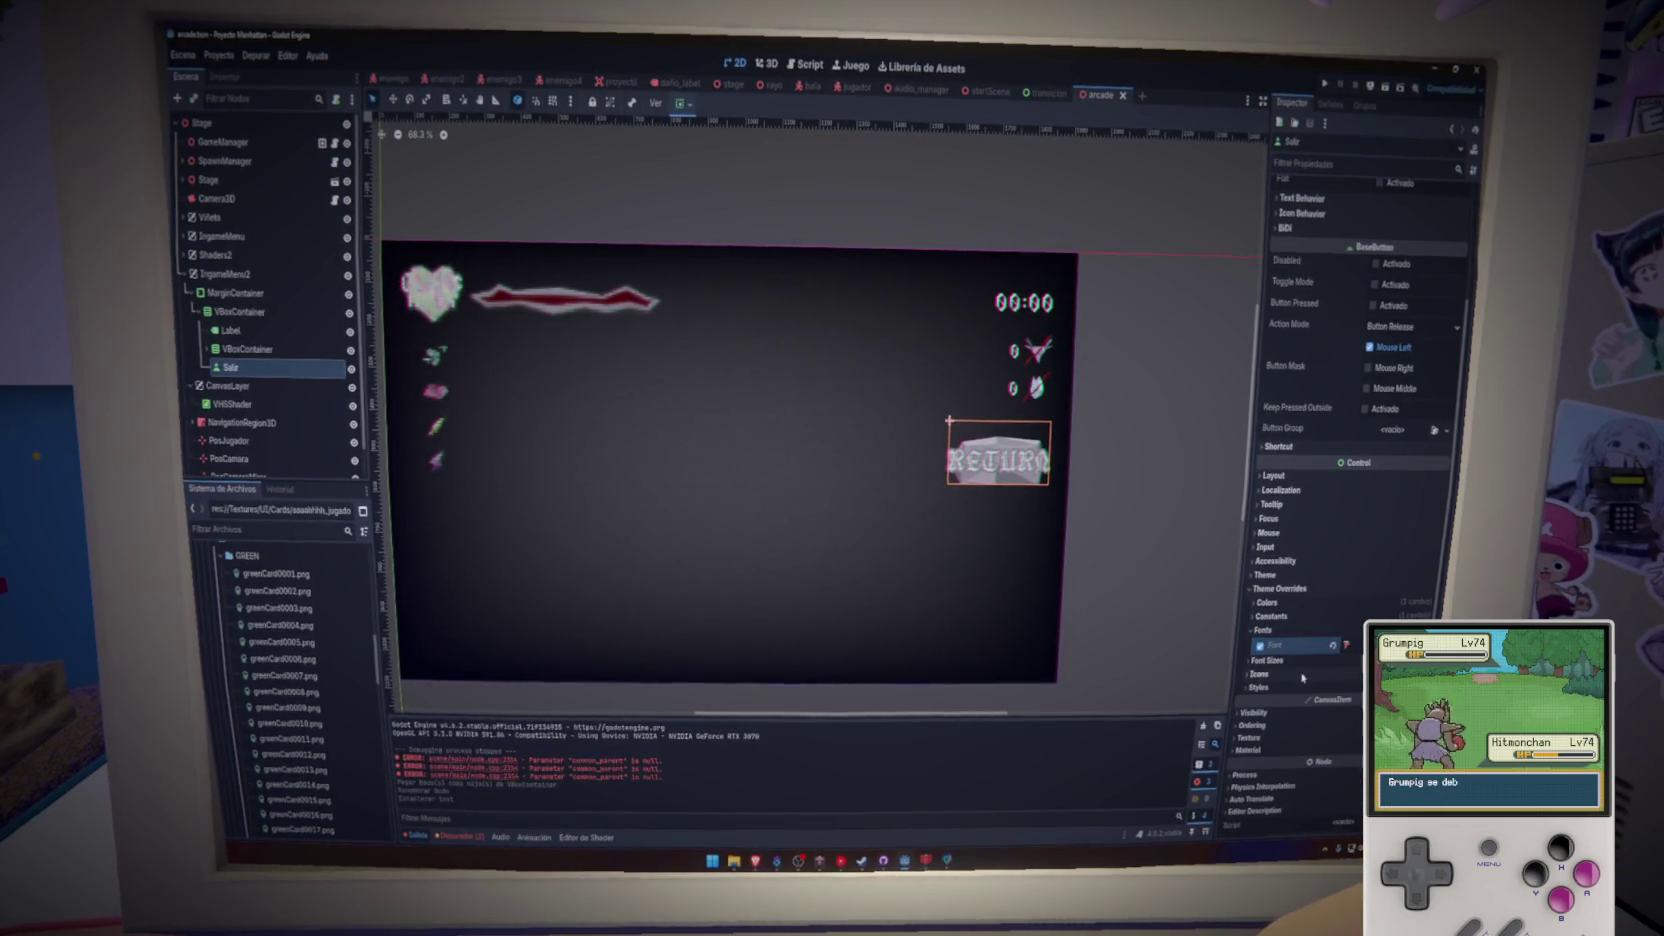
{"action": "left_click", "coordinate": [1257, 676]}
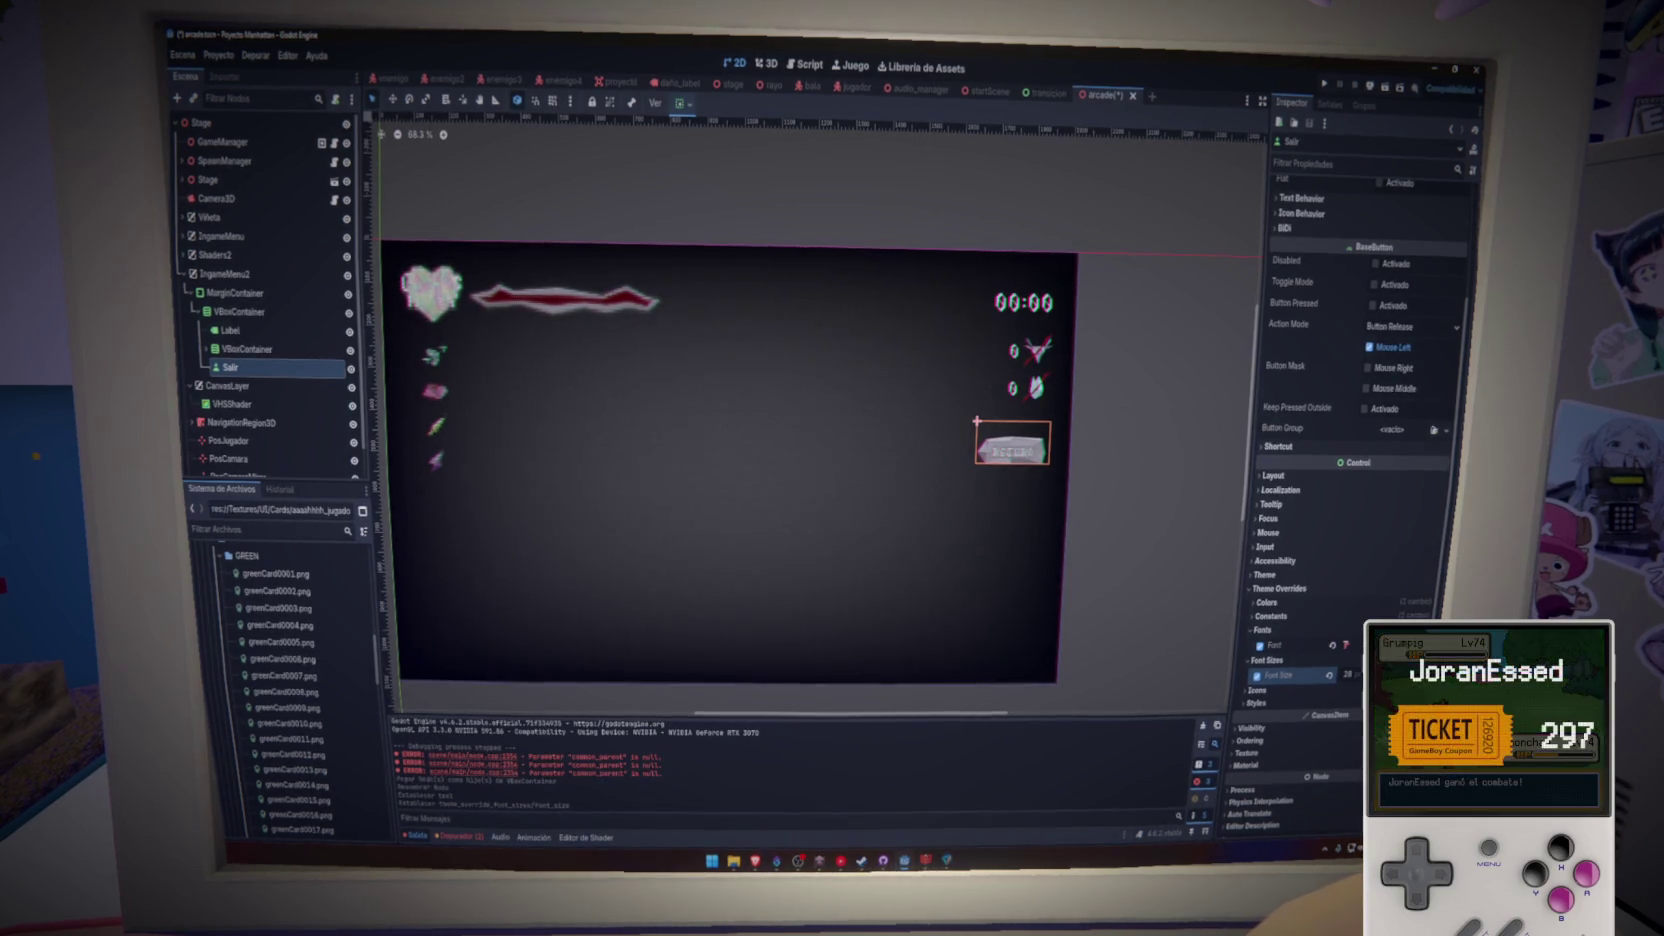
{"action": "key", "text": "ctrl+s"}
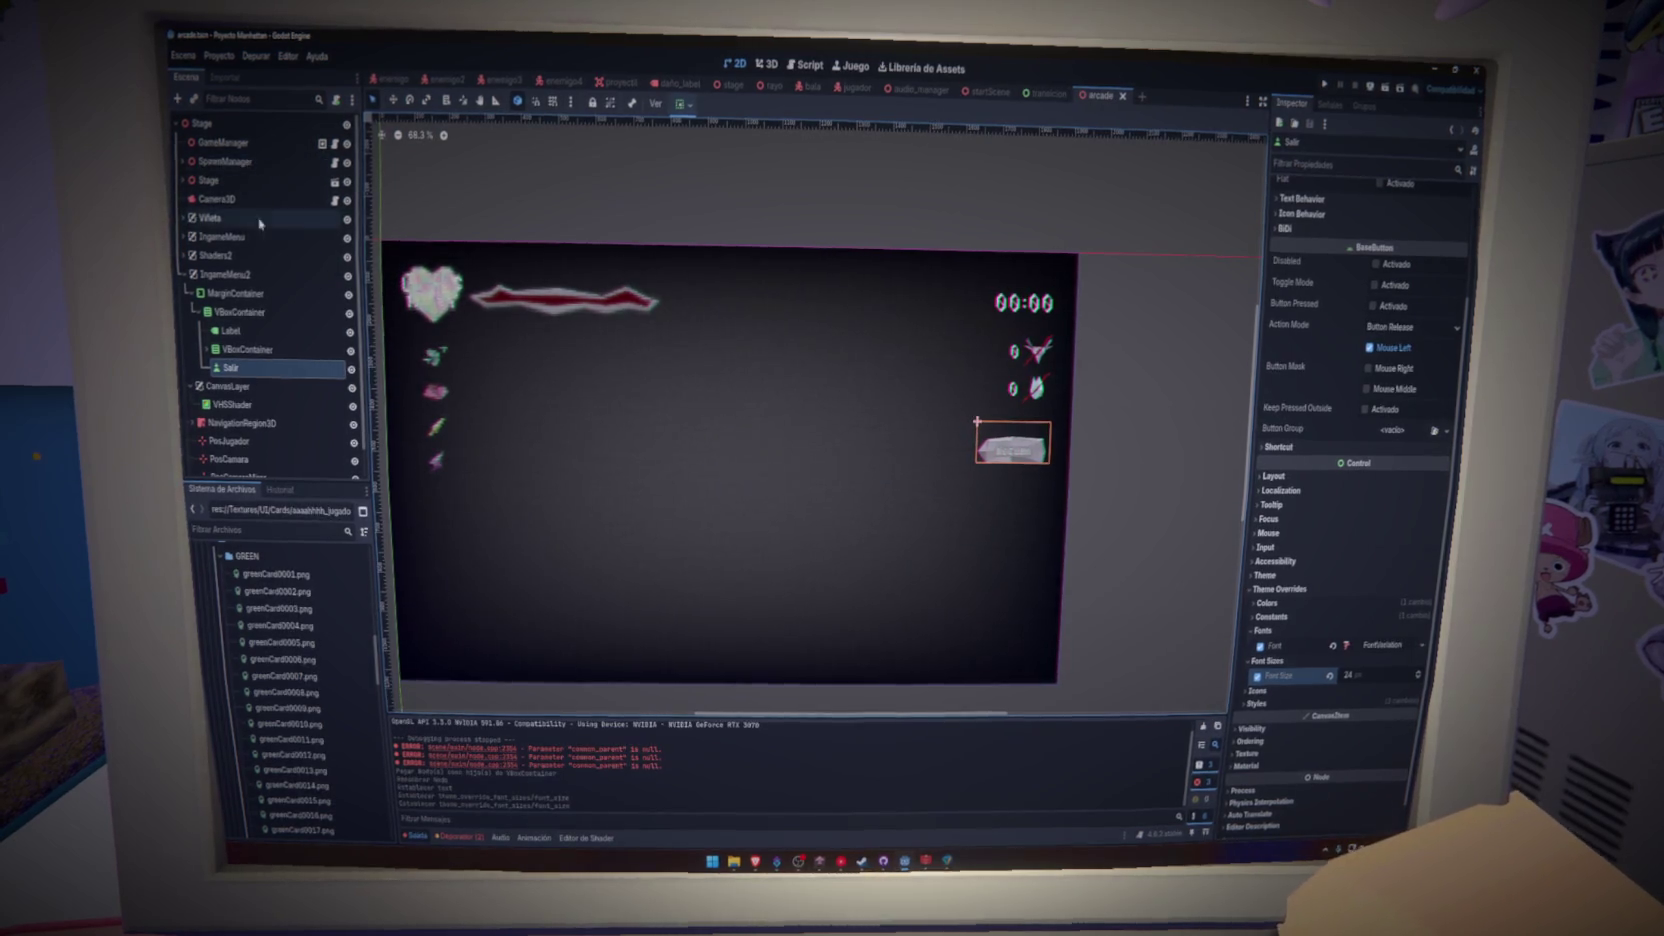
{"action": "left_click", "coordinate": [245, 349]}
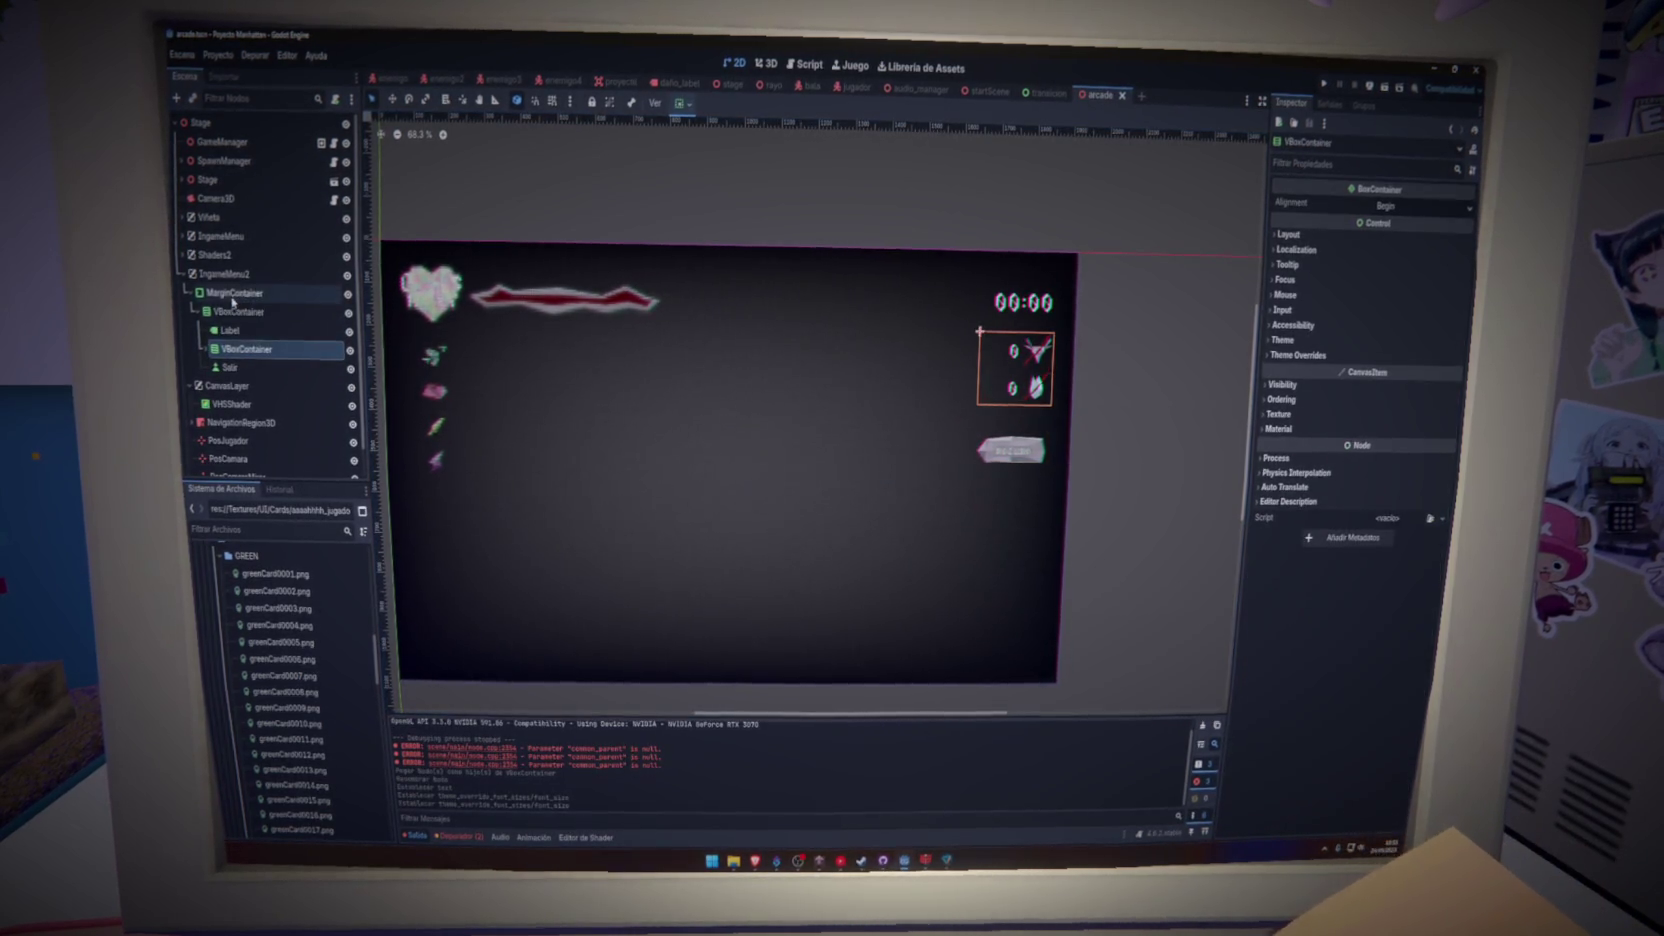
- Browse the Control node types for a VBoxContainer child, then cancel the dialog
{"action": "right_click", "coordinate": [240, 311]}
{"action": "left_click", "coordinate": [292, 325]}
{"action": "type", "text": "ex"}
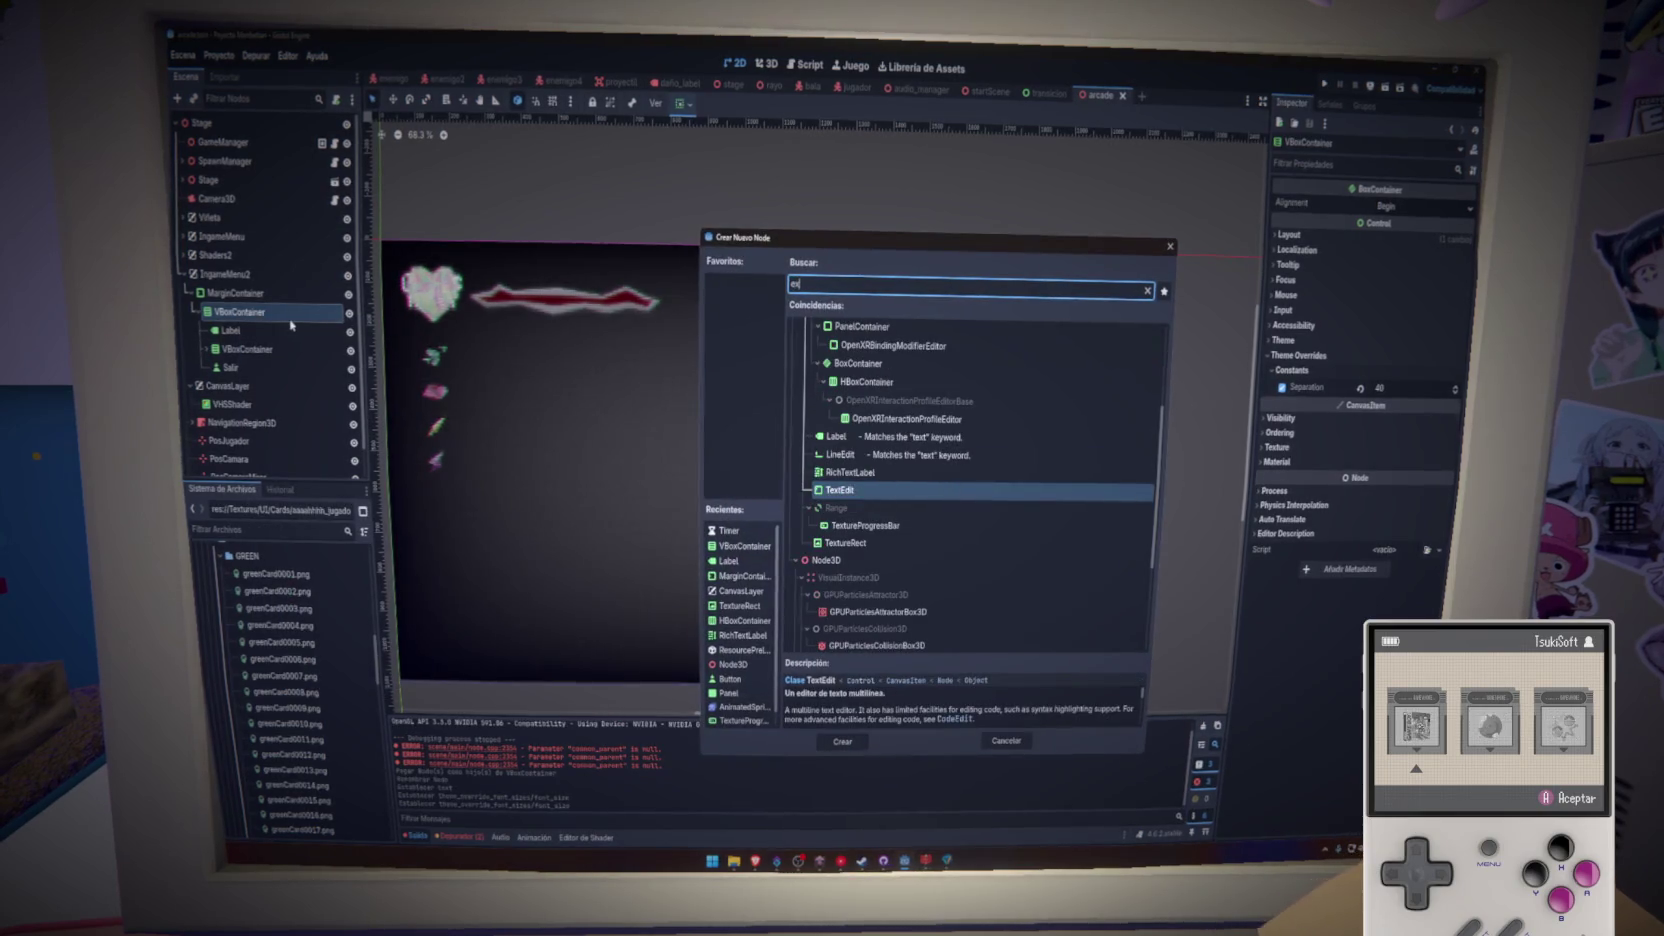
{"action": "type", "text": "pa"}
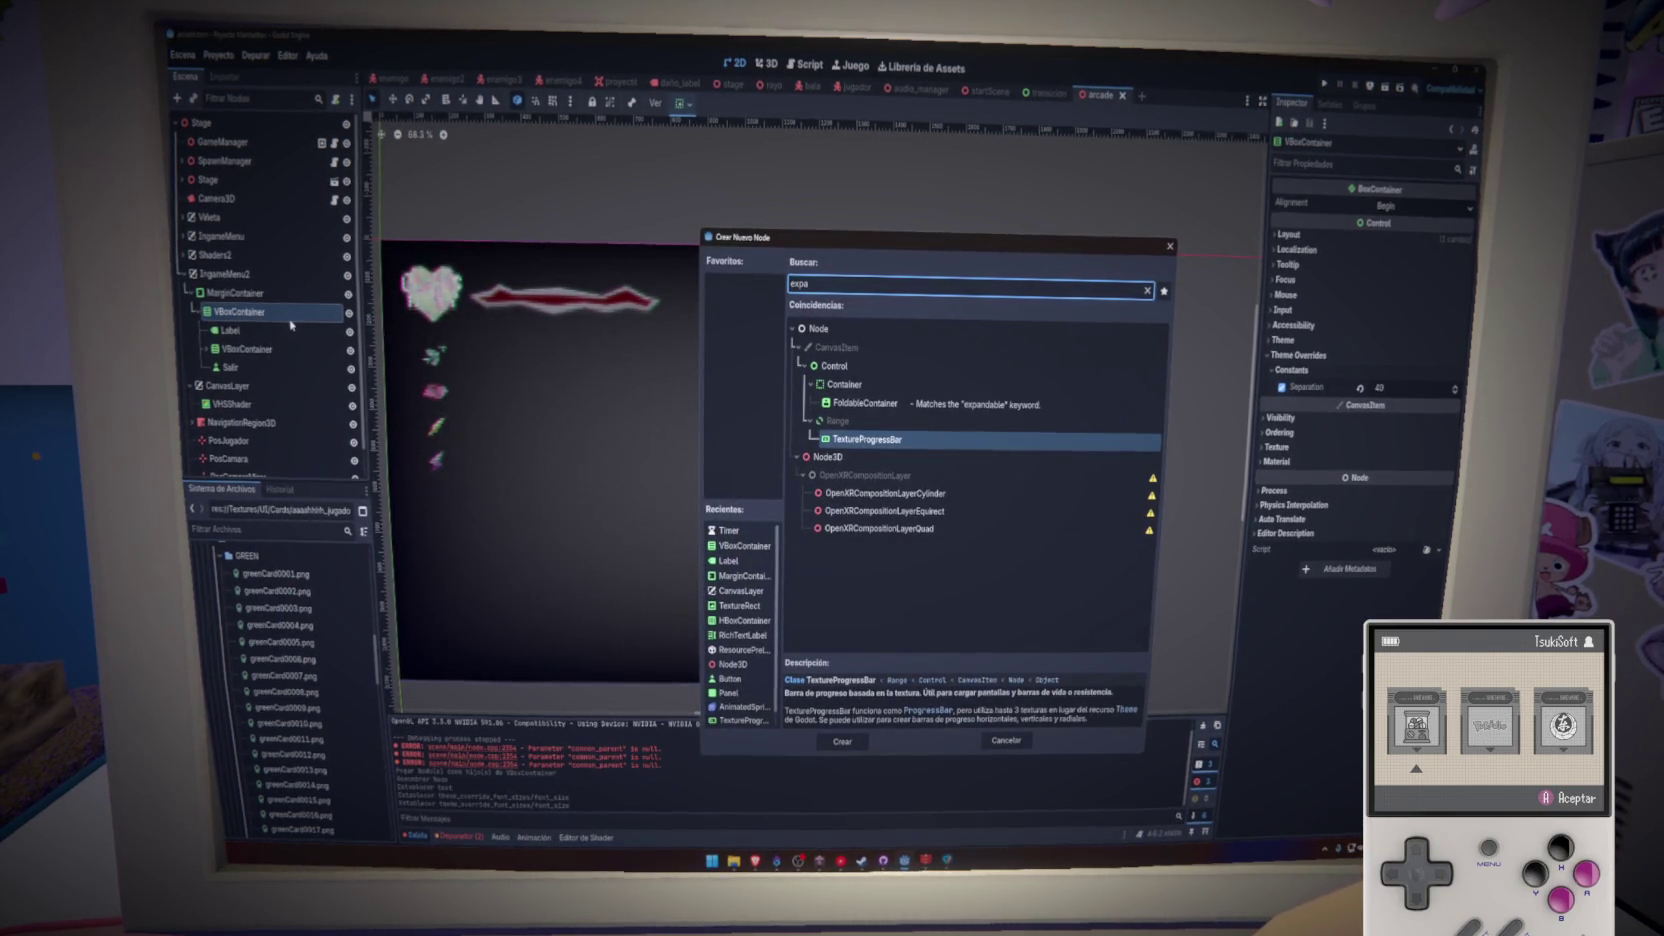
{"action": "key", "text": "BackSpace"}
{"action": "key", "text": "BackSpace"}
{"action": "key", "text": "BackSpace"}
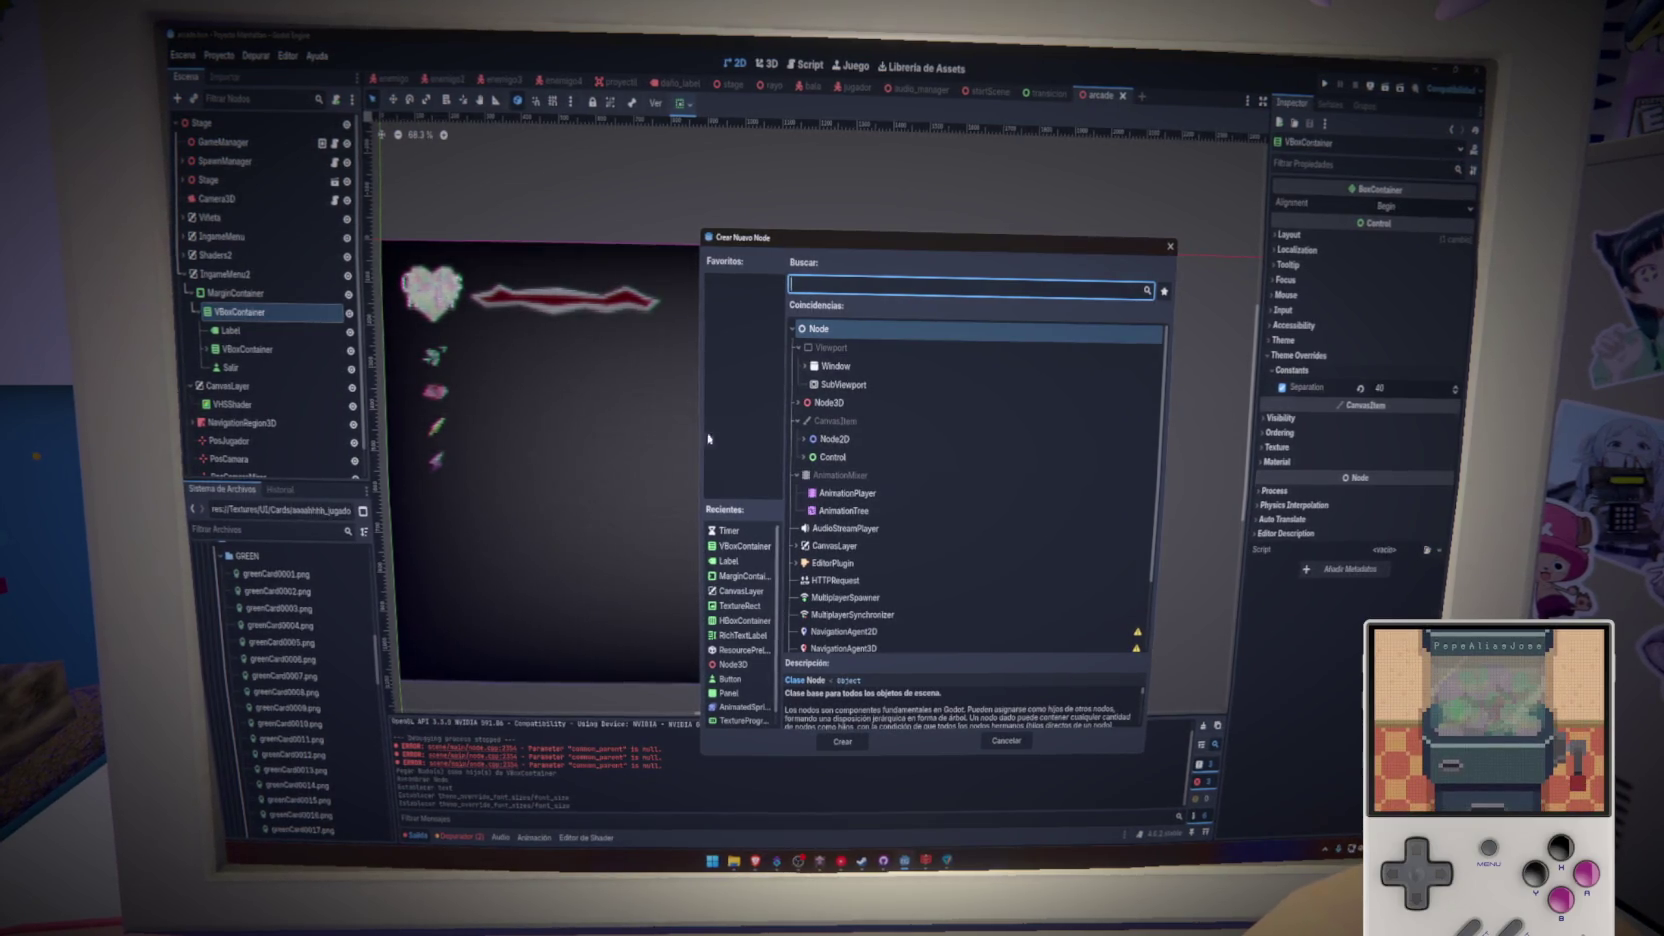
{"action": "left_click", "coordinate": [804, 457]}
{"action": "scroll", "coordinate": [836, 482], "scroll_direction": "down", "scroll_amount": 5}
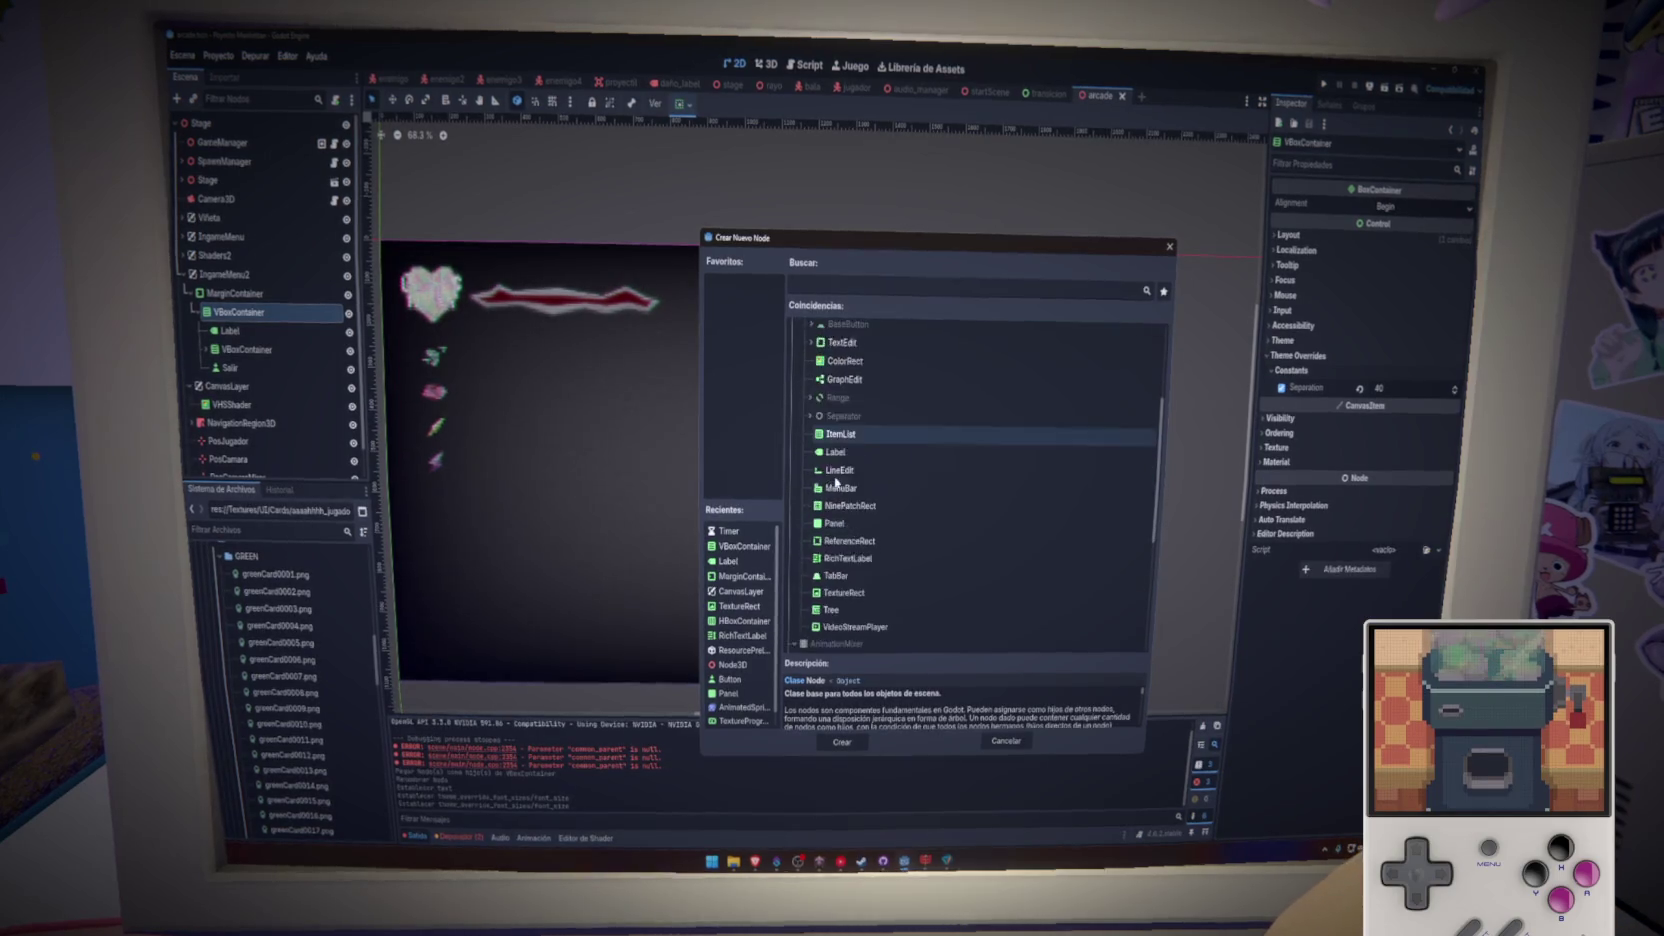
{"action": "scroll", "coordinate": [836, 482], "scroll_direction": "down", "scroll_amount": 3}
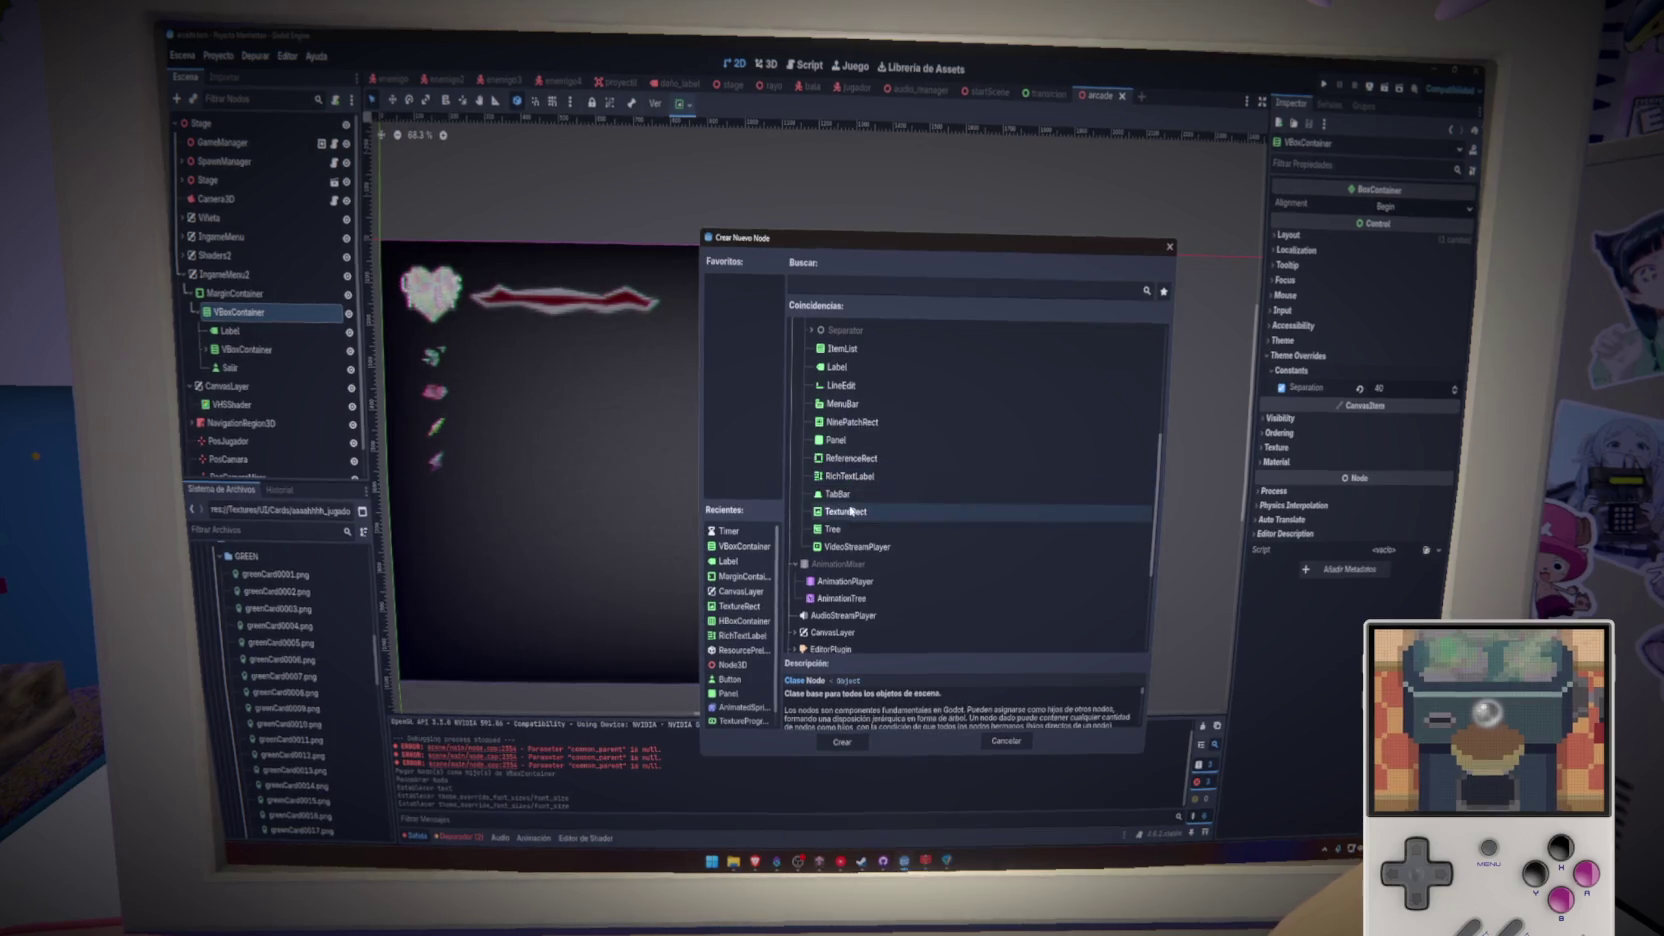
{"action": "key", "text": "Escape"}
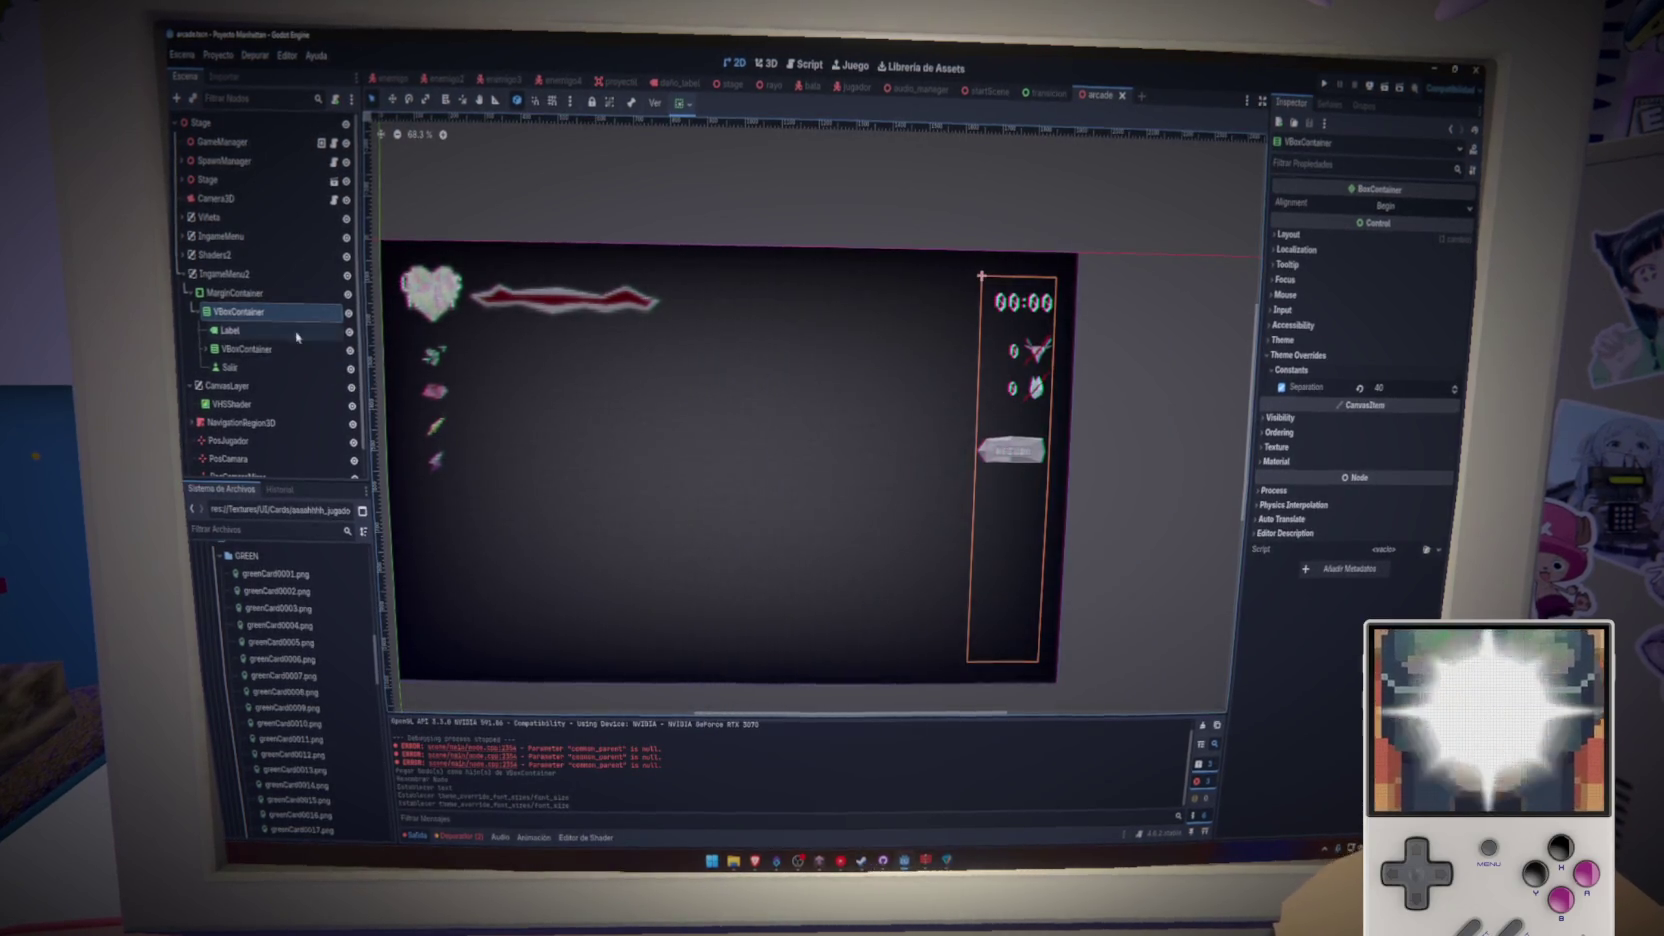
- Add a Panel child node to the VBoxContainer by searching 'pane'
{"action": "left_click", "coordinate": [230, 367]}
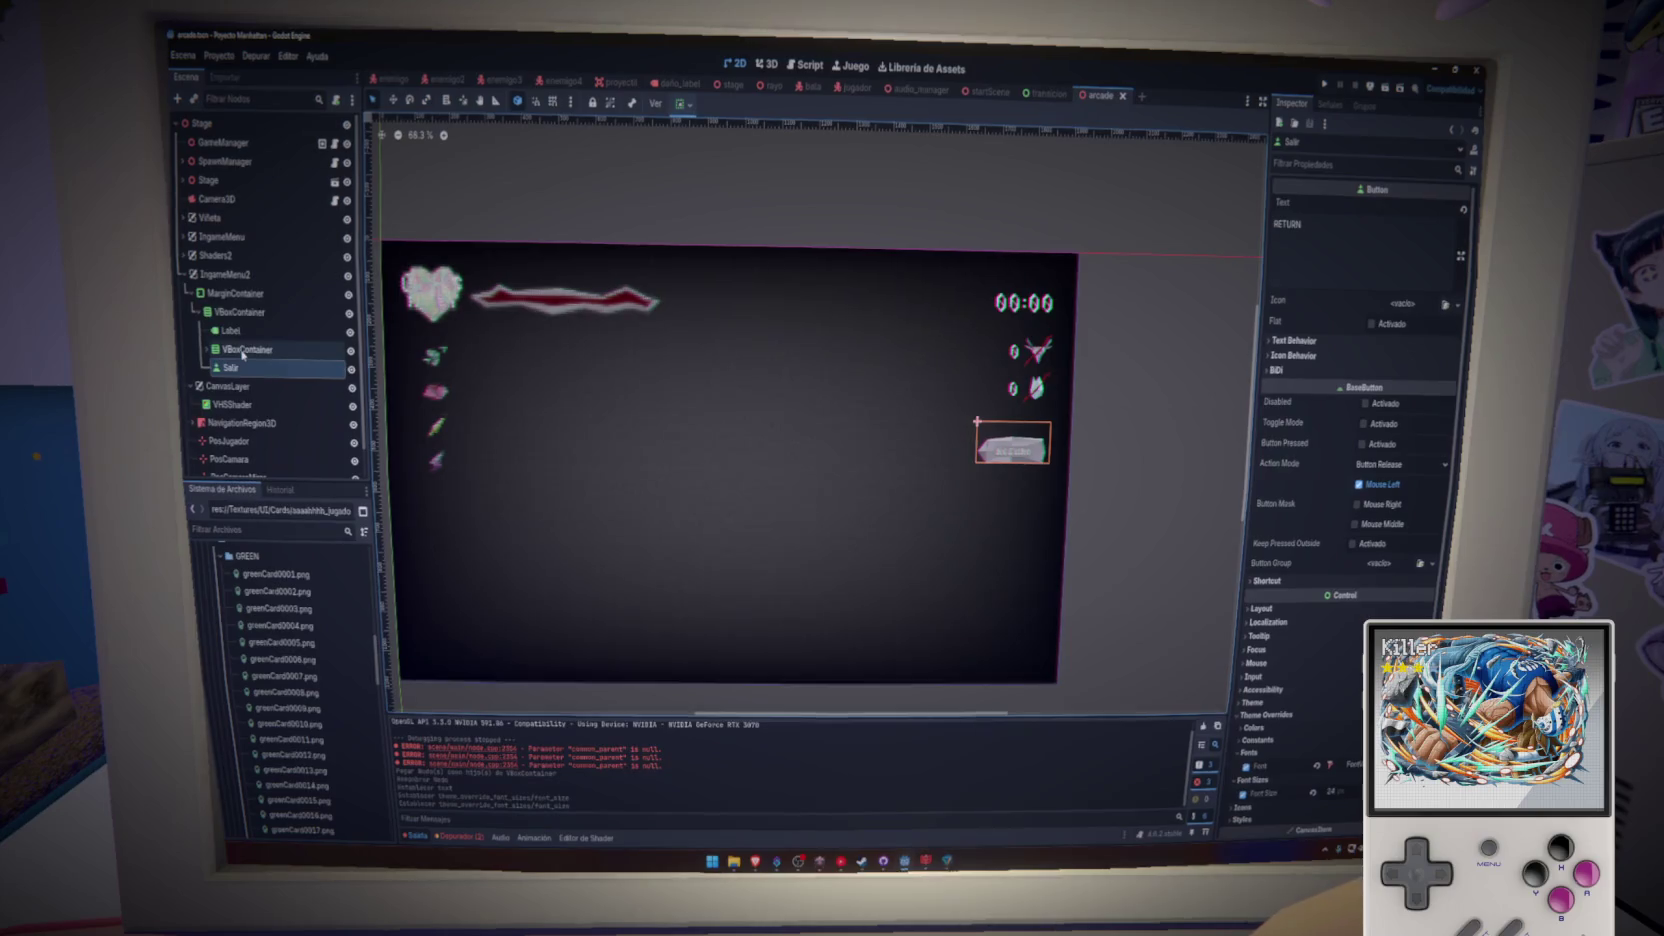
{"action": "left_click", "coordinate": [237, 314]}
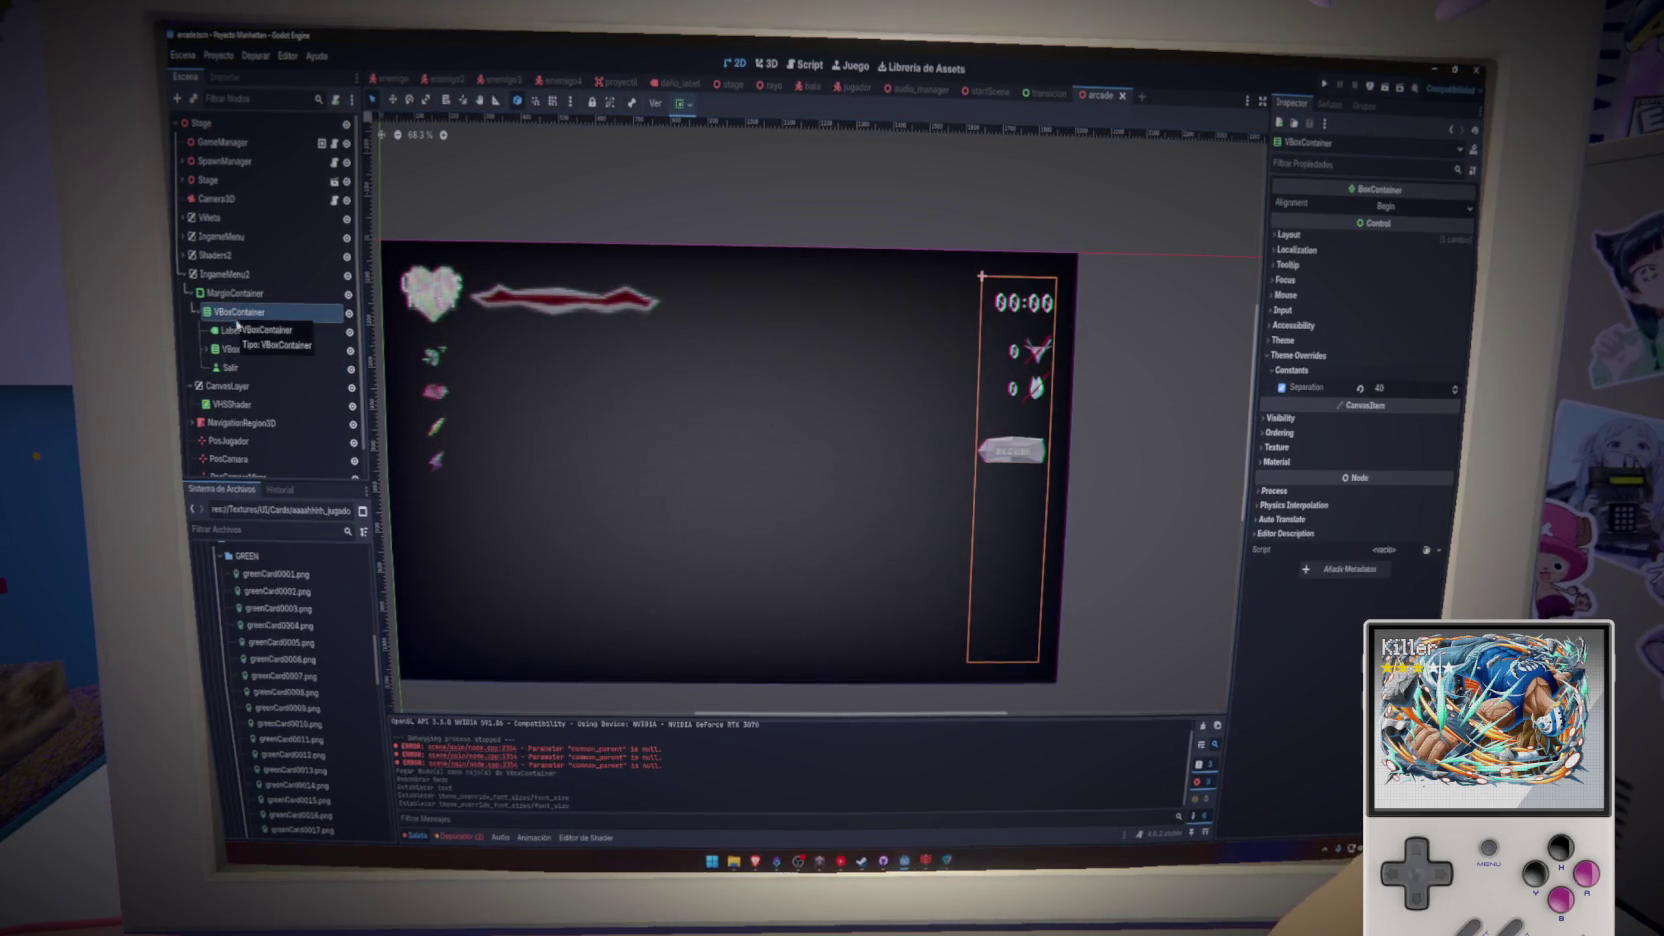
{"action": "left_click", "coordinate": [240, 368]}
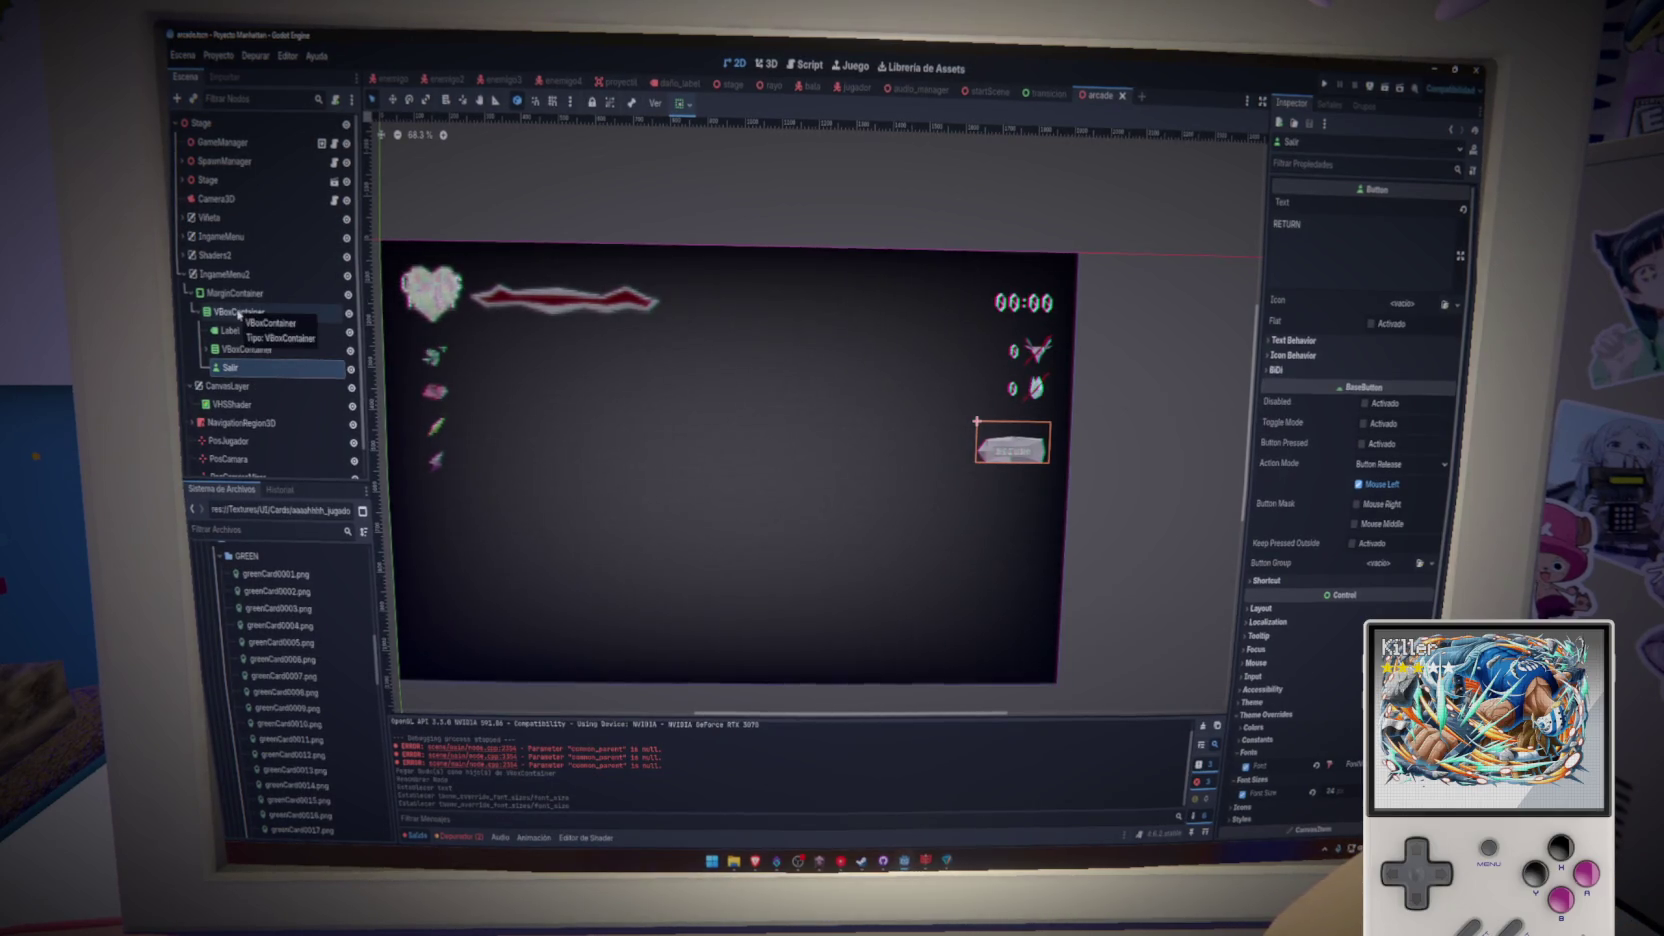
{"action": "right_click", "coordinate": [265, 318]}
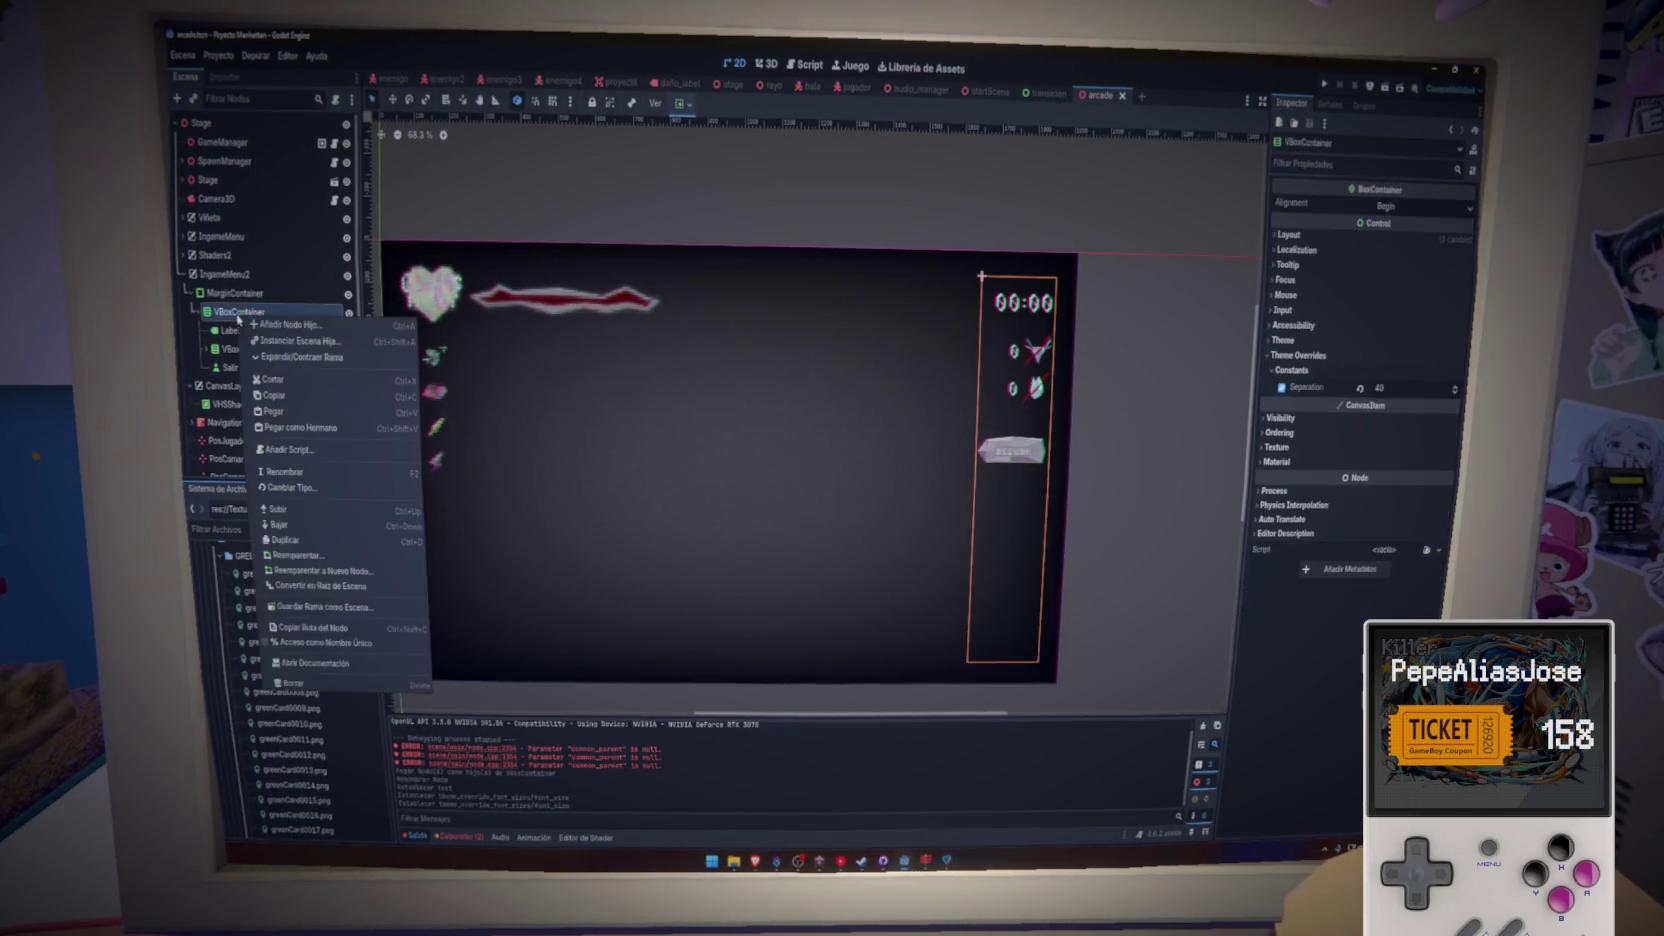
{"action": "left_click", "coordinate": [290, 331]}
{"action": "scroll", "coordinate": [885, 566], "scroll_direction": "down", "scroll_amount": 3}
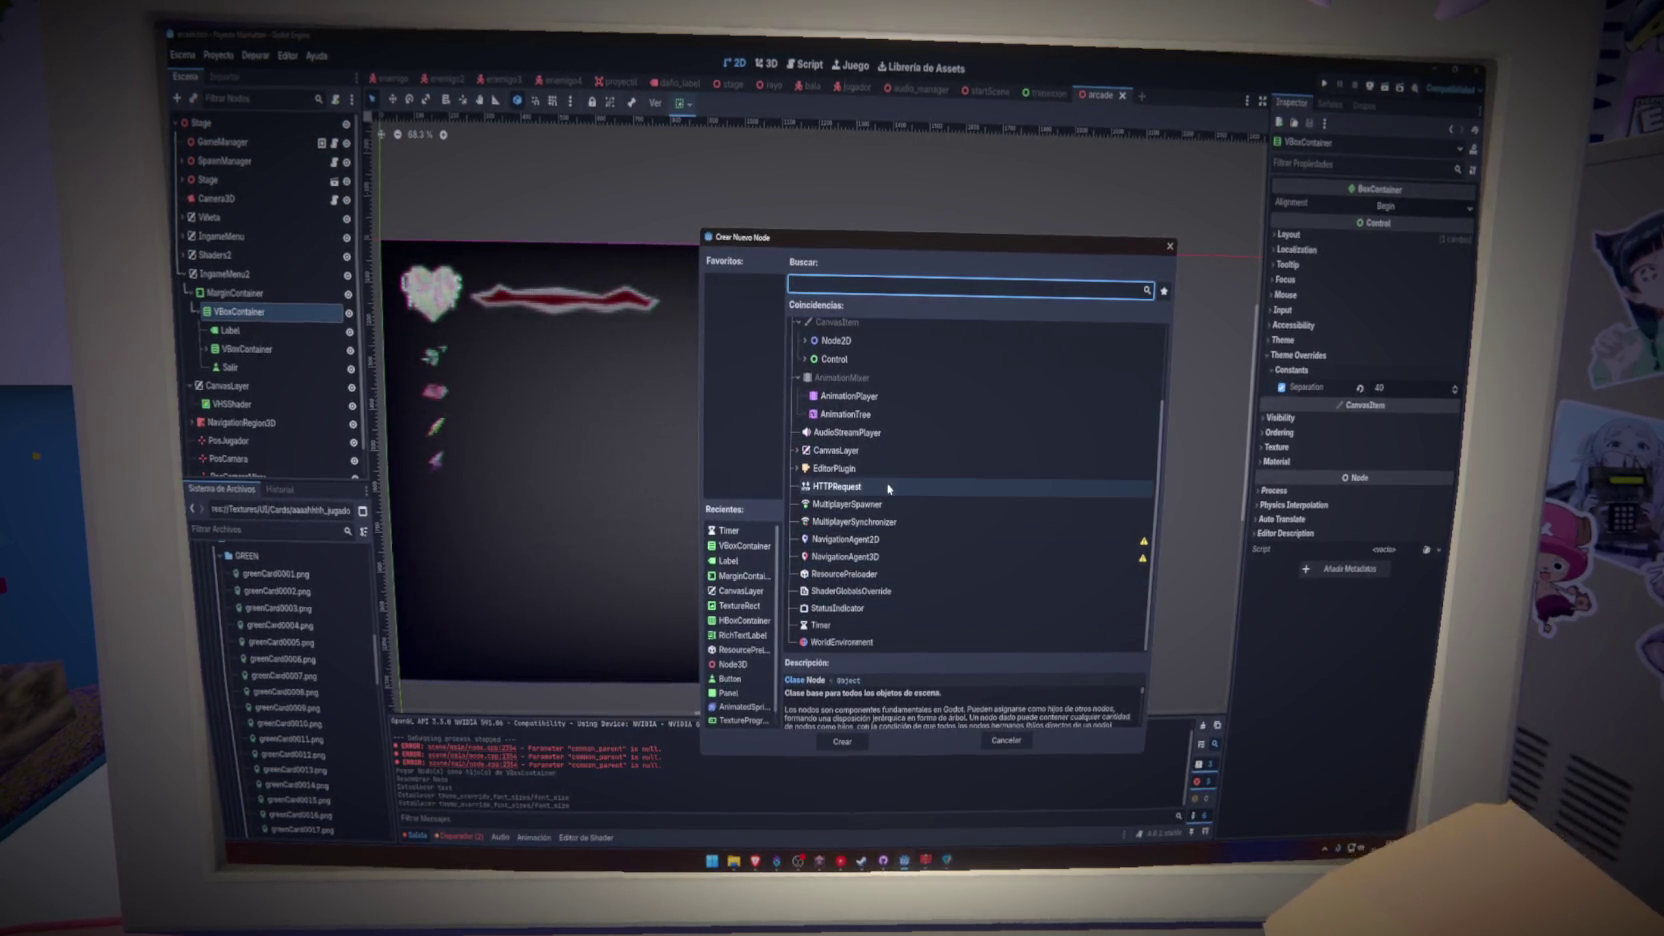
{"action": "type", "text": "pane"}
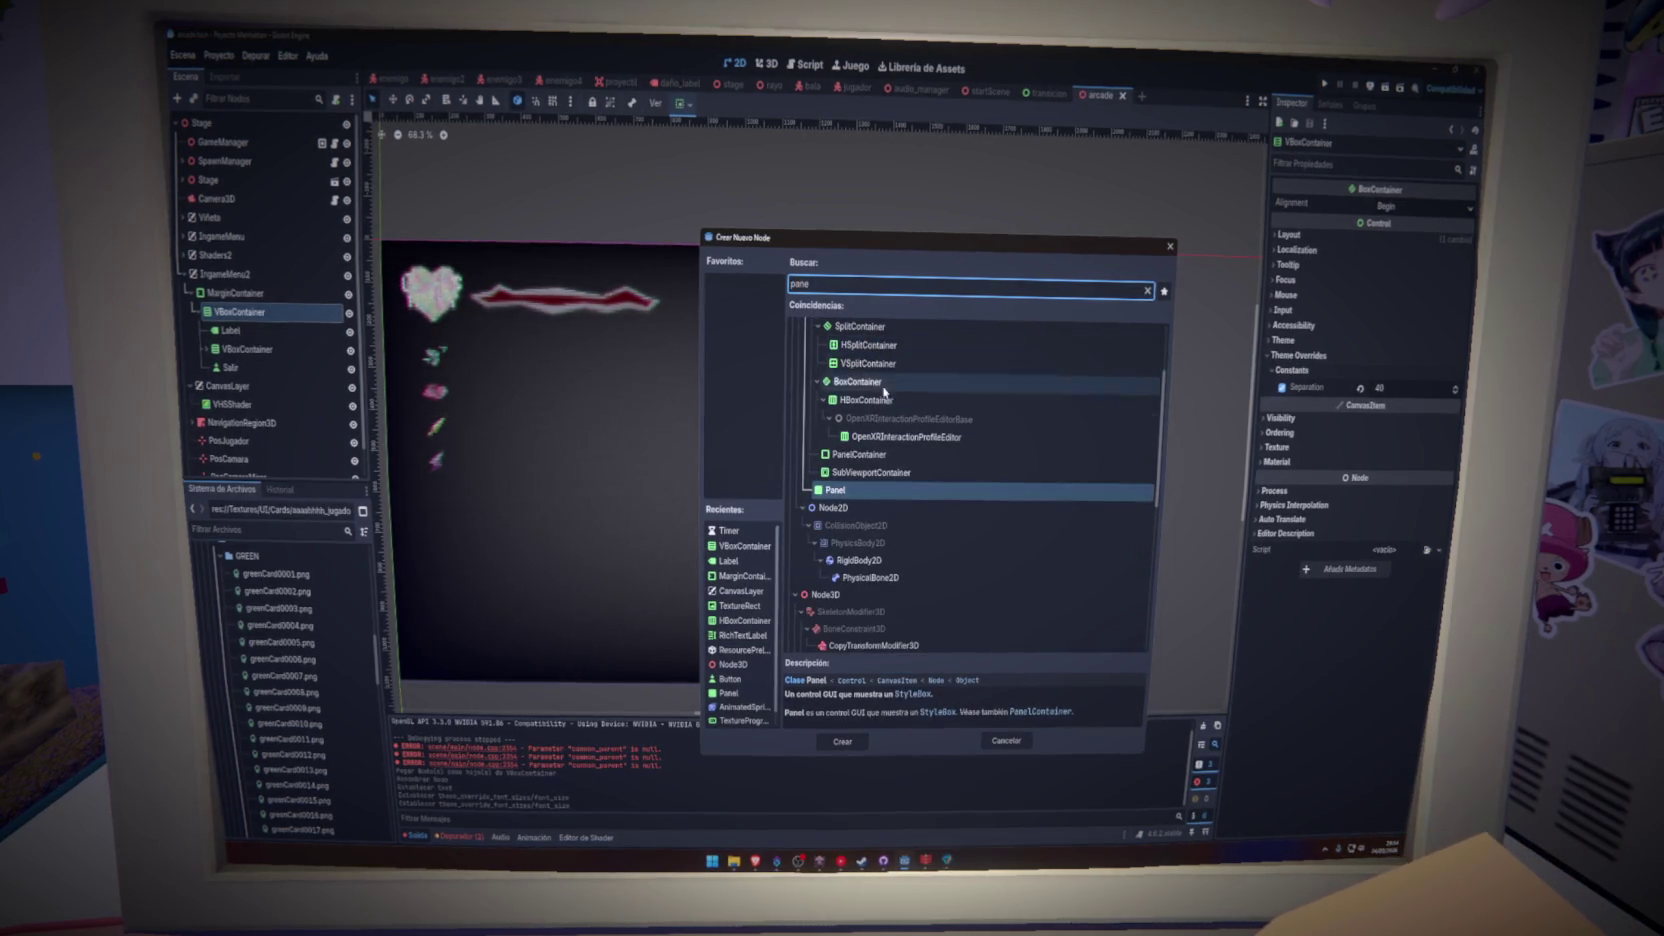
{"action": "left_click", "coordinate": [843, 741]}
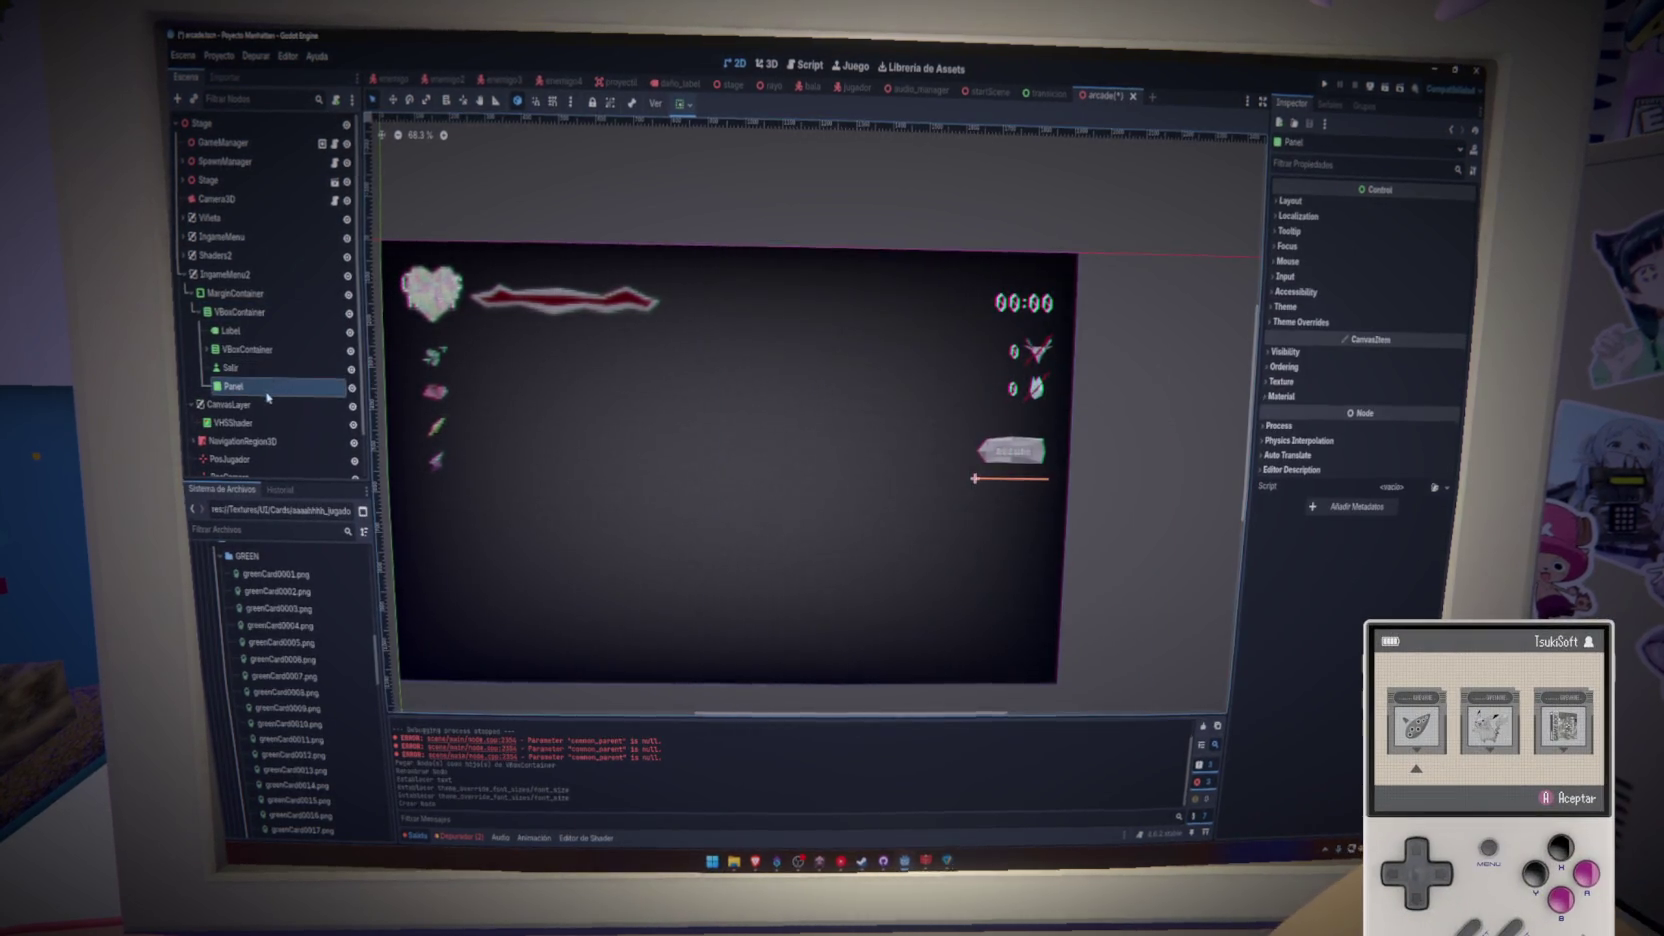
- Make the Panel expand vertically in the container sizing options
{"action": "left_click", "coordinate": [681, 103]}
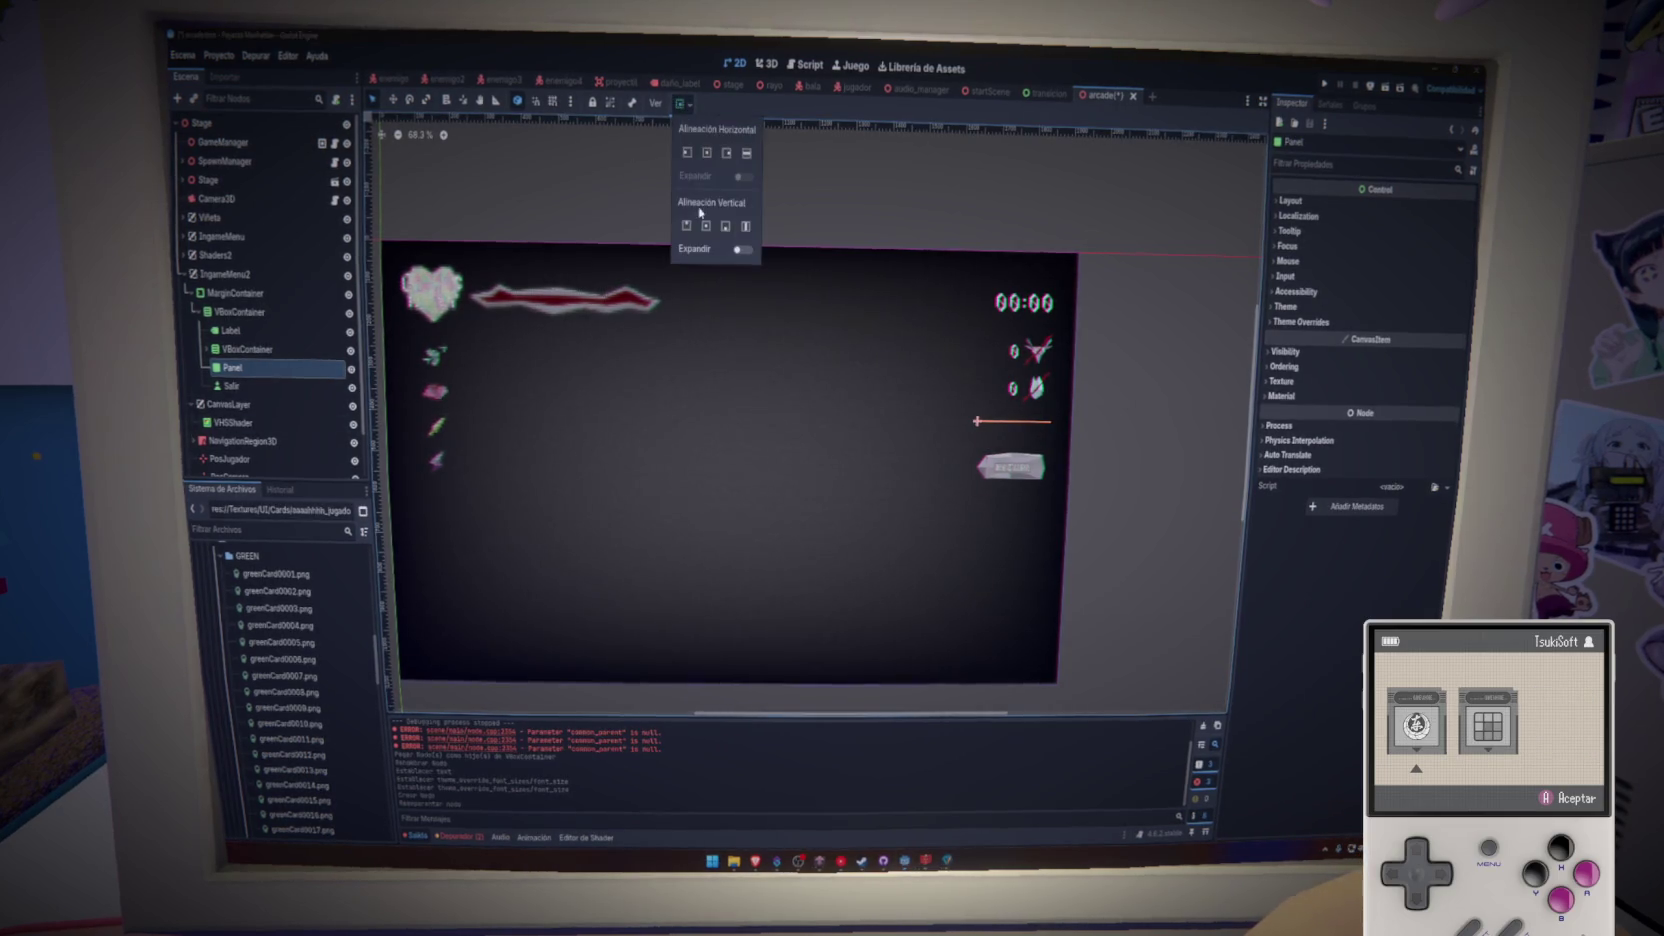
{"action": "left_click", "coordinate": [741, 250]}
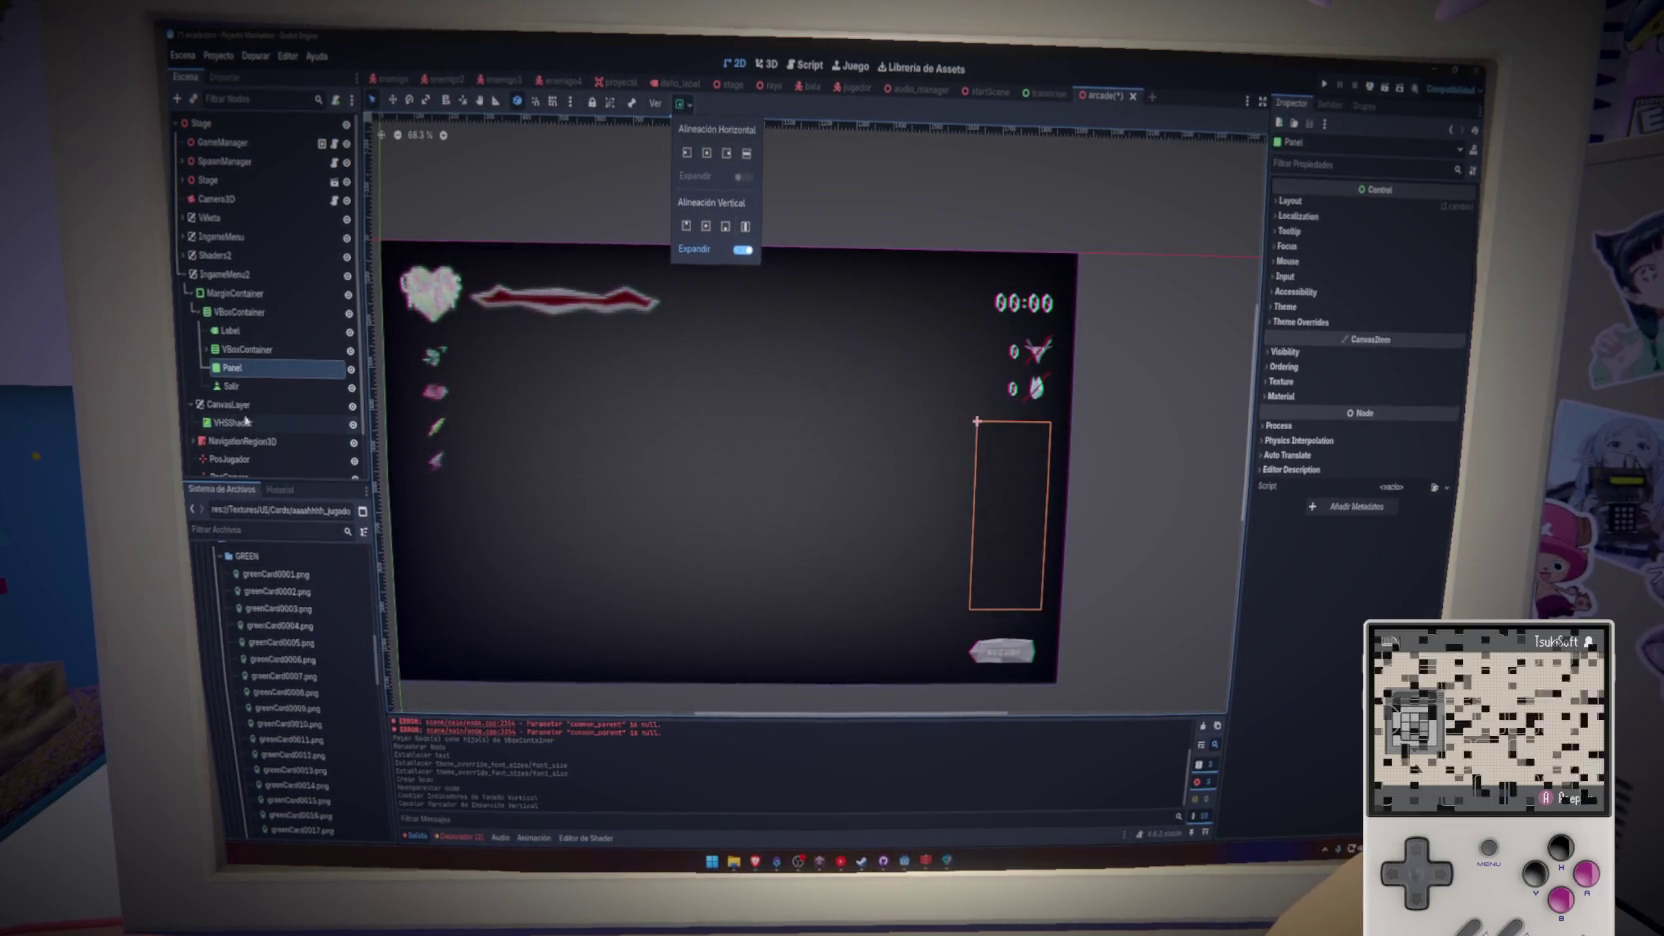
{"action": "left_click", "coordinate": [1314, 397]}
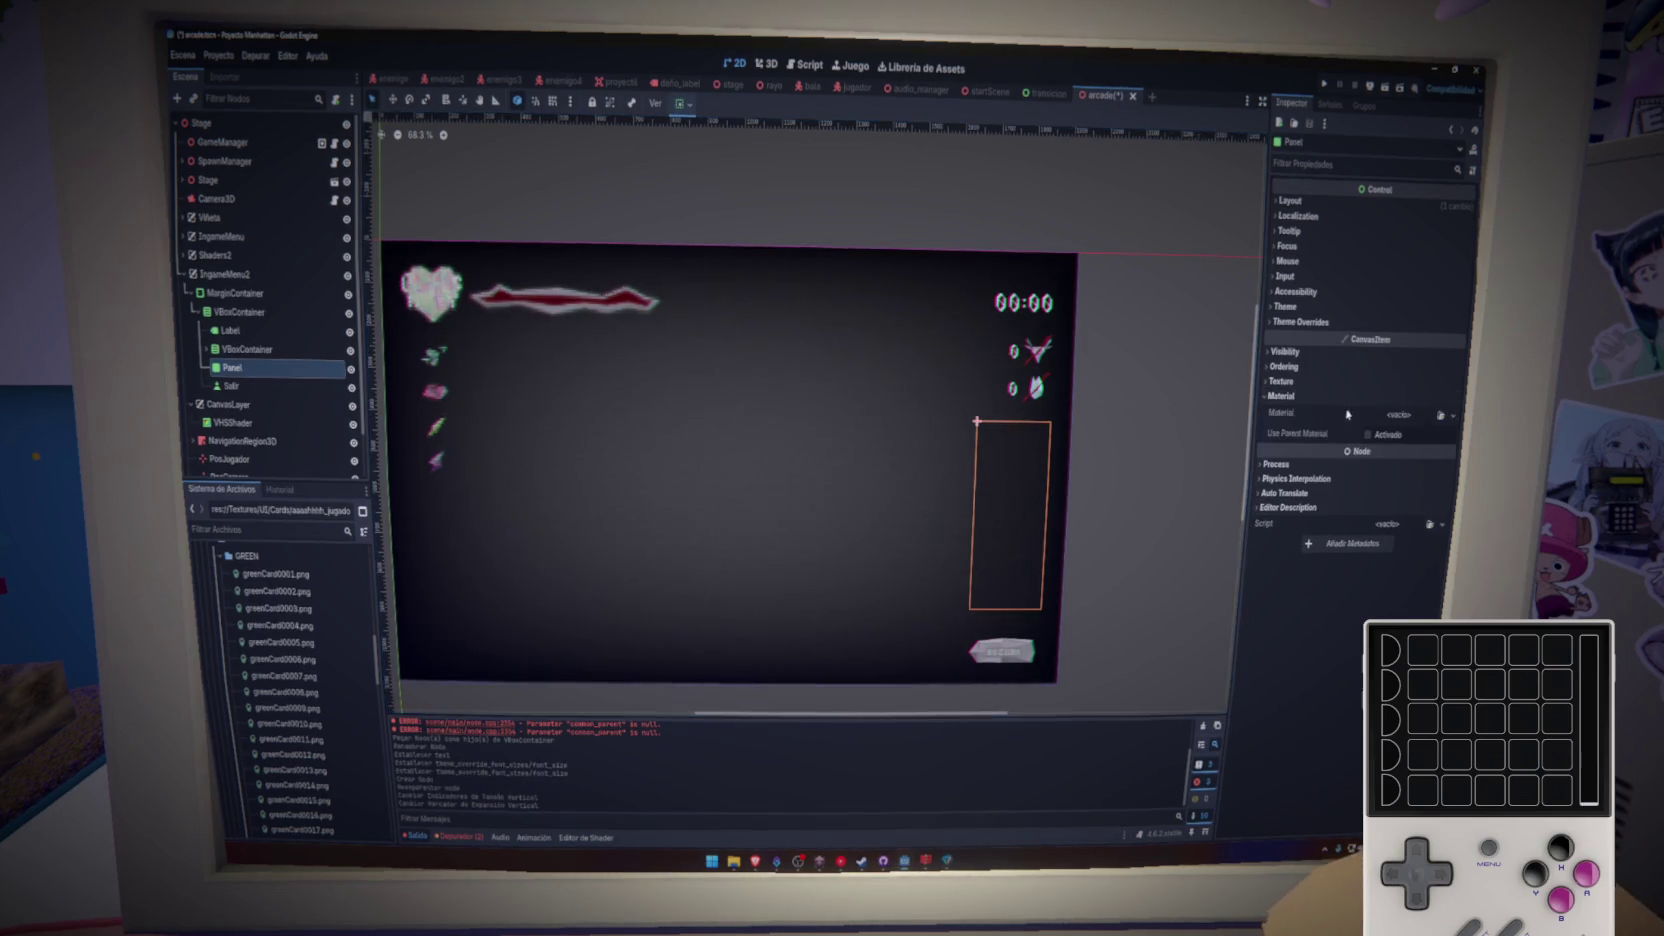
- Give the Panel a StyleBoxFlat panel style override, adjust its BG Color, and save the scene
{"action": "left_click", "coordinate": [1300, 323]}
{"action": "left_click", "coordinate": [1305, 337]}
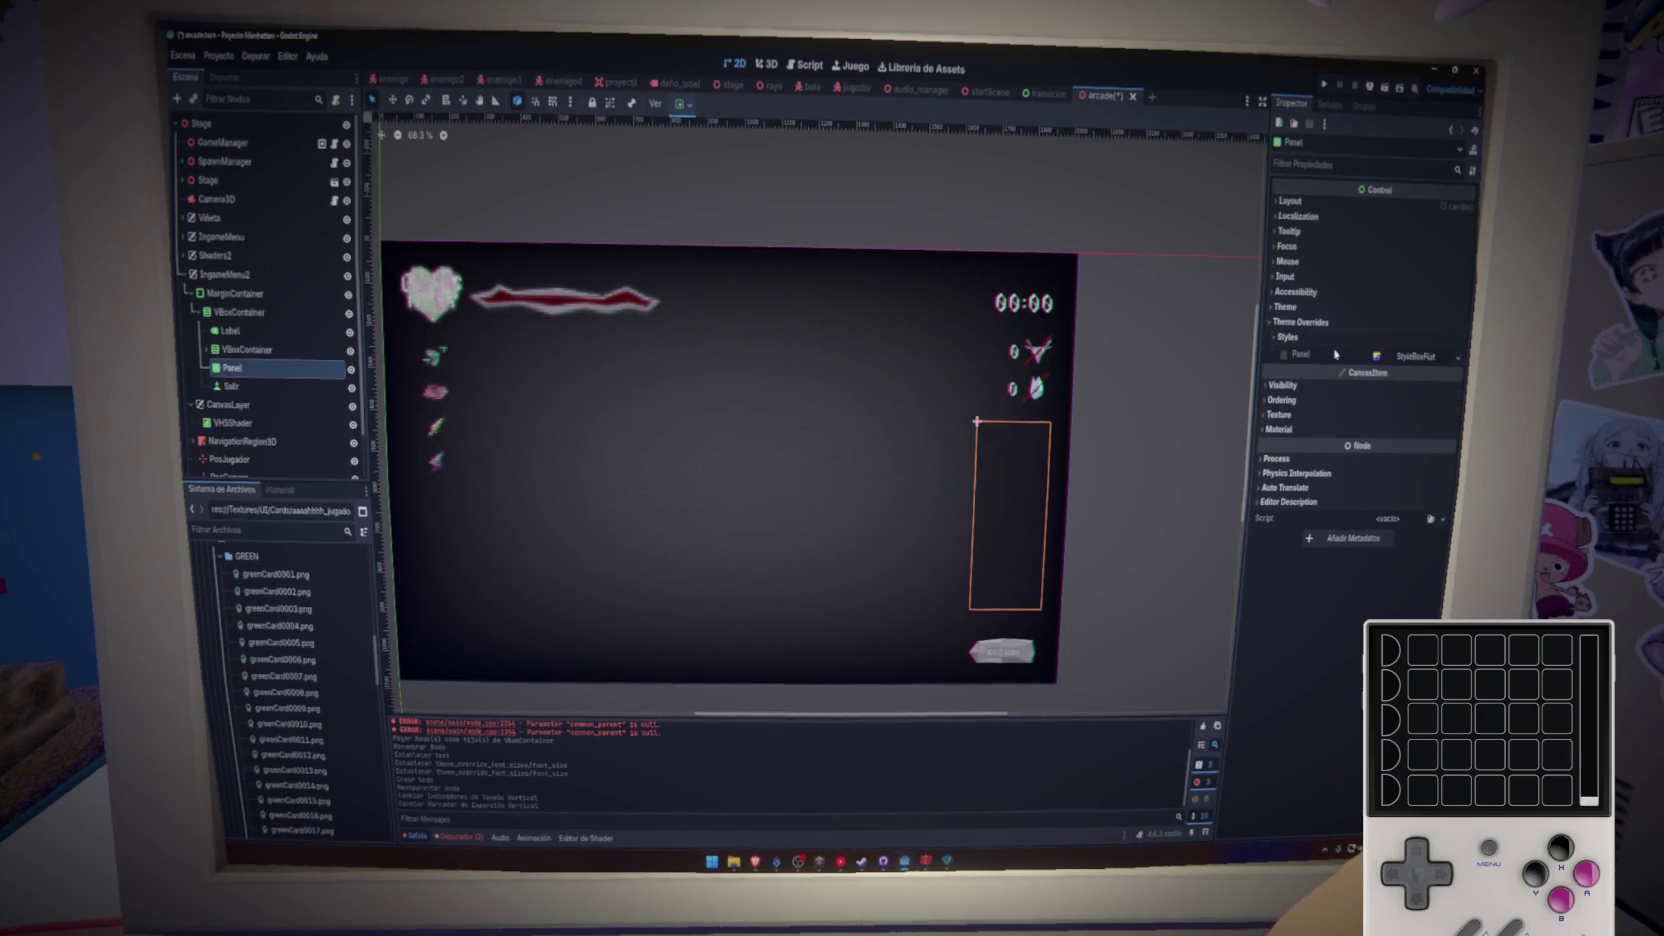
{"action": "left_click", "coordinate": [1418, 358]}
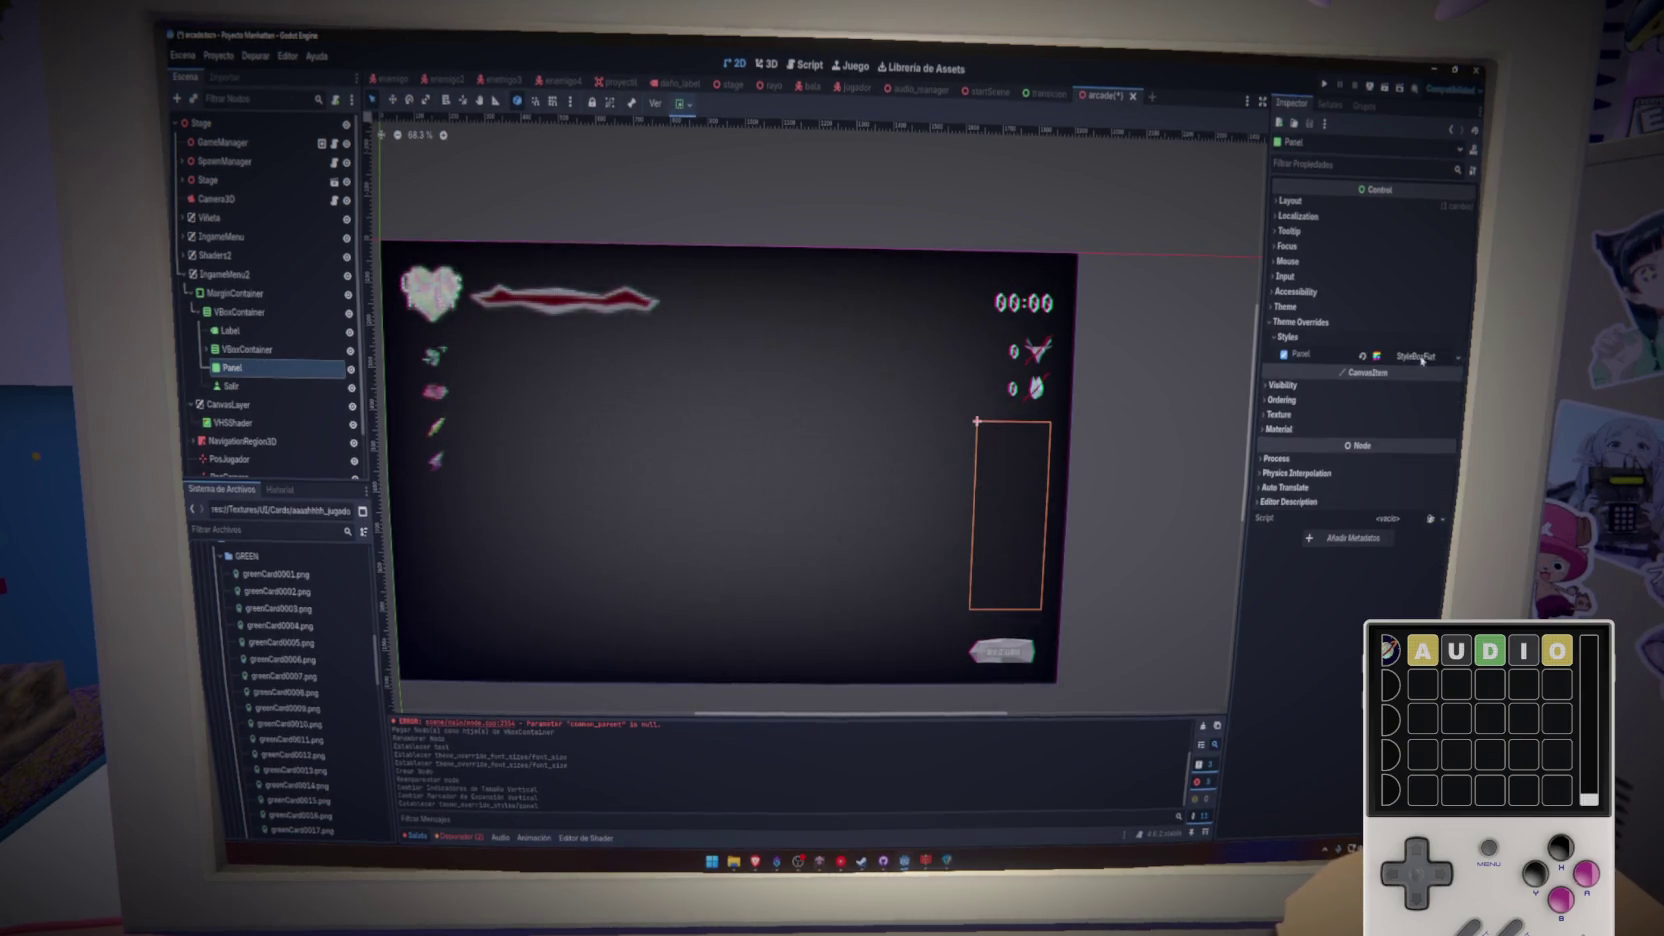
{"action": "left_click", "coordinate": [1418, 358]}
{"action": "left_click", "coordinate": [1407, 463]}
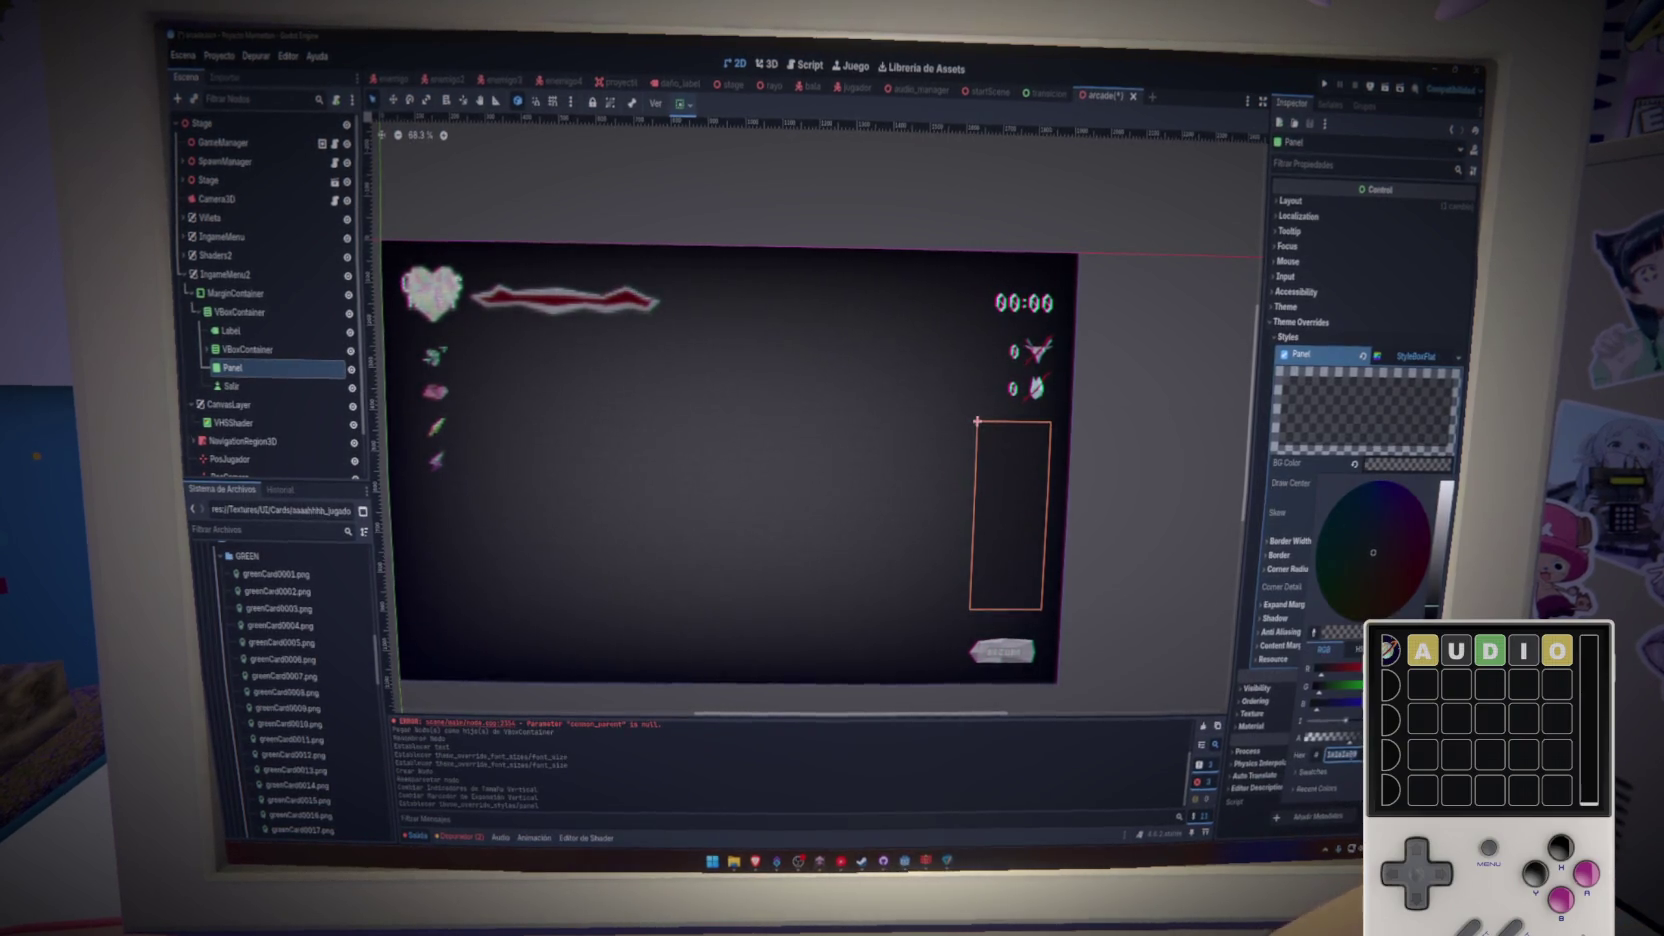
{"action": "left_click", "coordinate": [1160, 515]}
{"action": "key", "text": "ctrl+s"}
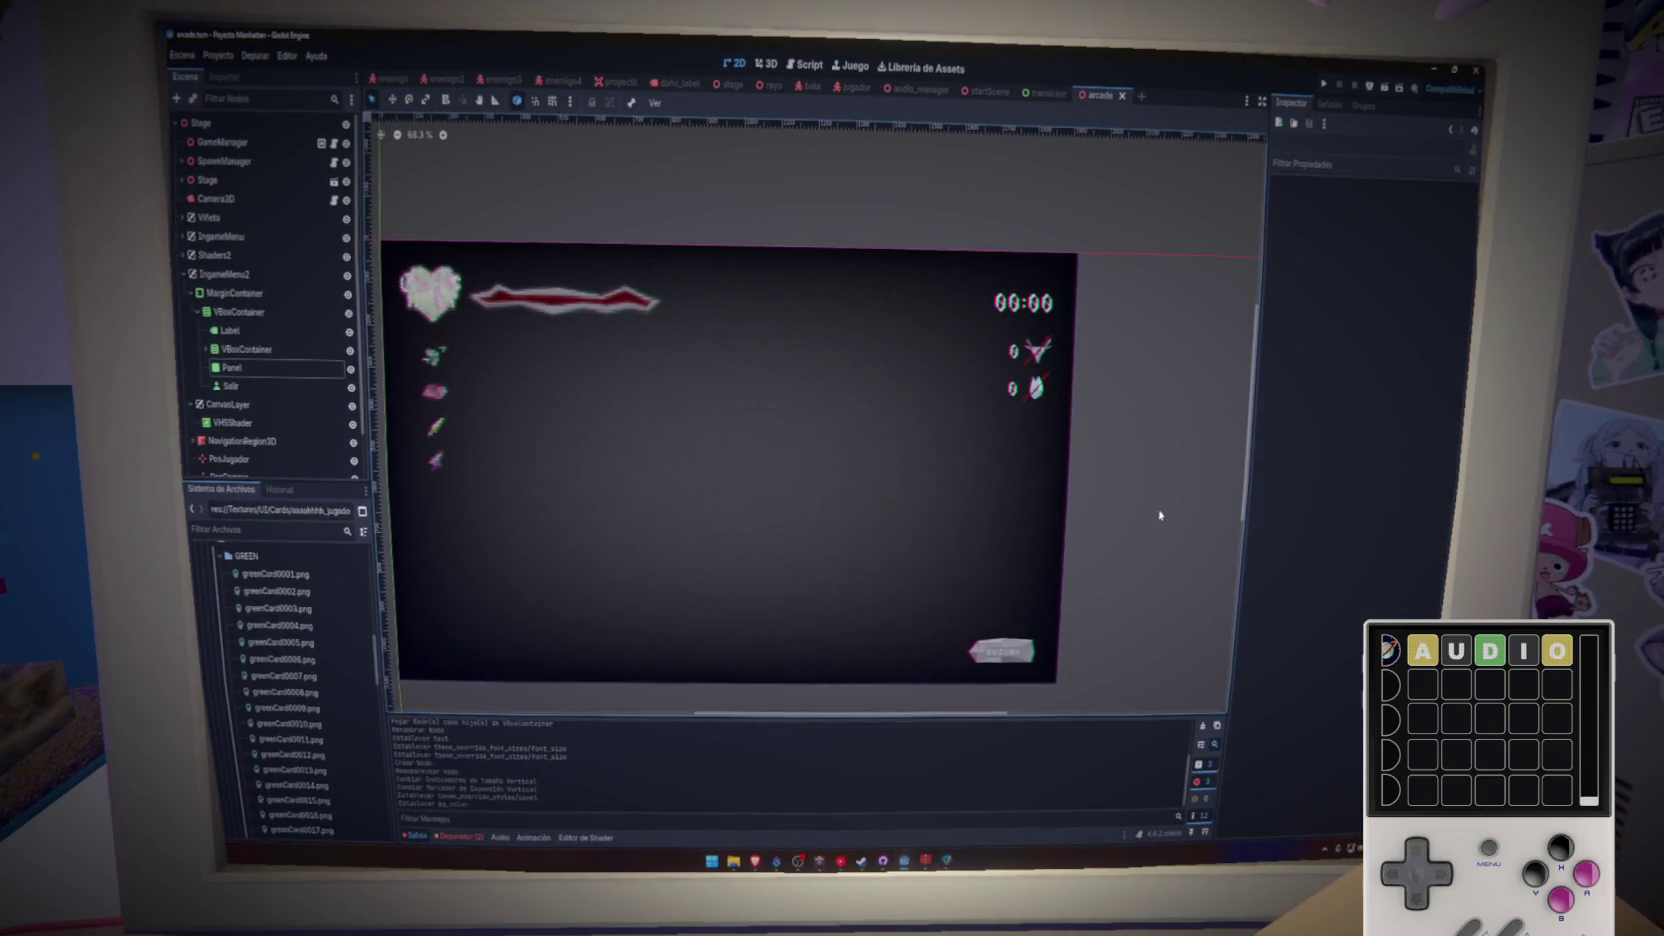
{"action": "scroll", "coordinate": [1137, 508], "scroll_direction": "down", "scroll_amount": 3}
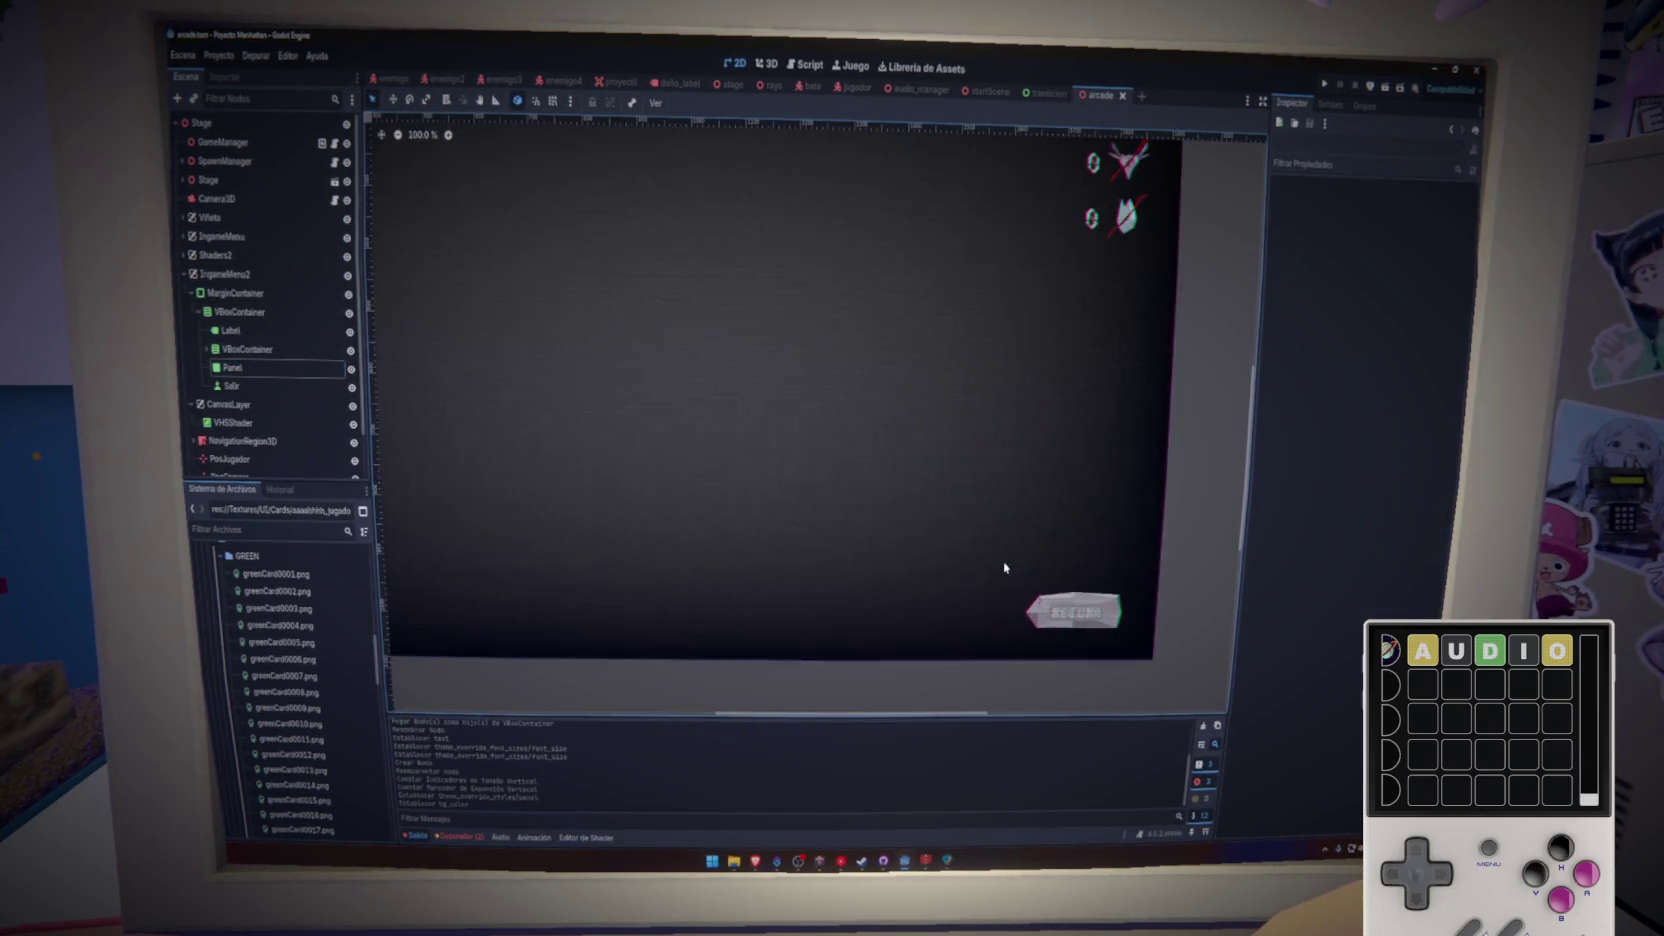
- Connect the Salir button's pressed() signal to a new _on_salir_pressed function on the Stage node
{"action": "left_click", "coordinate": [1045, 580]}
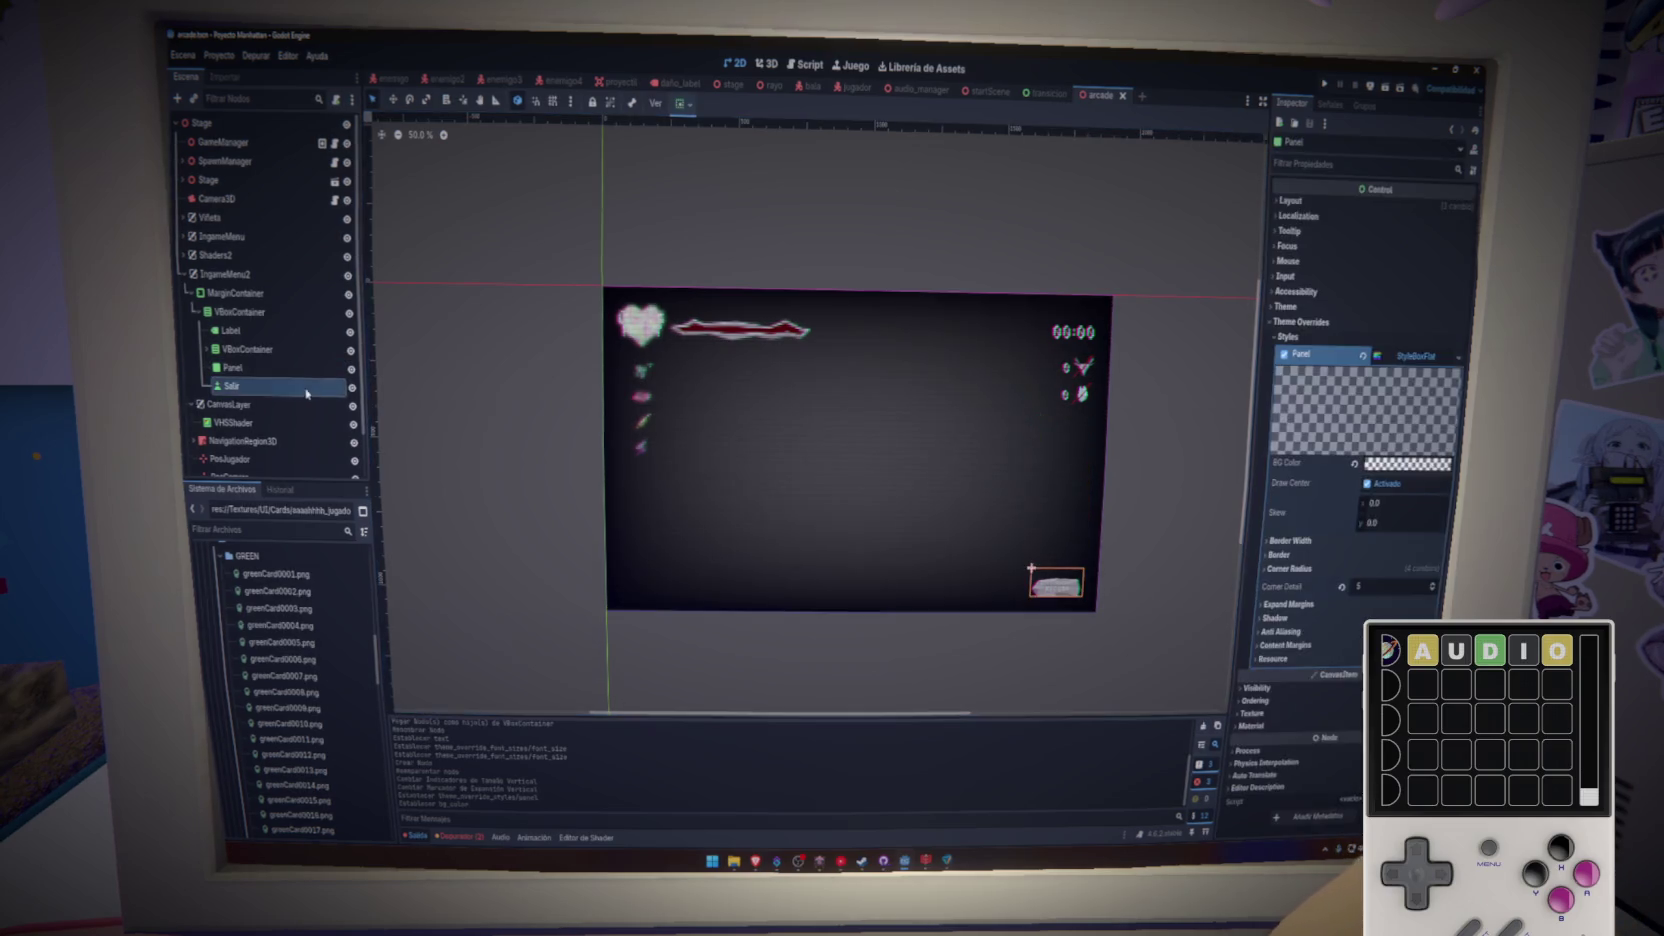
{"action": "left_click", "coordinate": [1320, 106]}
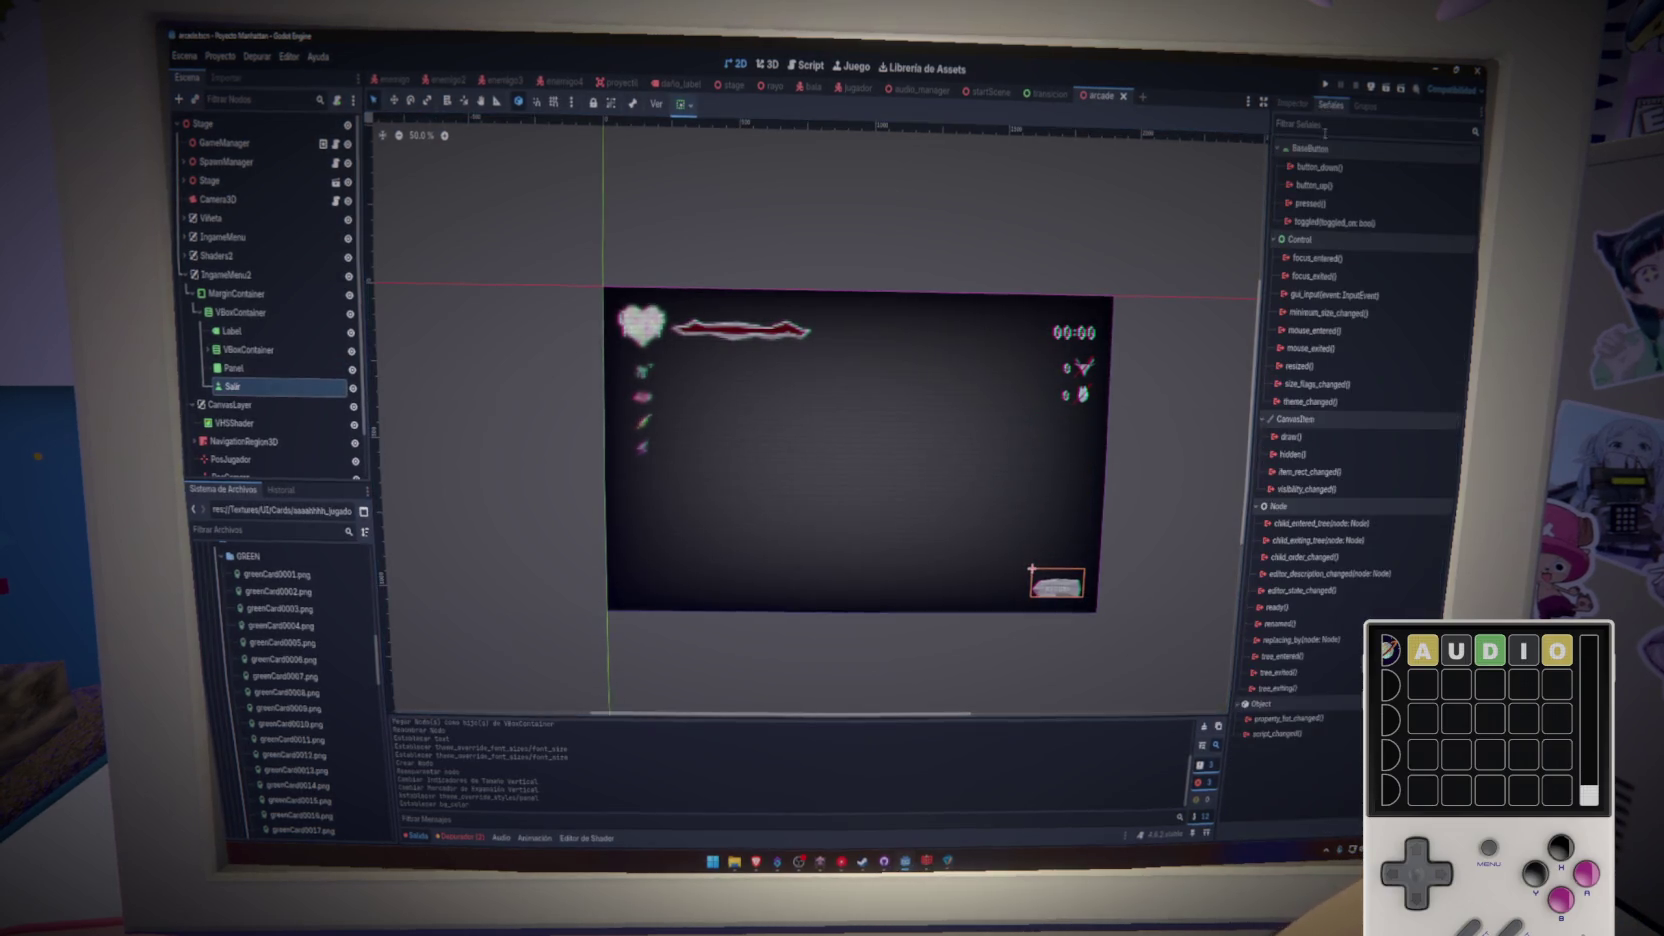
{"action": "double_click", "coordinate": [1308, 204]}
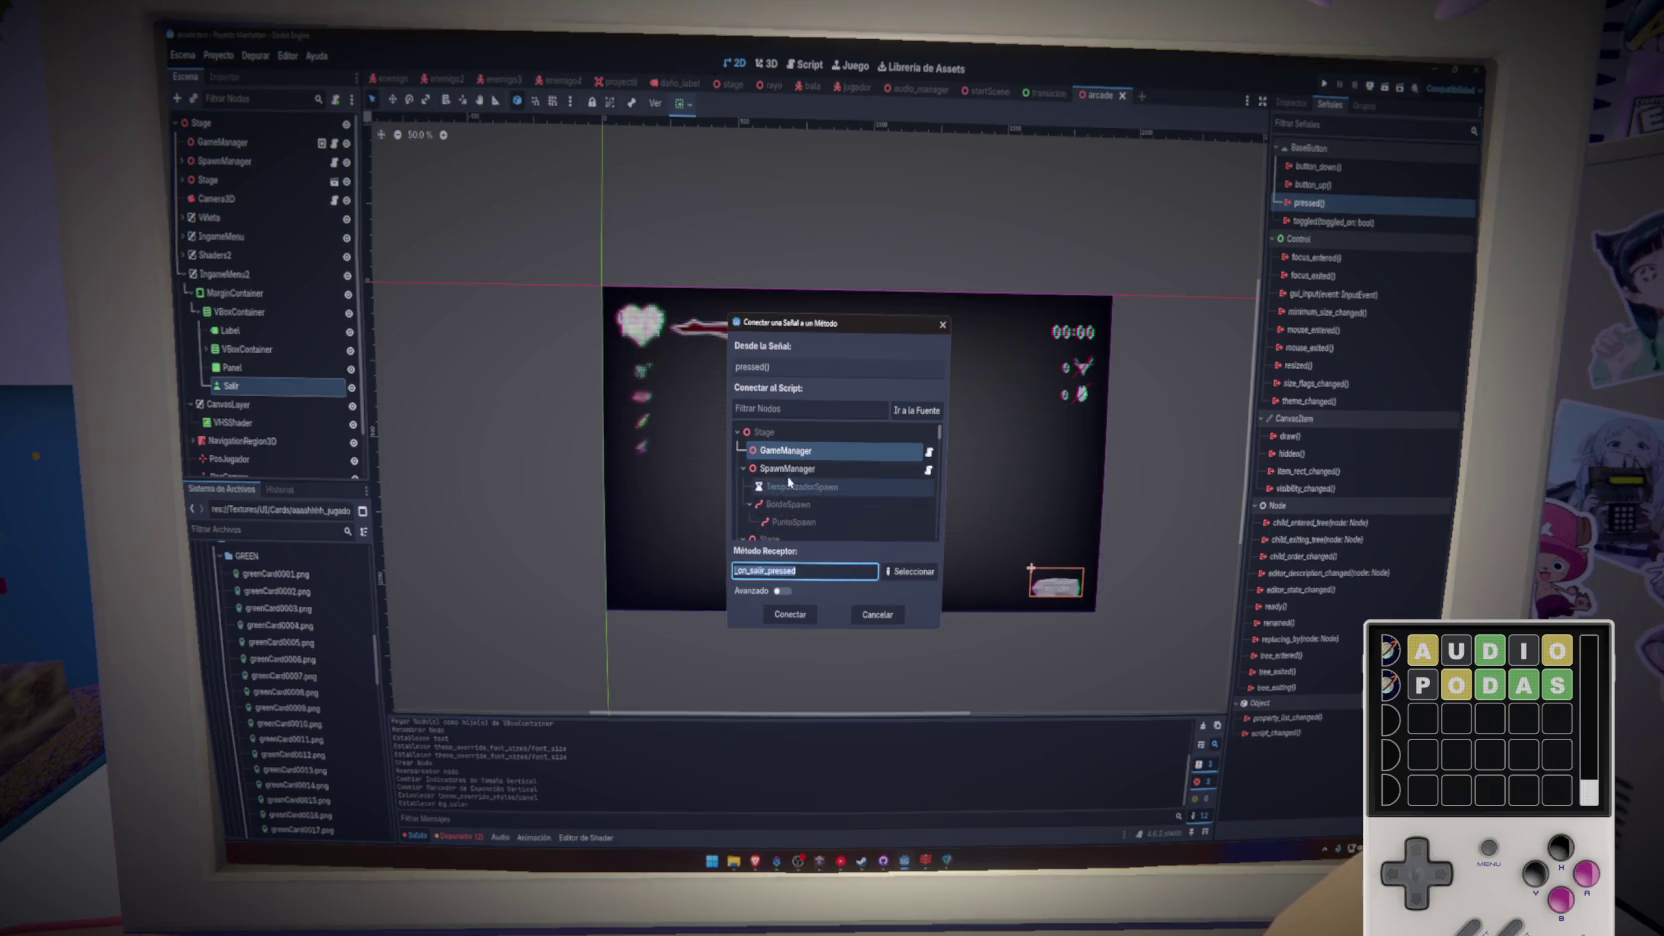
{"action": "left_click", "coordinate": [789, 613]}
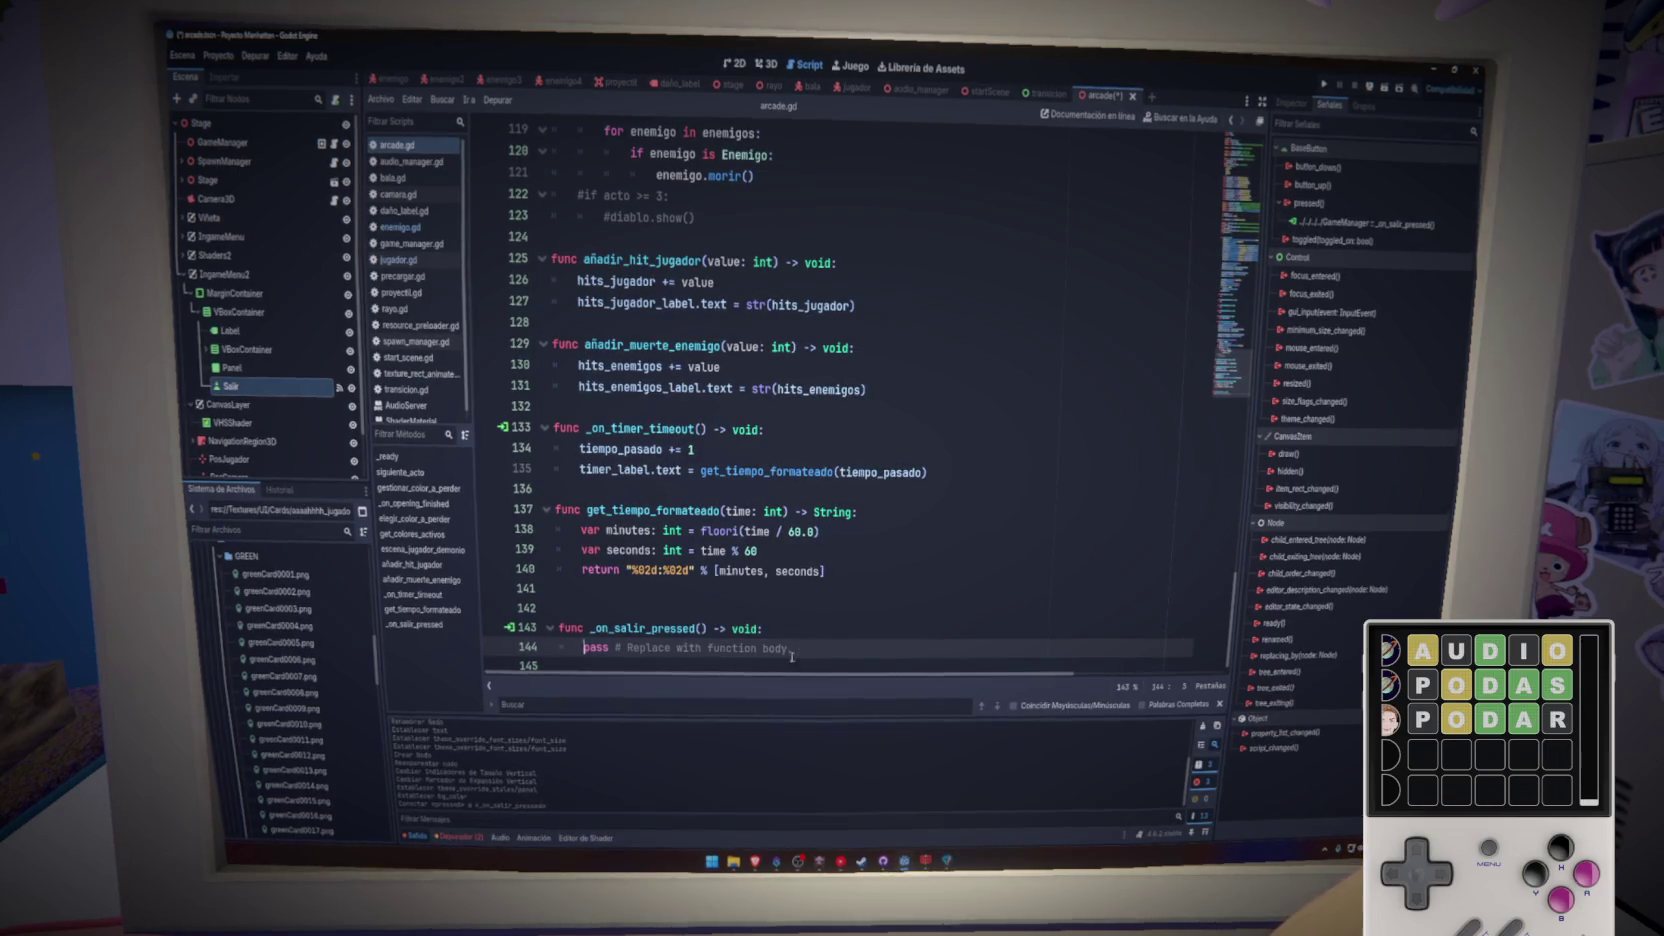
{"action": "left_click", "coordinate": [382, 360]}
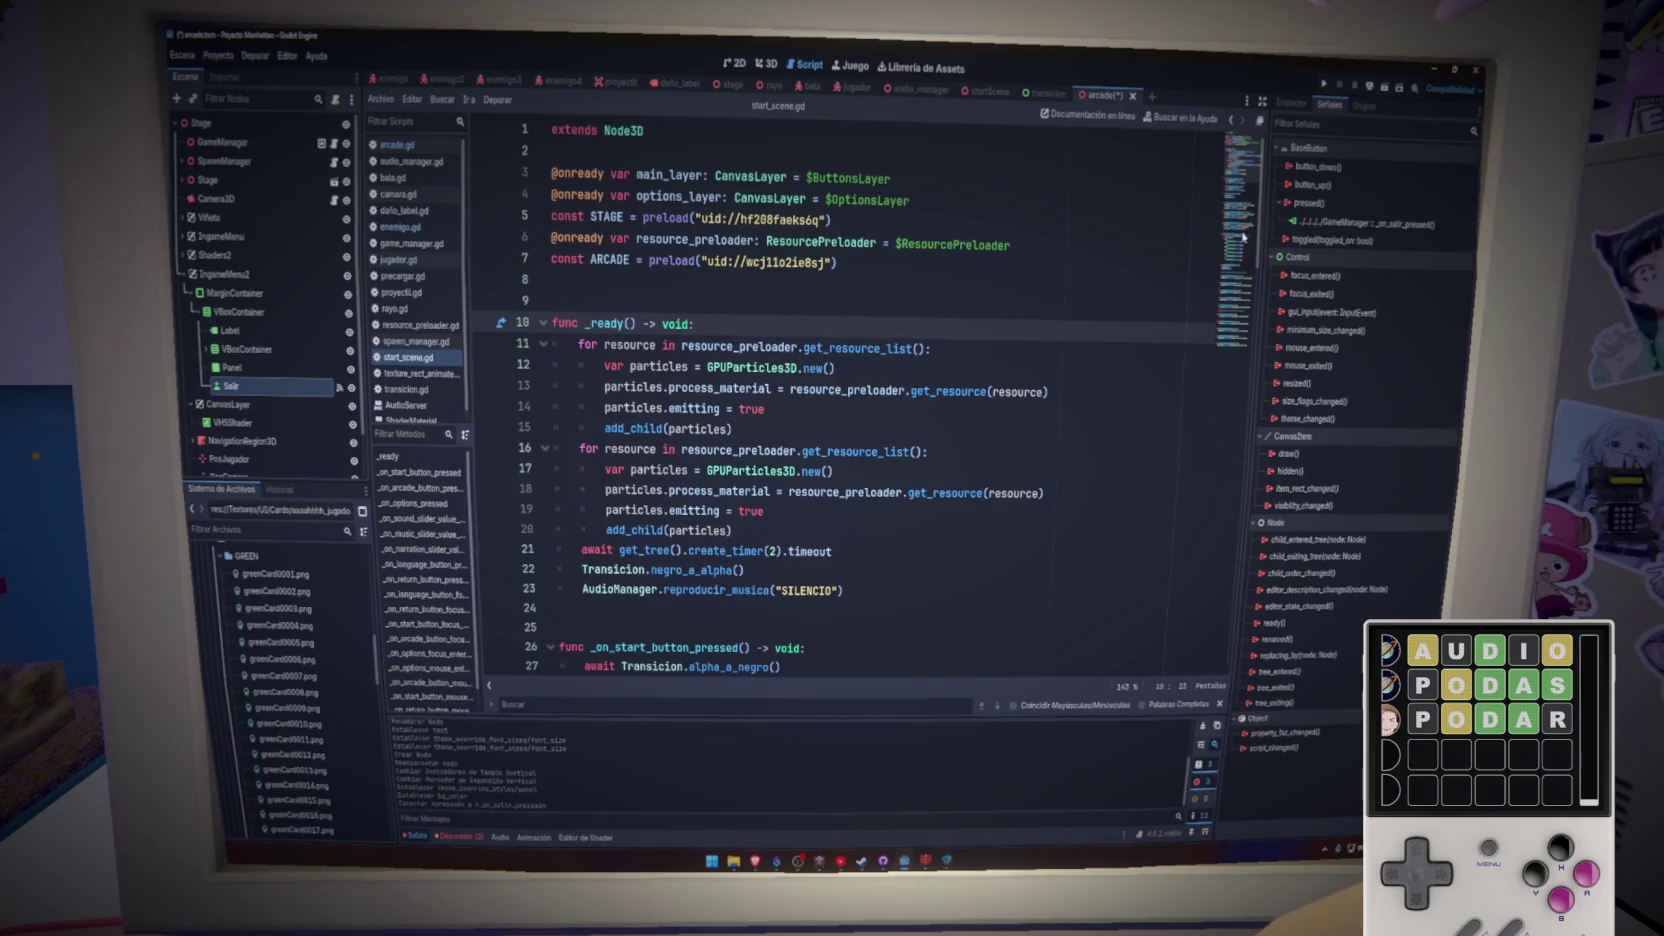
- Copy the change_scene_to_packed(START_SCENE) line from game_manager.gd into _on_salir_pressed and save
{"action": "left_click", "coordinate": [410, 243]}
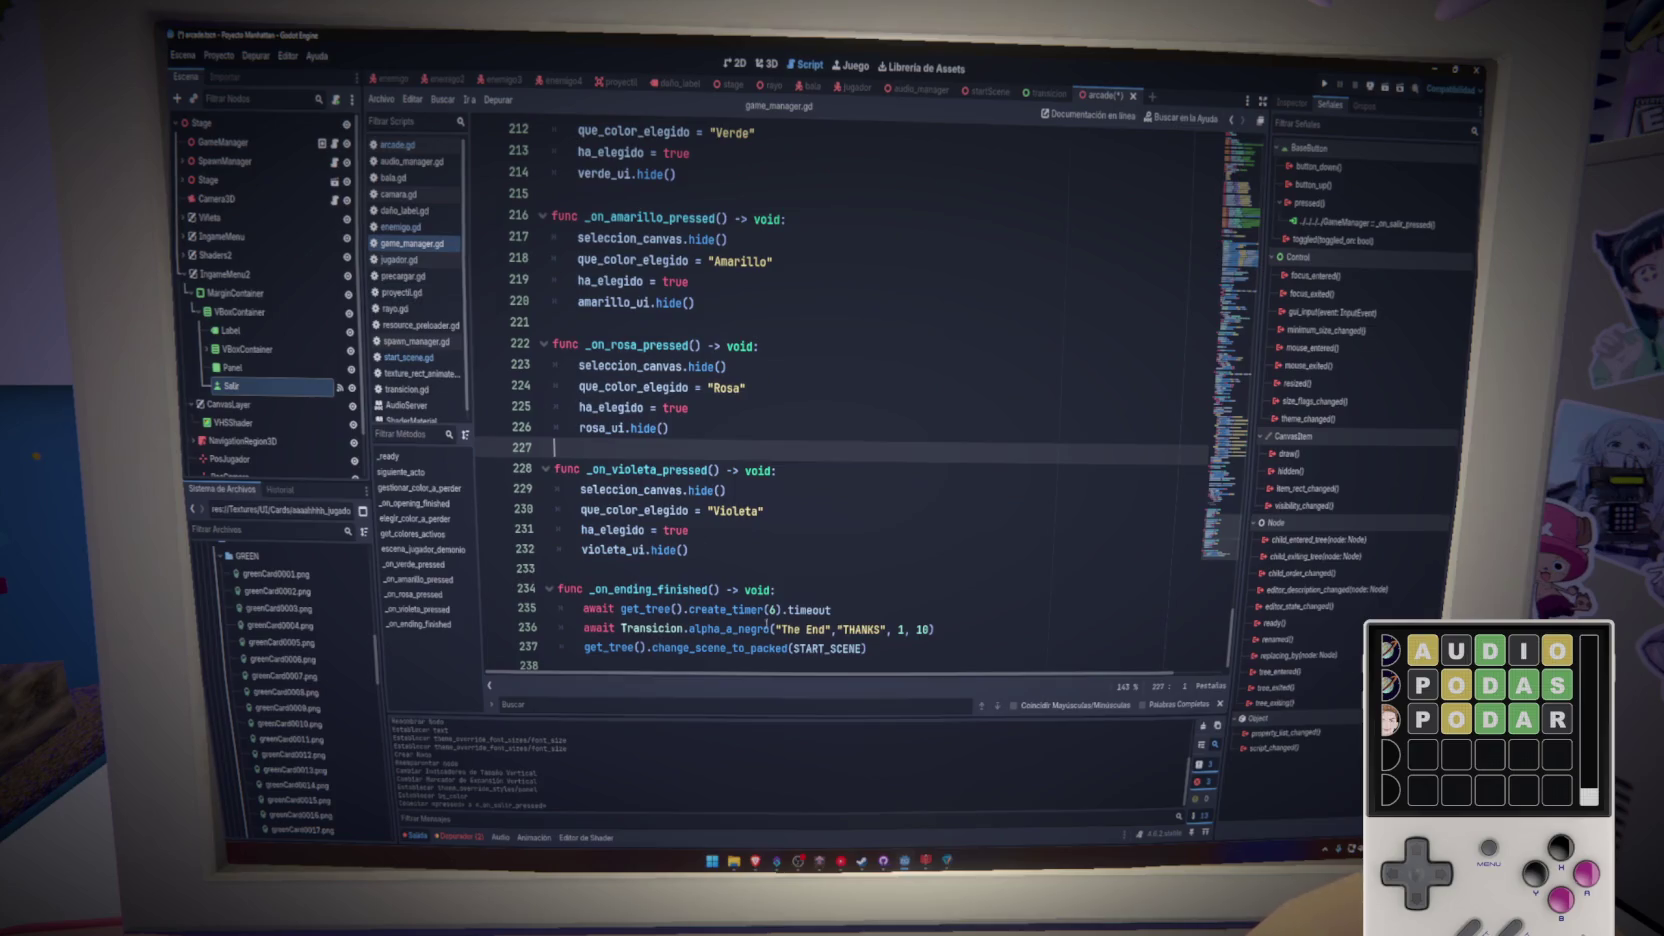
{"action": "left_click_drag", "start_coordinate": [875, 647], "coordinate": [575, 648]}
{"action": "key", "text": "ctrl+c"}
{"action": "left_click", "coordinate": [396, 146]}
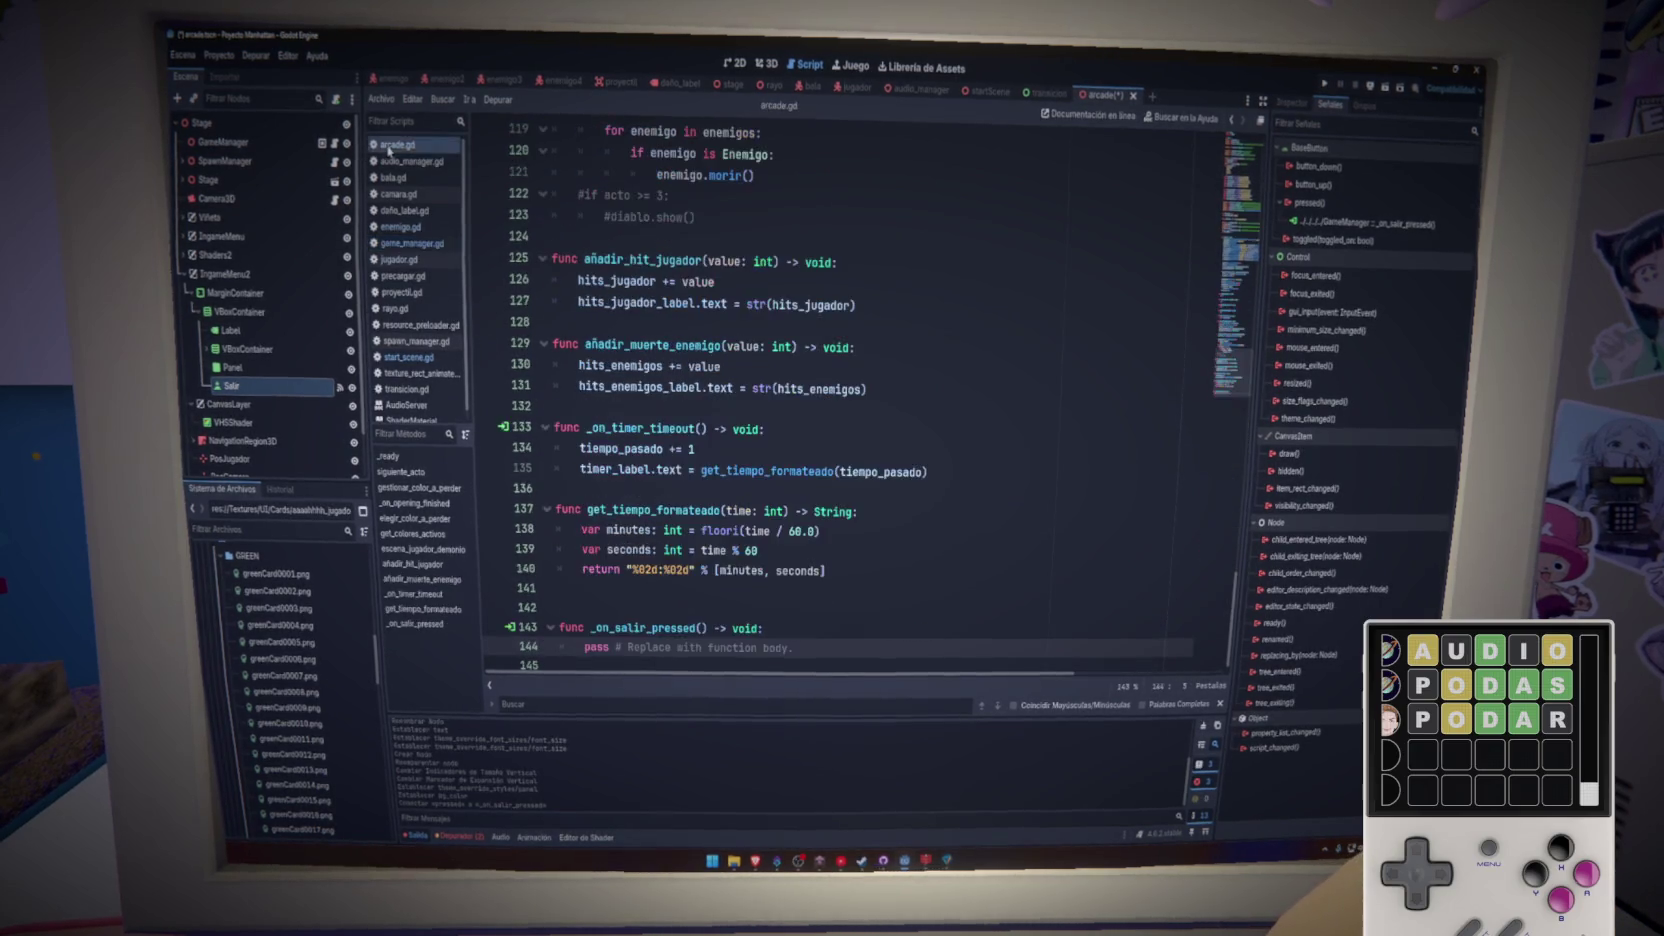
{"action": "key", "text": "ctrl+v"}
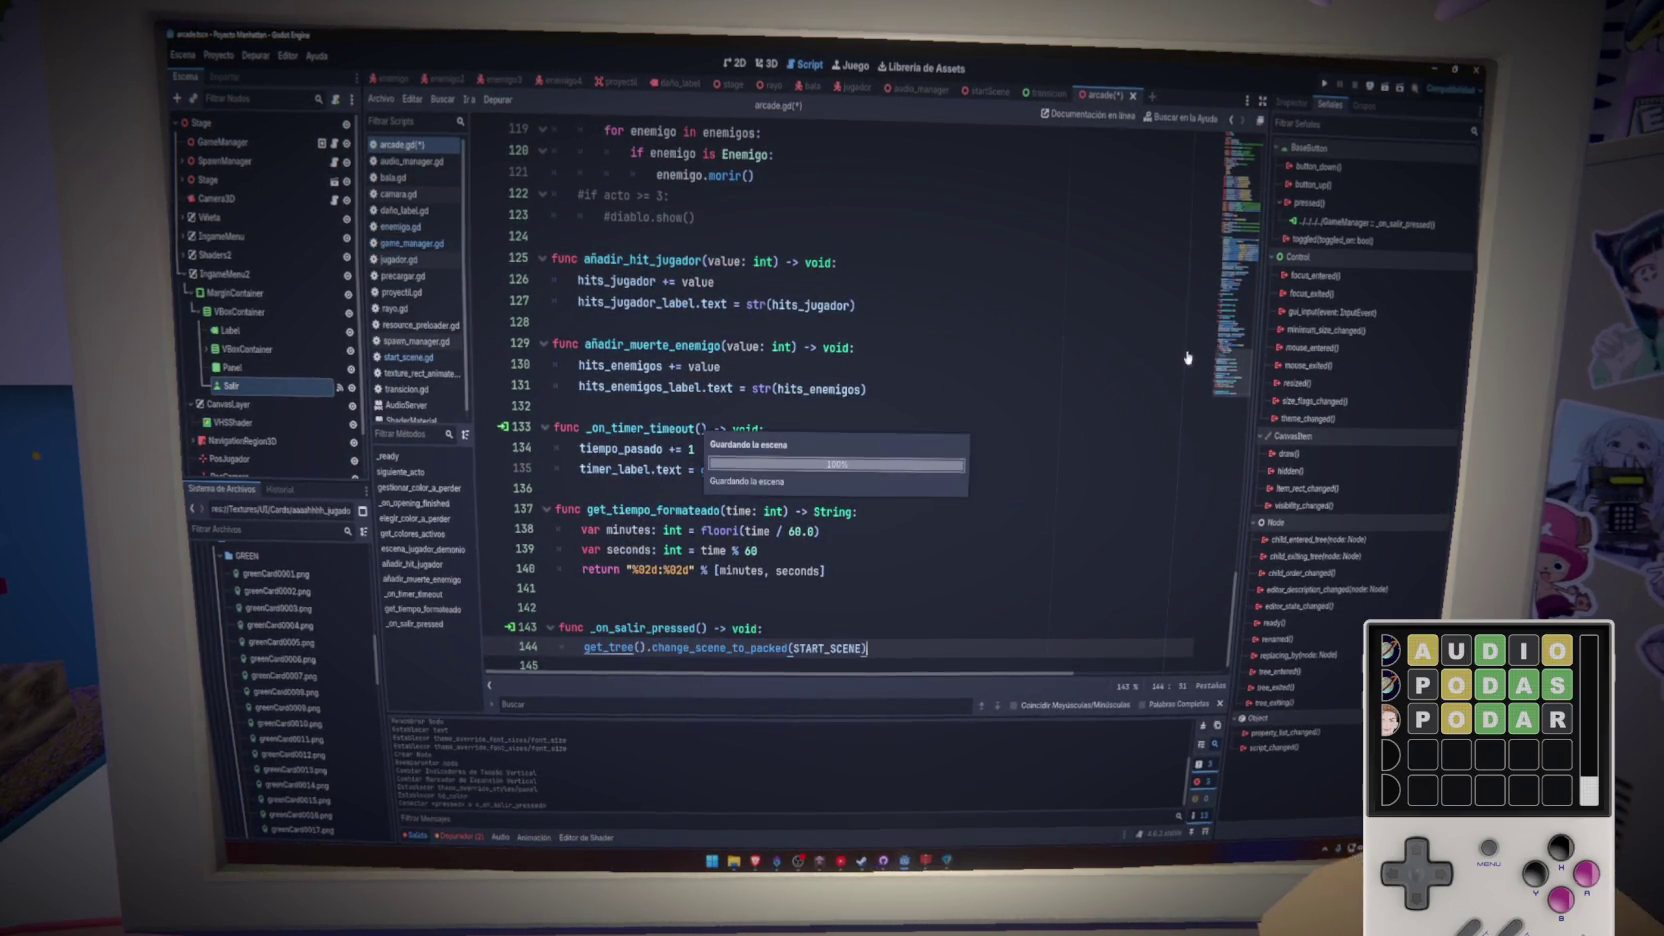
{"action": "key", "text": "ctrl+s"}
- Tidy the blank lines around the START_SCENE constant and exit function, save, and run the project
{"action": "scroll", "coordinate": [914, 421], "scroll_direction": "up", "scroll_amount": 20}
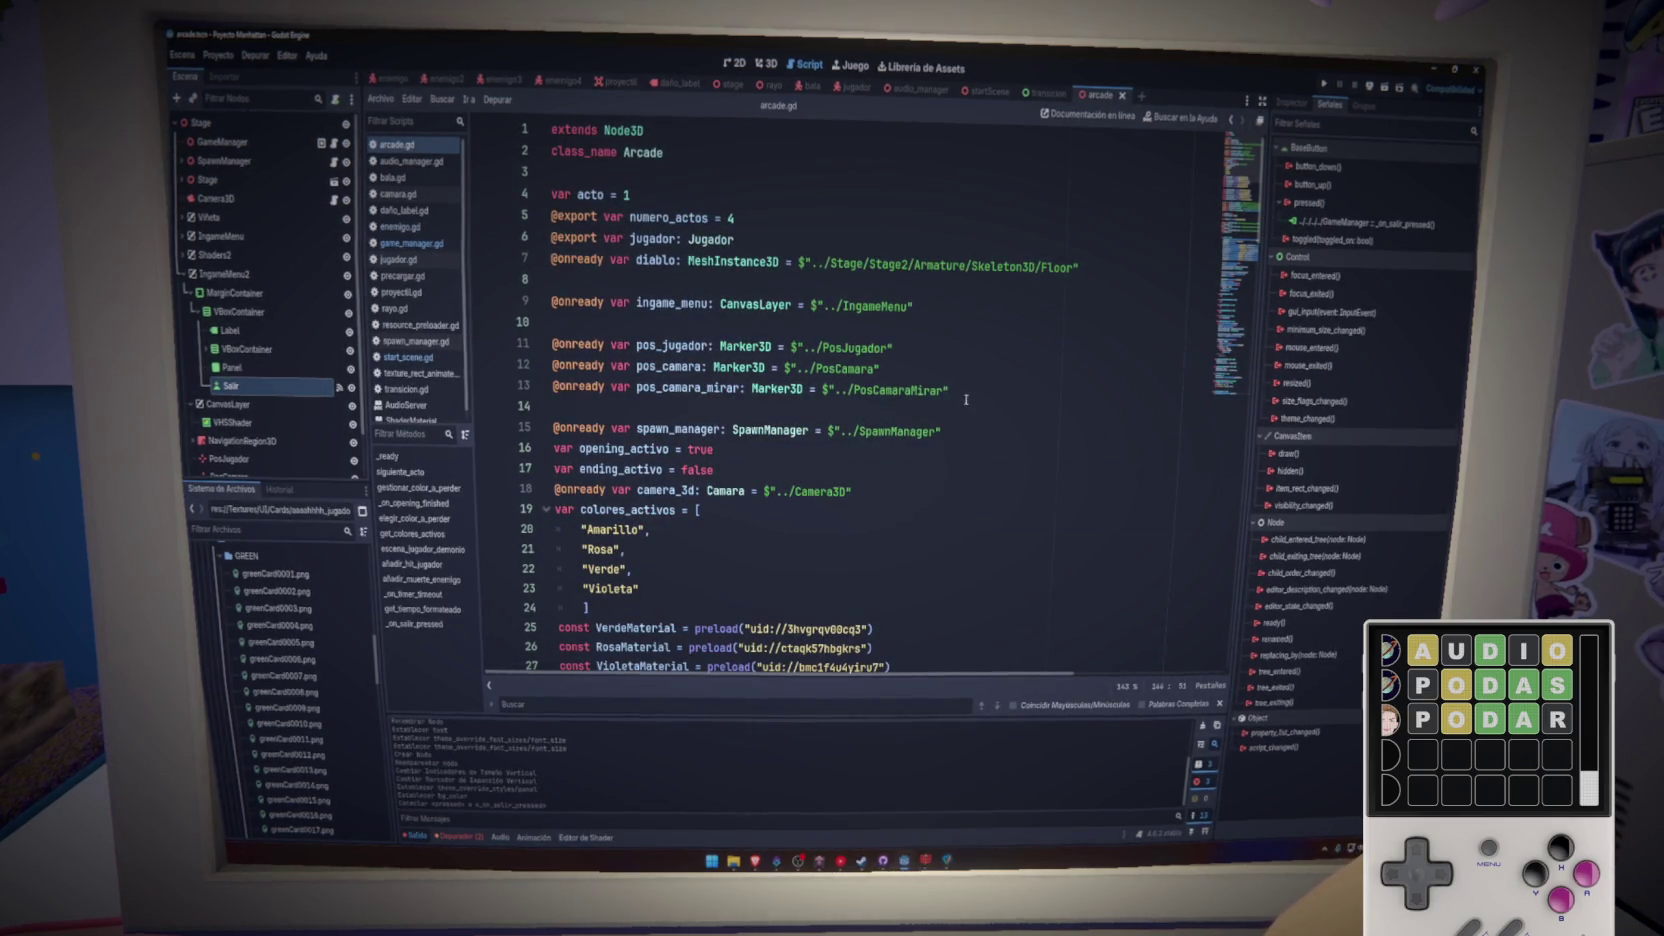
{"action": "left_click", "coordinate": [966, 399]}
{"action": "key", "text": "Return"}
{"action": "key", "text": "Return"}
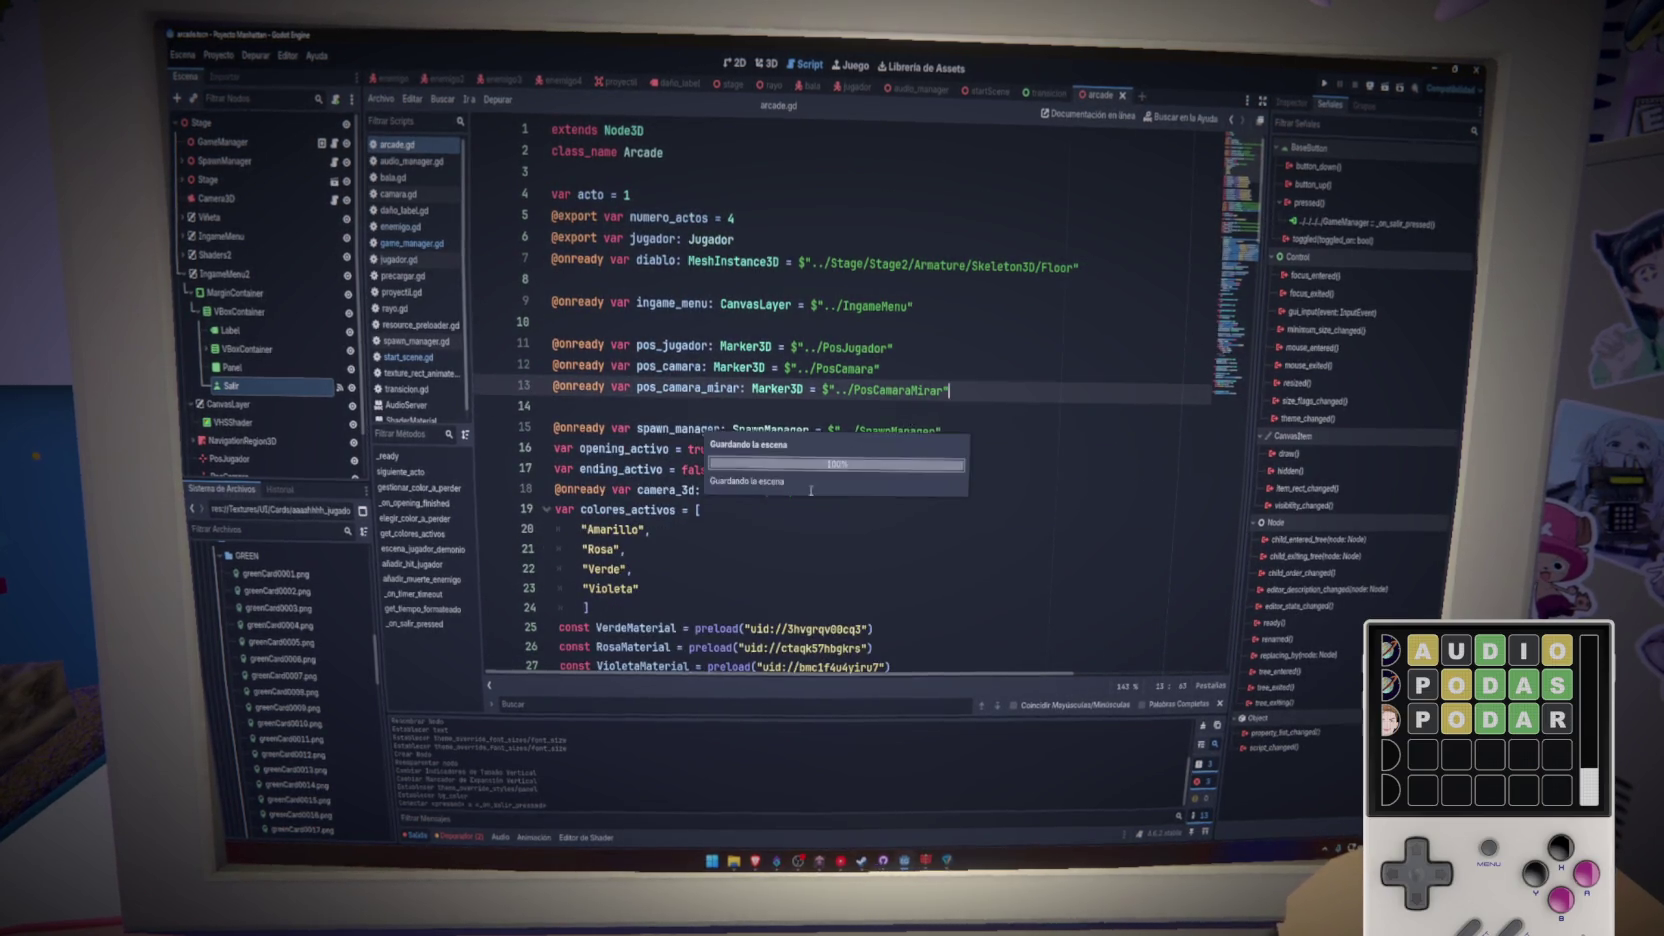
{"action": "scroll", "coordinate": [910, 419], "scroll_direction": "down", "scroll_amount": 11}
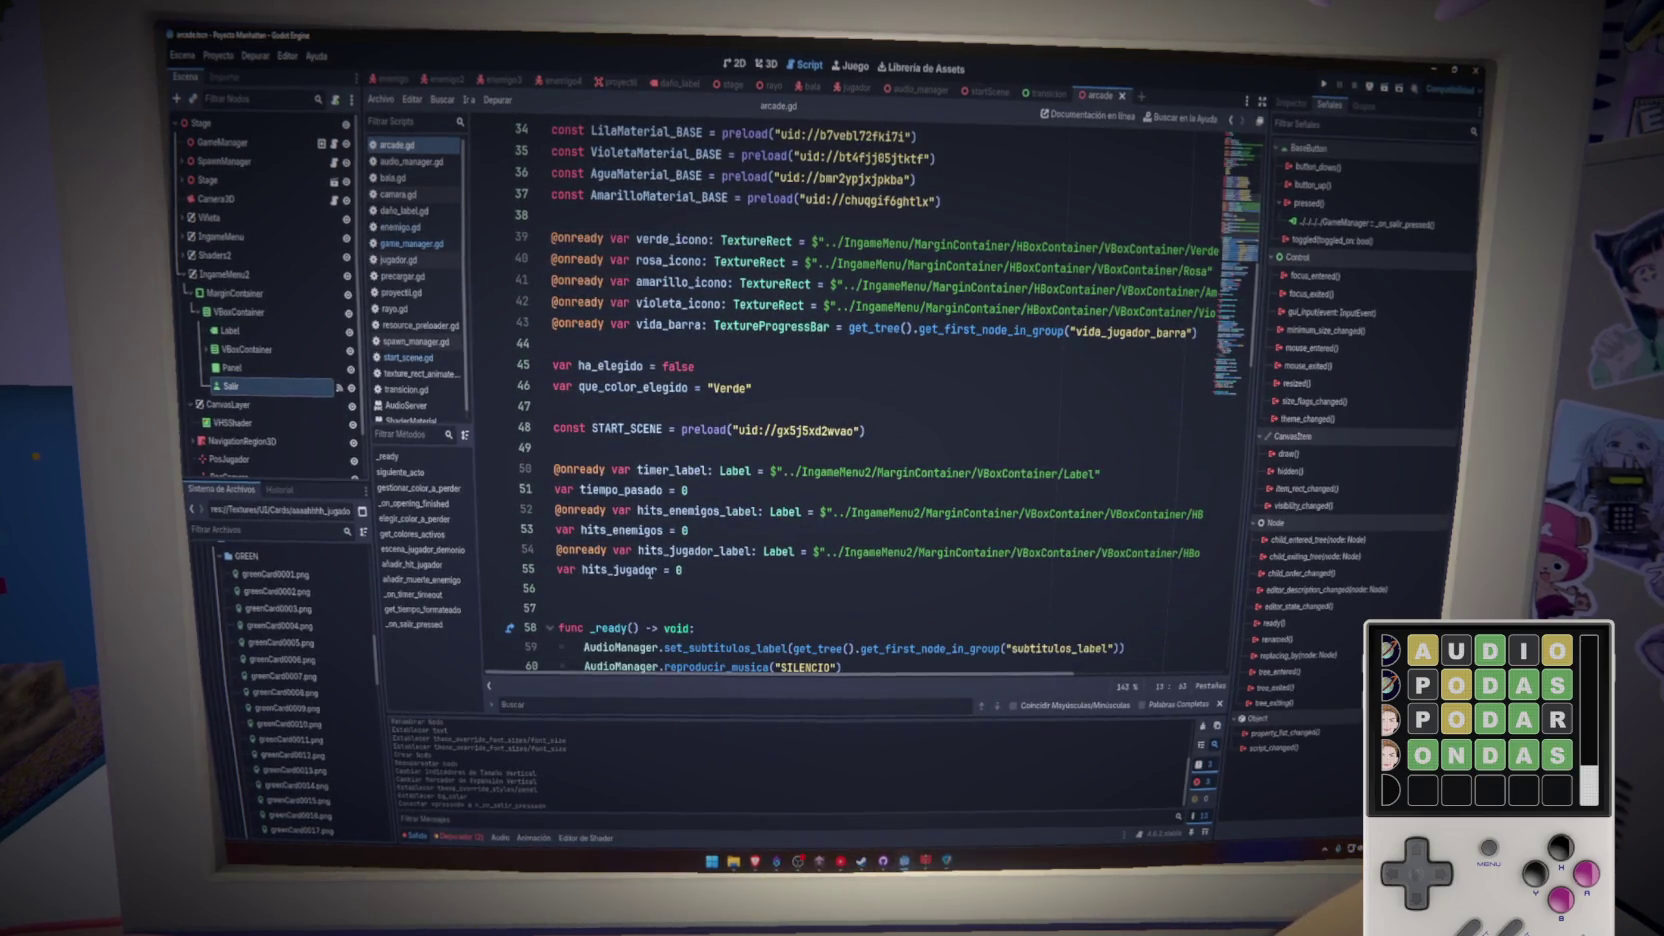
{"action": "double_click", "coordinate": [617, 428]}
{"action": "scroll", "coordinate": [800, 500], "scroll_direction": "down", "scroll_amount": 20}
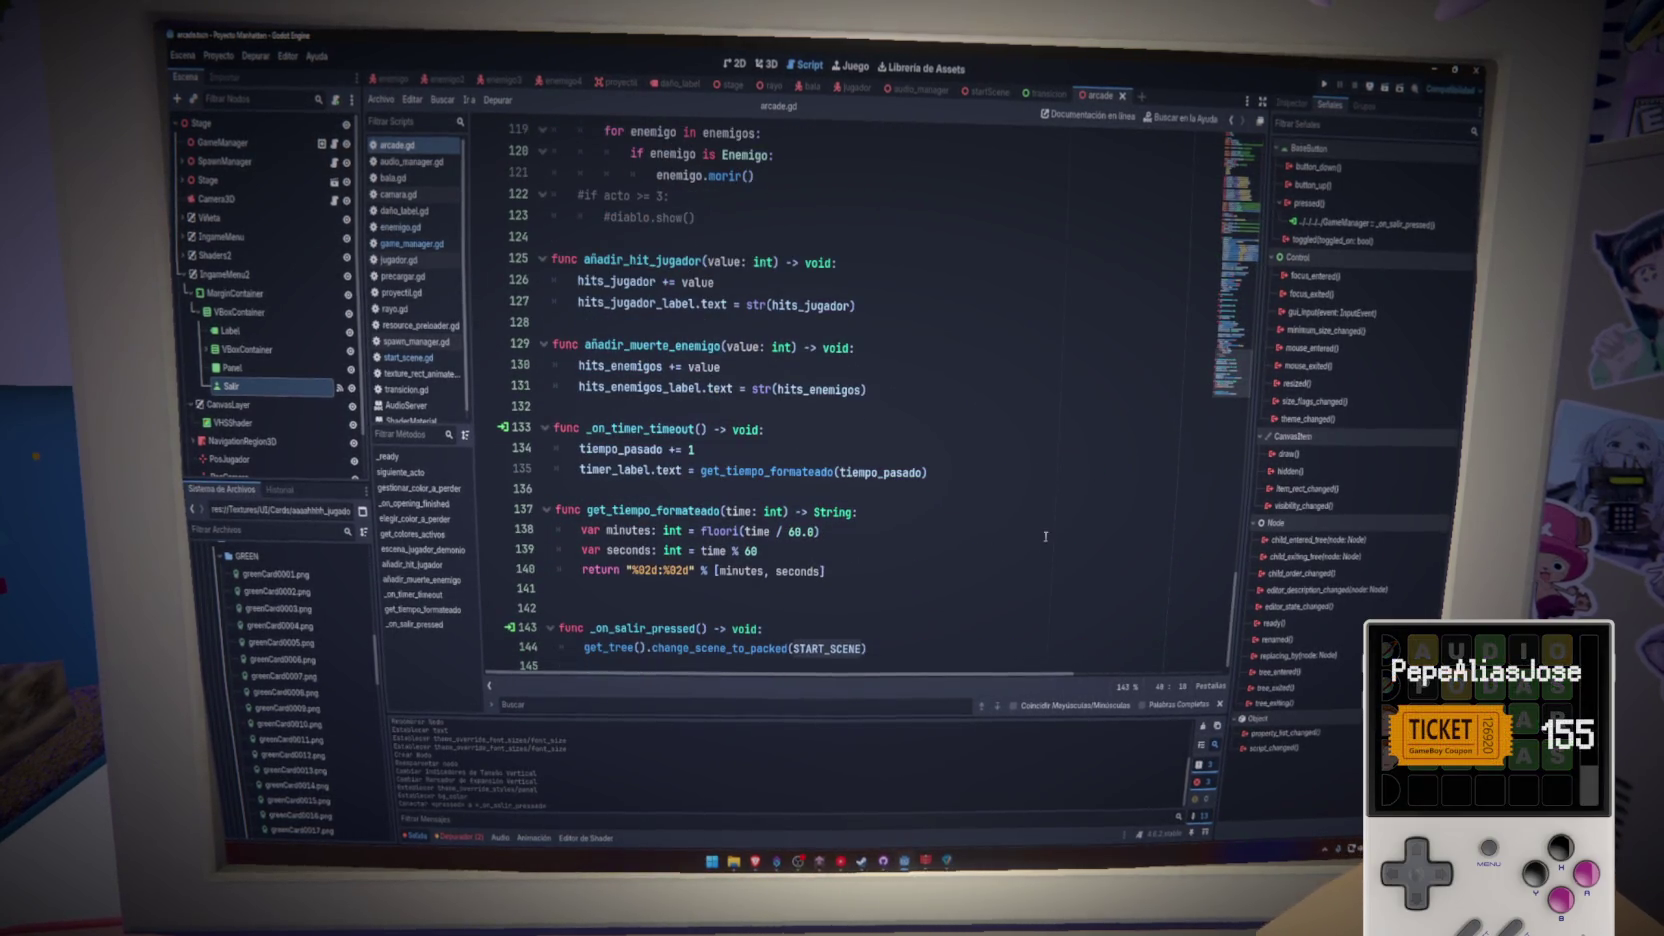
{"action": "left_click", "coordinate": [1015, 593]}
{"action": "key", "text": "ctrl+s"}
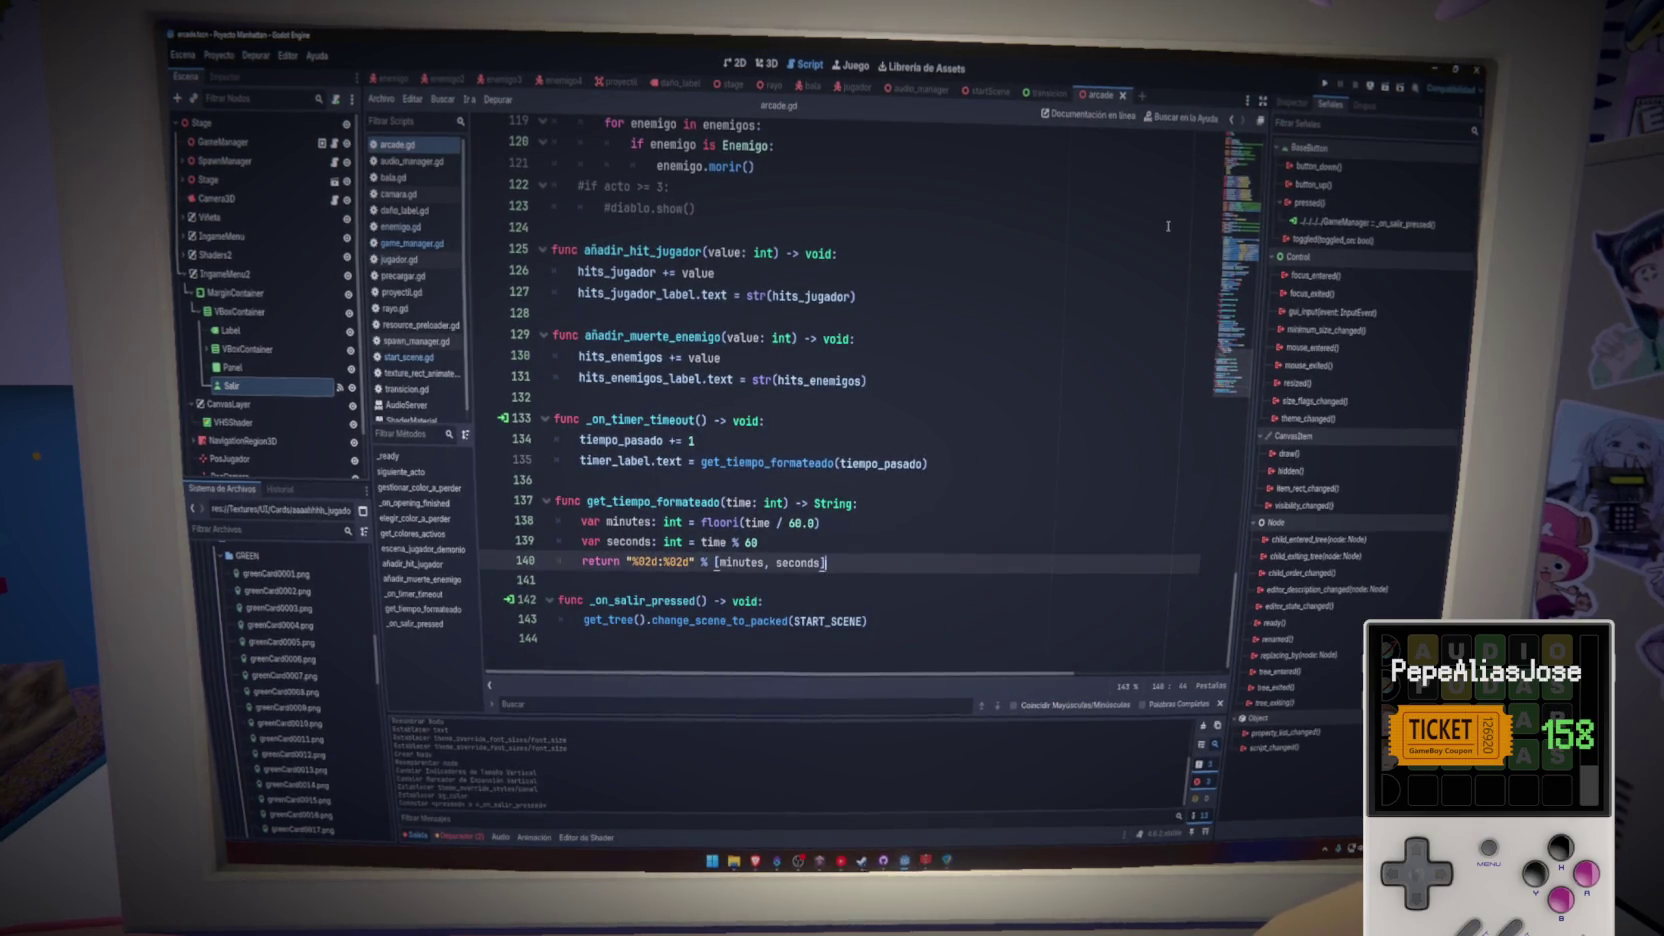
{"action": "key", "text": "F5"}
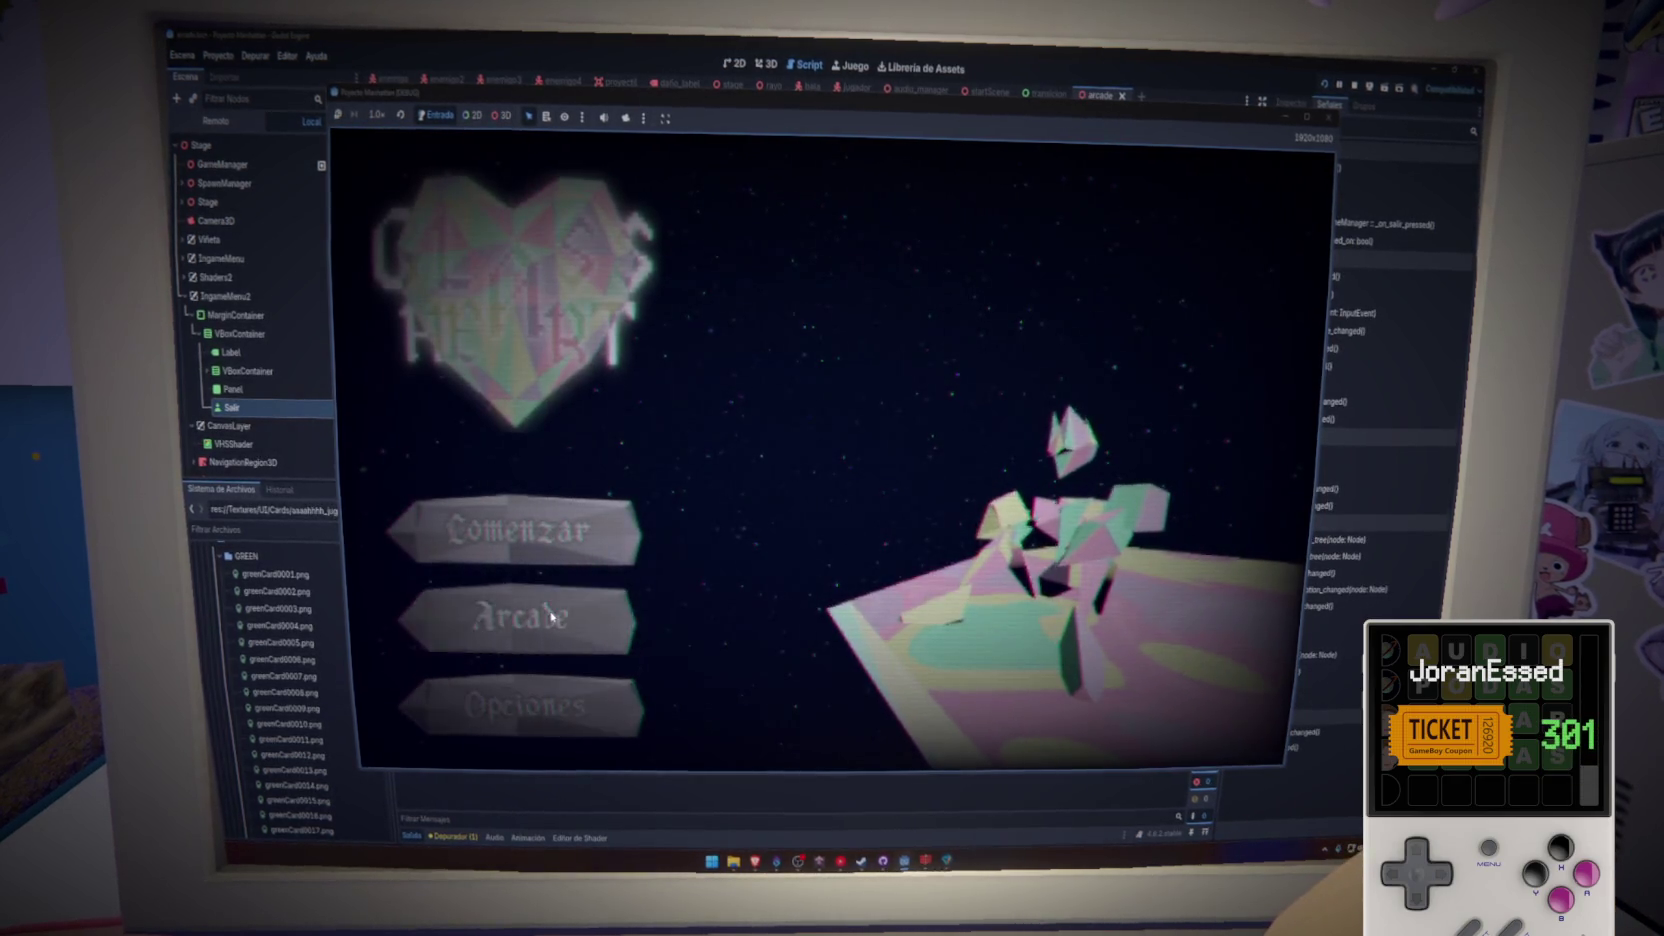
- Start Arcade mode from the running game's main menu
{"action": "left_click", "coordinate": [551, 617]}
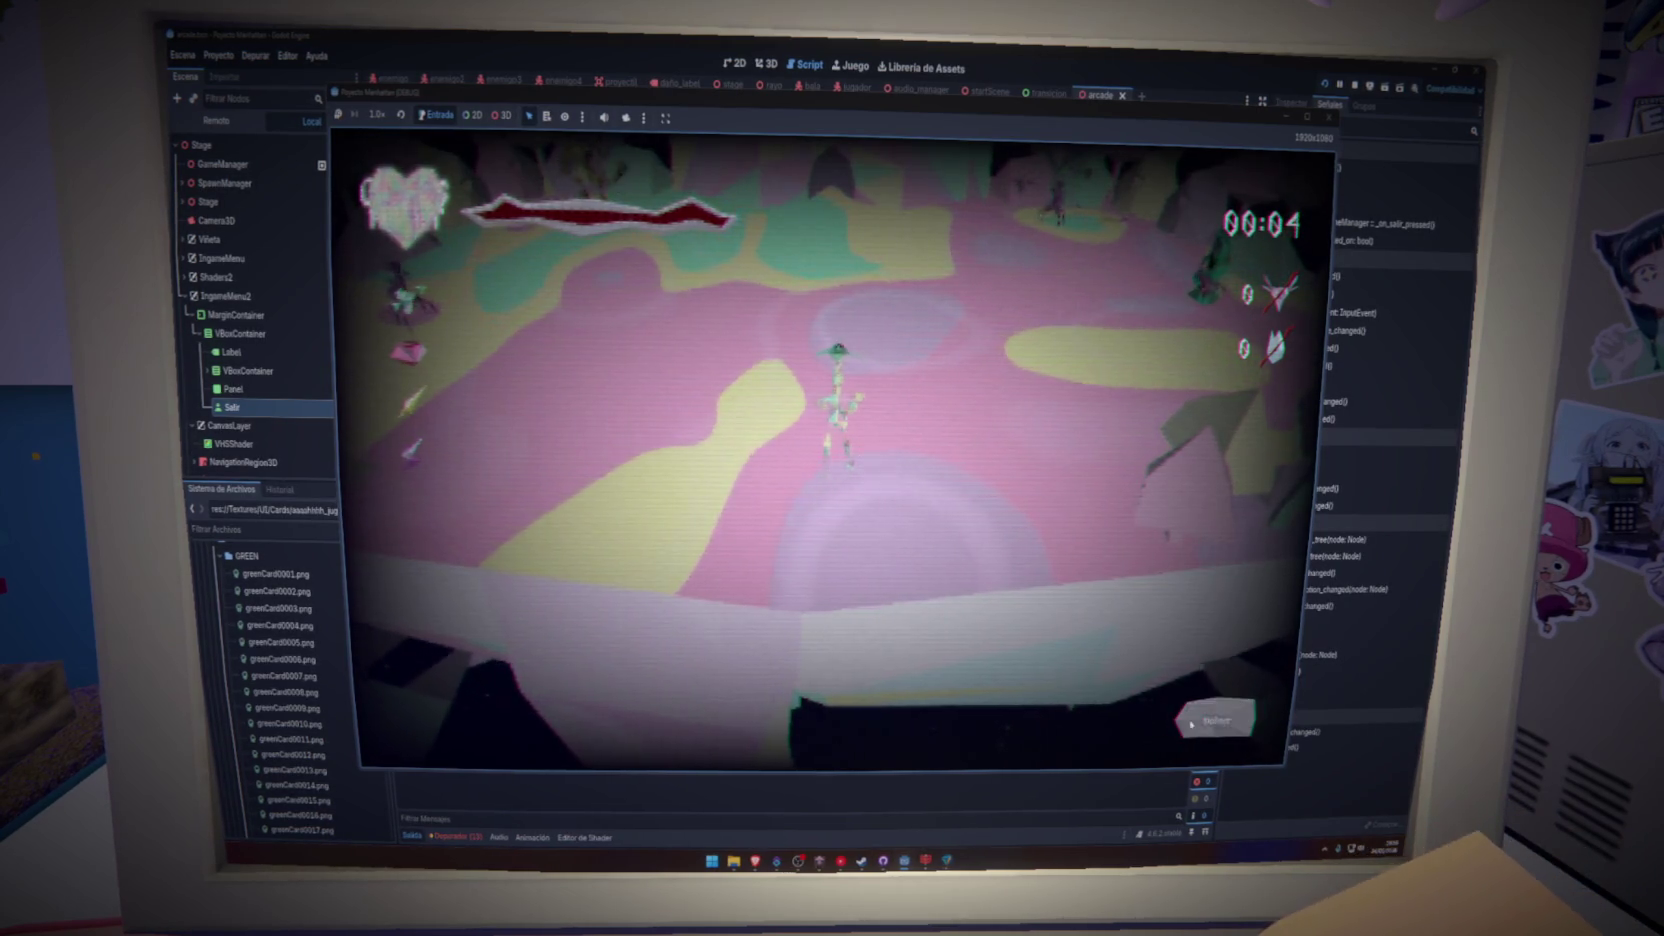
- Stop the game and inspect the scene-change errors in the Debugger's Errors tab
{"action": "key", "text": "F8"}
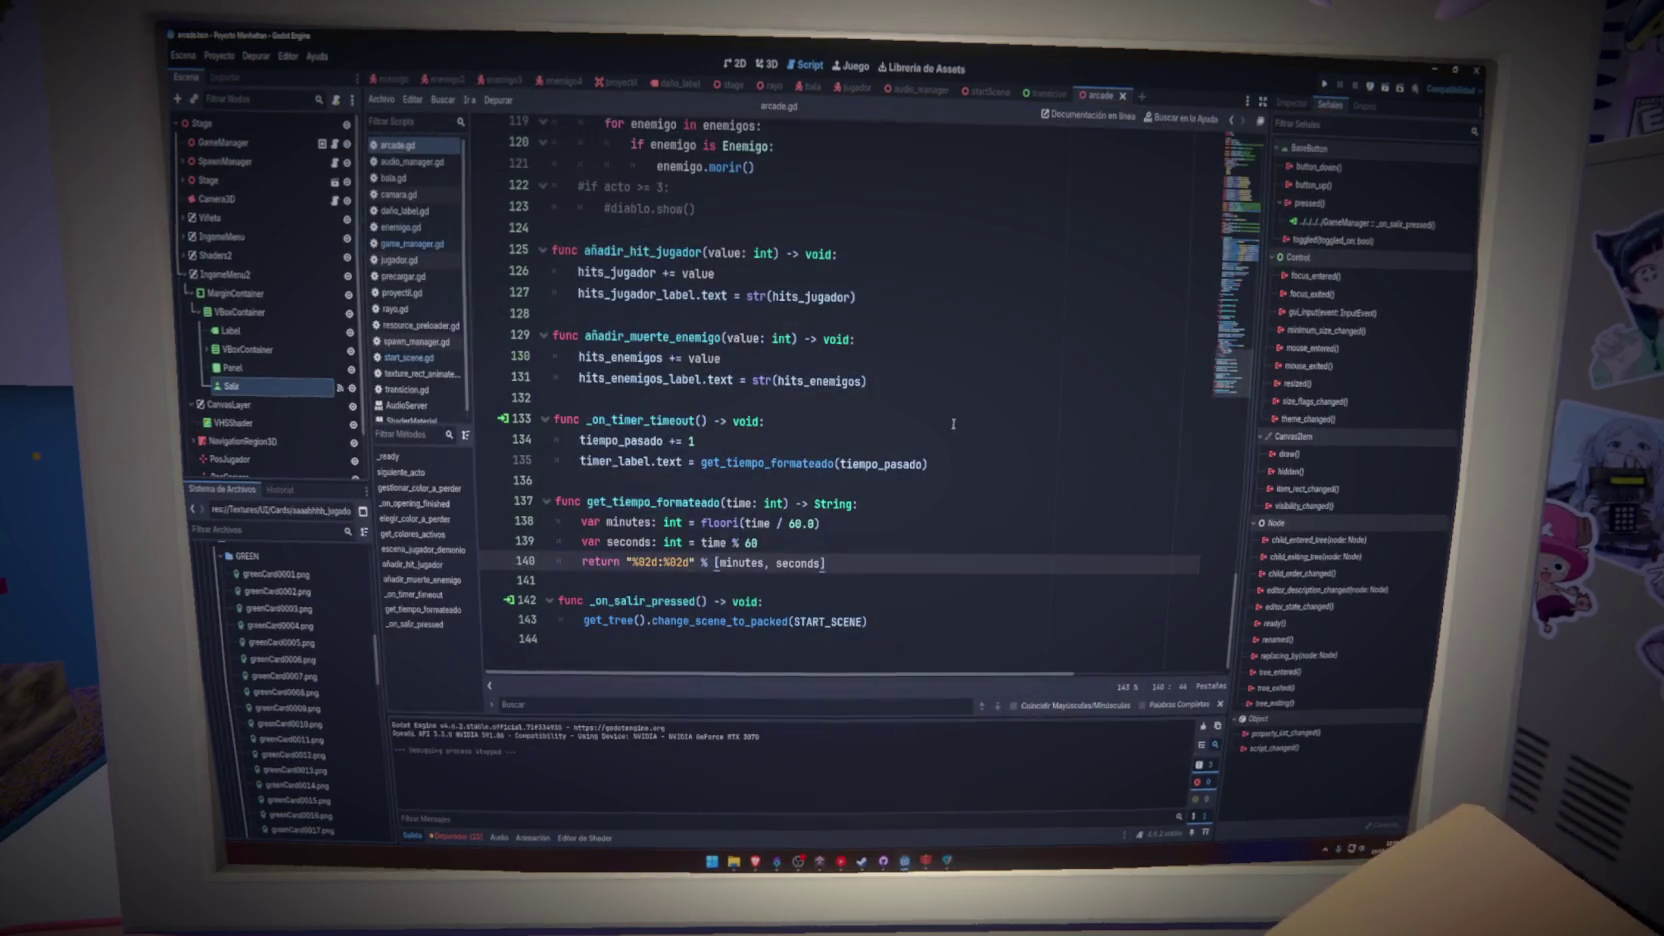
{"action": "mouse_move", "coordinate": [867, 621]}
{"action": "left_mouse_down"}
{"action": "mouse_move", "coordinate": [600, 601]}
{"action": "mouse_move", "coordinate": [587, 620]}
{"action": "left_mouse_up"}
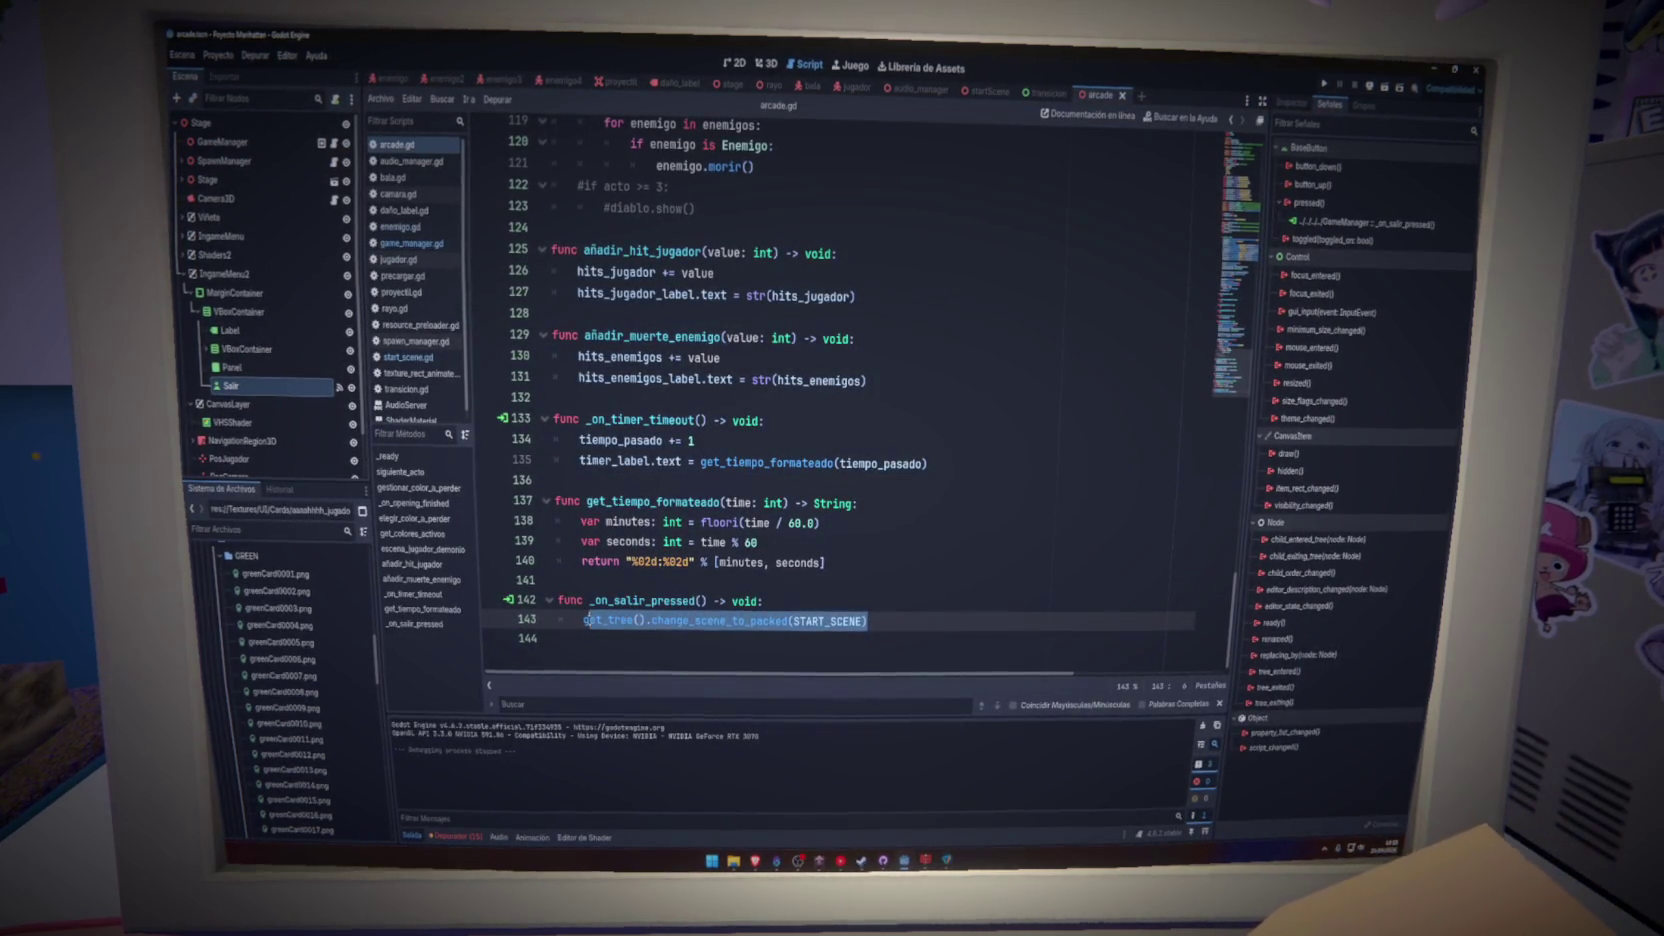
{"action": "left_click", "coordinate": [455, 836]}
{"action": "left_click", "coordinate": [472, 708]}
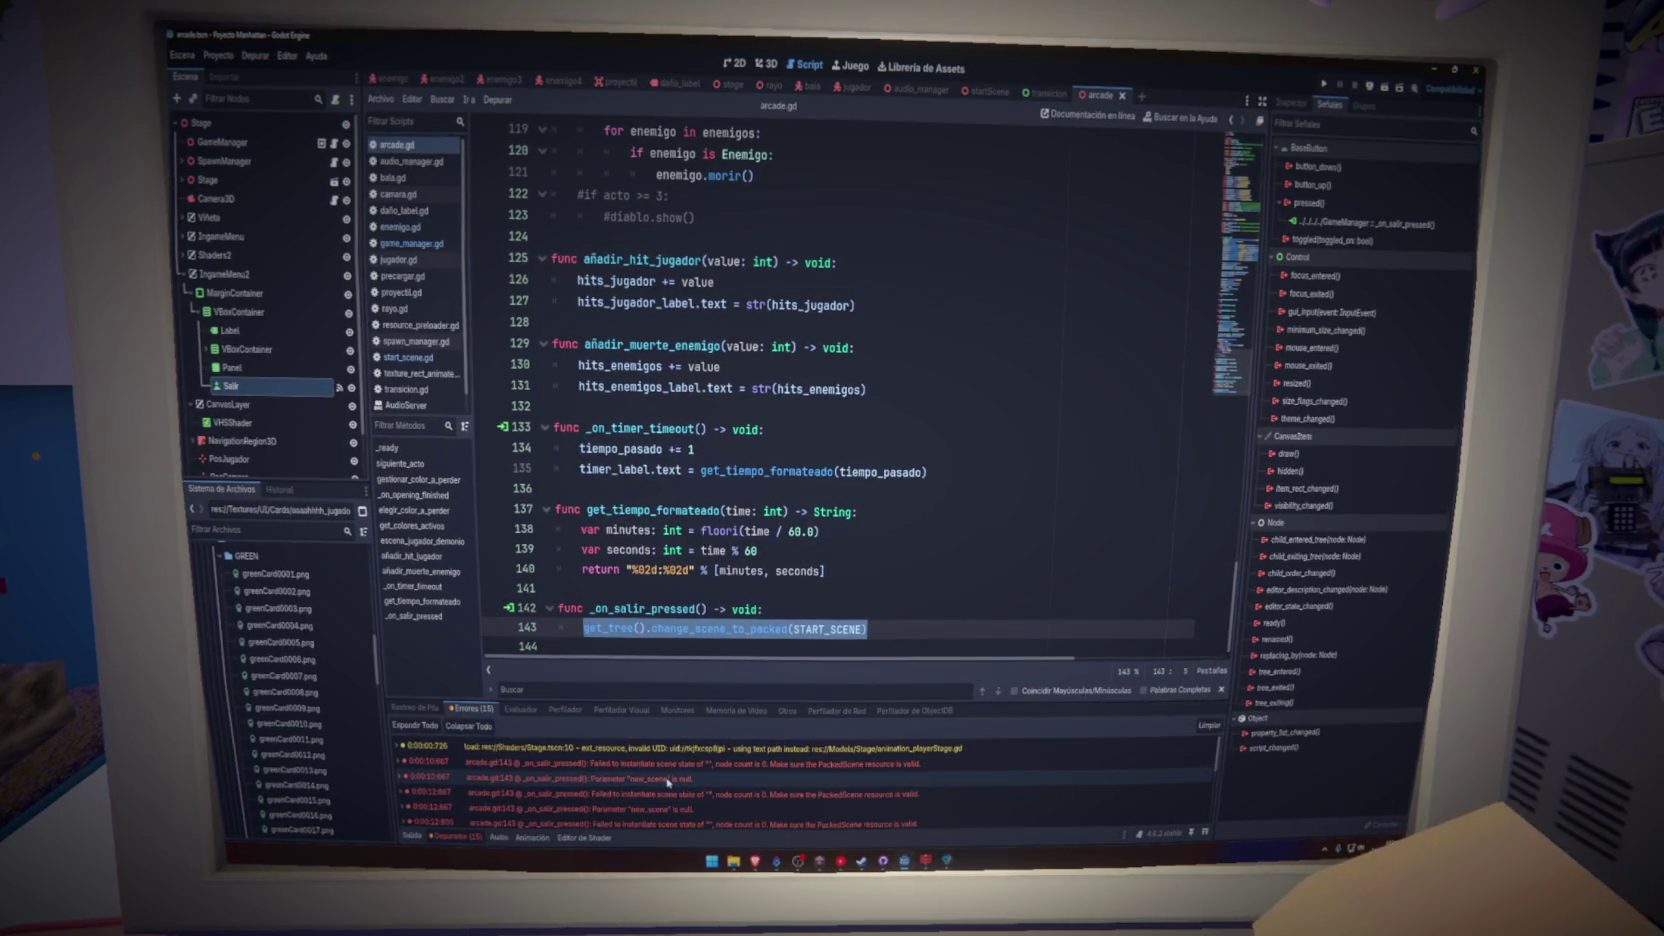
{"action": "mouse_move", "coordinate": [667, 782]}
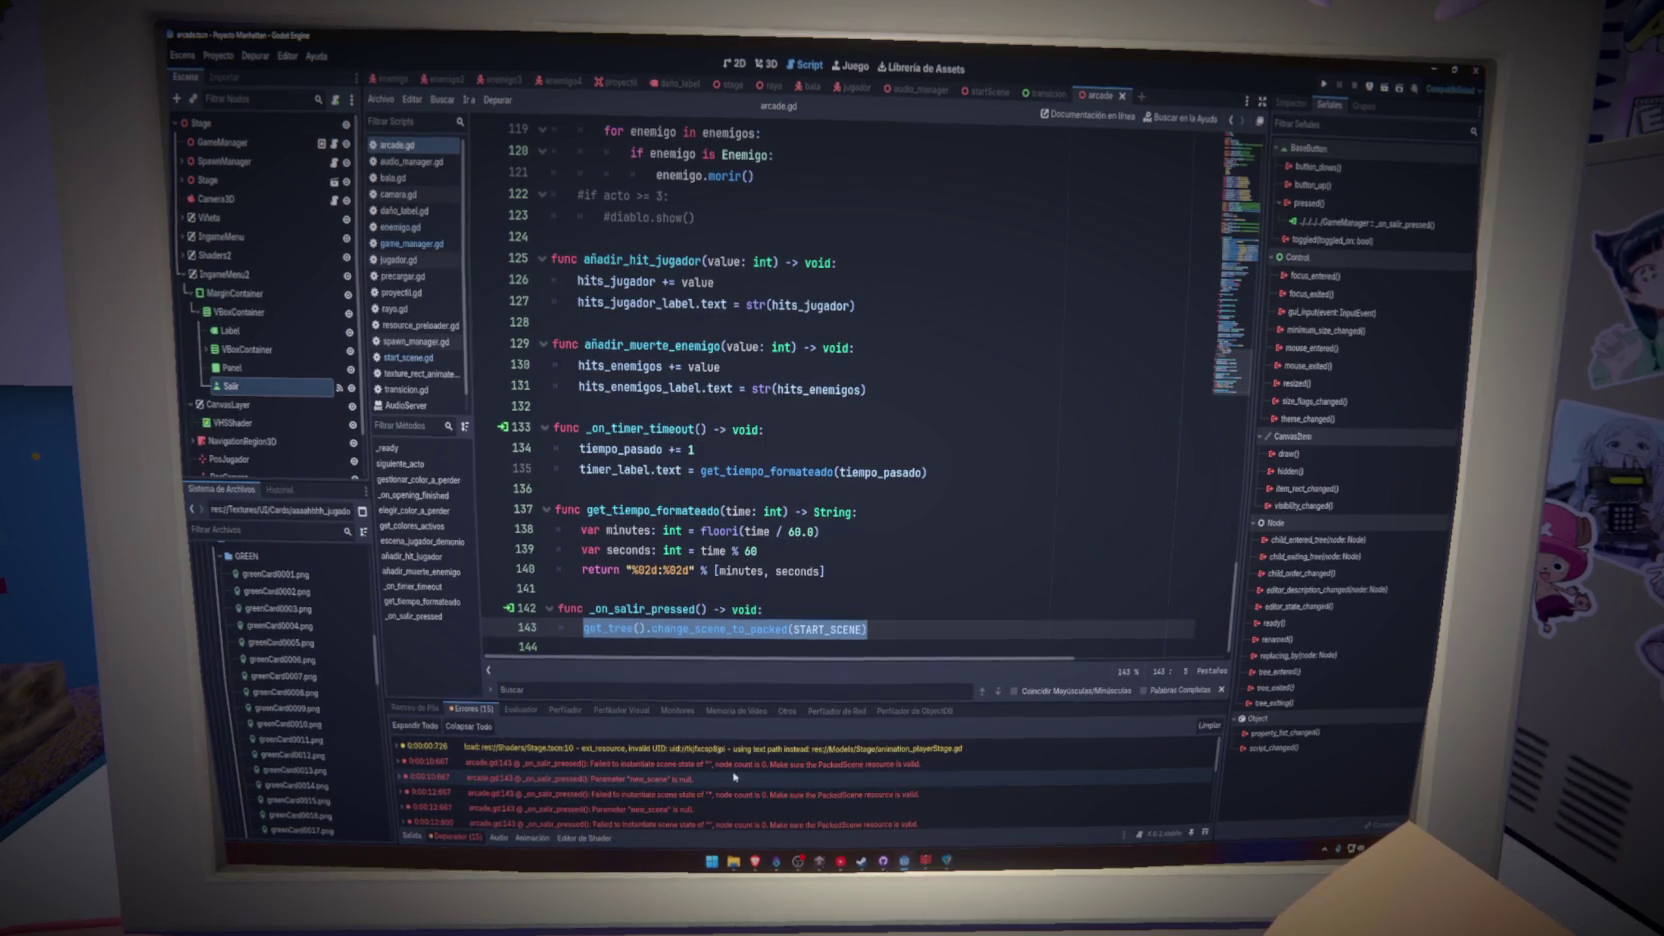
{"action": "mouse_move", "coordinate": [738, 766]}
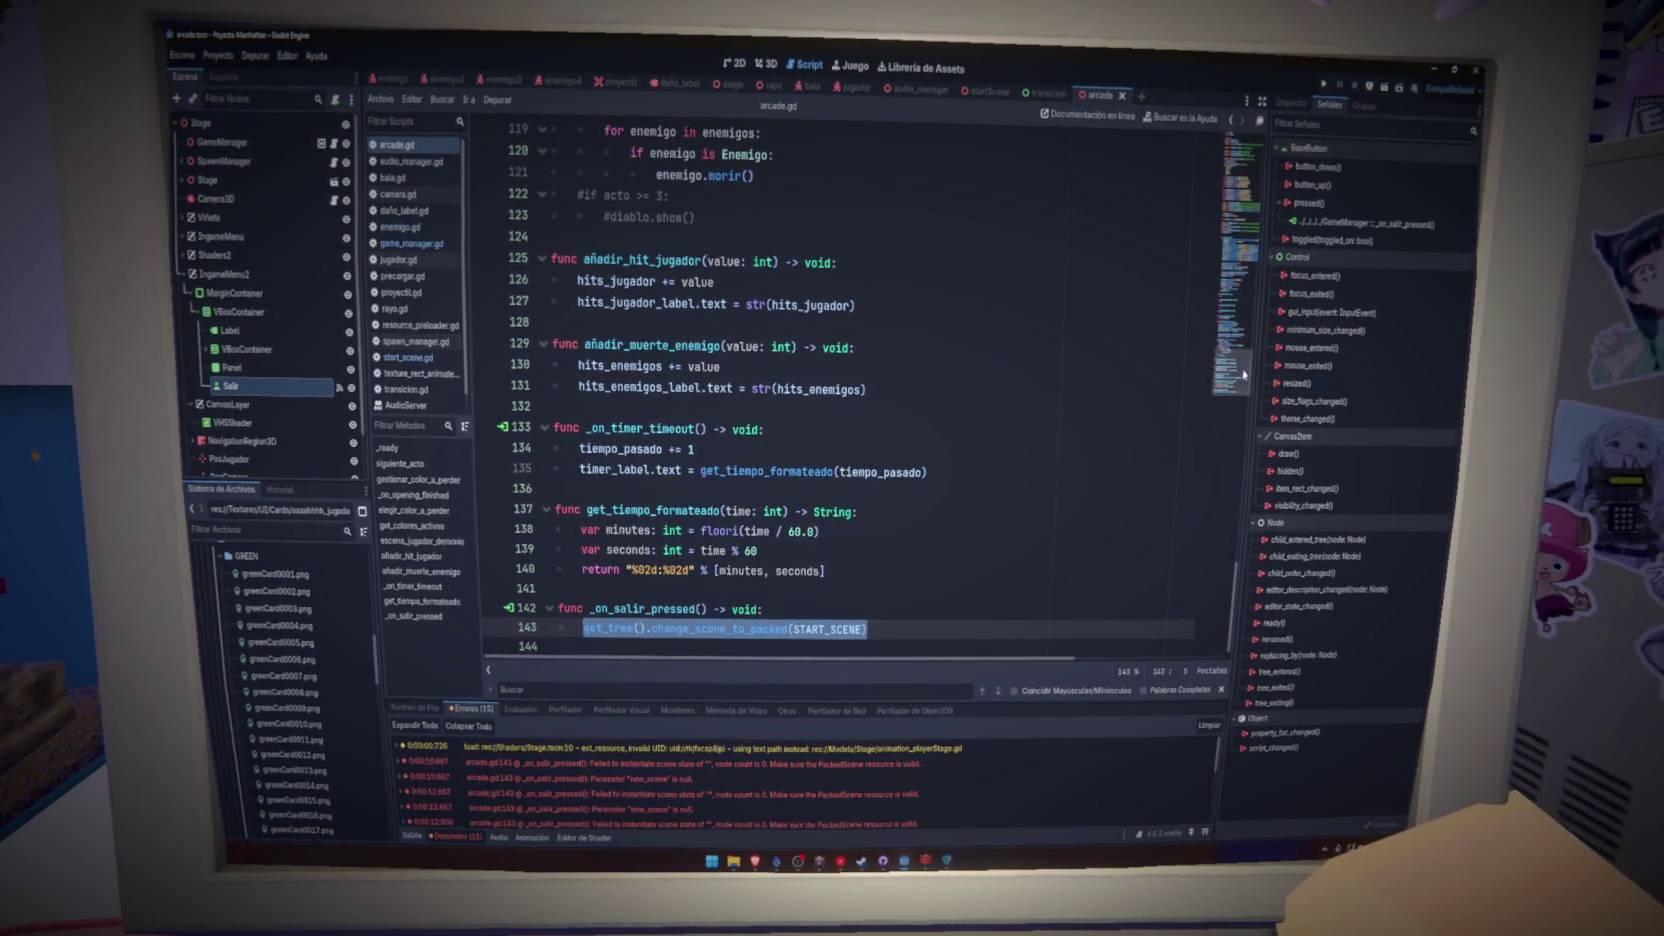
- Select and remove the old START_SCENE preload line near line 47 of arcade.gd
{"action": "left_click", "coordinate": [1258, 160]}
{"action": "scroll", "coordinate": [945, 428], "scroll_direction": "down", "scroll_amount": 12}
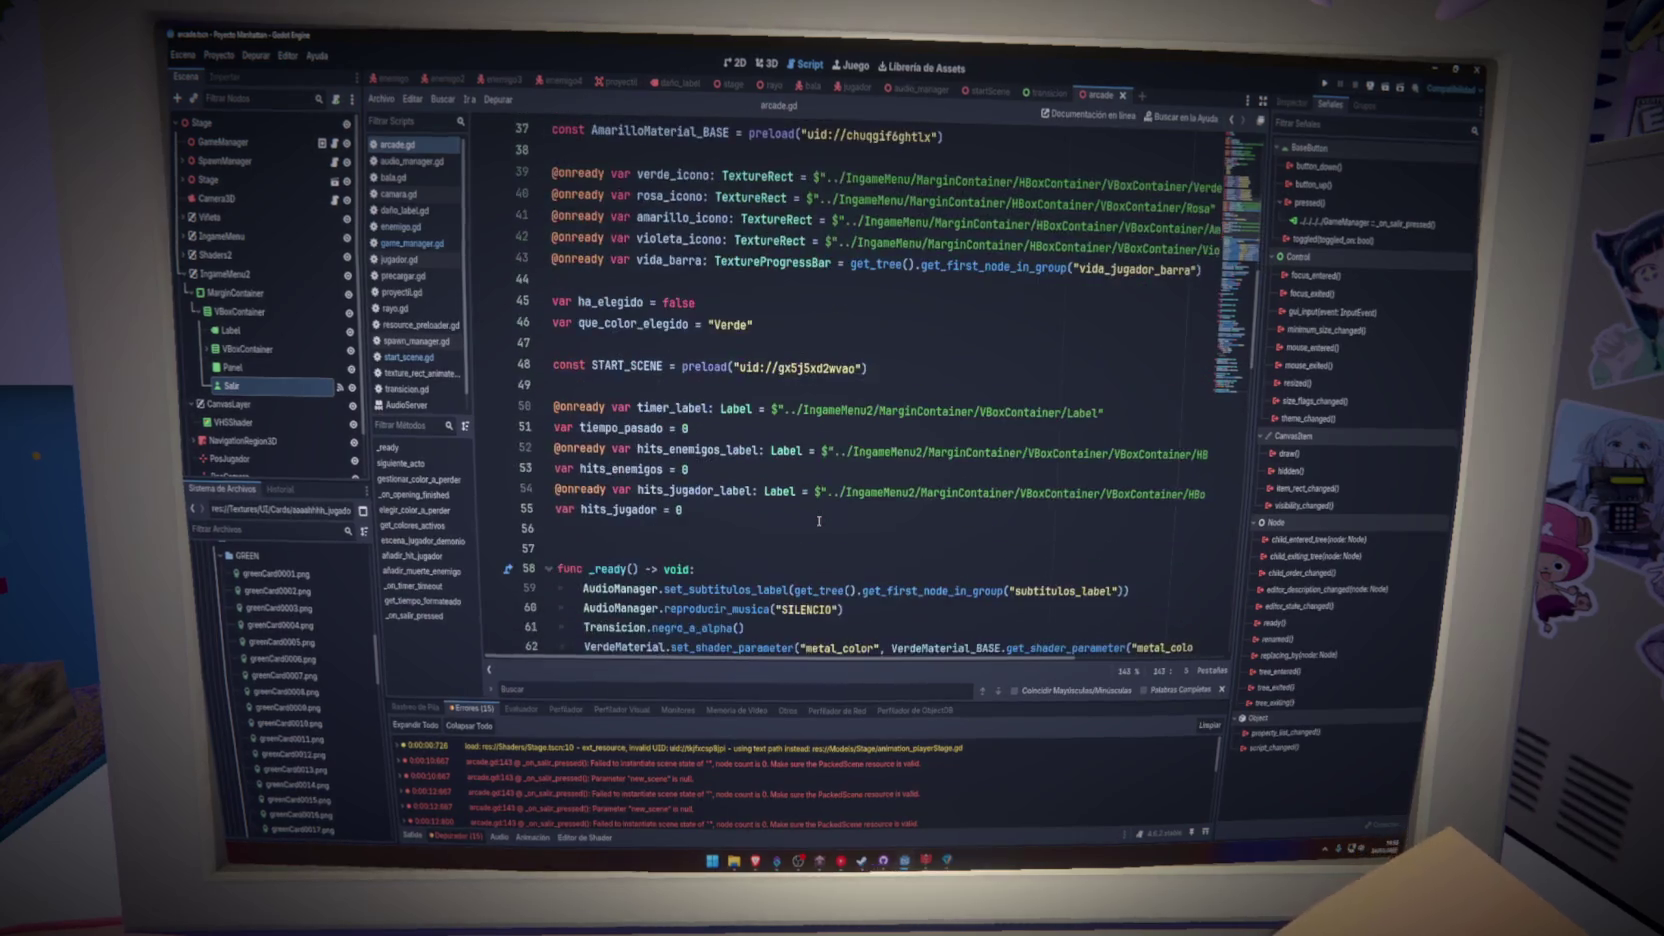
{"action": "left_click", "coordinate": [880, 365]}
{"action": "key", "text": "shift+Up"}
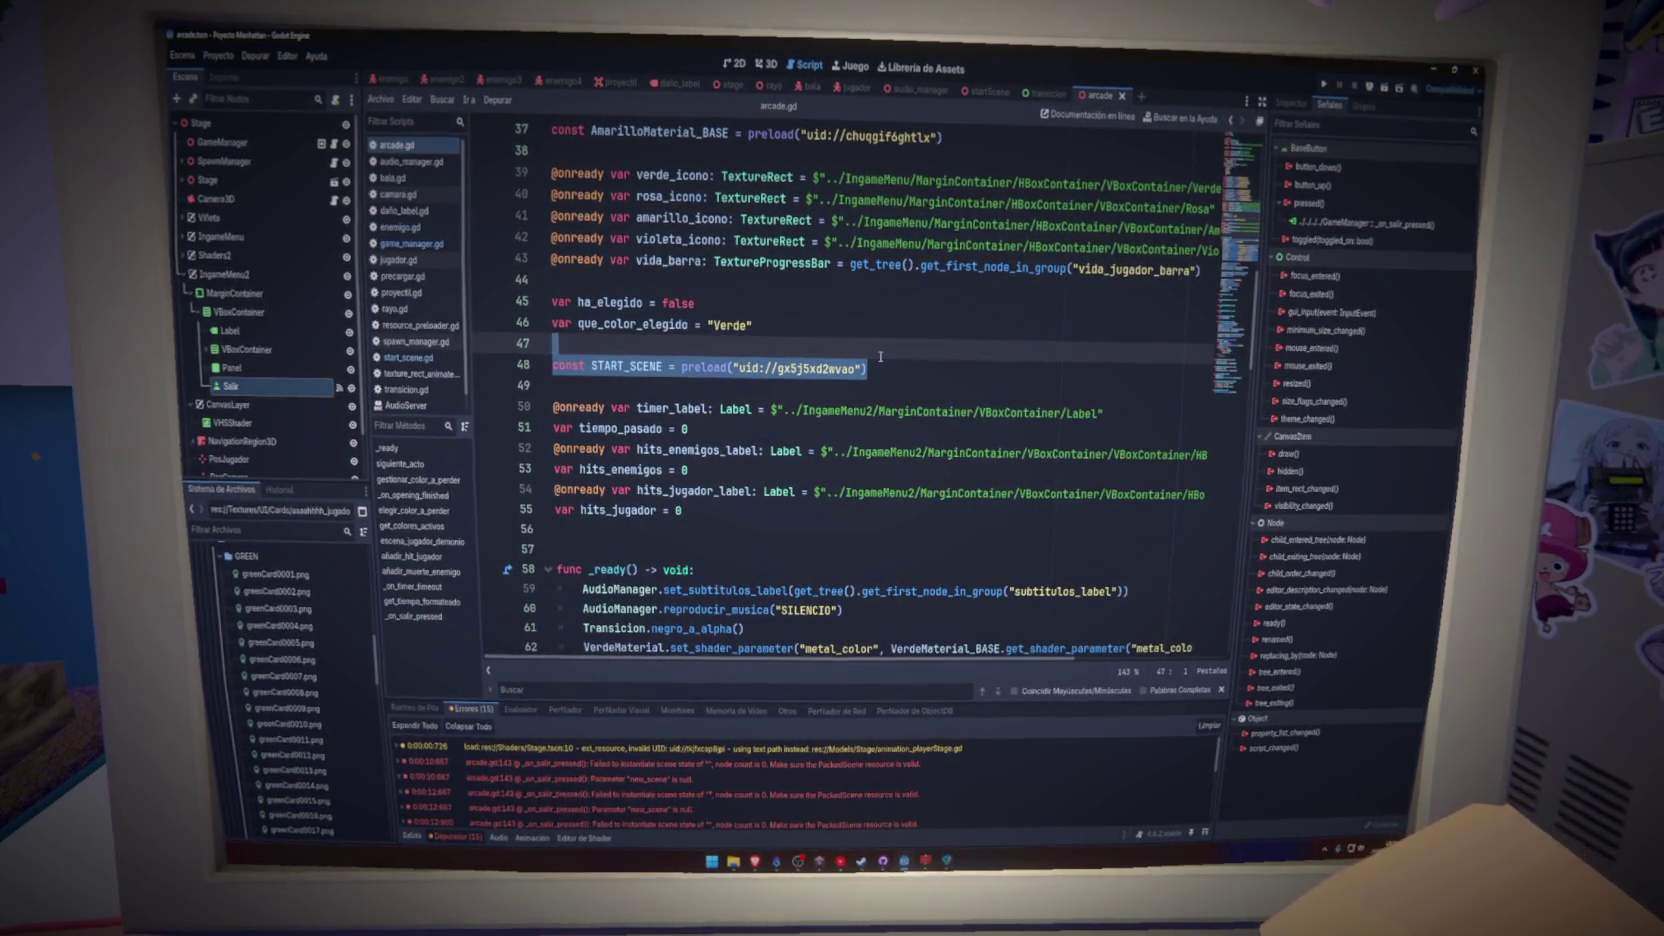
{"action": "left_click", "coordinate": [1232, 388]}
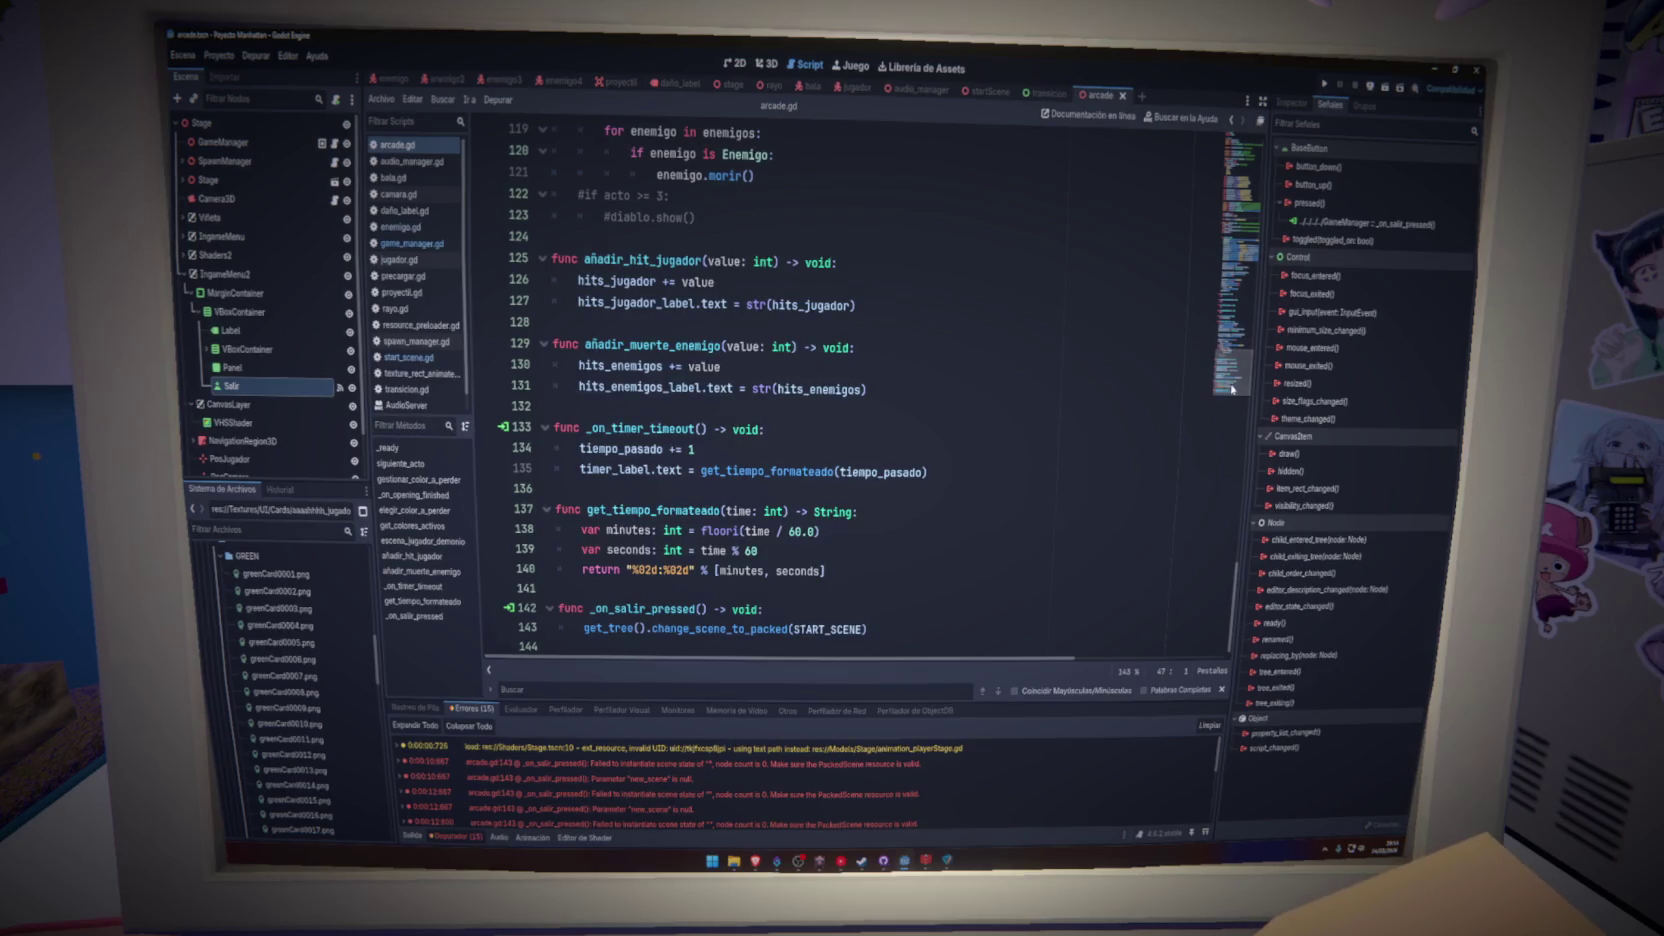
{"action": "left_click_drag", "start_coordinate": [1232, 388], "coordinate": [1228, 245]}
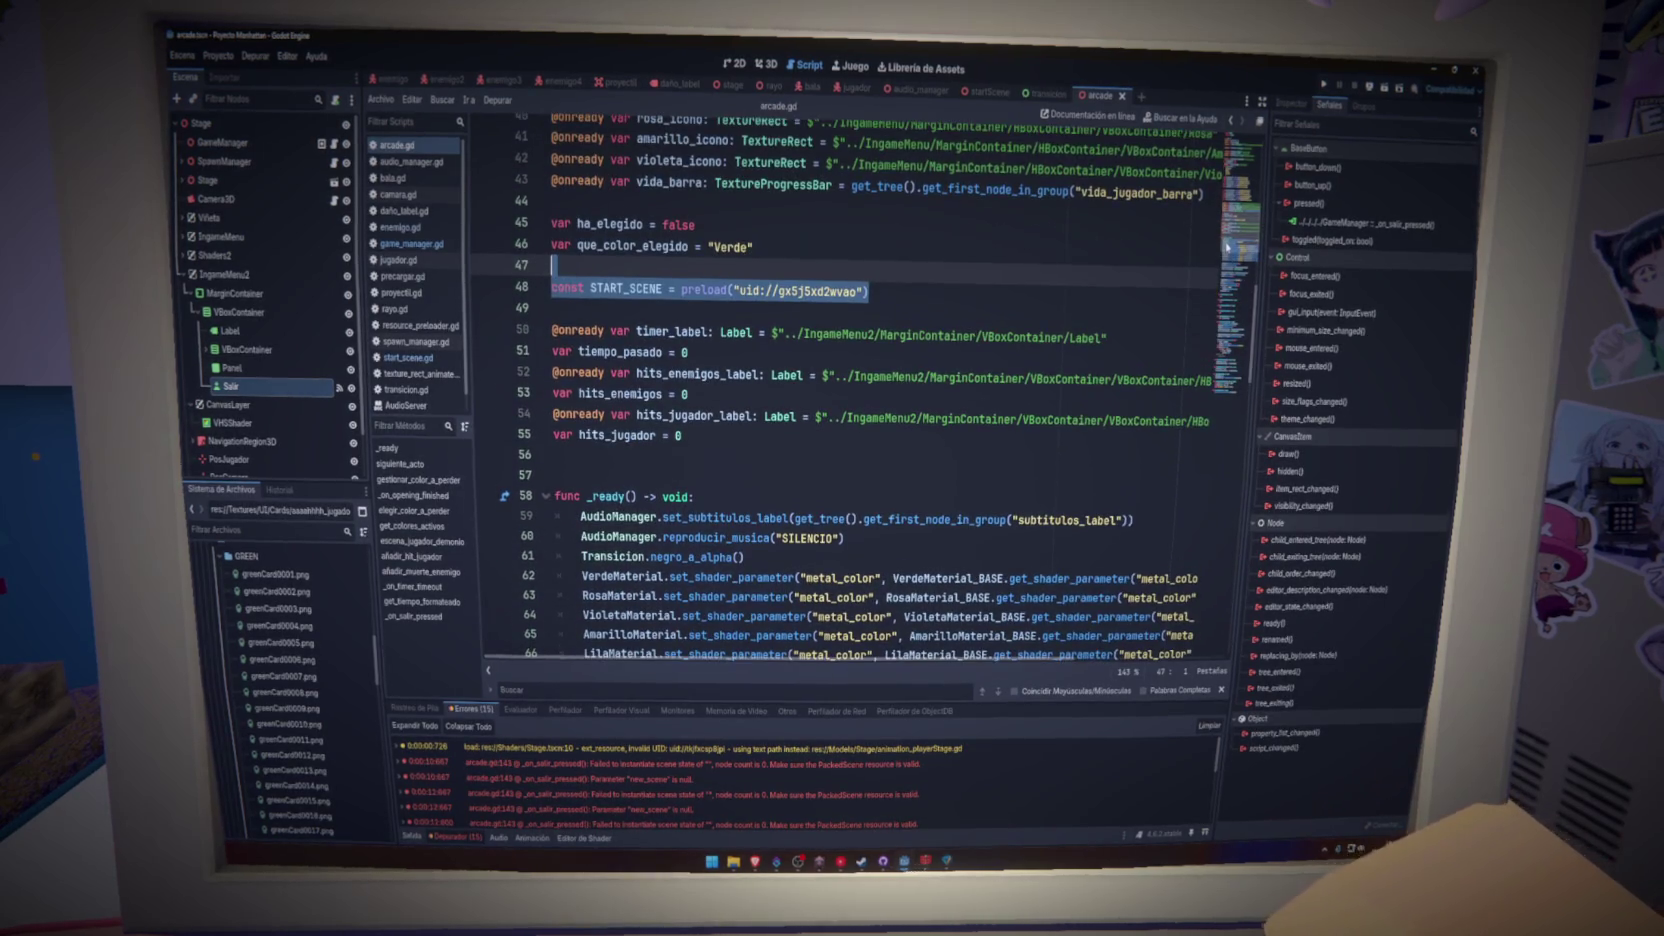
{"action": "left_click", "coordinate": [872, 287]}
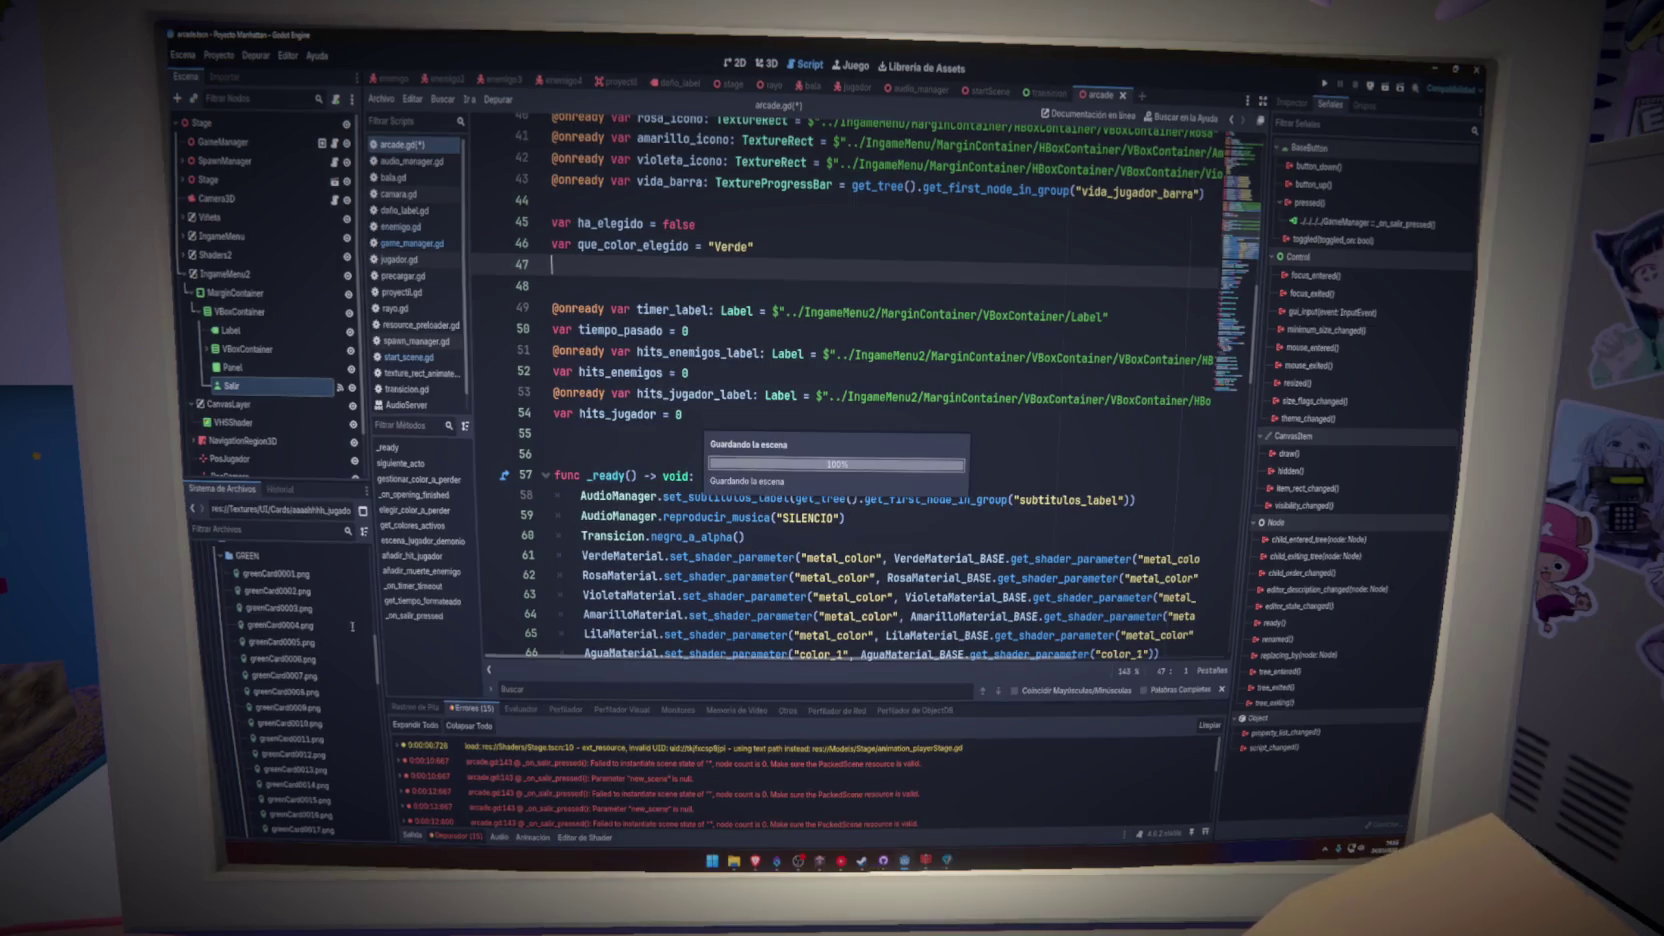
- Drag startScene.tscn into arcade.gd to recreate the START_SCENE preload, then save the script
{"action": "scroll", "coordinate": [205, 575], "scroll_direction": "up", "scroll_amount": 10}
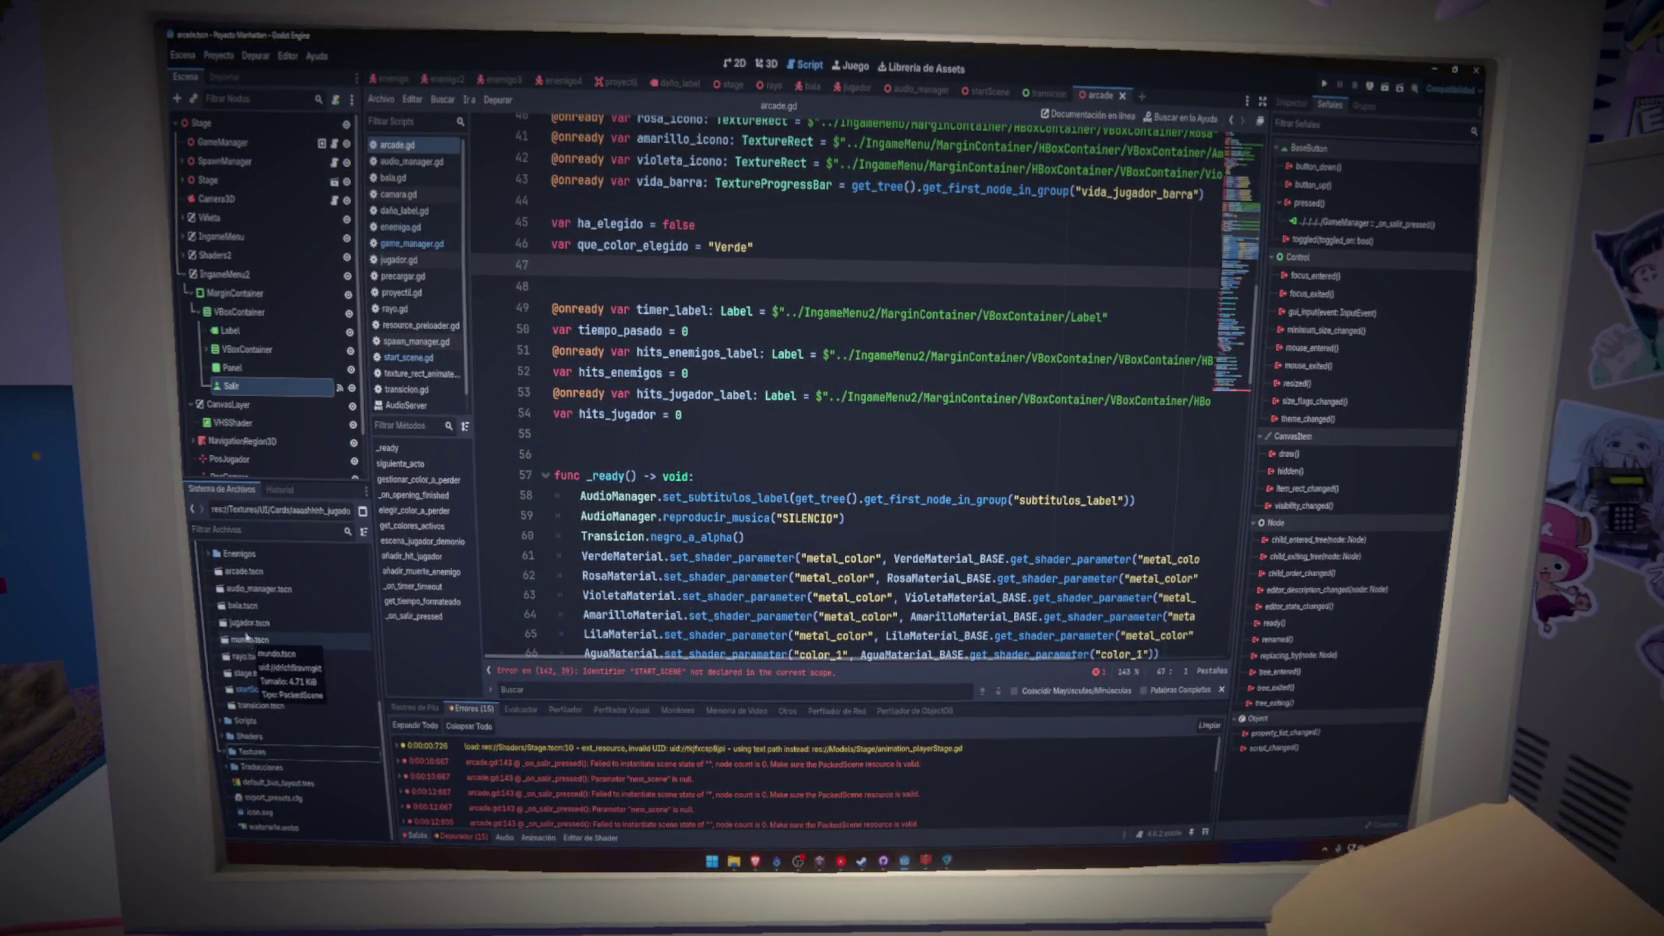
{"action": "scroll", "coordinate": [240, 628], "scroll_direction": "up", "scroll_amount": 2}
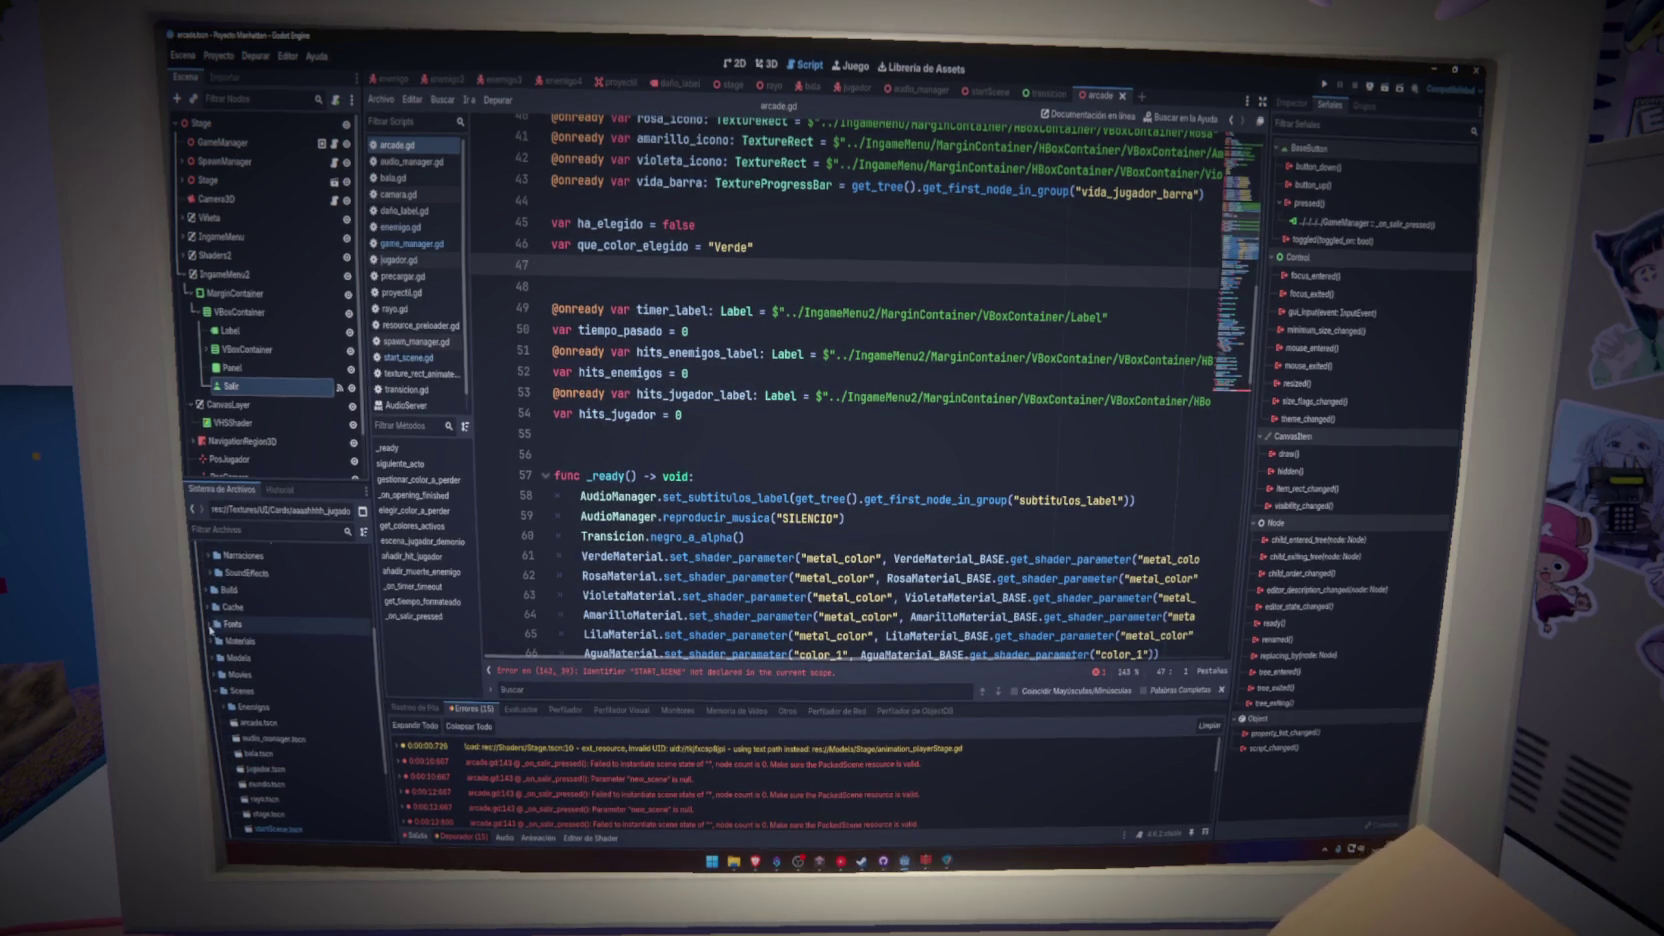
{"action": "scroll", "coordinate": [210, 629], "scroll_direction": "up", "scroll_amount": 2}
{"action": "scroll", "coordinate": [211, 651], "scroll_direction": "down", "scroll_amount": 5}
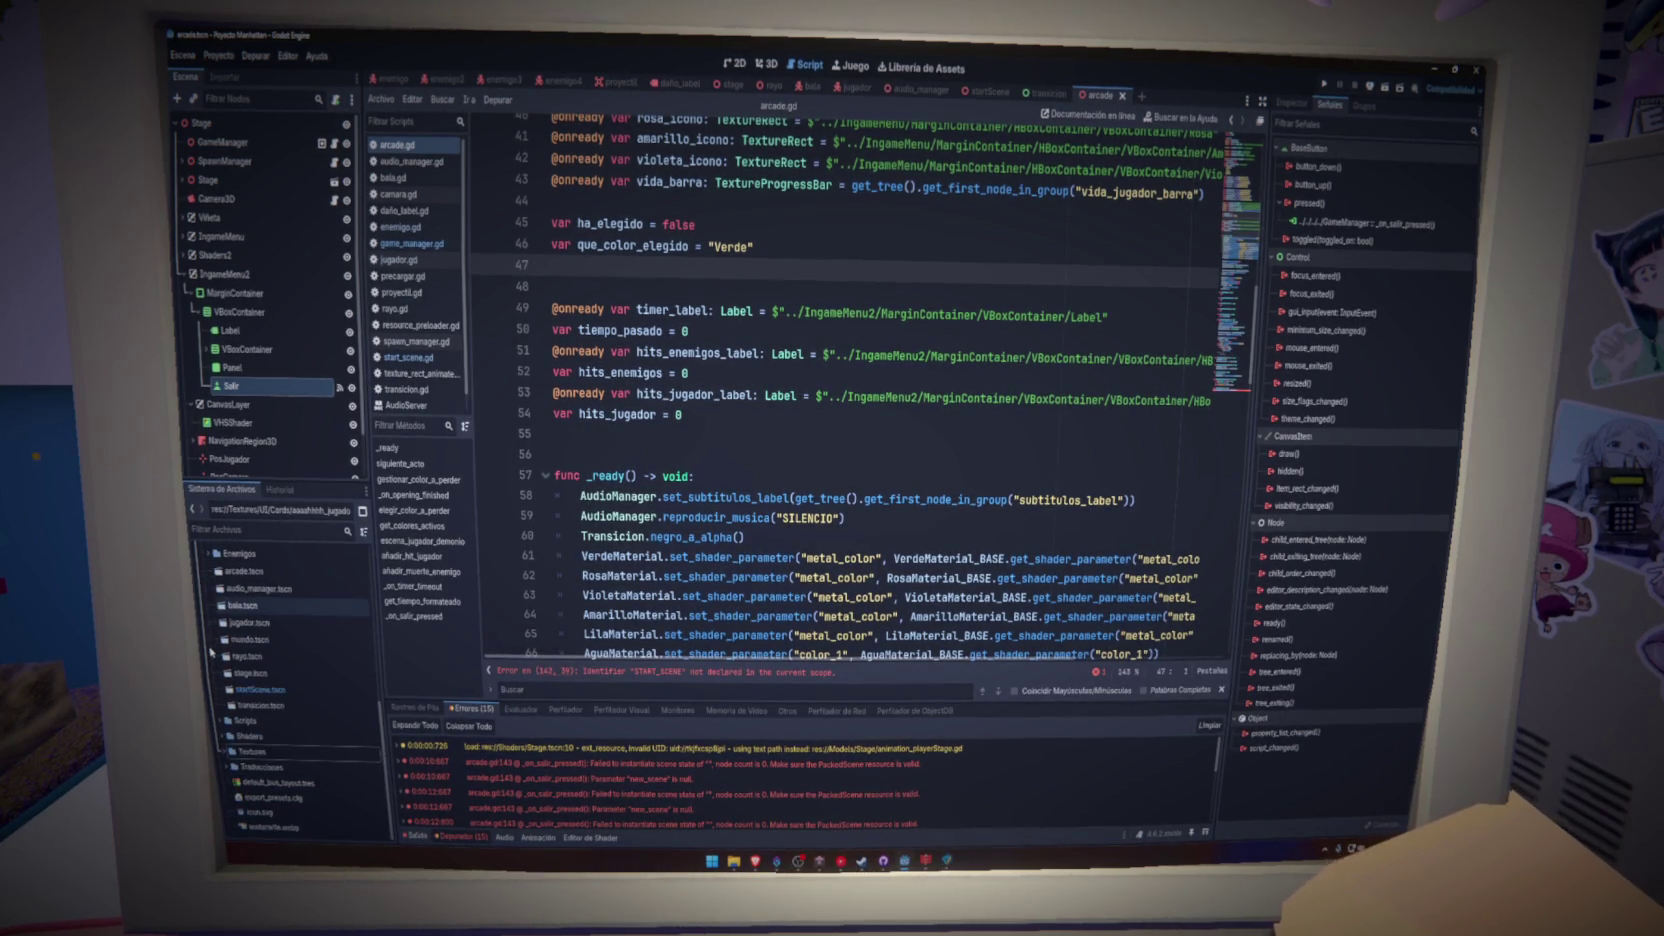
{"action": "scroll", "coordinate": [226, 744], "scroll_direction": "up", "scroll_amount": 1}
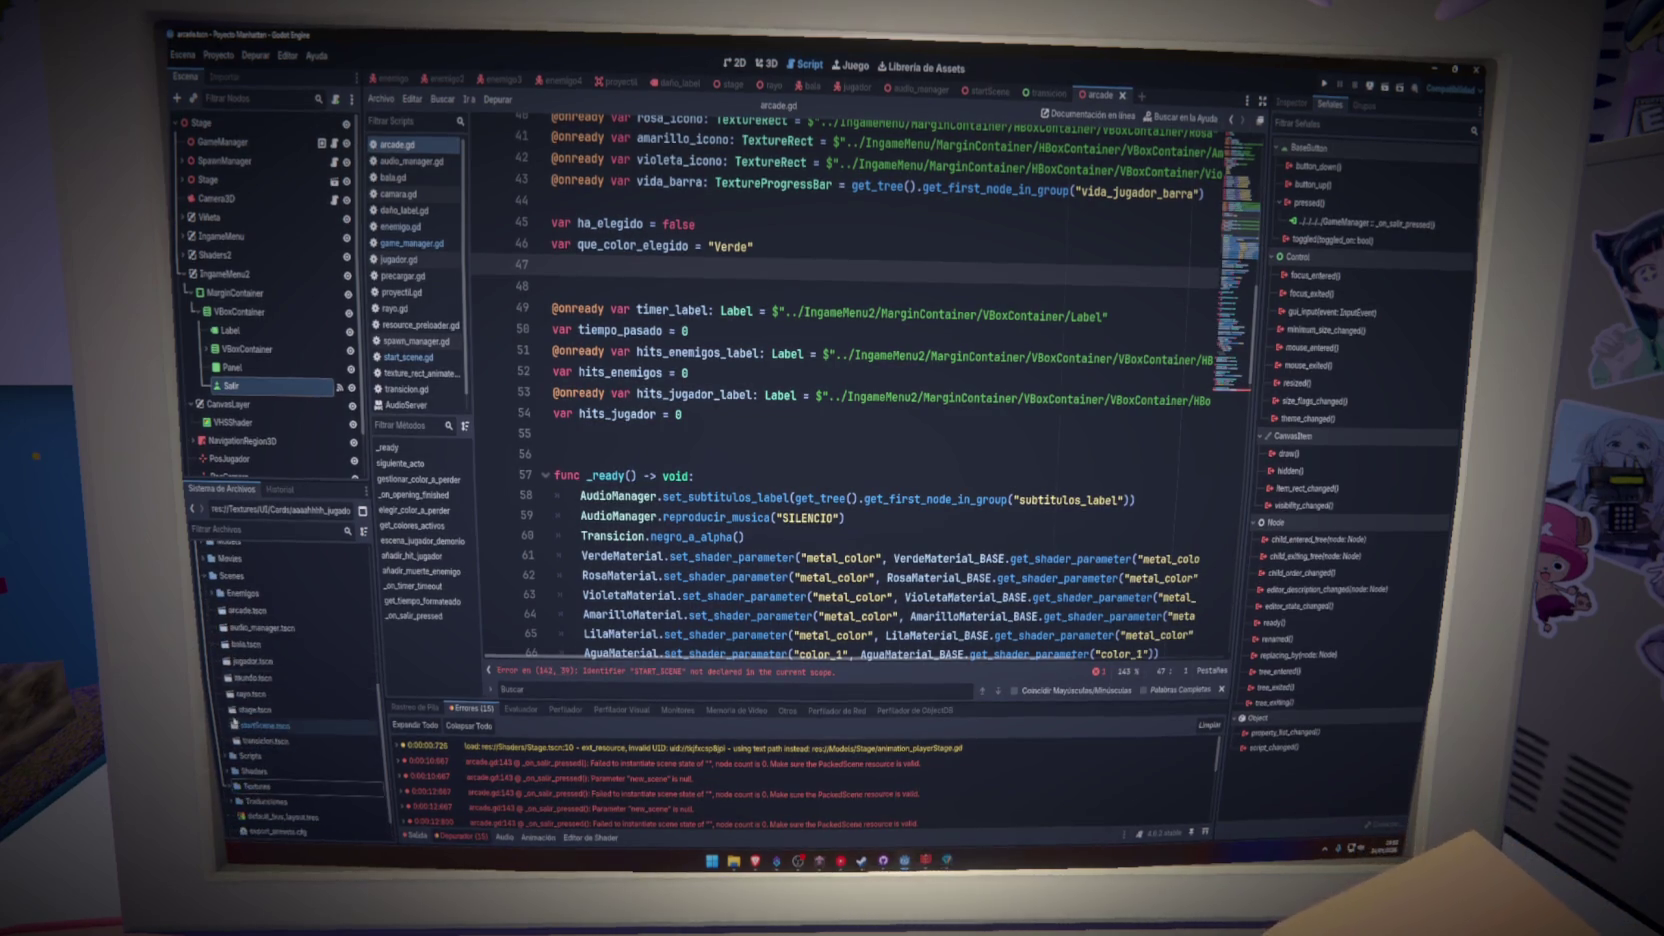
{"action": "left_click_drag", "start_coordinate": [262, 724], "coordinate": [660, 268]}
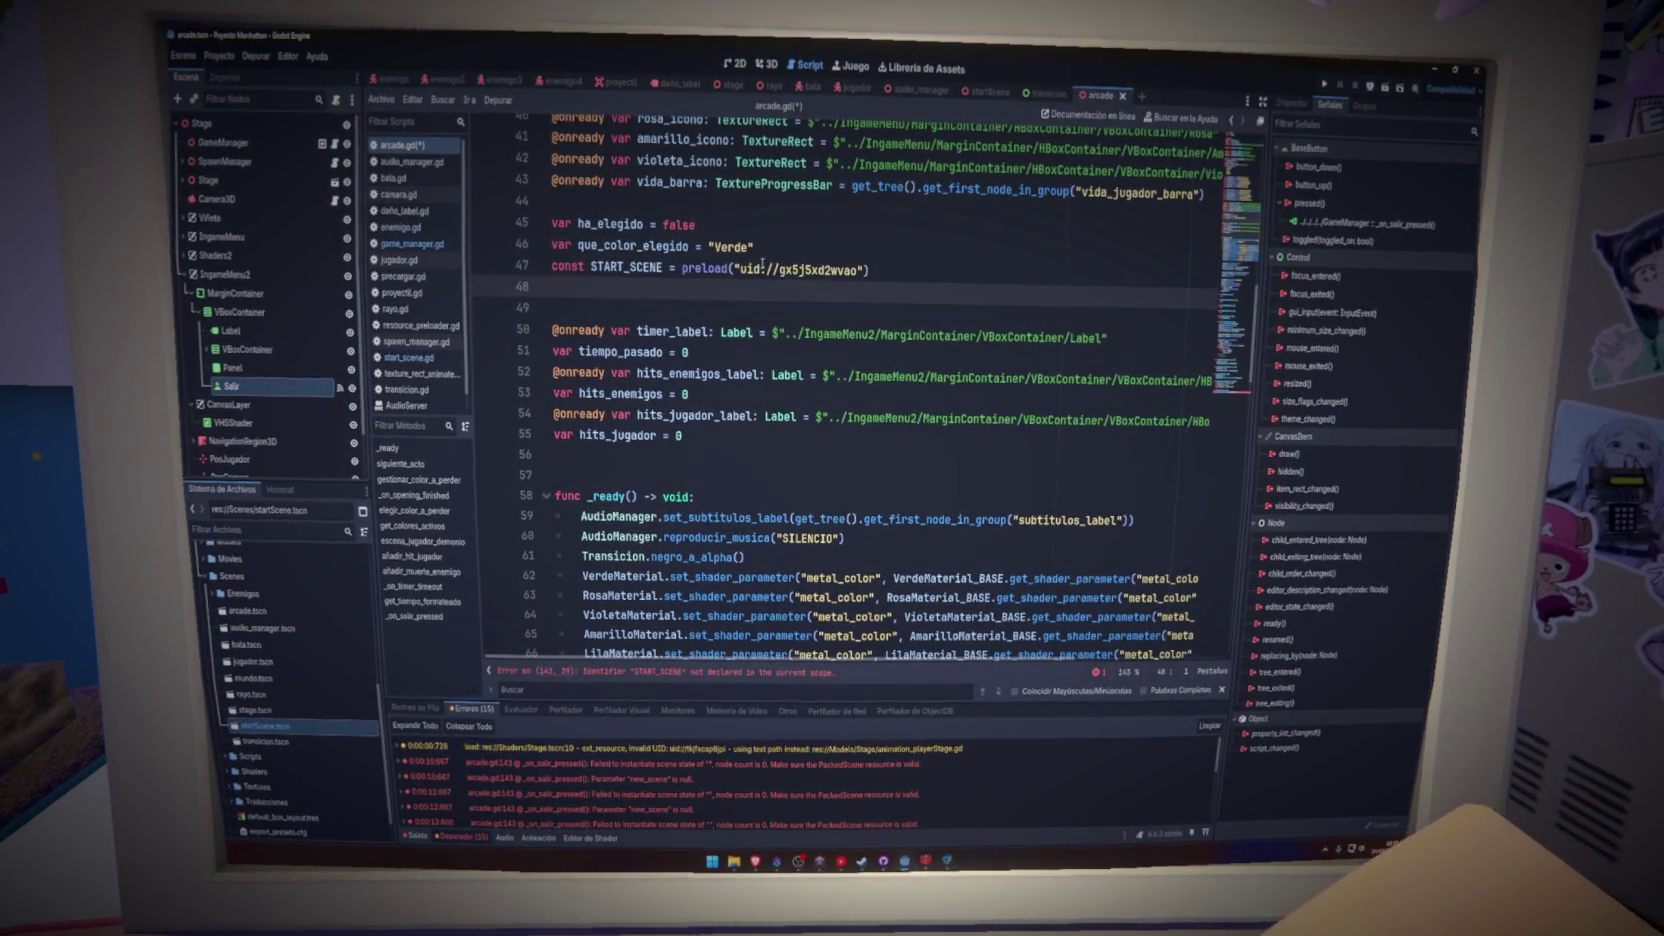
{"action": "key", "text": "Return"}
{"action": "key", "text": "ctrl+s"}
- Rerun the game to retest the RETURN button and read the null new_scene error details
{"action": "left_click", "coordinate": [1222, 402]}
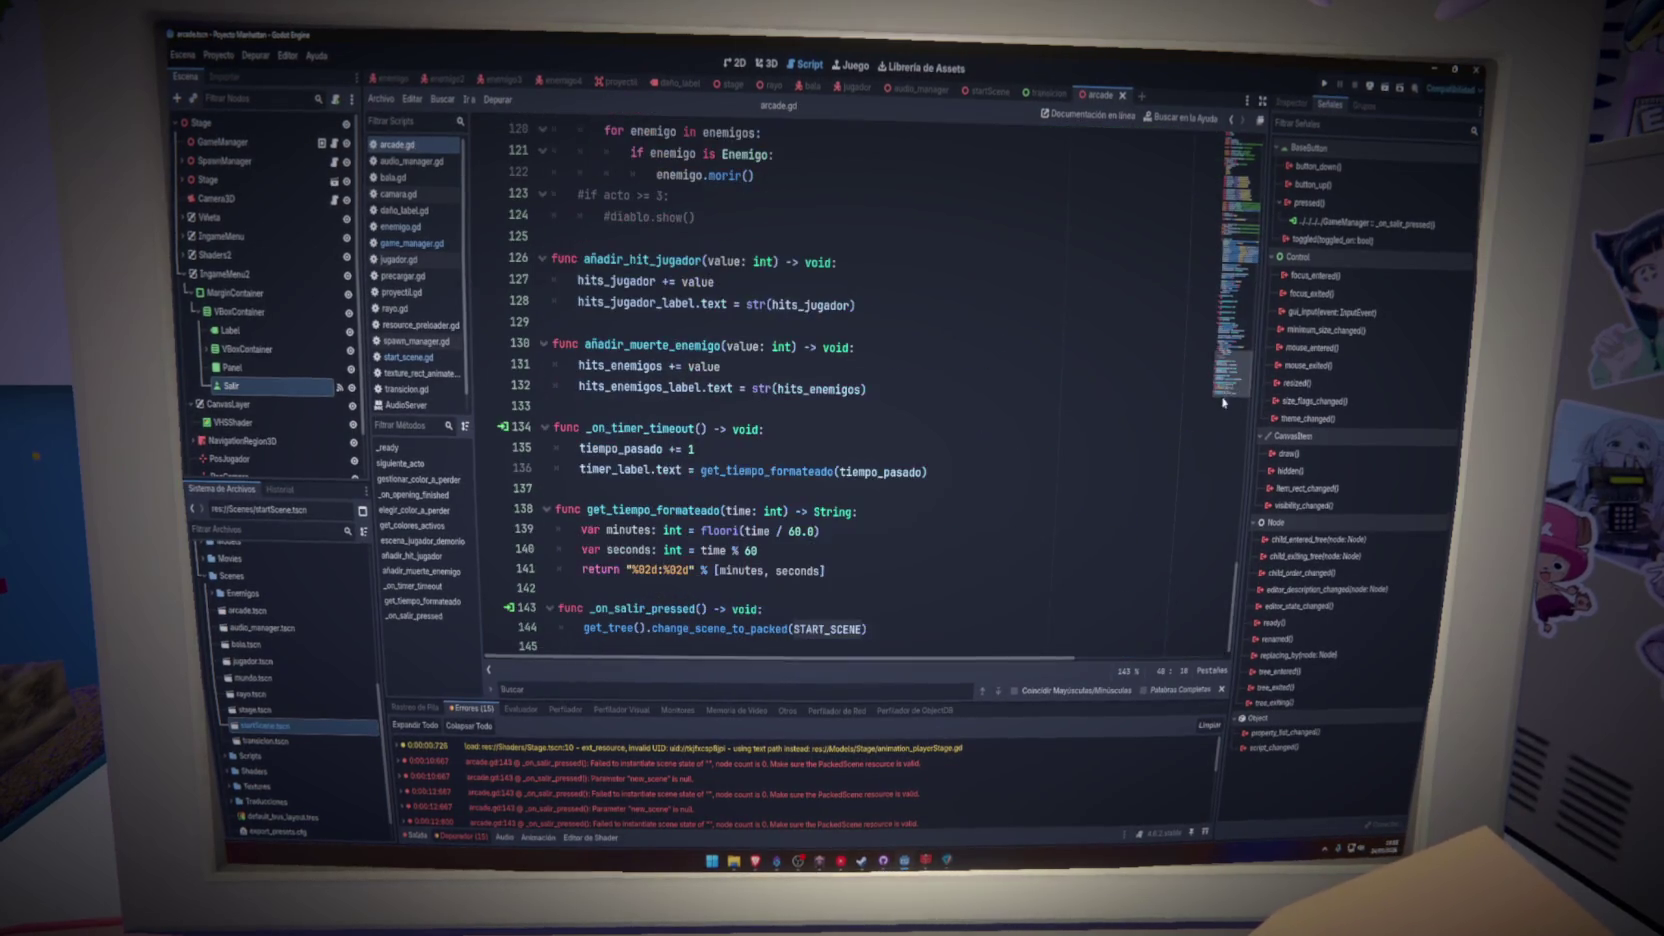
{"action": "left_click", "coordinate": [1325, 84]}
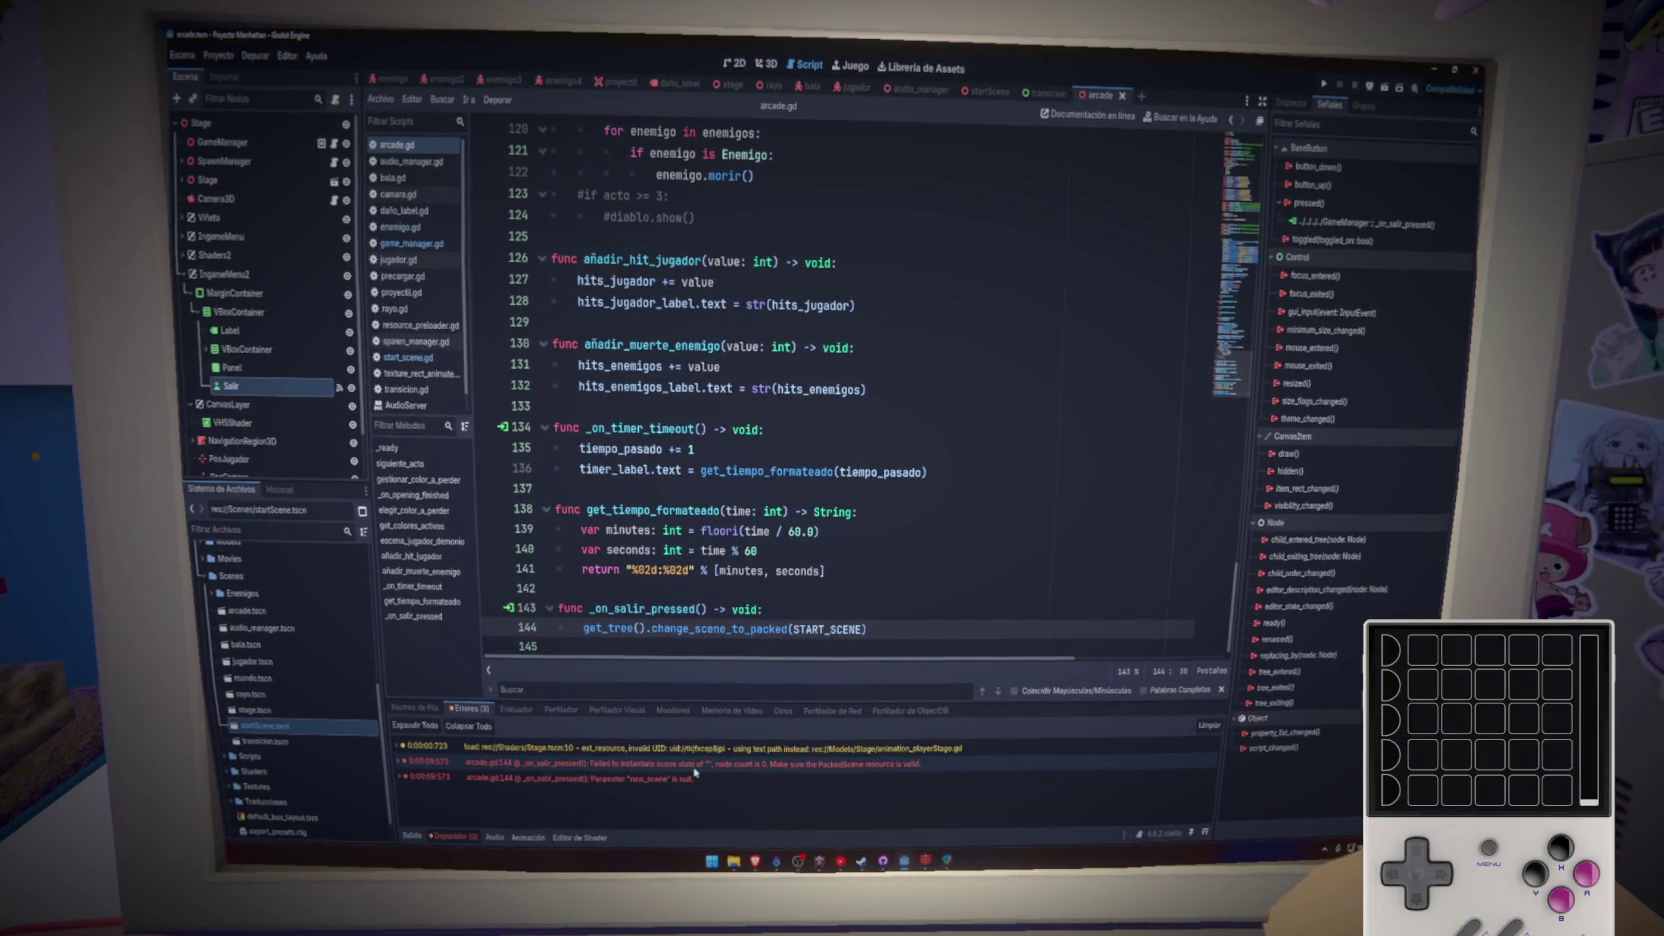
{"action": "mouse_move", "coordinate": [694, 772]}
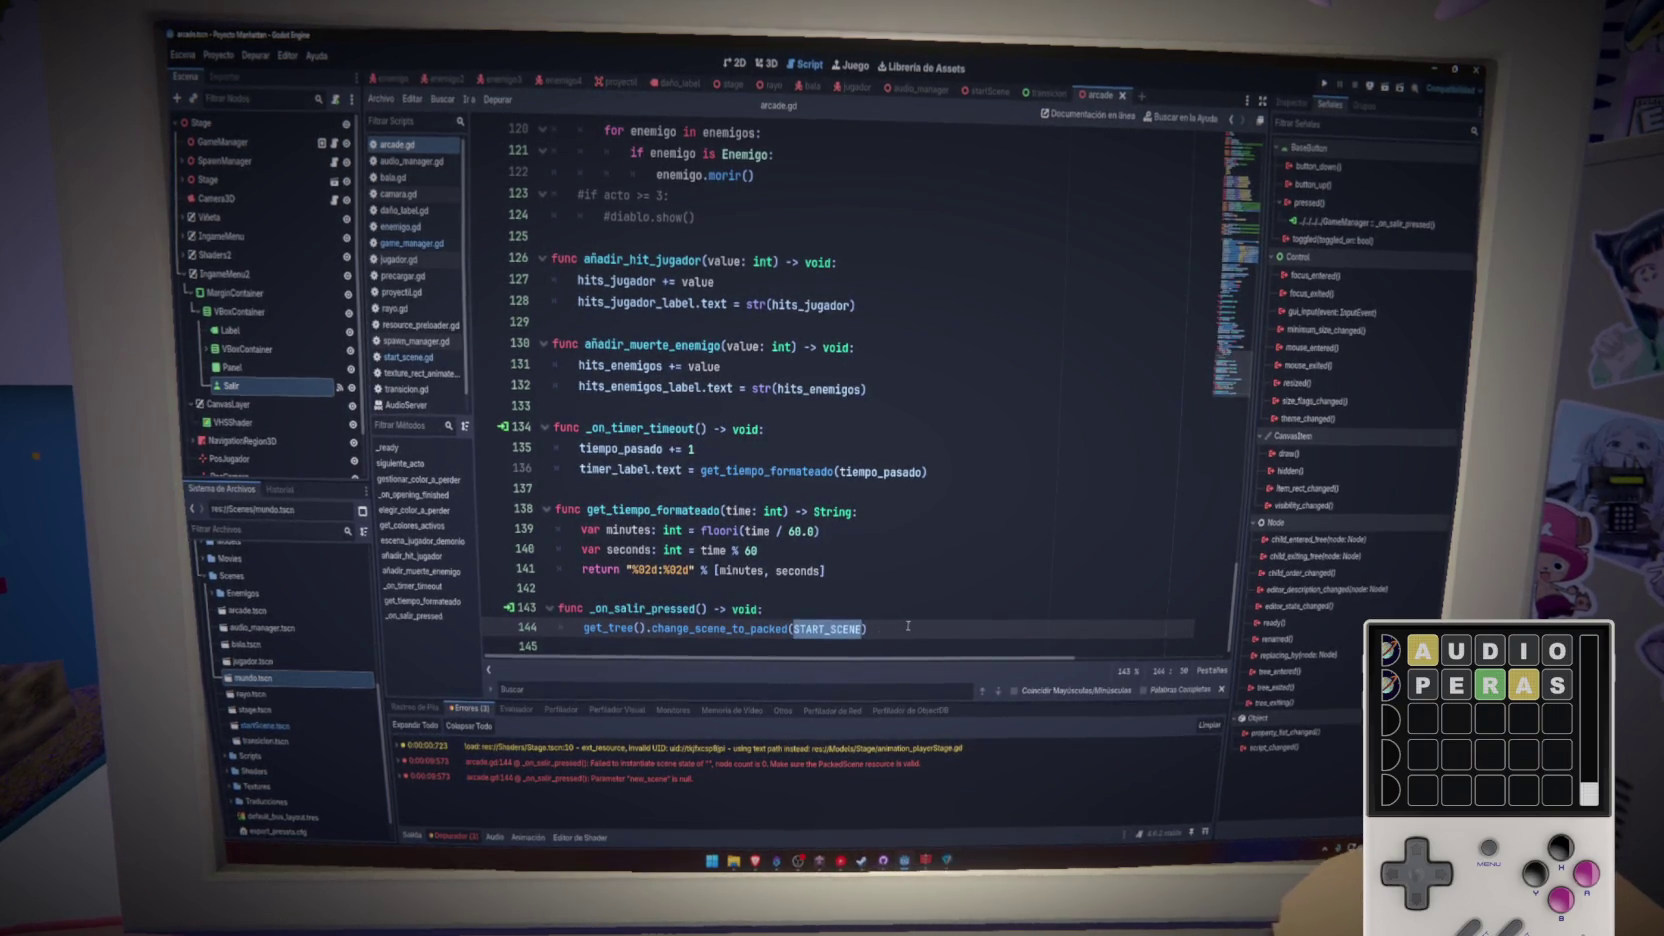
- Save arcade.gd and go to the START_SCENE constant near line 48
{"action": "key", "text": "ctrl+s"}
{"action": "scroll", "coordinate": [1209, 387], "scroll_direction": "up", "scroll_amount": 20}
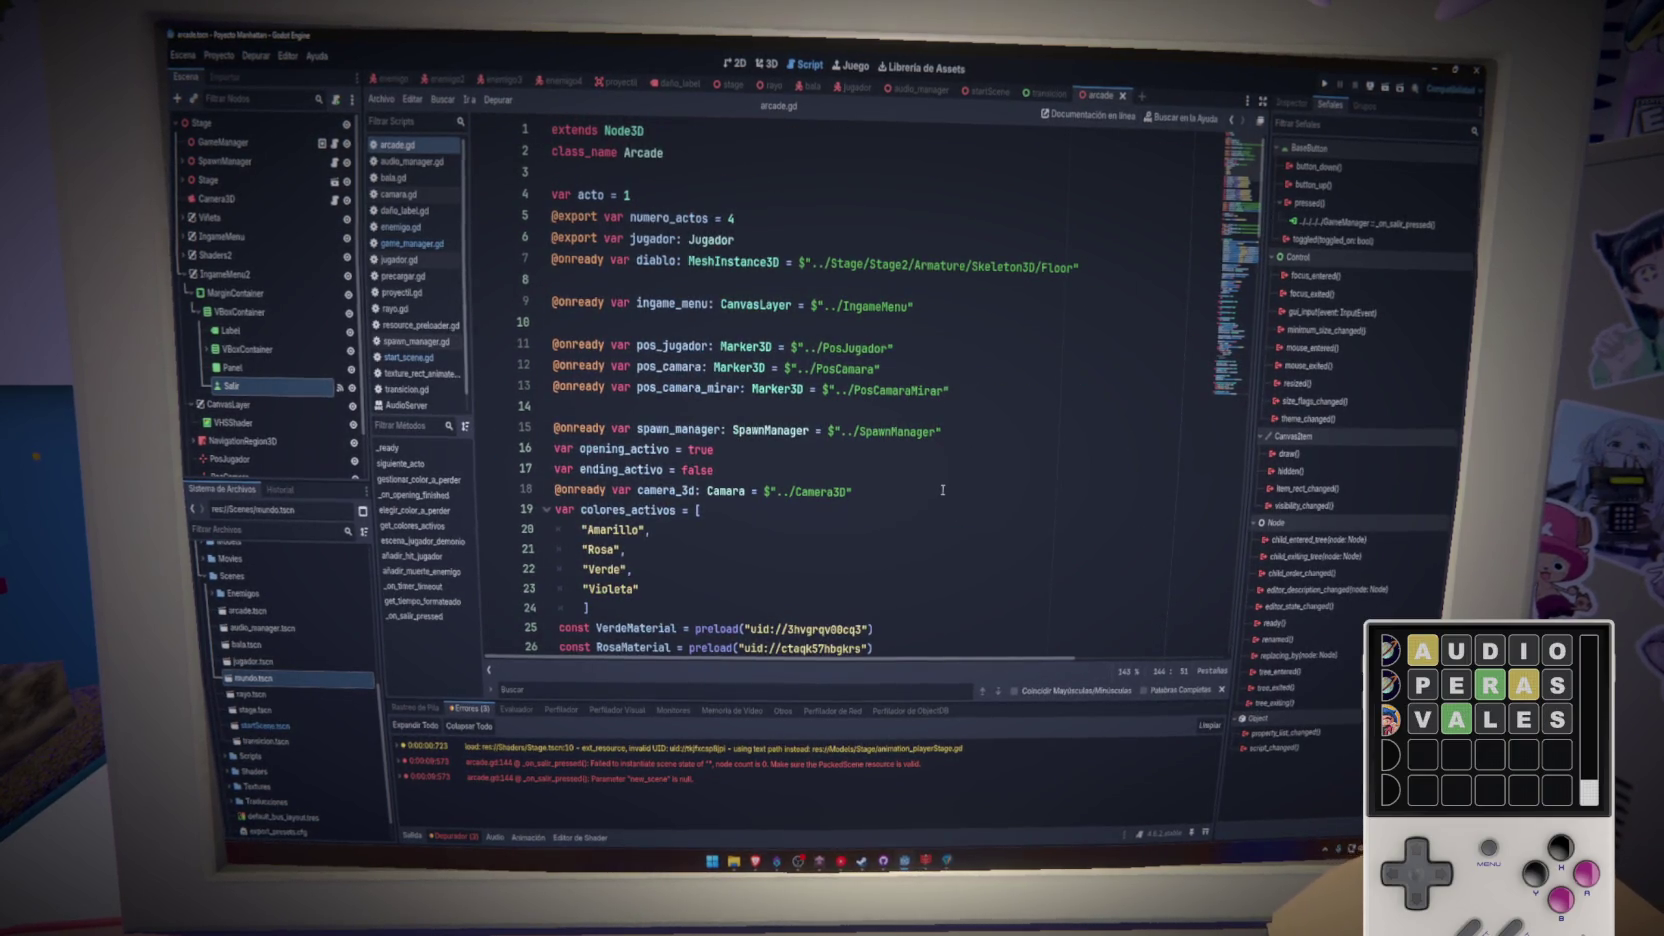
{"action": "scroll", "coordinate": [942, 490], "scroll_direction": "down", "scroll_amount": 6}
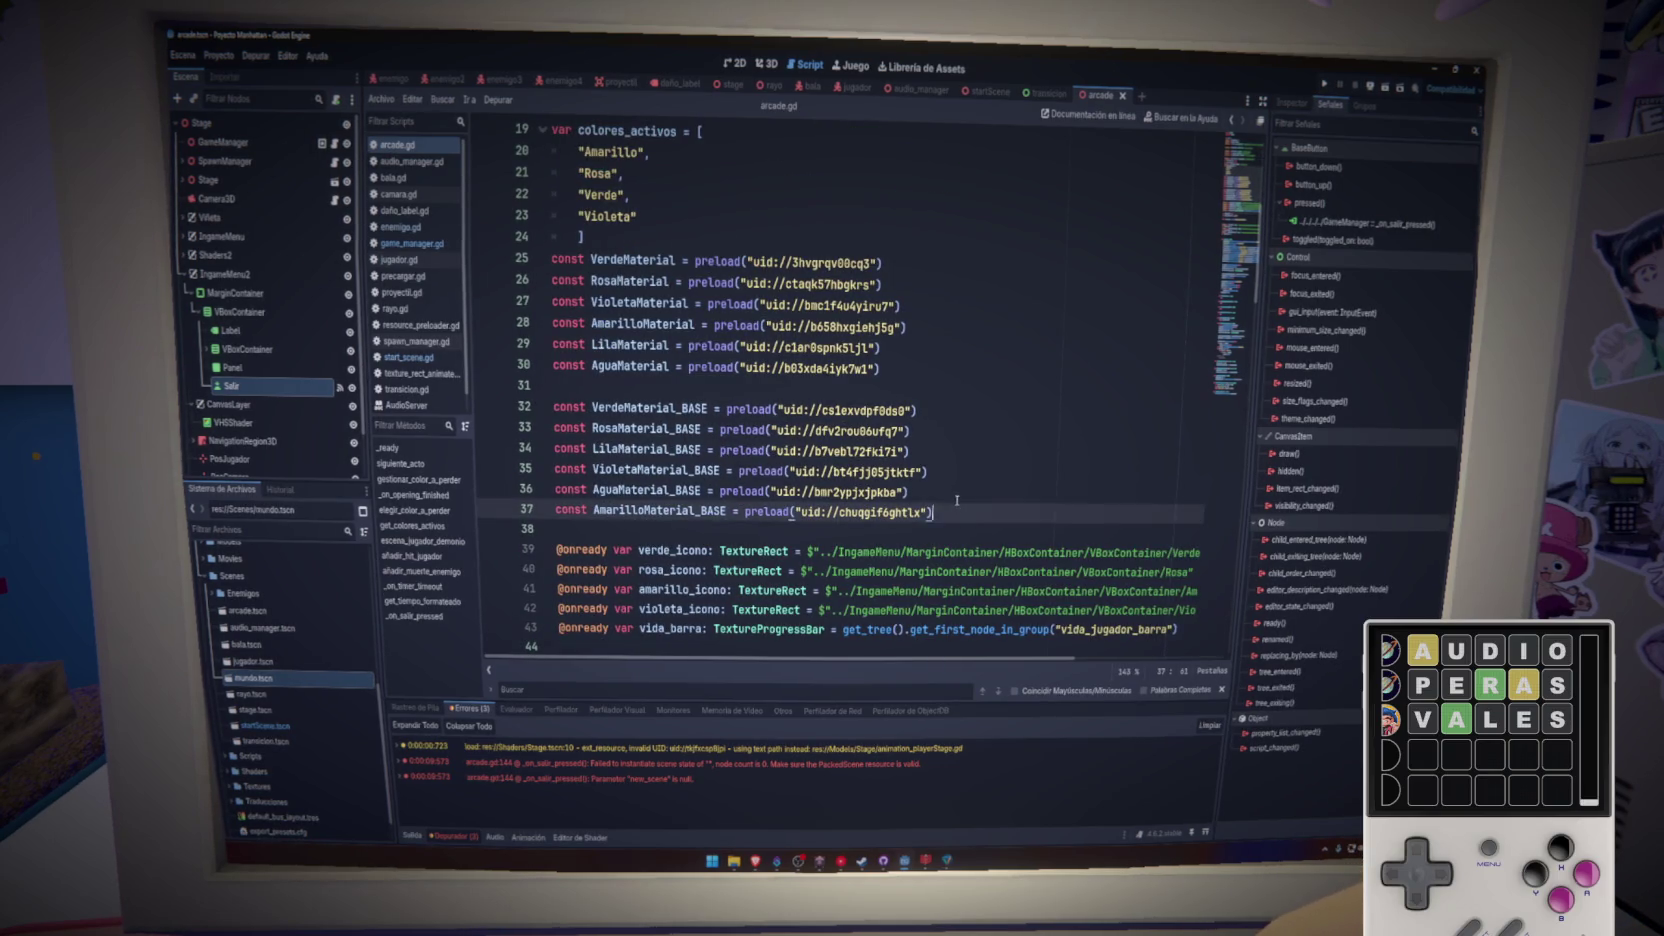
{"action": "scroll", "coordinate": [965, 500], "scroll_direction": "down", "scroll_amount": 4}
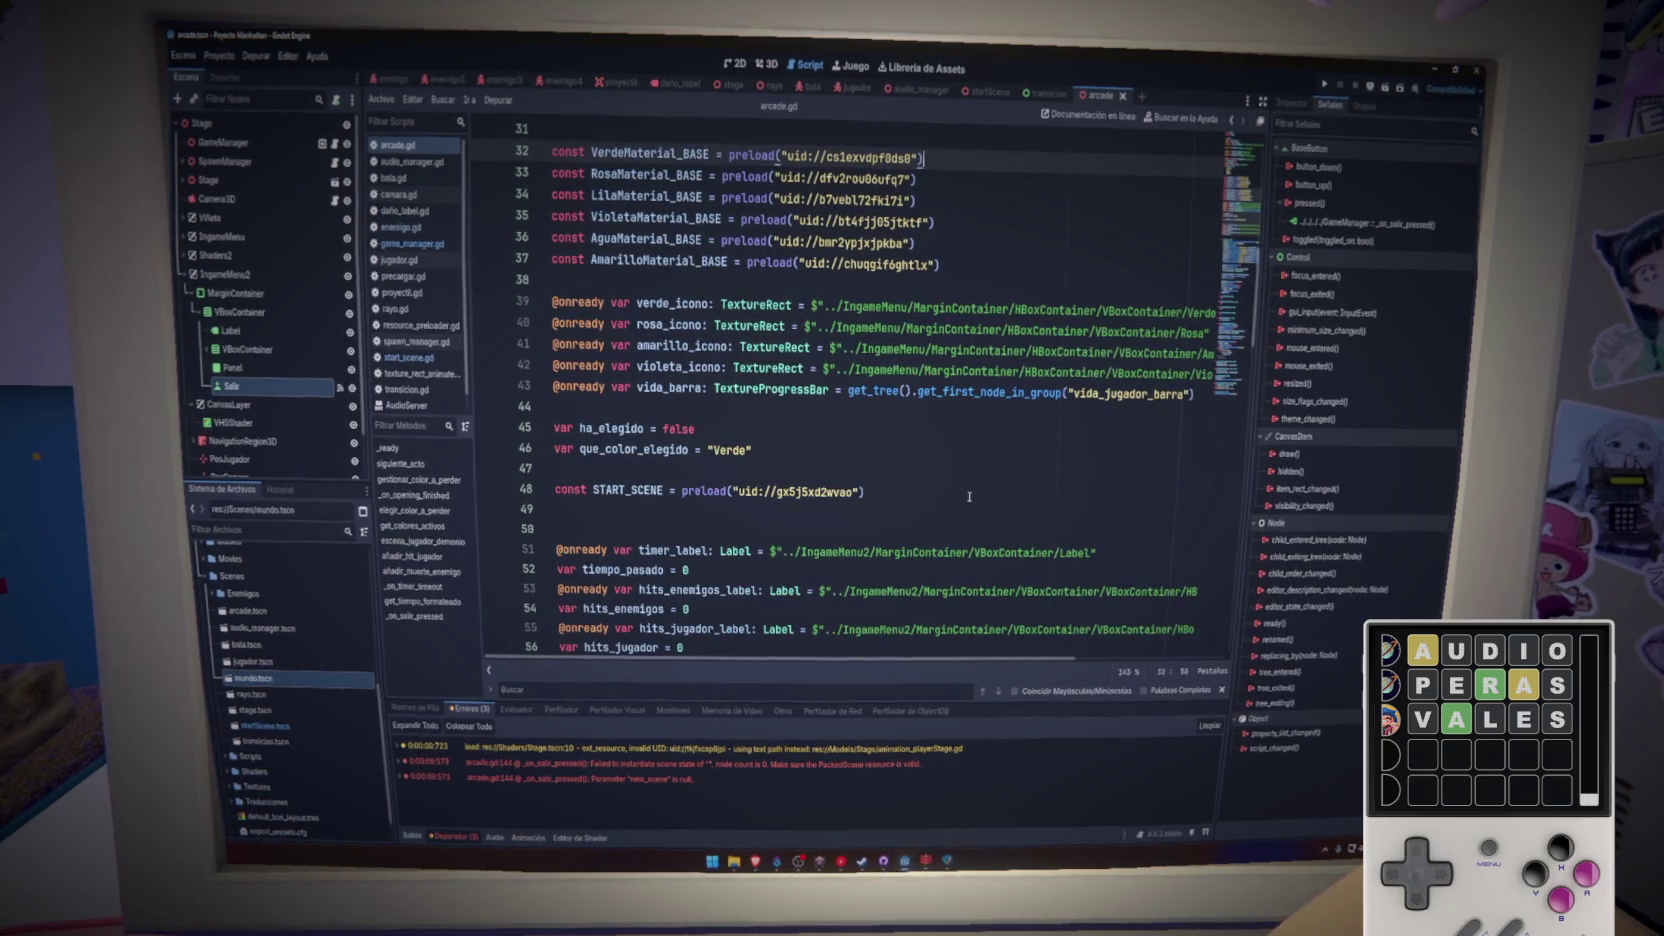
{"action": "left_click", "coordinate": [866, 528]}
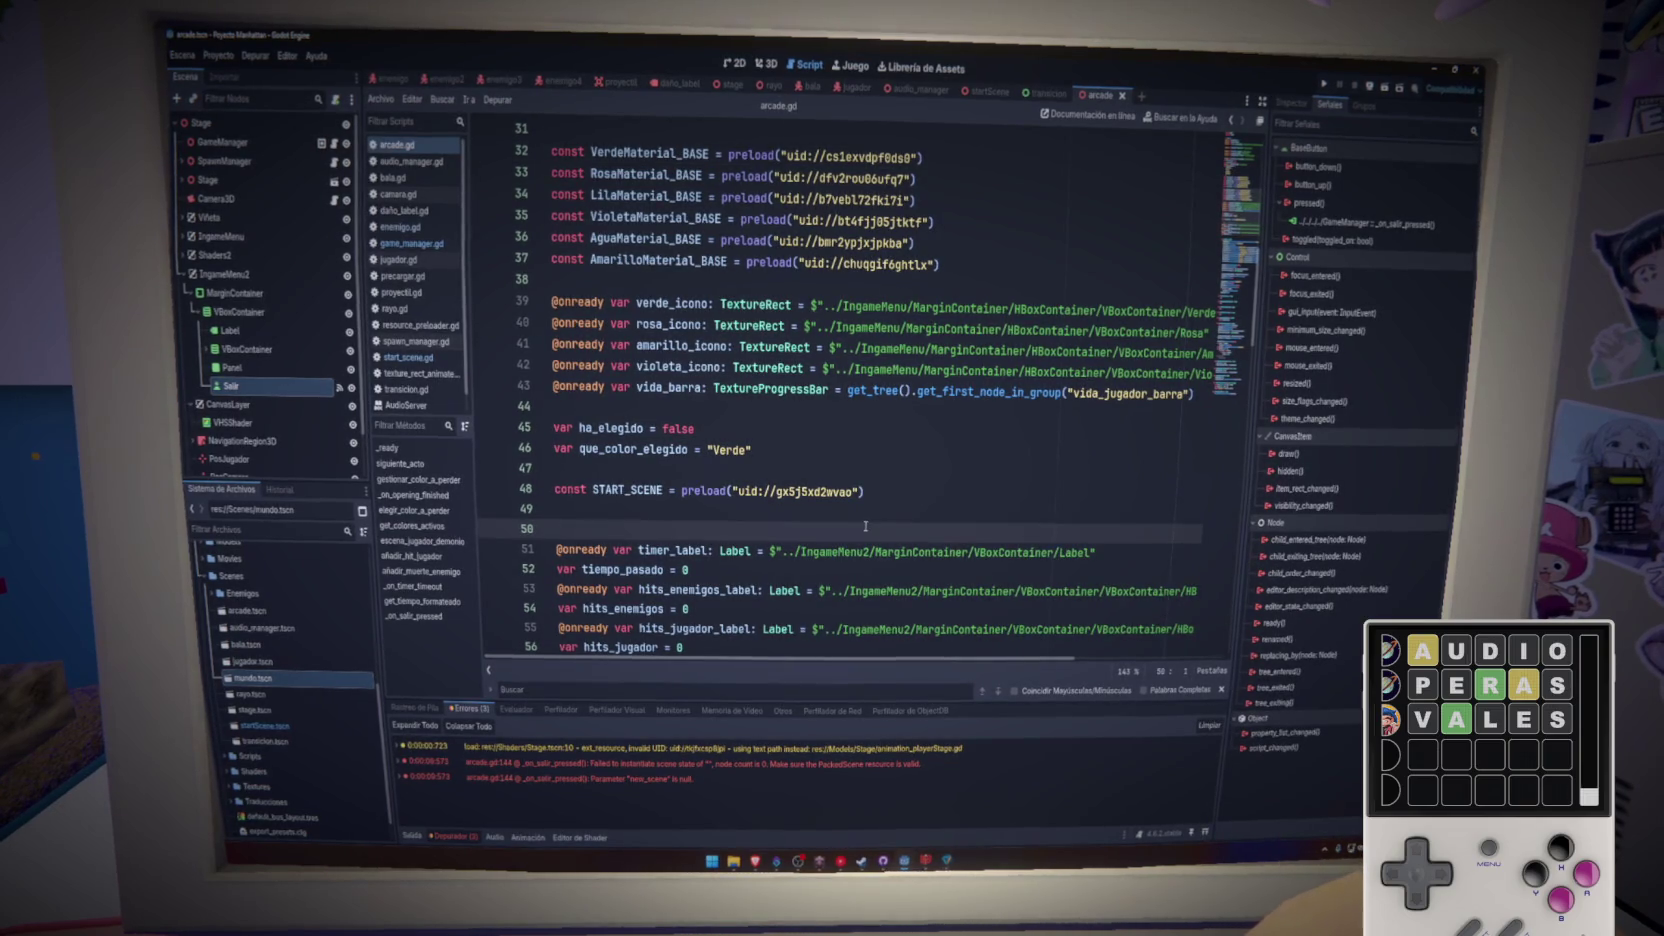
{"action": "left_click", "coordinate": [658, 492]}
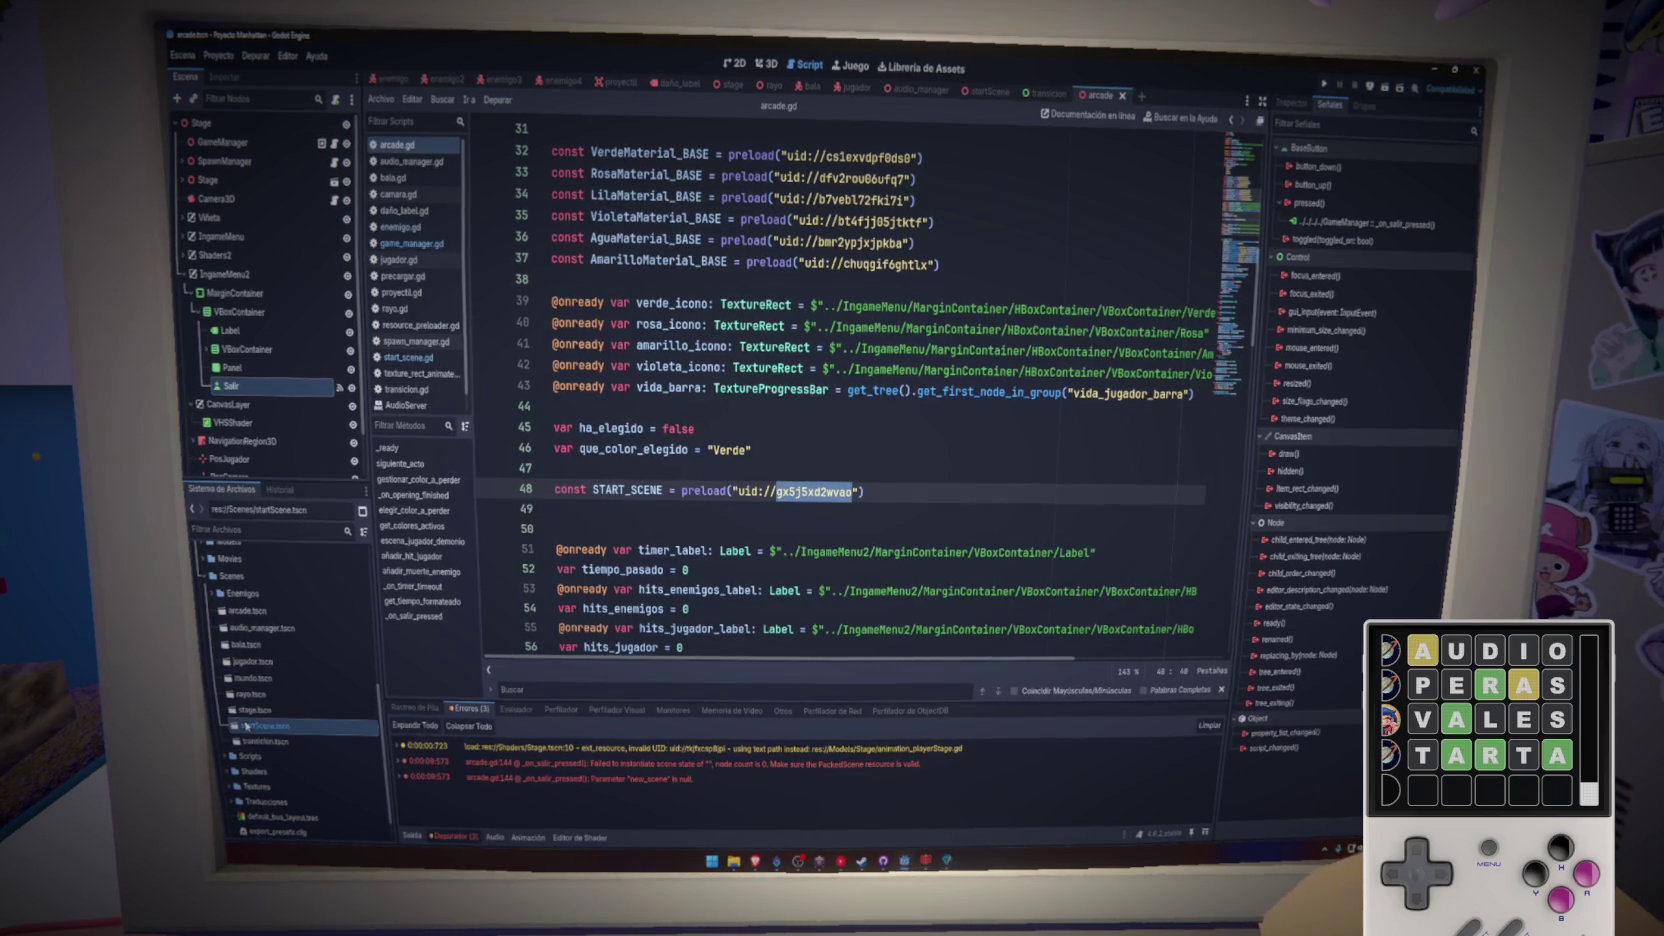
- Drop in a startScene.tscn preload, then delete the duplicate START_SCENE line and save
{"action": "left_click_drag", "start_coordinate": [369, 662], "coordinate": [600, 512]}
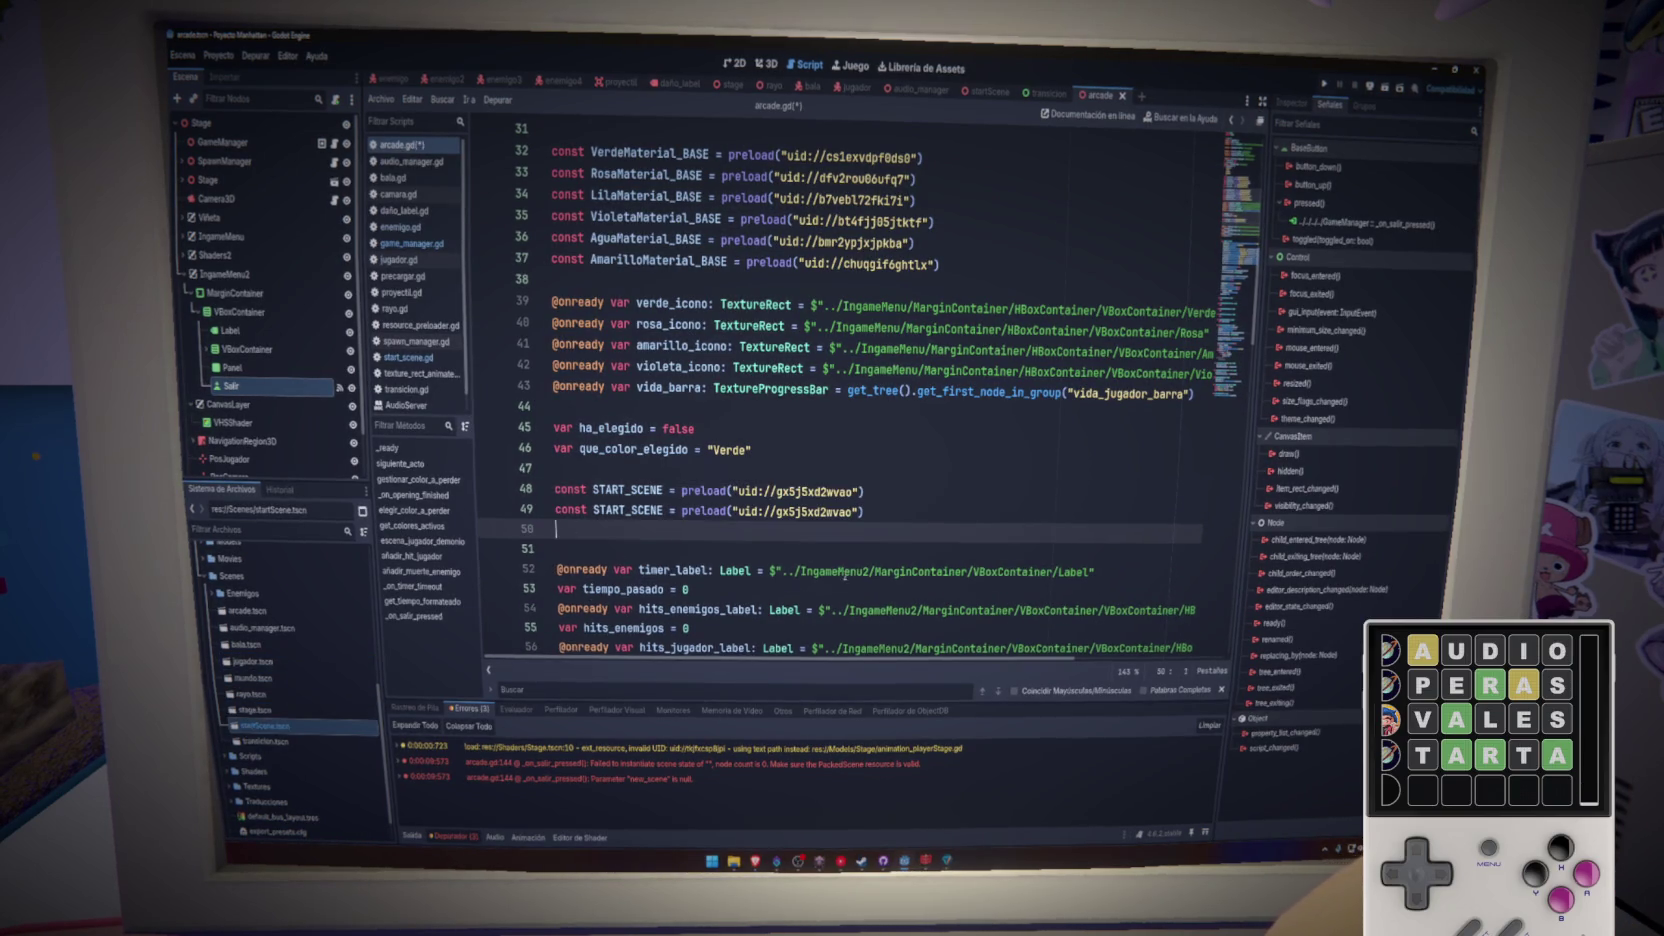
{"action": "left_click_drag", "start_coordinate": [904, 529], "coordinate": [866, 492]}
{"action": "key", "text": "BackSpace"}
{"action": "key", "text": "ctrl+s"}
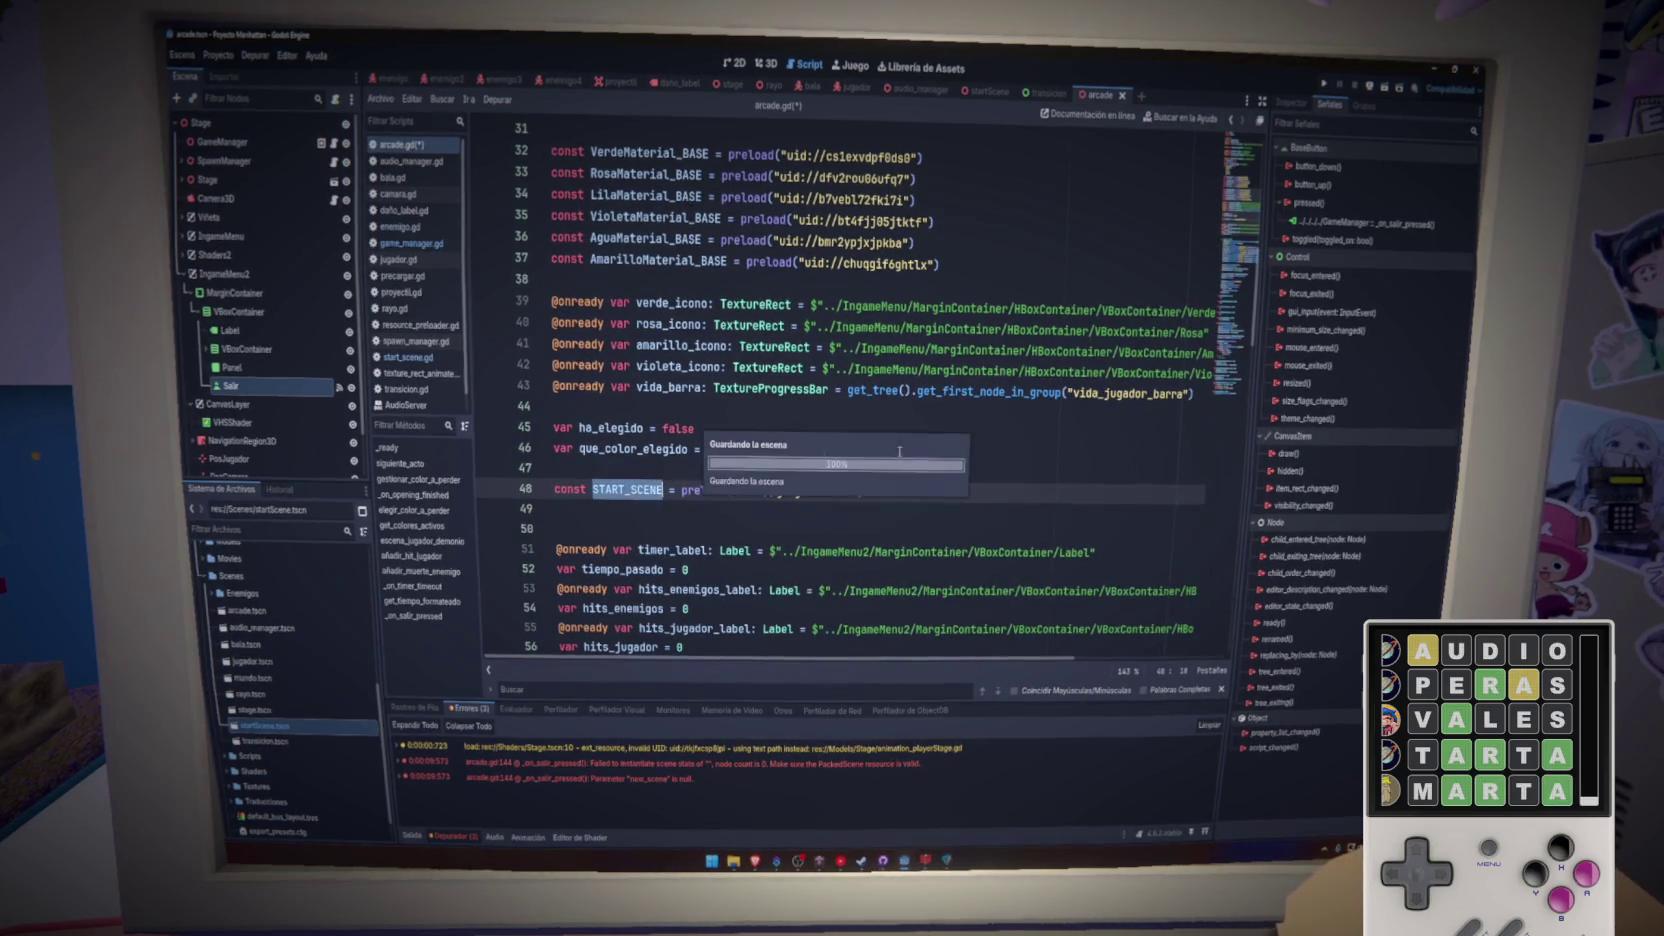
- Unfold _on_salir_pressed and select its scene-change call on line 144
{"action": "scroll", "coordinate": [1216, 411], "scroll_direction": "down", "scroll_amount": 20}
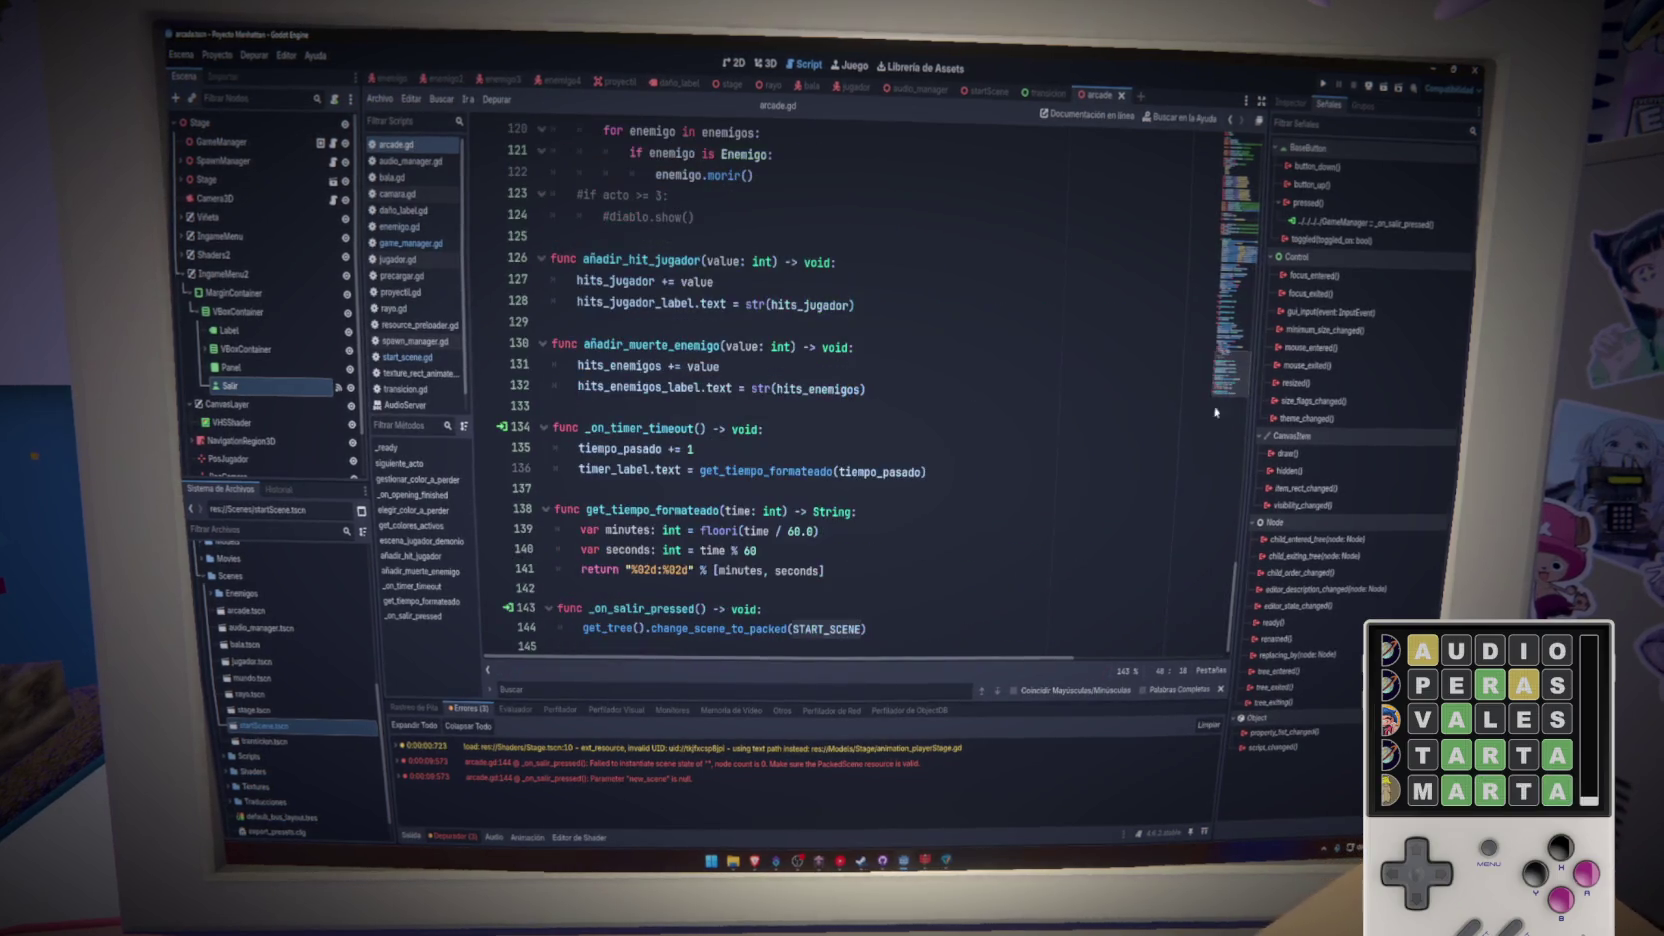
{"action": "triple_click", "coordinate": [746, 605]}
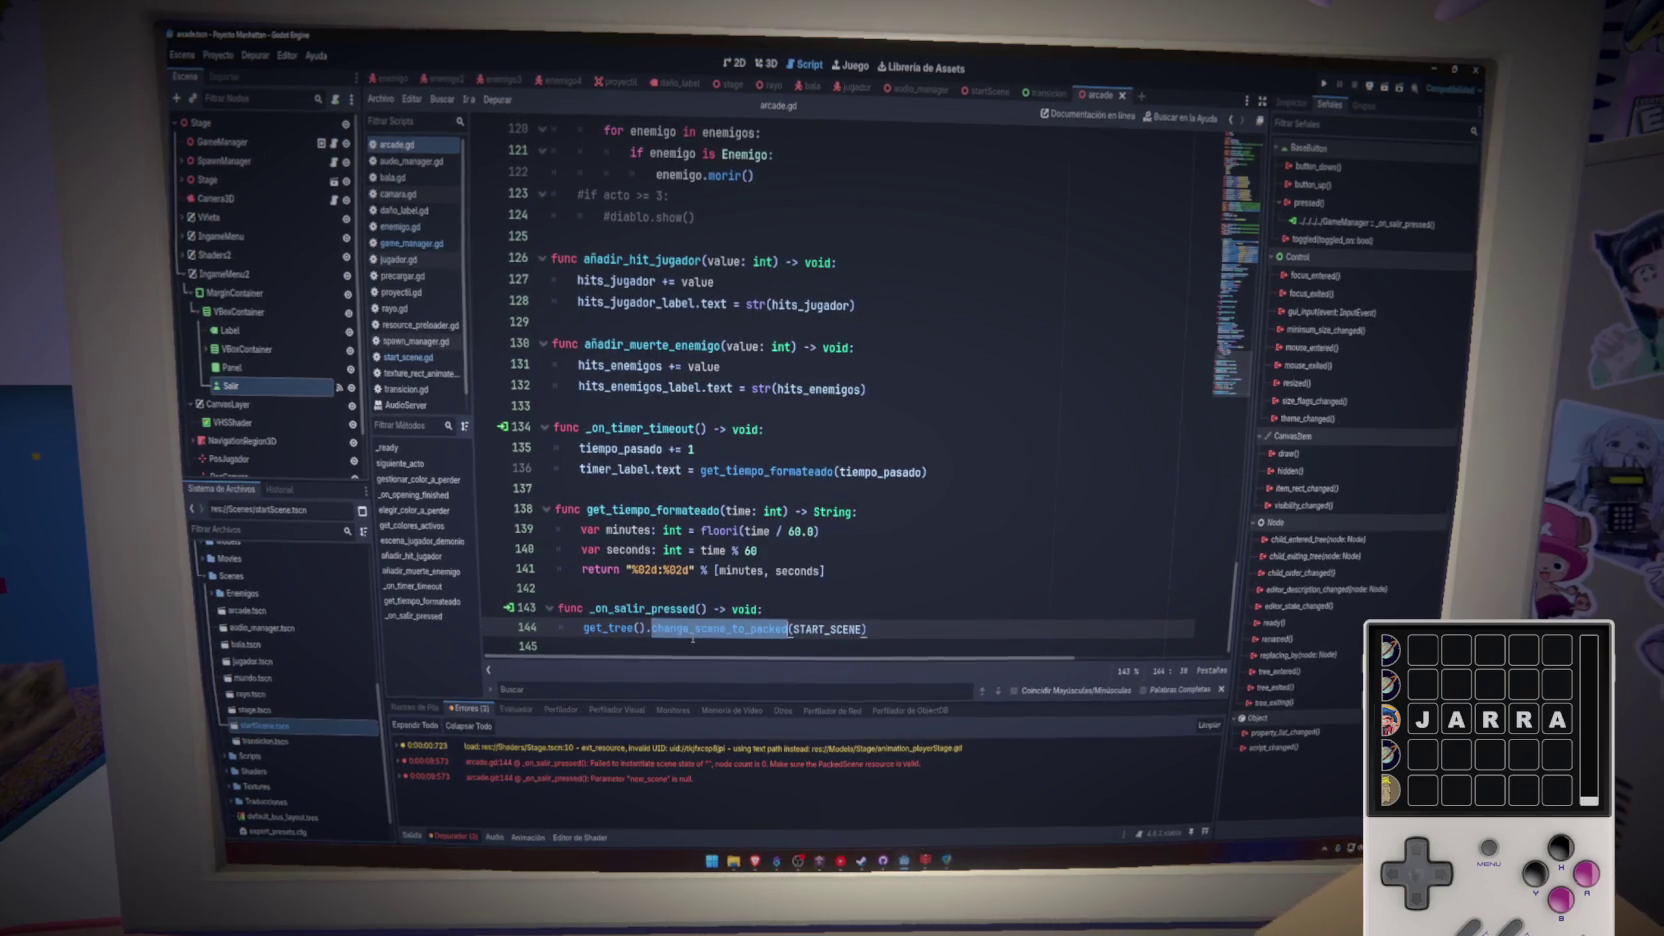
{"action": "left_click_drag", "start_coordinate": [825, 629], "coordinate": [864, 629]}
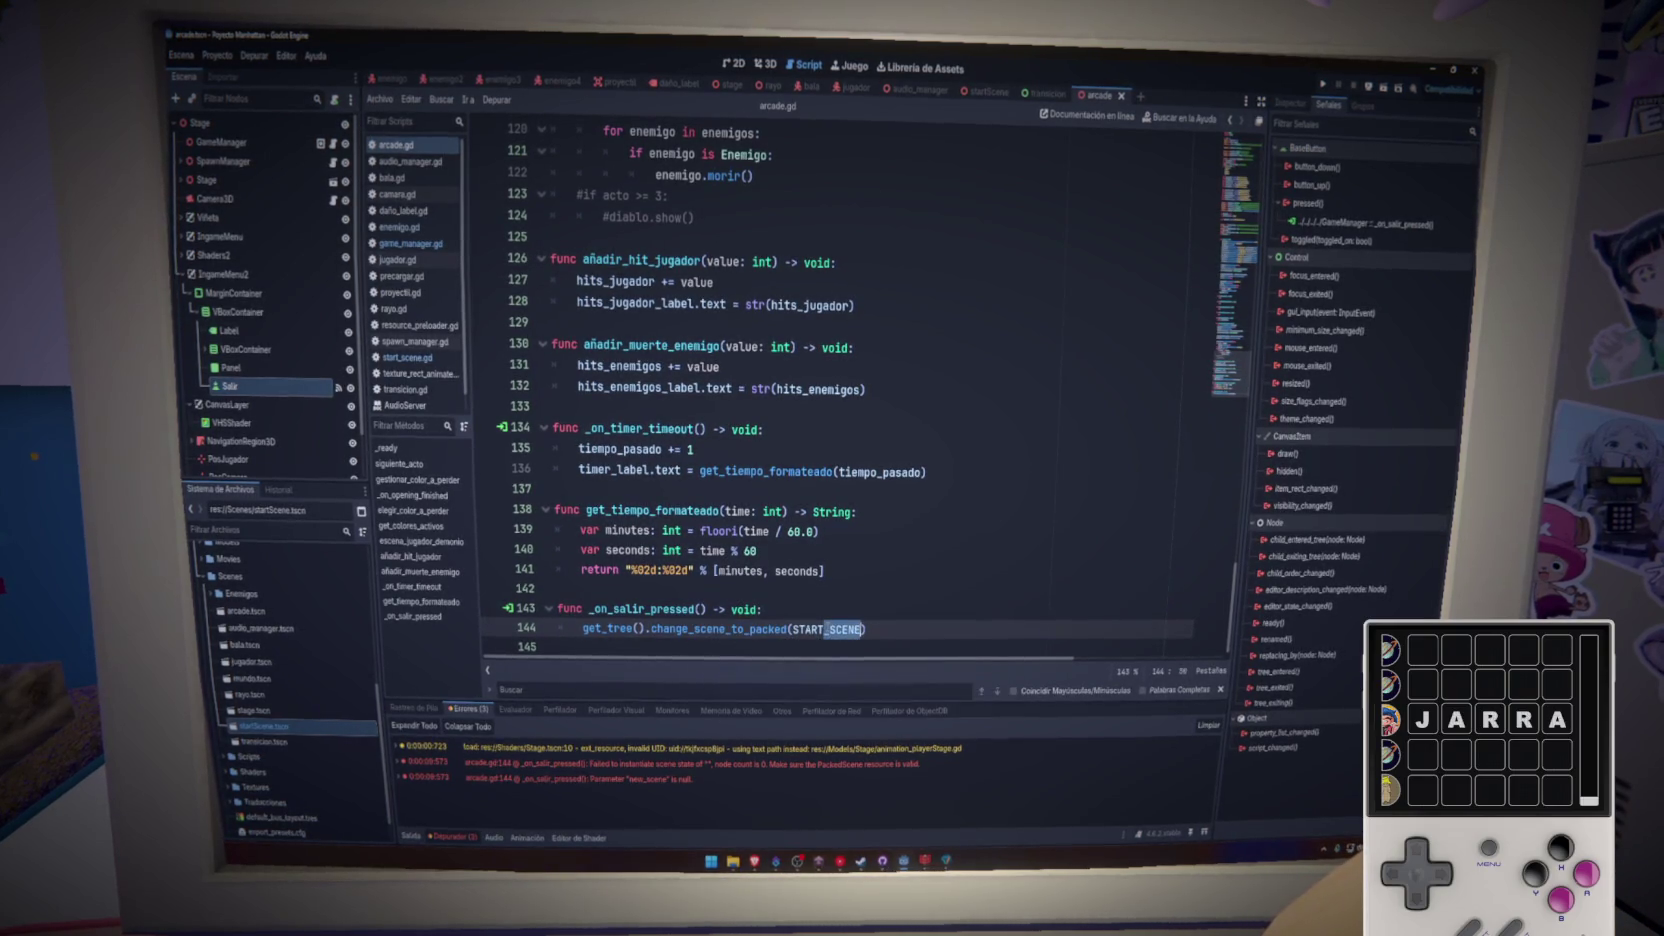
{"action": "left_click", "coordinate": [898, 608]}
{"action": "left_click", "coordinate": [911, 632]}
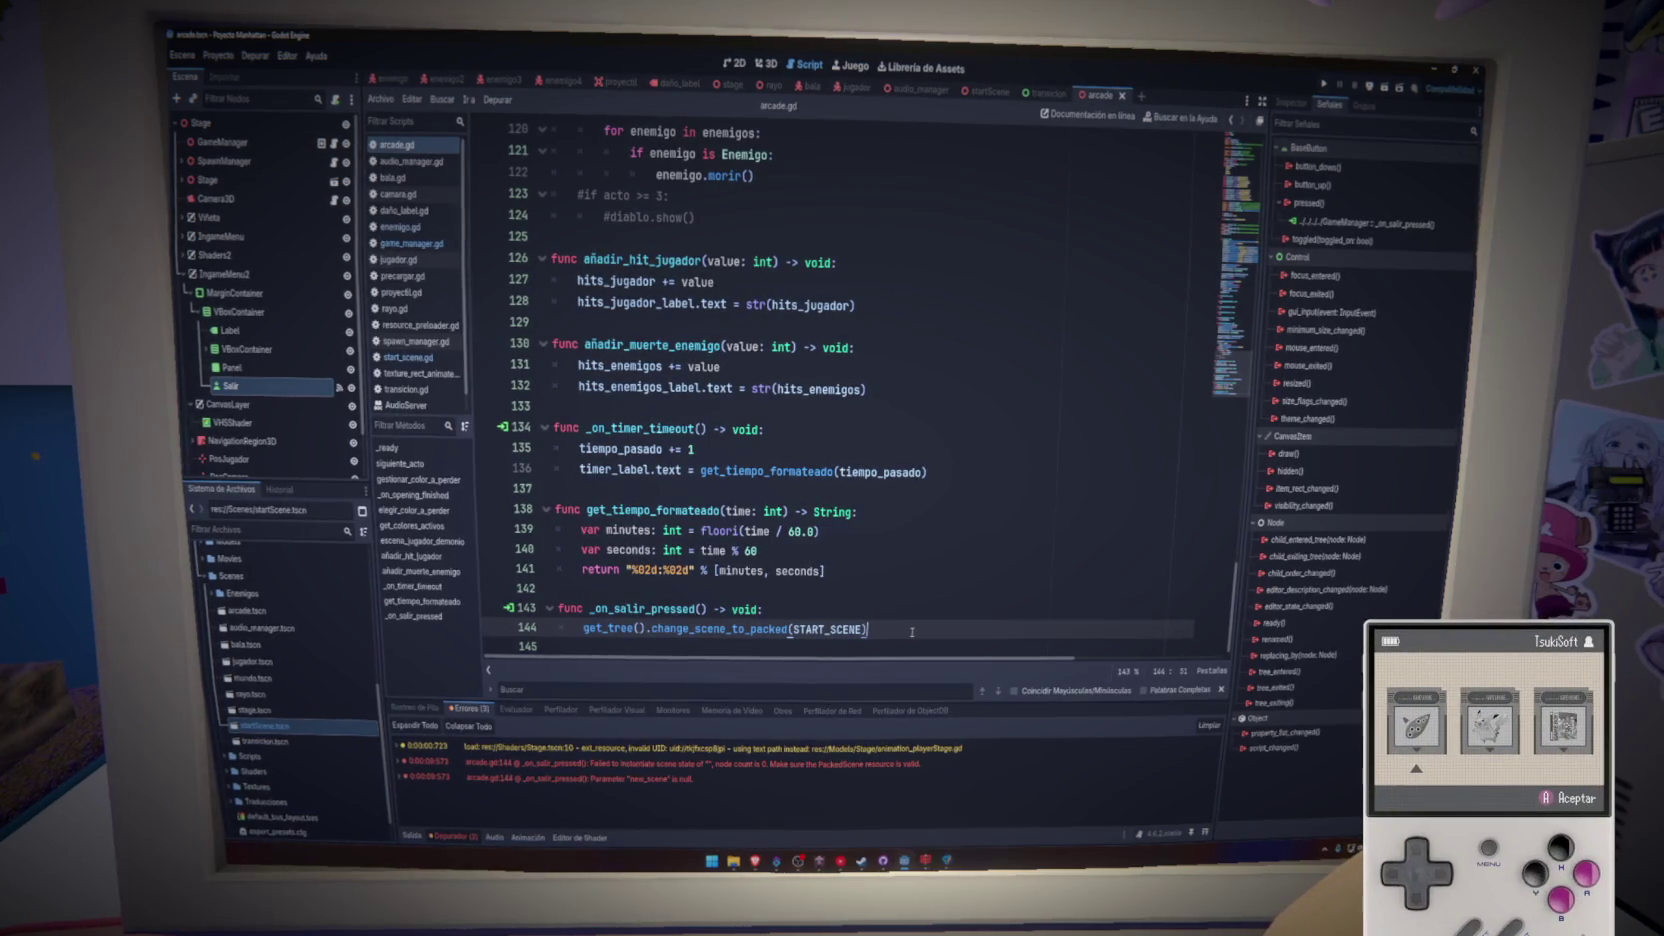
- Replace the START_SCENE argument in the exit handler with the res://Scenes/startScene.tscn path
{"action": "left_click", "coordinate": [898, 617]}
{"action": "left_click", "coordinate": [899, 631]}
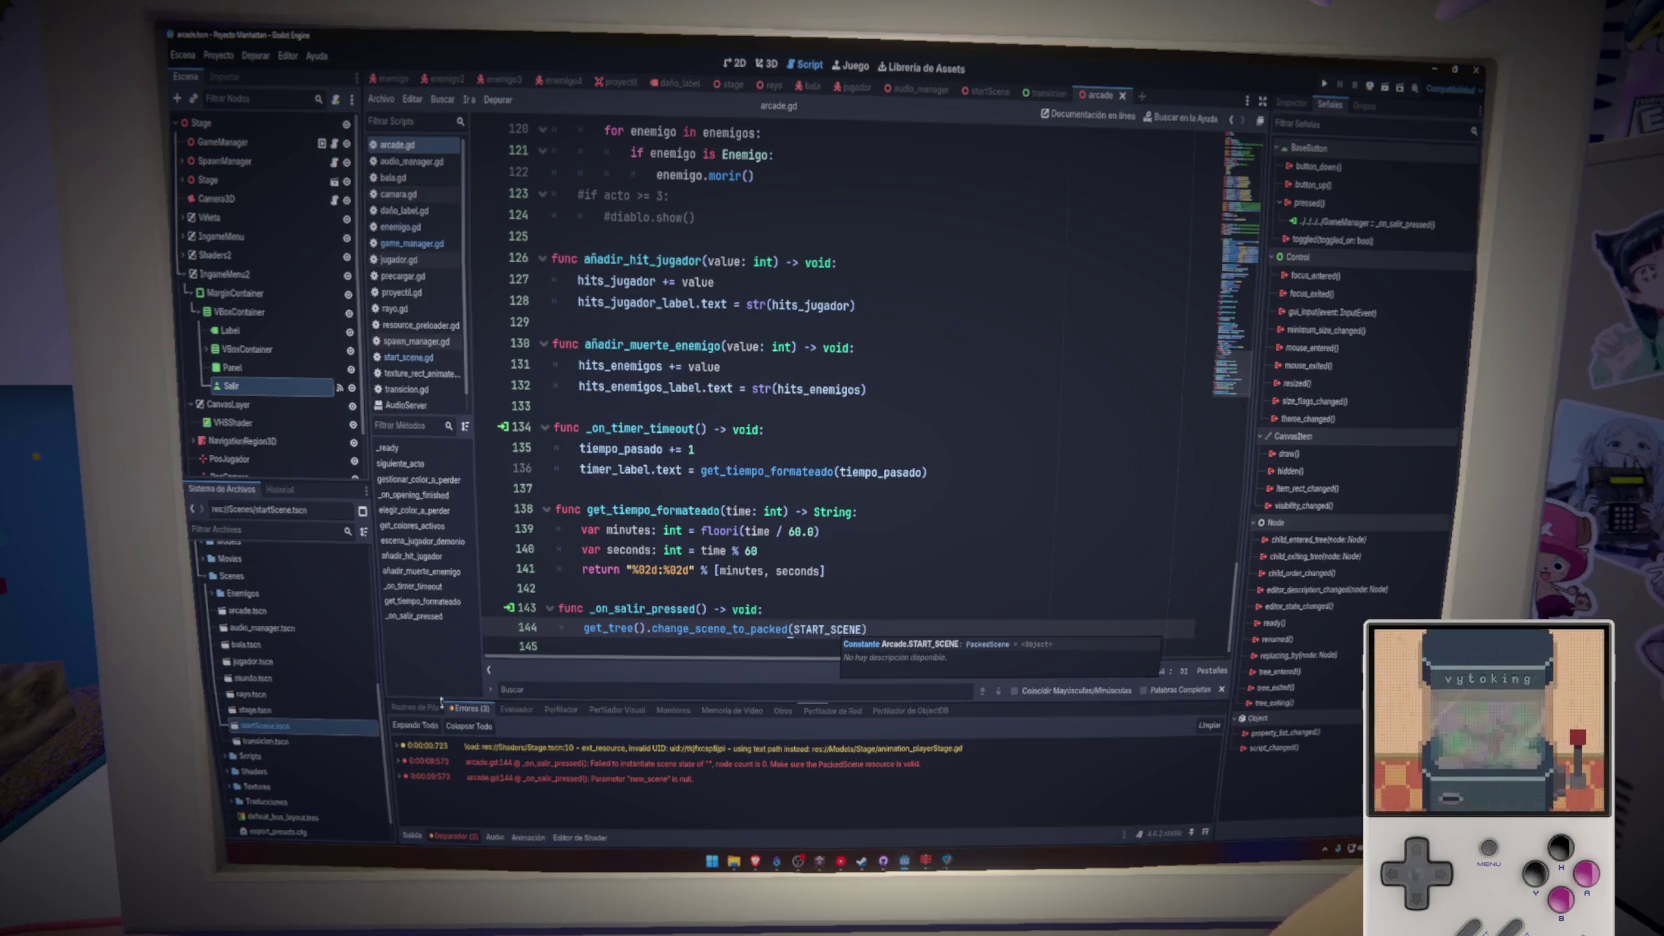
{"action": "double_click", "coordinate": [792, 628]}
{"action": "key", "text": "BackSpace"}
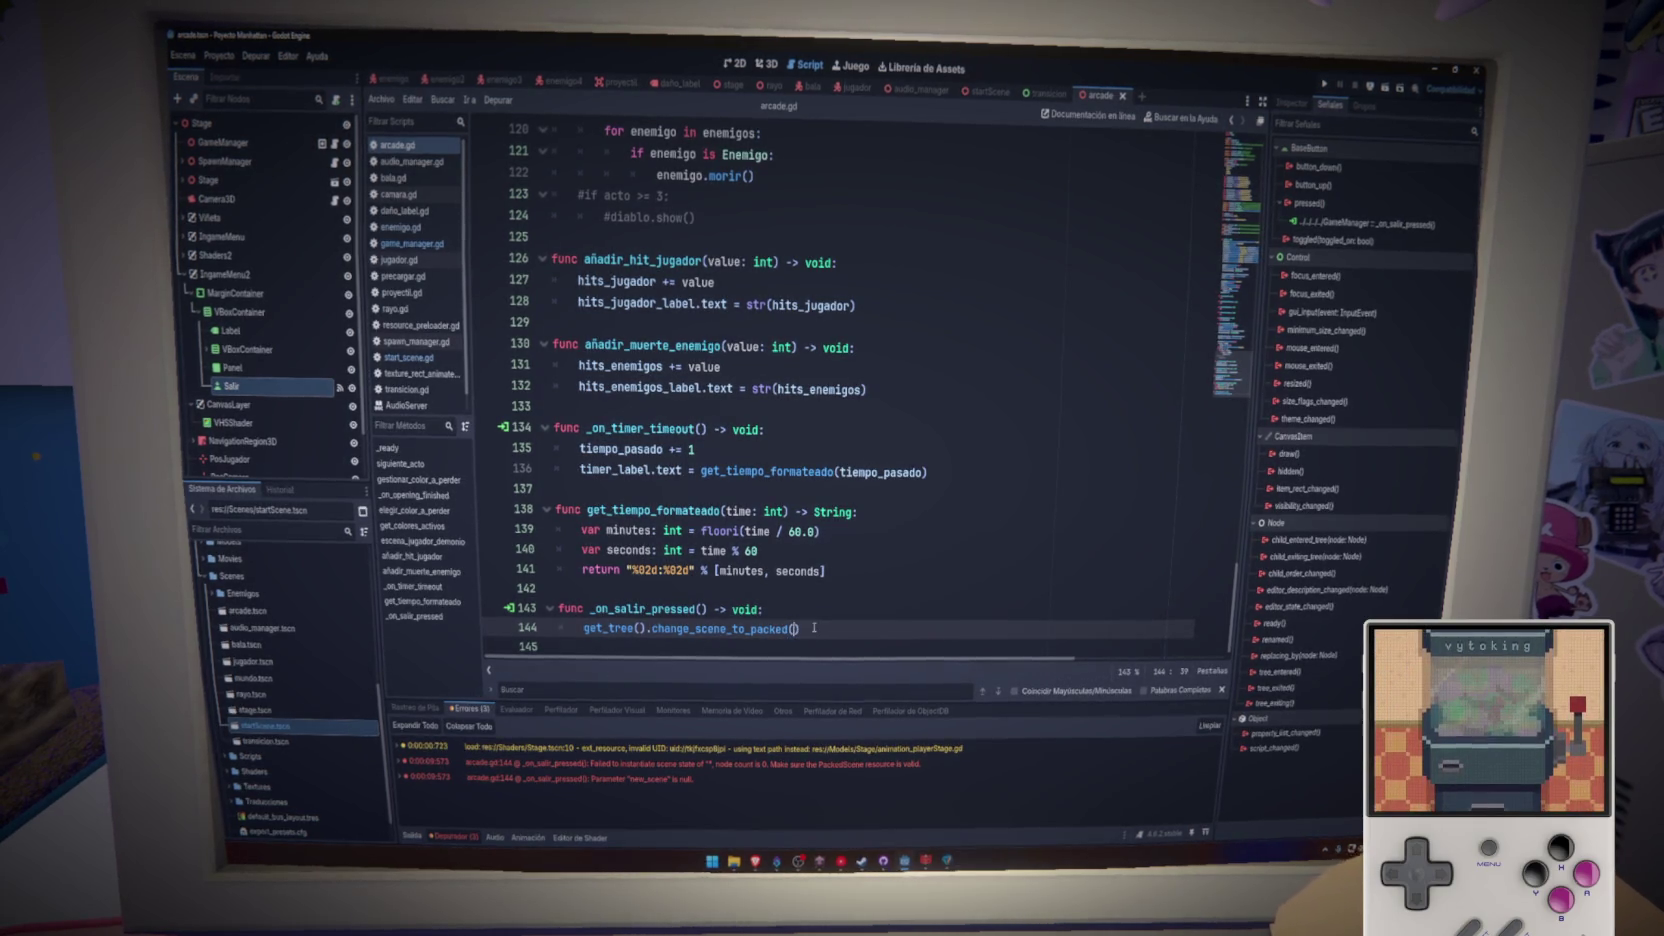
{"action": "left_click_drag", "start_coordinate": [330, 727], "coordinate": [799, 630]}
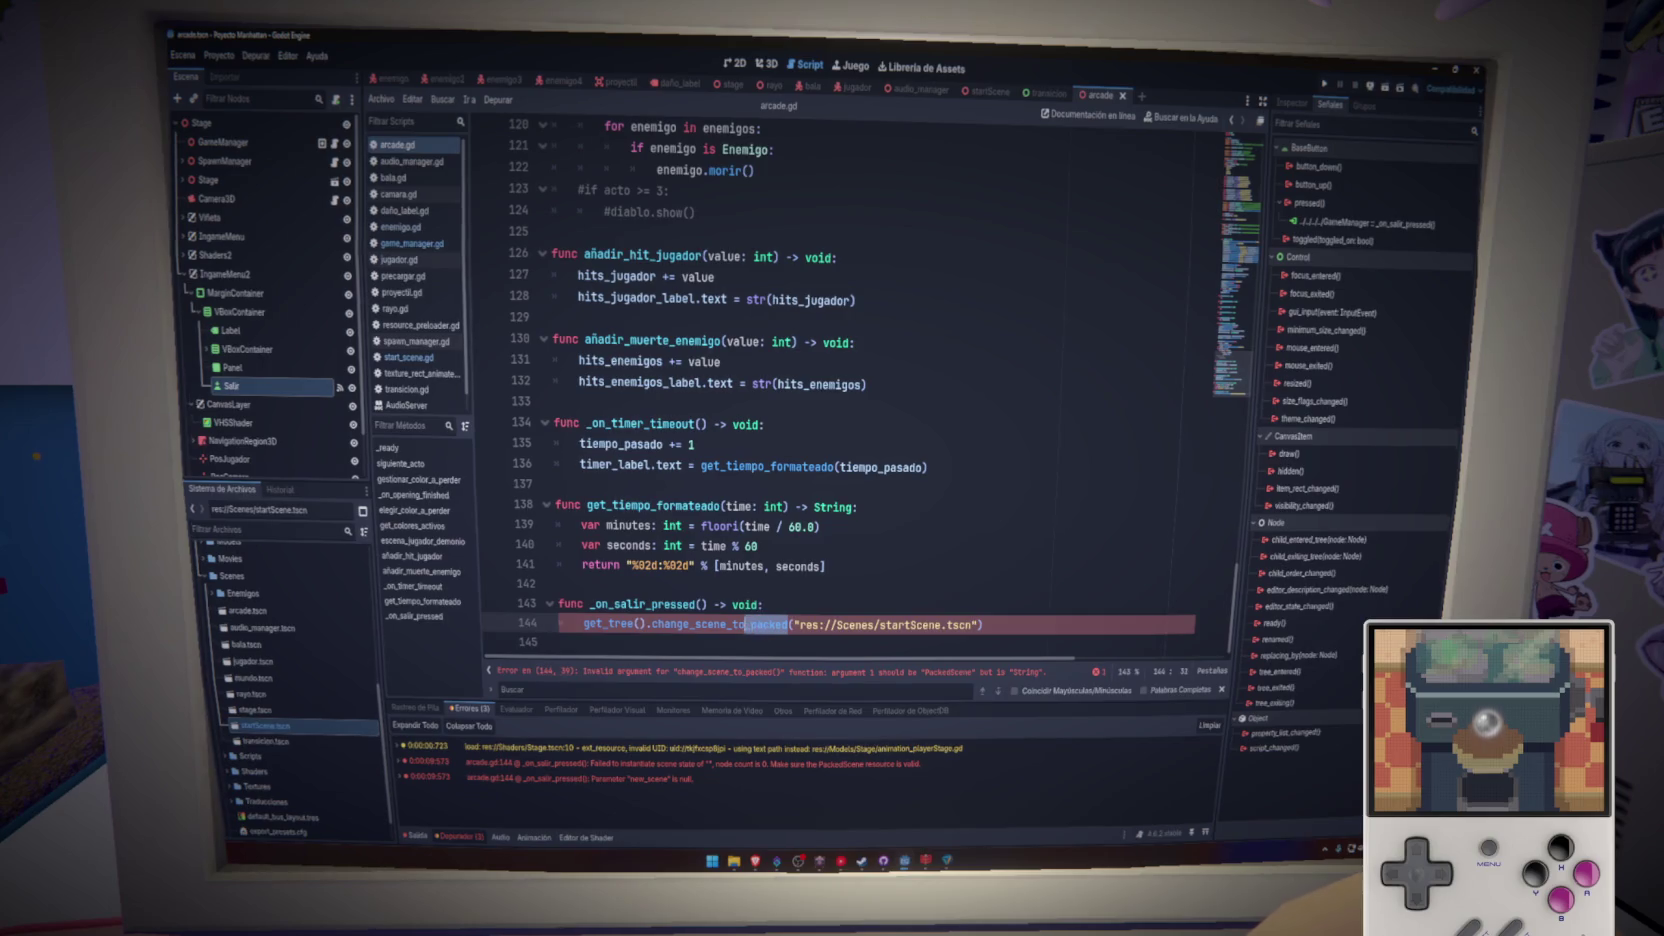
- Switch the call to change_scene_to_file, save the script, and run the game
{"action": "type", "text": "_f"}
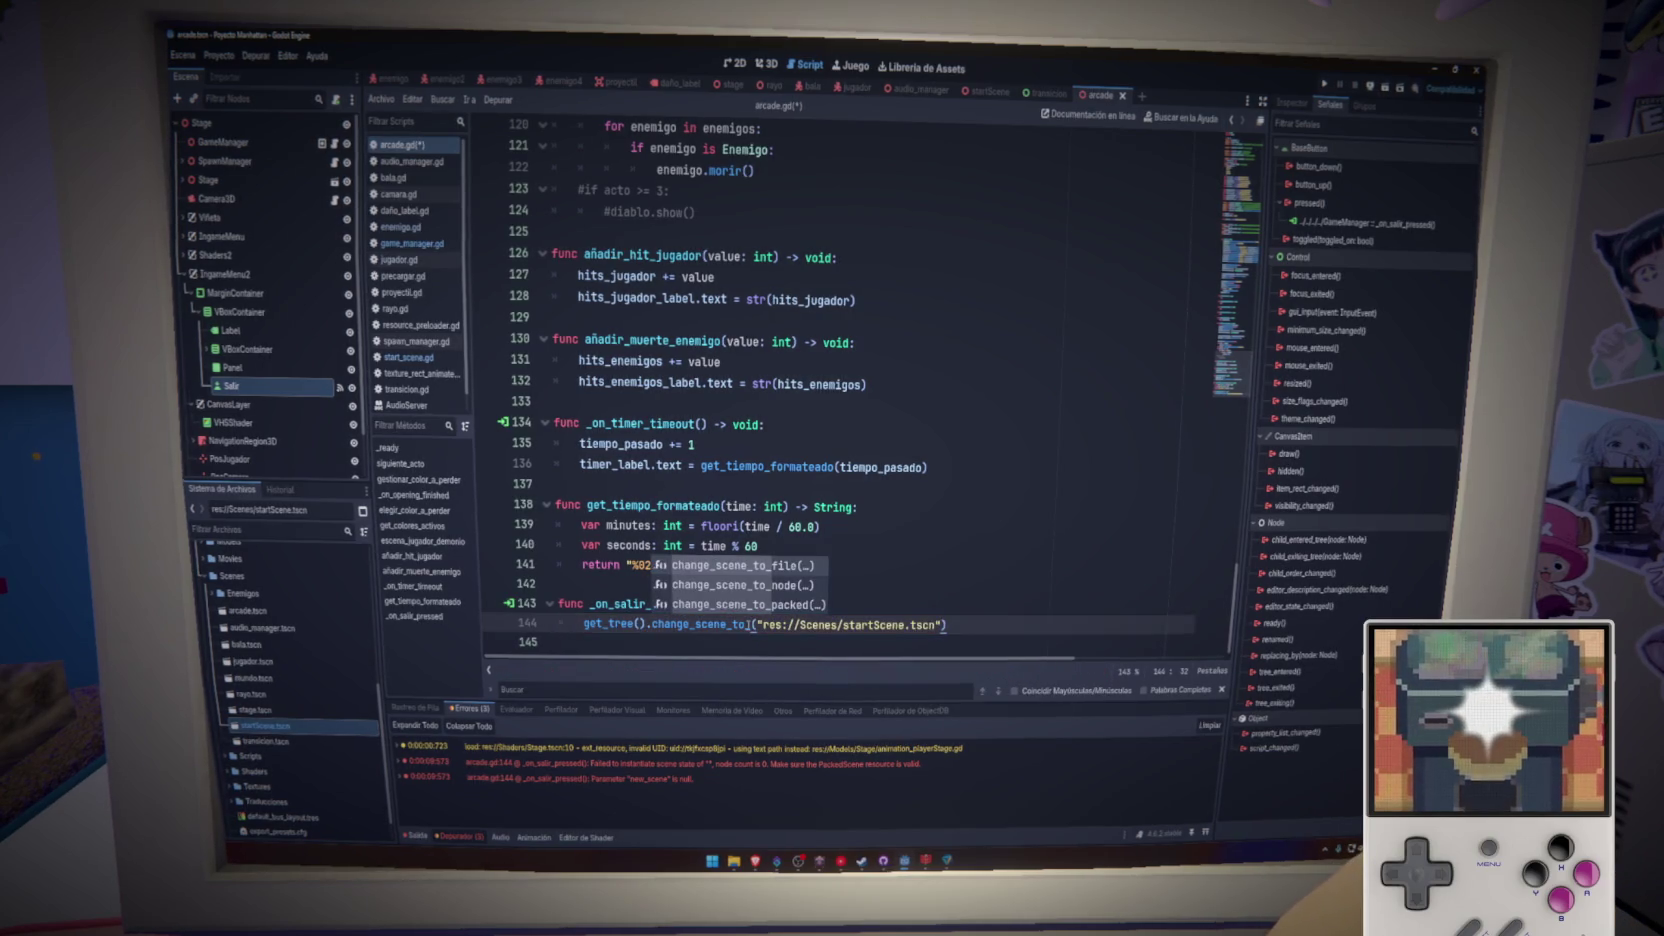
{"action": "key", "text": "Return"}
{"action": "key", "text": "ctrl+s"}
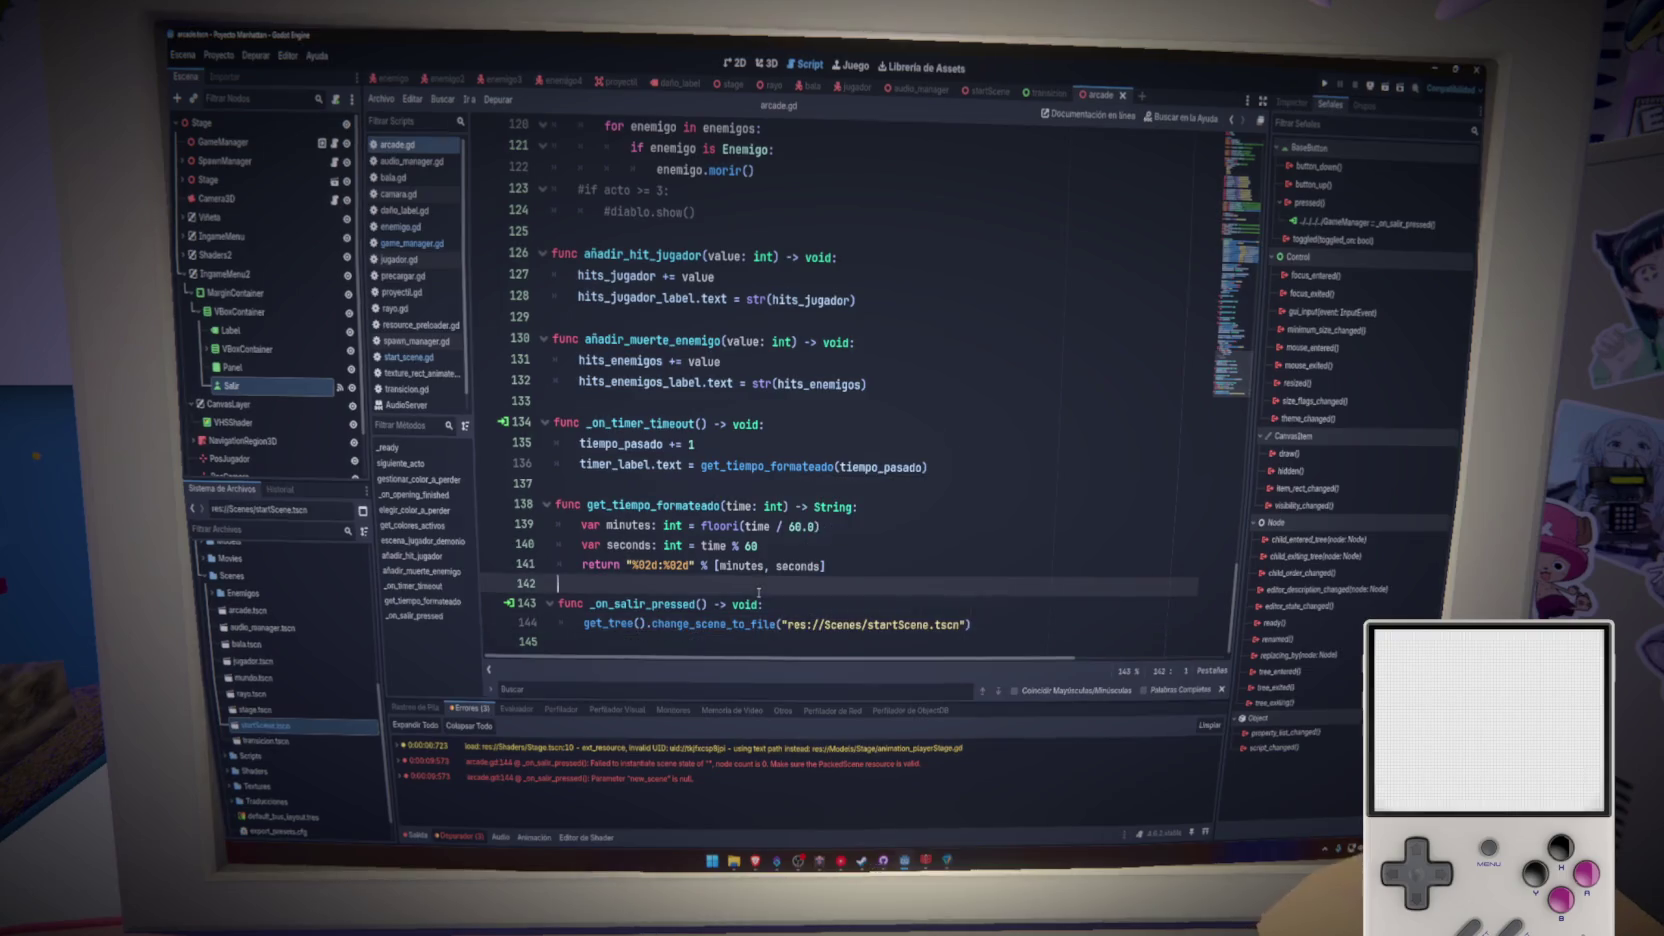
{"action": "left_click", "coordinate": [1323, 85]}
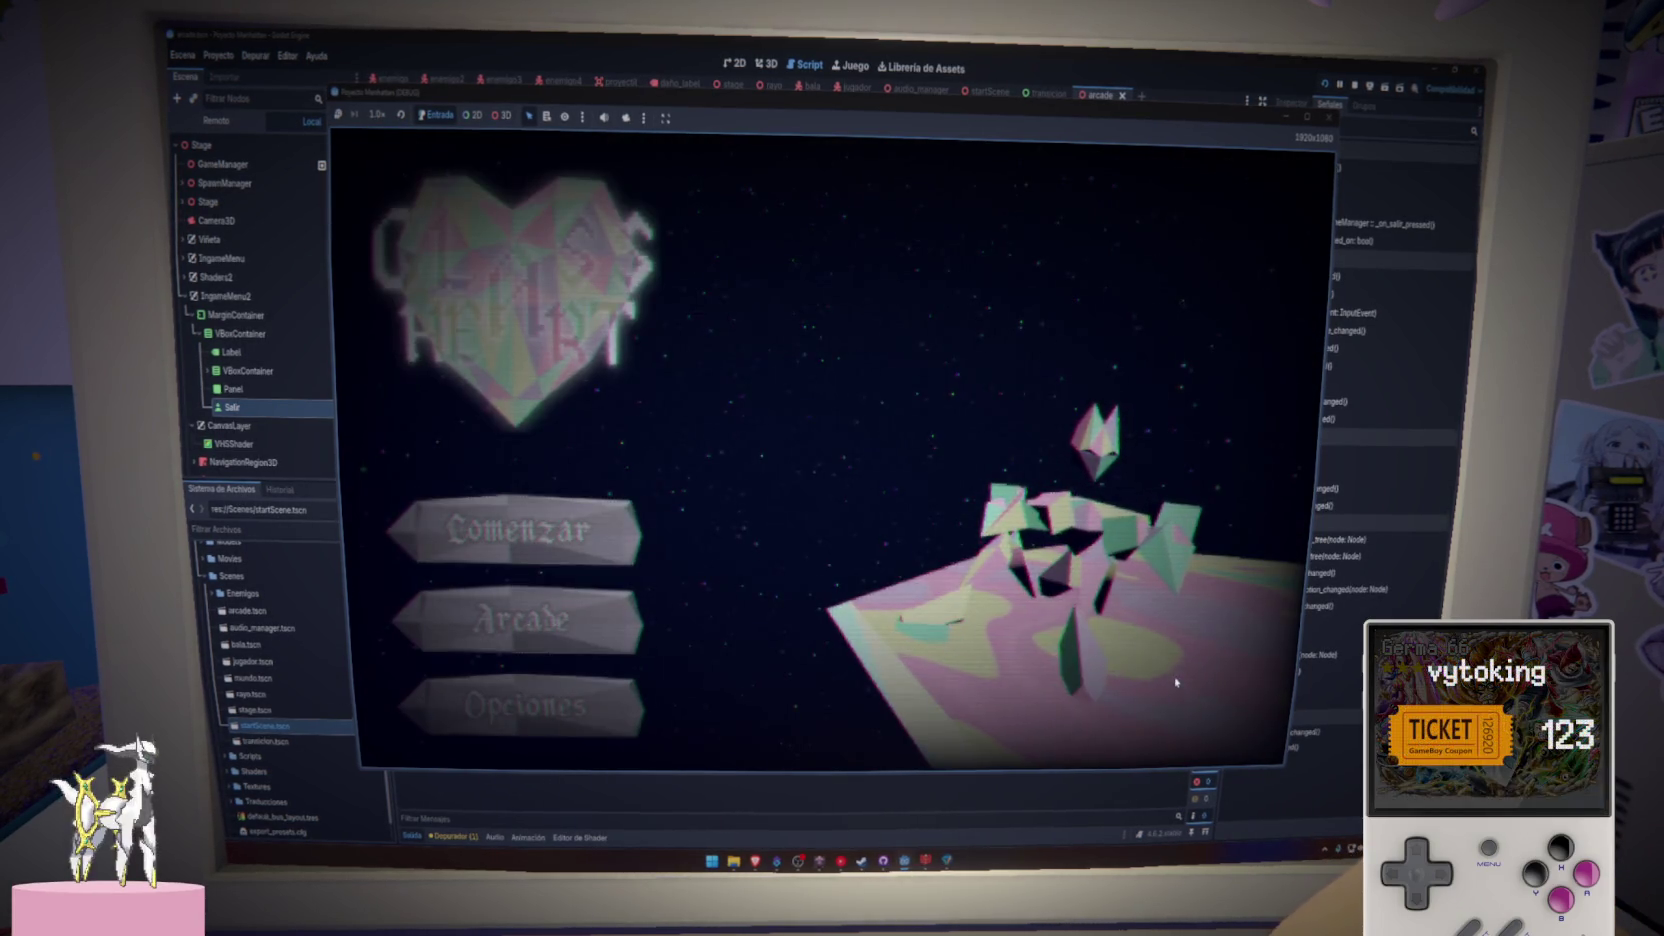
{"action": "left_click", "coordinate": [1326, 117]}
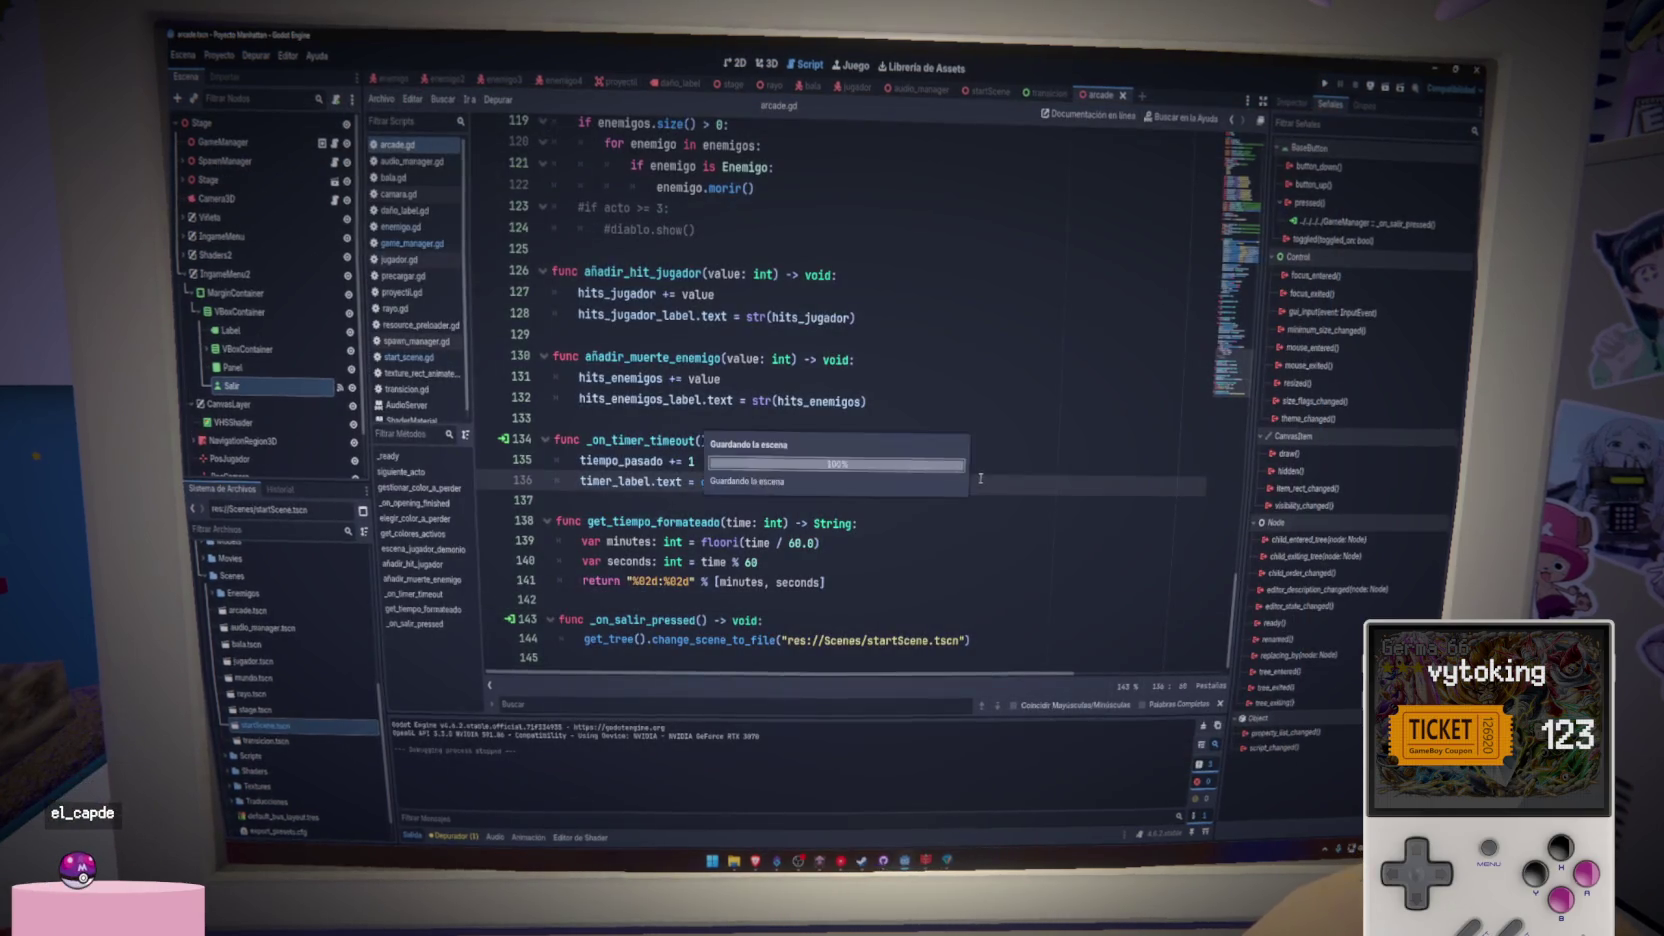
{"action": "scroll", "coordinate": [991, 520], "scroll_direction": "up", "scroll_amount": 8}
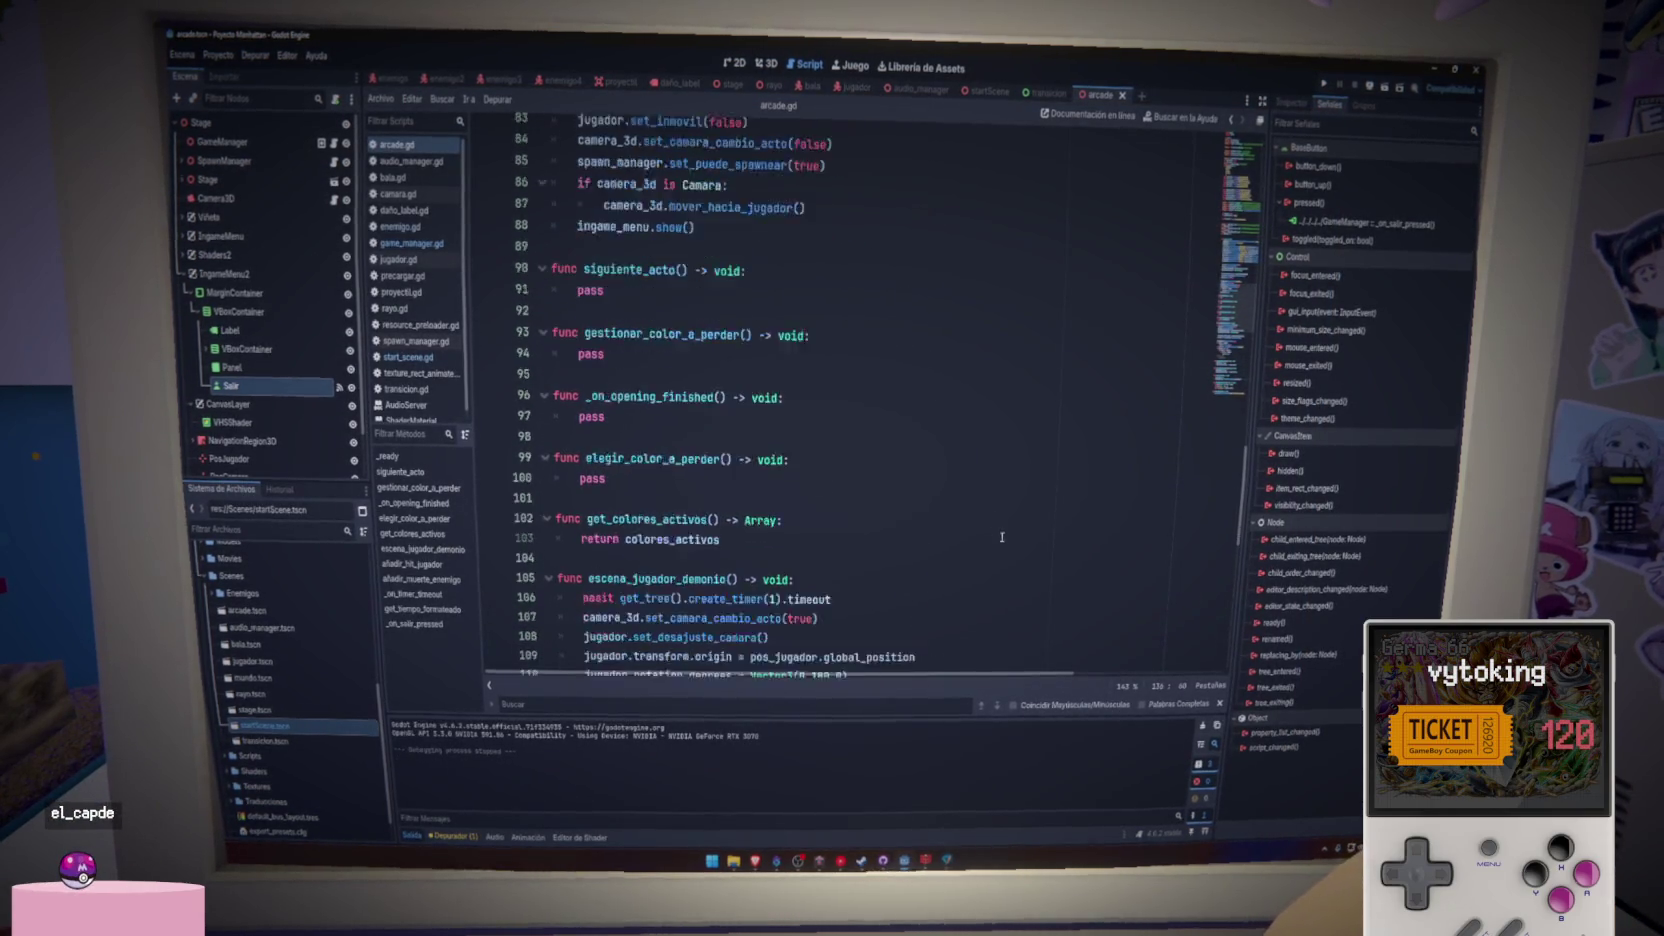
{"action": "scroll", "coordinate": [999, 538], "scroll_direction": "down", "scroll_amount": 5}
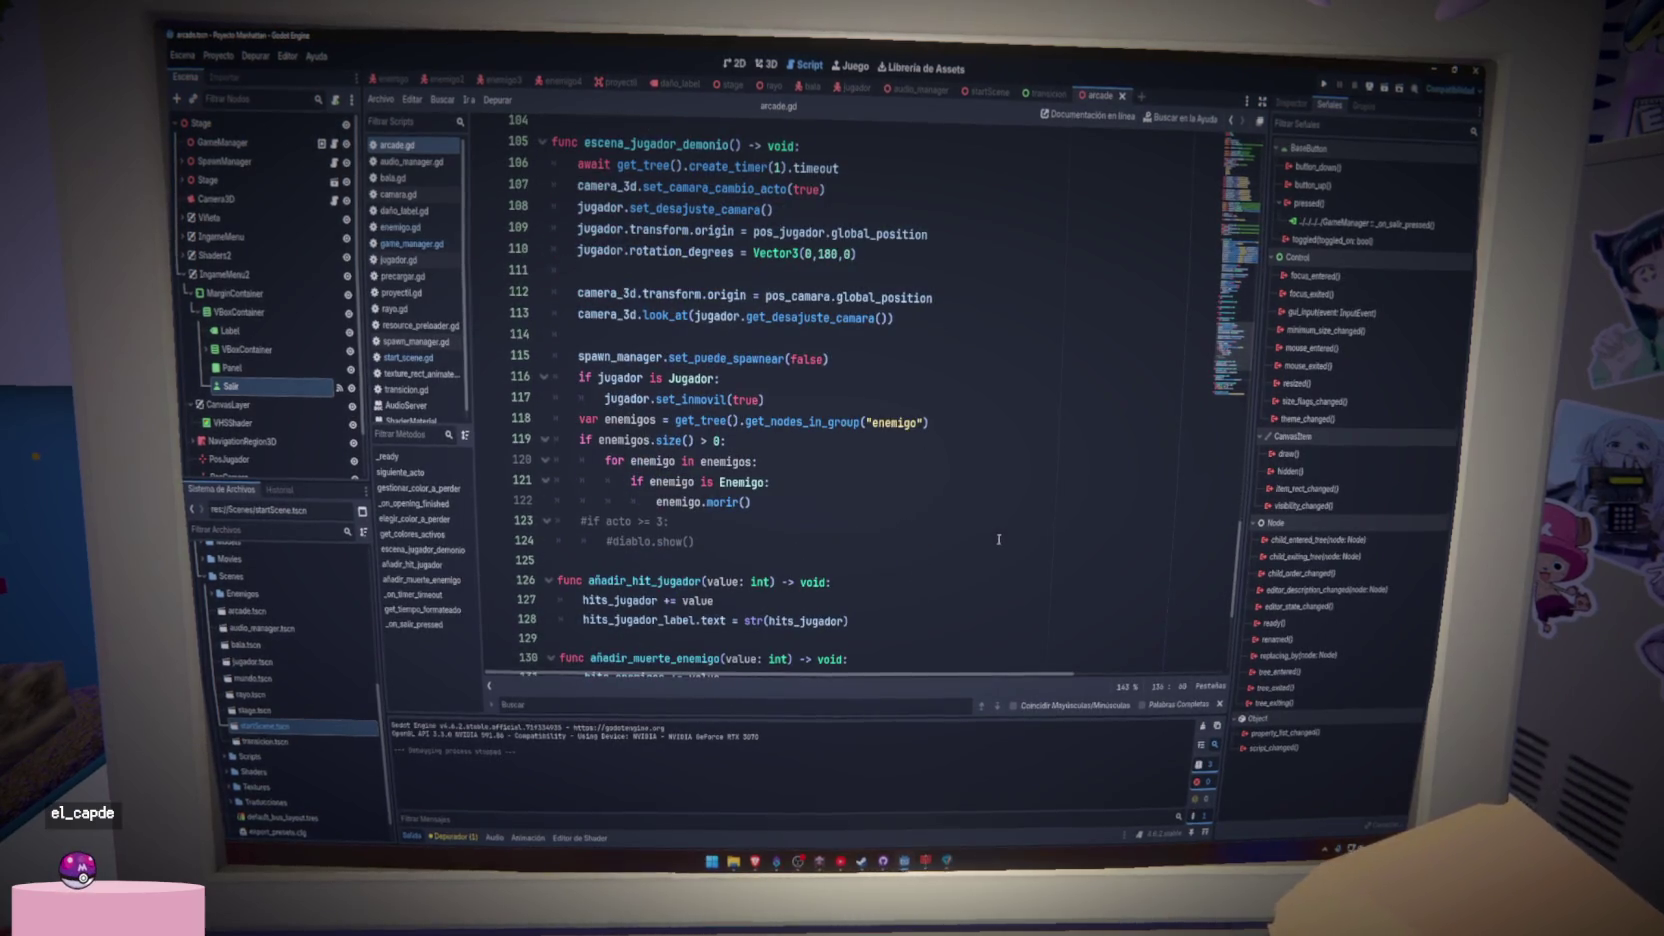
{"action": "scroll", "coordinate": [998, 540], "scroll_direction": "up", "scroll_amount": 19}
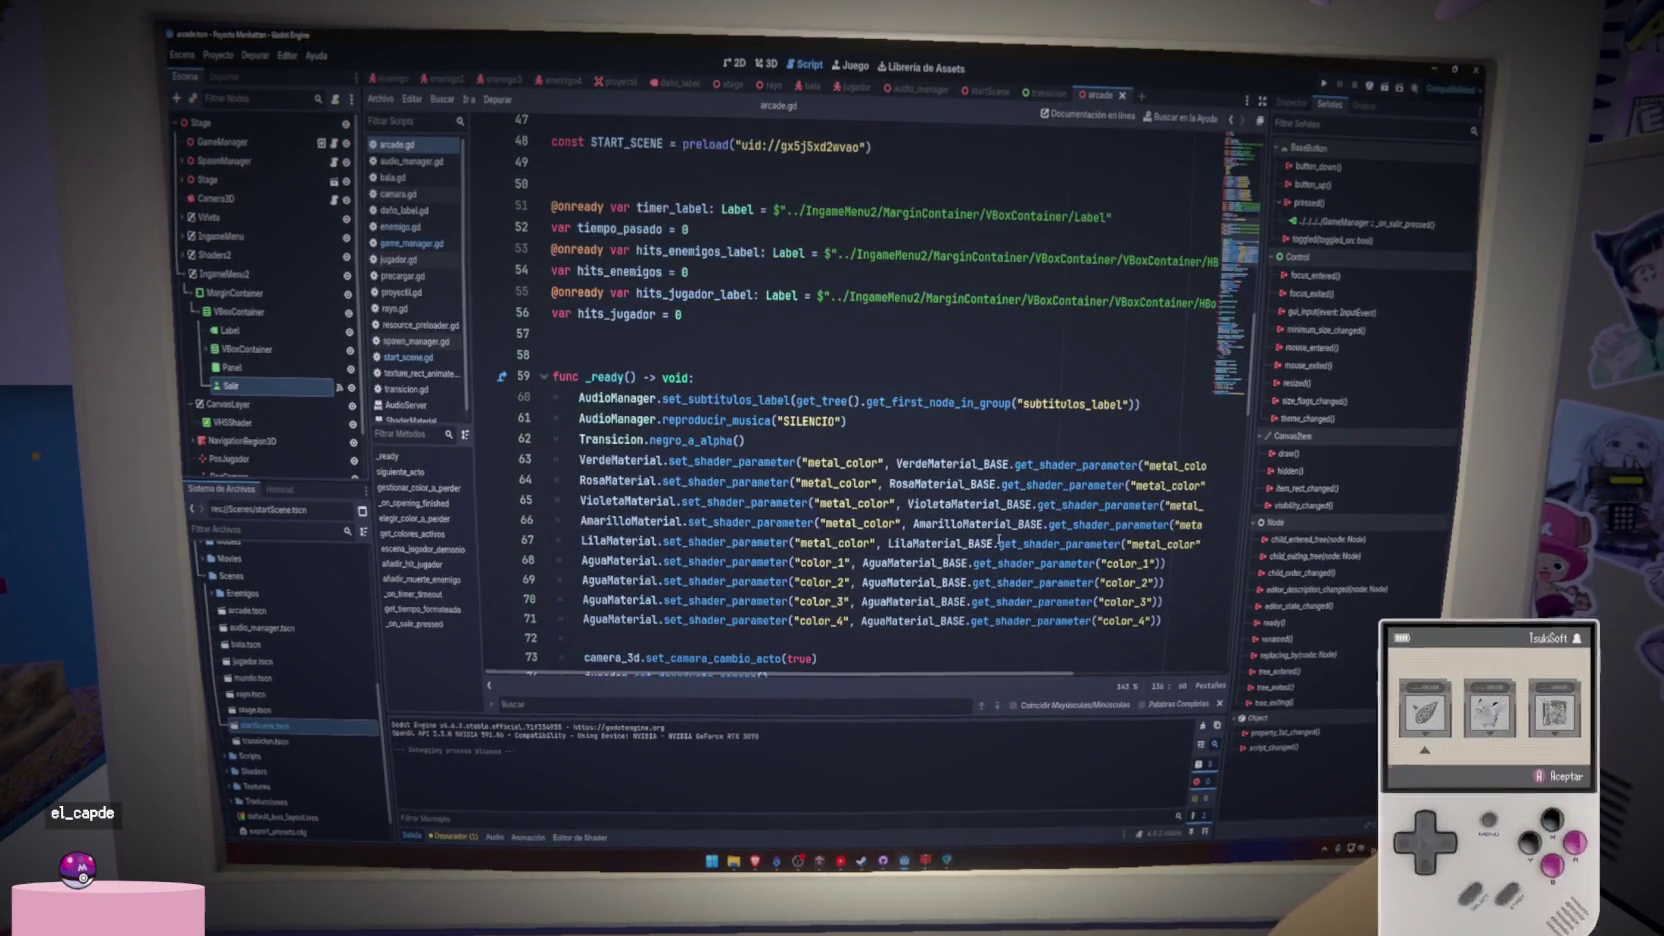
{"action": "left_click", "coordinate": [620, 440]}
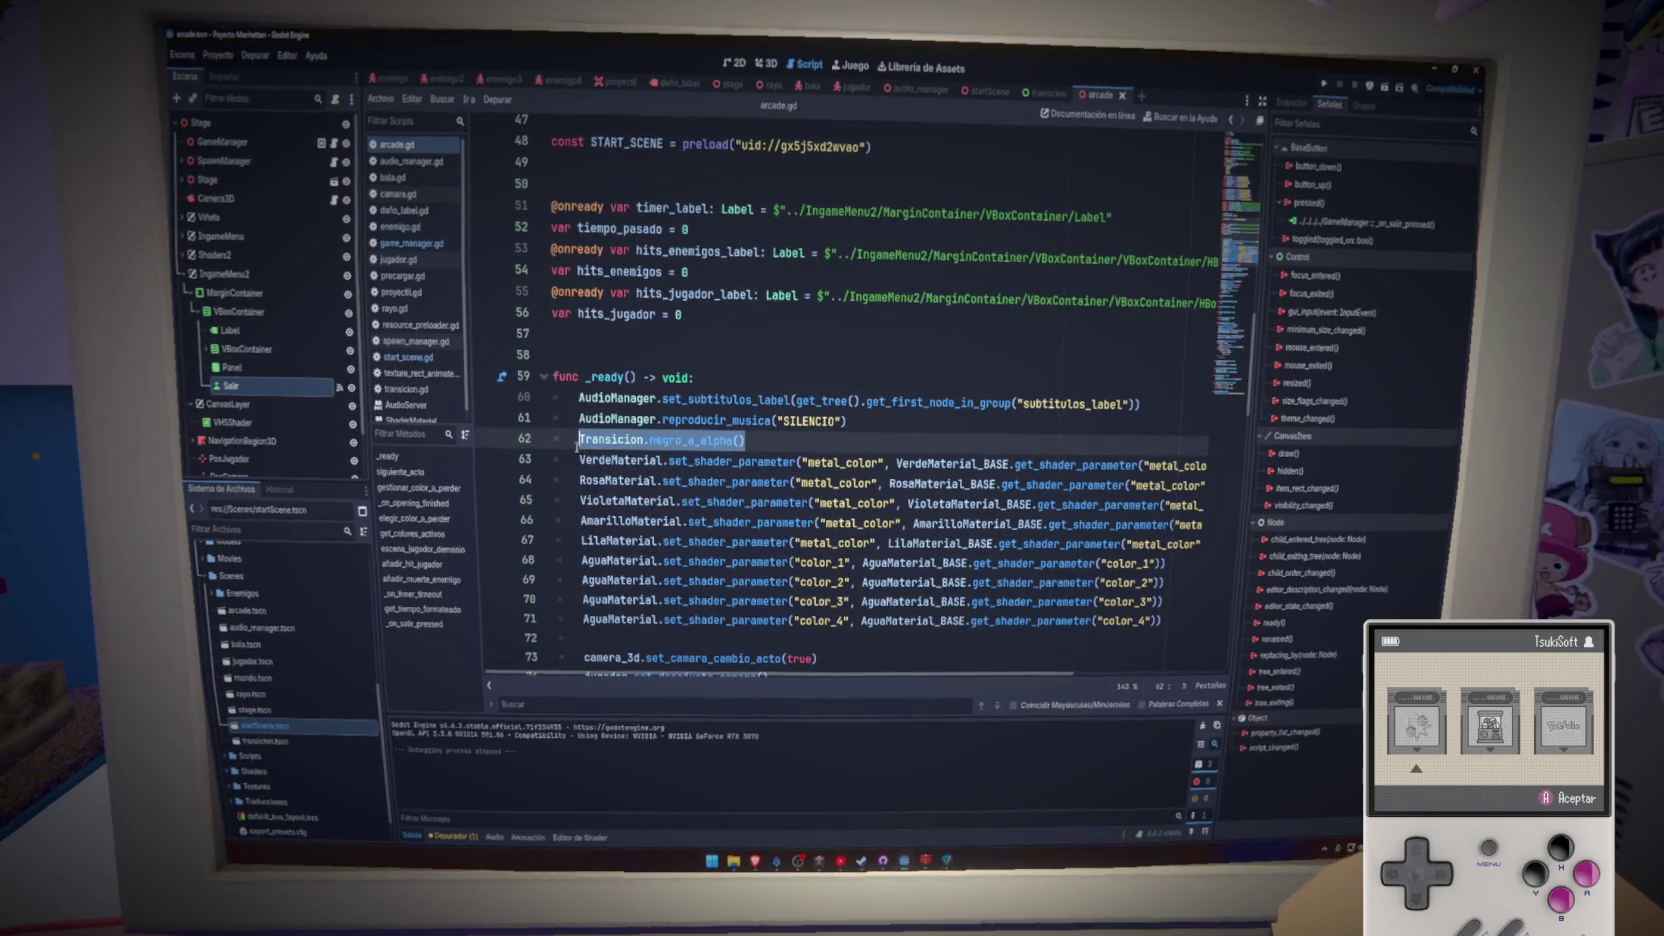
{"action": "scroll", "coordinate": [880, 616], "scroll_direction": "down", "scroll_amount": 20}
- Insert 'await Transicion.alpha_a_negro()' before the scene change, save, and run with F5
{"action": "left_click", "coordinate": [843, 630]}
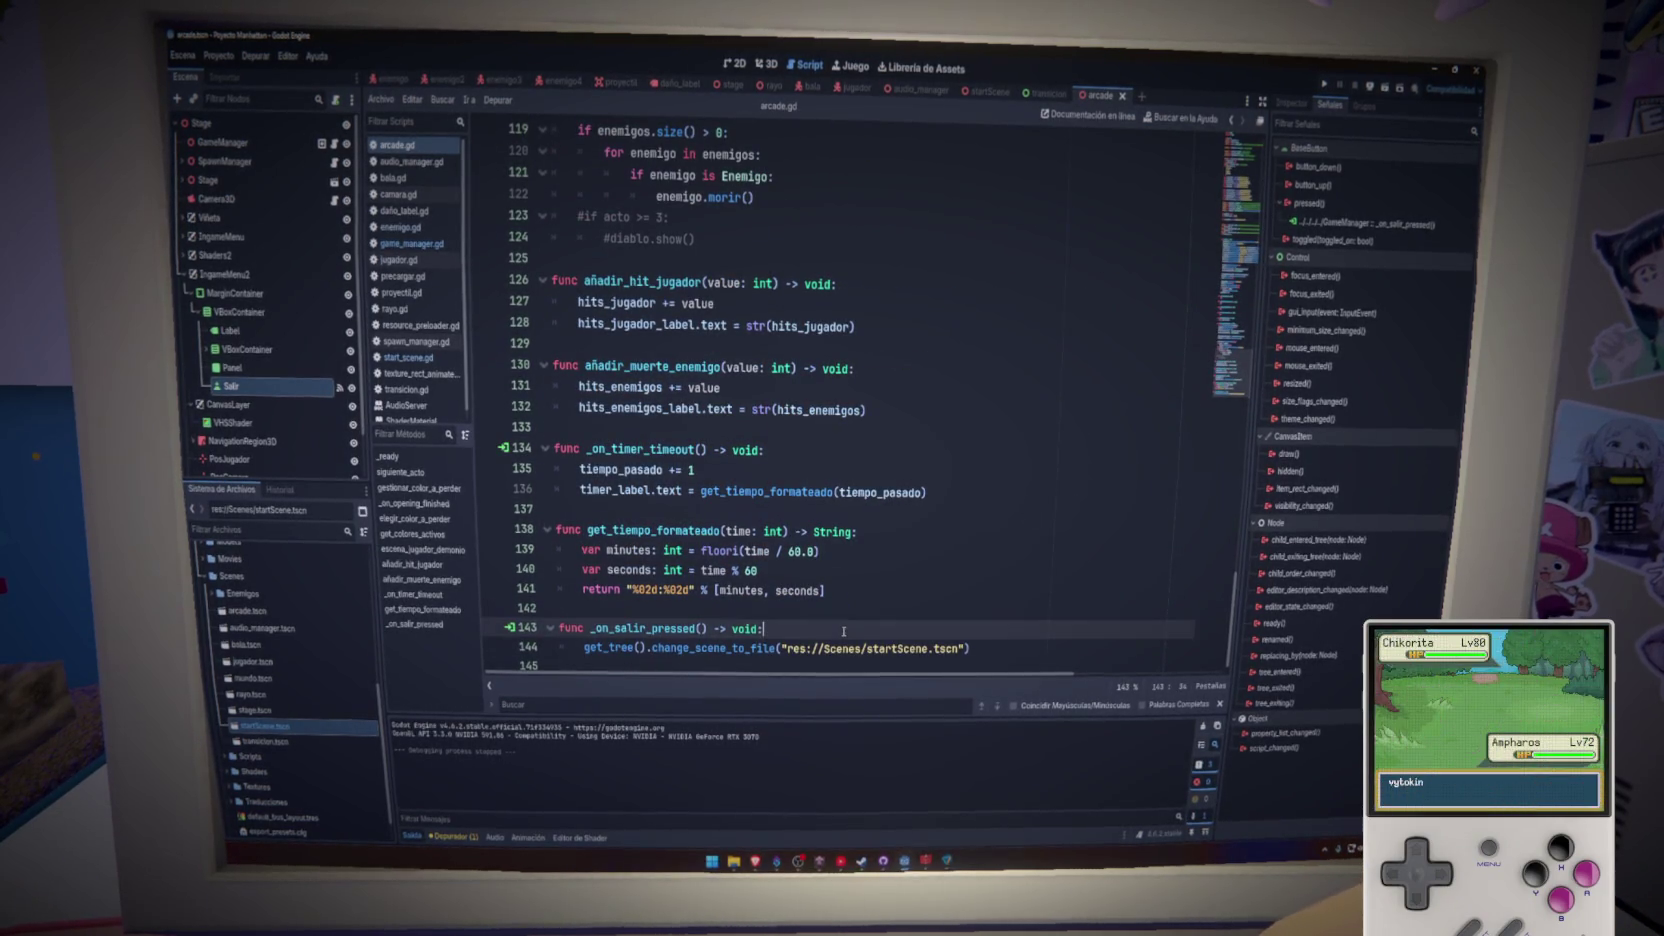
{"action": "key", "text": "Return"}
{"action": "type", "text": "await Transicion.alpha_a_negro("}
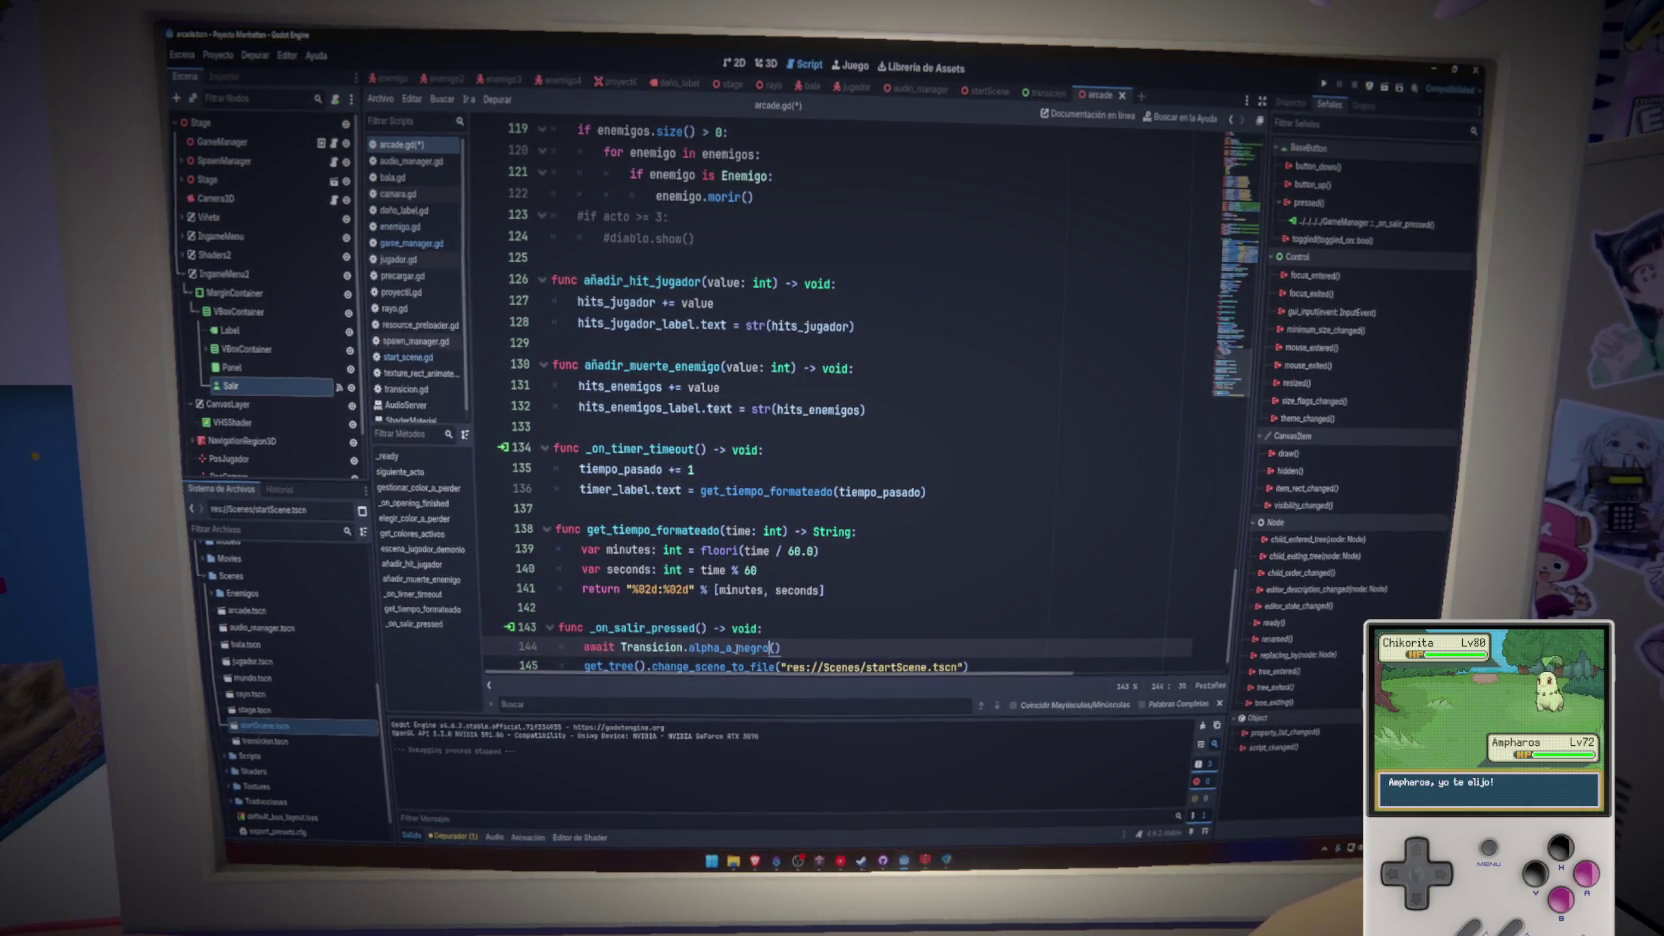
{"action": "key", "text": "ctrl+s"}
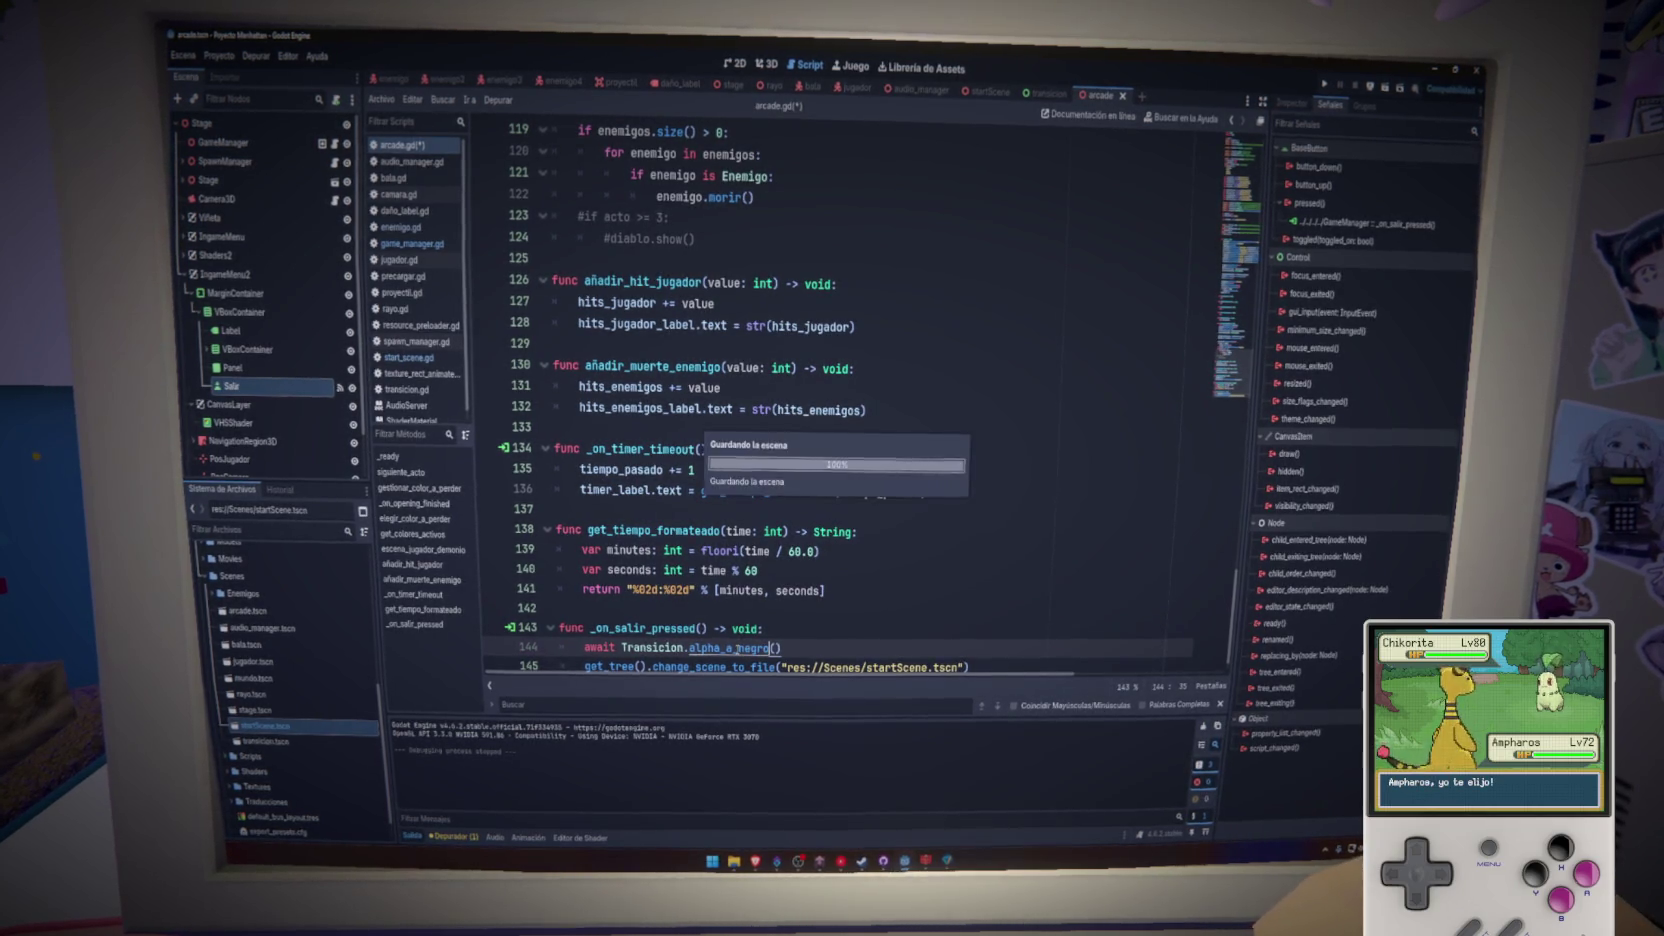
{"action": "left_click", "coordinate": [841, 639]}
{"action": "scroll", "coordinate": [841, 639], "scroll_direction": "down", "scroll_amount": 1}
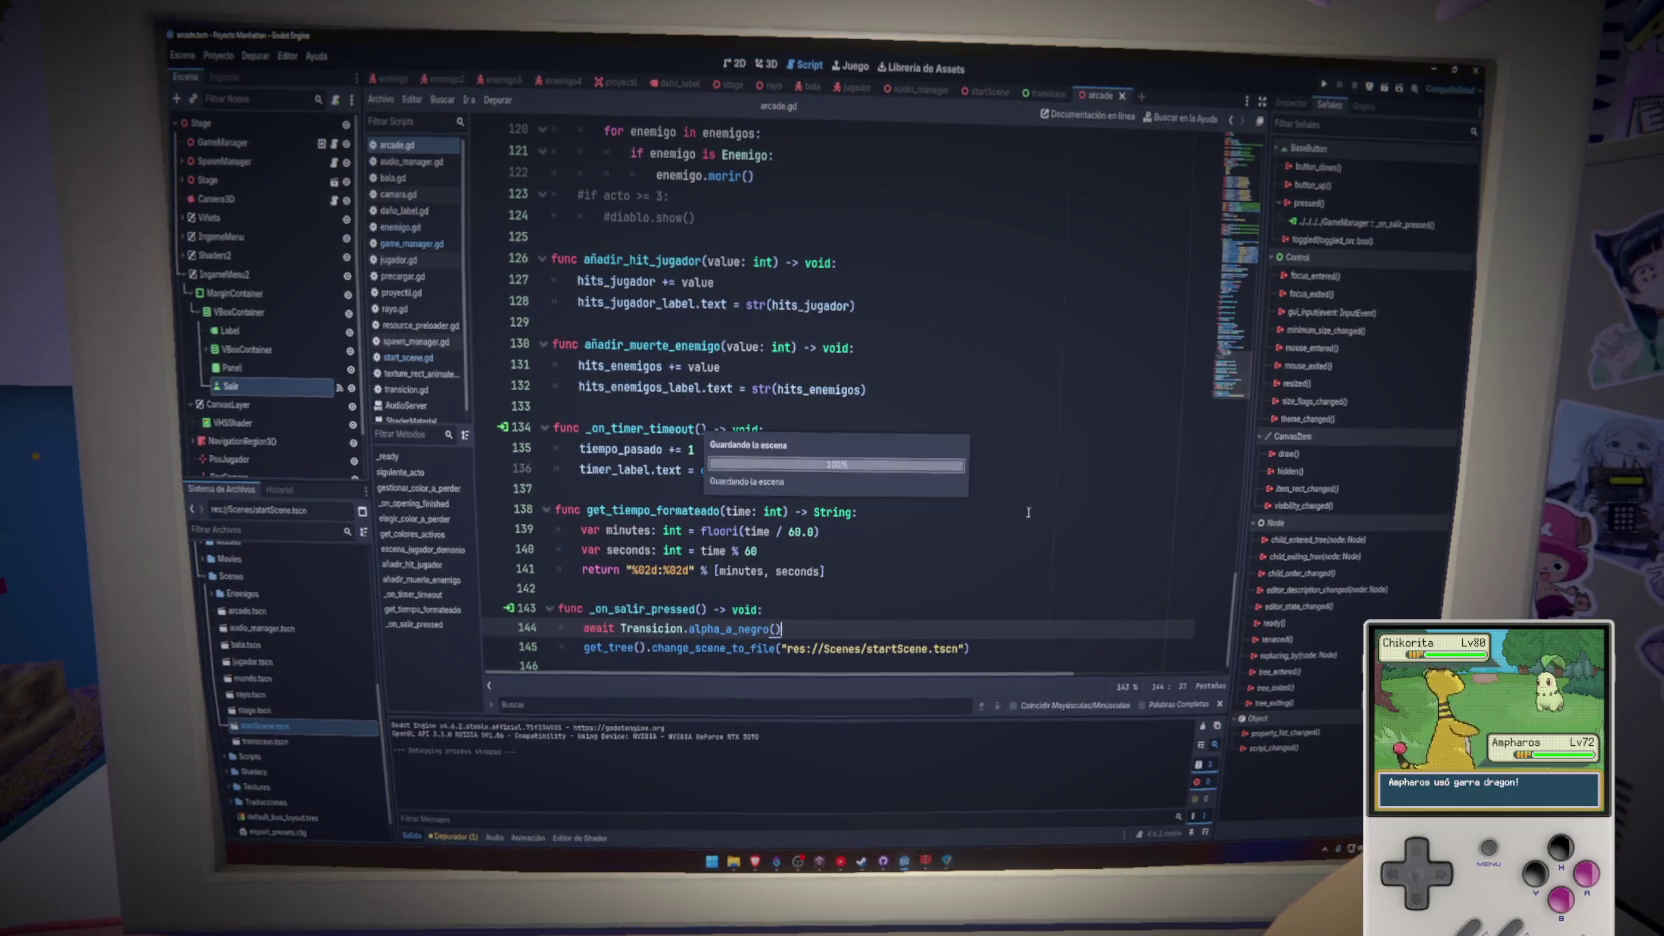
{"action": "key", "text": "F5"}
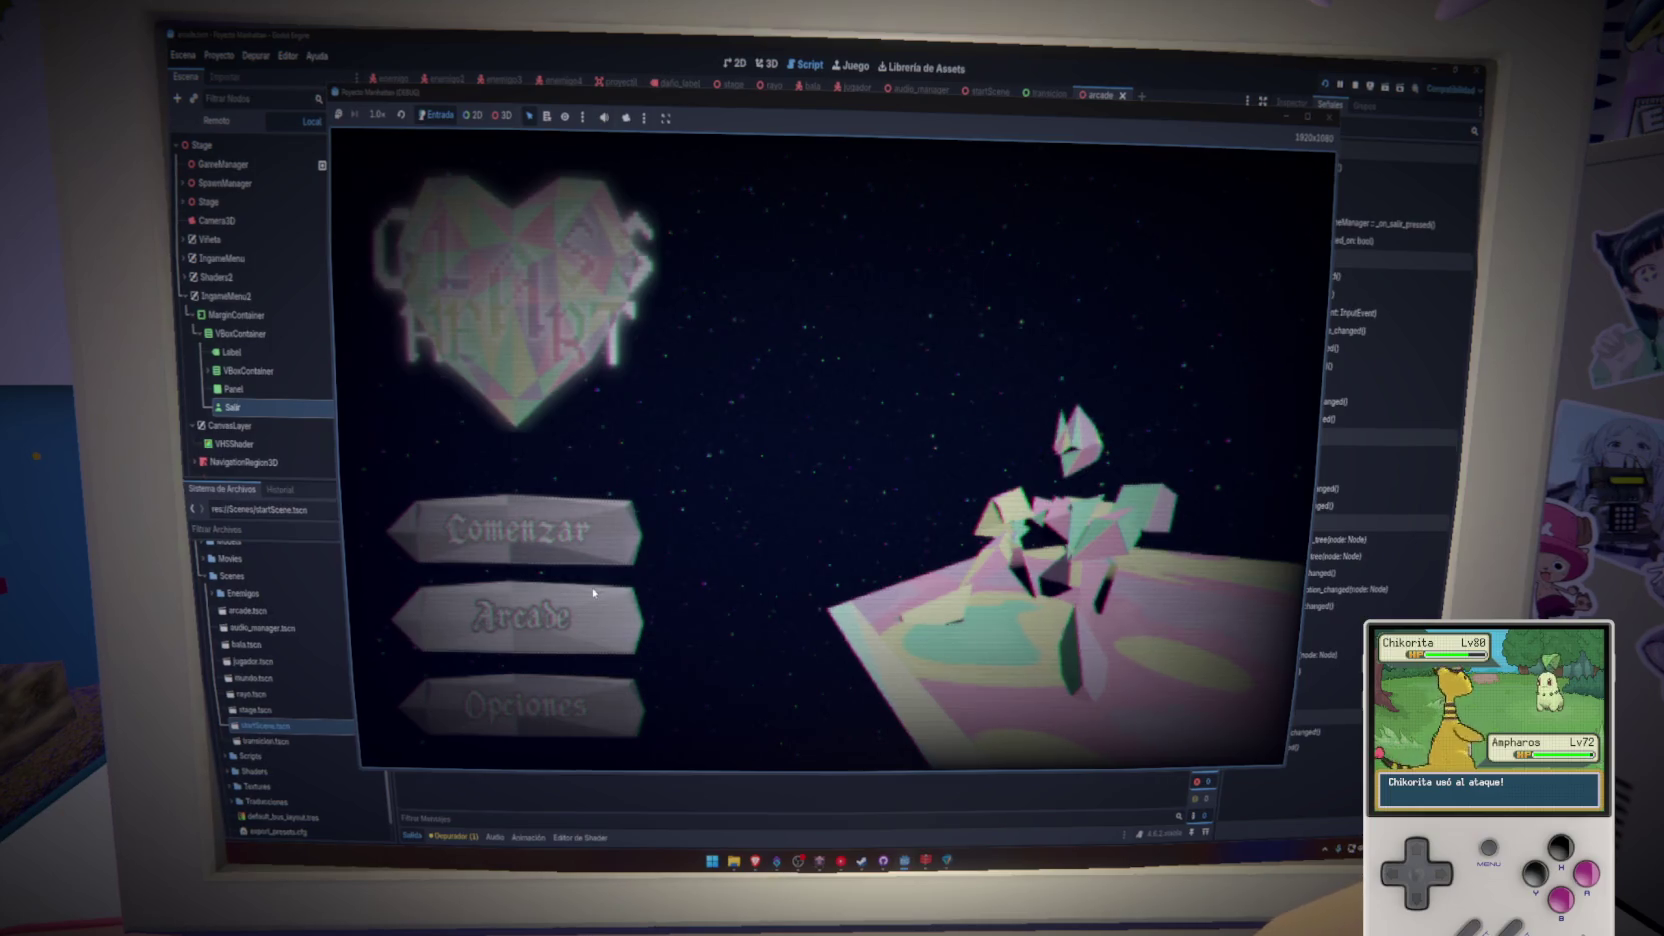
- Enter arcade mode, fight enemies up to 7 kills, then stop the game with F8
{"action": "left_click", "coordinate": [530, 616]}
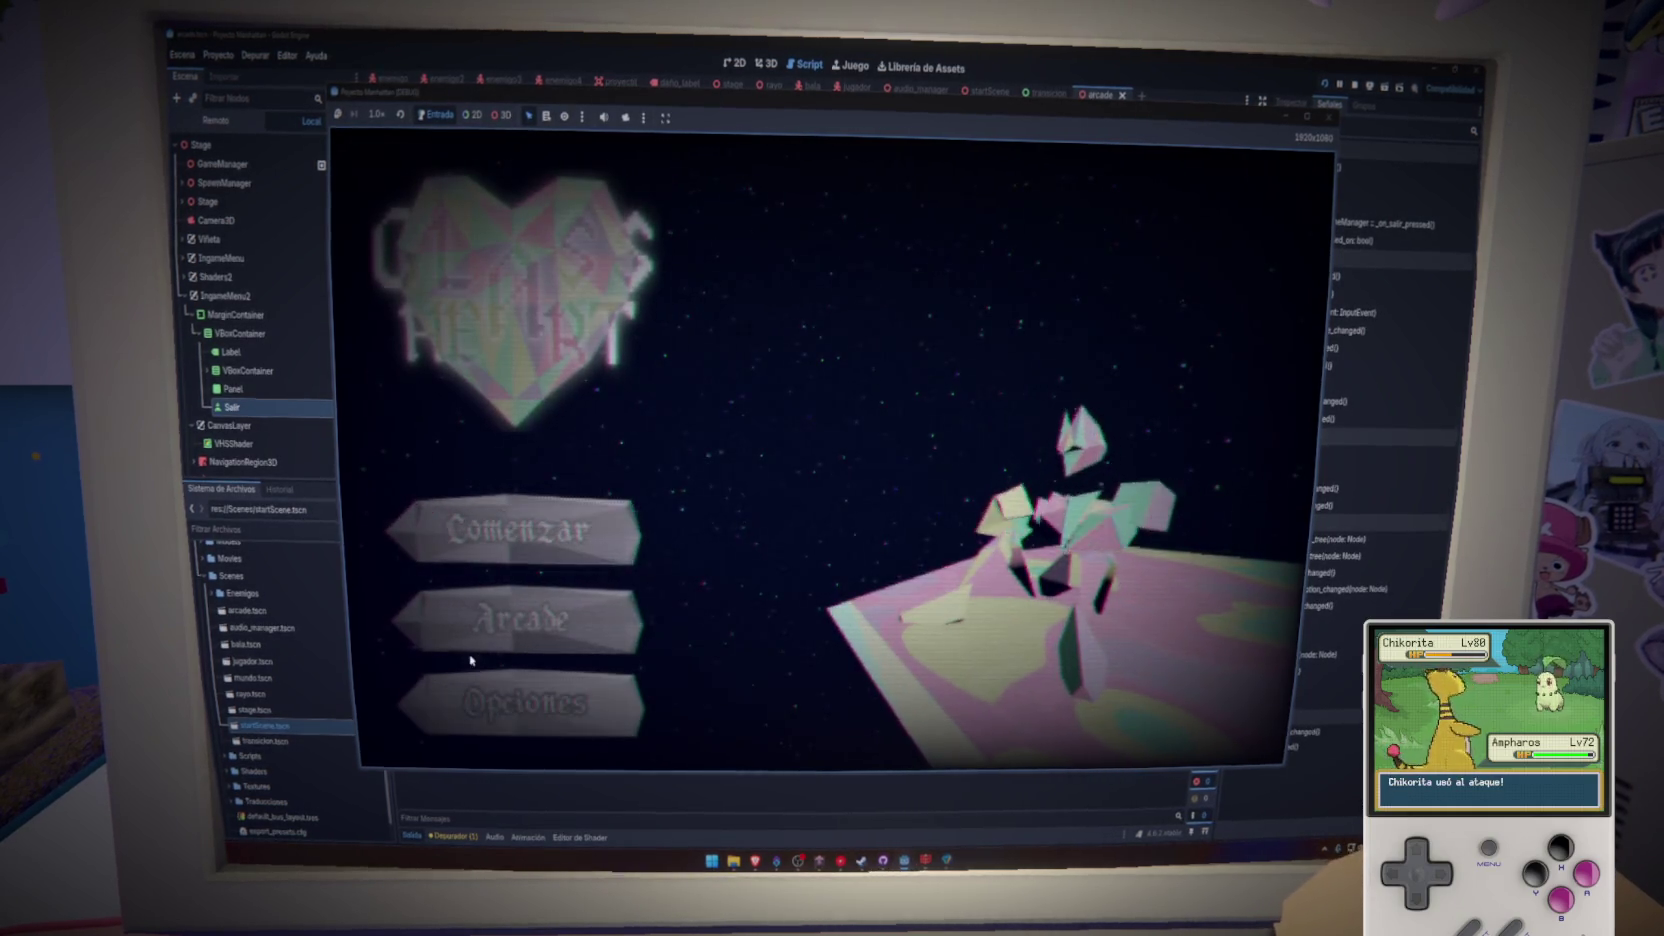
{"action": "left_click", "coordinate": [521, 645]}
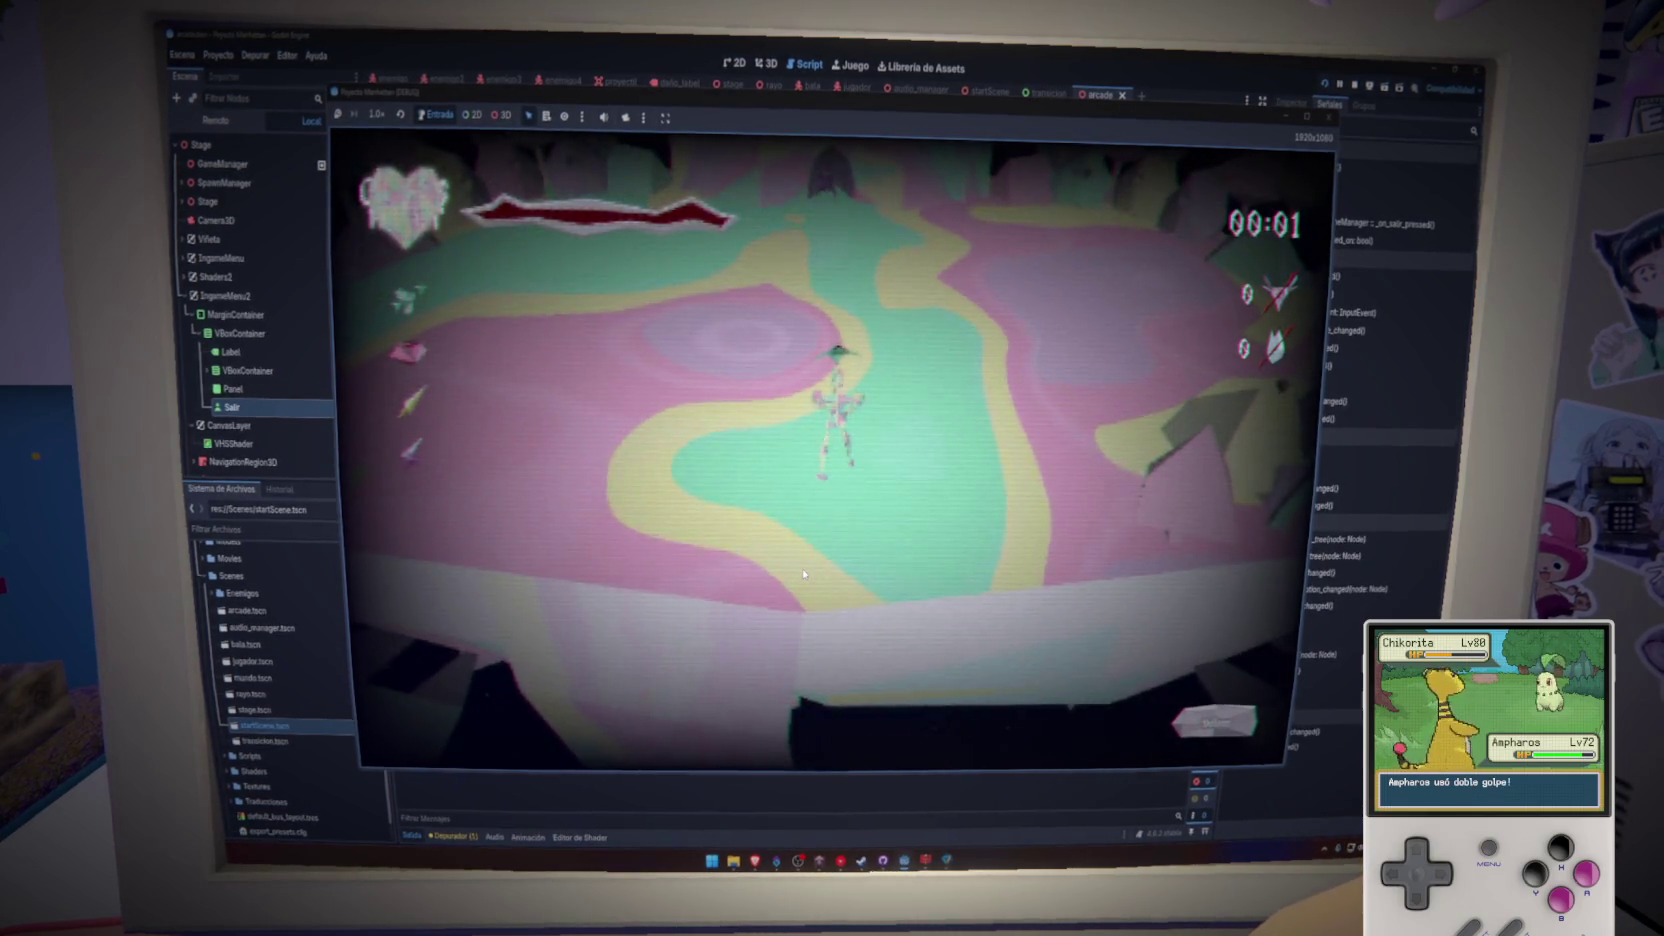
{"action": "key", "text": "w"}
{"action": "key", "text": "a"}
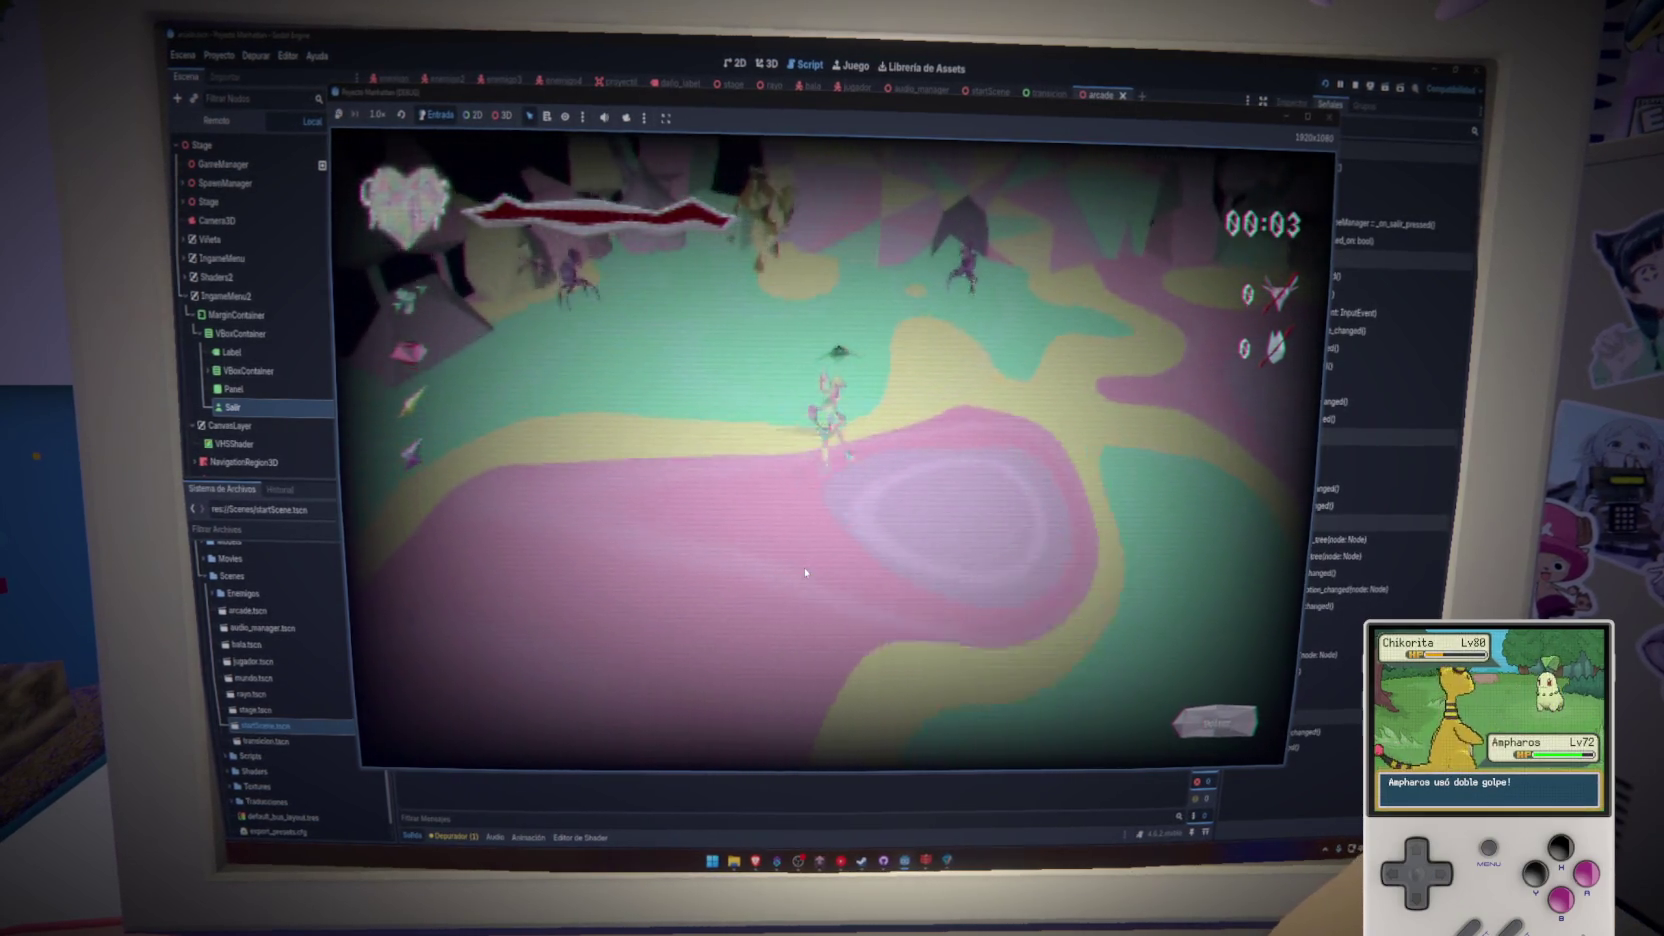
{"action": "key", "text": "w"}
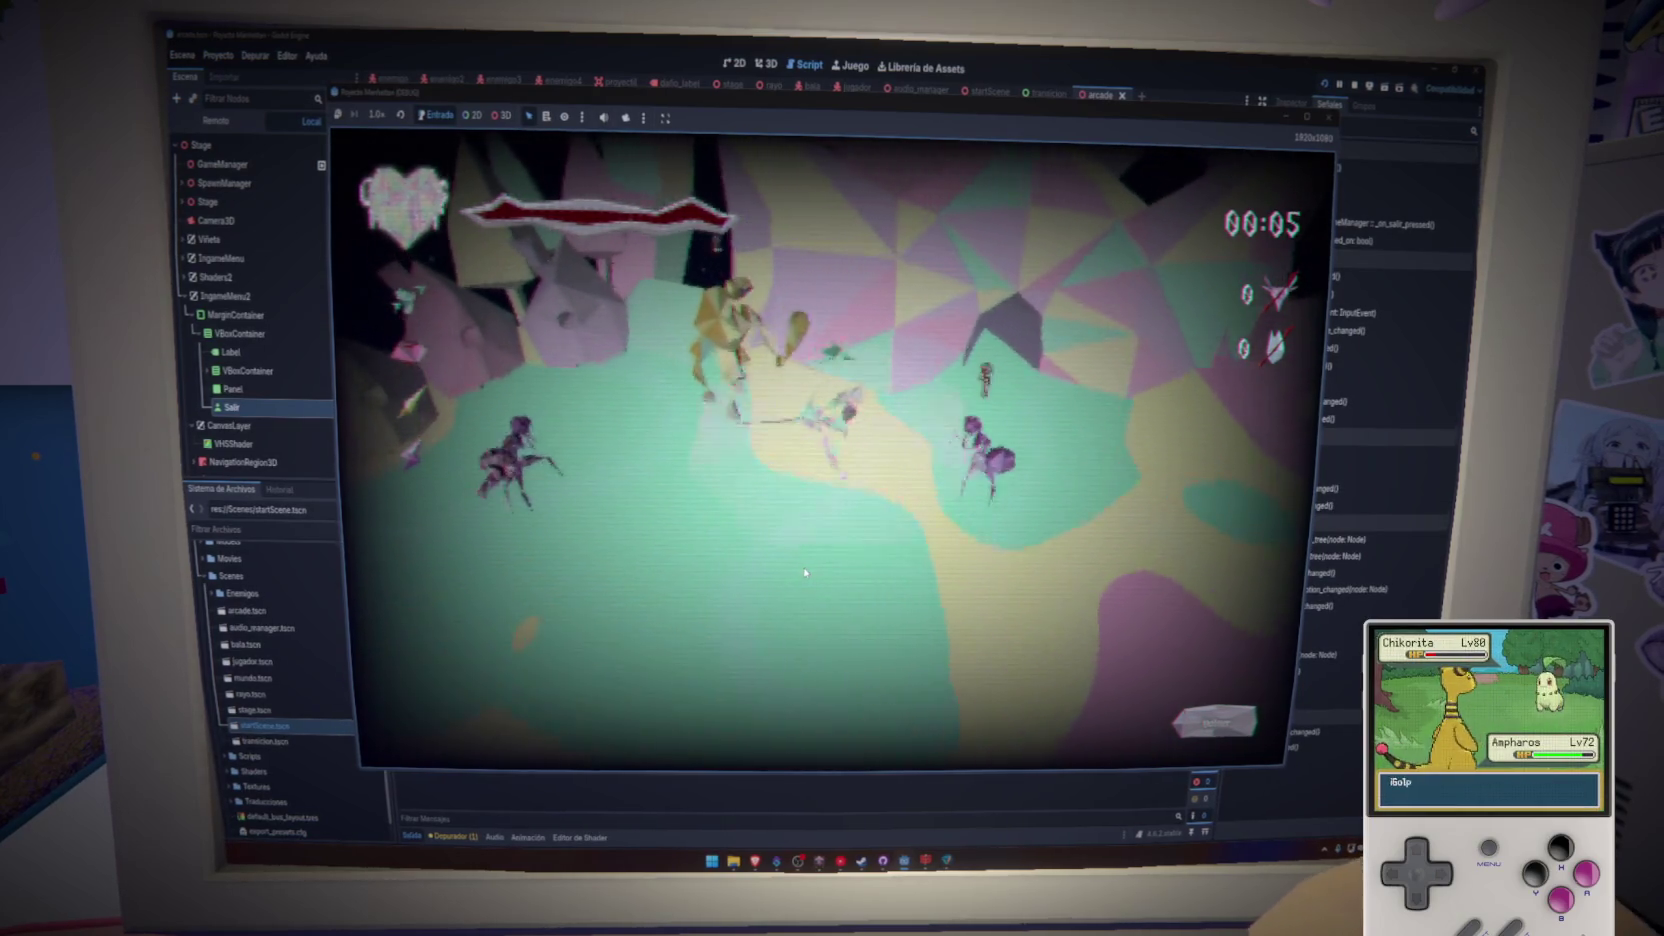
{"action": "key", "text": "s"}
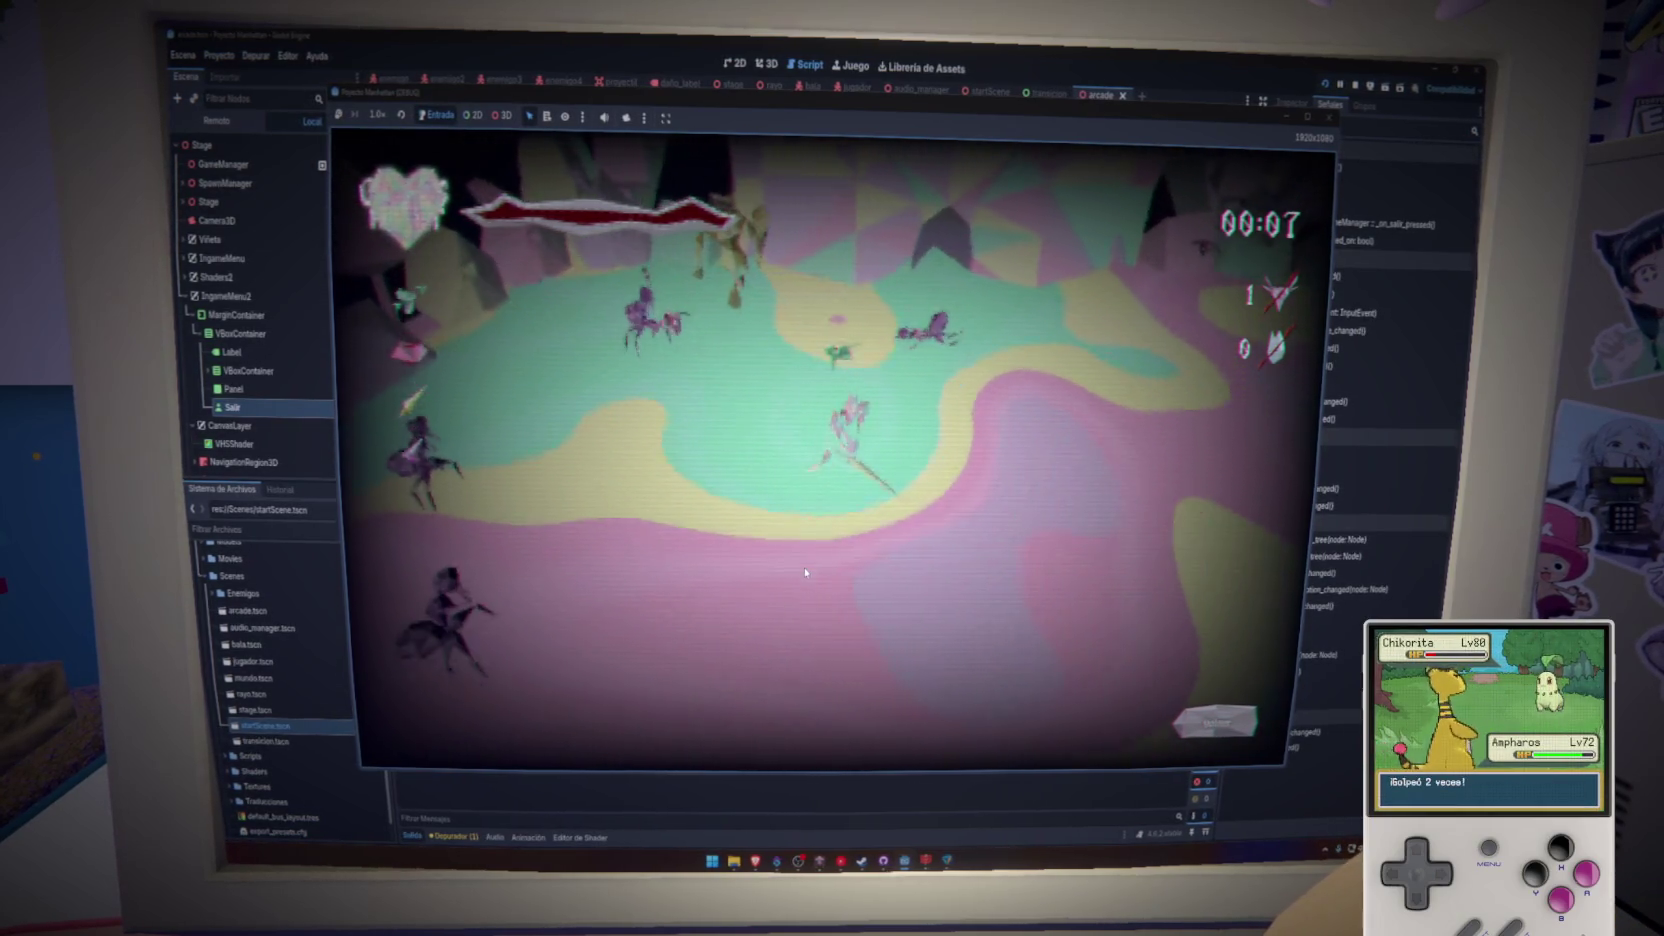
{"action": "key", "text": "w"}
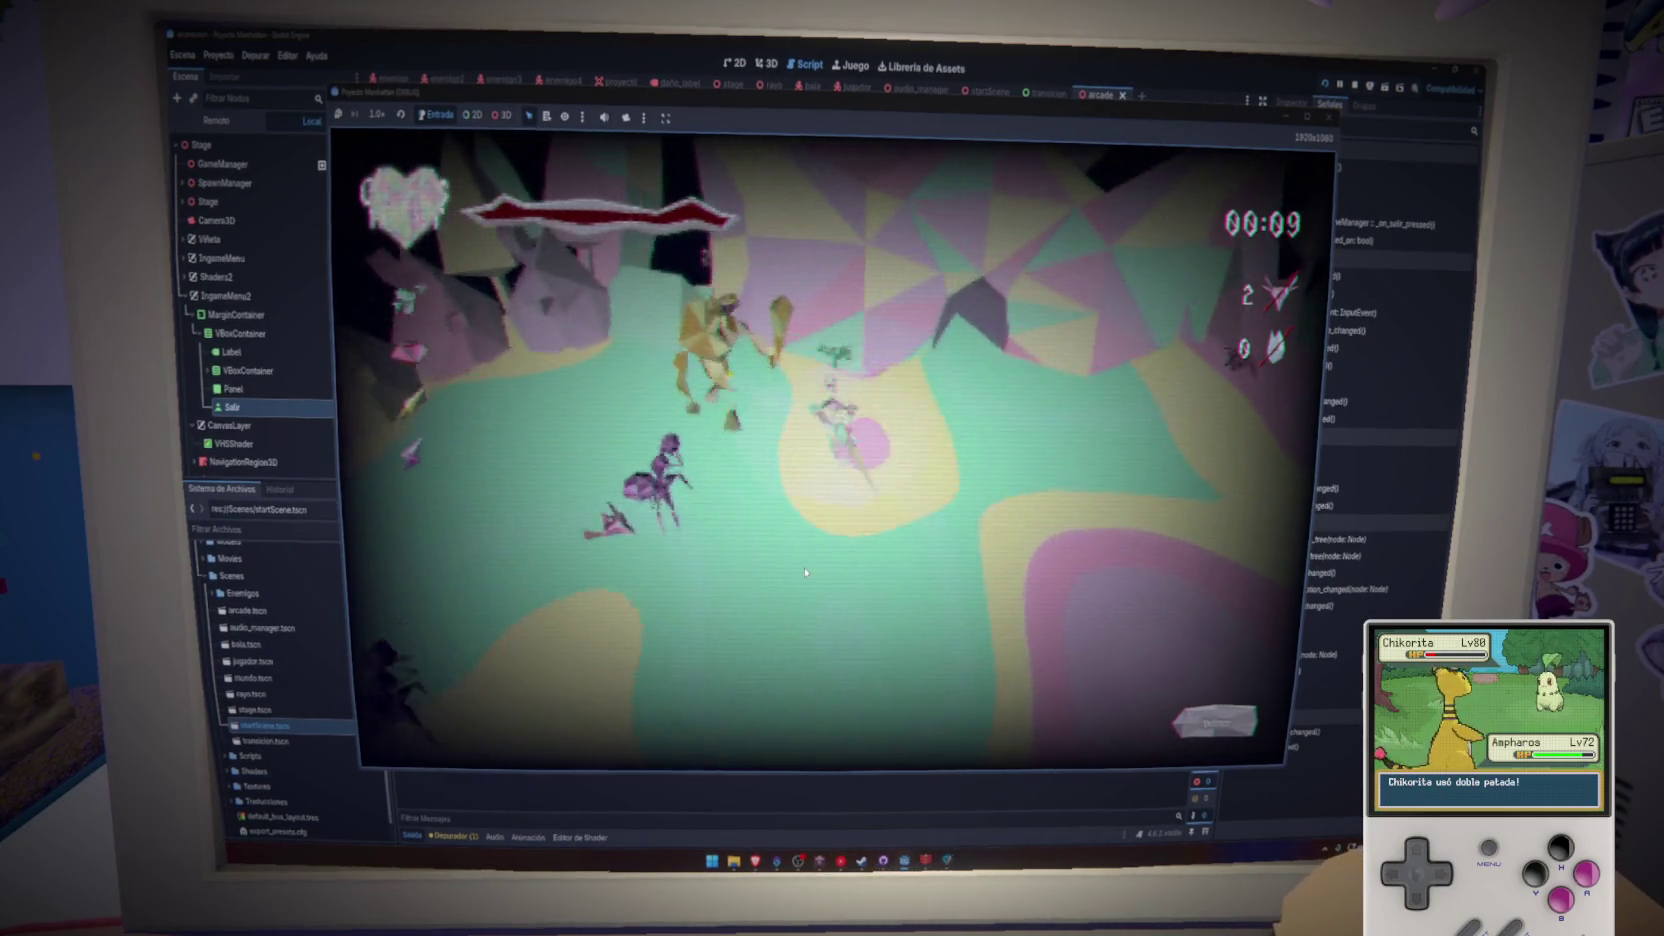
{"action": "key", "text": "d"}
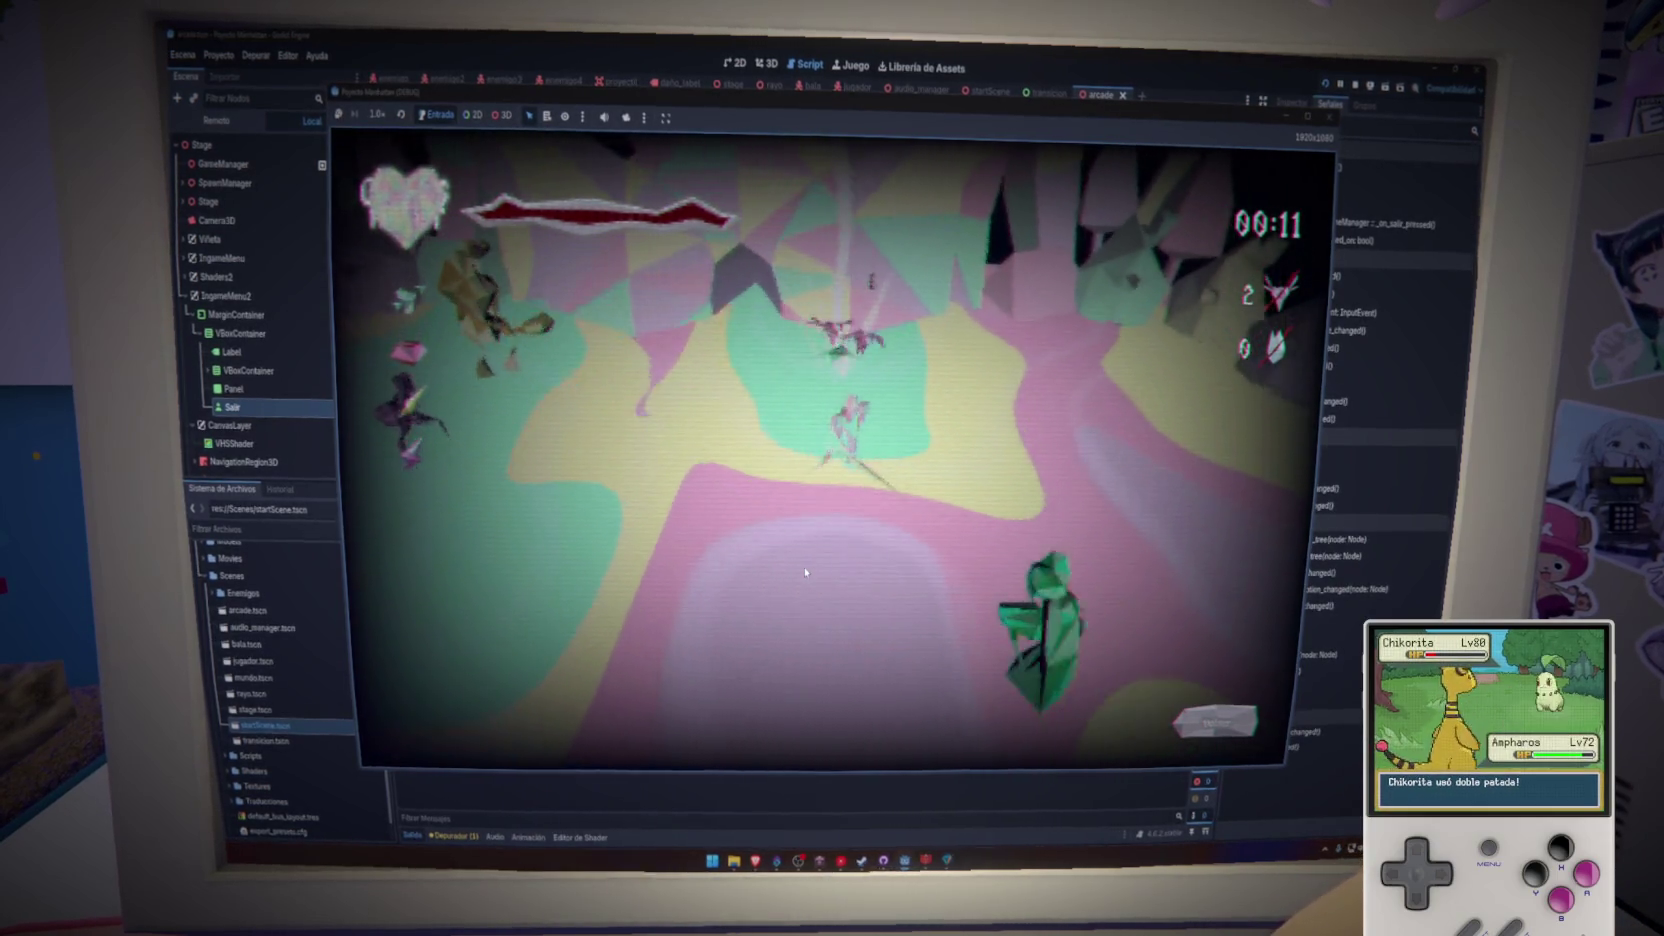
{"action": "key", "text": "s"}
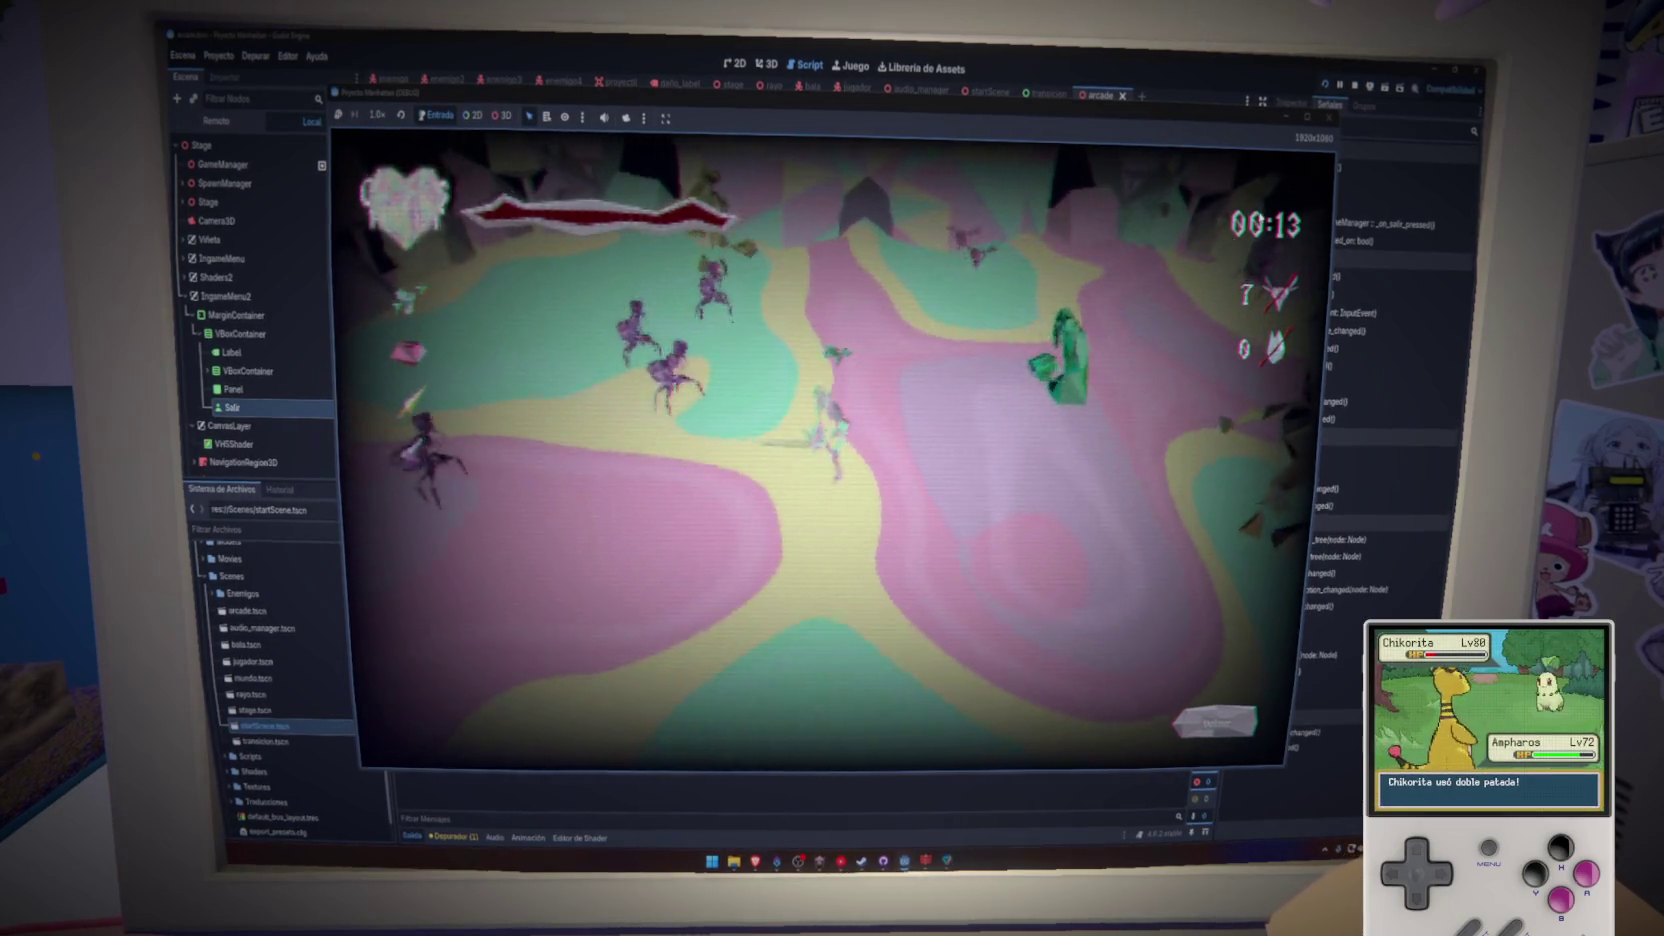
{"action": "key", "text": "F8"}
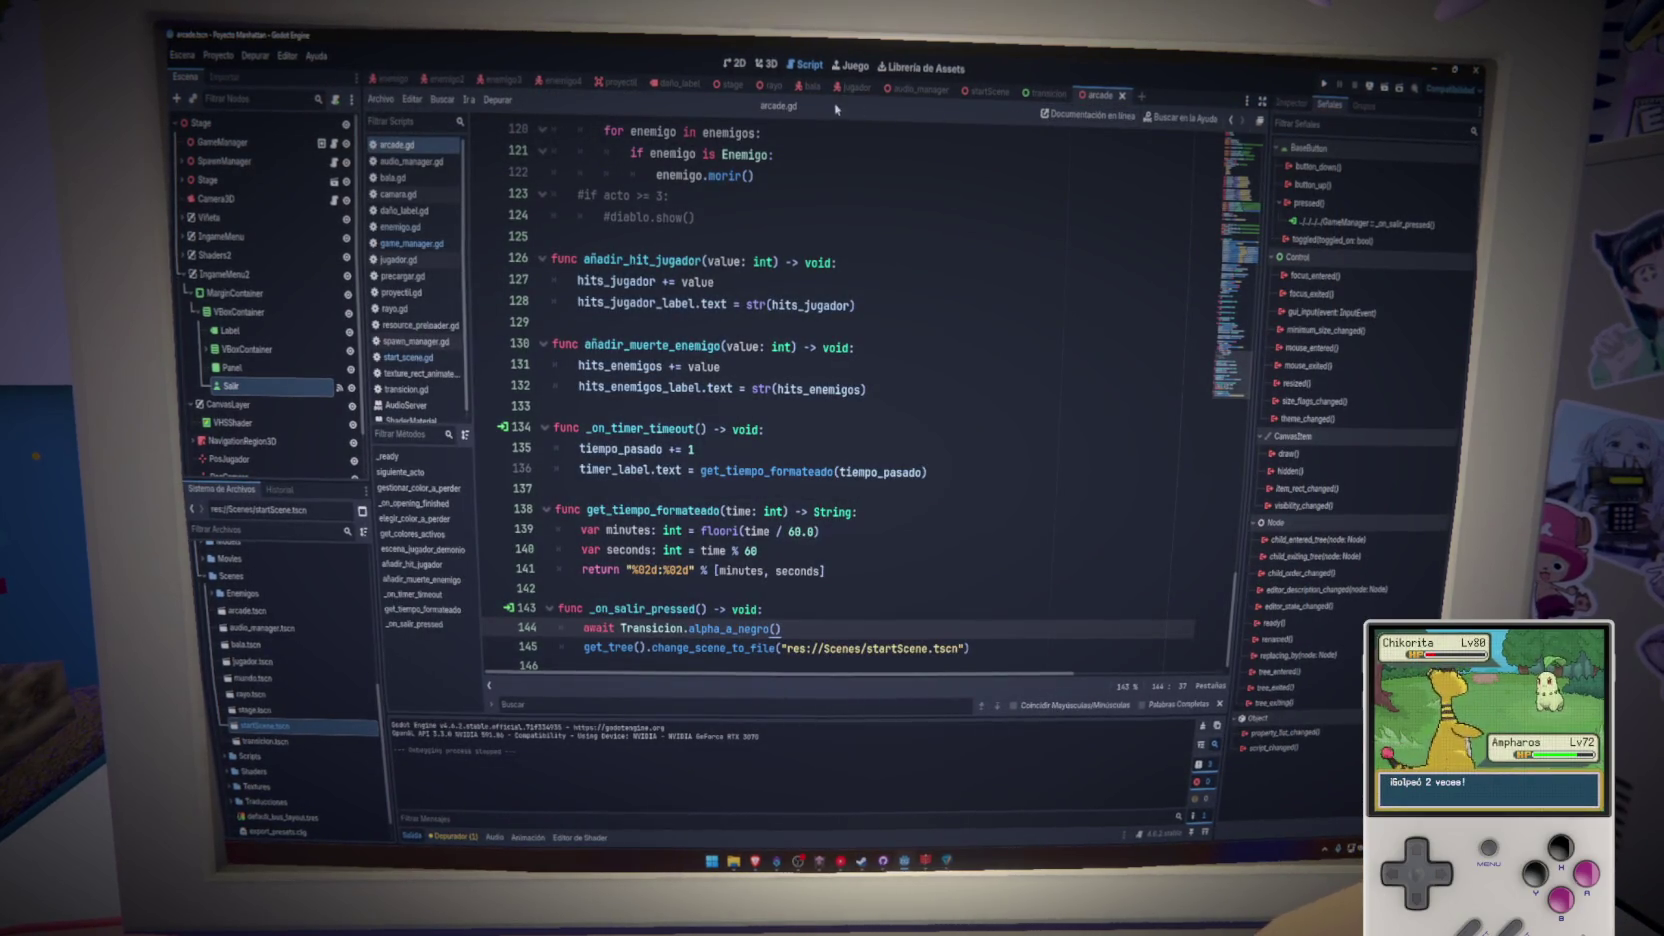
- Select the Salir button in the 2D view, adjust its Theme Overrides font size, save, and run
{"action": "left_click", "coordinate": [734, 63]}
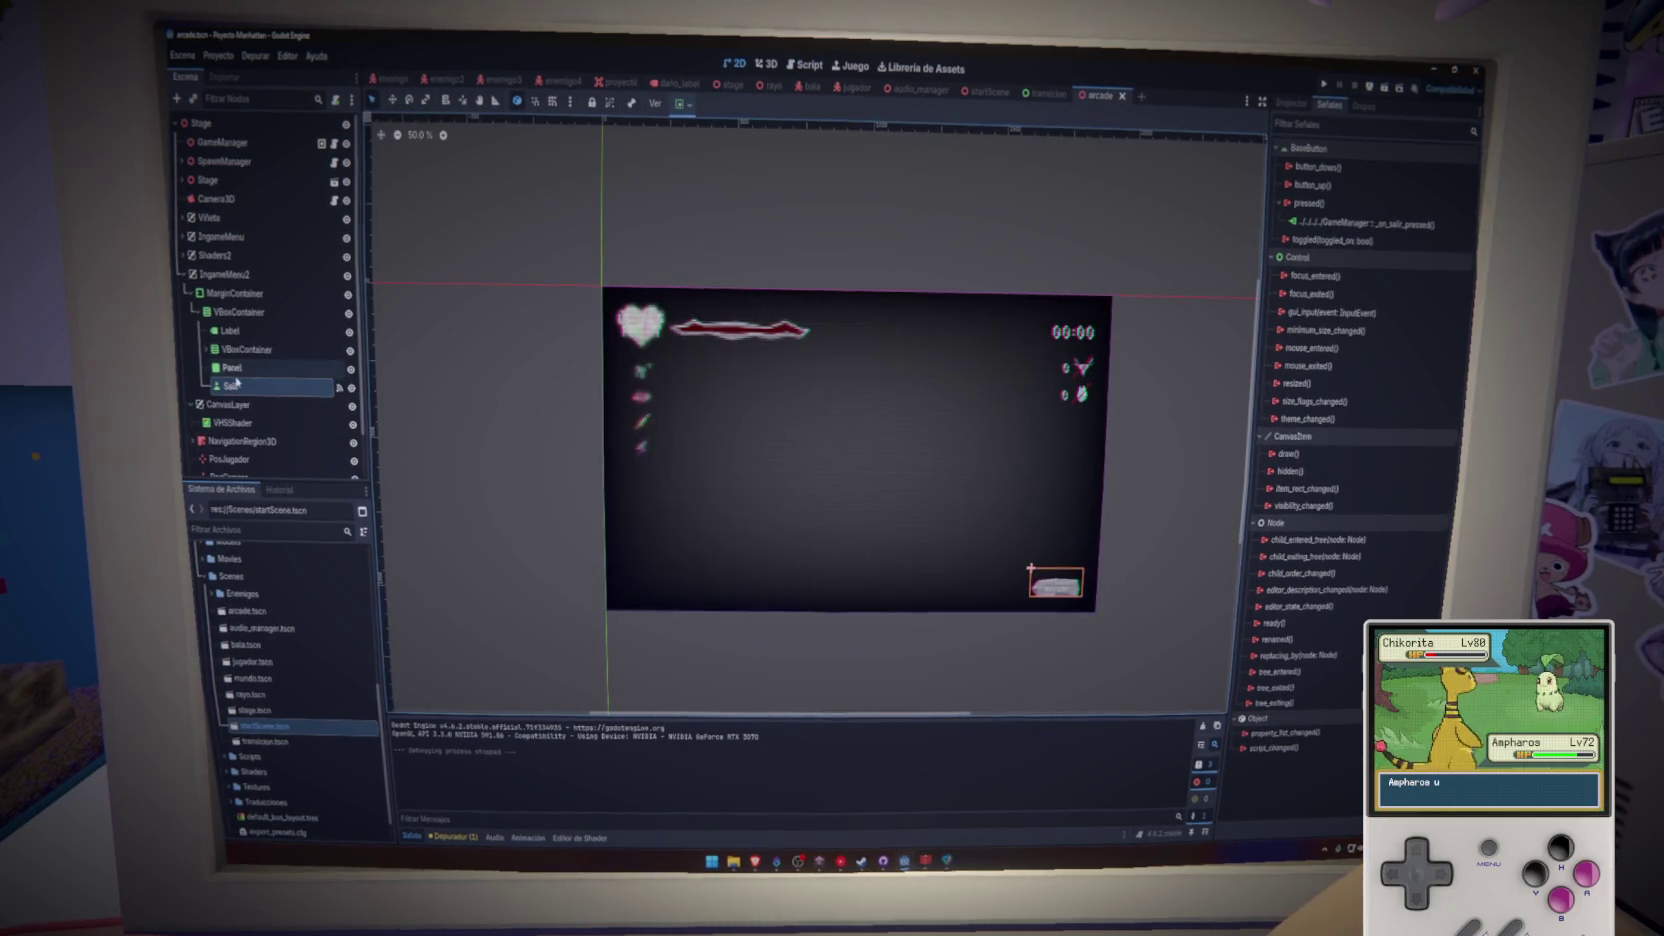
{"action": "left_click", "coordinate": [1295, 104]}
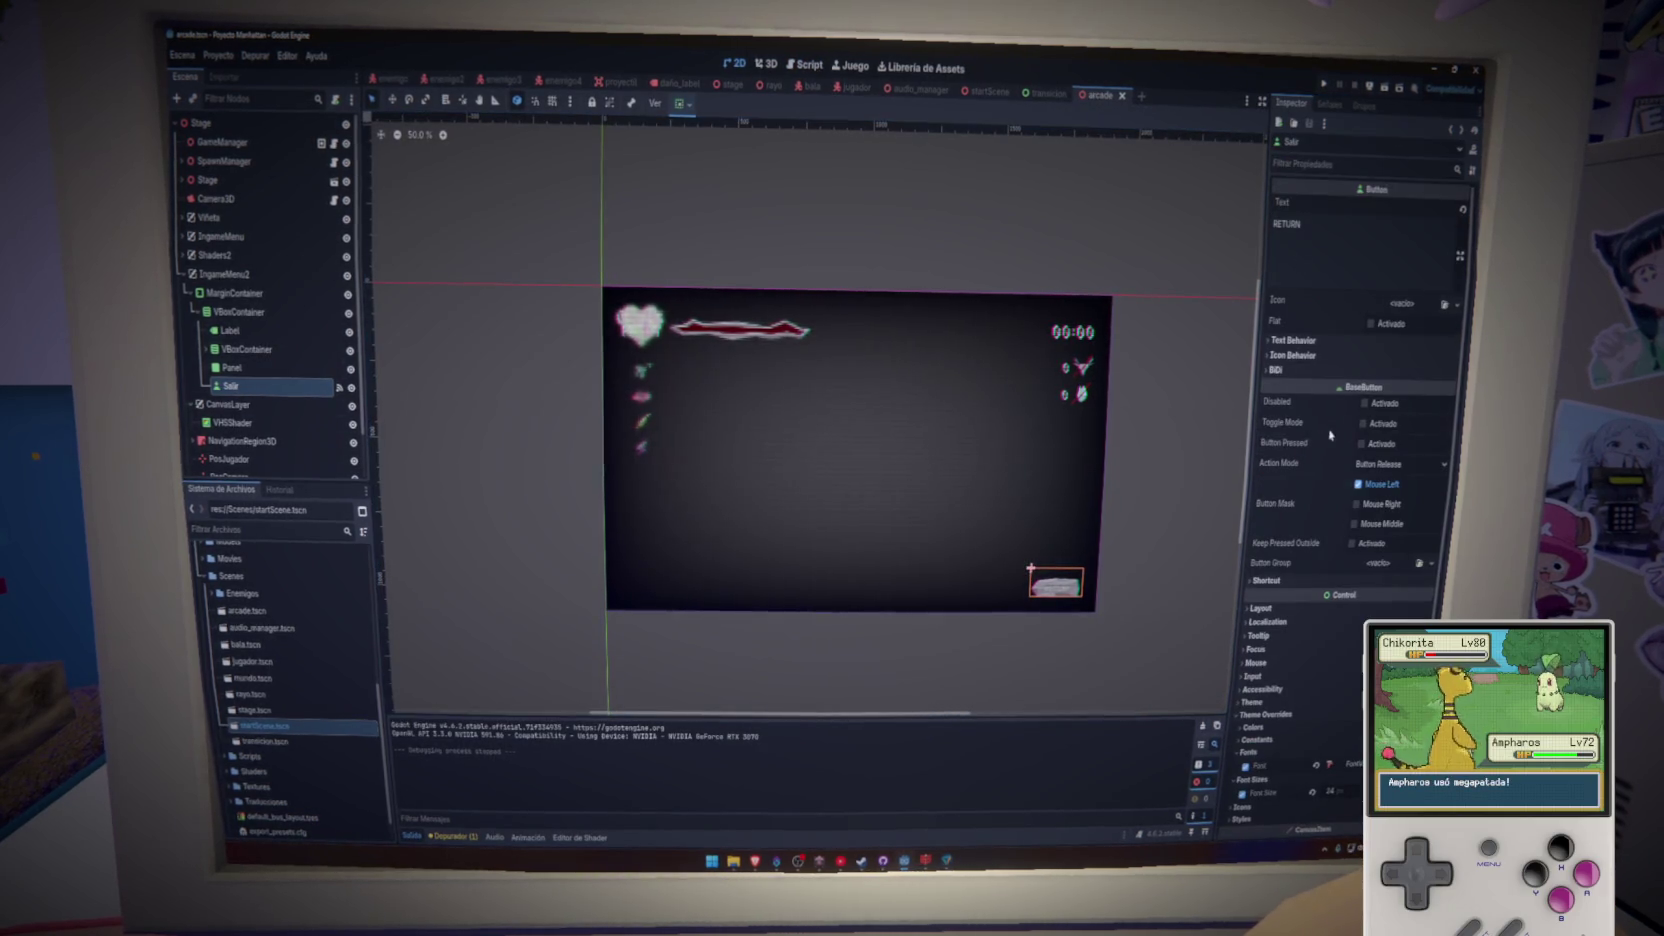
{"action": "scroll", "coordinate": [1303, 753], "scroll_direction": "down", "scroll_amount": 4}
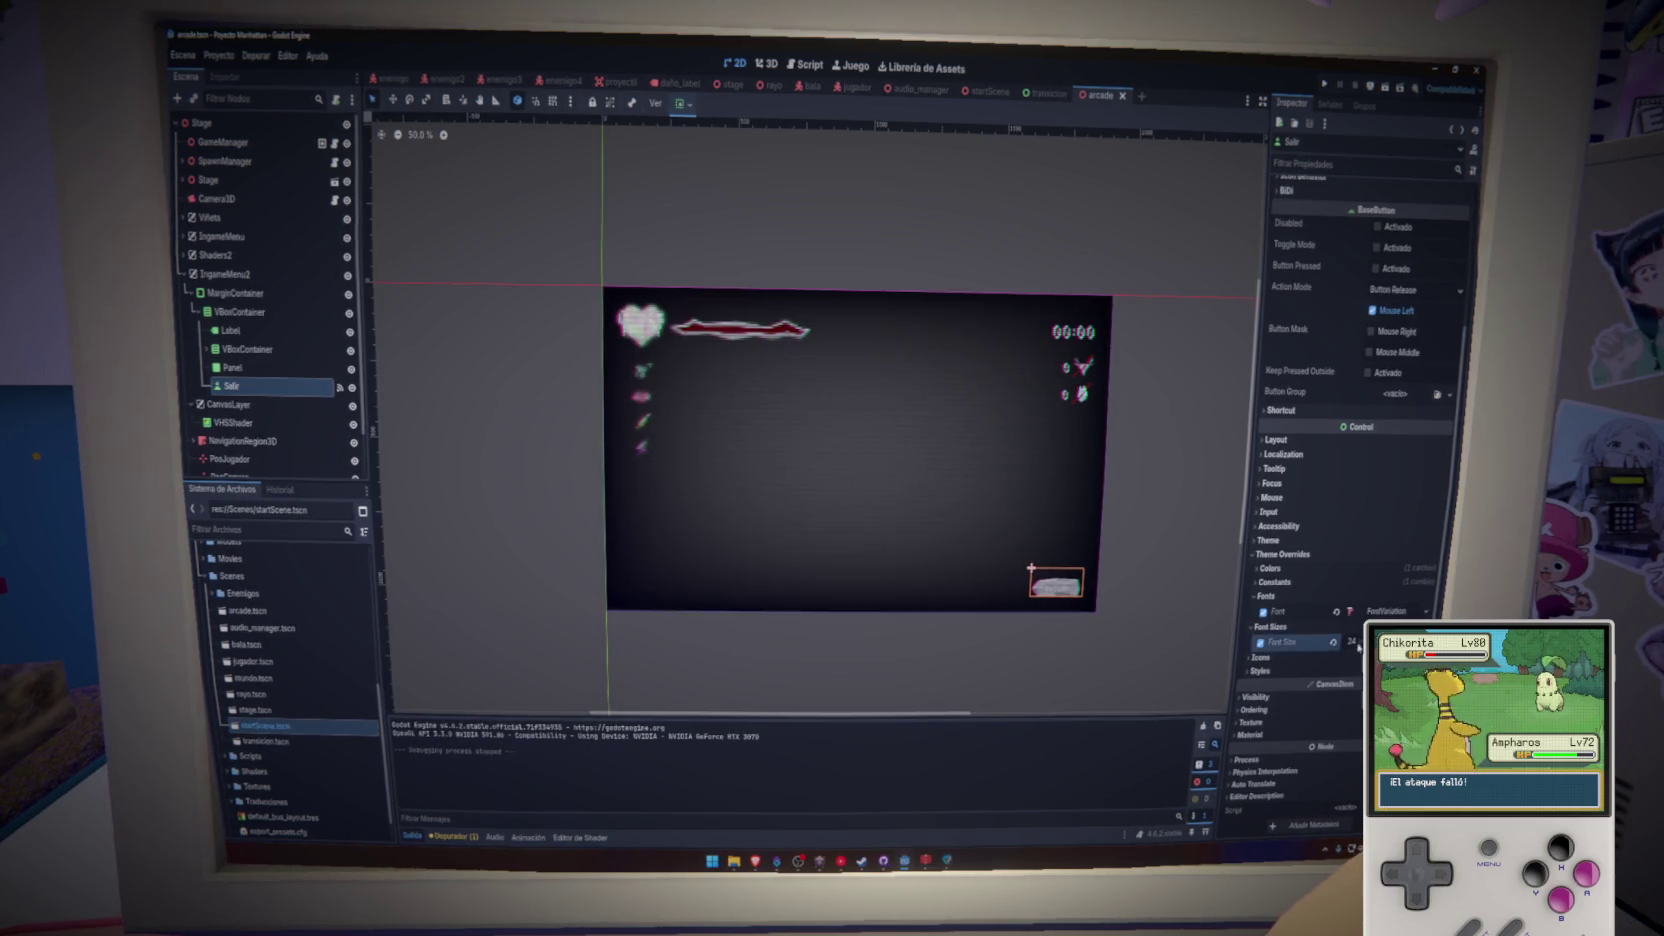
{"action": "key", "text": "ctrl+s"}
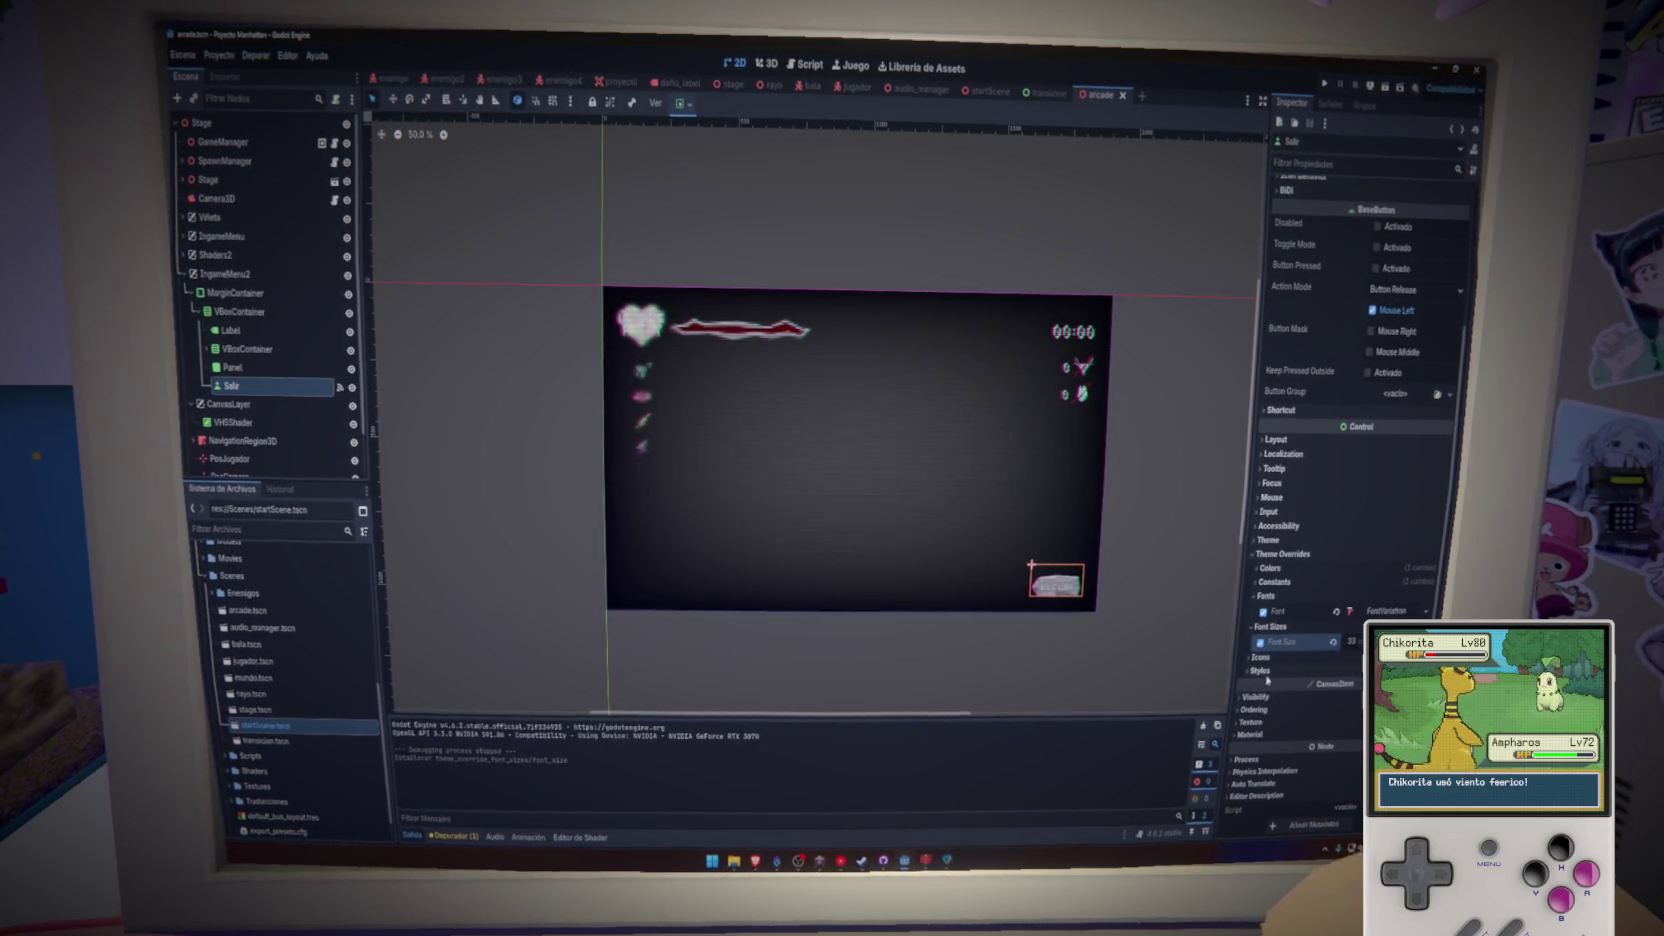
{"action": "left_click", "coordinate": [1262, 671]}
{"action": "scroll", "coordinate": [1090, 662], "scroll_direction": "up", "scroll_amount": 6}
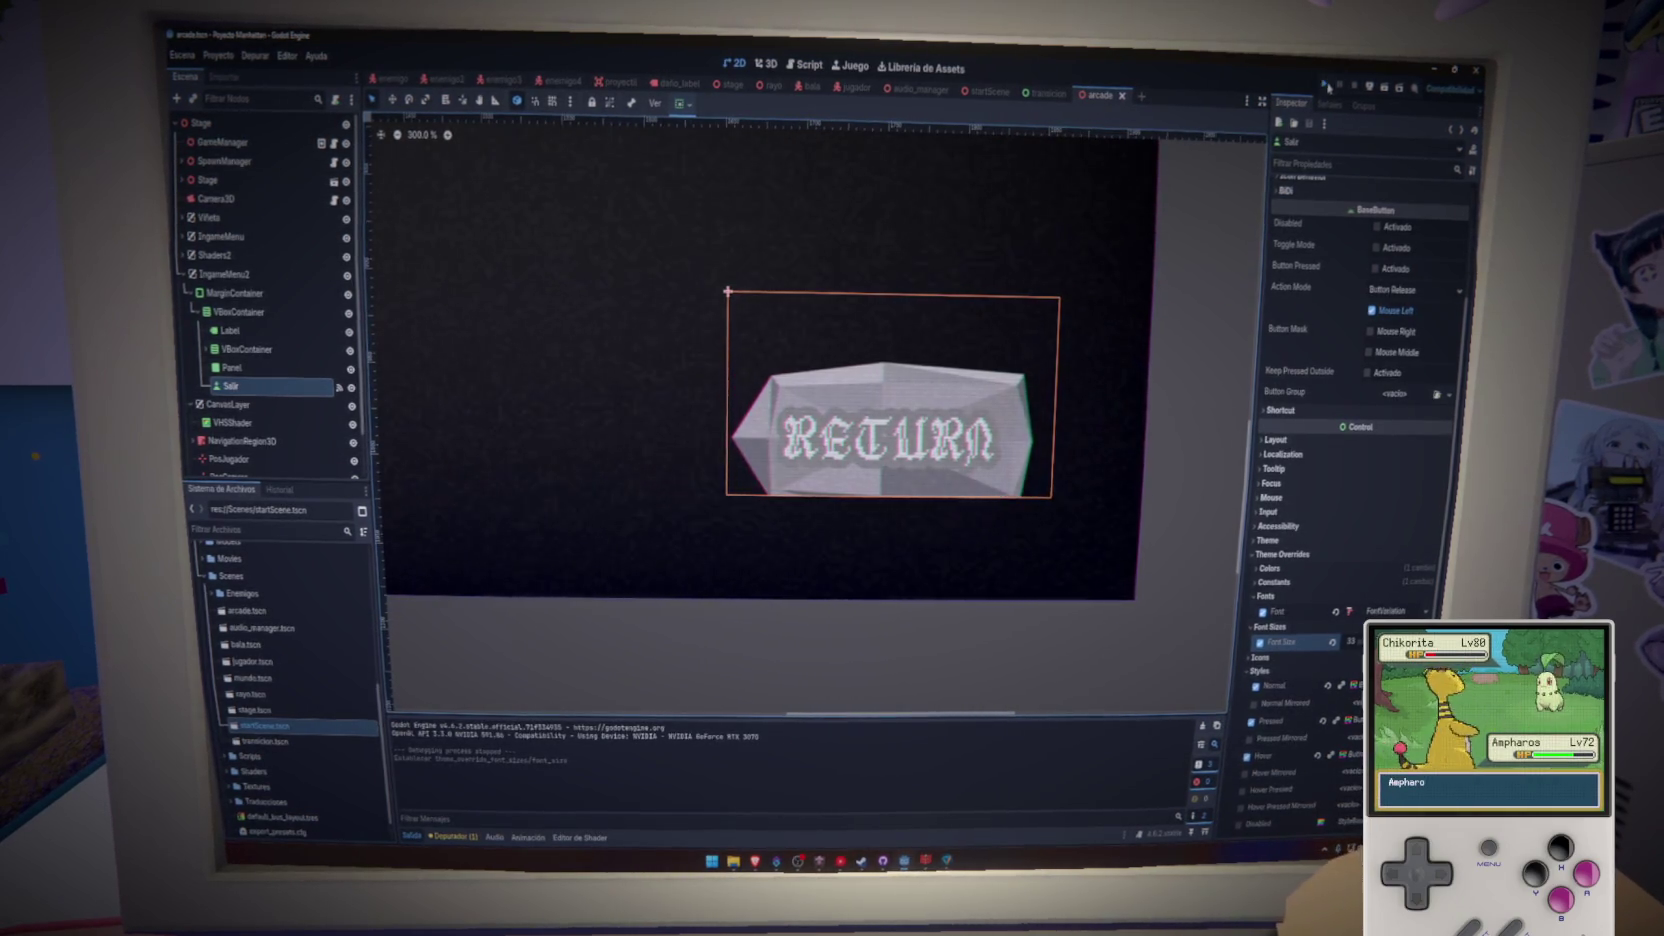
{"action": "key", "text": "F5"}
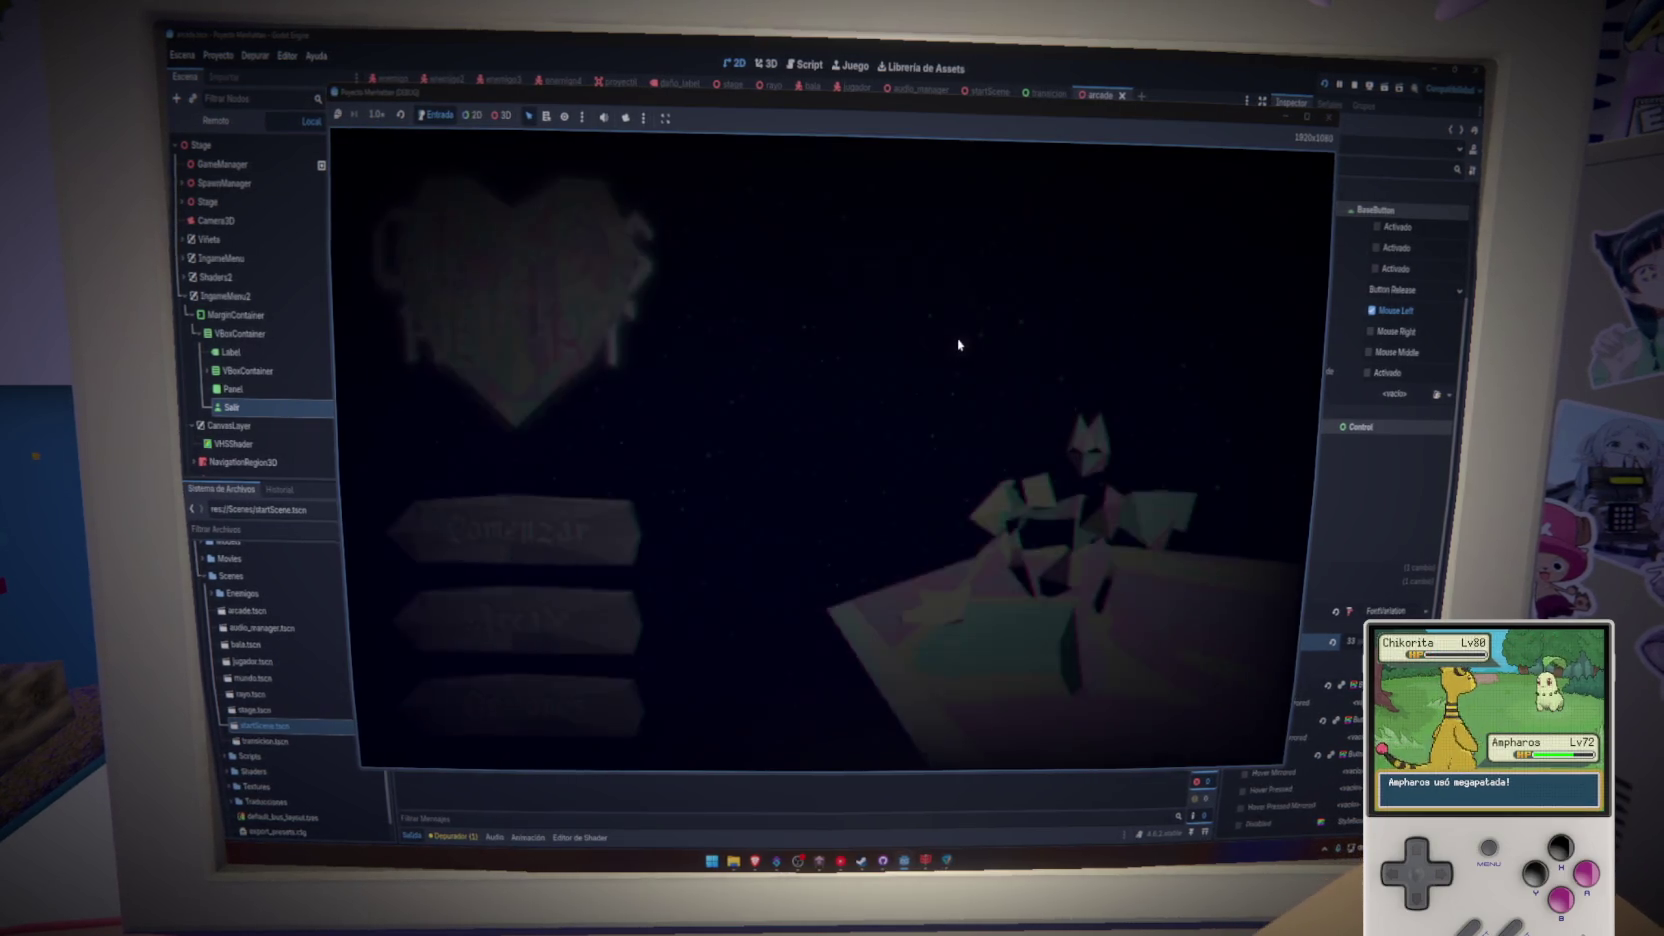
- Play arcade mode, return to the title screen, then start story mode with Comenzar
{"action": "left_click", "coordinate": [555, 604]}
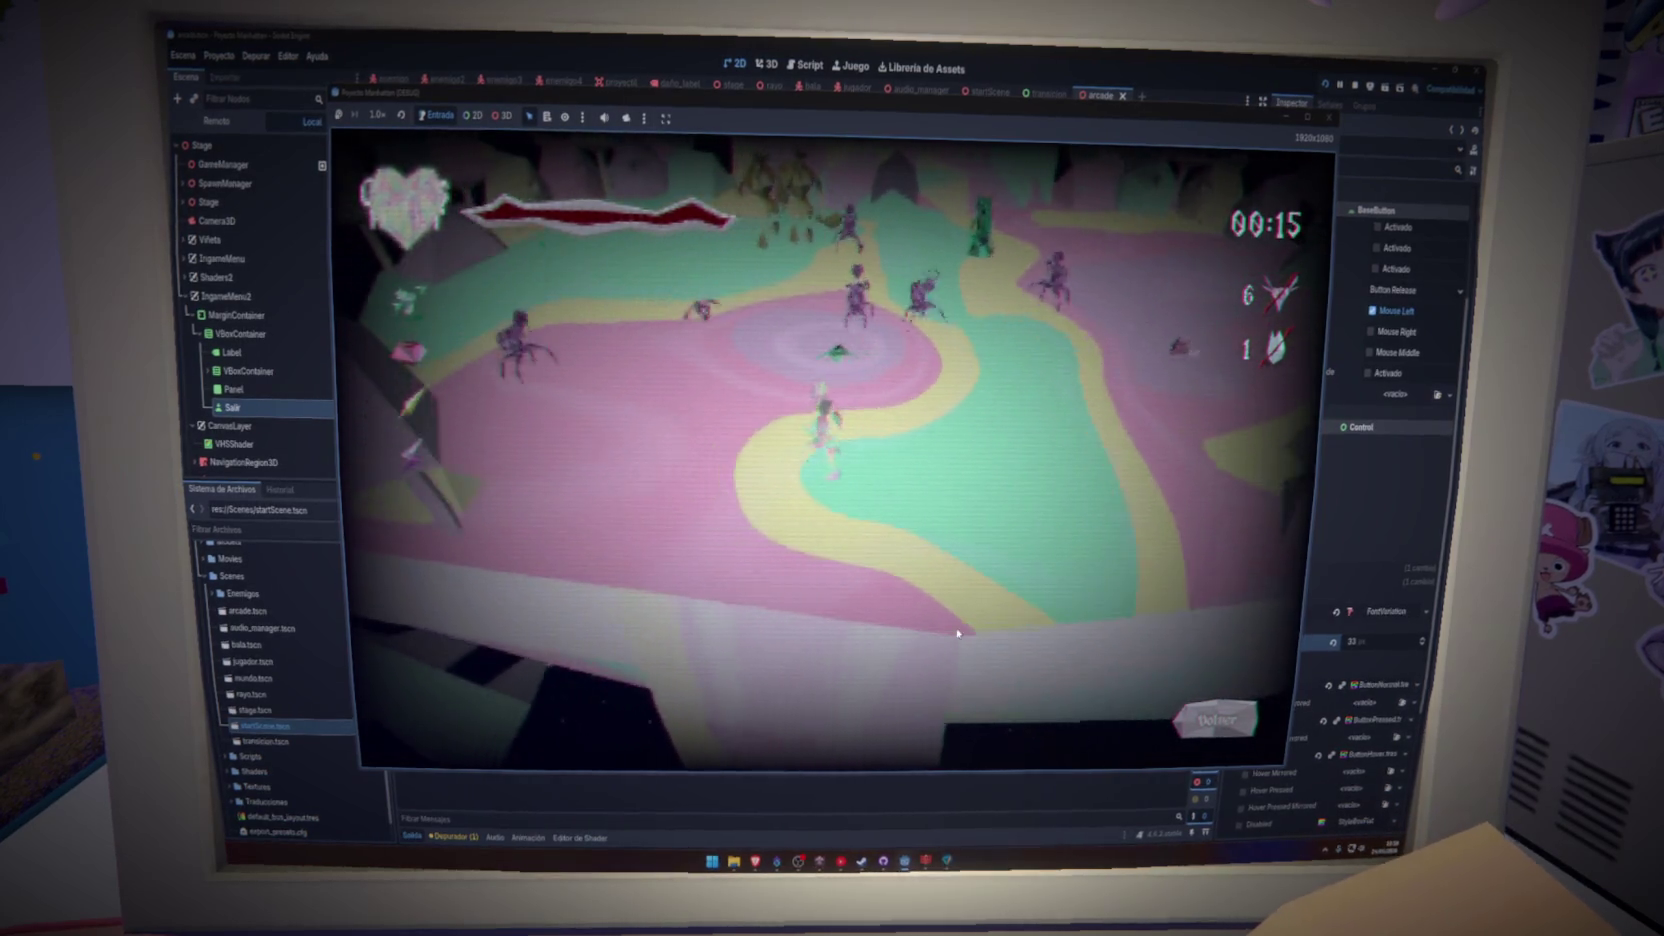
{"action": "key", "text": "Tab"}
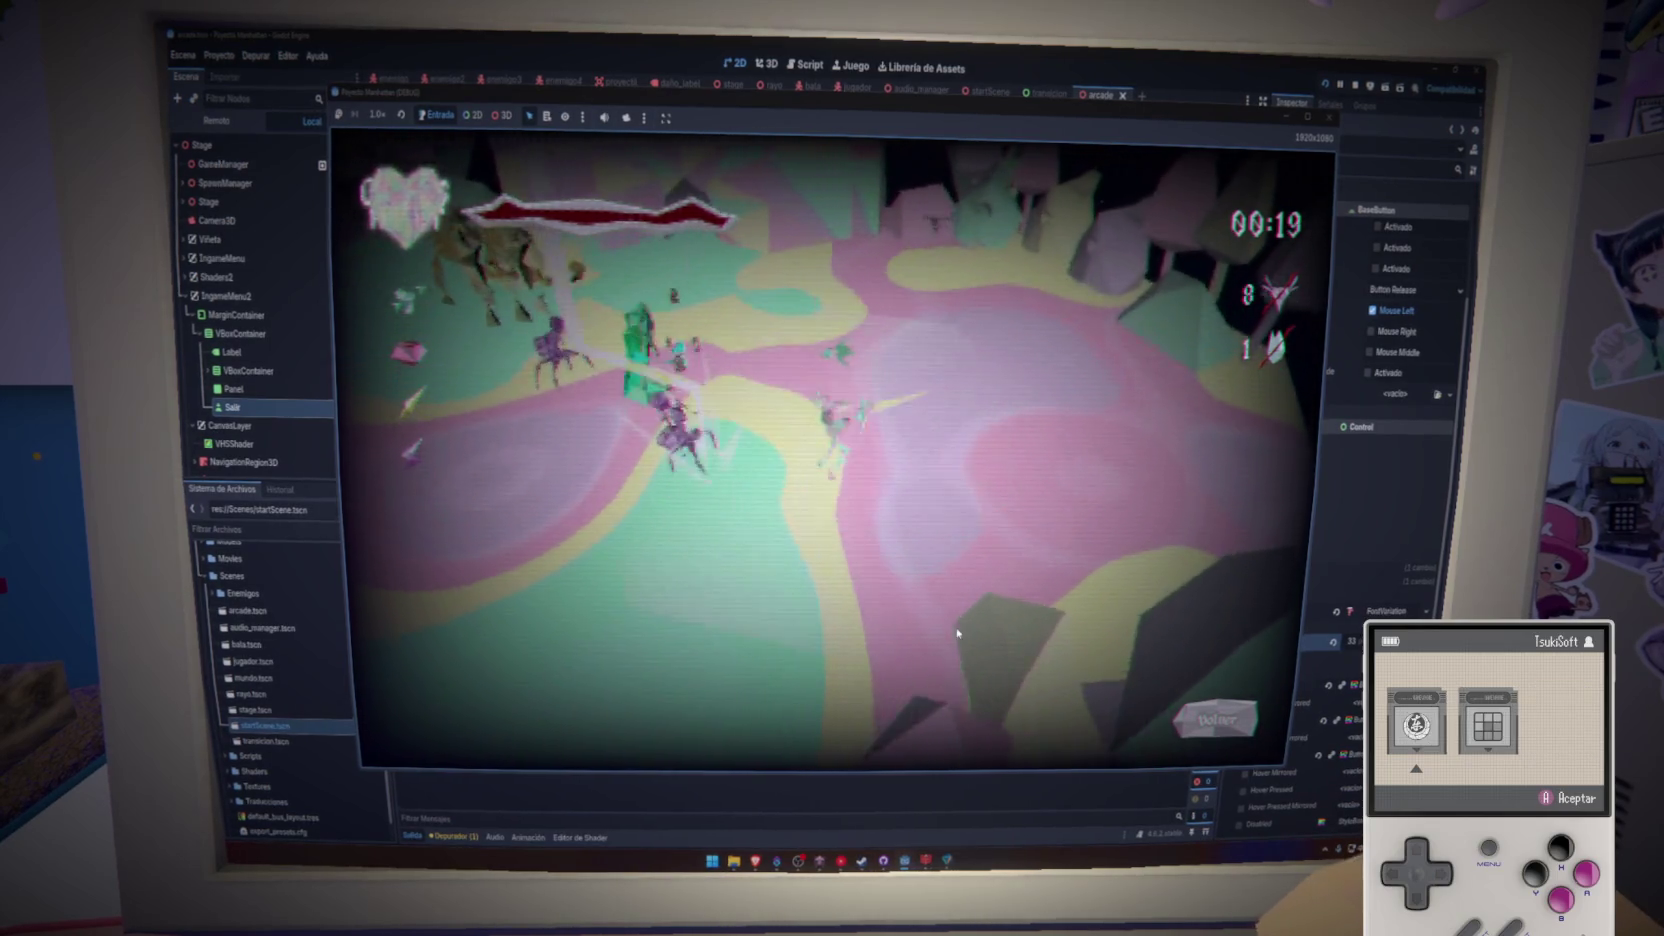
{"action": "key", "text": "Return"}
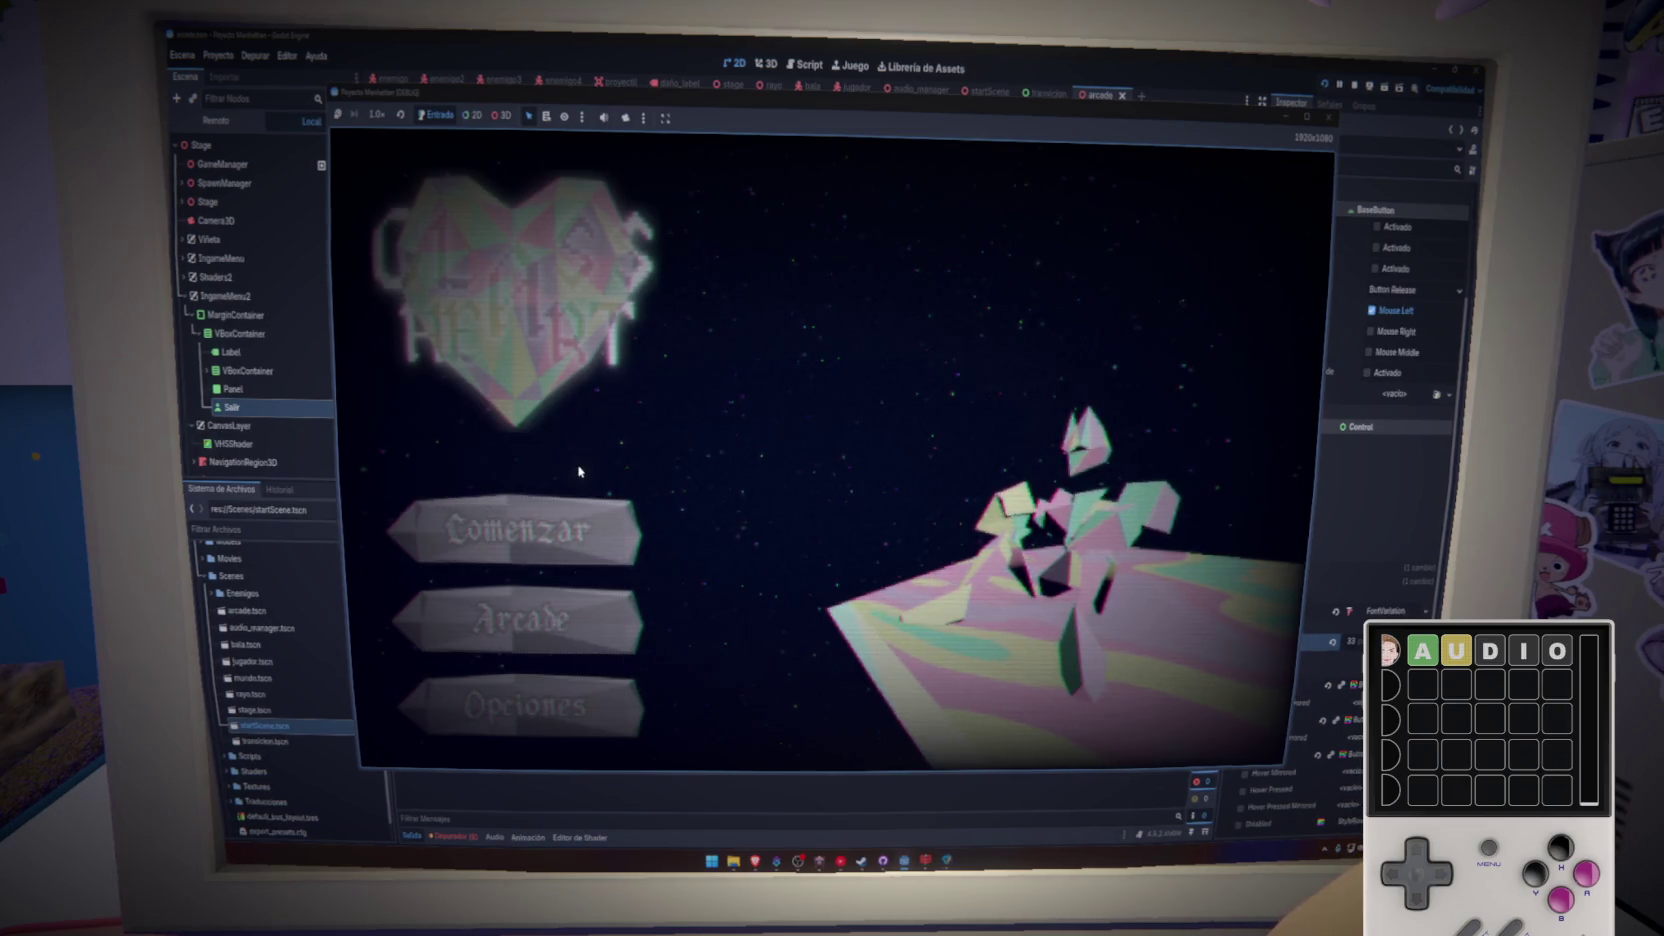
{"action": "left_click", "coordinate": [553, 535]}
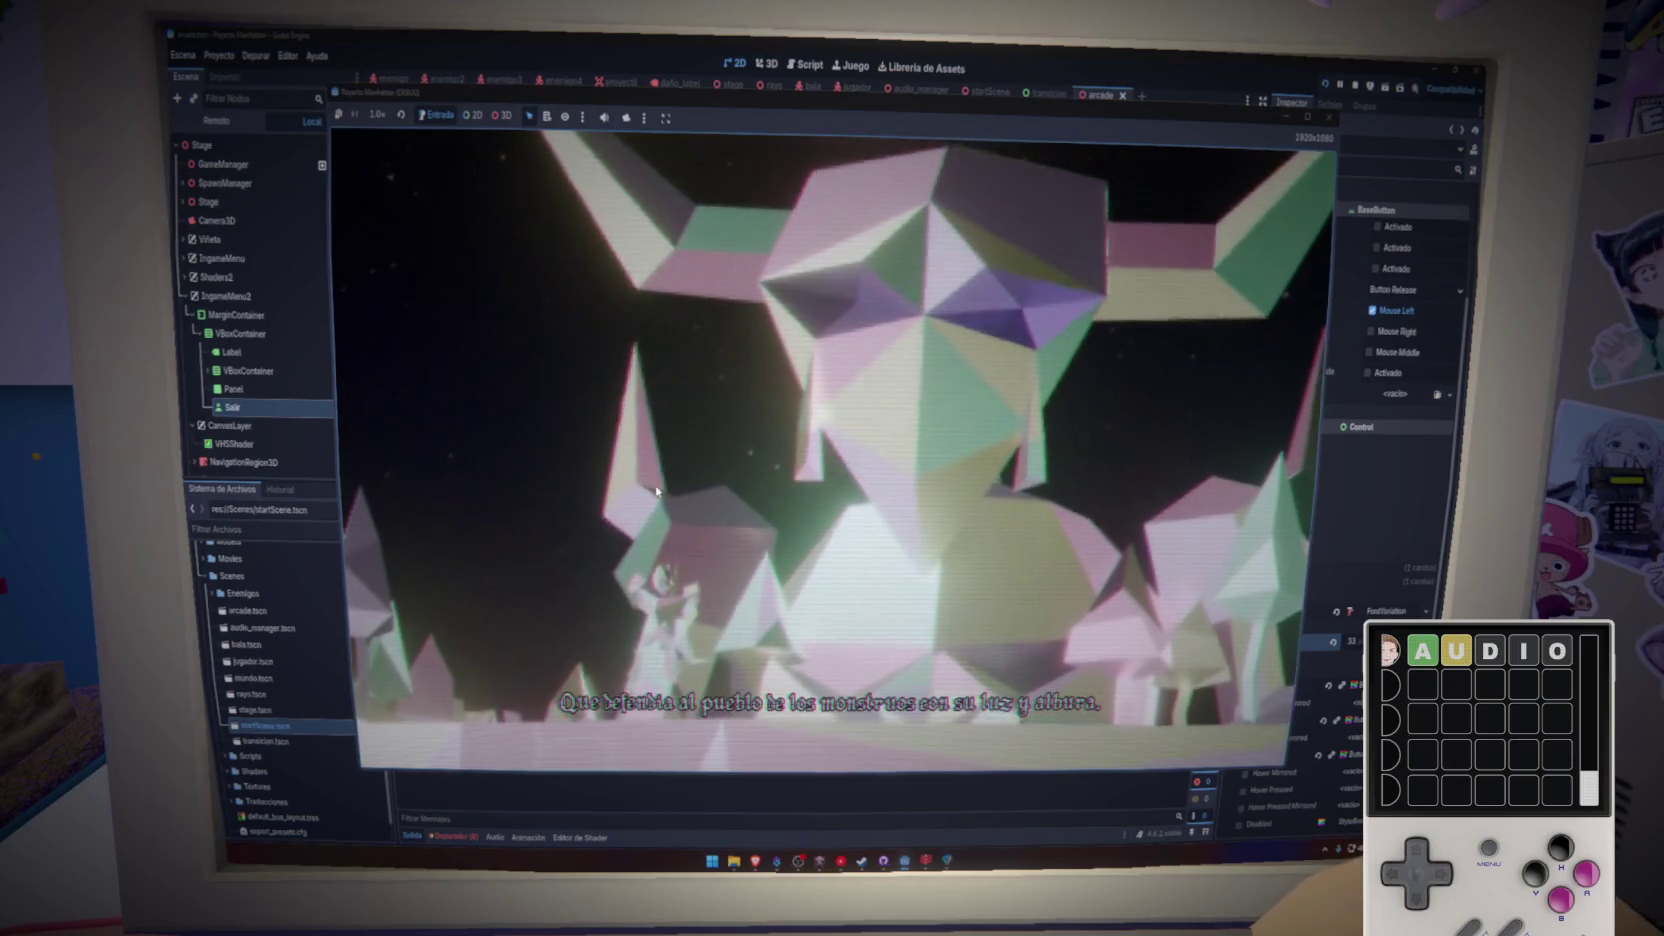
- Stop the game, unhide the Escudo node in the jugador scene, and relaunch with F5
{"action": "key", "text": "F8"}
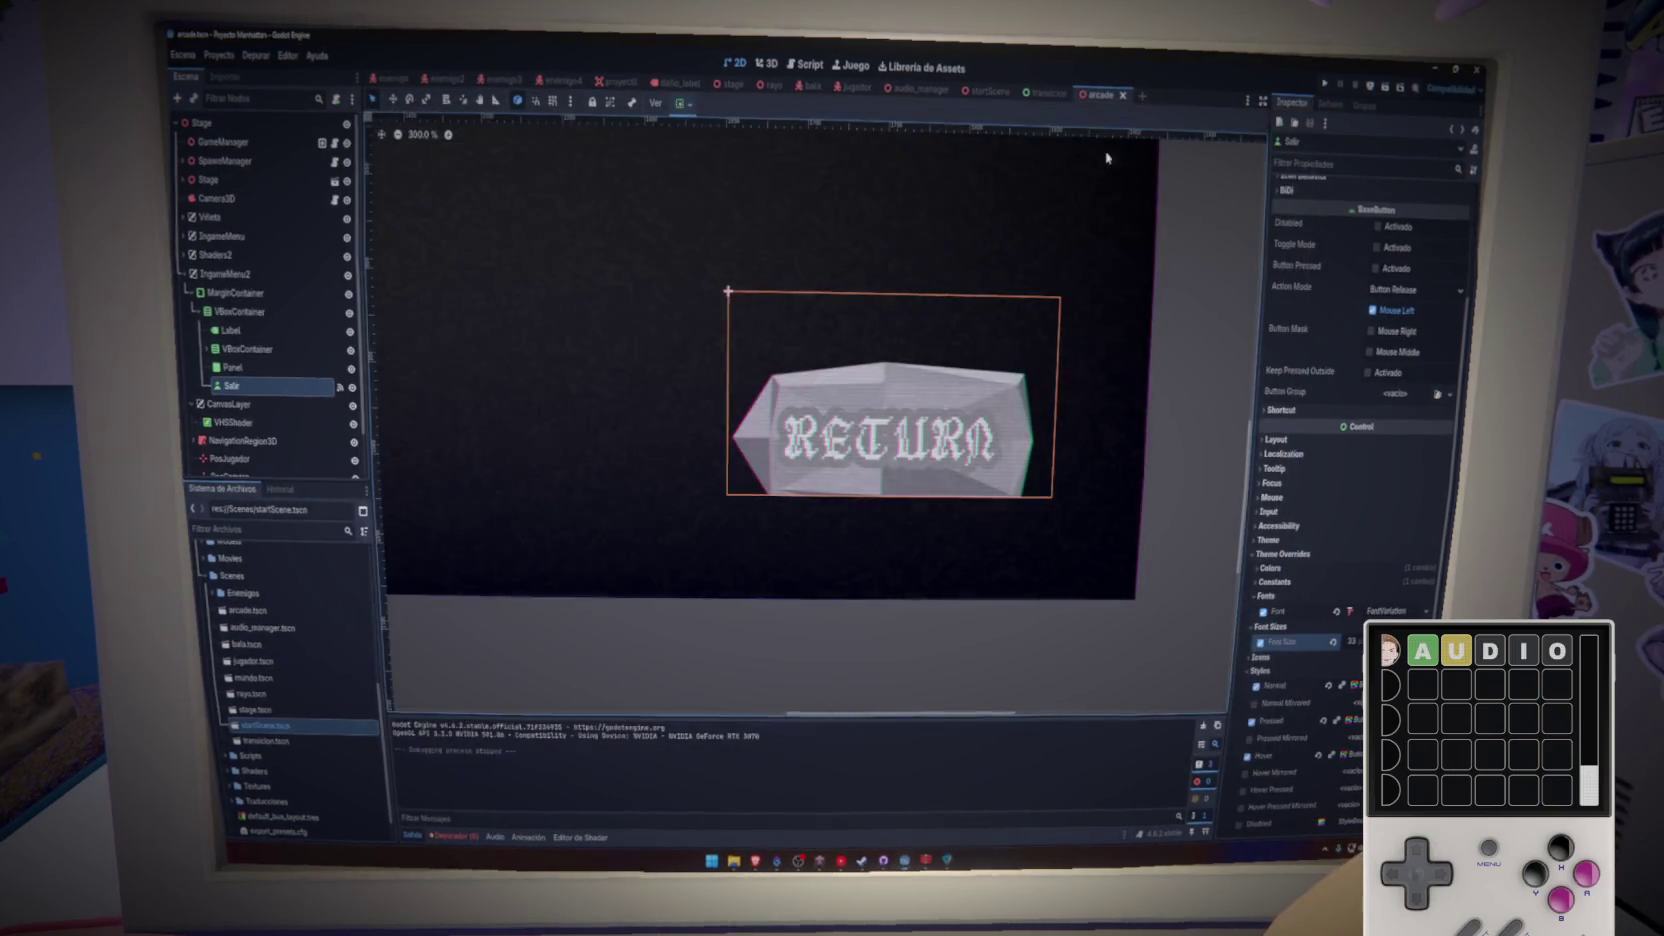
{"action": "left_click", "coordinate": [856, 88]}
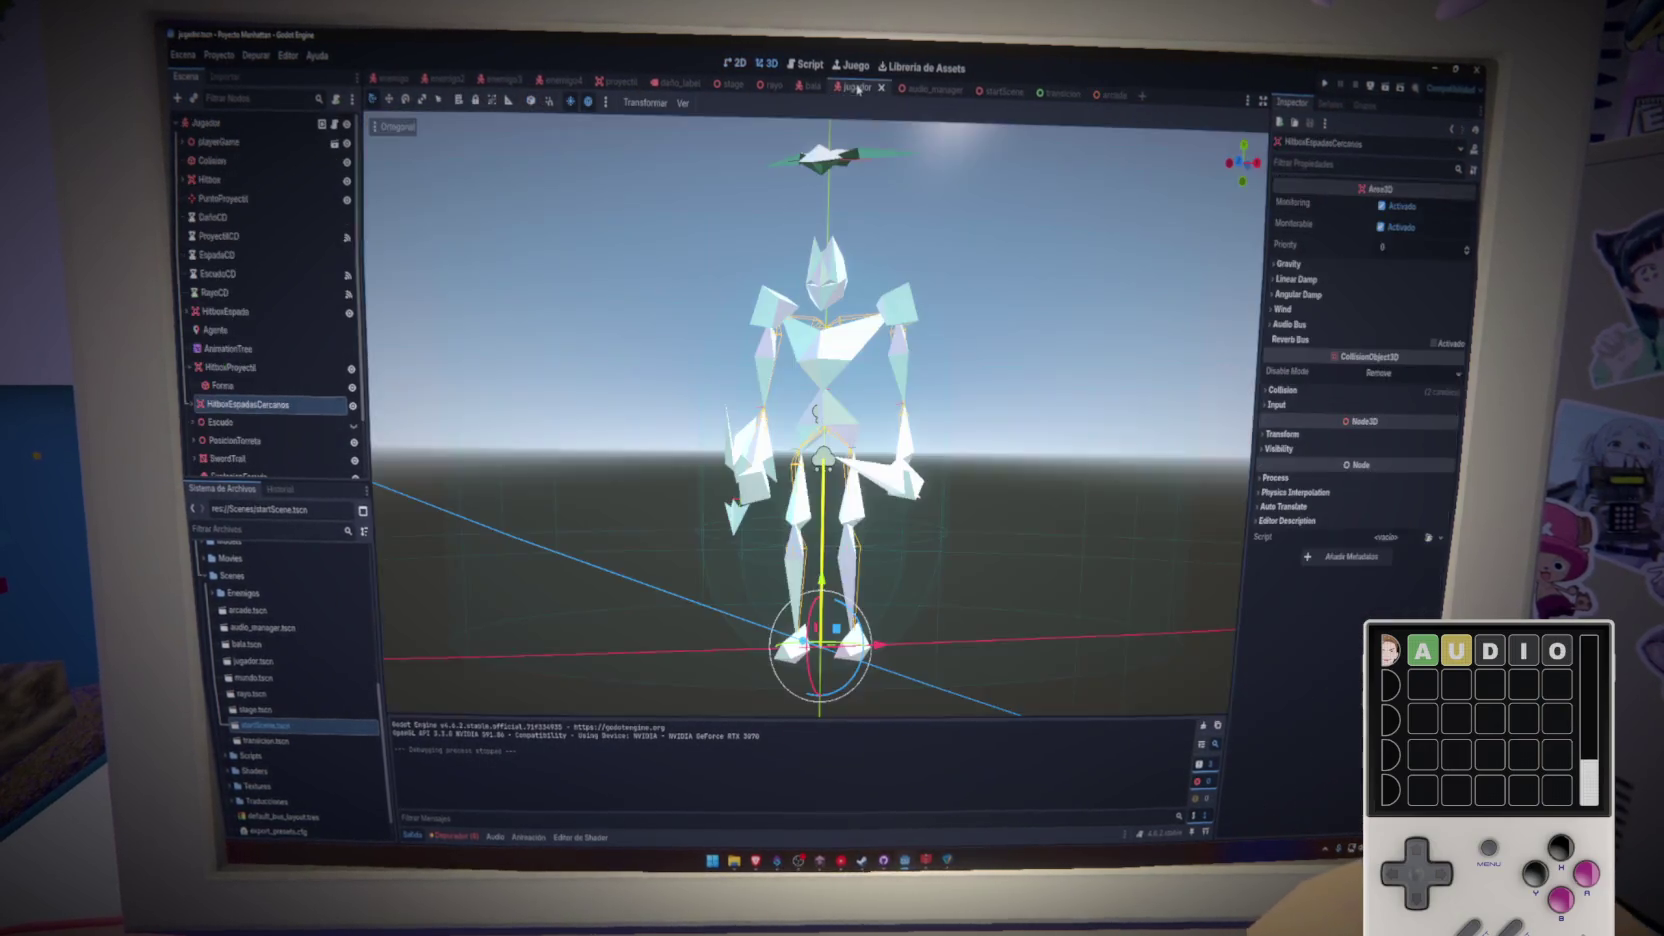
{"action": "left_click", "coordinate": [352, 426]}
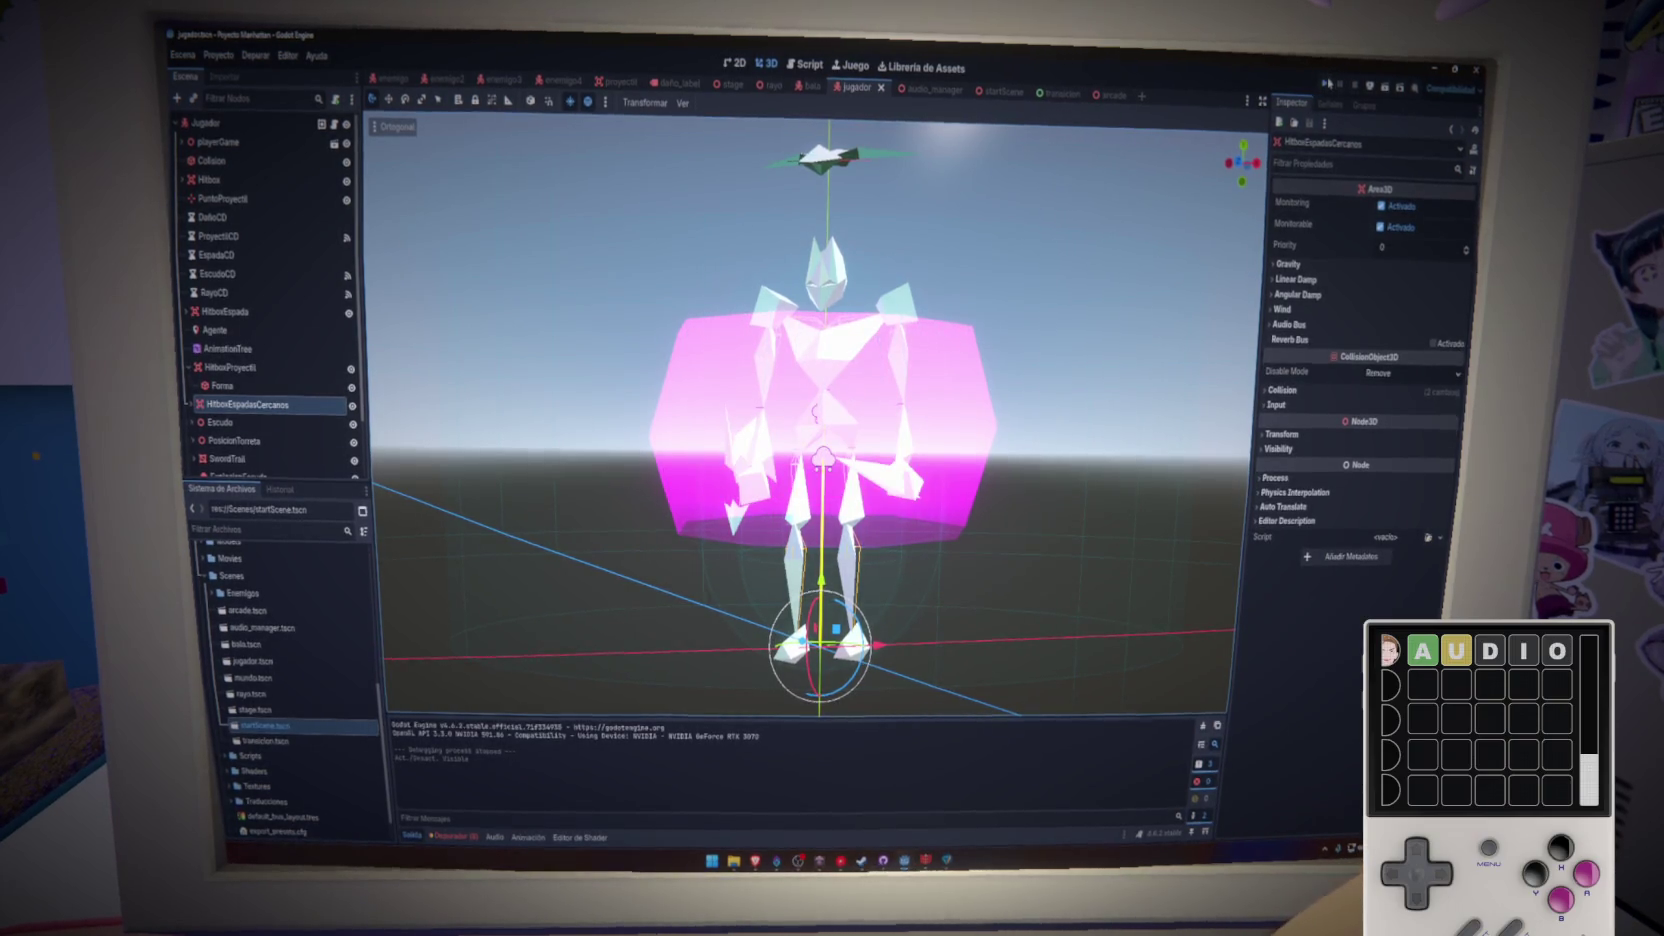
{"action": "key", "text": "F5"}
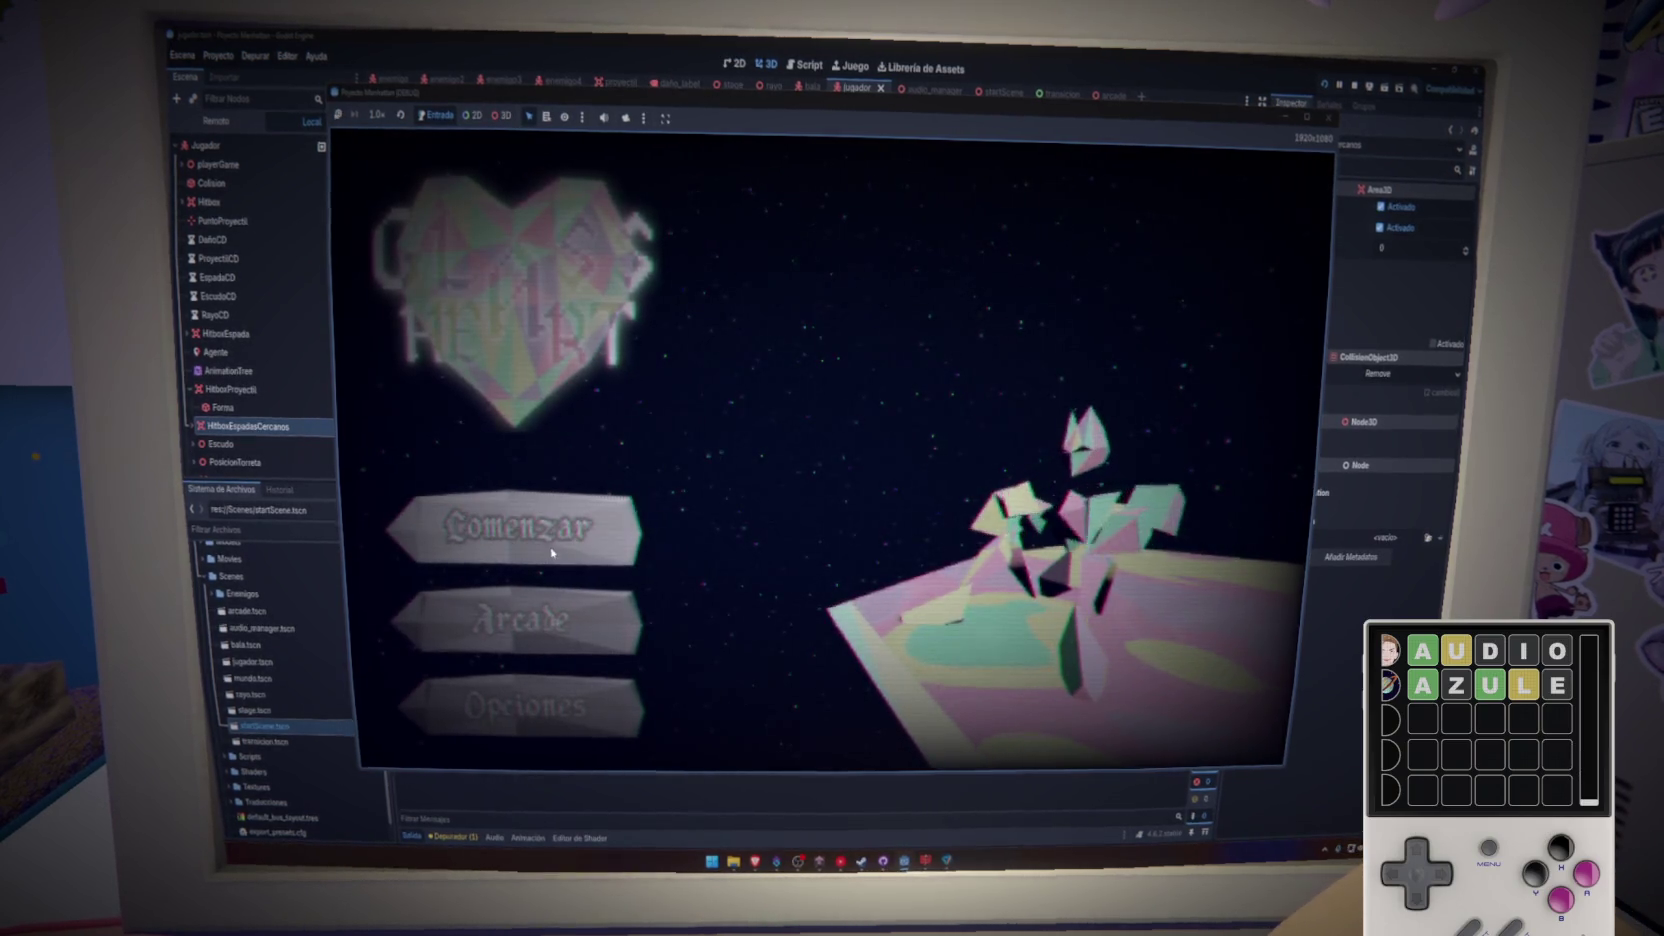
- Start story mode with Comenzar and let the intro play through to Acto 1
{"action": "left_click", "coordinate": [558, 545]}
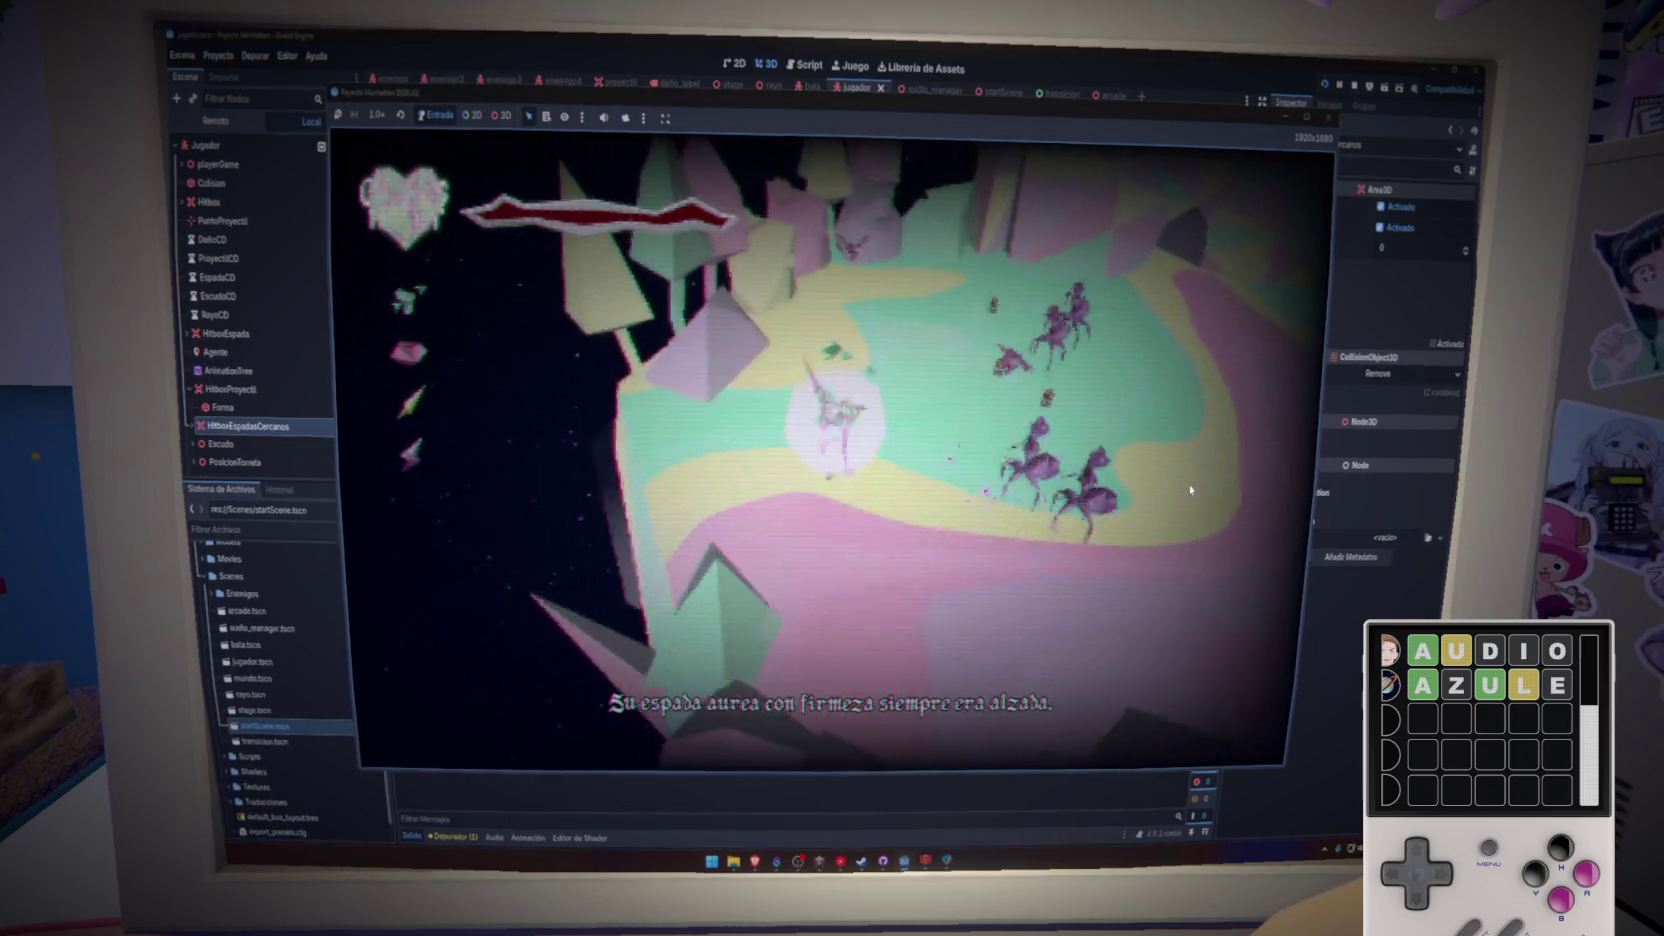
- Close the game, relaunch it, and start the Google cronómetro stopwatch in Chrome
{"action": "left_click", "coordinate": [1327, 119]}
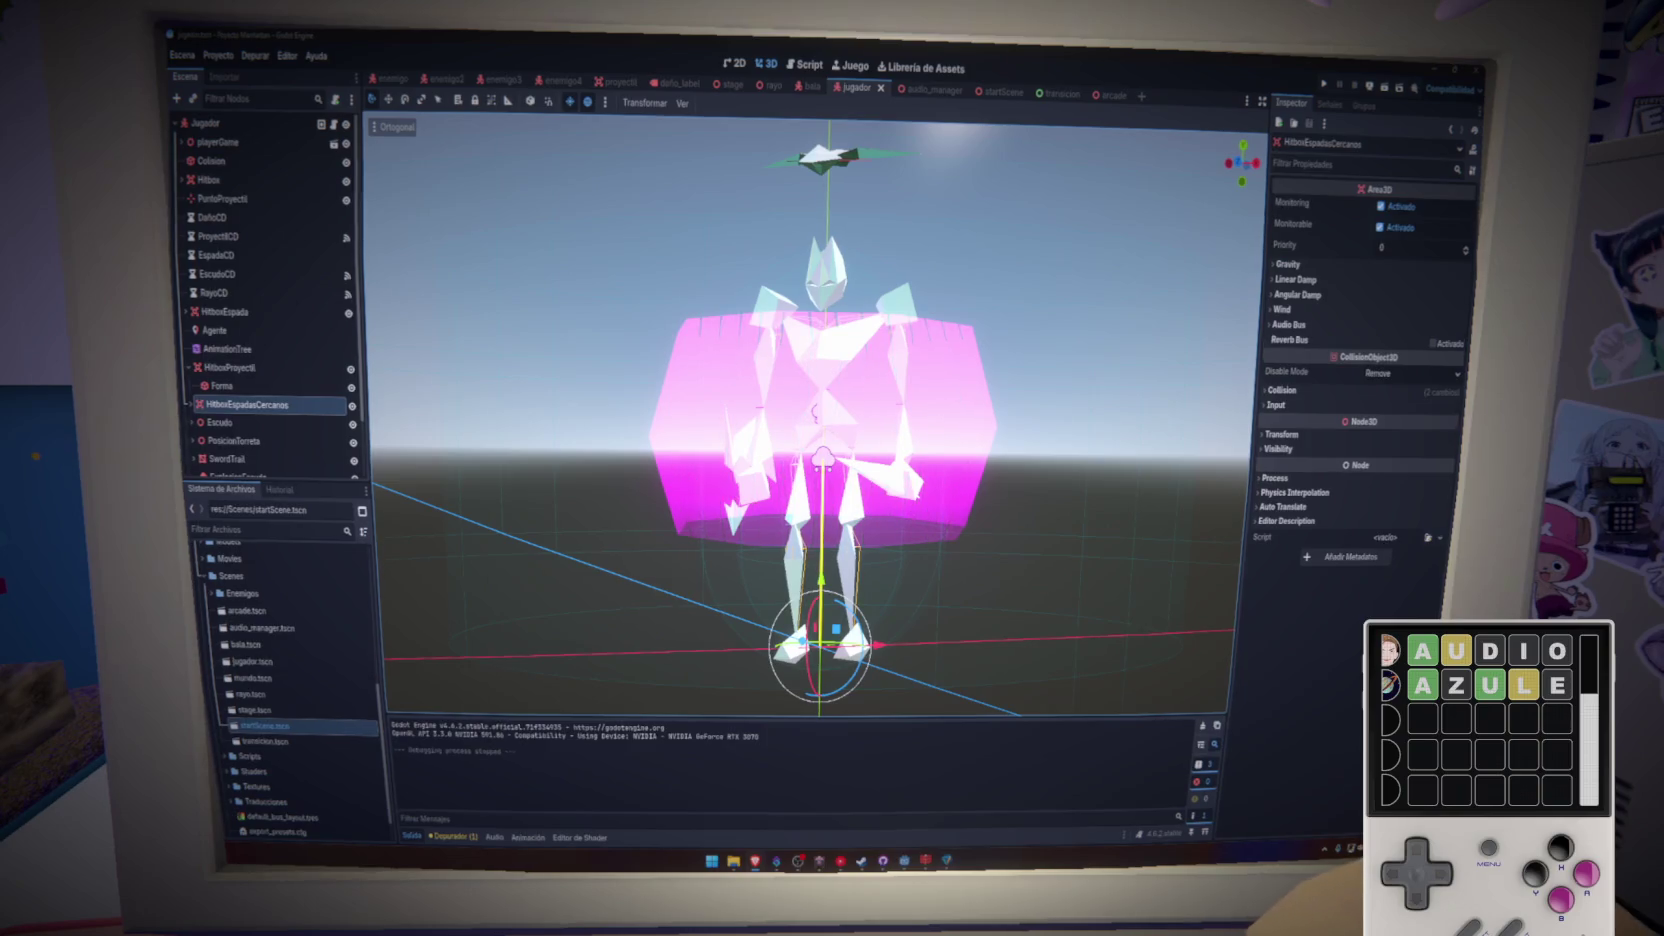
{"action": "key", "text": "alt+Tab"}
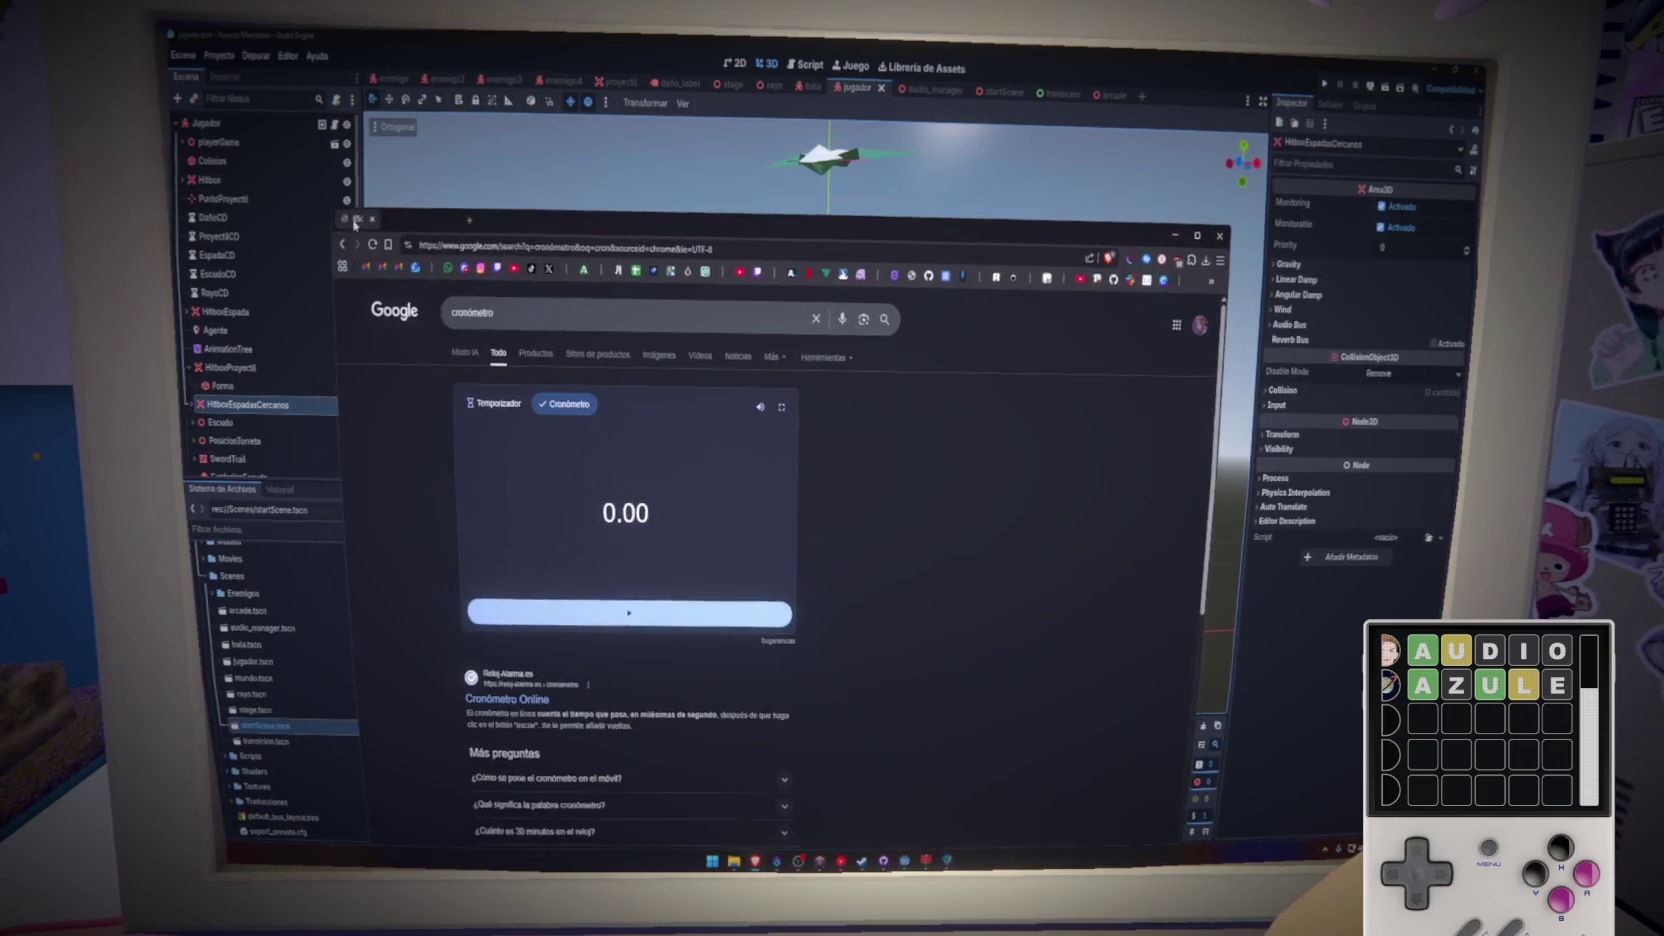
{"action": "left_click", "coordinate": [1320, 87]}
{"action": "key", "text": "alt+Tab"}
{"action": "key", "text": "space"}
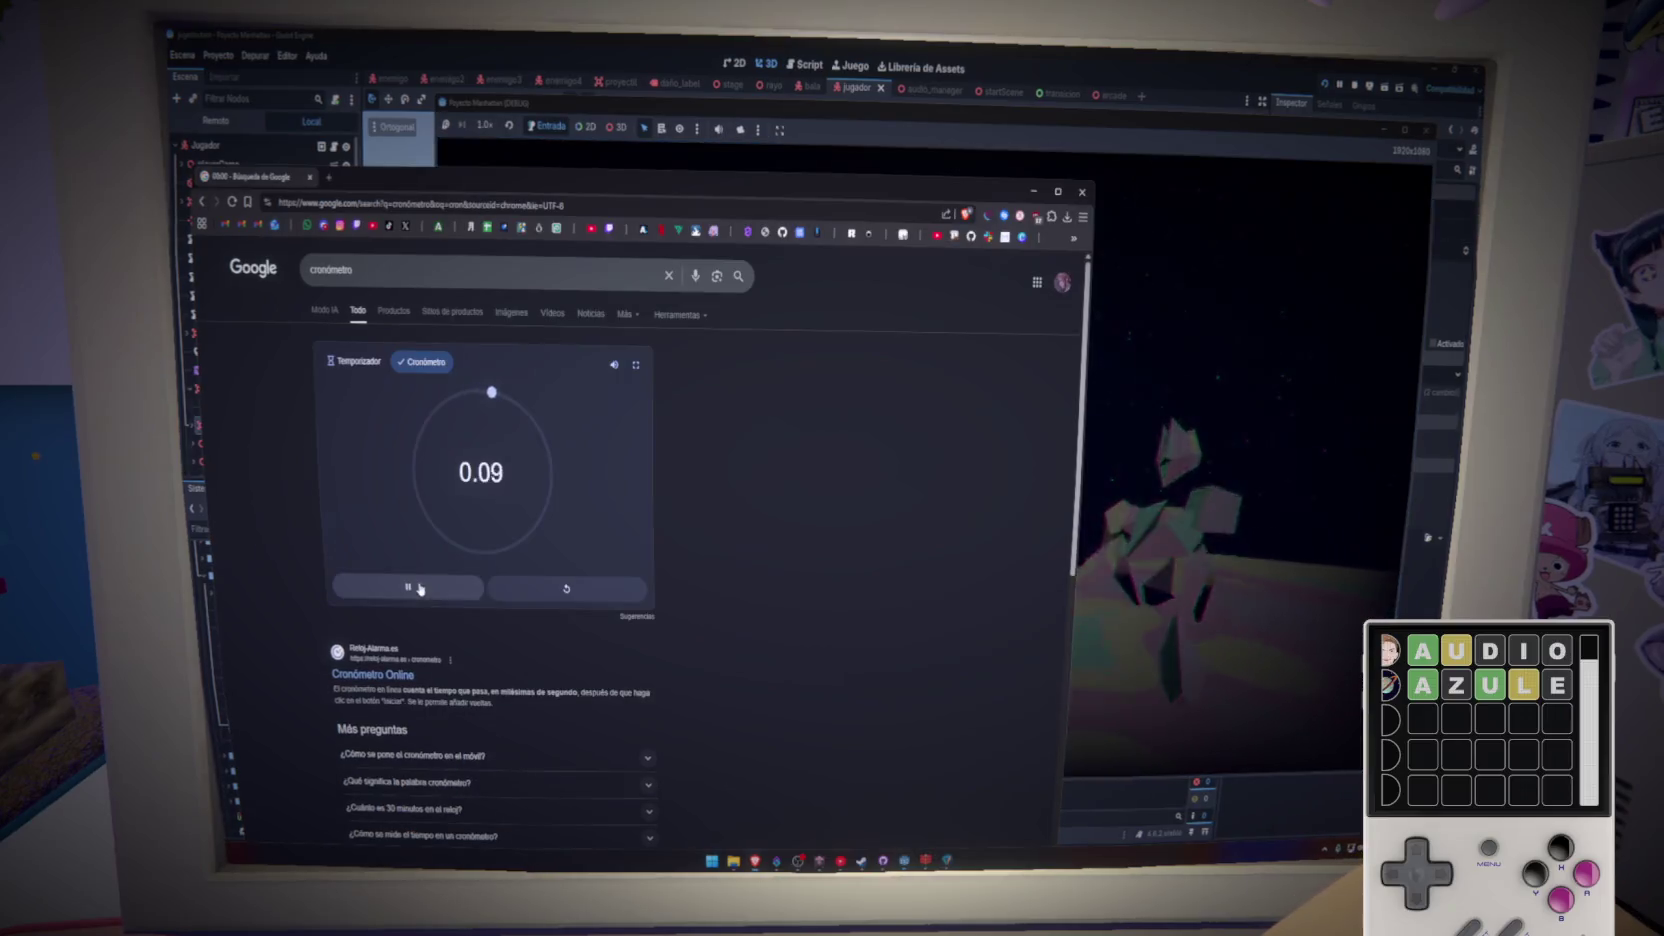
{"action": "left_click", "coordinate": [1164, 631]}
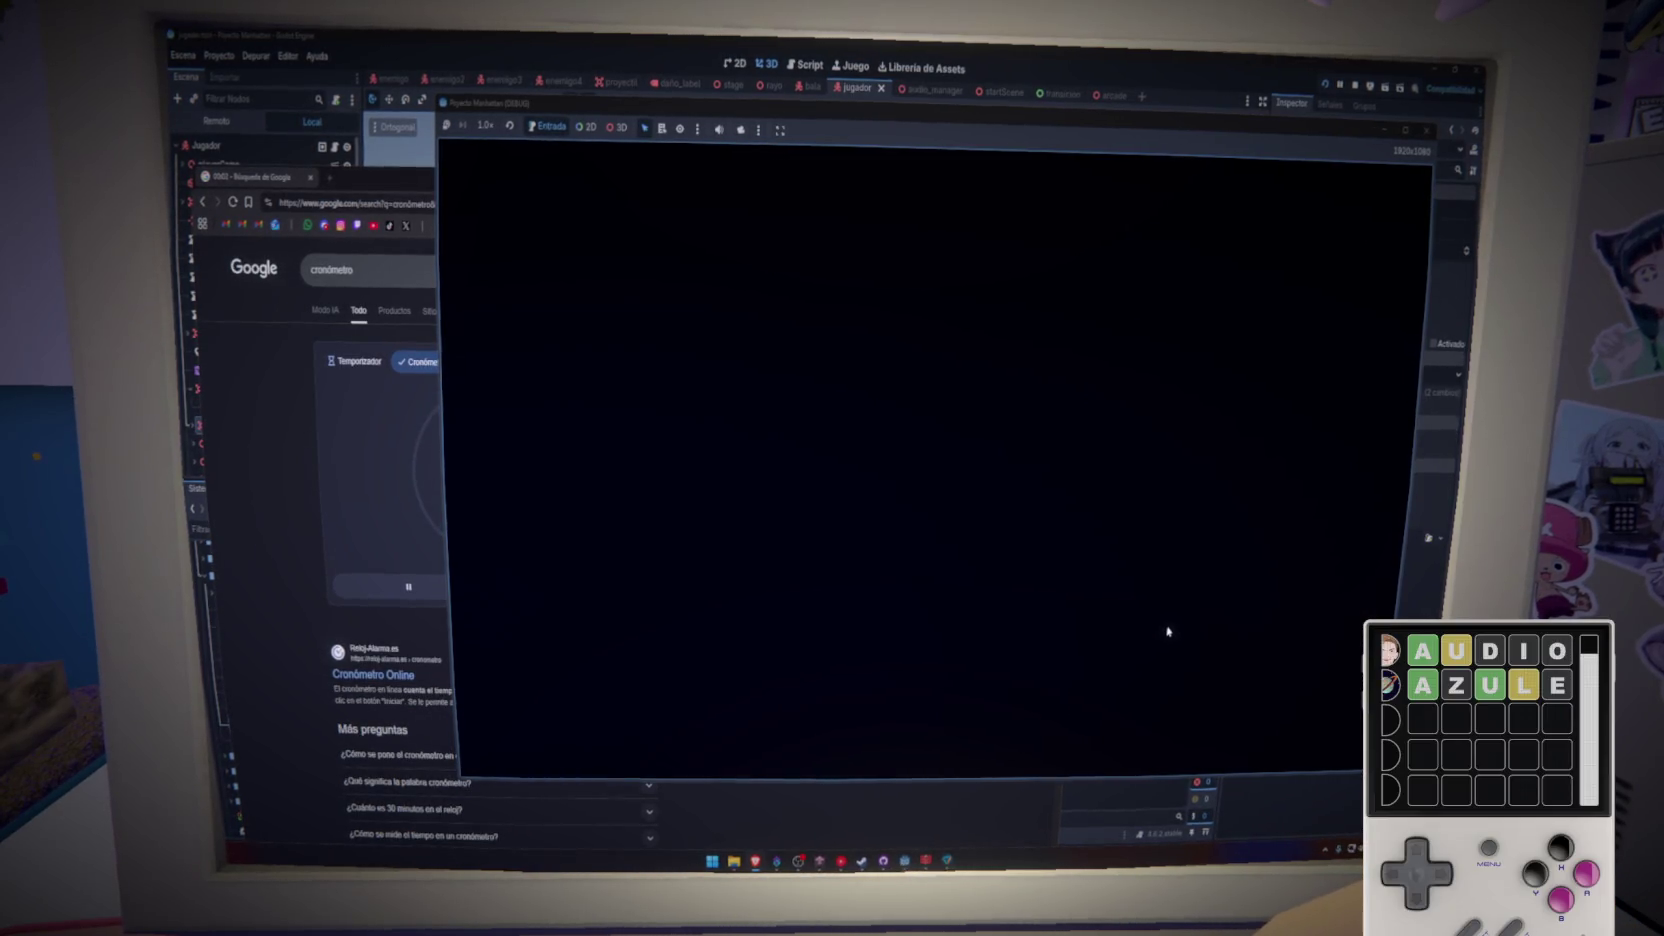
- Move the stopwatch window to the left and bring the game window back to play
{"action": "left_click_drag", "start_coordinate": [549, 183], "coordinate": [399, 180]}
{"action": "key", "text": "alt+Tab"}
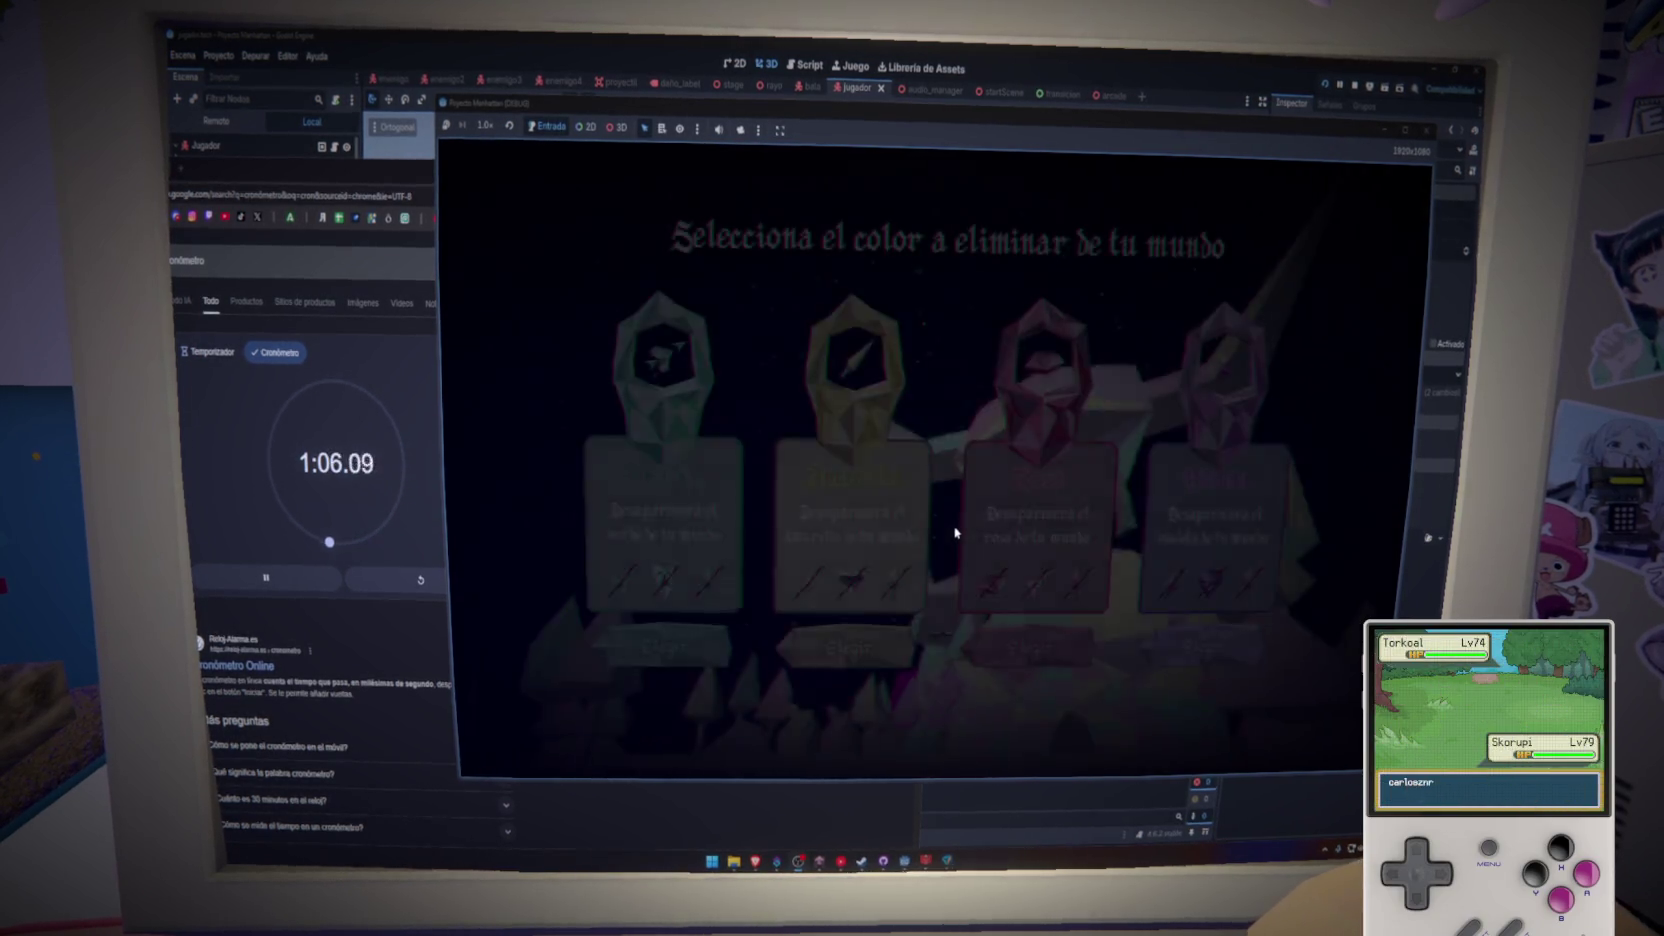
- Choose Amarillo to remove yellow from the world, then play on to the Verde/Rosa choice
{"action": "left_click", "coordinate": [845, 638]}
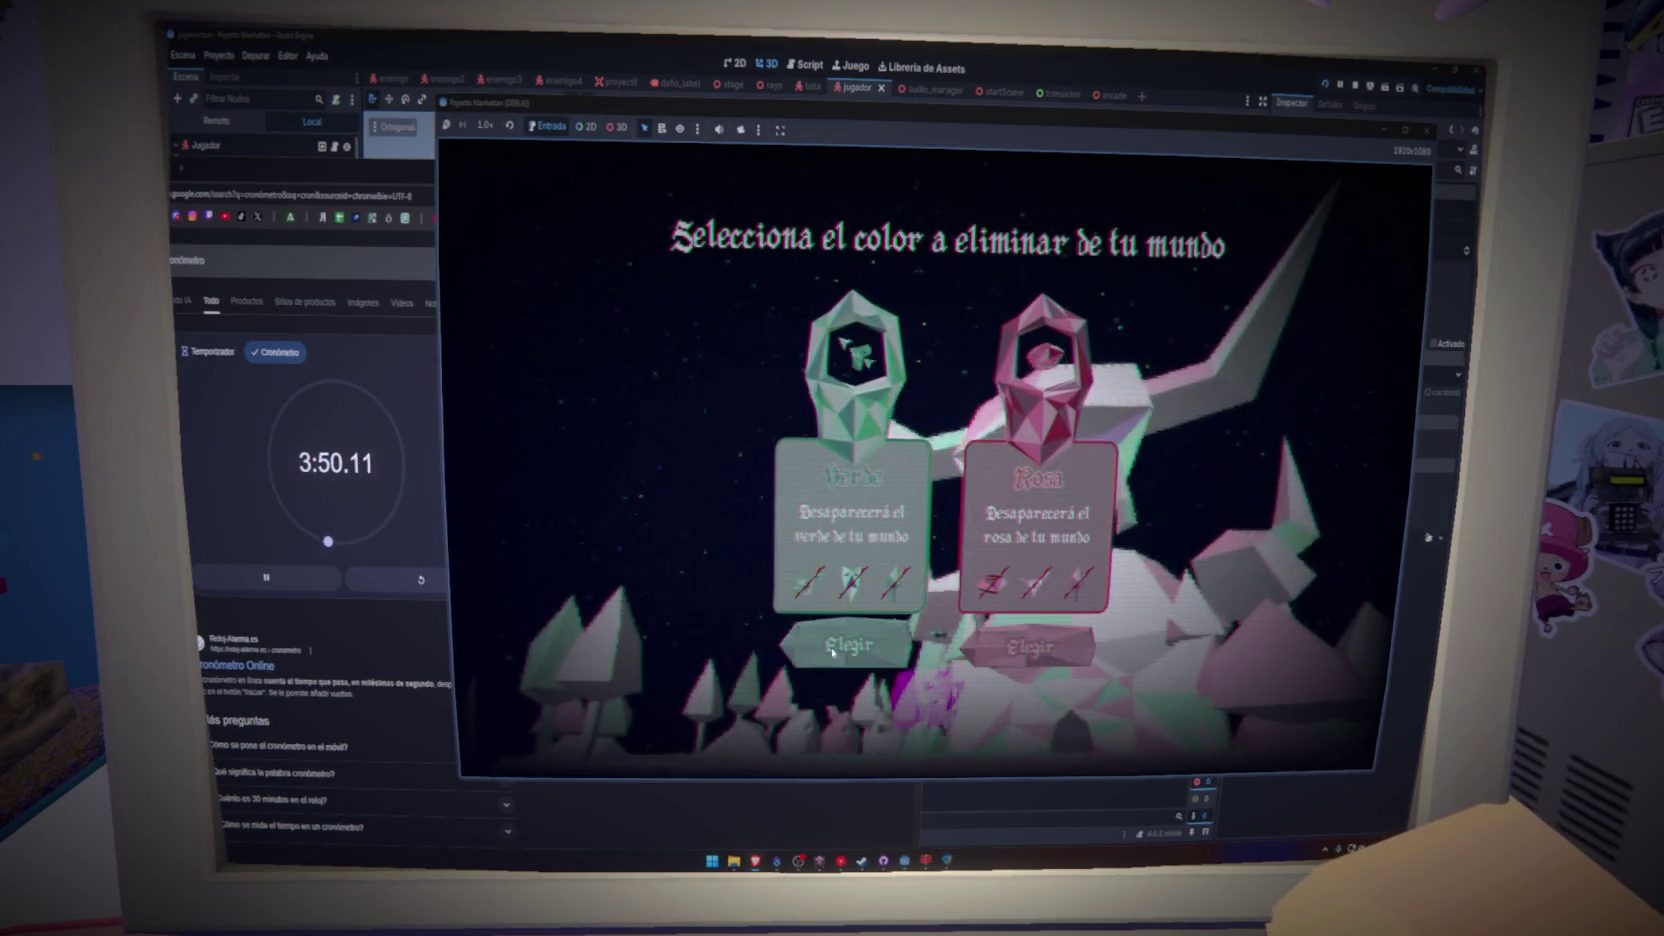
- Choose Verde to remove green, play through to the end, and stop the test run with F8
{"action": "left_click", "coordinate": [832, 648]}
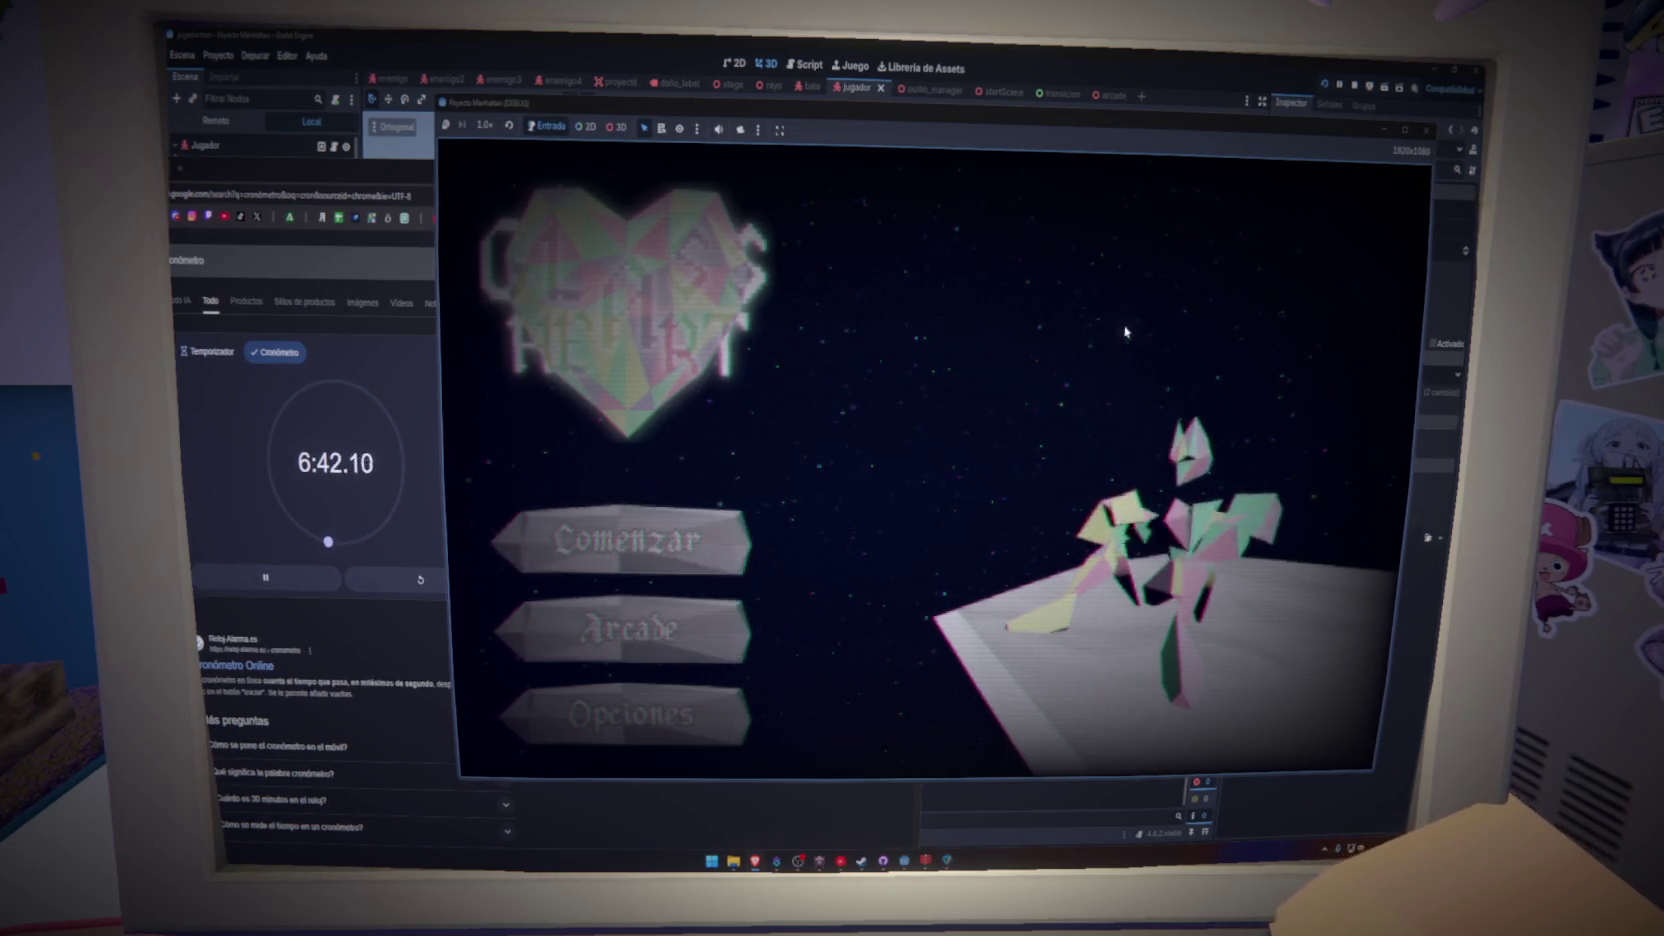
{"action": "key", "text": "F8"}
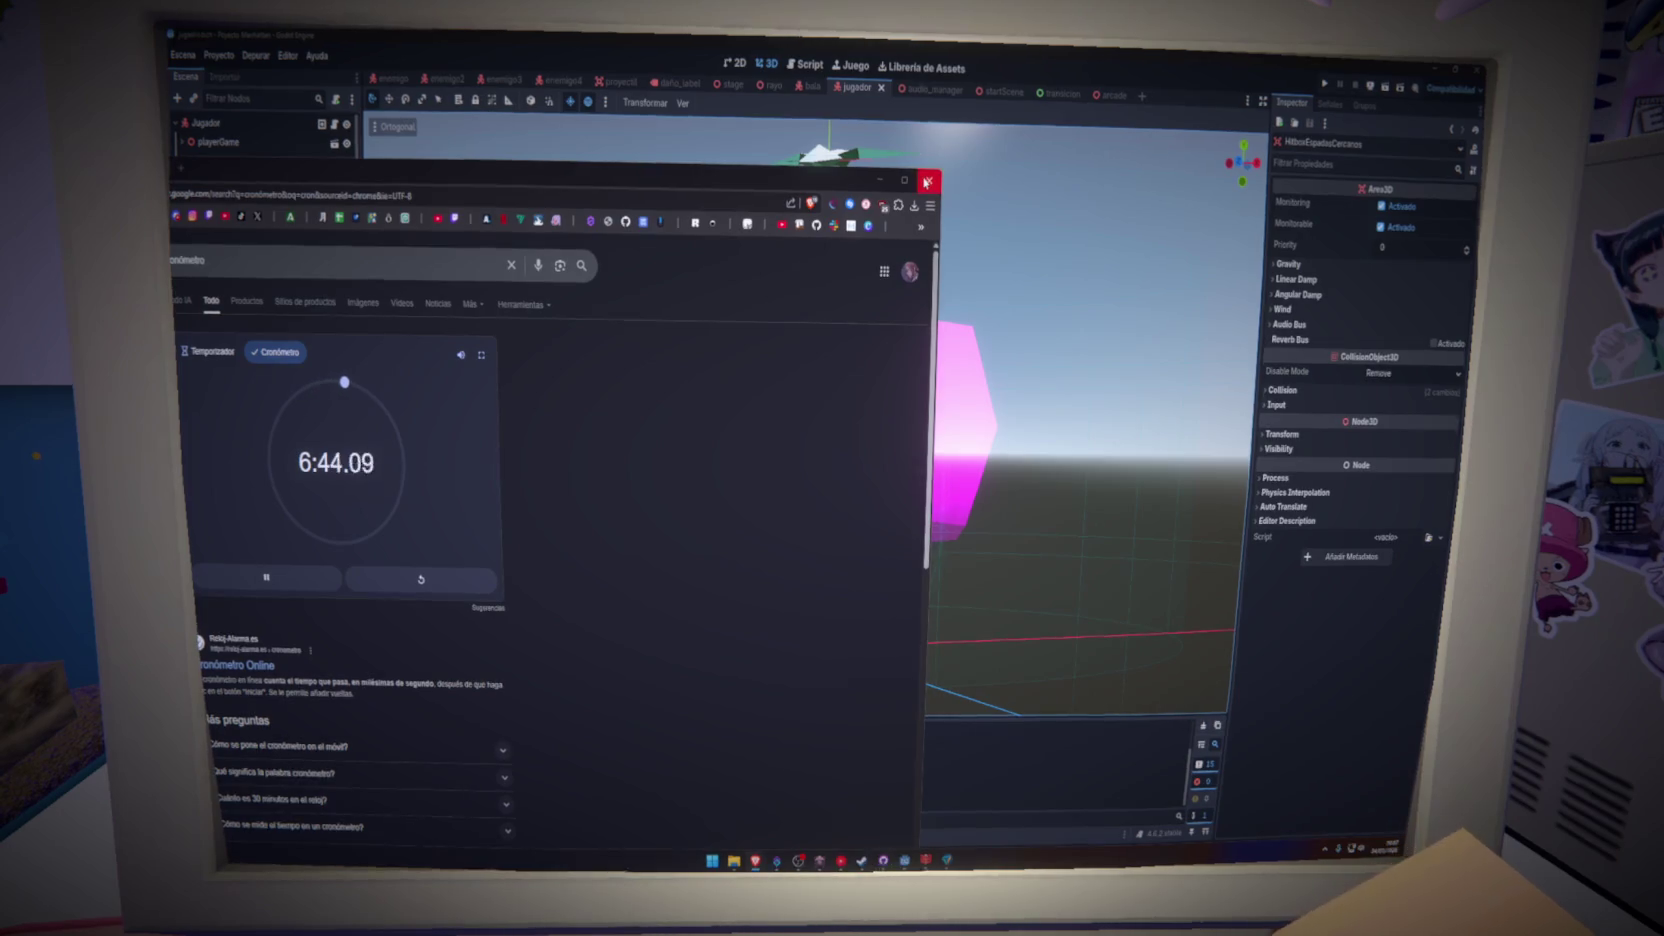
{"action": "left_click", "coordinate": [927, 181]}
{"action": "key", "text": "Return"}
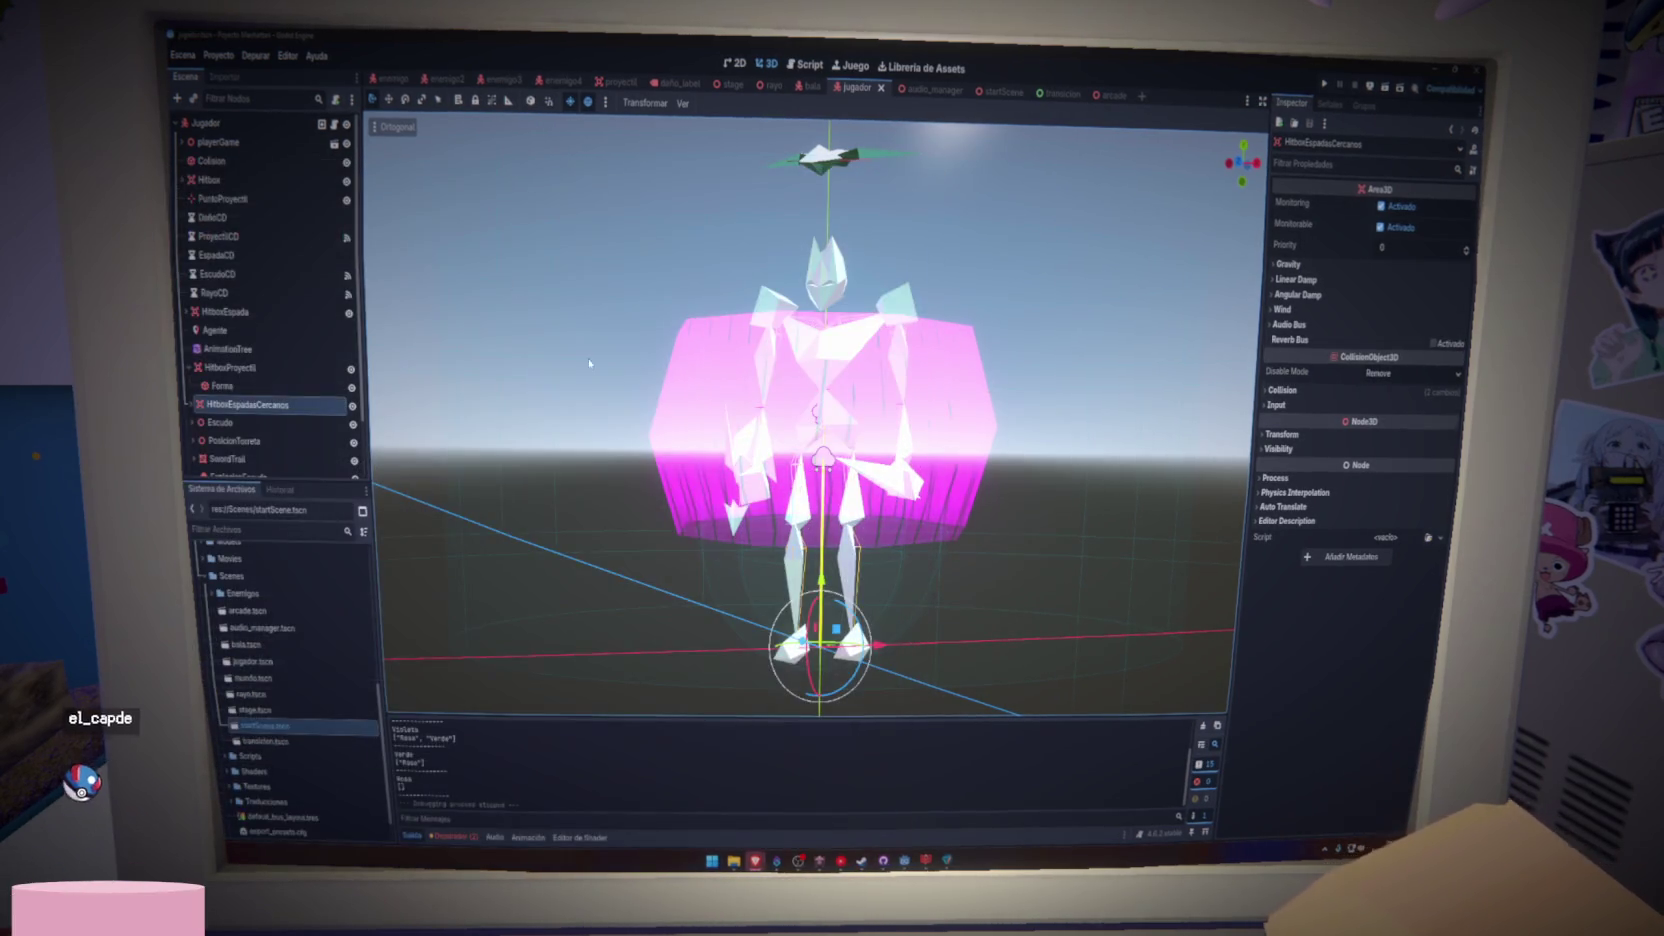
{"action": "left_click", "coordinate": [1070, 450]}
{"action": "scroll", "coordinate": [1035, 481], "scroll_direction": "down", "scroll_amount": 5}
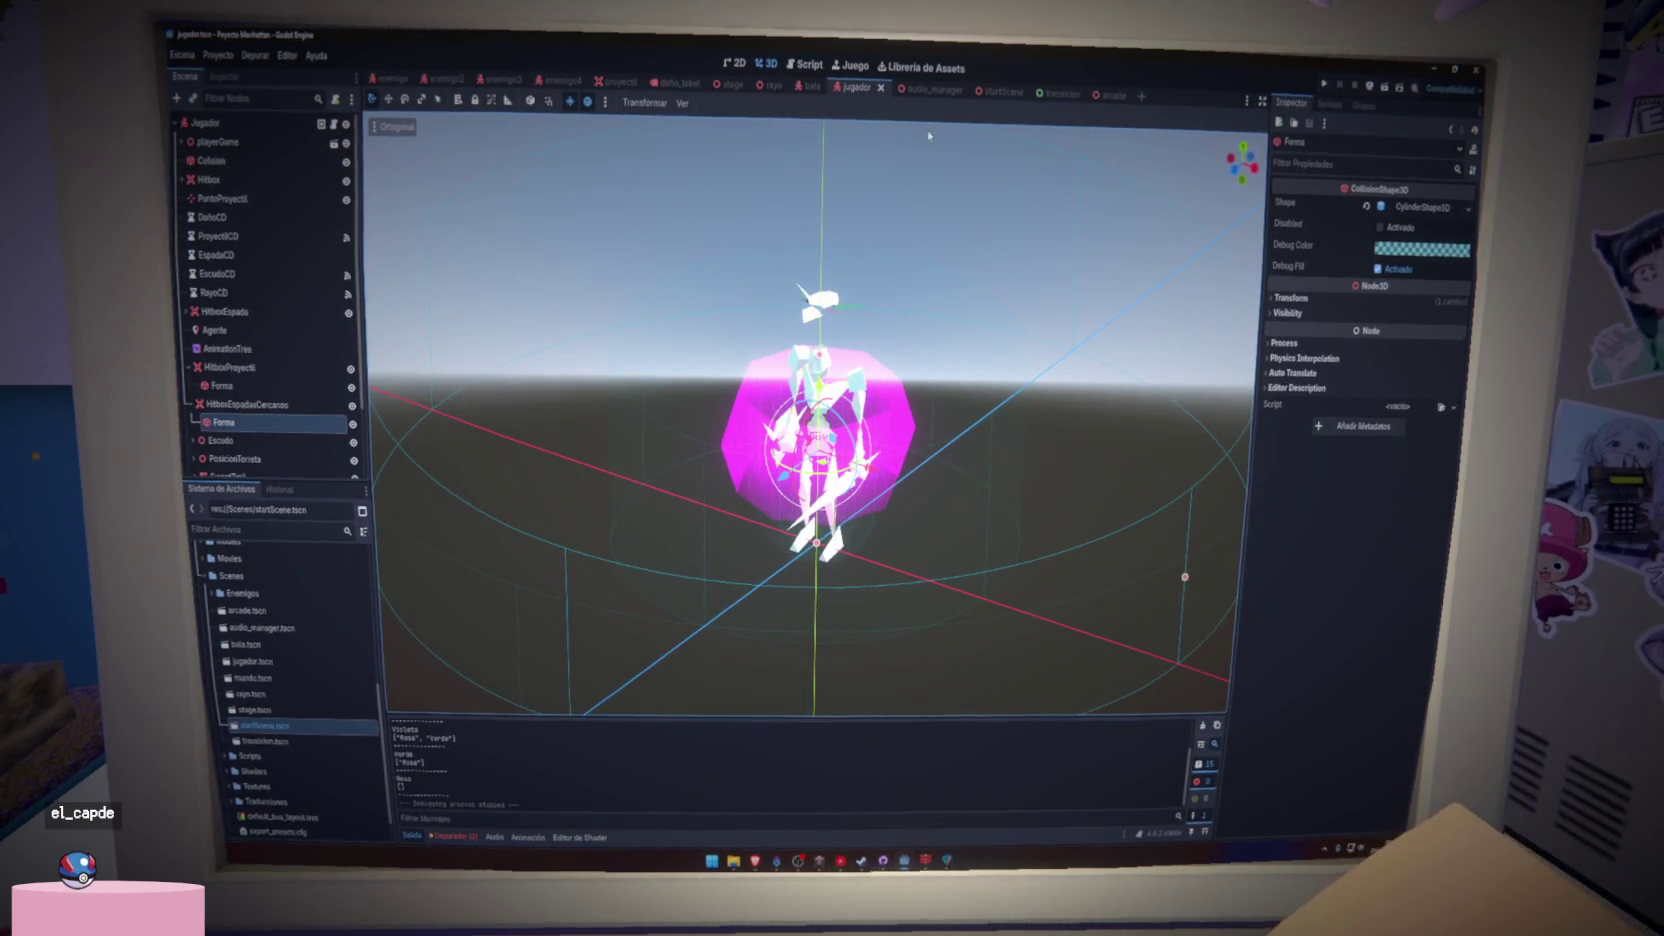
{"action": "key", "text": "ctrl+F3"}
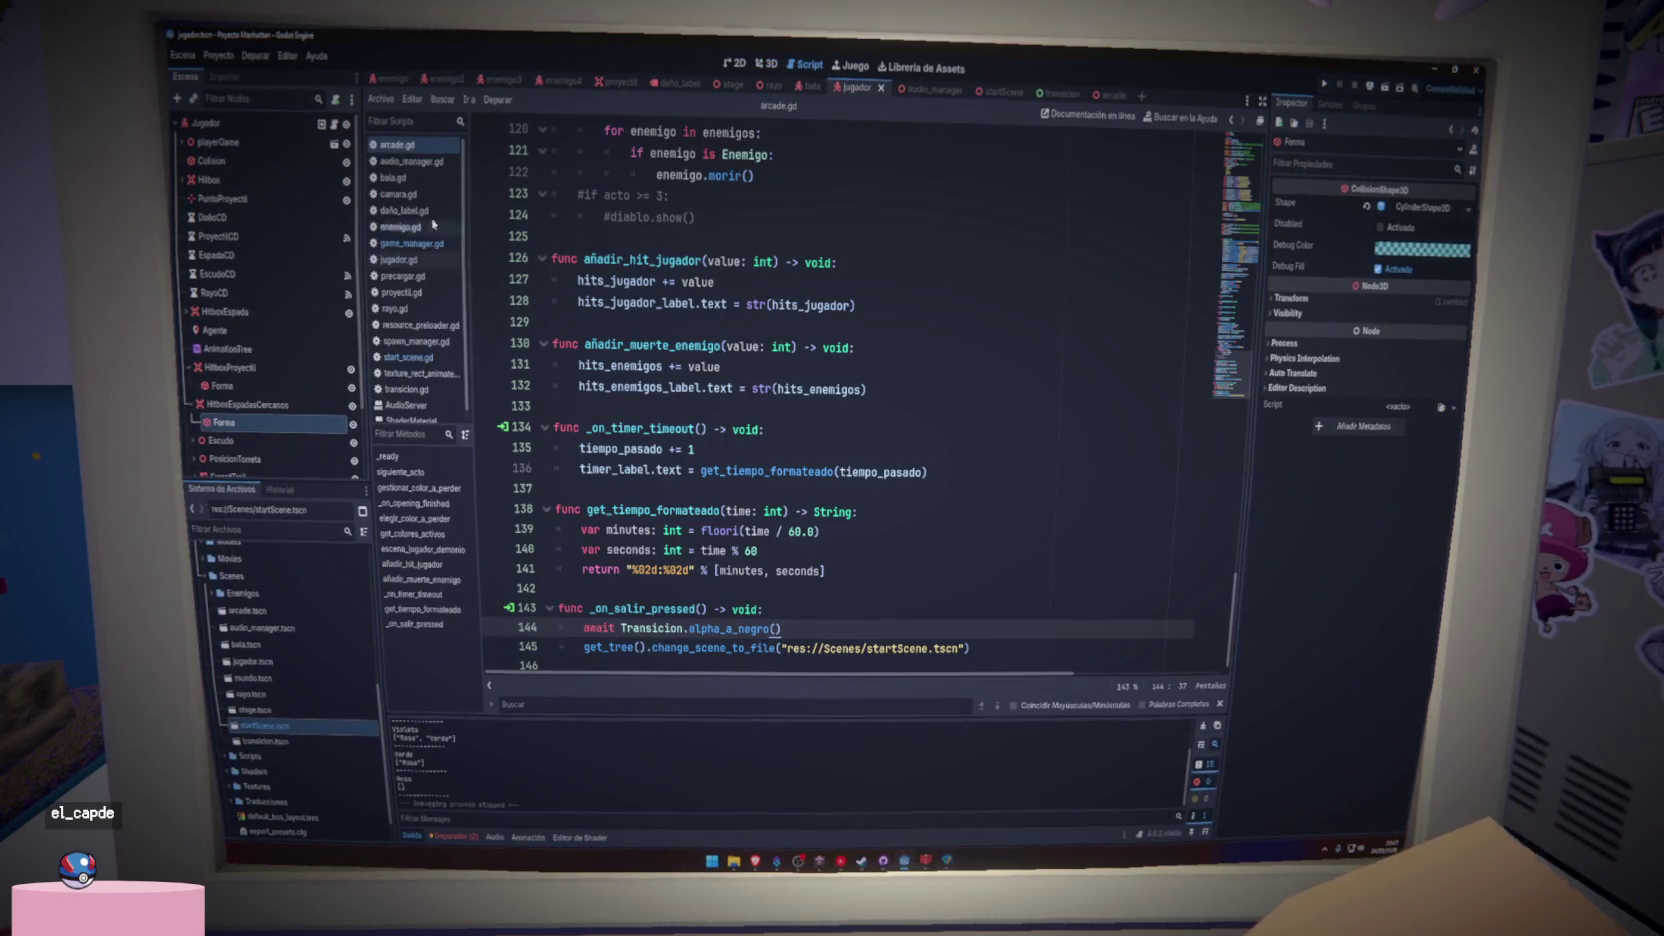
{"action": "scroll", "coordinate": [1236, 245], "scroll_direction": "up", "scroll_amount": 20}
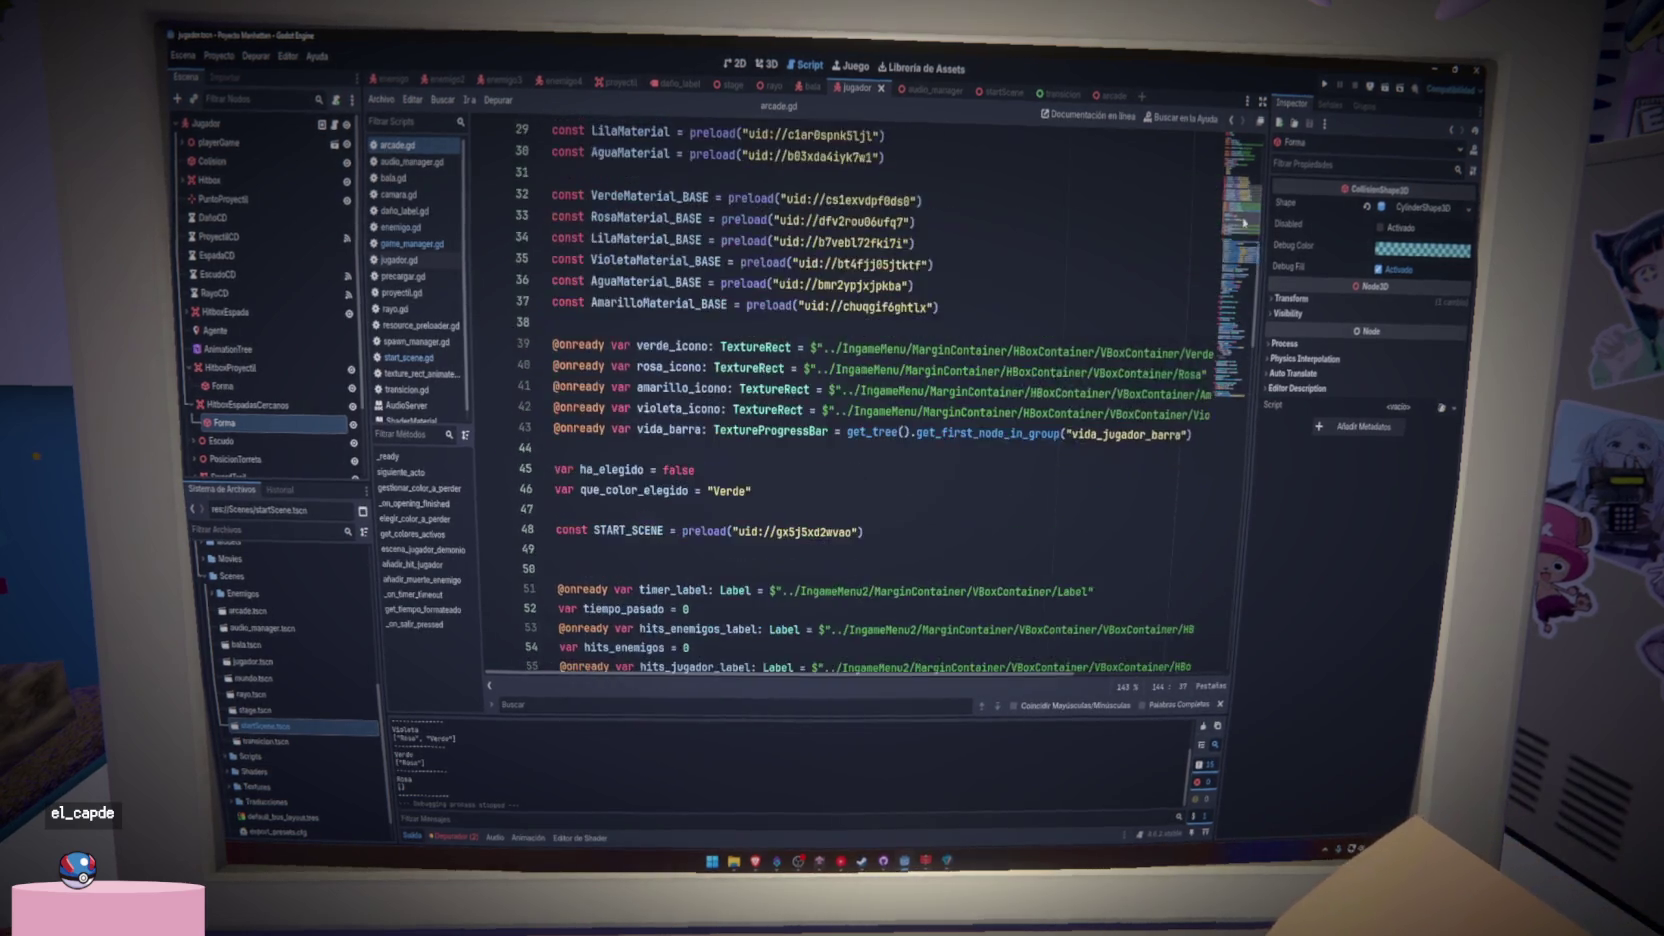
{"action": "mouse_move", "coordinate": [1236, 245]}
{"action": "left_mouse_down"}
{"action": "mouse_move", "coordinate": [1232, 362]}
{"action": "mouse_move", "coordinate": [1228, 246]}
{"action": "left_mouse_up"}
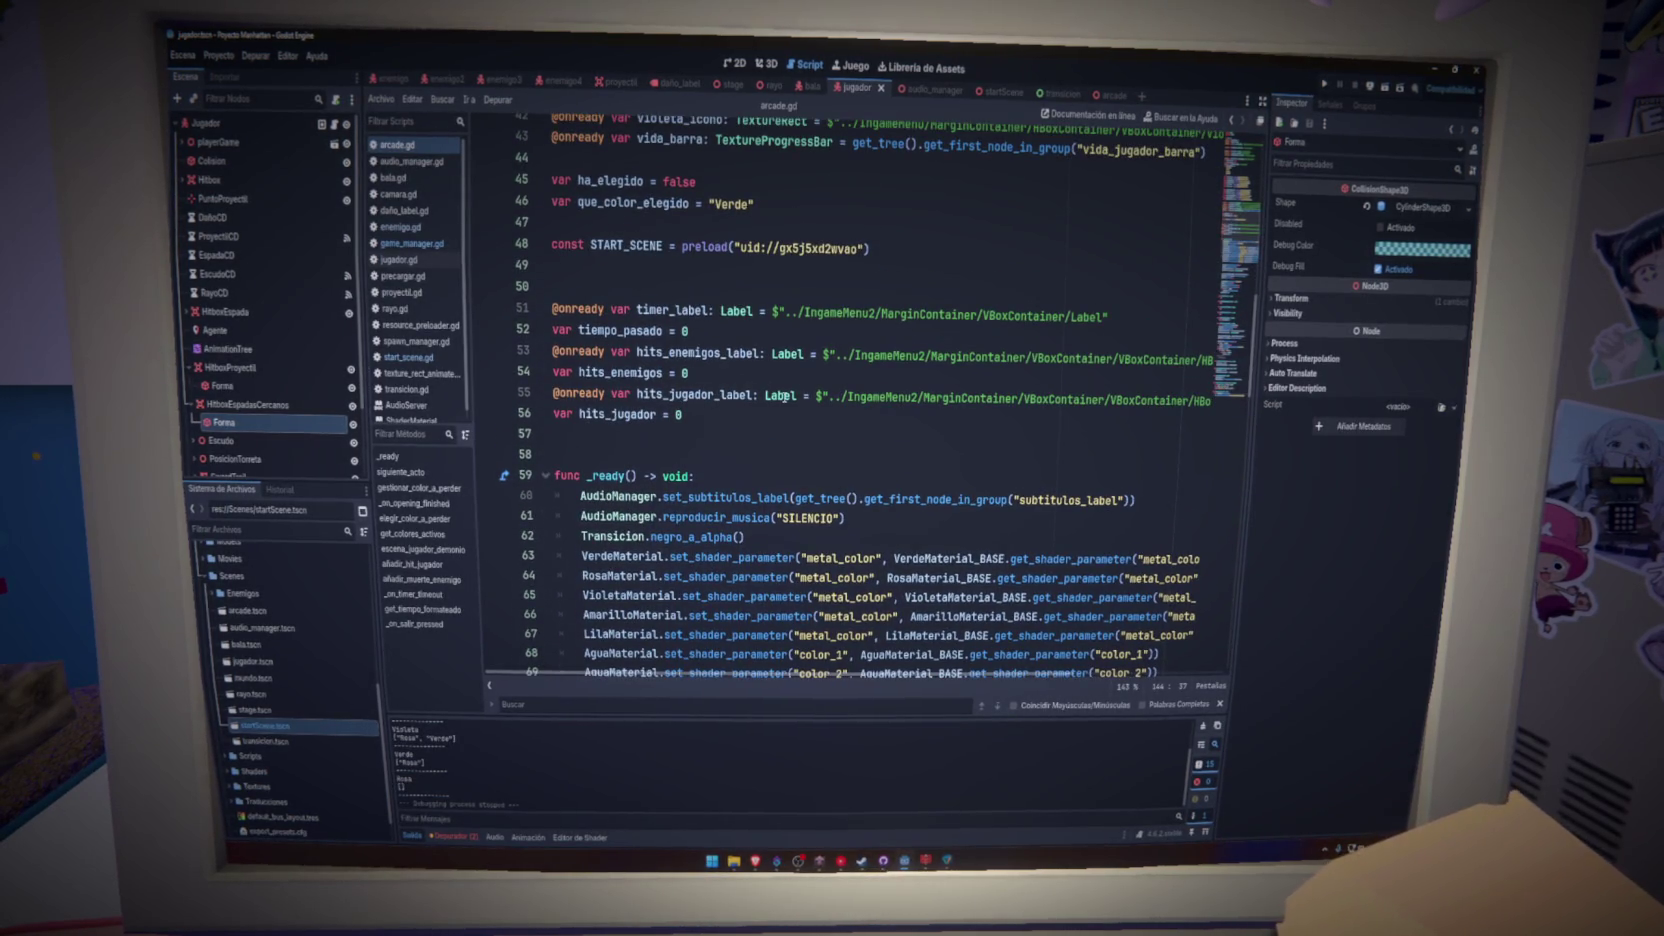
{"action": "mouse_move", "coordinate": [785, 397]}
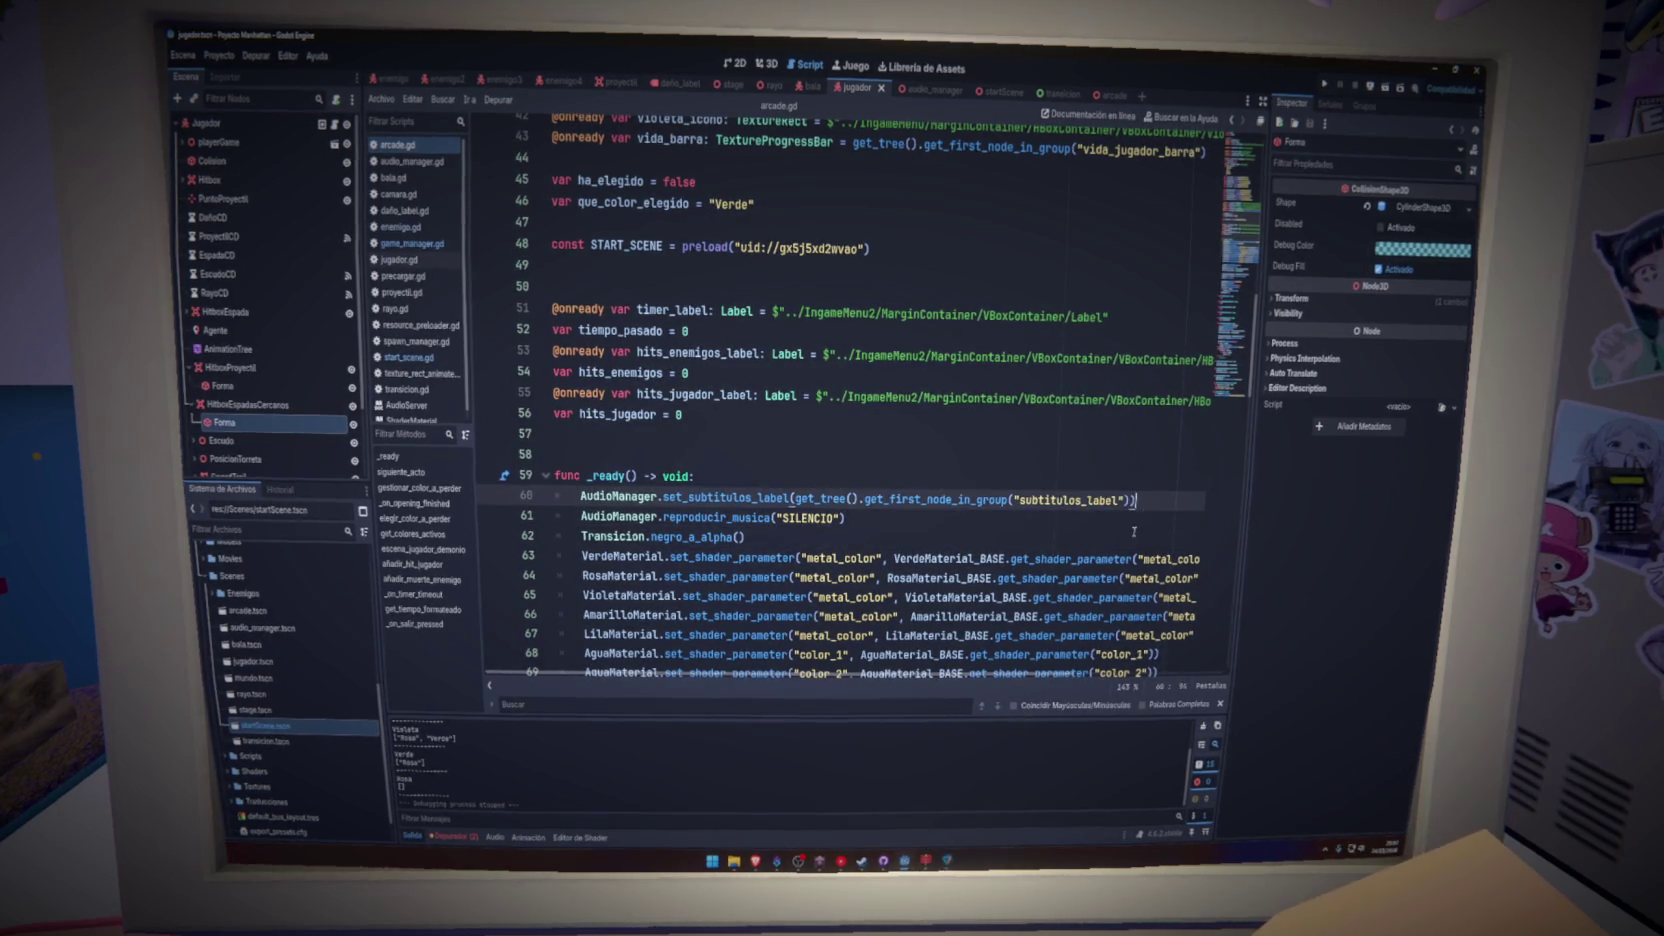
{"action": "key", "text": "Down"}
{"action": "key", "text": "Up"}
{"action": "key", "text": "Up"}
{"action": "key", "text": "Up"}
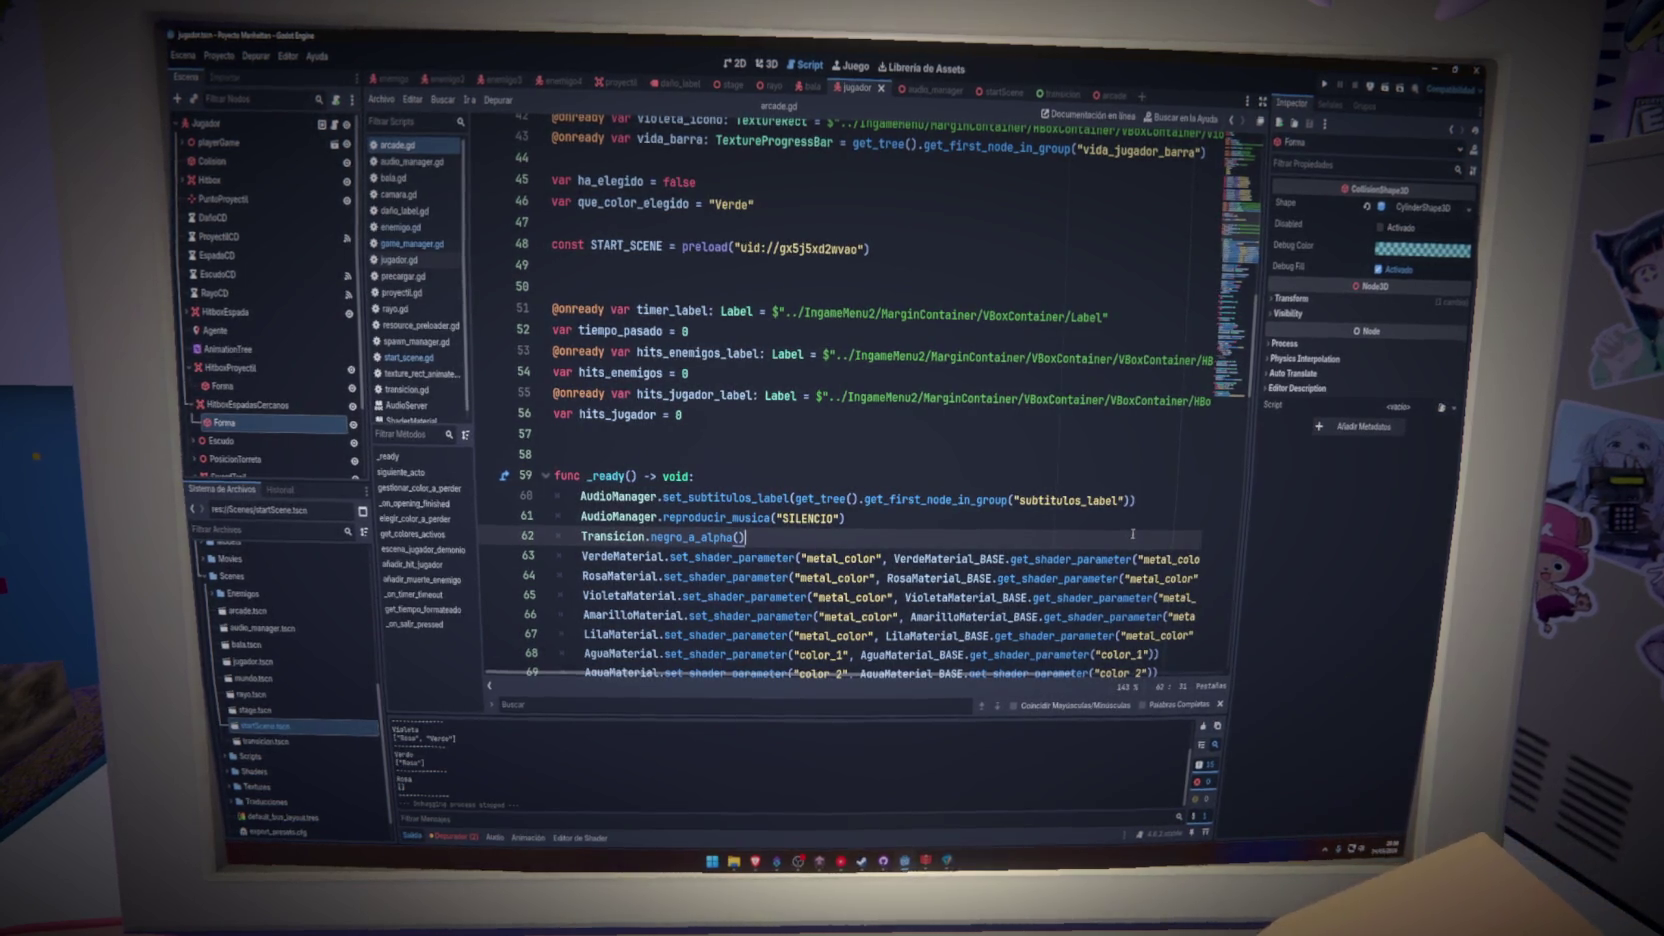
{"action": "scroll", "coordinate": [986, 538], "scroll_direction": "down", "scroll_amount": 3}
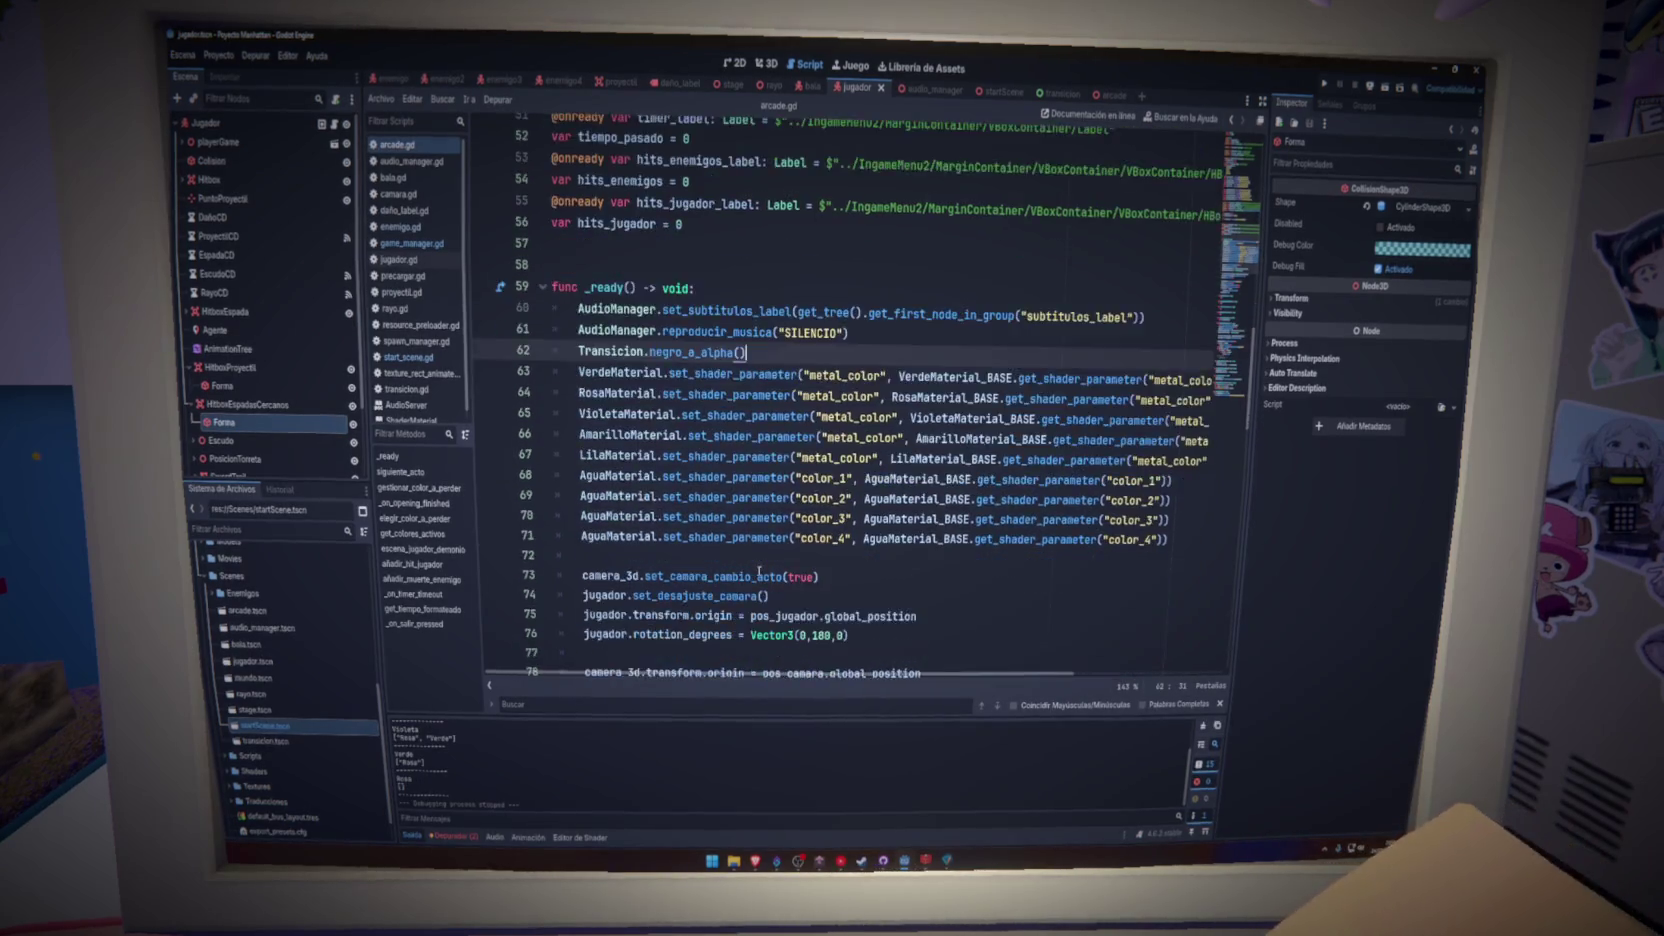
{"action": "scroll", "coordinate": [734, 548], "scroll_direction": "up", "scroll_amount": 5}
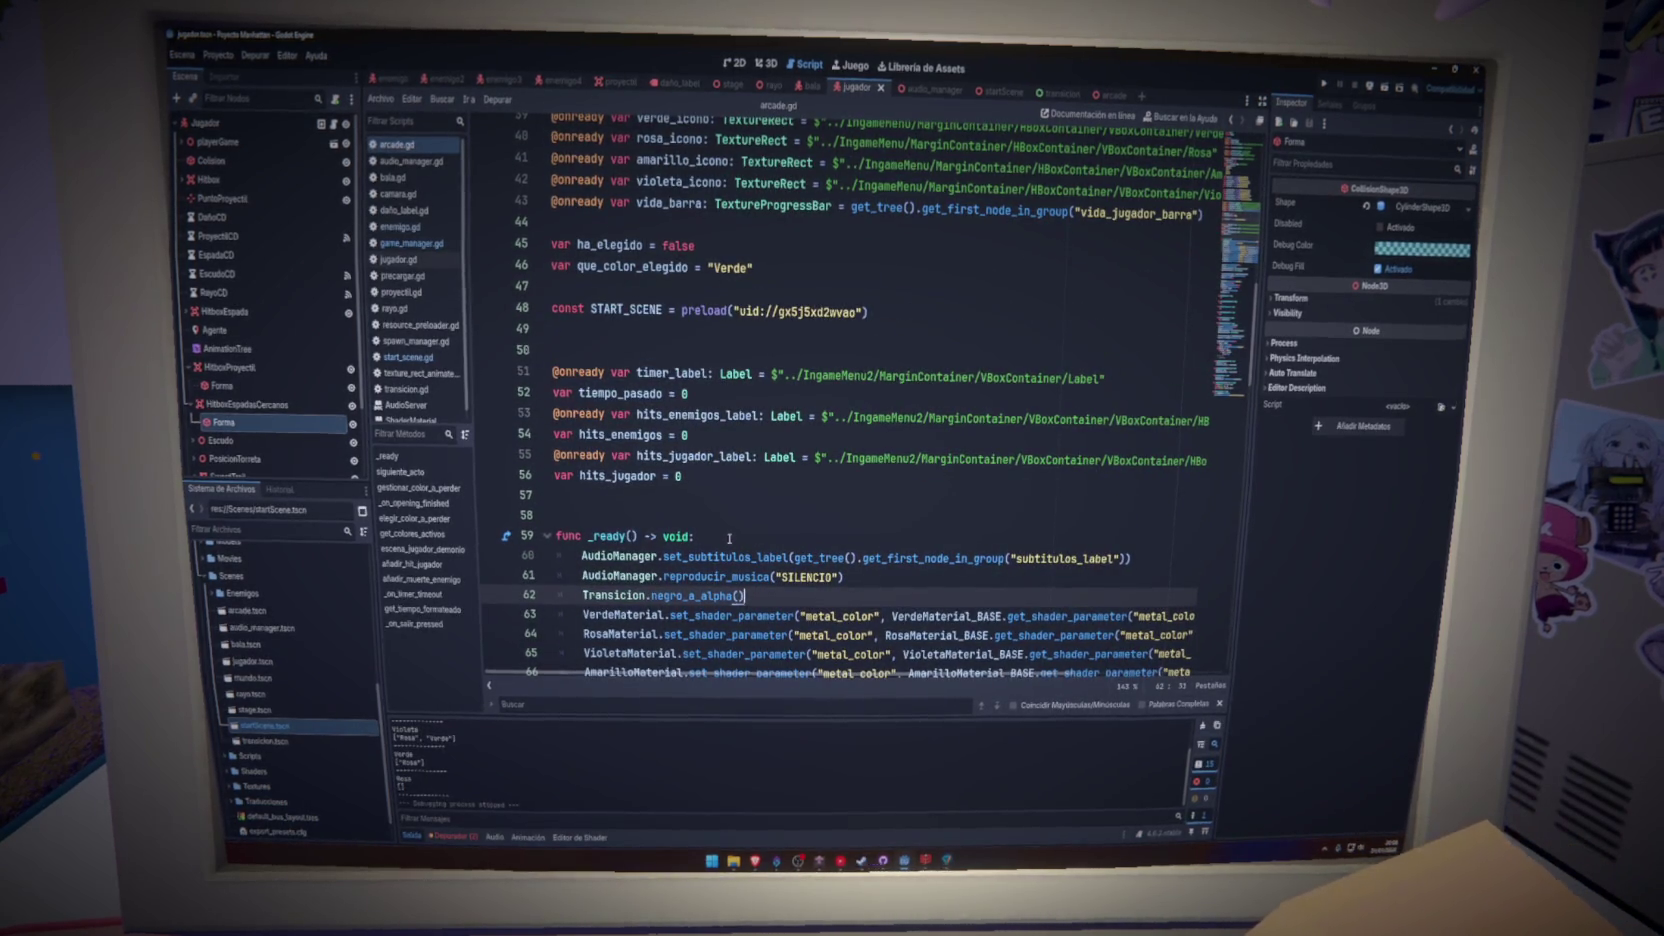
{"action": "scroll", "coordinate": [1215, 419], "scroll_direction": "down", "scroll_amount": 20}
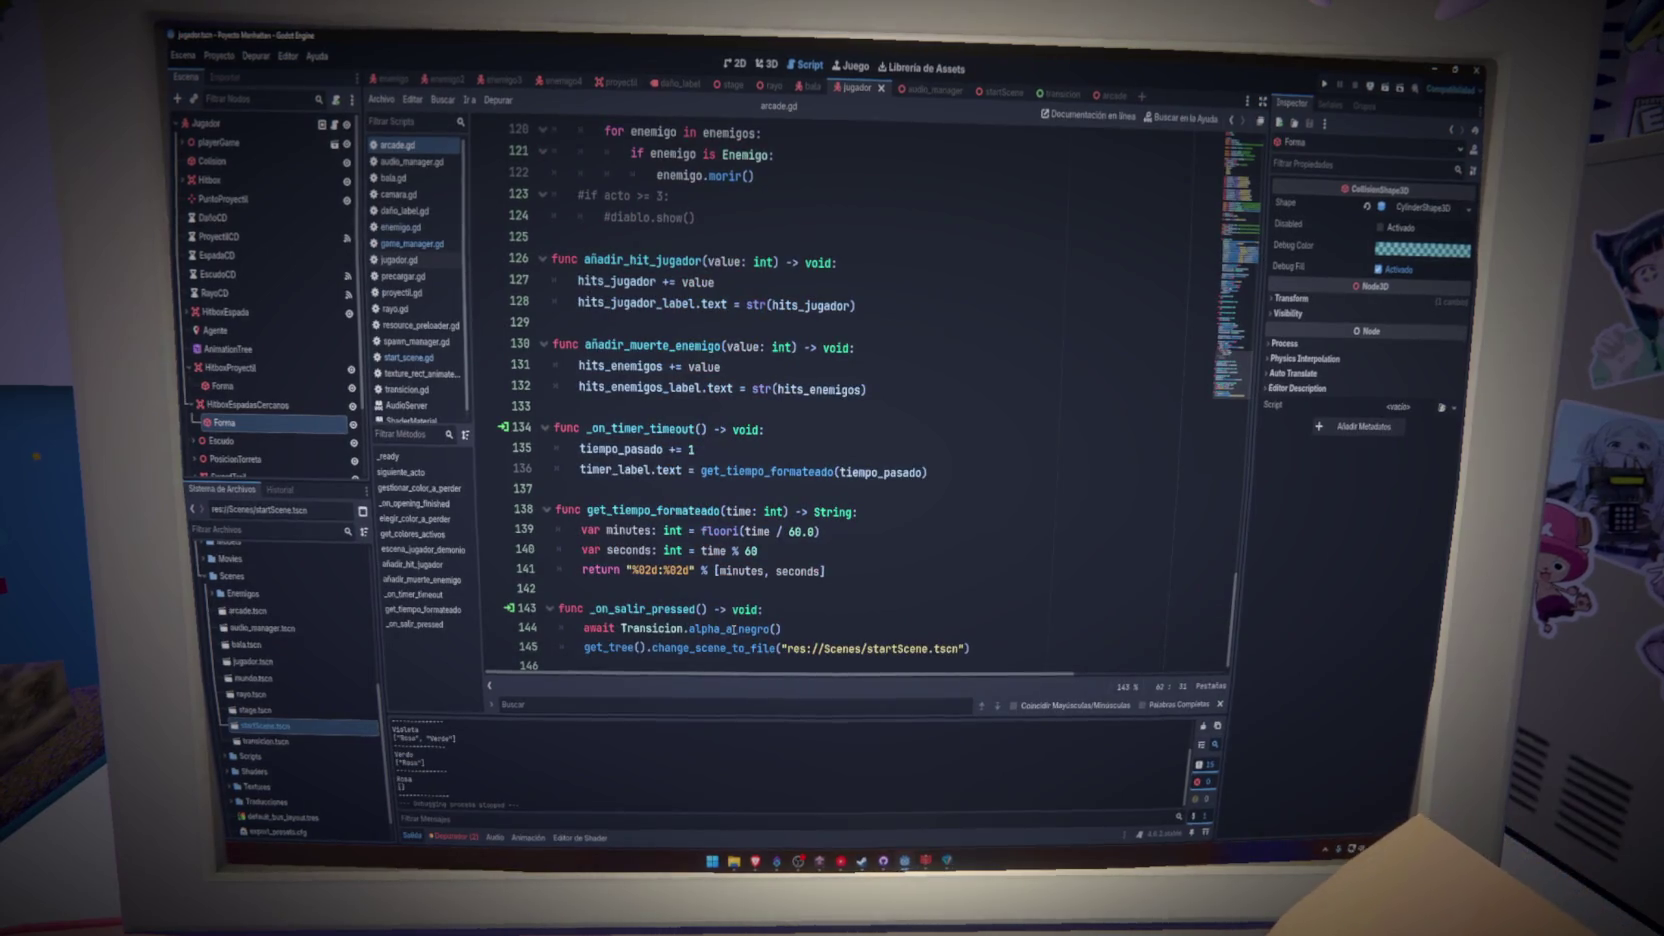
- Add a func elegir_dos_habilidades() -> void: header at the end of arcade.gd
{"action": "left_click", "coordinate": [665, 665]}
{"action": "key", "text": "Return"}
{"action": "key", "text": "Return"}
{"action": "type", "text": "func elegir_2_habi"}
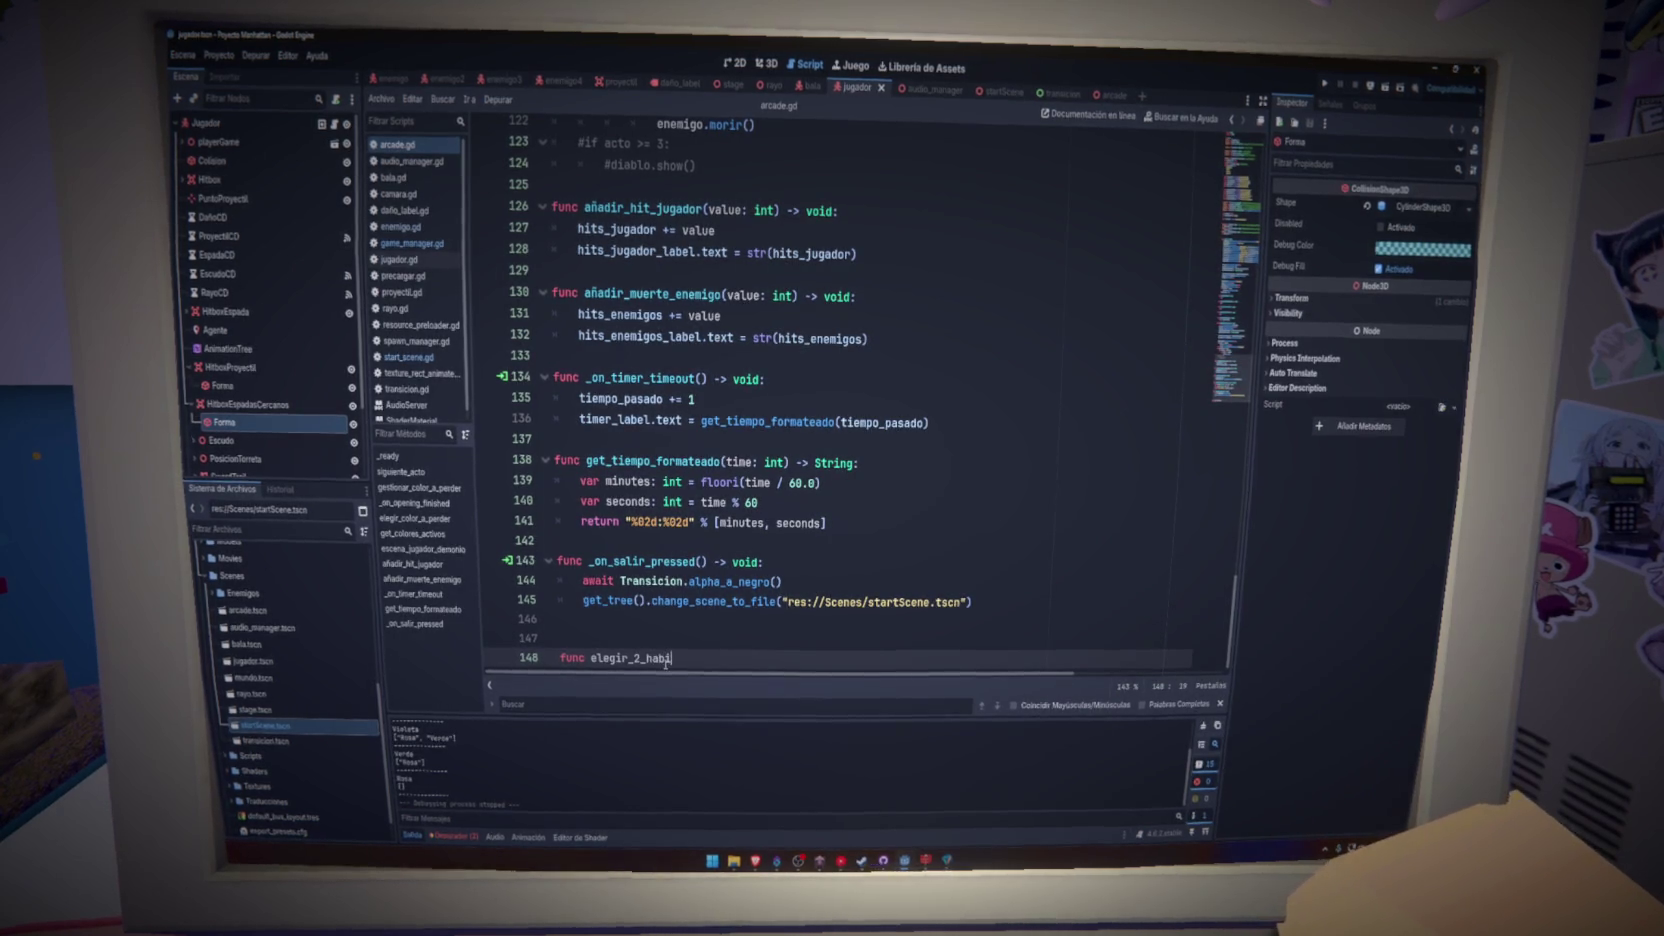
{"action": "type", "text": "lida"}
{"action": "key", "text": "Left"}
{"action": "key", "text": "Left"}
{"action": "key", "text": "Left"}
{"action": "key", "text": "BackSpace"}
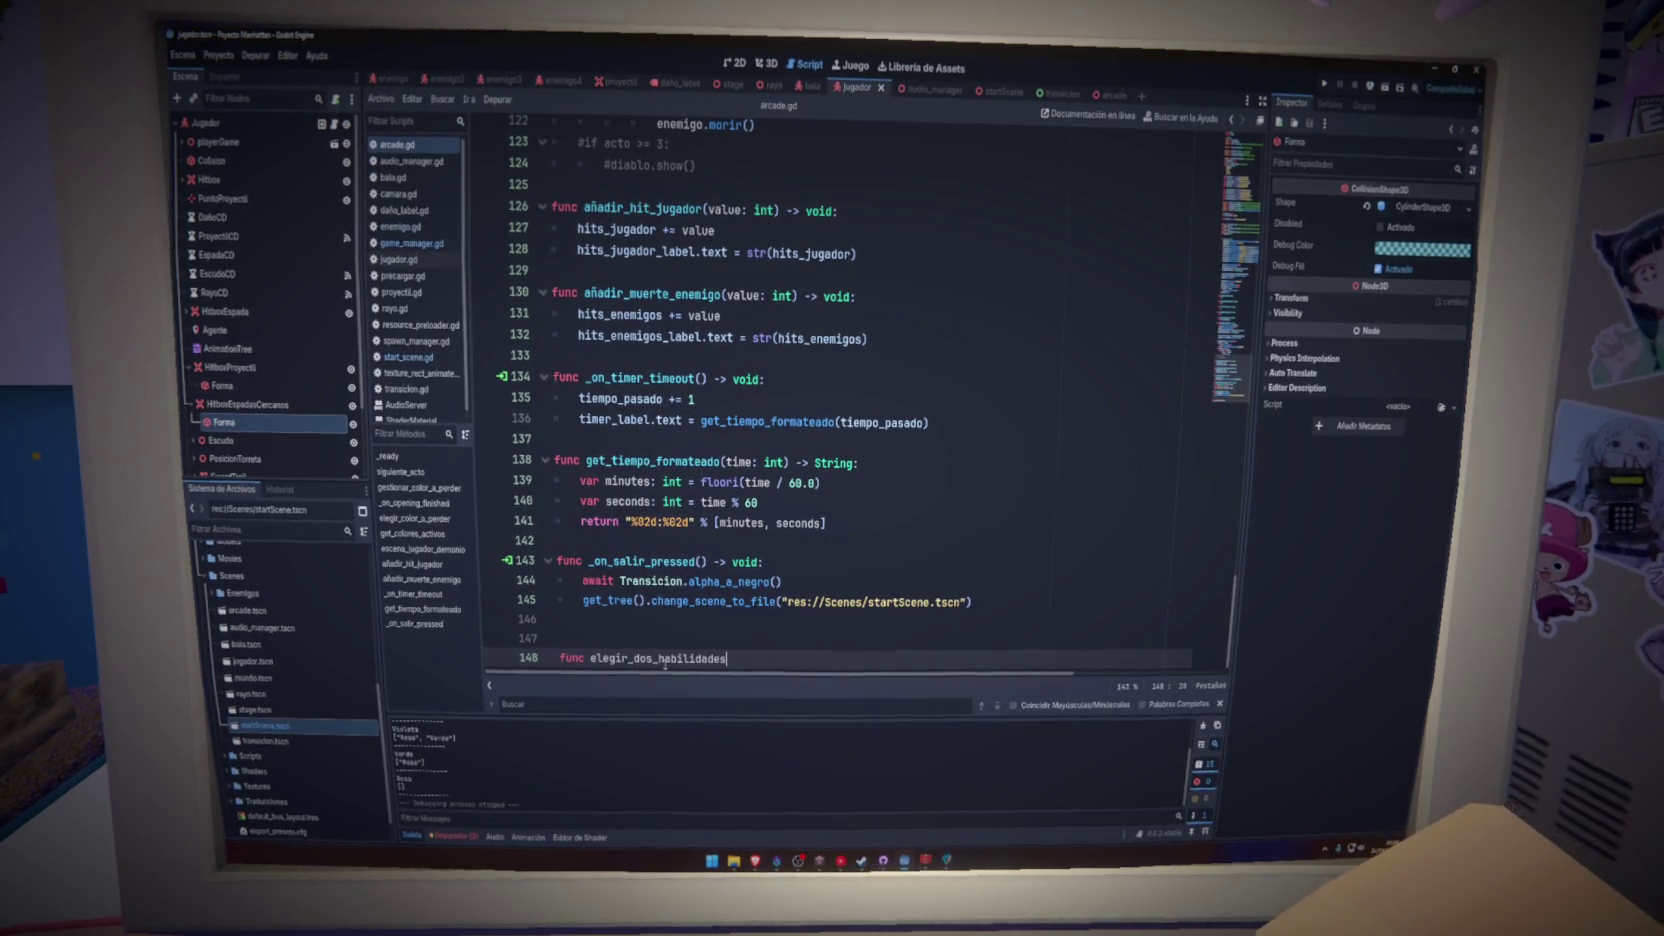
{"action": "type", "text": "() -> voi"}
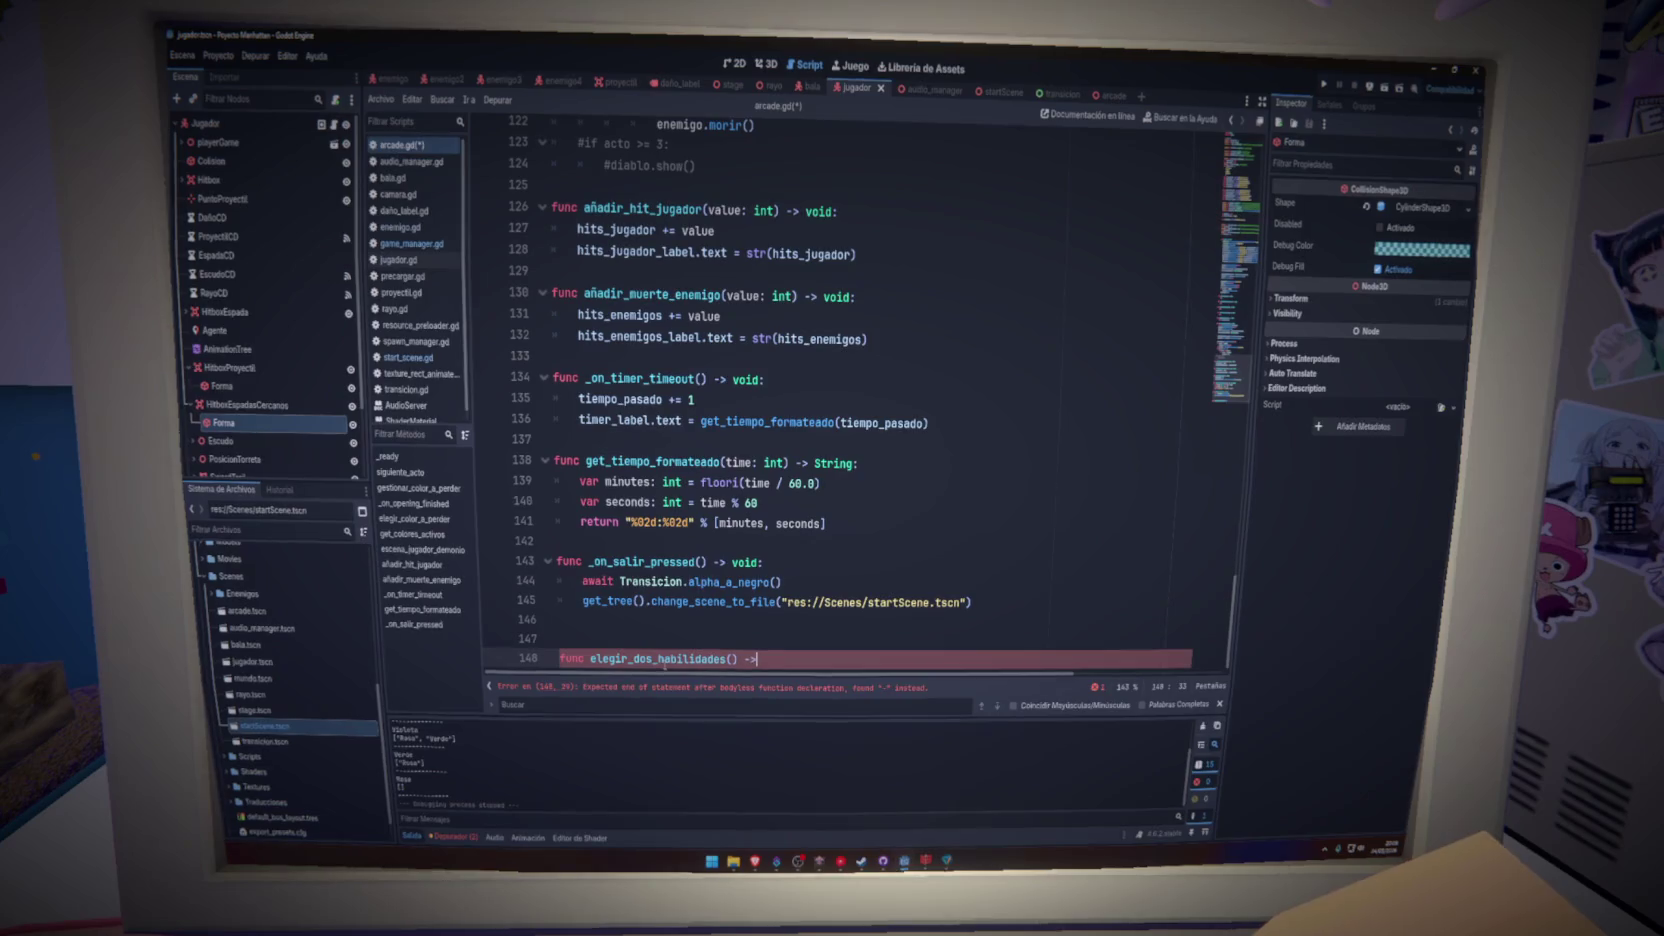
{"action": "type", "text": "d:"}
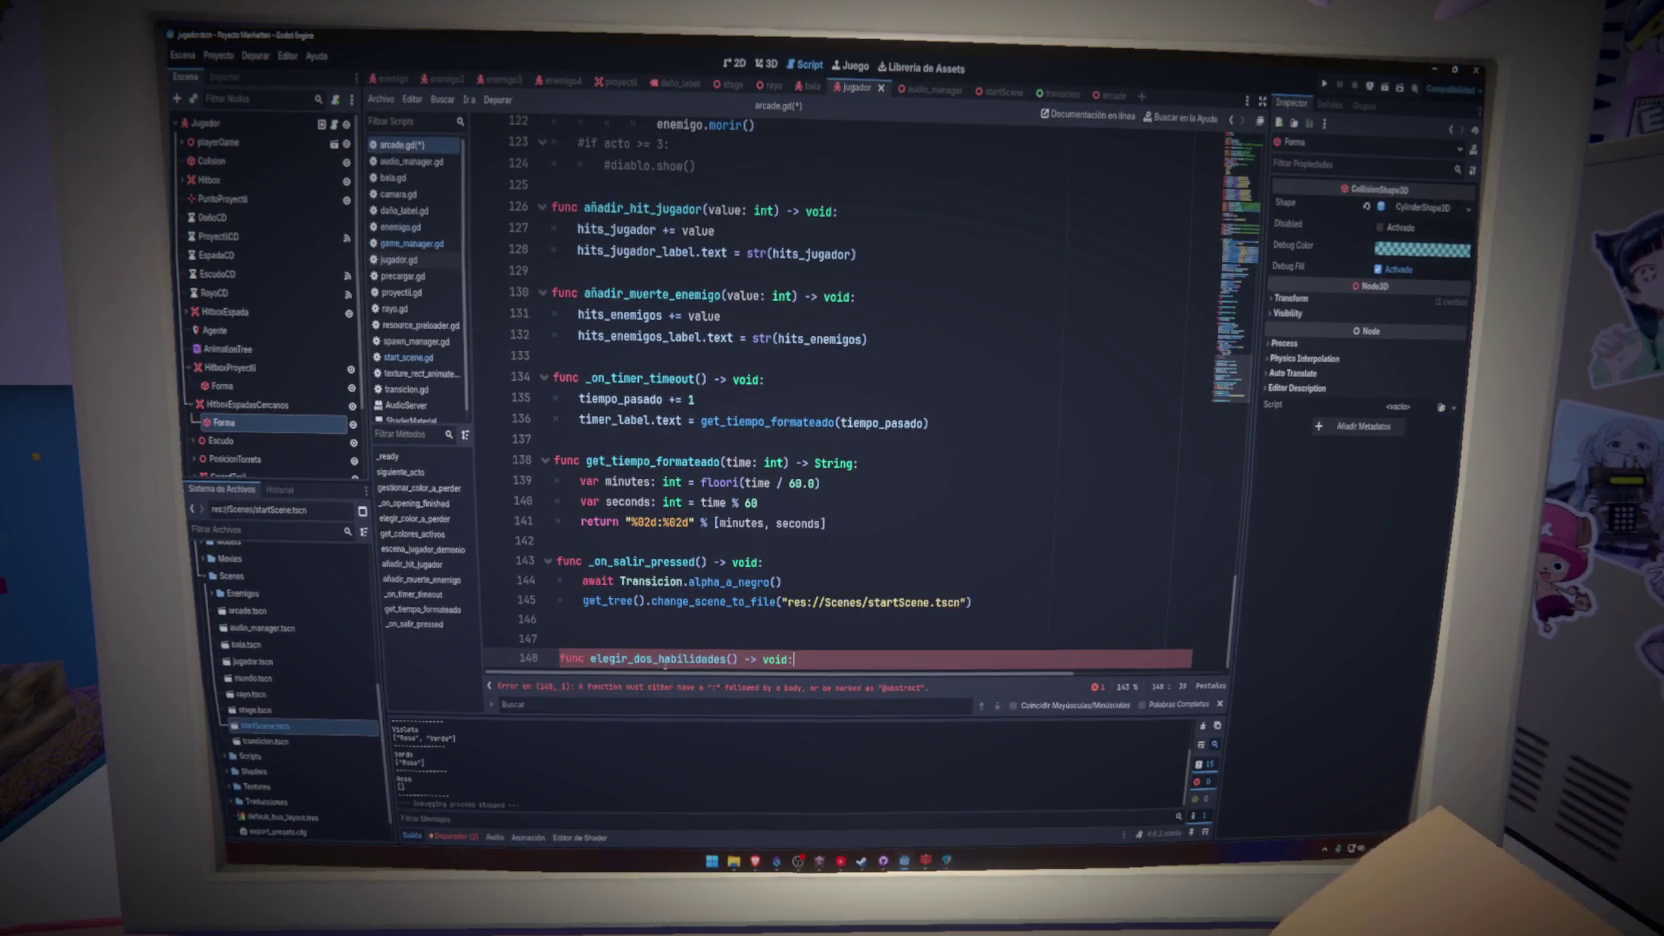
{"action": "key", "text": "Return"}
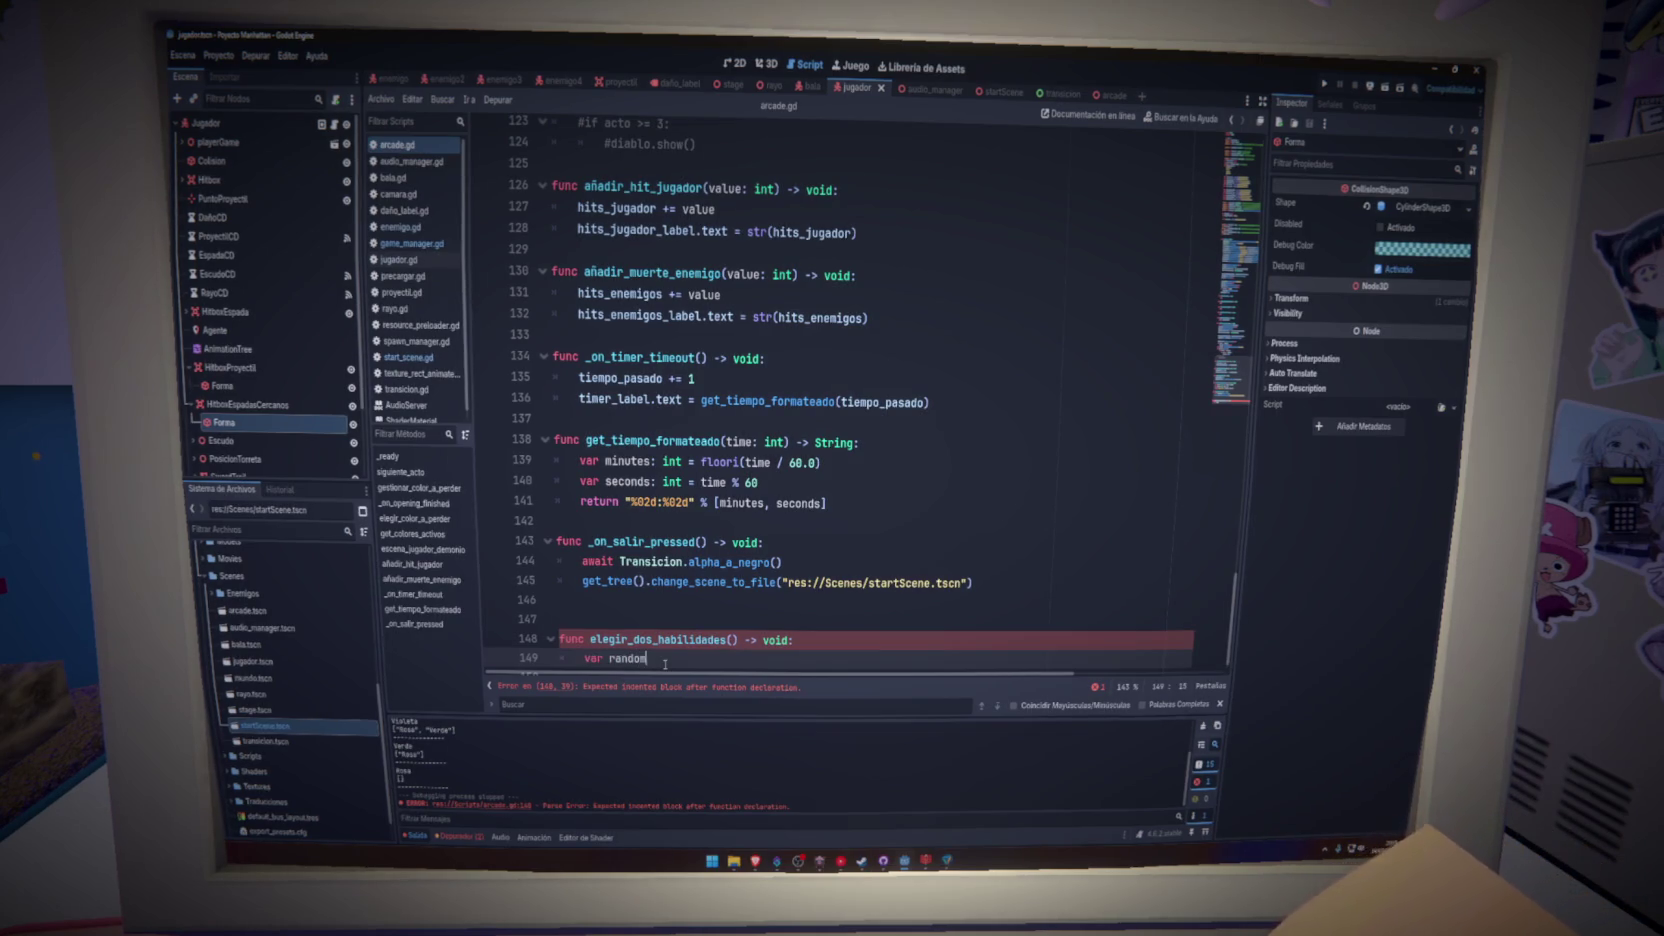
- Write var random = randi_range(0,4) as its first line and save the script
{"action": "type", "text": "va"}
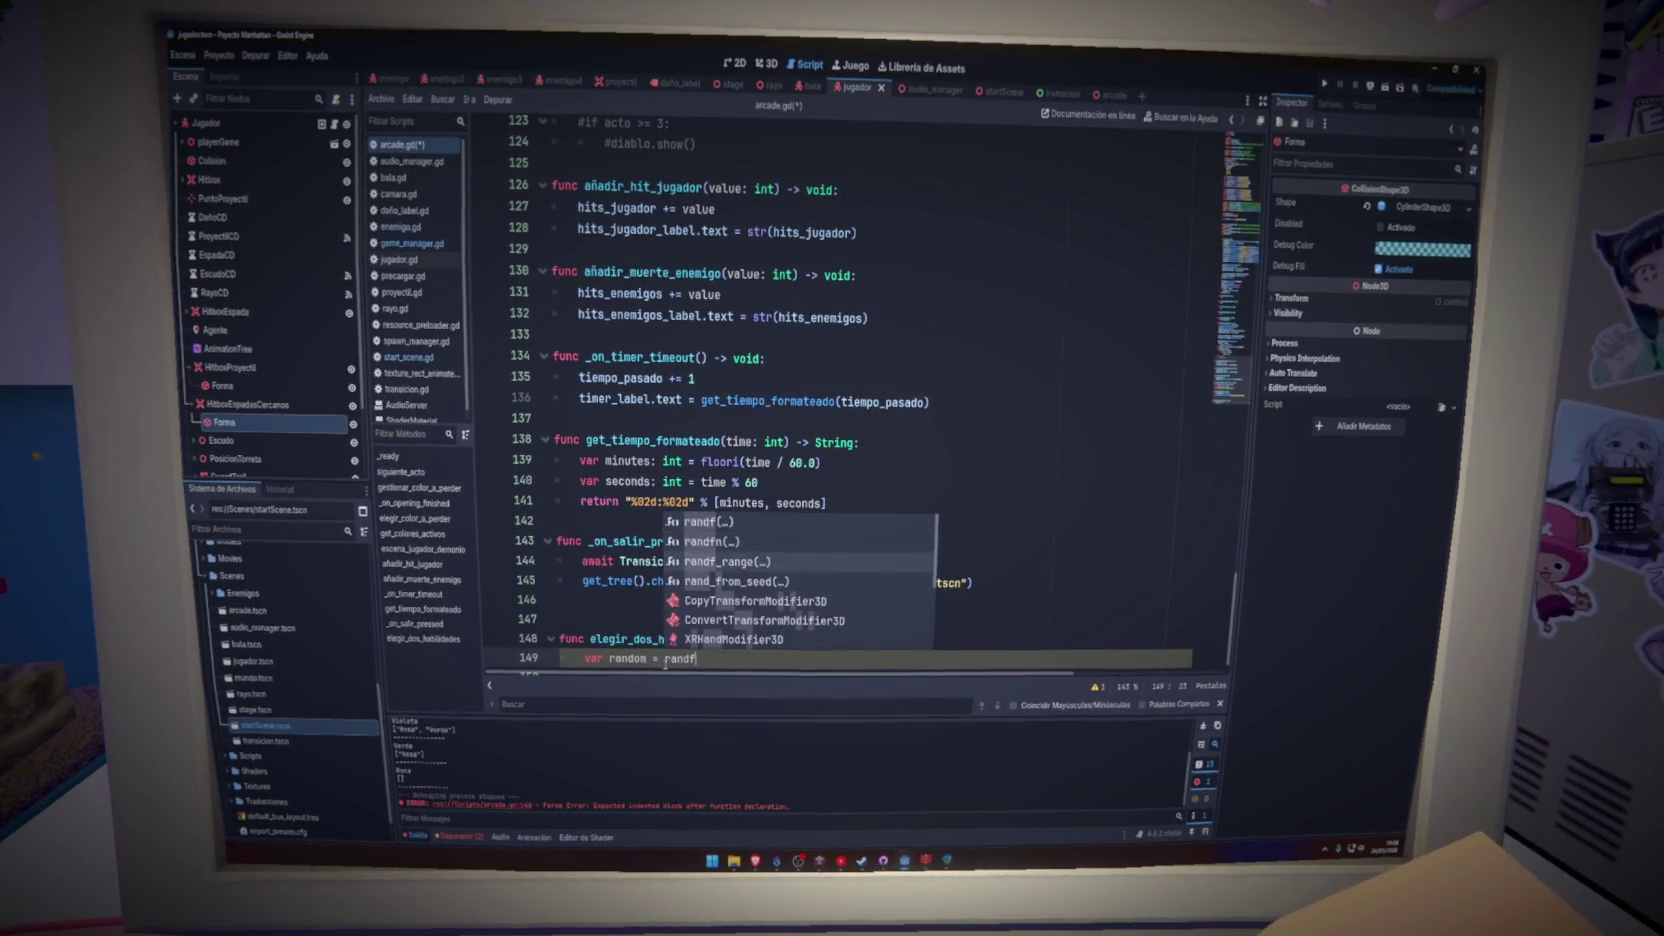
{"action": "key", "text": "Return"}
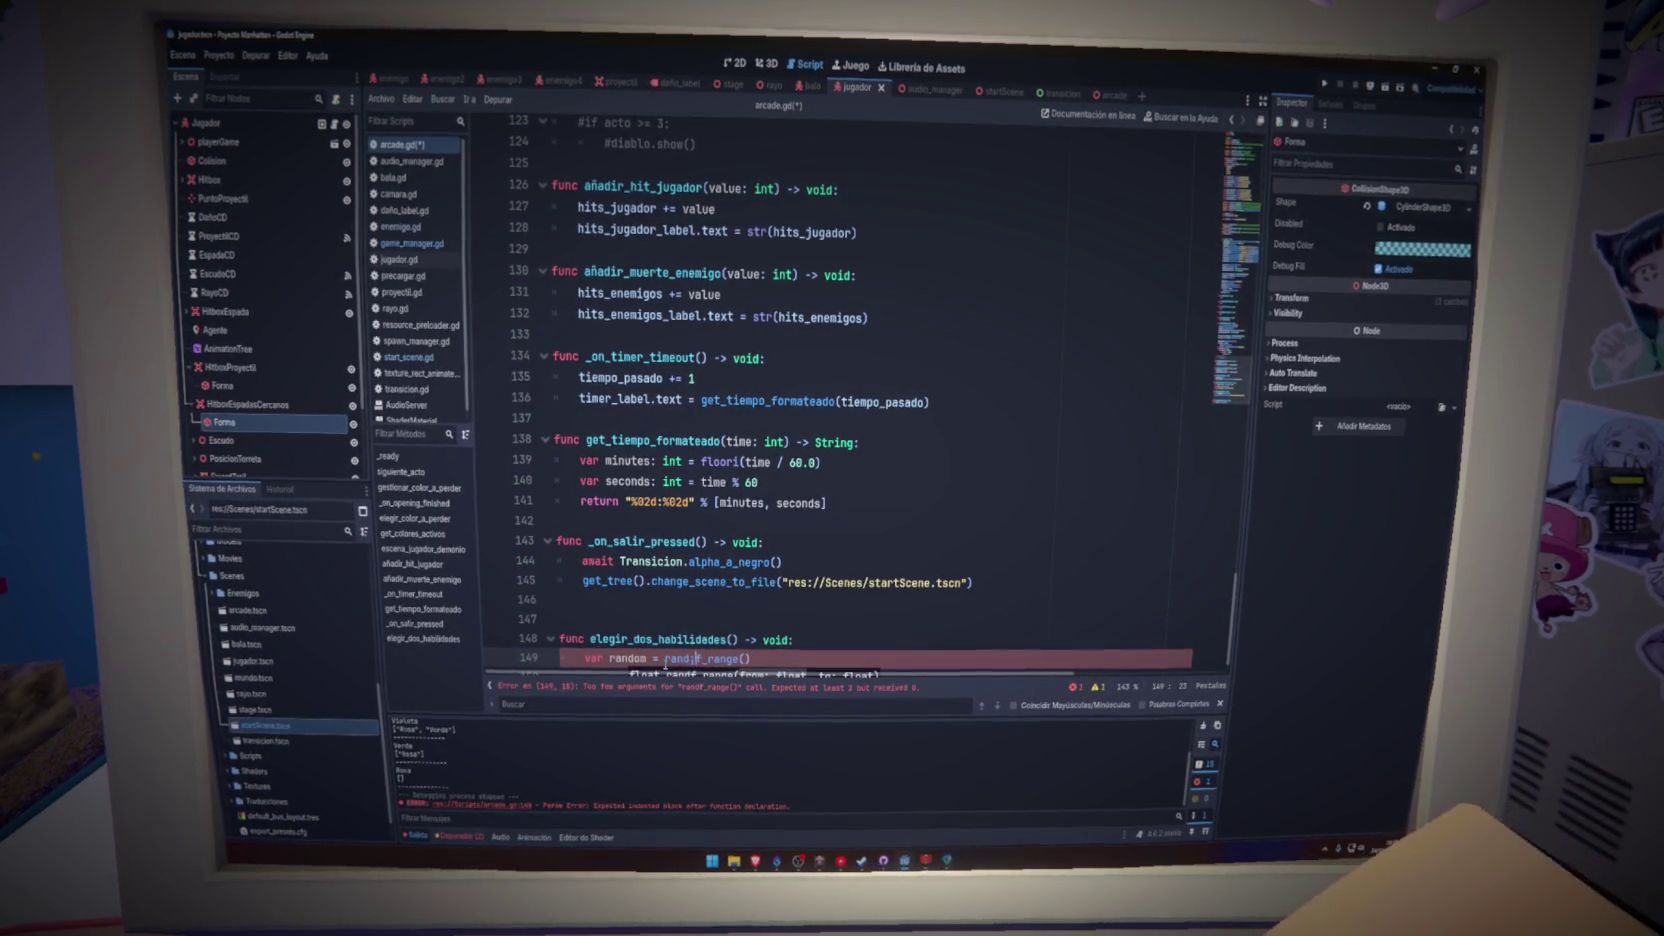
{"action": "key", "text": "Left"}
{"action": "key", "text": "Left"}
{"action": "type", "text": "i"}
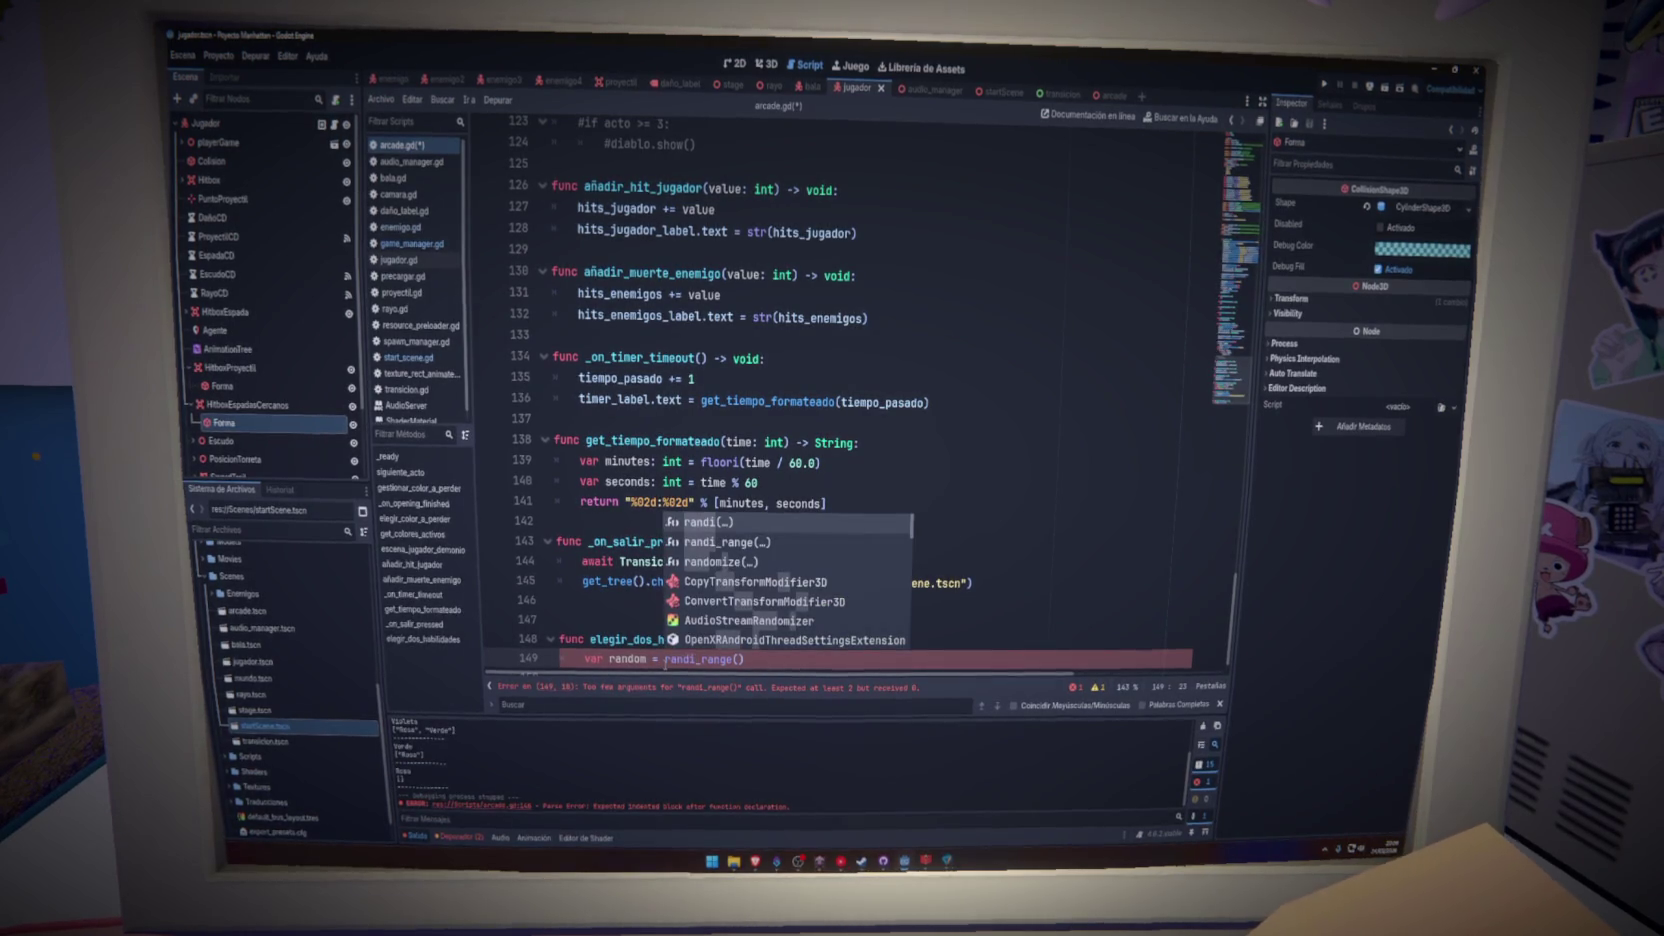
{"action": "key", "text": "Return"}
{"action": "type", "text": "0,"}
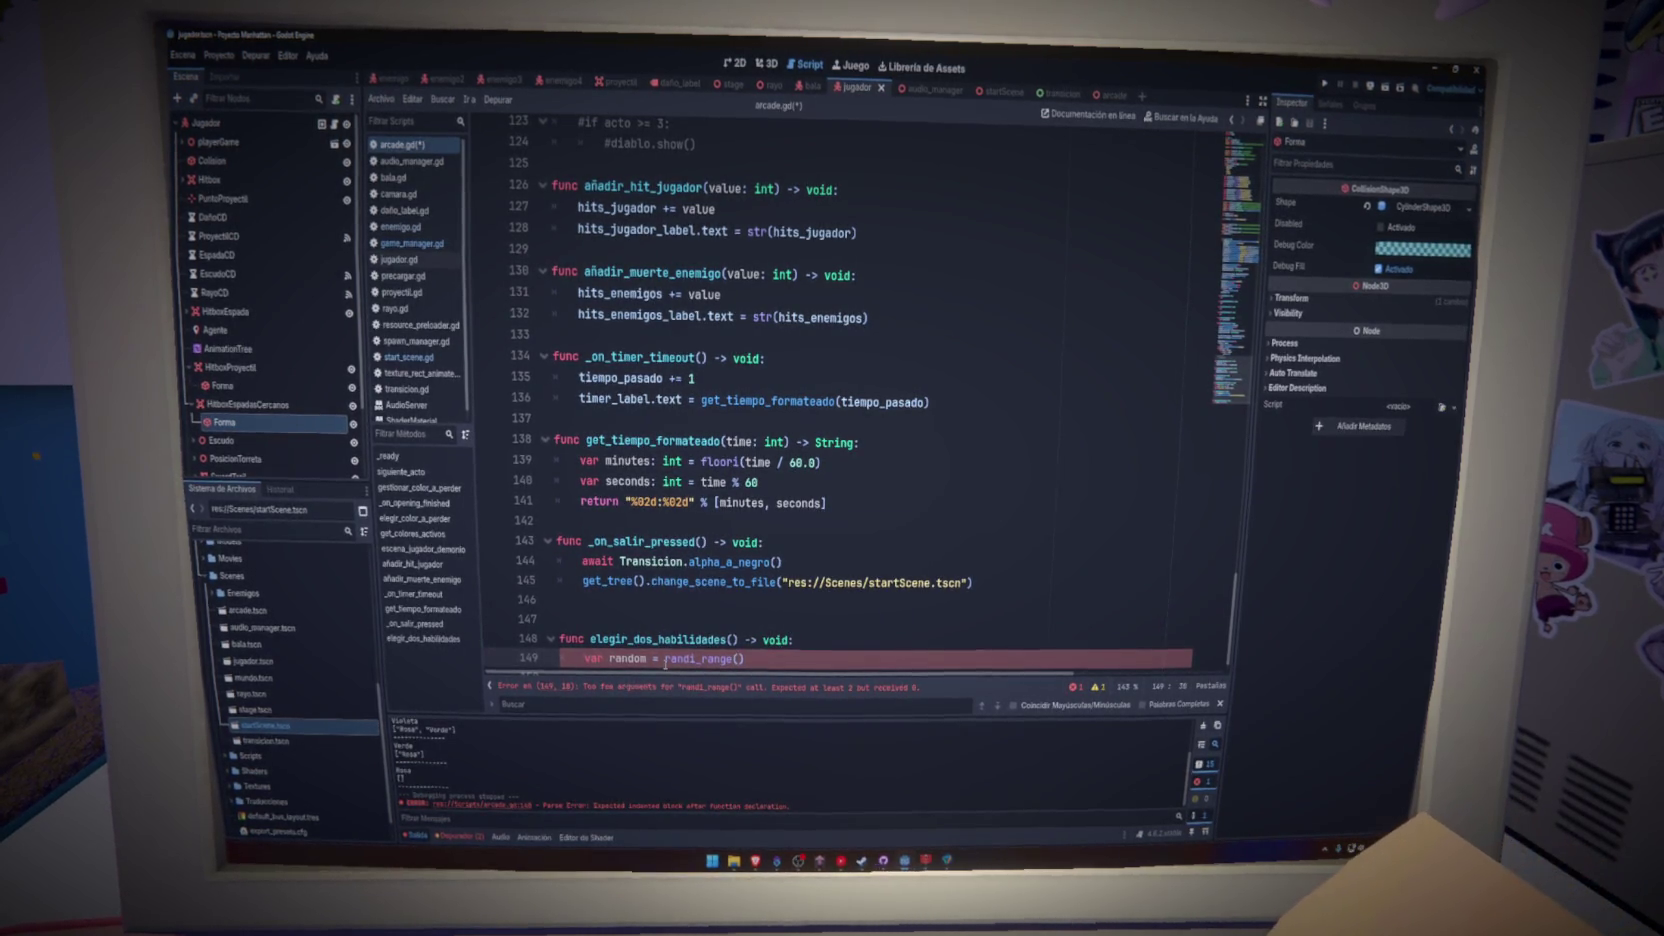
{"action": "type", "text": "4"}
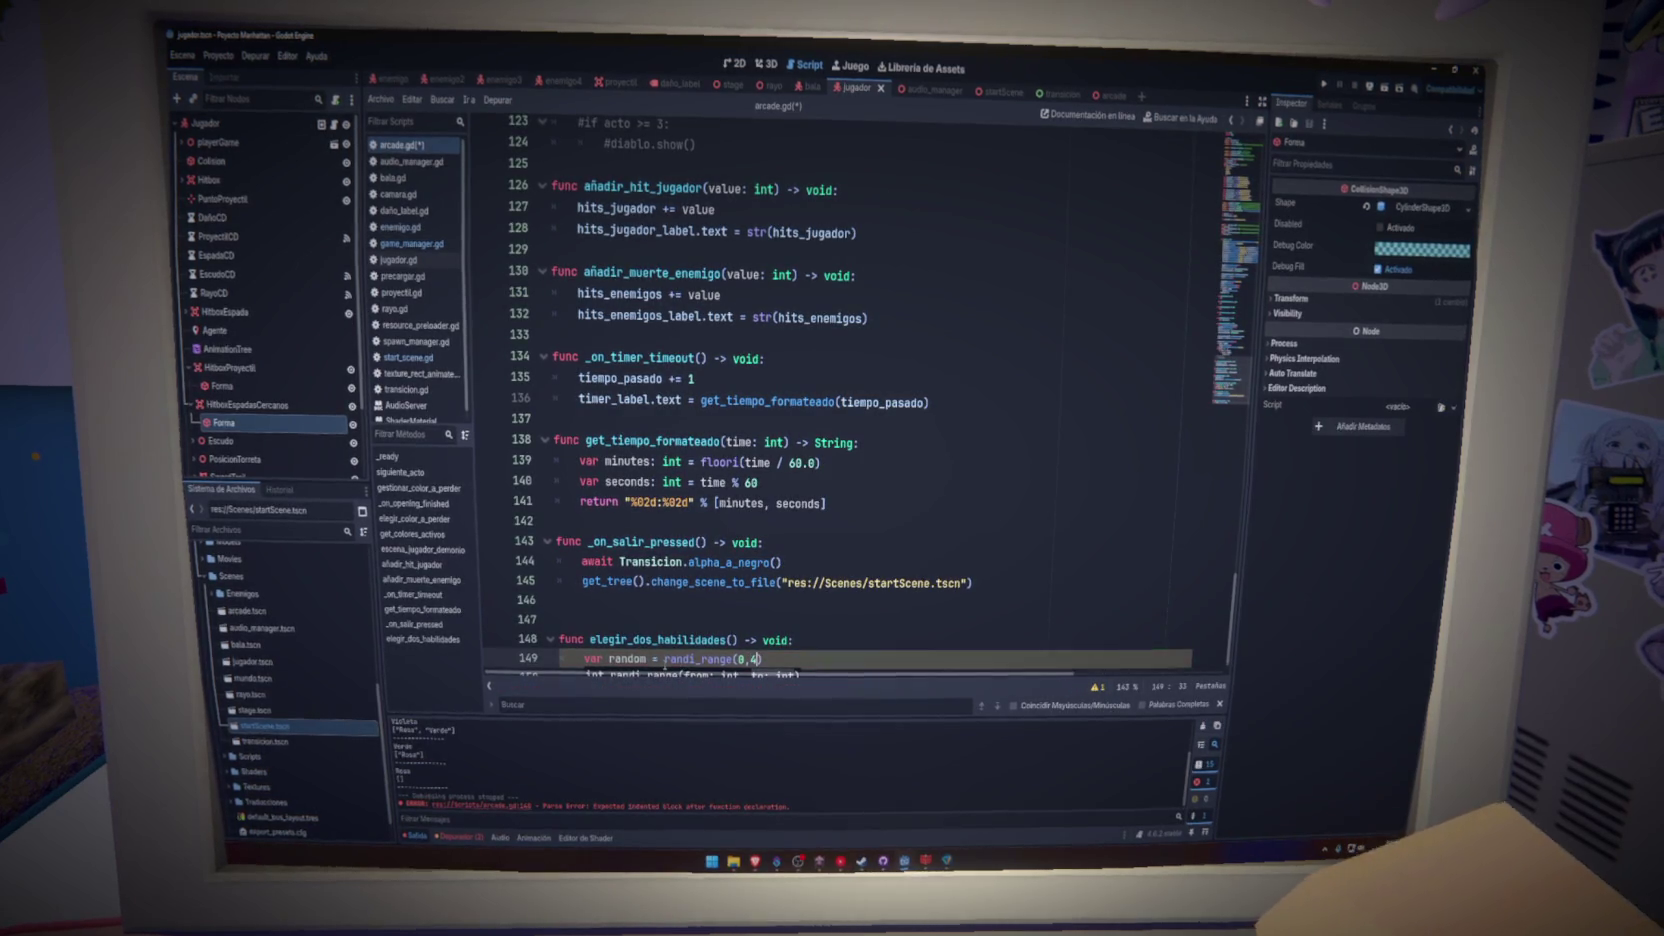
{"action": "type", "text": ")"}
{"action": "key", "text": "ctrl+s"}
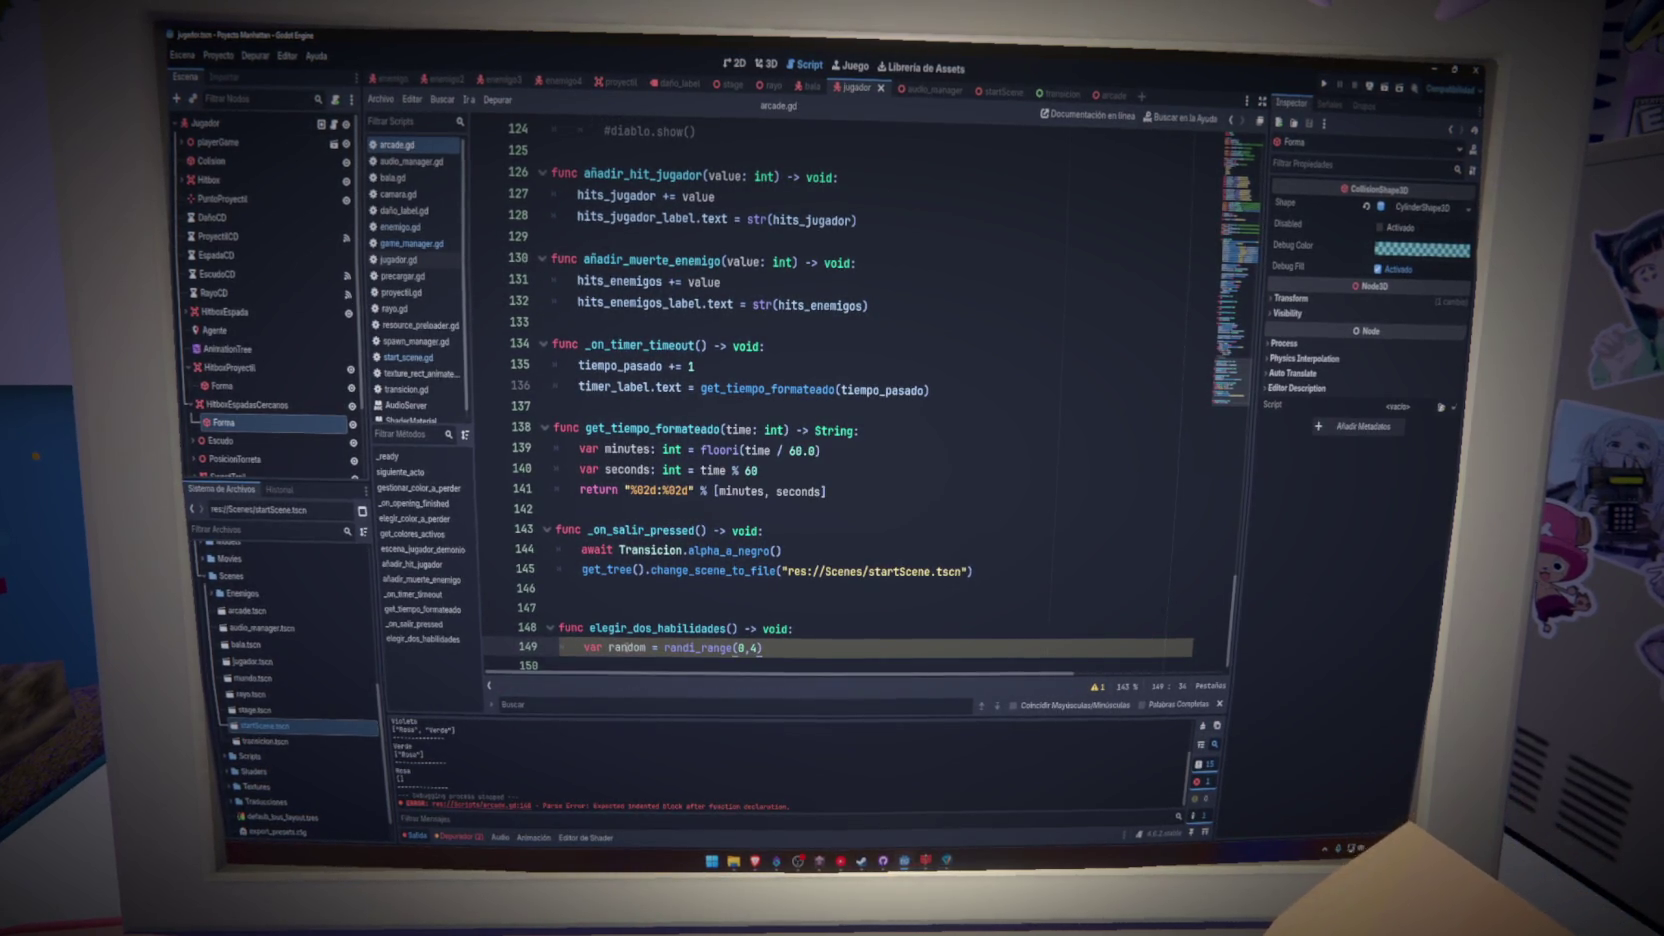
{"action": "type", "text": "1"}
- Add a match random: line below the random assignment
{"action": "double_click", "coordinate": [627, 647]}
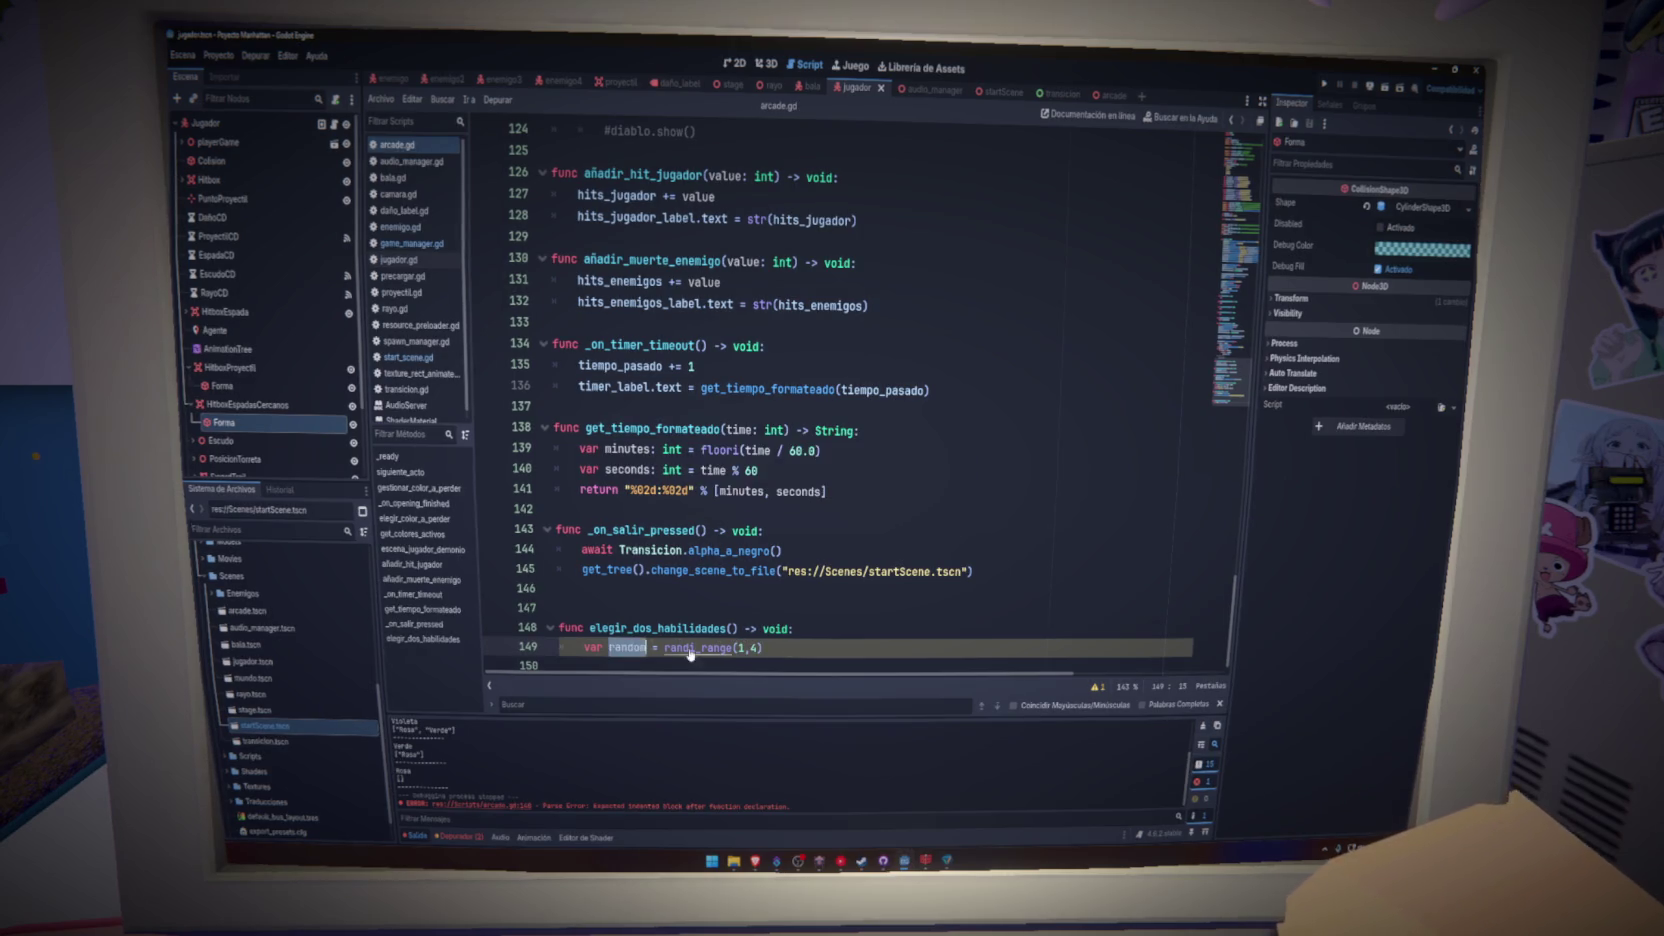
{"action": "key", "text": "Return"}
{"action": "type", "text": "math"}
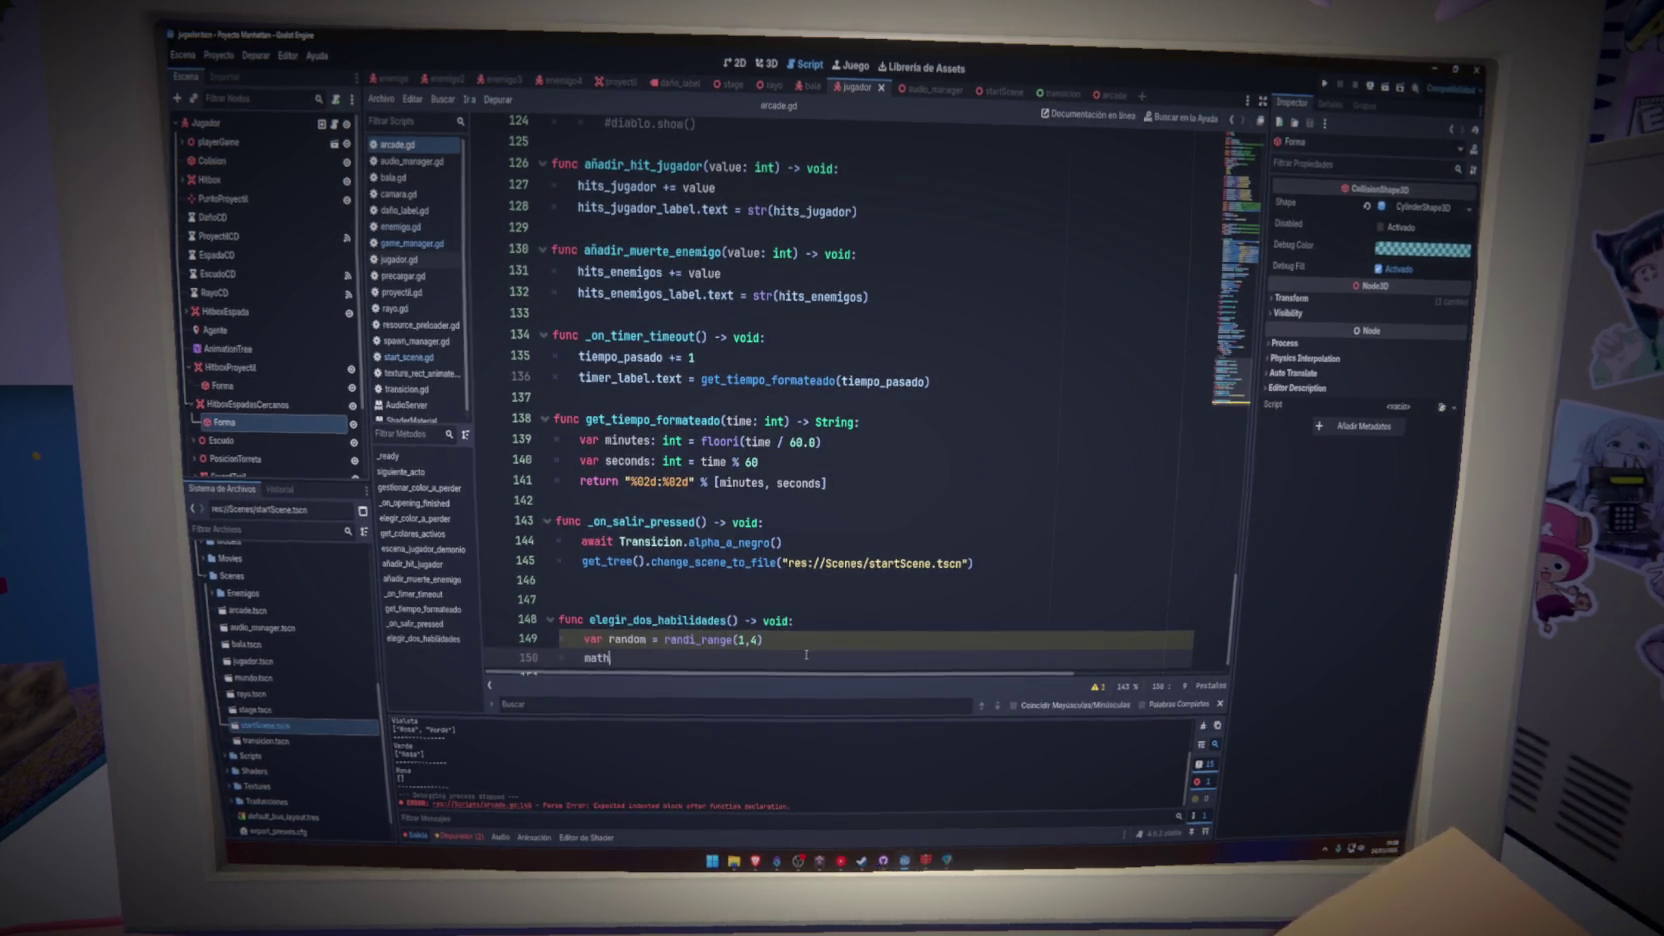
{"action": "key", "text": "BackSpace"}
{"action": "type", "text": "ch rand"}
{"action": "key", "text": "Return"}
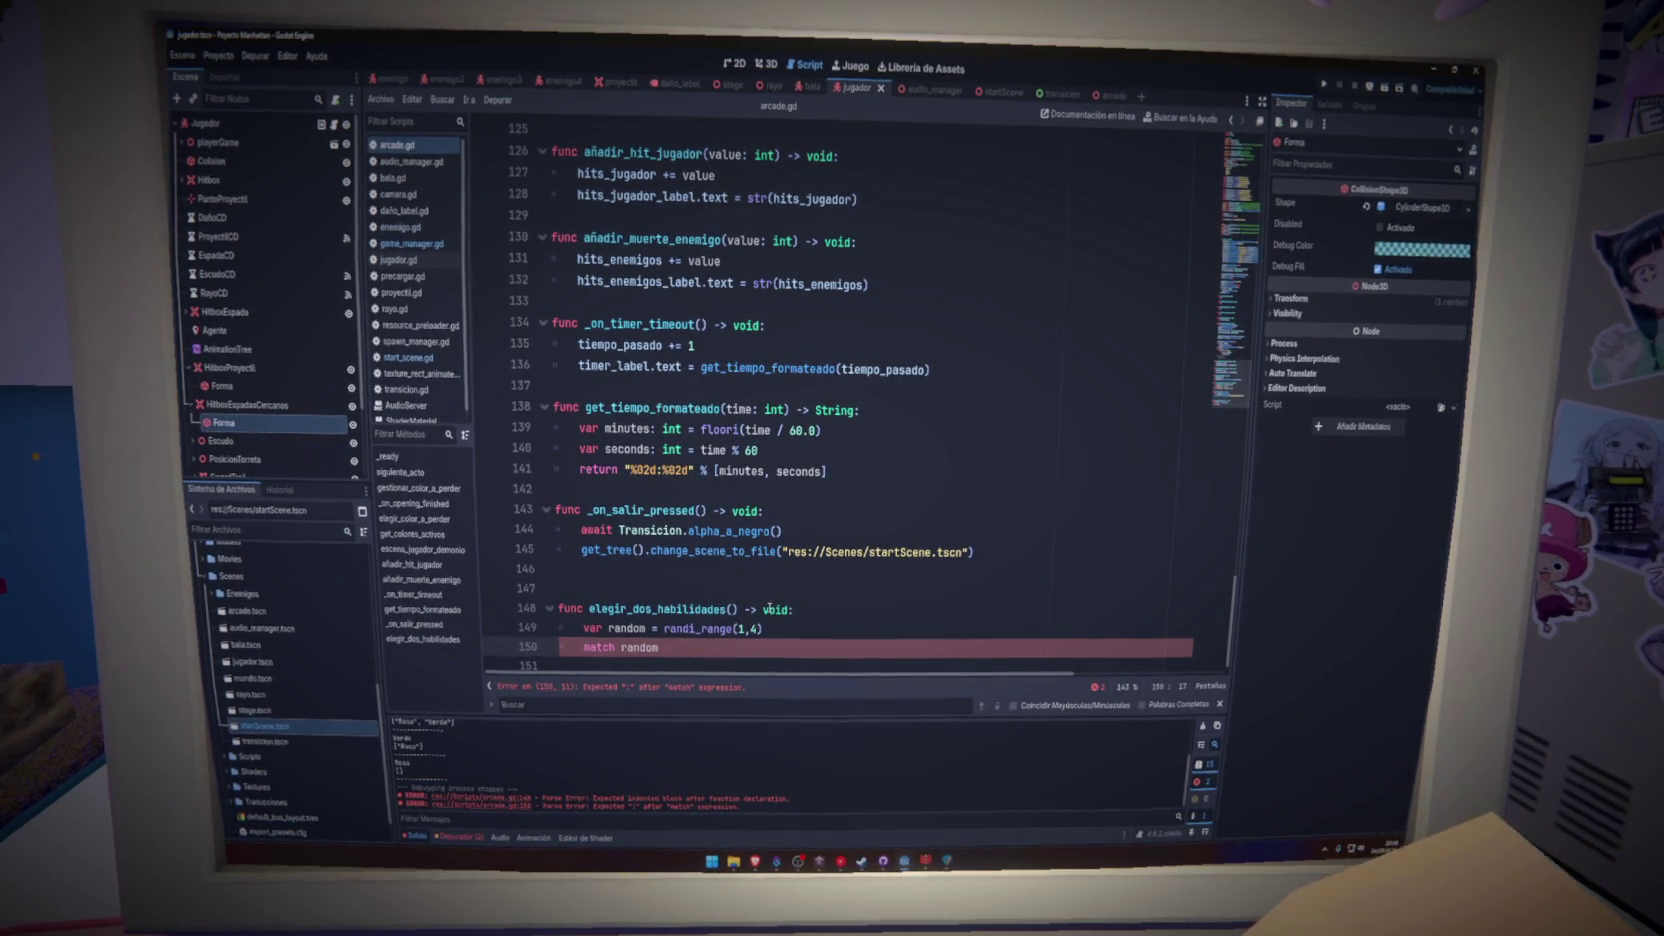
- Add an indented 1: case inside the match with empty lines beneath it
{"action": "key", "text": "Return"}
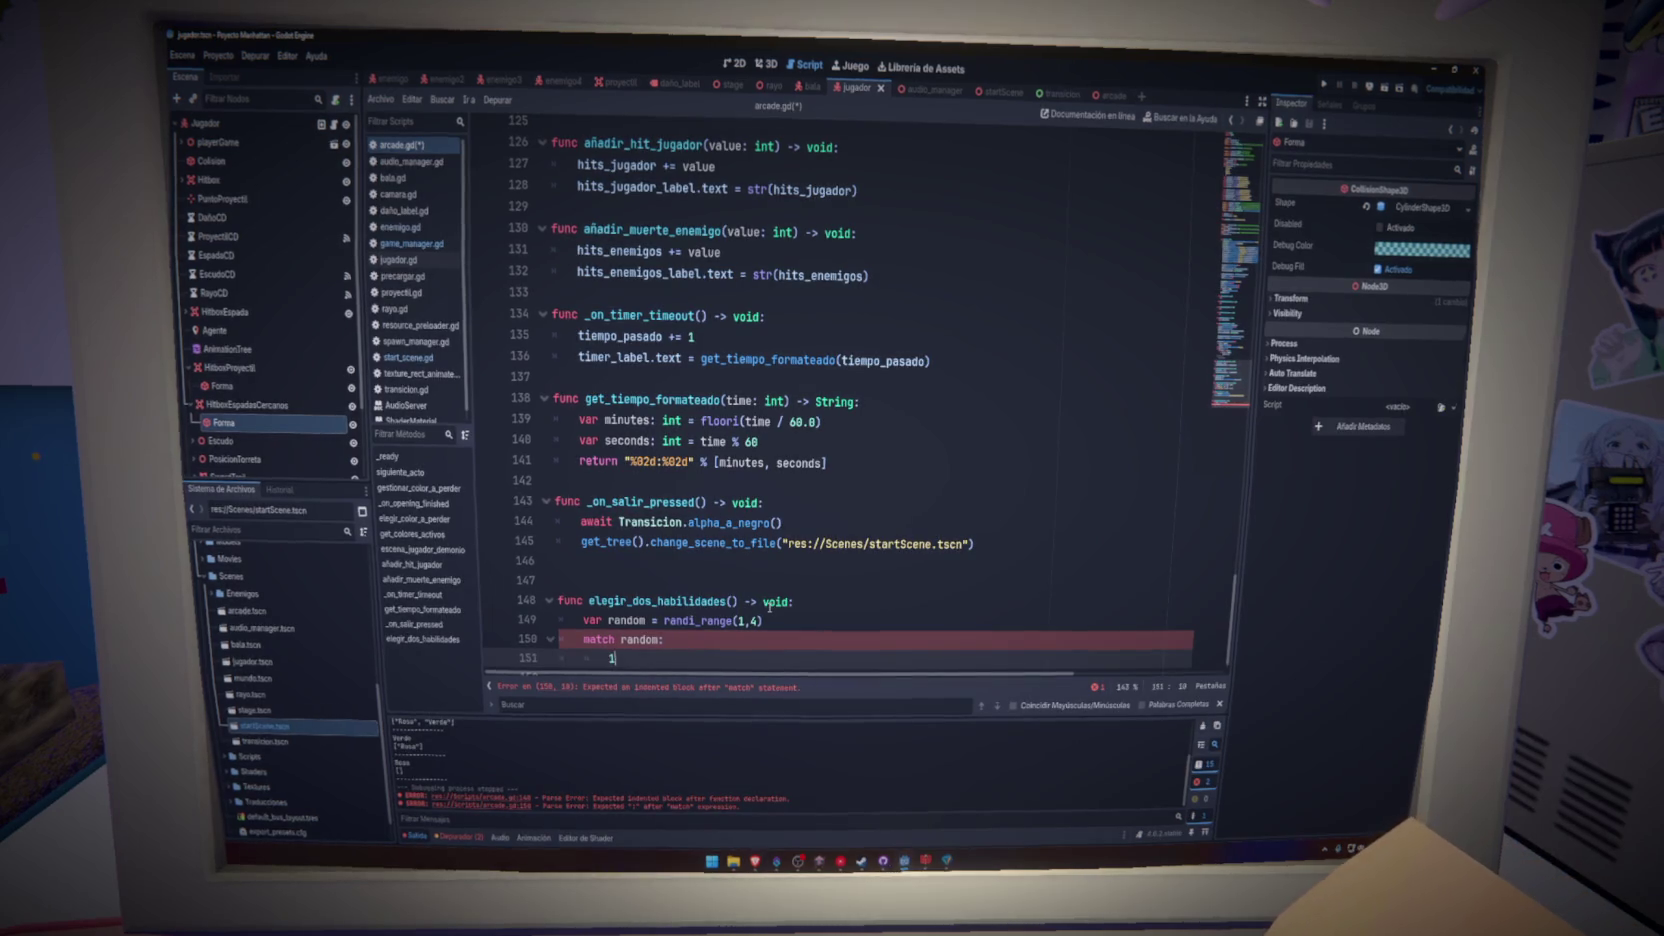
{"action": "type", "text": "1:"}
{"action": "key", "text": "Return"}
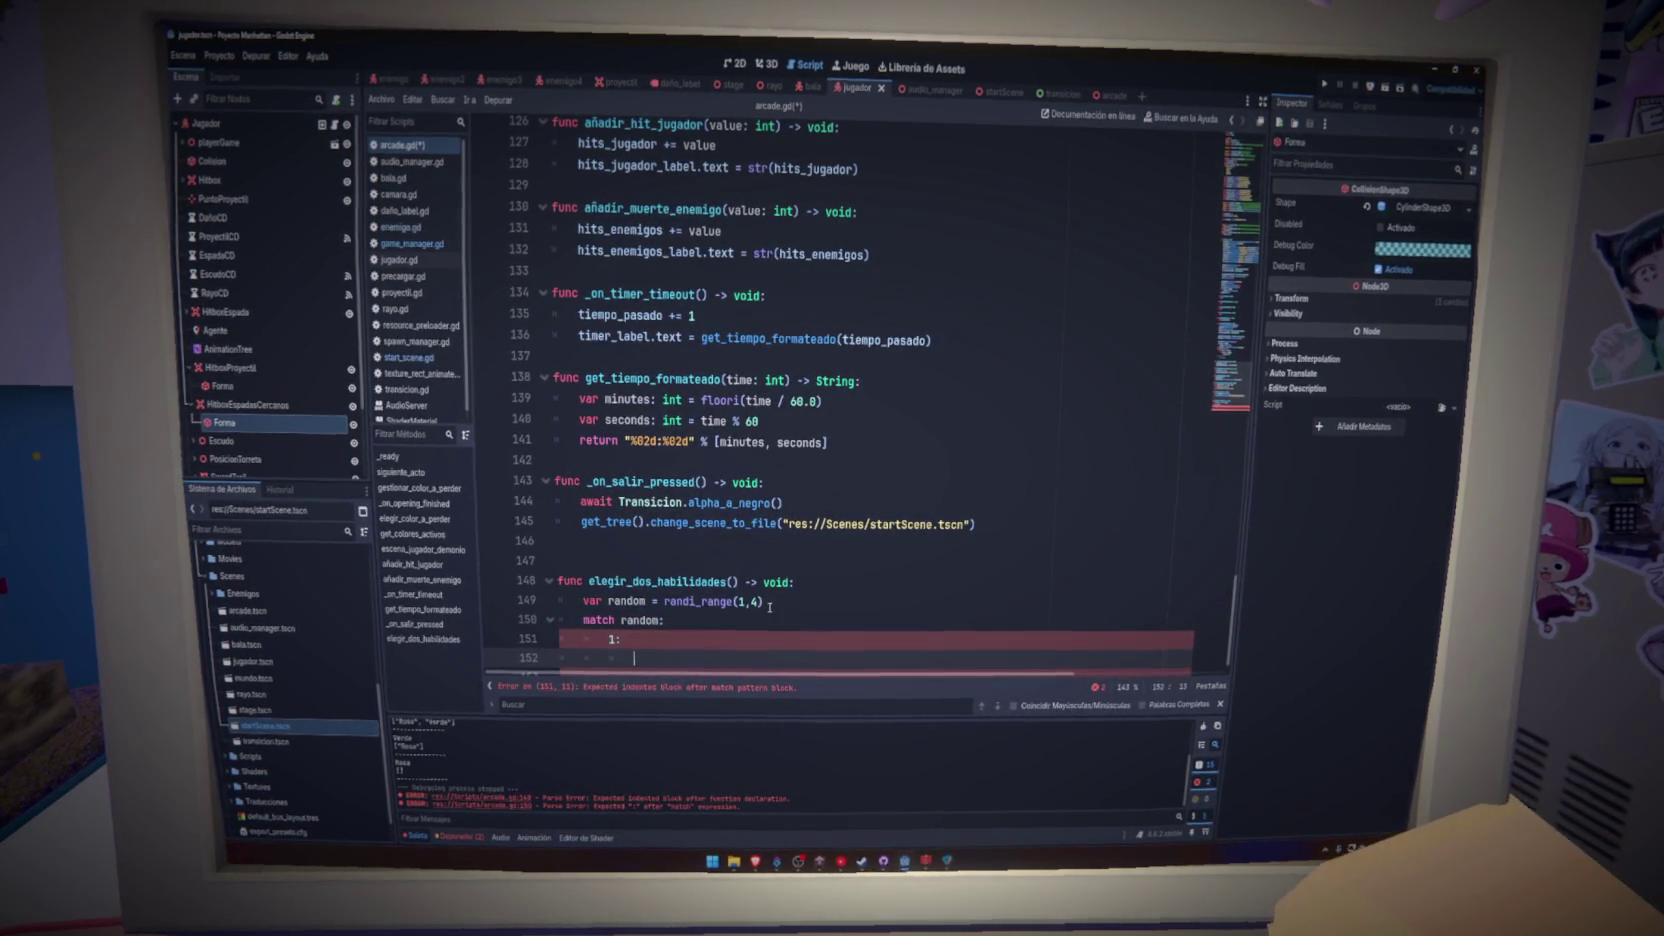
{"action": "key", "text": "Return"}
{"action": "key", "text": "BackSpace"}
{"action": "key", "text": "Return"}
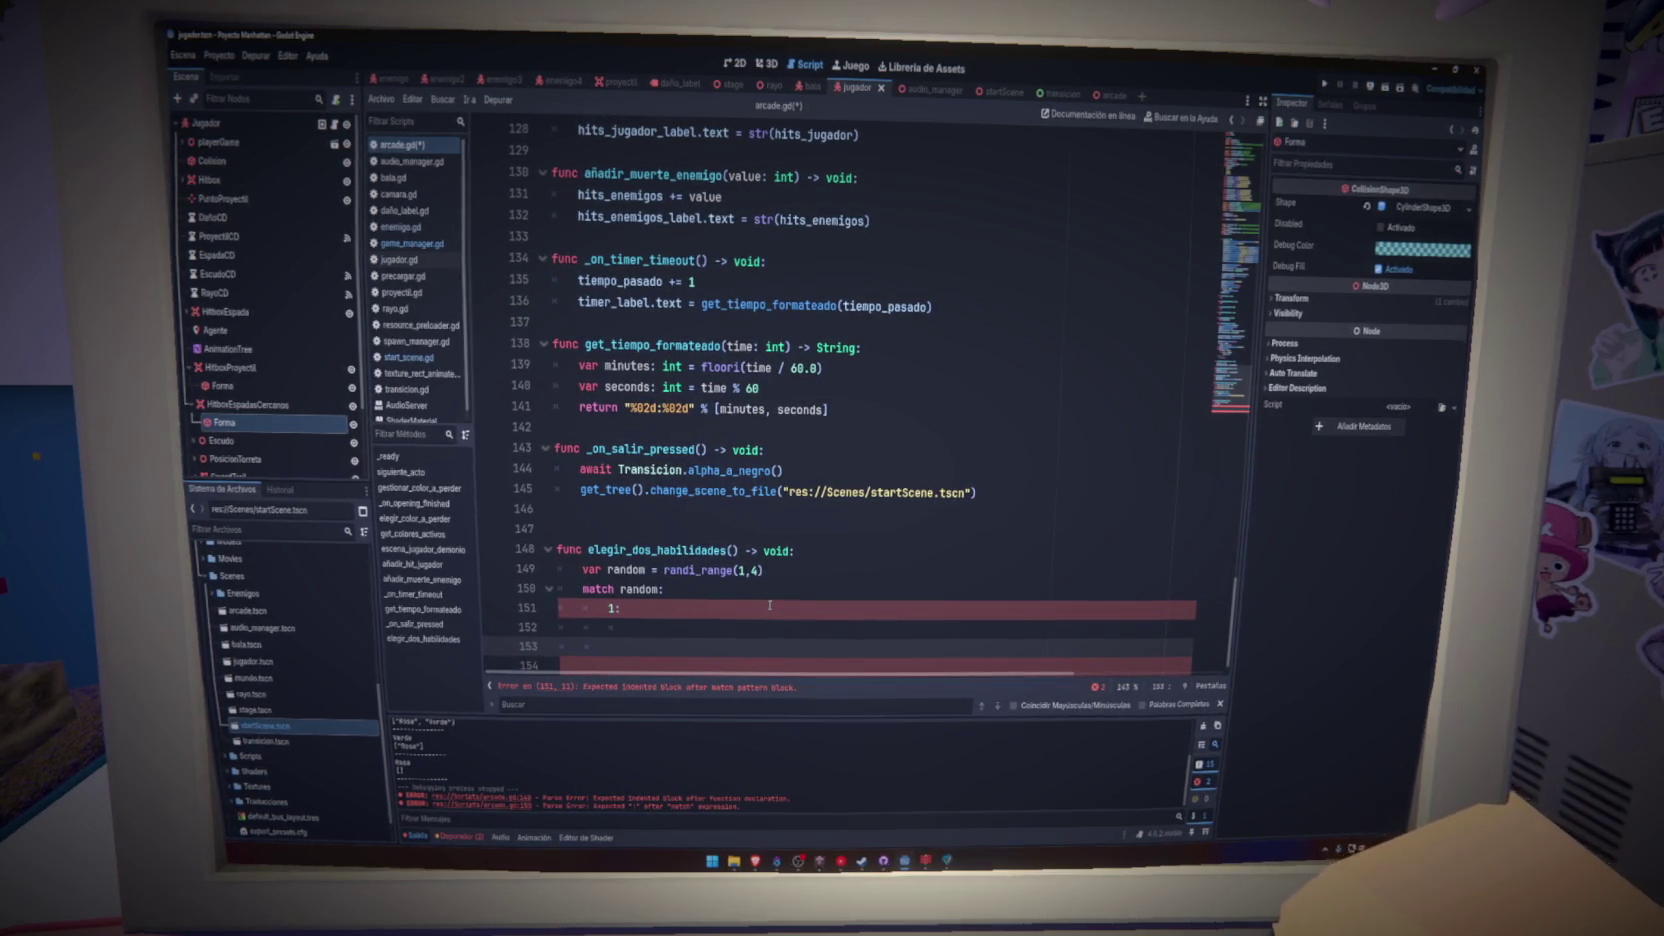
{"action": "double_click", "coordinate": [611, 607]}
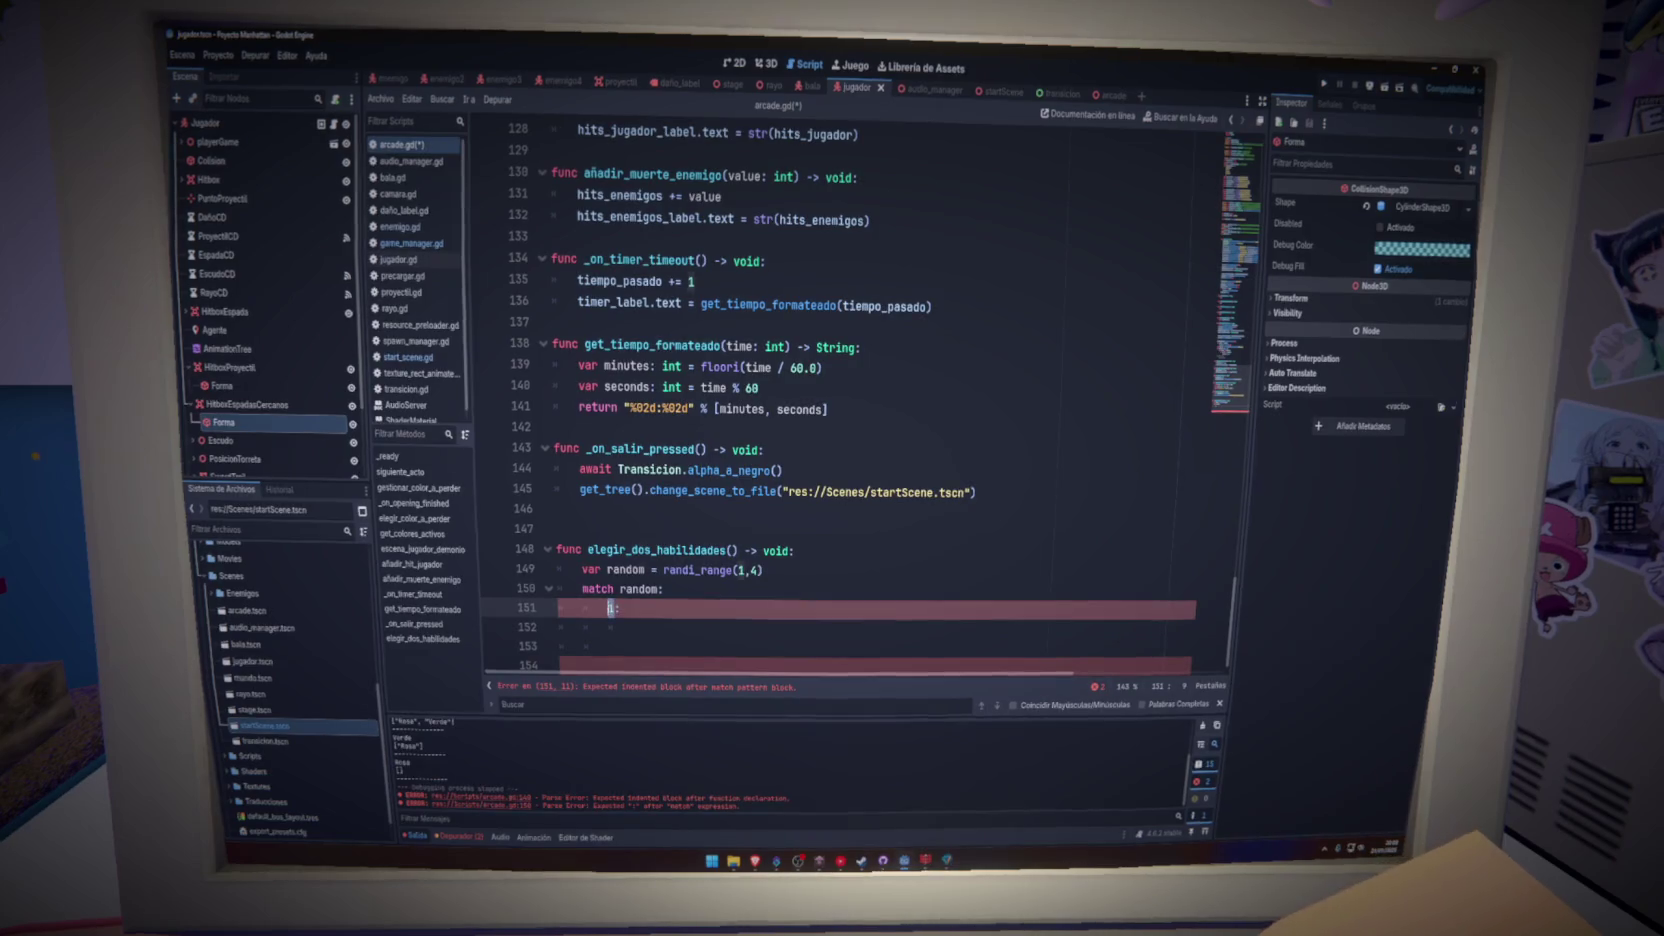
{"action": "key", "text": "Down"}
{"action": "key", "text": "Down"}
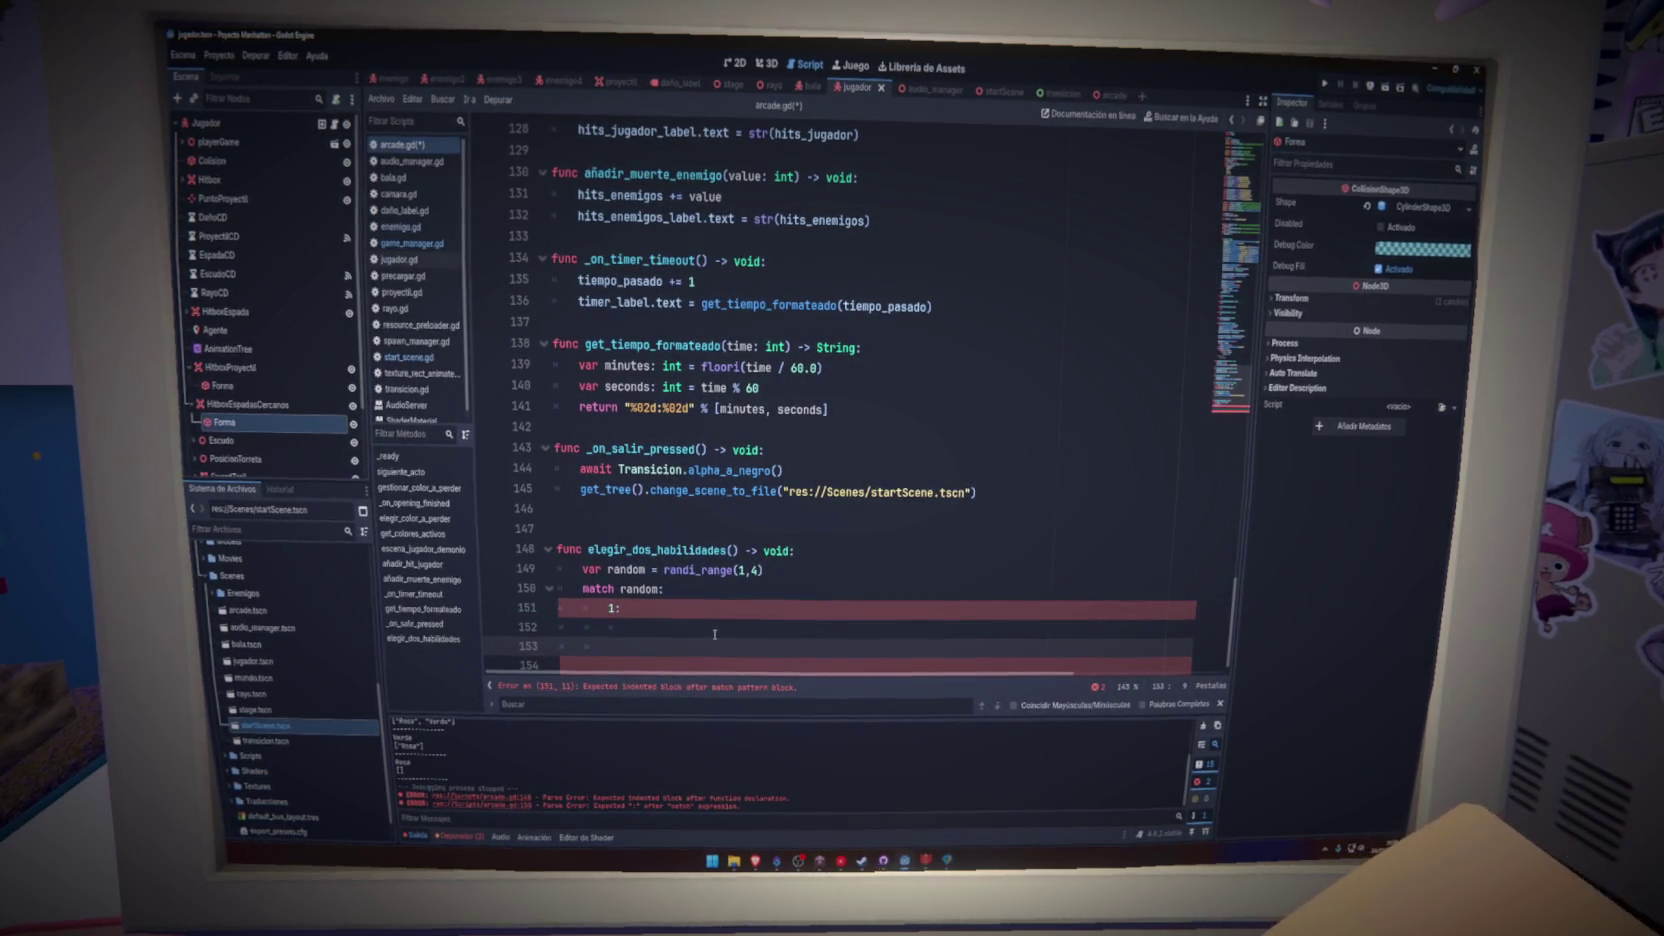
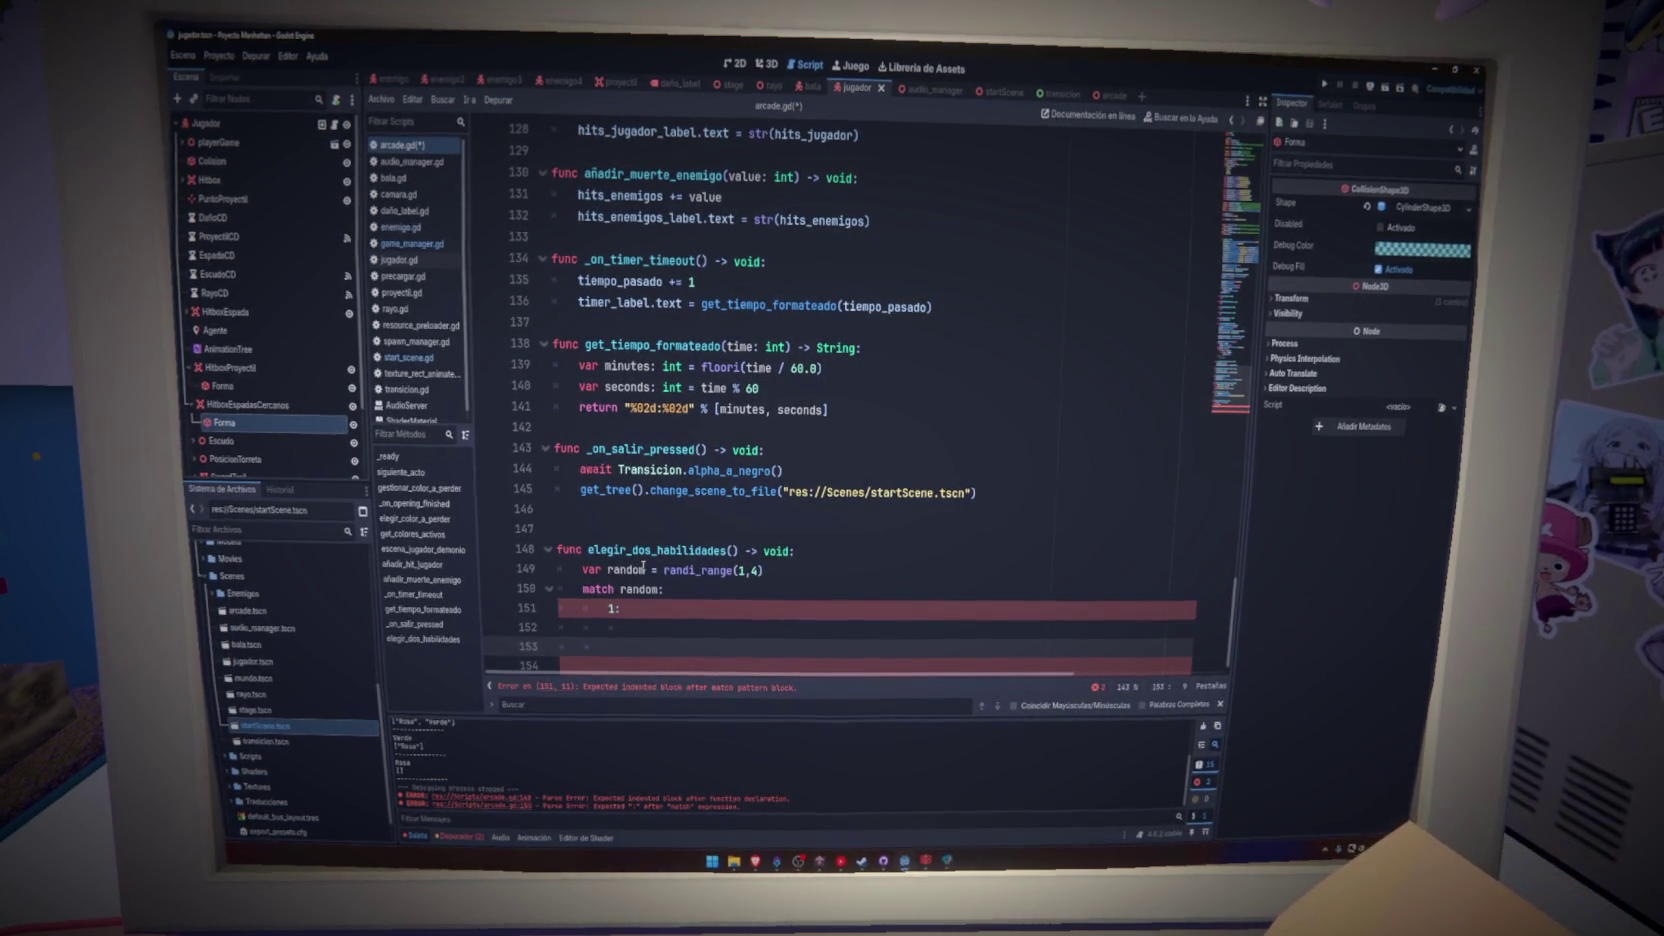
- Replace the broken match block with a while loop on random != random2 and save
{"action": "key", "text": "BackSpace"}
{"action": "key", "text": "BackSpace"}
{"action": "key", "text": "BackSpace"}
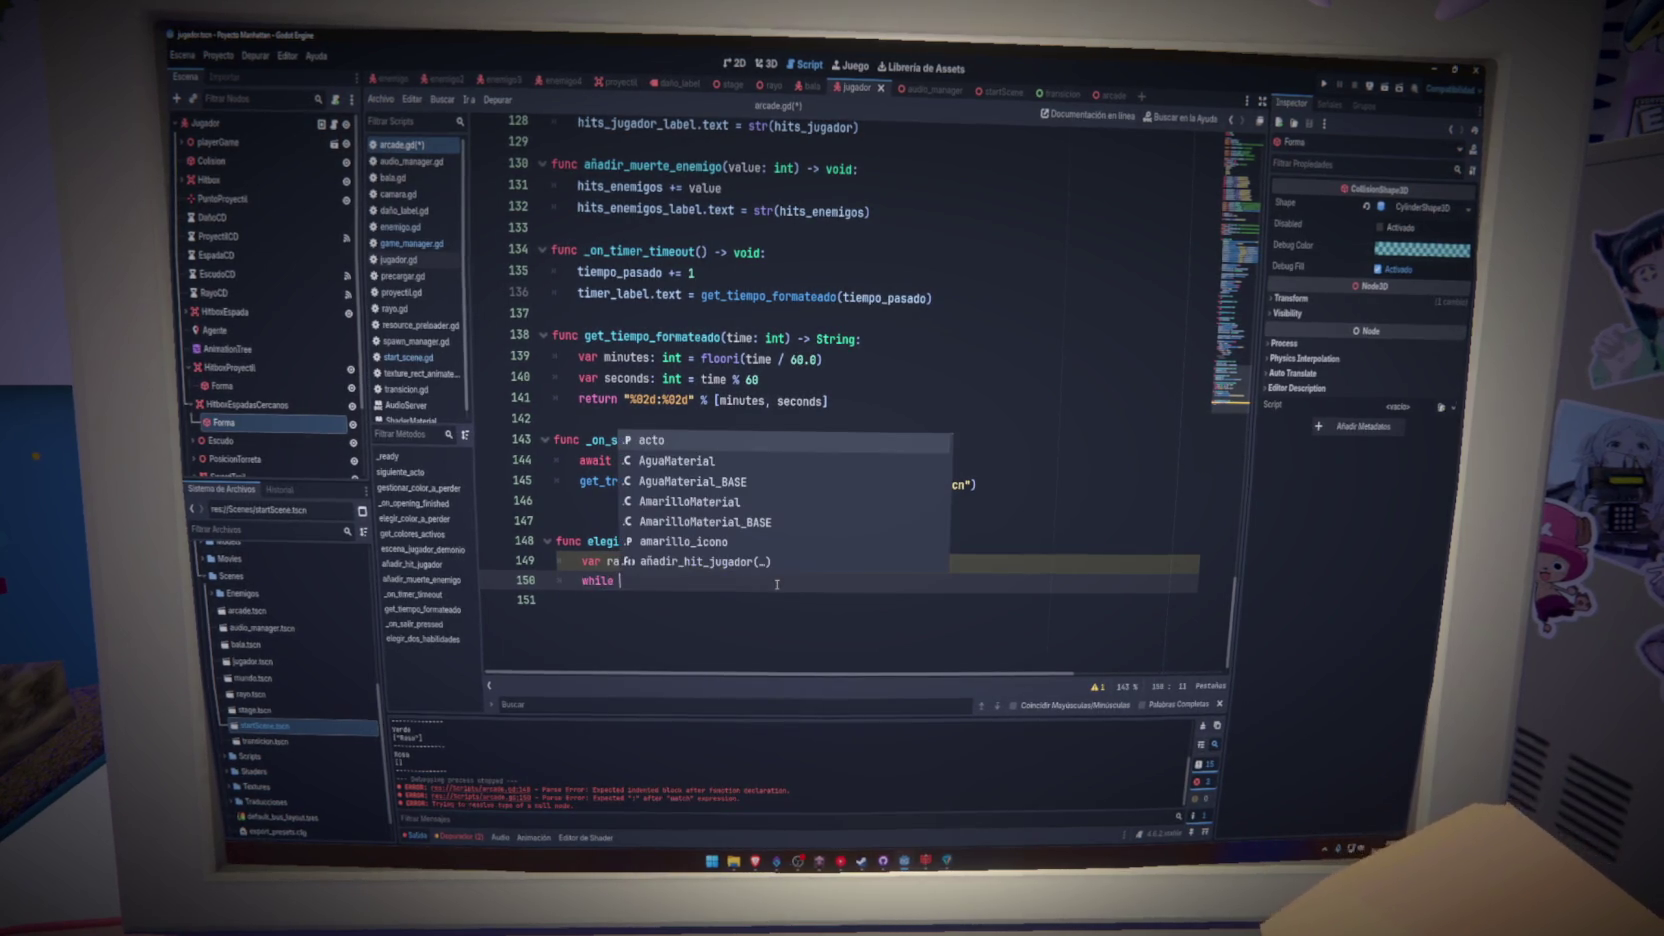
{"action": "type", "text": "random "}
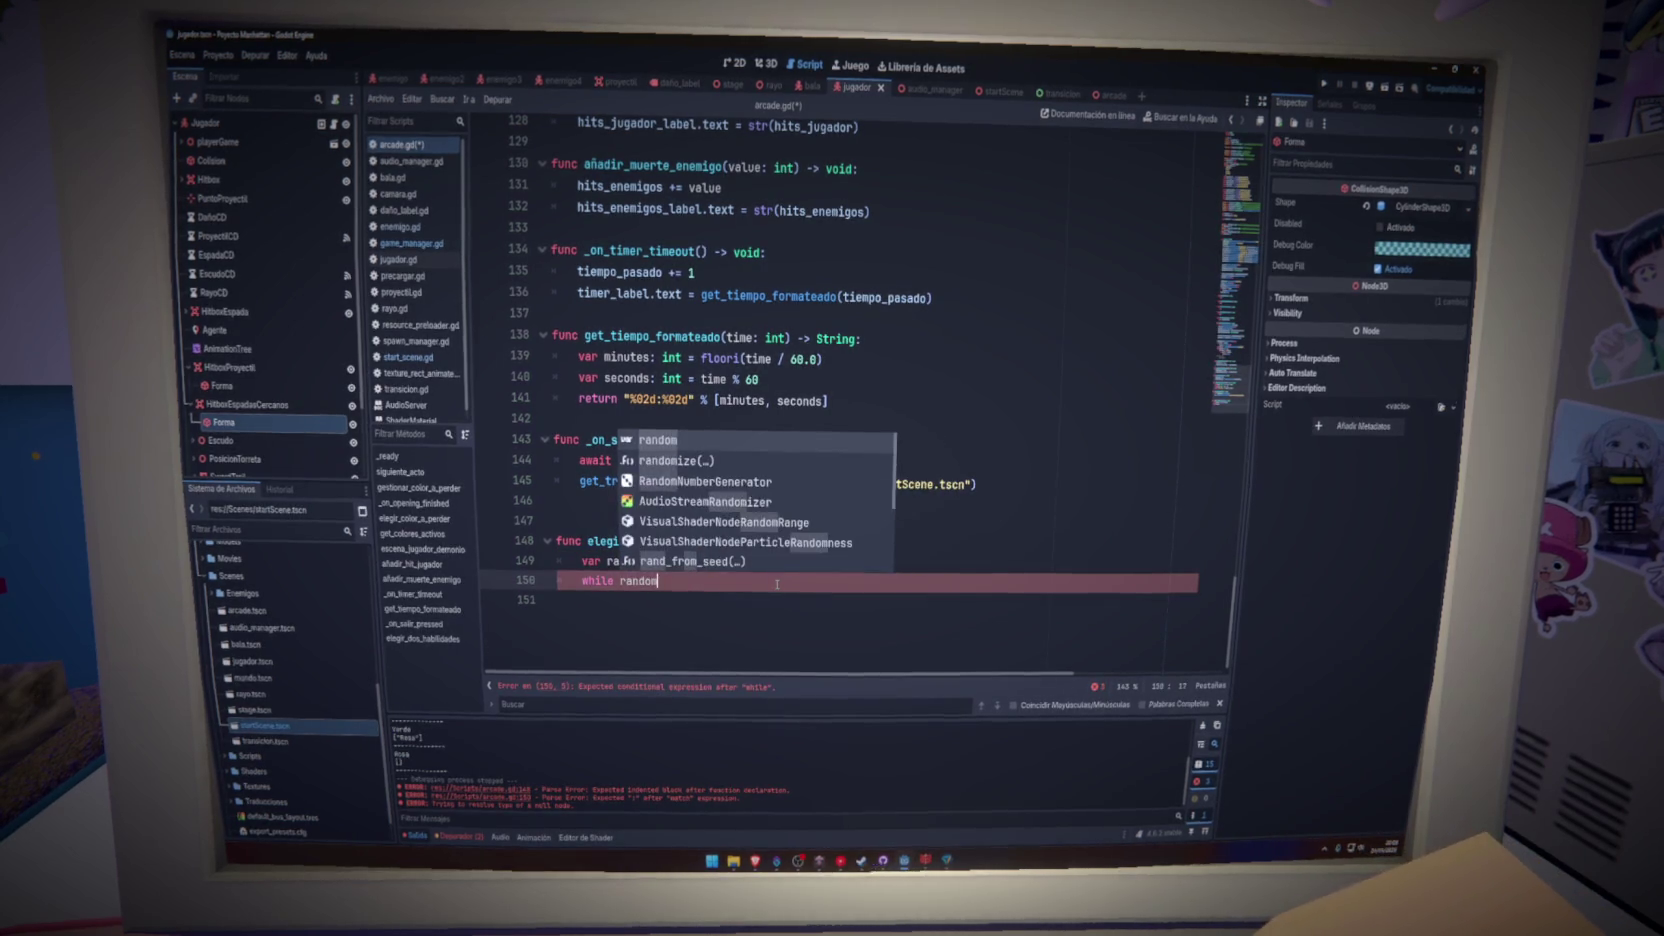
{"action": "type", "text": "!= "}
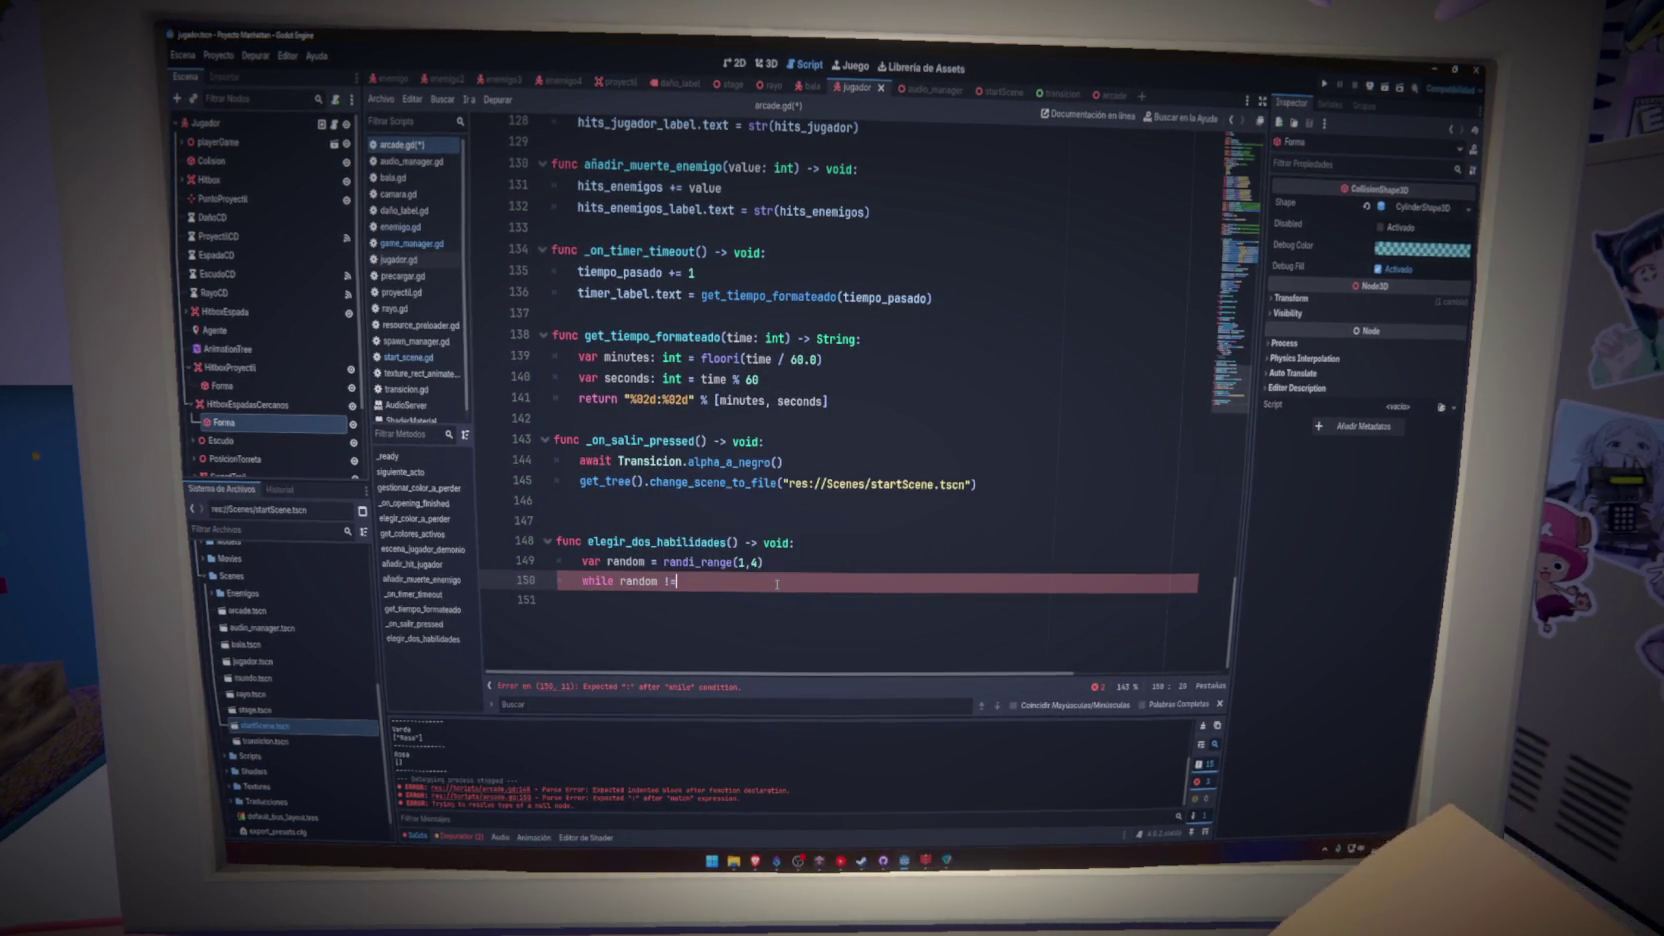
{"action": "type", "text": "random2:"}
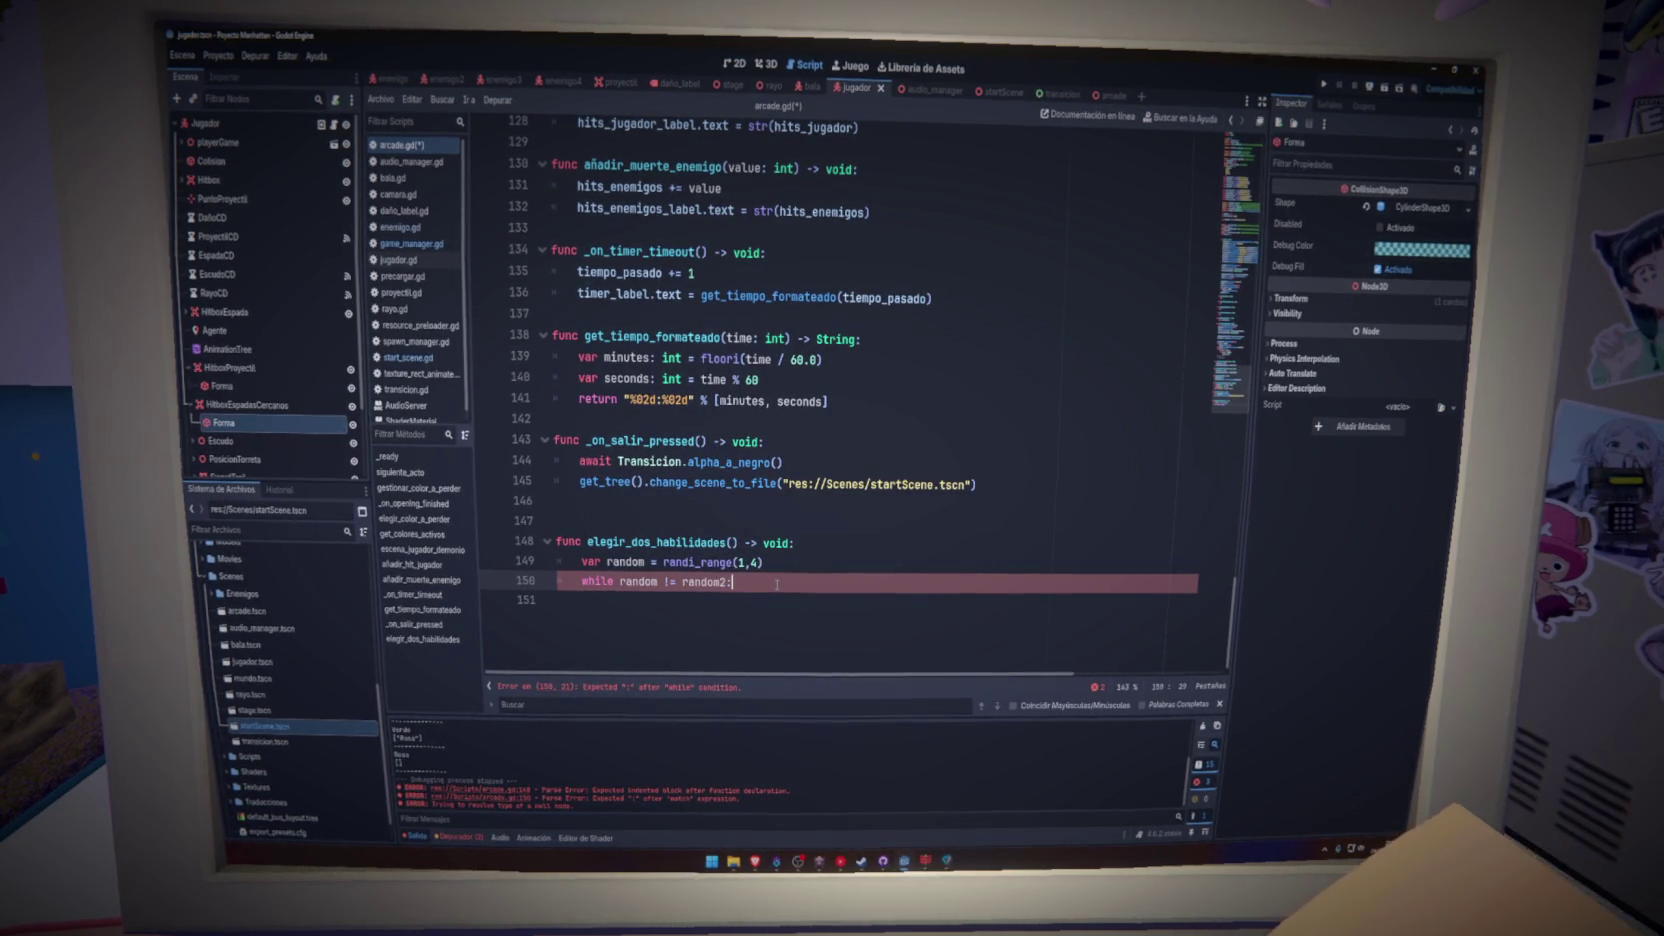
{"action": "key", "text": "Return"}
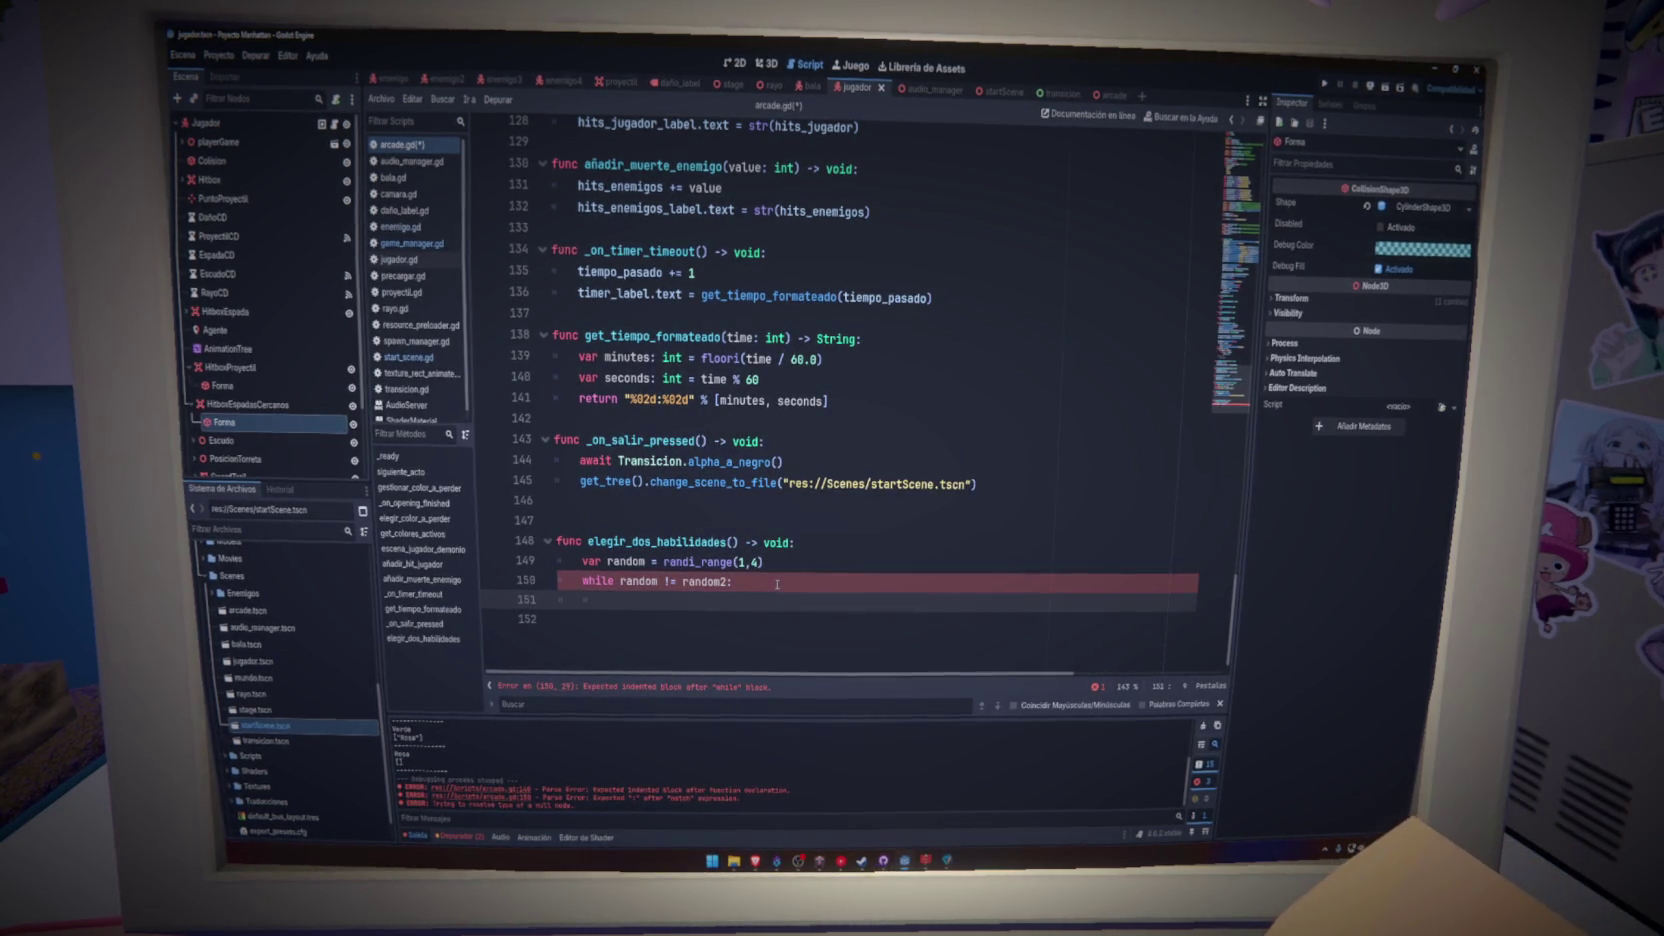
{"action": "left_click", "coordinate": [680, 581]}
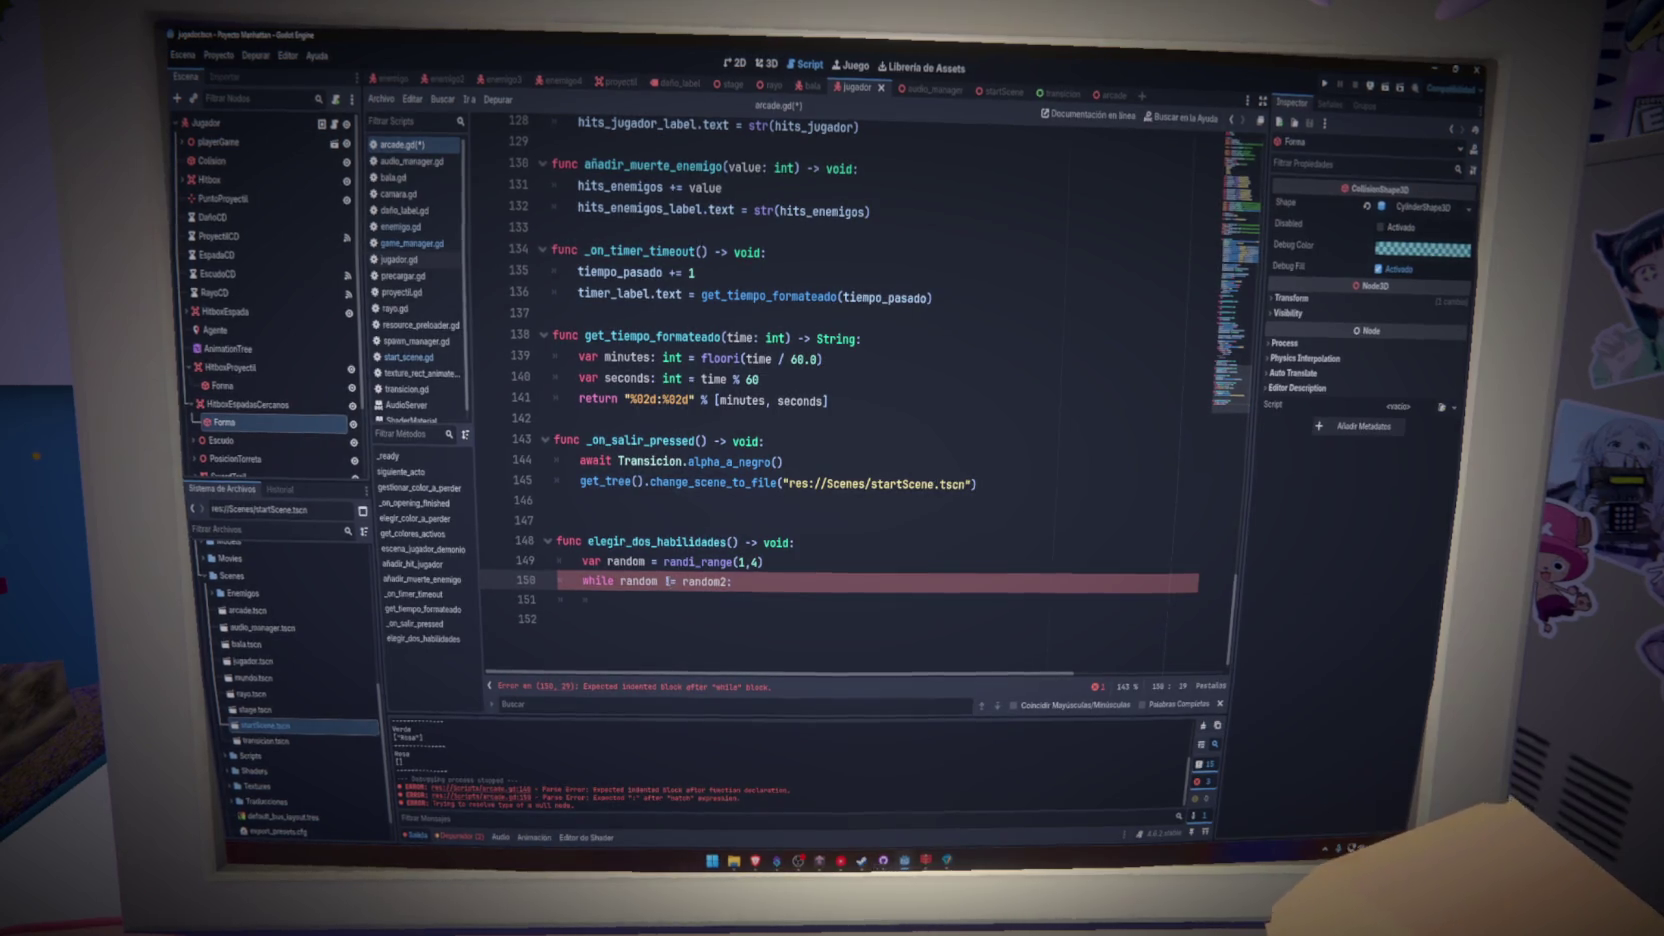
{"action": "type", "text": "="}
{"action": "key", "text": "ctrl+s"}
- Add var random2 = randi_range(1,4) below the random declaration
{"action": "left_click", "coordinate": [804, 566]}
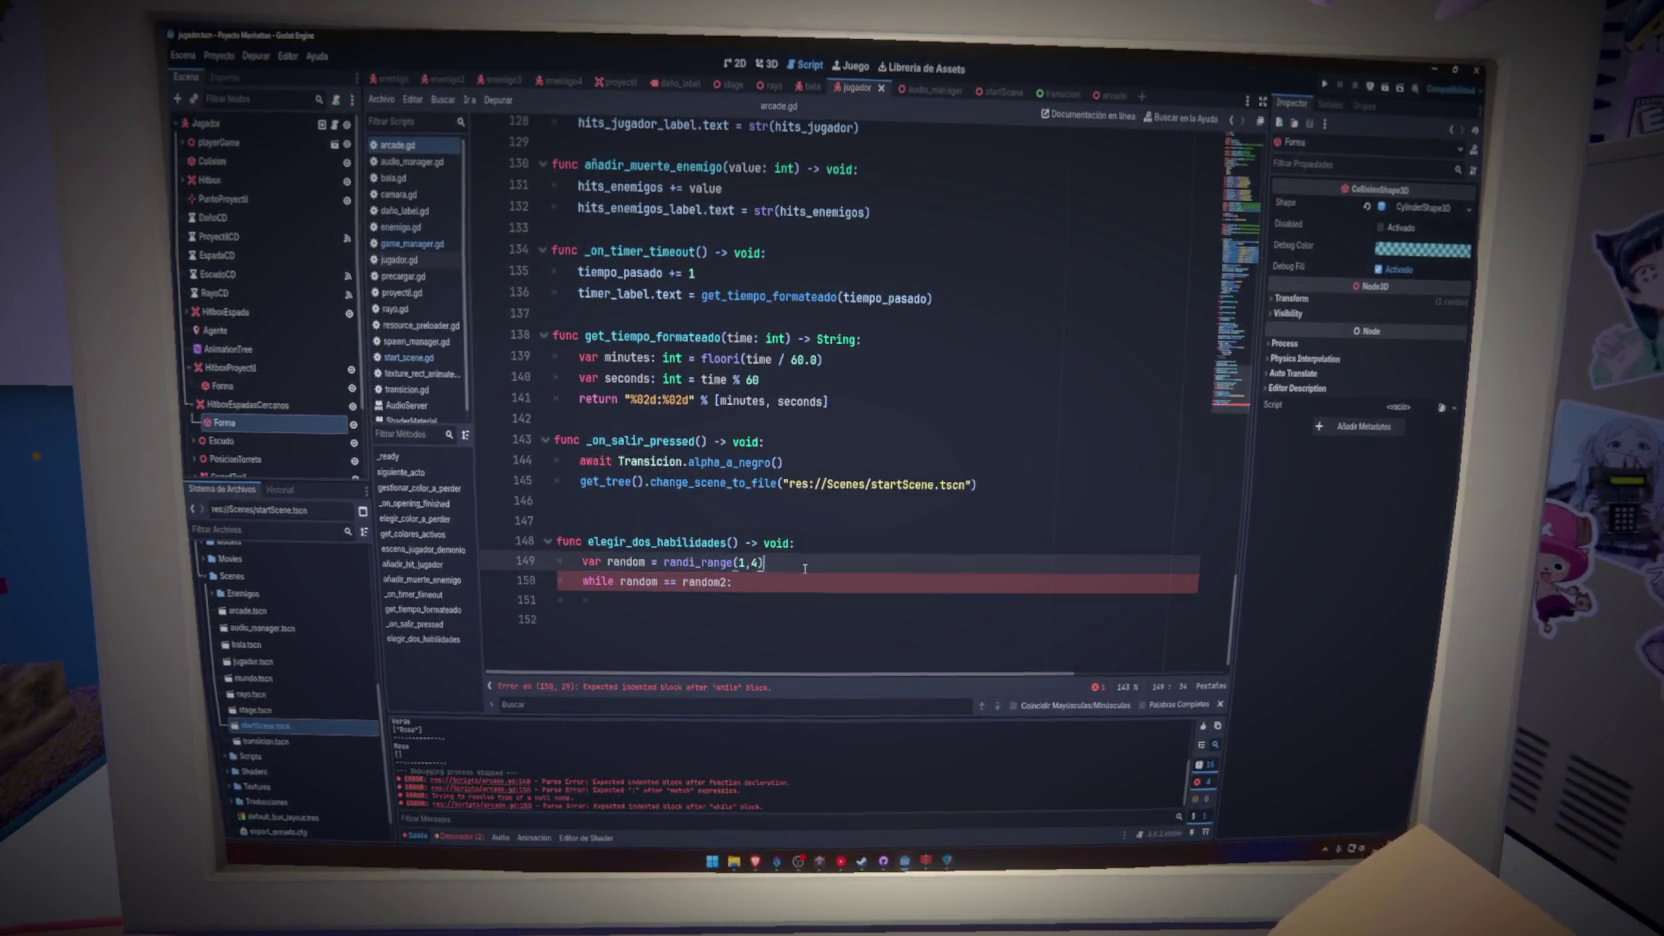
{"action": "key", "text": "Return"}
{"action": "type", "text": "var random2 ="}
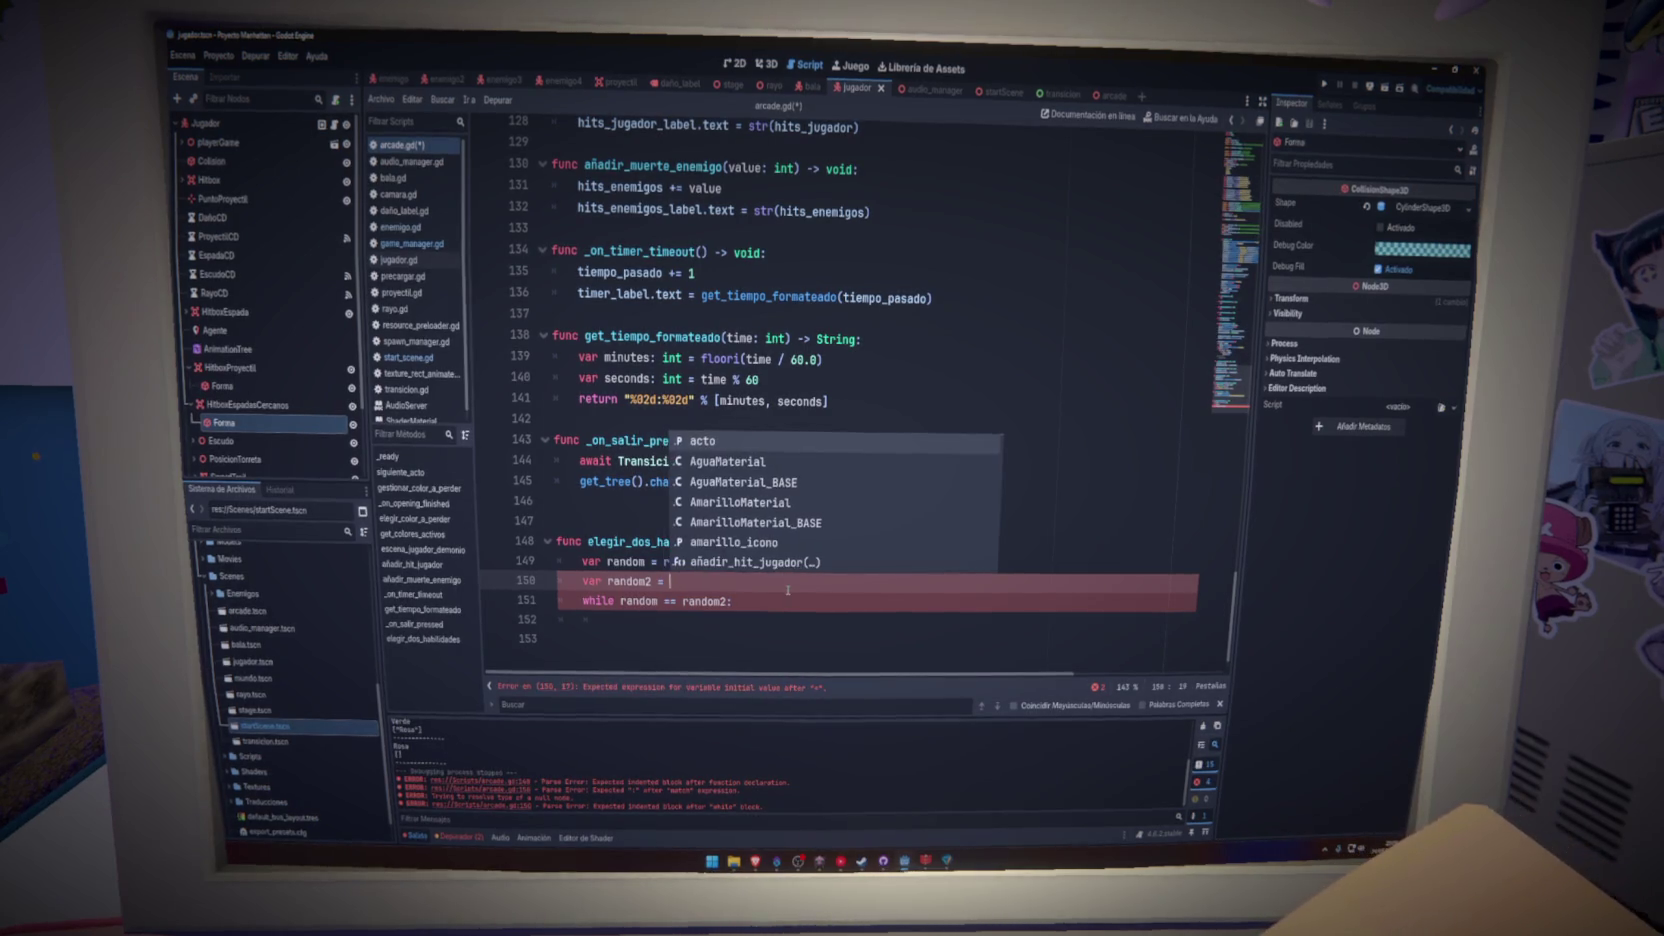
{"action": "left_click_drag", "start_coordinate": [805, 564], "coordinate": [727, 563]}
{"action": "key", "text": "ctrl+c"}
{"action": "key", "text": "Down"}
{"action": "key", "text": "ctrl+v"}
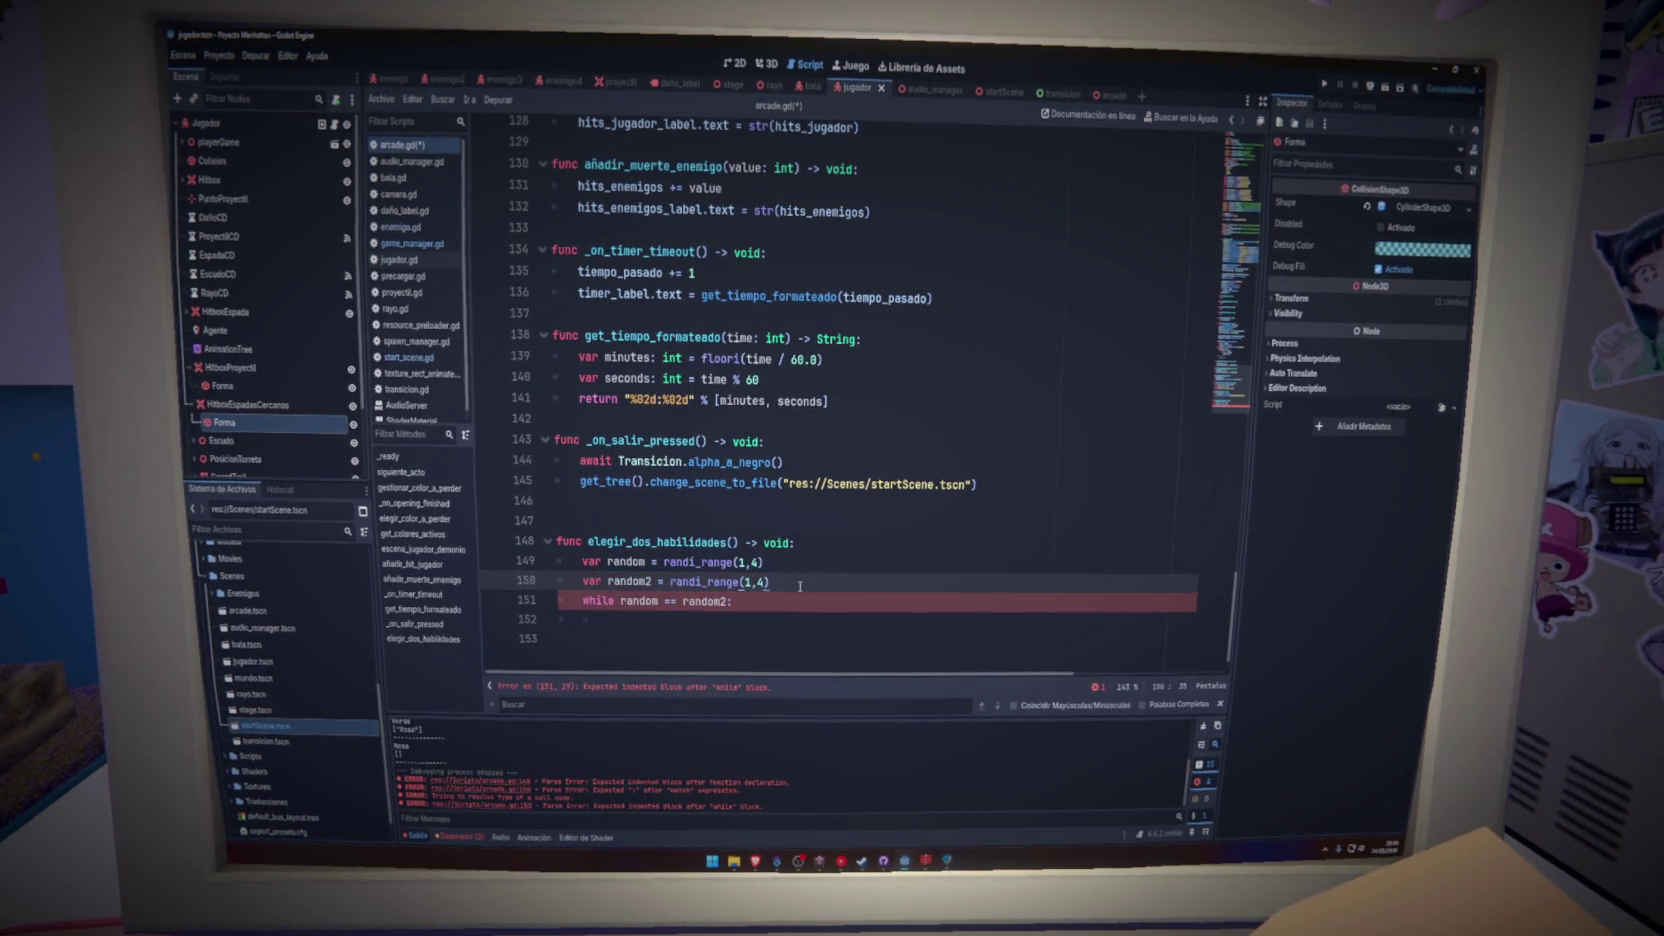
- Put continue inside the while loop body
{"action": "left_click", "coordinate": [741, 621]}
{"action": "key", "text": "Tab"}
{"action": "type", "text": "cont"}
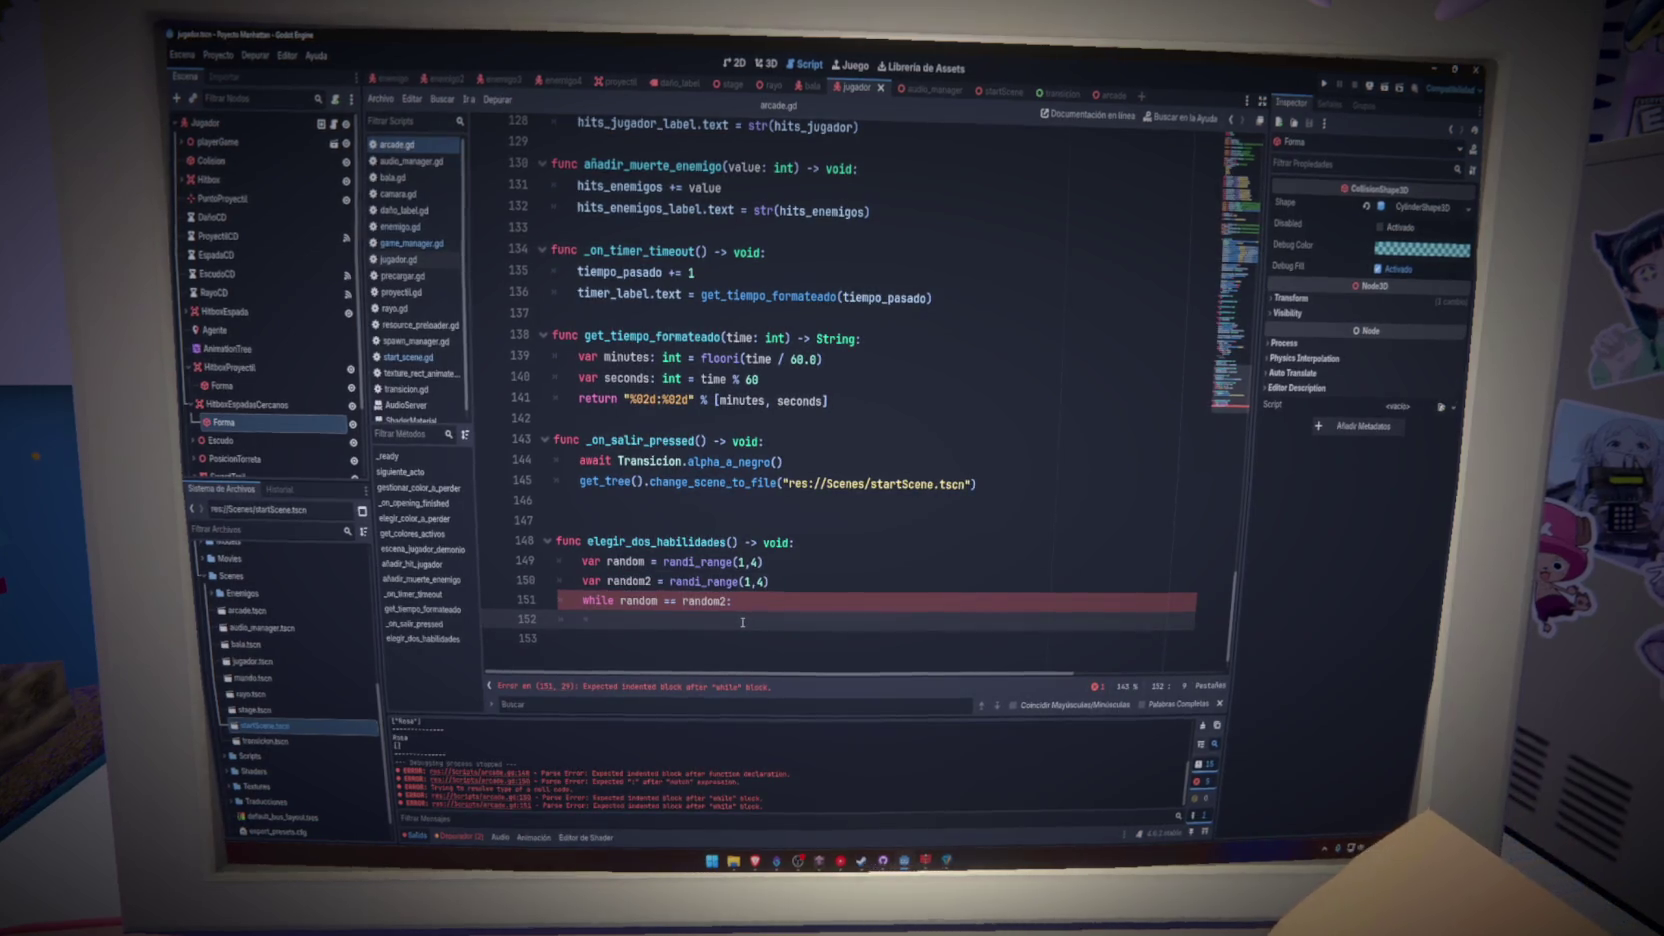
{"action": "key", "text": "Return"}
{"action": "type", "text": "aw"}
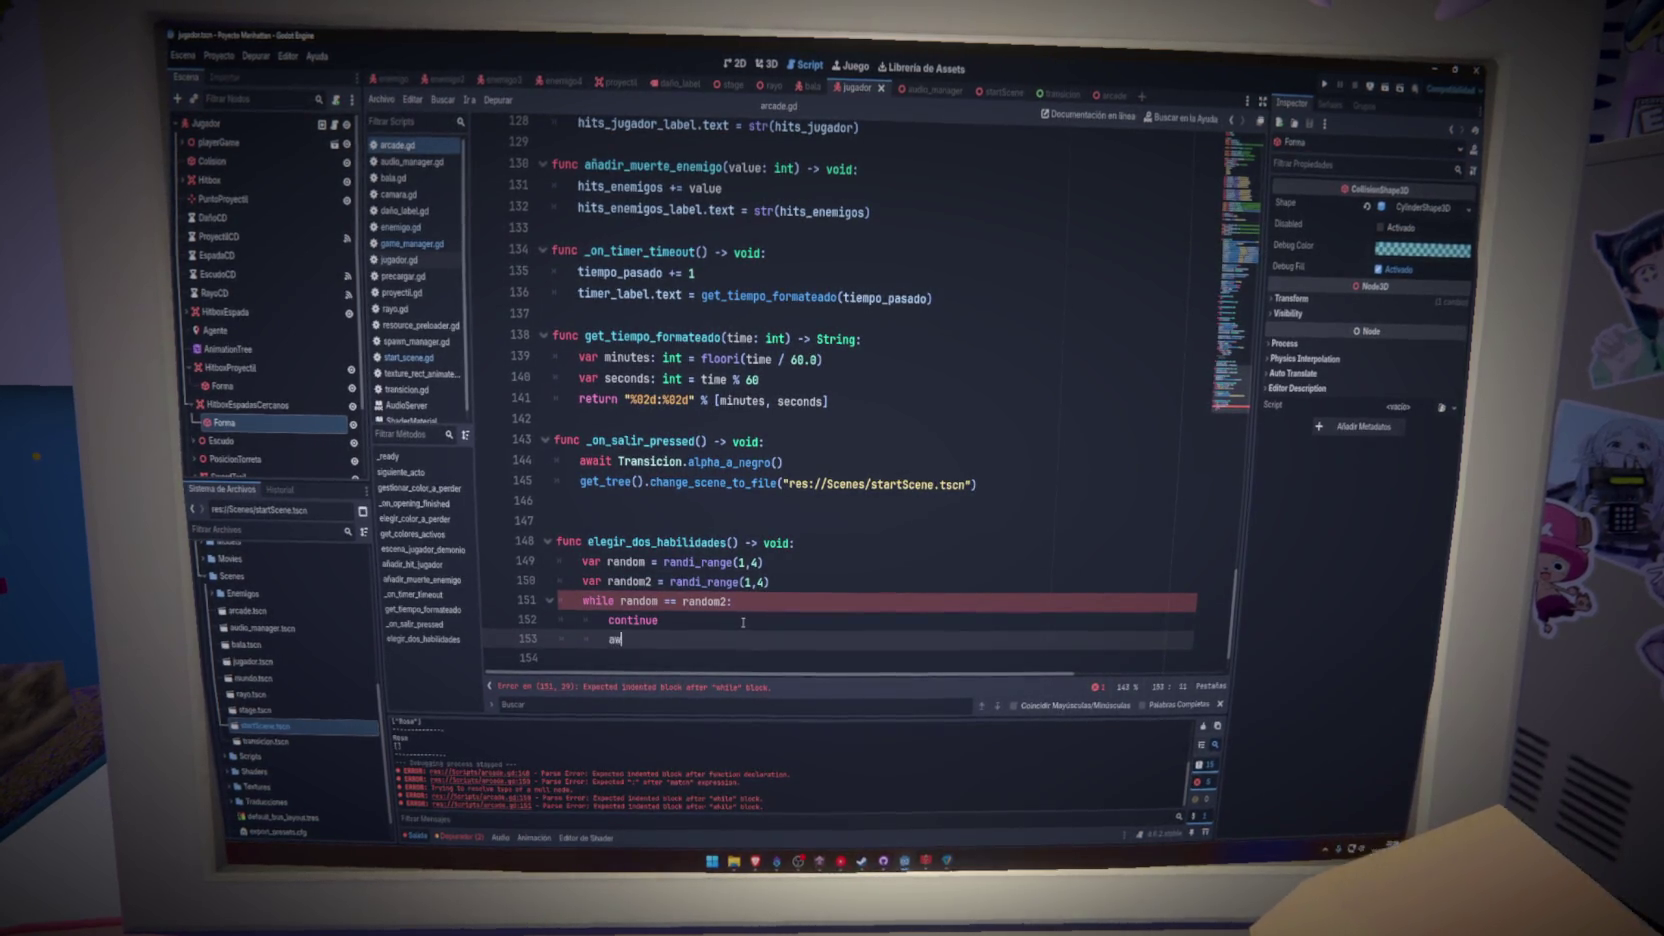
{"action": "key", "text": "BackSpace"}
{"action": "key", "text": "BackSpace"}
{"action": "key", "text": "BackSpace"}
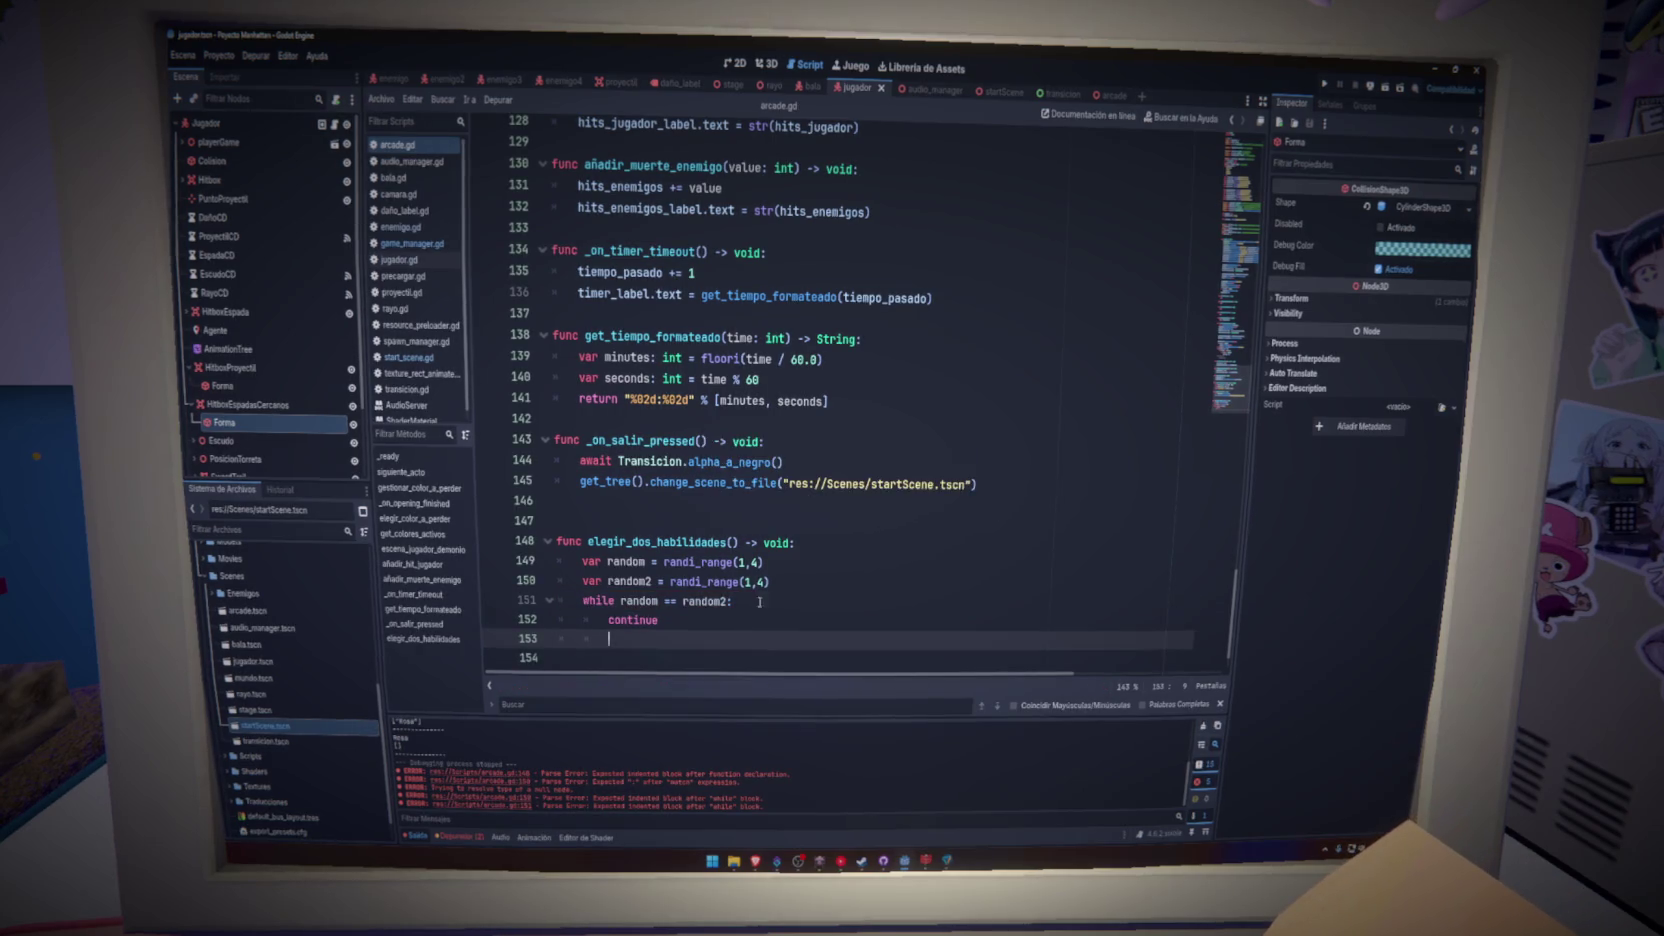
{"action": "left_click_drag", "start_coordinate": [669, 582], "coordinate": [769, 582]}
- Insert await get_tree().create_timer(.1).timeout before the random2 re-roll in the loop
{"action": "left_click", "coordinate": [637, 632]}
{"action": "type", "text": "random2 = randi_range(1,4)"}
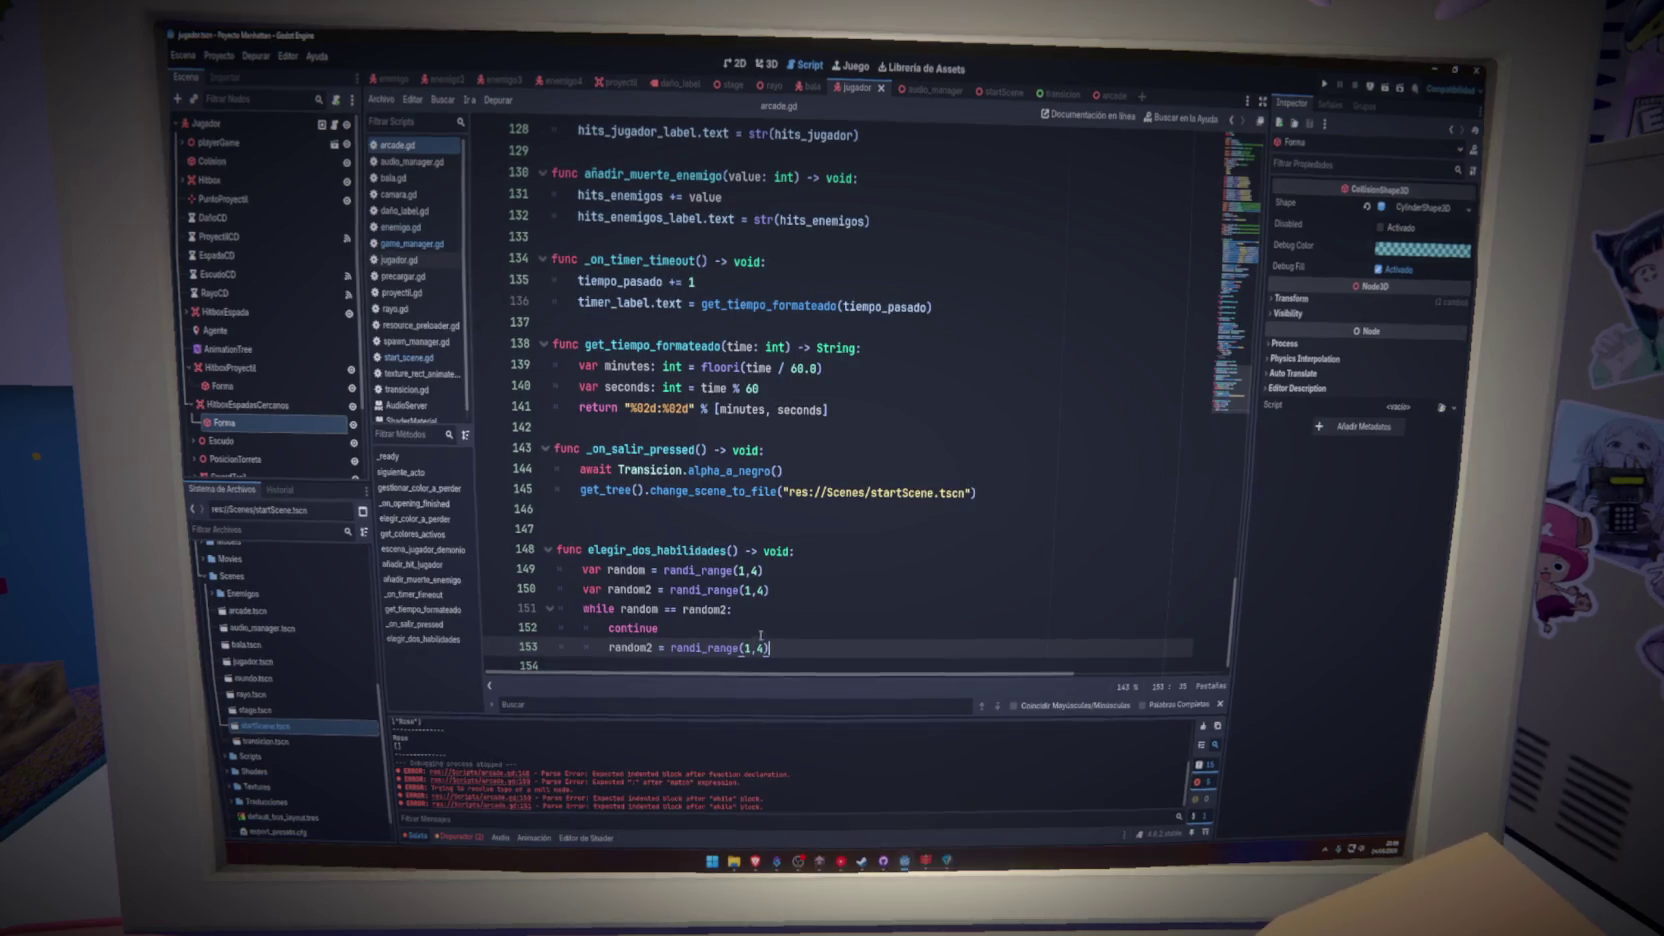
{"action": "key", "text": "Return"}
{"action": "key", "text": "Up"}
{"action": "type", "text": "await"}
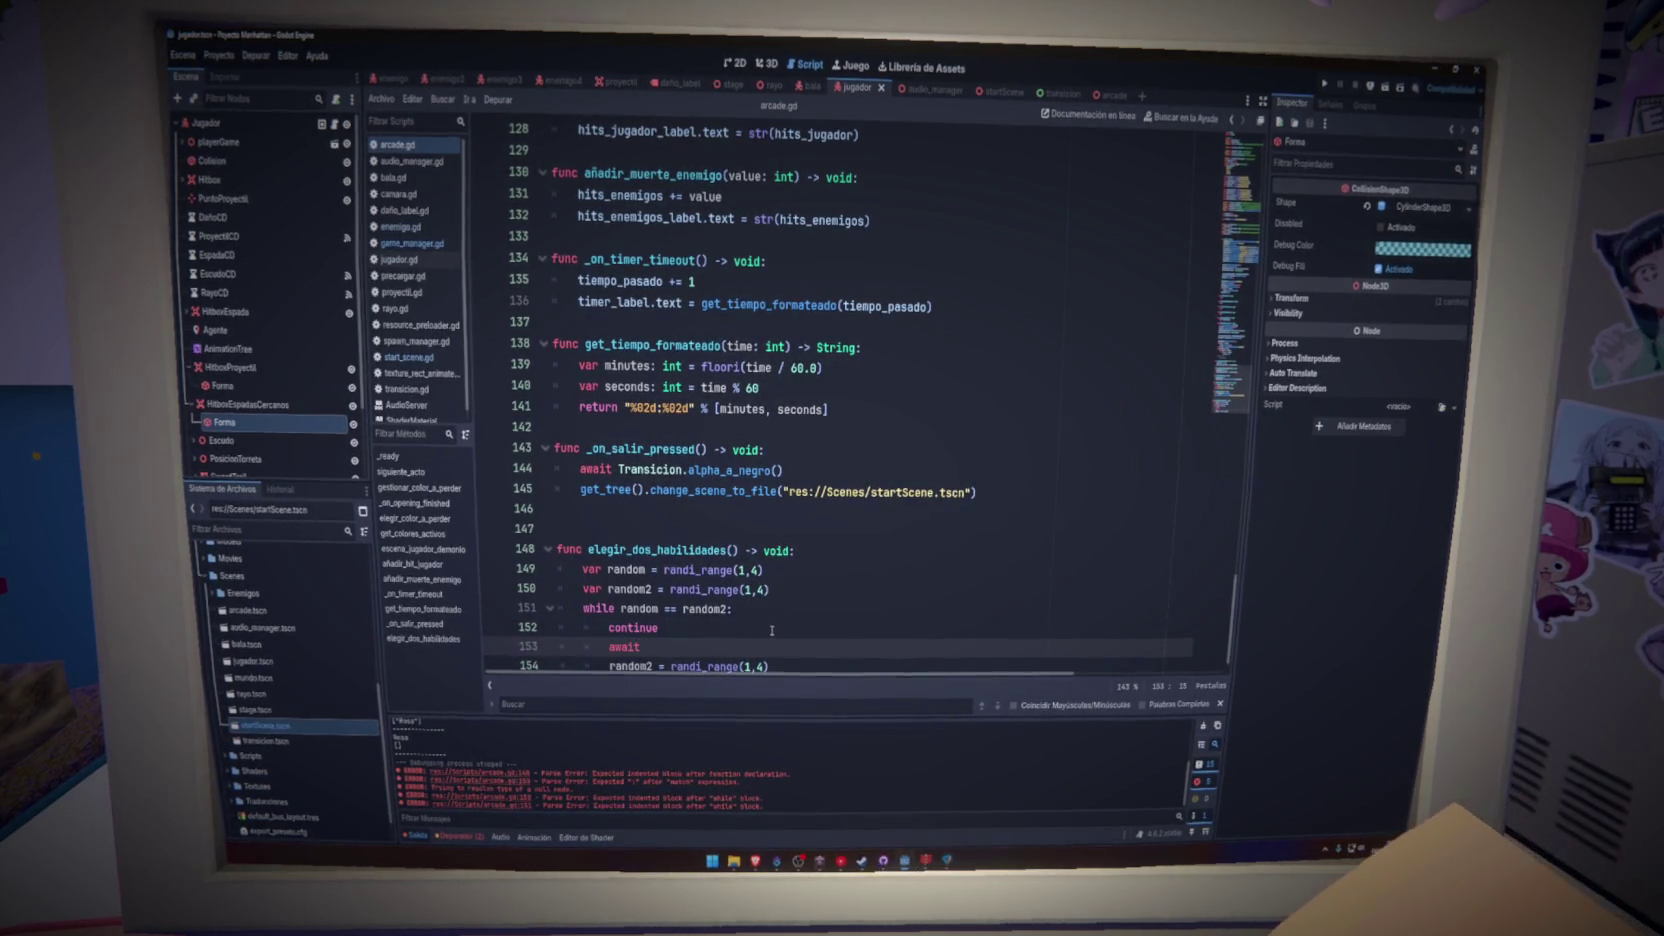
{"action": "key", "text": "Return"}
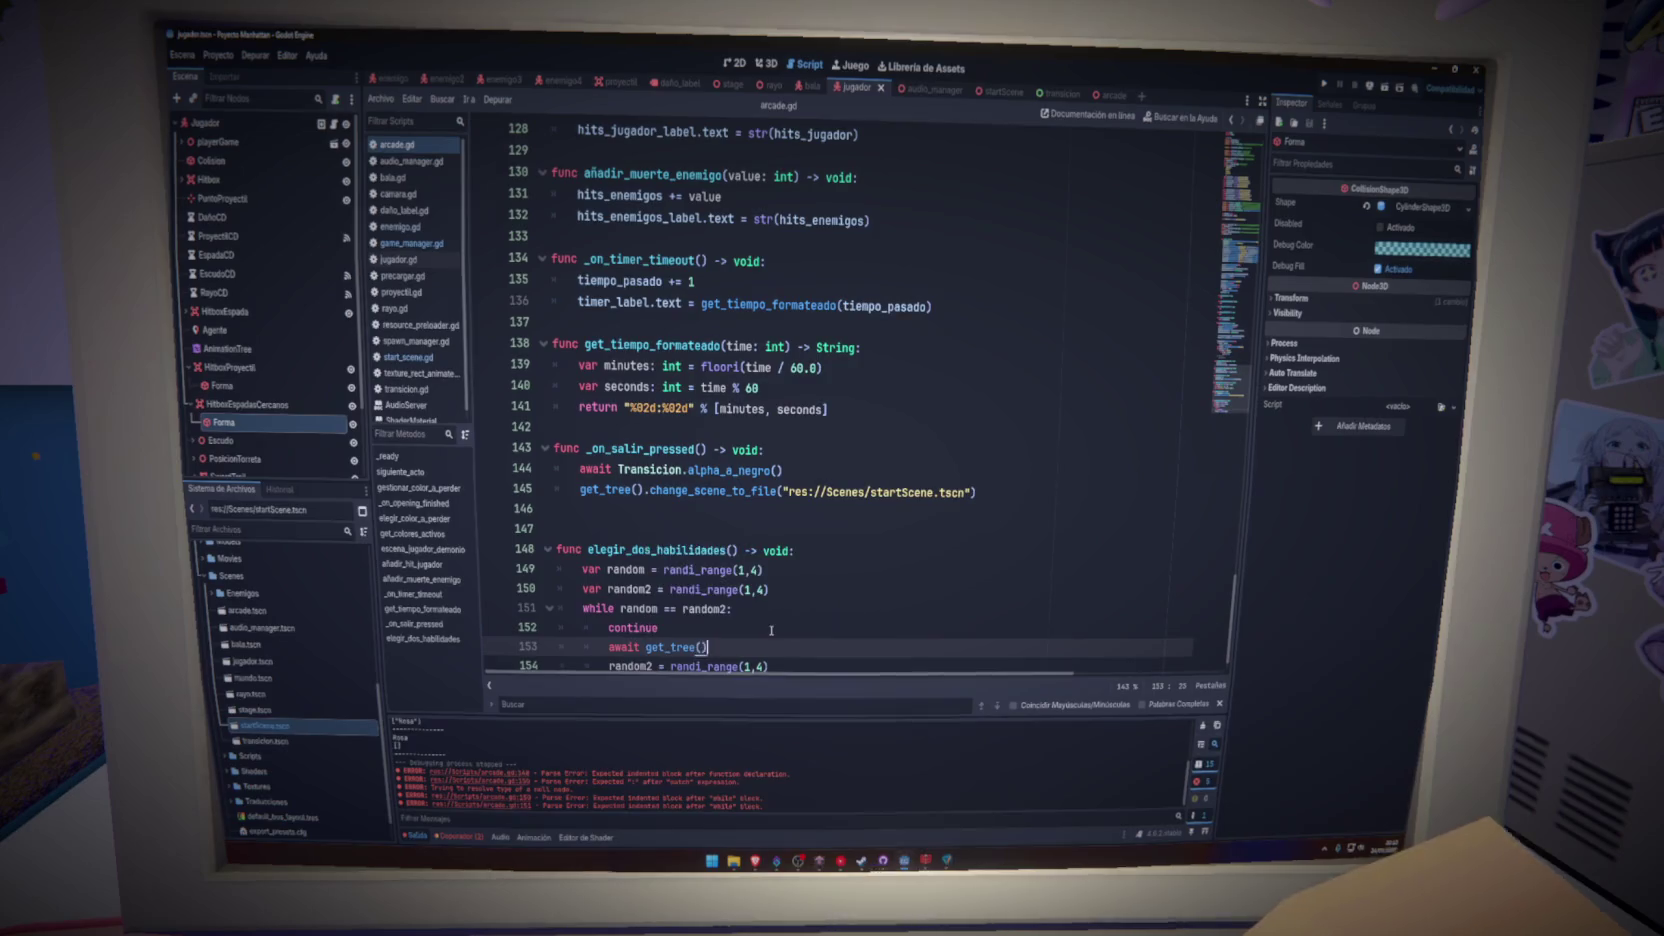
{"action": "type", "text": ".cre"}
{"action": "key", "text": "Return"}
{"action": "type", "text": ".1)"}
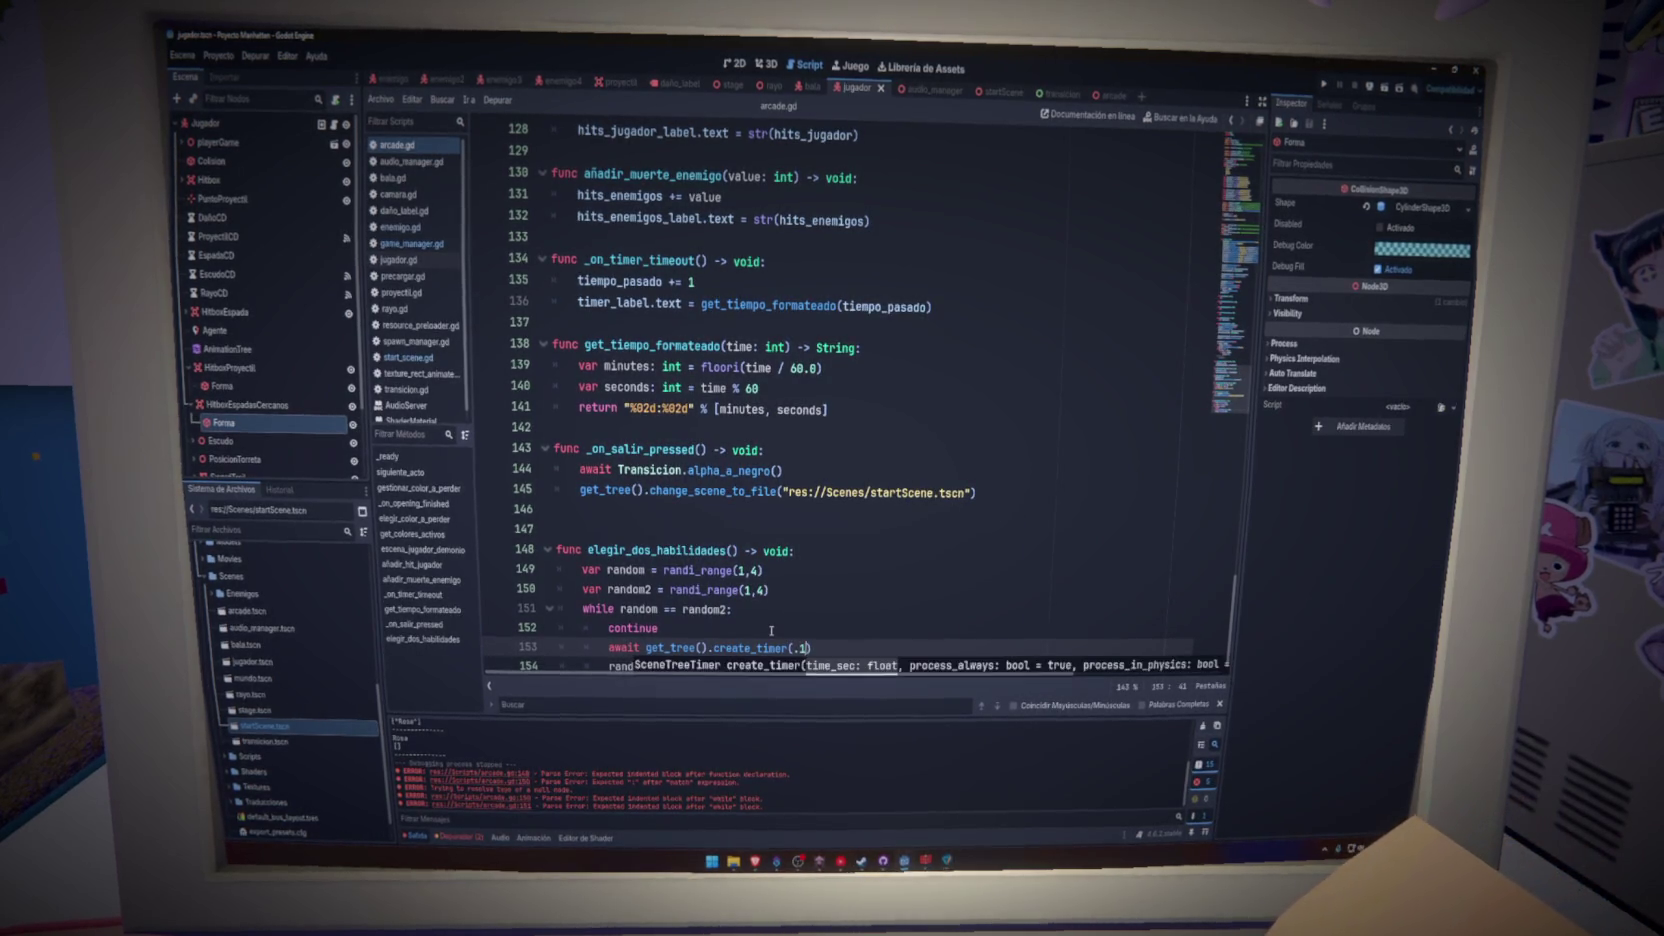
{"action": "type", "text": ".t"}
{"action": "key", "text": "Return"}
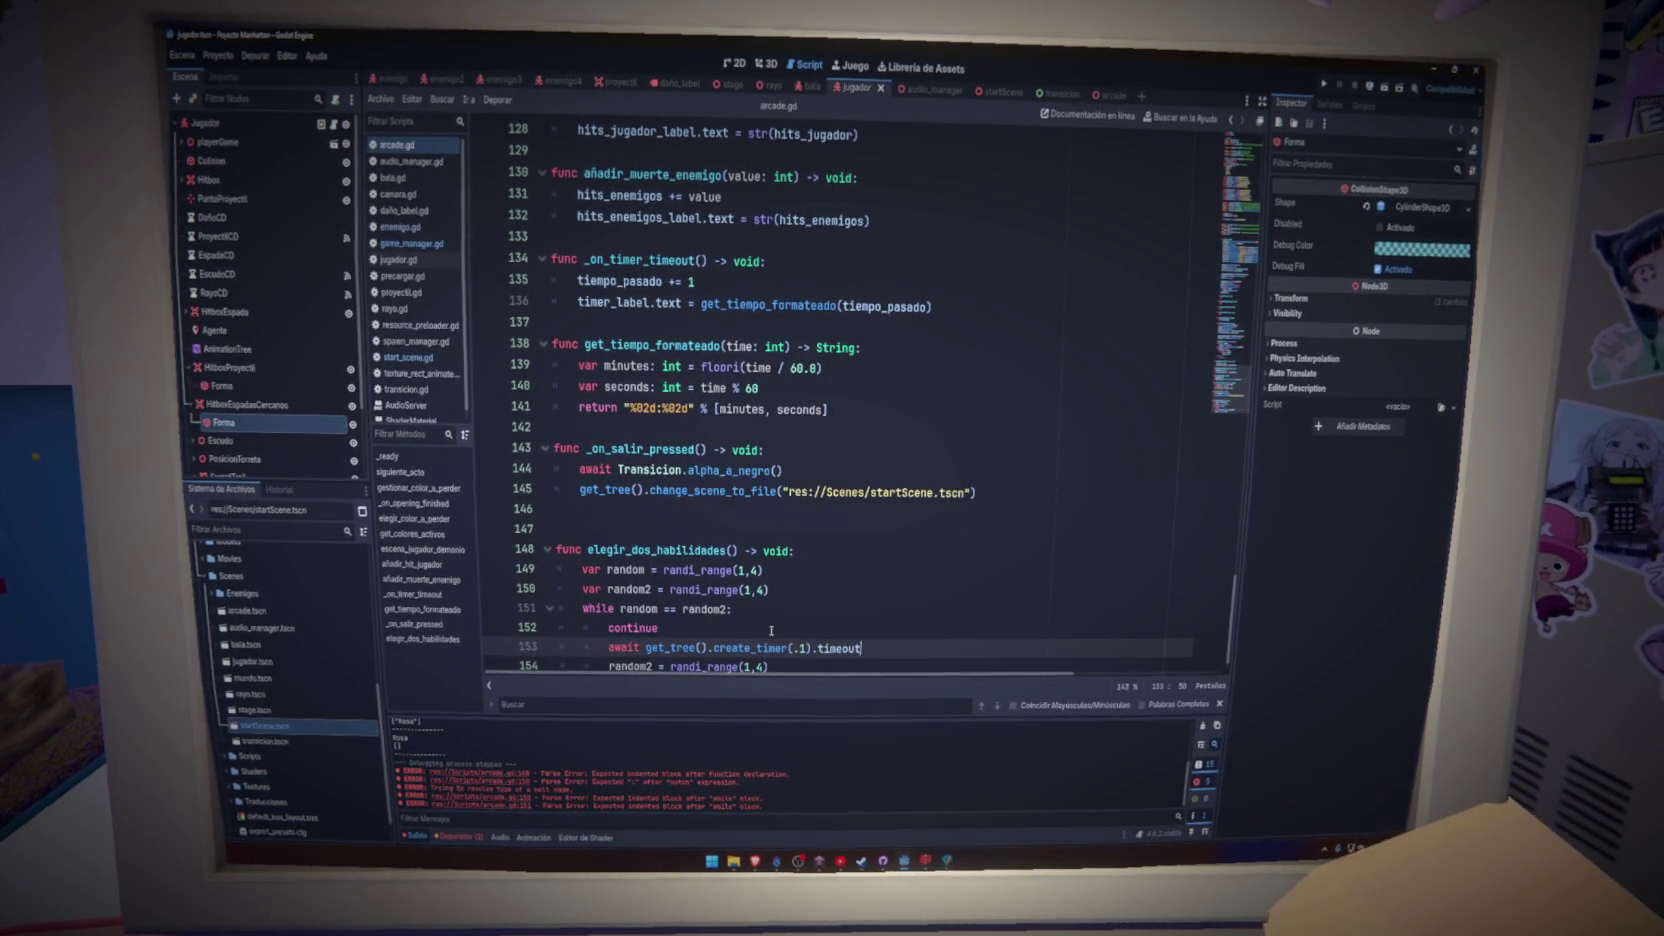
{"action": "scroll", "coordinate": [796, 564], "scroll_direction": "down", "scroll_amount": 1}
{"action": "left_click", "coordinate": [816, 658]}
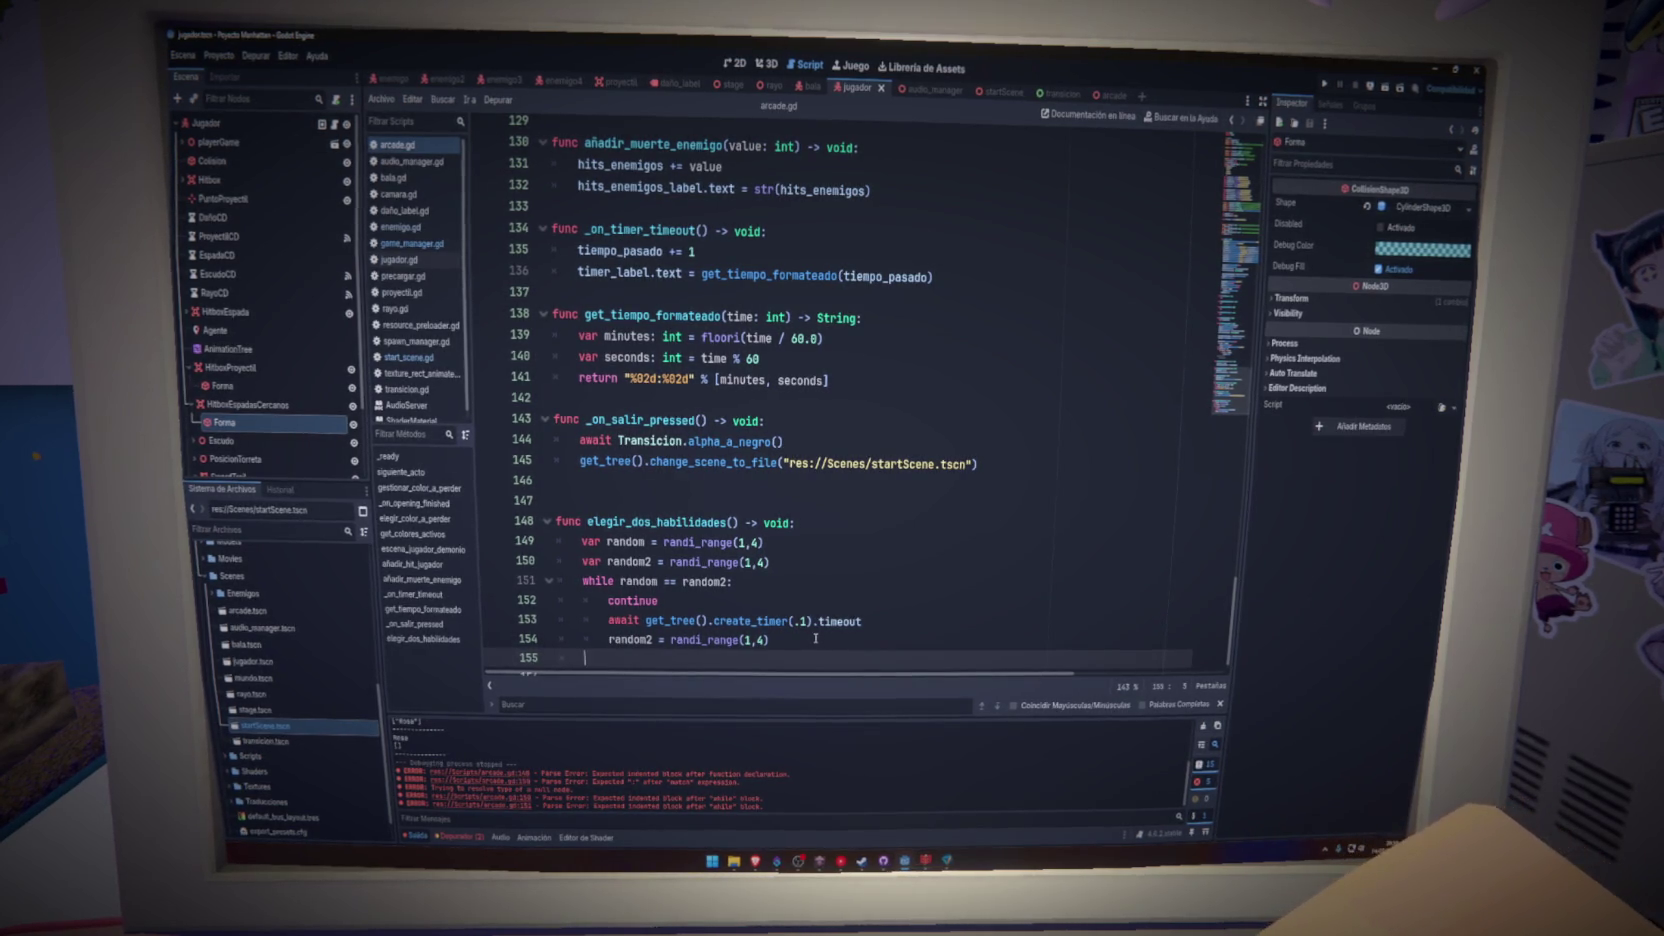
- Write a match on random with cases 1, 2, 3 and 4
{"action": "type", "text": "match"}
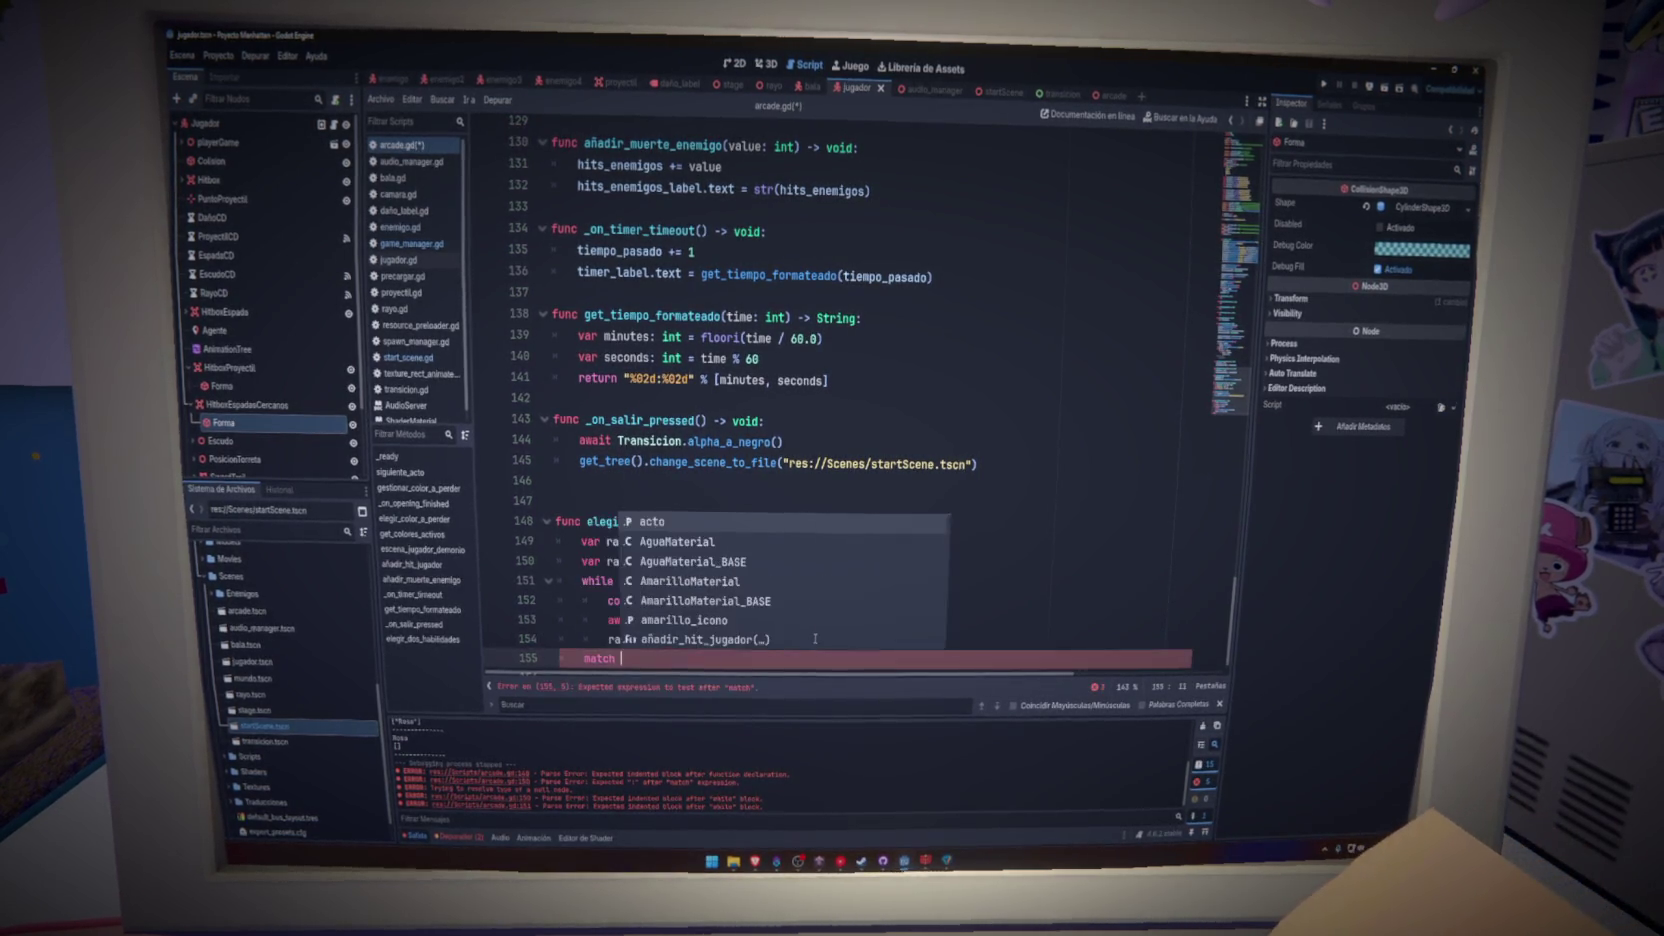
{"action": "key", "text": "BackSpace"}
{"action": "key", "text": "BackSpace"}
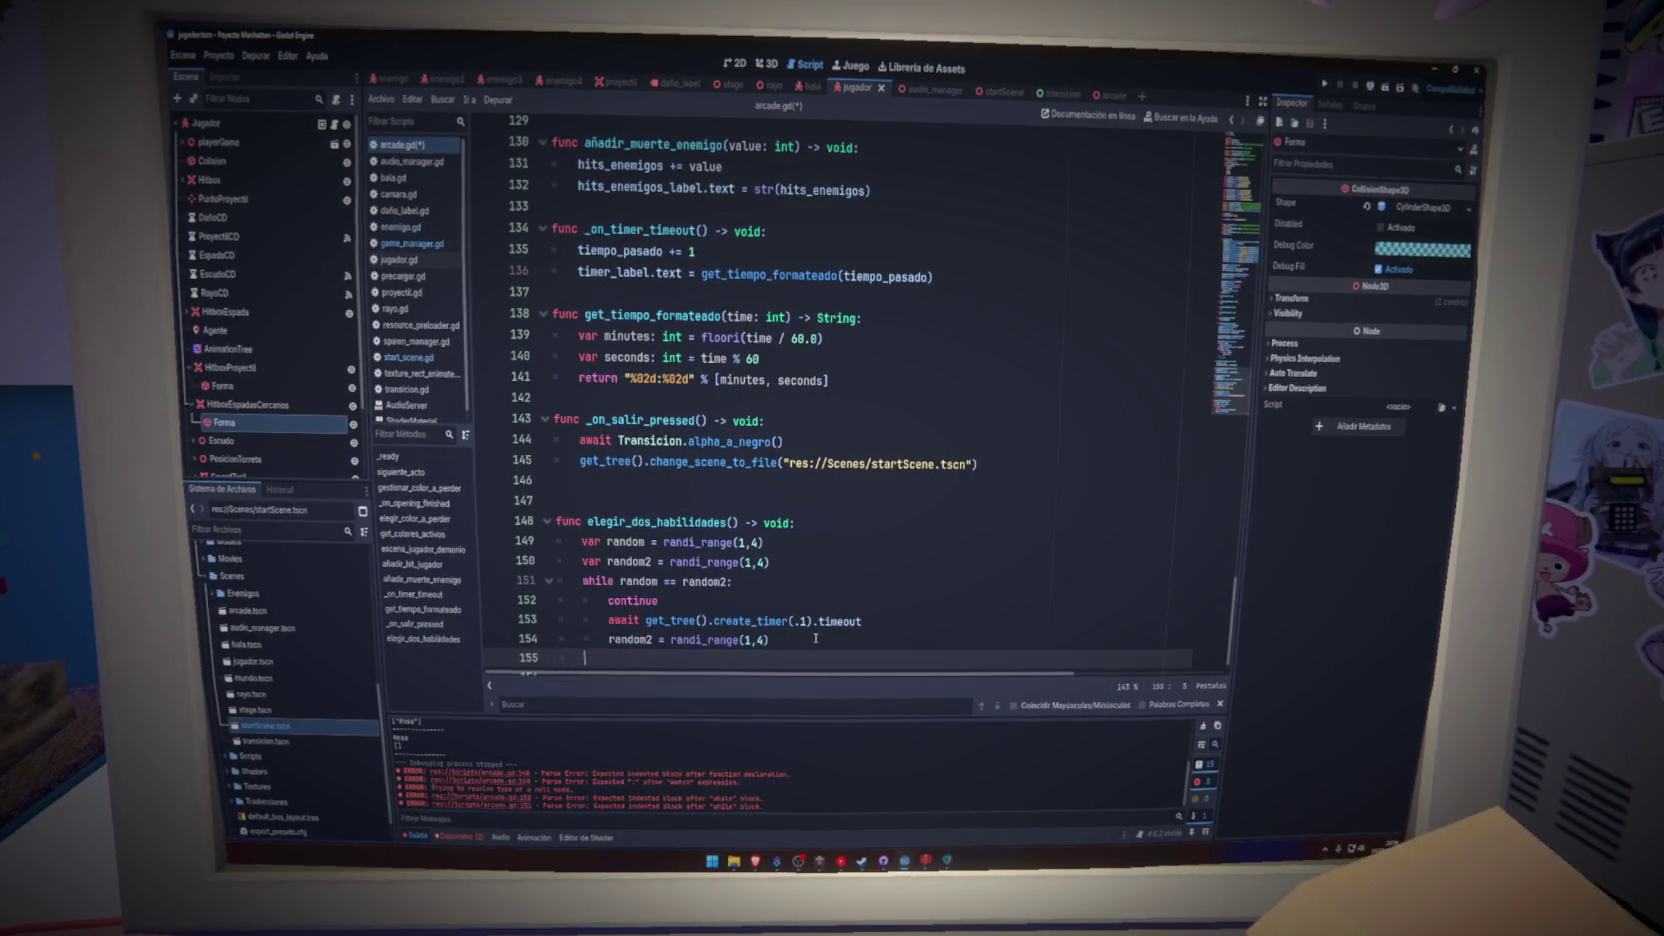
{"action": "key", "text": "ctrl+s"}
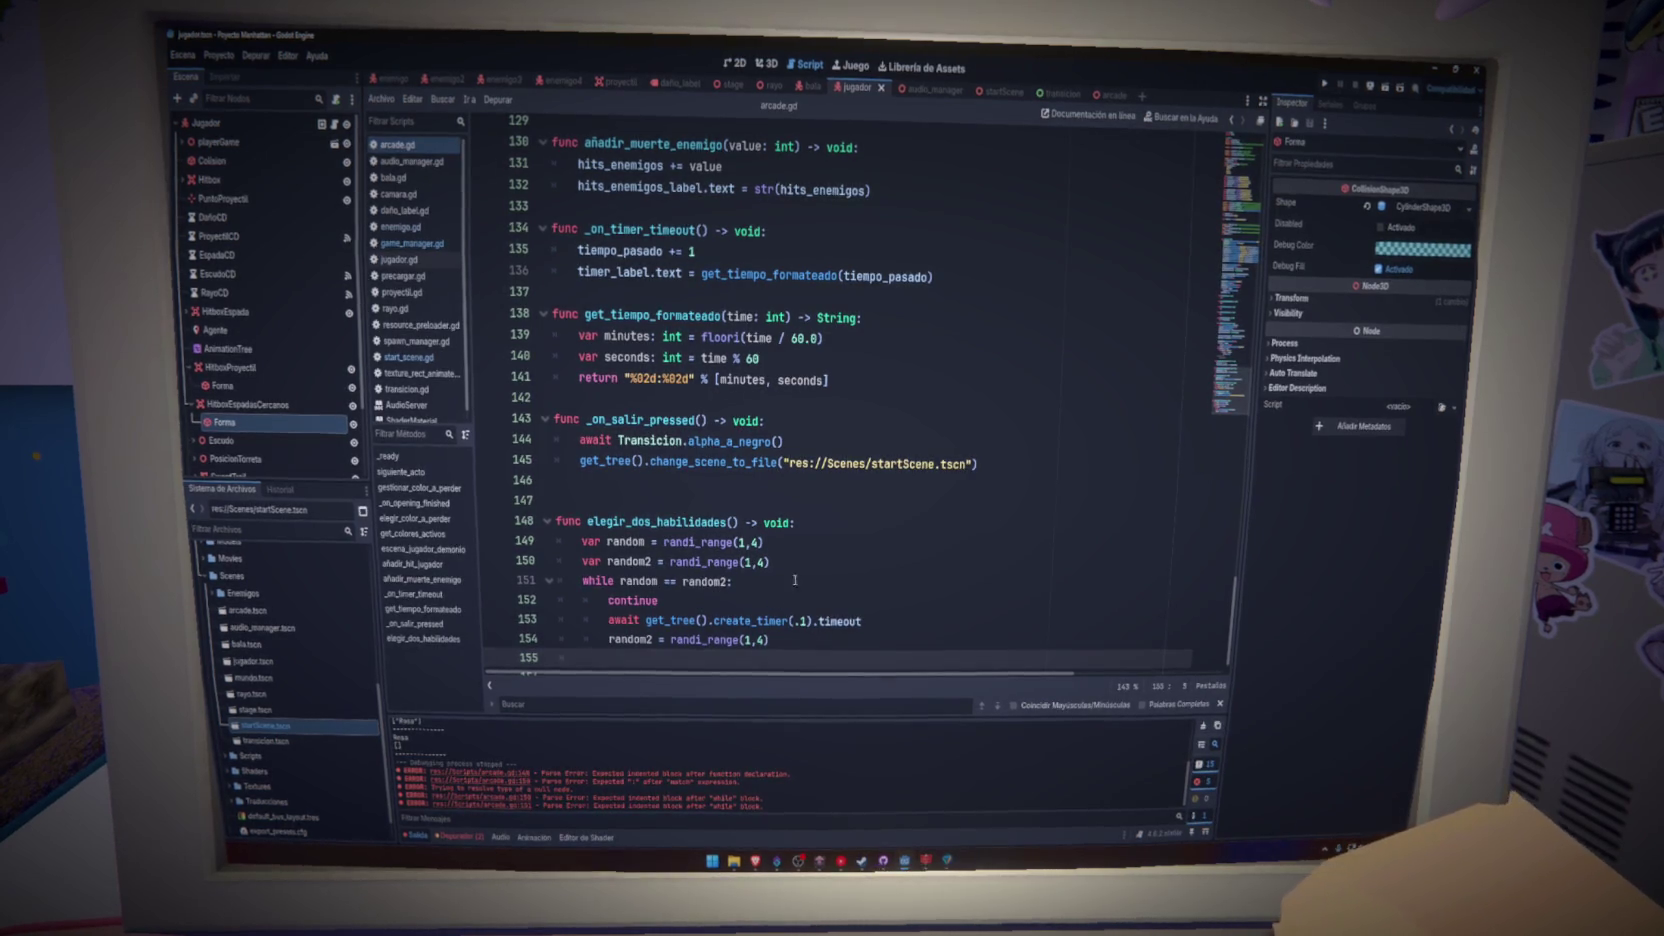
{"action": "scroll", "coordinate": [815, 639], "scroll_direction": "down", "scroll_amount": 1}
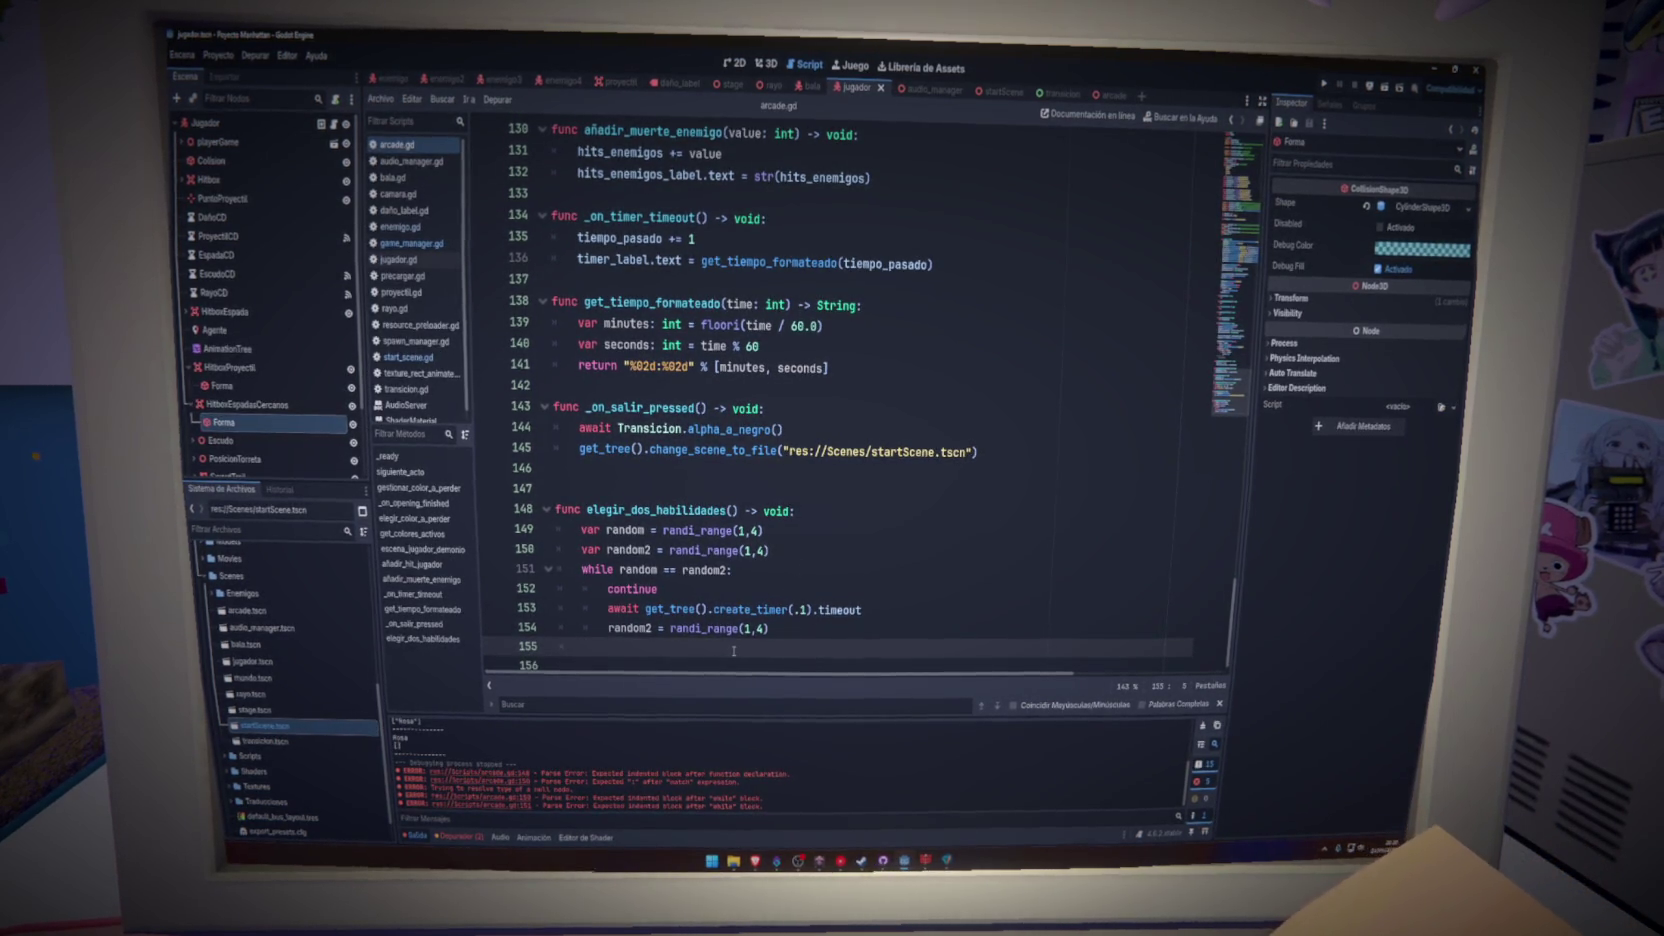
{"action": "type", "text": "mat"}
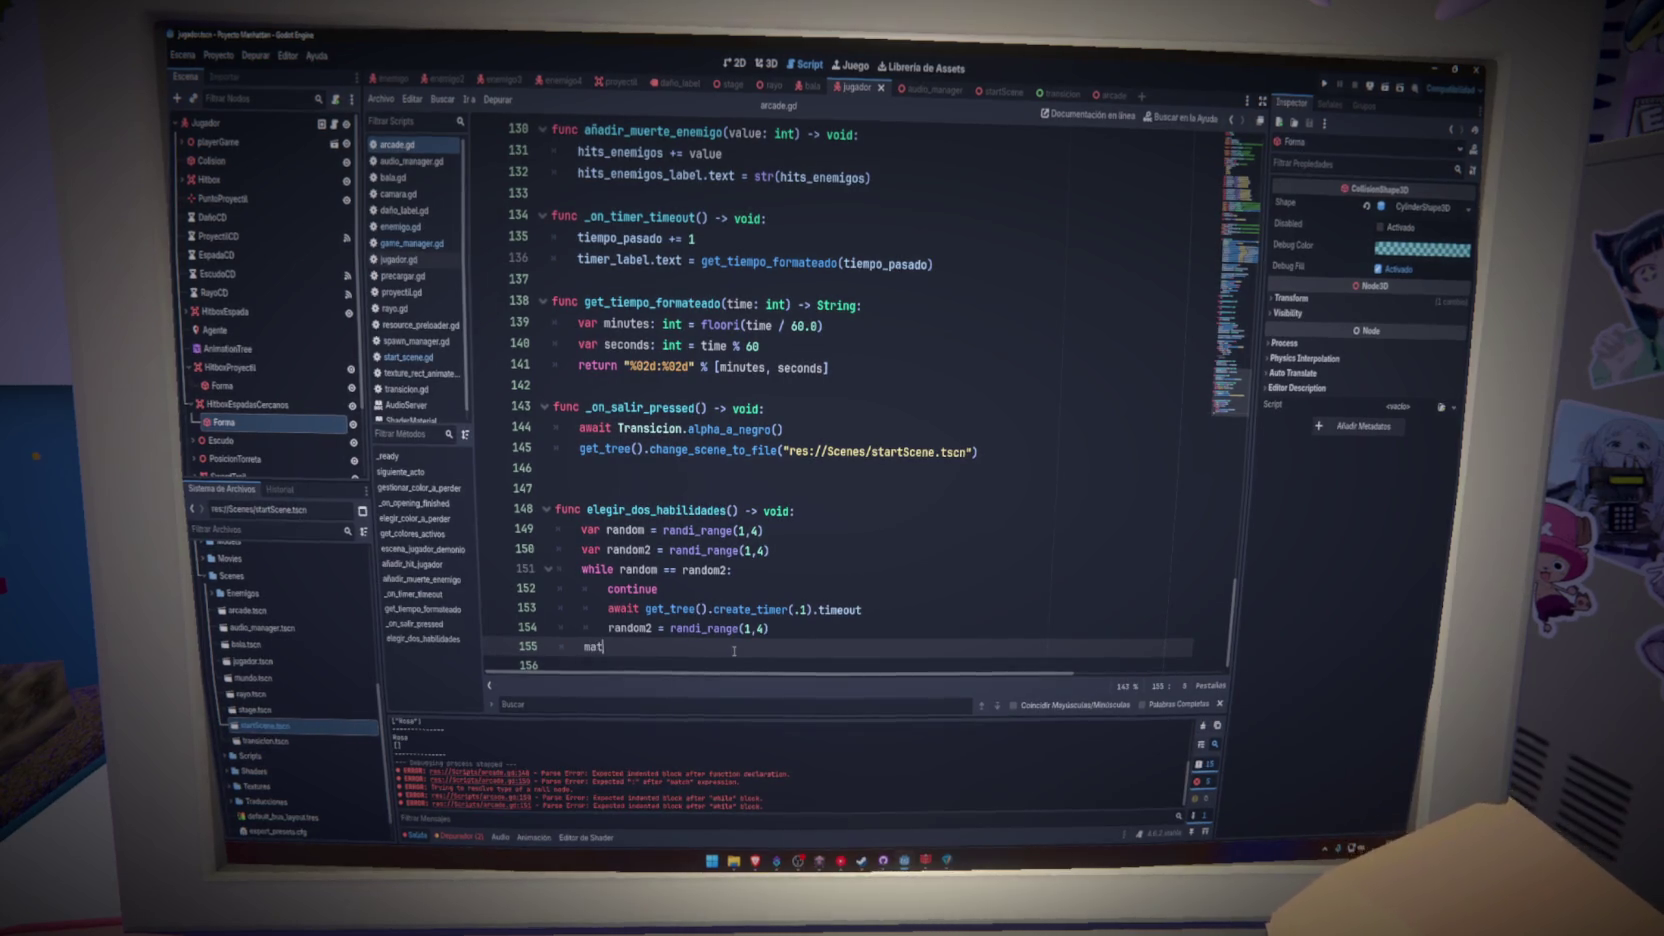
{"action": "type", "text": ":"}
{"action": "key", "text": "Return"}
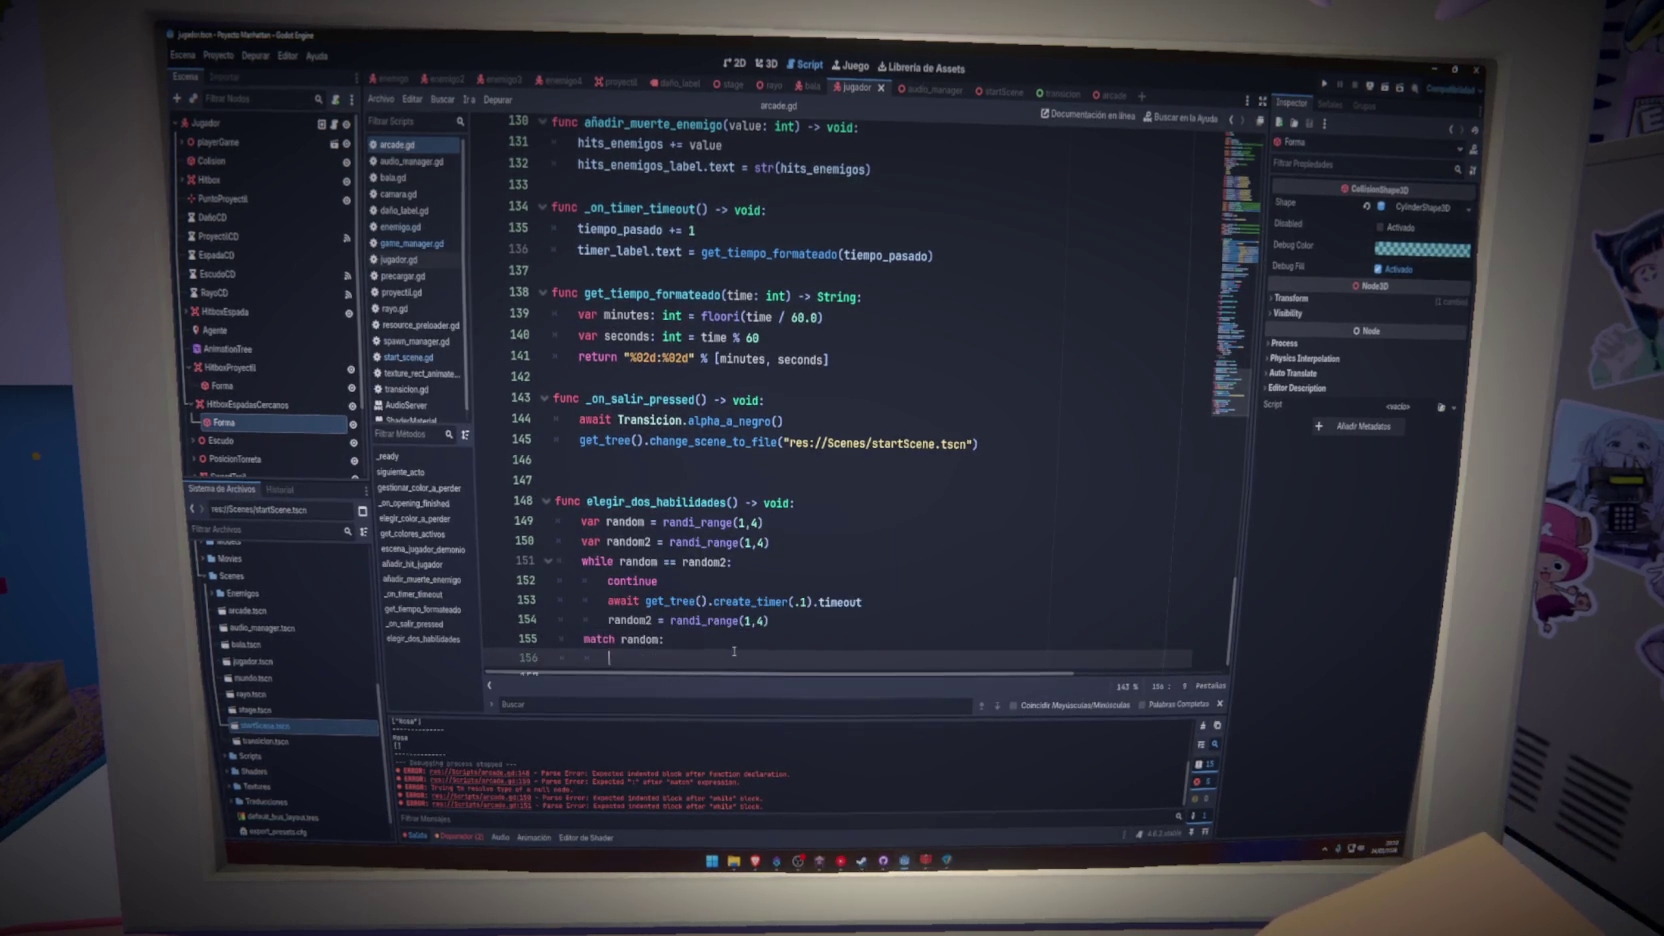
{"action": "type", "text": "1:"}
{"action": "key", "text": "Return"}
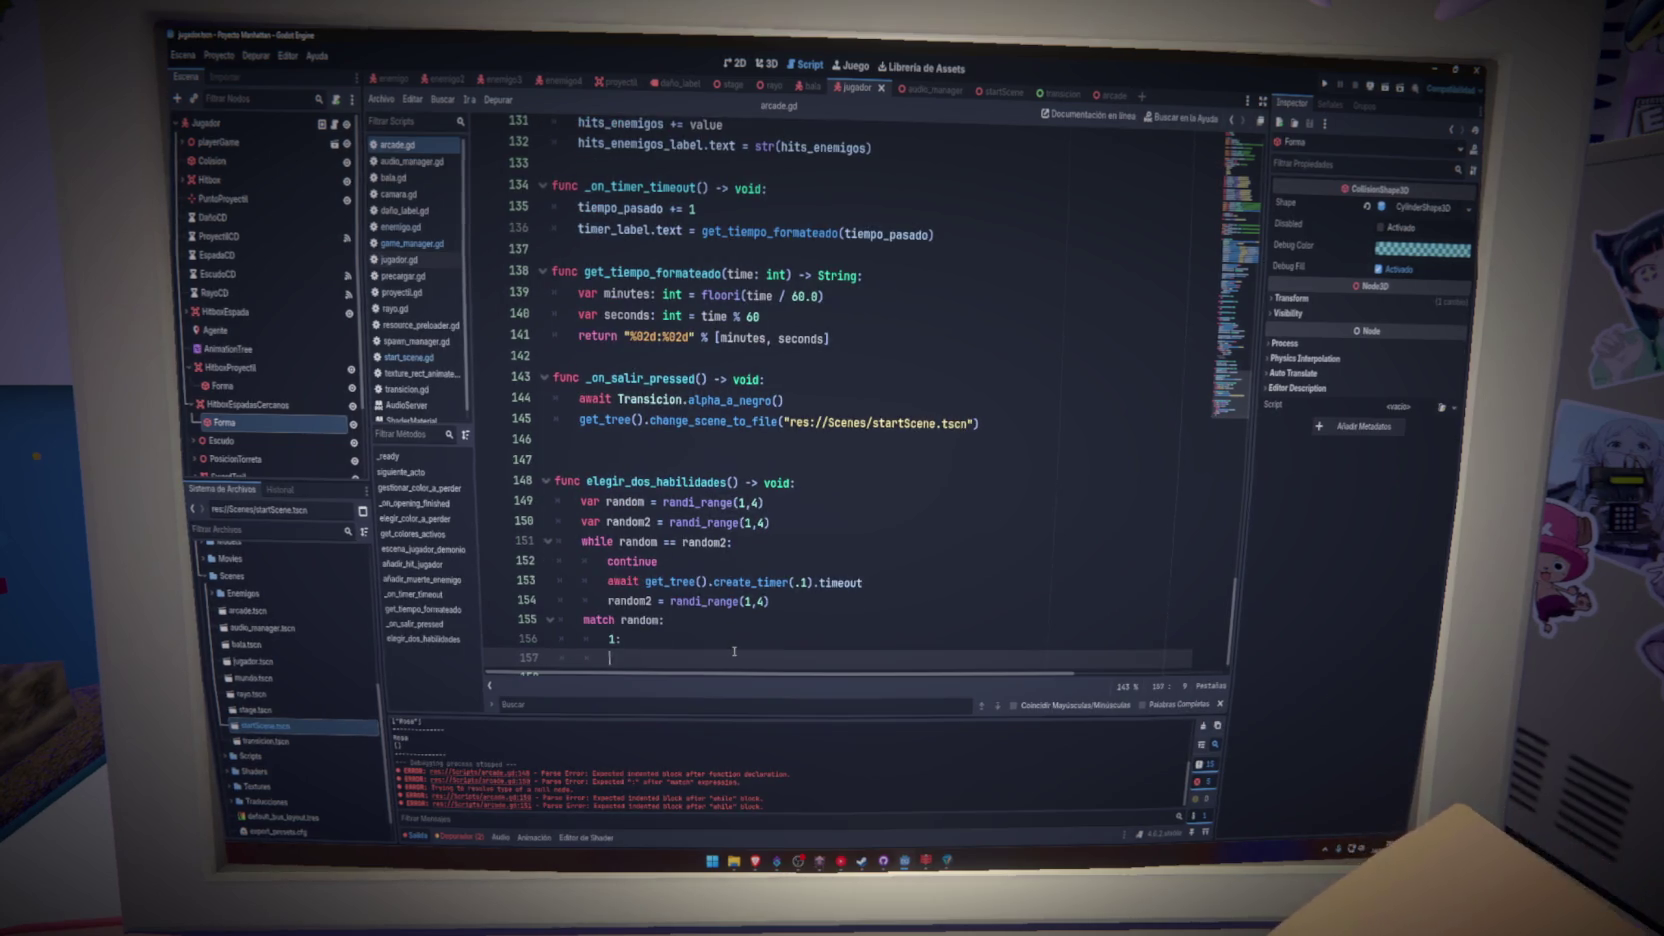
{"action": "type", "text": "2:"}
{"action": "key", "text": "Return"}
{"action": "type", "text": "3:"}
{"action": "key", "text": "Return"}
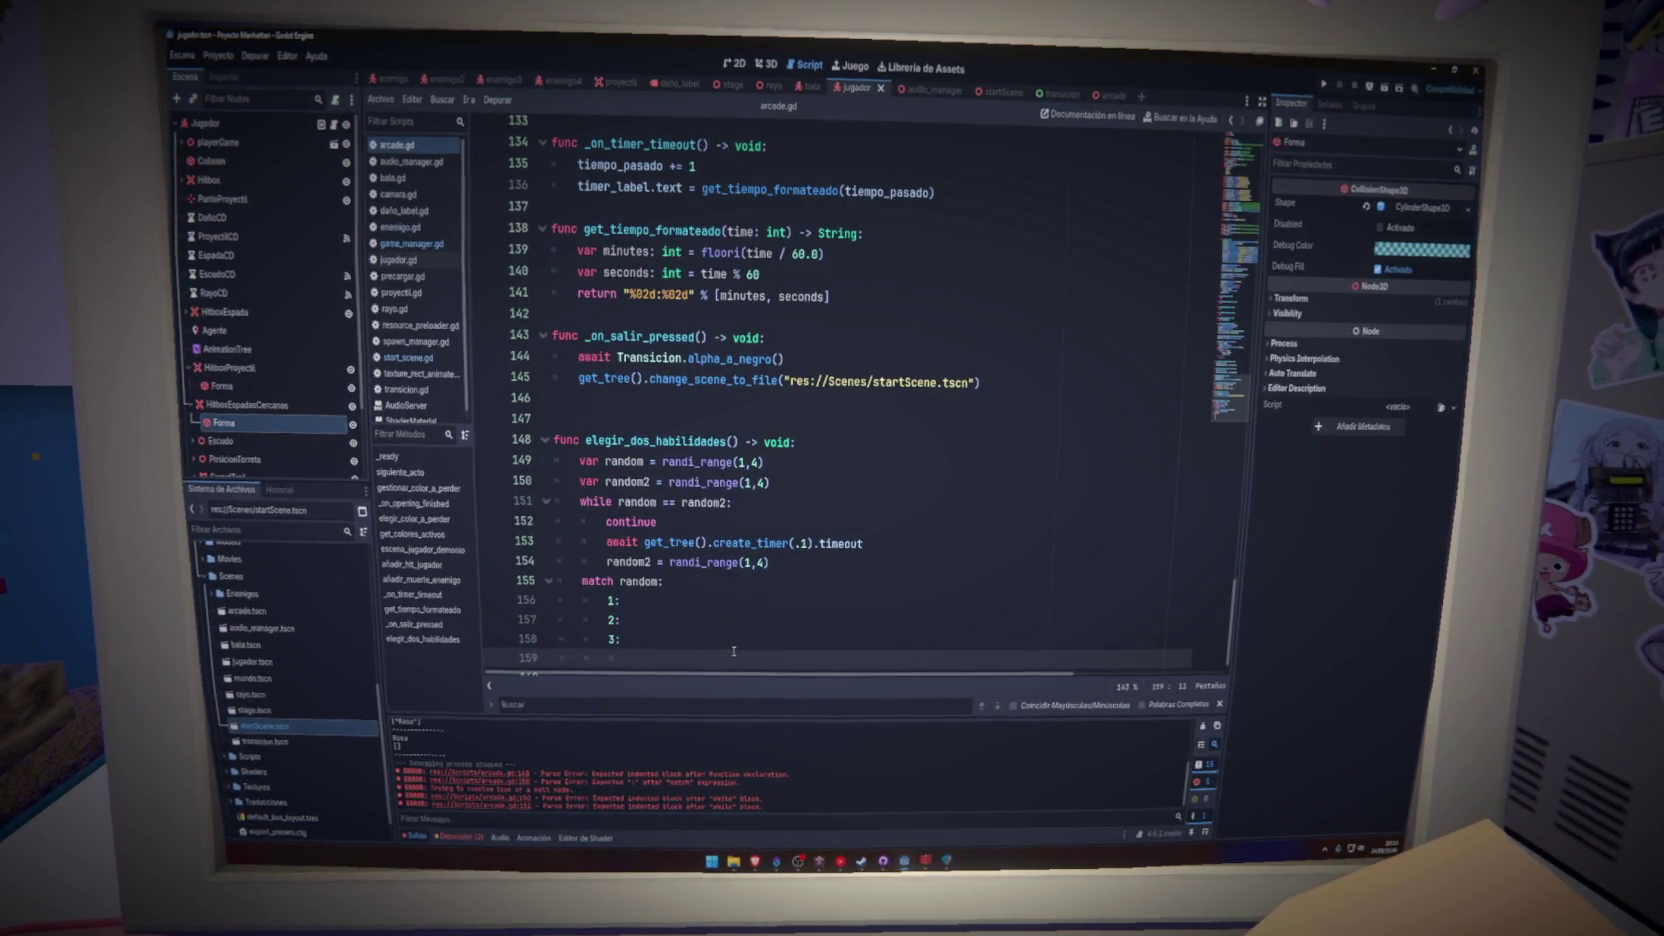
{"action": "key", "text": "Return"}
{"action": "key", "text": "Up"}
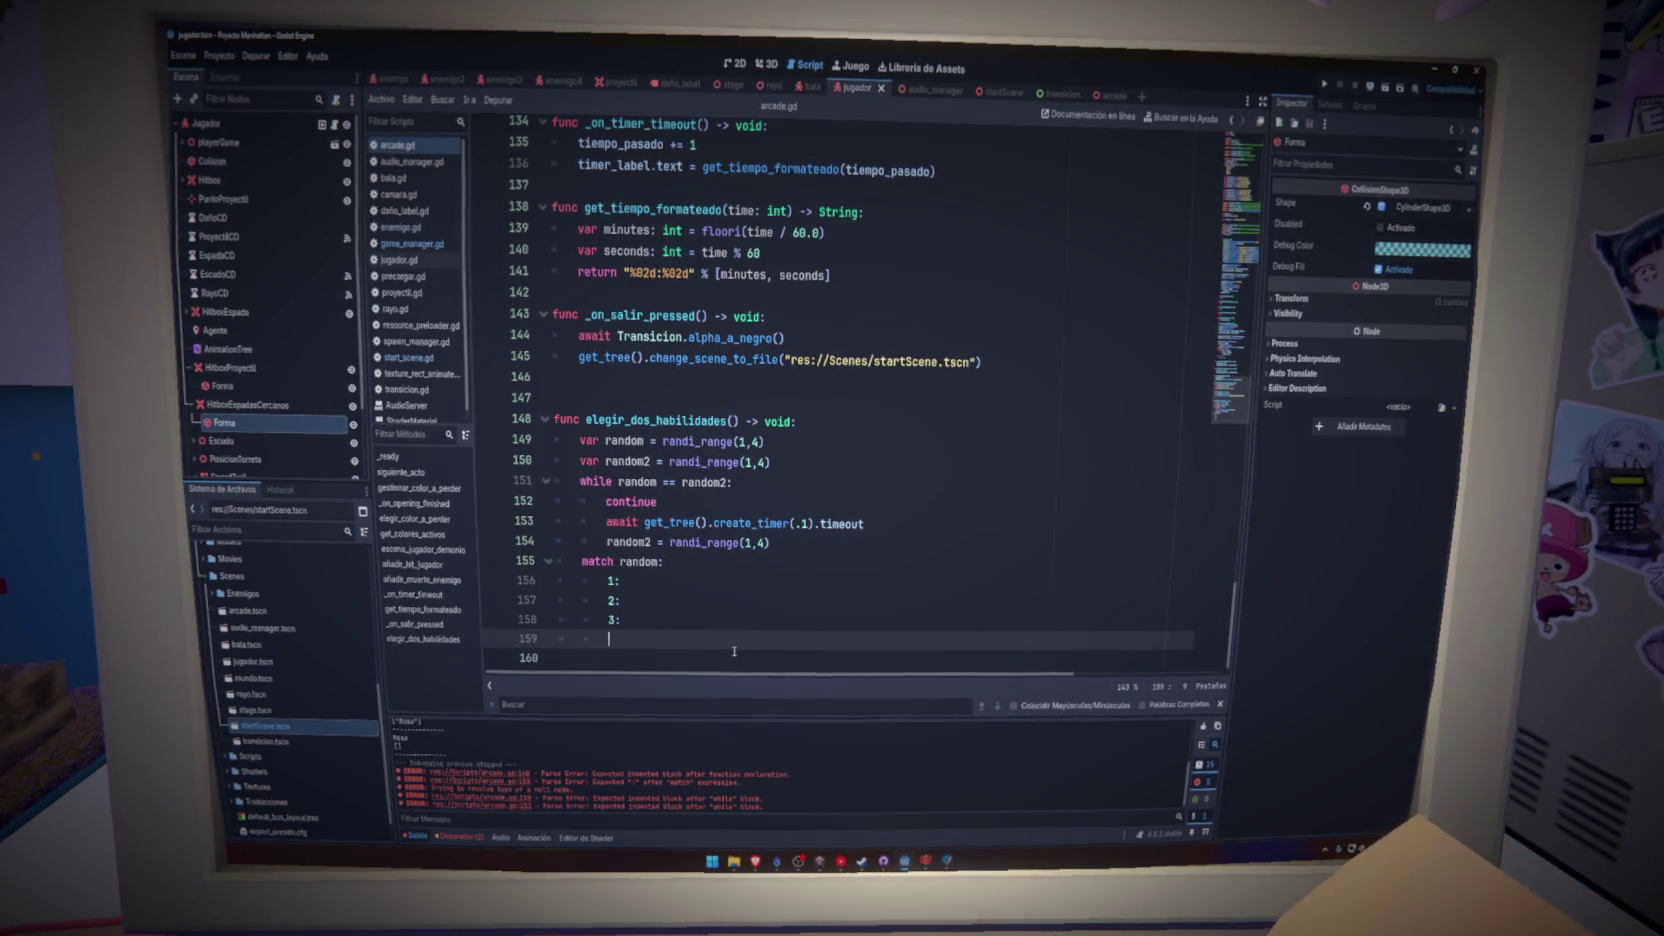
{"action": "key", "text": "Down"}
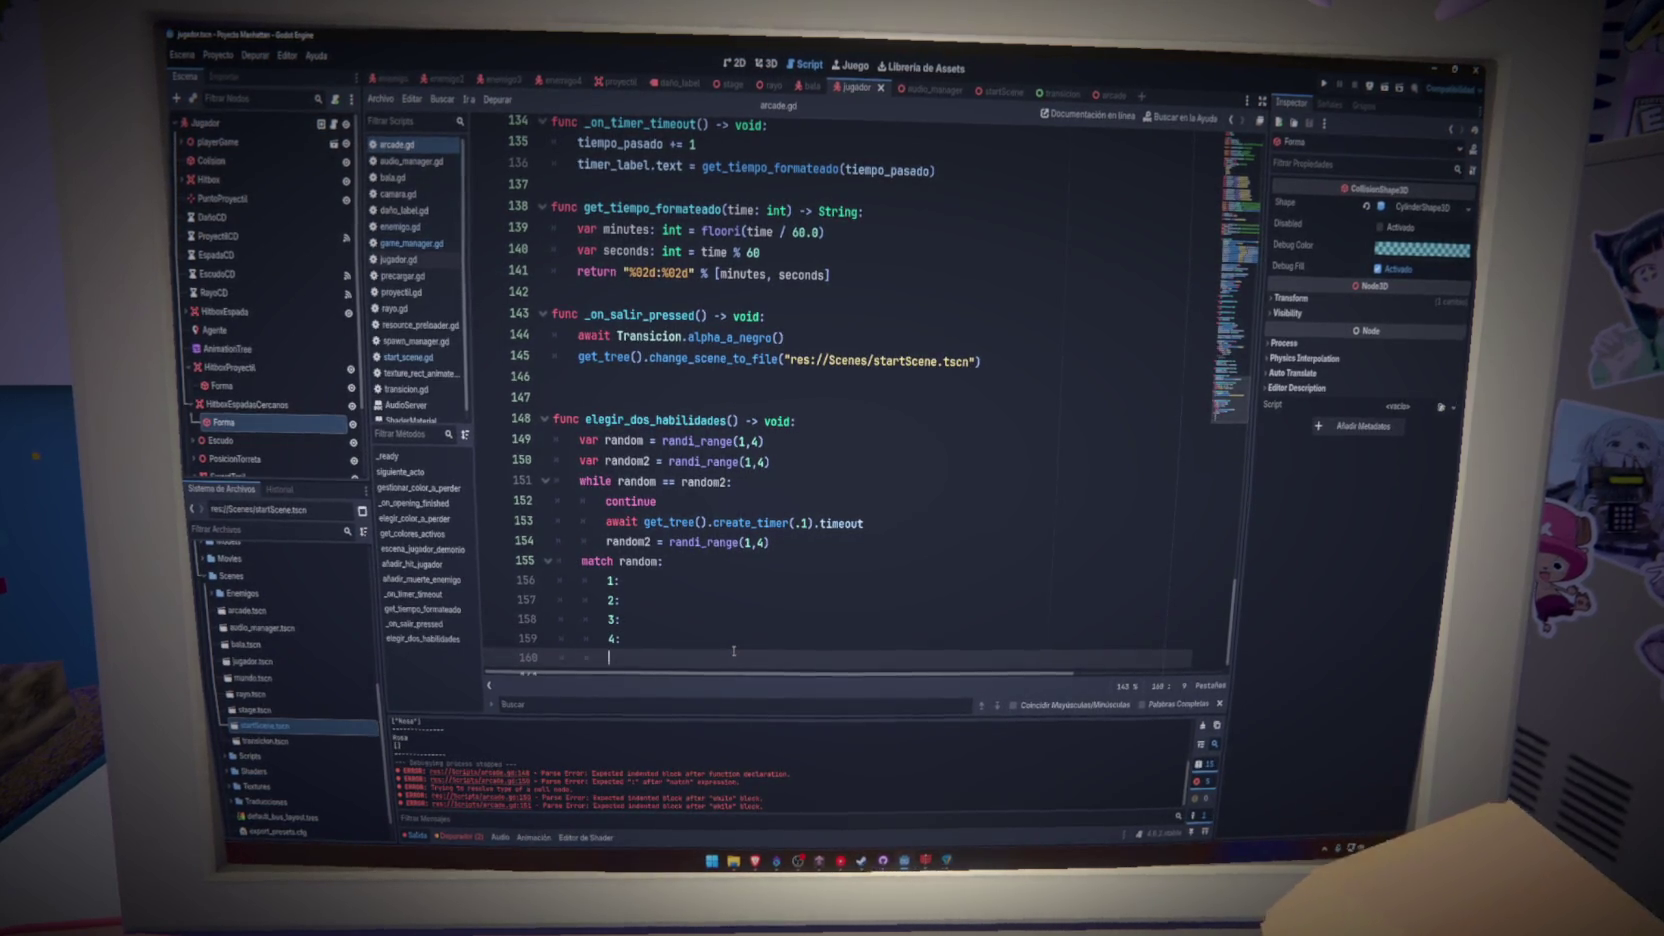
- Add an empty body line under each of cases 1–4
{"action": "left_click", "coordinate": [700, 582]}
{"action": "key", "text": "Return"}
{"action": "left_click", "coordinate": [690, 620]}
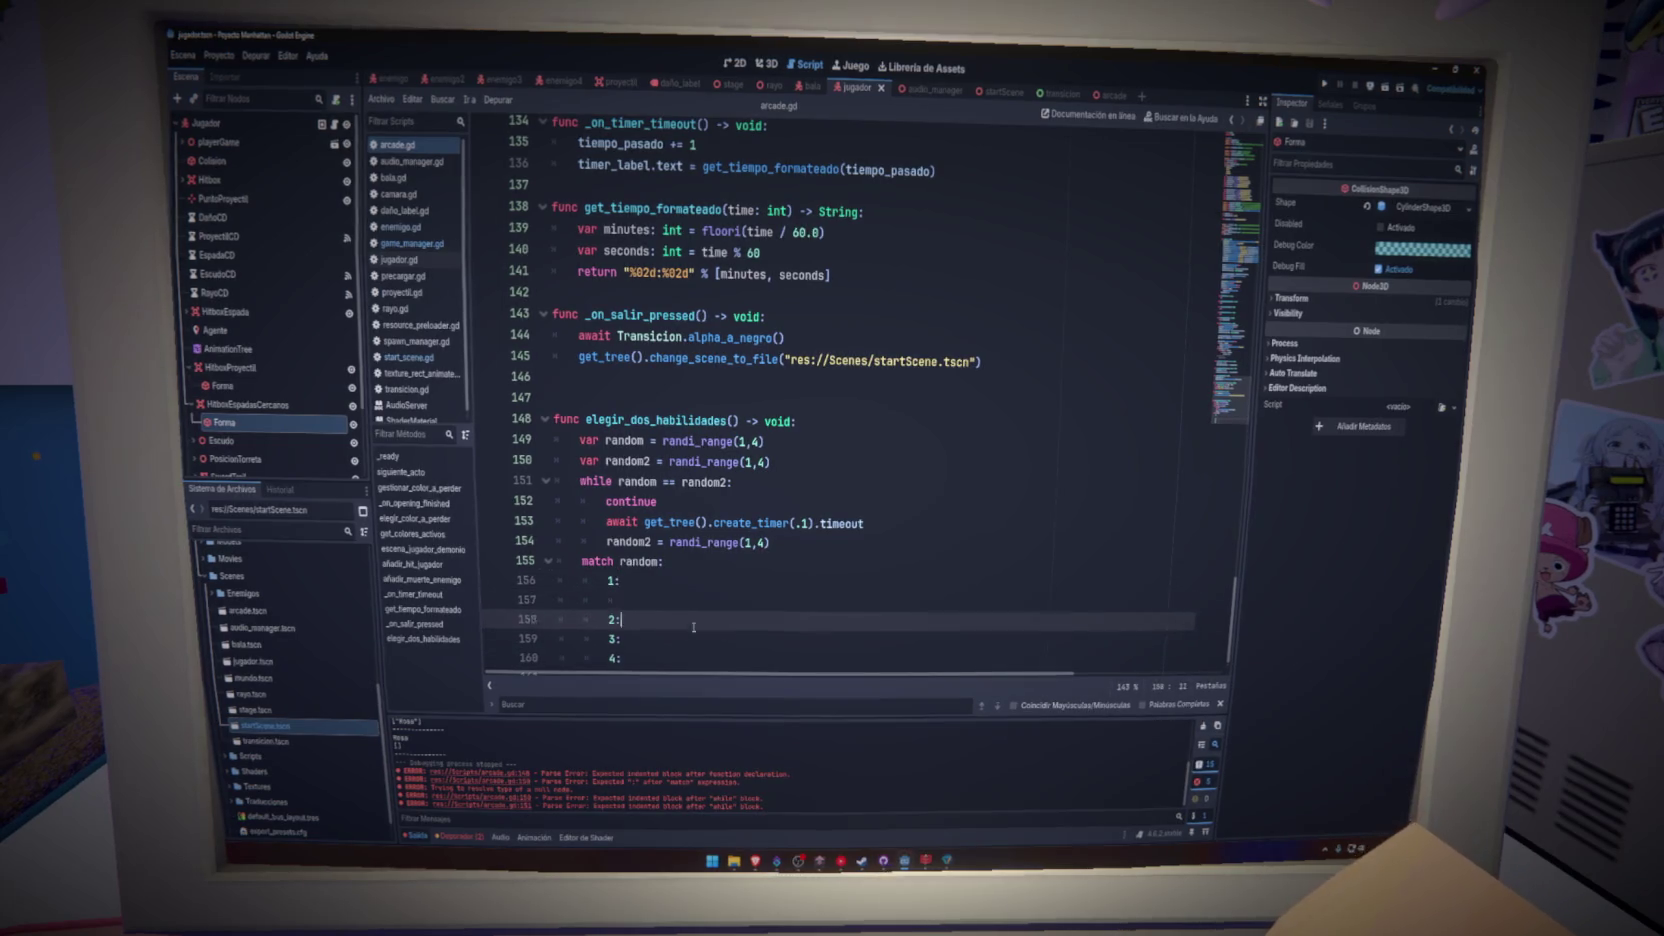
{"action": "key", "text": "Return"}
{"action": "left_click", "coordinate": [672, 592]}
{"action": "key", "text": "Return"}
{"action": "left_click", "coordinate": [645, 647]}
{"action": "key", "text": "Return"}
{"action": "key", "text": "Return"}
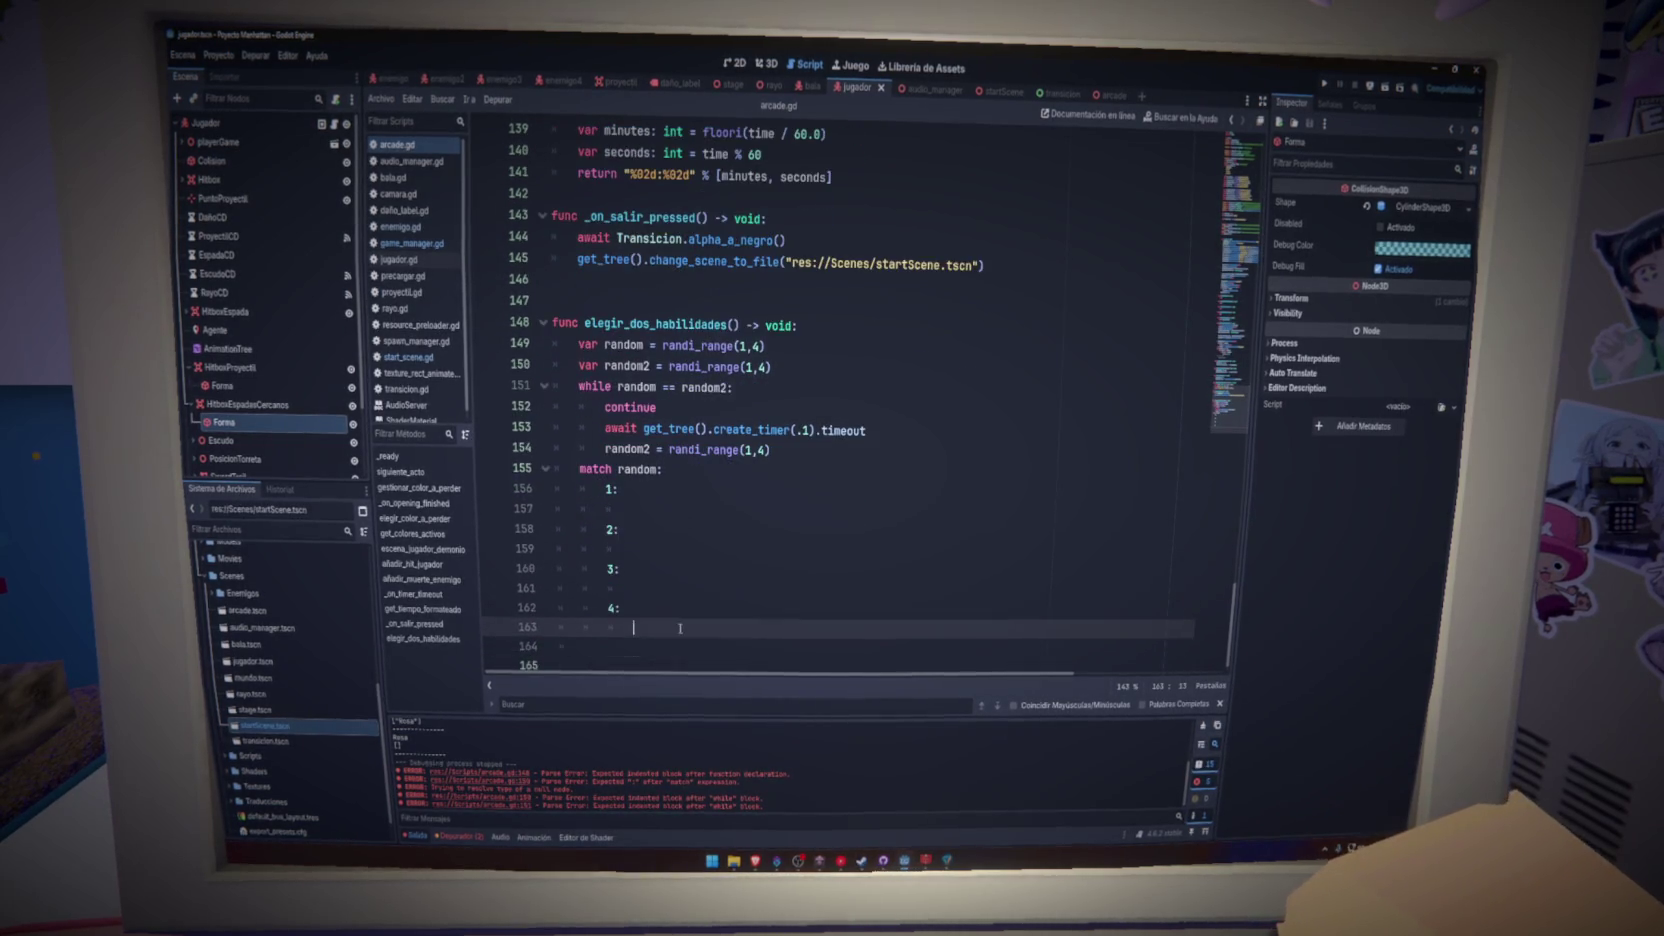
{"action": "key", "text": "BackSpace"}
- Duplicate the match block below it, change it to match random2, and save arcade.gd
{"action": "left_click_drag", "start_coordinate": [645, 646], "coordinate": [535, 477]}
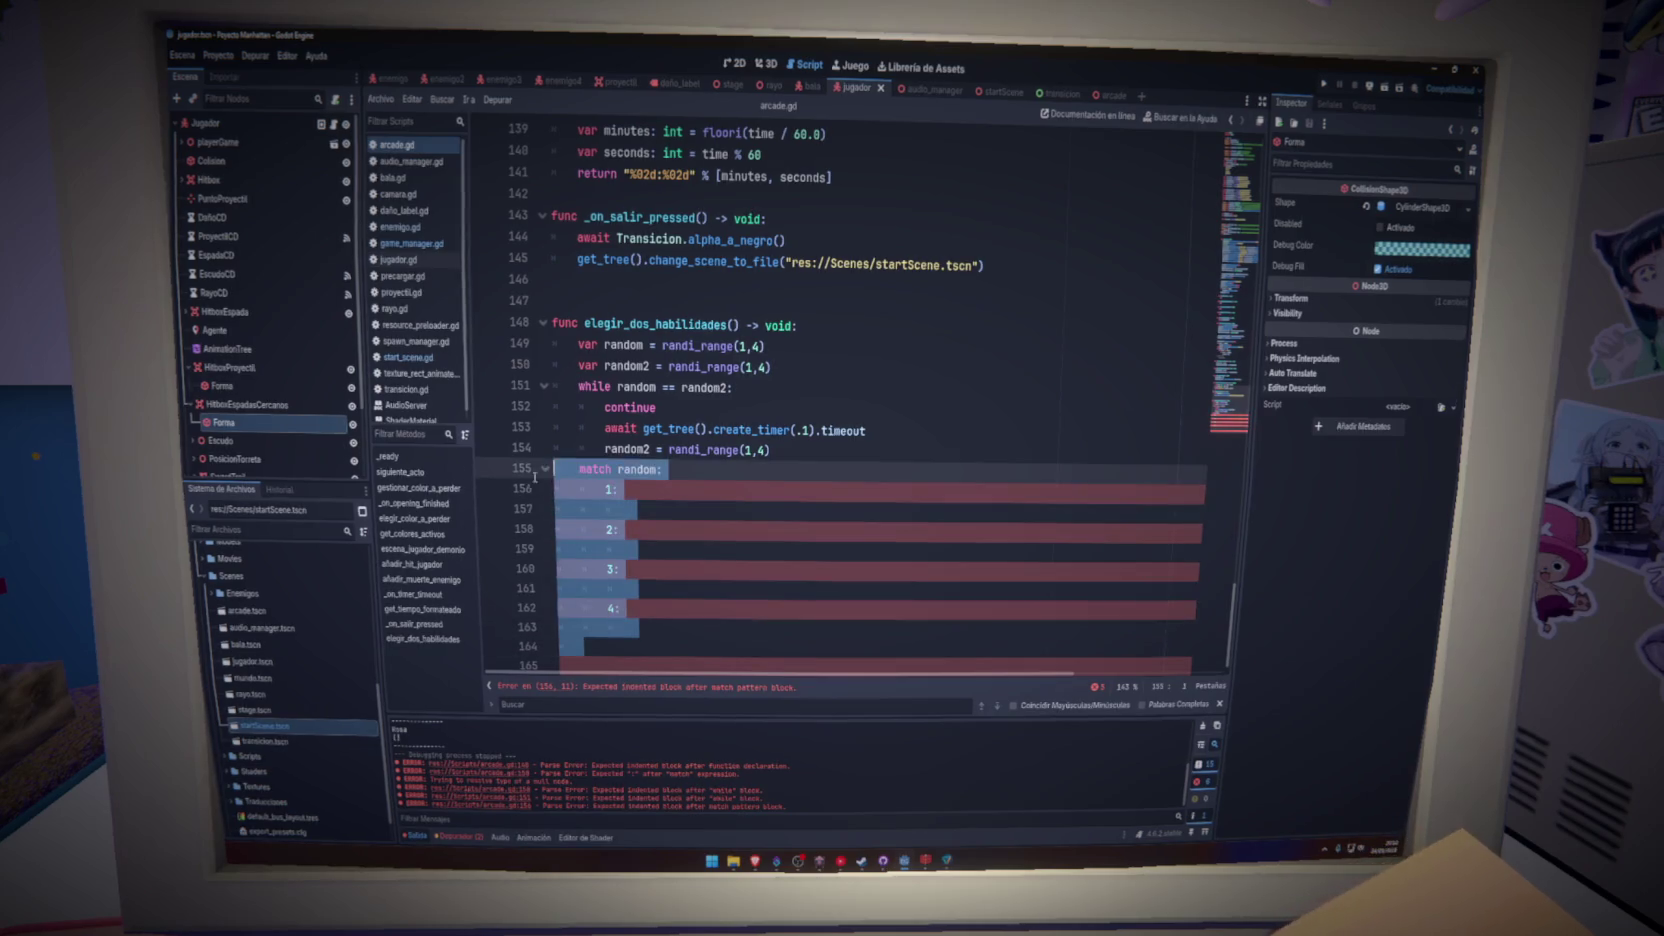
{"action": "key", "text": "ctrl+c"}
{"action": "left_click", "coordinate": [611, 651]}
{"action": "key", "text": "ctrl+v"}
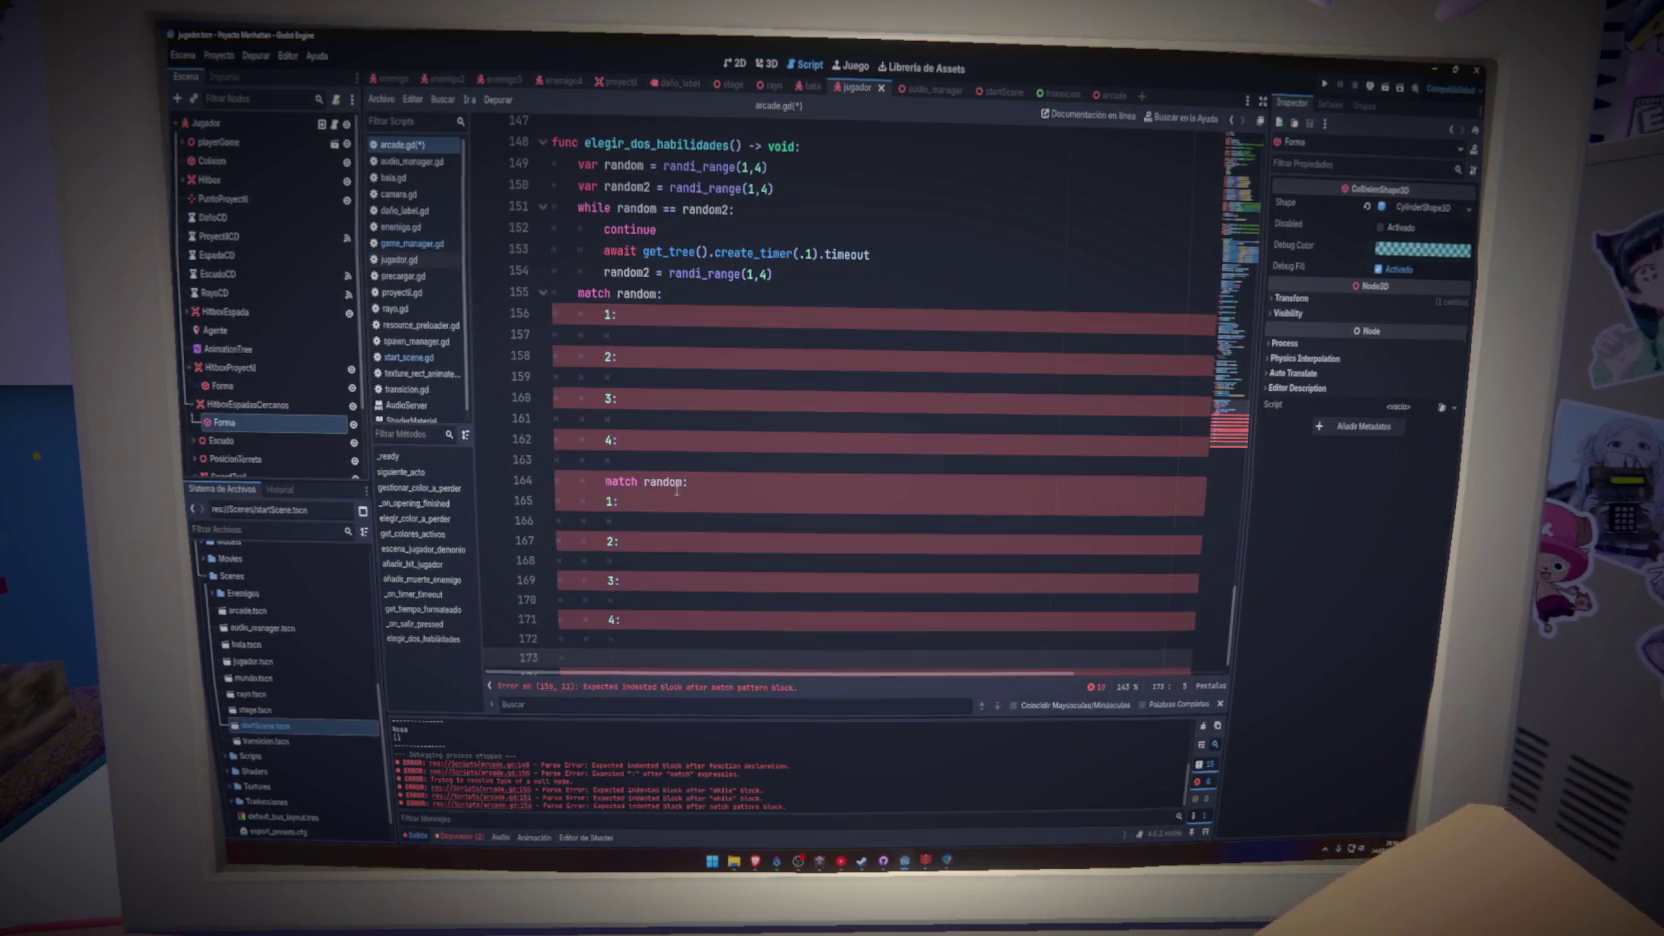
{"action": "left_click", "coordinate": [690, 481]}
{"action": "type", "text": "2"}
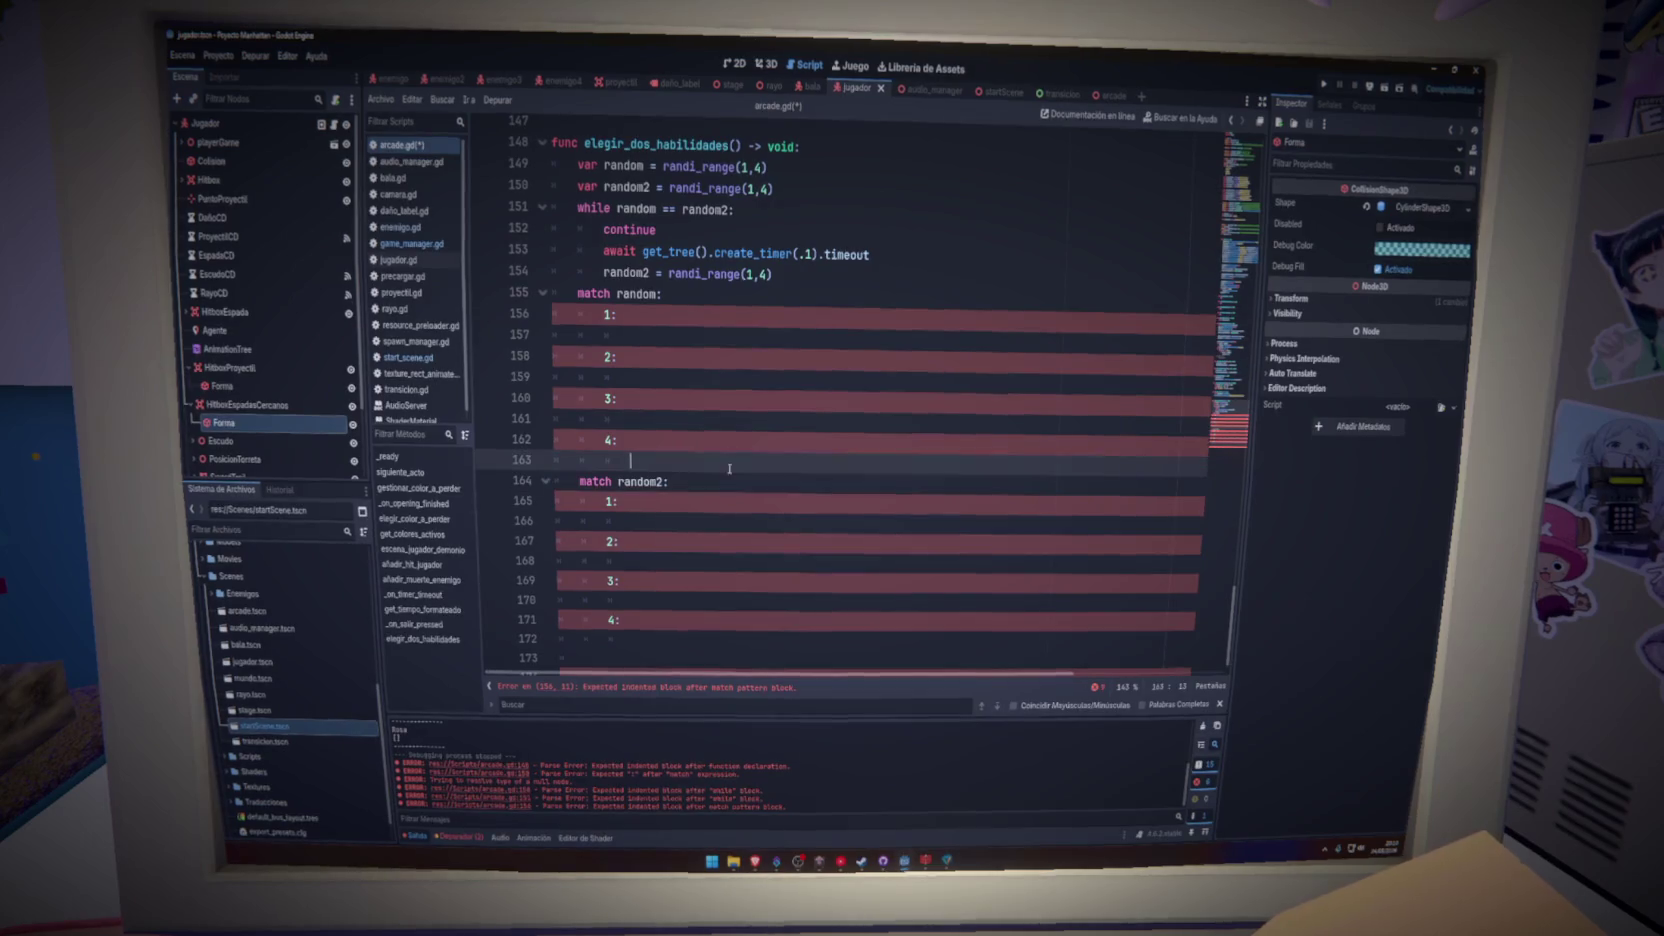
{"action": "left_click", "coordinate": [673, 334]}
{"action": "key", "text": "ctrl+s"}
- Find and copy the eliminar_color function name from jugador.gd
{"action": "type", "text": "jugador"}
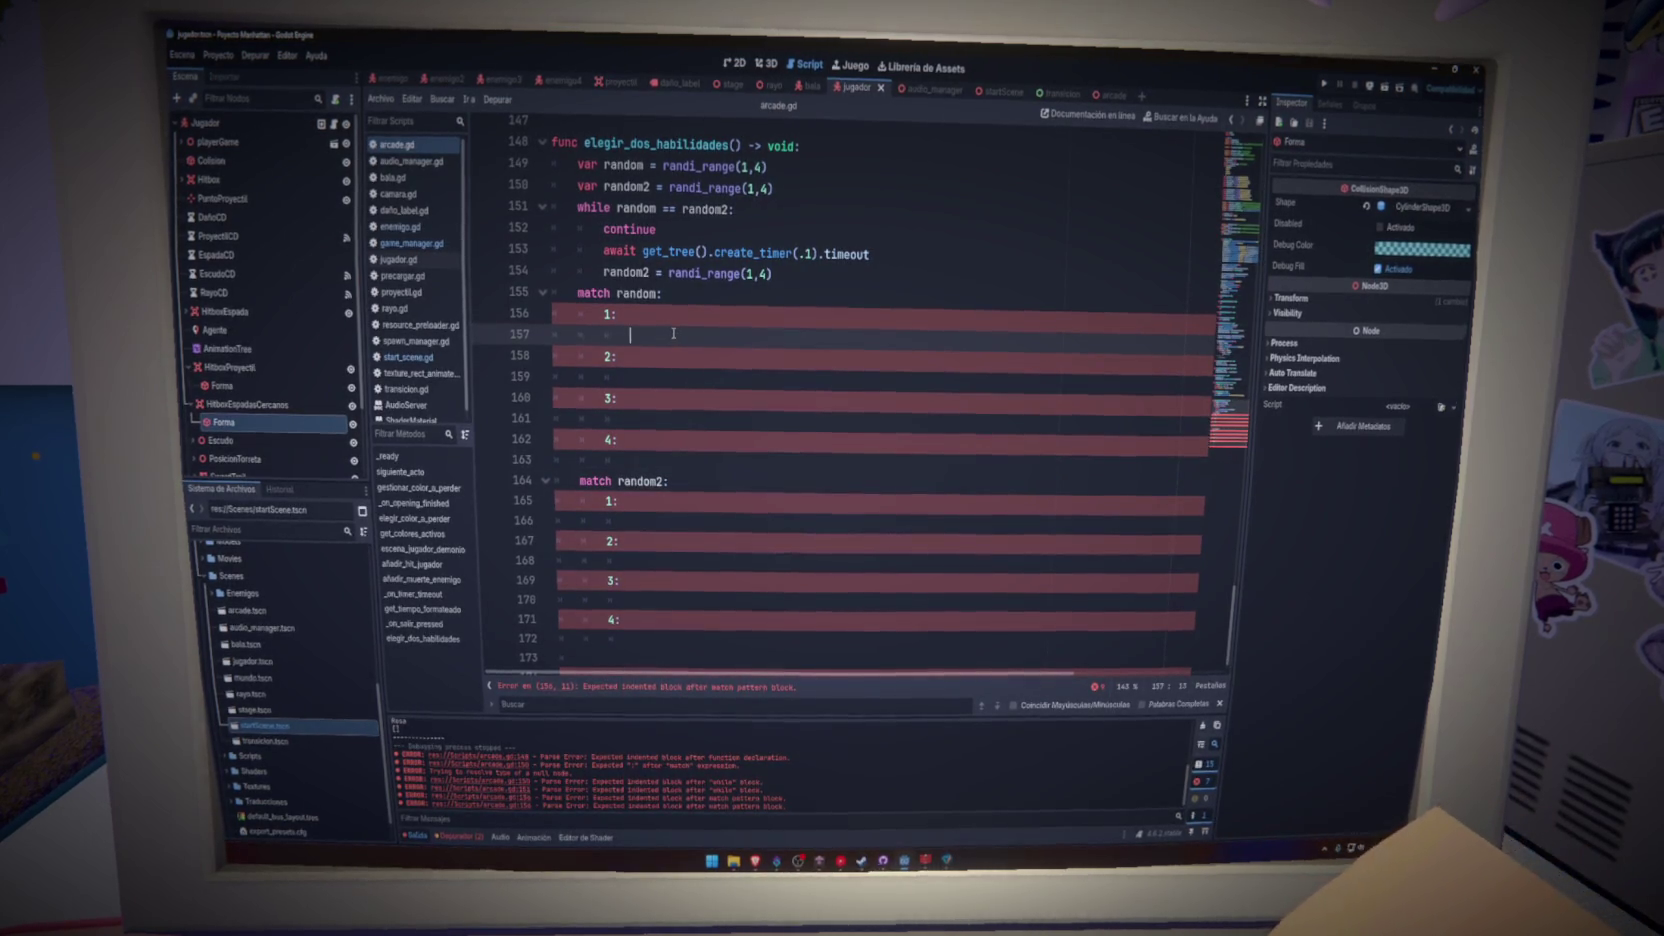
{"action": "type", "text": ".set"}
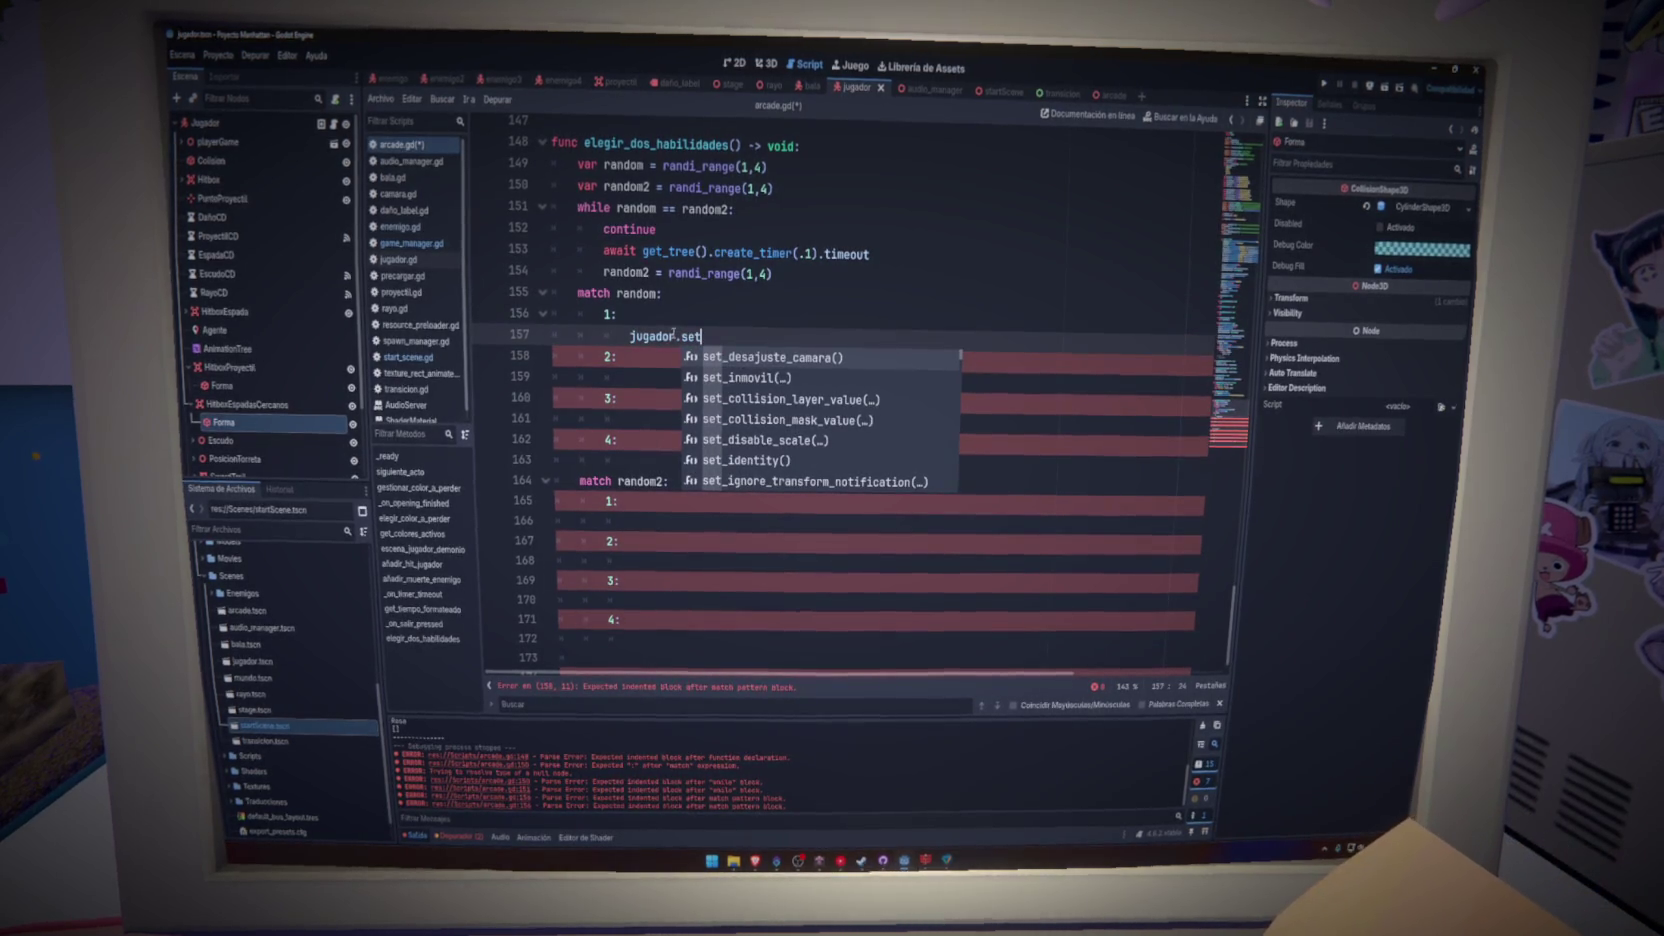
{"action": "key", "text": "Down"}
{"action": "key", "text": "Down"}
{"action": "key", "text": "Down"}
{"action": "key", "text": "Down"}
{"action": "key", "text": "Down"}
{"action": "key", "text": "Down"}
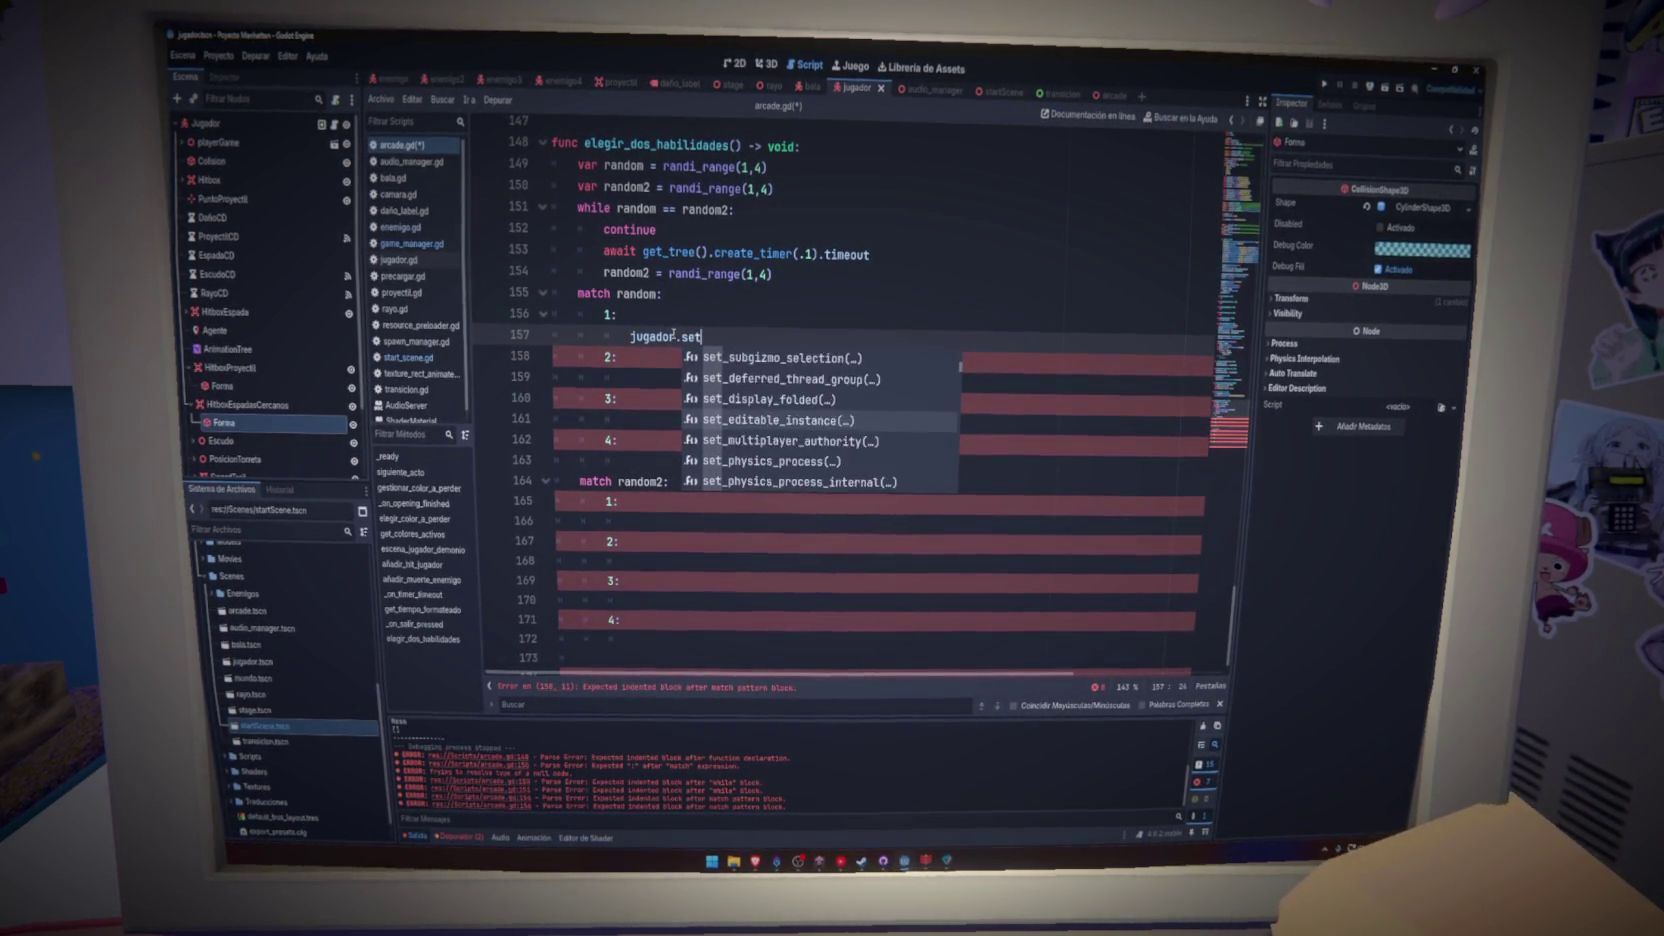
{"action": "key", "text": "Down"}
{"action": "key", "text": "Down"}
{"action": "key", "text": "Down"}
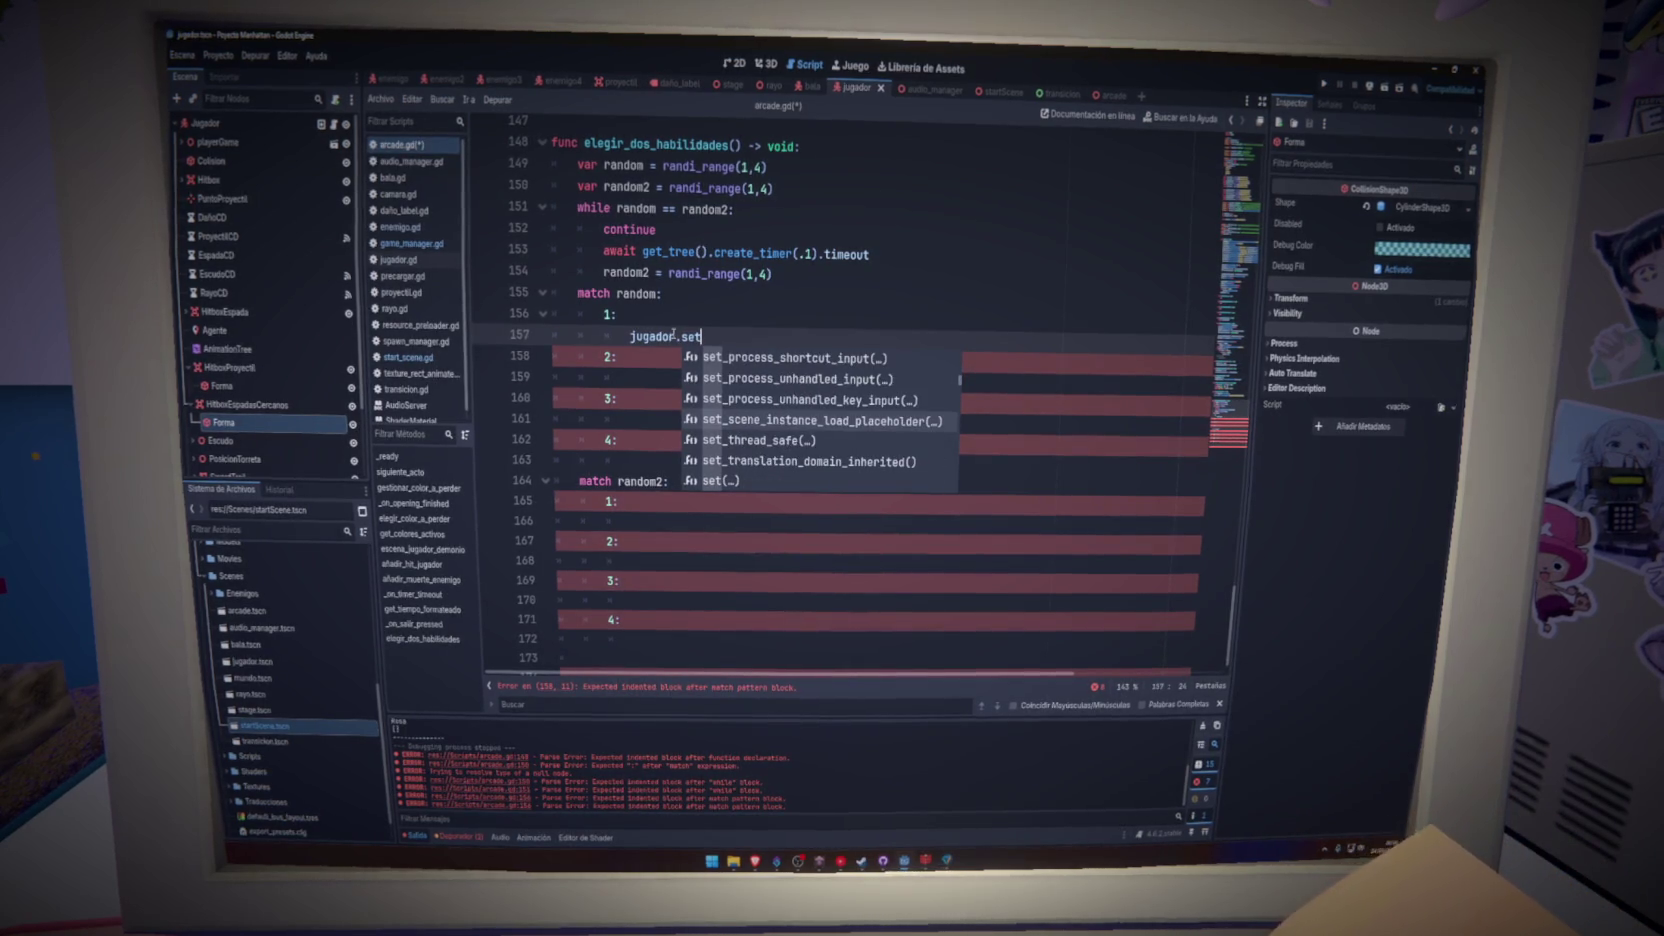
{"action": "left_click", "coordinate": [397, 259]}
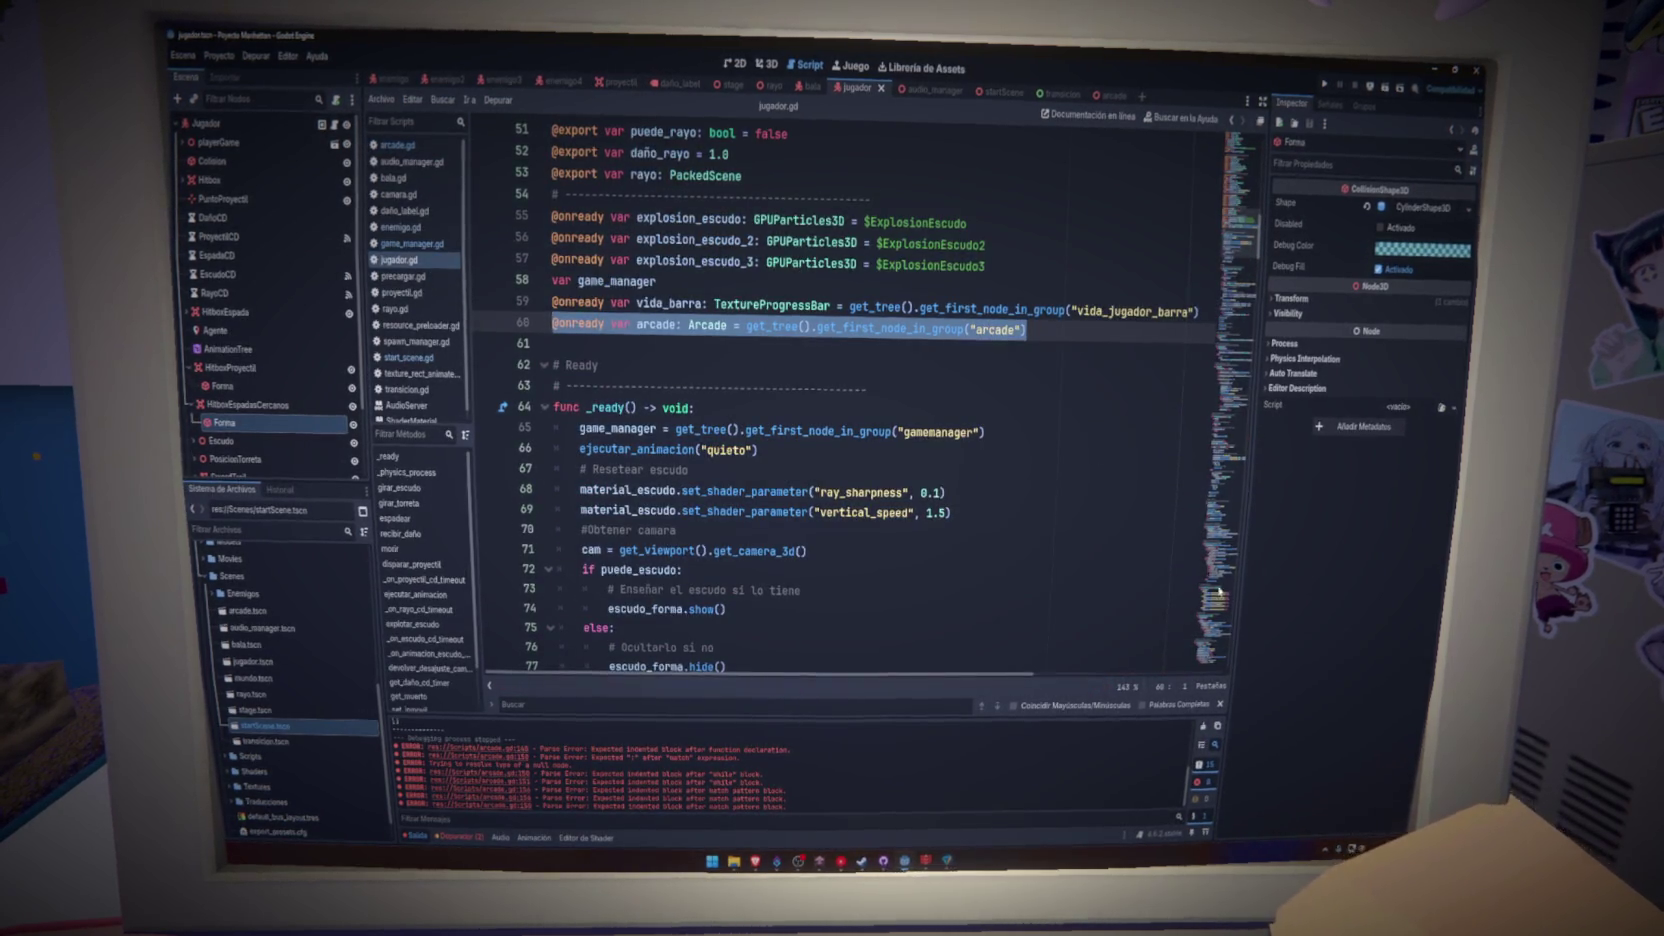
{"action": "left_click", "coordinate": [1232, 528]}
{"action": "left_click_drag", "start_coordinate": [1232, 528], "coordinate": [1212, 649]}
{"action": "double_click", "coordinate": [630, 419]}
{"action": "key", "text": "ctrl+c"}
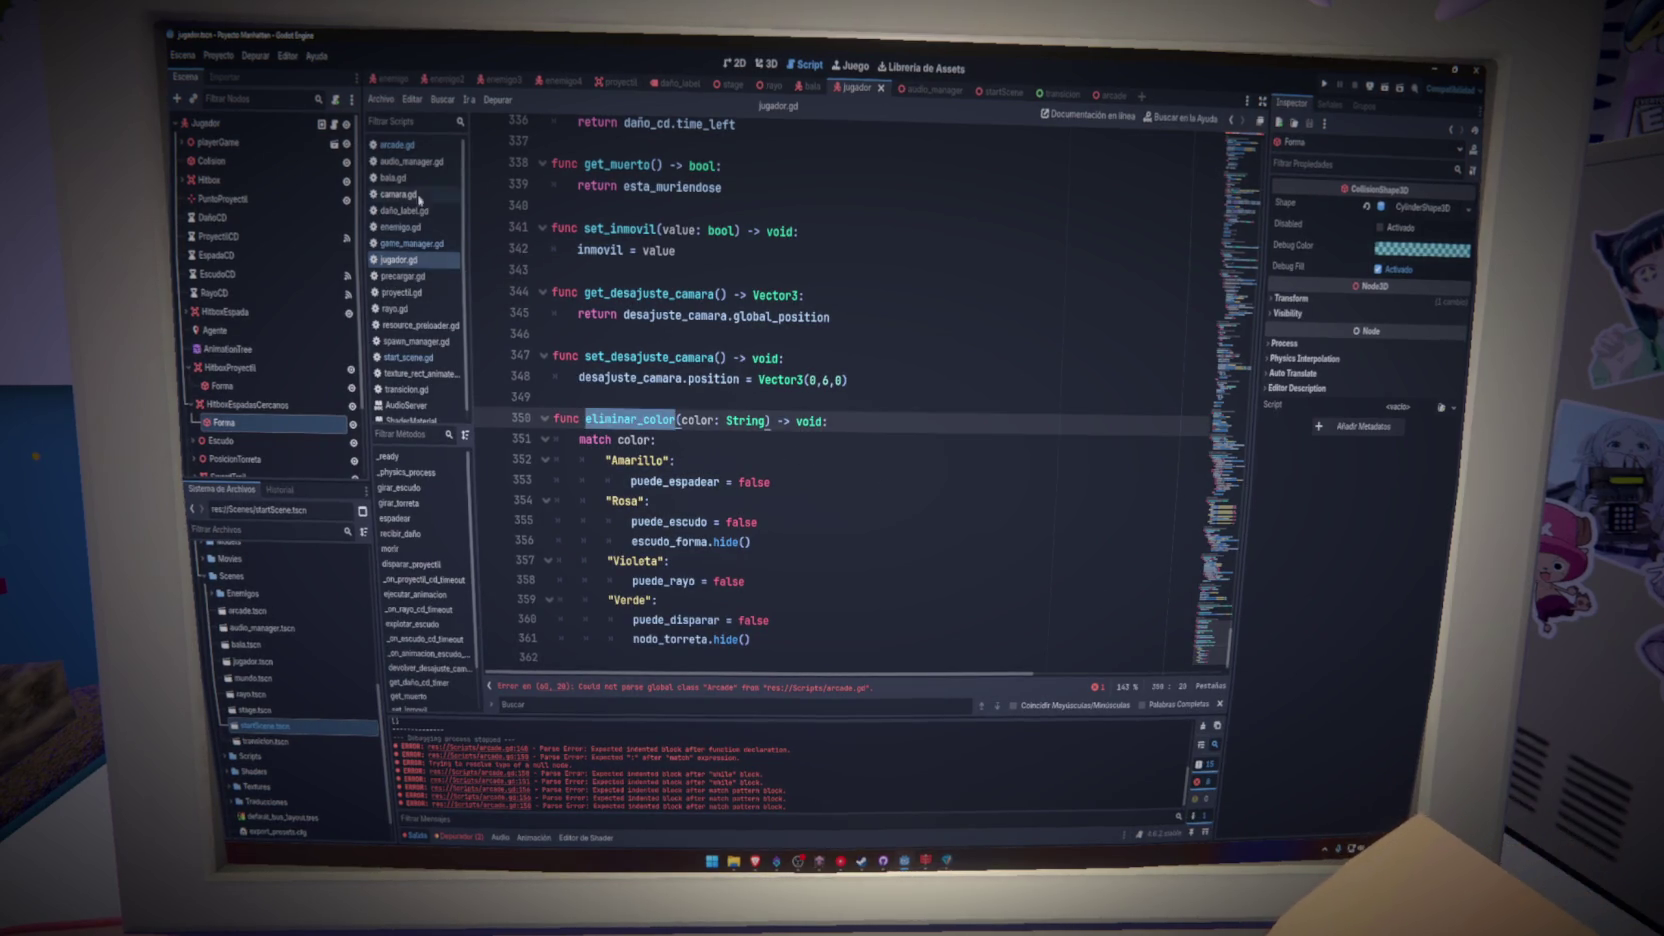
{"action": "left_click", "coordinate": [397, 145]}
- Write jugador.eliminar_color(Amarillo) under case 1 of match random and save
{"action": "key", "text": "BackSpace"}
{"action": "key", "text": "BackSpace"}
{"action": "key", "text": "BackSpace"}
{"action": "key", "text": "ctrl+v"}
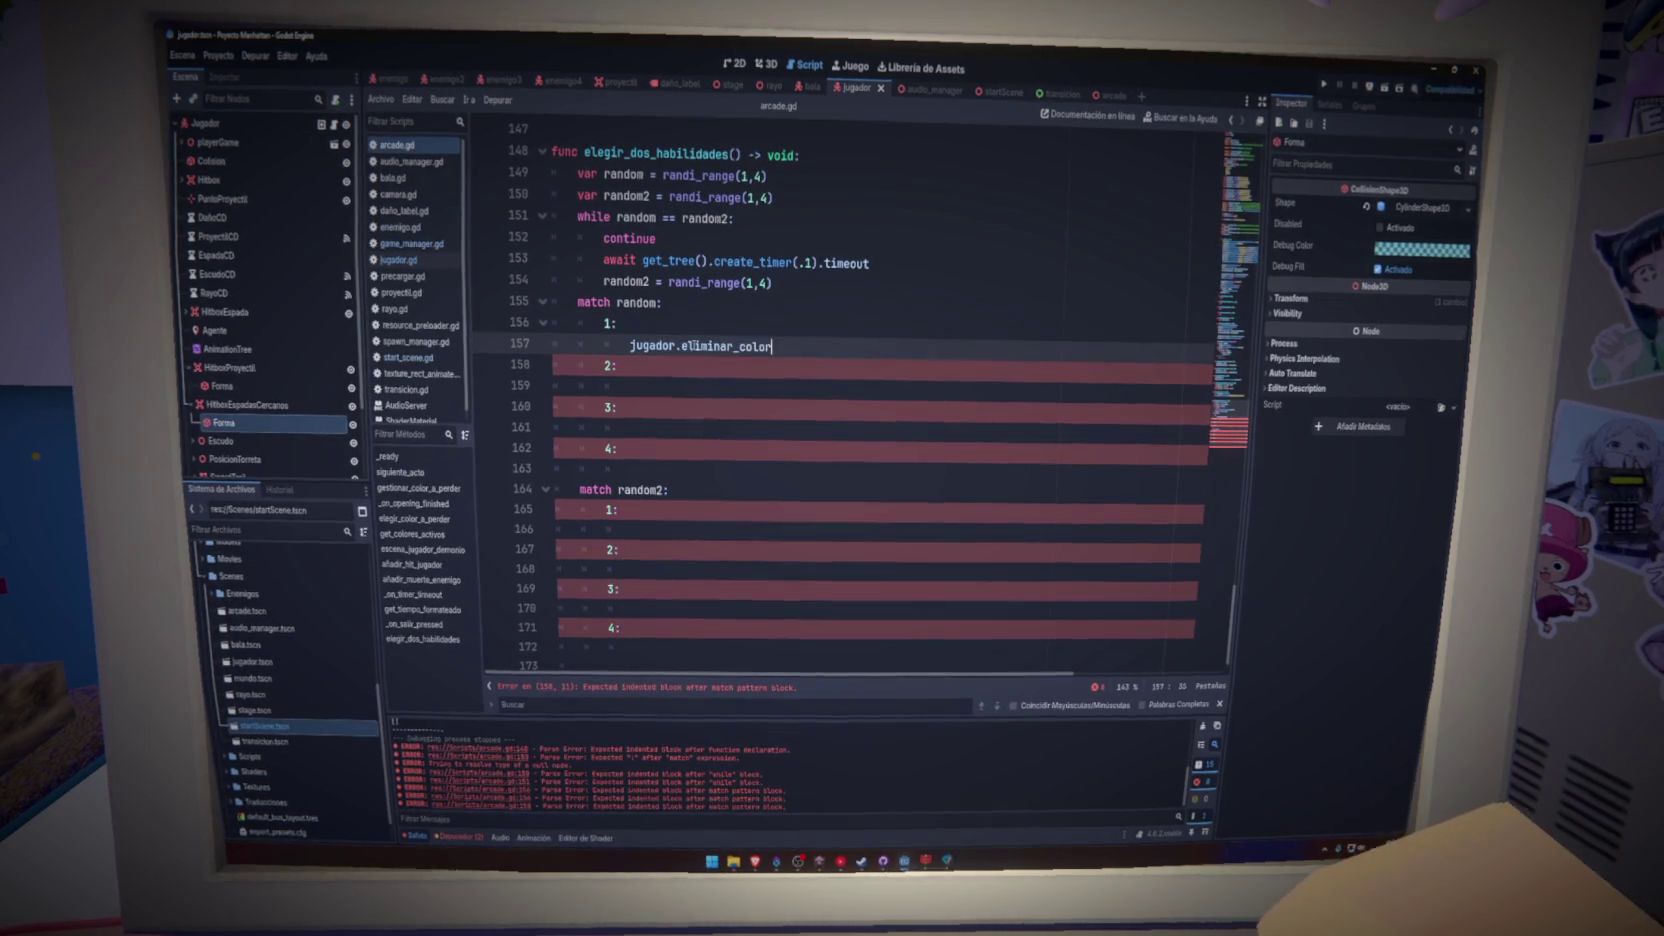
{"action": "type", "text": "(Amari"}
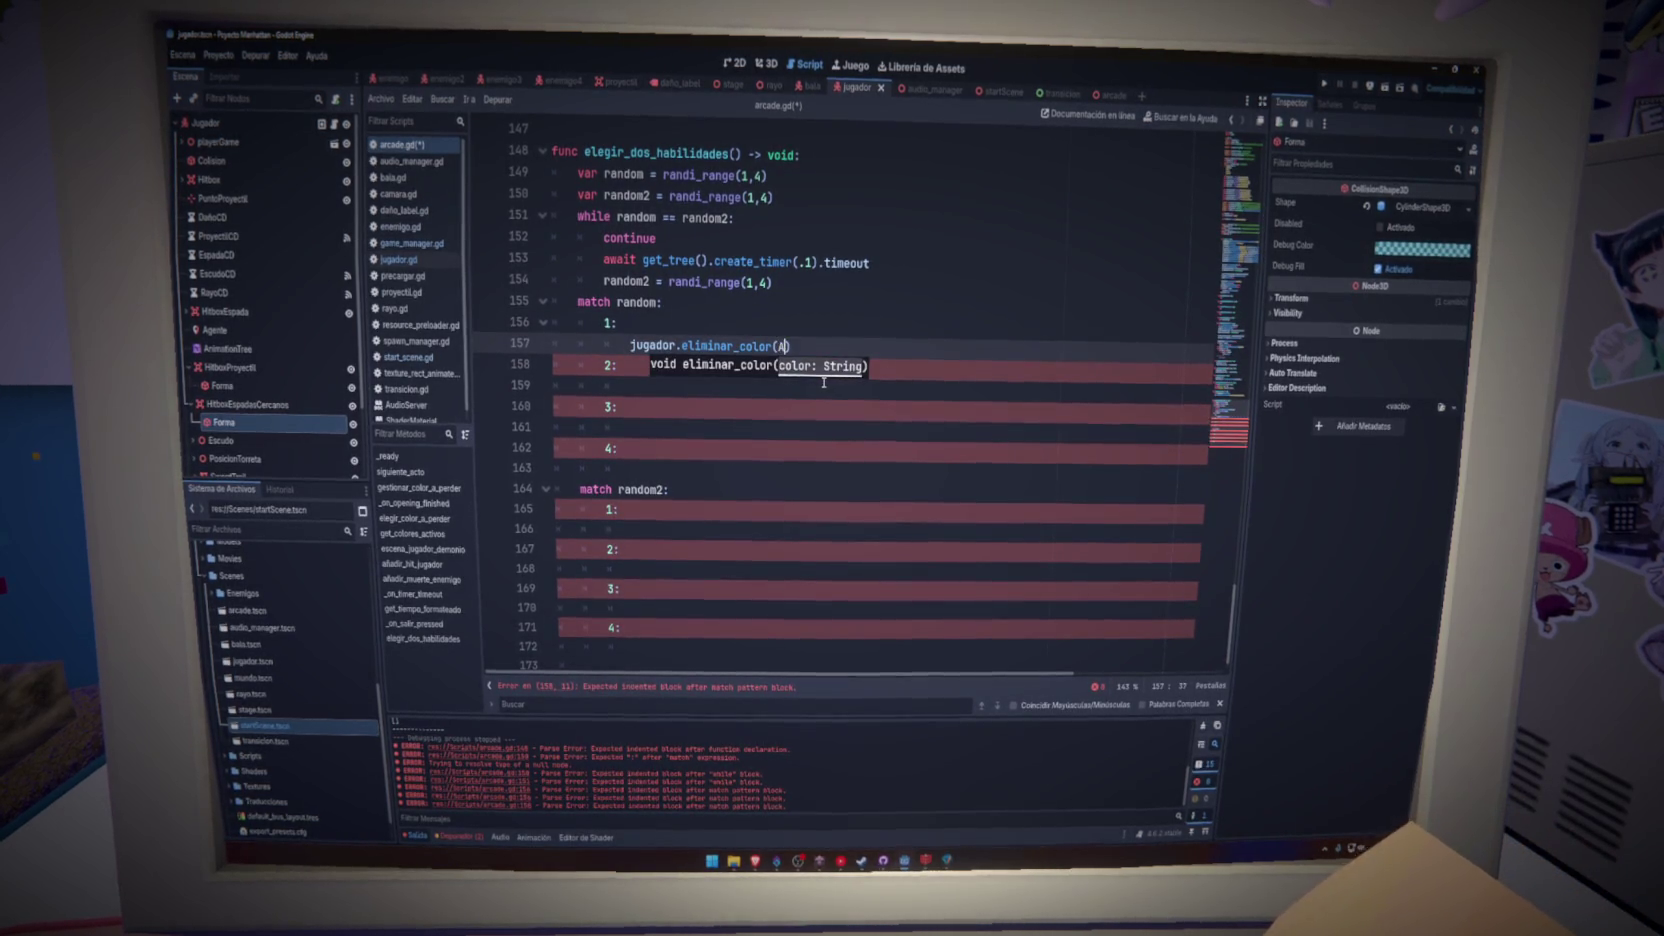
{"action": "type", "text": "llo"}
{"action": "key", "text": "ctrl+s"}
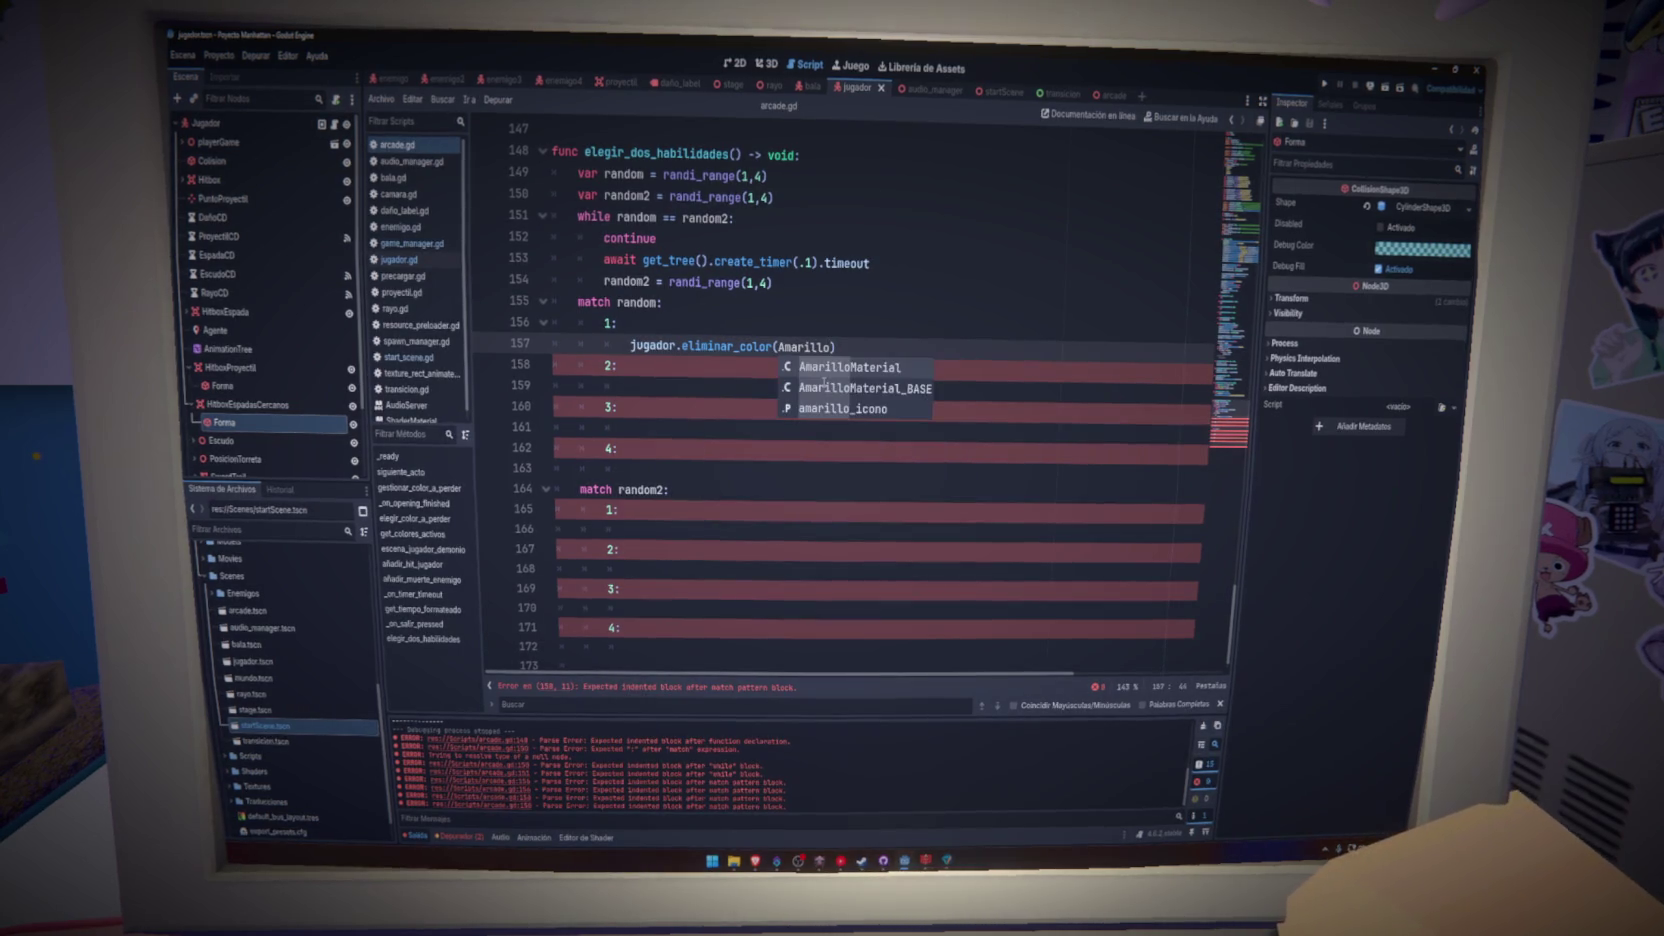
{"action": "key", "text": "Escape"}
- Copy the eliminar_color(Amarillo) call under cases 2 and 3 of match random
{"action": "key", "text": "shift+Home"}
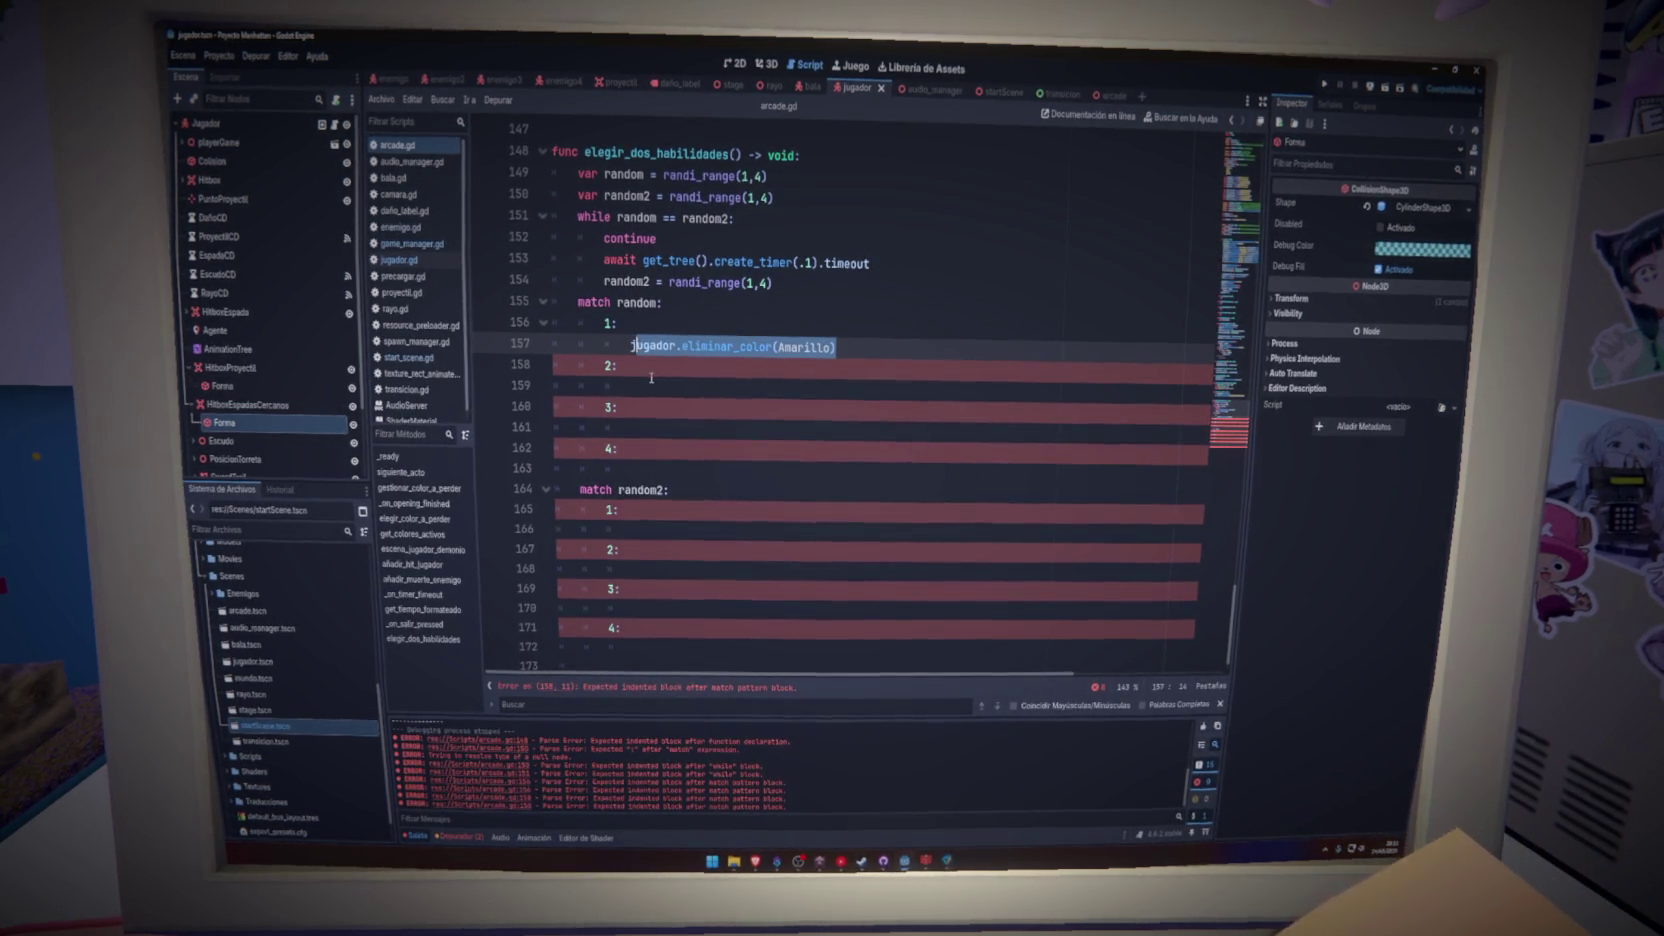
{"action": "key", "text": "shift+Down"}
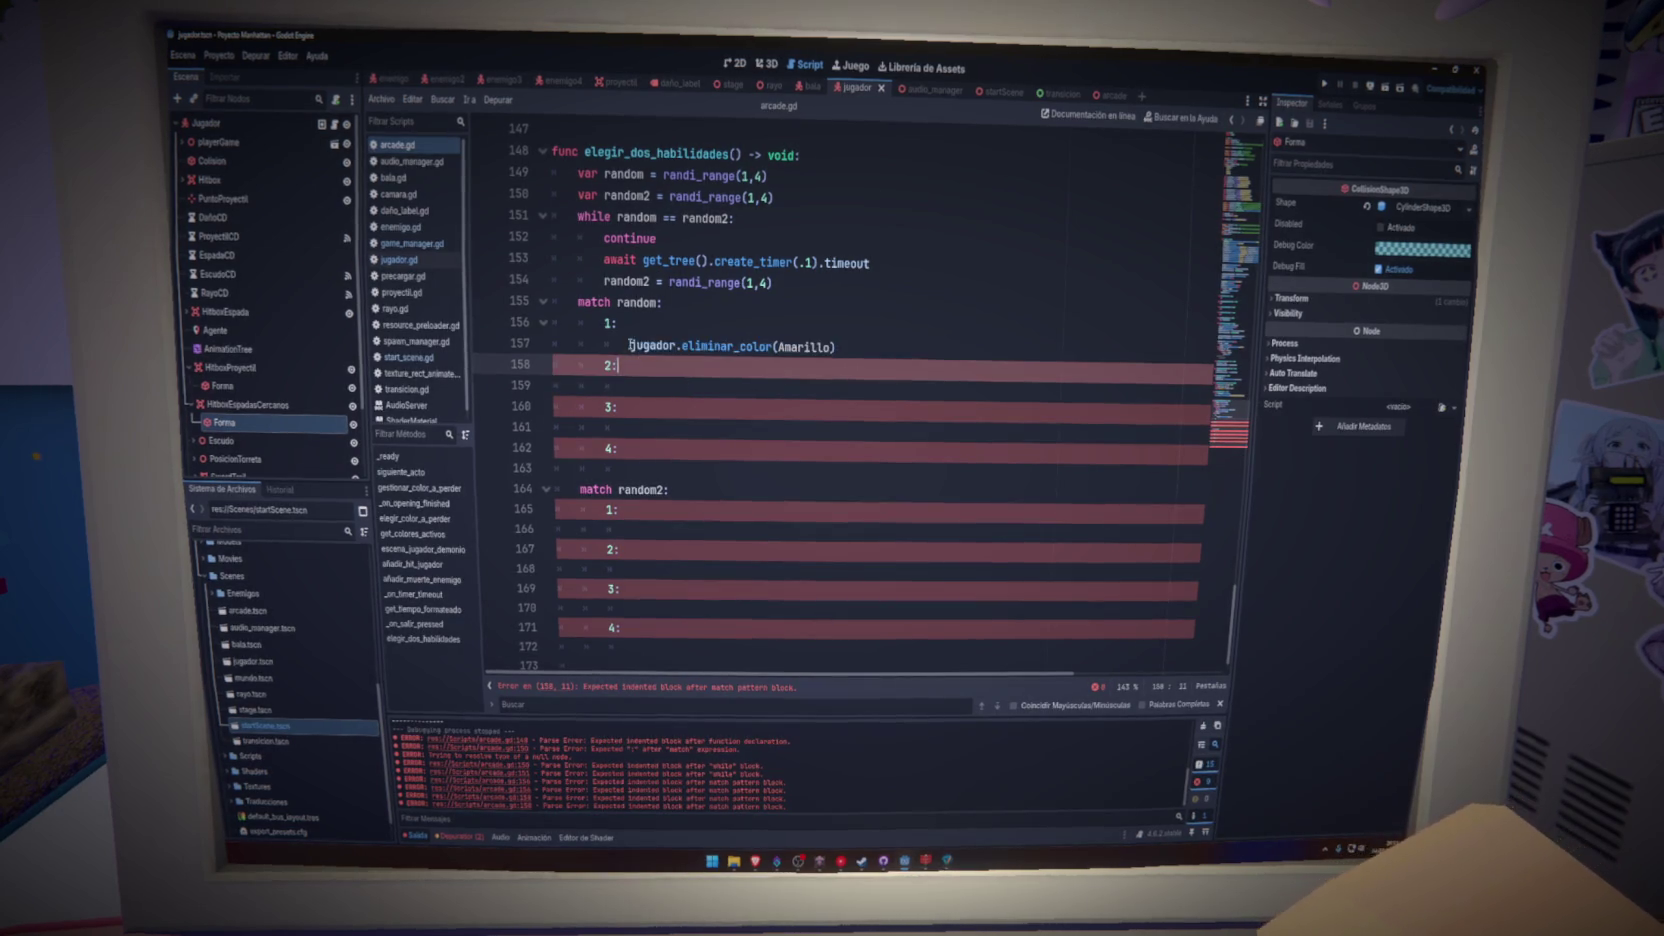
{"action": "key", "text": "shift+Up"}
{"action": "key", "text": "ctrl+c"}
{"action": "key", "text": "Down"}
{"action": "key", "text": "Down"}
{"action": "key", "text": "ctrl+v"}
{"action": "key", "text": "Down"}
{"action": "key", "text": "Down"}
{"action": "key", "text": "ctrl+v"}
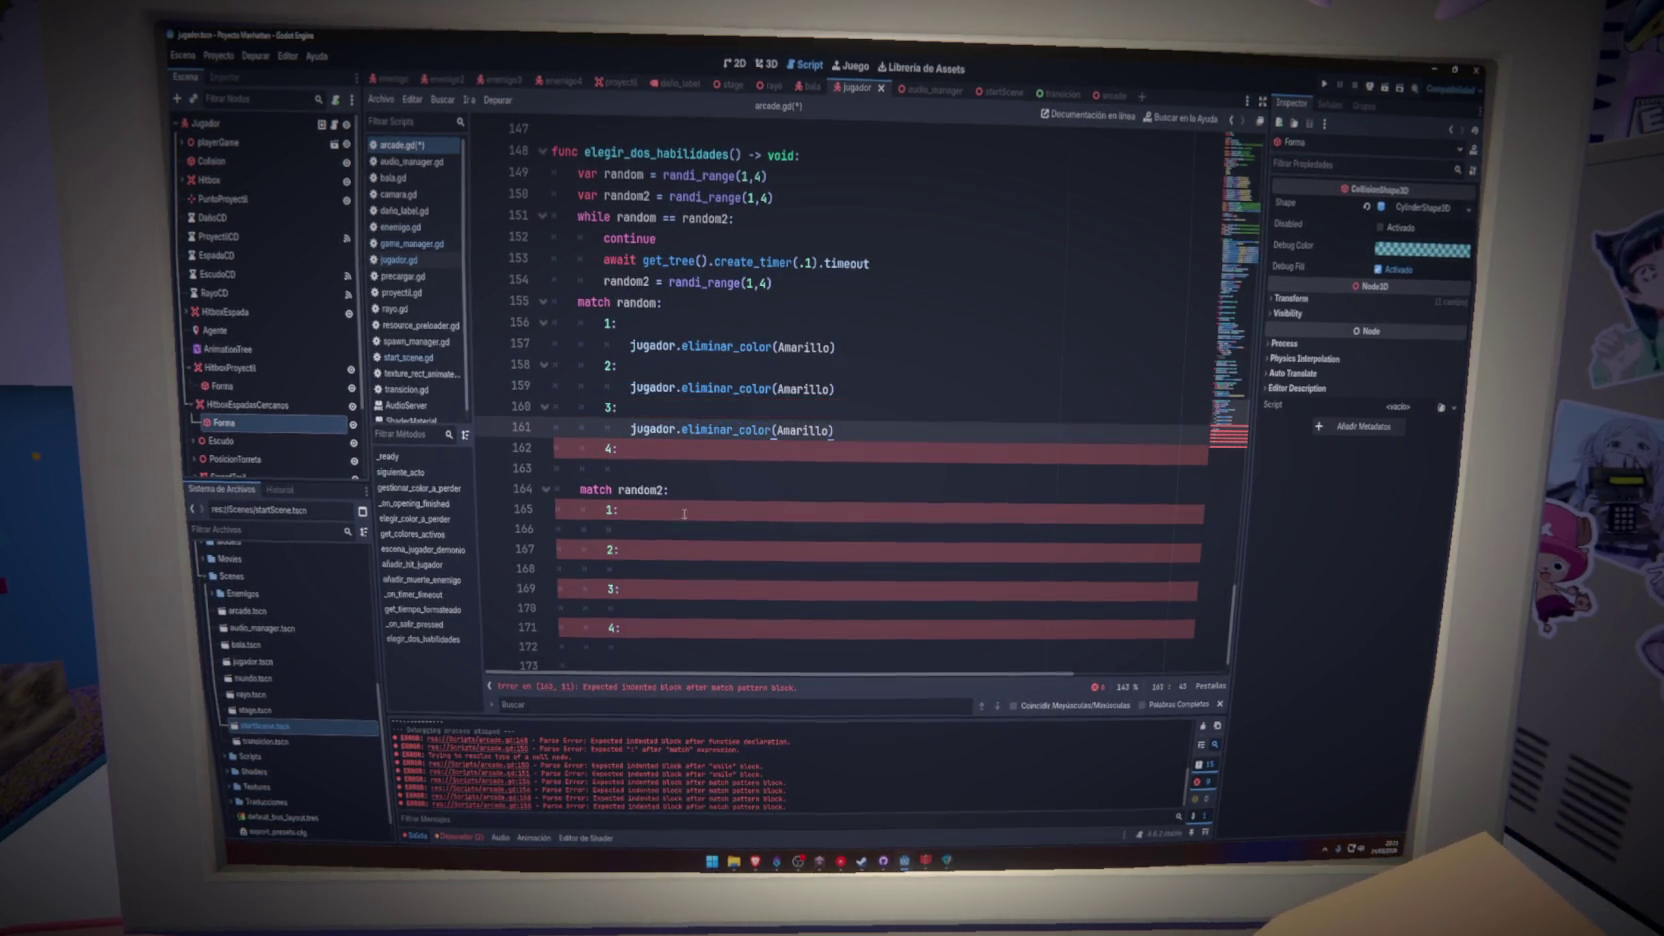
- Paste the call under cases 1–4 of match random2 and case 4 of match random
{"action": "key", "text": "Down"}
{"action": "key", "text": "Down"}
{"action": "key", "text": "Down"}
{"action": "key", "text": "ctrl+v"}
{"action": "key", "text": "Down"}
{"action": "key", "text": "Down"}
{"action": "key", "text": "ctrl+v"}
{"action": "key", "text": "Down"}
{"action": "key", "text": "Down"}
{"action": "key", "text": "ctrl+v"}
{"action": "key", "text": "Down"}
{"action": "key", "text": "Down"}
{"action": "key", "text": "ctrl+v"}
{"action": "key", "text": "ctrl+s"}
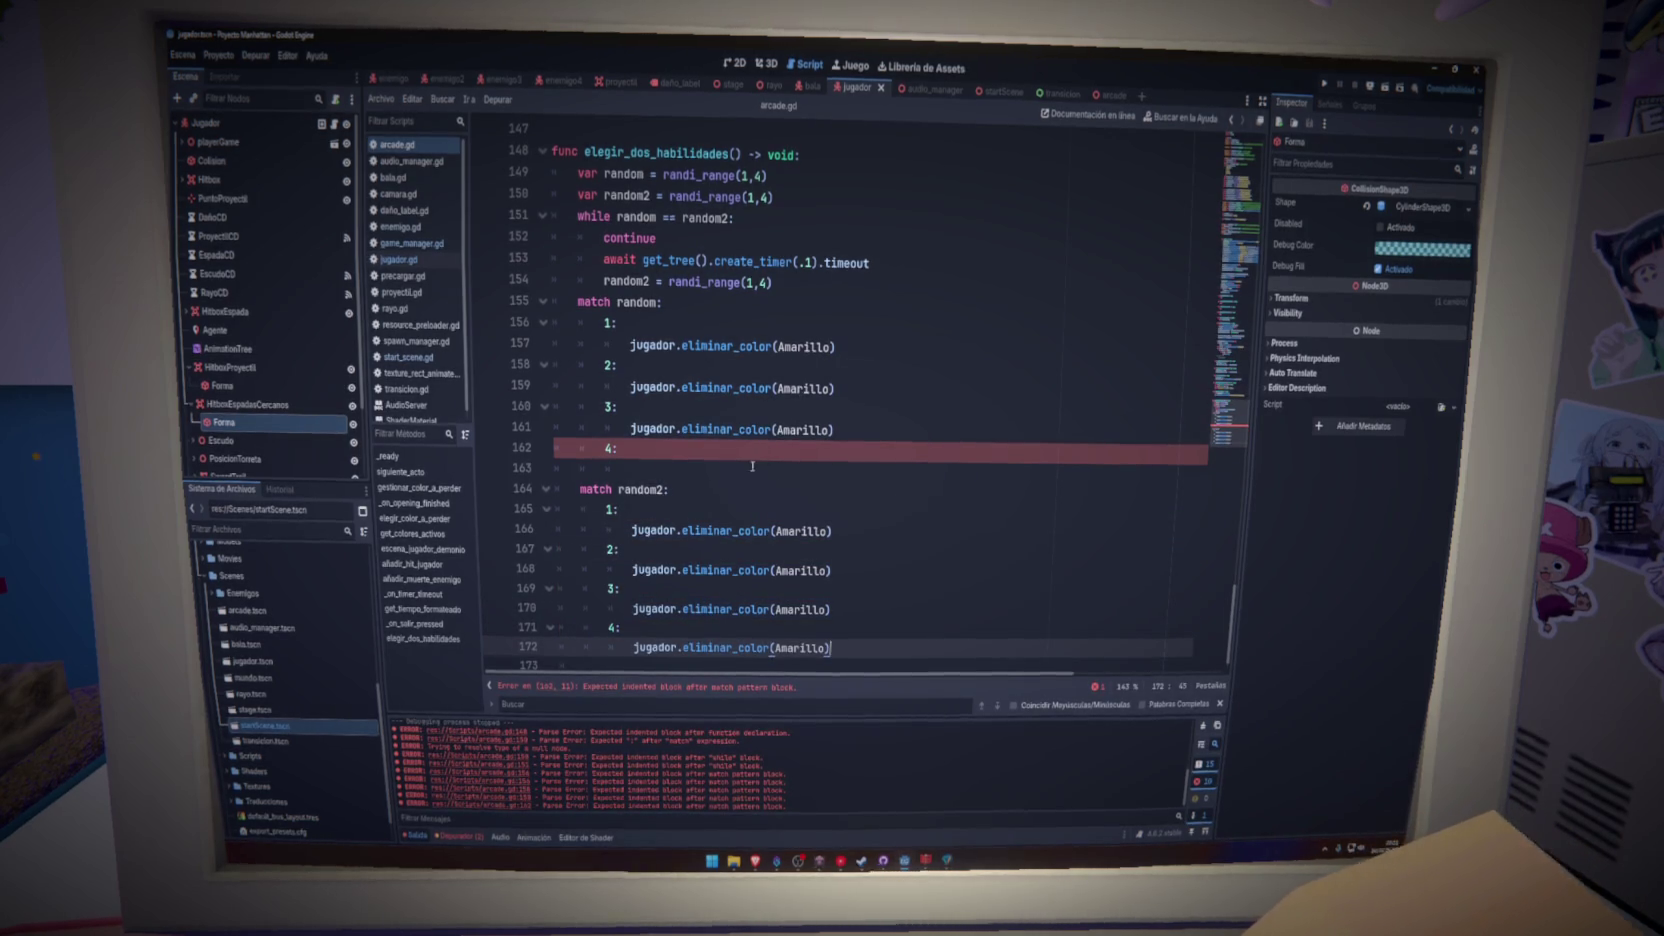
{"action": "key", "text": "Up"}
{"action": "key", "text": "Up"}
{"action": "key", "text": "Up"}
{"action": "key", "text": "ctrl+v"}
- Wrap the Amarillo argument of case 1 in quotes
{"action": "double_click", "coordinate": [805, 388]}
{"action": "type", "text": "Ve"}
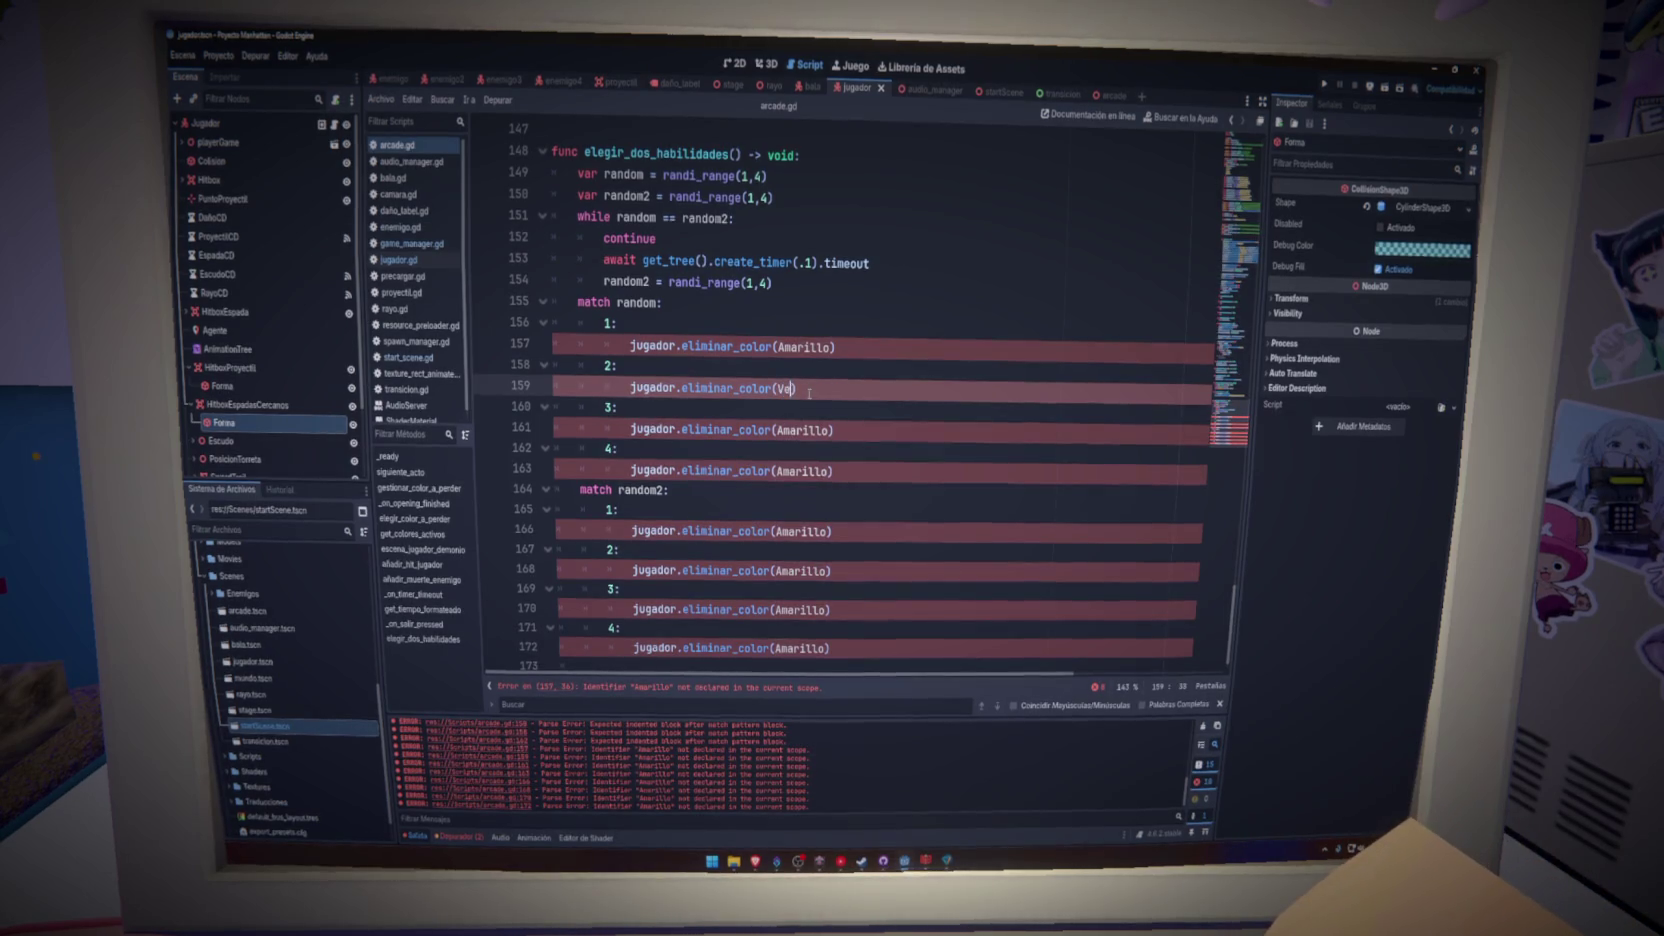
{"action": "type", "text": "rde"}
{"action": "double_click", "coordinate": [805, 430]}
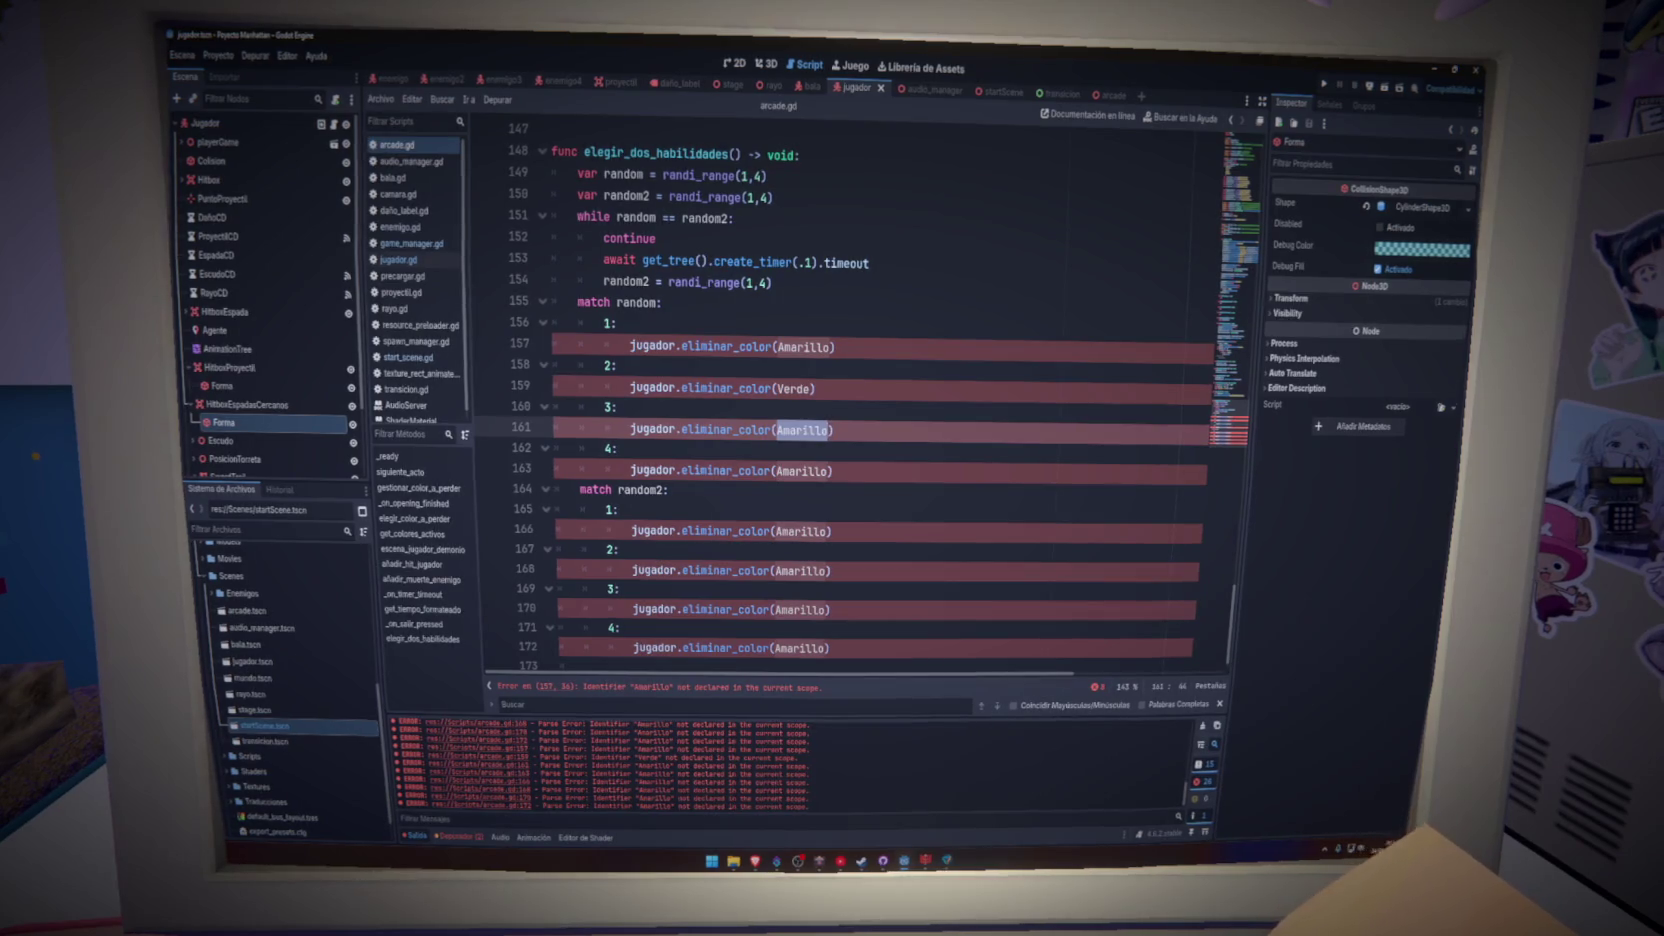
{"action": "key", "text": "ctrl+z"}
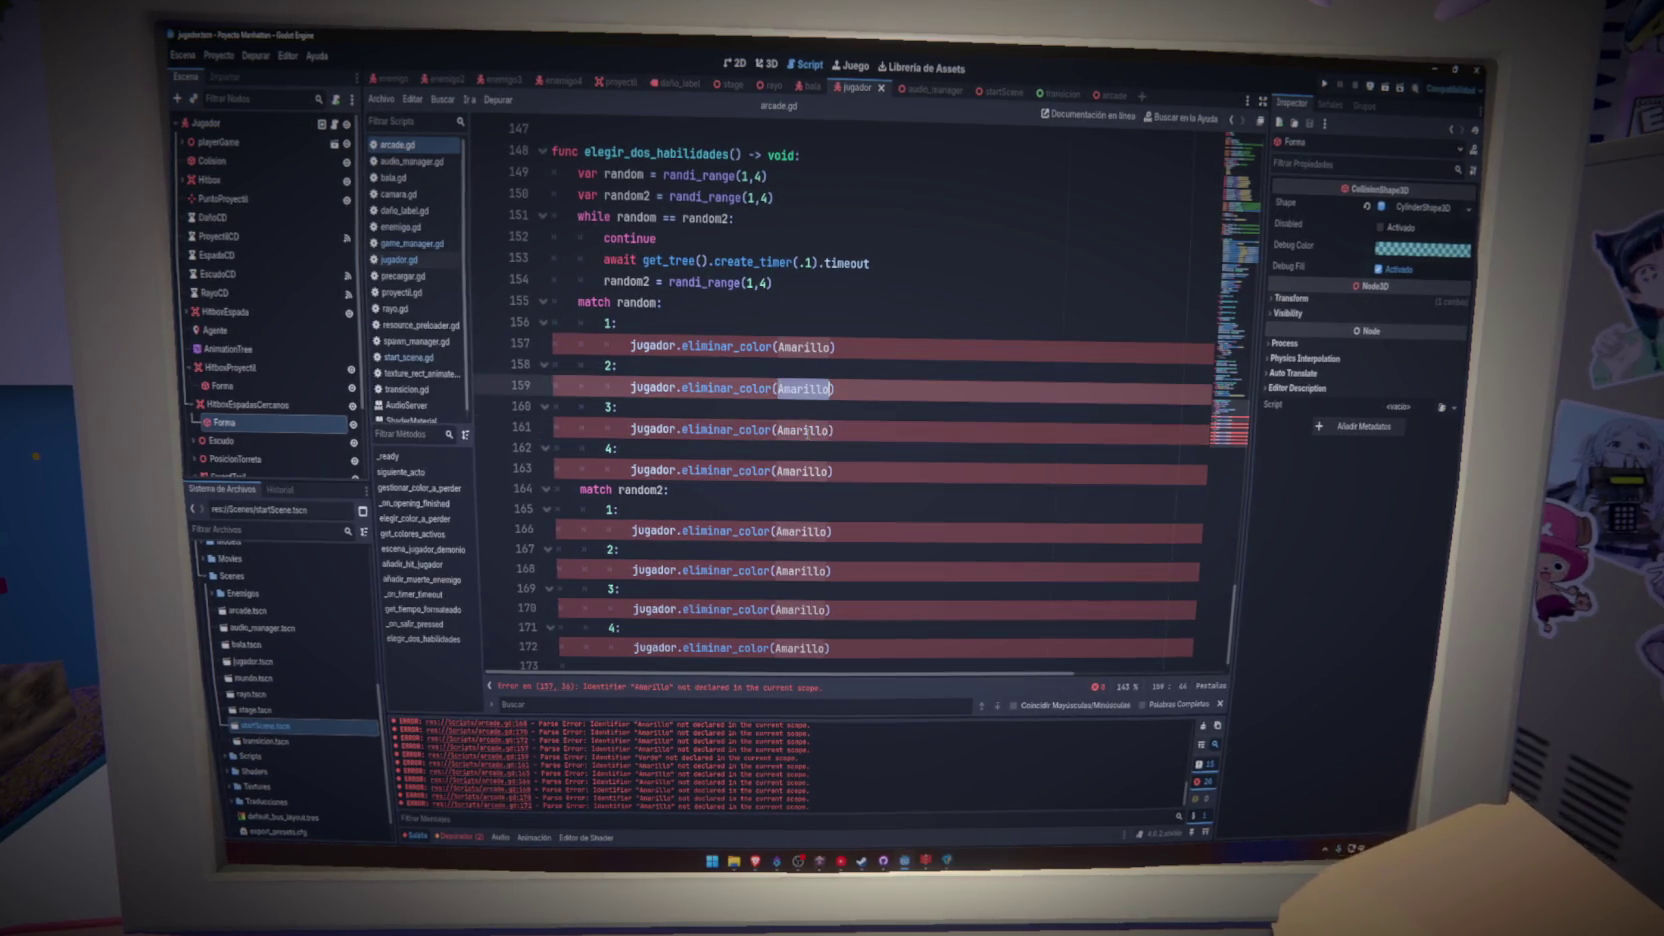
{"action": "left_click", "coordinate": [810, 347]}
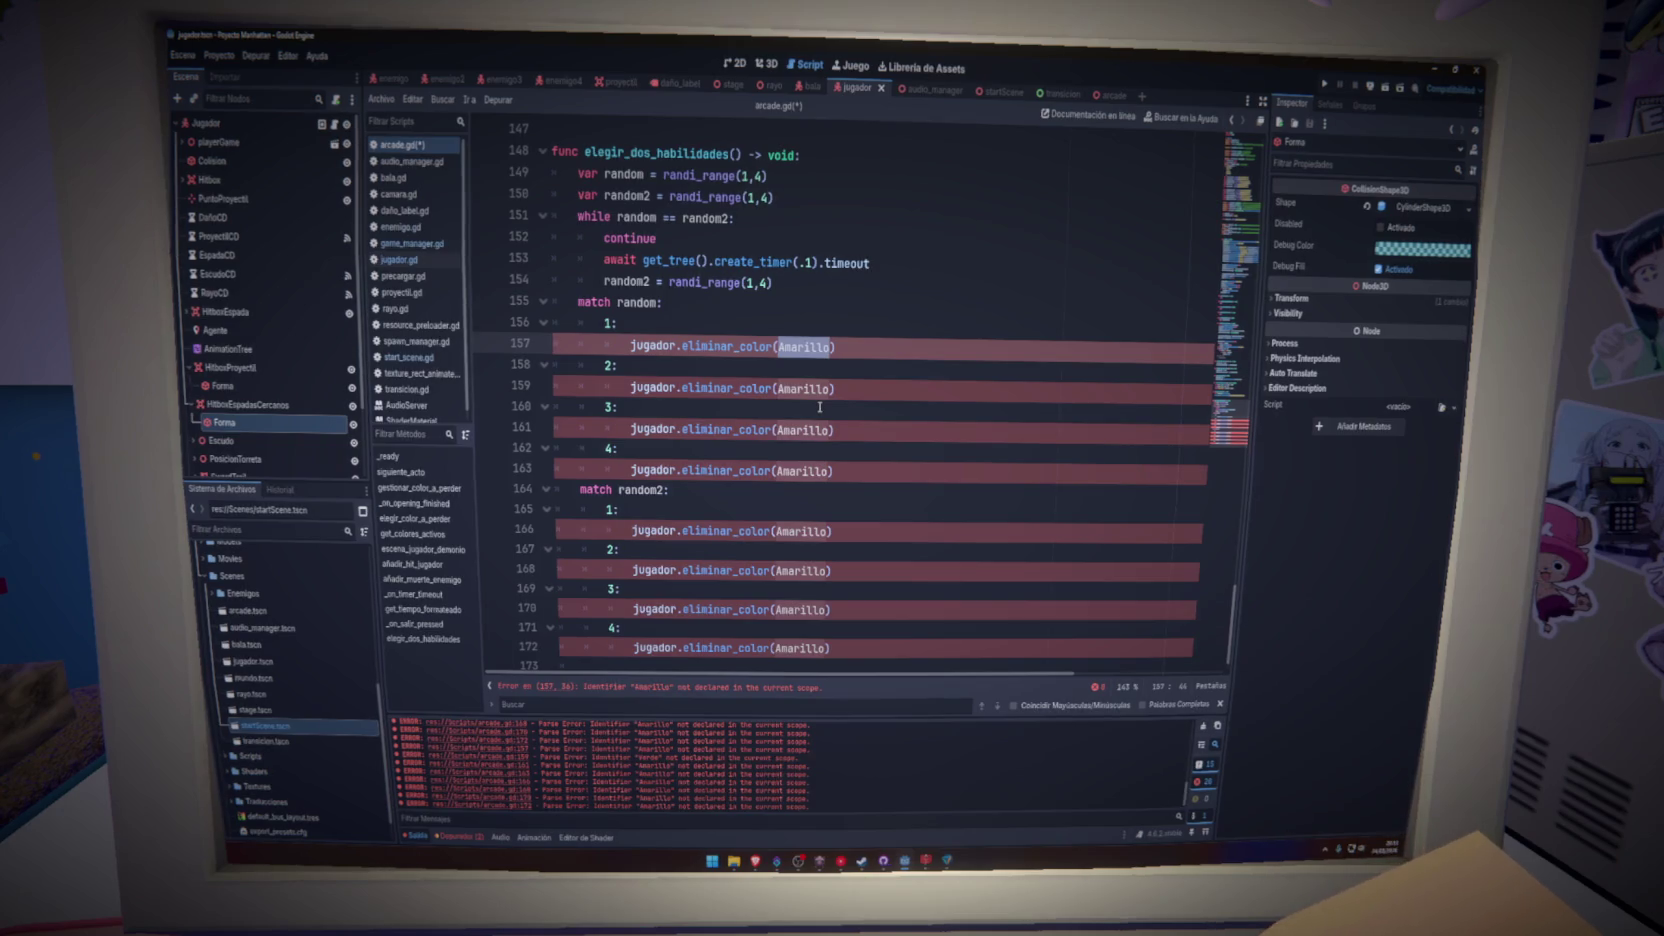
{"action": "type", "text": "\""}
{"action": "double_click", "coordinate": [803, 388]}
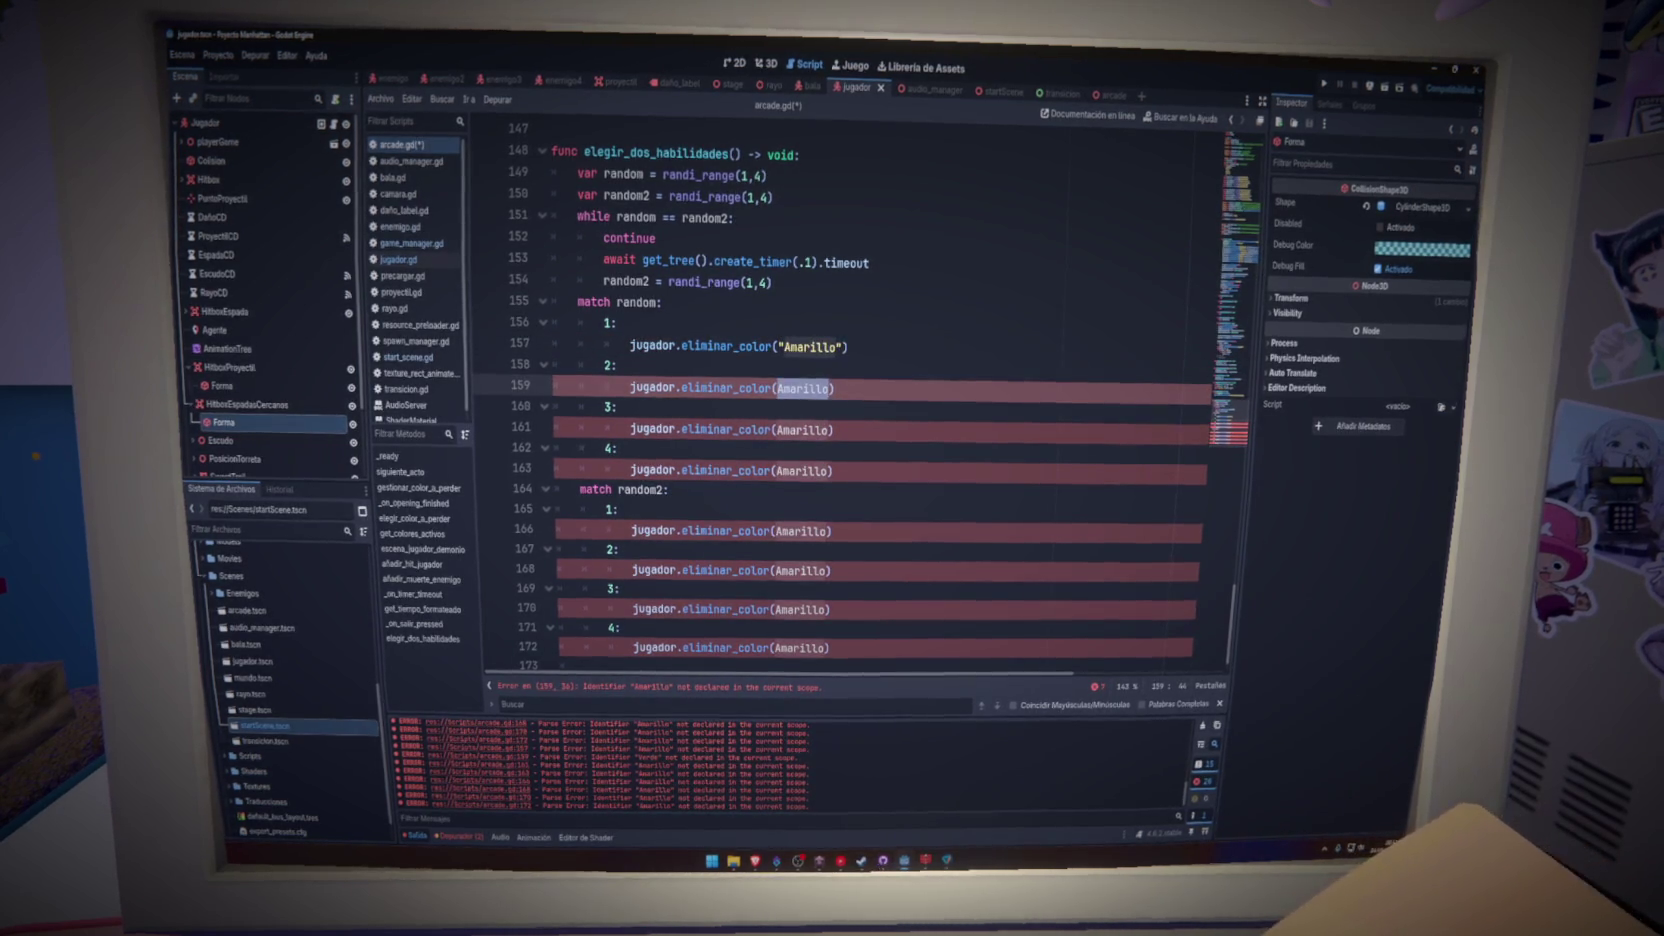
- Replace Amarillo with quoted "Amarillo" in cases 2–4 of match random
{"action": "left_click_drag", "start_coordinate": [846, 347], "coordinate": [815, 347]}
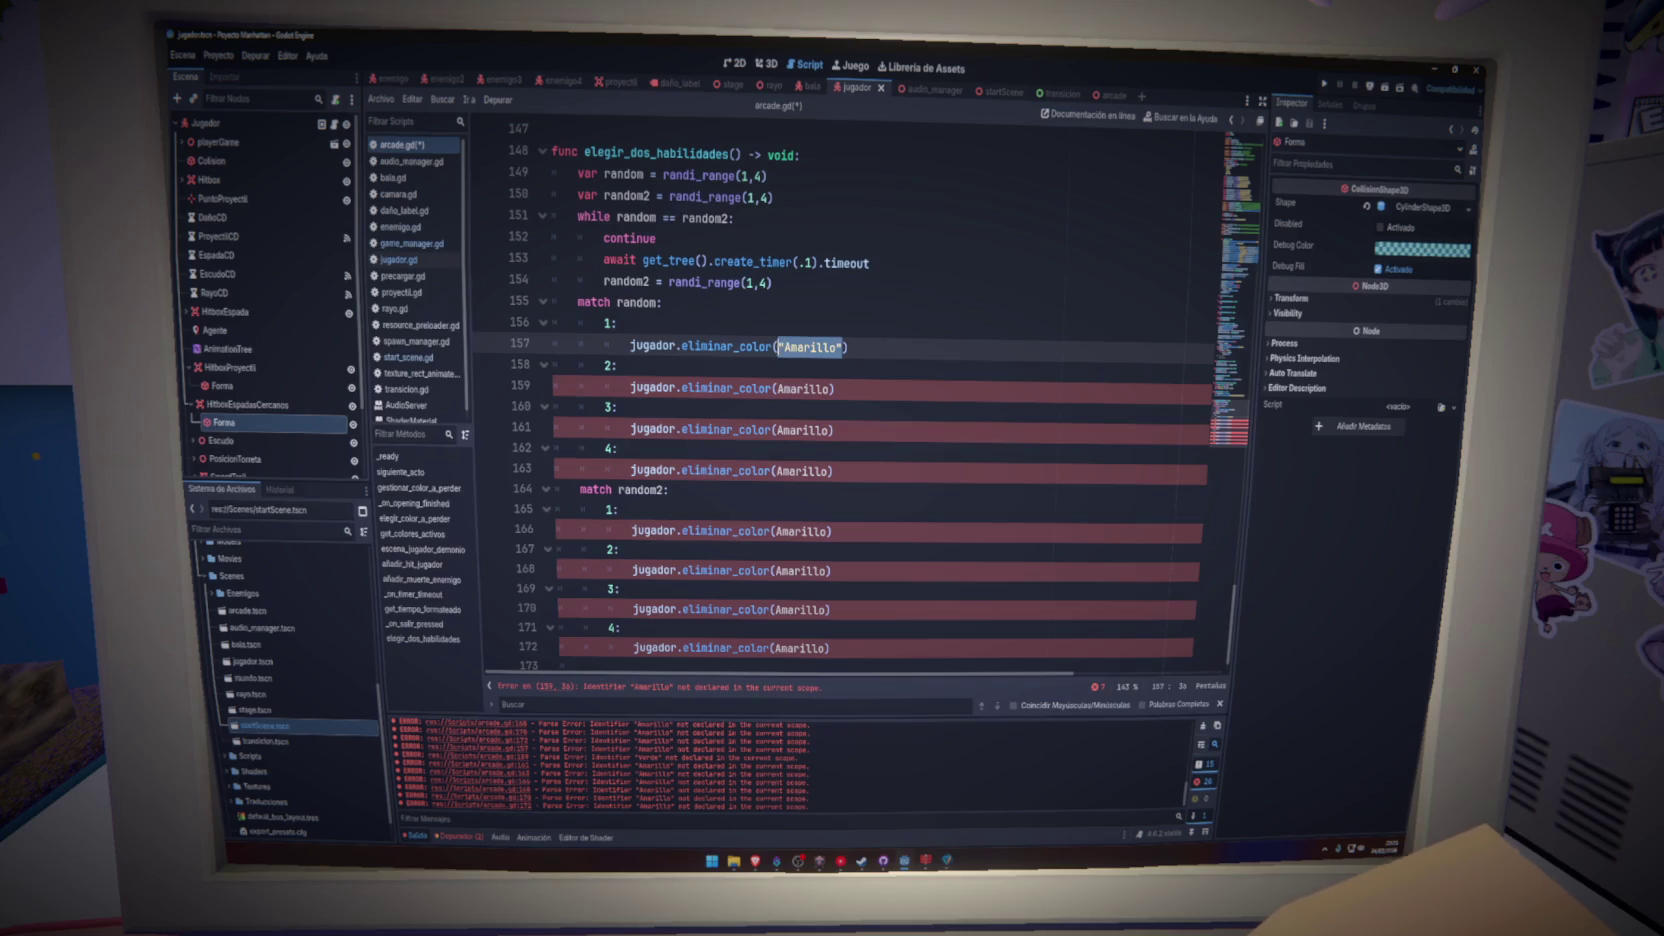
{"action": "key", "text": "ctrl+c"}
{"action": "double_click", "coordinate": [803, 388]}
{"action": "key", "text": "ctrl+v"}
{"action": "double_click", "coordinate": [803, 429]}
{"action": "key", "text": "ctrl+v"}
{"action": "double_click", "coordinate": [803, 470]}
{"action": "key", "text": "ctrl+v"}
- Replace Amarillo with quoted "Amarillo" in the match random2 cases
{"action": "left_click", "coordinate": [808, 531]}
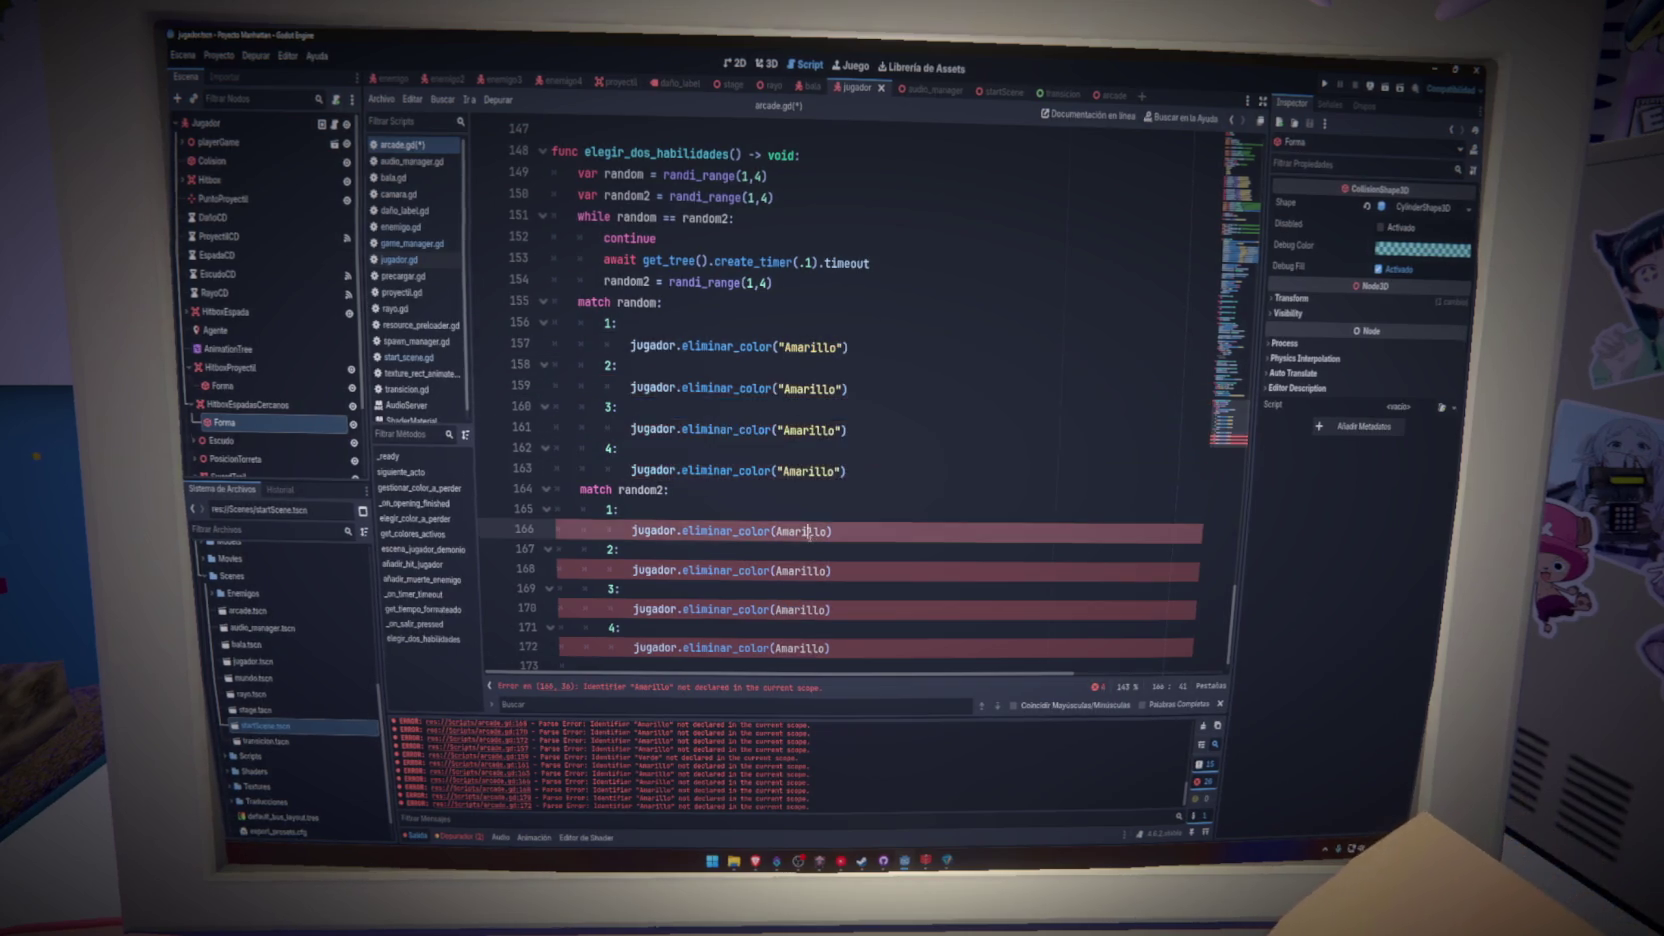
{"action": "double_click", "coordinate": [808, 531]}
{"action": "key", "text": "ctrl+v"}
{"action": "double_click", "coordinate": [805, 570]}
{"action": "key", "text": "ctrl+v"}
{"action": "double_click", "coordinate": [805, 609]}
{"action": "key", "text": "ctrl+v"}
{"action": "double_click", "coordinate": [812, 648]}
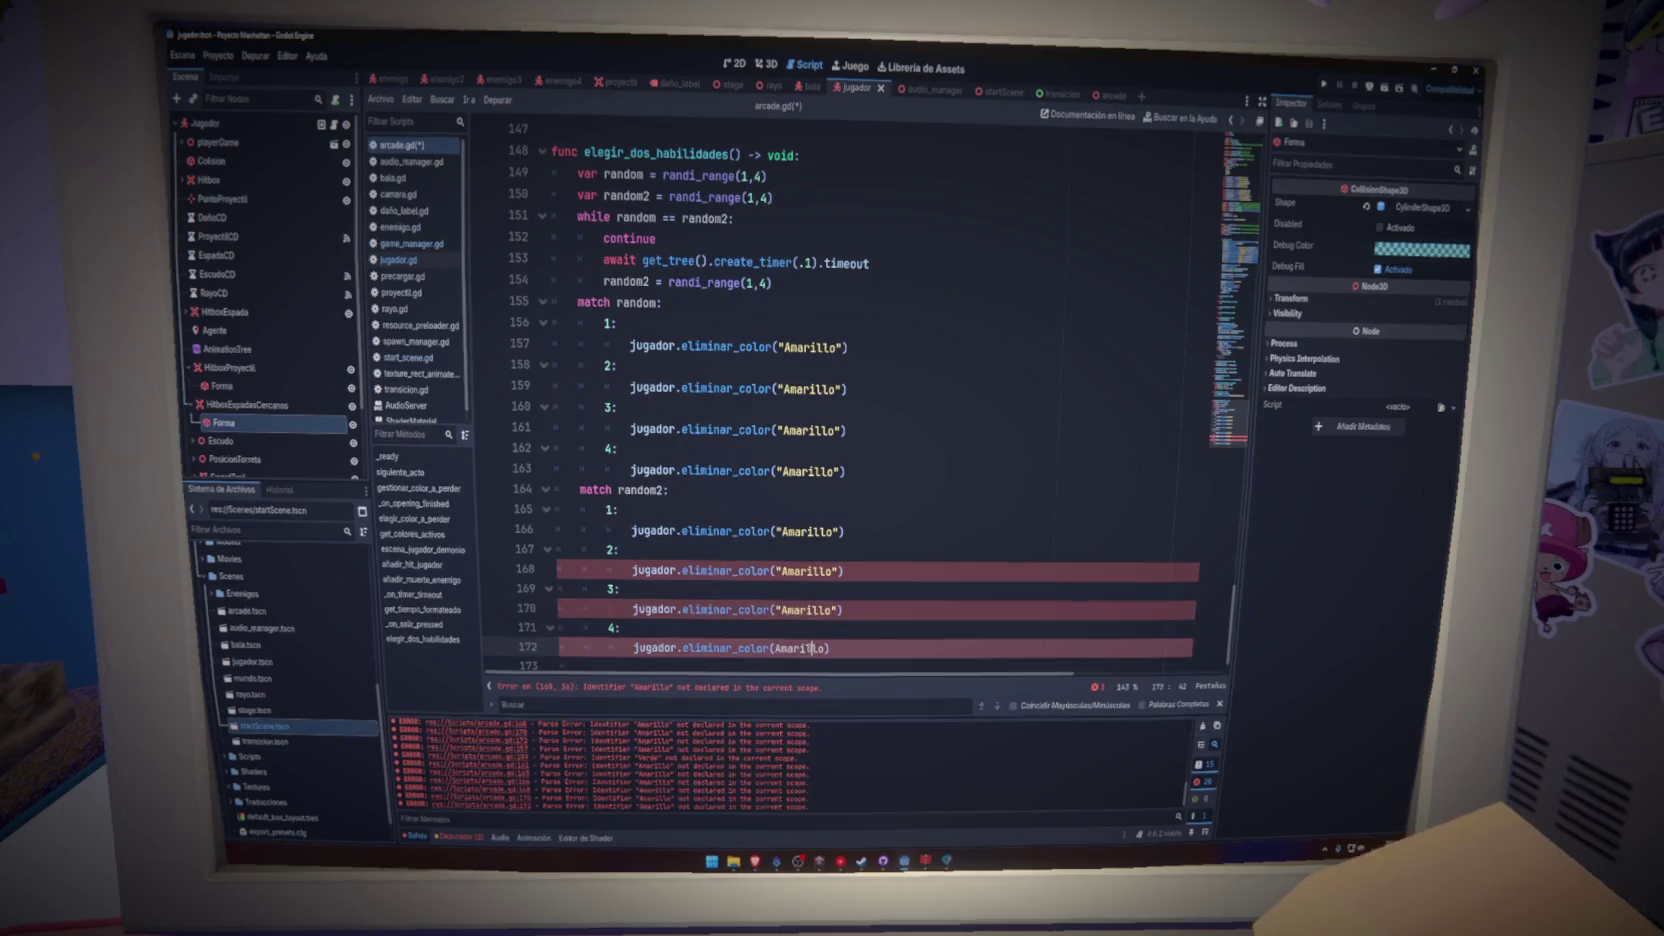
{"action": "double_click", "coordinate": [812, 648]}
{"action": "key", "text": "ctrl+v"}
- Change the case 2 and 3 arguments to "Verde" and "Rosa"
{"action": "double_click", "coordinate": [803, 388]}
{"action": "type", "text": "V"}
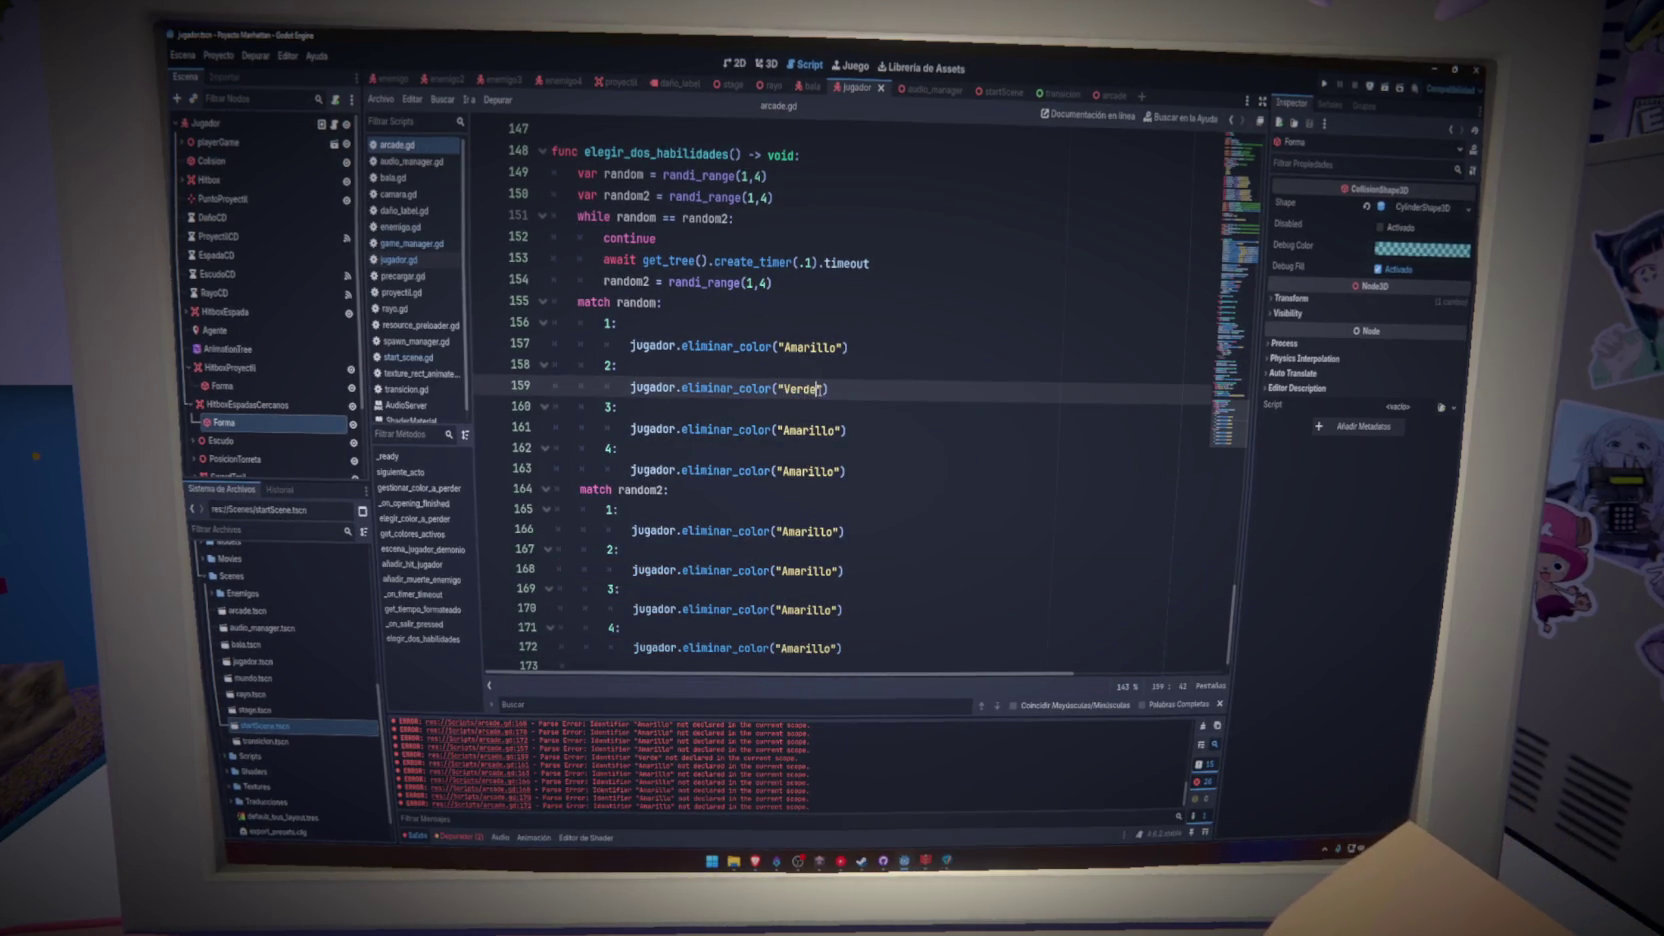
{"action": "double_click", "coordinate": [808, 429]}
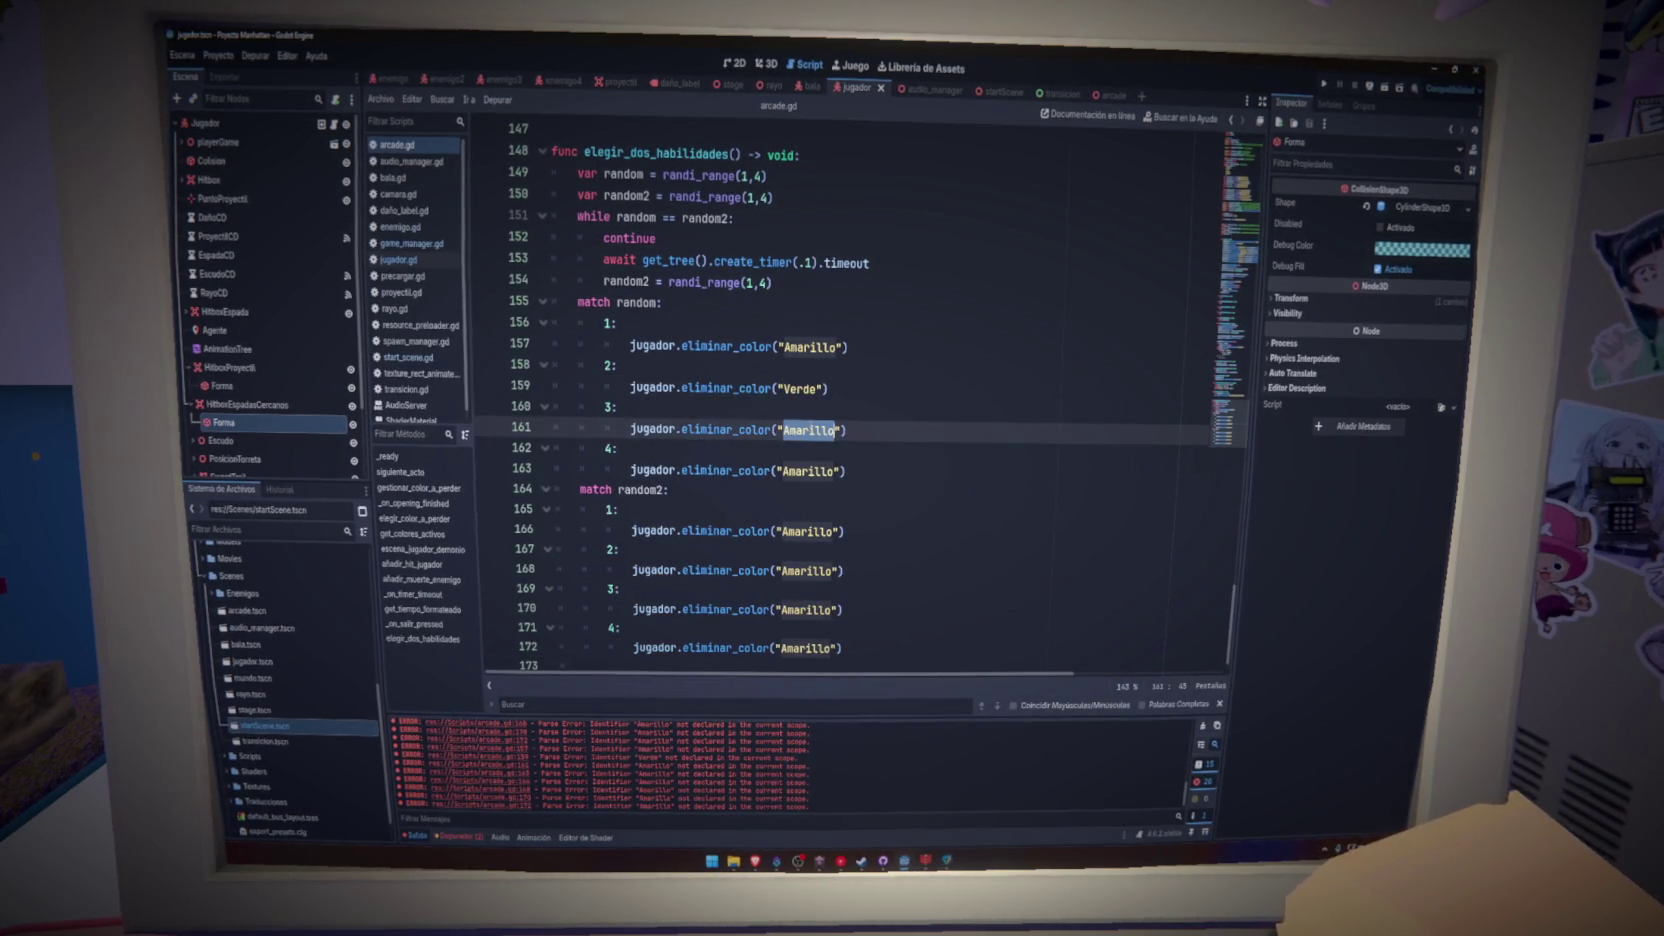
{"action": "type", "text": "Ros"}
{"action": "left_click", "coordinate": [813, 470]}
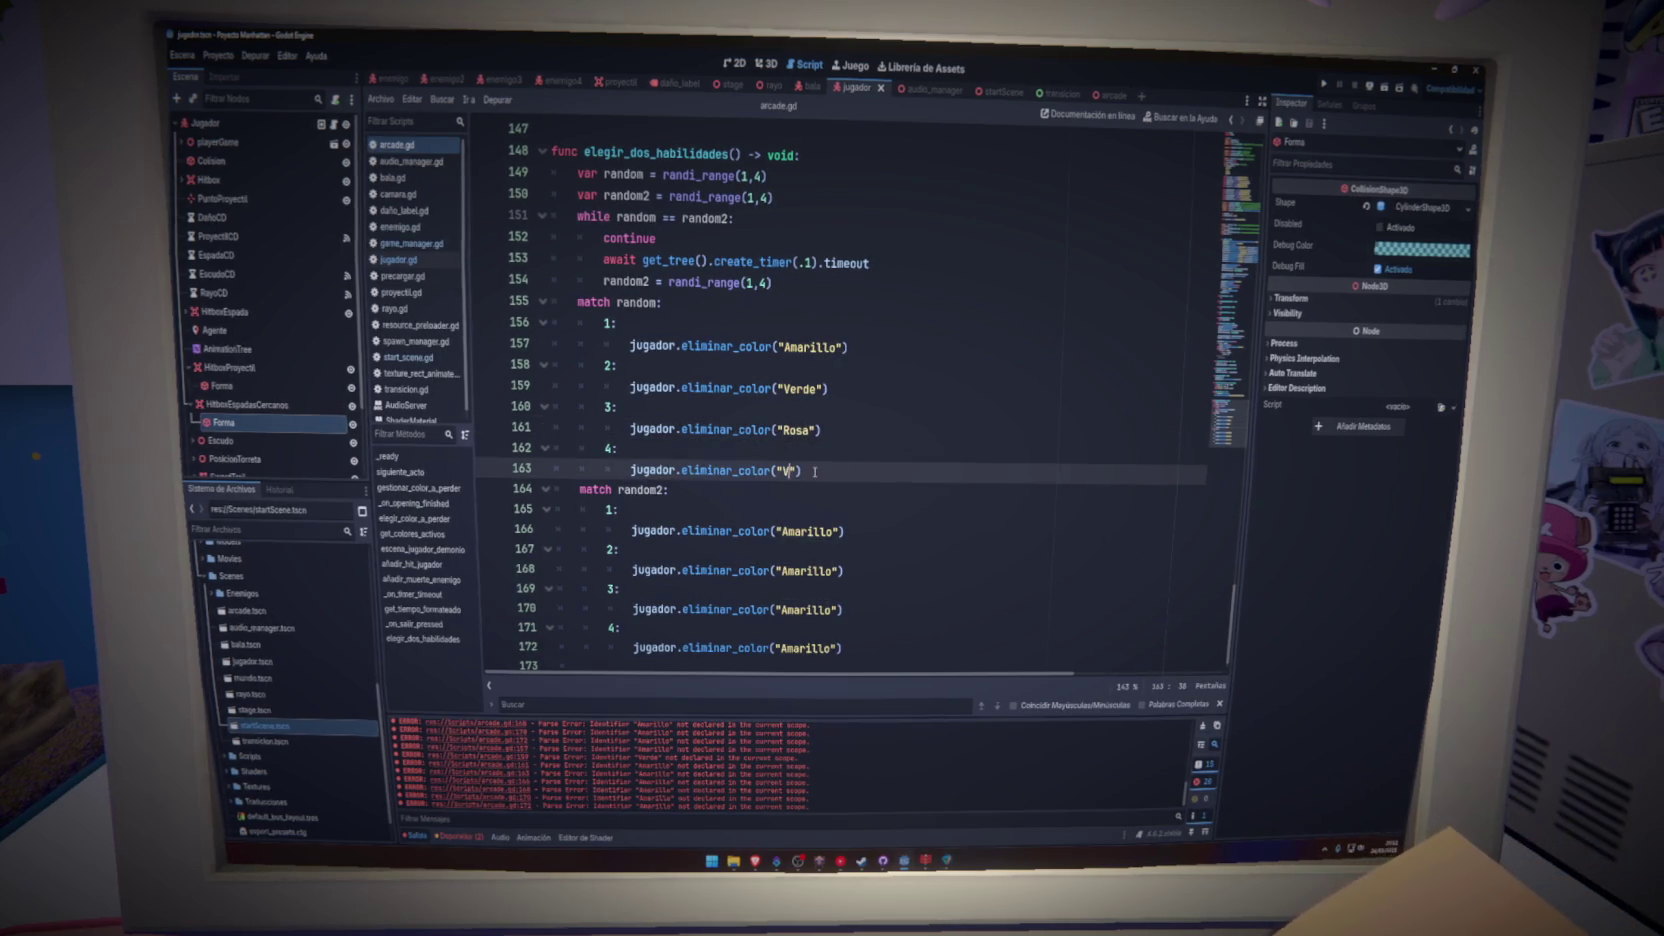
{"action": "type", "text": "ioleta"}
{"action": "double_click", "coordinate": [806, 388]}
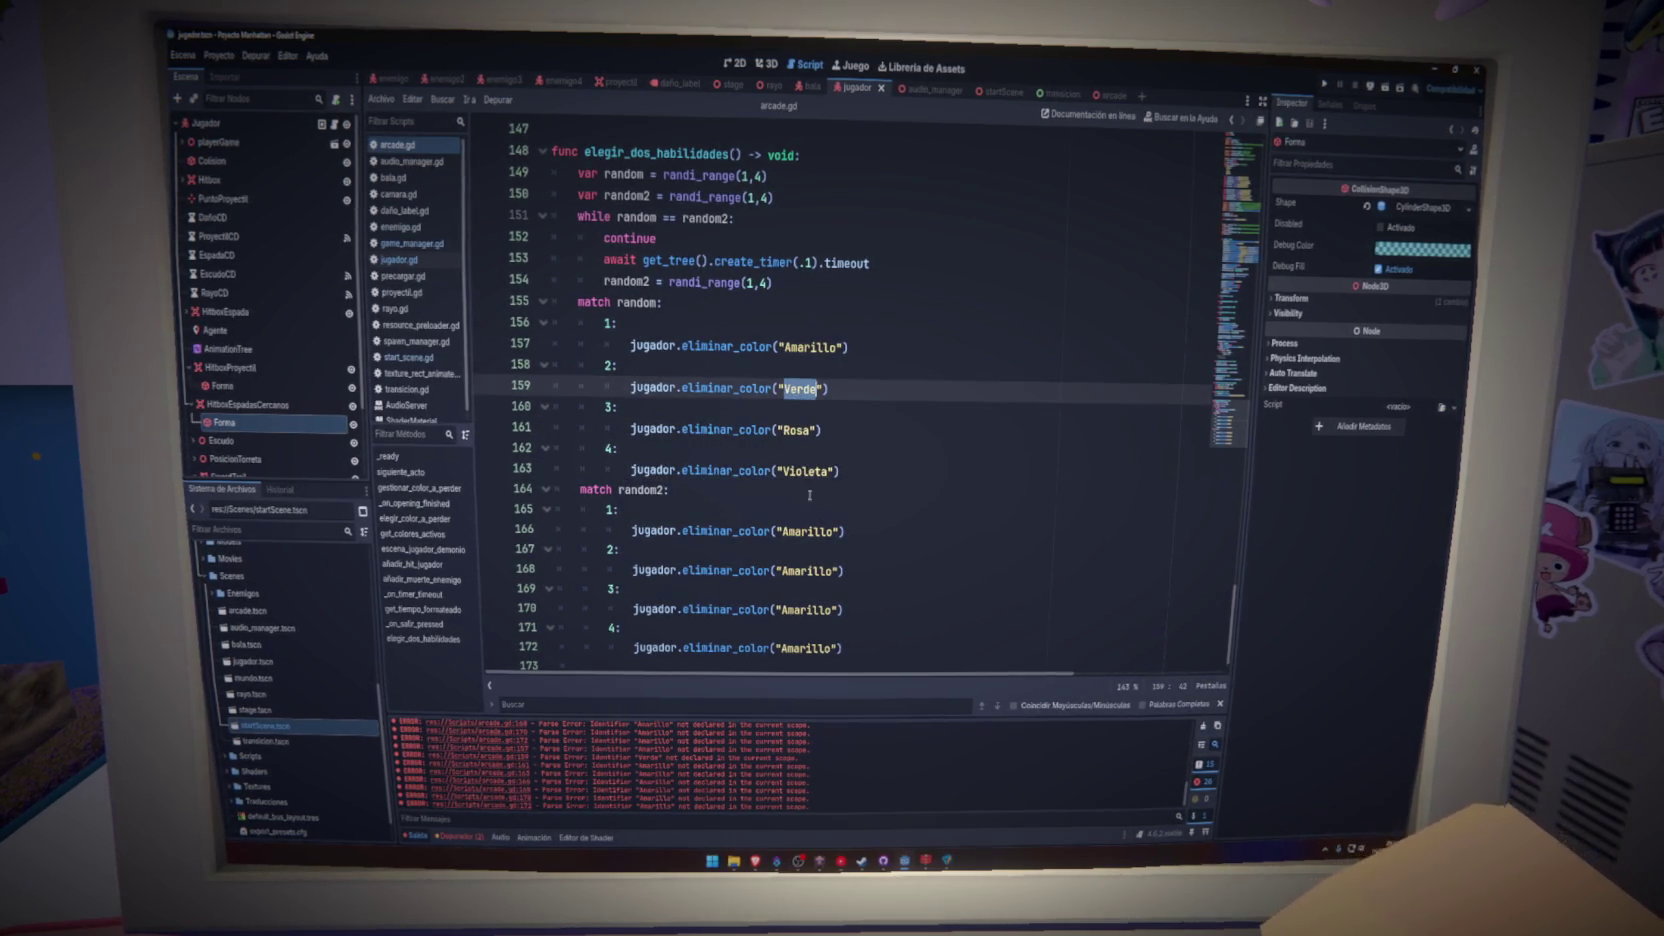
{"action": "left_click", "coordinate": [826, 570]}
{"action": "double_click", "coordinate": [801, 429]}
{"action": "key", "text": "ctrl+c"}
- Set "Violeta" for case 4 in both match blocks and save arcade.gd
{"action": "double_click", "coordinate": [808, 609]}
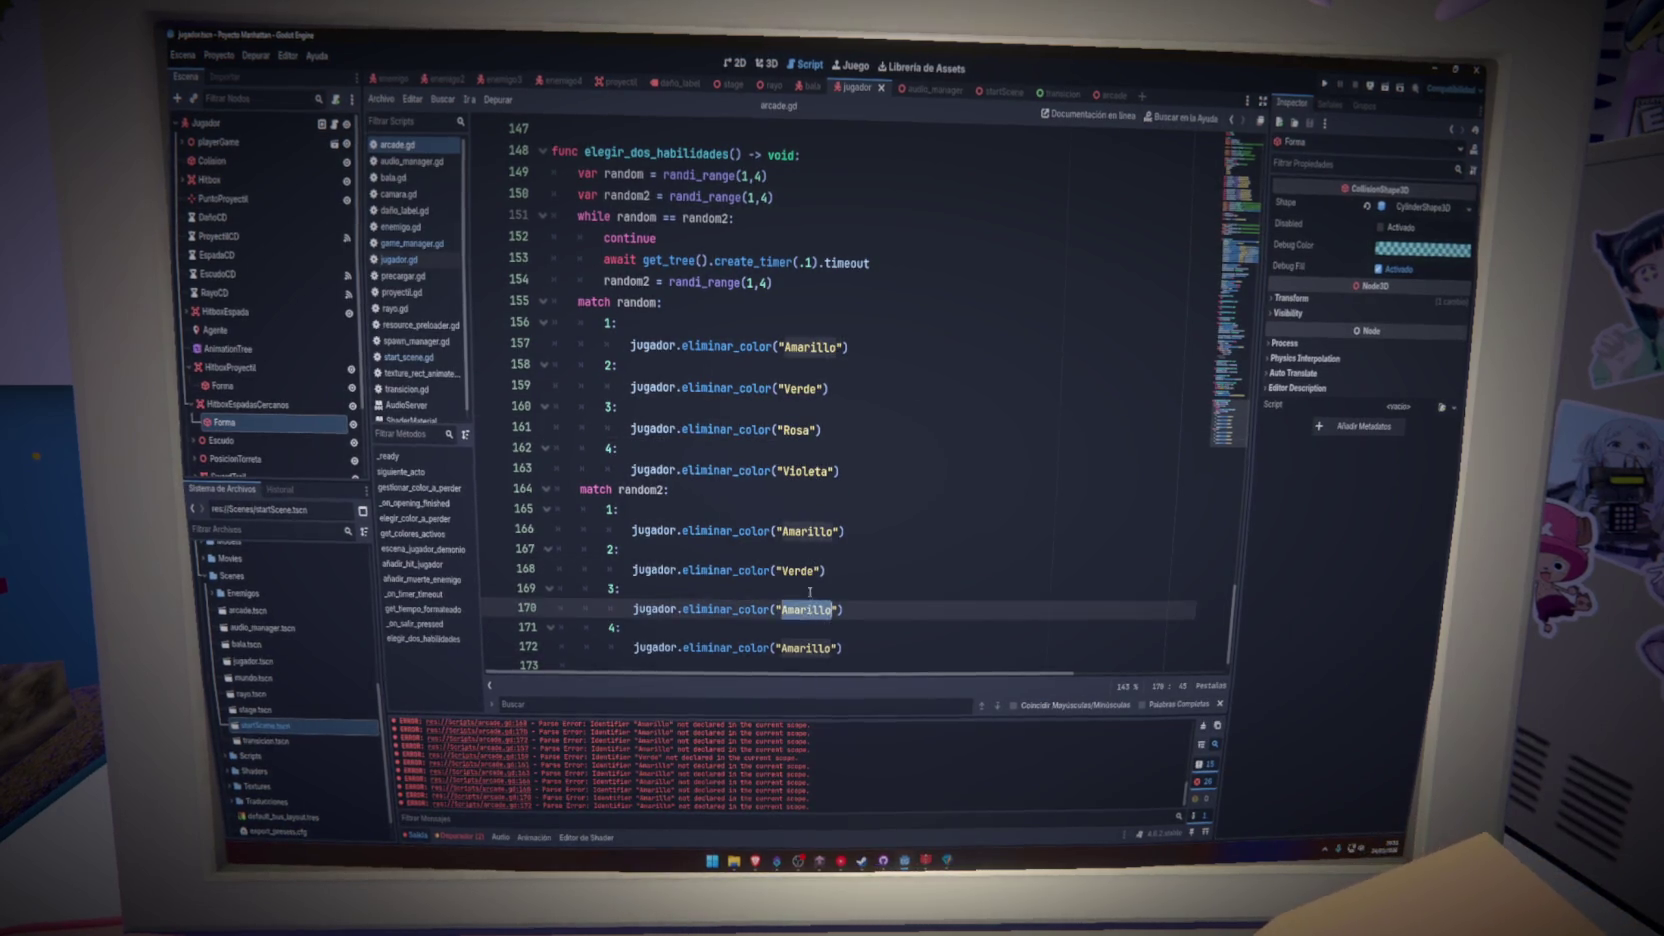
{"action": "key", "text": "ctrl+v"}
{"action": "double_click", "coordinate": [806, 470]}
{"action": "key", "text": "ctrl+c"}
{"action": "double_click", "coordinate": [808, 648]}
{"action": "key", "text": "ctrl+v"}
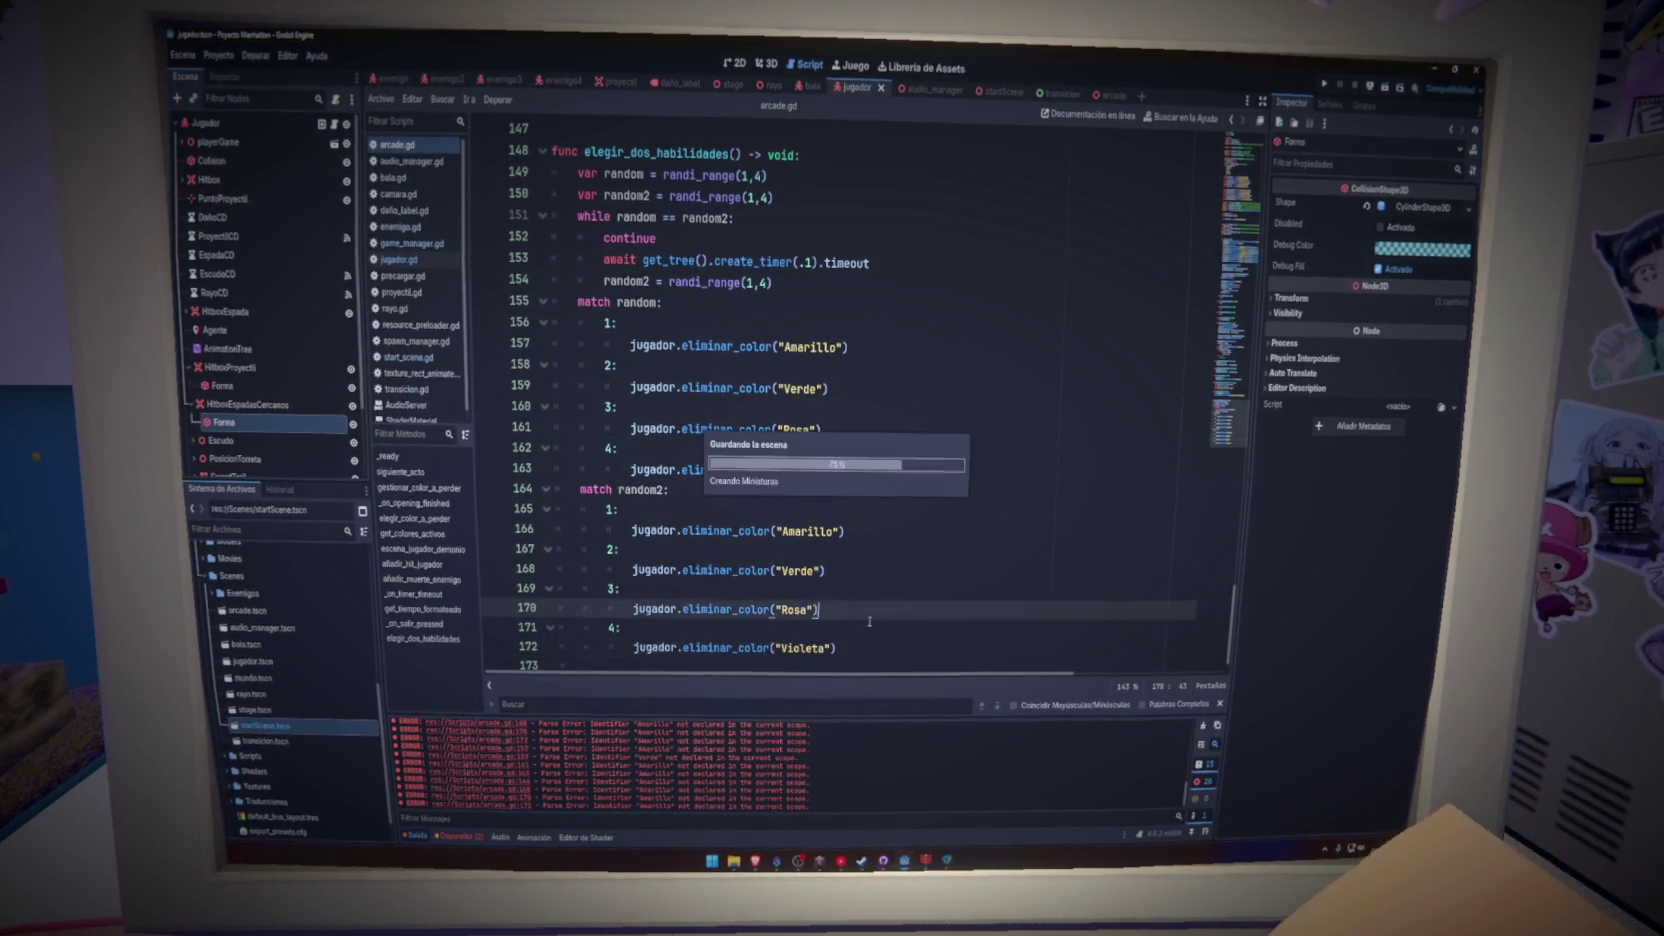
{"action": "left_click", "coordinate": [879, 515]}
{"action": "scroll", "coordinate": [879, 515], "scroll_direction": "down", "scroll_amount": 1}
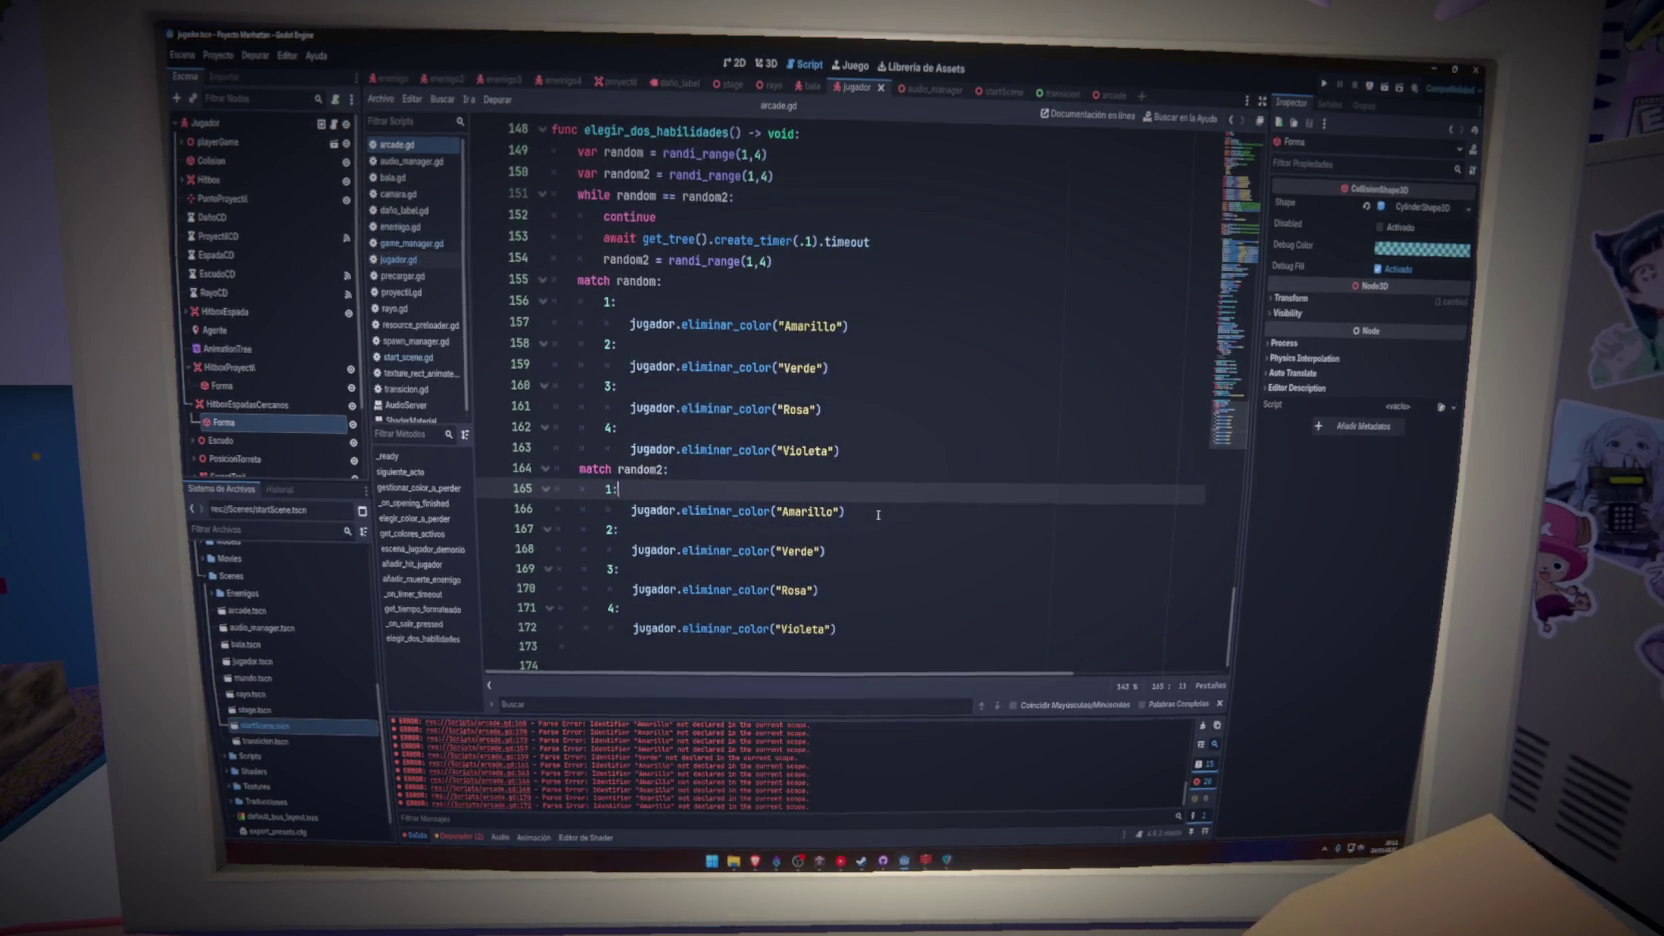
- Look up elegir_dos_habilidades in the script, then switch to the arcade scene
{"action": "scroll", "coordinate": [878, 515], "scroll_direction": "up", "scroll_amount": 7}
{"action": "left_click", "coordinate": [422, 638]}
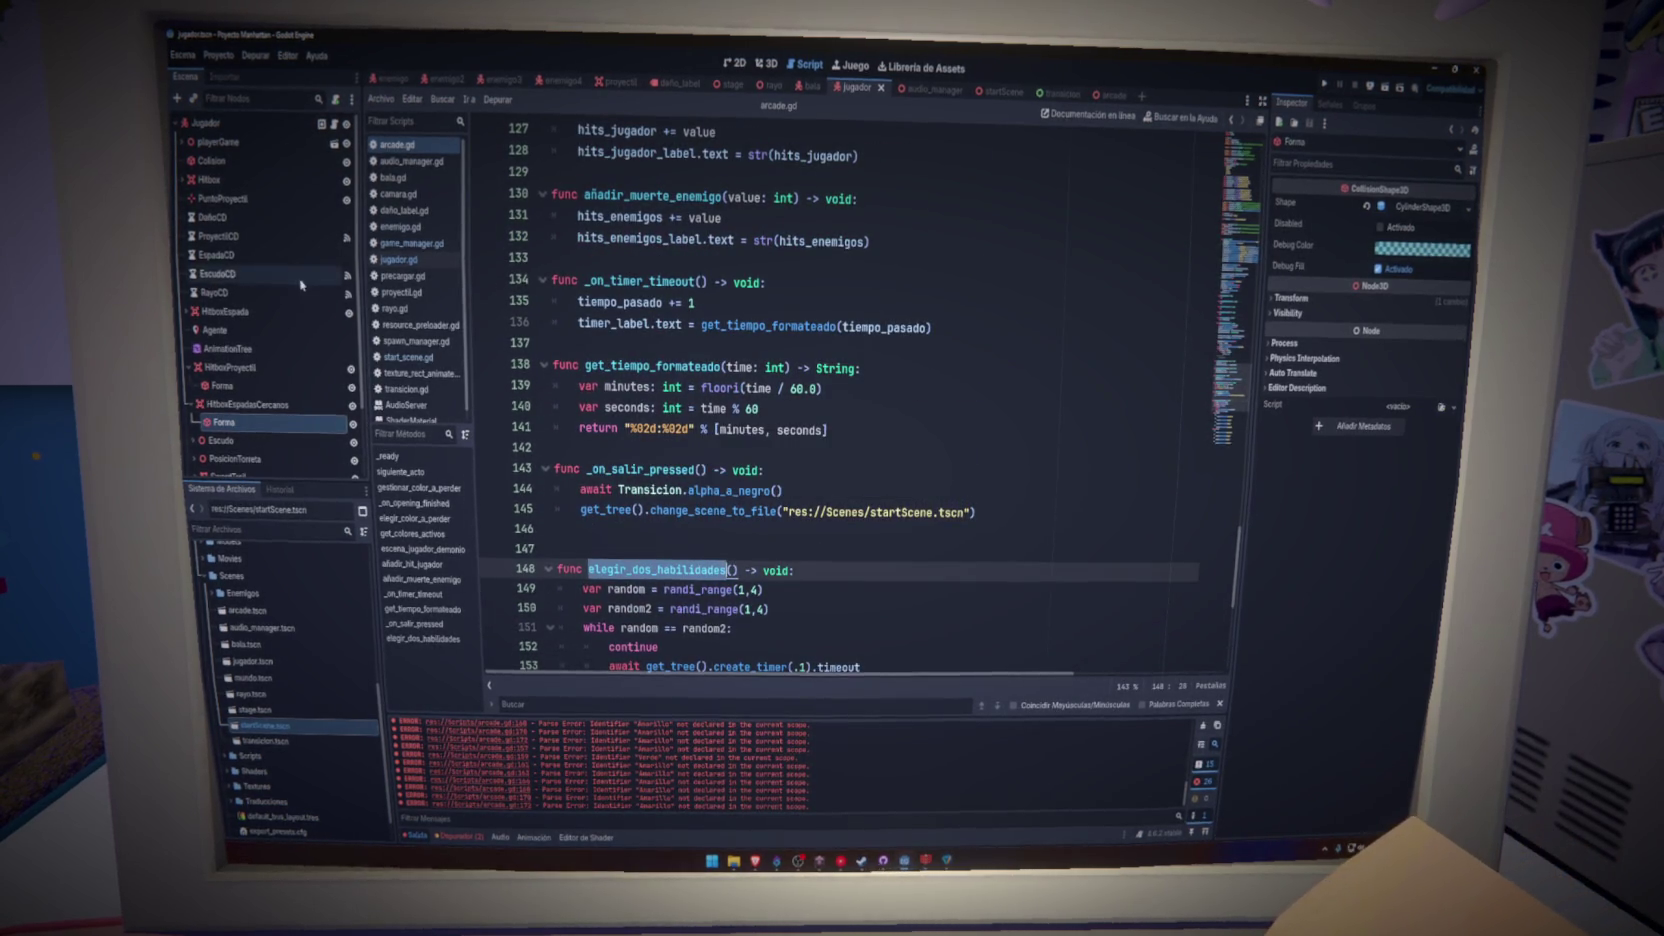
{"action": "left_click", "coordinate": [272, 124]}
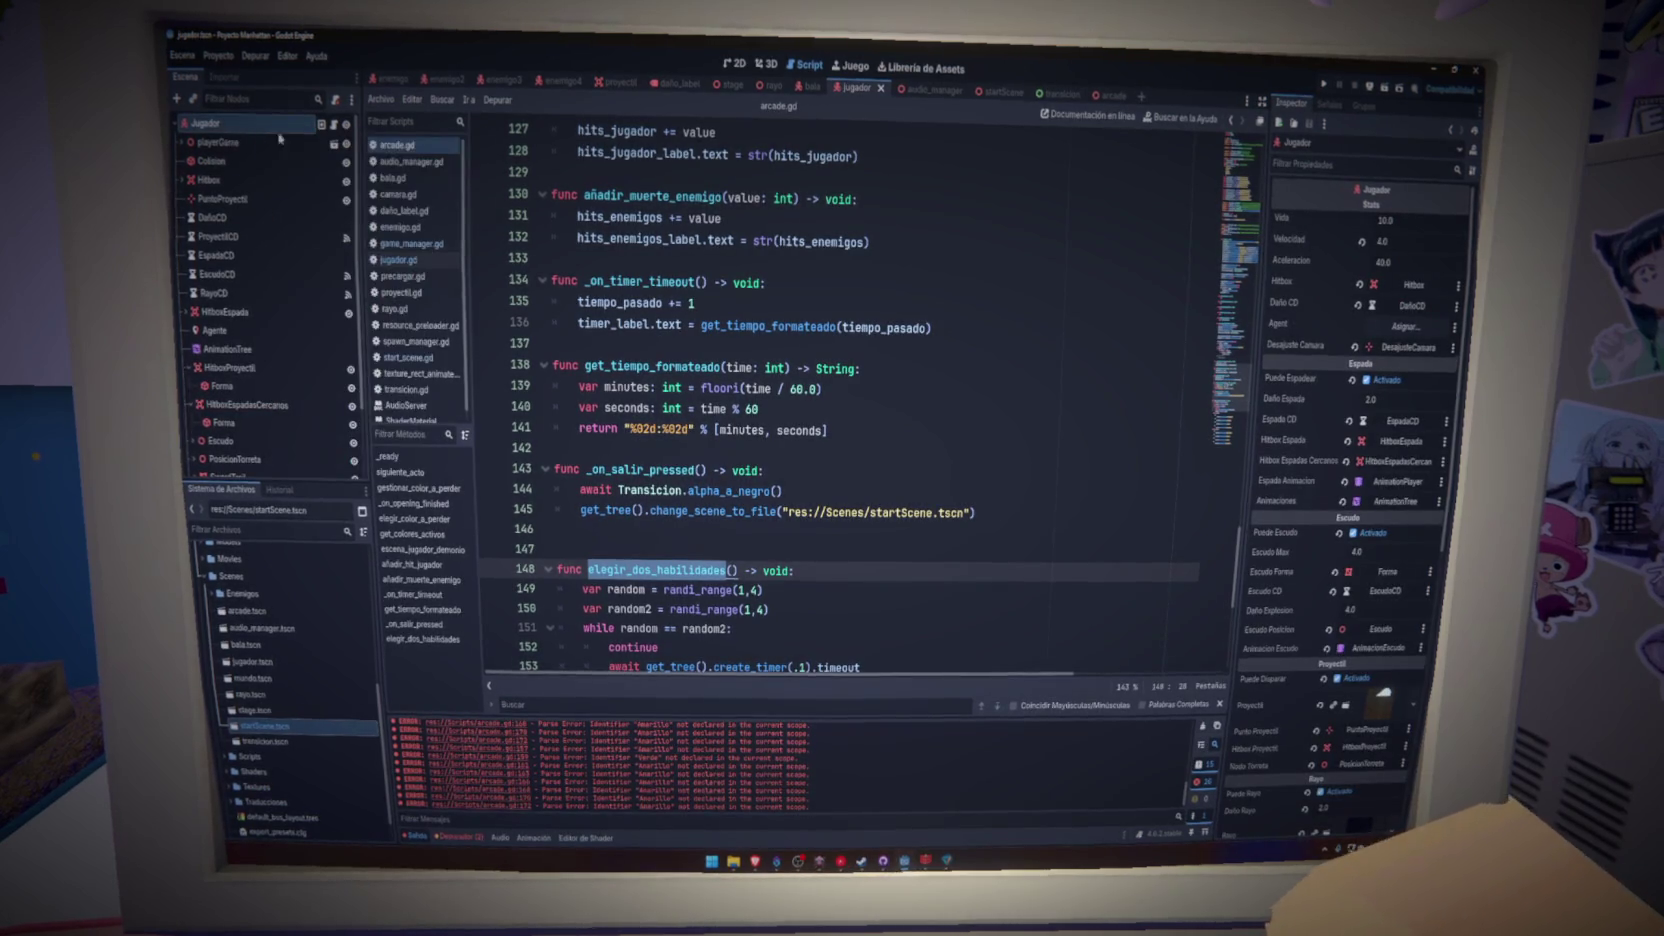
{"action": "left_click", "coordinate": [1108, 96]}
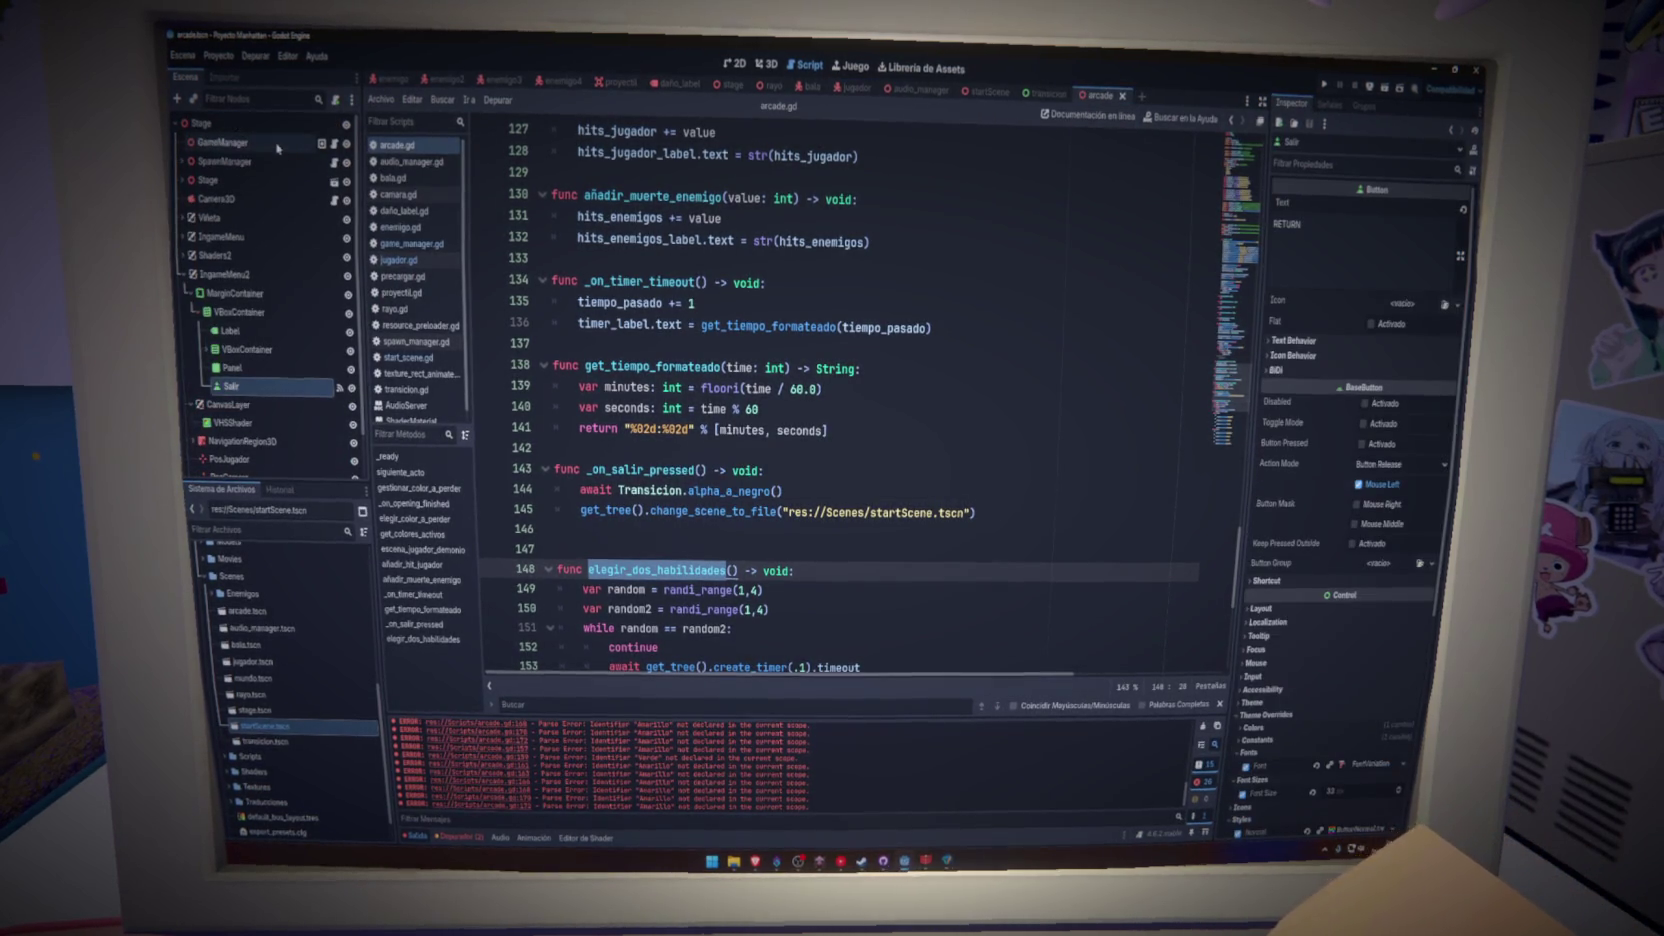
- Add a Timer child under the Stage node with a 20-second wait time
{"action": "left_click", "coordinate": [240, 127]}
{"action": "key", "text": "ctrl+a"}
{"action": "type", "text": "timer"}
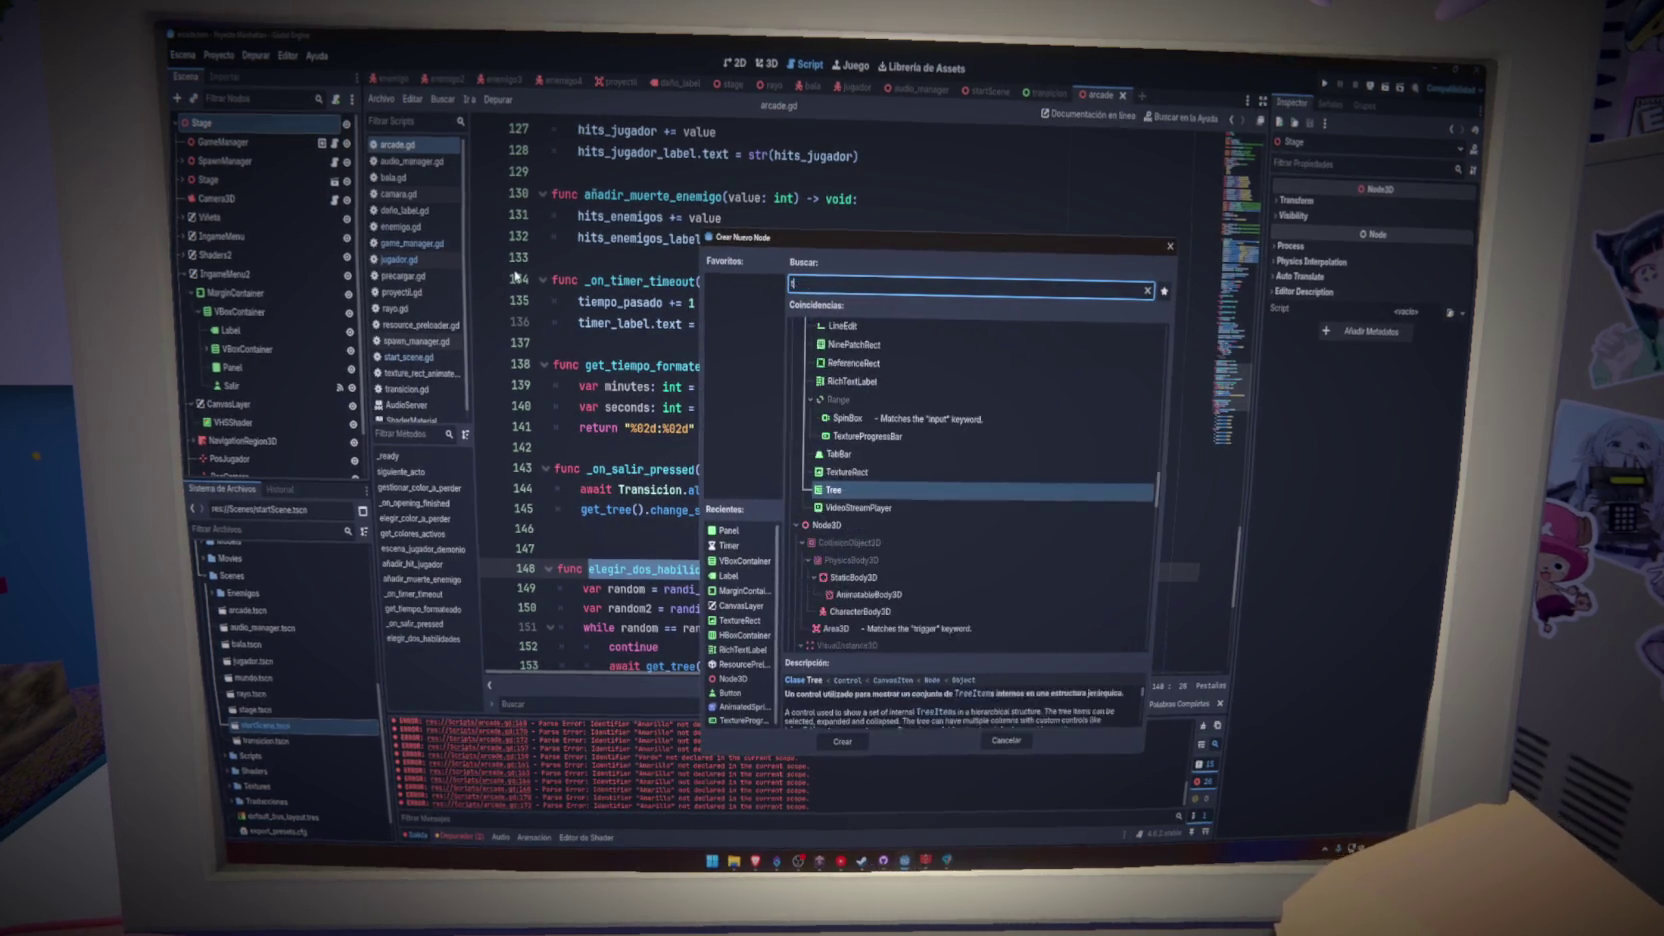
{"action": "key", "text": "Return"}
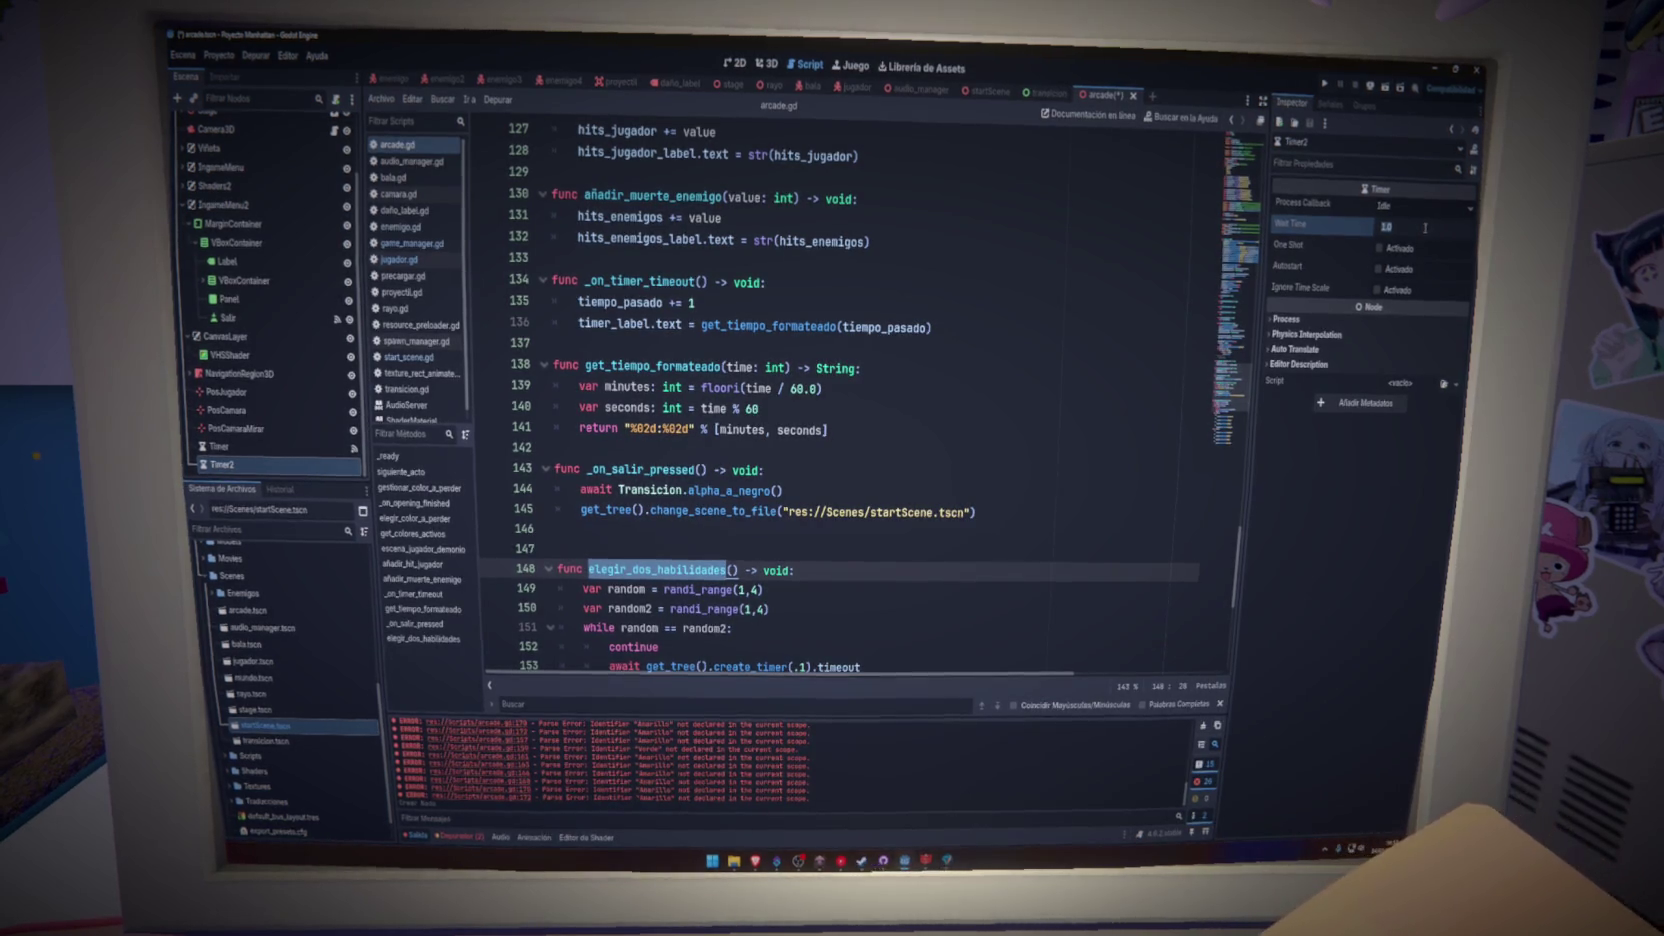
{"action": "type", "text": "20"}
{"action": "key", "text": "Return"}
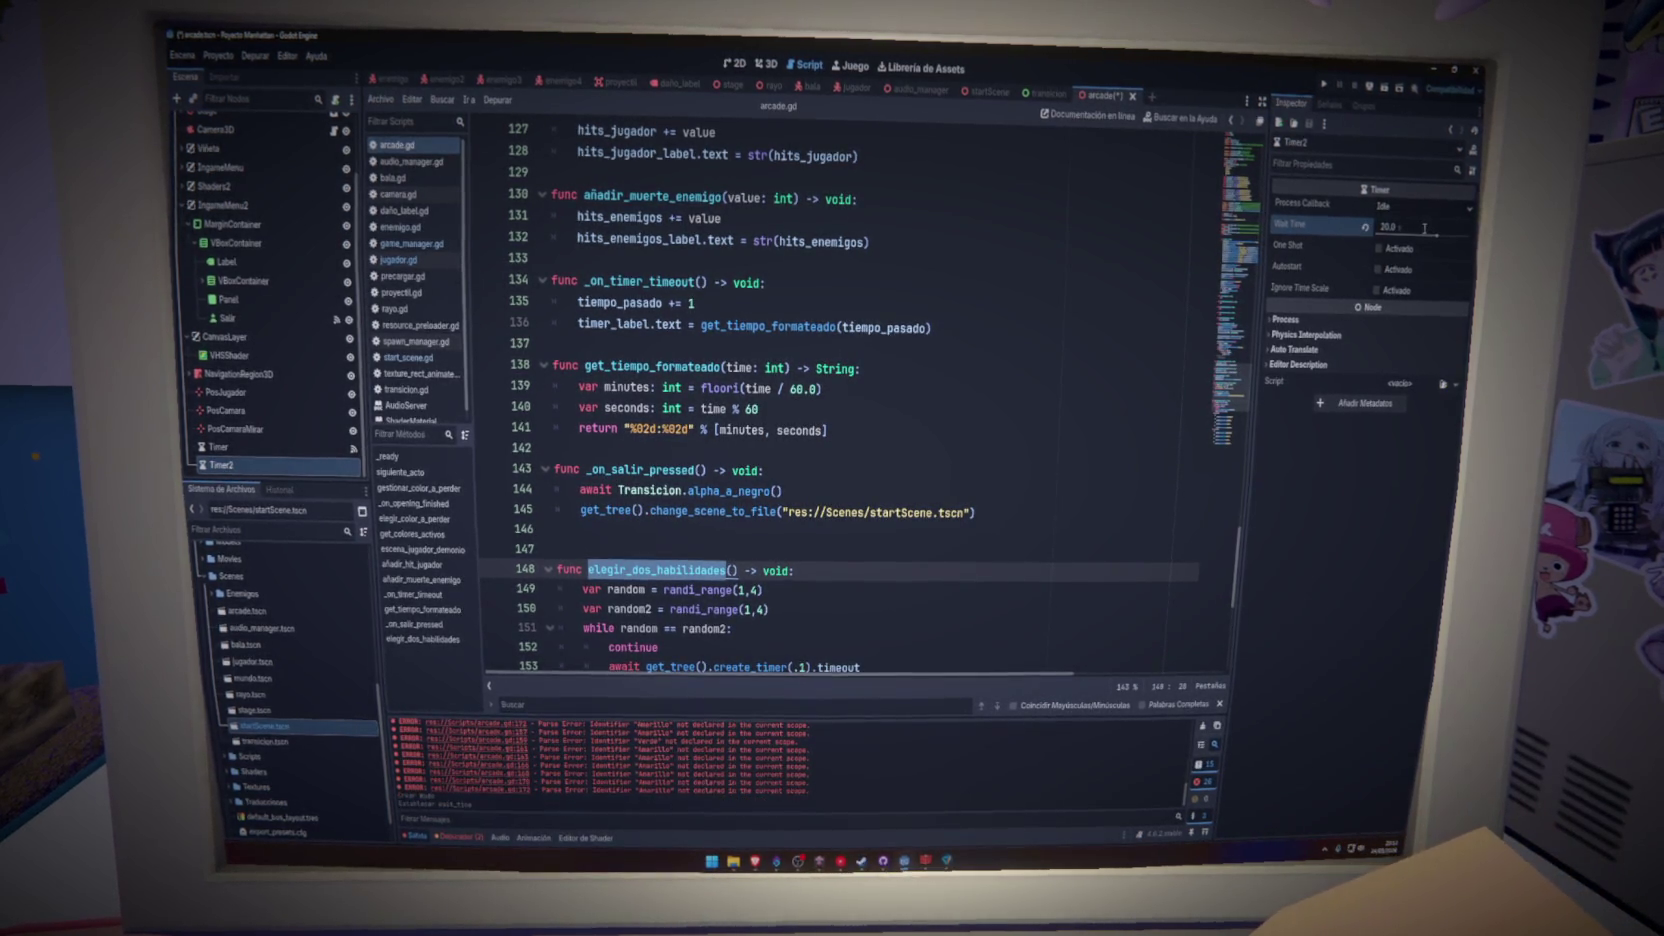
- Start connecting the new timer's timeout() signal to a script method
{"action": "left_click", "coordinate": [1329, 104]}
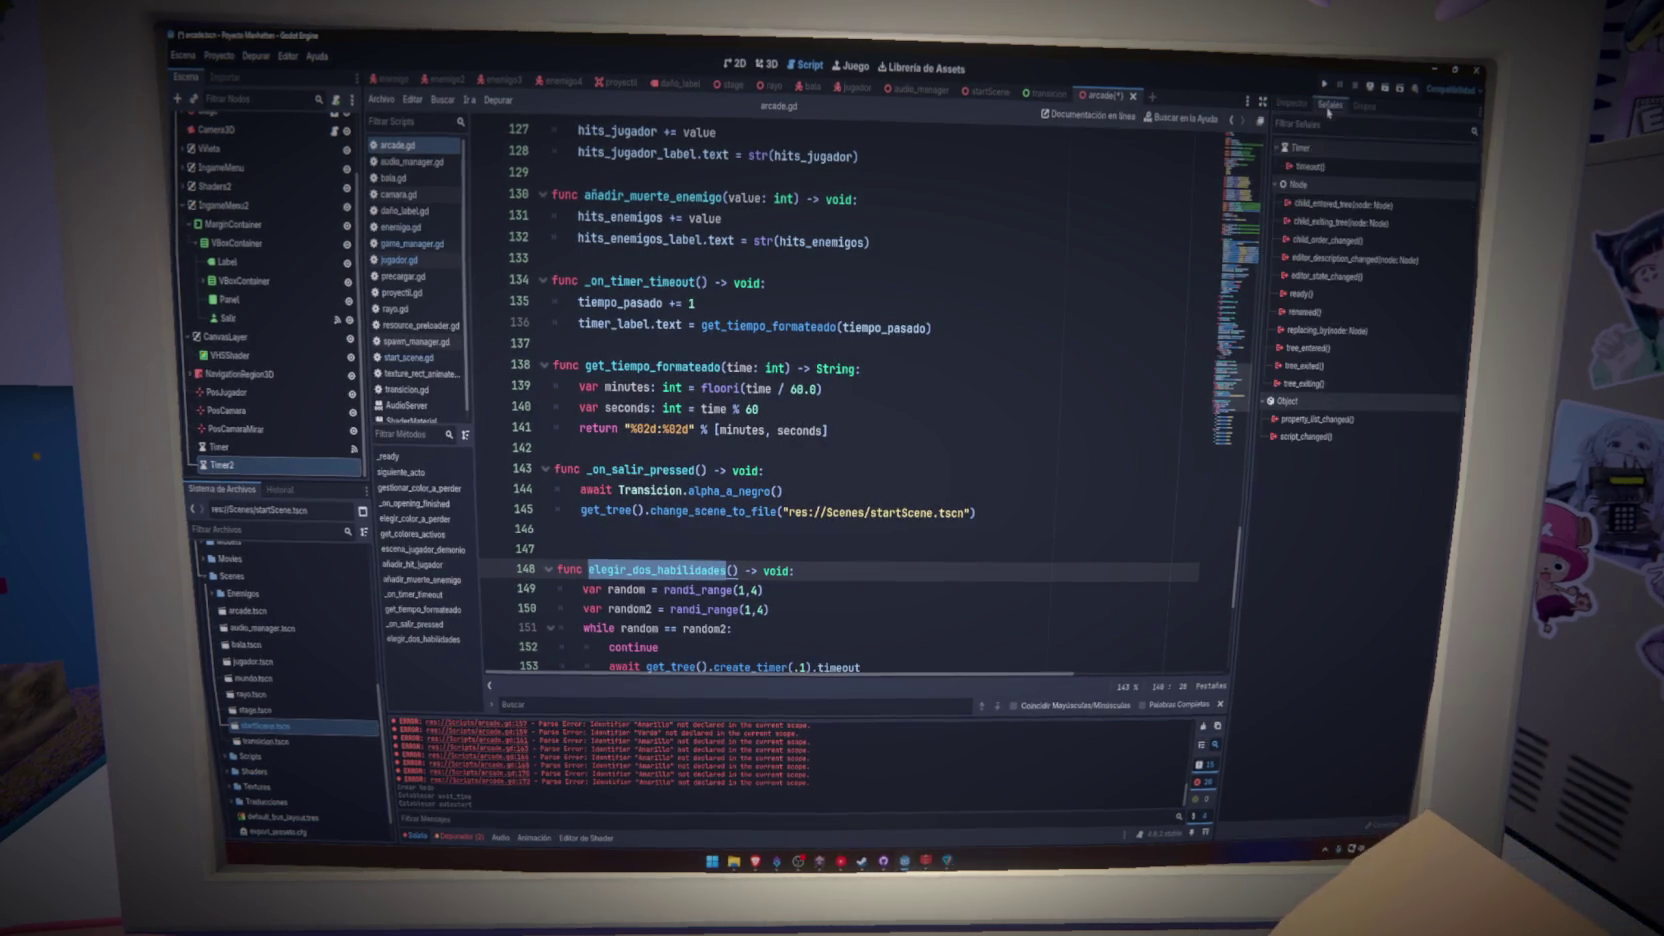
{"action": "left_click", "coordinate": [1336, 168]}
{"action": "double_click", "coordinate": [1336, 168]}
- Connect timeout to a new _on_timer_2_timeout handler calling elegir_dos_habilidades(), and save arcade.gd
{"action": "left_click", "coordinate": [790, 614]}
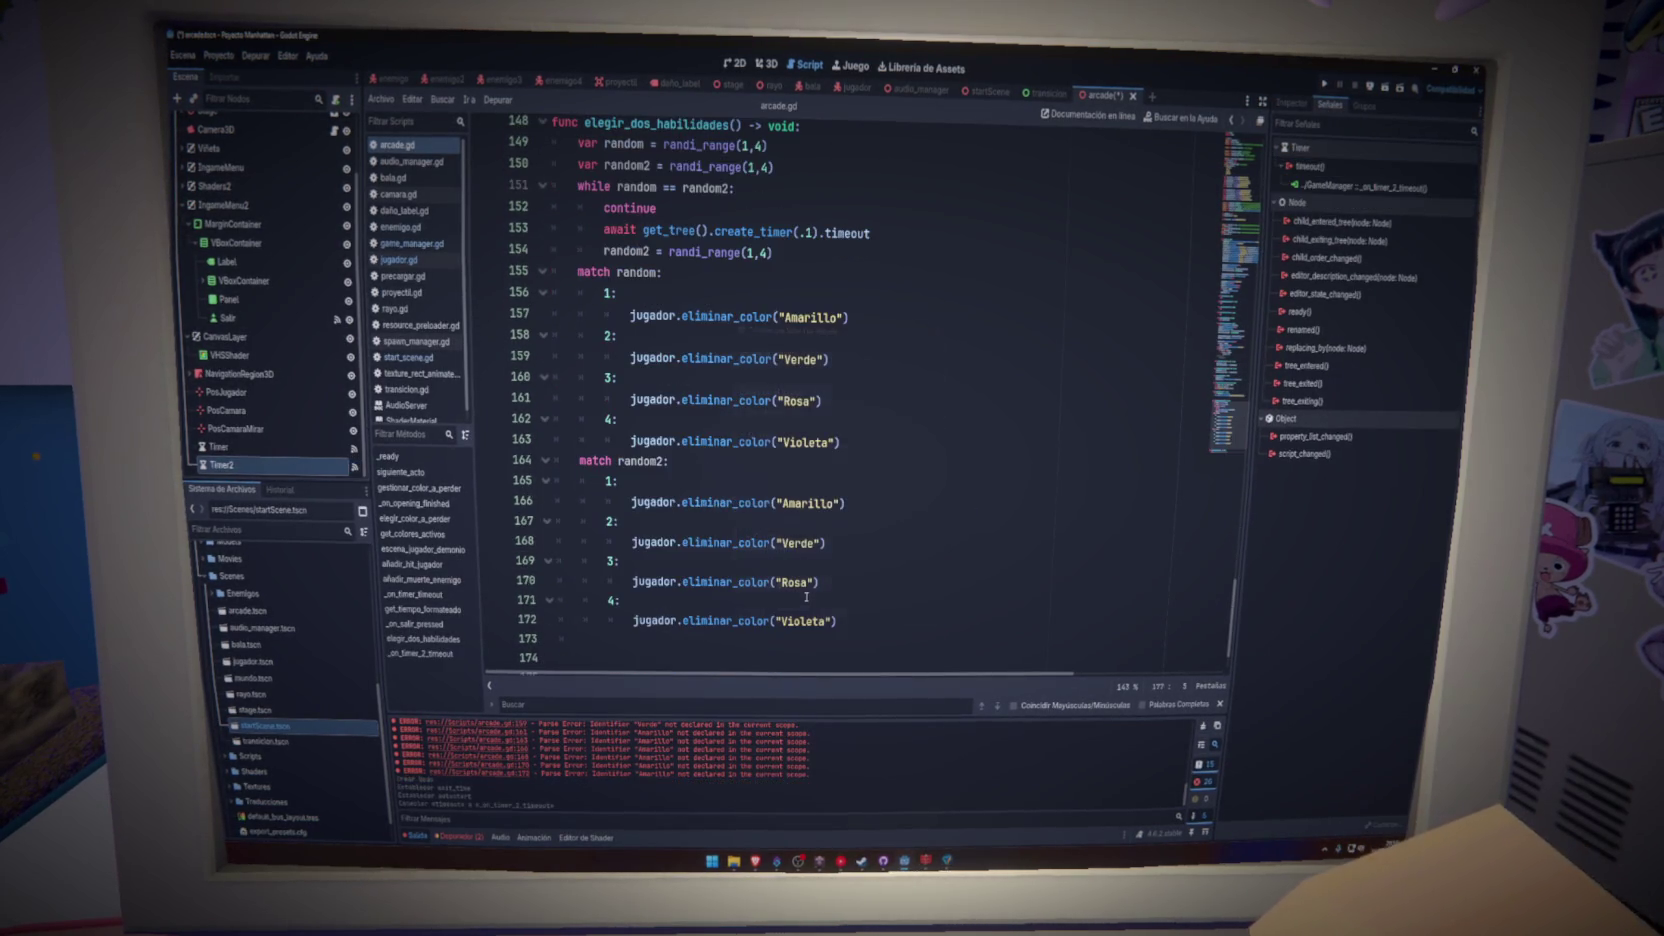
{"action": "scroll", "coordinate": [713, 488], "scroll_direction": "up", "scroll_amount": 3}
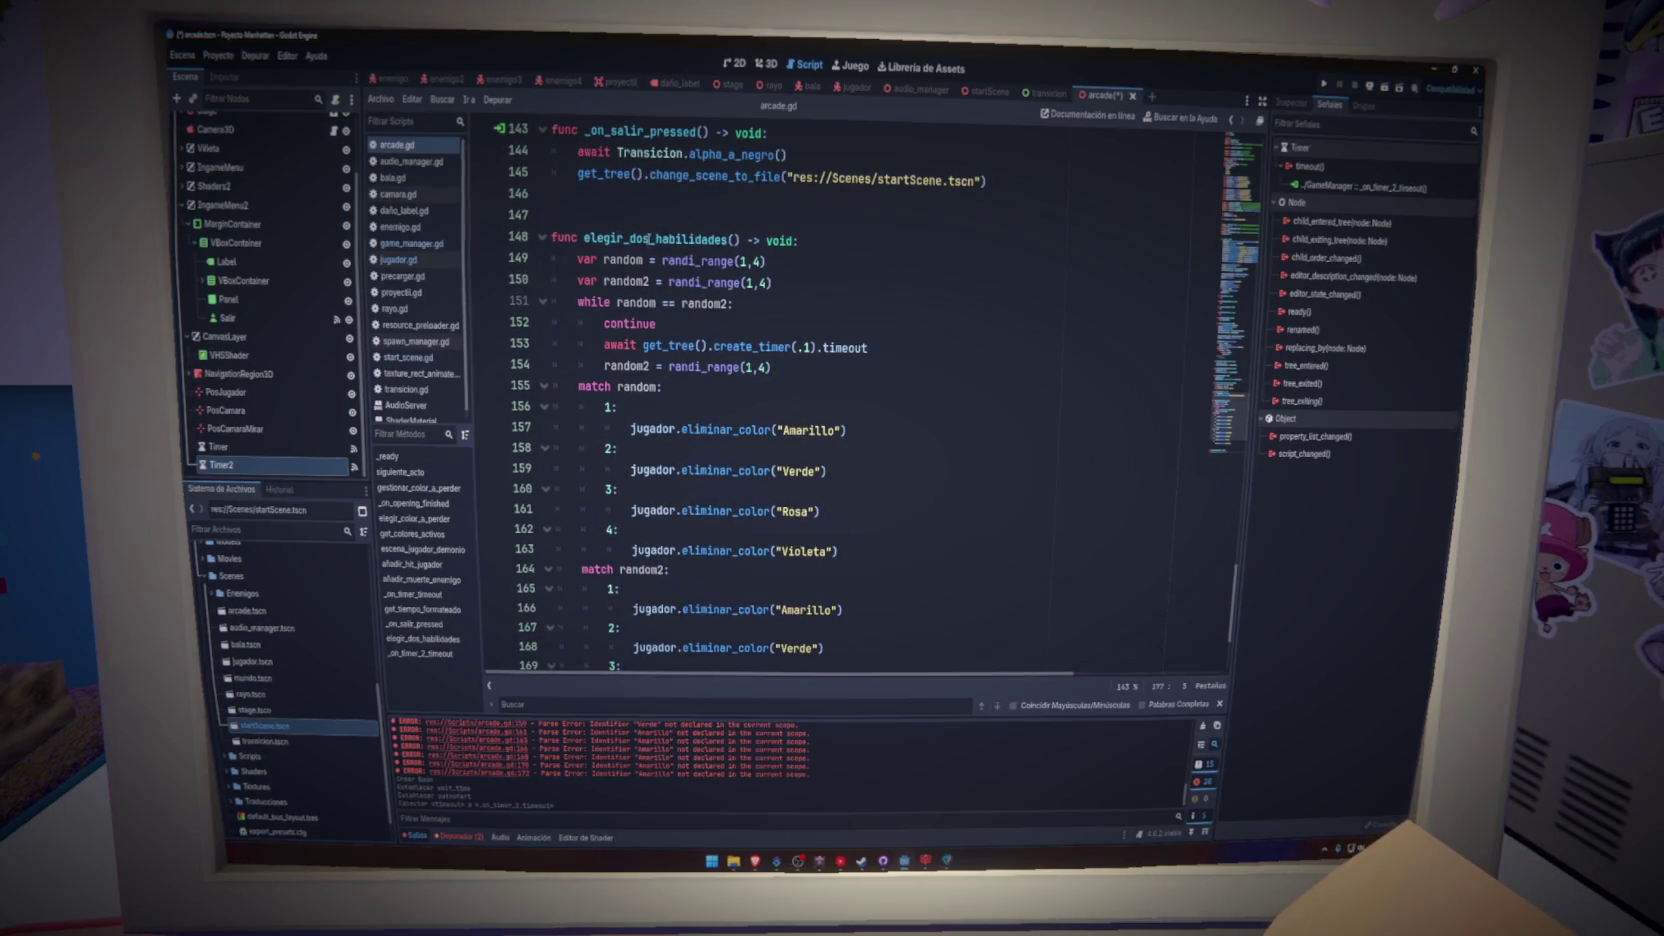
{"action": "scroll", "coordinate": [648, 238], "scroll_direction": "down", "scroll_amount": 3}
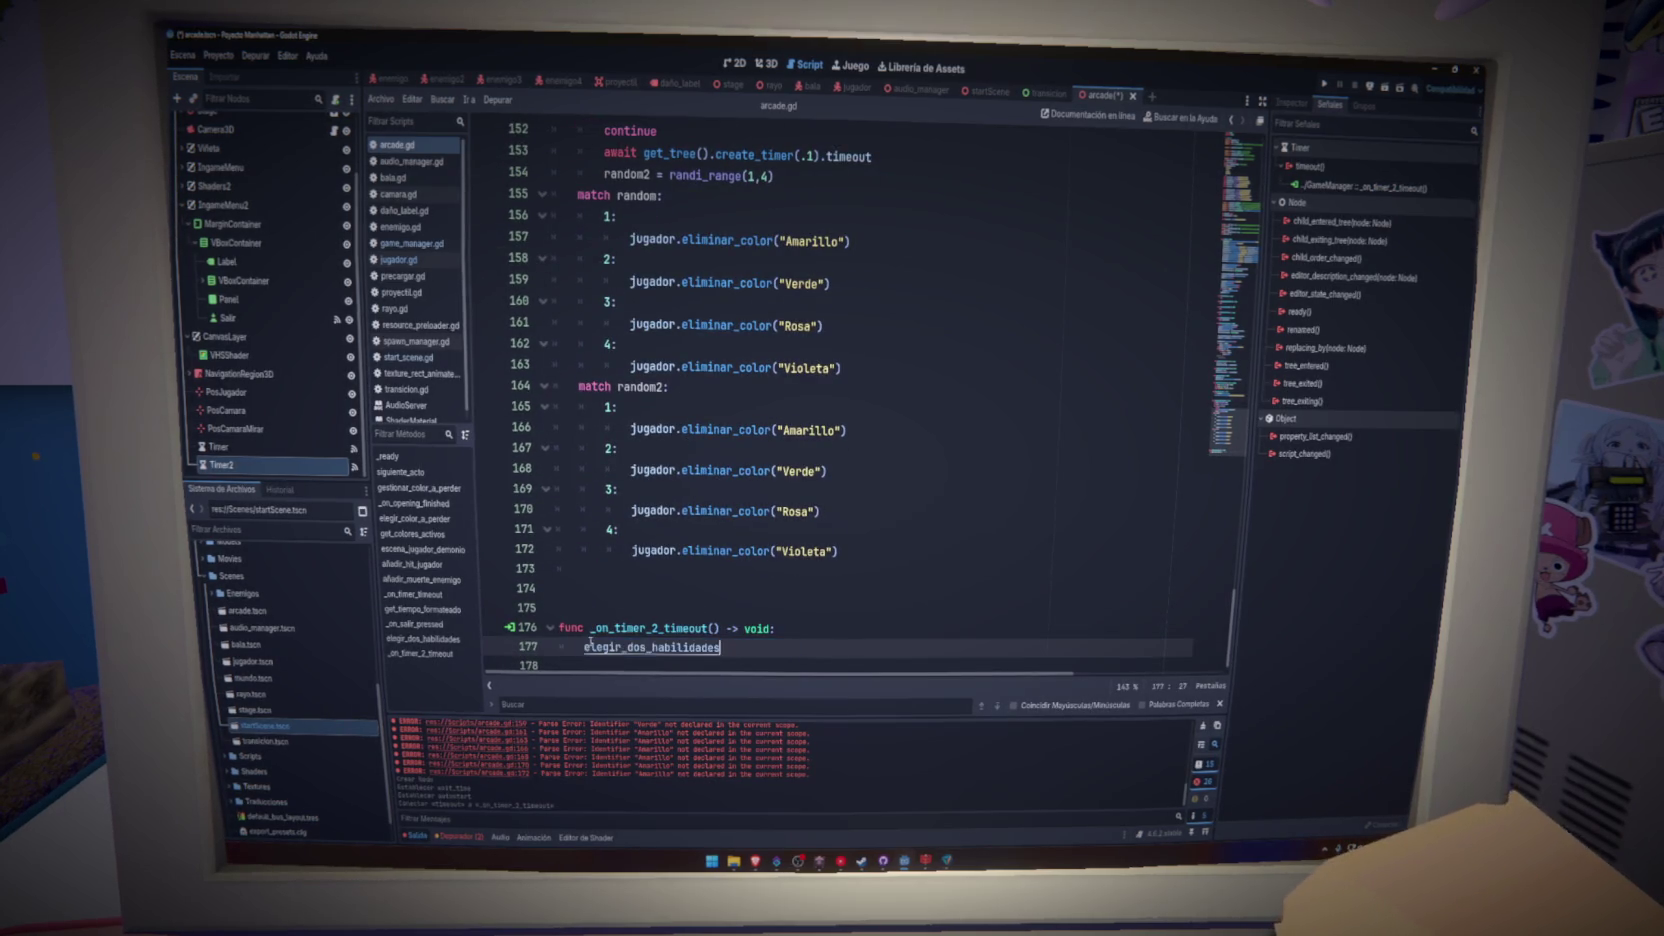
{"action": "type", "text": "("}
{"action": "key", "text": "ctrl+s"}
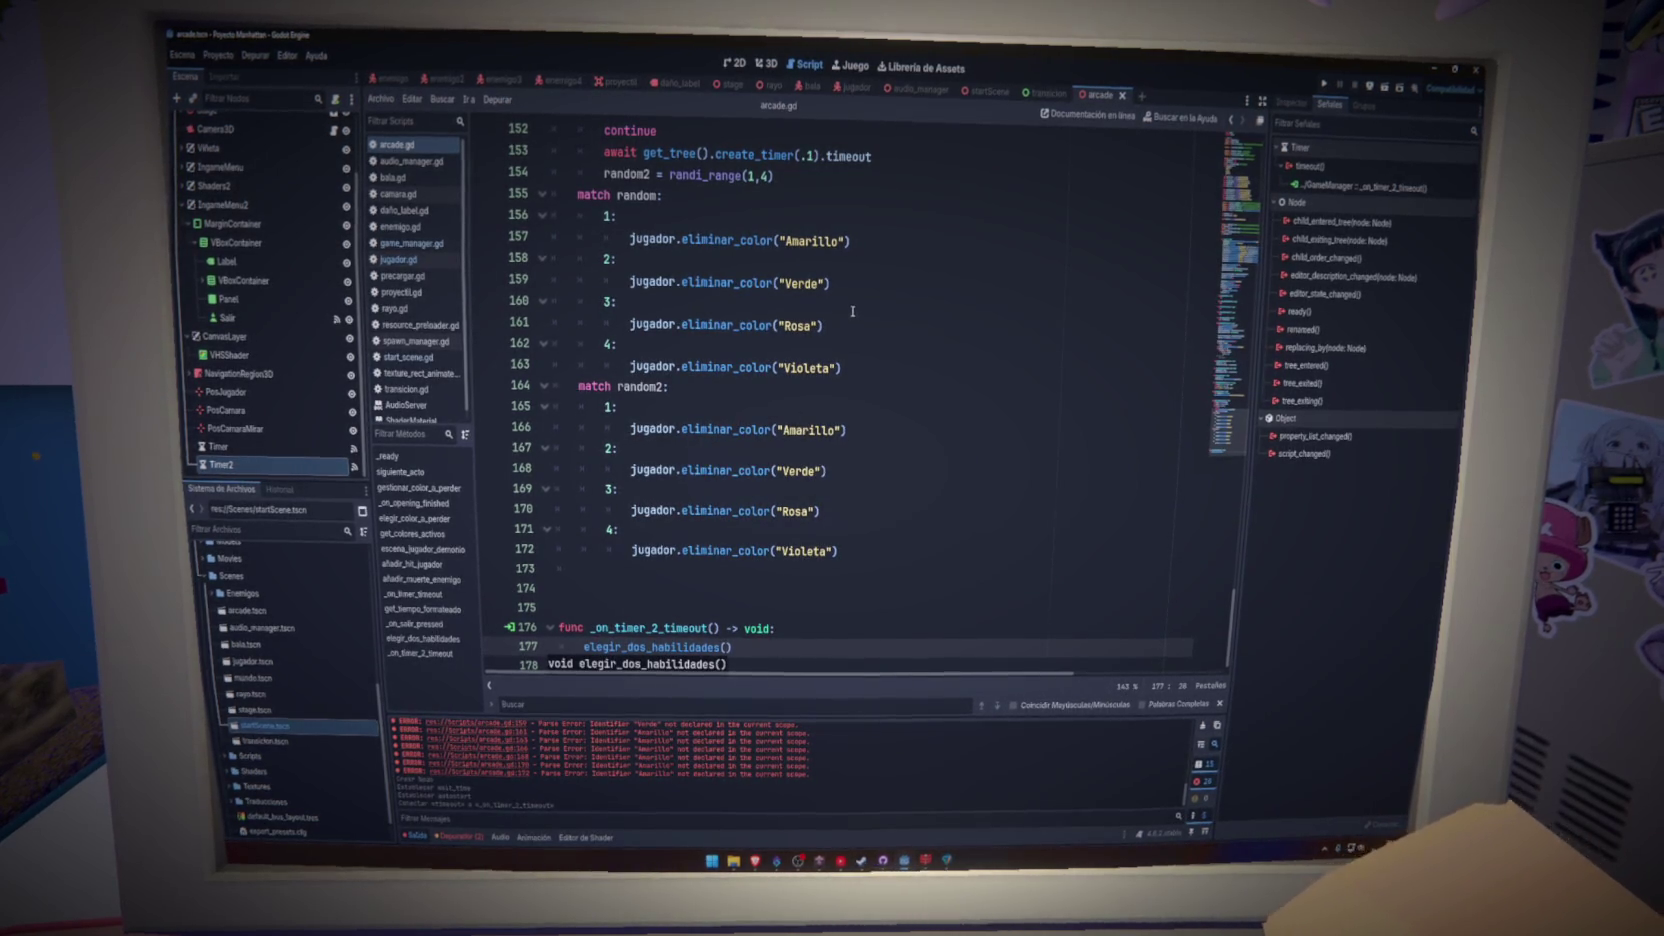
- Review the Amarillo, Rosa and Violeta colour lines in the match blocks
{"action": "scroll", "coordinate": [859, 310], "scroll_direction": "up", "scroll_amount": 3}
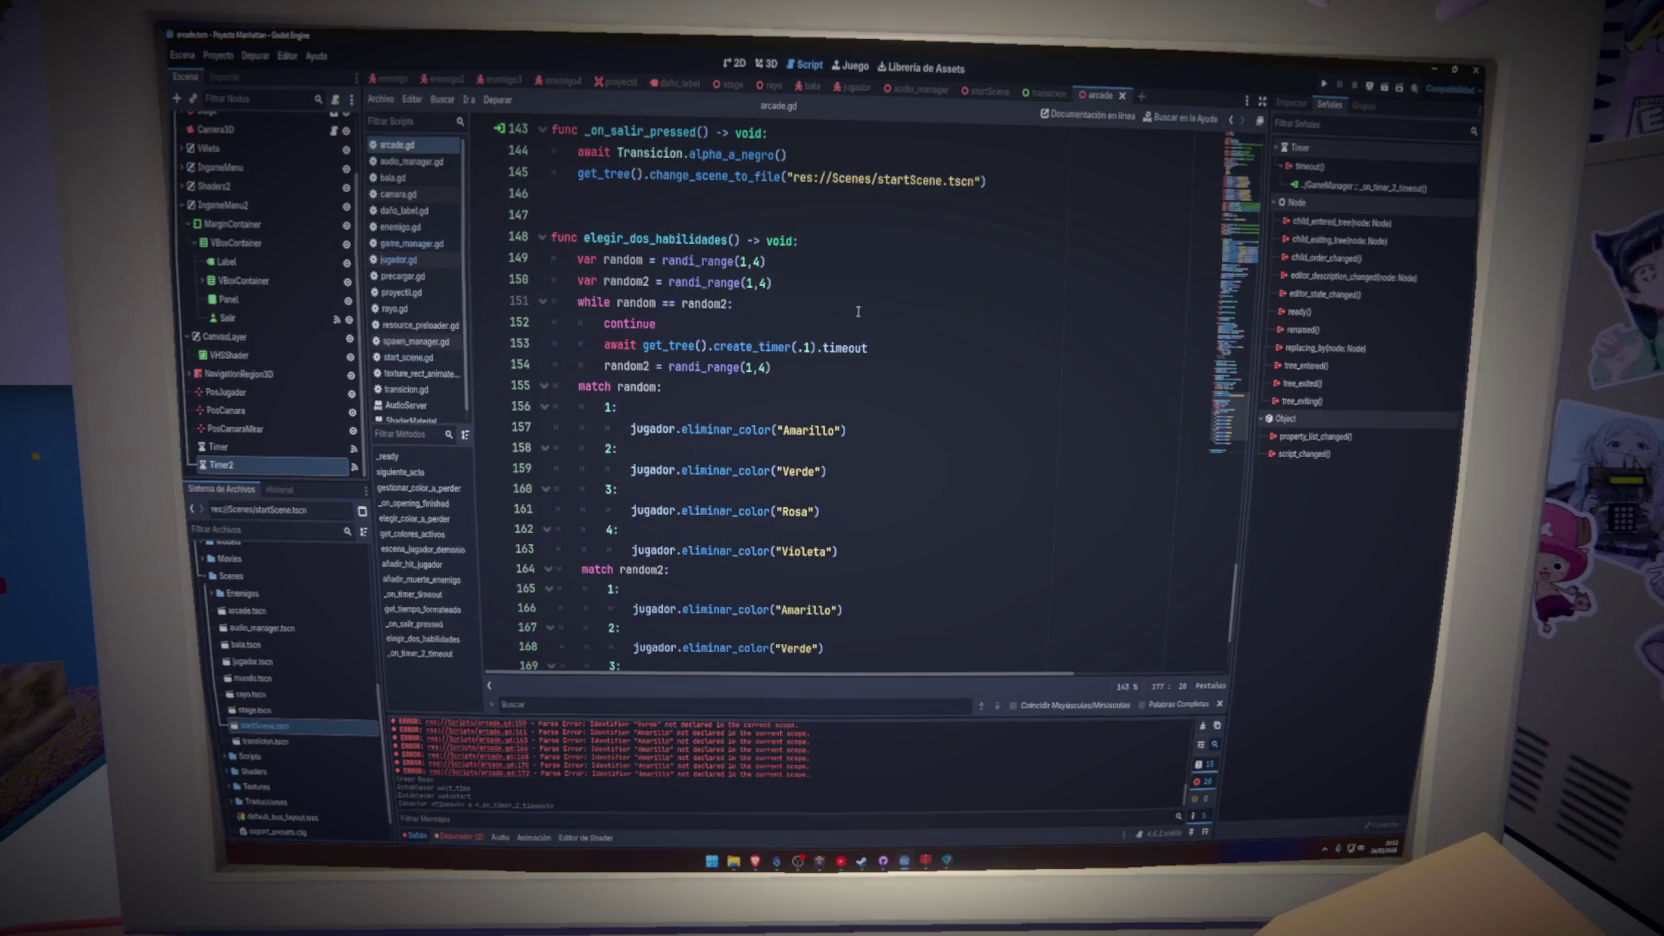
{"action": "scroll", "coordinate": [858, 313], "scroll_direction": "down", "scroll_amount": 2}
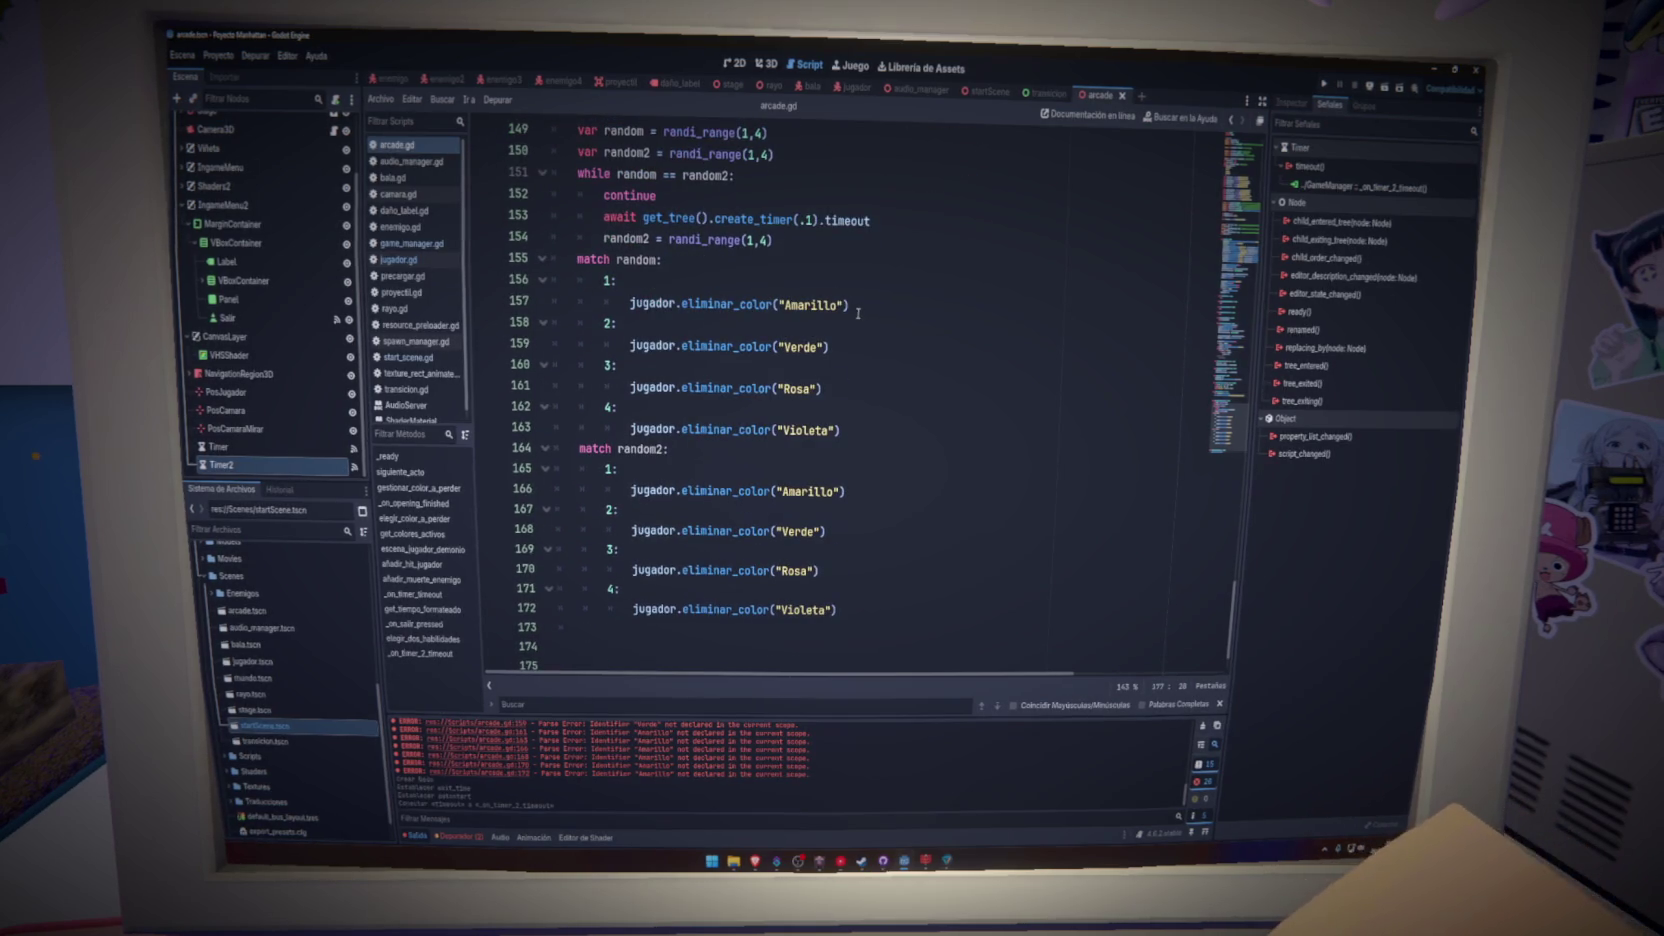
{"action": "left_click", "coordinate": [858, 313]}
{"action": "key", "text": "Down"}
{"action": "key", "text": "Down"}
{"action": "key", "text": "Down"}
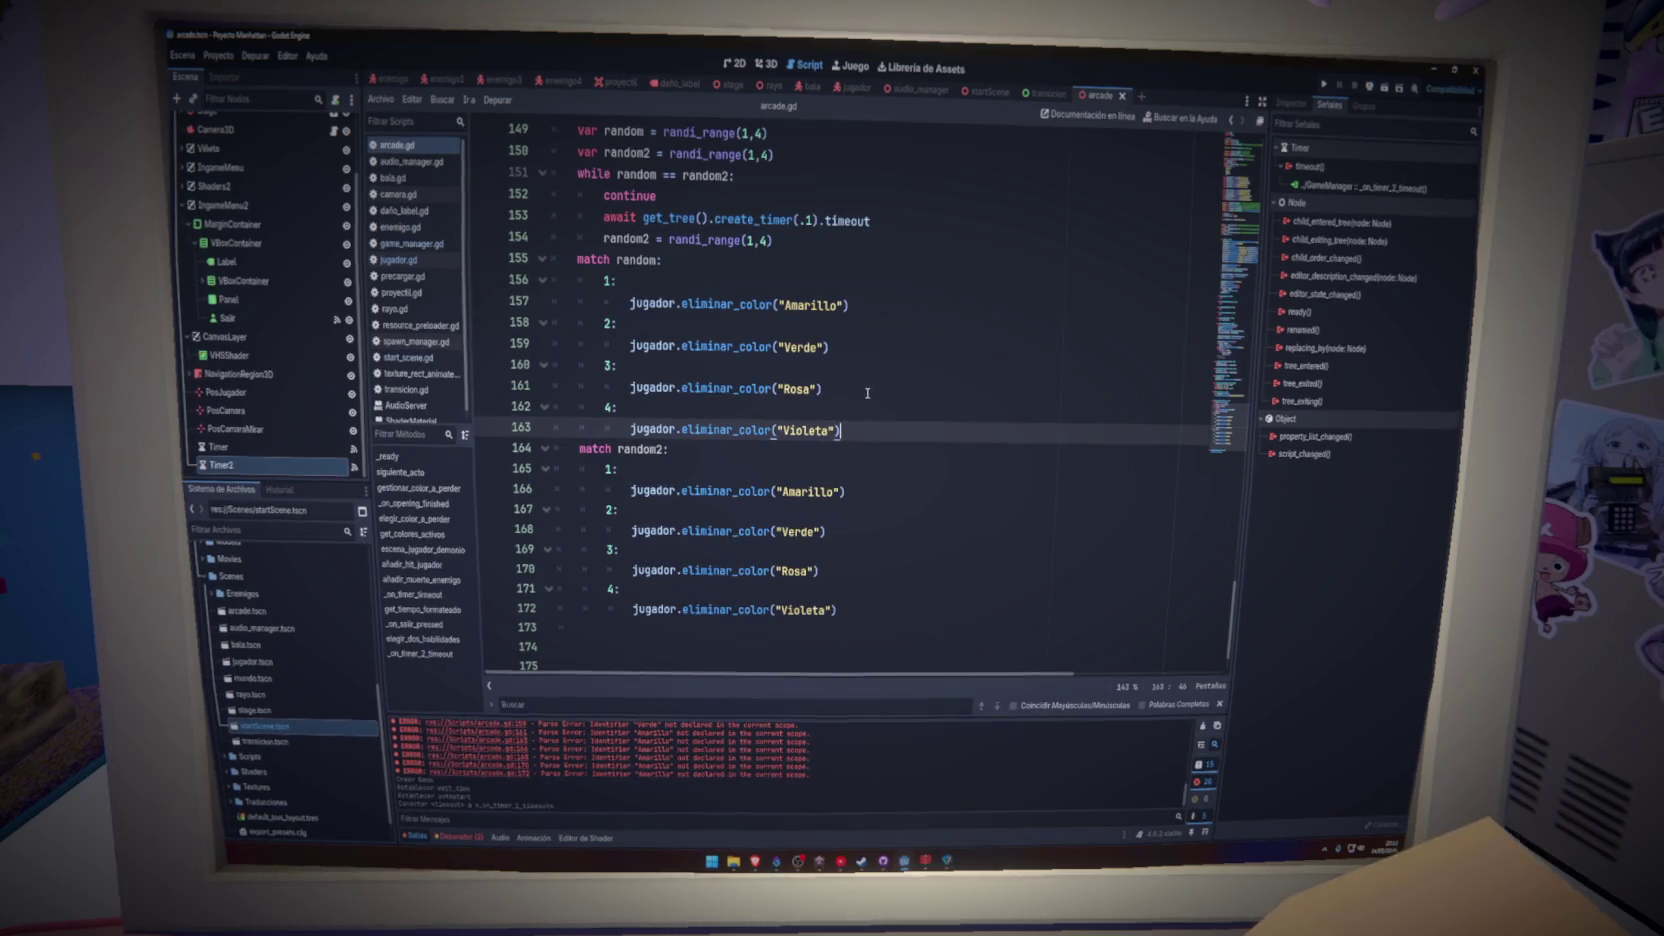
{"action": "key", "text": "Up"}
{"action": "key", "text": "Up"}
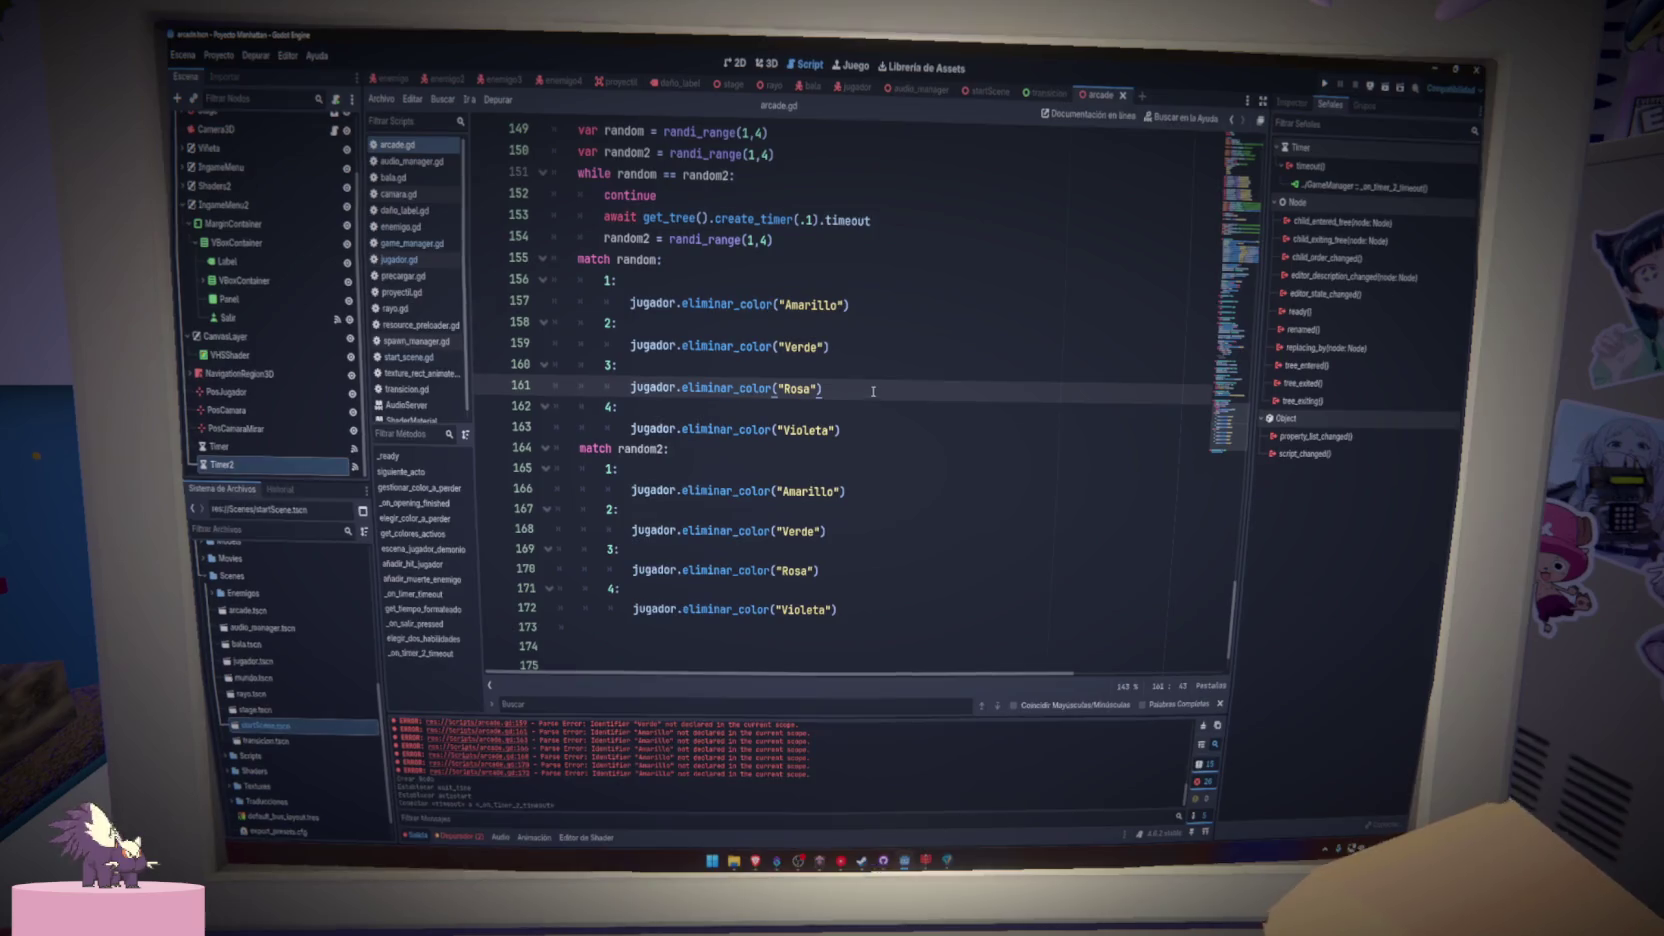
{"action": "scroll", "coordinate": [845, 310], "scroll_direction": "up", "scroll_amount": 2}
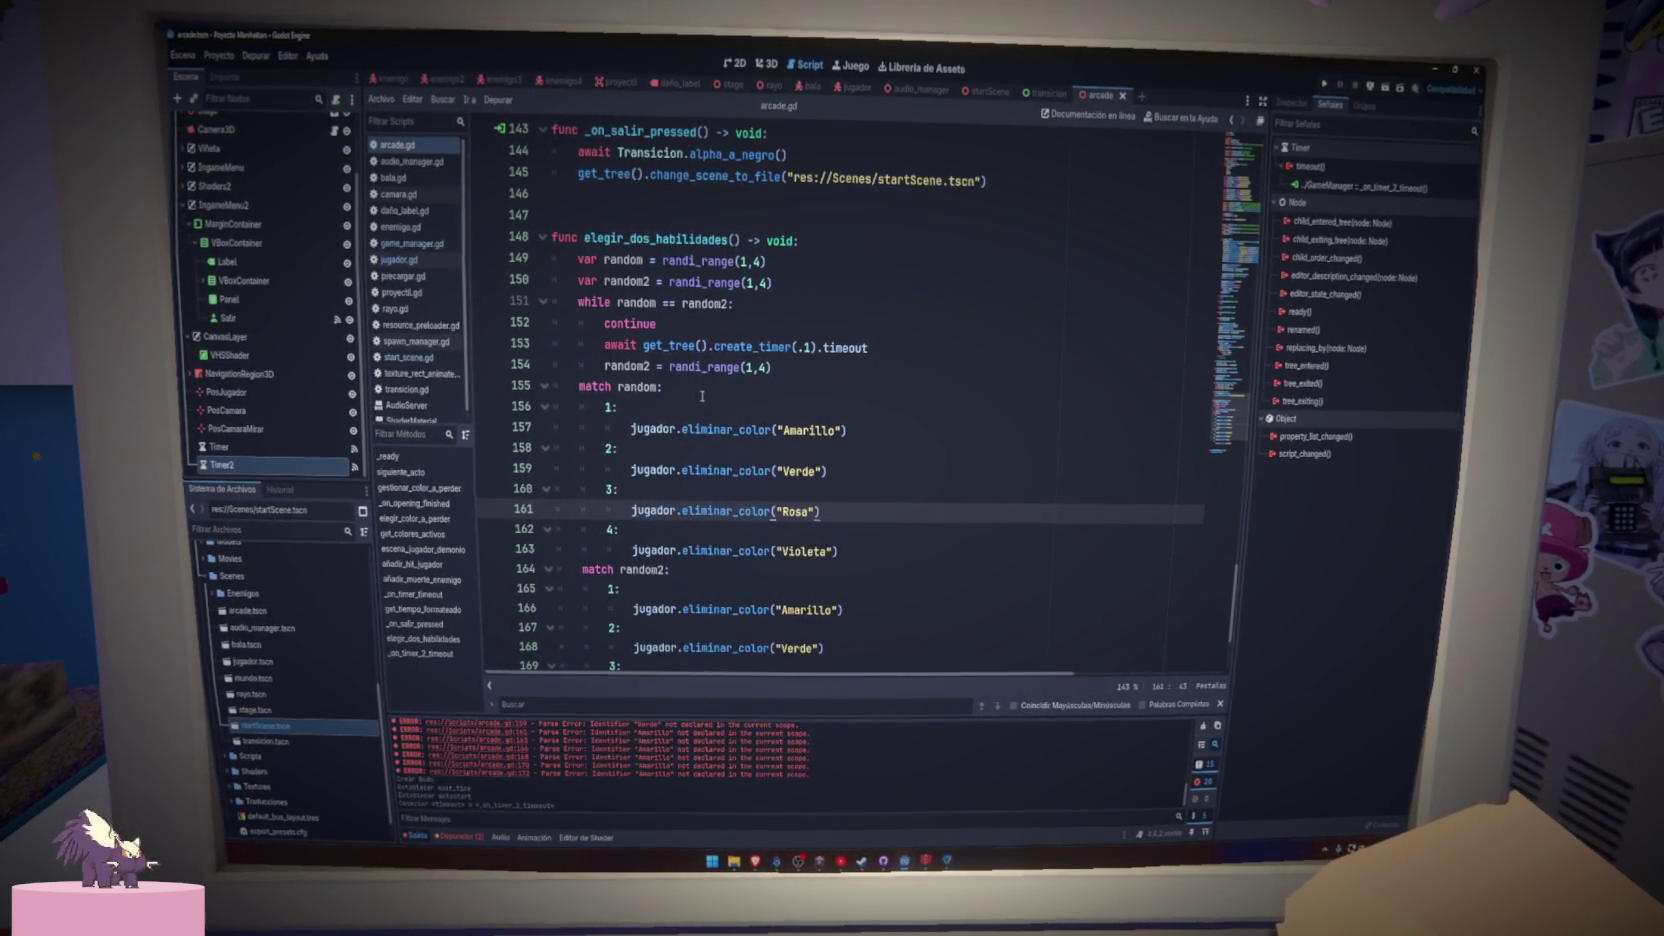
- In jugador.gd, create an empty func restaurar_color() -> void: below eliminar_color and save
{"action": "left_click", "coordinate": [430, 261]}
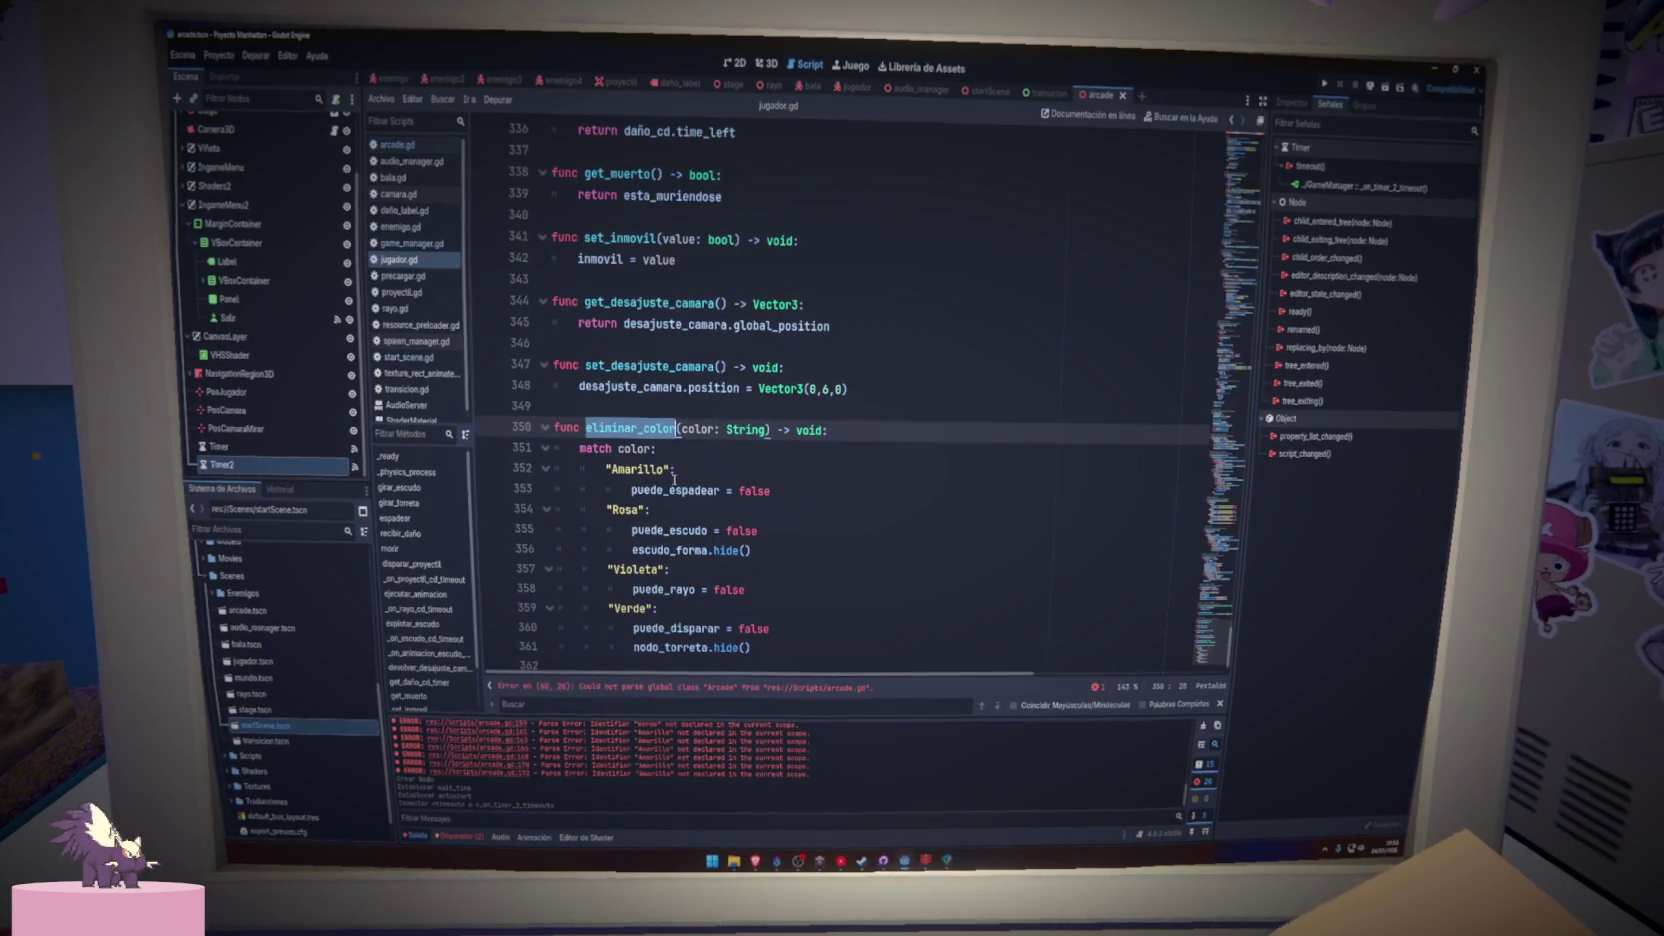
{"action": "left_click", "coordinate": [747, 660]}
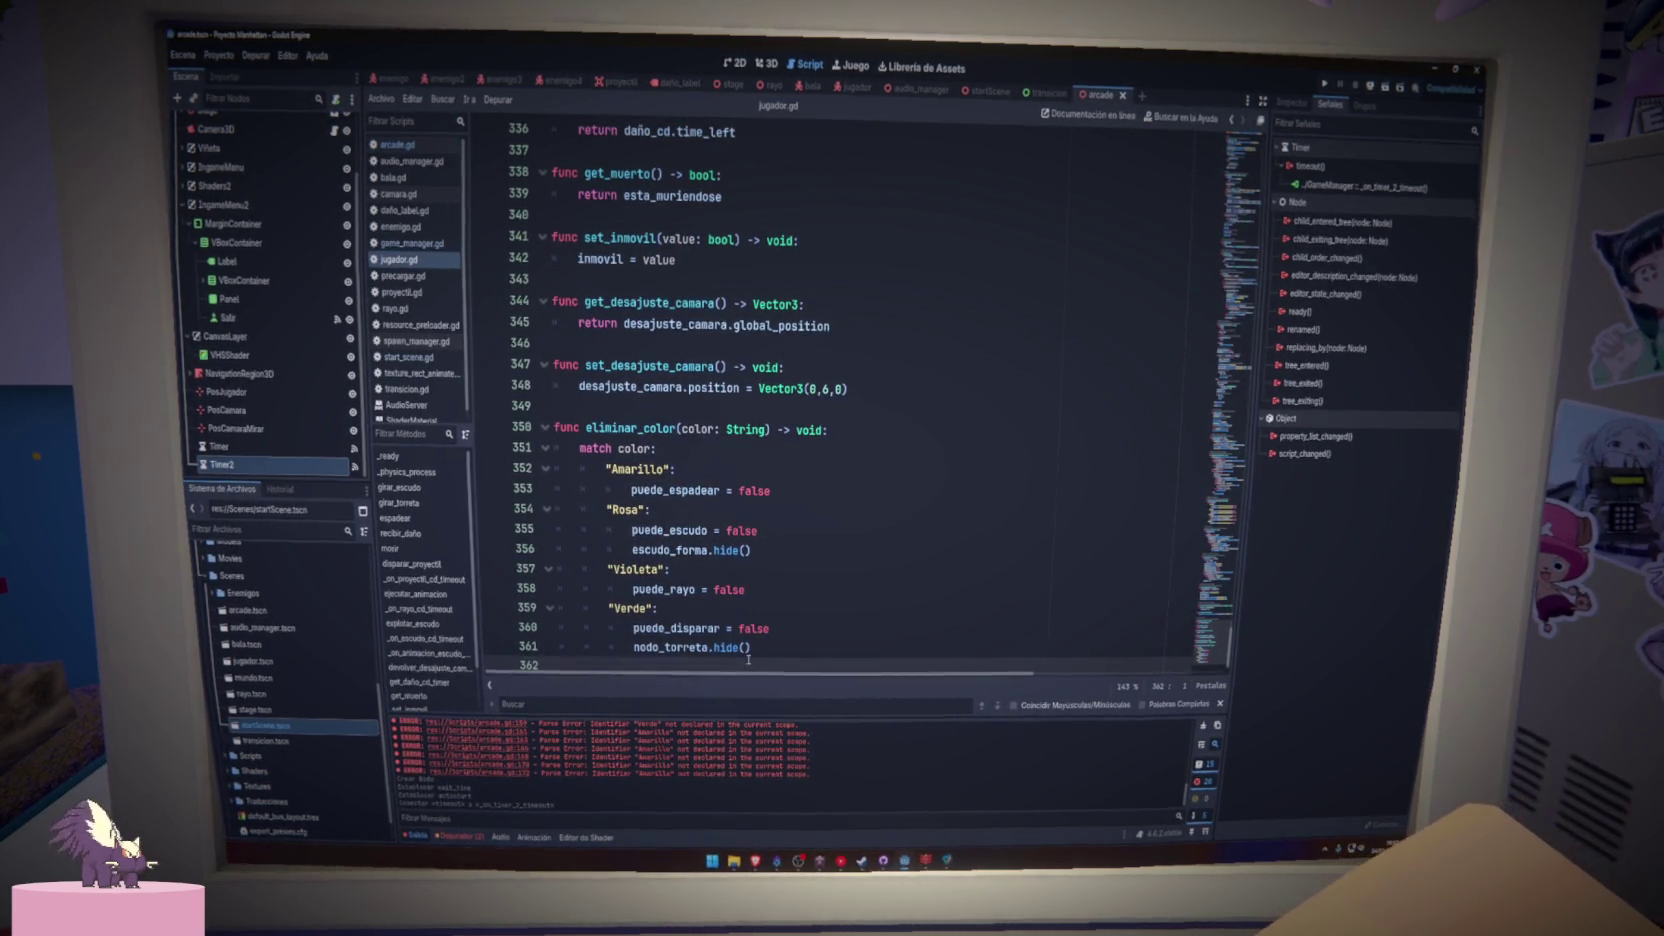
{"action": "key", "text": "Return"}
{"action": "type", "text": "func"}
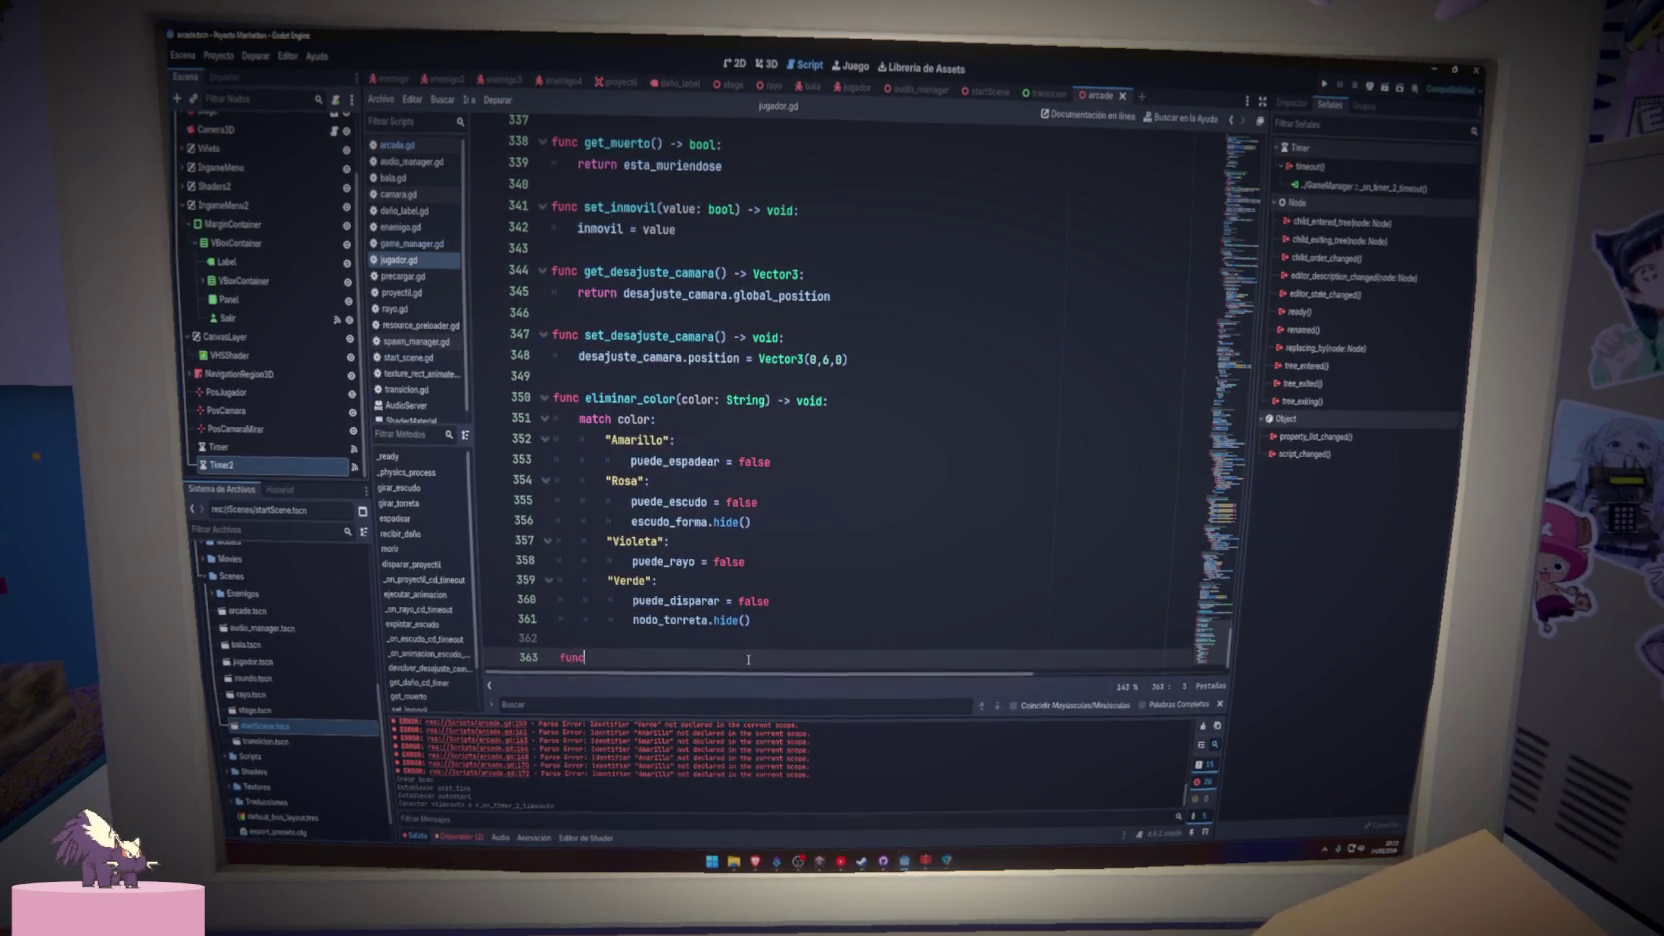
{"action": "type", "text": " restaurar_"}
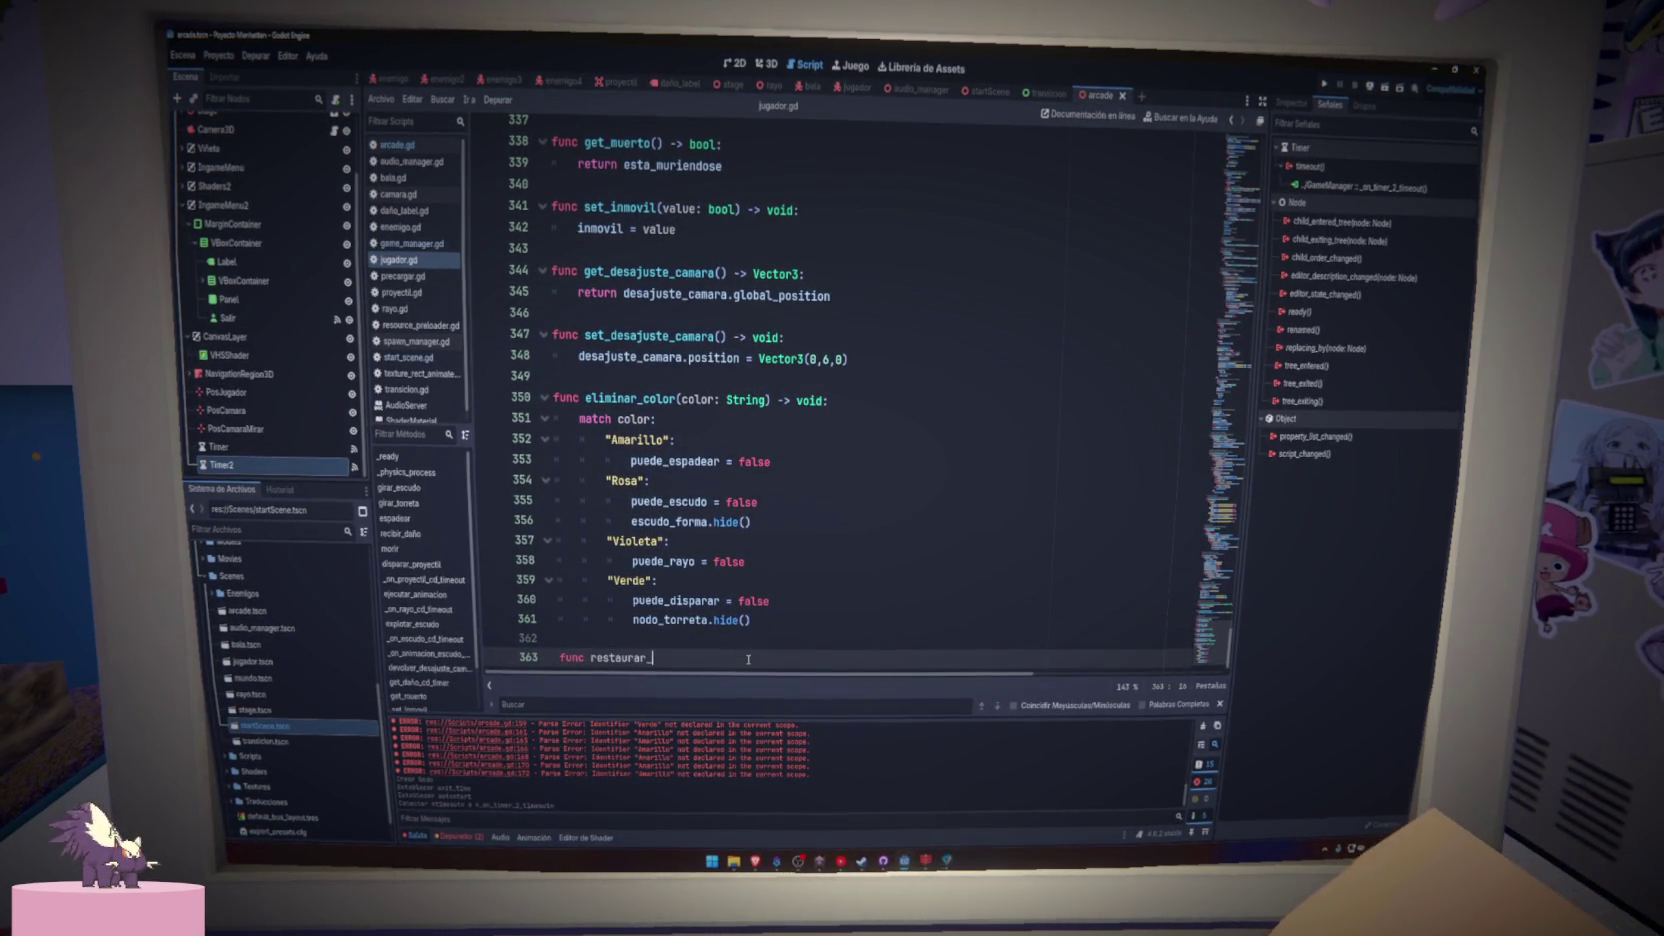
{"action": "type", "text": "color() ->"}
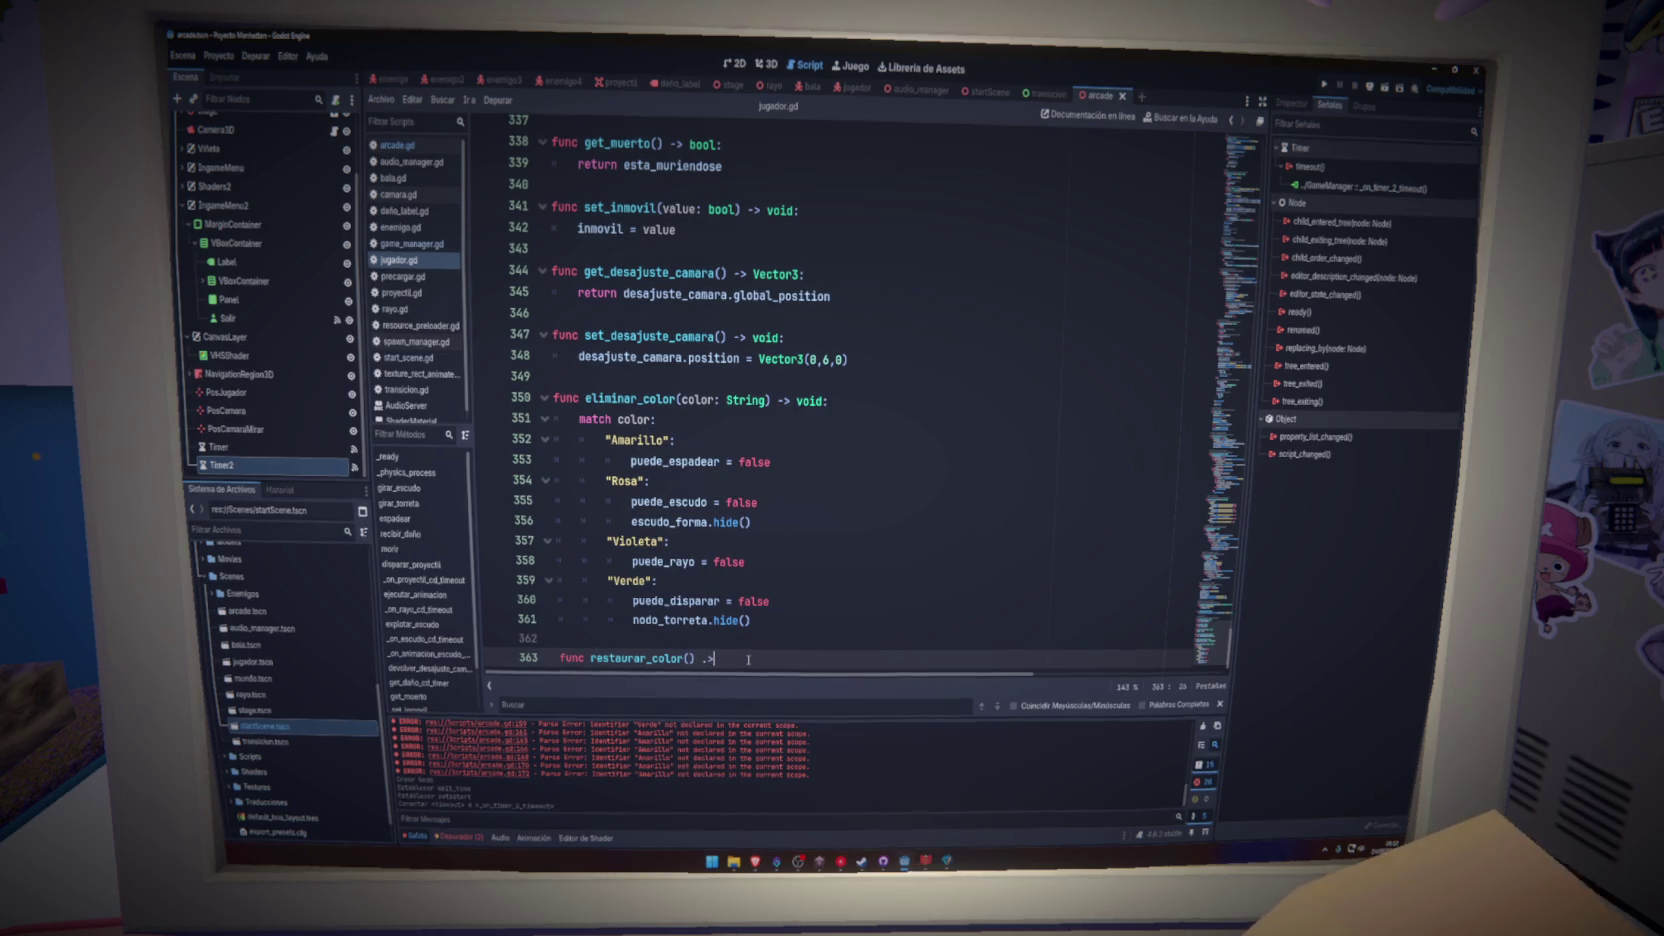
{"action": "key", "text": "BackSpace"}
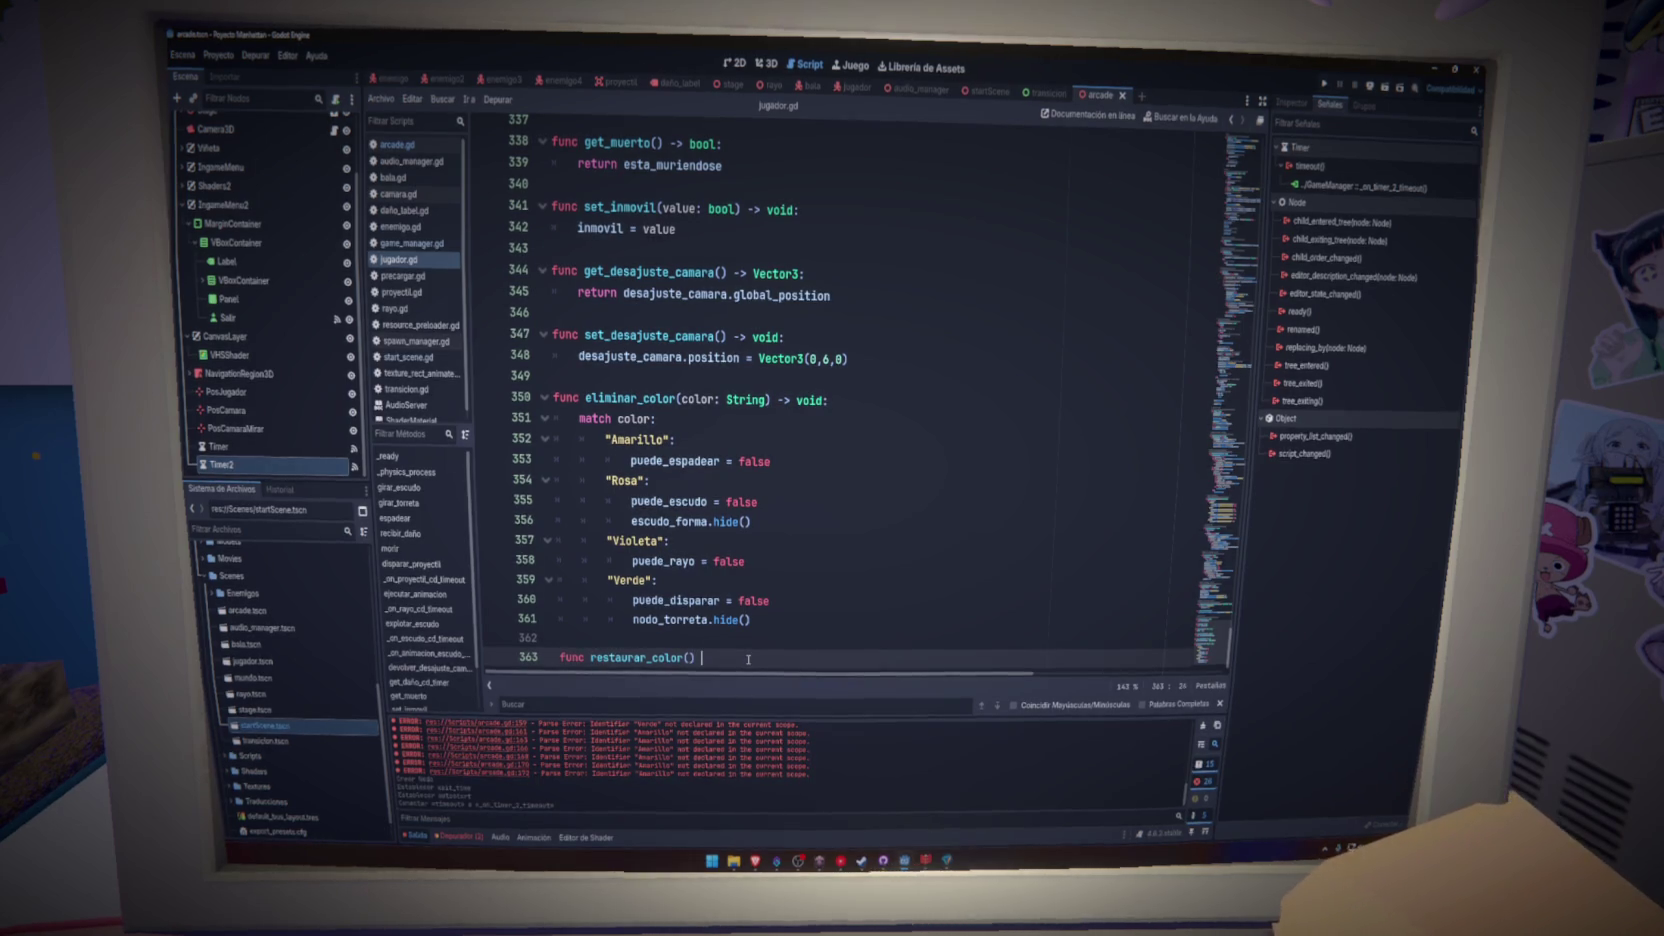
{"action": "type", "text": "-> void:"}
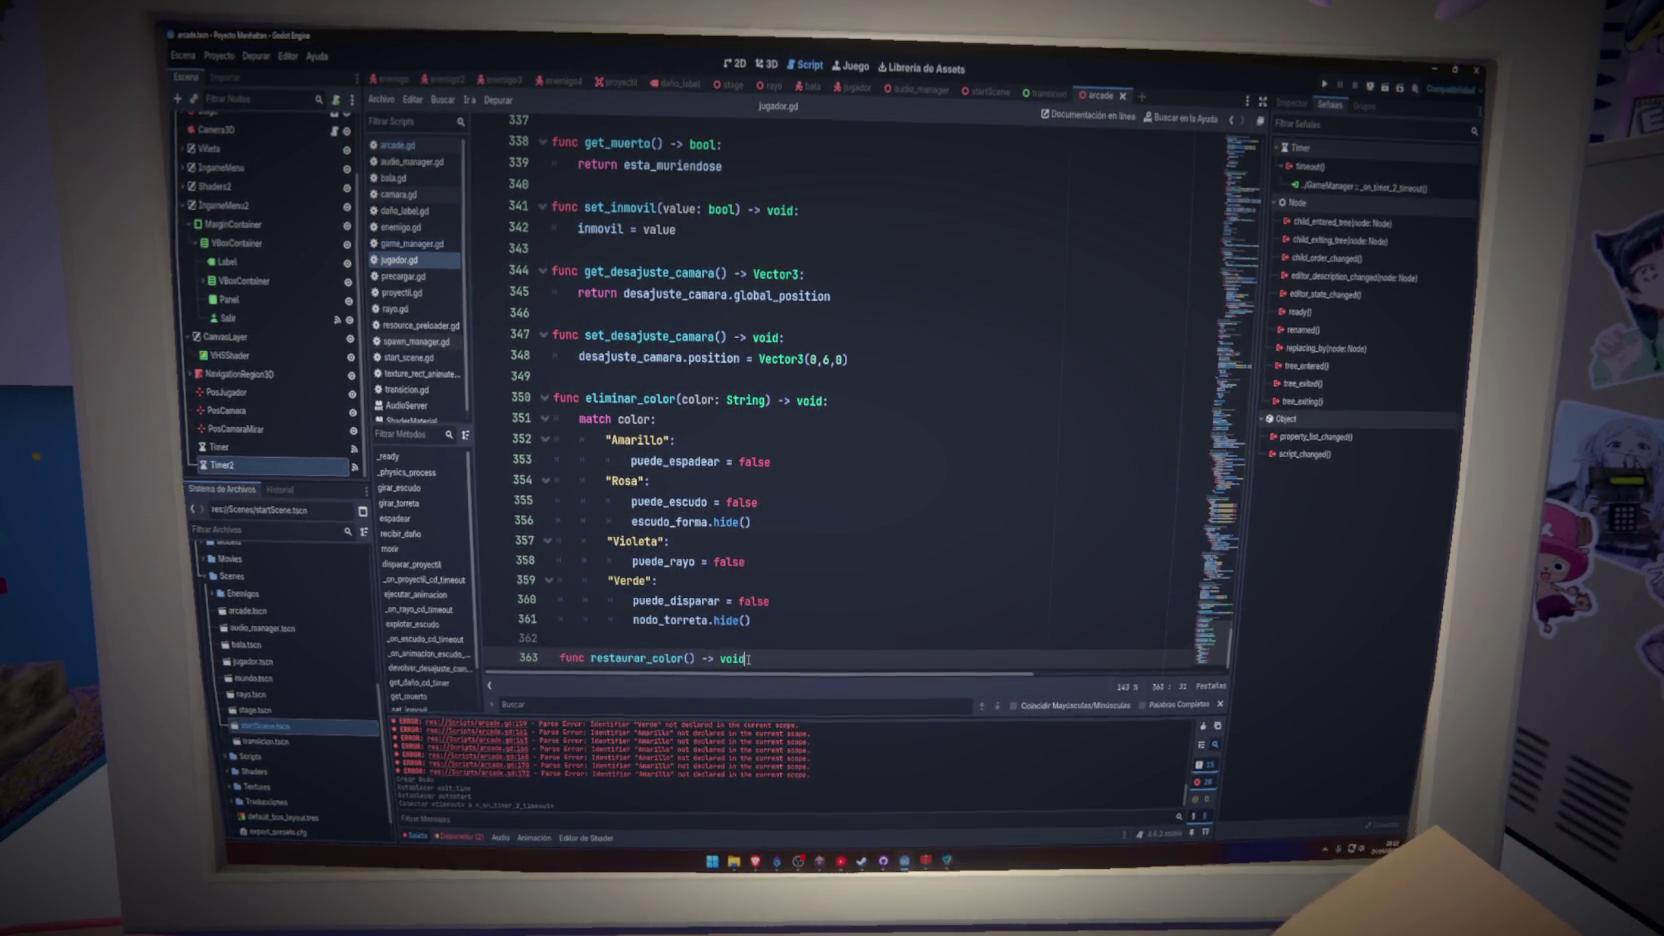
{"action": "key", "text": "Return"}
{"action": "key", "text": "ctrl+s"}
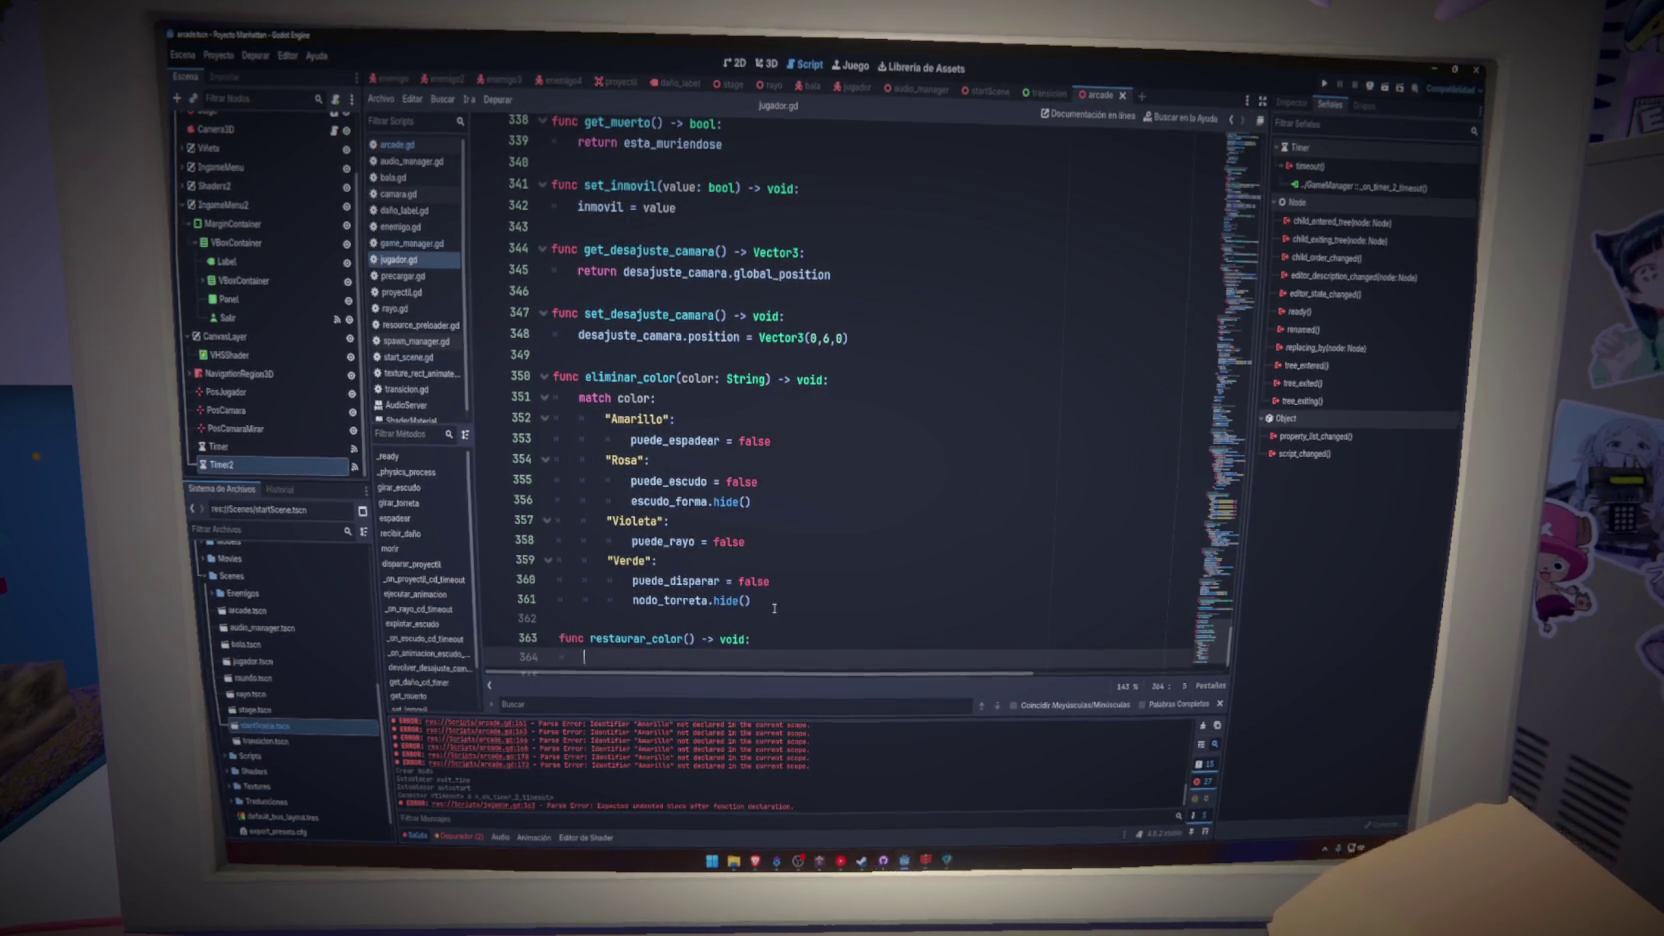
- Copy the Verde branch lines and the puede_rayo line into restaurar_color's body
{"action": "left_click_drag", "start_coordinate": [750, 600], "coordinate": [650, 581]}
{"action": "key", "text": "ctrl+c"}
{"action": "left_click", "coordinate": [640, 656]}
{"action": "key", "text": "ctrl+v"}
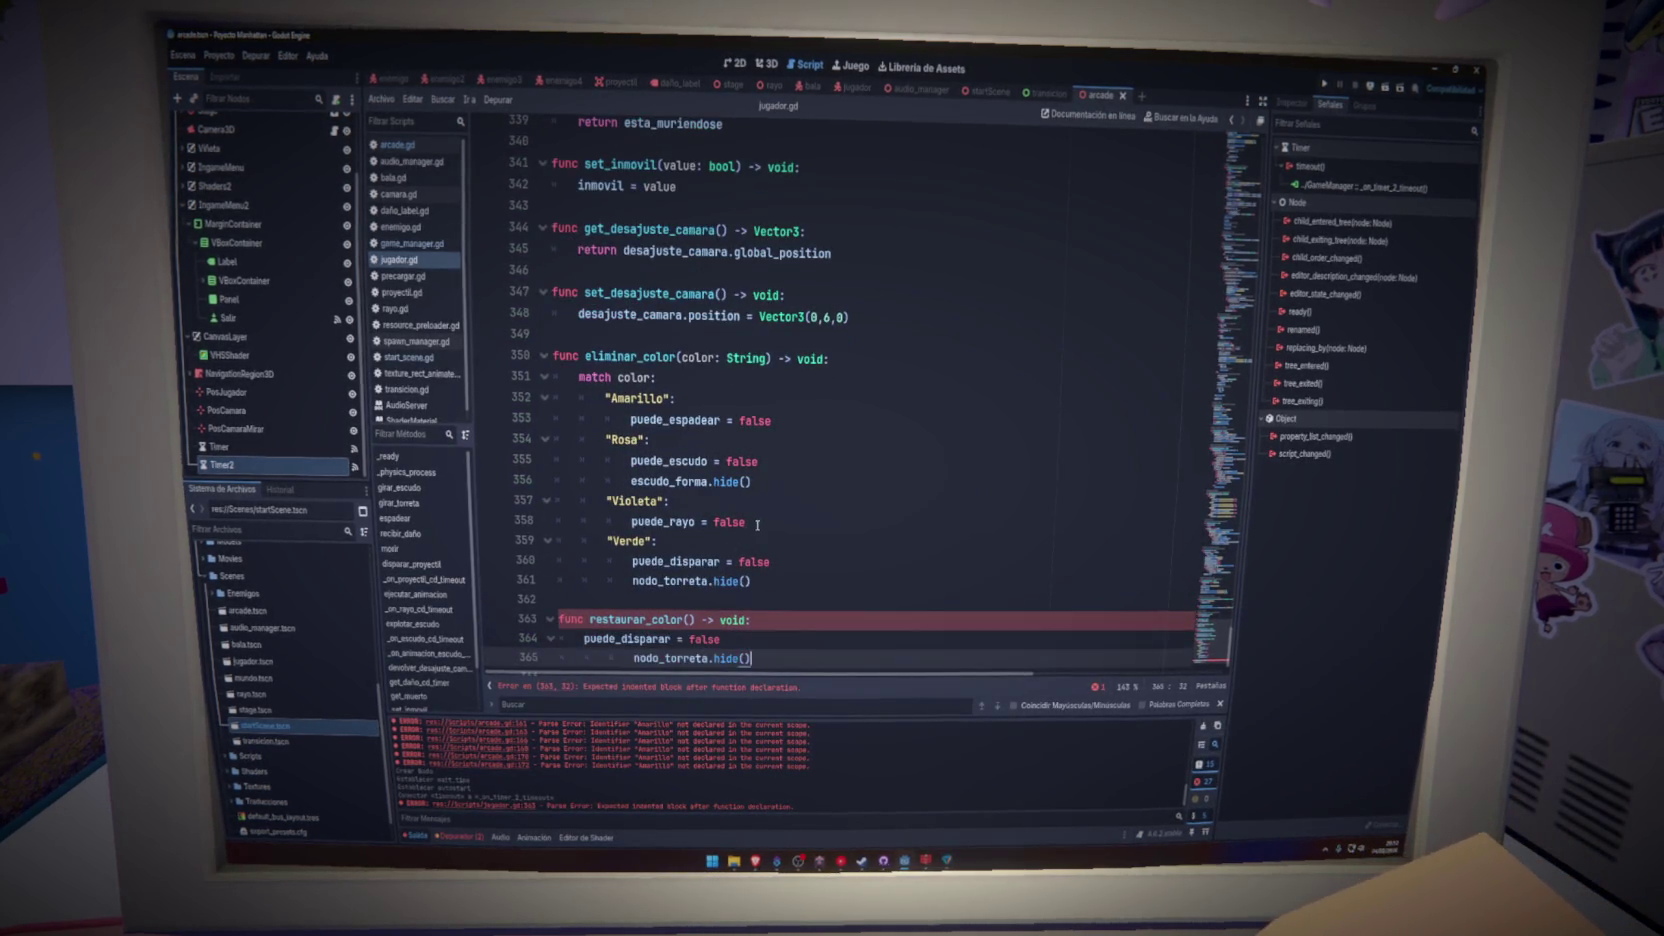
{"action": "left_click_drag", "start_coordinate": [745, 521], "coordinate": [632, 521]}
{"action": "key", "text": "ctrl+c"}
{"action": "left_click", "coordinate": [722, 612]}
{"action": "key", "text": "Return"}
{"action": "key", "text": "ctrl+v"}
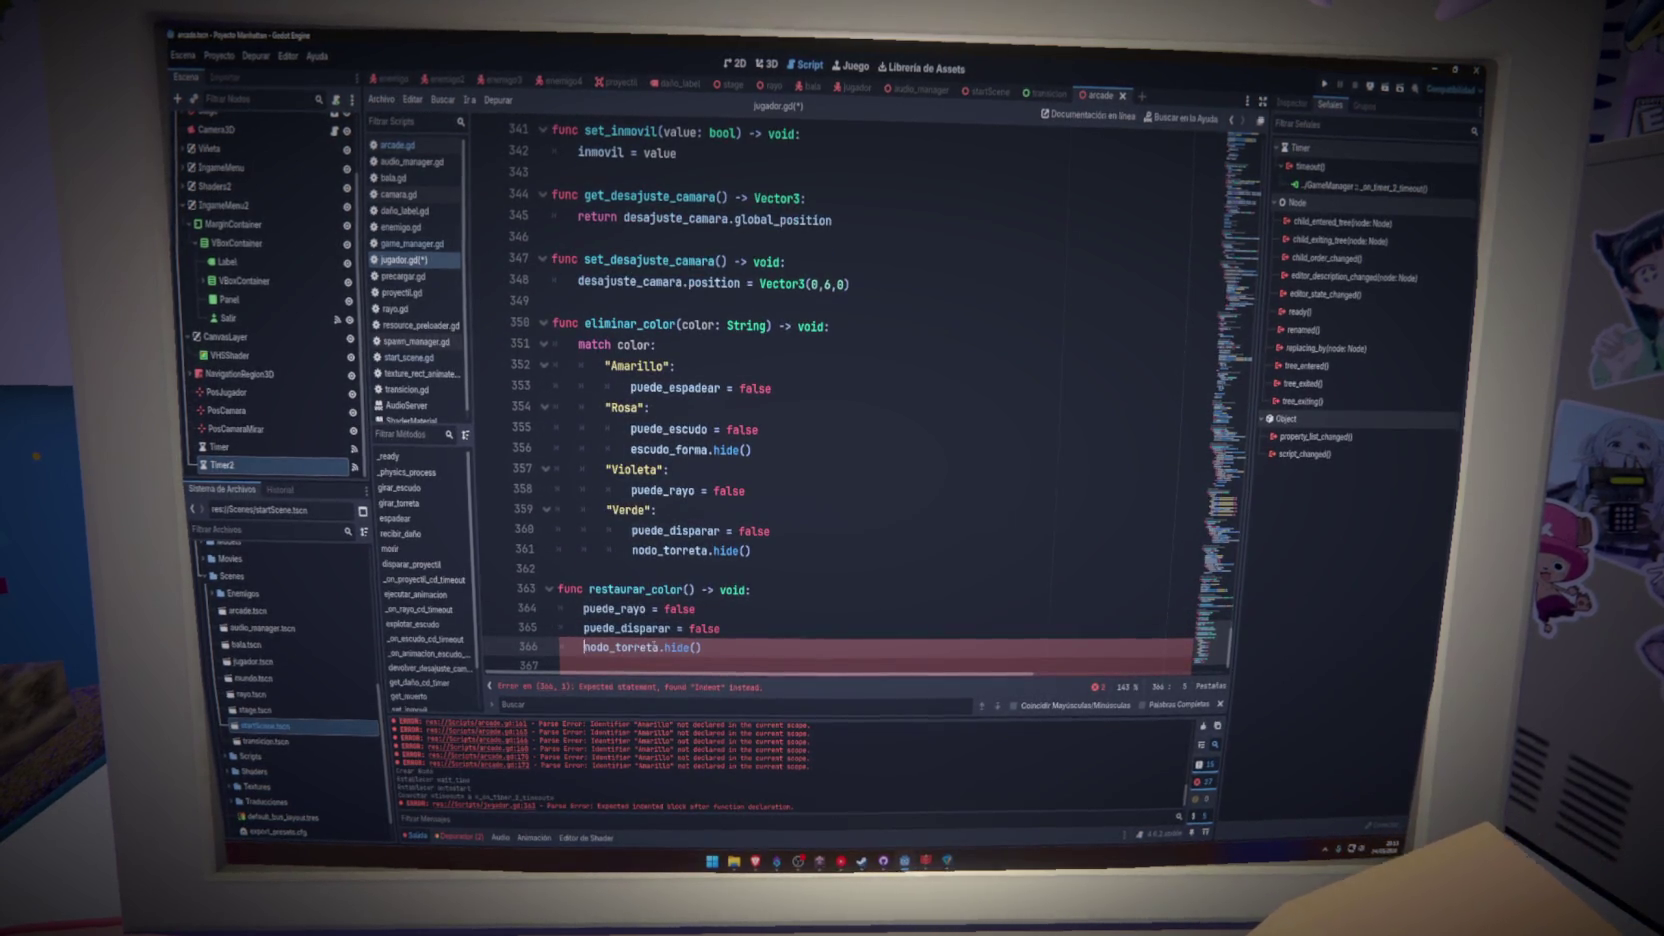
{"action": "key", "text": "BackSpace"}
- Copy the Rosa shield lines and puede_espadear line in, fix indentation, and save
{"action": "left_click_drag", "start_coordinate": [752, 449], "coordinate": [651, 428]}
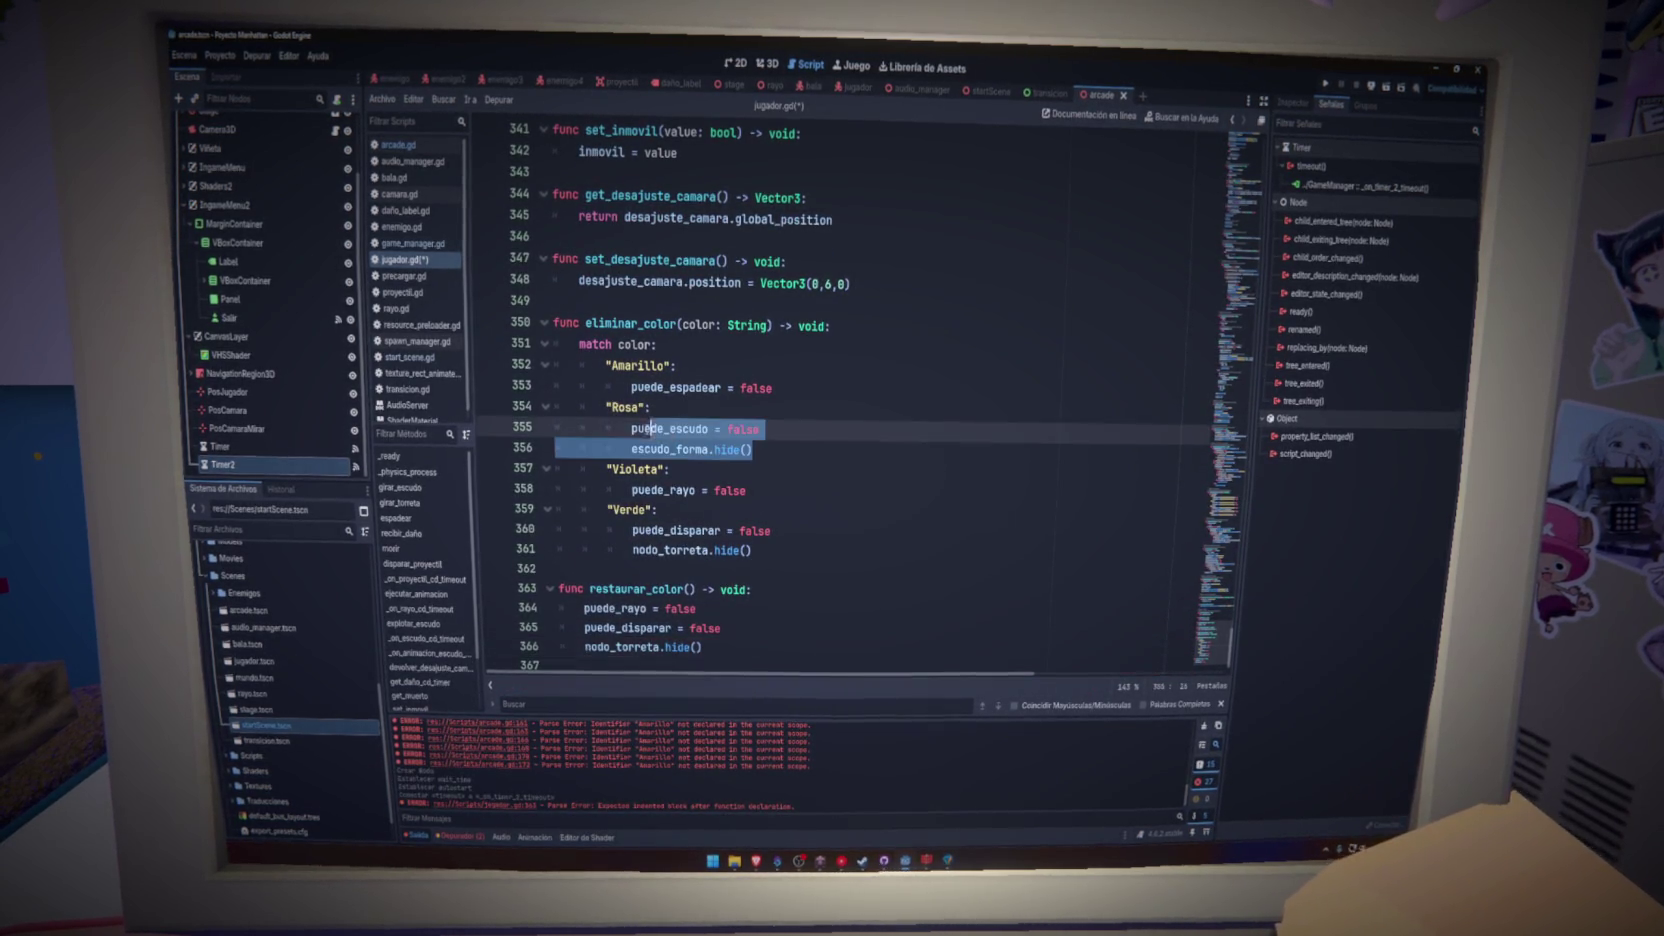
{"action": "key", "text": "ctrl+c"}
{"action": "left_click", "coordinate": [579, 659]}
{"action": "key", "text": "ctrl+v"}
{"action": "triple_click", "coordinate": [783, 368]}
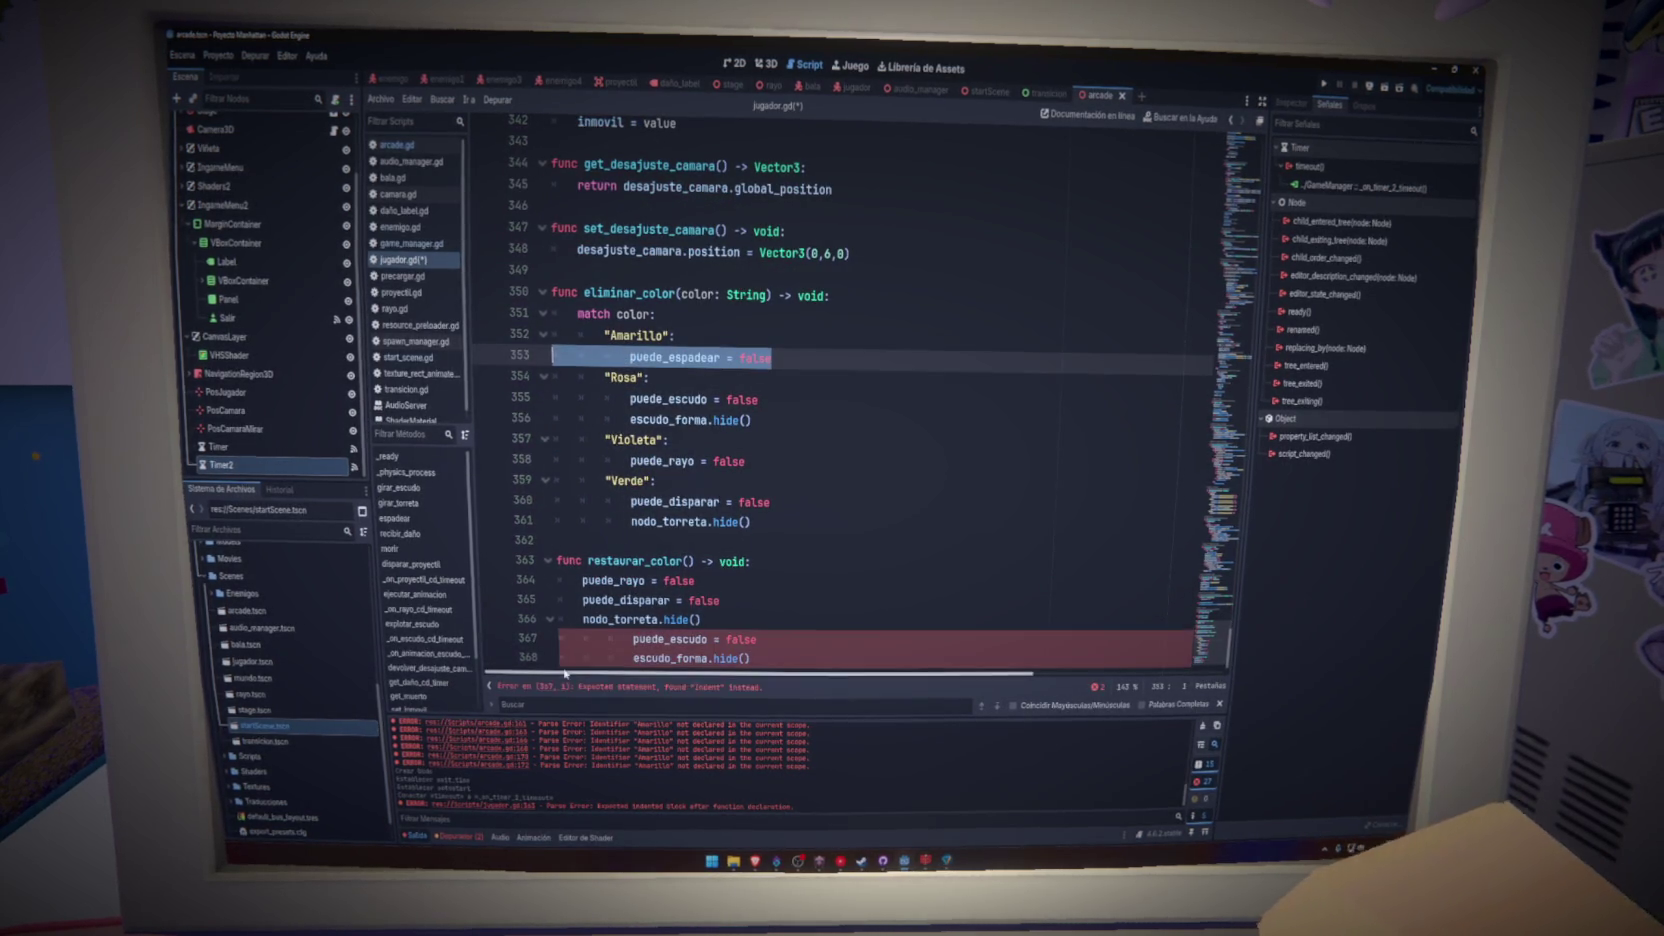
{"action": "left_click", "coordinate": [776, 651]}
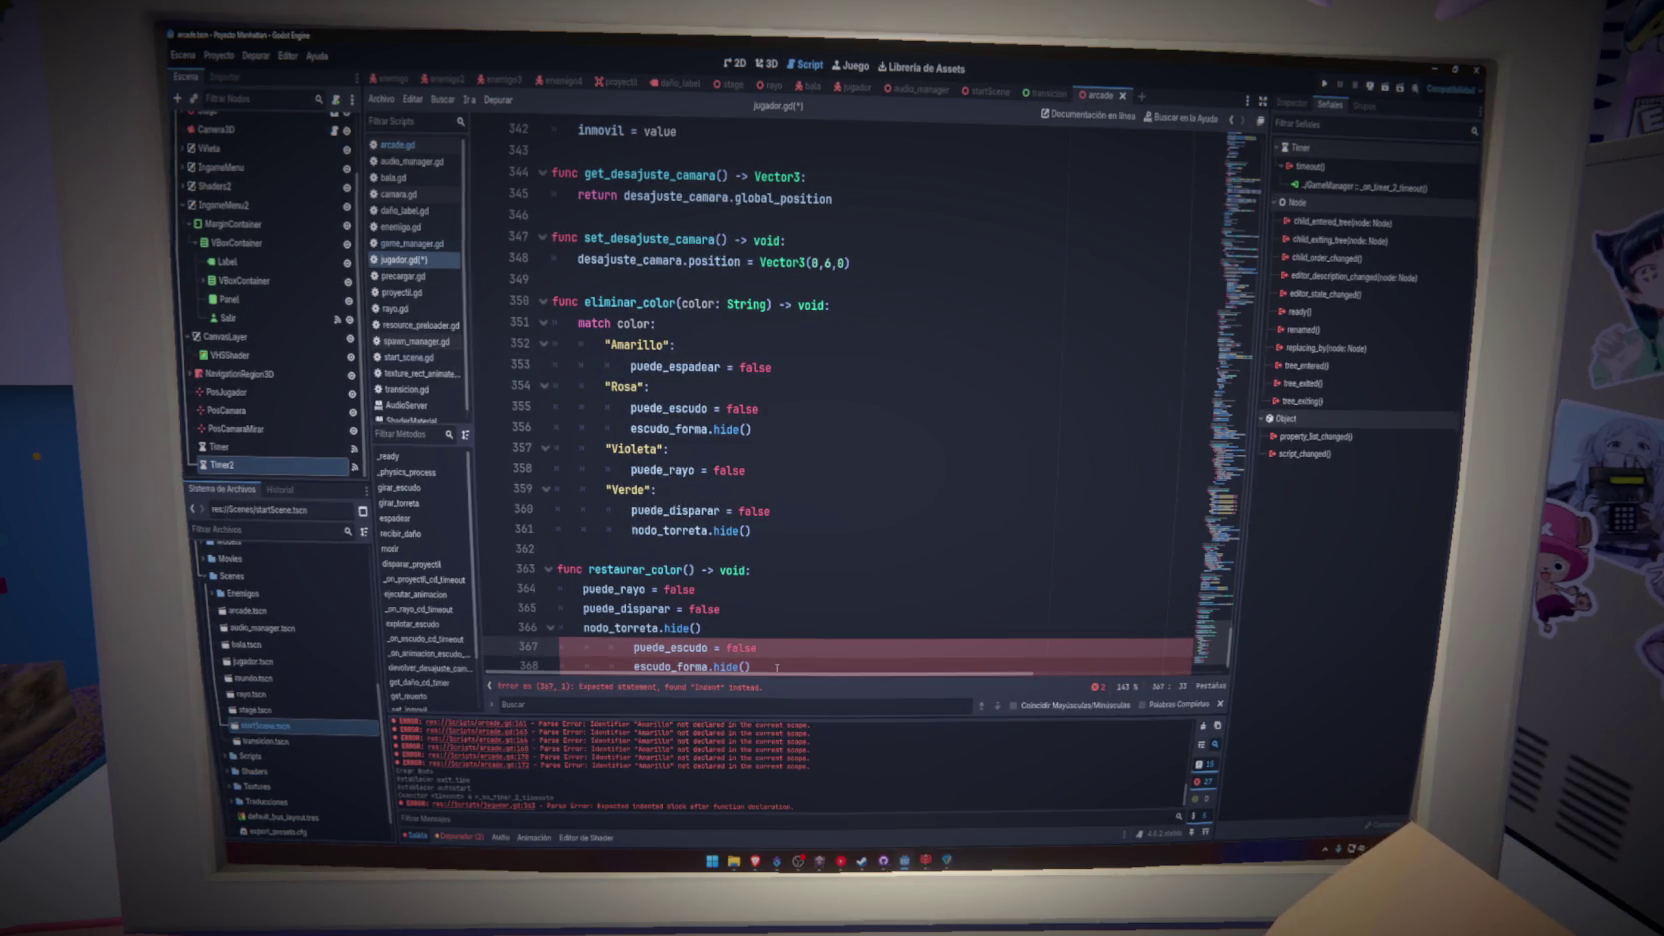
{"action": "key", "text": "ctrl+v"}
{"action": "left_click", "coordinate": [548, 636], "text": "shift"}
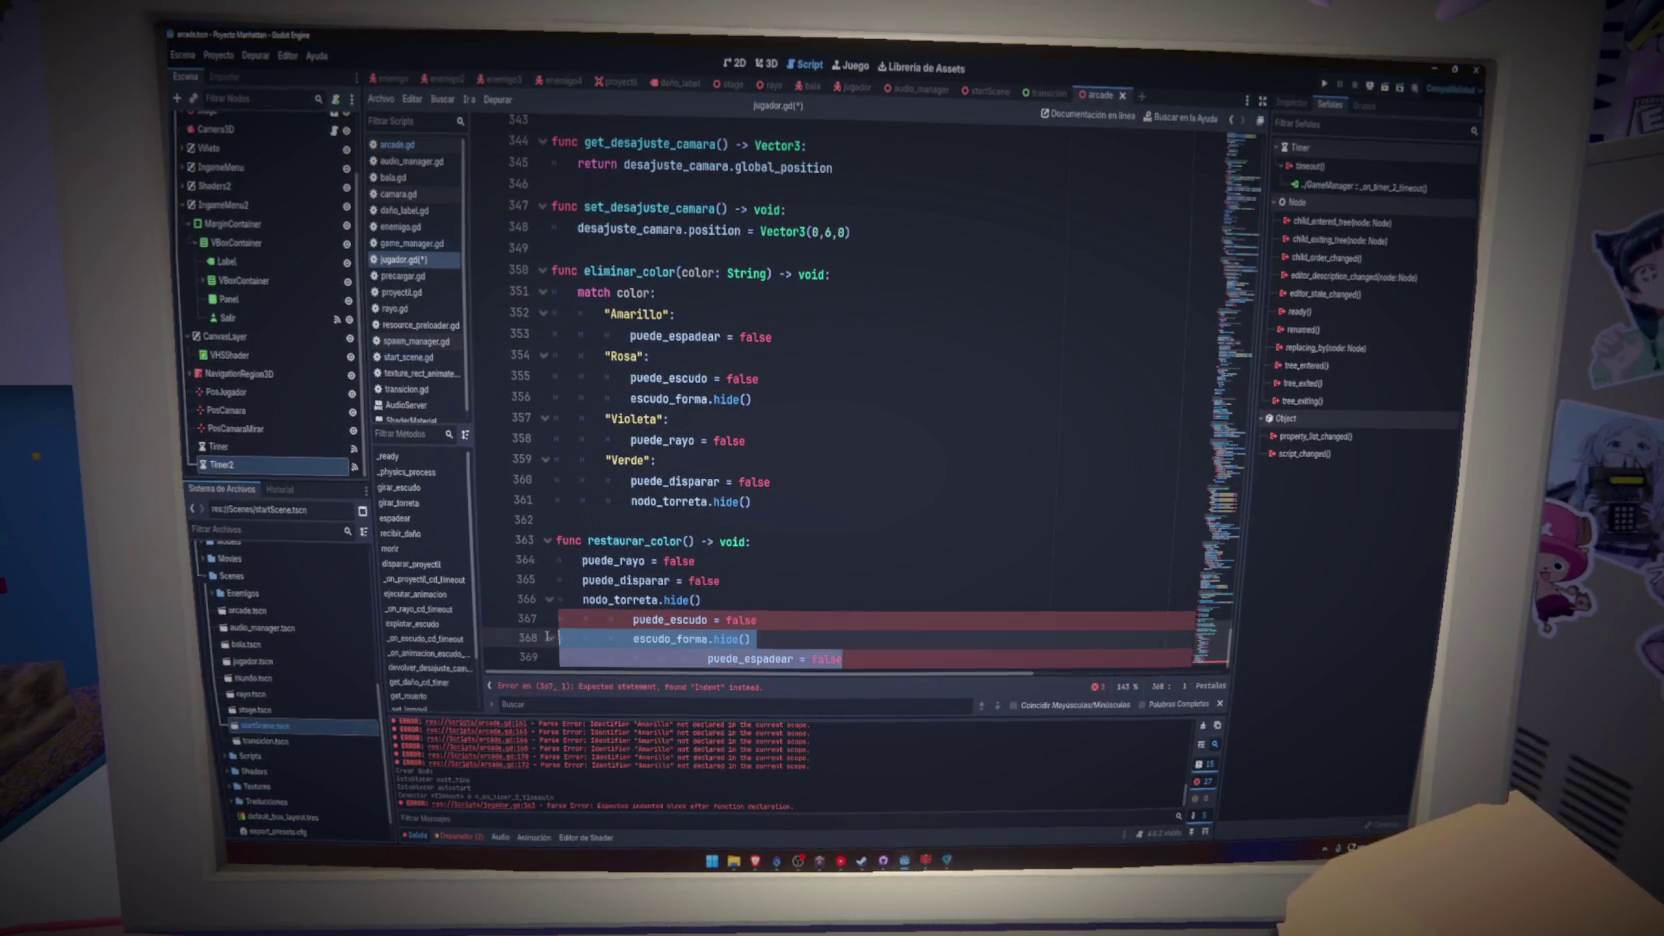
{"action": "key", "text": "shift+Tab"}
{"action": "key", "text": "shift+Tab"}
{"action": "left_click", "coordinate": [583, 657]}
{"action": "key", "text": "Delete"}
{"action": "key", "text": "Delete"}
{"action": "key", "text": "Delete"}
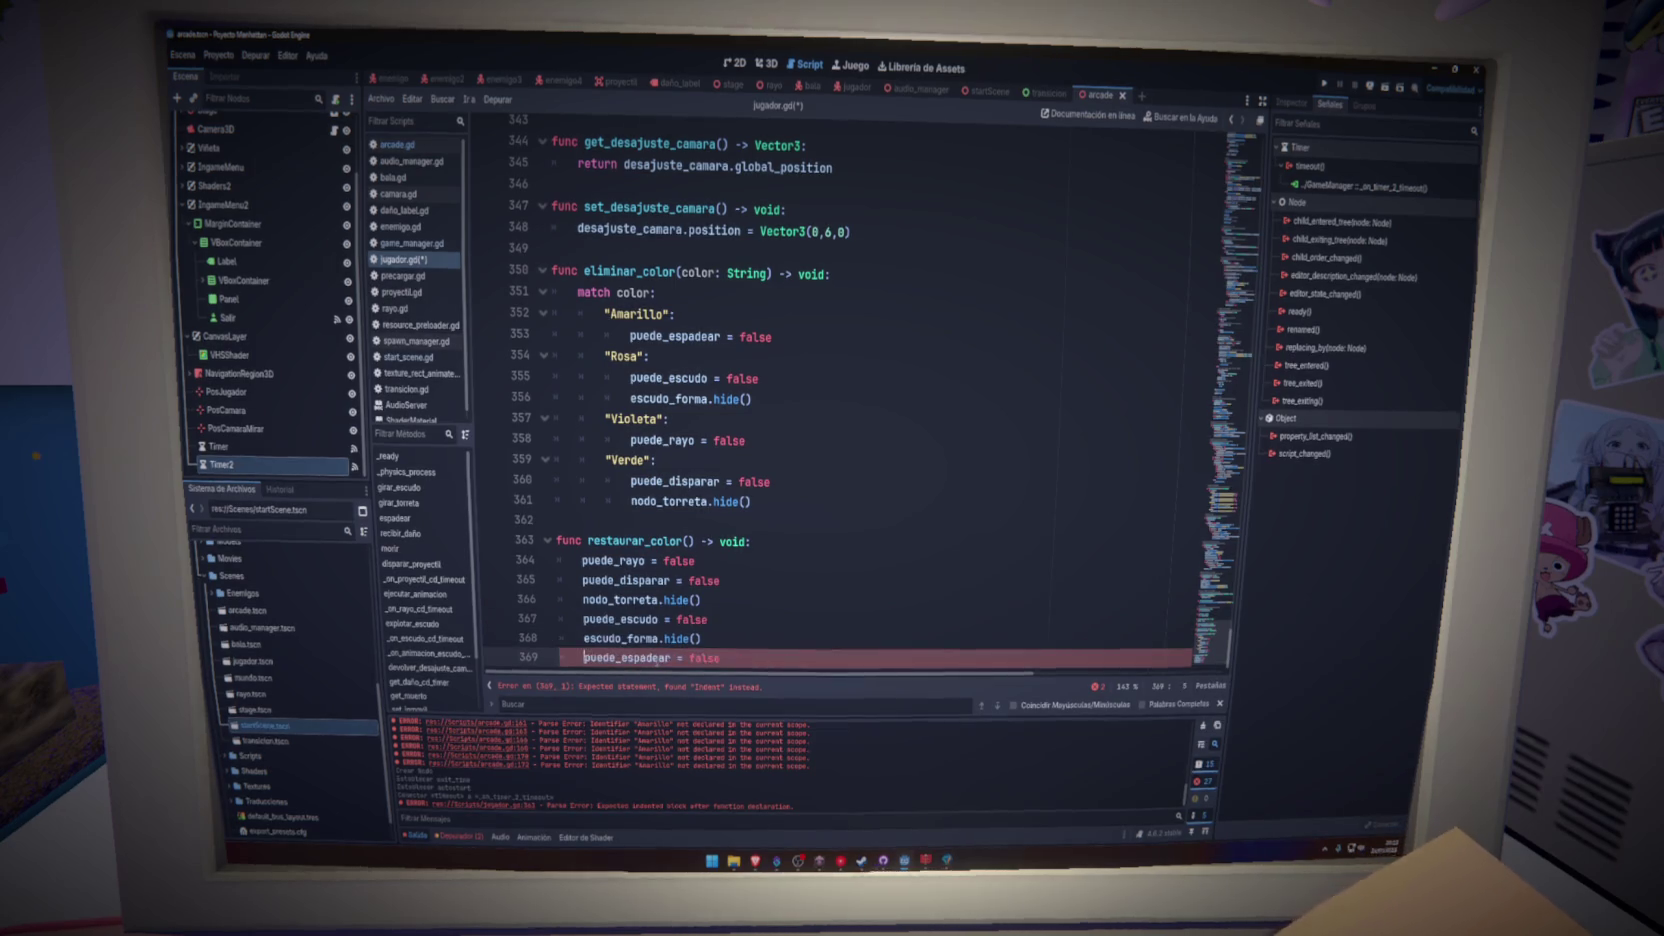
{"action": "key", "text": "ctrl+s"}
- Set the copied flags, including puede_escudo, to true and turn the turret/shield hide() calls into show()
{"action": "left_click", "coordinate": [611, 560]}
{"action": "type", "text": "tru"}
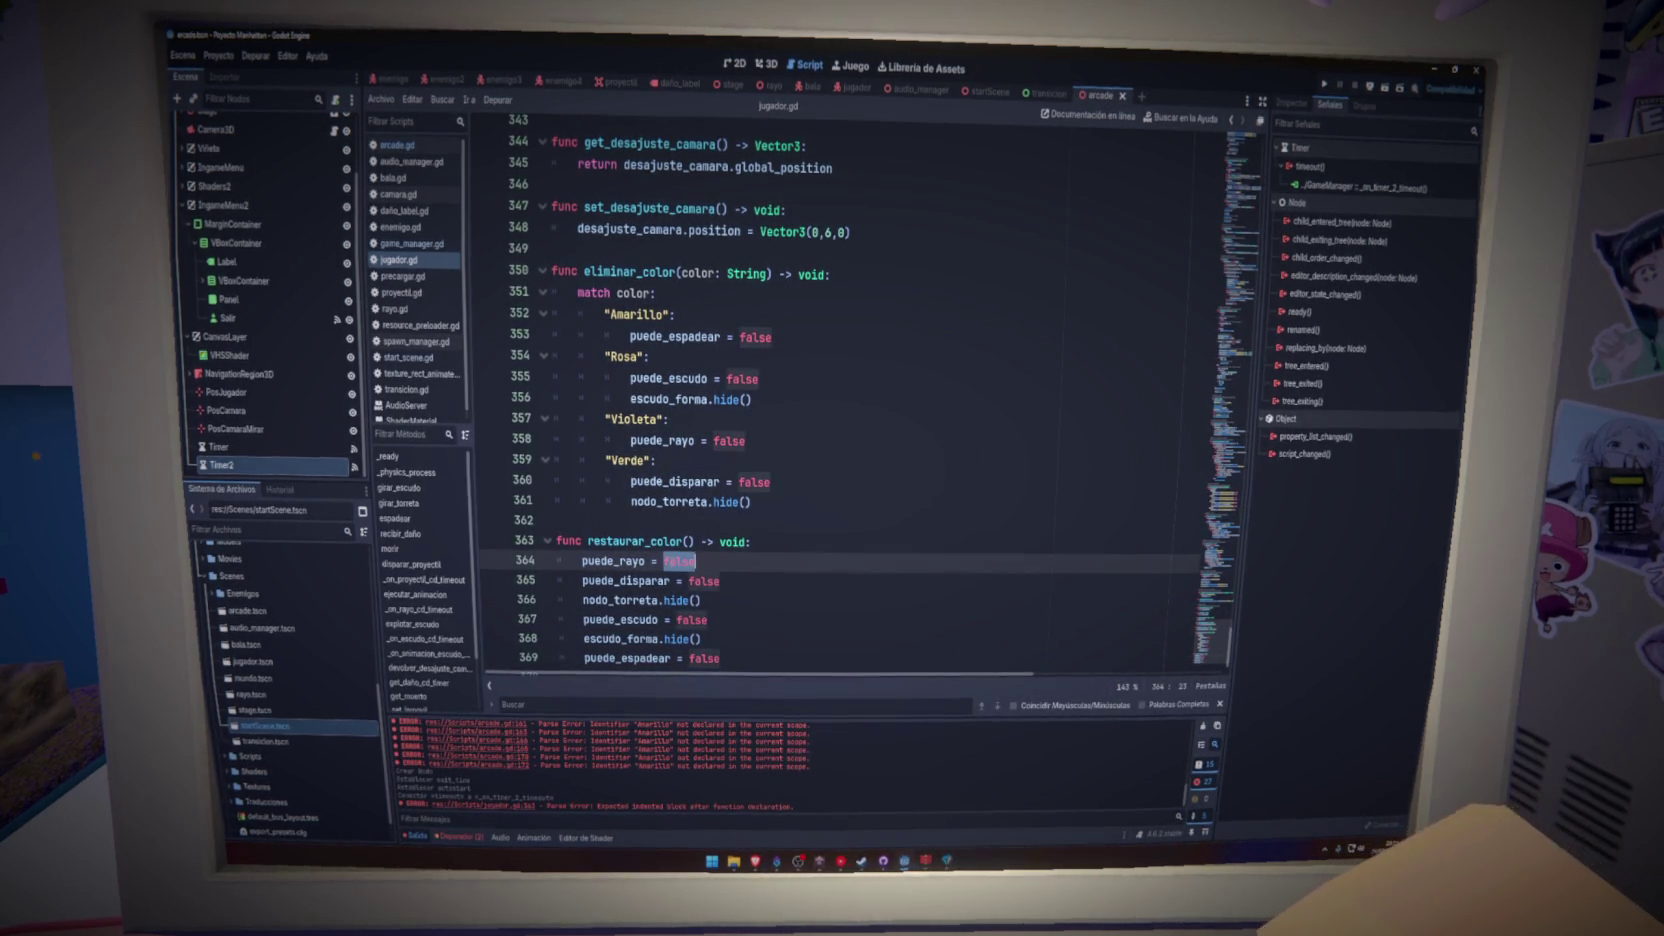
{"action": "left_click", "coordinate": [700, 580]}
{"action": "type", "text": "tru"}
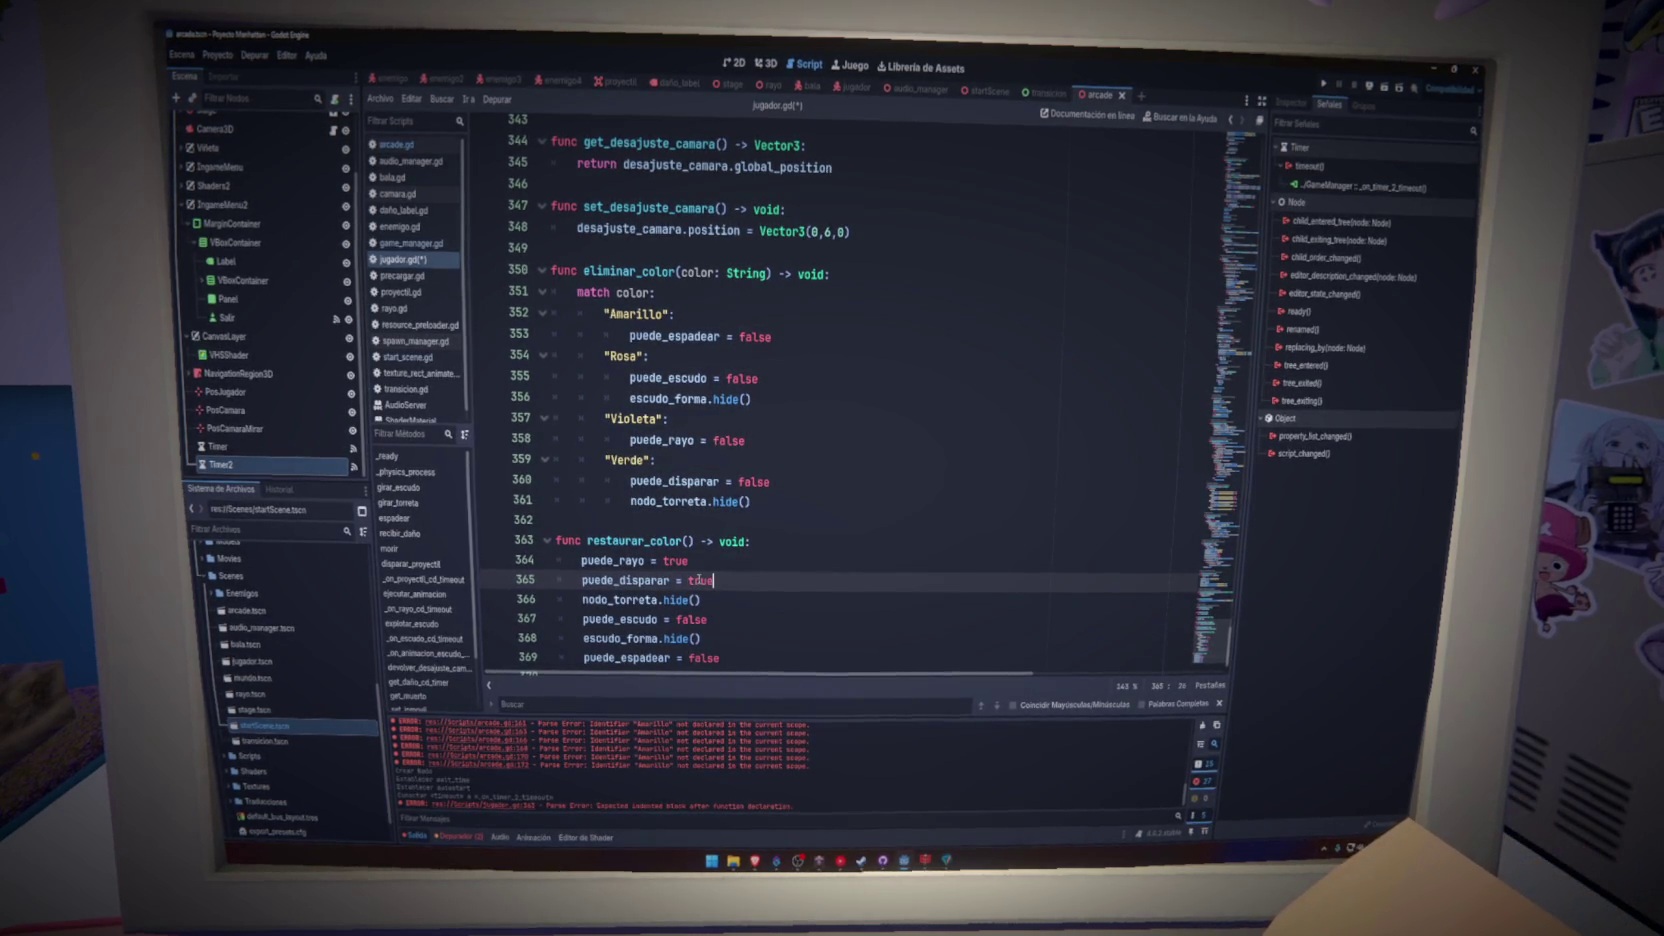
{"action": "key", "text": "ctrl+s"}
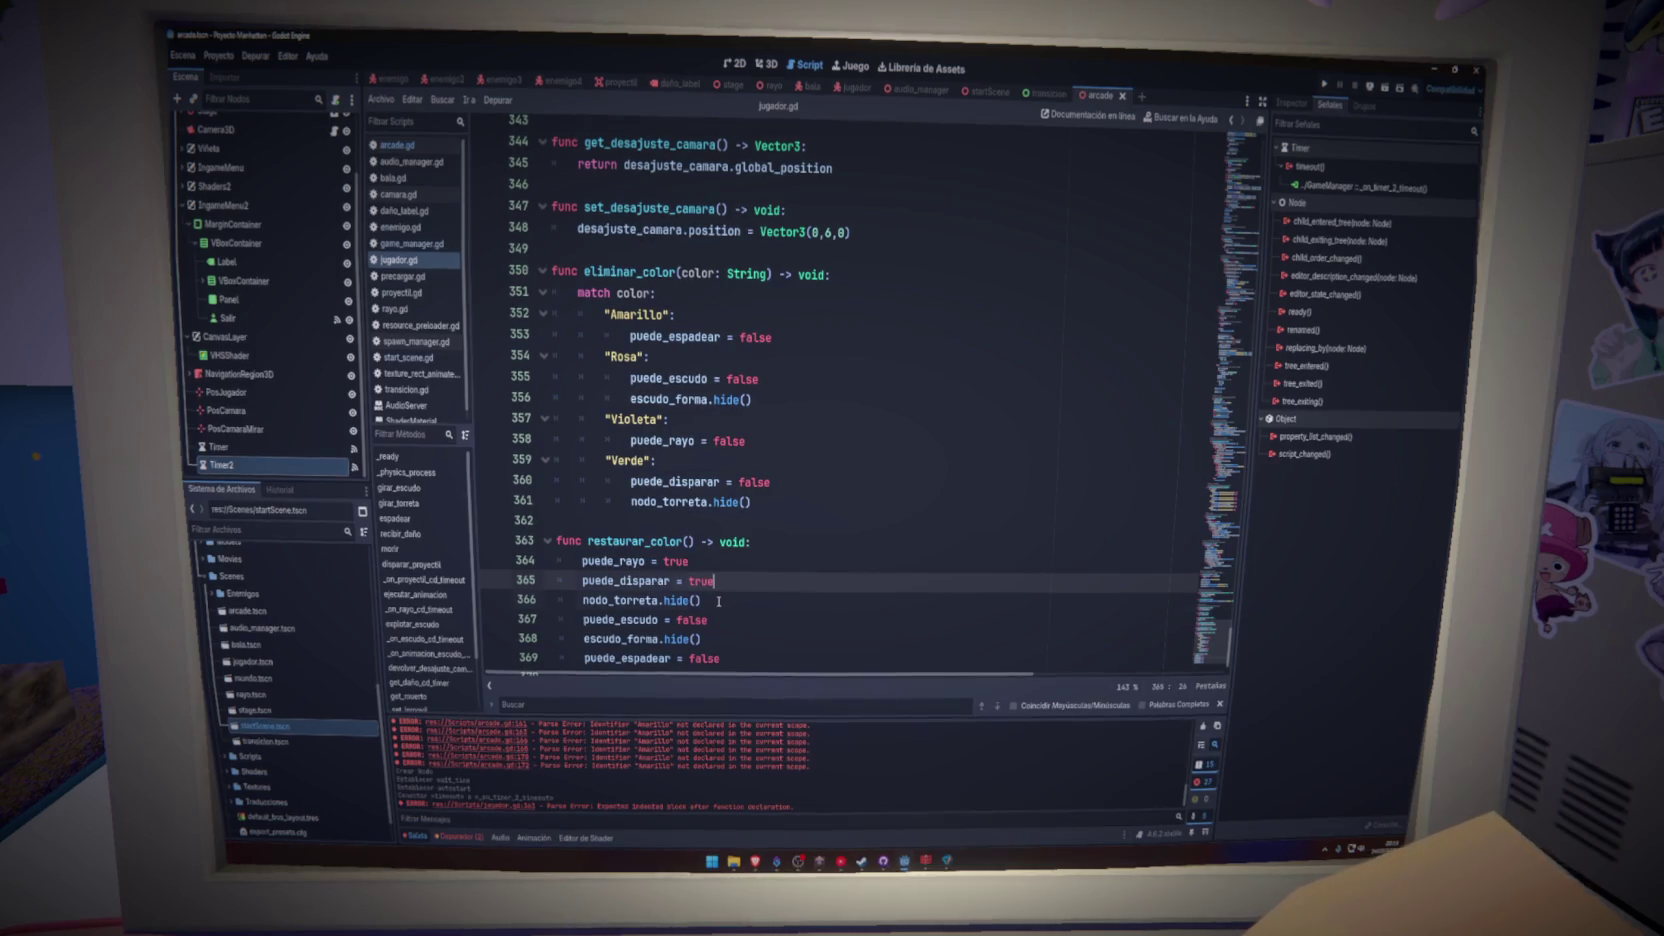
{"action": "left_click_drag", "start_coordinate": [726, 599], "coordinate": [656, 600]}
{"action": "type", "text": "show"}
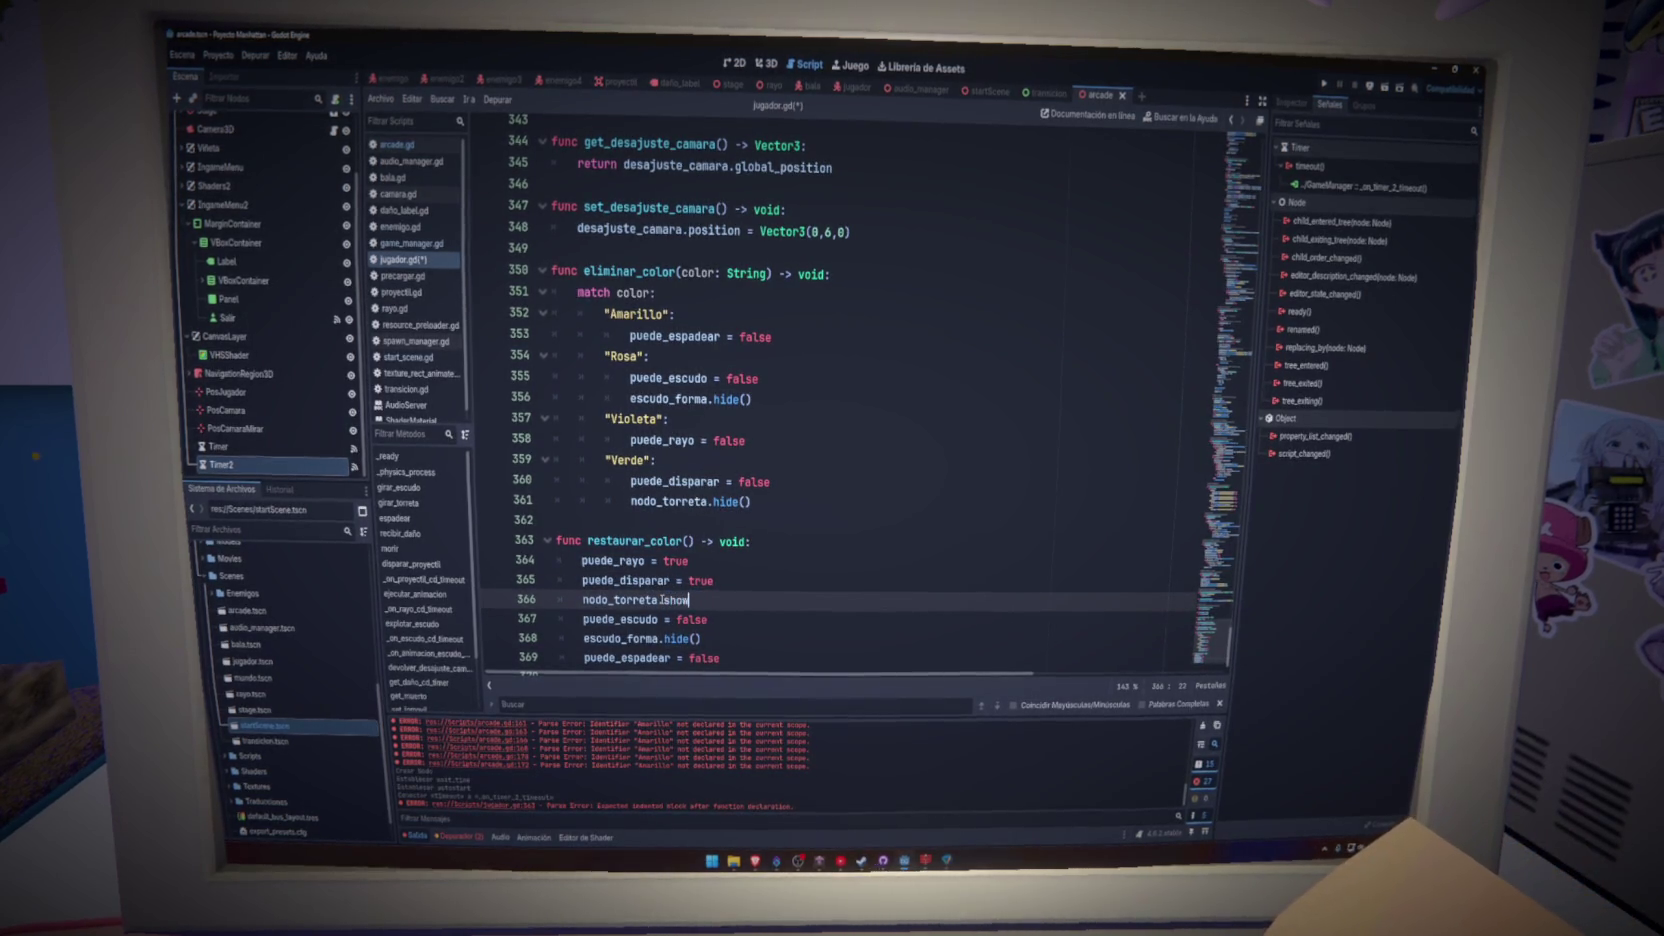
{"action": "type", "text": "()"}
{"action": "key", "text": "ctrl+s"}
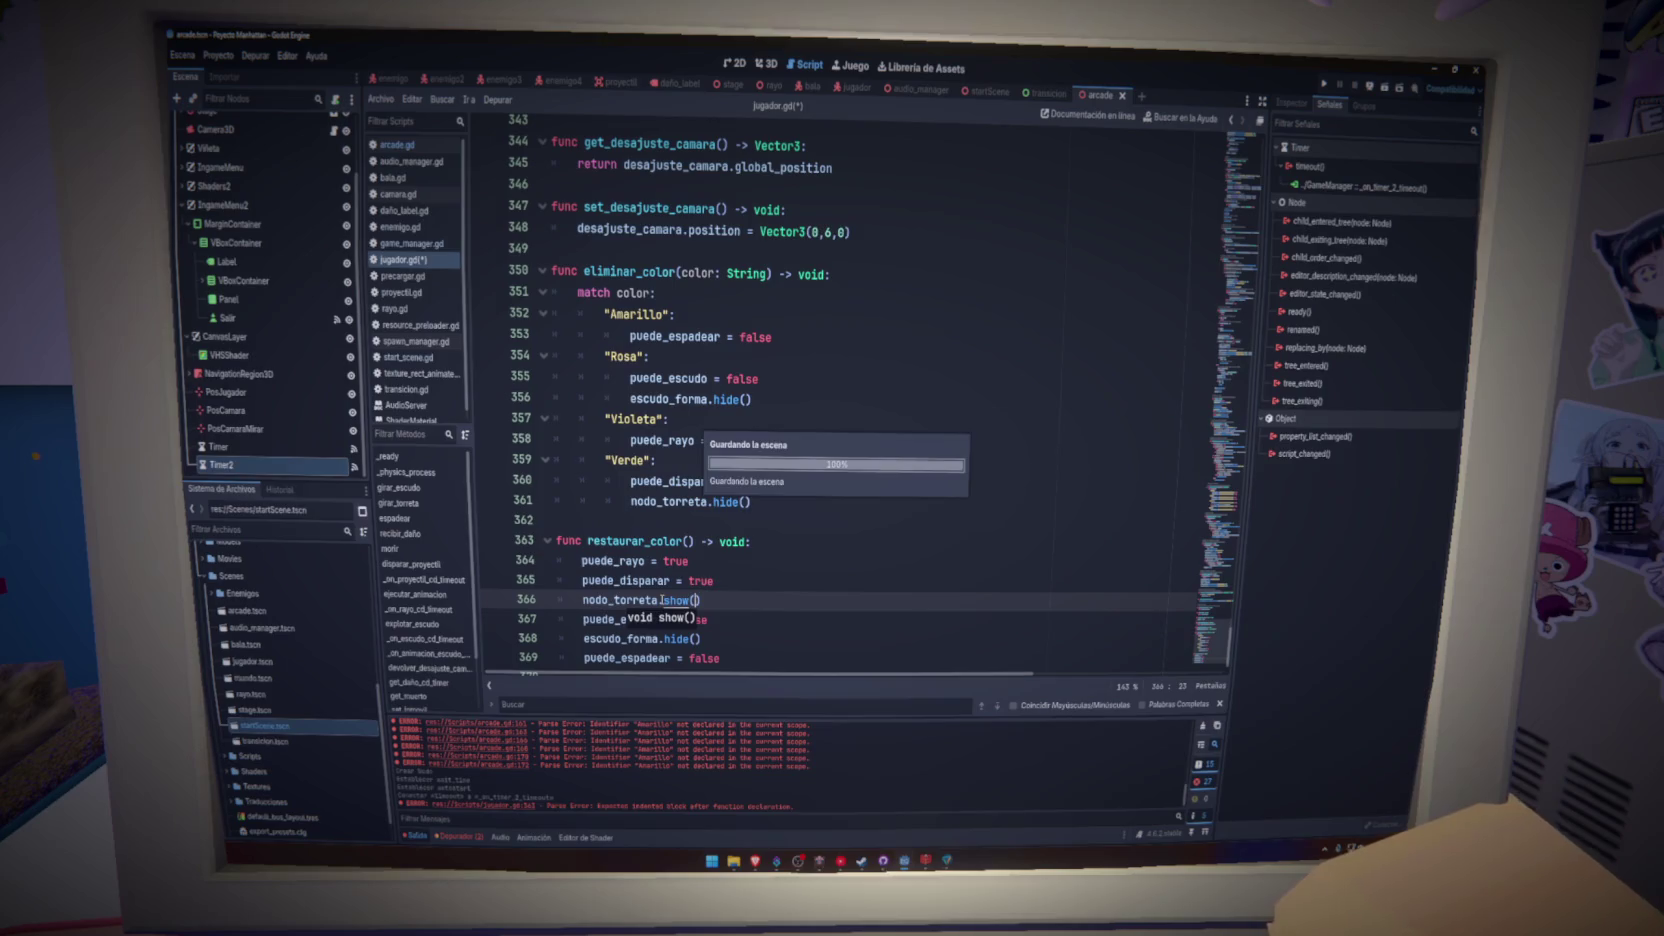
{"action": "left_click", "coordinate": [719, 617]}
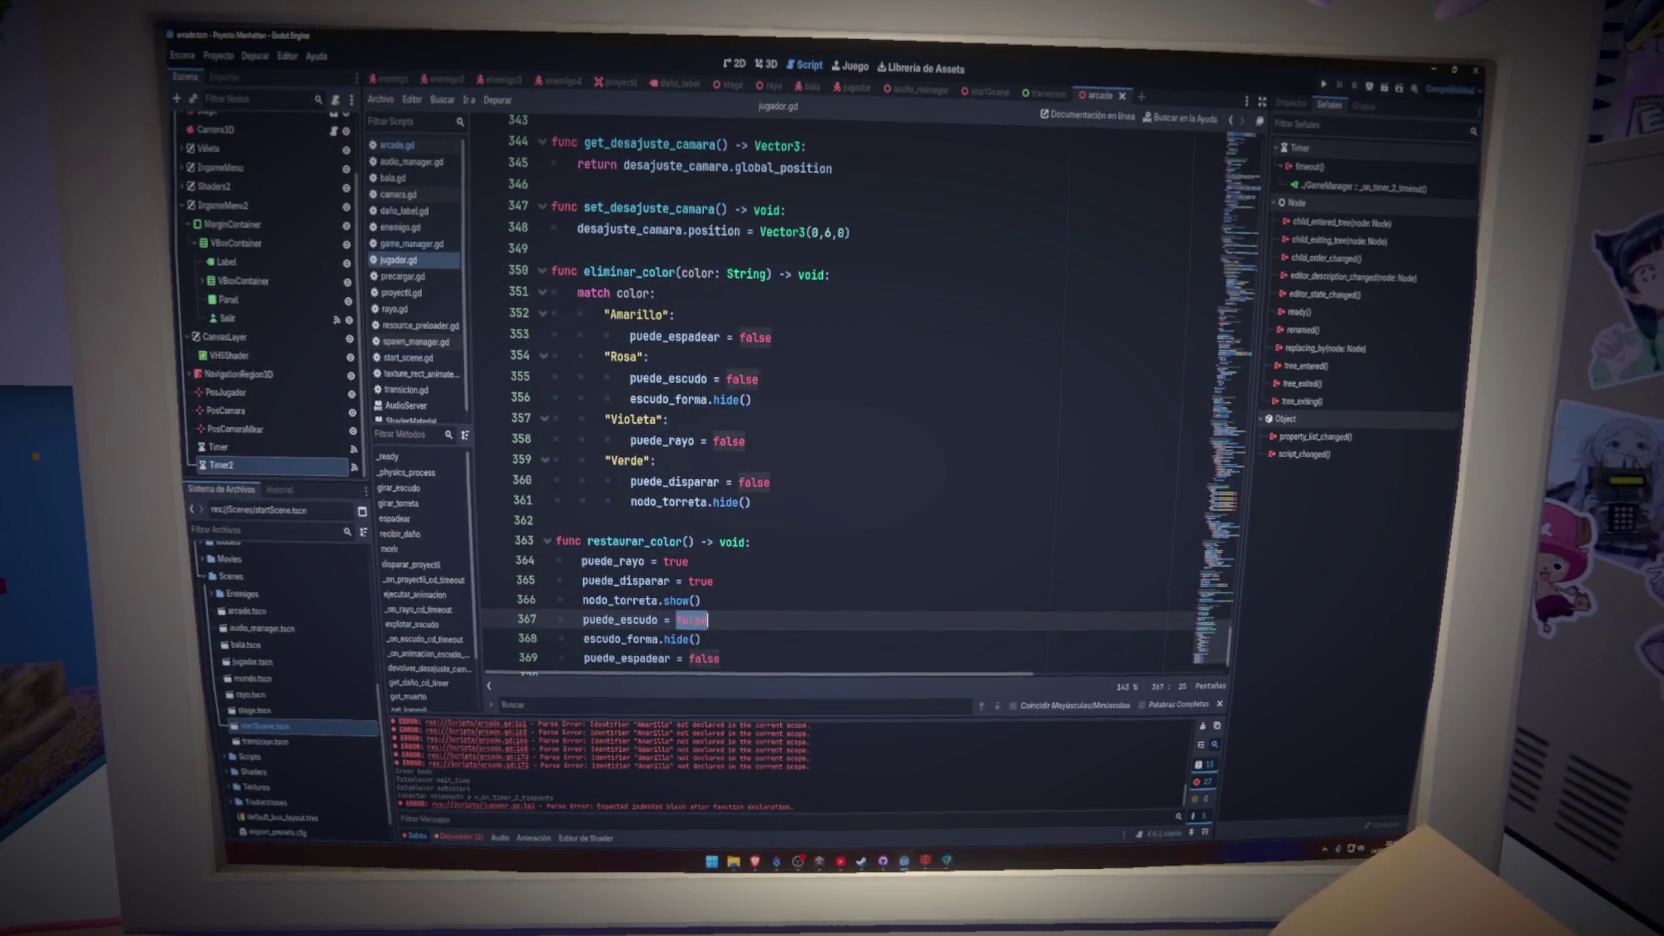
{"action": "type", "text": "tru"}
{"action": "double_click", "coordinate": [678, 639]}
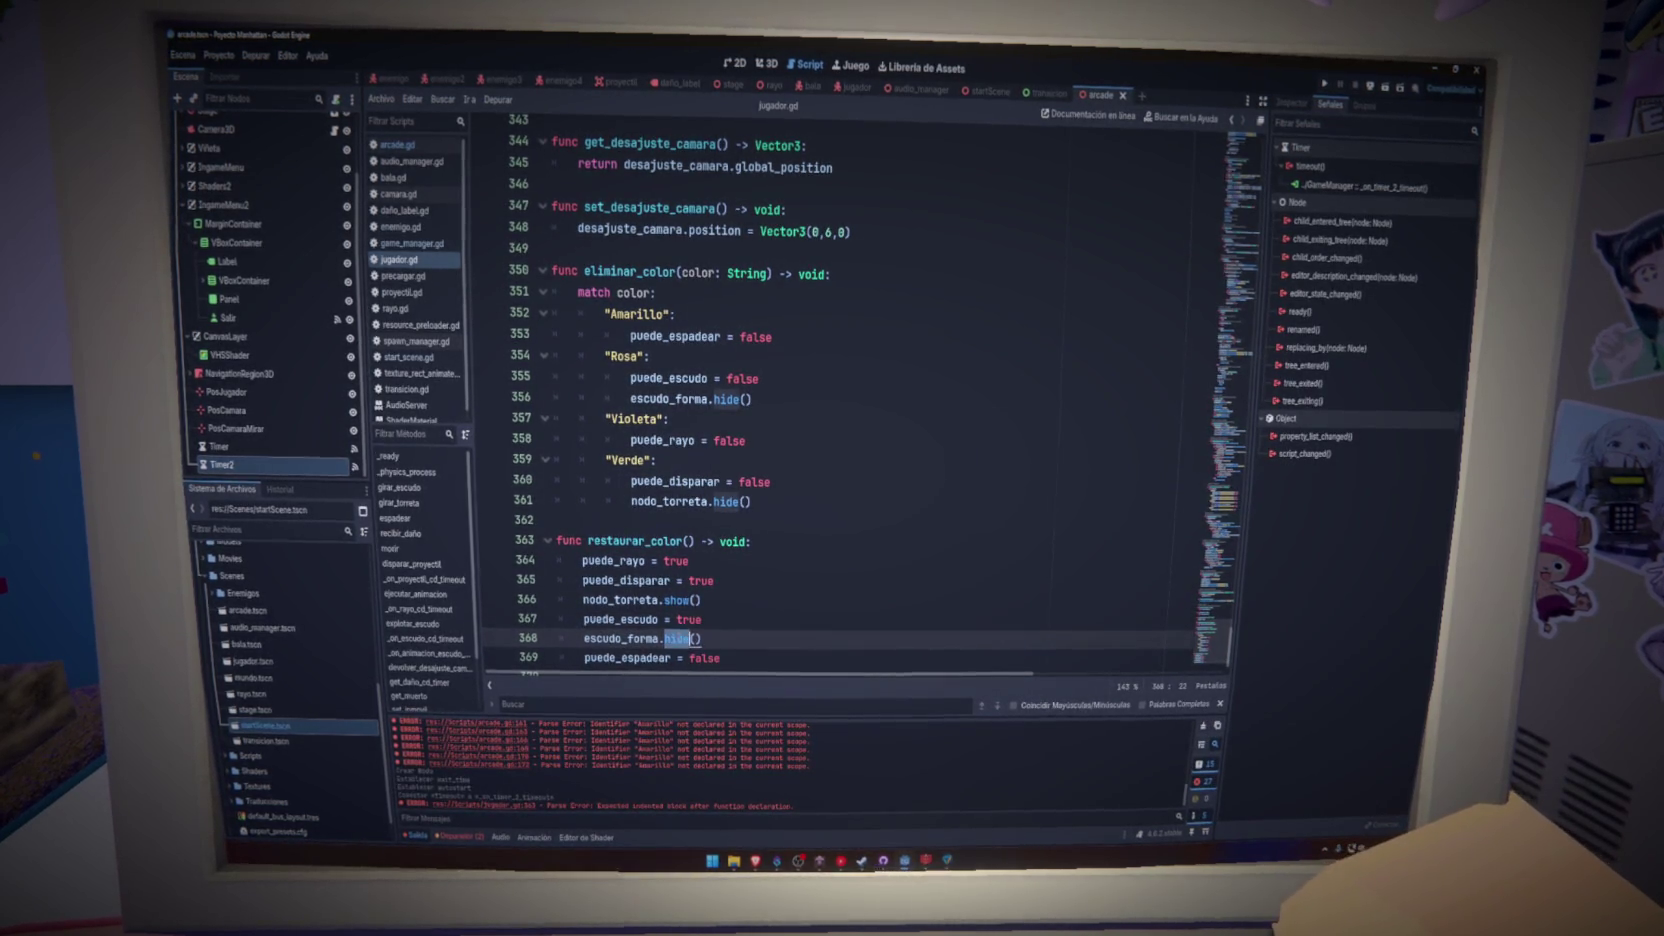
{"action": "type", "text": "sow"}
{"action": "left_click", "coordinate": [716, 658]}
{"action": "type", "text": "tru"}
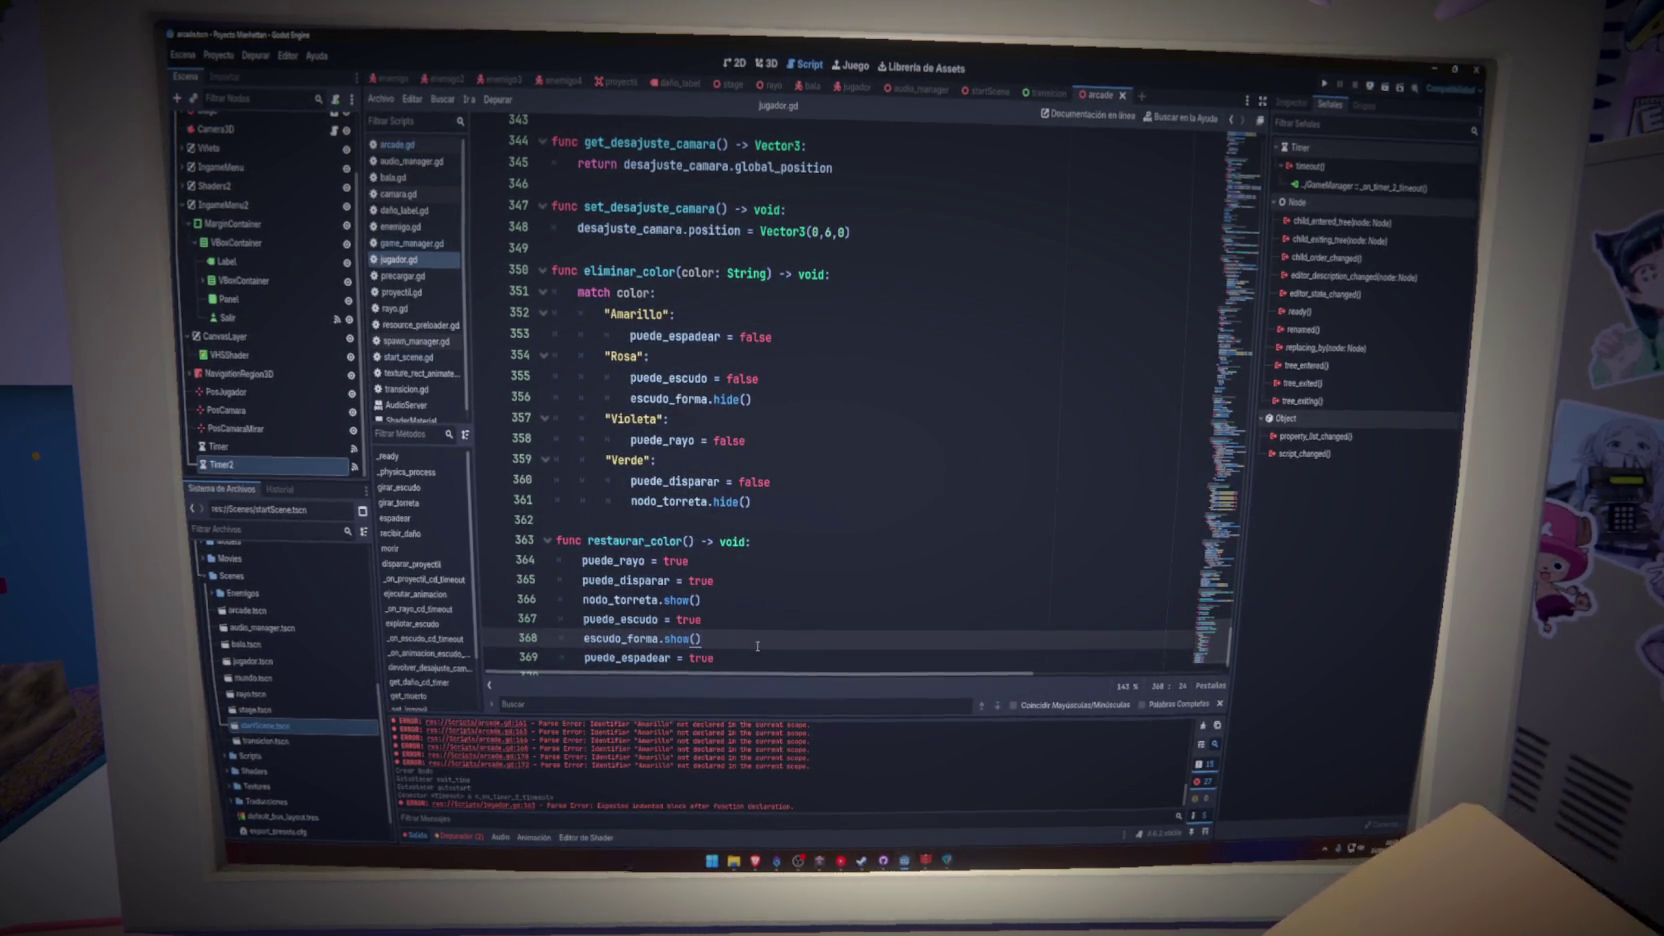
{"action": "left_click", "coordinate": [760, 608]}
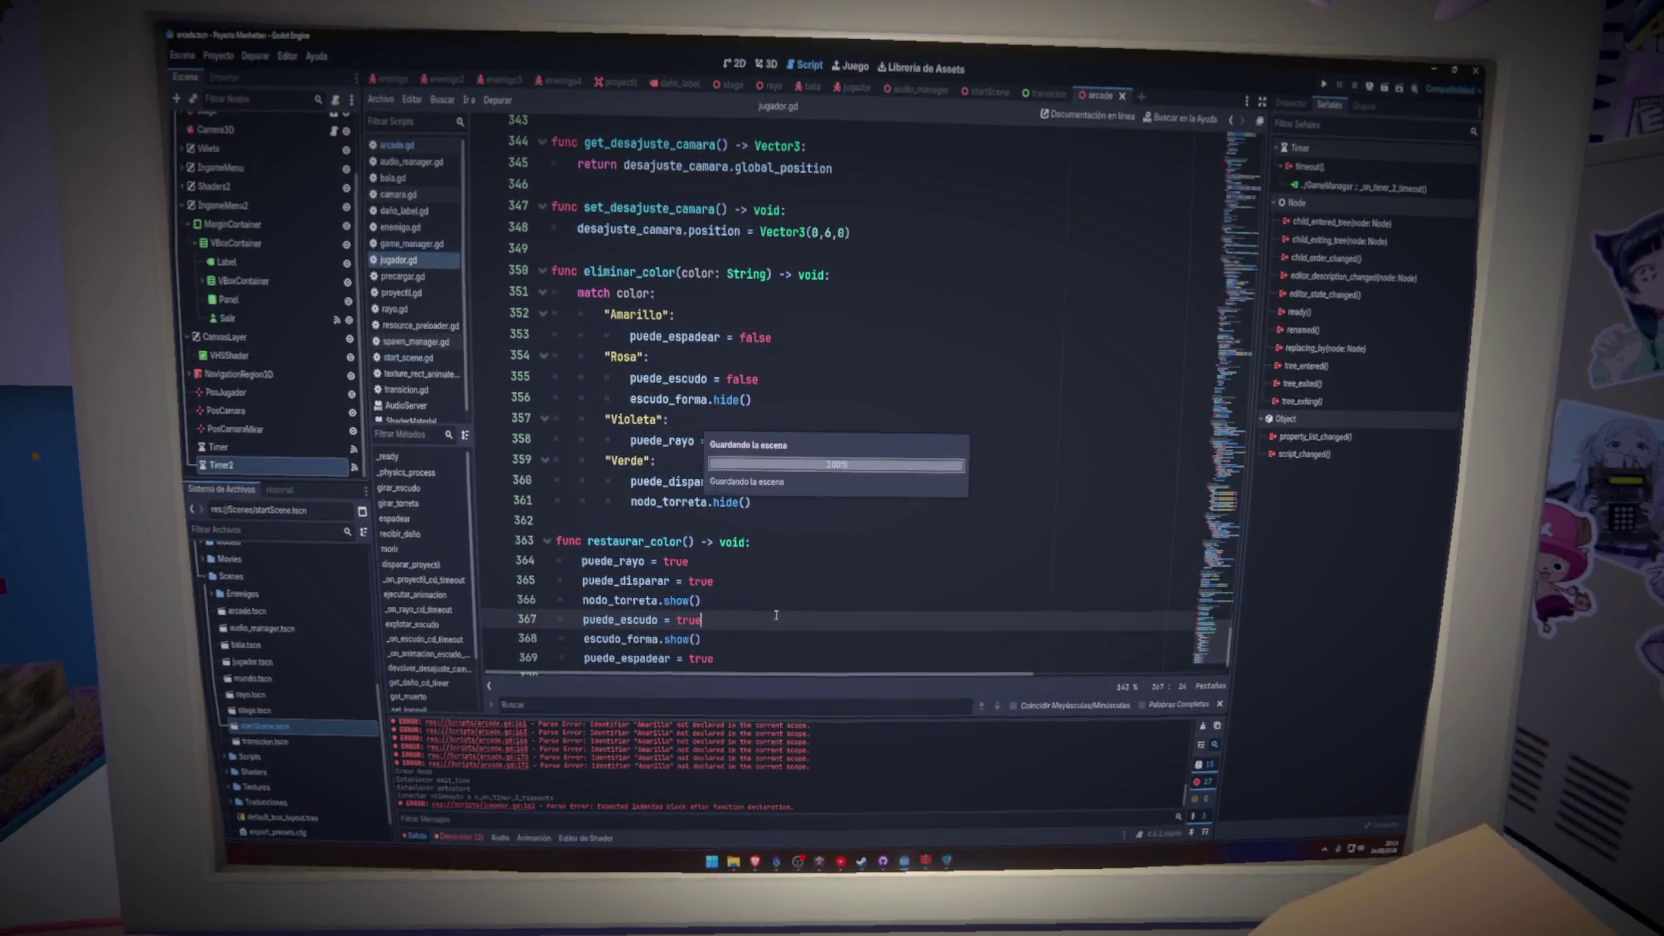
{"action": "double_click", "coordinate": [634, 541]}
- Insert jugador.restaurar_color() after the while loop in elegir_dos_habilidades in arcade.gd
{"action": "left_click", "coordinate": [405, 148]}
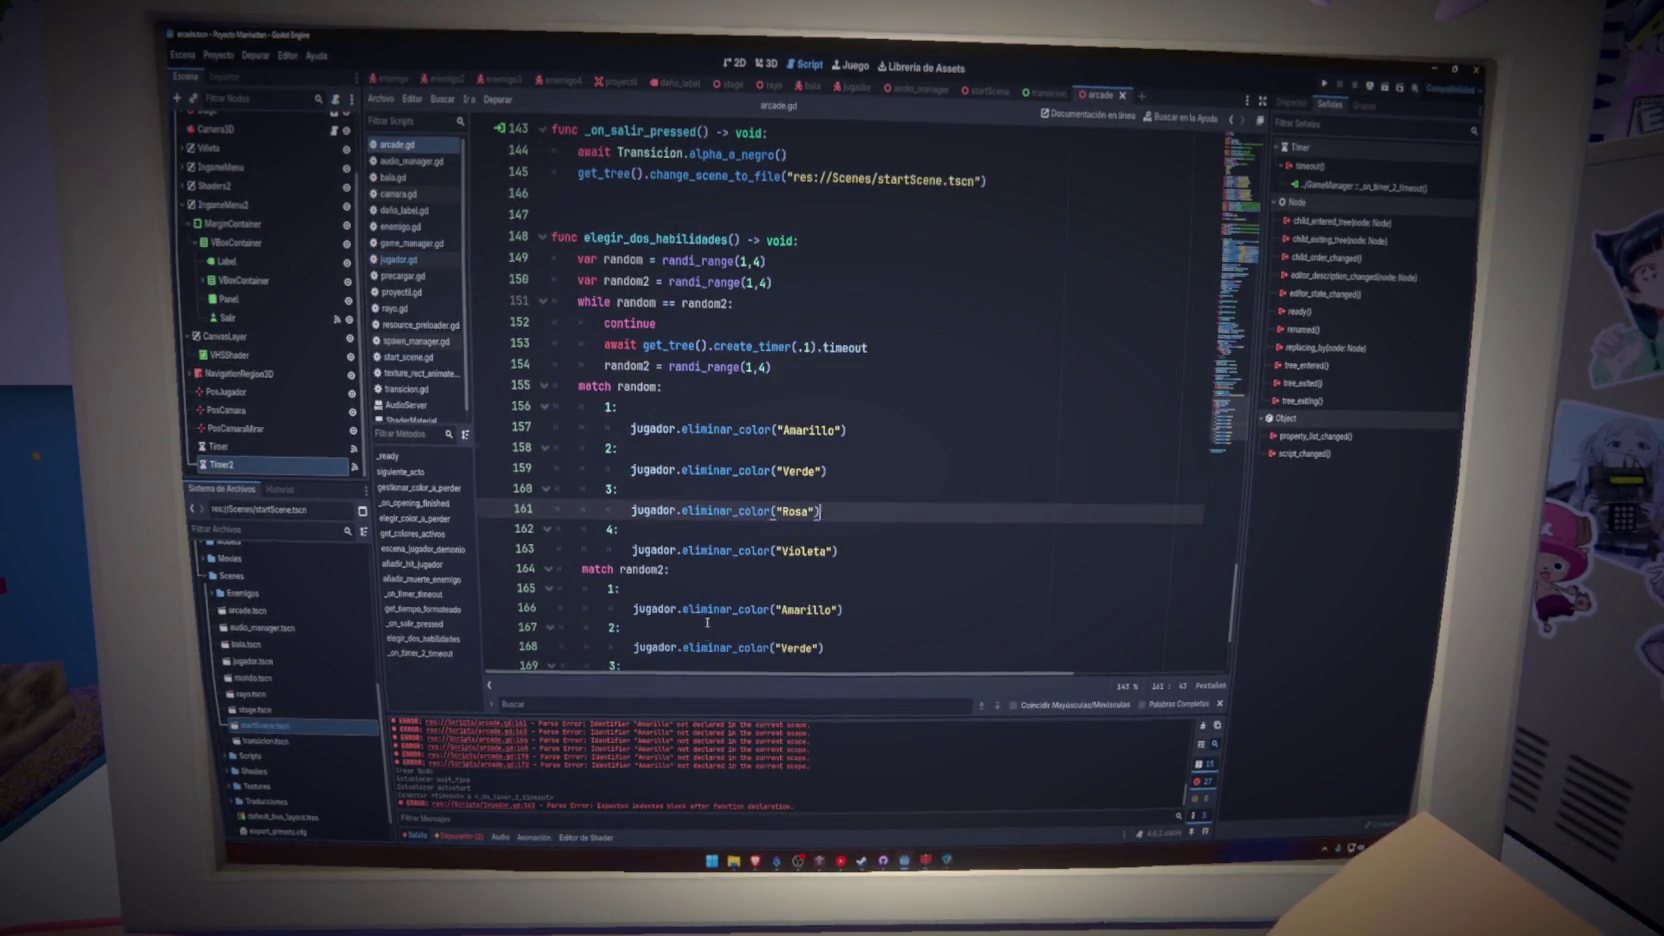
{"action": "left_click", "coordinate": [805, 436]}
{"action": "key", "text": "Return"}
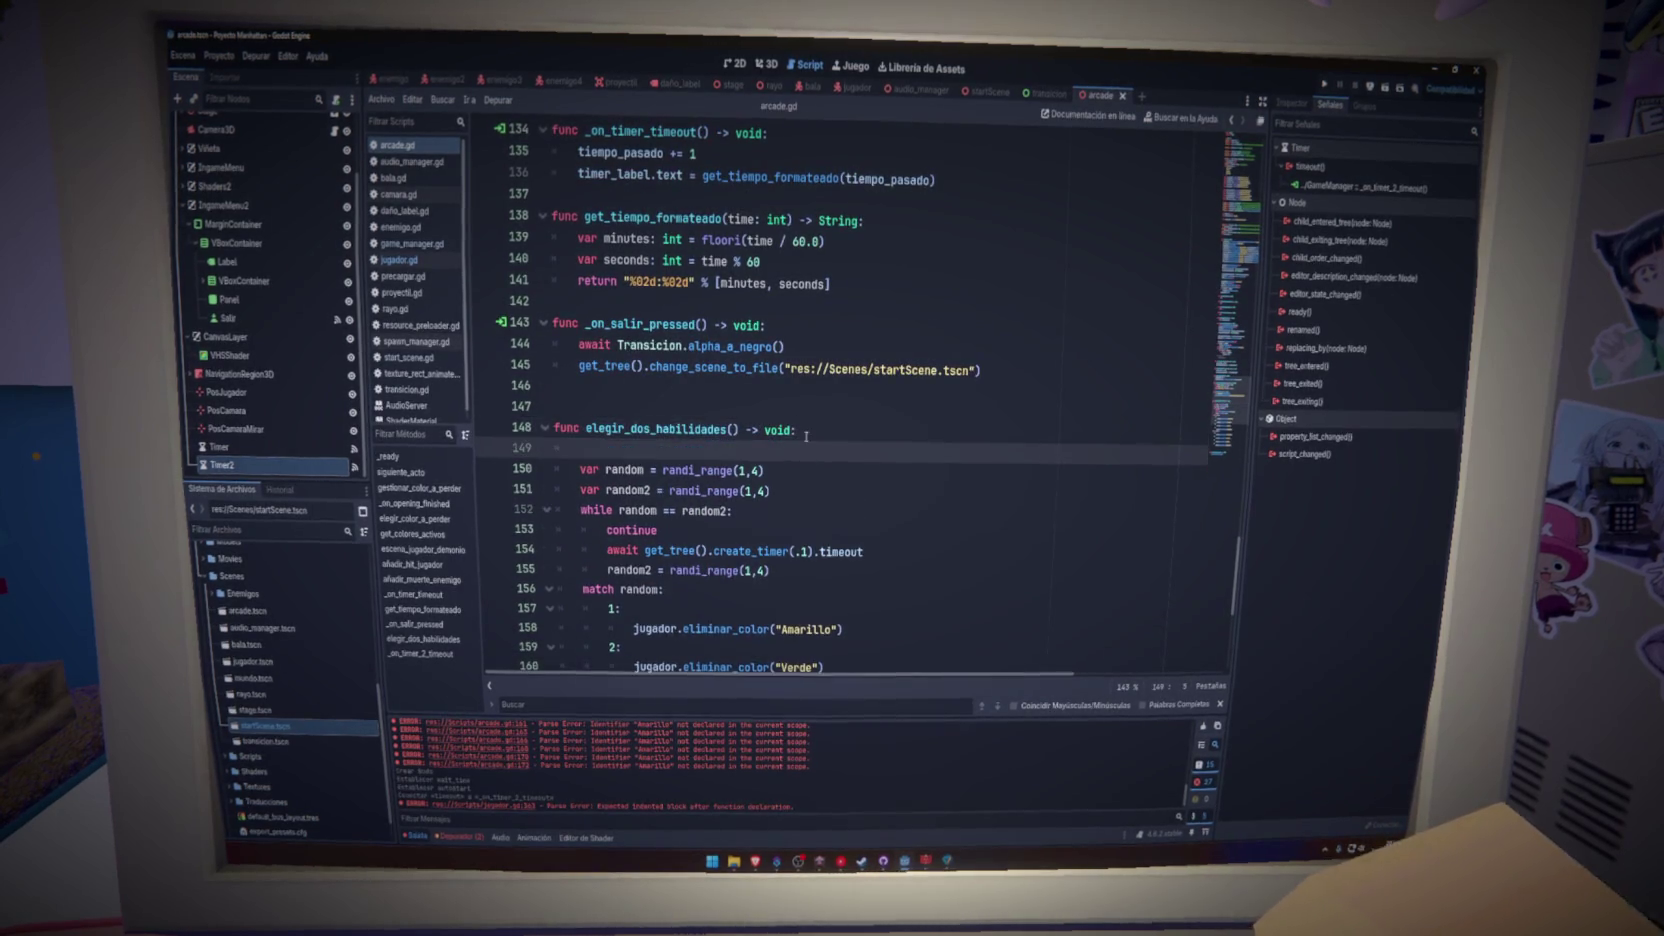
{"action": "type", "text": "jugador.re"}
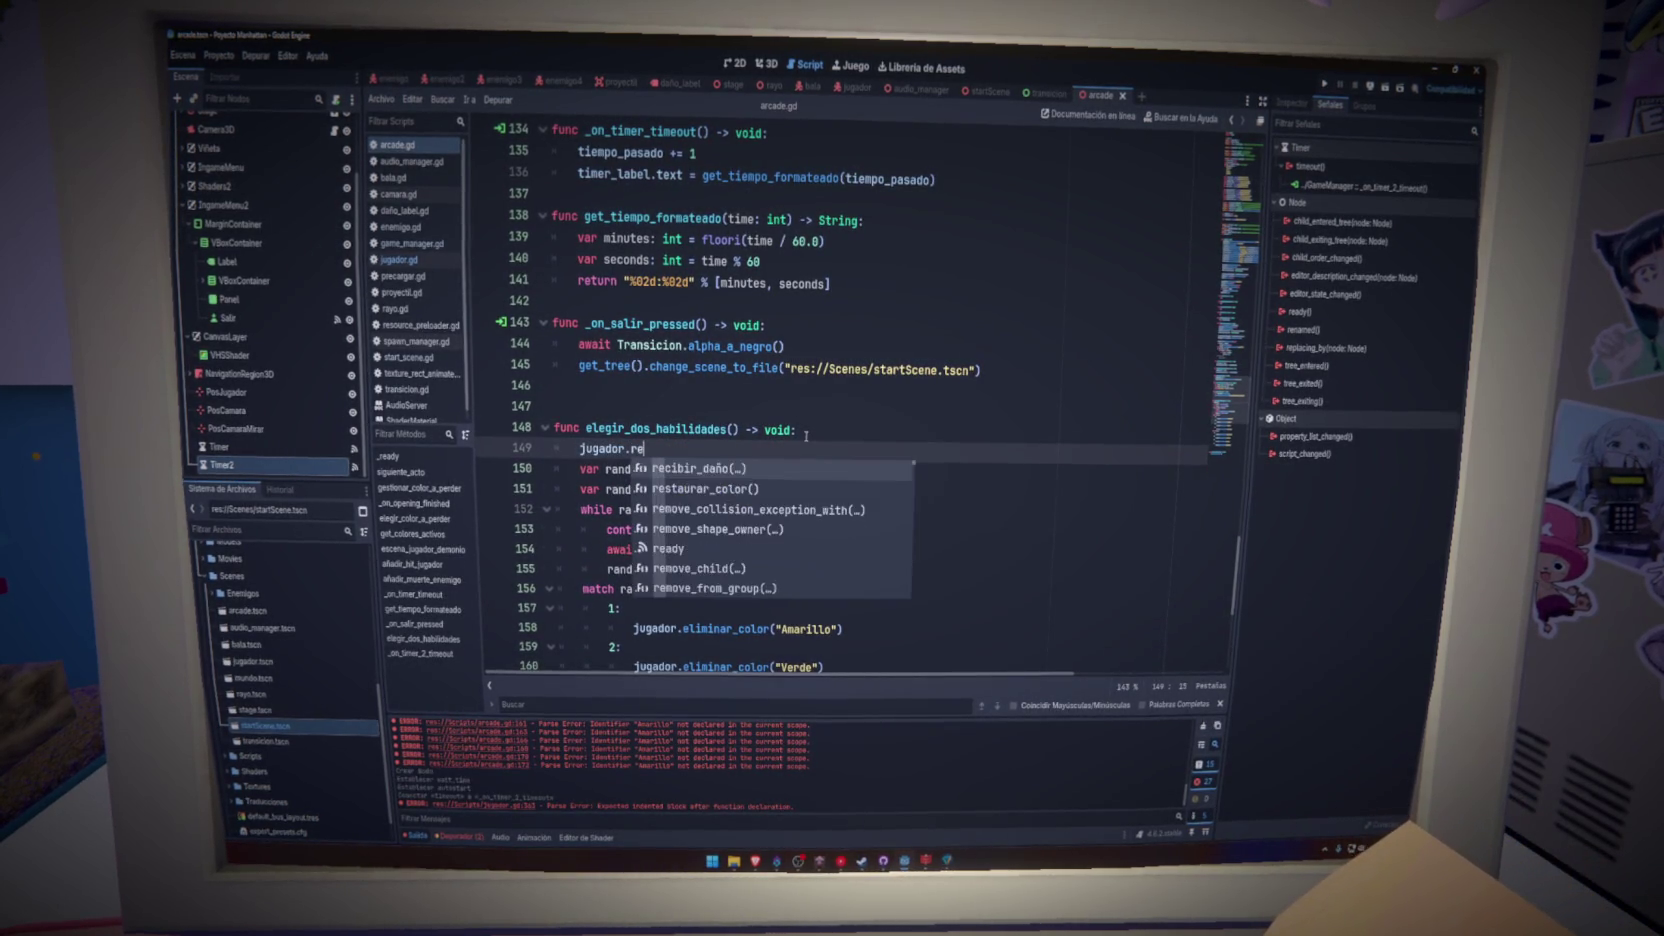
{"action": "type", "text": "st"}
{"action": "key", "text": "Return"}
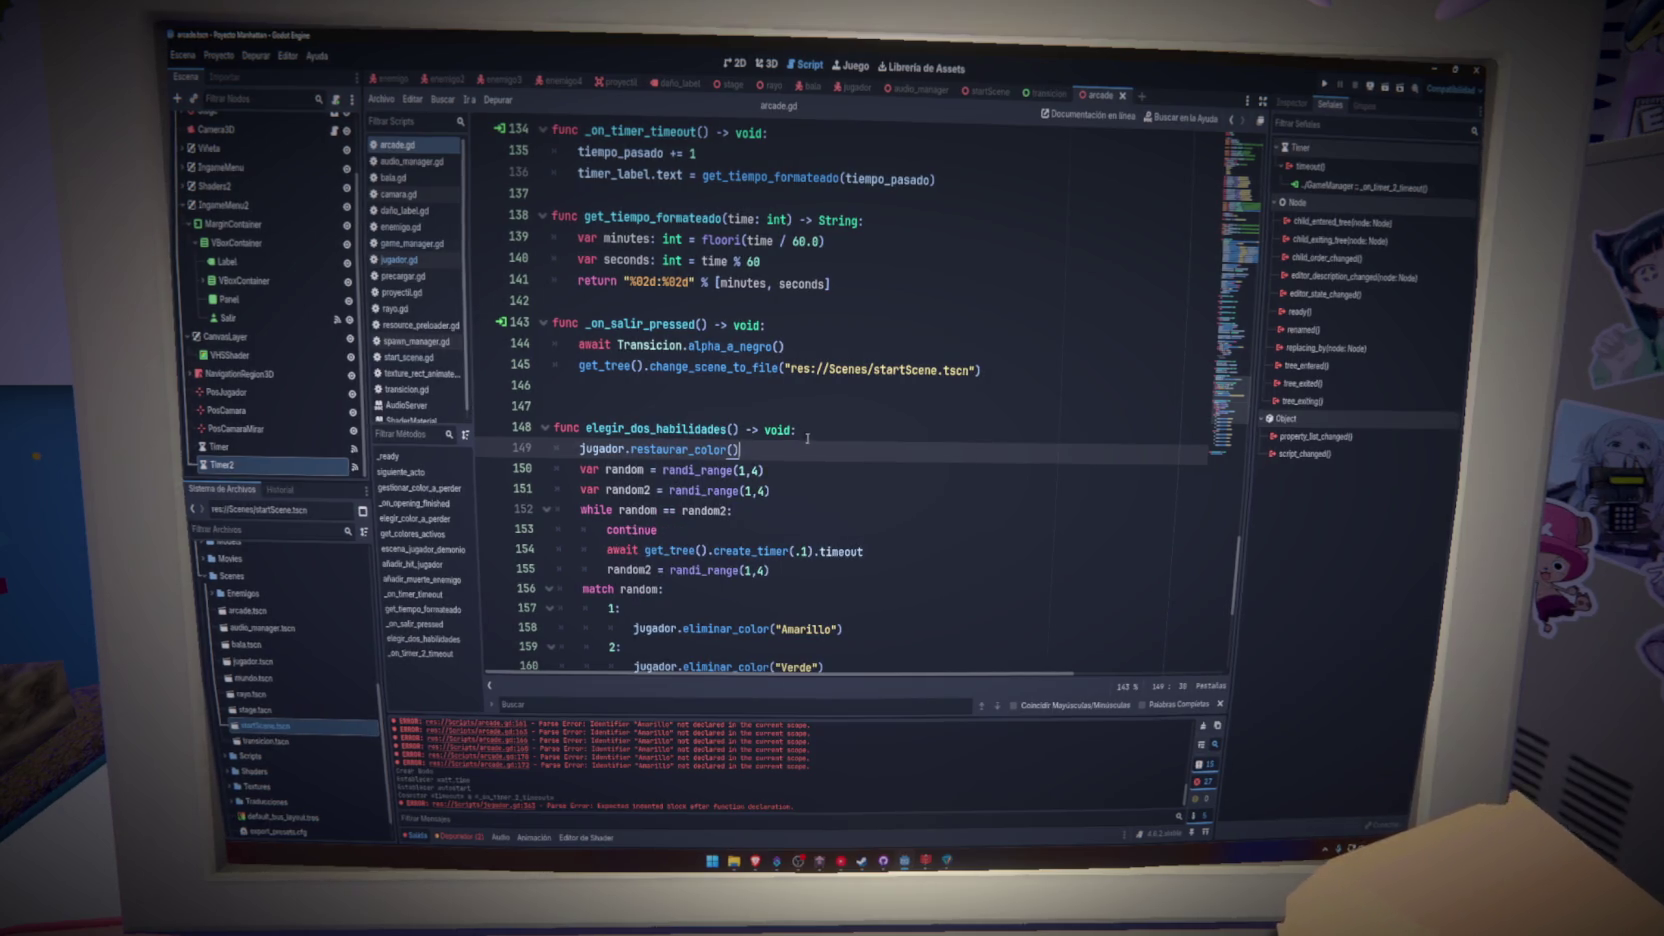
{"action": "left_click", "coordinate": [806, 568]}
{"action": "key", "text": "Return"}
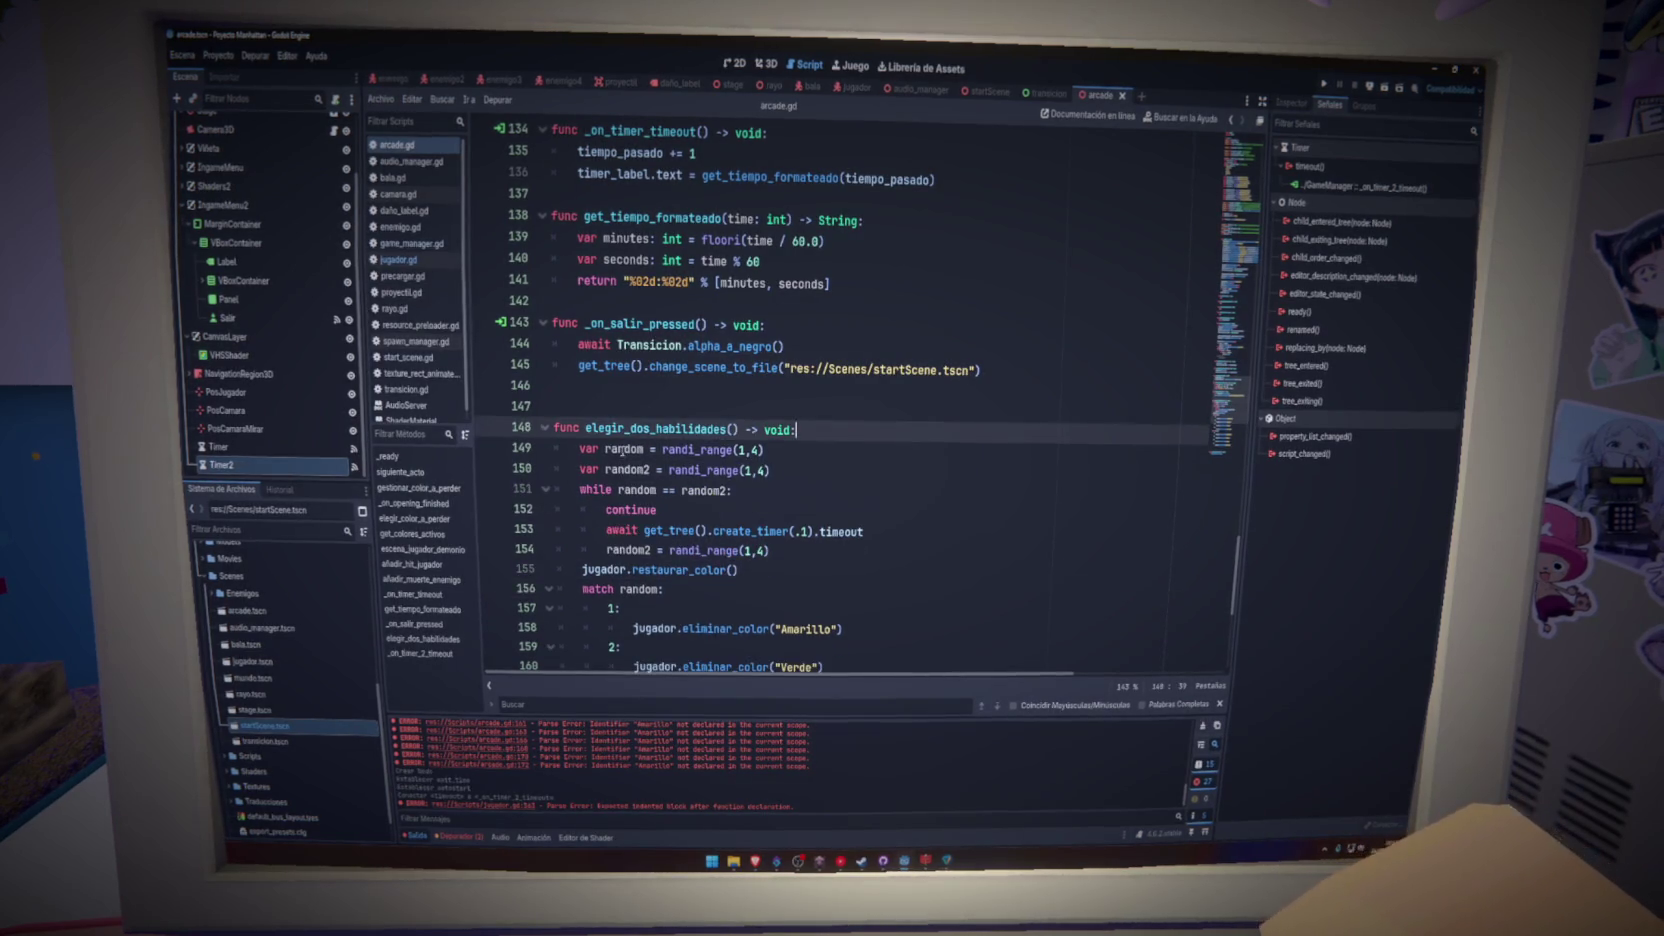
- Run the game briefly to test it, stop it with F8, and return to arcade.gd's top
{"action": "left_click", "coordinate": [1324, 84]}
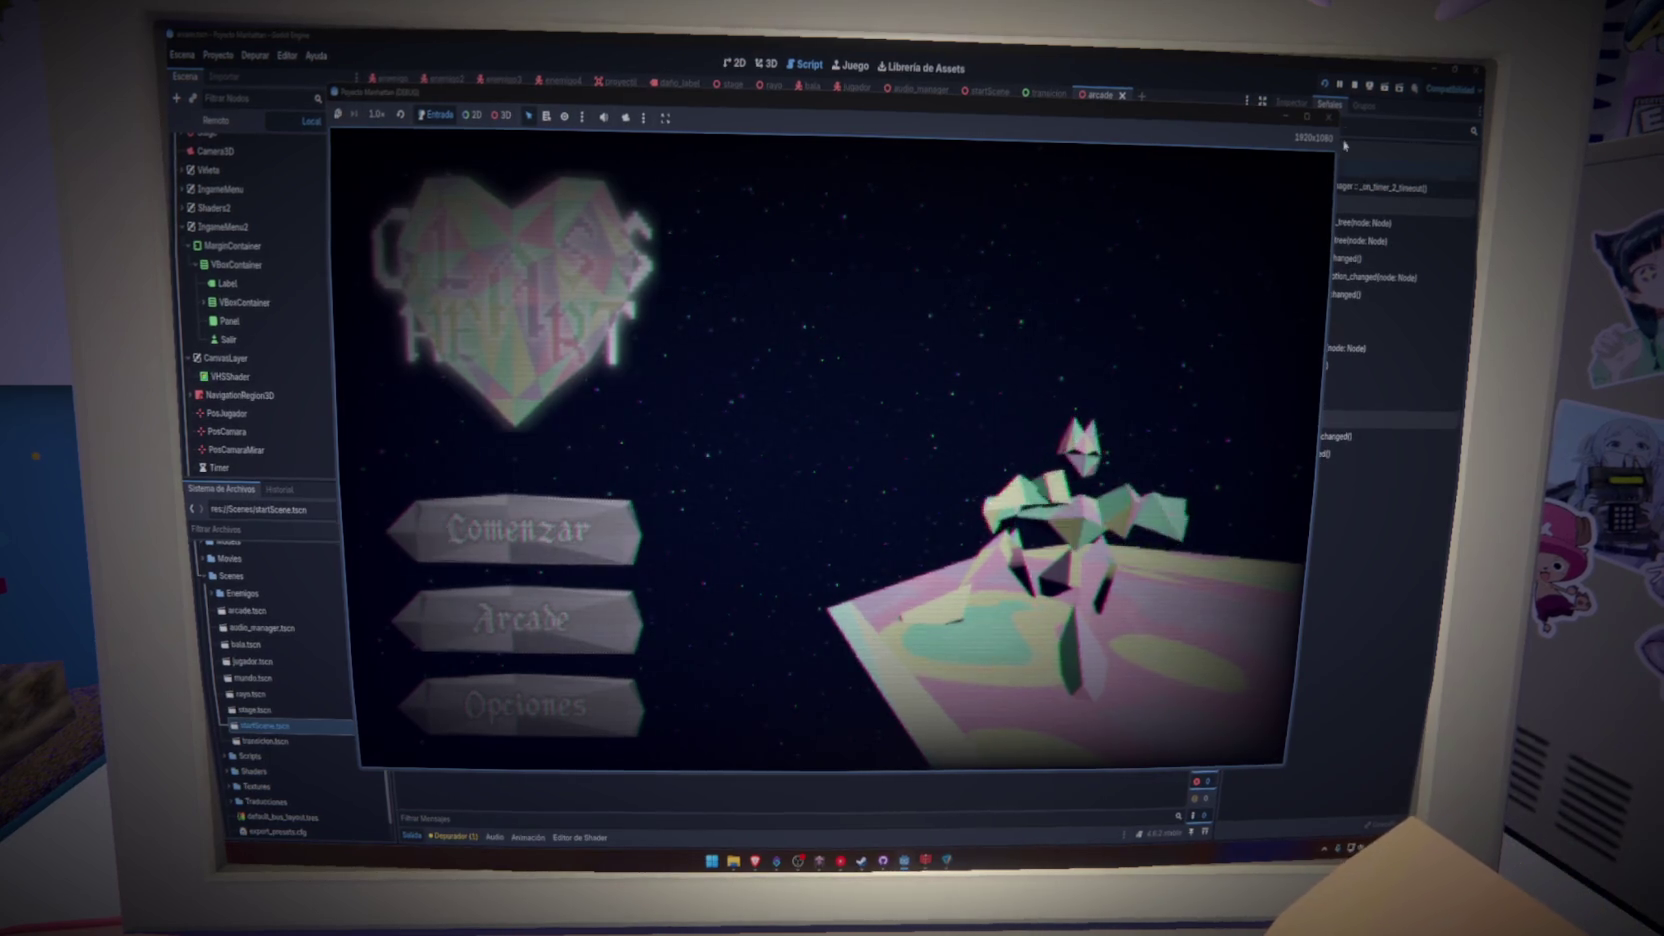
{"action": "key", "text": "F8"}
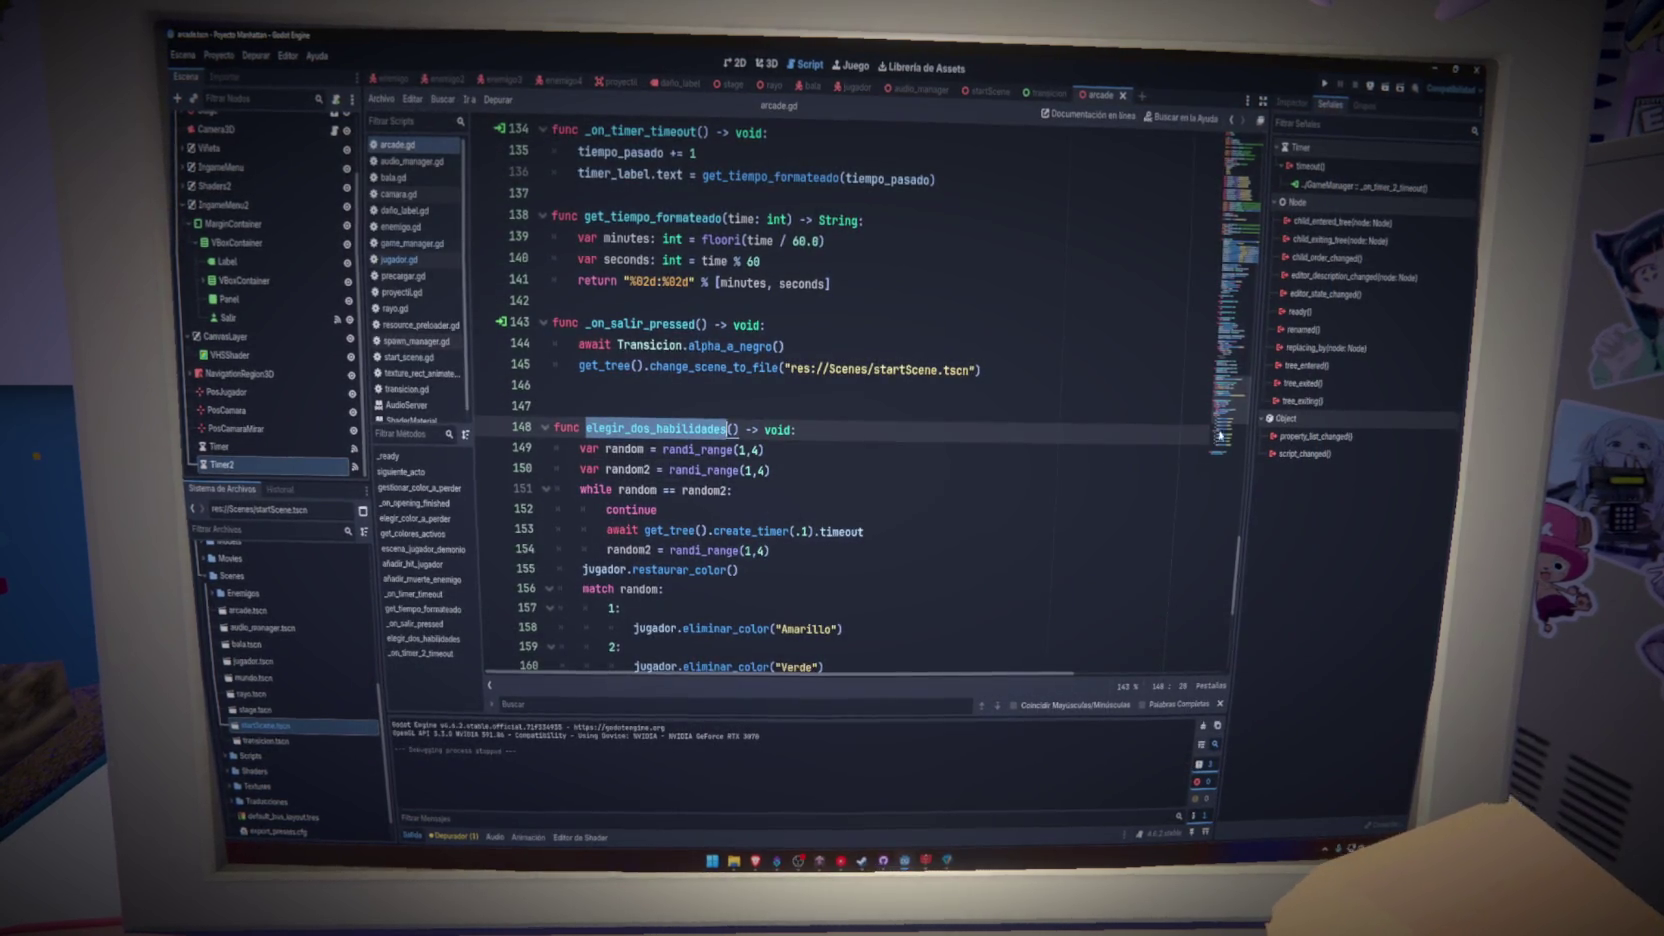
{"action": "left_click", "coordinate": [1232, 224]}
{"action": "scroll", "coordinate": [818, 471], "scroll_direction": "down", "scroll_amount": 3}
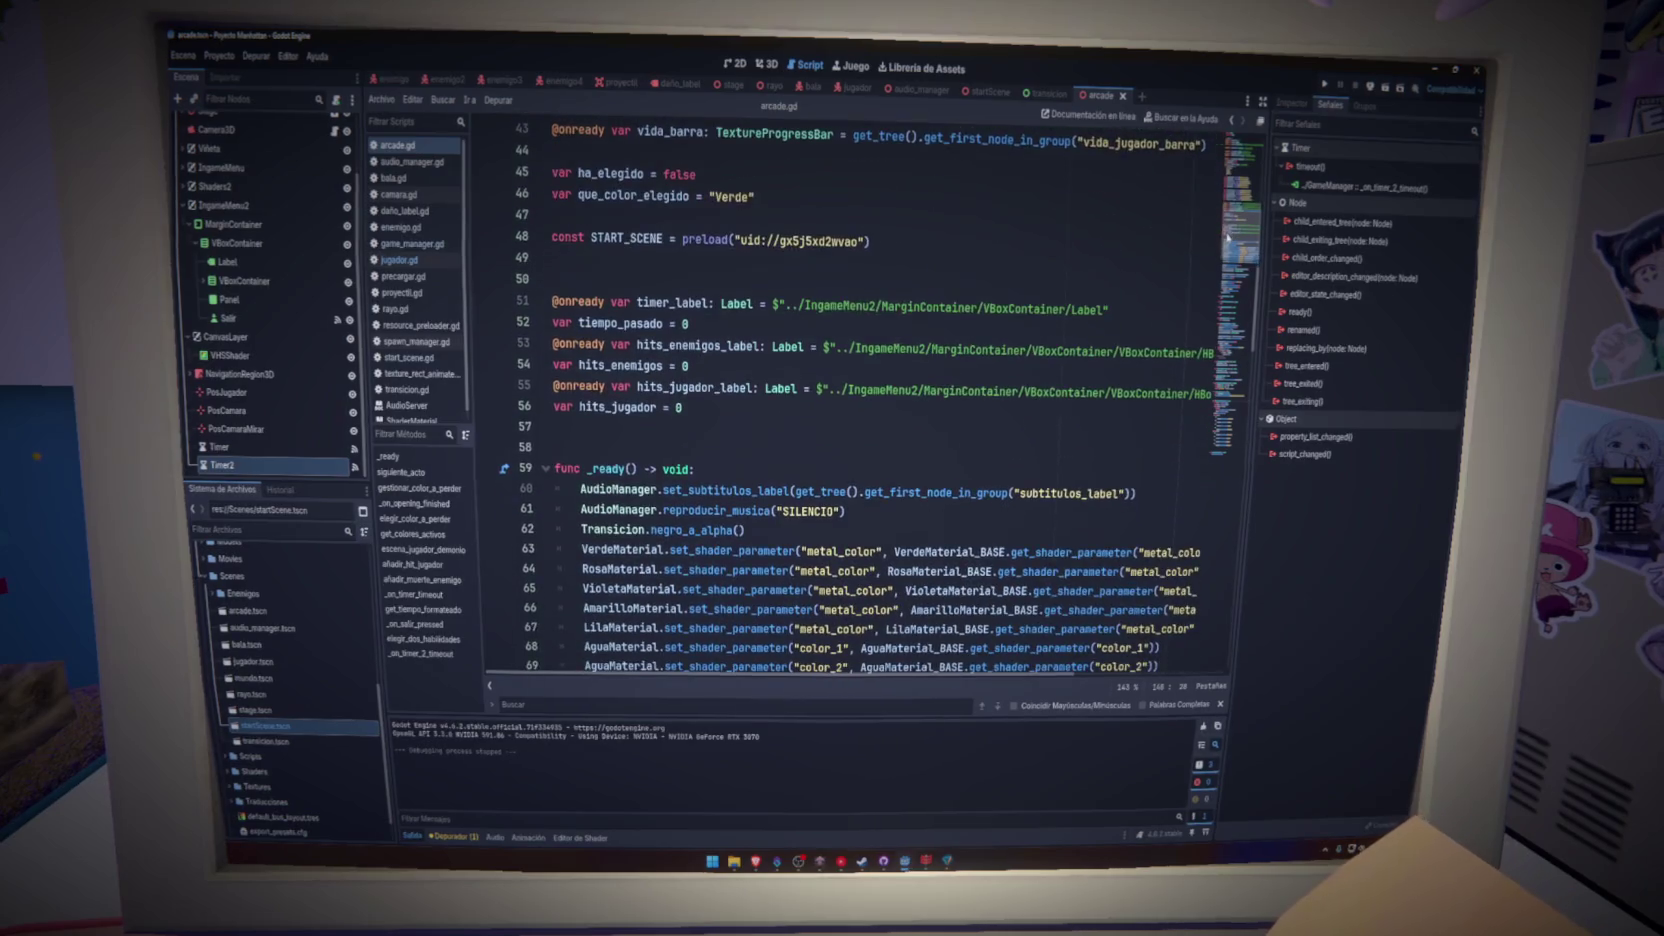
- Add elegir_dos_habilidades() on a new line after ingame_menu.show() in _ready, then run with F5
{"action": "left_click", "coordinate": [818, 471]}
{"action": "scroll", "coordinate": [818, 471], "scroll_direction": "down", "scroll_amount": 10}
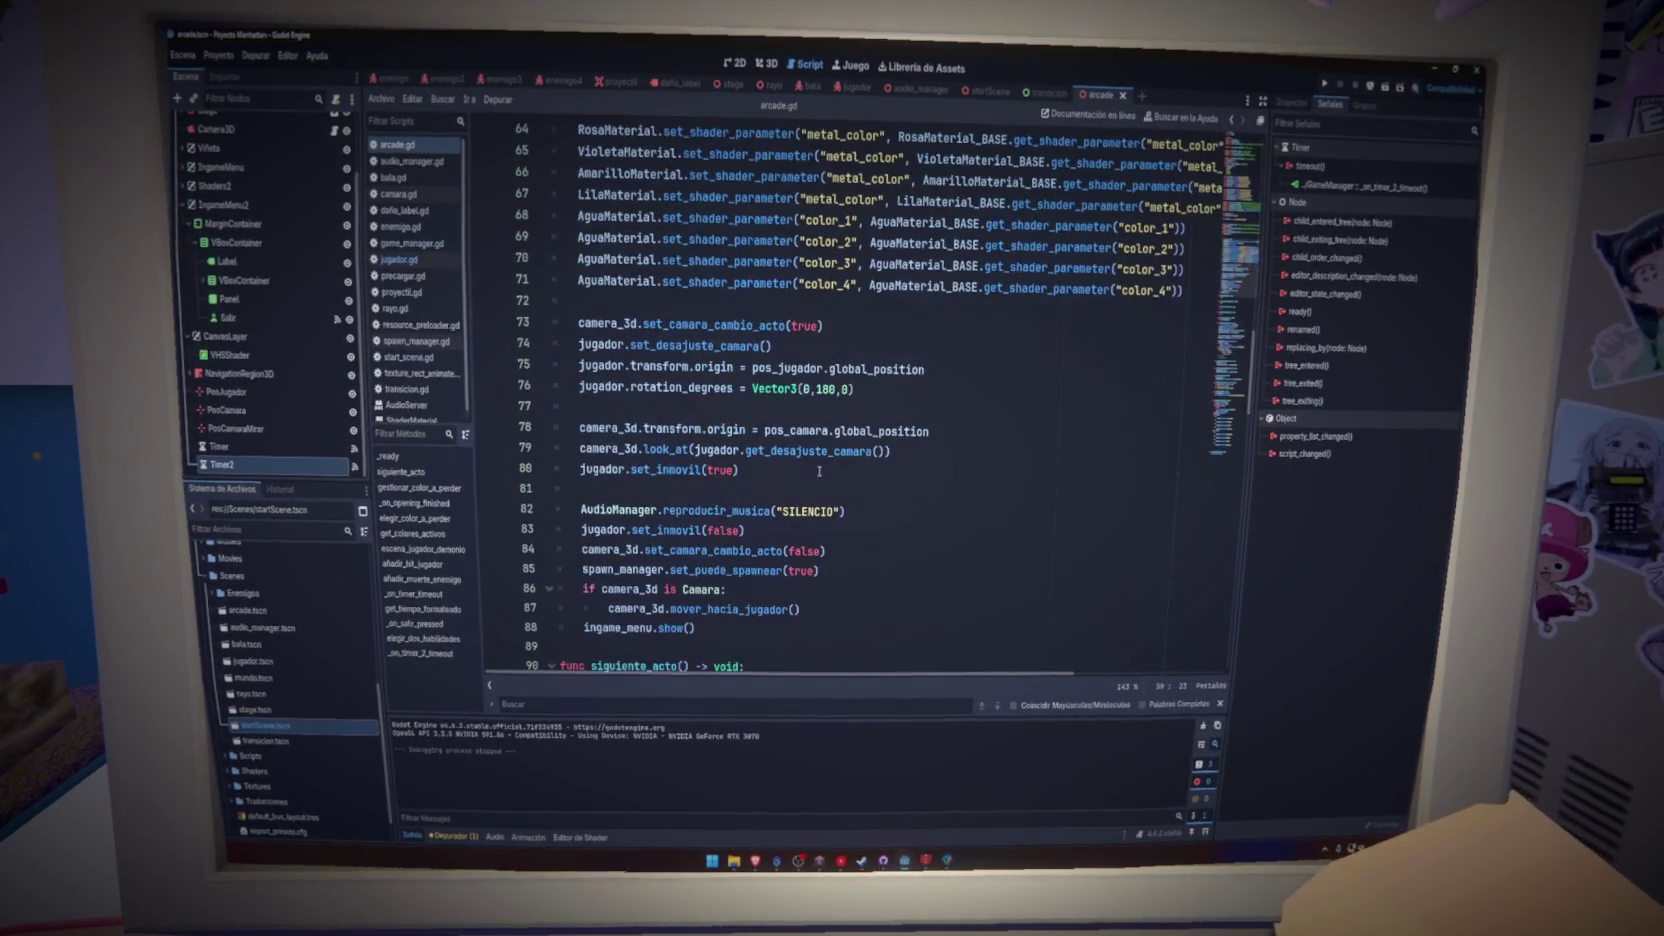
{"action": "left_click", "coordinate": [808, 454]}
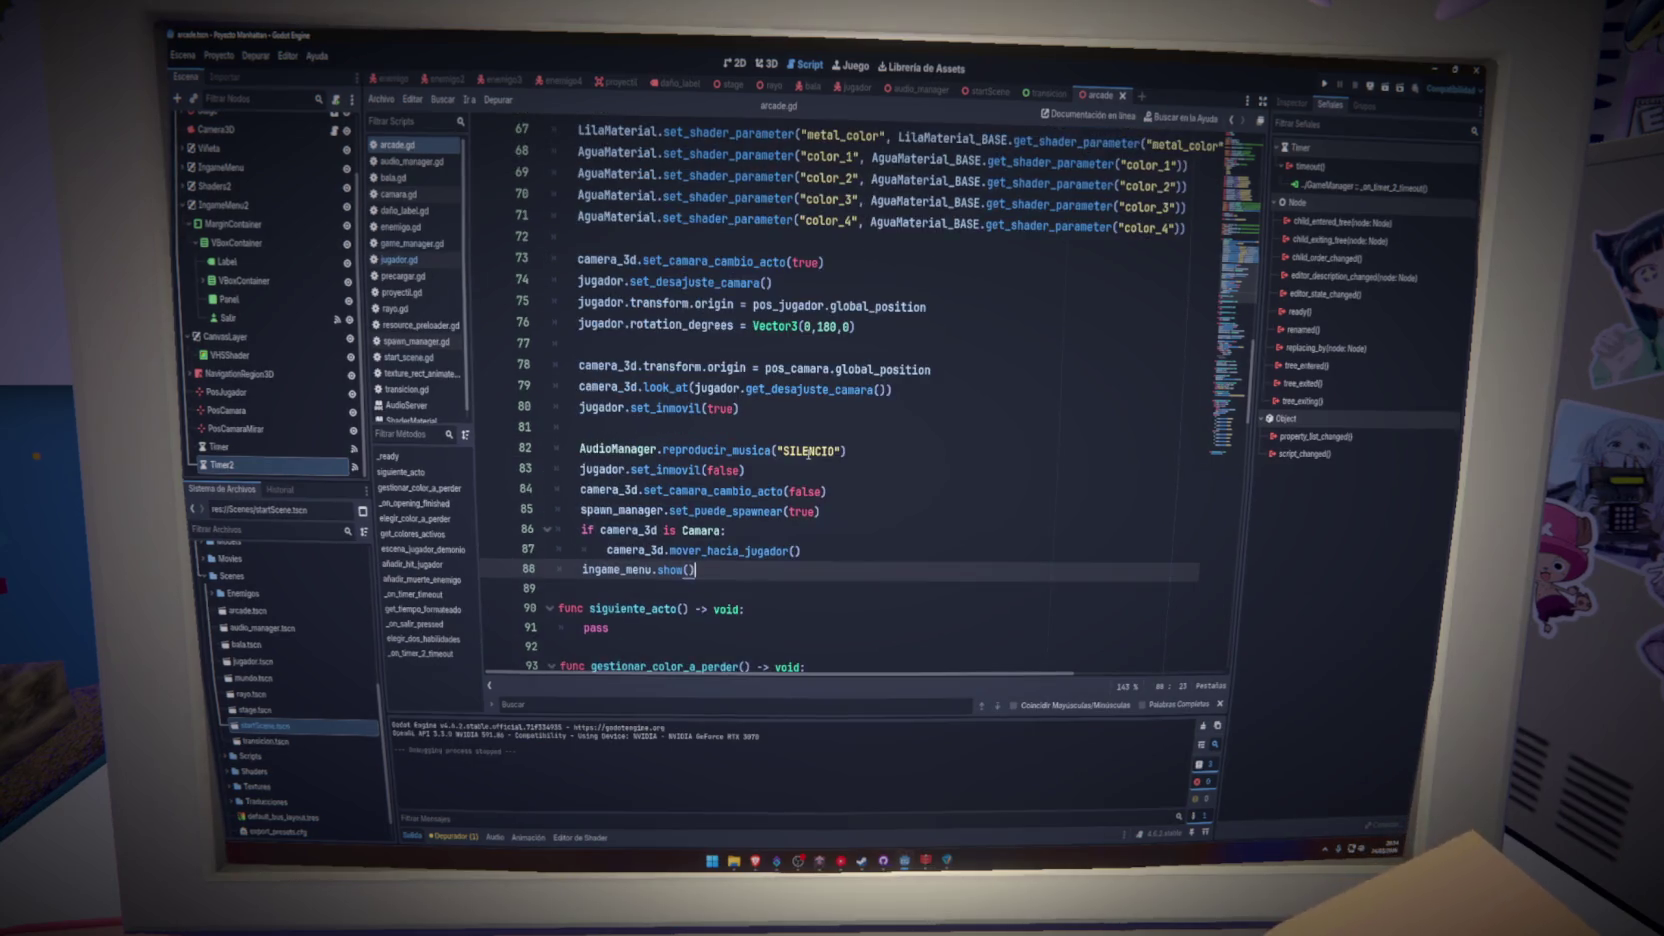
{"action": "key", "text": "Return"}
{"action": "type", "text": "elegir_dos_habilidad"}
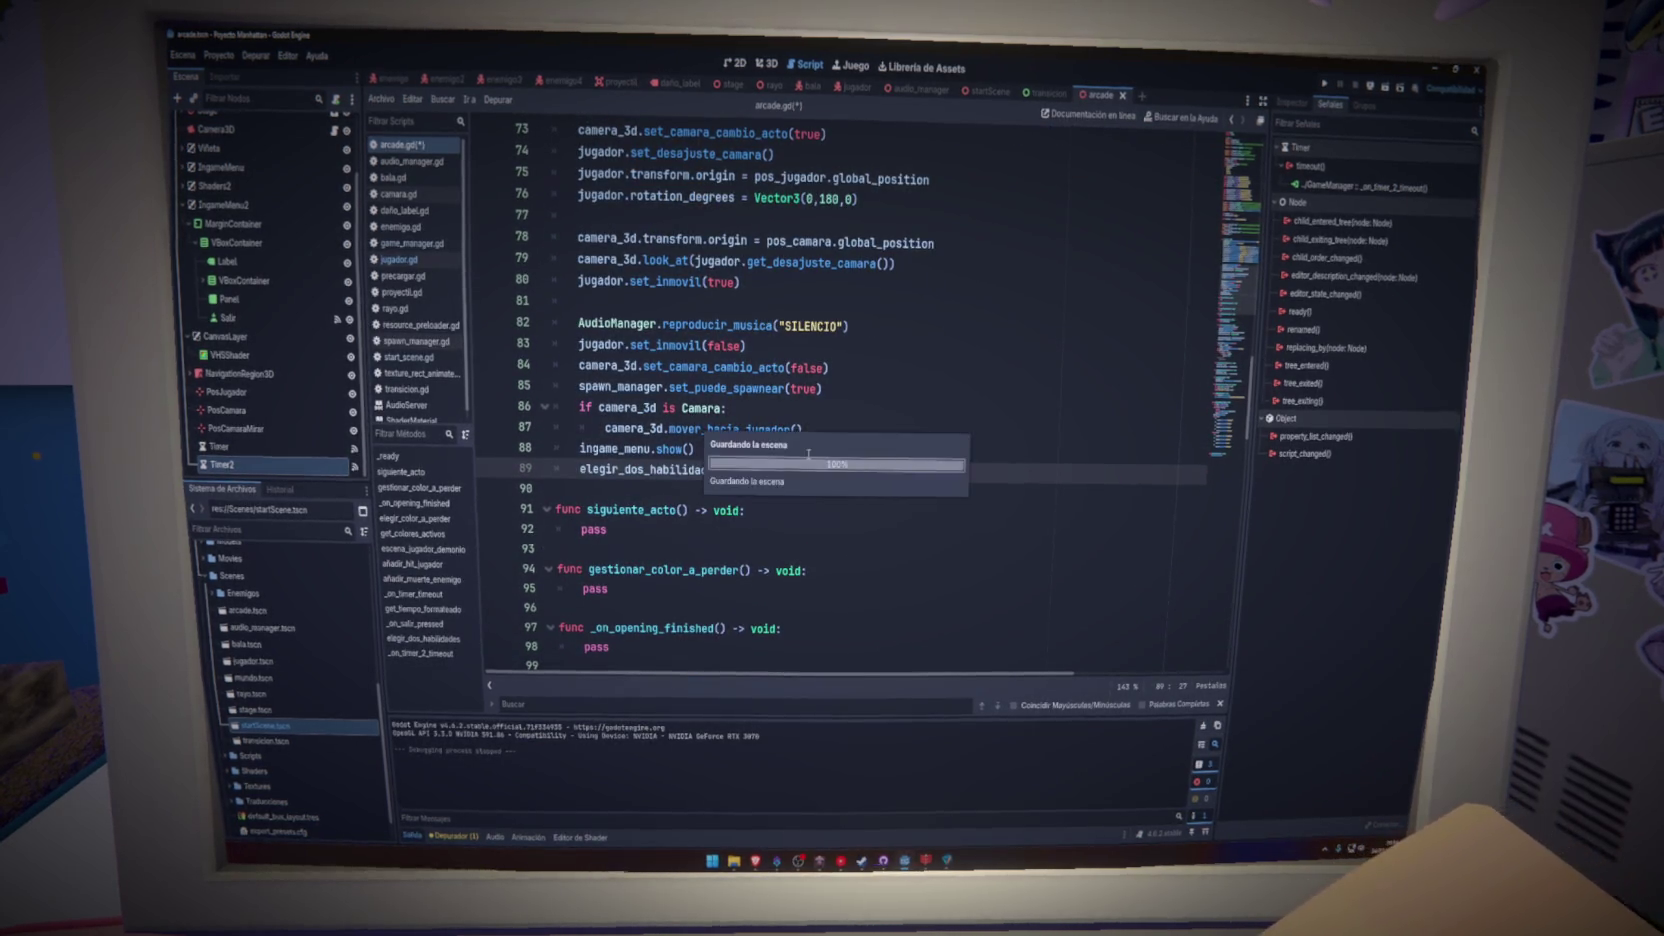
{"action": "type", "text": "es()"}
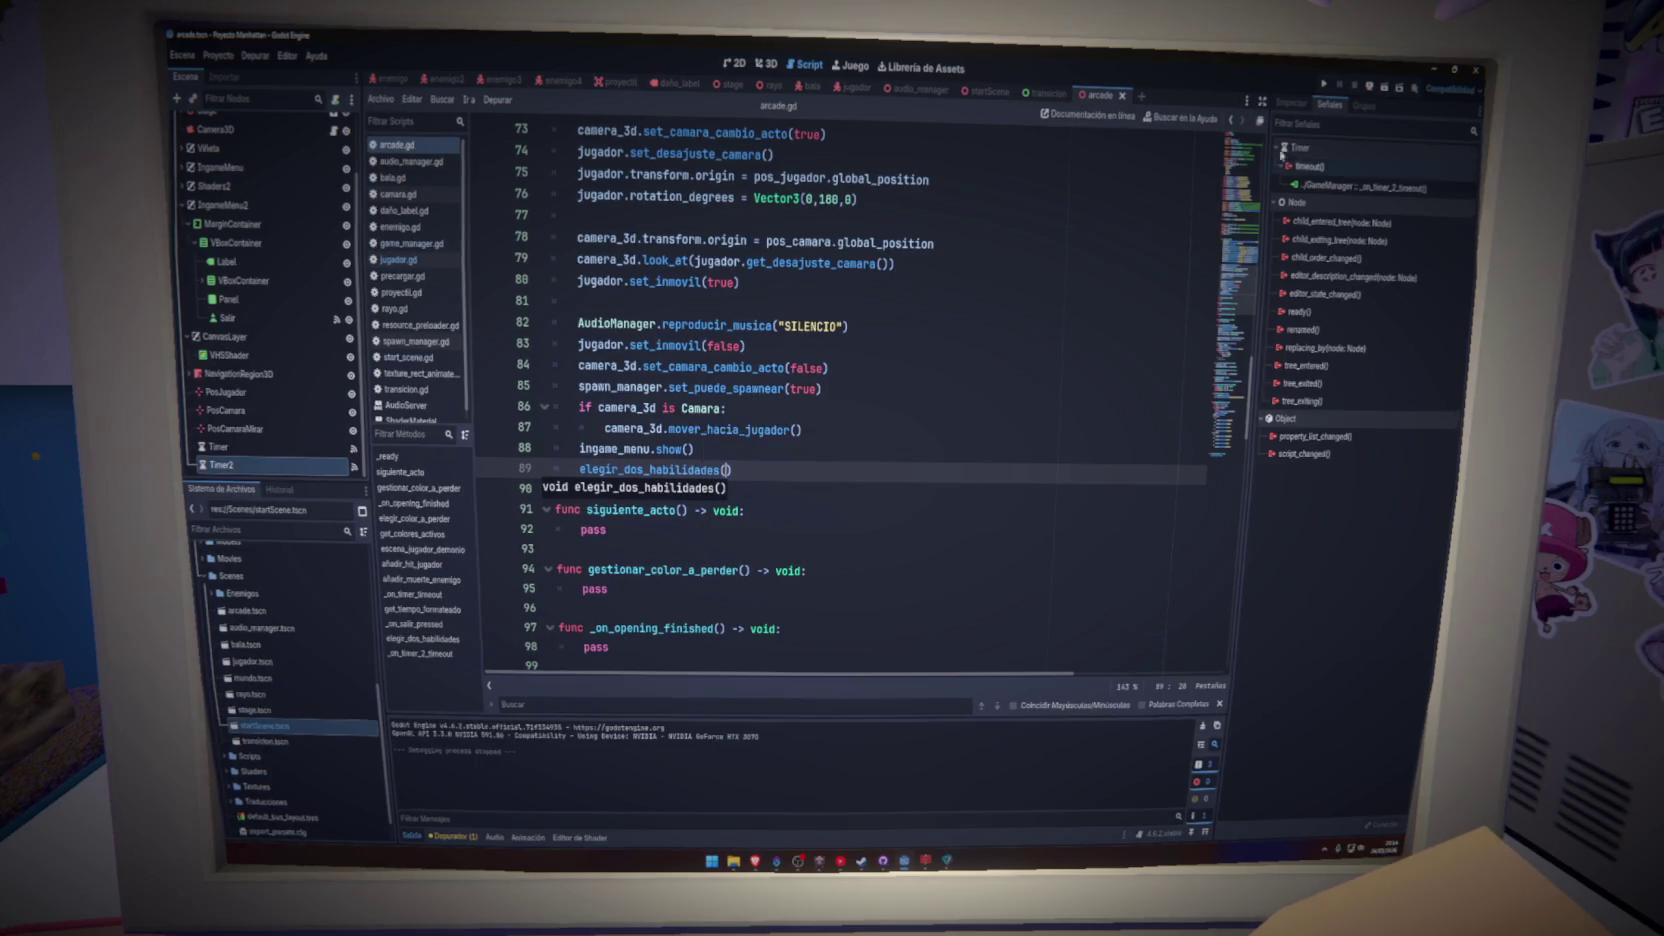
{"action": "key", "text": "F5"}
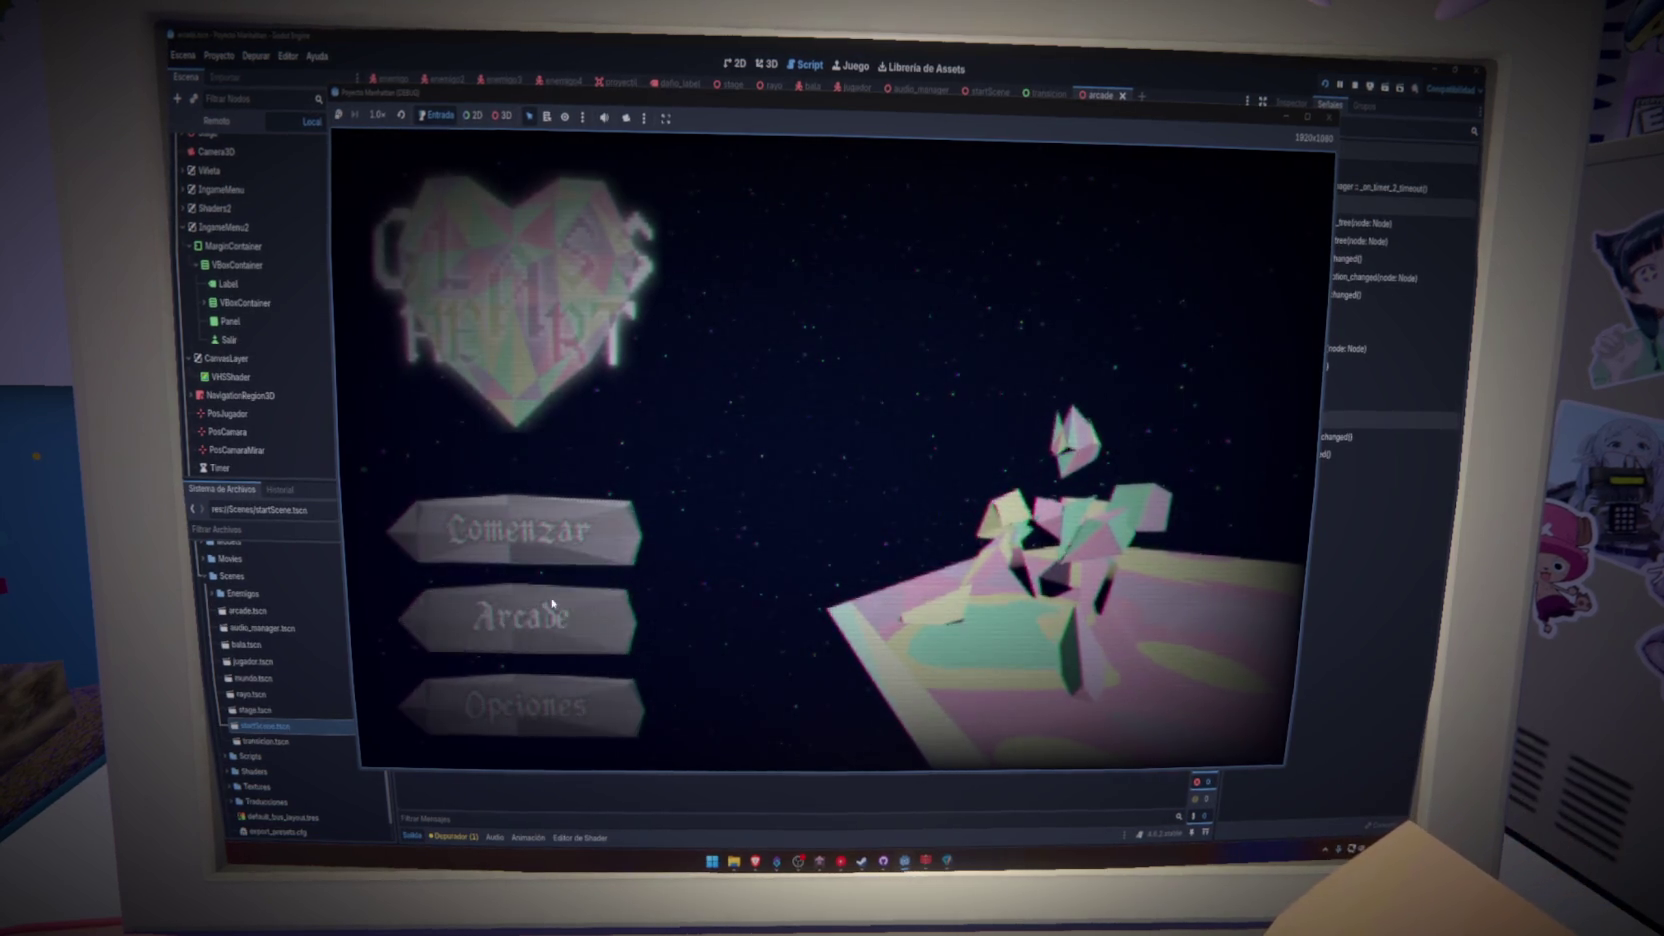
- Pick Arcade on the game's title menu, then close the running game window
{"action": "left_click", "coordinate": [552, 604]}
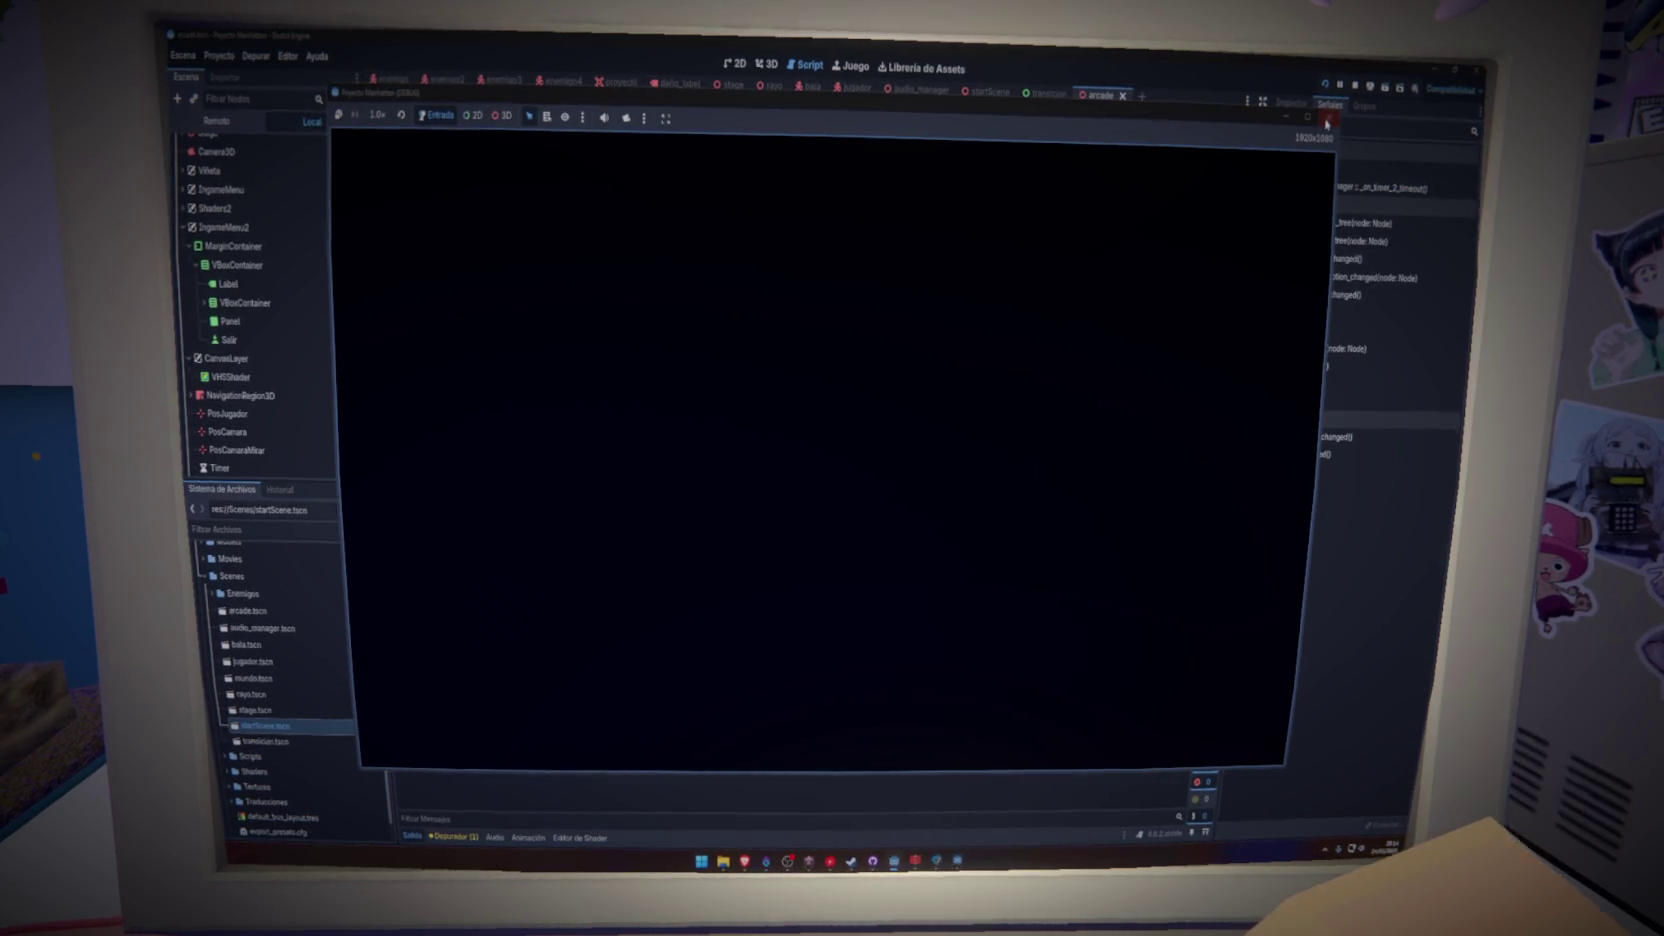
{"action": "left_click", "coordinate": [1326, 120]}
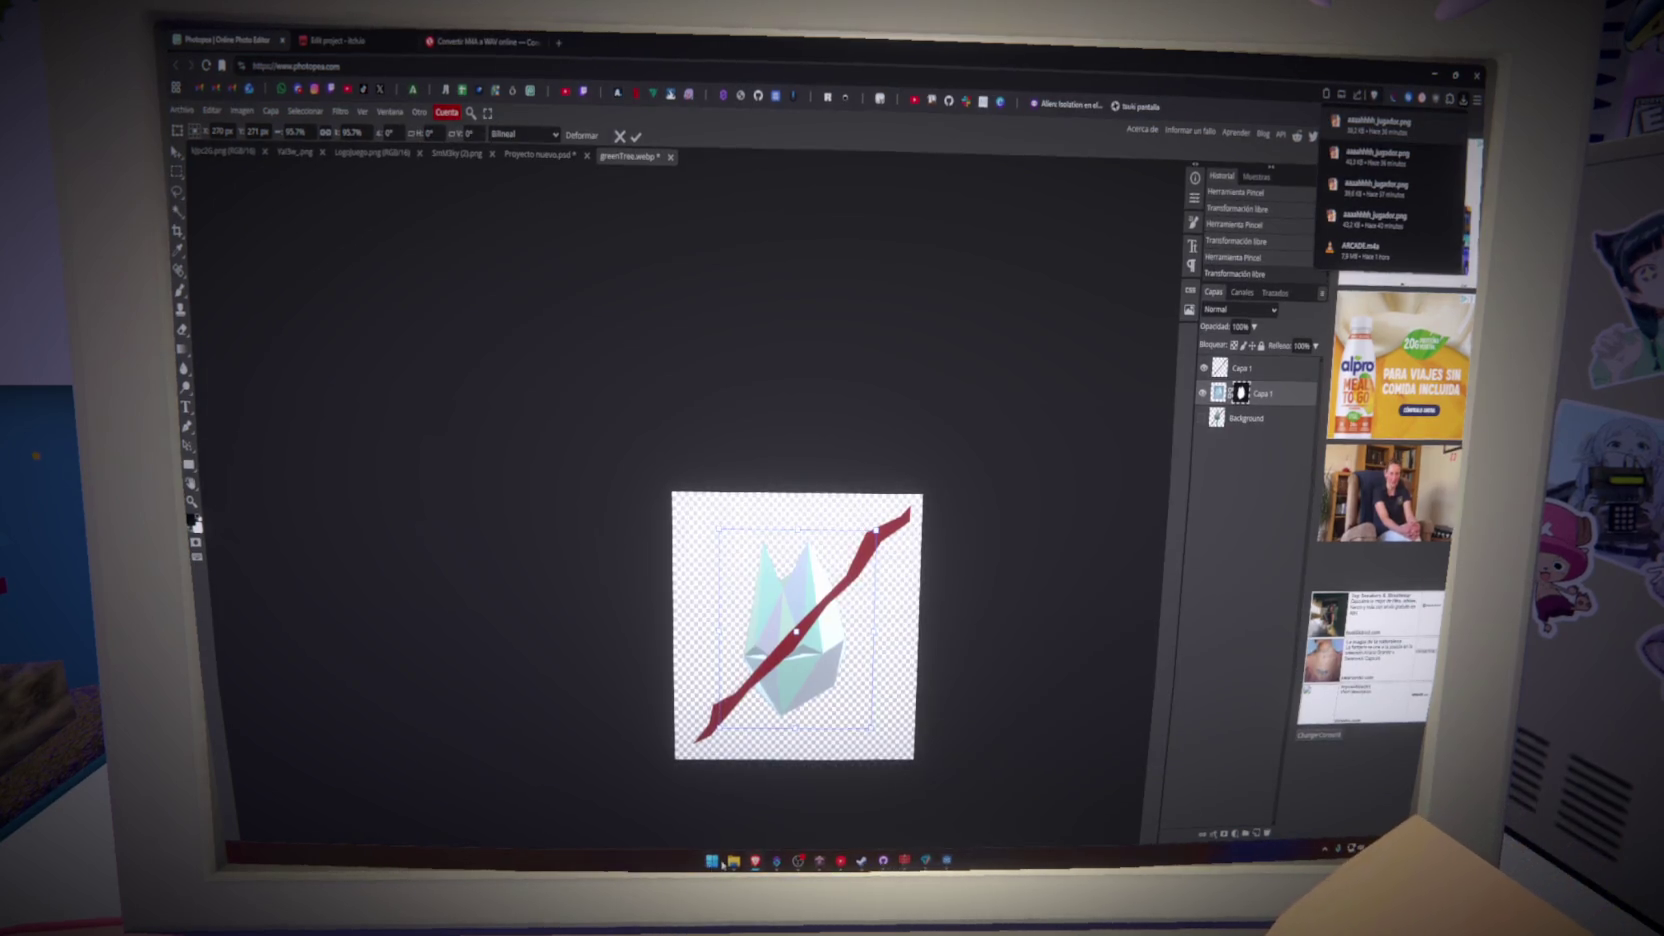
- Close the image viewer, launch Godot from the Dev apps, and open Poyecto Manhattan
{"action": "left_click", "coordinate": [1365, 125]}
{"action": "key", "text": "Escape"}
{"action": "key", "text": "super"}
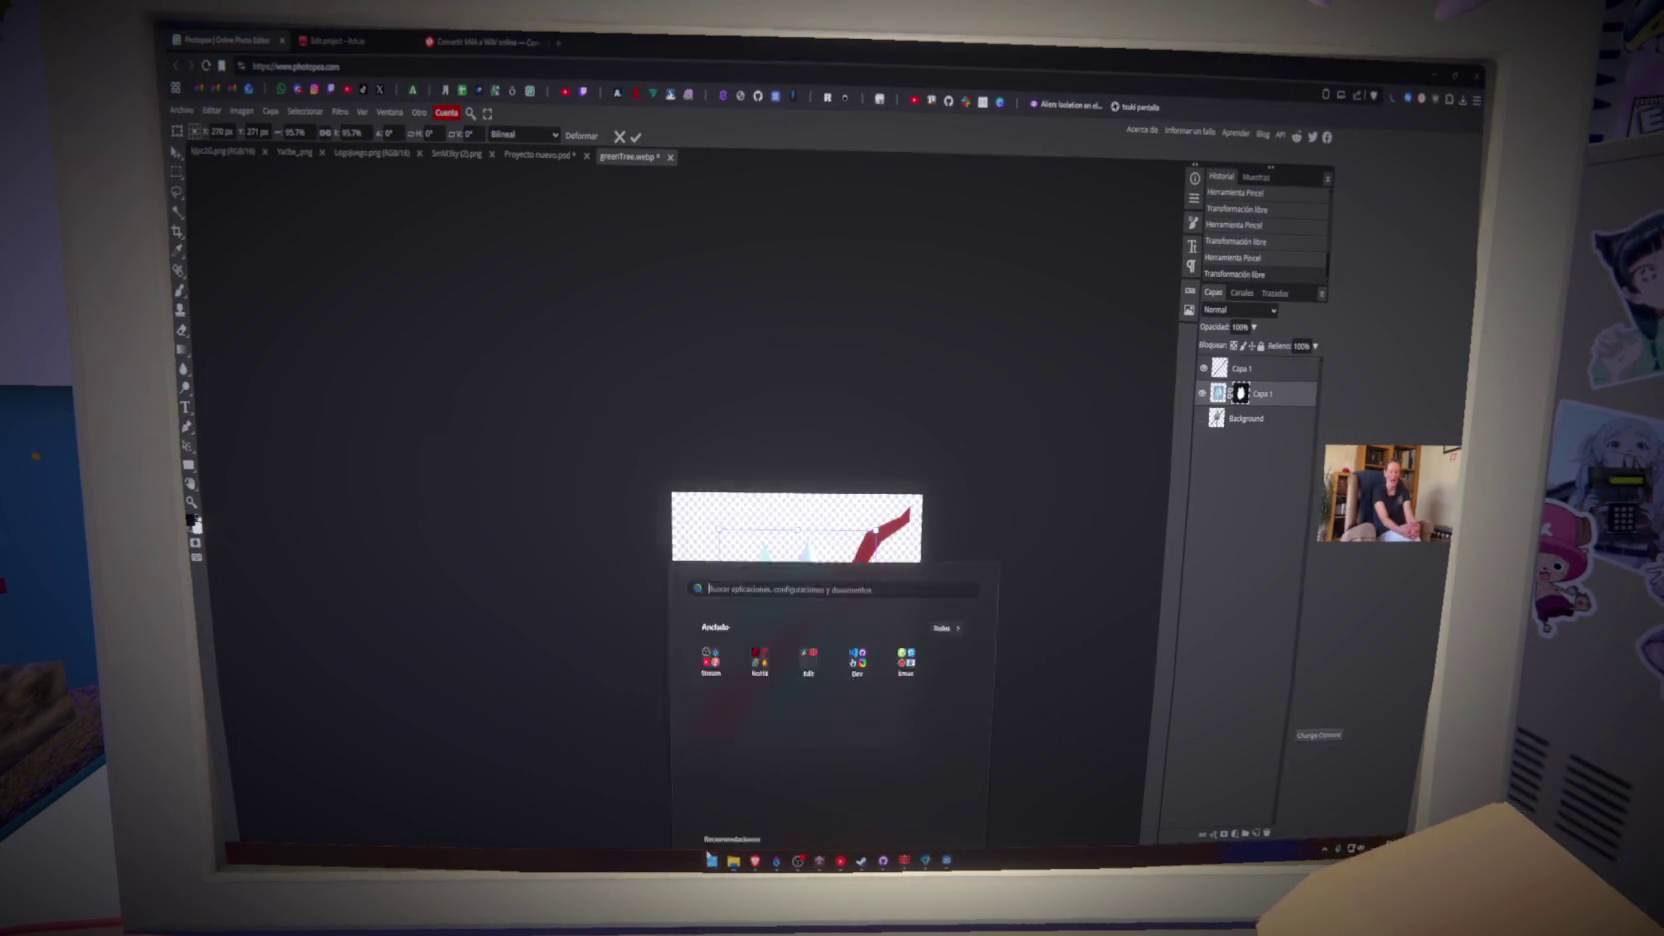
{"action": "left_click", "coordinate": [860, 553]}
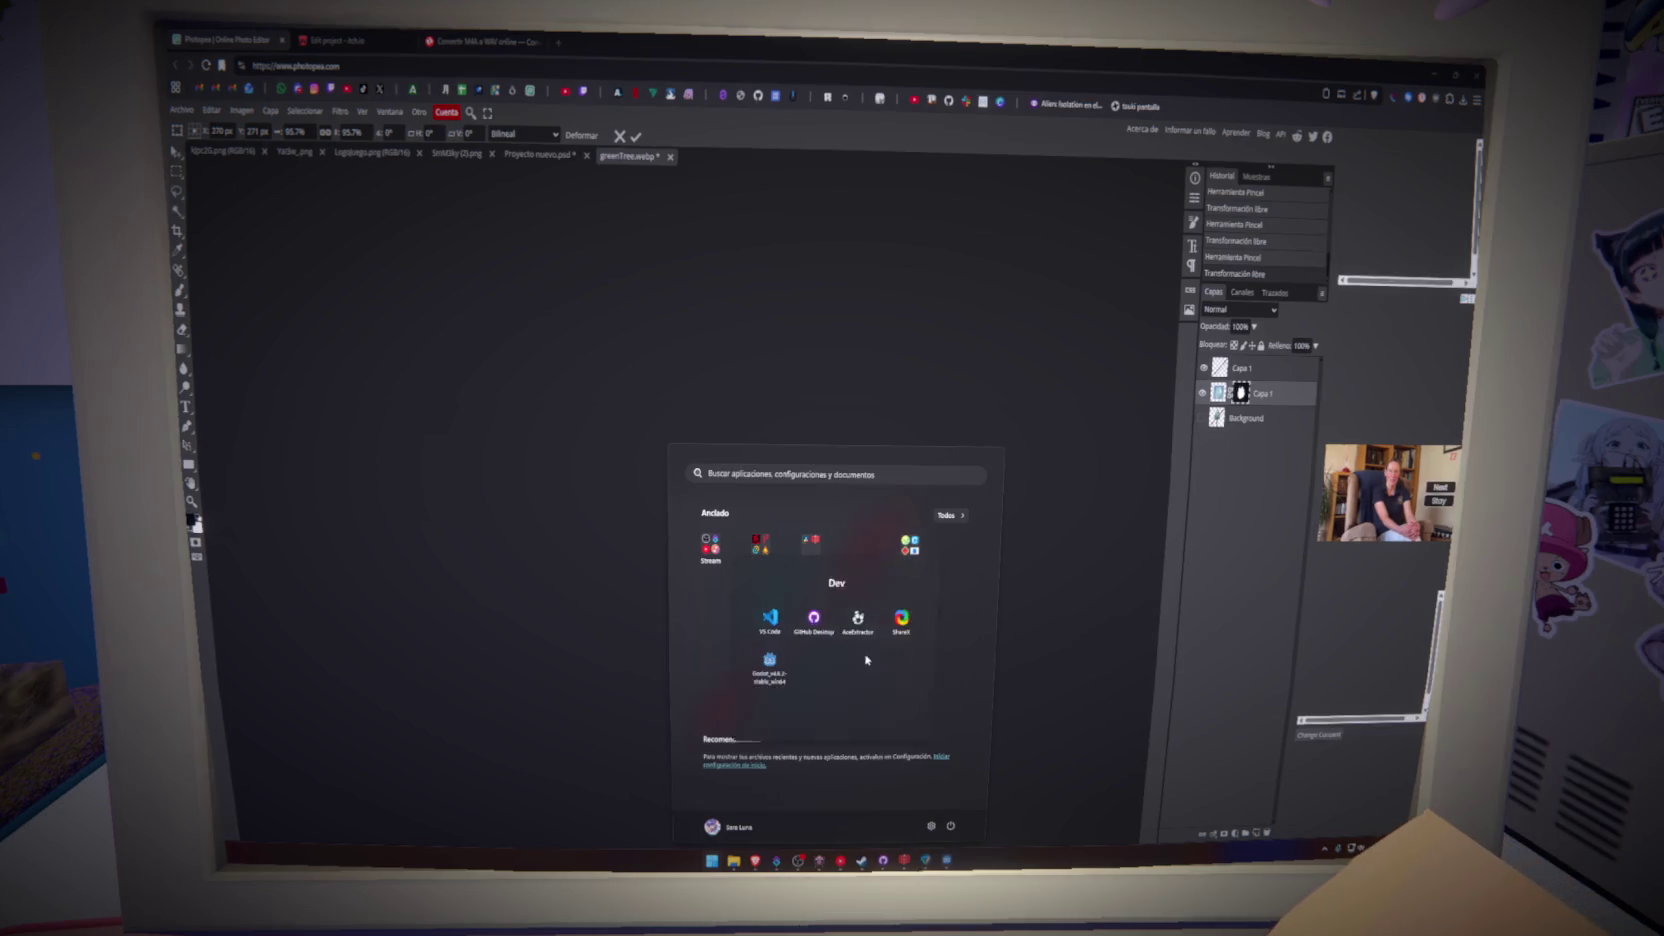
{"action": "left_click", "coordinate": [758, 680]}
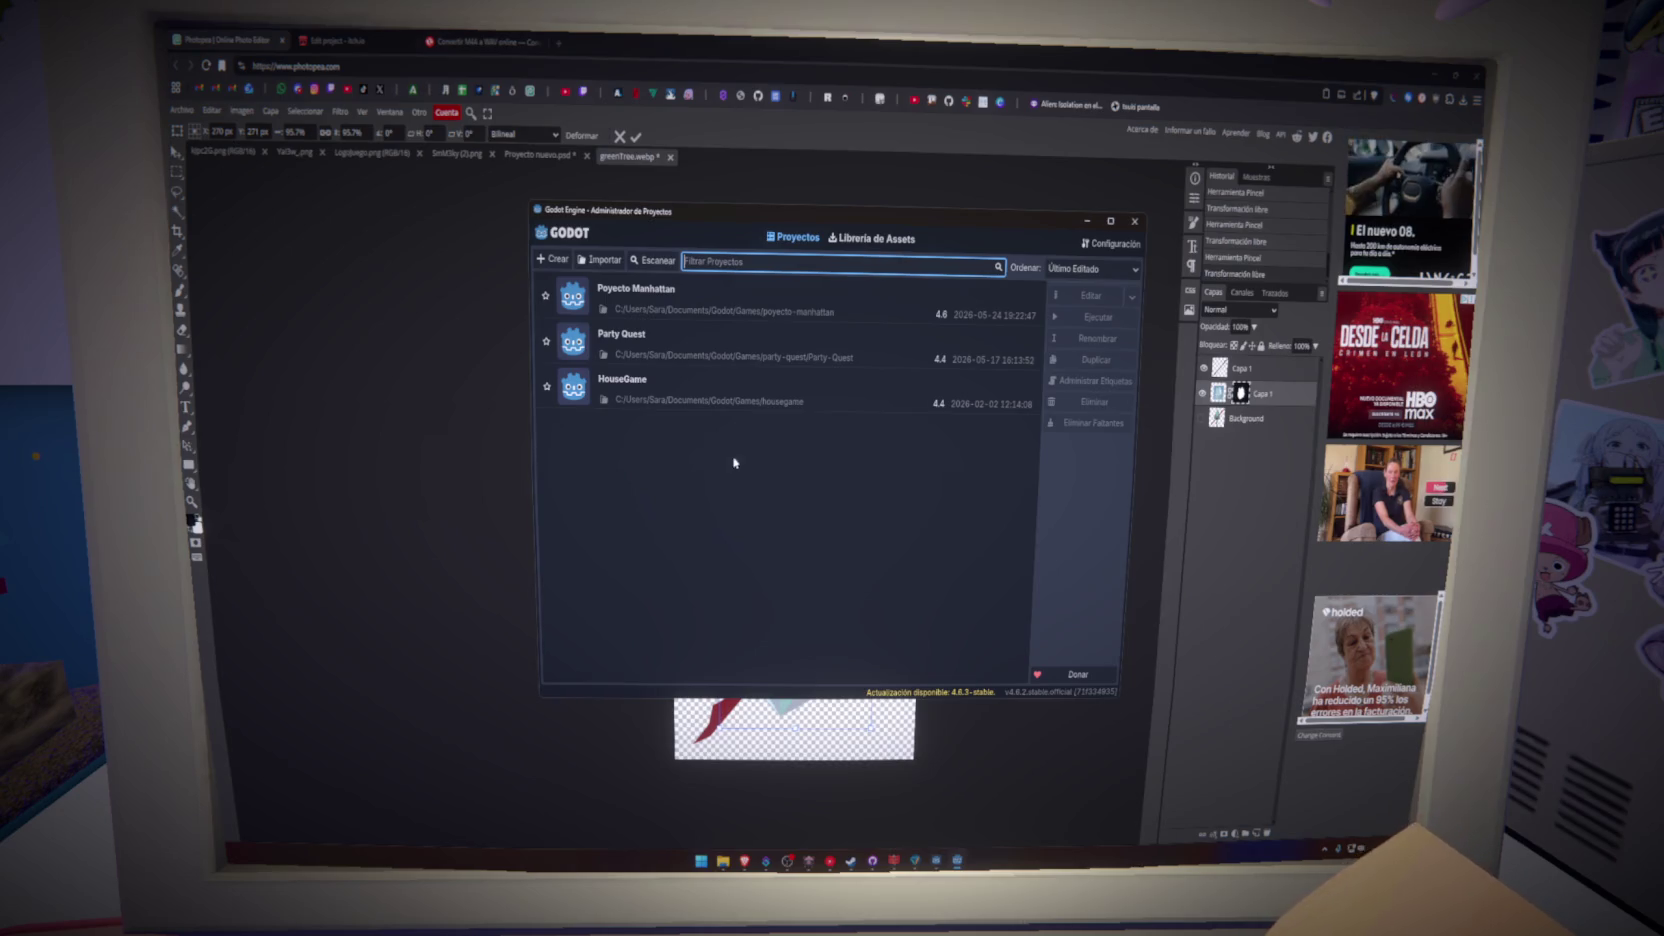
{"action": "double_click", "coordinate": [735, 300]}
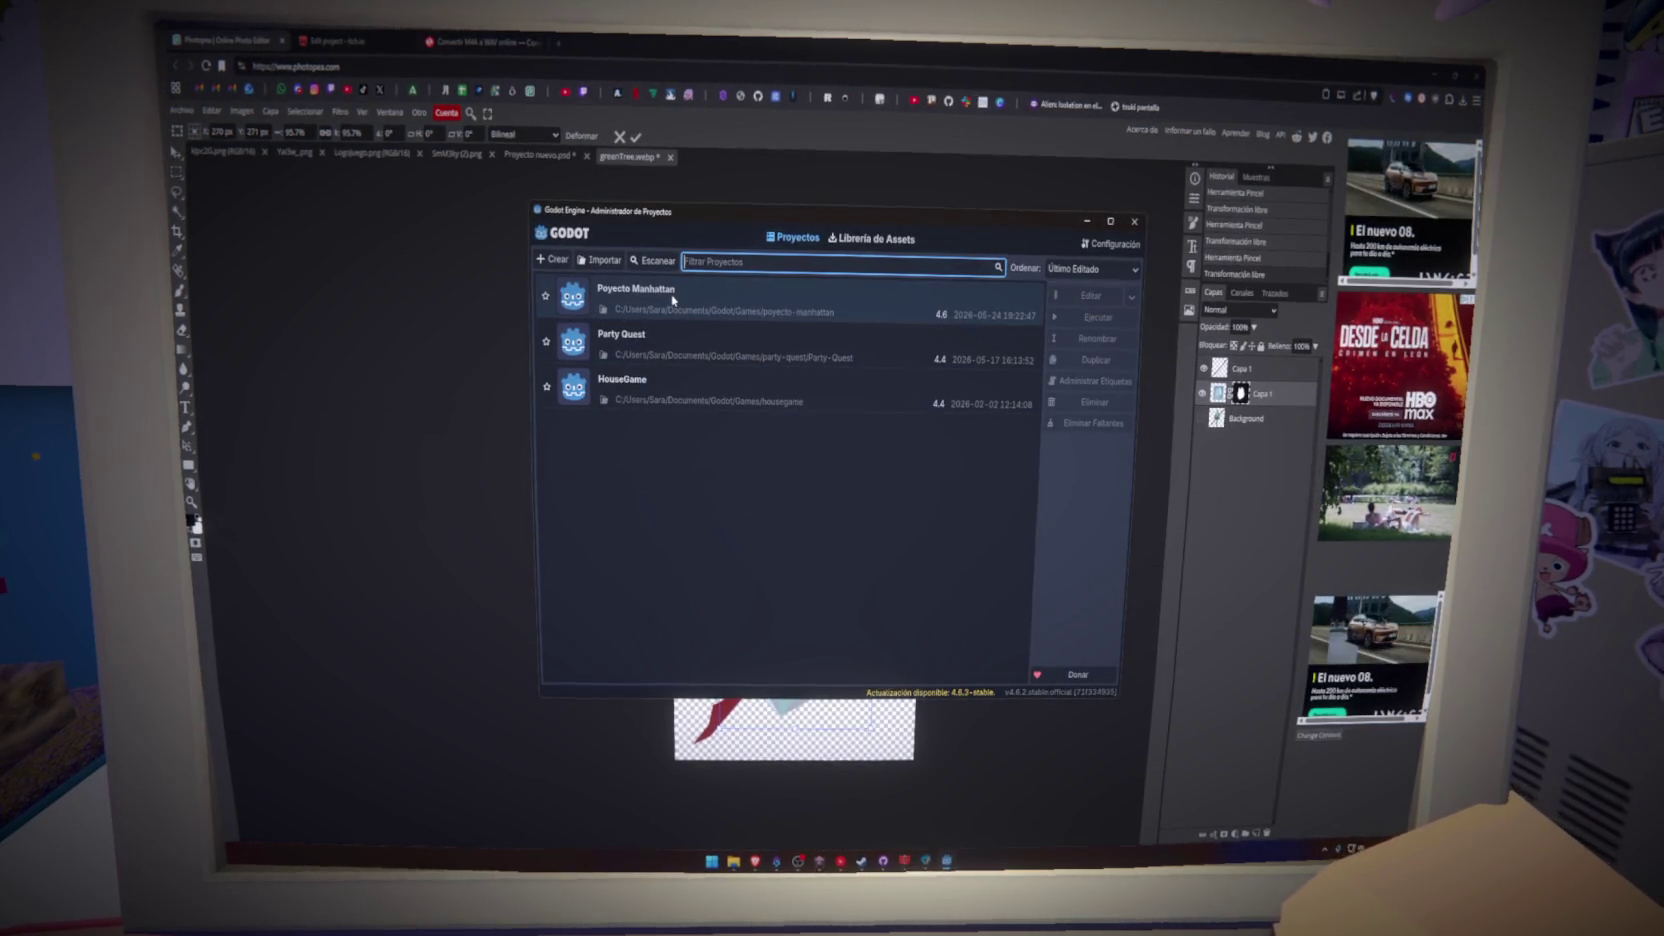
{"action": "double_click", "coordinate": [672, 298]}
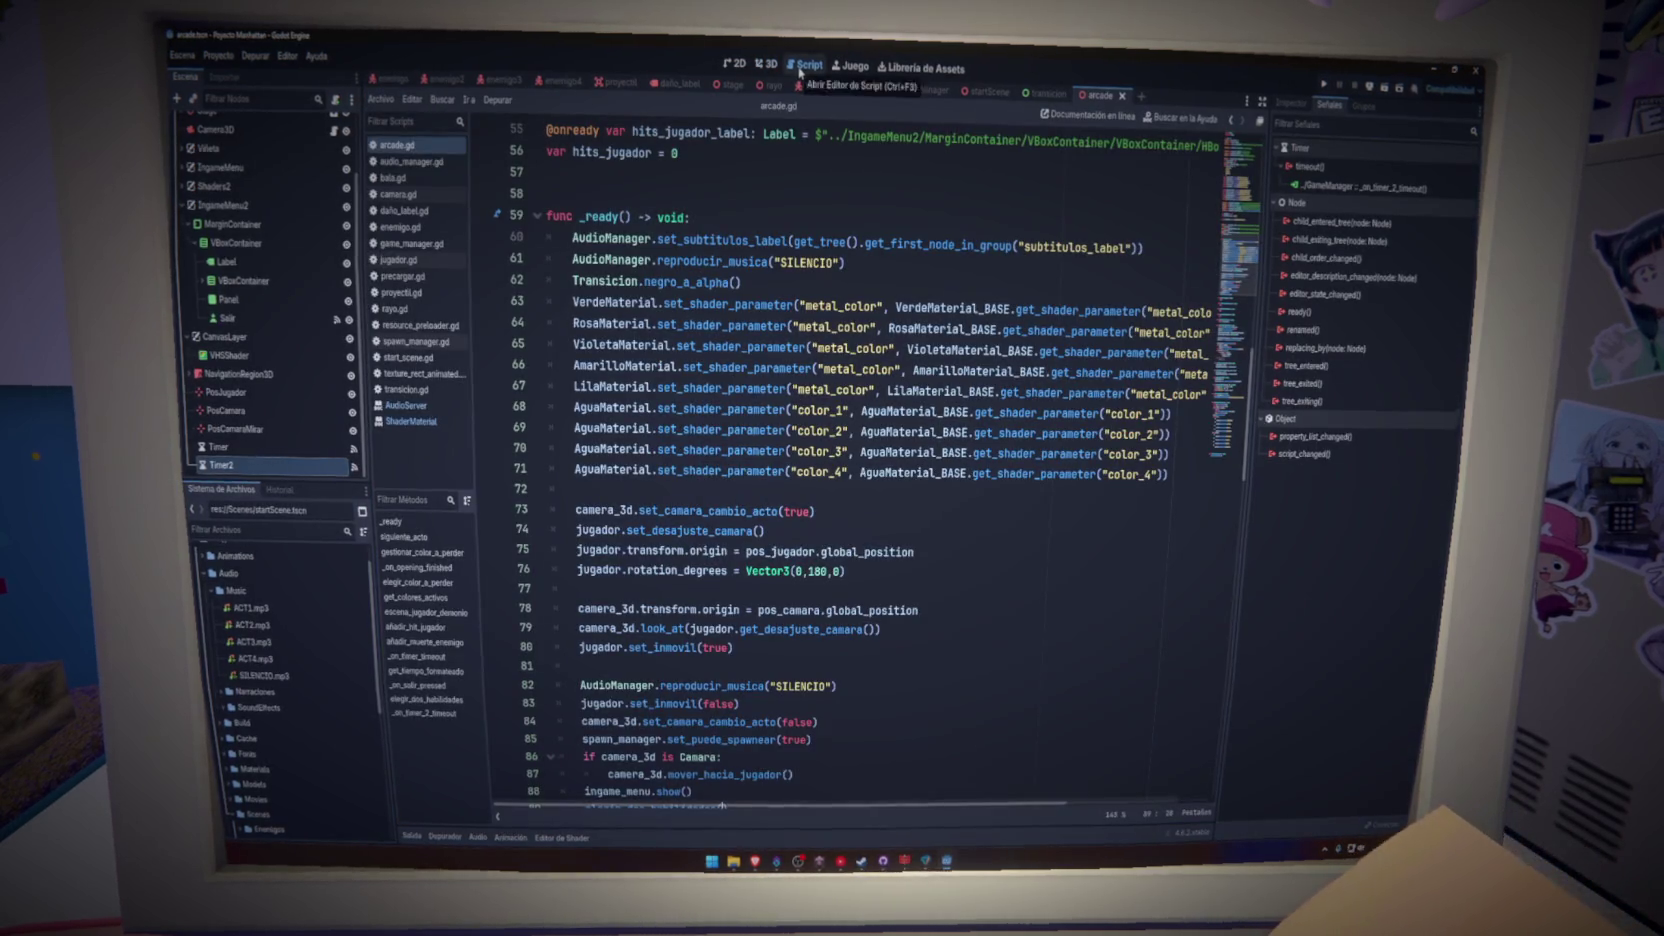
- Delete the empty line 148 in arcade.gd, then place the caret after line 151's while condition
{"action": "scroll", "coordinate": [613, 521], "scroll_direction": "up", "scroll_amount": 2}
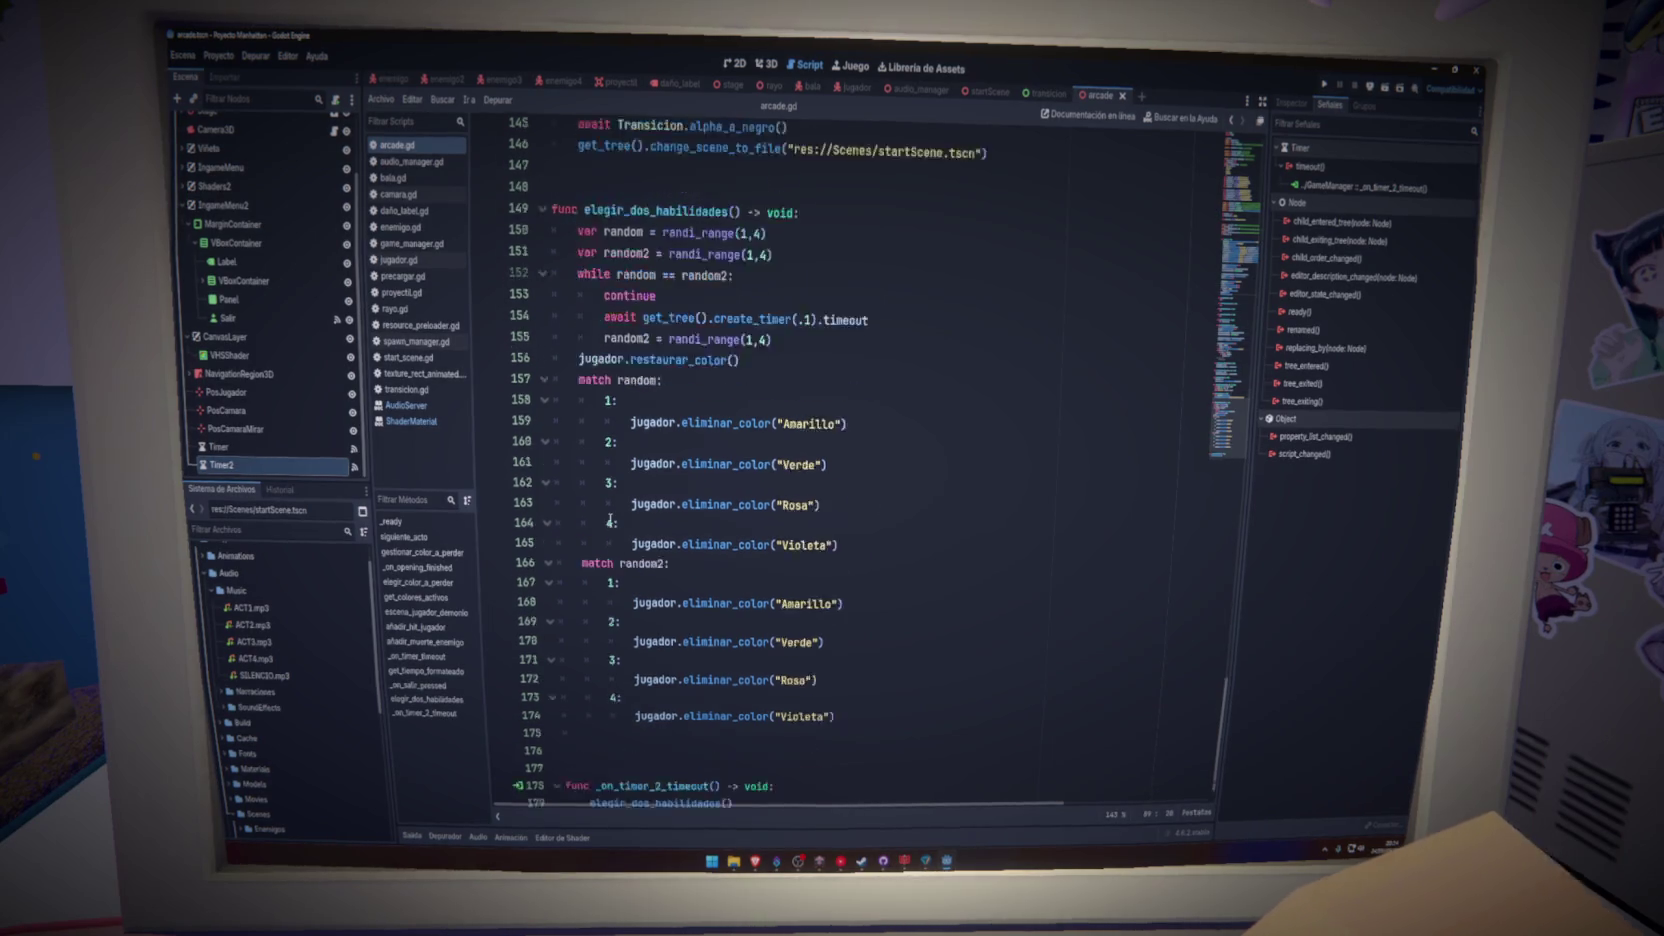
{"action": "left_click", "coordinate": [652, 277]}
{"action": "key", "text": "BackSpace"}
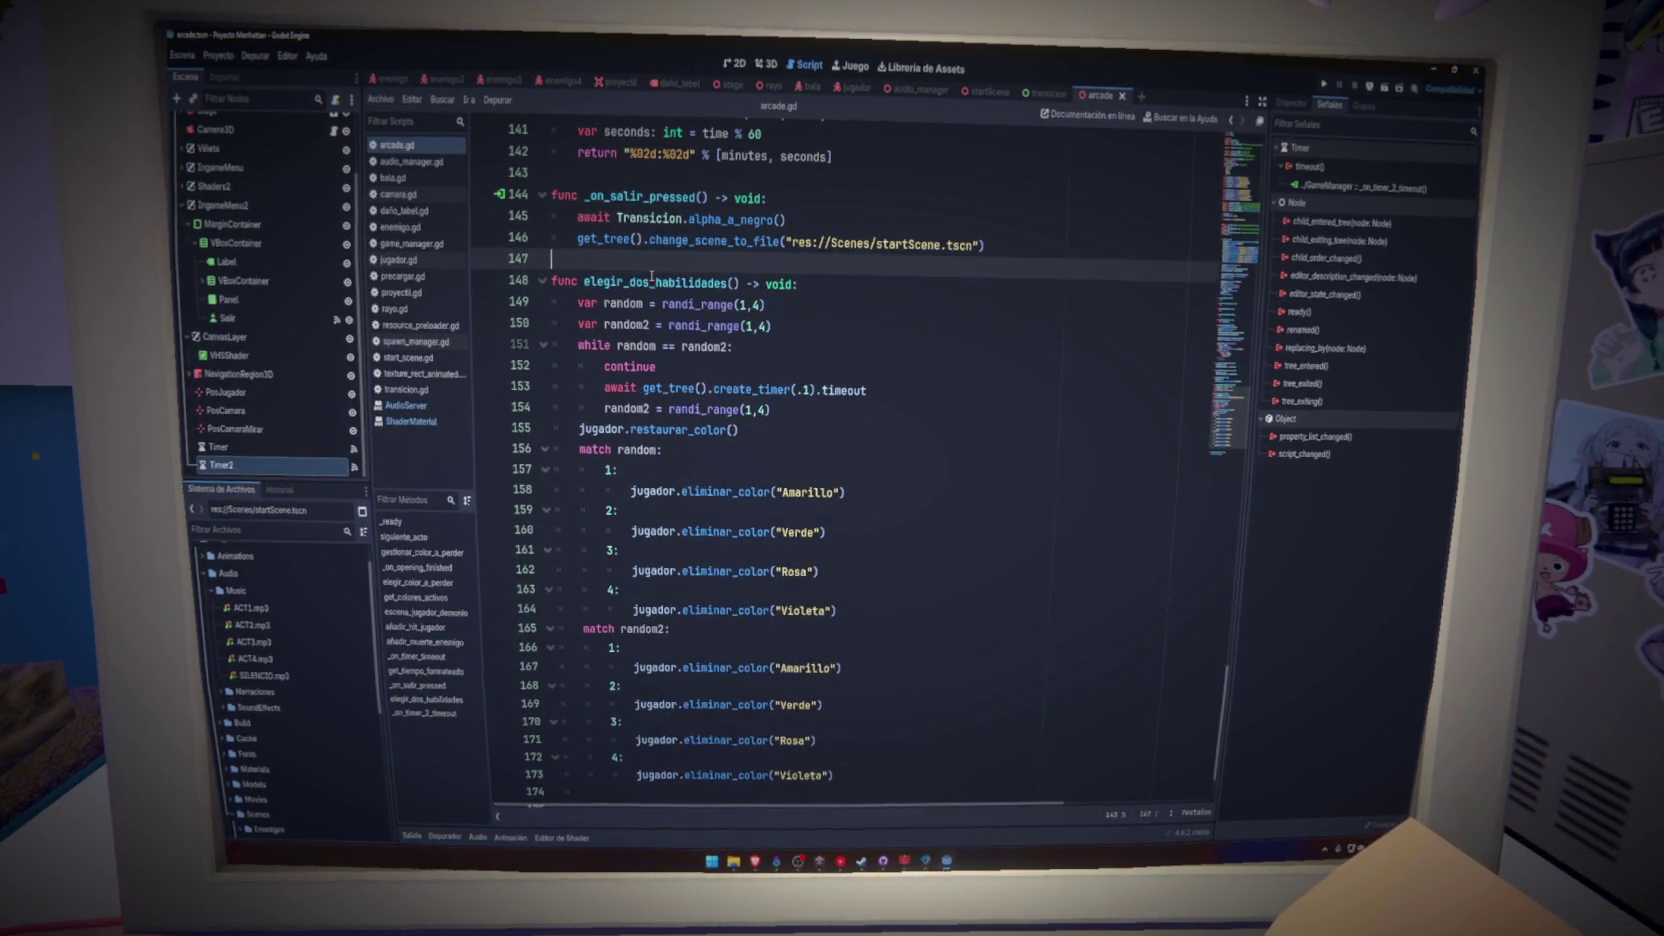
{"action": "left_click", "coordinate": [740, 346]}
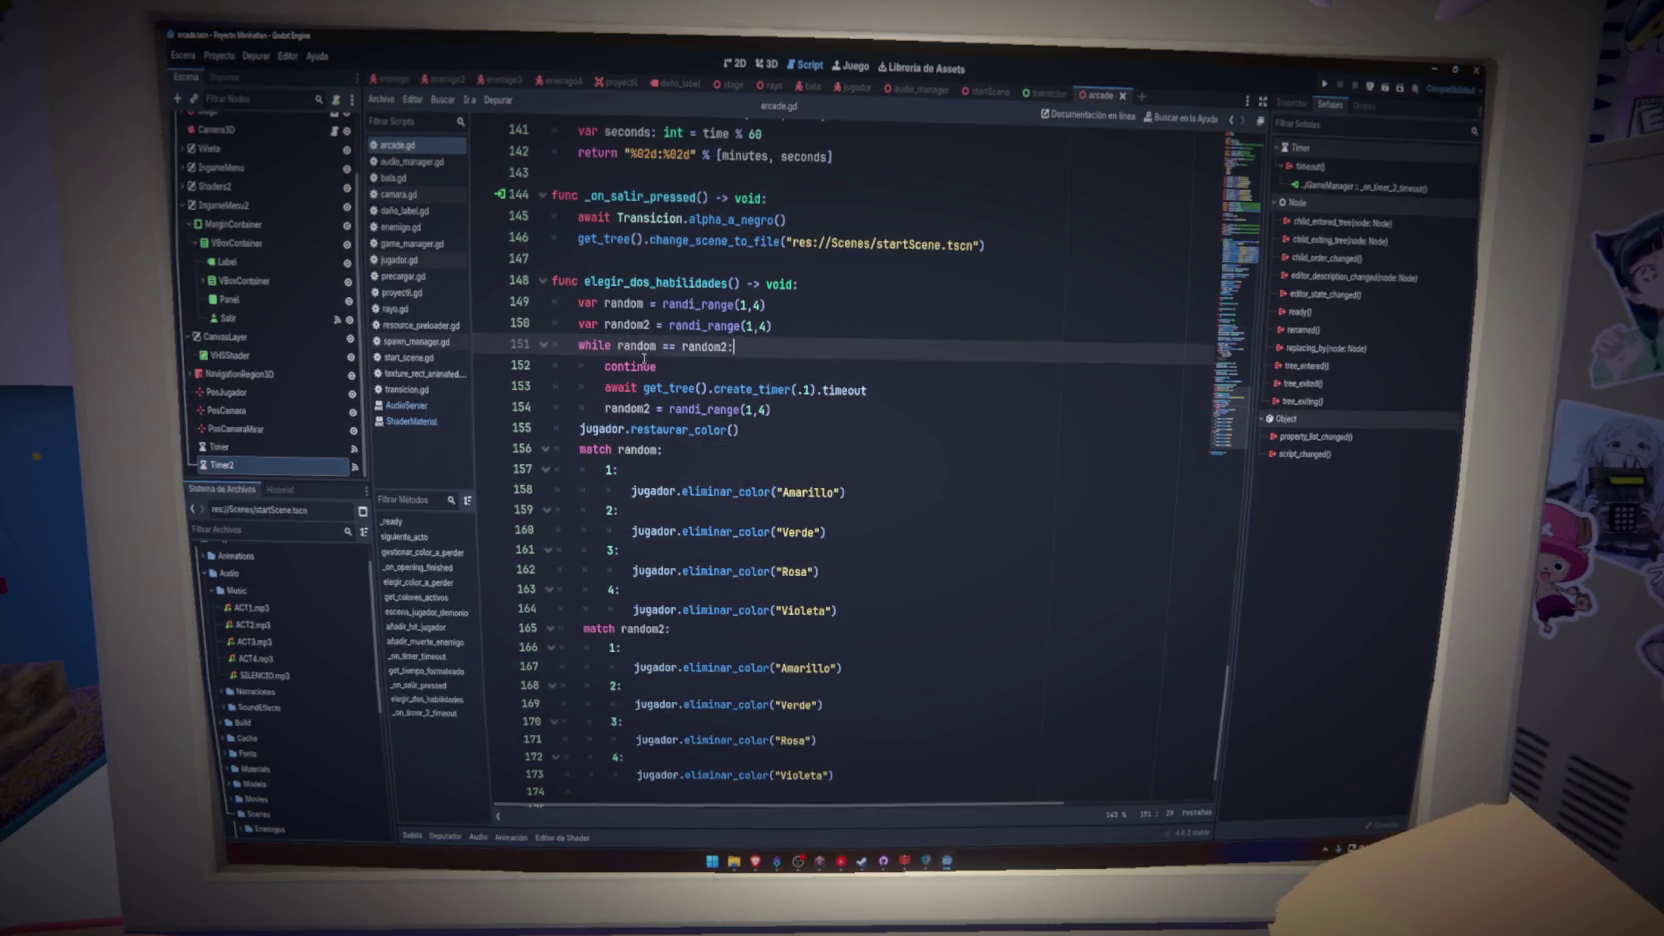